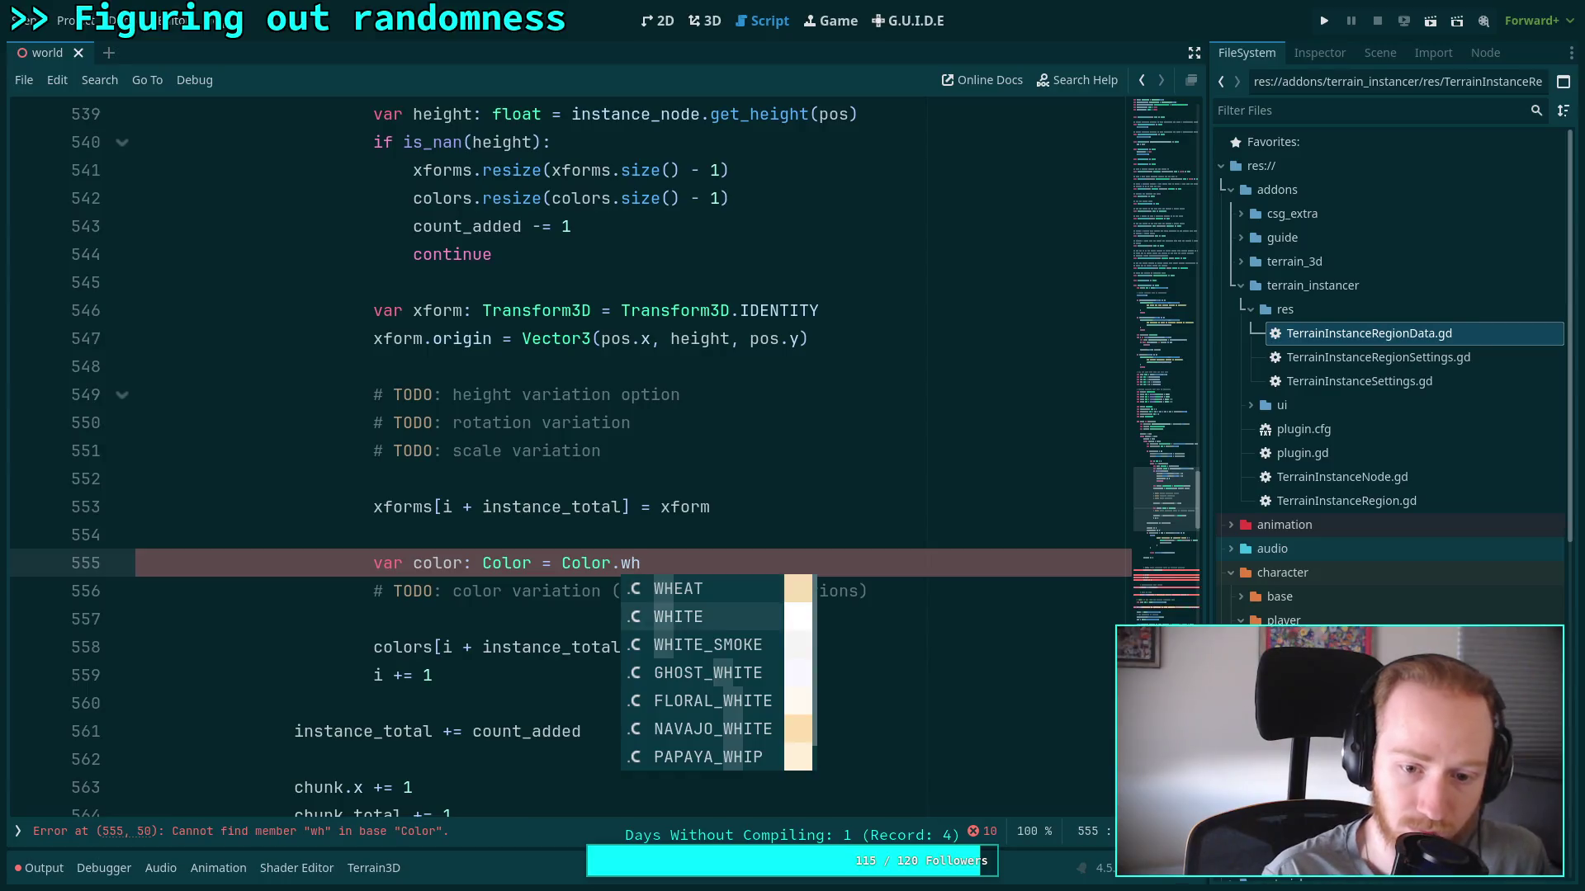
Make the colors assignment use the color variable and move the xforms line directly above it
left_click_drag(770, 647, 663, 650)
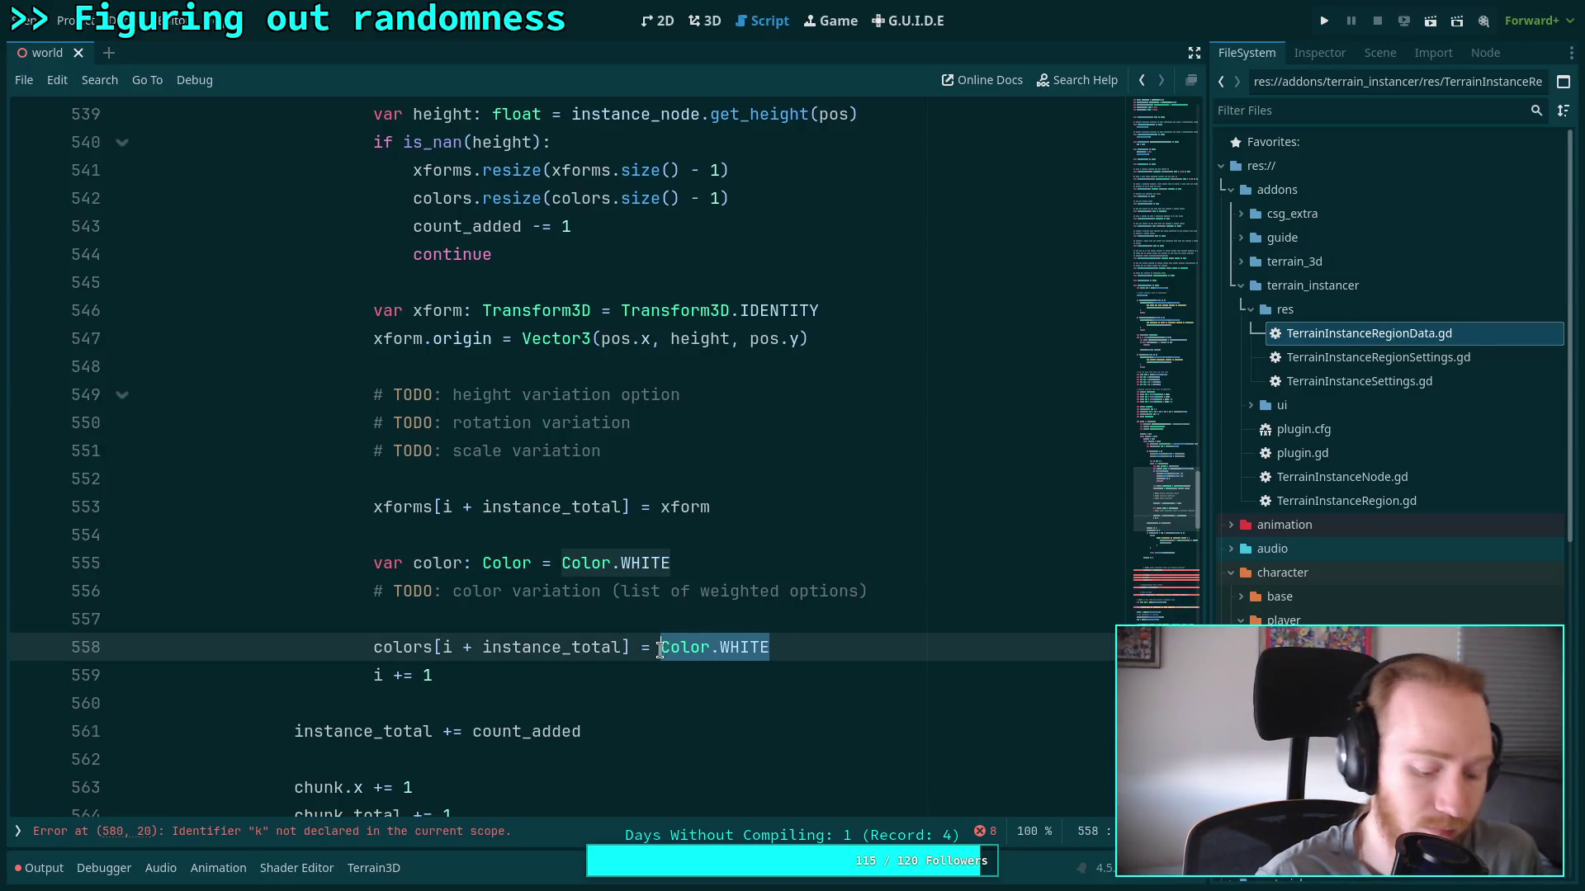
type("col")
left_click(562, 507)
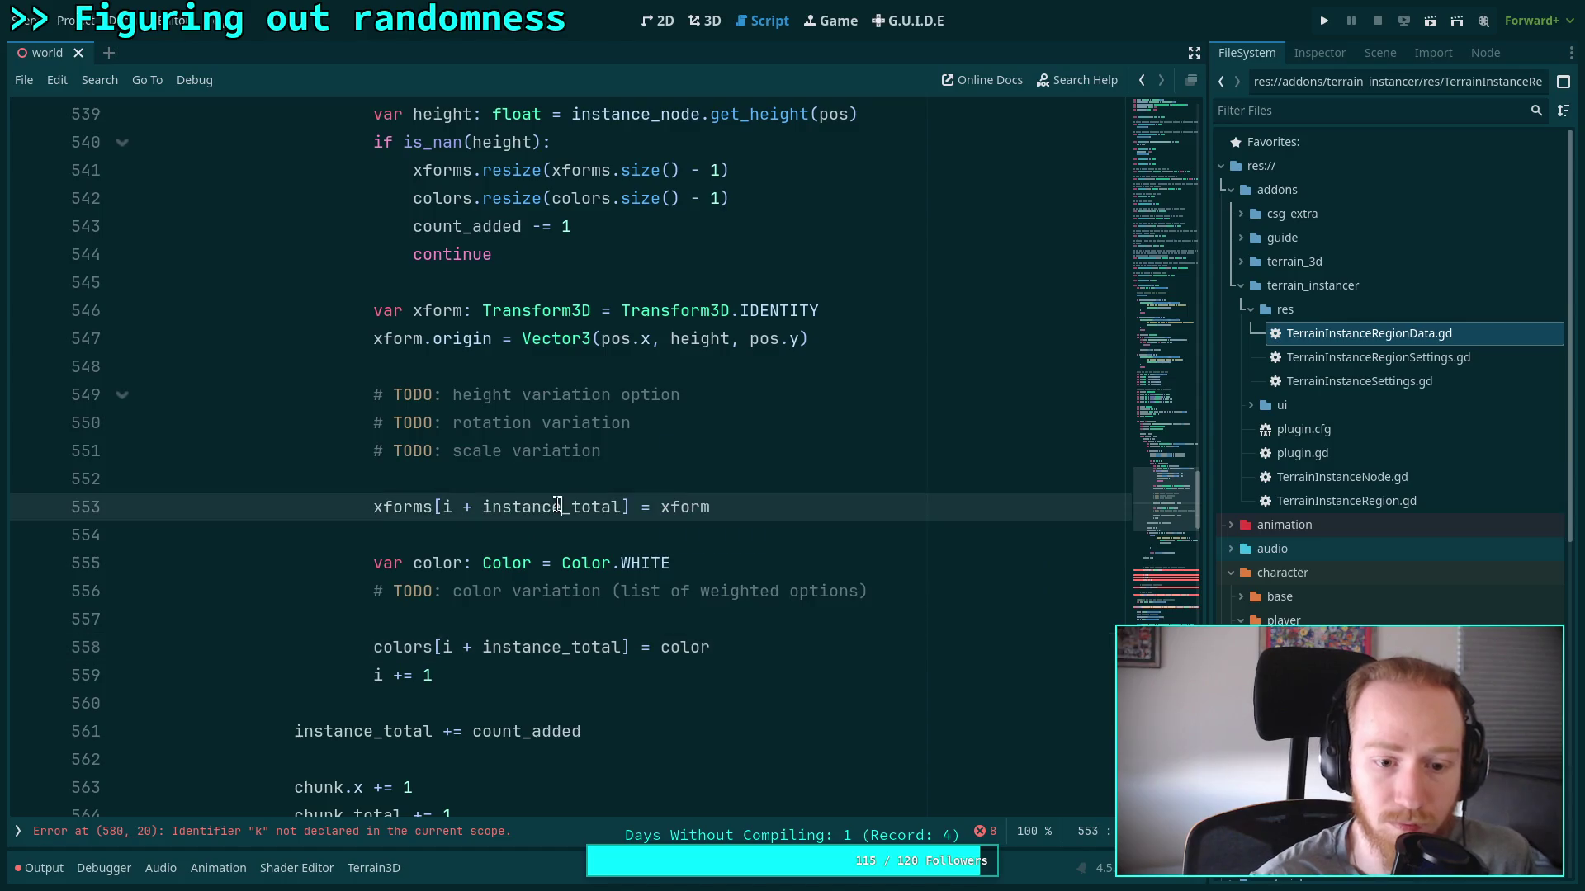
key("alt+Down")
key("alt+Down")
key("alt+Down")
Delete the extra blank lines, including the one before the TODO comments
left_click(549, 482)
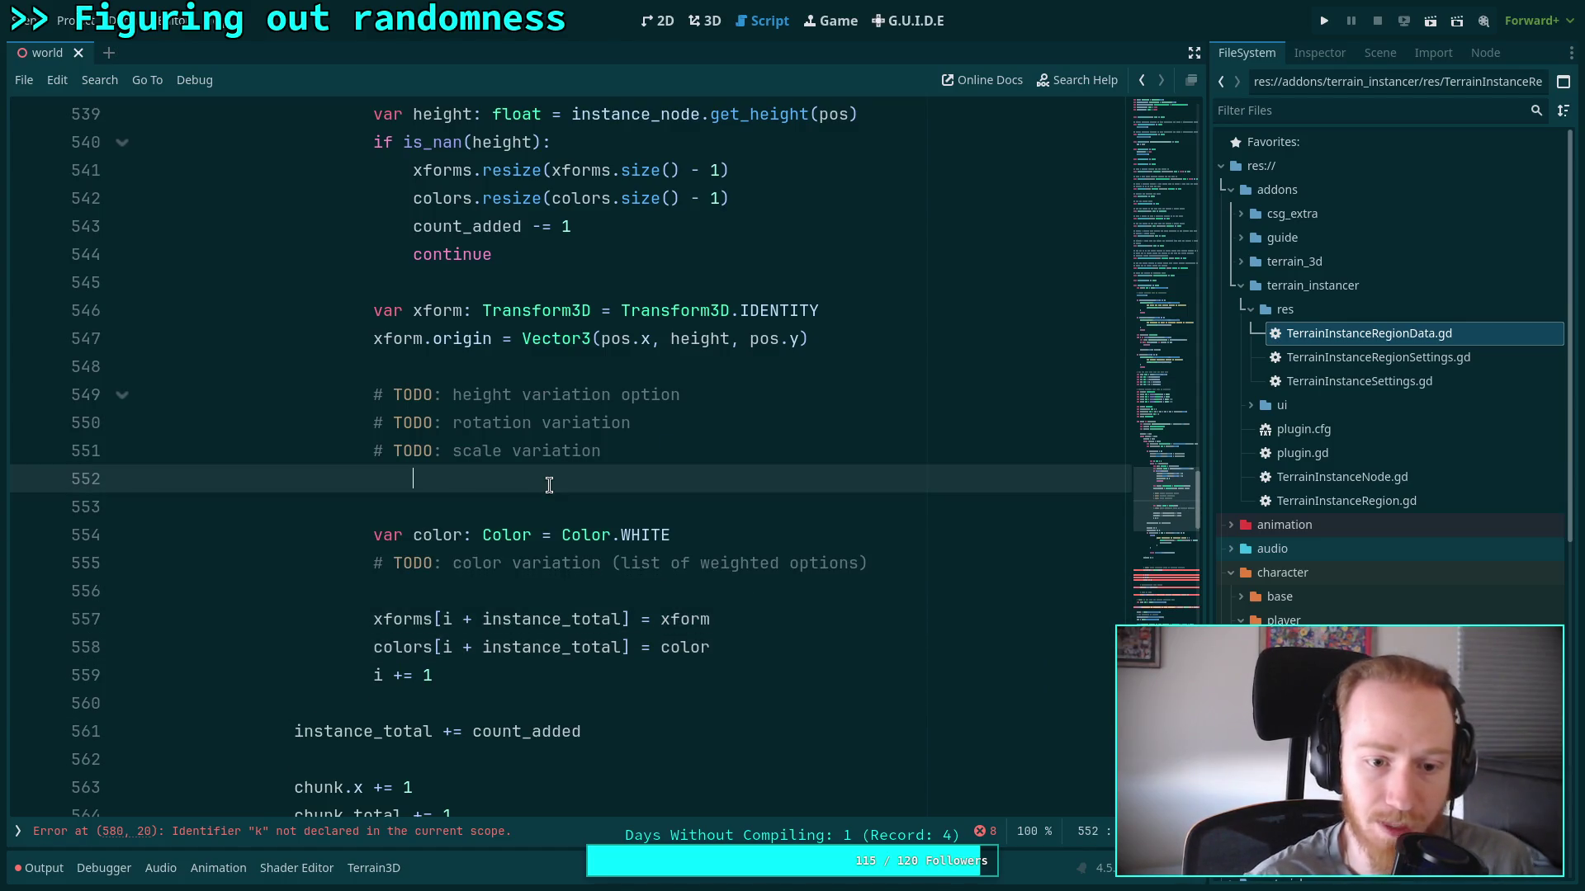
key("BackSpace")
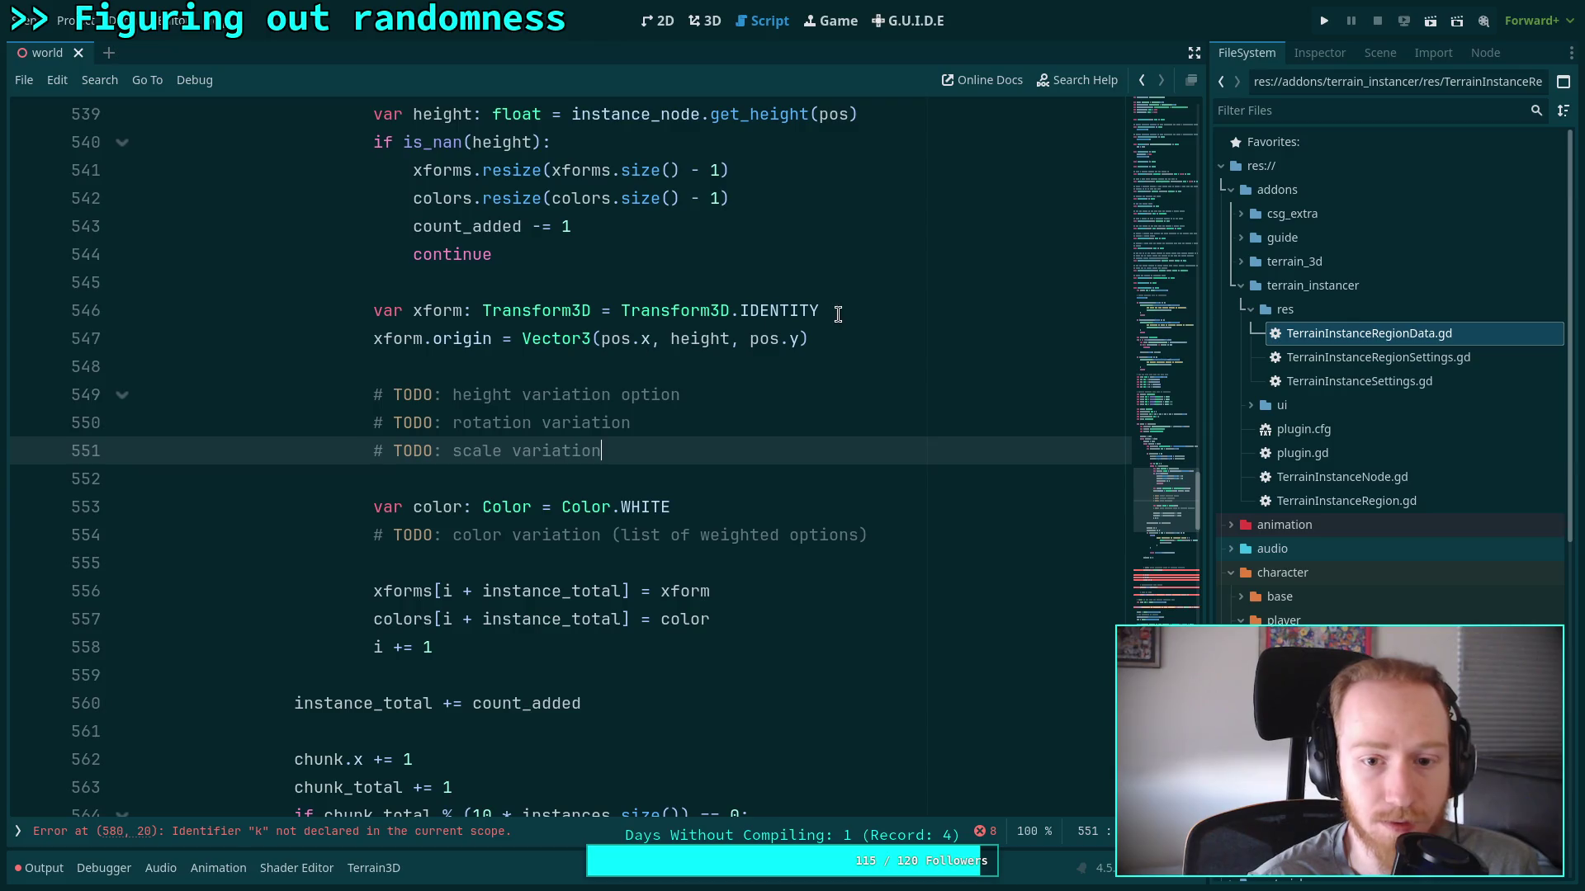
left_click(623, 367)
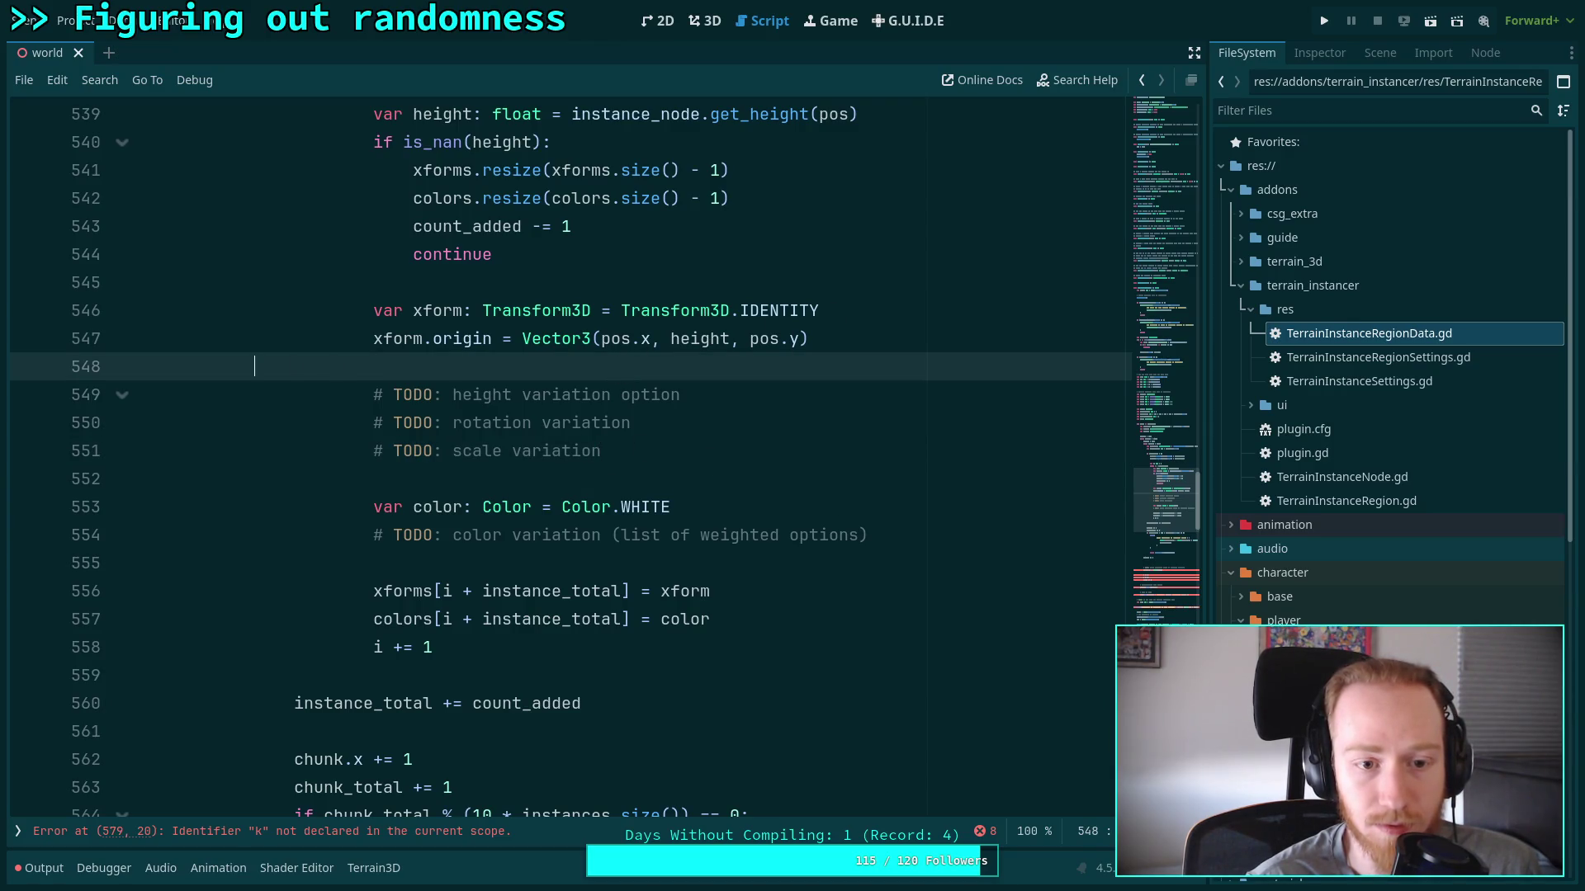
key("BackSpace")
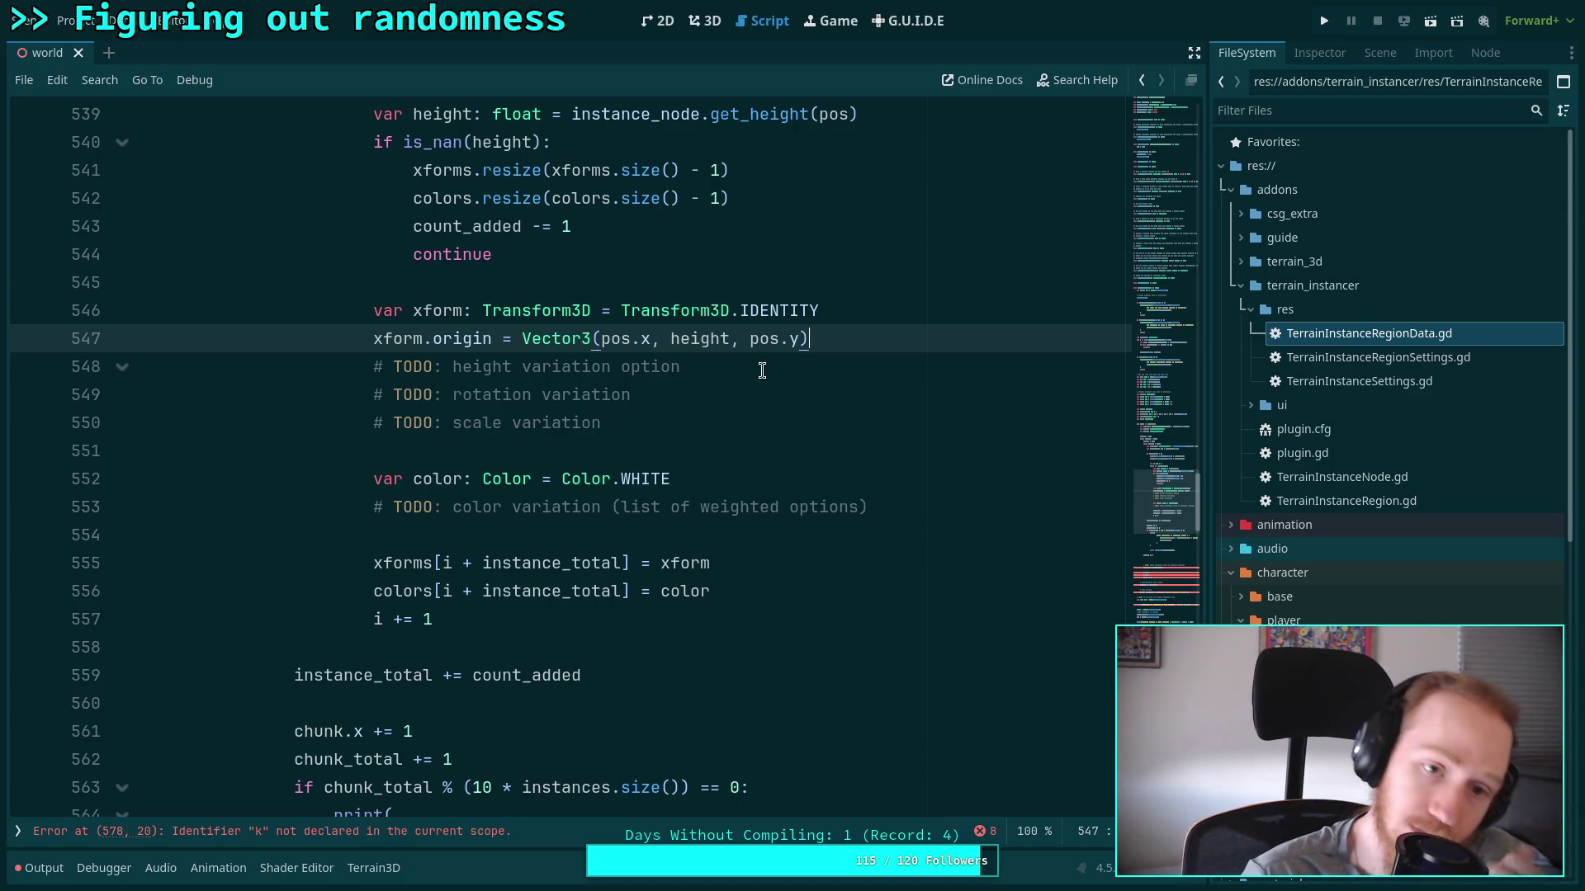
scroll(760, 378, "up", 2)
scroll(771, 453, "down", 2)
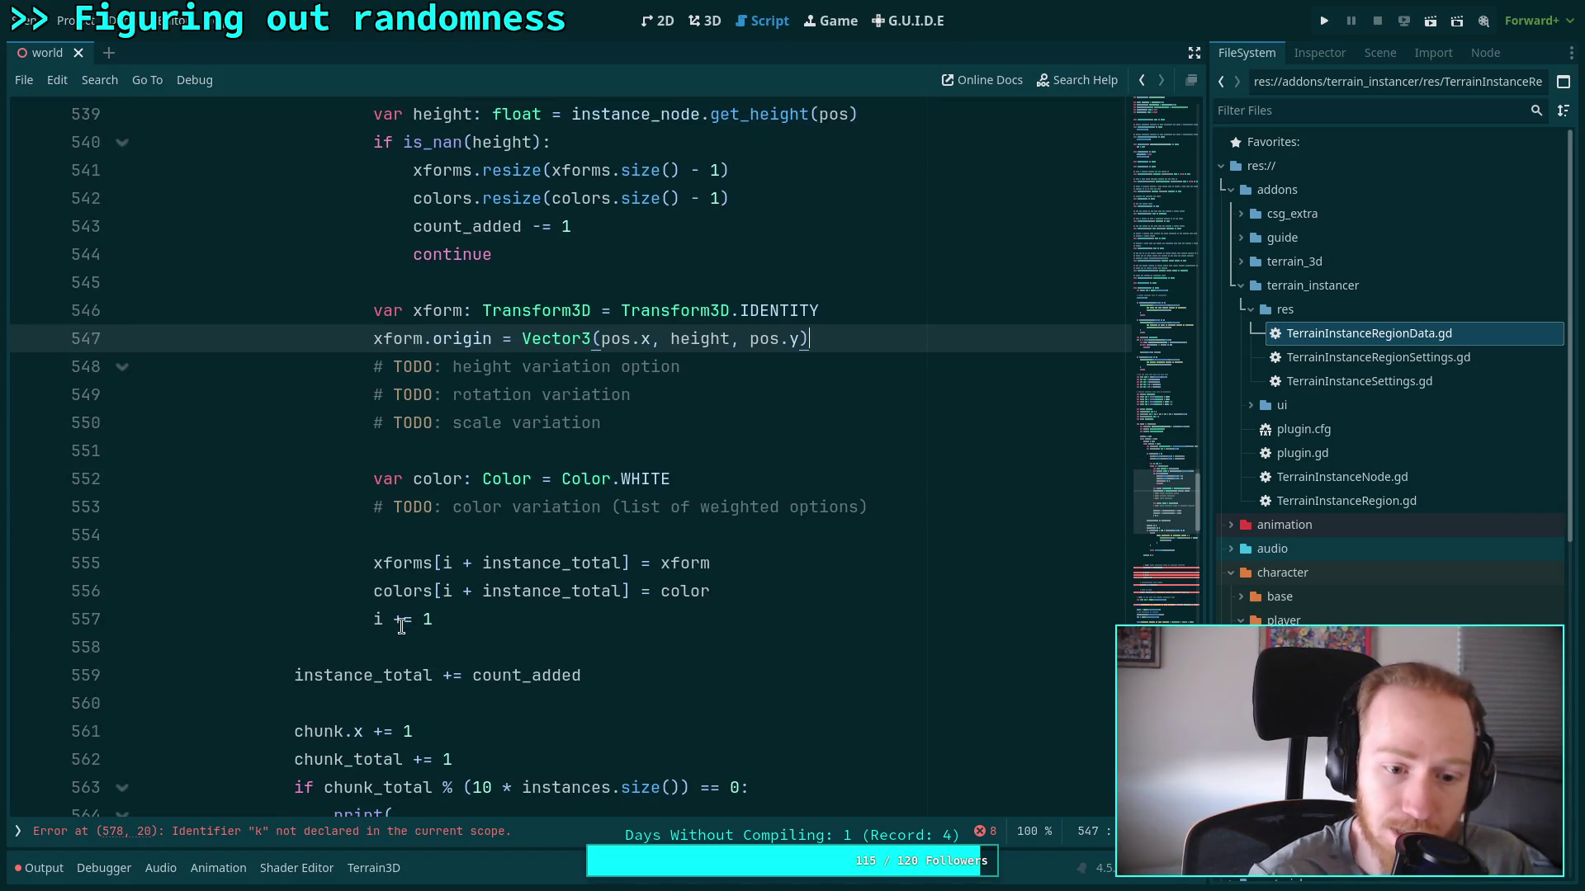
Inspect the NaN-check resize lines and highlight the uses of count_added
left_click(401, 620)
scroll(520, 548, "up", 2)
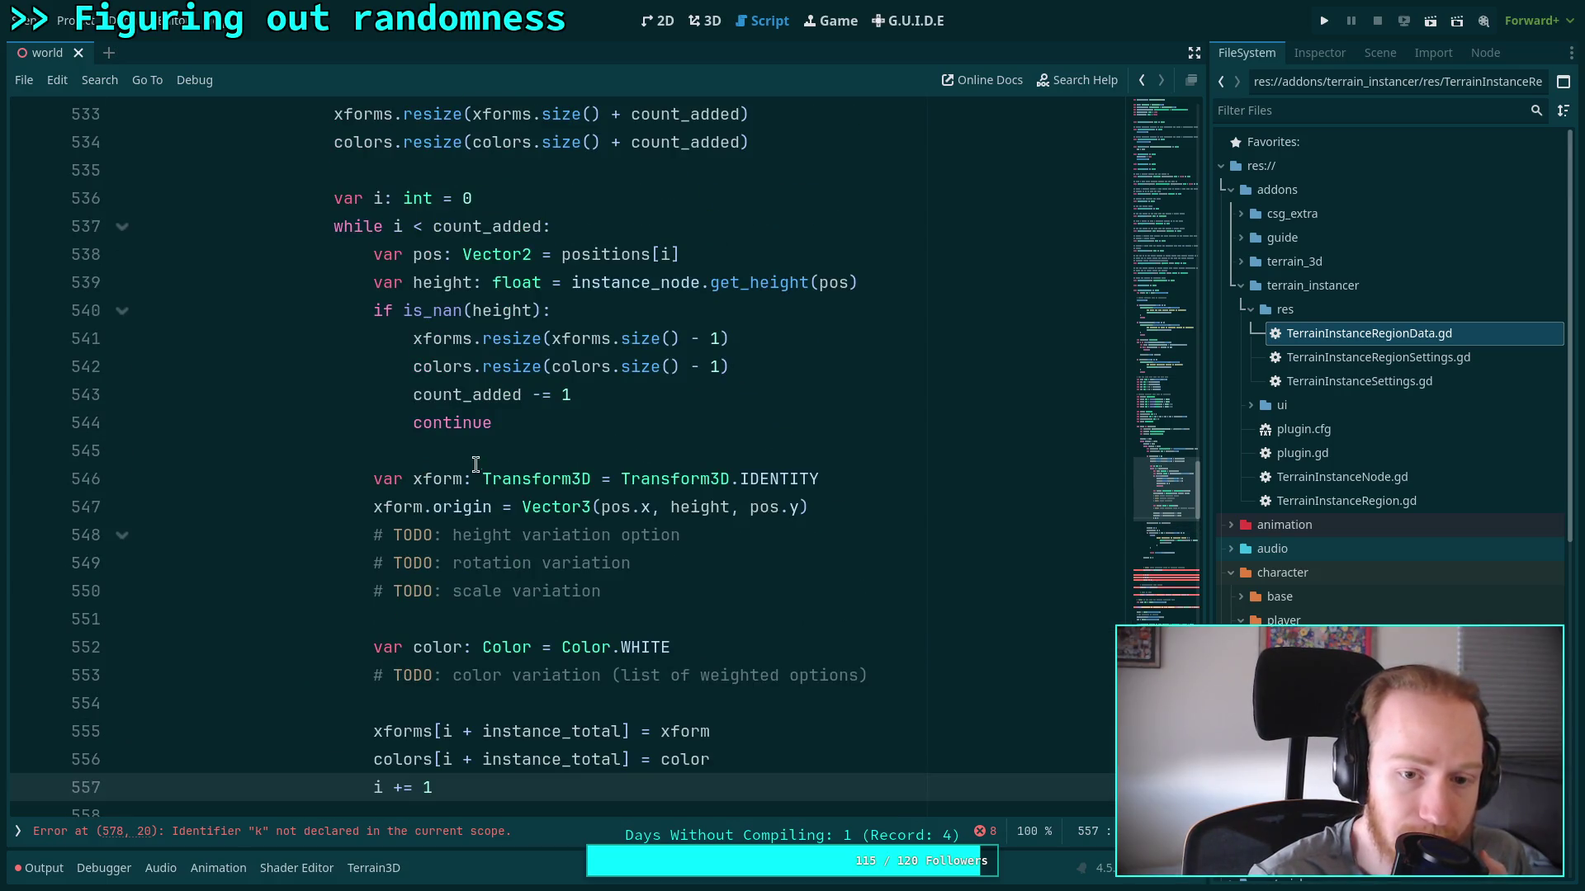
left_click_drag(470, 347, 570, 376)
double_click(488, 396)
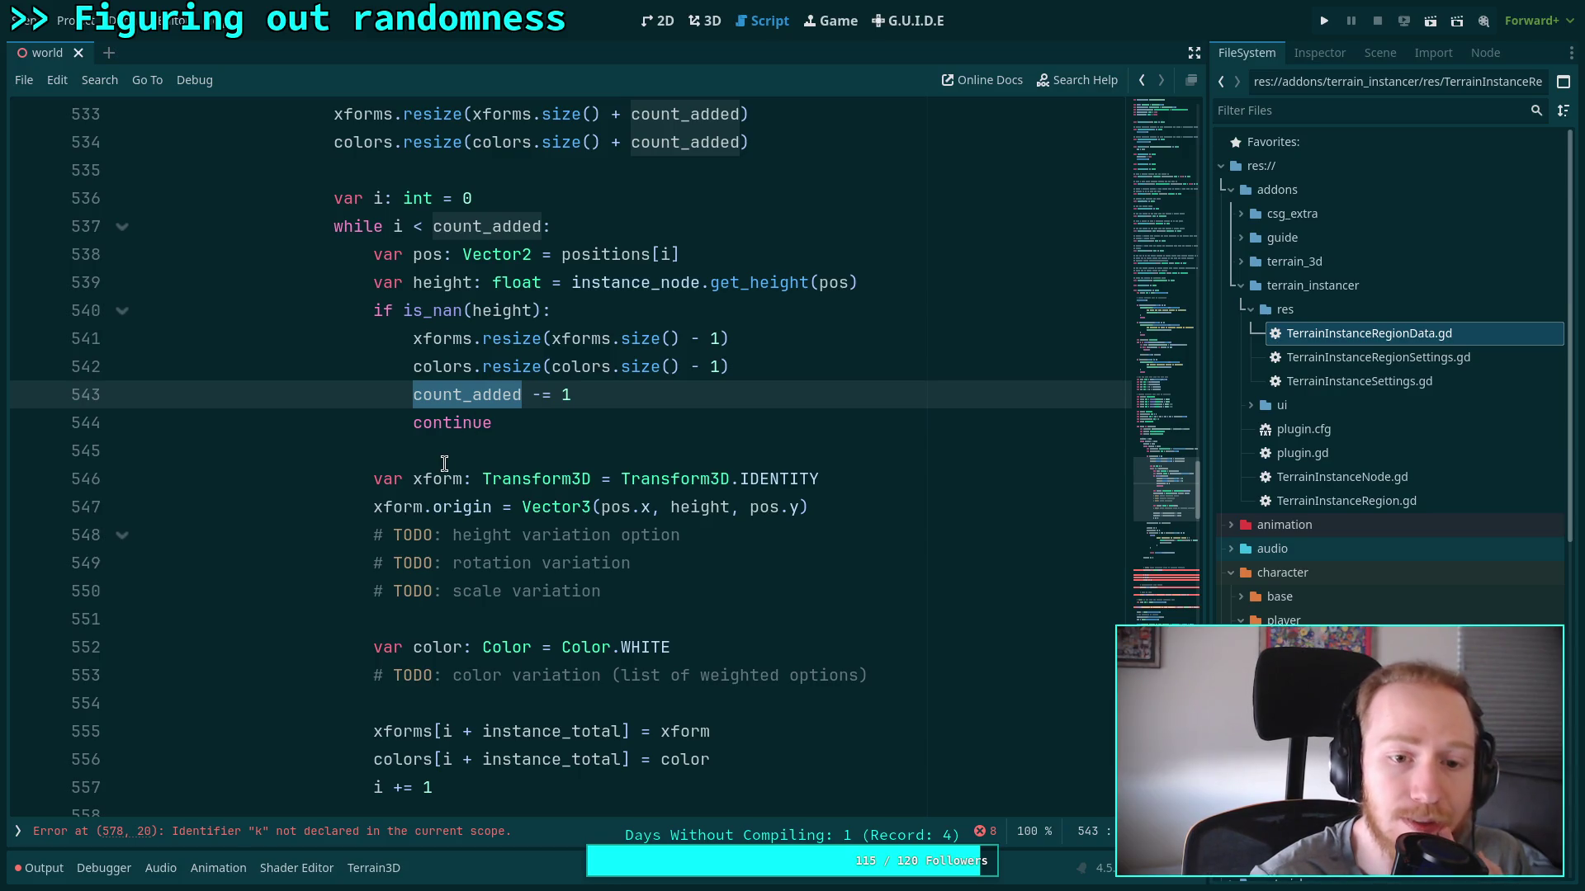
scroll(444, 463, "up", 3)
scroll(444, 461, "down", 13)
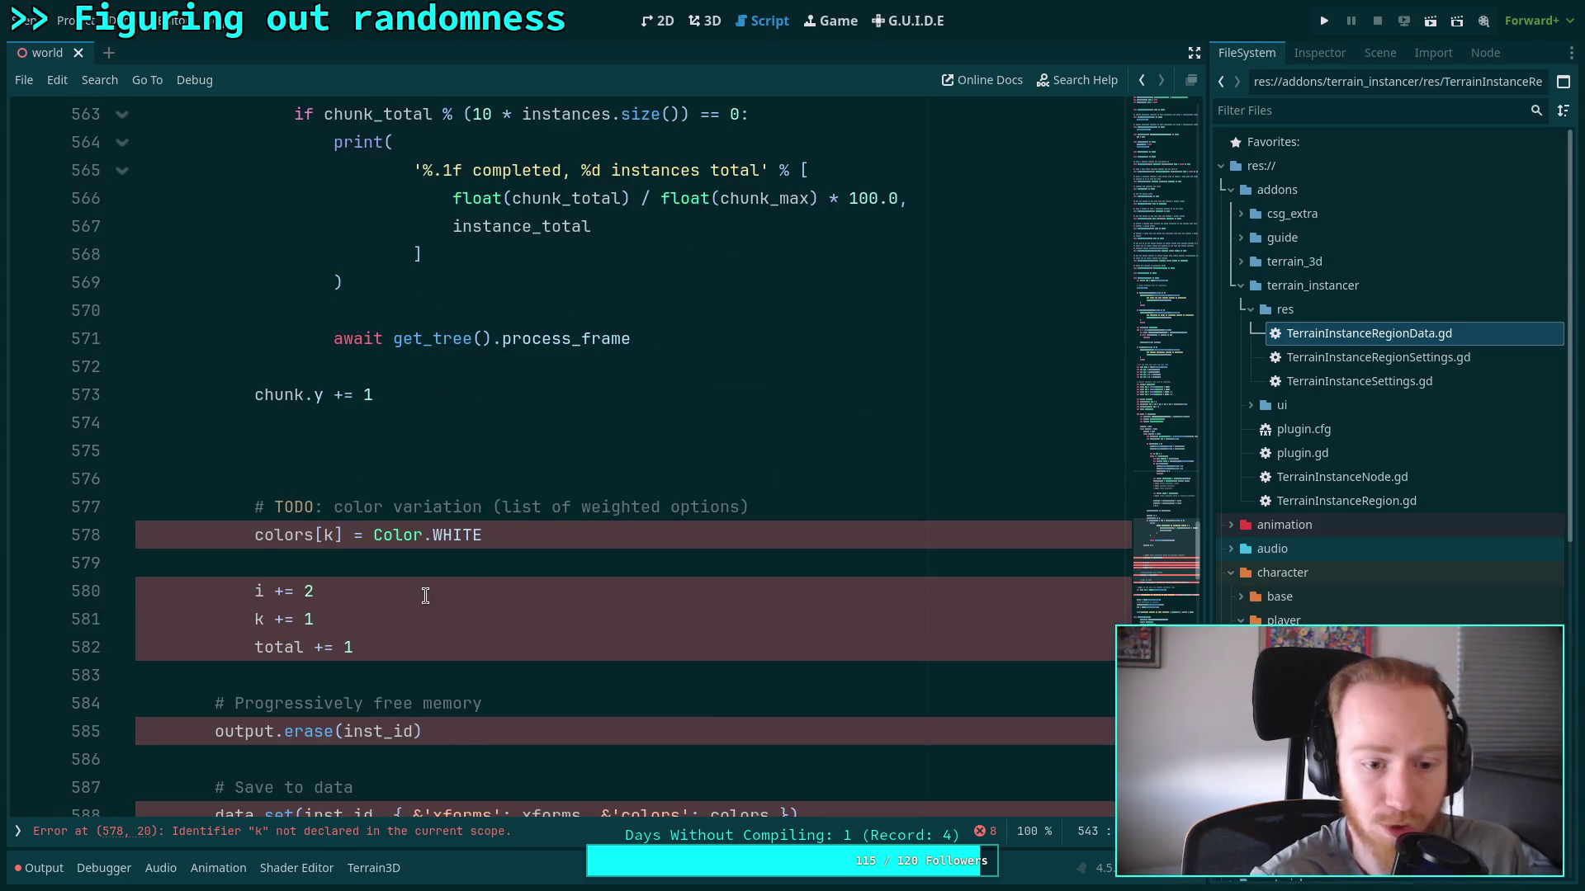
Delete the leftover colors[k], i/k/total counter and output.erase memory-freeing lines
left_click_drag(417, 641, 435, 424)
key("BackSpace")
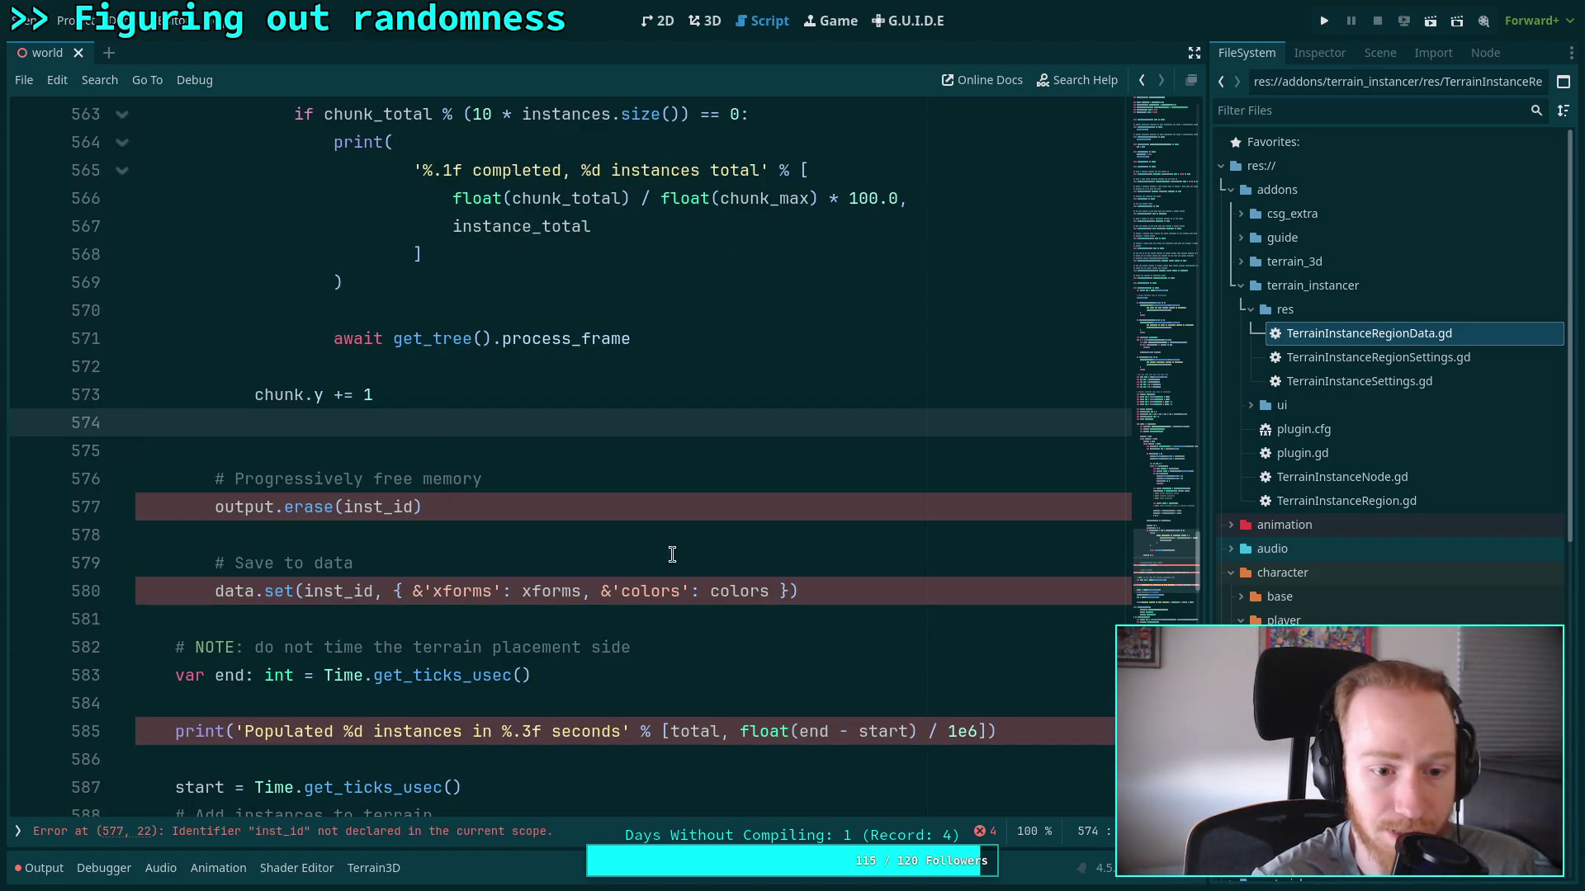
left_click_drag(485, 509, 512, 432)
key("BackSpace")
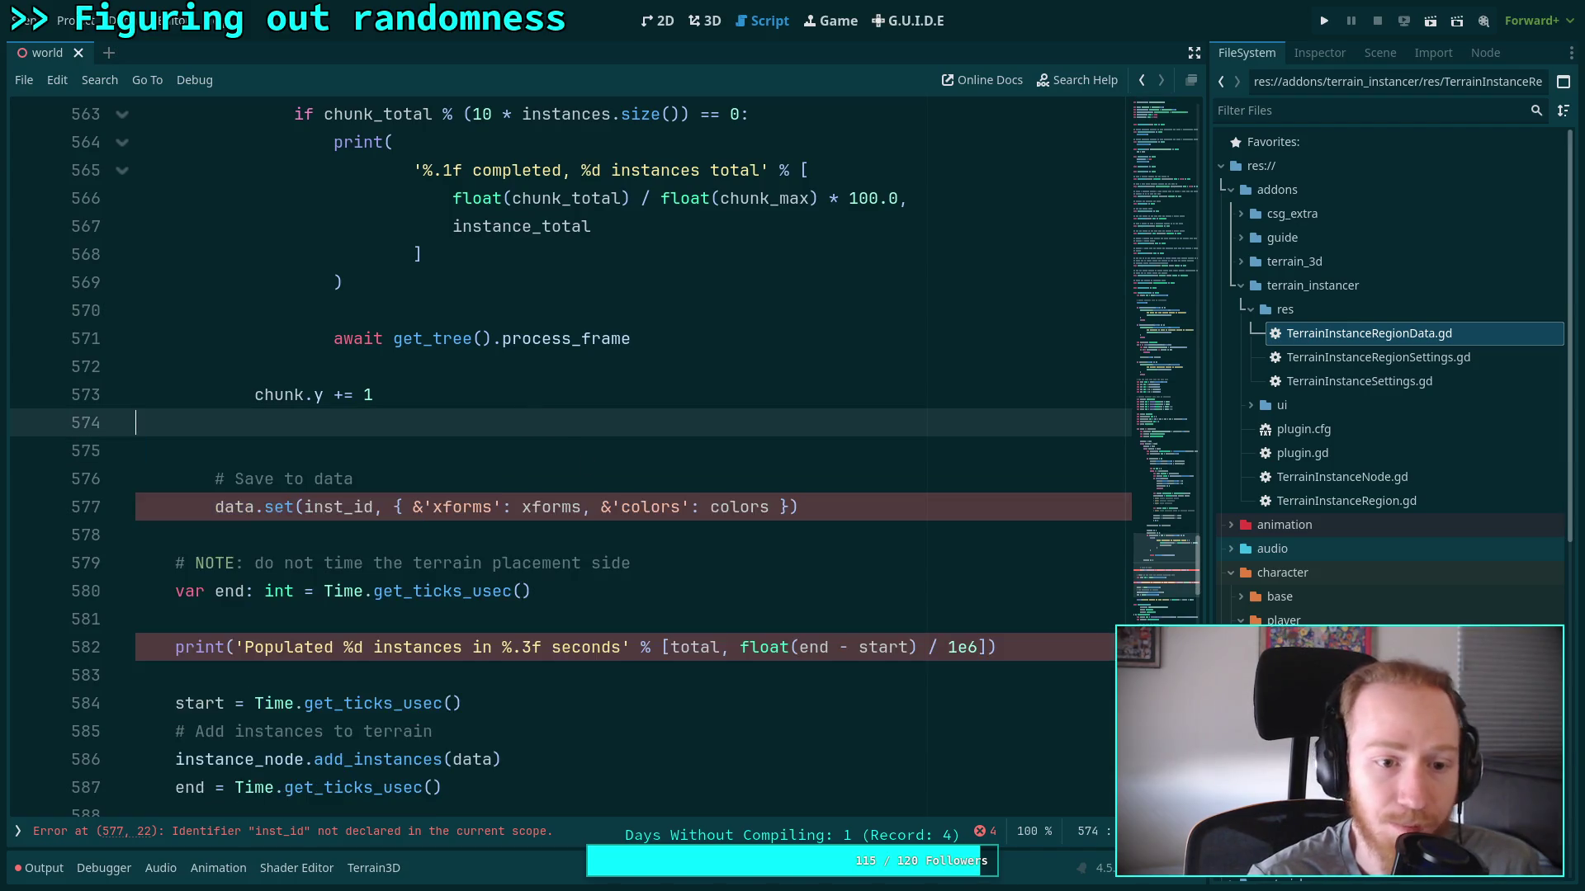
key("BackSpace")
Review the save-to-data block and the surrounding code
left_click_drag(862, 481, 861, 413)
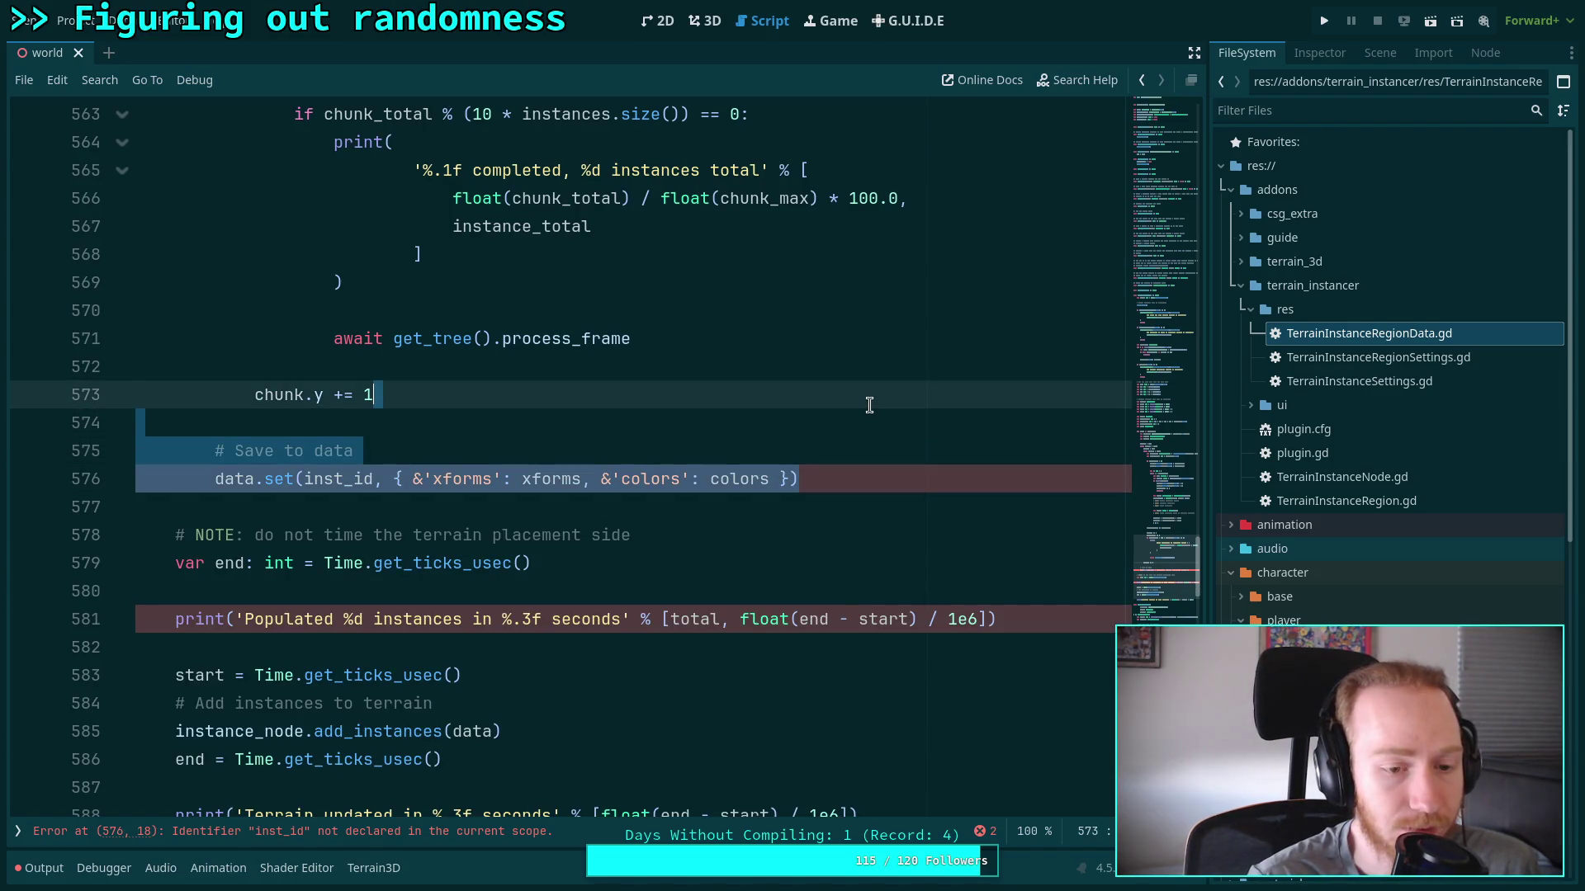
left_click(532, 456)
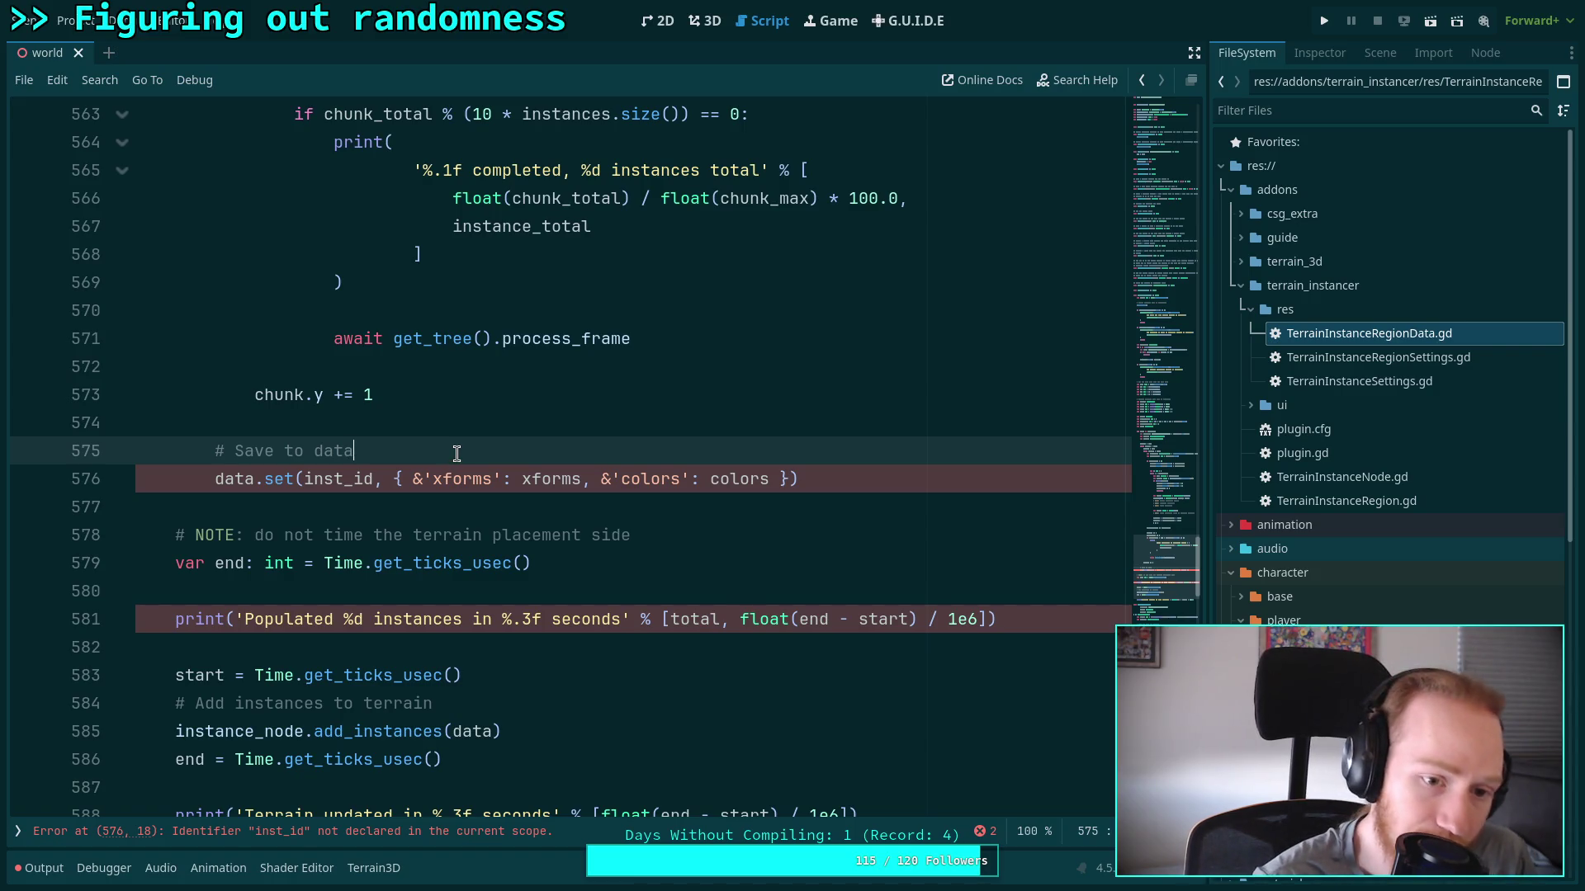
scroll(413, 472, "up", 15)
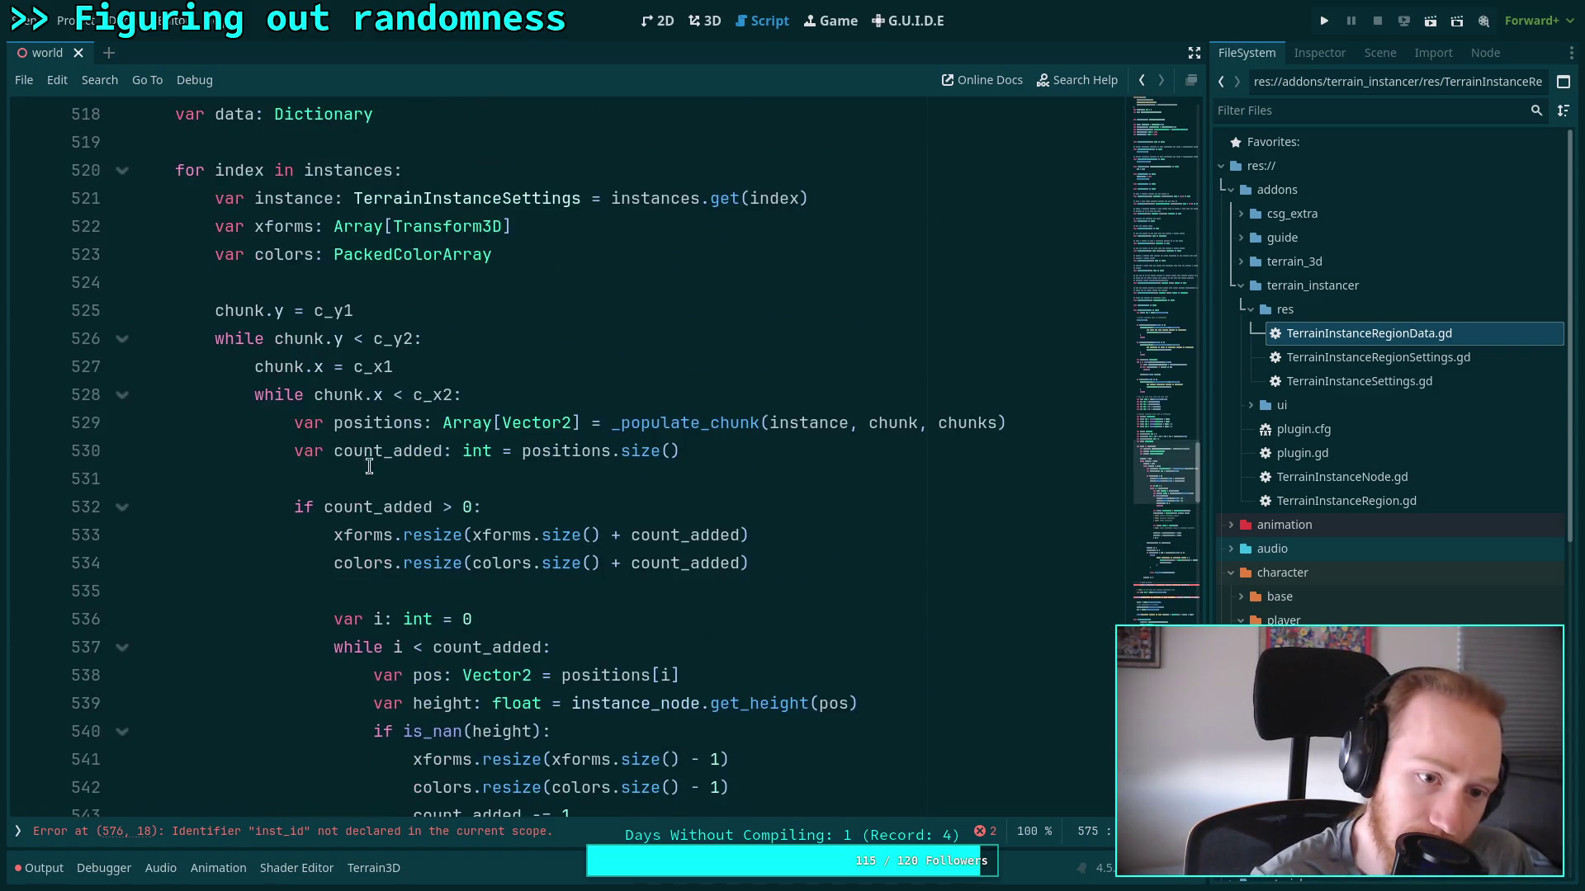
scroll(246, 379, "up", 2)
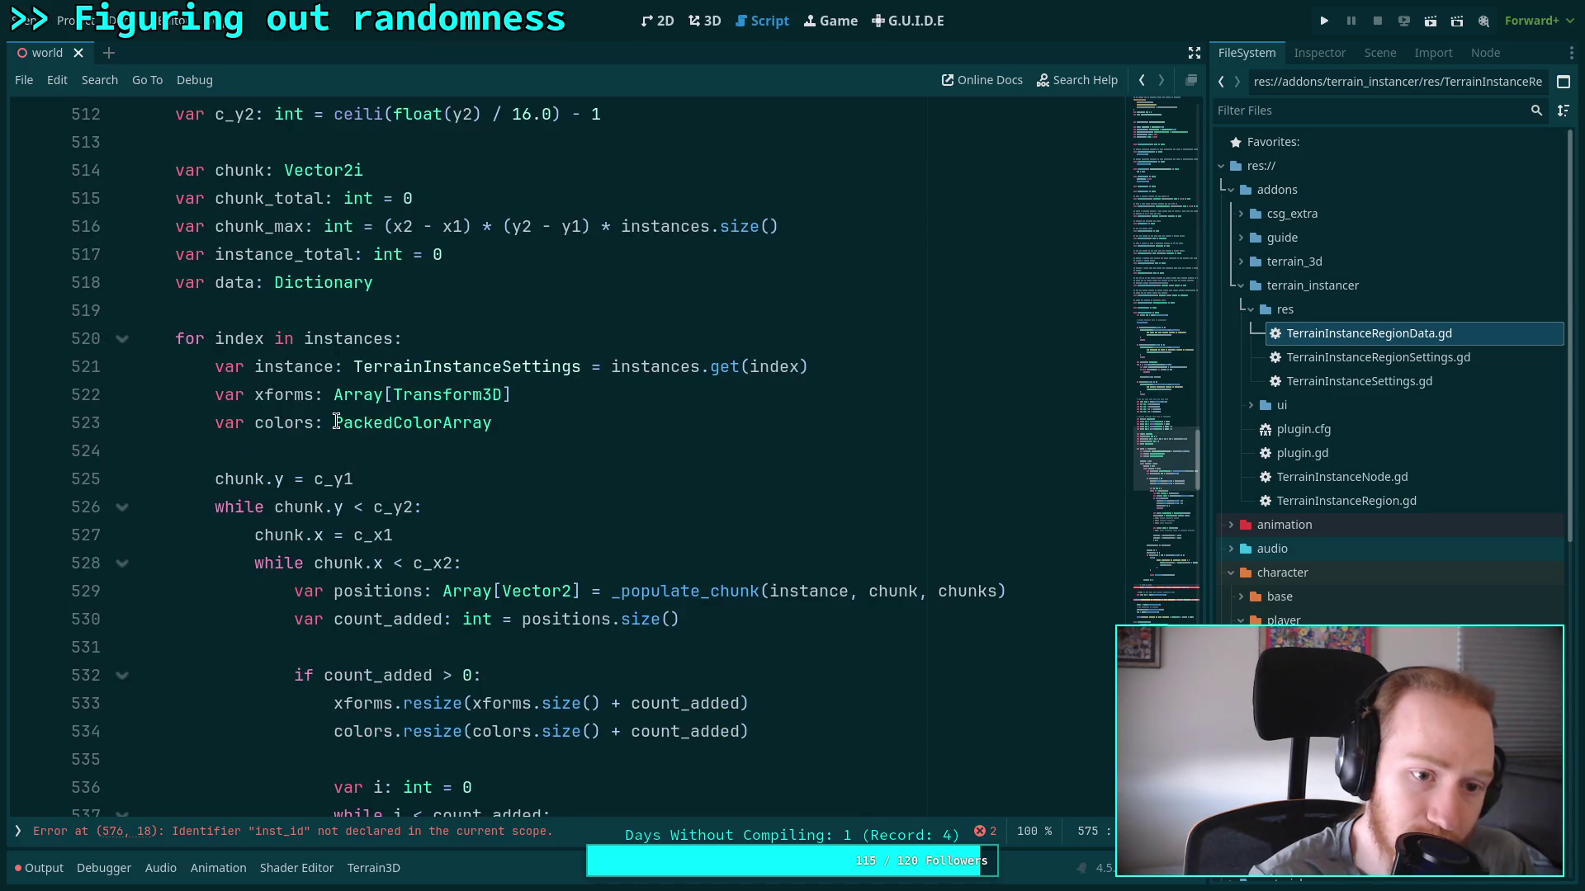
scroll(227, 449, "down", 2)
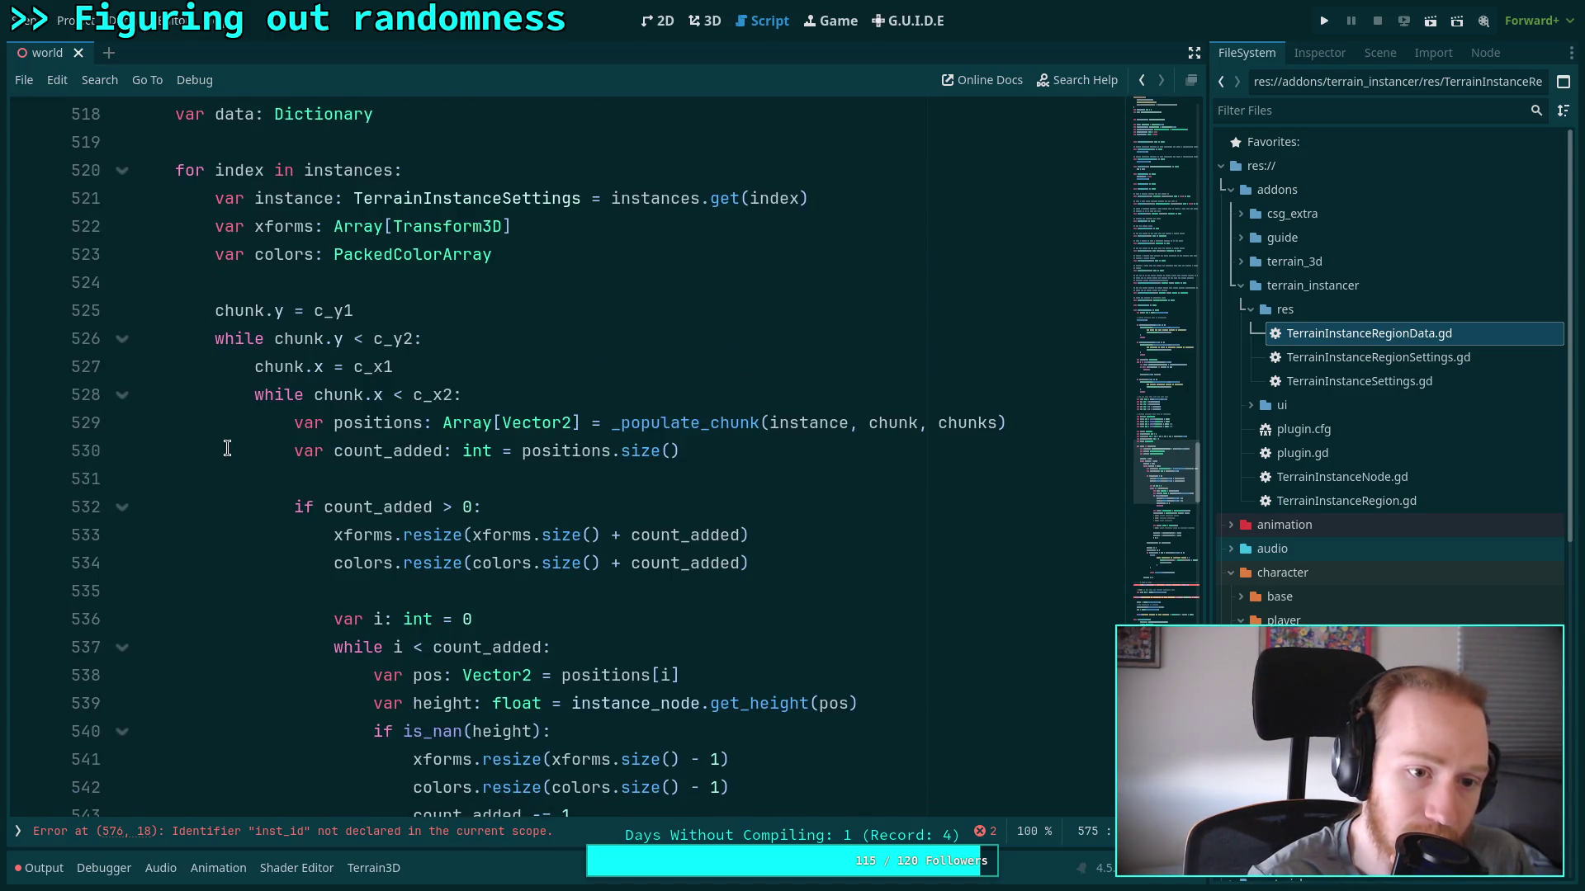
scroll(227, 449, "down", 14)
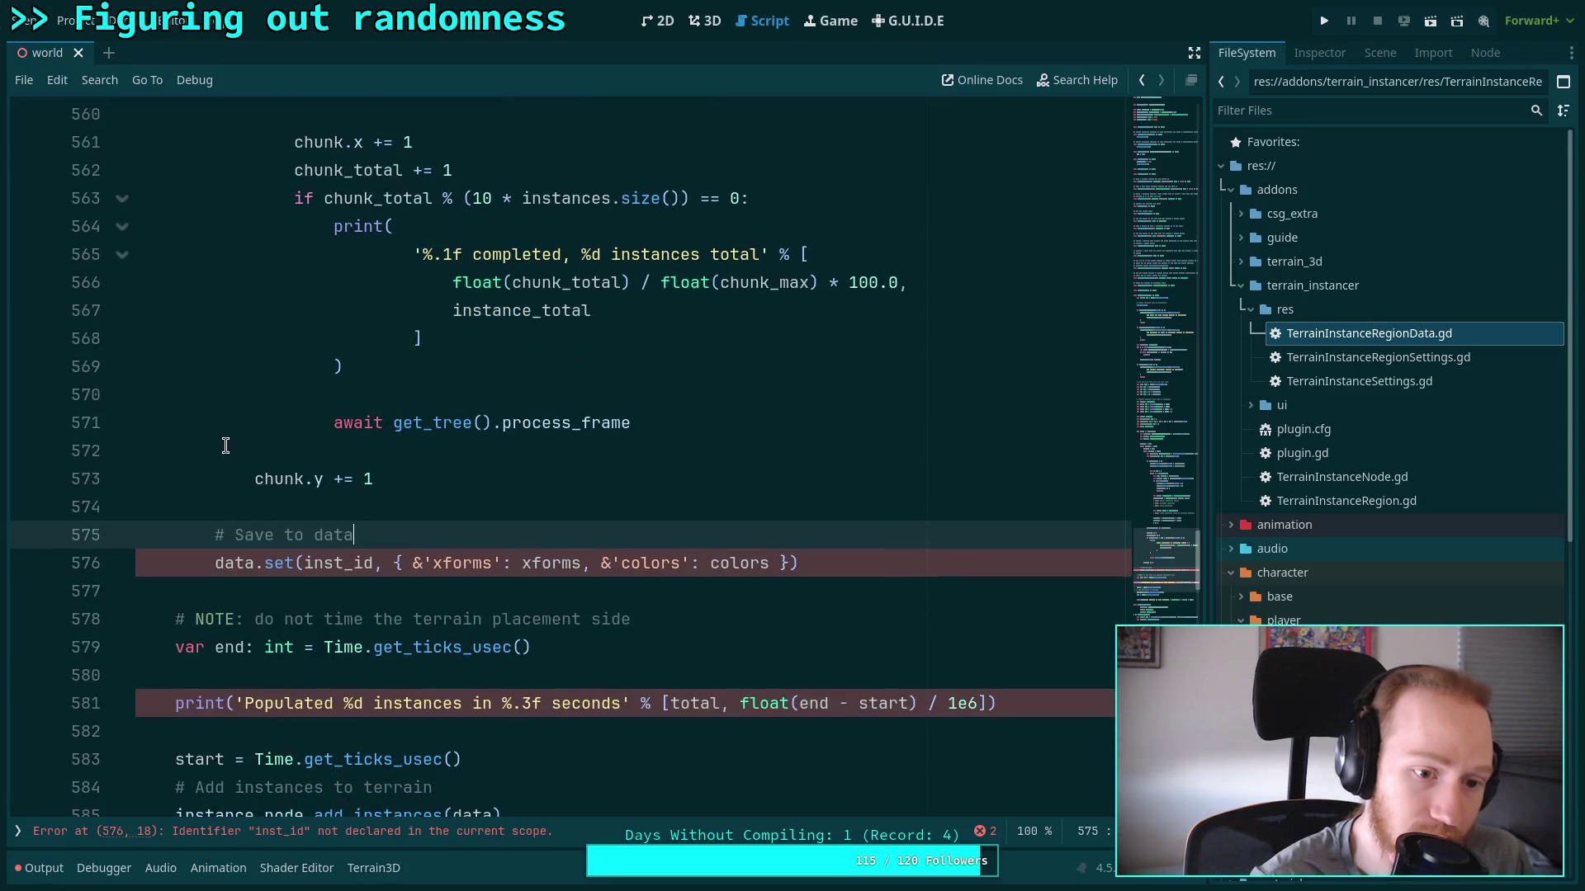
scroll(310, 559, "up", 20)
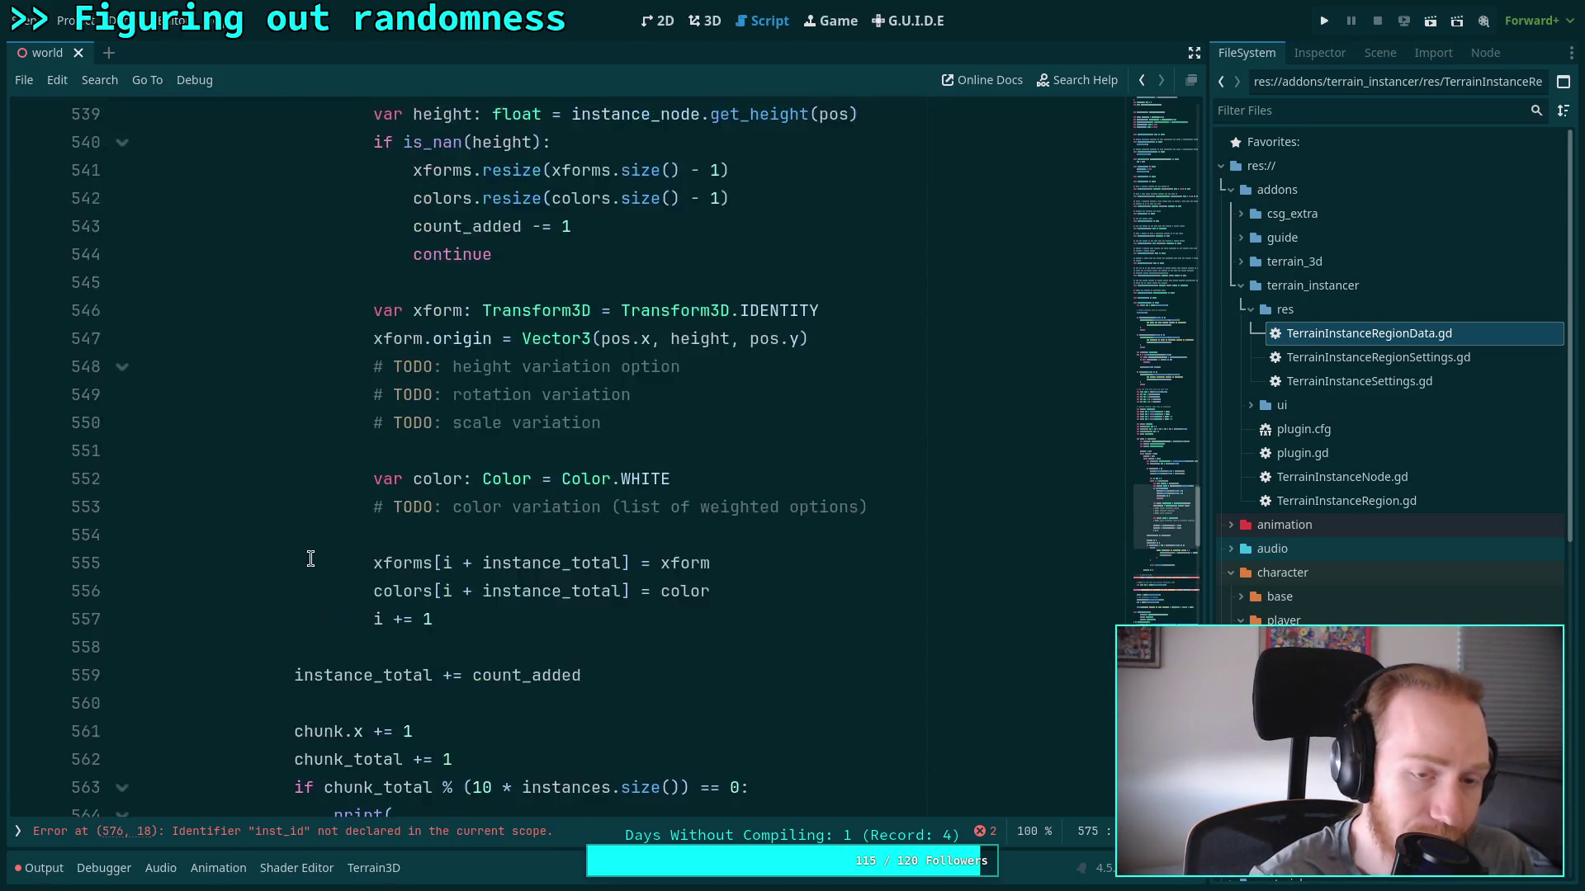
scroll(311, 560, "down", 7)
scroll(310, 559, "up", 5)
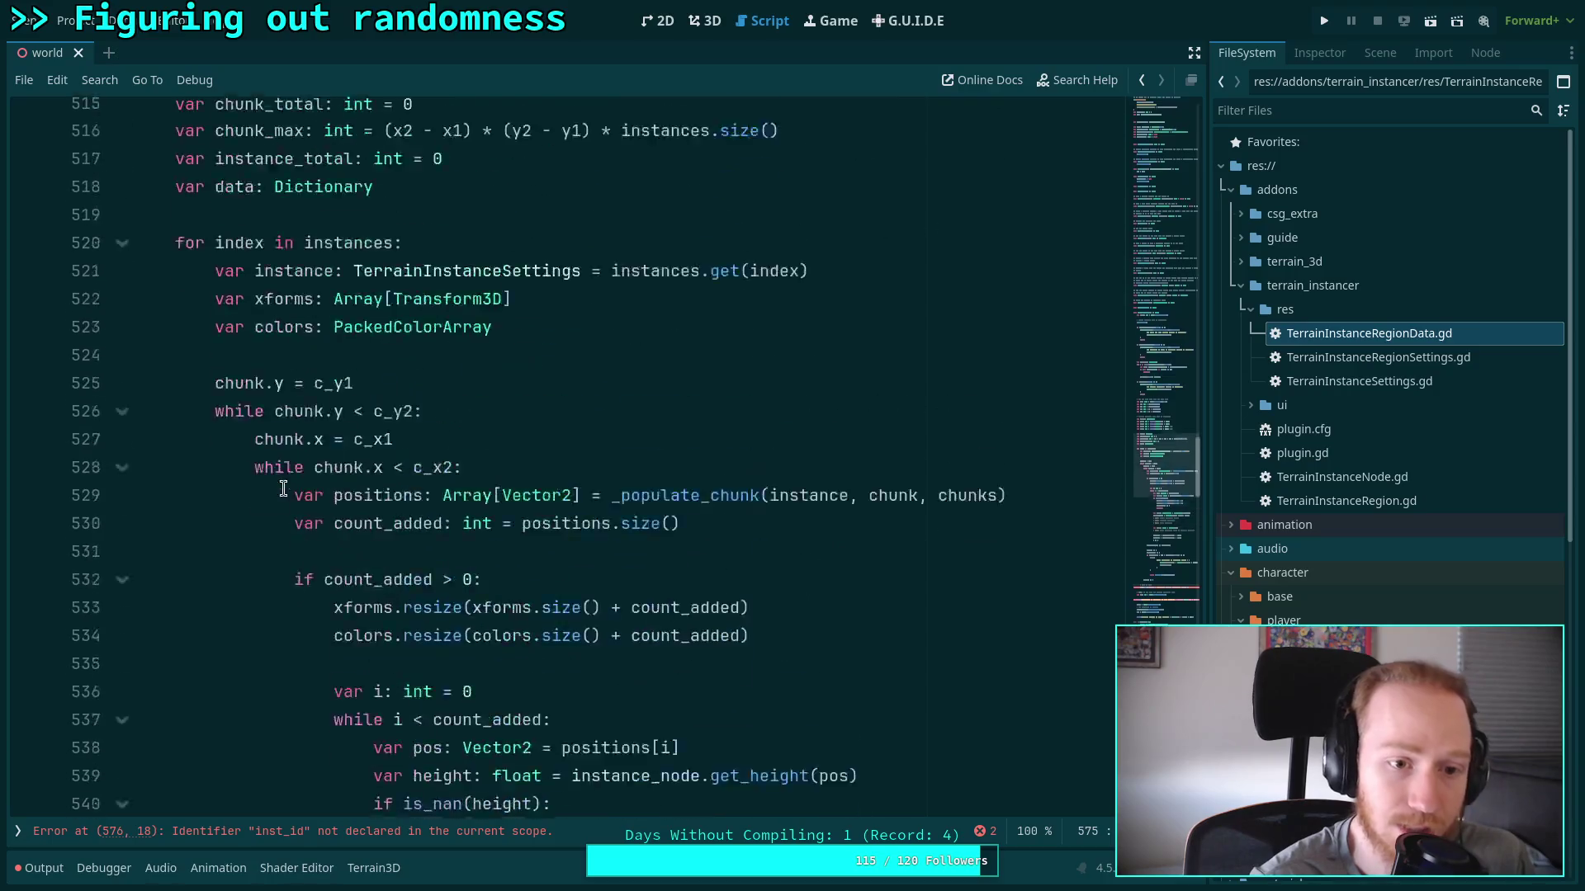
scroll(255, 442, "down", 16)
scroll(298, 504, "down", 5)
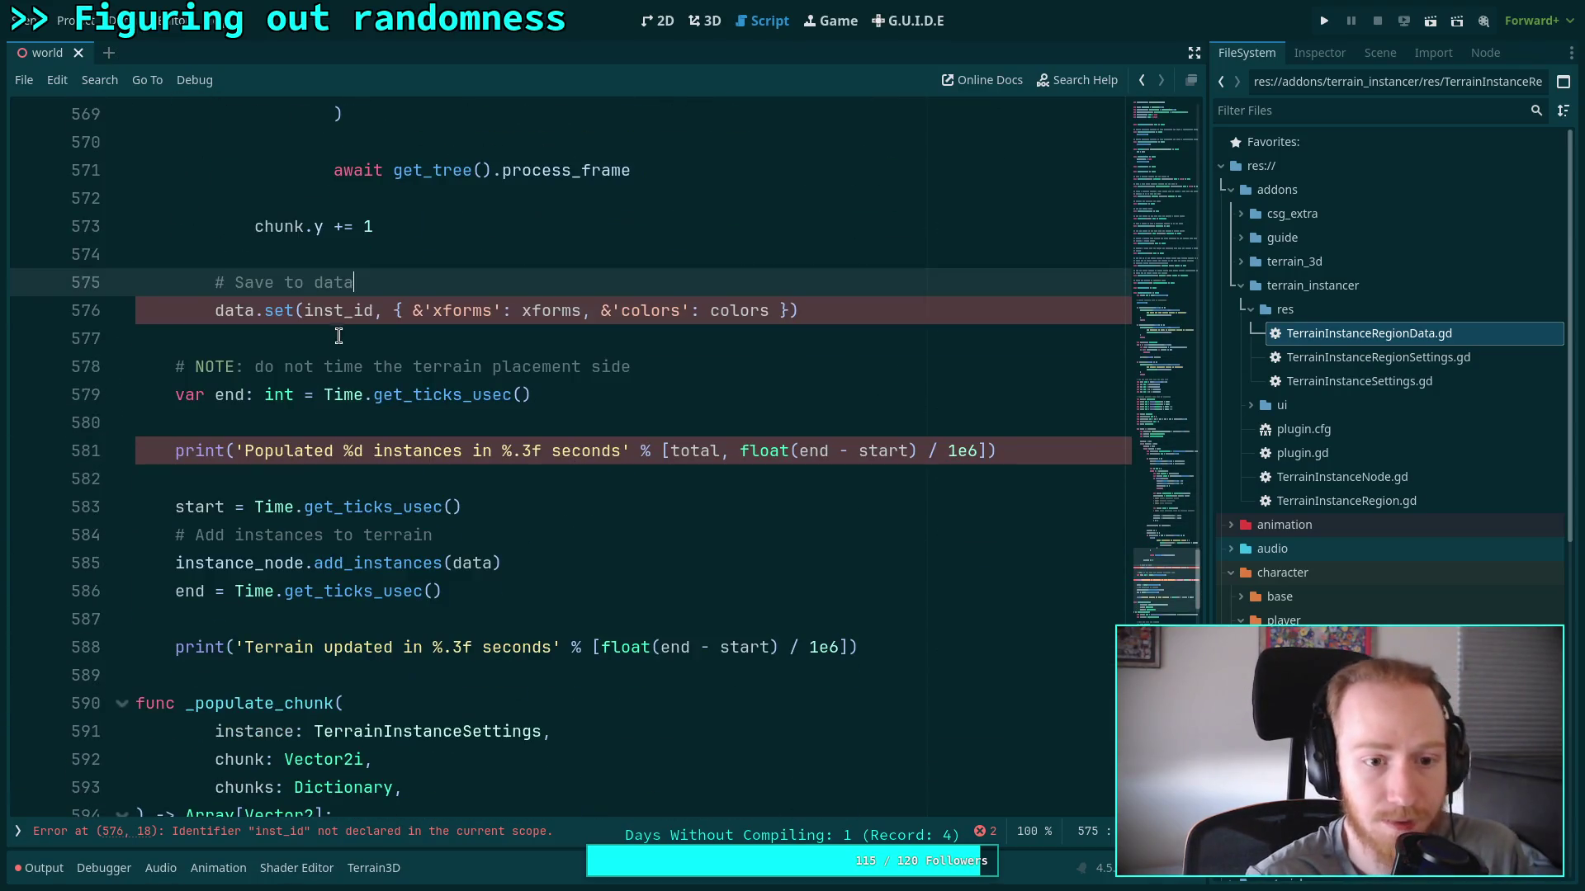
Change the data.set key from inst_id to index
double_click(350, 312)
type("indo")
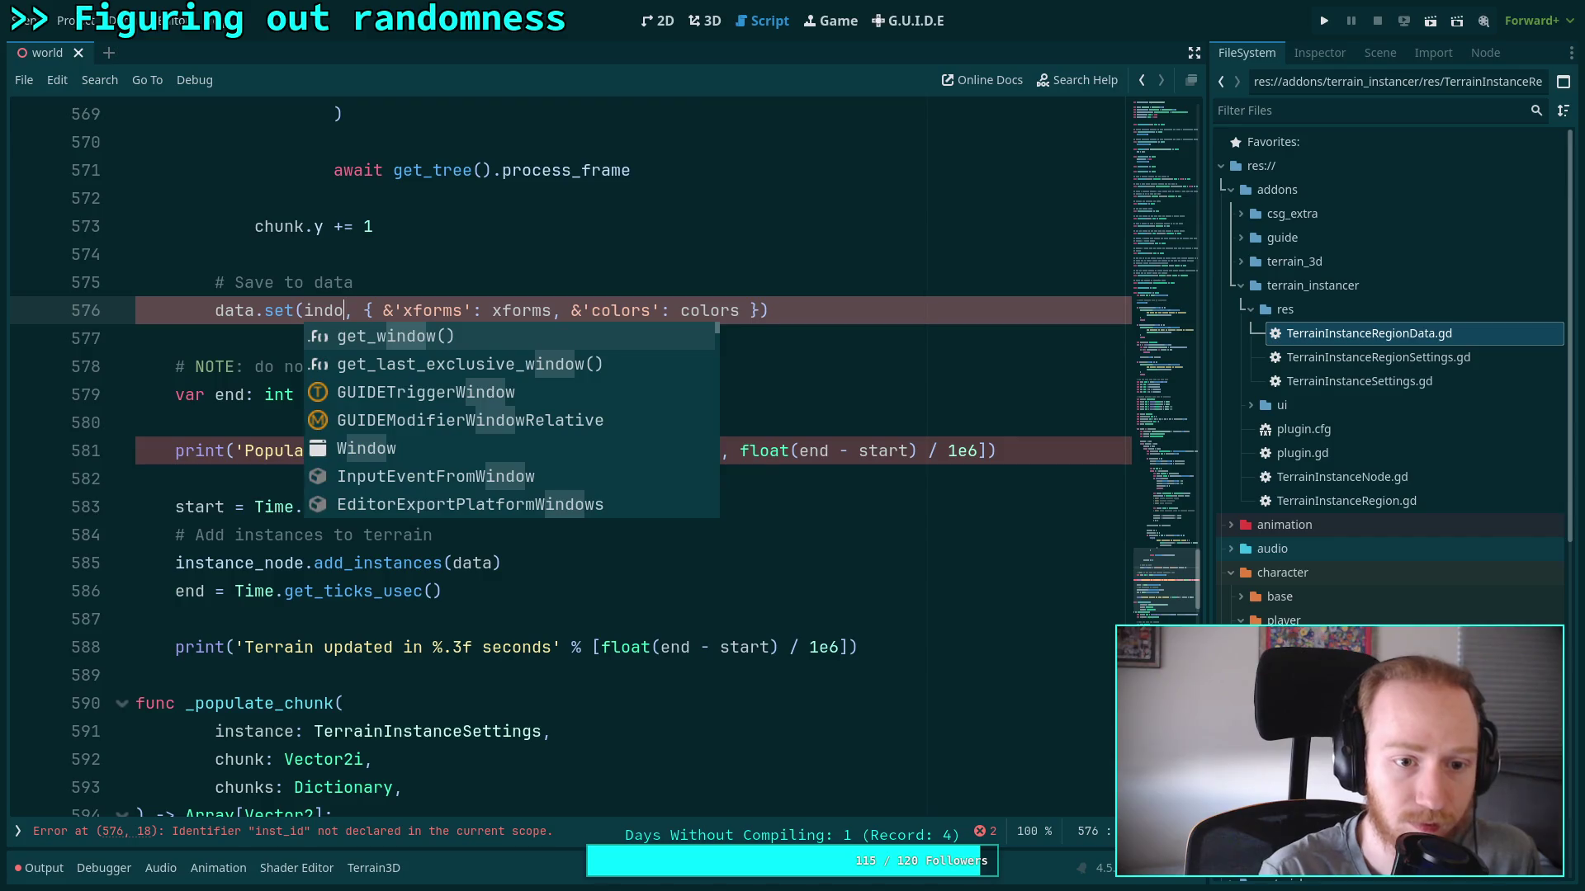
key("BackSpace")
type("ex")
Open TerrainInstanceSettings.gd from the open scripts list
left_click(422, 257)
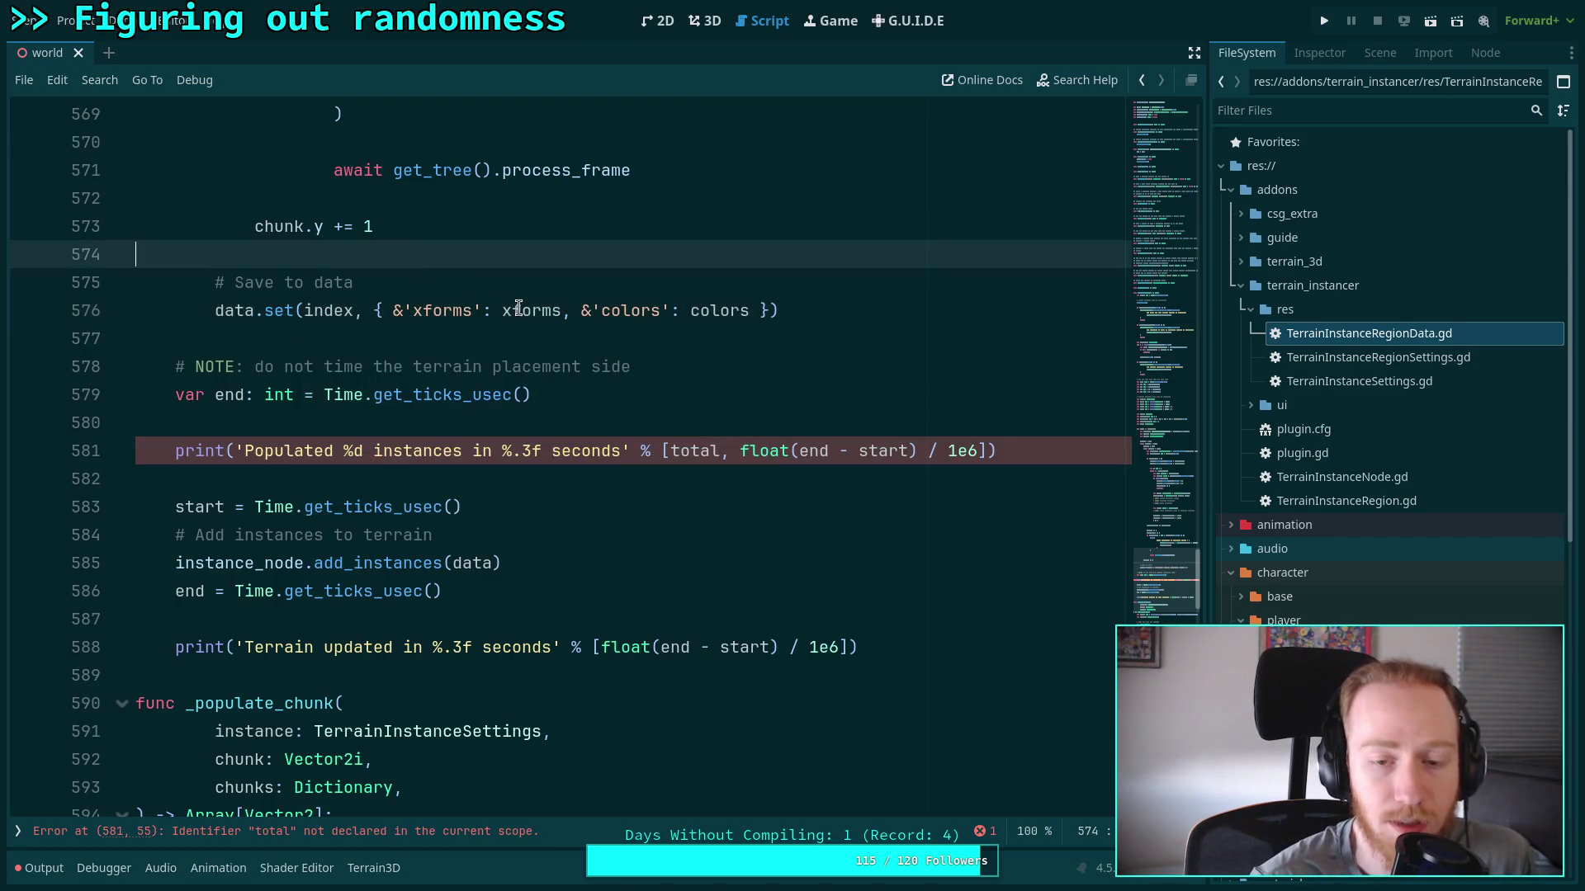
left_click(526, 334)
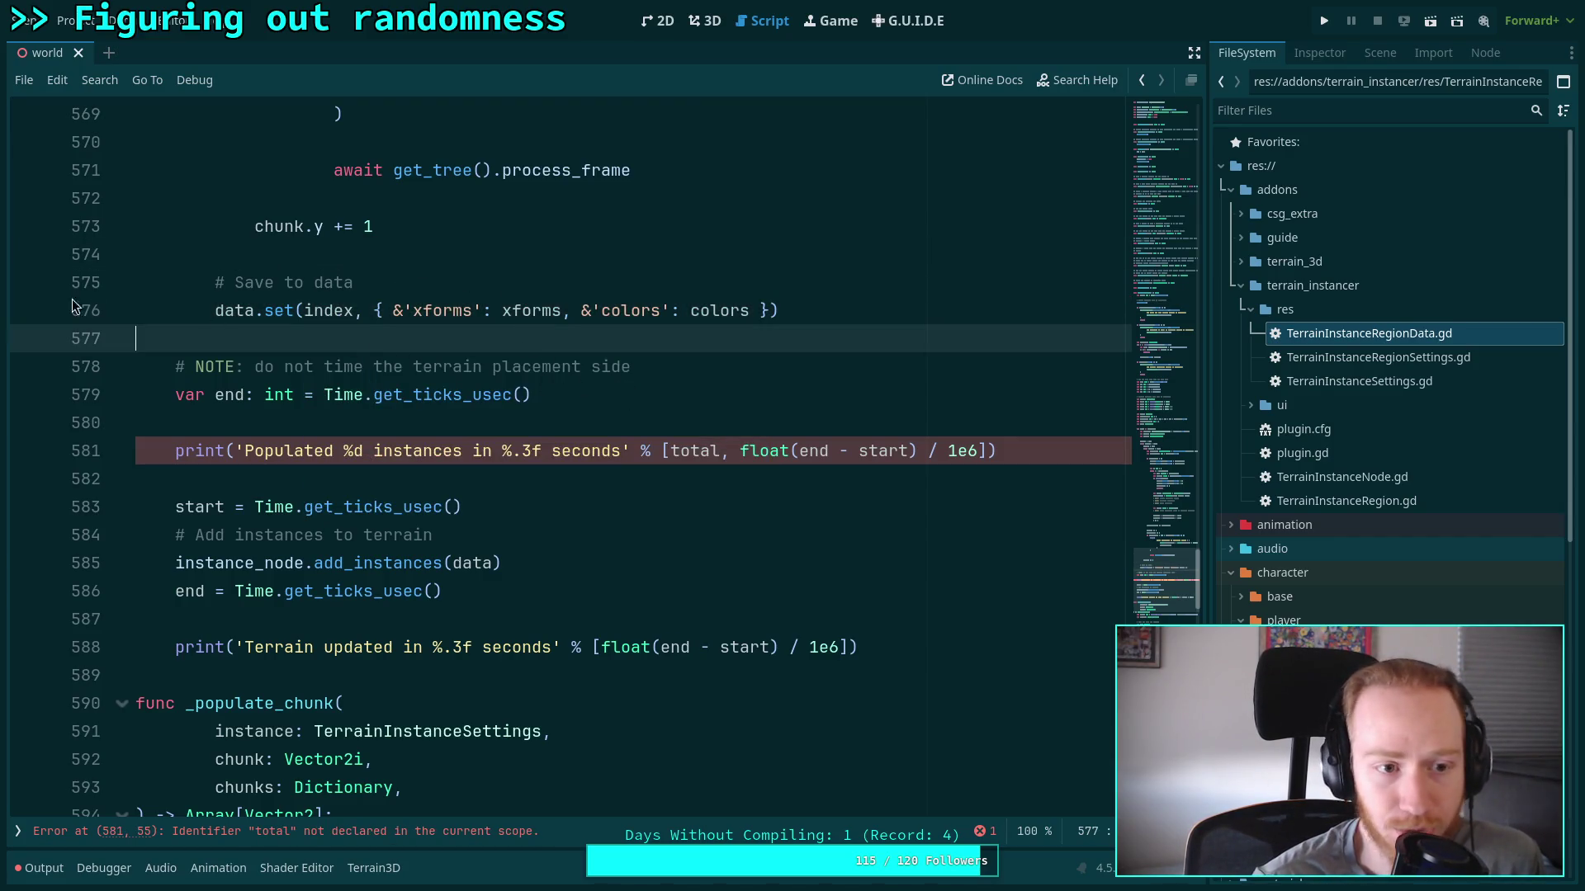
left_click(17, 831)
left_click(99, 187)
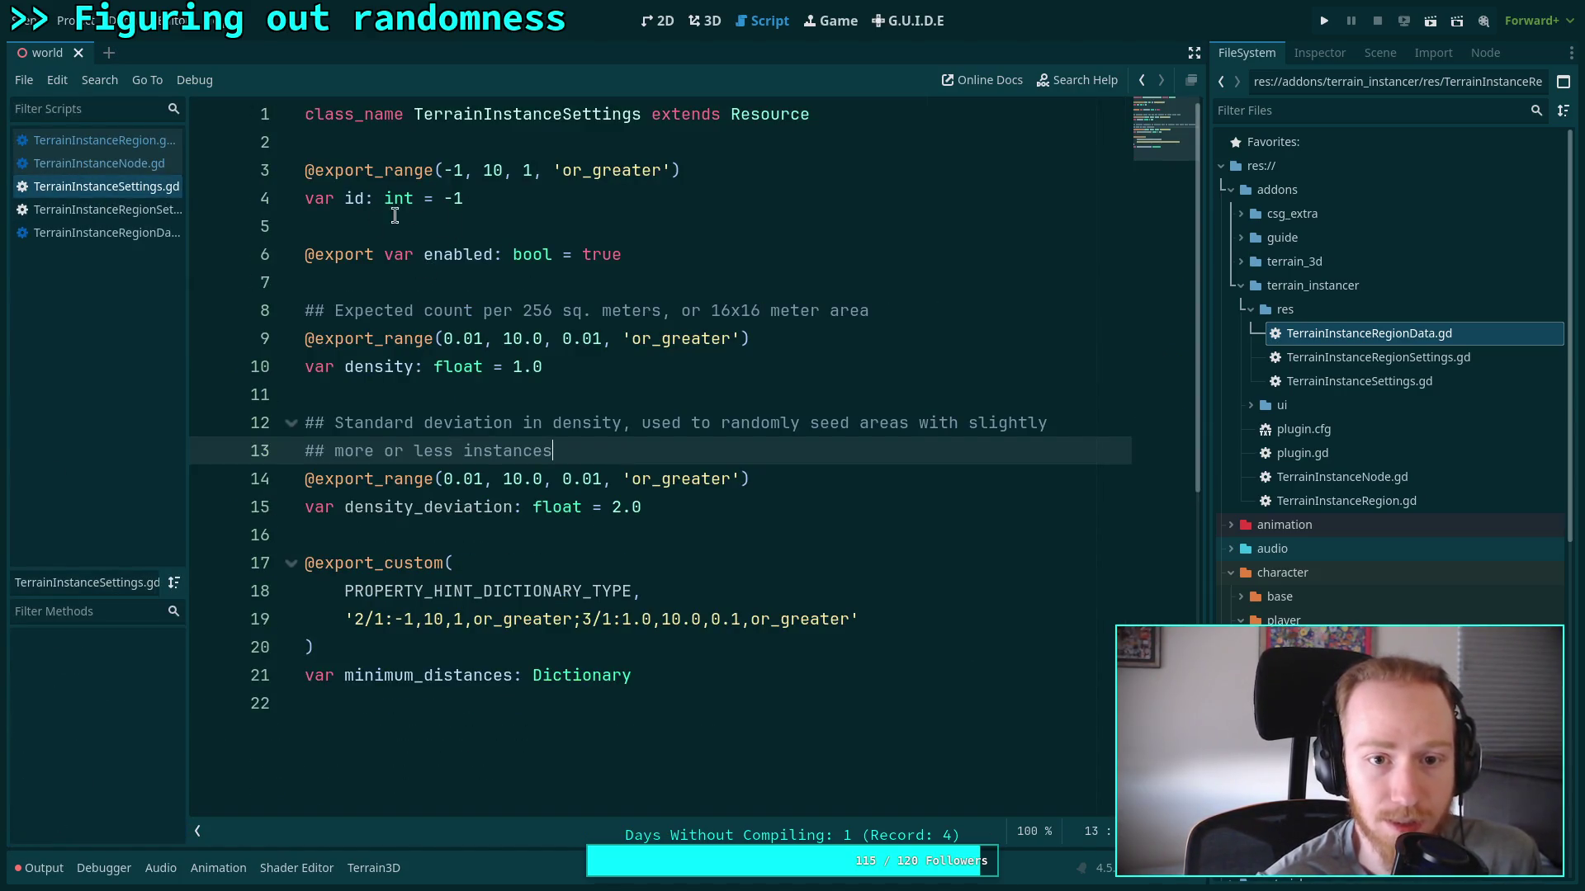
In TerrainInstanceRegion.gd, replace the index key in data.set with instance.id and hide the scripts list
left_click(124, 147)
double_click(509, 312)
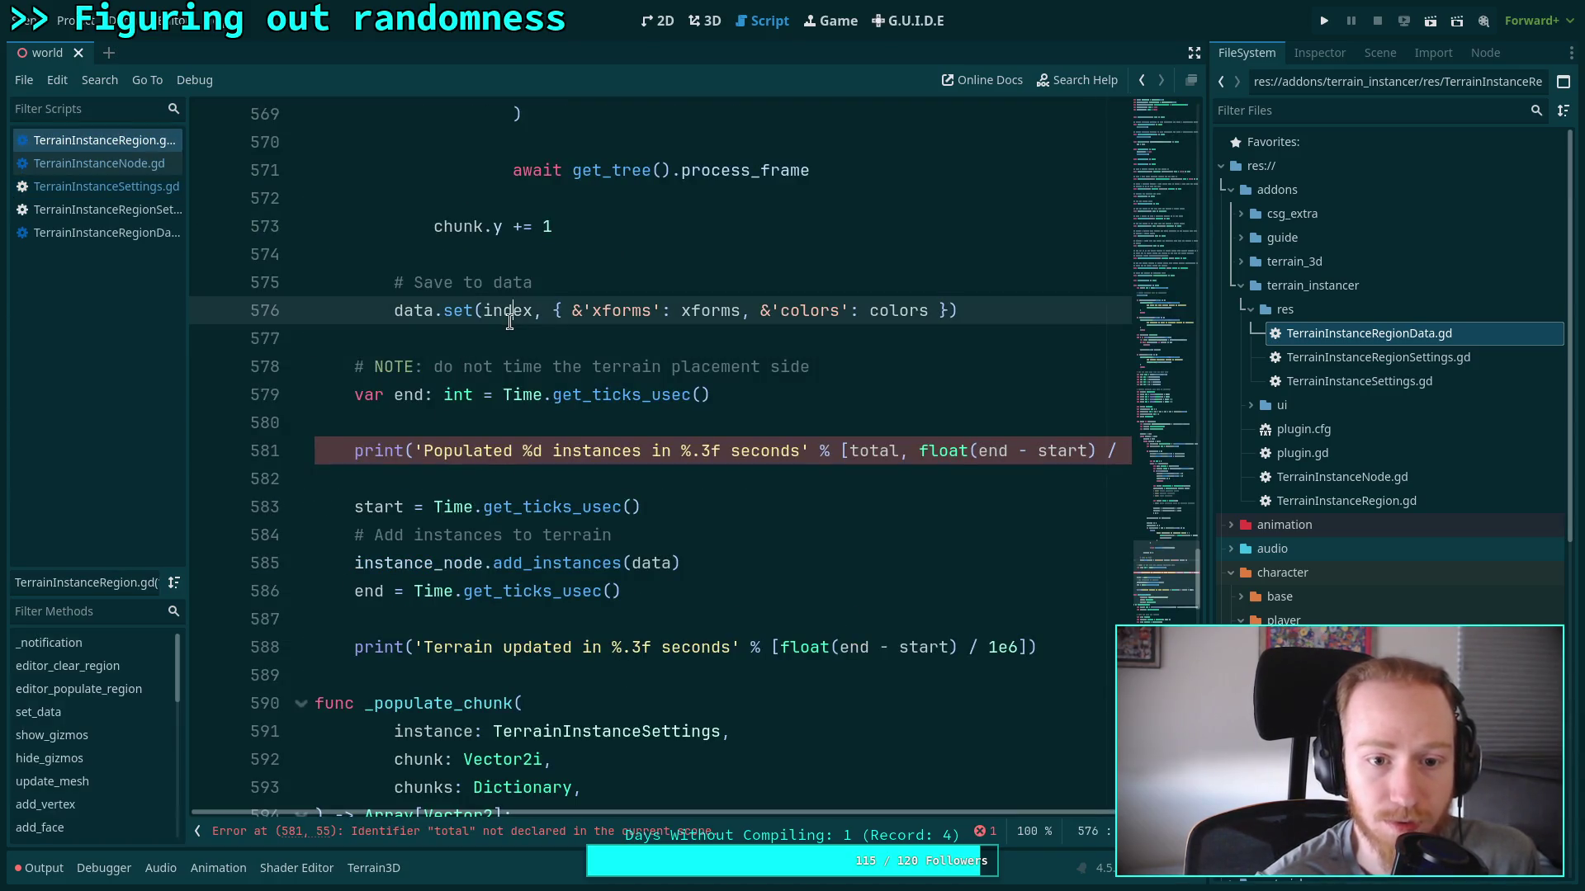
type("instance")
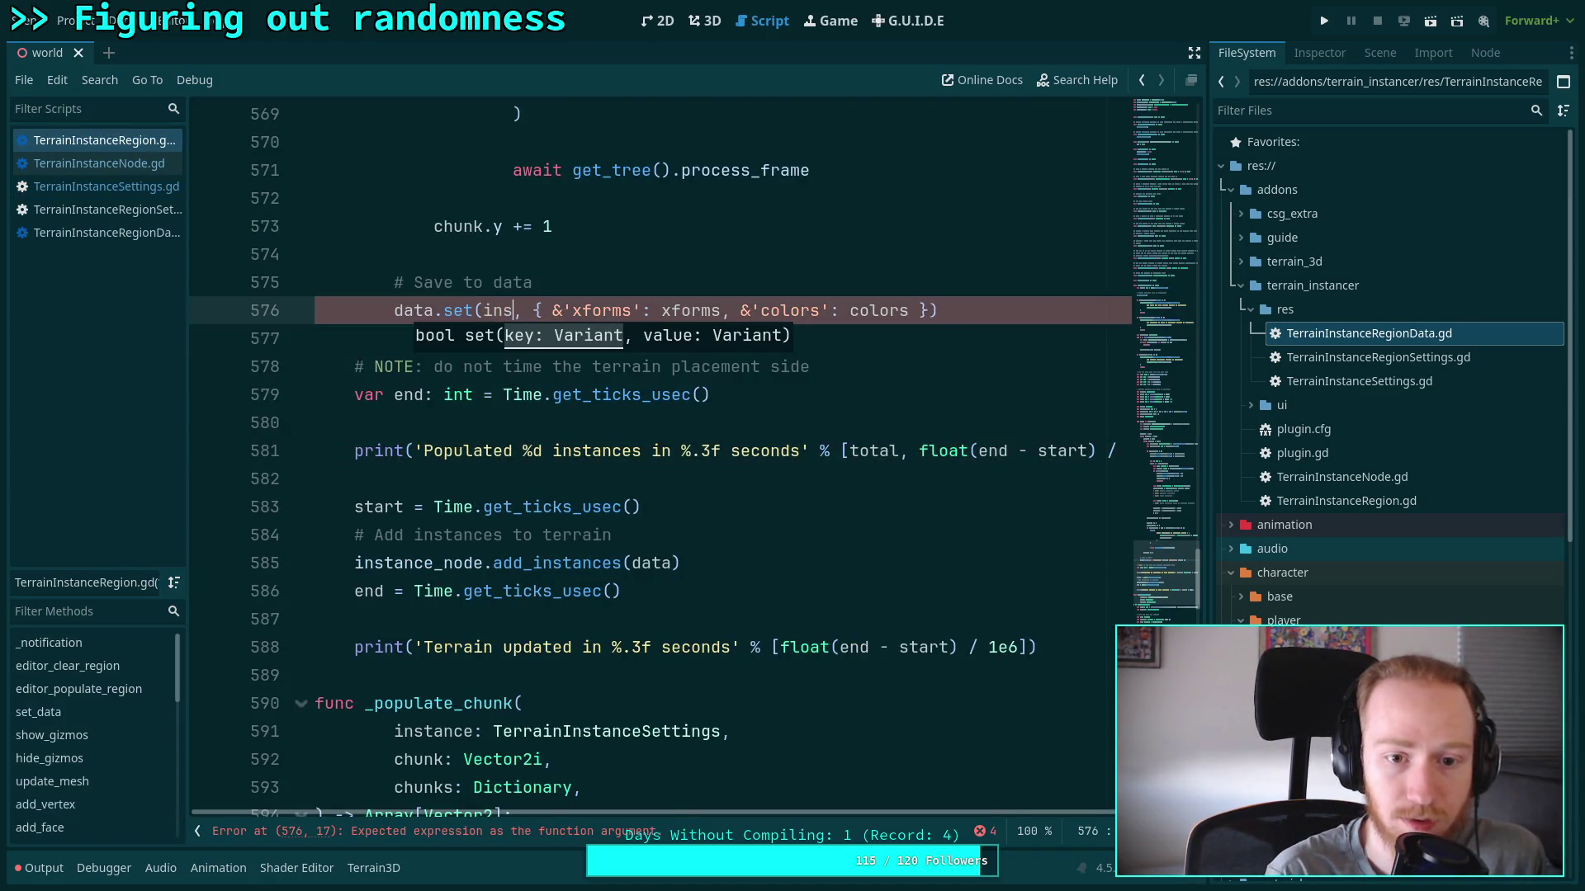
type(".id")
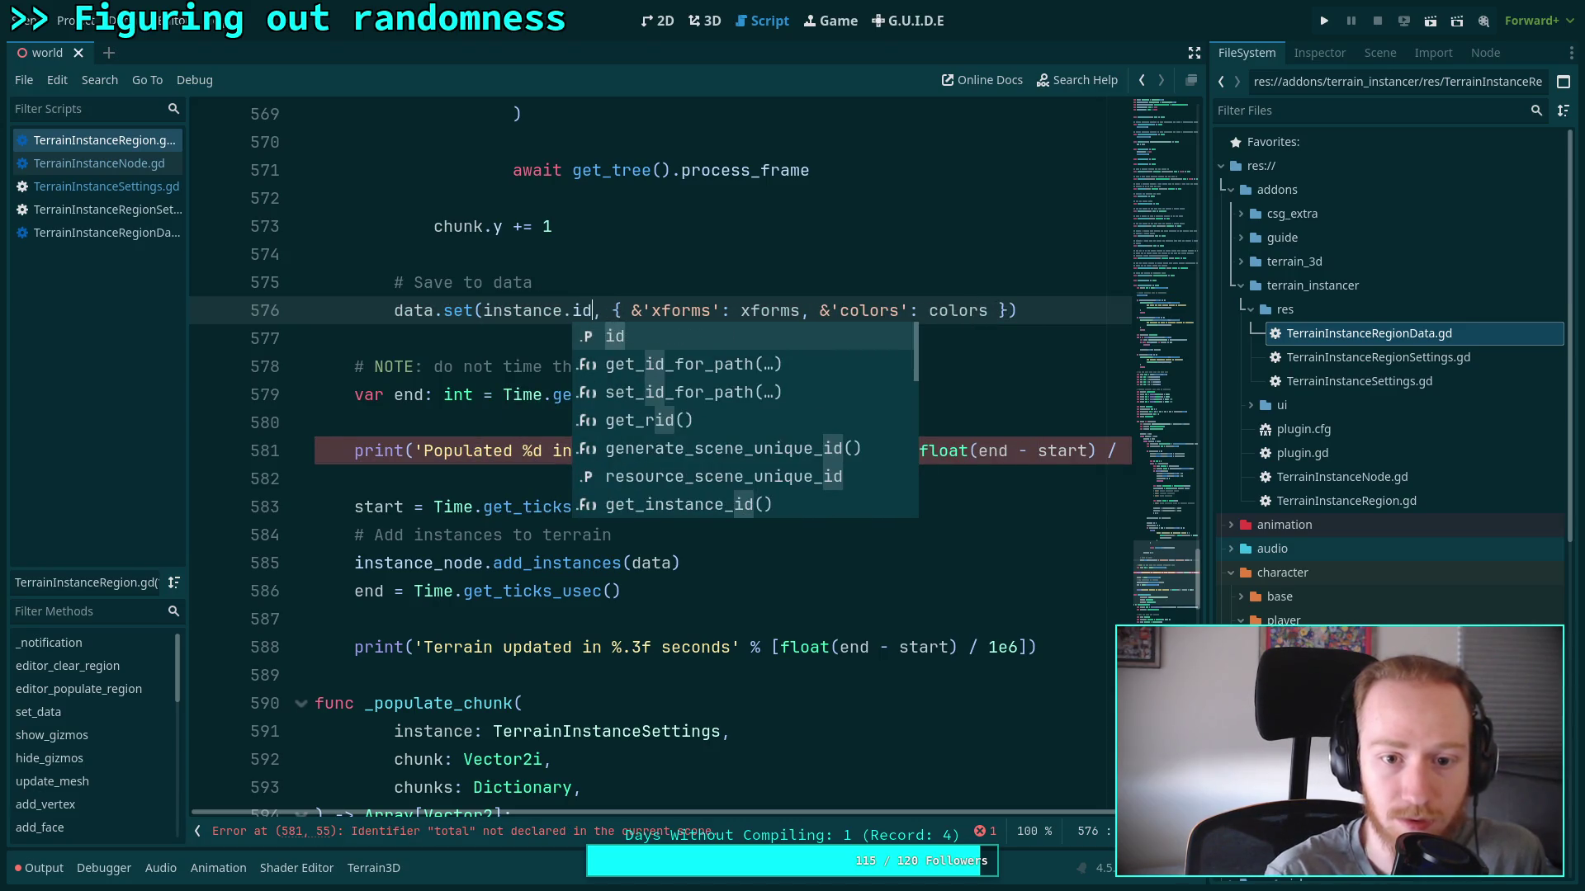
scroll(542, 279, "up", 3)
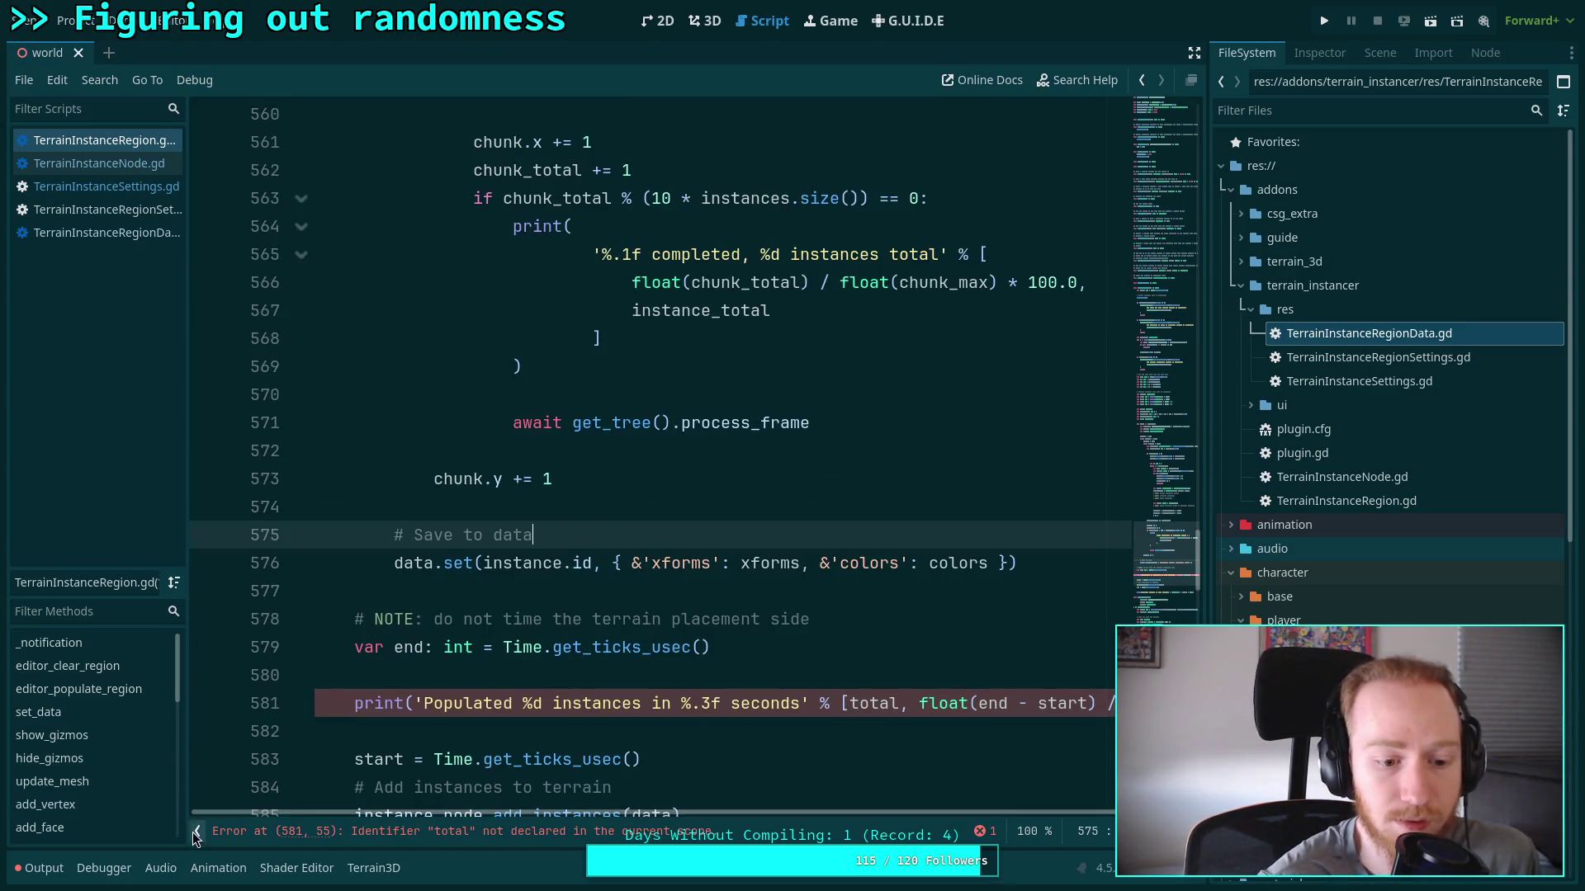
left_click(197, 831)
scroll(517, 525, "up", 4)
scroll(516, 524, "up", 10)
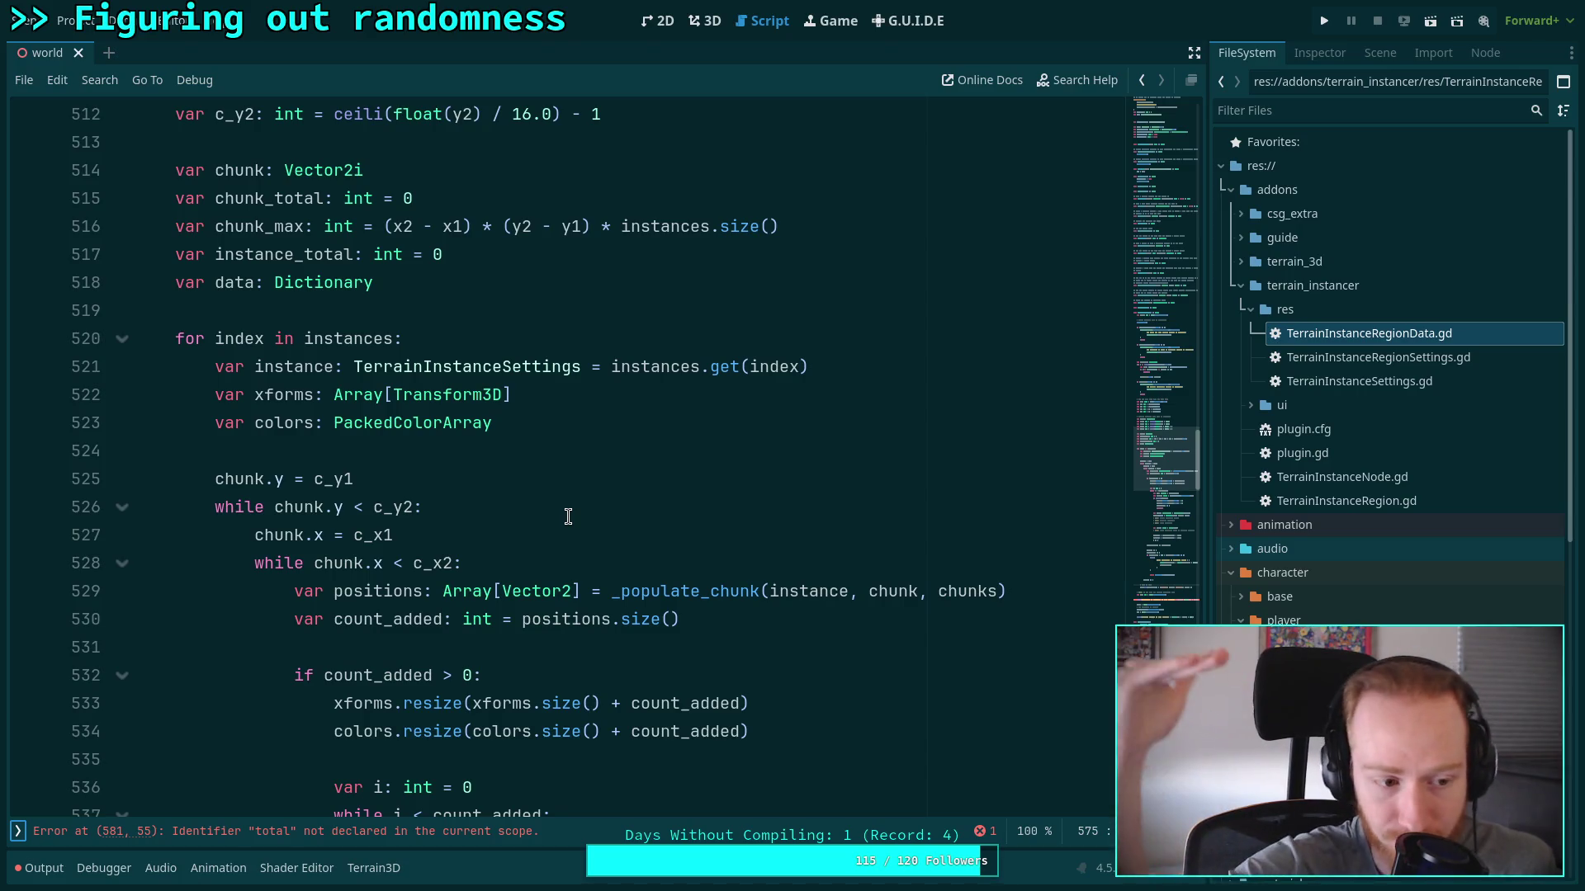
Replace the undeclared total on line 581 with instance_total
scroll(568, 517, "down", 15)
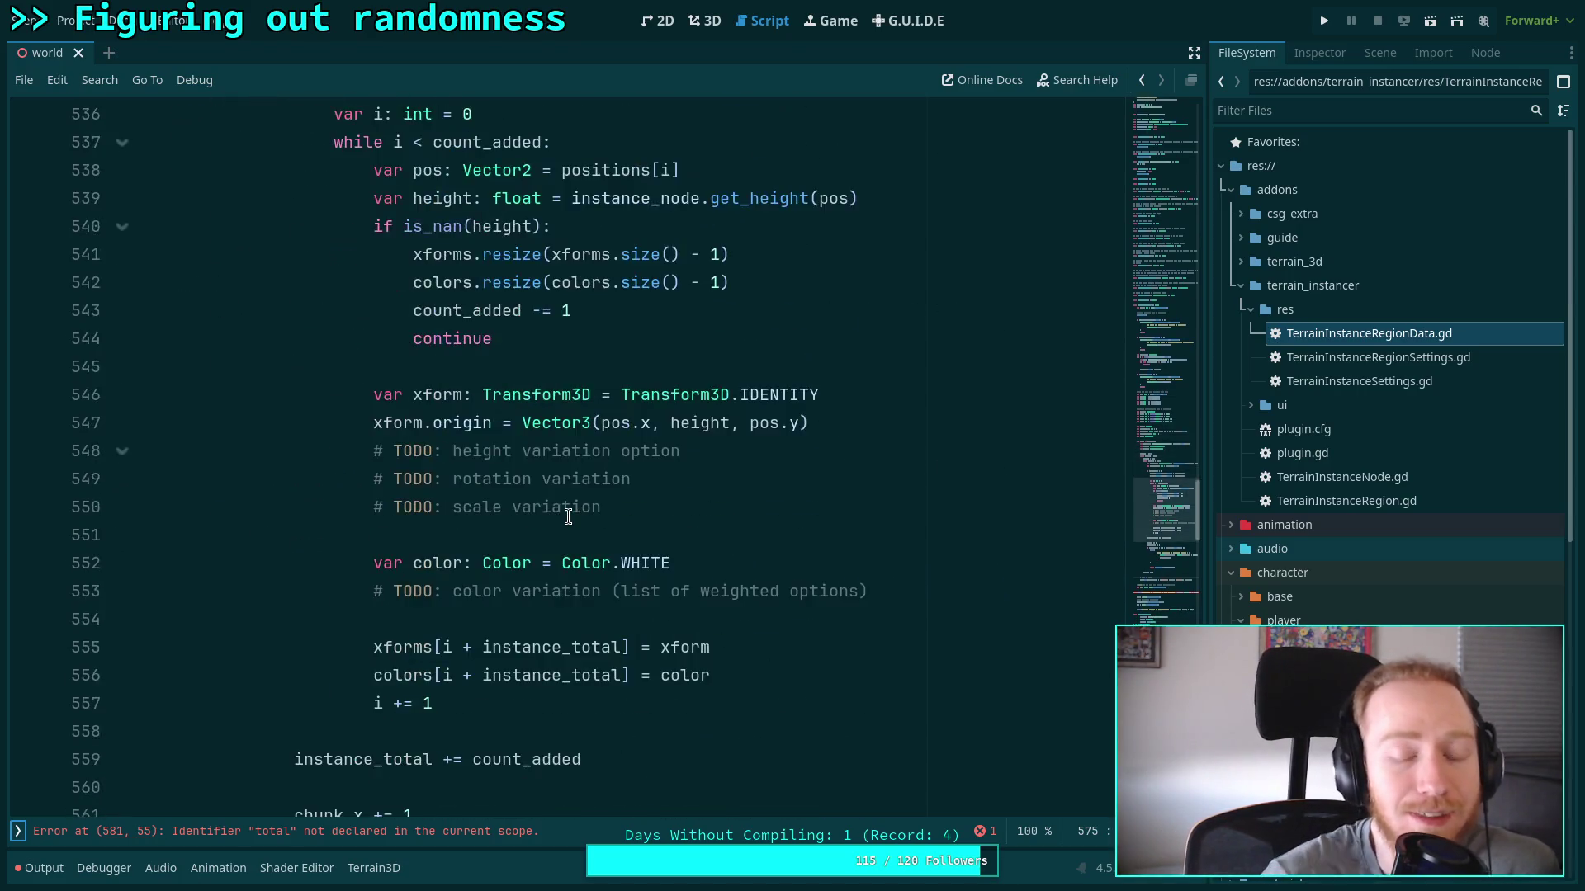
scroll(442, 467, "up", 3)
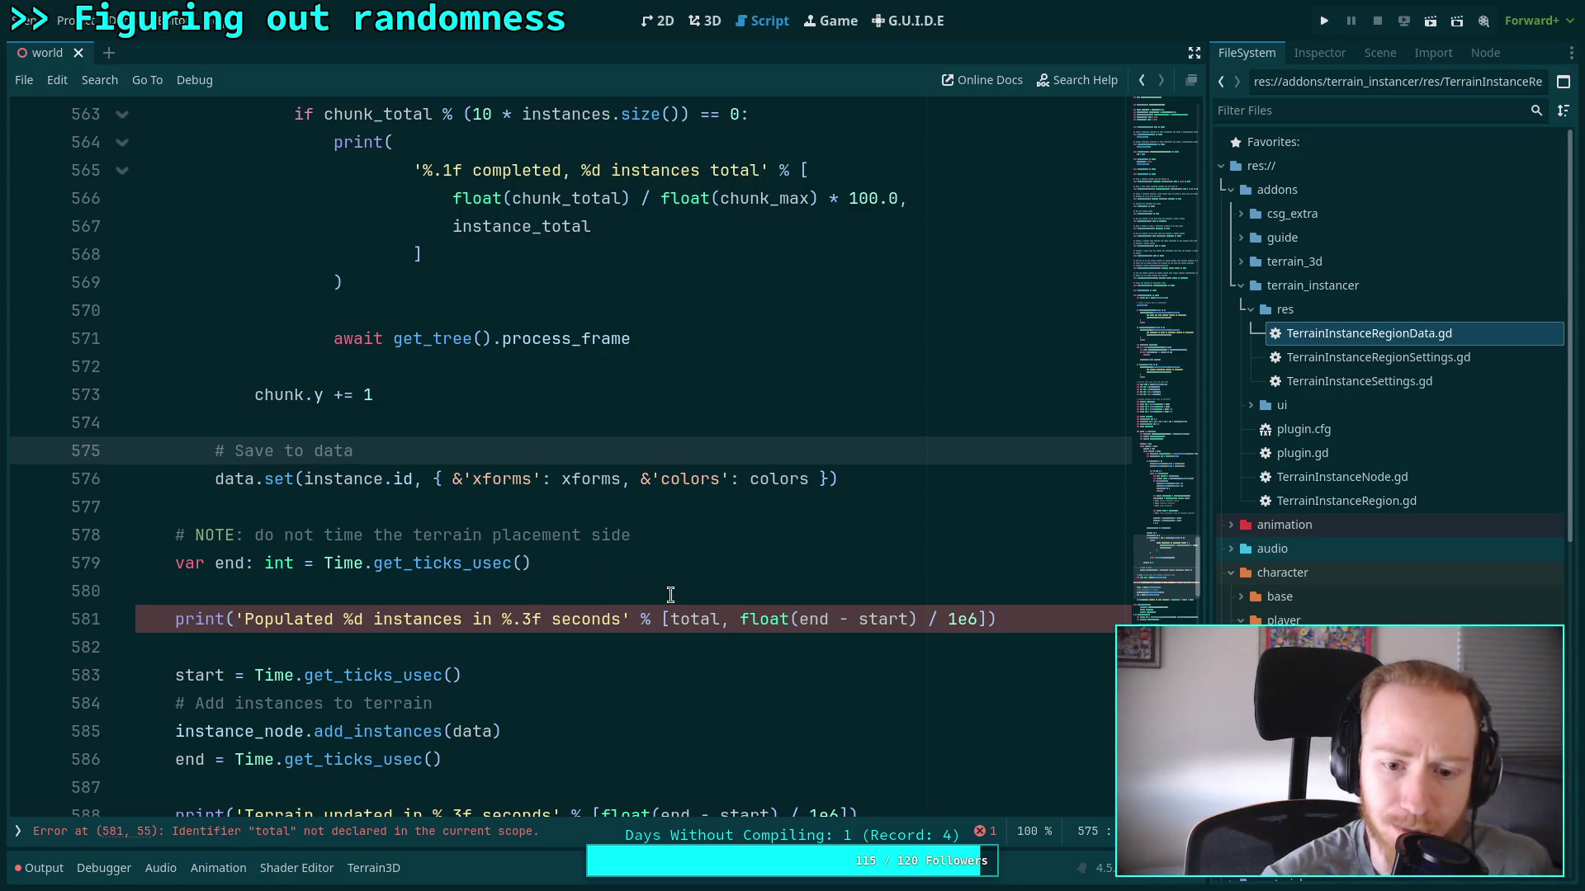
double_click(677, 619)
type("inst")
key("Down")
key("Down")
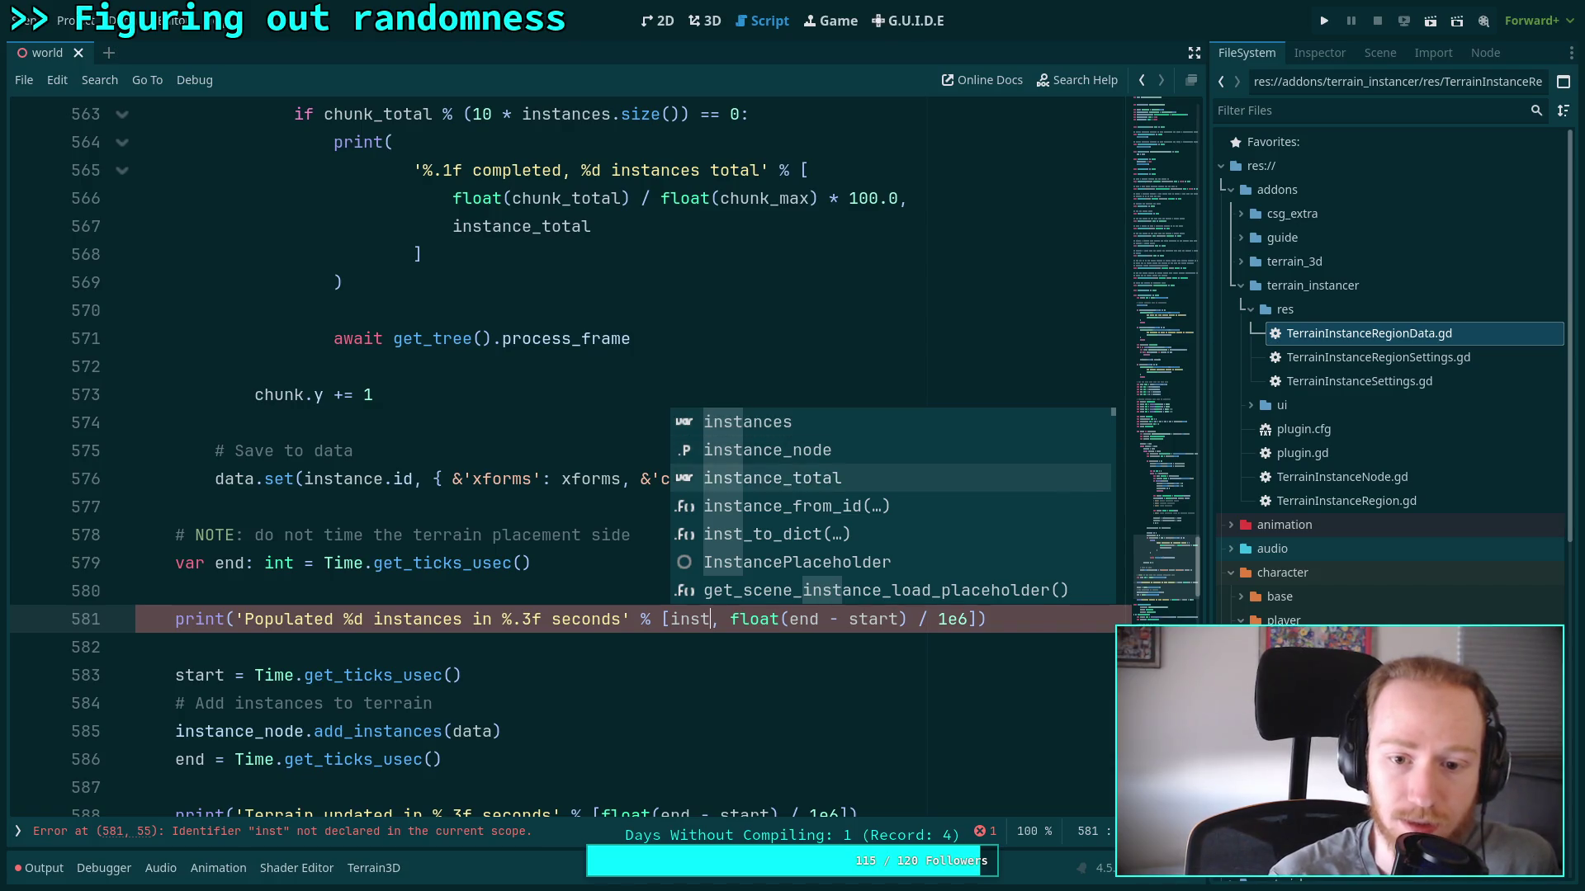
key("Return")
Save the edited TerrainInstanceRegion.gd script
left_click(796, 647)
scroll(743, 636, "down", 3)
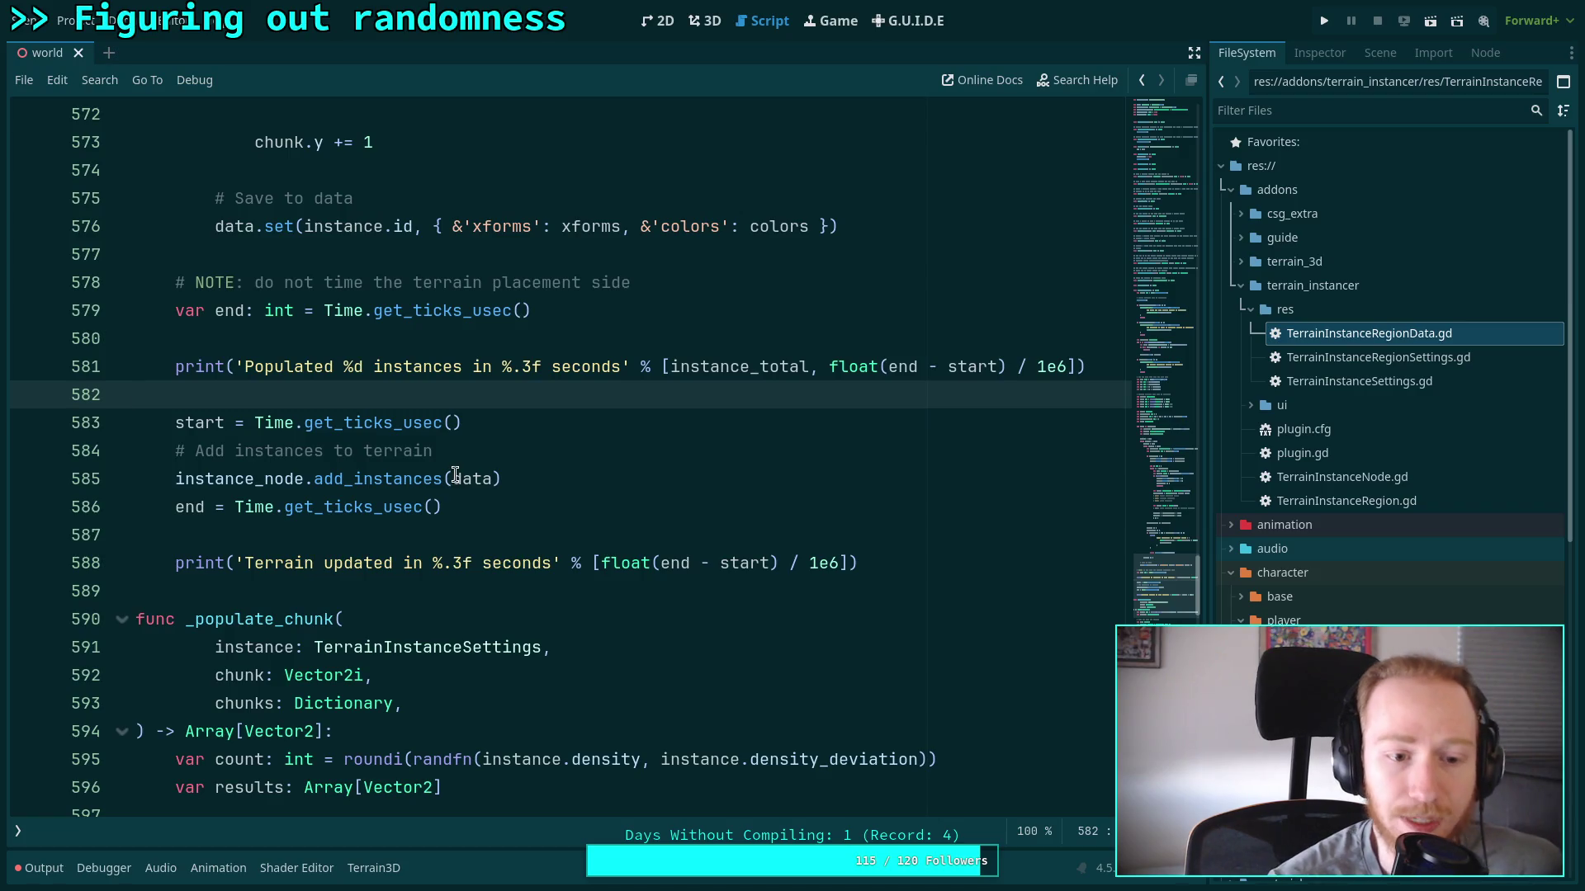
left_click(332, 541)
scroll(449, 535, "down", 3)
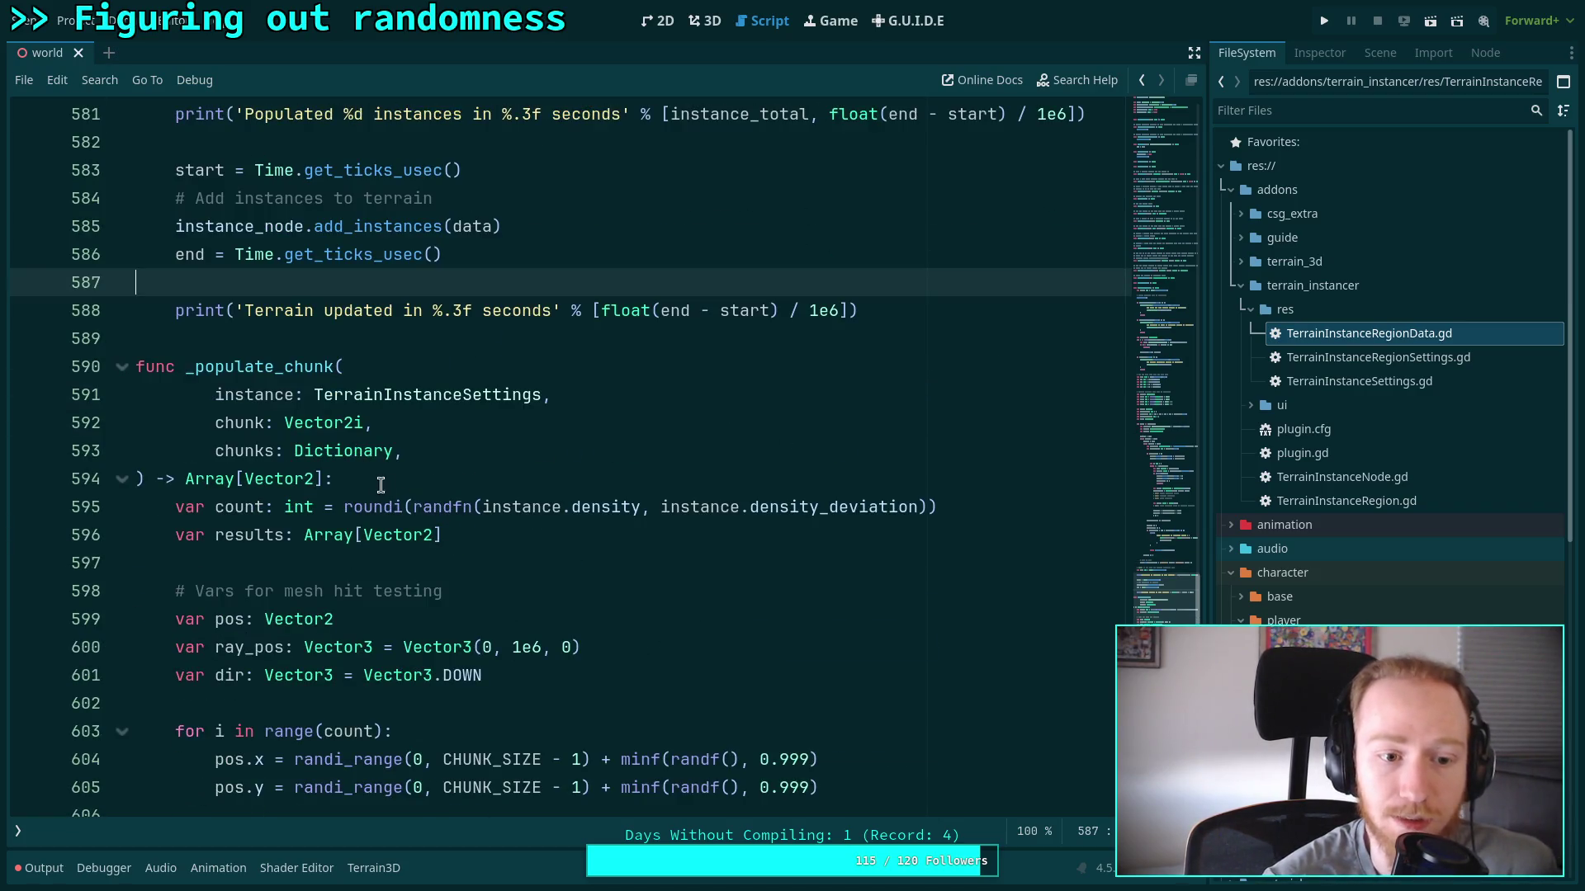
scroll(375, 481, "down", 10)
key("ctrl+s")
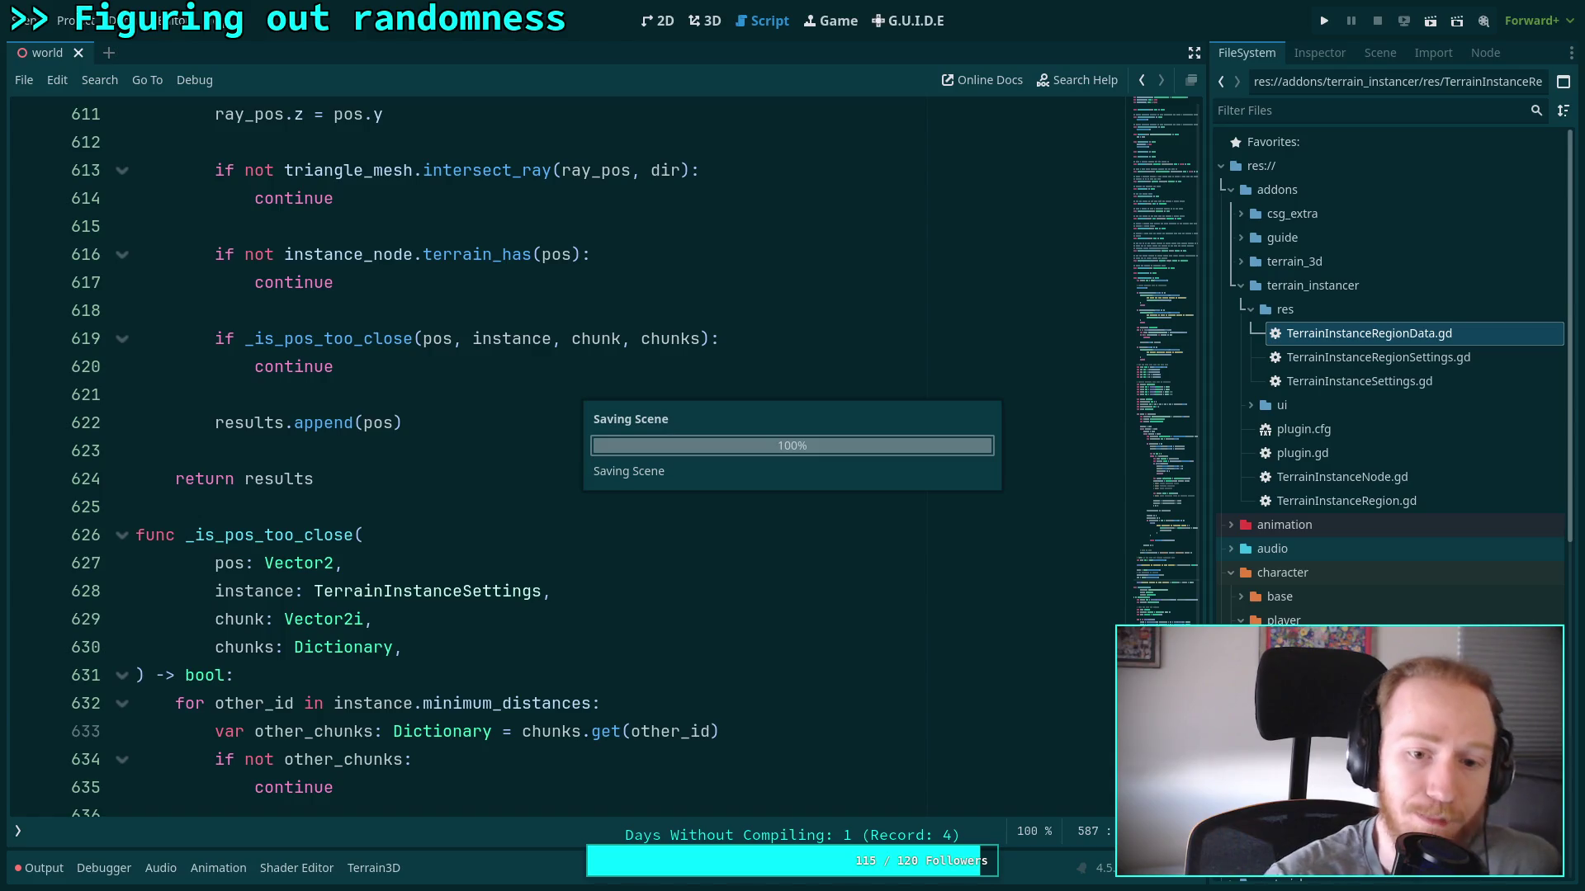
scroll(515, 488, "up", 20)
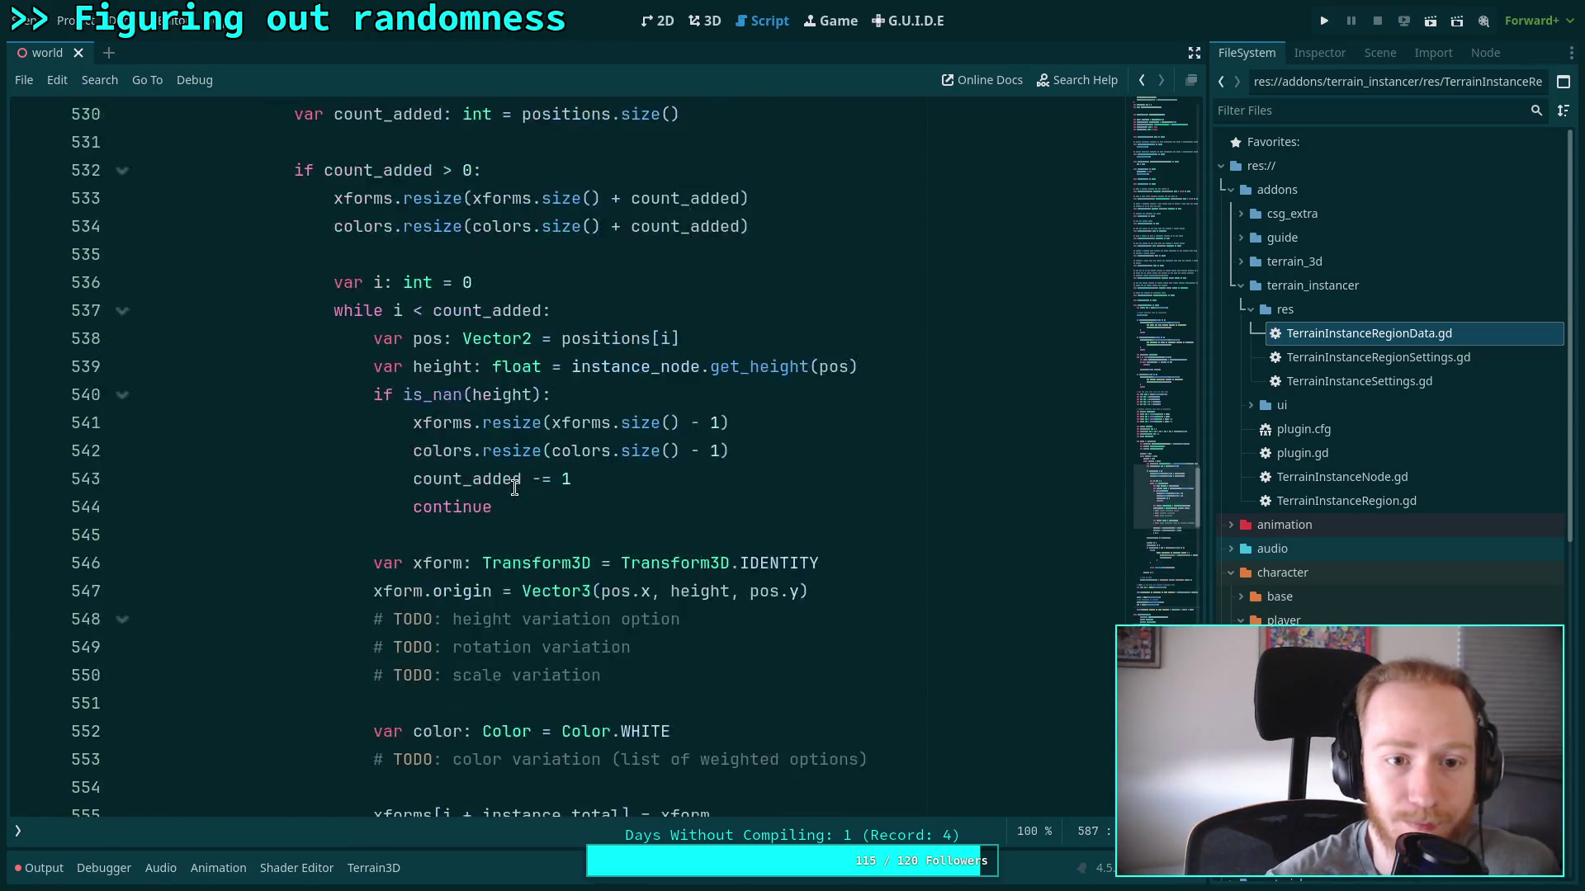
scroll(515, 488, "up", 20)
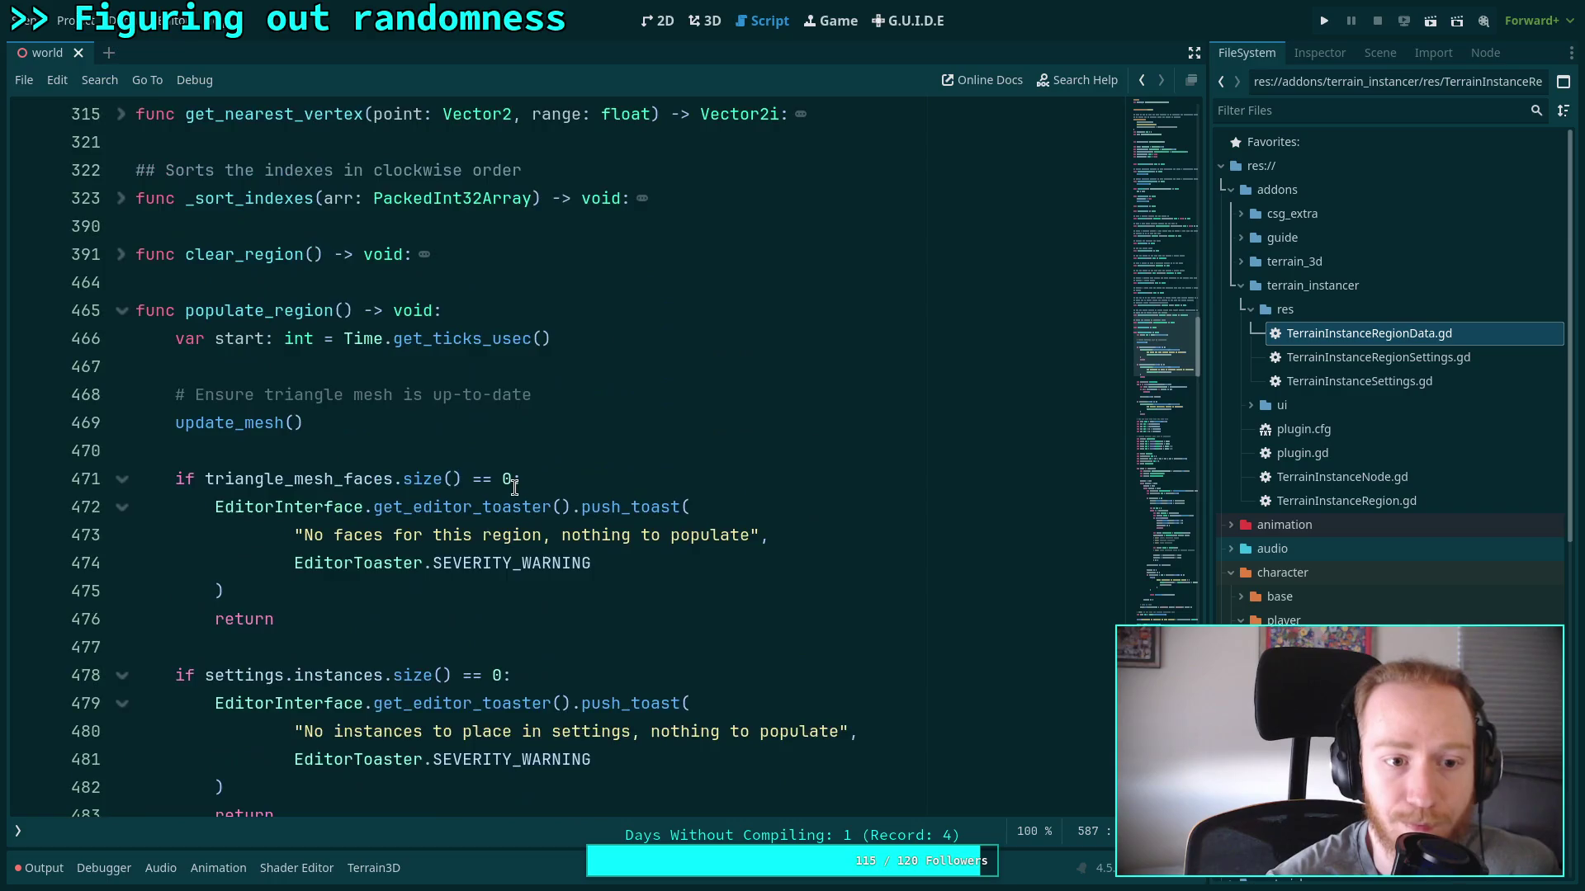
scroll(515, 488, "up", 20)
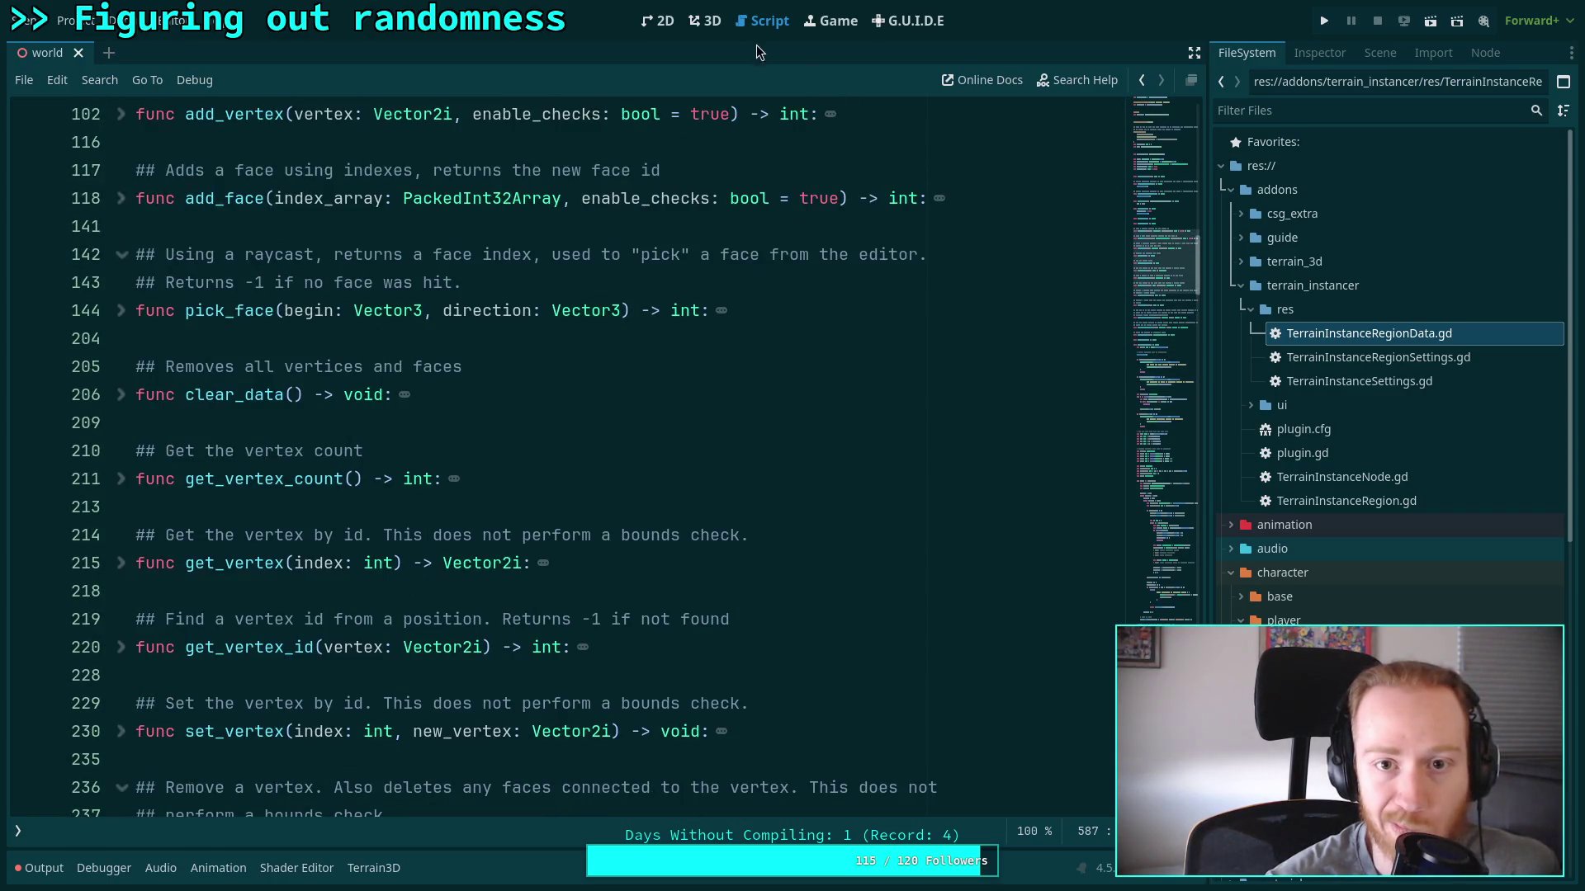
left_click(704, 21)
Clear the old parse errors from the Output log and save the scene
left_click(68, 869)
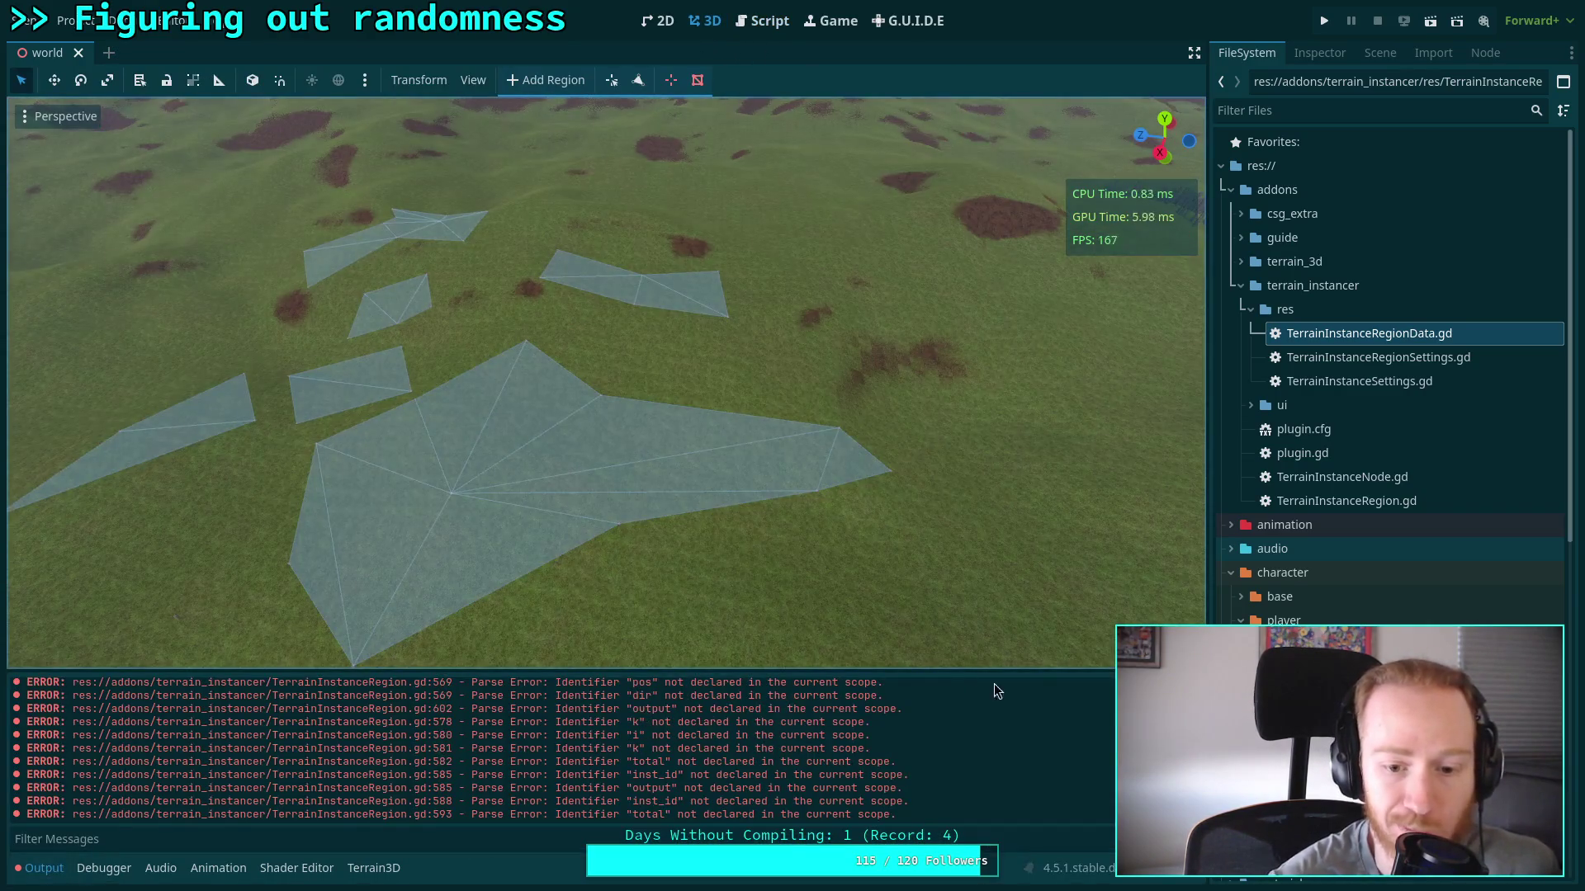
left_click(1113, 694)
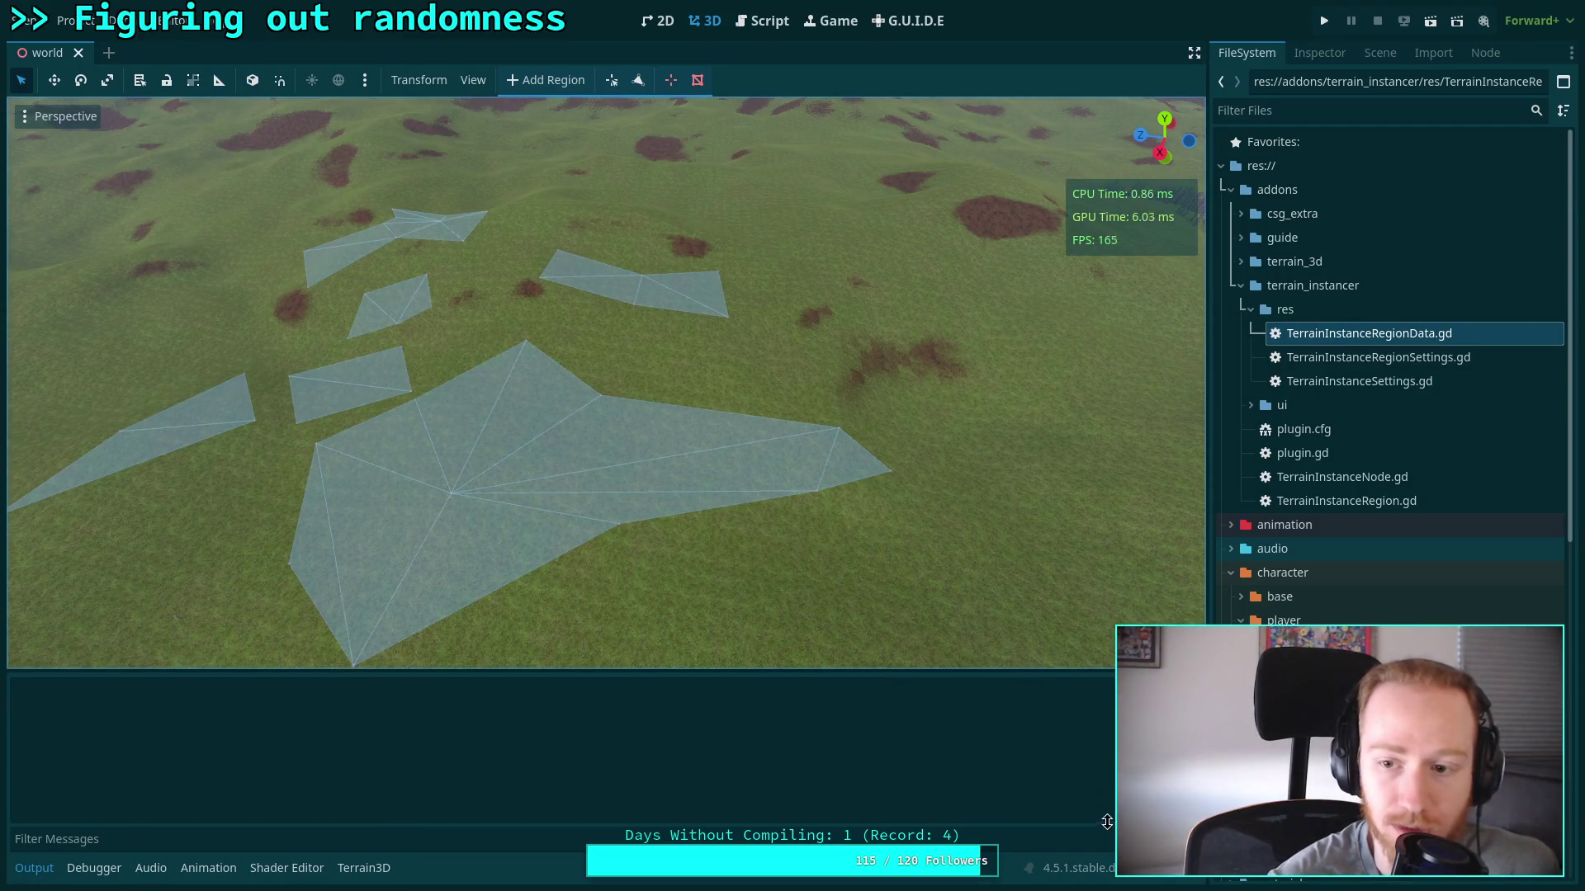
left_click(1319, 53)
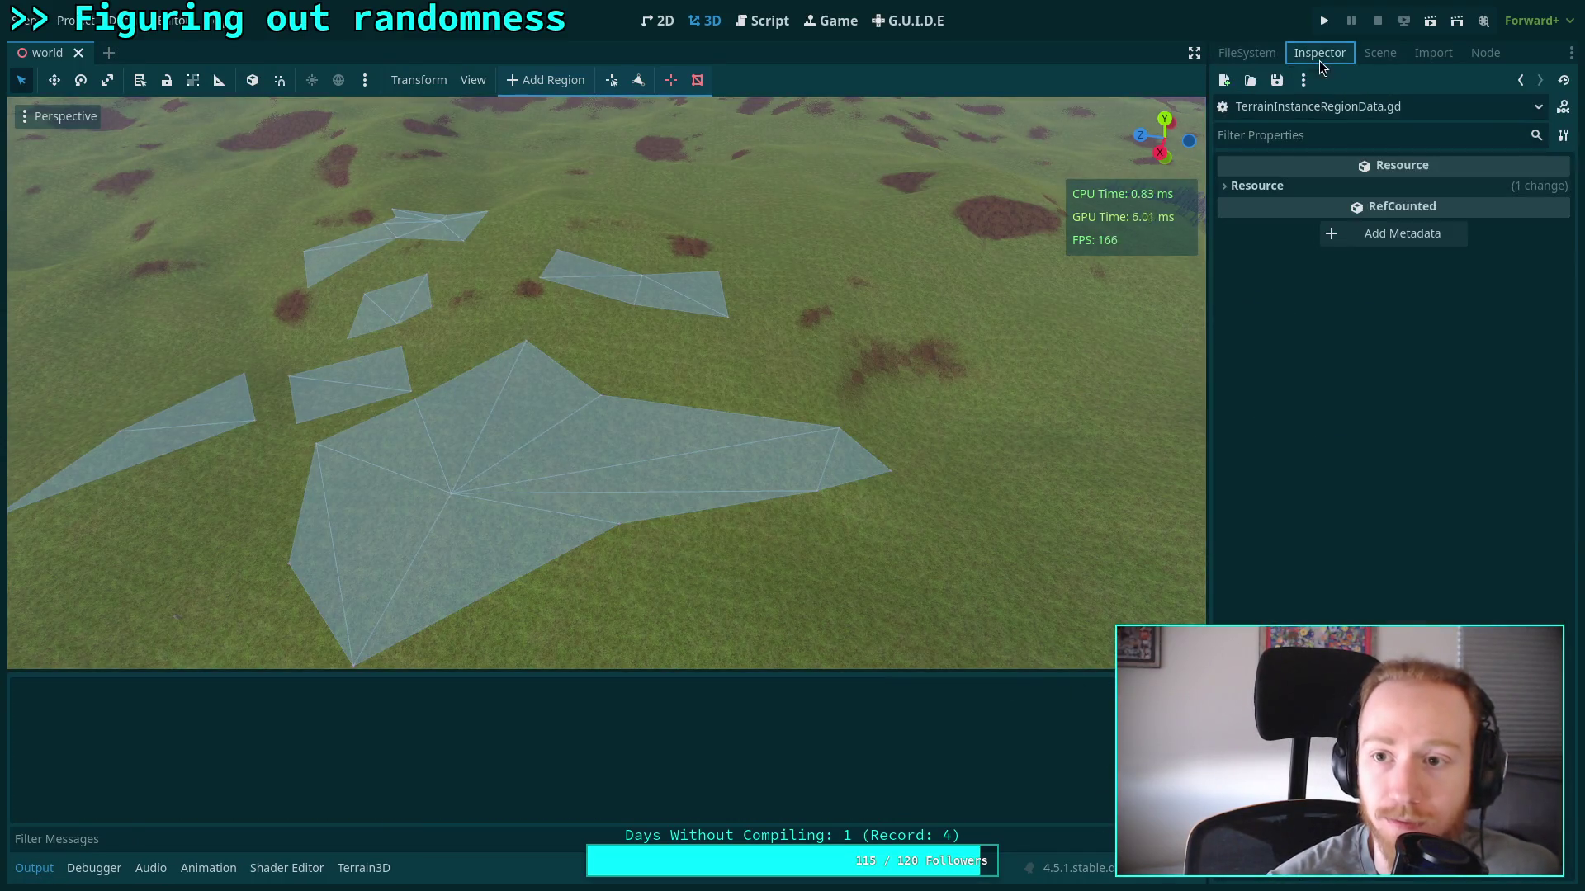
left_click(28, 22)
left_click(67, 172)
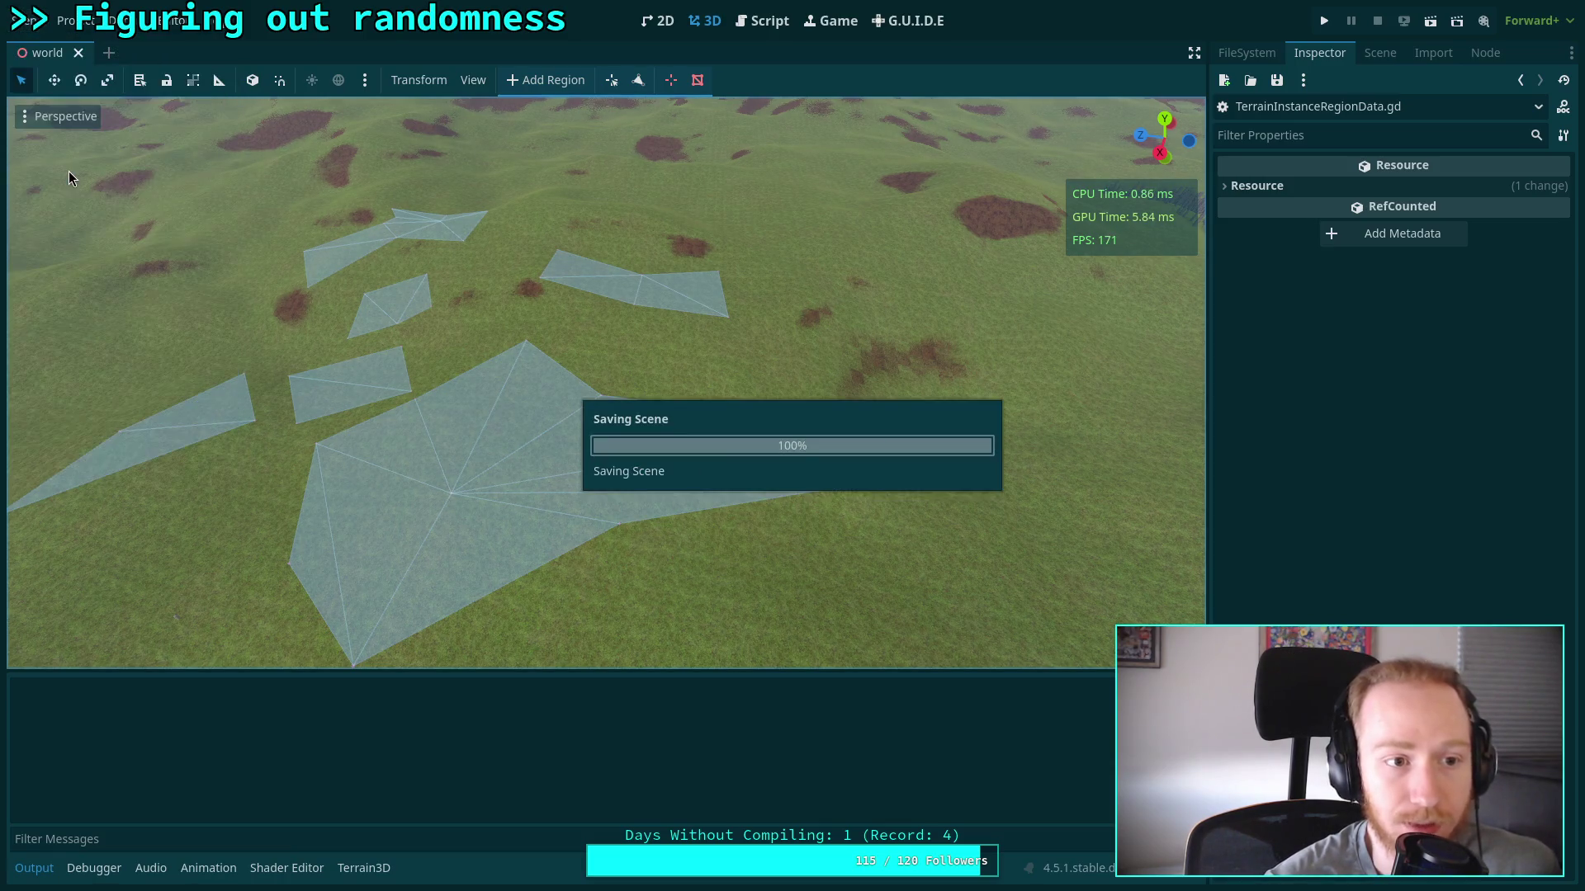
Select TerrainInstanceRegion, widen the Inspector, and run Populate Region
left_click(1380, 53)
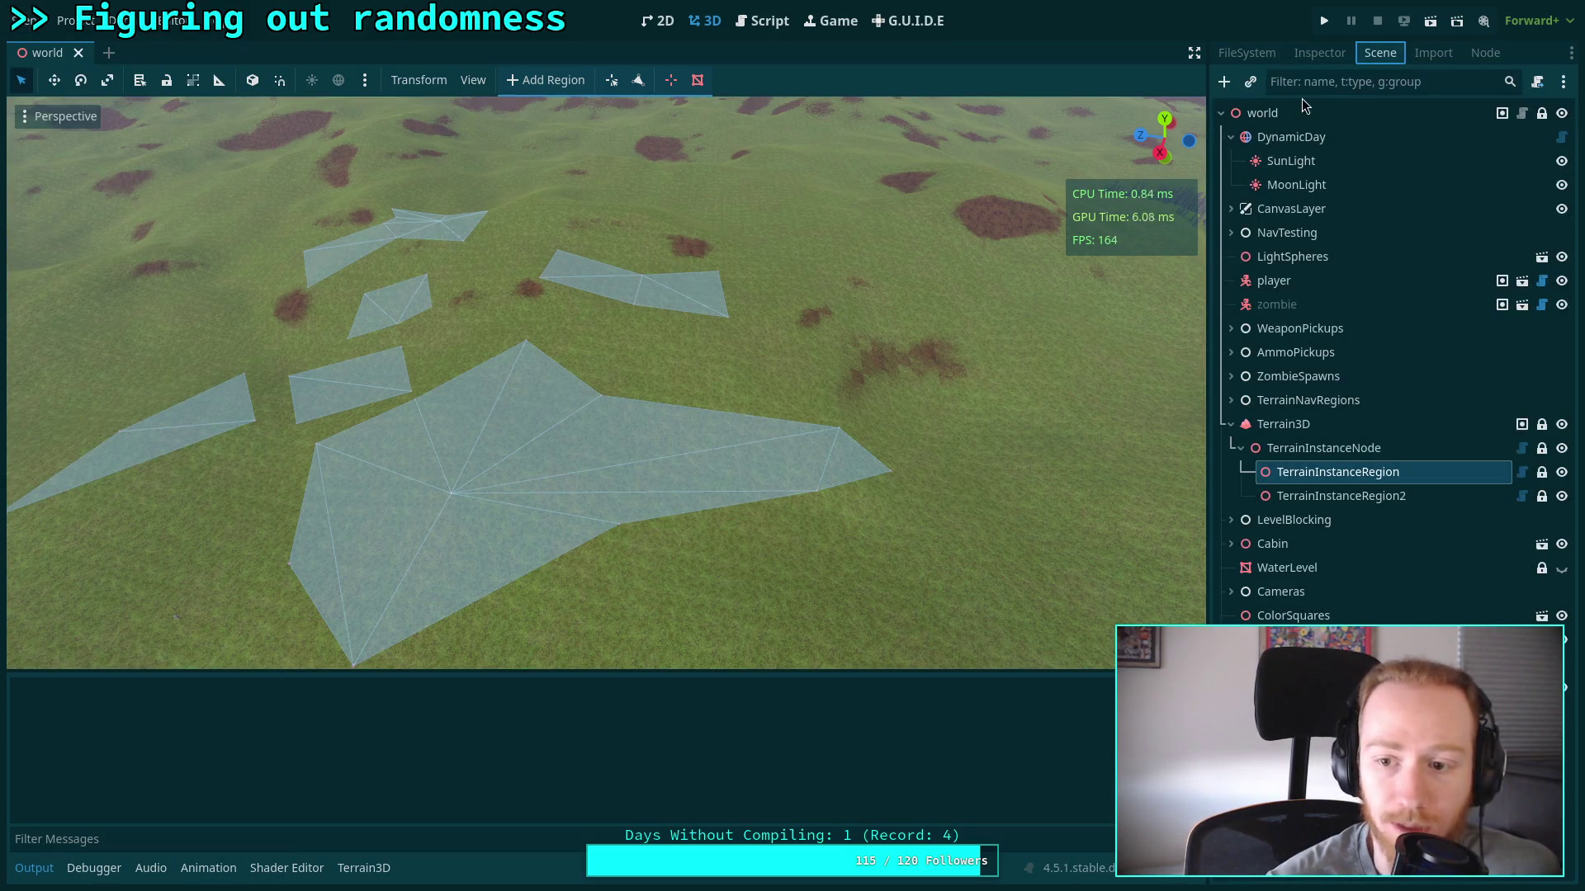
left_click(1246, 56)
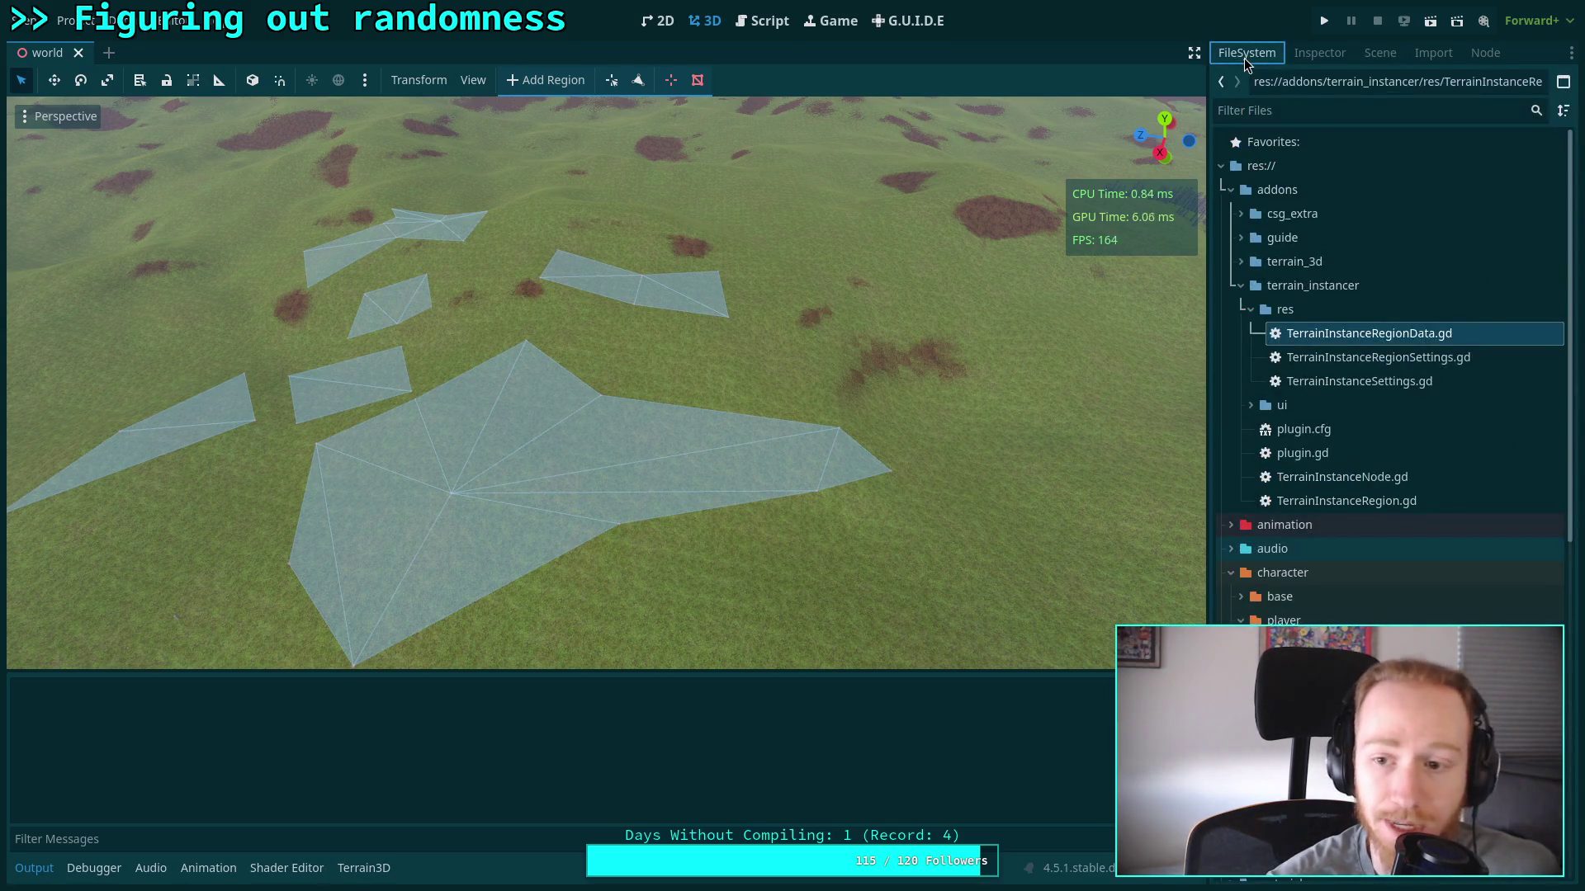
left_click(1377, 54)
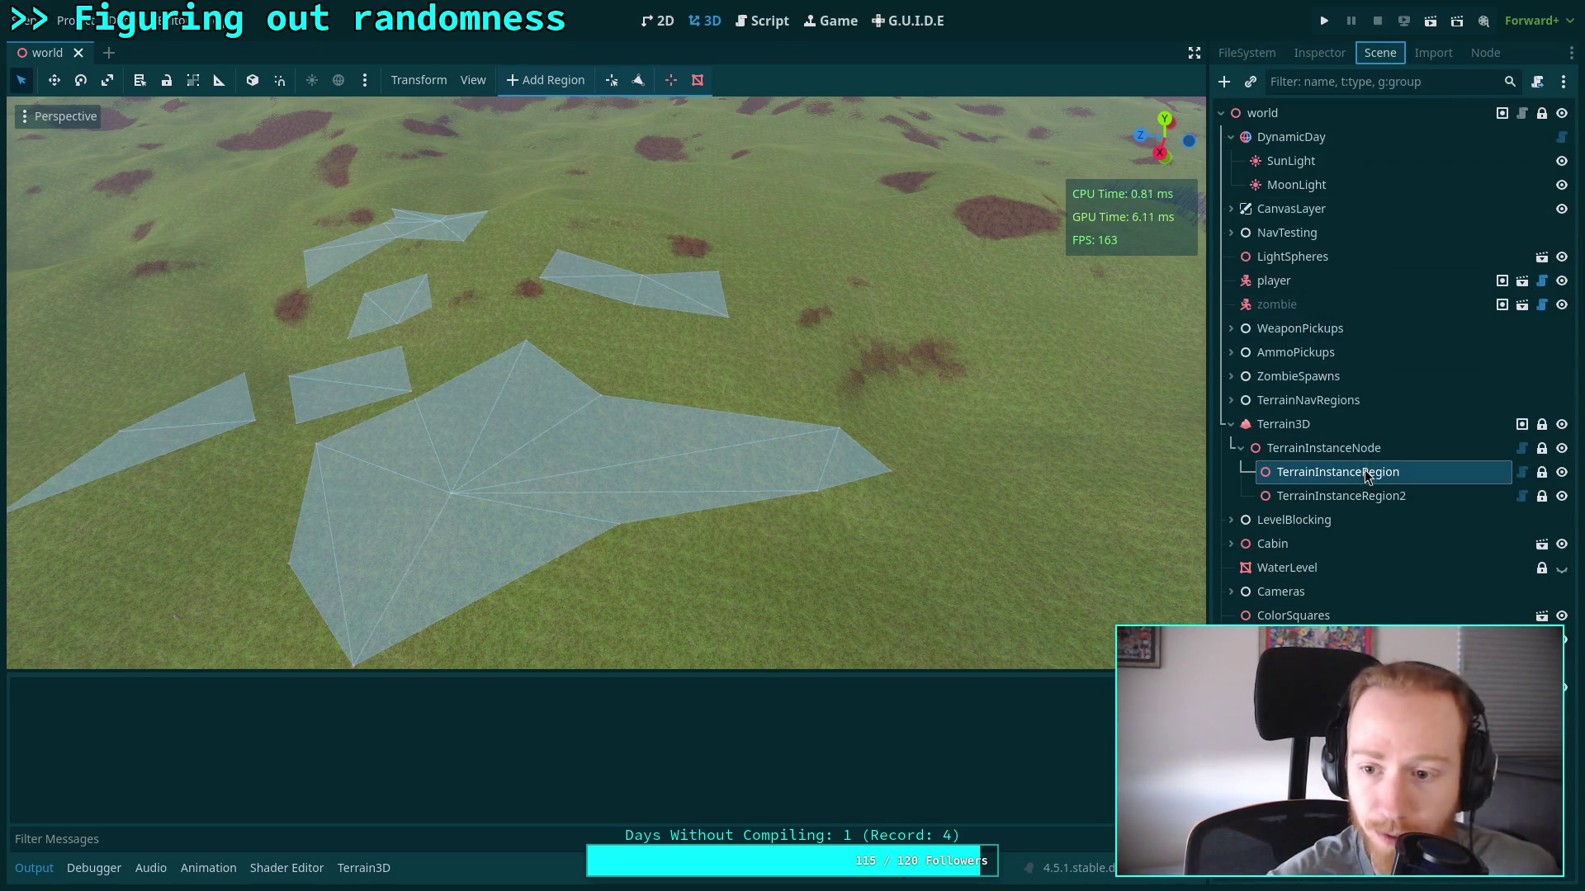
left_click(1352, 498)
left_click(1354, 472)
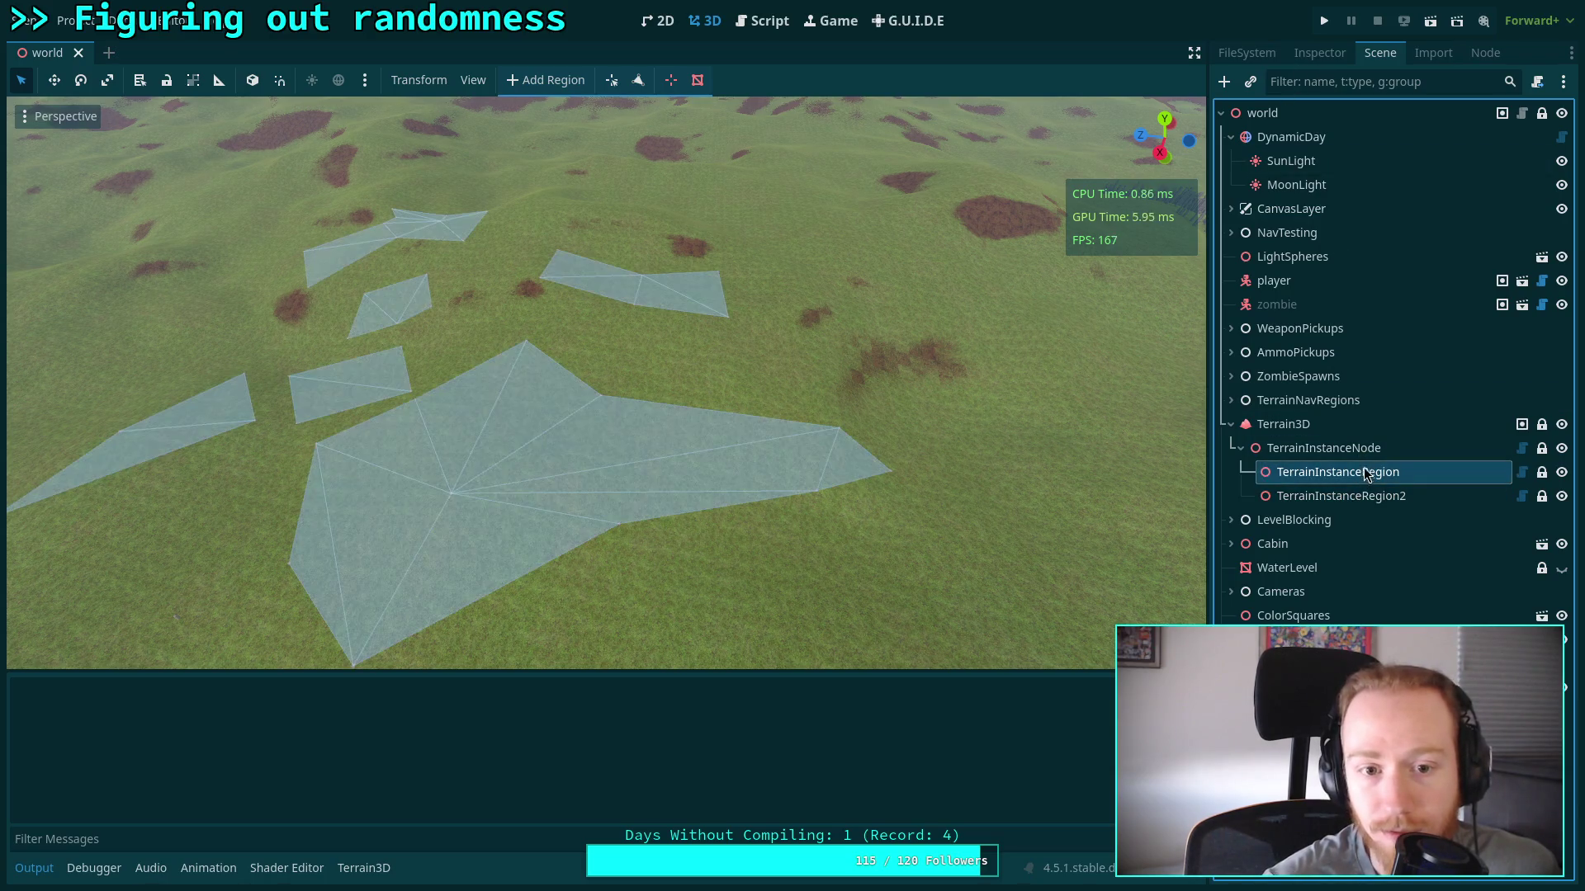
left_click(1319, 53)
left_click_drag(1209, 296, 1083, 297)
left_click(1304, 189)
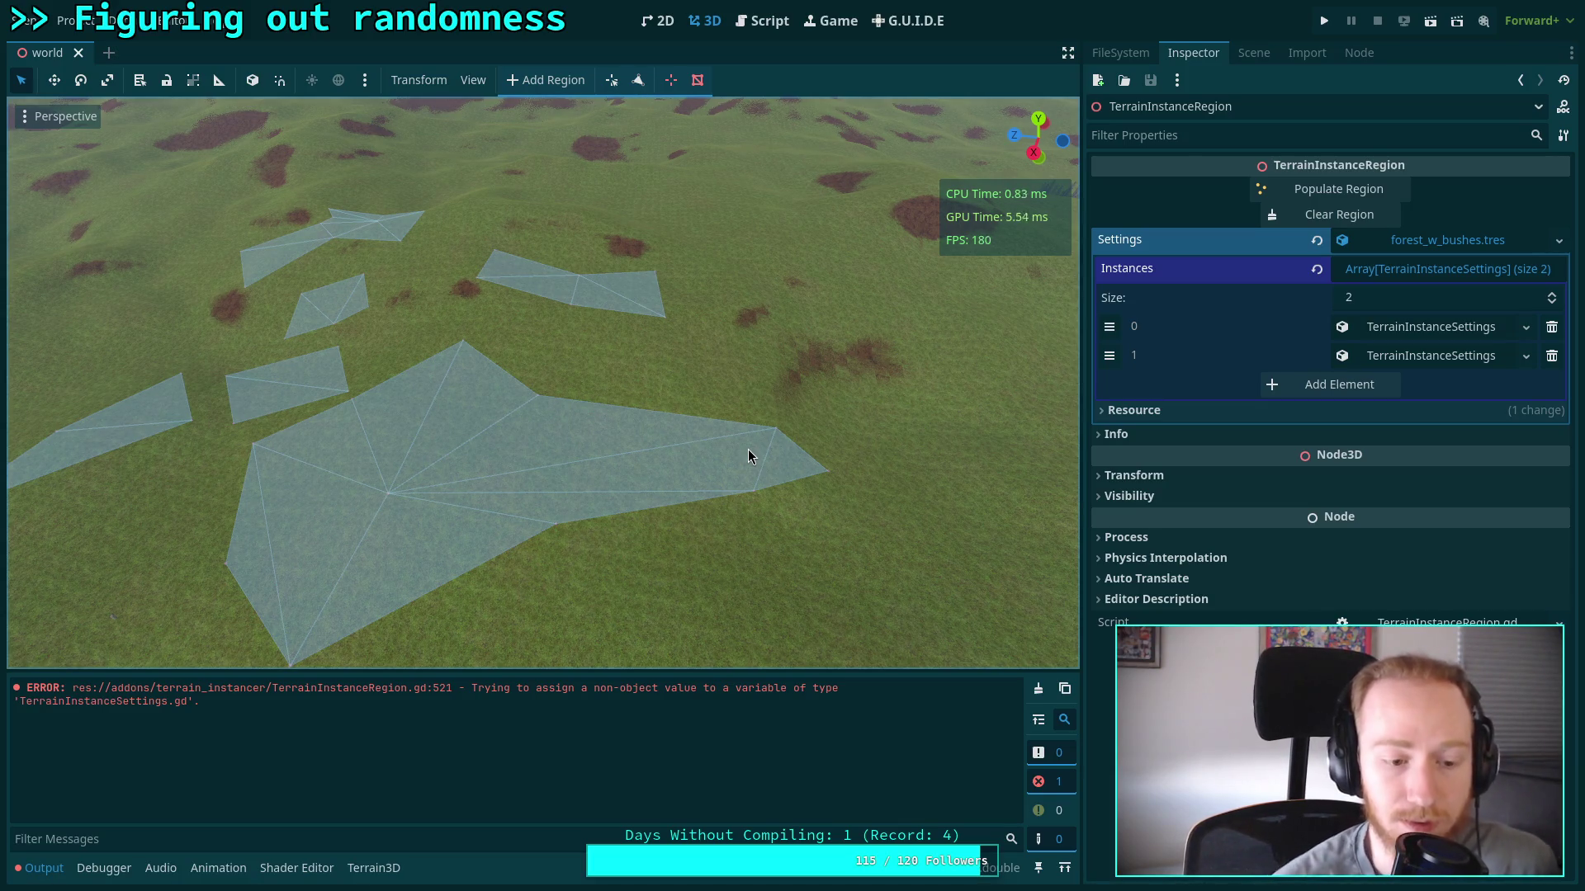
Return to TerrainInstanceRegion.gd and go to the instance lookup on line 521
left_click(761, 20)
scroll(559, 470, "down", 5)
scroll(612, 459, "down", 12)
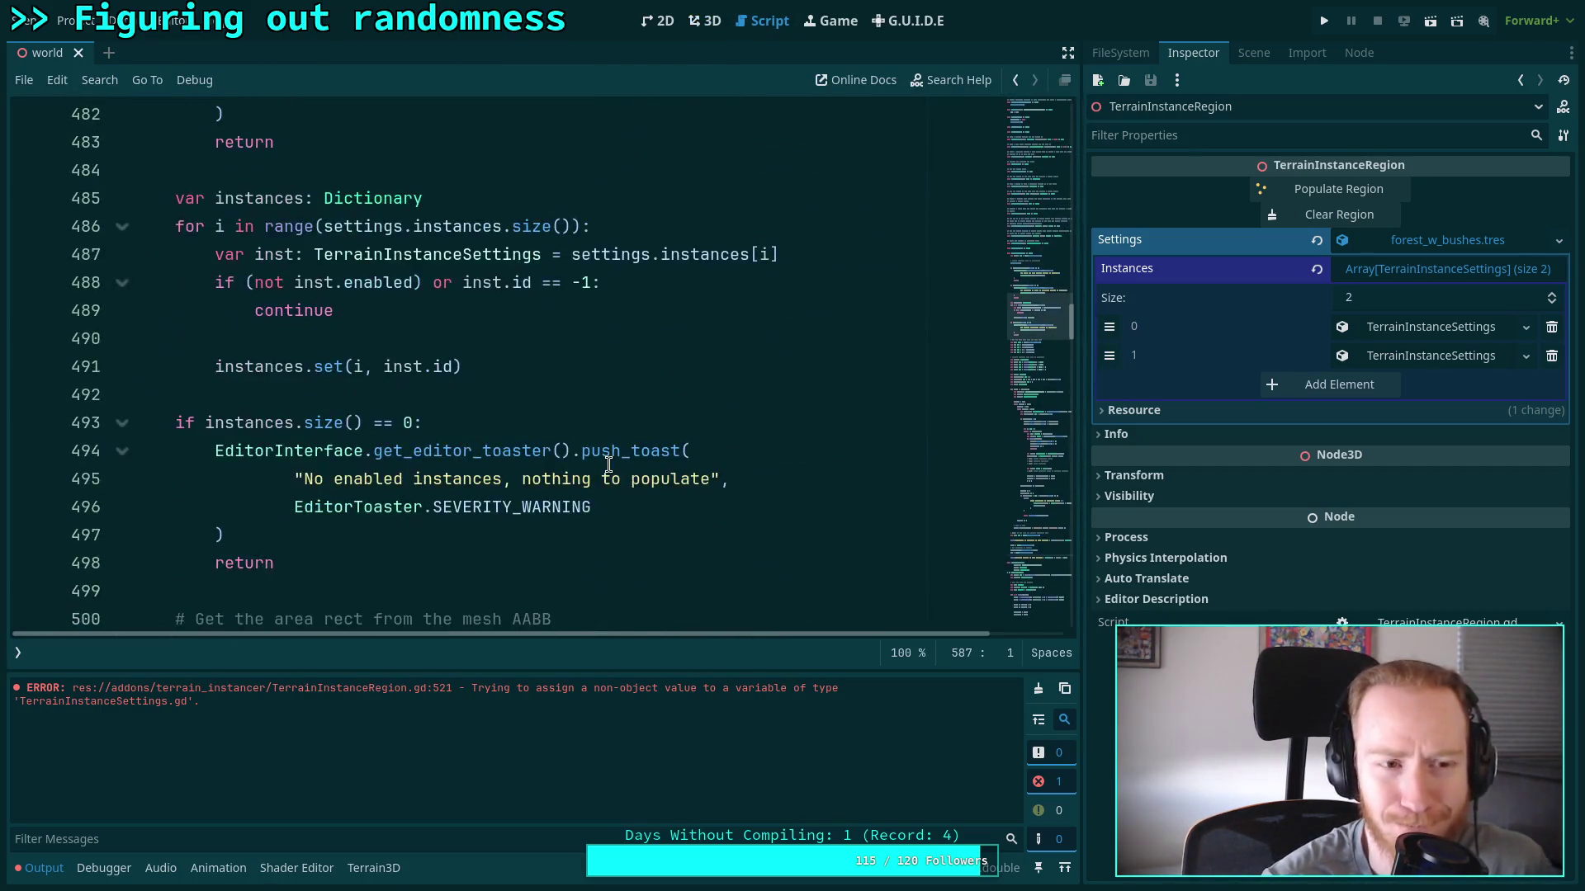
scroll(553, 446, "down", 1)
left_click(309, 404)
left_click(326, 371)
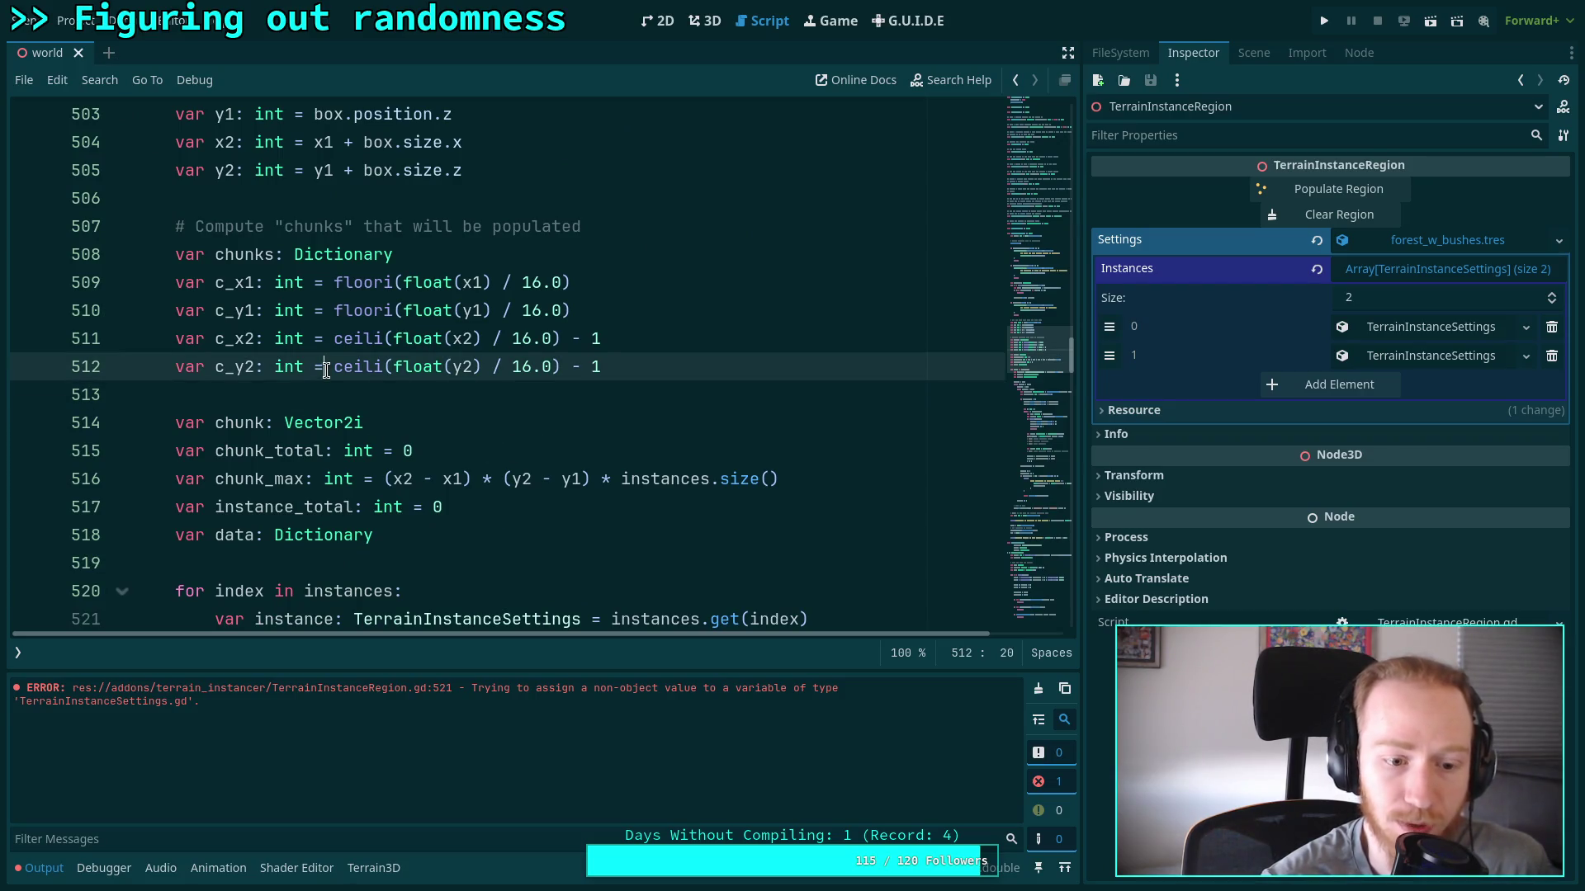
scroll(326, 370, "down", 3)
left_click(348, 364)
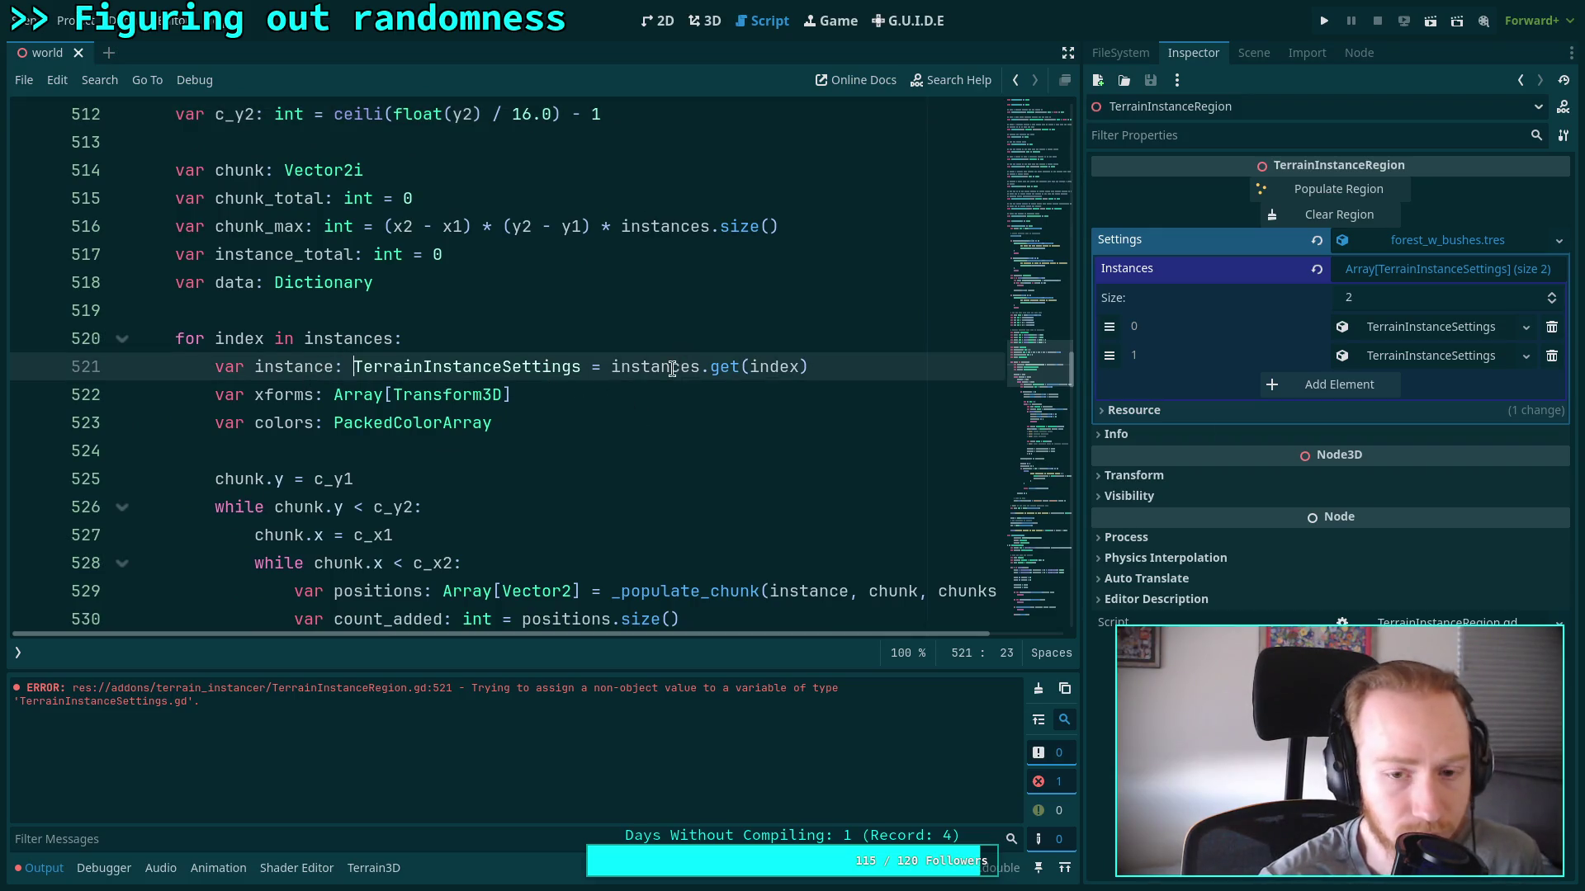
Highlight every use of instances and trace it back to its declaration on line 485
mouse_move(673, 369)
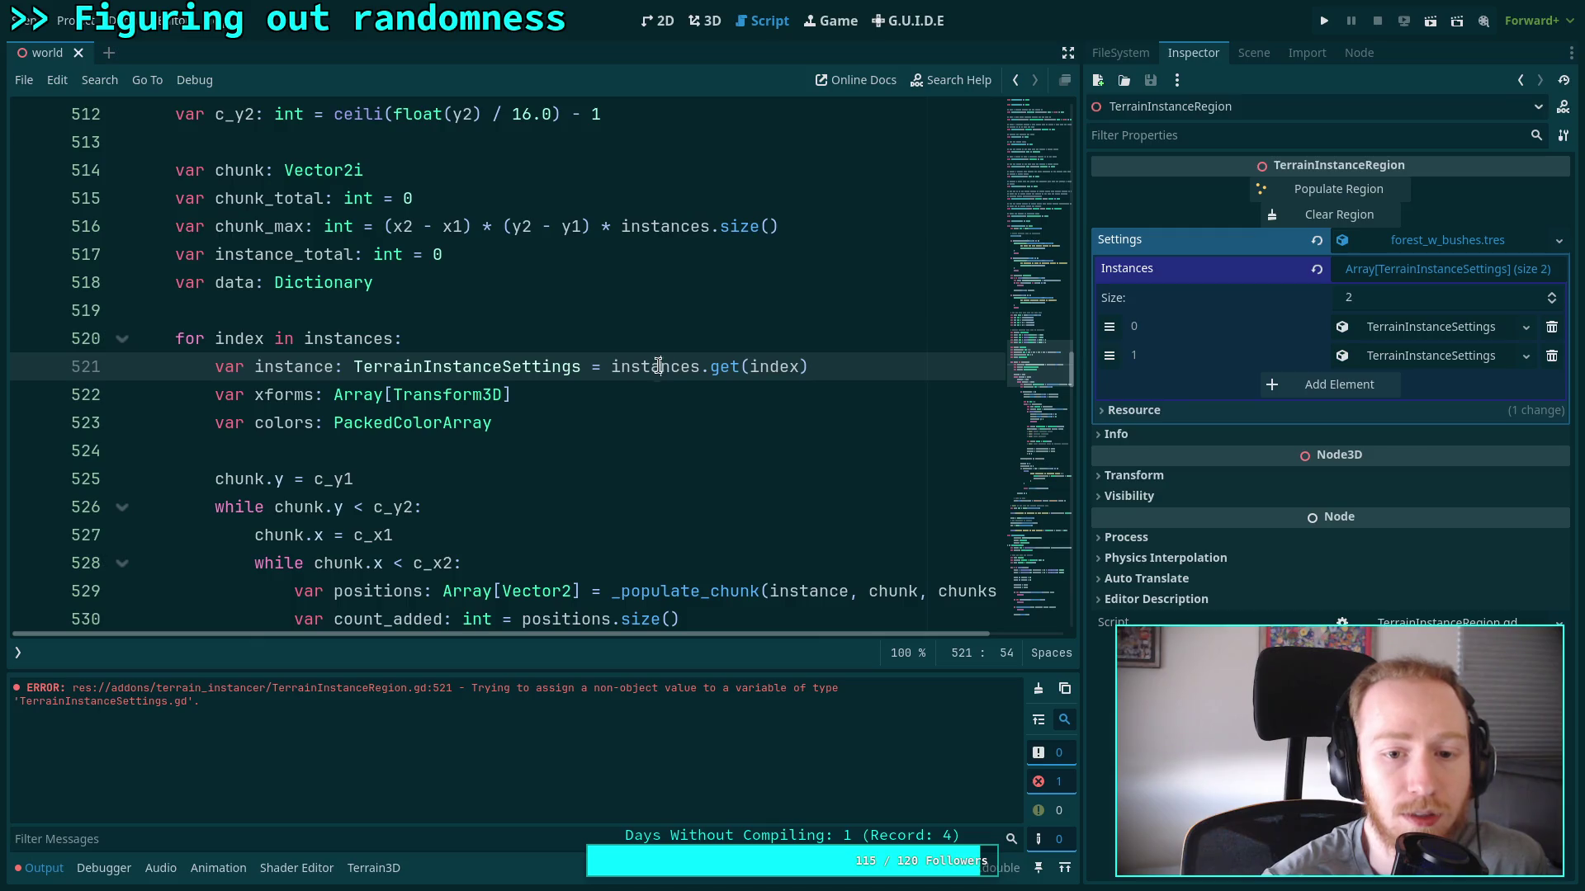
double_click(673, 369)
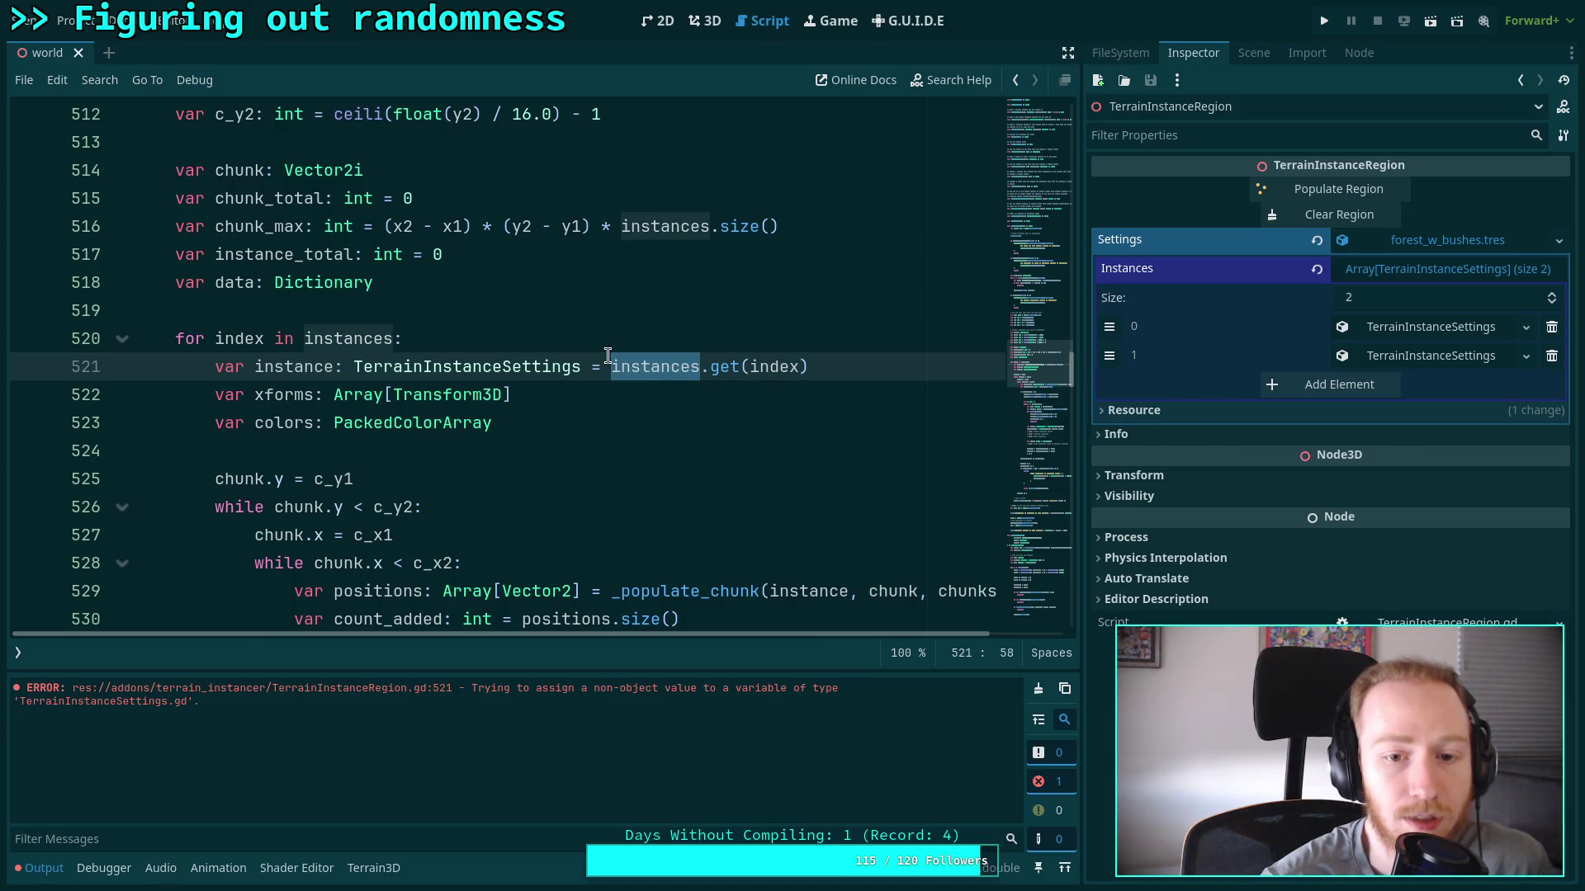
scroll(608, 356, "up", 9)
scroll(556, 344, "up", 4)
scroll(556, 344, "down", 3)
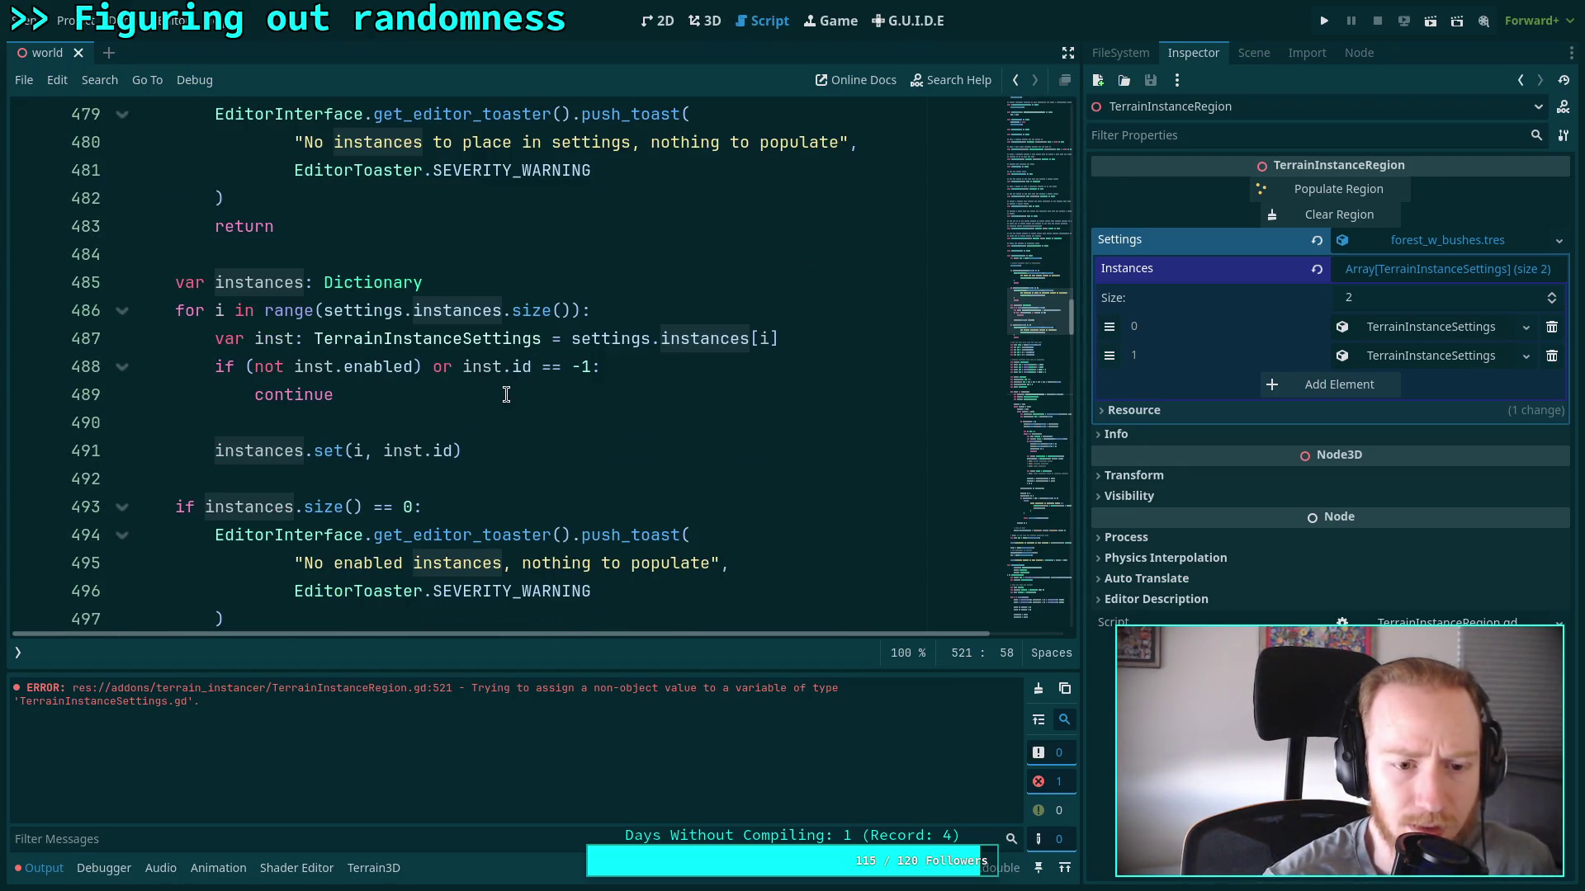
Store the whole inst instead of inst.id on line 491 and collapse the Output log
left_click_drag(425, 451, 453, 451)
key("BackSpace")
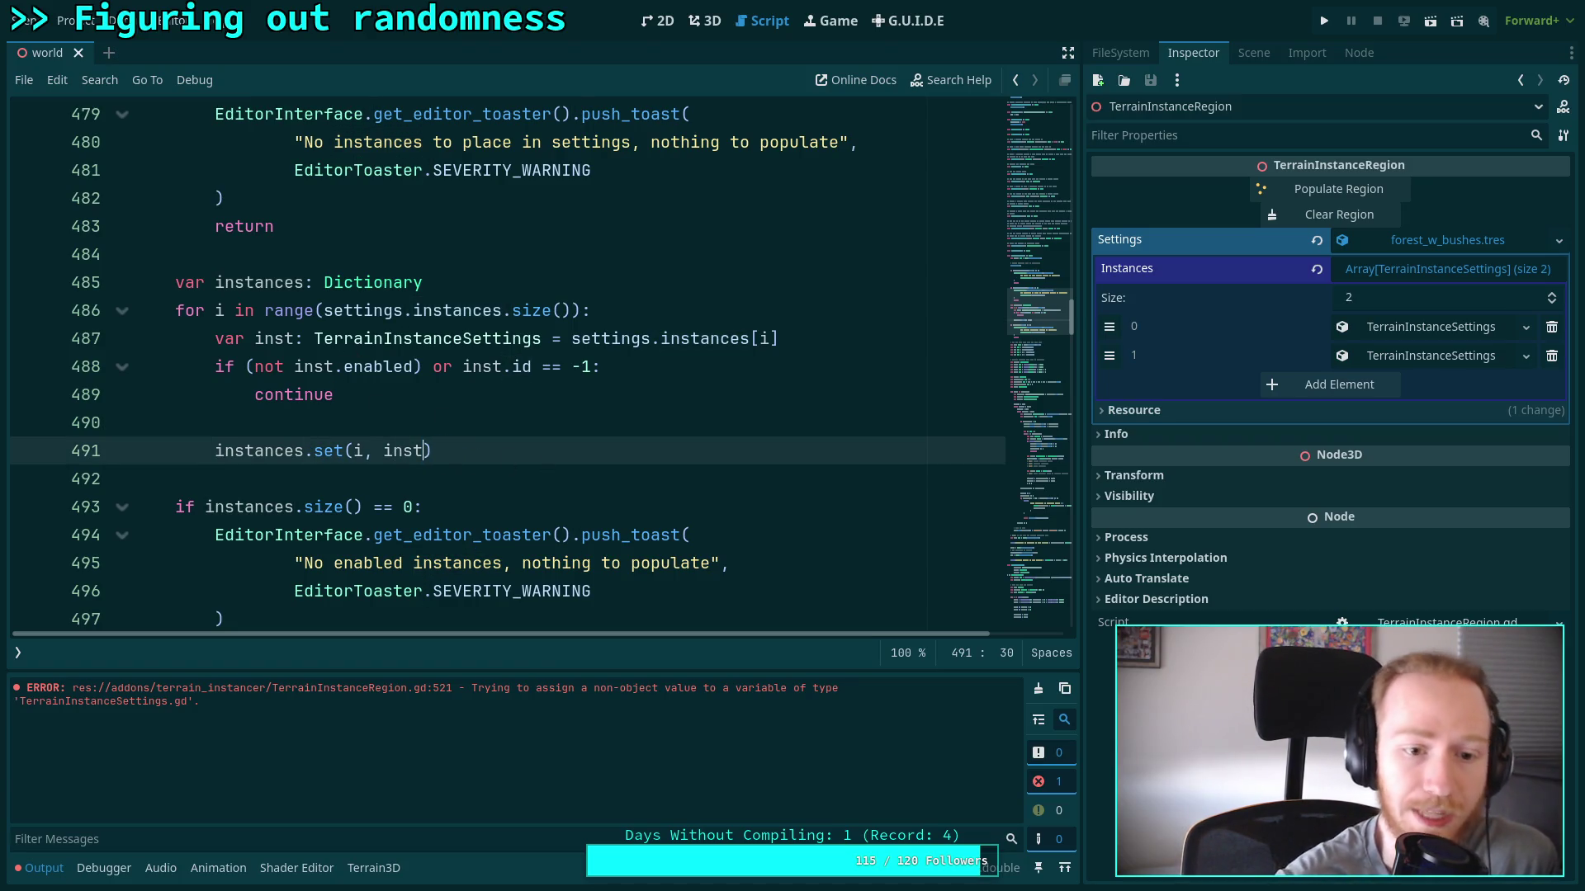
scroll(468, 412, "down", 4)
scroll(468, 412, "down", 20)
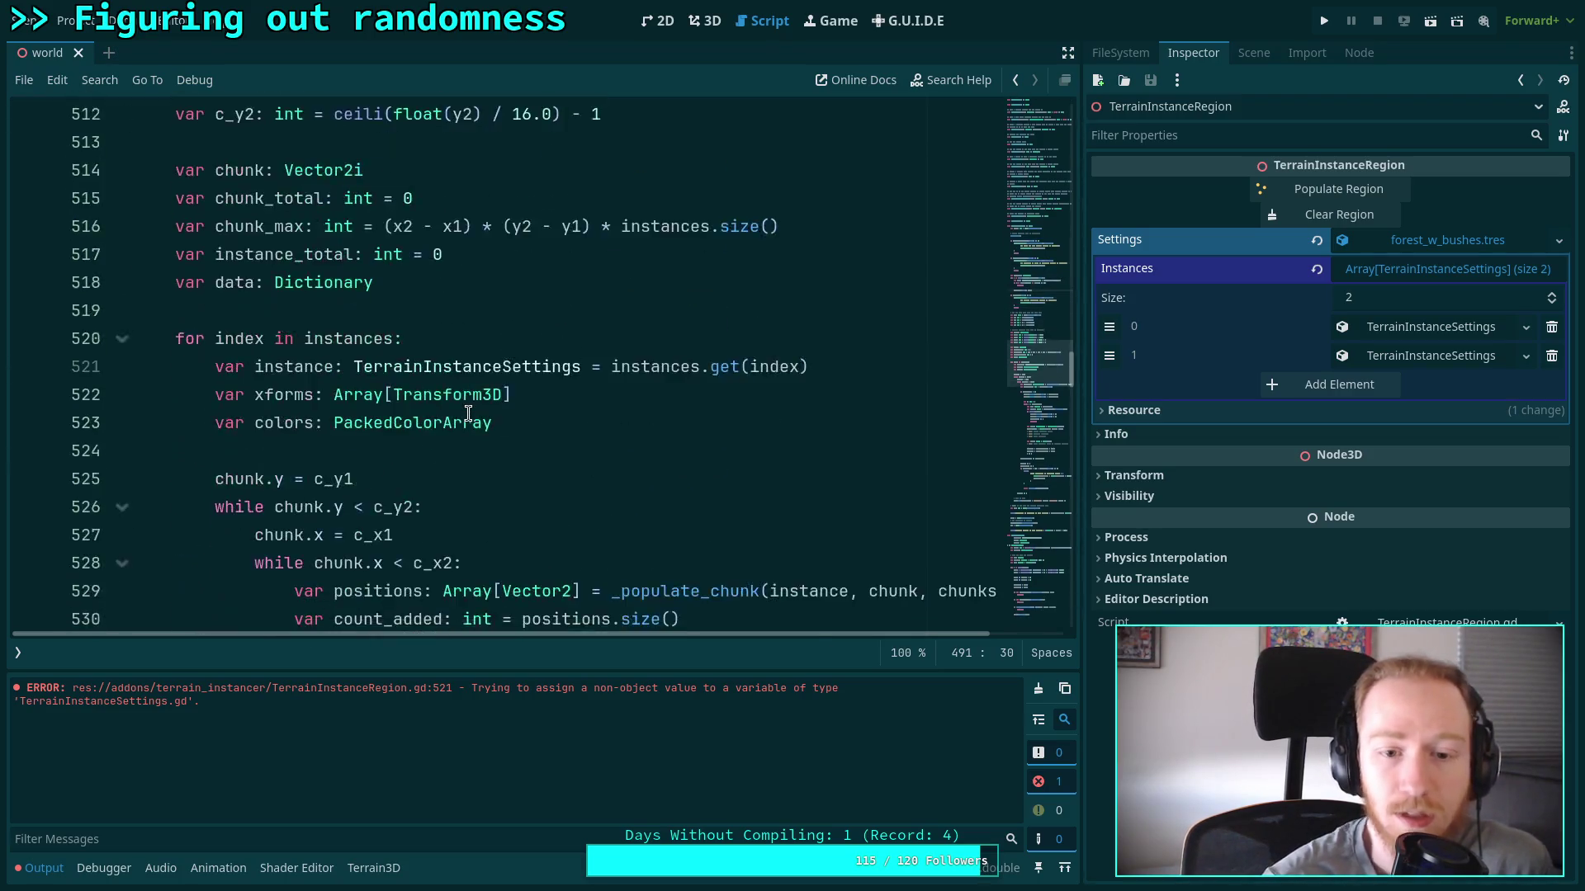
scroll(440, 413, "down", 4)
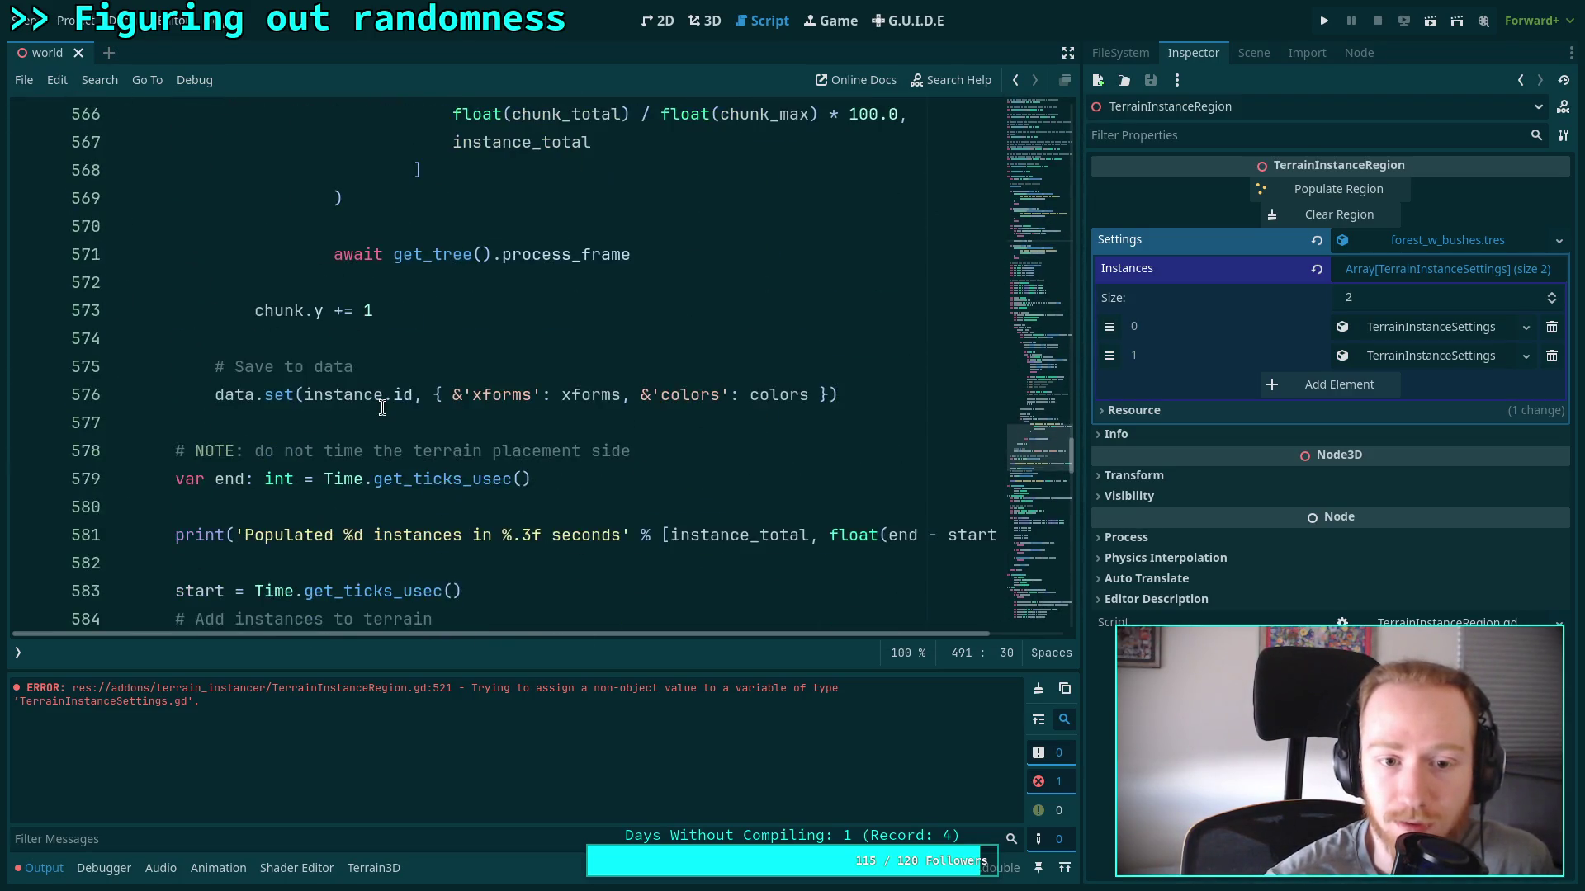
scroll(297, 380, "down", 2)
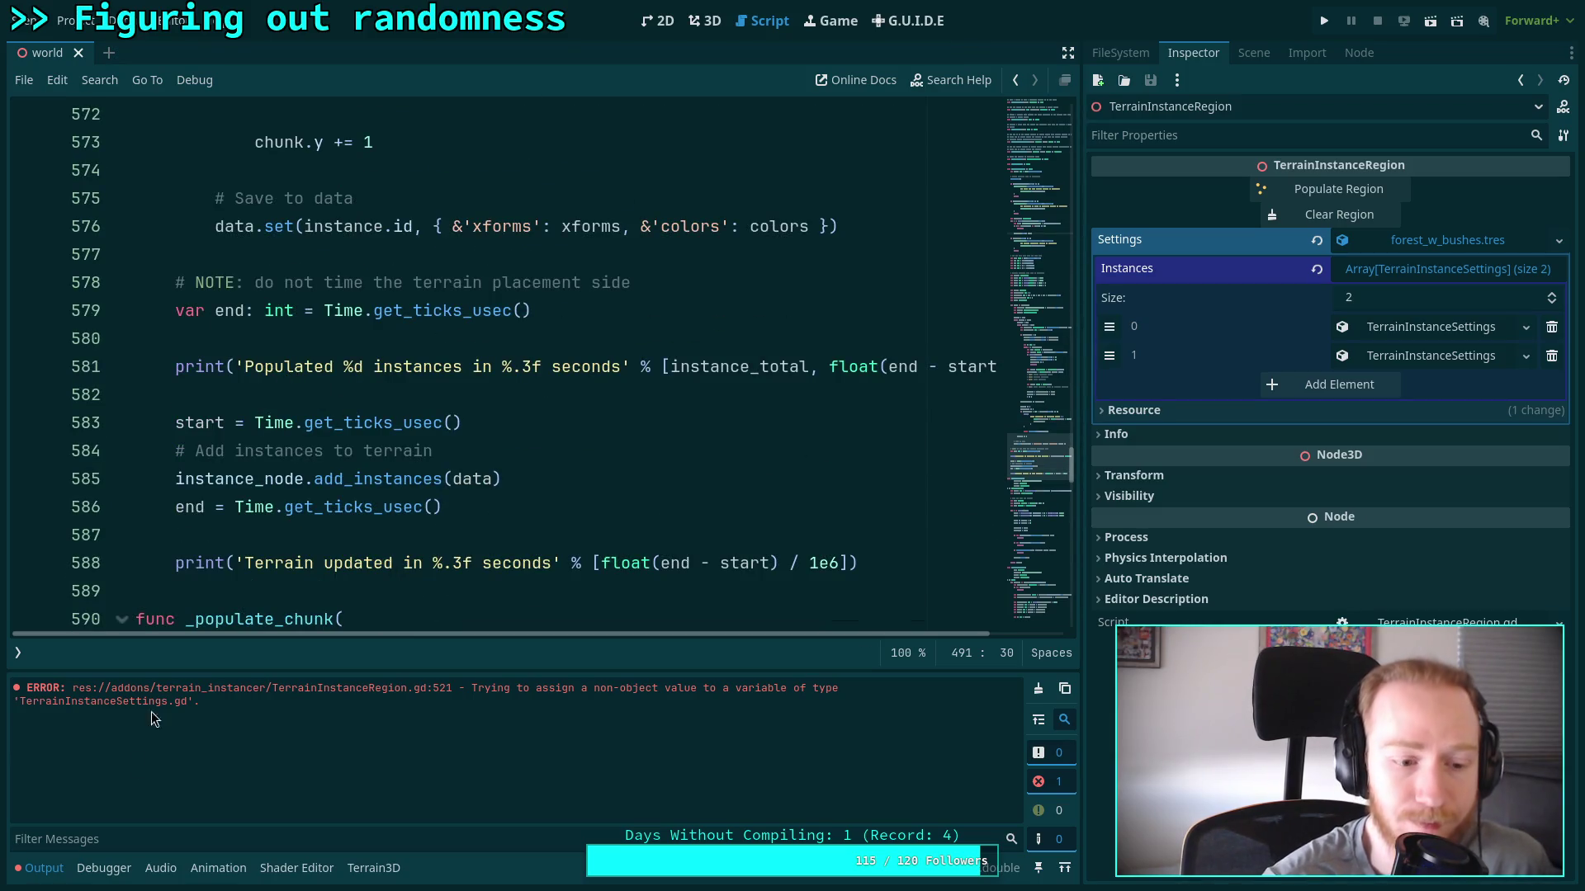
left_click(45, 876)
scroll(428, 436, "up", 20)
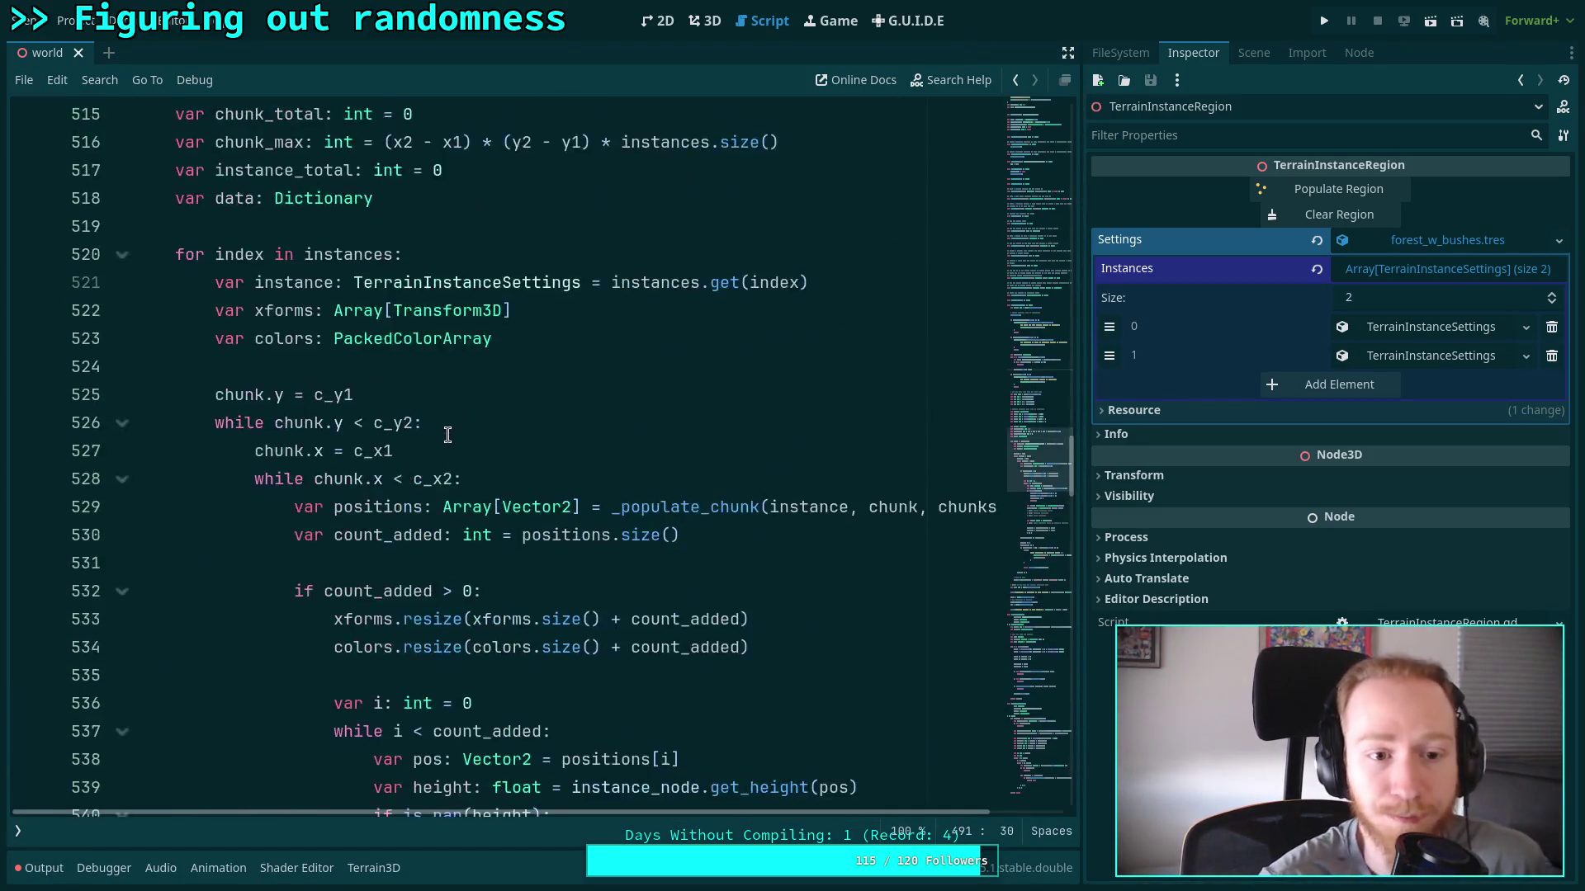
scroll(429, 435, "up", 8)
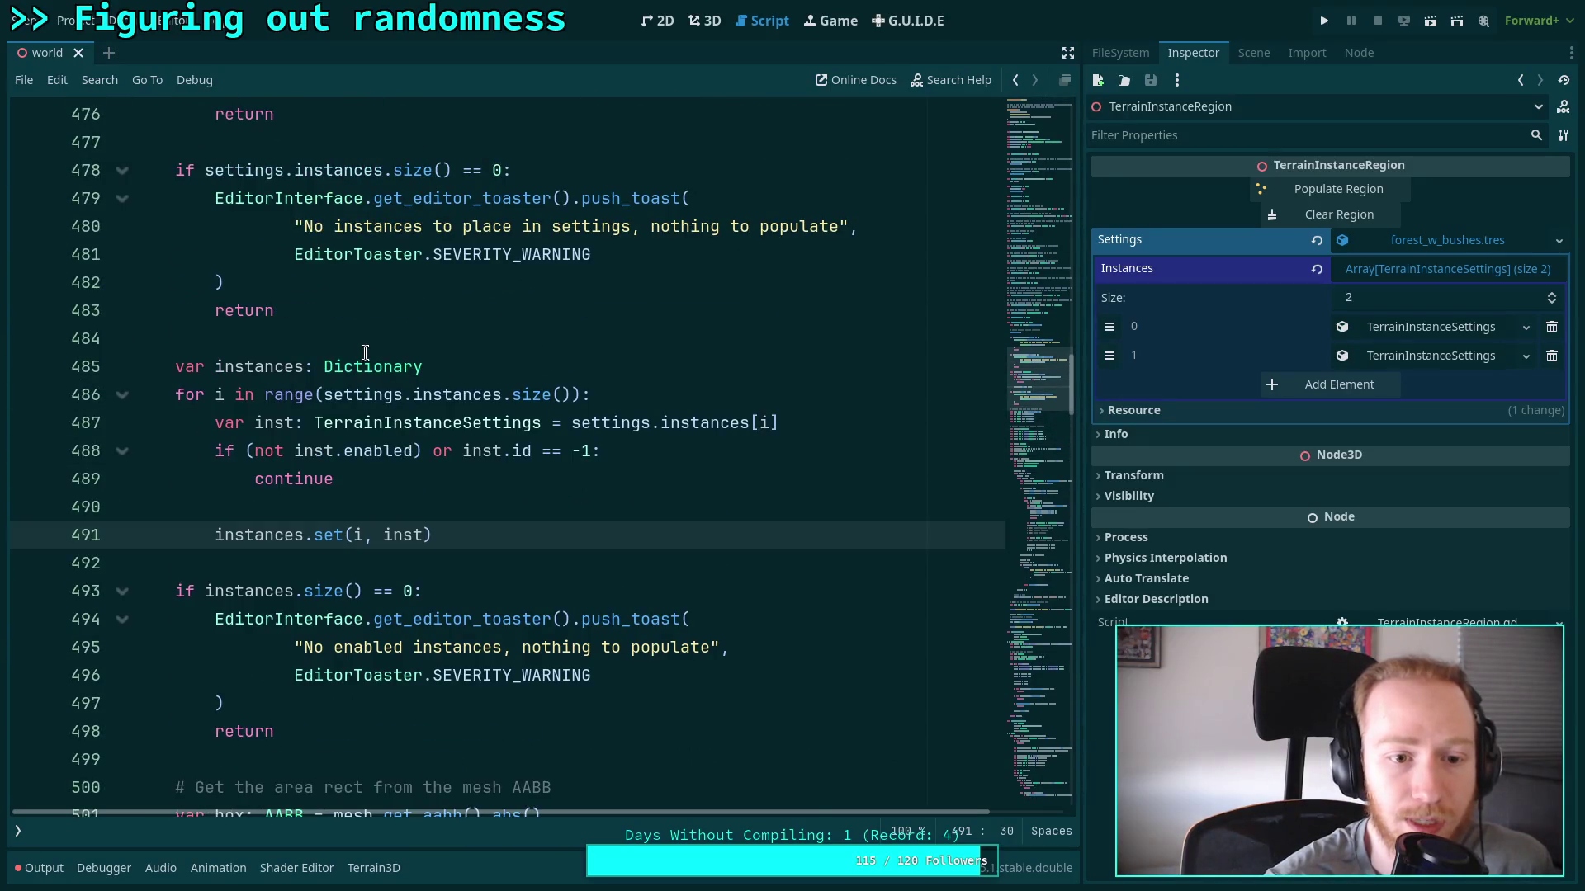
Retype instances on line 485 as Array[TerrainInstanceSettings]
double_click(365, 367)
type("A")
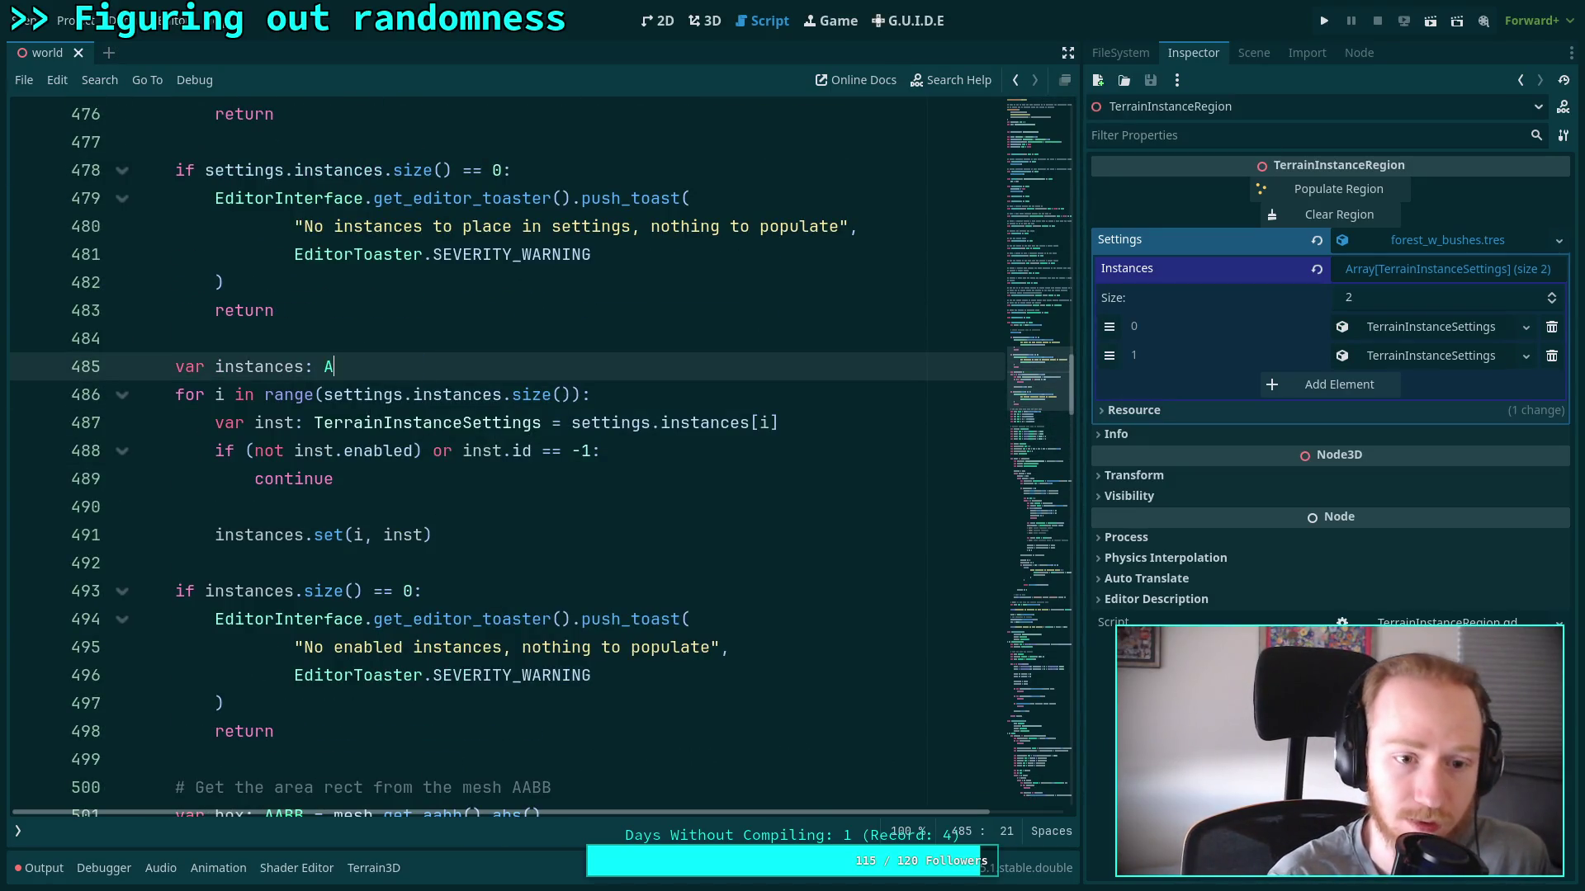
type("rray[Instane")
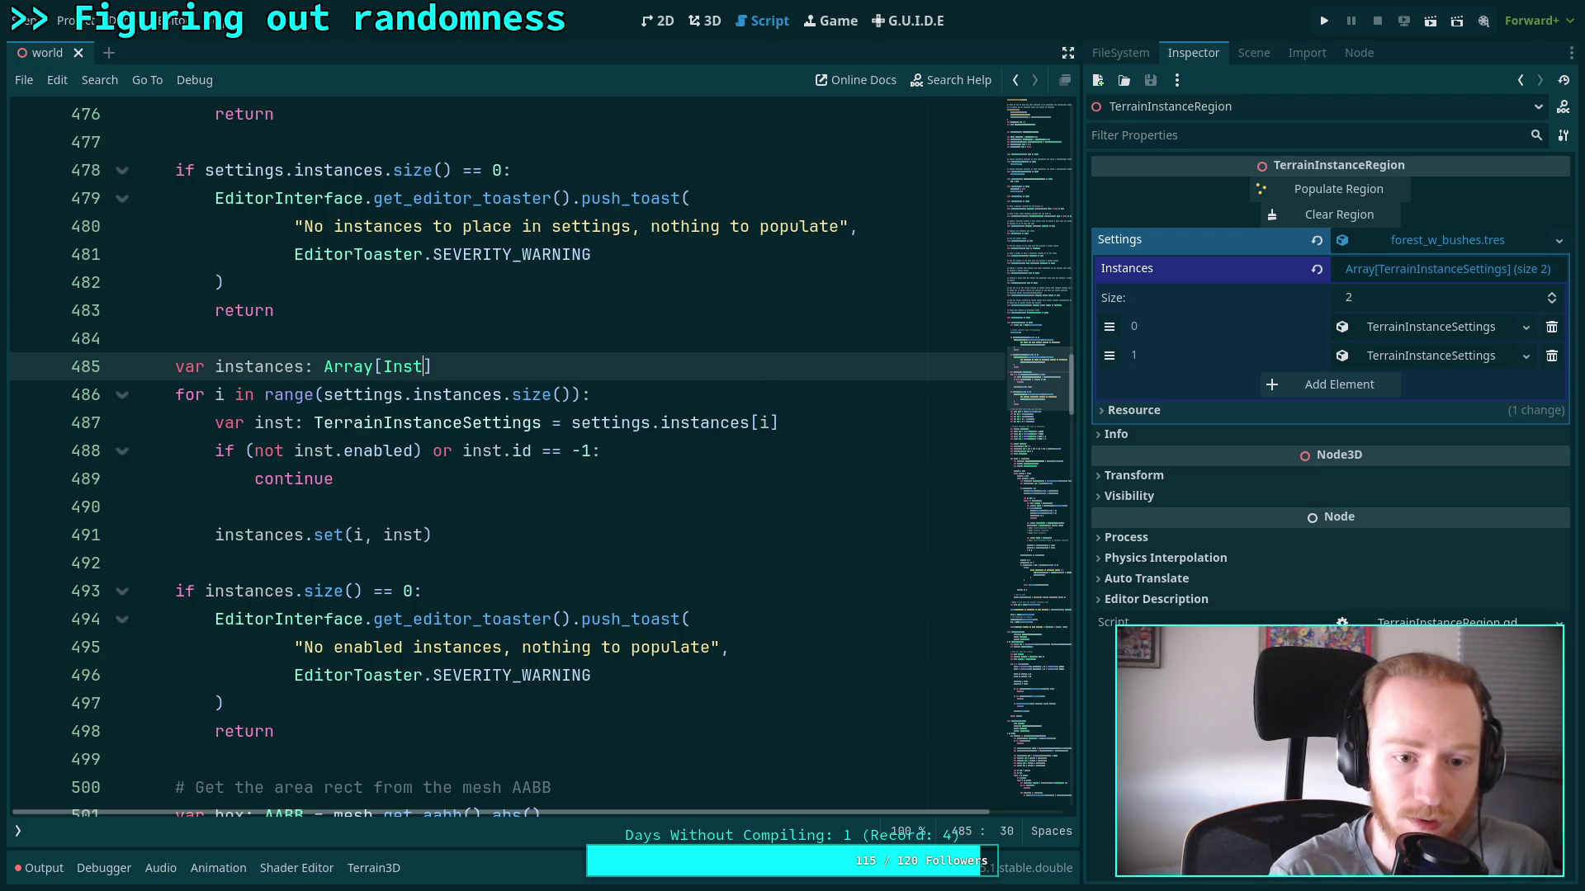
key("BackSpace")
type("ce")
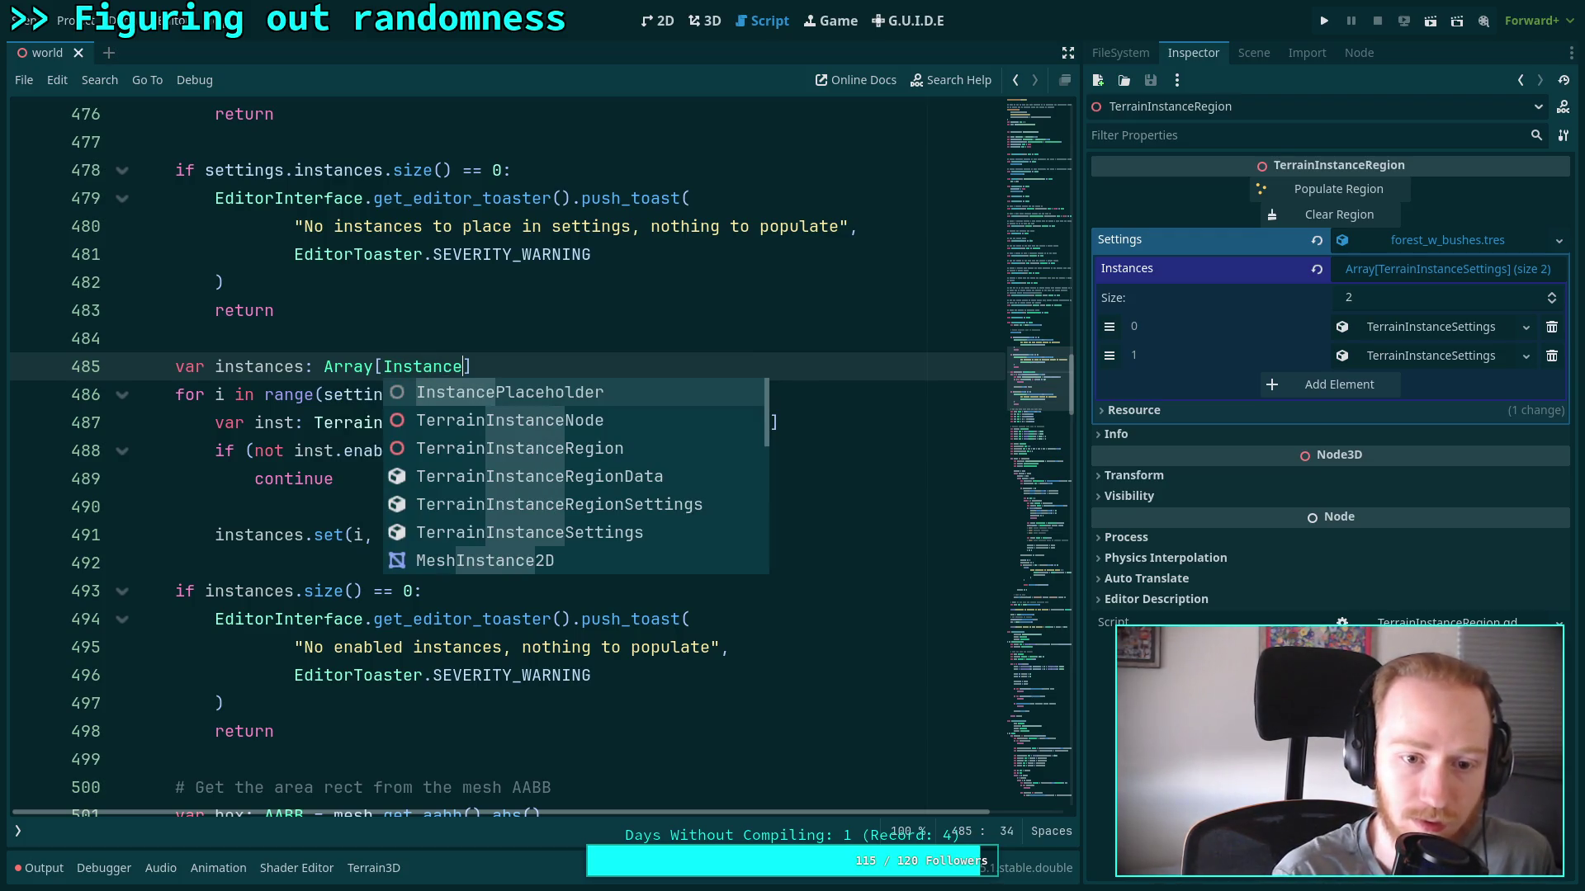
key("Down")
key("Return")
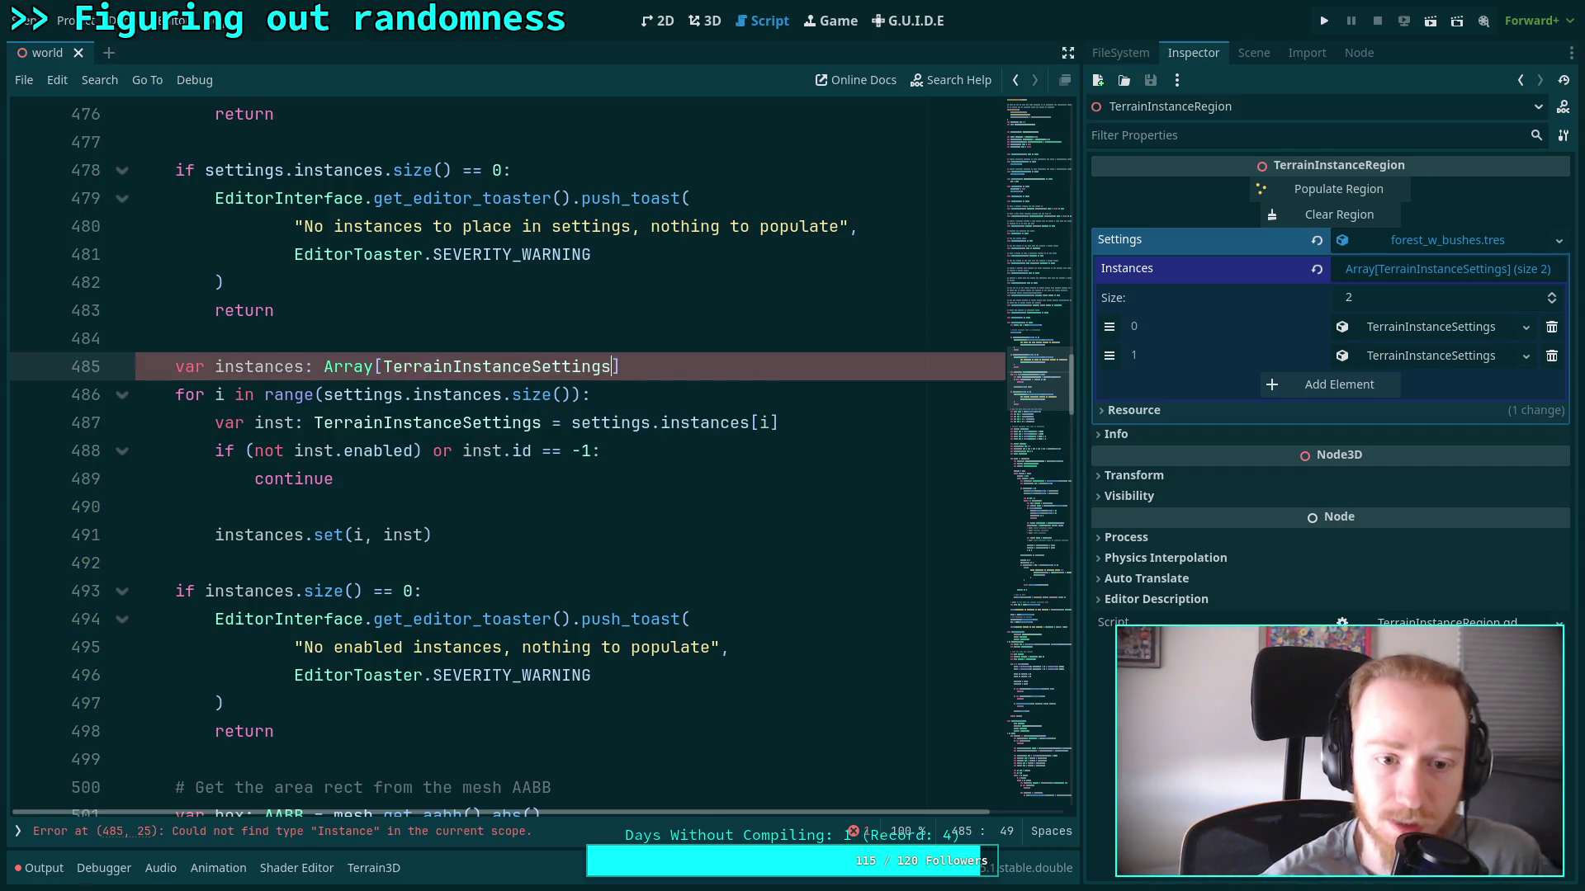
Replace set(i, inst) with append(inst)
double_click(318, 536)
type("append")
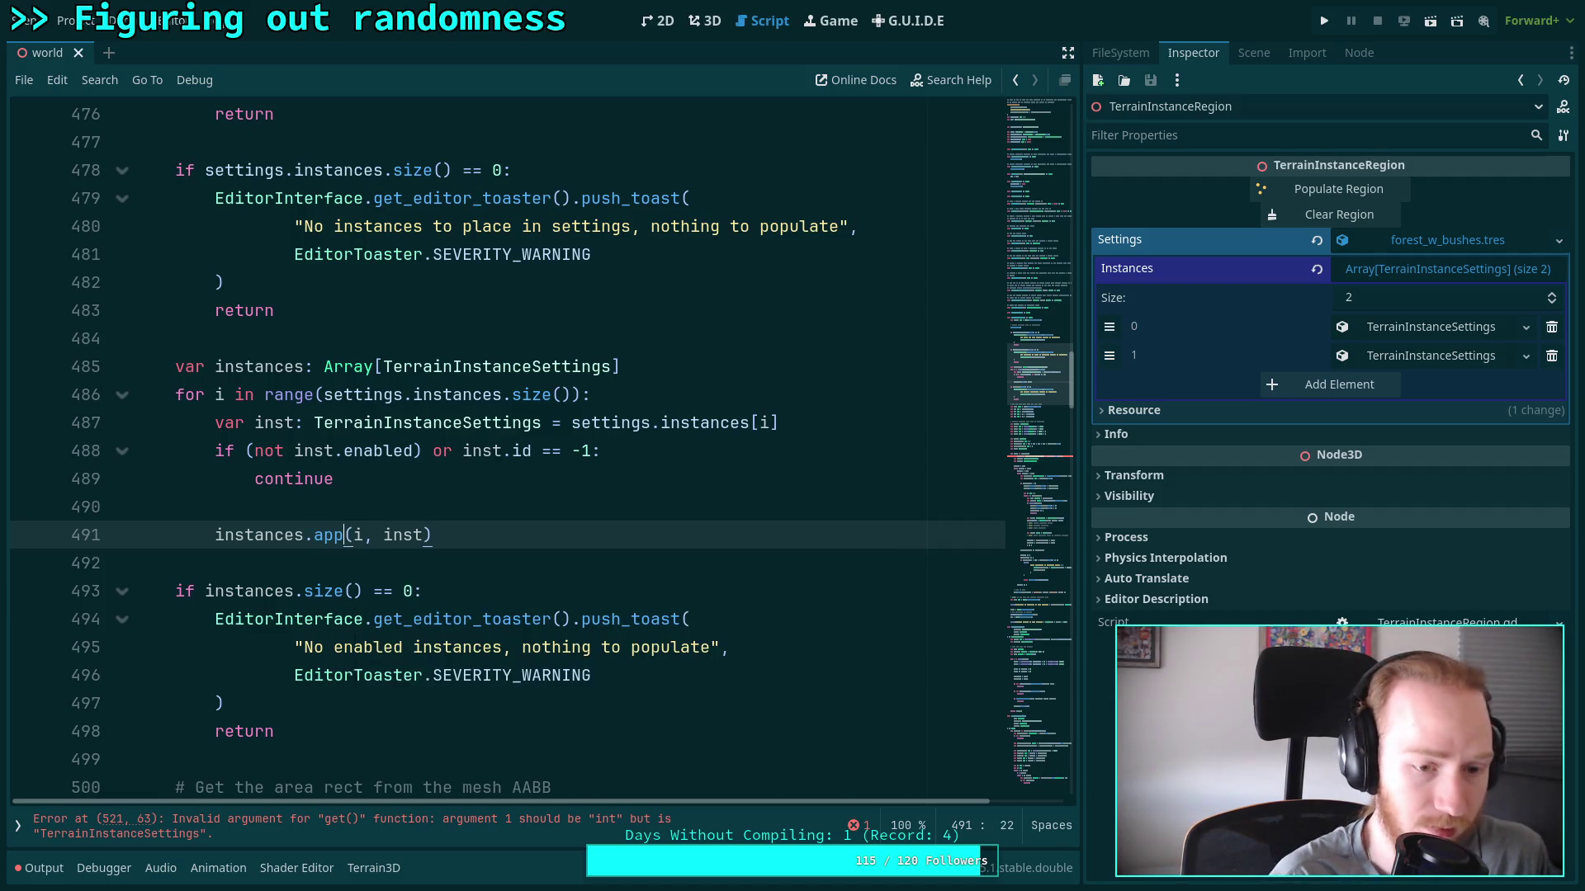
left_click(388, 526)
key("Delete")
key("Delete")
key("Delete")
Rename the loop variable to instance and select the old index lookup line for removal
scroll(432, 512, "down", 10)
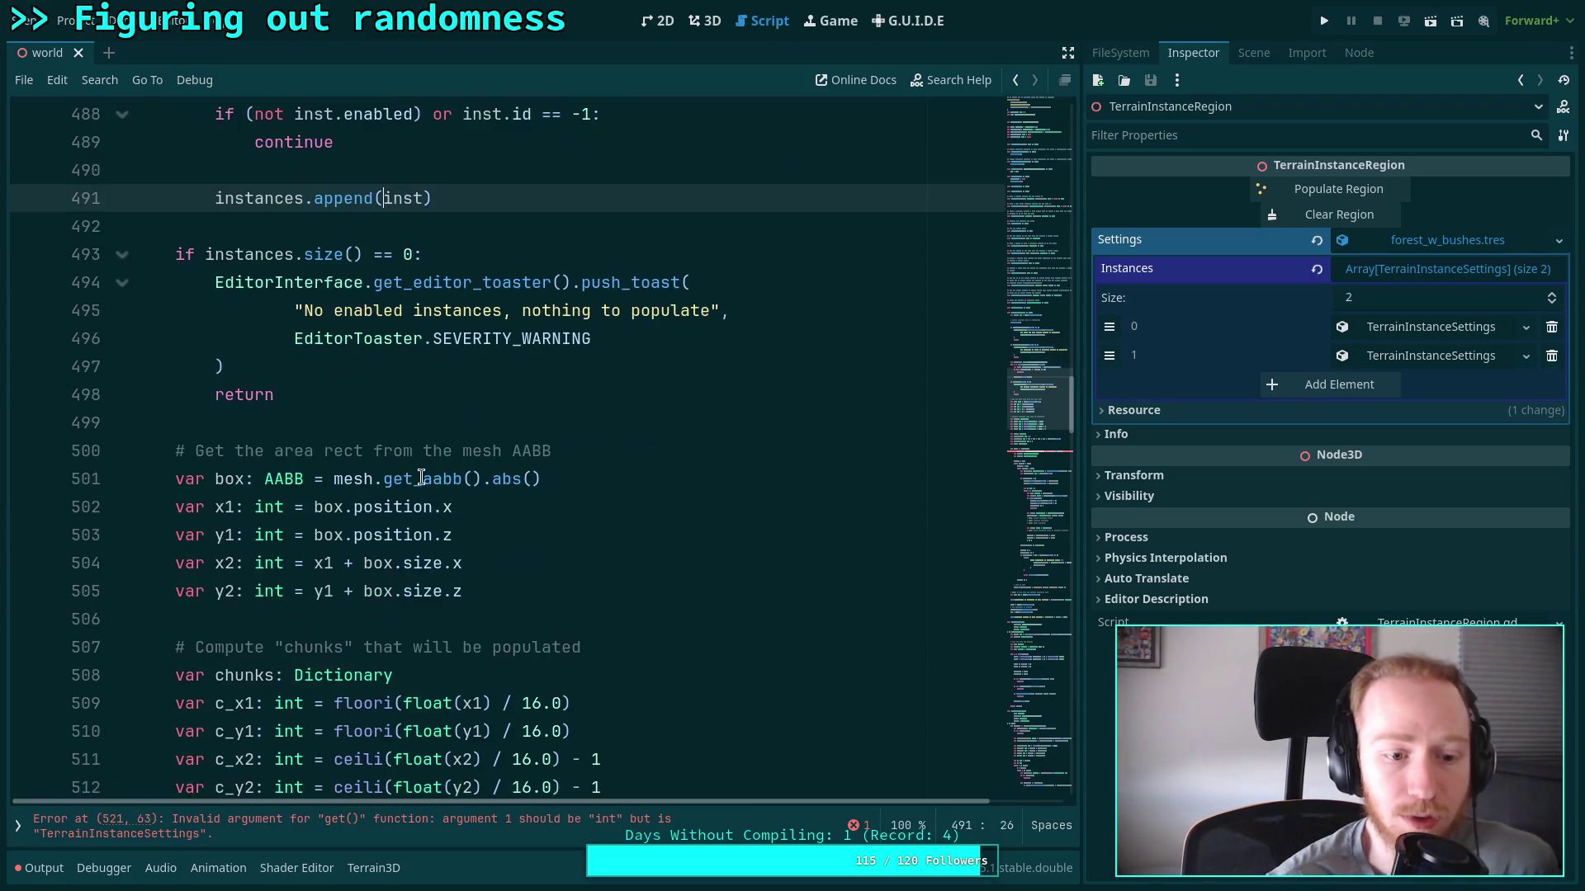
double_click(256, 509)
type("i")
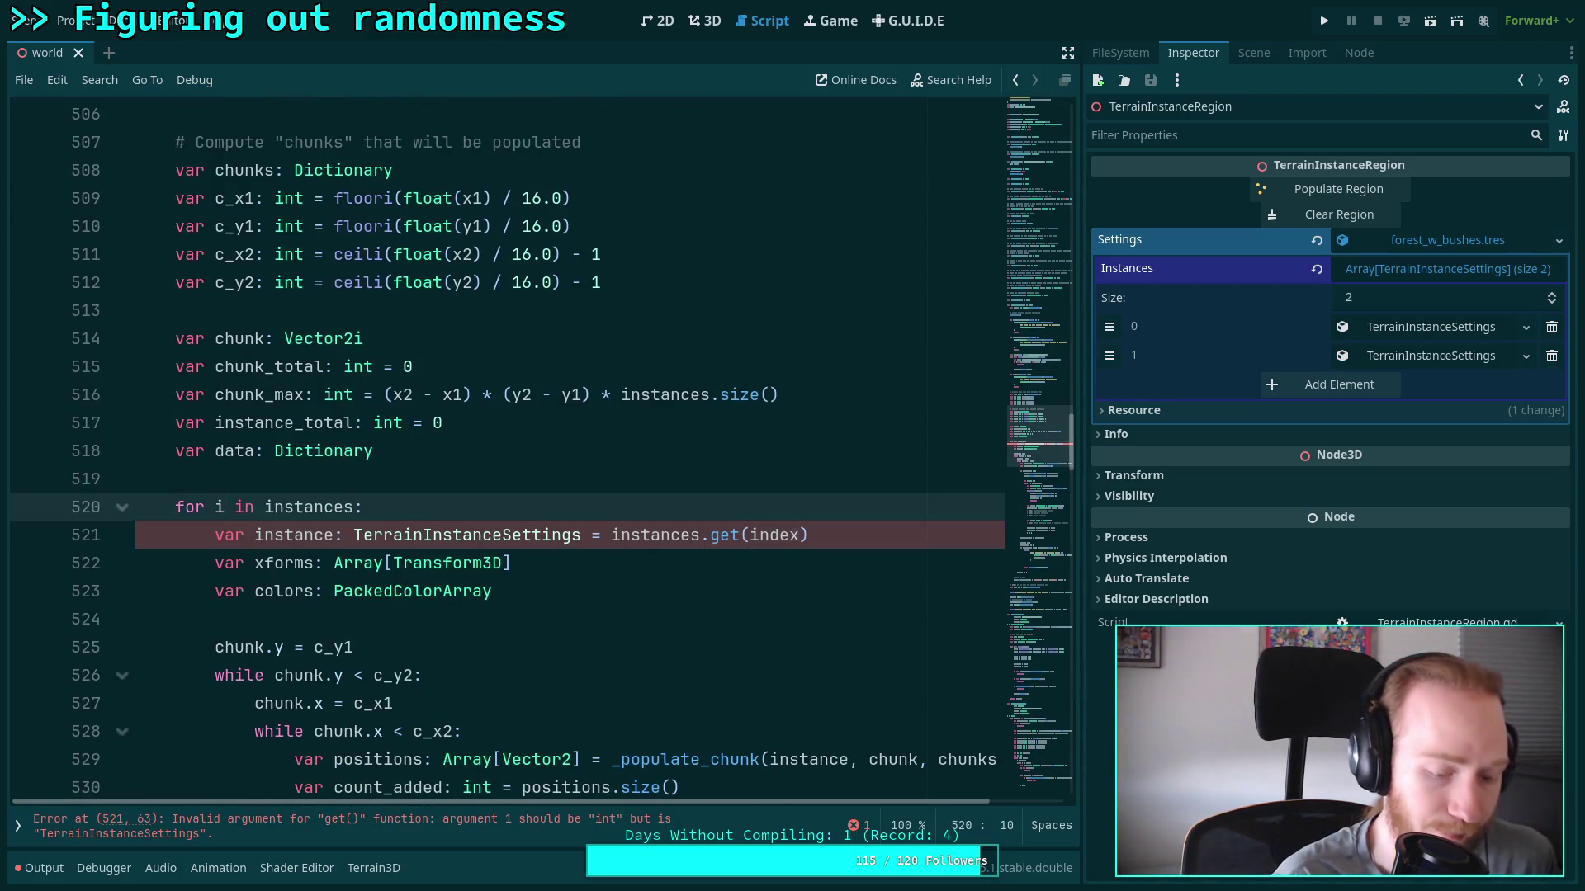
type("nstanc")
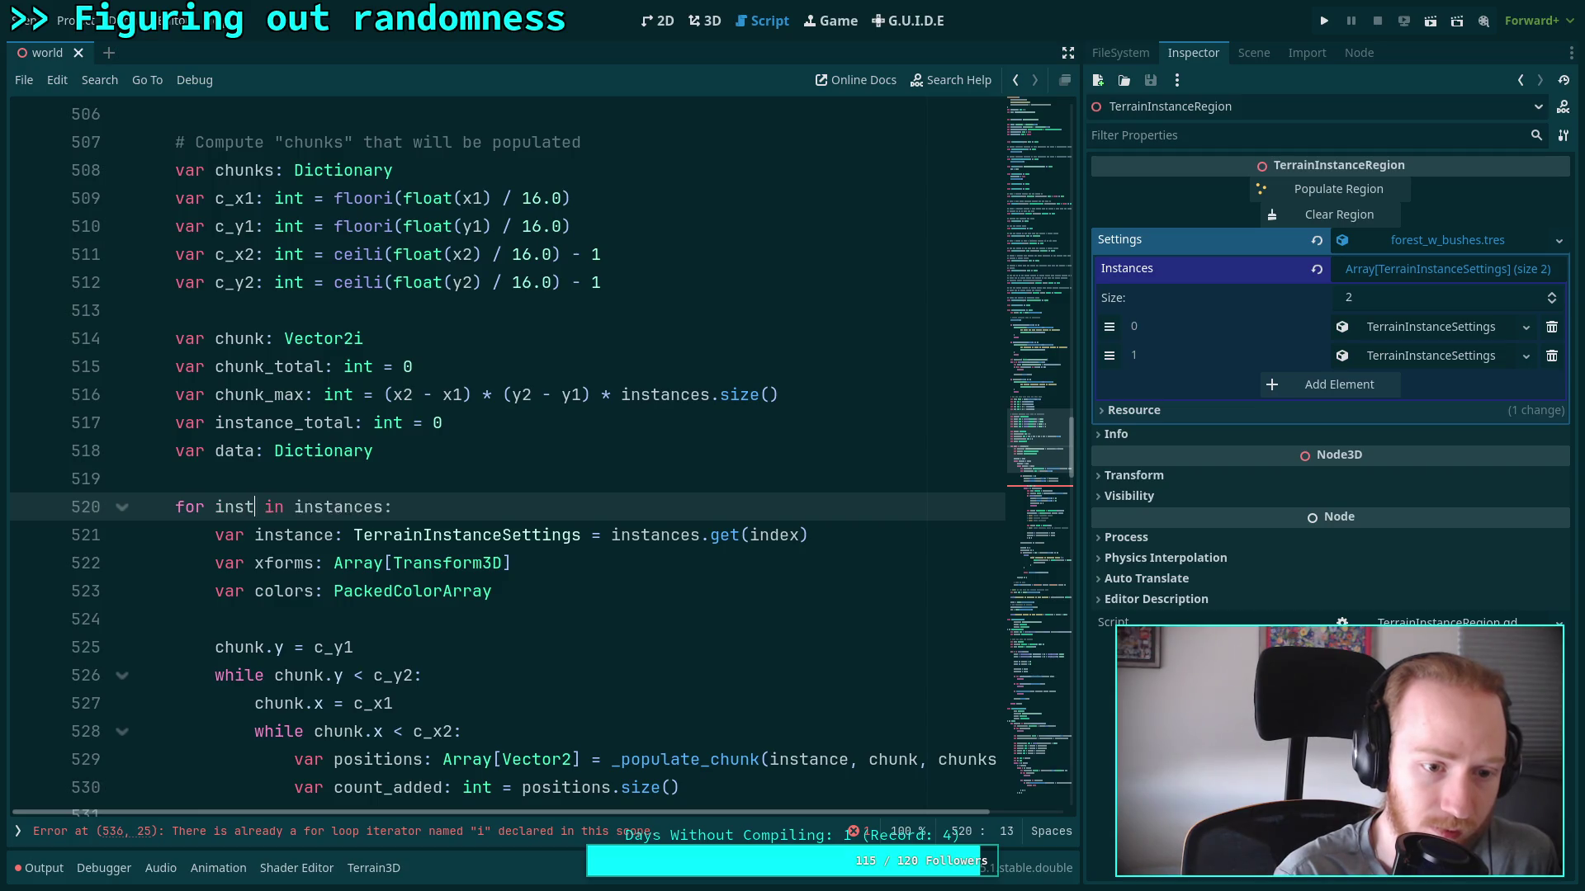
type("e")
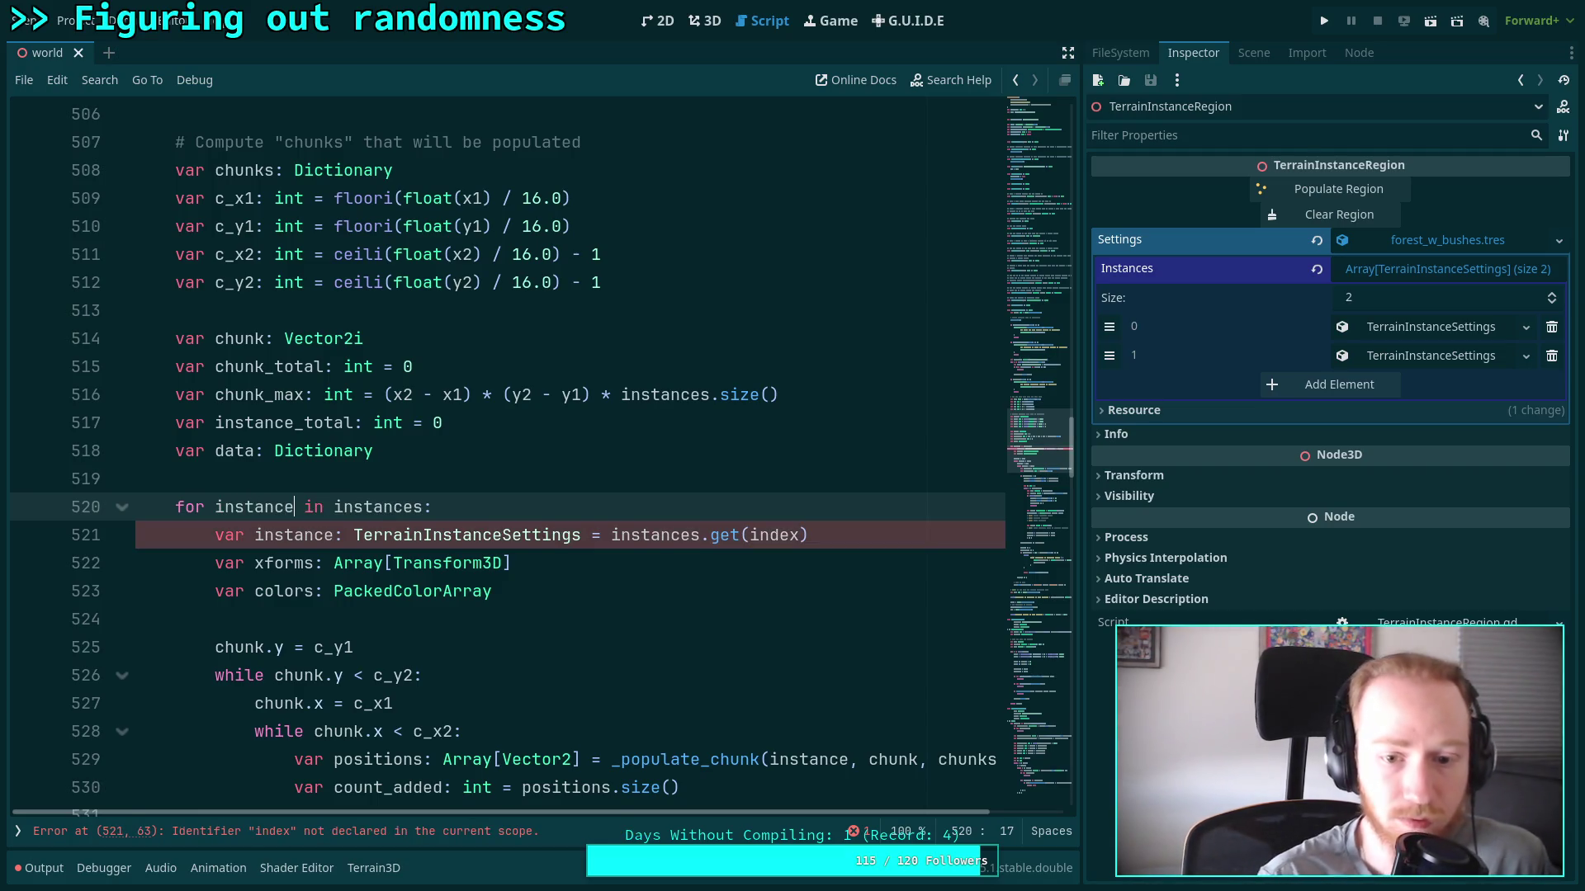
left_click_drag(822, 532, 844, 517)
scroll(644, 570, "down", 20)
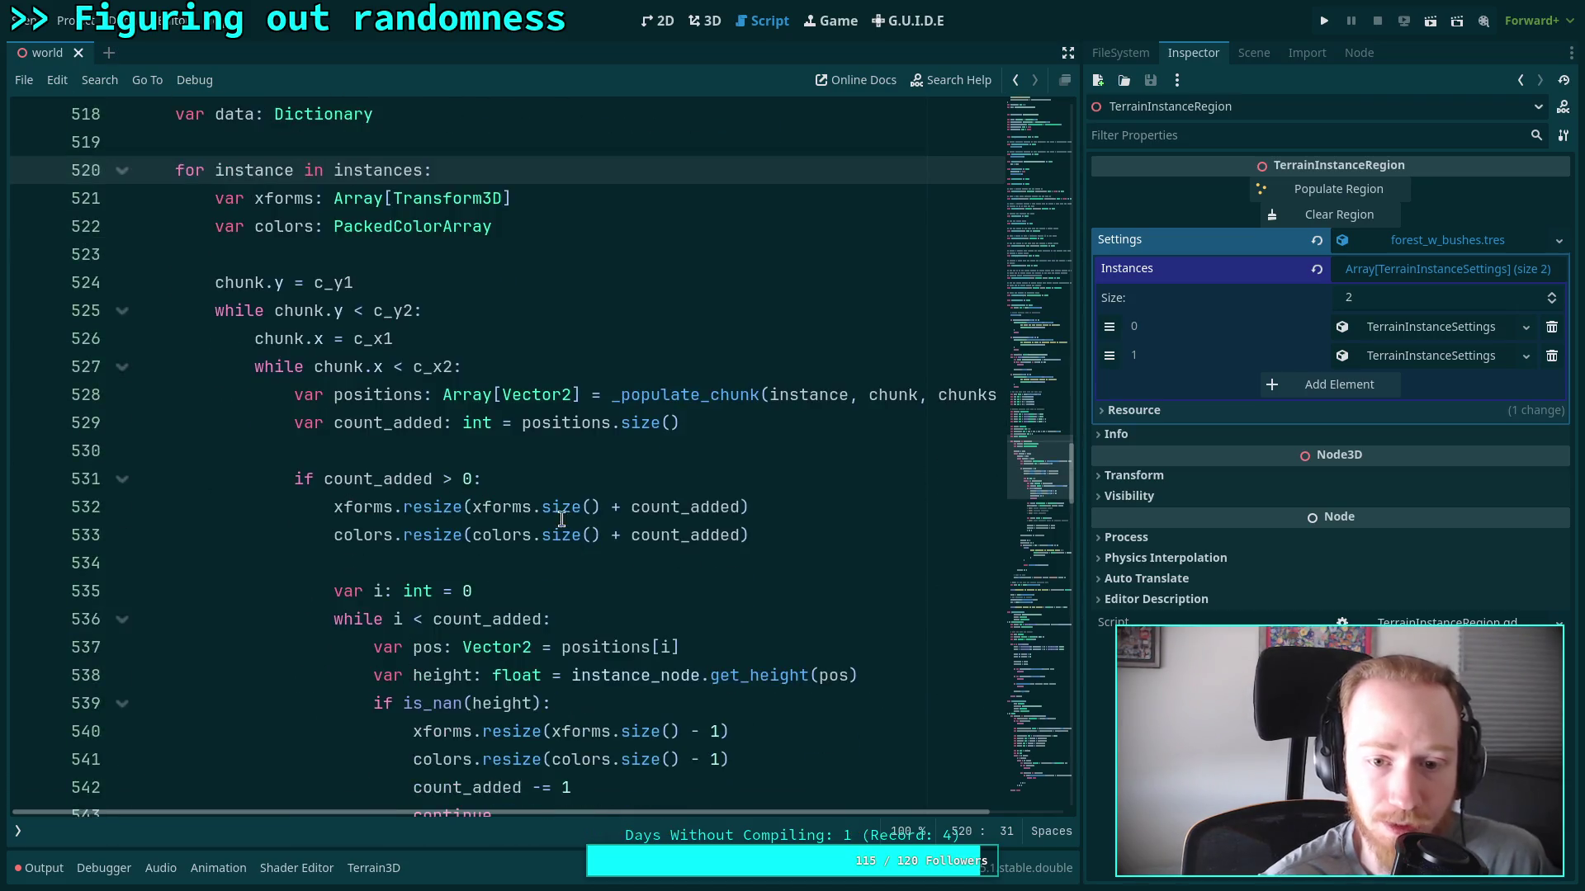
scroll(550, 515, "down", 4)
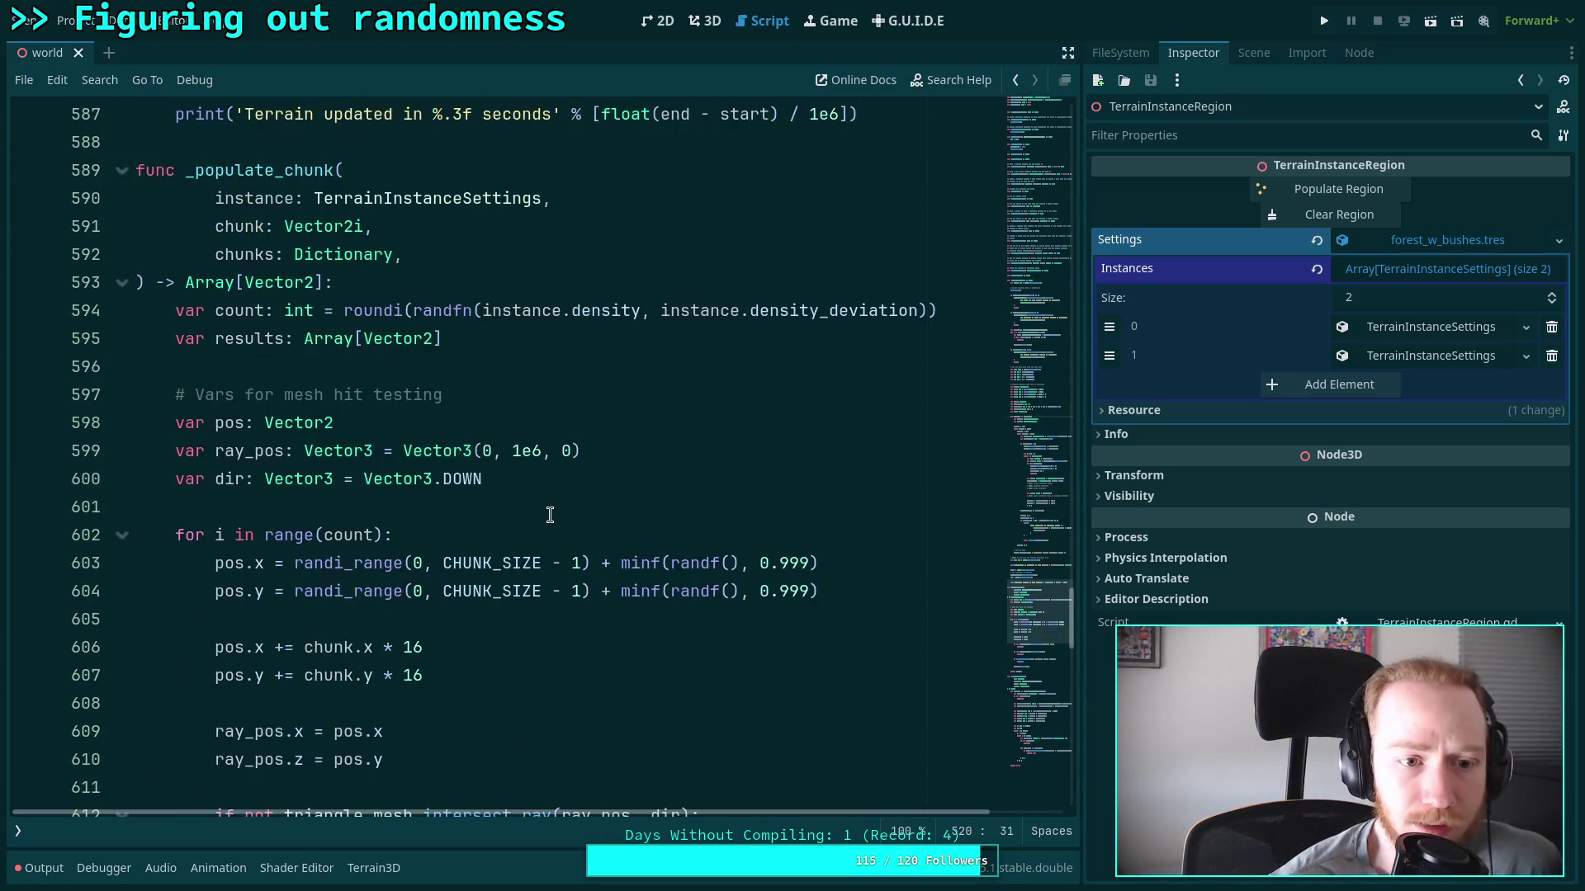
scroll(485, 496, "down", 1)
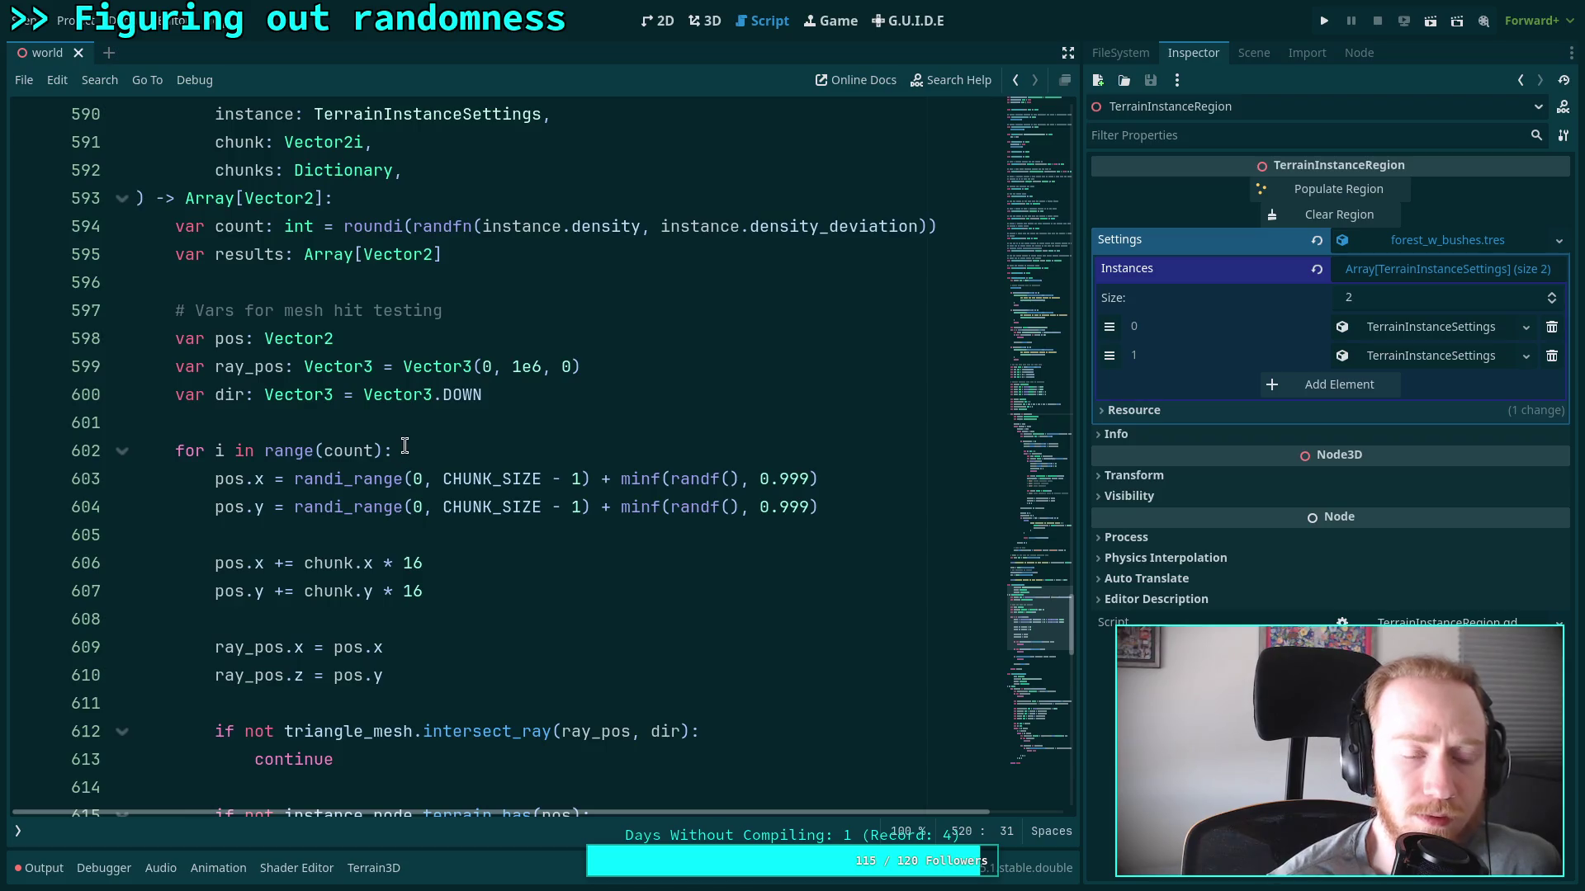
scroll(396, 450, "up", 2)
double_click(260, 339)
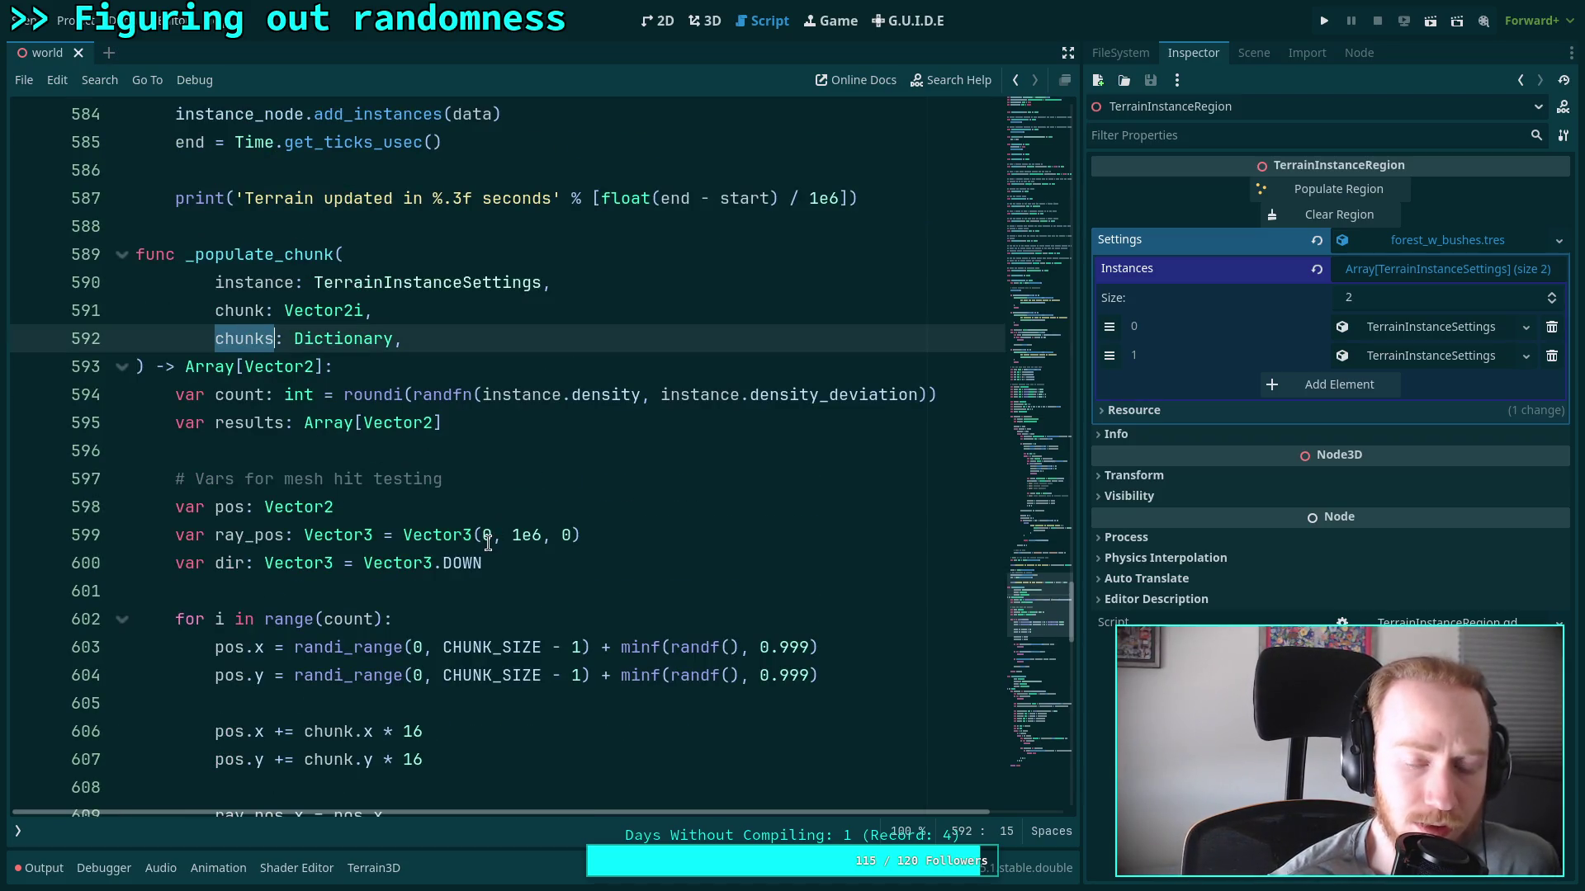
scroll(488, 539, "down", 7)
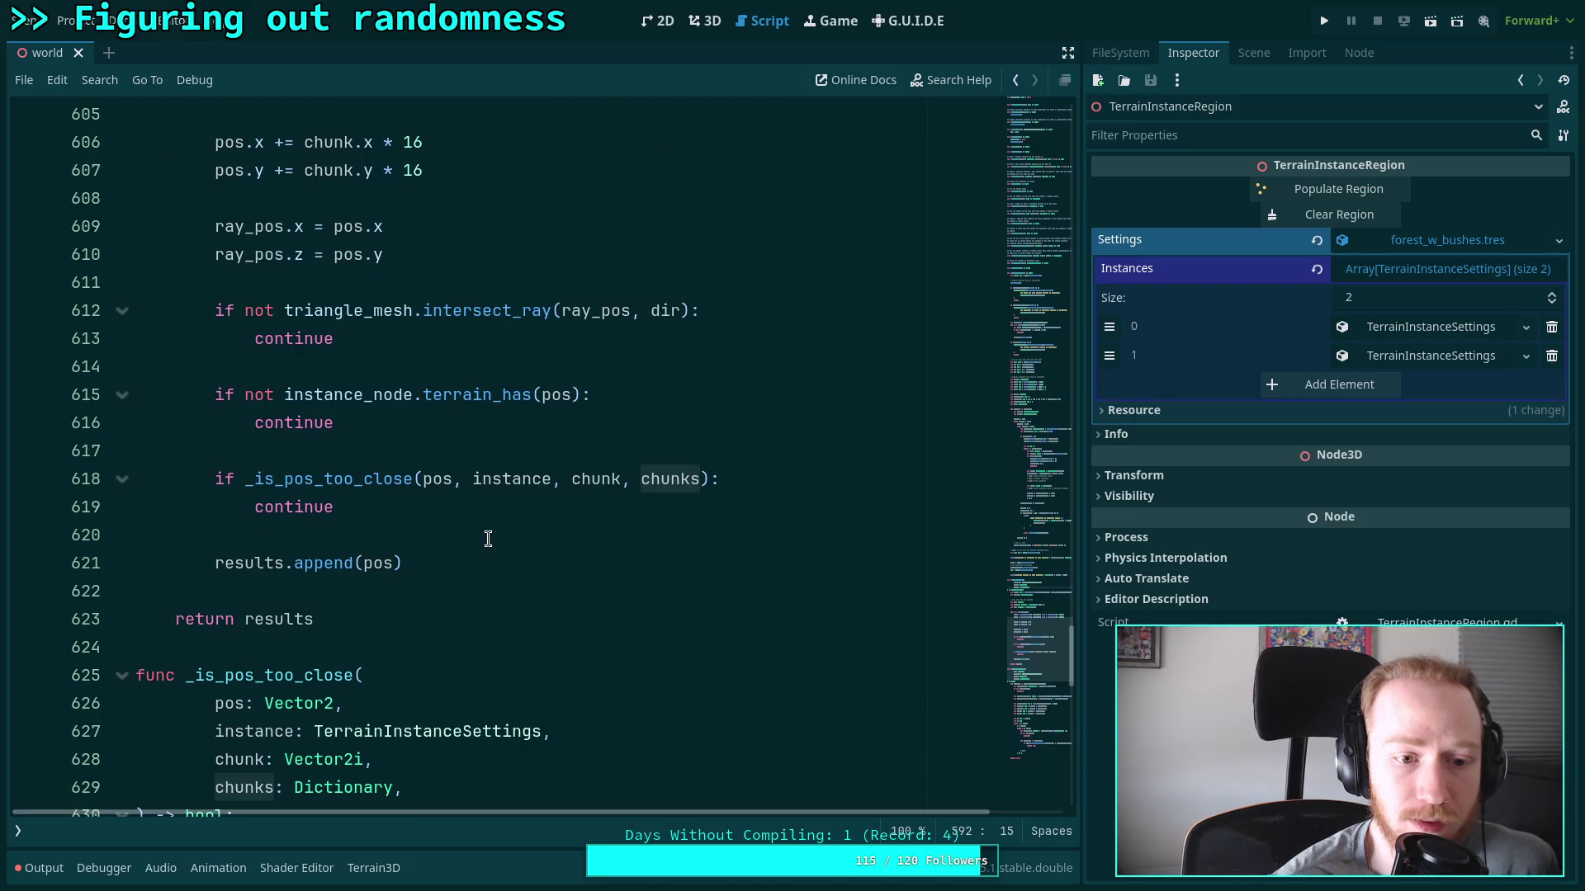
scroll(488, 540, "down", 6)
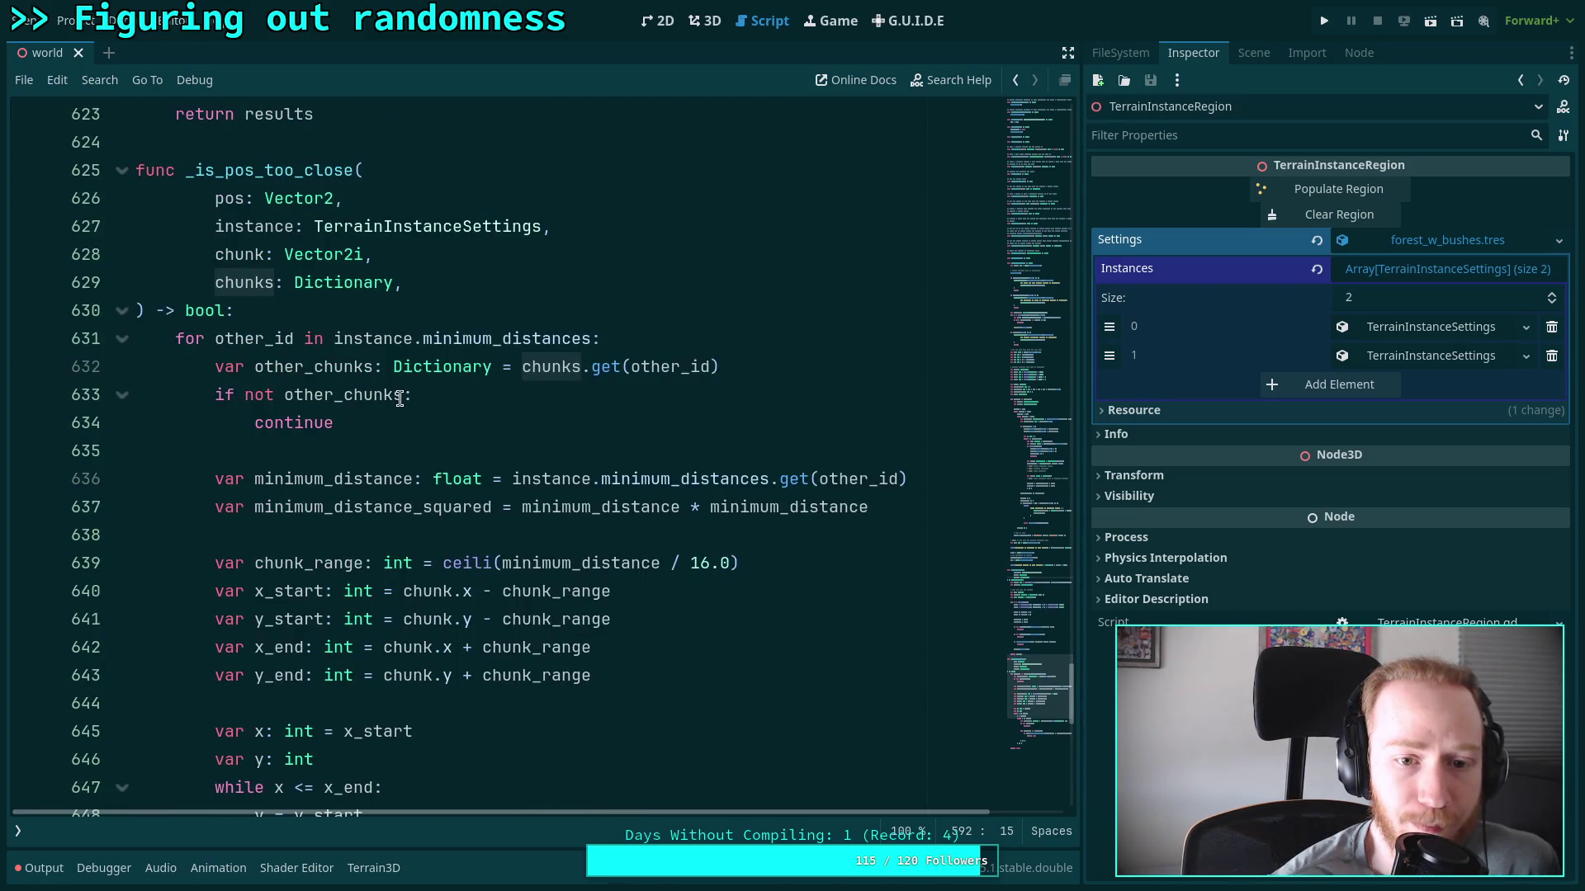
scroll(399, 381, "up", 1)
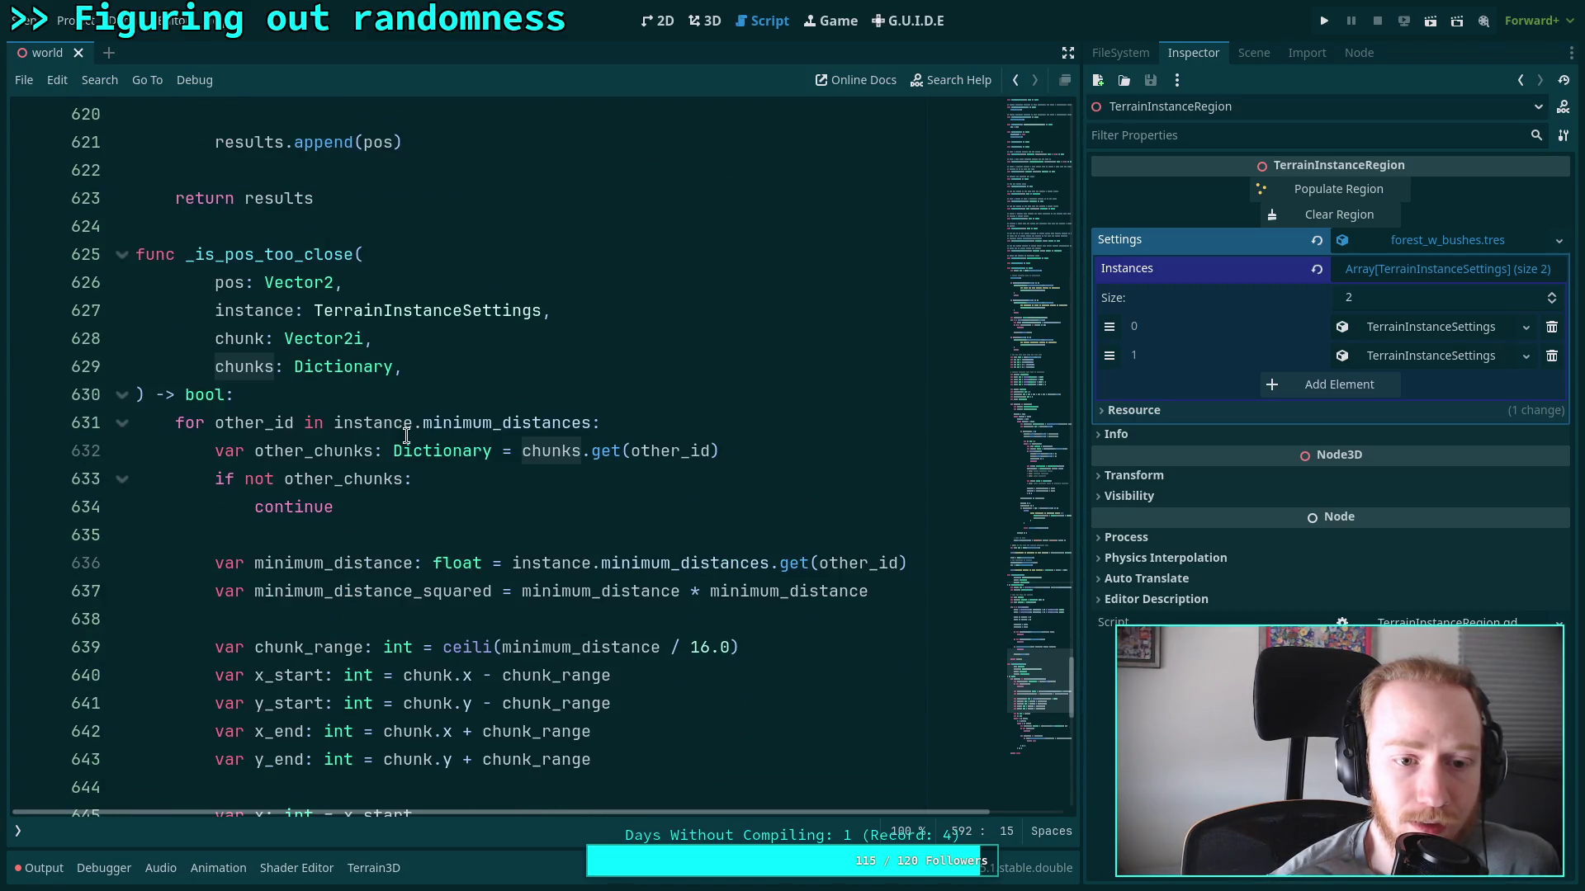
mouse_move(464, 421)
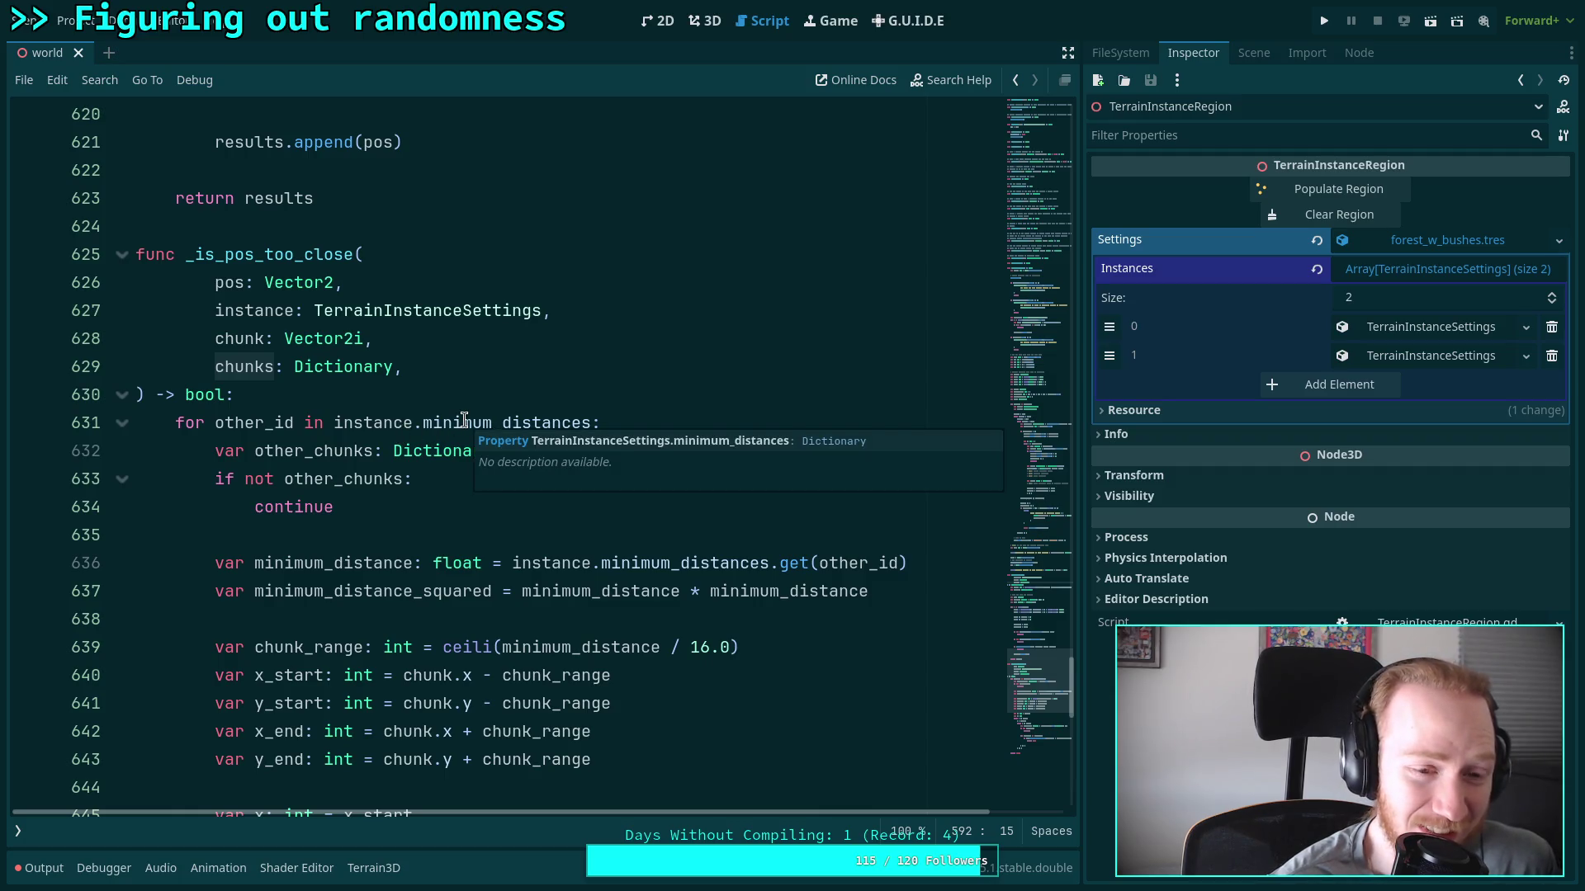
scroll(350, 439, "down", 2)
scroll(341, 399, "down", 6)
scroll(341, 398, "up", 11)
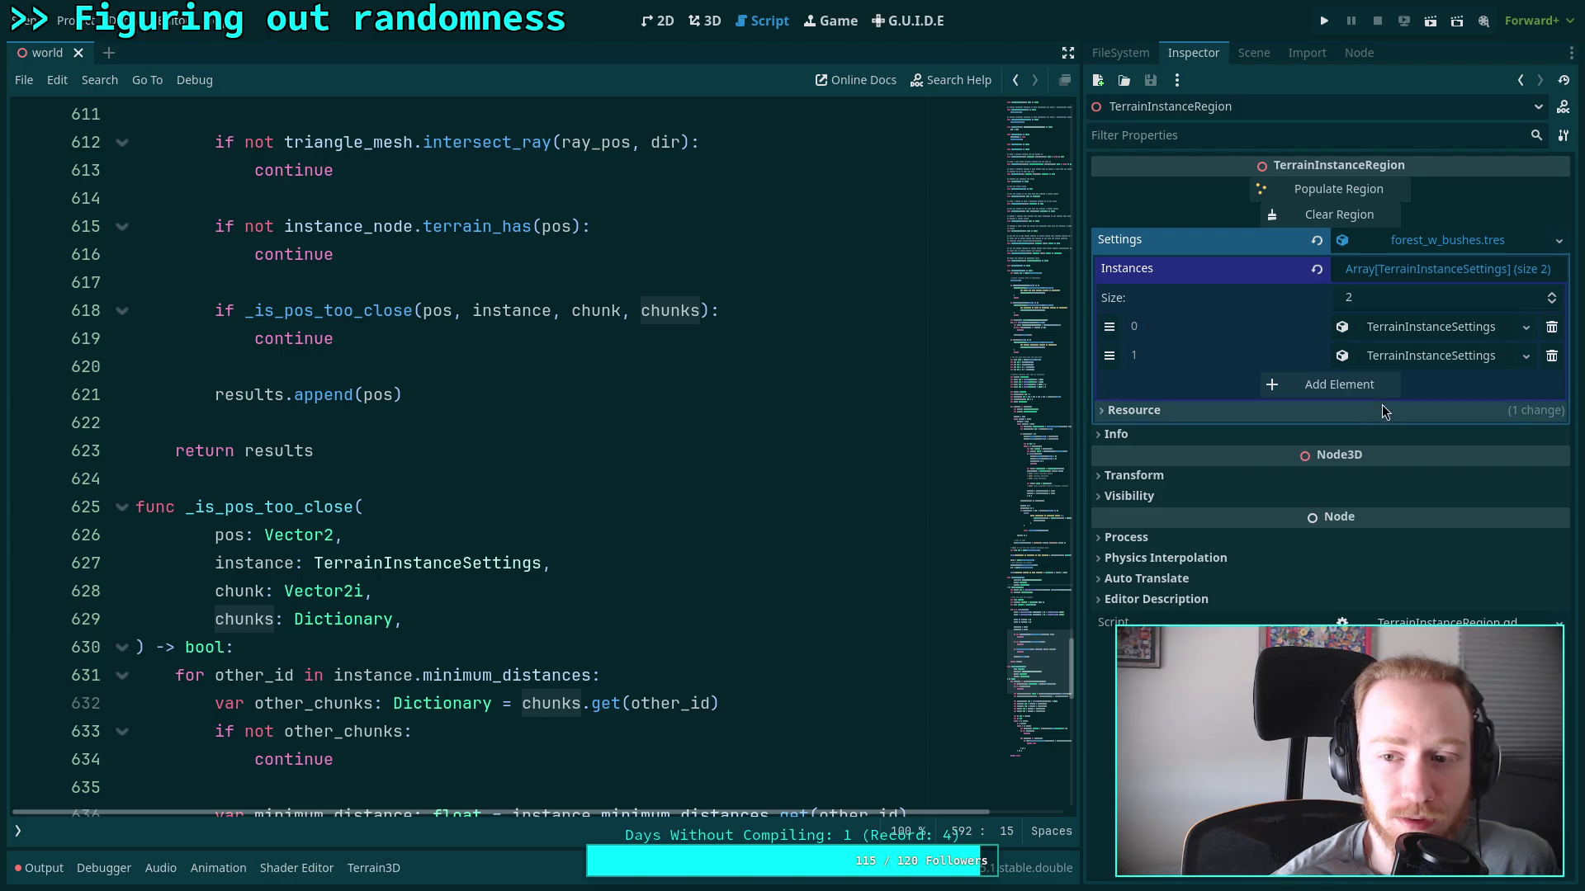
Expand Instances elements 0 and 1 and the first one's Minimum Distances dictionary
left_click(1437, 330)
left_click(1430, 458)
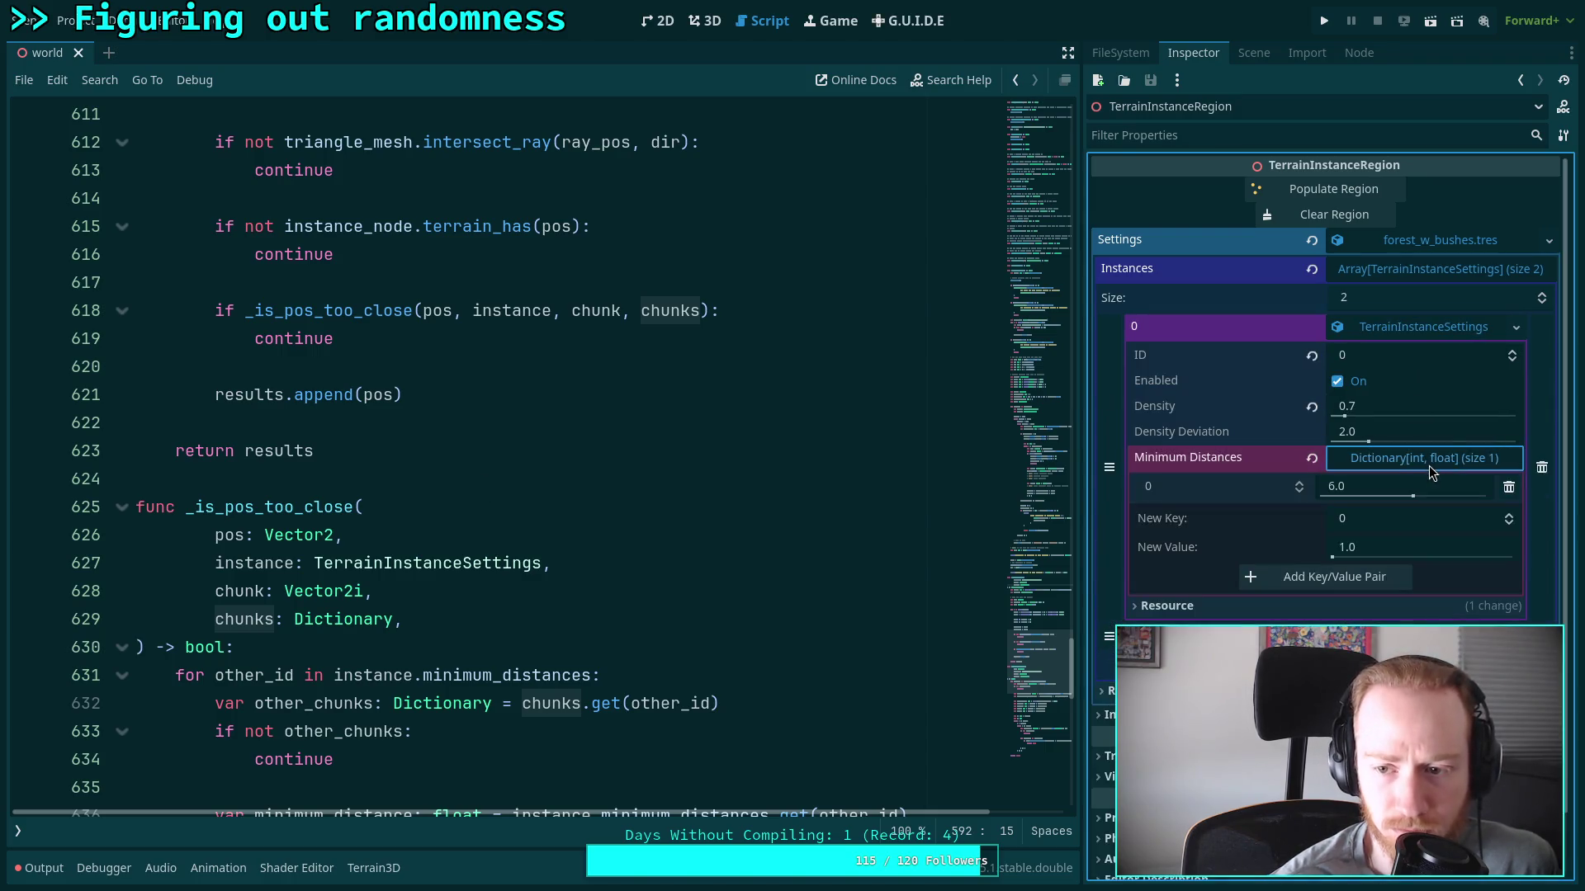
left_click(1437, 635)
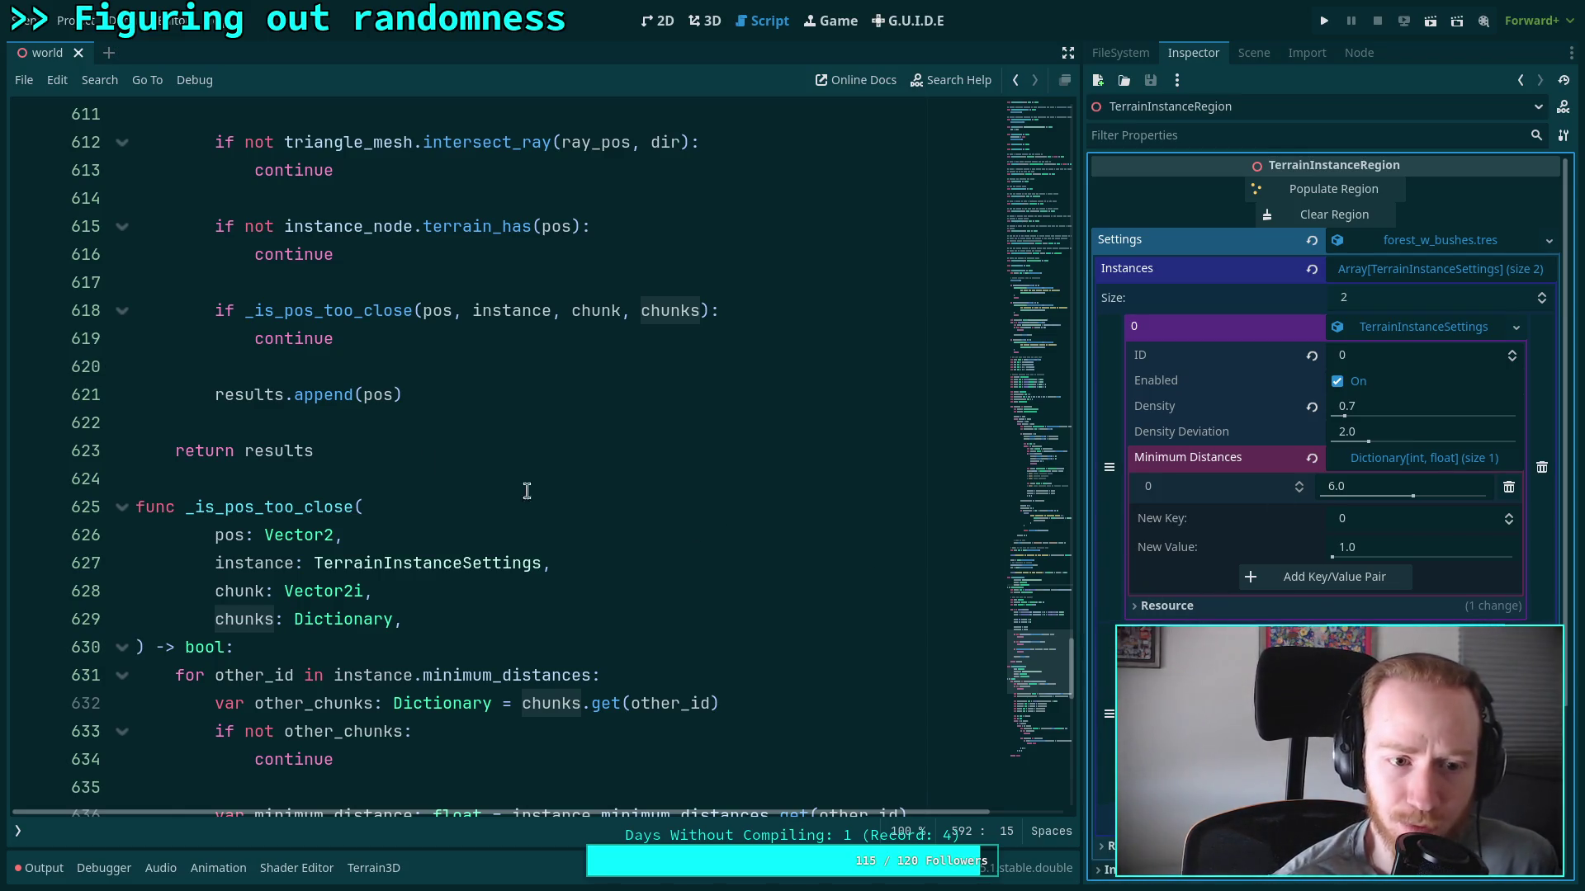
Highlight where positions are appended to results and every other use of results
double_click(322, 395)
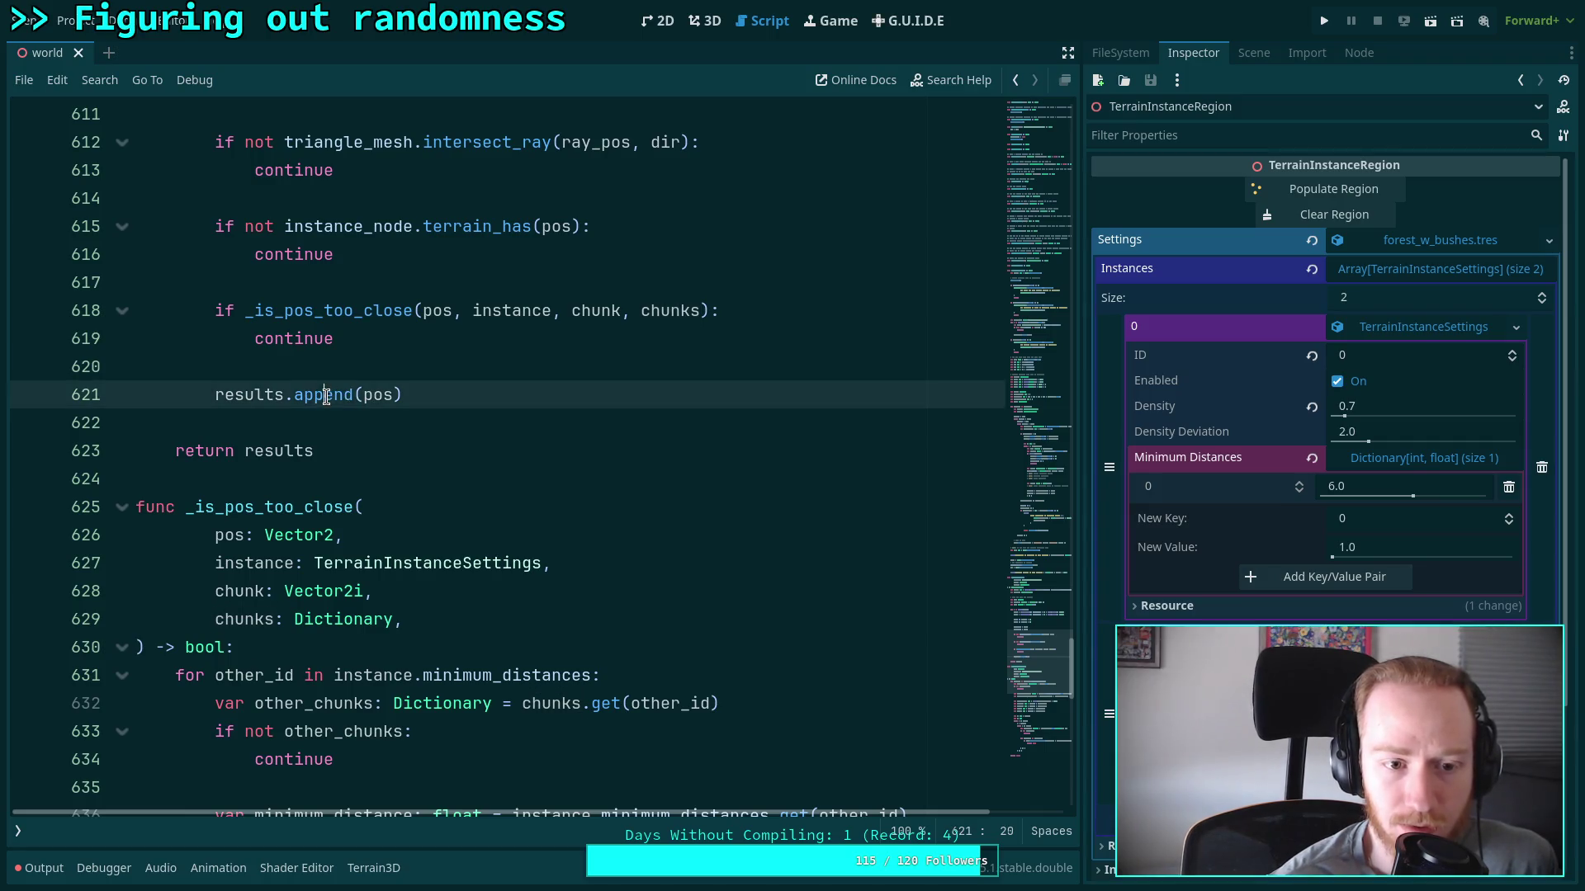
scroll(235, 644, "up", 3)
double_click(234, 649)
scroll(363, 553, "up", 15)
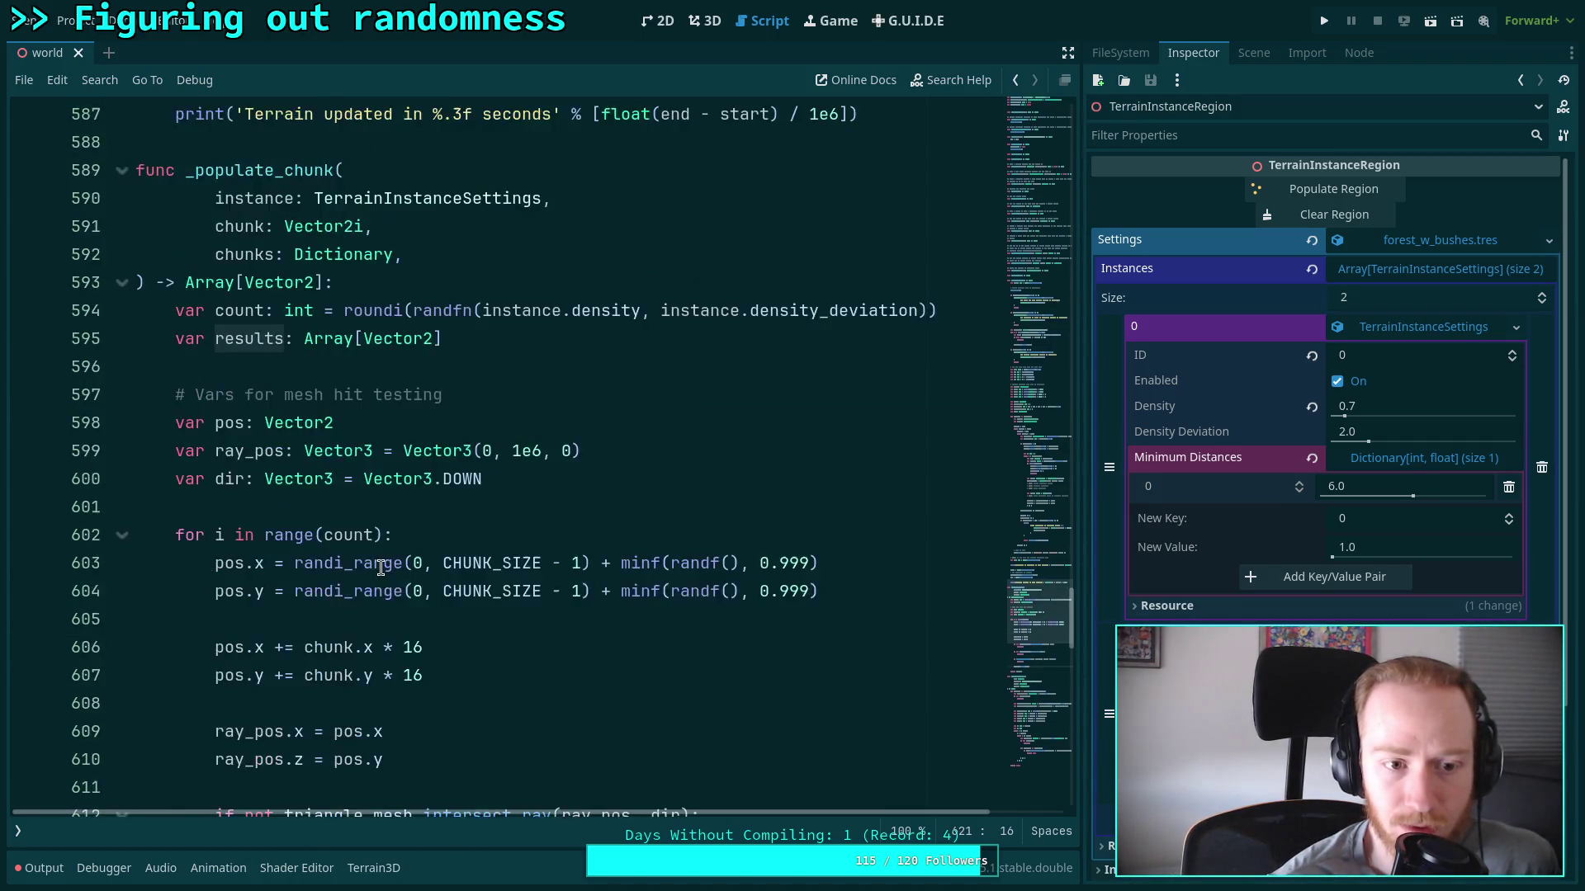
scroll(347, 538, "up", 5)
scroll(347, 539, "down", 3)
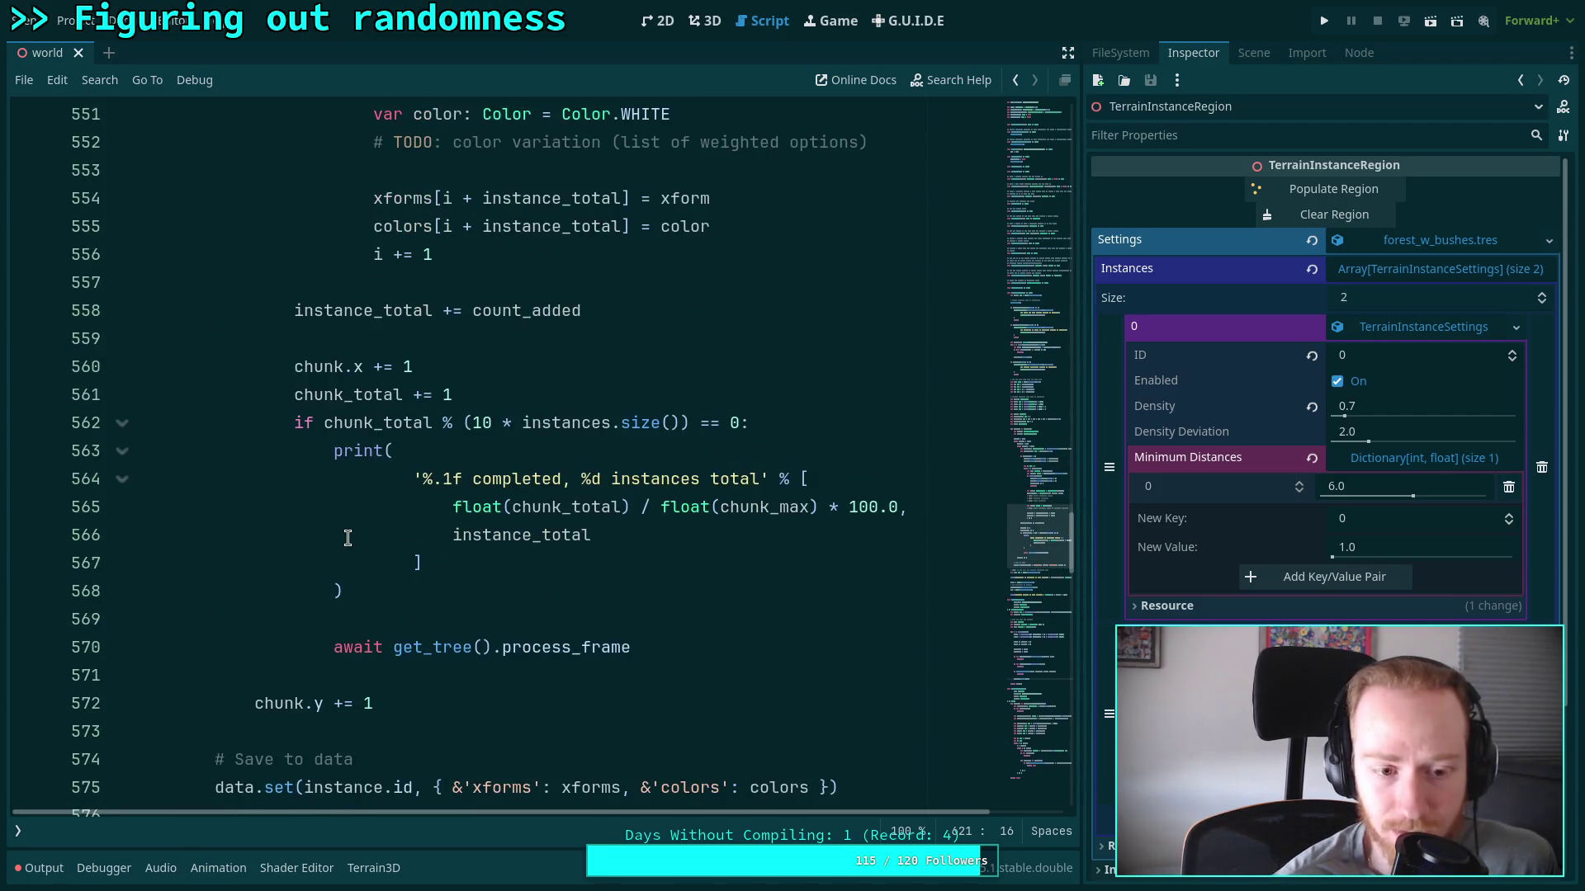
scroll(347, 538, "up", 12)
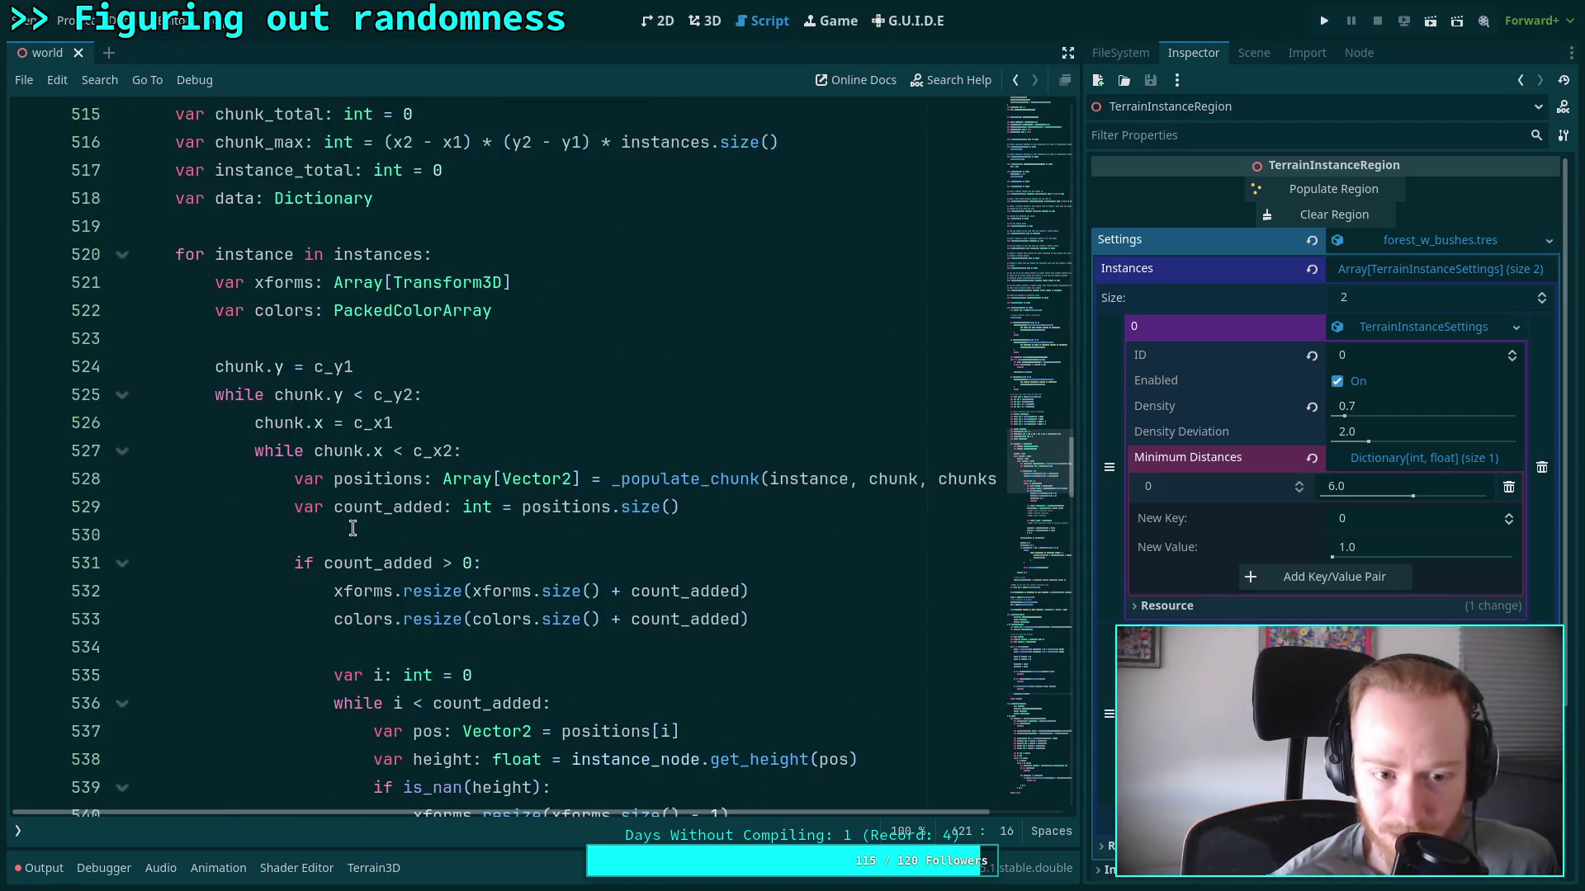
scroll(358, 516, "down", 18)
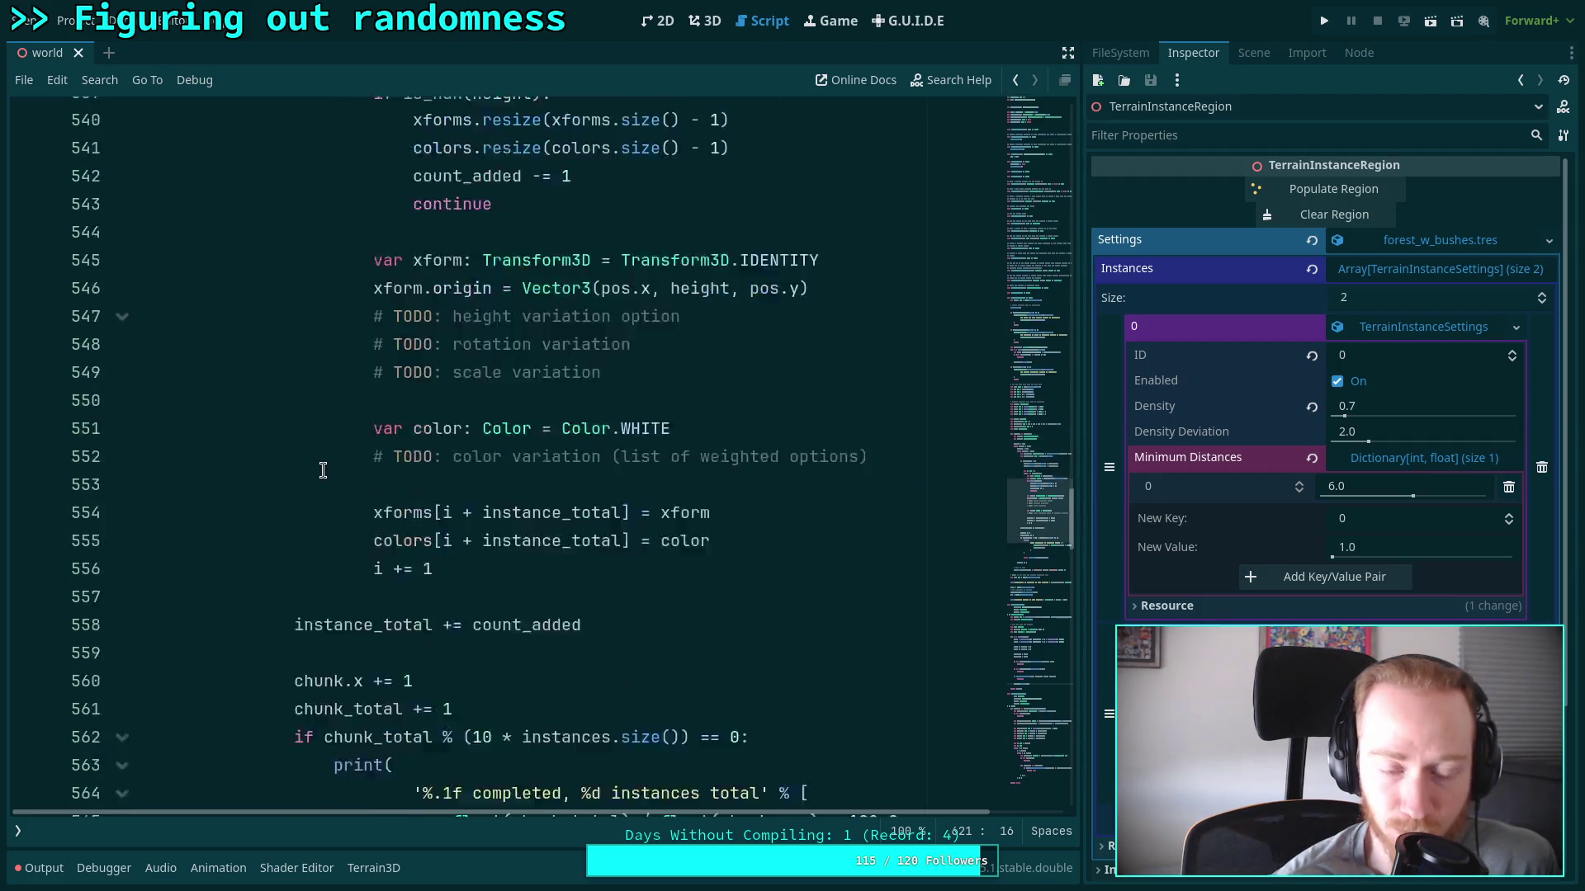
scroll(323, 470, "down", 3)
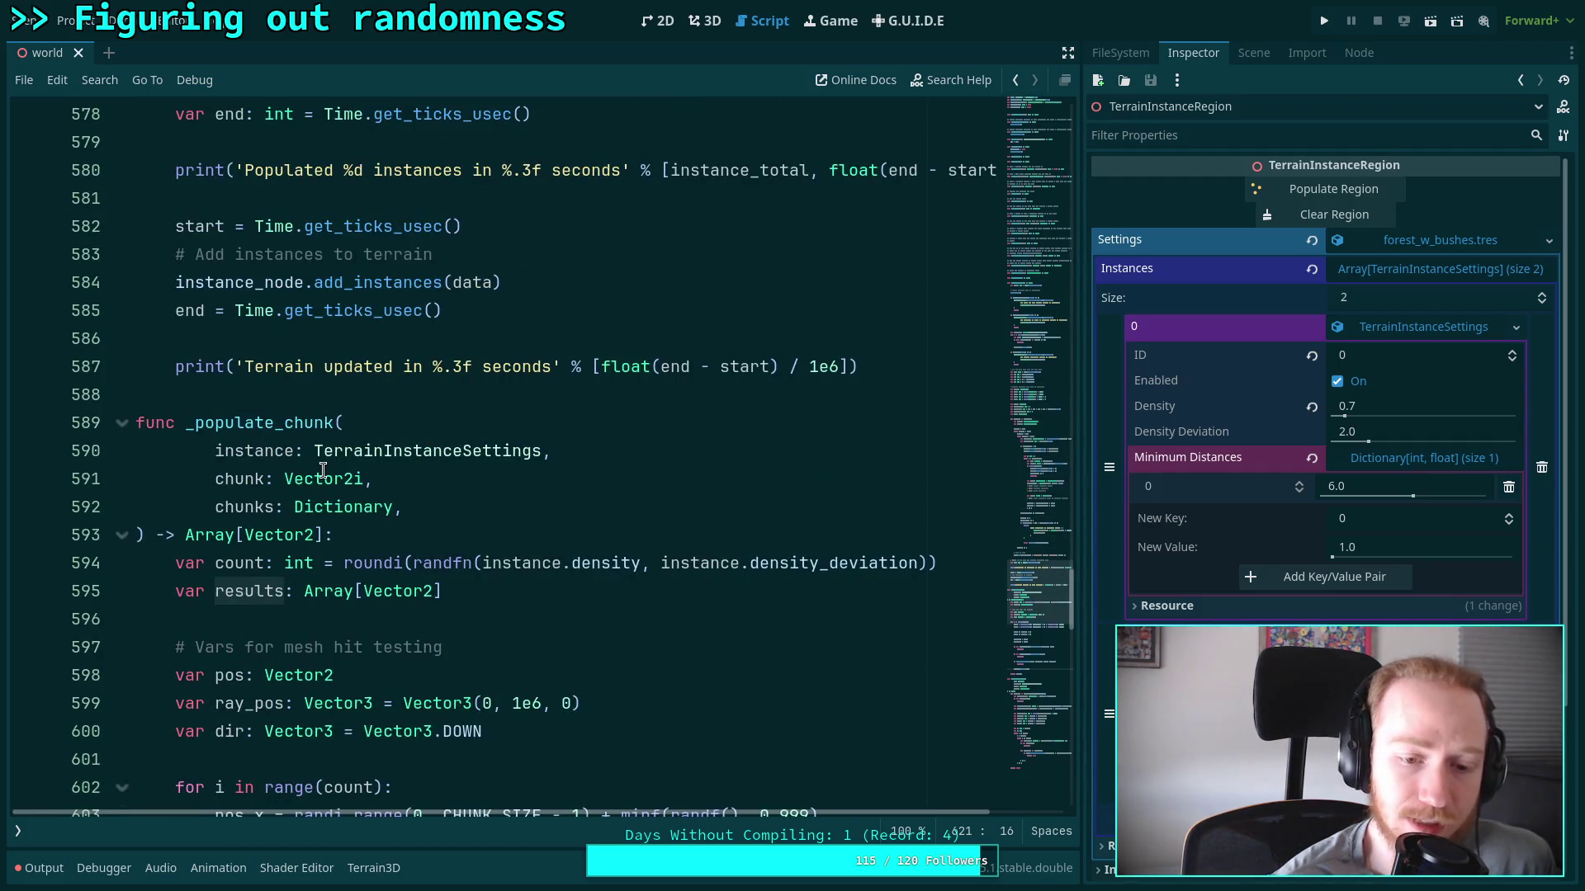
scroll(323, 470, "up", 18)
scroll(317, 472, "down", 7)
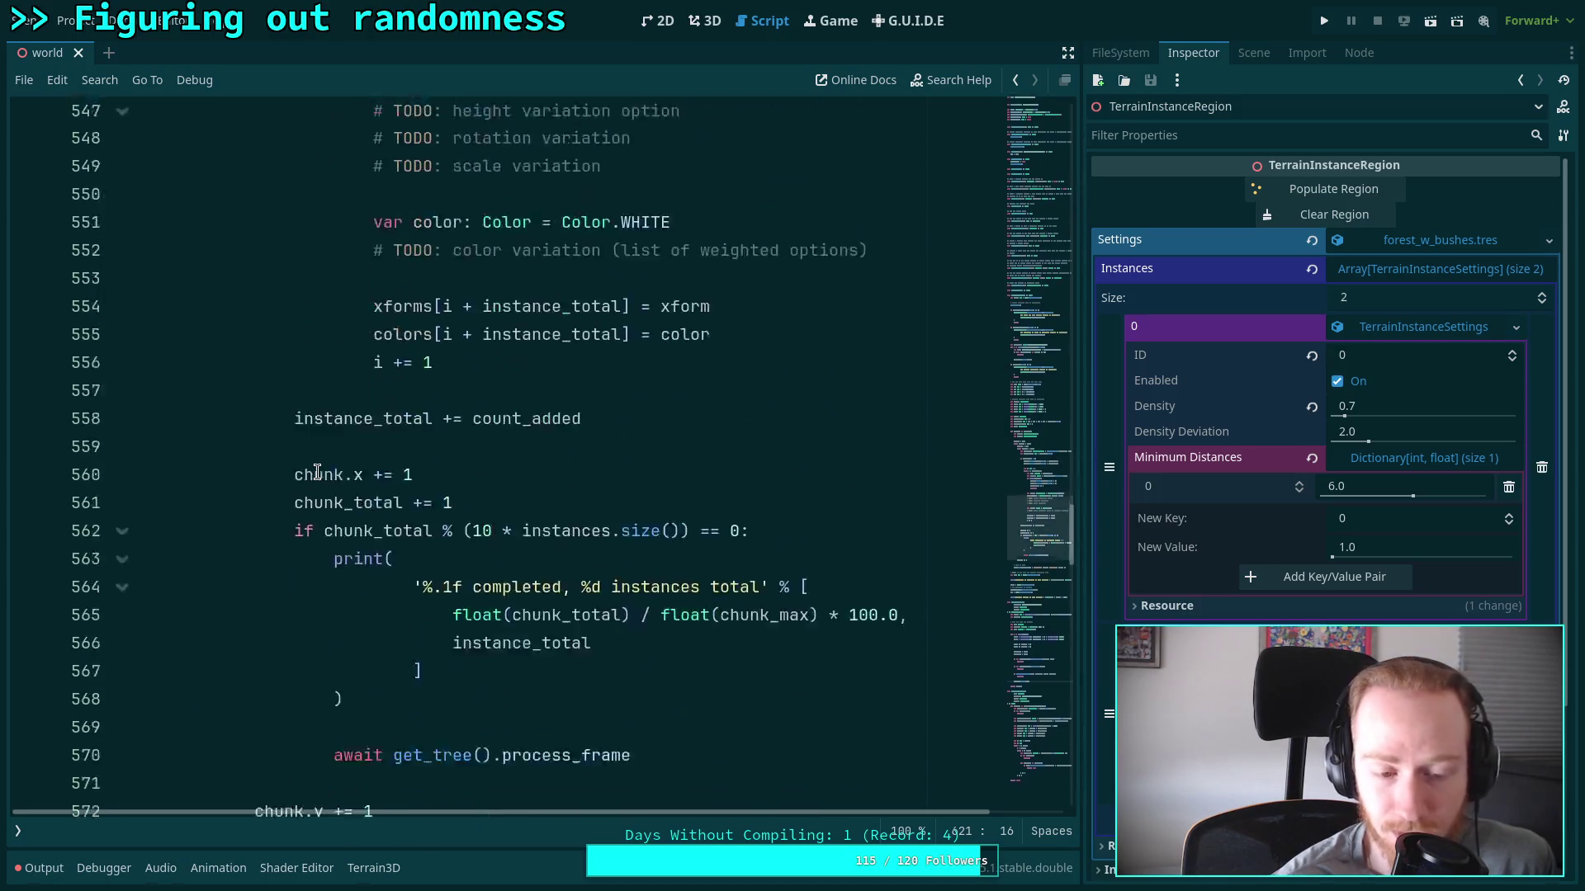
scroll(317, 472, "down", 17)
scroll(317, 472, "down", 3)
scroll(317, 472, "up", 8)
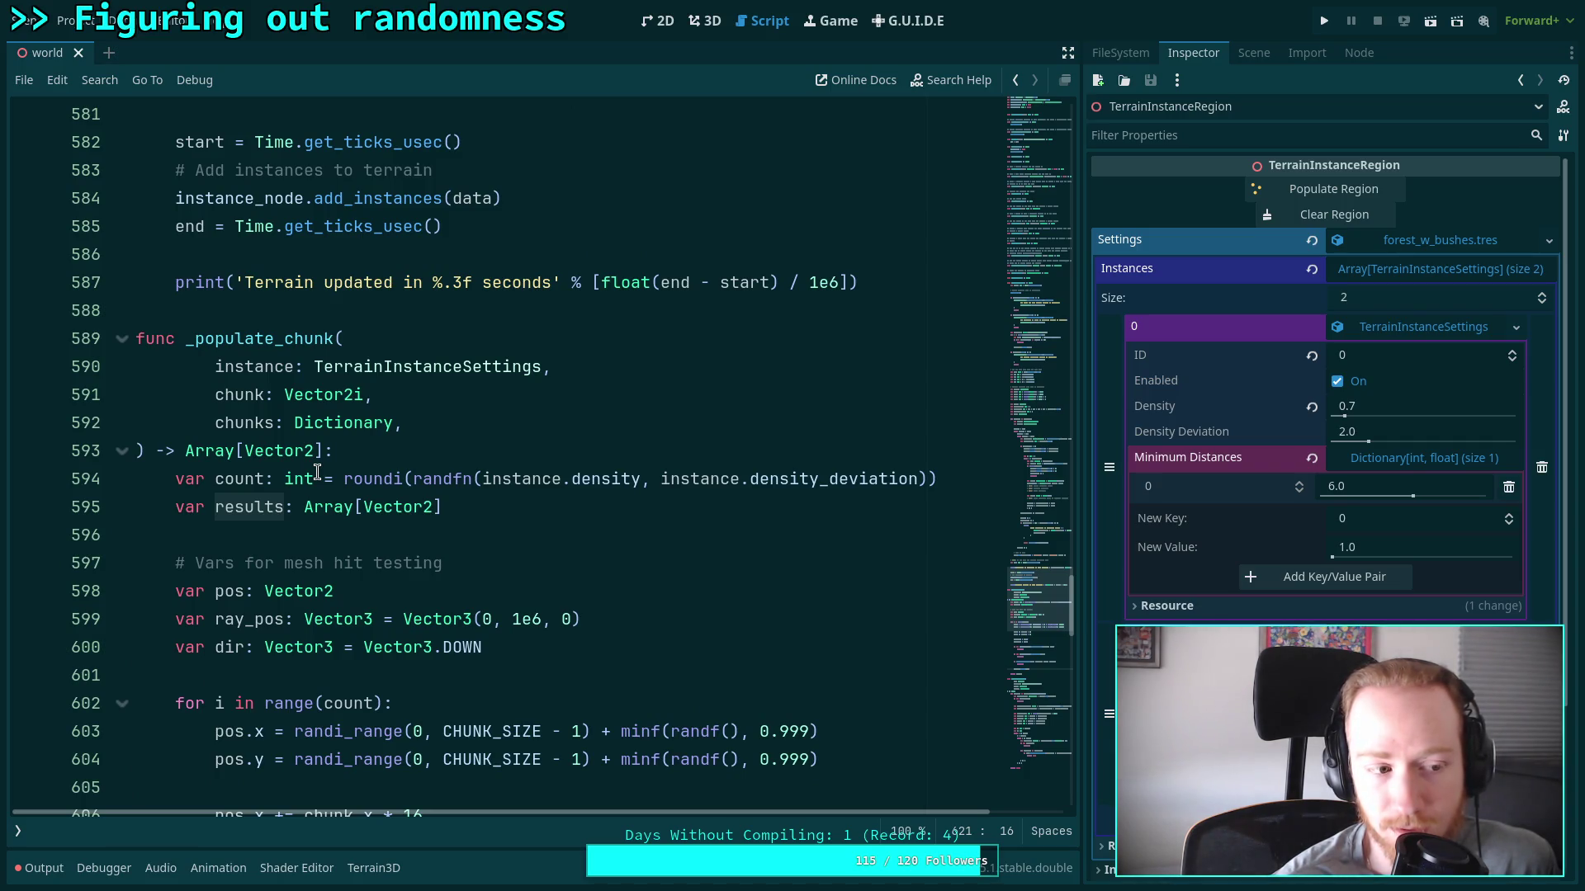
scroll(317, 472, "up", 11)
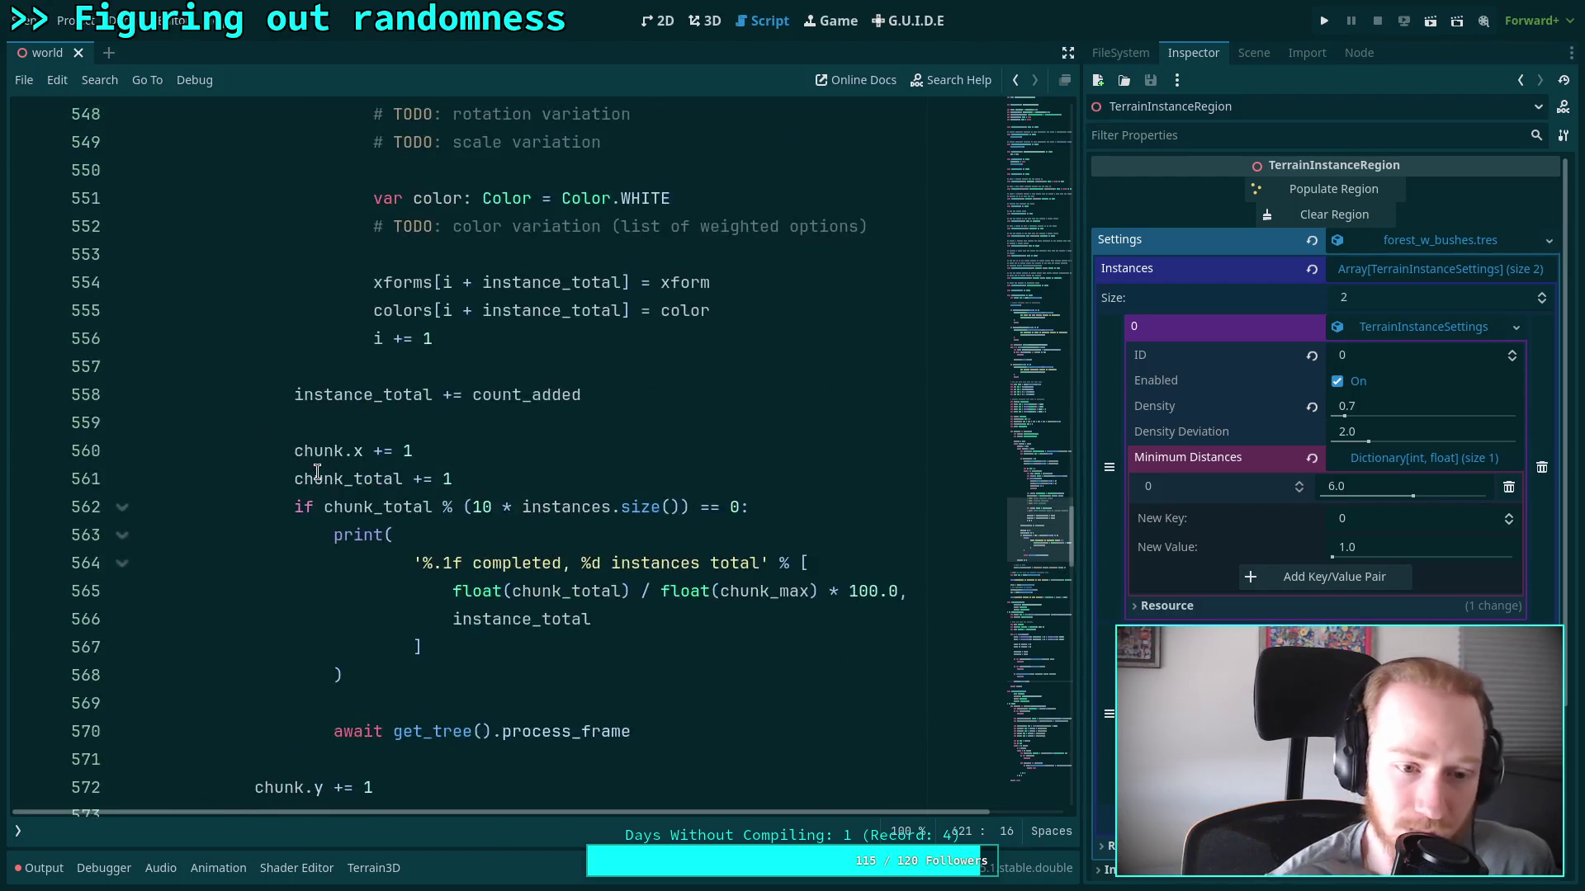
scroll(317, 472, "up", 10)
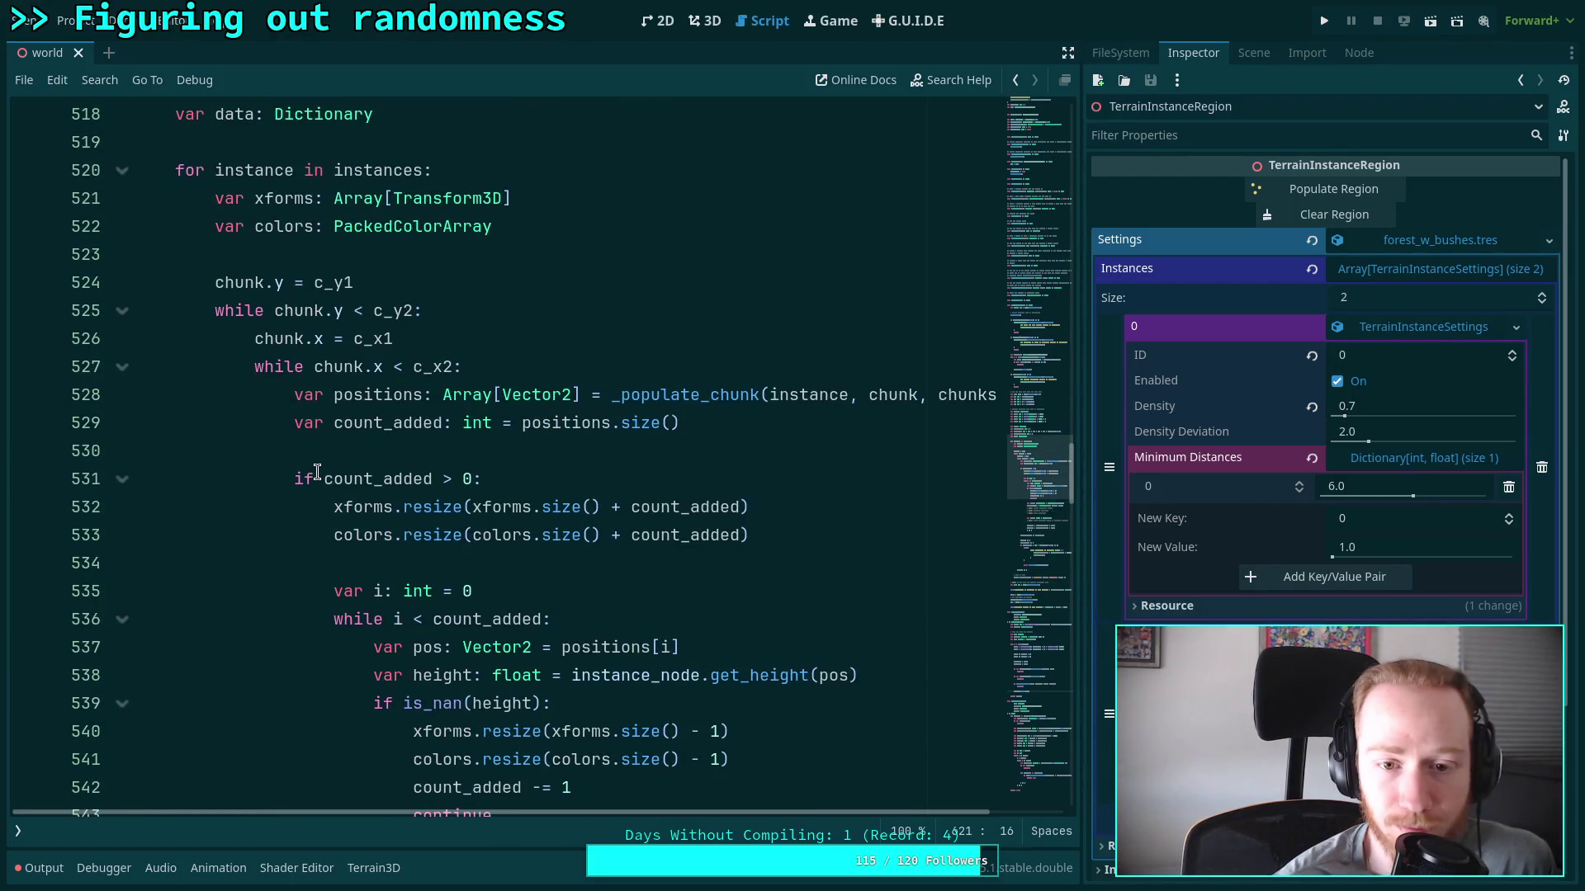
Rename the _populate_chunk call on line 528 to _make_instance_positions
double_click(408, 396)
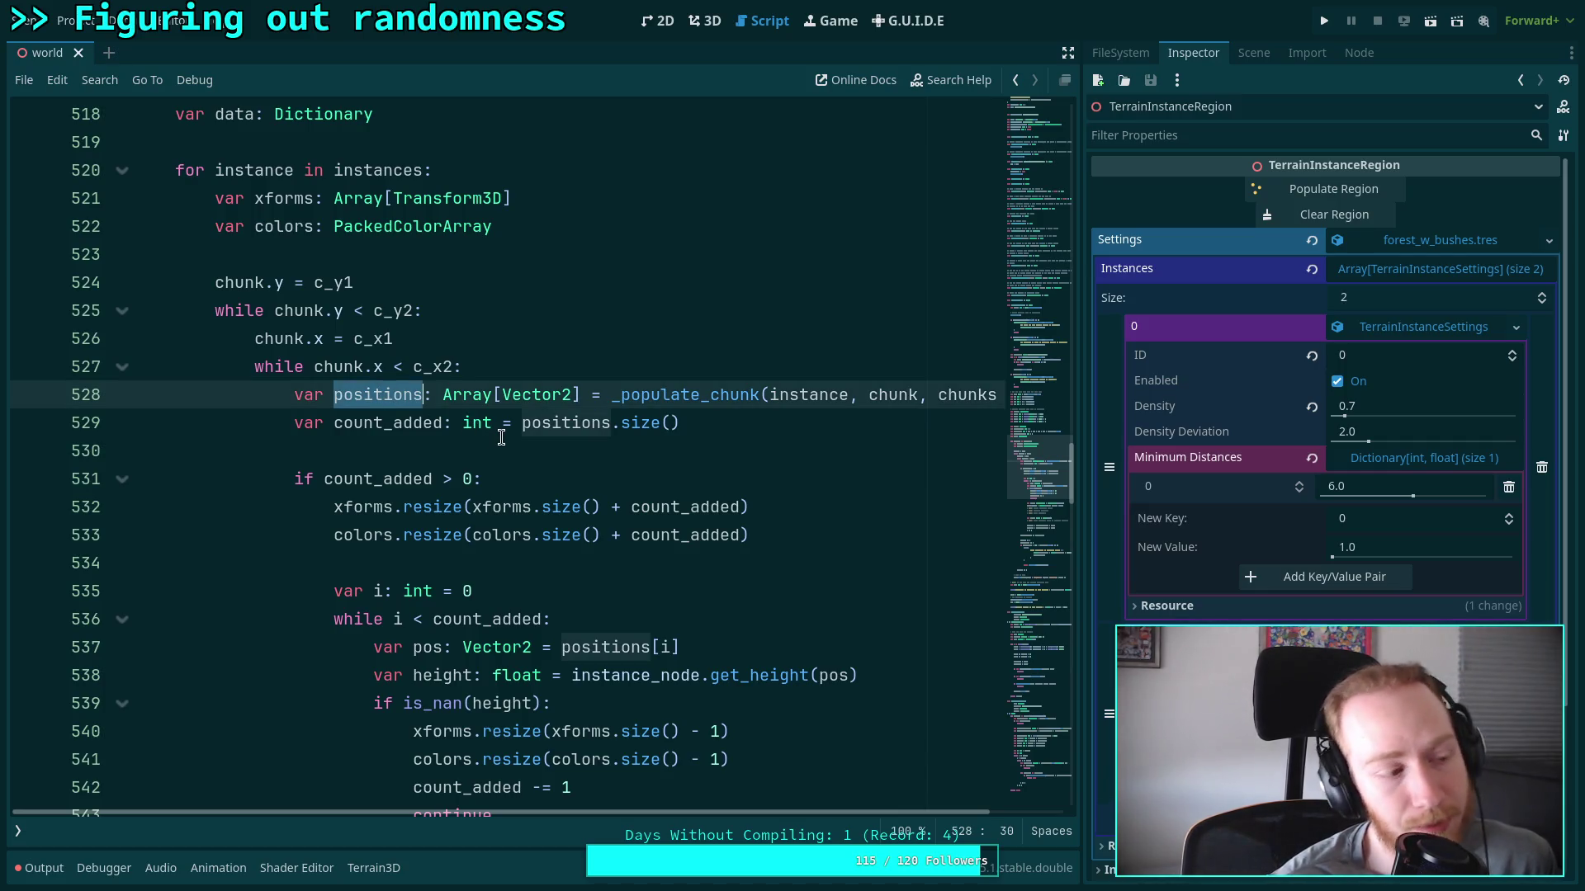
left_click(625, 398)
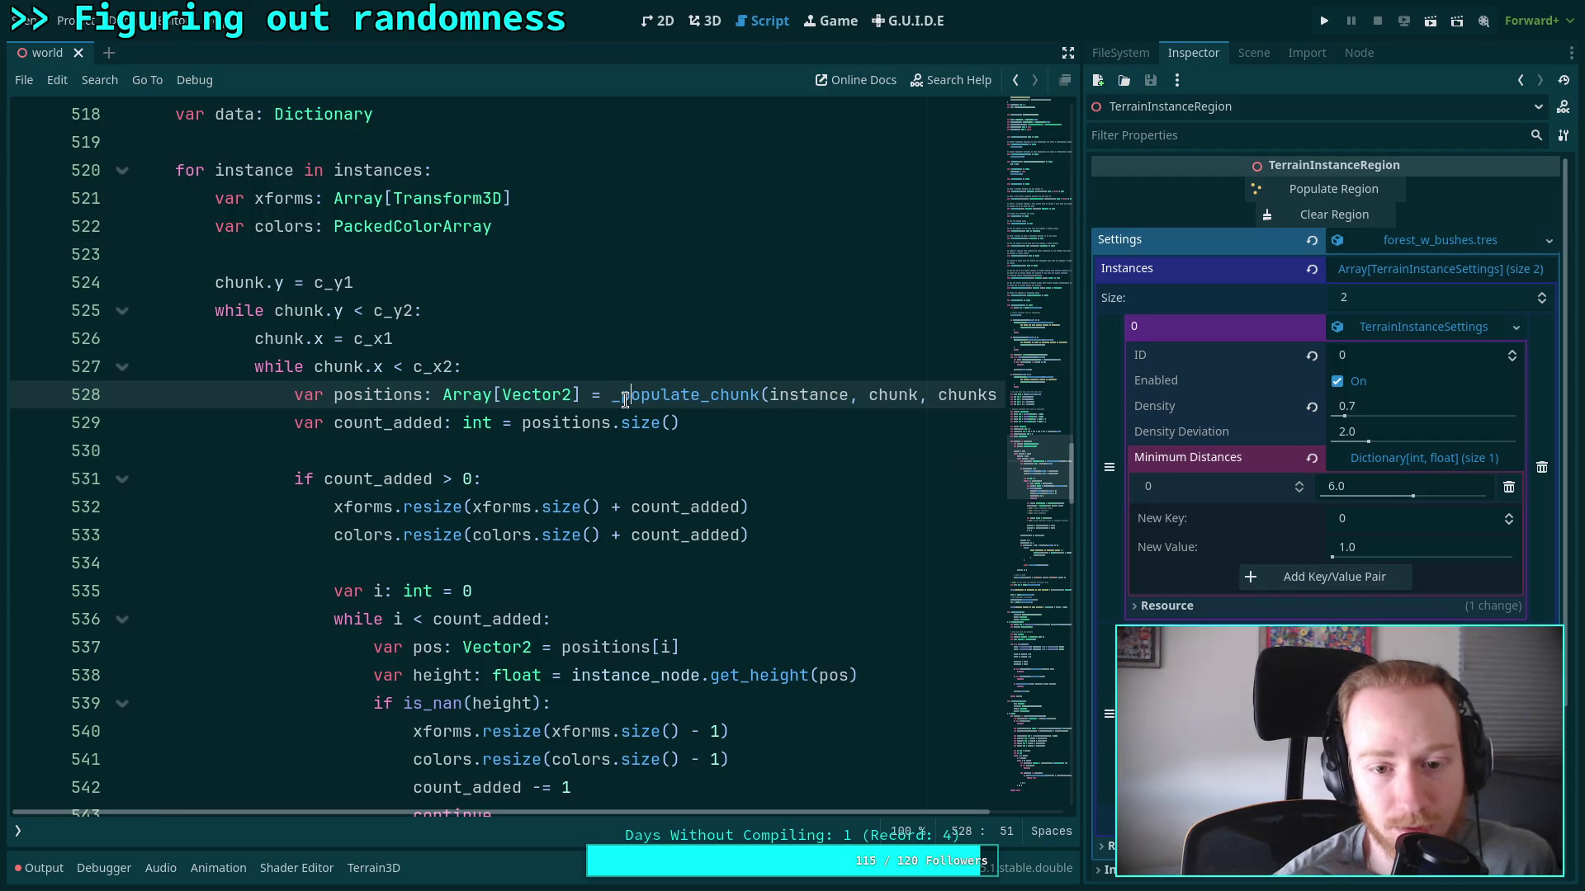
left_click_drag(759, 396, 616, 388)
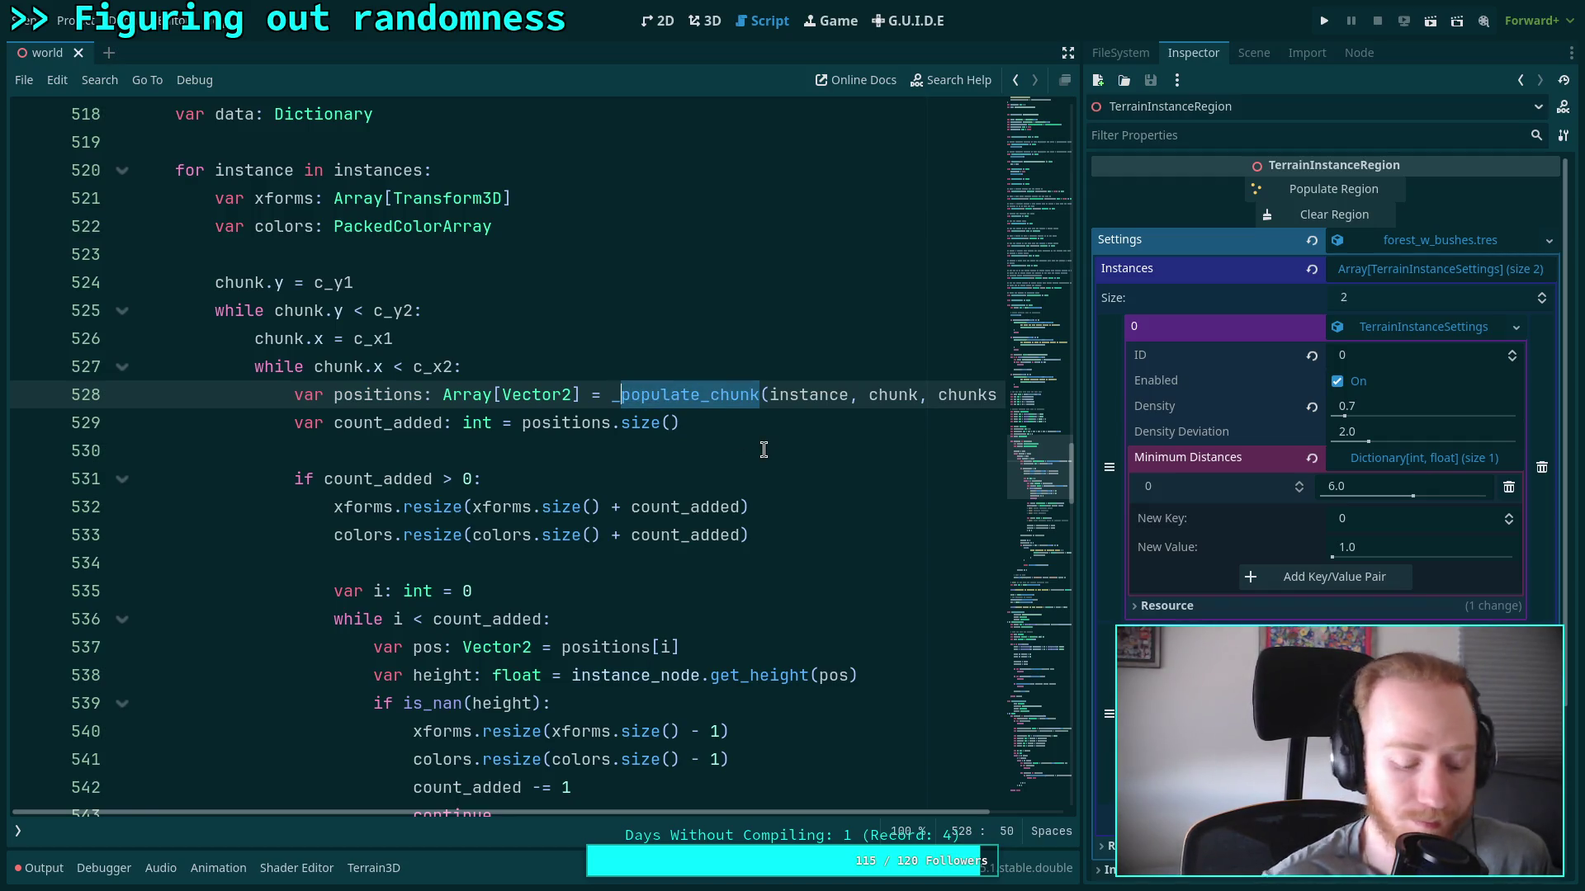
key("BackSpace")
type("get_ch")
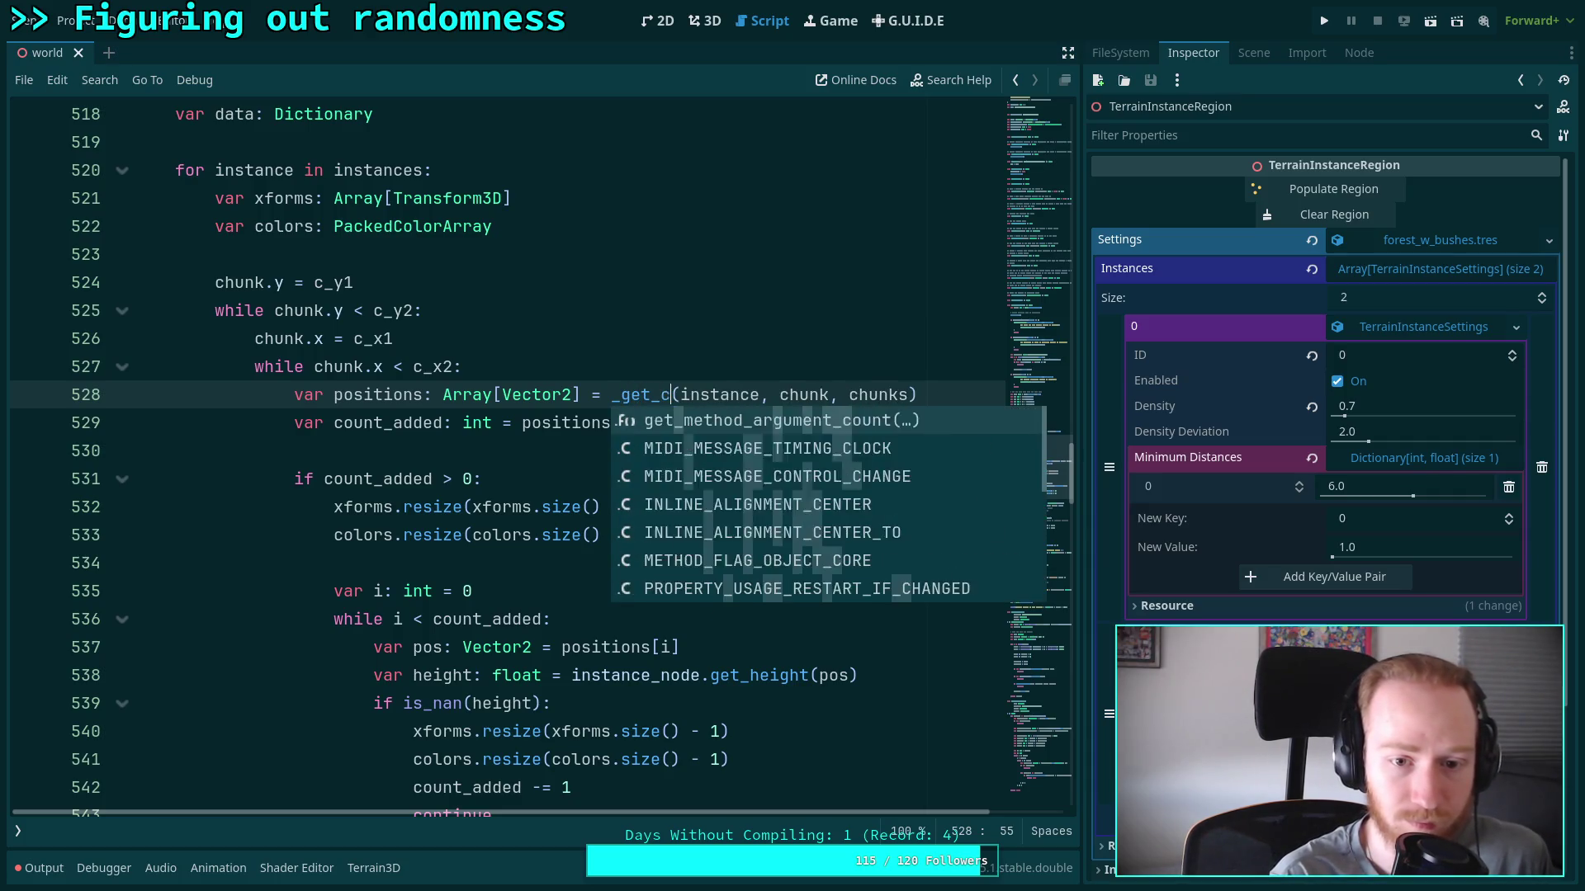
type("unk_positions")
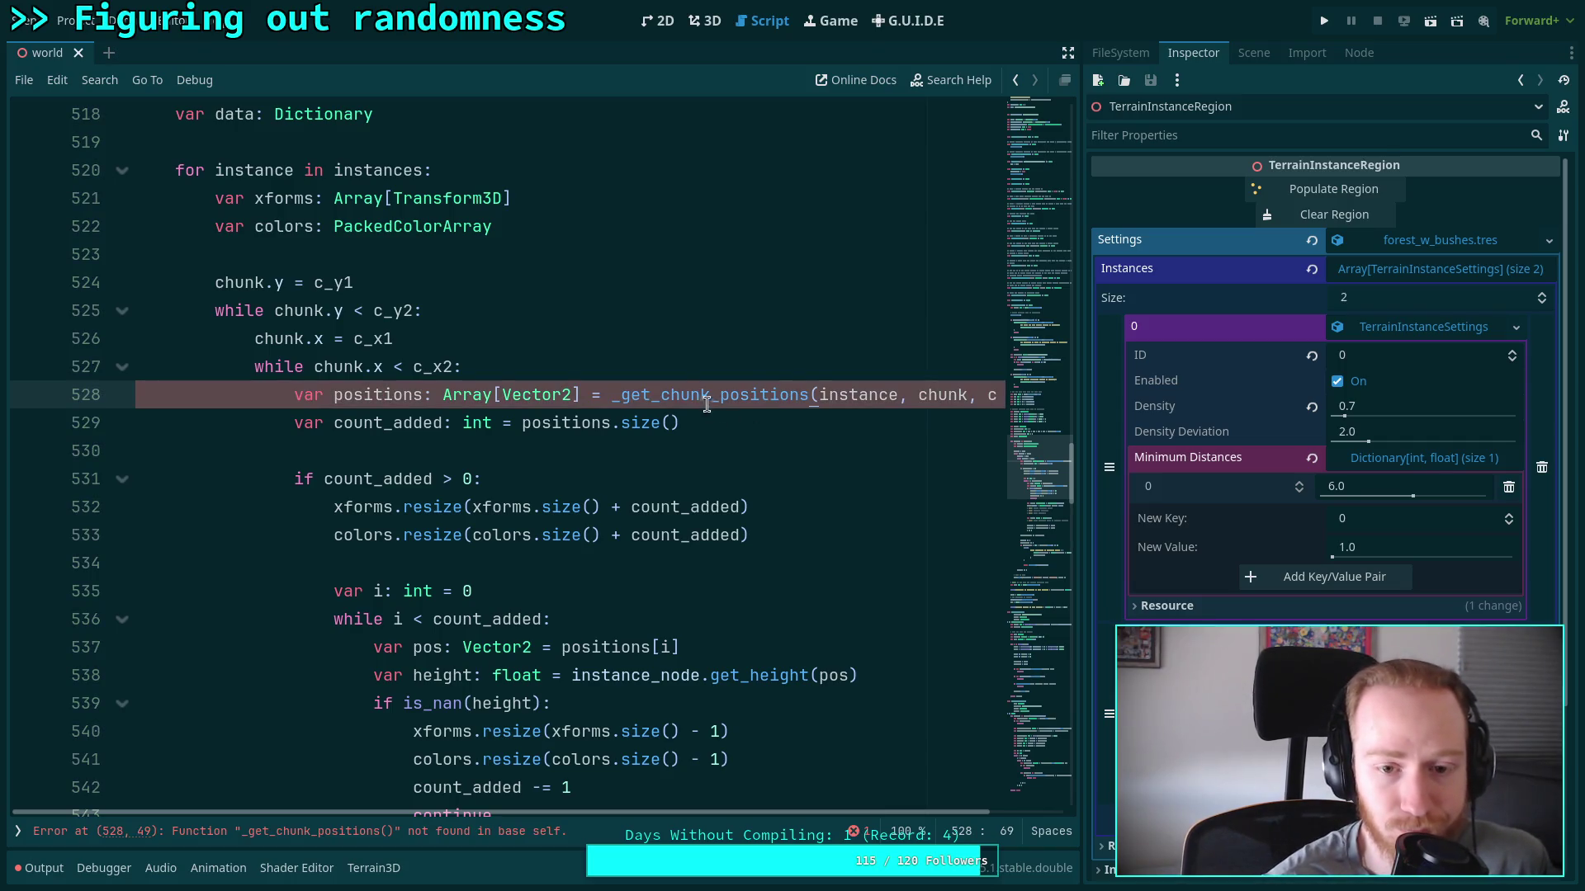
left_click_drag(617, 396, 806, 395)
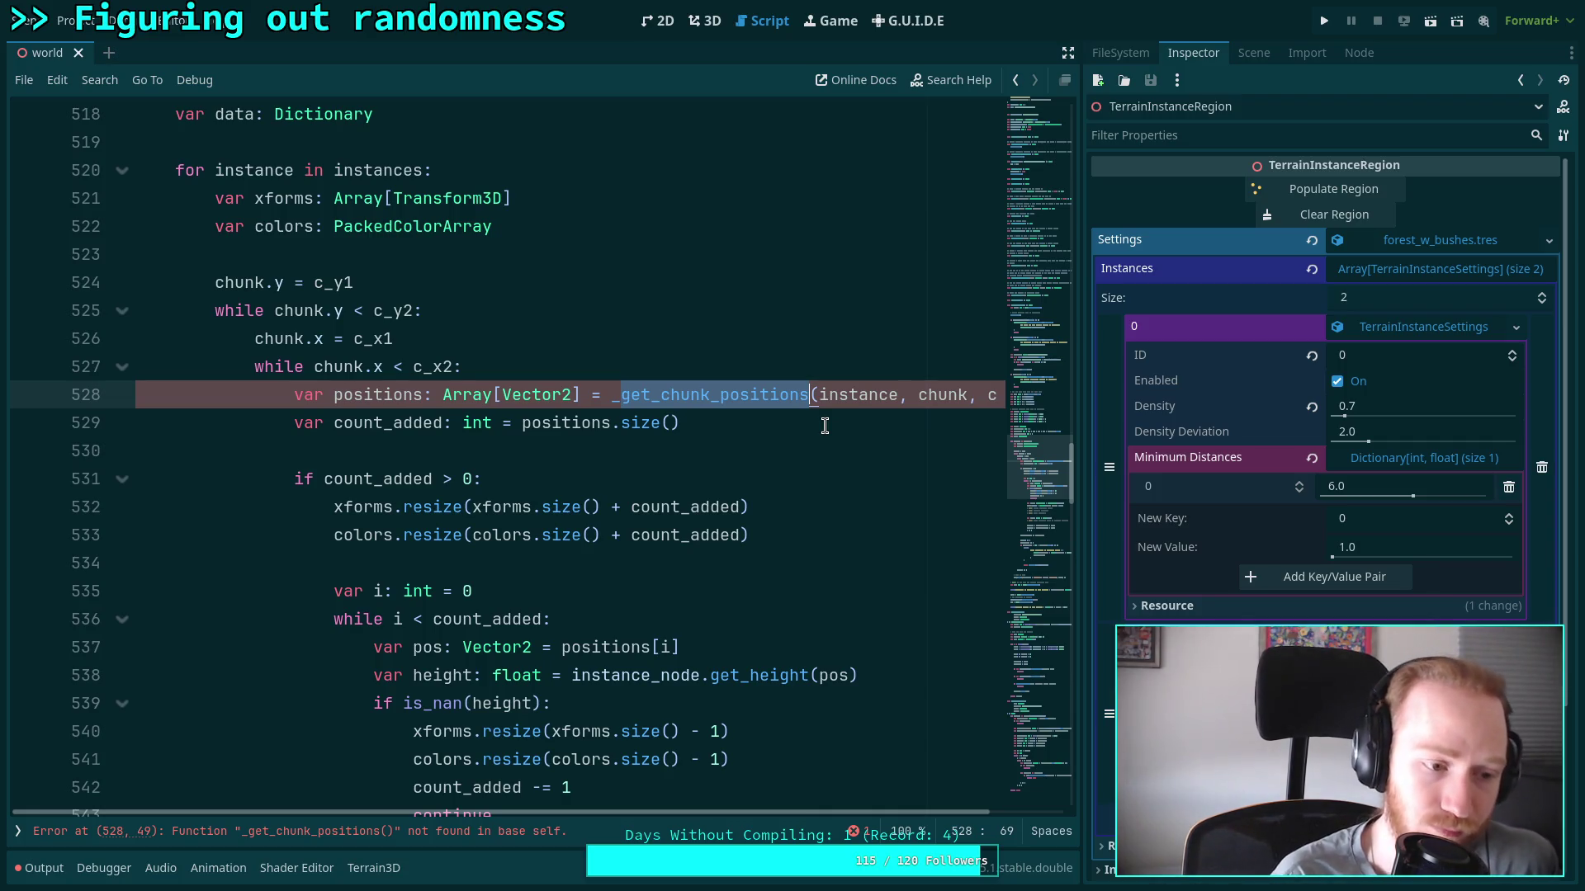
type("make_chu")
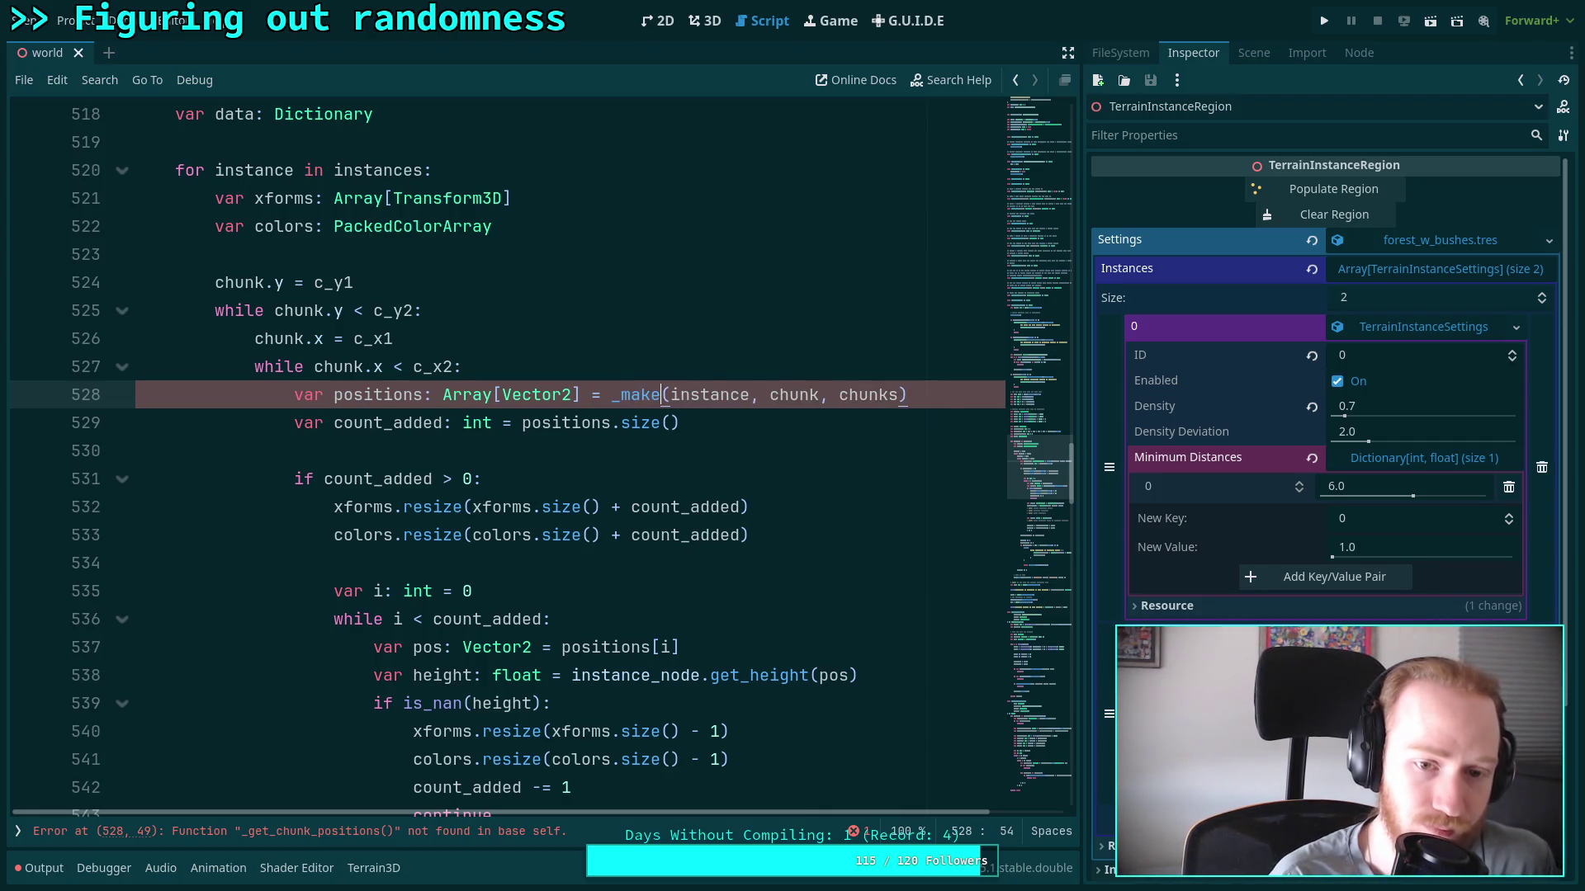
key("BackSpace")
key("BackSpace")
key("BackSpace")
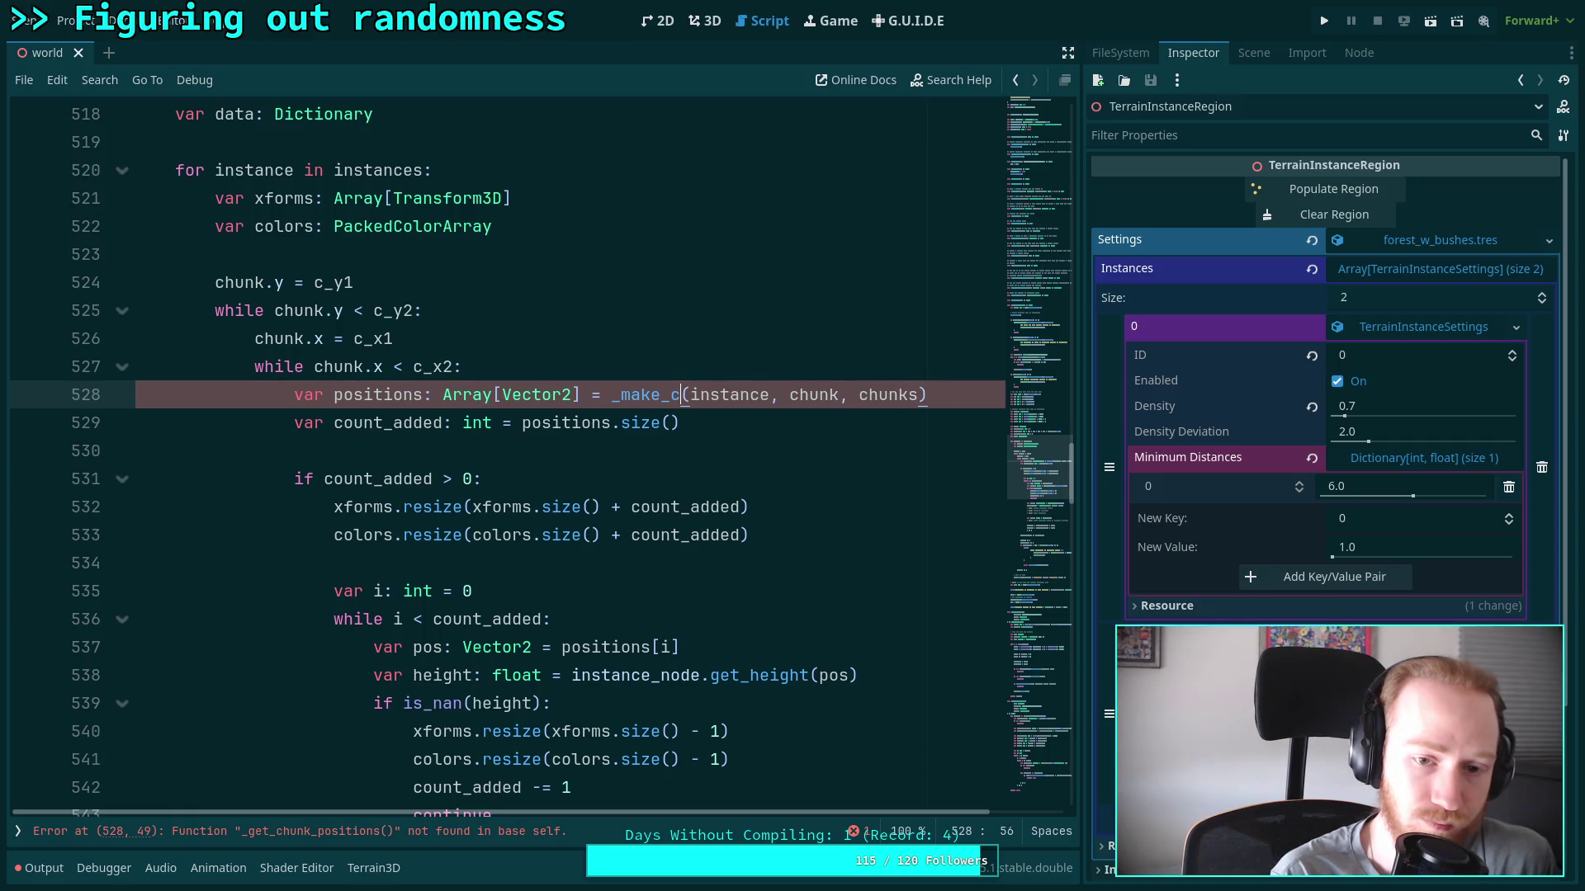
type("instance_positions")
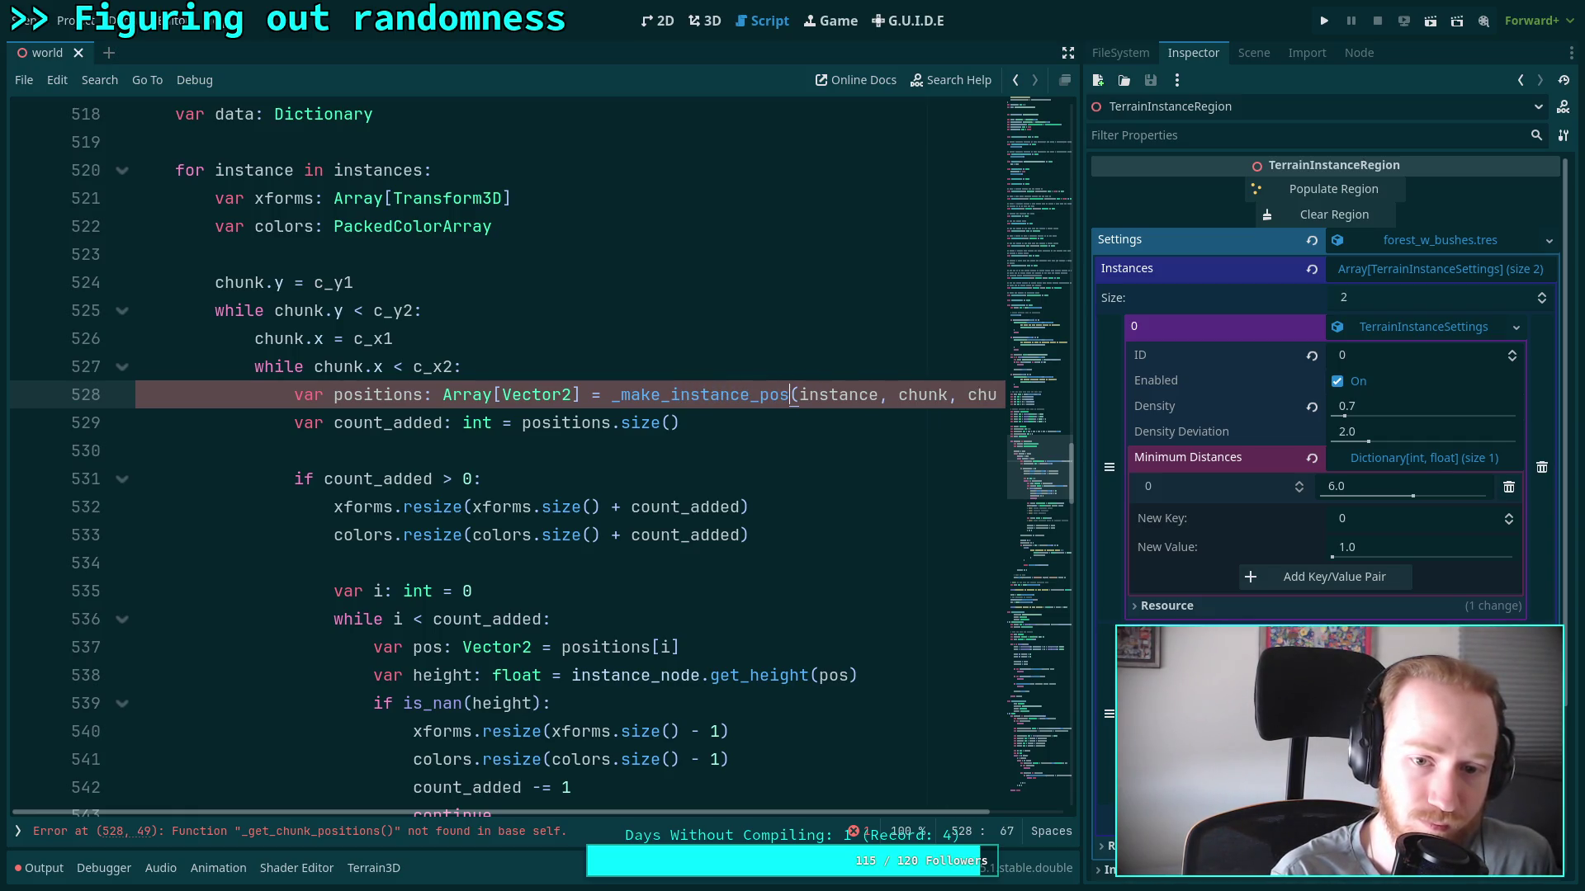
Copy _make_instance_positions and paste it over the definition name on line 589
scroll(726, 466, "down", 6)
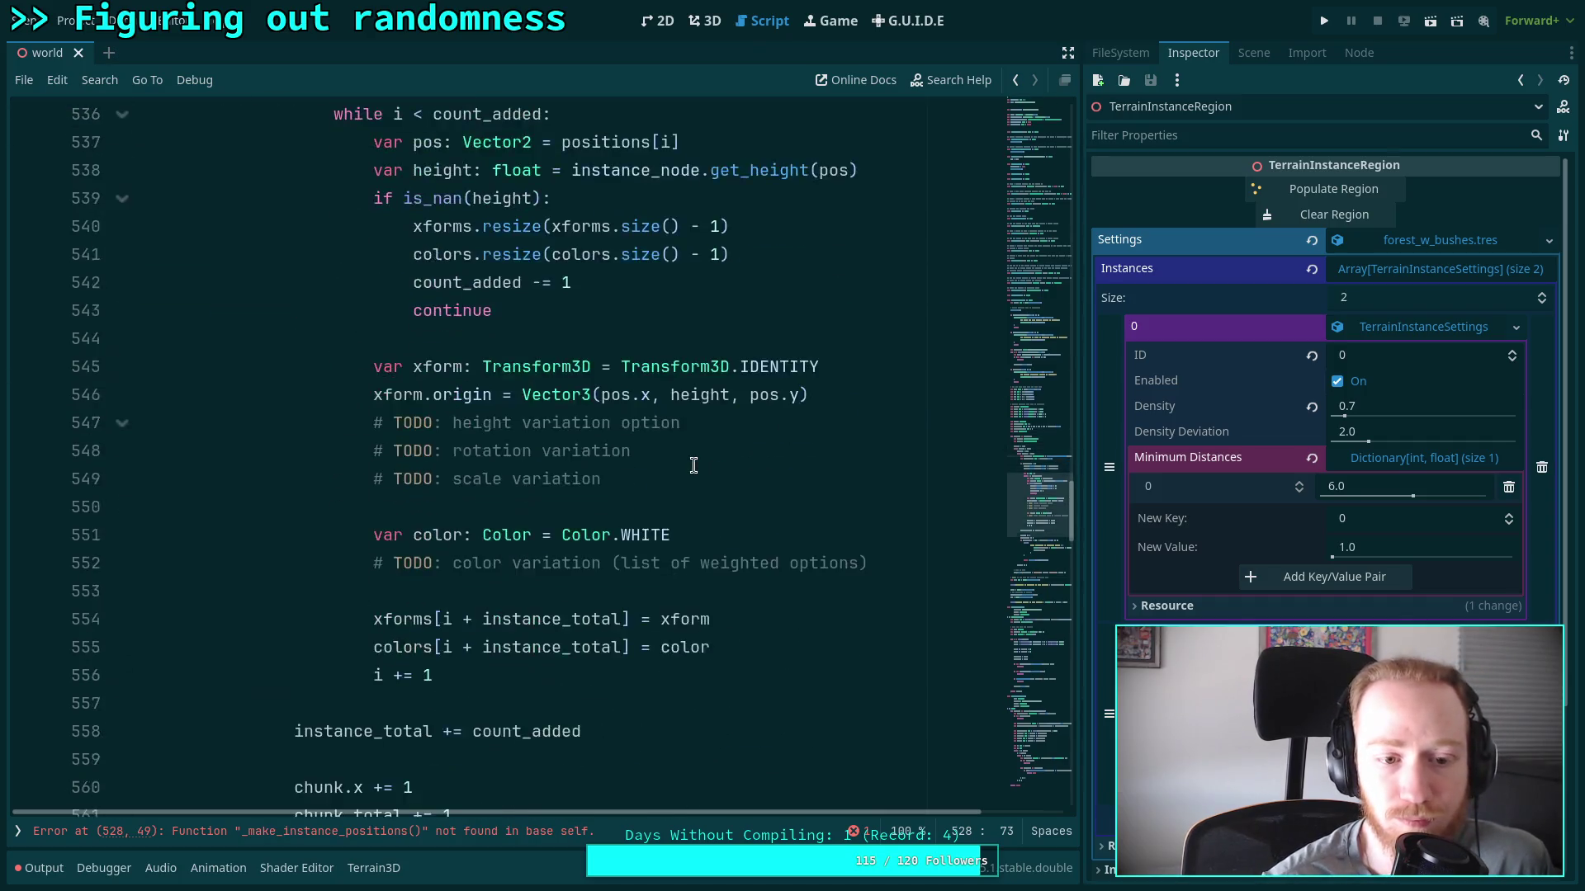
scroll(698, 437, "up", 7)
left_click(701, 479)
right_click(701, 479)
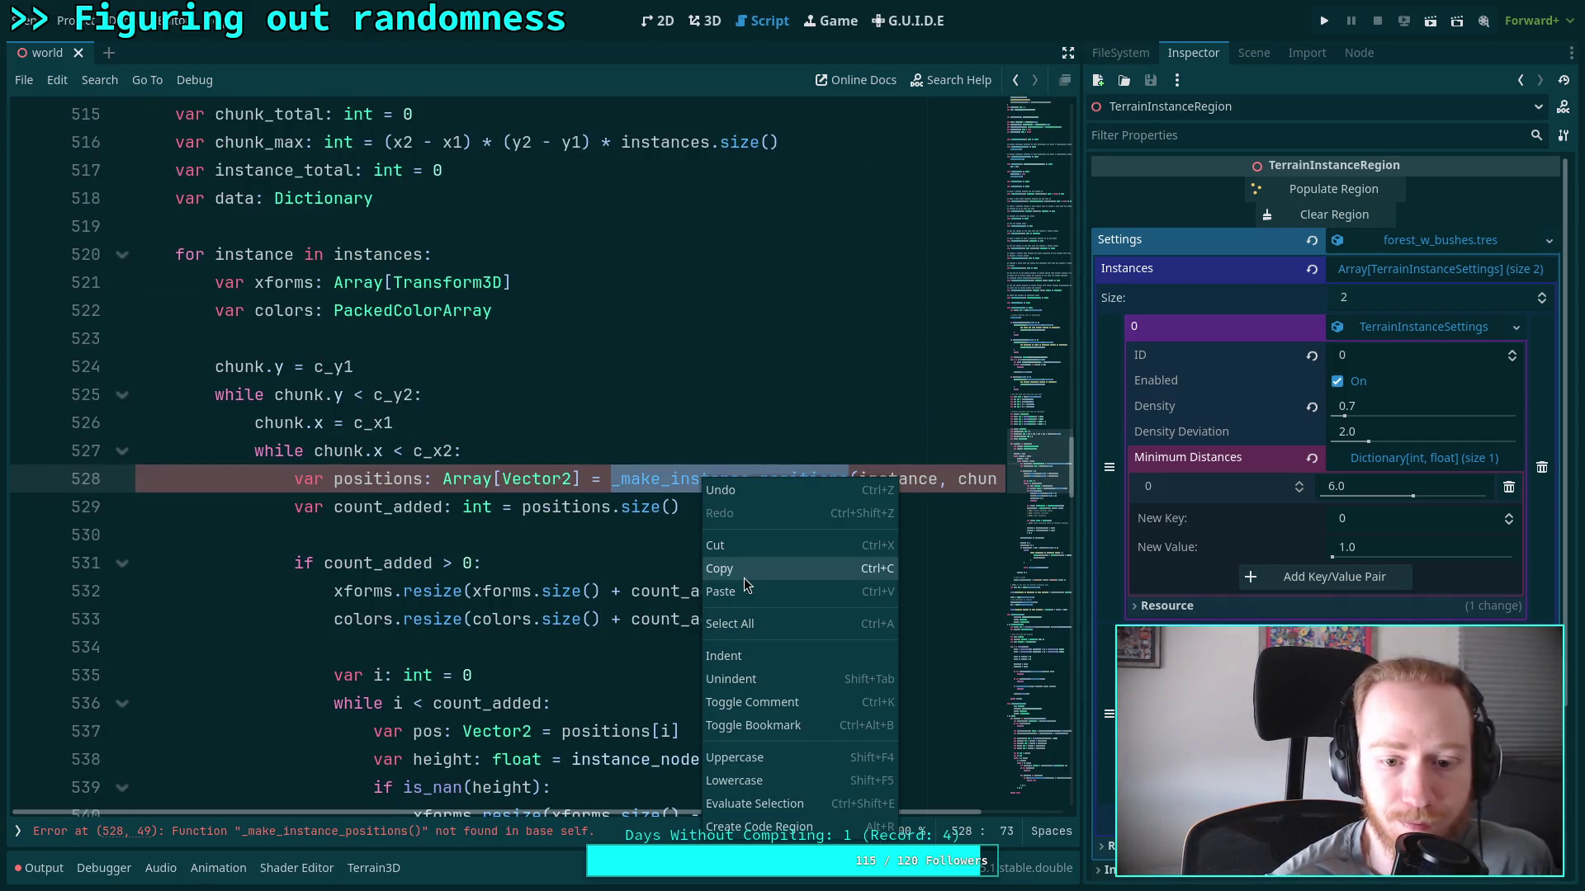
left_click(747, 568)
scroll(588, 524, "down", 10)
scroll(587, 524, "down", 9)
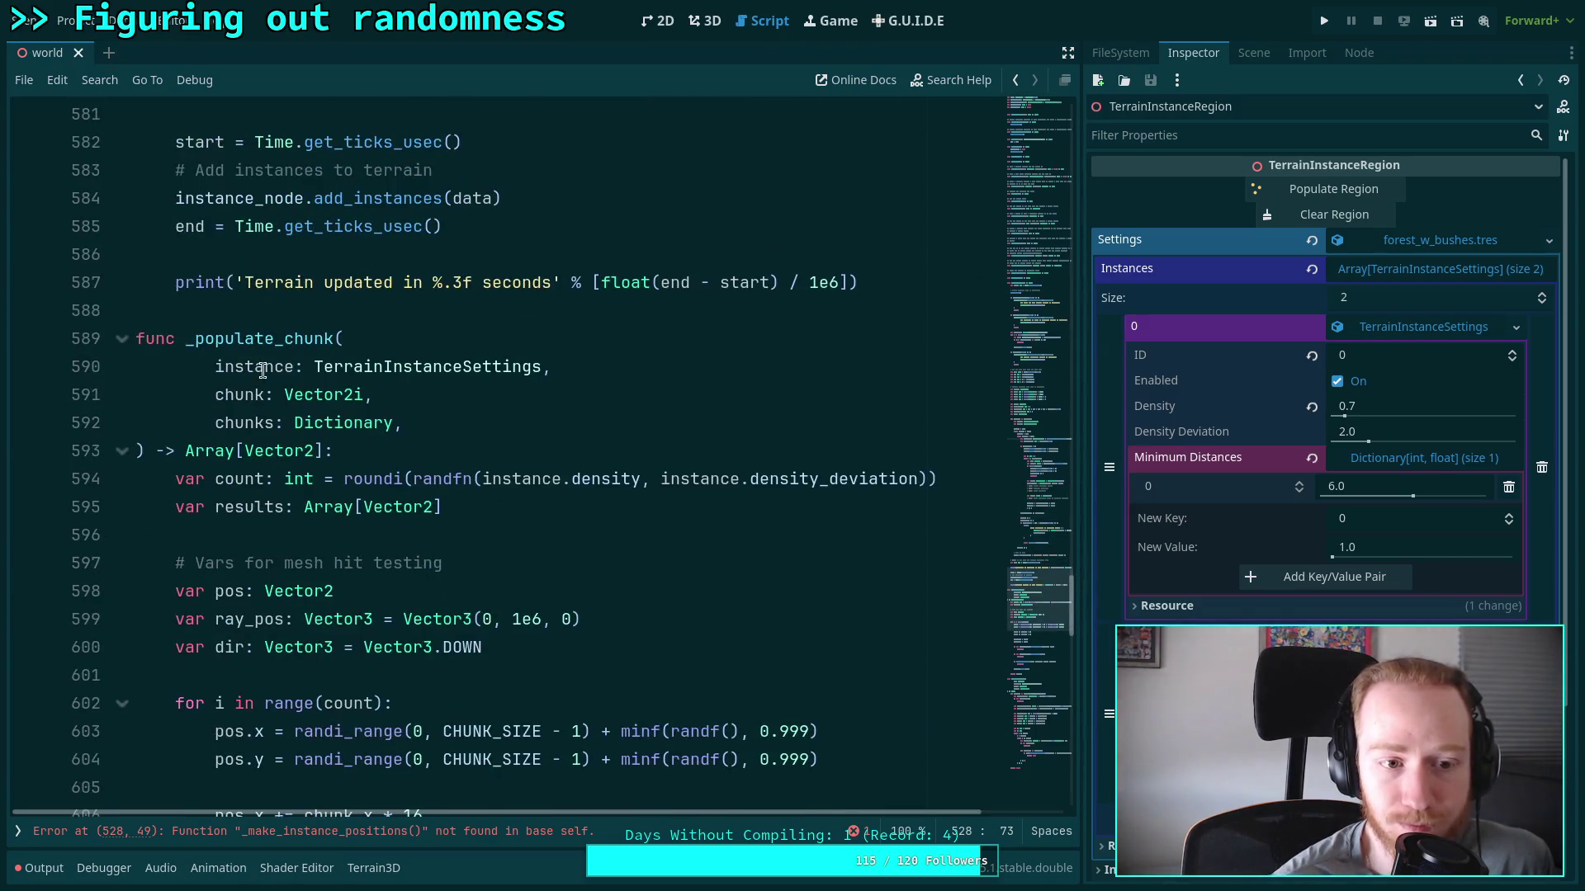
double_click(252, 339)
right_click(252, 339)
left_click(284, 453)
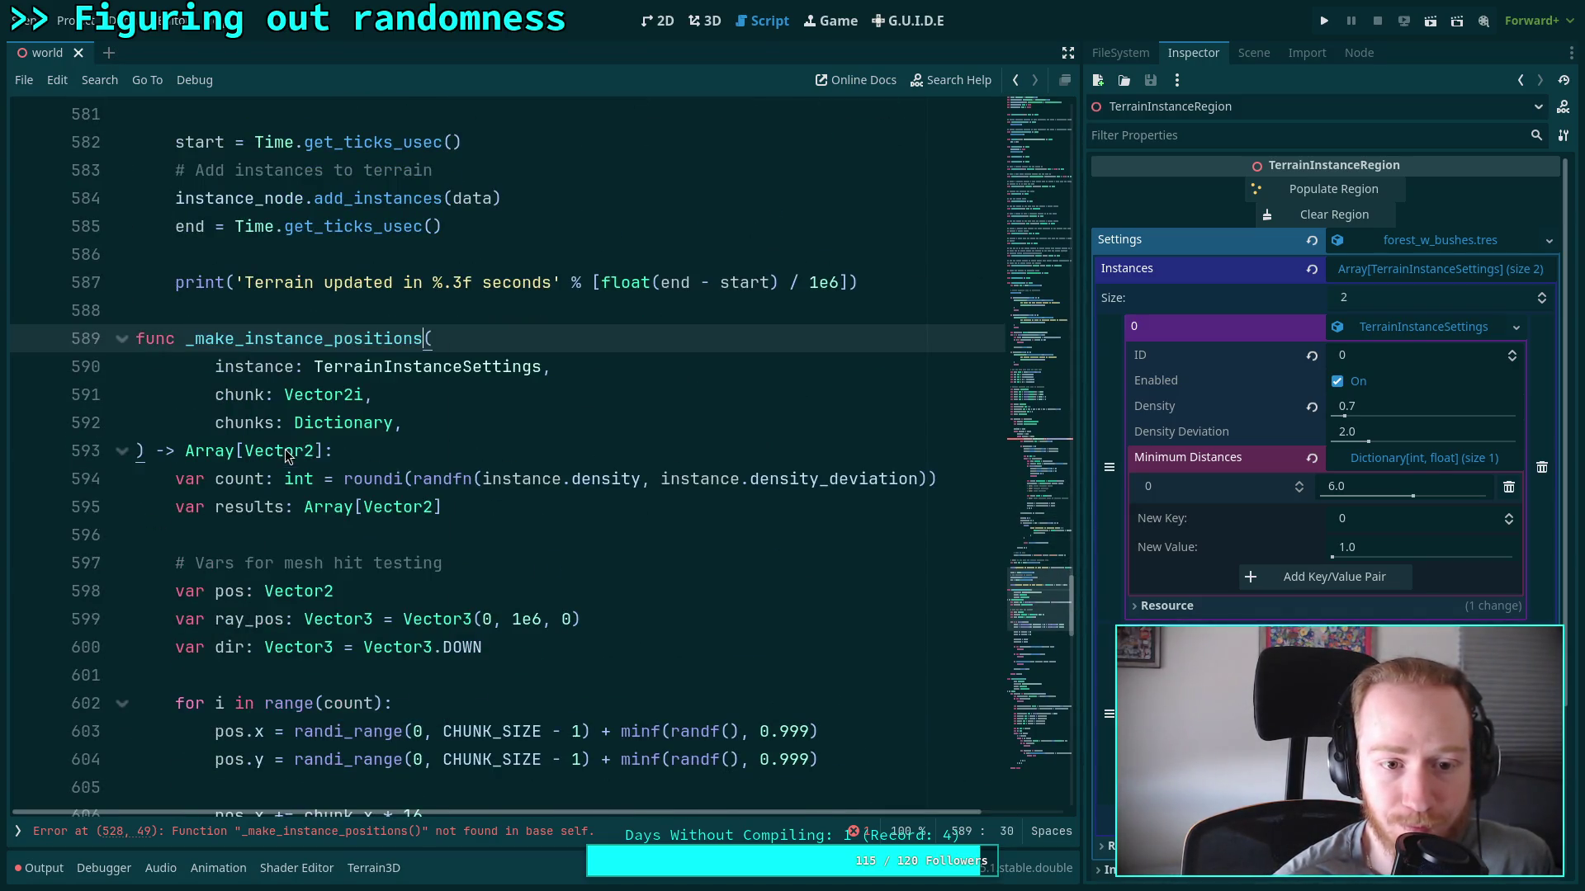
left_click(469, 446)
double_click(239, 395)
scroll(574, 464, "down", 4)
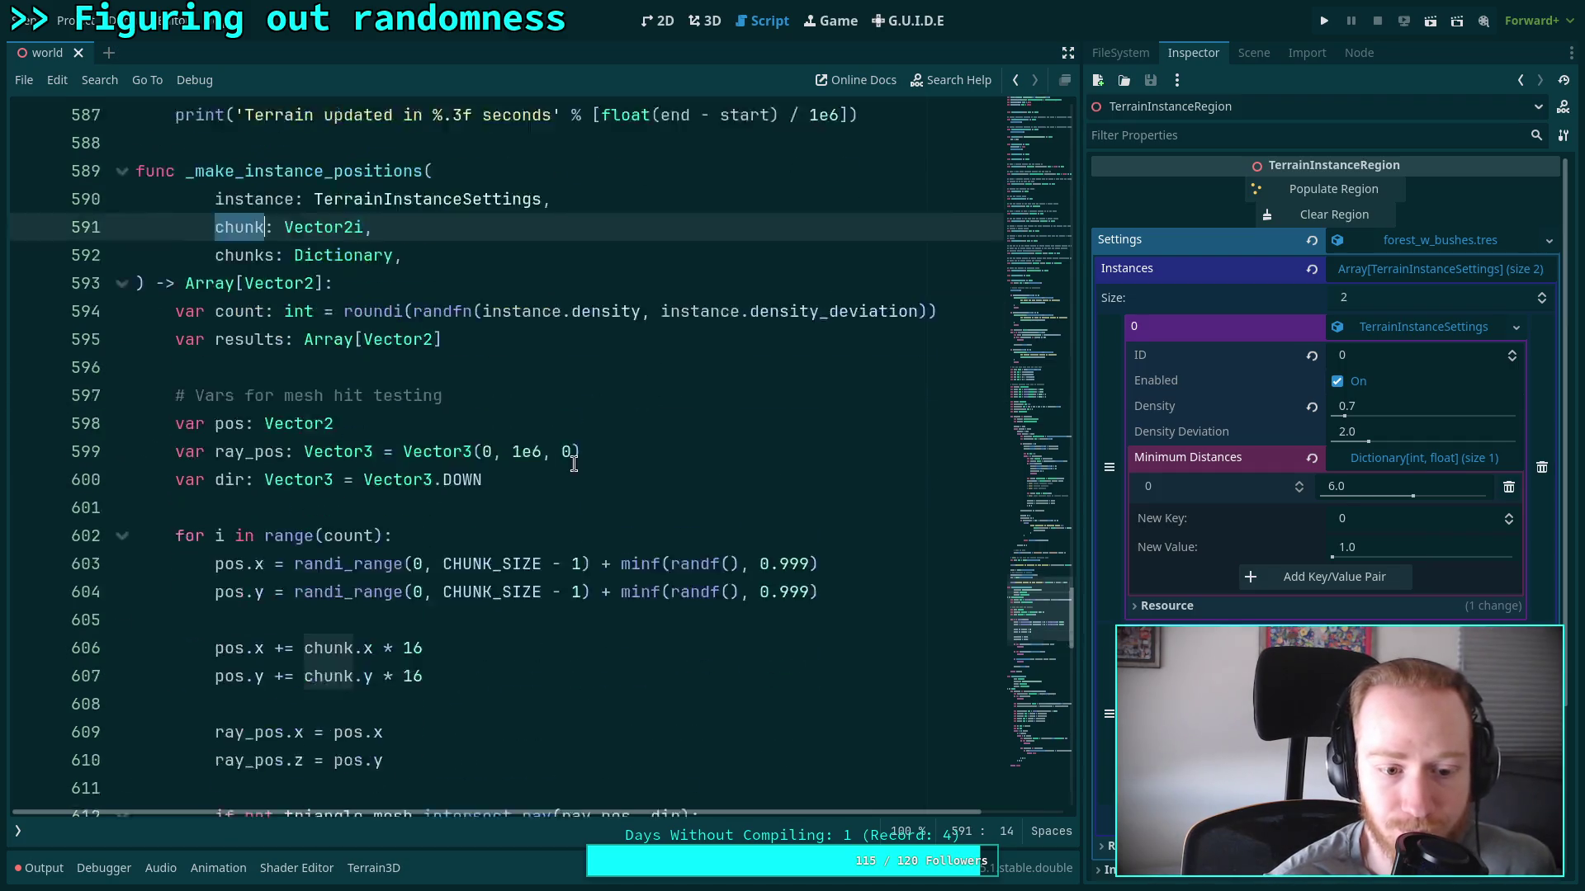
Insert an '# Add to chunk' comment on a new line after the is_nan continue check
scroll(574, 463, "up", 3)
scroll(574, 464, "up", 3)
left_click(574, 464)
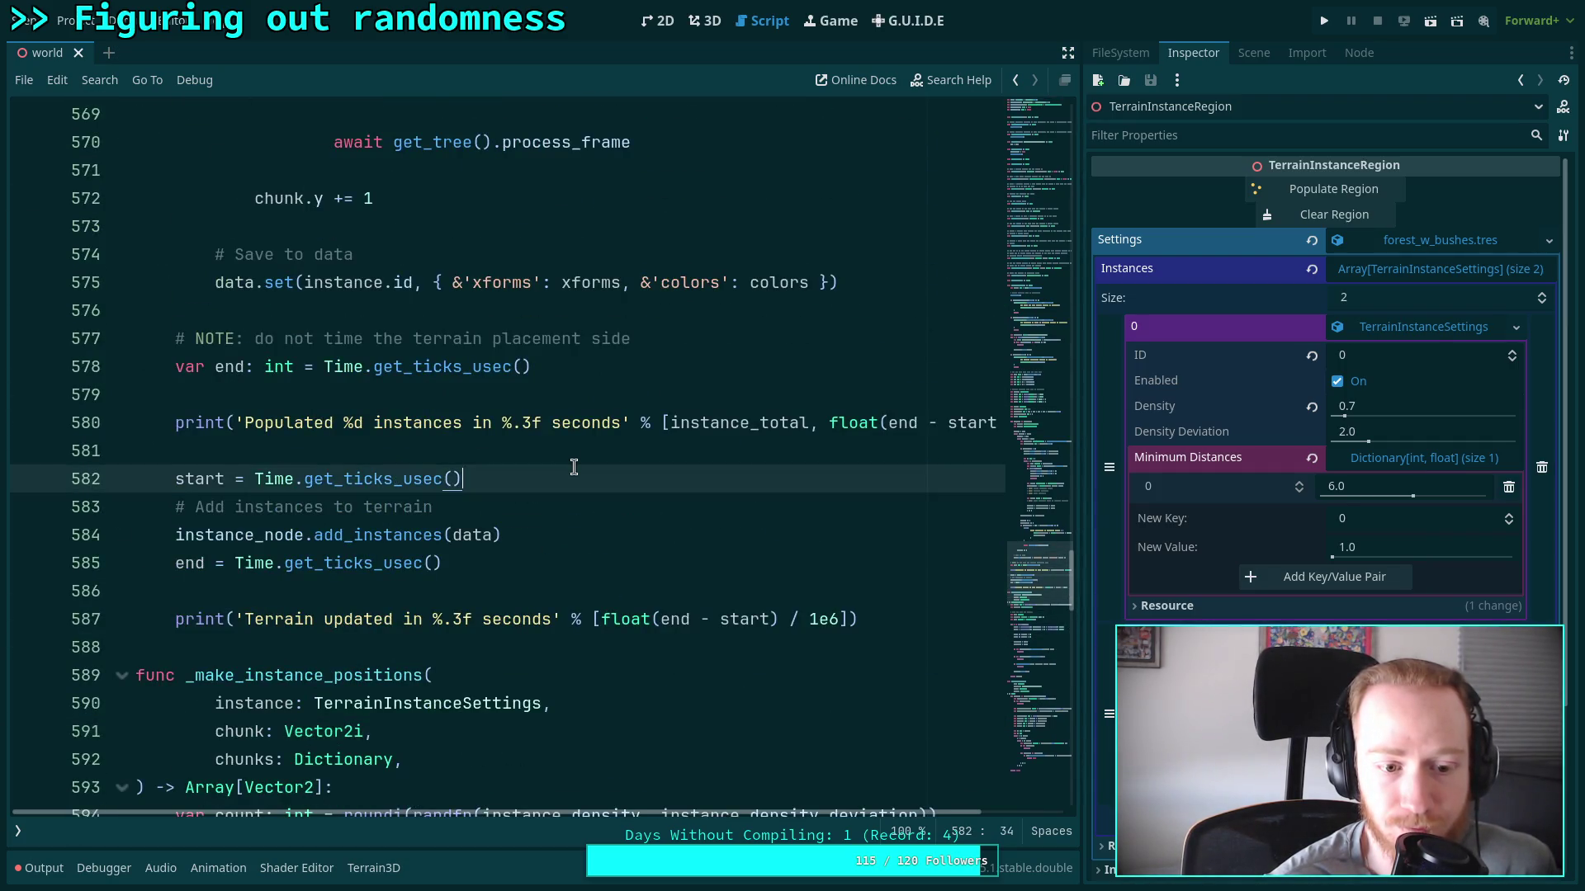
scroll(574, 466, "up", 12)
scroll(574, 467, "up", 4)
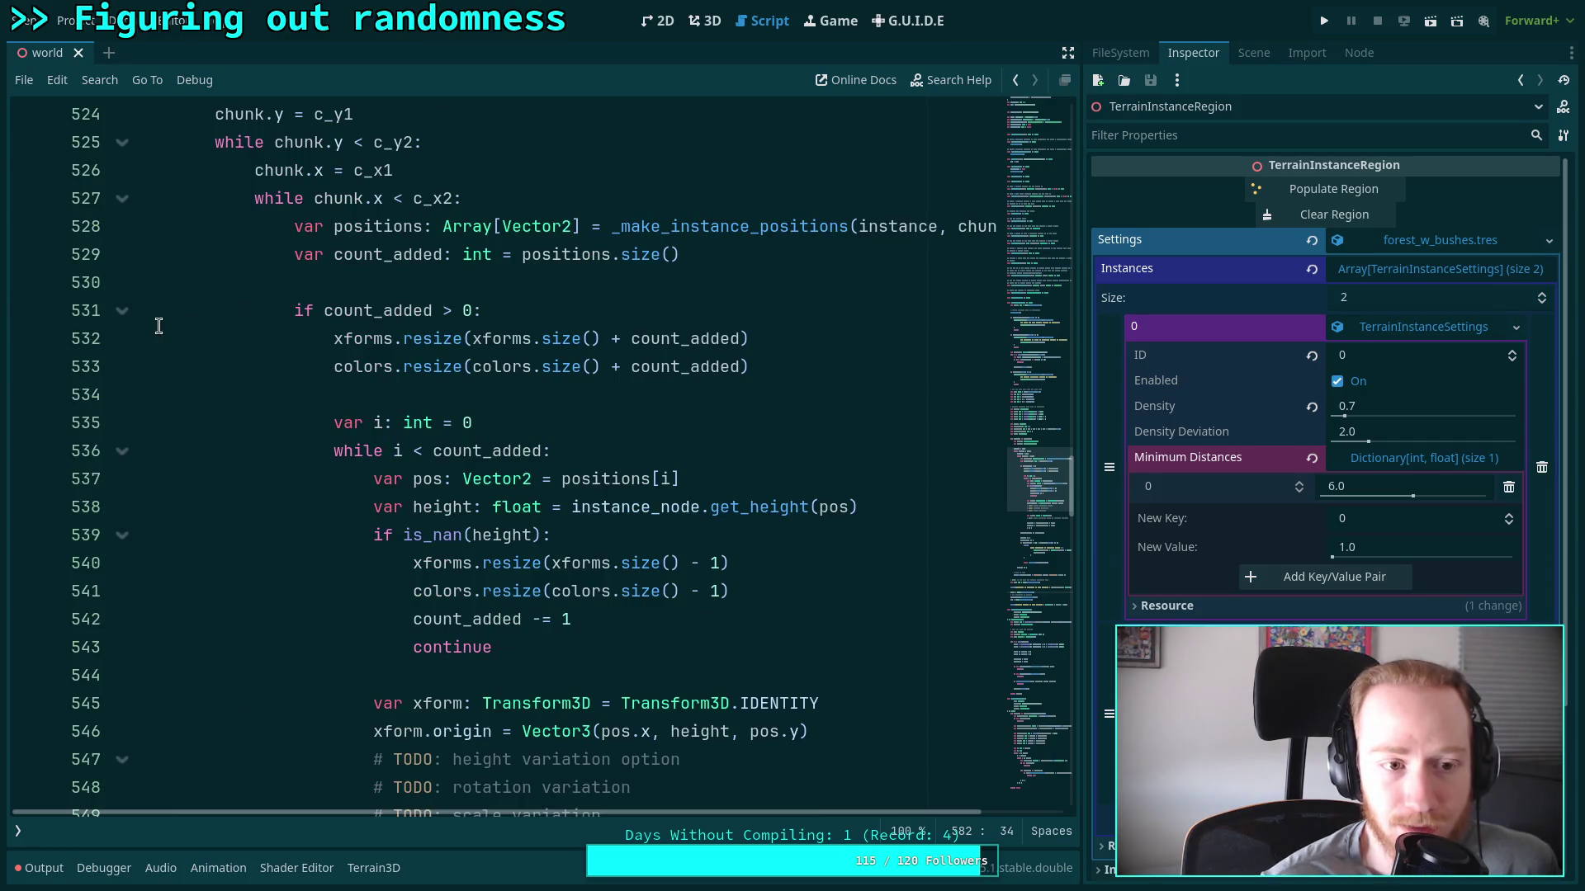
scroll(508, 479, "down", 3)
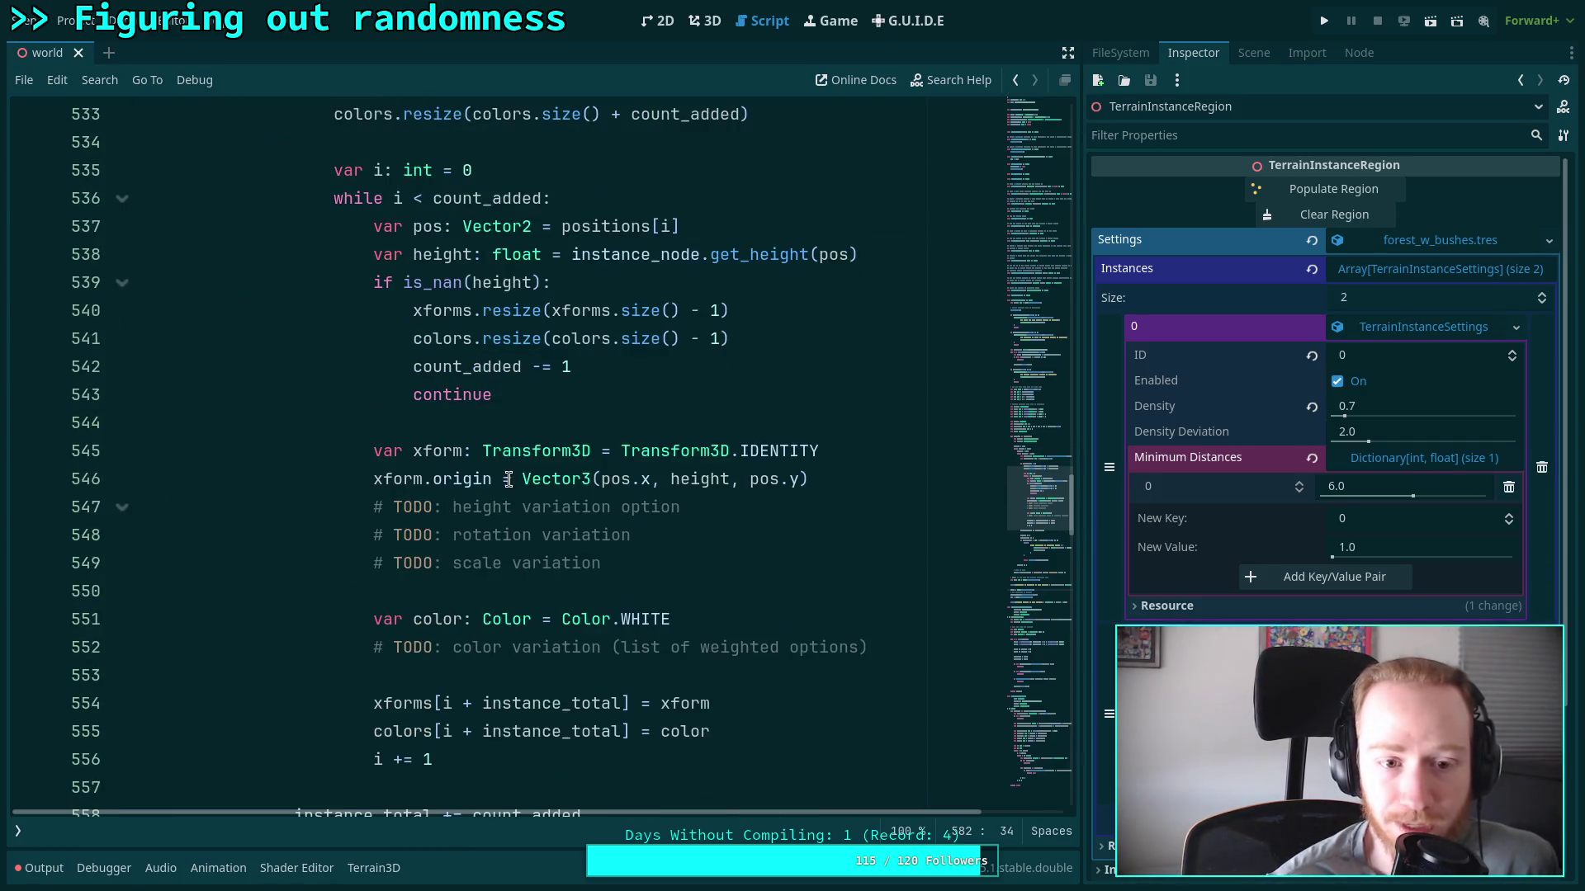
left_click(804, 731)
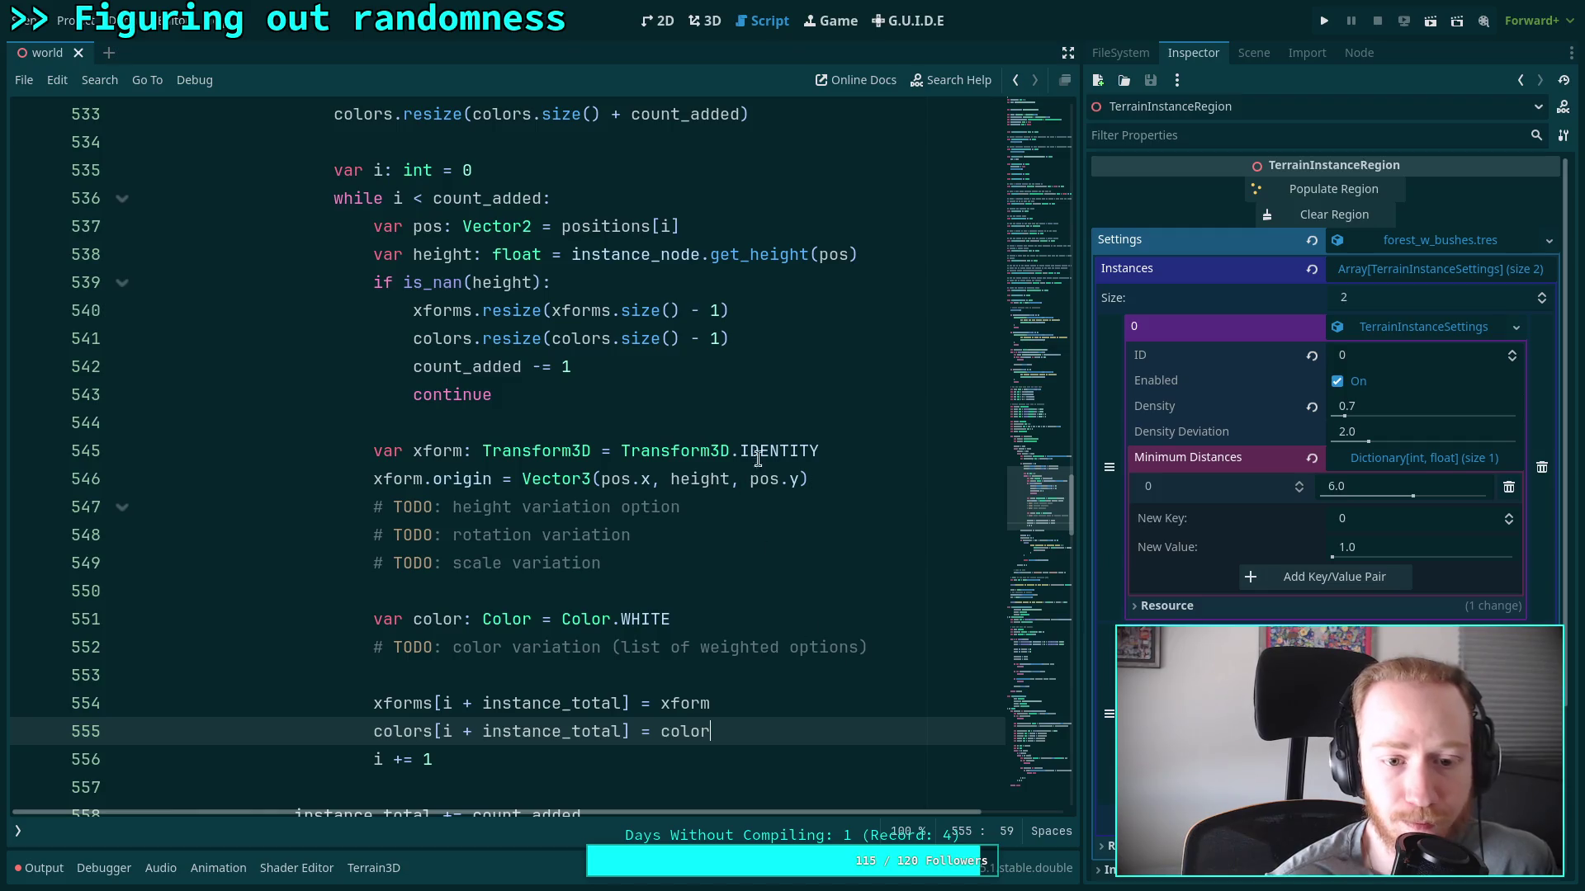
left_click(804, 417)
key("Return")
key("Return")
key("Up")
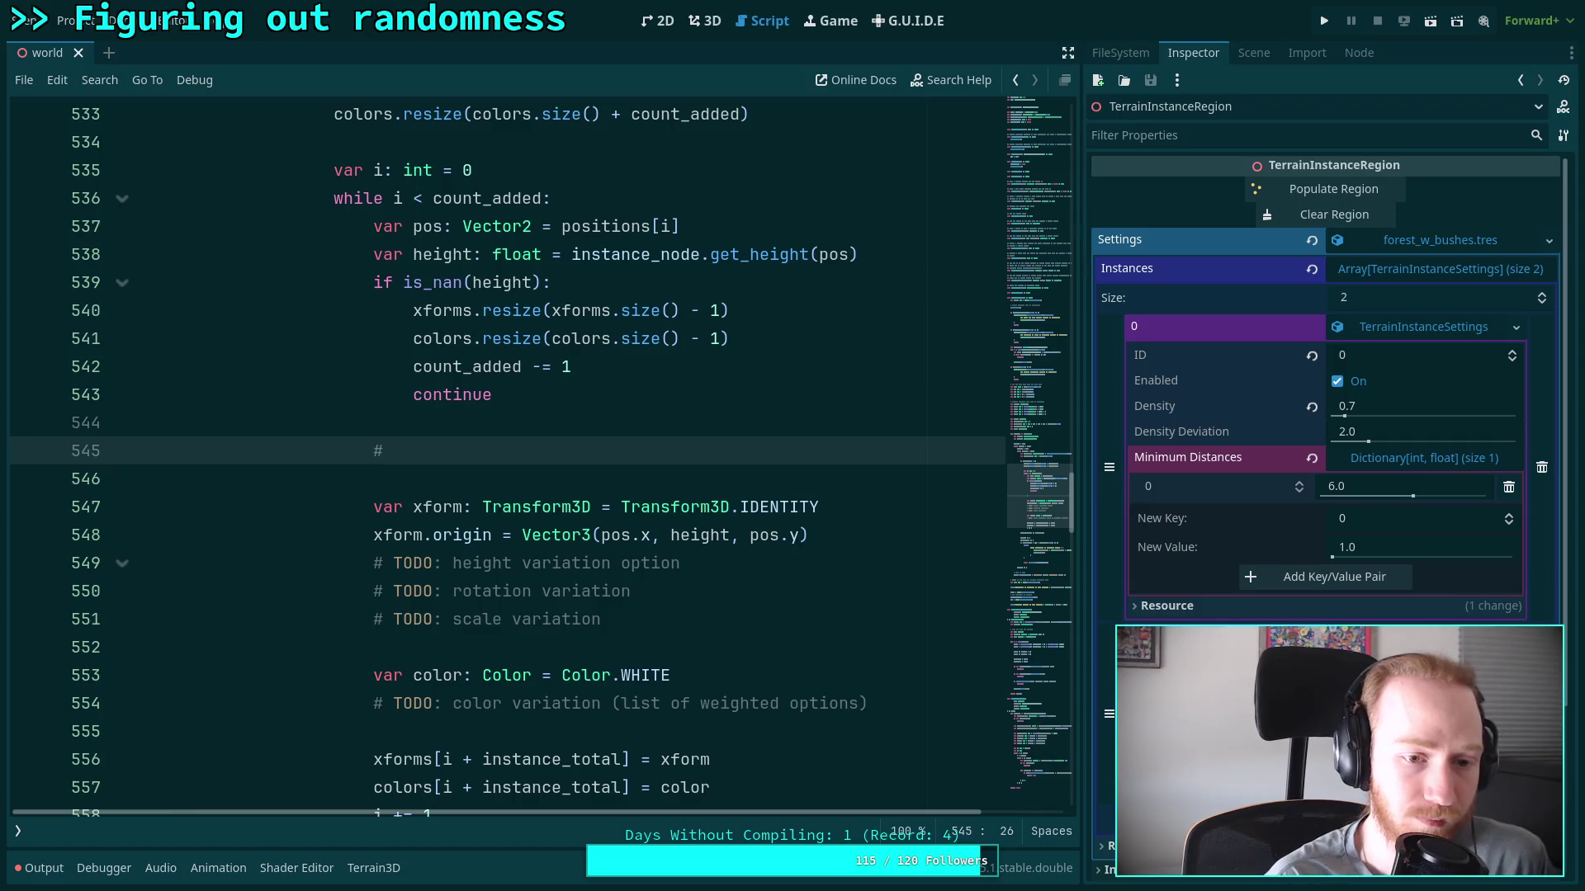
type(" Add to chun")
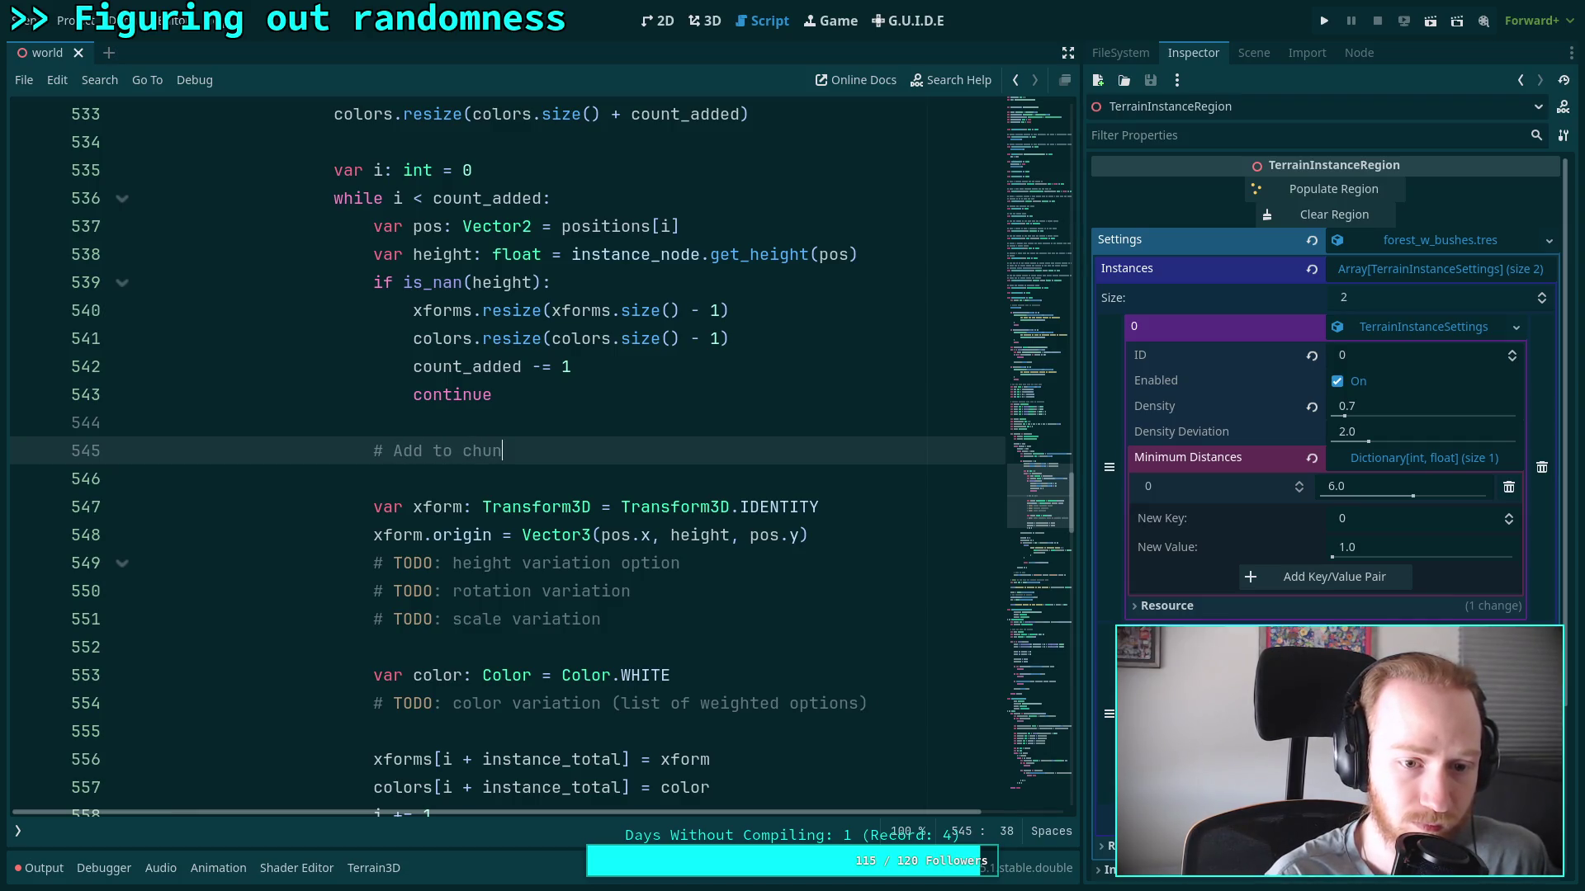
key("Return")
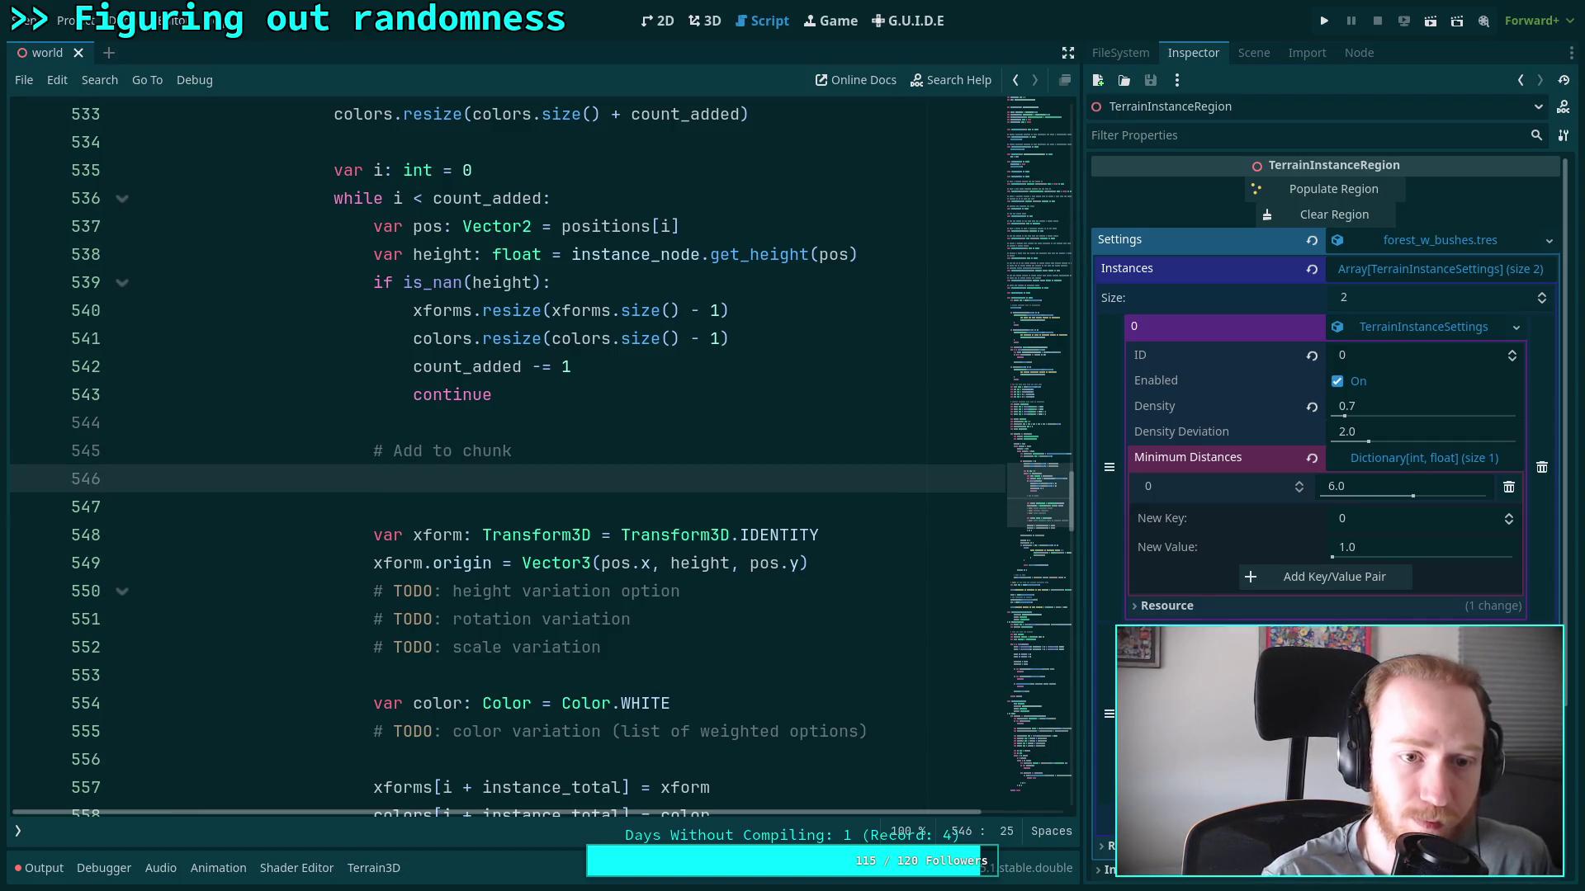
scroll(820, 561, "up", 3)
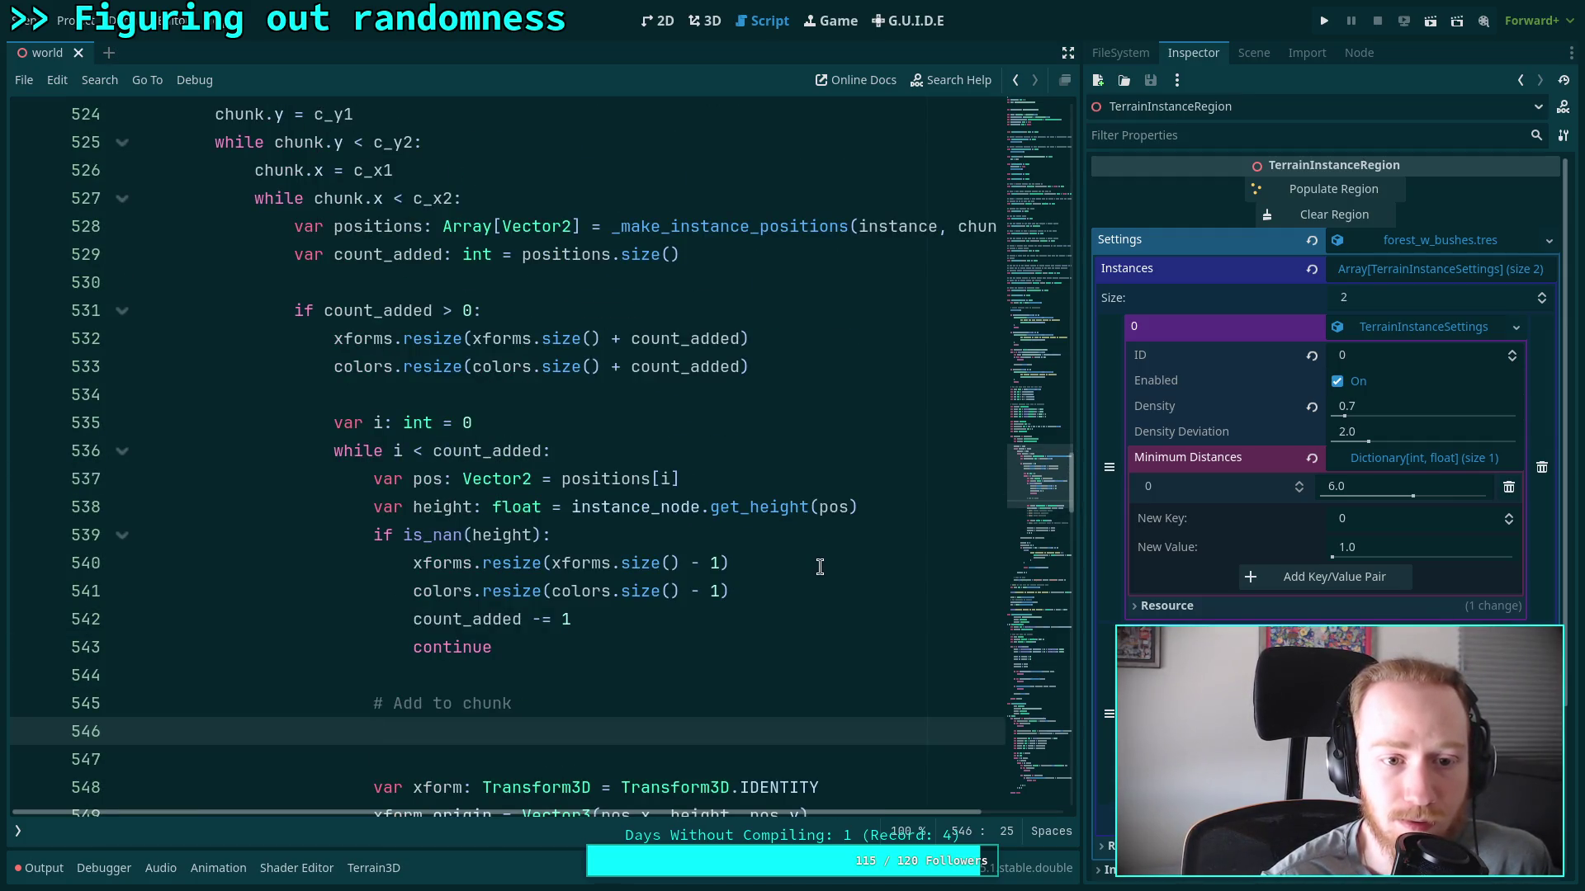
Delete the '# Add to chunk' comment and revert both the call and definition to _populate_chunk
left_click_drag(428, 736, 133, 703)
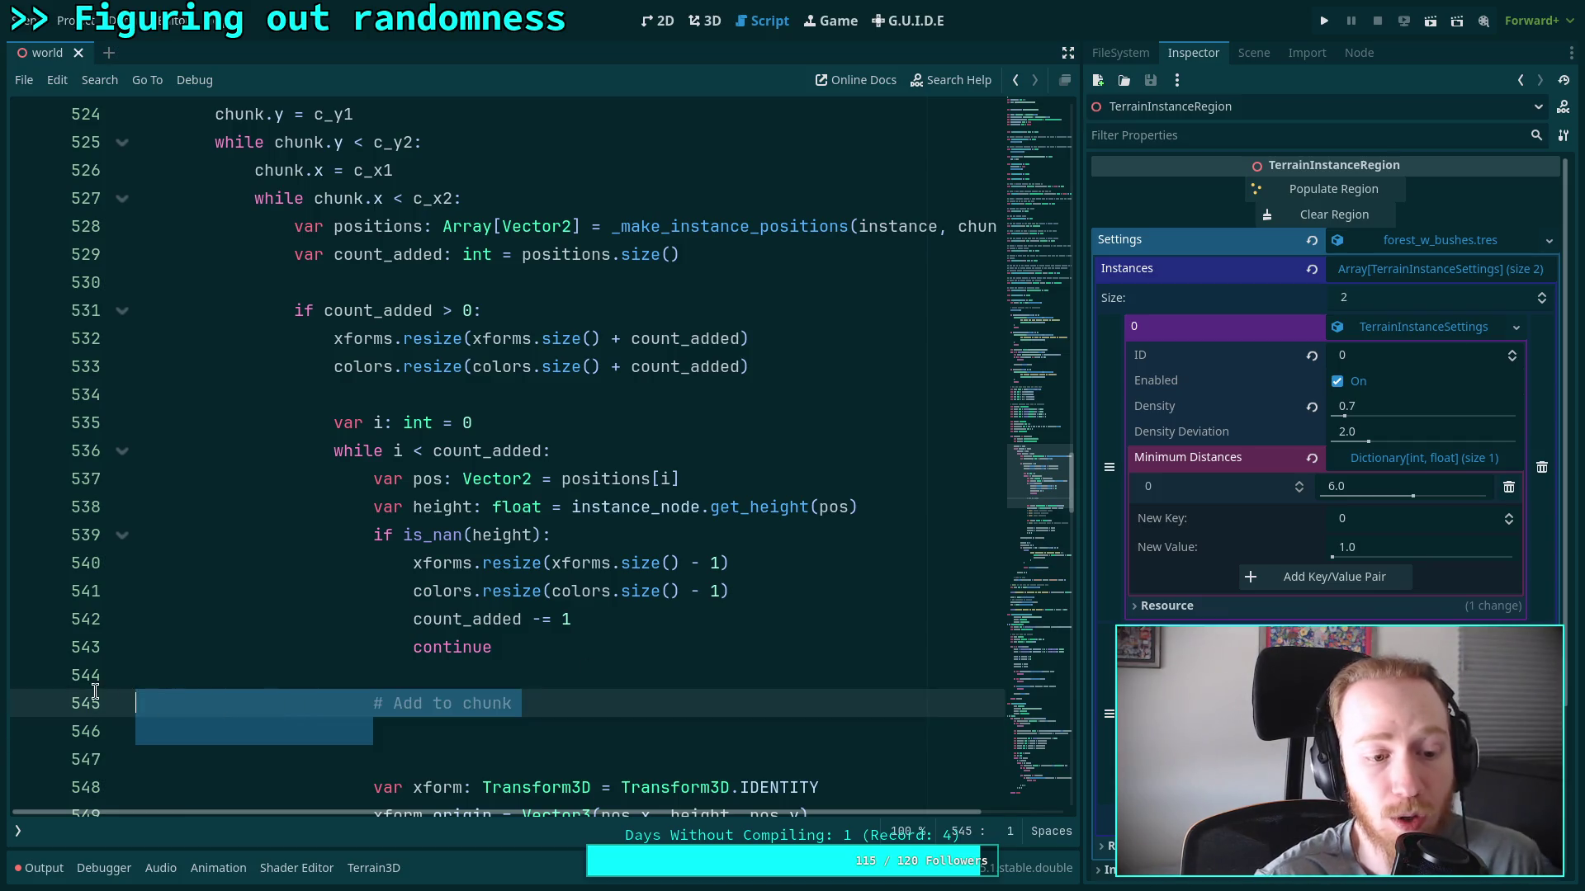
key("BackSpace")
key("BackSpace")
key("BackSpace")
left_click_drag(622, 224, 845, 225)
type("populate")
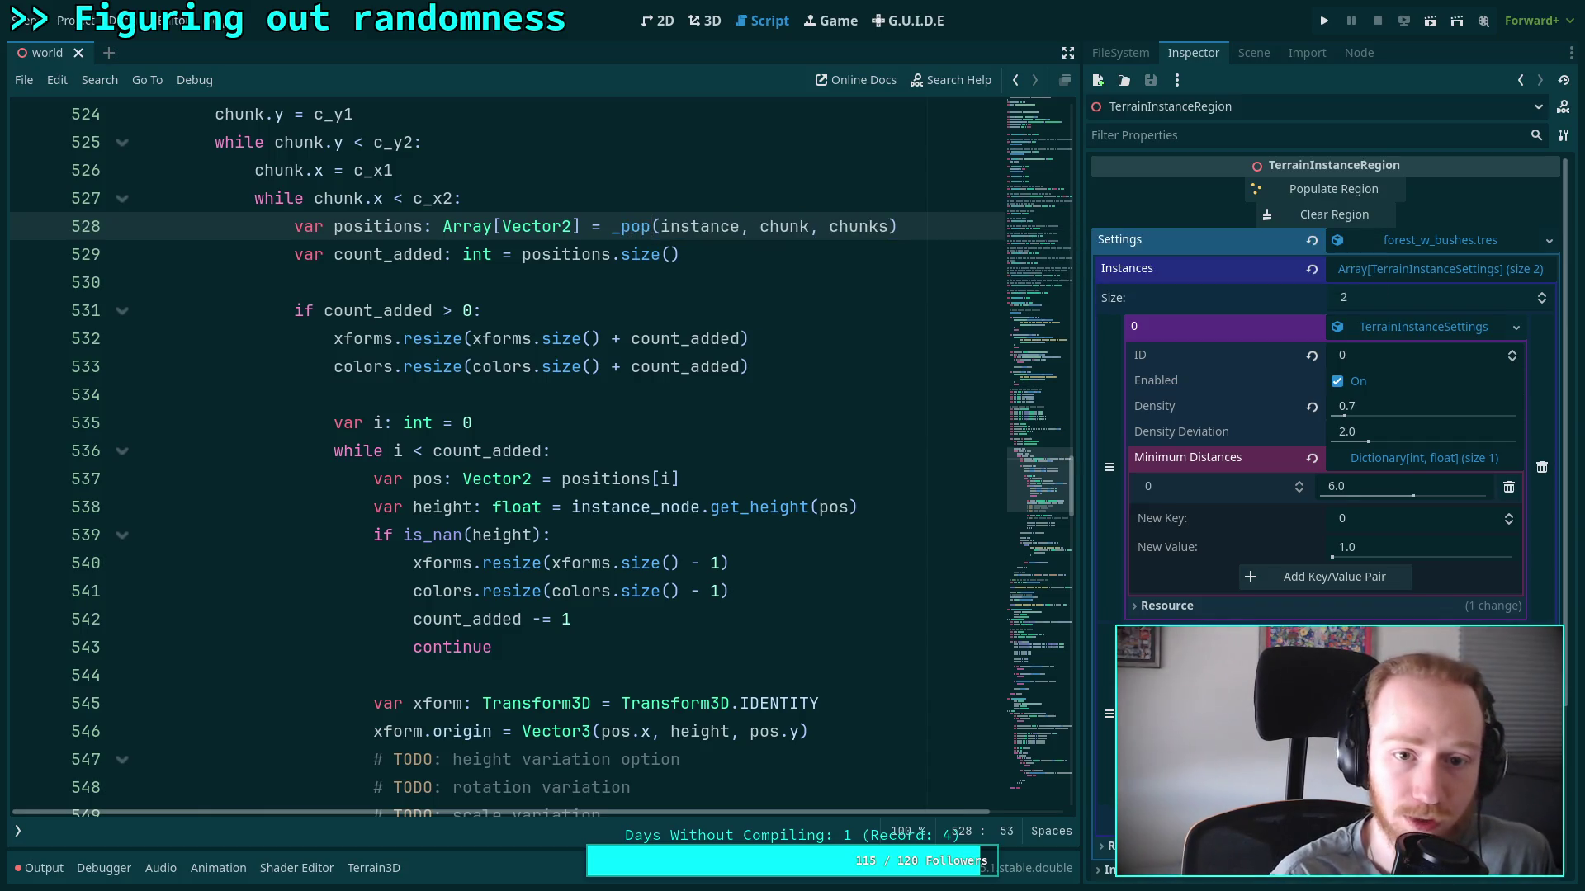
type("_h")
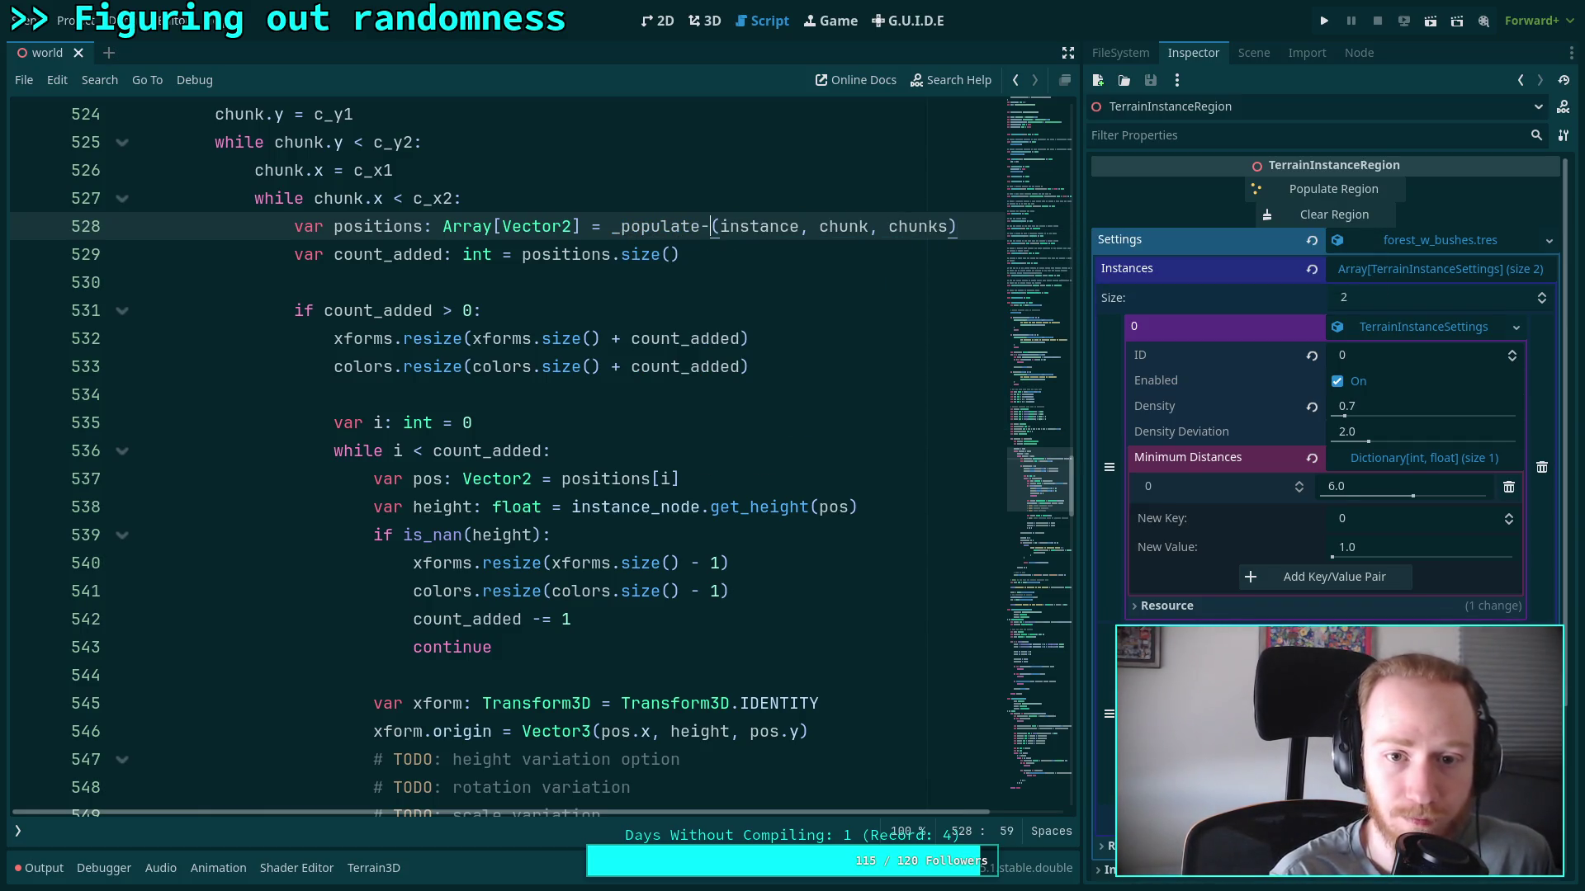
key("BackSpace")
type("chunk")
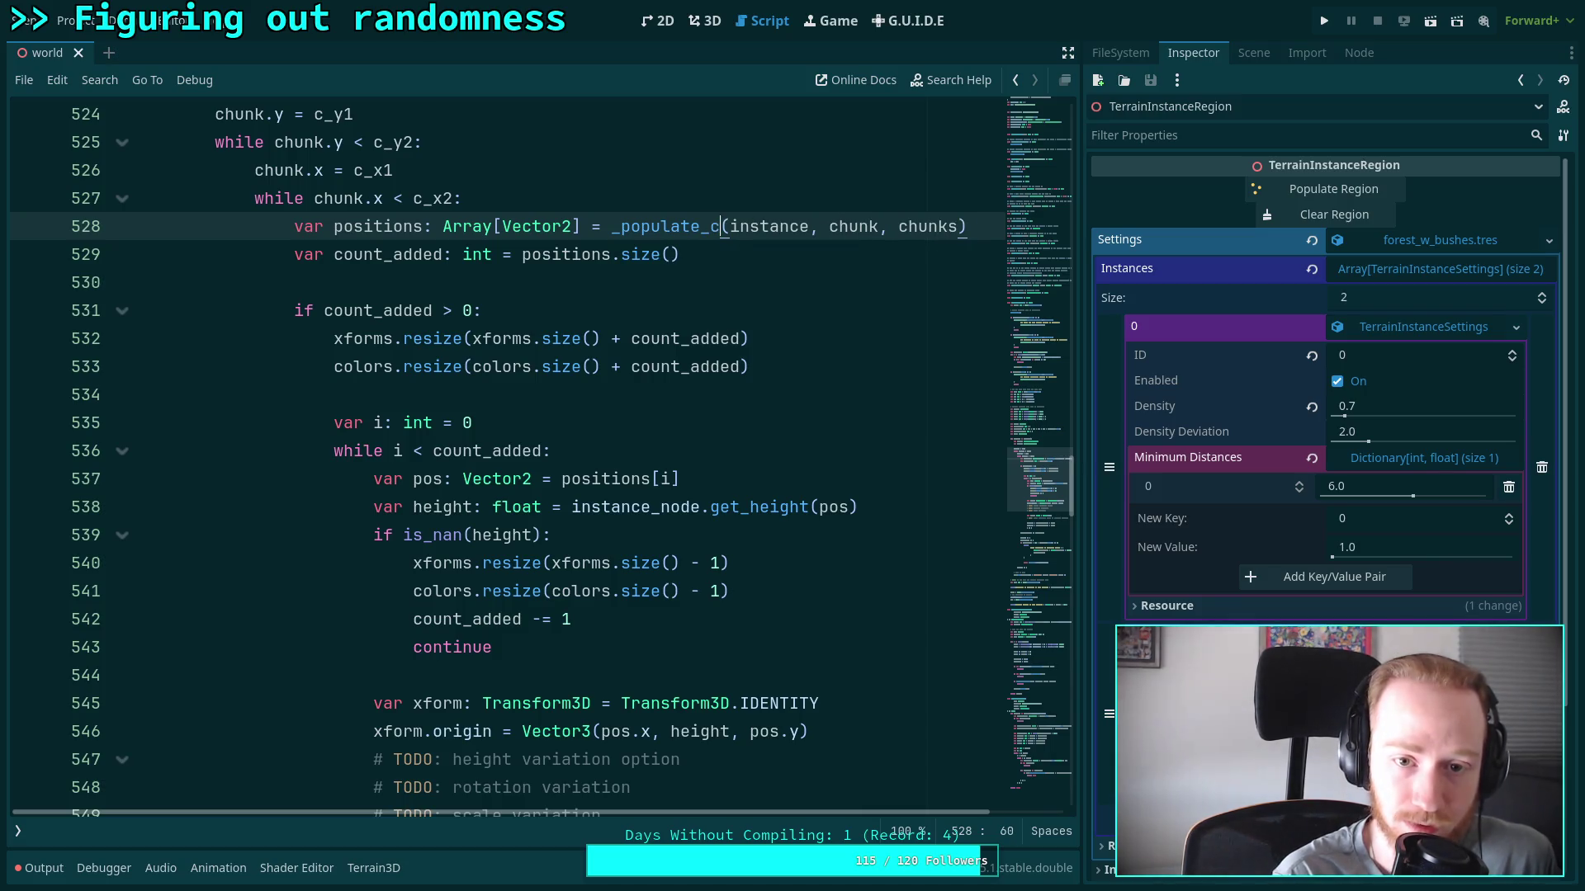
scroll(562, 355, "down", 20)
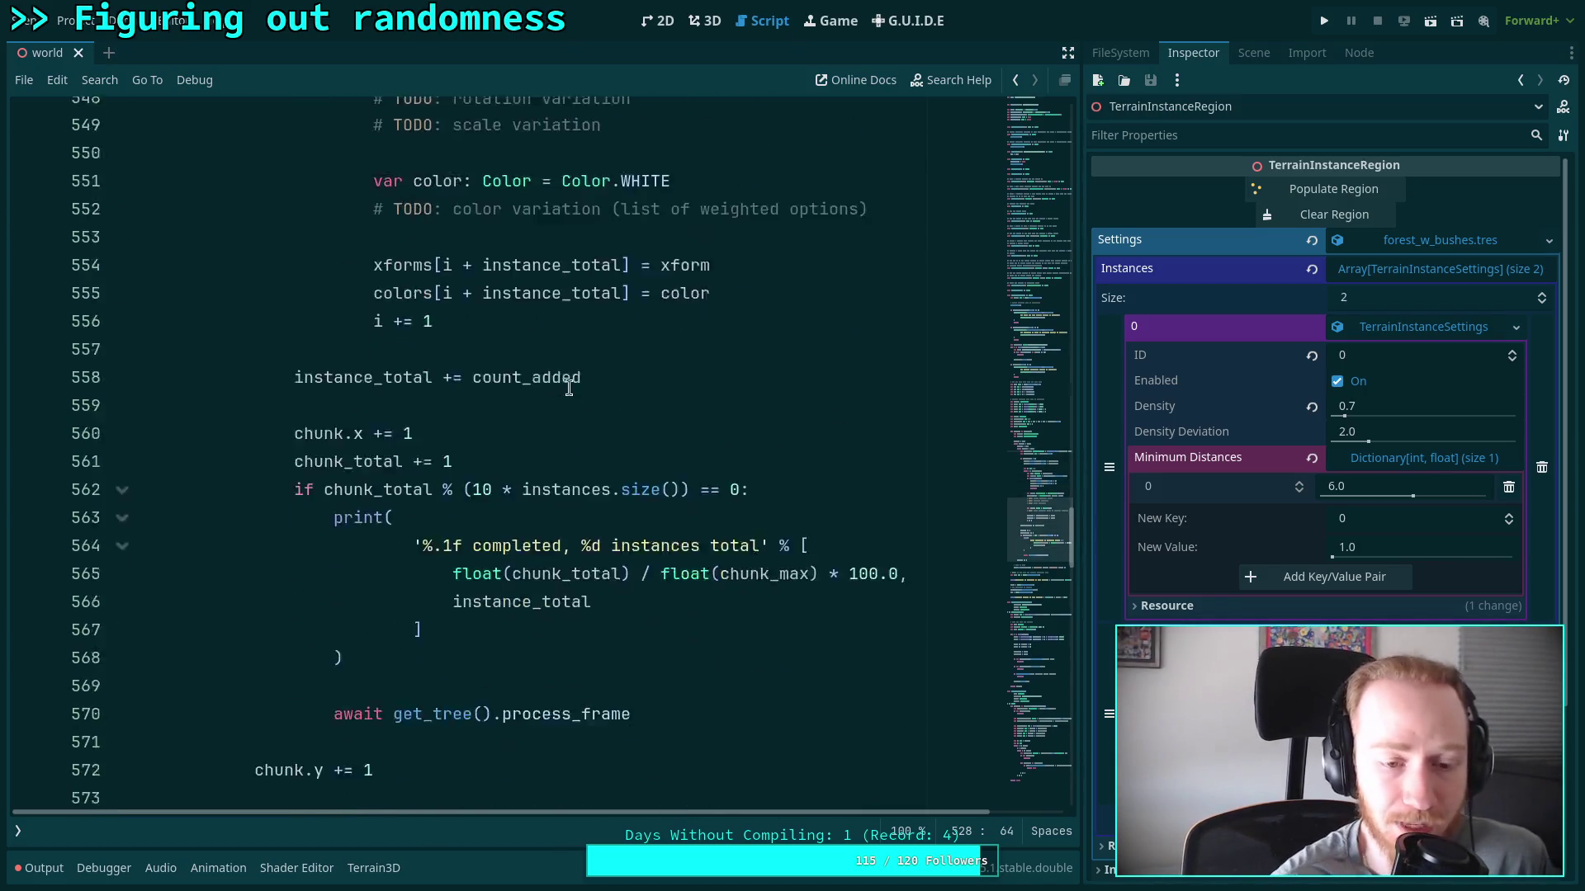
double_click(190, 262)
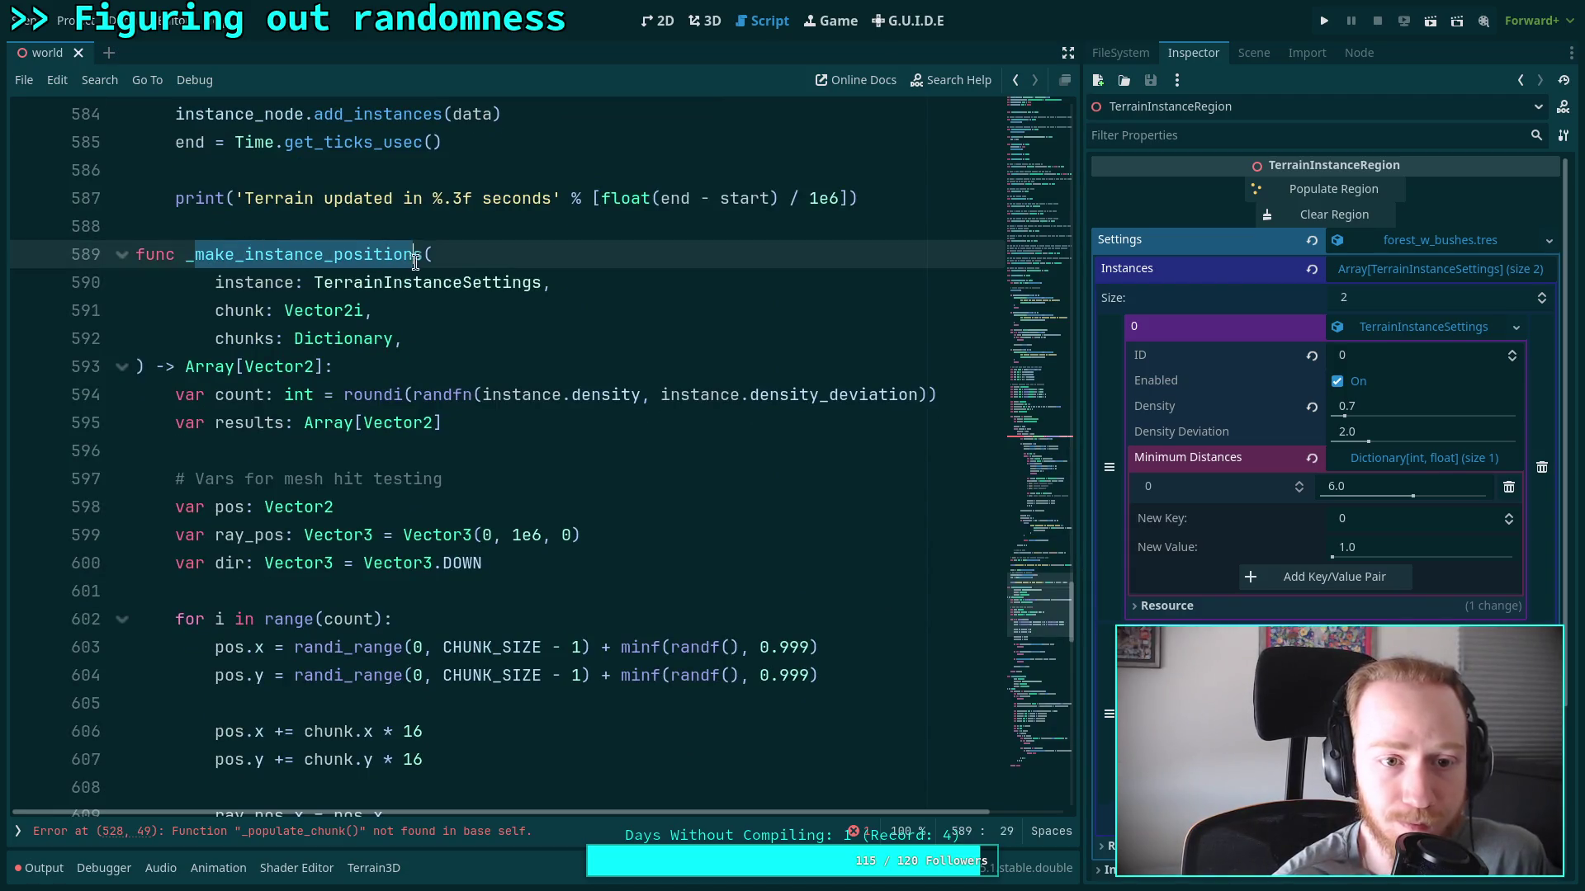
type("_popu")
type("late_chunk(")
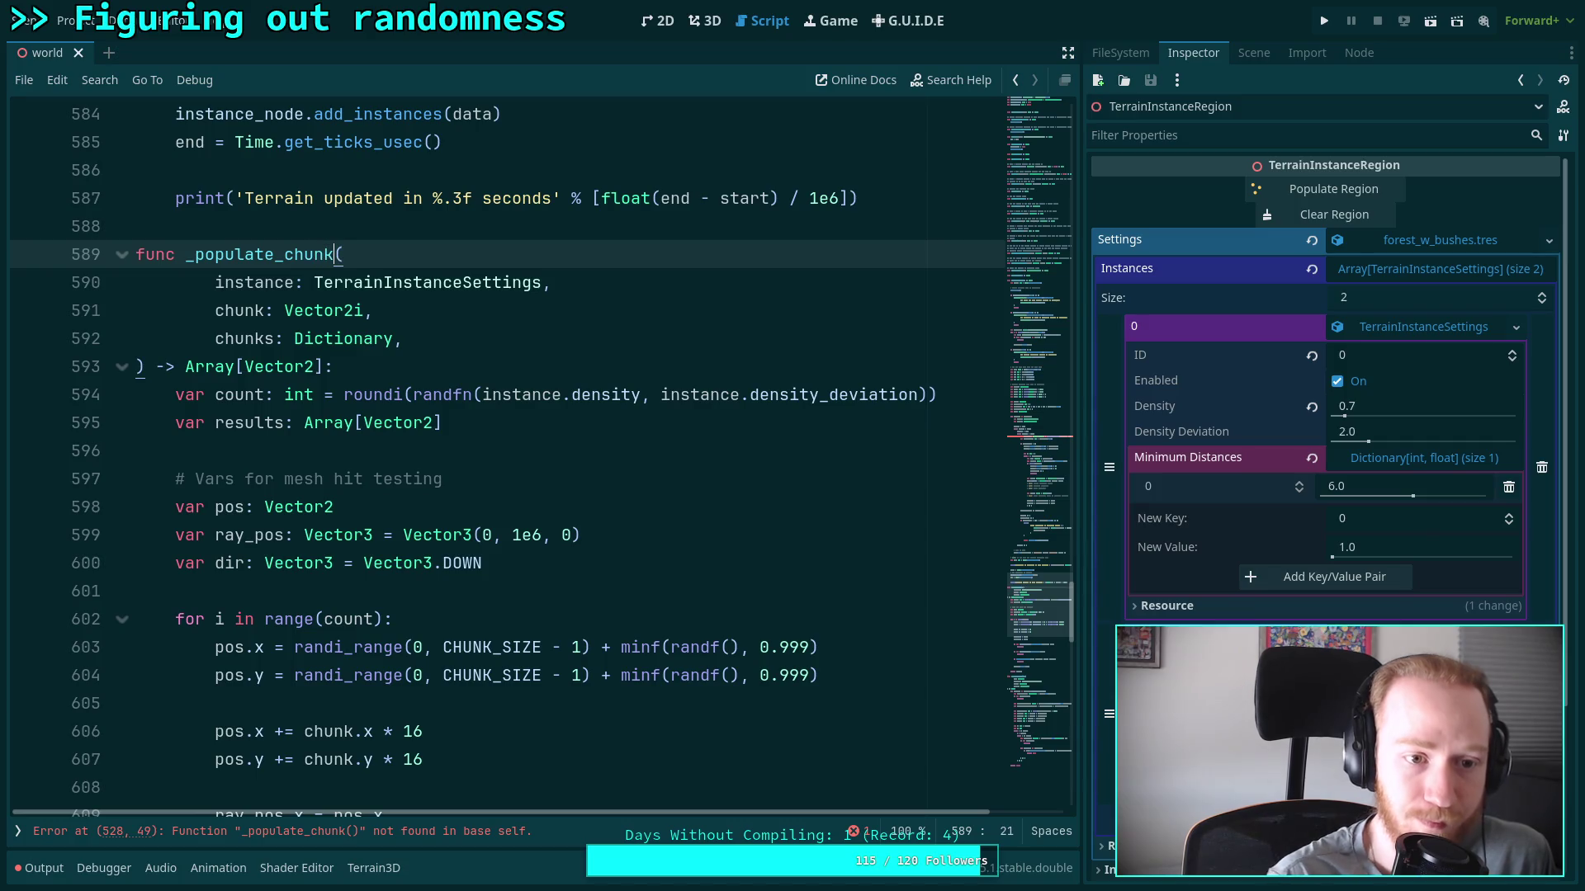
Add a blank line just before results.append
scroll(431, 361, "down", 7)
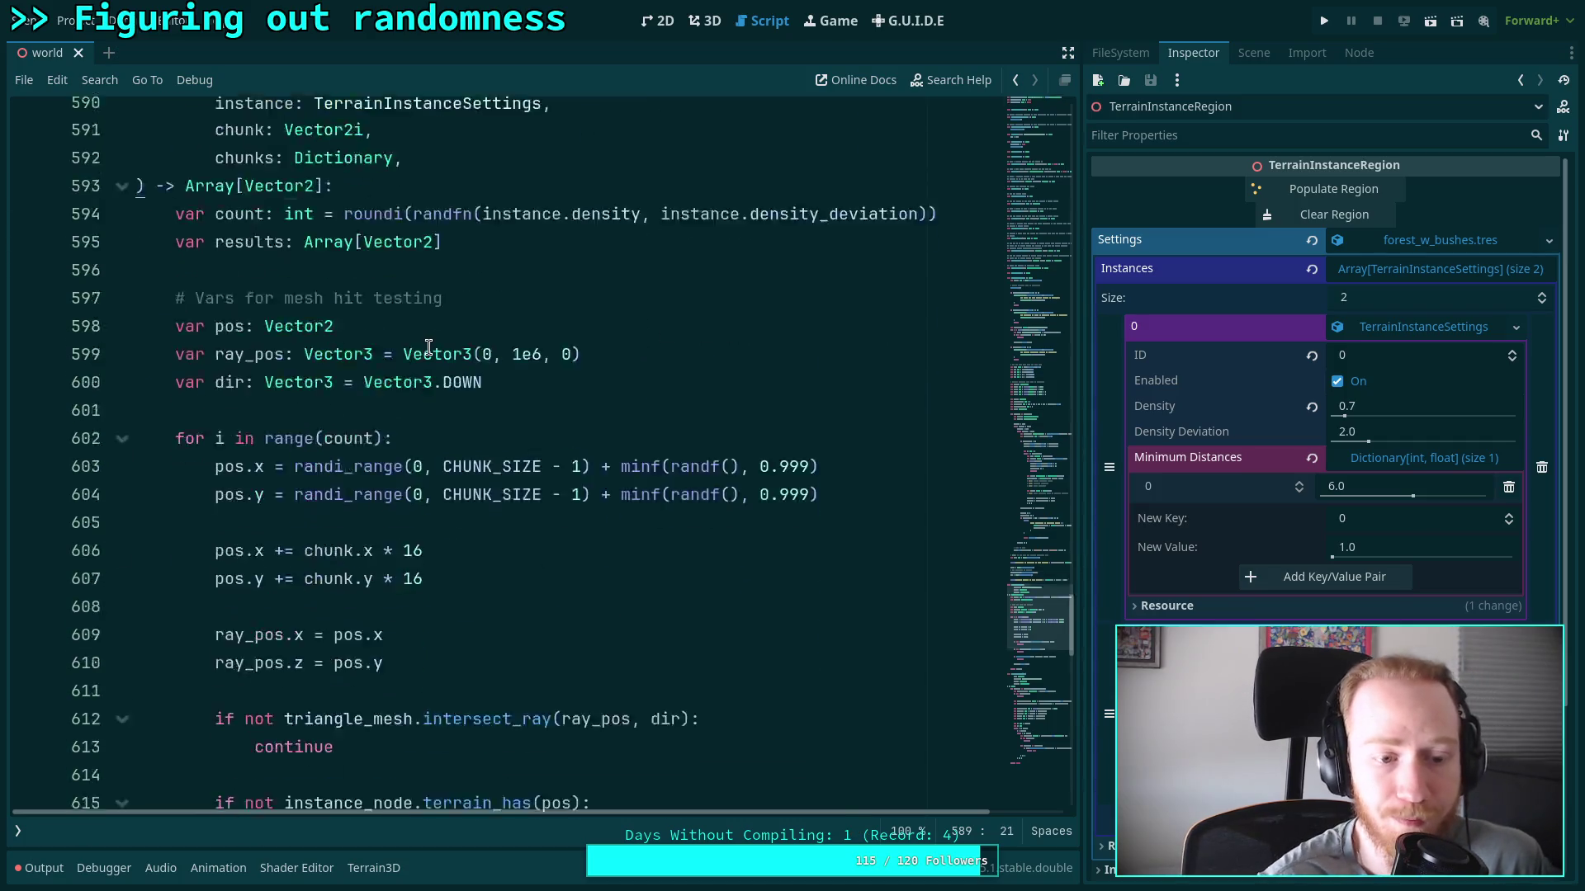
scroll(408, 485, "up", 1)
left_click(480, 629)
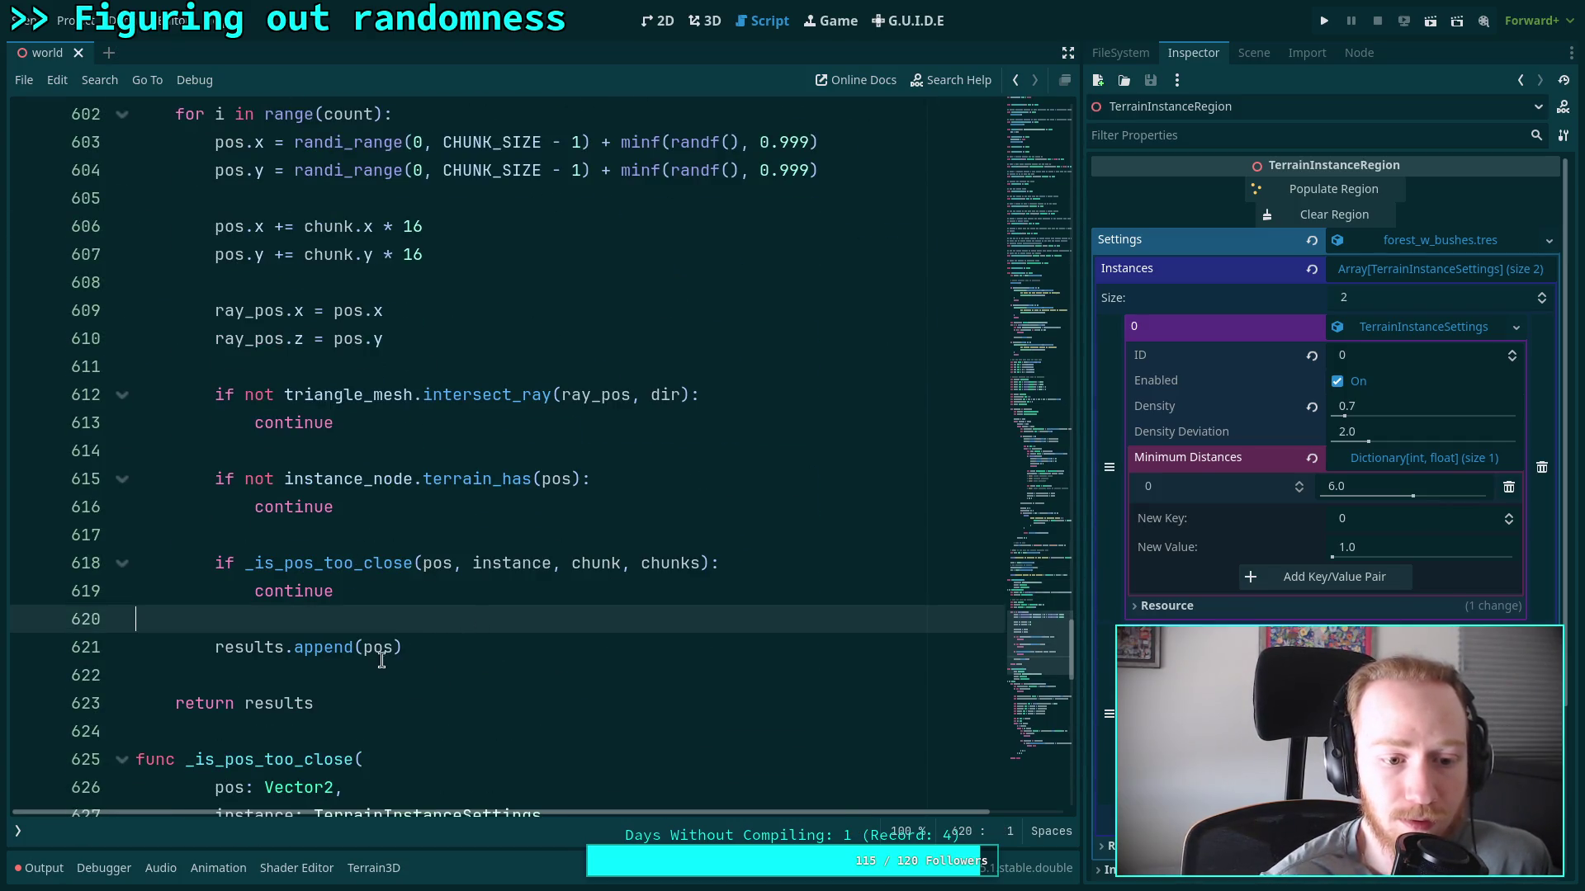
scroll(497, 693, "up", 1)
key("Return")
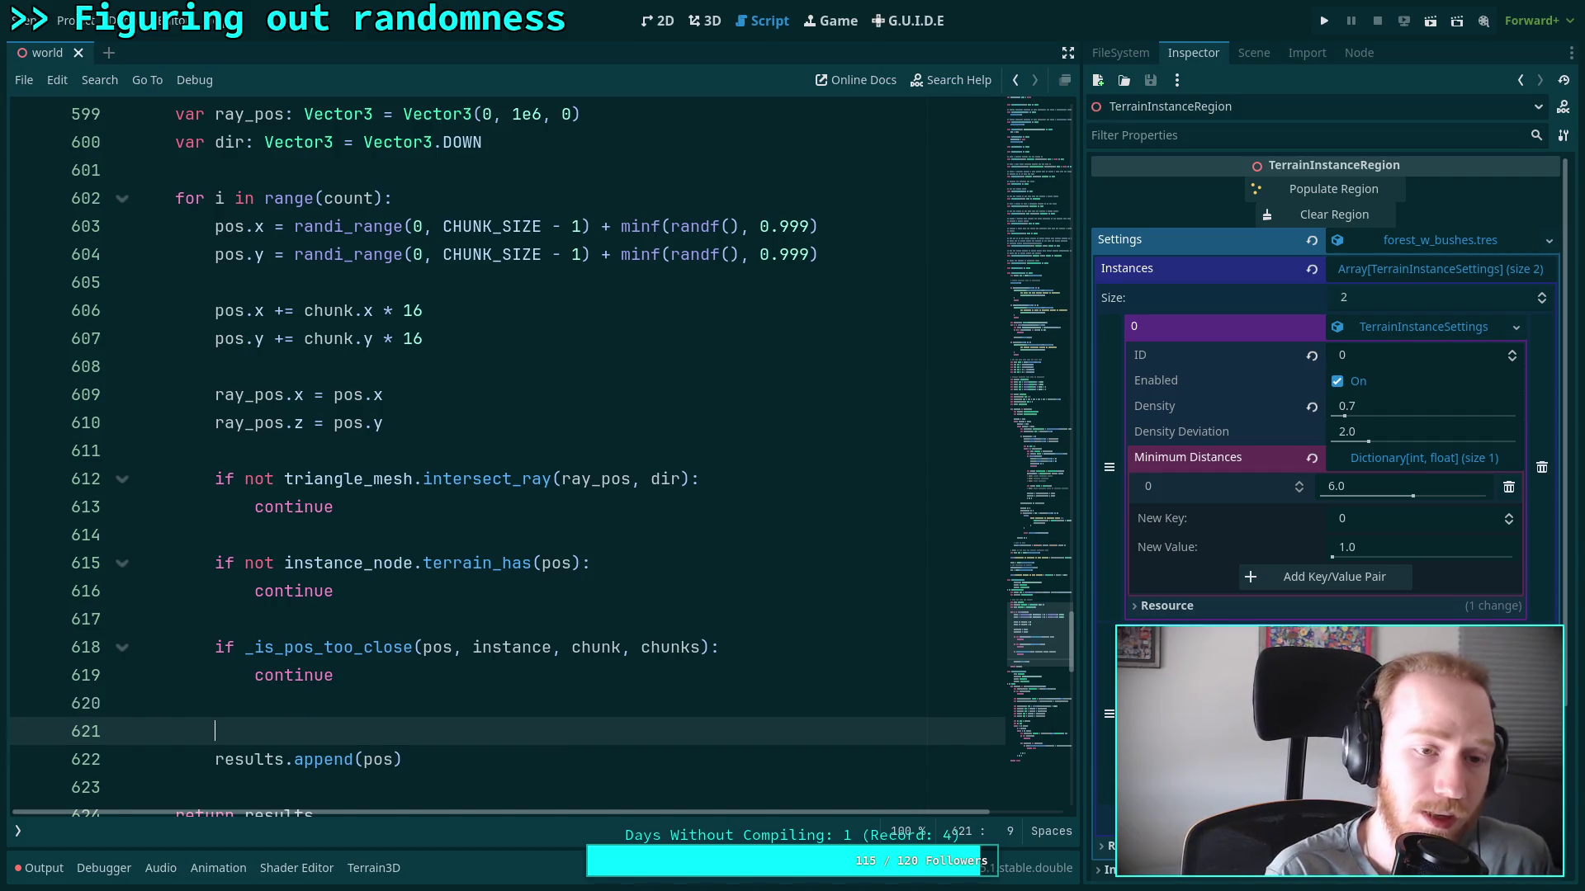
scroll(457, 603, "up", 2)
scroll(457, 603, "down", 1)
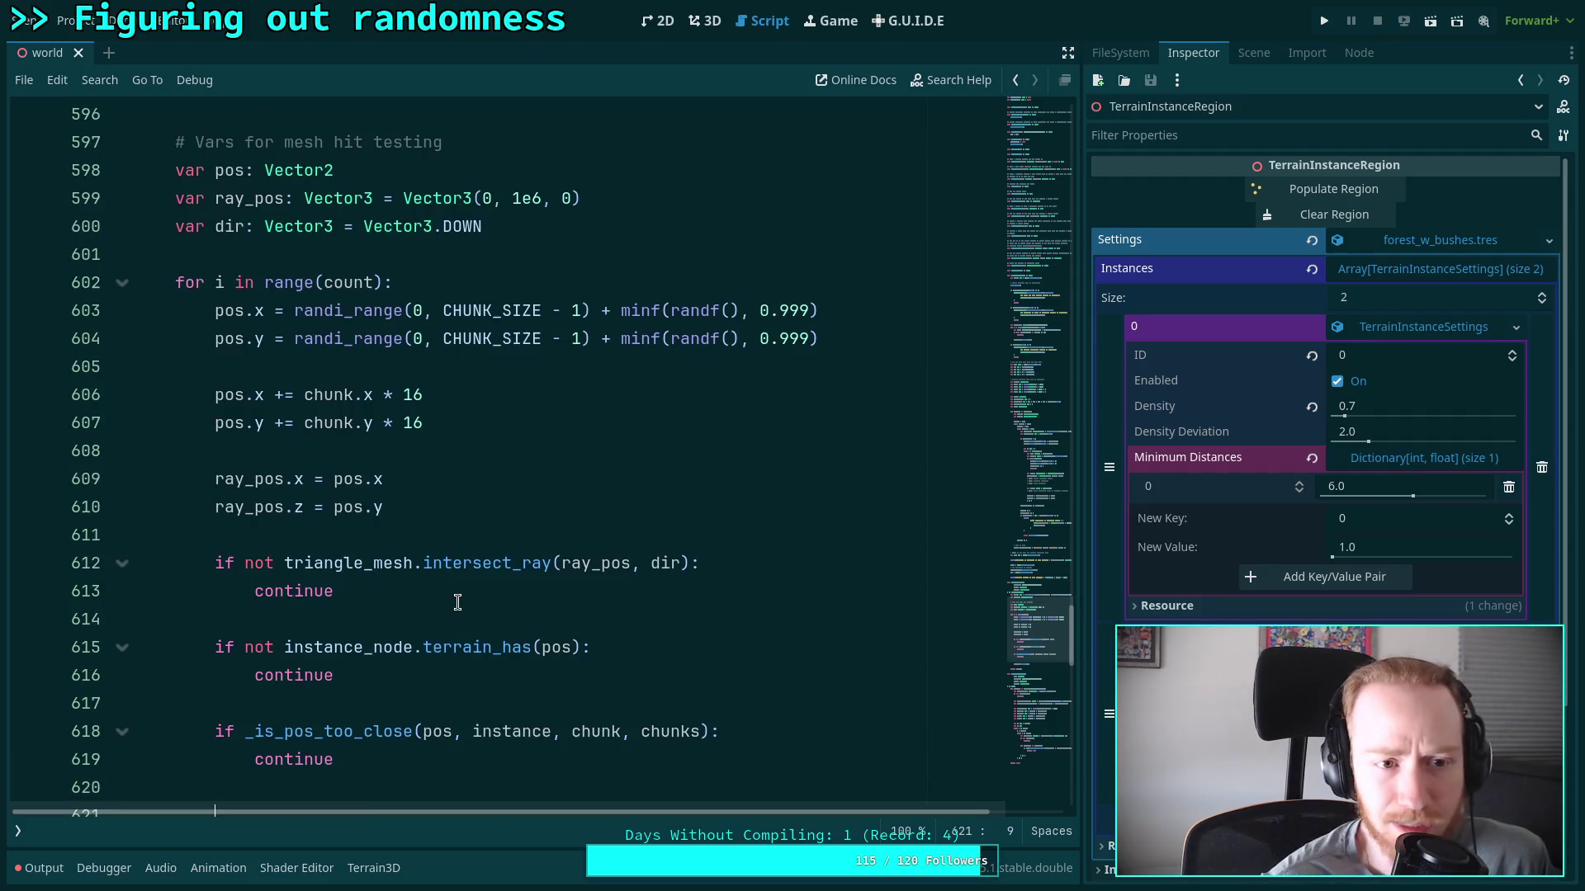
scroll(513, 608, "up", 2)
left_click_drag(1086, 440, 1152, 440)
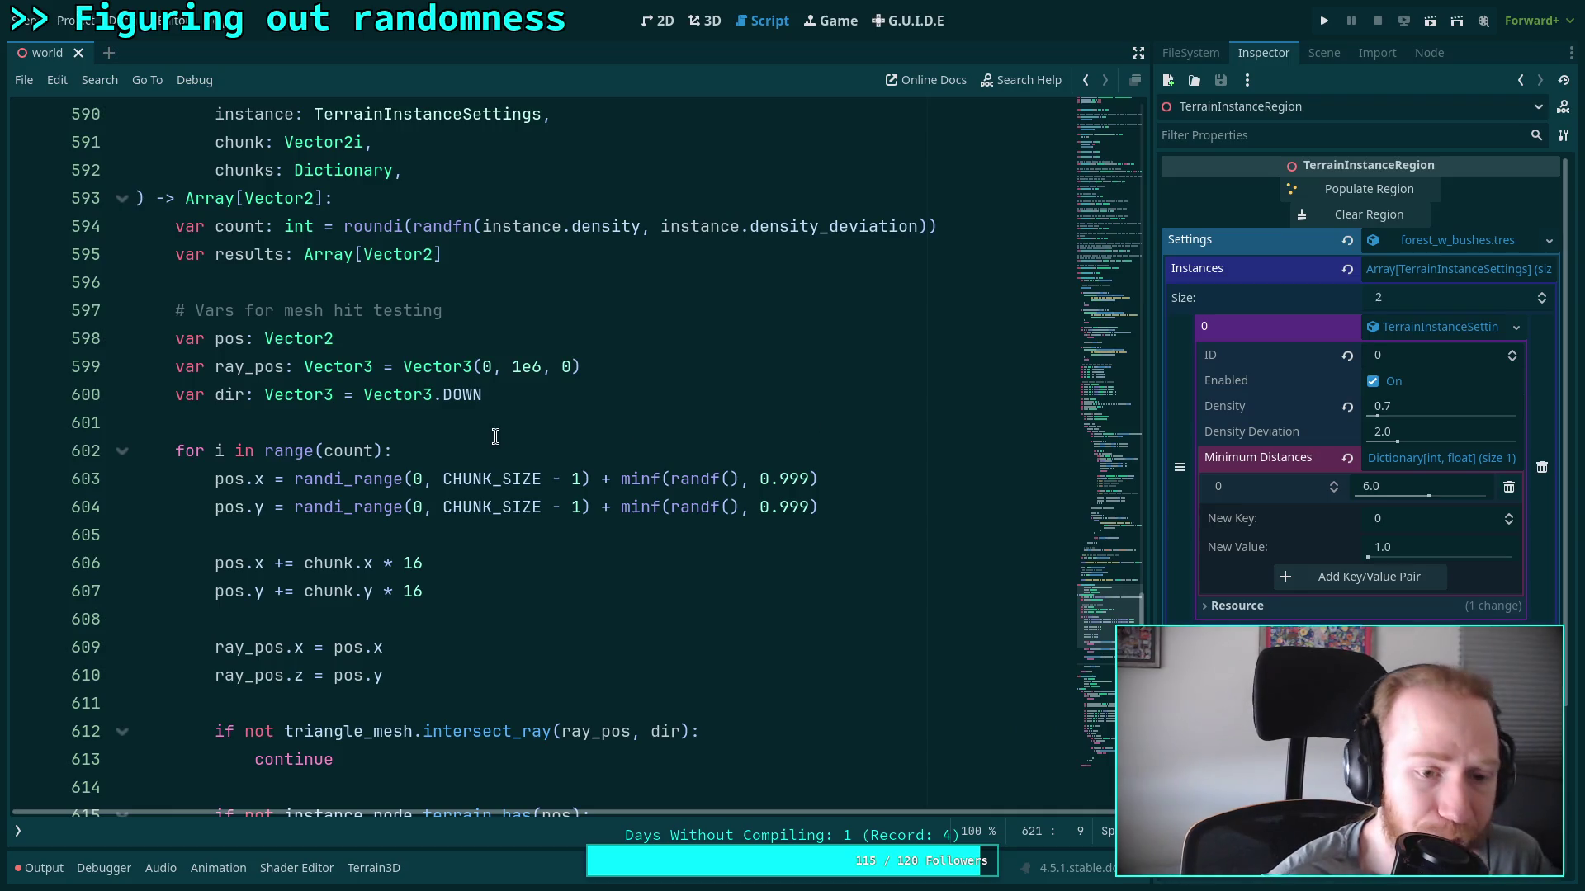
scroll(248, 450, "up", 4)
Insert an indented empty line inside the loop ahead of results.append
double_click(246, 502)
scroll(242, 462, "down", 3)
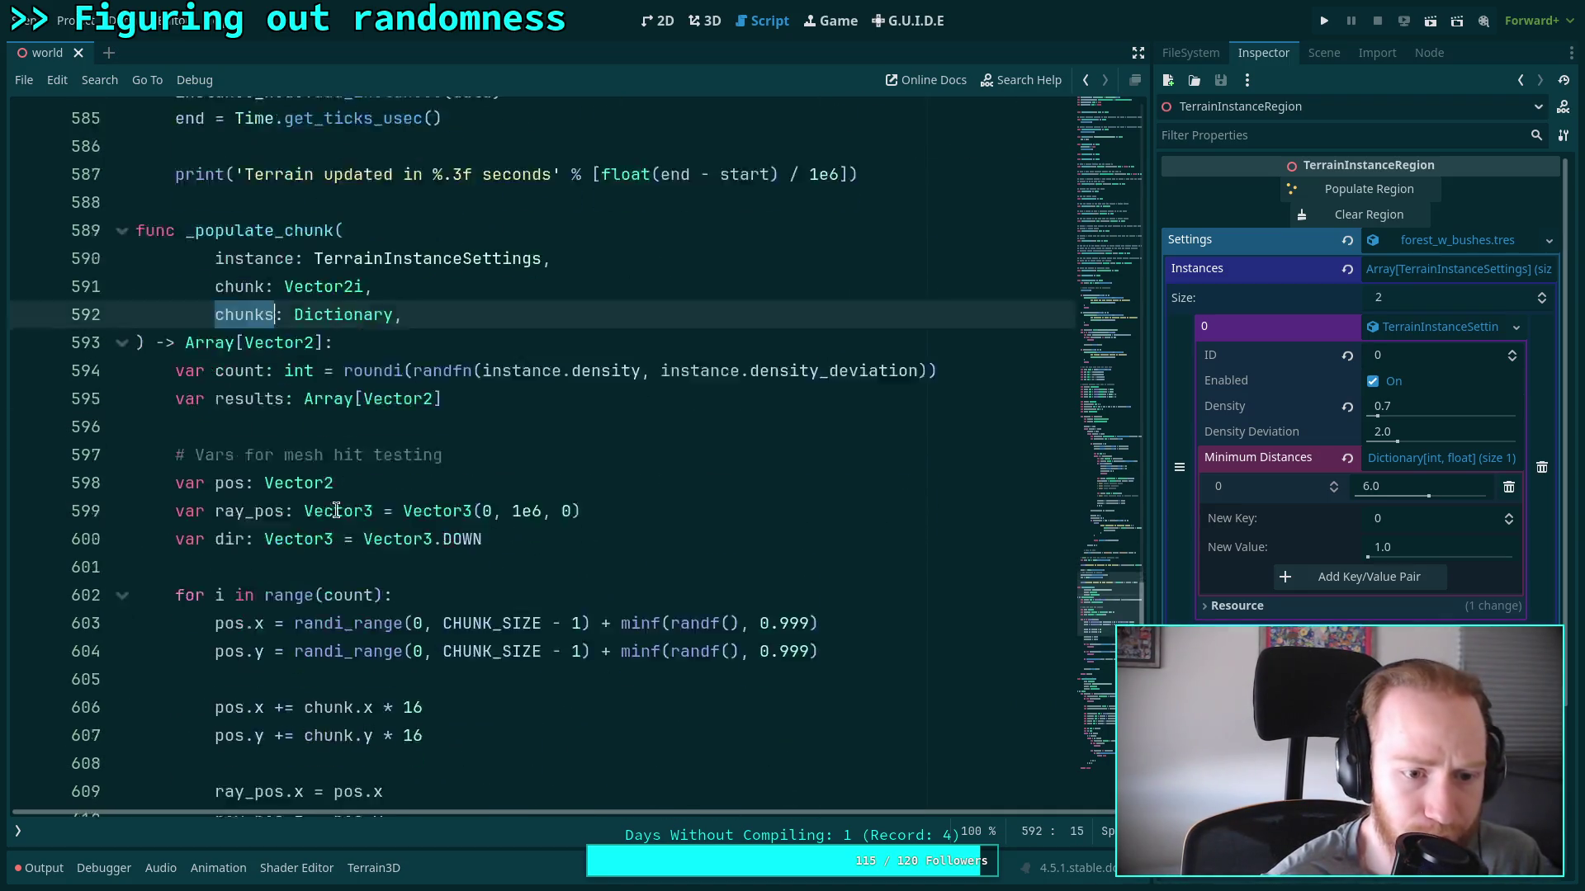
scroll(545, 489, "down", 1)
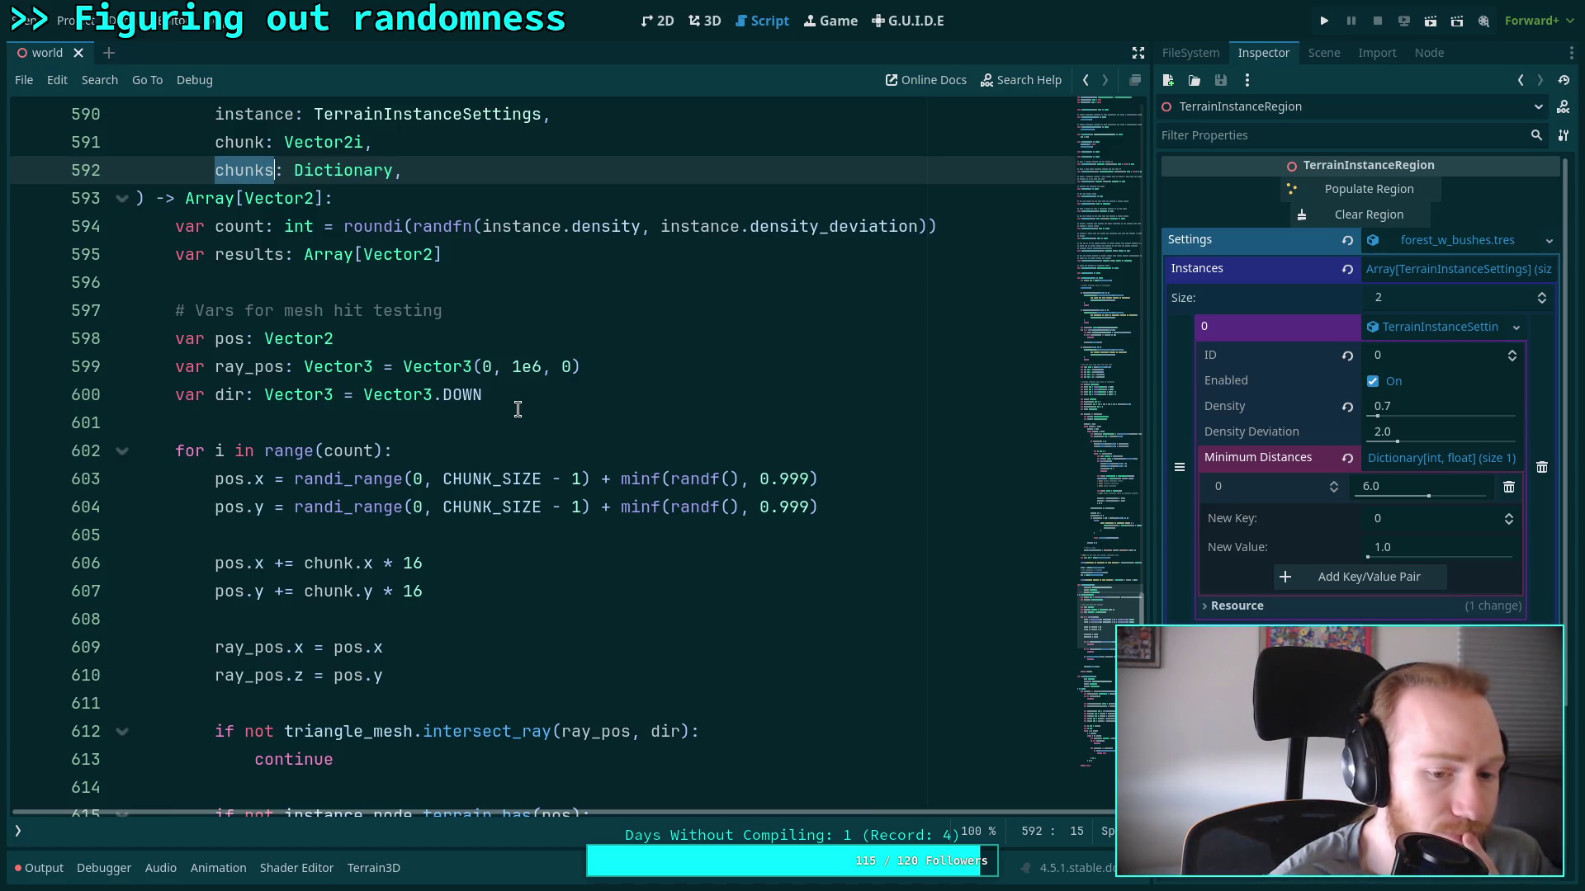
scroll(517, 409, "down", 4)
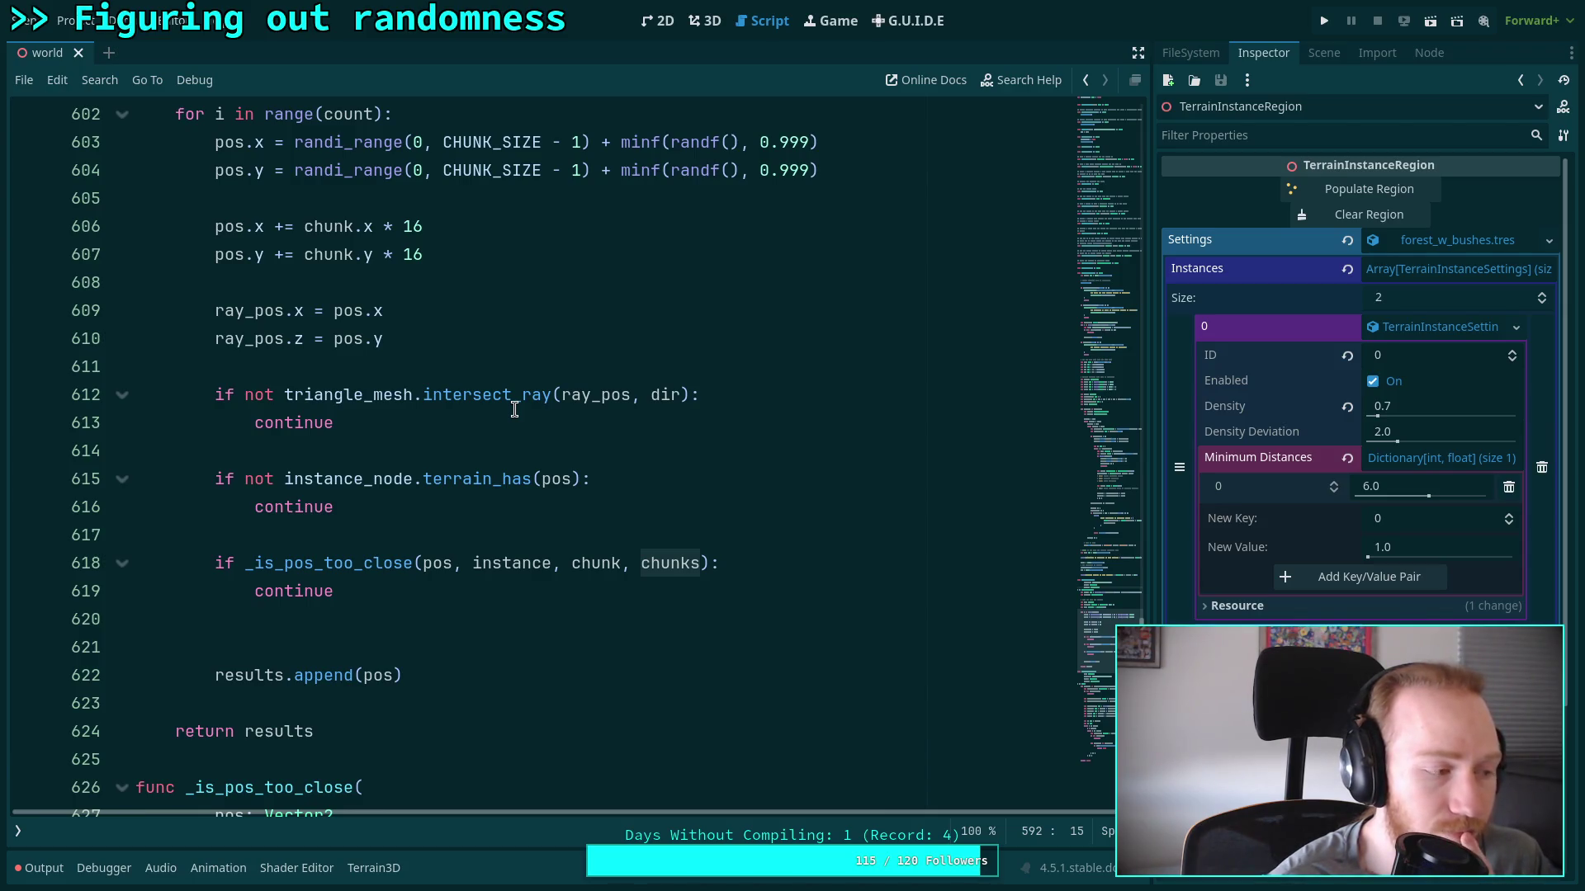
left_click(390, 635)
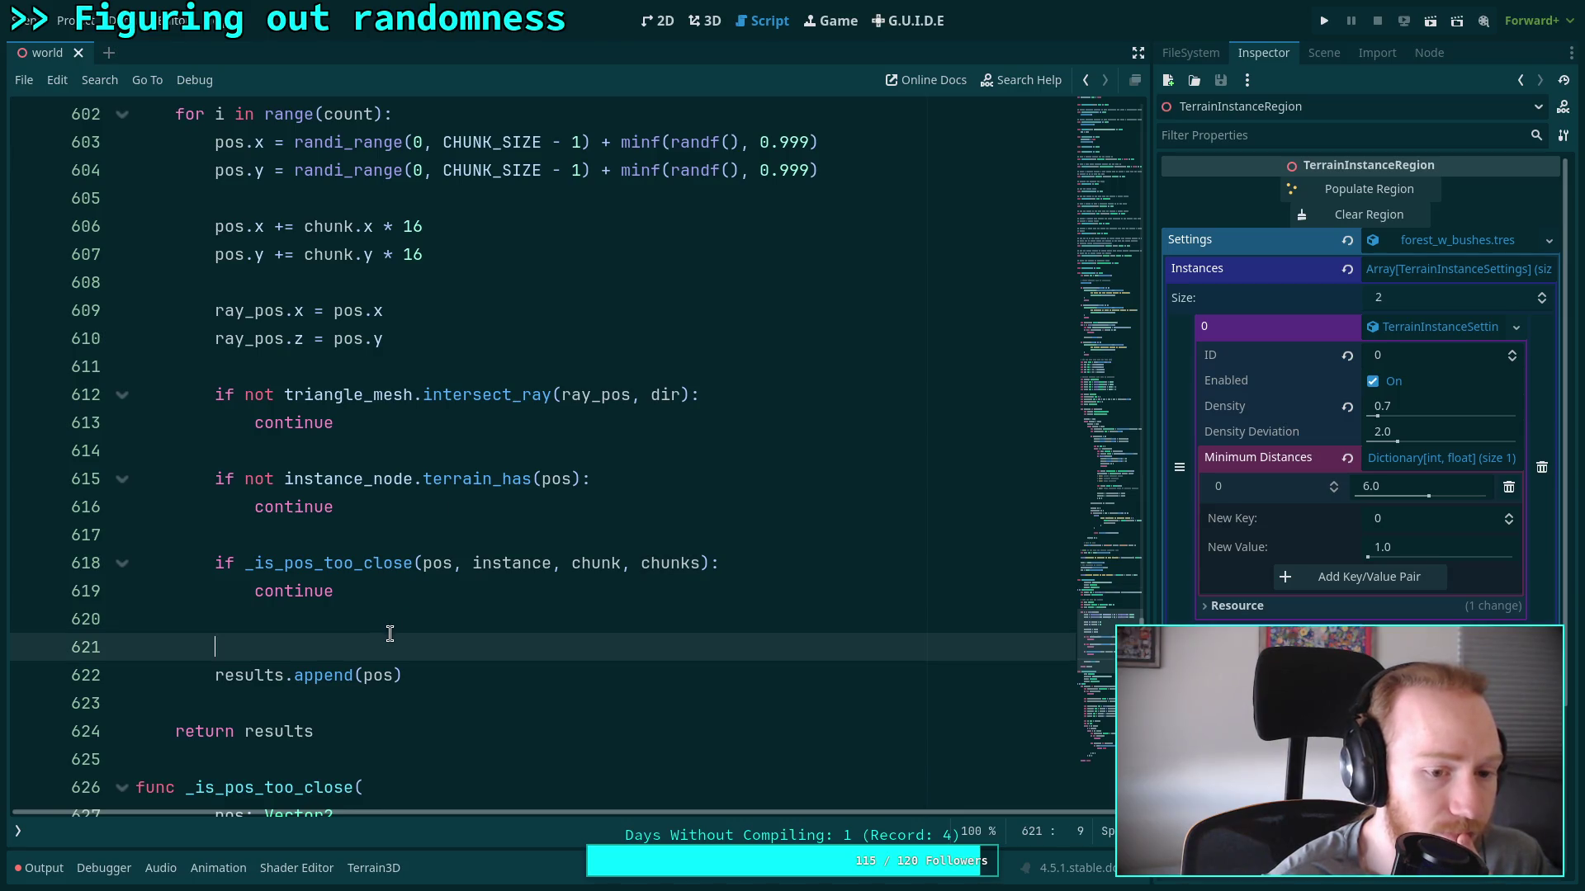
left_click(401, 621)
key("Return")
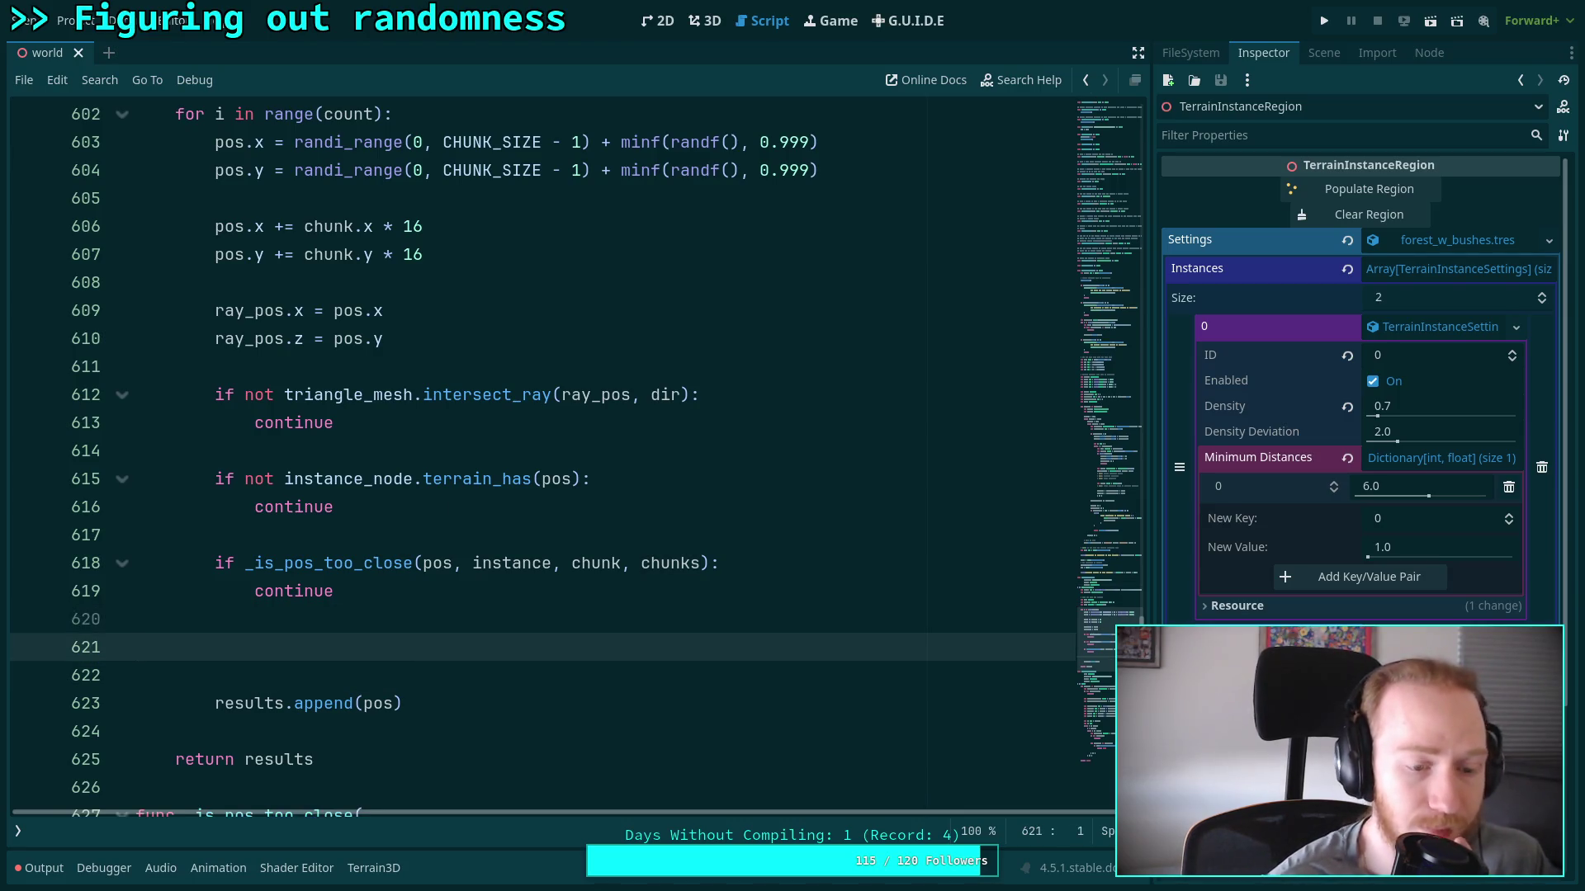
key("Tab")
key("Tab")
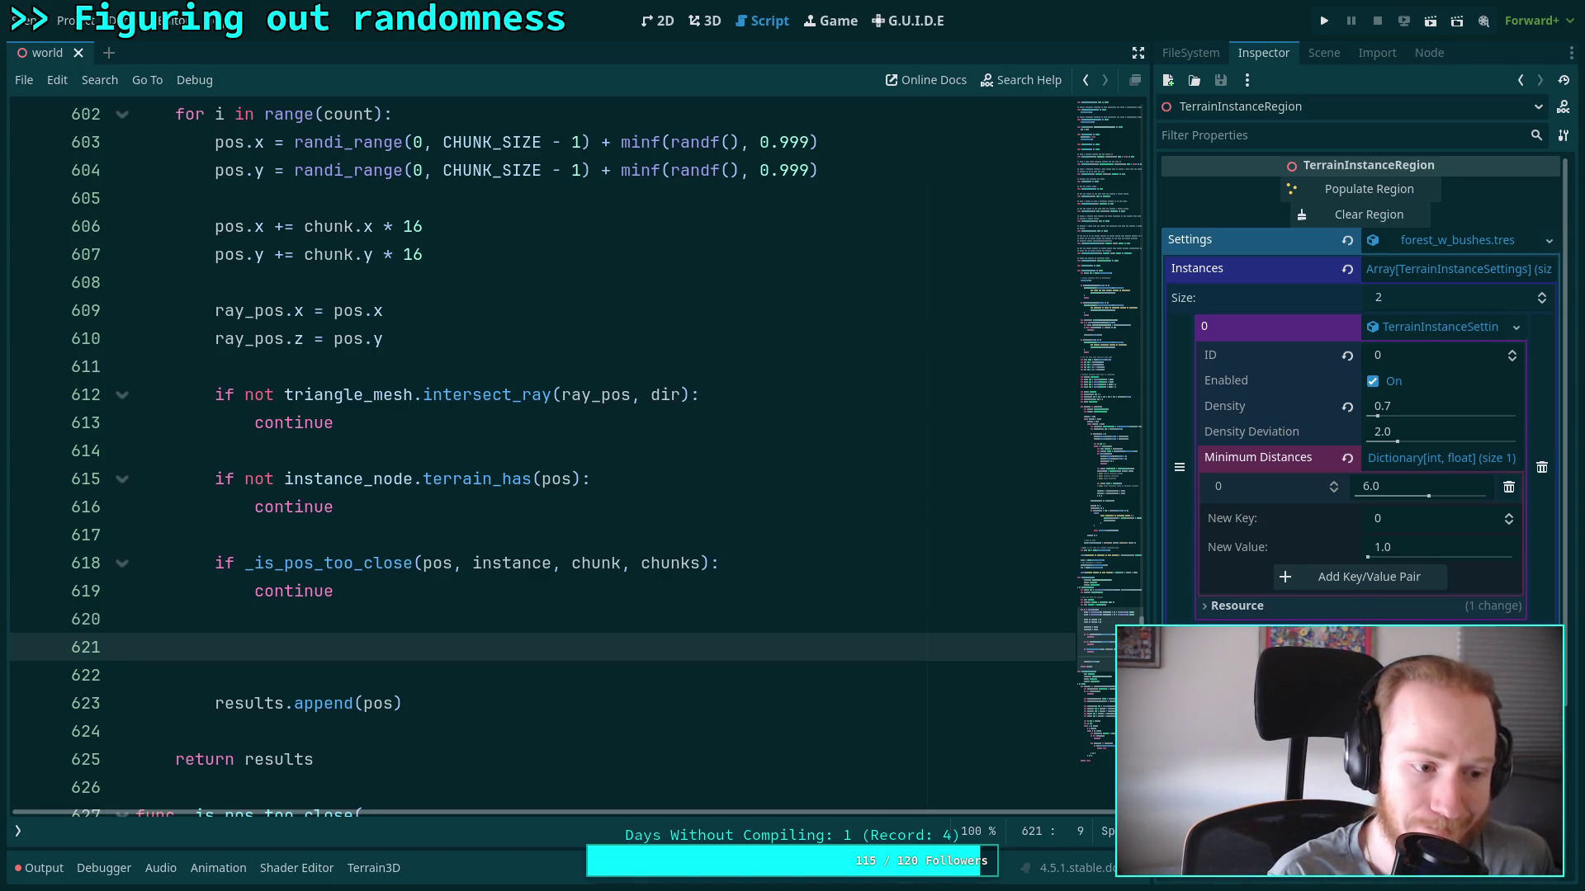
Insert two blank lines after the count declaration
scroll(442, 578, "up", 4)
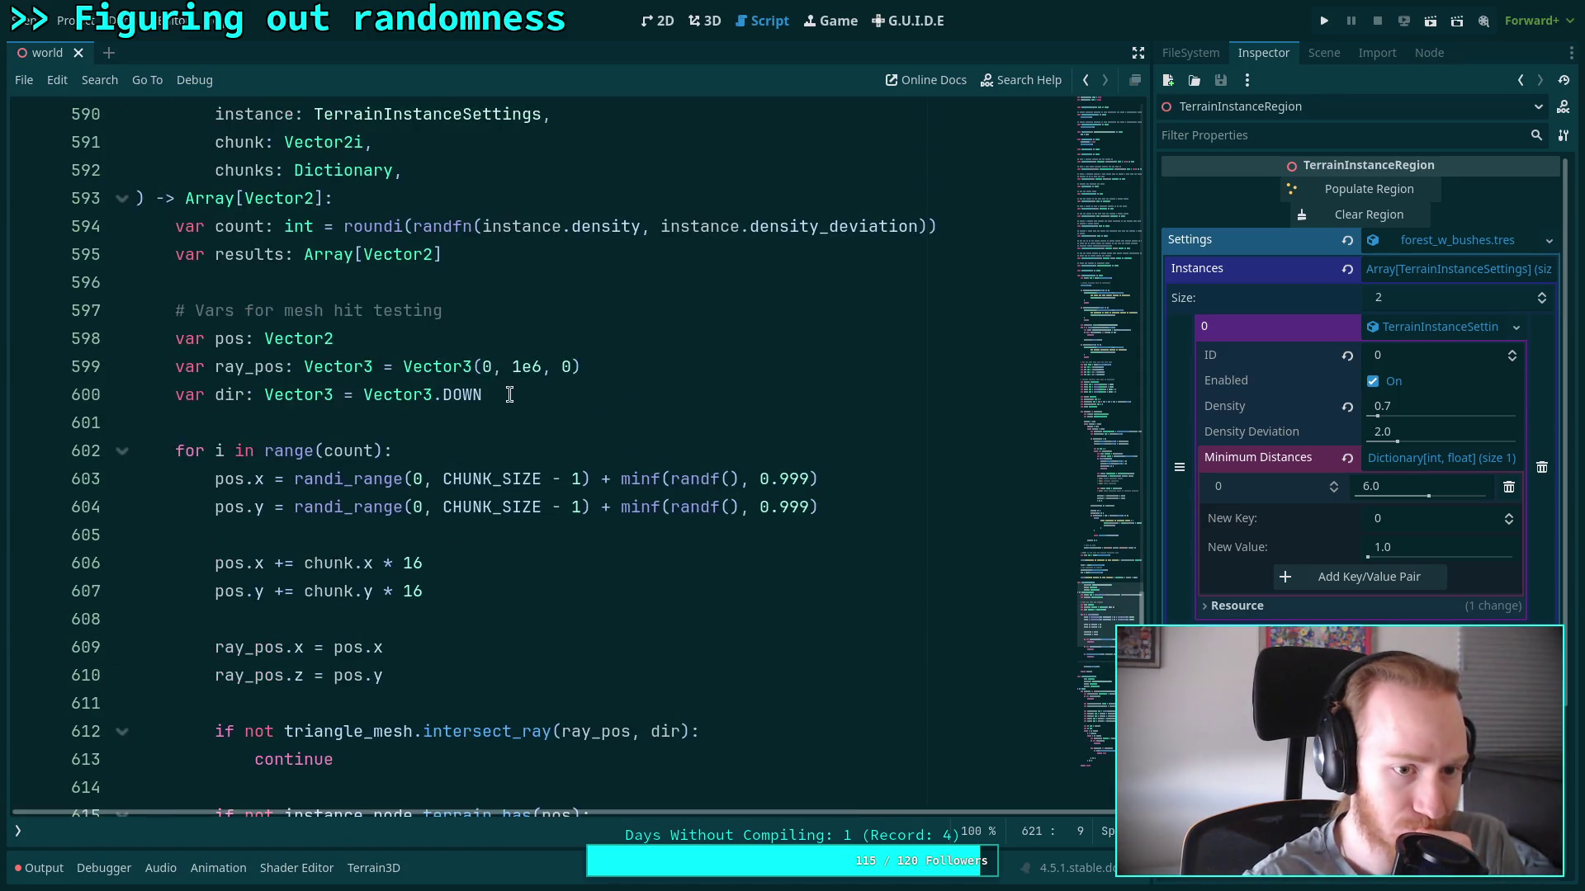
left_click(596, 394)
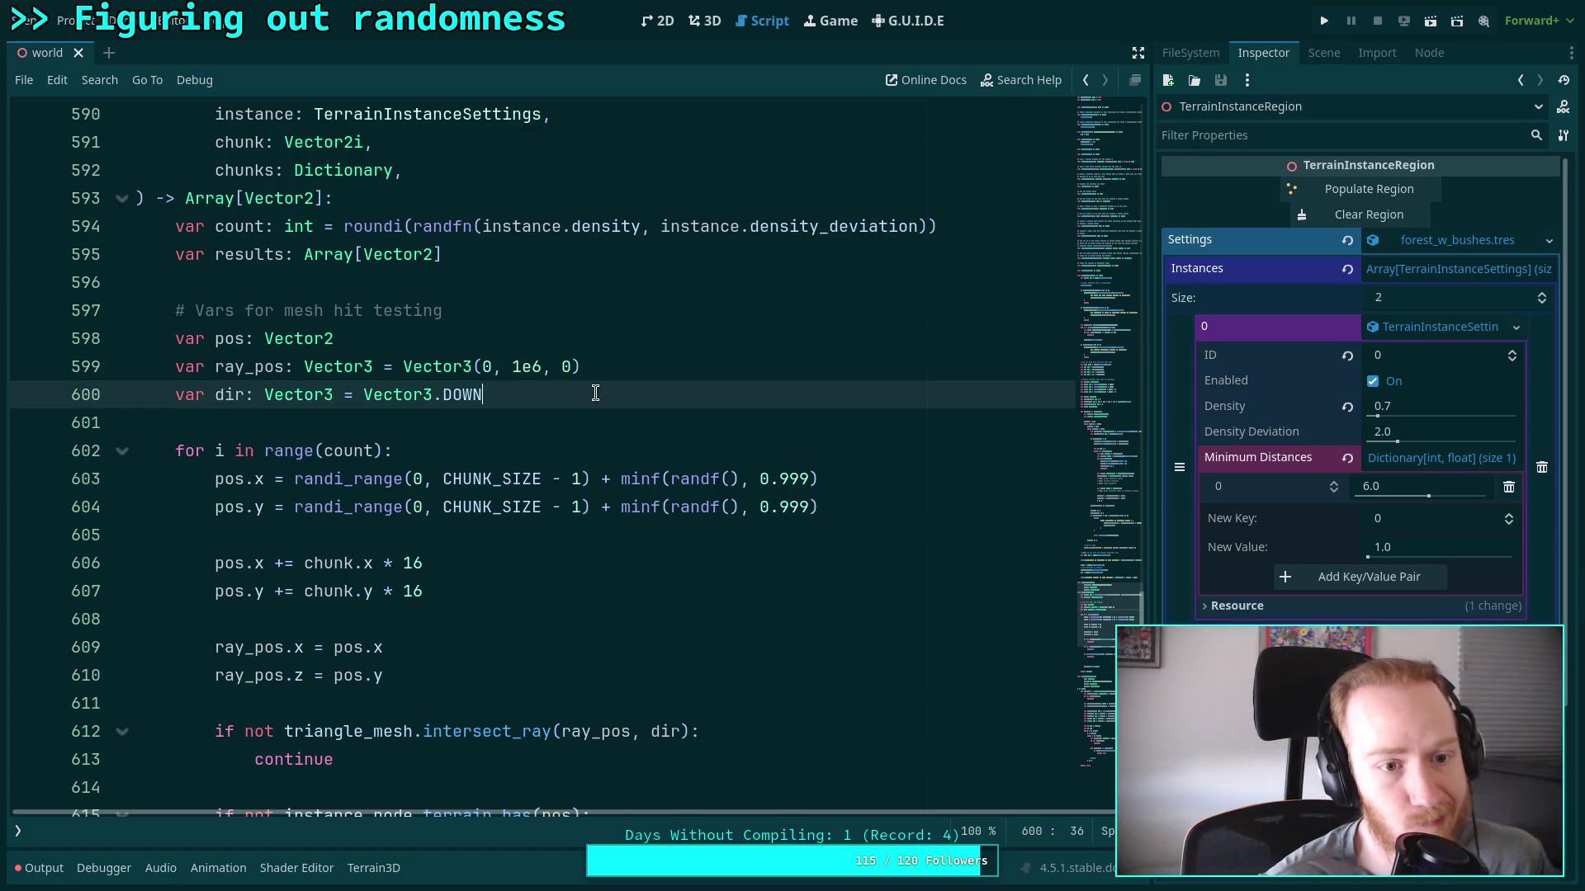
left_click(684, 281)
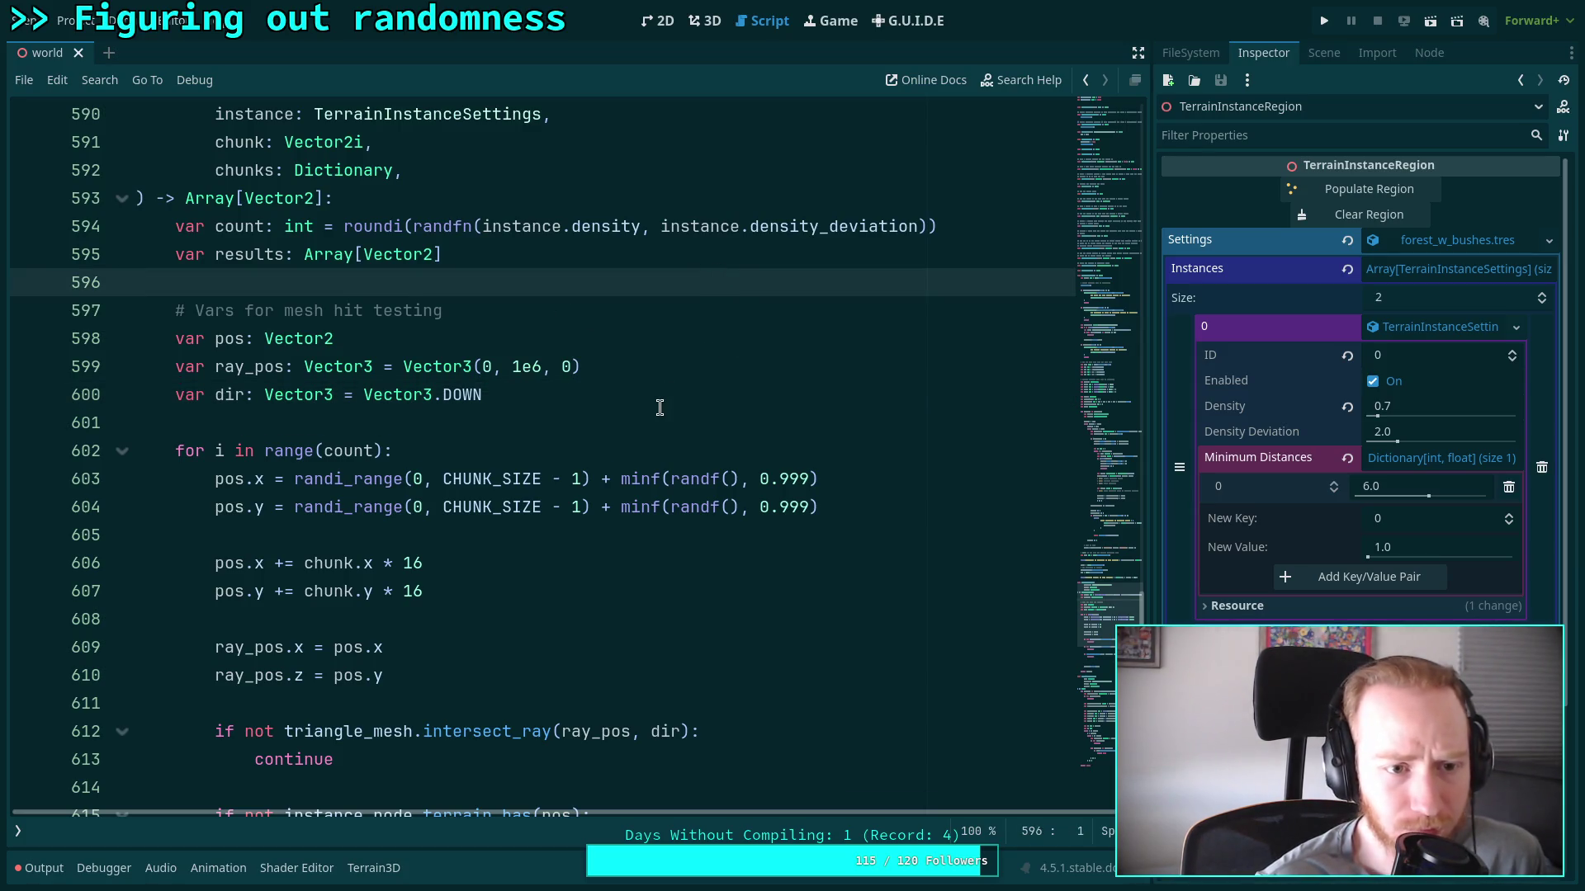
left_click(972, 220)
key("Return")
key("Return")
key("Up")
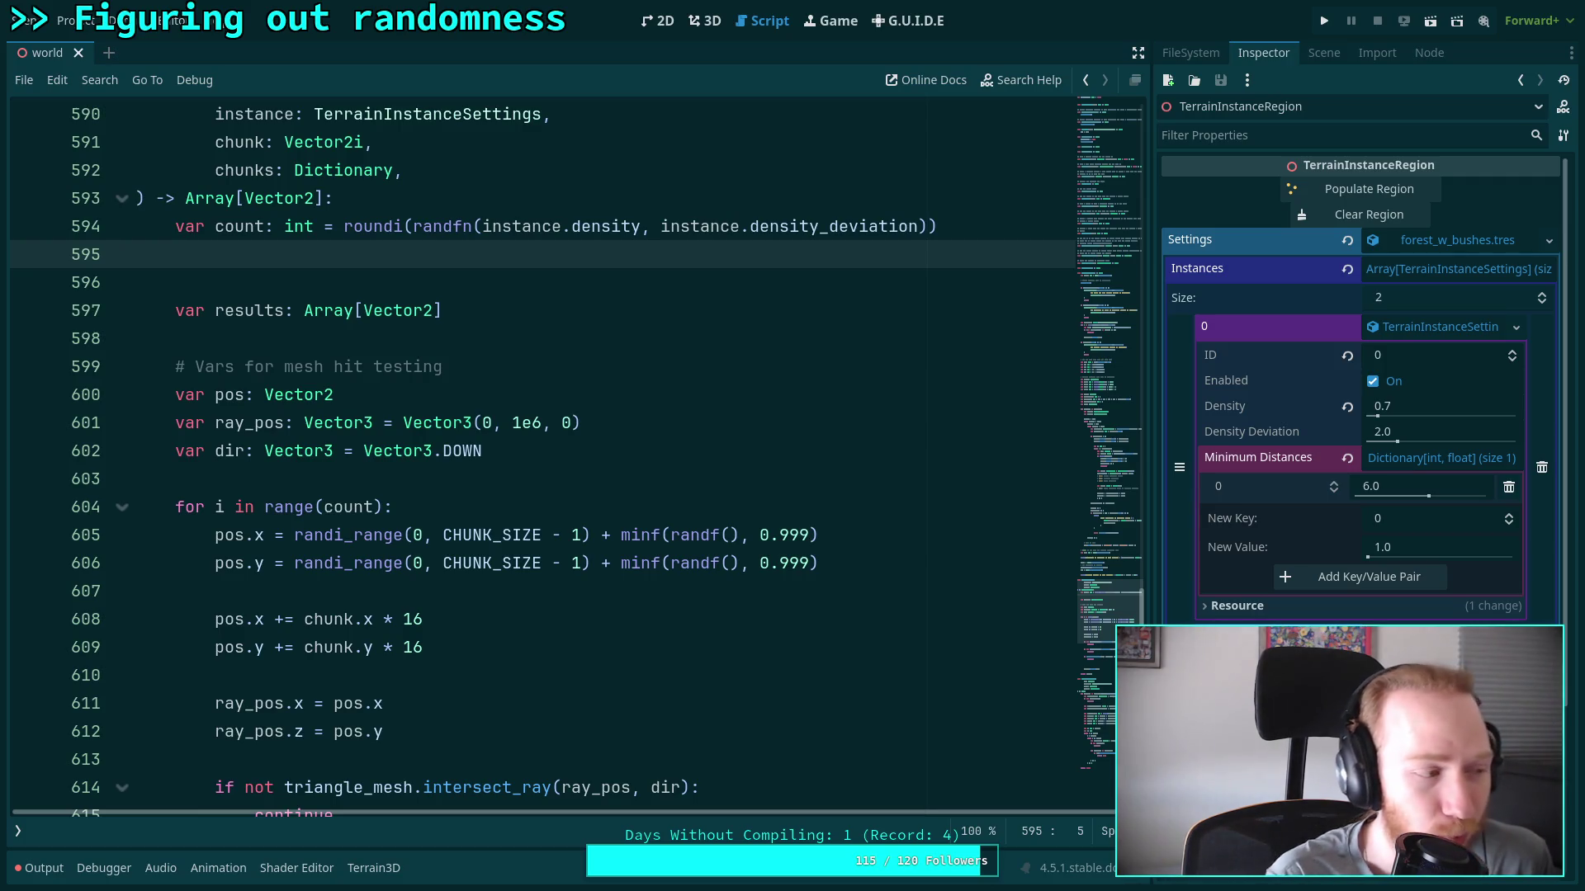
scroll(322, 371, "up", 2)
Change the return type on line 593 from Array[Vector2] to int
left_click_drag(185, 367, 322, 370)
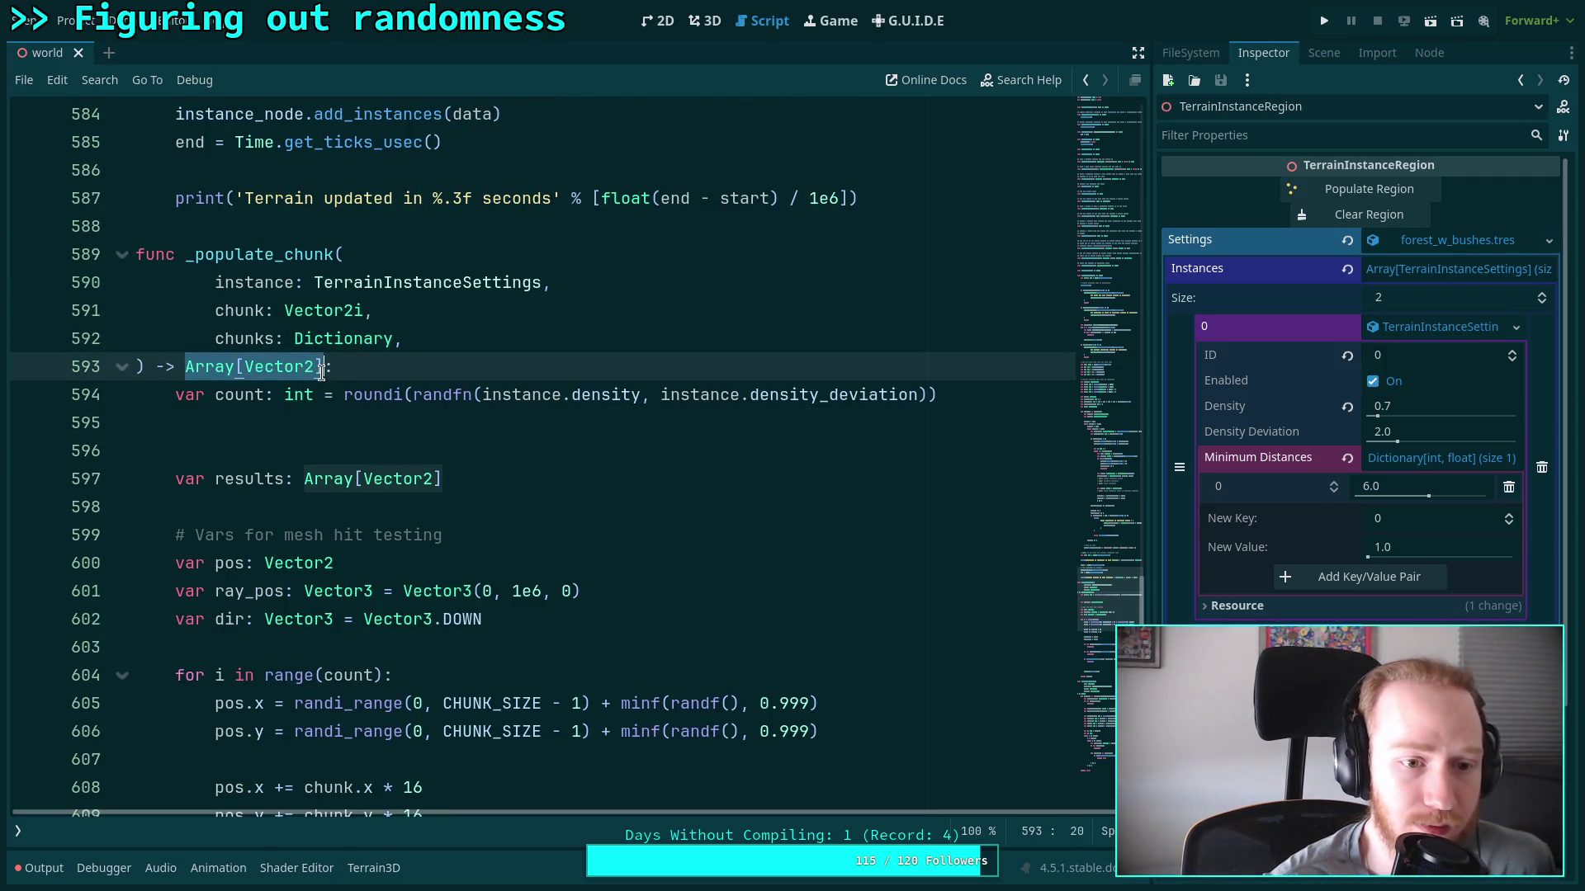
type("ith:")
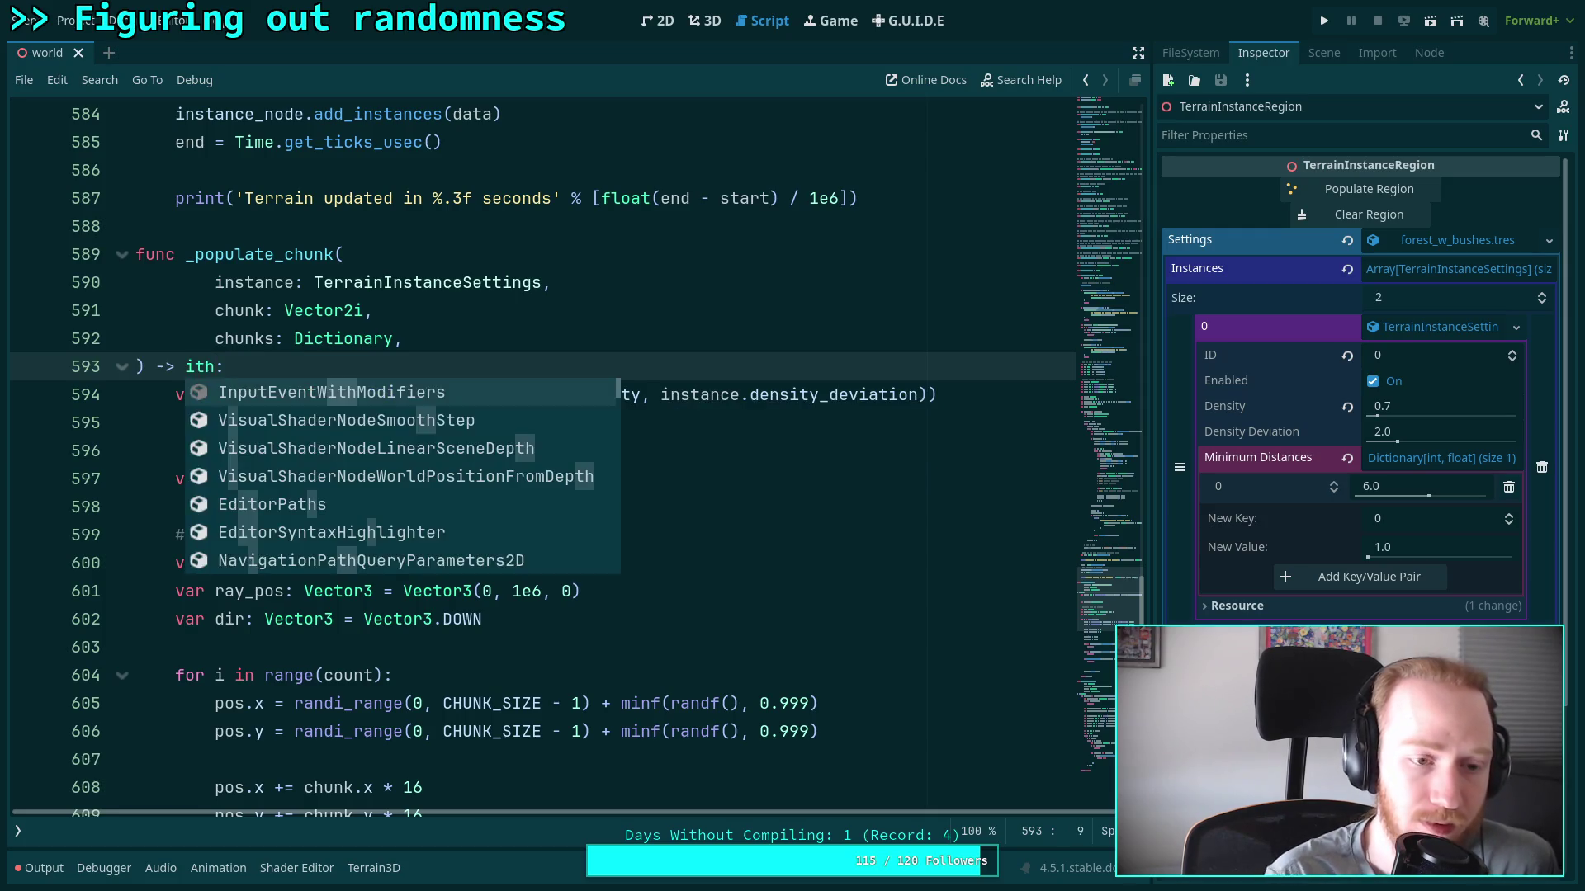
key("BackSpace")
key("BackSpace")
type("nt")
left_click(413, 338)
Change the final 'return results' to 'return added'
scroll(413, 338, "down", 2)
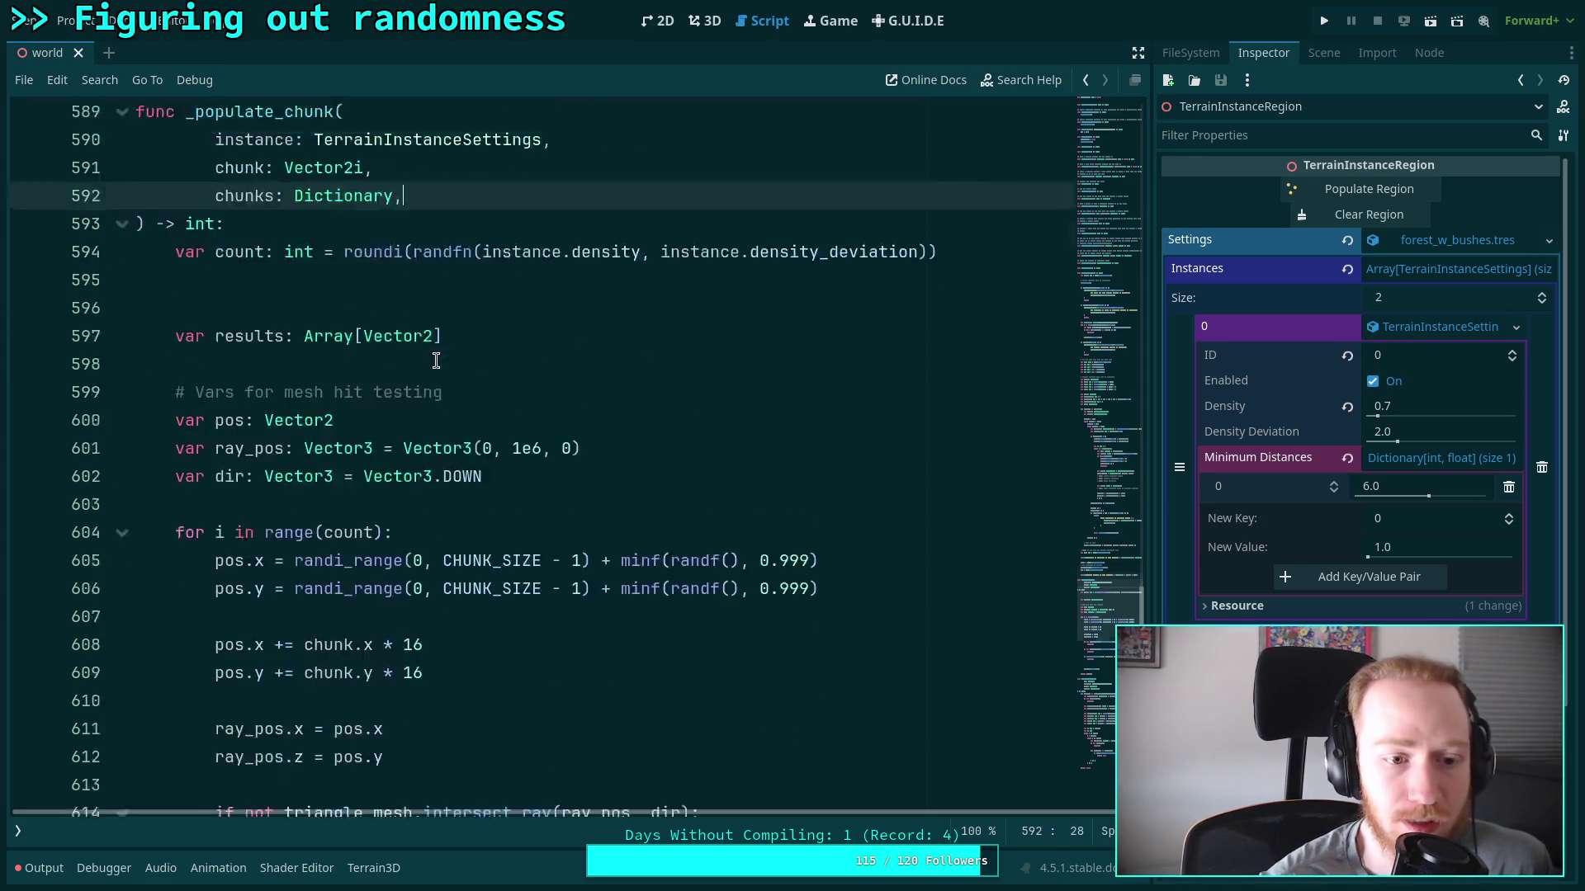
scroll(372, 322, "down", 7)
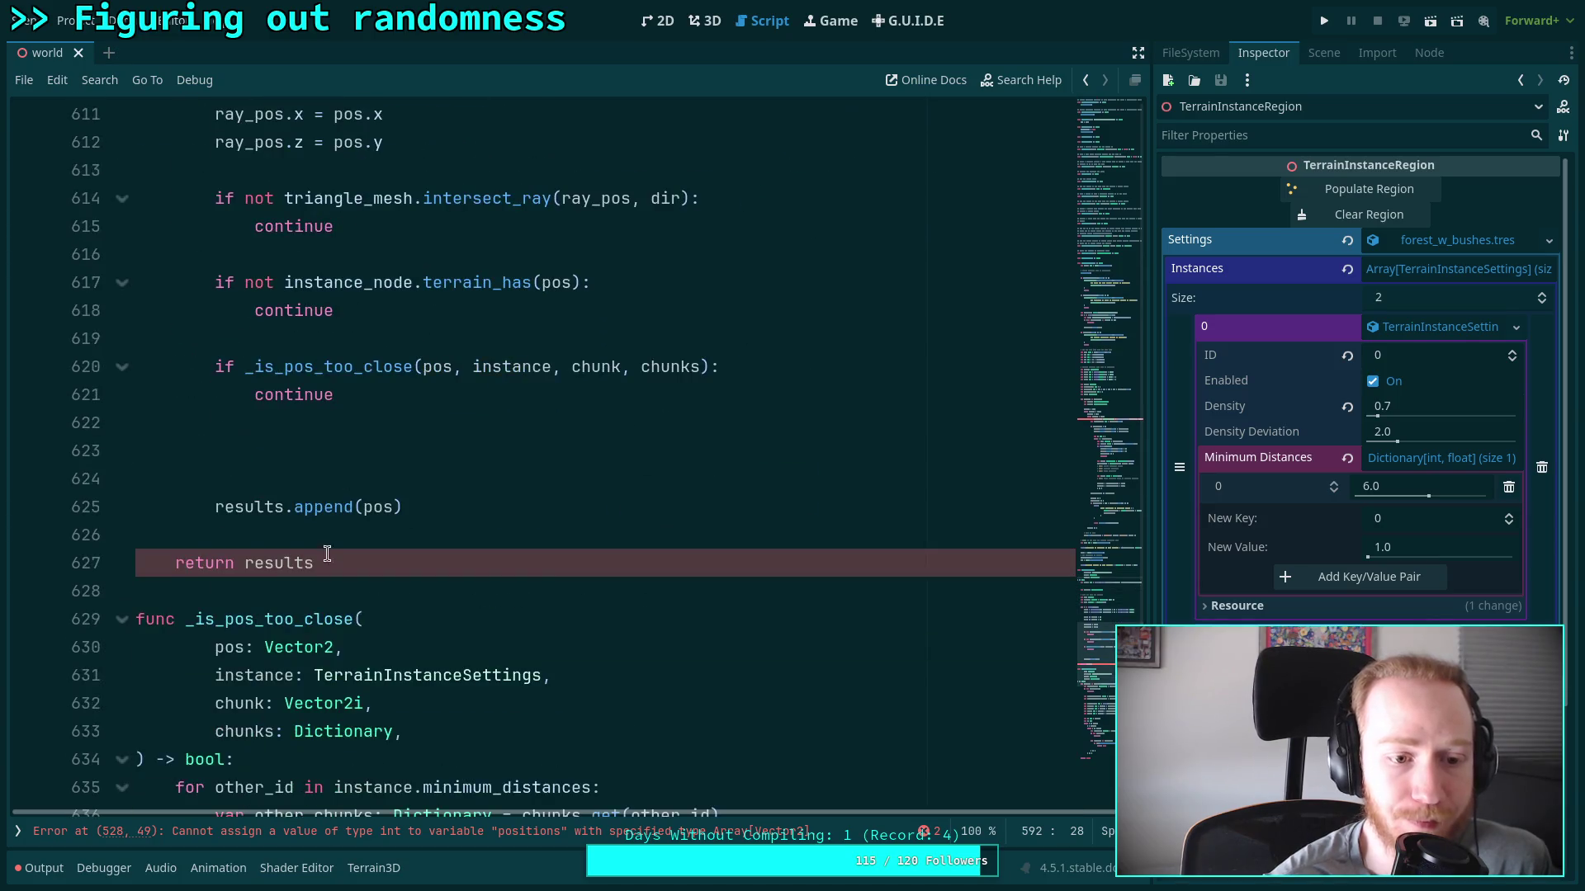
left_click(331, 563)
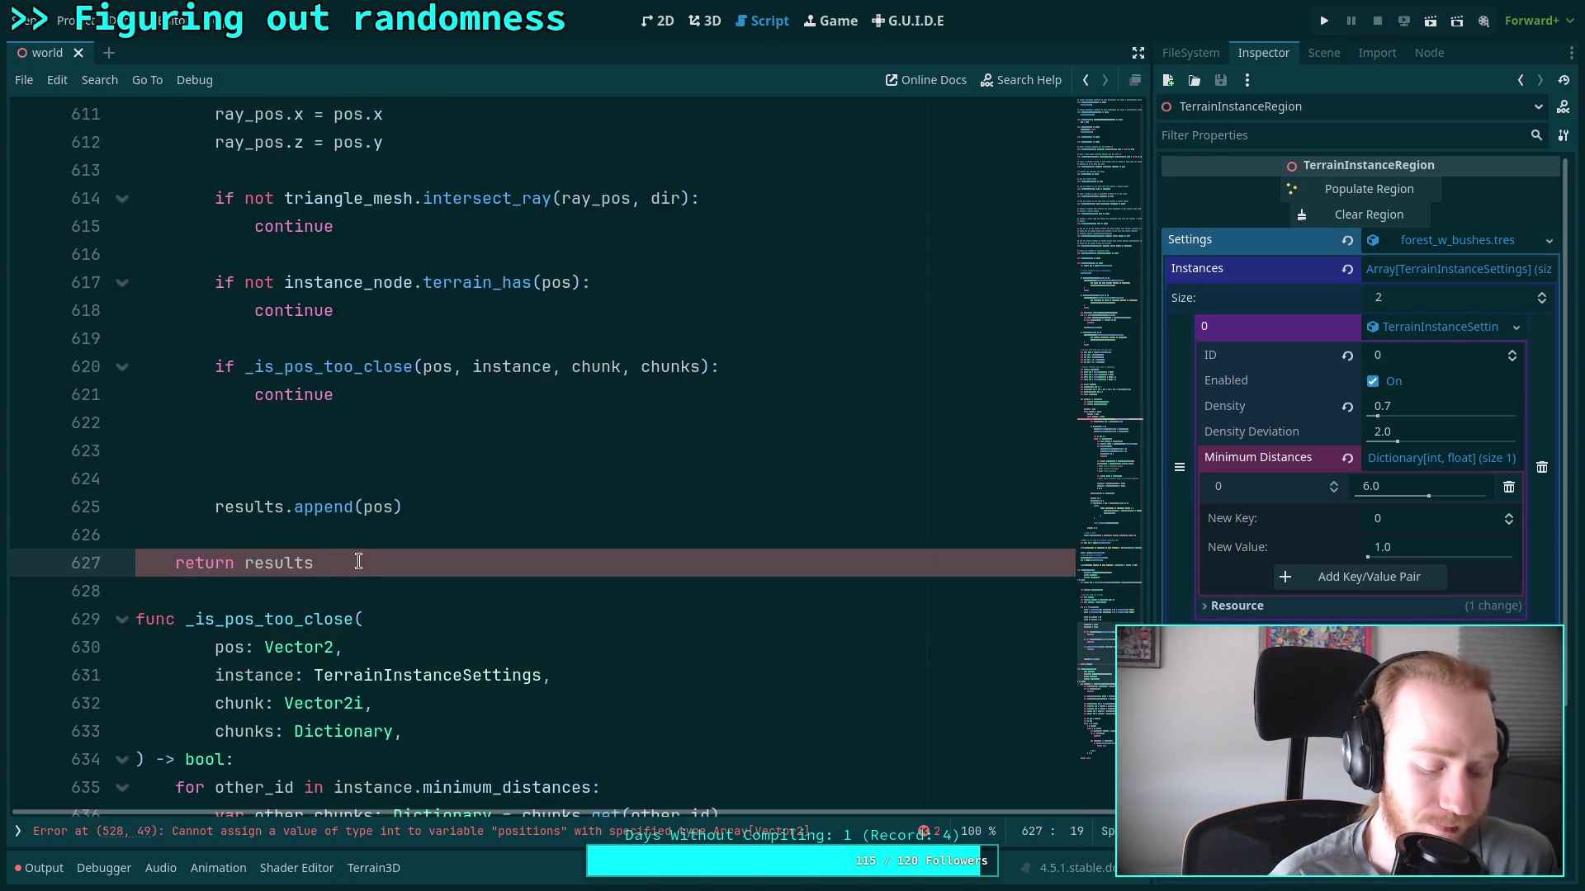
key("BackSpace")
key("BackSpace")
key("BackSpace")
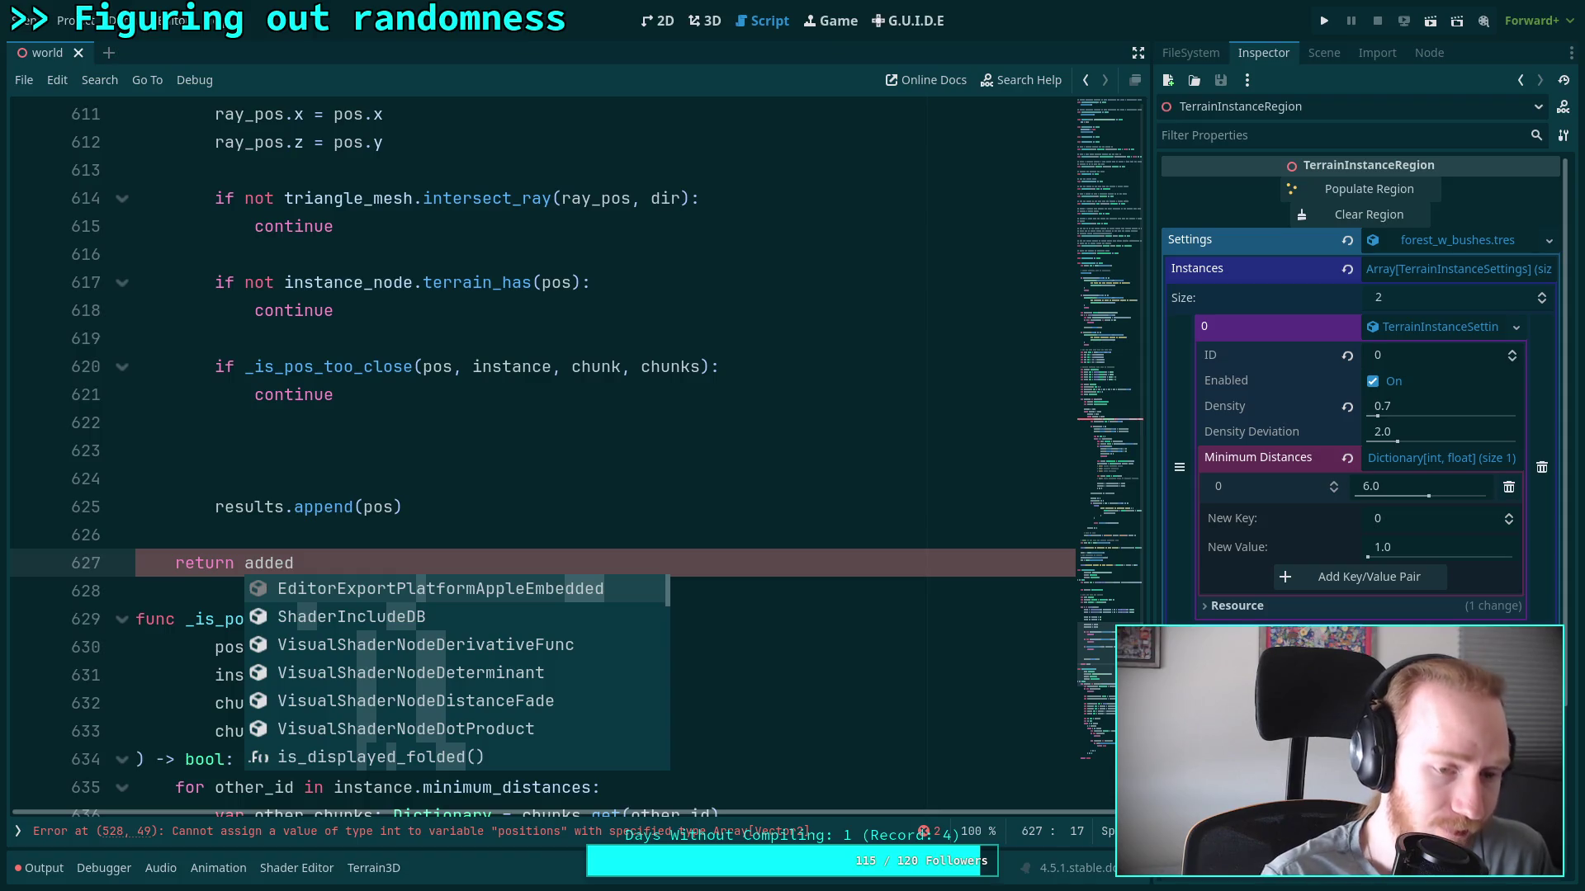
scroll(365, 278, "up", 7)
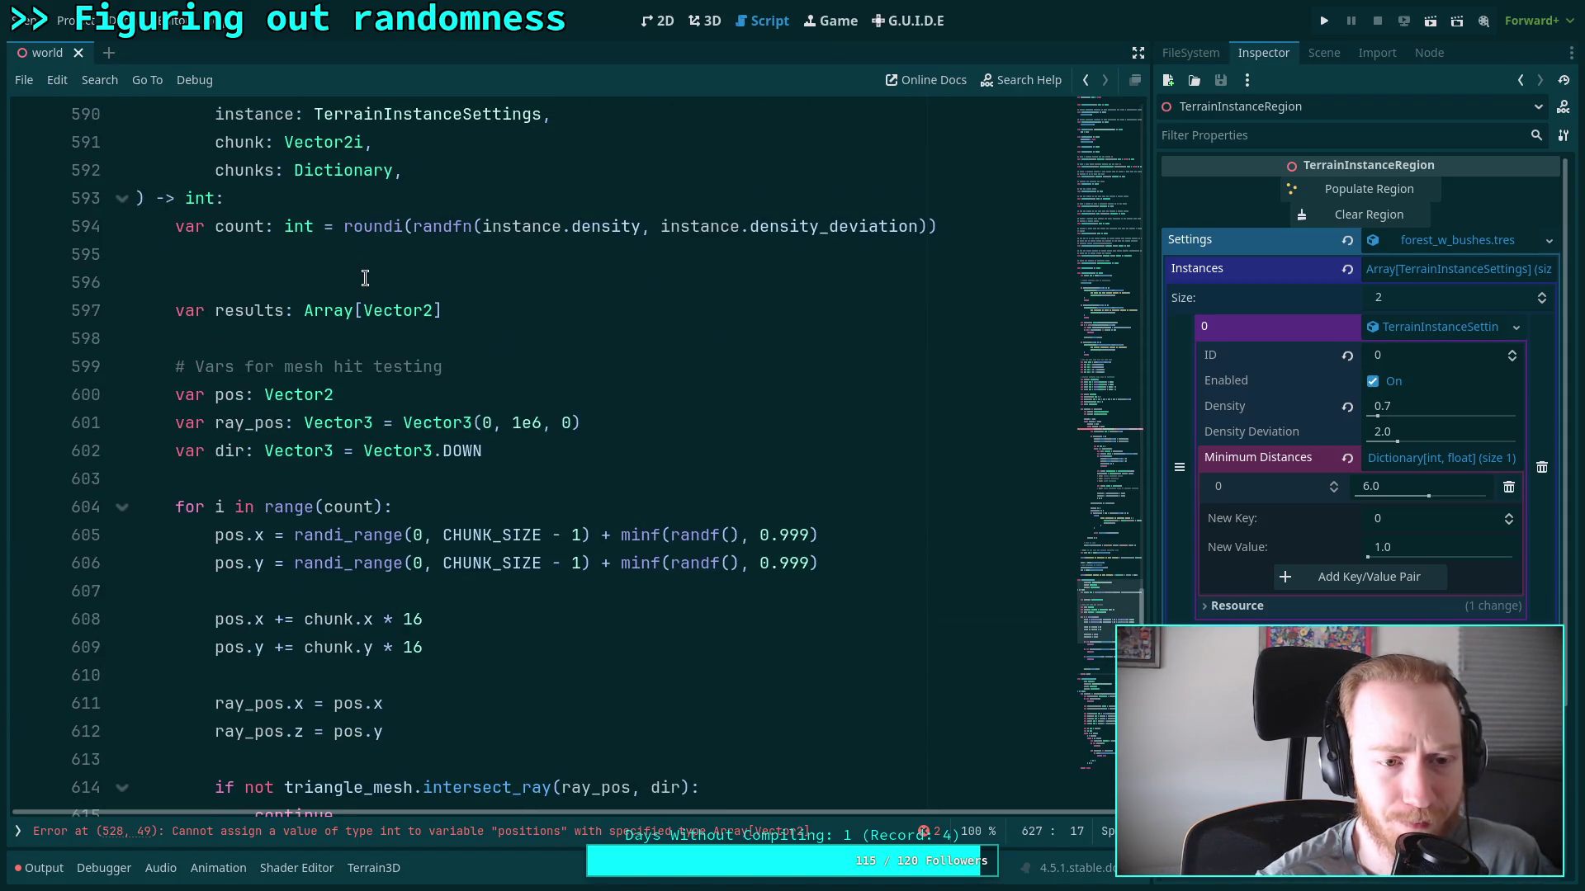
scroll(529, 369, "up", 1)
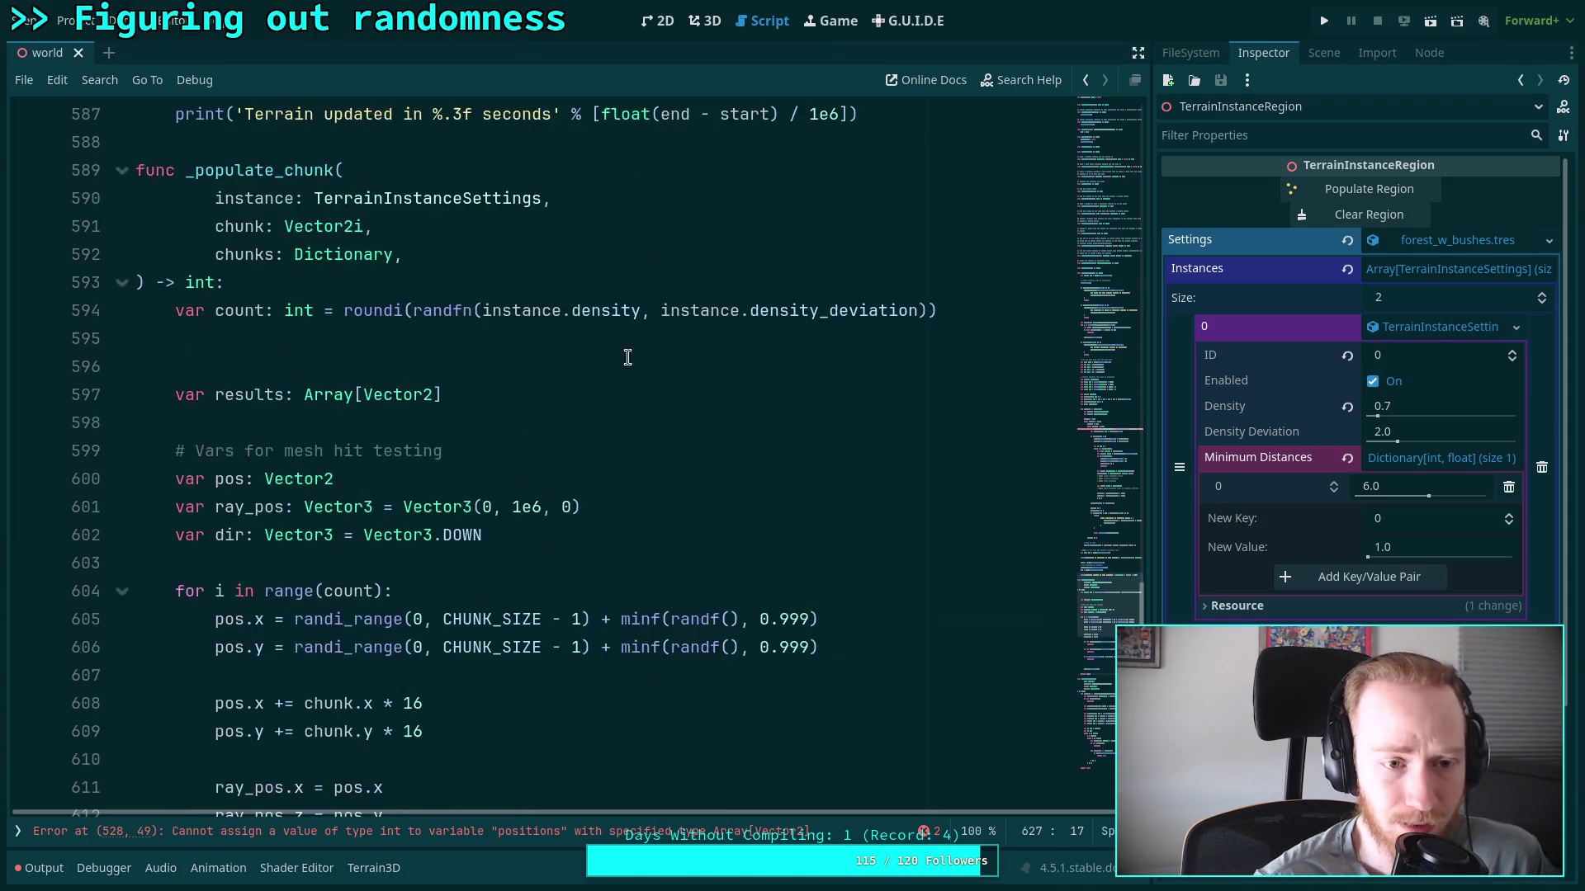
Add an 'if not chunks.has()' line after the count declaration
left_click(967, 338)
key("Return")
type("if ")
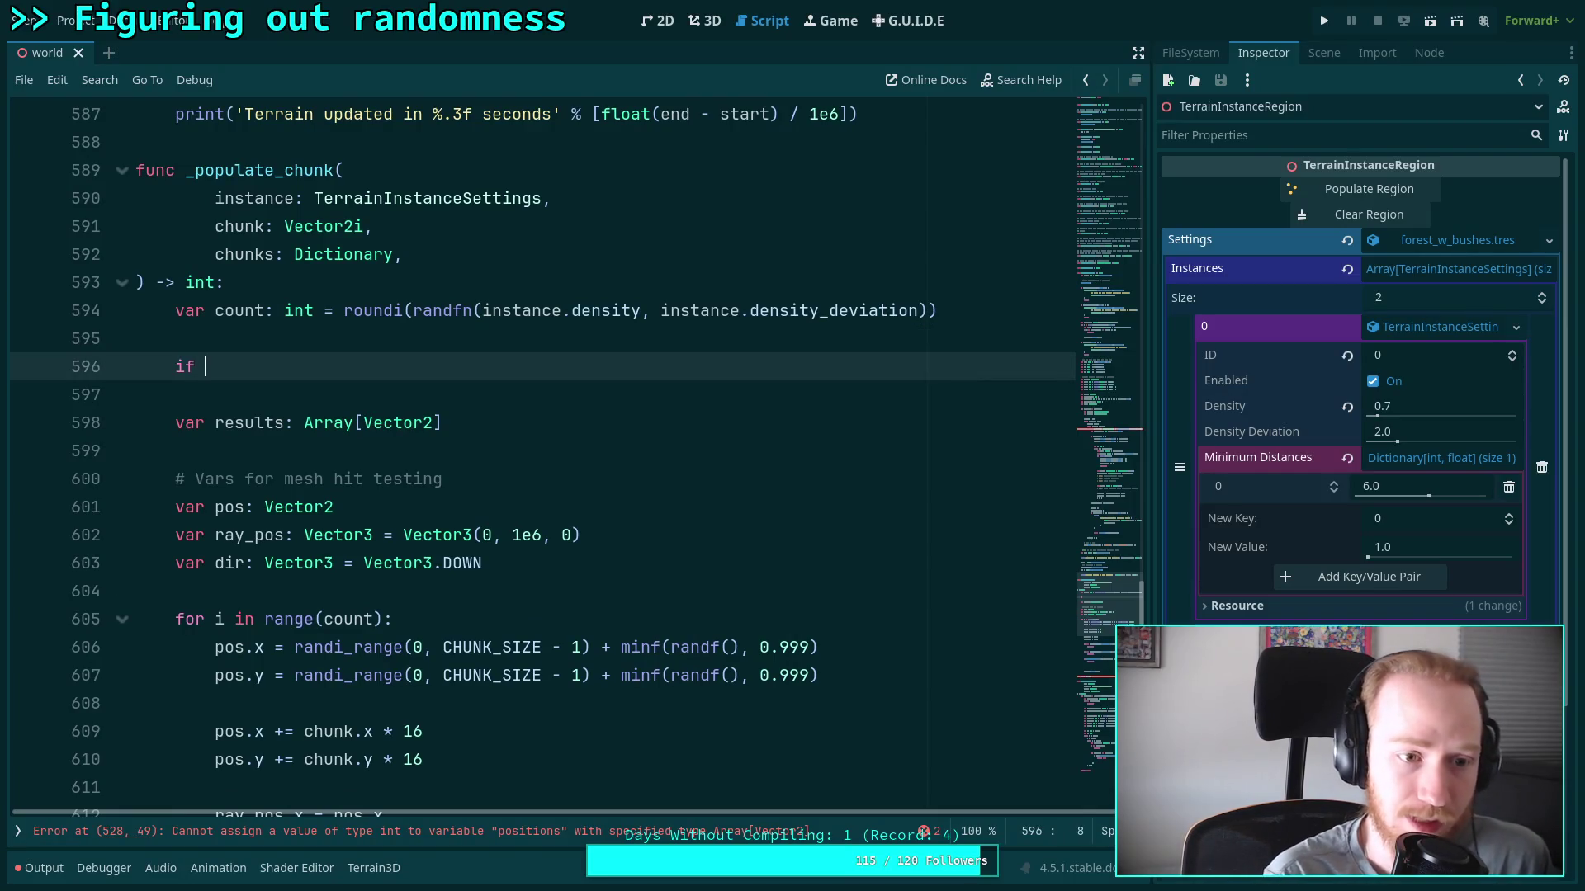
type("not chunsk")
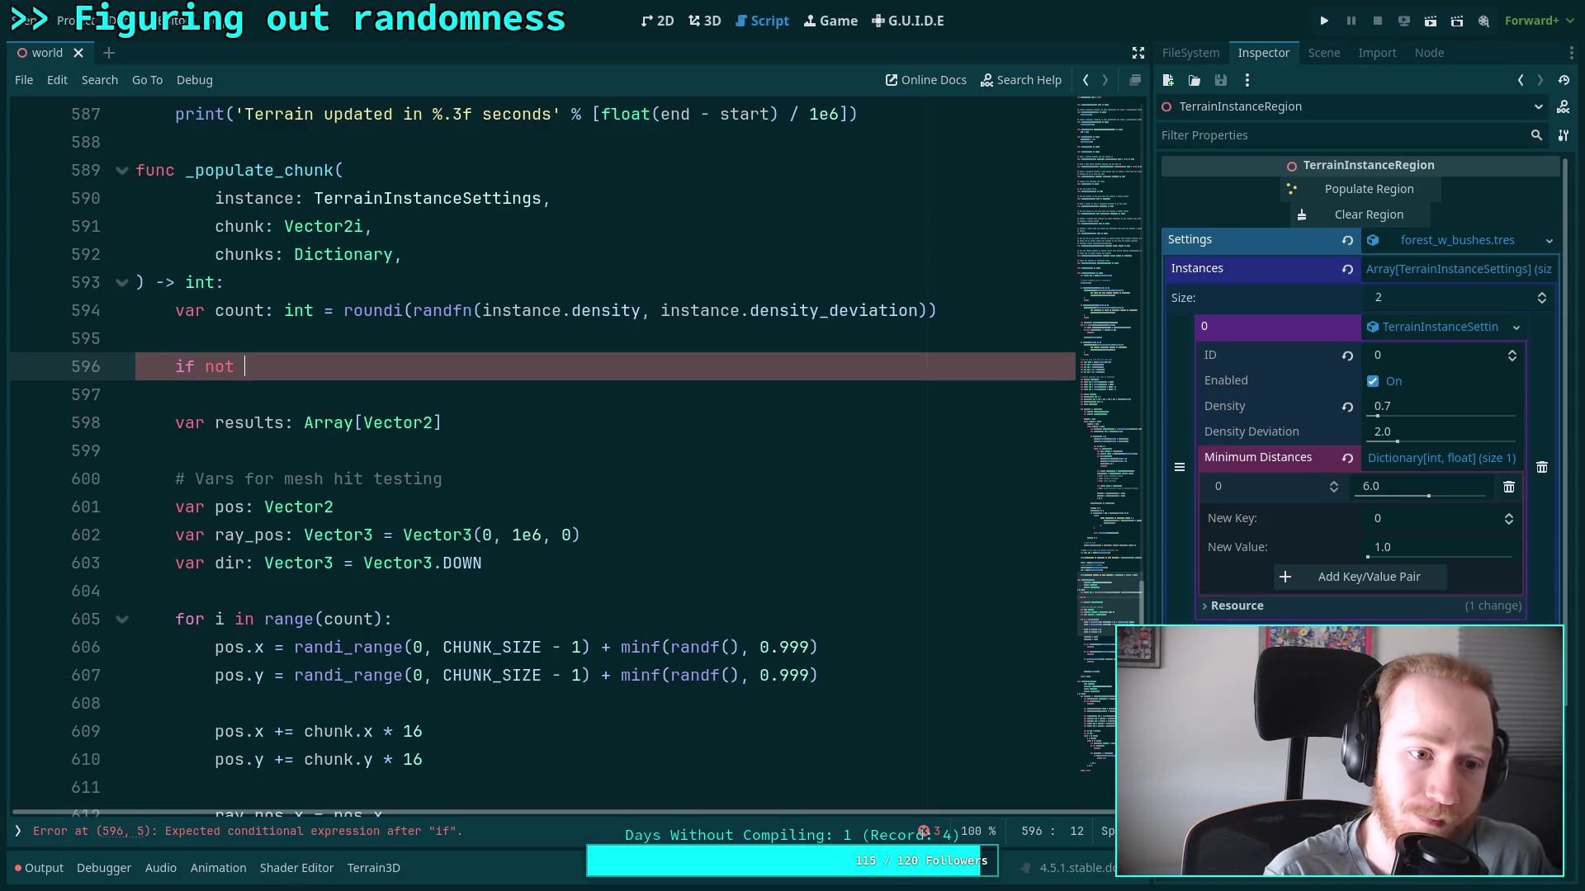
key("BackSpace")
key("BackSpace")
type("ks.has")
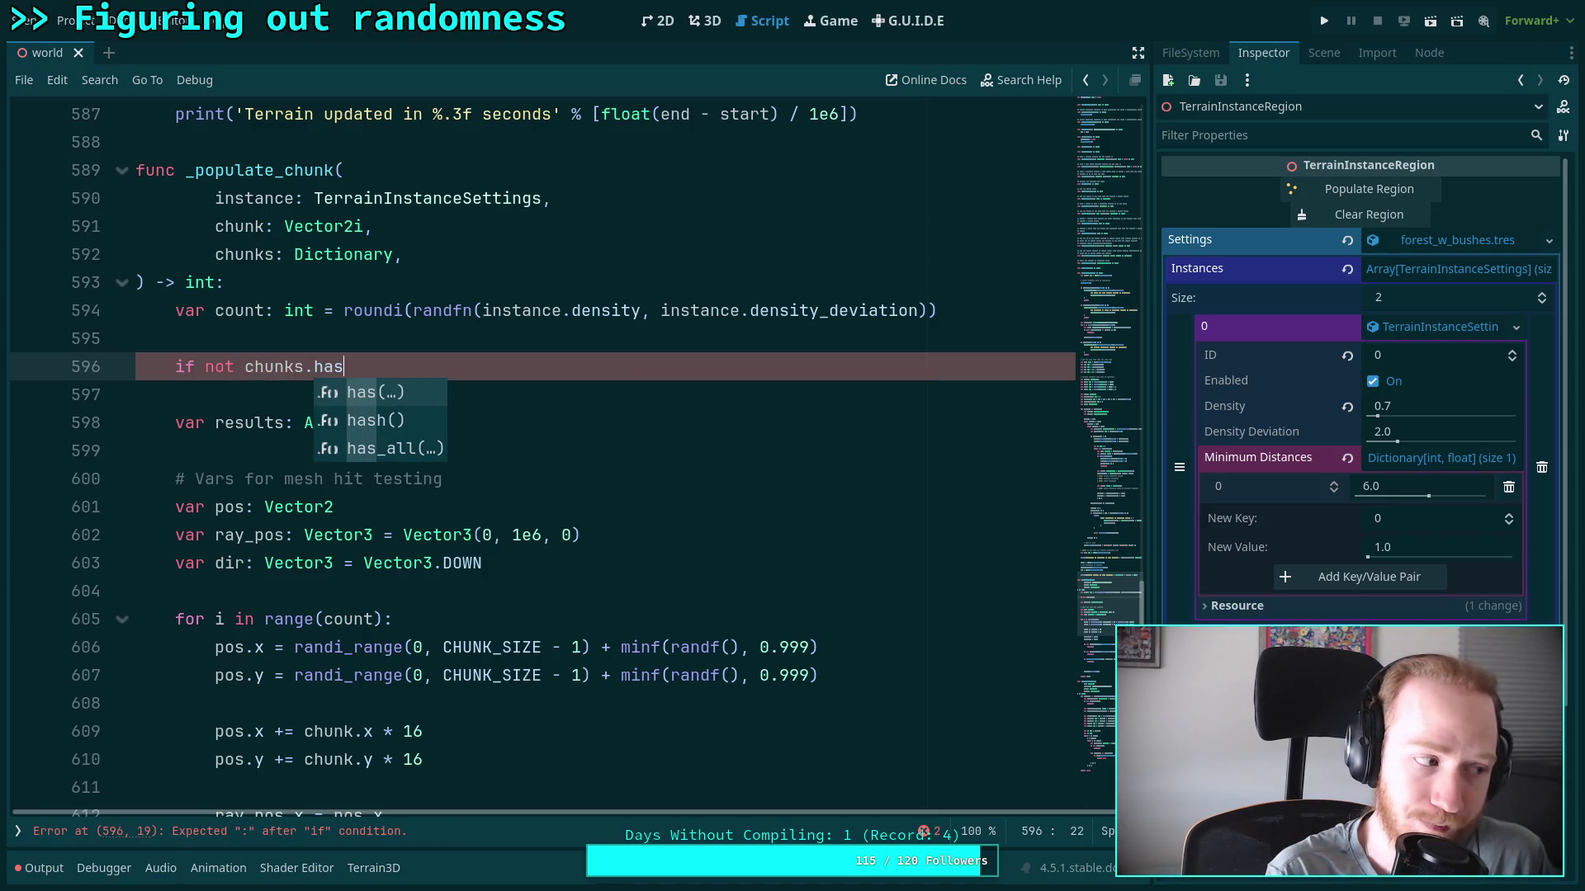
key("Return")
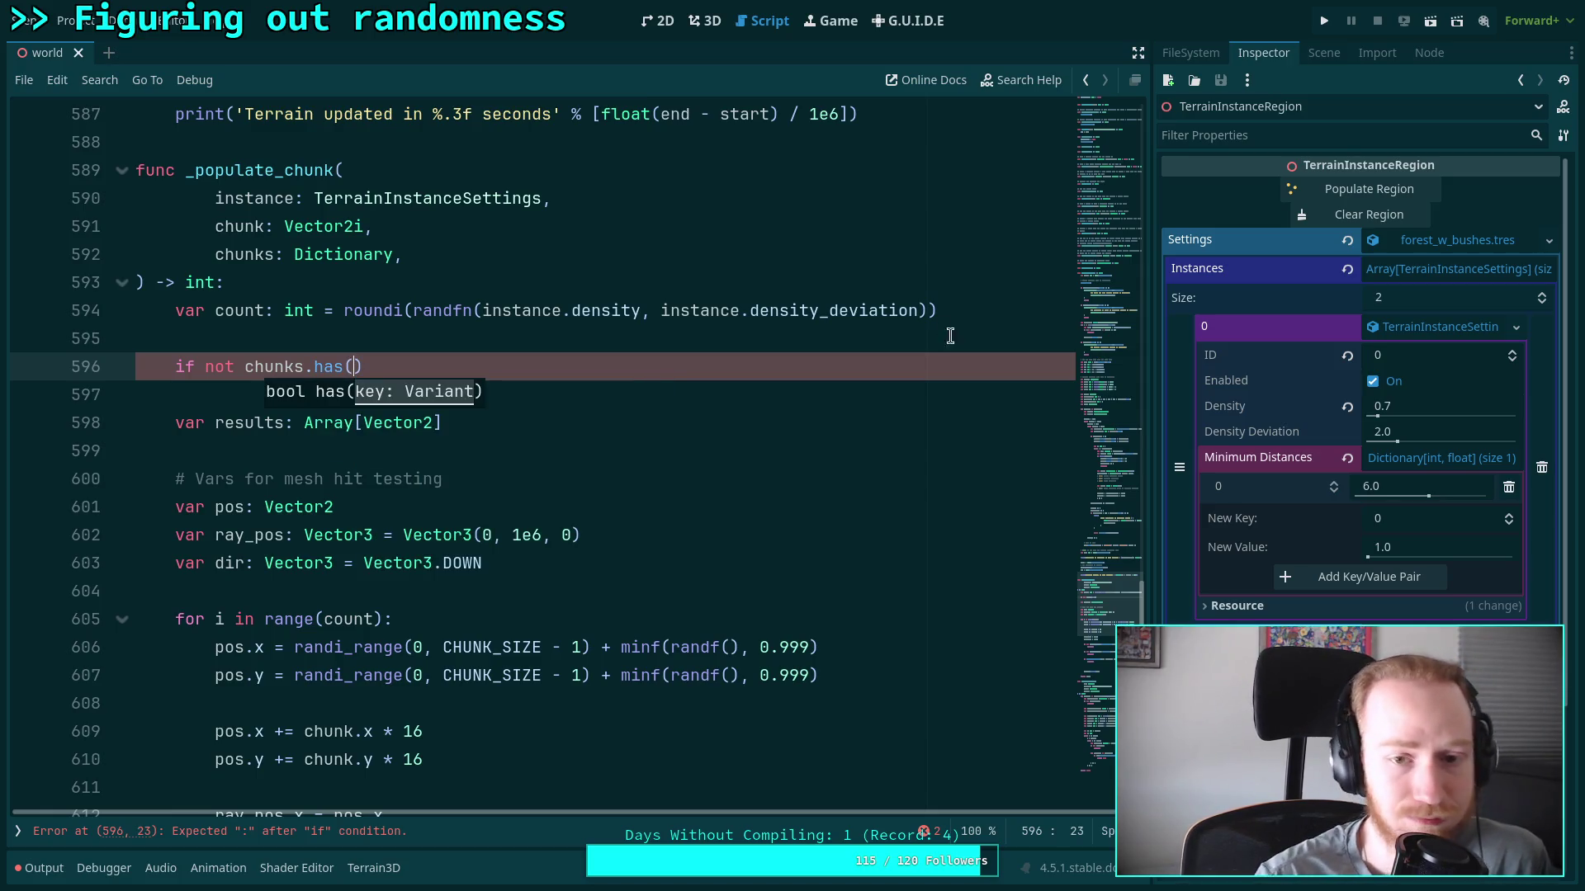
Declare 'var positions: Array[Vector2]' above the check and remove 'not' from its condition
left_click(913, 340)
key("Return")
key("Up")
type("var ")
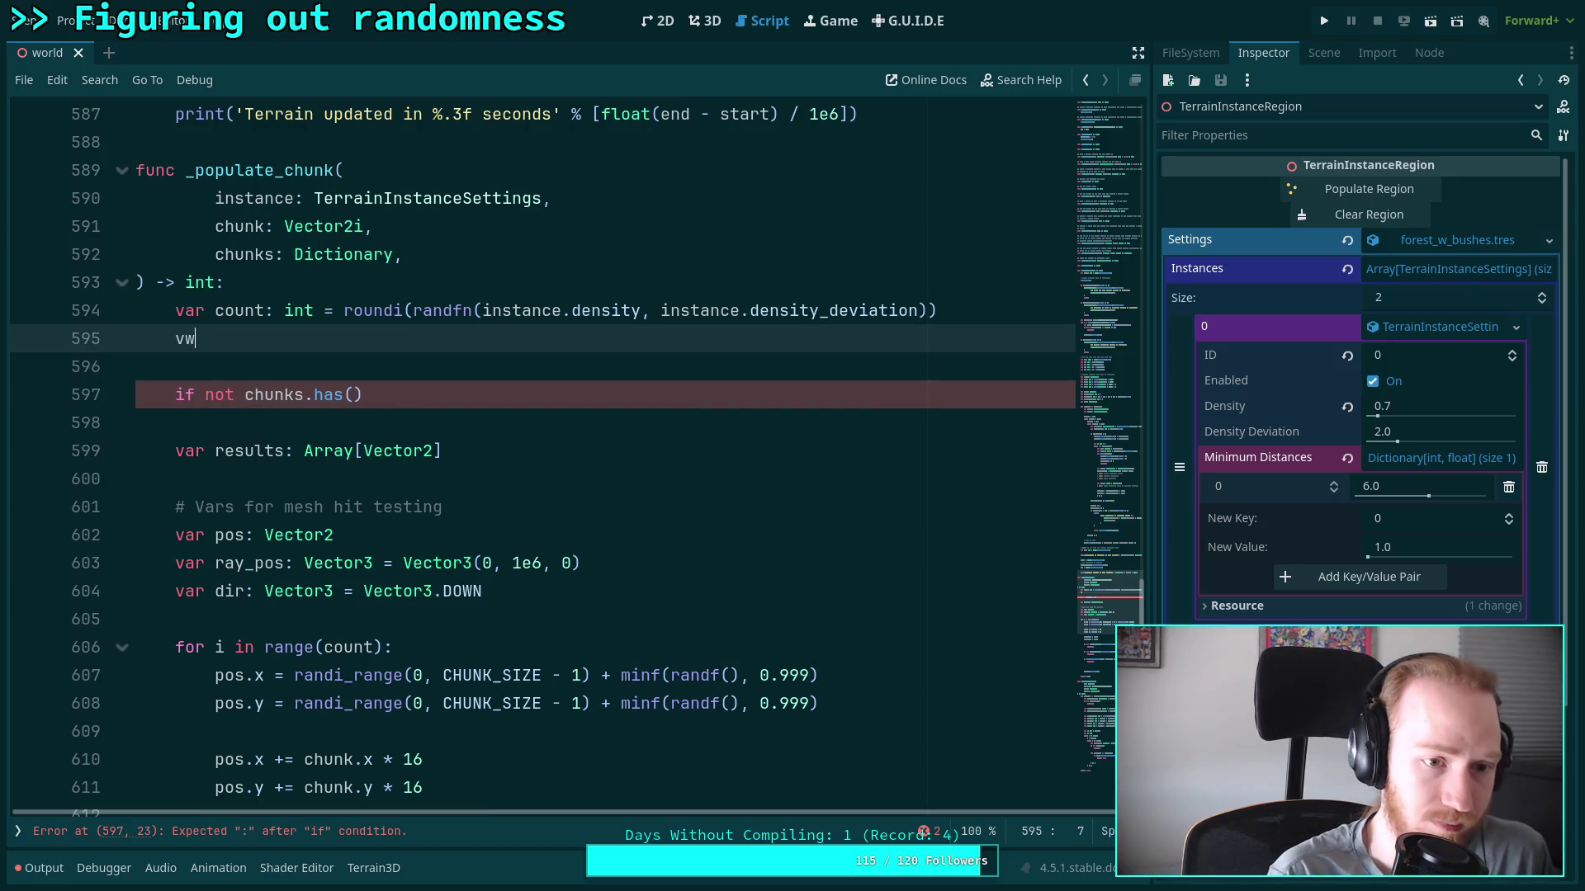
type("chunk_")
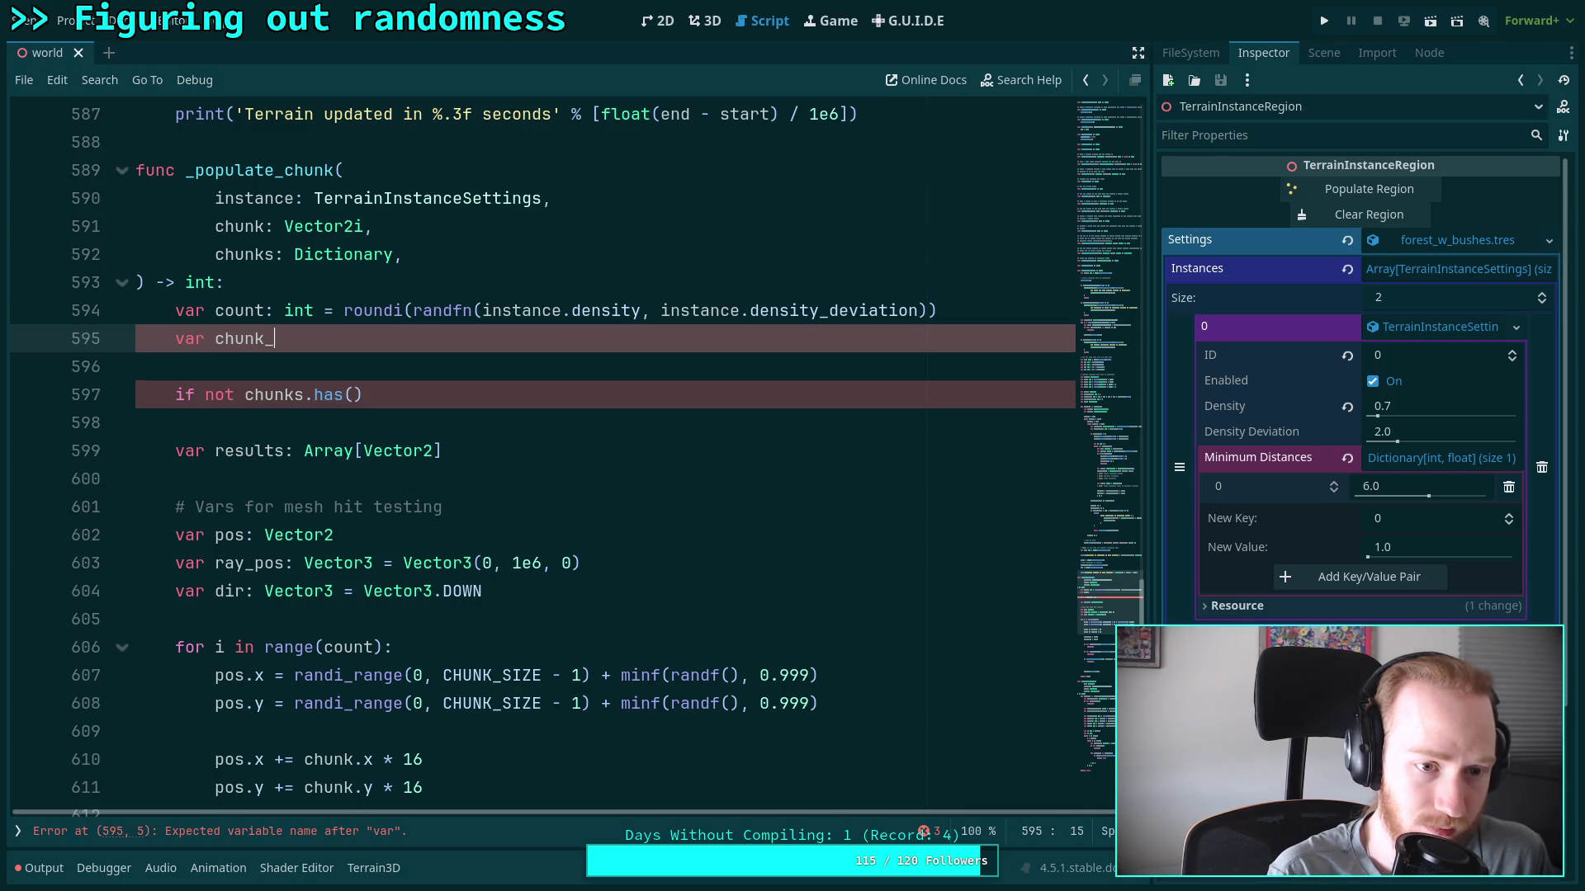
type("positions")
key("BackSpace")
key("BackSpace")
key("BackSpace")
type("positions: ")
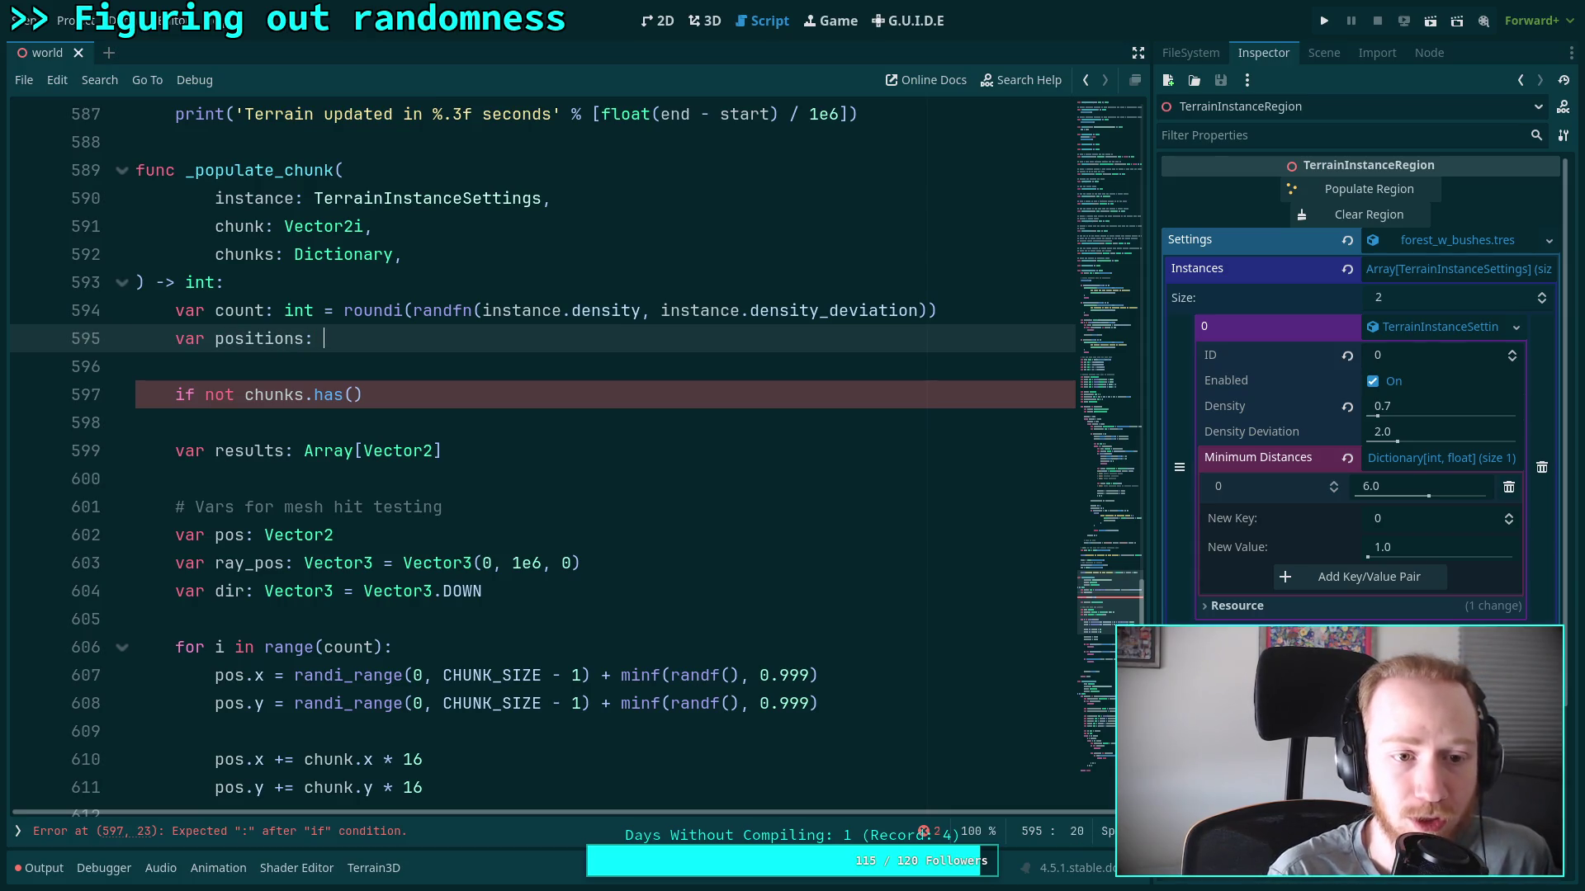
type("Array[Vector2")
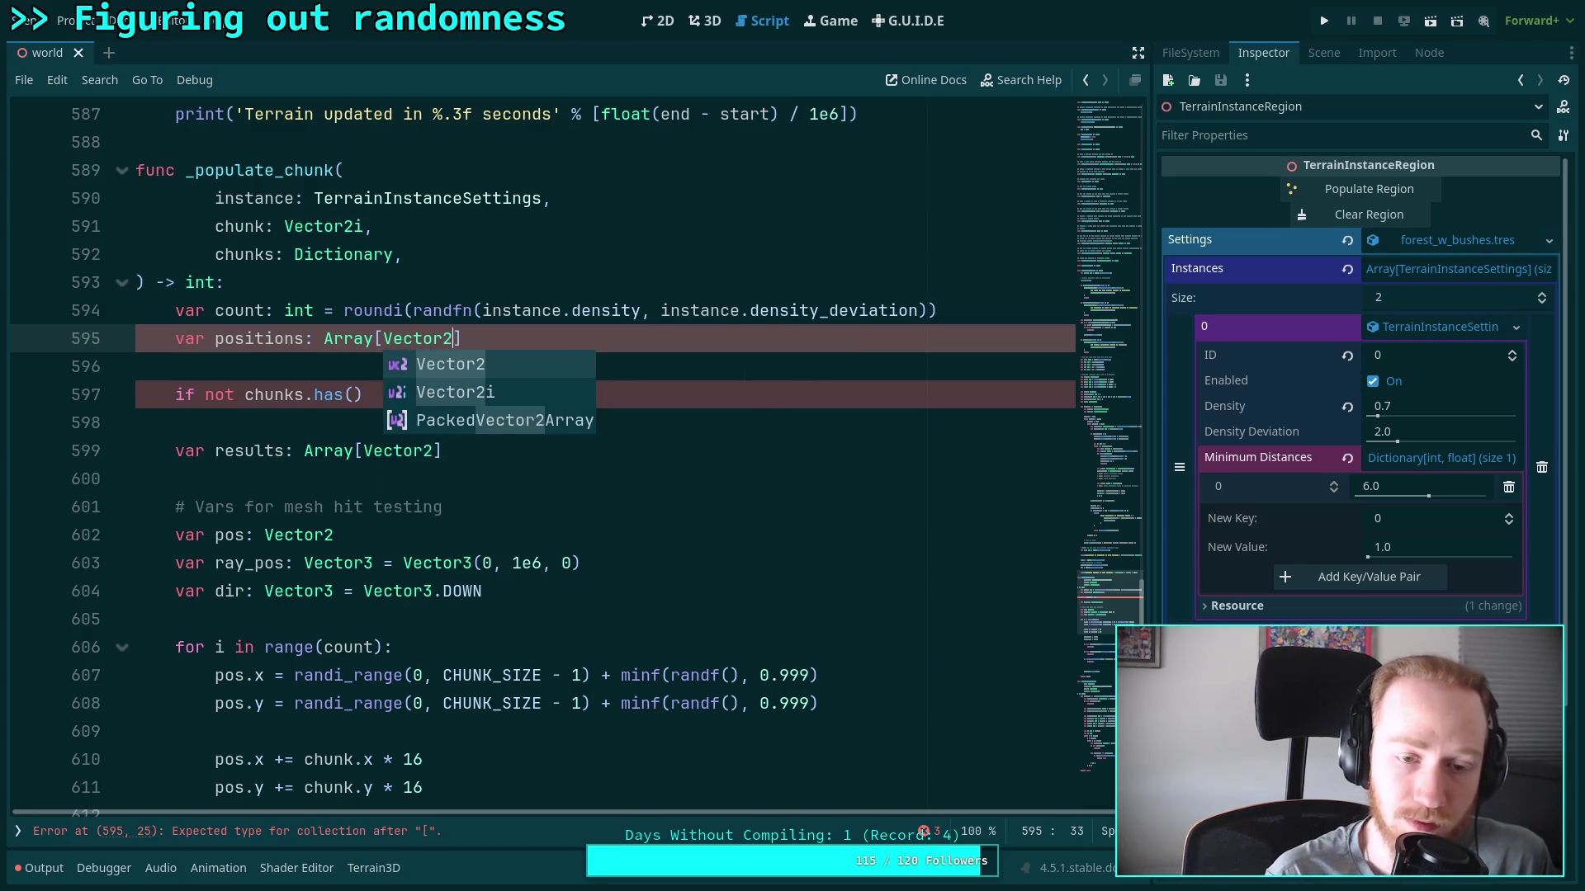
key("Right")
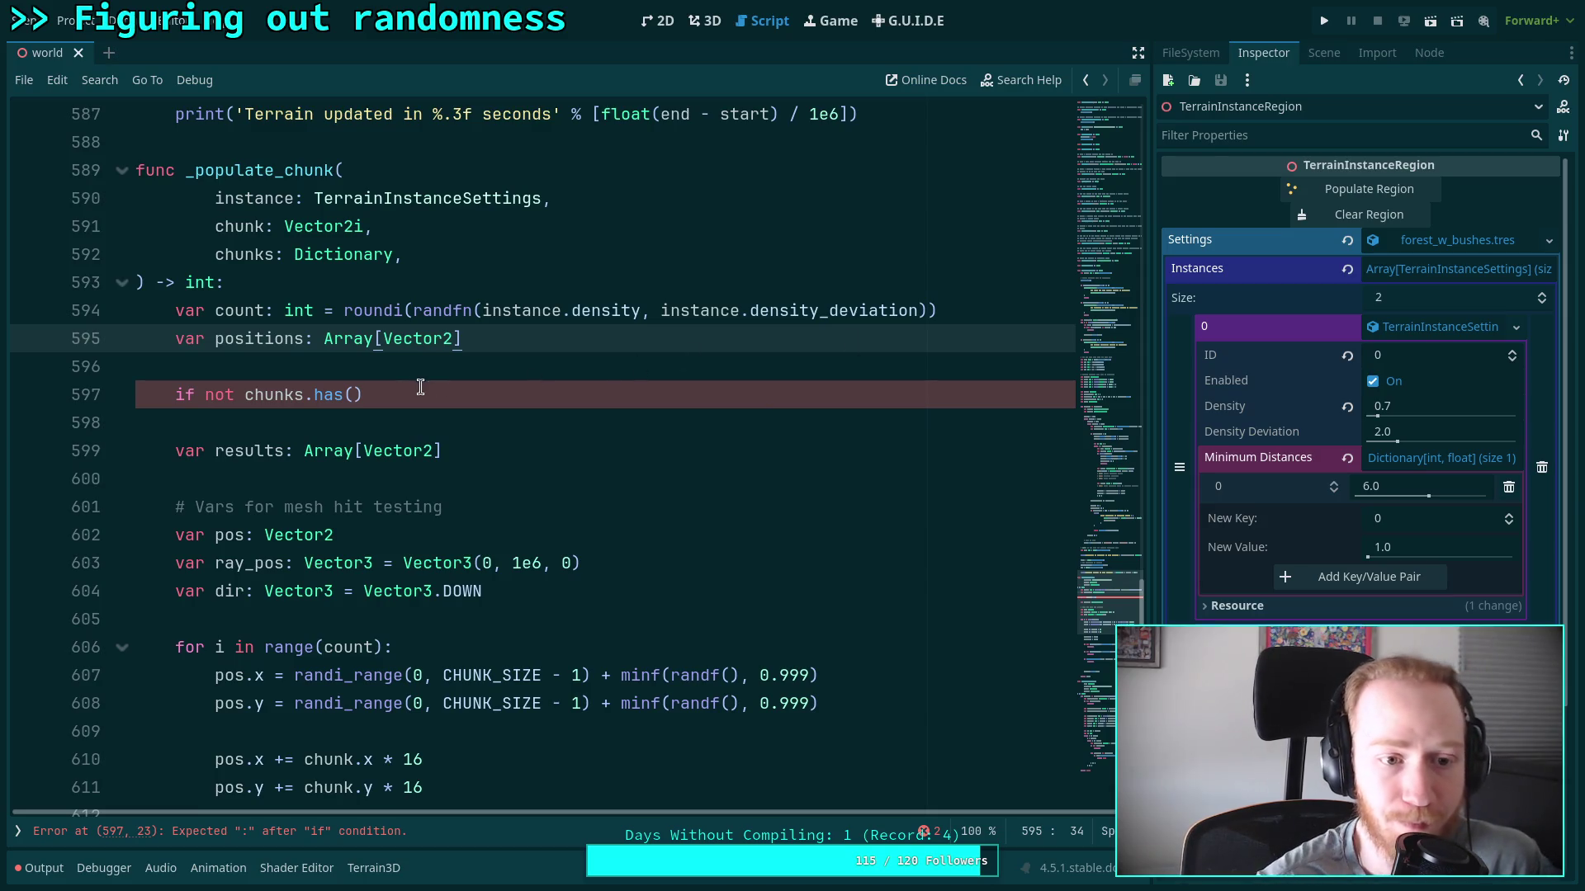
left_click(354, 395)
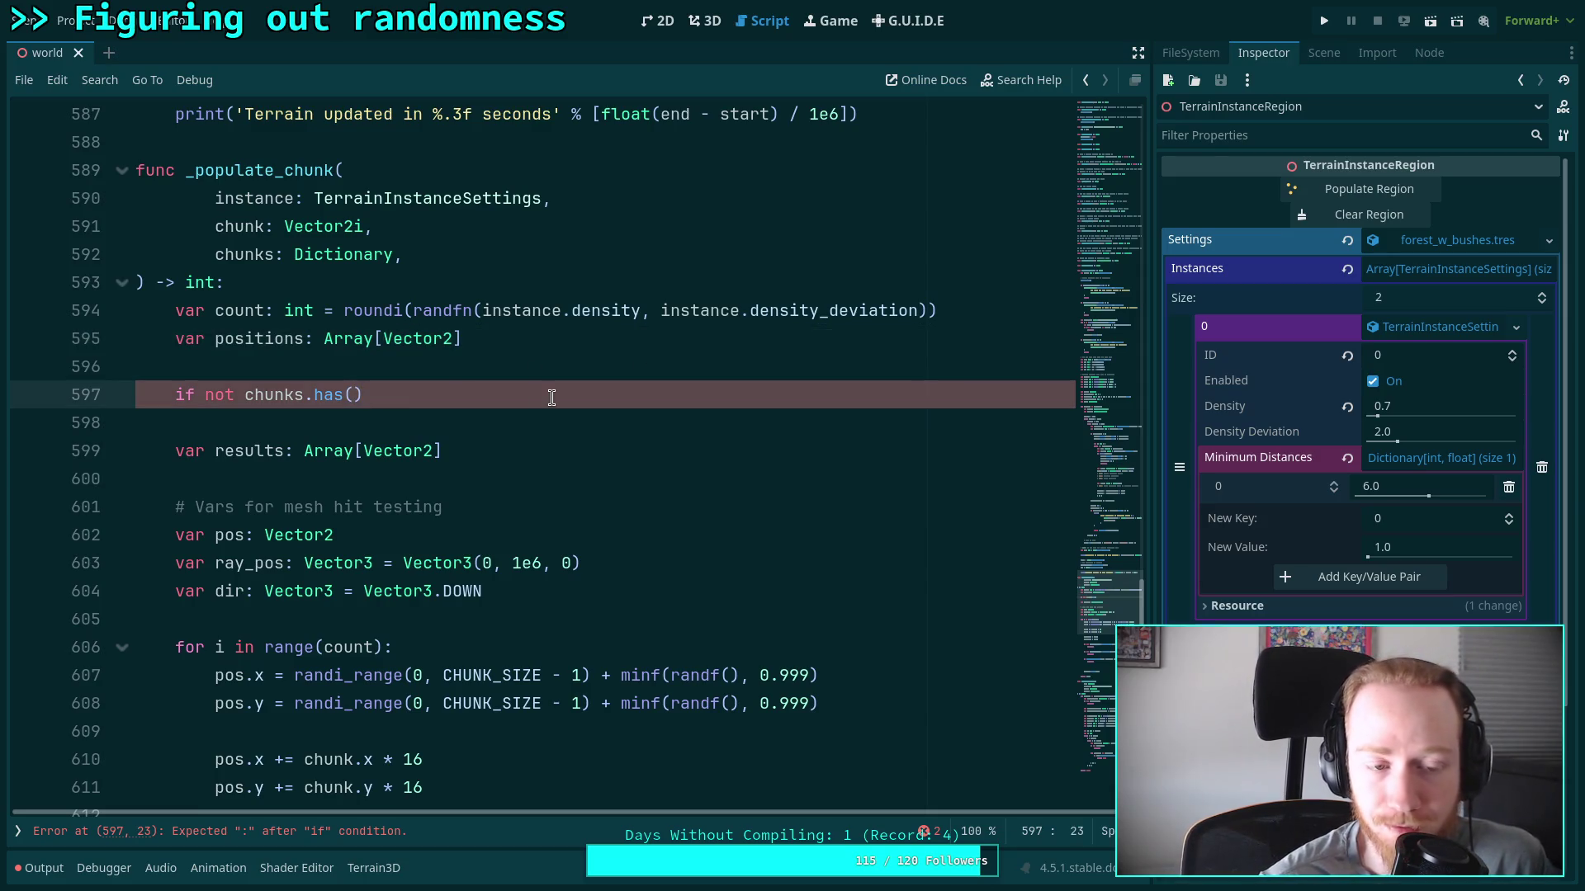
left_click_drag(247, 394, 205, 394)
key("BackSpace")
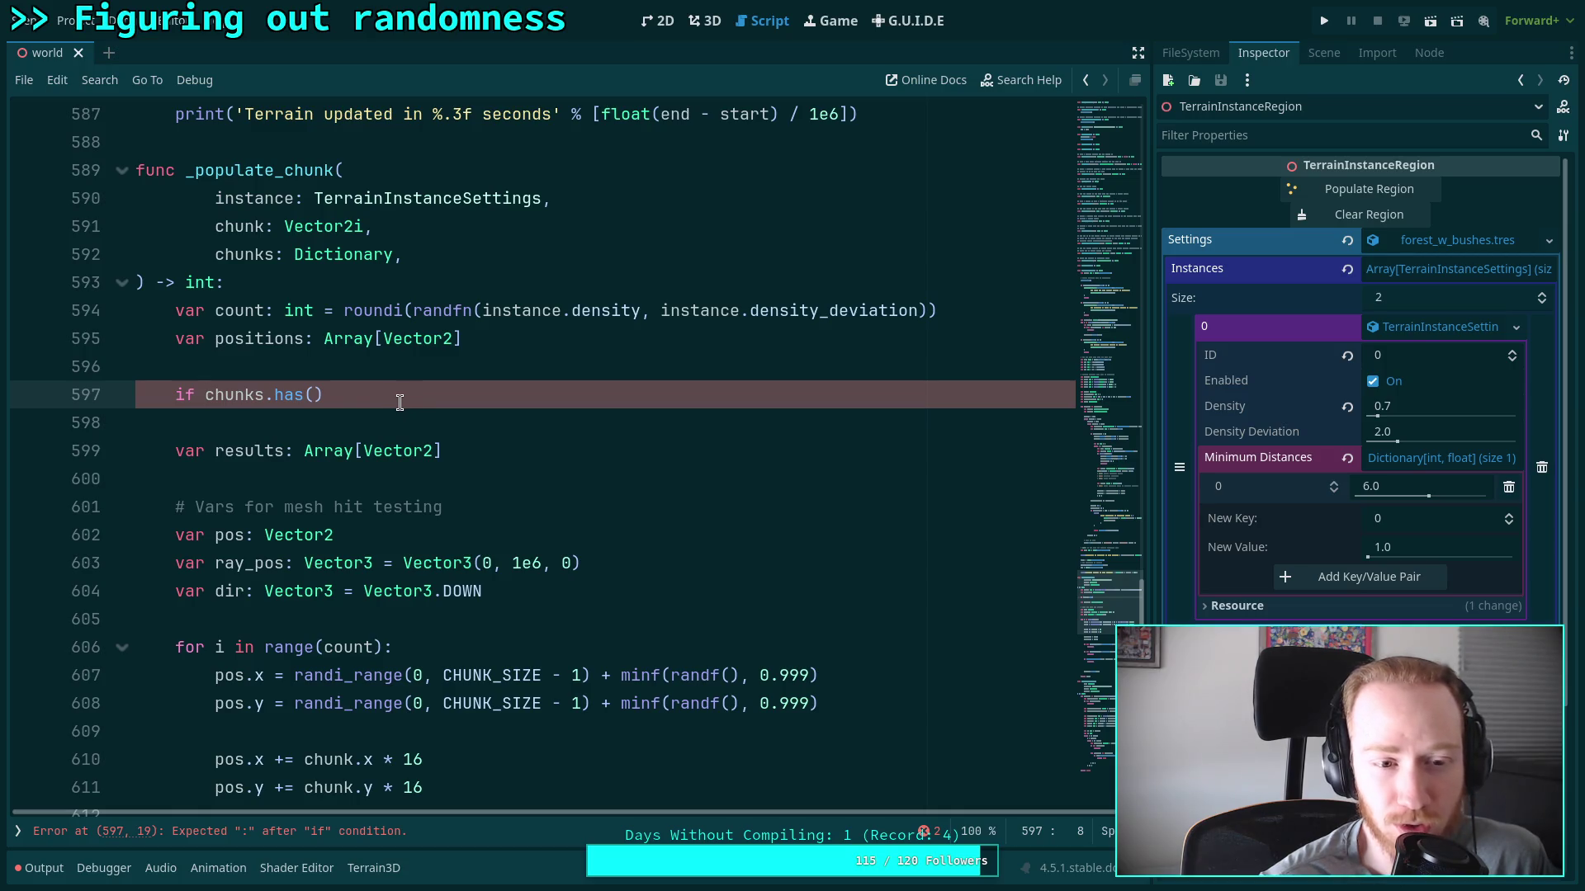
Check chunks.has(instance.id) and fetch 'var self_chunks: Dictionary = chunks.get(instance.id)'
left_click_drag(339, 395, 206, 395)
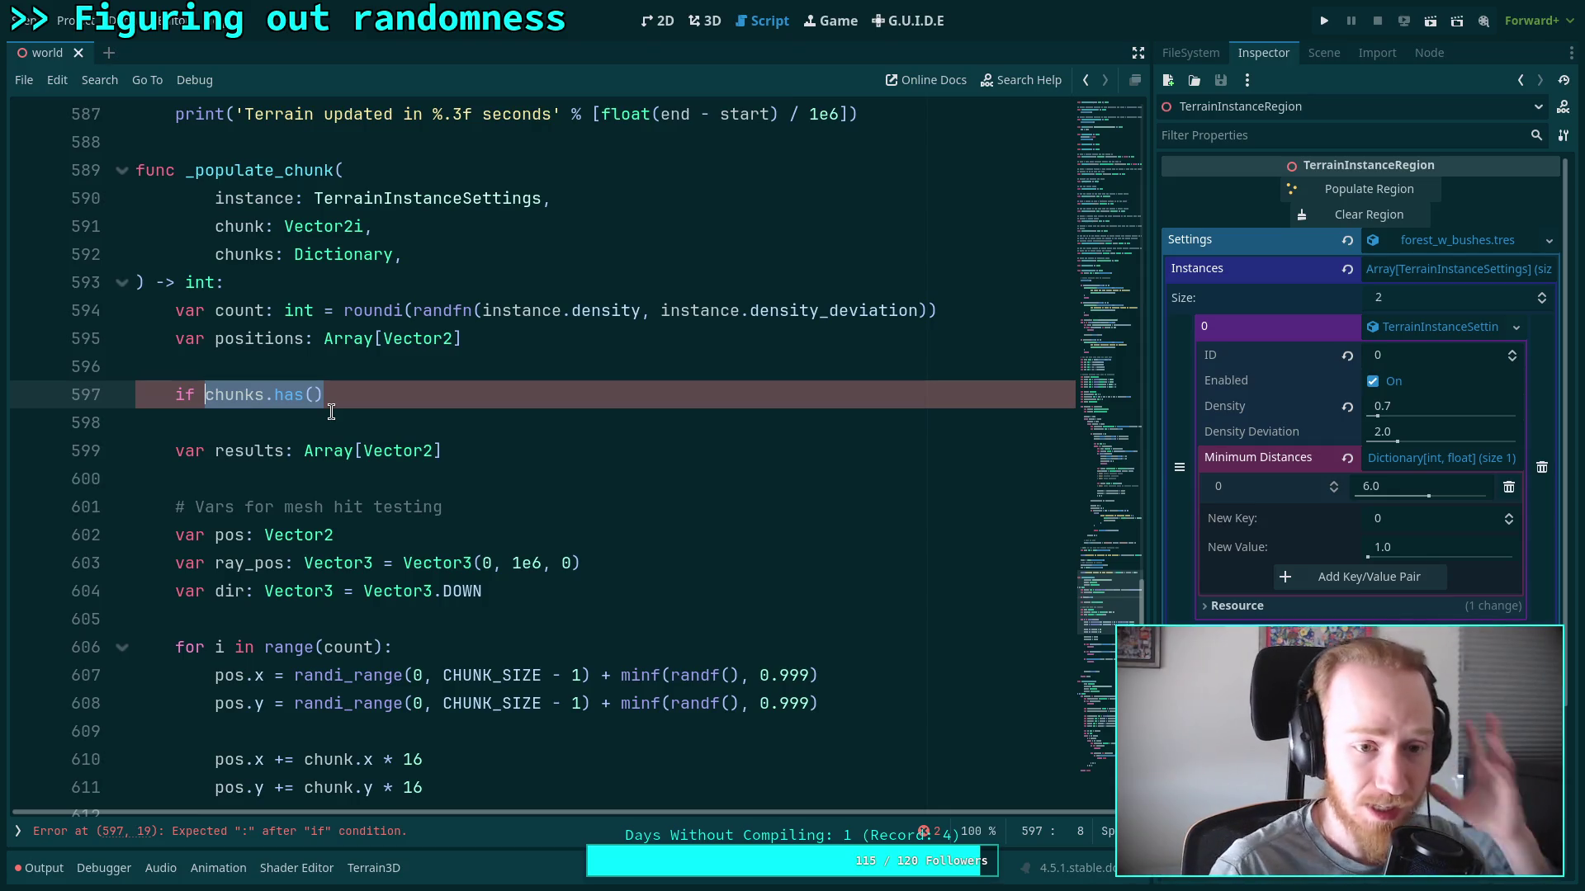
left_click(352, 393)
key("Left")
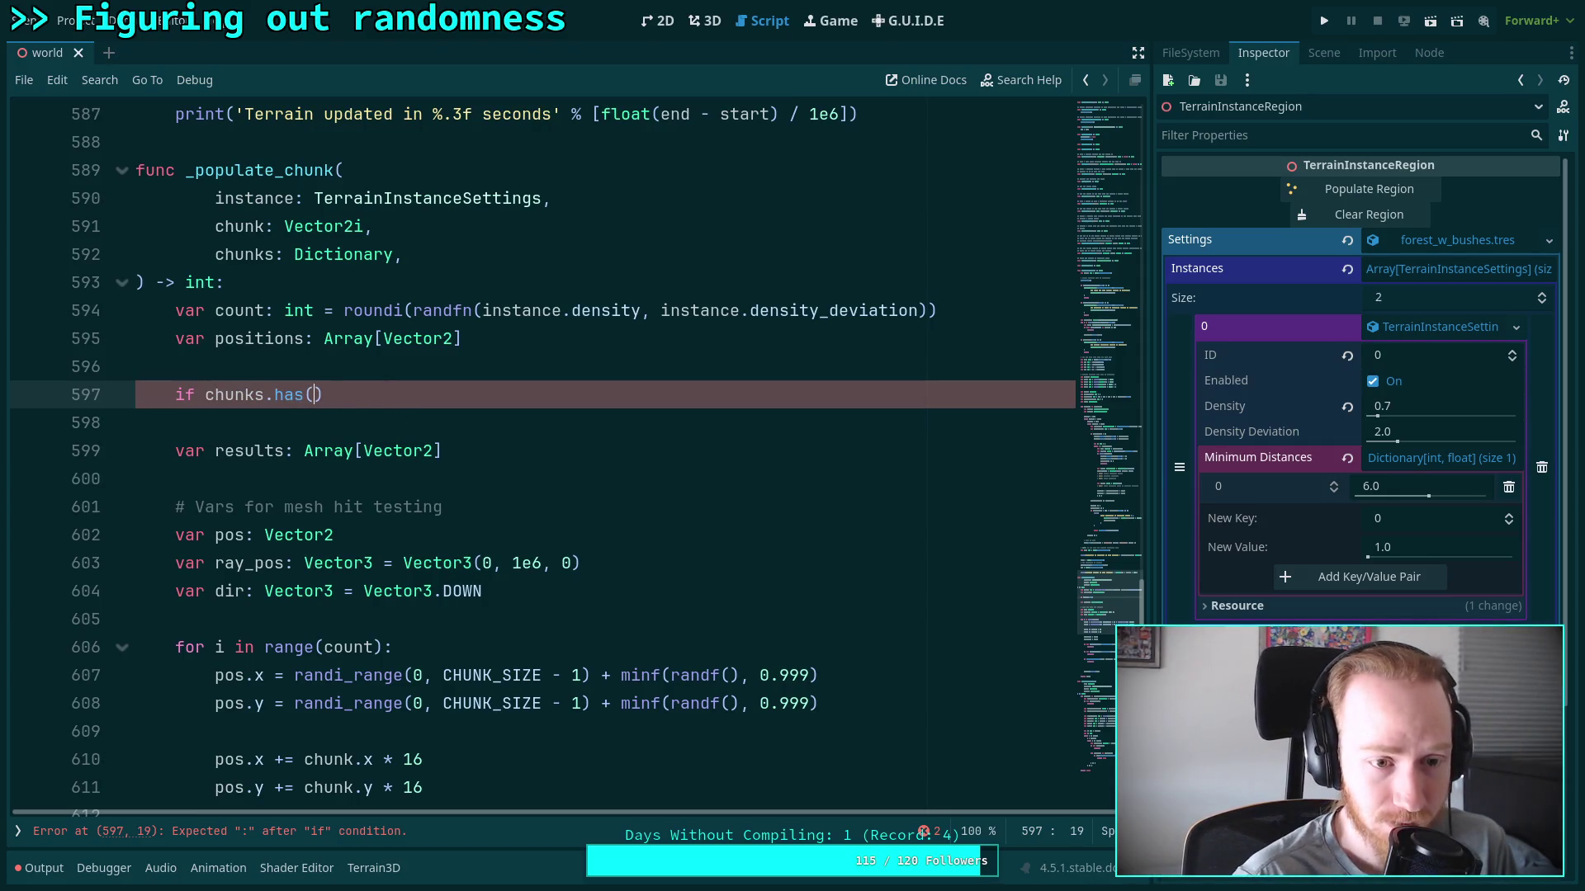
type("instance.id")
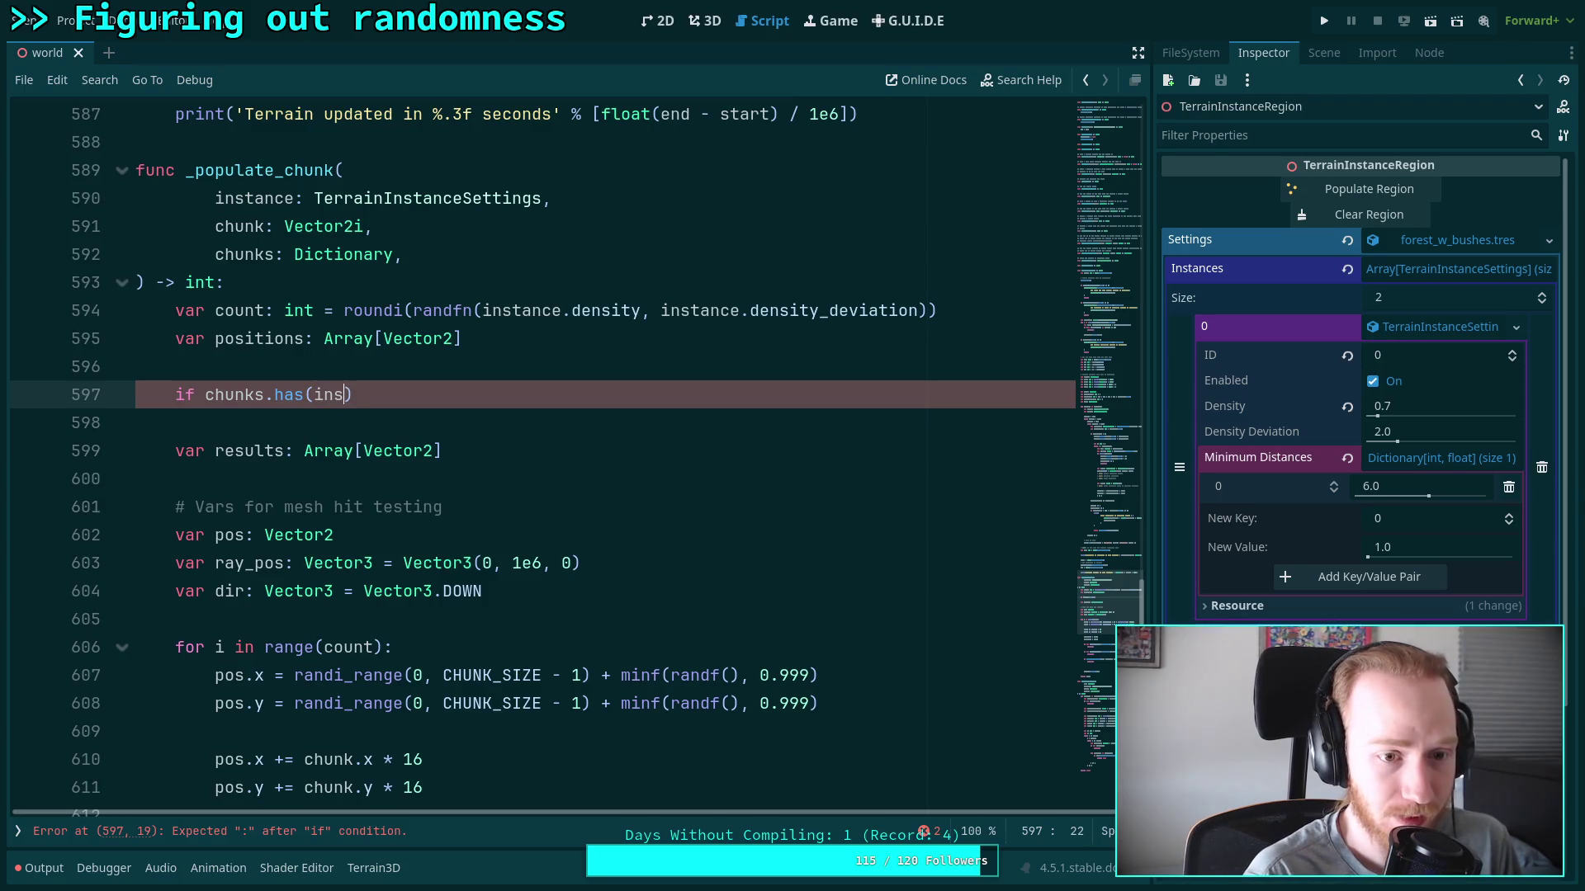
key("End")
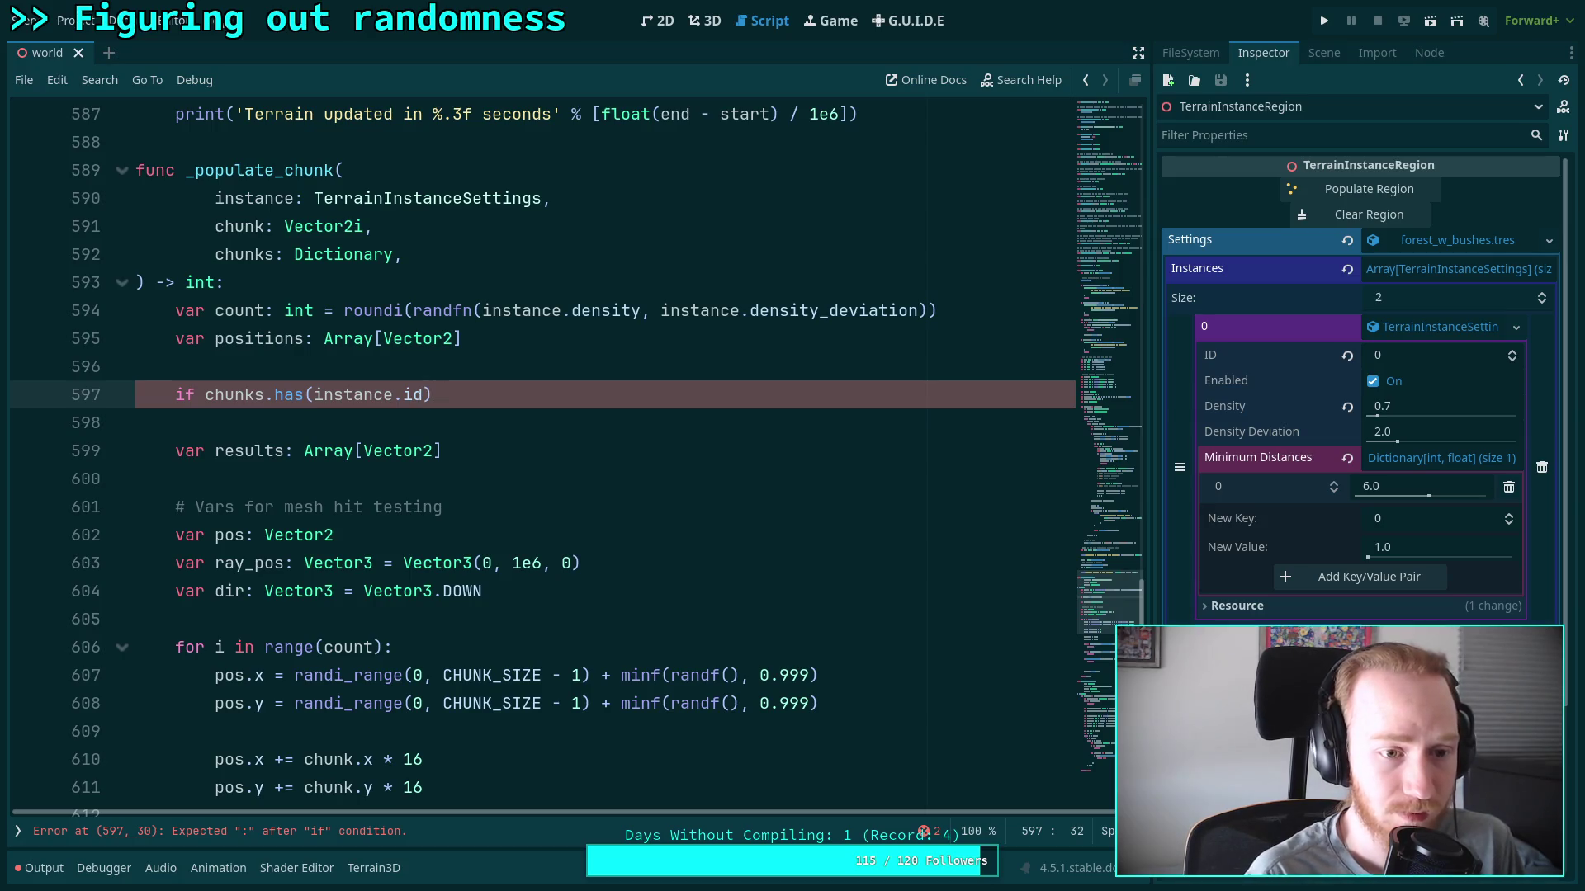
type(":")
key("Return")
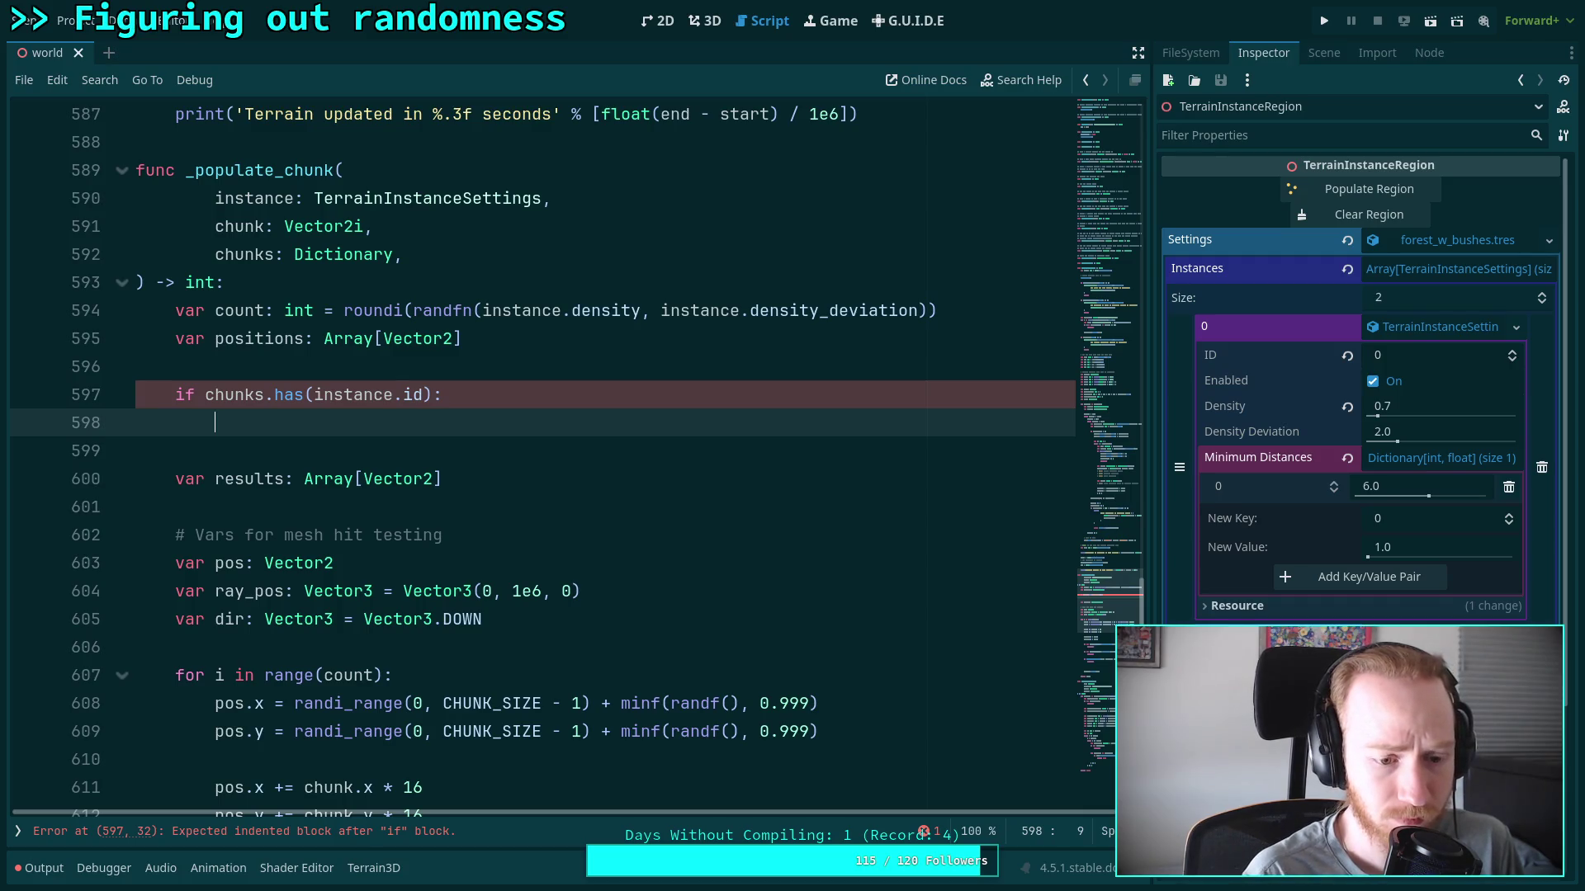
type("var ")
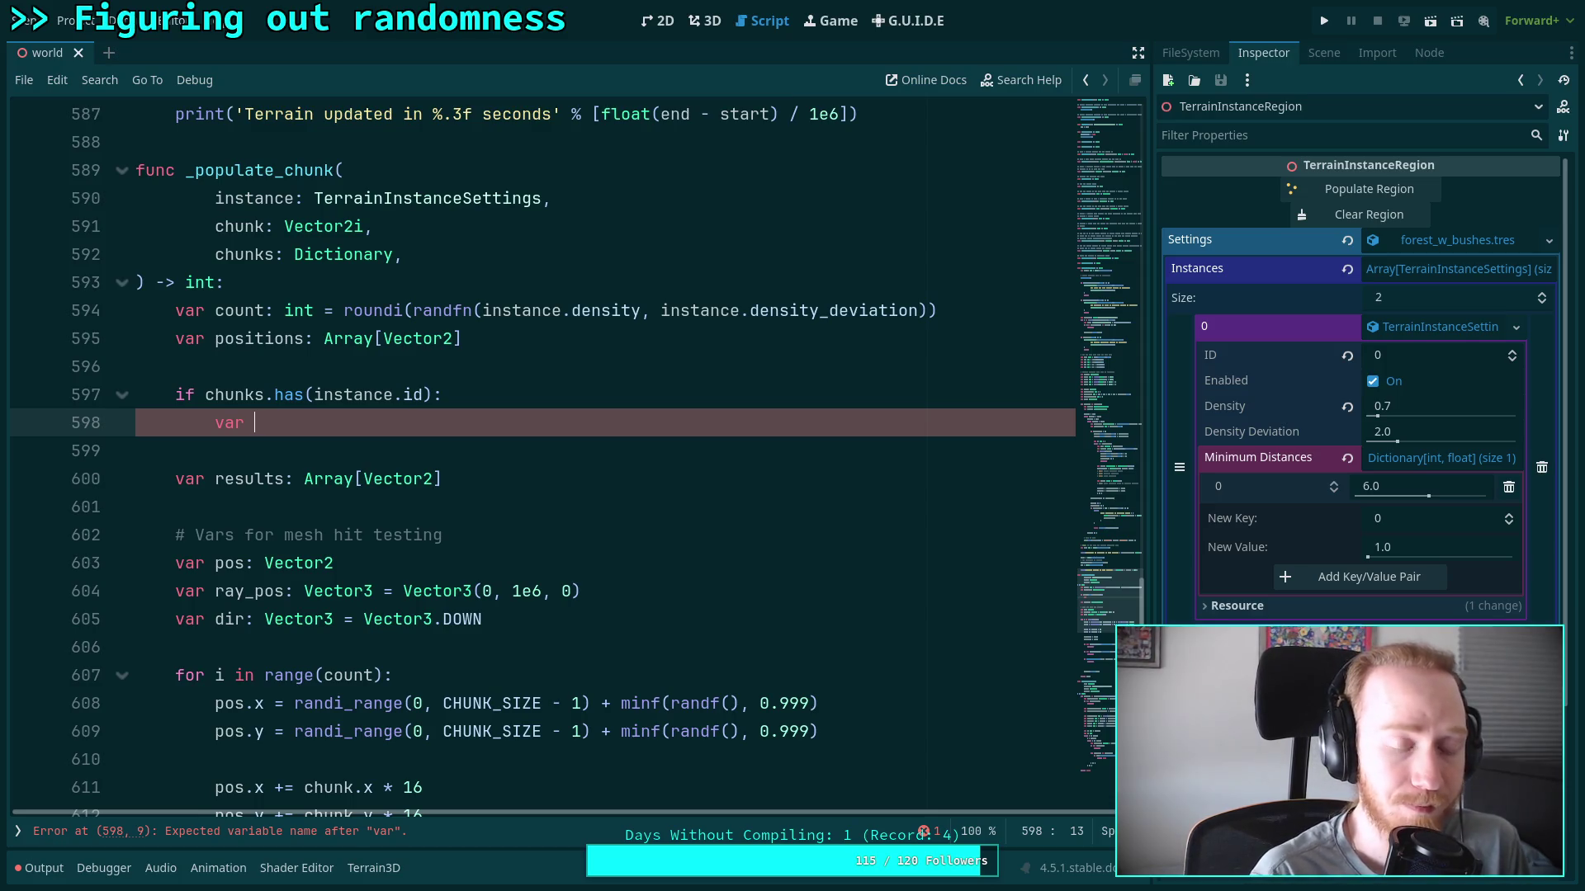
type("self_")
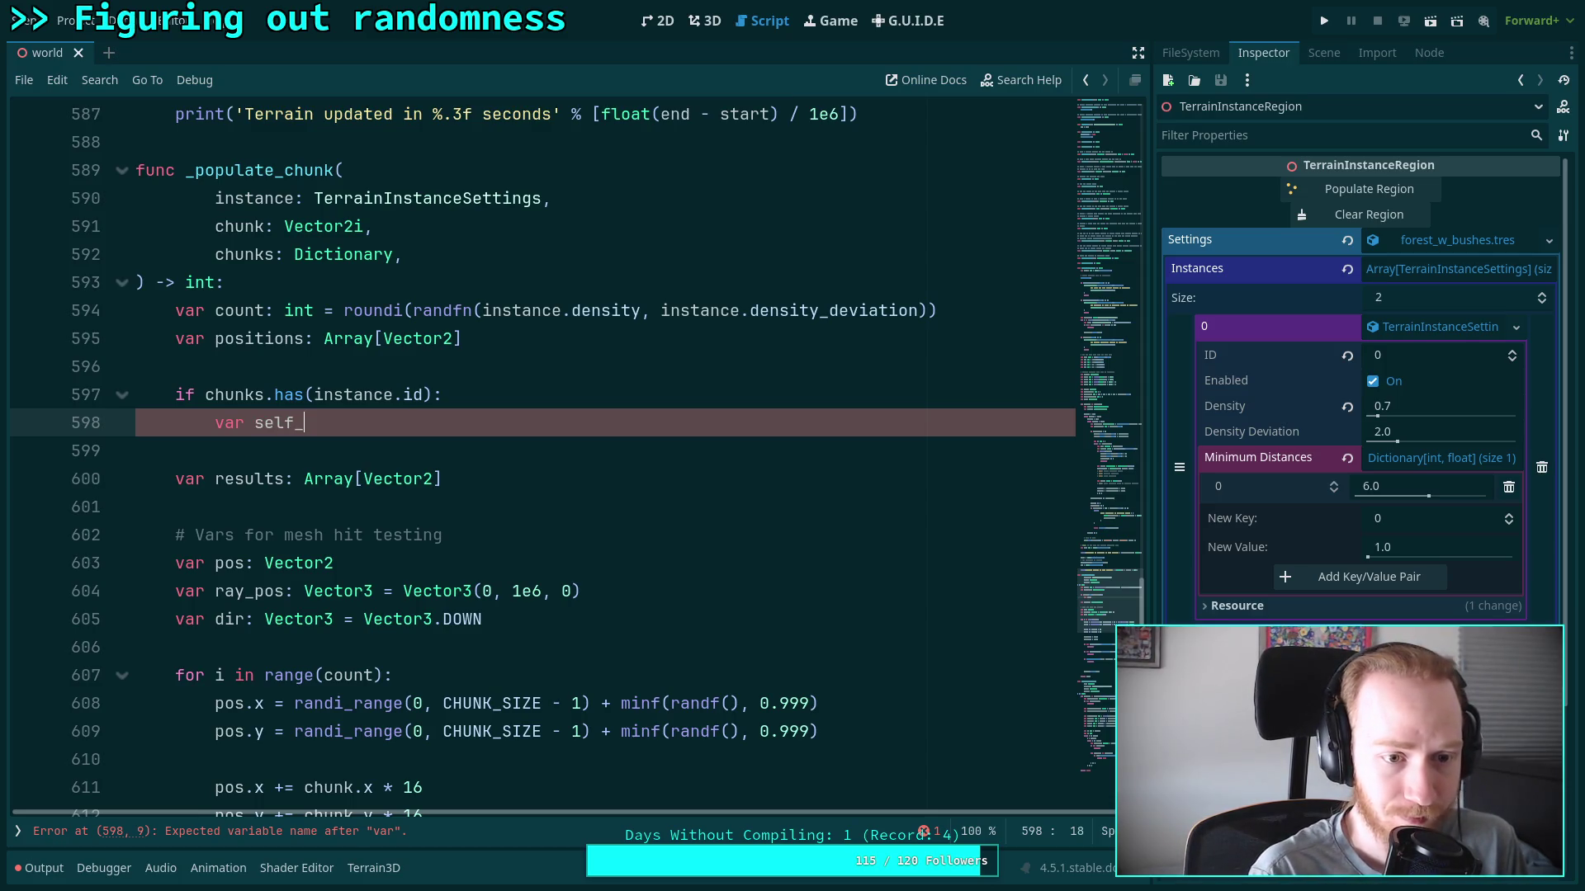
type("chunks: ")
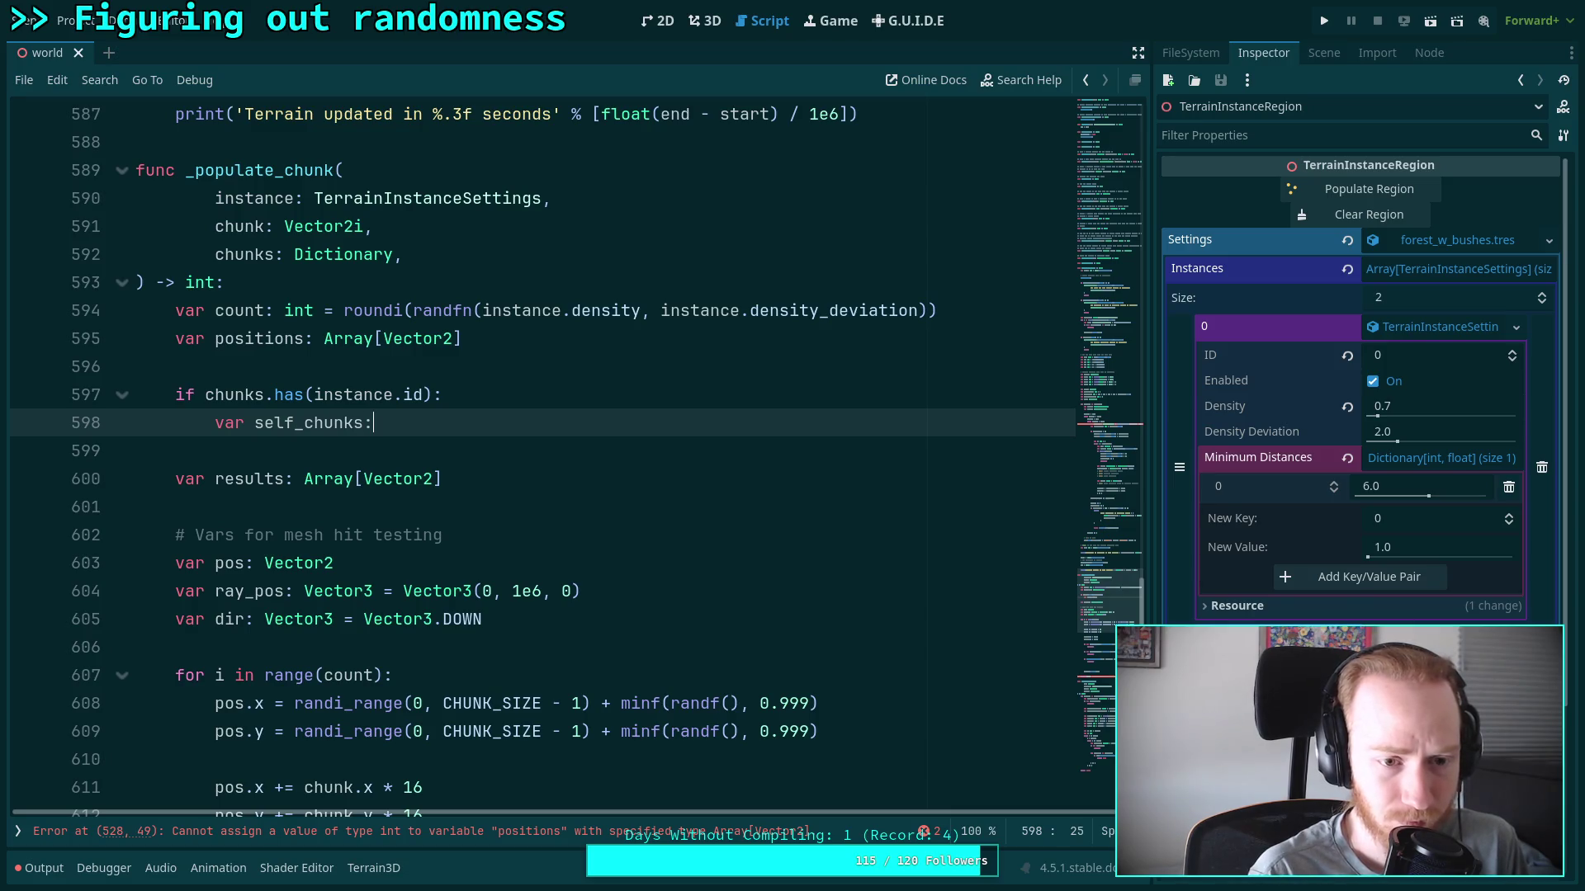
type("Dictiona")
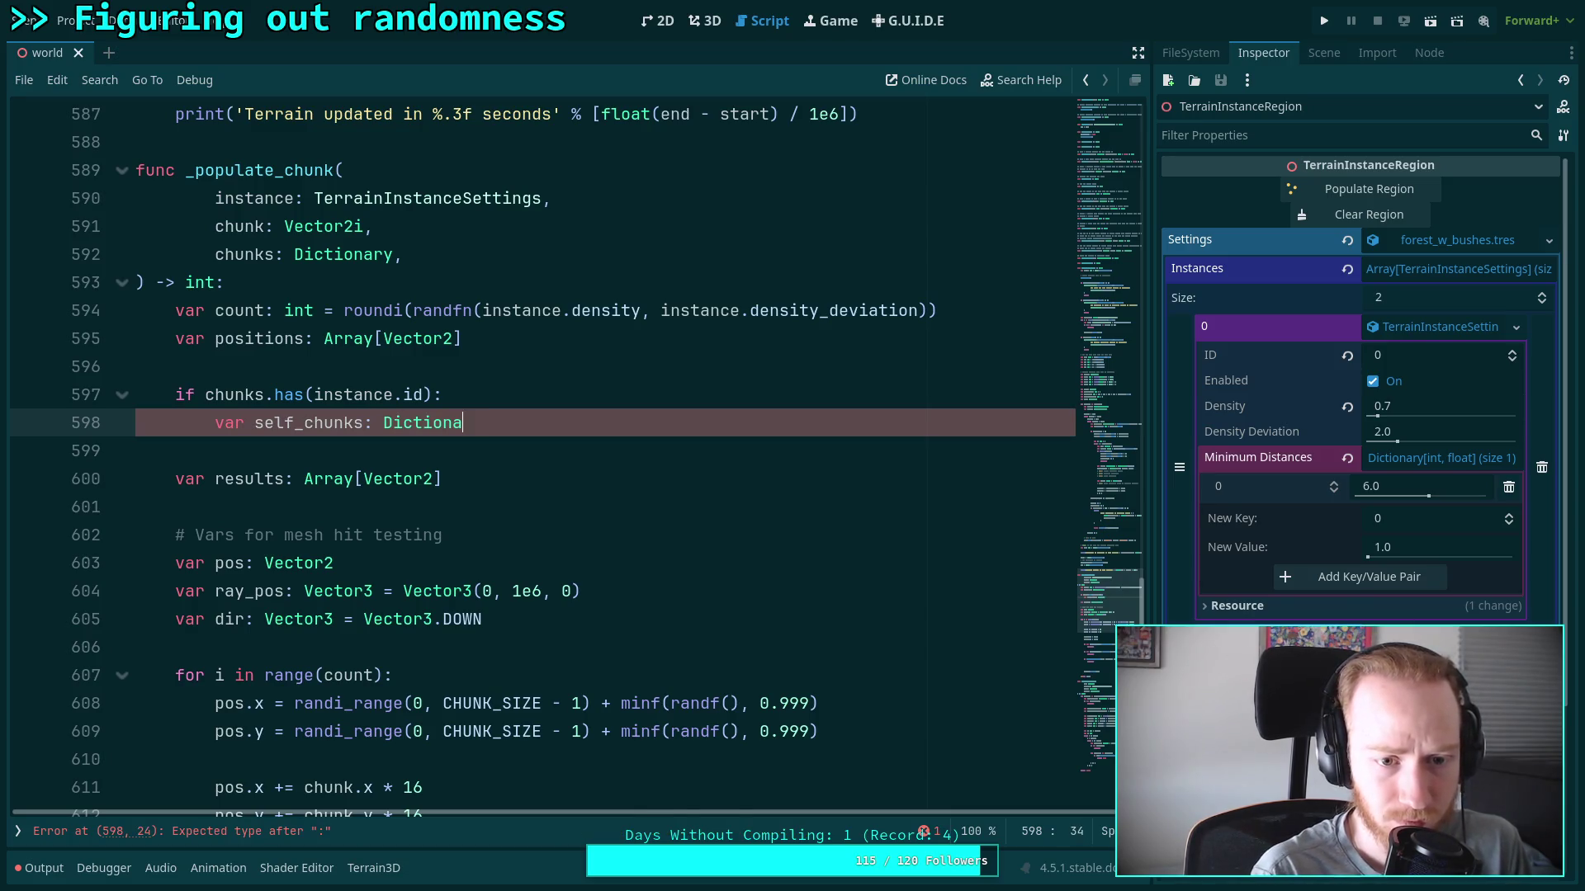
type("ry = chen")
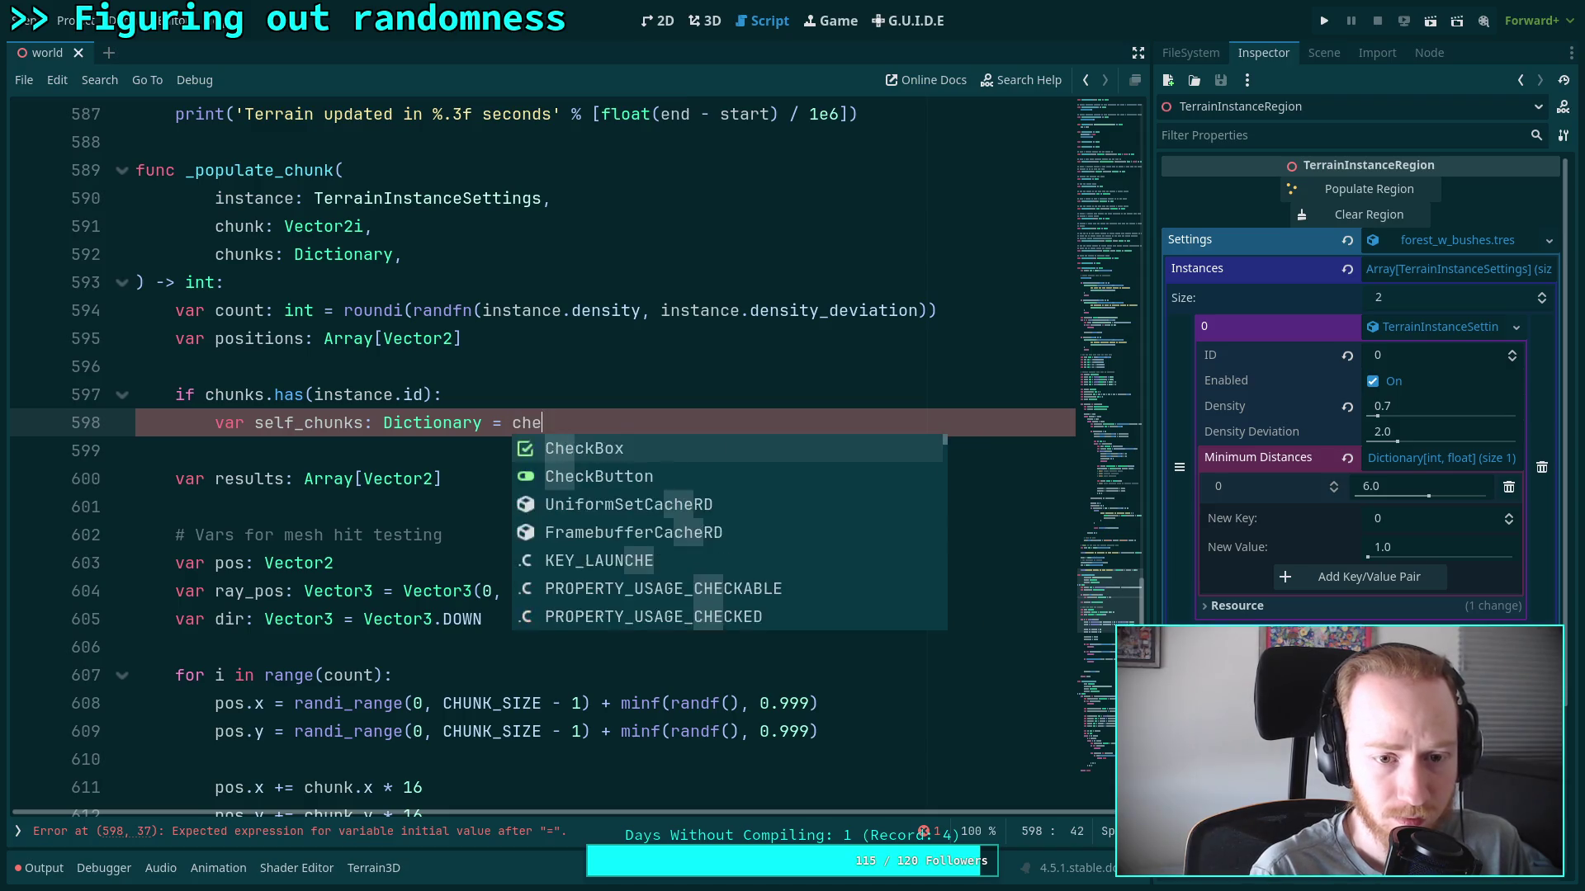
key("BackSpace")
key("BackSpace")
type("unks: Dictionary = chunks.get(instance.id)")
key("Return")
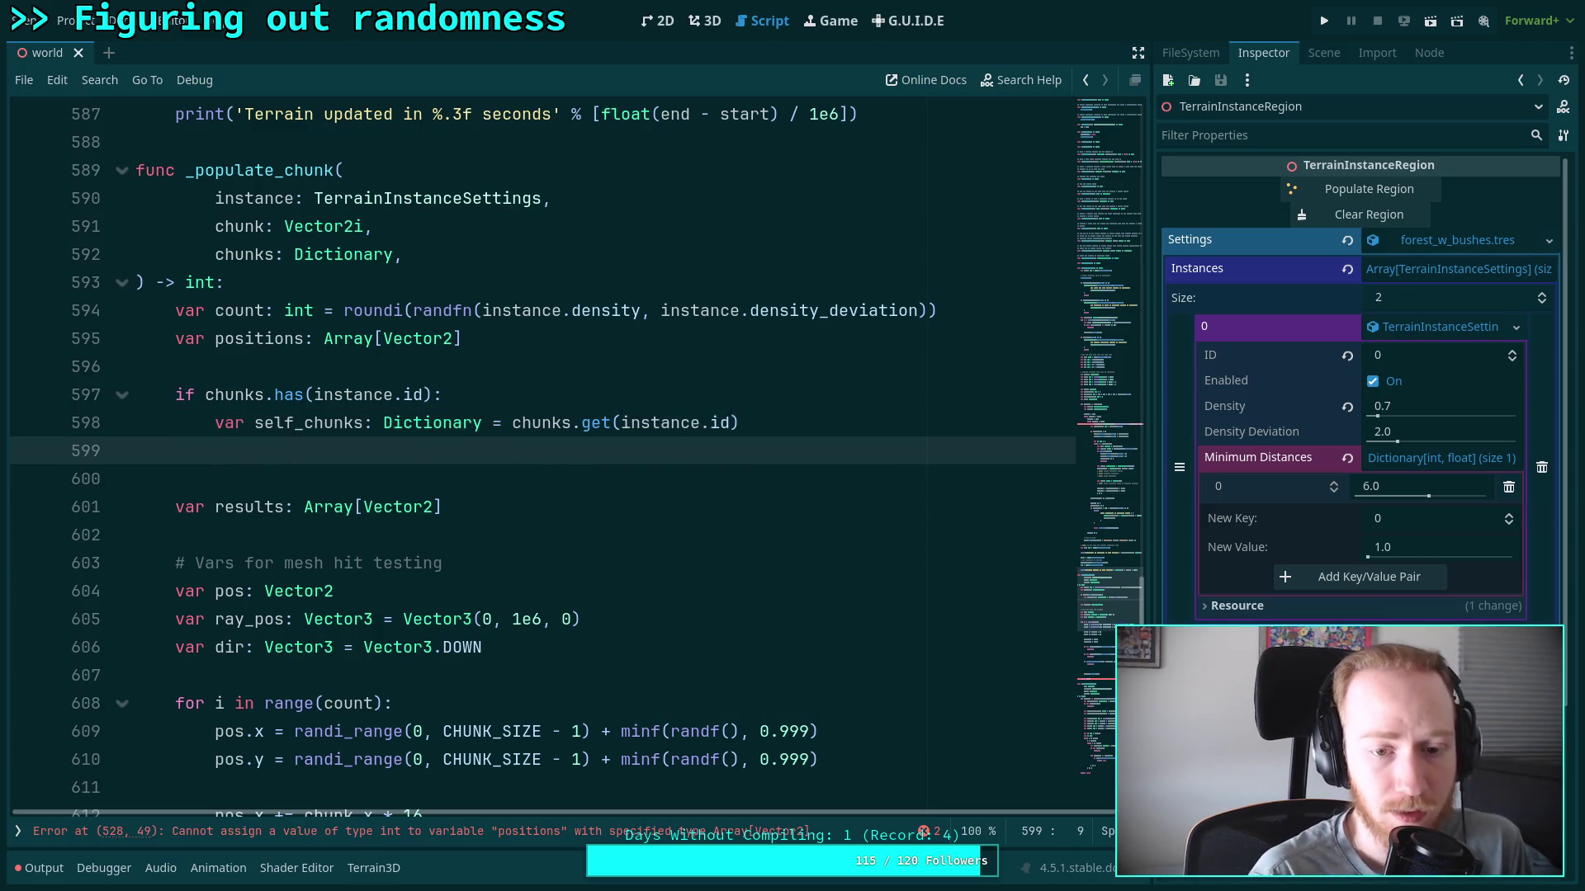
Nest 'if self_chunks.has(chunk):' assigning 'positions = self_chunks.get(chunk)'
type("if self_c")
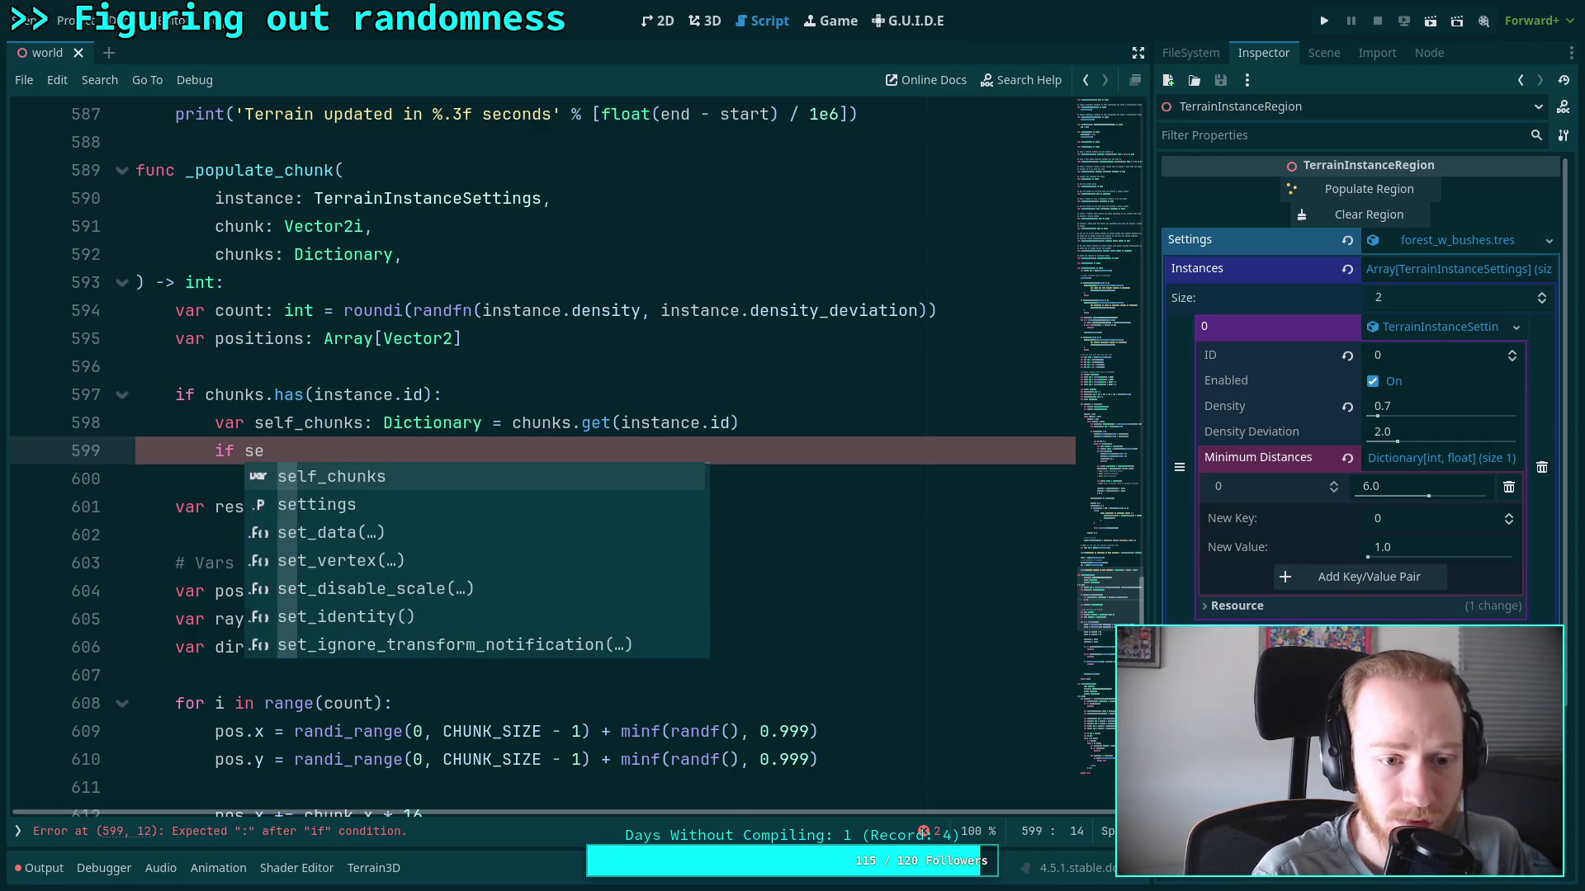
key("Return")
type(".ha")
type("s(chunk0")
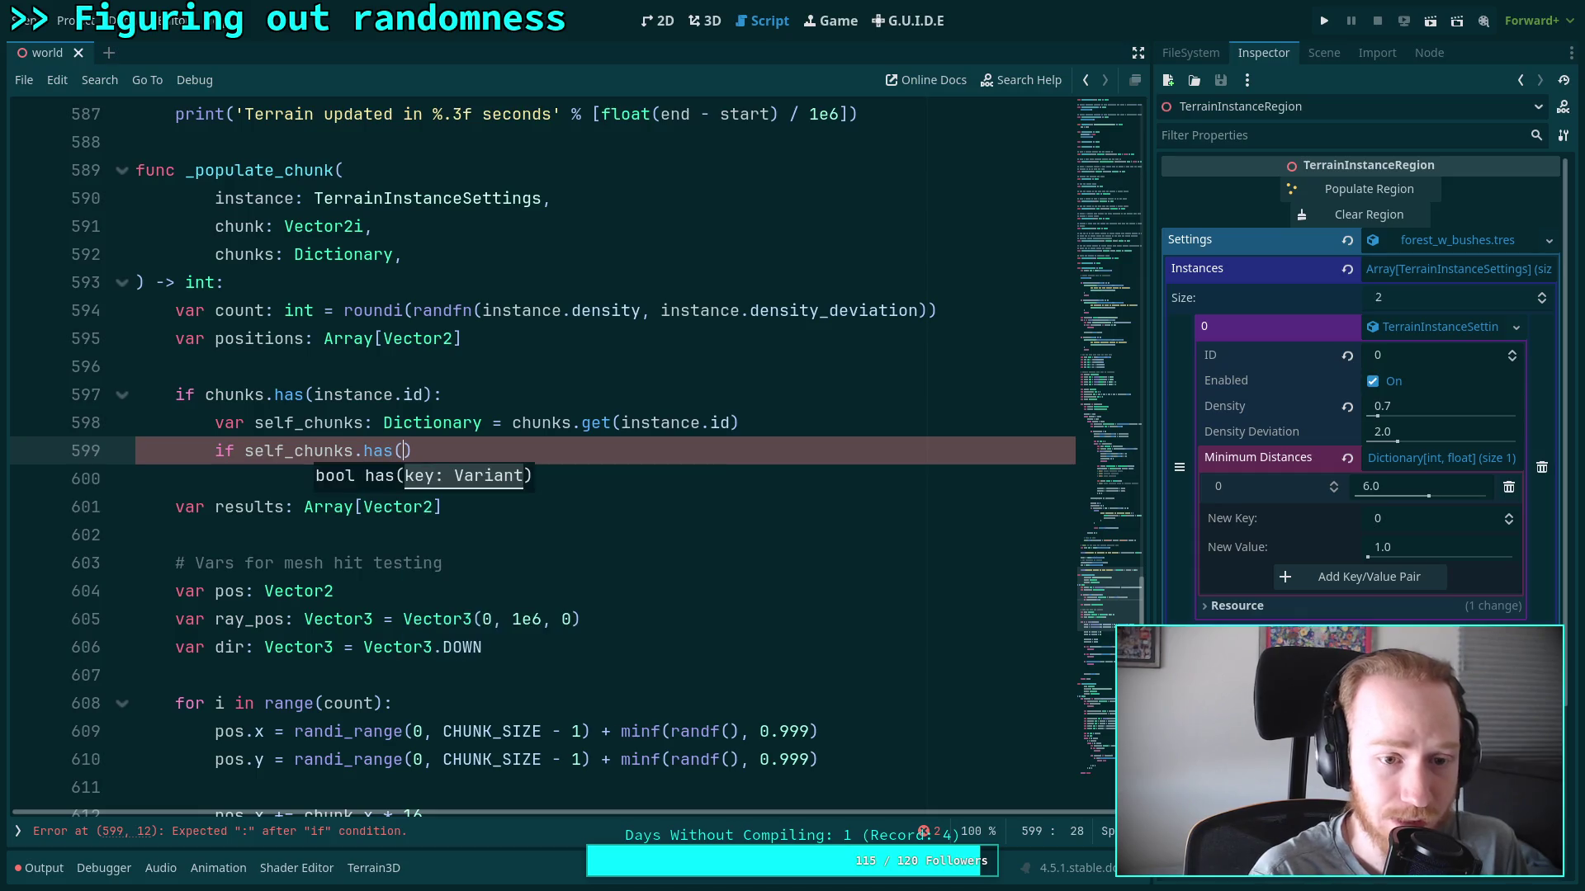
key("BackSpace")
type(")")
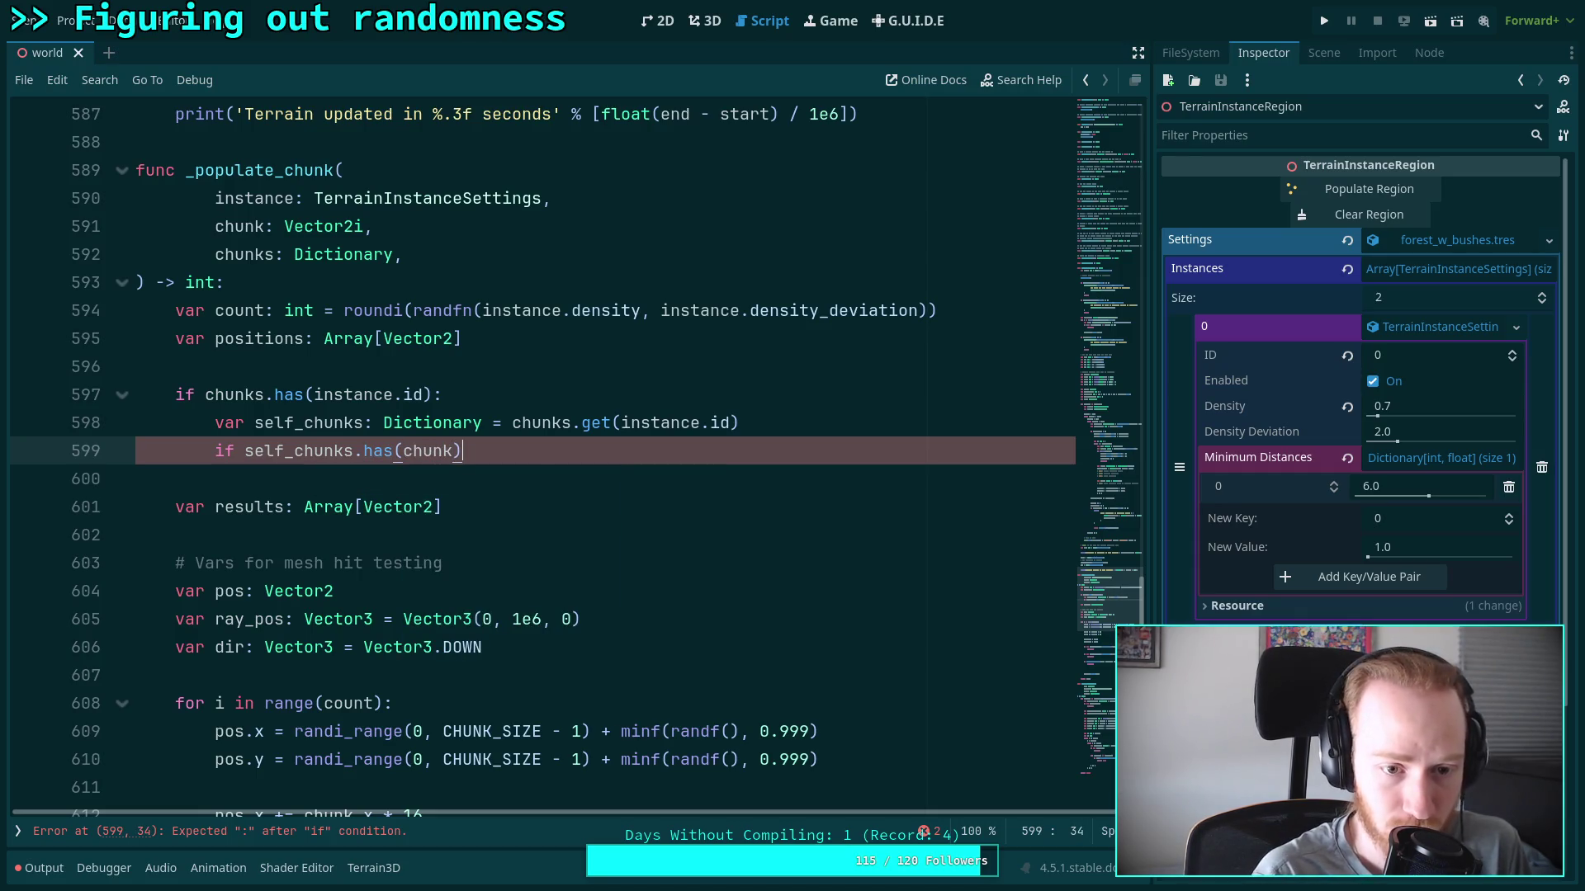
key("Return")
type("posit")
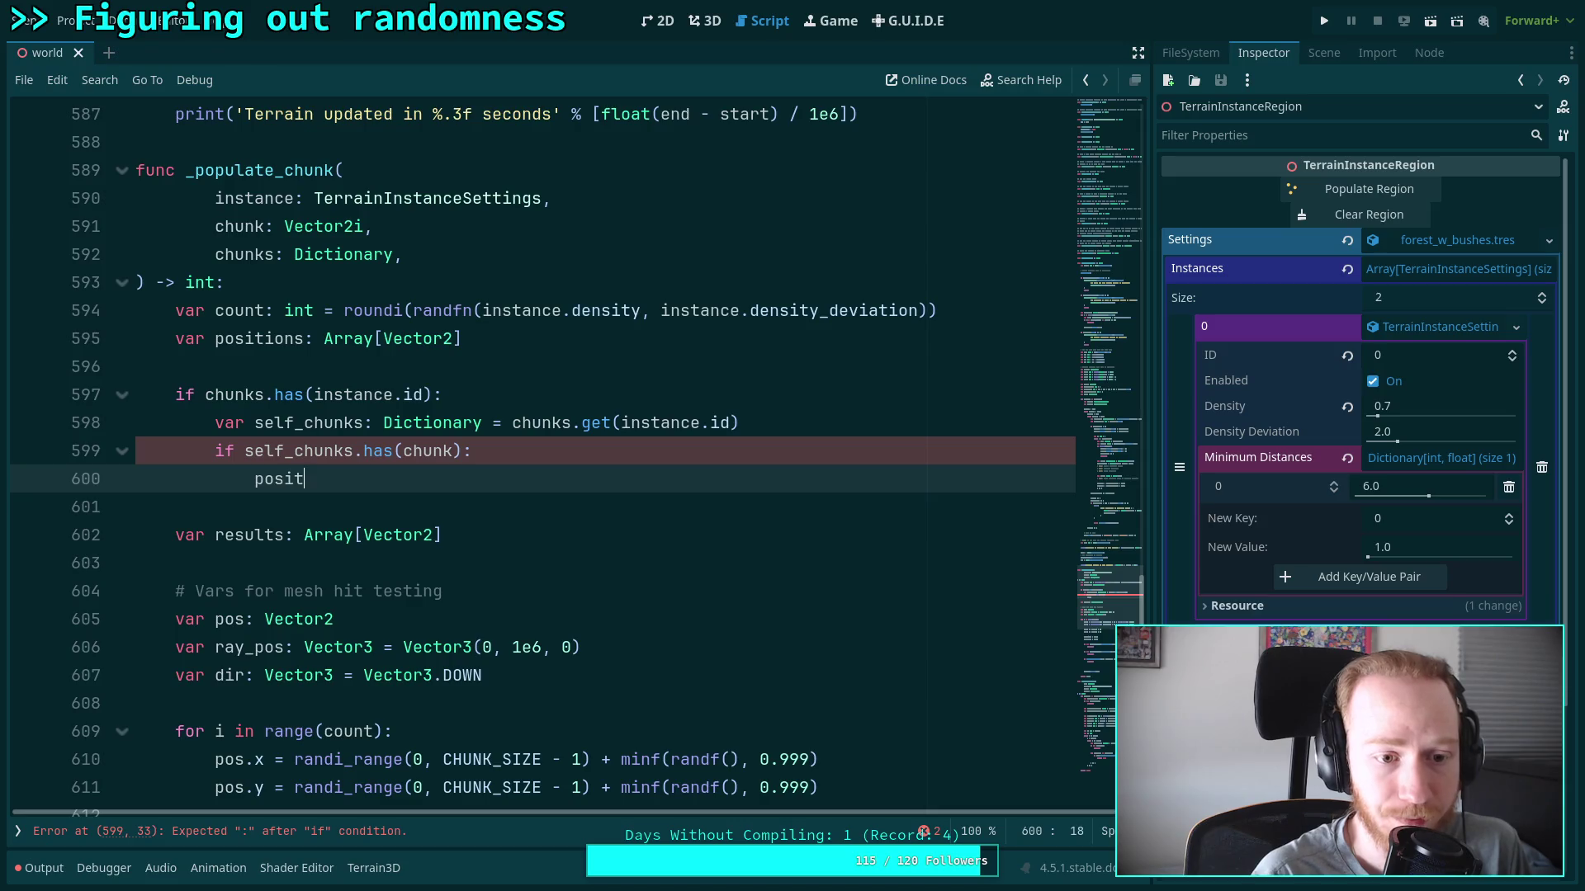
type("ions = s")
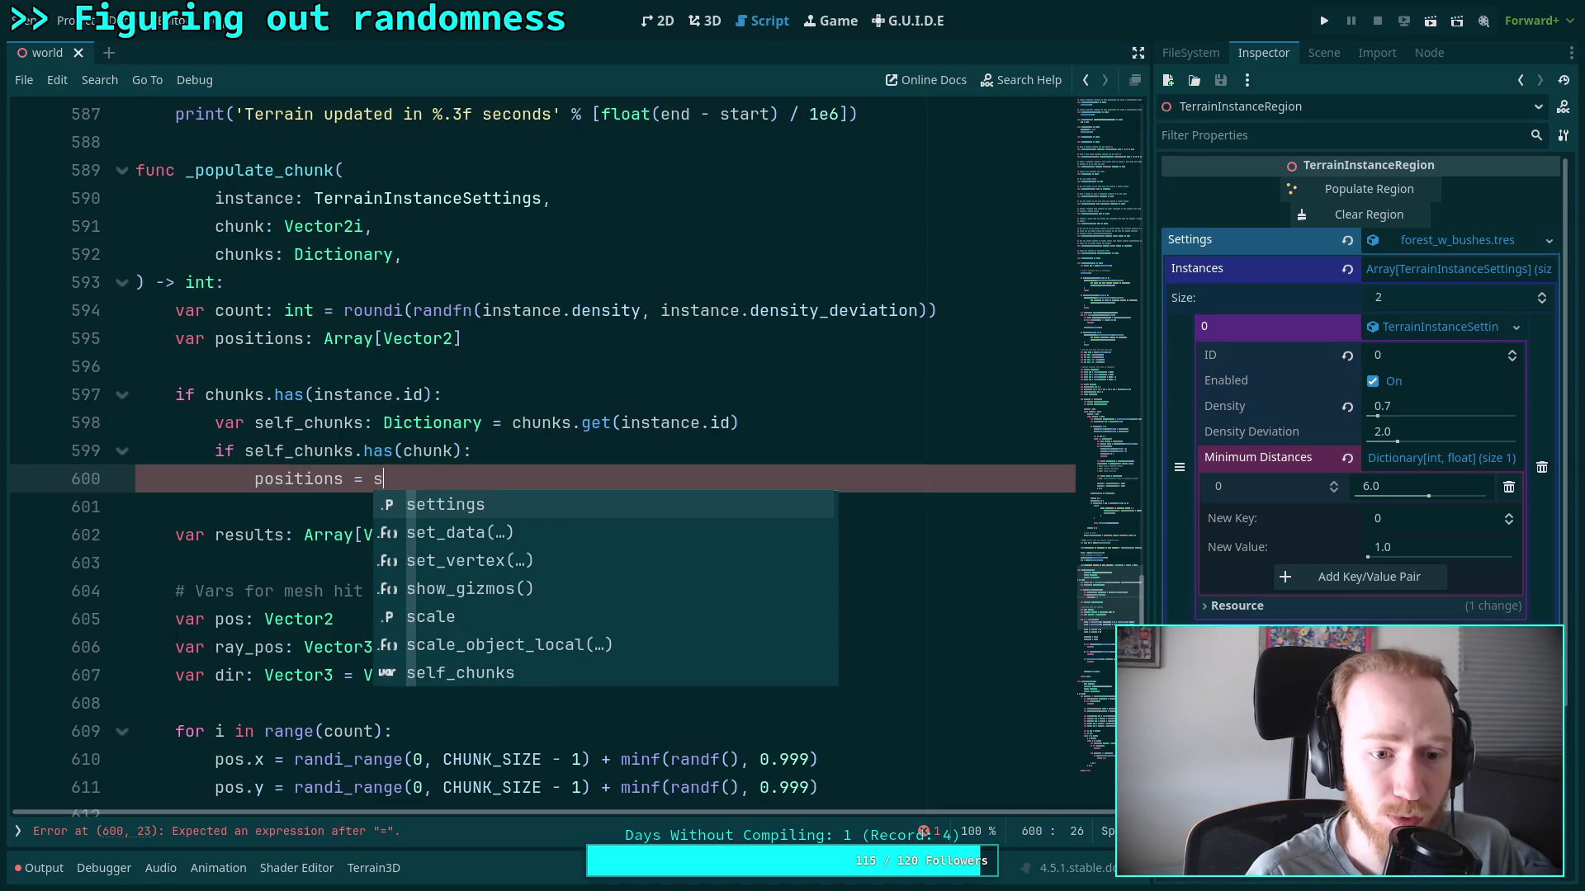
type("elf_chunks.g")
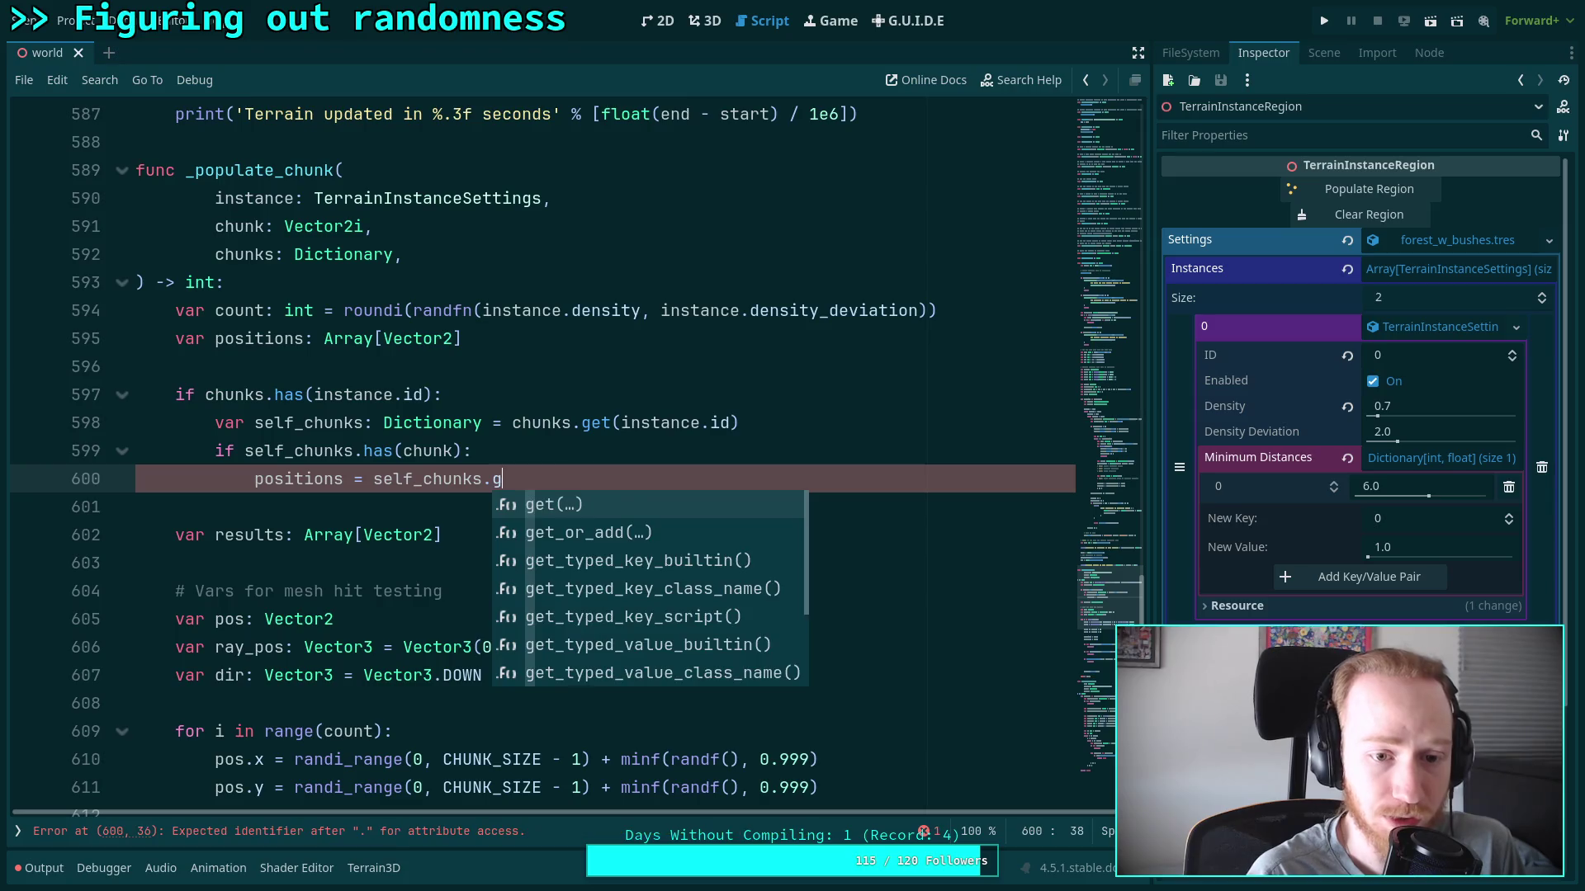
type("et(chunk)")
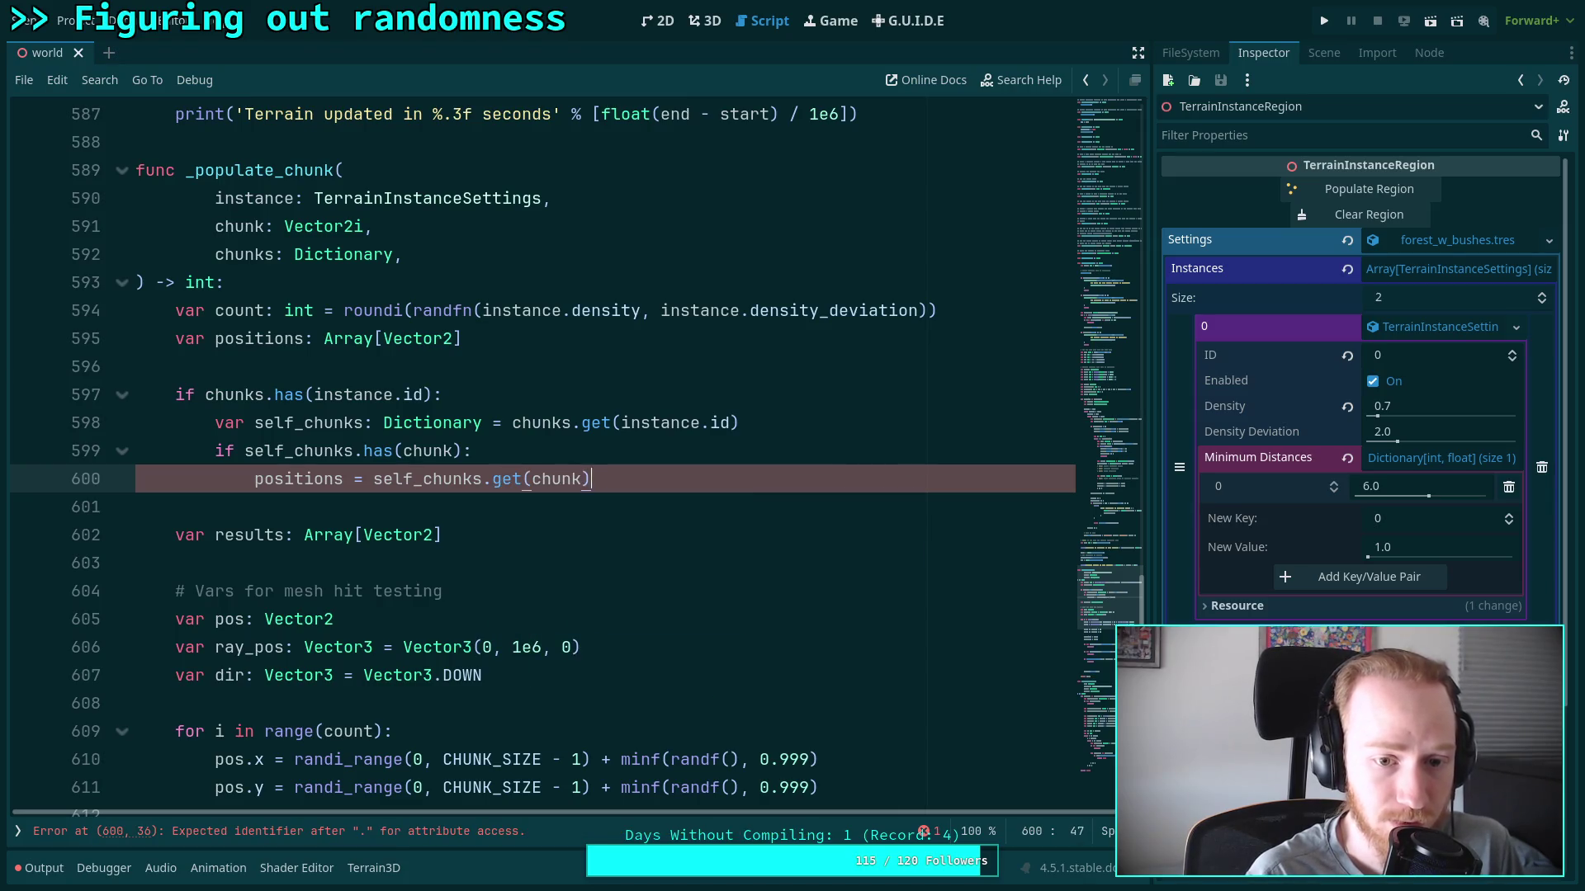
scroll(442, 546, "down", 2)
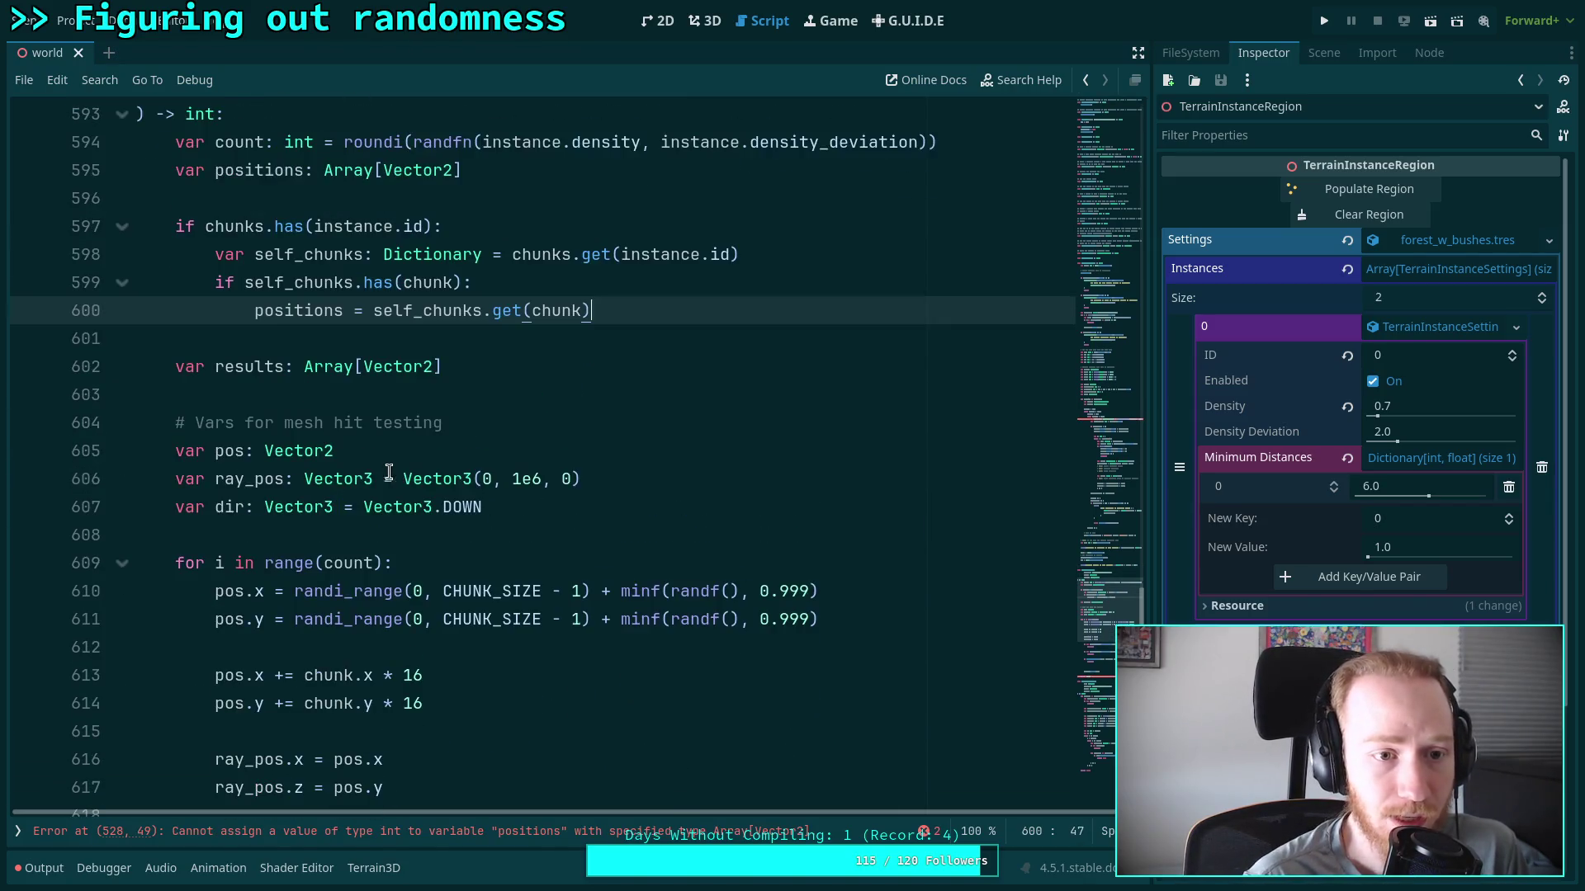
left_click_drag(495, 366, 512, 347)
Remove the results declaration, append to positions, and return positions.size()
key("BackSpace")
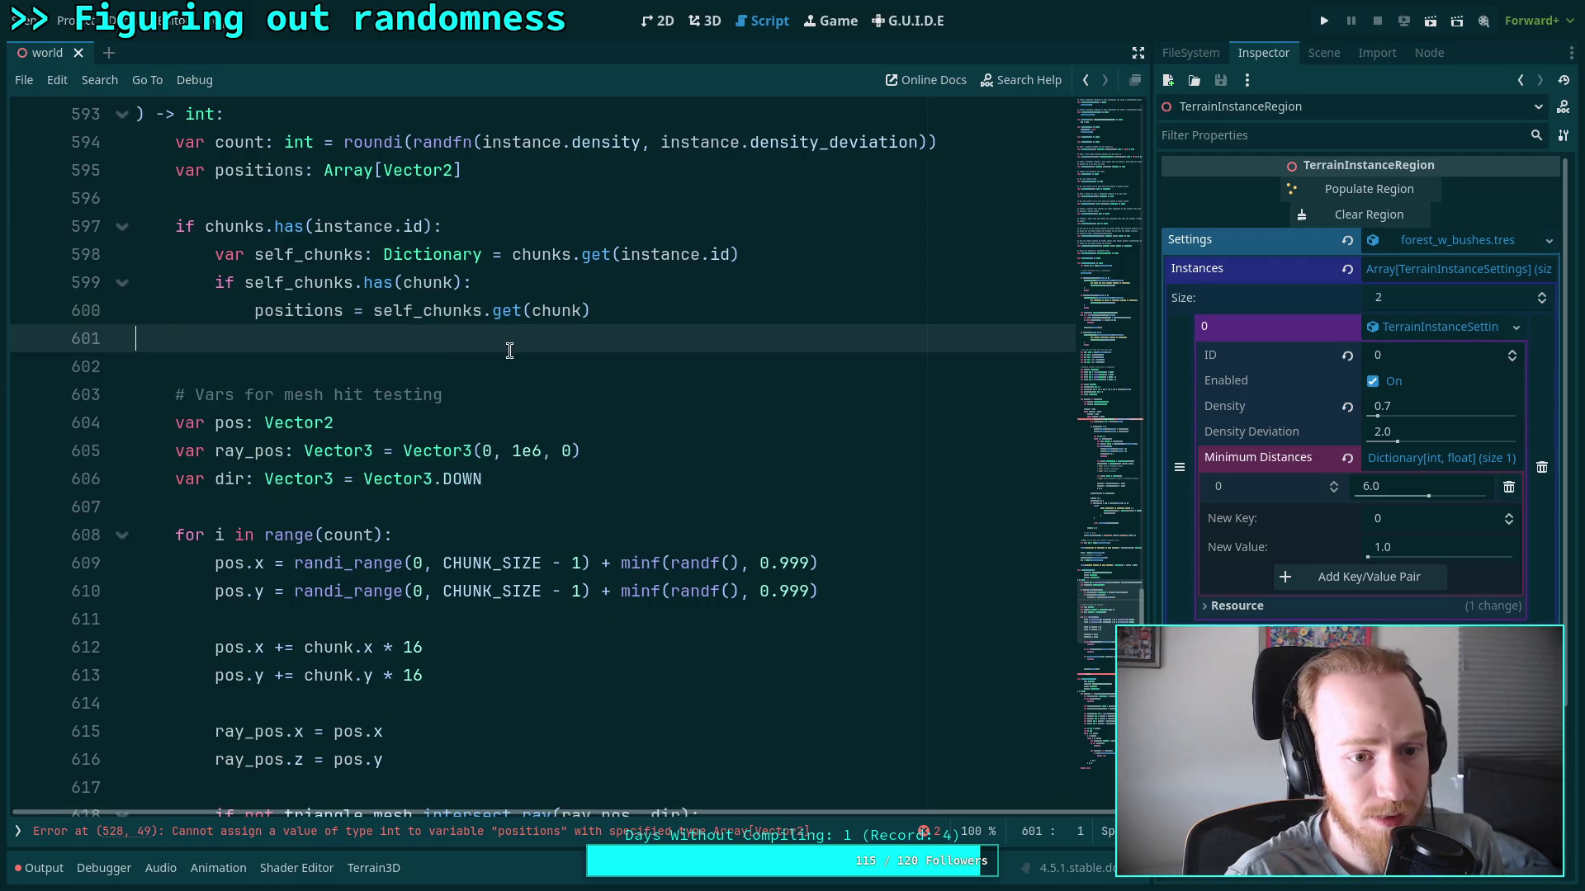
key("BackSpace")
key("BackSpace")
scroll(343, 495, "down", 7)
double_click(248, 507)
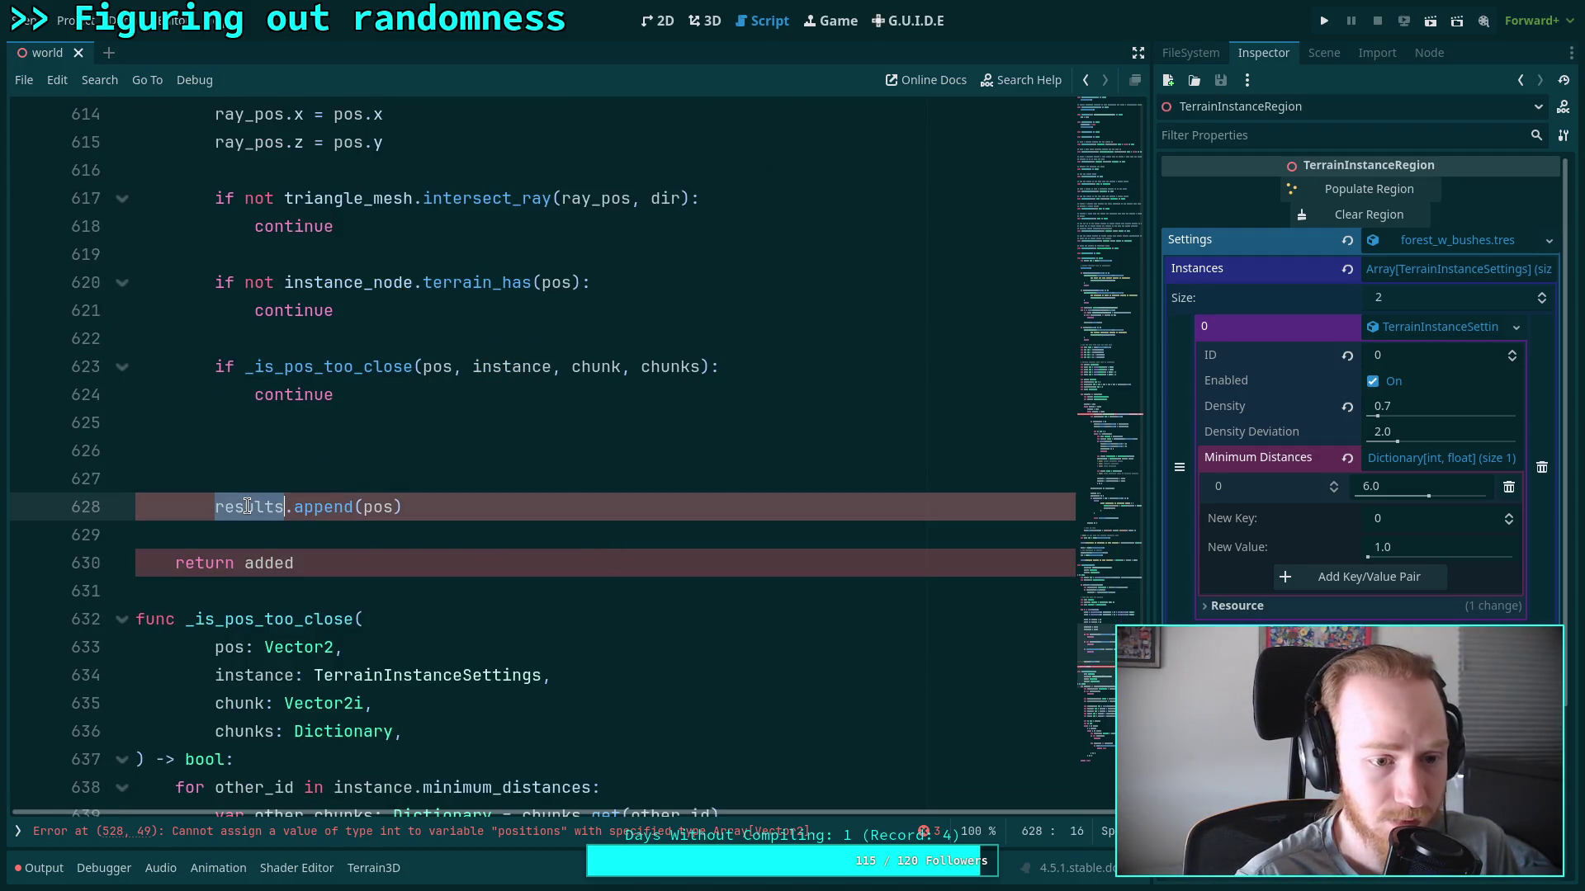
type("positions")
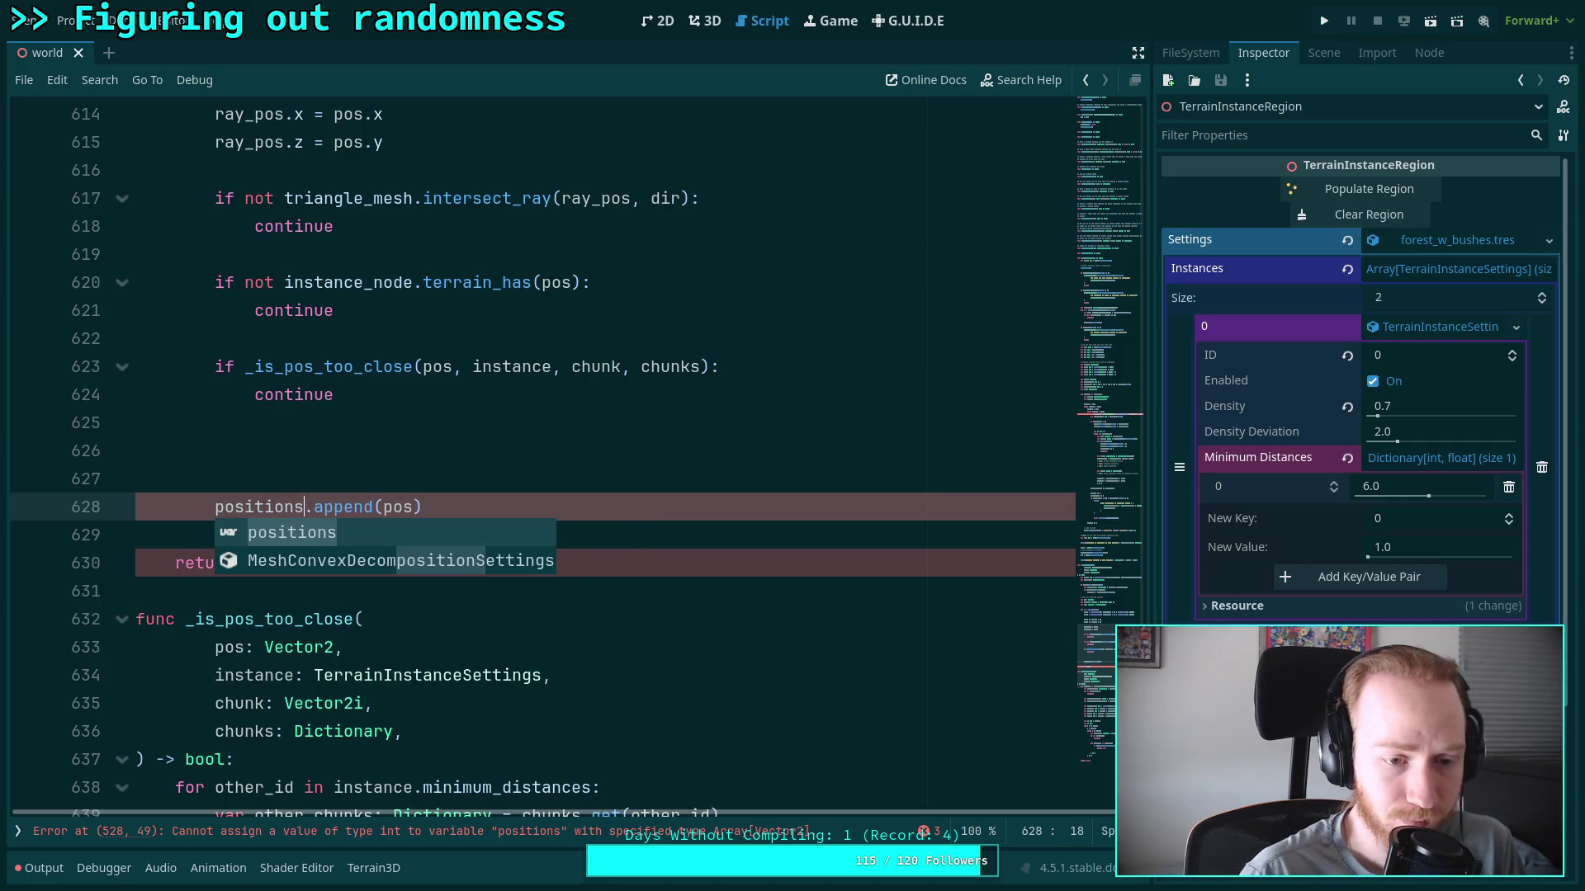
double_click(248, 563)
type("positions.size")
key("Return")
Add a blank line after the append call and tidy spacing after the positions assignment
left_click(563, 515)
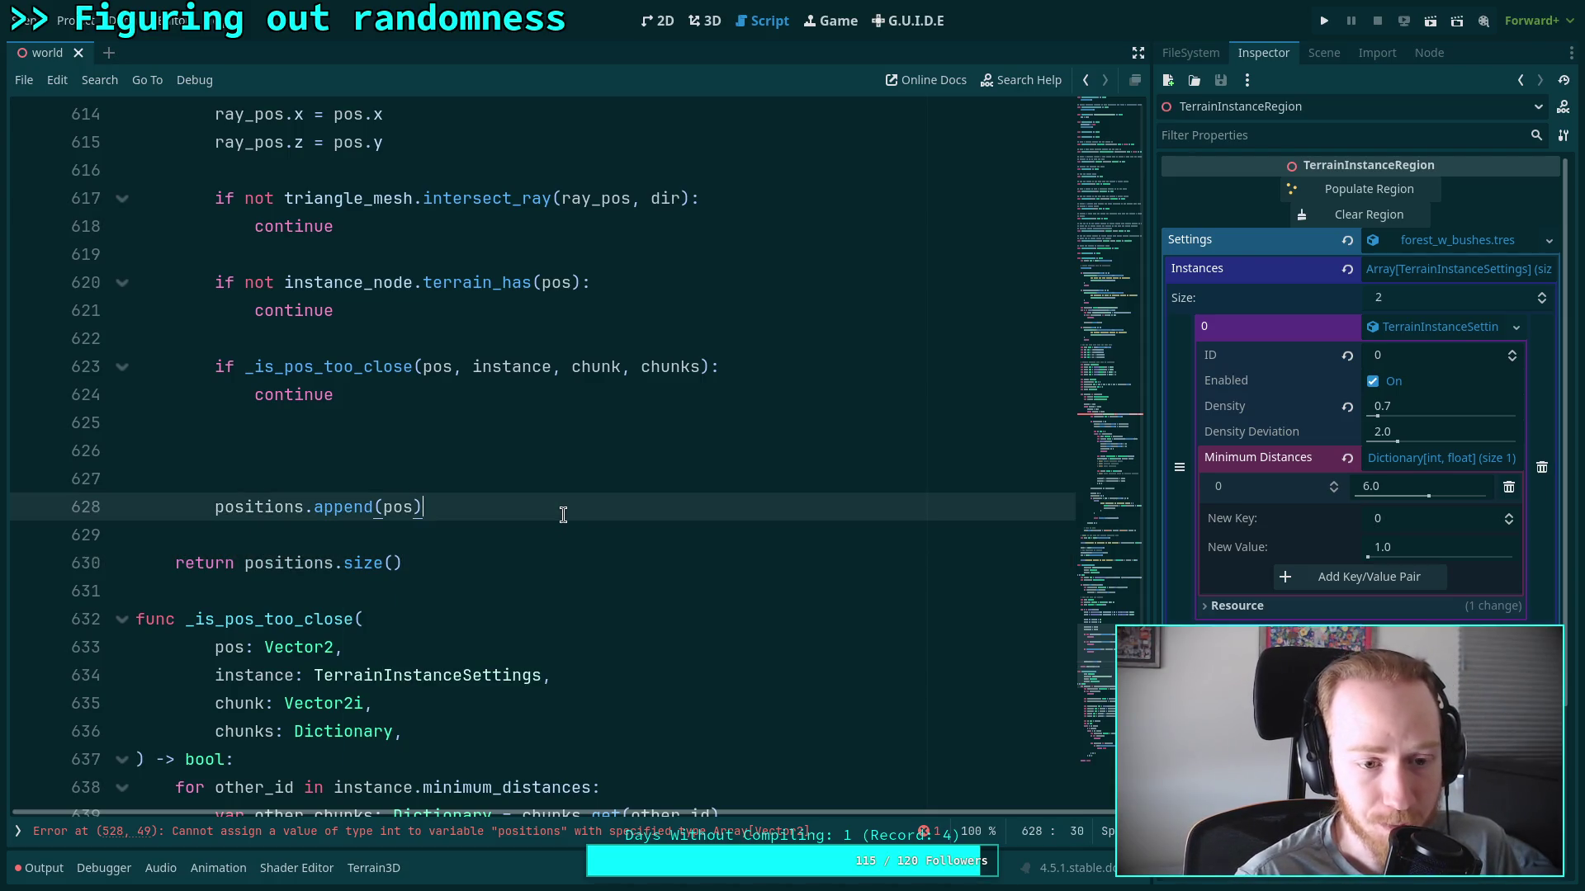
key("Return")
key("Return")
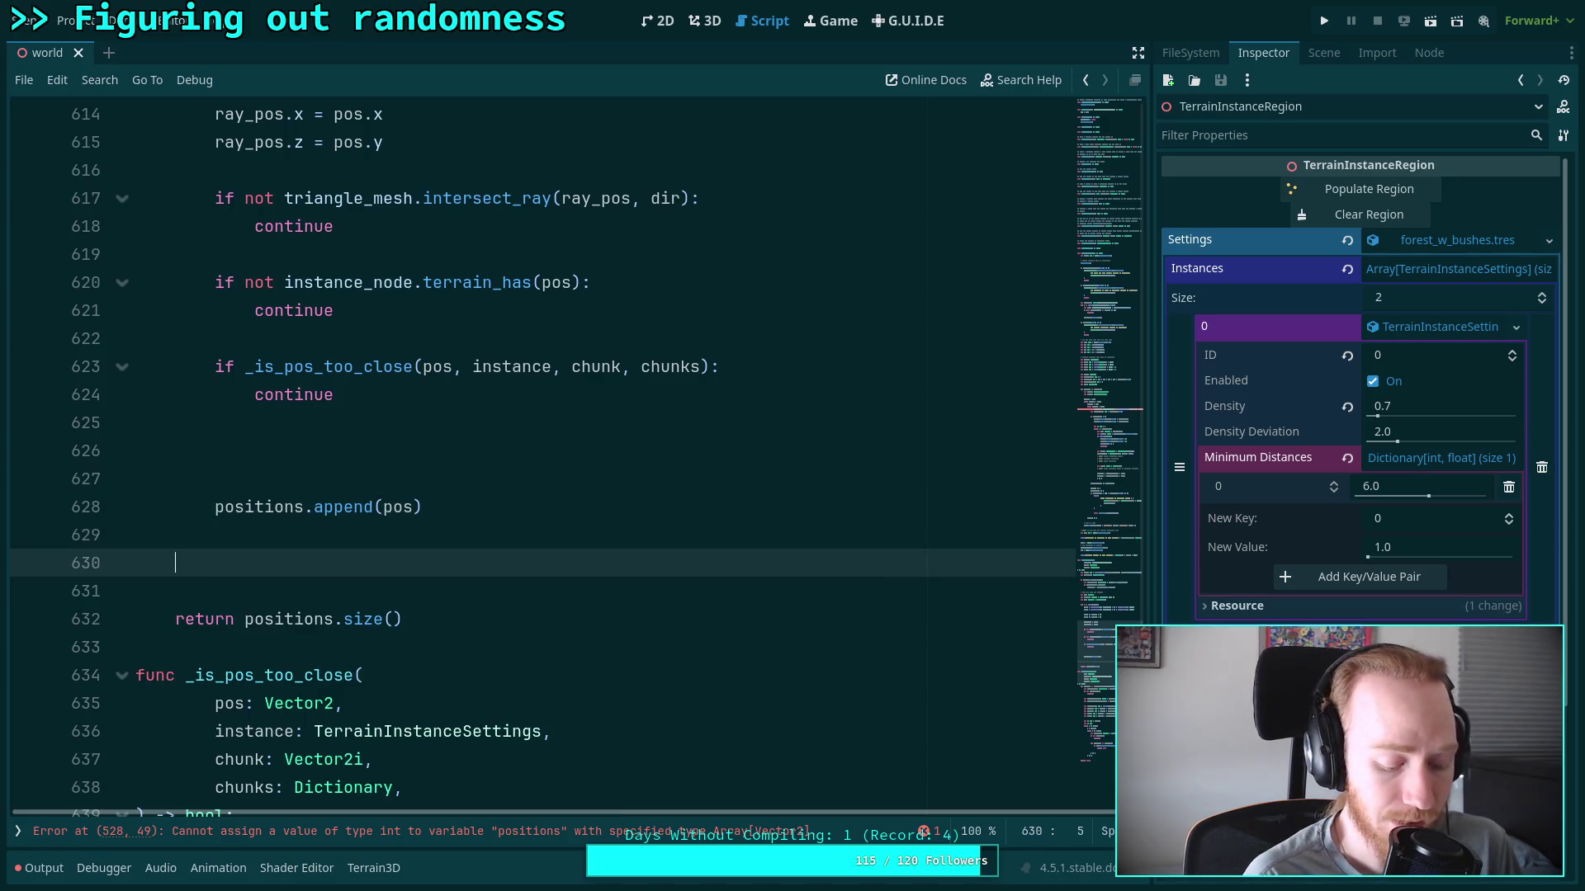
scroll(576, 520, "up", 10)
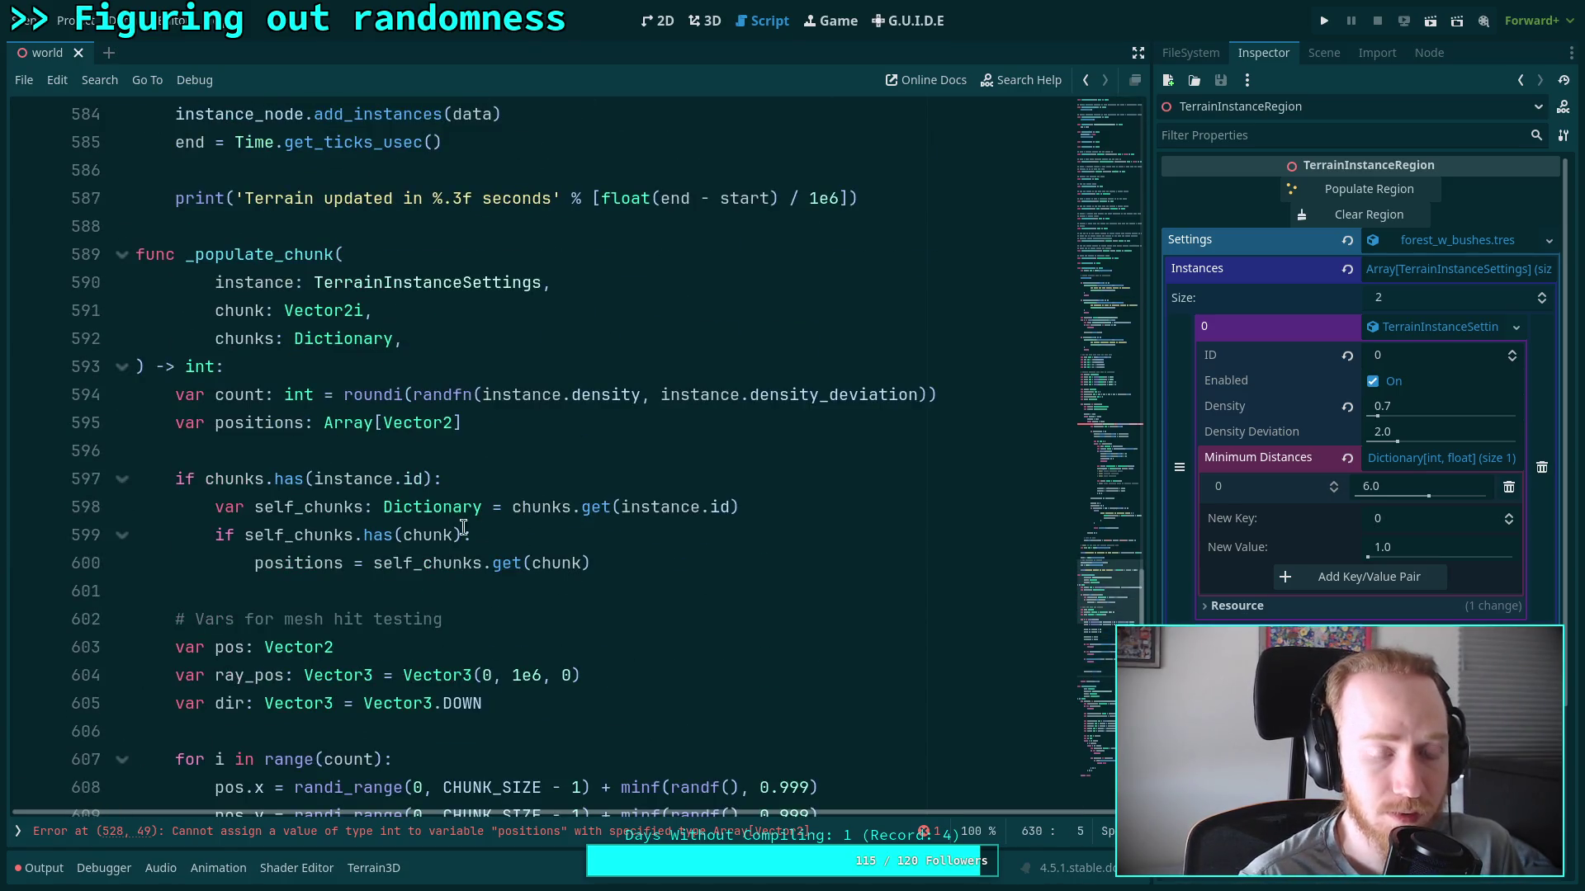
left_click(678, 560)
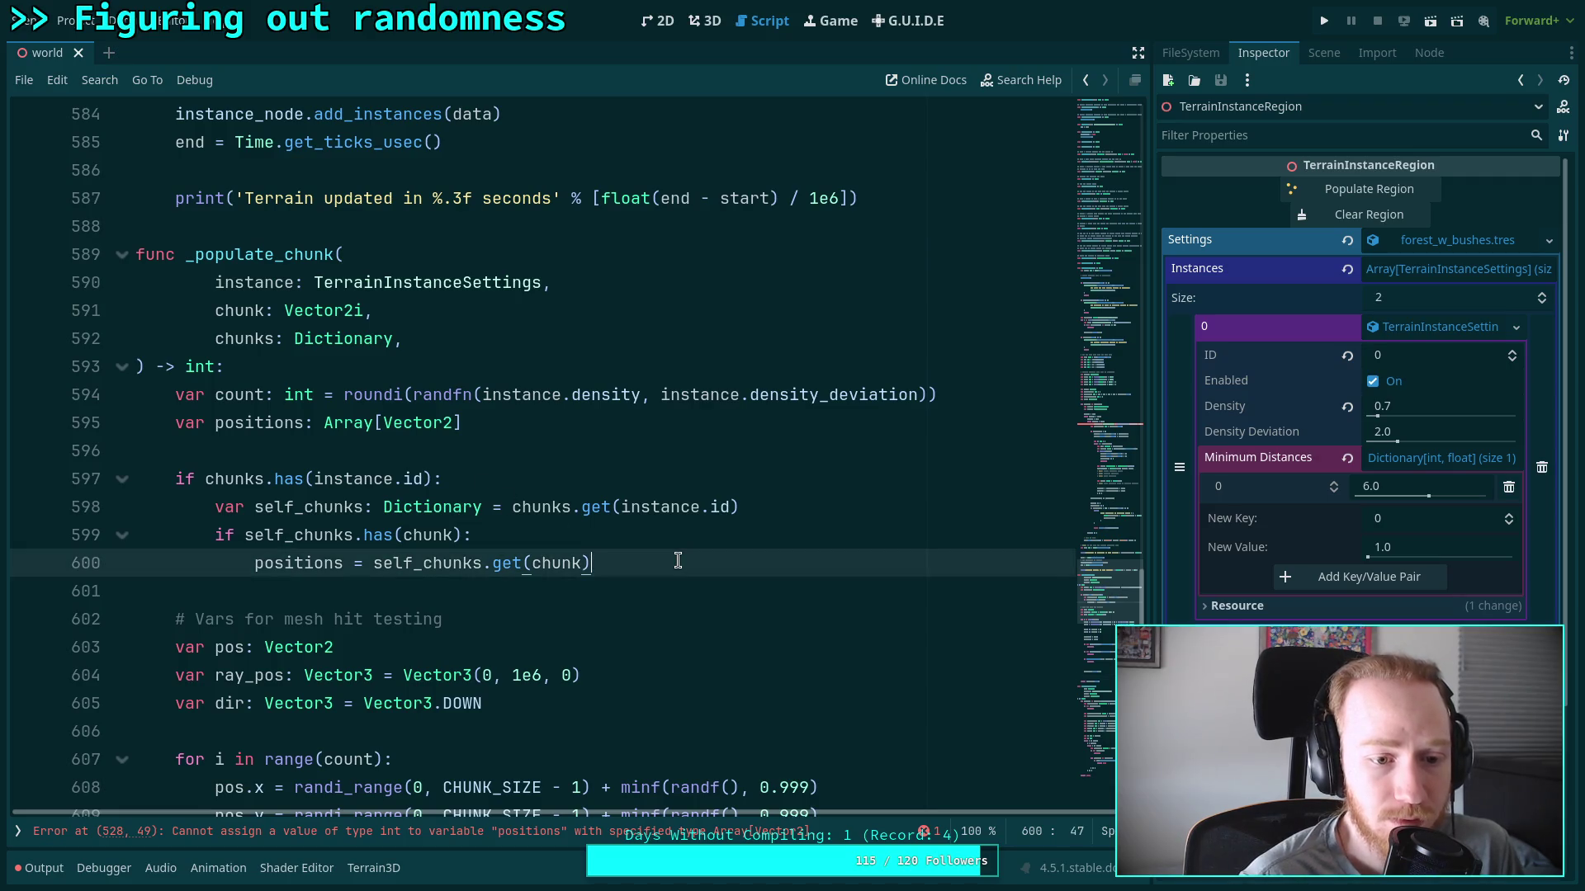
key("Return")
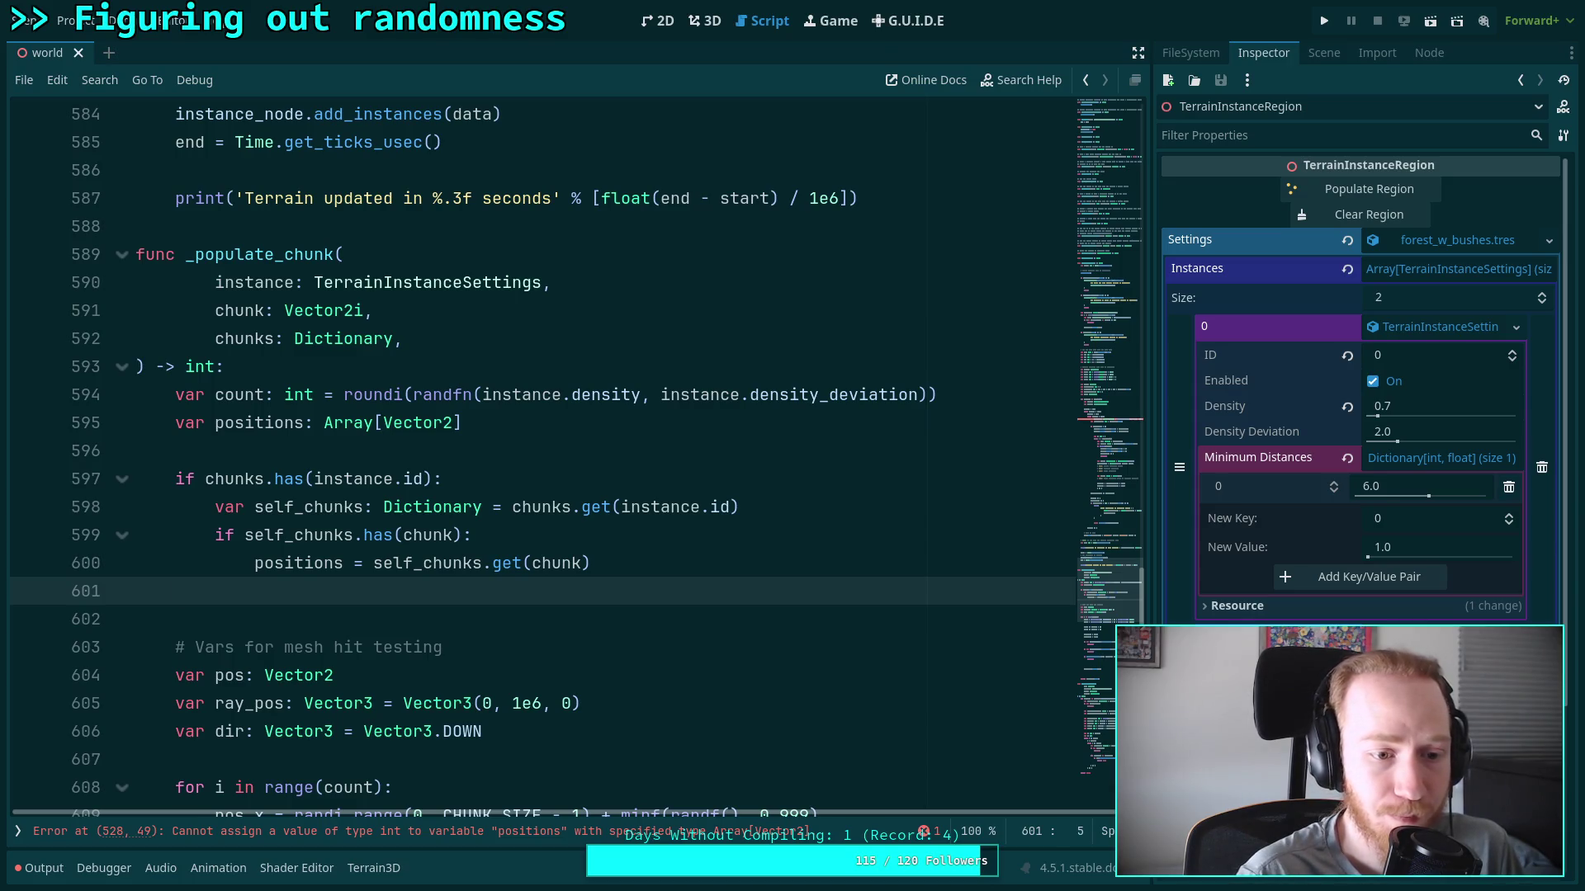
key("ctrl+z")
mouse_move(678, 560)
left_mouse_down()
mouse_move(500, 563)
mouse_move(165, 479)
left_mouse_up()
scroll(473, 487, "down", 12)
scroll(371, 506, "up", 2)
left_click(414, 560)
scroll(495, 562, "up", 1)
After the loop, add 'if positions.size() == 0:' with an indented 'return 0'
type("if po")
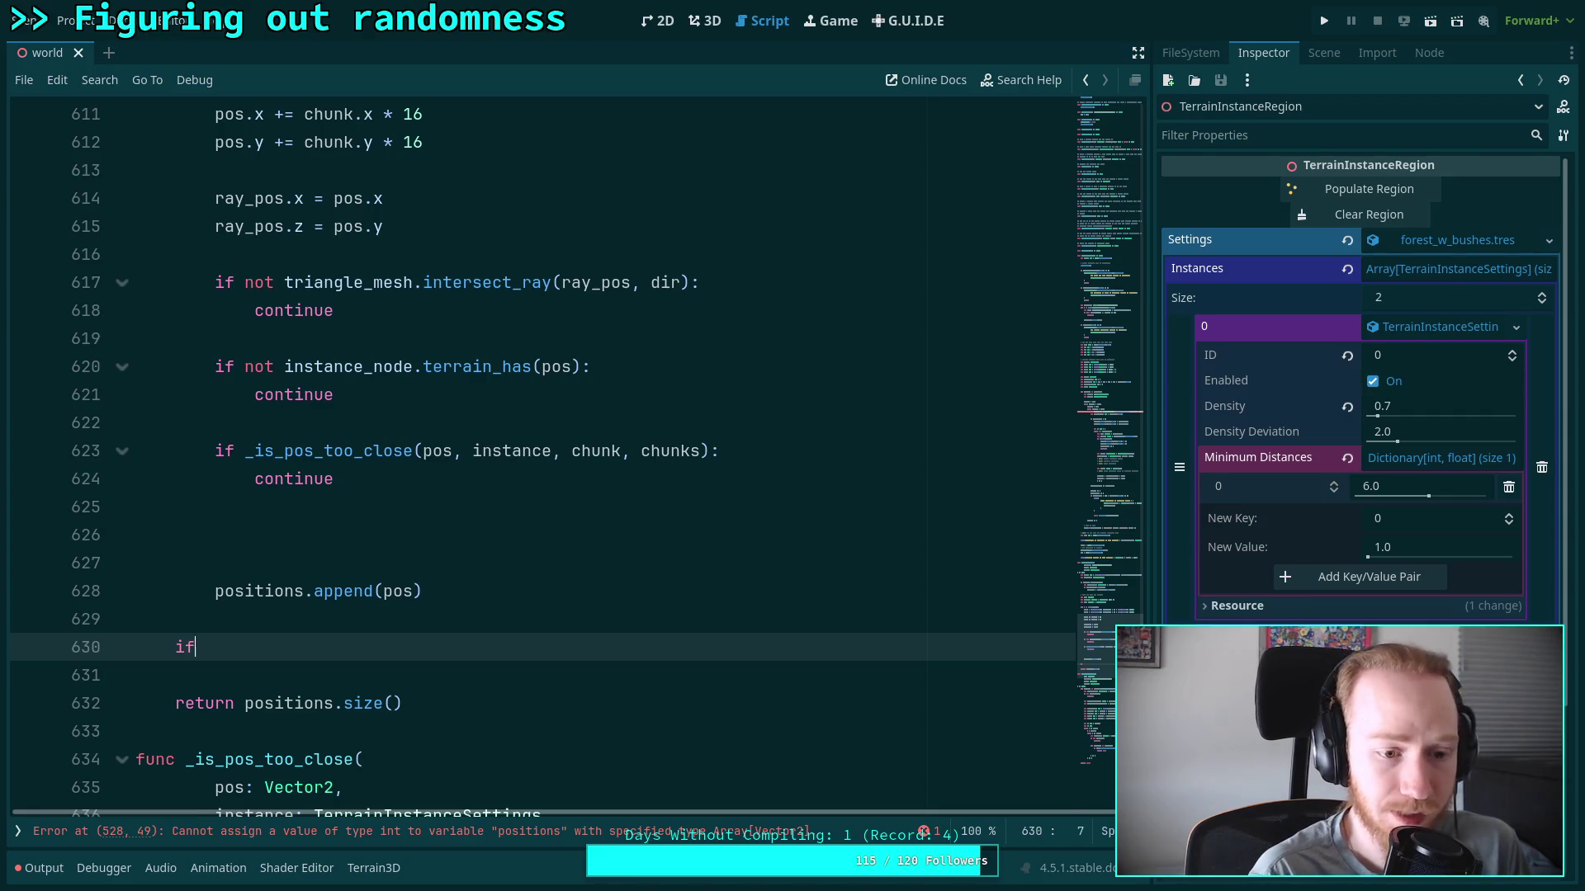
key("Down")
key("Down")
key("Down")
key("Return")
type("s.size")
key("Return")
type("== 0:")
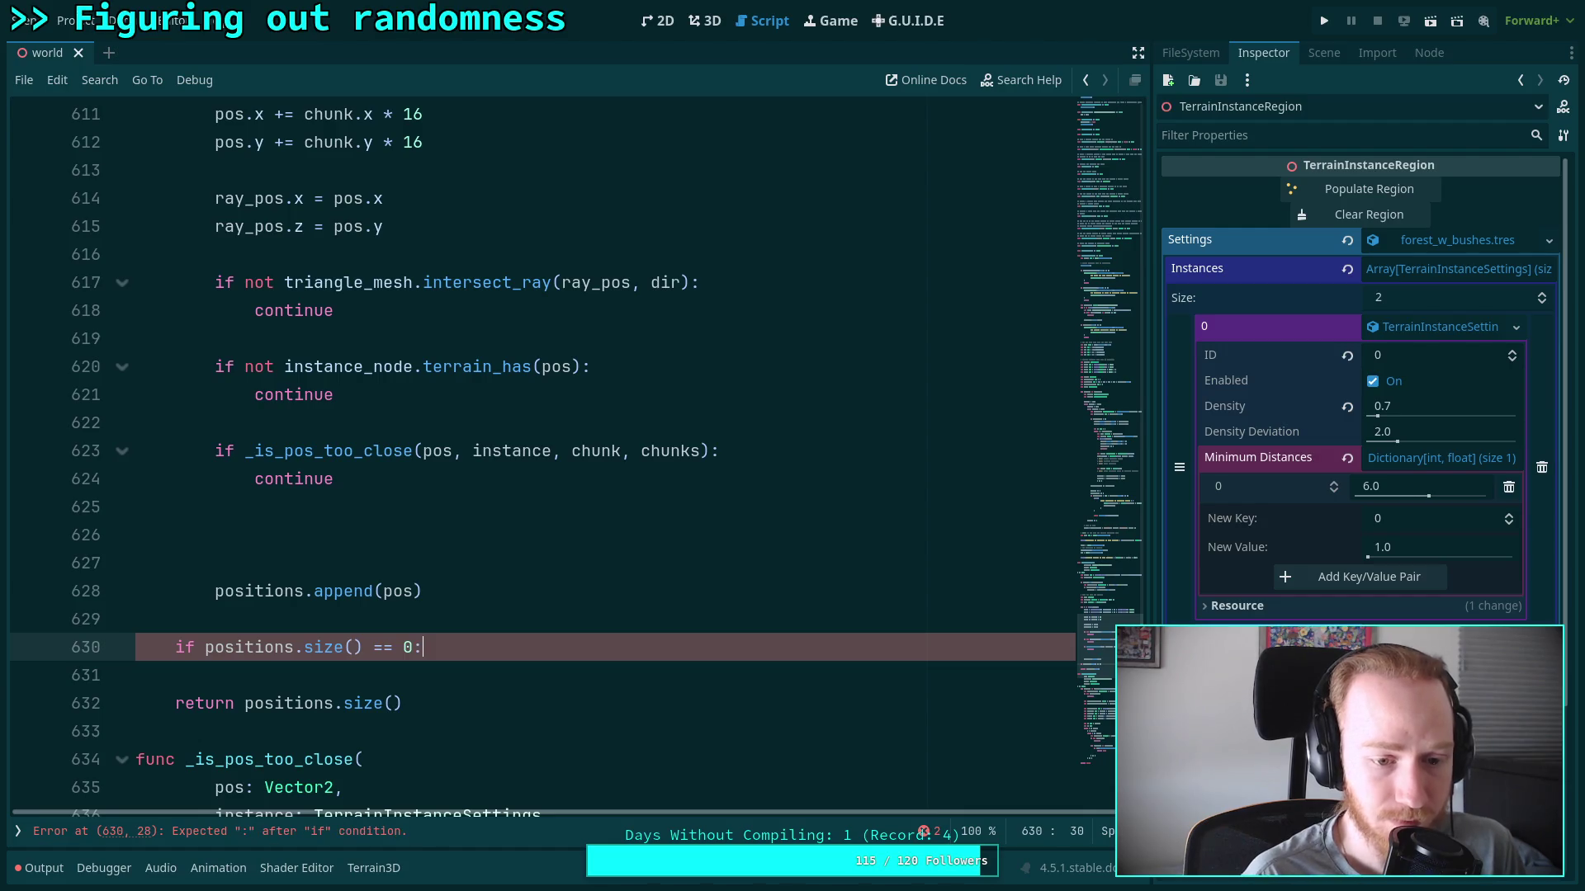
key("Return")
type("return 0")
Add blank lines below and above the empty-positions check
key("Return")
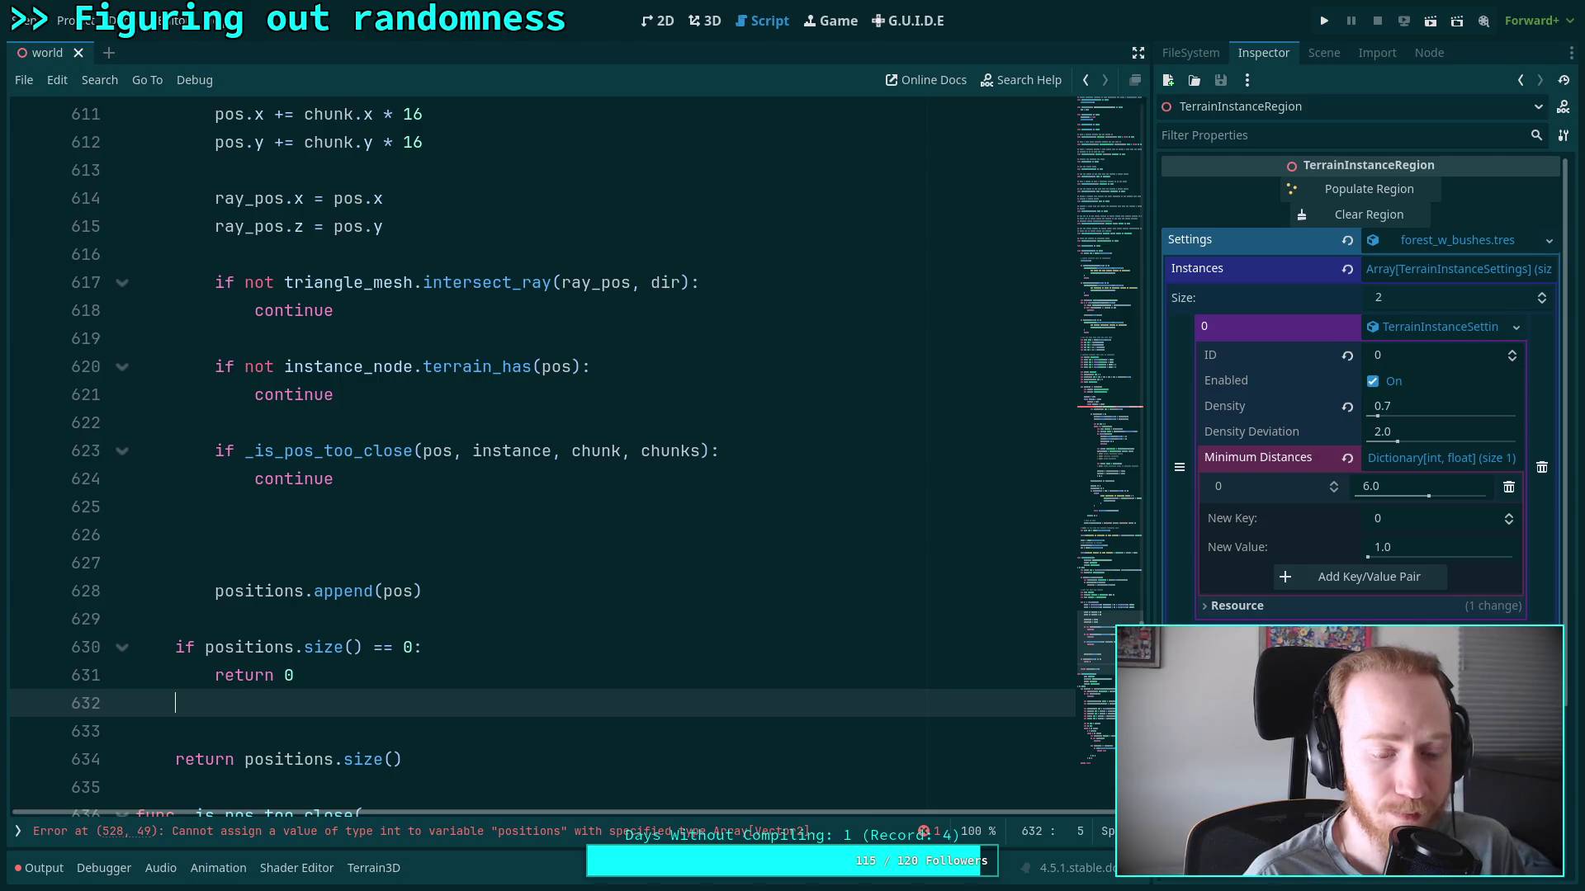
key("Return")
scroll(543, 547, "down", 1)
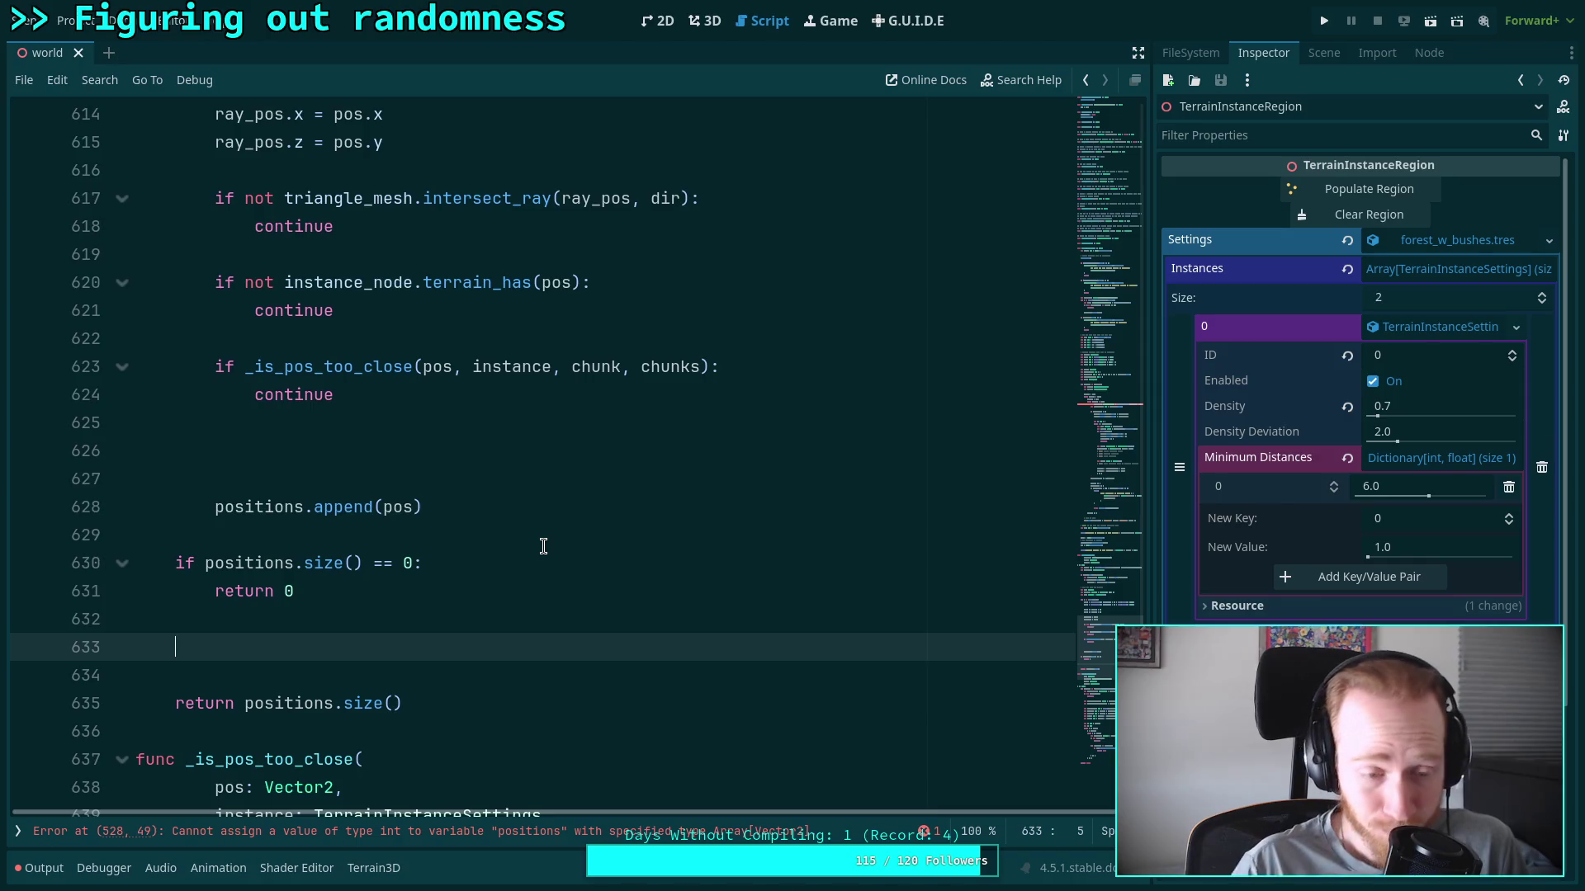
key("Up")
key("Up")
key("Up")
key("Return")
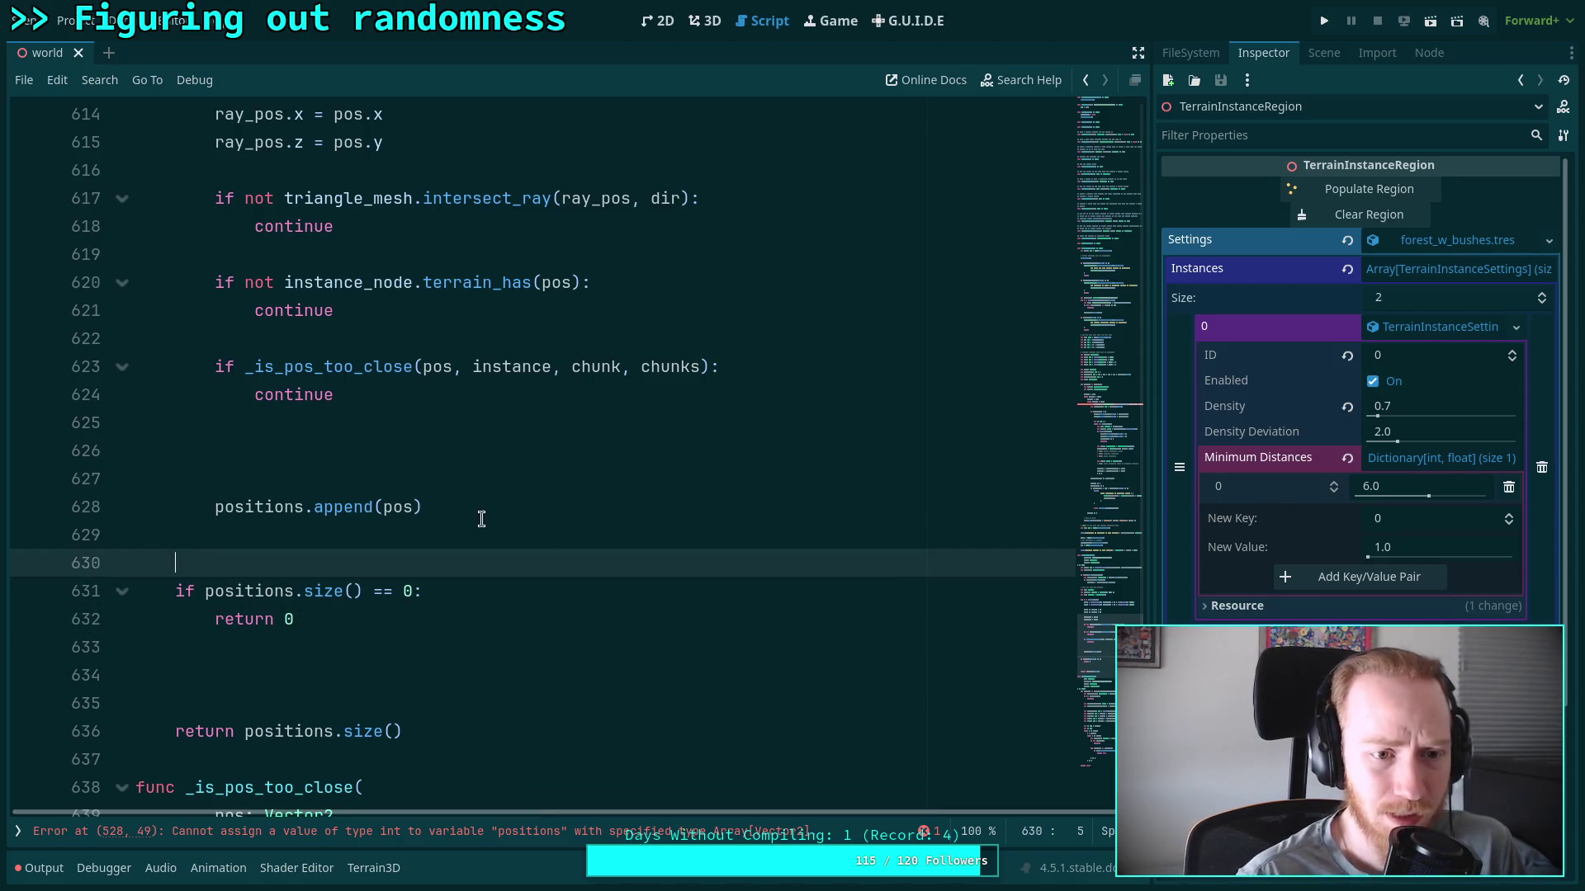
scroll(487, 523, "up", 8)
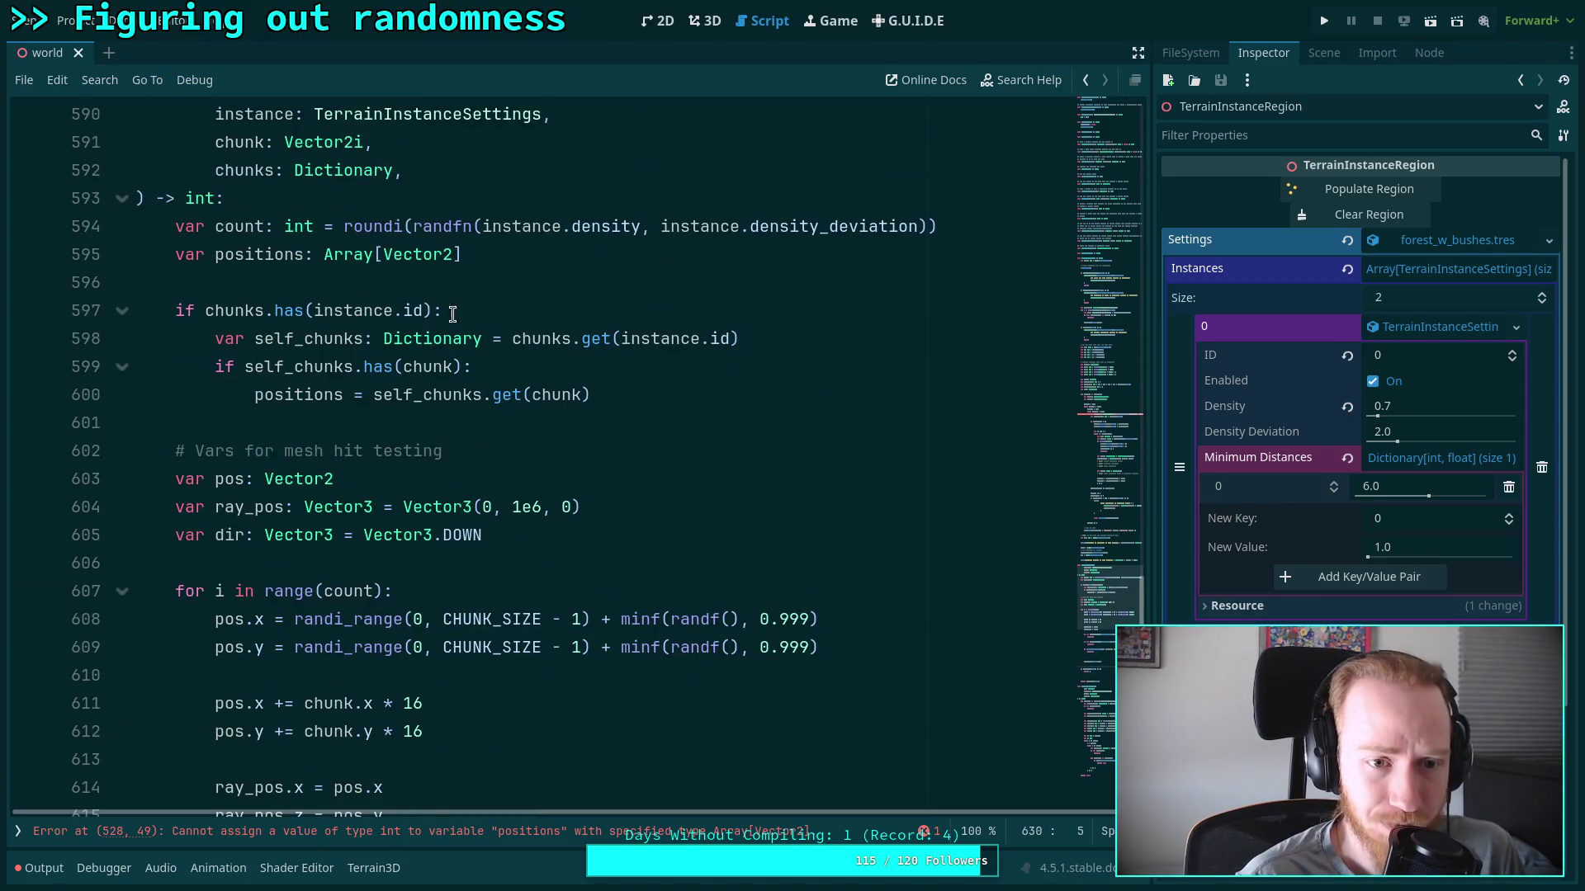
Declare 'var count_added: int' below the positions declaration
left_click(538, 258)
key("Return")
type("var count_added: int = 0")
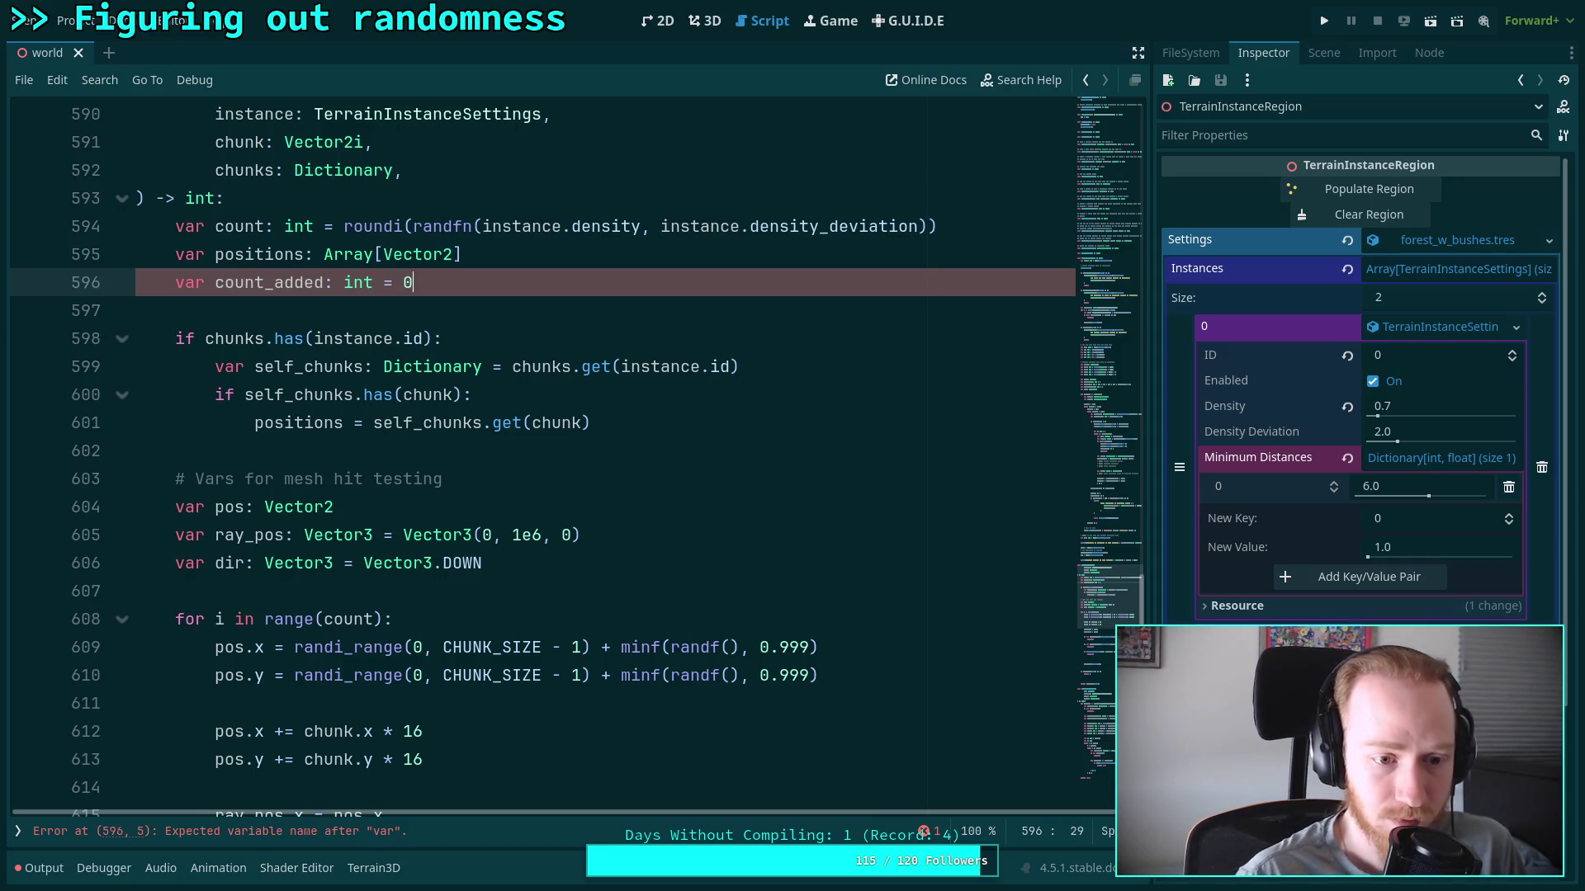
Add 'count_added += 1' right after positions.append(pos)
scroll(438, 452, "down", 8)
left_click(441, 536)
key("Return")
type("count_dd")
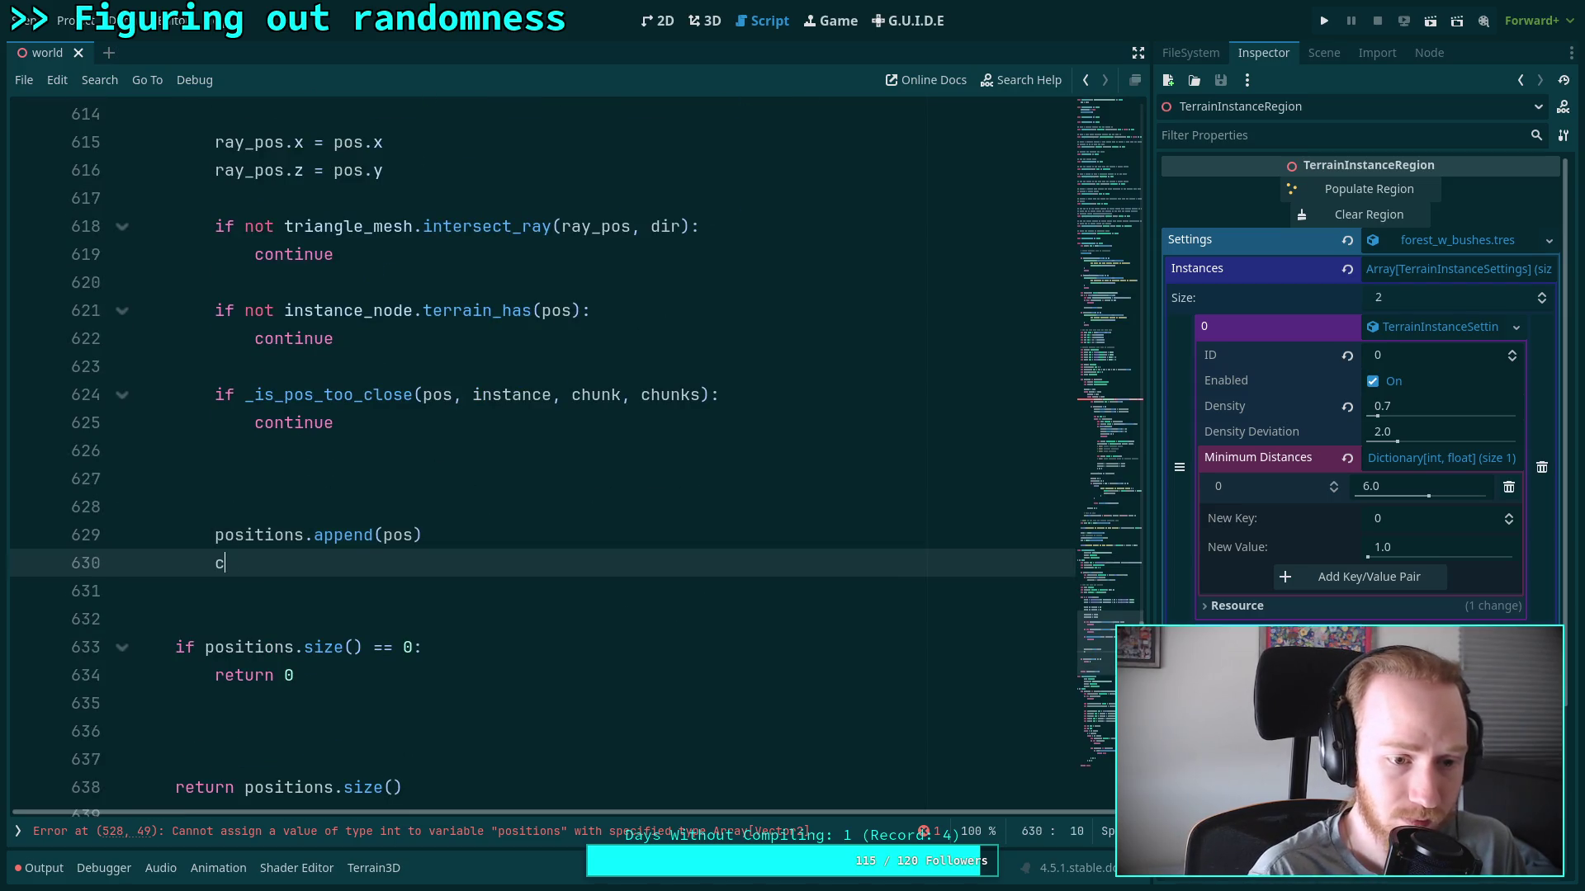
key("Return")
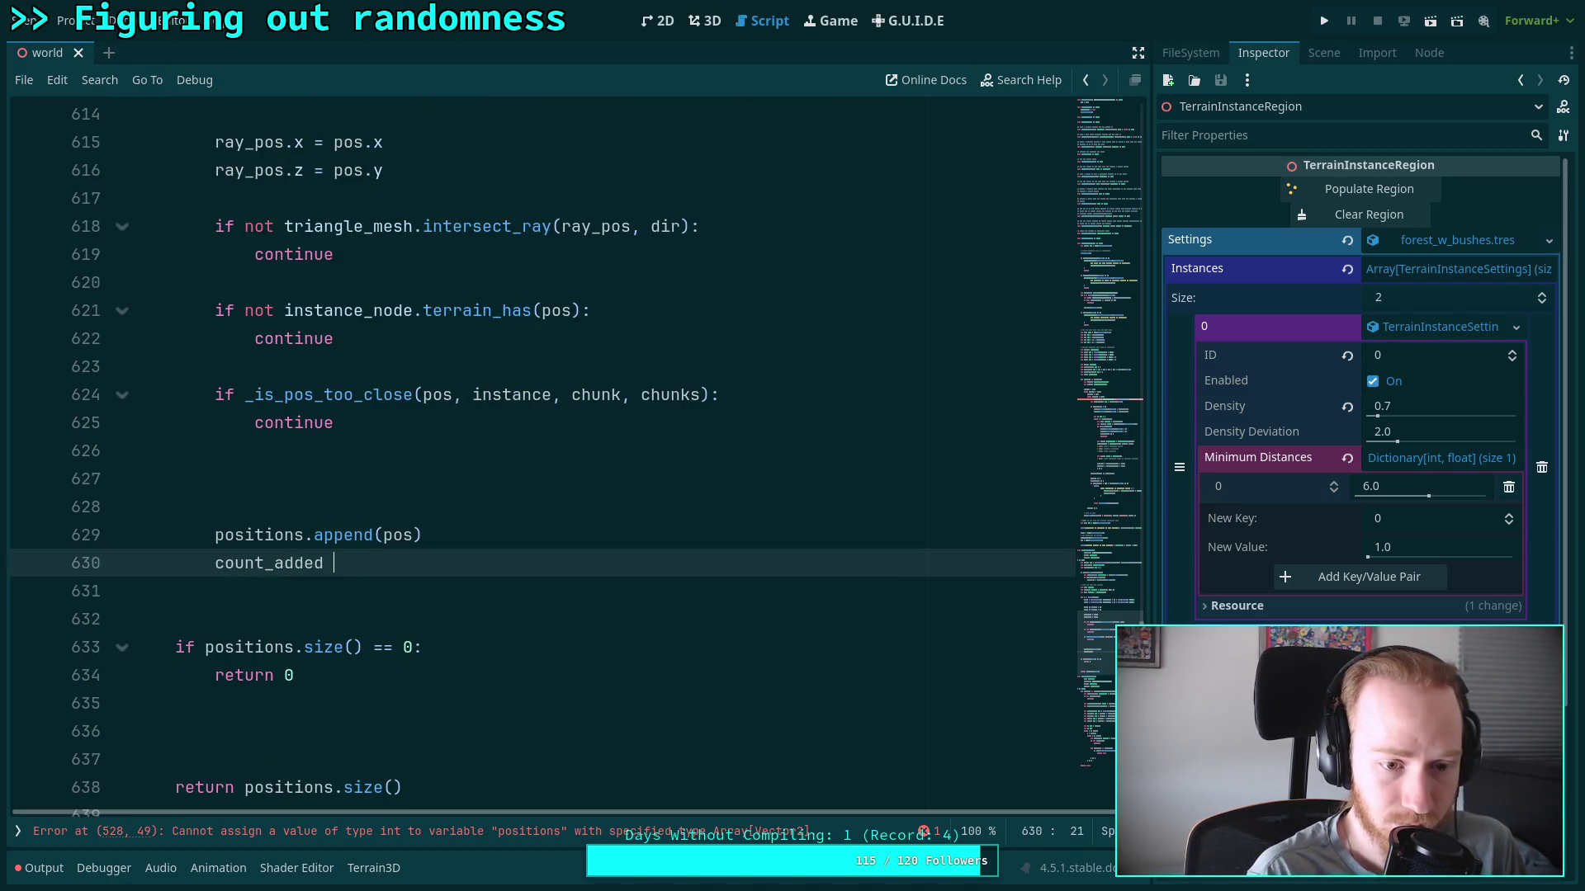
type("1")
Replace positions.size() with count_added in the '== 0' check and in the return line
left_click_drag(206, 648, 360, 640)
type("cou")
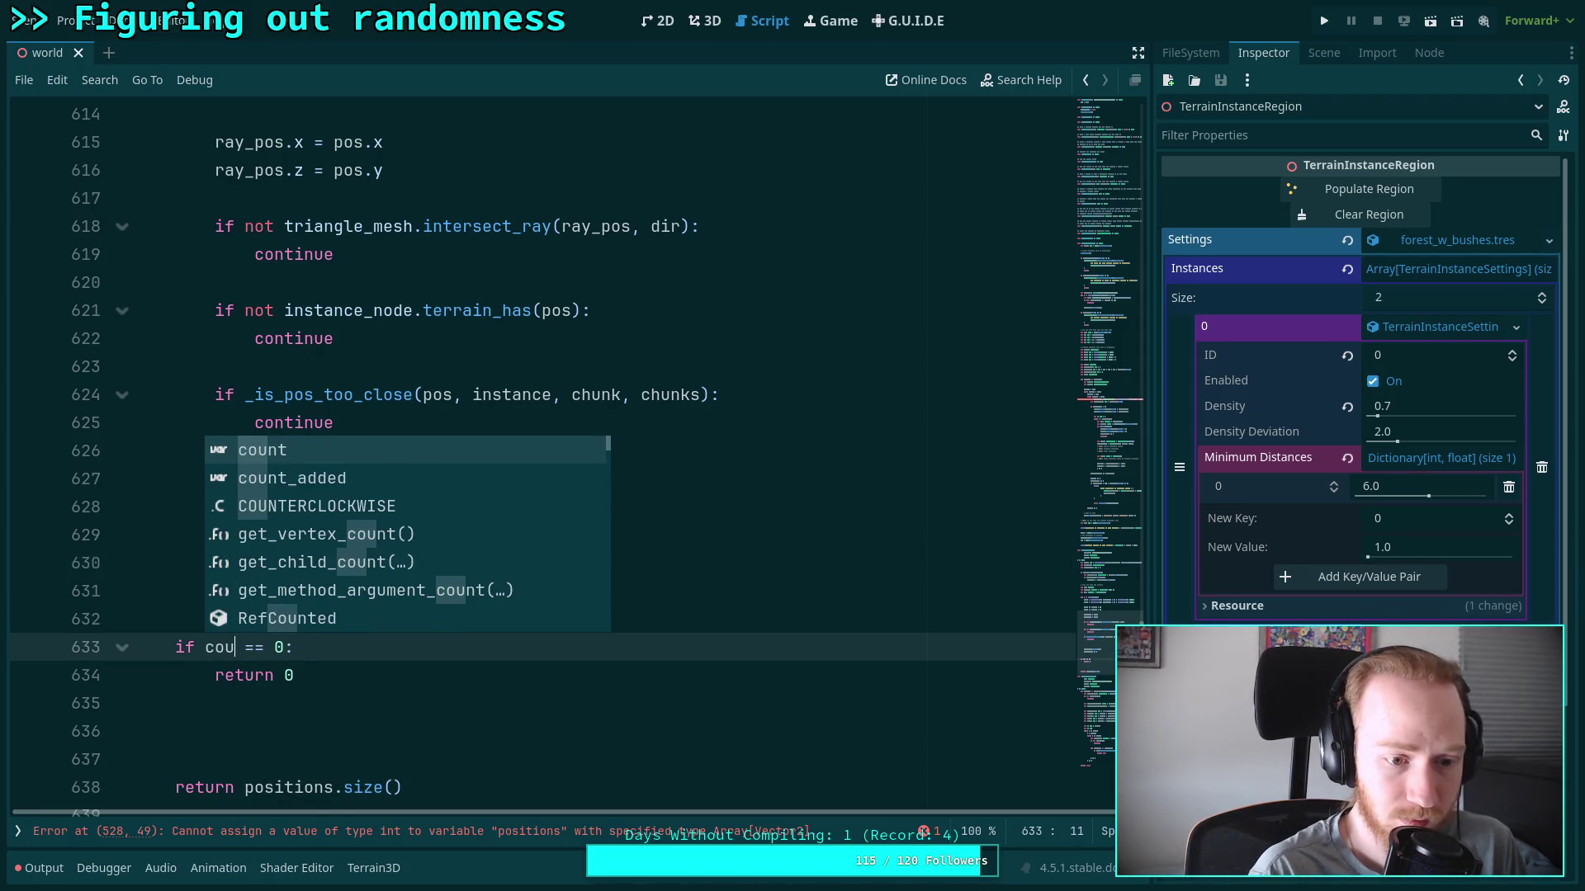
key("Down")
key("Return")
scroll(388, 571, "down", 2)
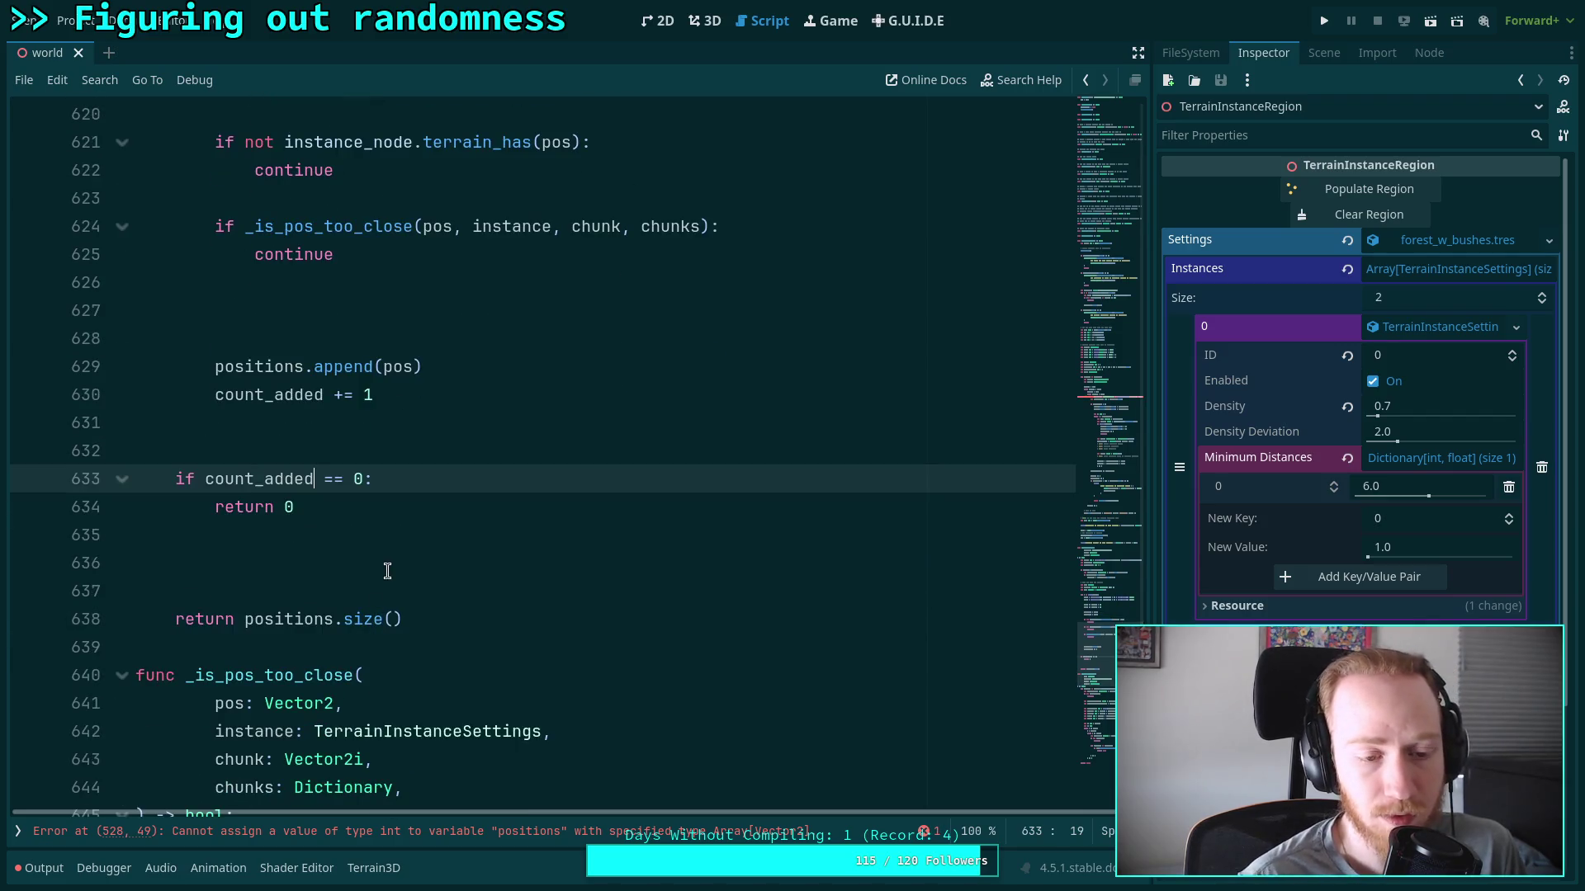
left_click_drag(324, 479, 362, 469)
key("BackSpace")
key("BackSpace")
type("== 0")
left_click_drag(429, 627, 242, 621)
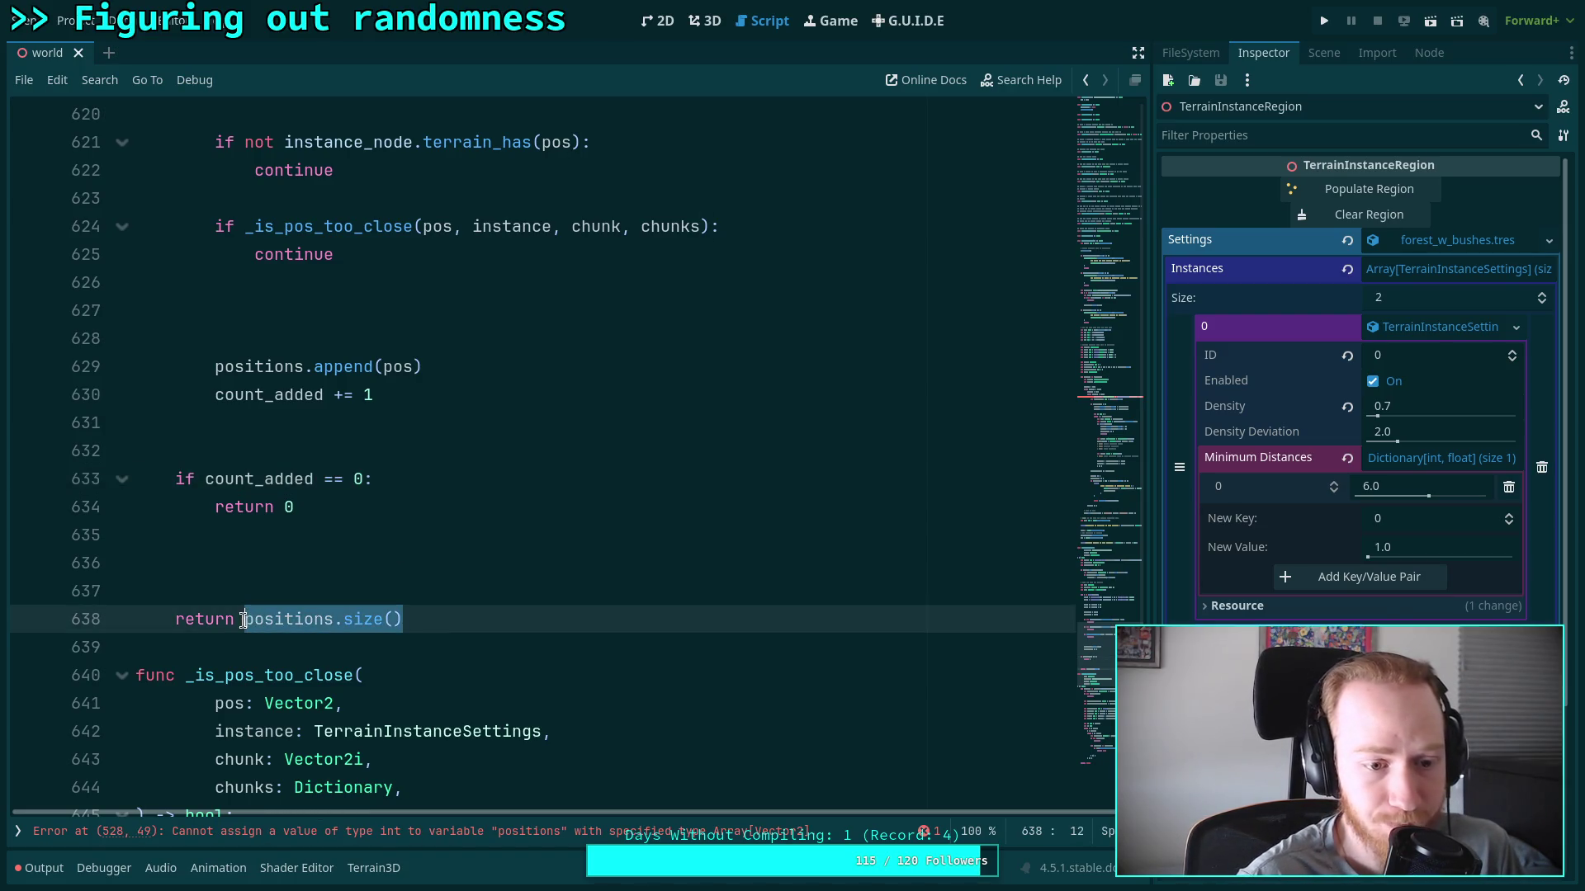
type("count_a")
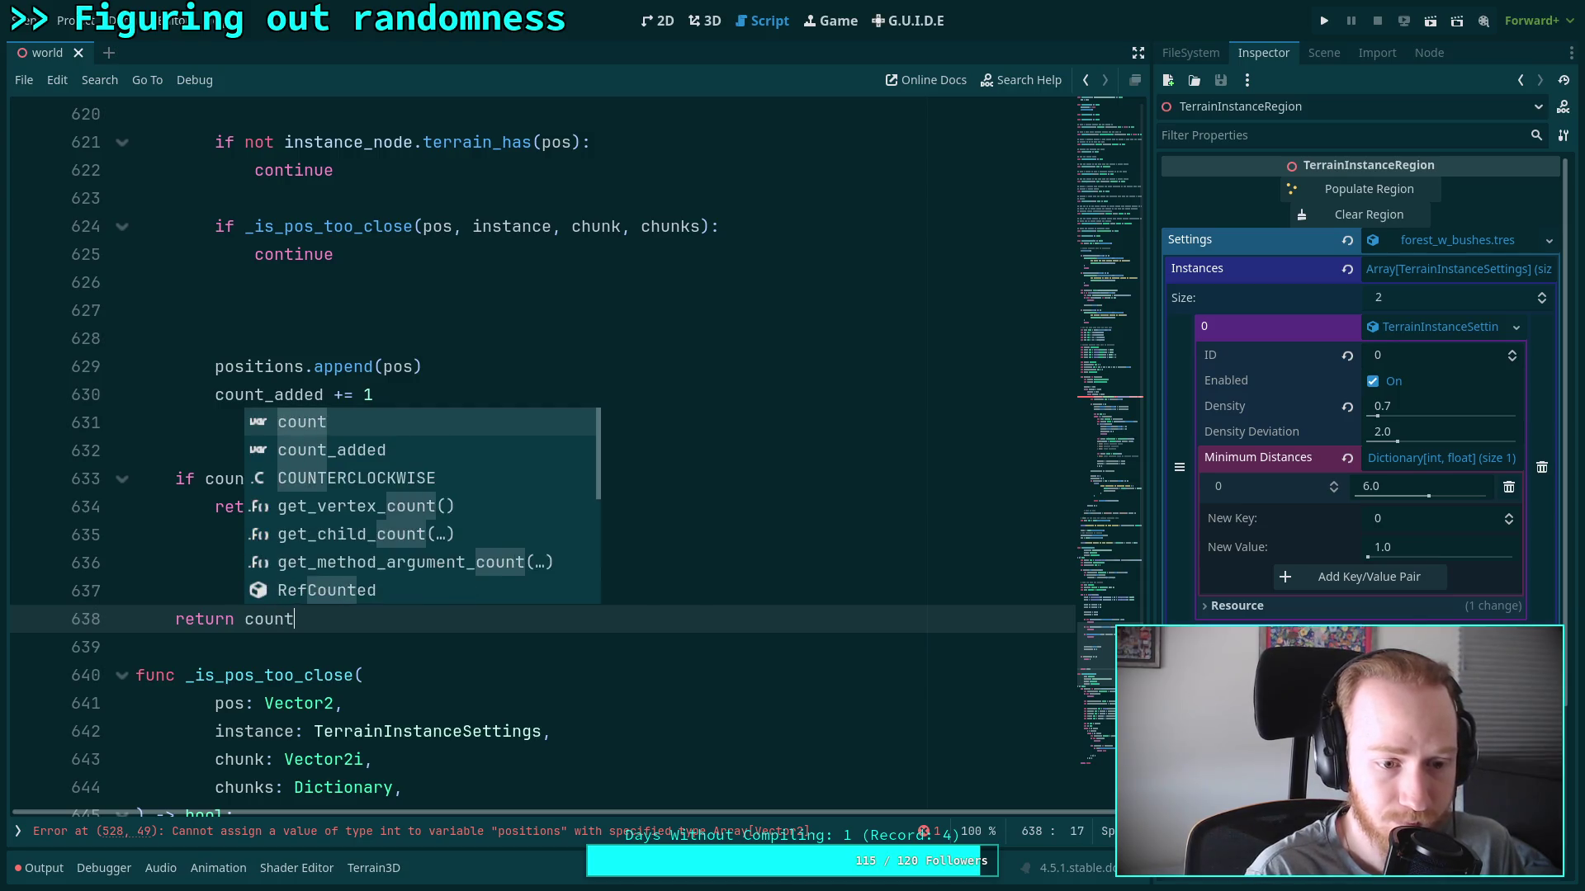
key("Return")
Remove the extra blank lines around positions.append and the count_added increment
left_click(316, 563)
scroll(316, 563, "up", 4)
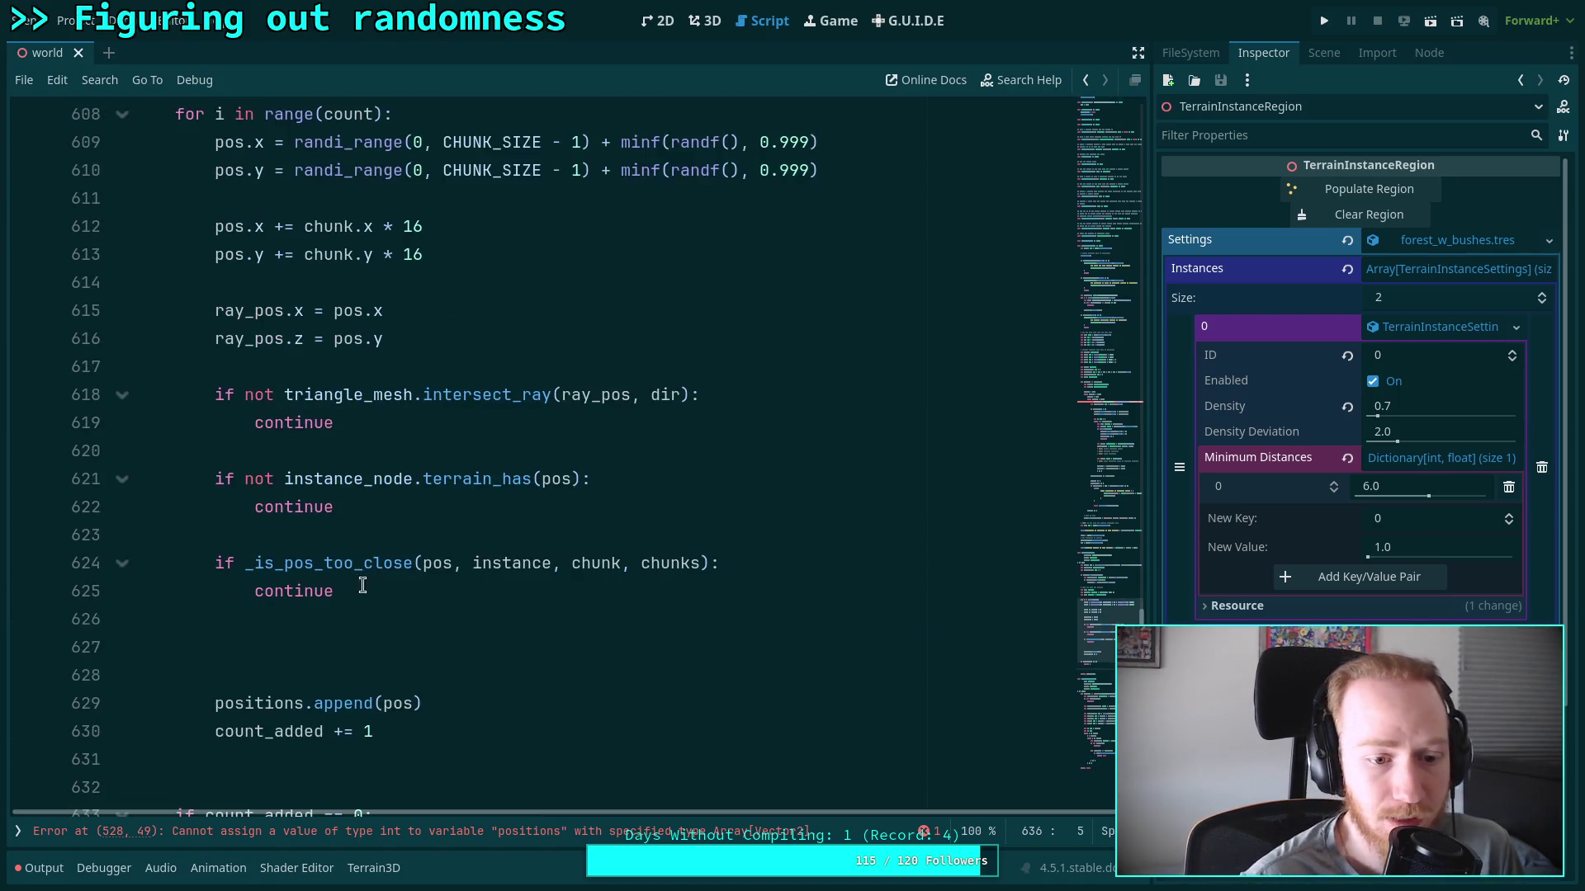
left_click(355, 663)
key("BackSpace")
key("BackSpace")
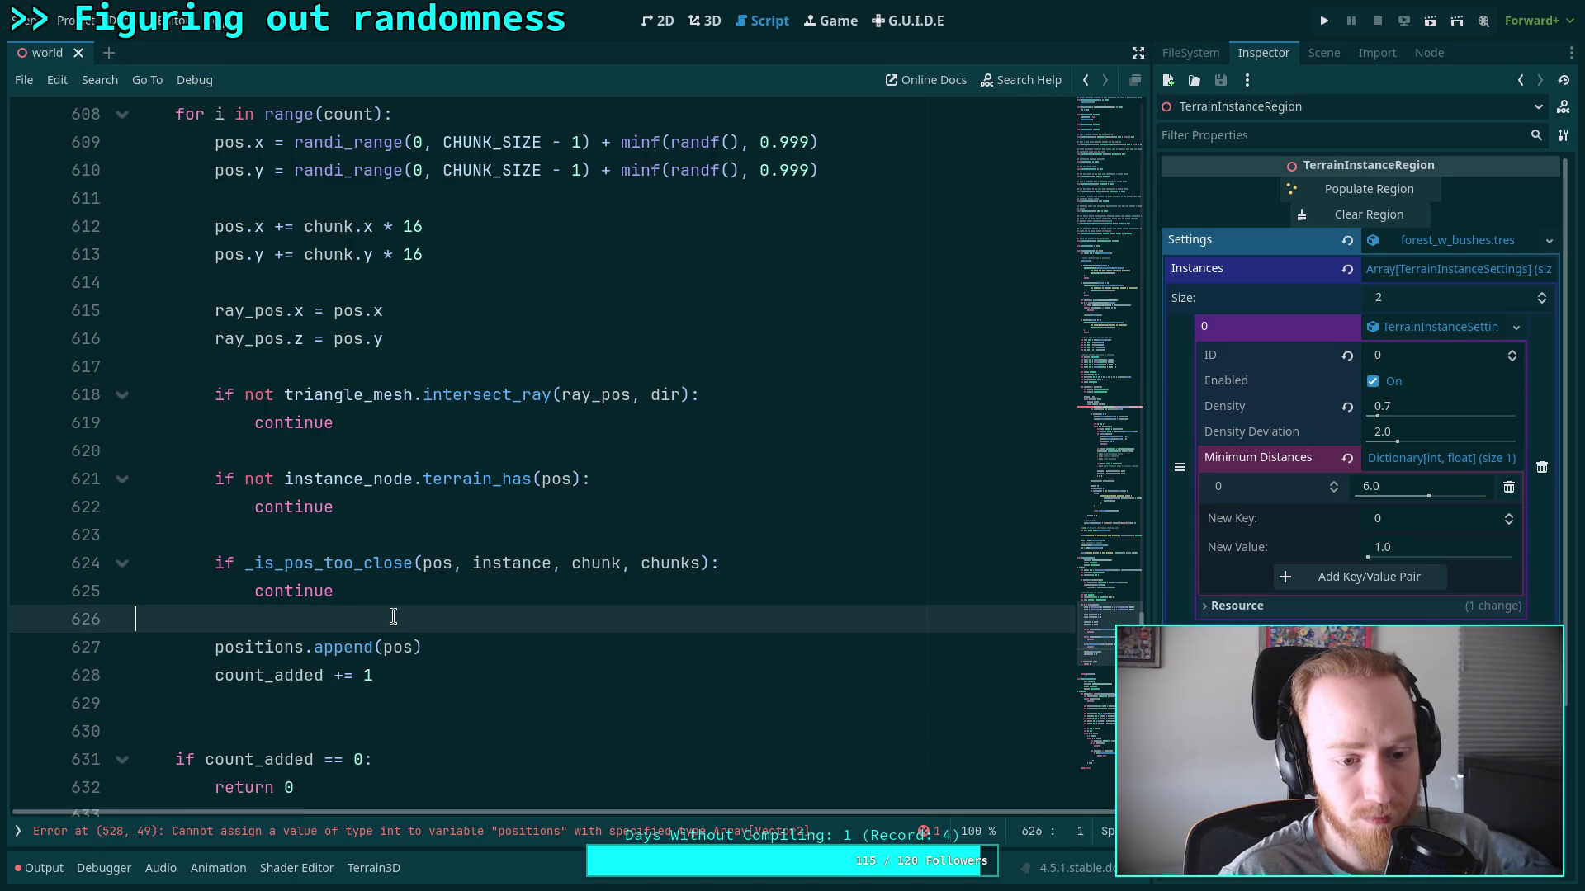
left_click(363, 694)
left_click(419, 686)
scroll(540, 584, "up", 7)
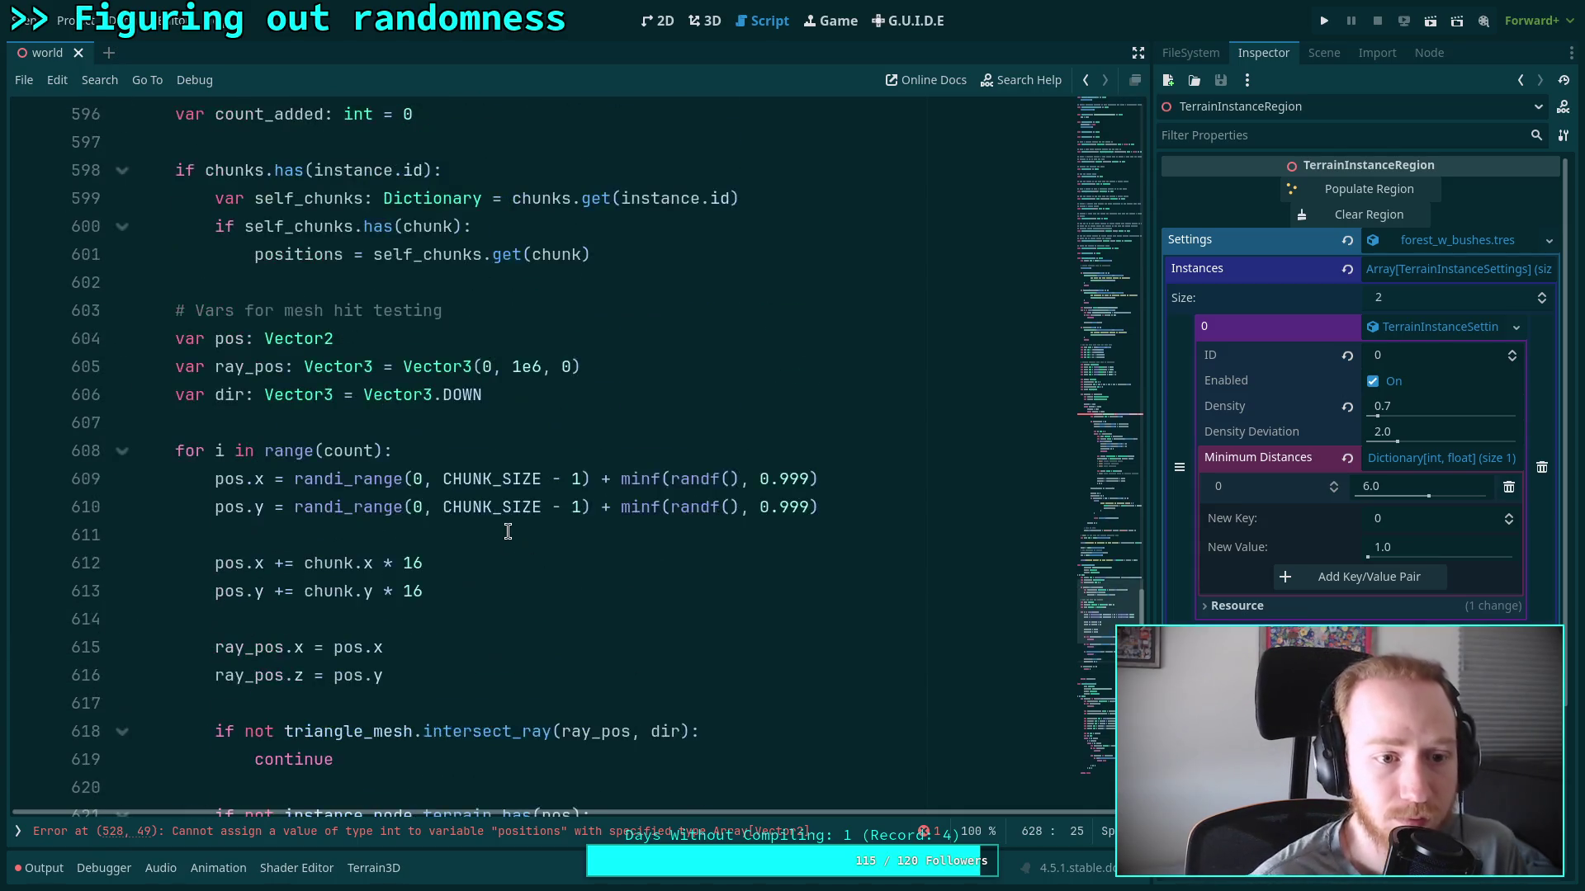
scroll(492, 519, "down", 11)
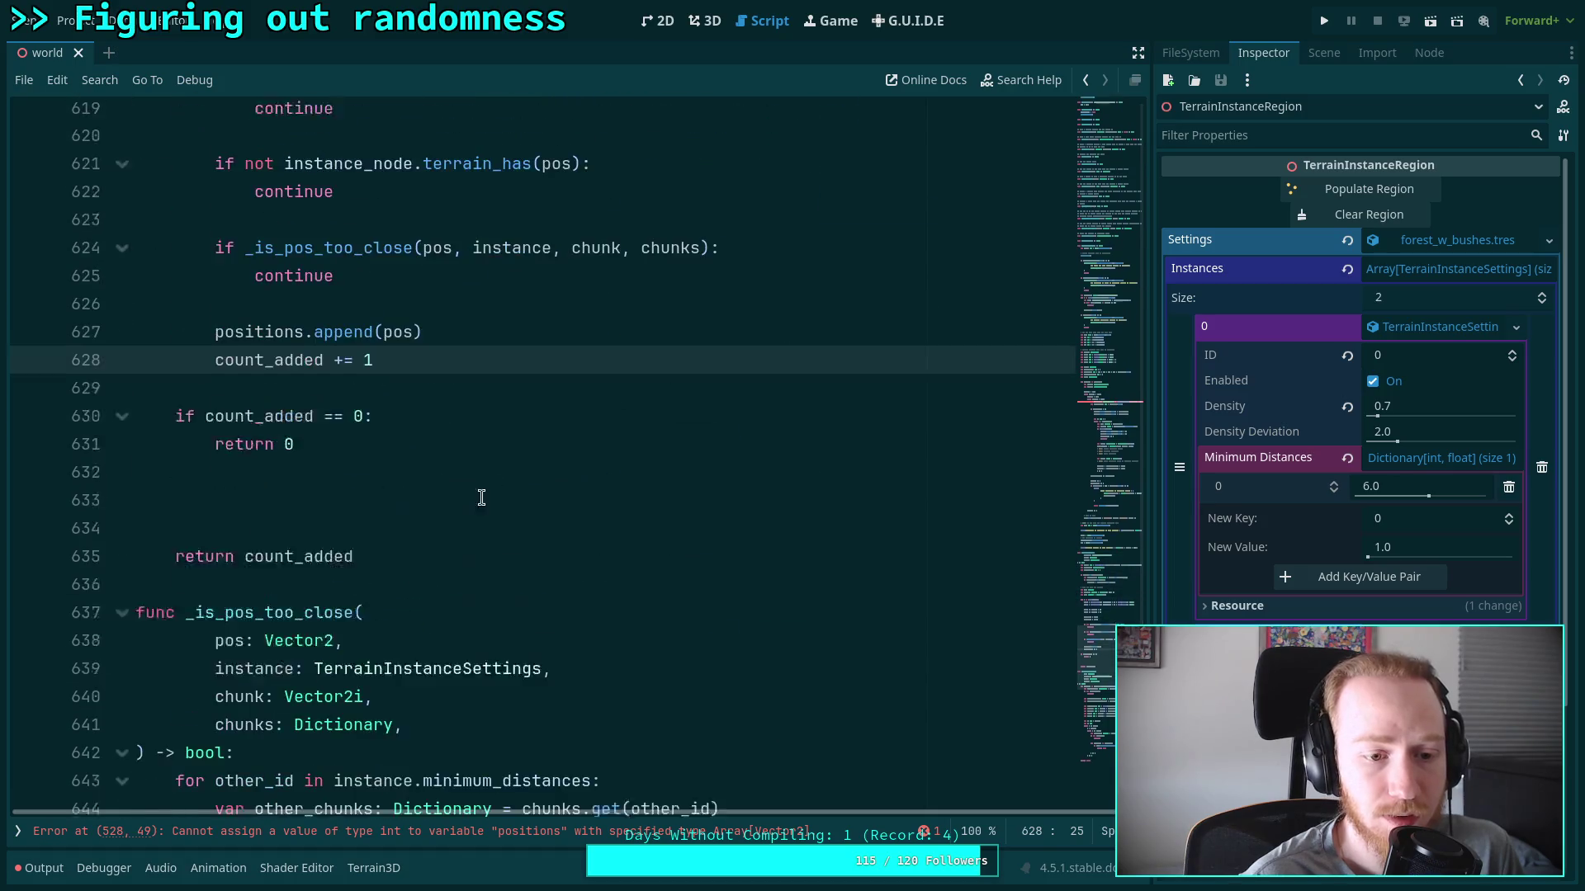
left_click(391, 485)
Write the condition 'if not chunks.has(instance.id):'
type("if")
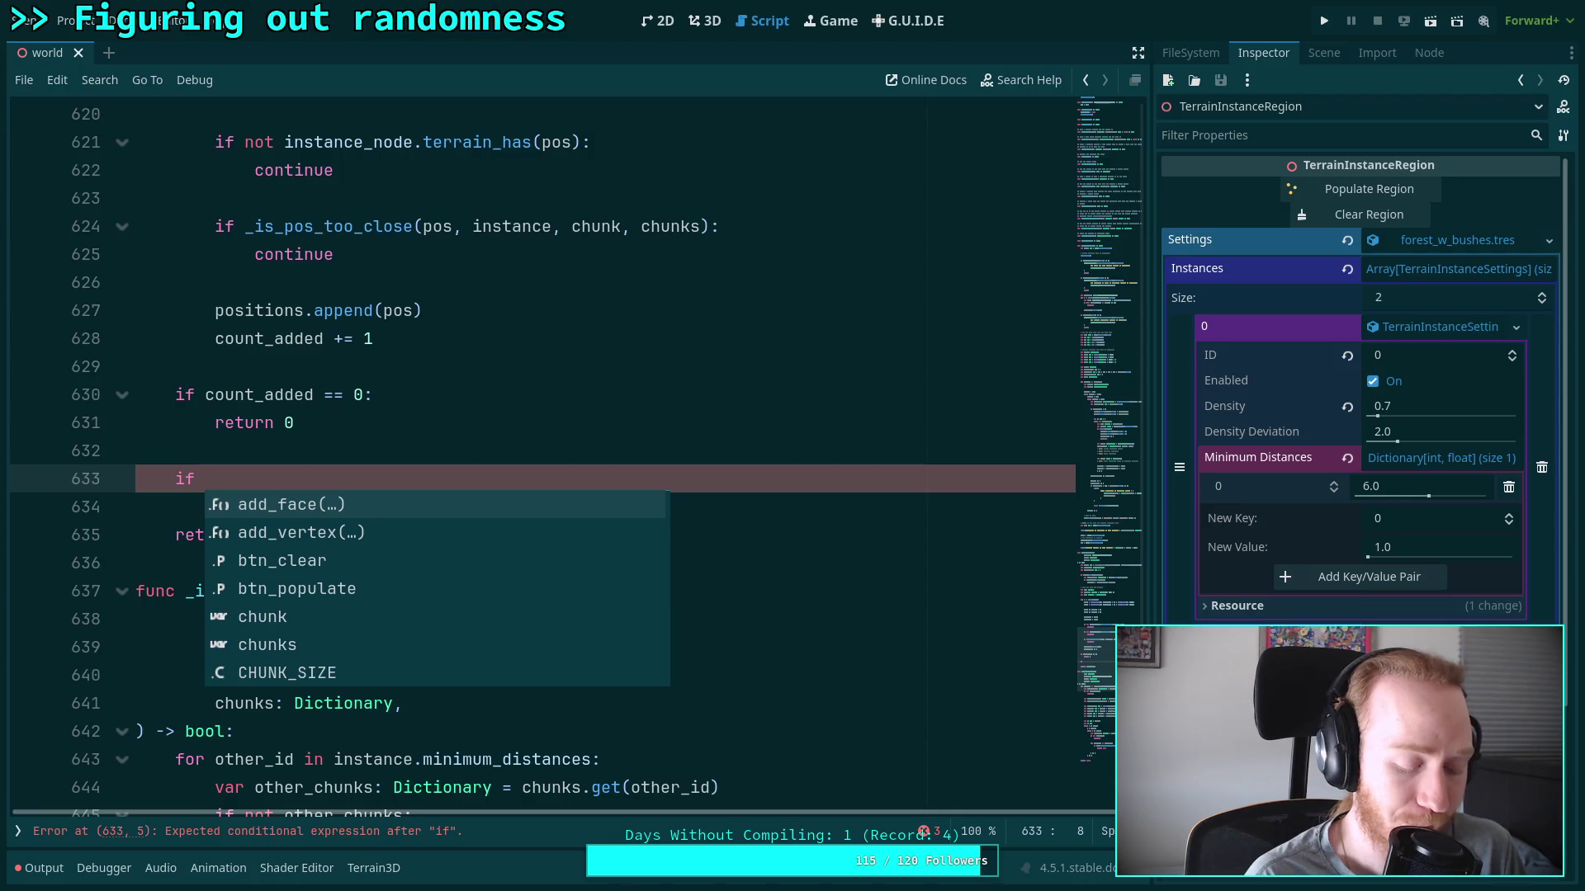
type("not ")
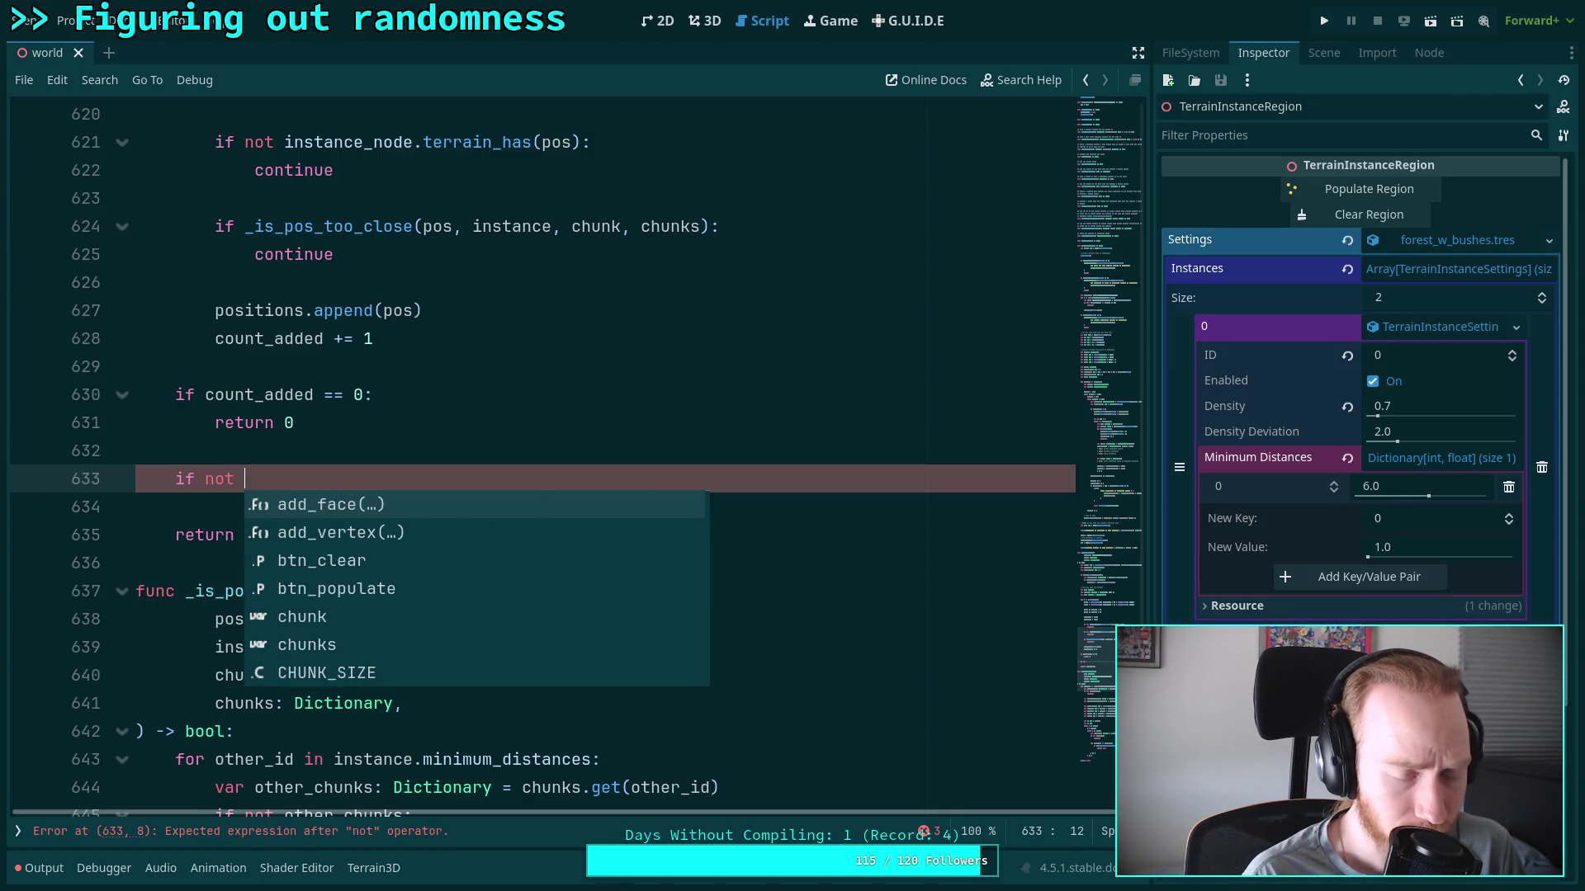
type("chunks.h")
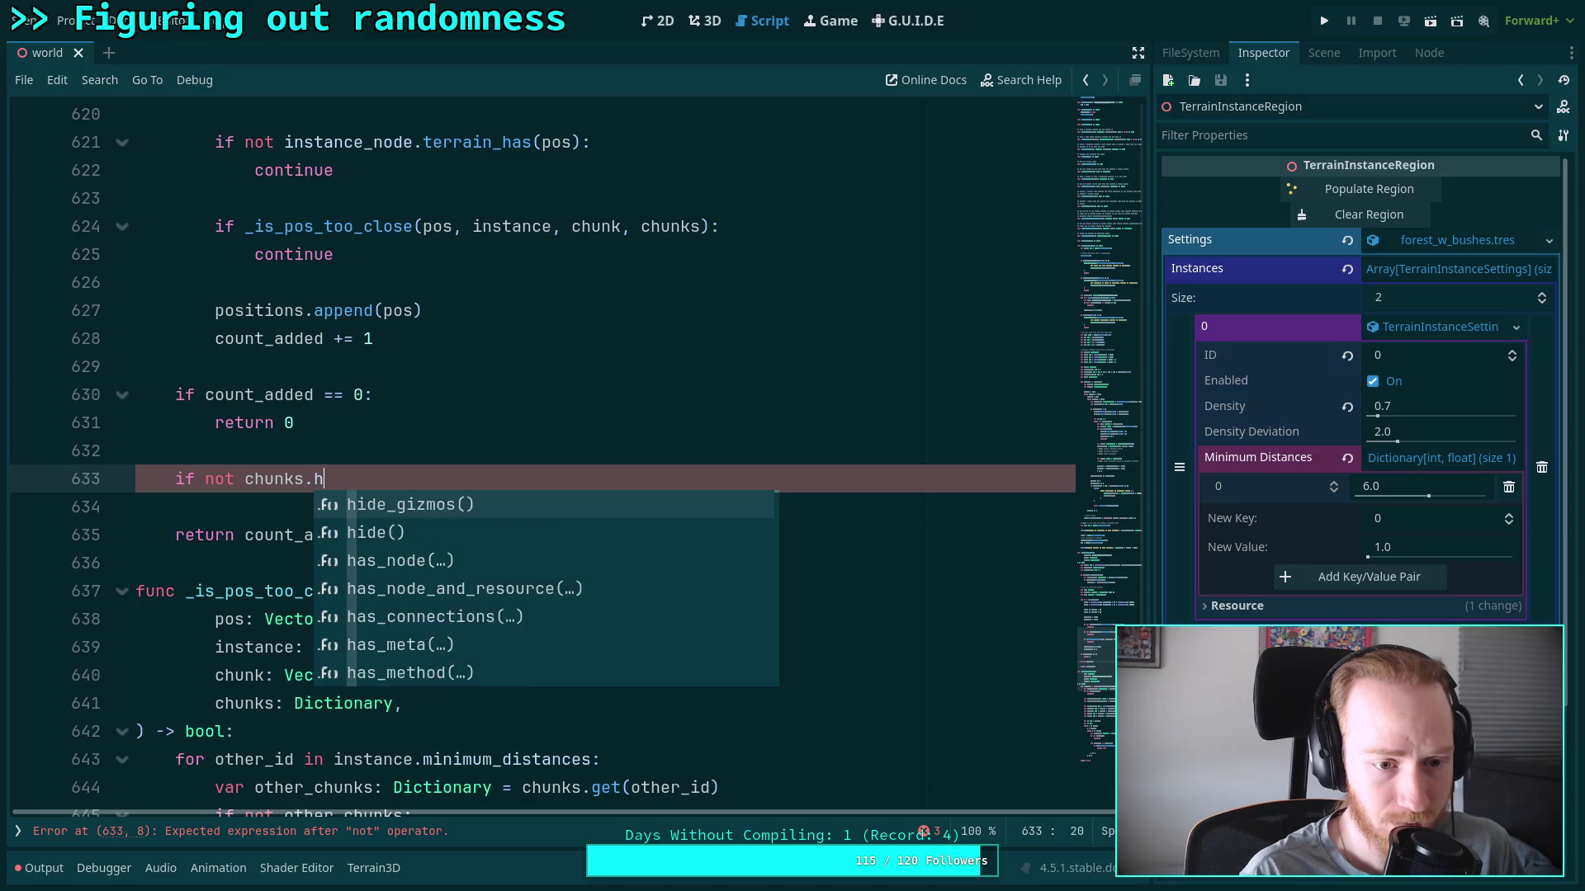
type("as(insta")
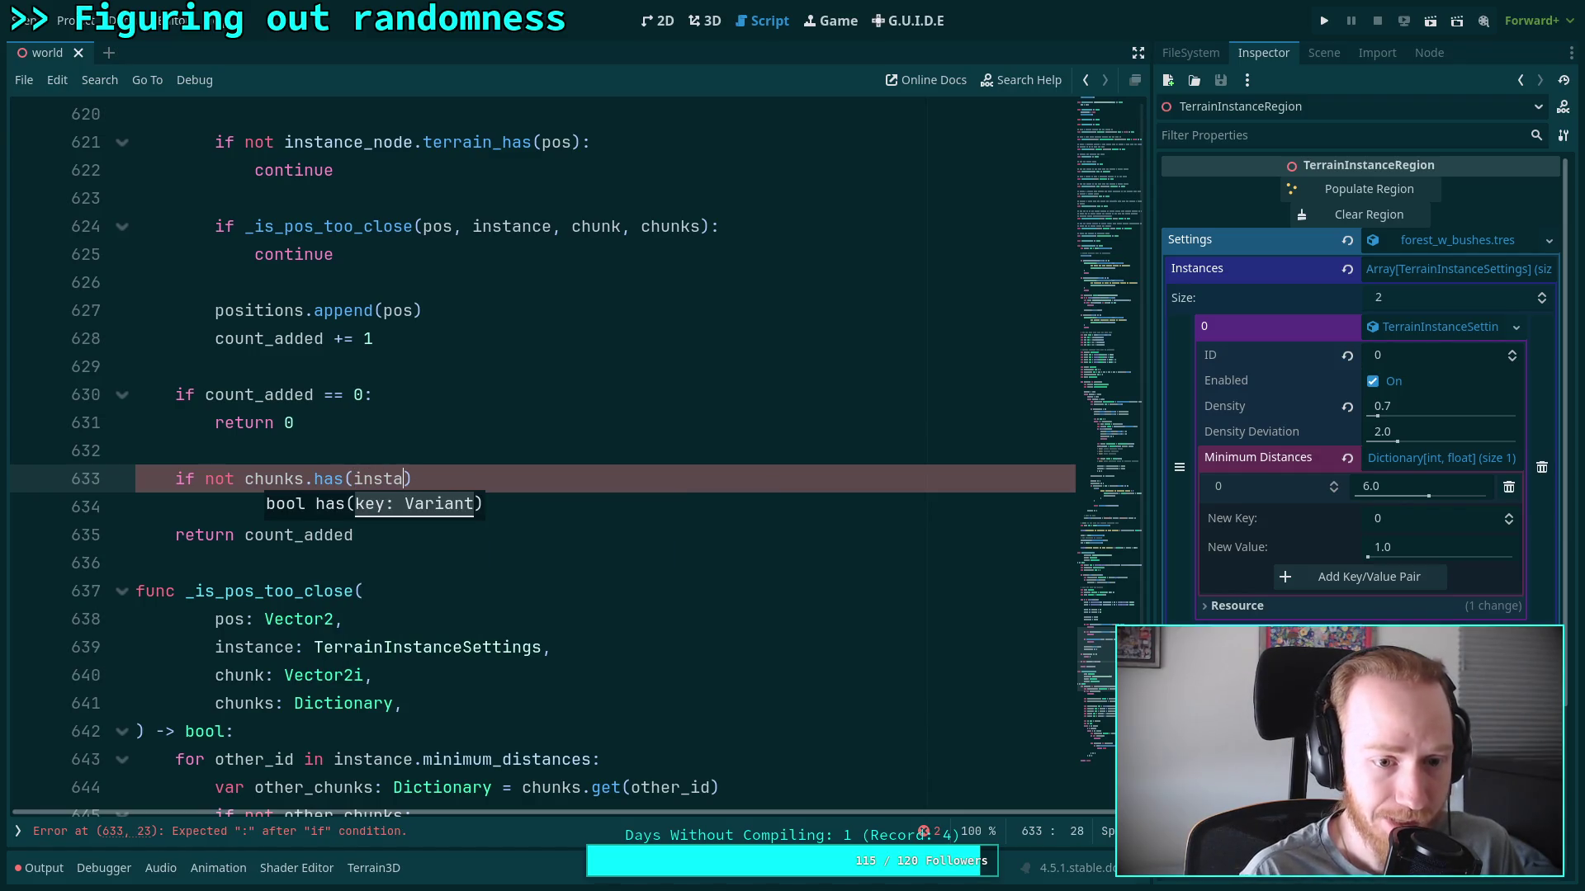
key("Return")
type(".id)")
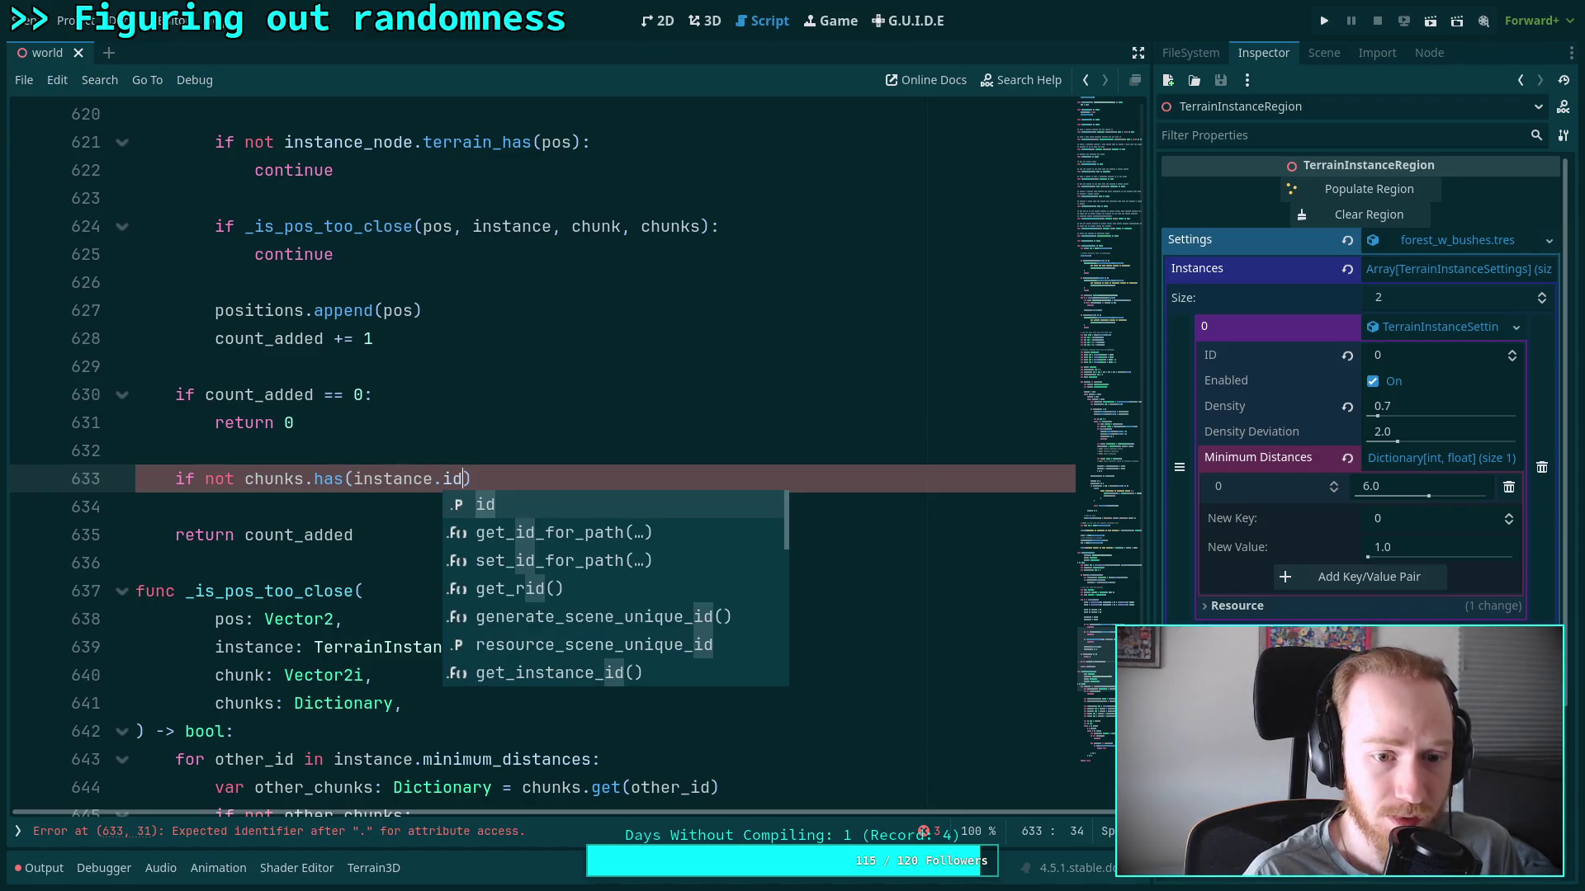
type(":")
Declare 'var self_chunks: Dictionary' on a new line above the chunks.has check
key("Up")
key("Return")
type("var self_chunk")
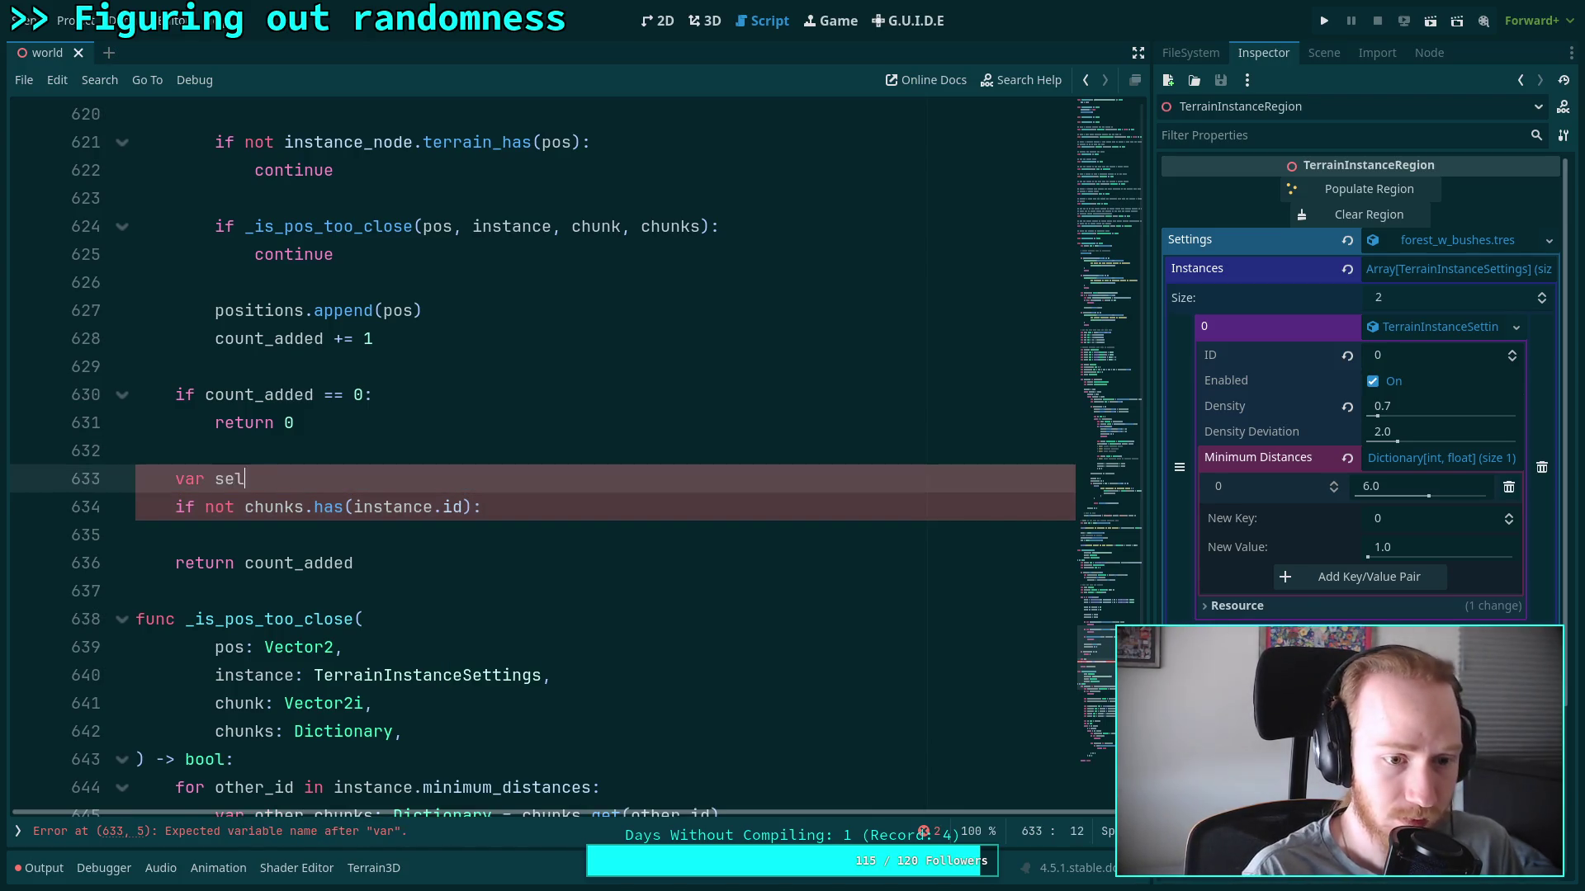
type(": Dic")
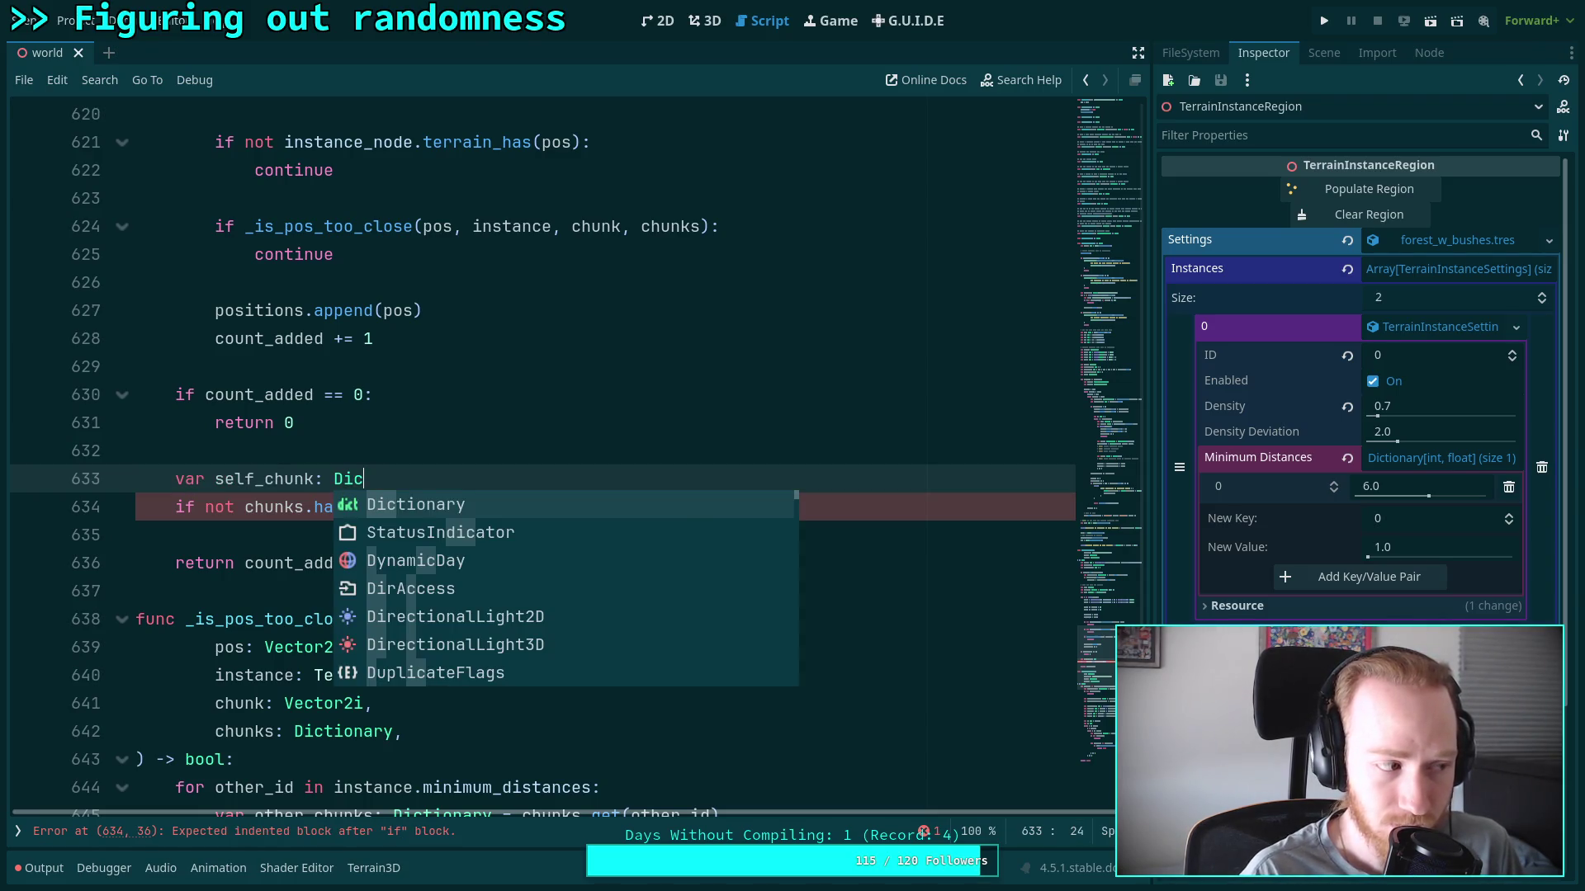
key("BackSpace")
key("BackSpace")
key("BackSpace")
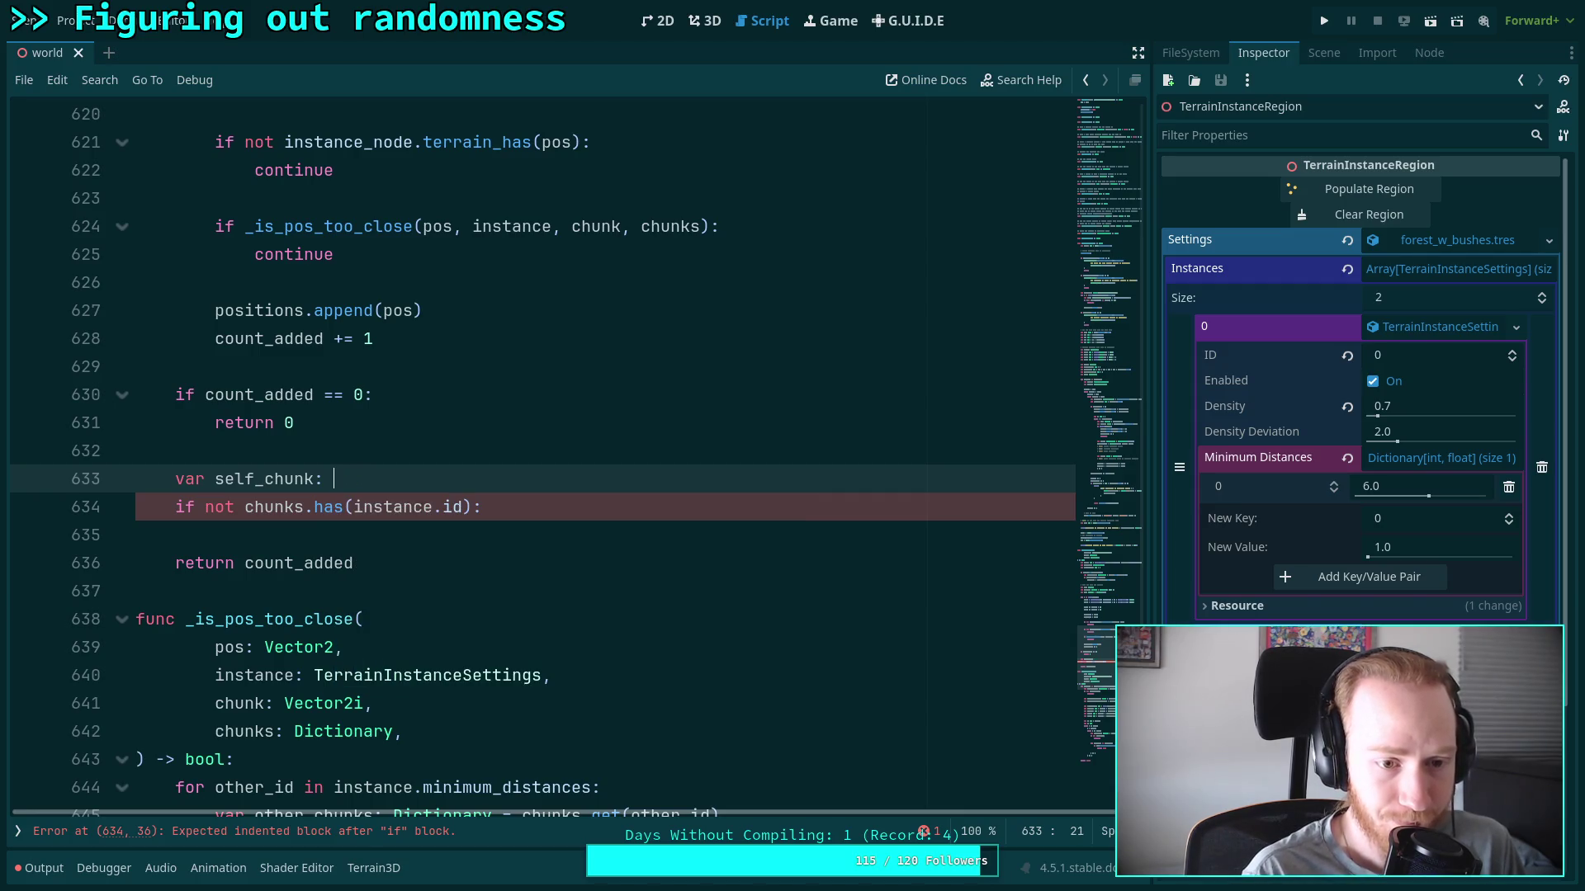
key("BackSpace")
key("BackSpace")
type("s")
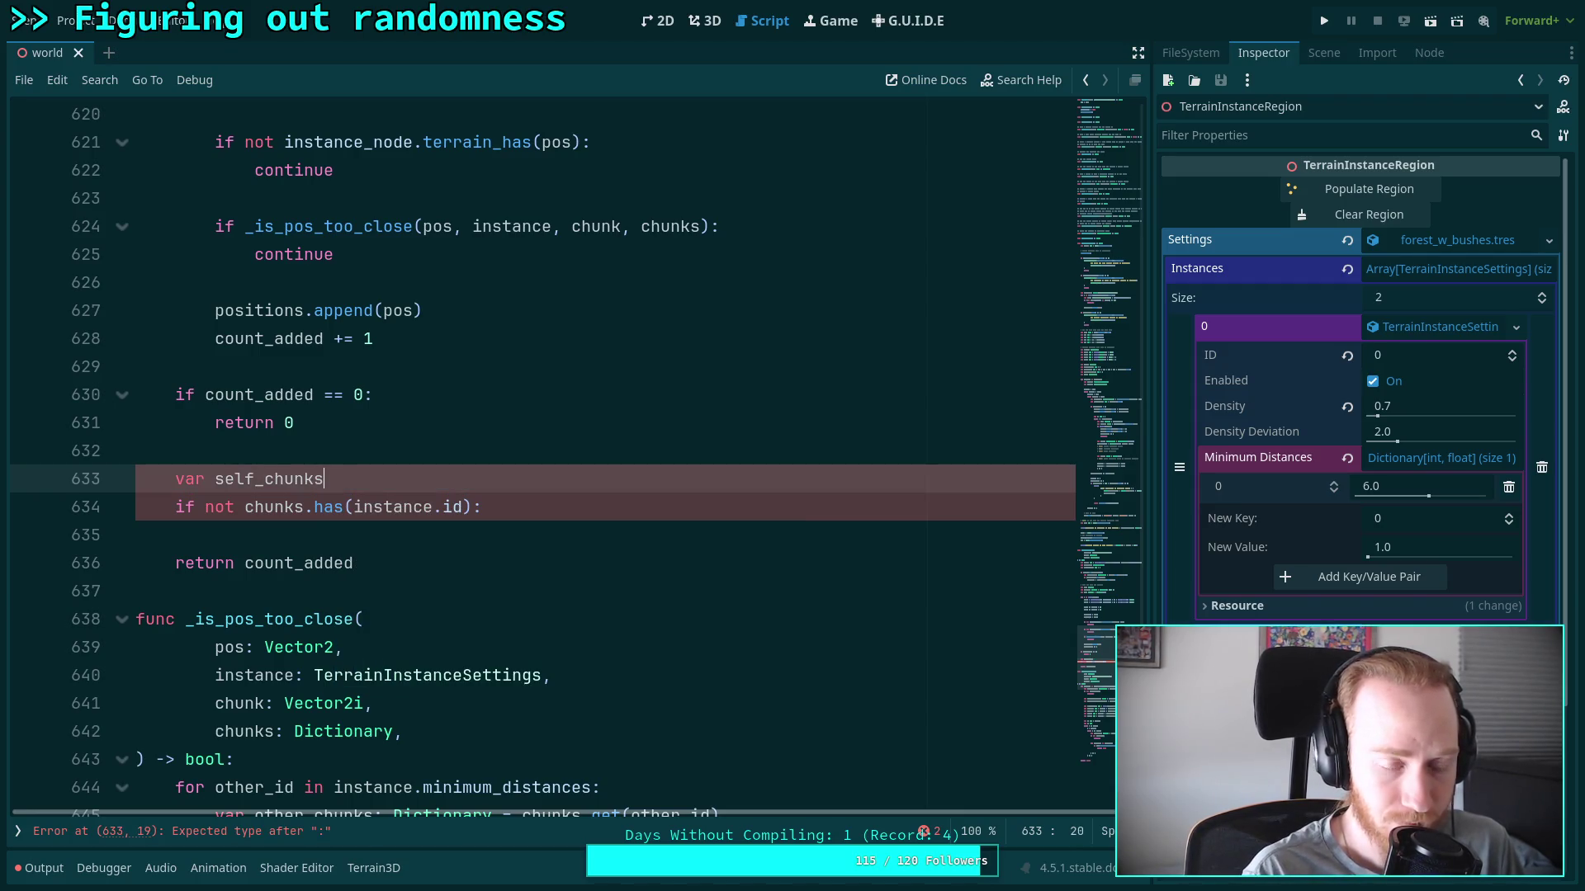
type(": Dictionary")
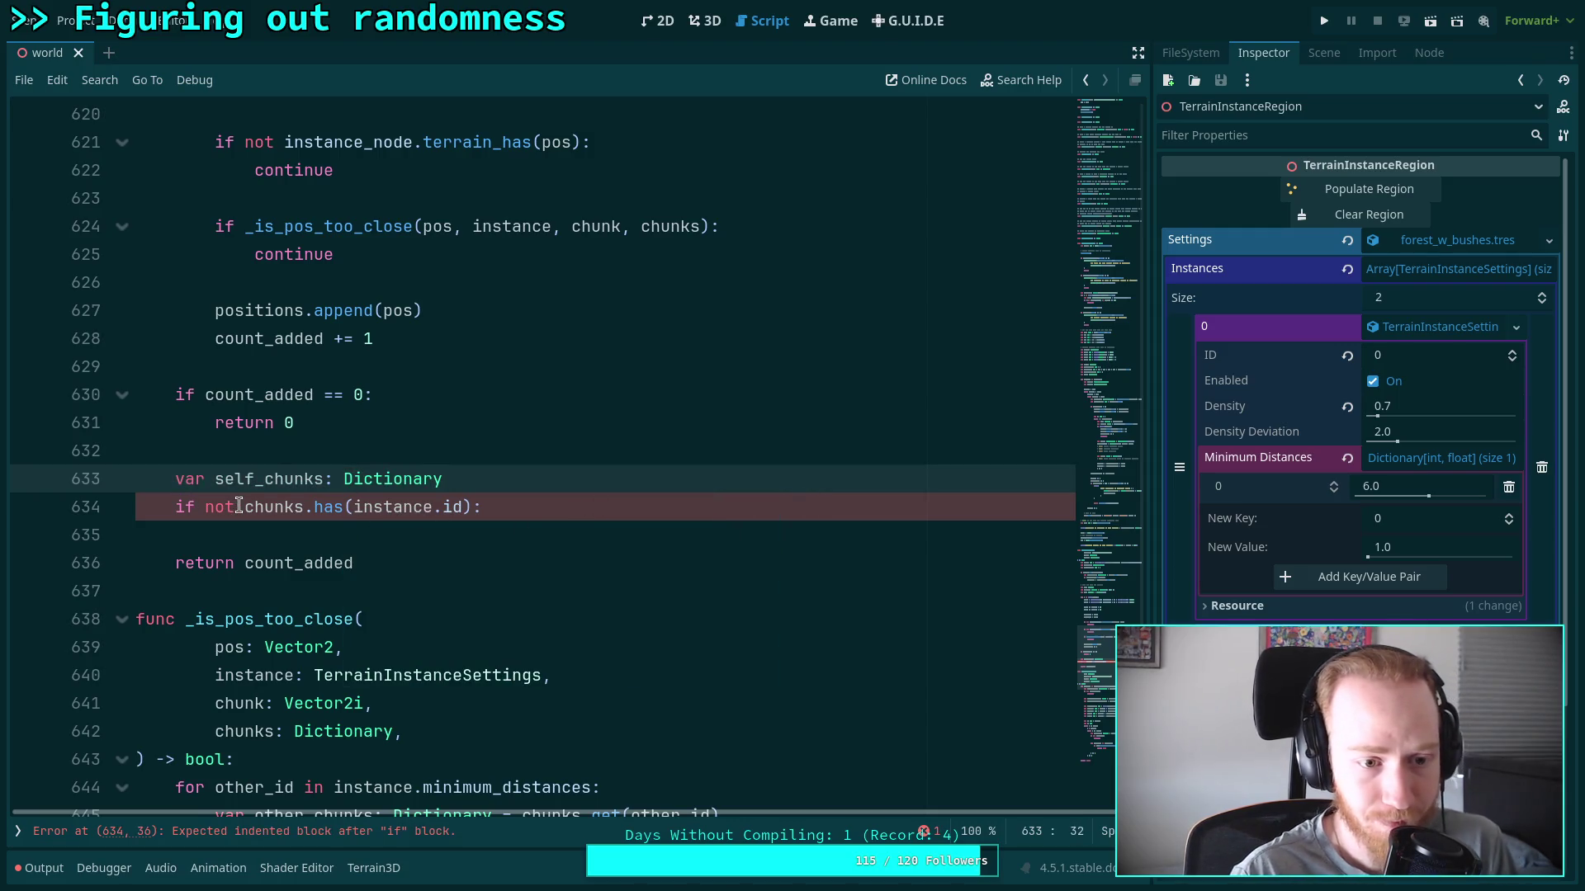
Remove 'not' so the condition reads 'if chunks.has(instance.id):'
left_click_drag(244, 507, 205, 507)
key("BackSpace")
left_click(589, 506)
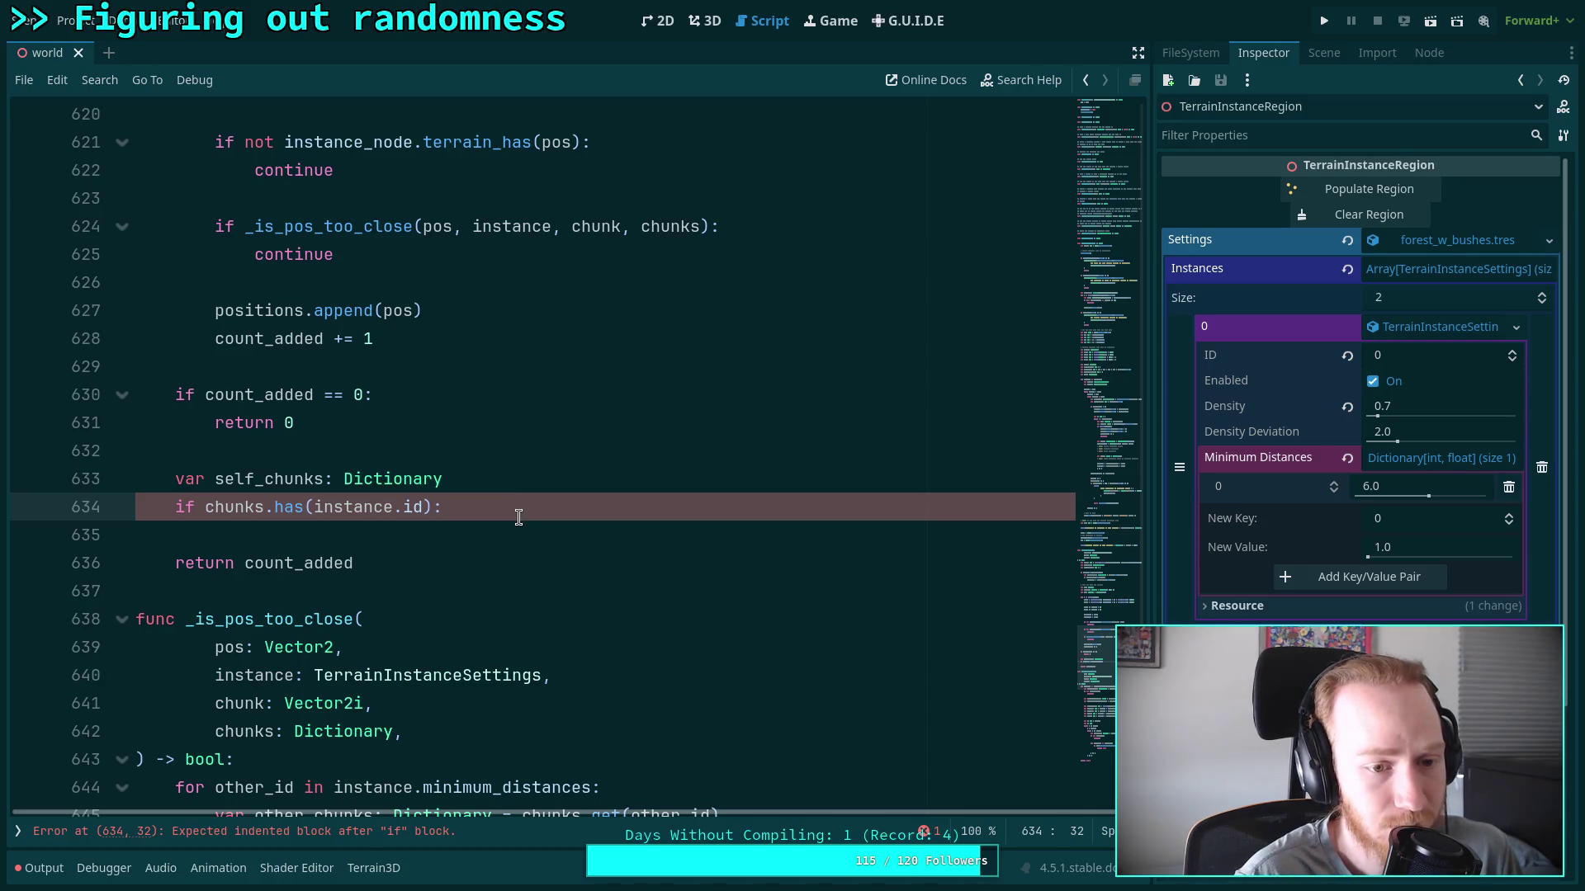
left_click(205, 507)
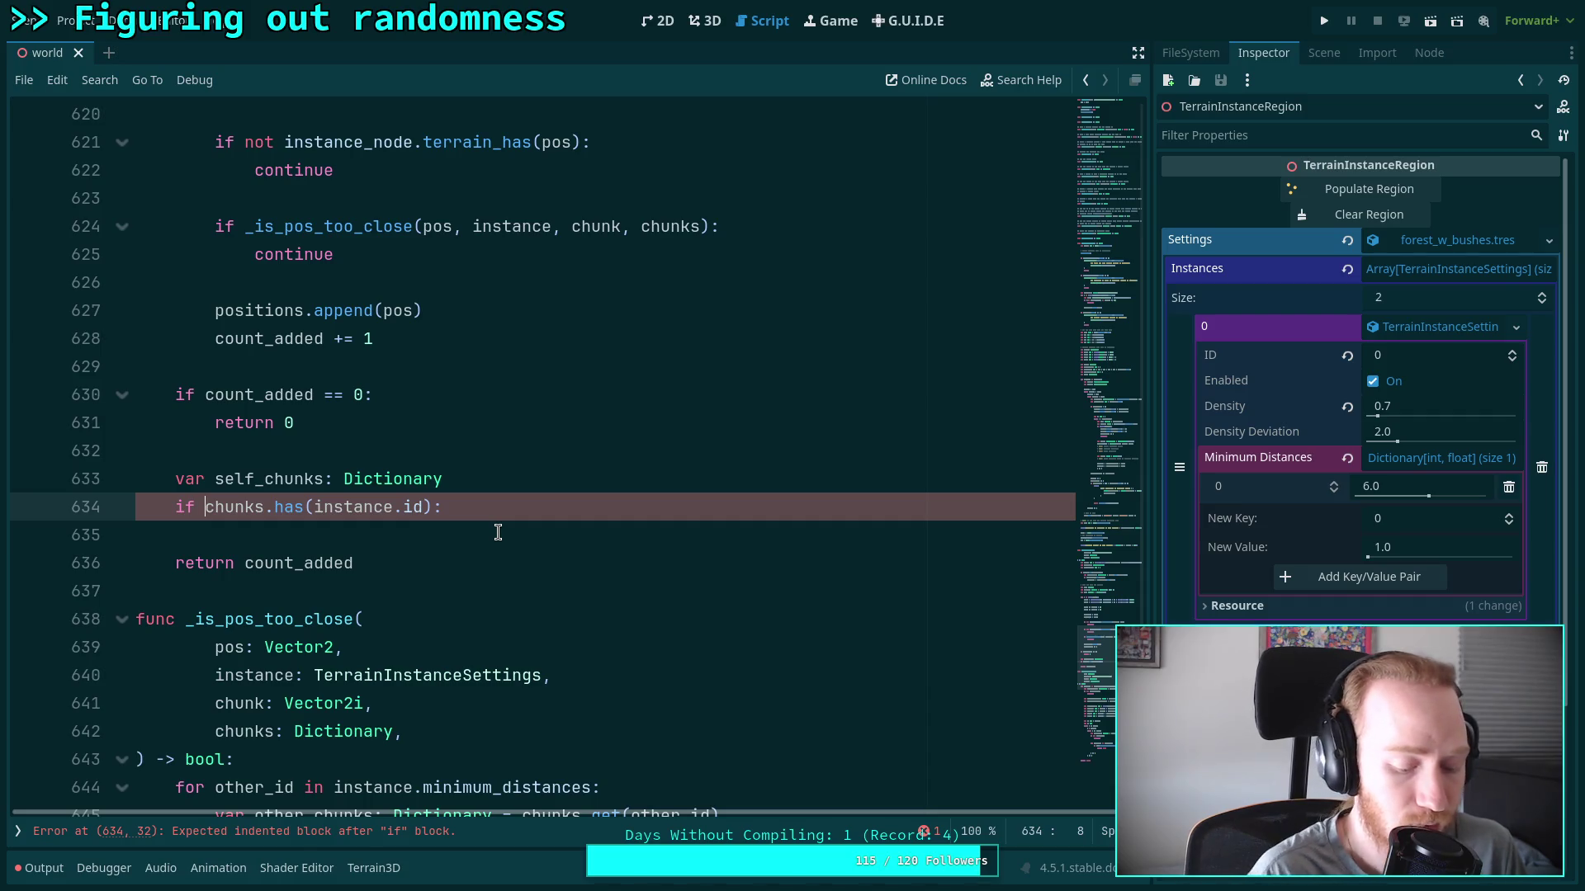
left_click(535, 506)
Inside the if, assign 'self_chunks = chunks.get(instance.id)'
key("Return")
type("sel")
key("BackSpace")
type("l")
key("Return")
type("= chen")
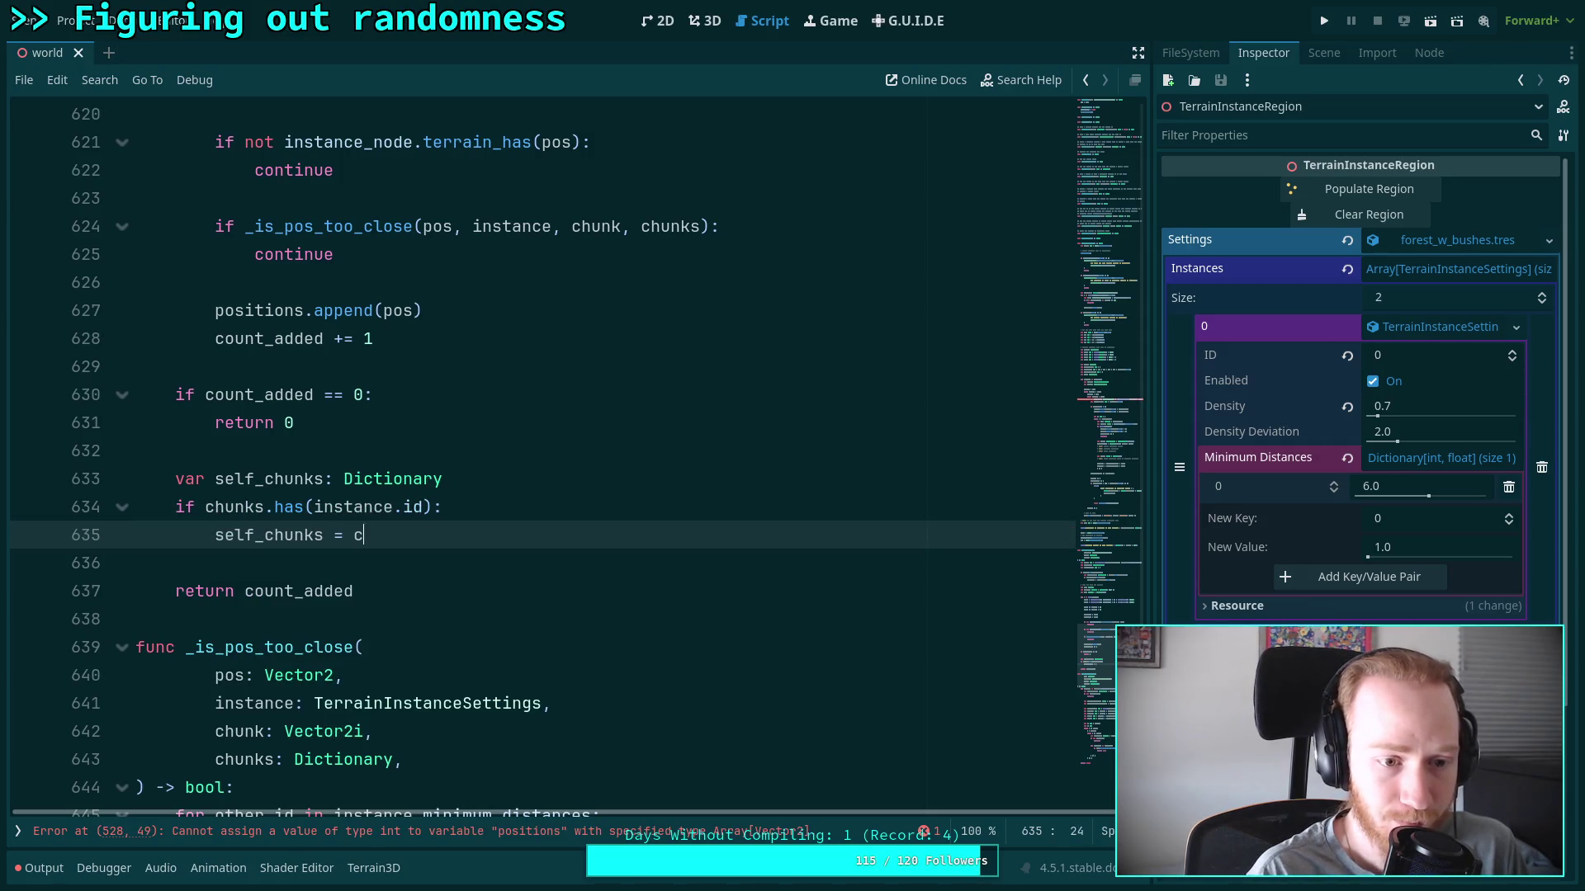
key("BackSpace")
key("BackSpace")
type("u")
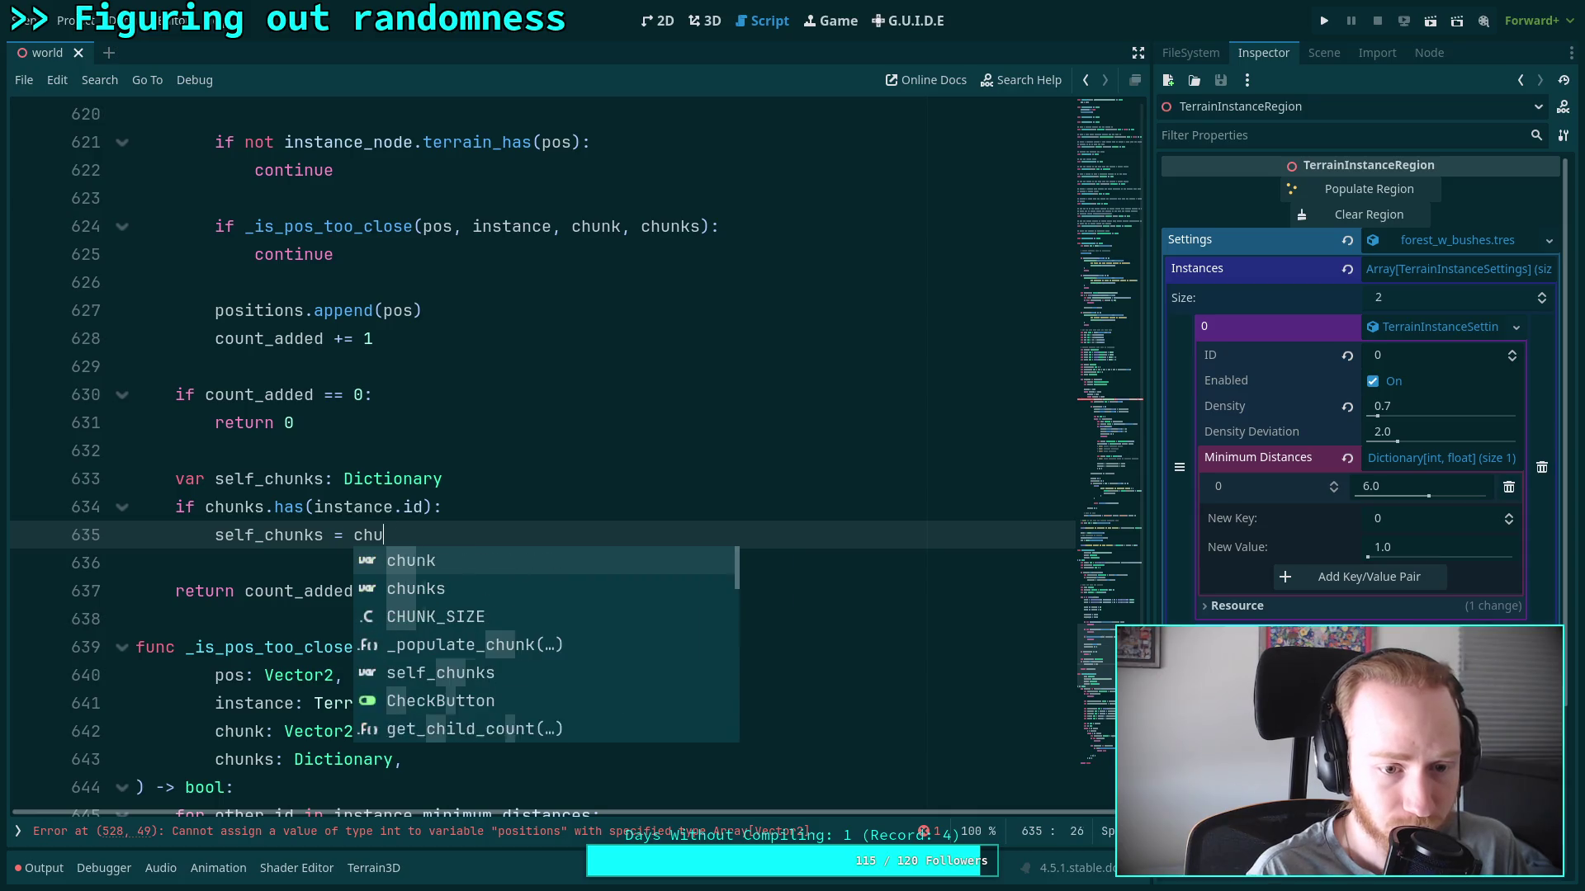
type("nks.get(instance.id)")
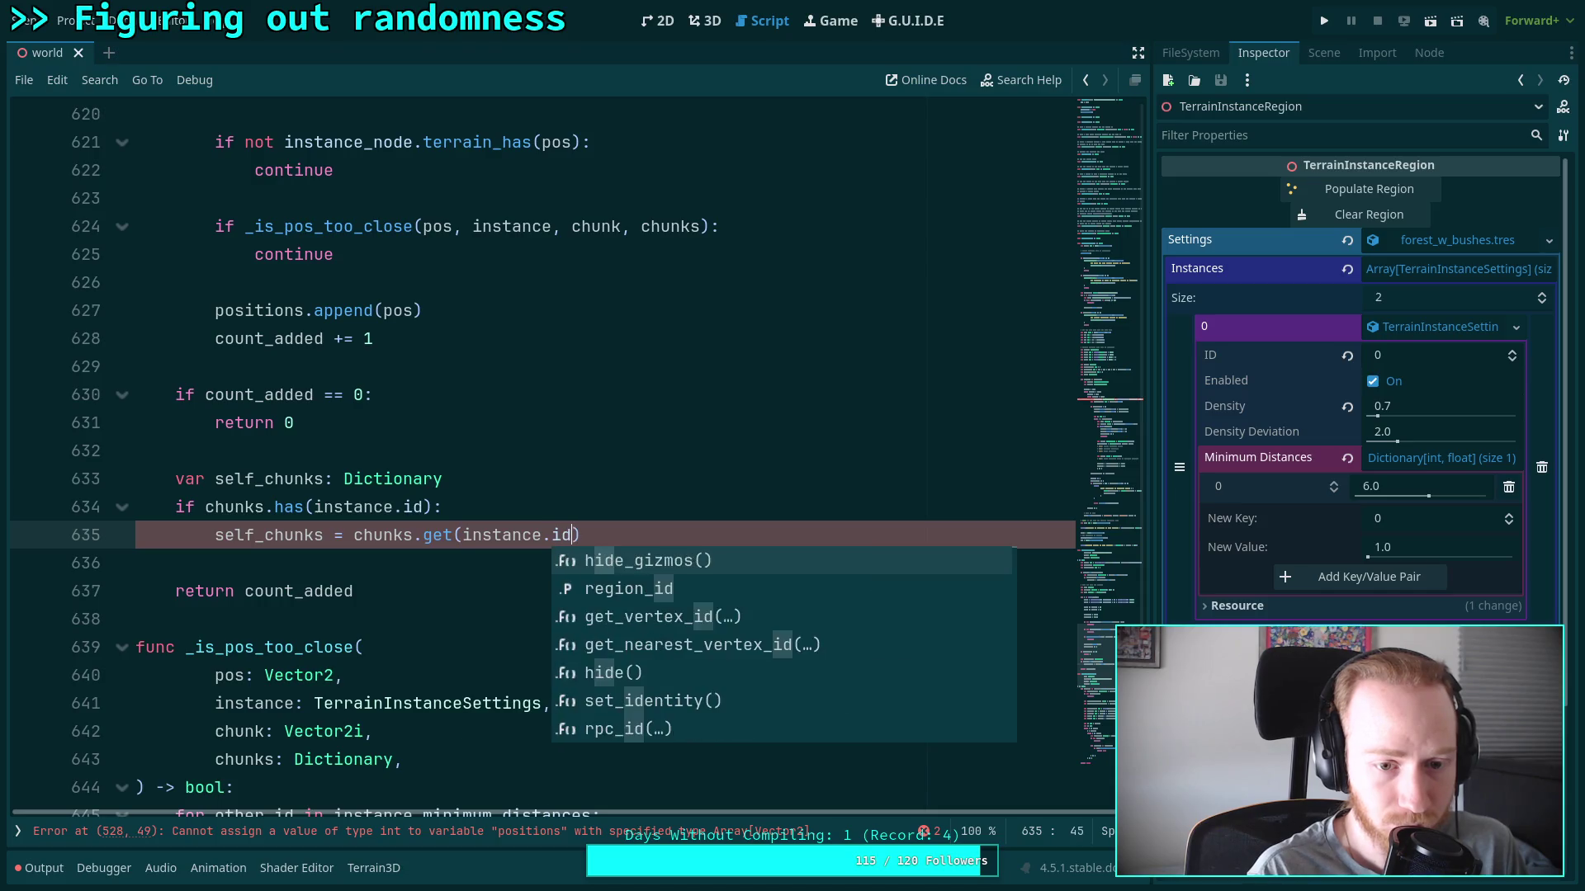
key("Return")
key("BackSpace")
Add an else branch calling chunks.set(instance.id, self_chunks), then begin a new 'if' below
type("else:")
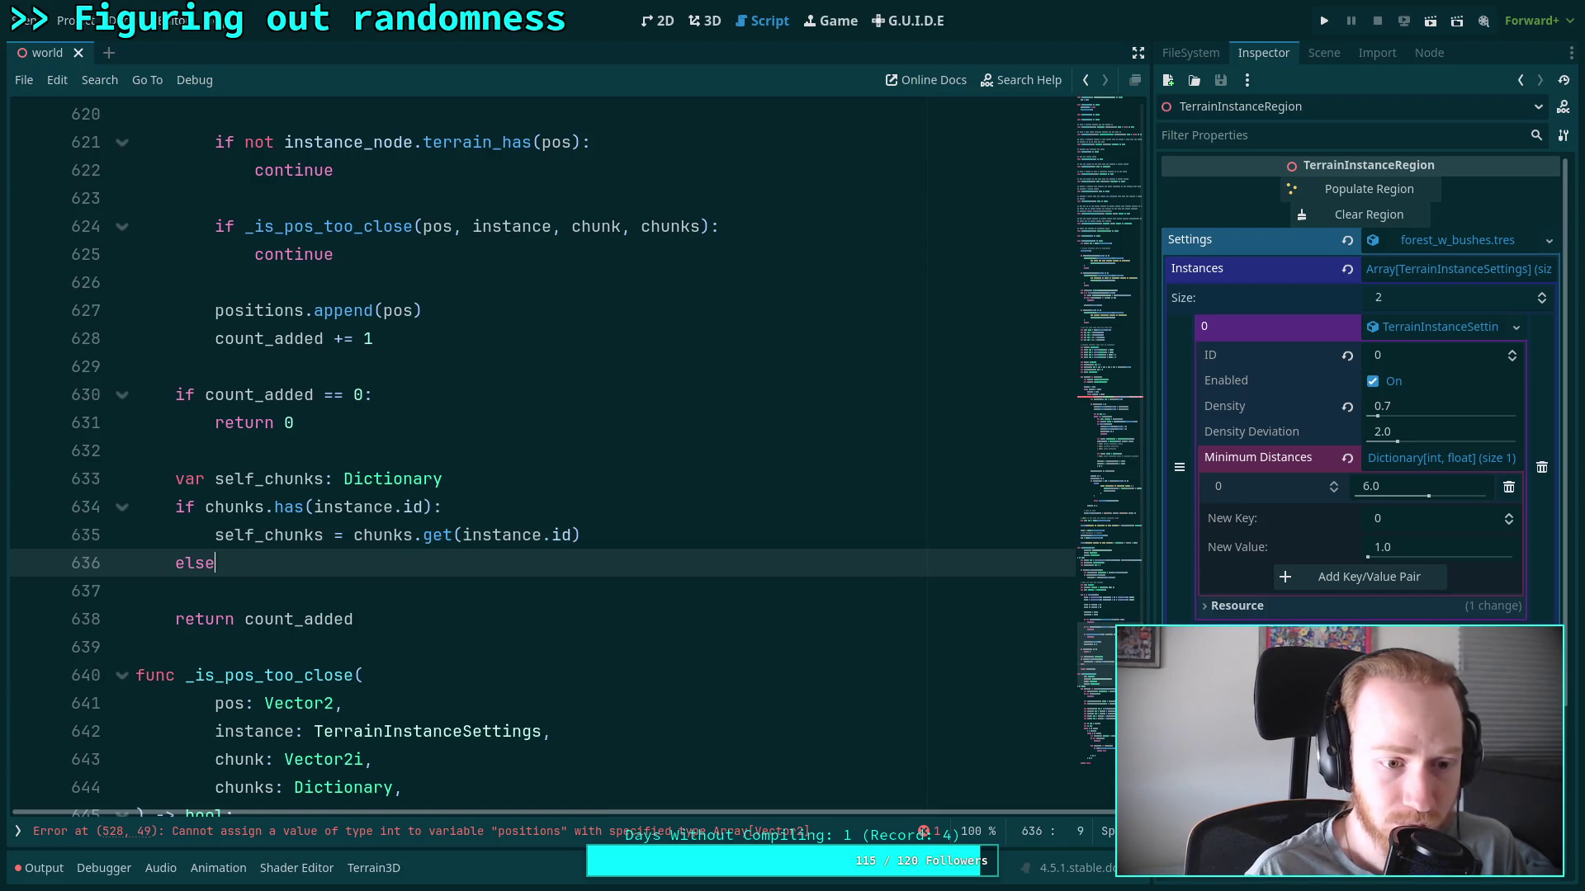
key("Return")
type("chunk")
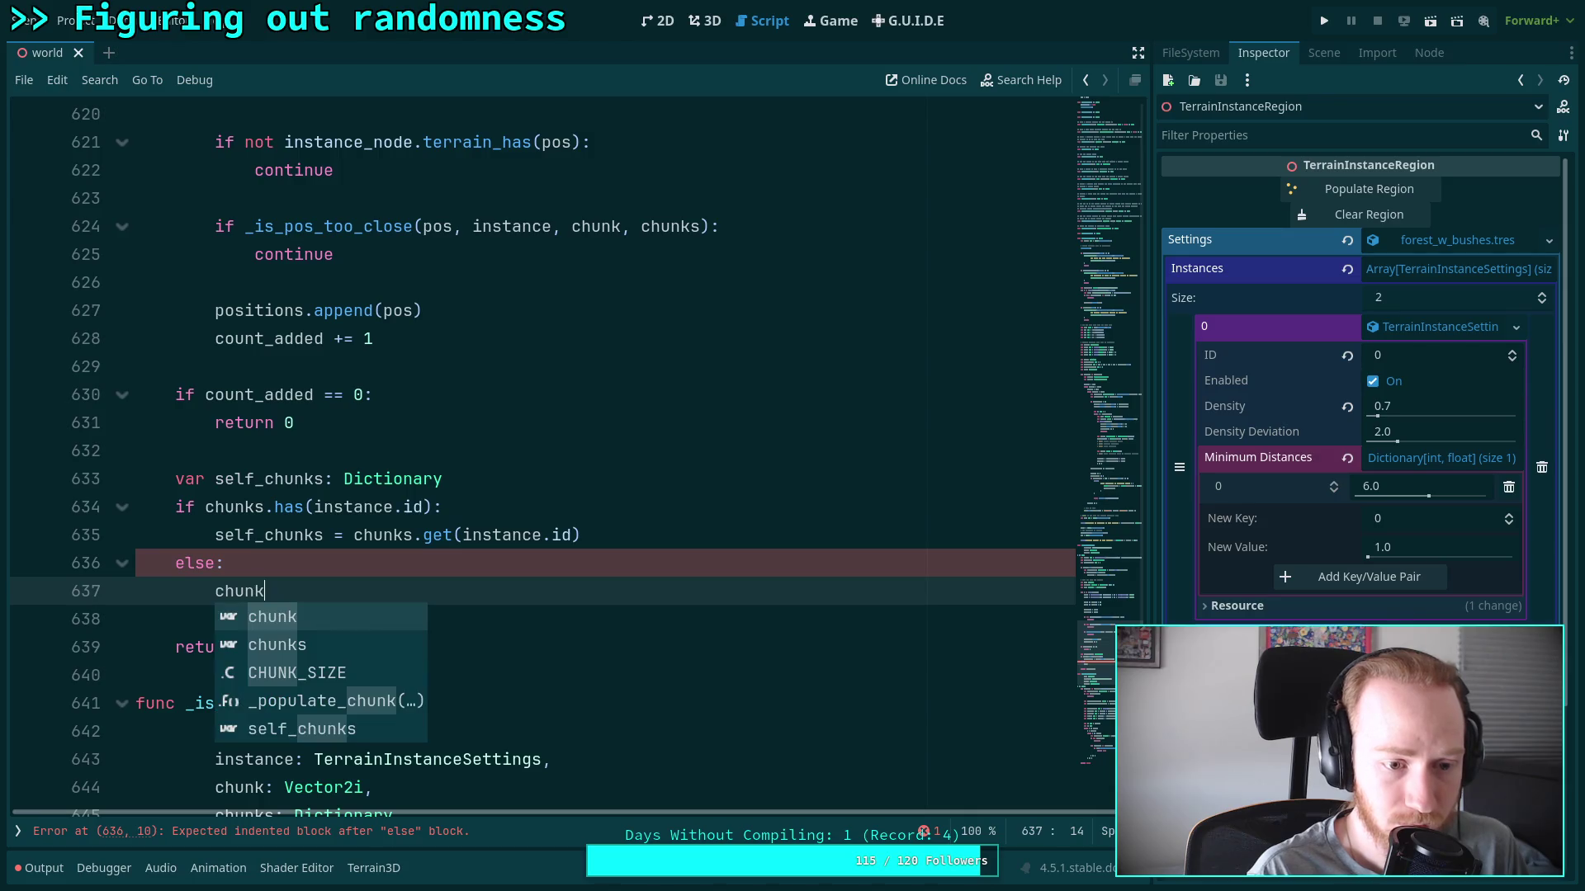
type("s.set")
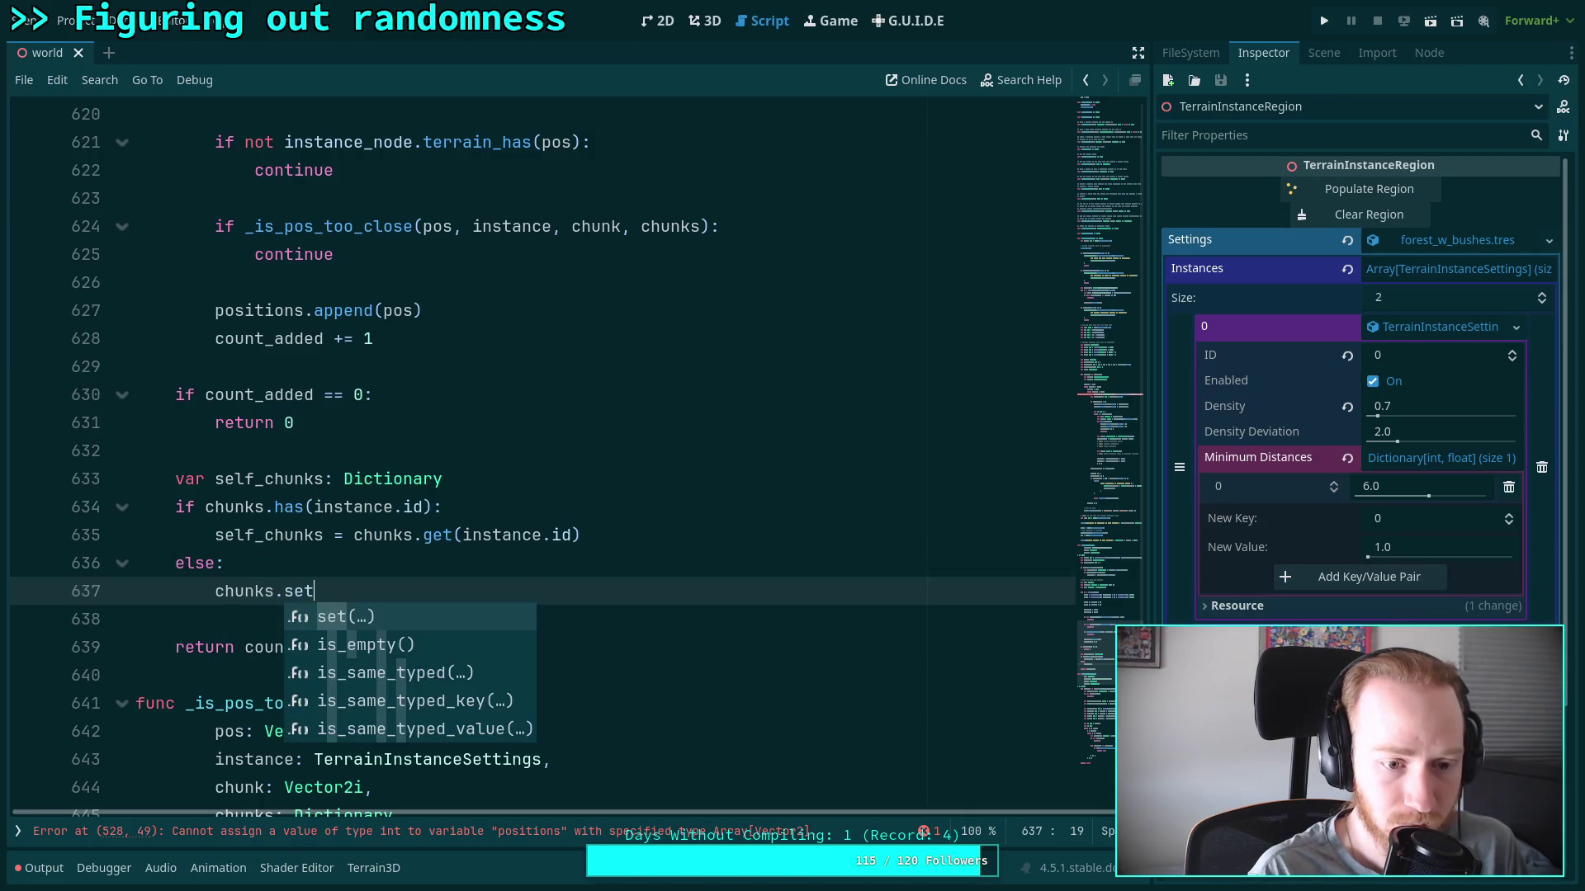
key("Return")
type("in")
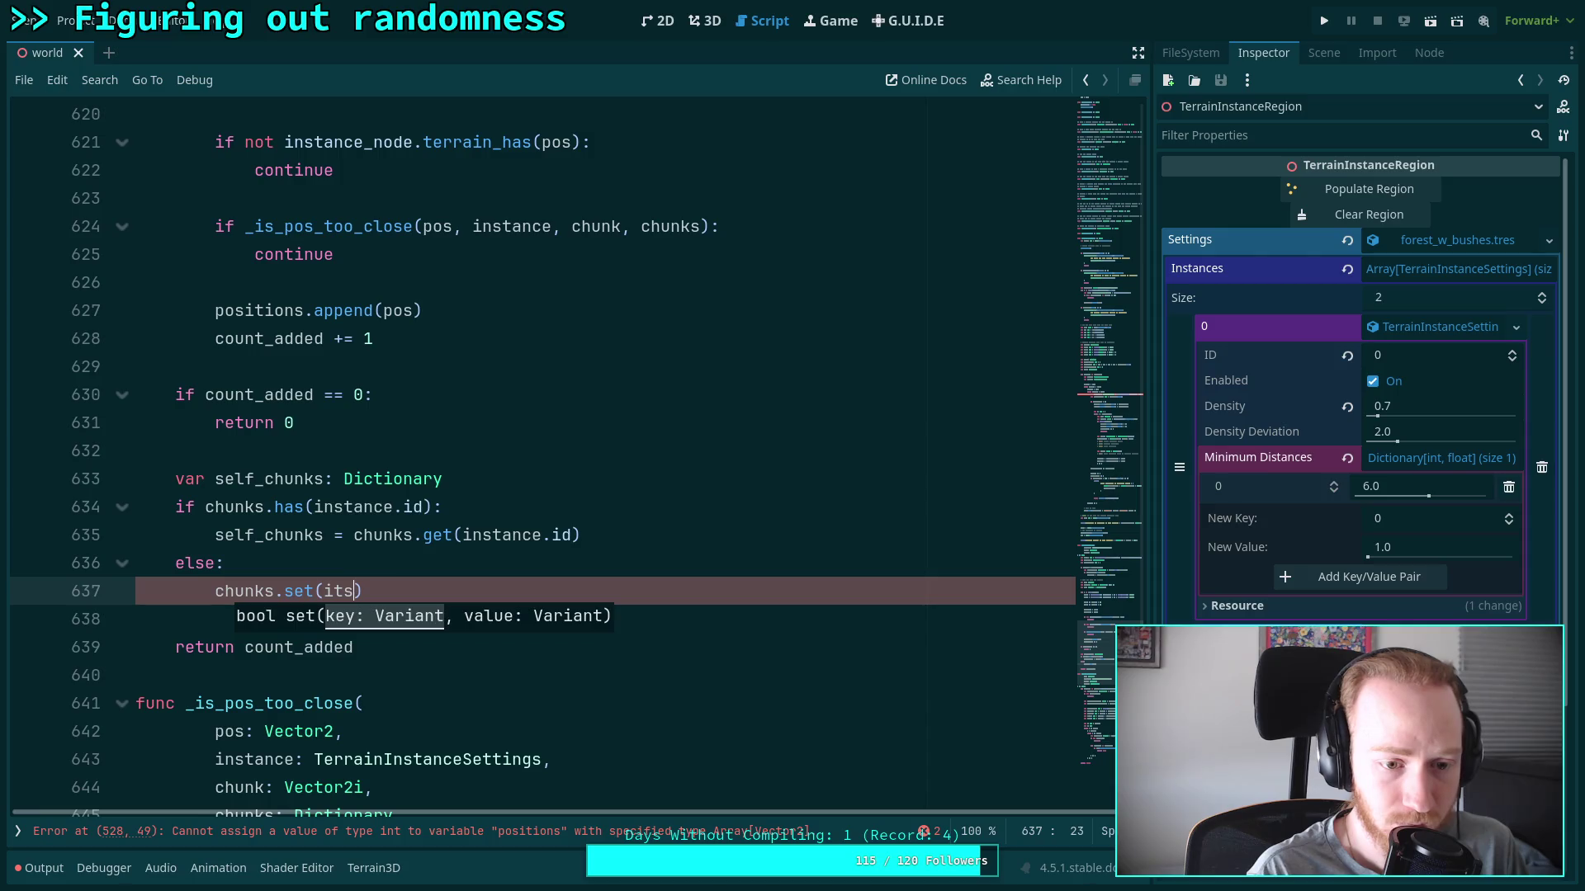
type("s")
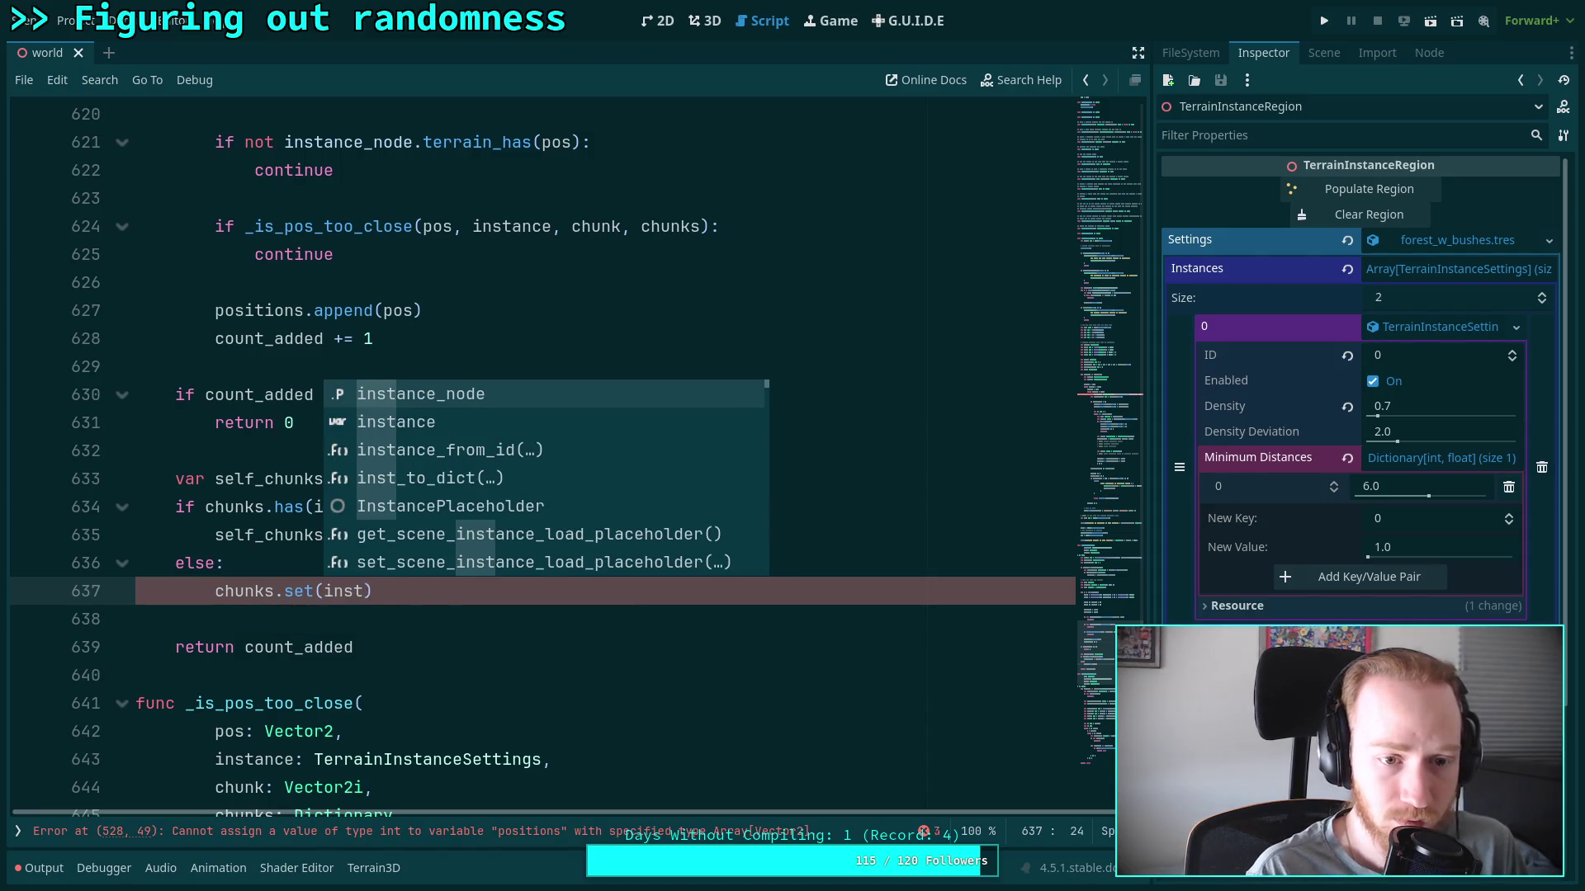
key("Return")
key("BackSpace")
key("BackSpace")
key("BackSpace")
type(".id, sel")
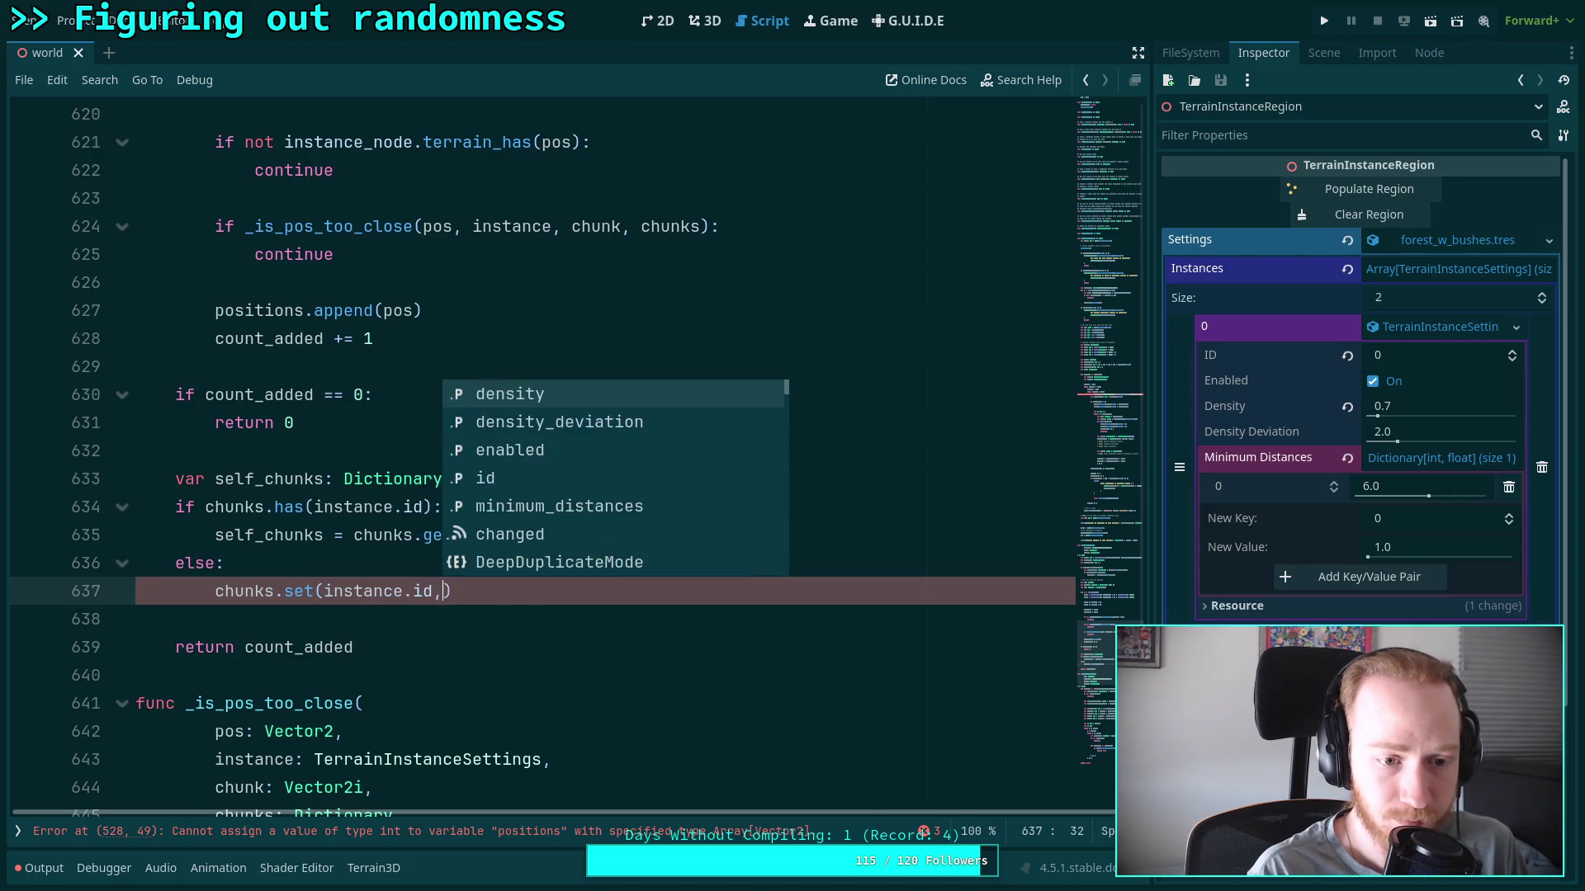
key("Return")
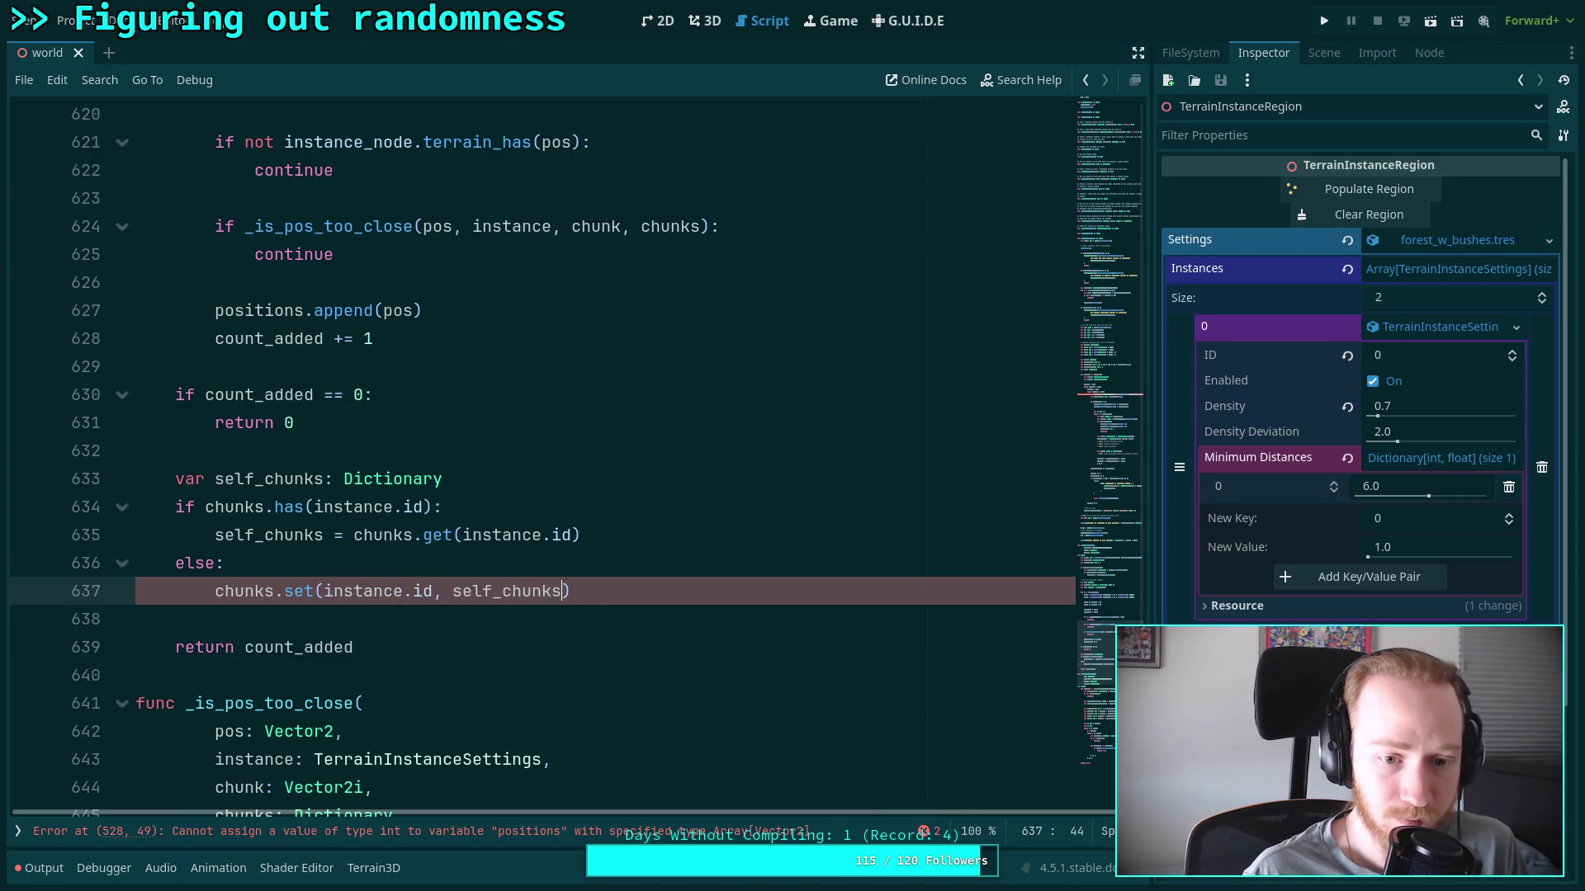
key("End")
key("Return")
key("Return")
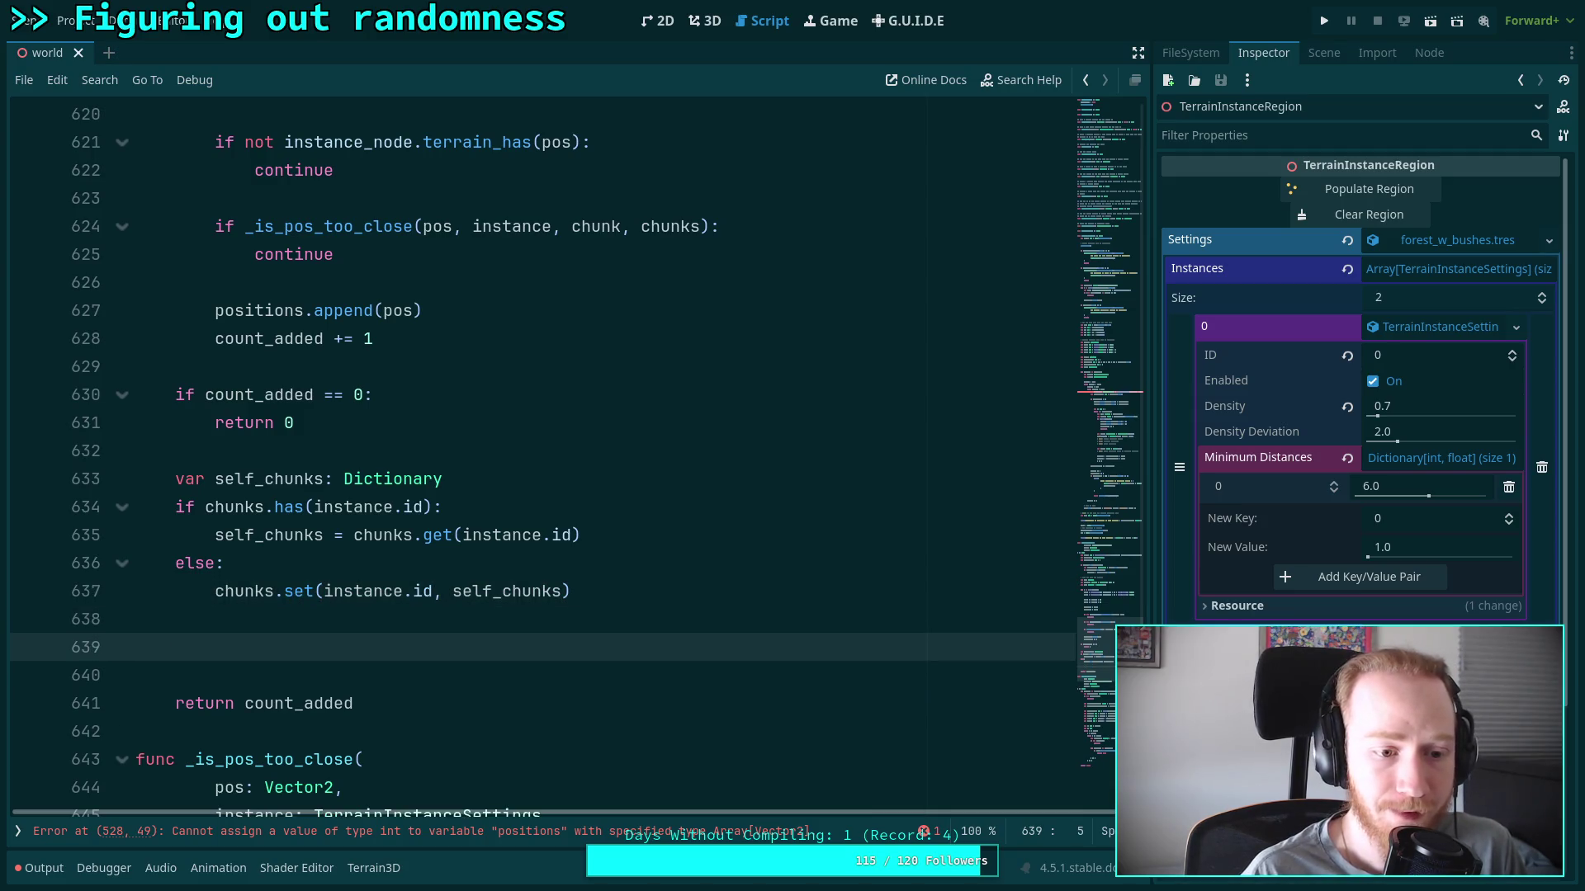
type("if")
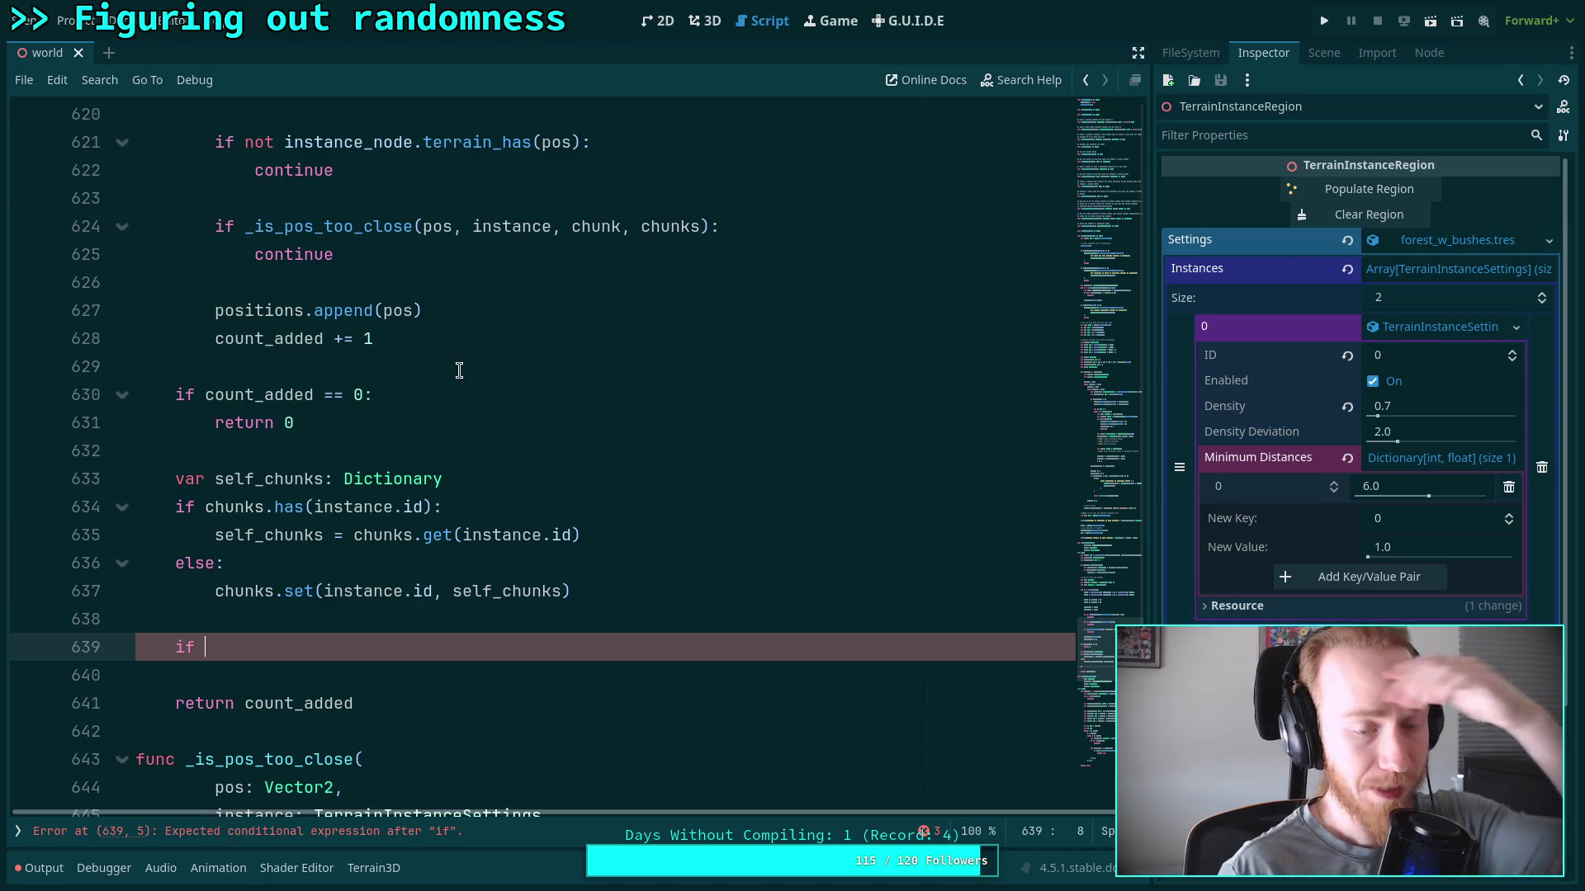
left_click(496, 340)
scroll(637, 463, "up", 4)
scroll(638, 507, "up", 4)
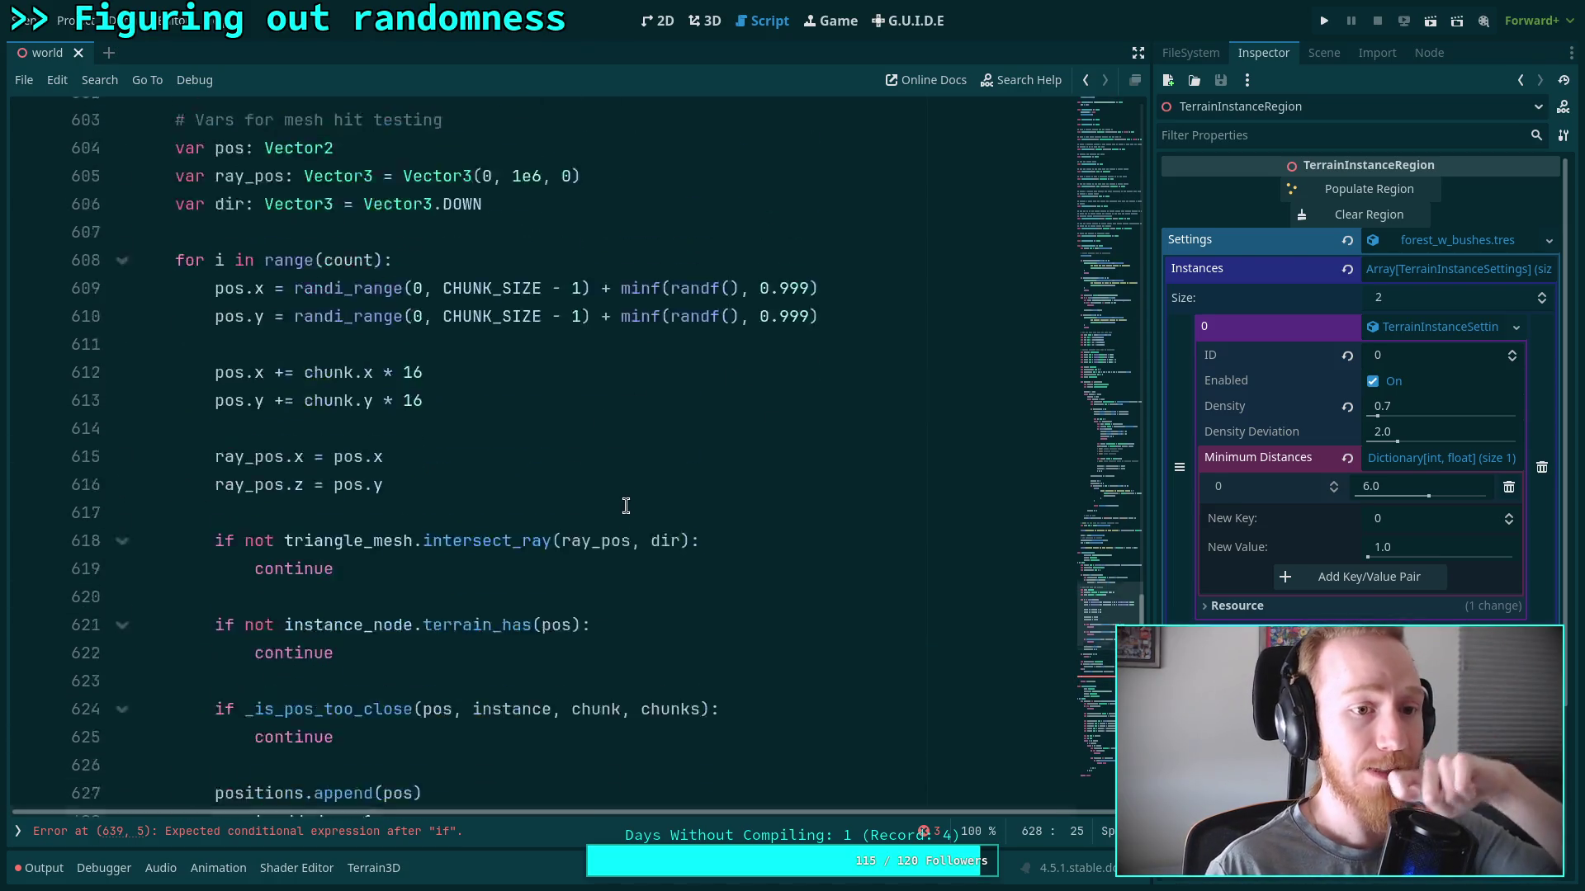
scroll(625, 507, "up", 2)
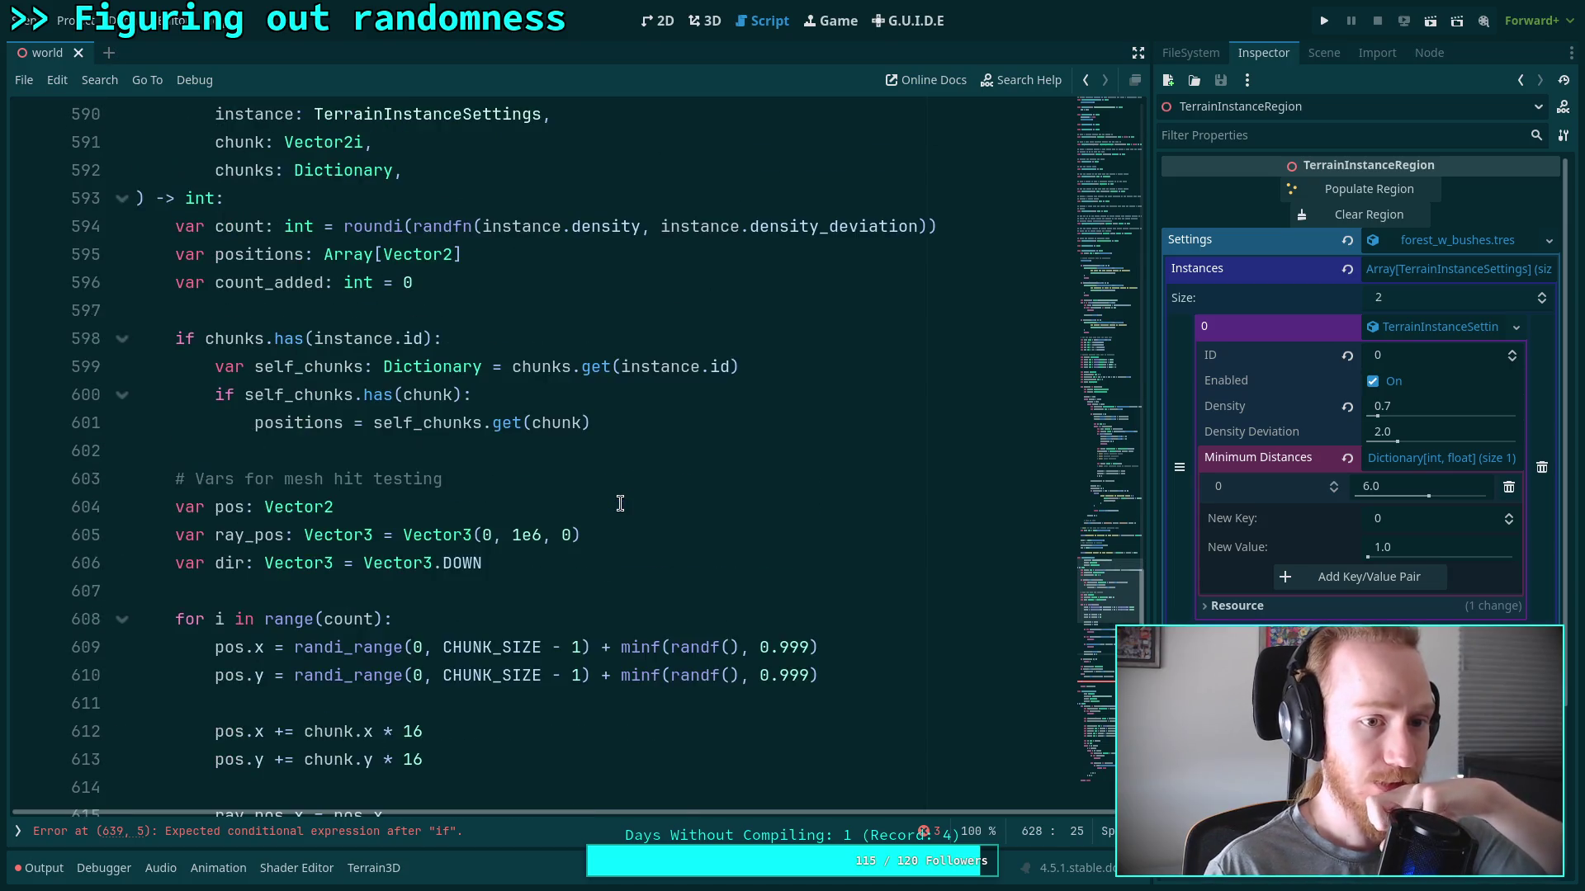
left_click(483, 311)
key("Return")
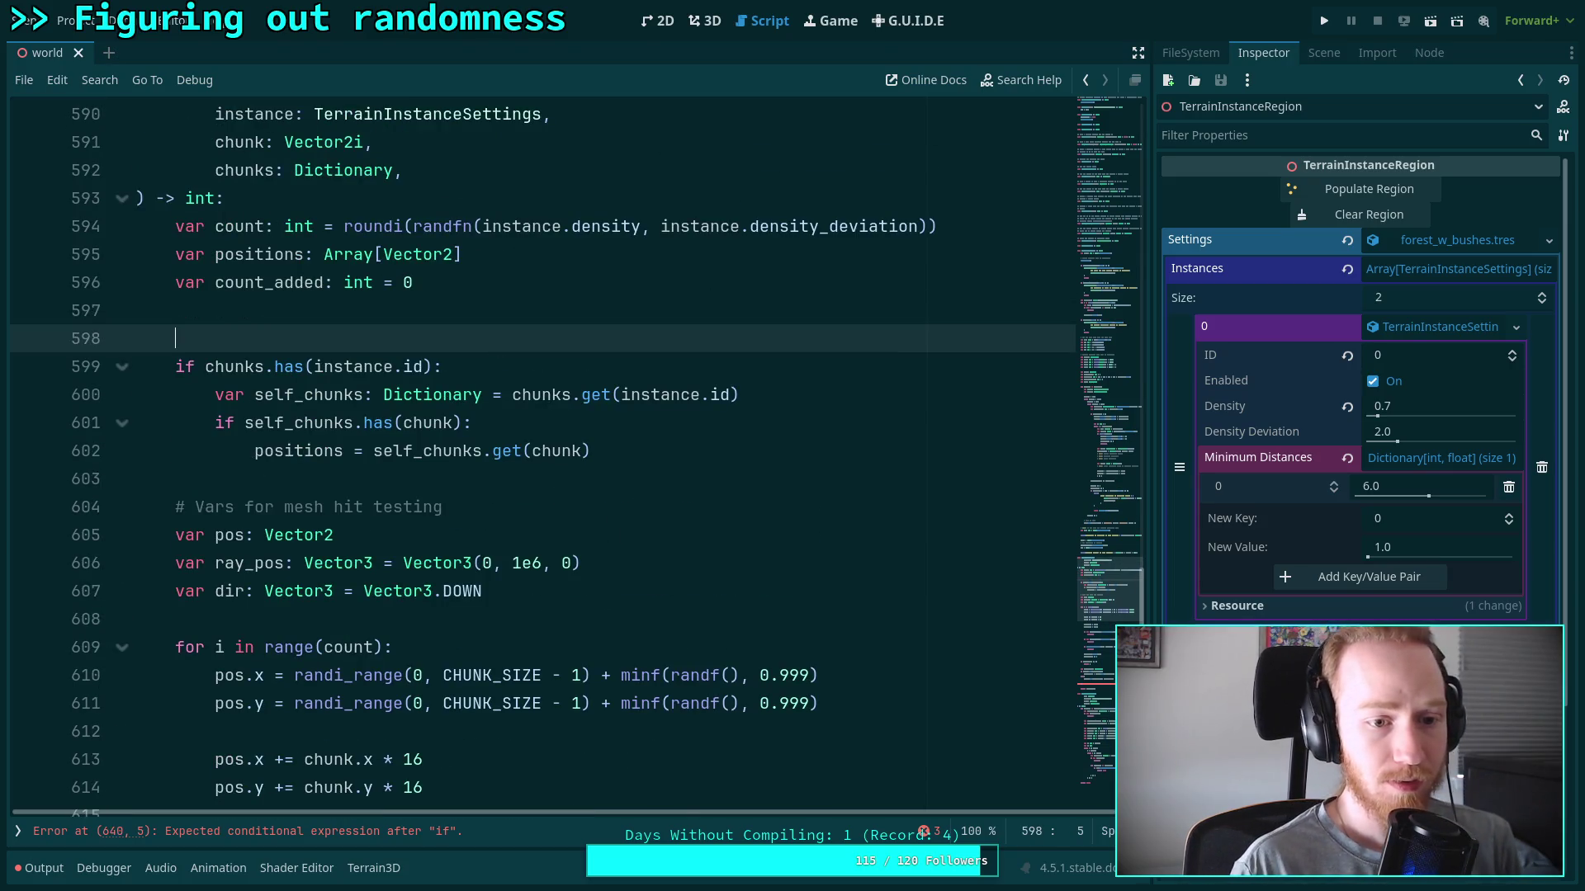
type("var self_chuns")
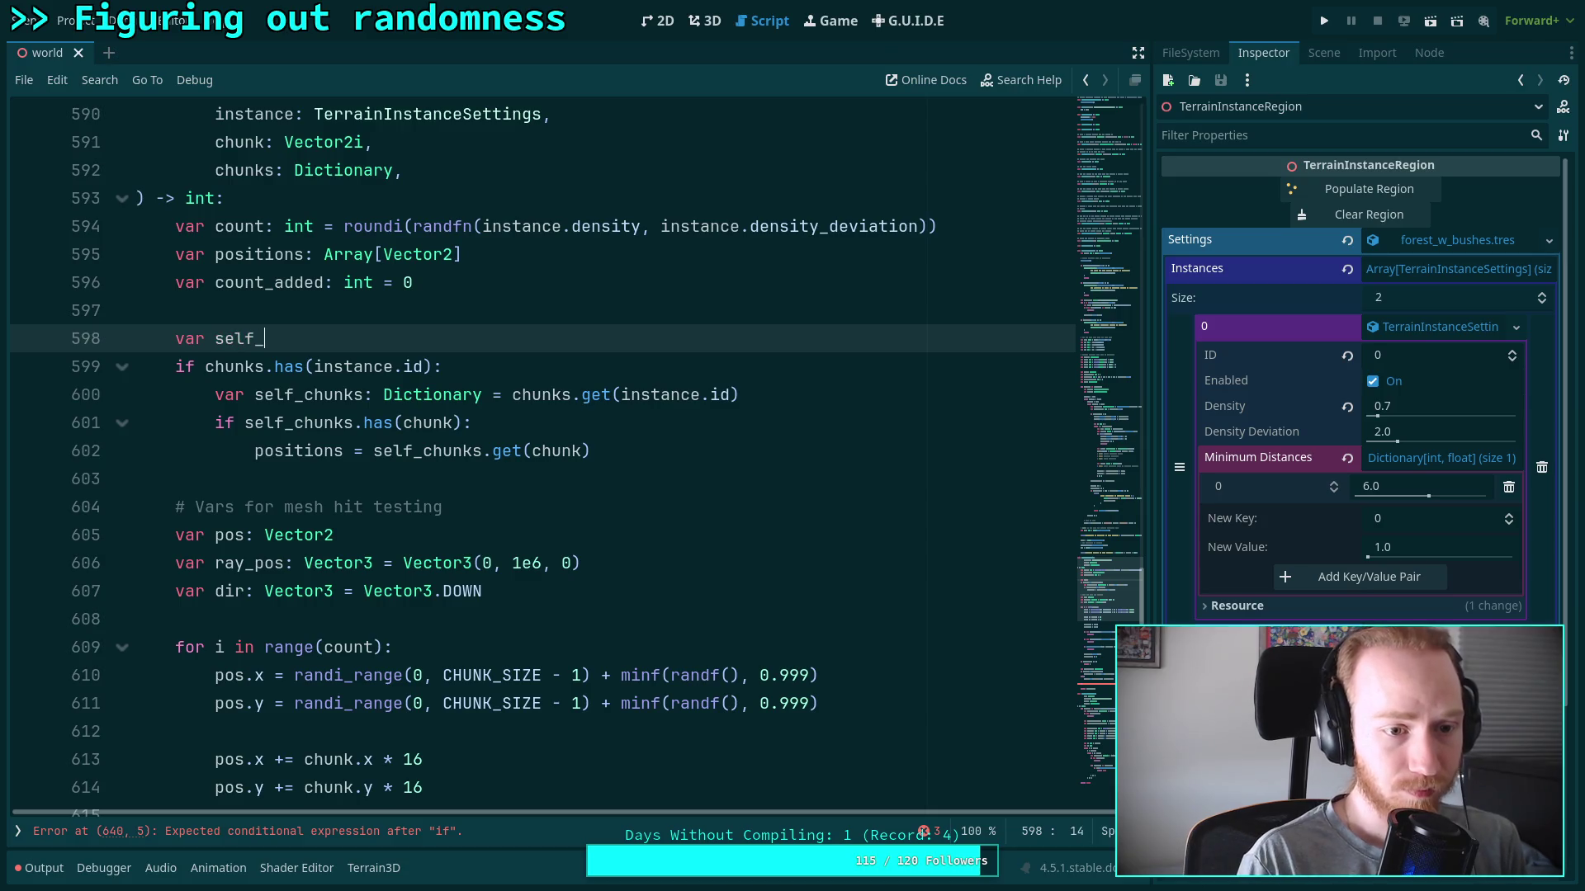
key("BackSpace")
type("k")
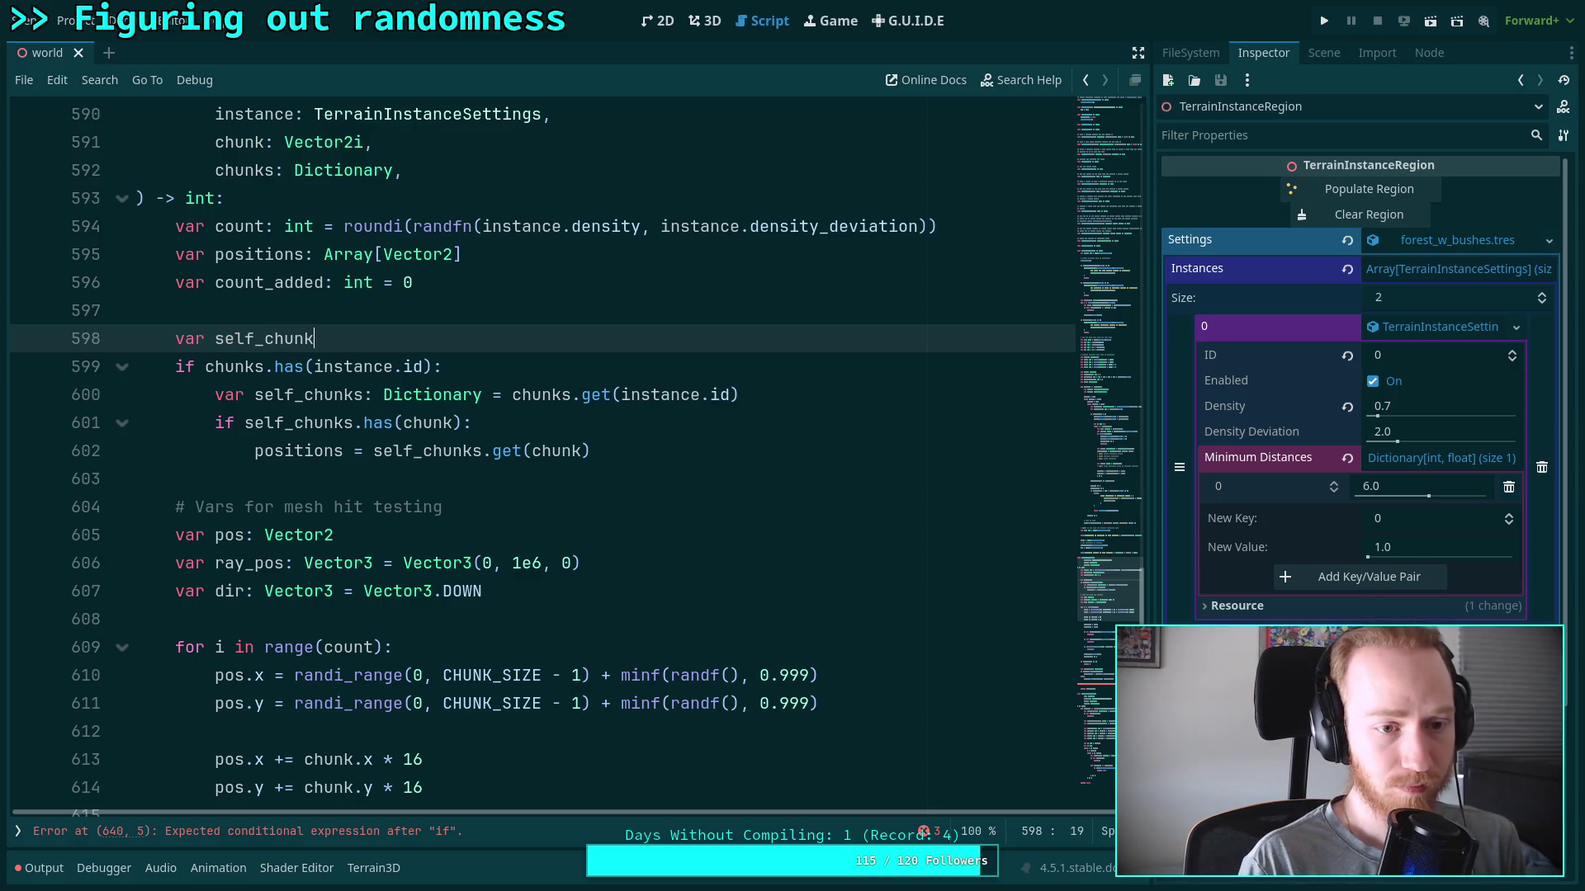
type("s: ")
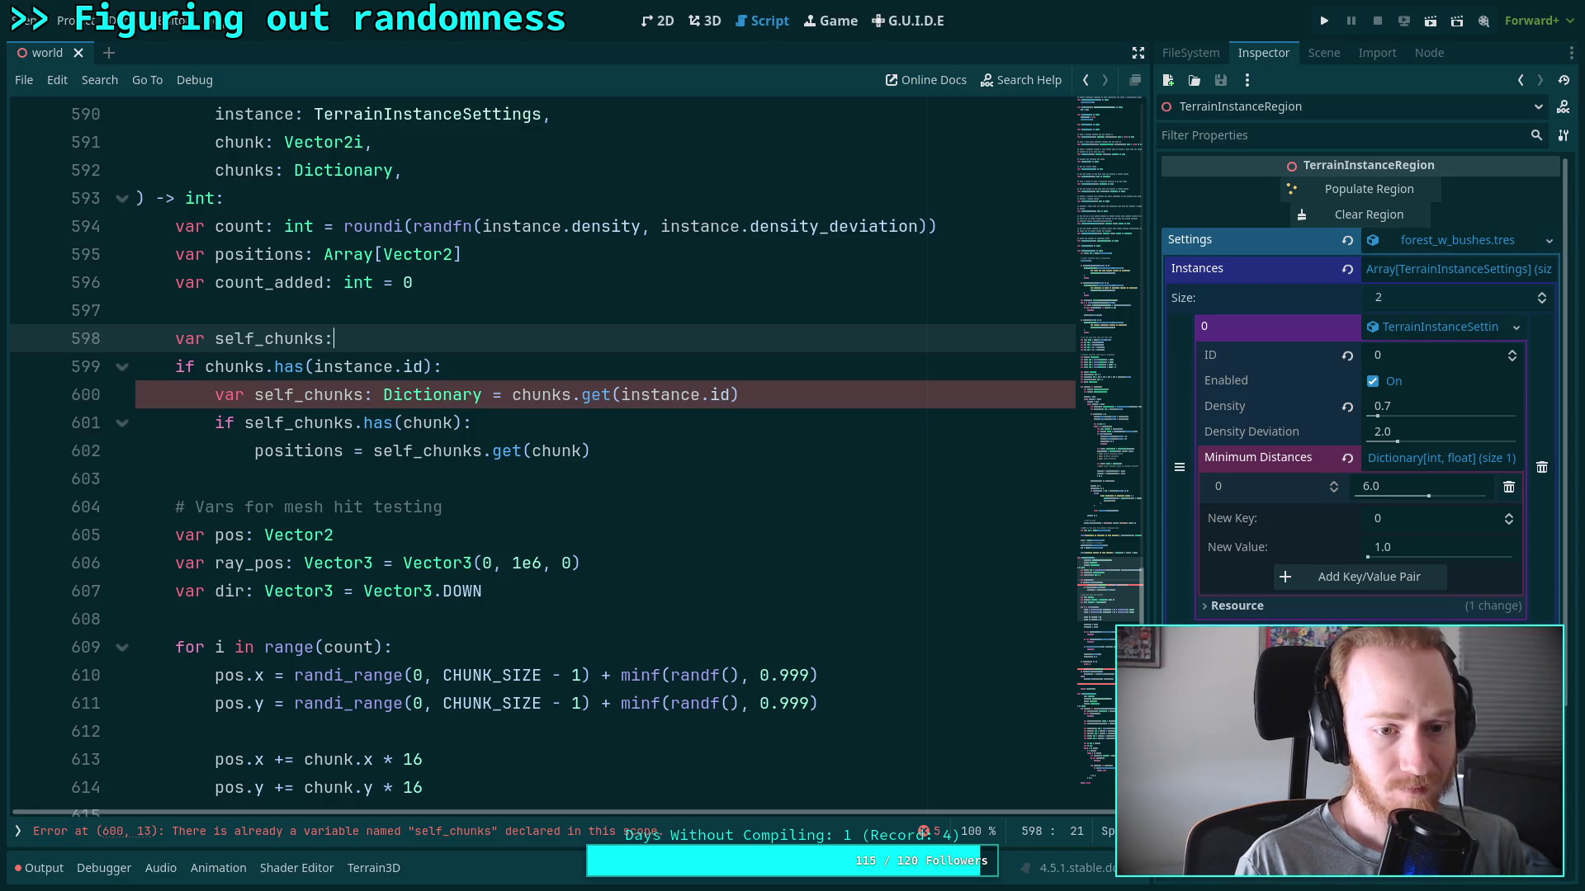
type("D")
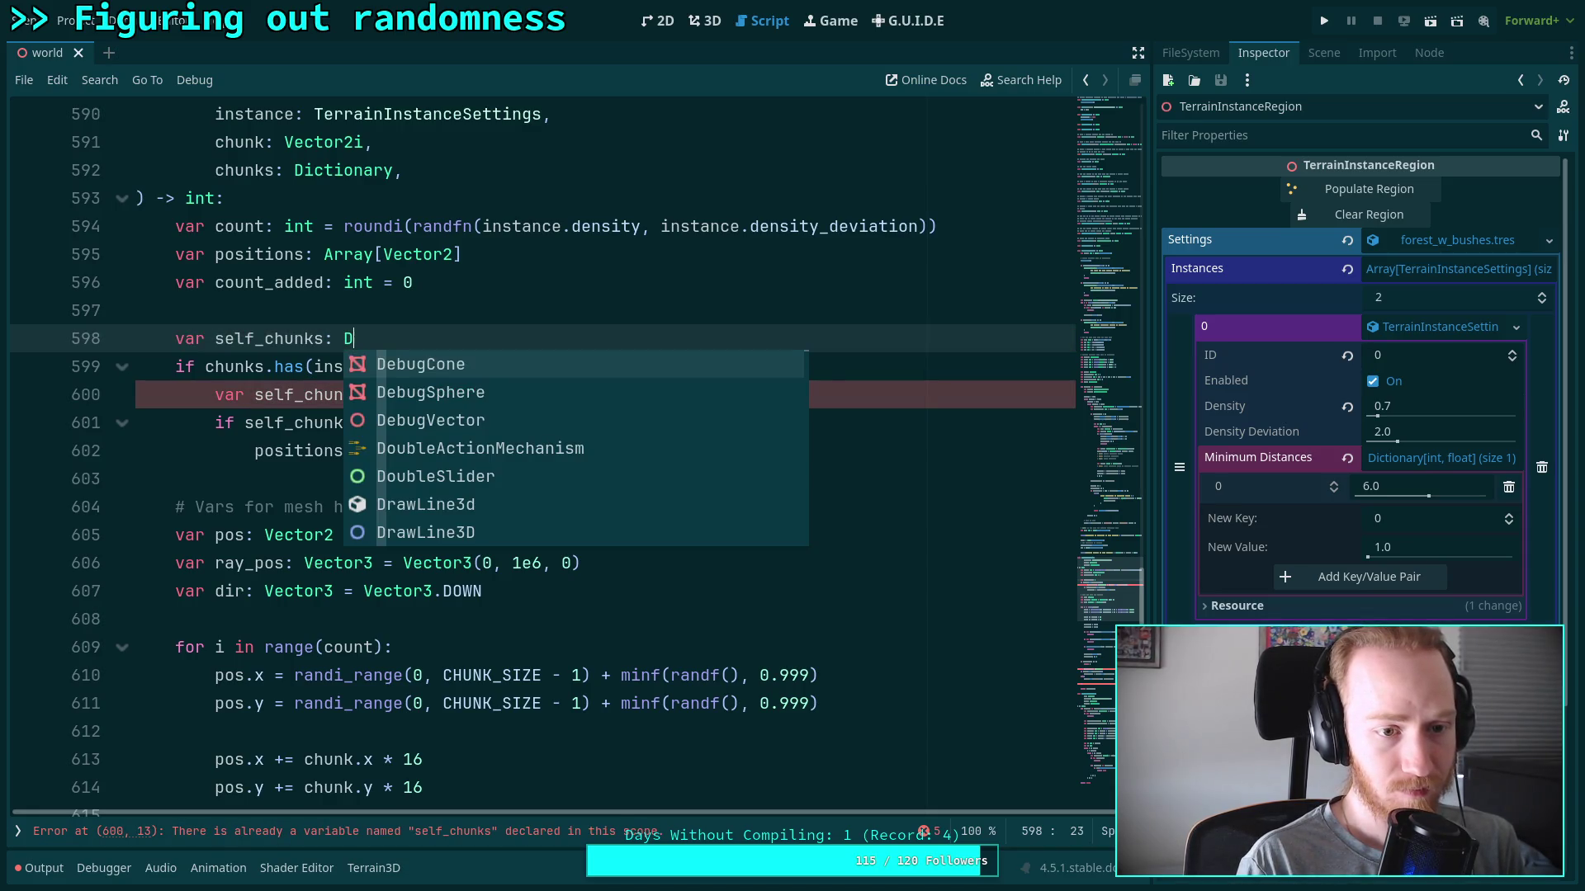
type("i")
key("BackSpace")
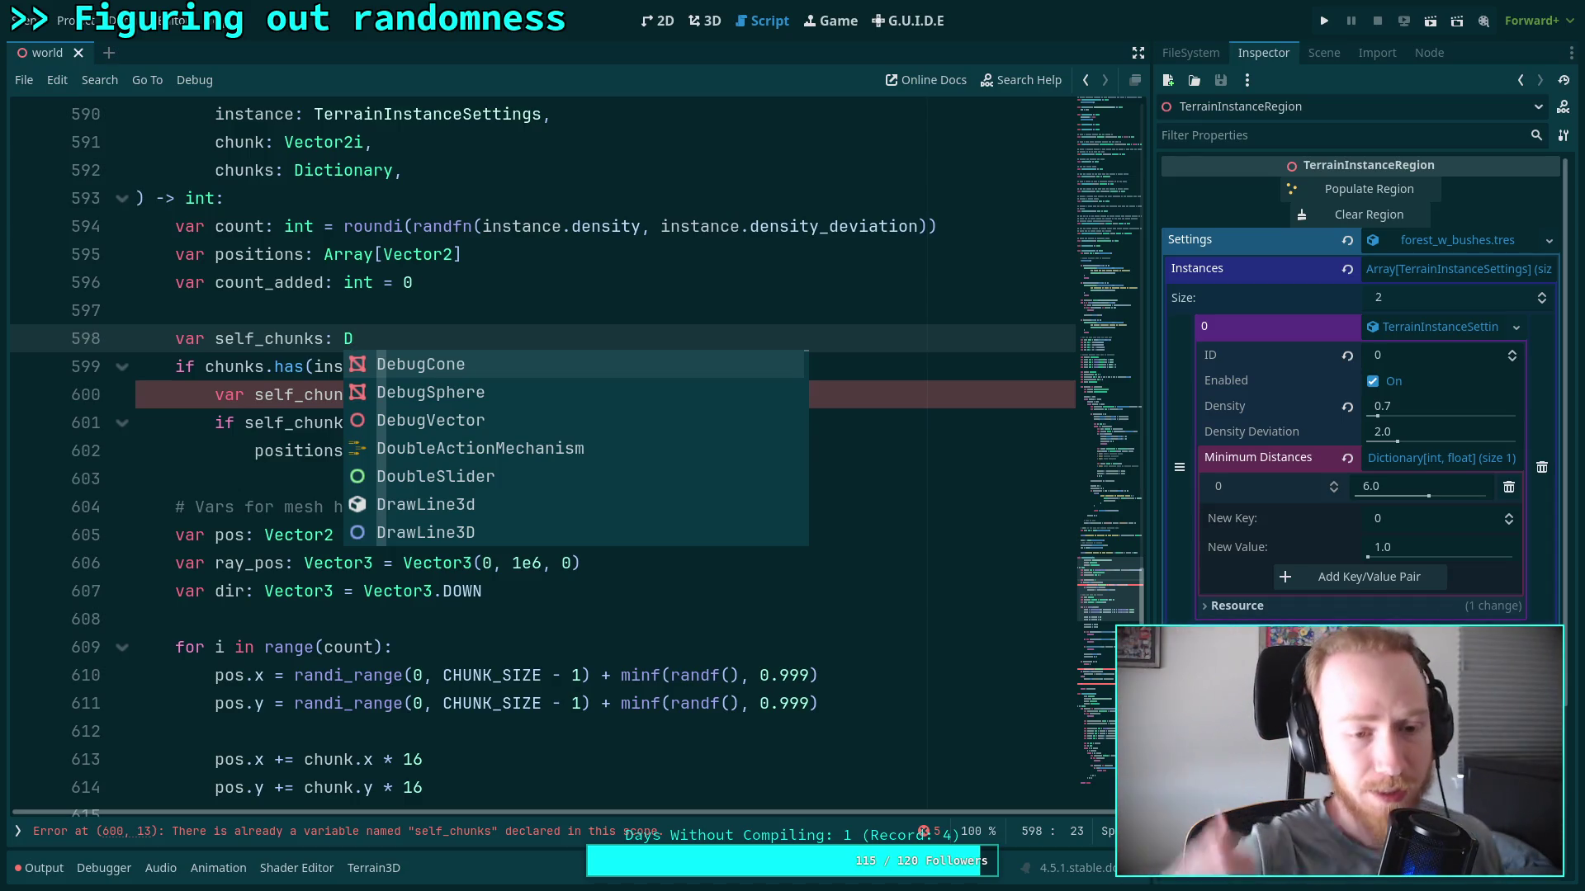
left_click(231, 479)
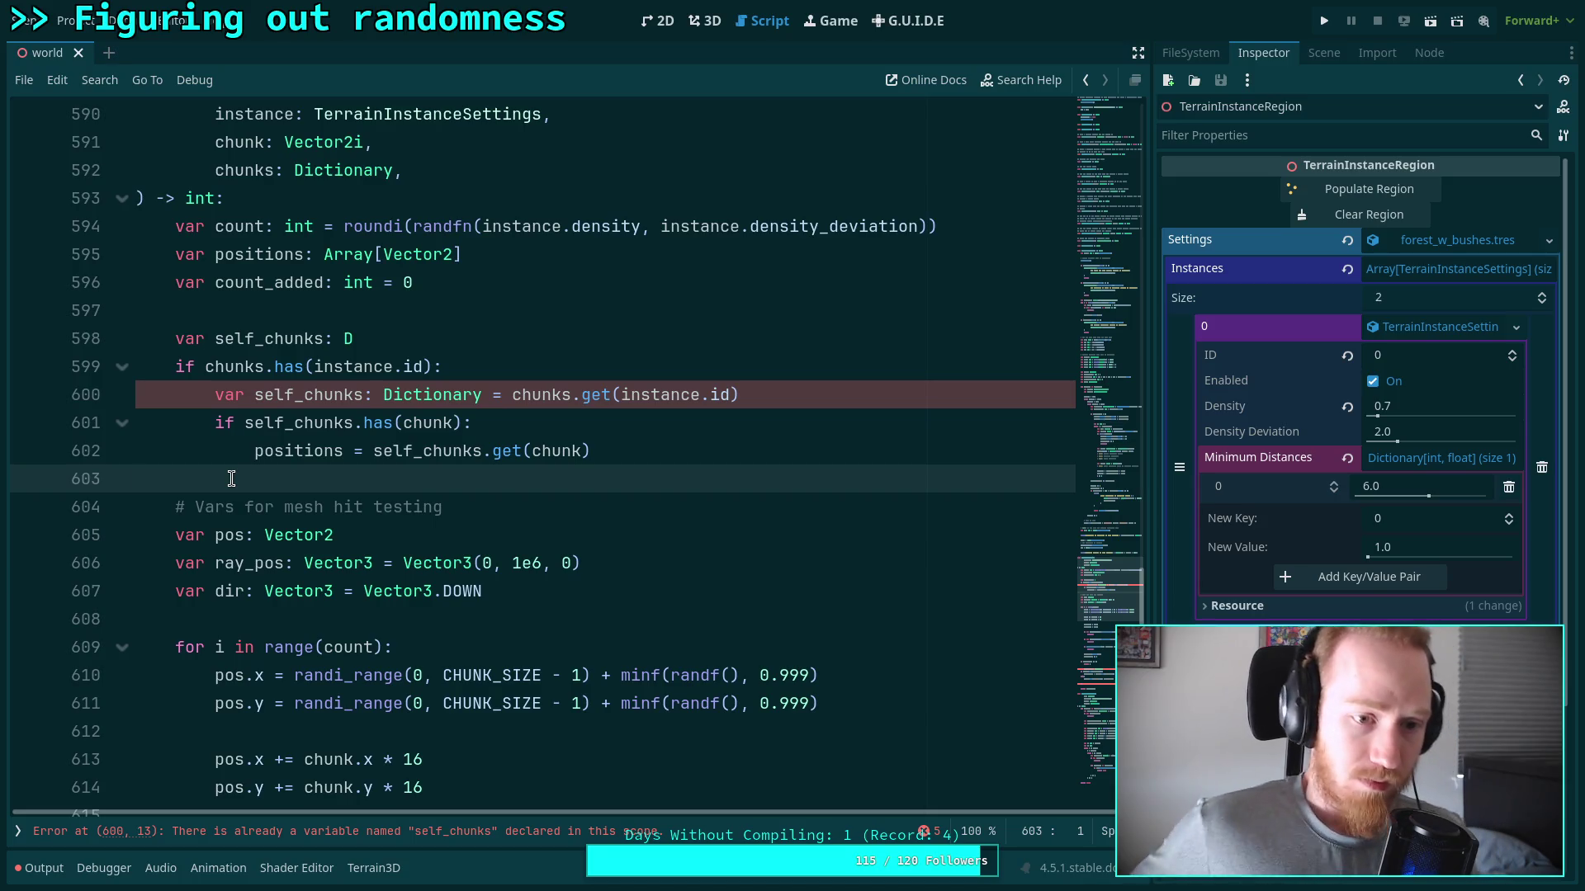
left_click(408, 315)
key("shift+Down")
key("shift+End")
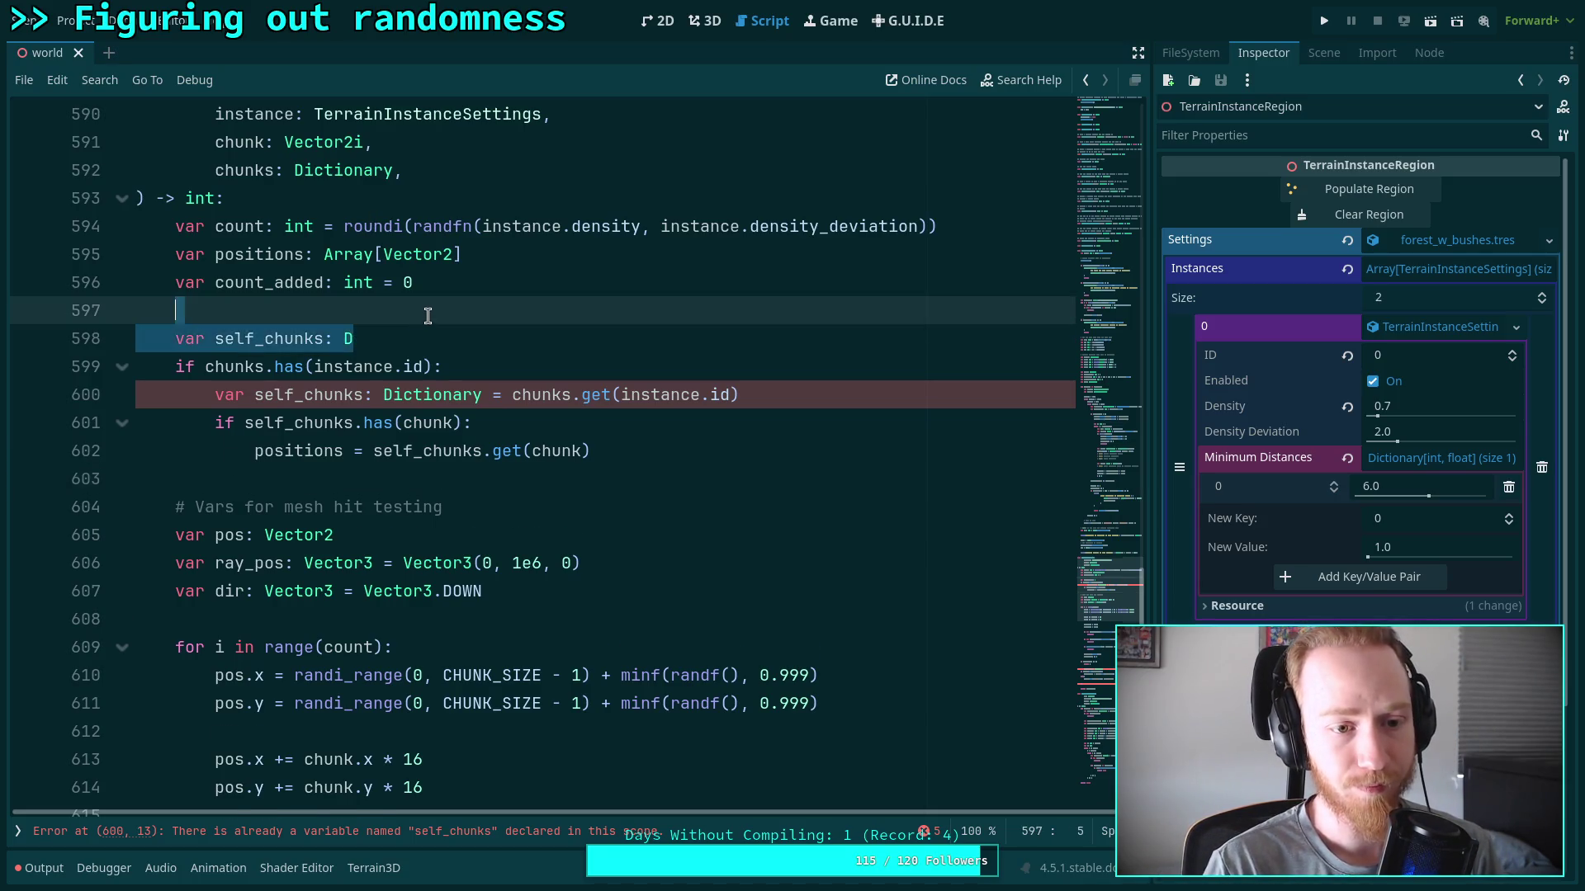
Remove a leftover blank line and highlight where positions is used and loaded
key("BackSpace")
double_click(273, 254)
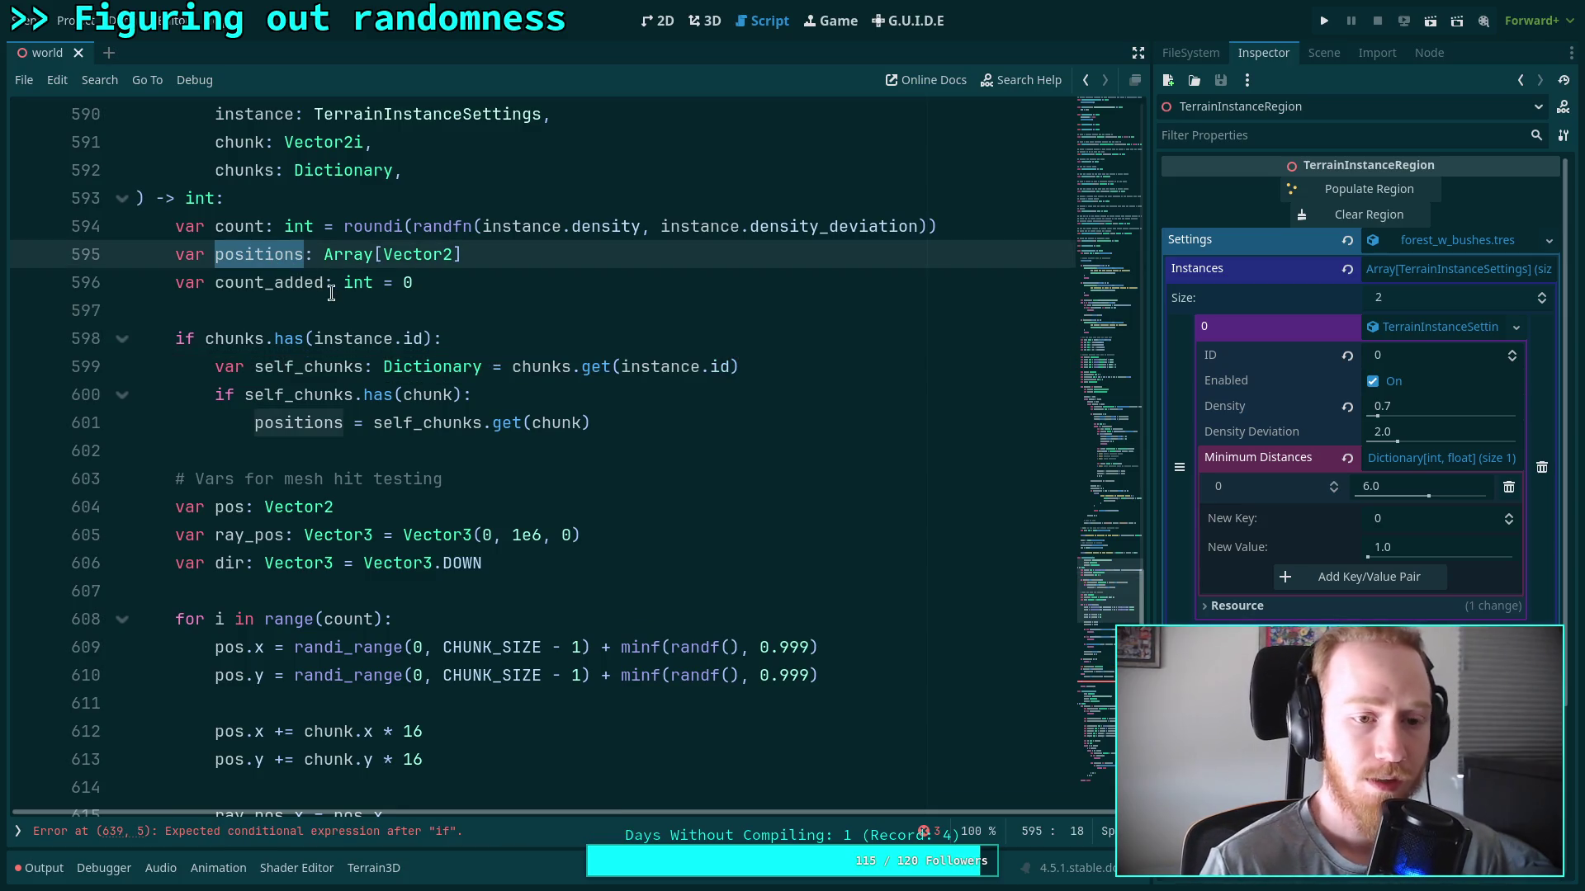
double_click(322, 422)
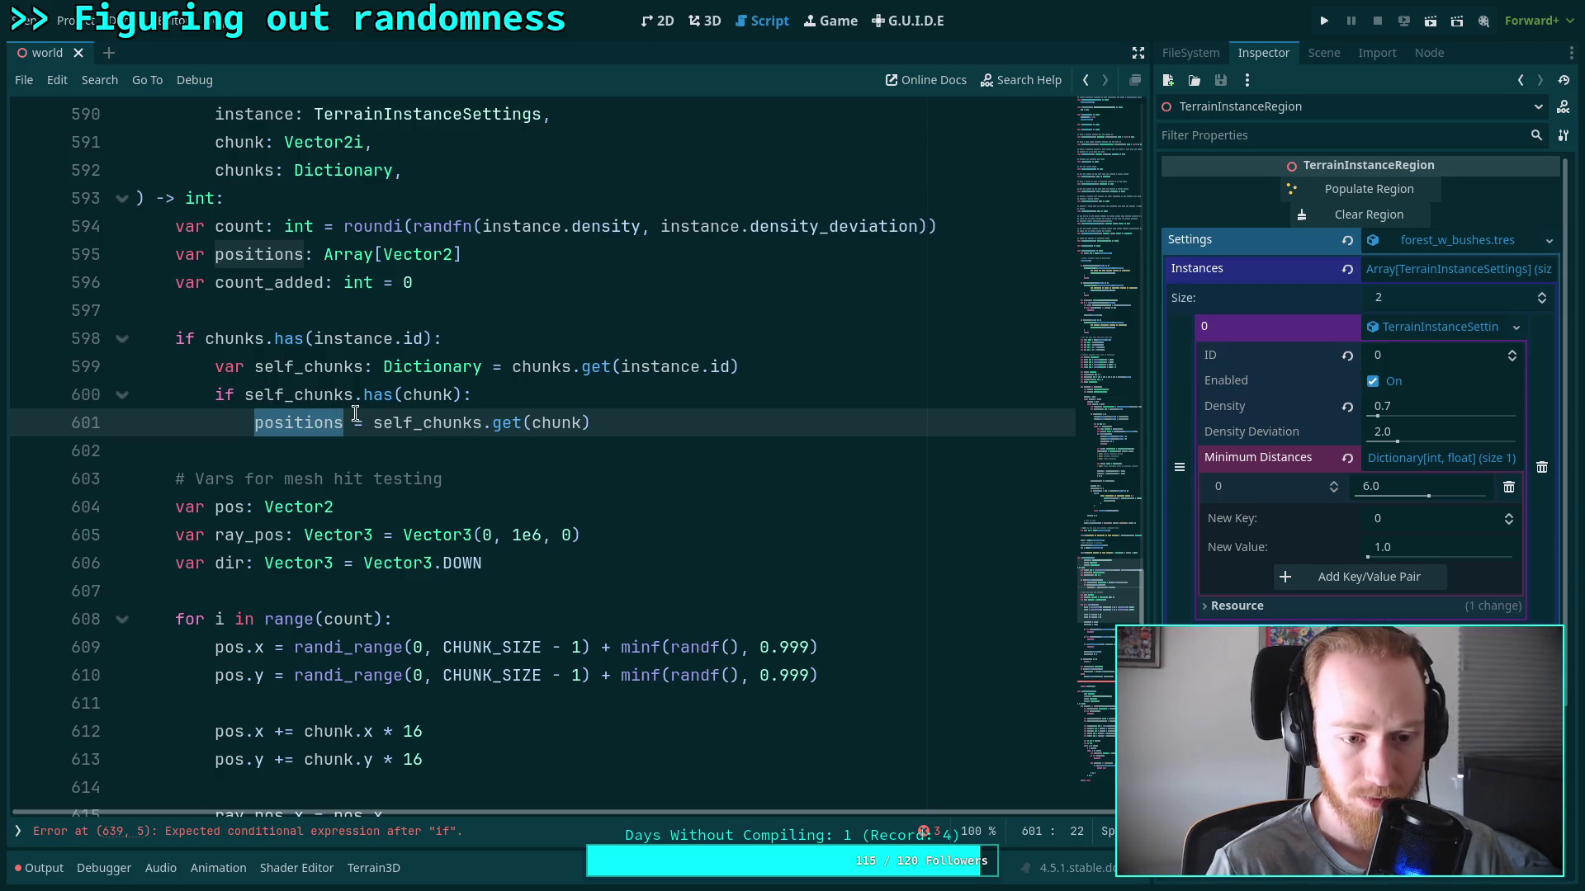
scroll(355, 413, "down", 10)
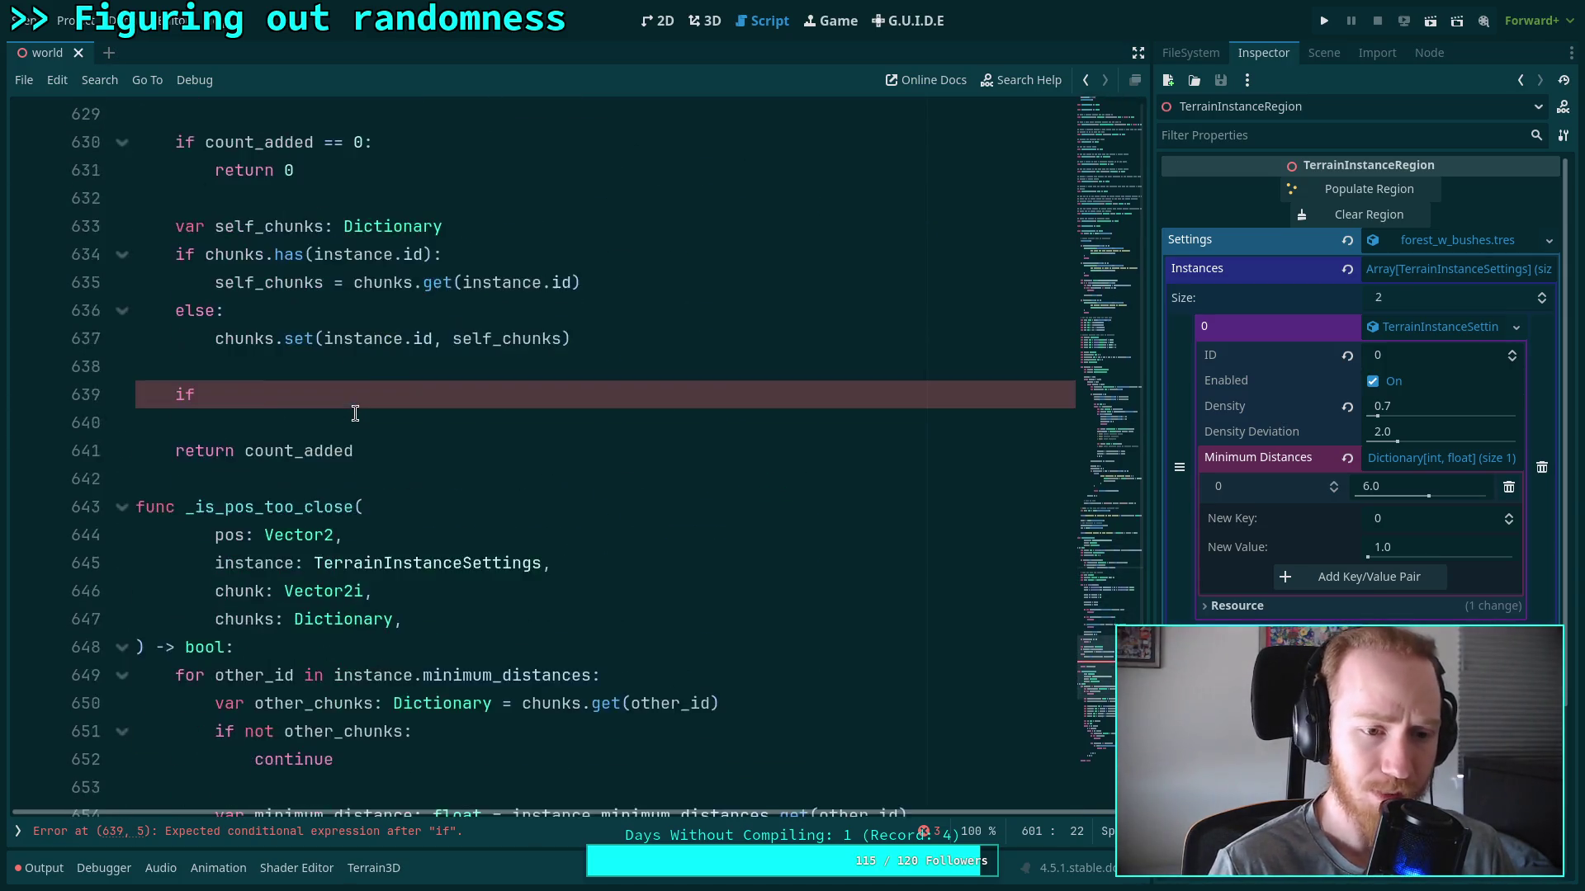
scroll(355, 412, "up", 11)
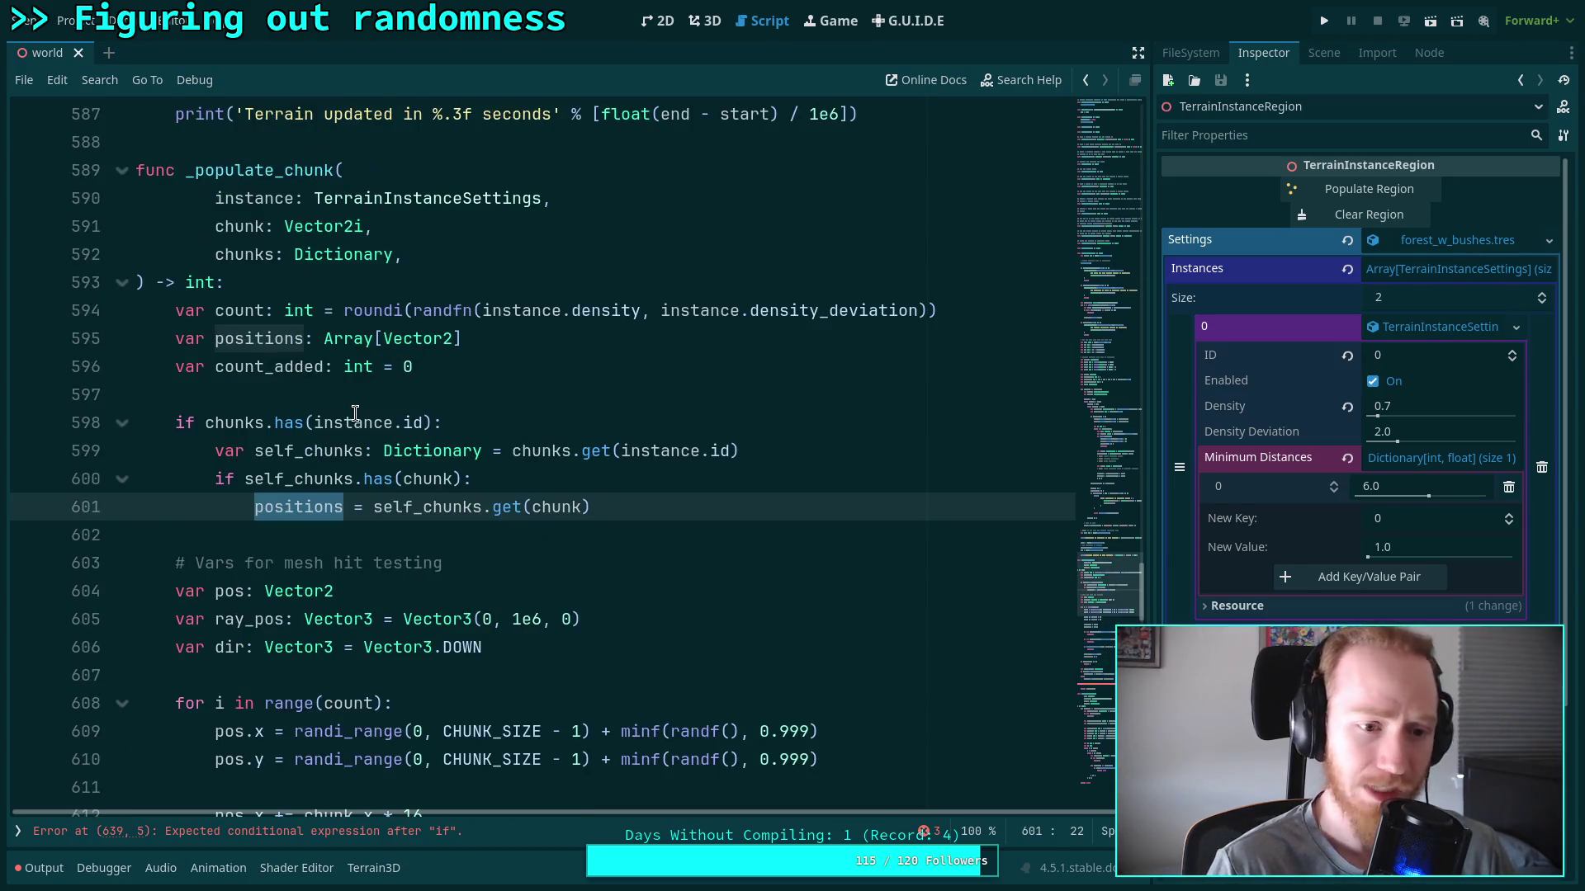
Delete the old 'if chunks.has(instance.id)' lookup block at the top of _populate_chunk
left_click_drag(667, 500, 625, 389)
key("BackSpace")
key("BackSpace")
key("BackSpace")
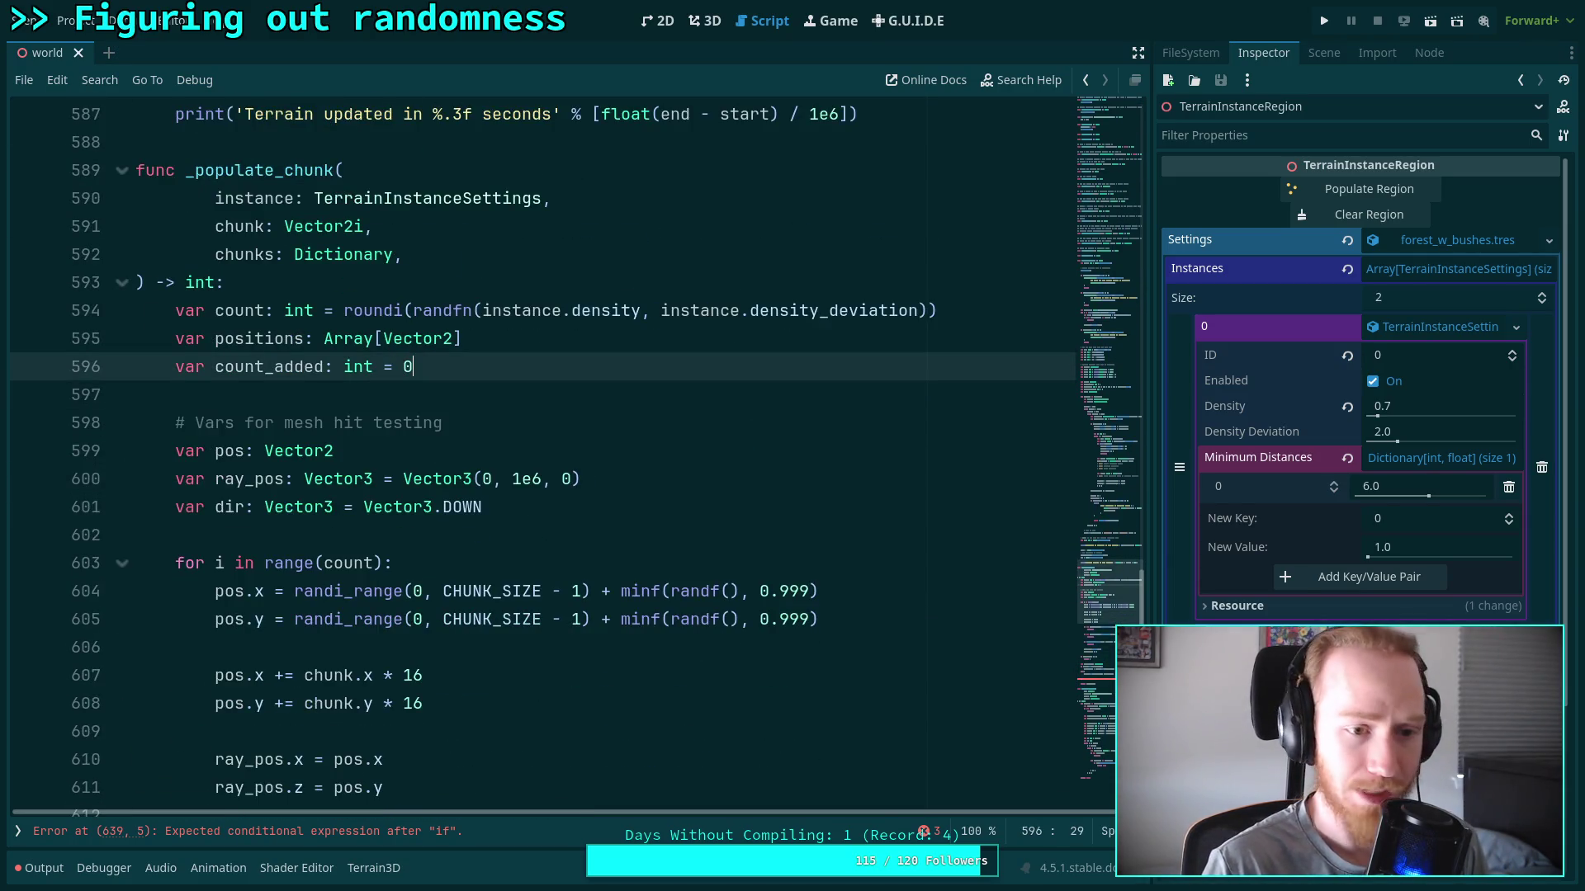
scroll(626, 443, "down", 7)
left_click(517, 512)
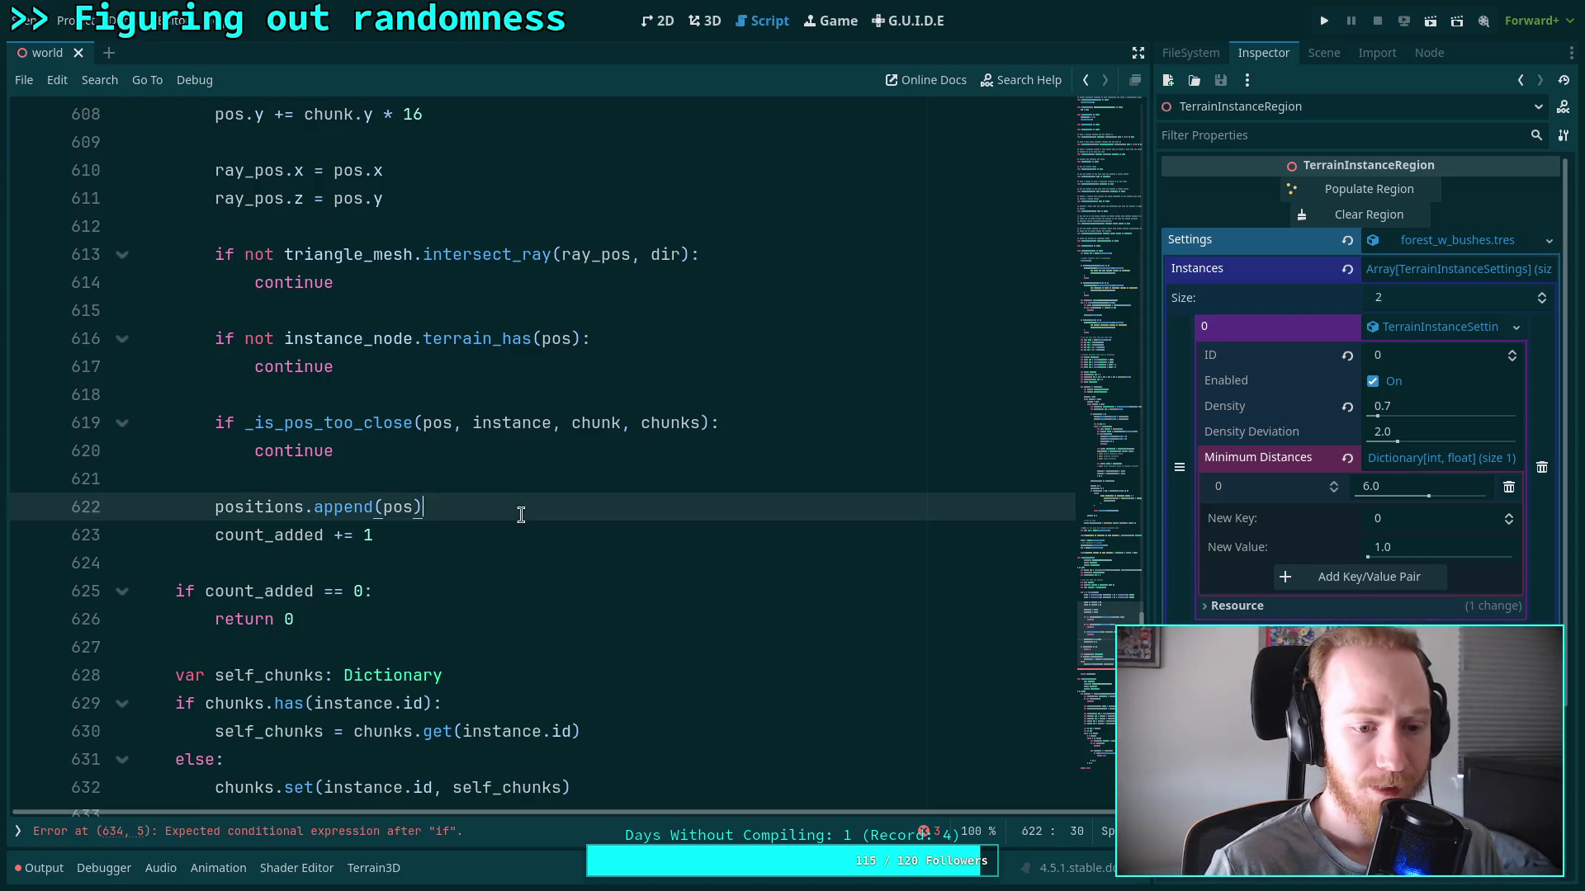
left_click(510, 539)
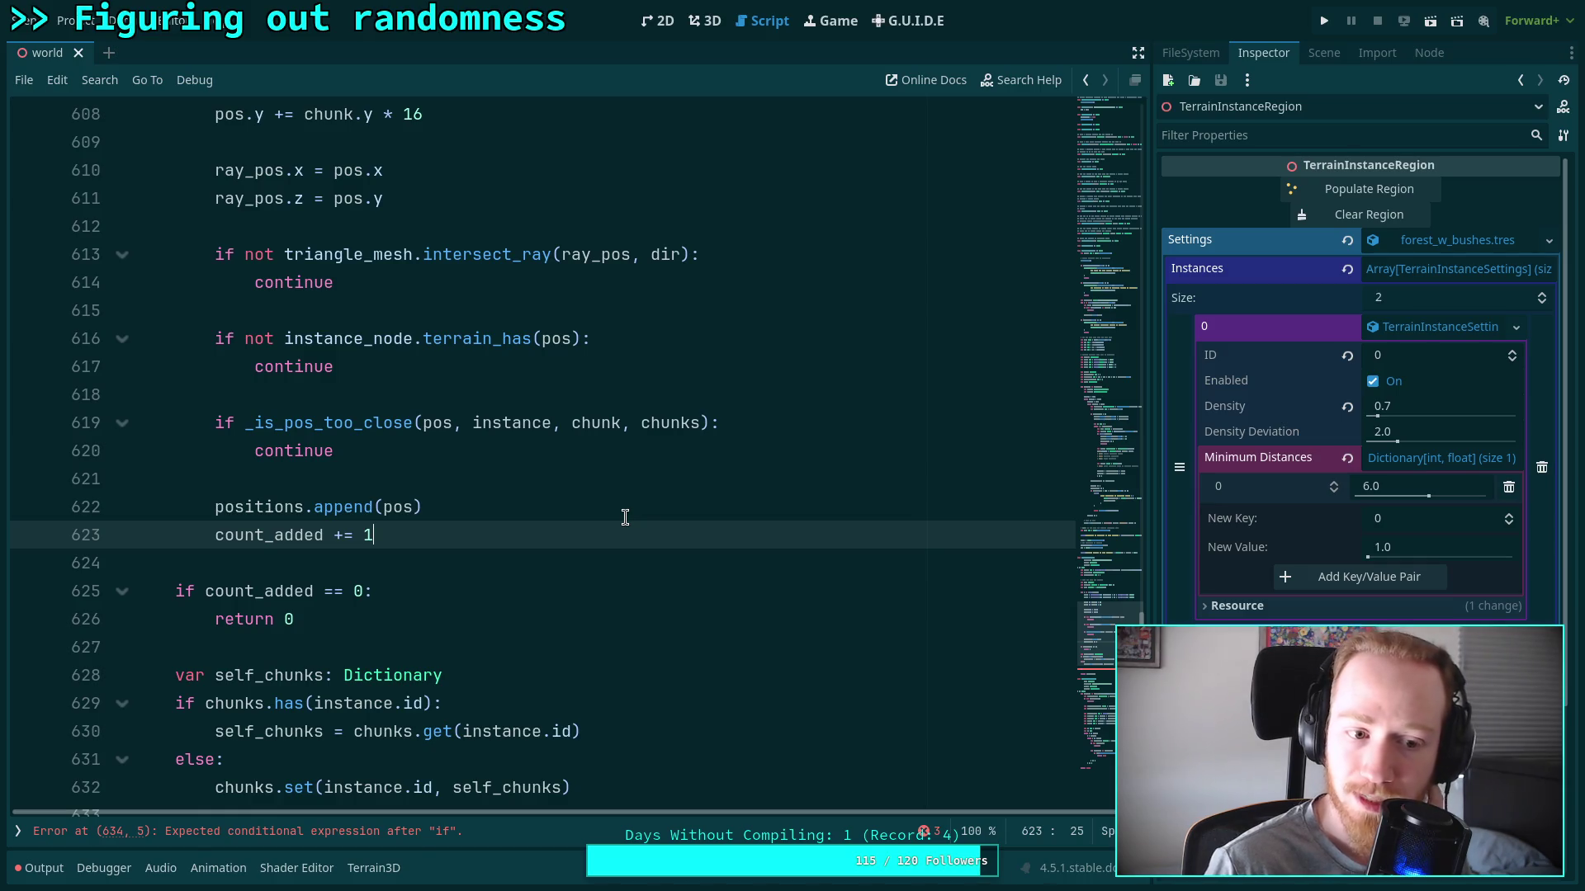
scroll(626, 517, "up", 1)
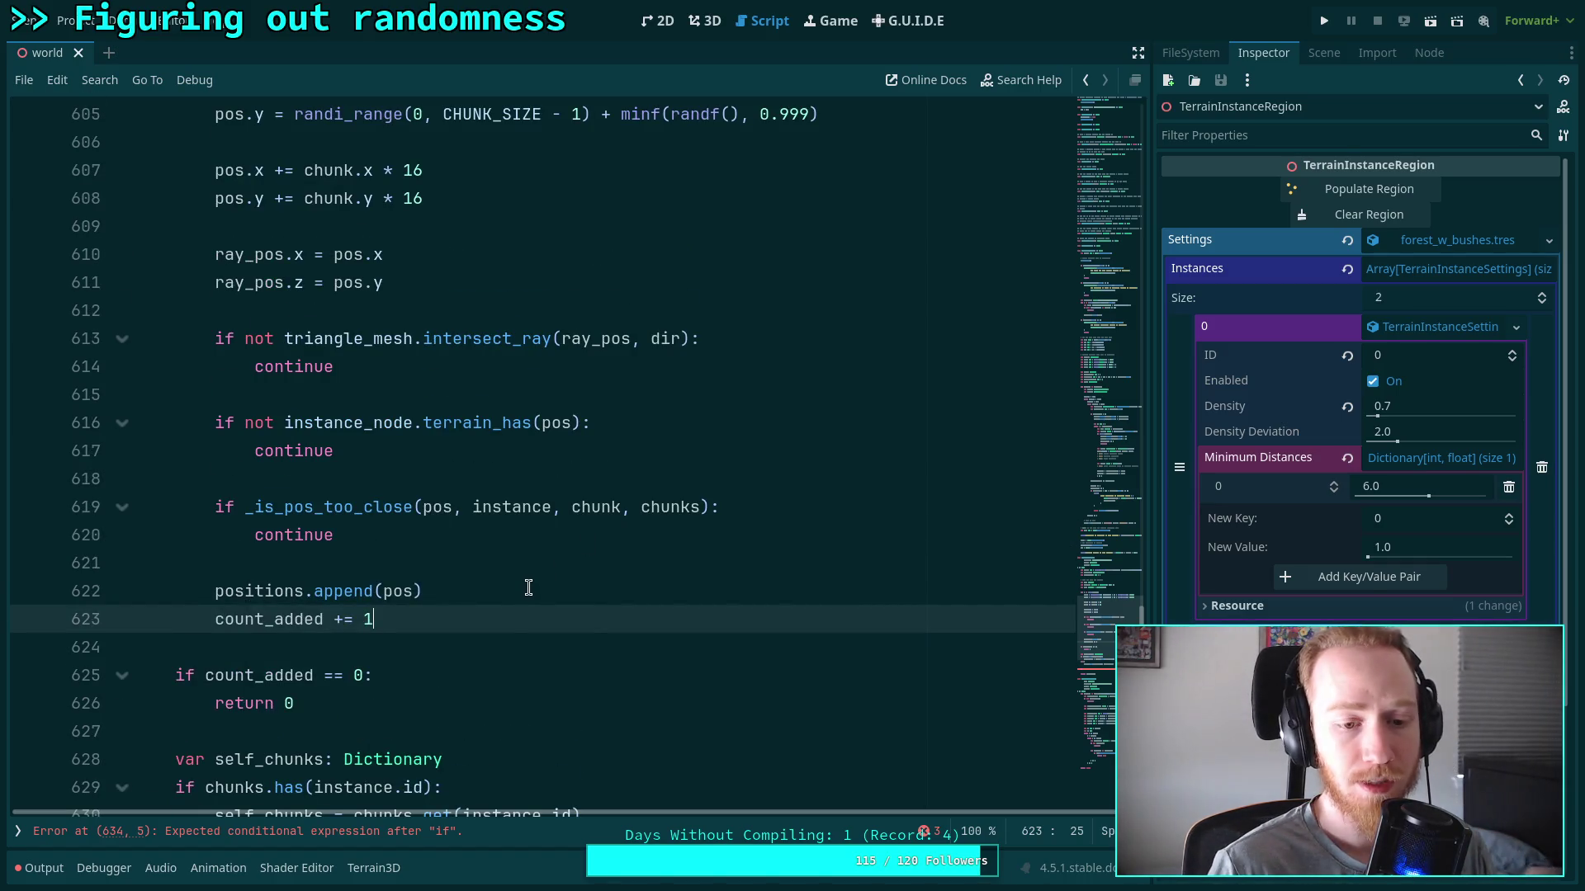
Review the placement loop, checking _is_pos_too_close's chunks argument and the positions.append call
double_click(677, 506)
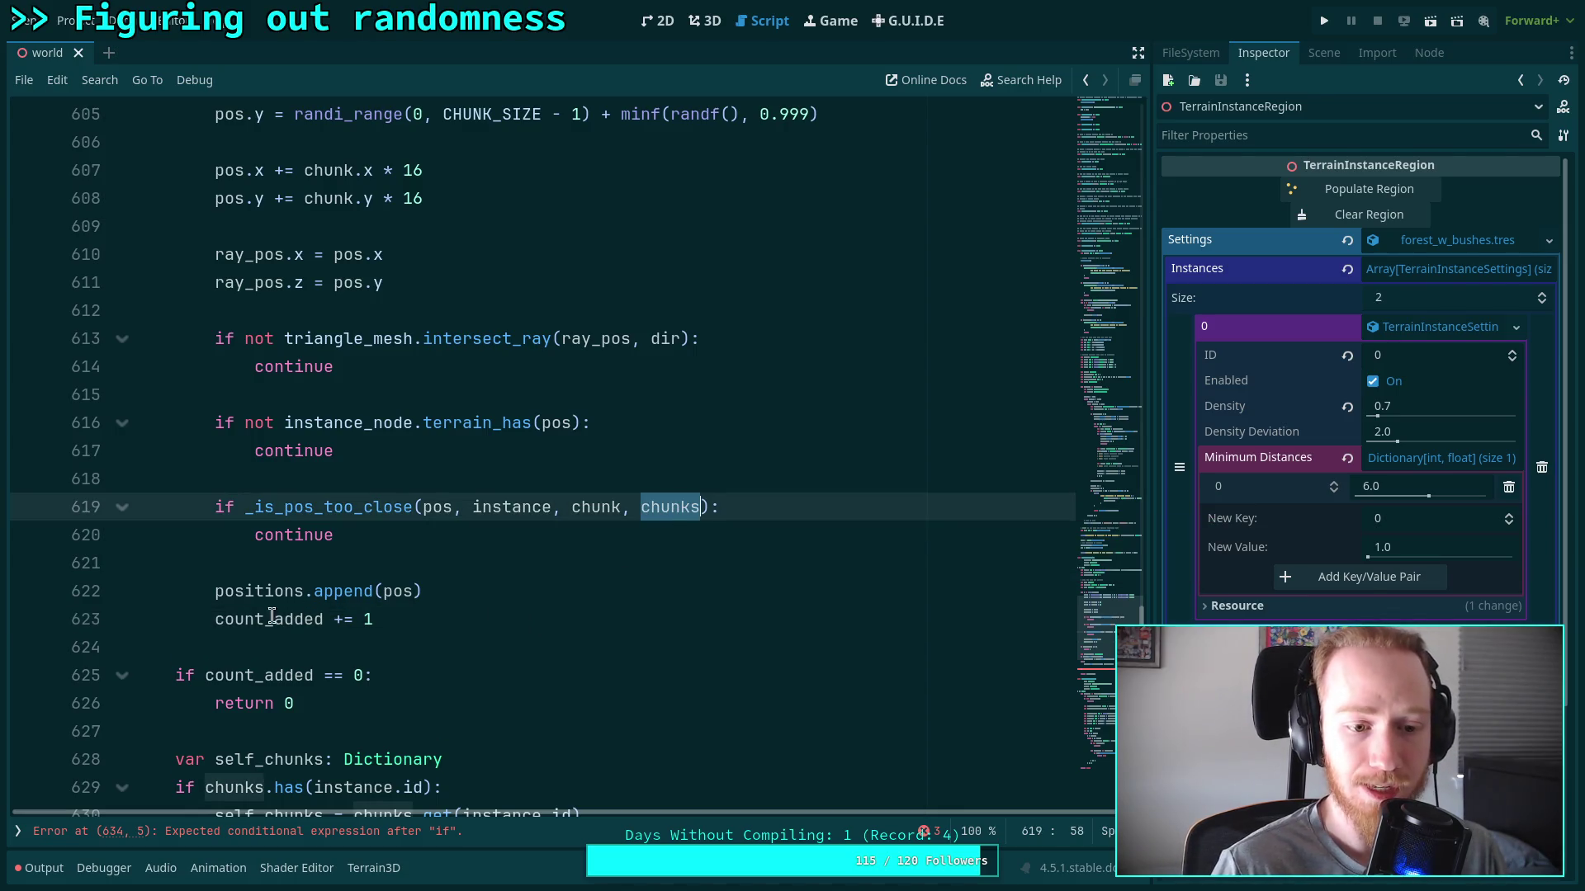
double_click(245, 602)
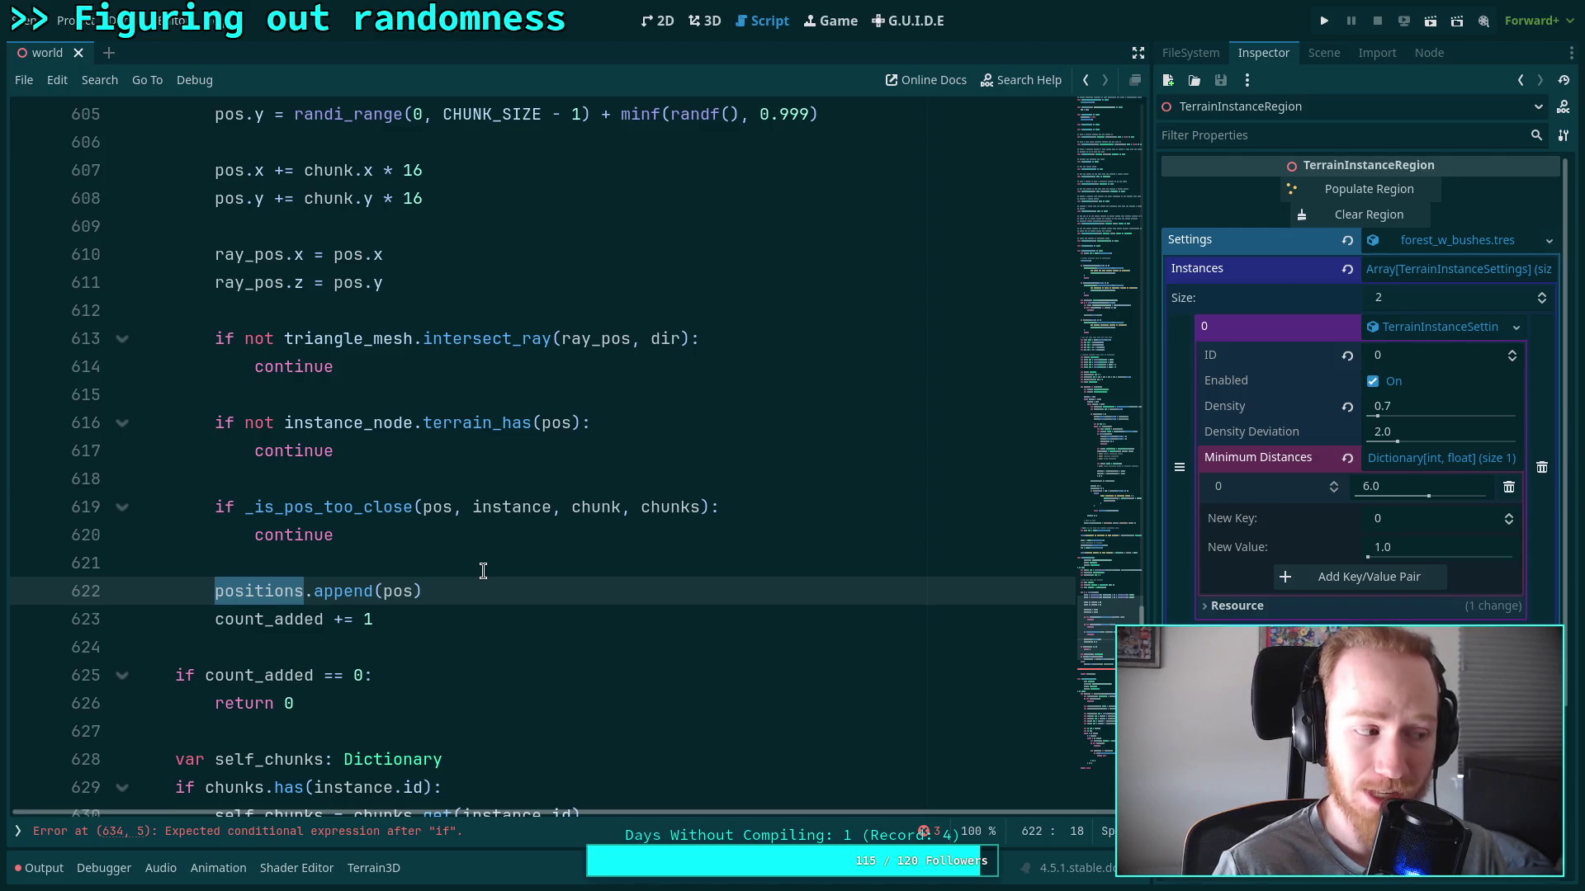
scroll(483, 572, "up", 5)
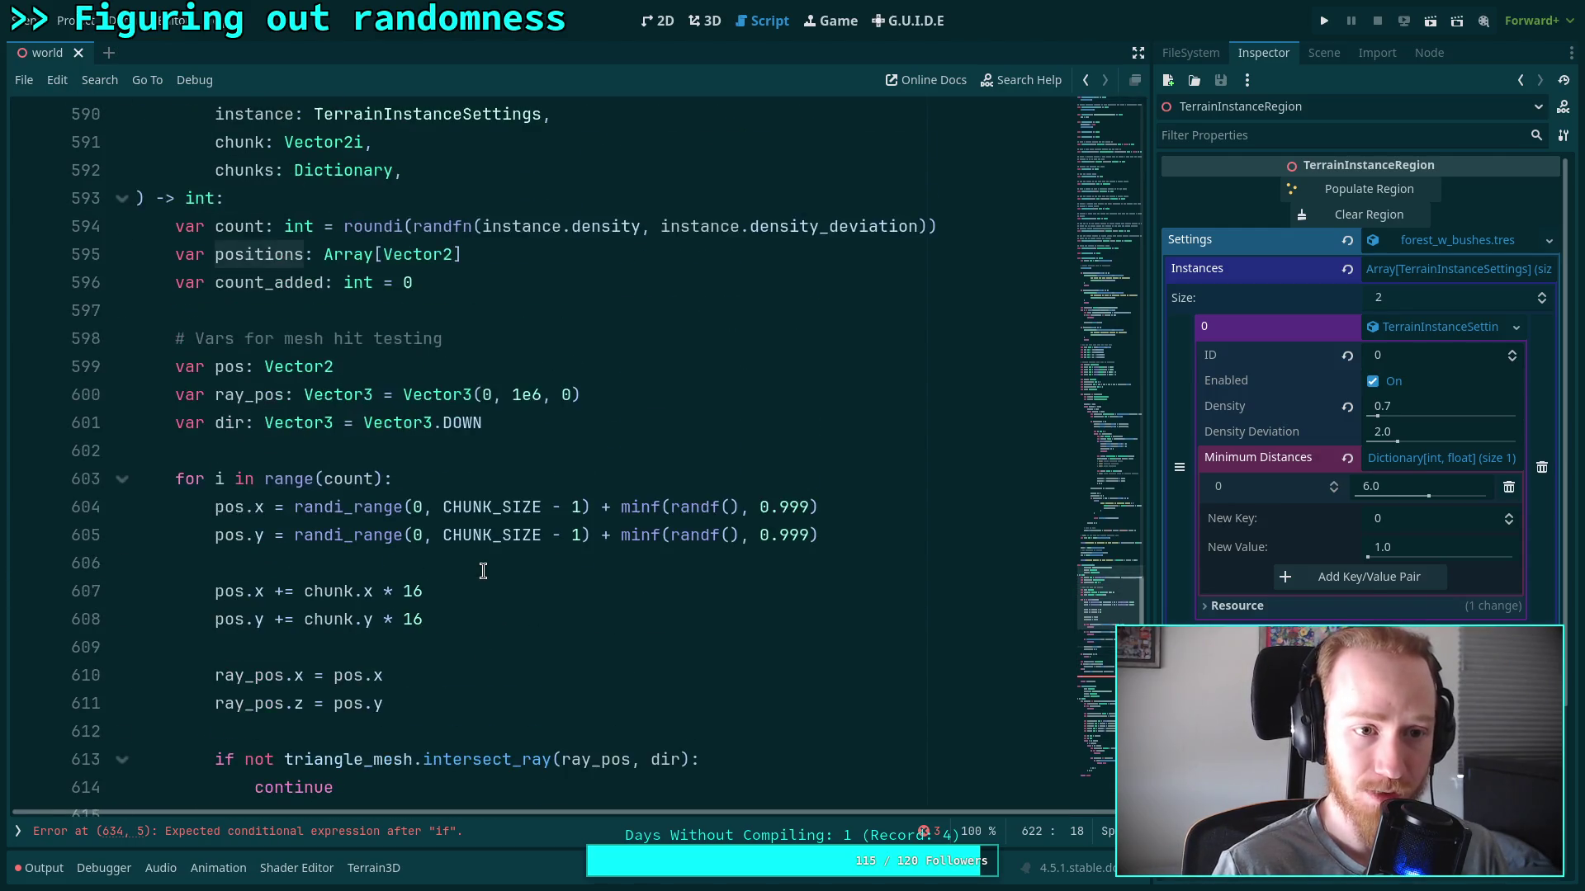
scroll(483, 571, "down", 3)
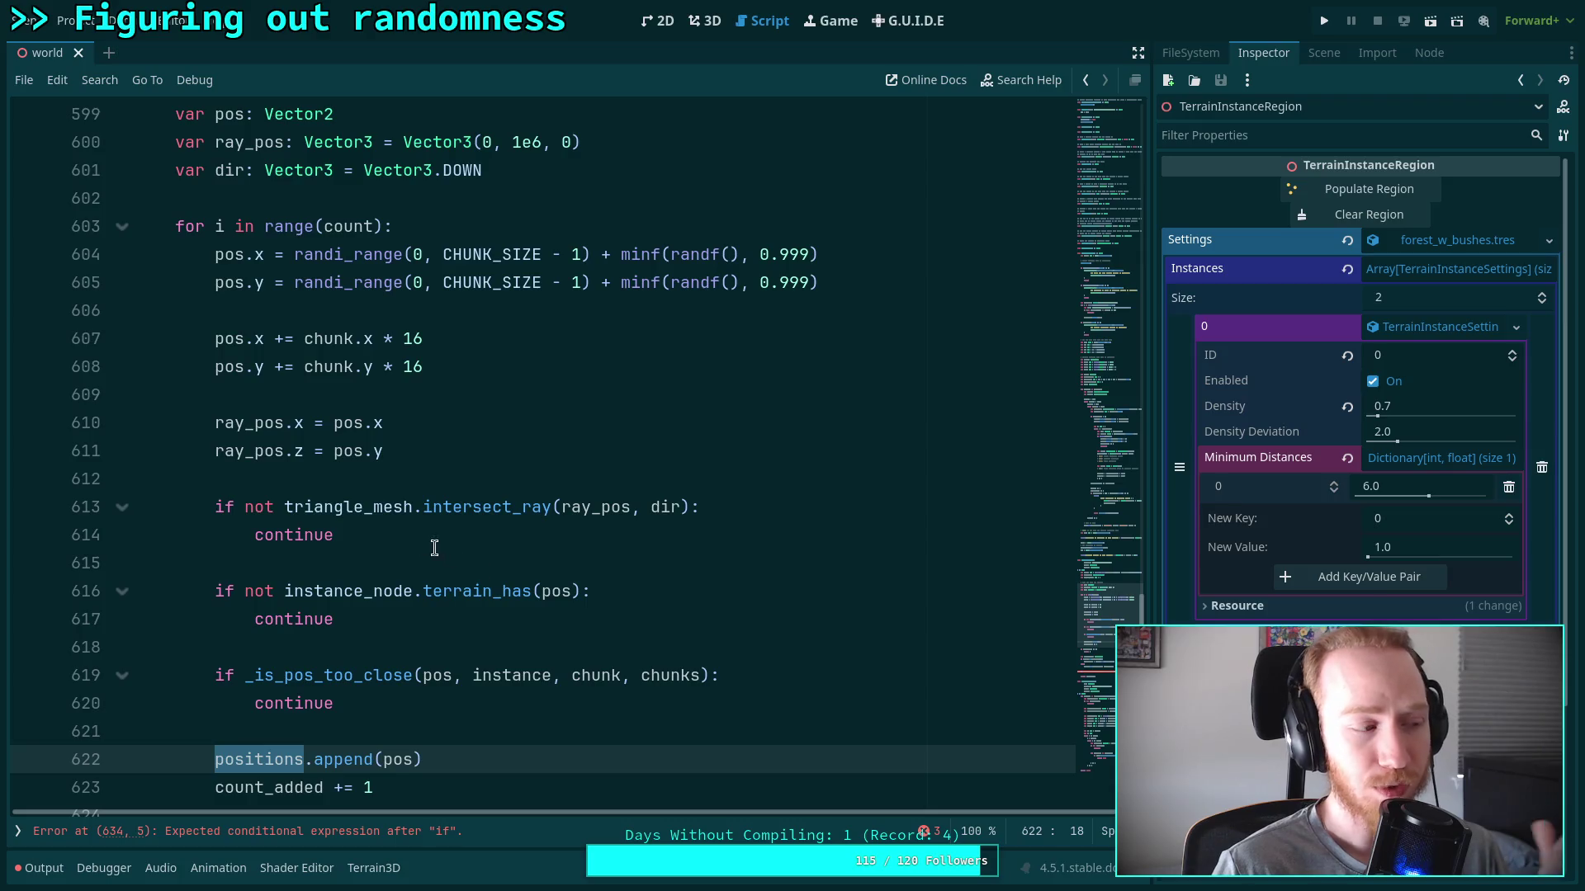
left_click(474, 218)
scroll(483, 240, "up", 2)
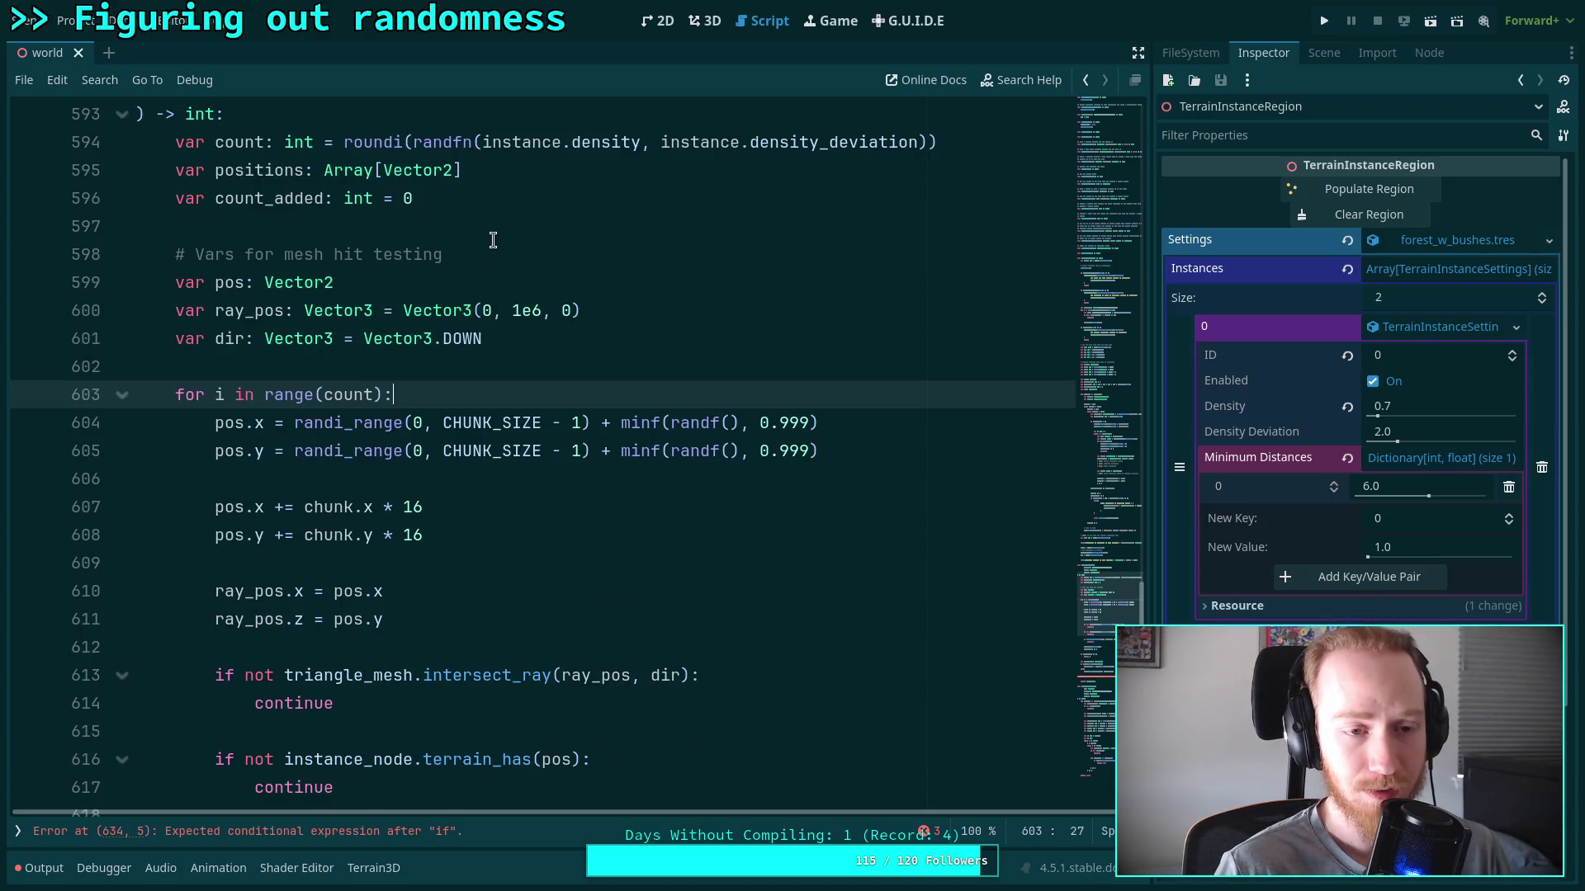
scroll(487, 255, "down", 4)
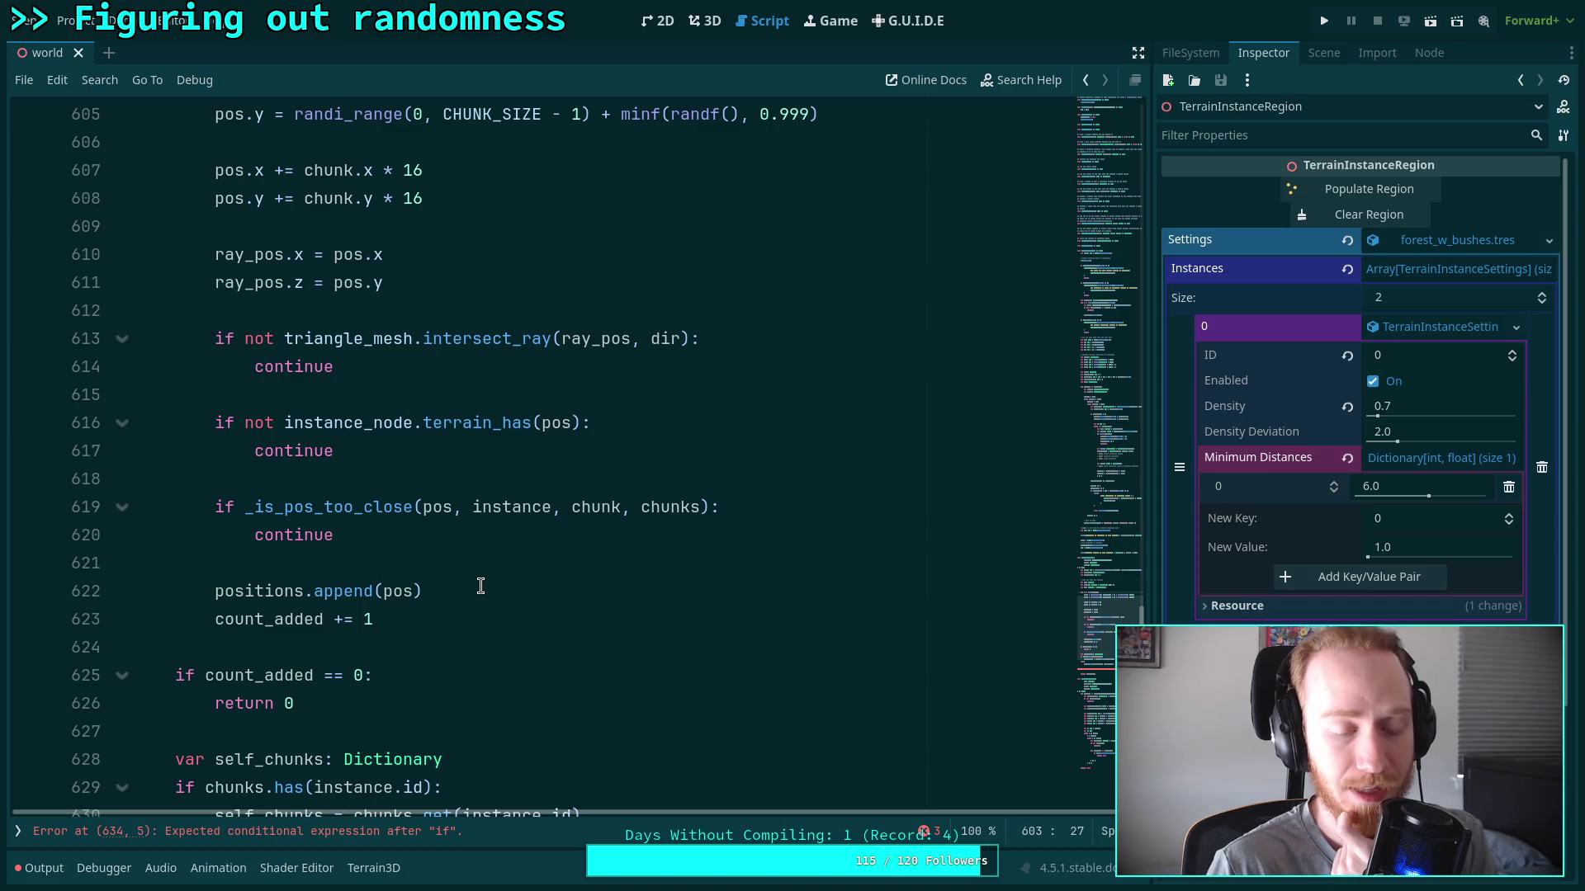
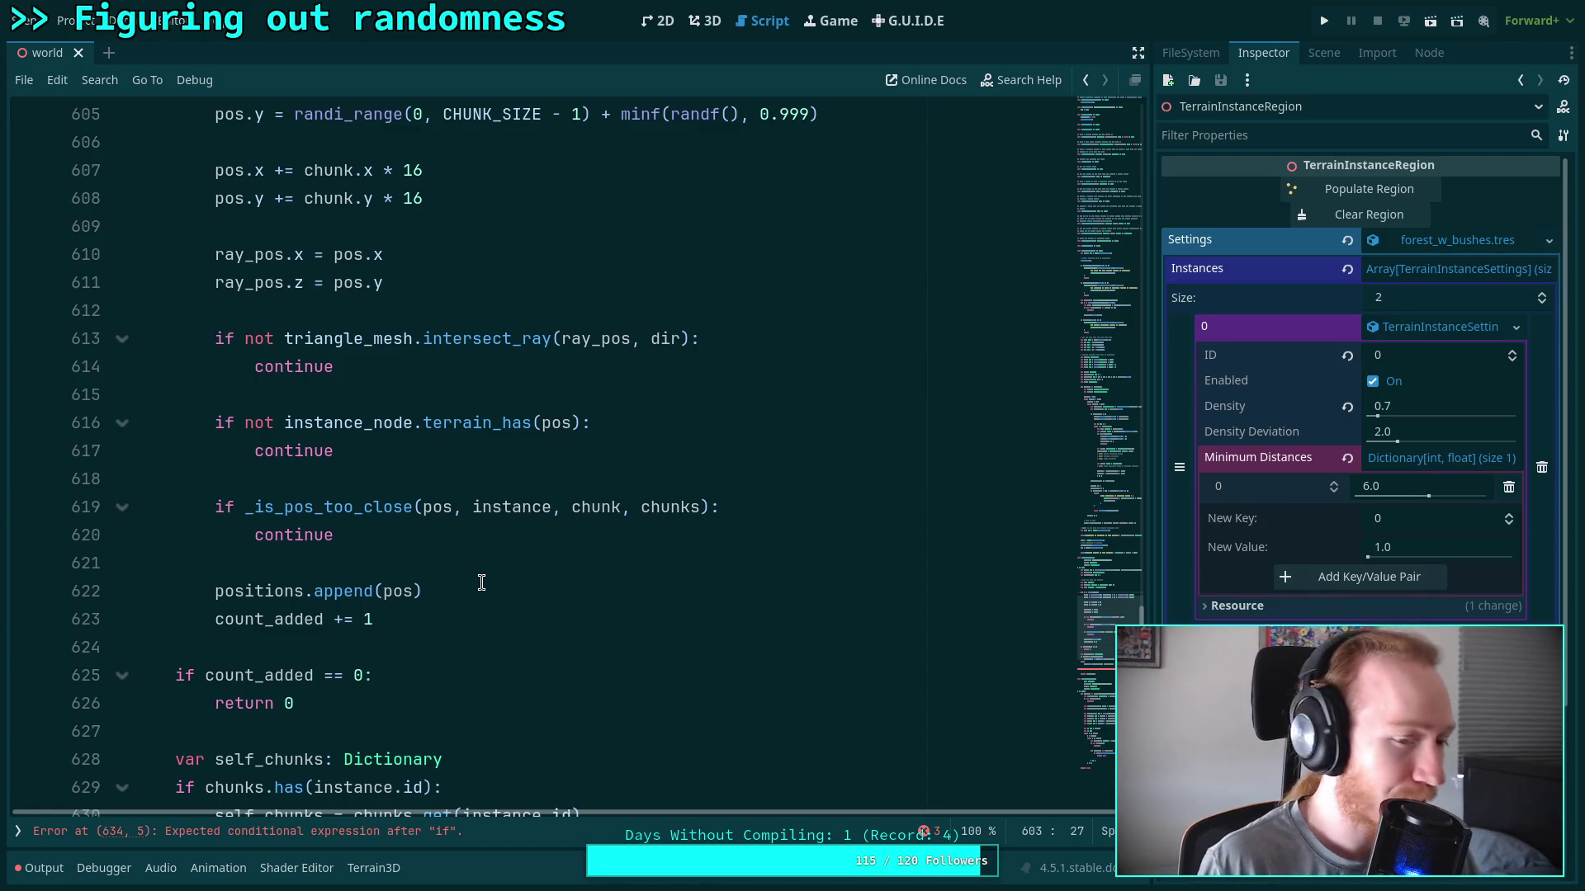
Delete the commented-out chunks.has block above the append
left_click(500, 567)
scroll(503, 557, "up", 4)
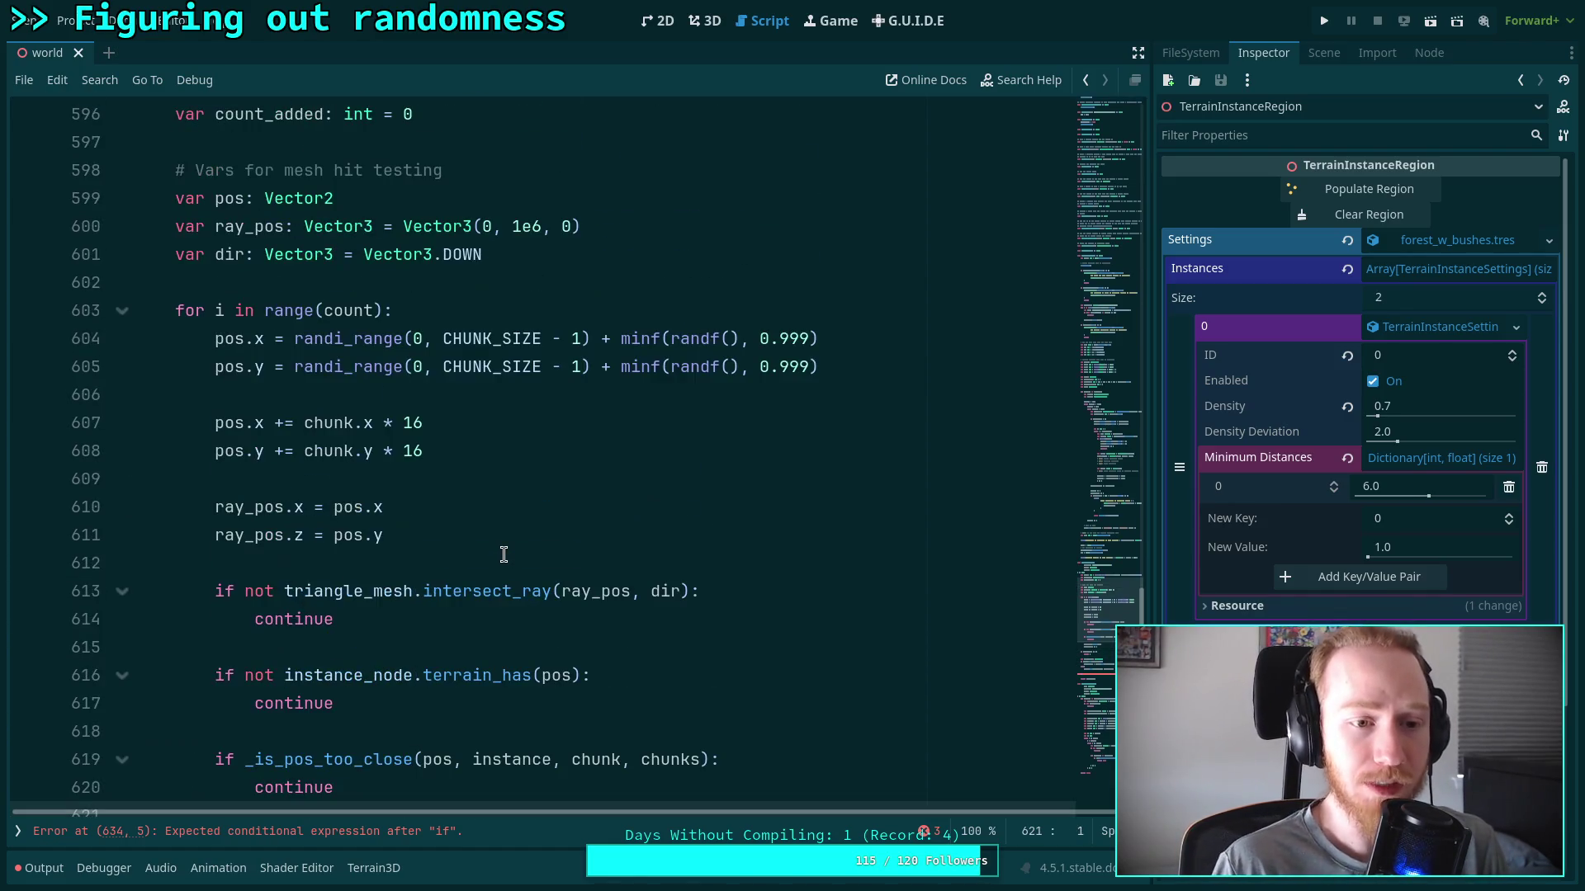
key("ctrl+z")
key("ctrl+z")
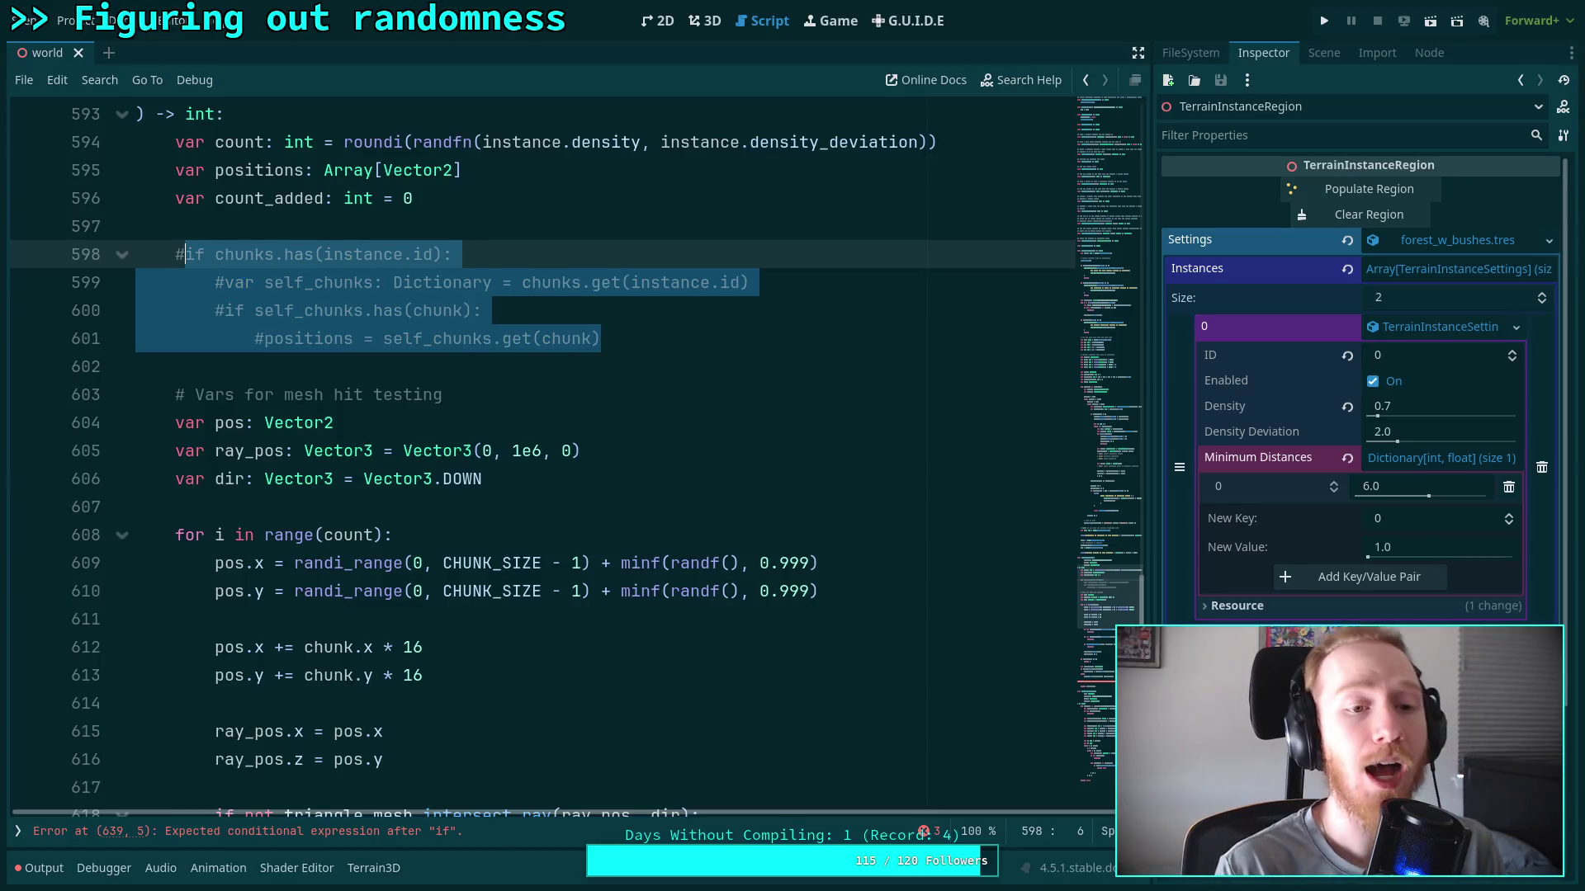
key("BackSpace")
key("BackSpace")
key("BackSpace")
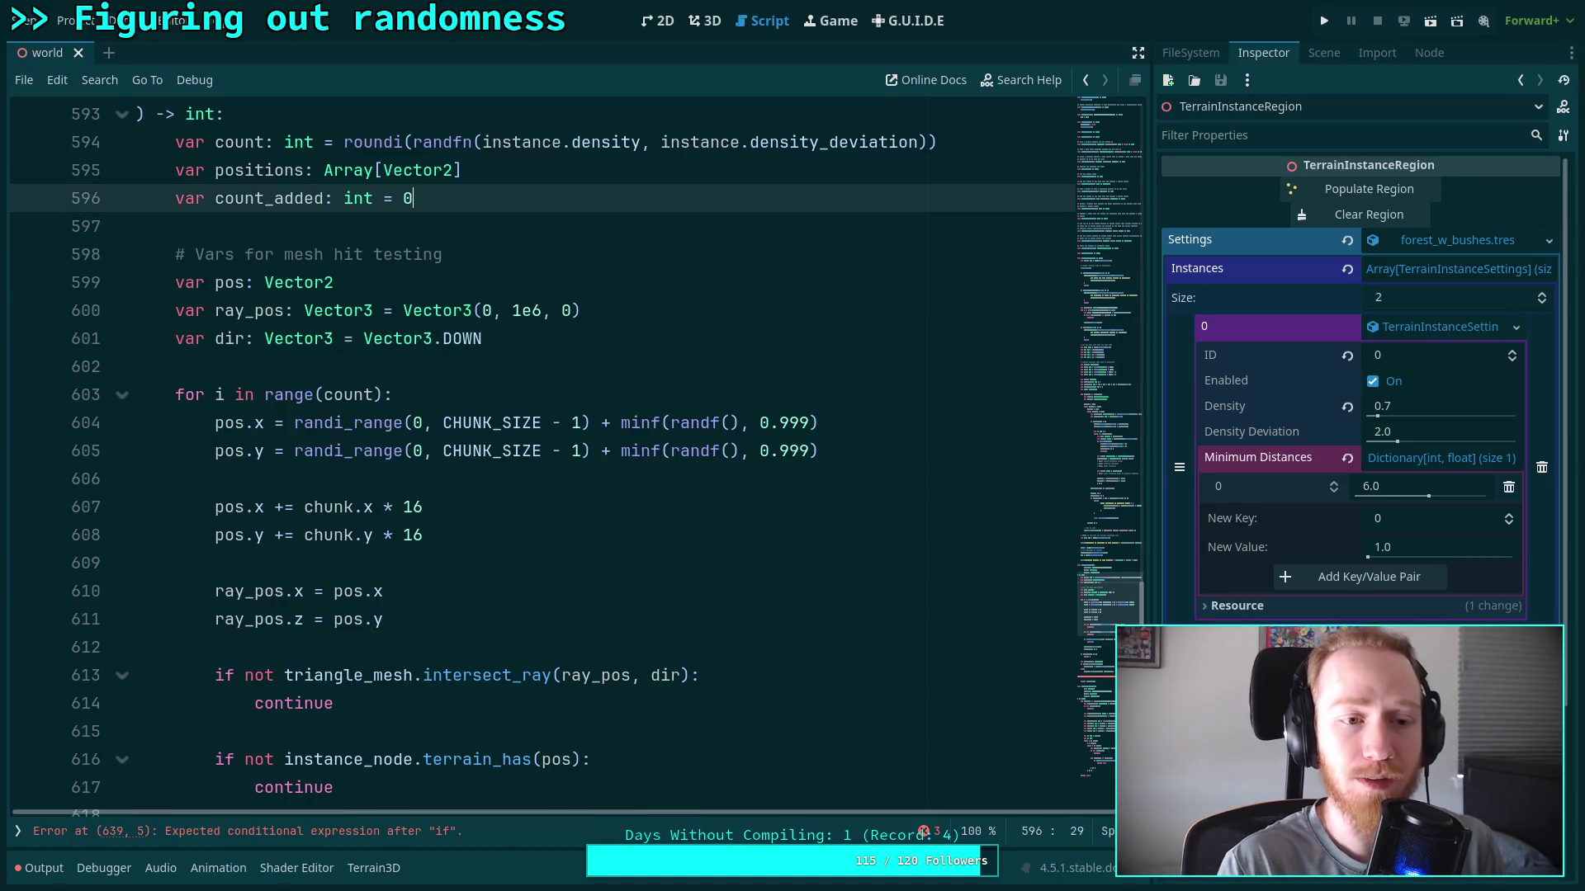
scroll(642, 522, "down", 4)
Add a '# Place in chunk now' comment line after the too-close distance check
left_click(625, 553)
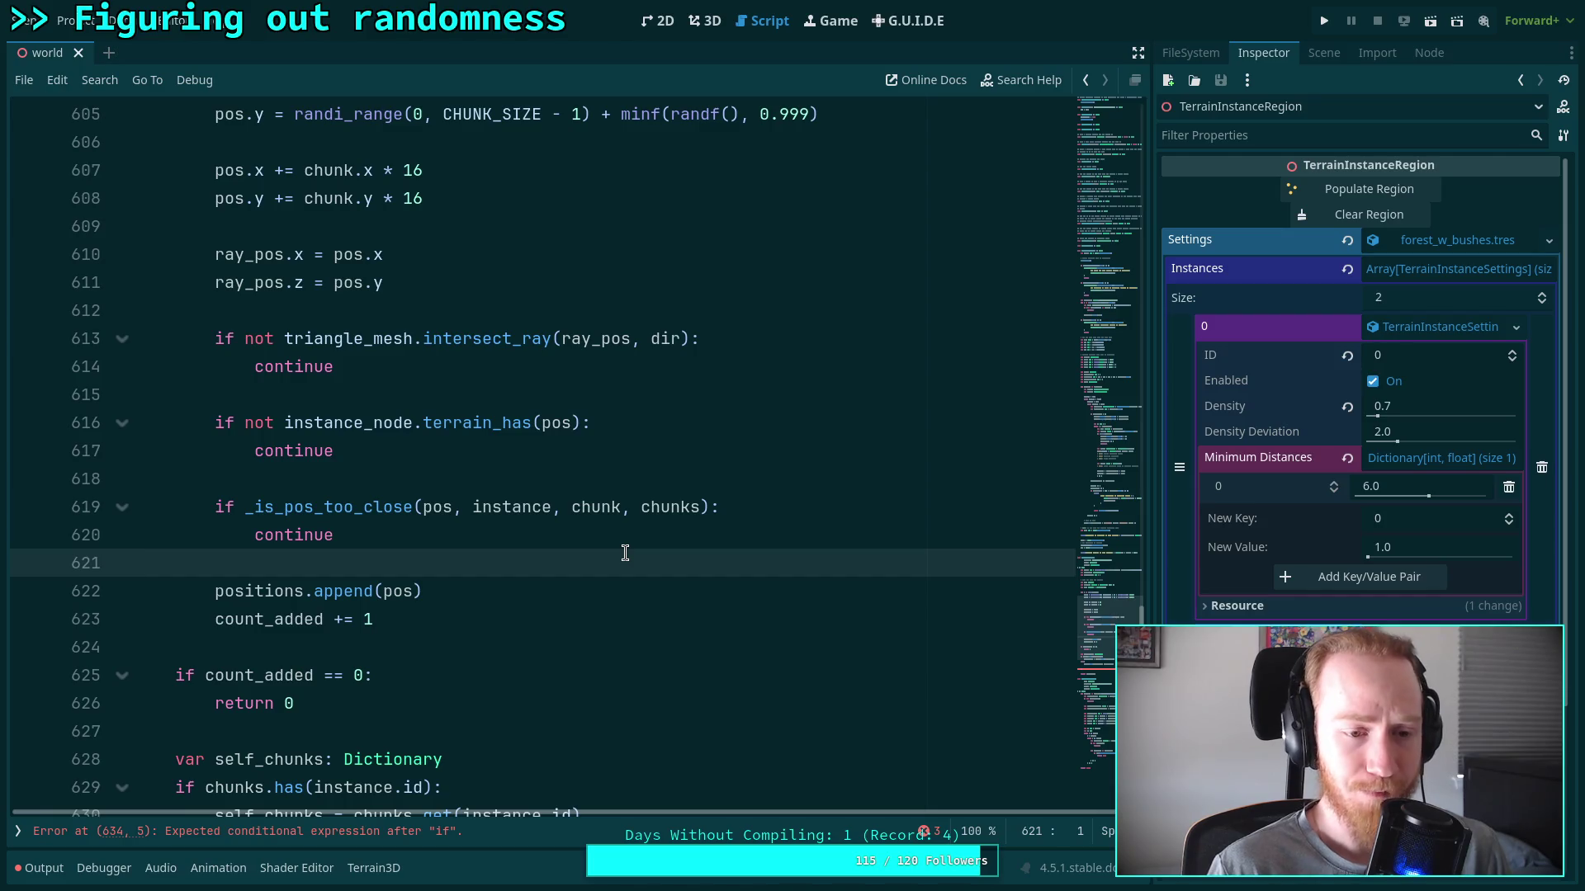
key("Return")
key("Return")
key("Up")
key("Tab")
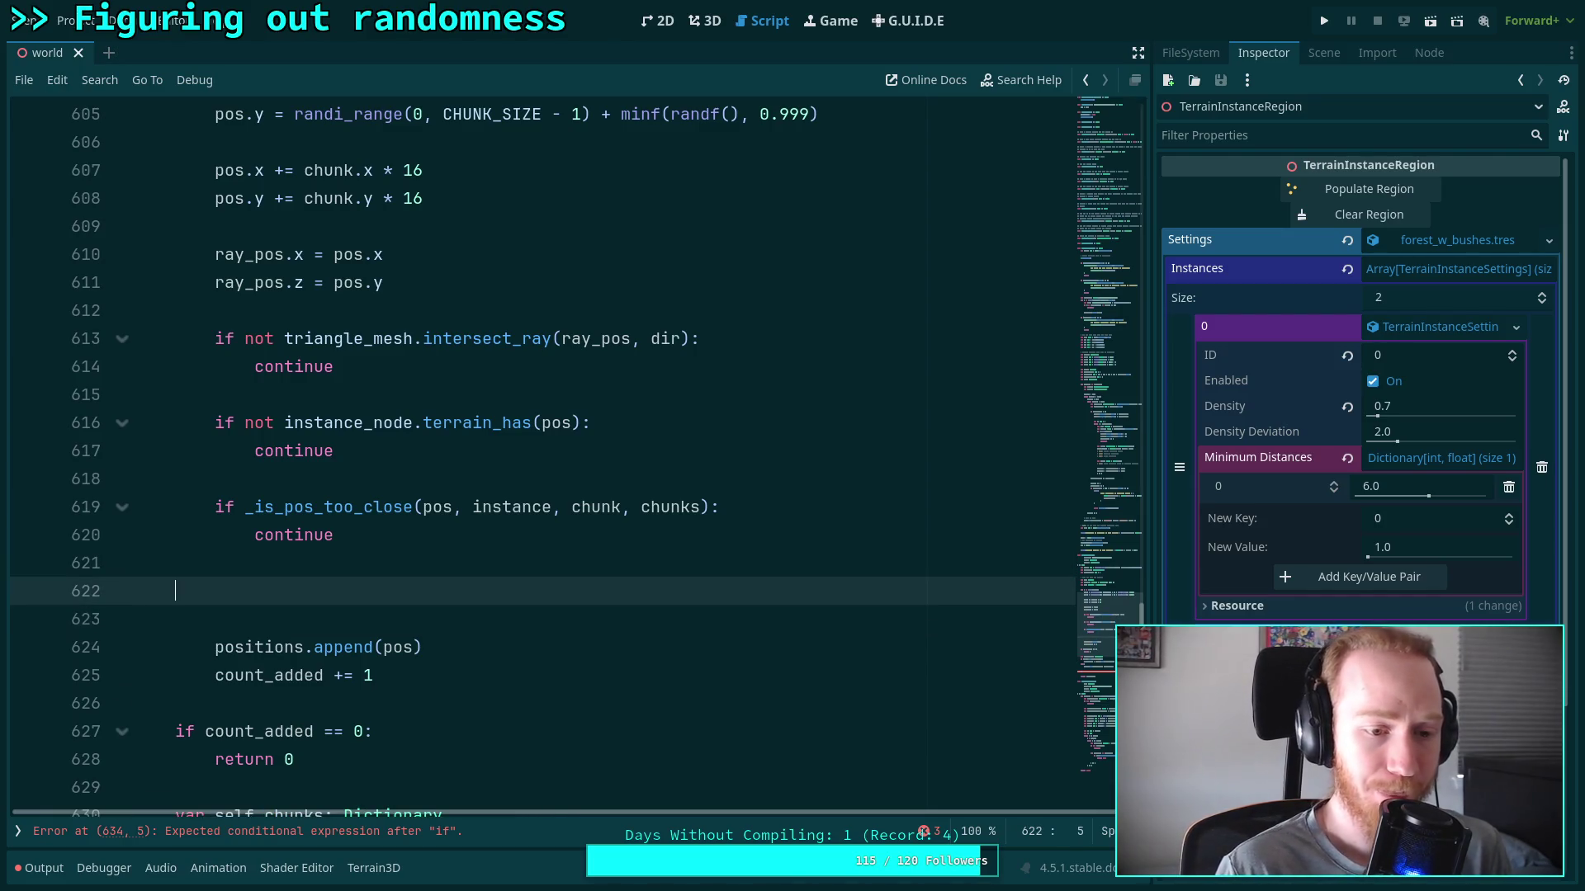
type("# Place in c")
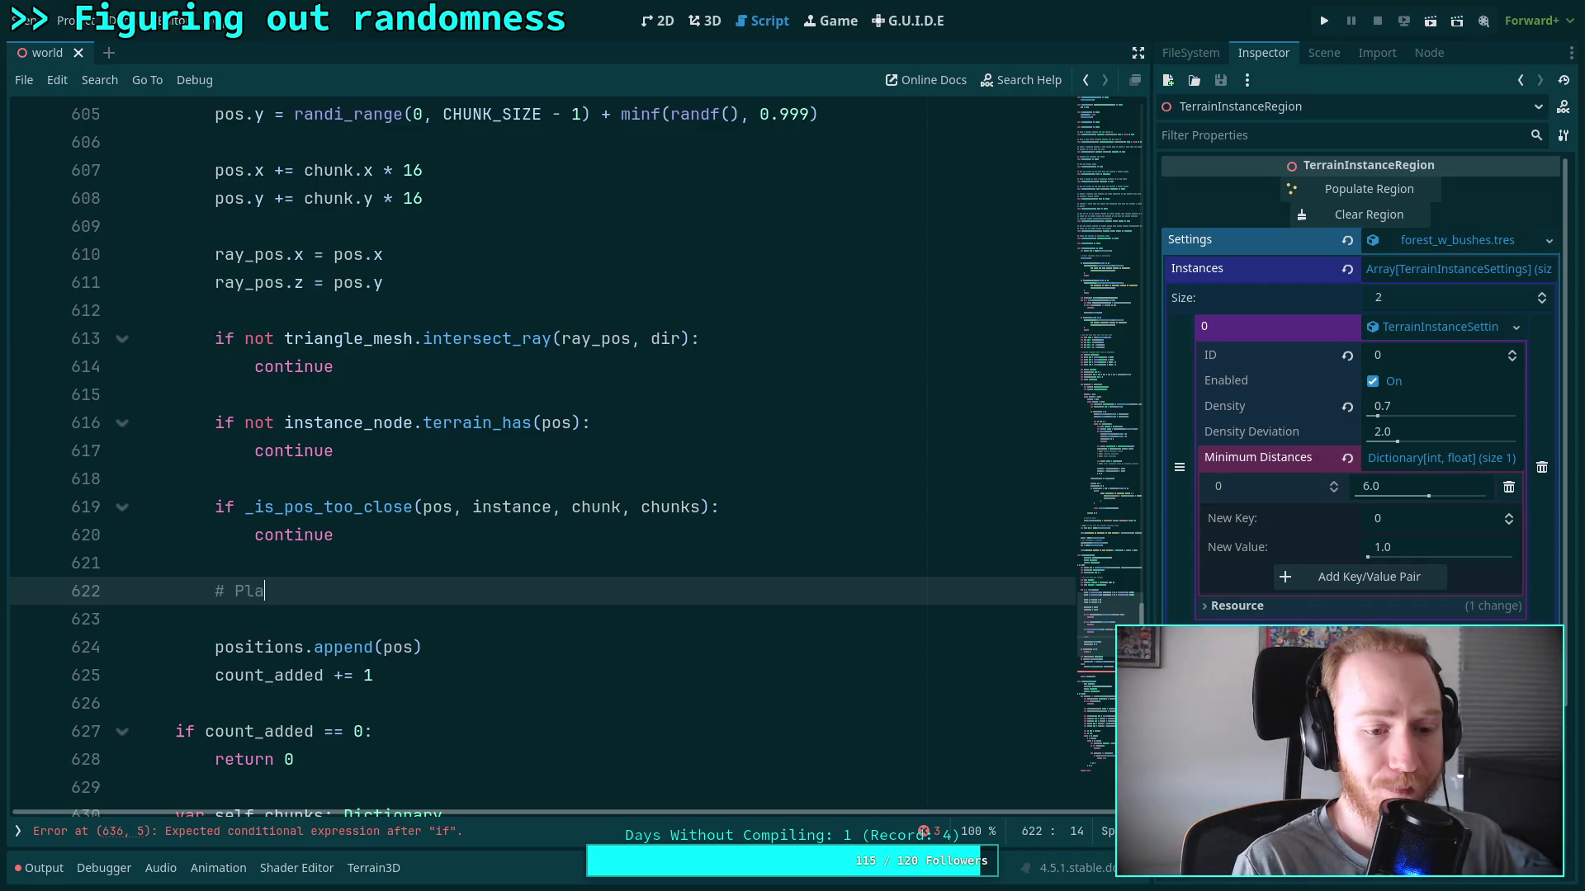
type("hunk now")
Delete the old chunk-dictionary code that follows the placement loop
scroll(582, 552, "down", 4)
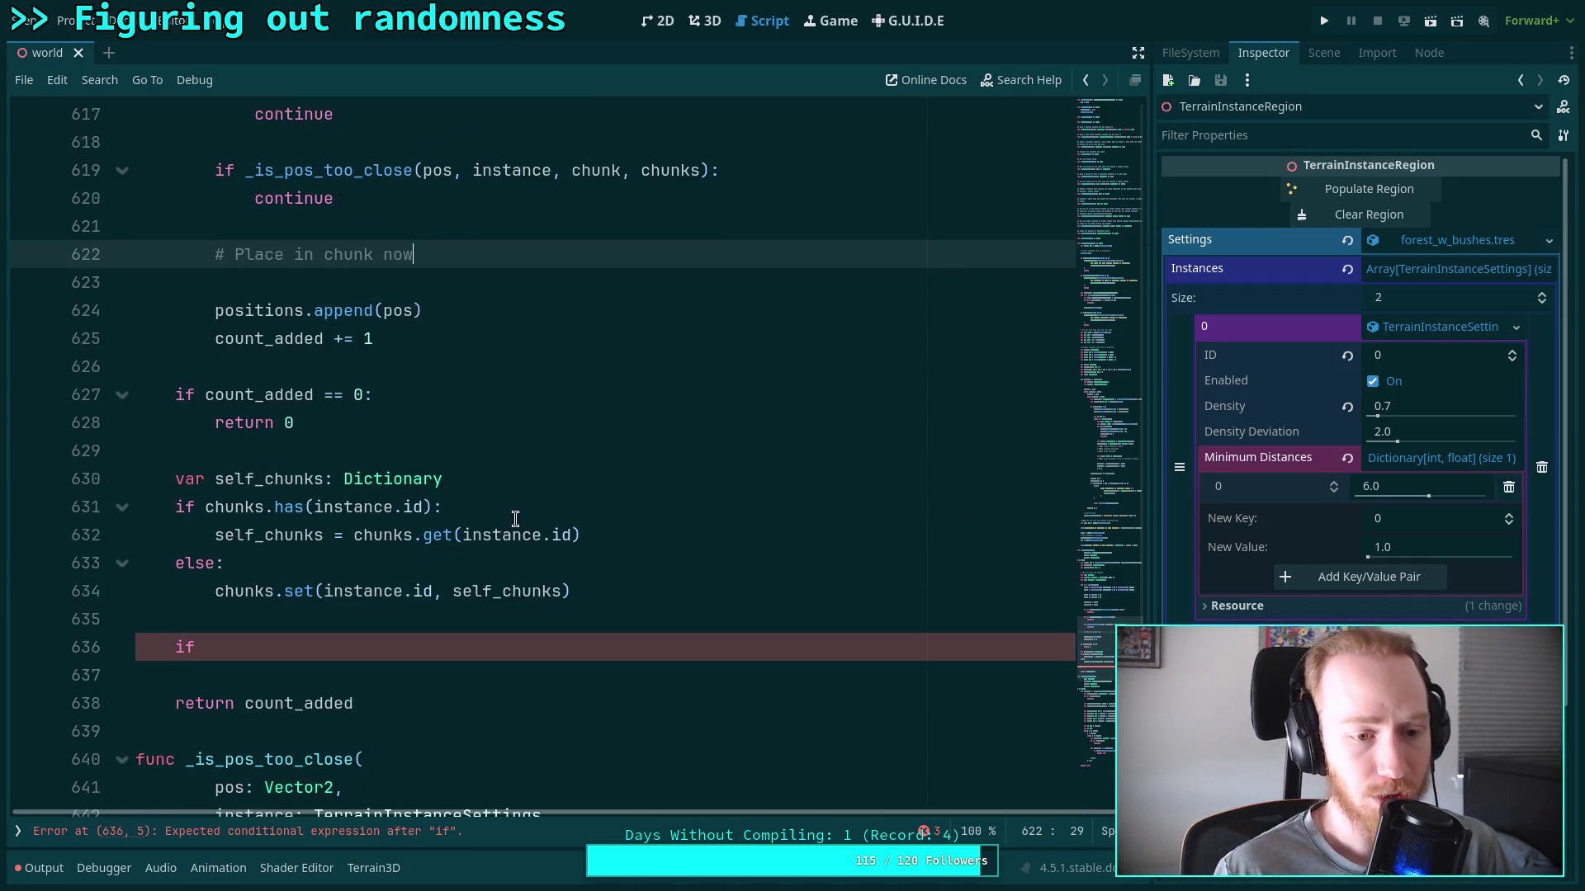
mouse_move(379, 647)
left_mouse_down()
mouse_move(449, 435)
mouse_move(435, 394)
left_mouse_up()
key("BackSpace")
key("BackSpace")
scroll(455, 378, "up", 3)
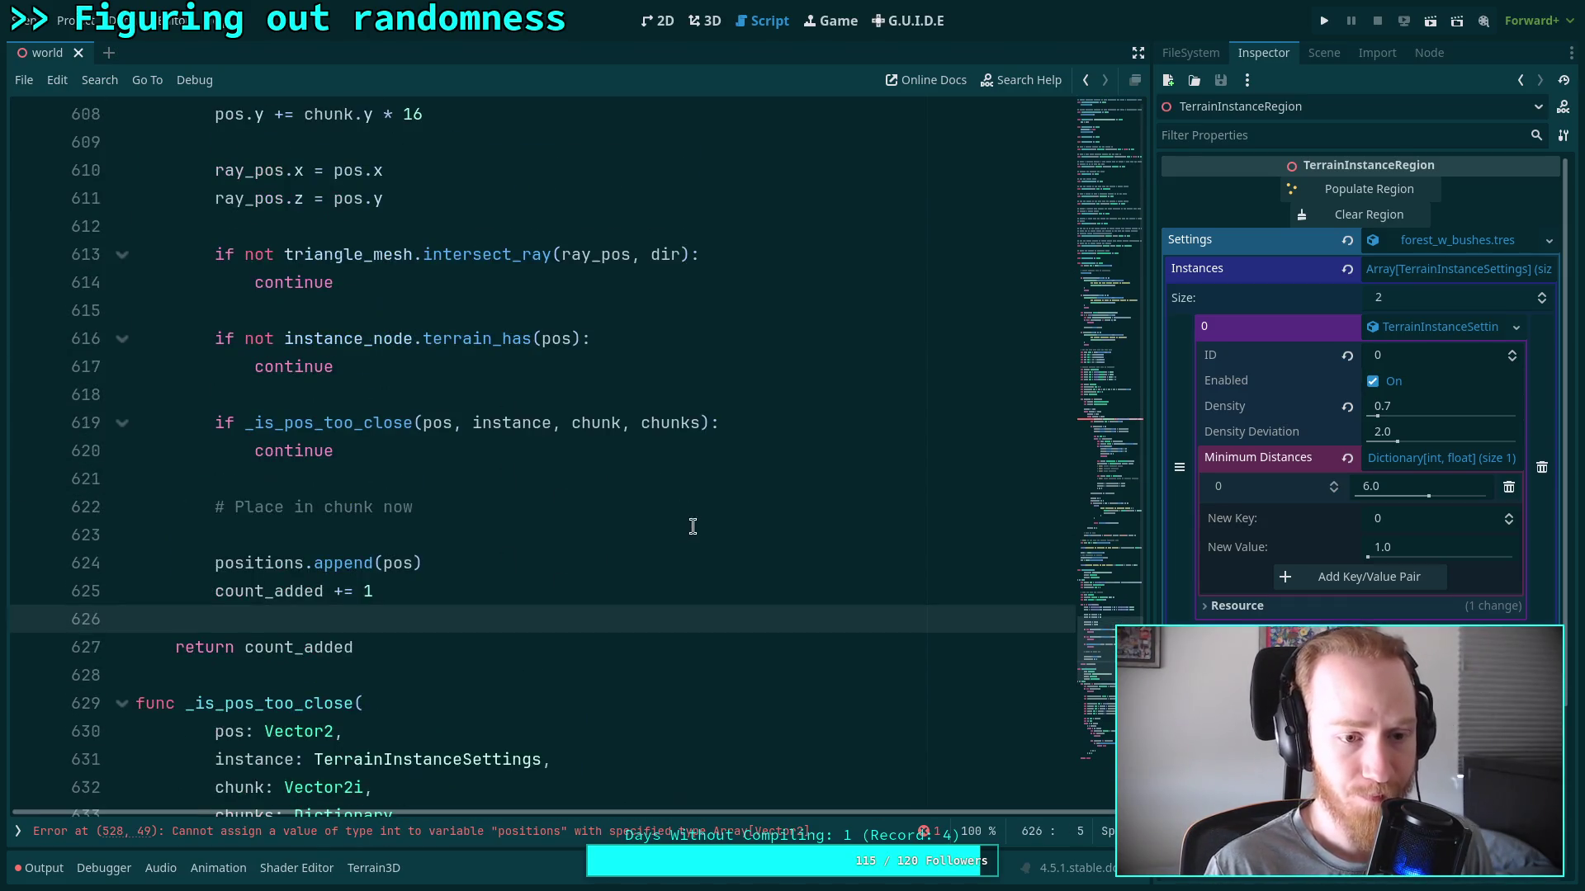
left_click(592, 516)
scroll(566, 518, "up", 4)
scroll(564, 516, "up", 2)
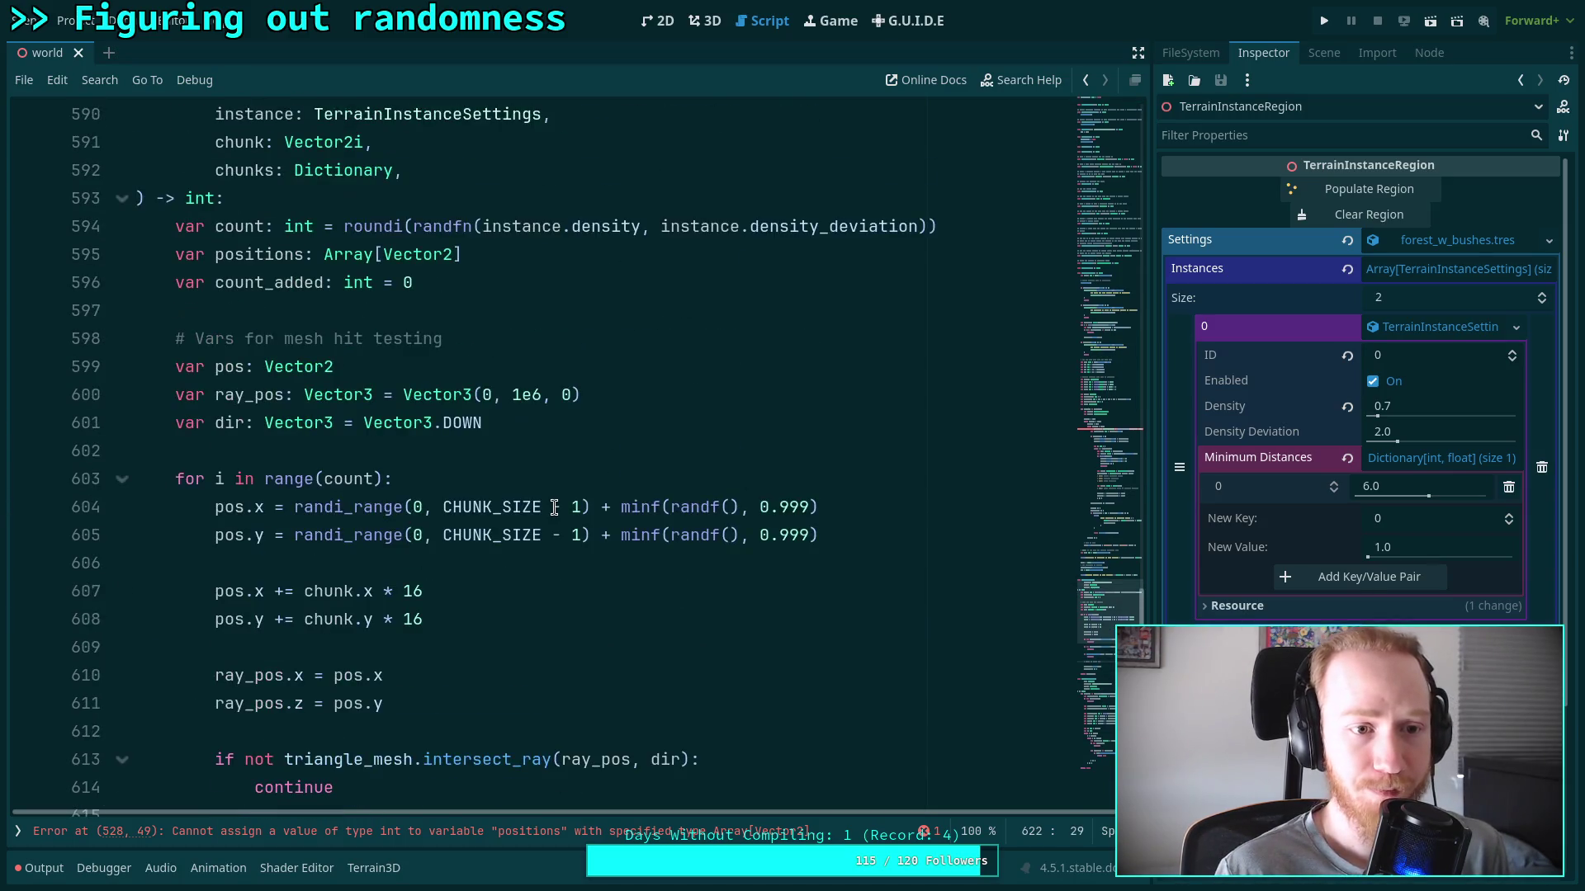
scroll(554, 501, "down", 6)
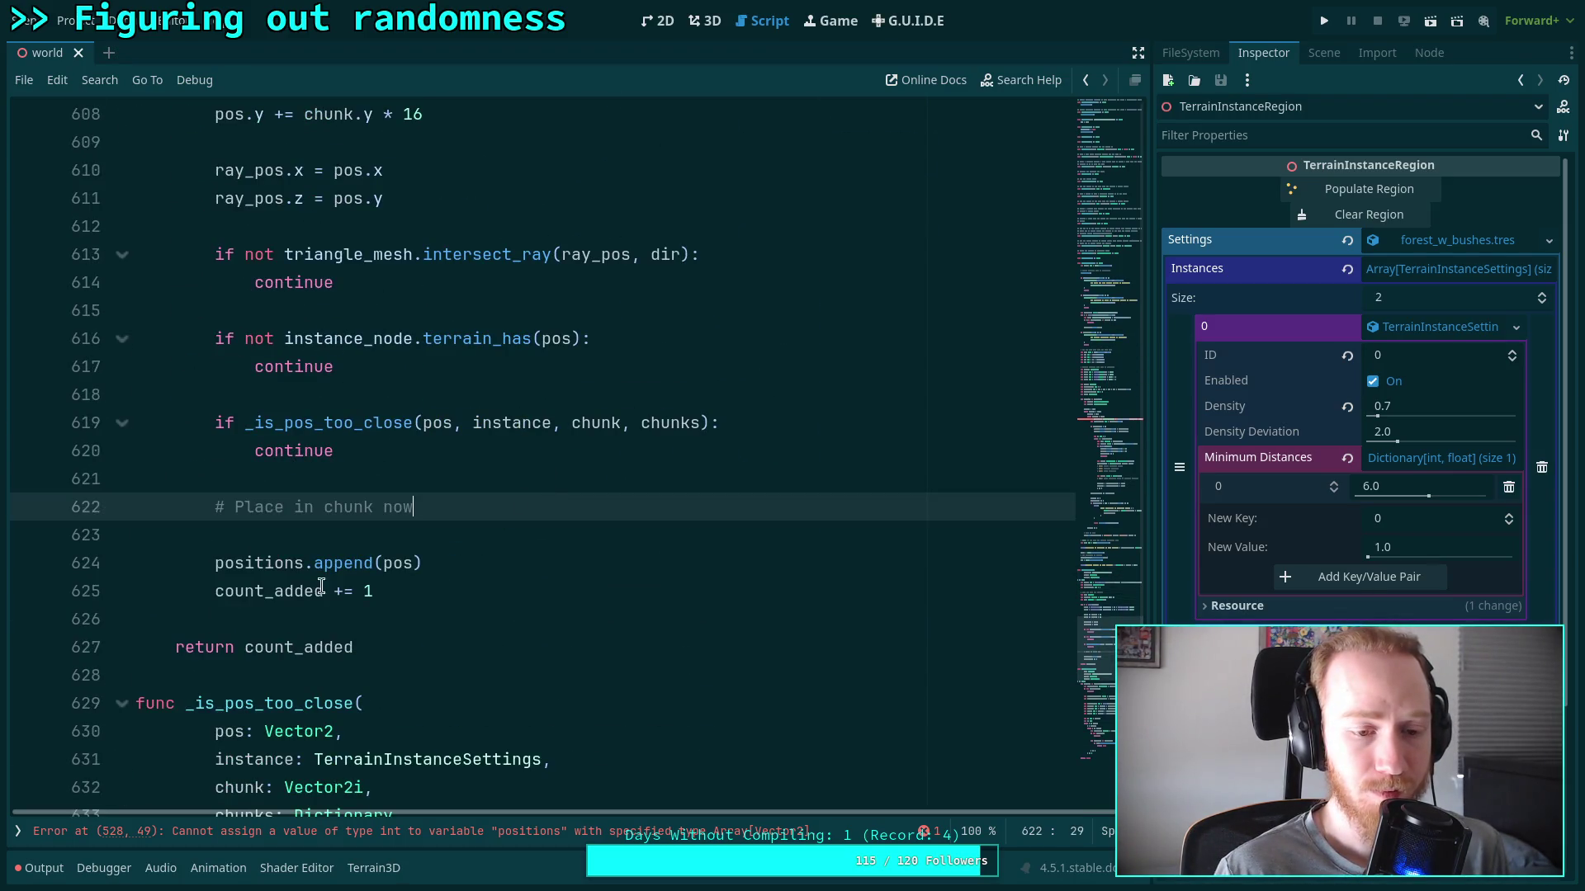
Remove the positions array declaration and the positions append line
double_click(258, 563)
scroll(450, 566, "up", 5)
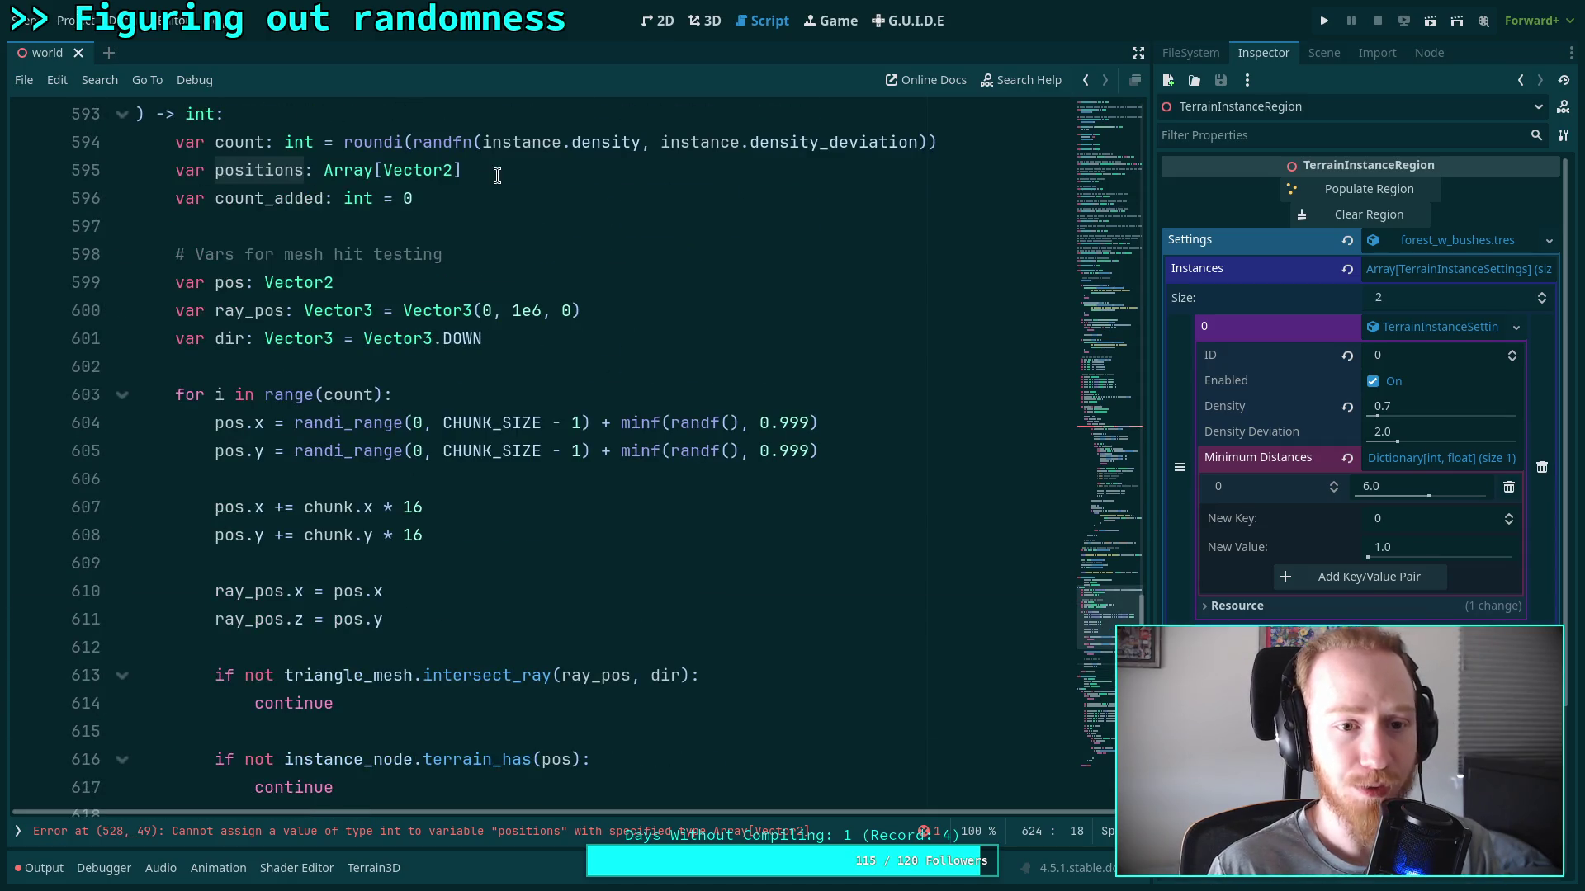
left_click_drag(493, 170, 8, 167)
key("ctrl+x")
key("BackSpace")
scroll(544, 435, "down", 4)
left_click(479, 610)
key("ctrl+x")
Draft an 'if chunks.has(instance.id)' line under the comment, then clear it
left_click(537, 563)
key("Return")
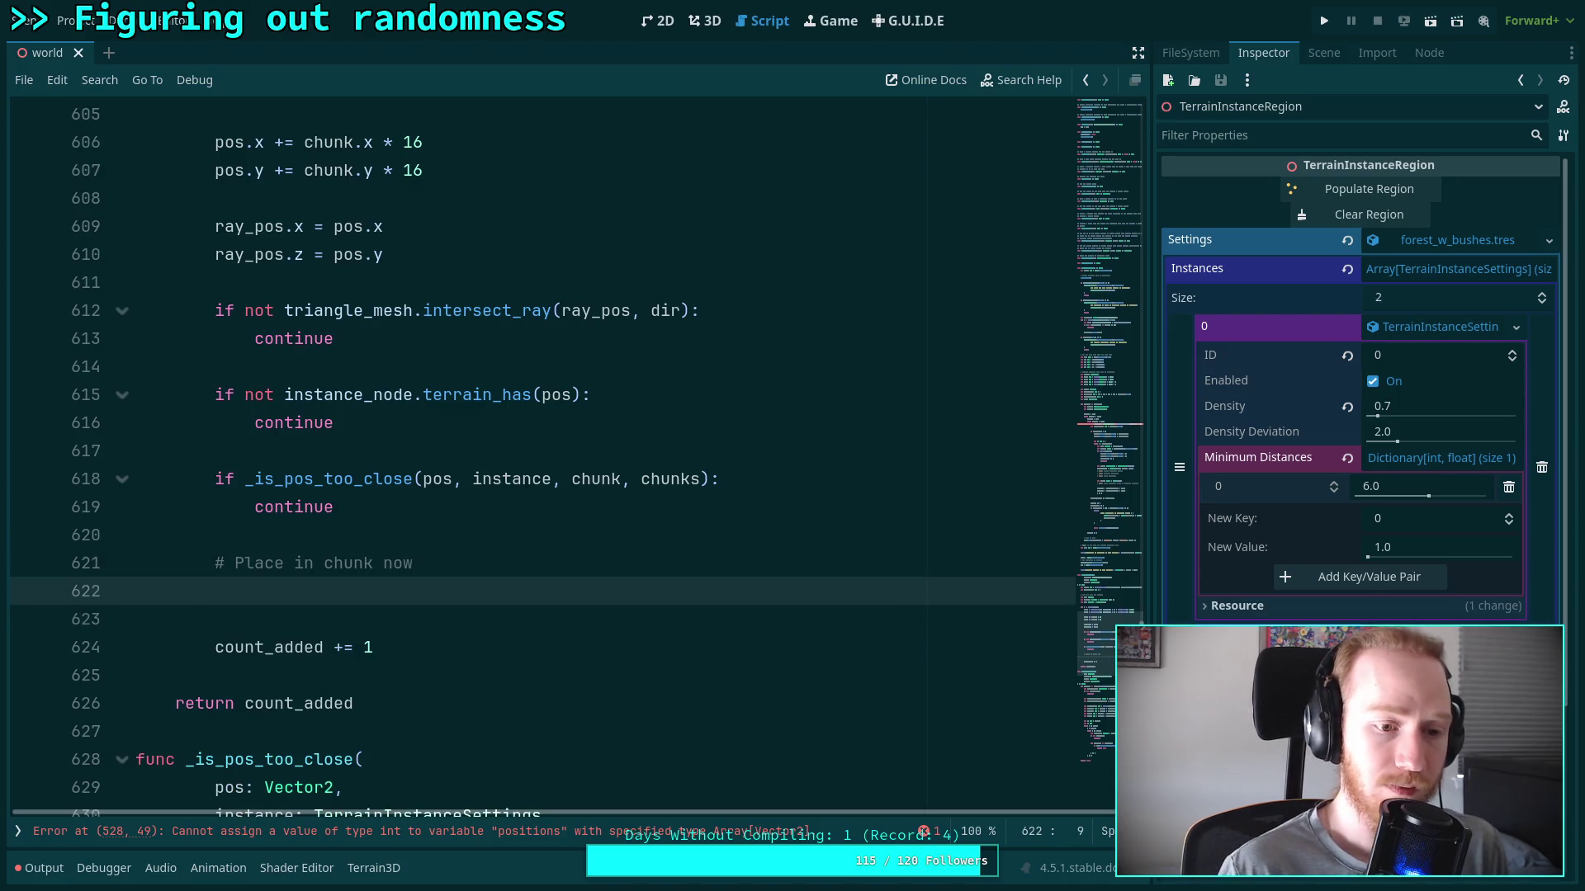
type("if ")
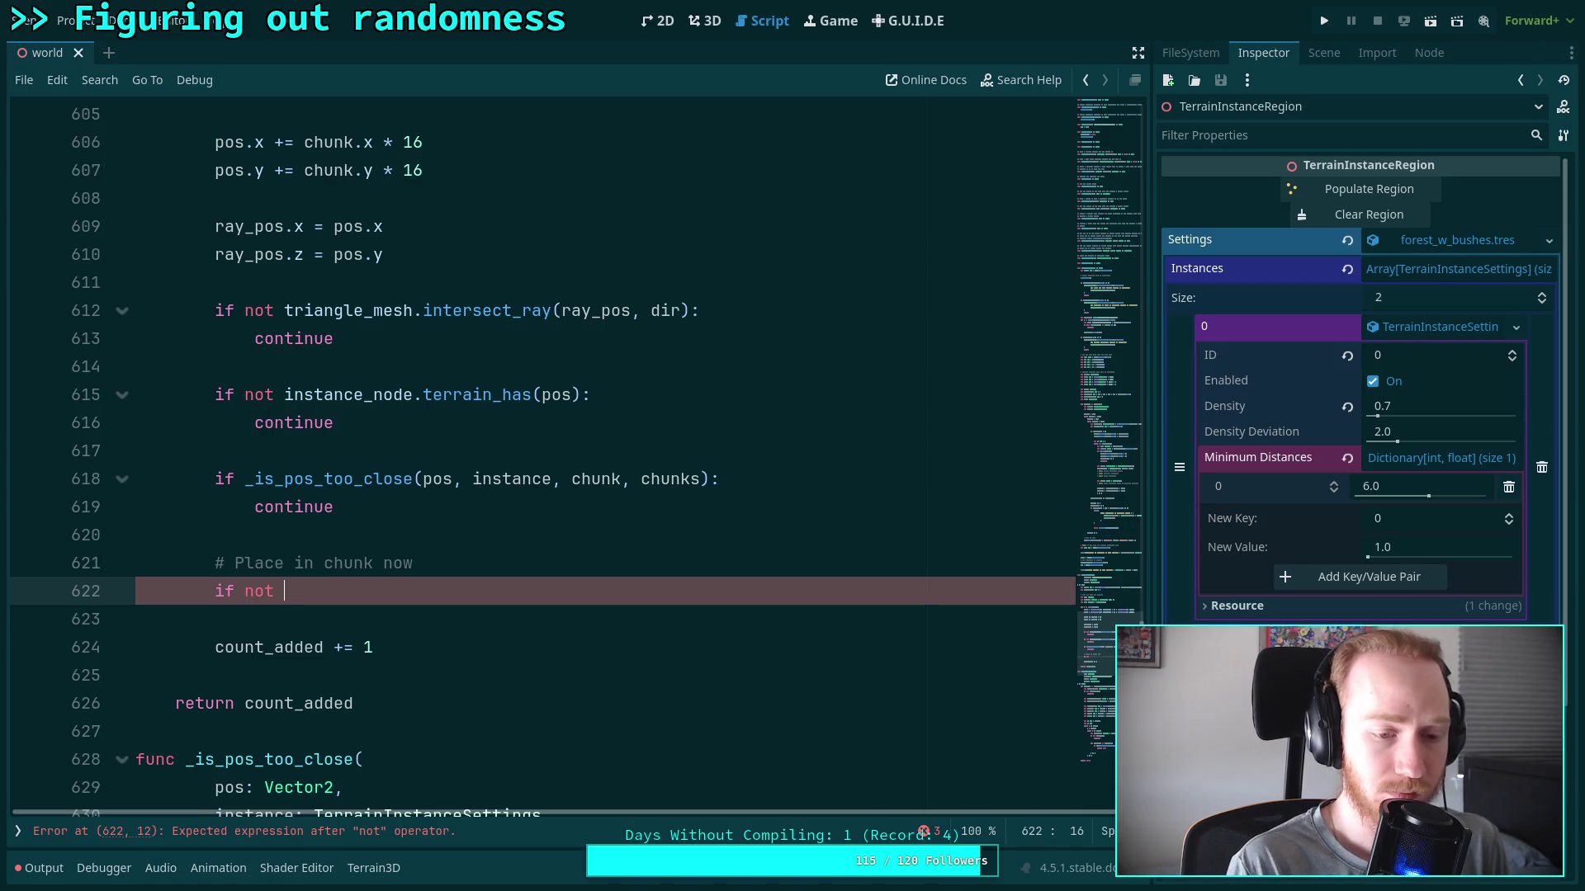
type(" chunk")
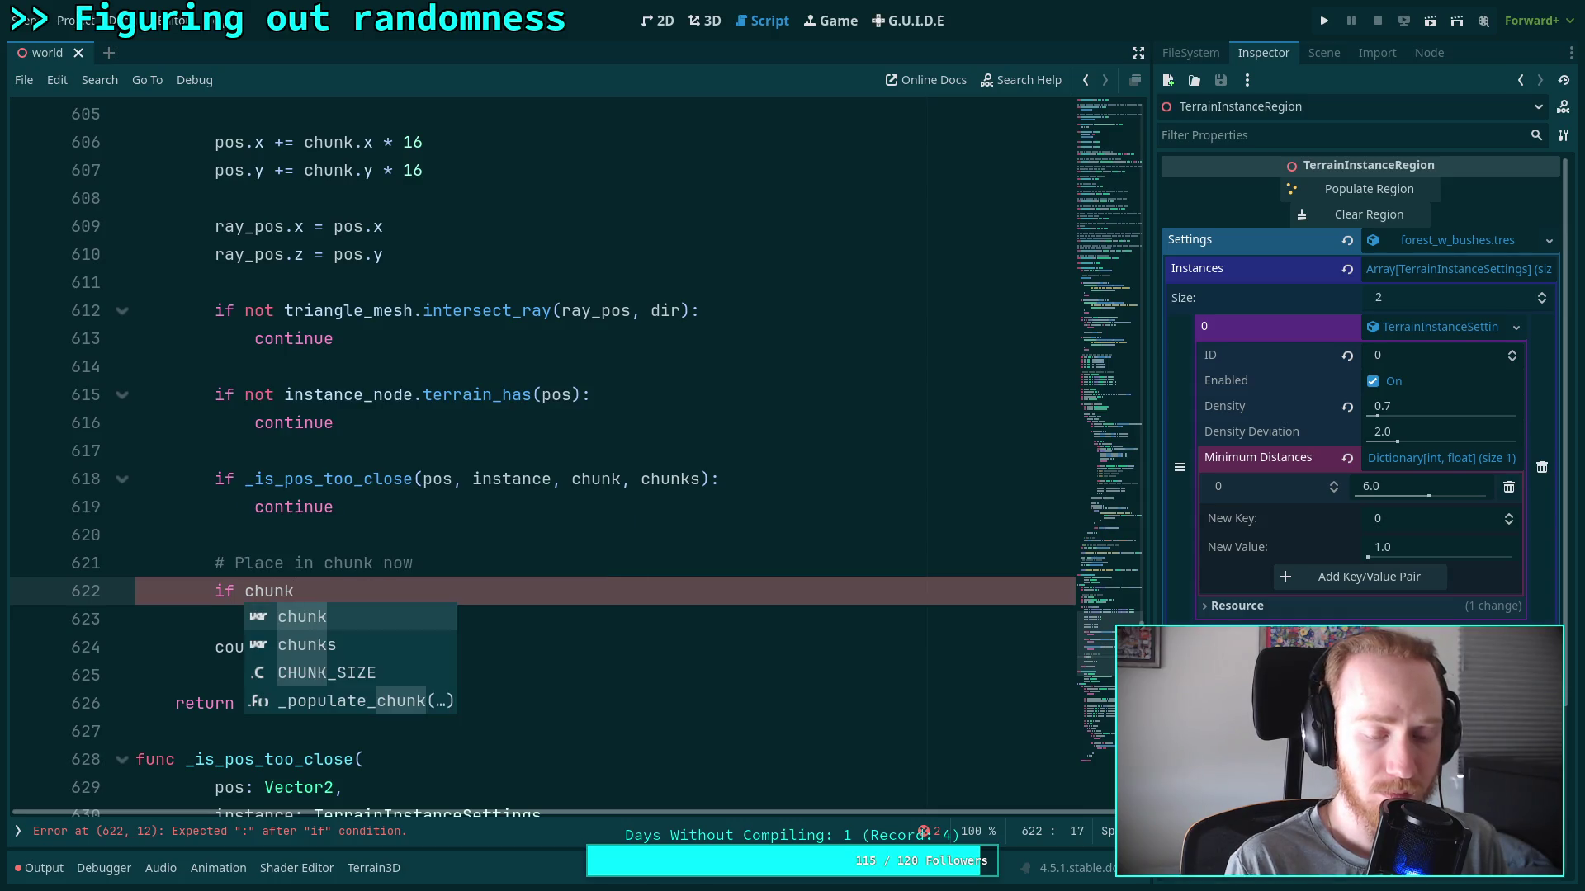
type(".")
key("BackSpace")
type("s")
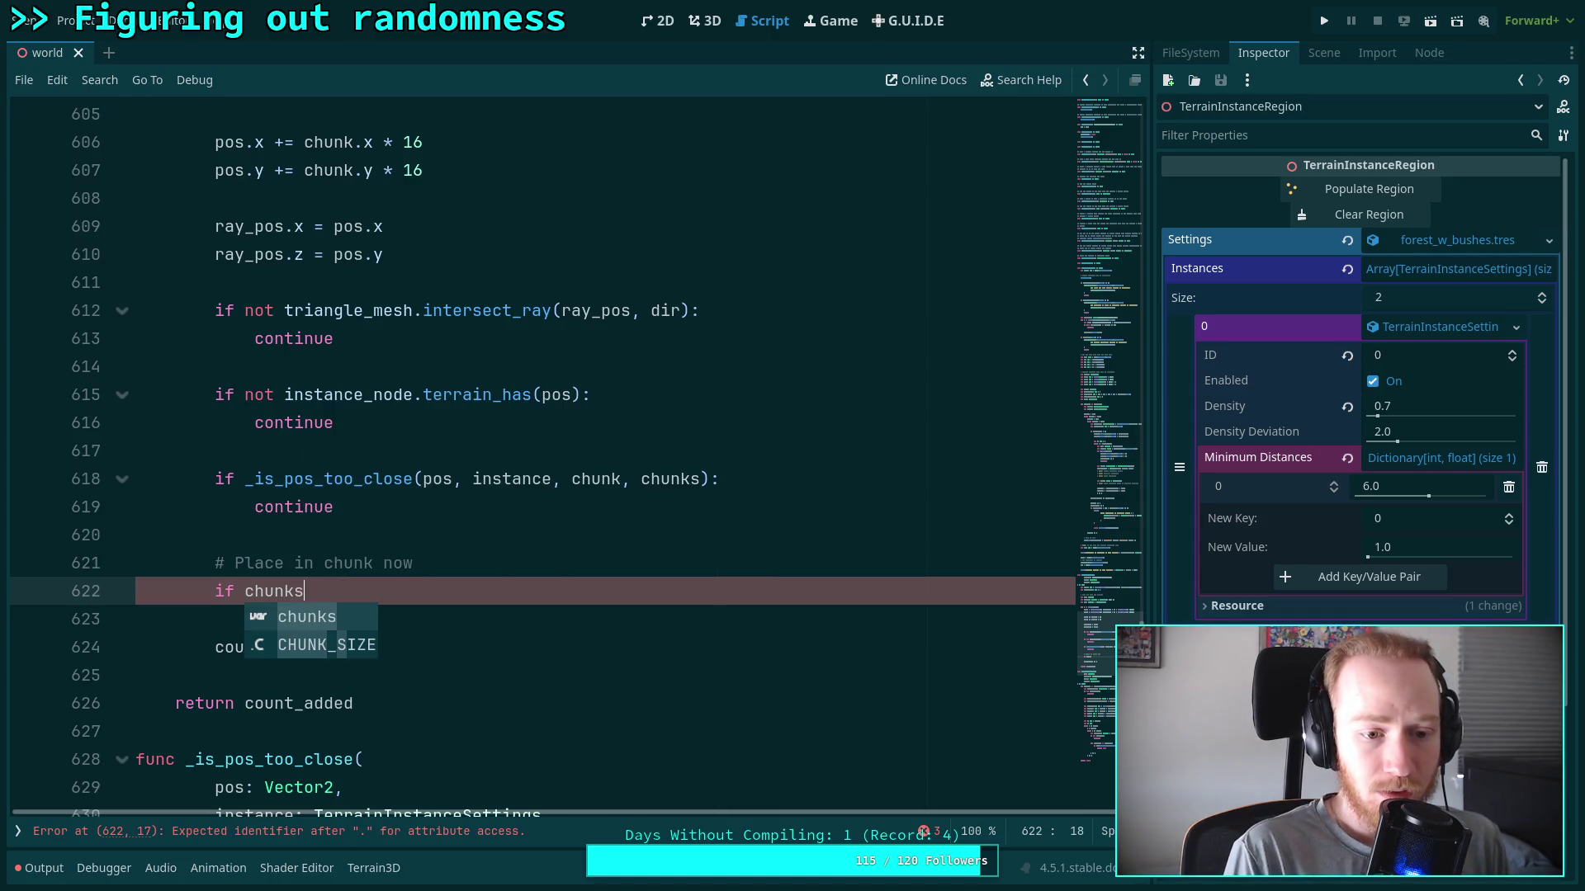
type(".has(inst")
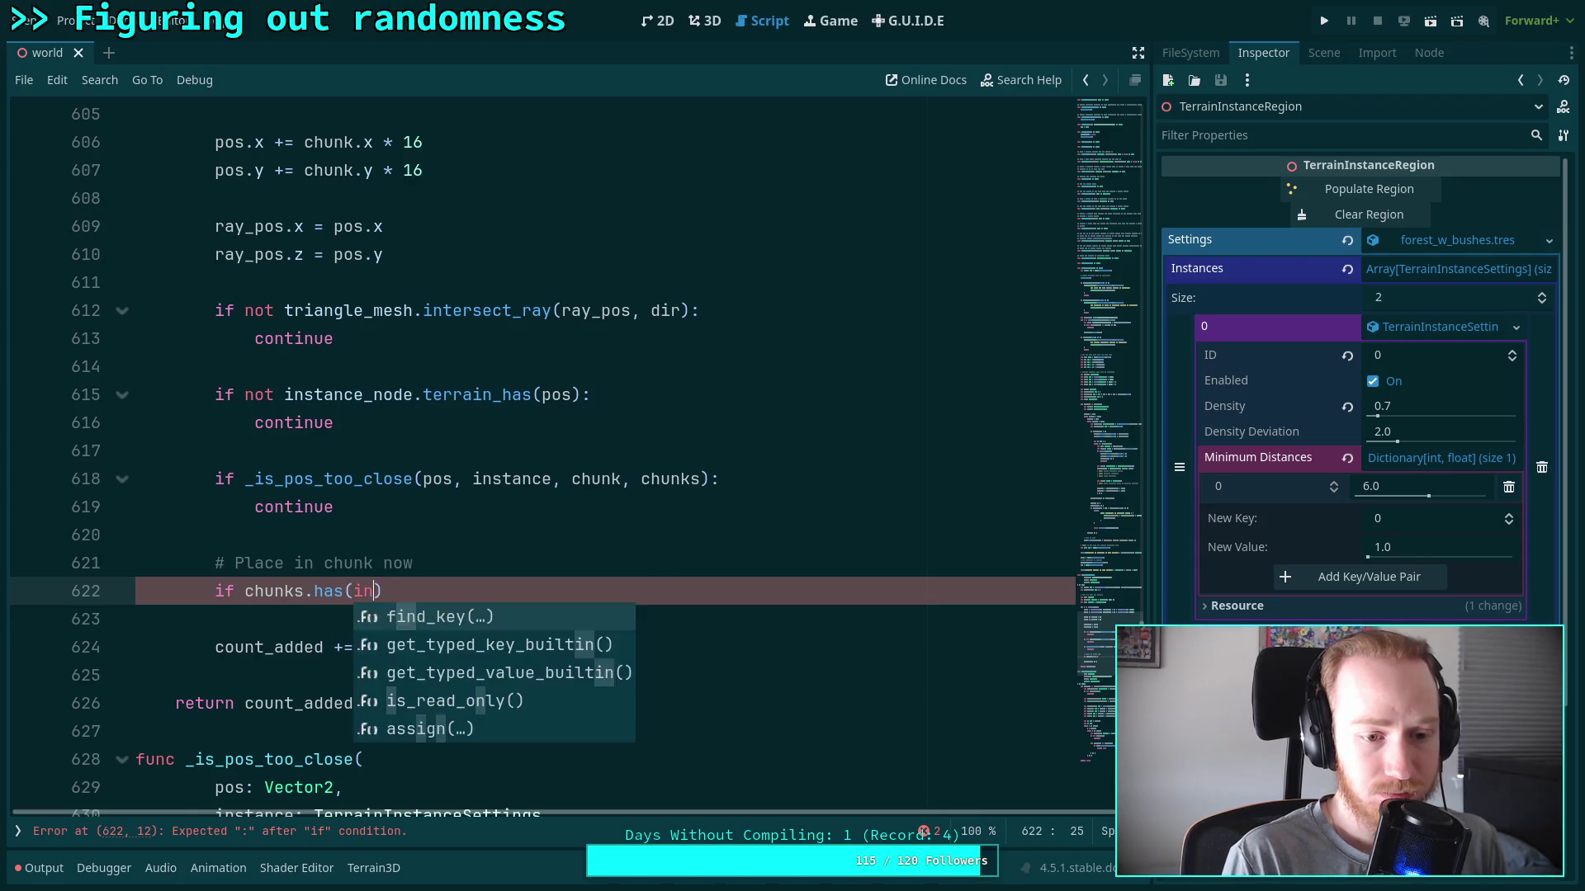
key("Return")
key("BackSpace")
key("BackSpace")
key("BackSpace")
type(".id)")
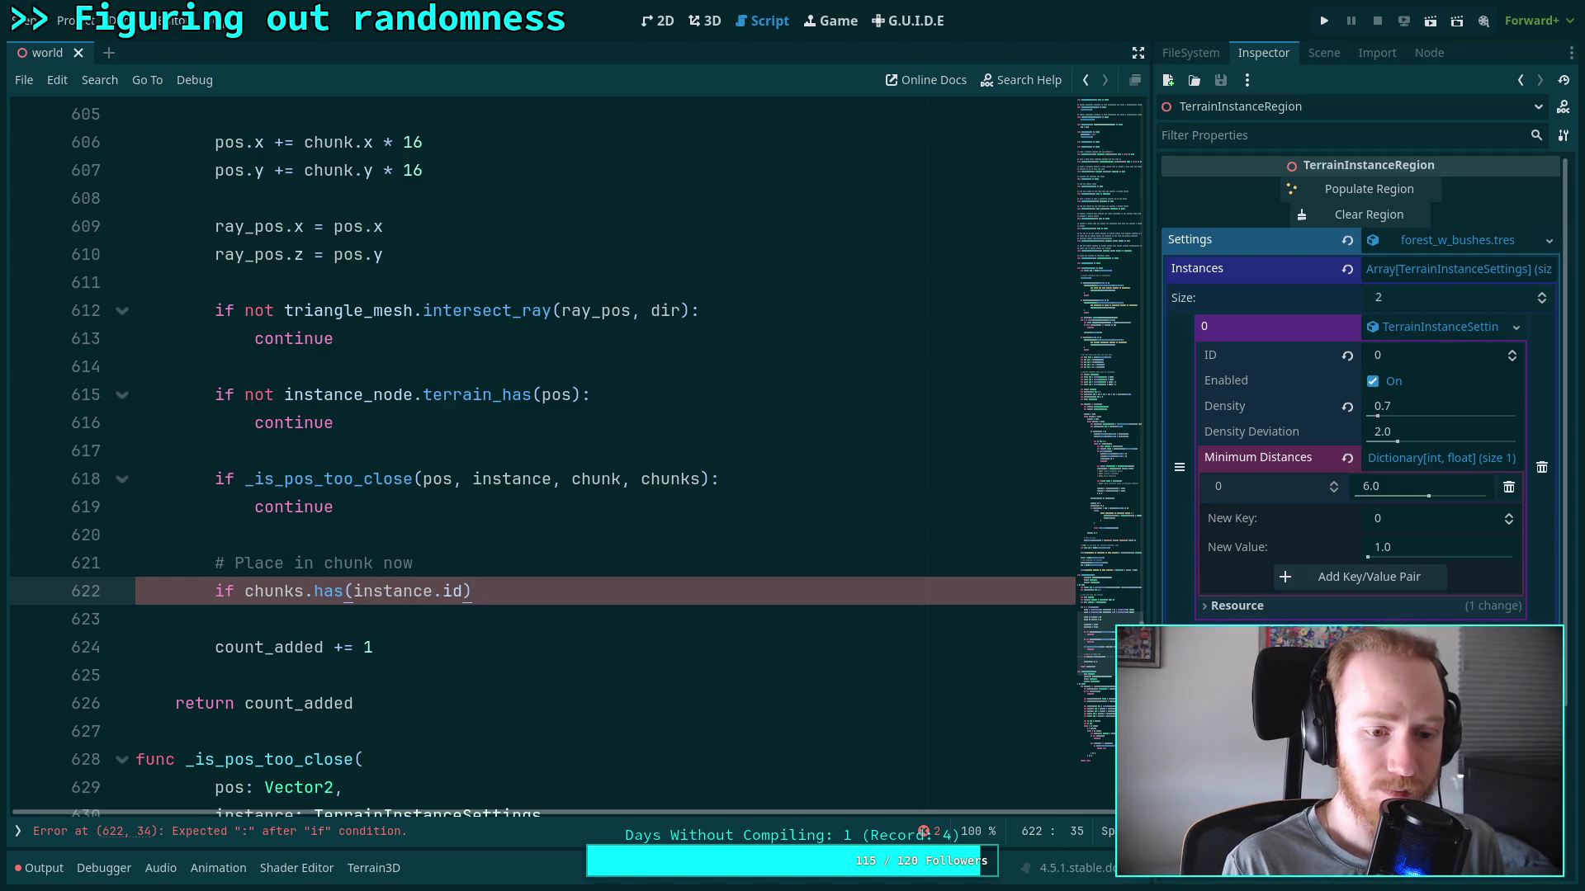
key("BackSpace")
key("BackSpace")
key("BackSpace")
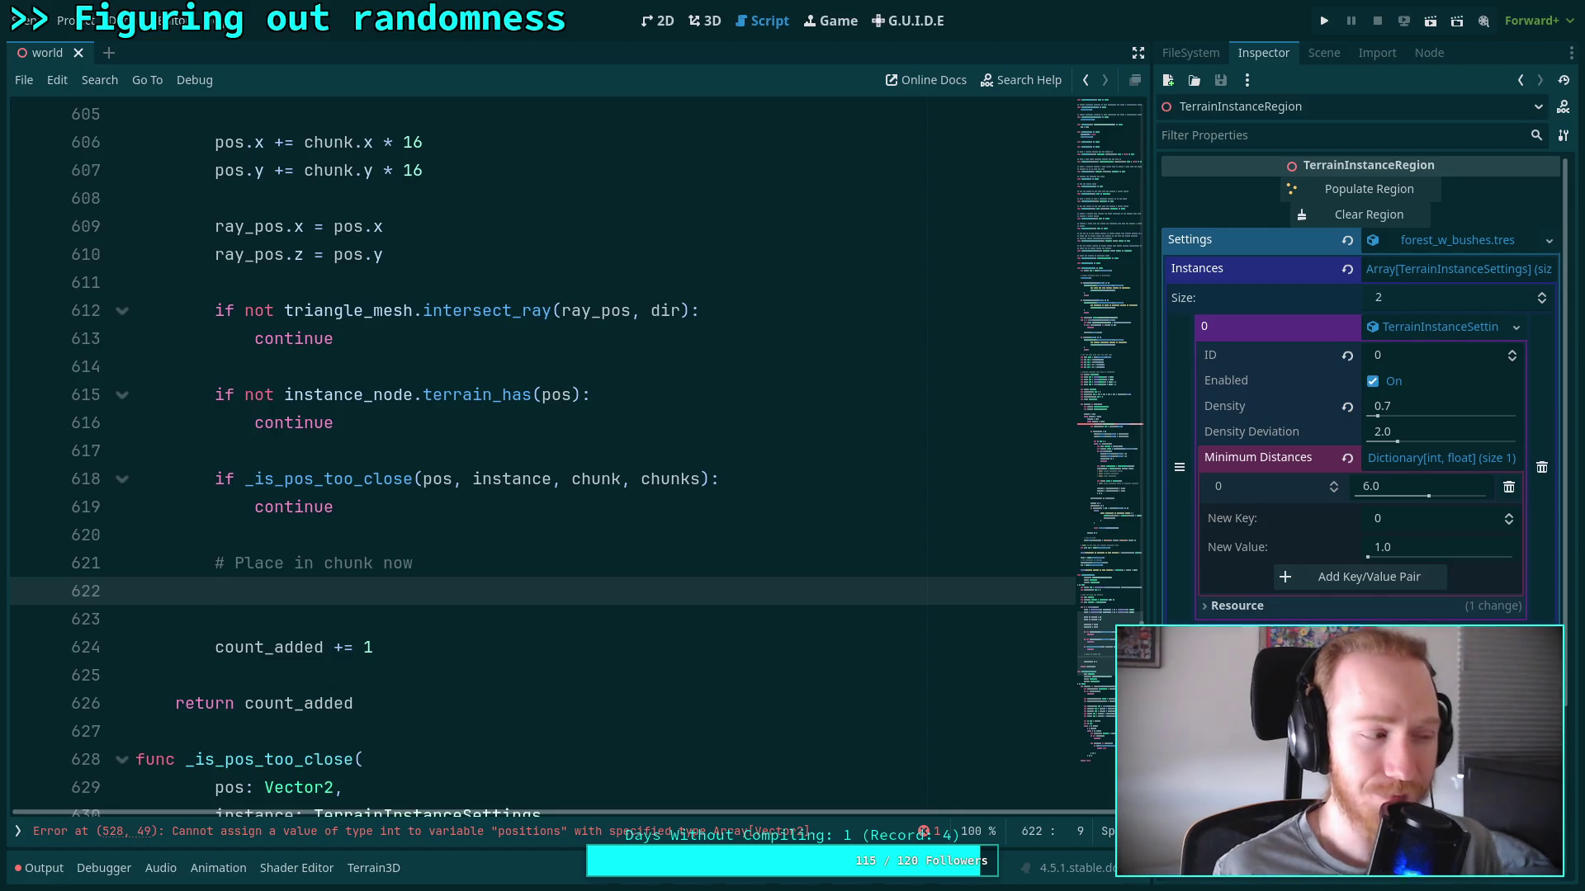
Type 'var self_chunks: Dictionary = chunks.get' under the comment instead
type("var ")
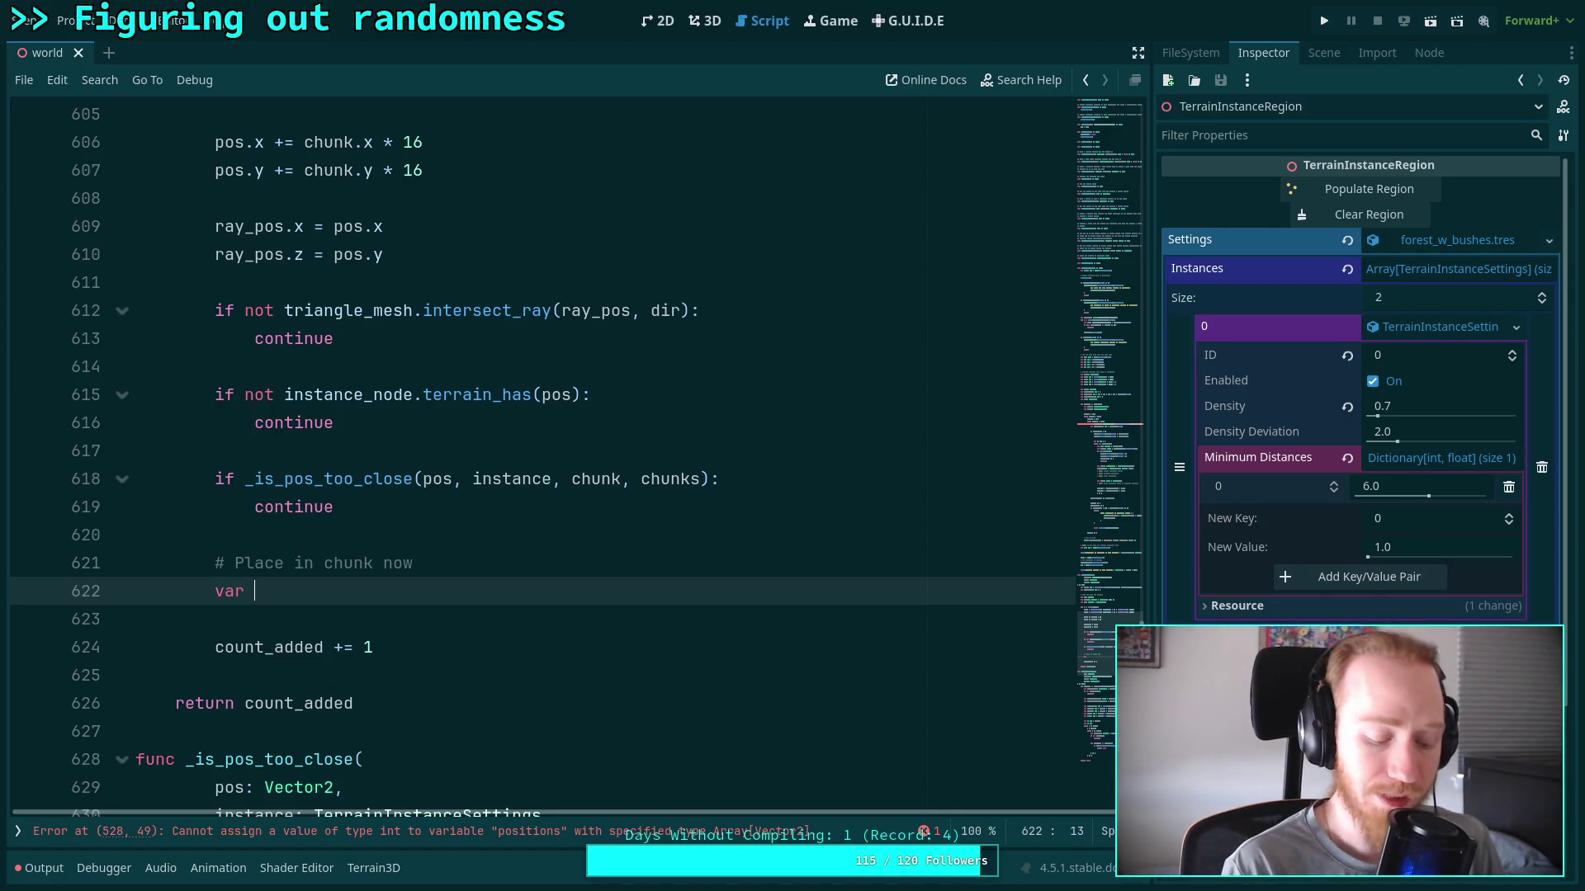
type("position")
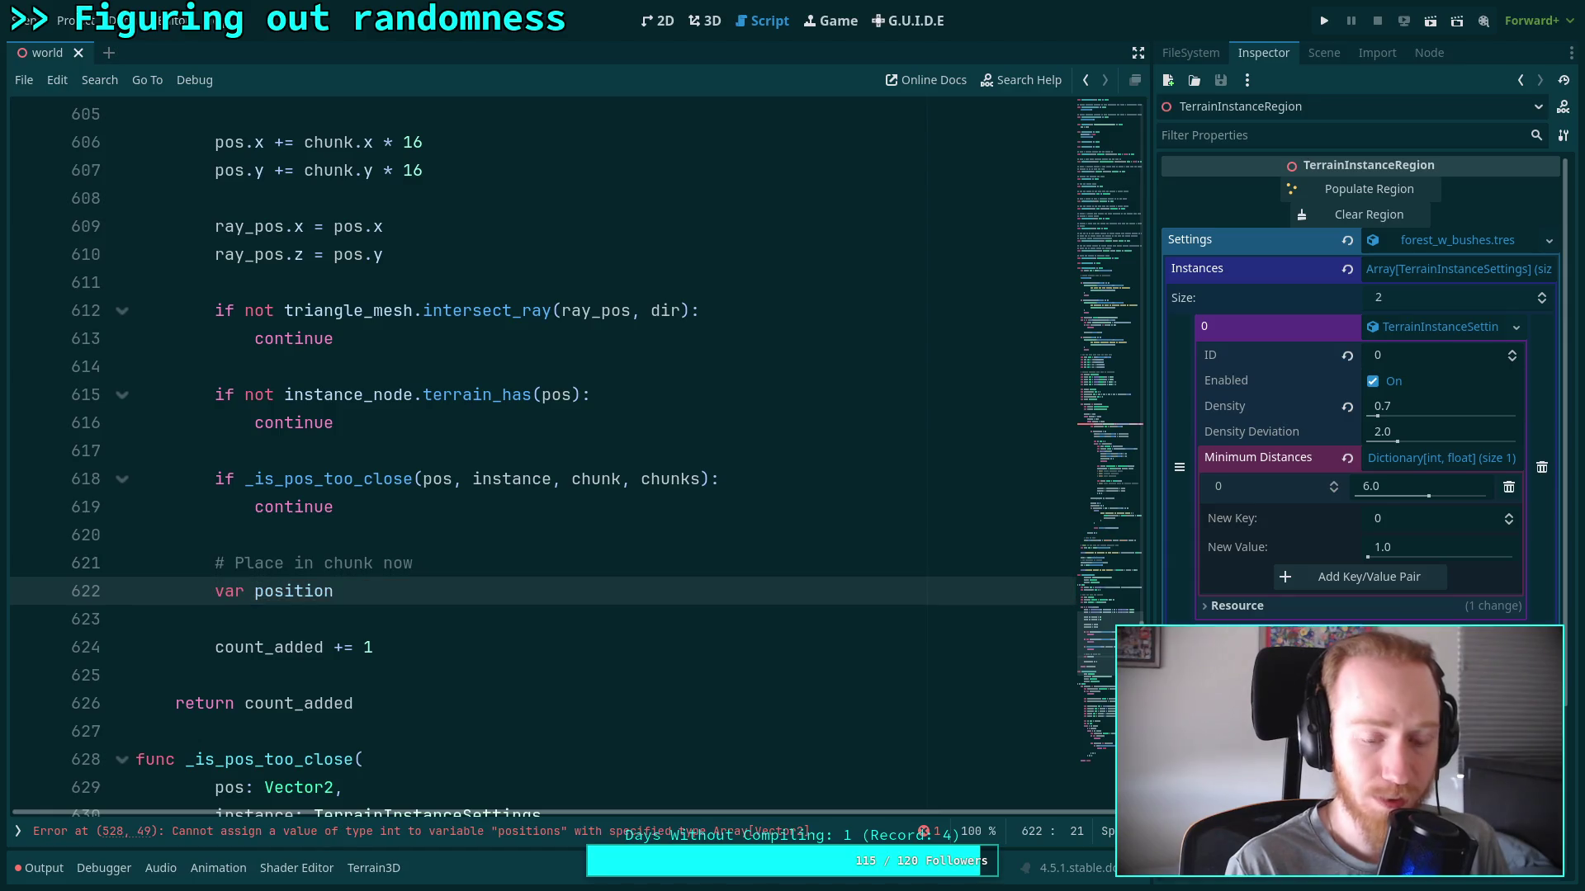
key("BackSpace")
key("BackSpace")
key("BackSpace")
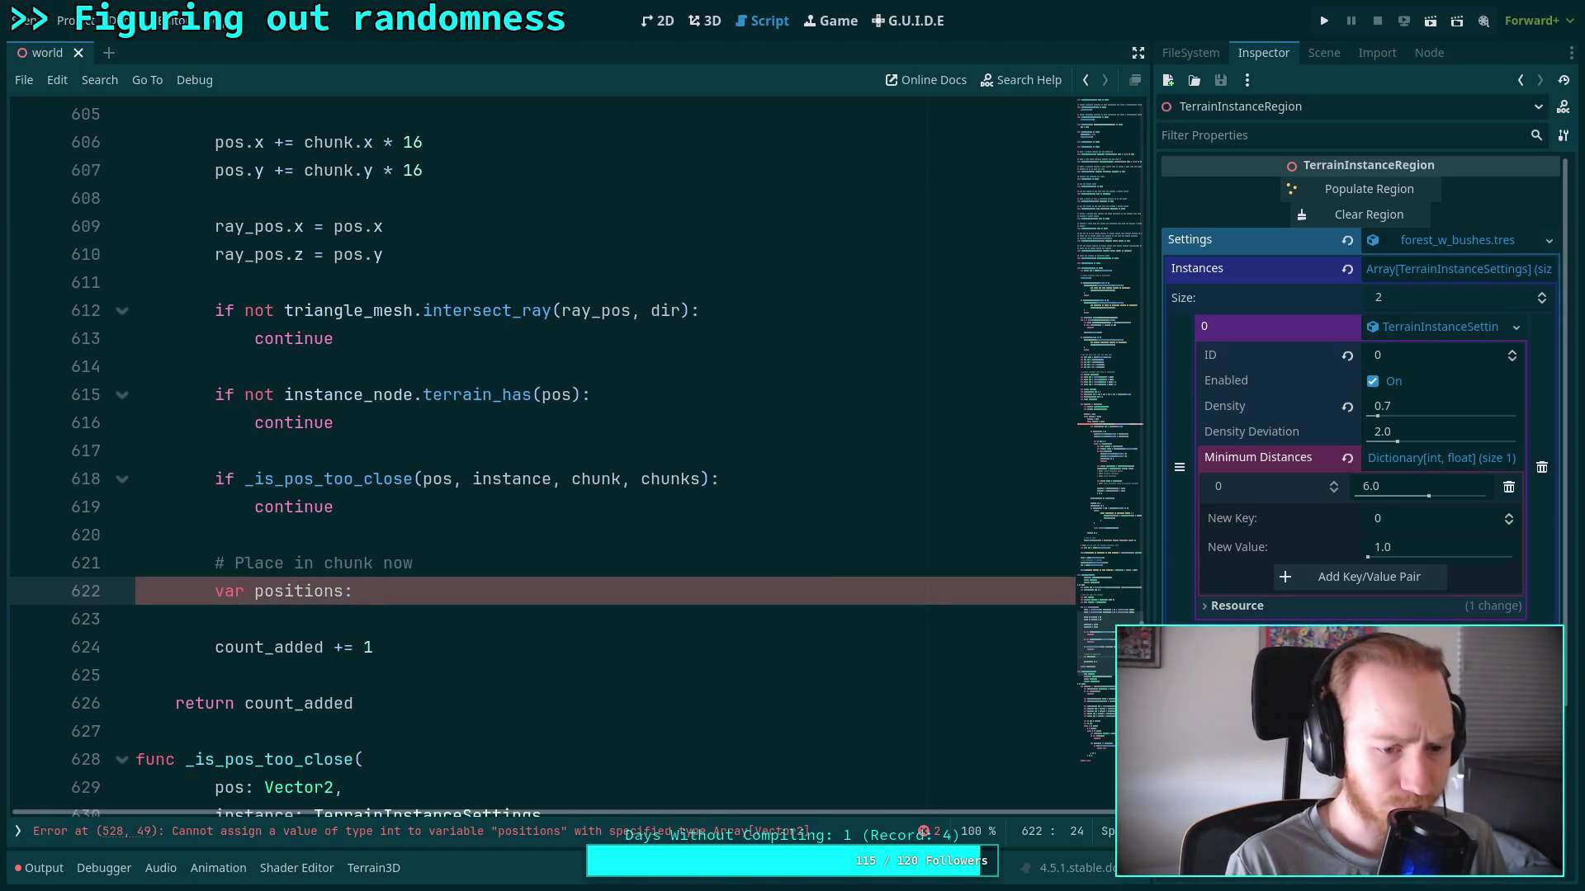
key("BackSpace")
type("ch")
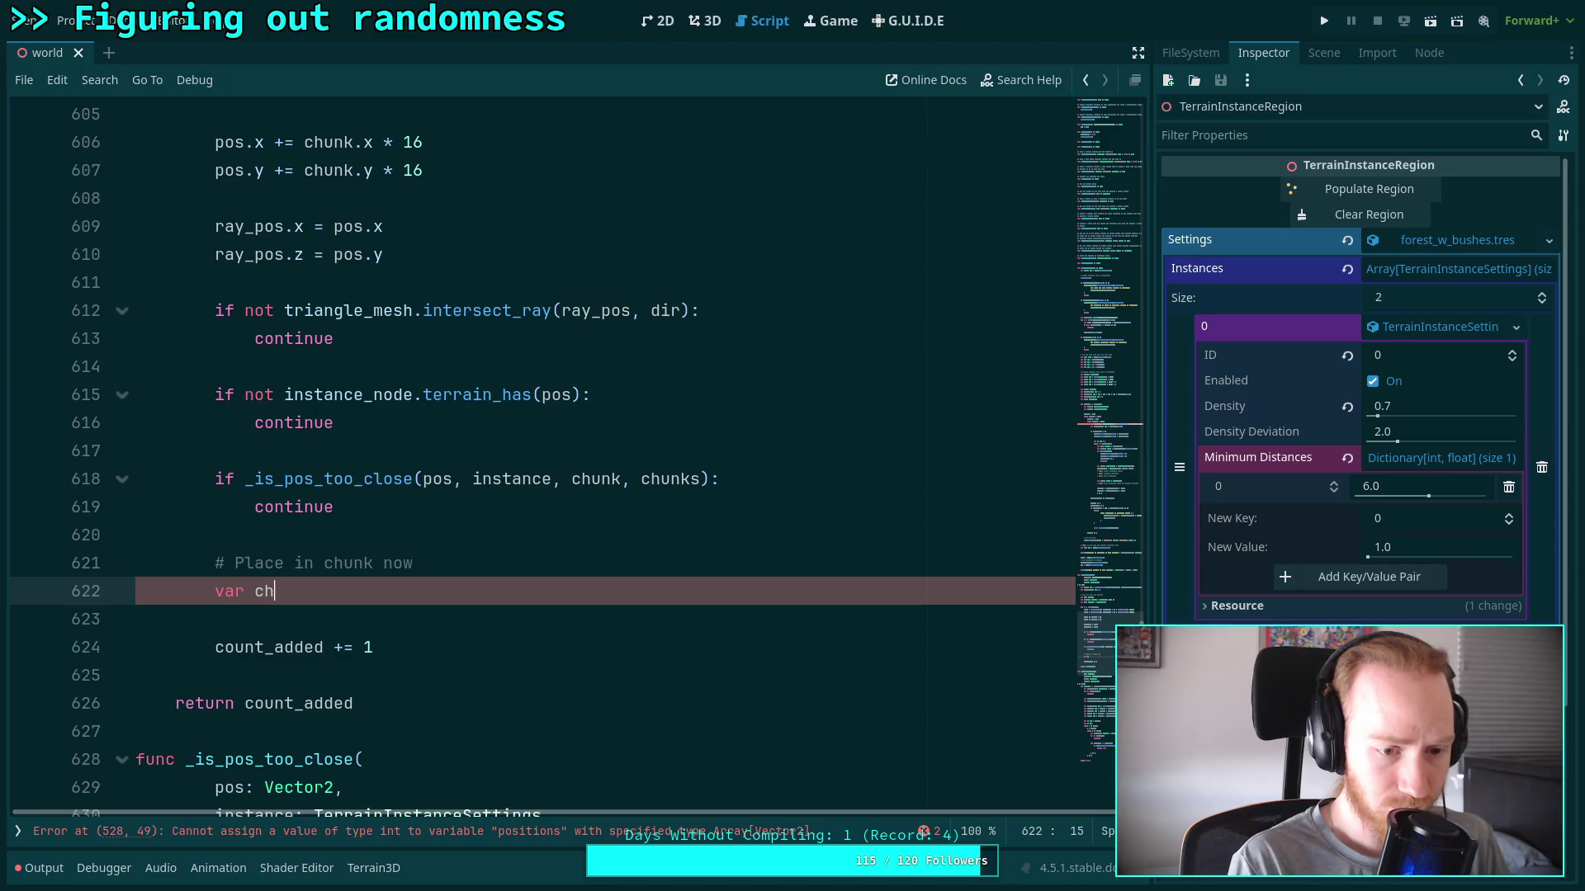
key("BackSpace")
key("BackSpace")
type("self_chusn")
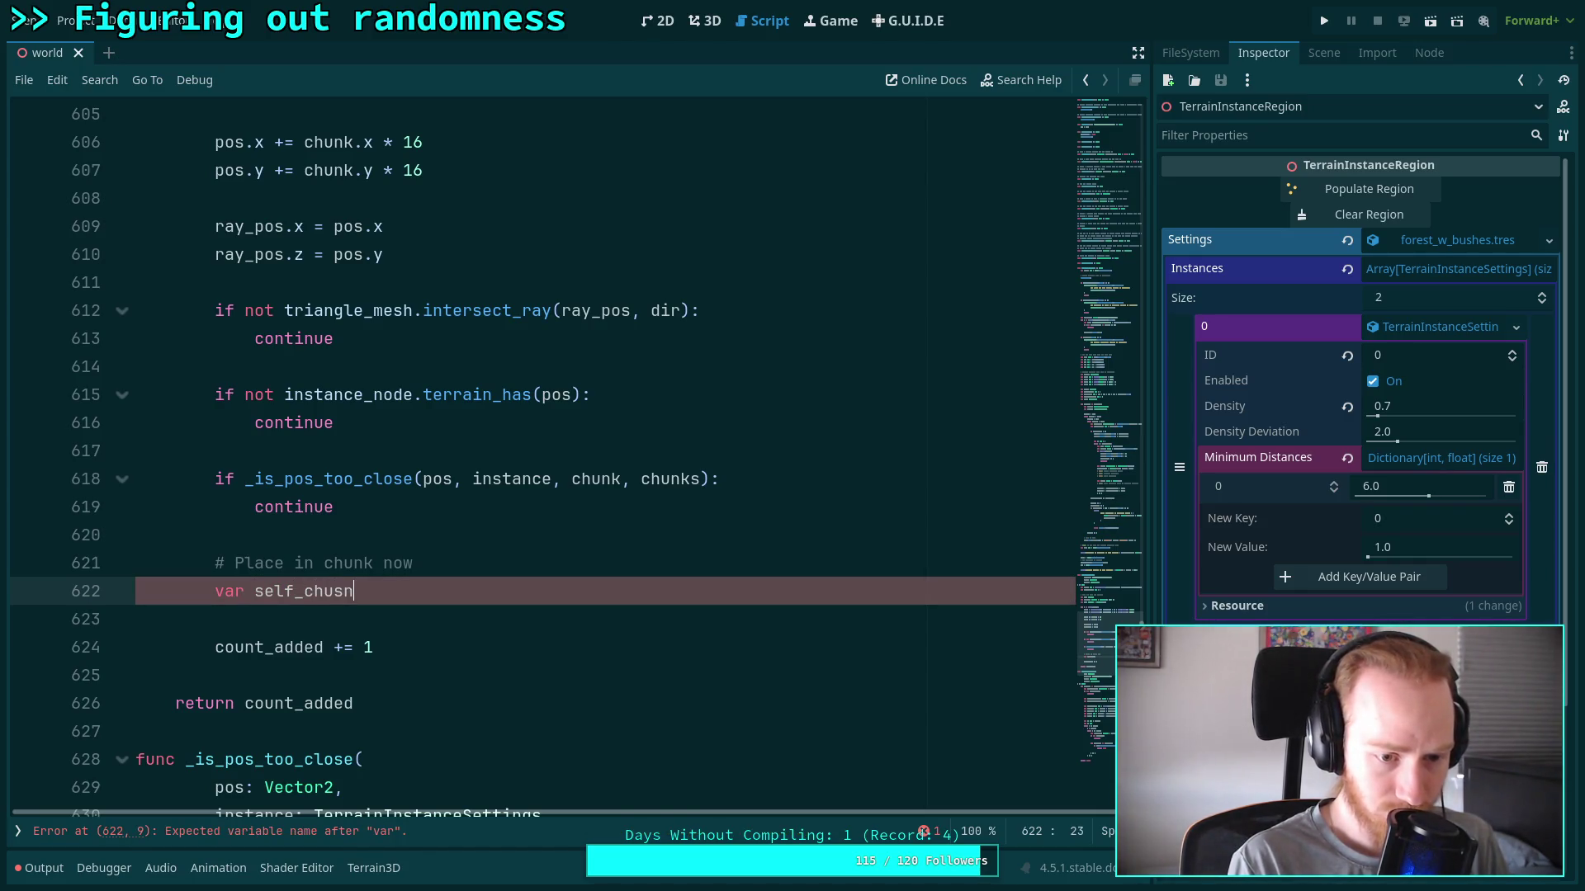
type("sk")
type("ks")
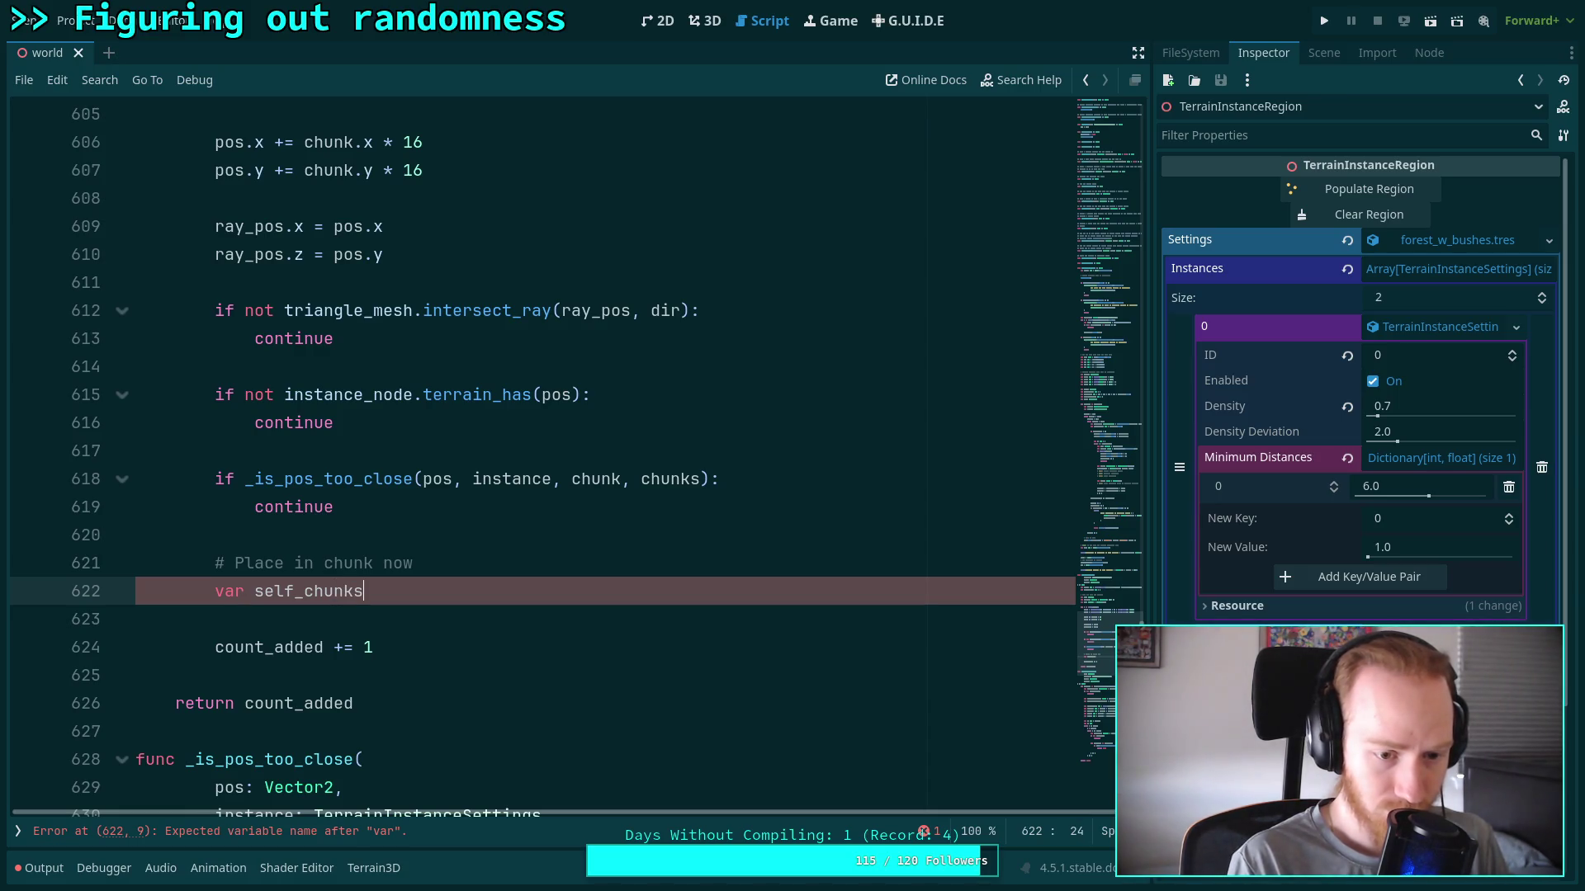
type(": Diction")
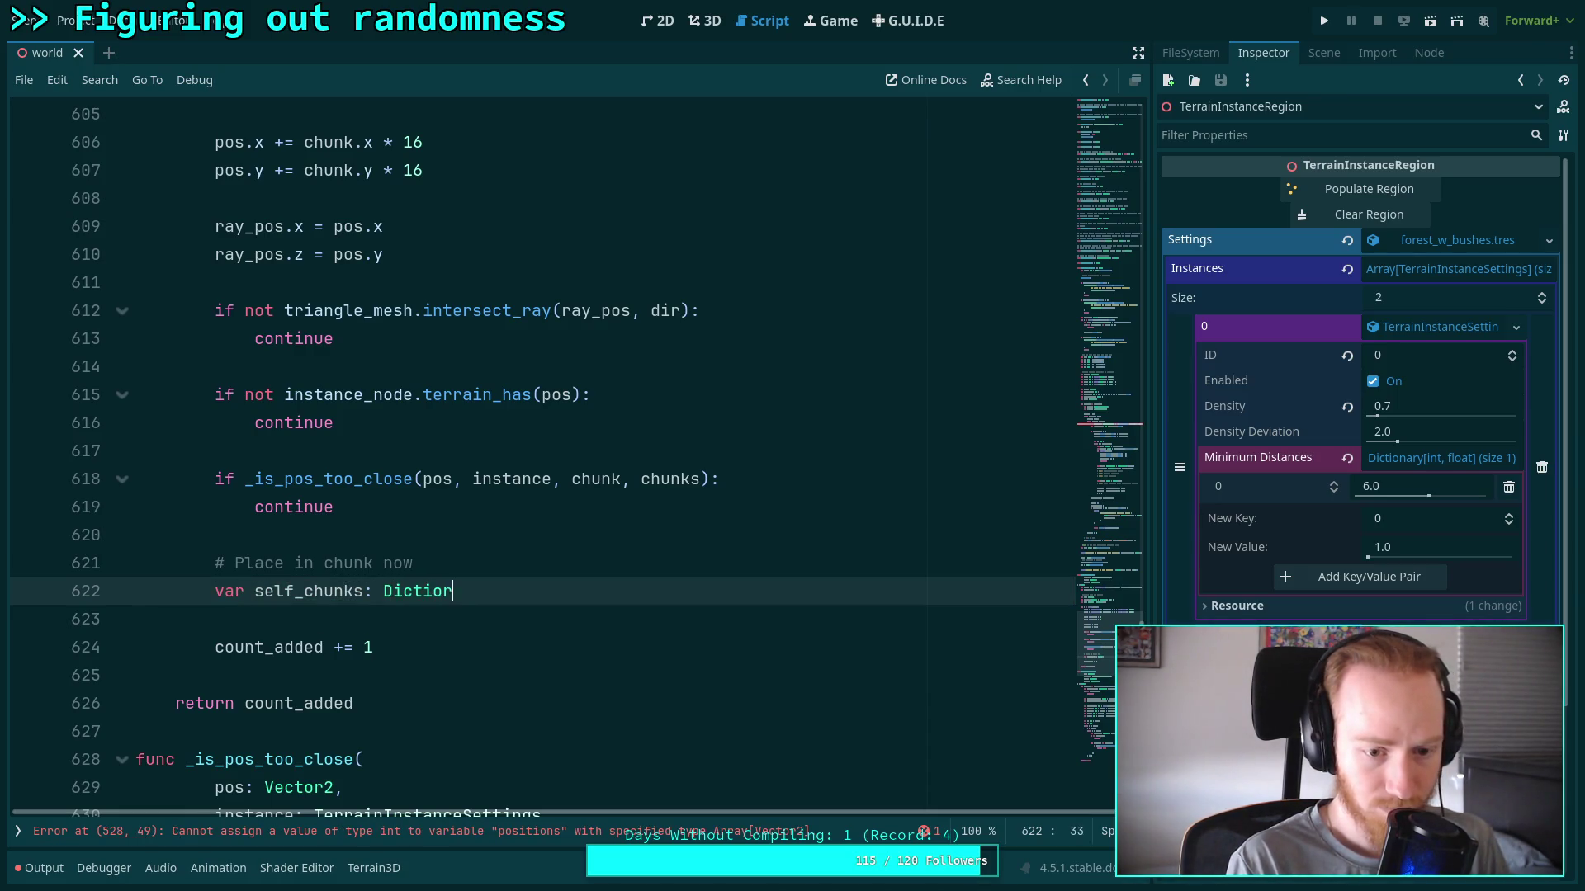
key("BackSpace")
key("BackSpace")
type("nary = ")
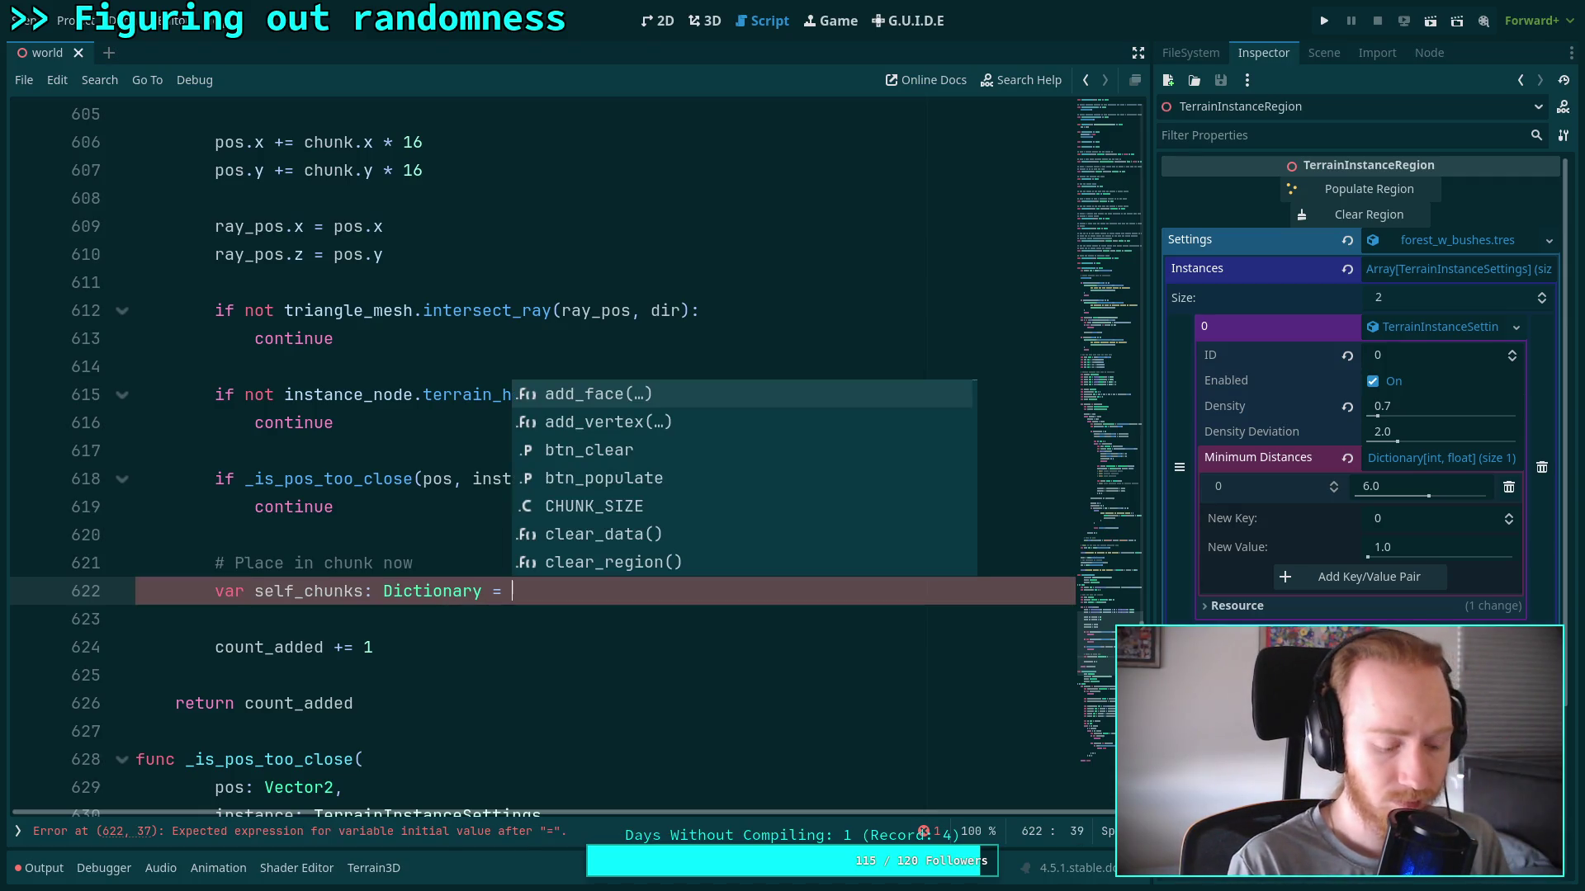
type("chunk")
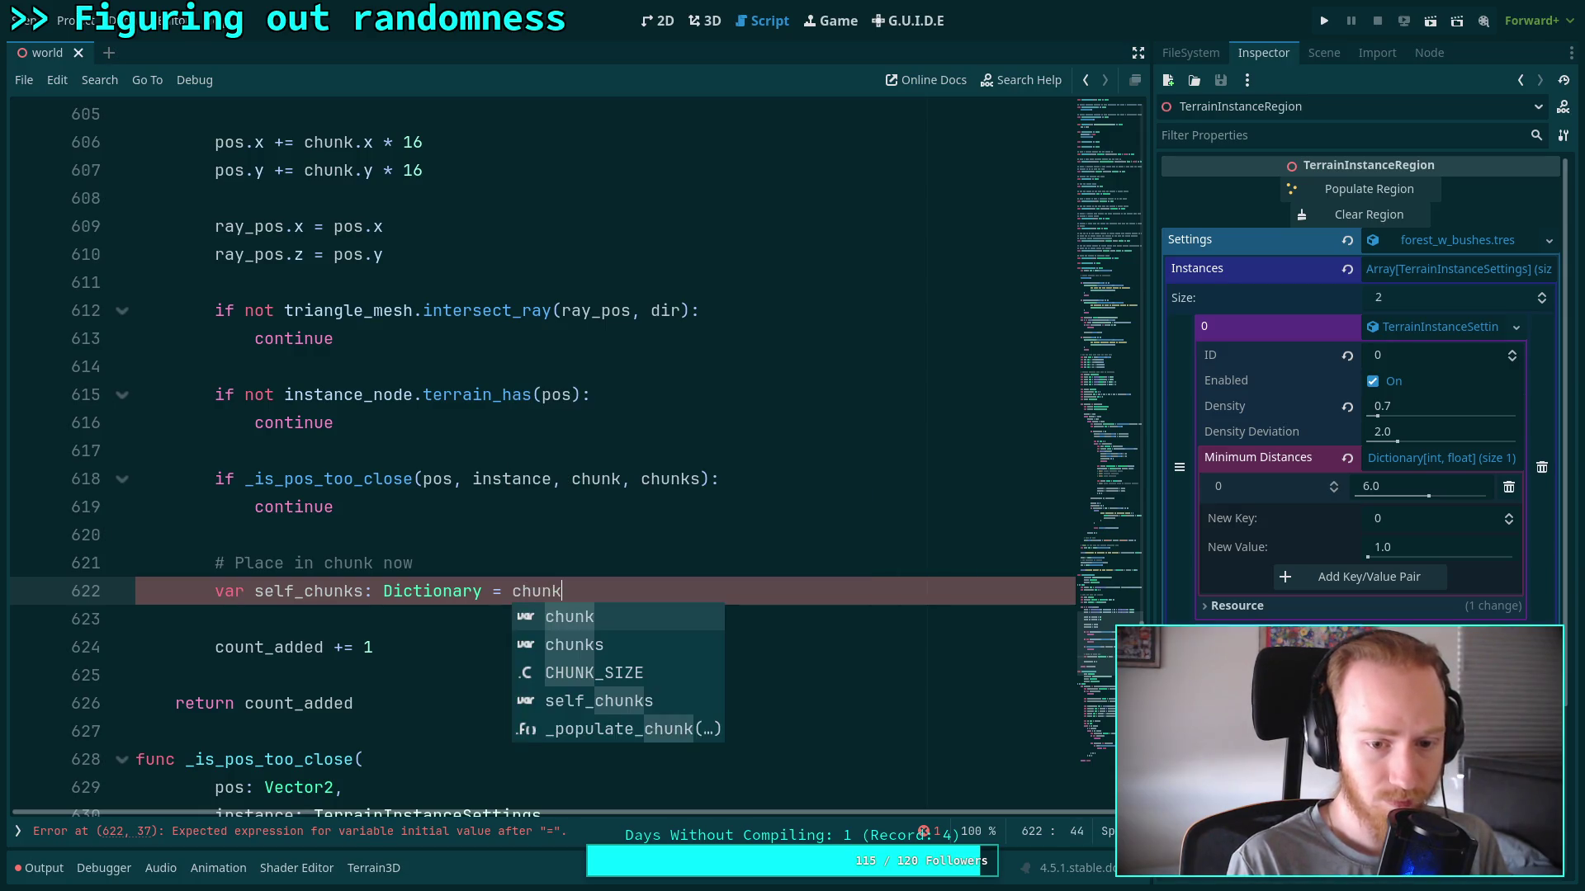
type("s.get")
scroll(495, 593, "up", 1)
Add 'var self_chunks: Dictionary = chunks.get(instance.id)' below the count_added declaration
scroll(495, 592, "down", 1)
scroll(642, 587, "up", 4)
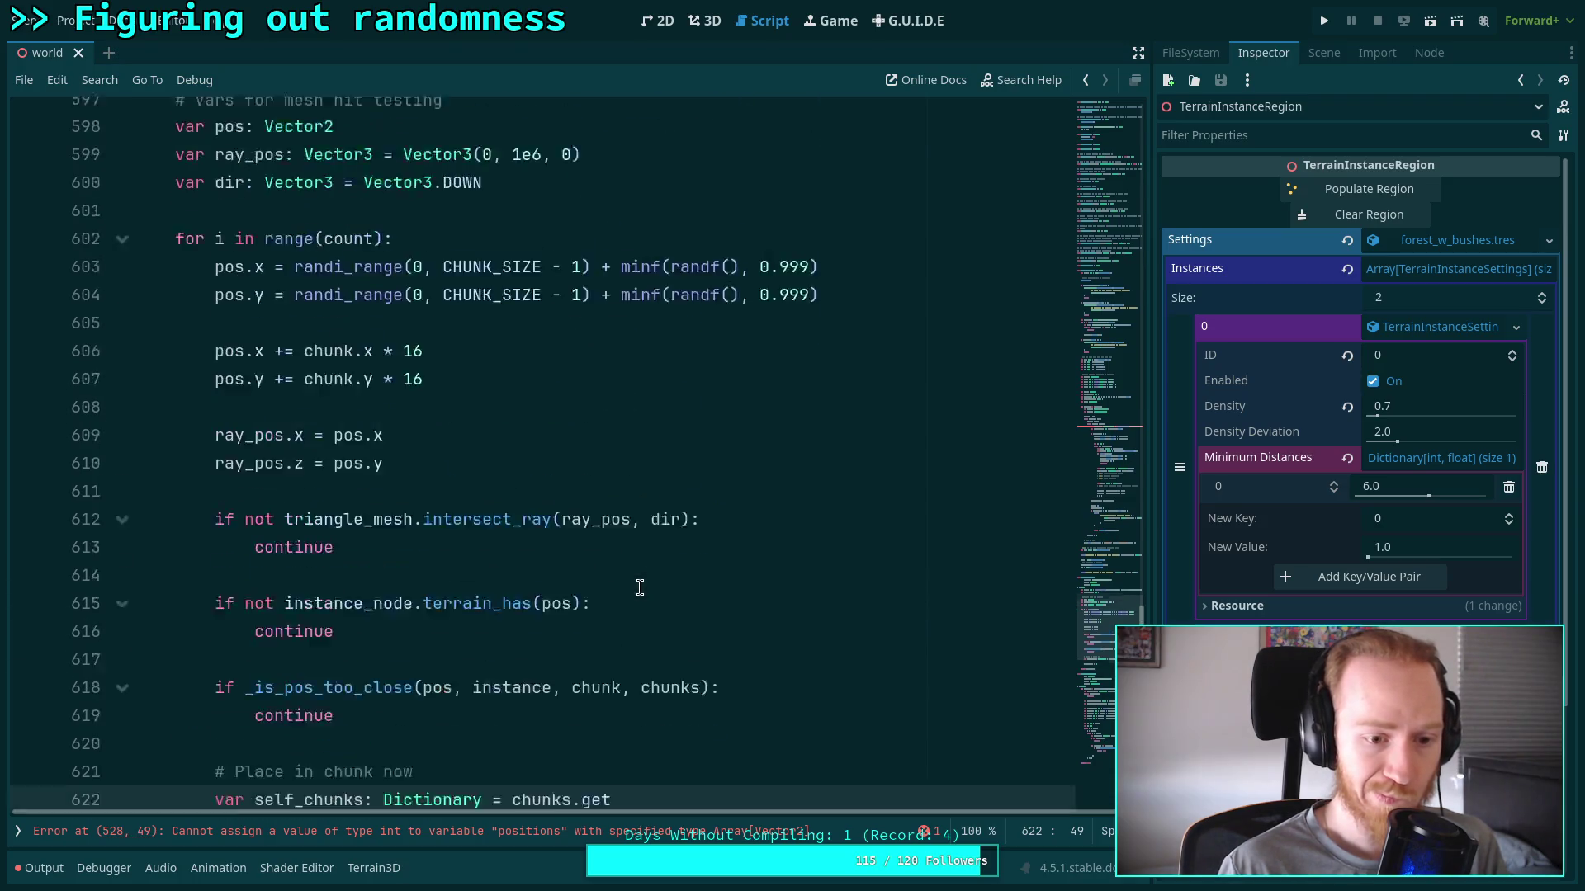
left_click(656, 319)
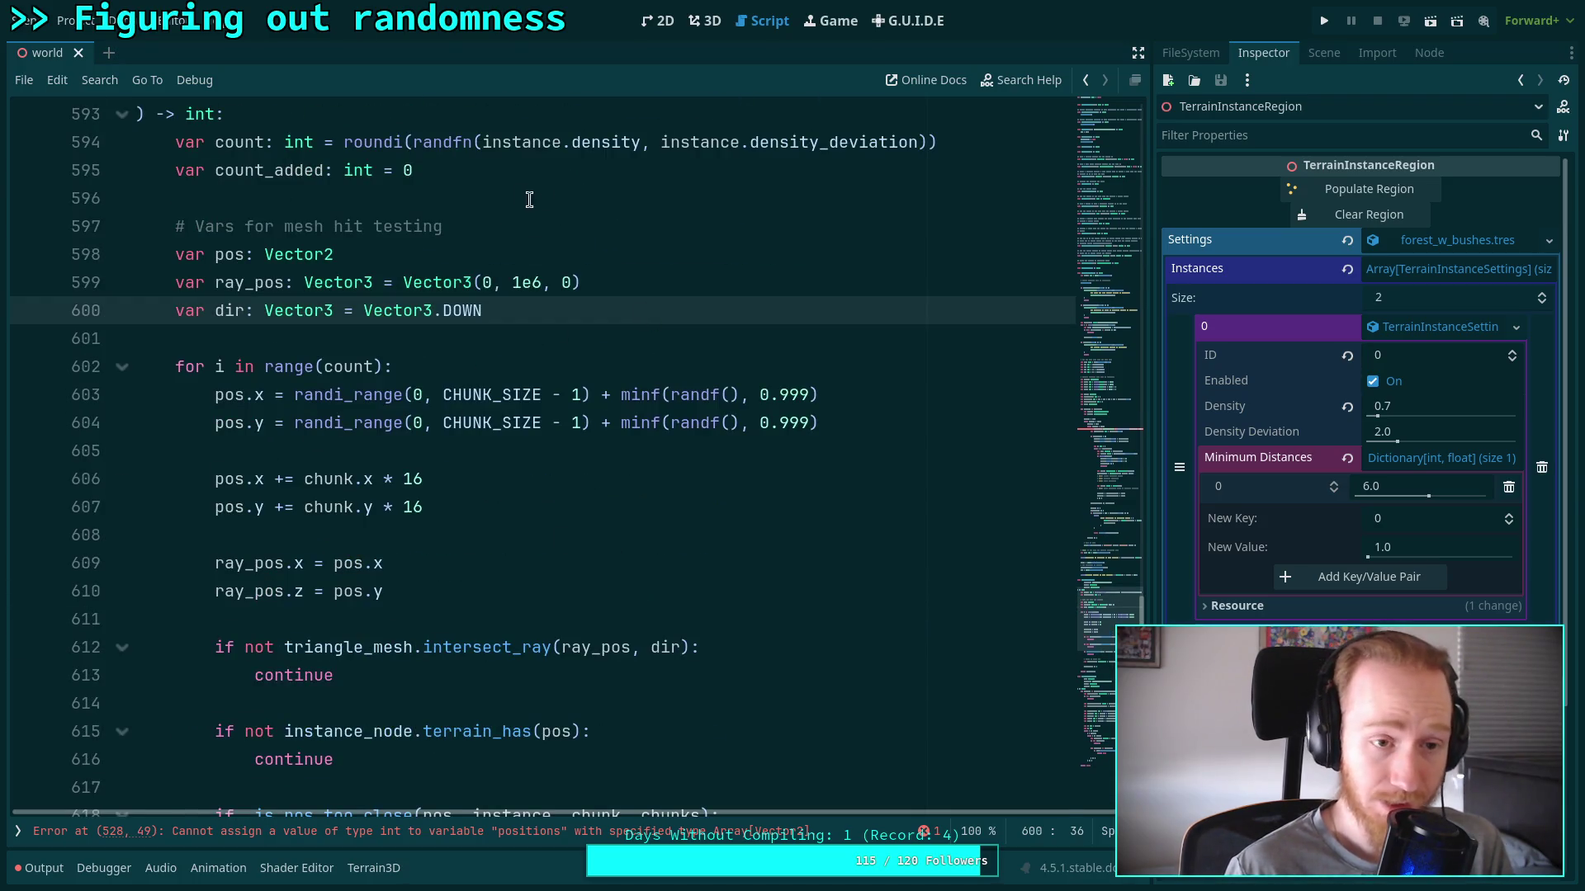
left_click(580, 183)
key("Return")
type("var se")
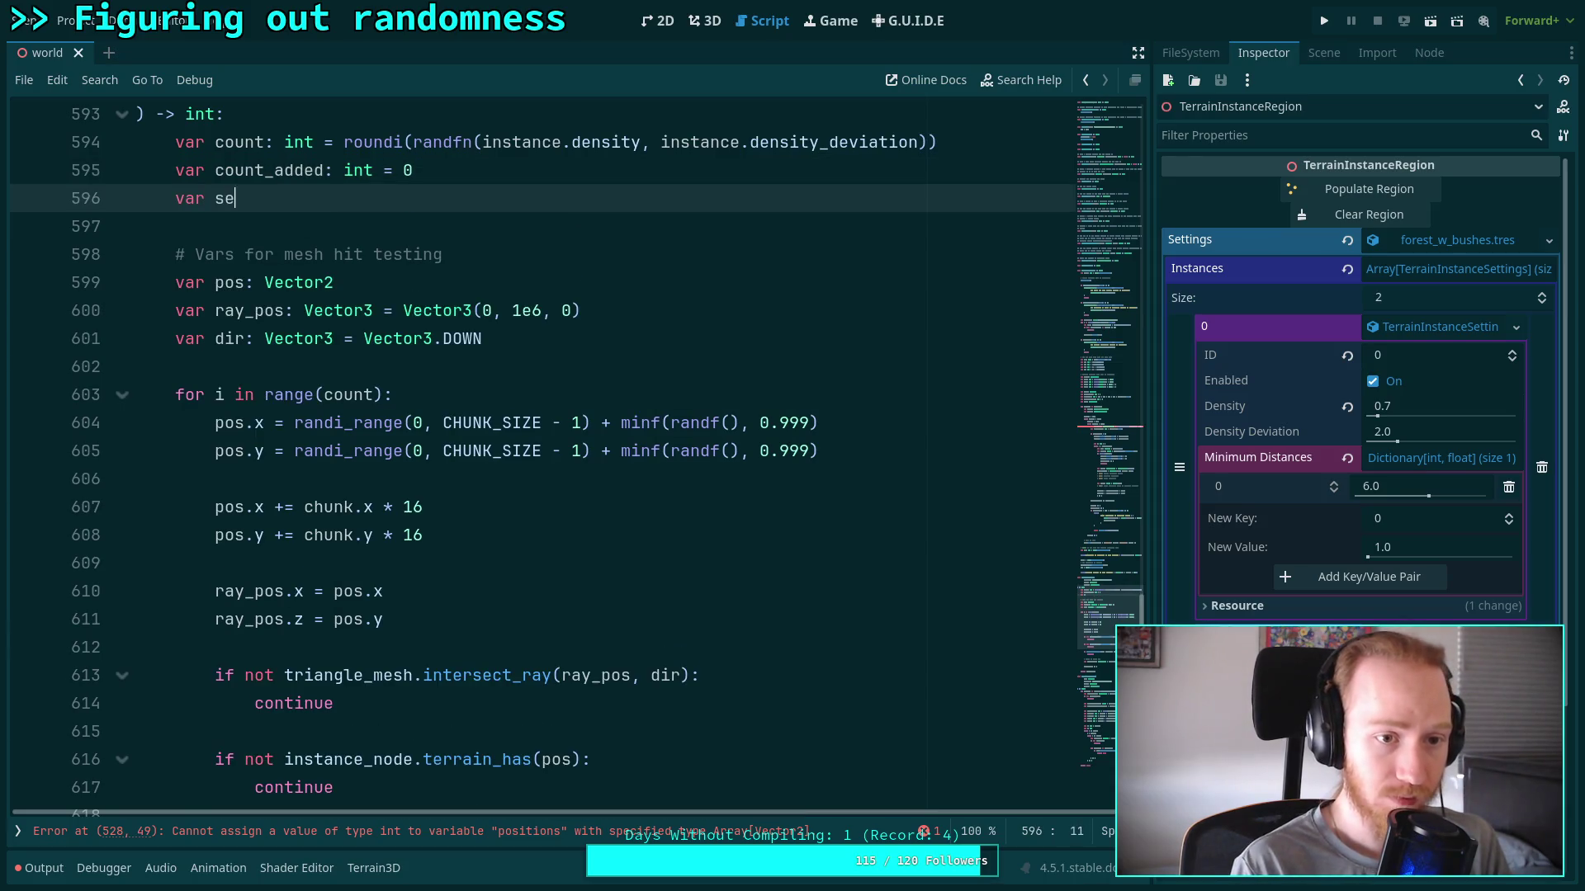
type("lf_chunks")
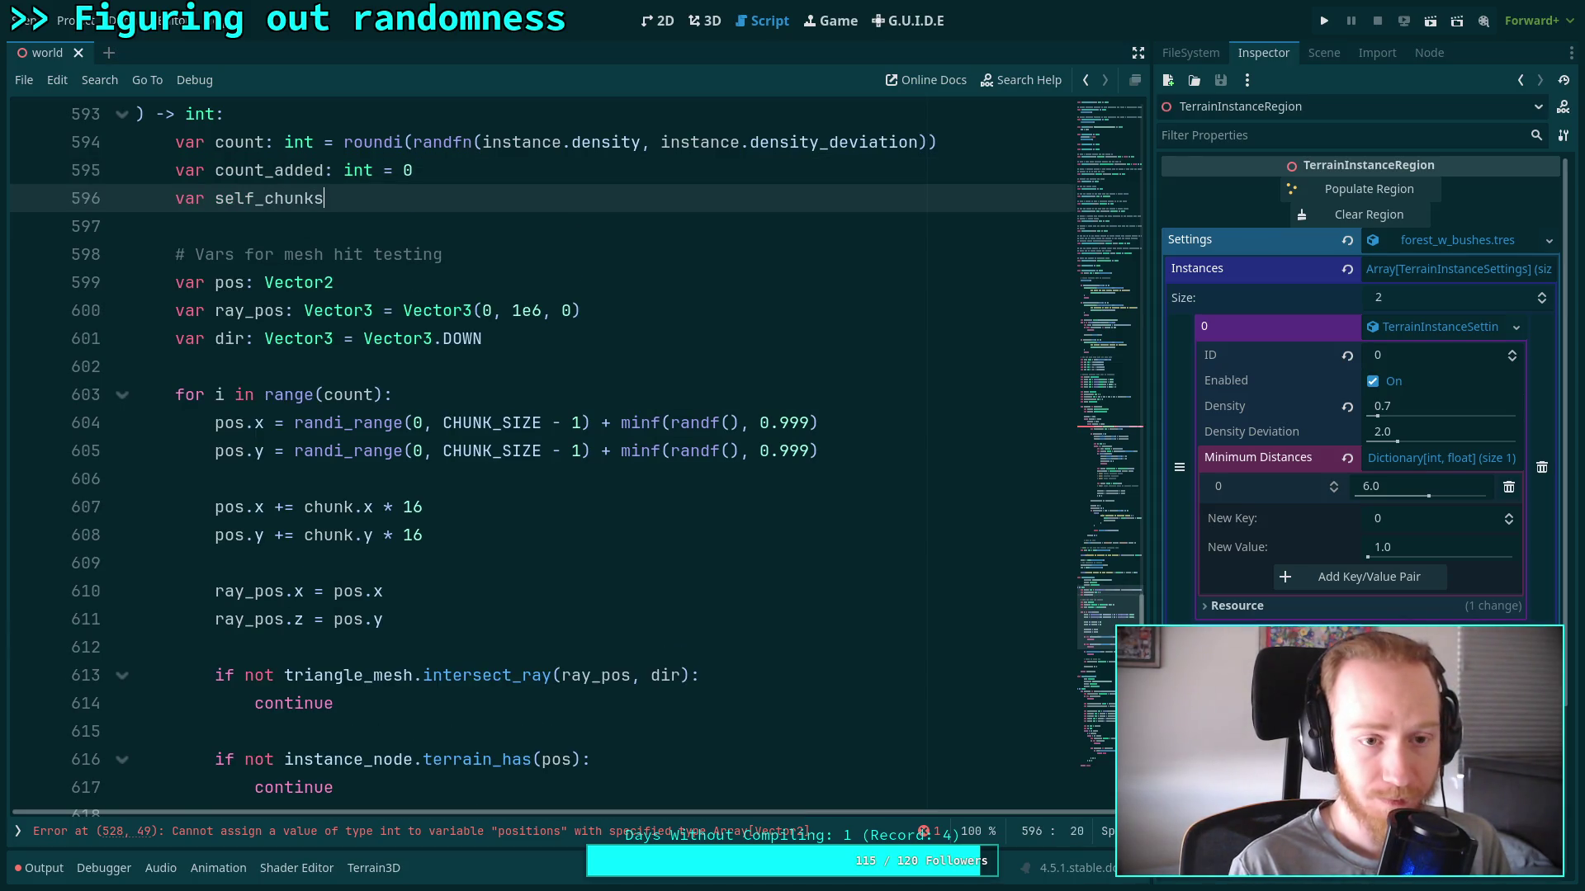
type(": Dictionary")
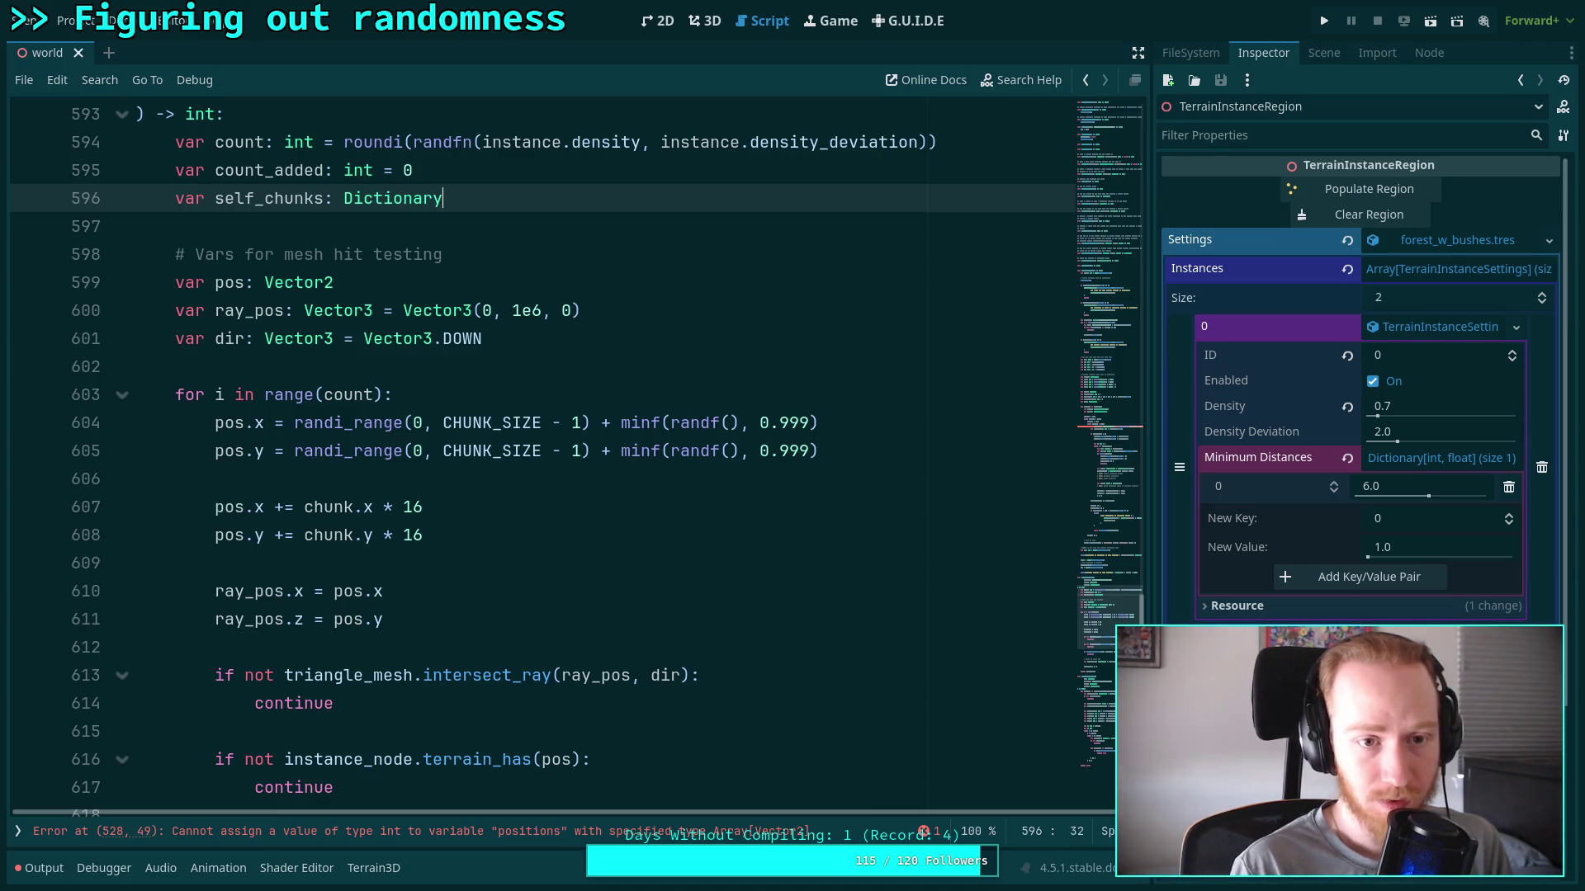
type("=")
key("BackSpace")
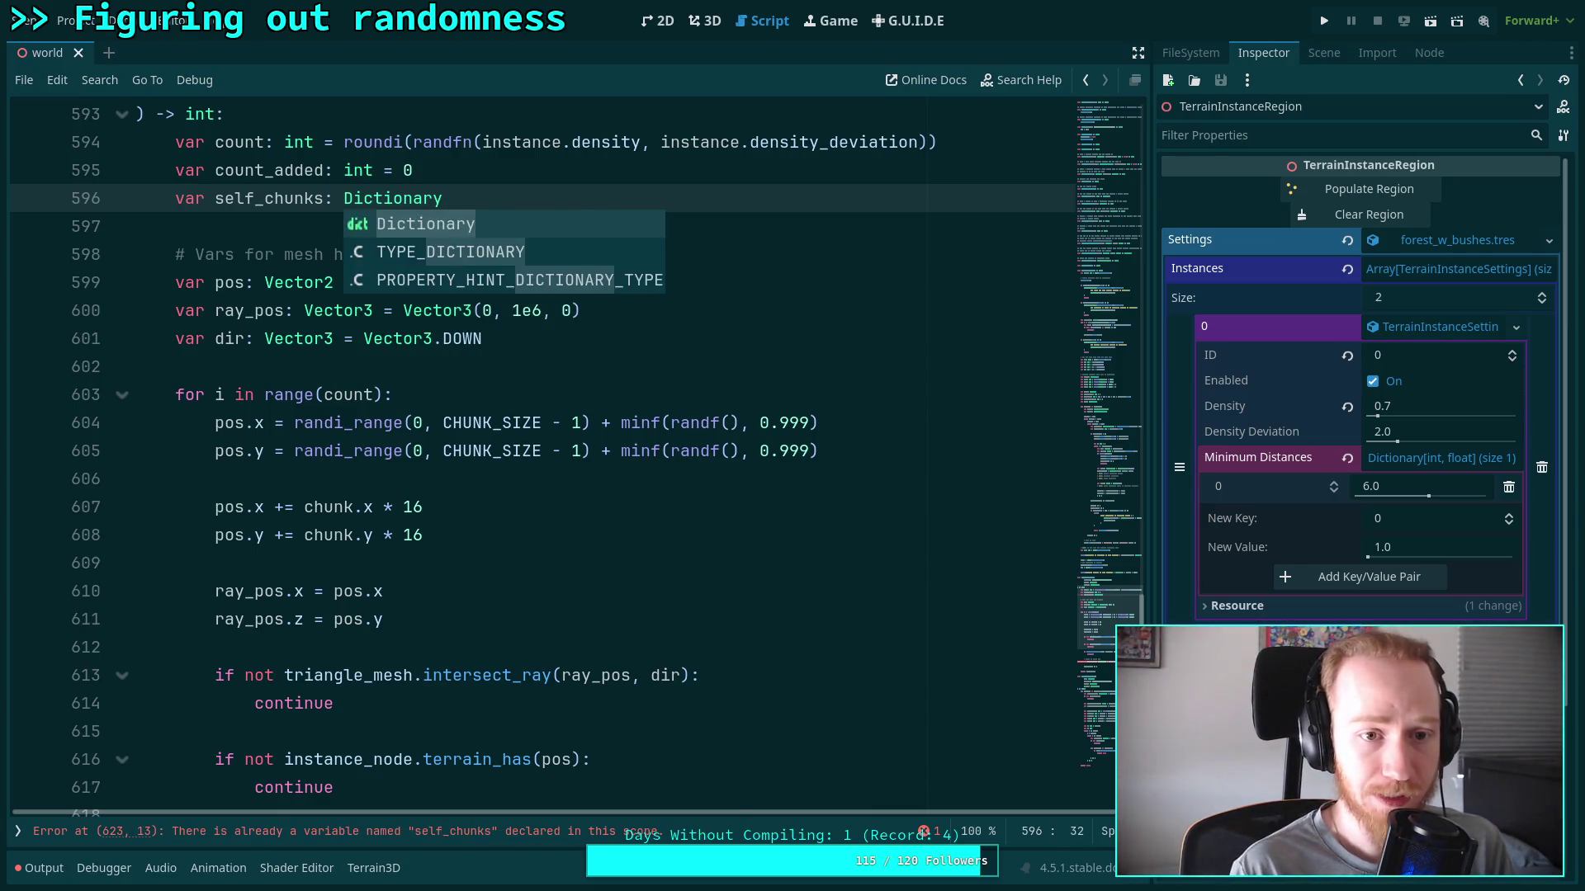
type(" = ")
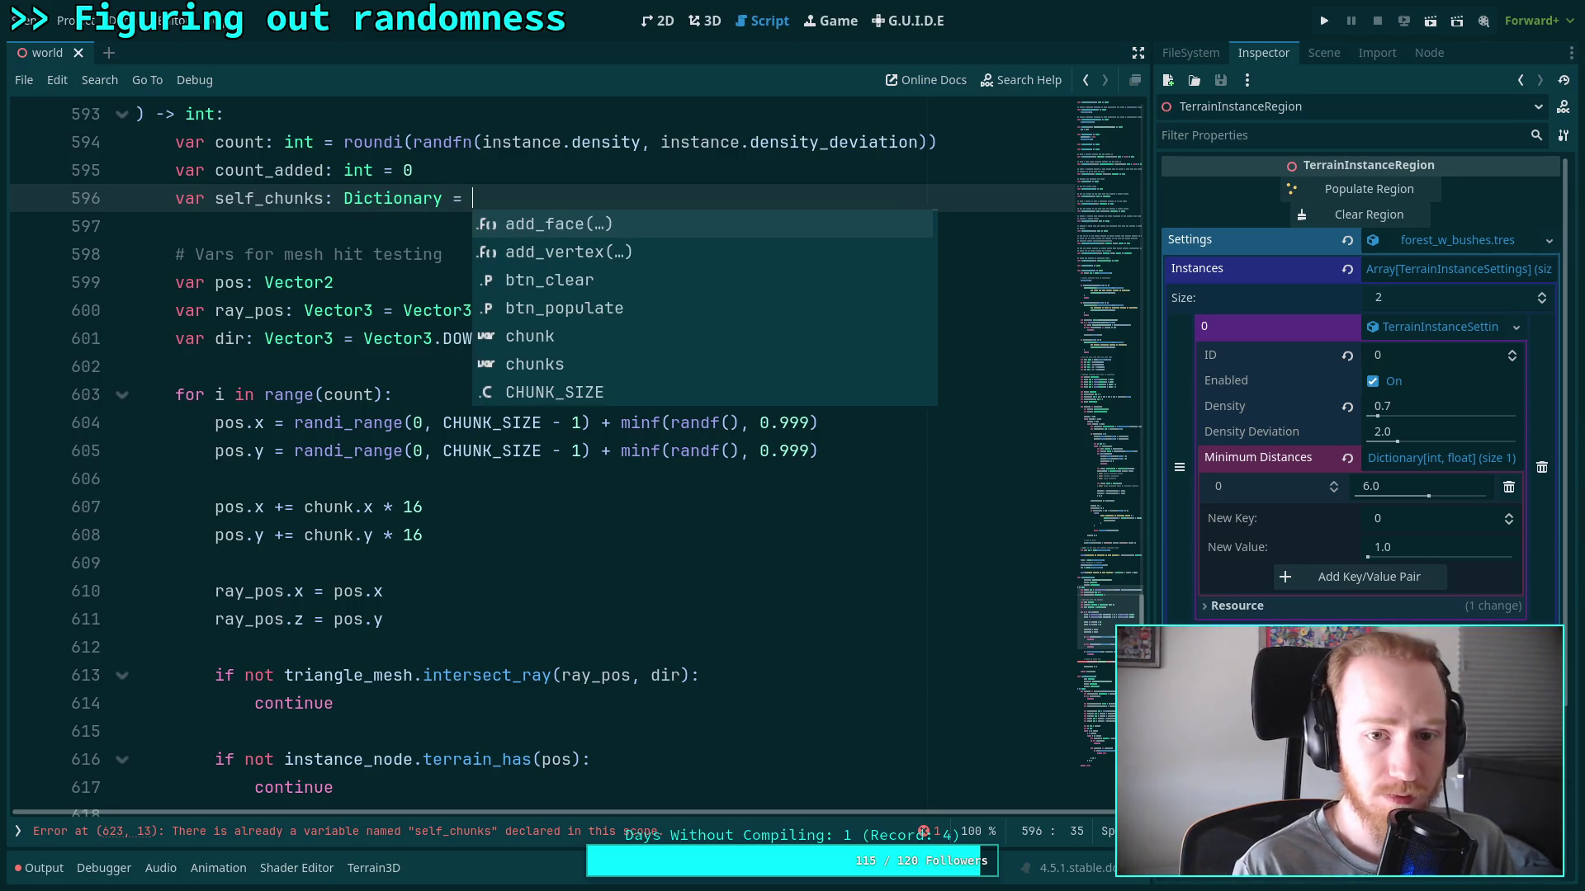
type("chk")
key("BackSpace")
type("uns")
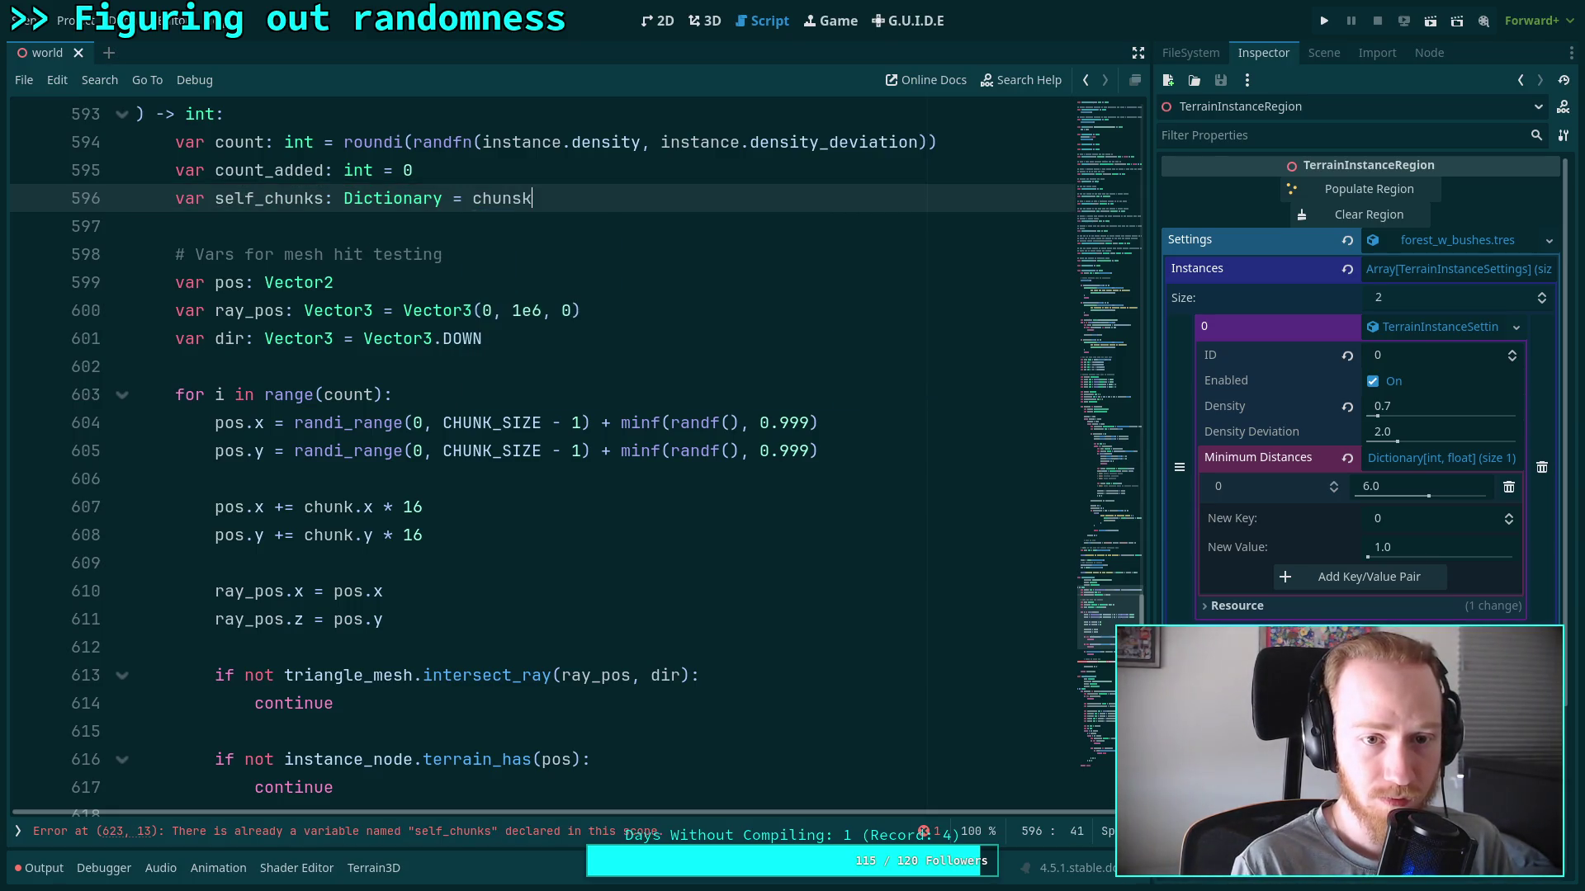
key("BackSpace")
type("ks")
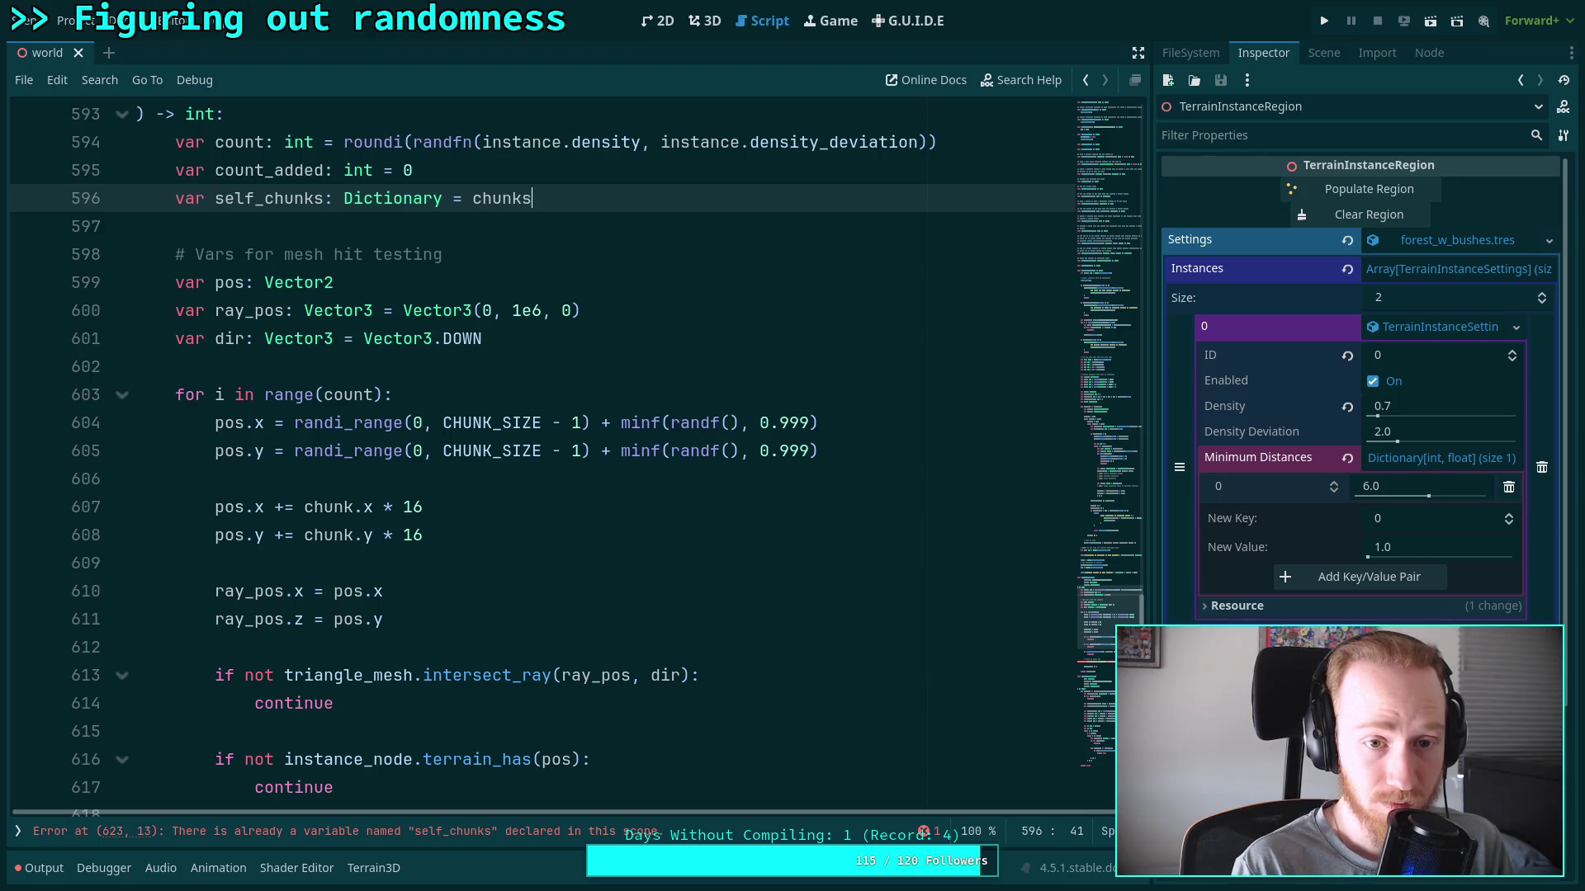
type(".get(instance")
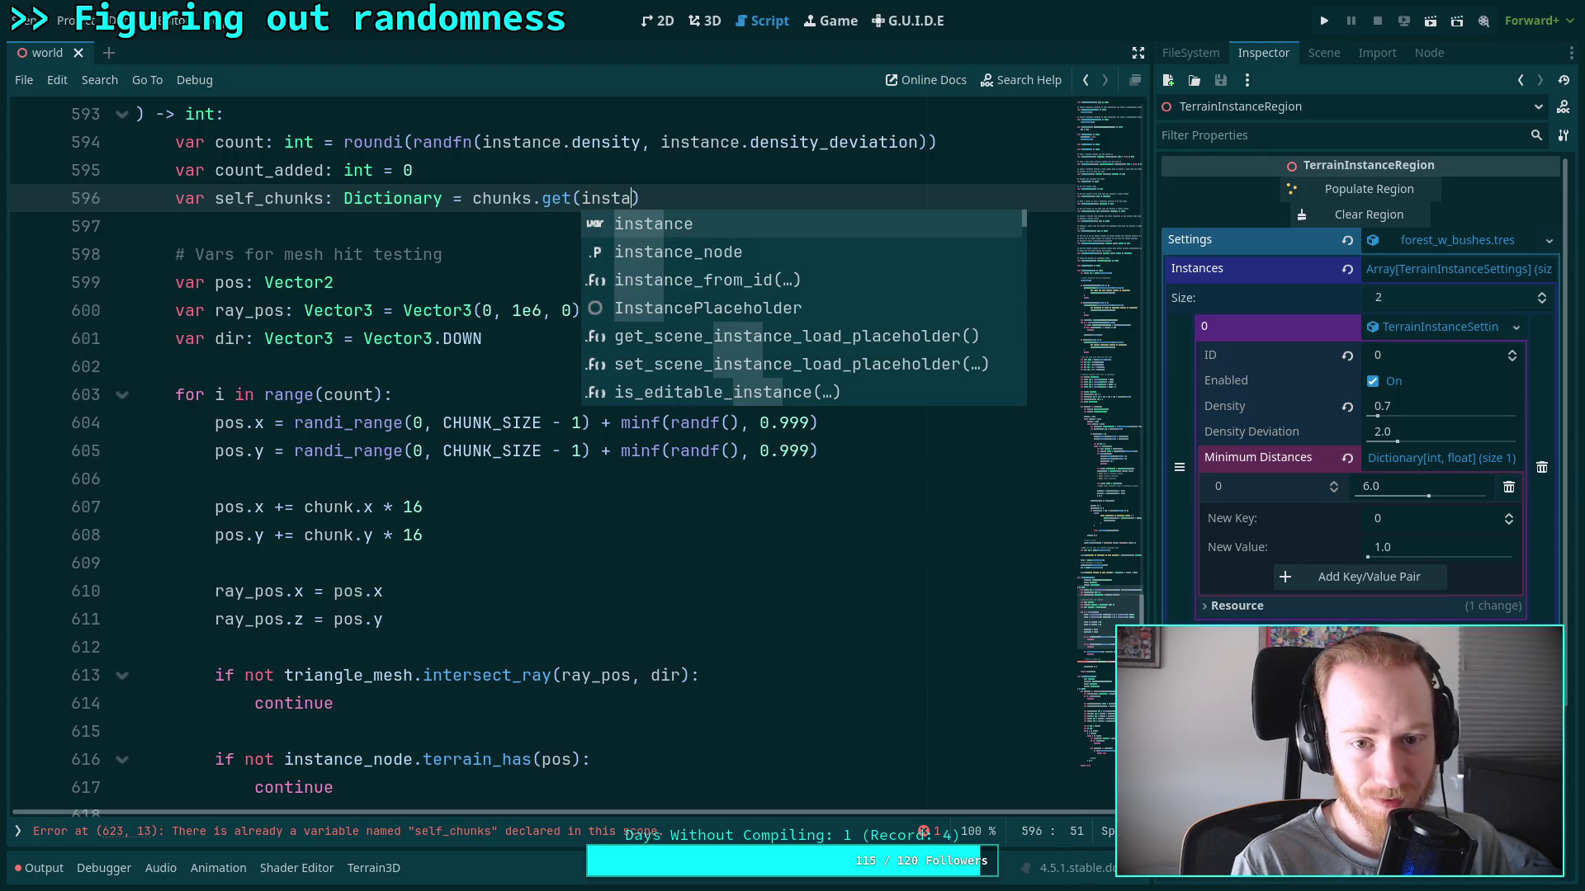
type(".id)")
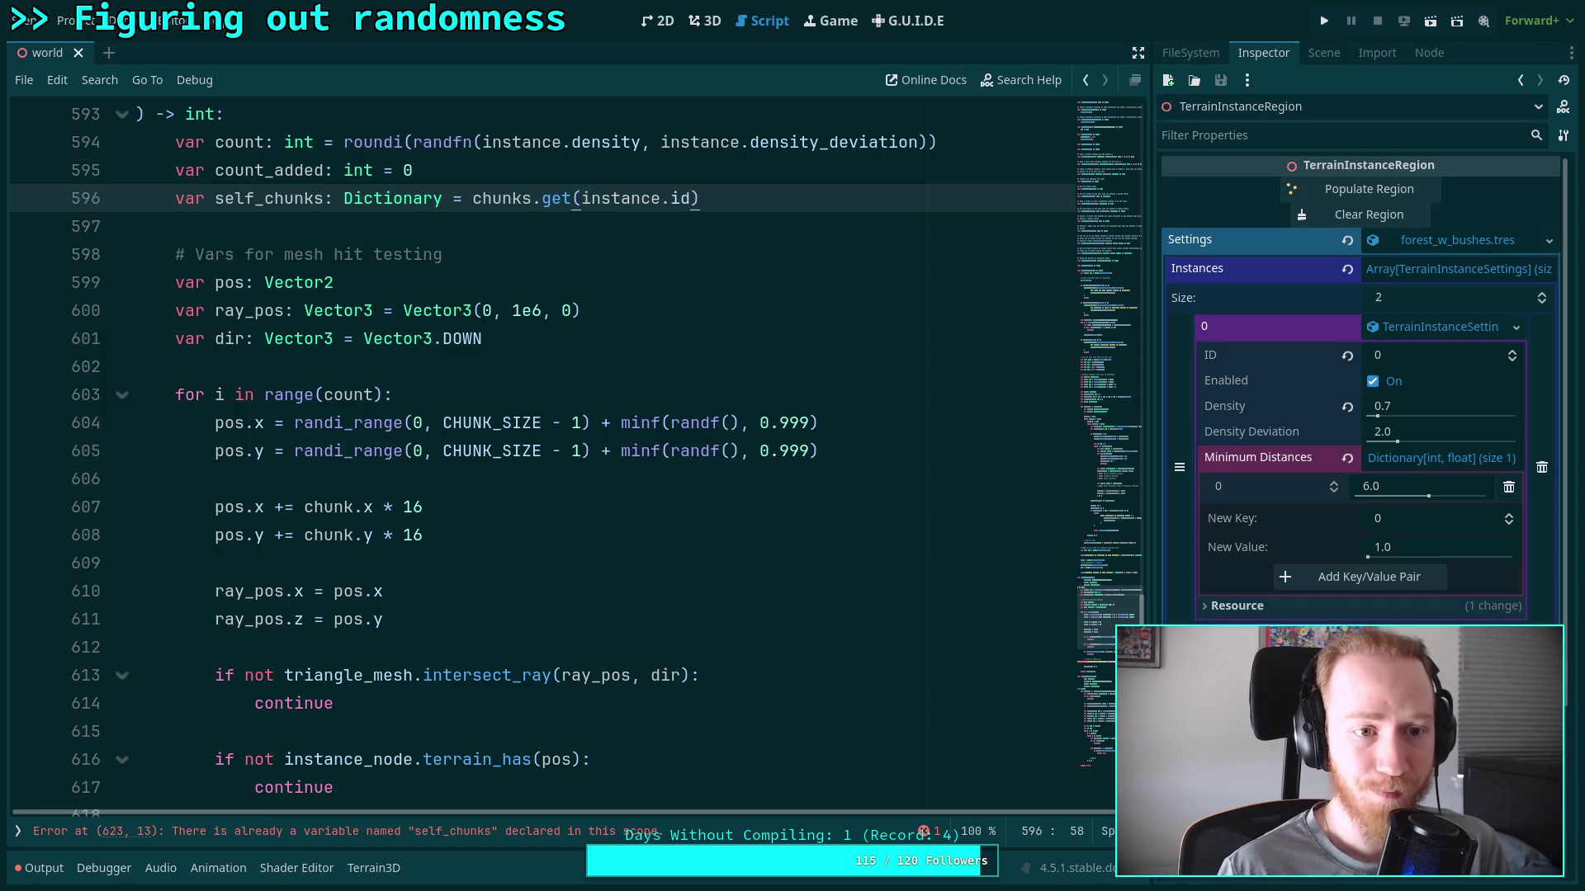
Delete the older partial self_chunks declaration under the comment
scroll(582, 190, "down", 2)
scroll(581, 190, "down", 4)
left_click_drag(611, 450, 216, 455)
key("BackSpace")
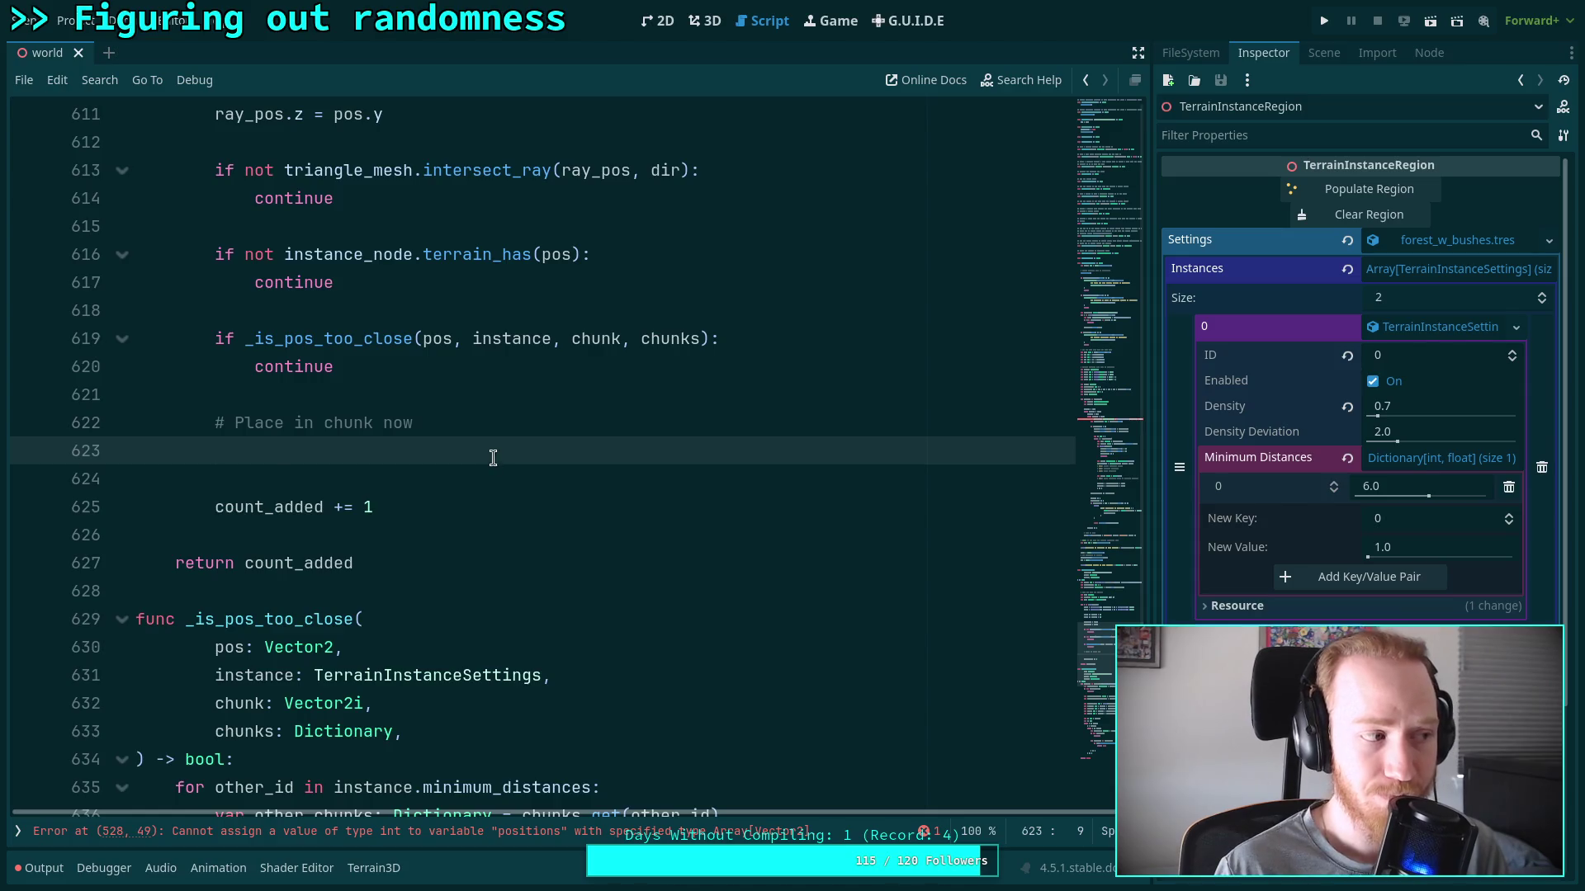
scroll(493, 458, "up", 6)
left_click(783, 213)
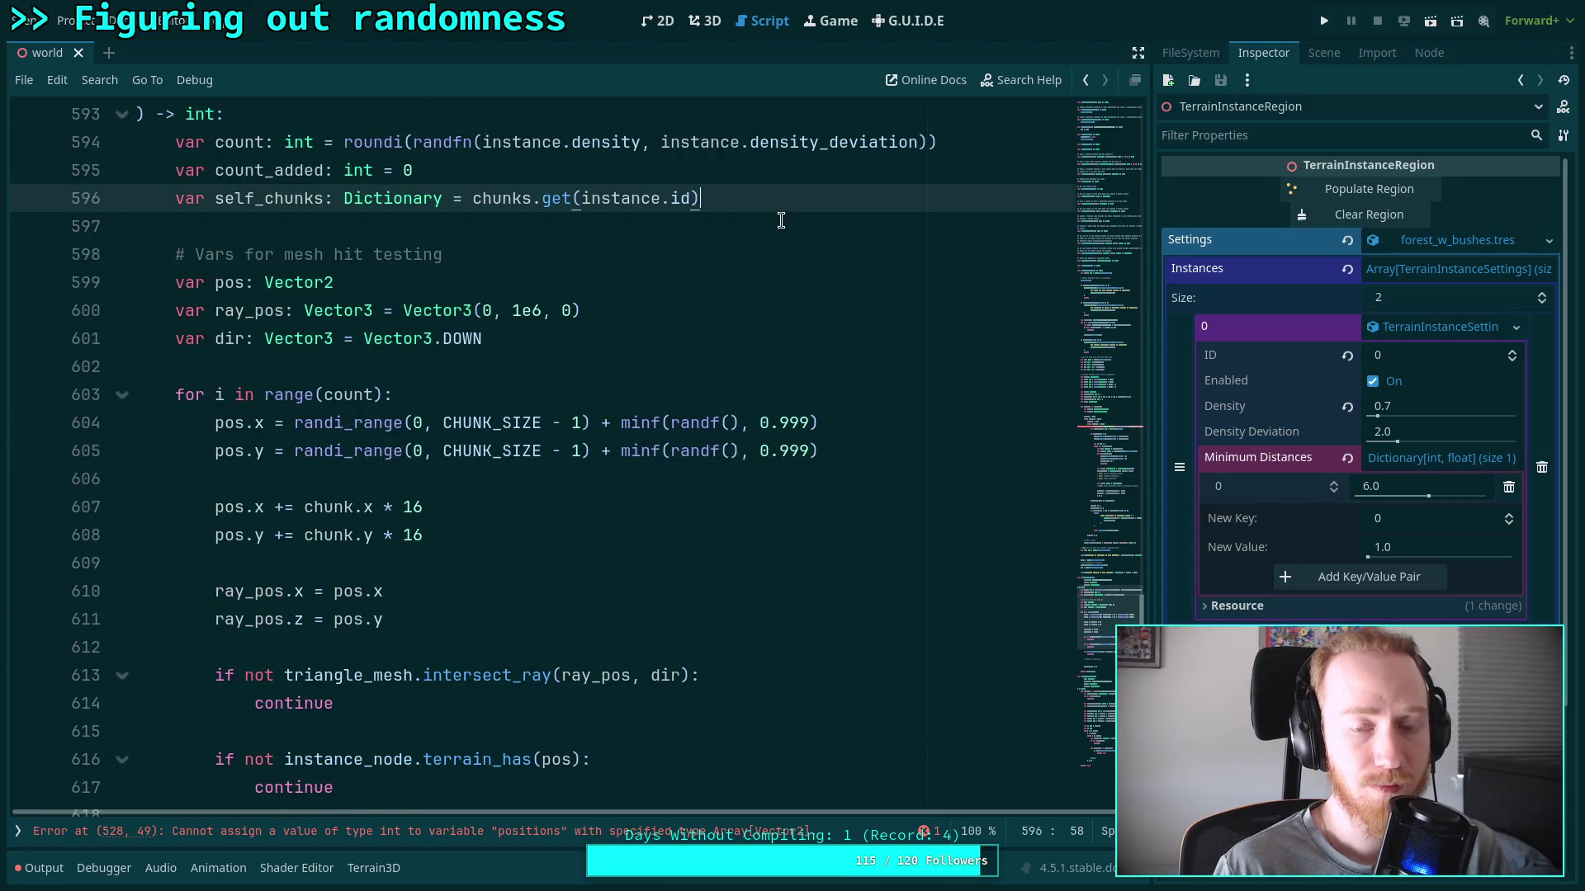
scroll(788, 363, "down", 5)
left_click(518, 619)
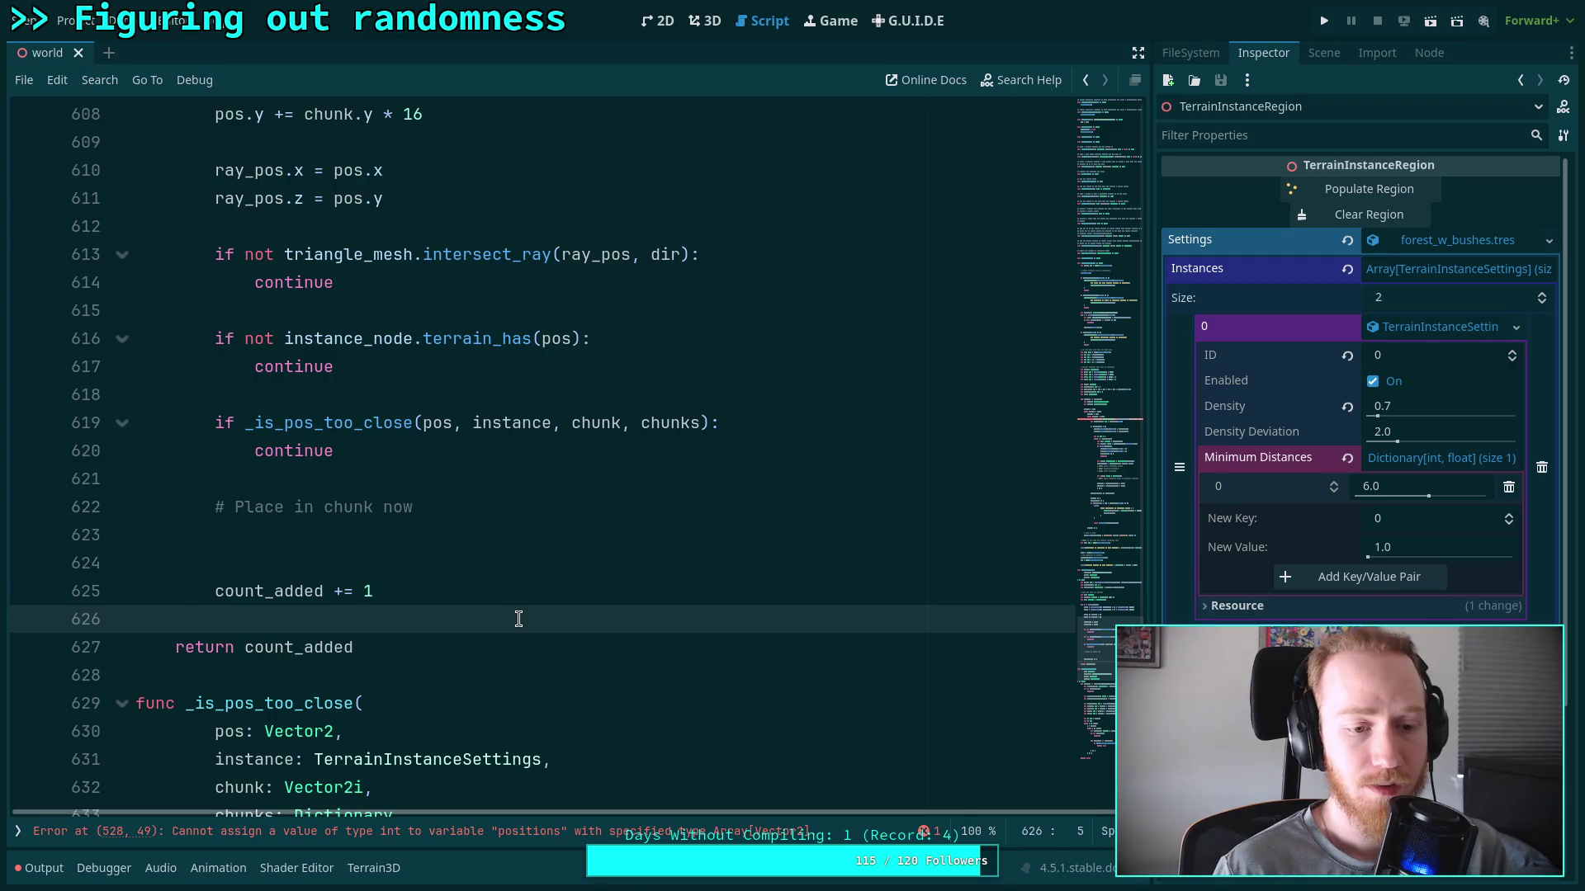
Type 'self_chunks' on the empty line beneath the '# Place in chunk now' comment
left_click(508, 529)
scroll(528, 528, "up", 4)
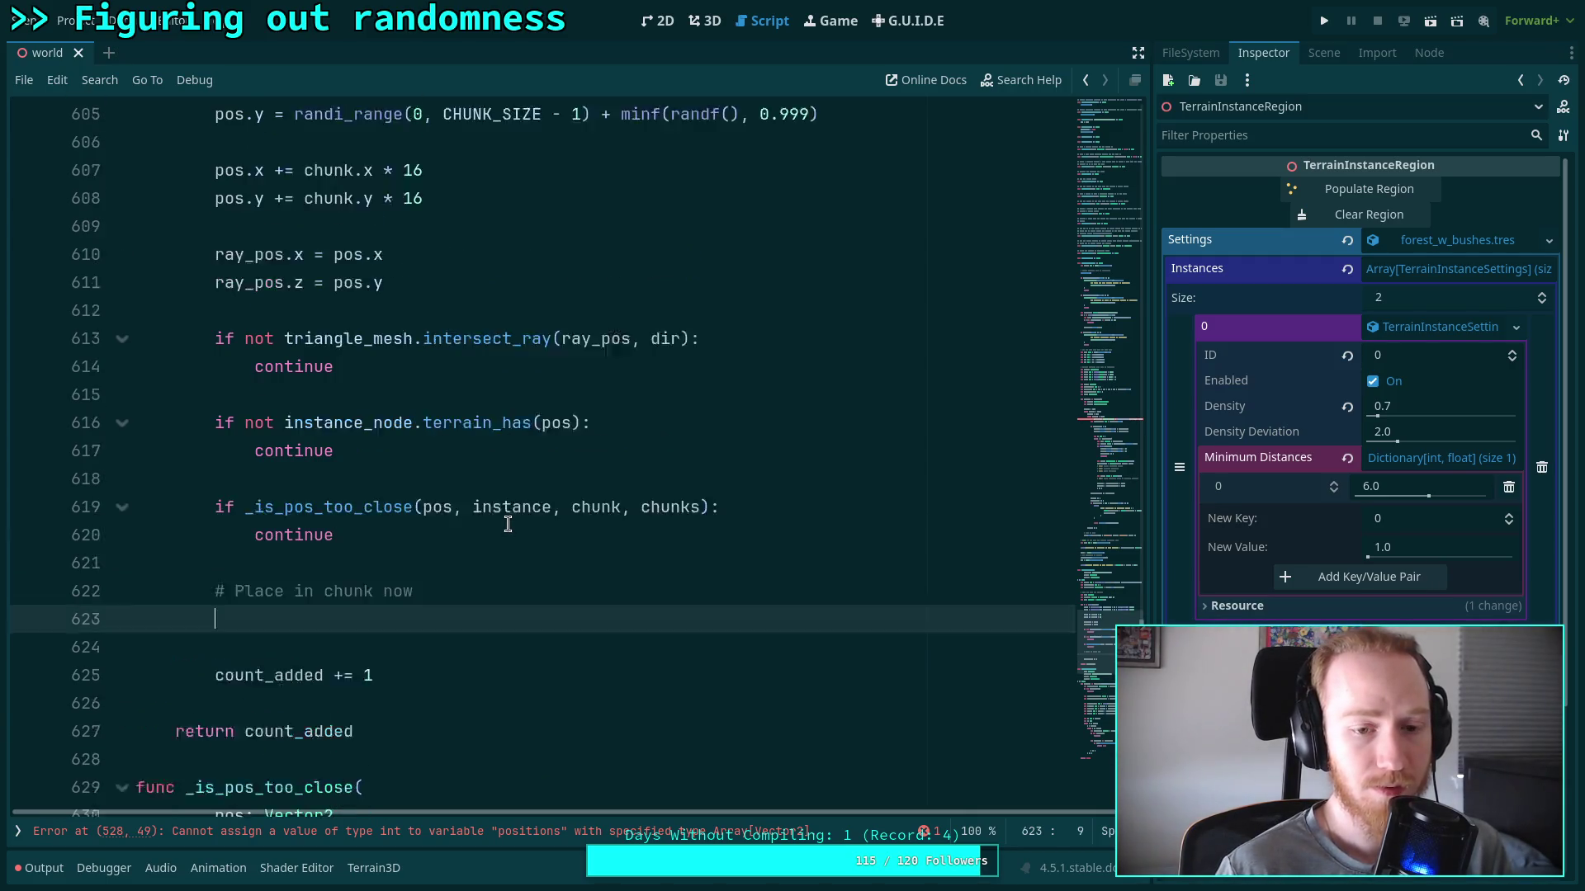
scroll(542, 529, "up", 2)
scroll(542, 529, "down", 3)
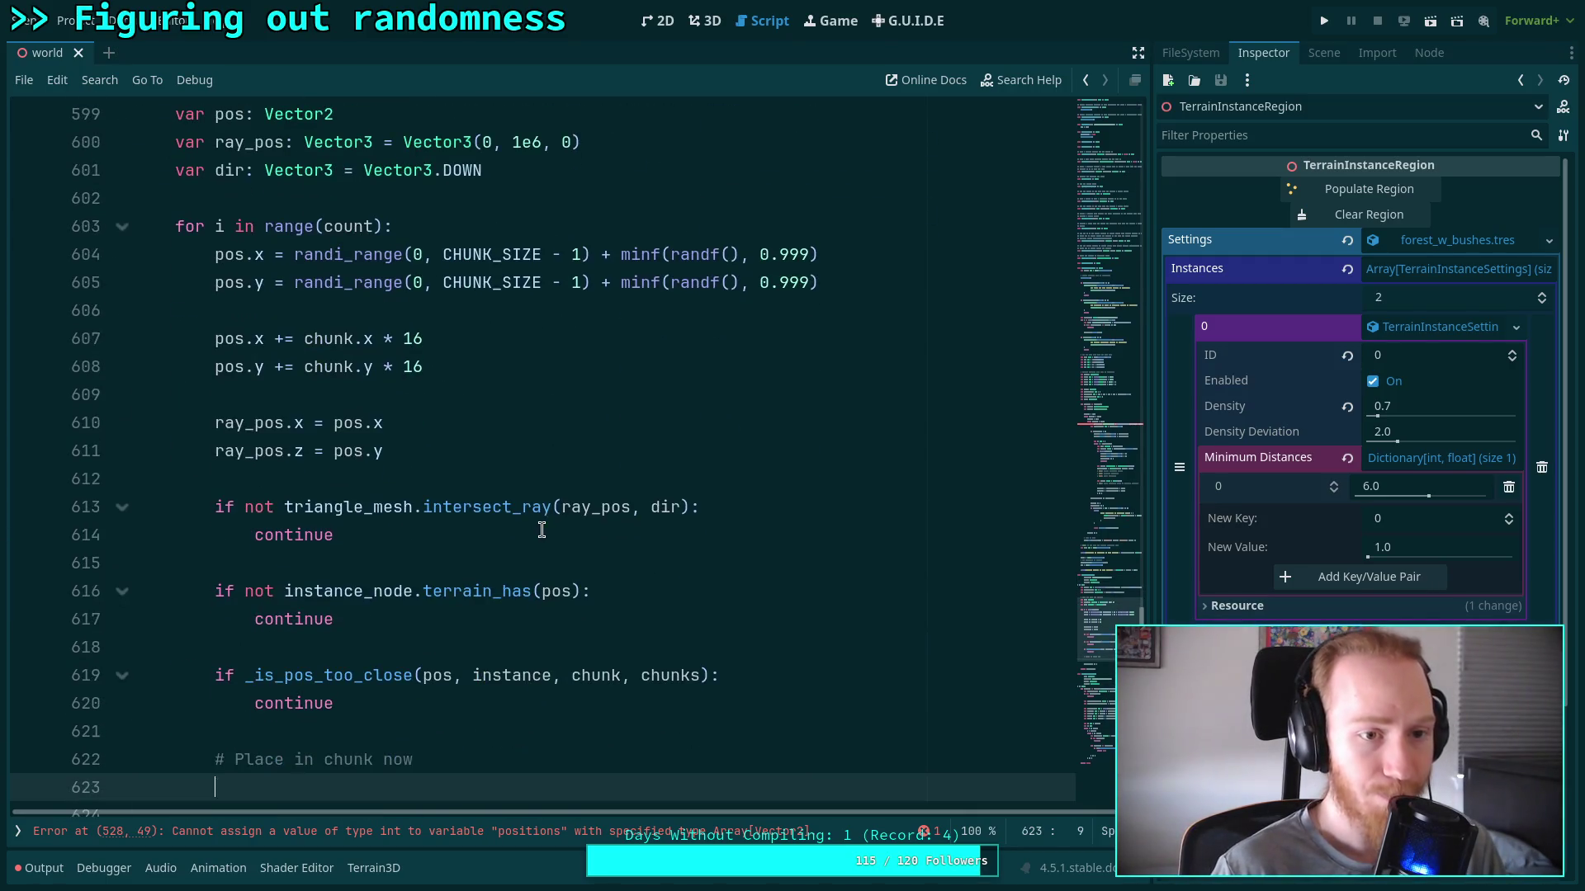
scroll(676, 618, "up", 2)
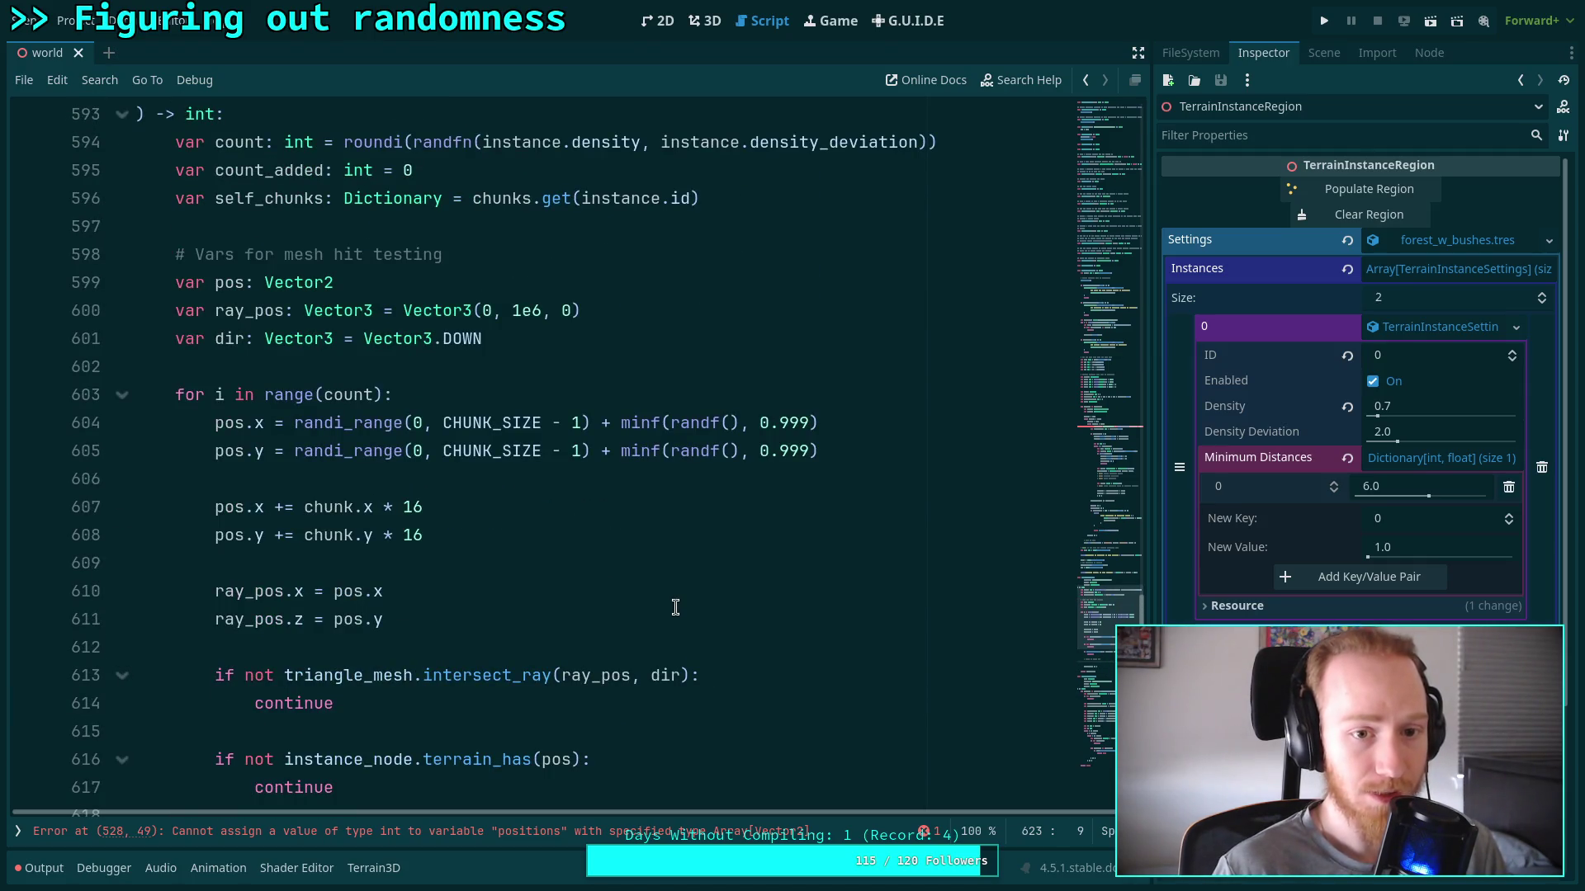
scroll(675, 608, "down", 5)
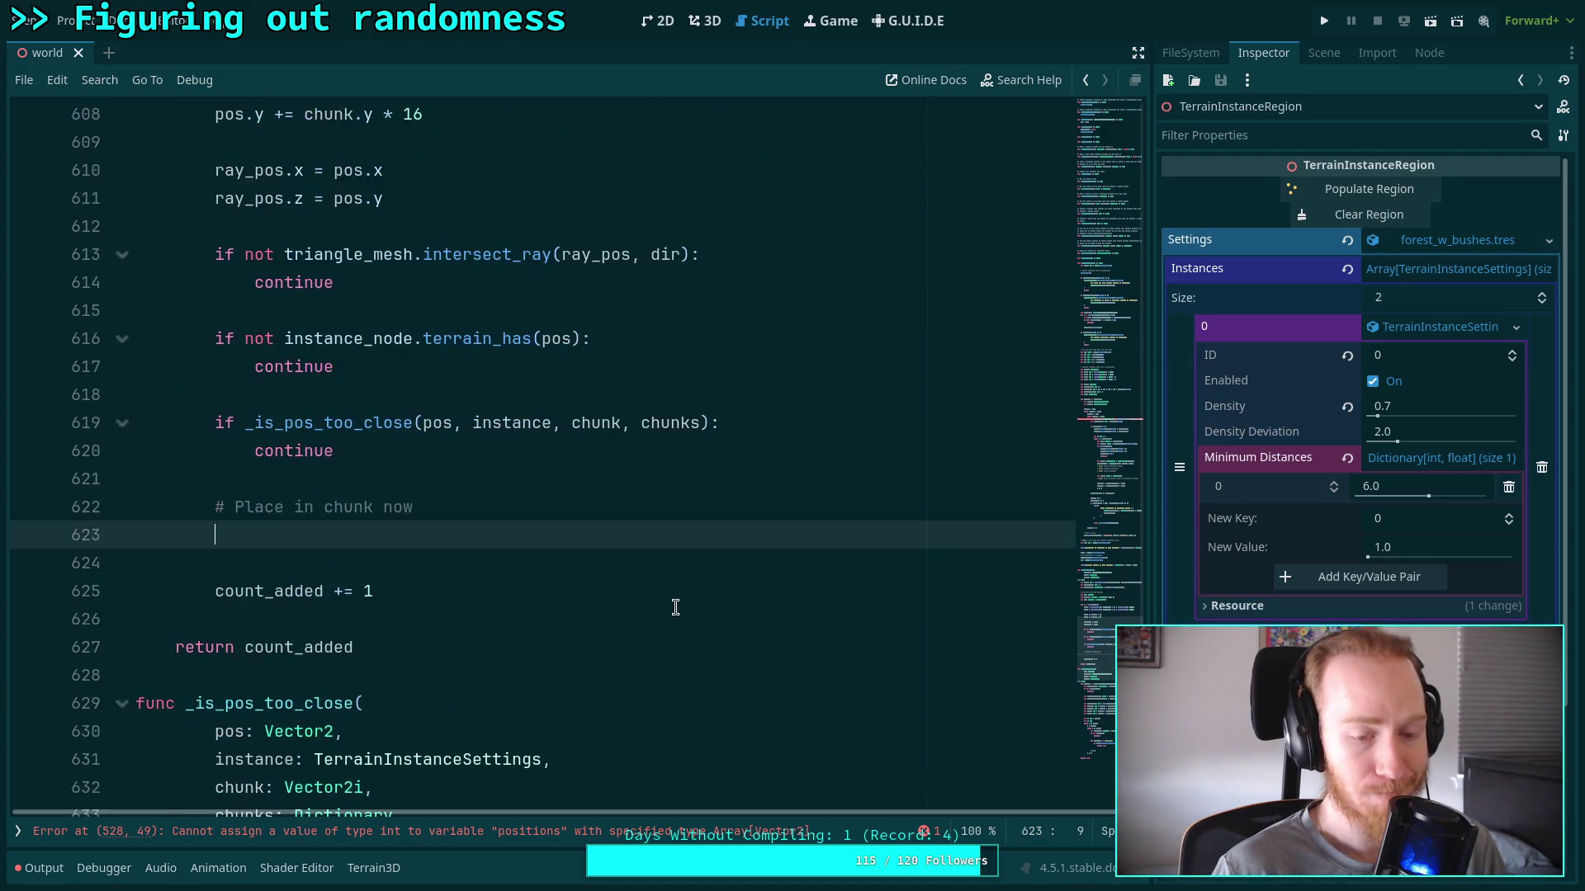
type("self_chunks.")
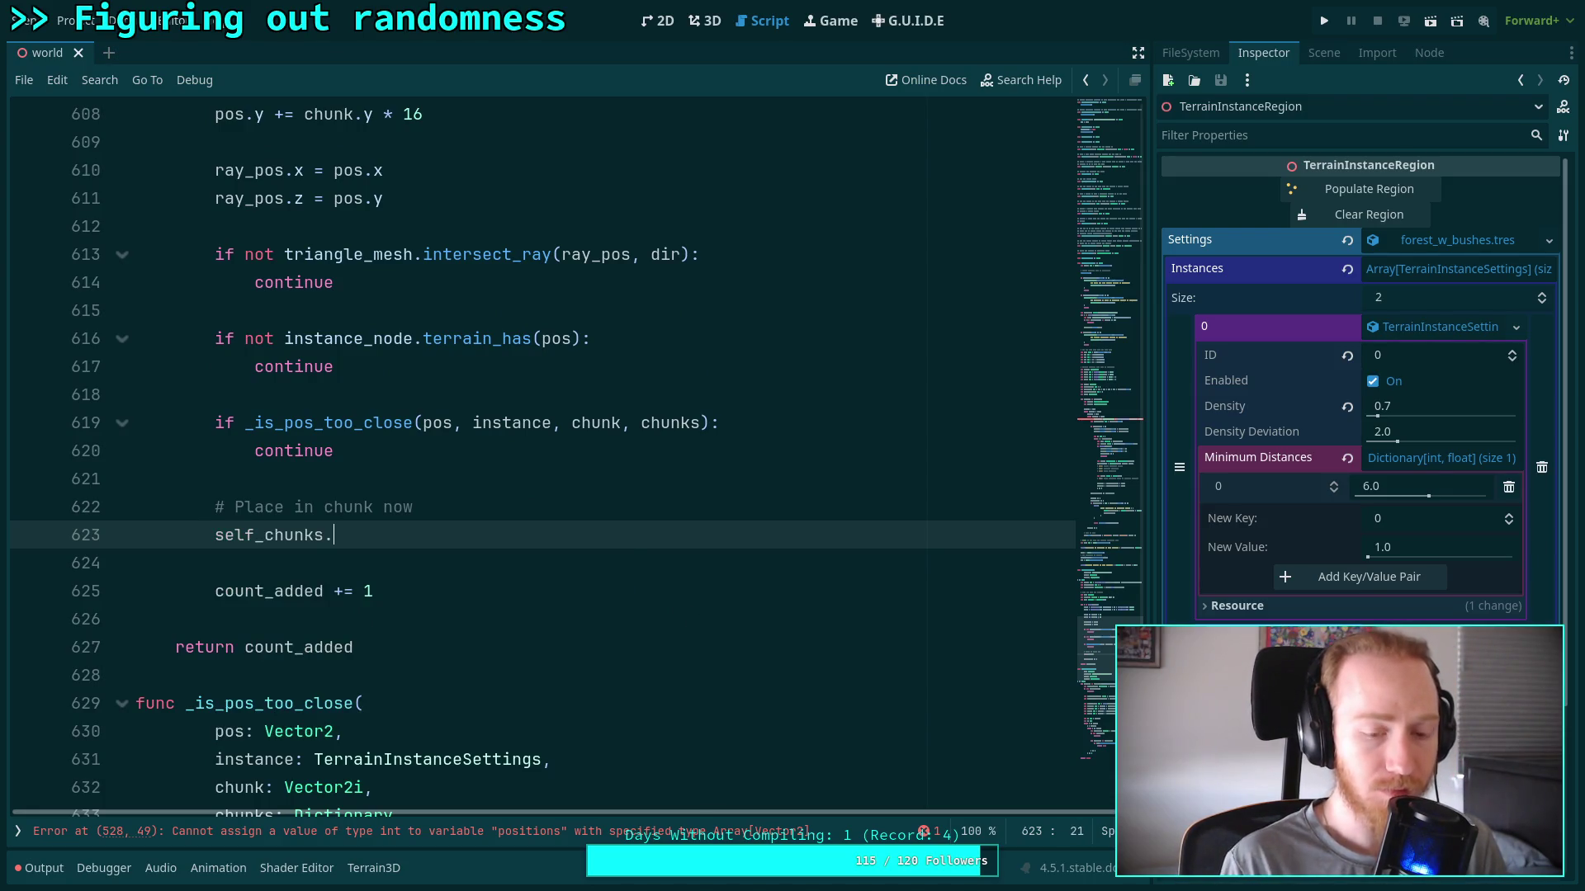
key("BackSpace")
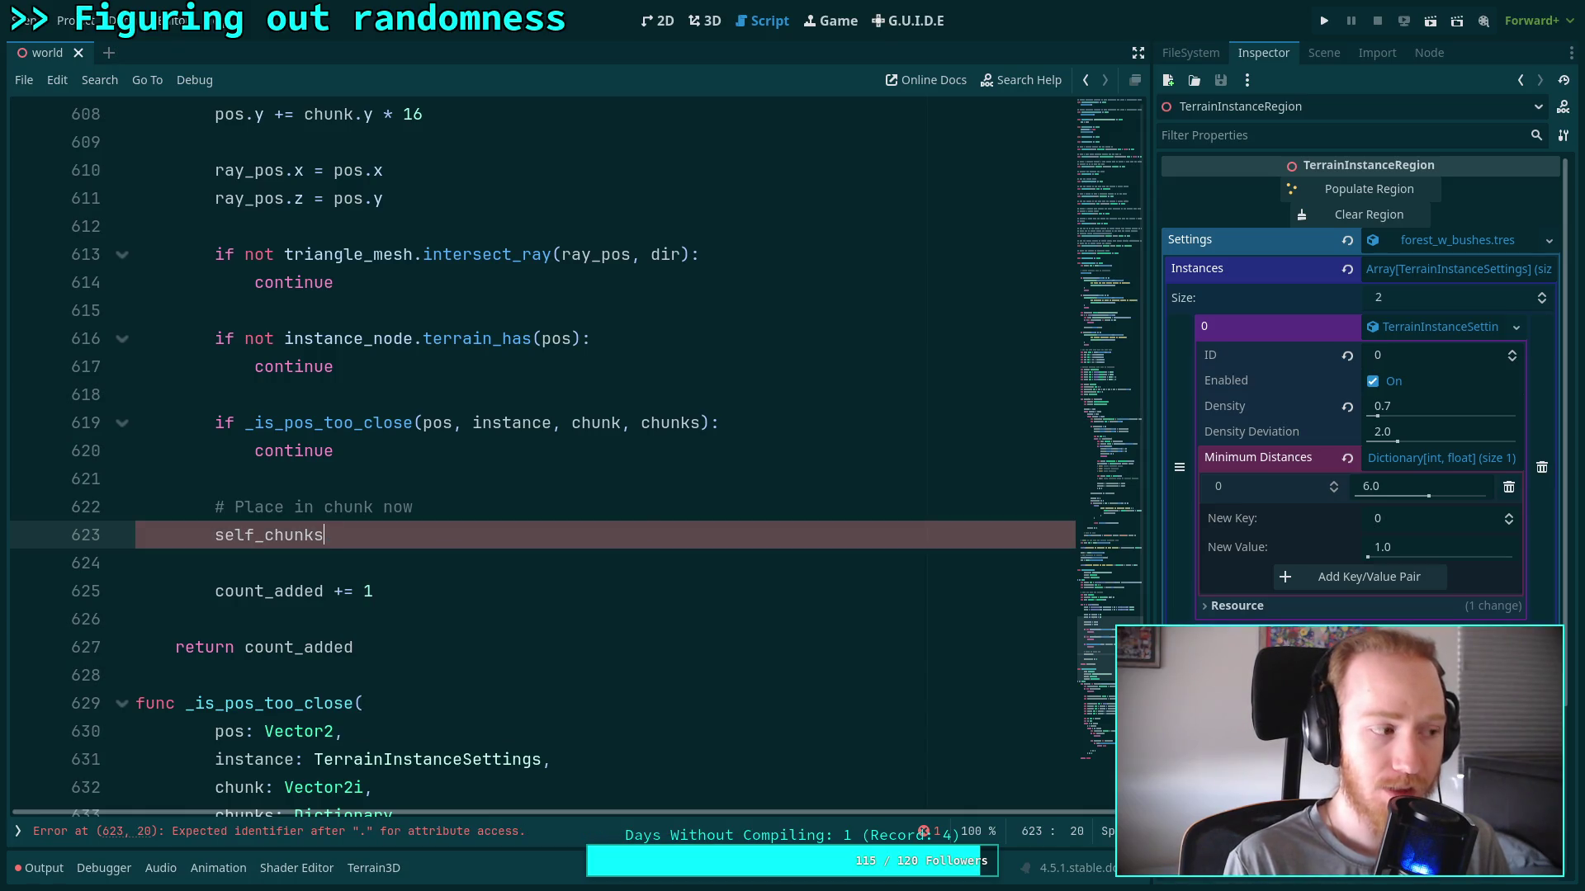
scroll(809, 528, "up", 10)
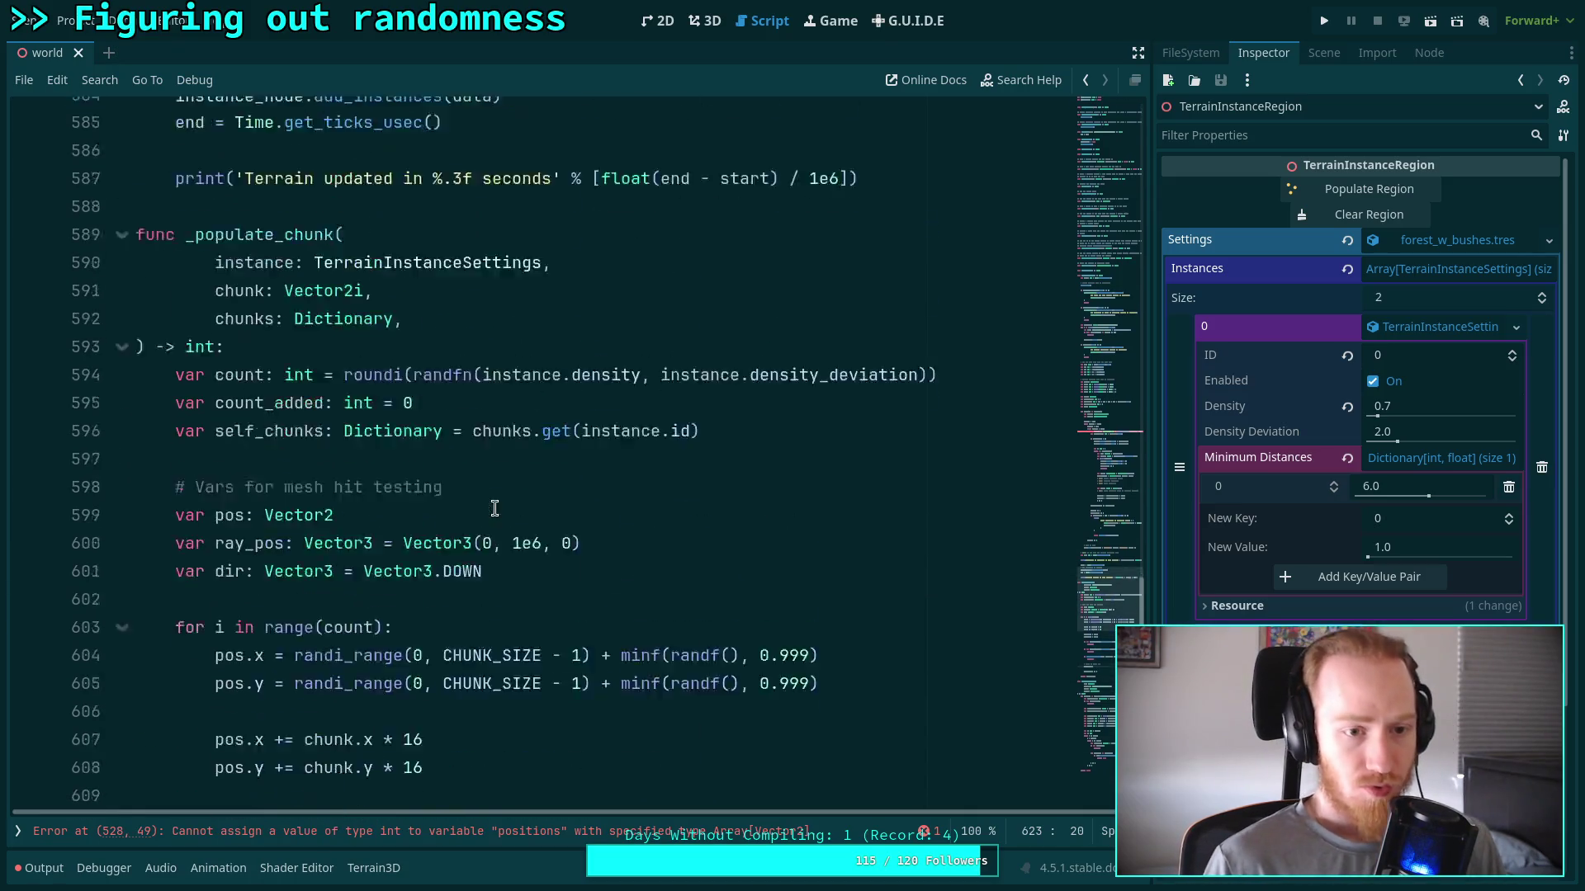
Start a 'self' line below the self_chunks declaration while checking the chunks parameter
left_click(809, 528)
key("Return")
type("var")
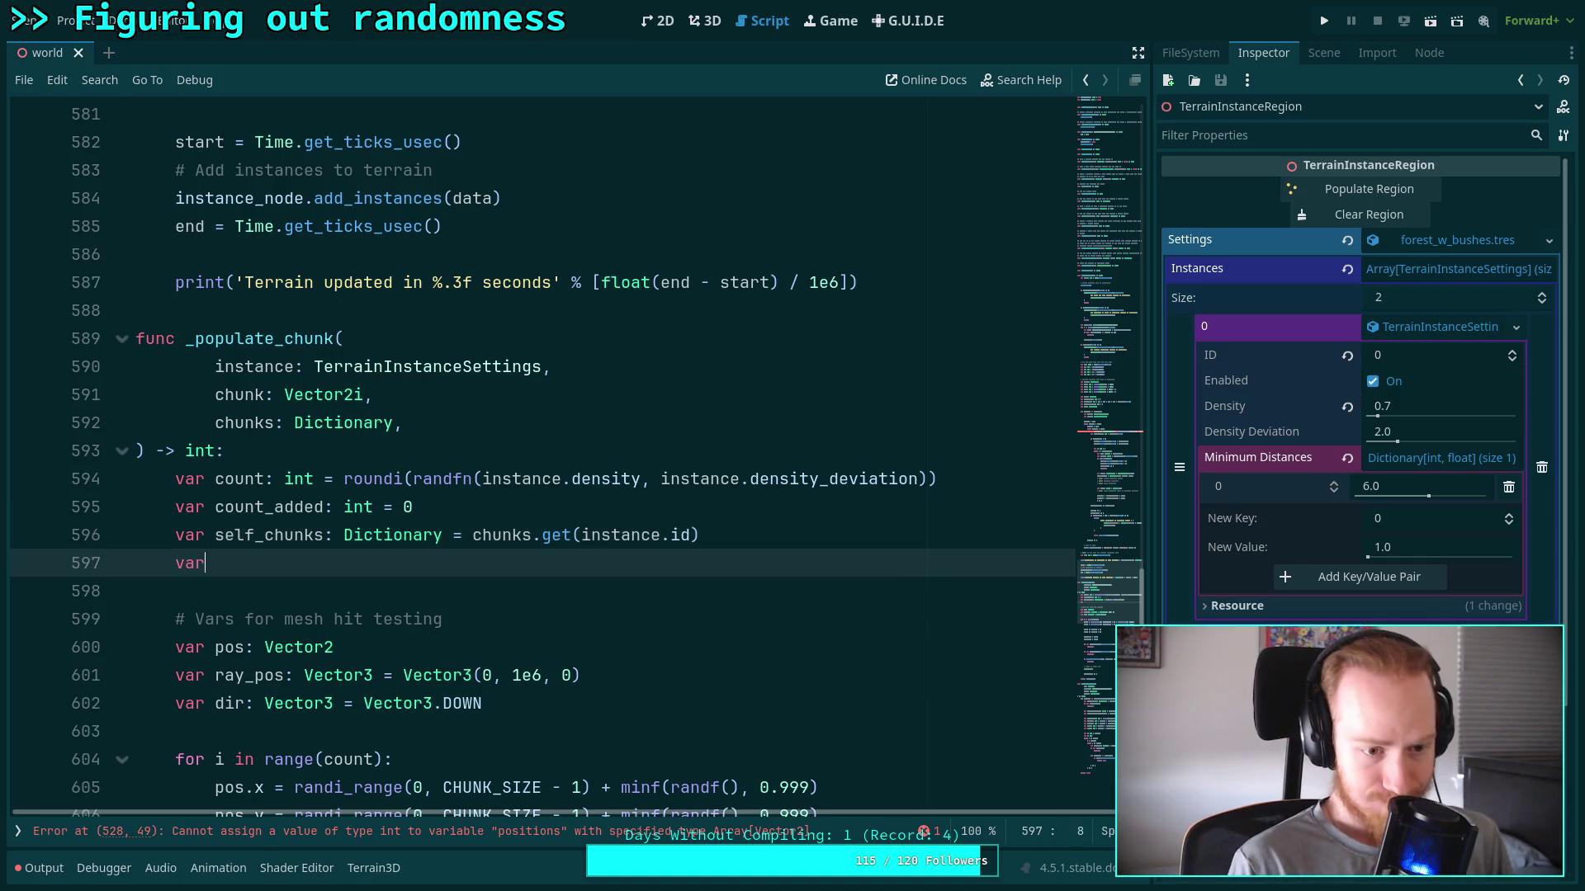
type(" self")
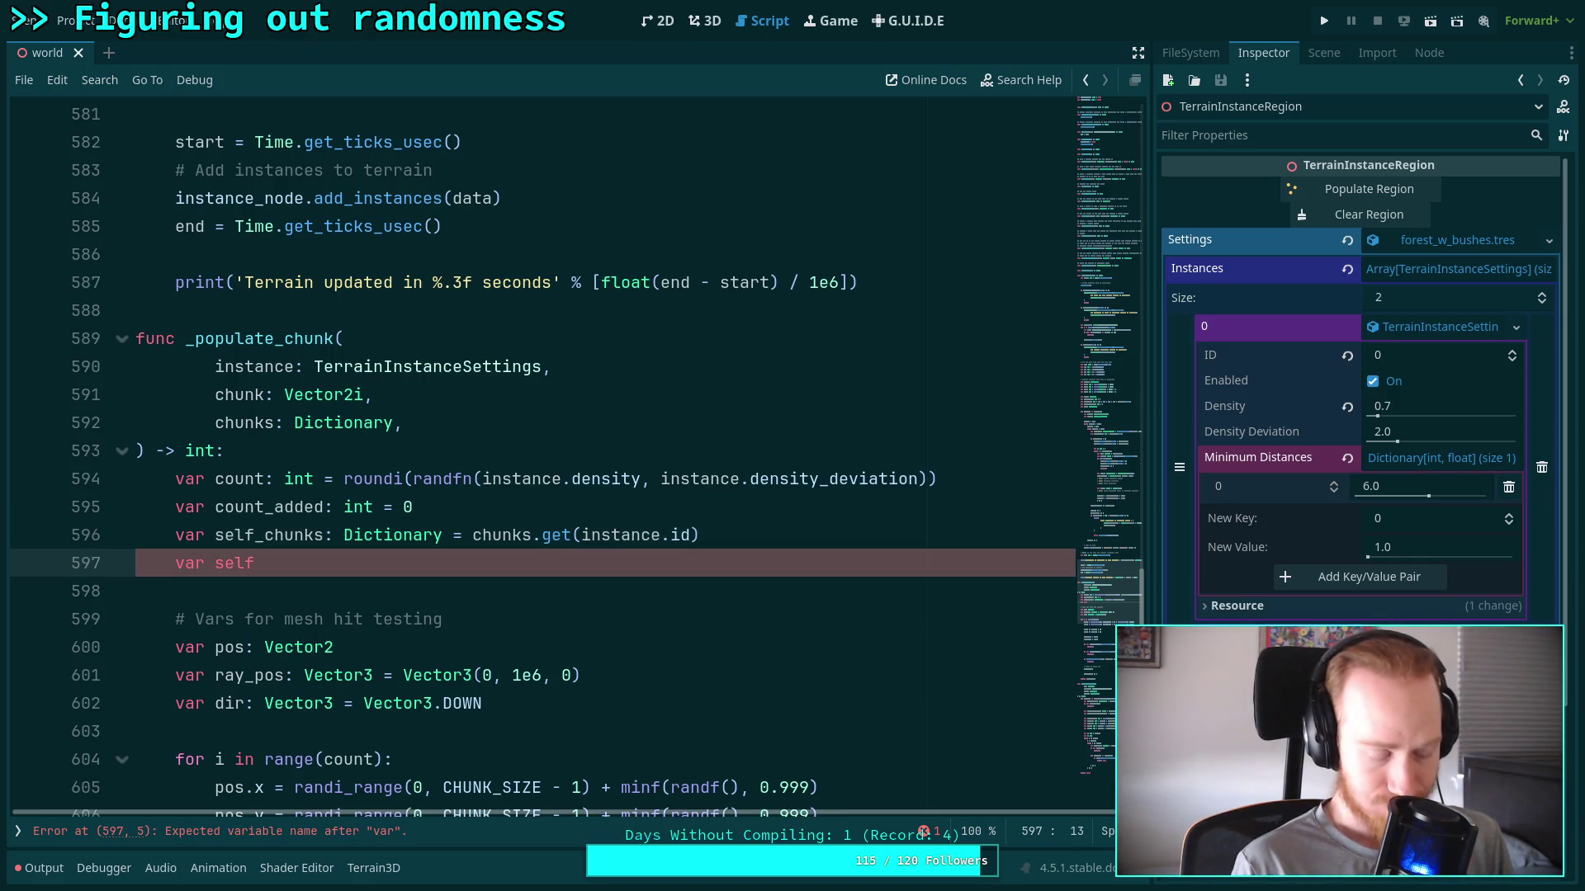
left_click(322, 535)
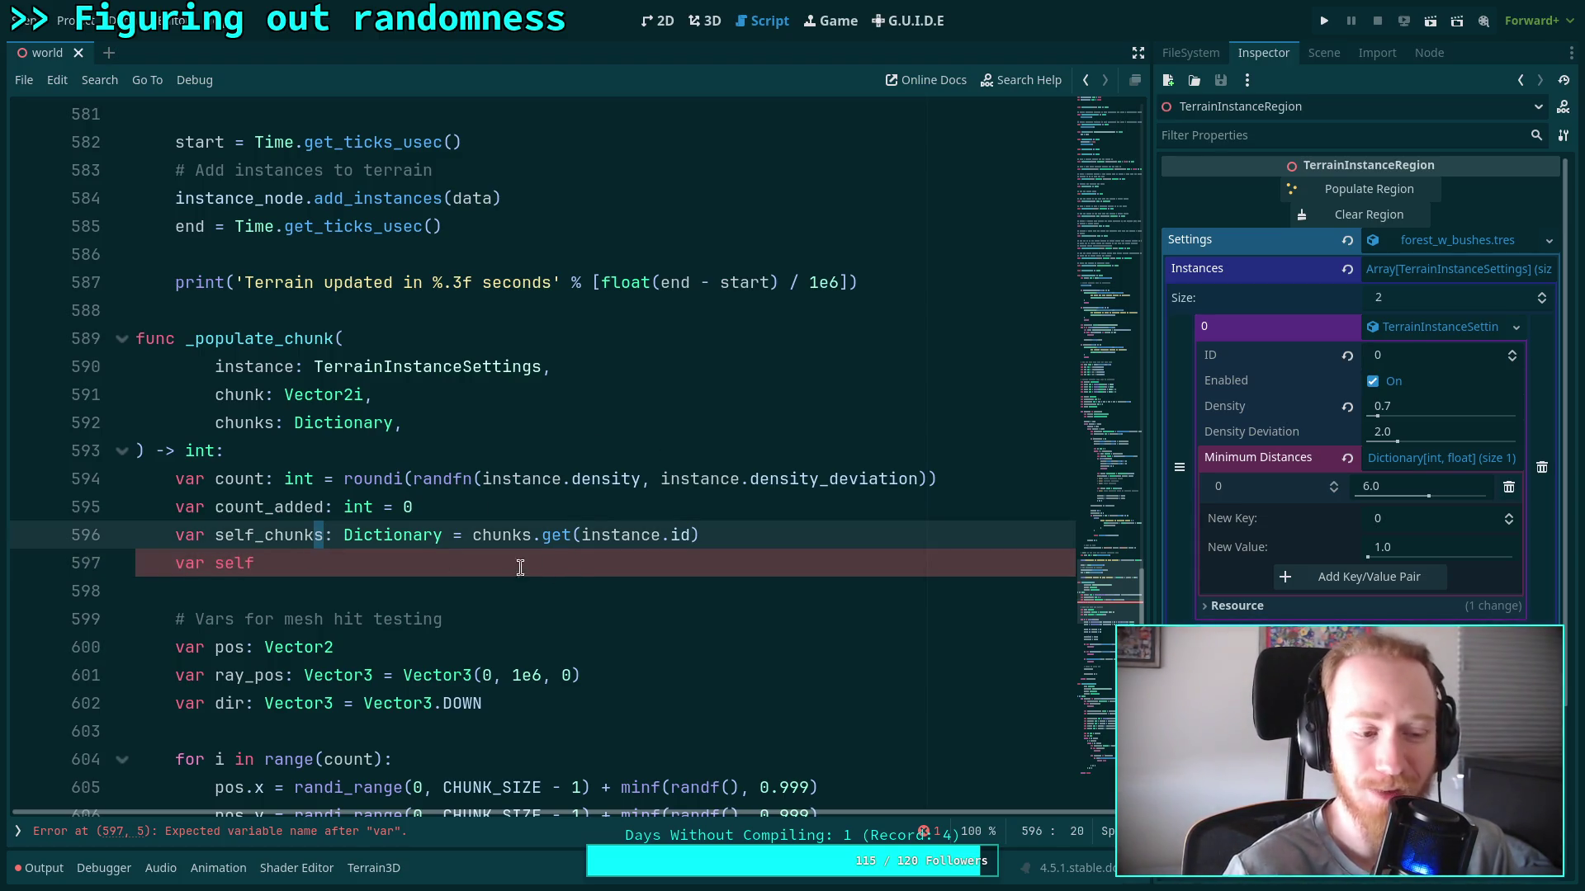
left_click(673, 562)
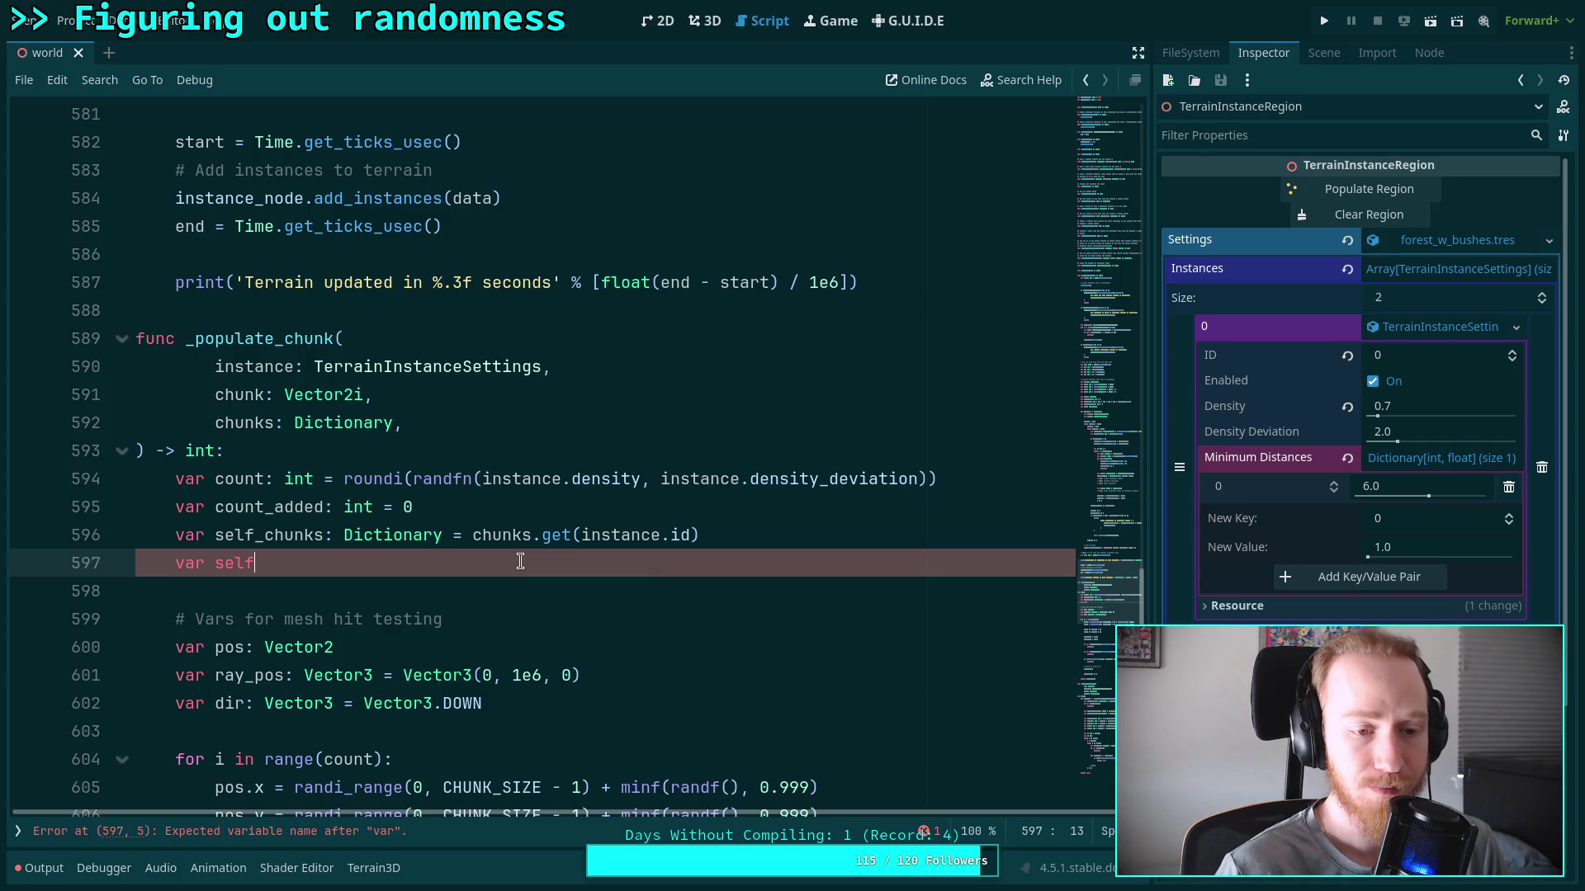
left_click(271, 424)
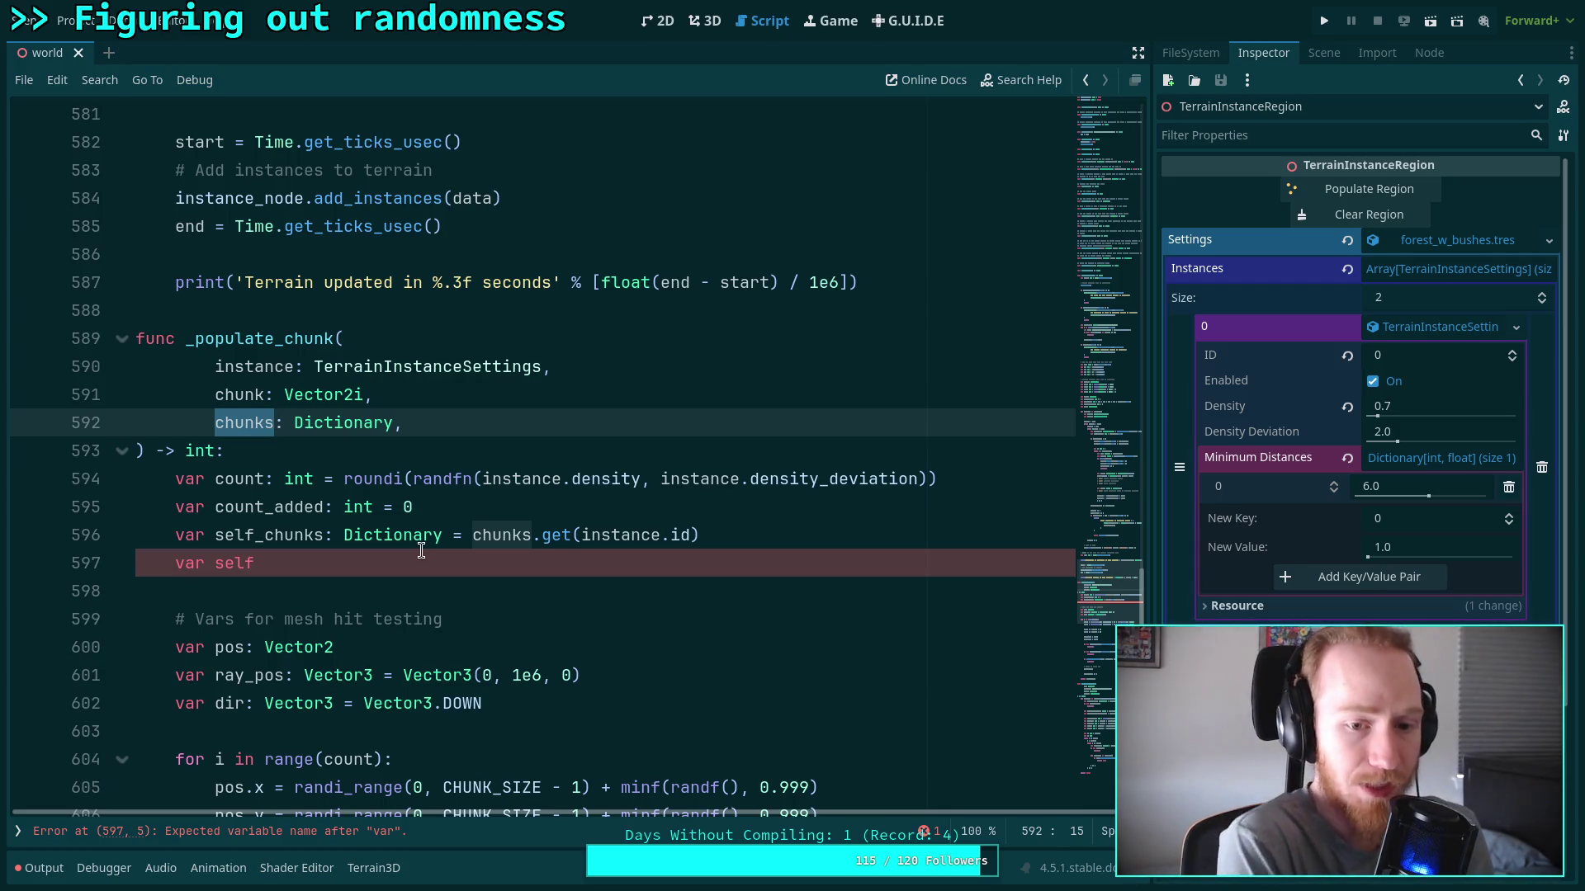
scroll(538, 521, "down", 6)
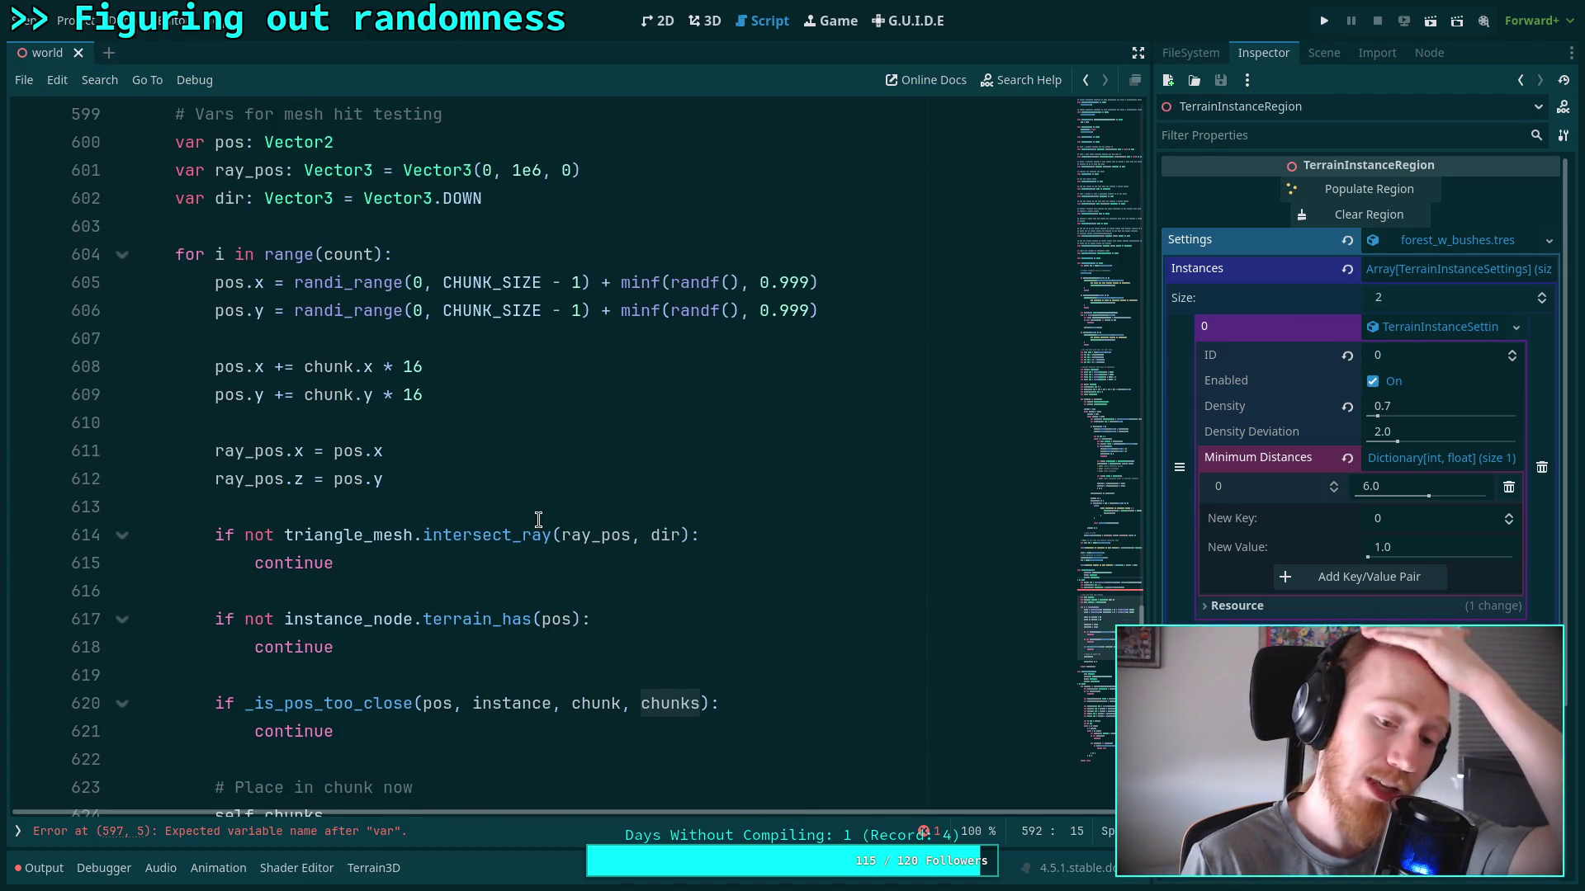
scroll(538, 522, "up", 3)
scroll(548, 513, "up", 2)
left_click(374, 481)
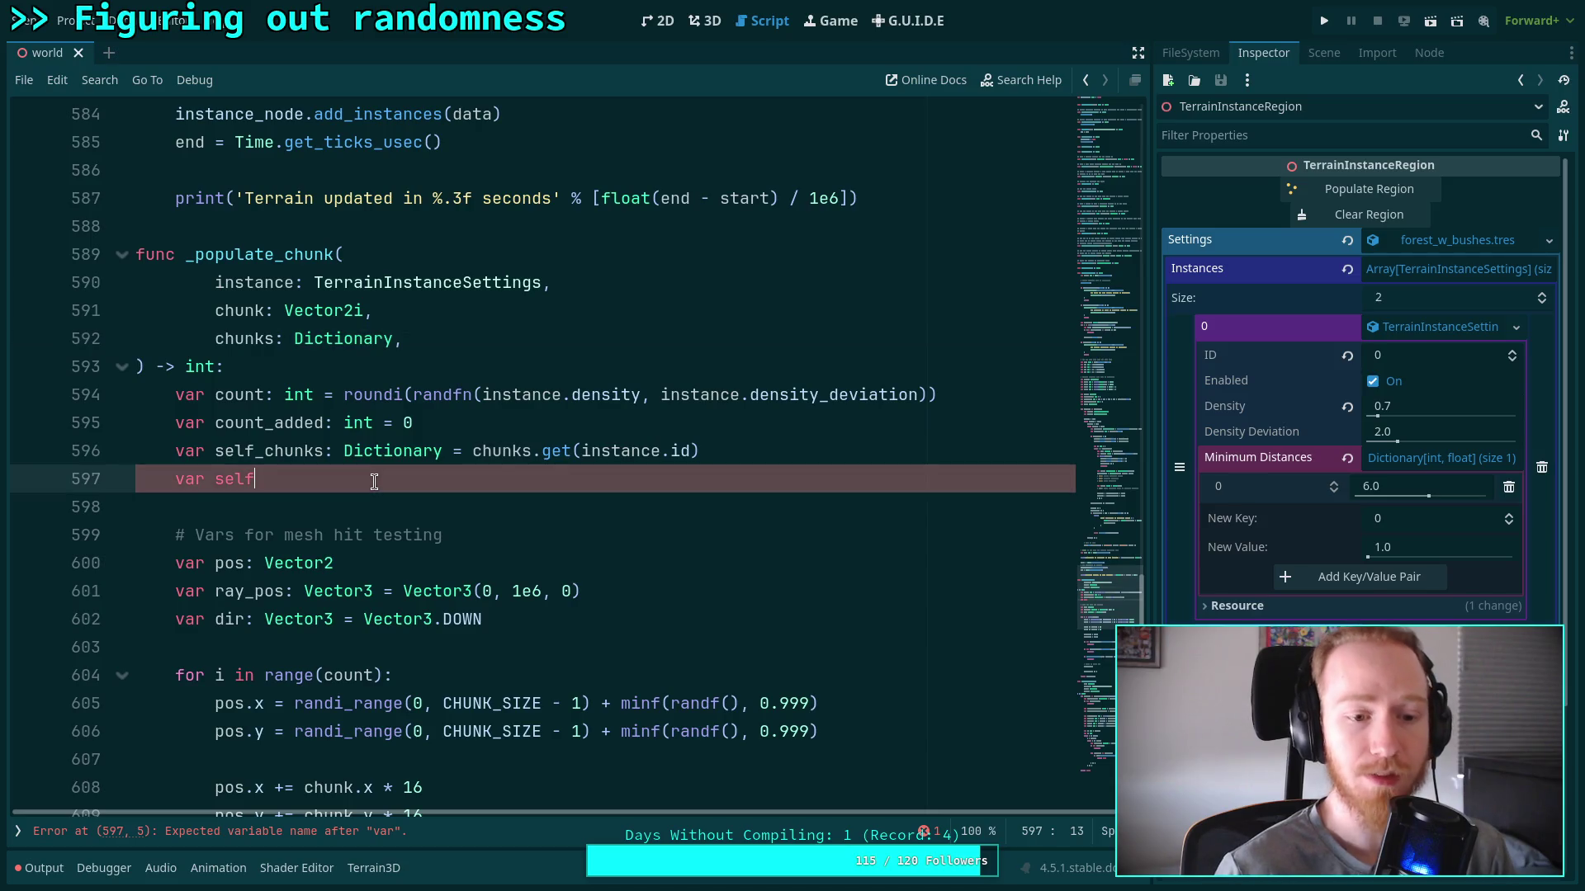
Rename self_chunks to self_chunk and delete the unfinished line below it
left_click(320, 450)
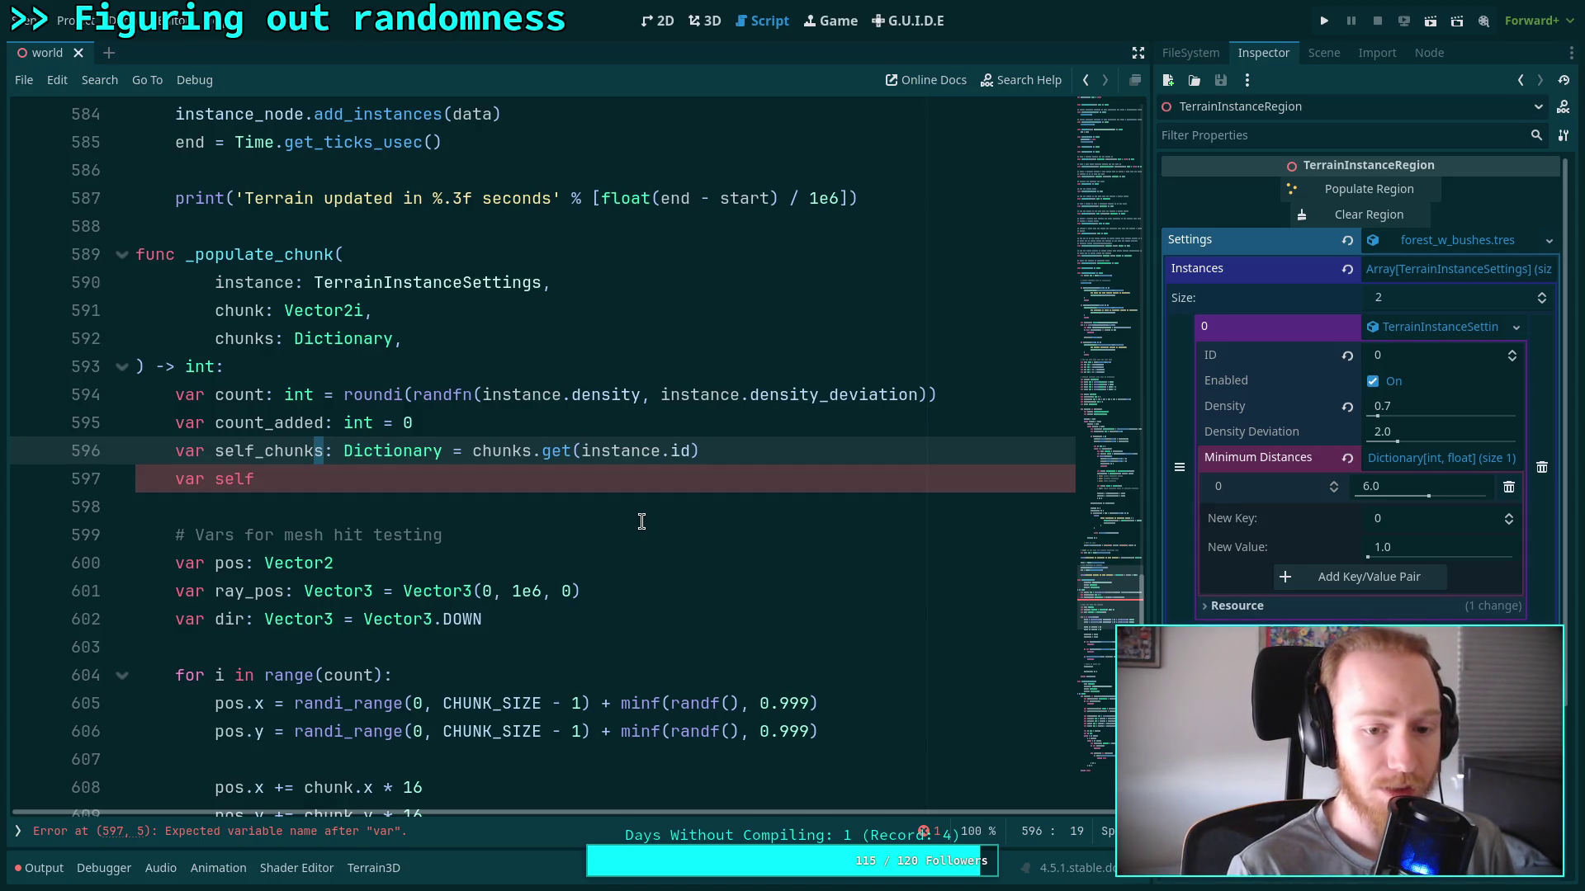
key("Delete")
left_click_drag(695, 473, 743, 451)
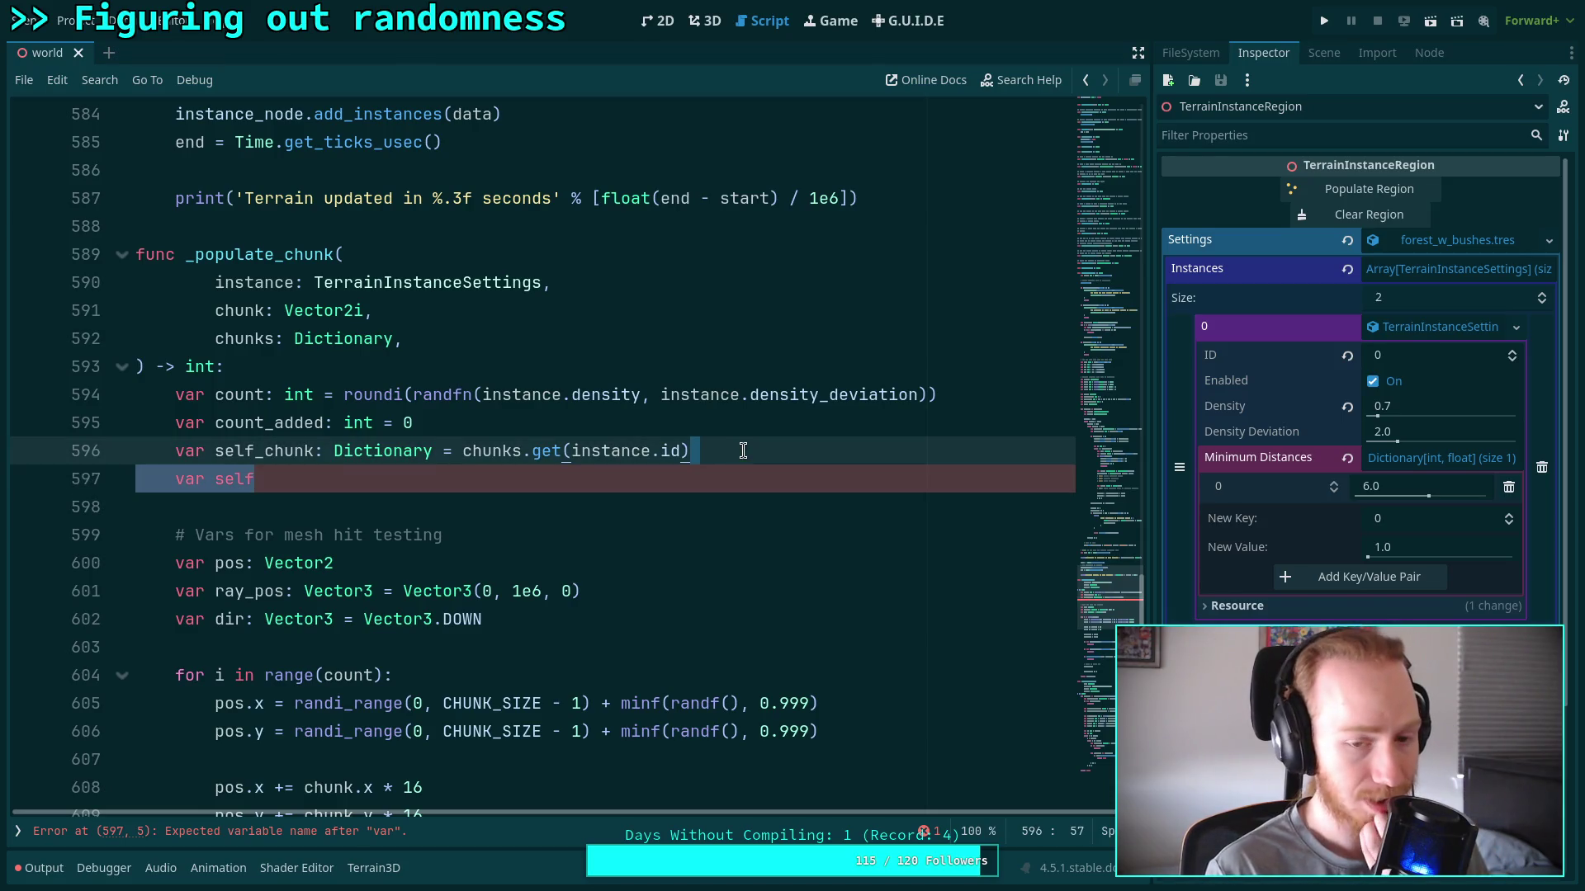
key("BackSpace")
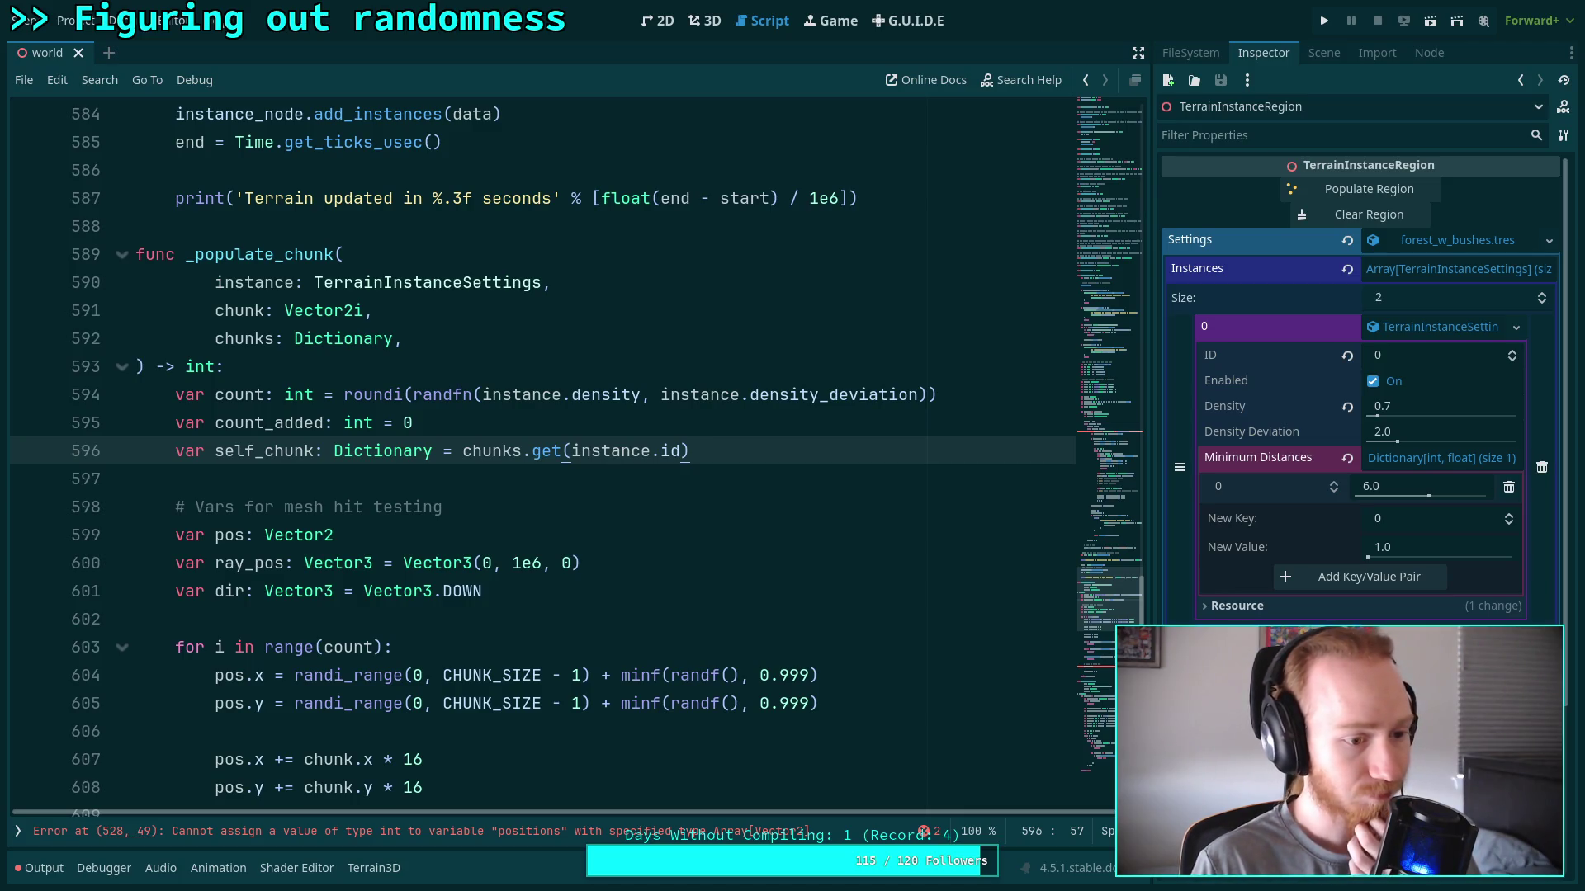
Retype self_chunk as Array[Vector2] and remove its chunks.get(instance.id) initialiser
left_click(747, 425)
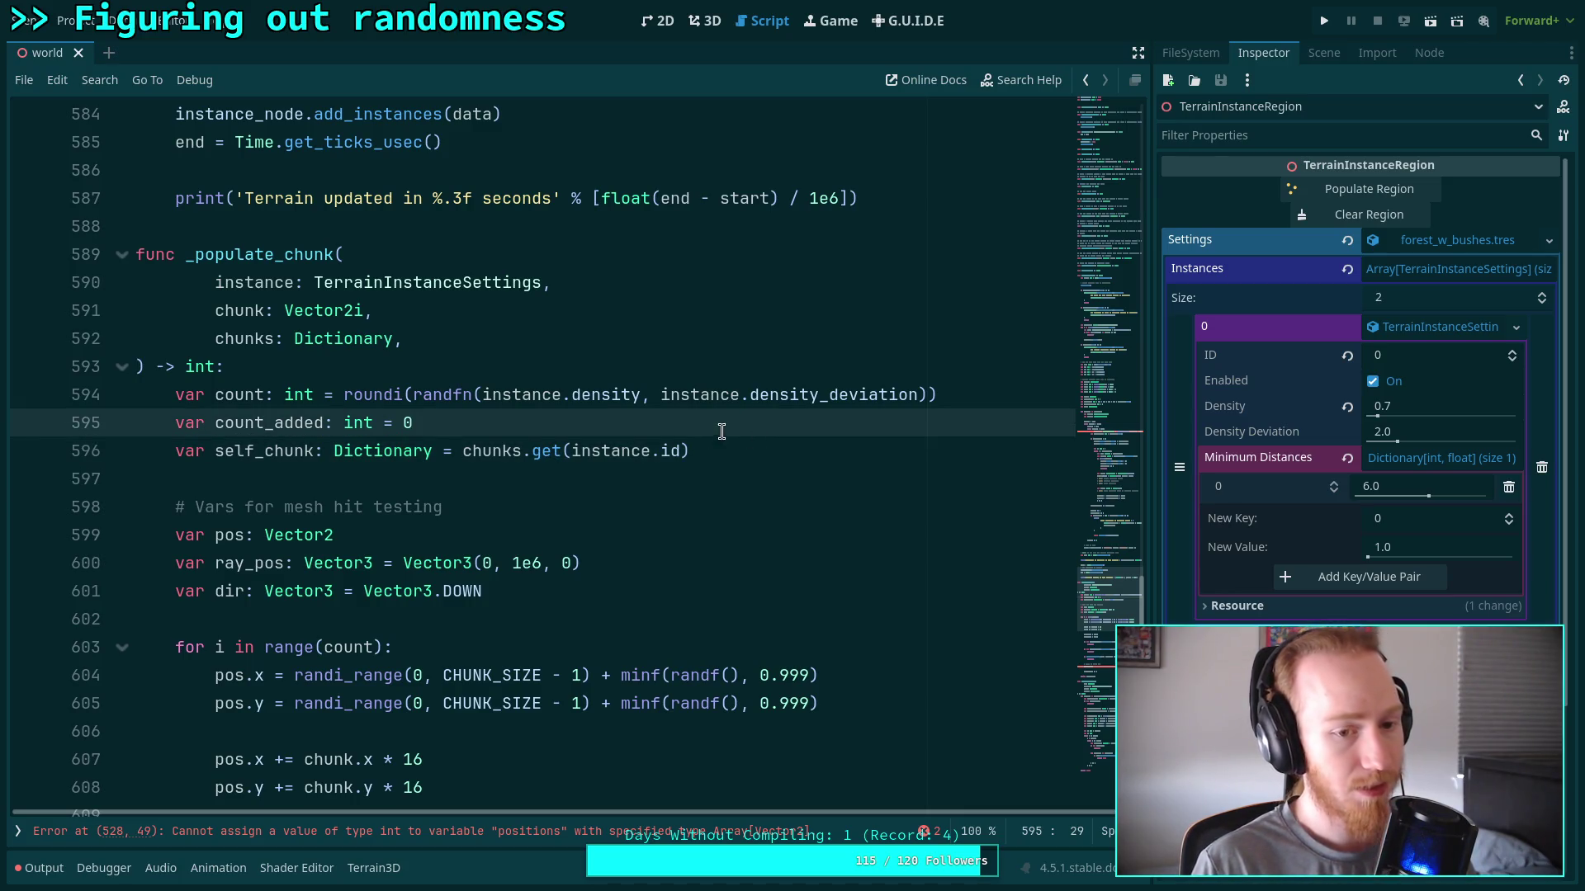
left_click(431, 450)
double_click(365, 452)
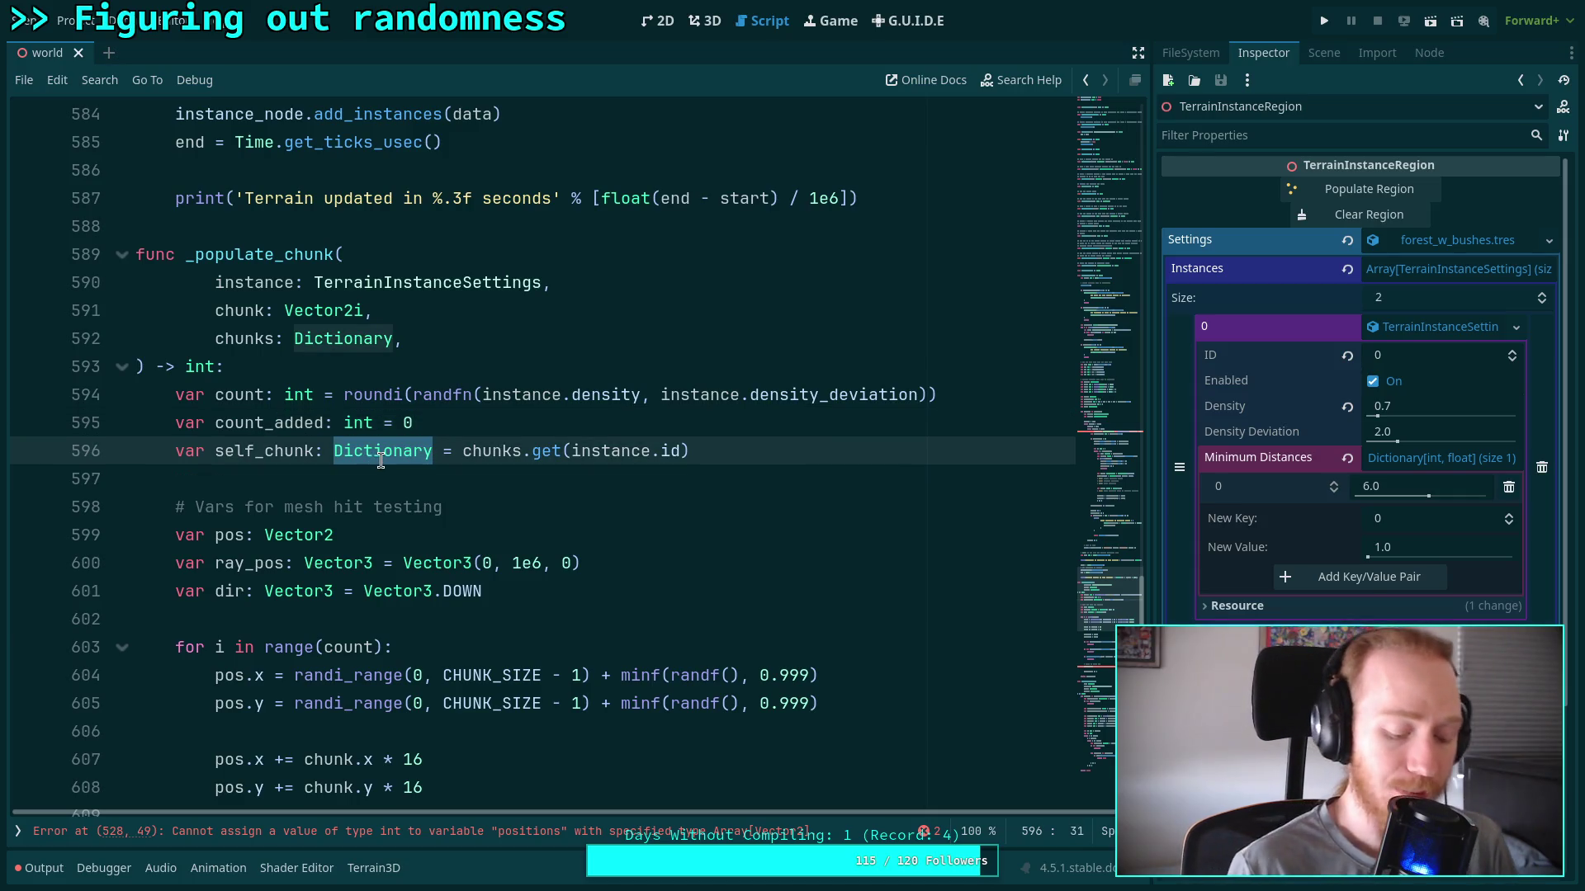
type("Array")
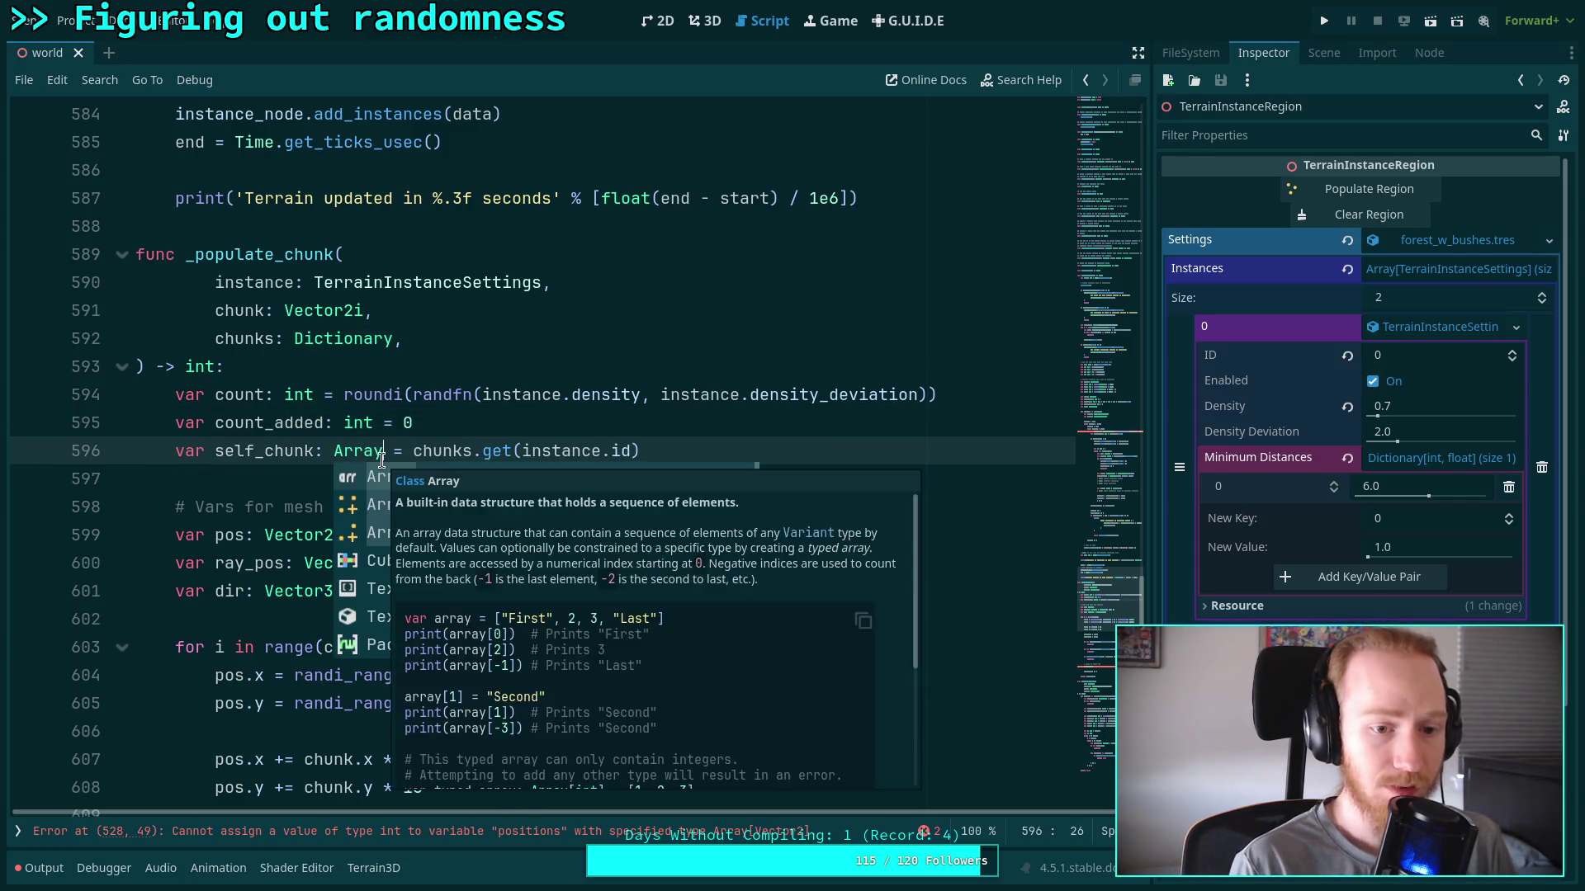
type("[Vector2")
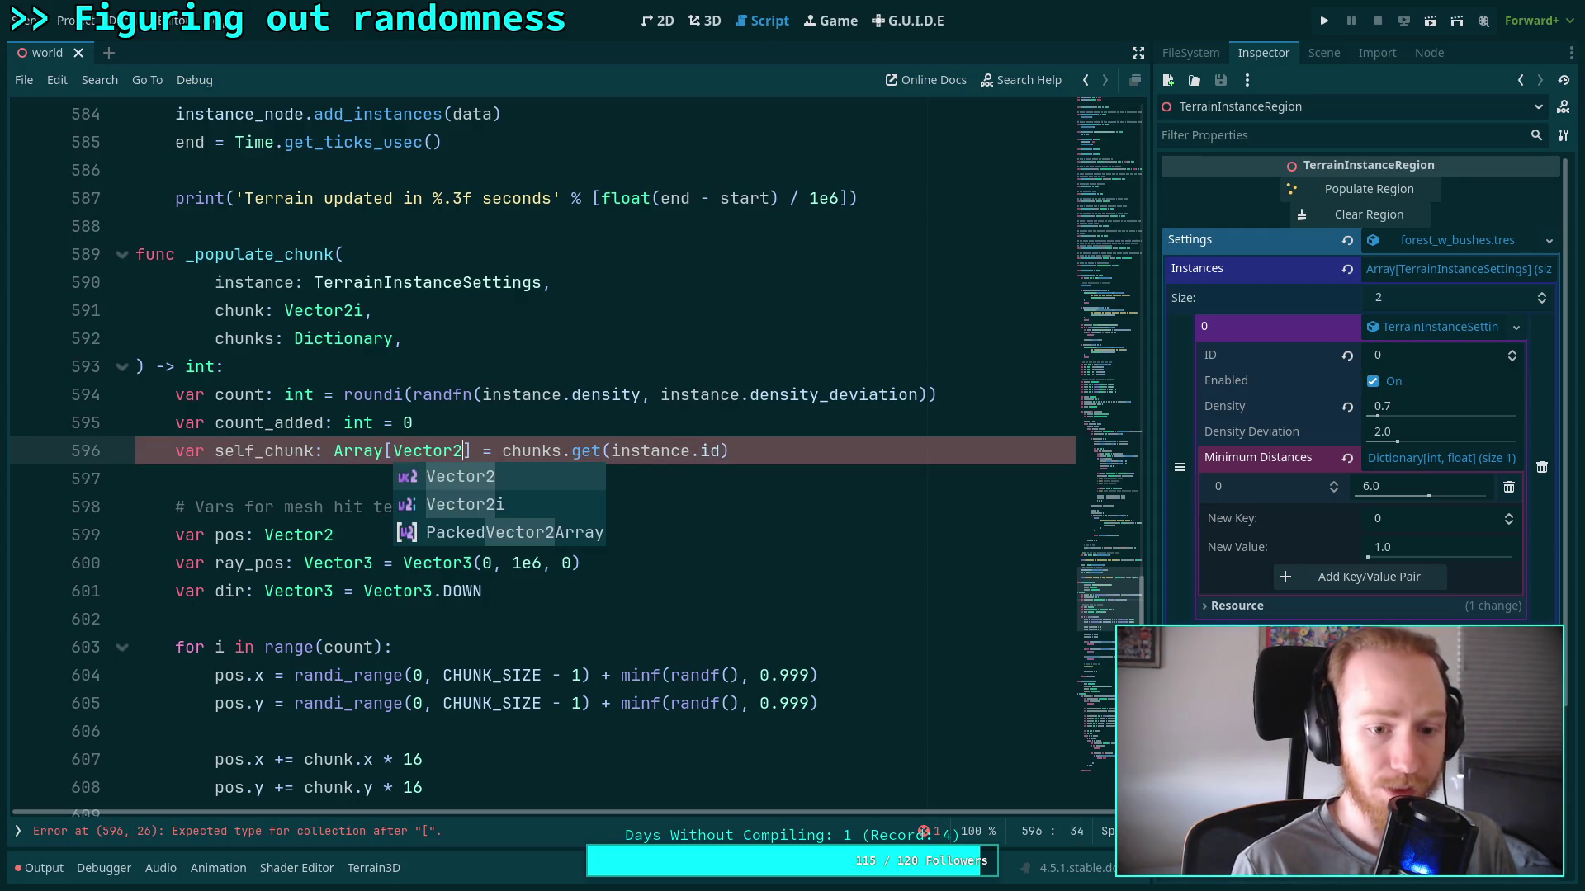
left_click_drag(474, 452, 738, 452)
key("BackSpace")
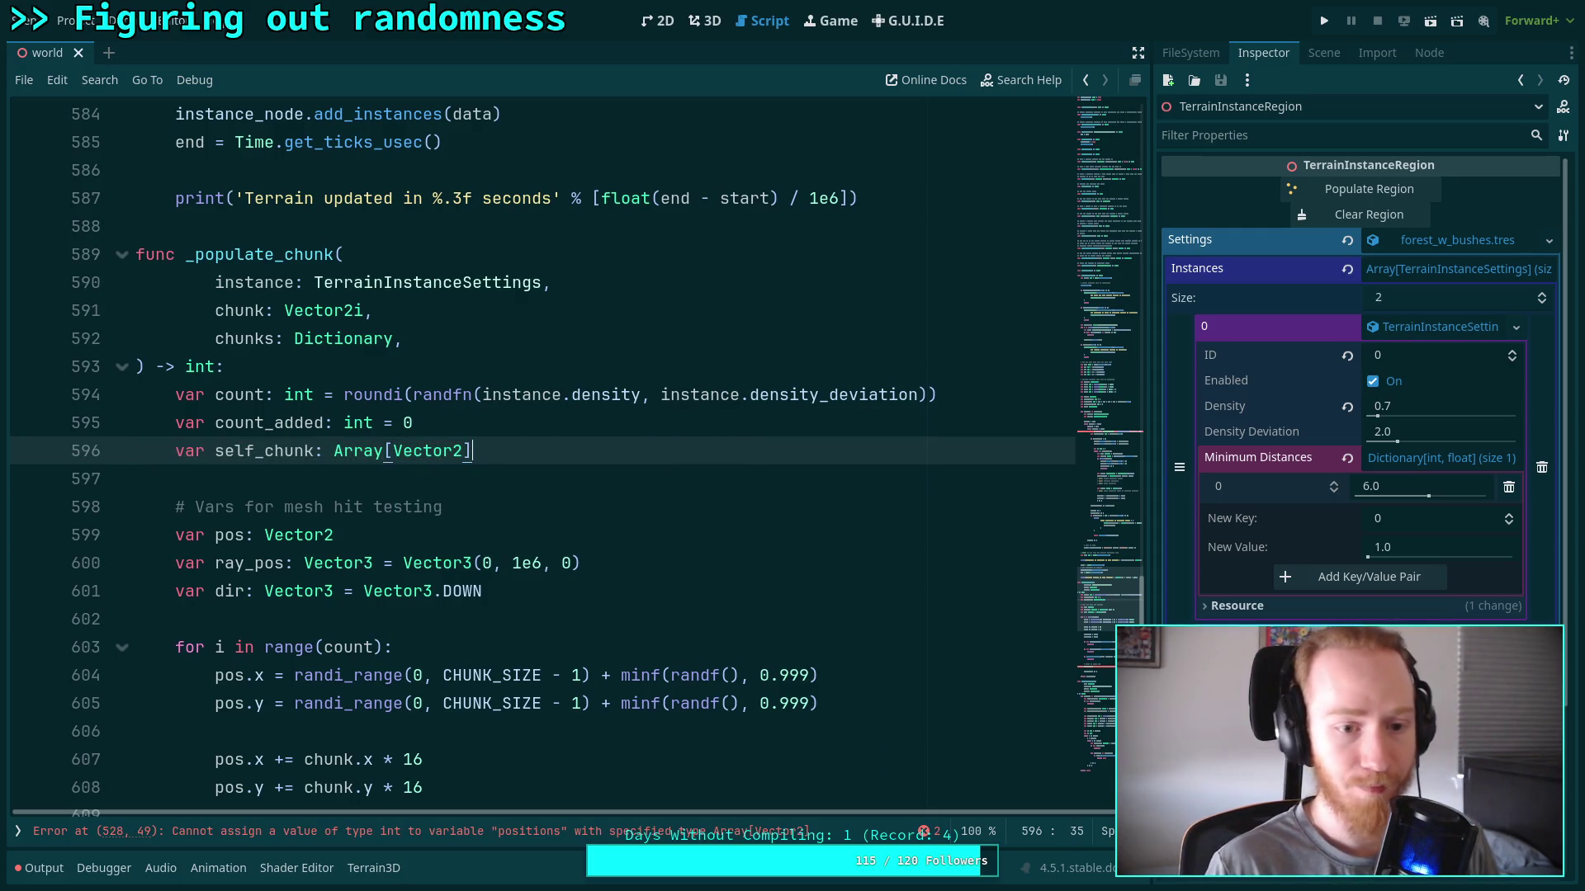
Add an 'if chunks.has()' line, with a 'var our_chu' declaration started above it
key("Return")
type("if ")
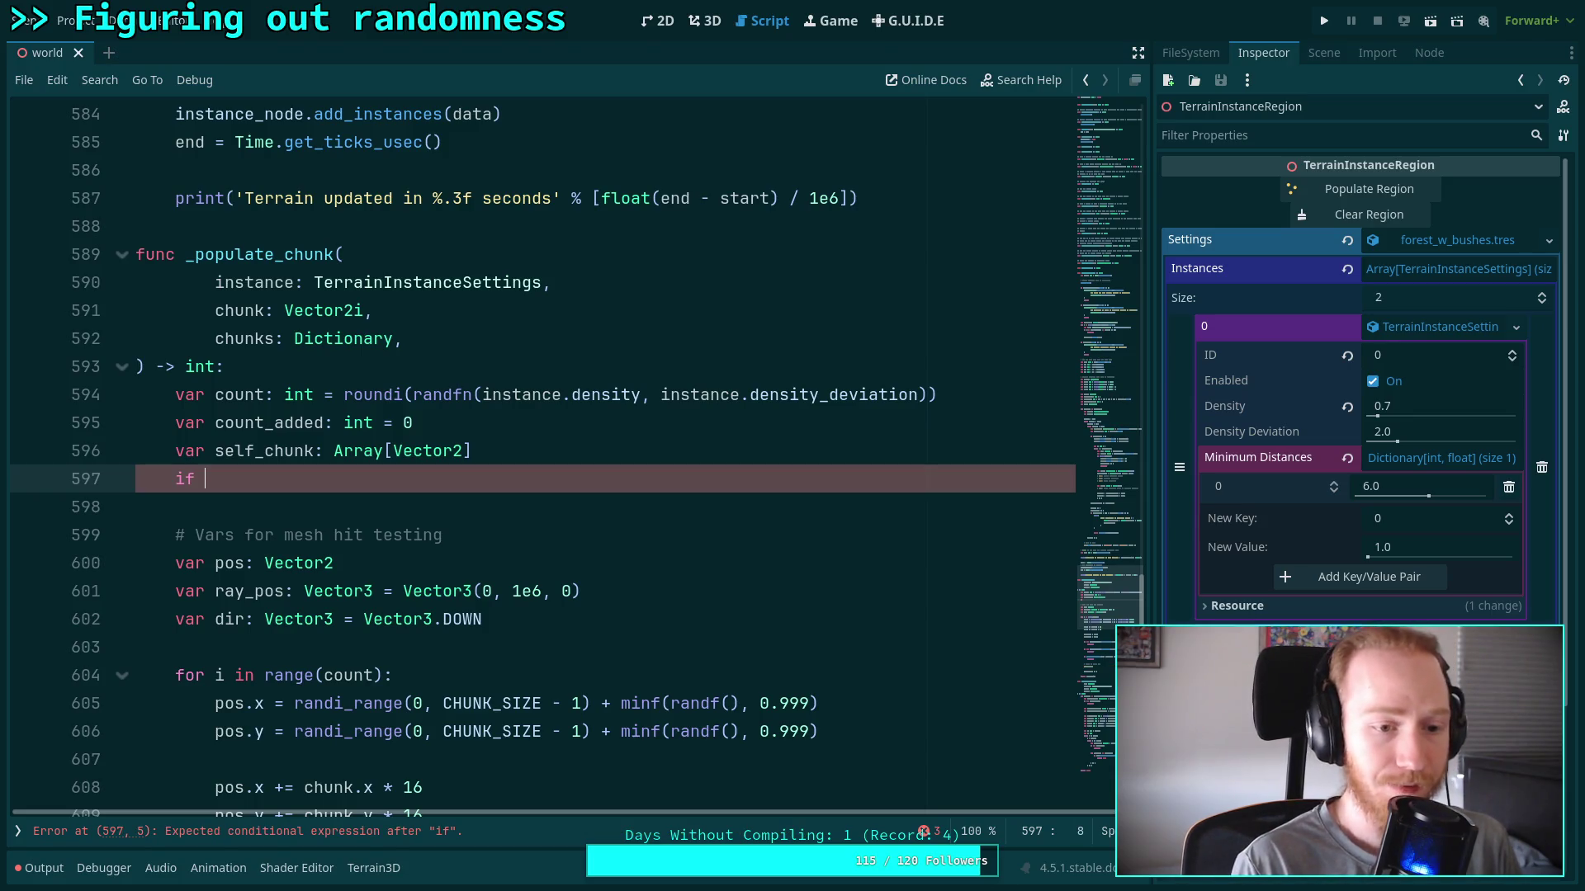
type("chunks.h")
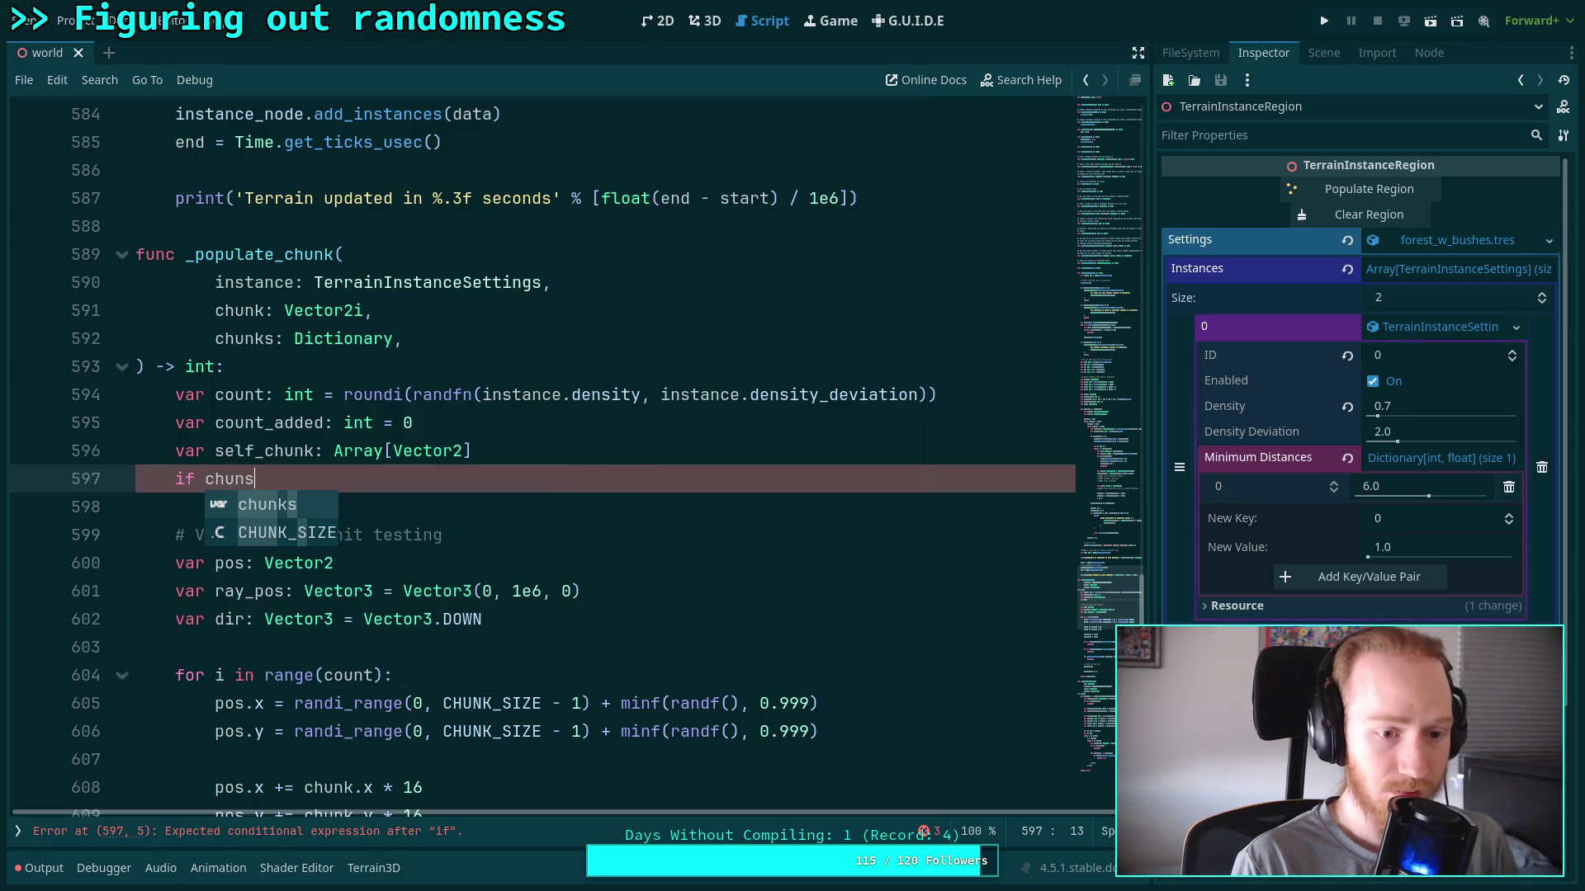
type("as")
key("Return")
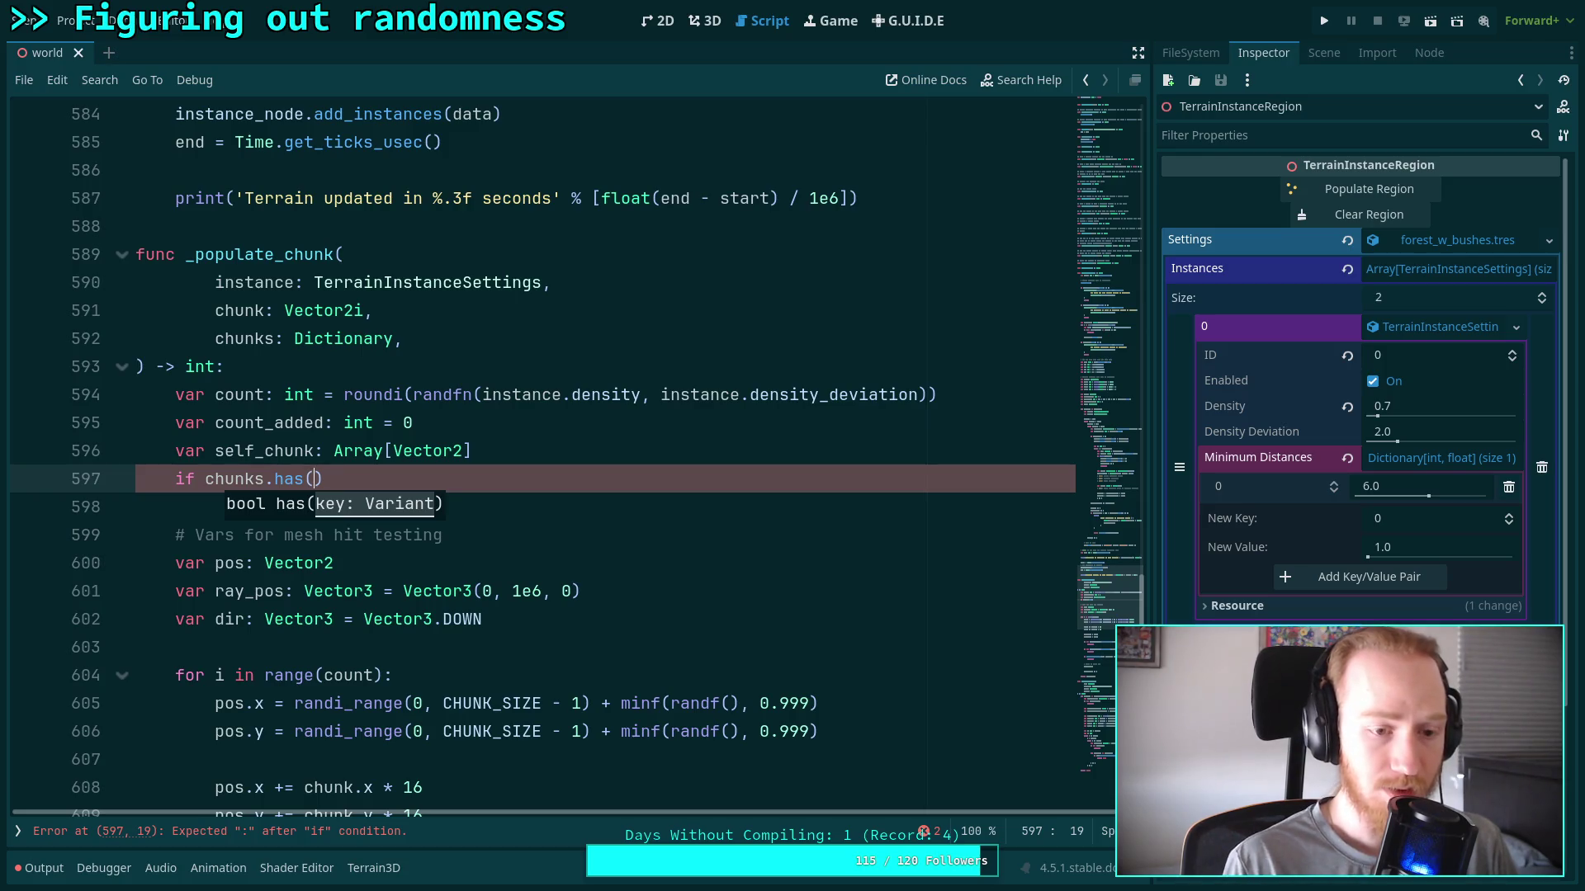
left_click(650, 442)
key("Return")
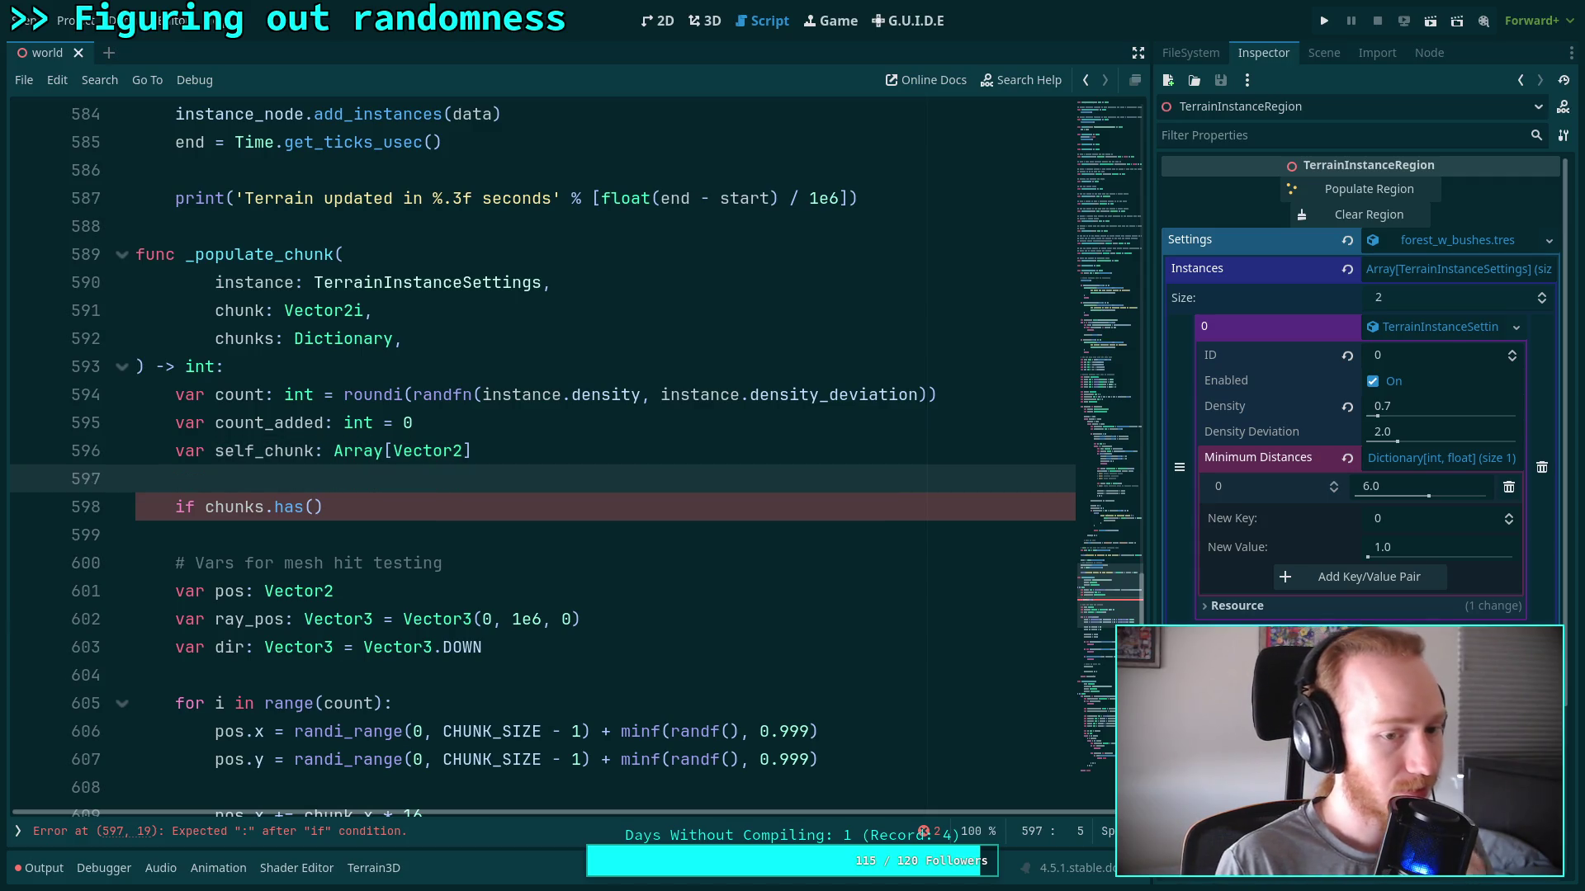
type("var ")
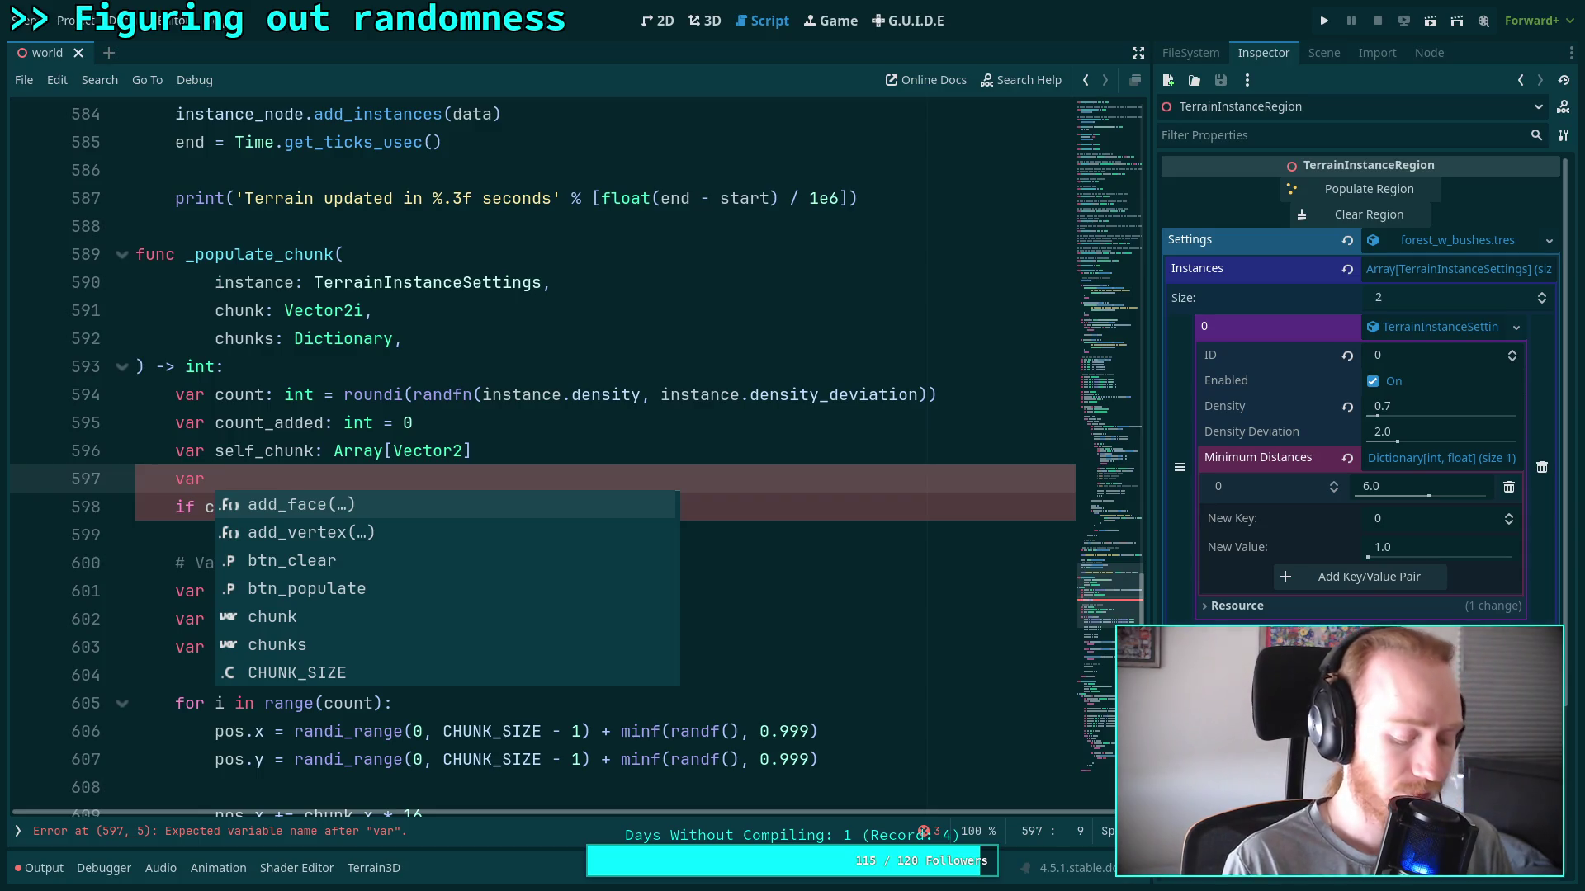
type("our_chu")
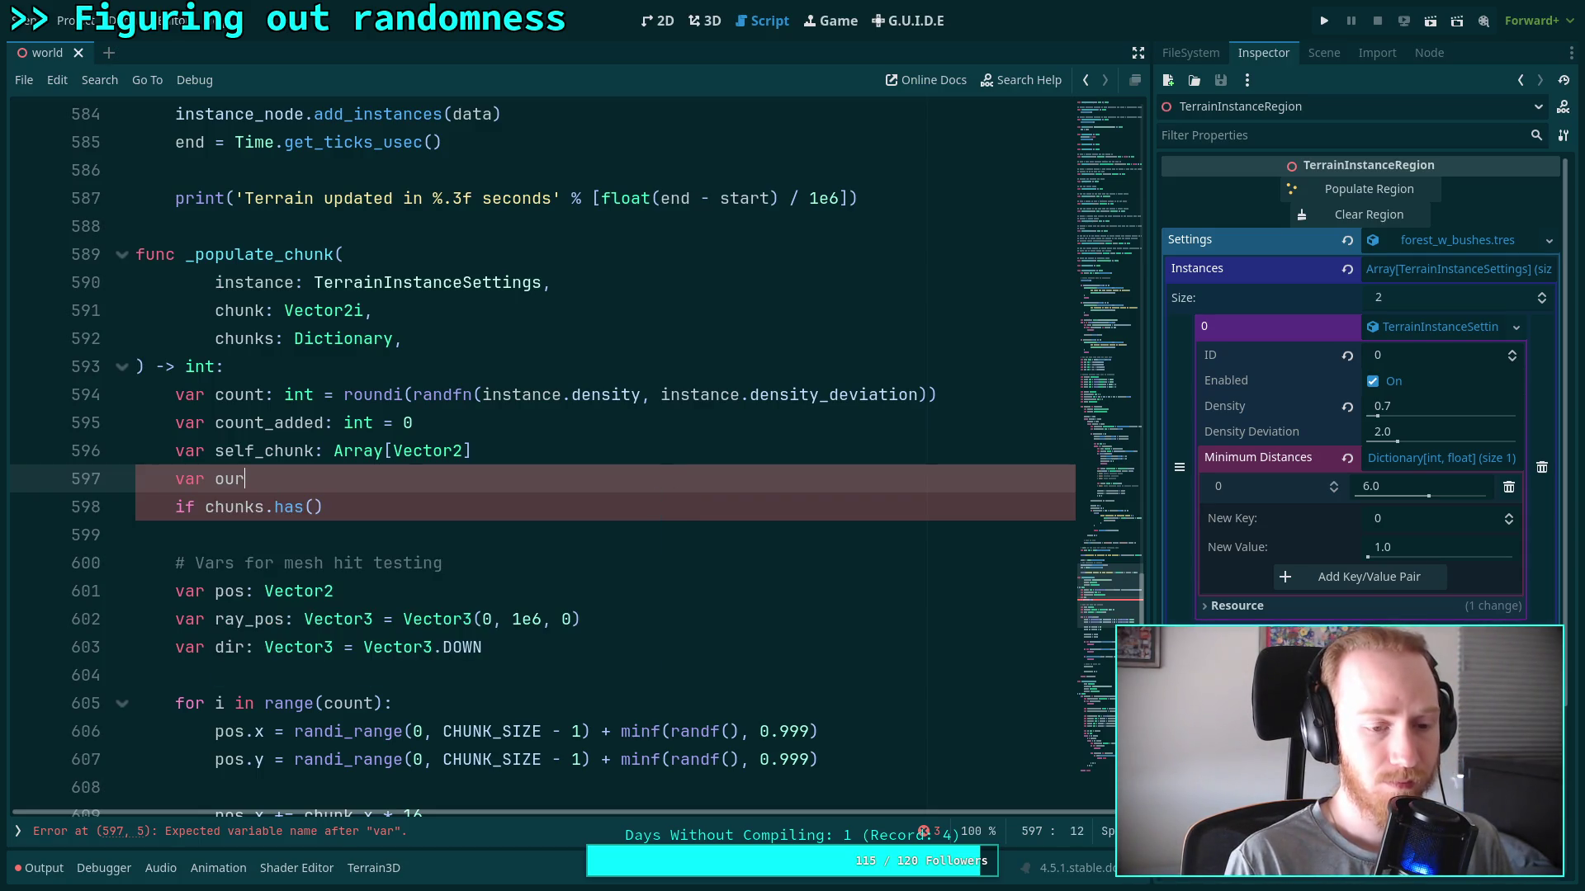
Finish 'var our_chunks: Dictionary' and rename self_chunk to positions
type("nks")
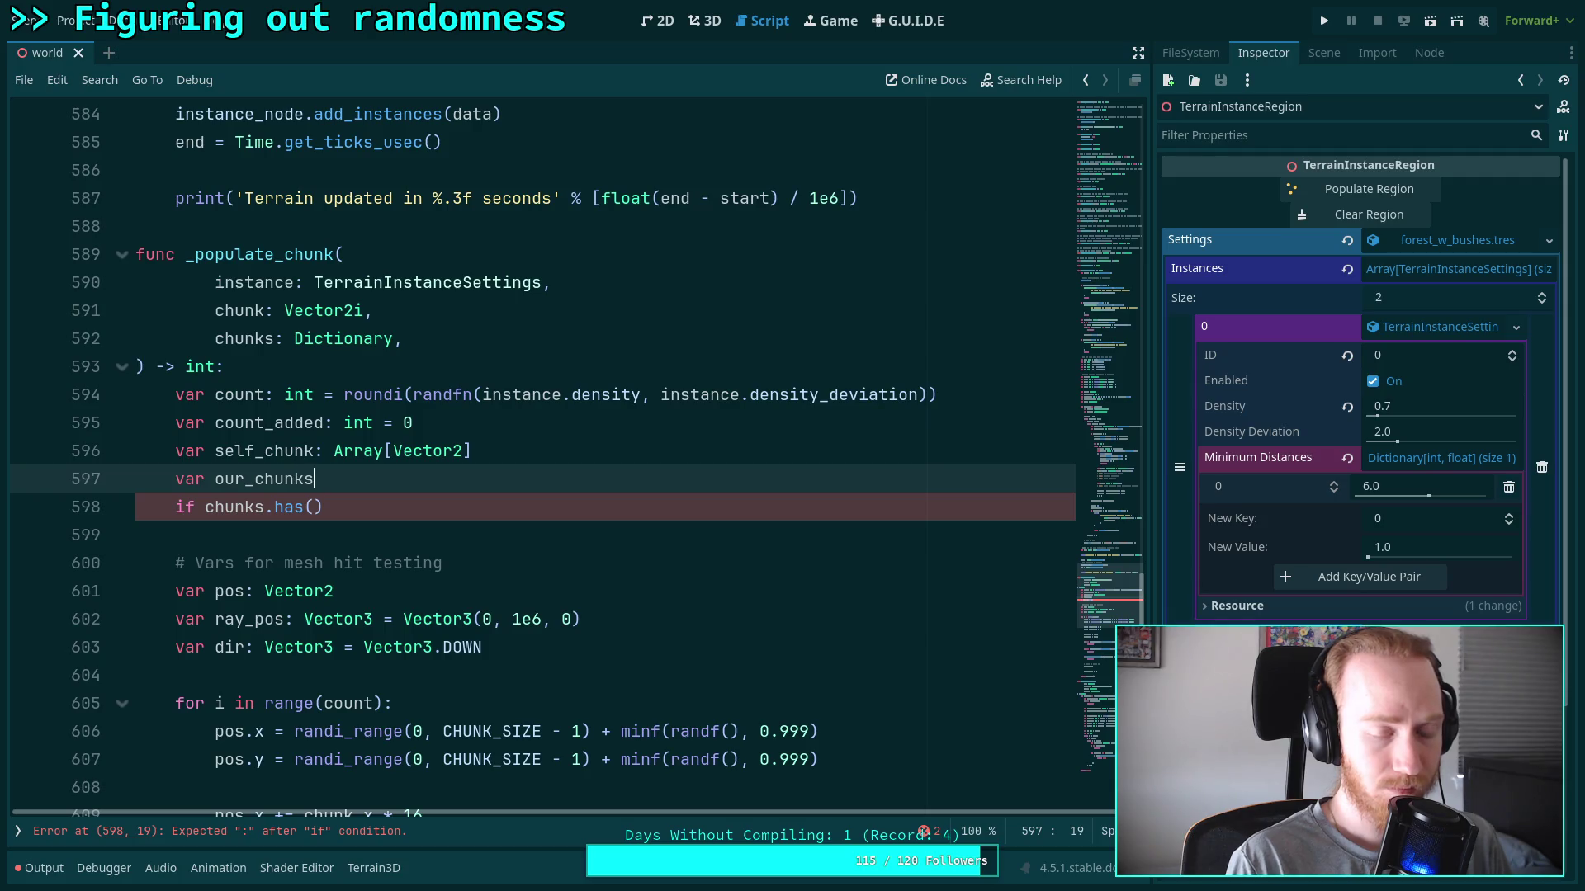
type(": Dict")
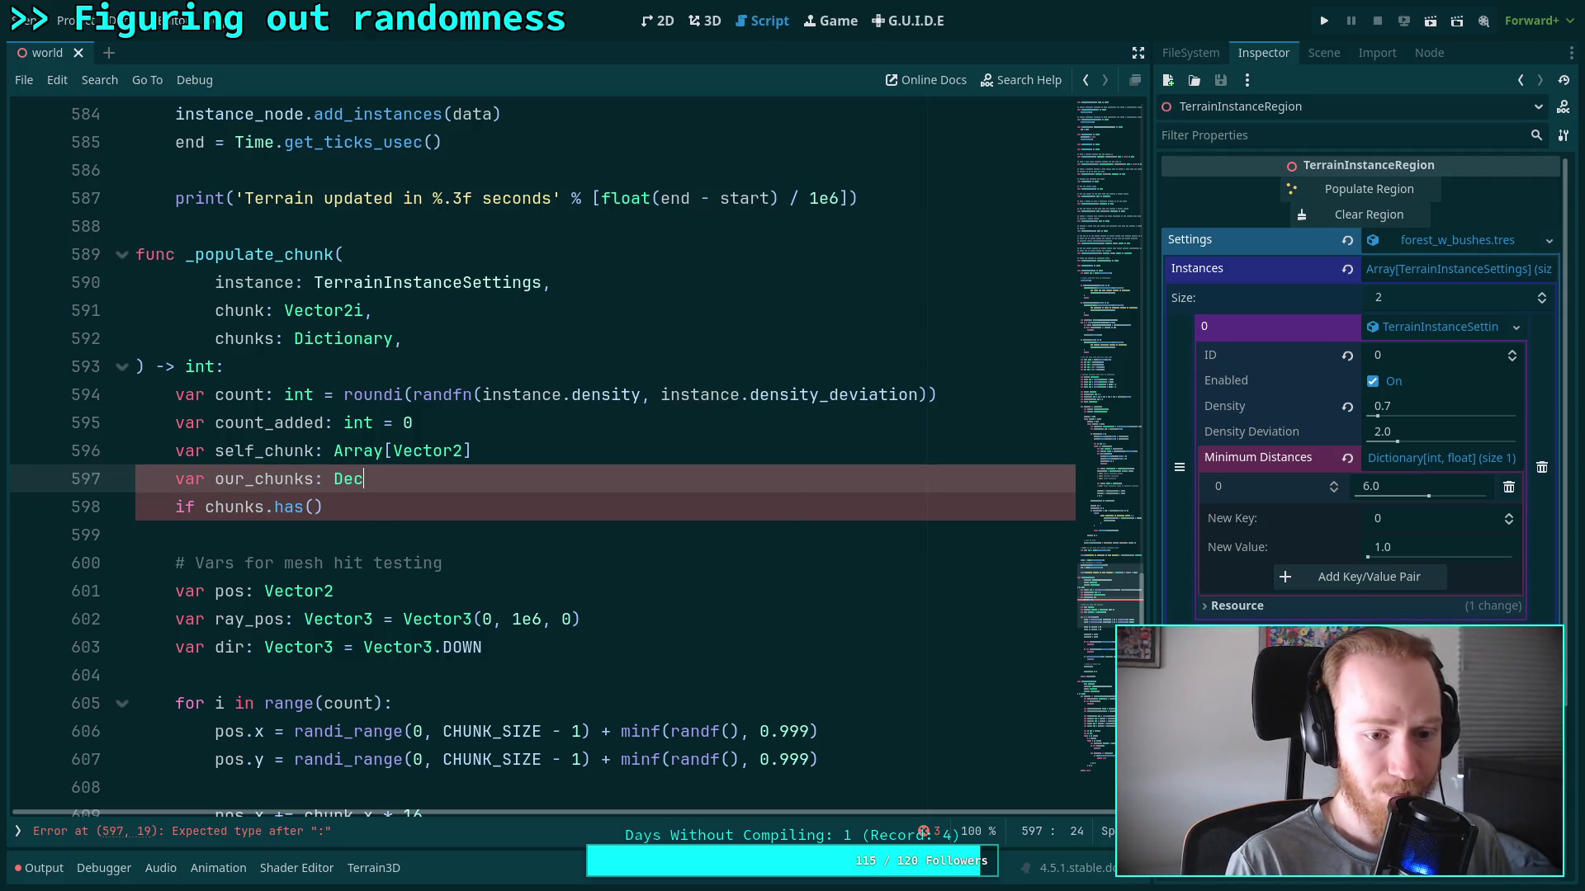
type("i")
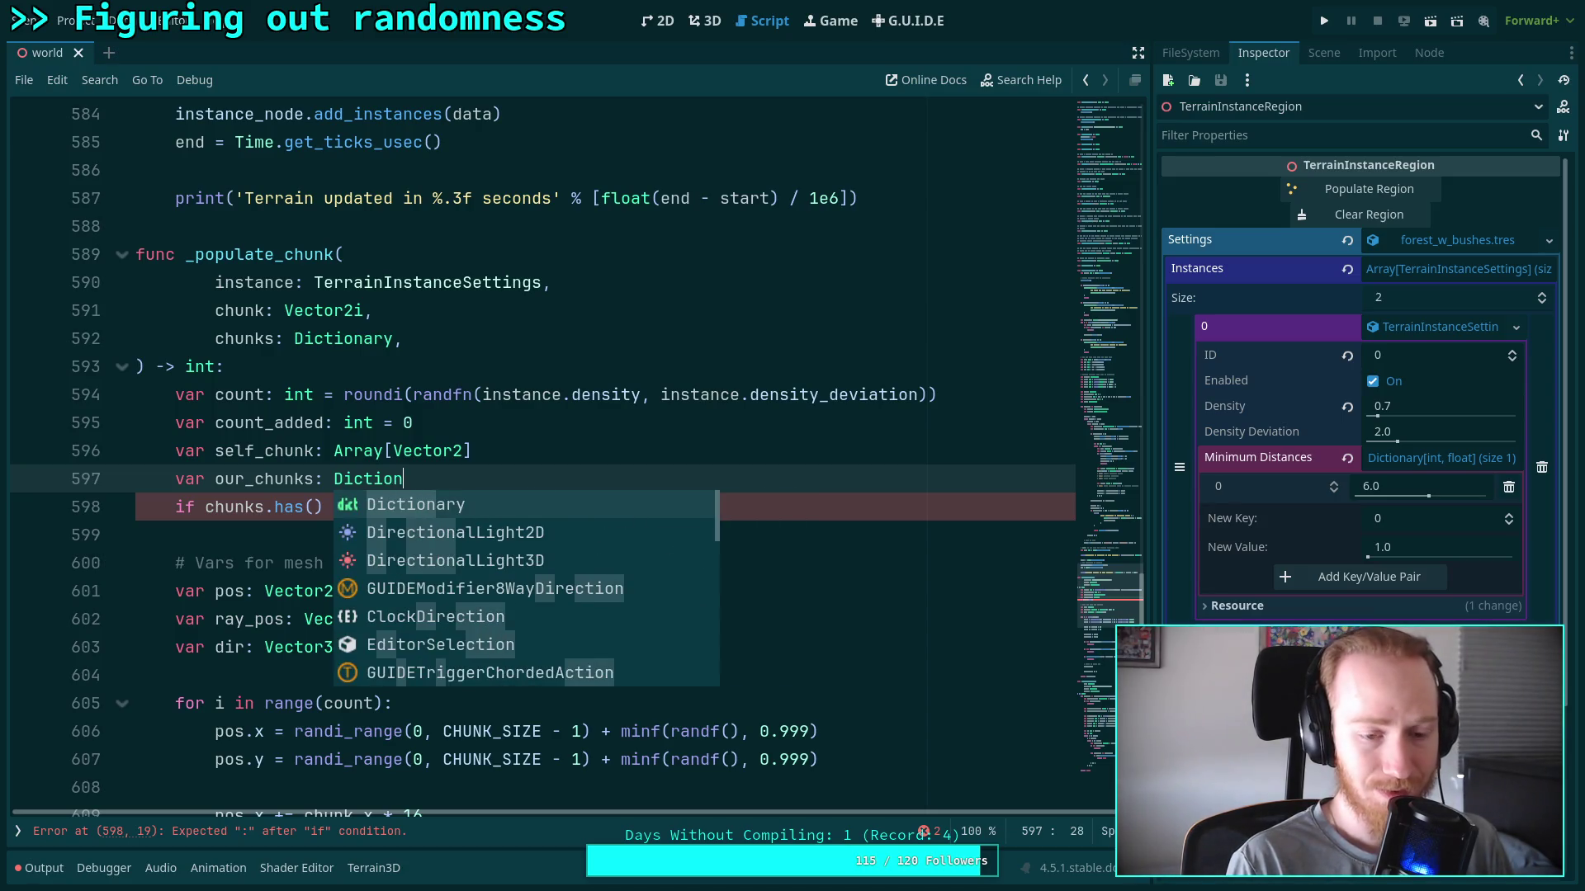
key("Return")
left_click_drag(266, 452, 216, 452)
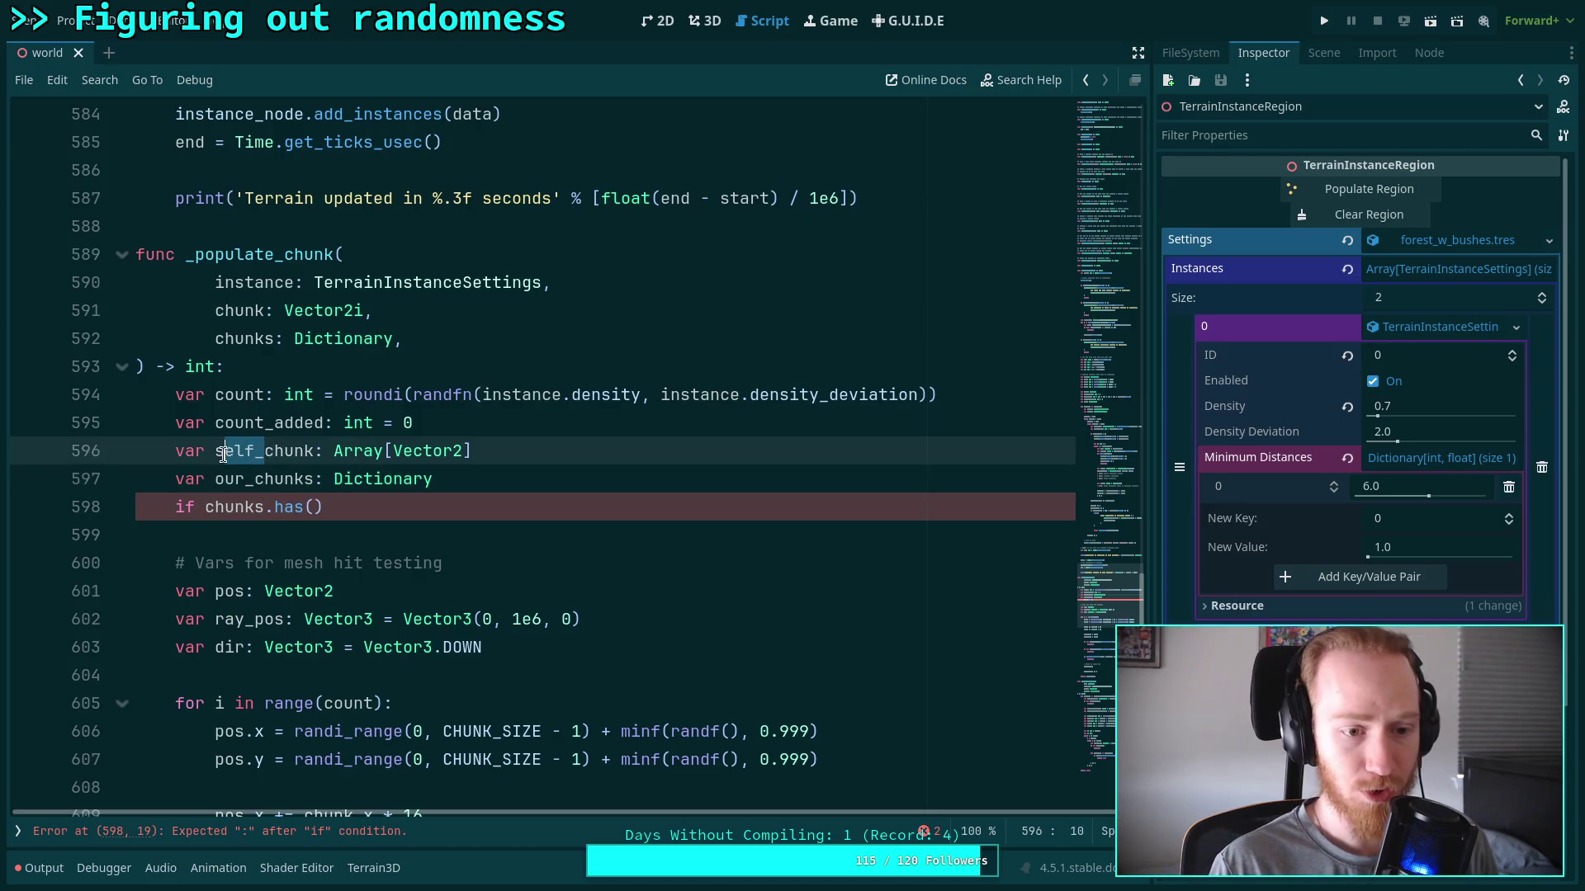
key("BackSpace")
type("_position")
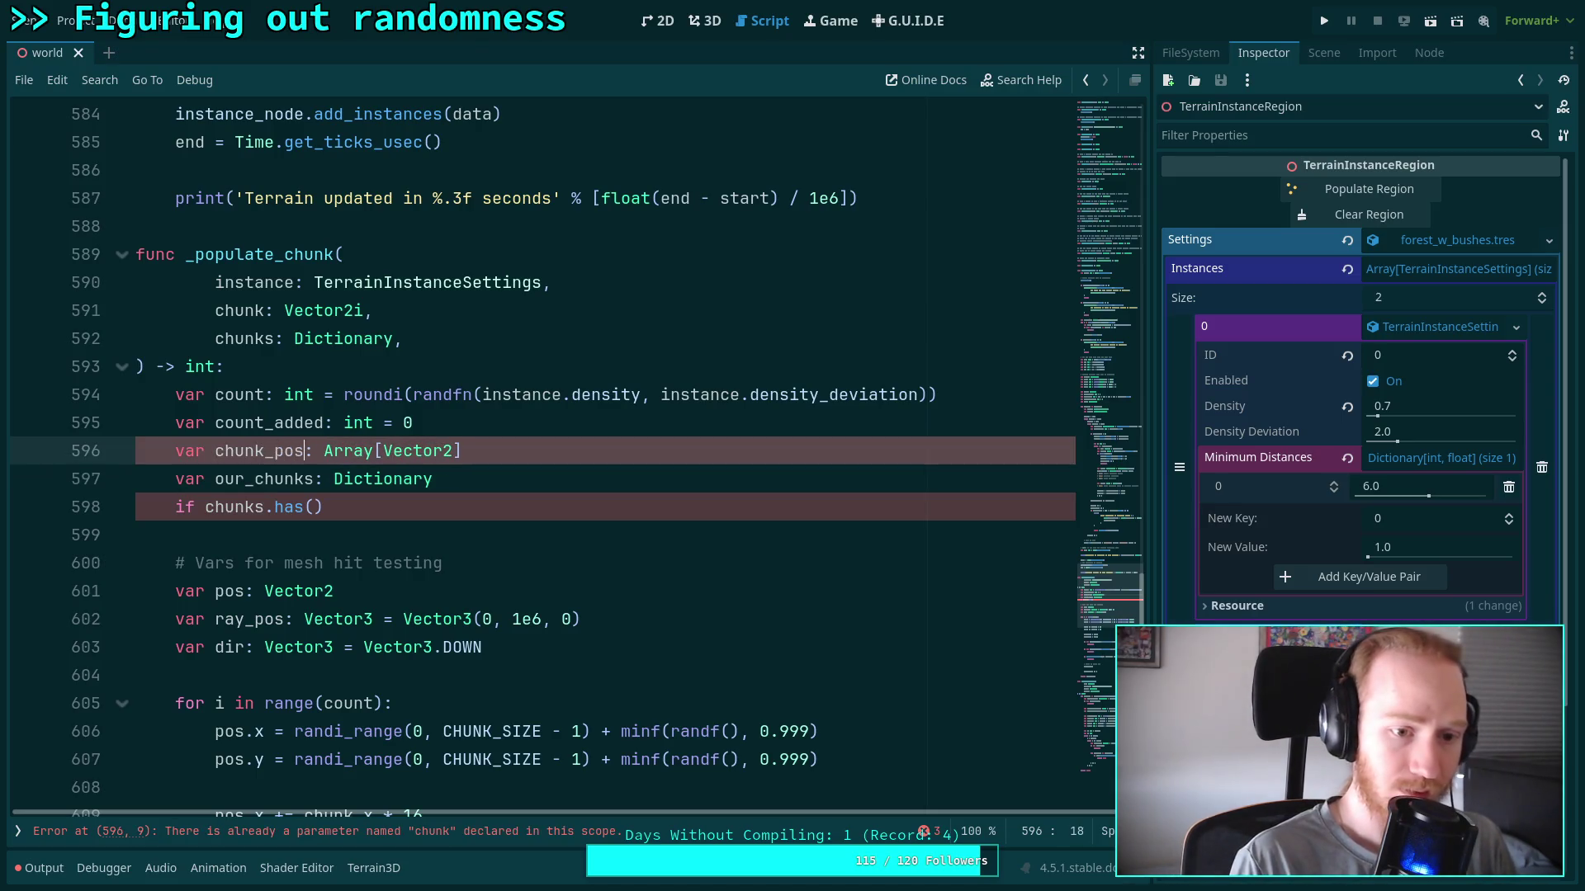
type("s")
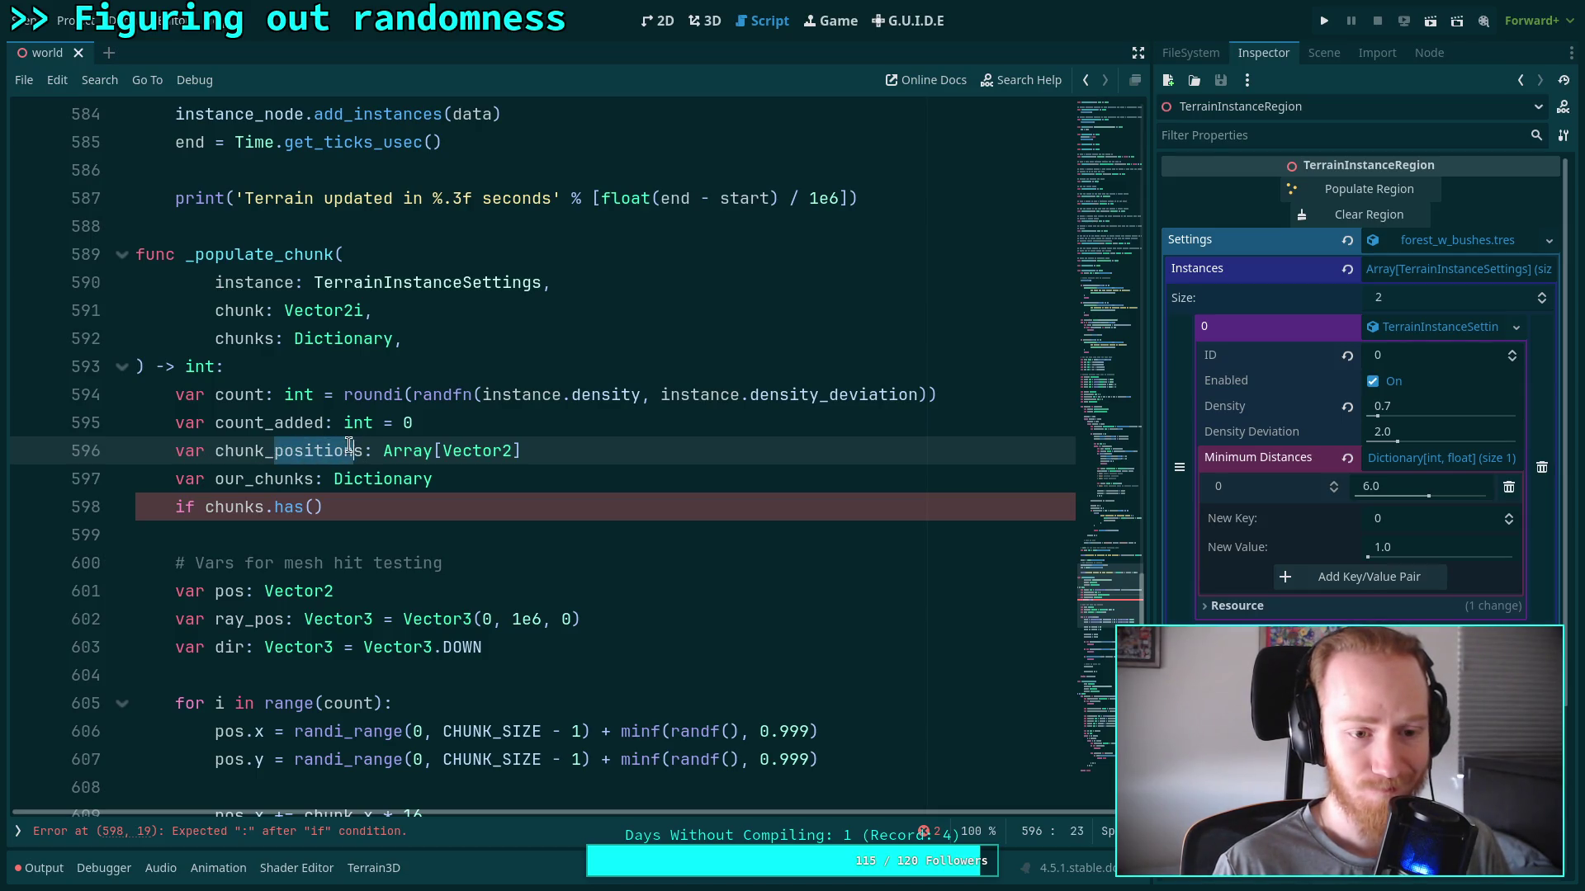
left_click(563, 483)
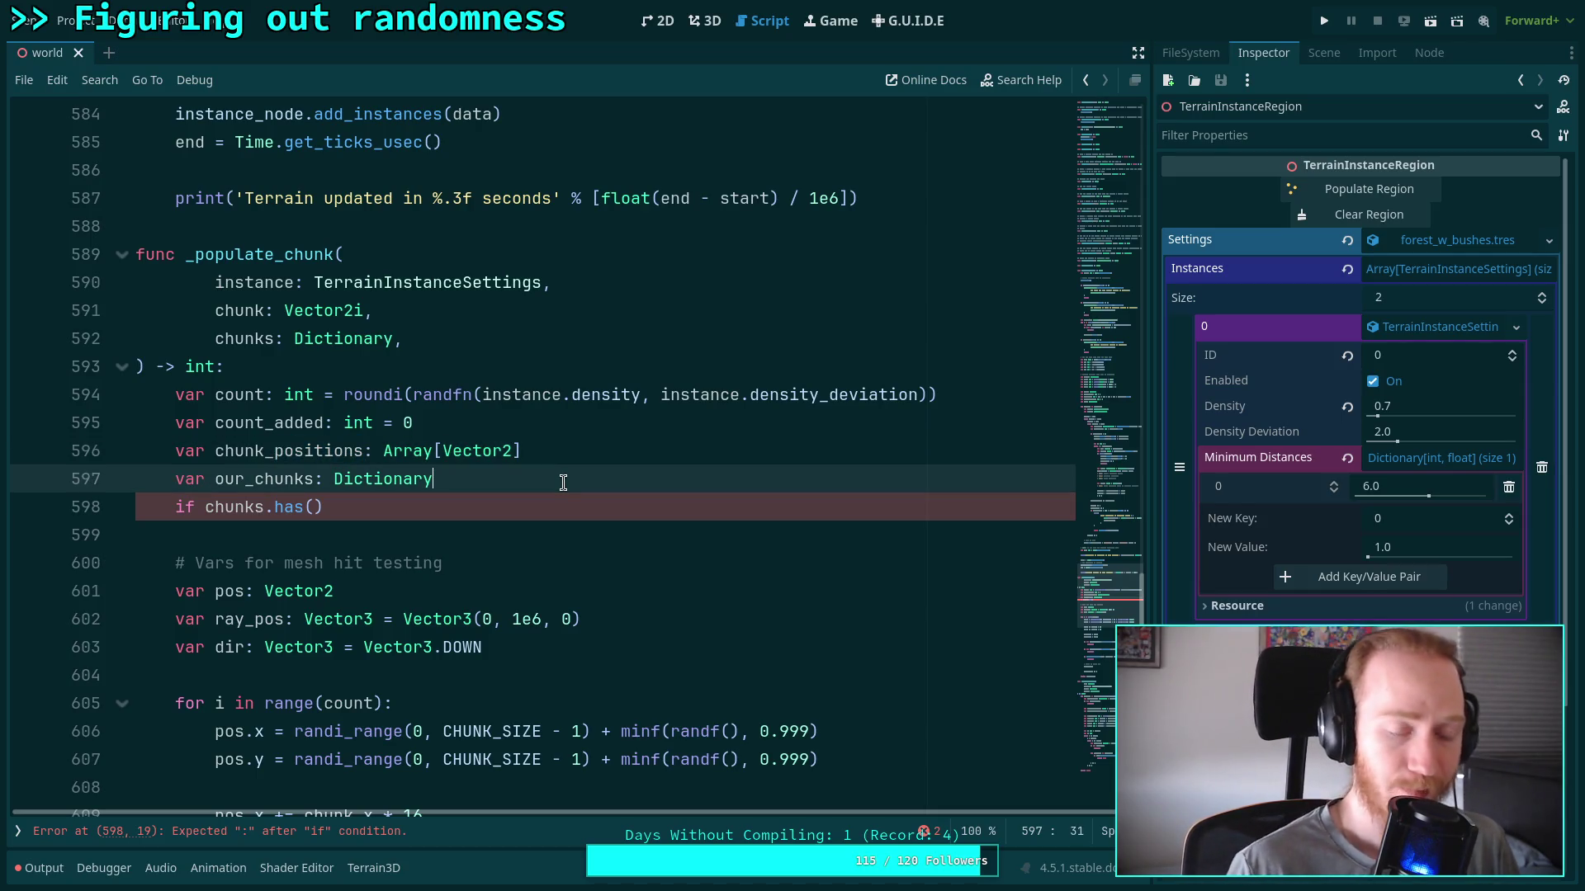
left_click(274, 444)
left_click_drag(216, 450, 261, 452)
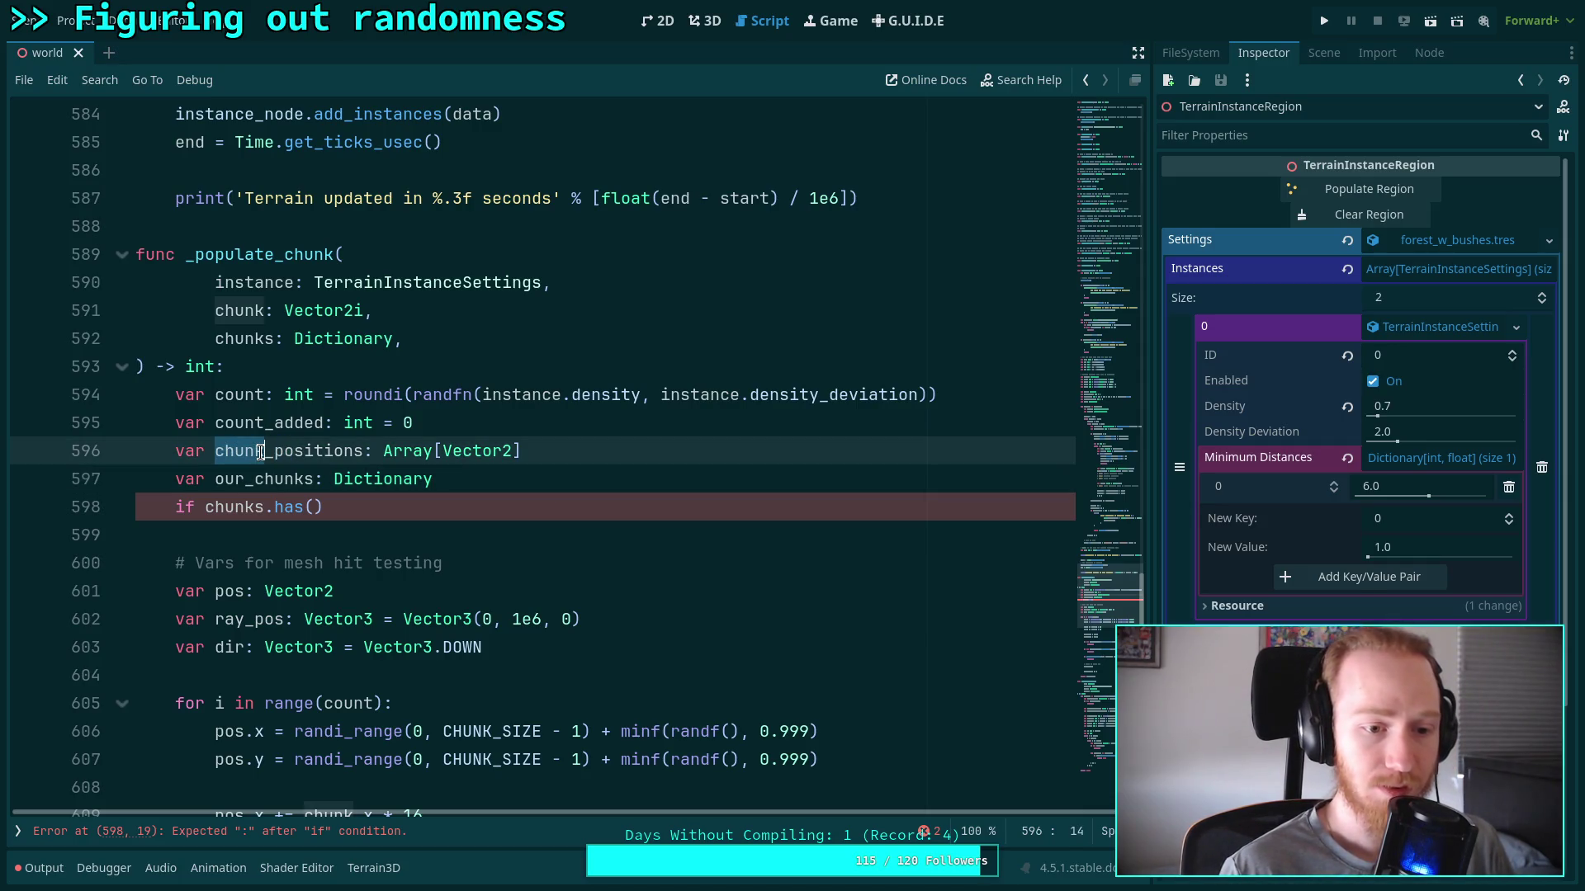
key("Delete")
key("Delete")
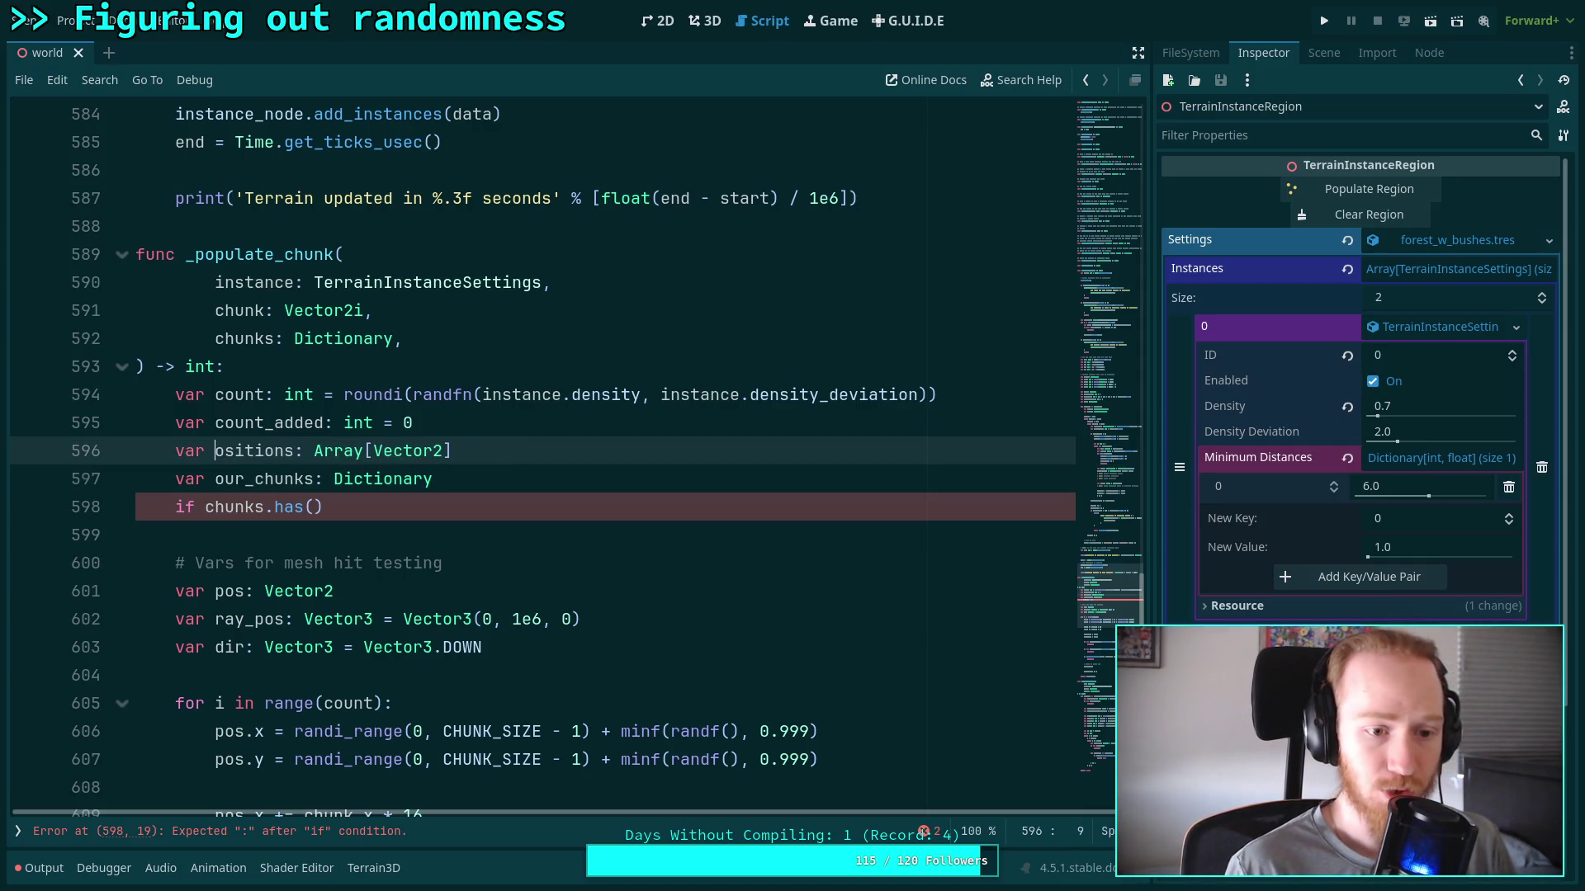
type("p")
left_click(478, 480)
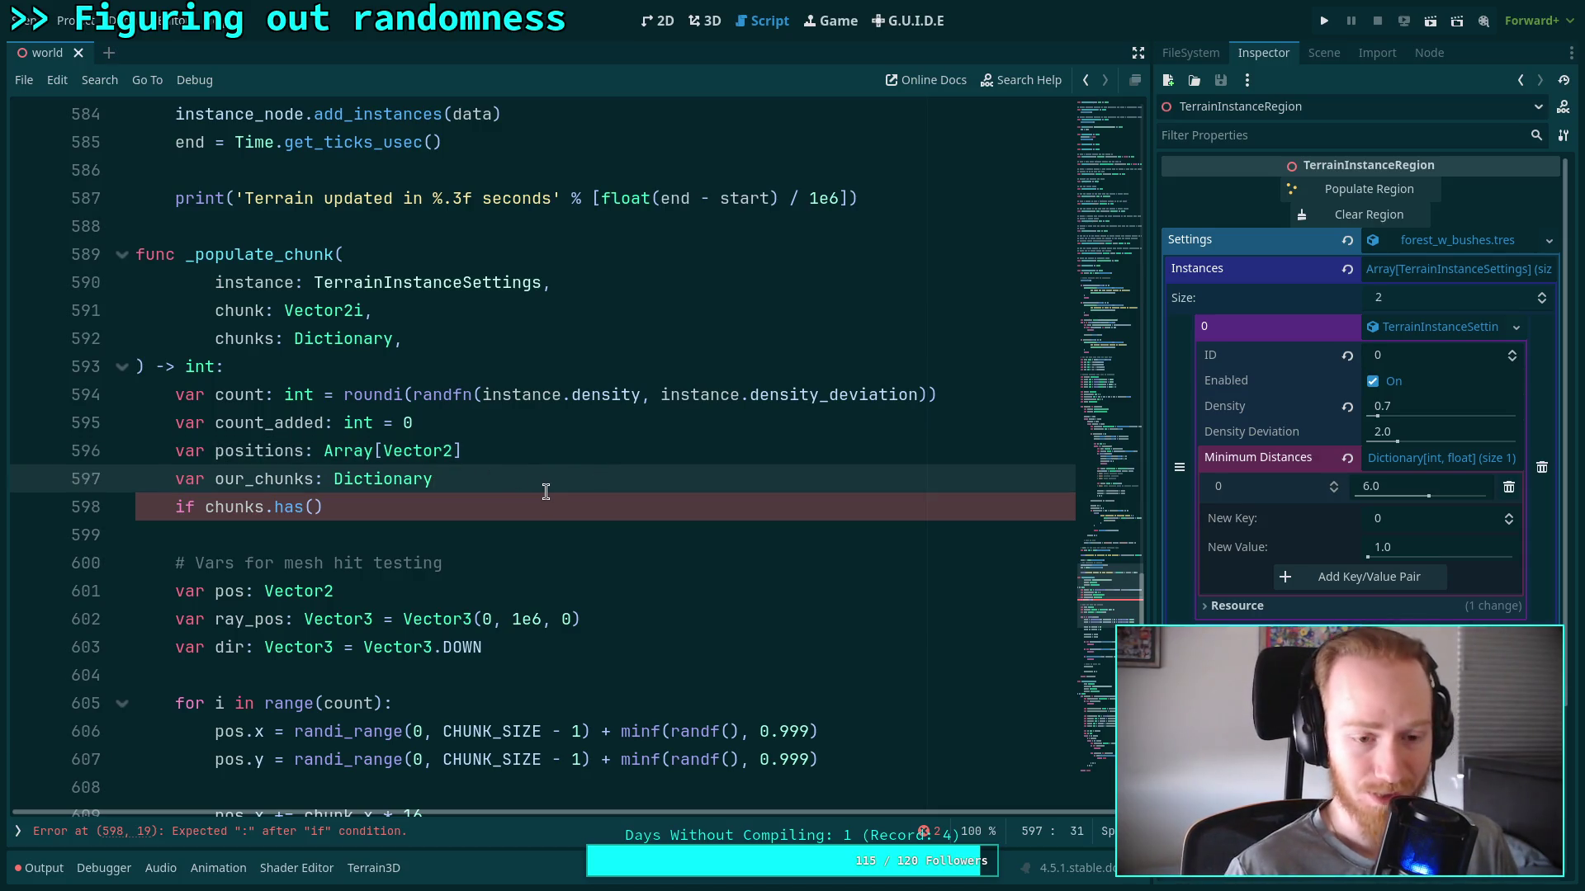
Complete 'if chunks.has(instance.id):' with the body 'our_chunks = chunks.get(instance.id)'
left_click(498, 506)
left_click(320, 506)
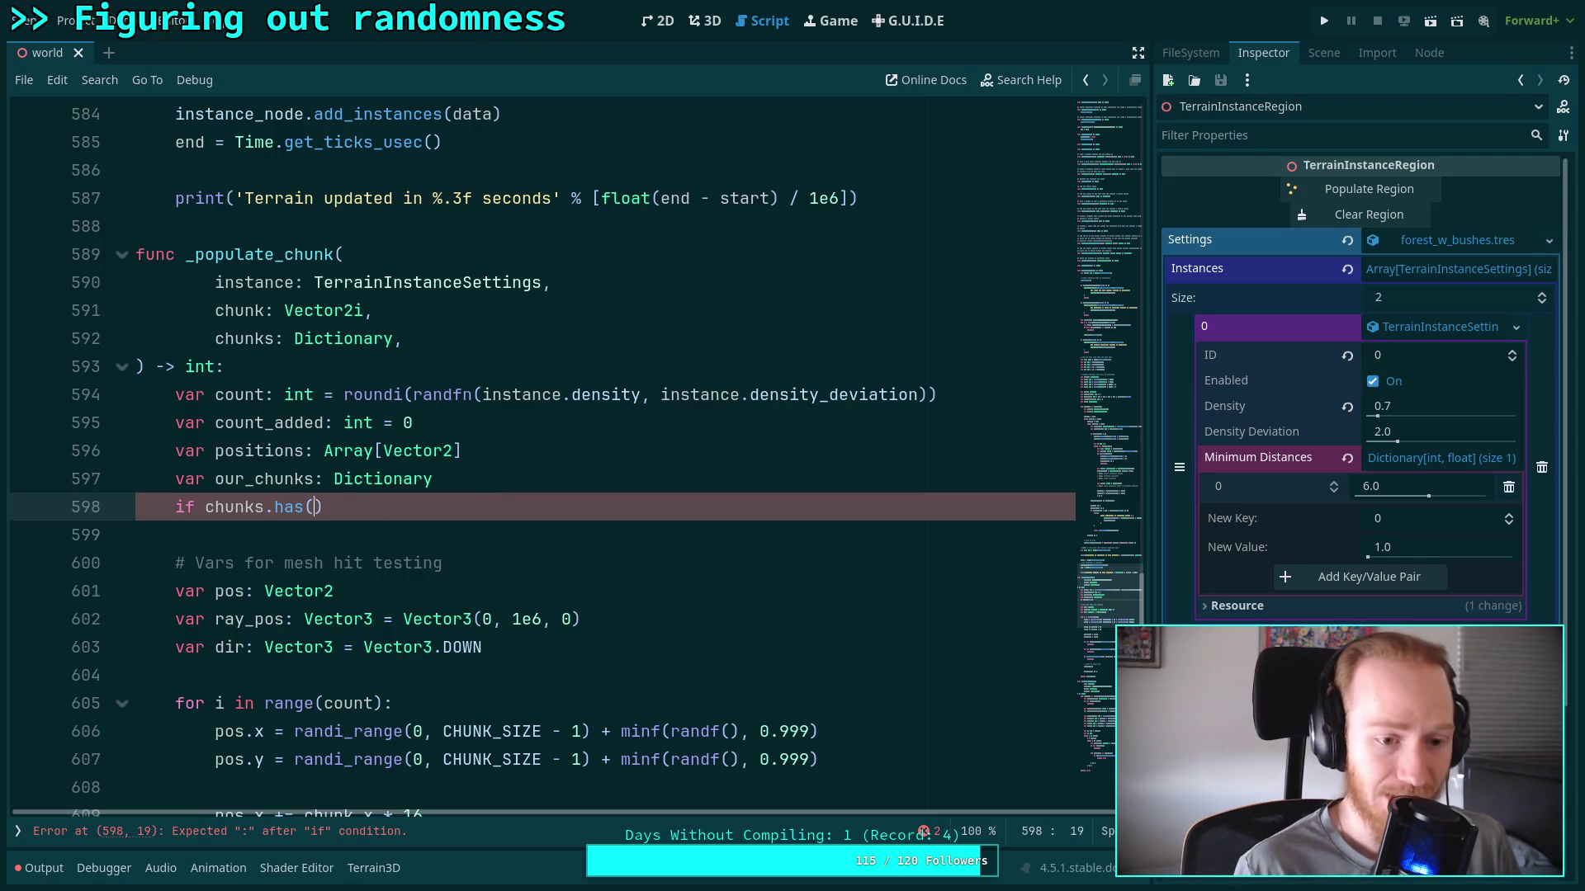
type("instance.id")
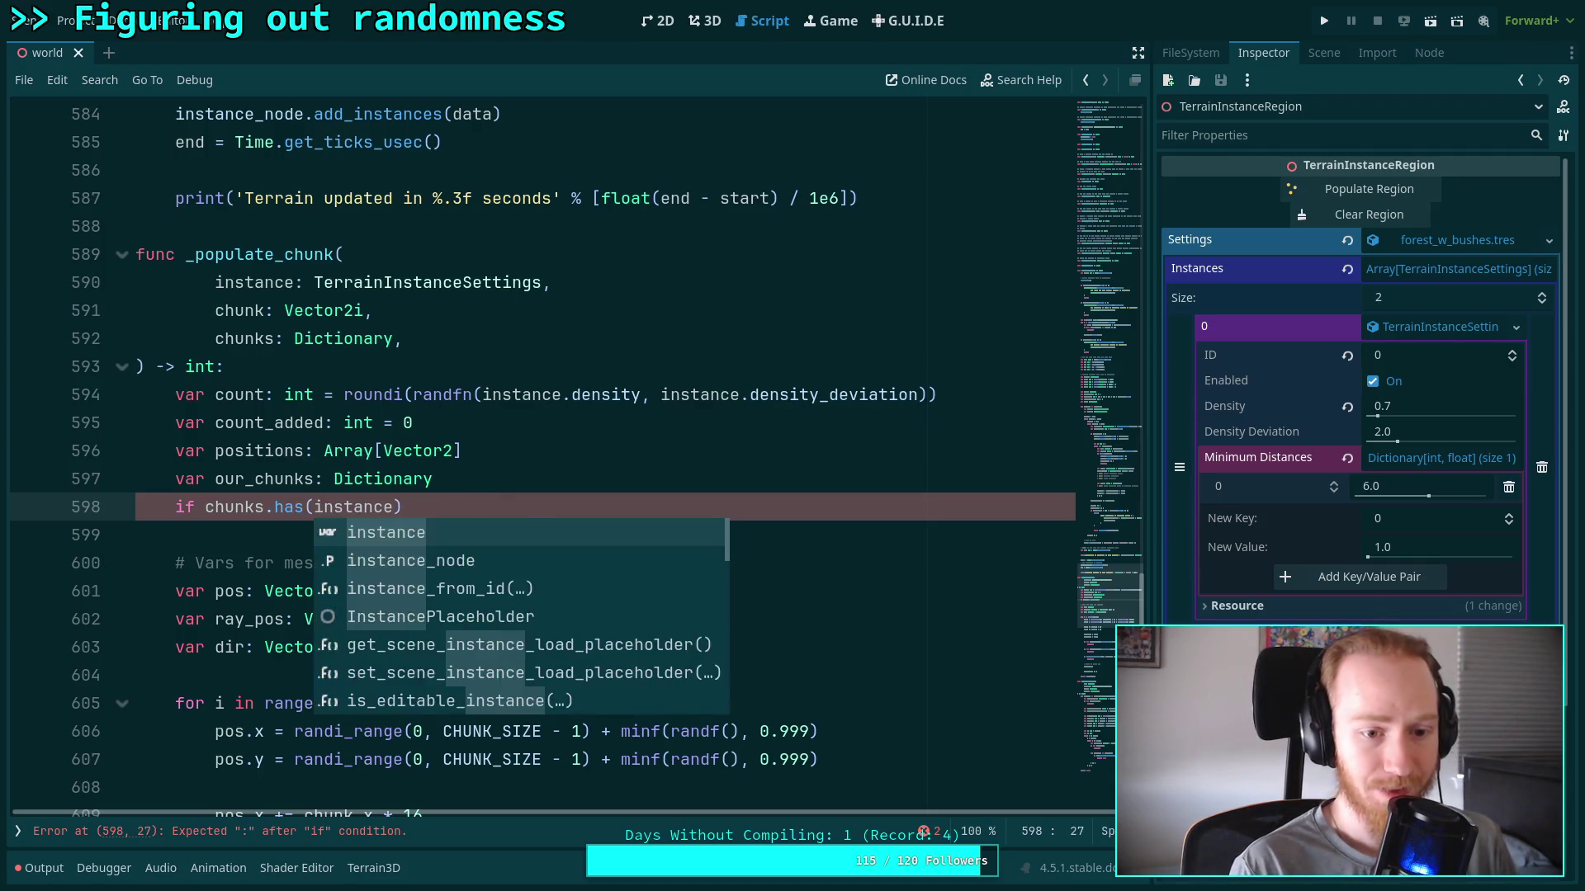
key("Right")
type(":")
key("Return")
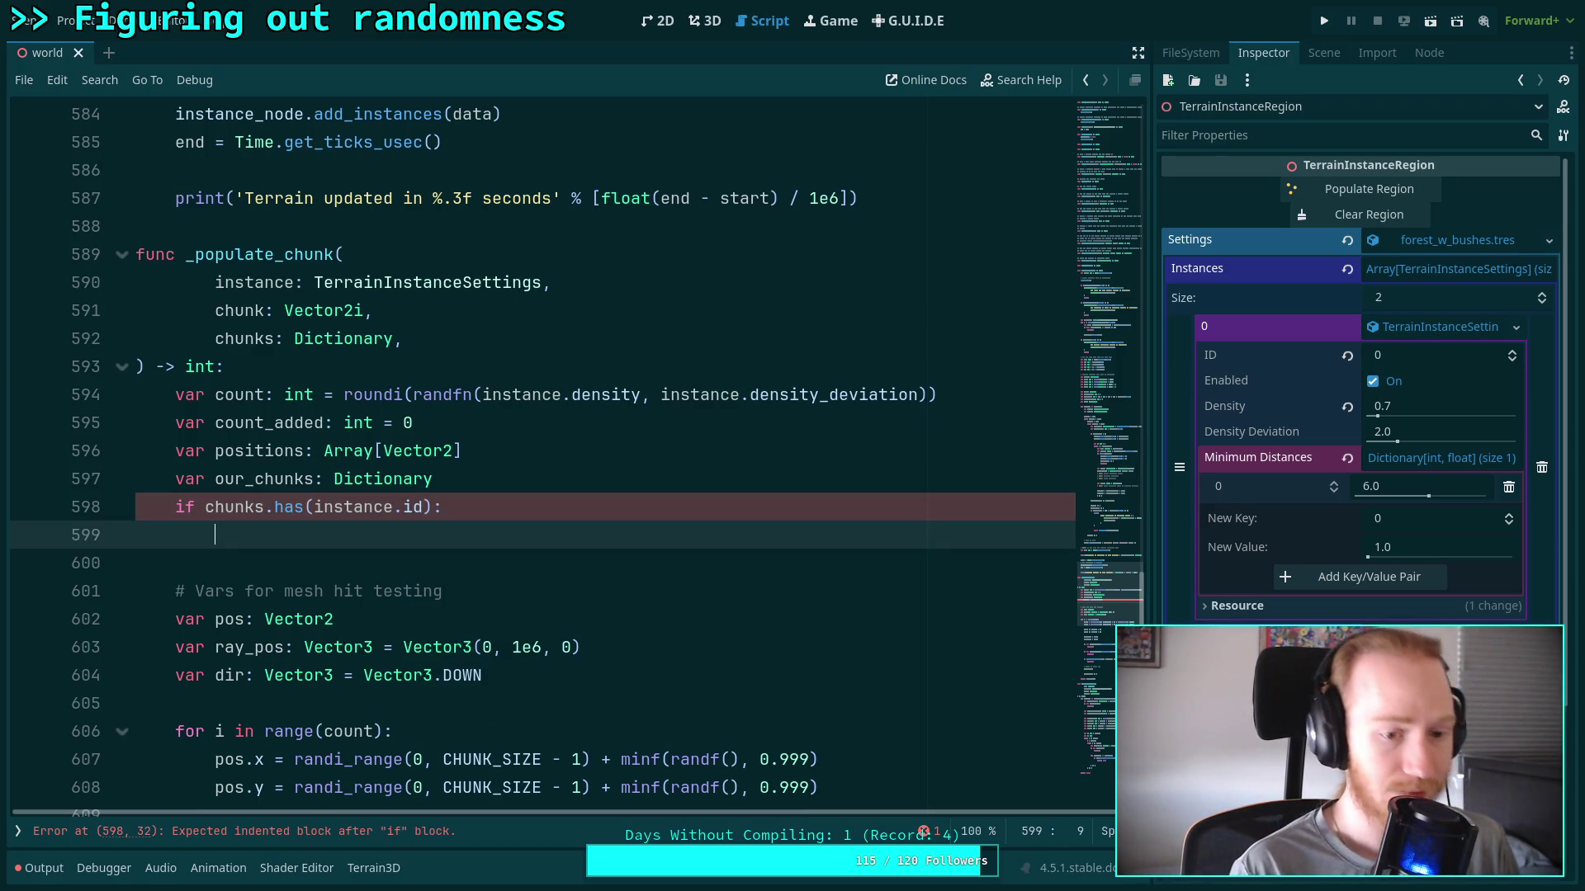
type("our")
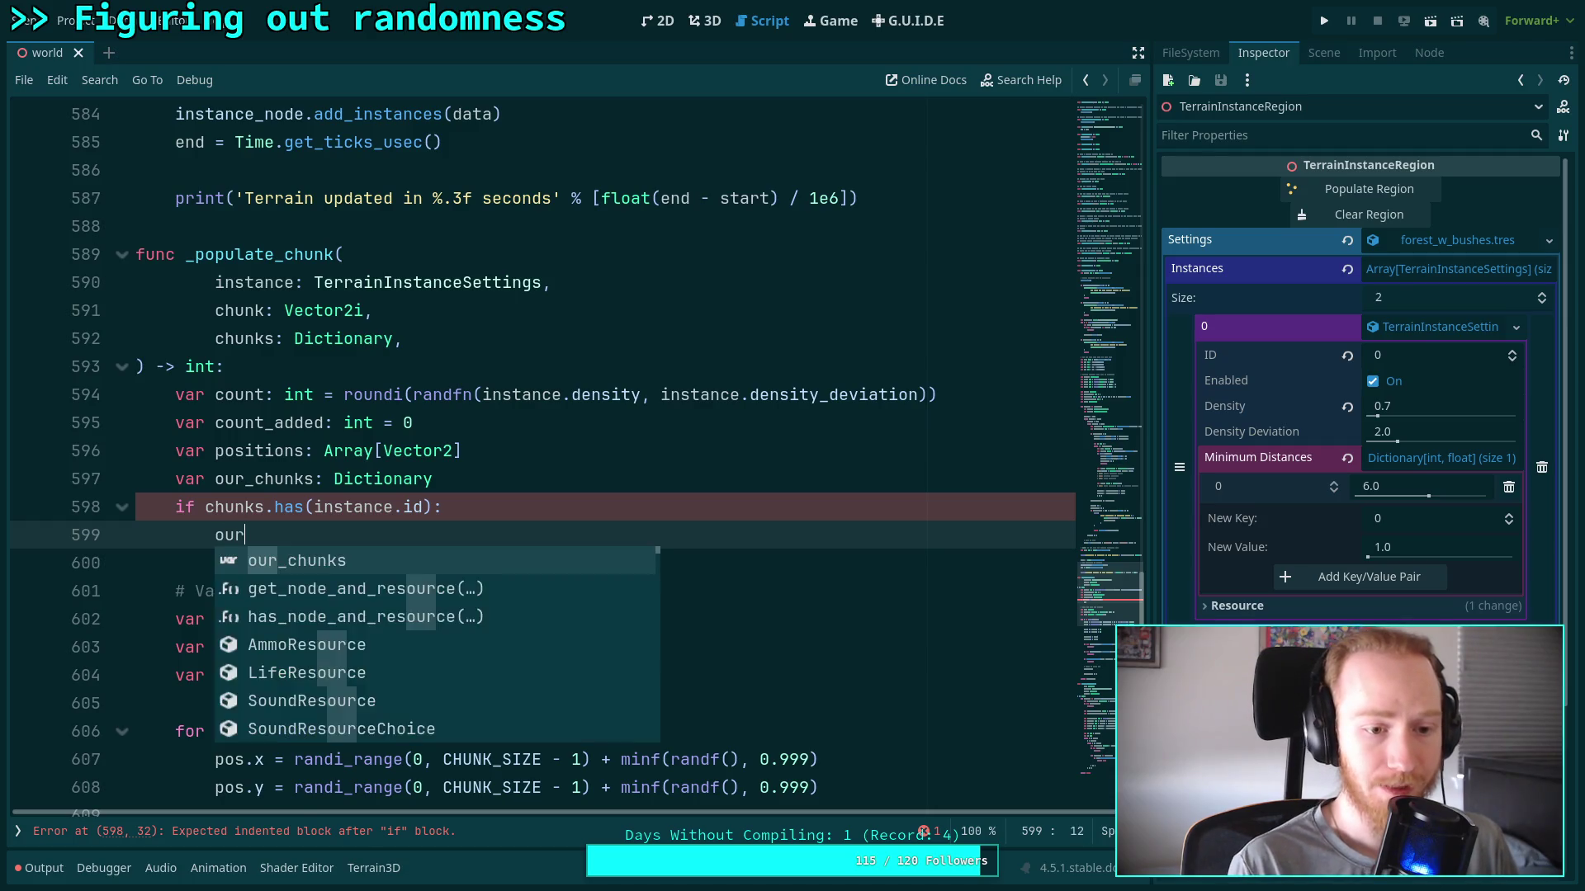
key("Return")
type("chunks = ch")
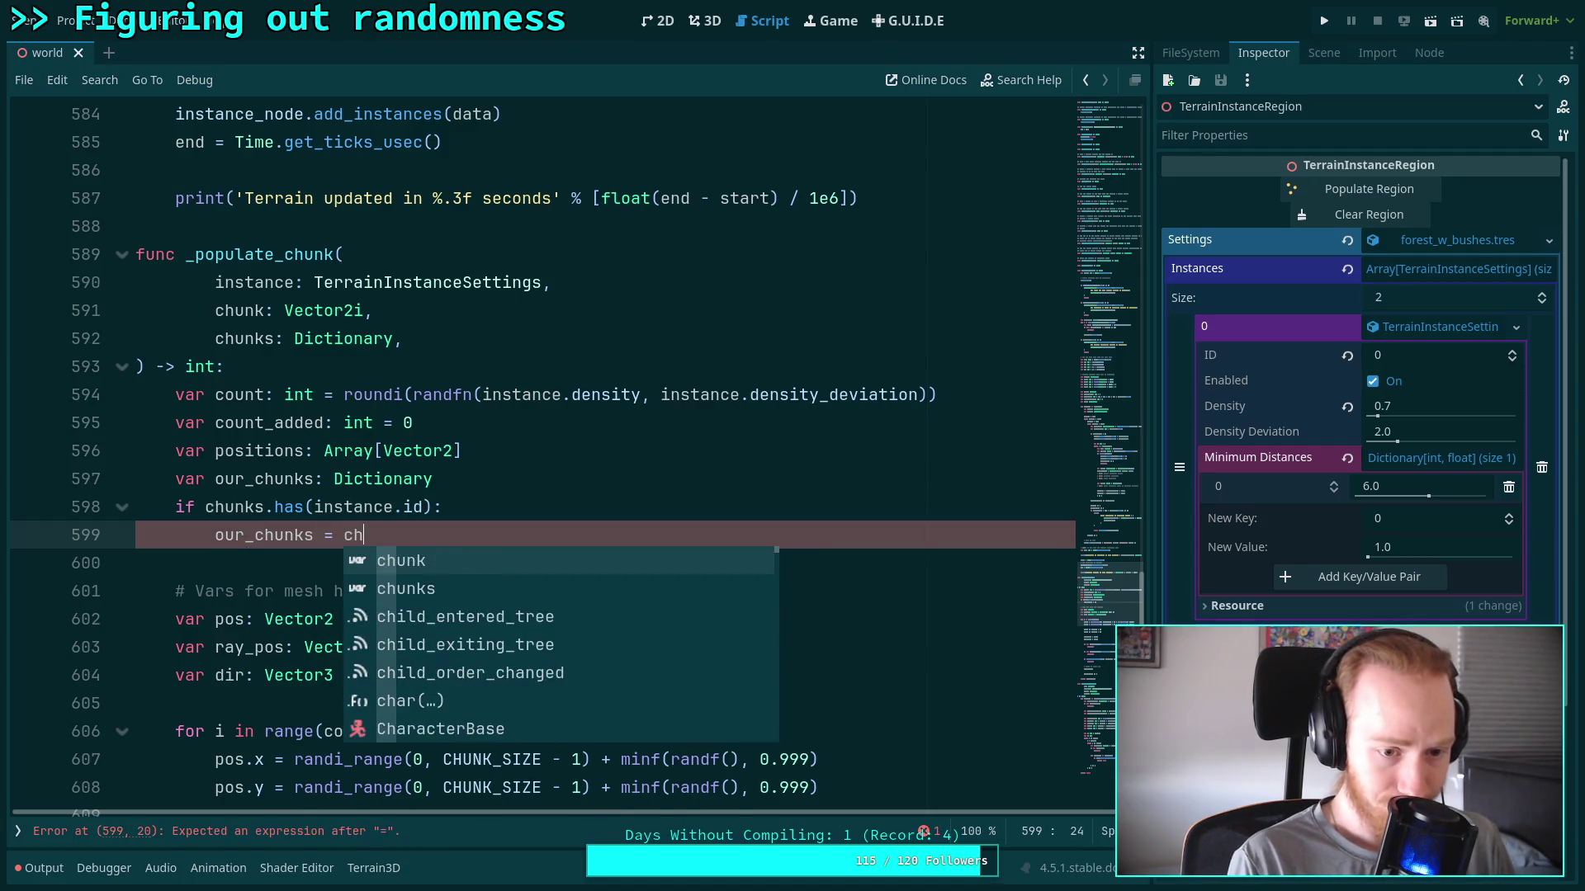
type(".get(ins")
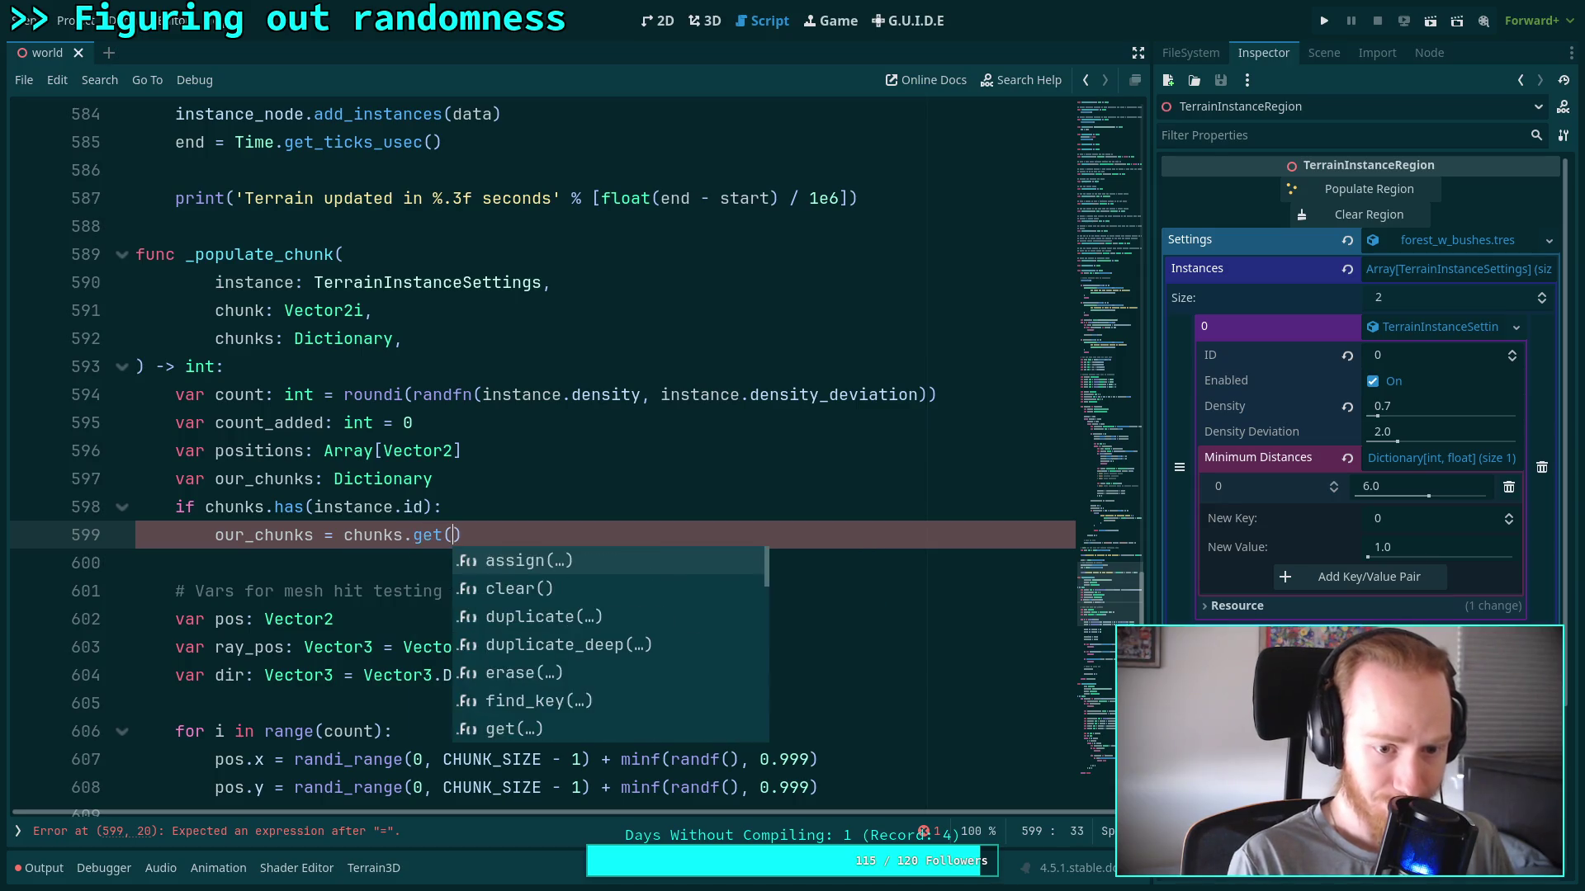
type("tance.id)")
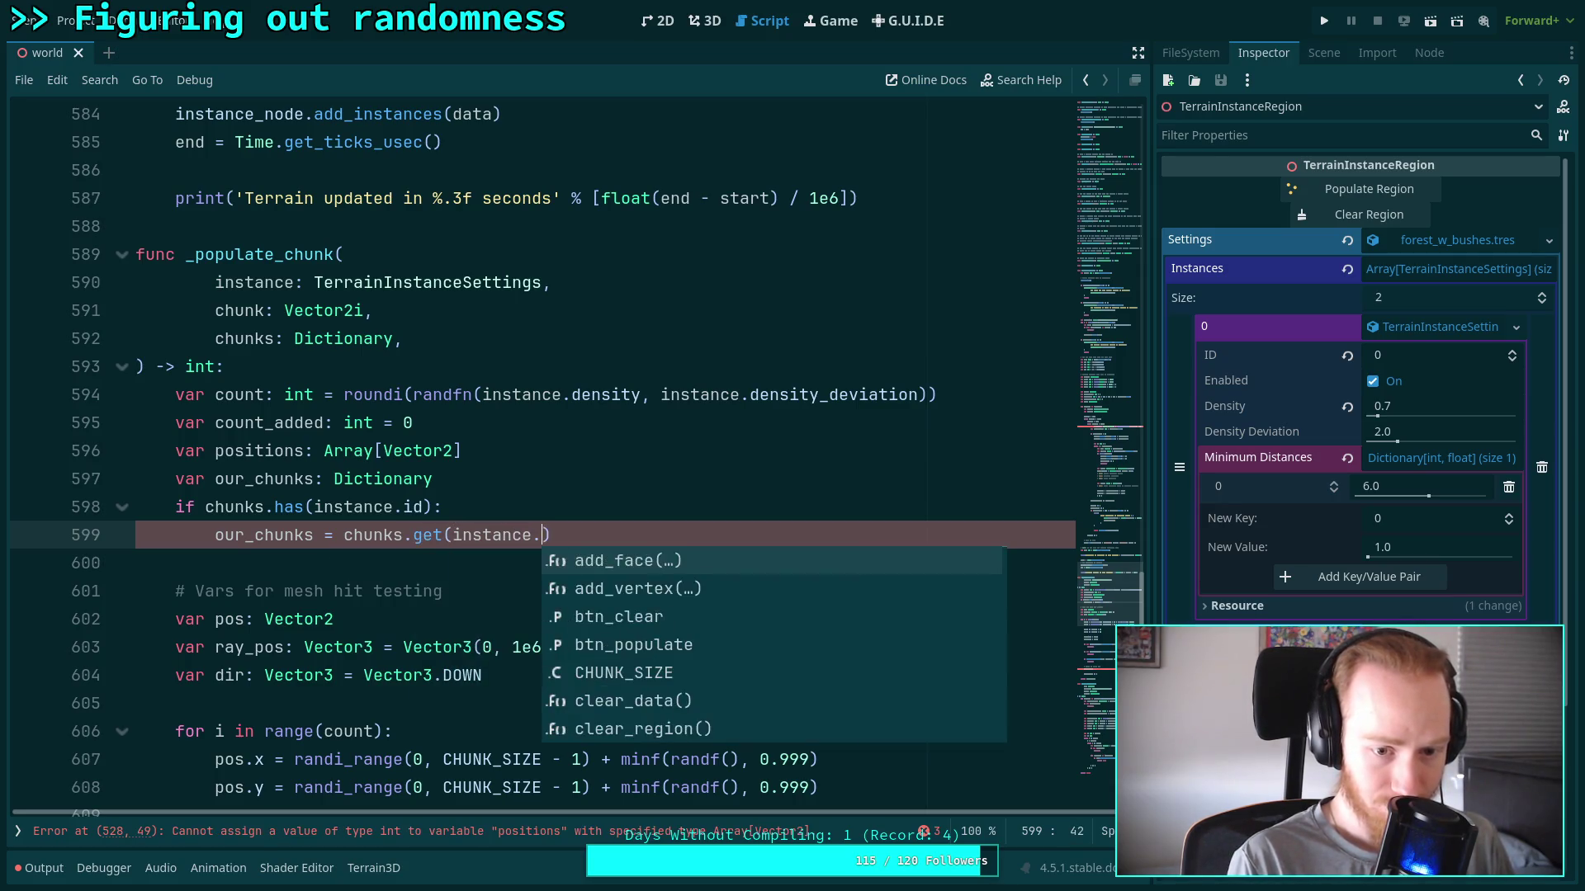
left_click(490, 559)
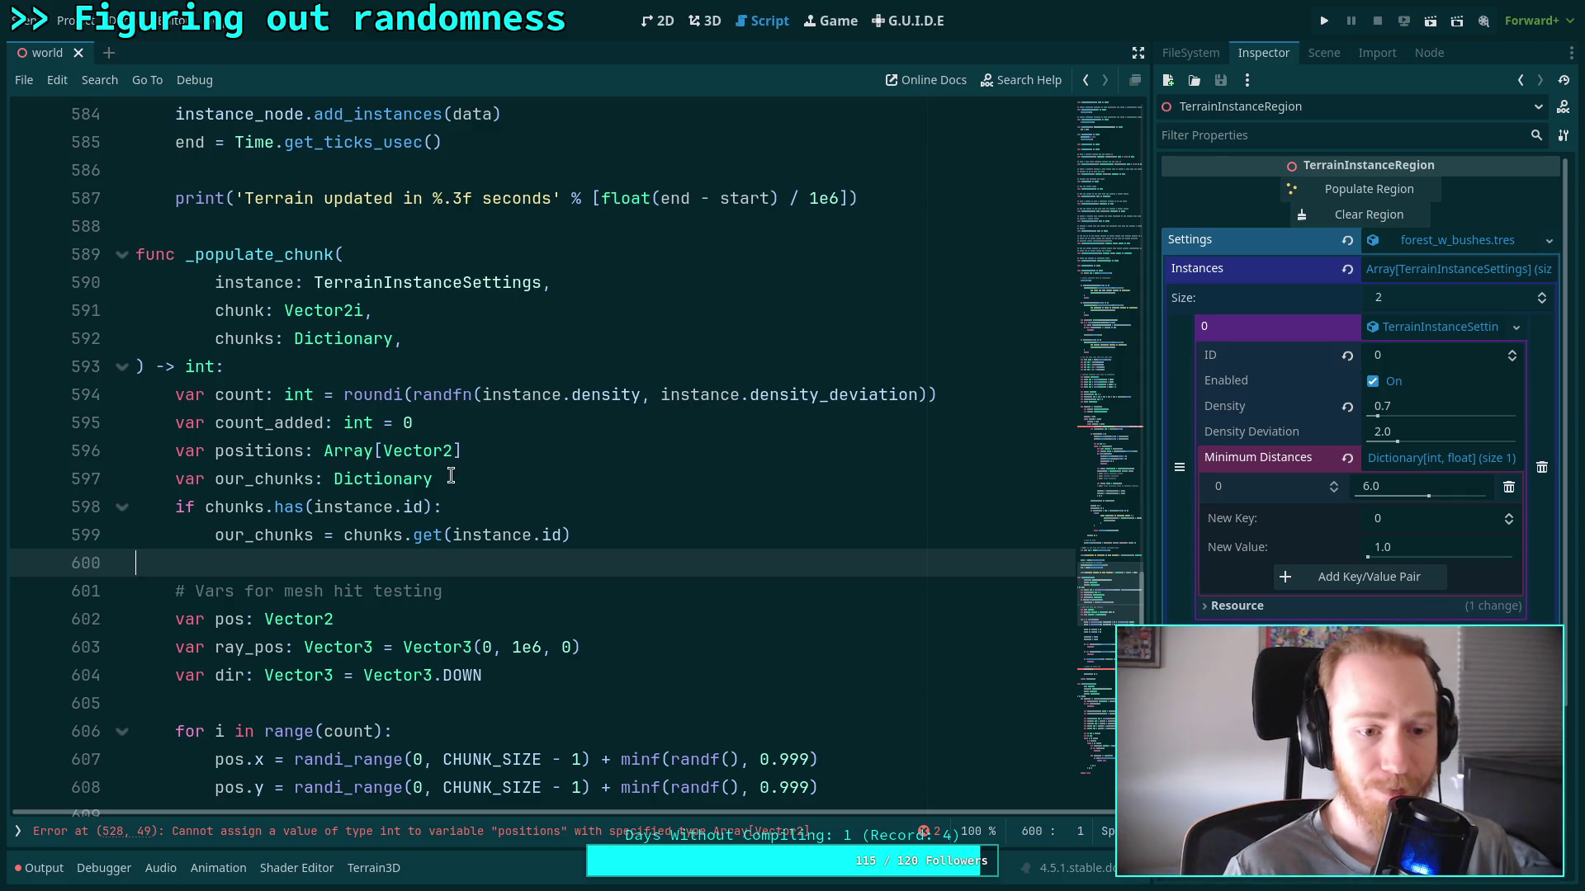
scroll(451, 475, "down", 1)
scroll(451, 476, "down", 7)
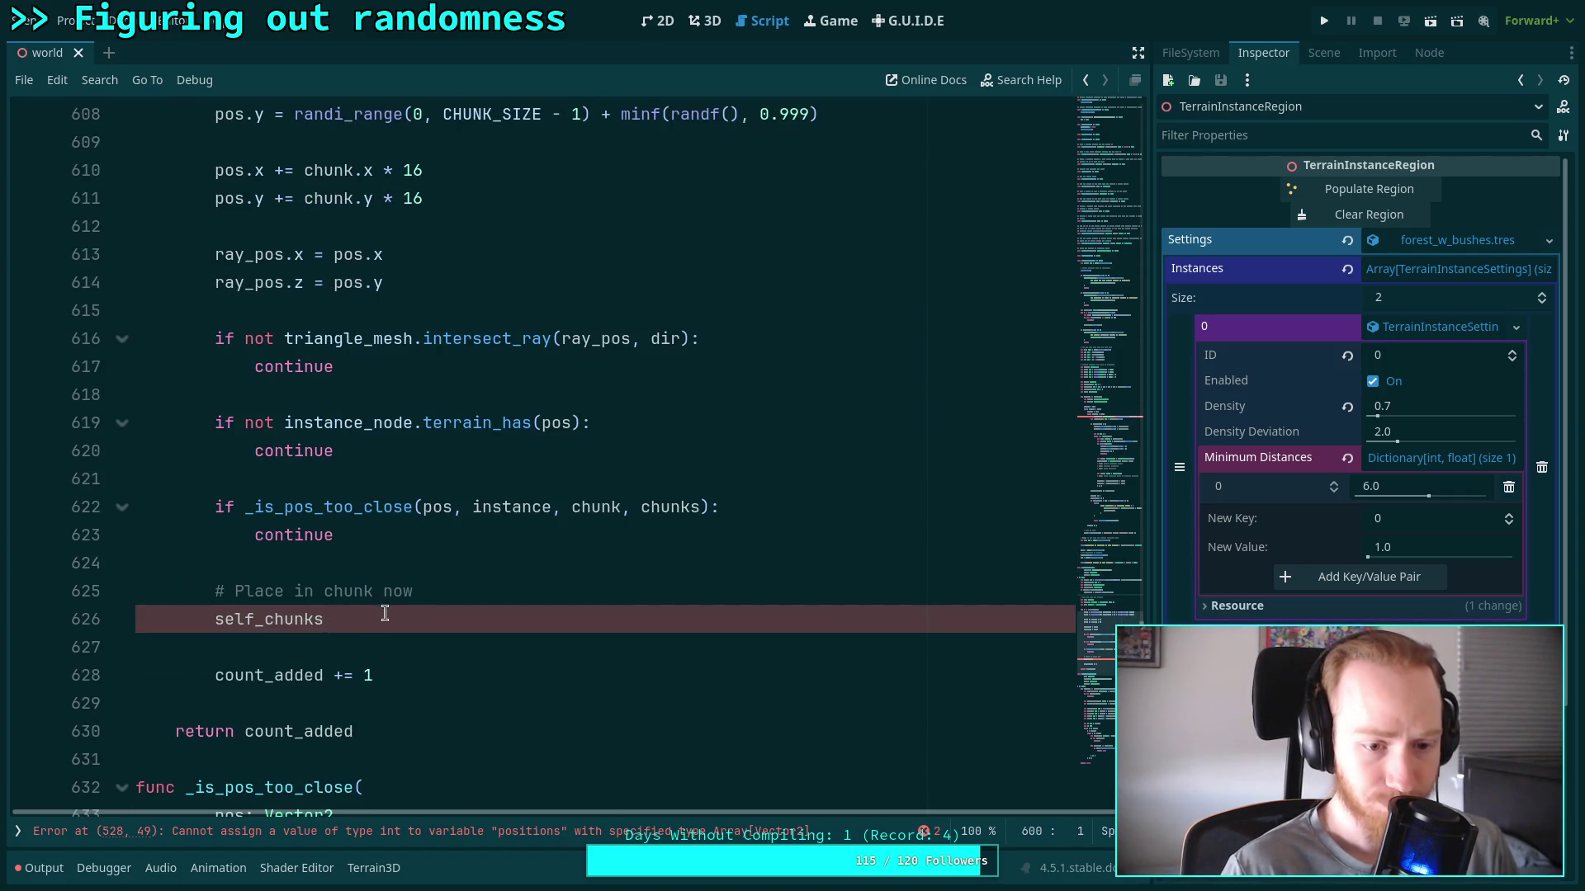
scroll(364, 623, "up", 3)
scroll(364, 623, "up", 3)
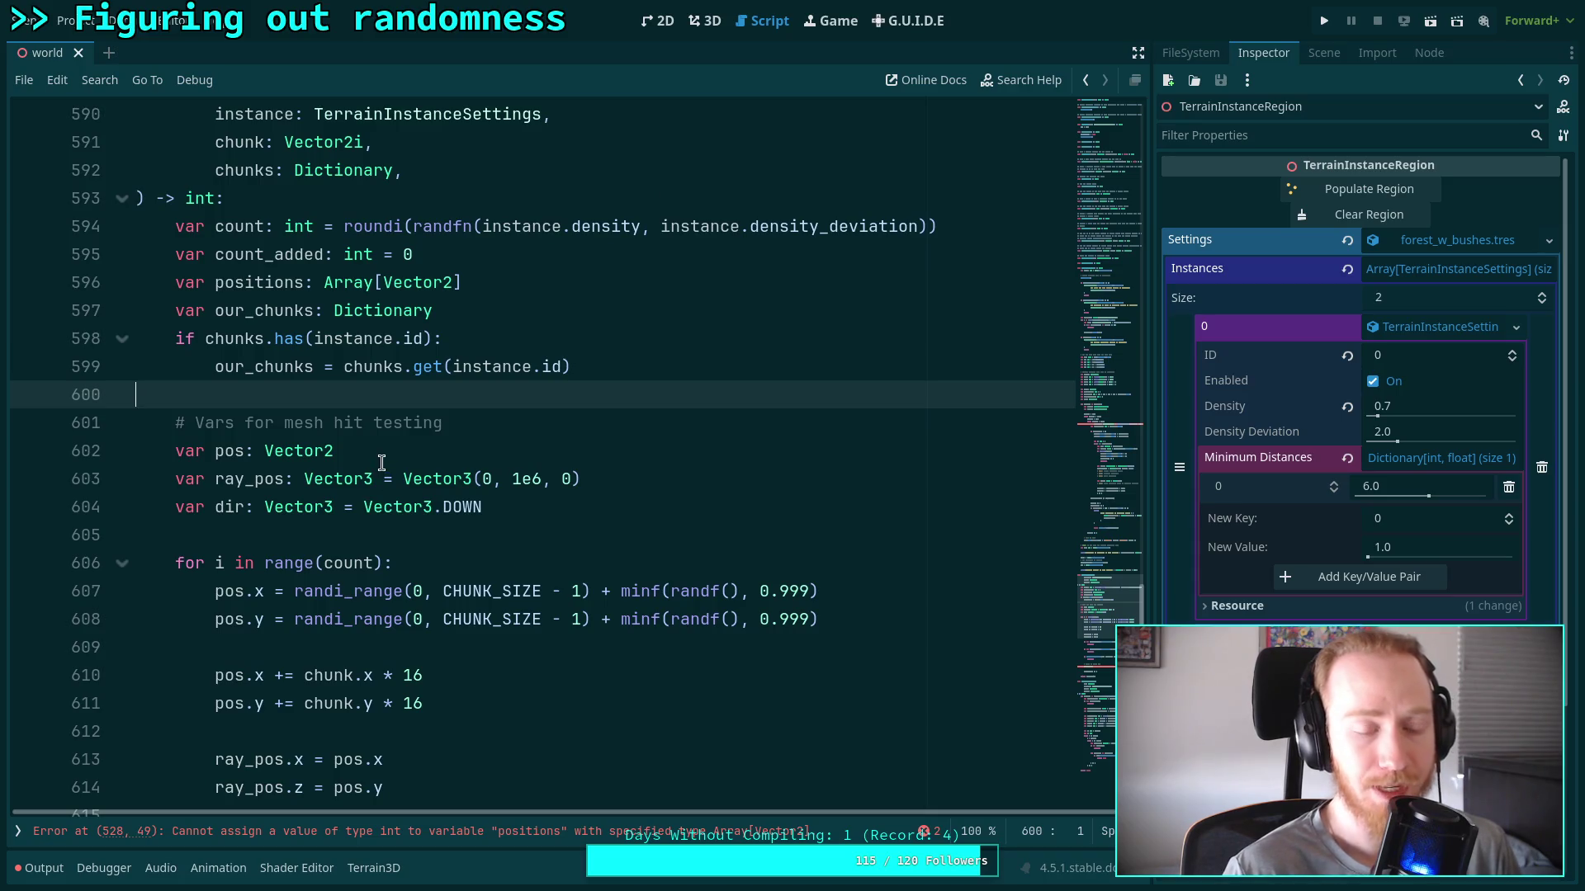
scroll(380, 462, "down", 7)
left_click_drag(359, 535, 214, 535)
type("posi")
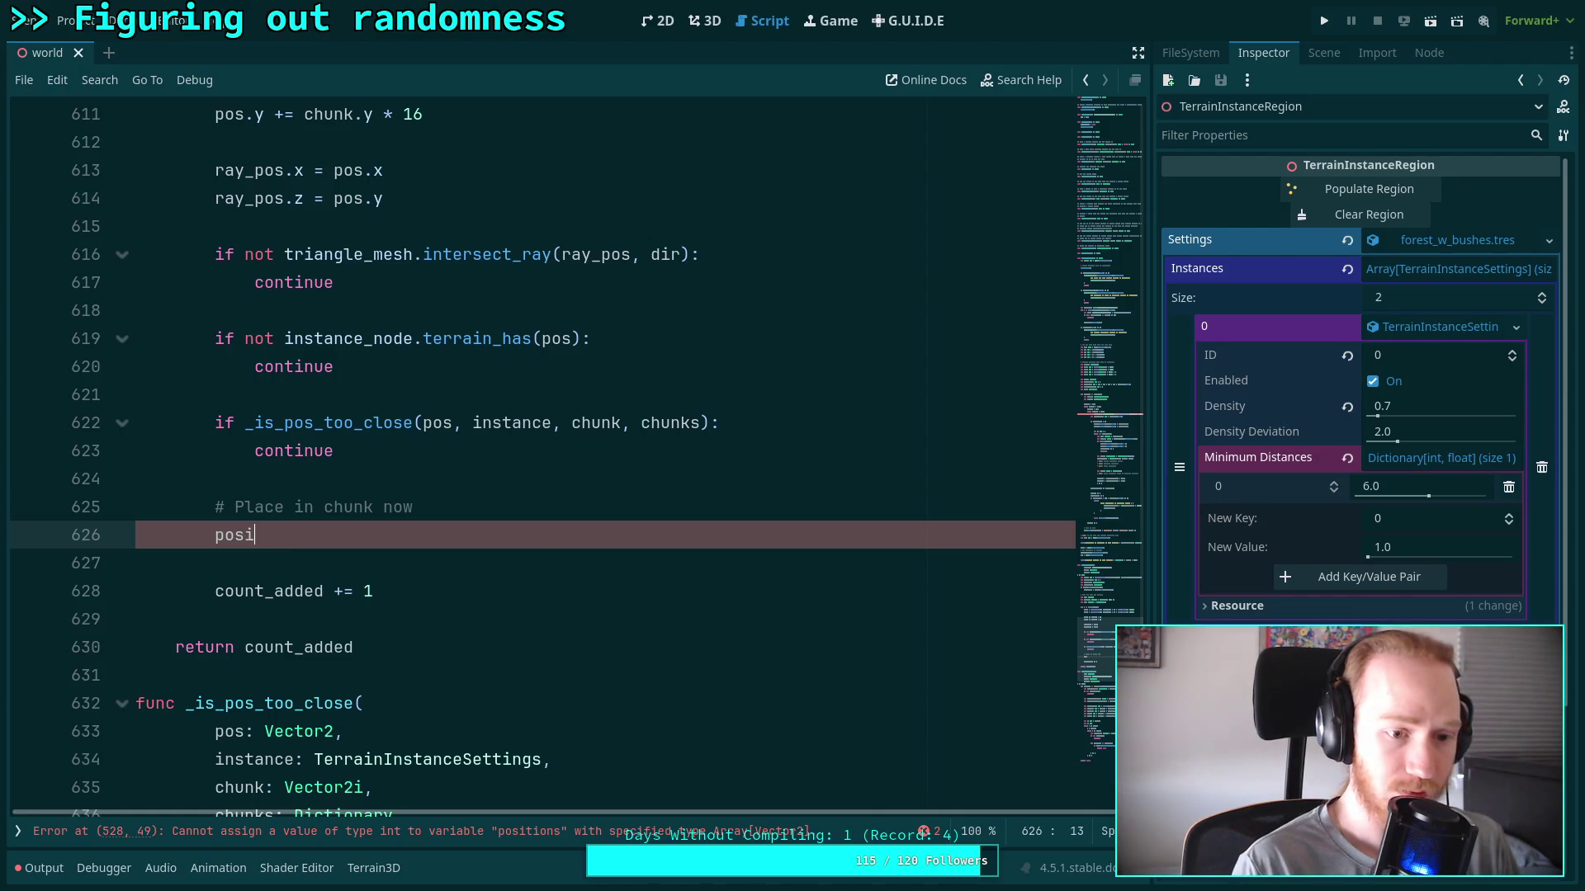
type("tions.append(")
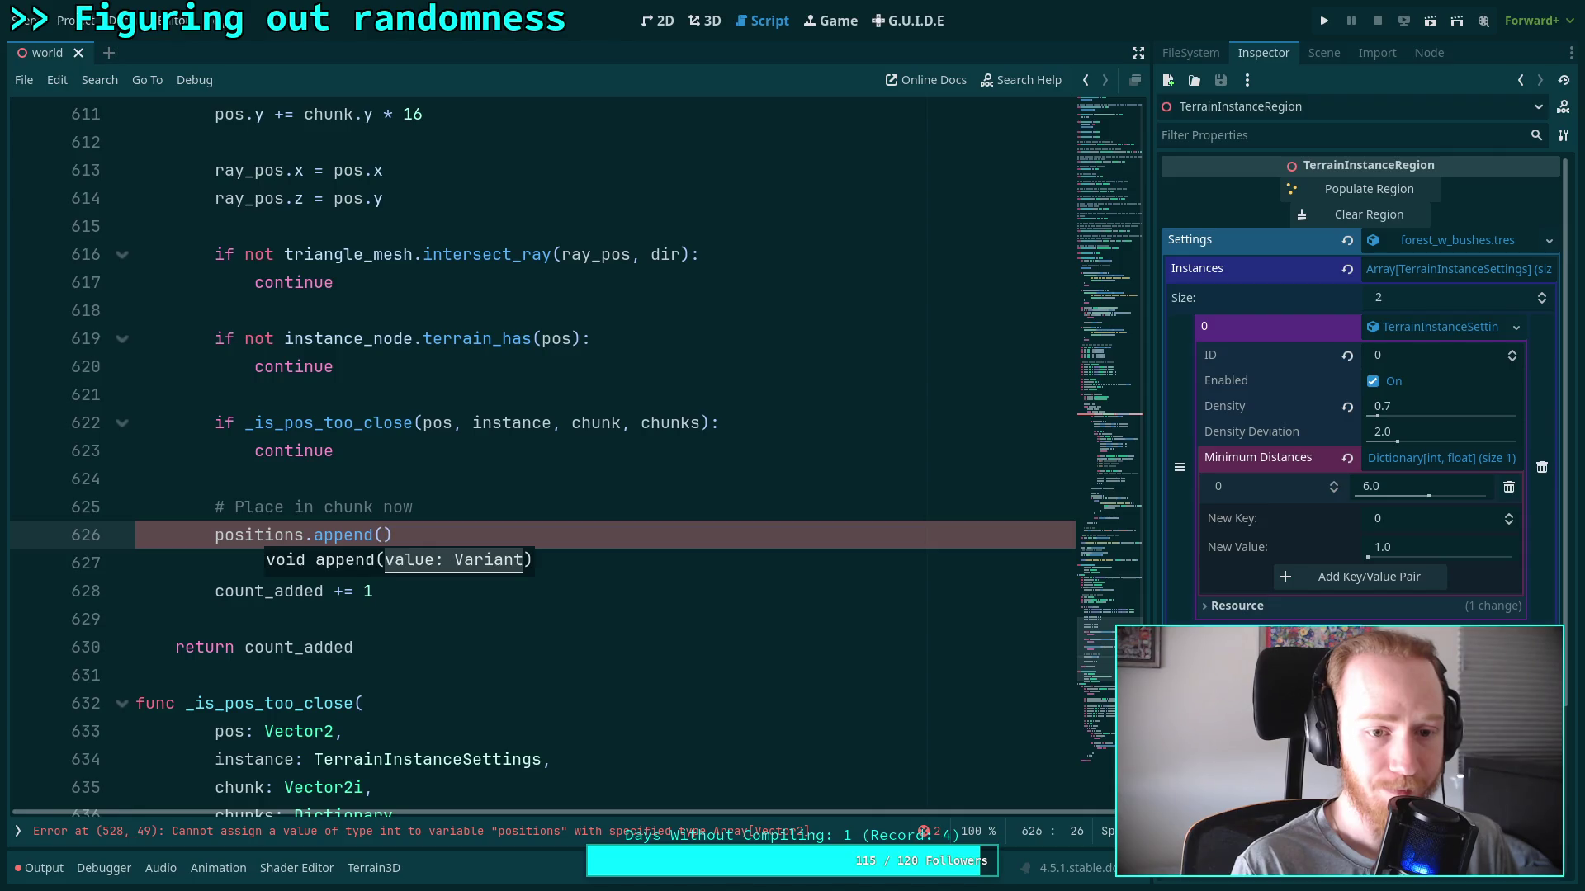
type("pos)")
scroll(272, 506, "up", 9)
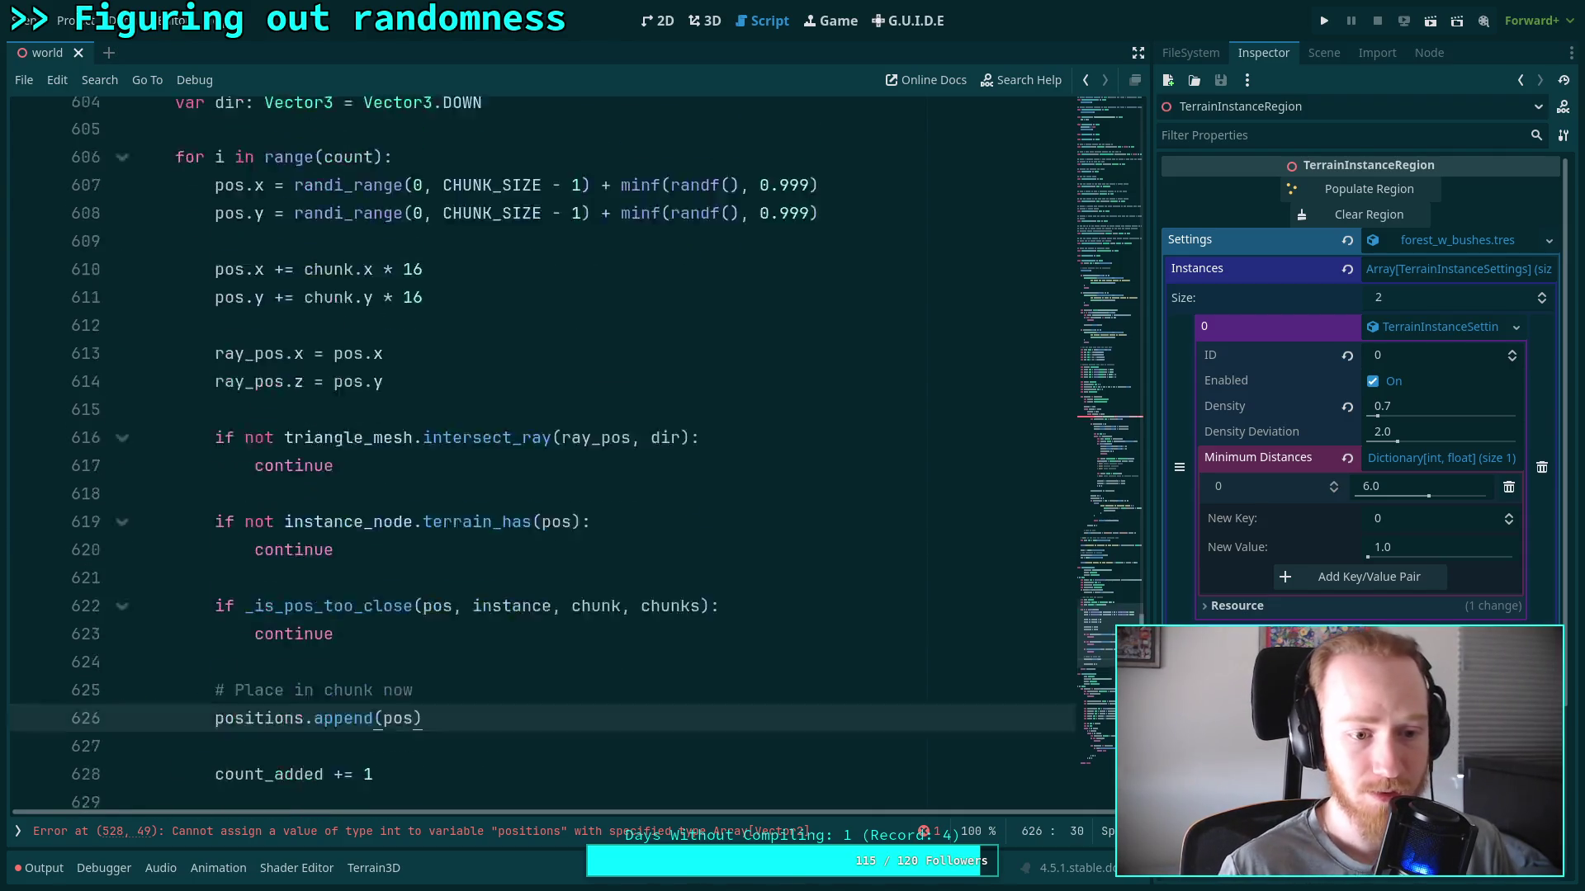
scroll(272, 506, "down", 6)
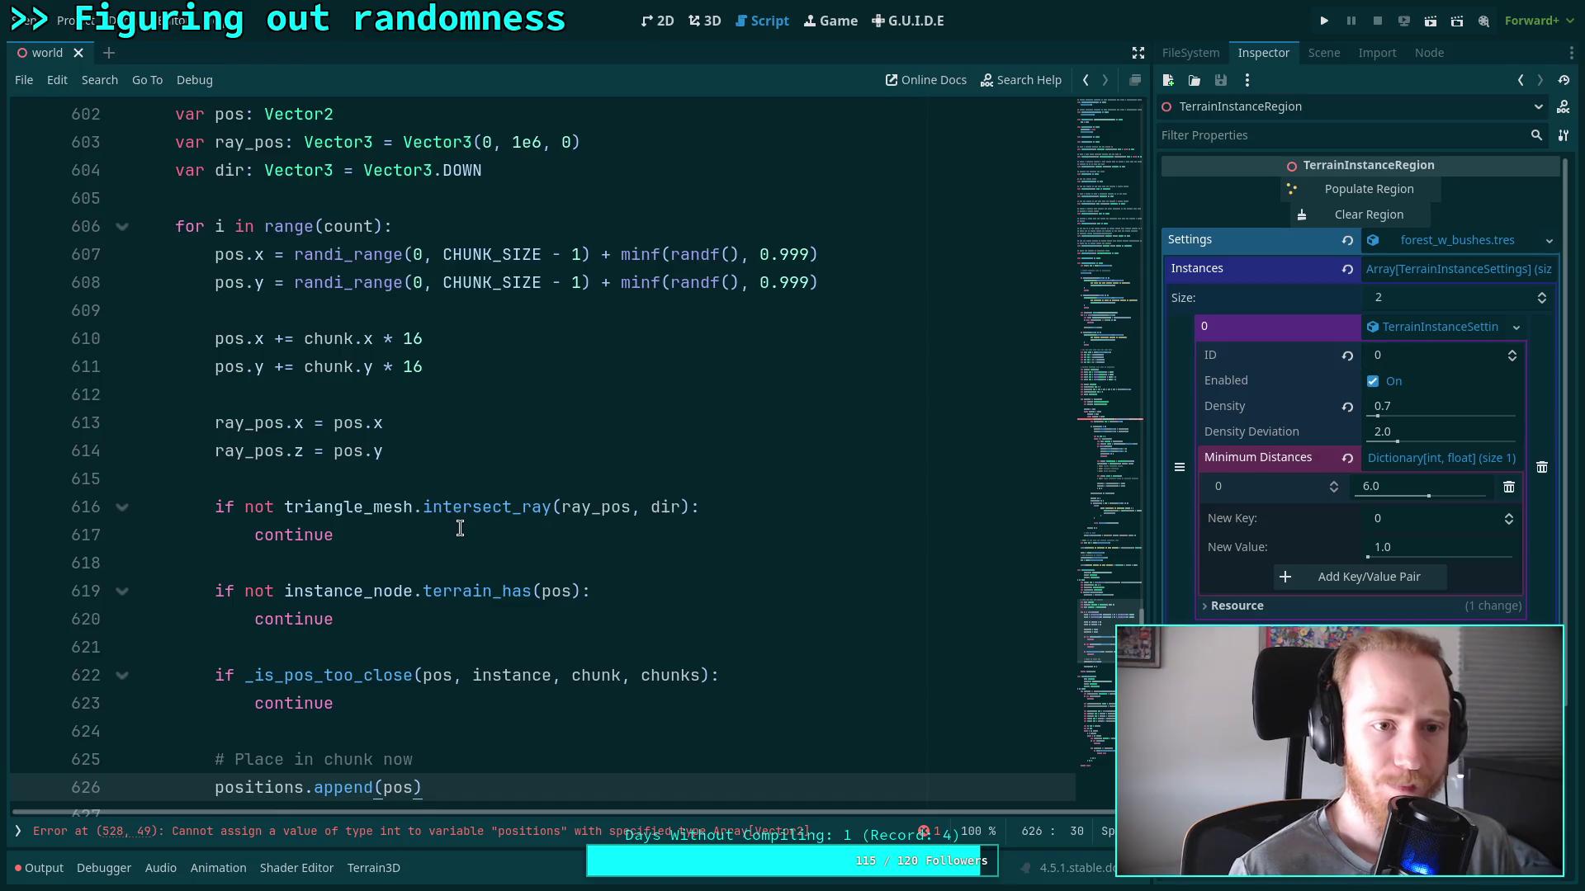
scroll(459, 528, "up", 4)
scroll(459, 528, "up", 2)
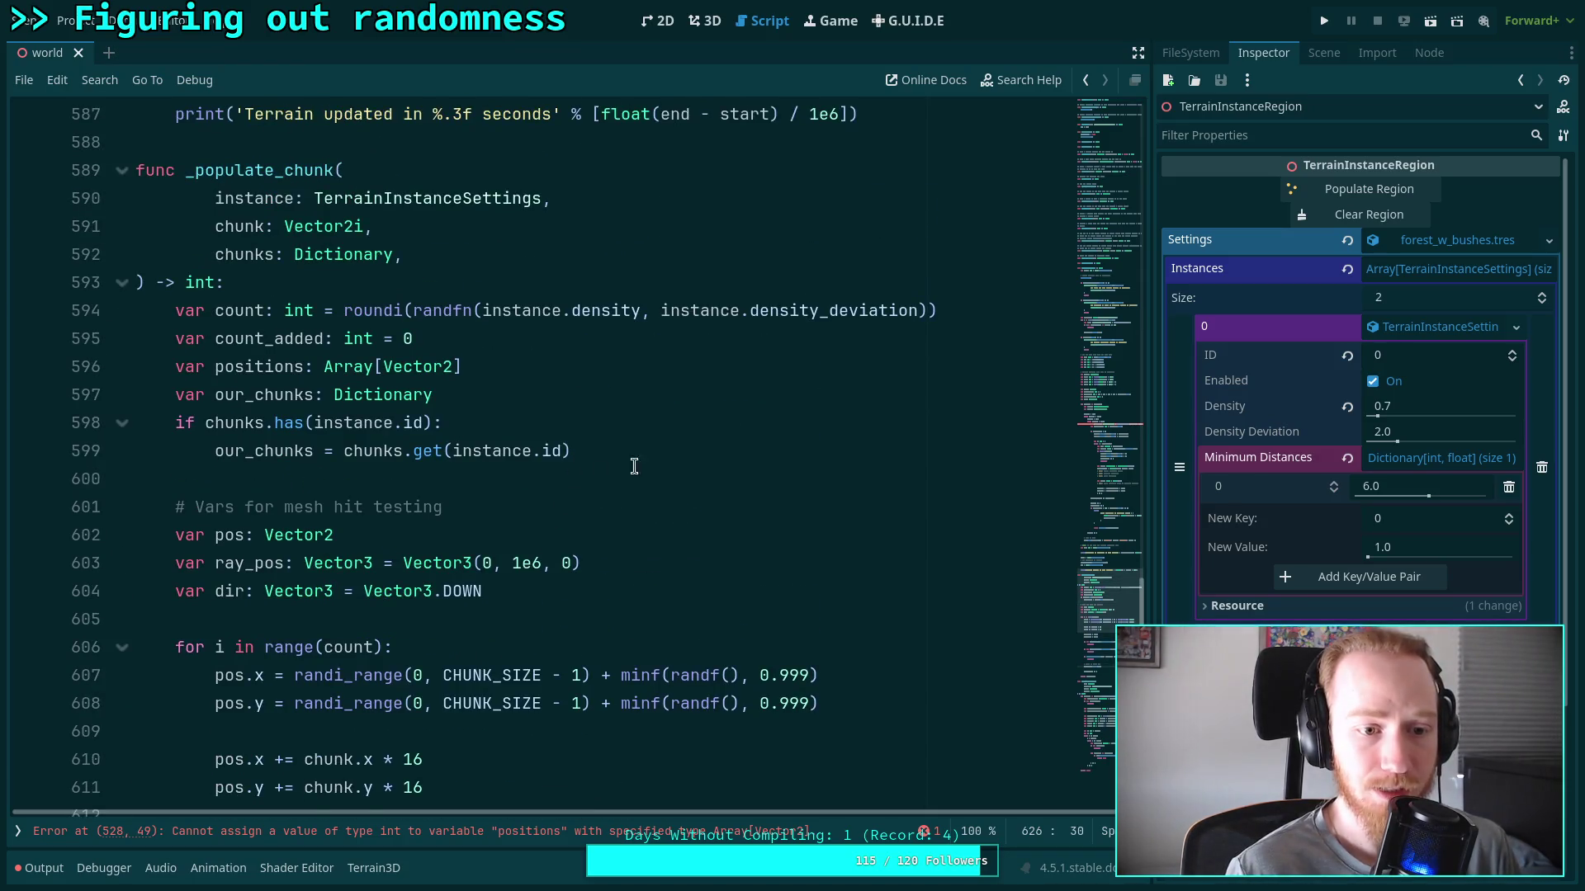
scroll(656, 457, "down", 8)
scroll(631, 520, "up", 5)
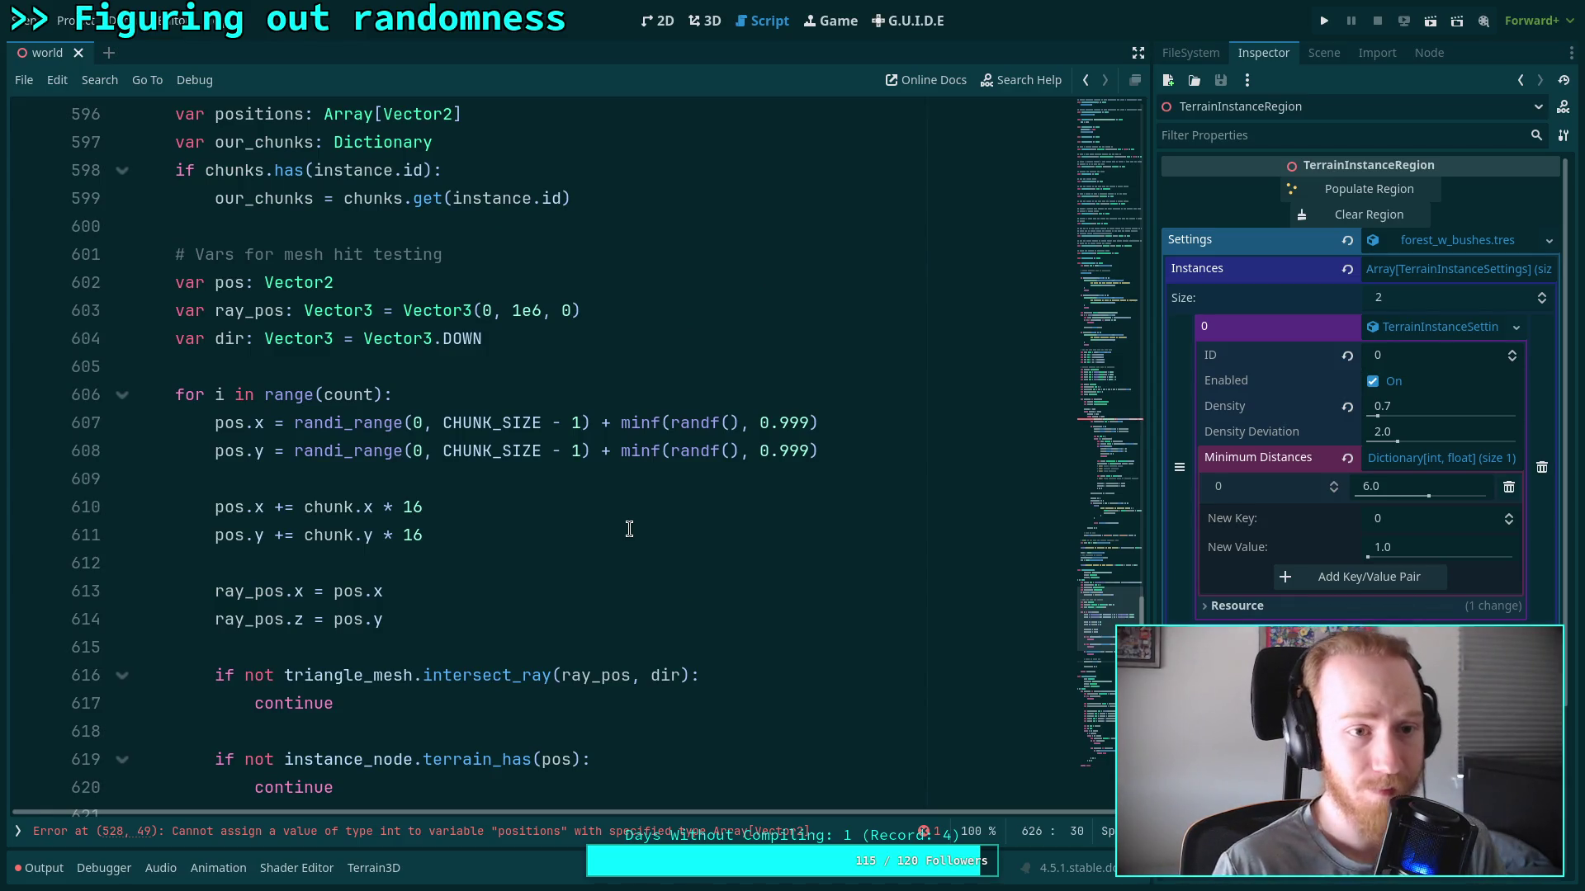
scroll(628, 529, "down", 1)
scroll(629, 529, "up", 2)
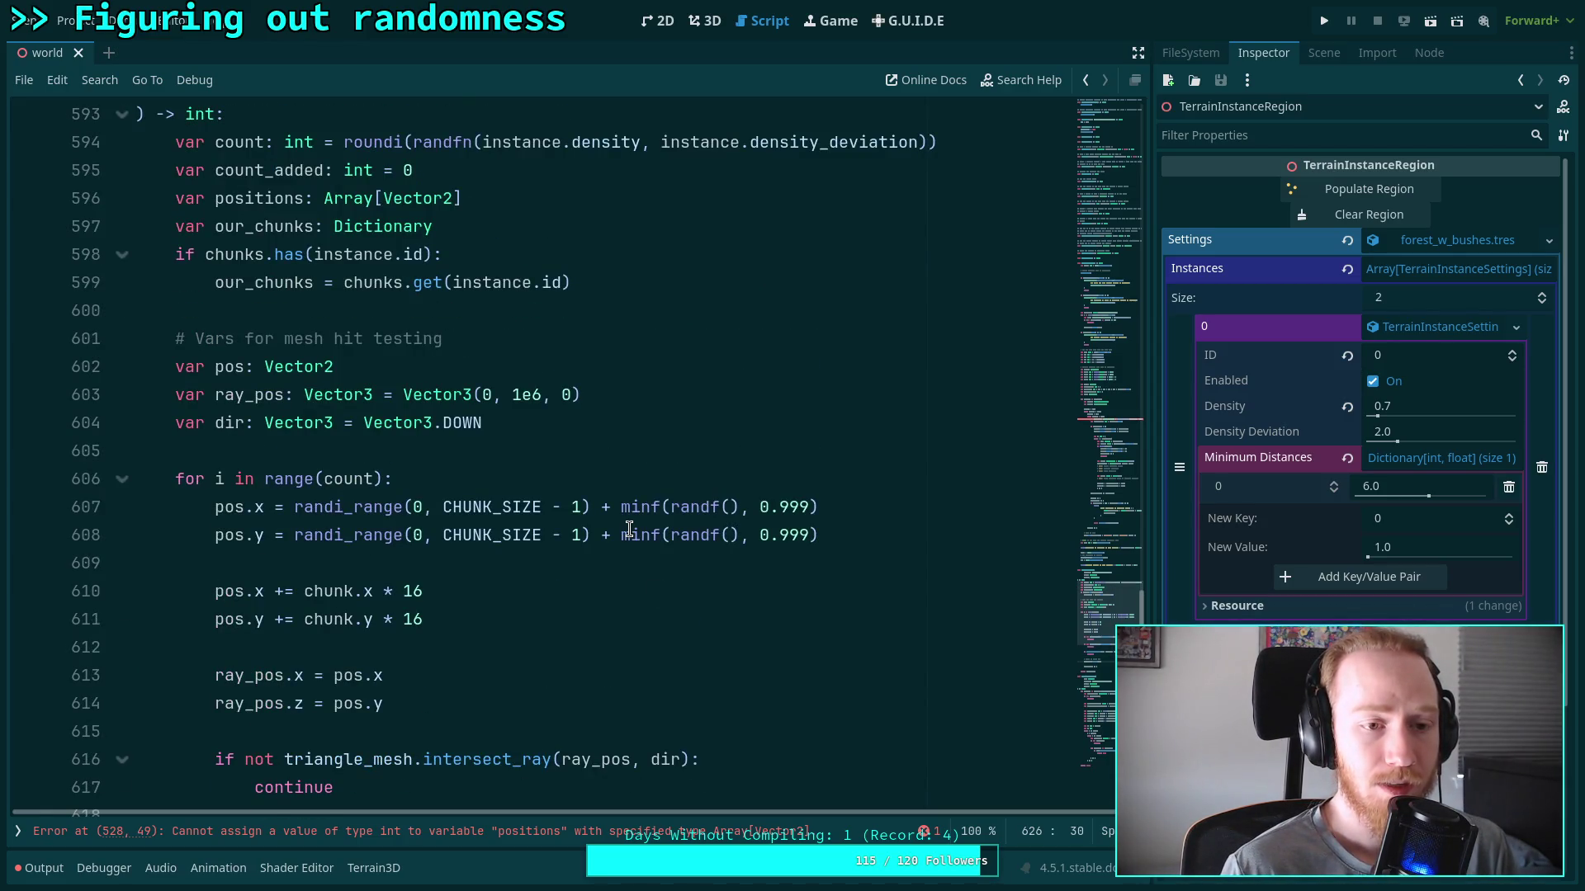
mouse_move(628, 518)
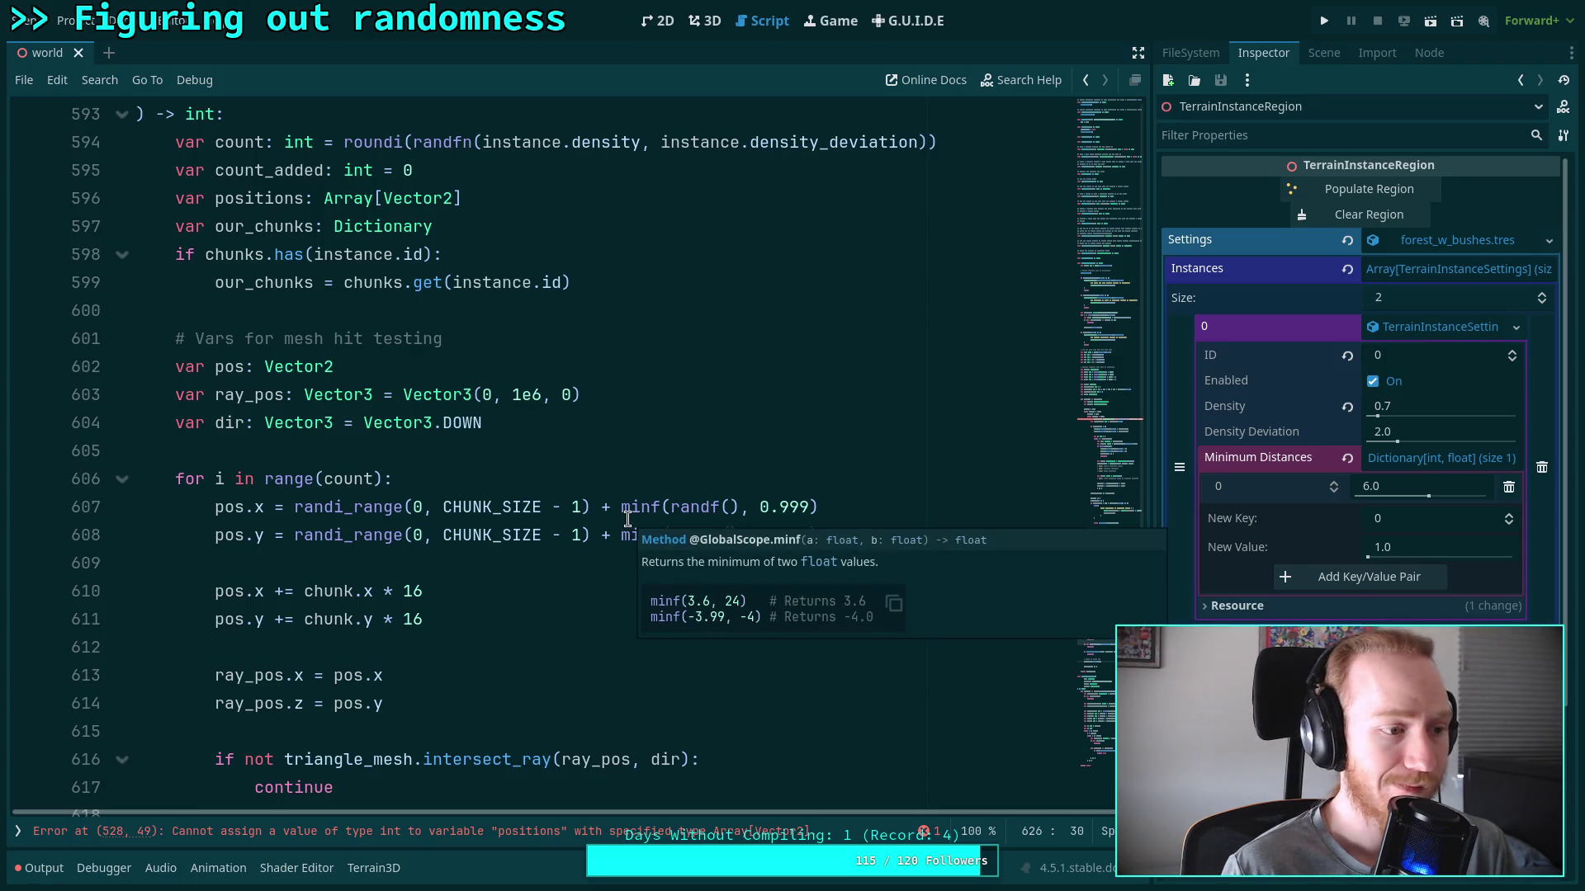
scroll(491, 446, "down", 6)
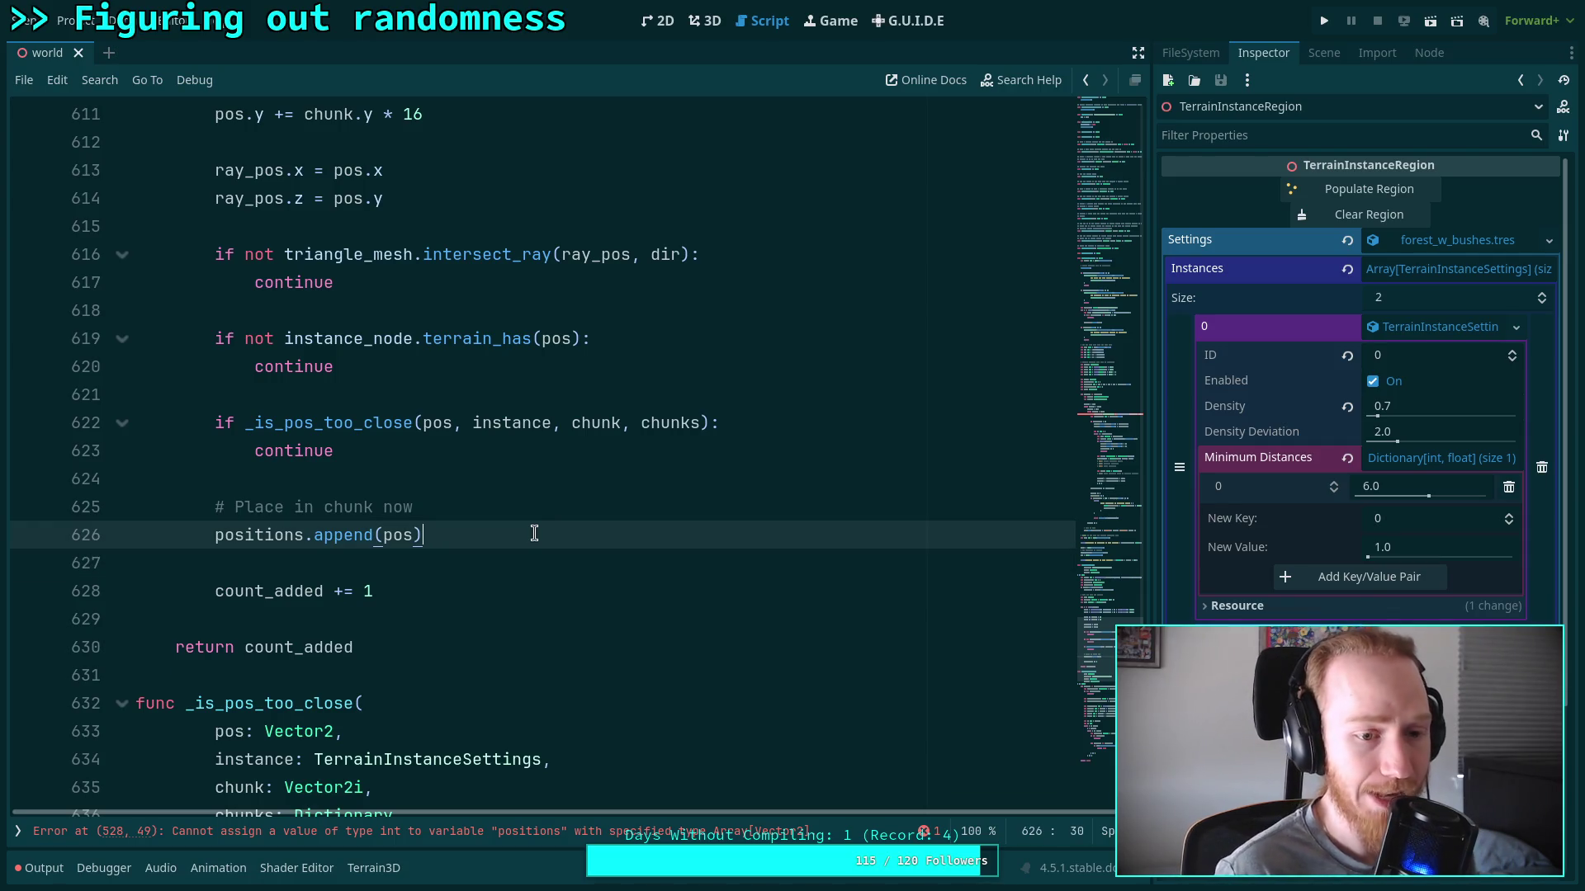
Add 'if not chunks.has(instance.id):' below positions.append(pos)
key("Return")
key("Return")
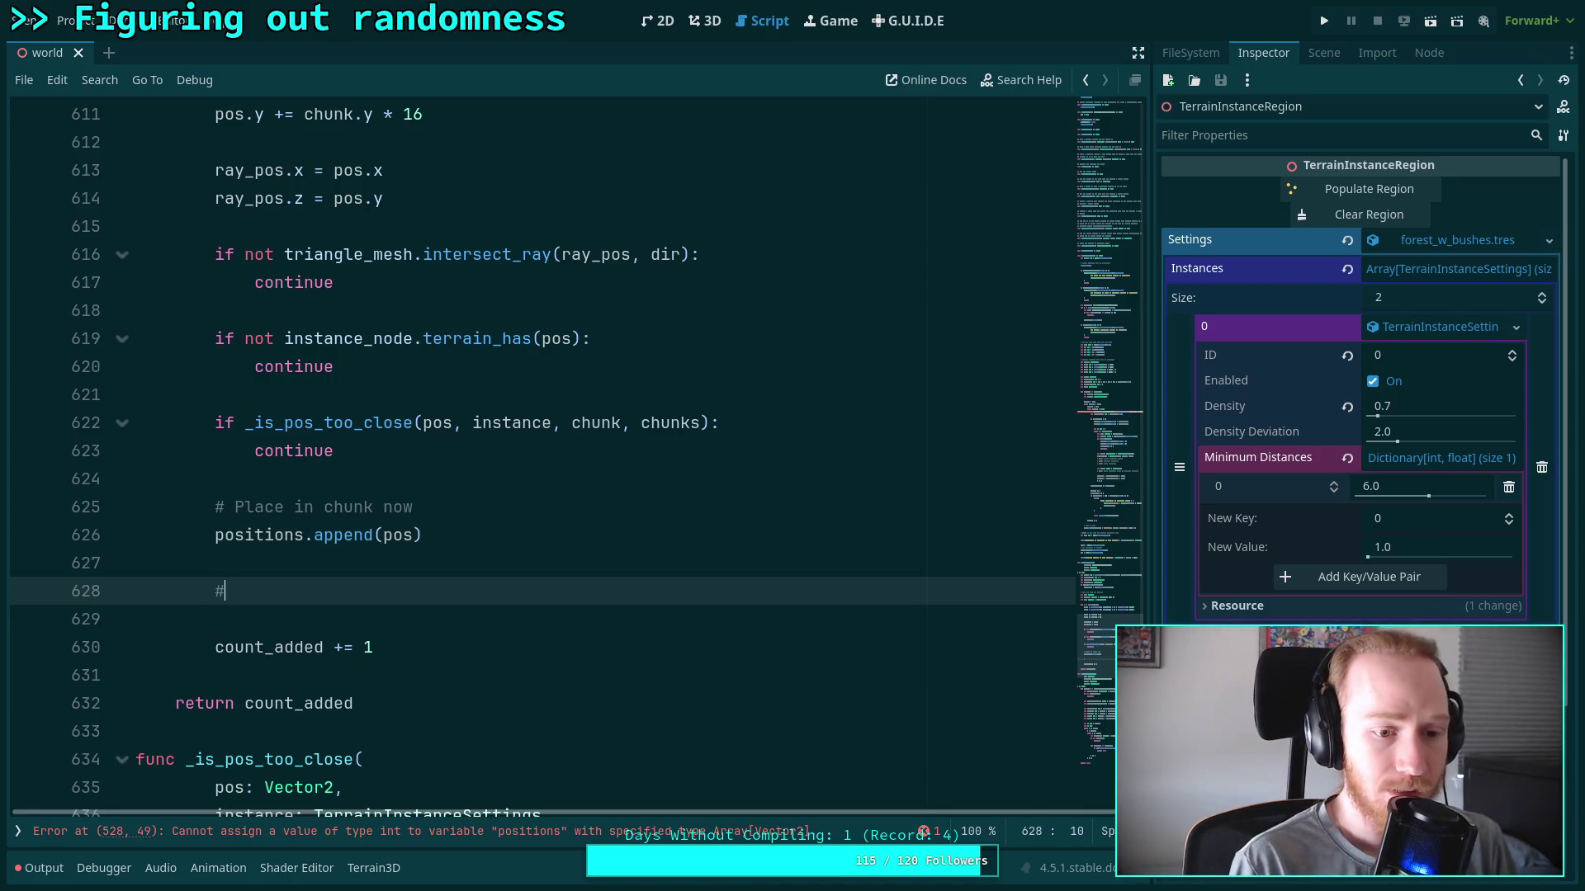
type("if not ")
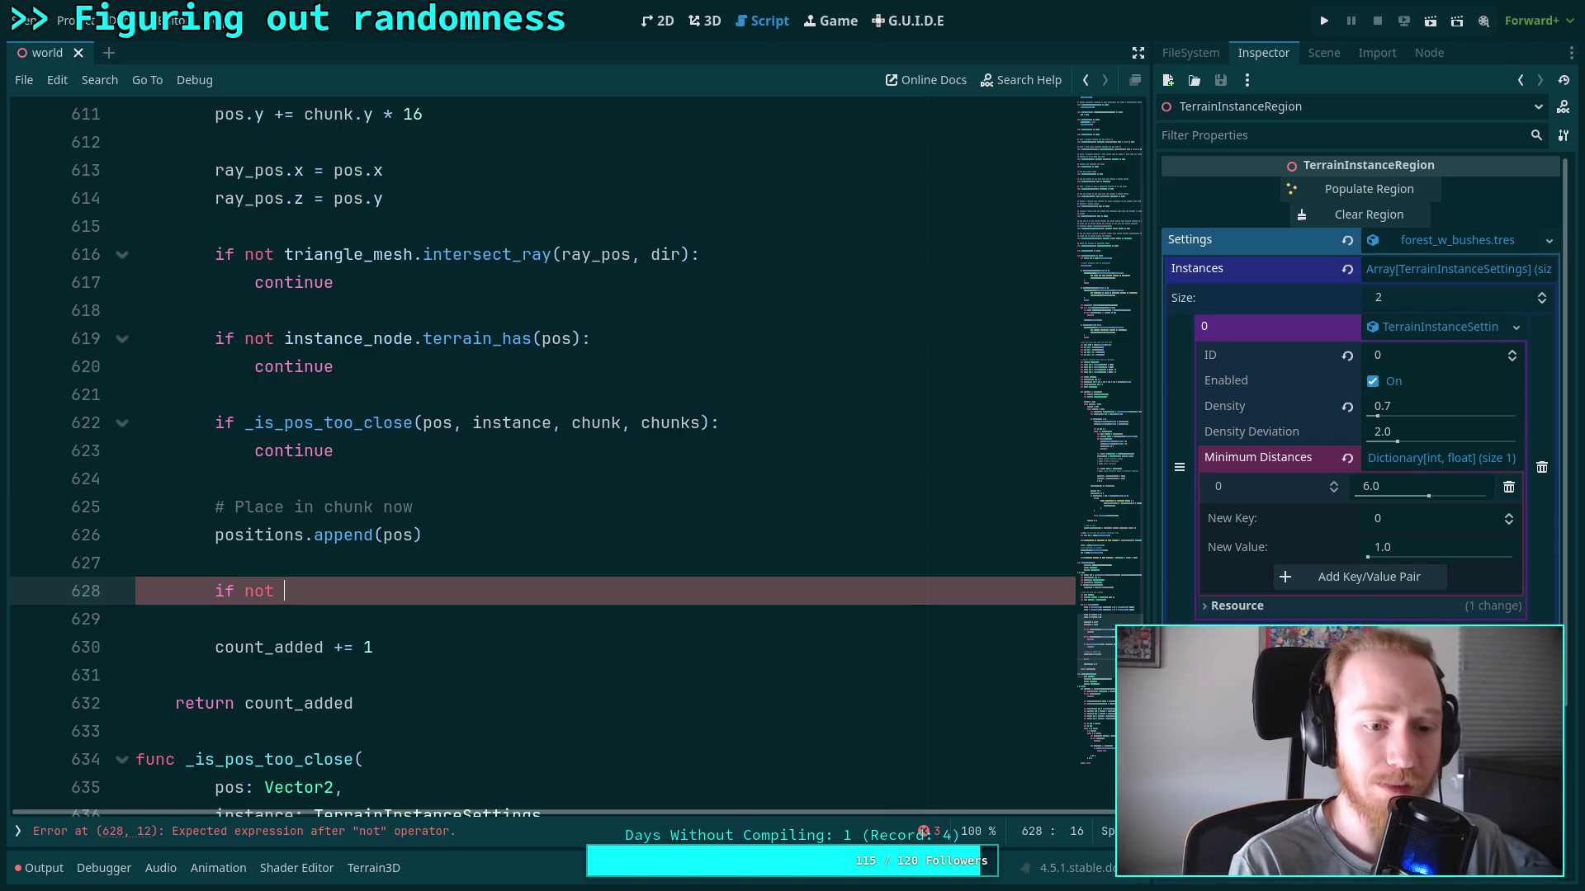
type("chunk")
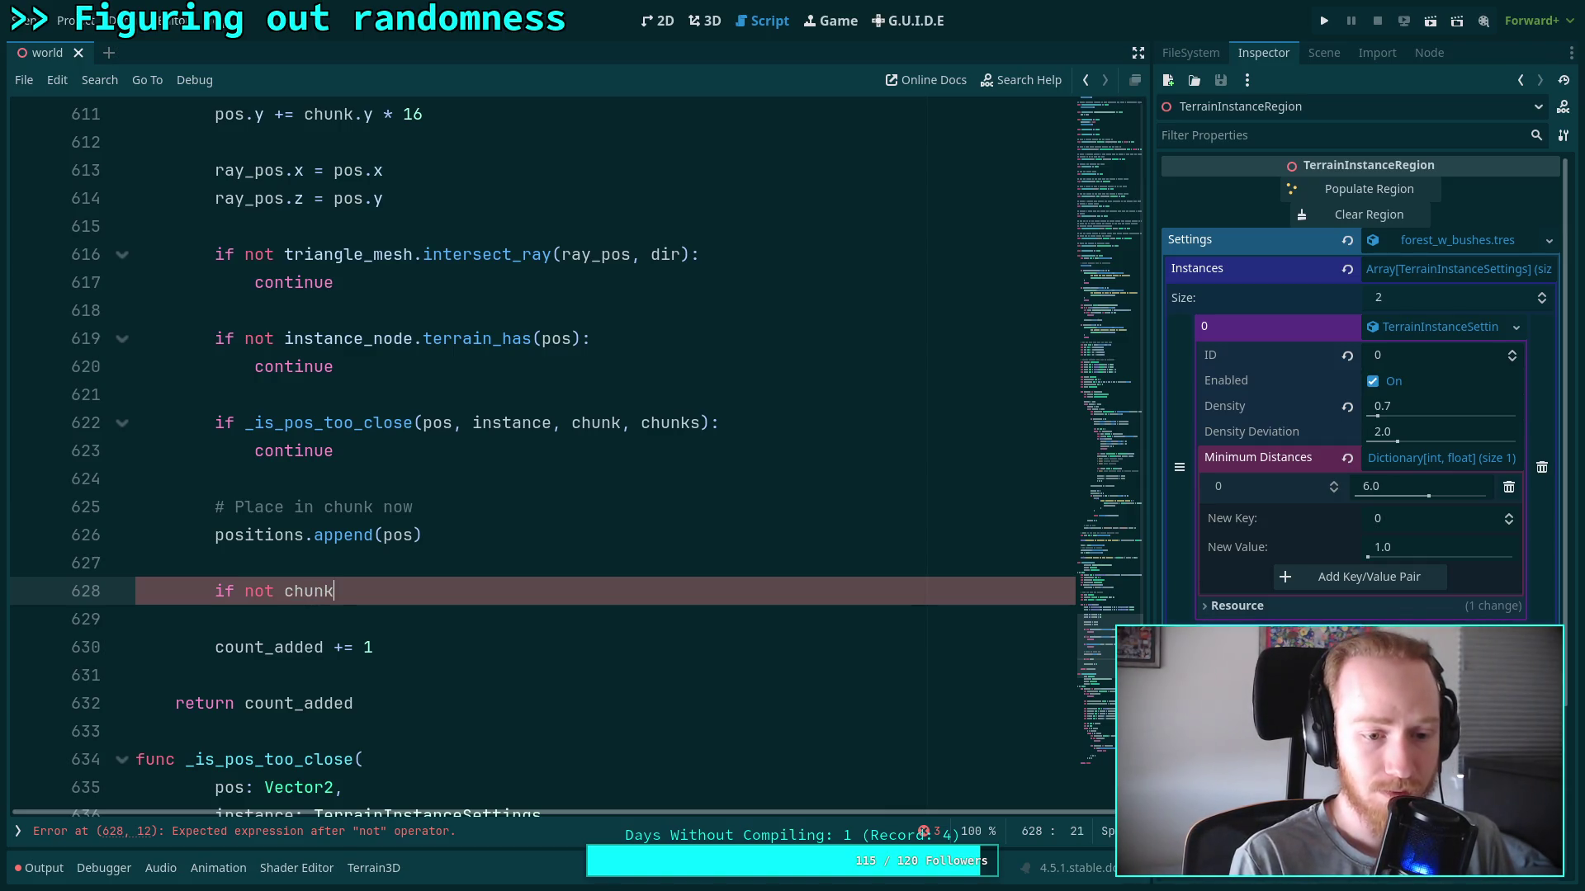
type("s.ha")
key("BackSpace")
key("BackSpace")
type("has")
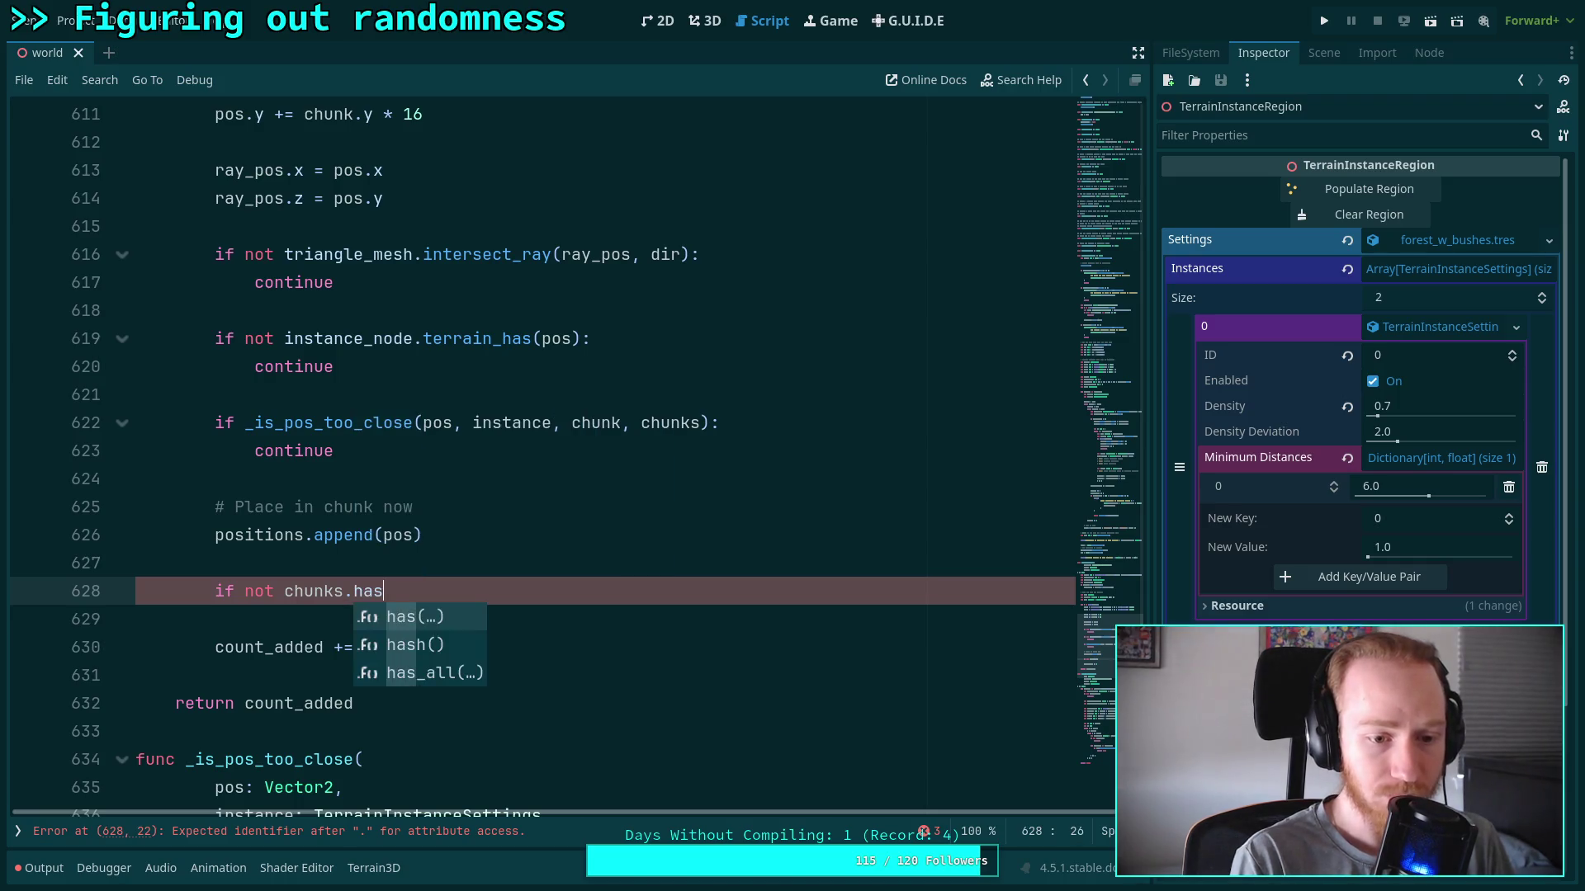
type("(instance.id)")
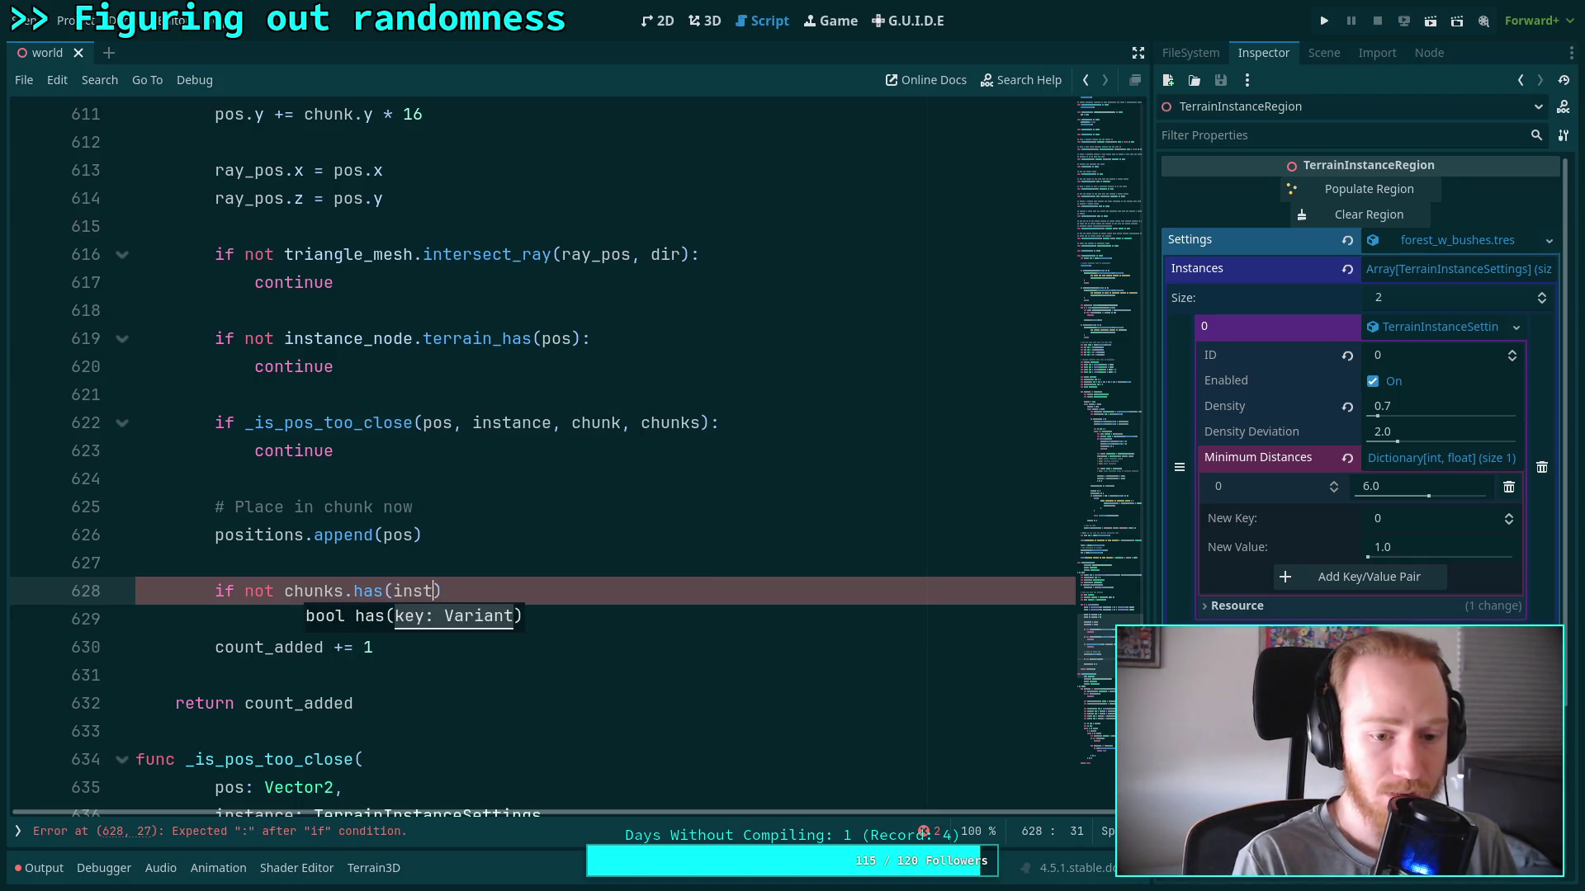
type(":")
key("Return")
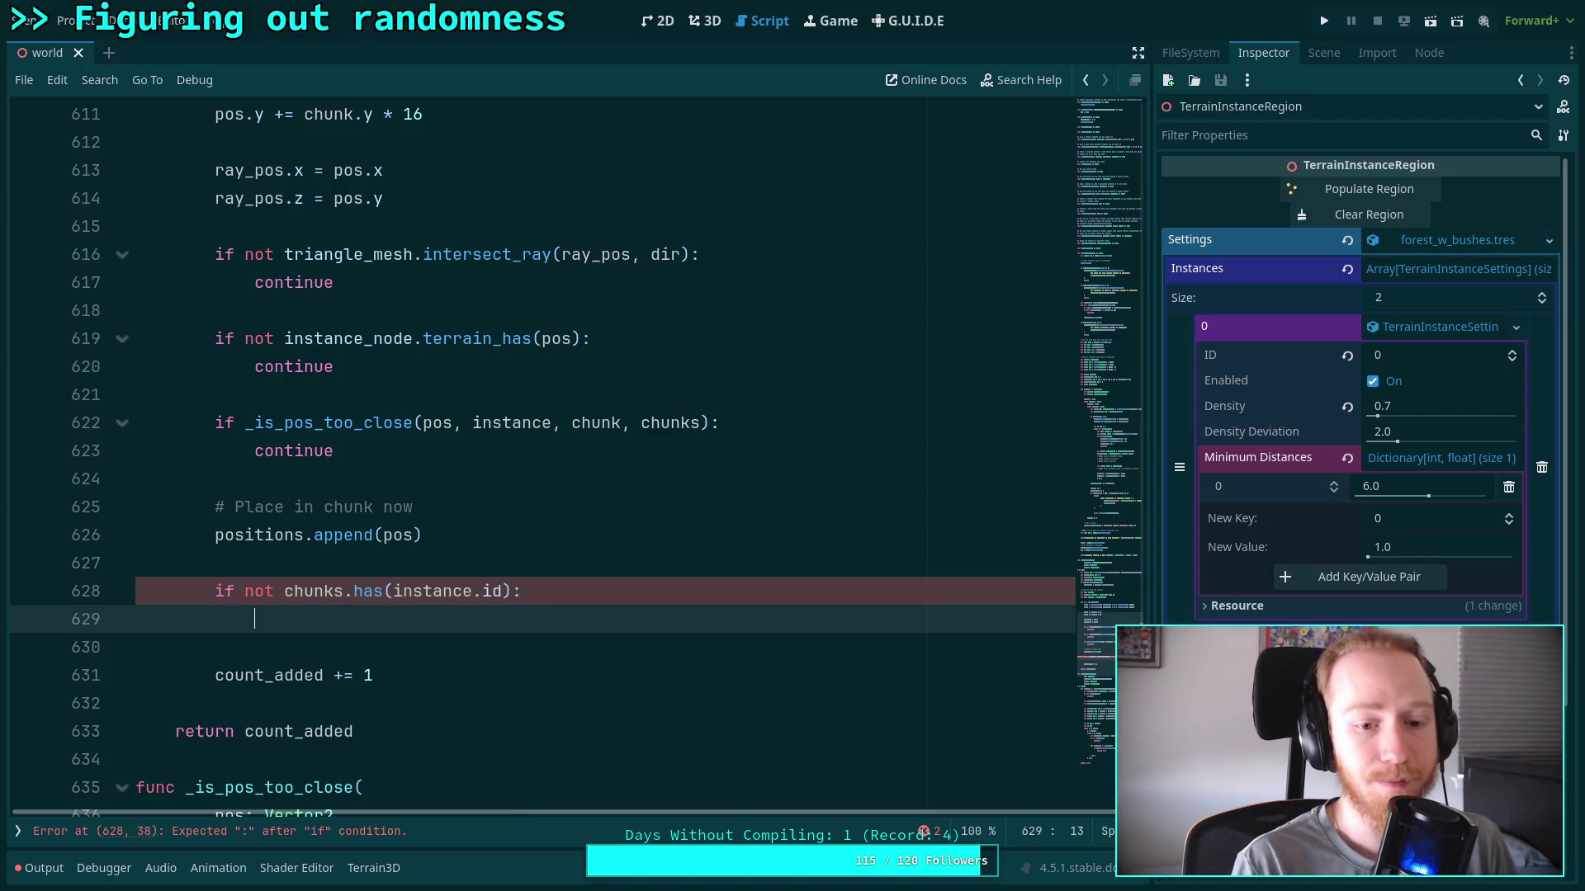
Inside that check, call chunks.set(instance.id, { chunk: positions })
type("chunks.set")
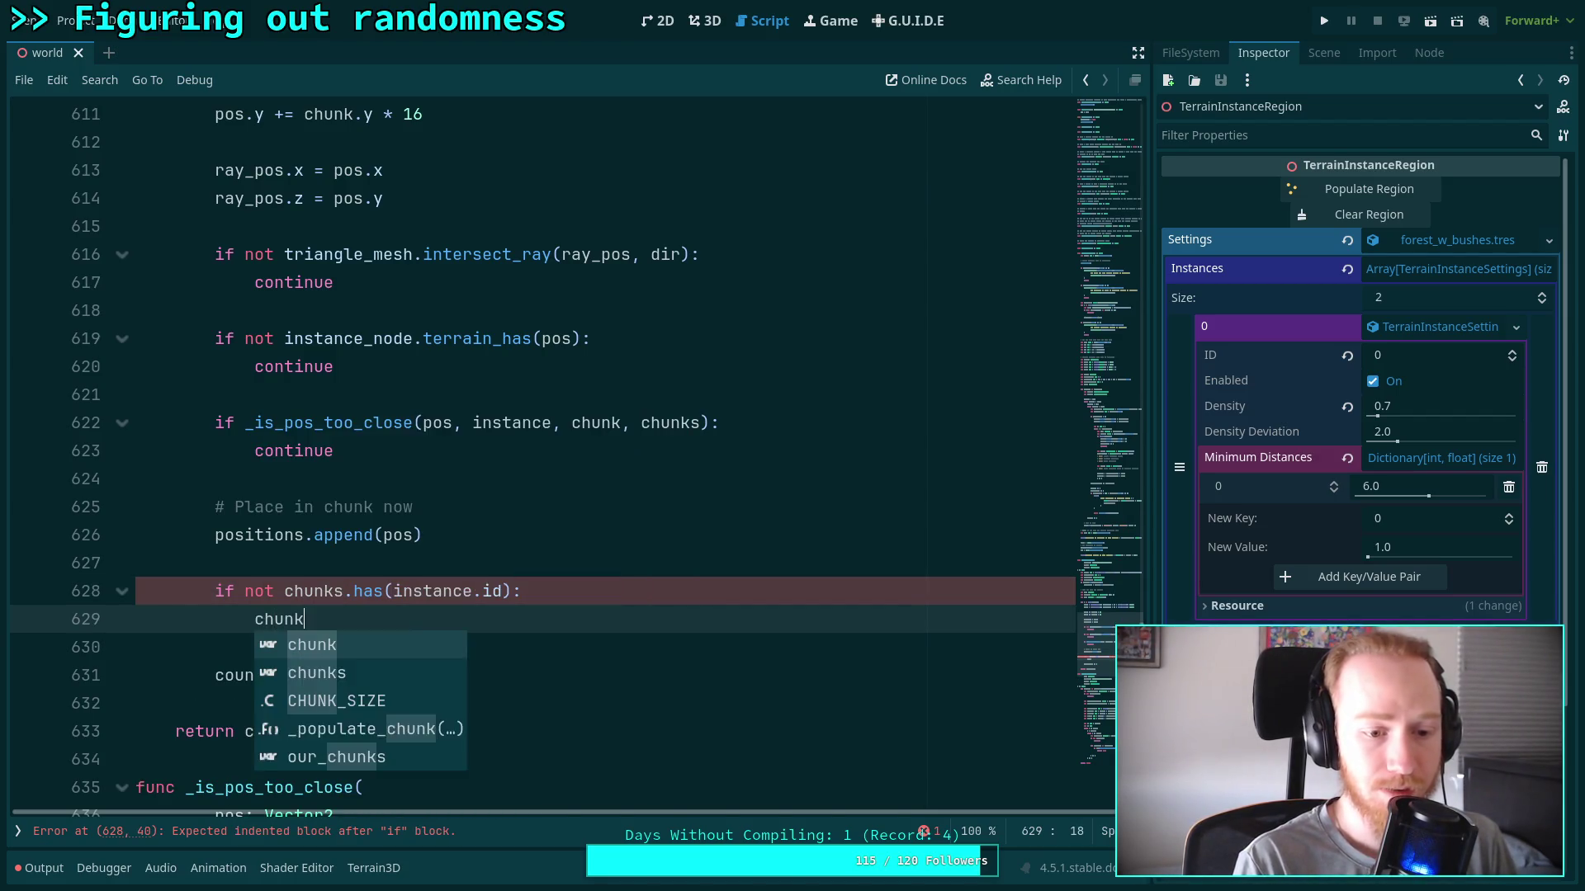
type("(instance.")
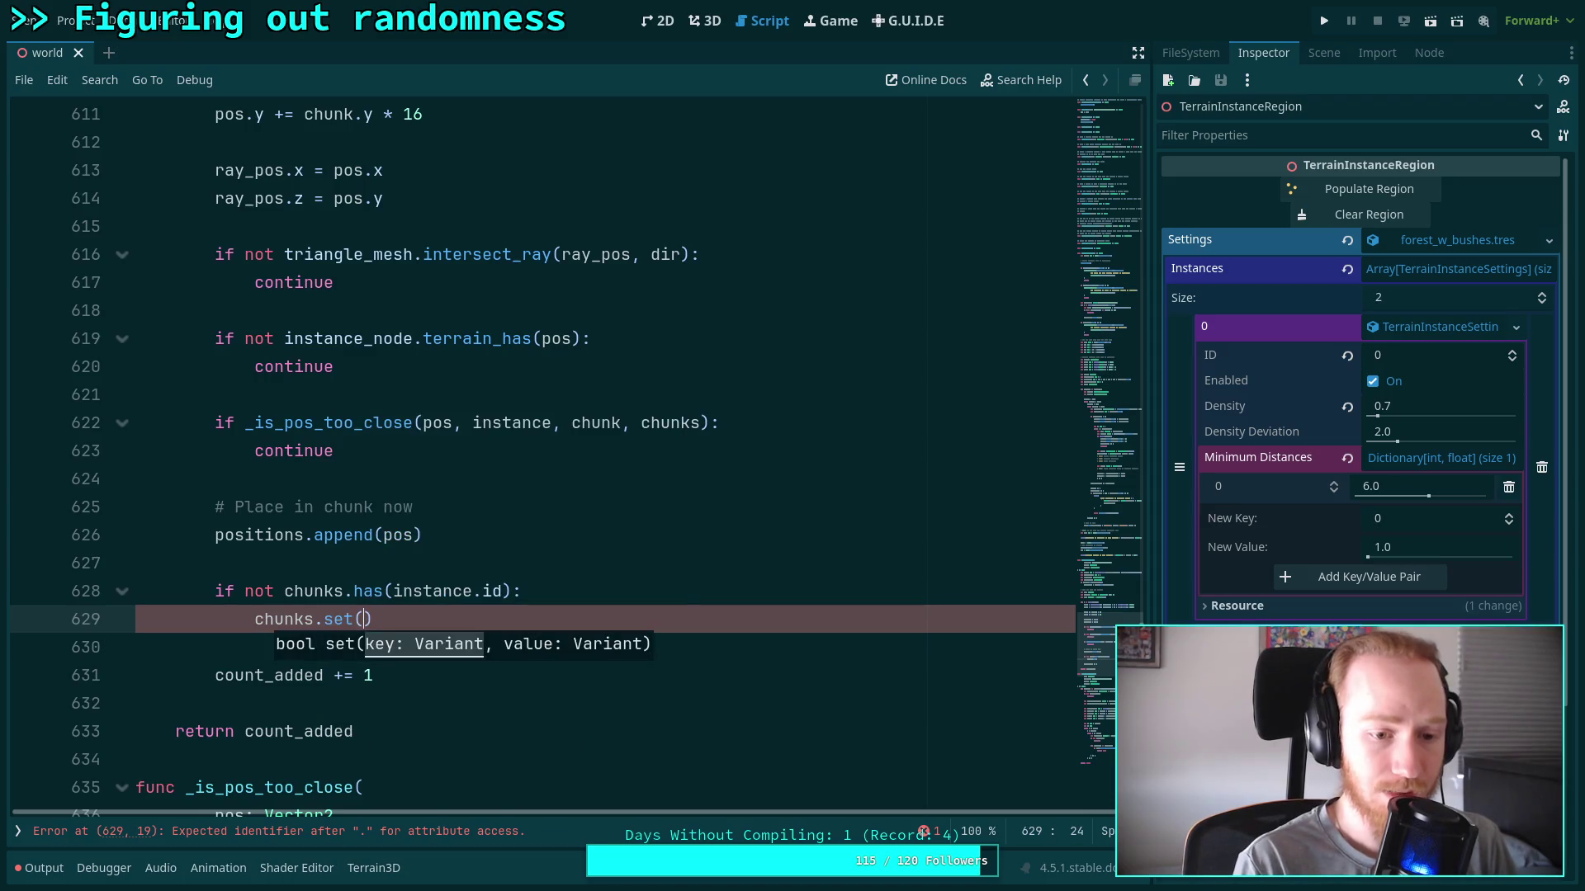
type("id, ")
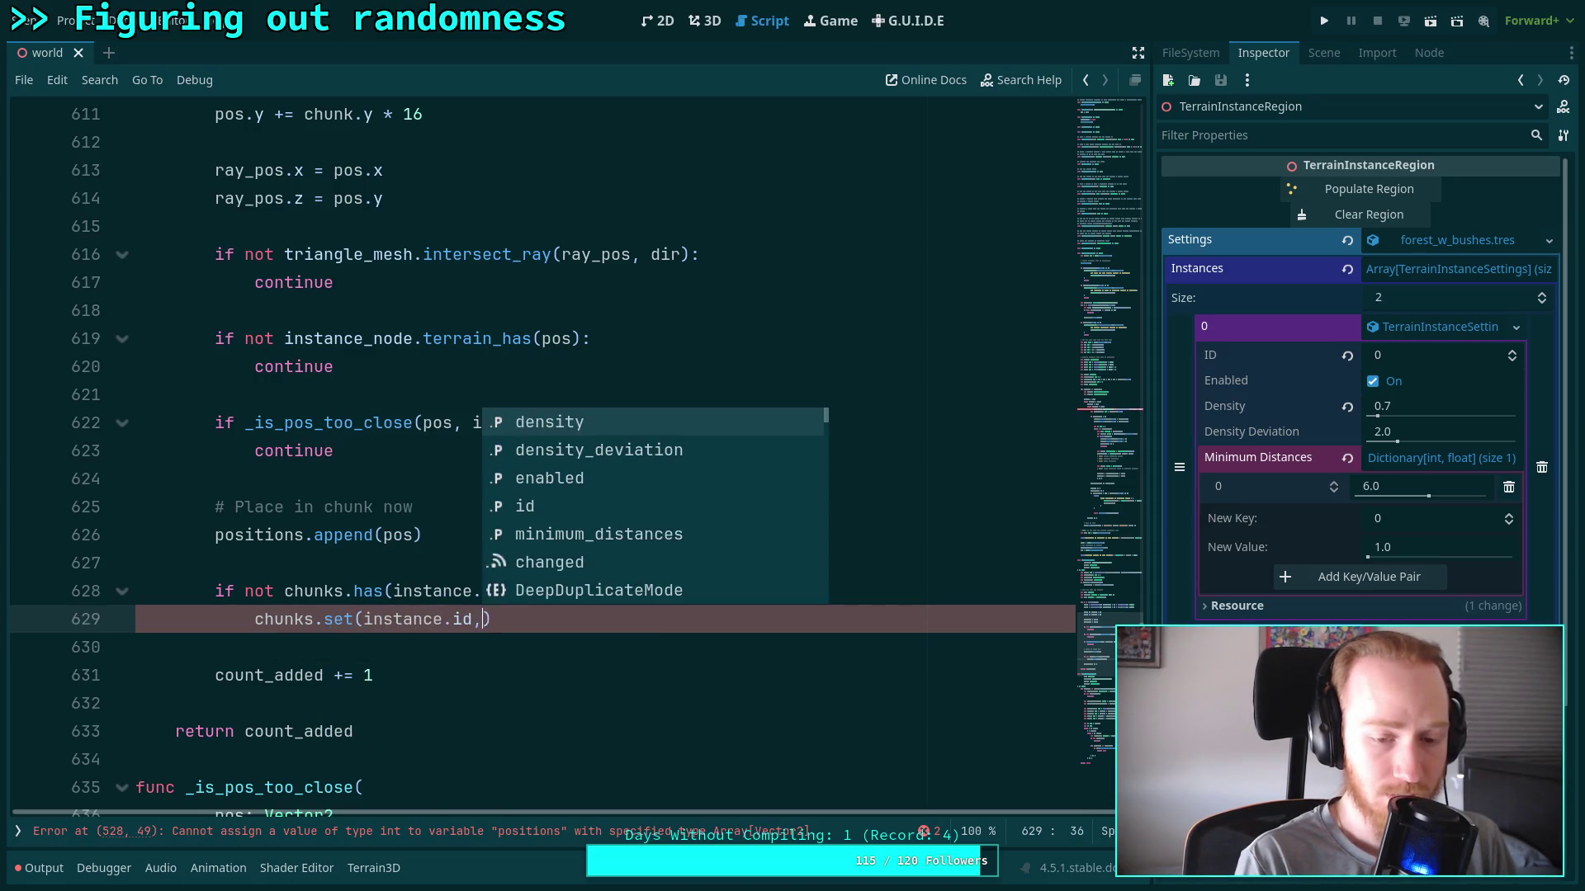
type("{ ")
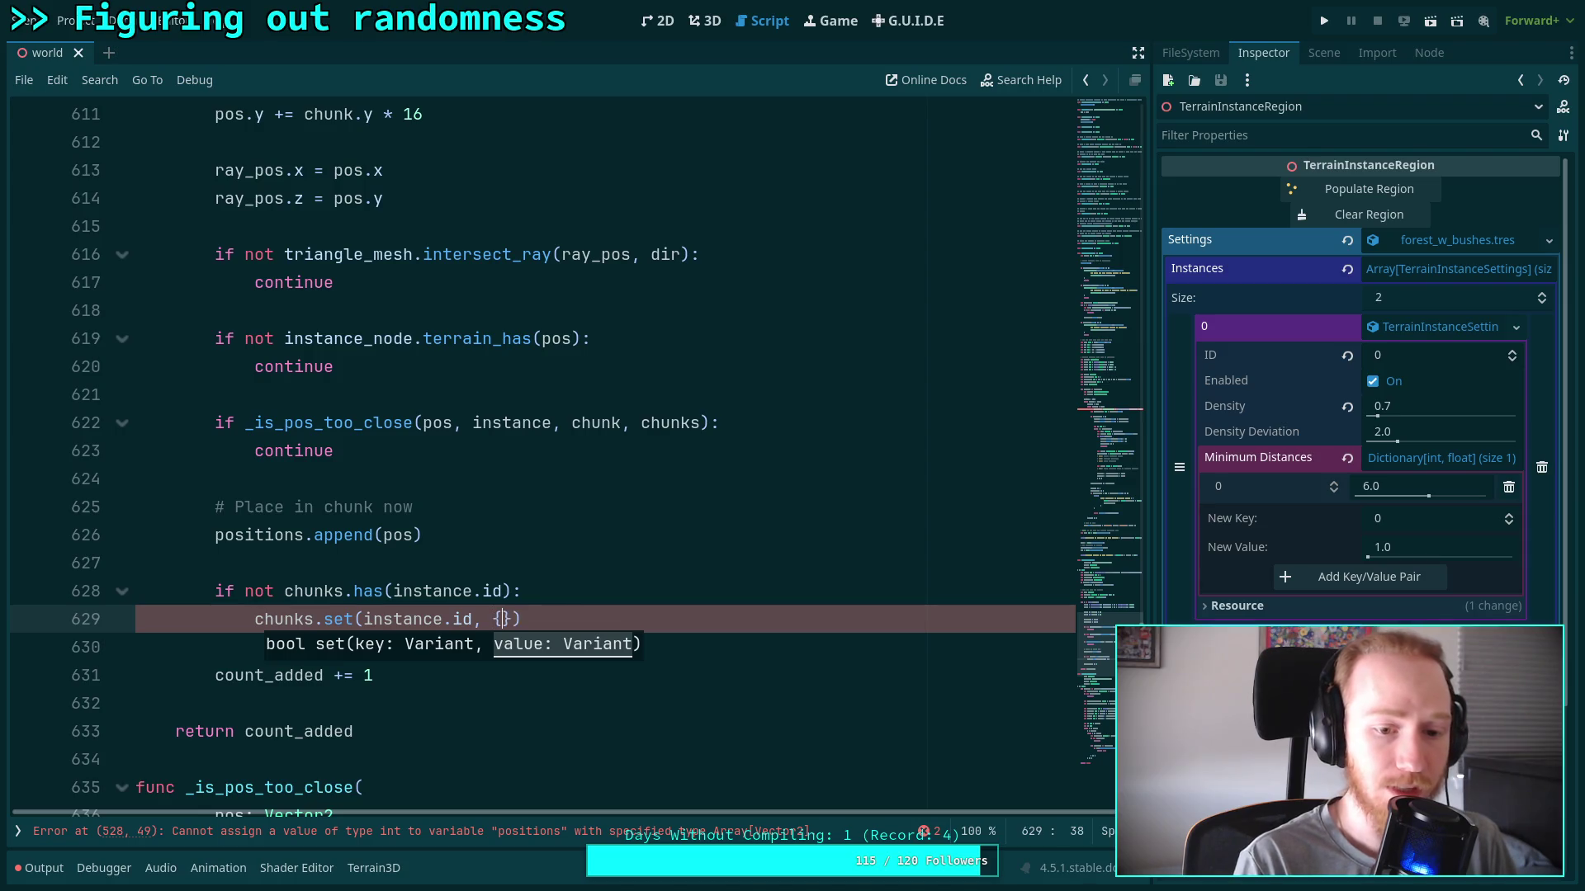
type("V")
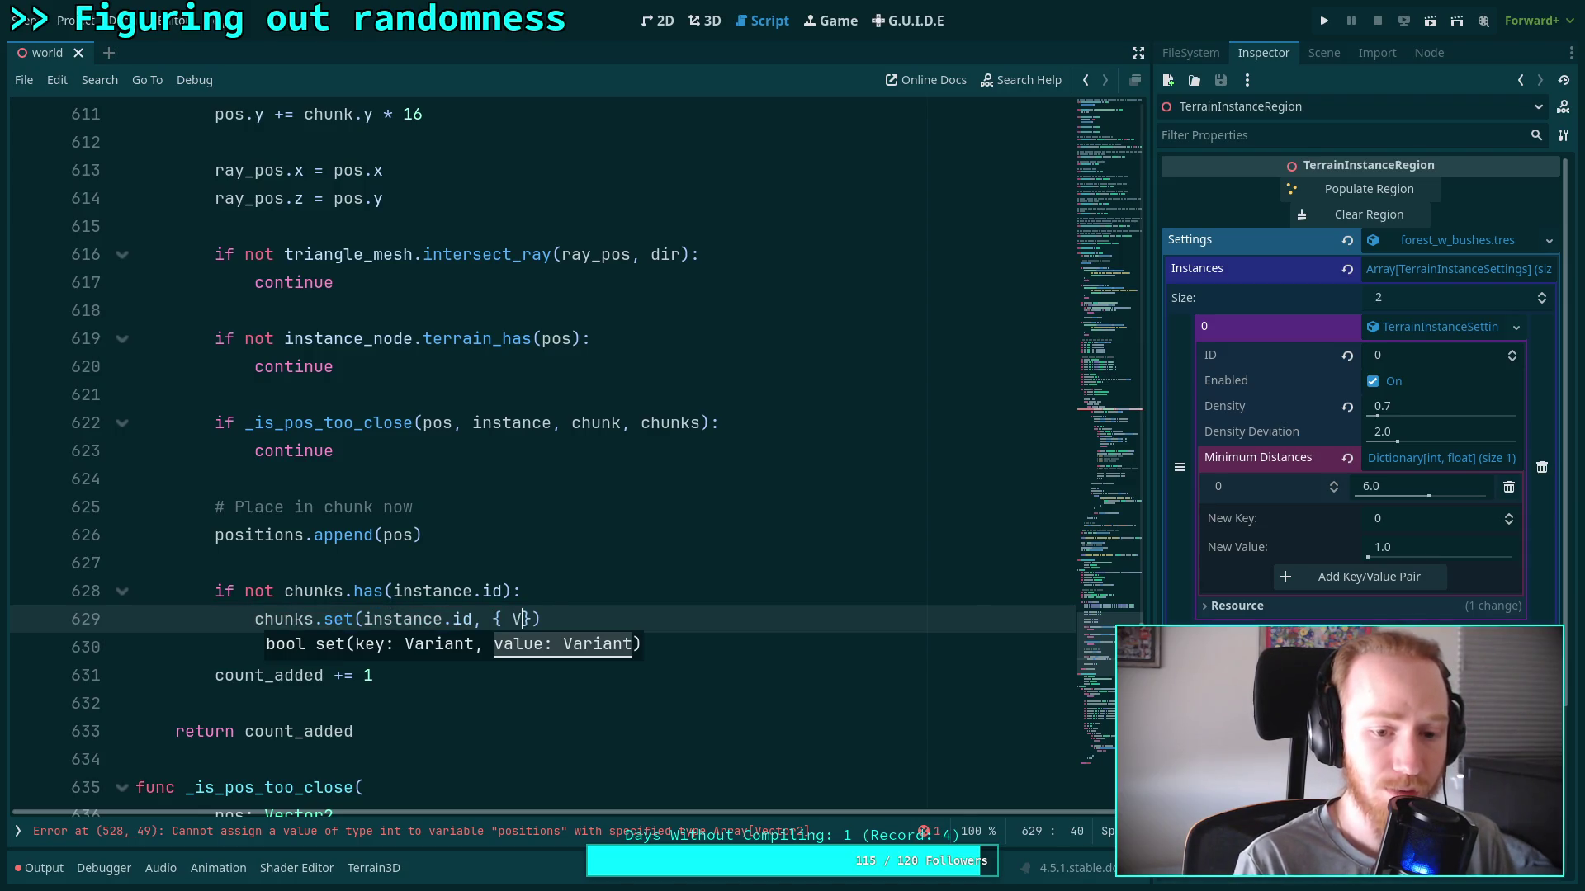
key("BackSpace")
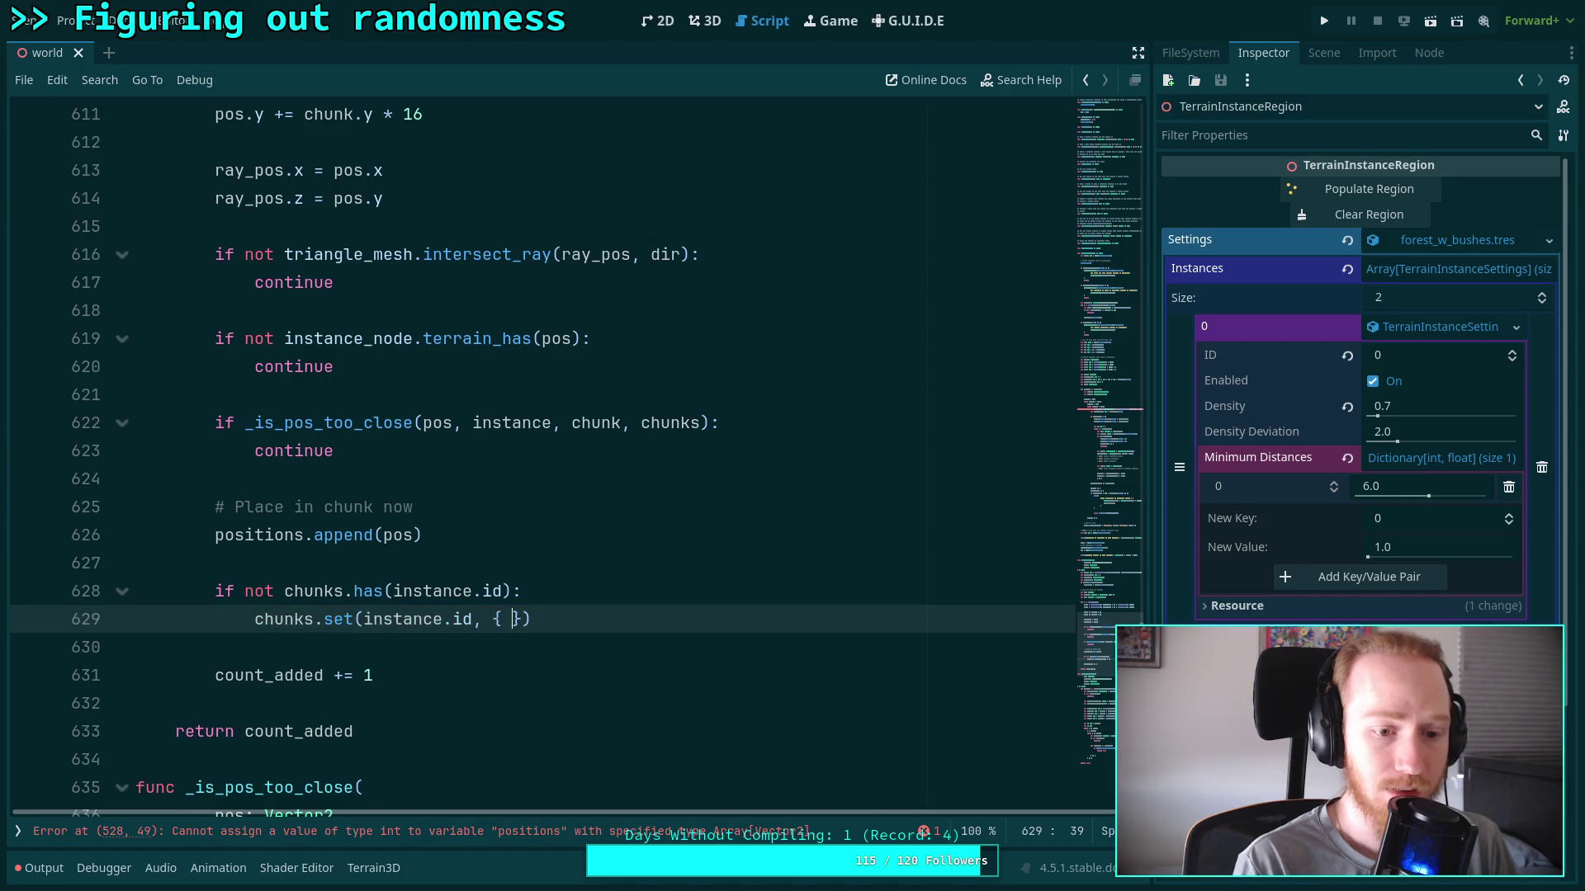
type("chunk:")
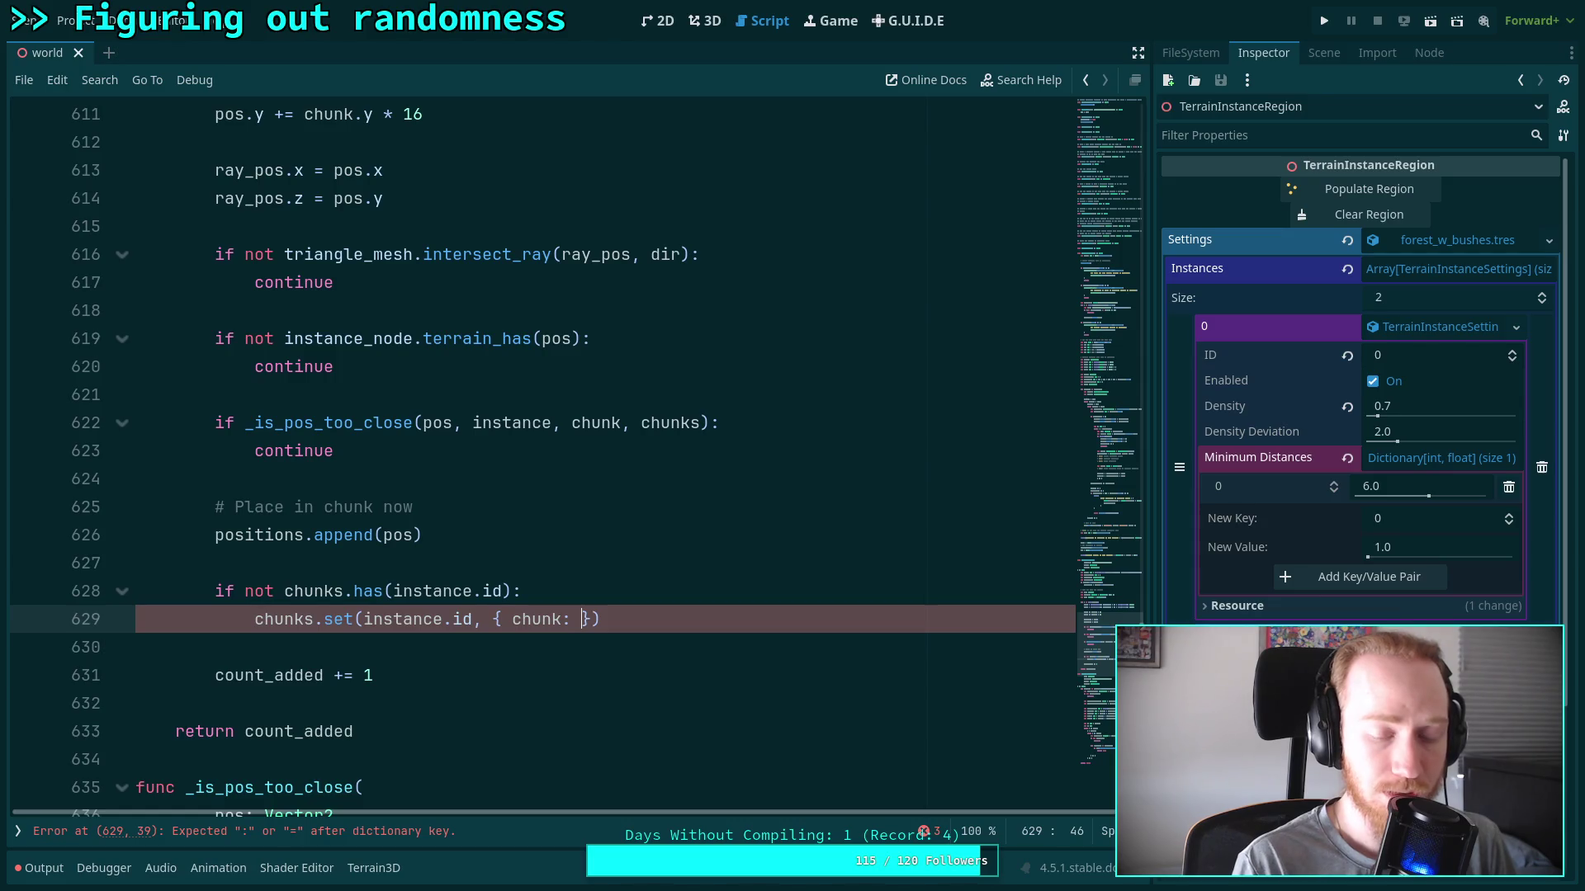
type(" positions")
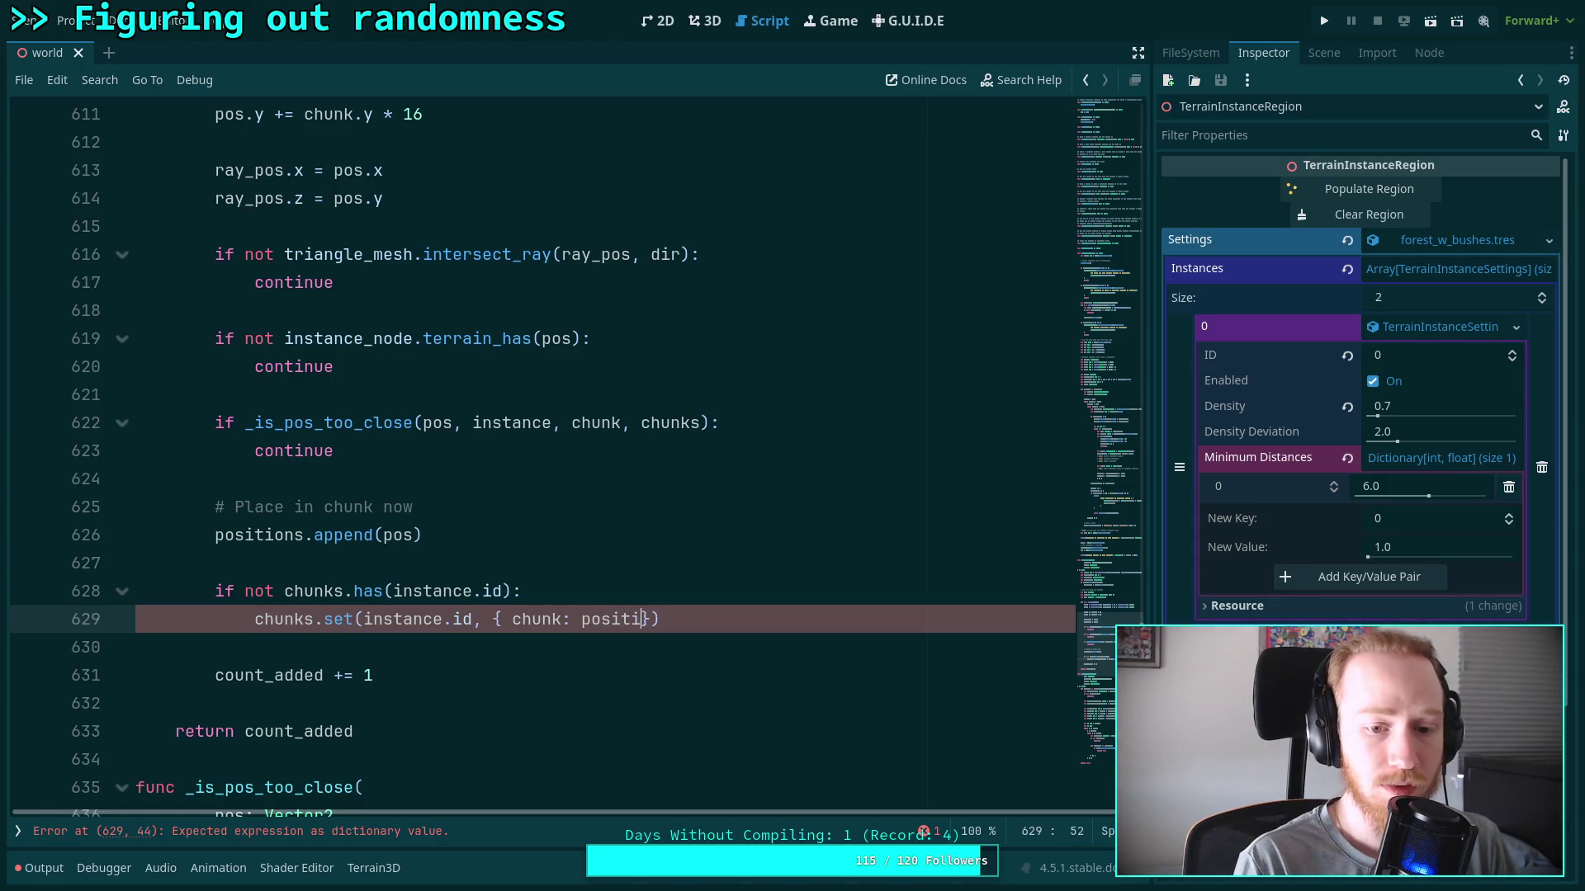
left_click(765, 621)
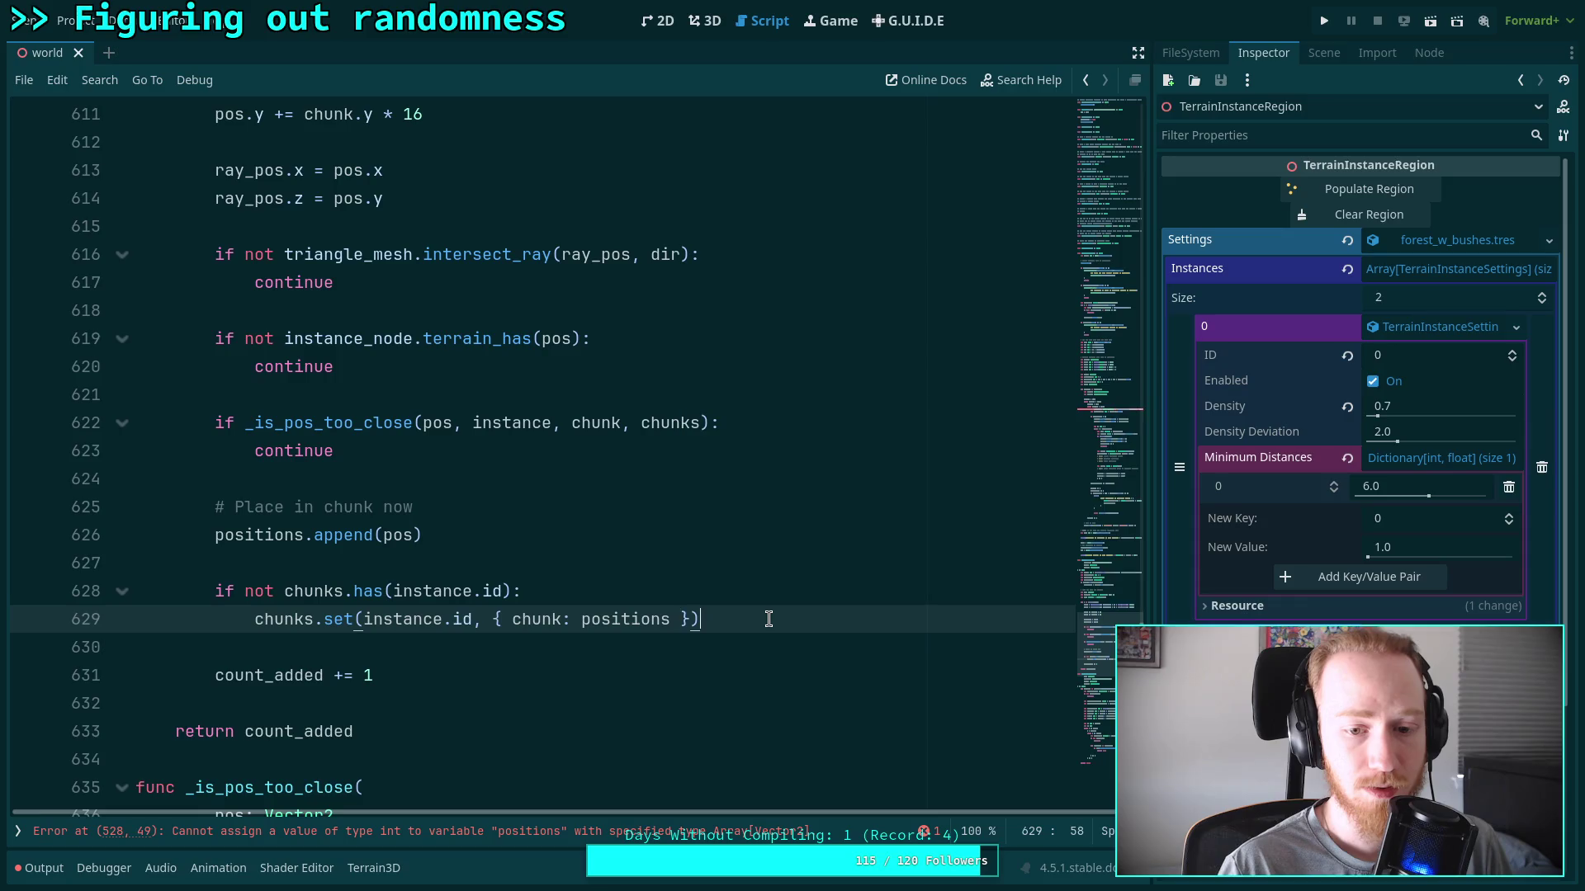
scroll(785, 661, "up", 5)
scroll(785, 661, "up", 3)
double_click(255, 245)
scroll(555, 422, "down", 5)
scroll(554, 422, "down", 4)
left_click(812, 559)
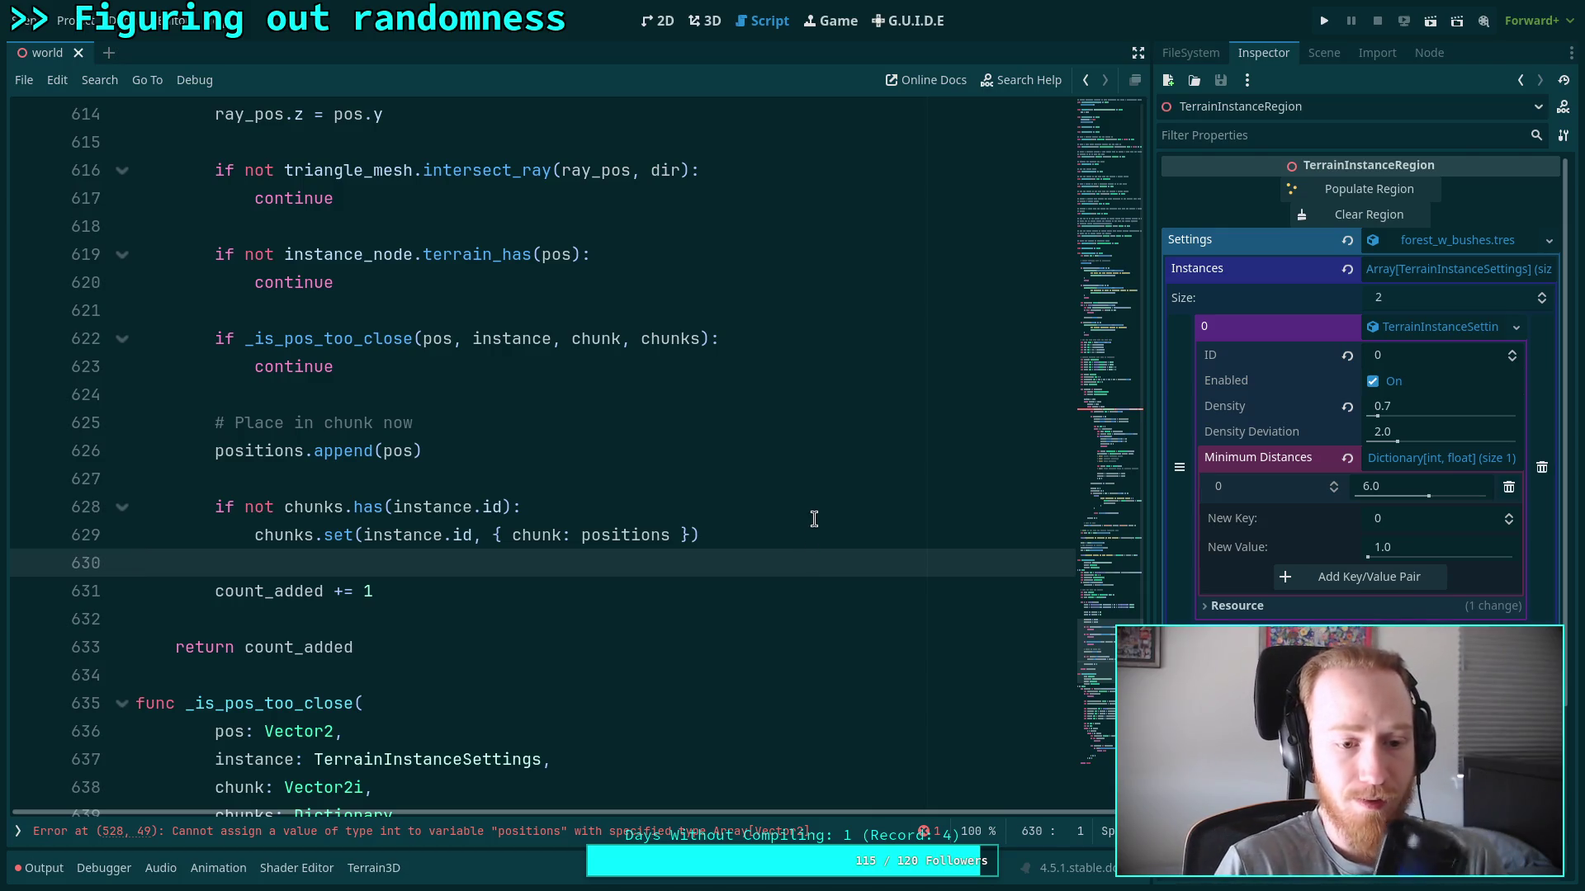
left_click(806, 536)
Add an empty 'else:' branch at the if level right after the chunks.set call
key("Return")
key("BackSpace")
type("e")
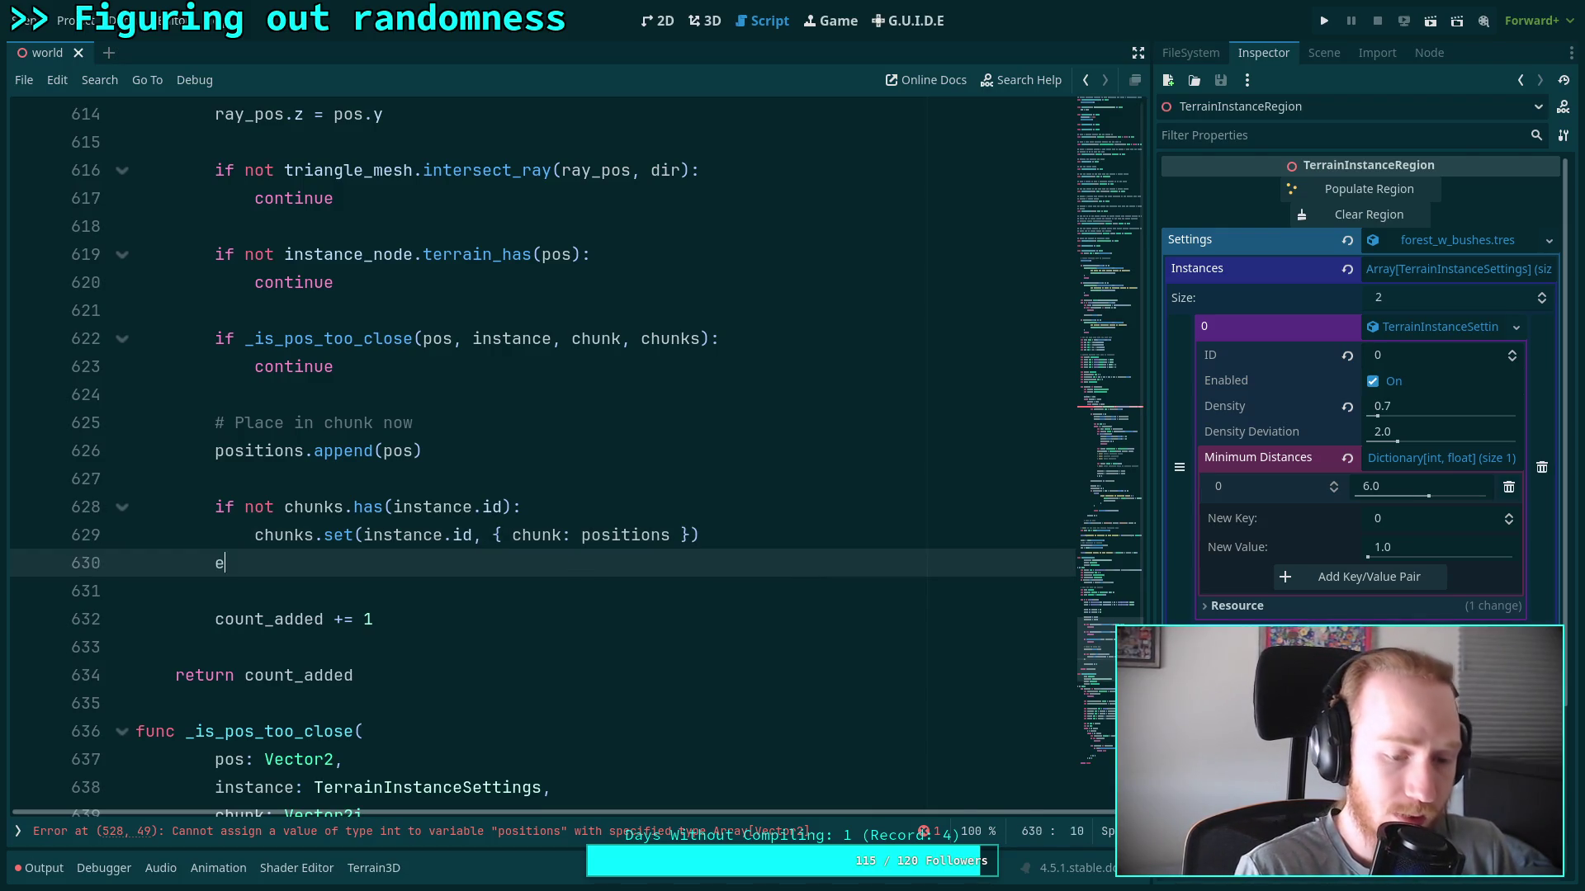
type("lse:")
key("Return")
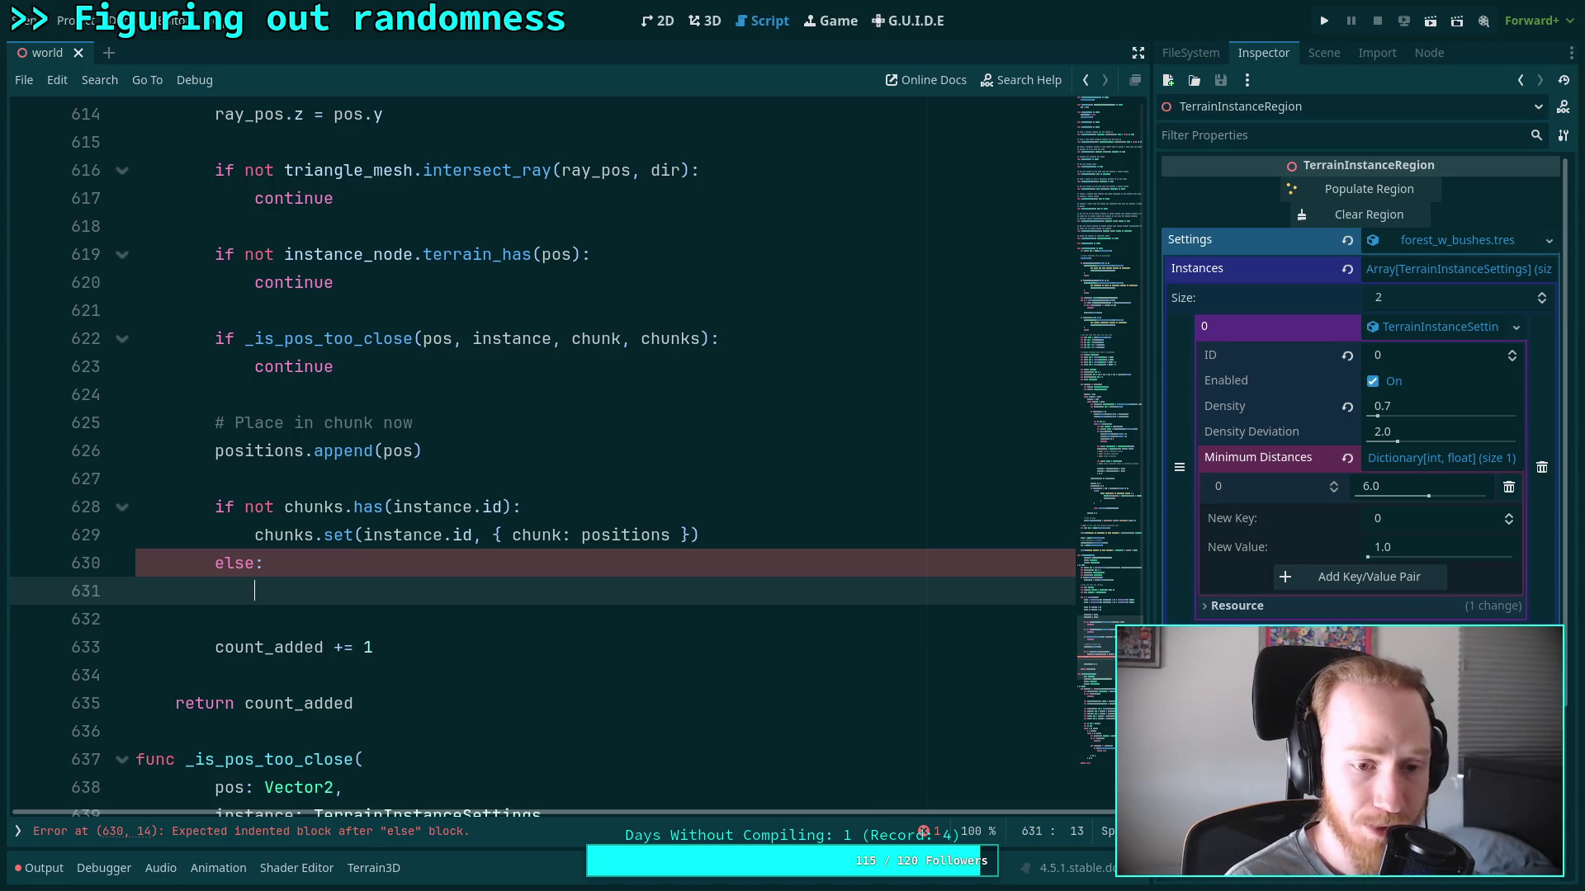
Insert blank lines after the if line and after the positions append line
scroll(563, 442, "up", 8)
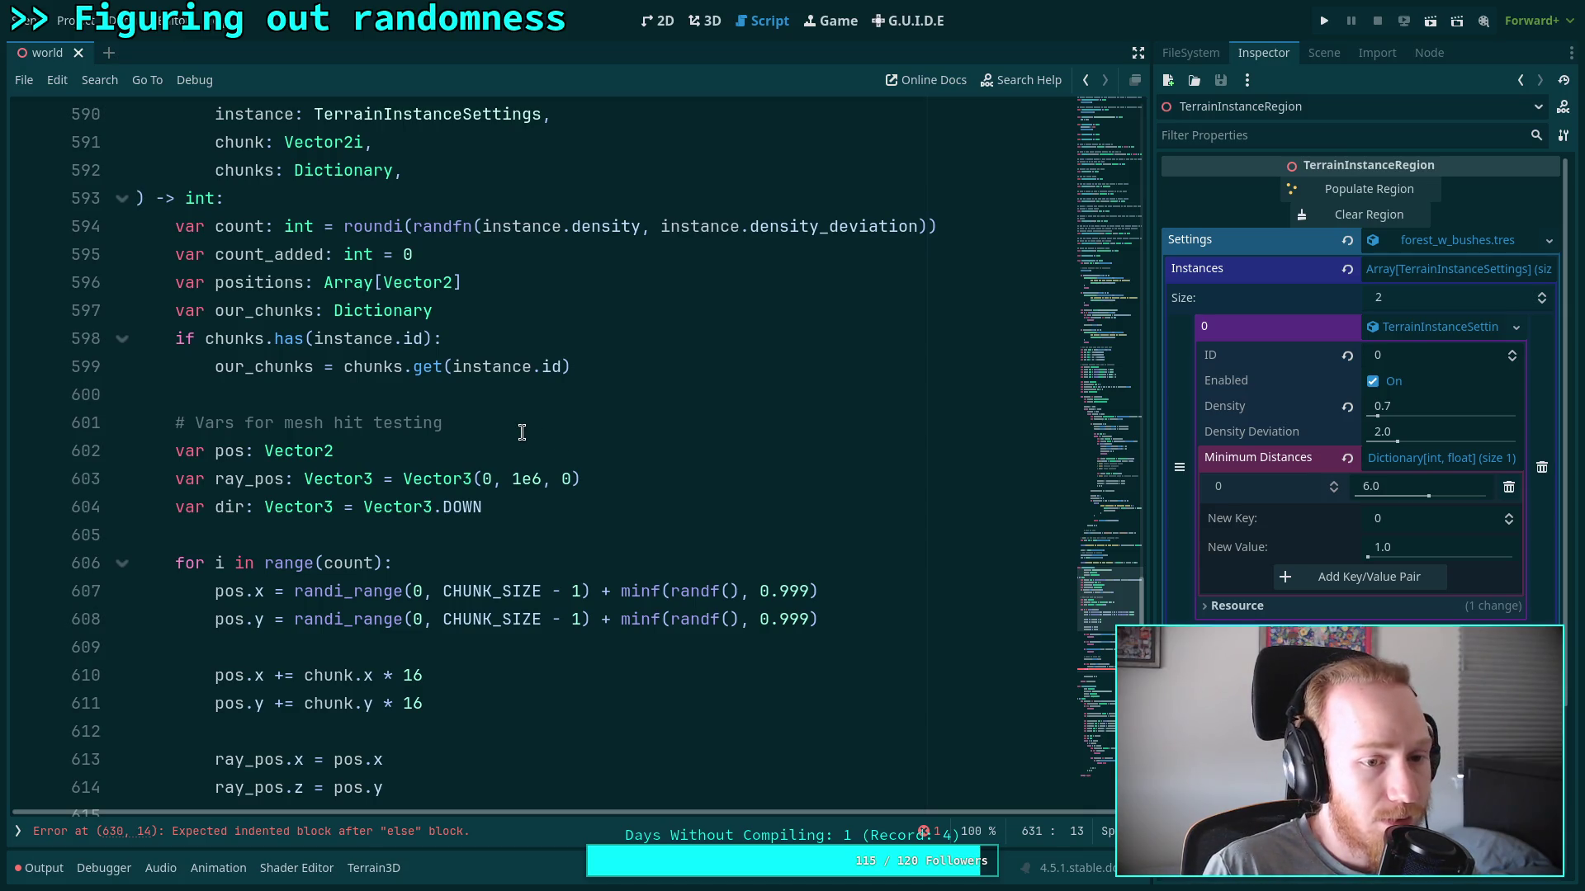
scroll(522, 432, "down", 7)
left_click(595, 595)
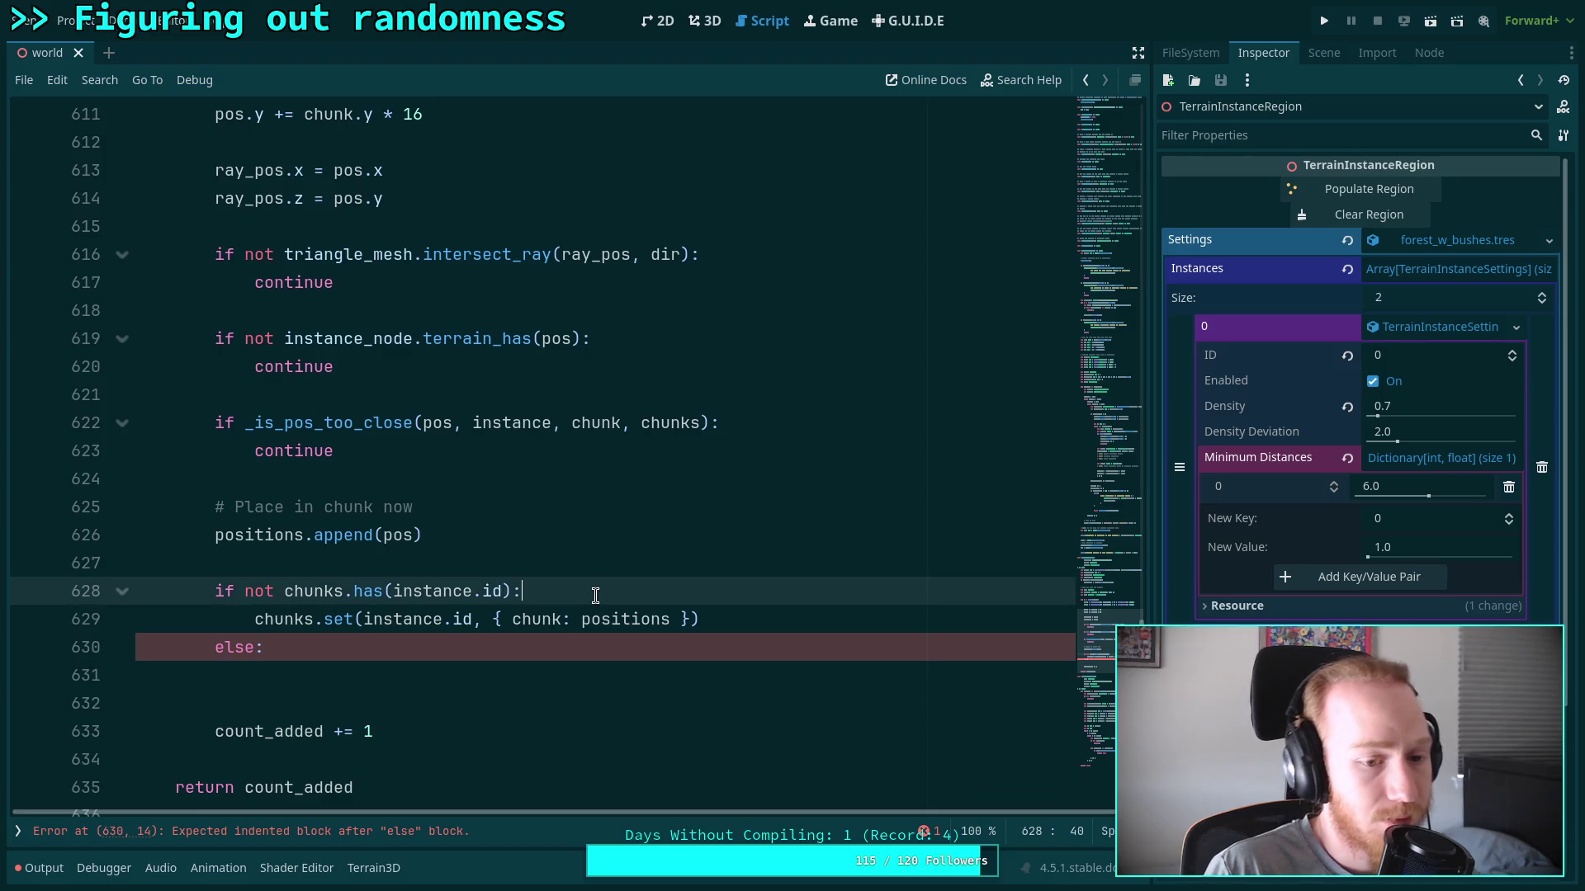
key("Return")
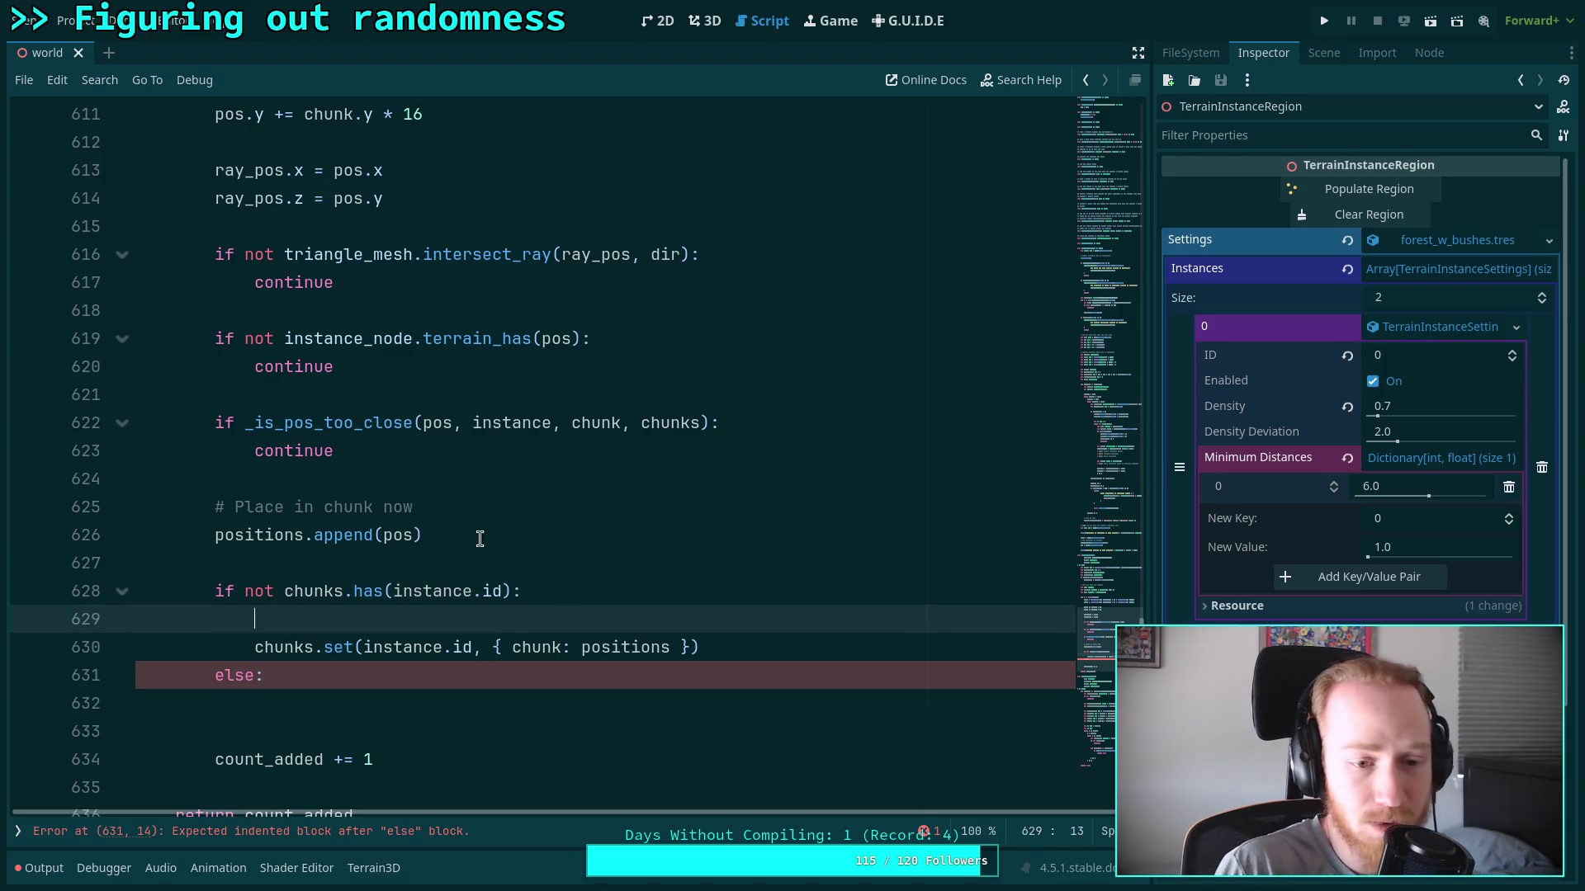
left_click(475, 535)
key("Return")
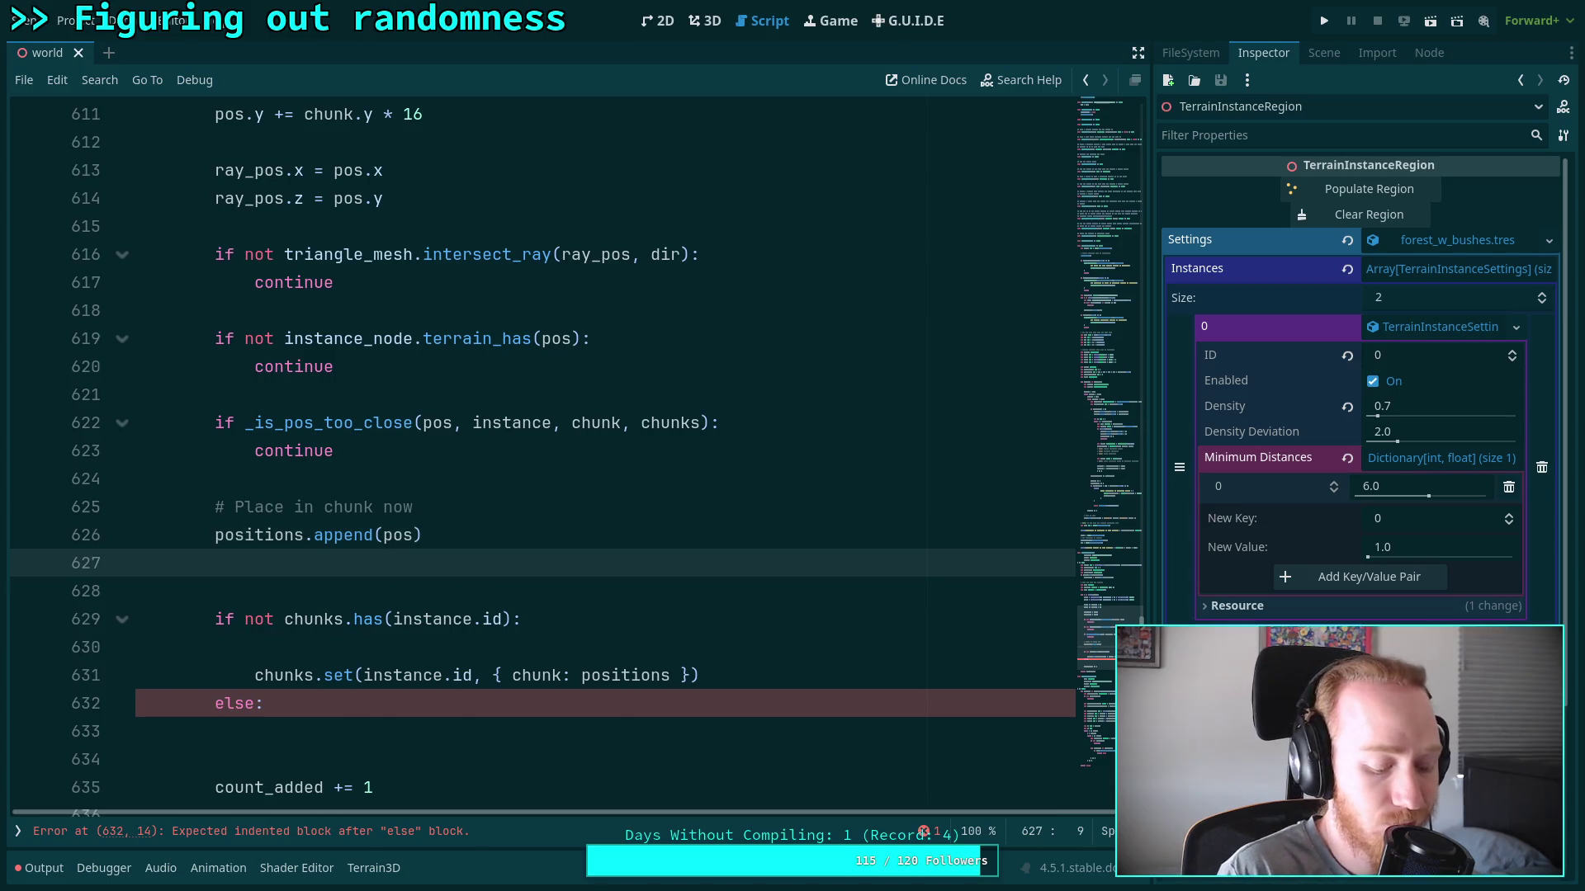
scroll(487, 566, "up", 10)
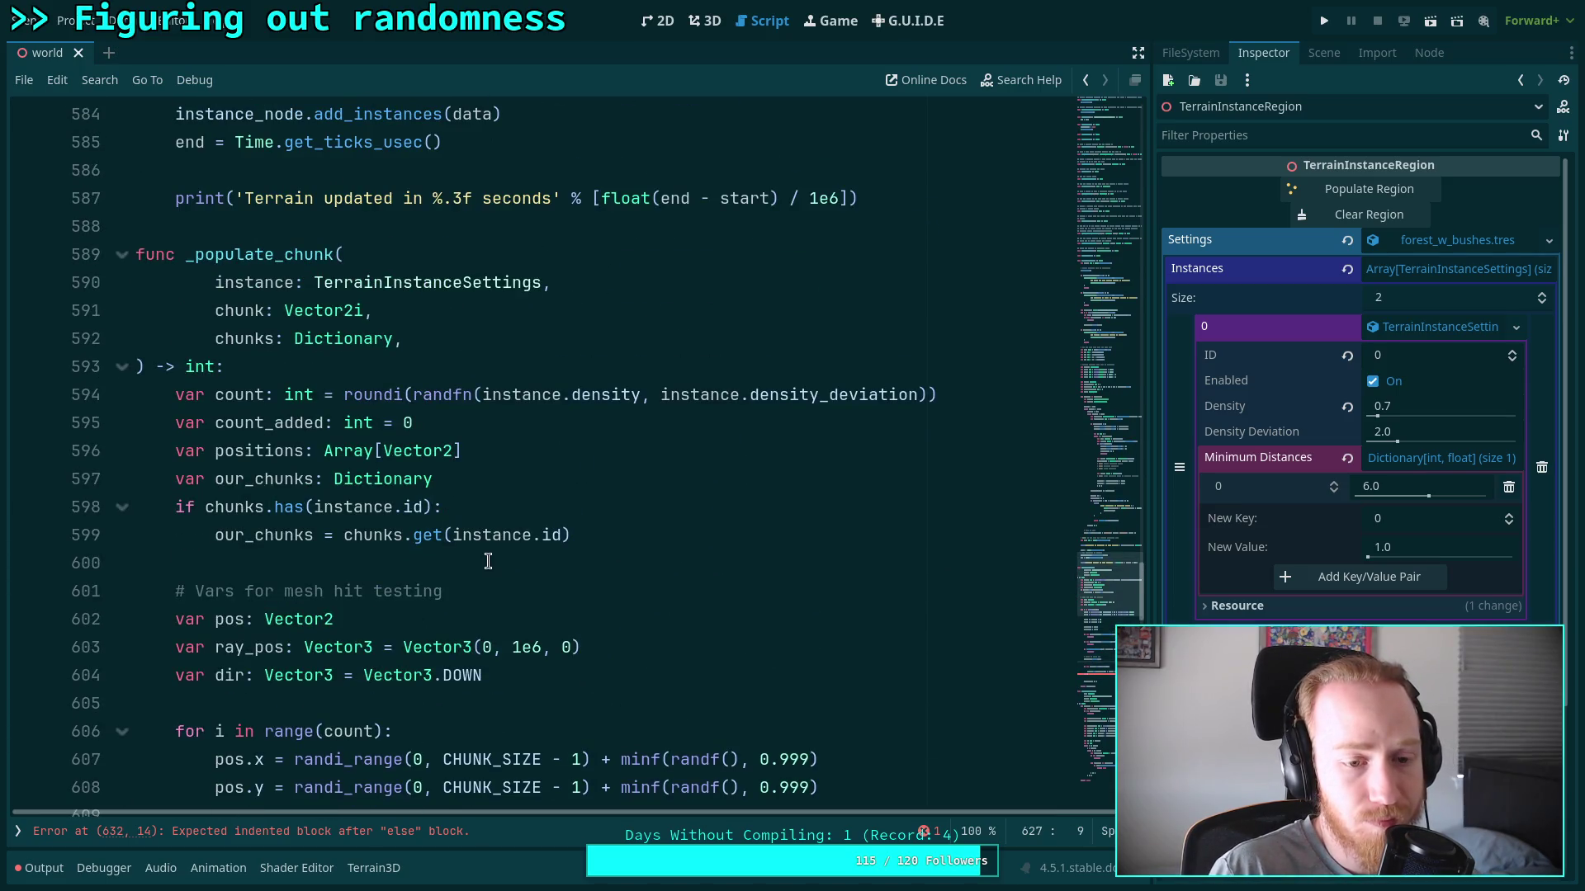
scroll(488, 561, "down", 2)
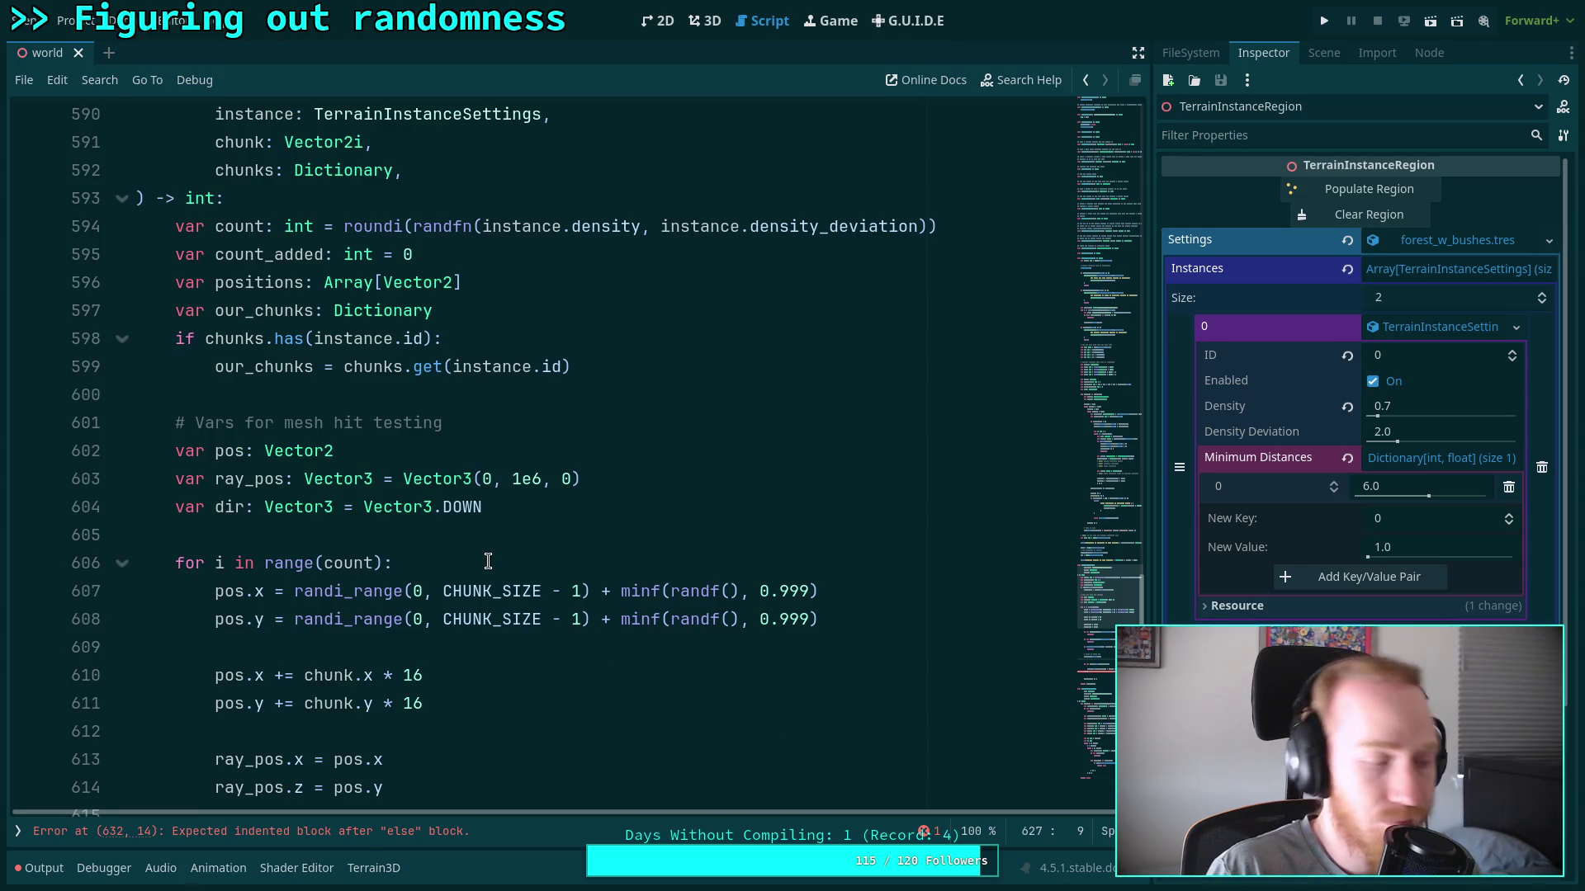
scroll(488, 561, "down", 6)
scroll(488, 557, "up", 7)
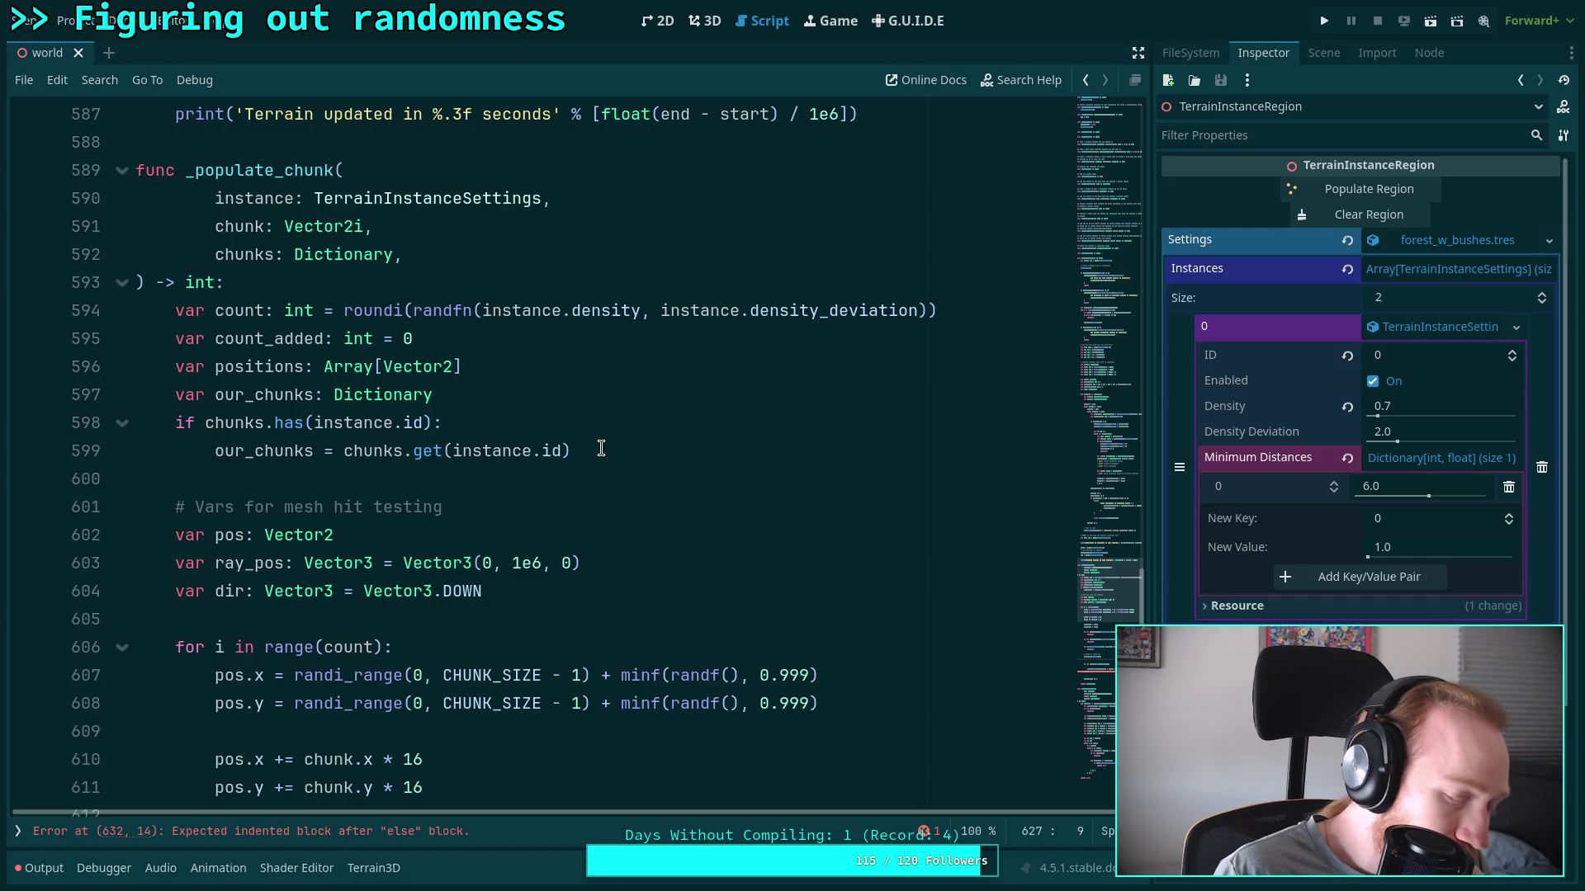
Delete the 'if chunks.has' block on lines 598–599 and rename our_chunks to our_chunk
left_click_drag(601, 448, 178, 427)
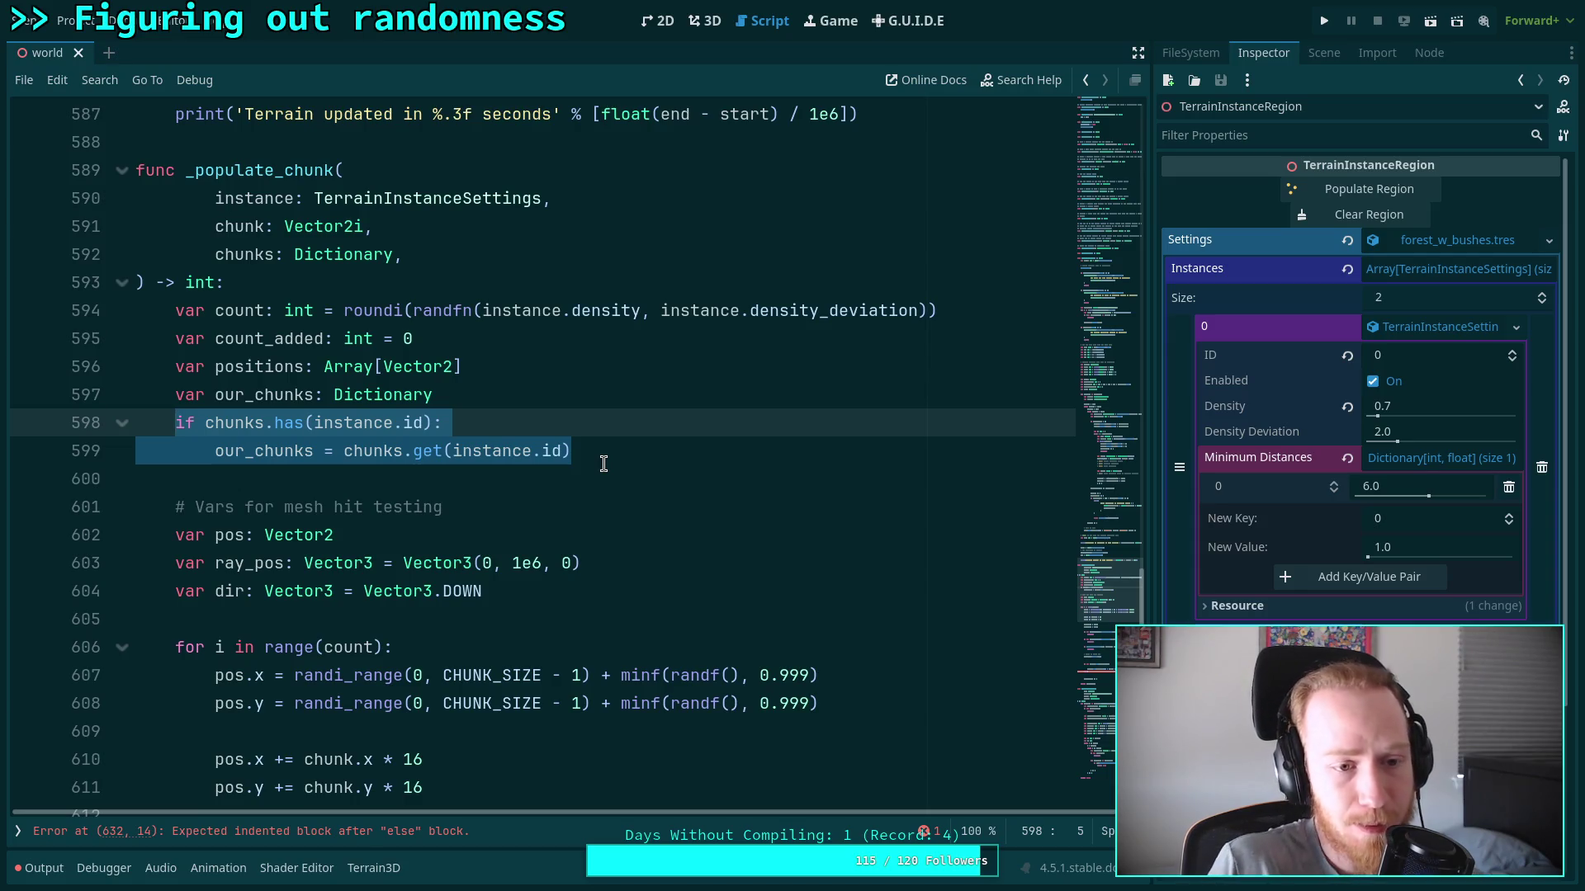
left_click(313, 394)
key("BackSpace")
key("End")
key("shift+Down")
key("shift+Down")
key("Delete")
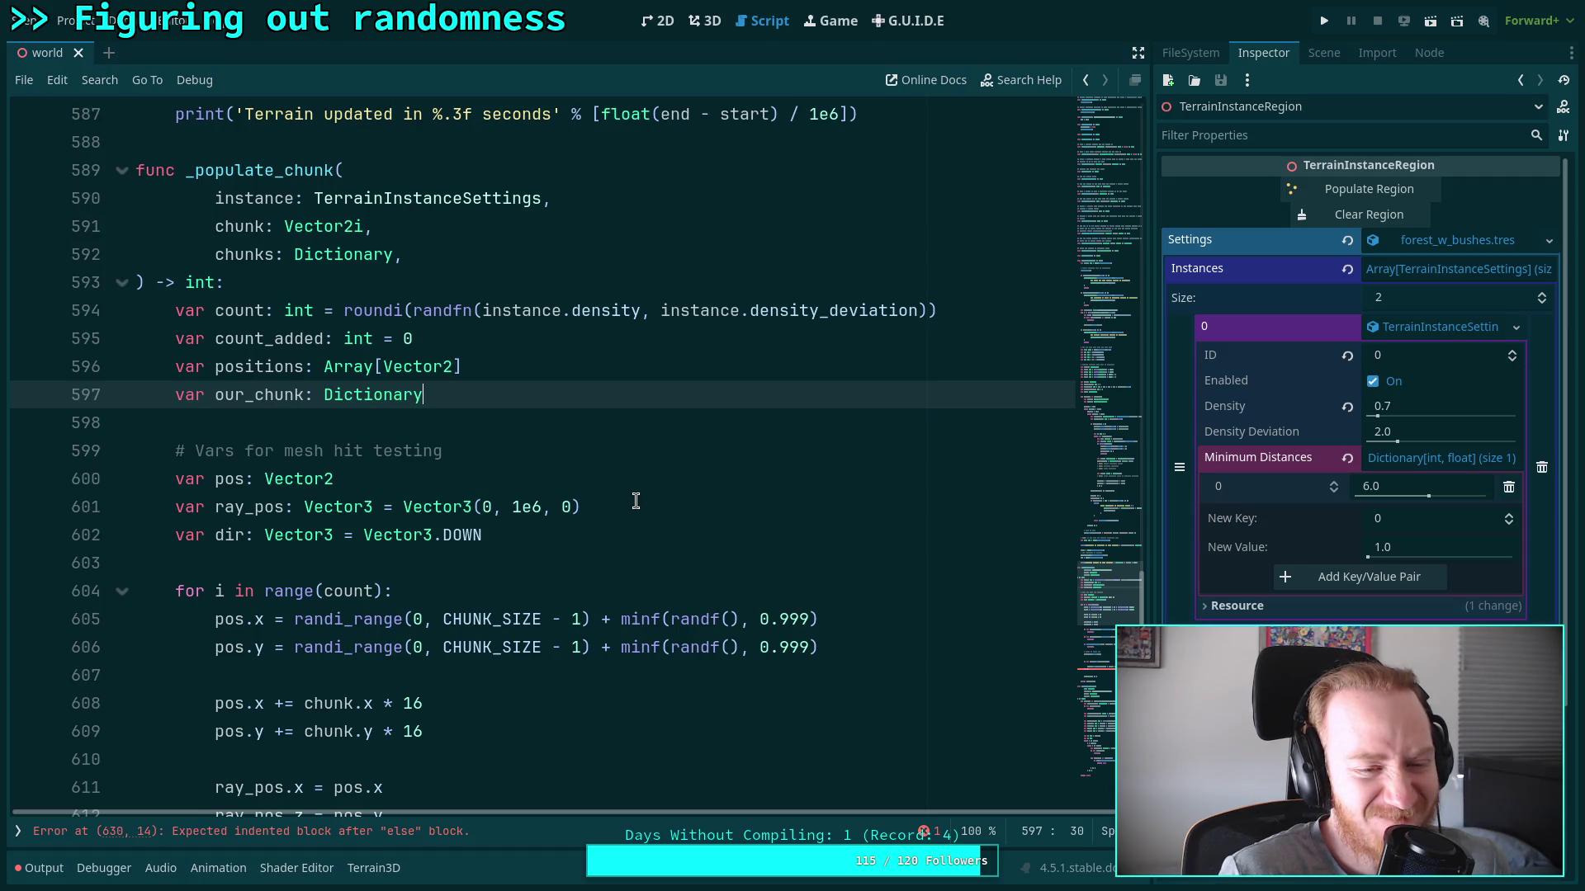
Add our_chunks.set(chunk, positions) on the line after positions.append(pos)
scroll(635, 501, "down", 8)
left_click(526, 507)
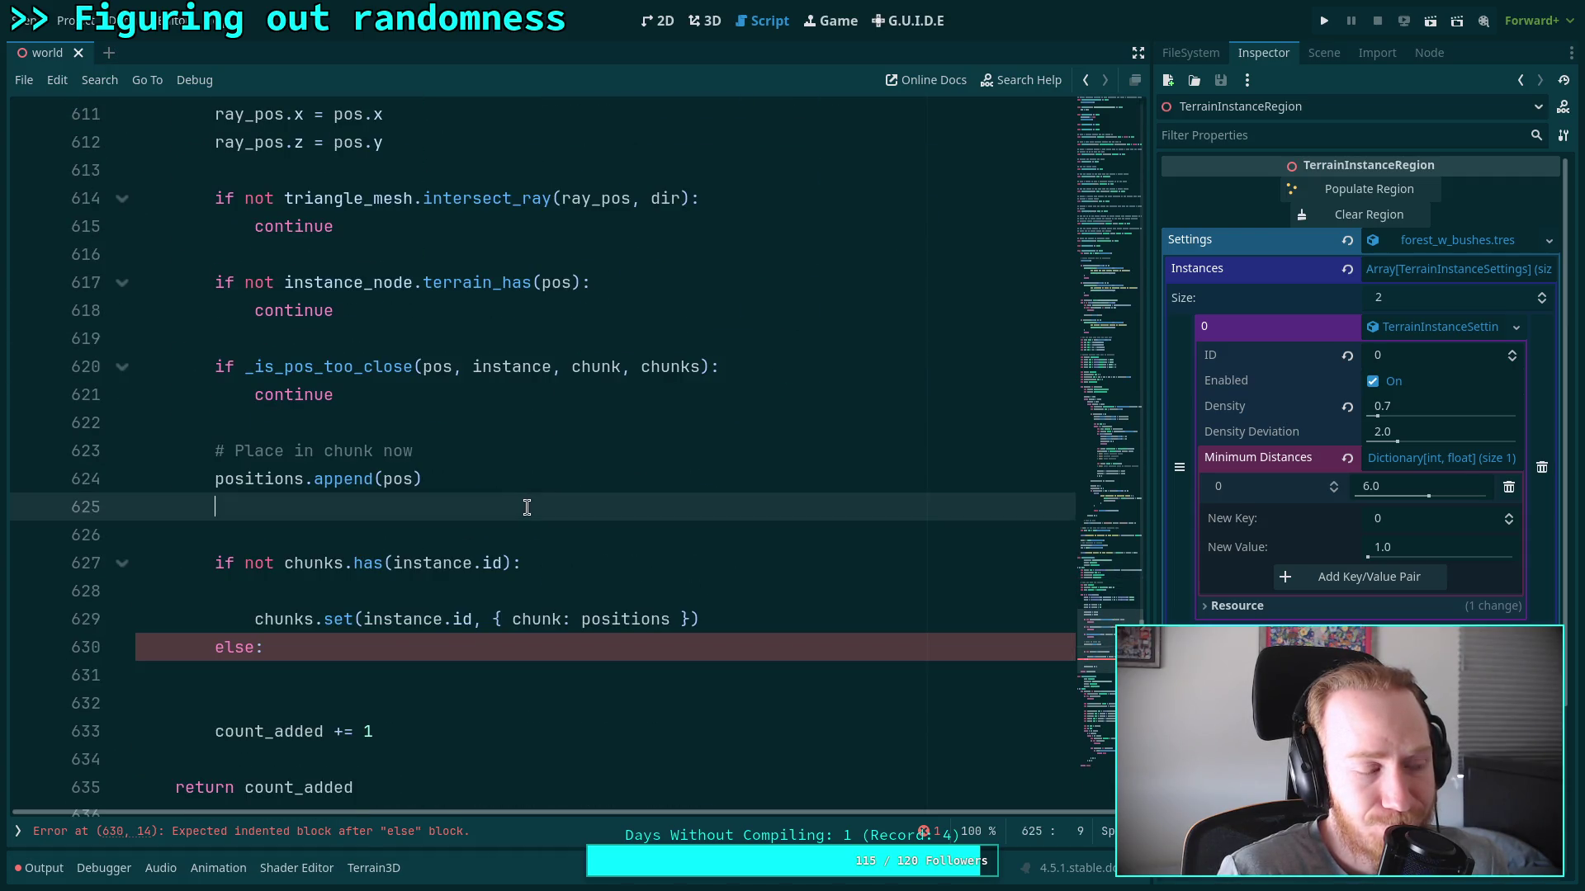
type("our_")
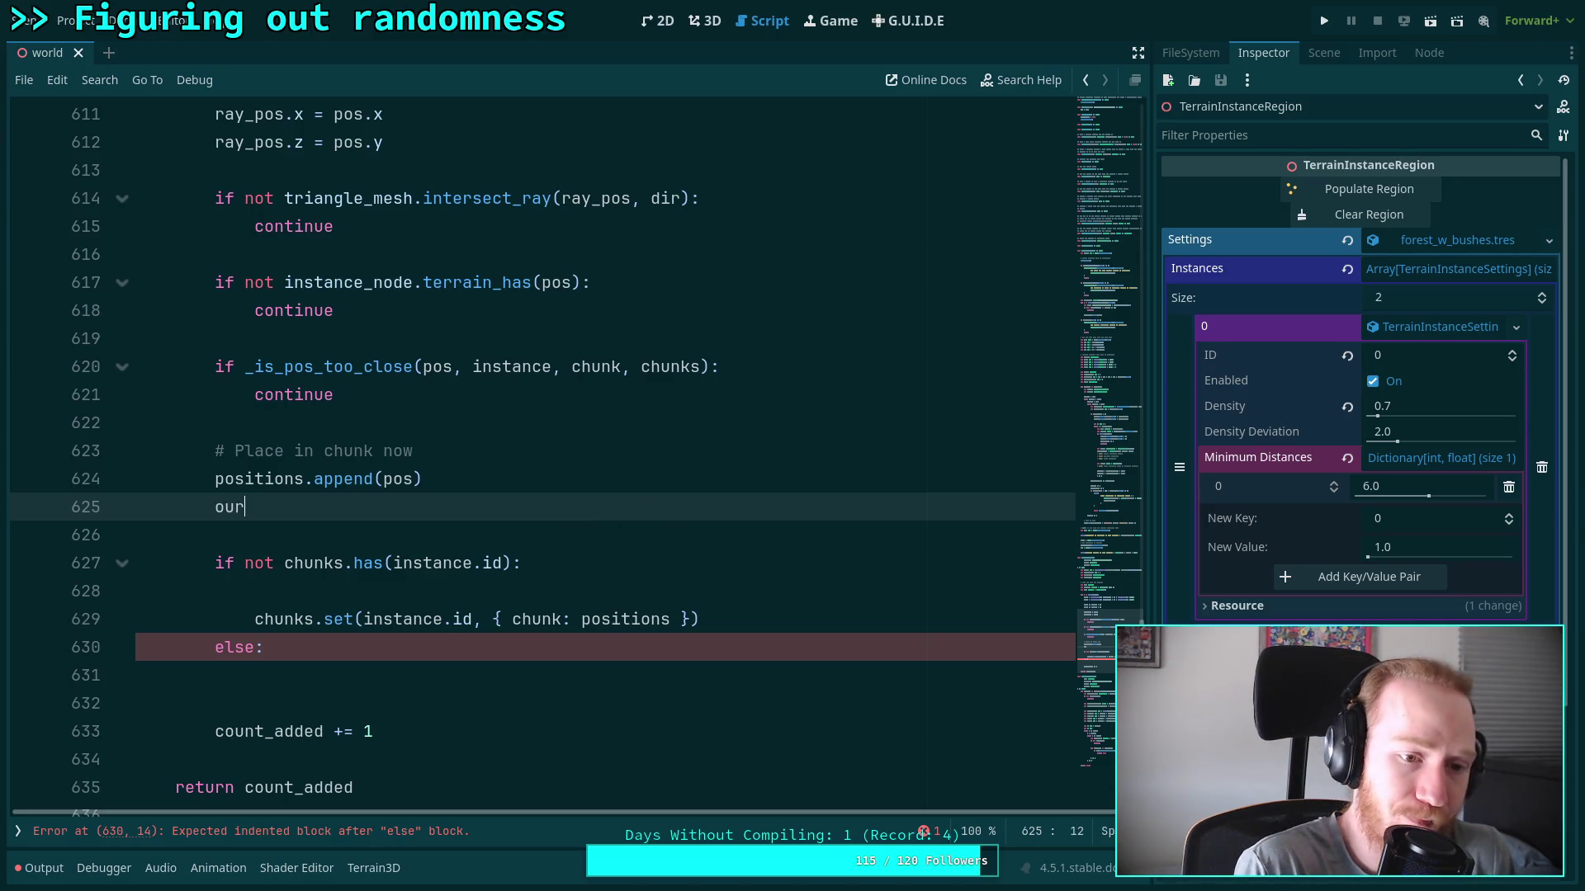
key("Return")
type(".")
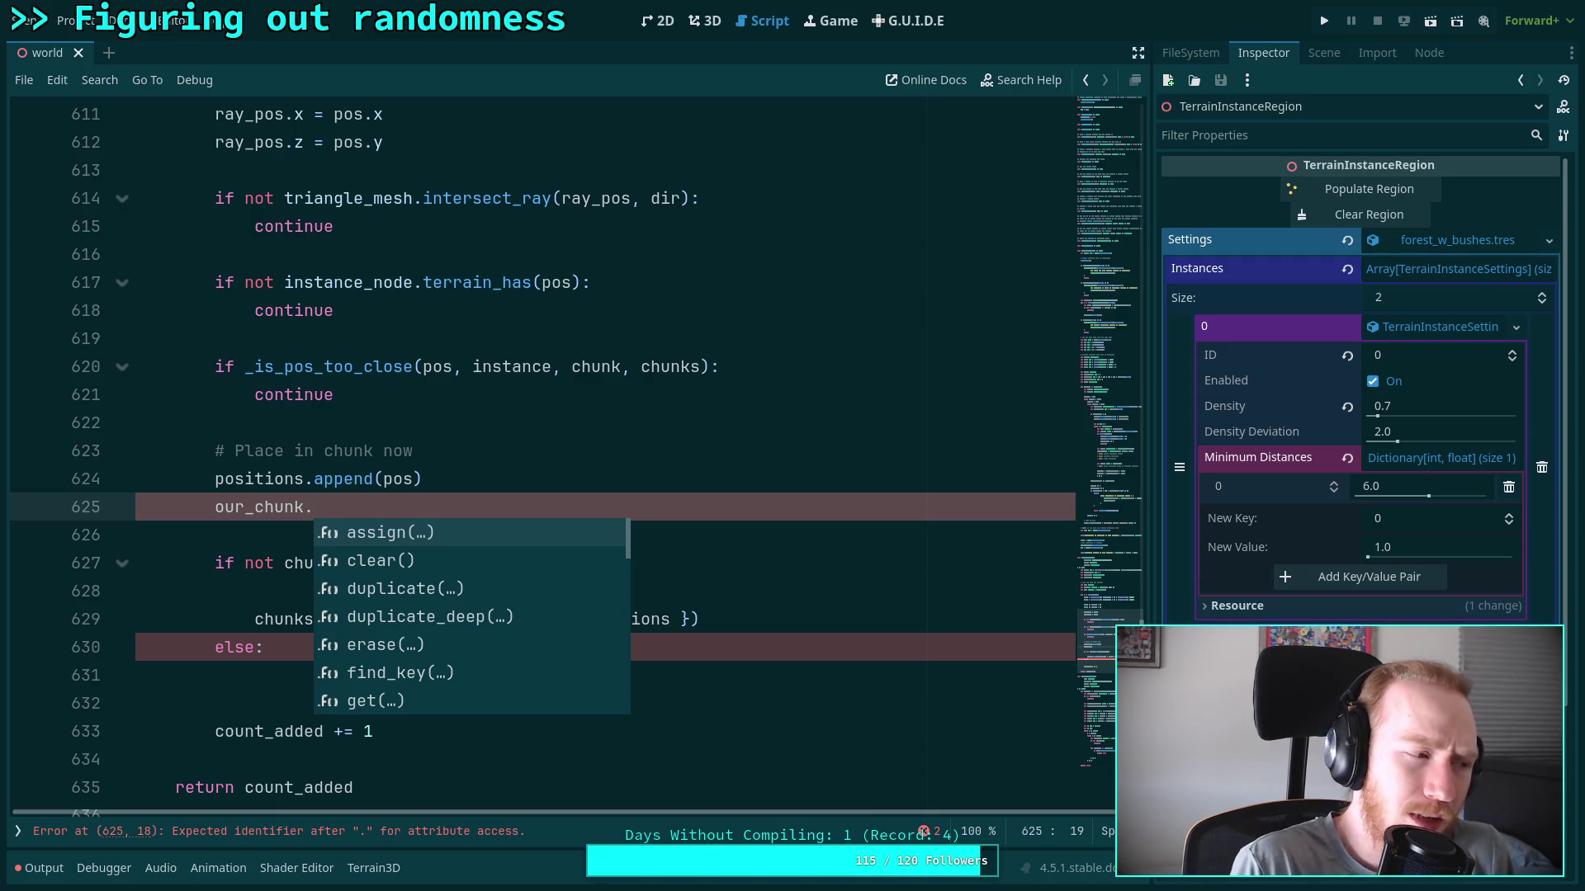
left_click(303, 506)
type("s")
scroll(460, 479, "up", 10)
left_click(313, 562)
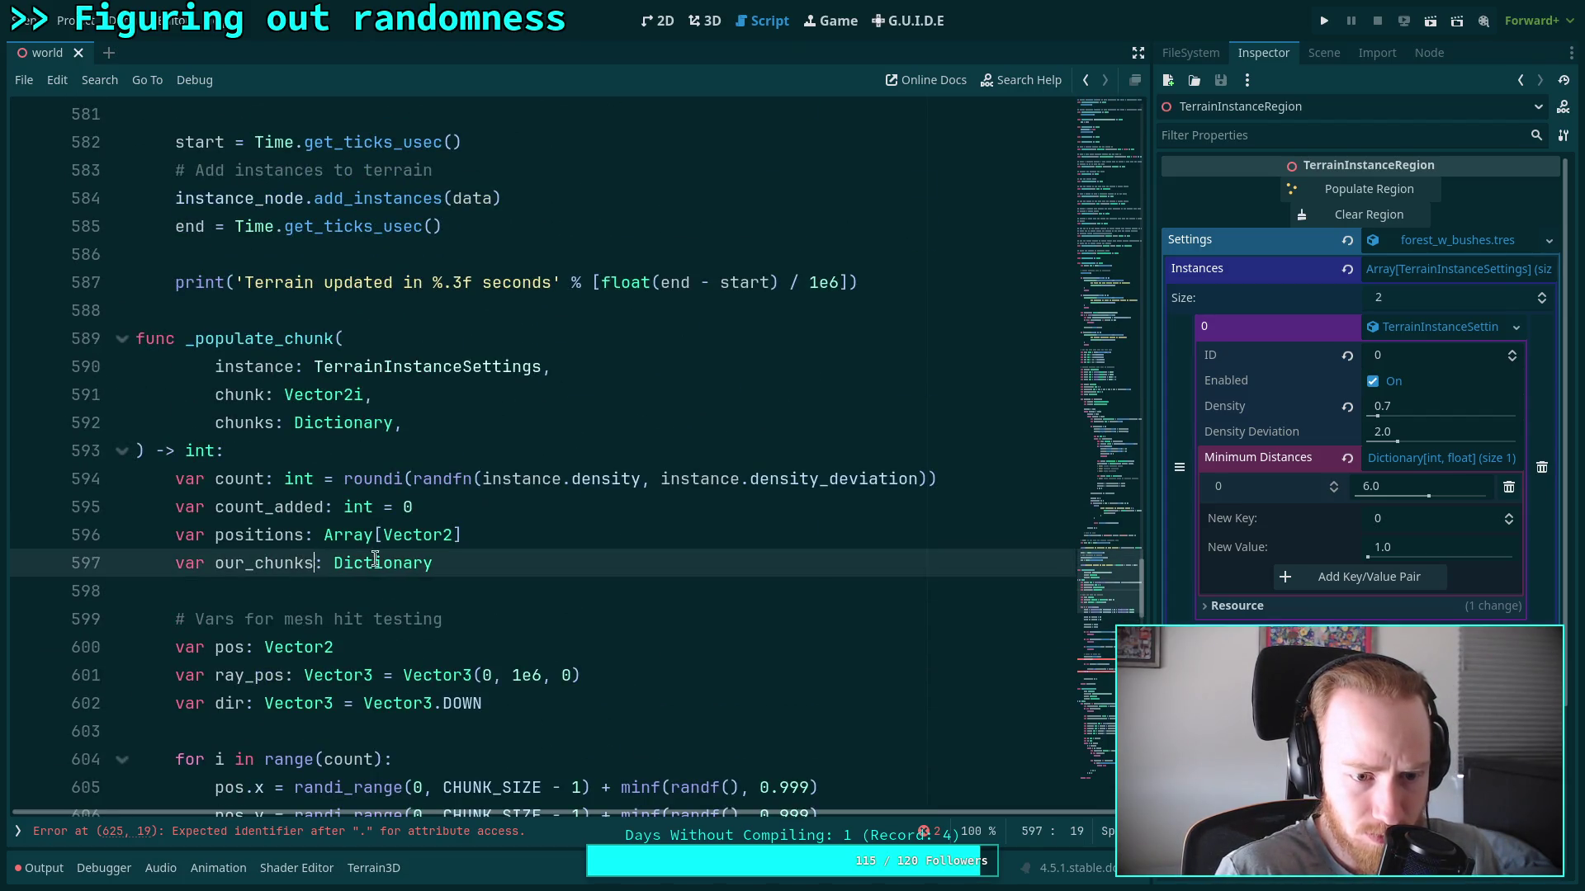
scroll(363, 559, "down", 8)
left_click(412, 675)
type("set(chunk, po")
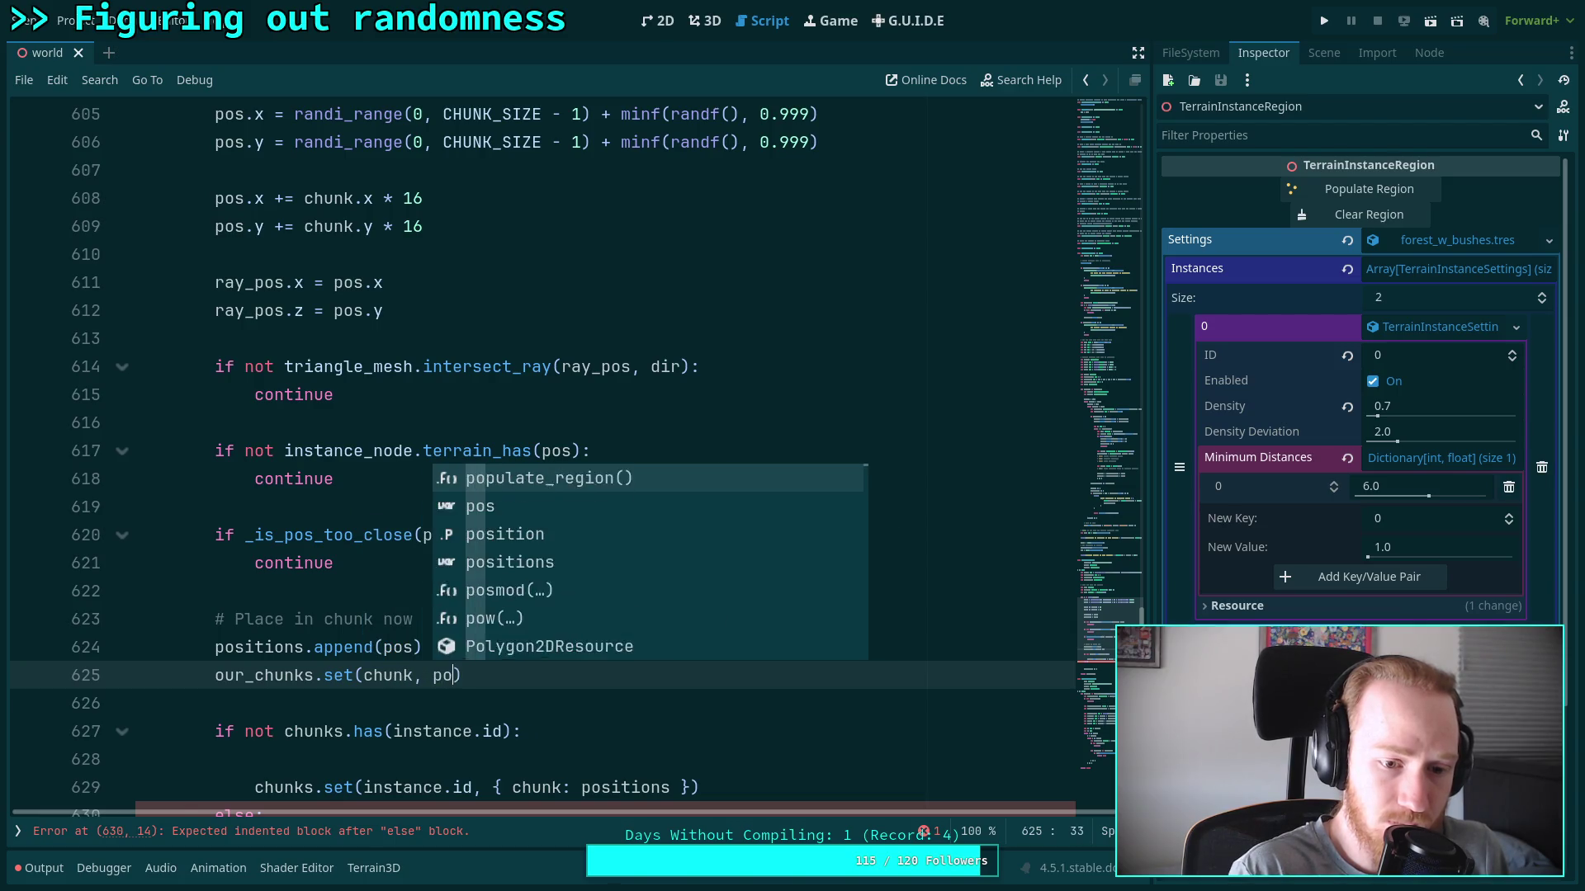
type("sitions)")
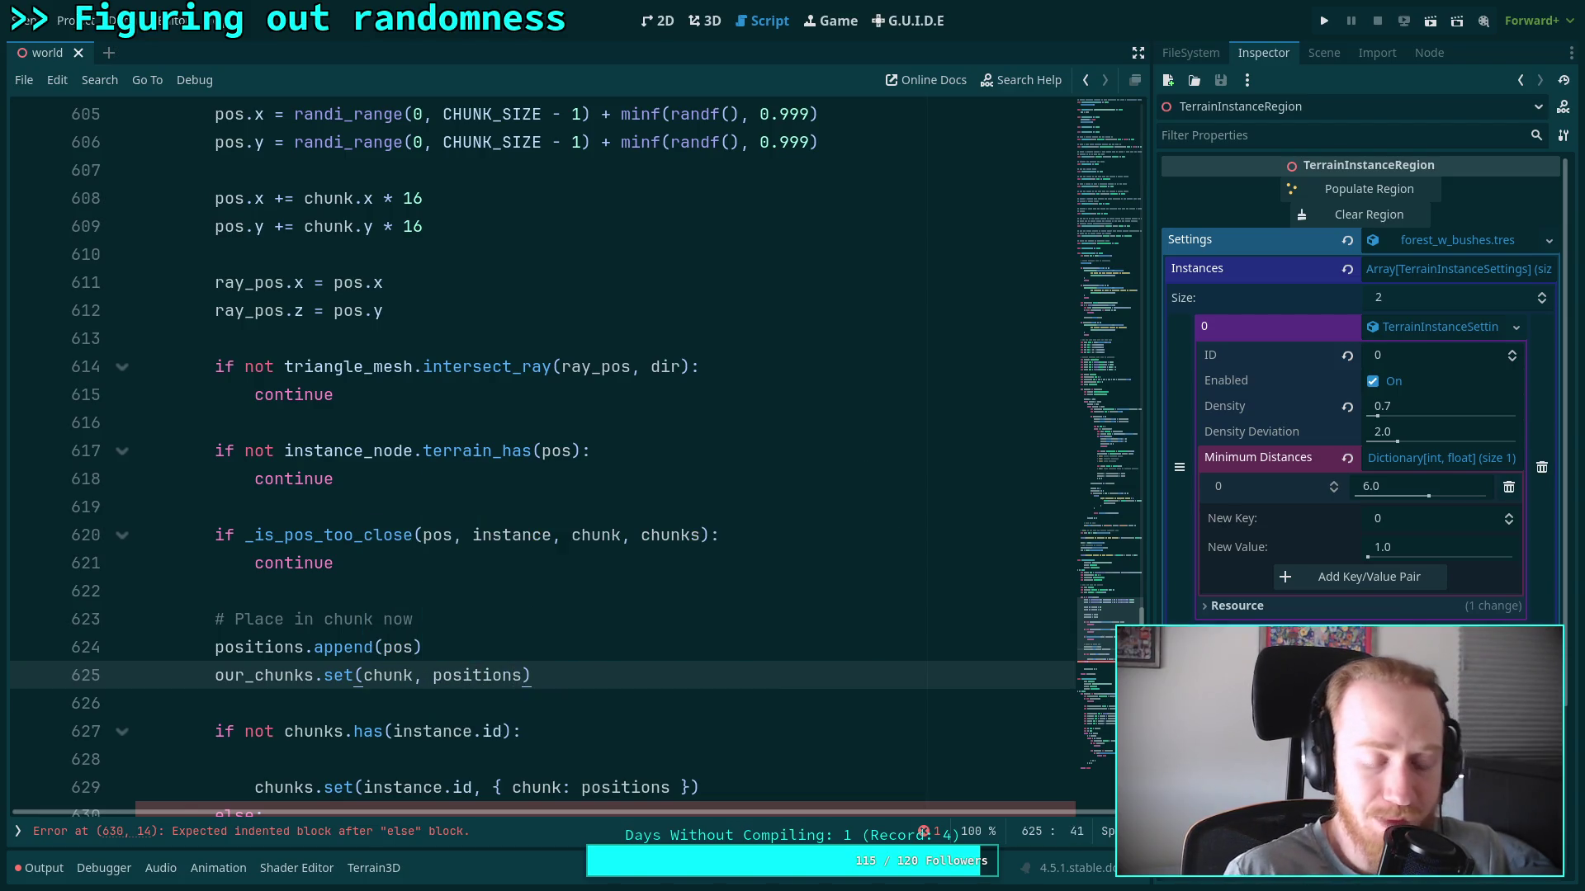
scroll(481, 371, "down", 4)
Remove the blank line inside the if block and delete the else branch
left_click(627, 427)
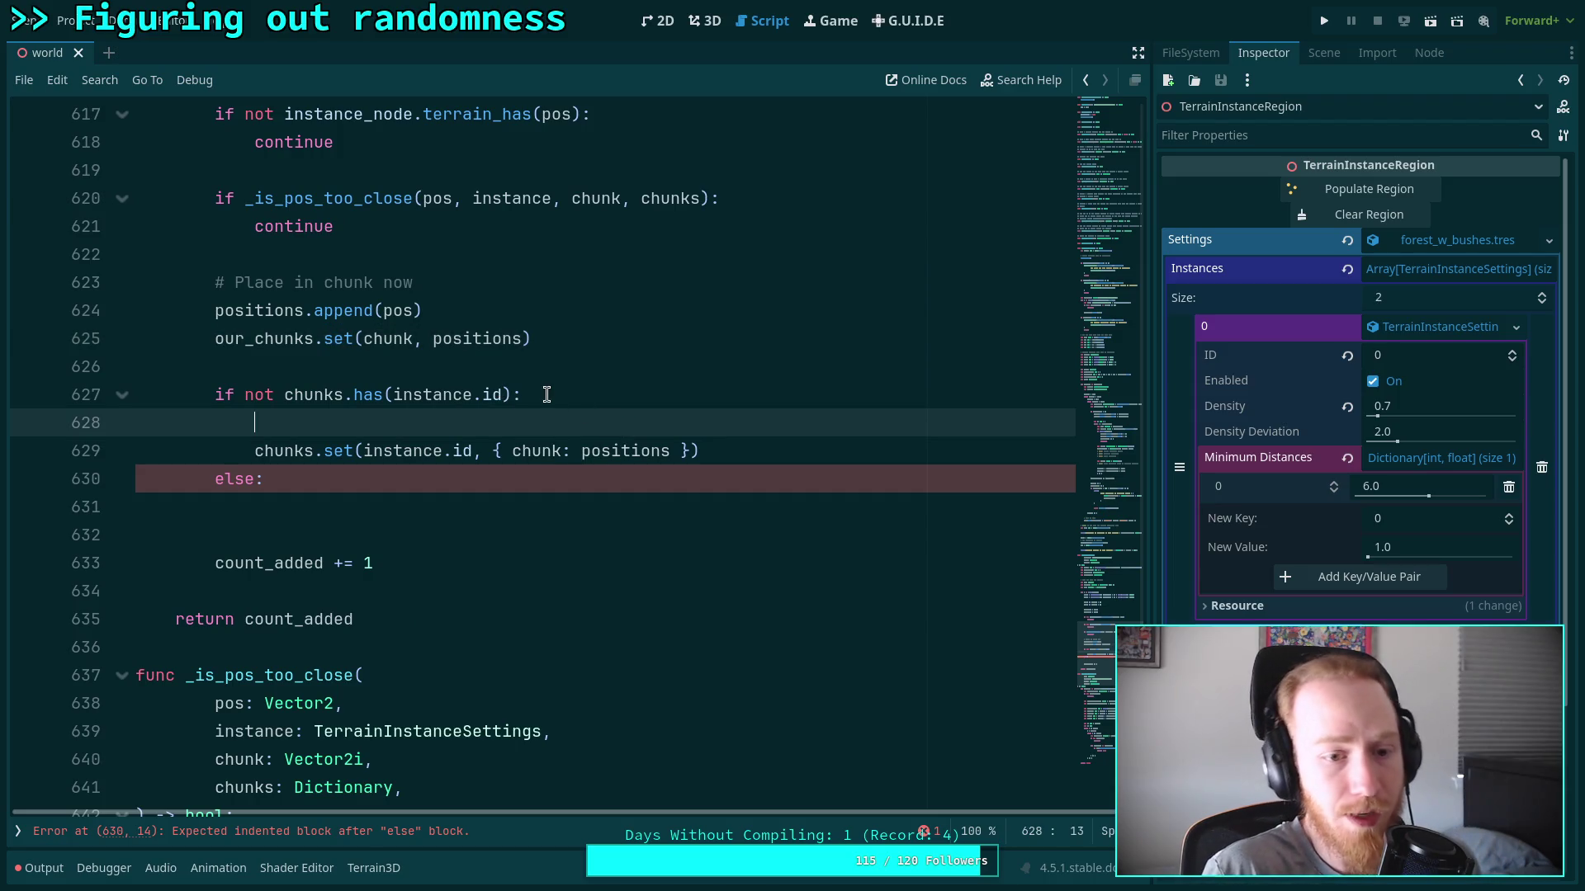
key("BackSpace")
key("BackSpace")
key("BackSpace")
left_click(756, 451)
key("BackSpace")
key("BackSpace")
key("BackSpace")
Replace the { chunk: positions } literal in chunks.set with our_chunks
left_click_drag(493, 422, 684, 418)
type("ou")
key("Return")
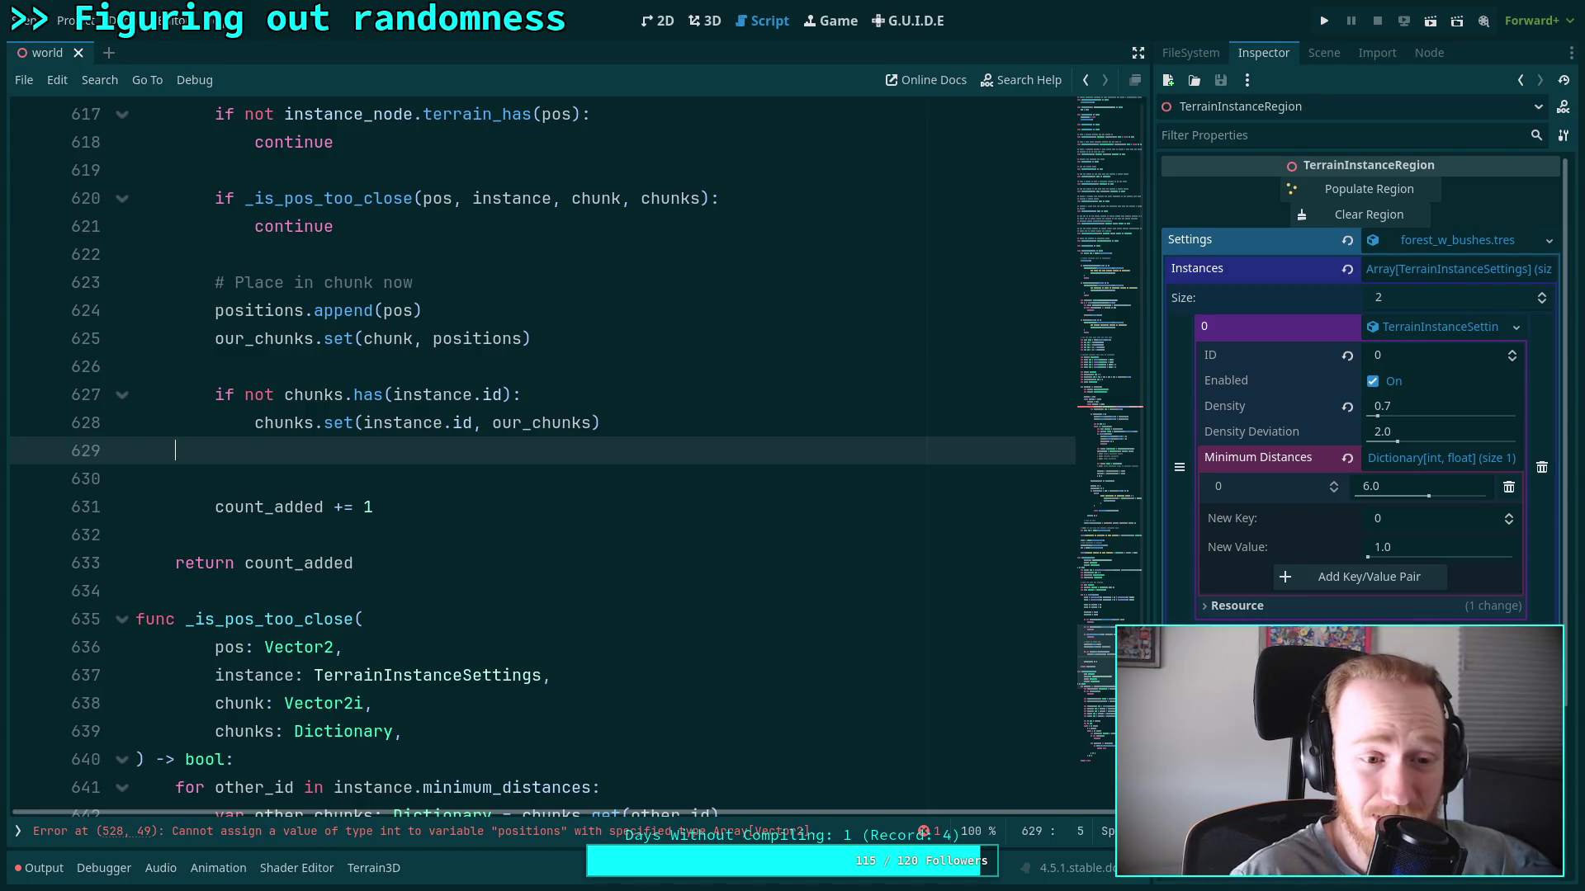
Delete the empty line after chunks.set(instance.id, our_chunks) and save the script
key("BackSpace")
key("BackSpace")
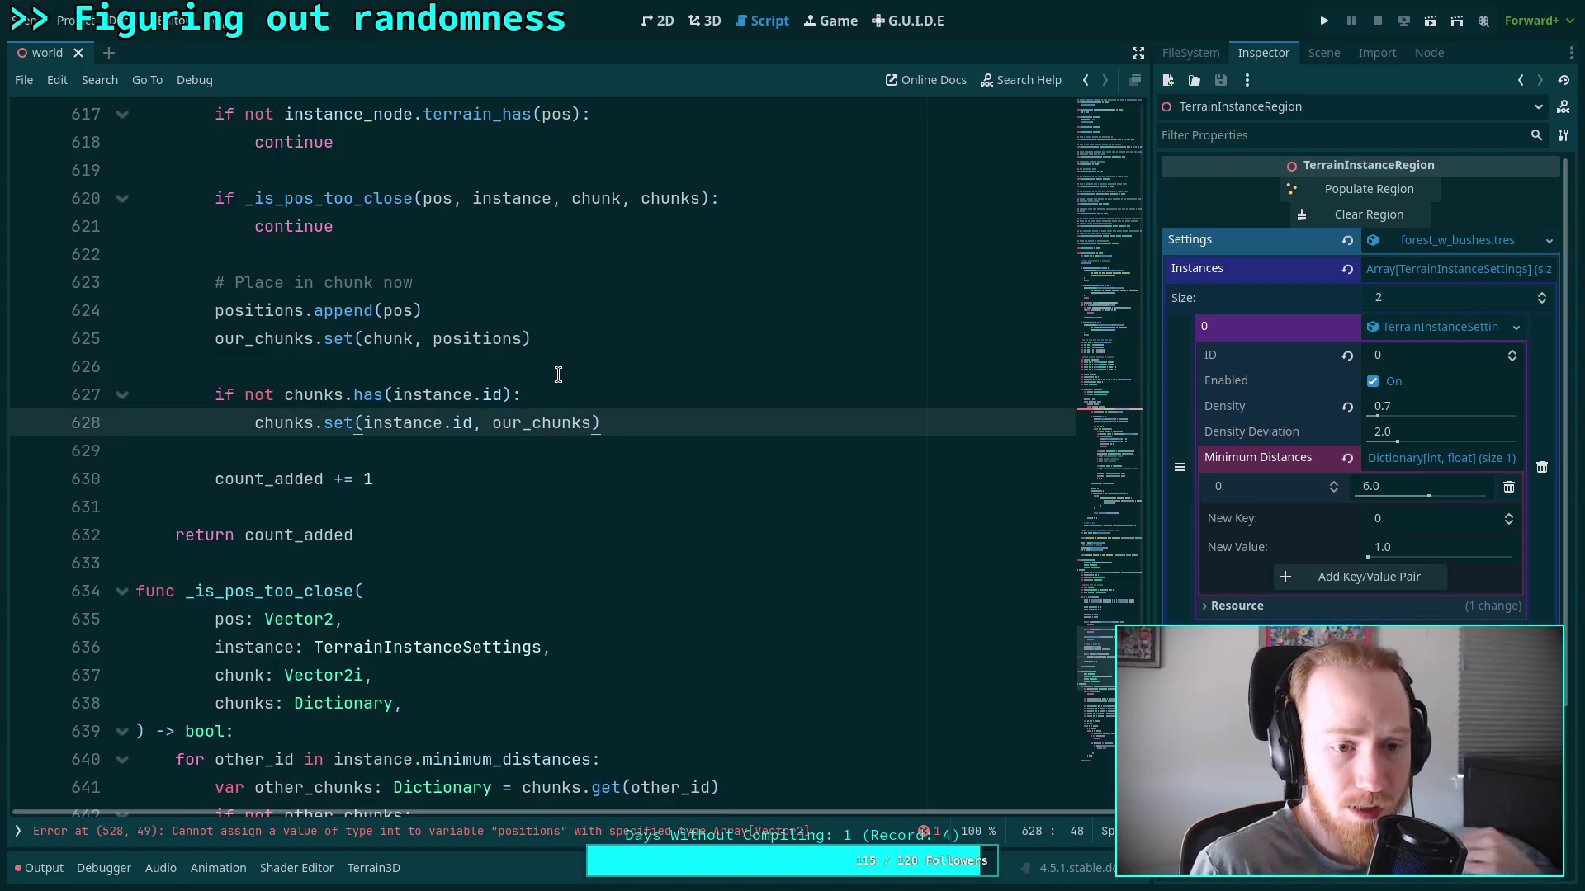
left_click(554, 364)
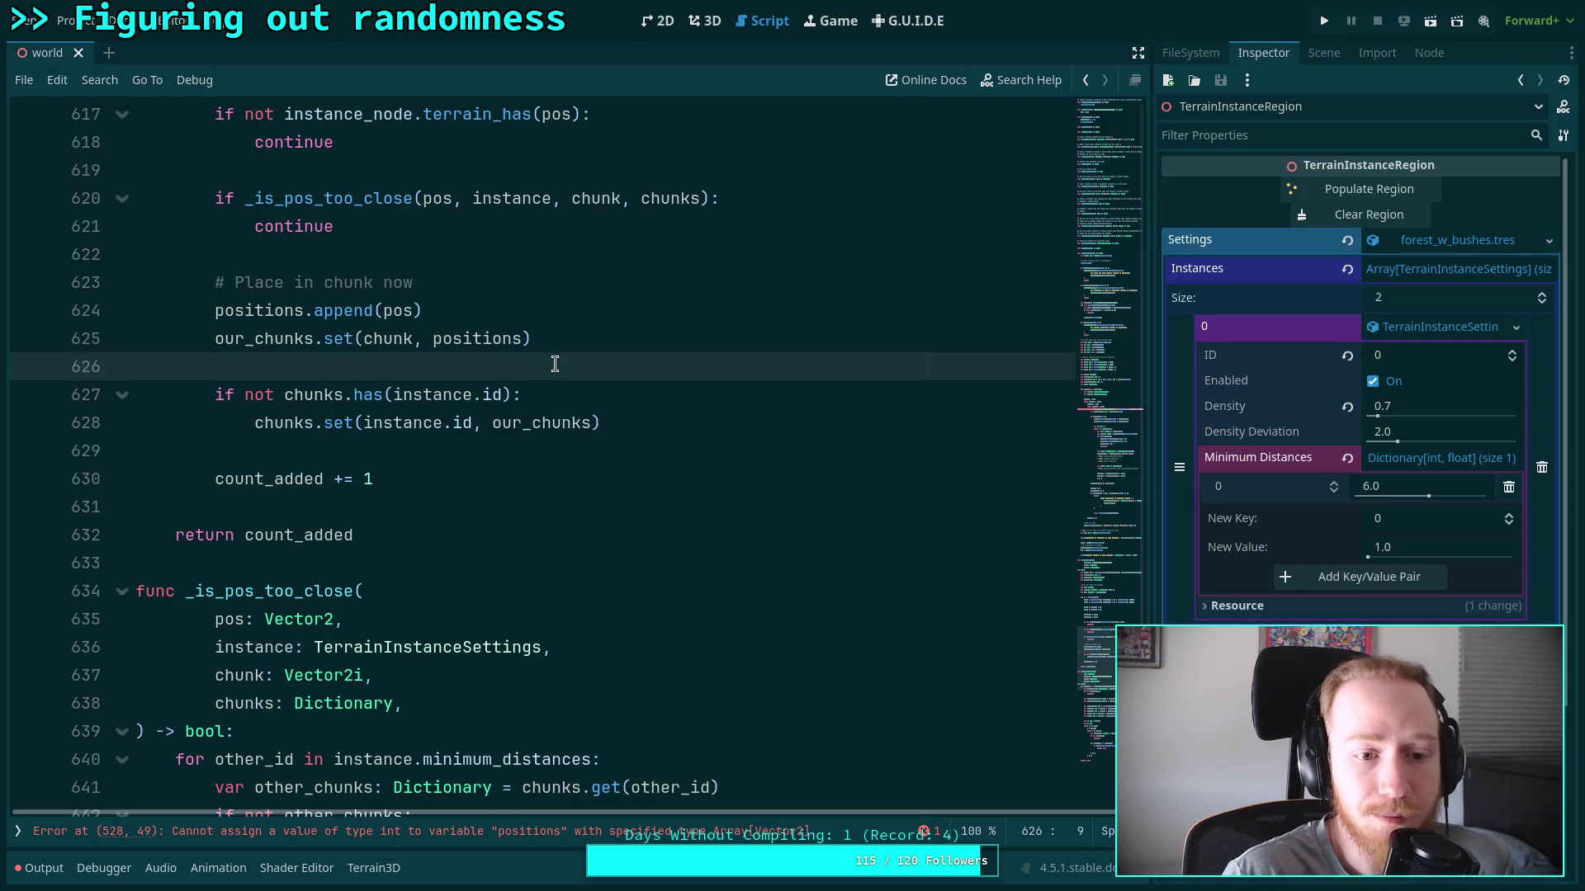
double_click(538, 424)
scroll(544, 446, "up", 2)
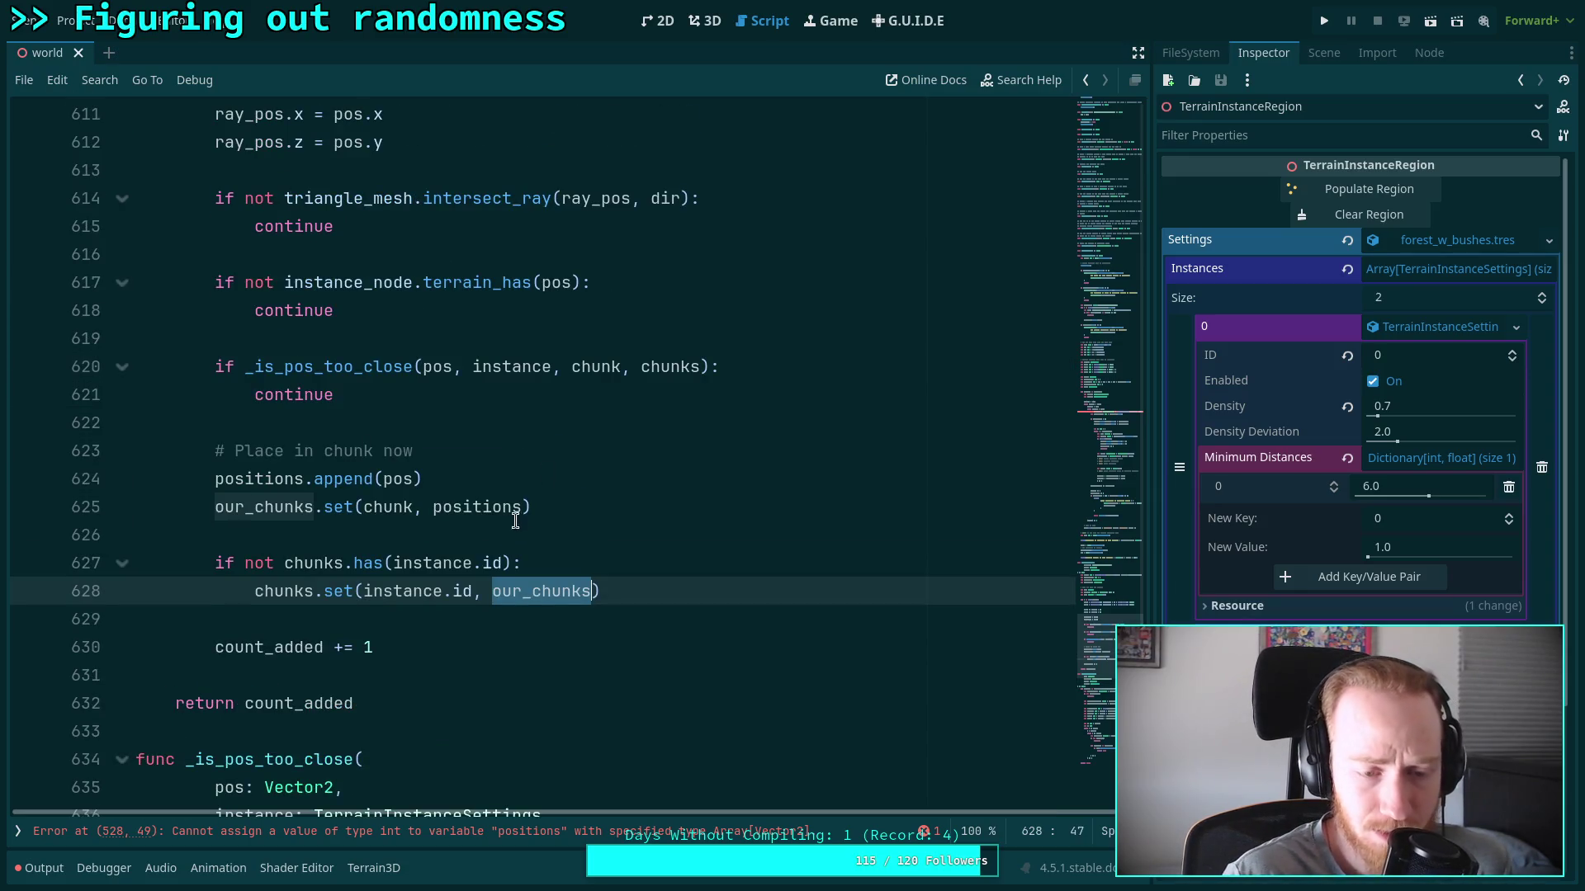
scroll(439, 537, "up", 2)
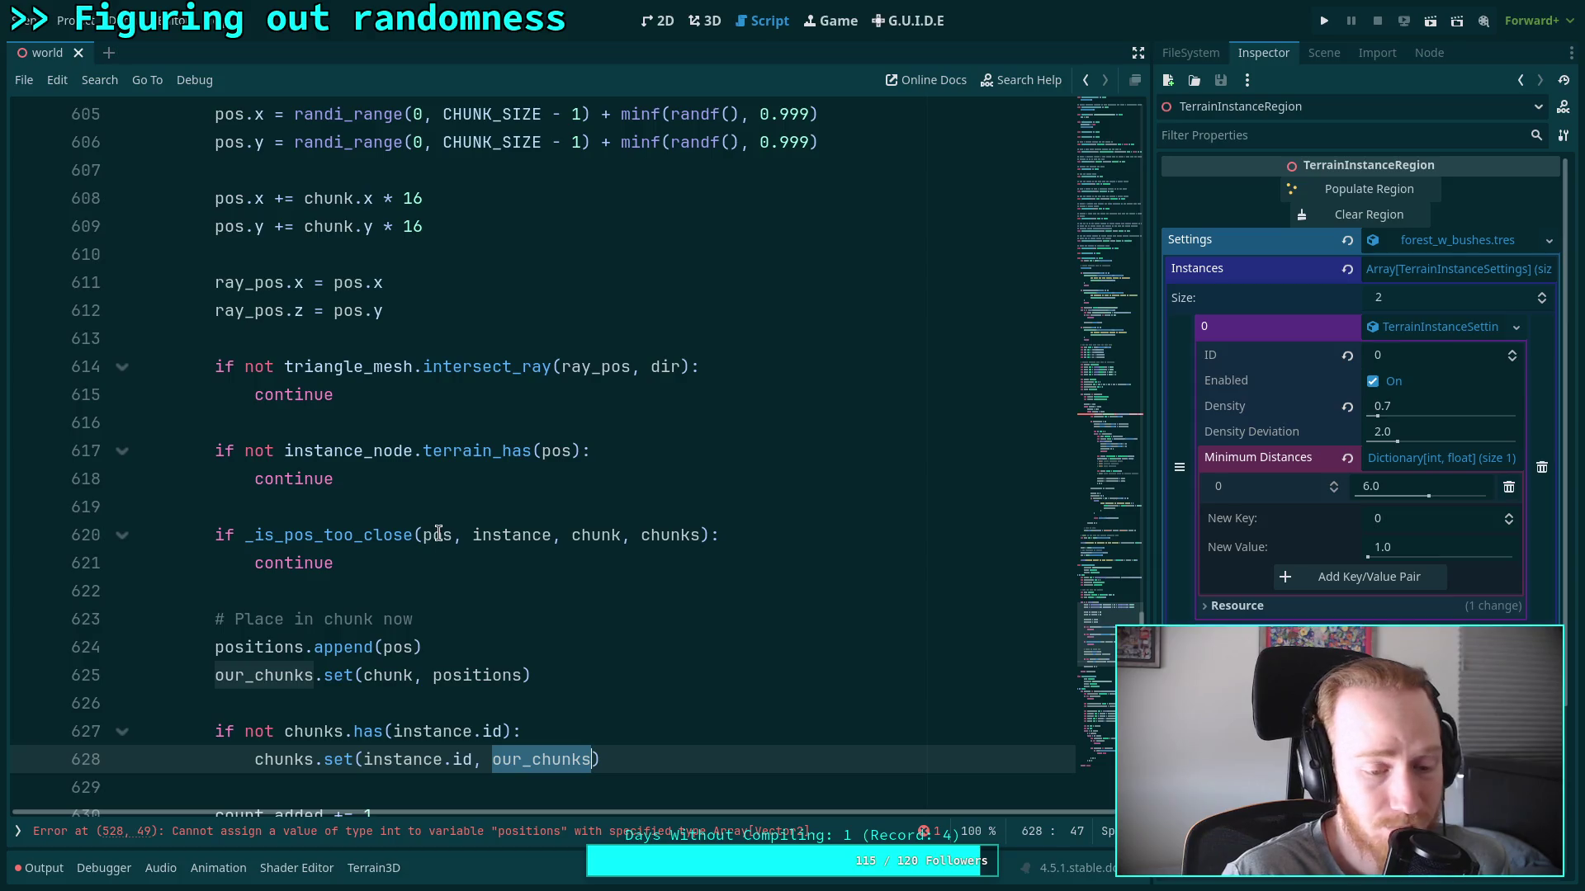
left_click(553, 647)
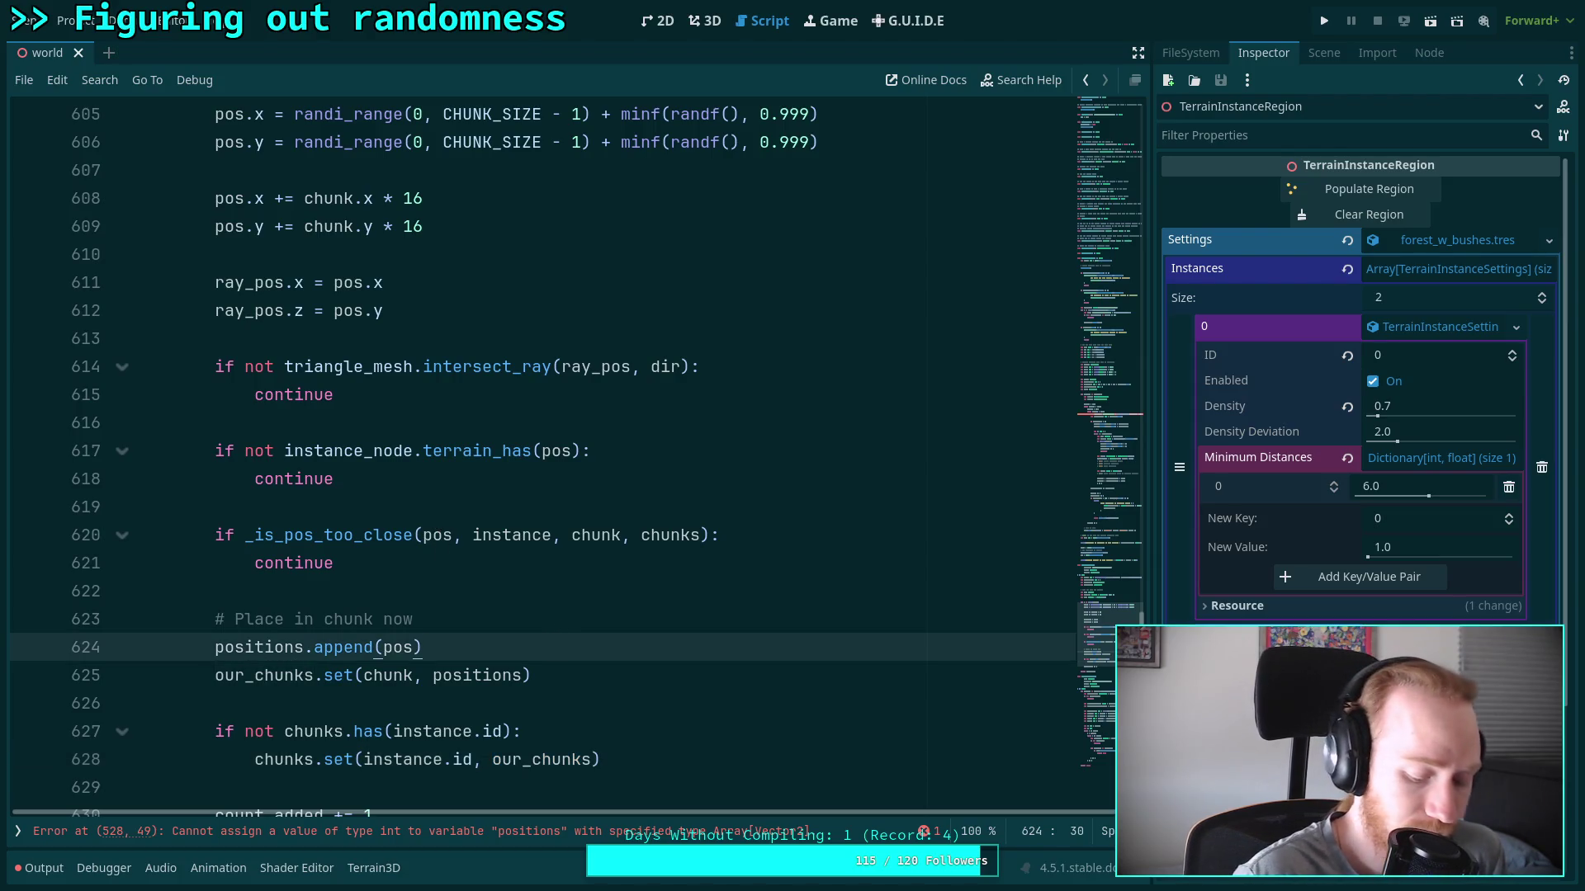
key("ctrl+s")
Review the positions and our_chunks declarations at the top of _populate_chunk
scroll(506, 625, "up", 7)
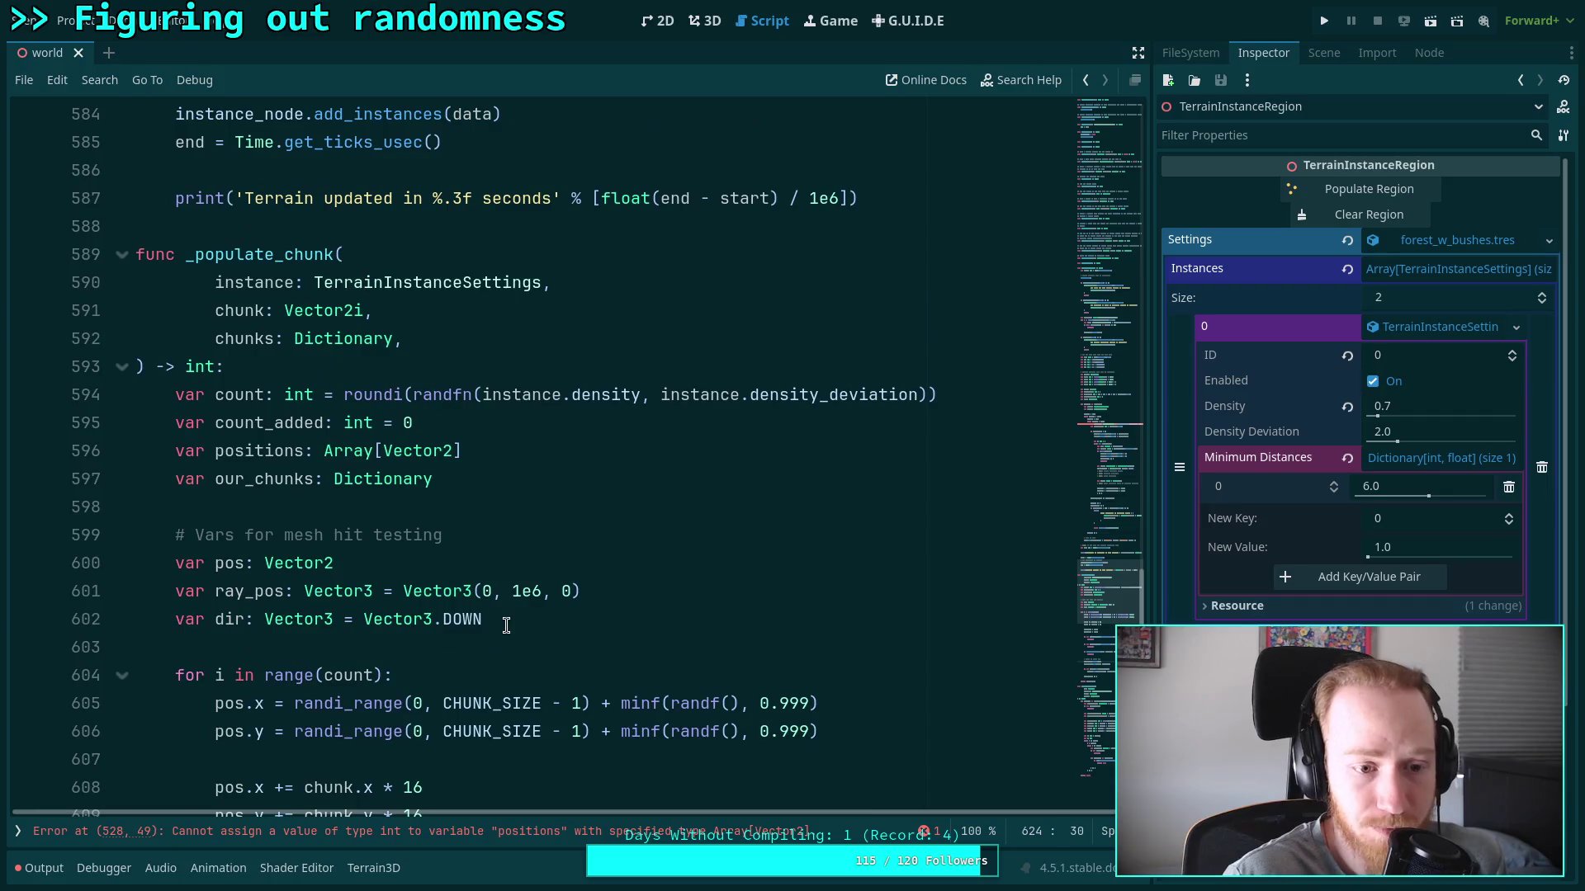
double_click(261, 453)
double_click(257, 481)
scroll(522, 493, "down", 9)
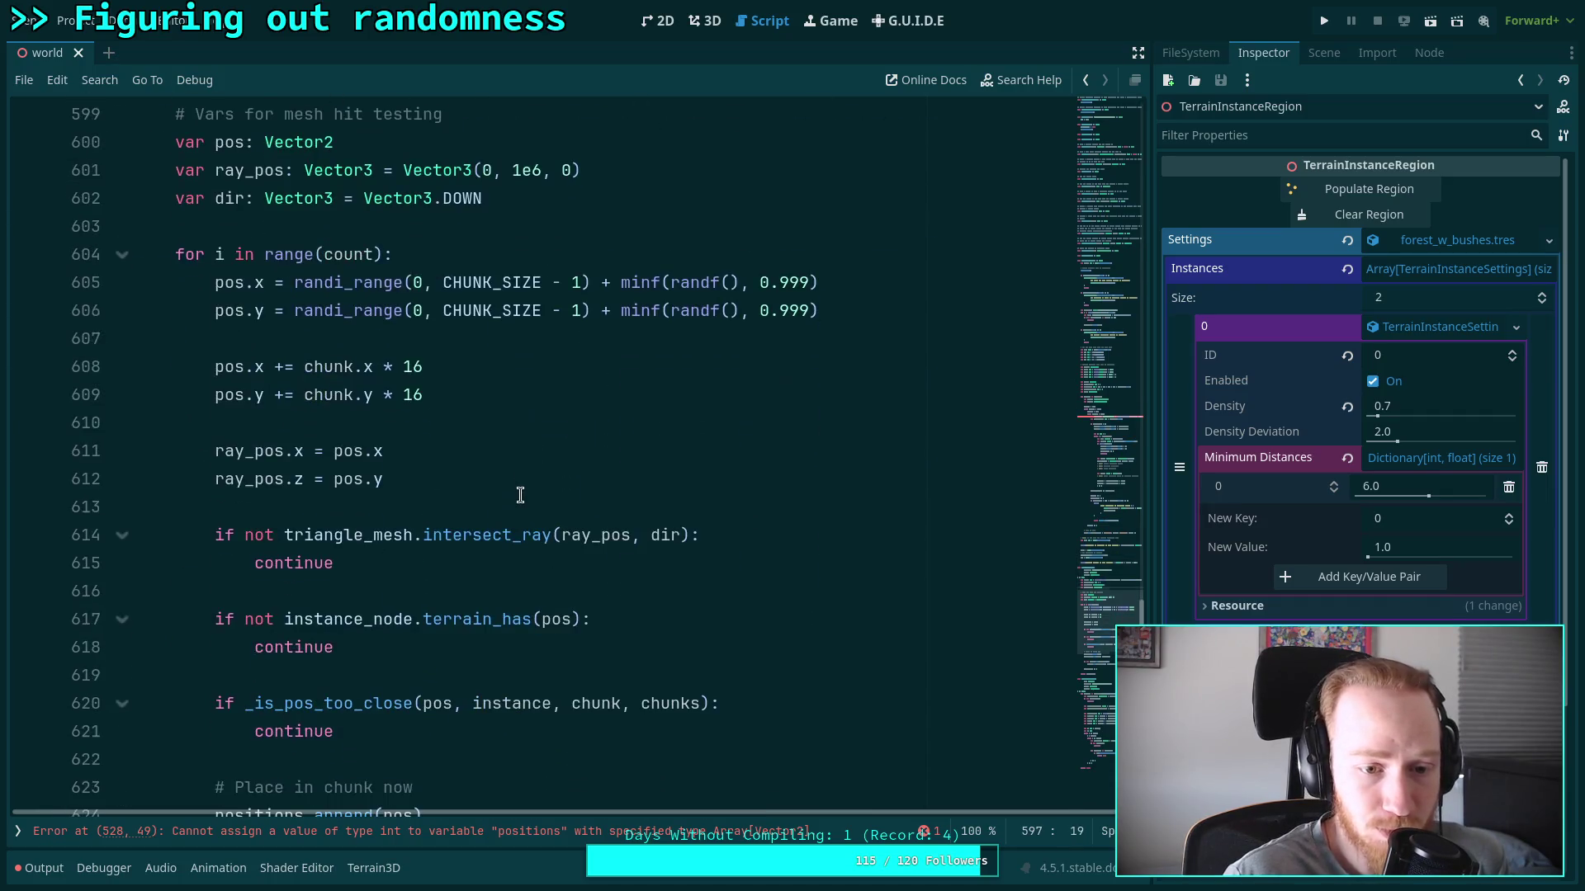
scroll(523, 493, "up", 8)
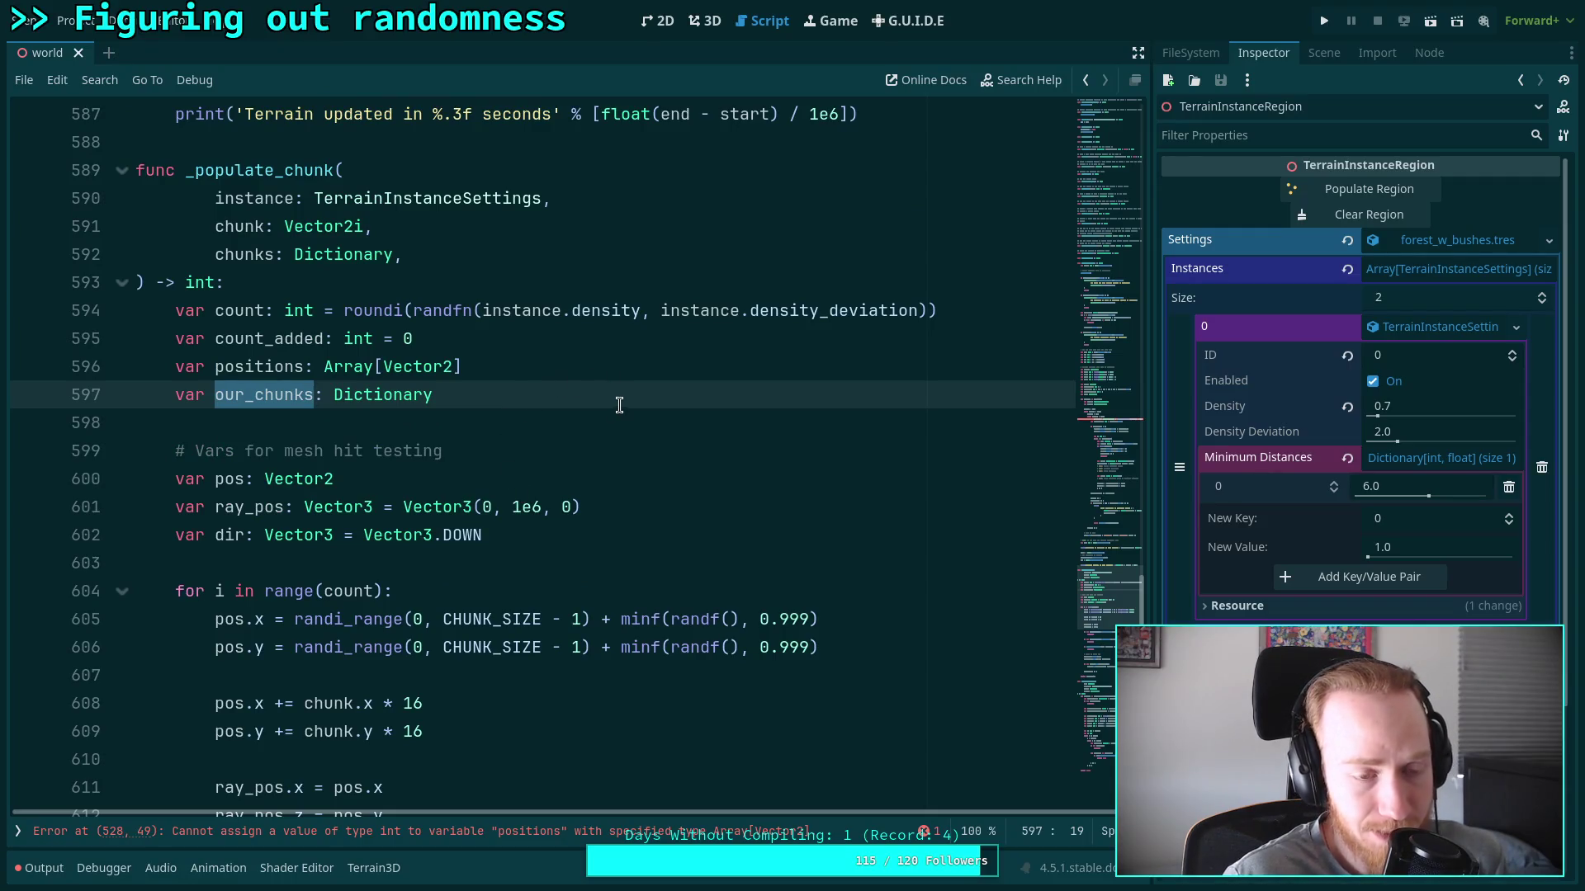
left_click(649, 405)
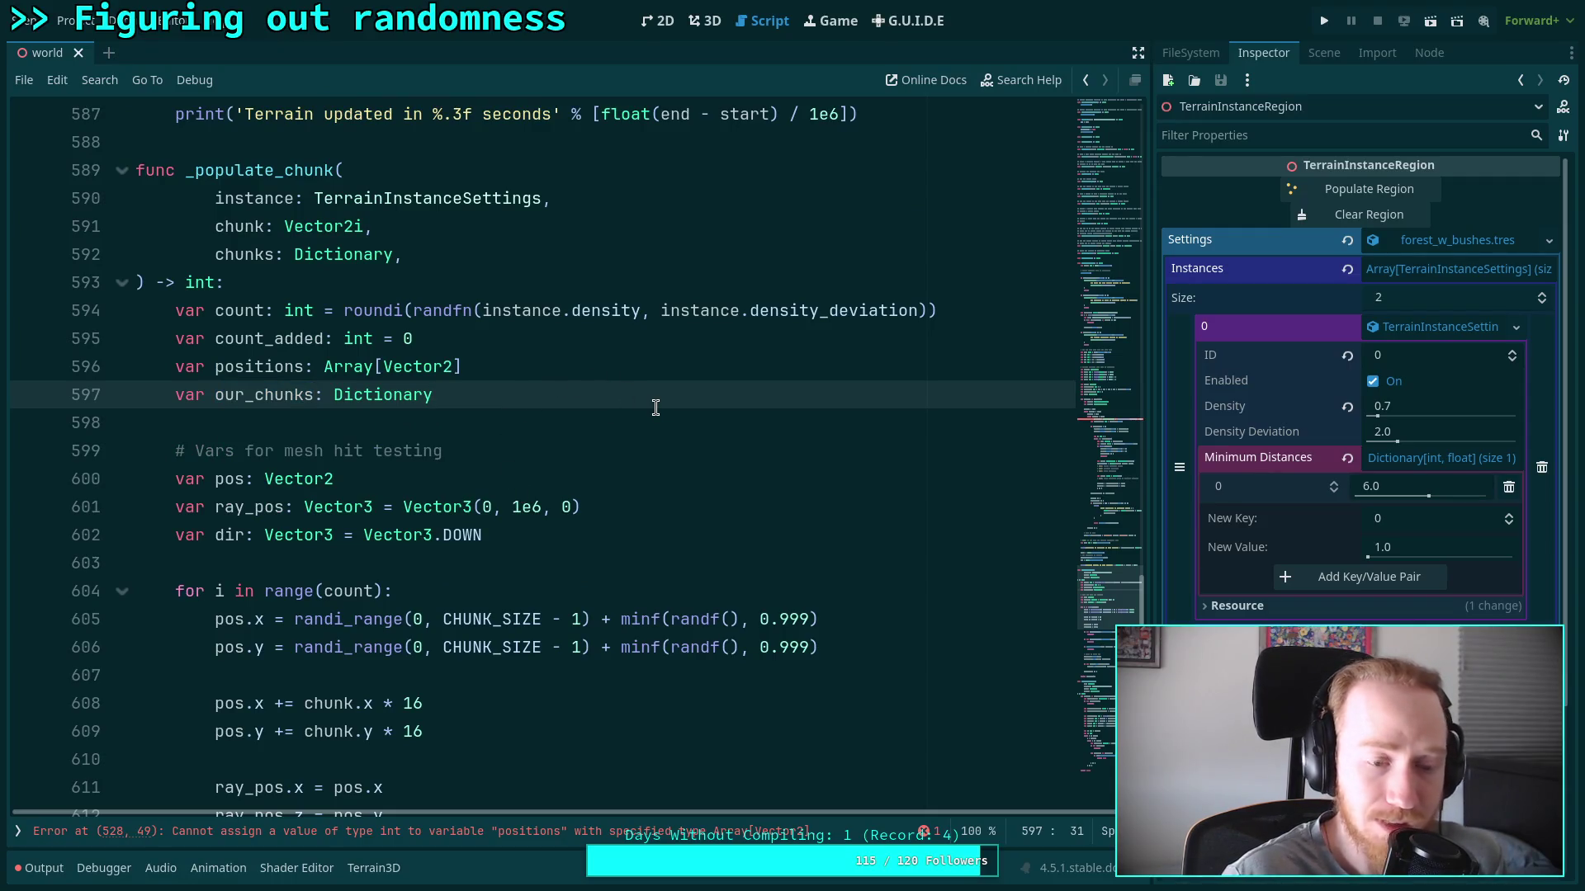
Below the our_chunks declaration, add 'if chunks.has(instance.id):' assigning our_chunks = chunks.get(instance.id)
key("Return")
key("Return")
type("if ")
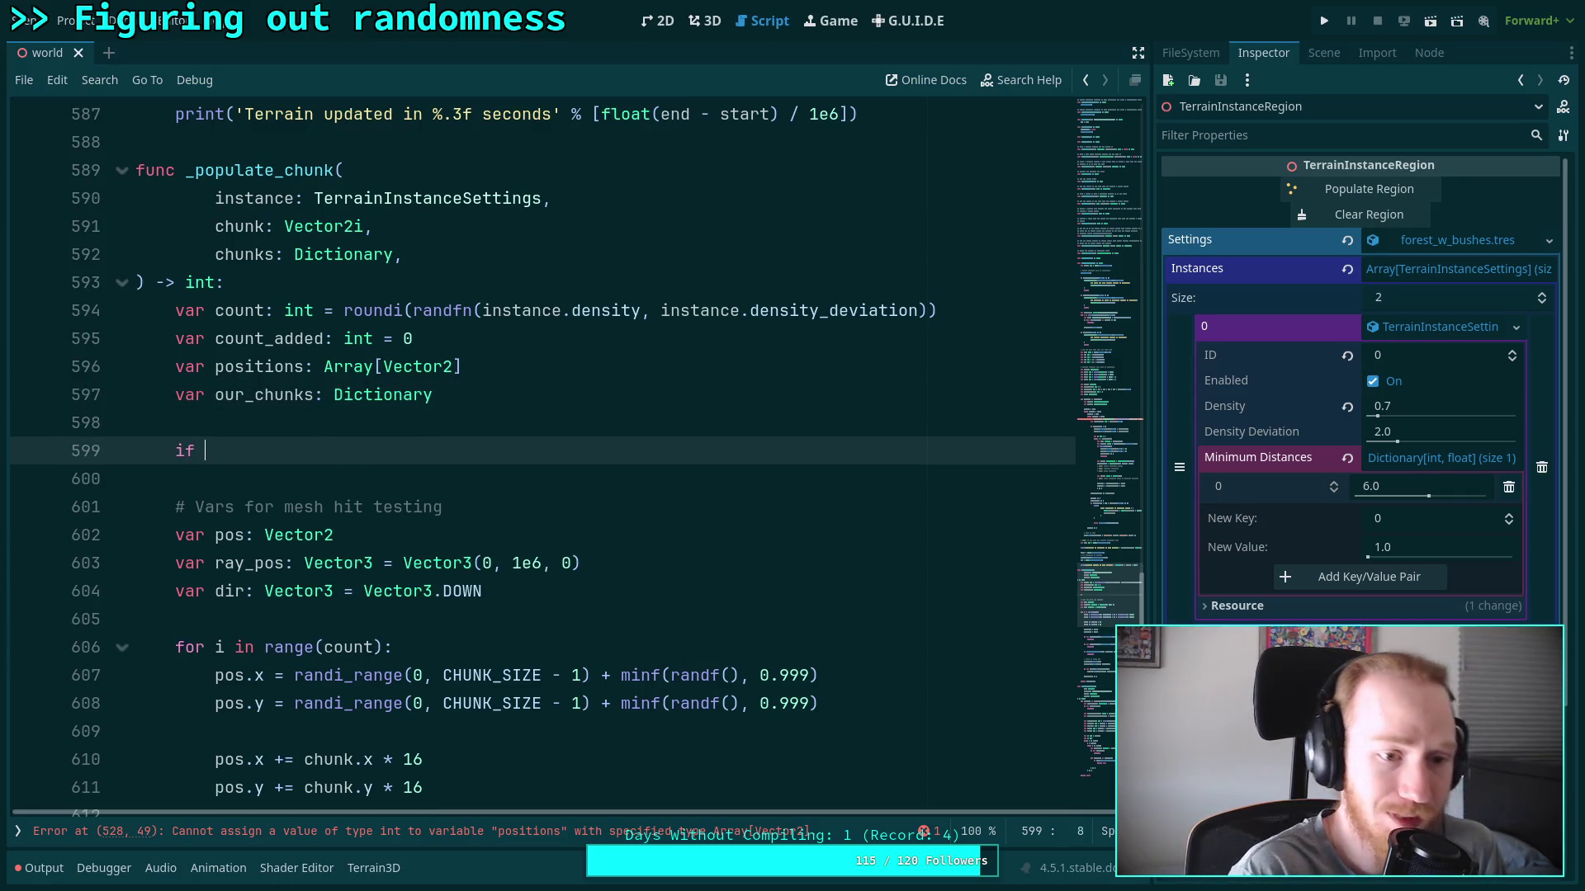
type("chunks.has9i")
key("BackSpace")
key("BackSpace")
type("(inst")
key("Return")
type(".id)")
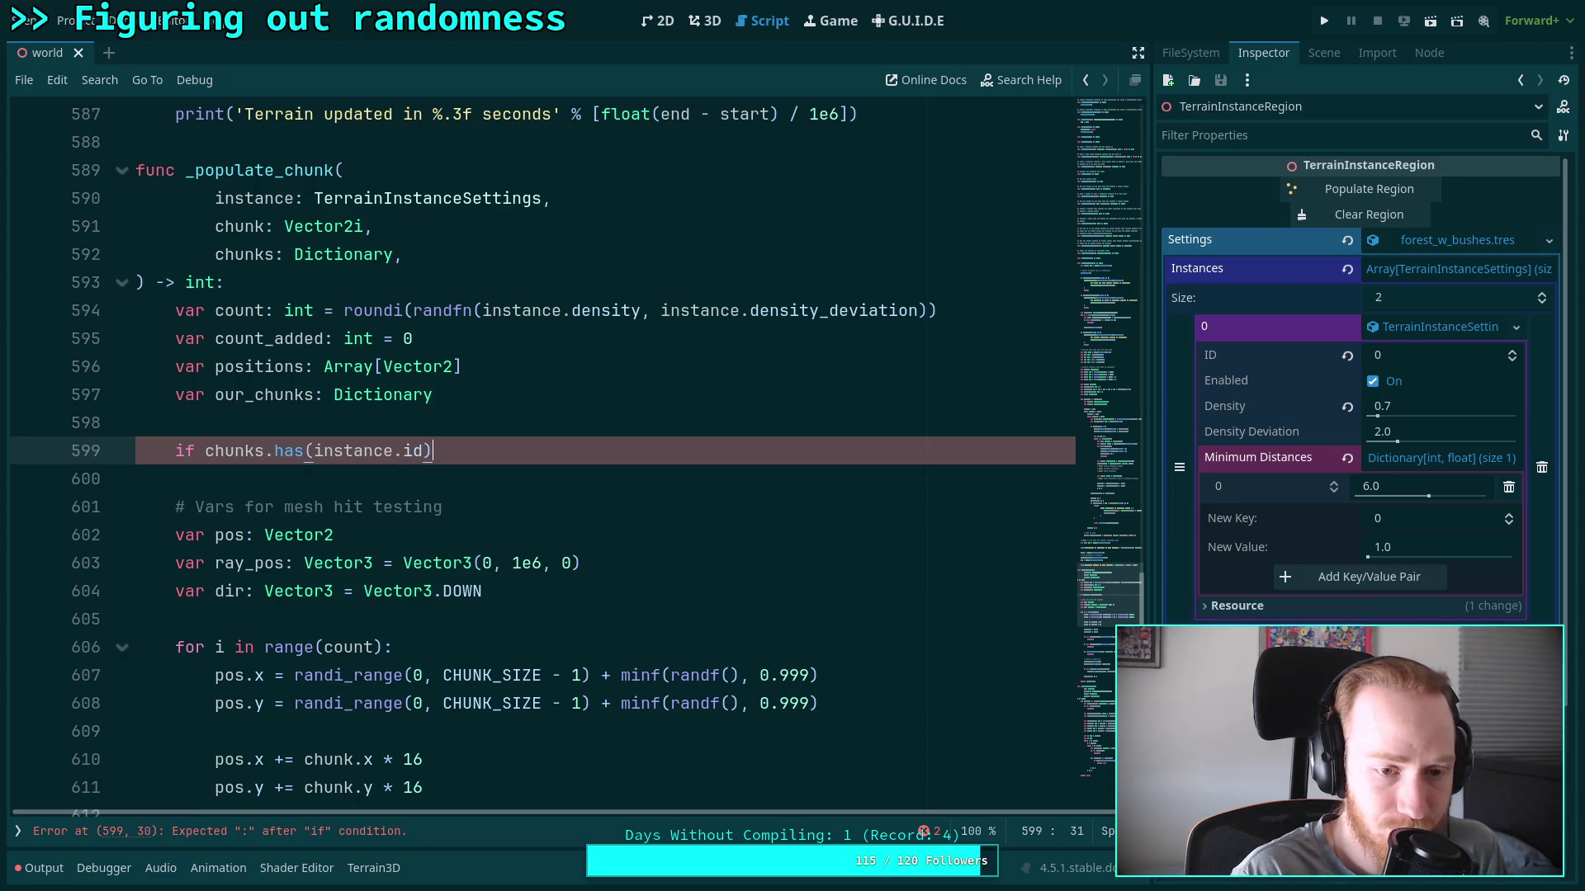
type(":")
key("Return")
type("var")
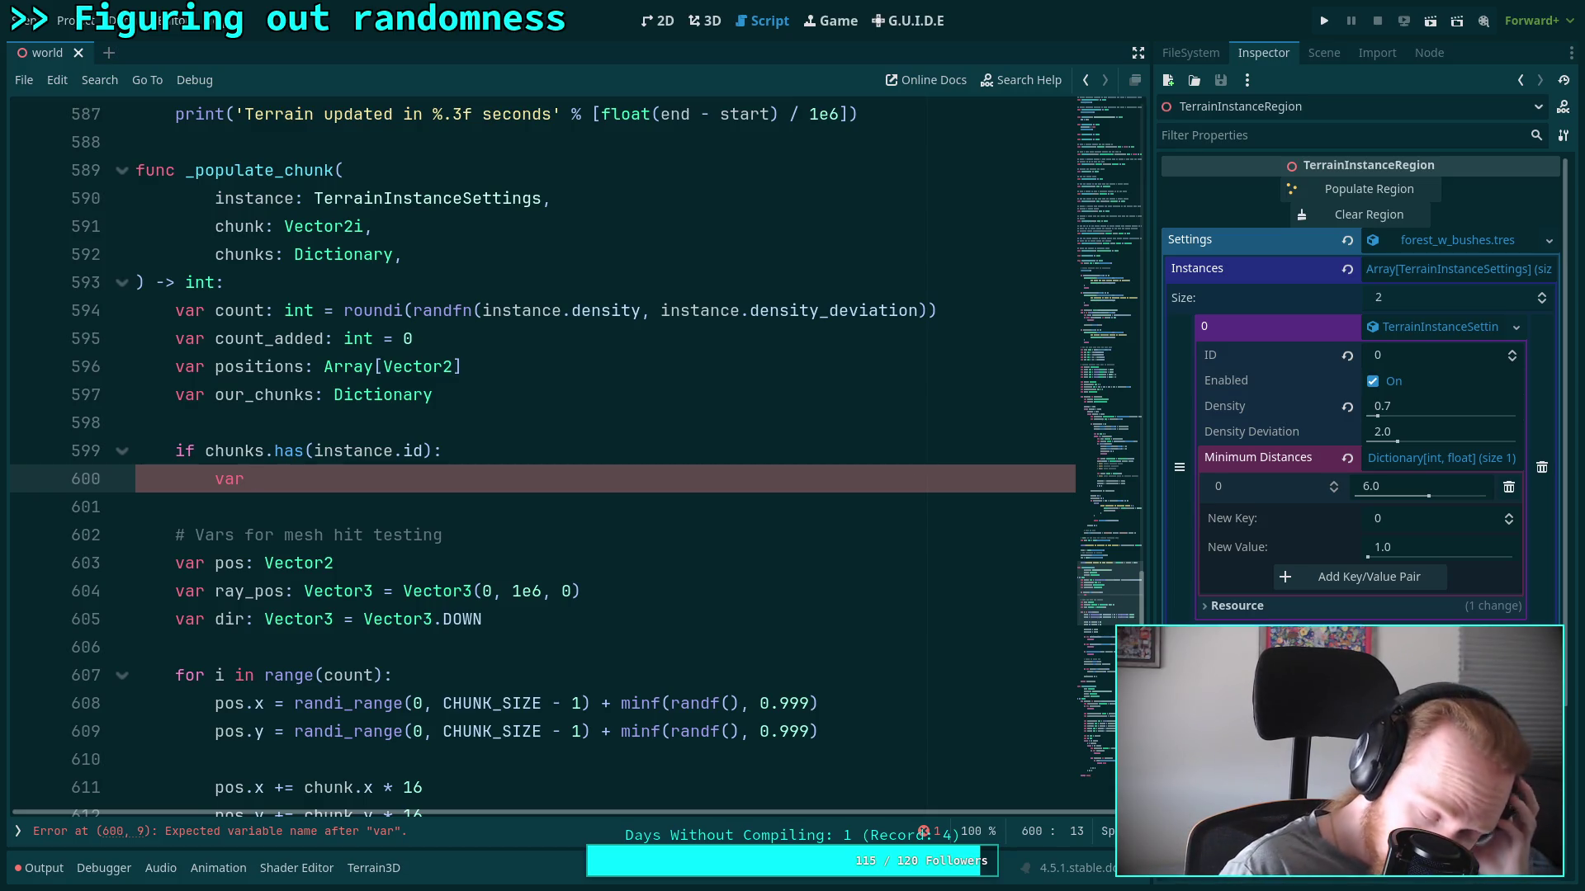
key("BackSpace")
key("BackSpace")
key("BackSpace")
type("ouc")
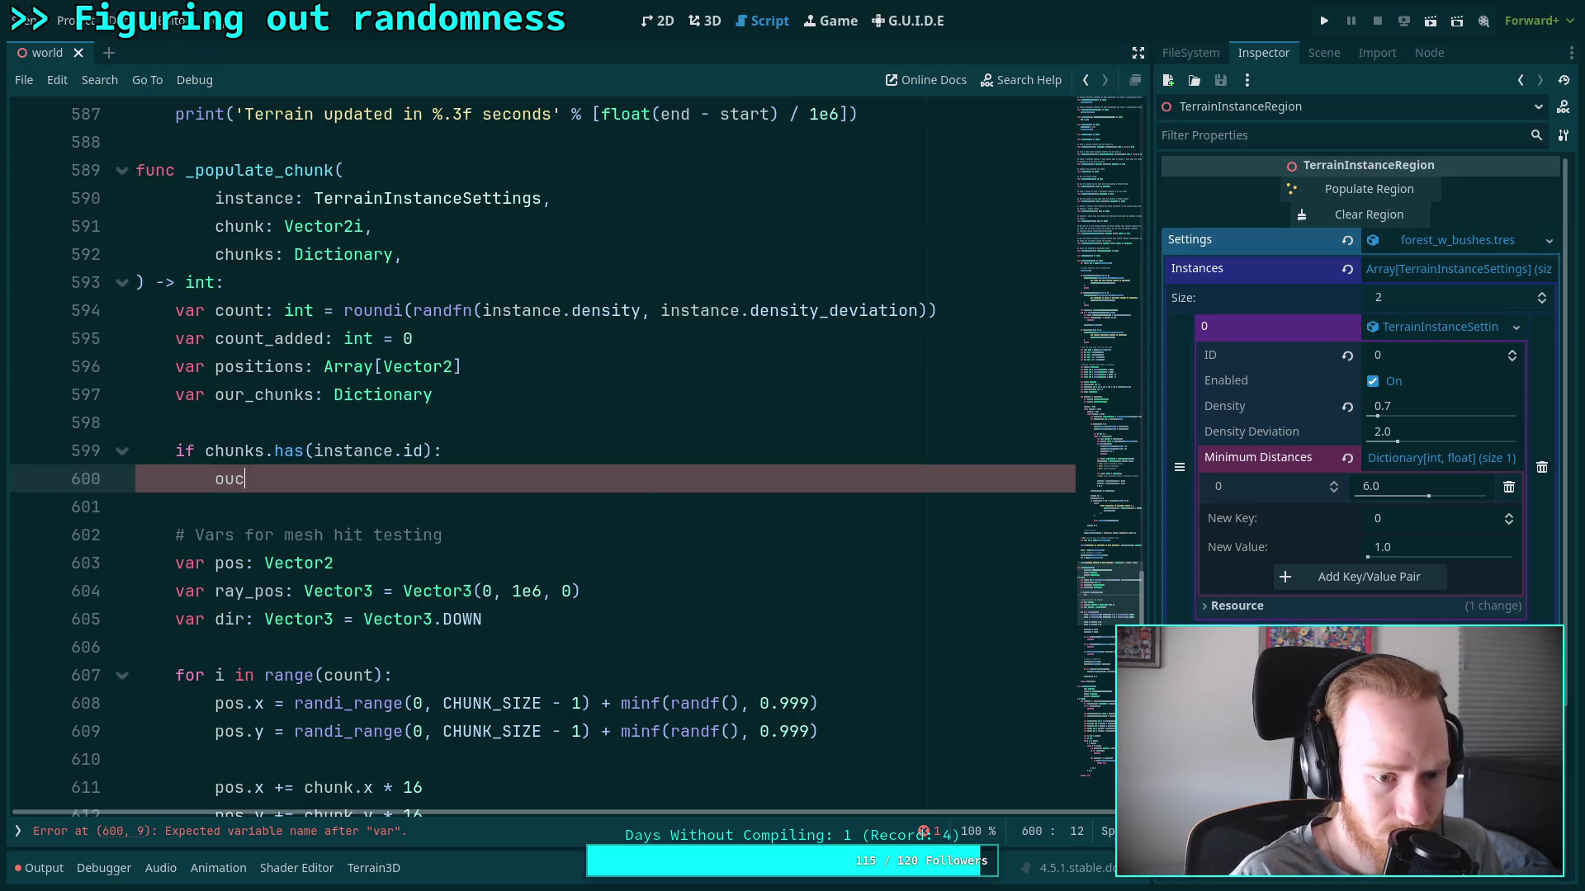
key("BackSpace")
key("Return")
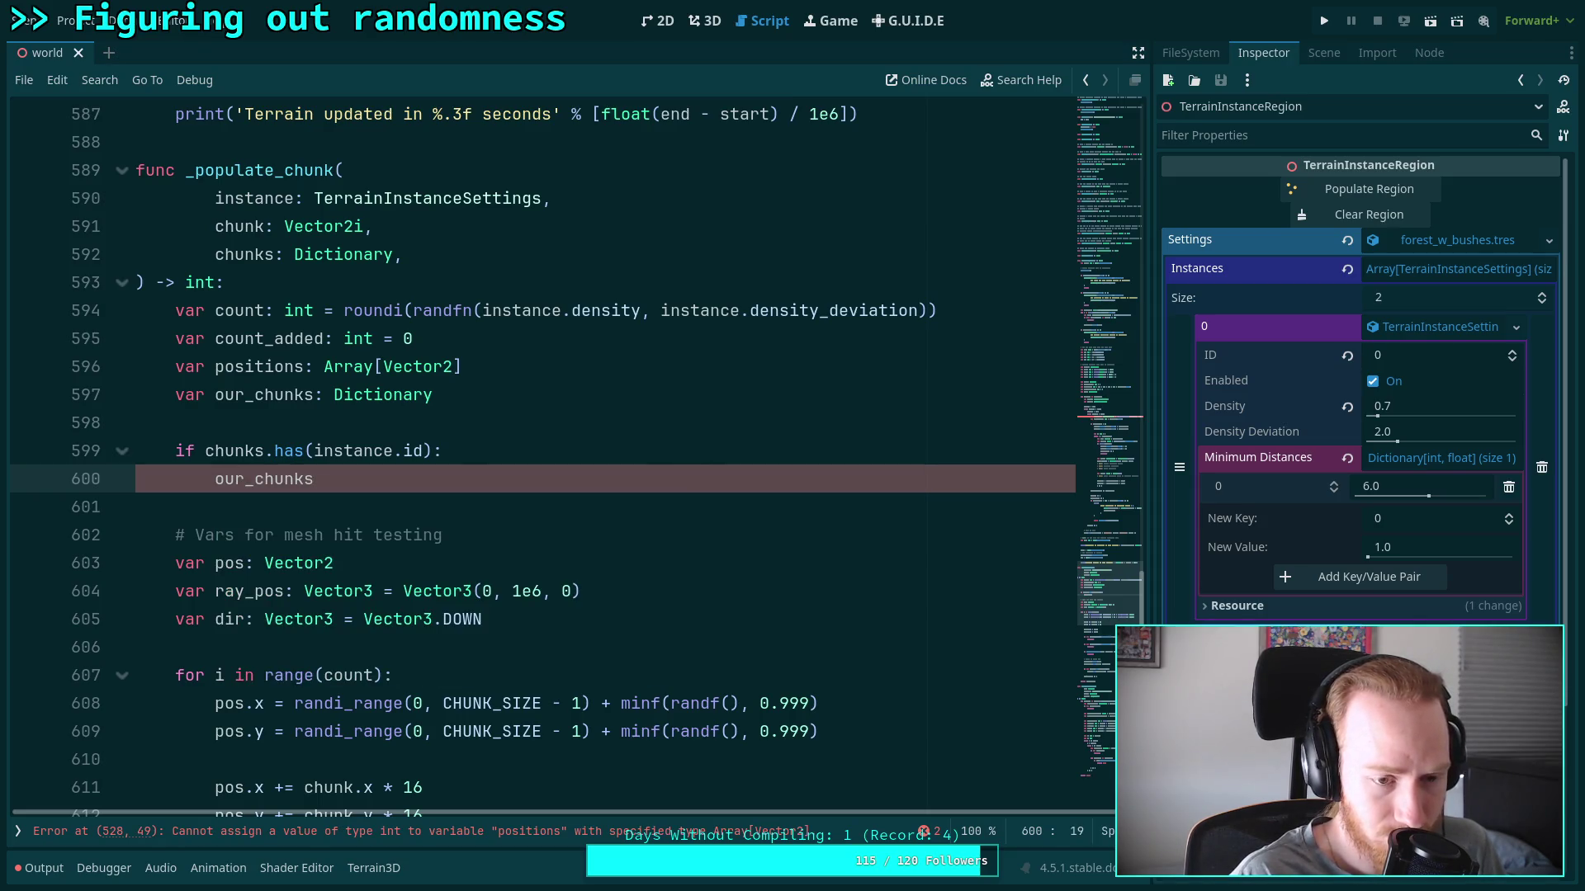
type(" = ch")
type("unks.get(")
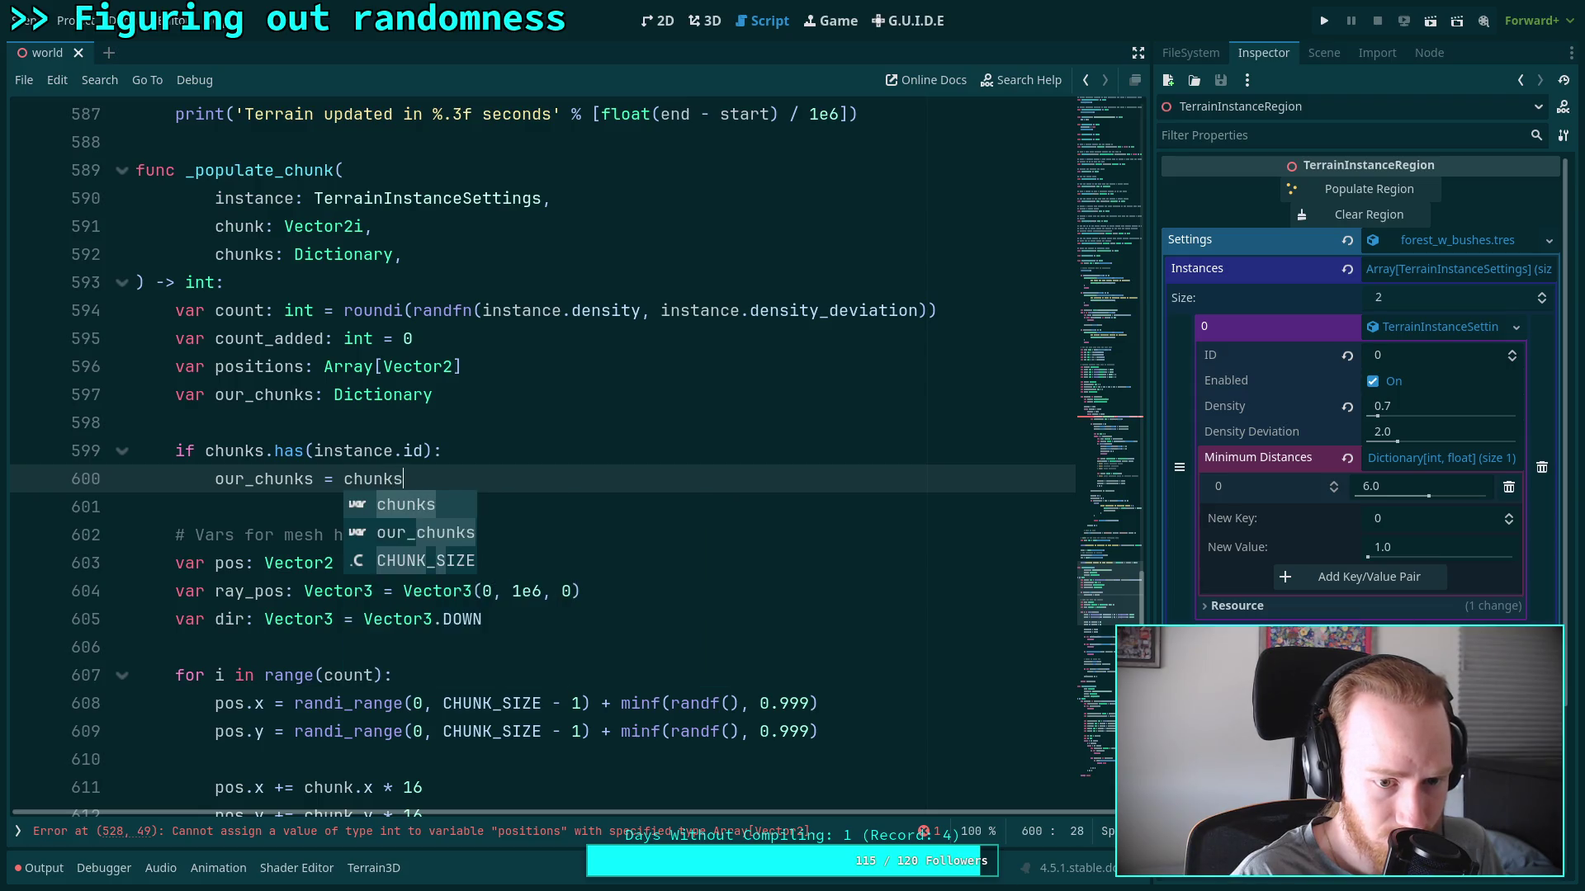
type("instance.id)")
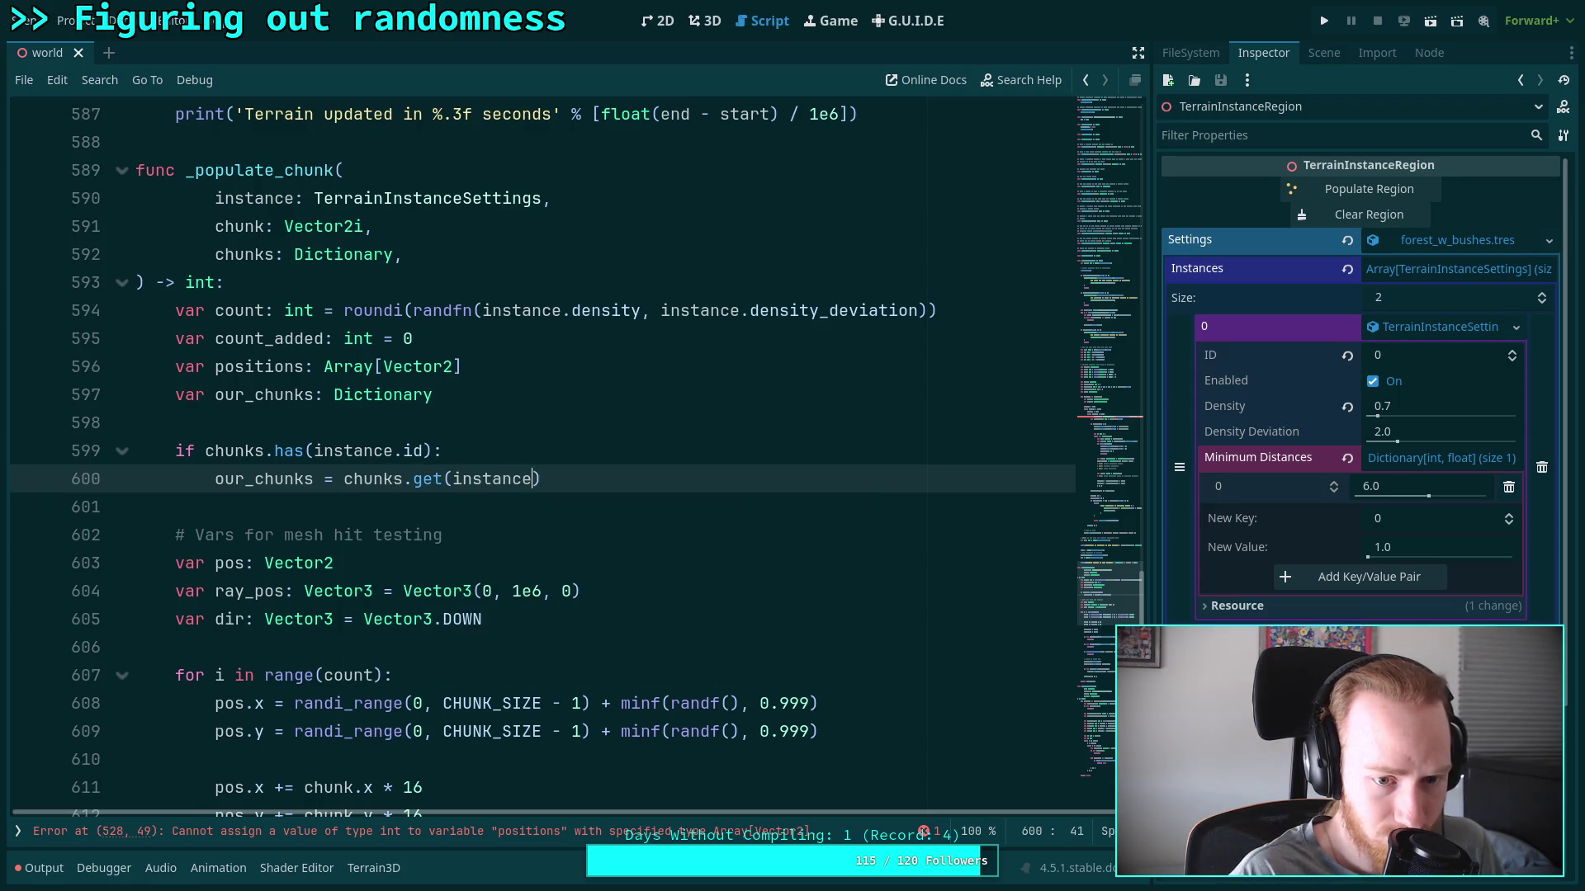
Nest 'if our_chunks.has(chunk):' that sets positions = our_chunks.get(chunk)
key("Return")
type("if our_")
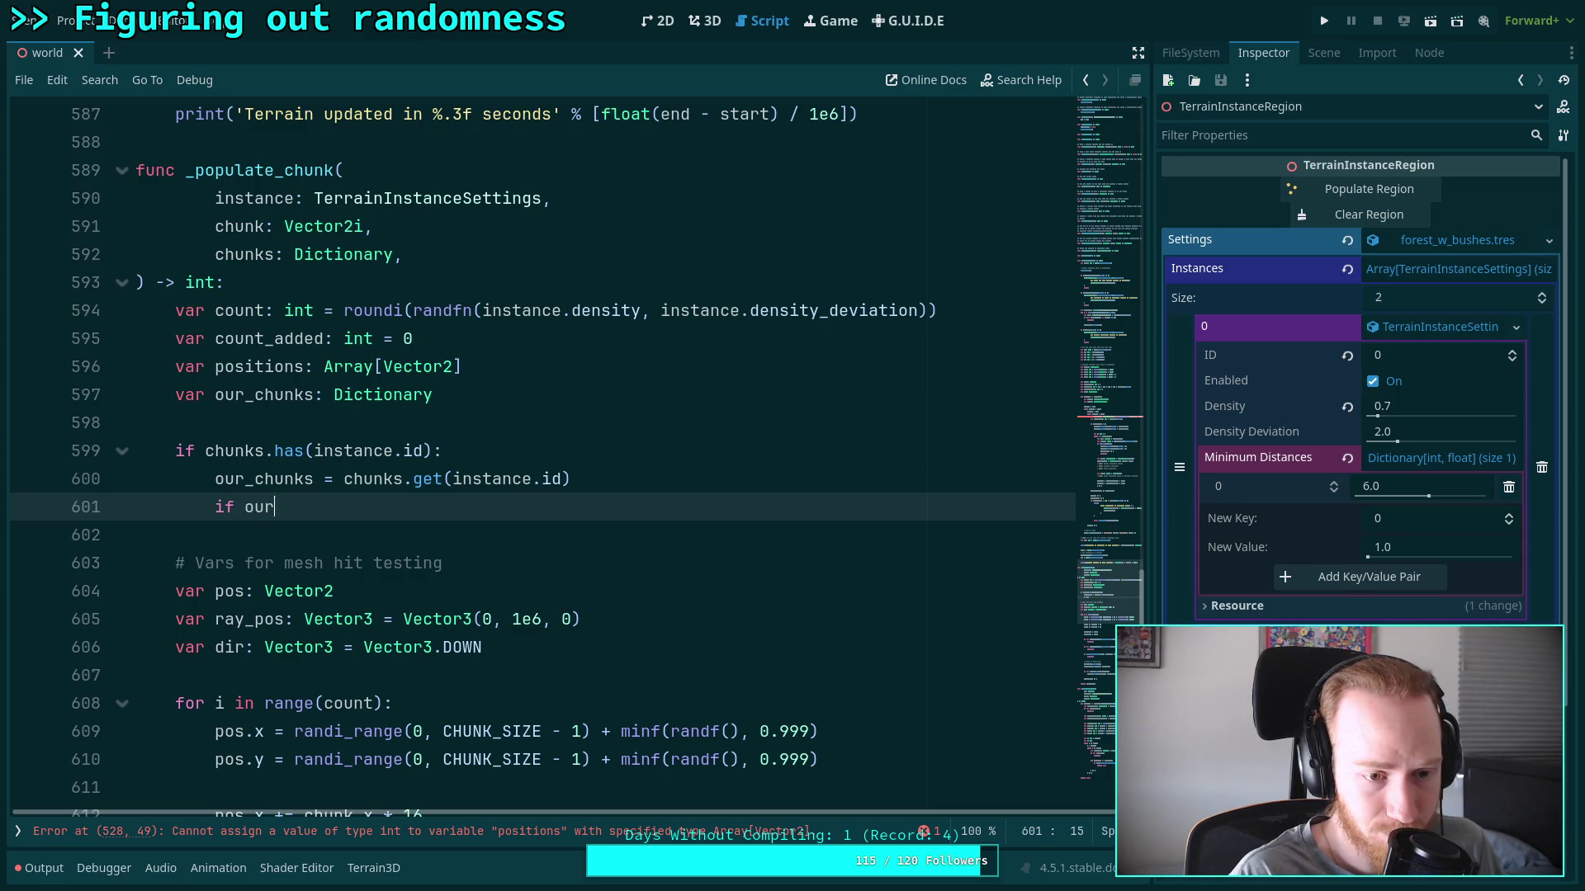
key("Return")
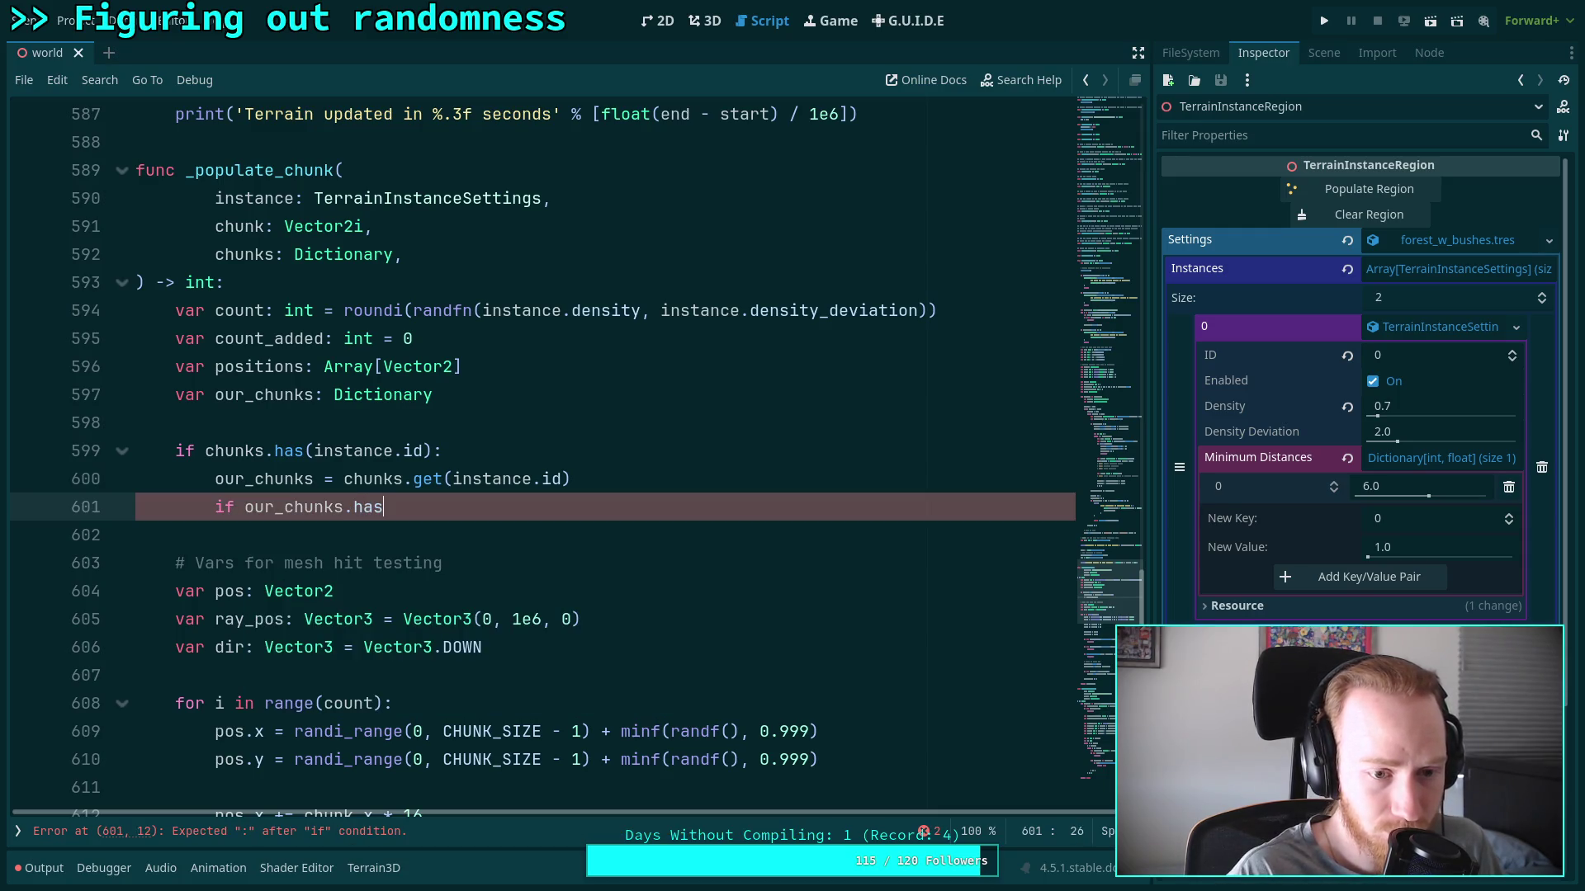
key("Return")
type("ch")
key("Return")
type(":")
key("Return")
type("positions = ou")
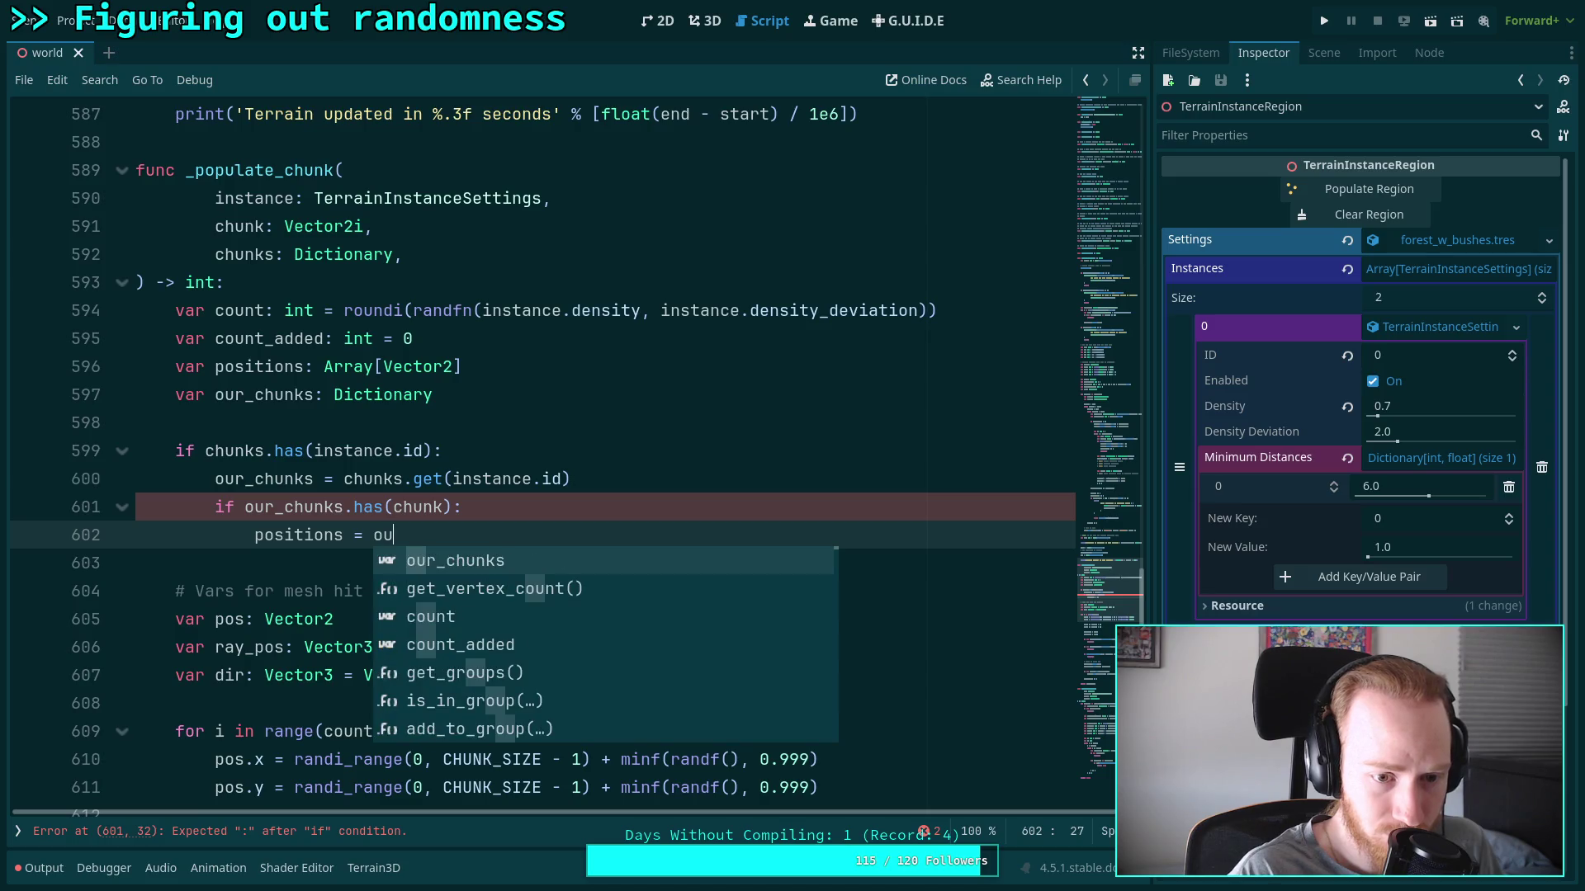
key("Return")
type("et(chunk)")
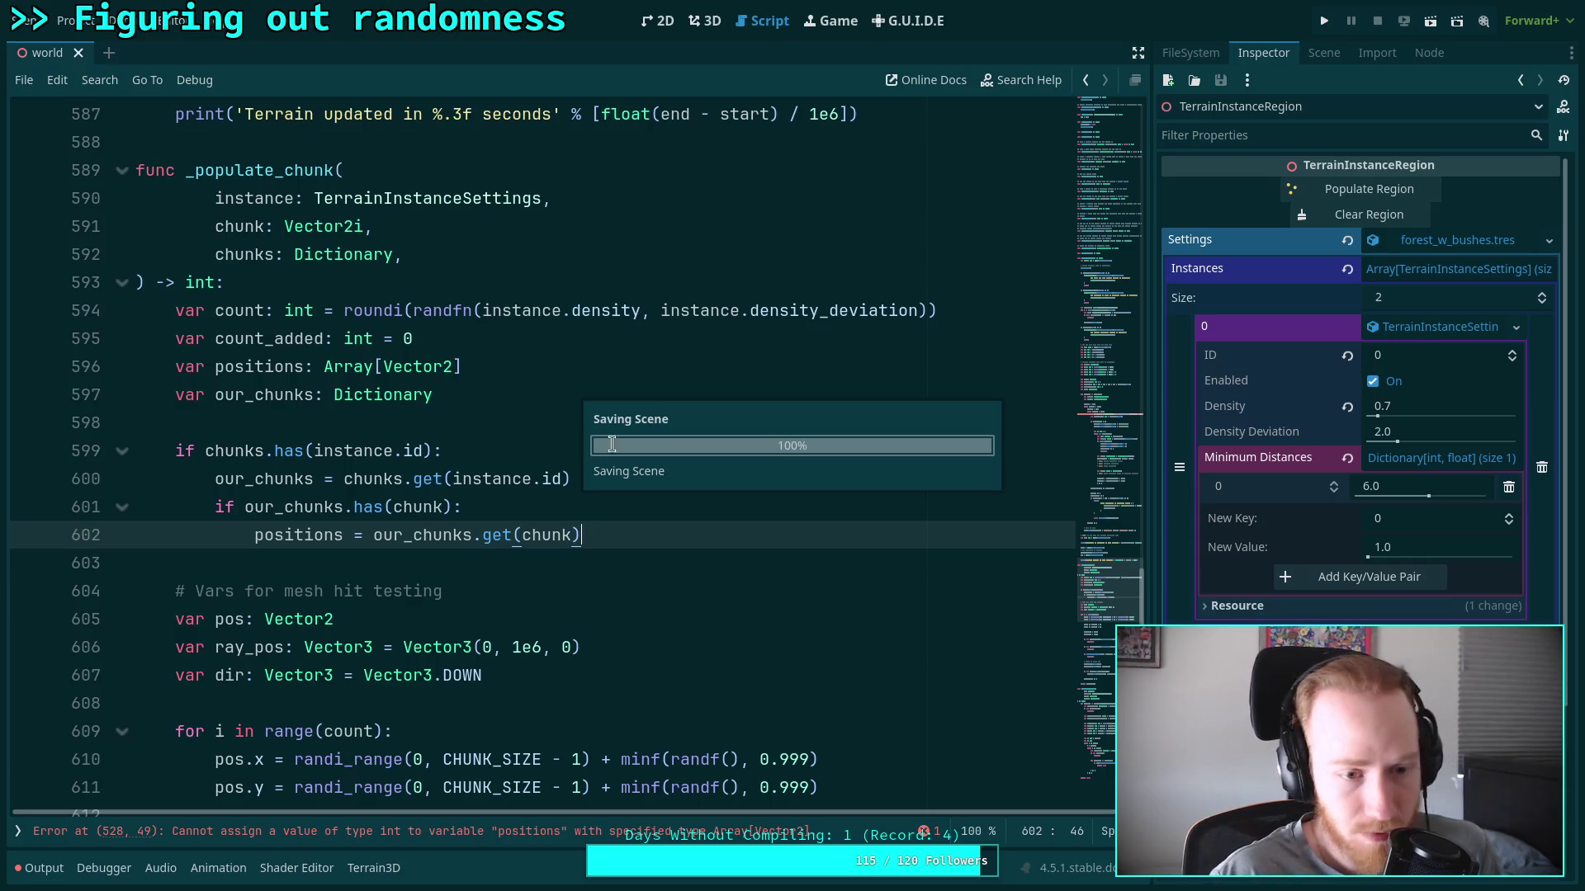
Review the positions and our_chunks uses in _populate_chunk and save the script
scroll(515, 465, "down", 9)
scroll(515, 465, "down", 1)
double_click(245, 451)
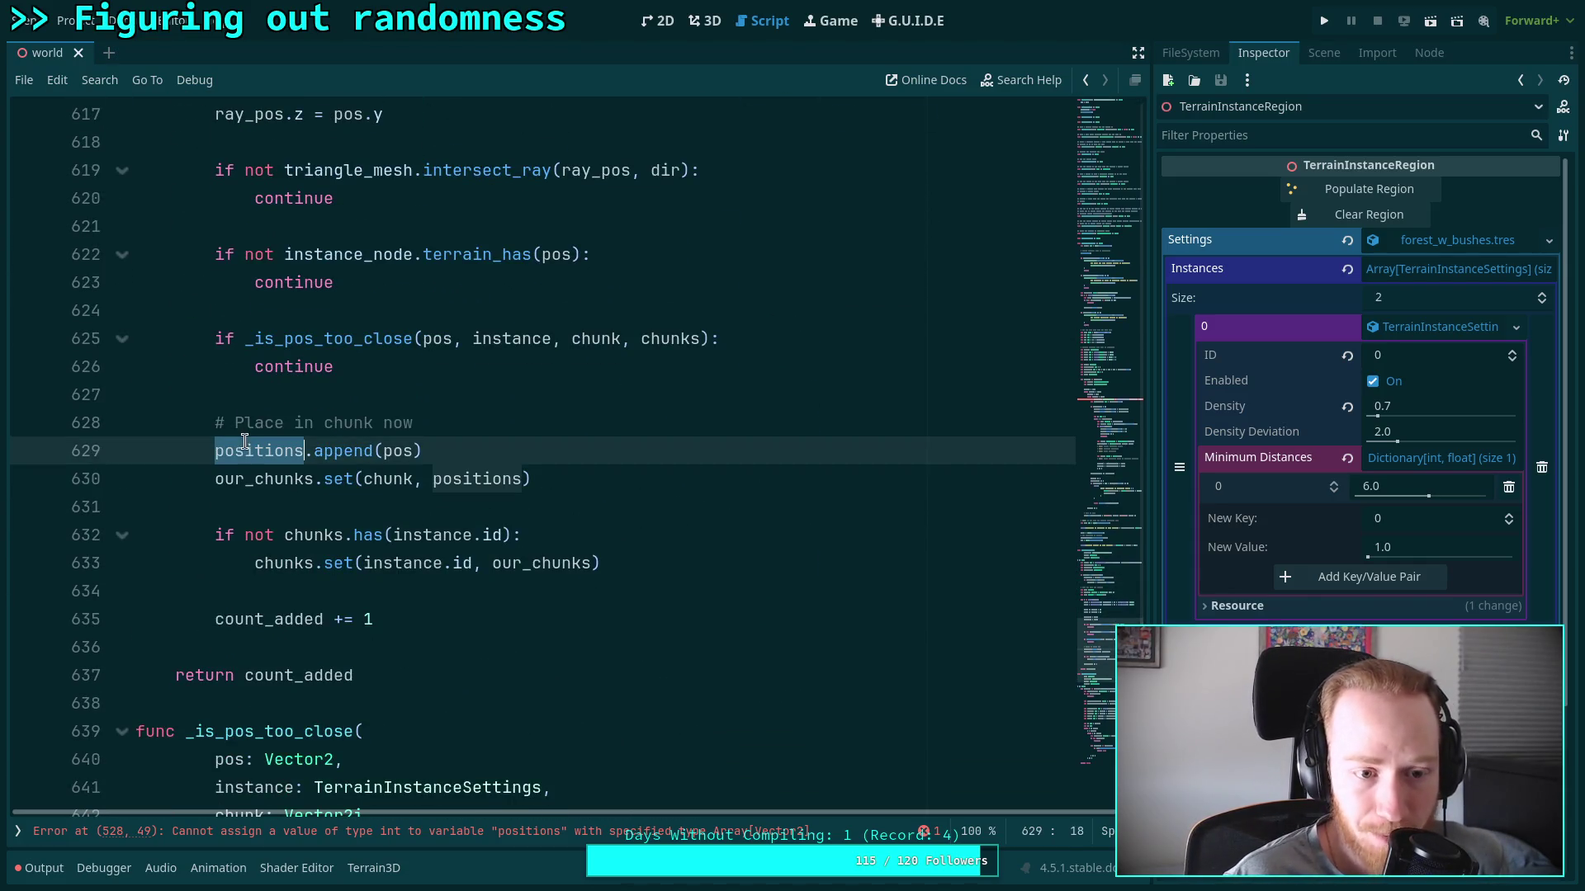
double_click(255, 480)
left_click_drag(213, 482, 608, 476)
left_click(608, 476)
scroll(608, 476, "up", 10)
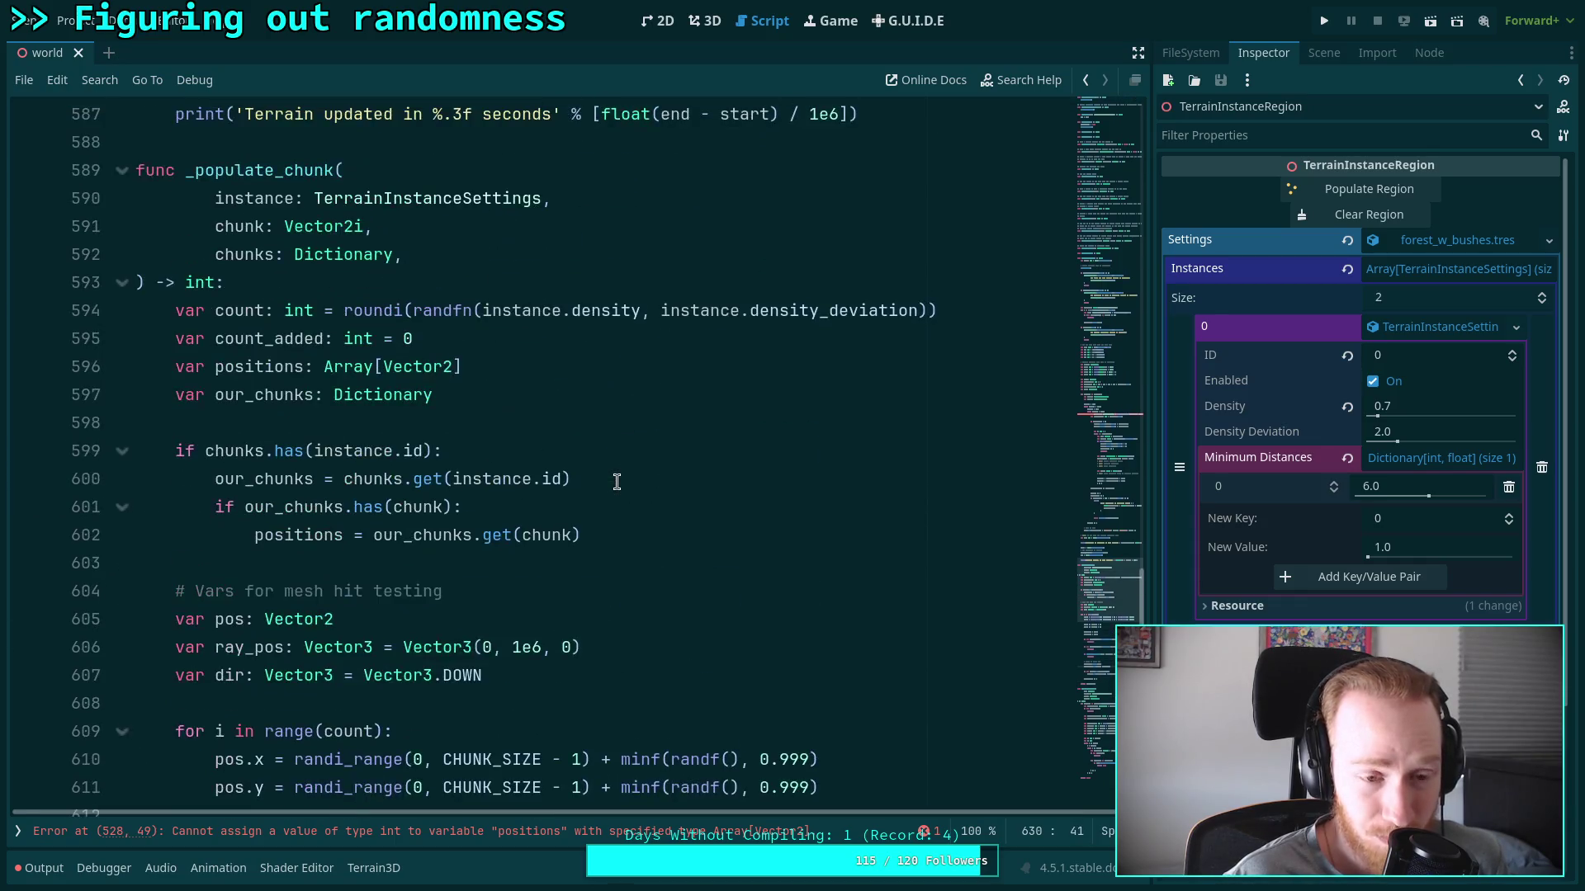
scroll(616, 481, "down", 12)
scroll(616, 481, "up", 3)
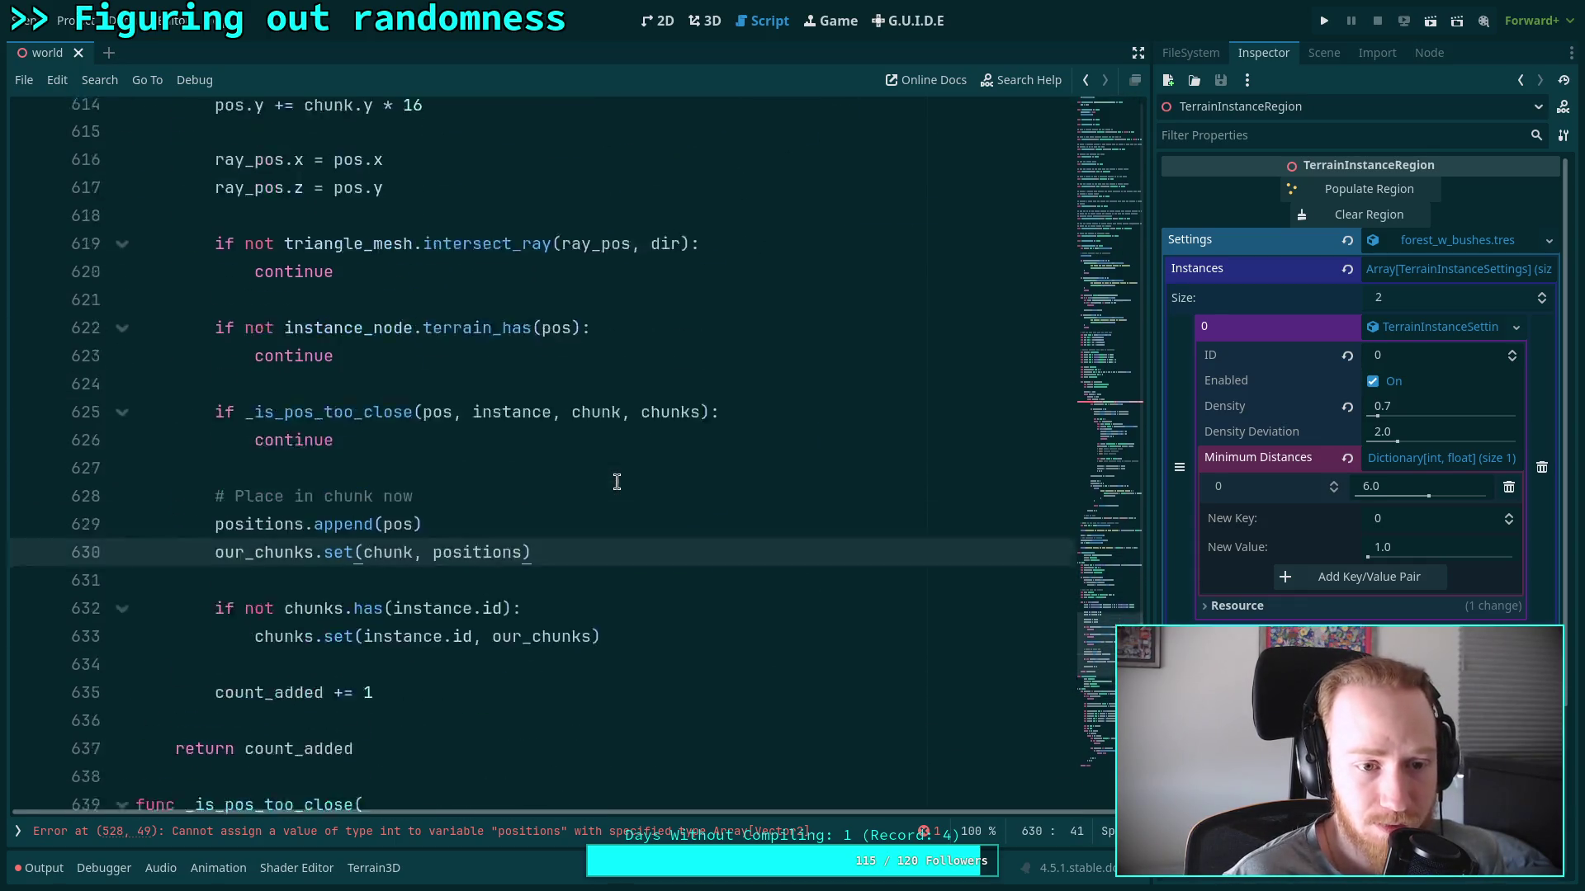
left_click(523, 584)
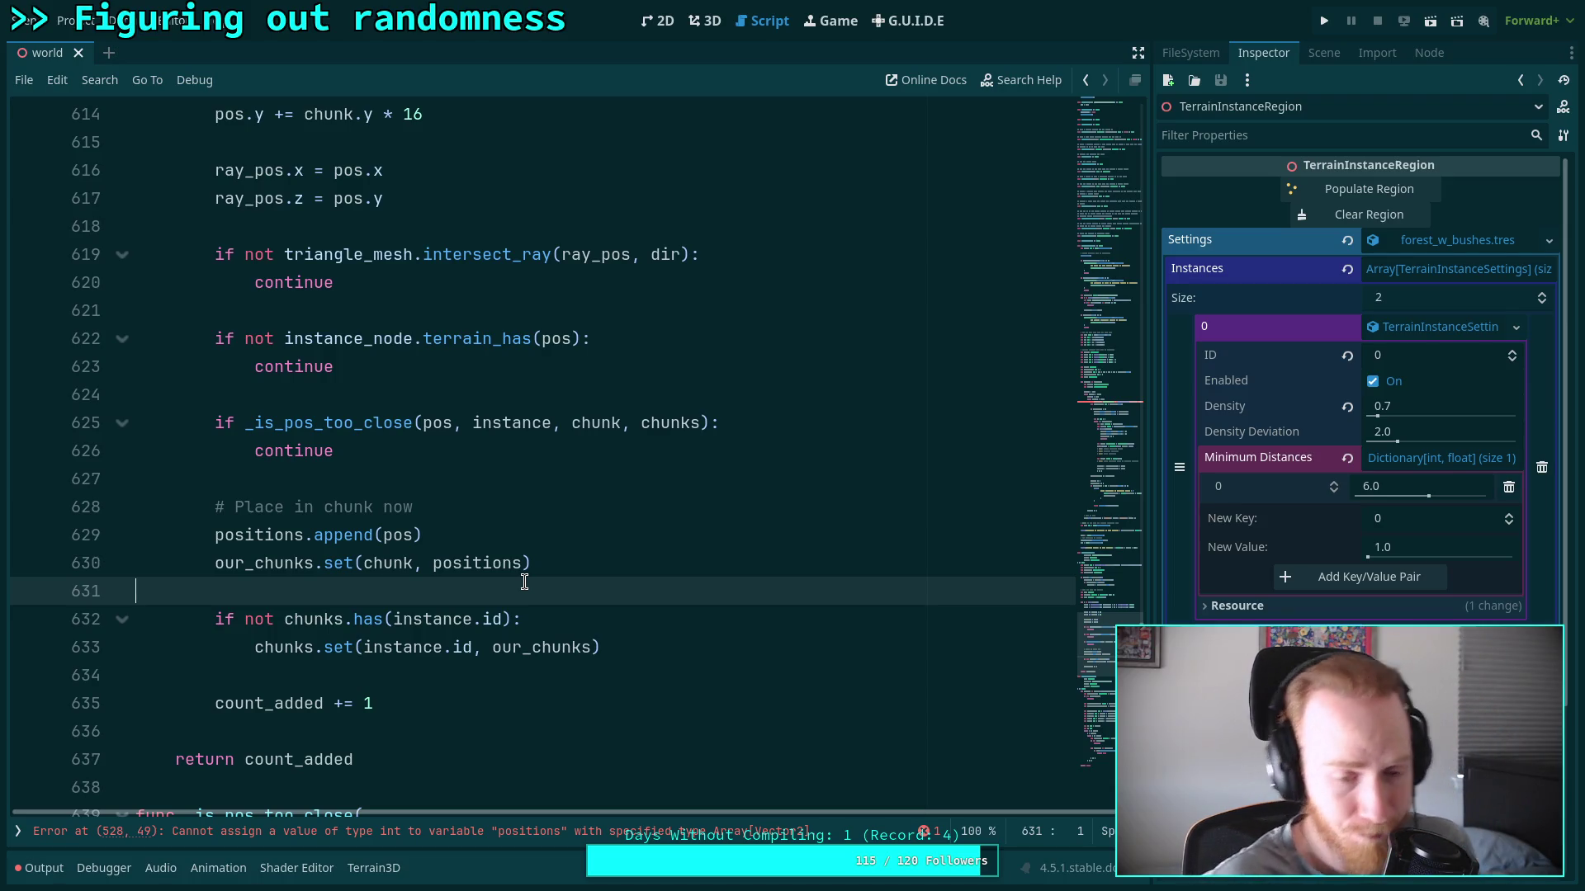
scroll(524, 582, "up", 9)
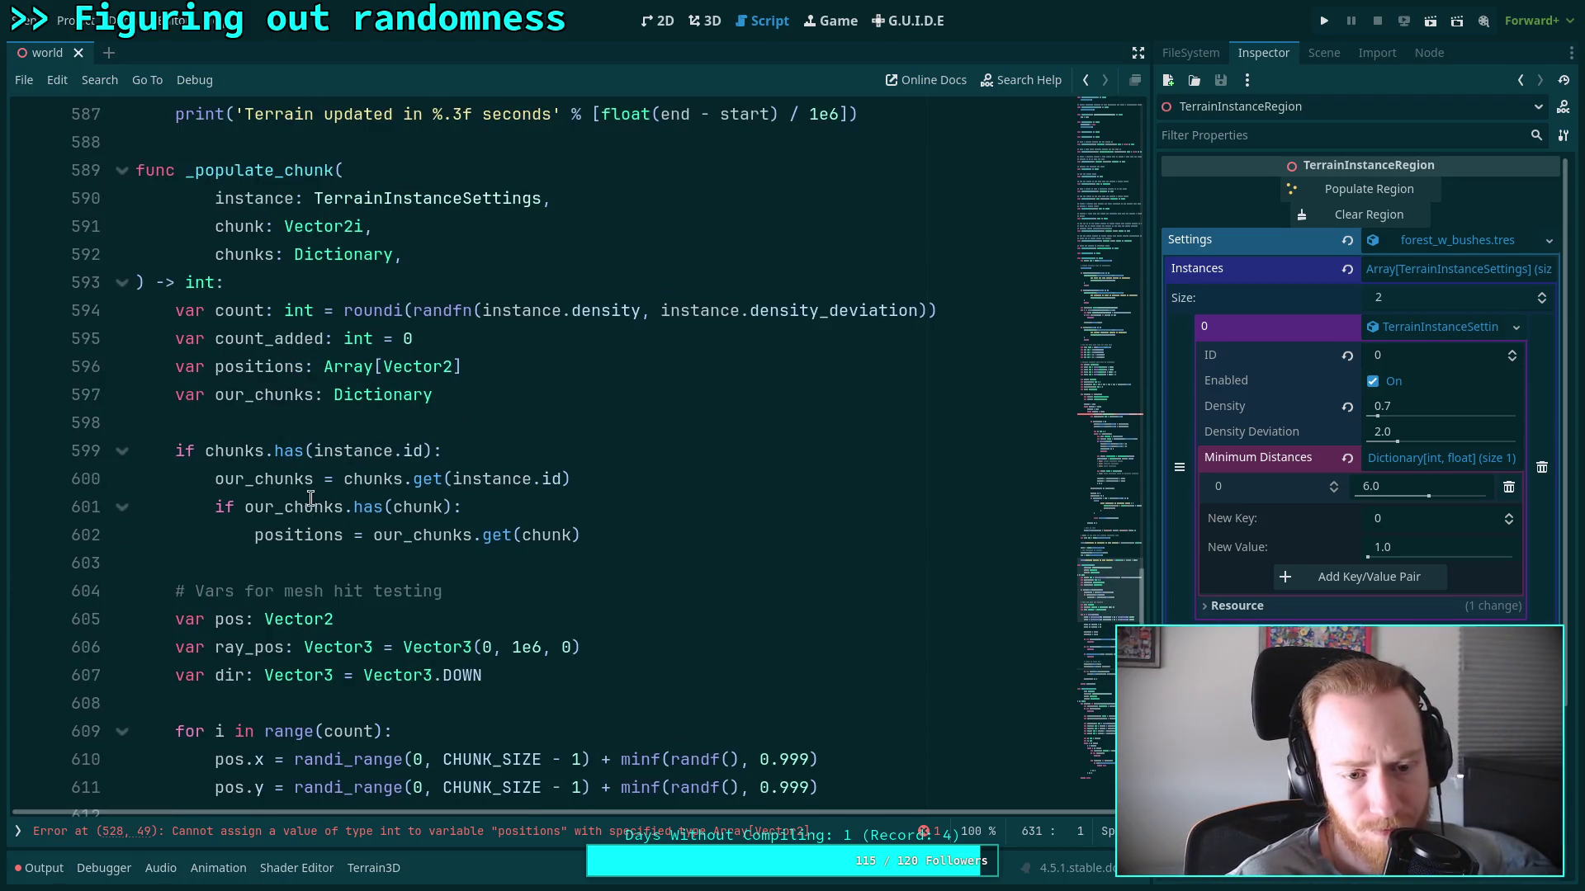
double_click(257, 479)
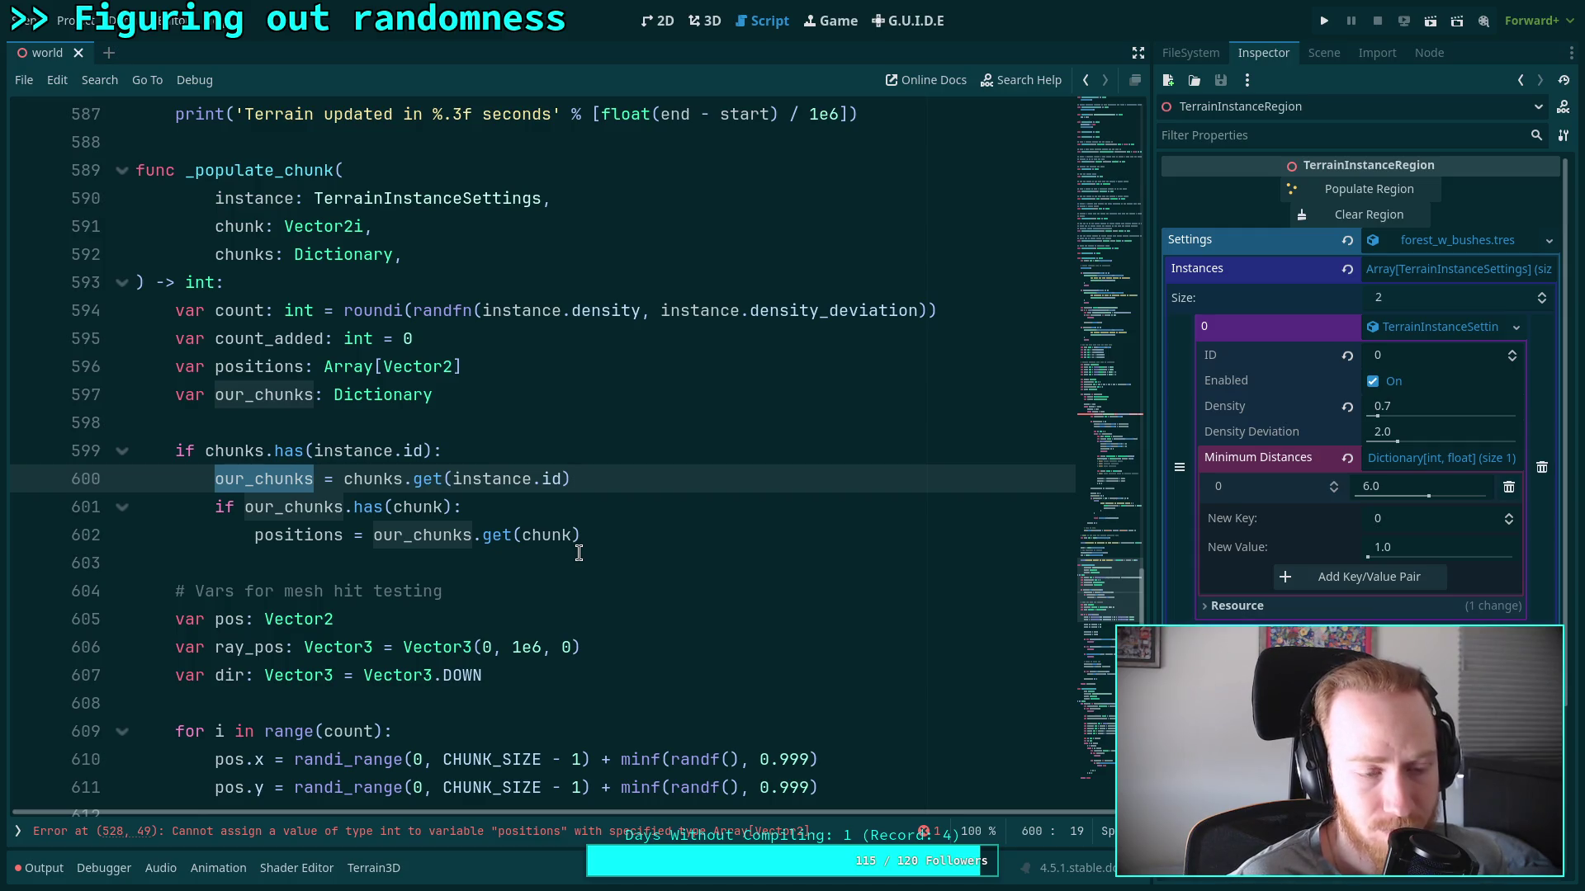
scroll(578, 553, "down", 12)
left_click(637, 450)
scroll(627, 458, "up", 1)
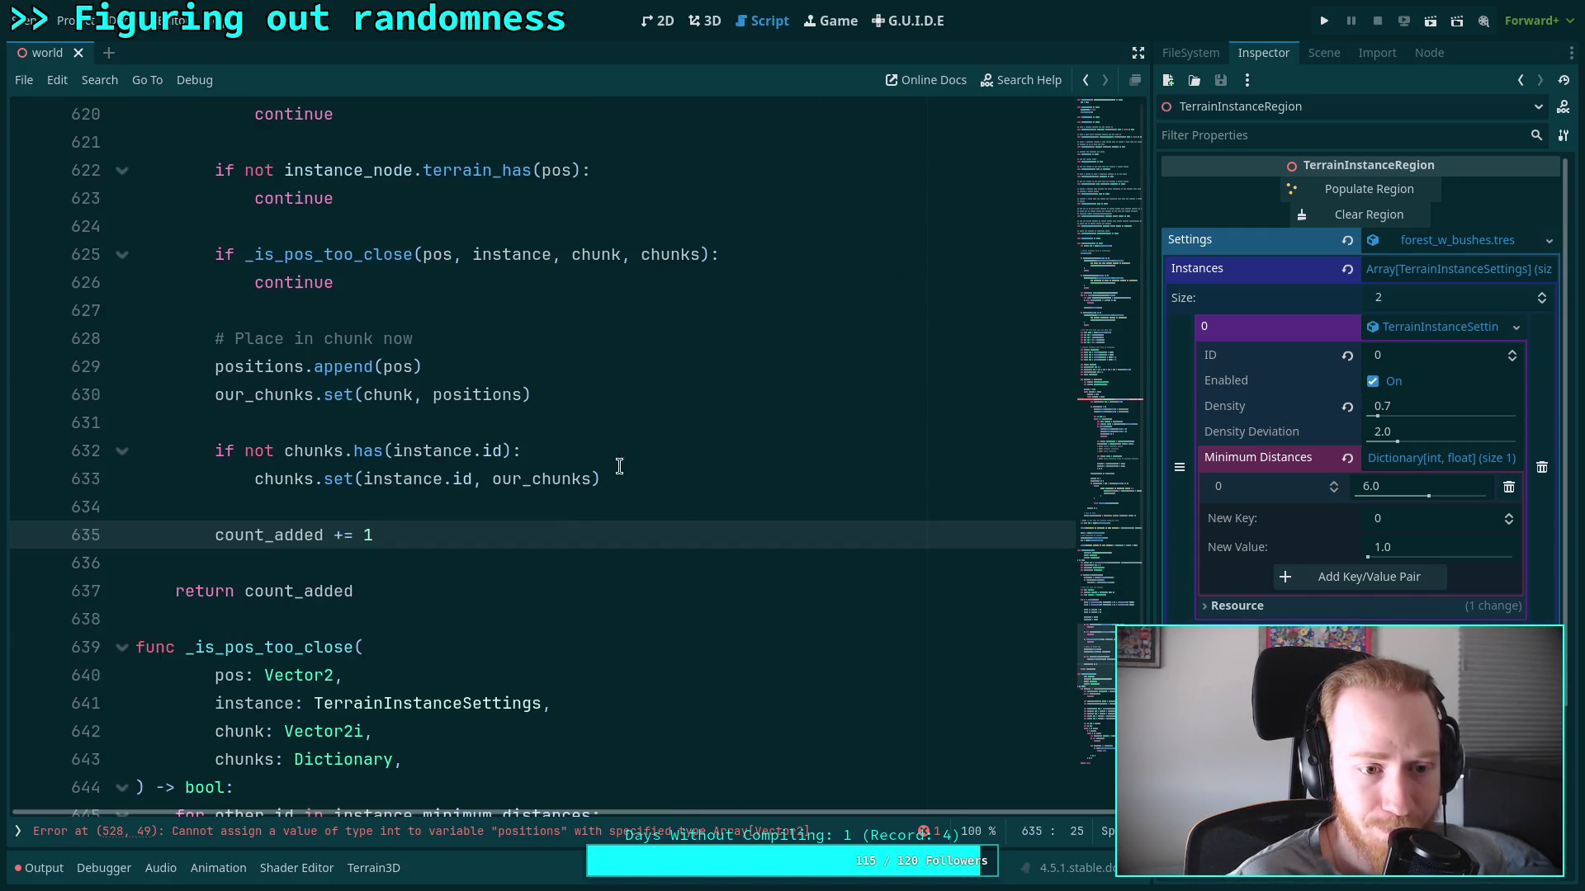
key("ctrl+s")
Duplicate the positions declaration on line 528 in the calling loop
scroll(492, 537, "up", 10)
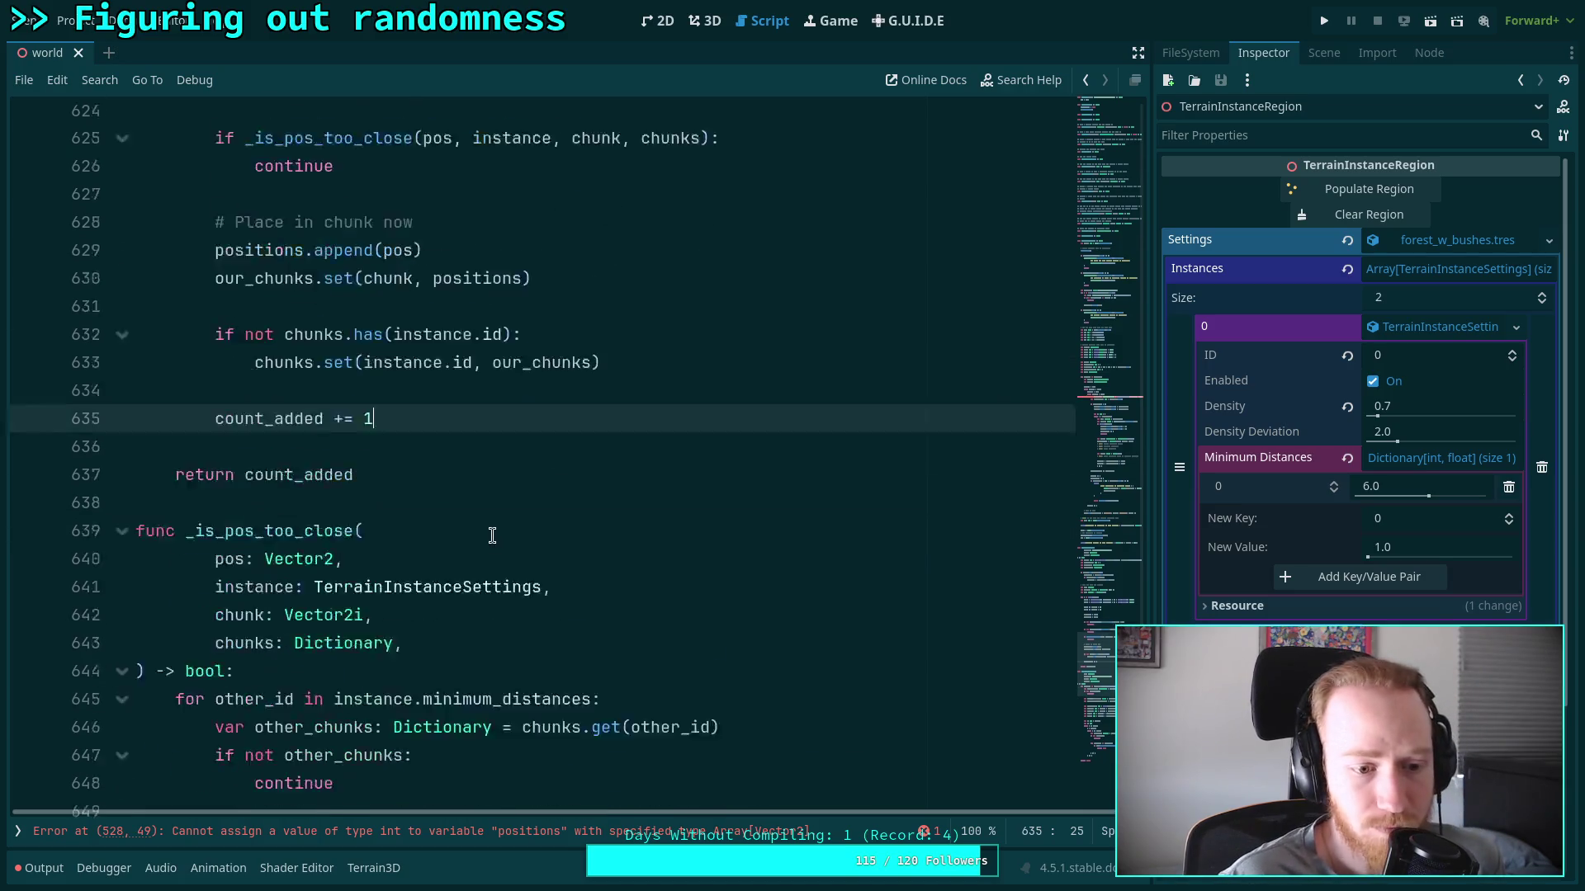
scroll(326, 528, "up", 20)
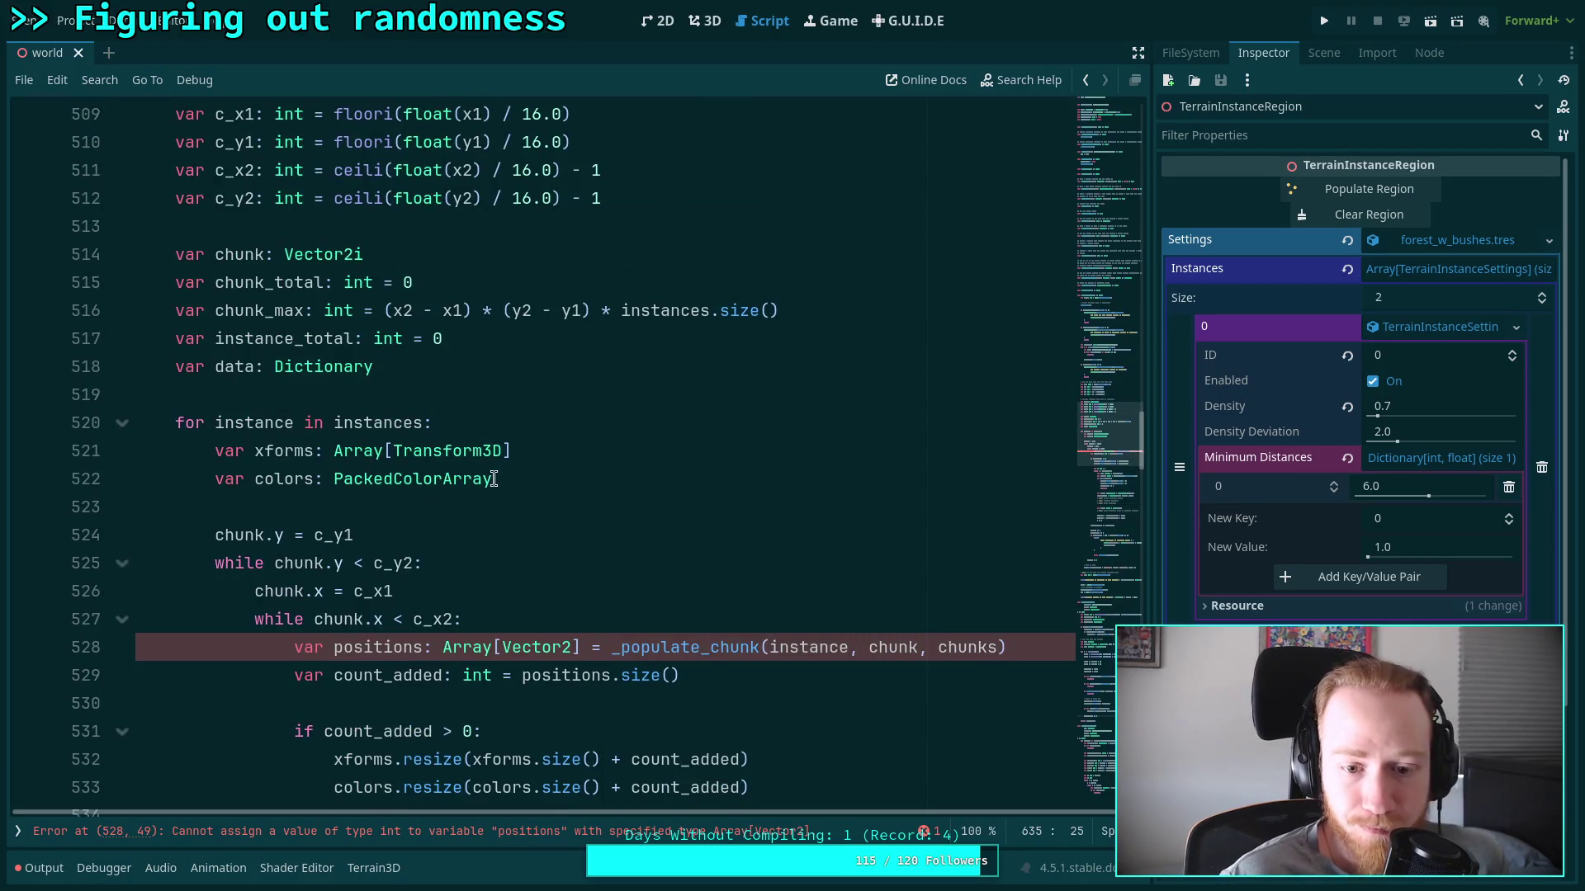
scroll(487, 479, "down", 3)
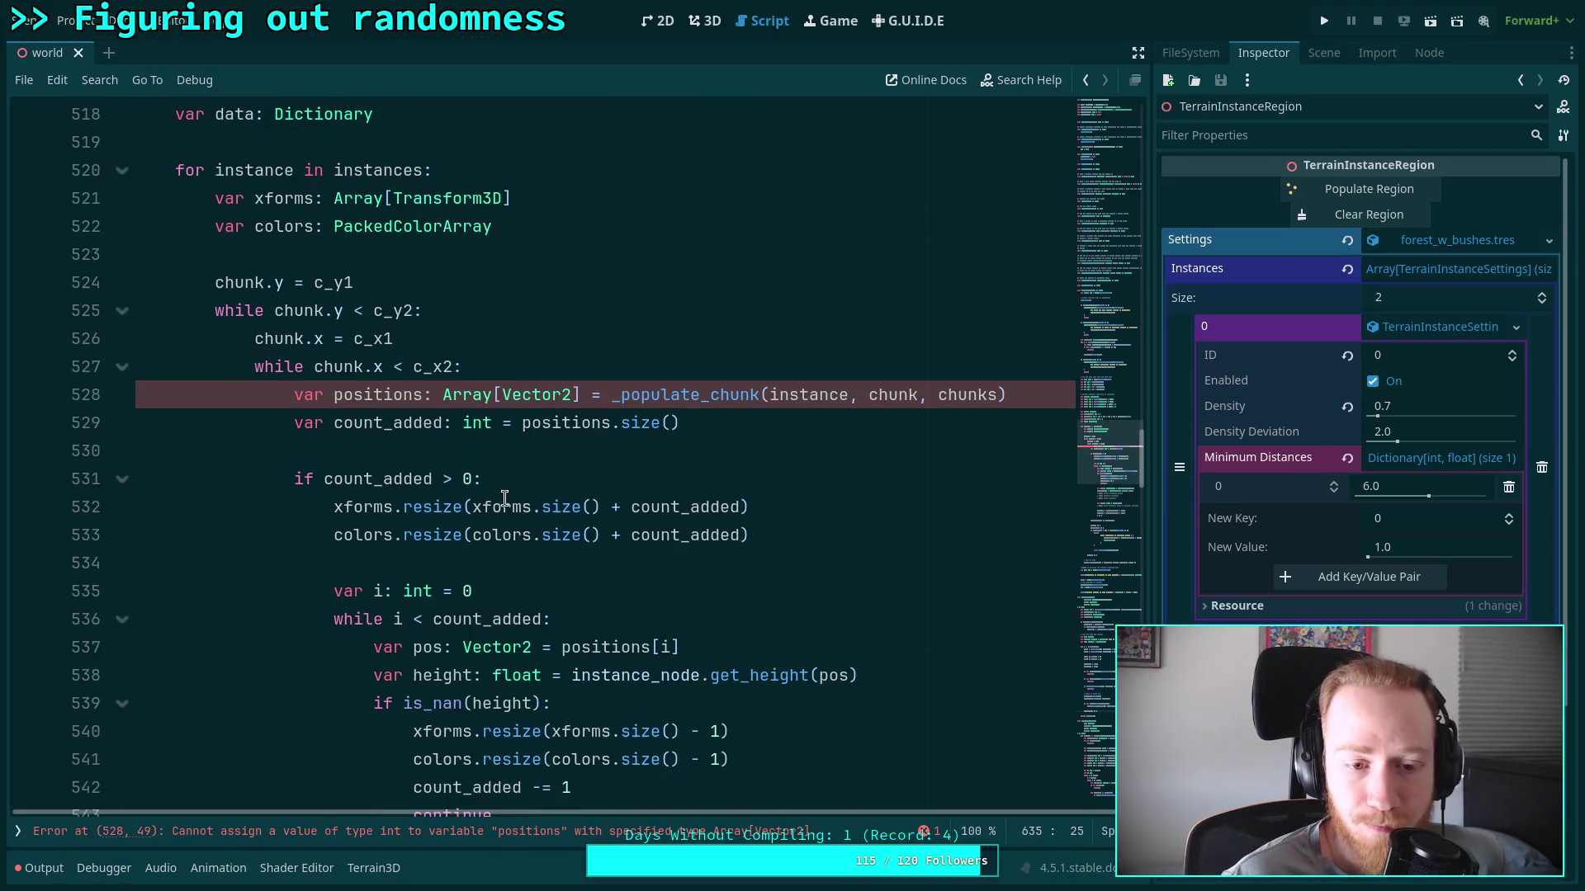
left_click(568, 368)
left_click(295, 397)
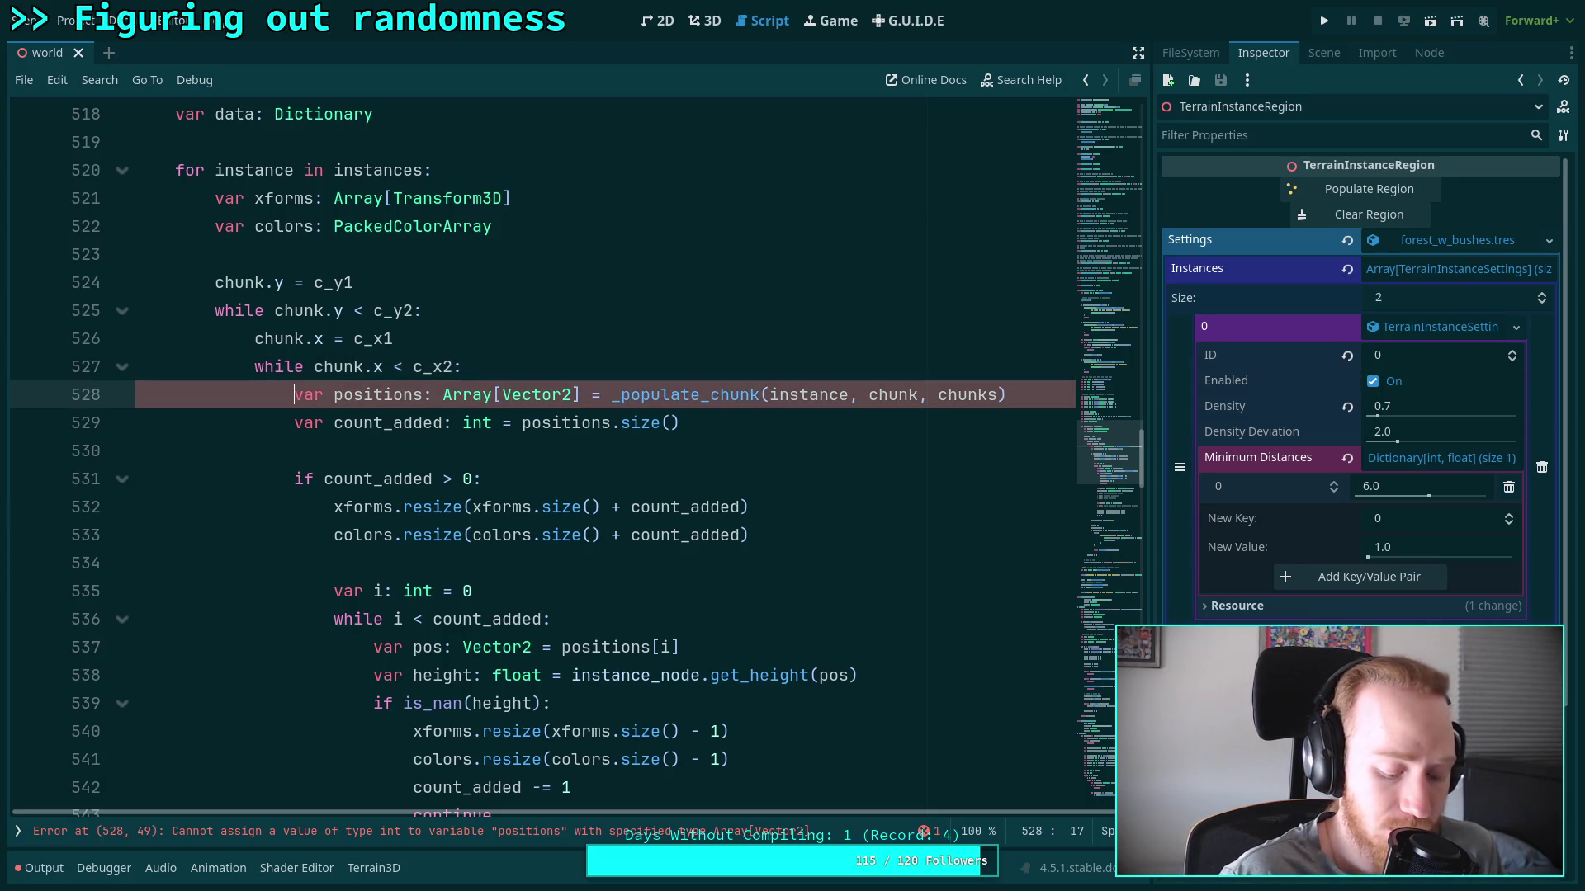
double_click(307, 396)
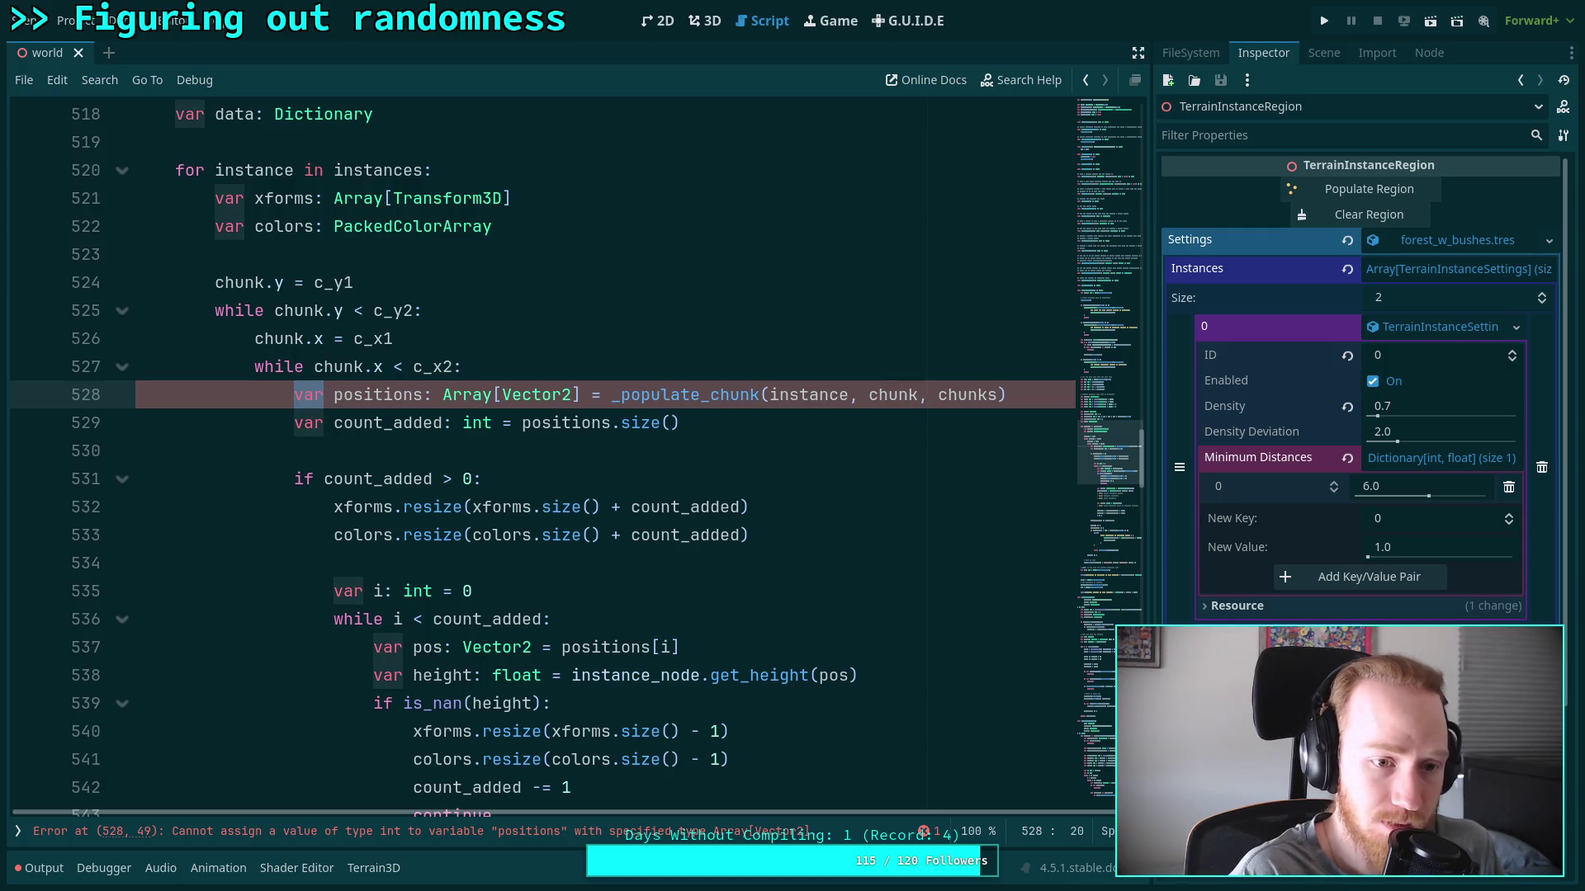
key("Right")
key("BackSpace")
type("r")
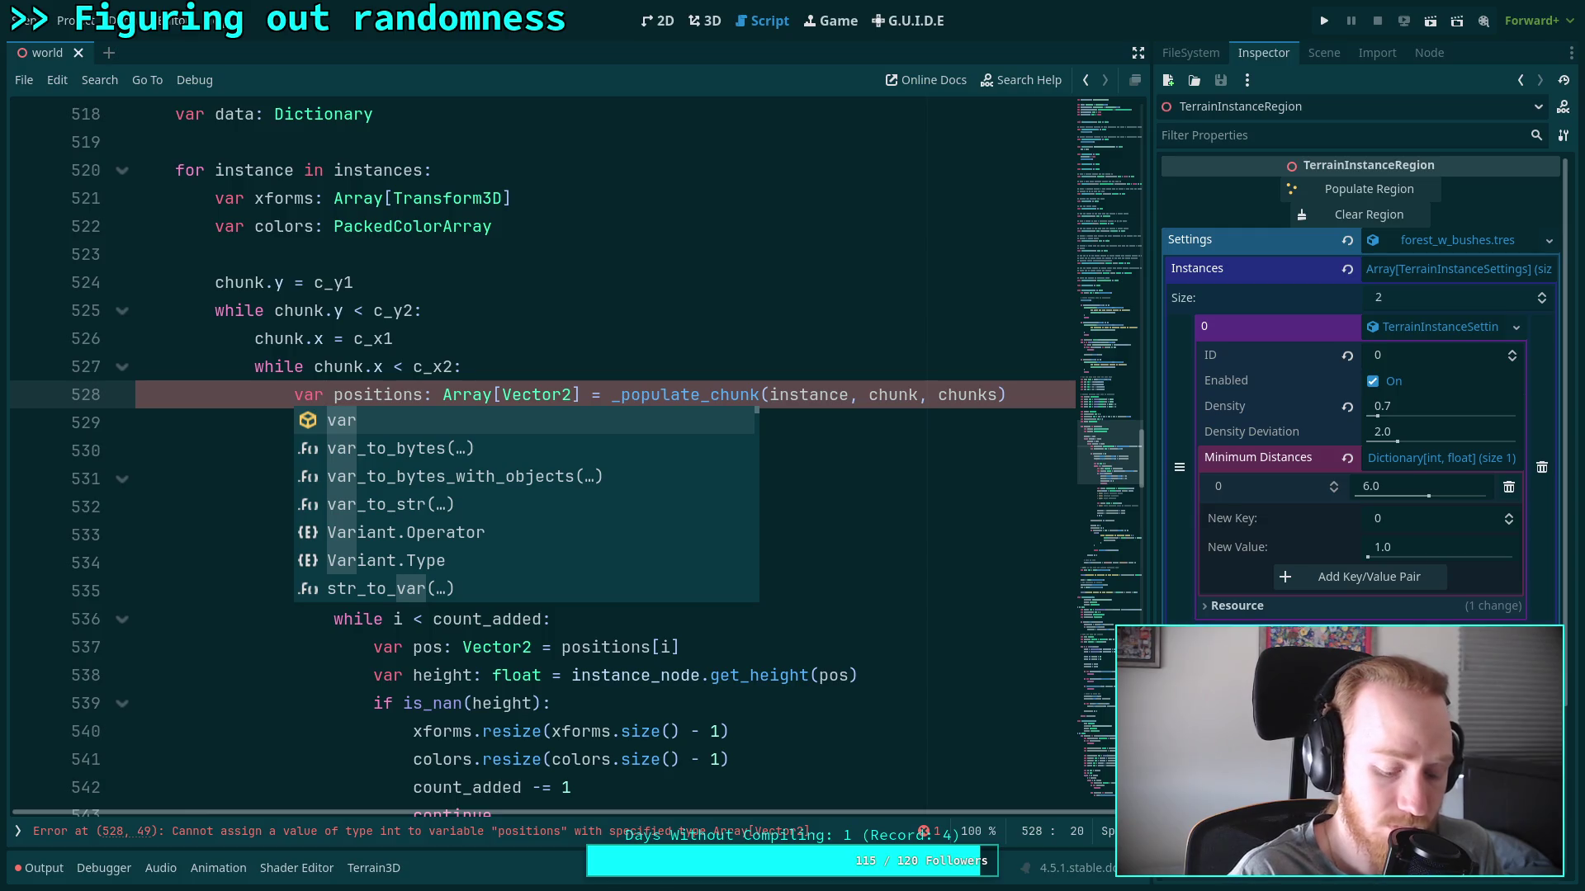
key("BackSpace")
type("r")
double_click(307, 396)
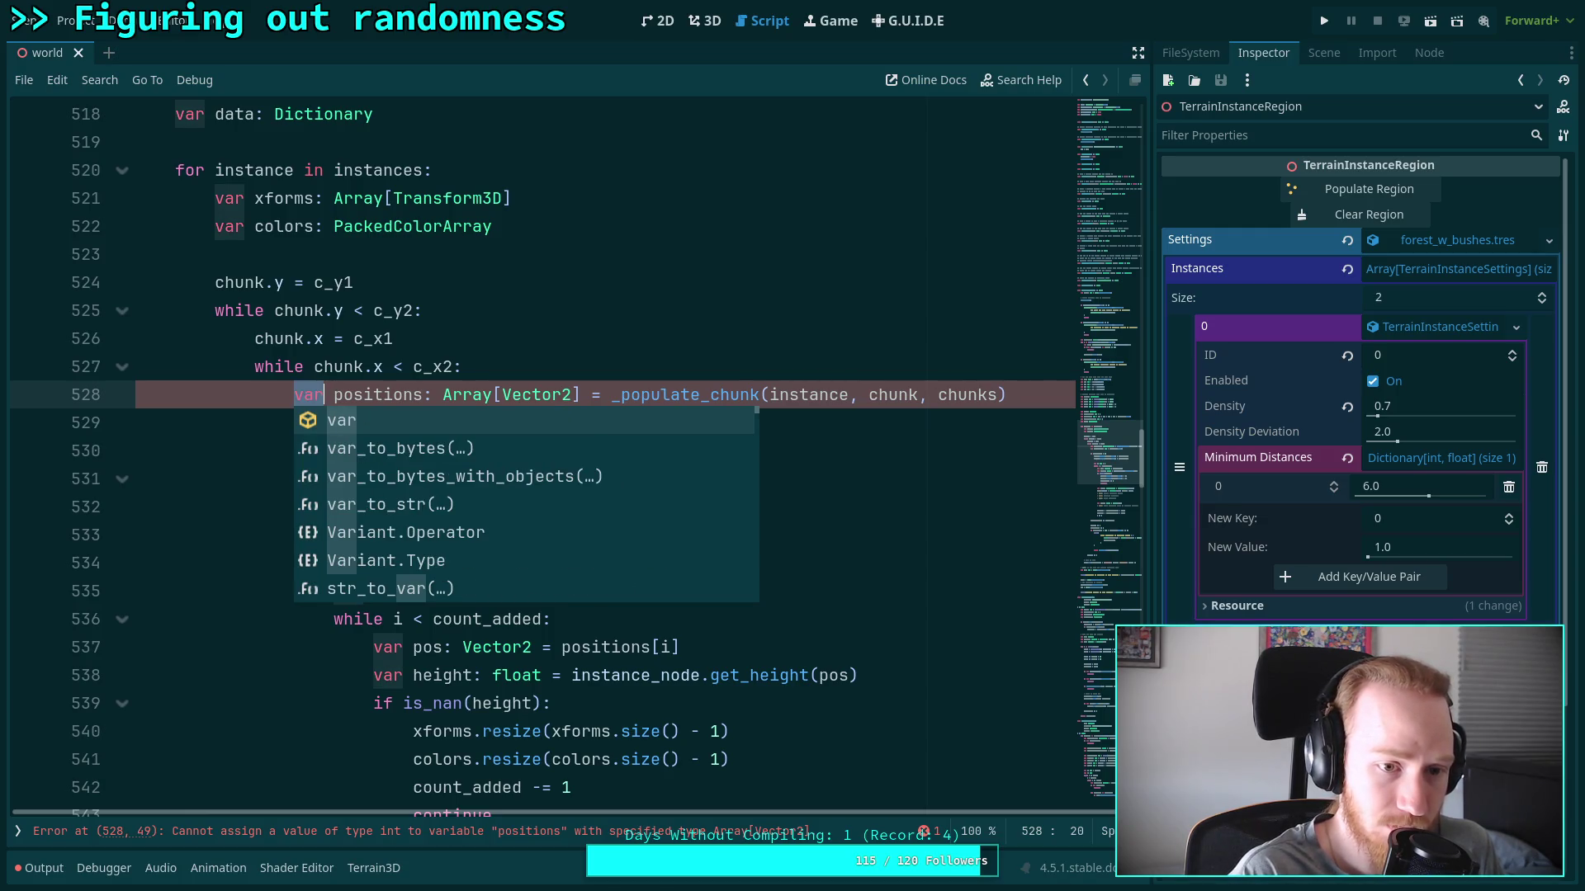
key("Escape")
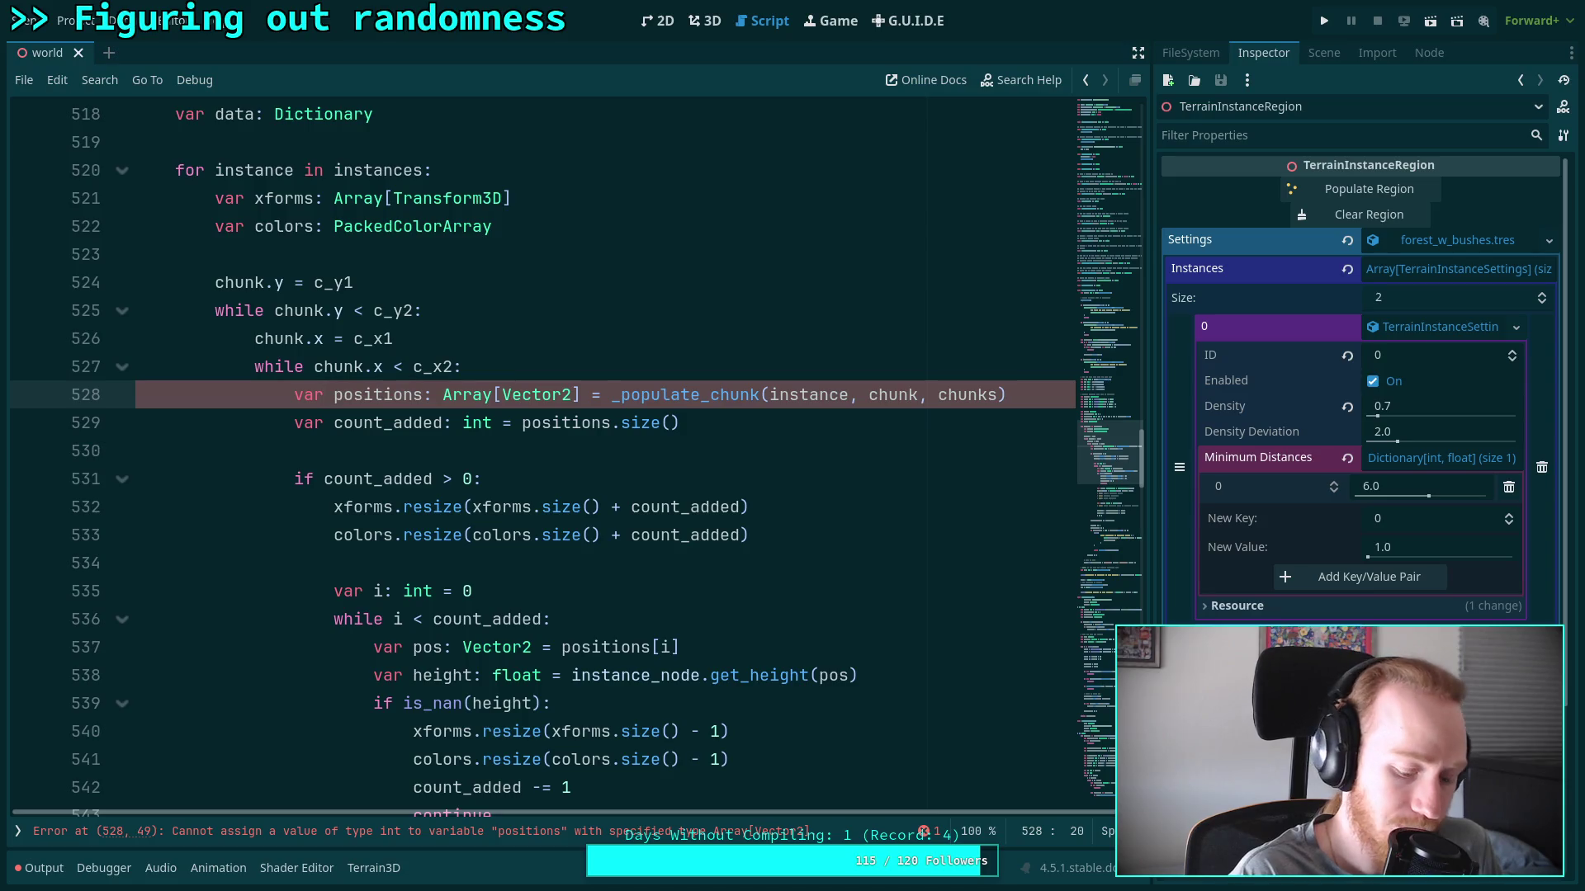
key("ctrl+shift+d")
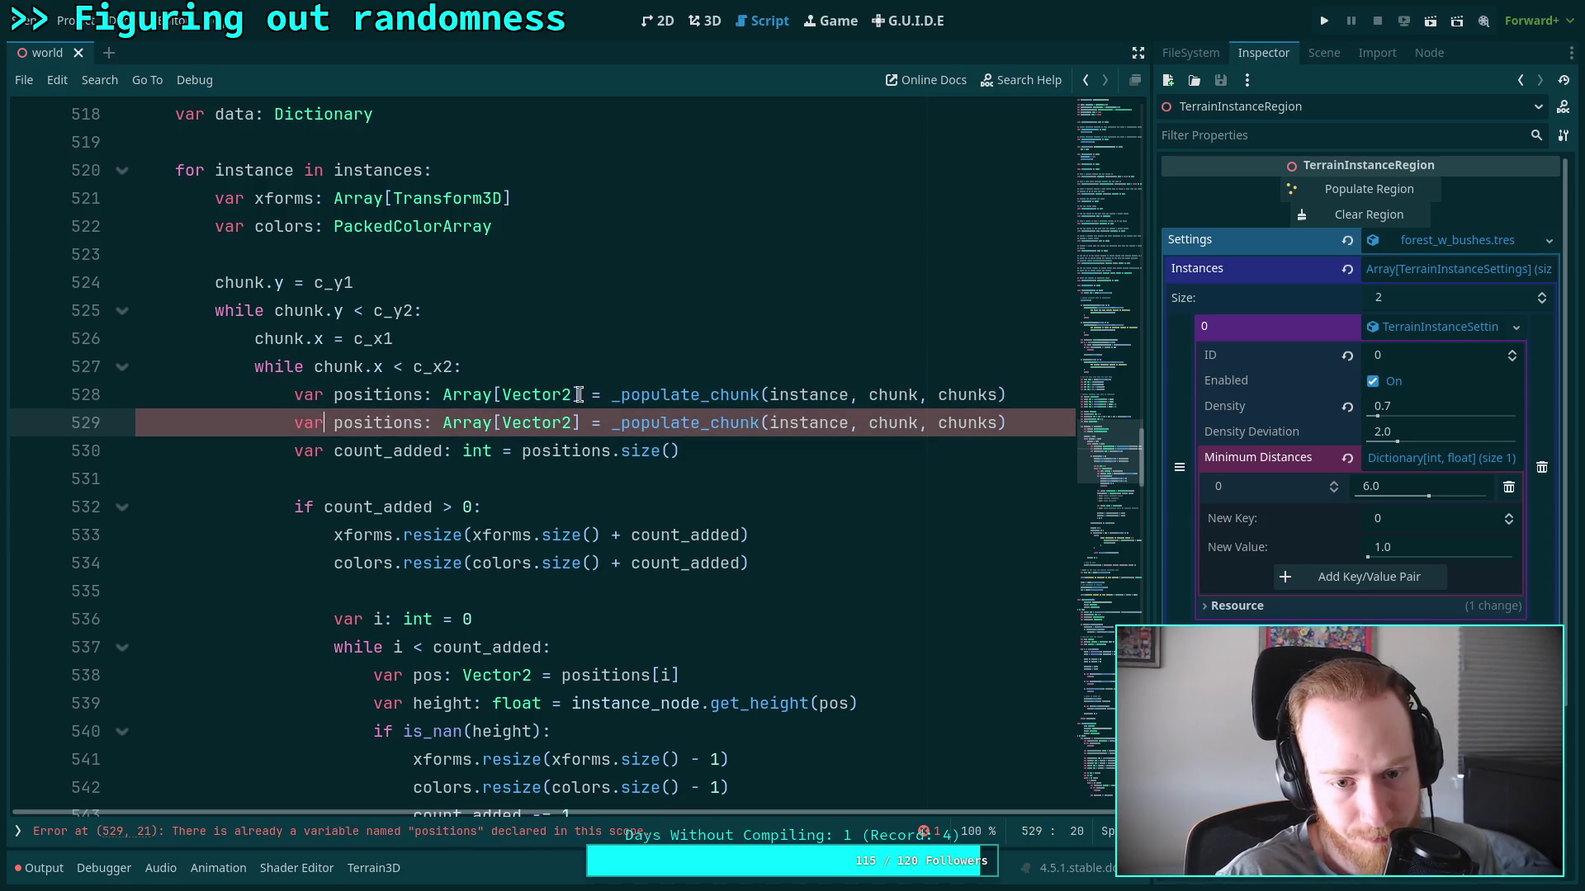
left_click_drag(585, 396, 295, 395)
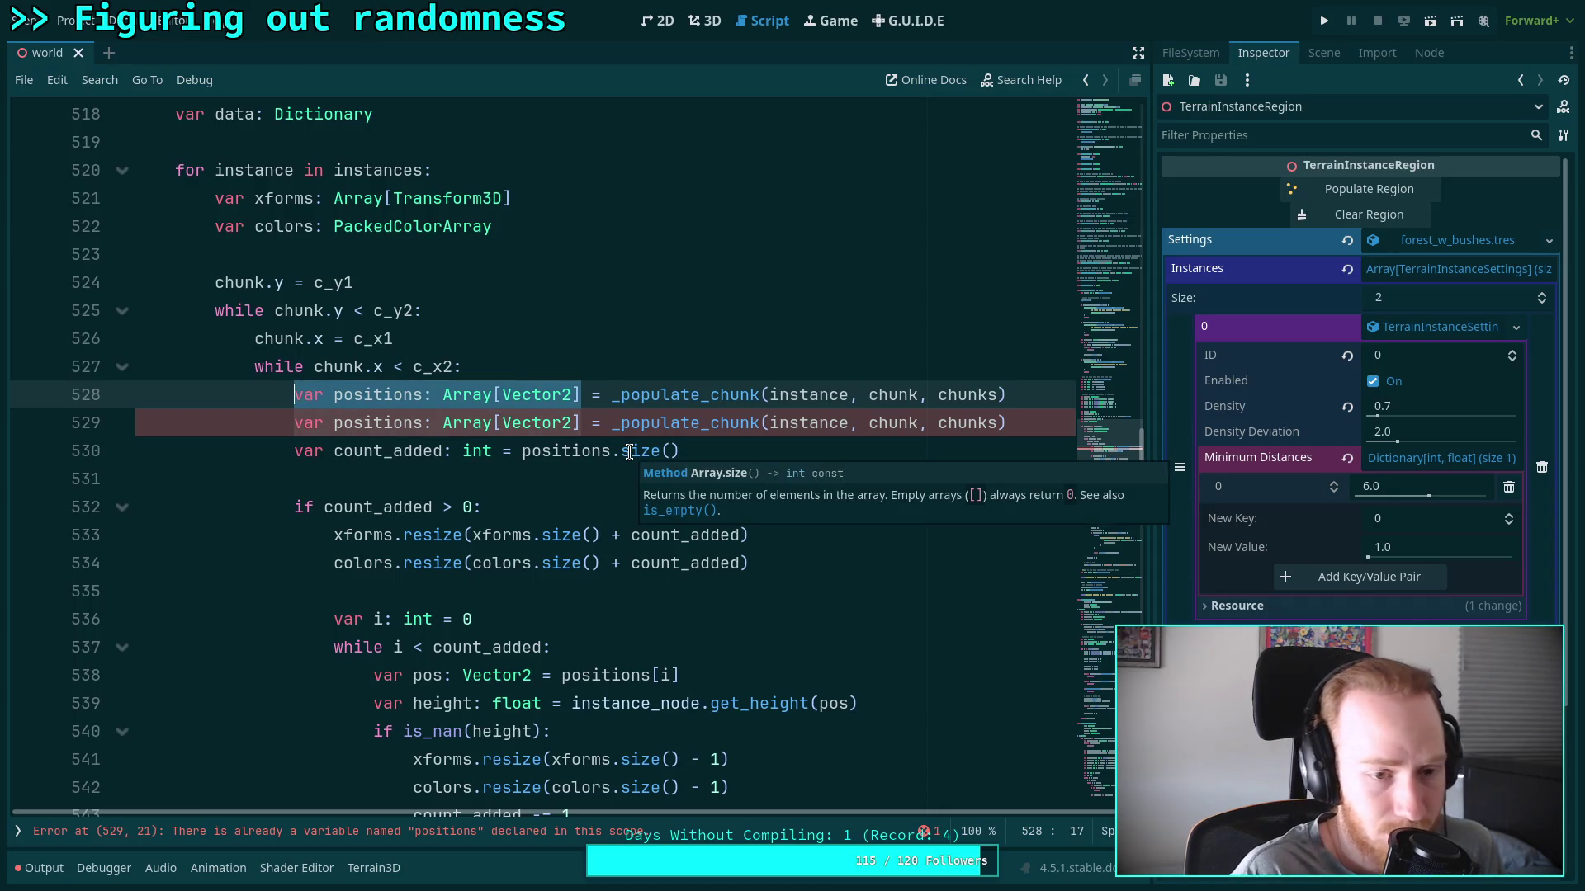
Replace positions.size() on the count_added line with the copied _populate_chunk(instance, chunk, chunks) call
left_click_drag(612, 396, 1049, 388)
right_click(988, 395)
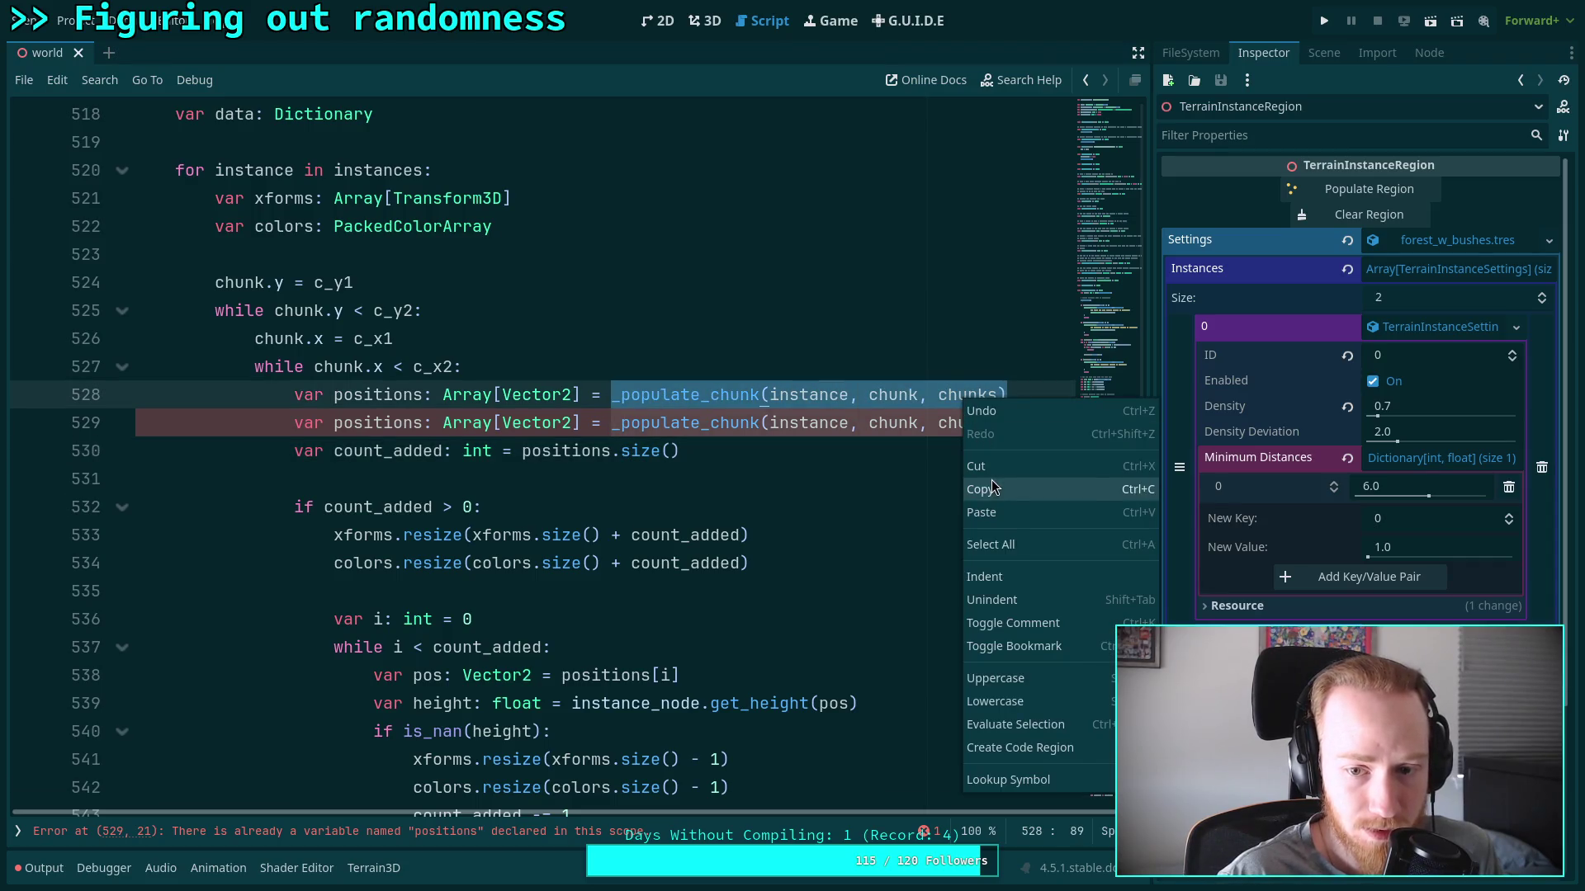
left_click(785, 475)
left_click_drag(726, 450, 521, 451)
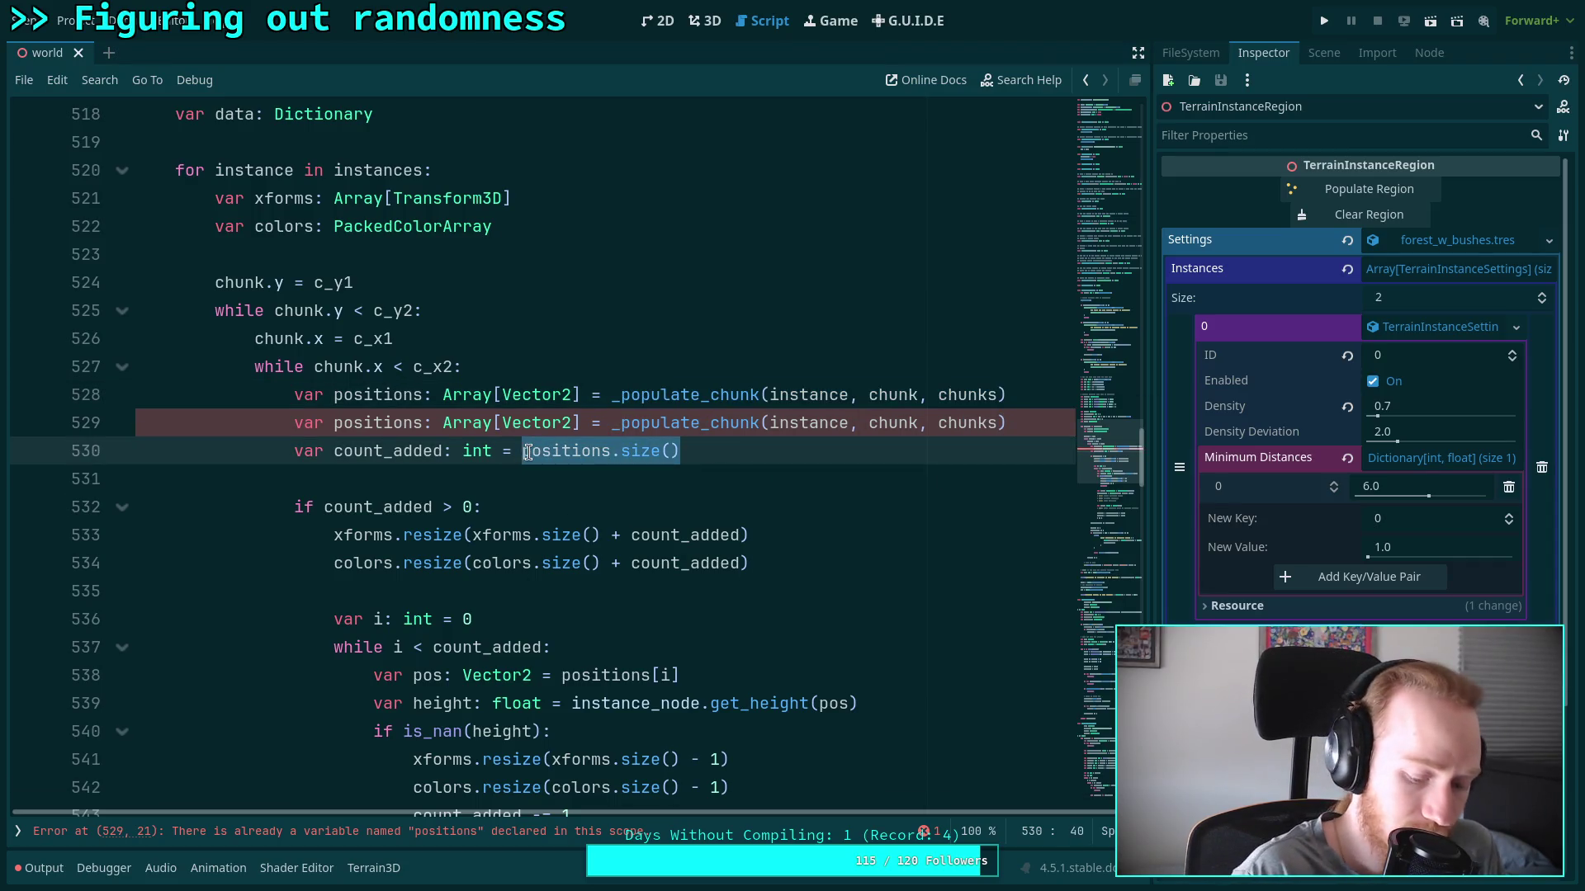
type("_populate_chunk(instance, chunk, chunks)")
Delete the duplicated line and strip the _populate_chunk assignment from the positions declaration
scroll(581, 501, "up", 2)
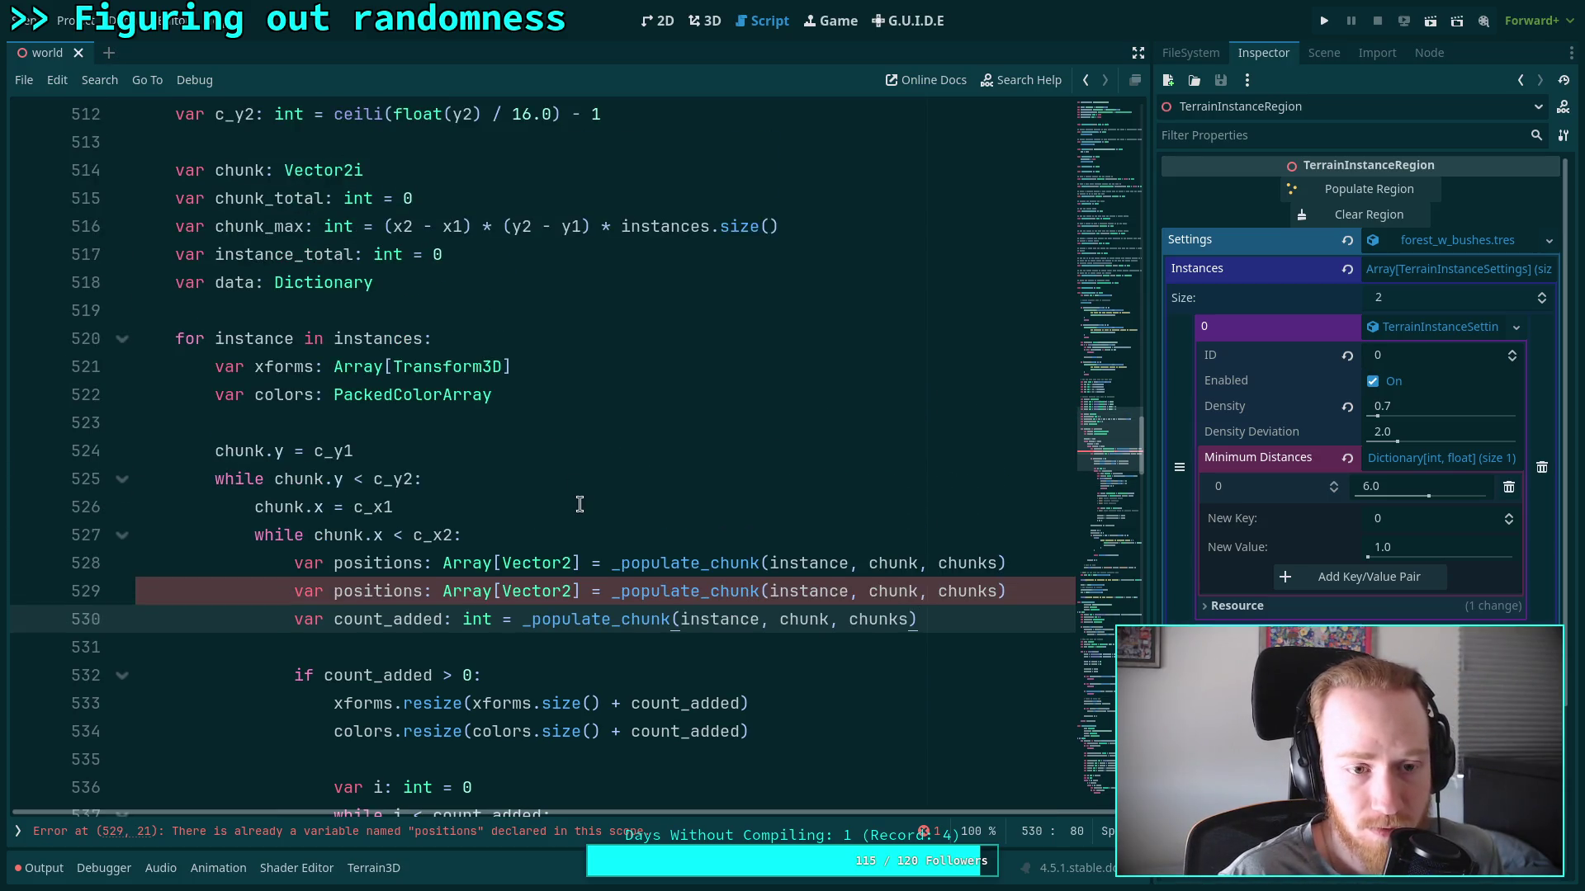
scroll(581, 504, "down", 2)
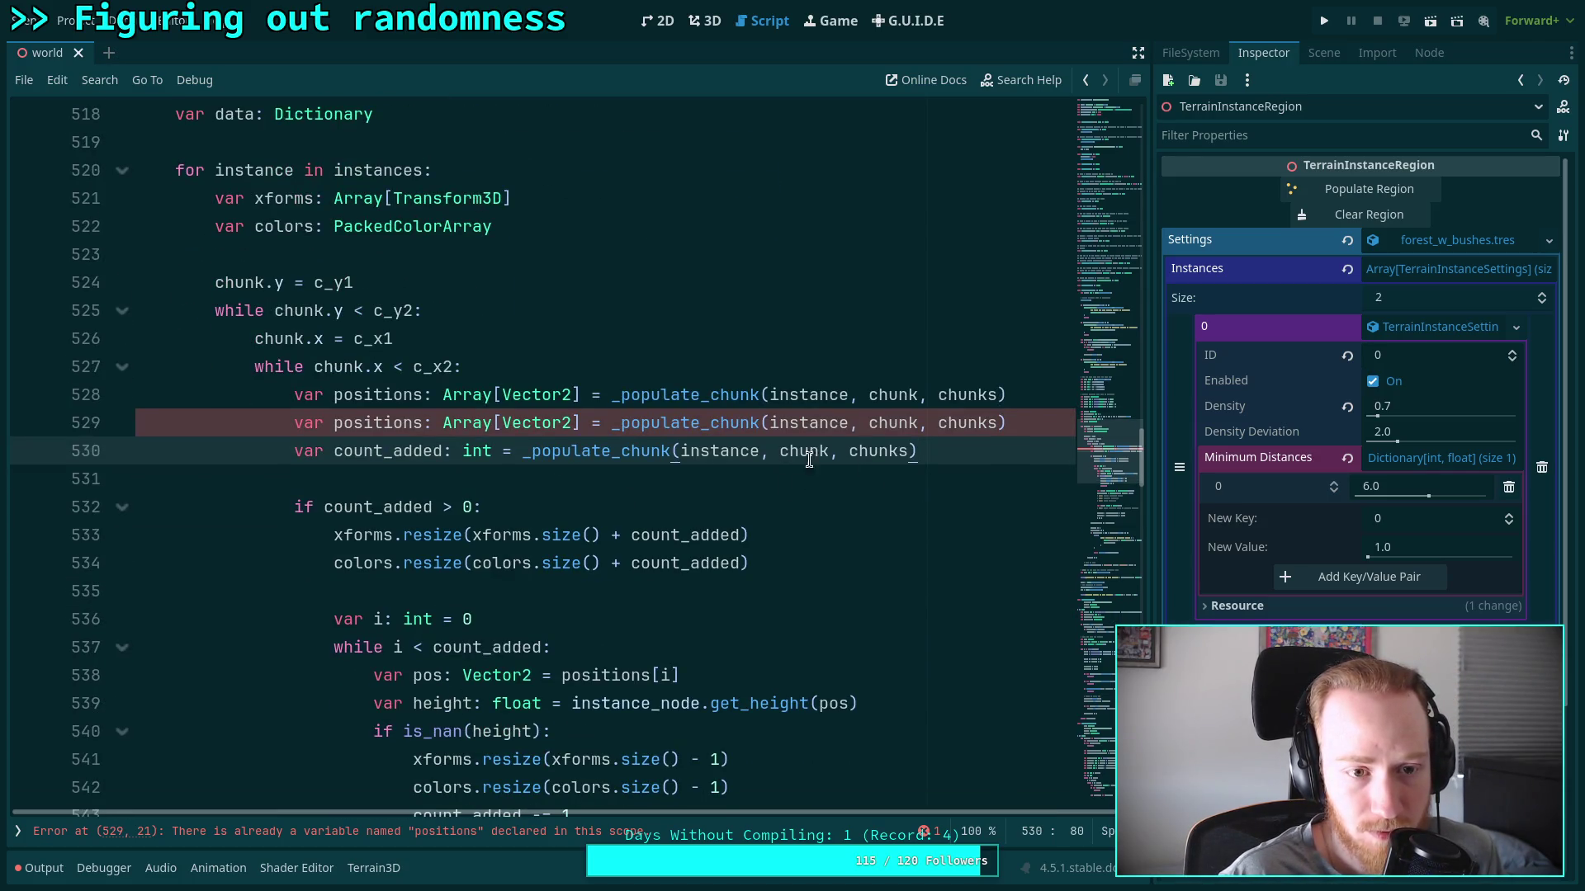
scroll(681, 297, "up", 1)
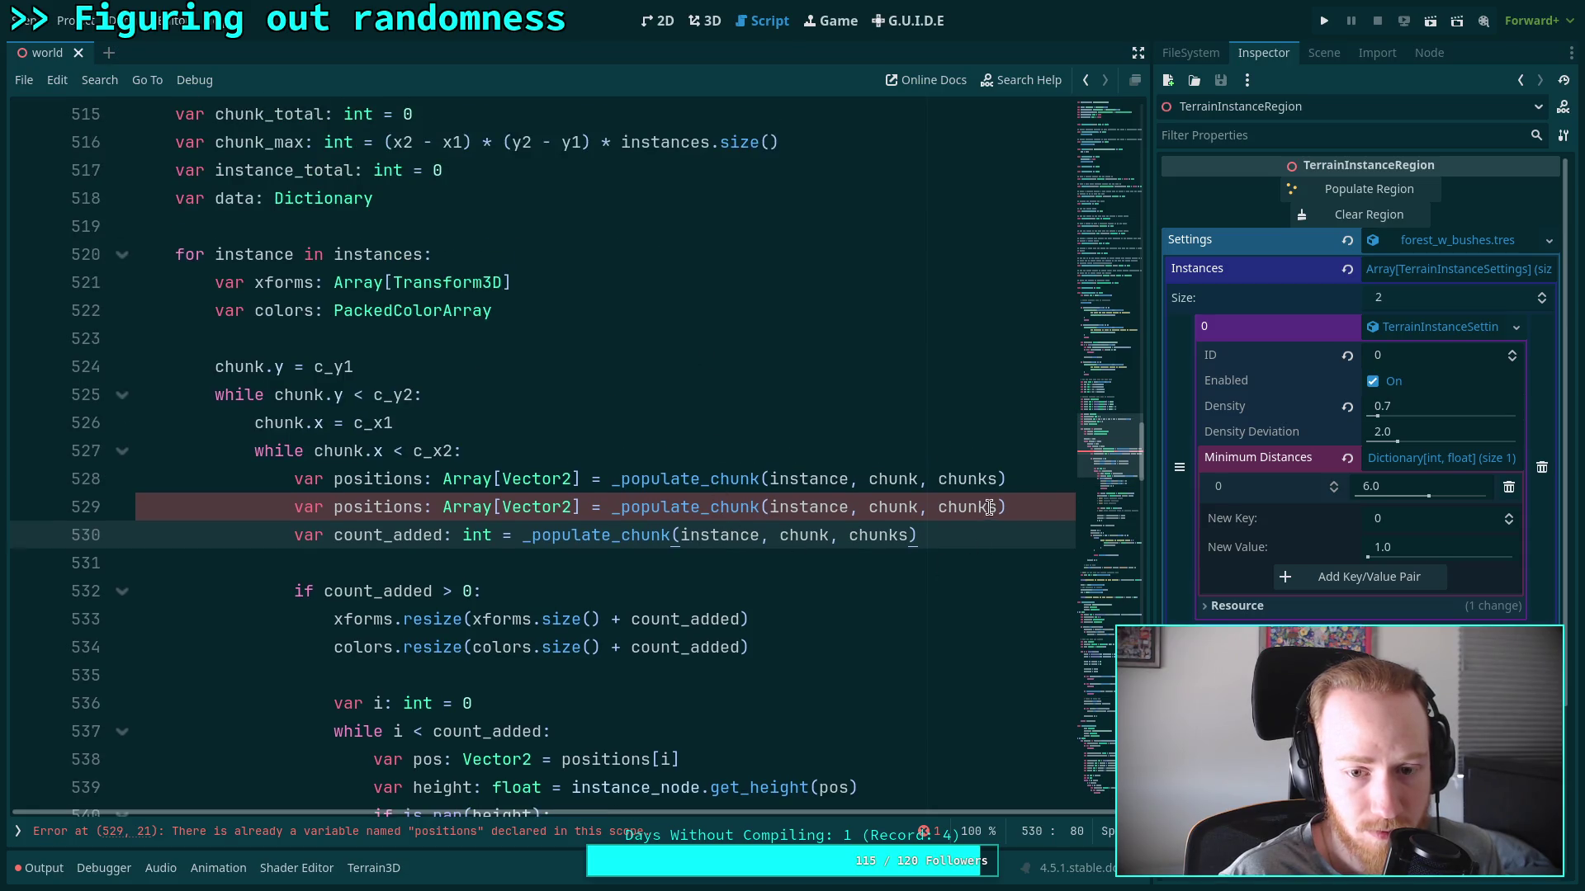
left_click_drag(1038, 507, 1023, 459)
key("BackSpace")
left_click_drag(582, 479, 1008, 477)
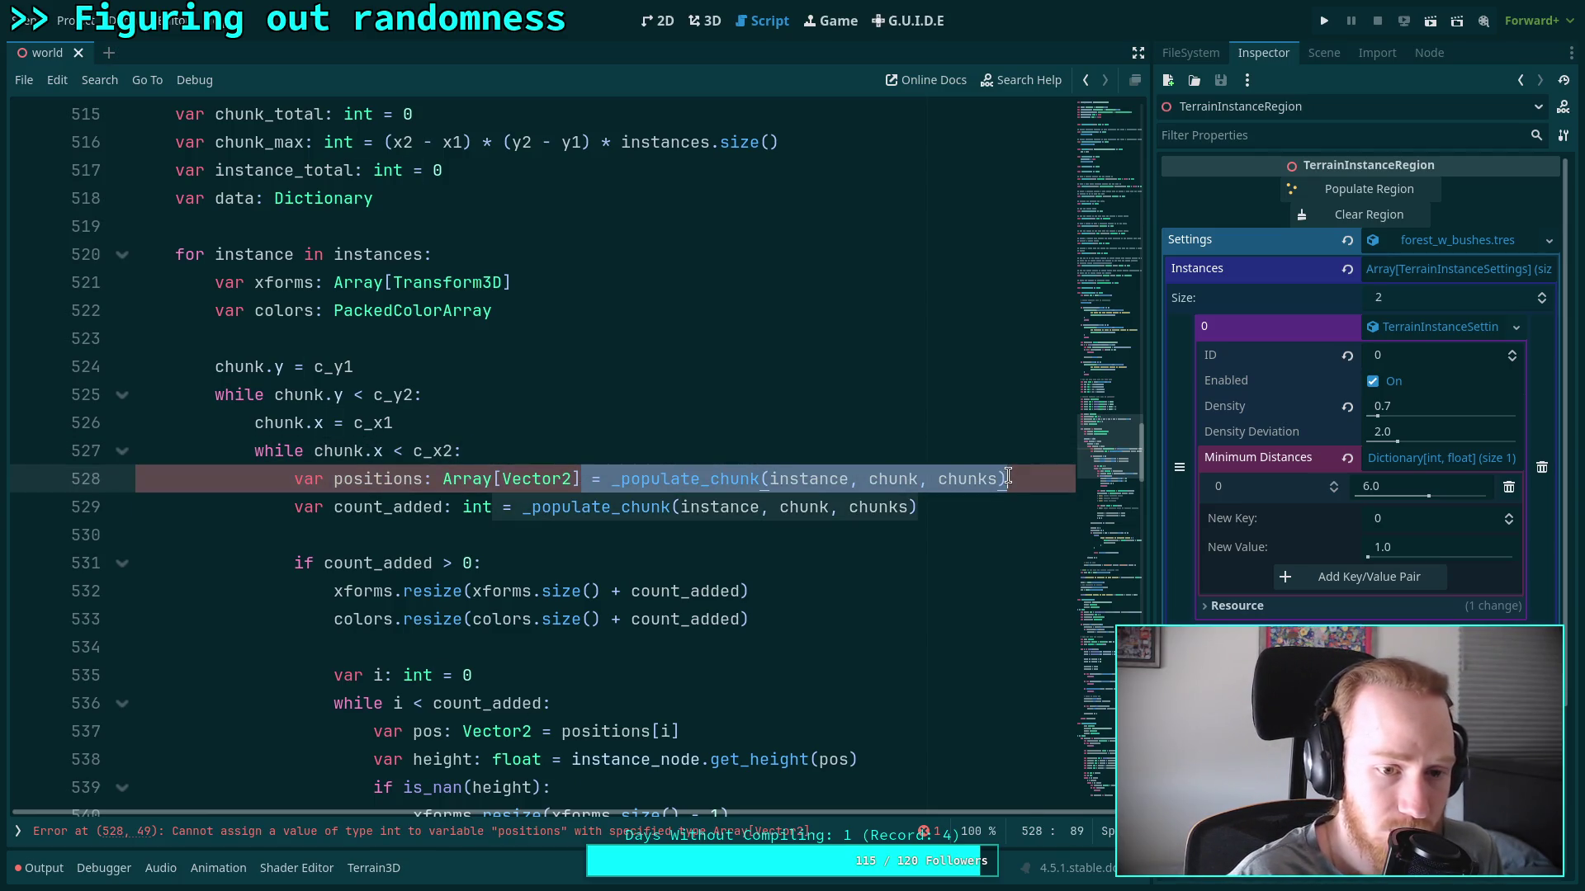
key("BackSpace")
Move the positions declaration into the count_added check, indent it, and append '=' to it
key("alt+Down")
key("alt+Down")
key("alt+Down")
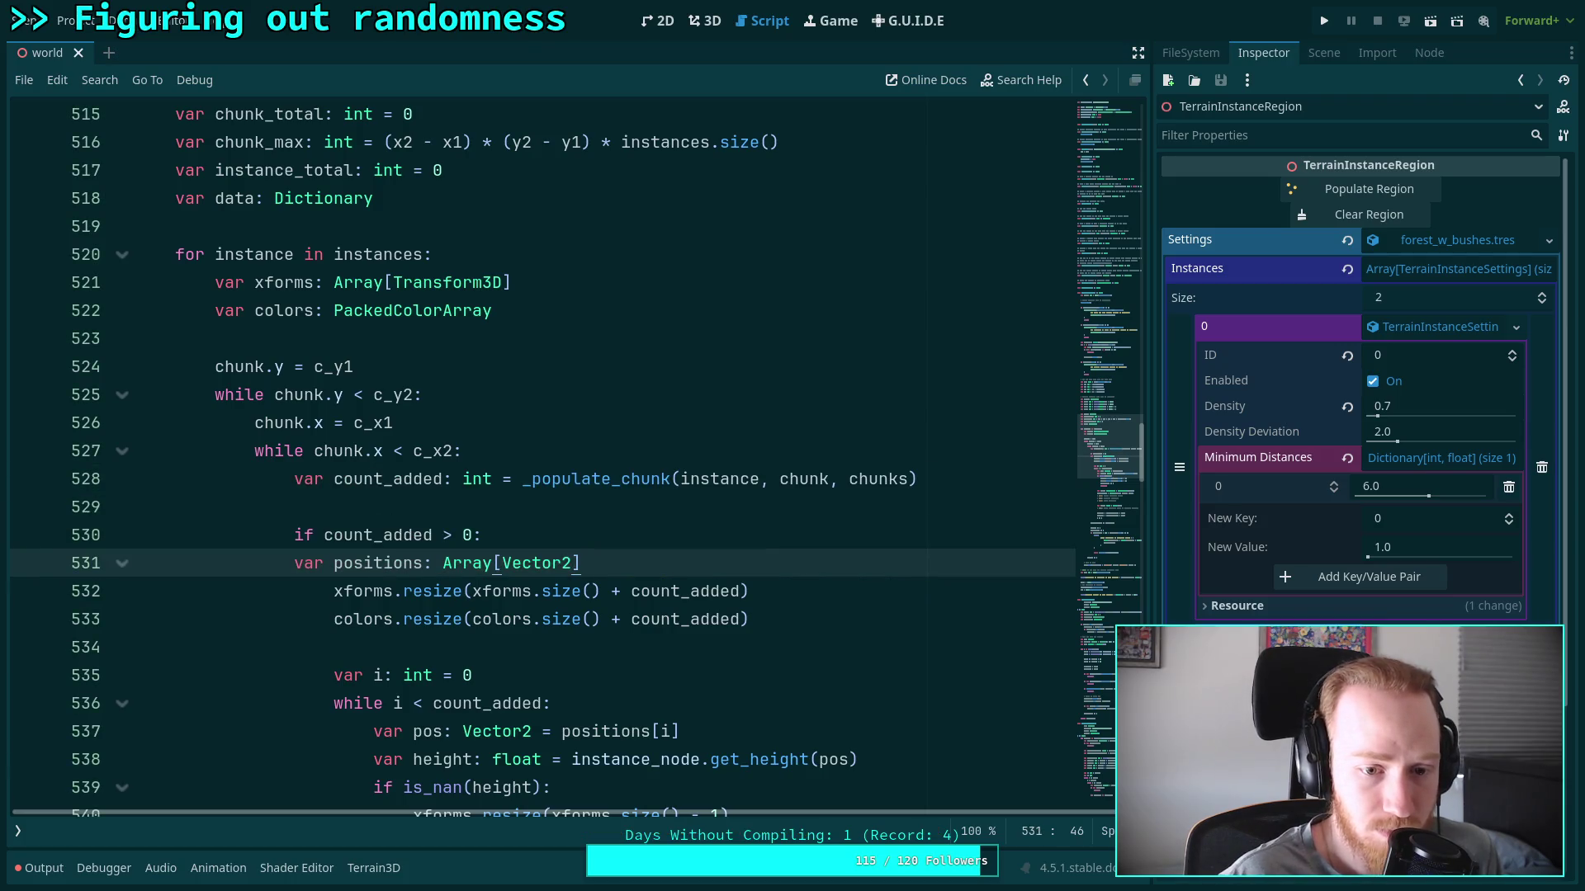
left_click(298, 563)
key("Tab")
double_click(417, 563)
scroll(606, 505, "down", 7)
scroll(606, 505, "down", 5)
scroll(628, 512, "up", 10)
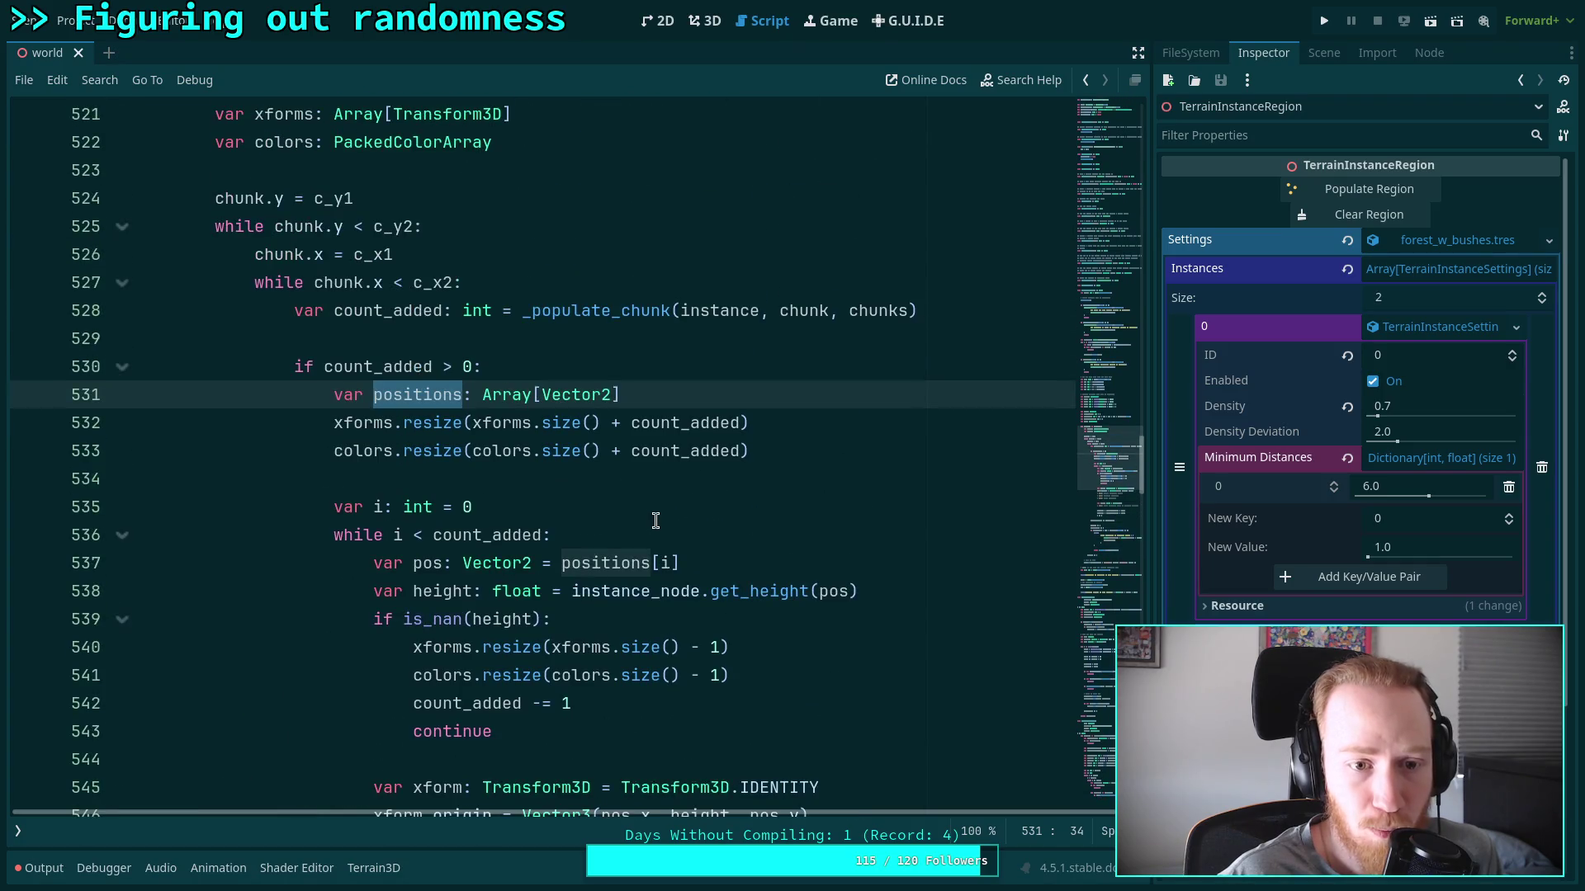
left_click(771, 396)
type("=")
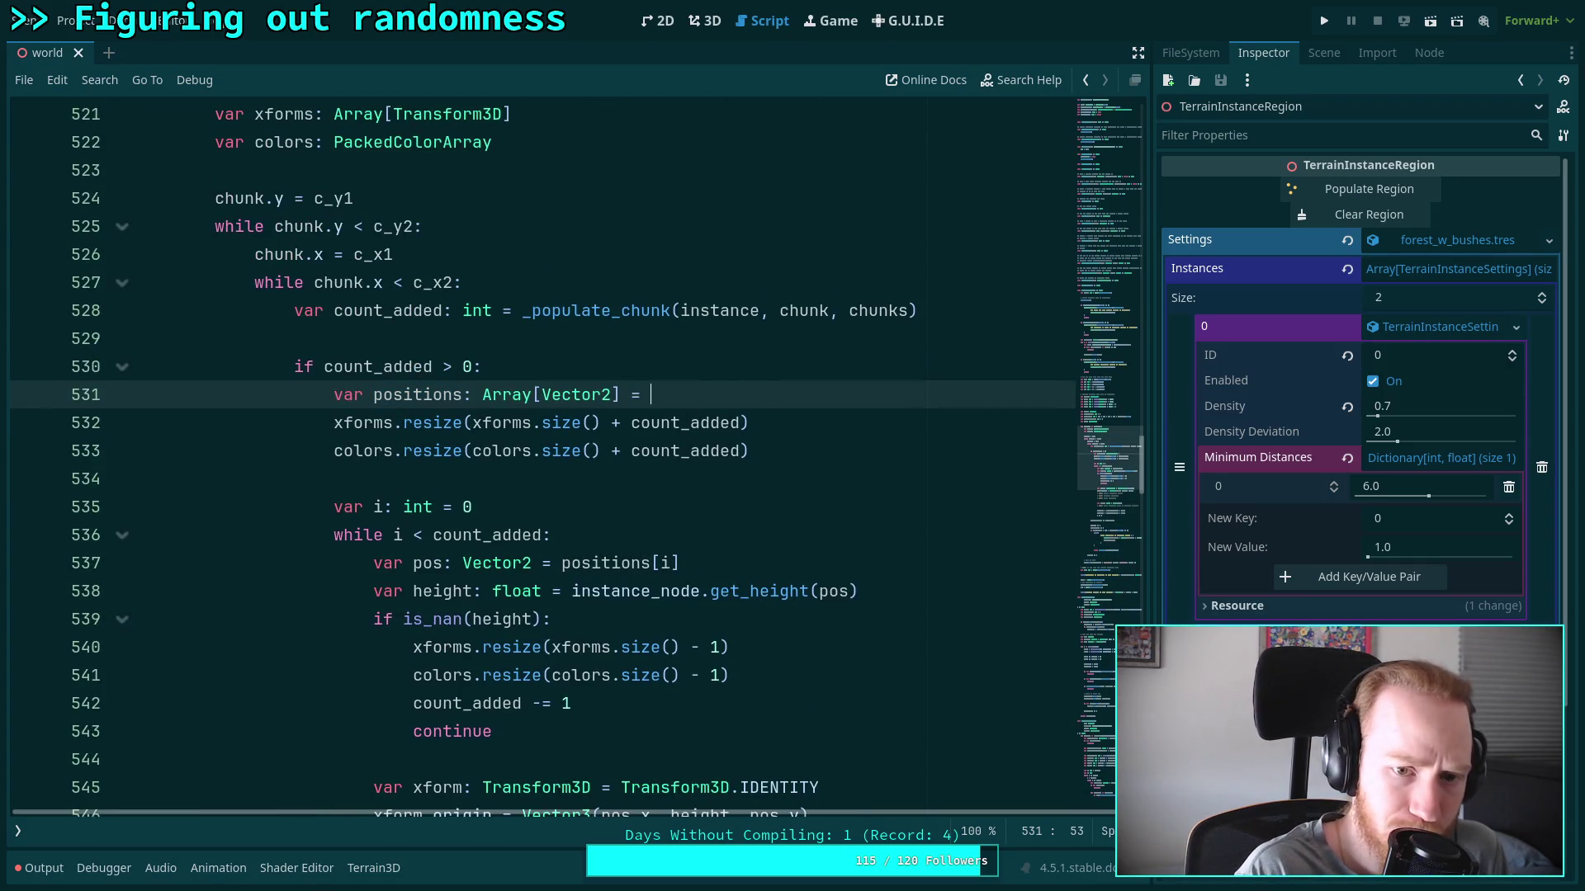
Insert an empty line under 'for instance in instances:' and find where the chunks dictionary is declared
scroll(612, 434, "up", 4)
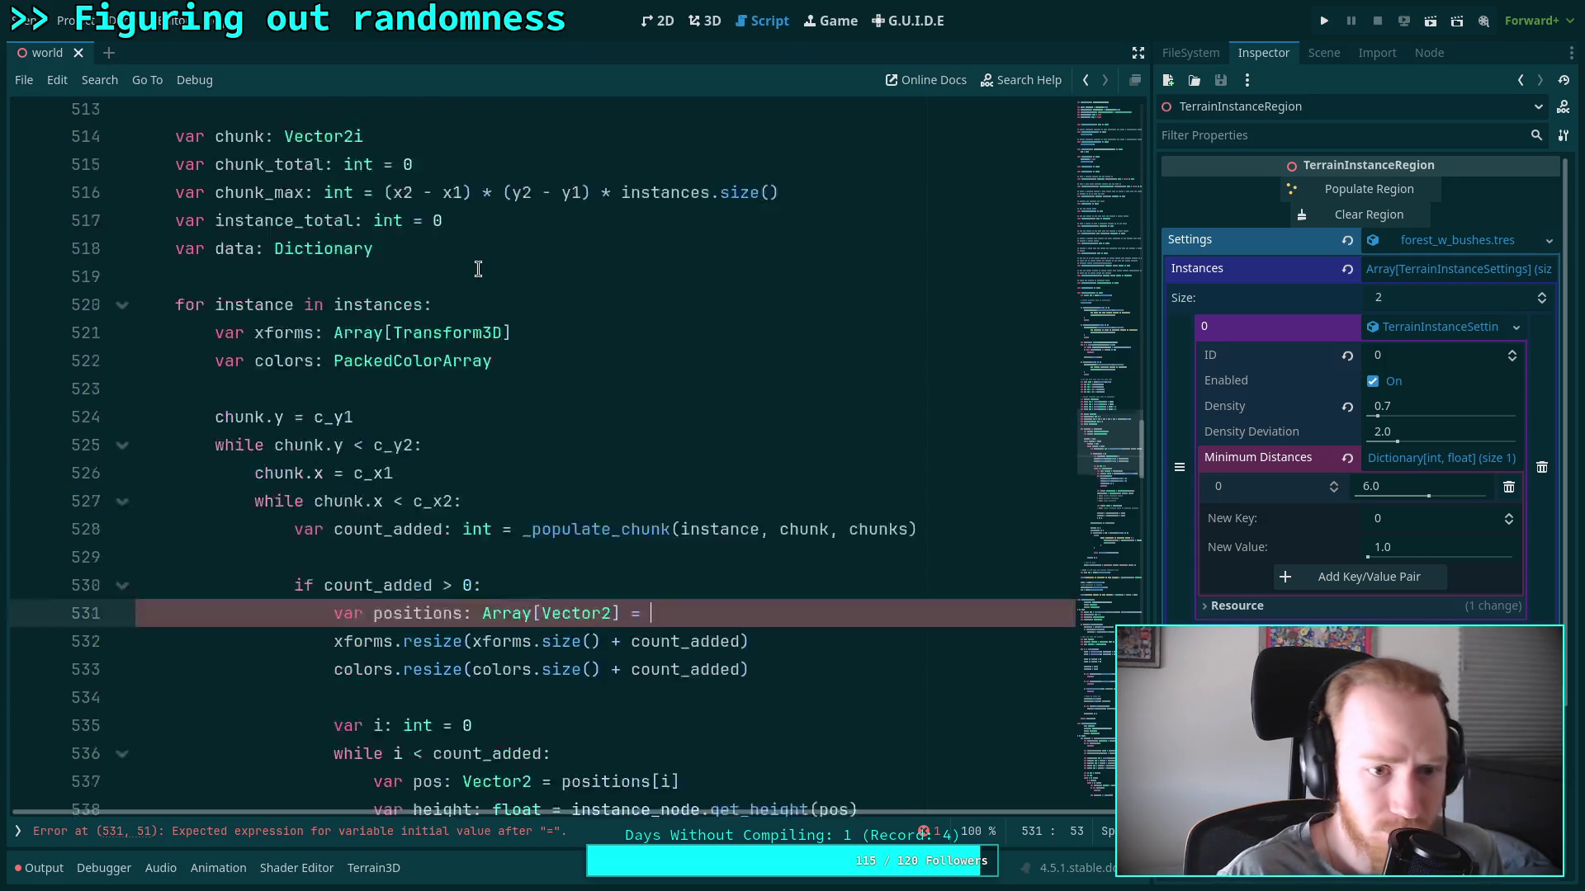
left_click(611, 434)
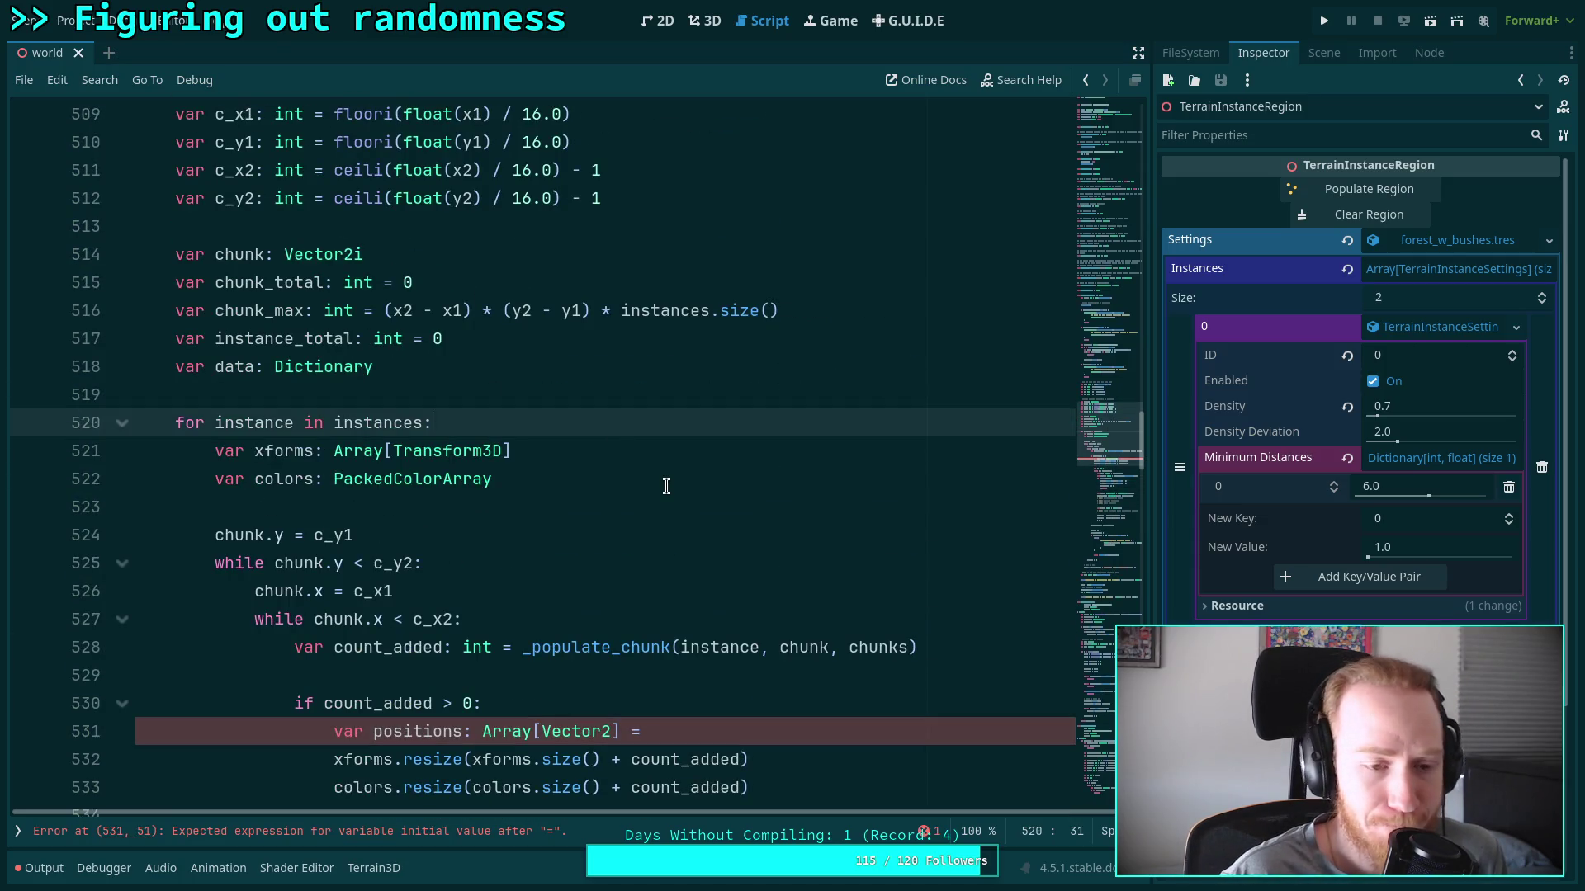
key("Return")
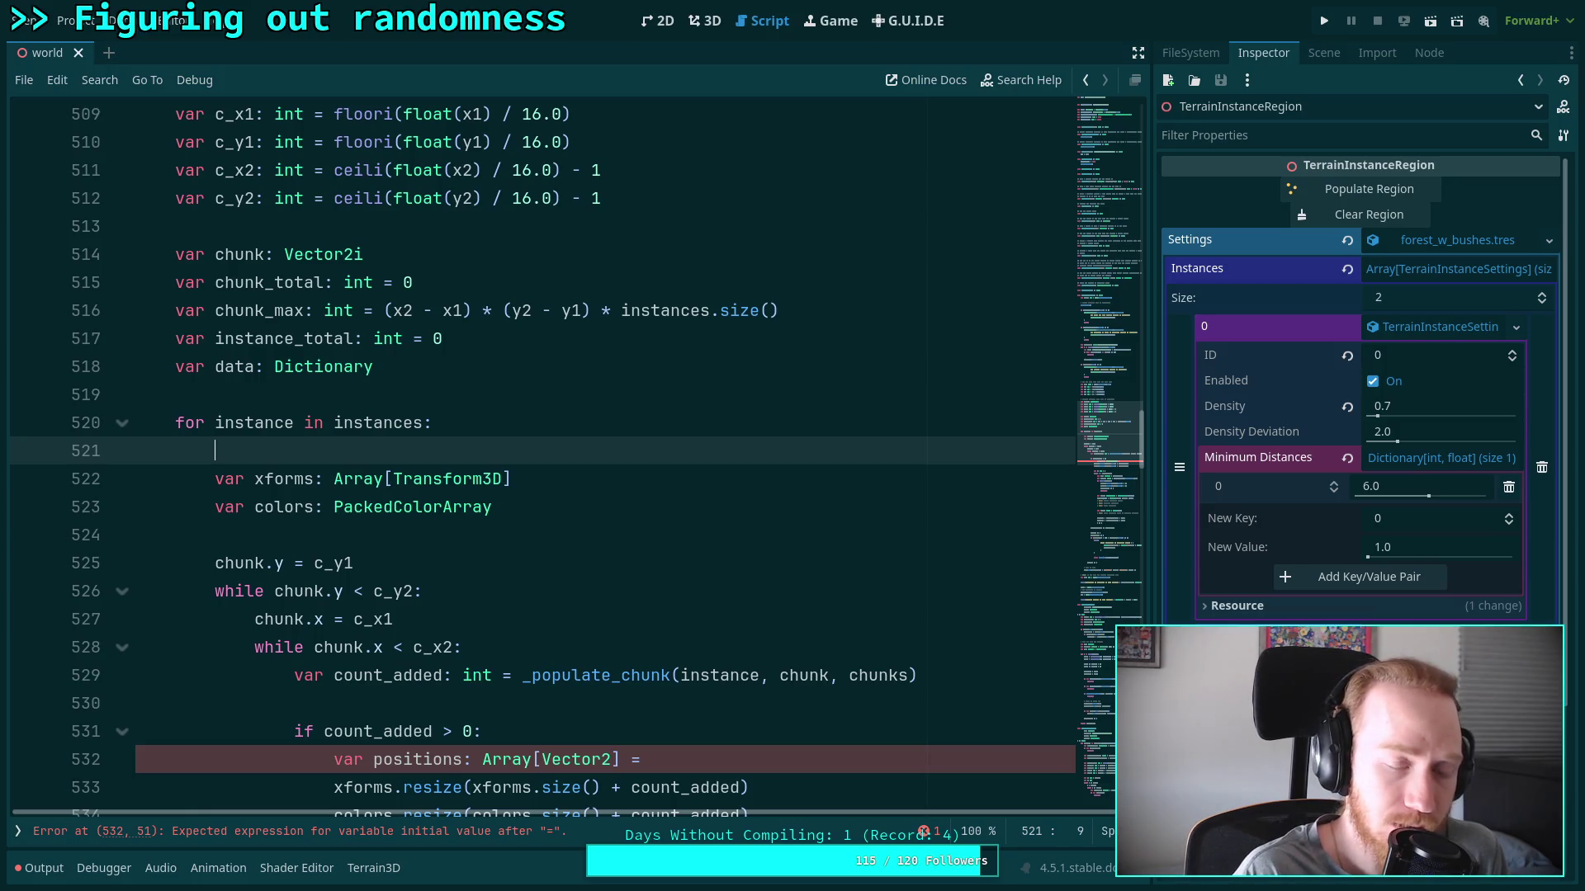
scroll(613, 507, "up", 15)
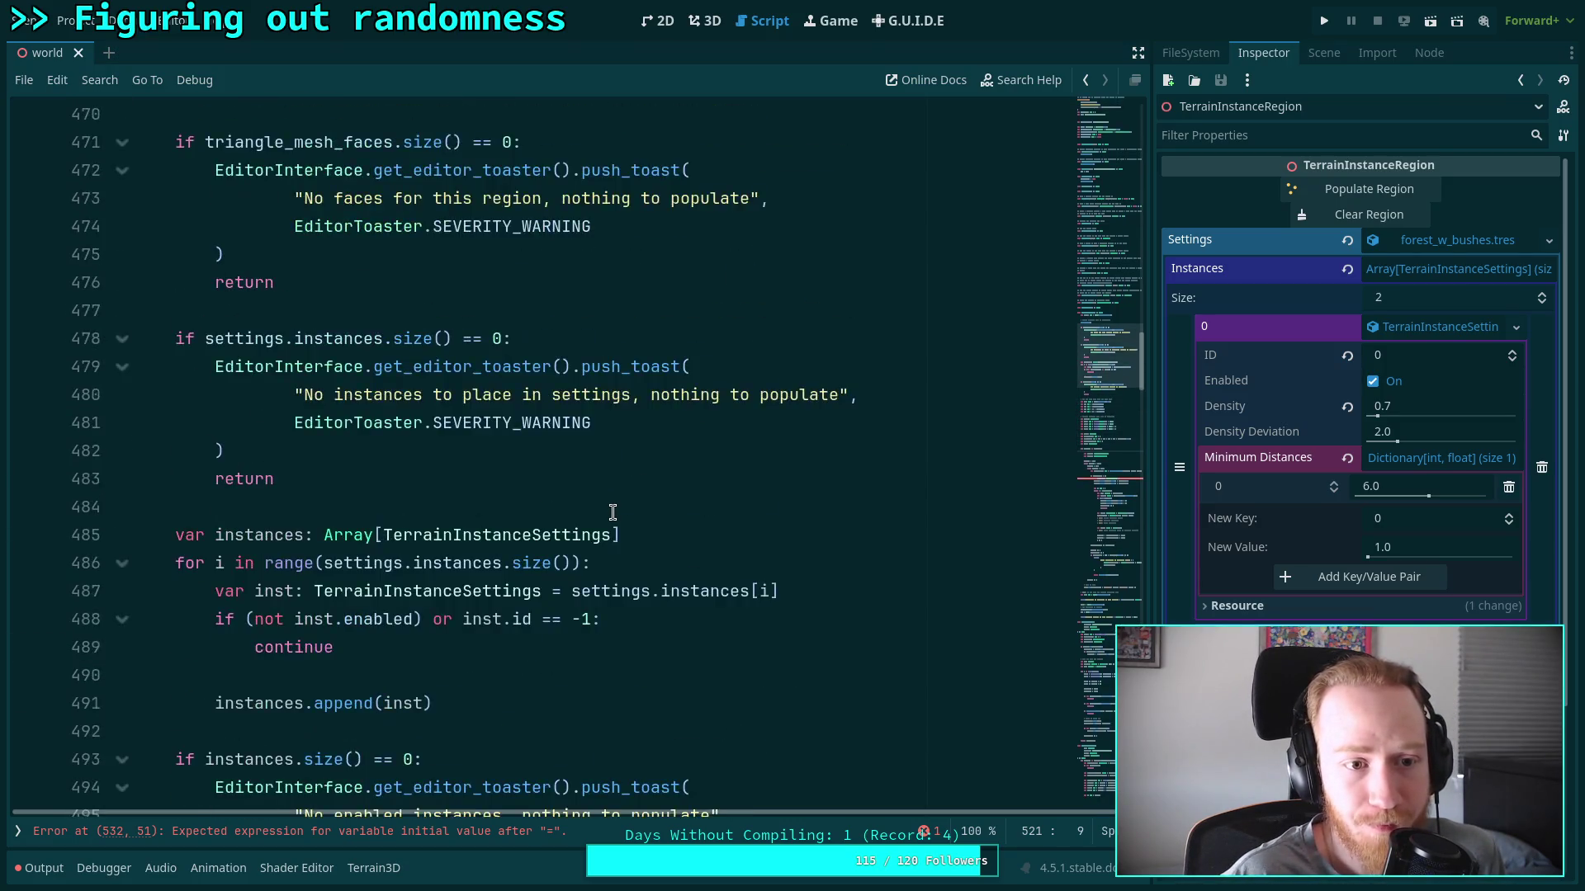
scroll(613, 507, "down", 12)
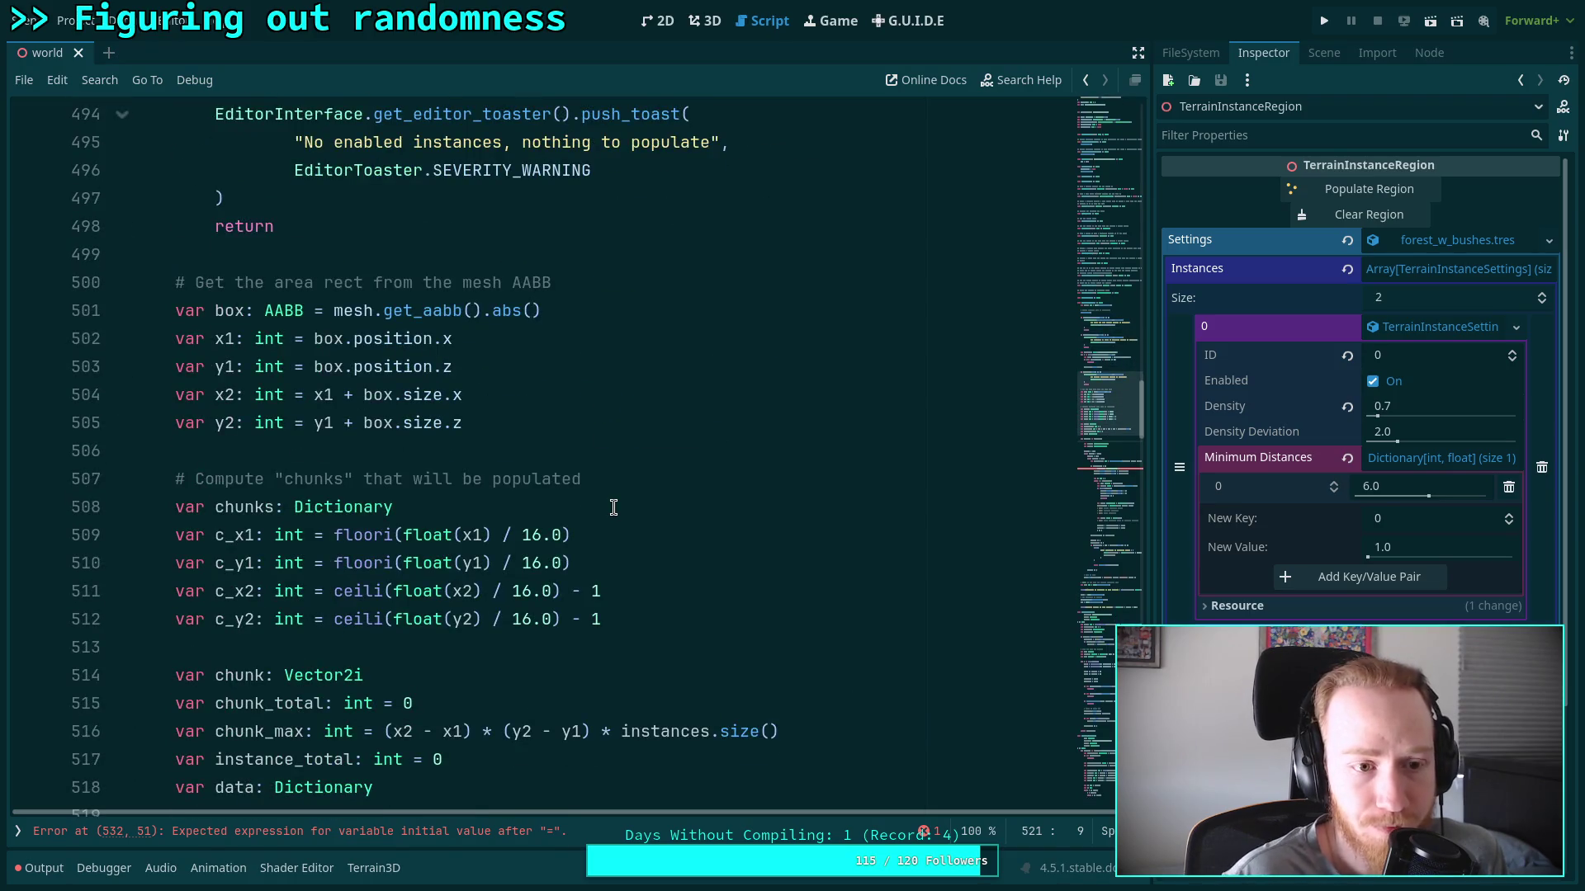
scroll(614, 506, "down", 2)
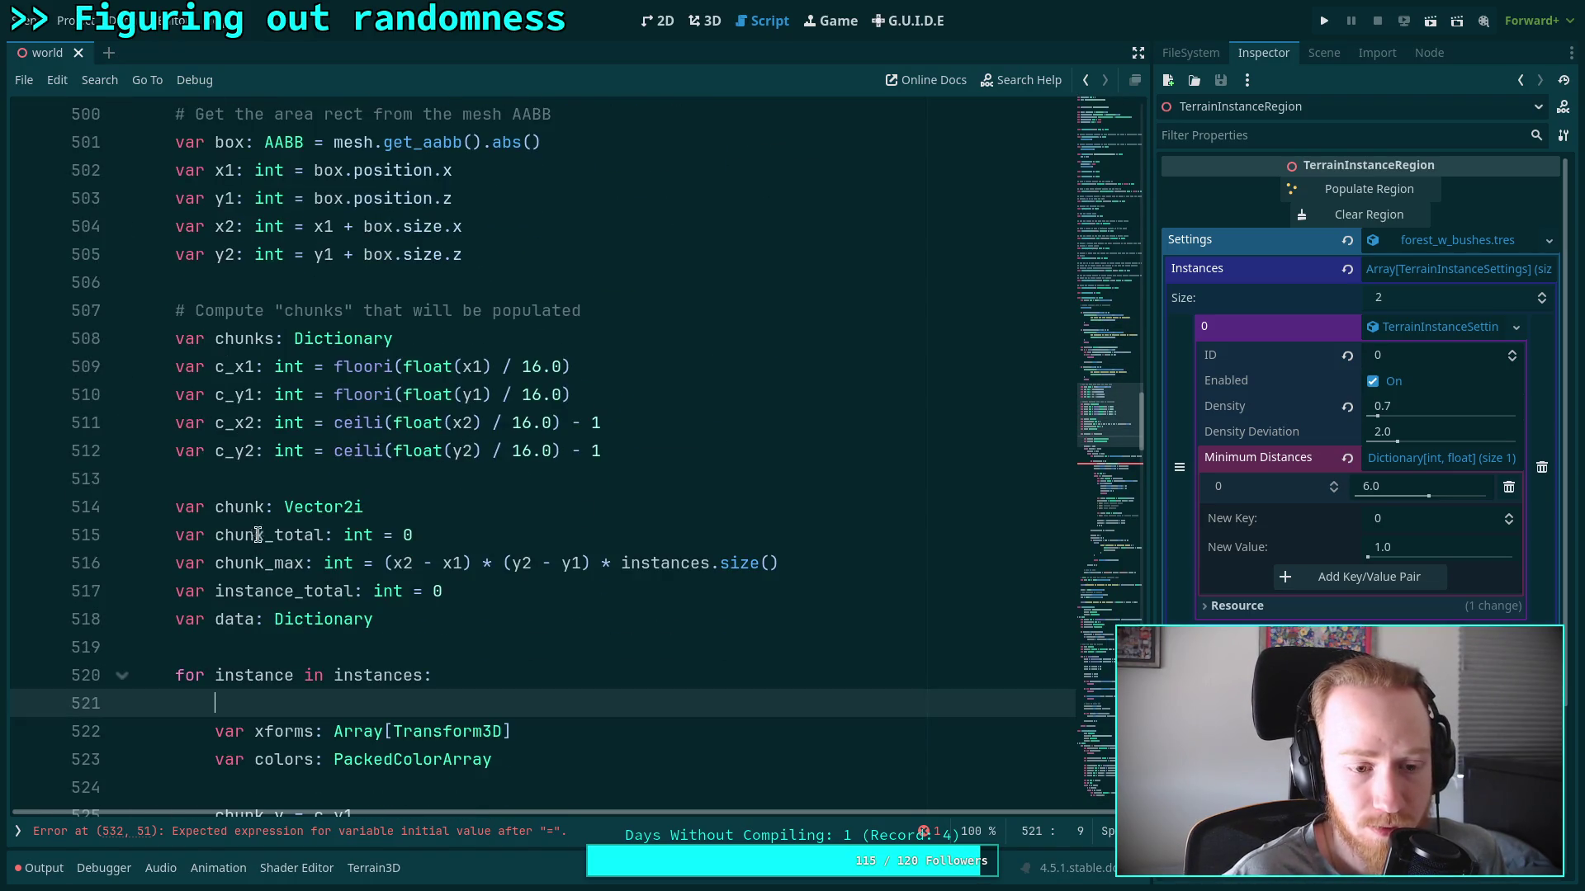
scroll(362, 534, "up", 3)
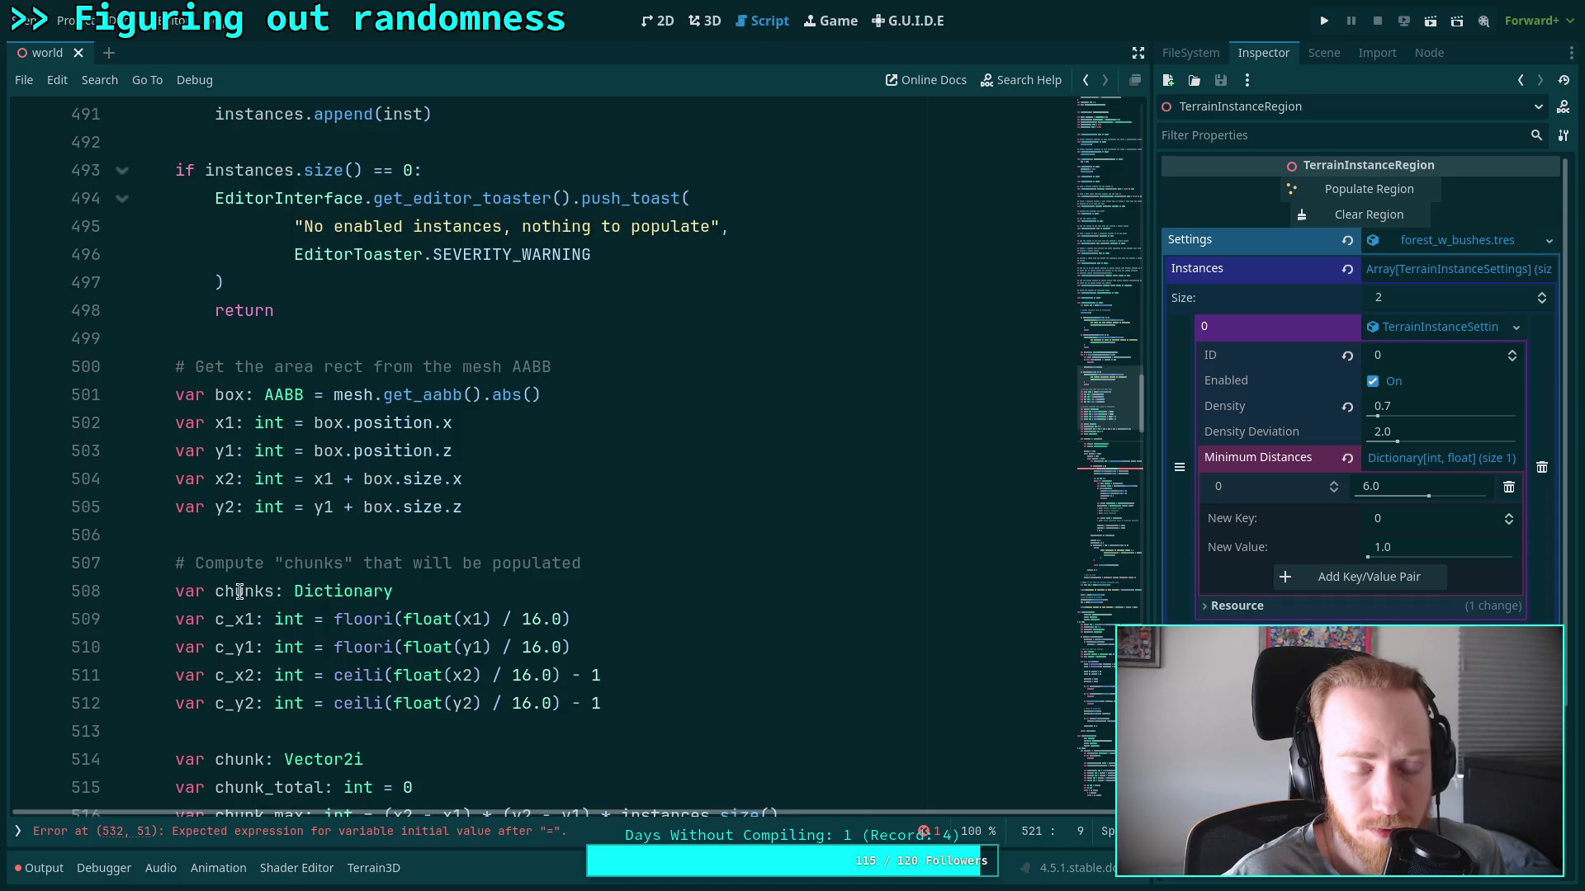
double_click(239, 593)
scroll(239, 593, "down", 7)
Delete blank line 521 at the top of the instance loop, returning to the count_added check
left_click(466, 365)
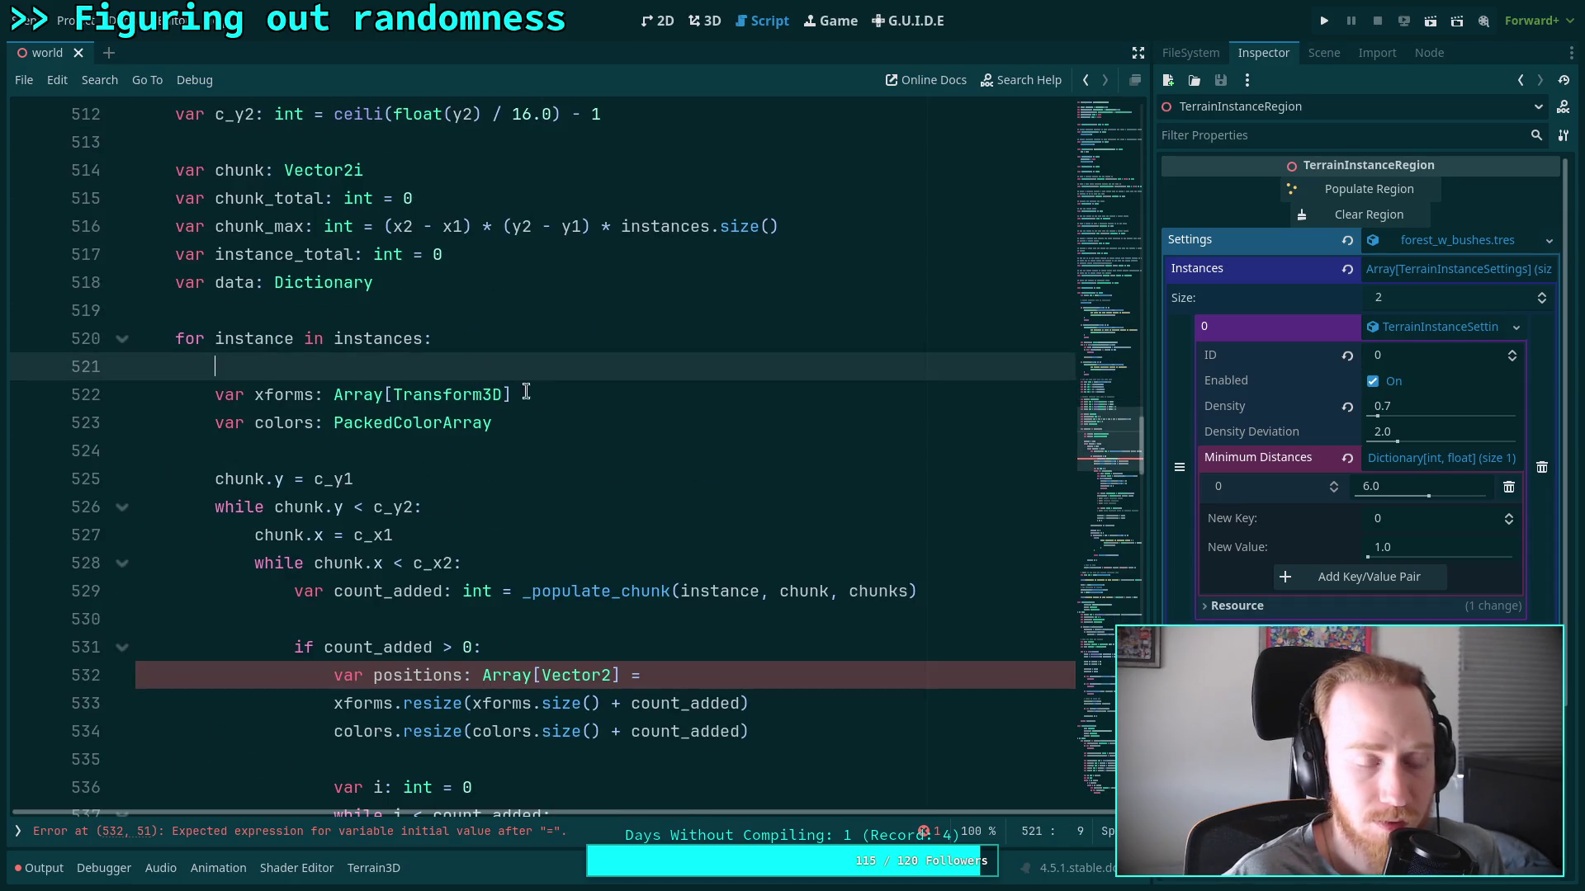
scroll(504, 379, "up", 2)
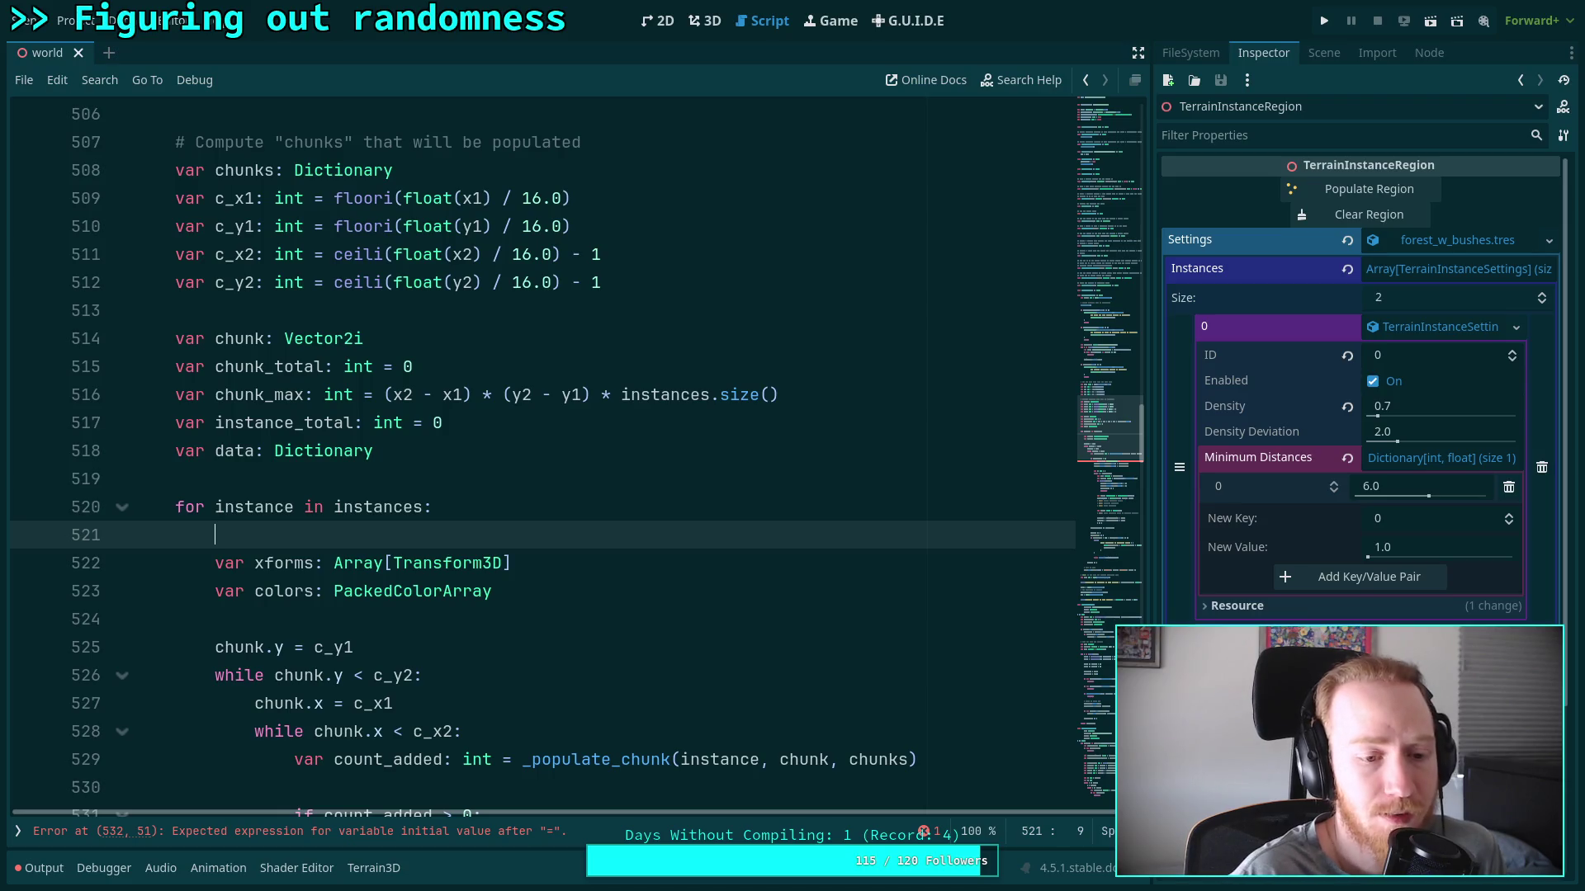
key("BackSpace")
key("BackSpace")
key("BackSpace")
scroll(596, 509, "down", 2)
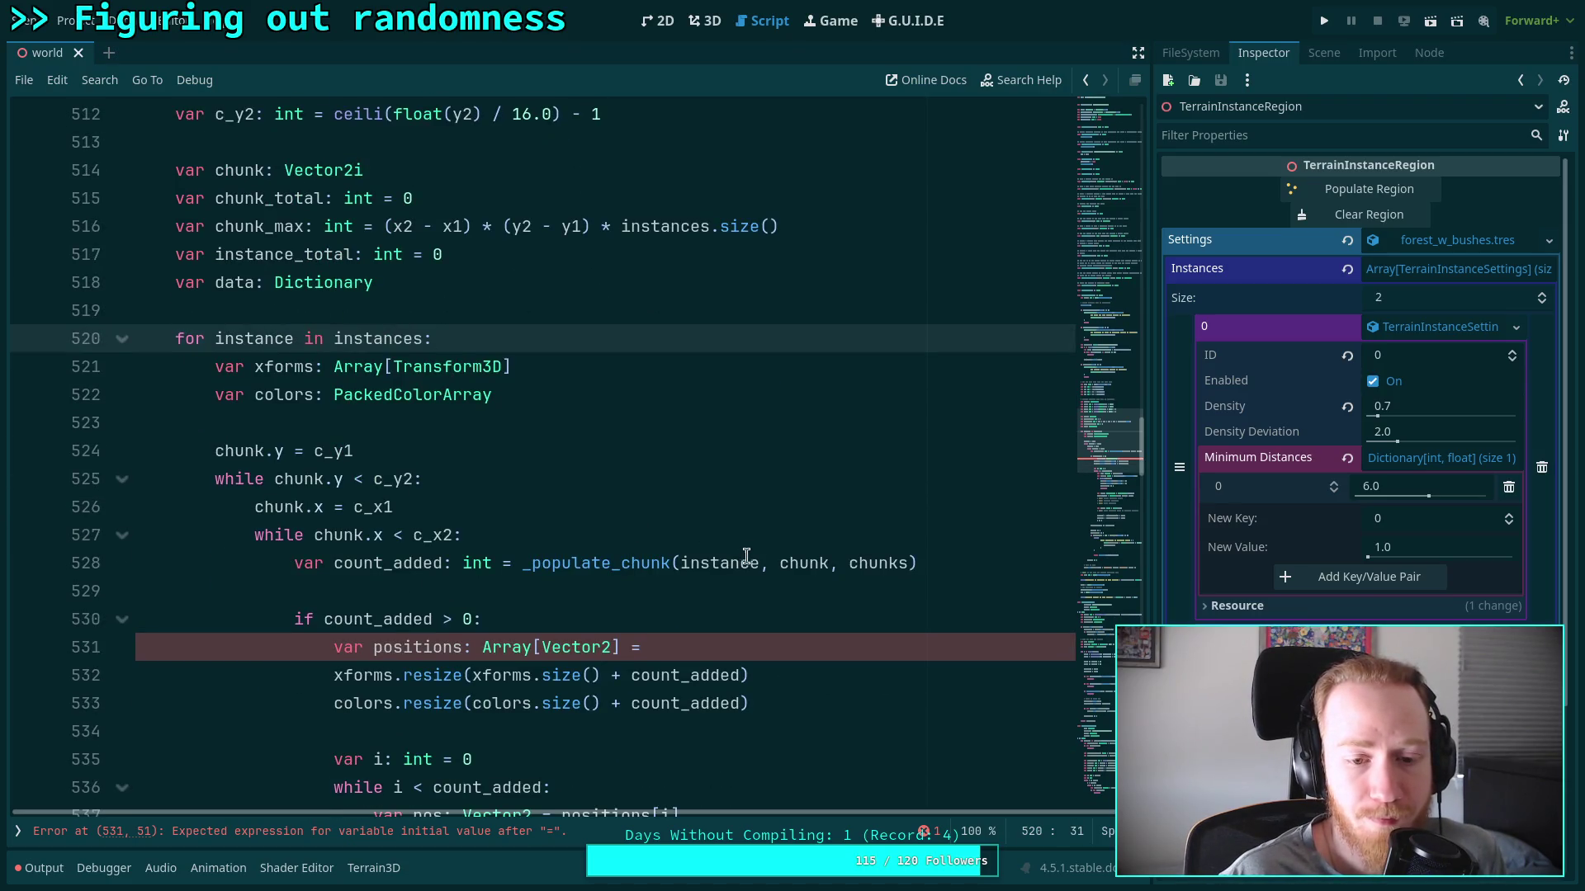
left_click(998, 568)
left_click(847, 639)
left_click(769, 623)
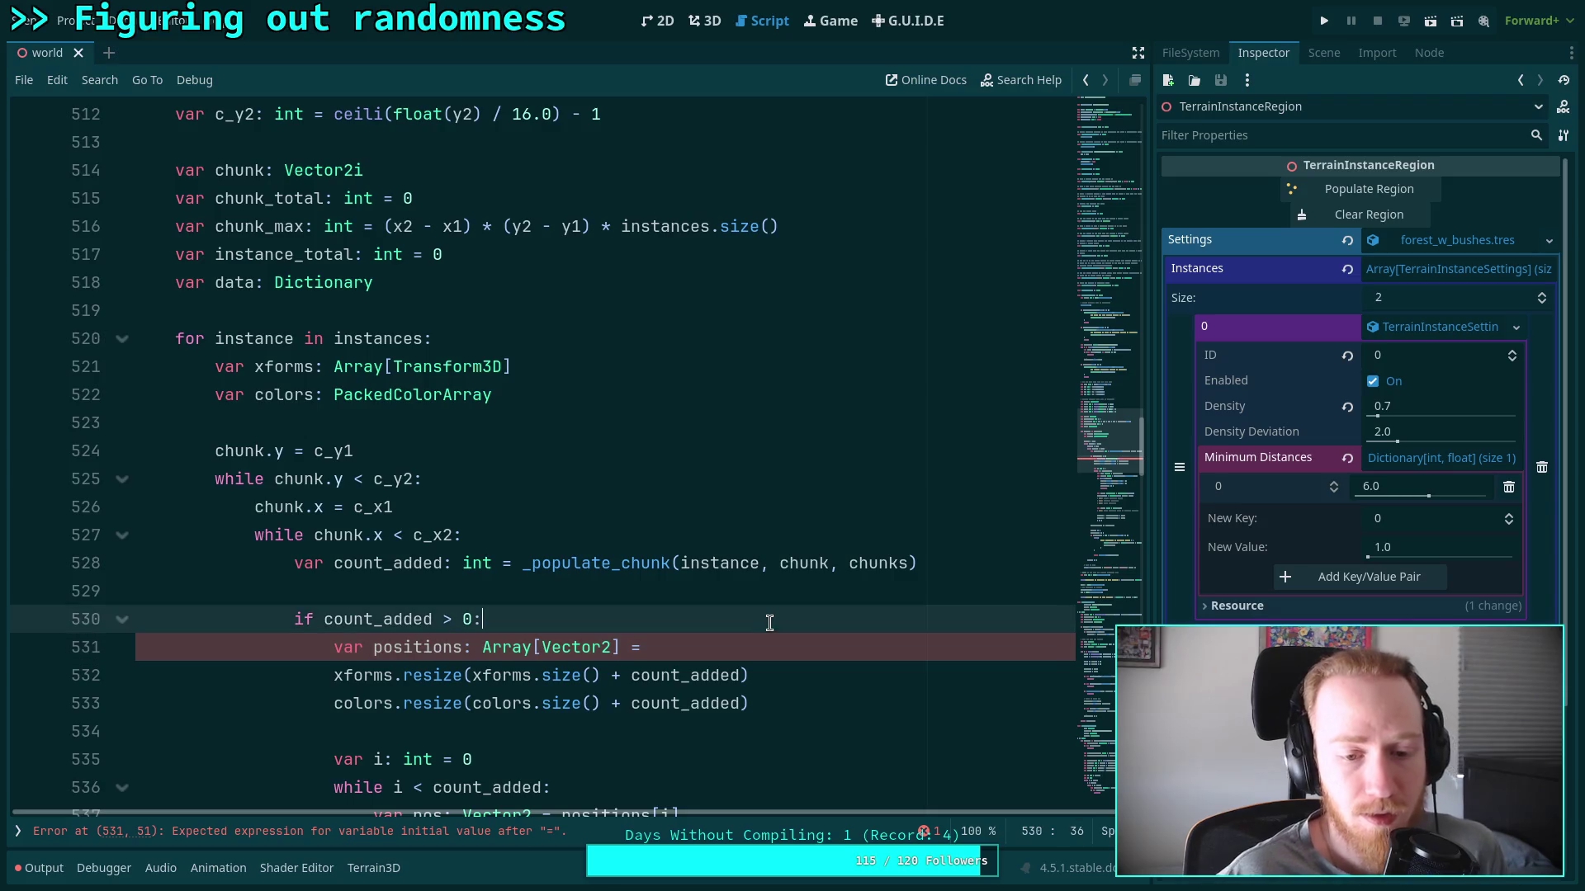
Complete line 531 as 'var positions = chunks.get(instance.id).get(chunk)', removing the extra empty line
key("Return")
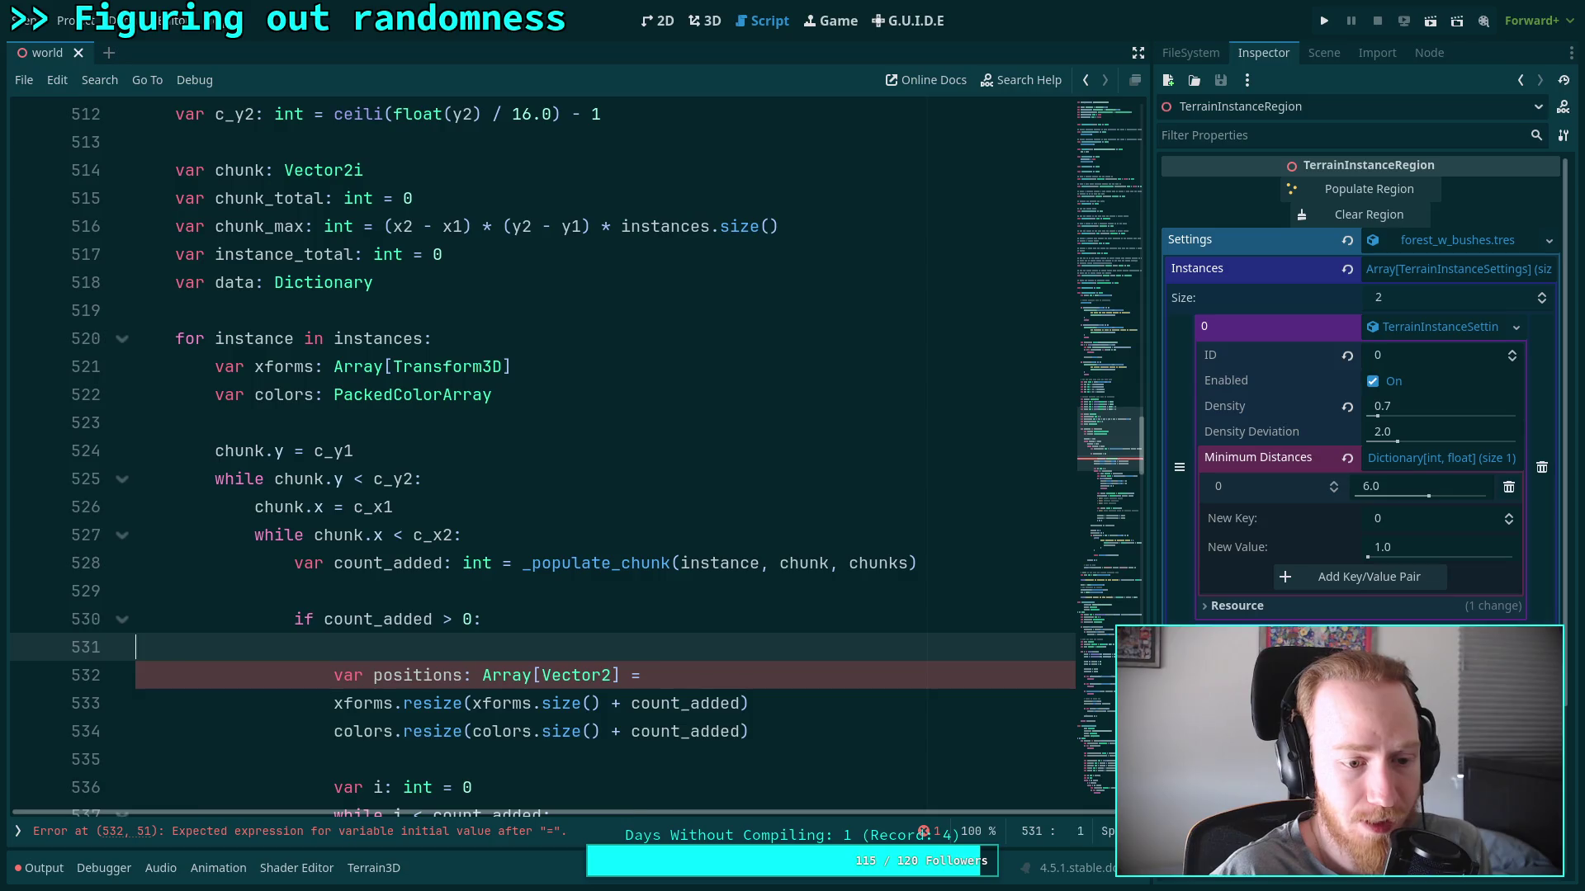
key("ctrl+shift+k")
left_click(806, 639)
type("ch")
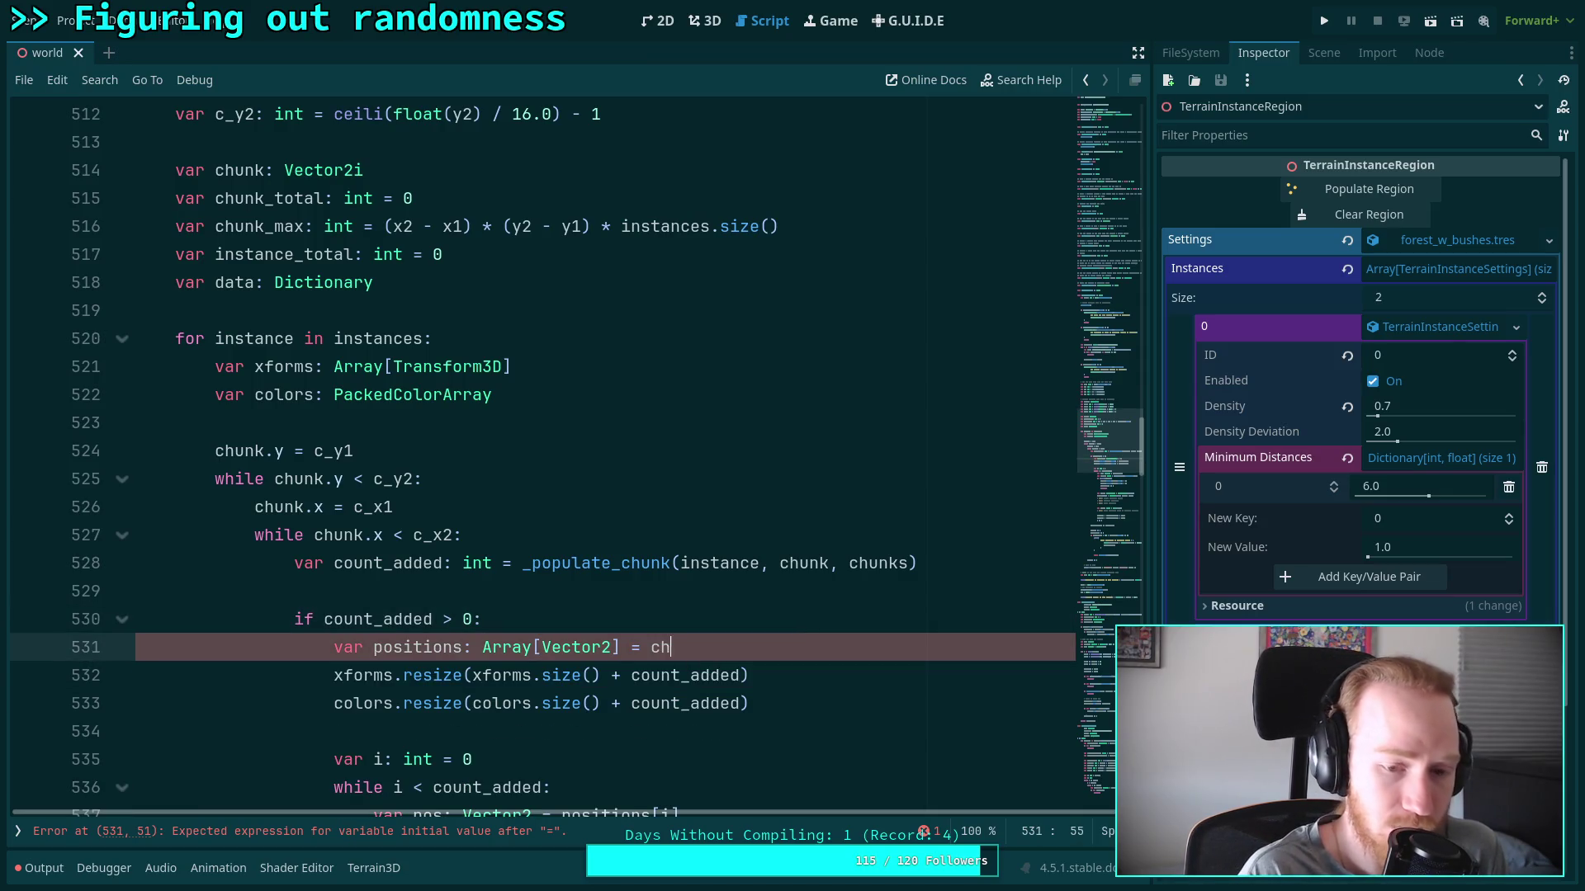
type("unks.get(ins")
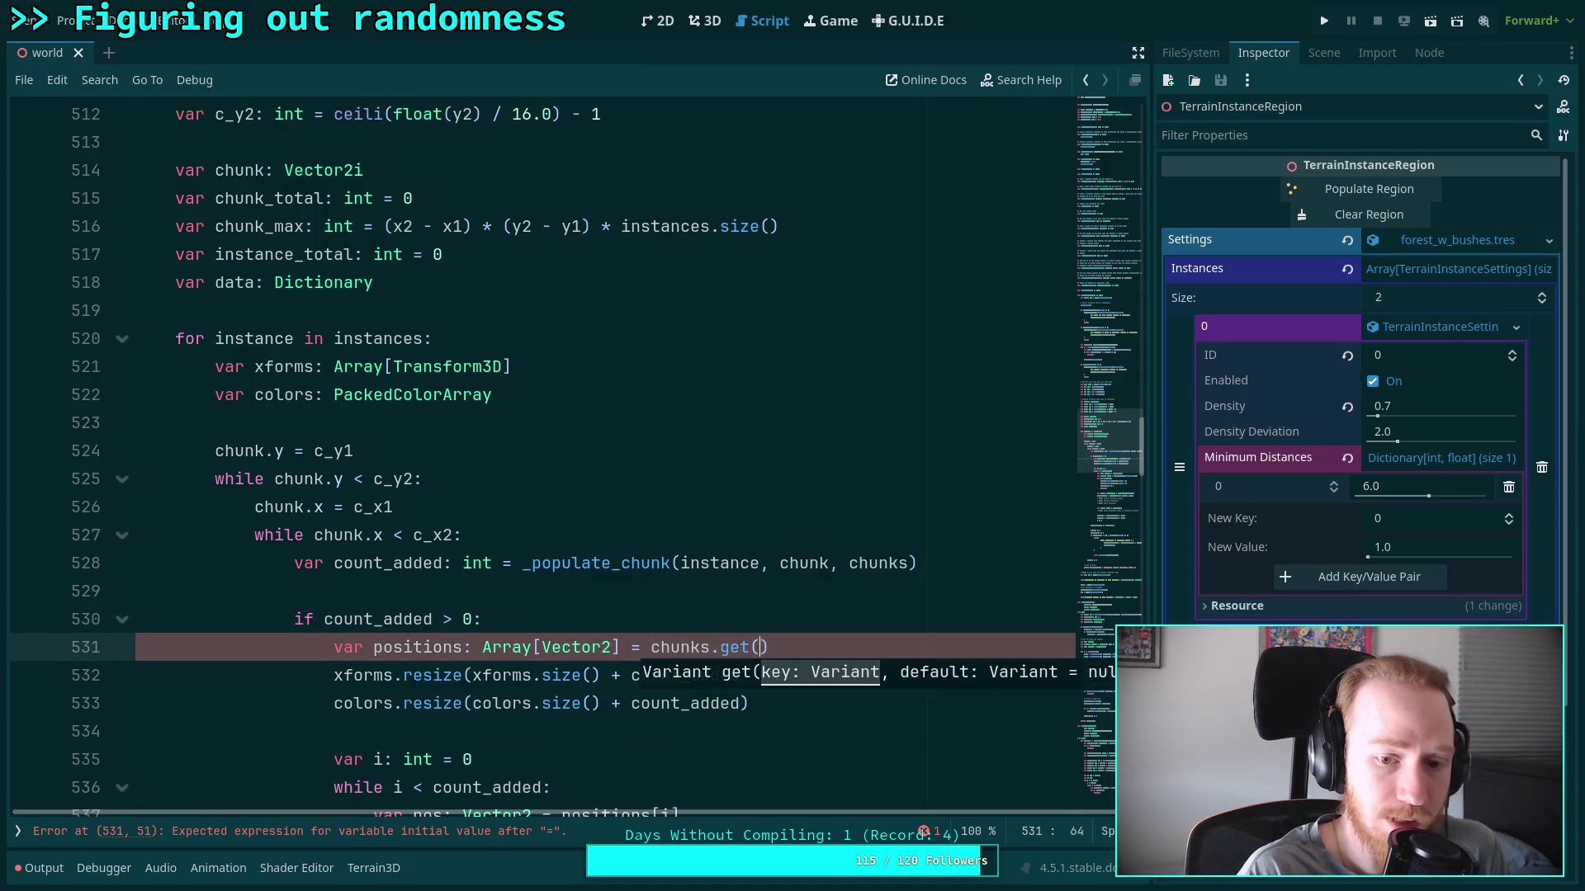
type("tance.id).get")
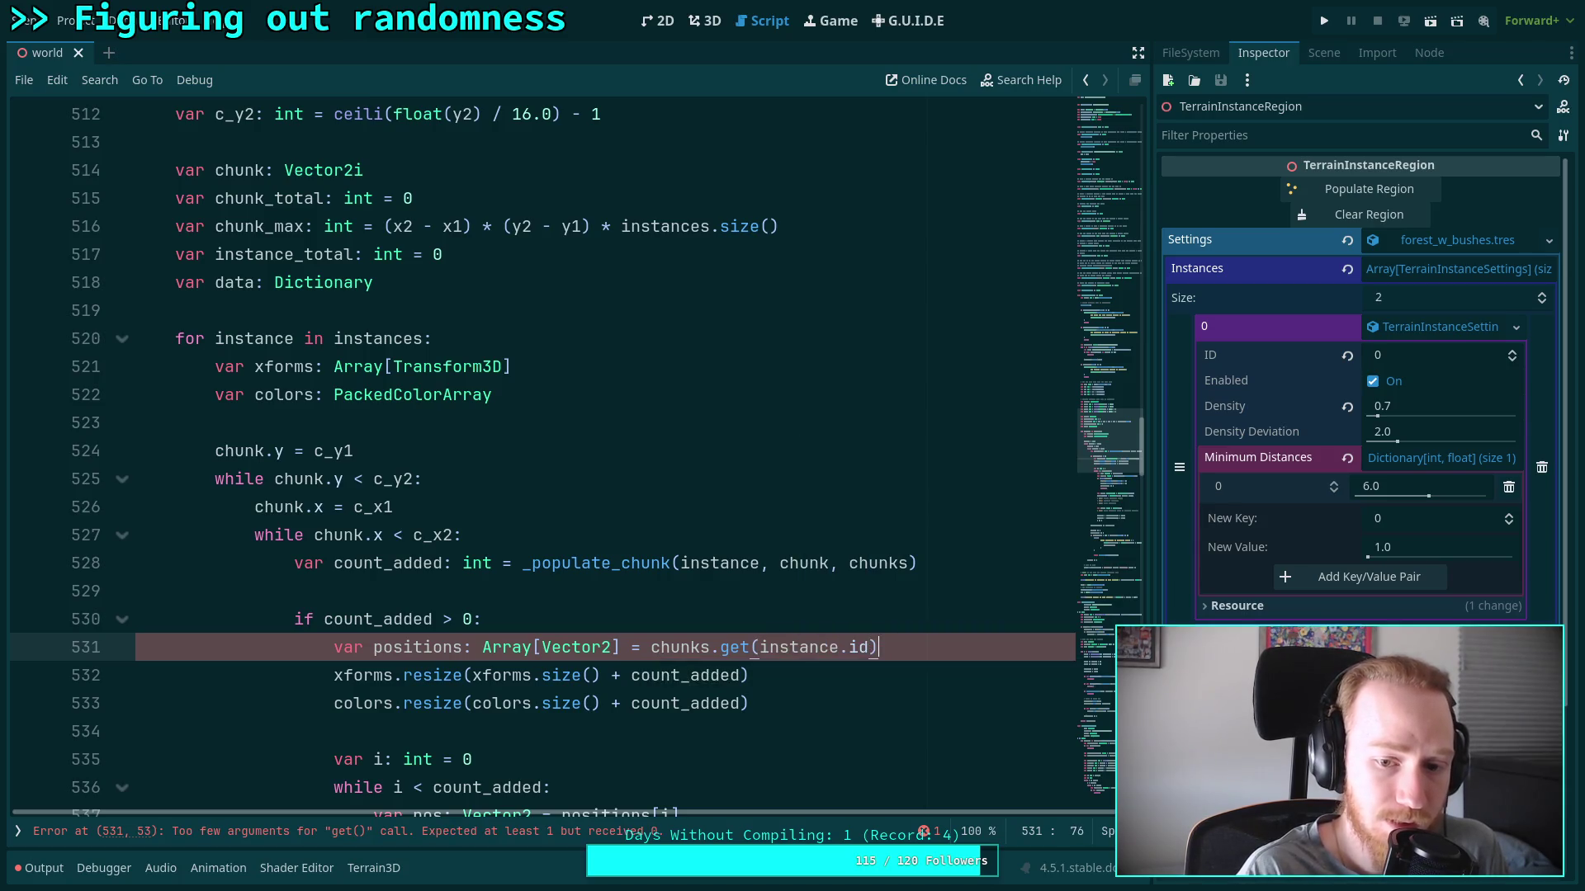
type("(chunk")
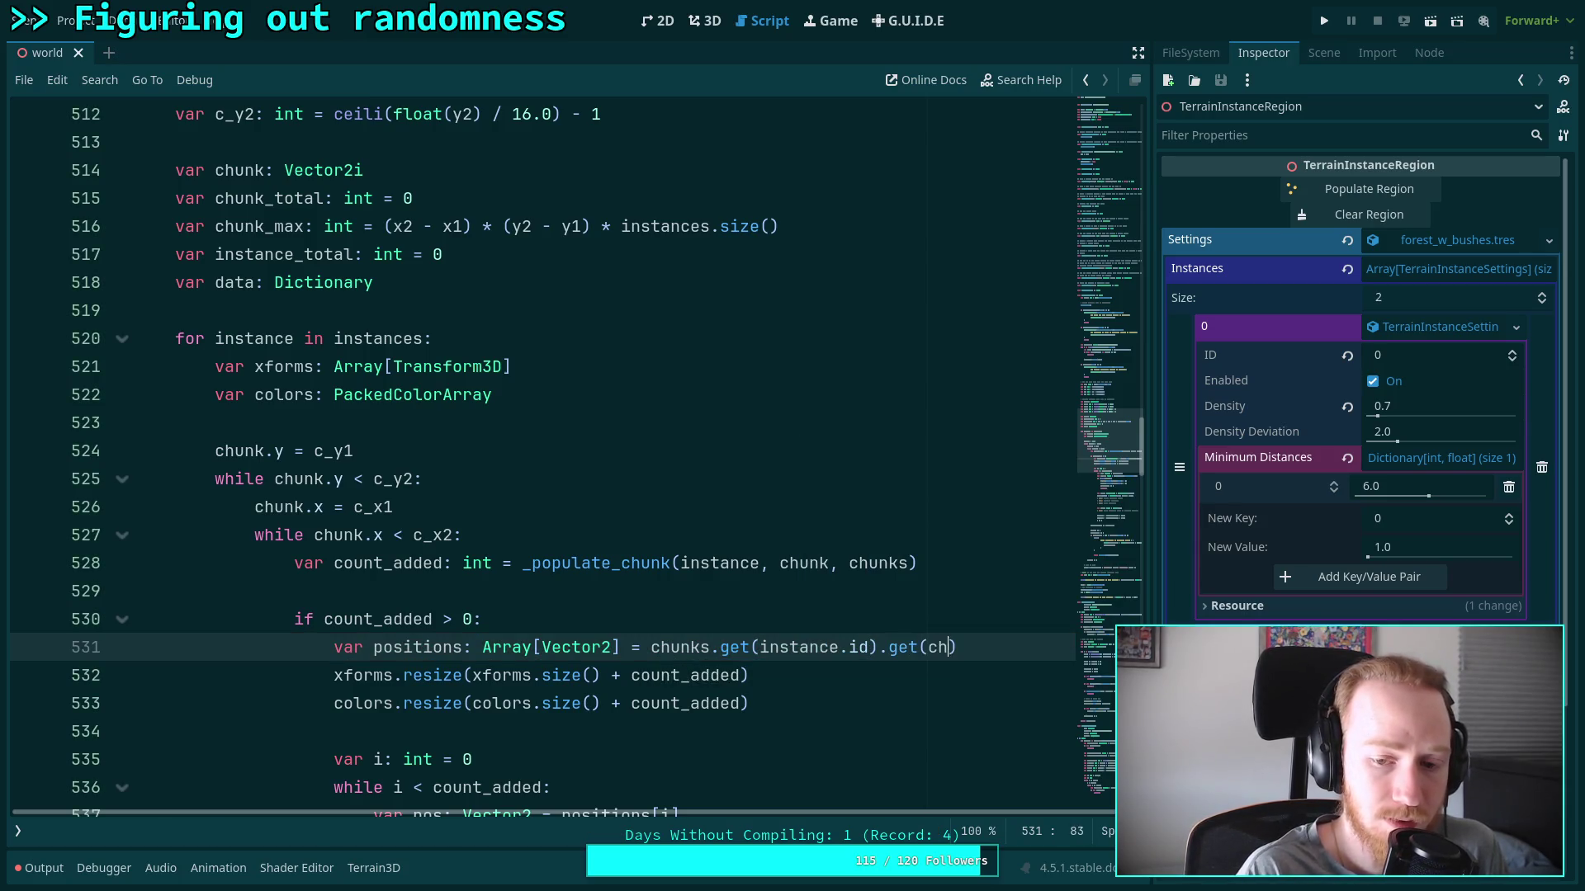
scroll(790, 643, "down", 2)
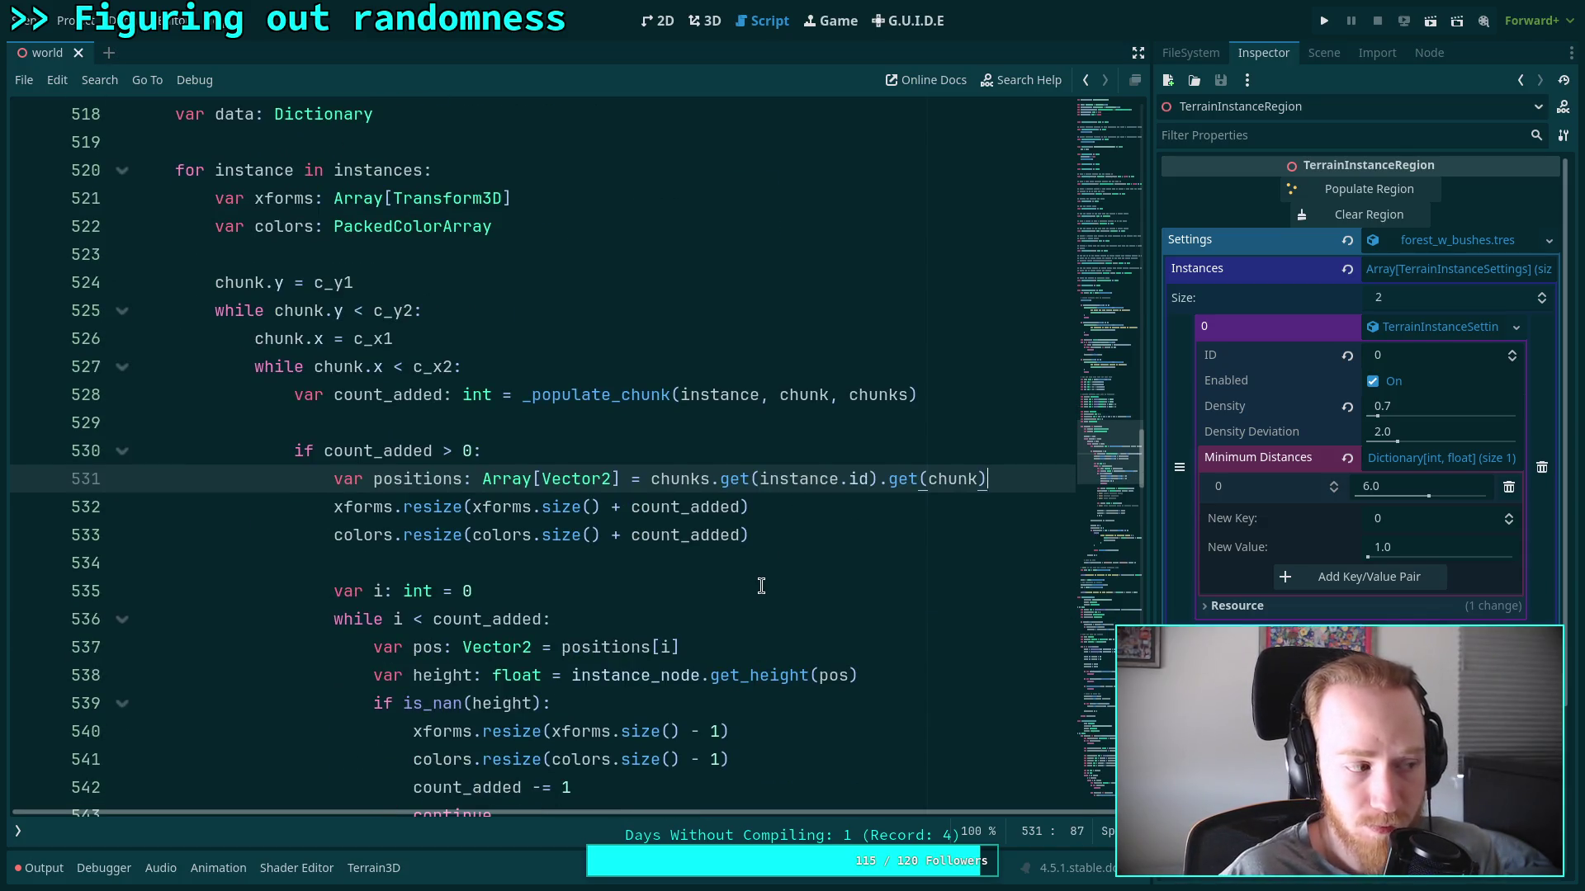
left_click(680, 568)
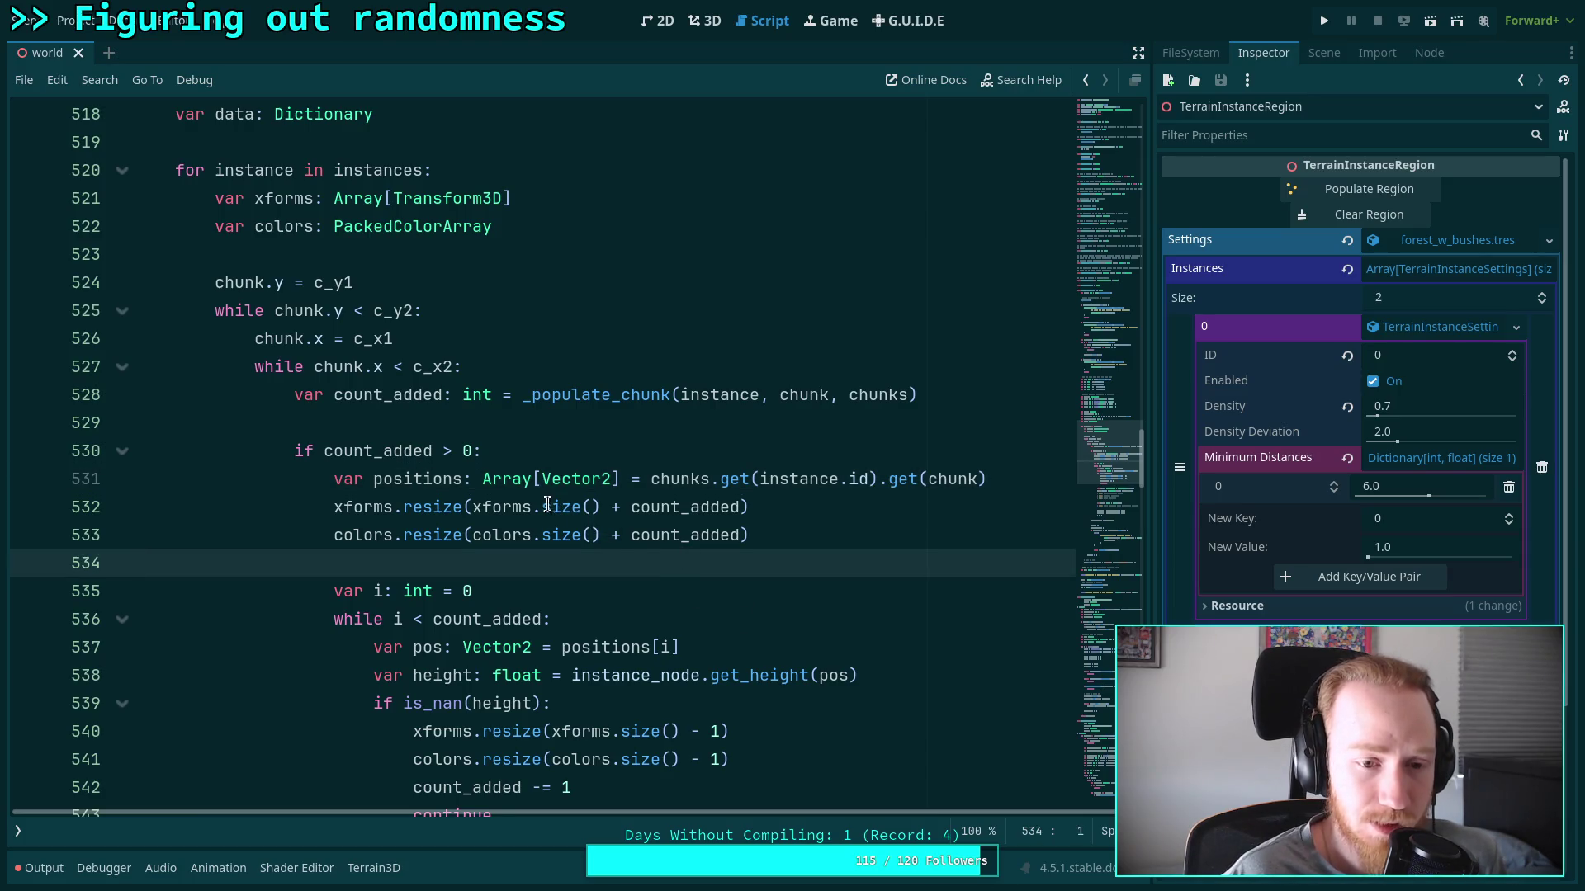
scroll(522, 464, "down", 19)
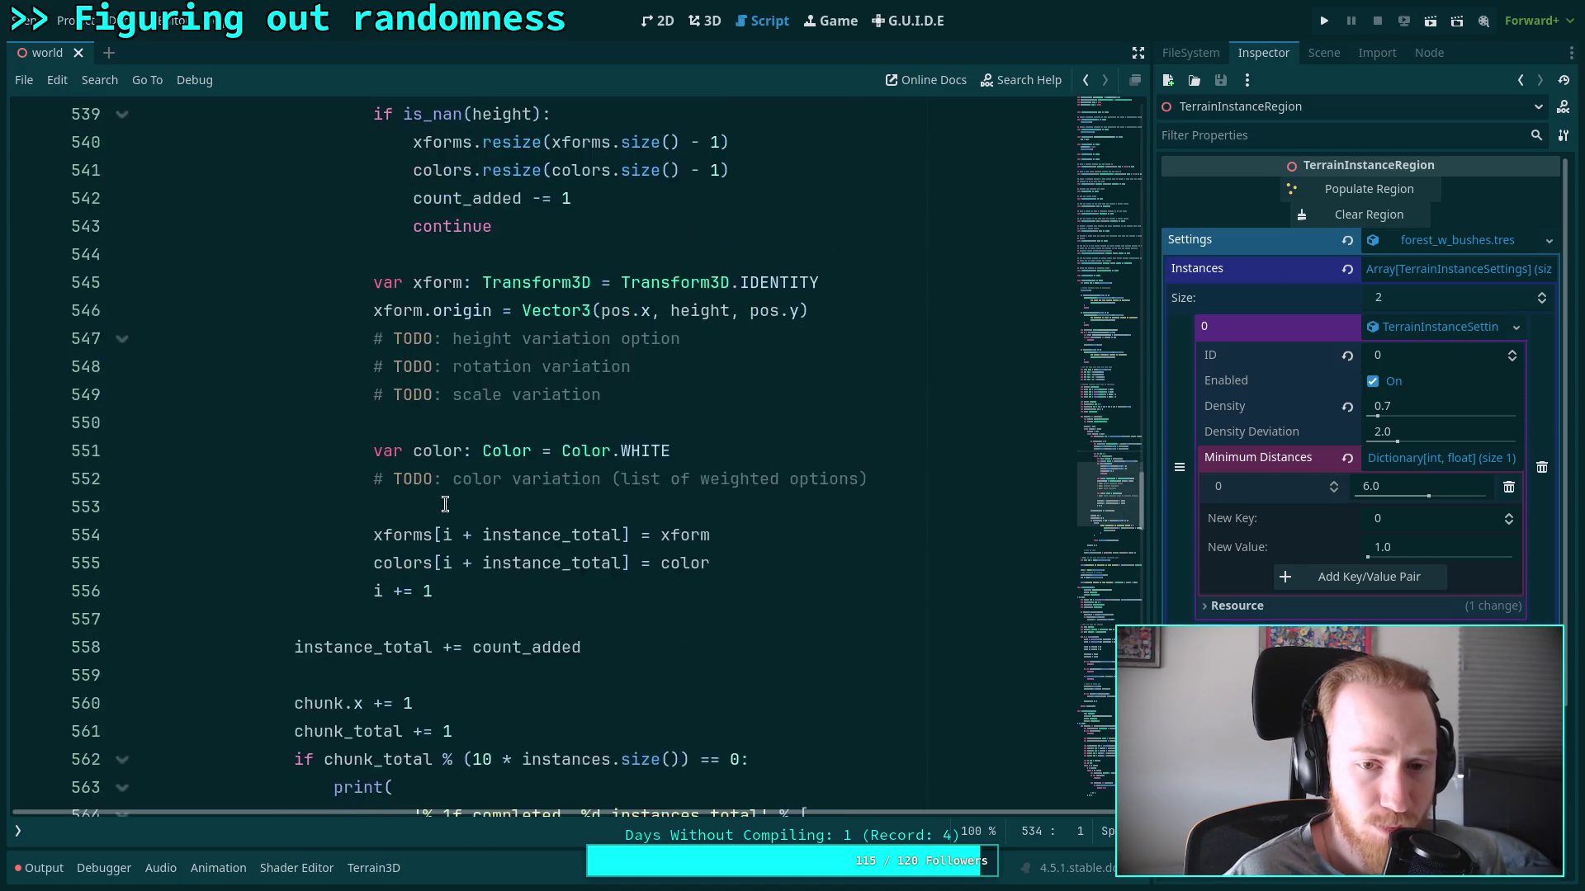
scroll(445, 498, "down", 7)
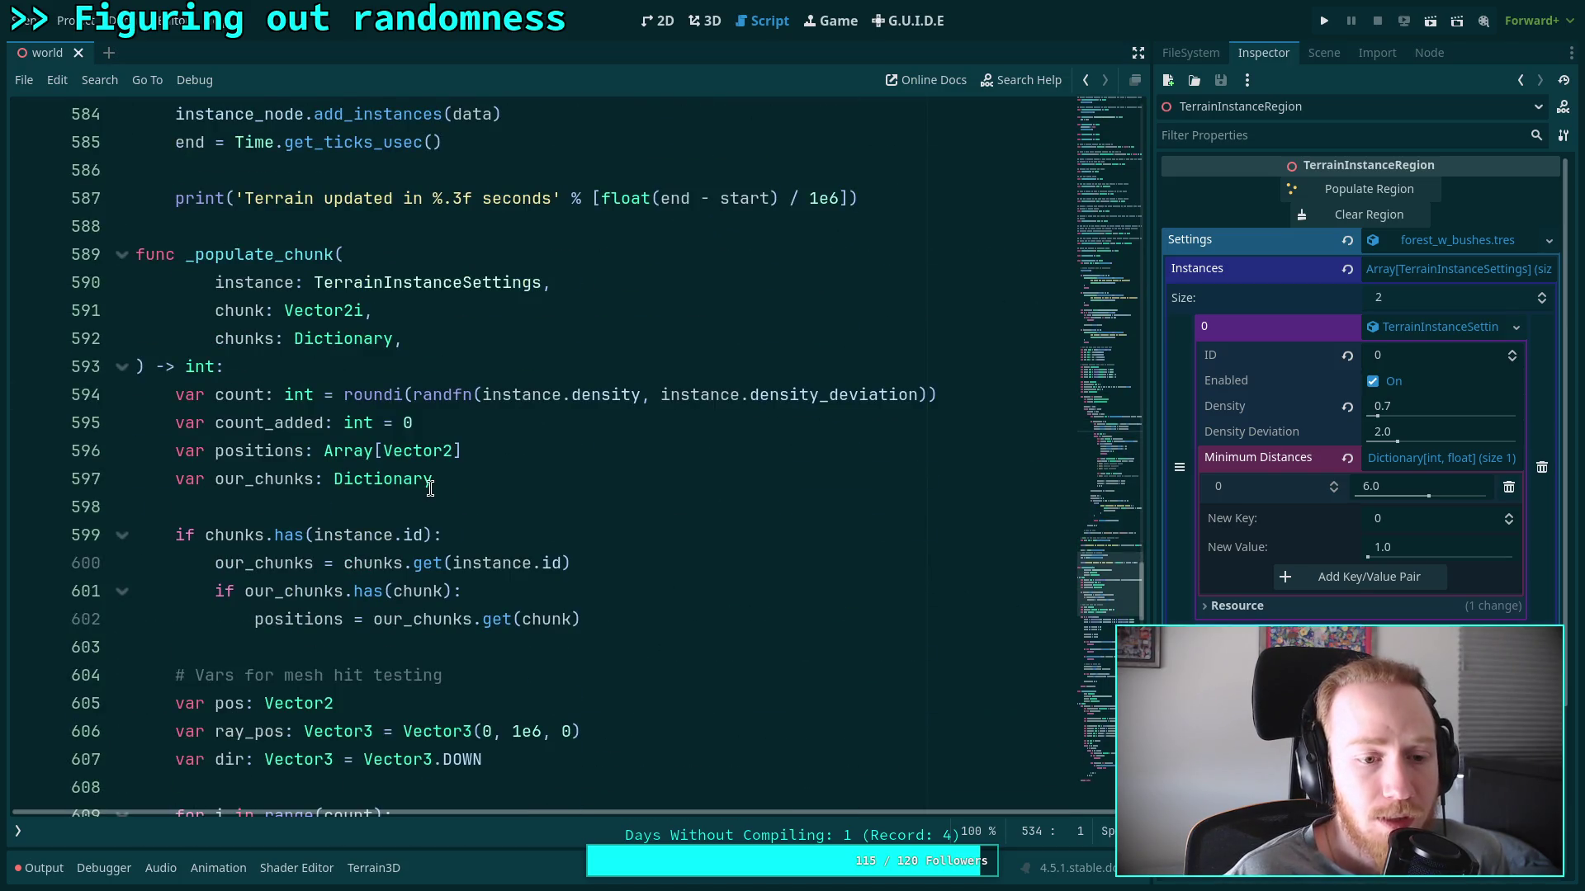
scroll(352, 415, "up", 4)
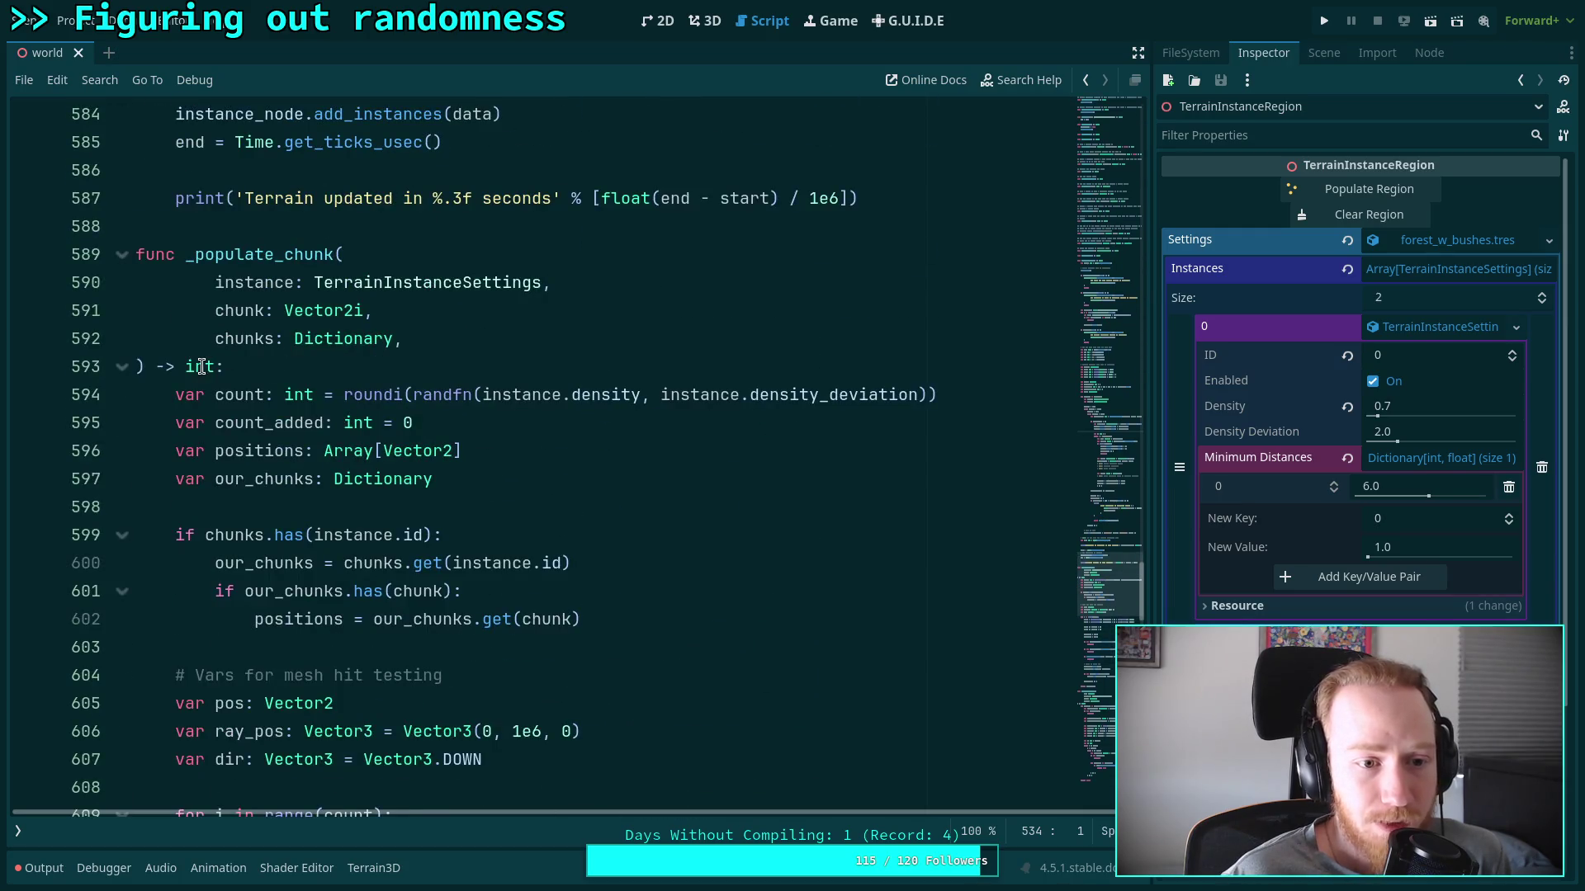
double_click(199, 366)
type("Array")
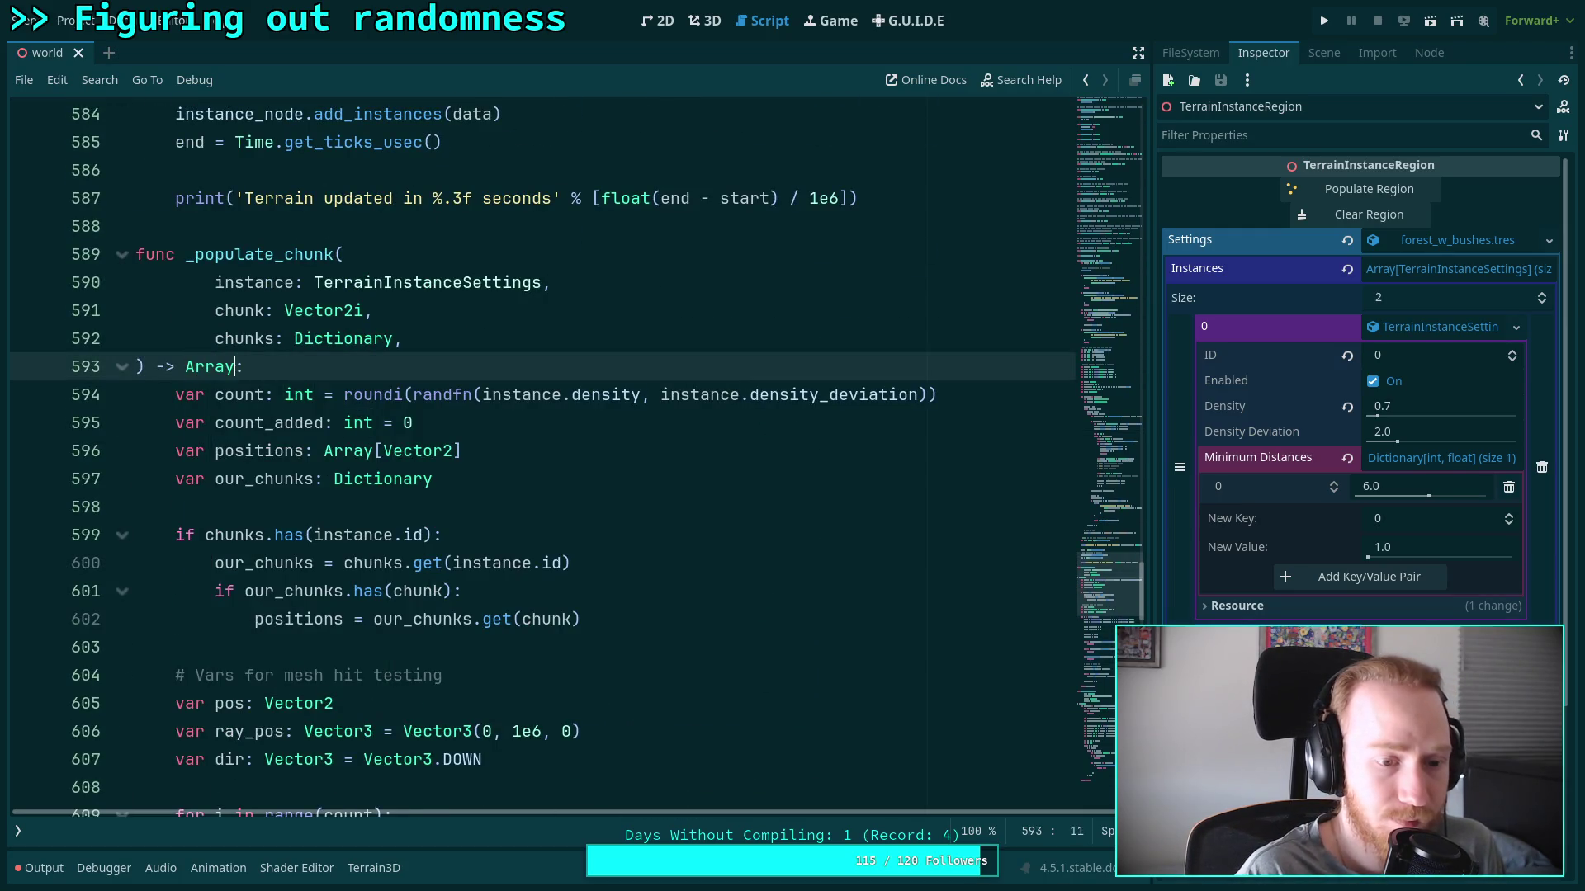
key("ctrl+BackSpace")
type("int")
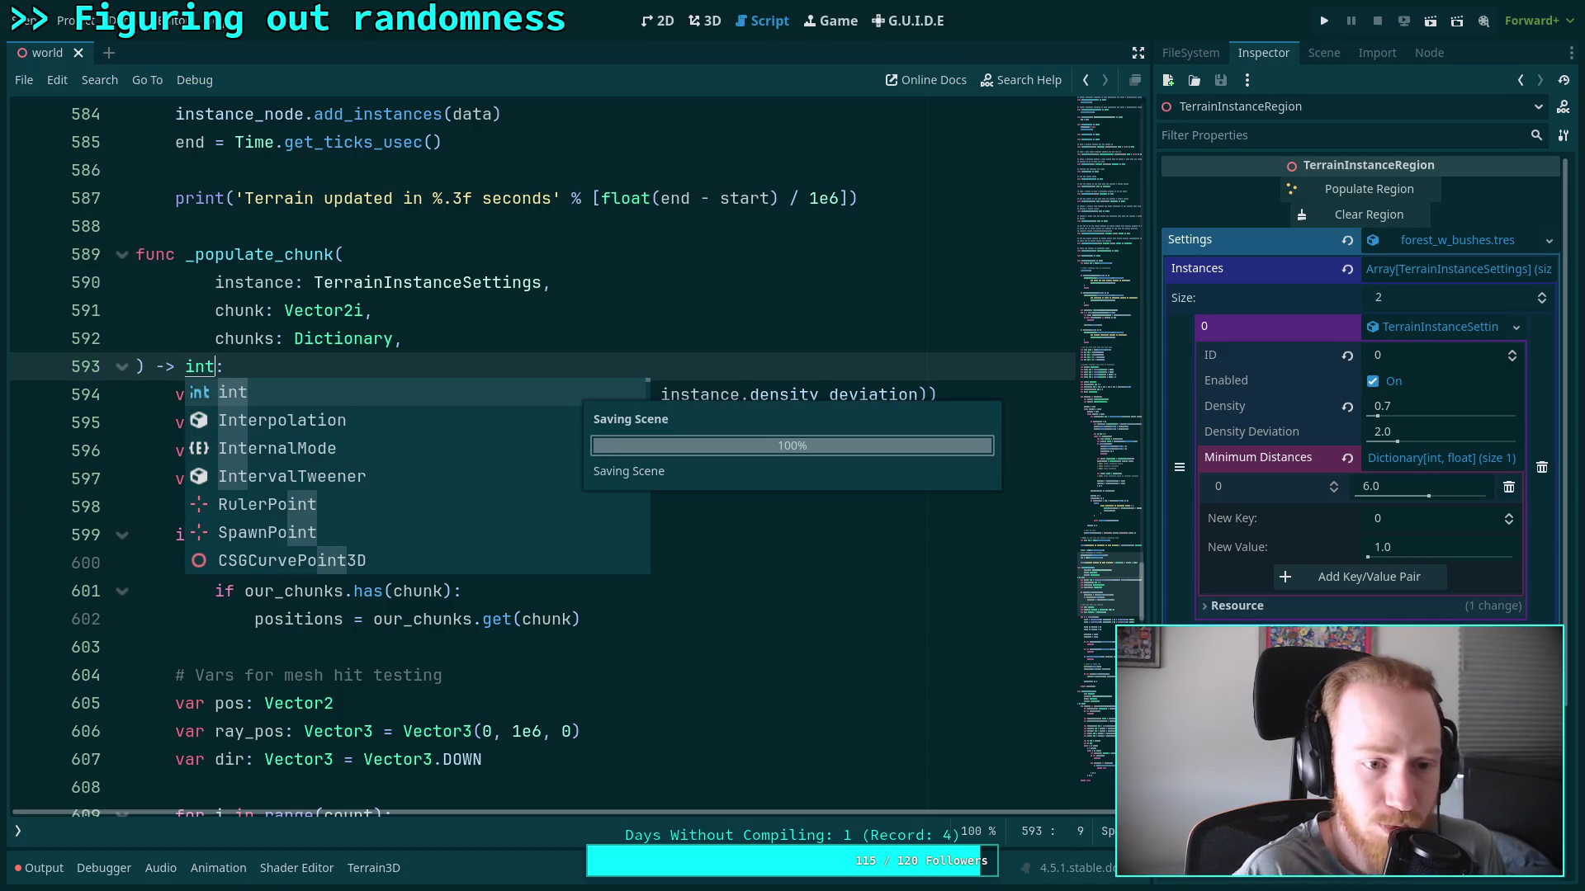
left_click(313, 356)
scroll(528, 486, "down", 2)
scroll(516, 513, "up", 12)
scroll(528, 512, "up", 10)
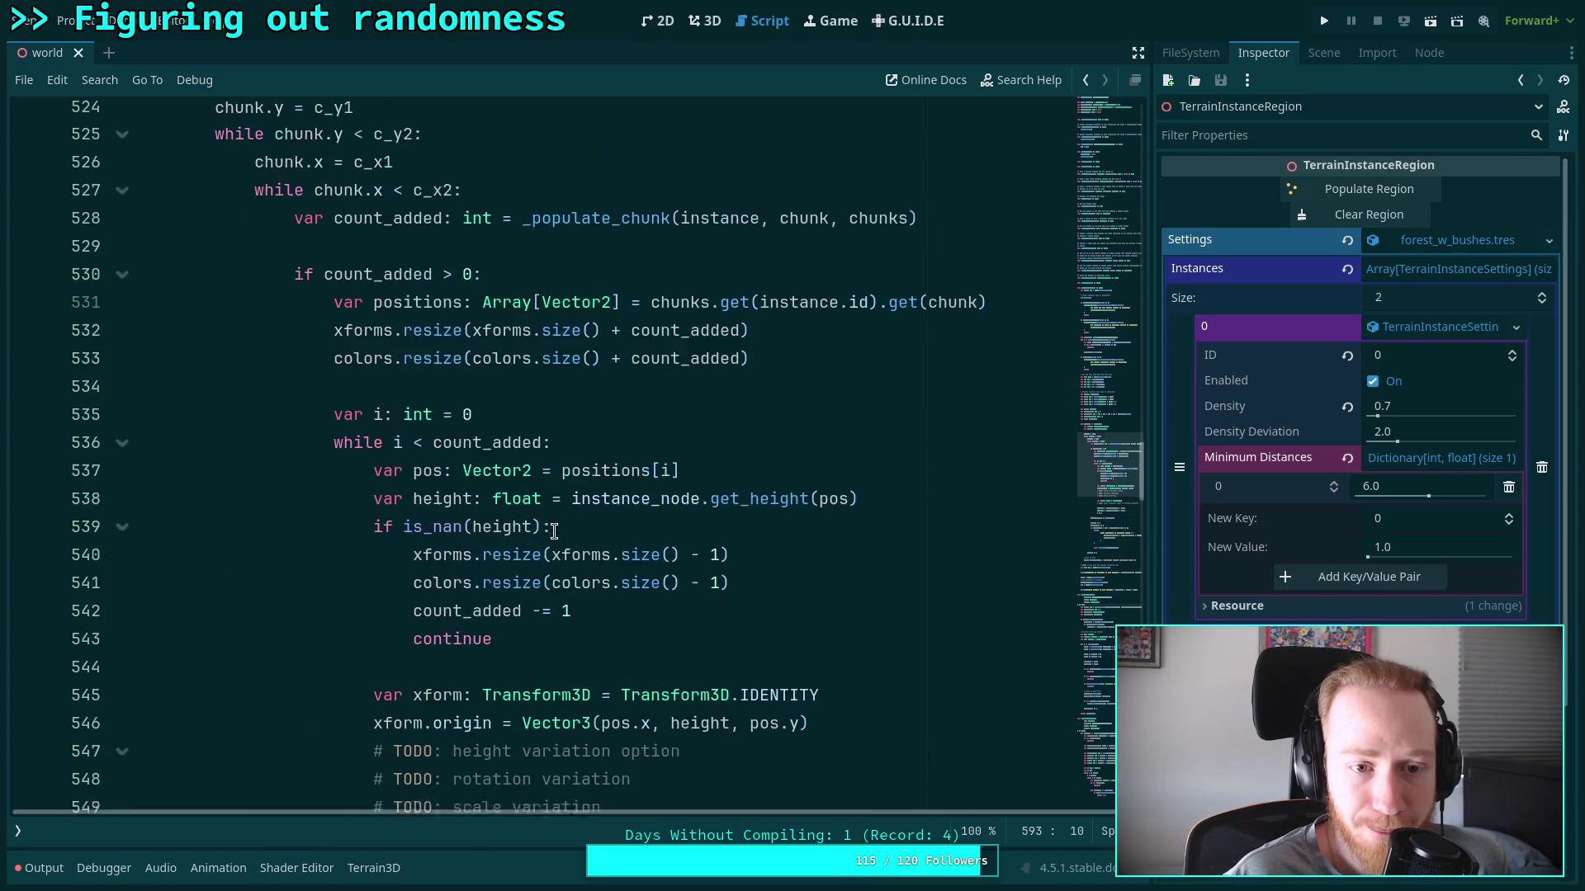
left_click(402, 310)
double_click(402, 310)
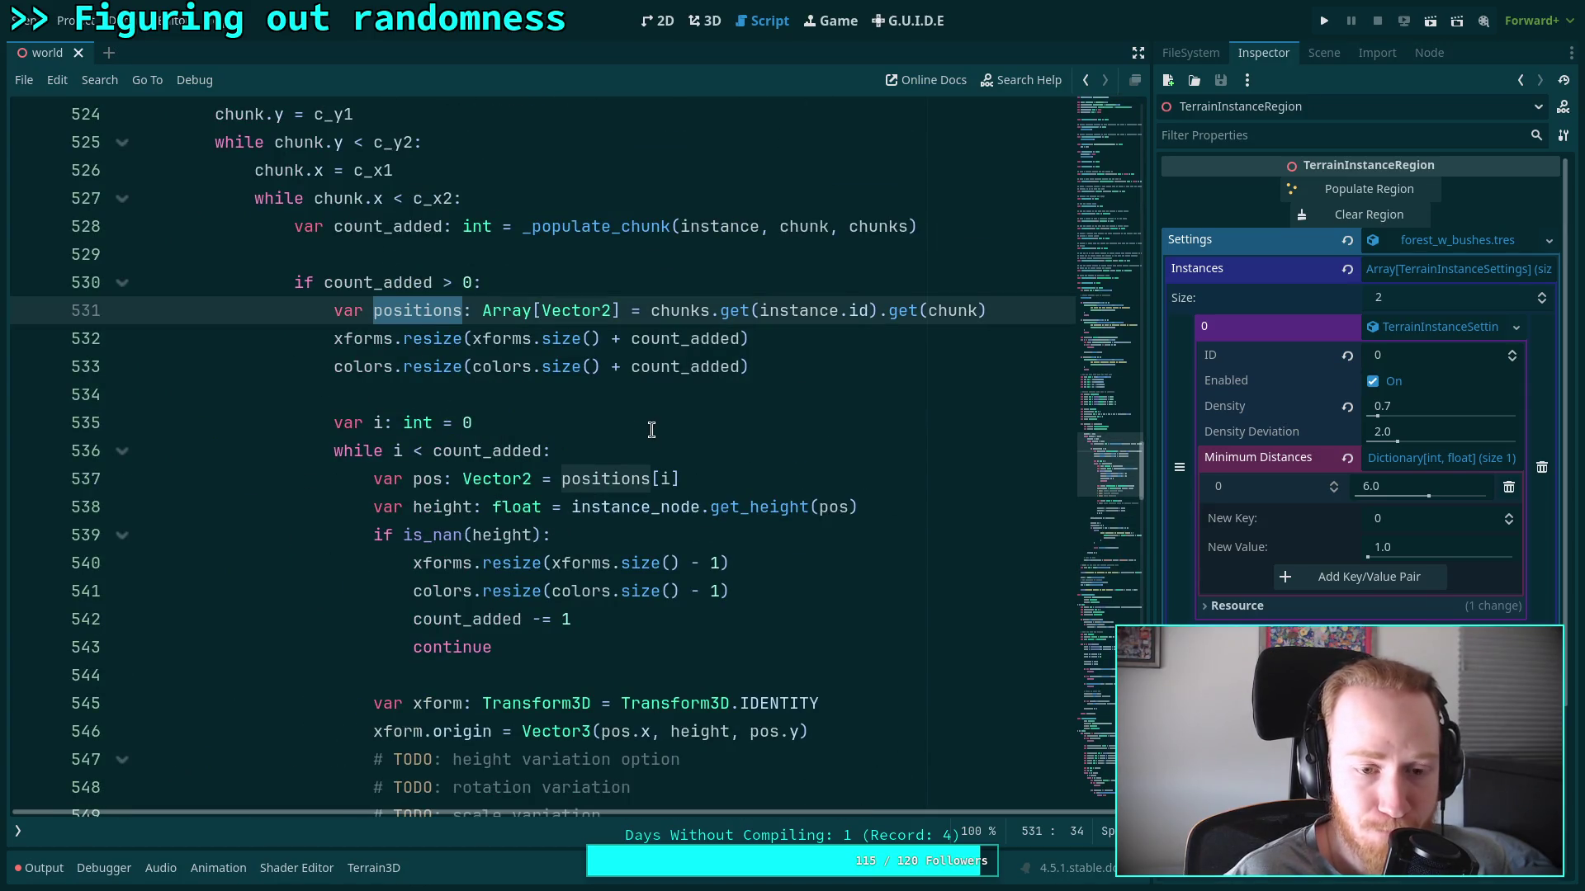
left_click(542, 403)
scroll(542, 402, "down", 3)
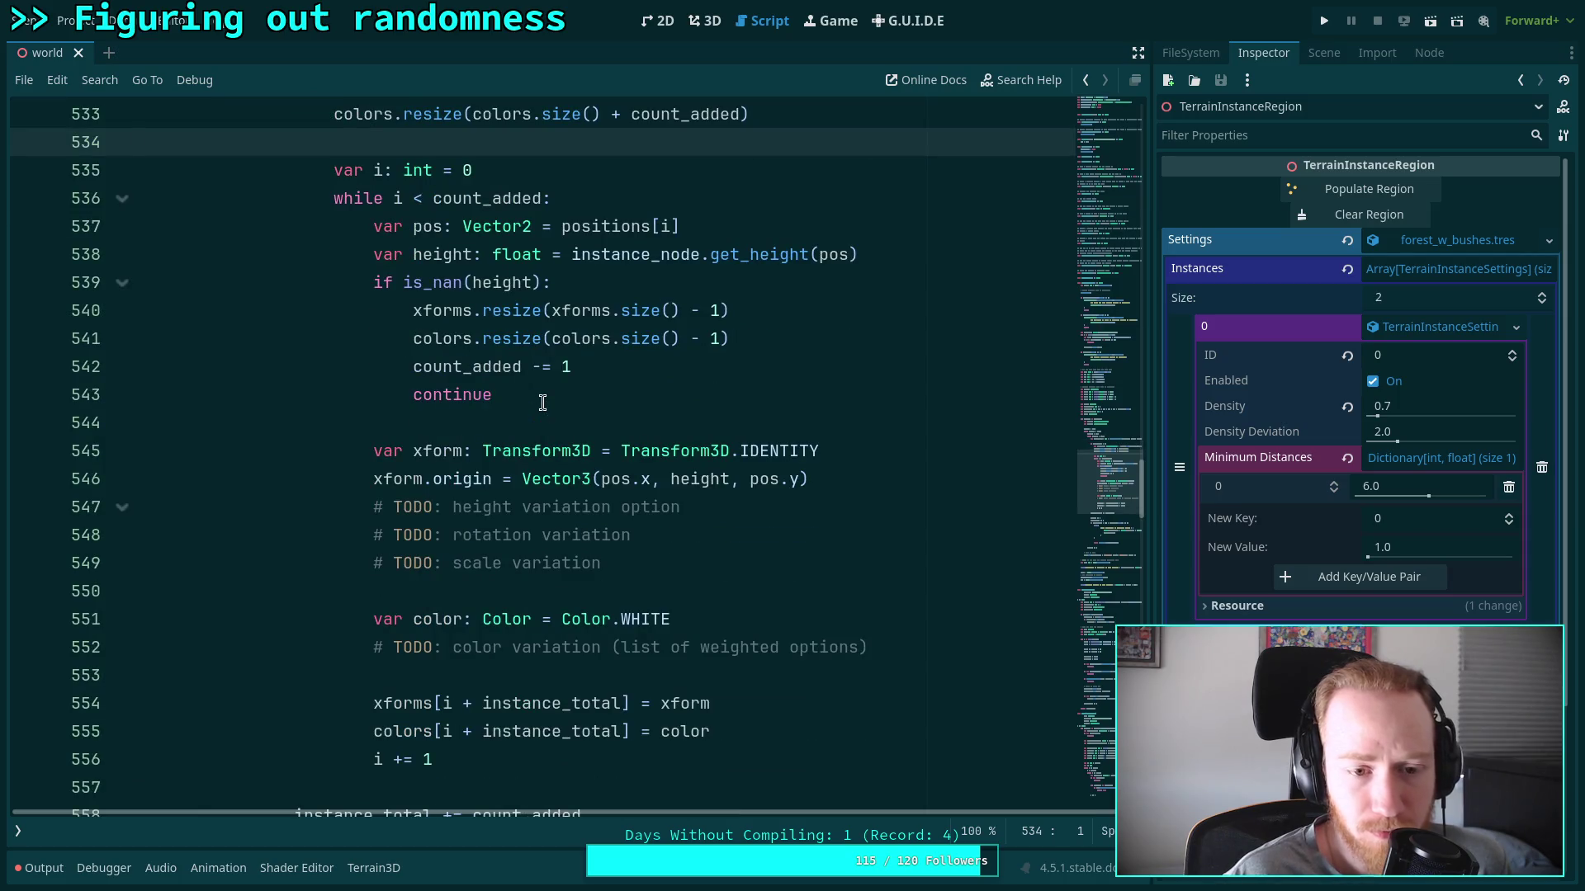
double_click(598, 233)
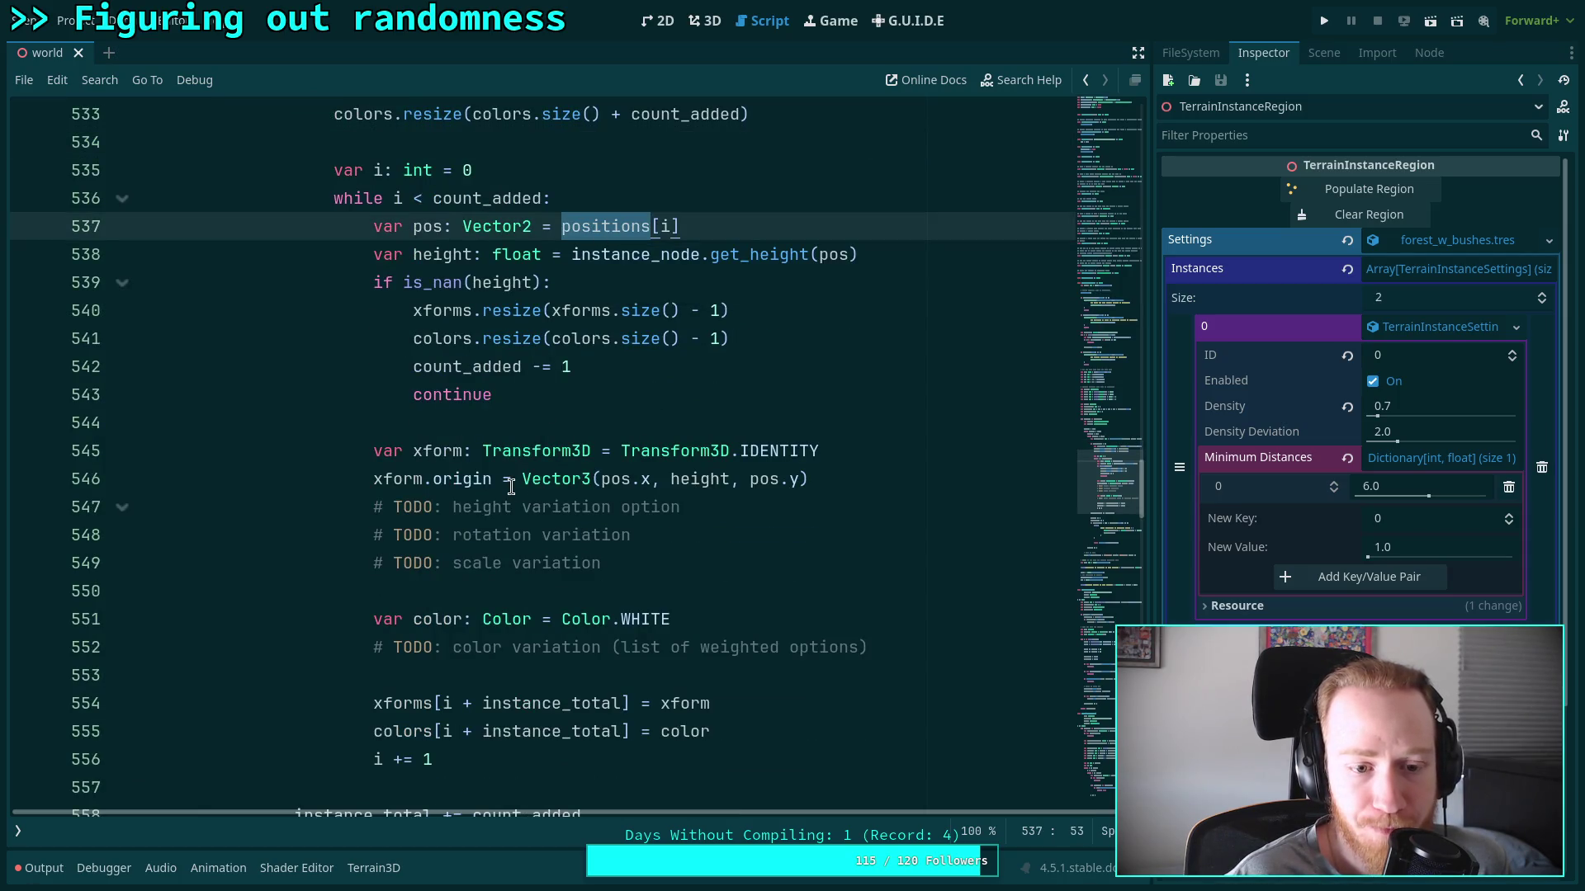
scroll(511, 482, "up", 3)
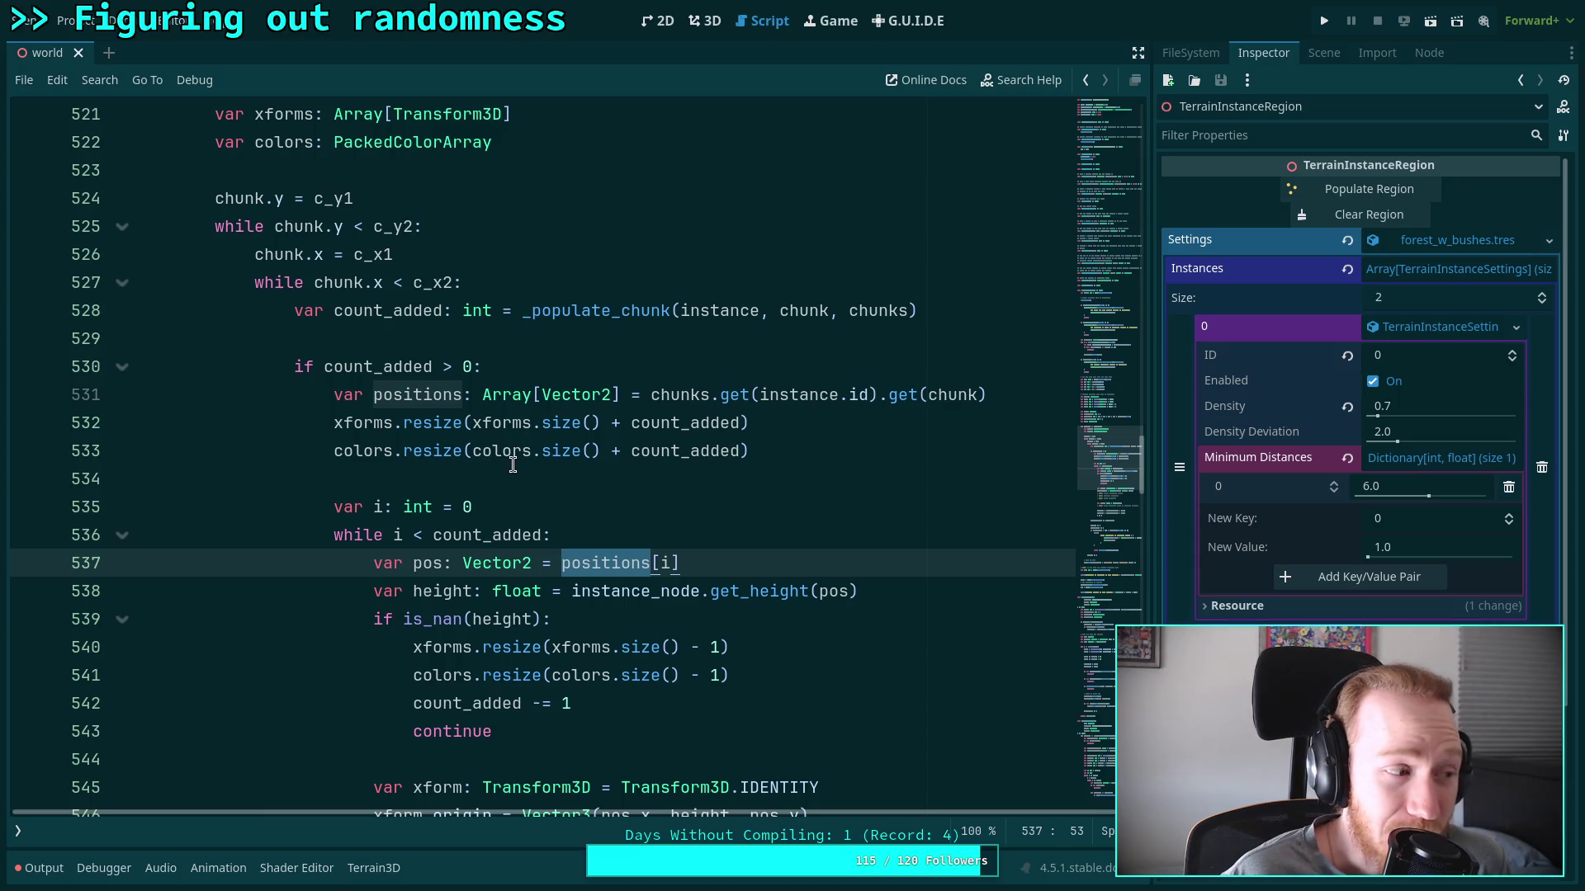
left_click(364, 482)
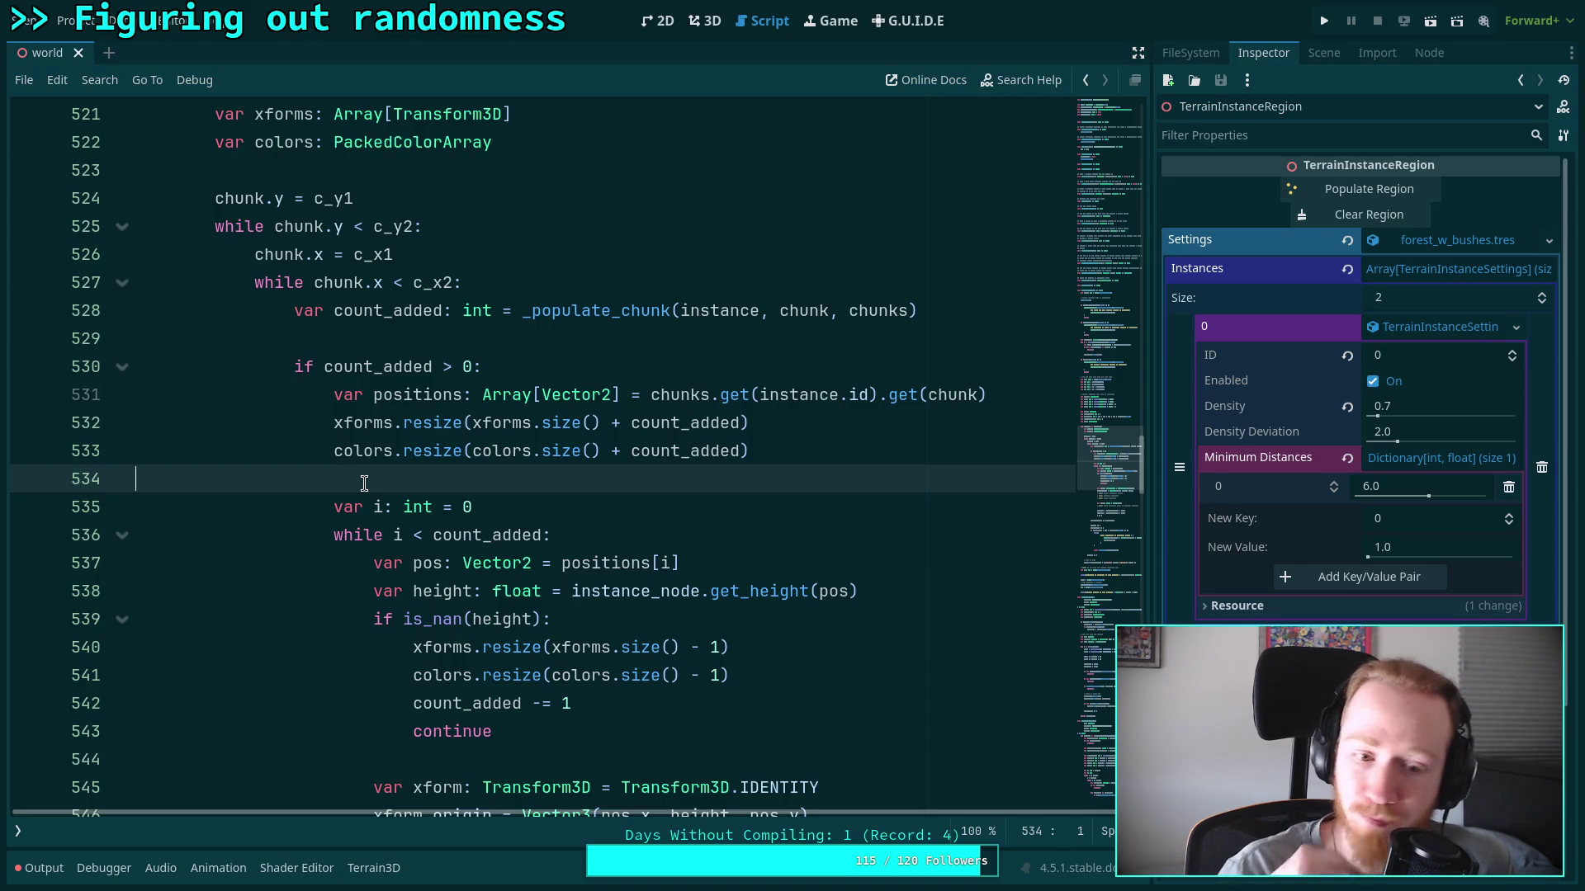
scroll(364, 483, "down", 3)
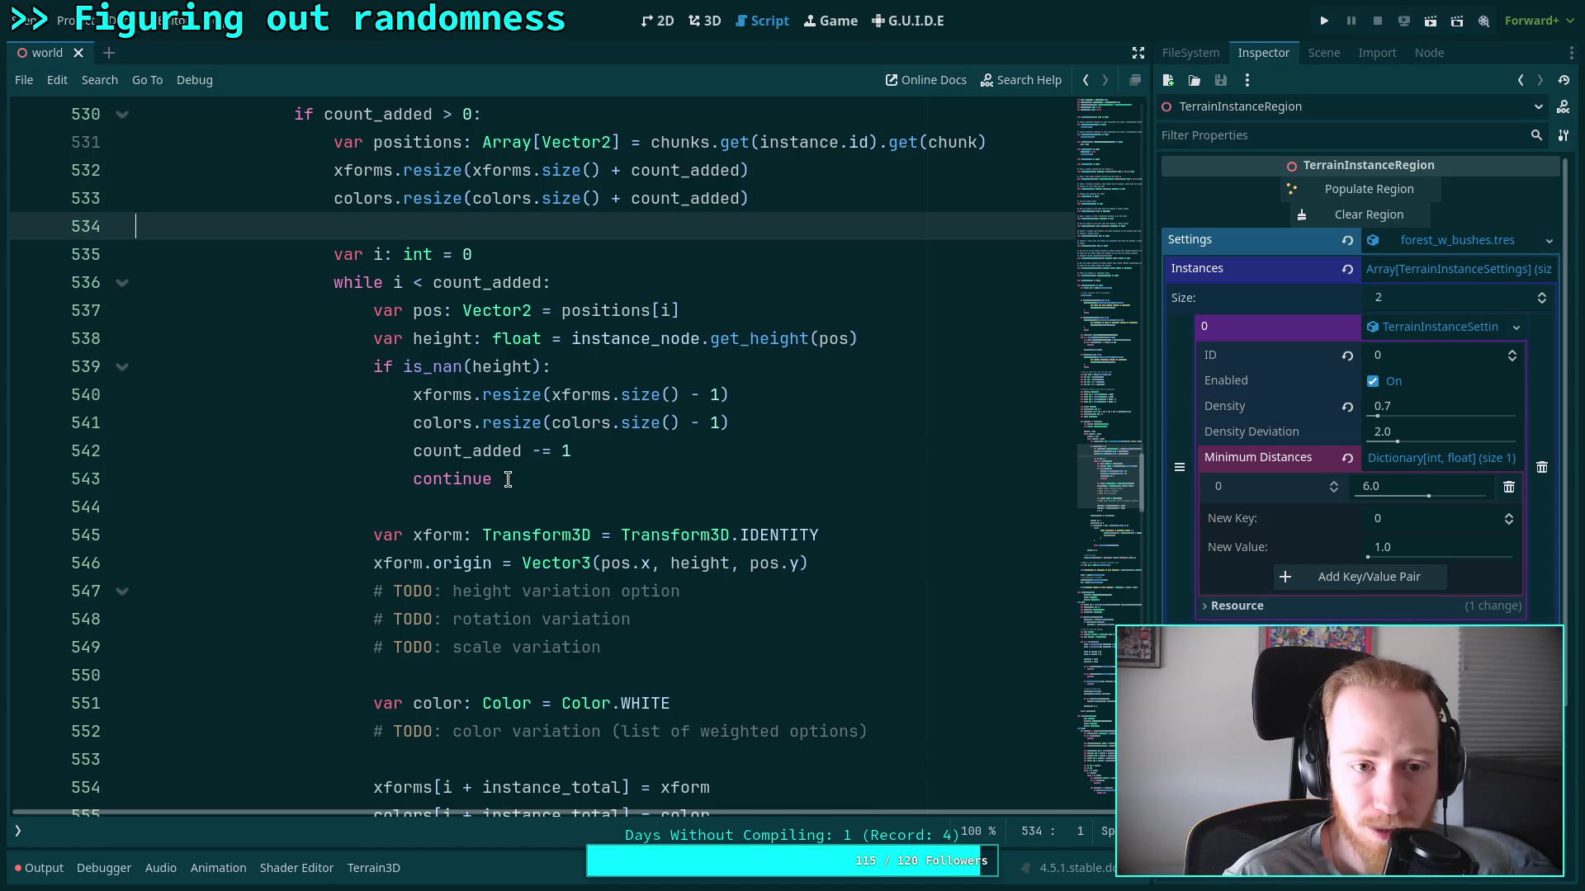
scroll(500, 483, "down", 2)
scroll(535, 506, "up", 2)
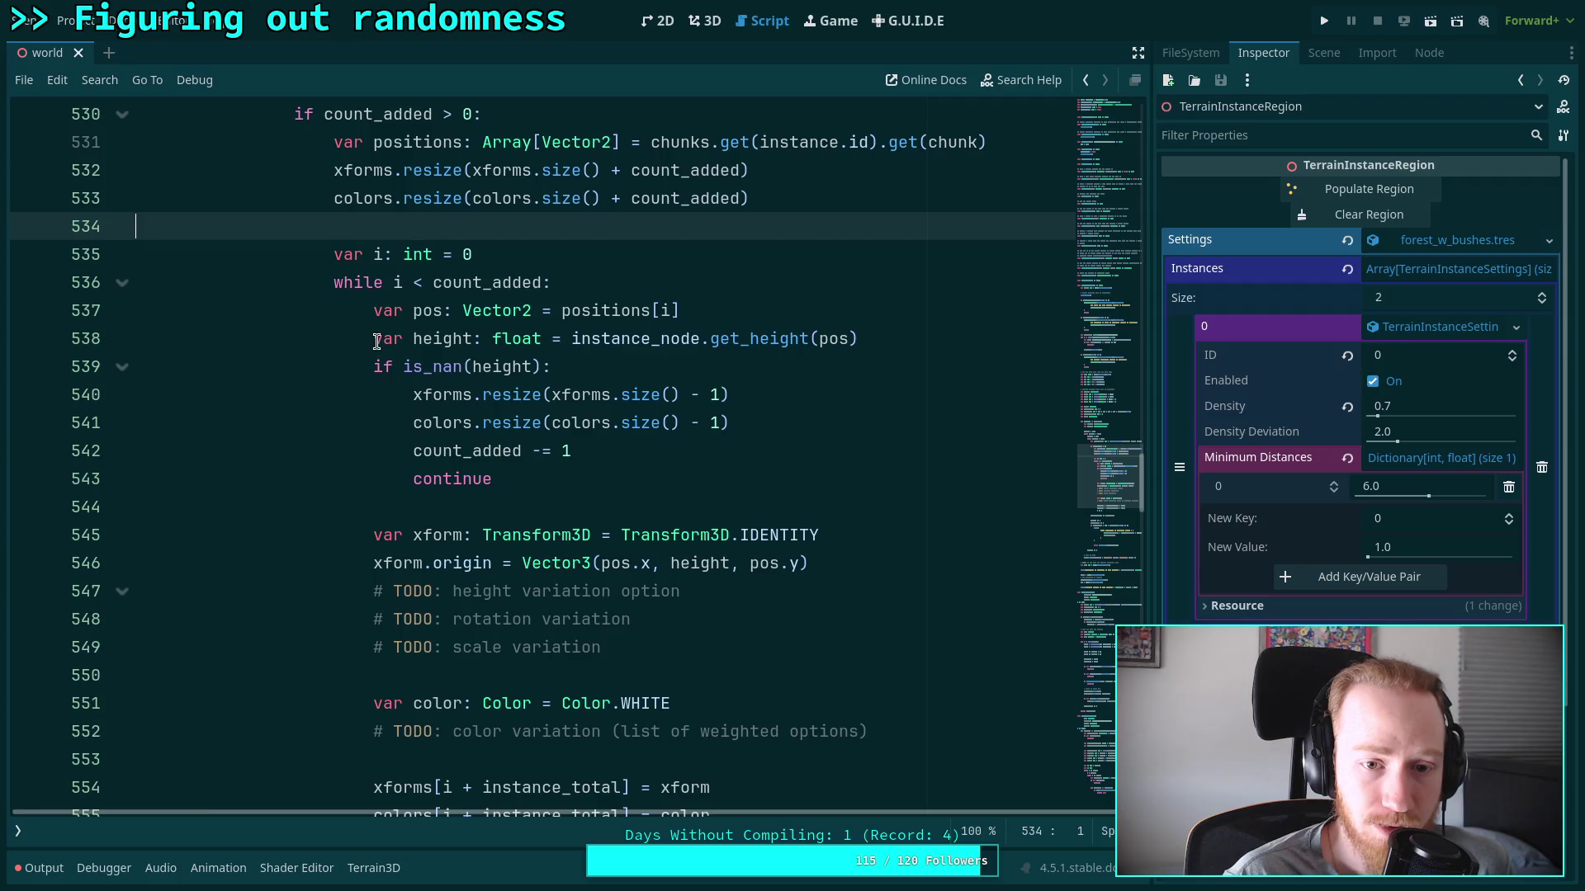
scroll(453, 396, "up", 7)
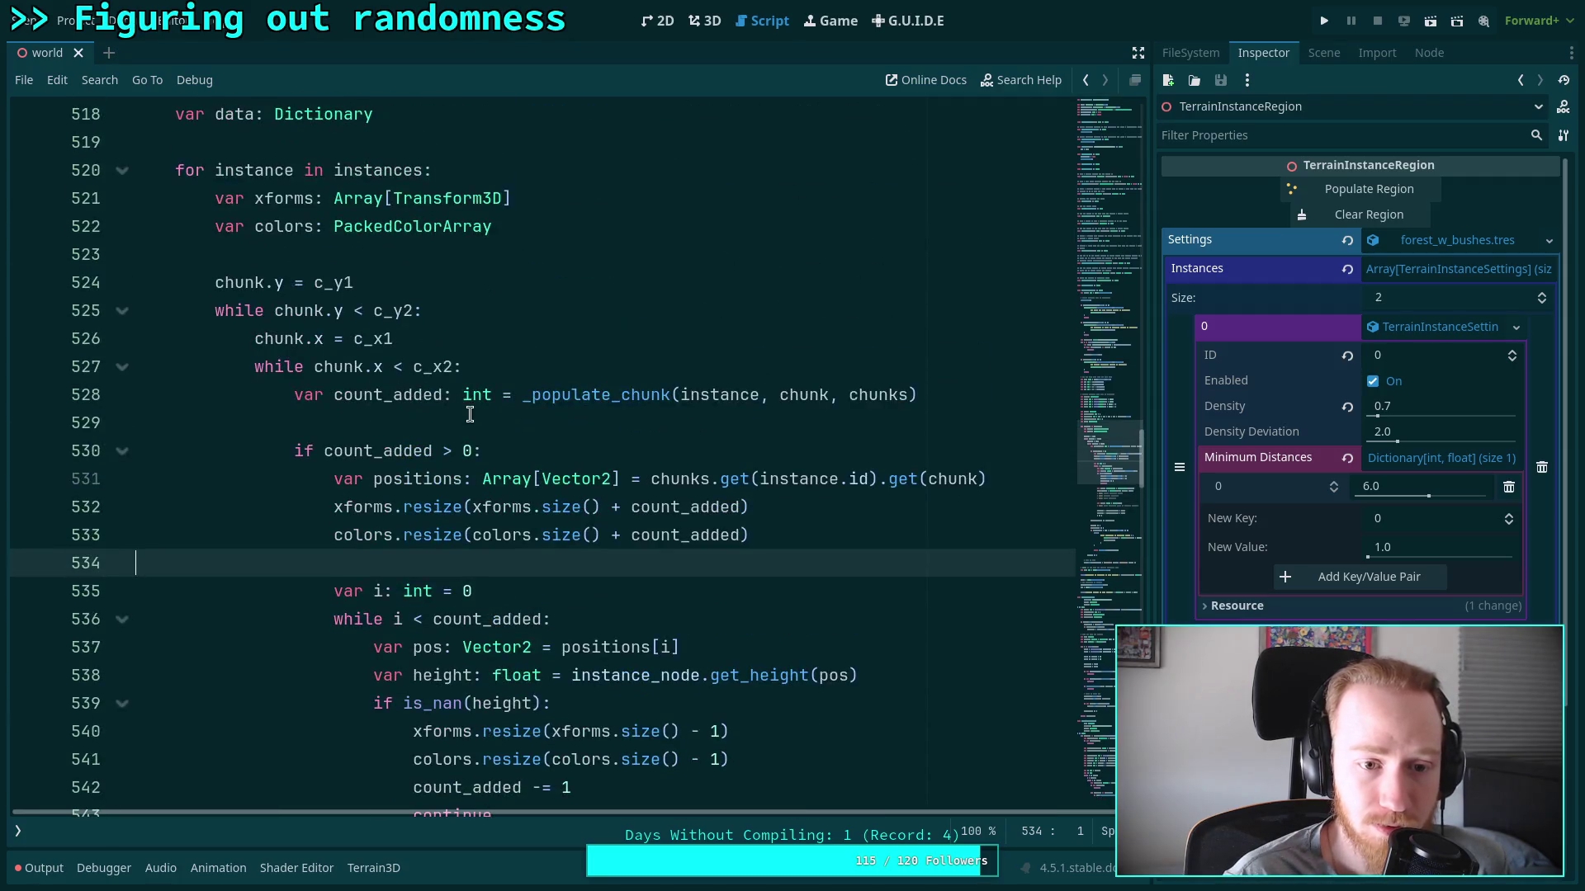
scroll(453, 396, "down", 12)
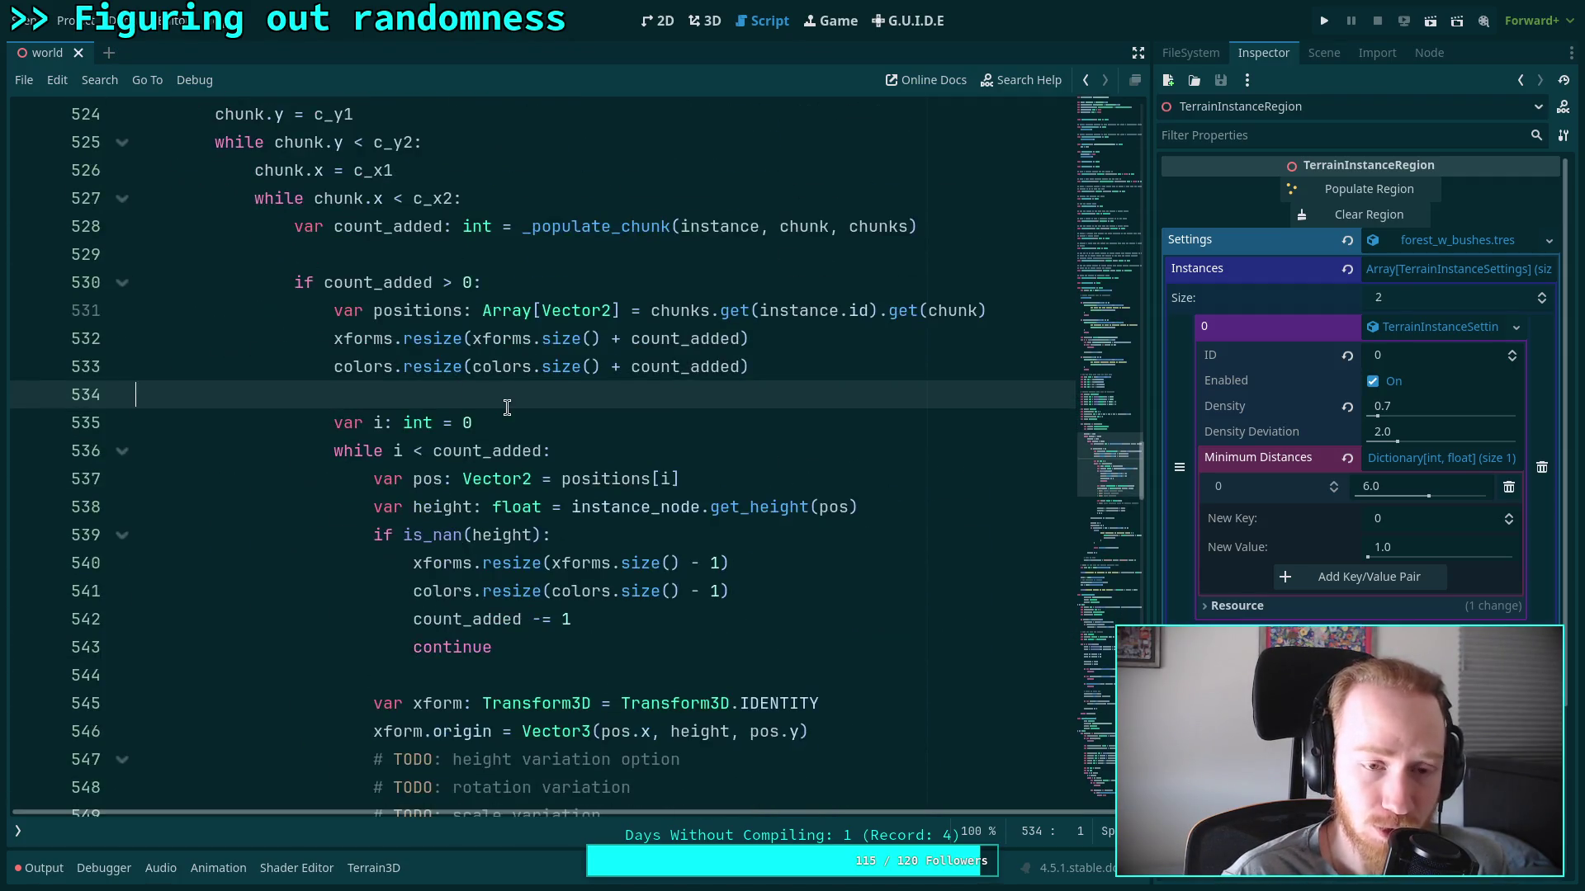
scroll(520, 402, "up", 12)
scroll(520, 402, "down", 3)
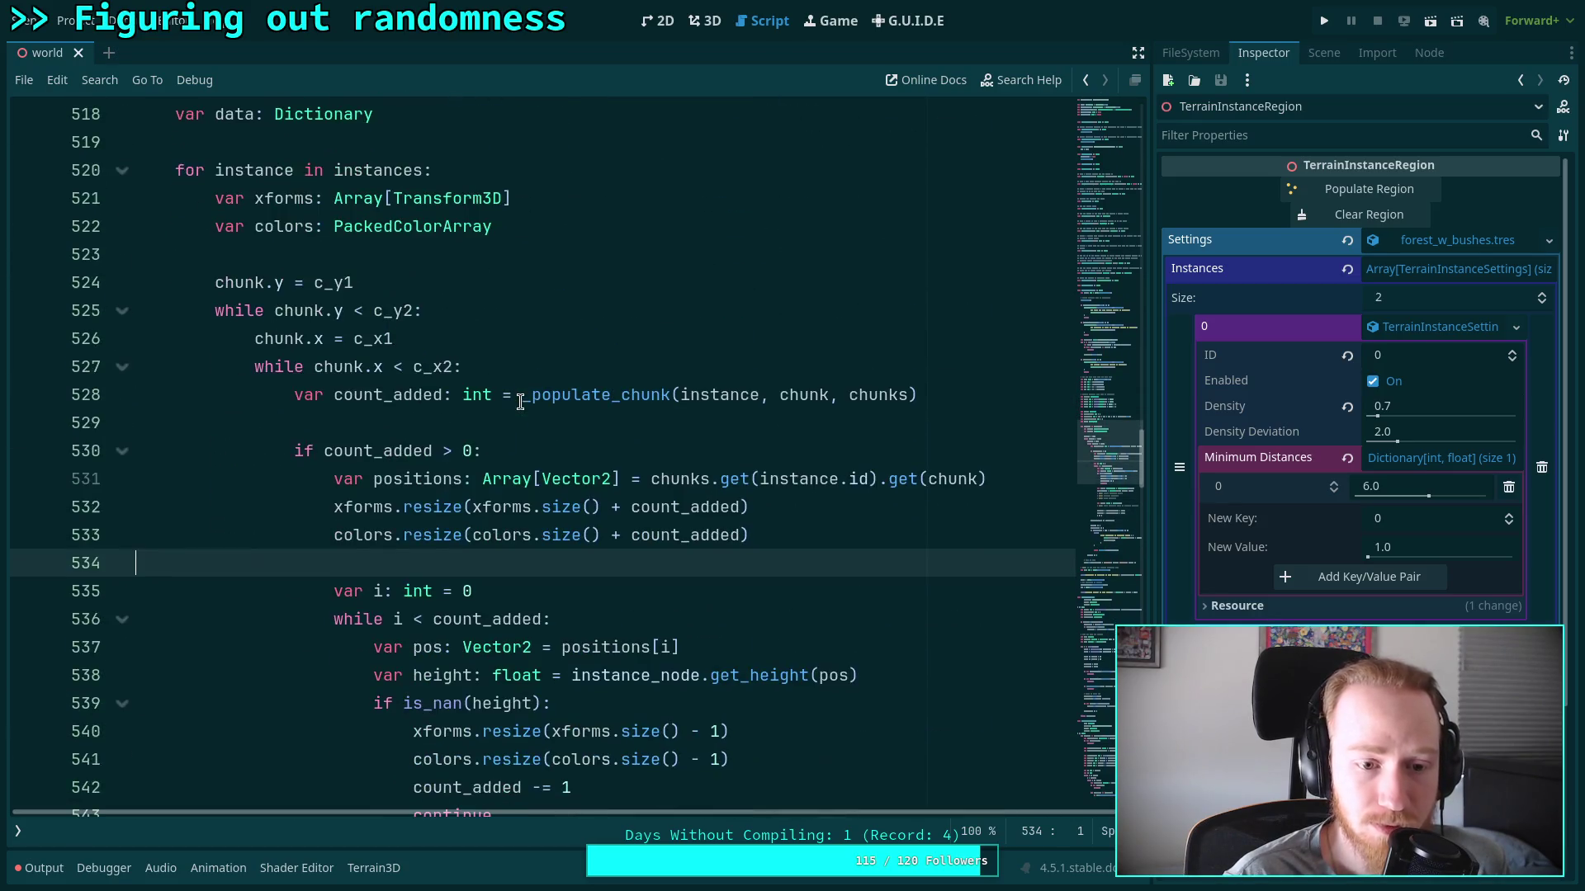
Change positions to Array[Vector3] and the loop's pos variable to Vector3
left_click(599, 479)
type("3")
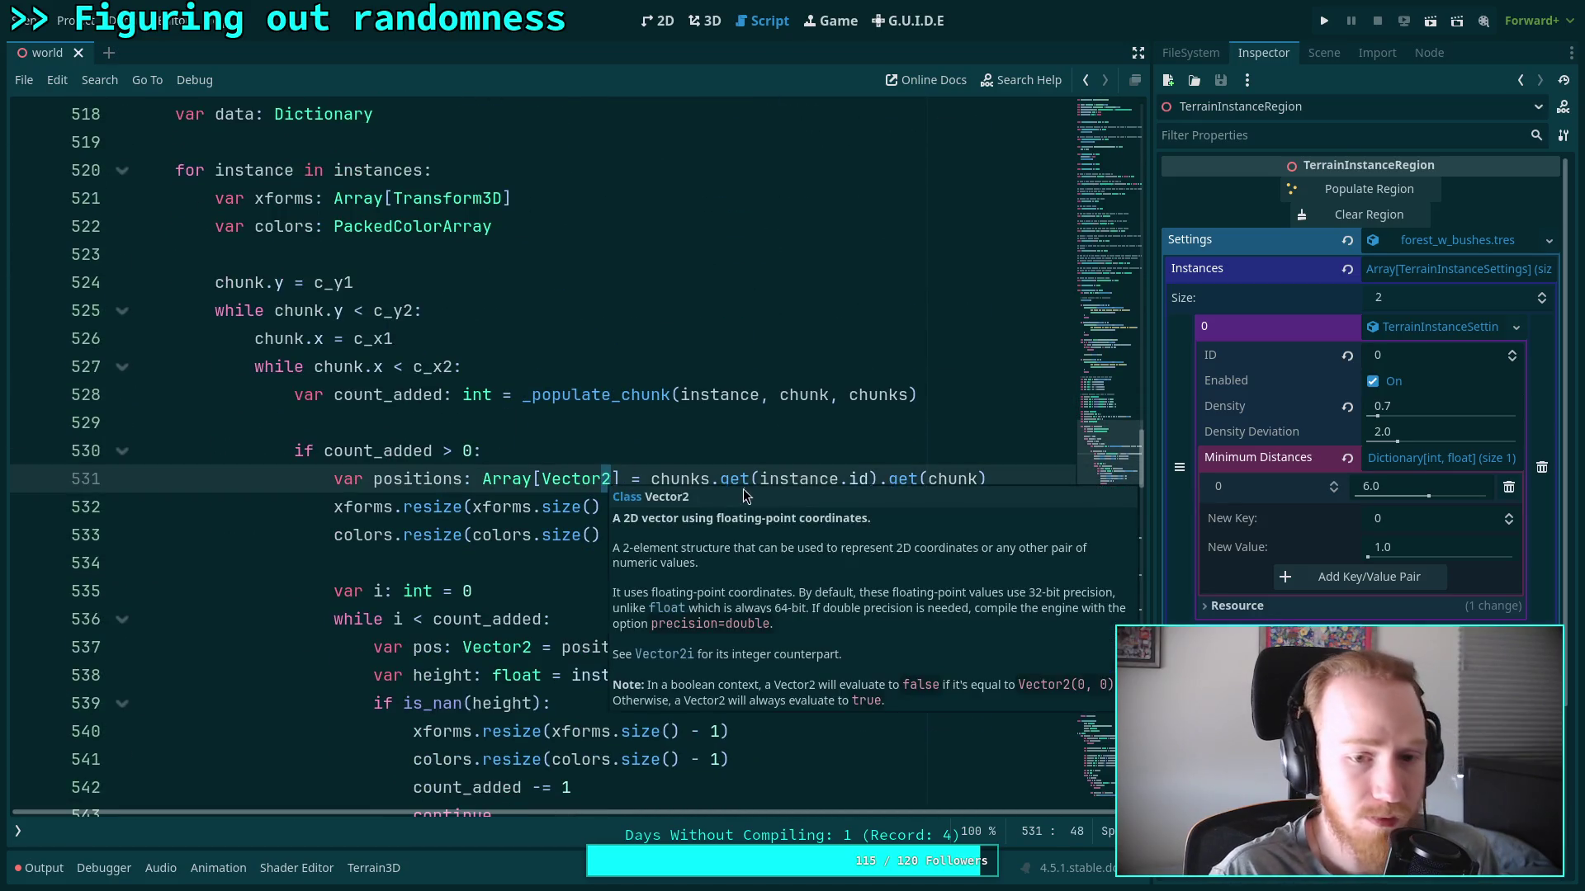
scroll(362, 308, "down", 4)
mouse_move(373, 338)
left_mouse_down()
mouse_move(879, 343)
mouse_move(860, 338)
left_mouse_up()
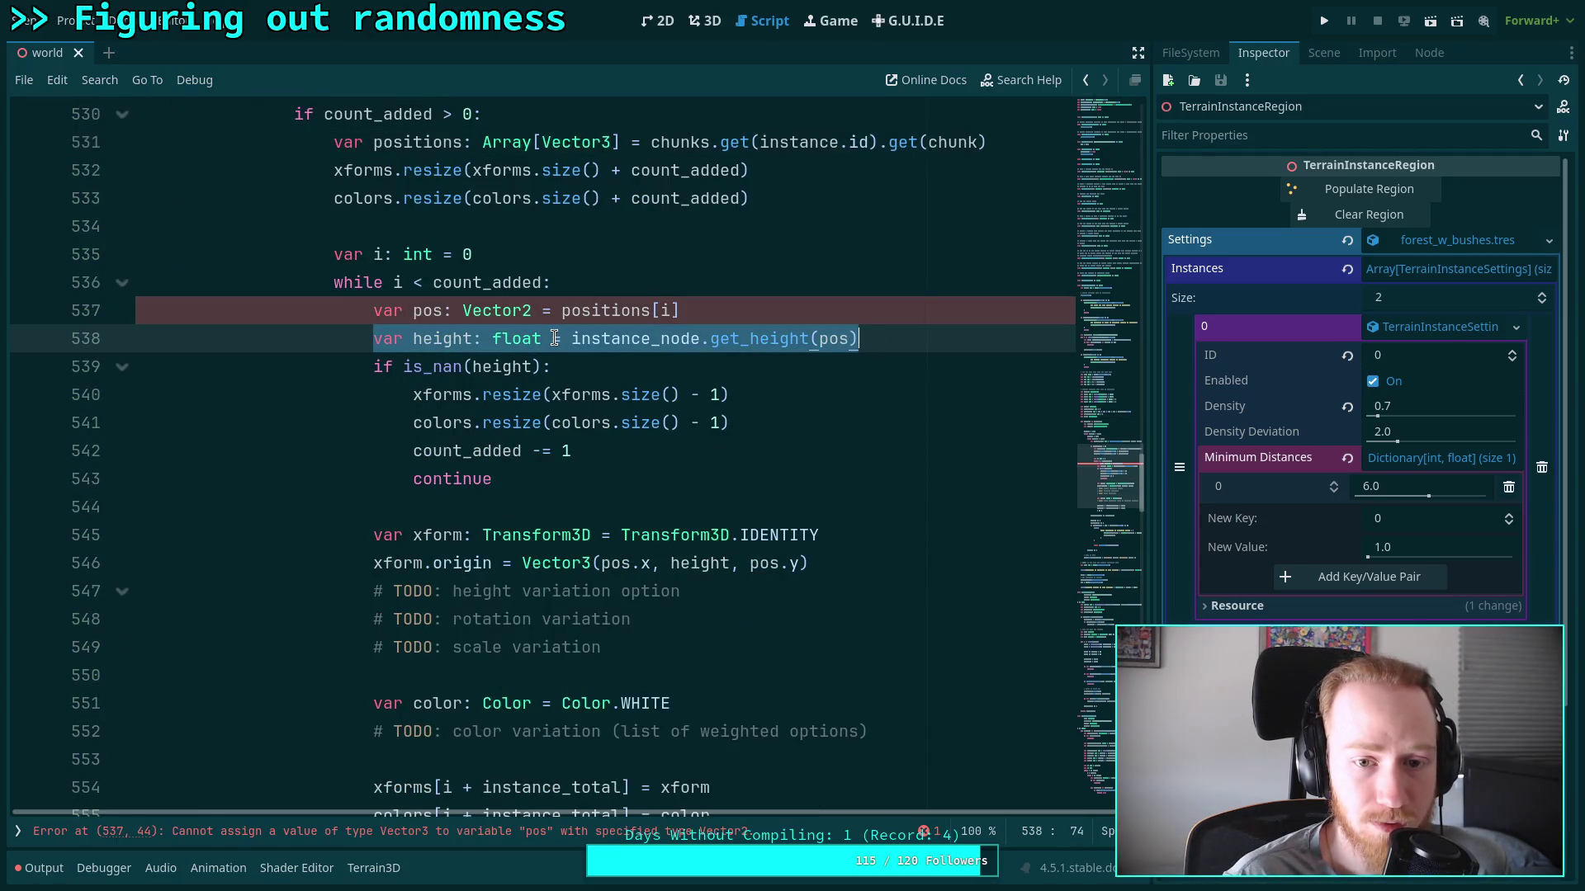
mouse_move(544, 340)
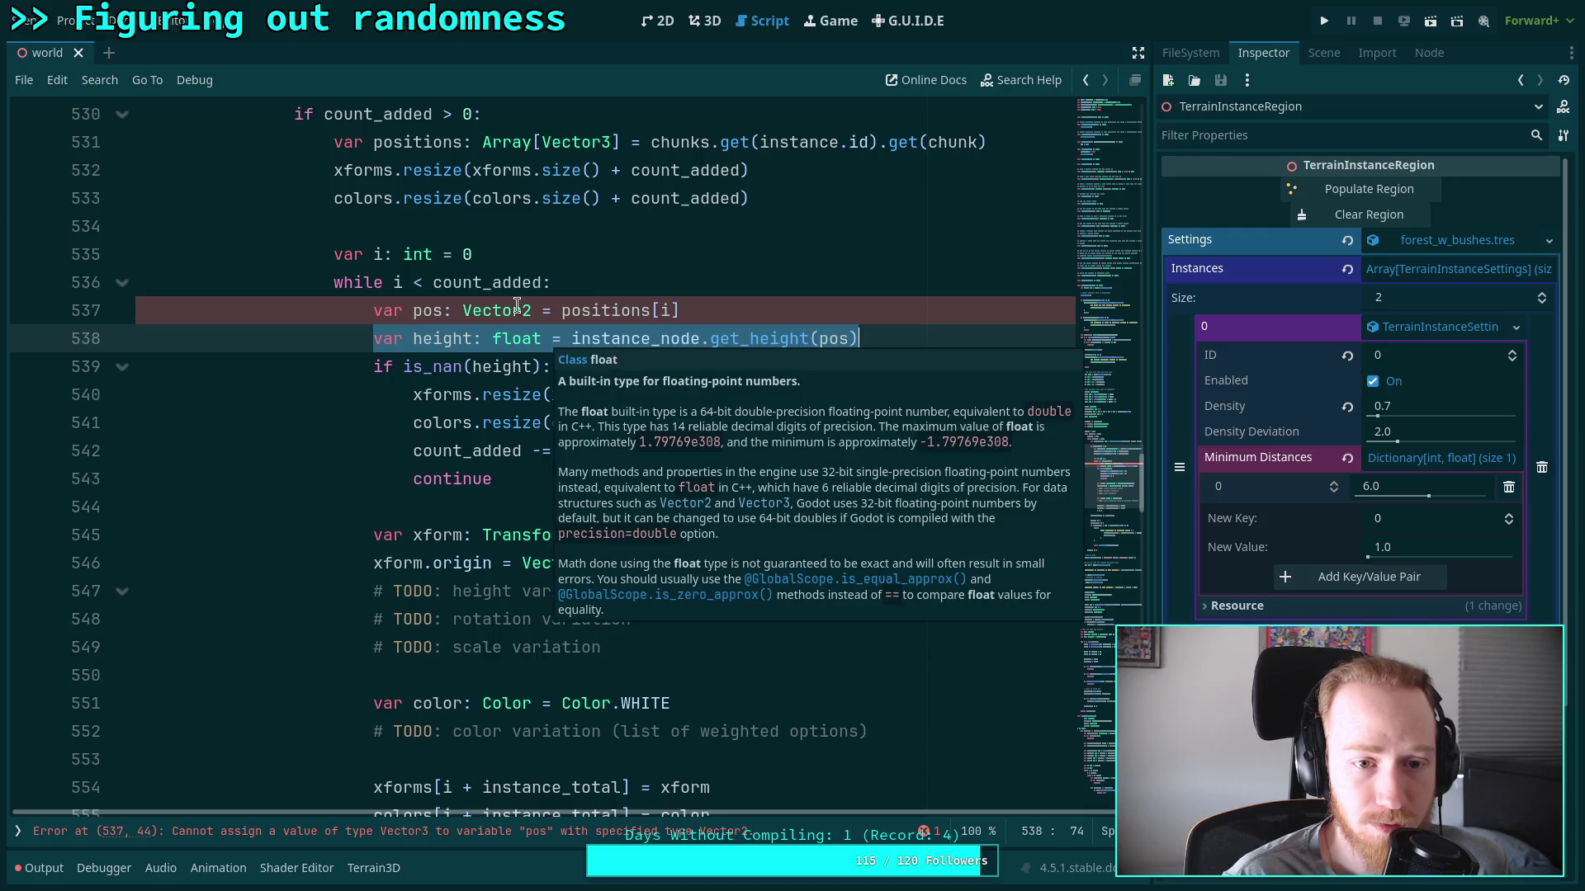
left_click(528, 310)
mouse_move(524, 312)
key("BackSpace")
type("3")
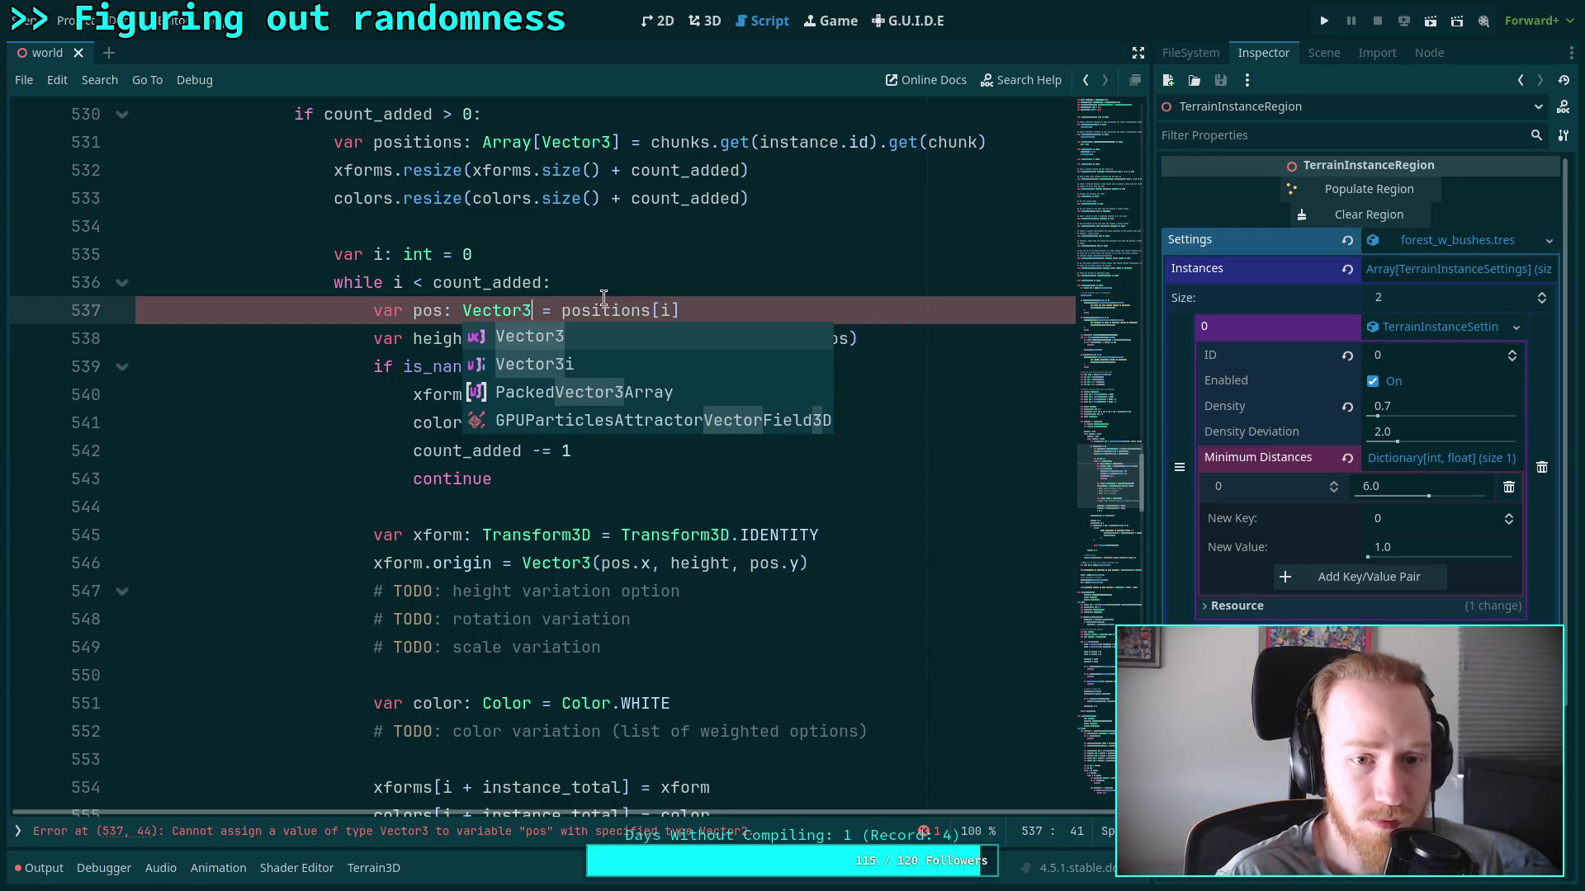
left_click(436, 310)
Cut the height lookup and is_nan check lines out of the while loop
mouse_move(372, 340)
left_mouse_down()
mouse_move(867, 340)
mouse_move(373, 341)
left_mouse_up()
key("ctrl+k")
key("ctrl+k")
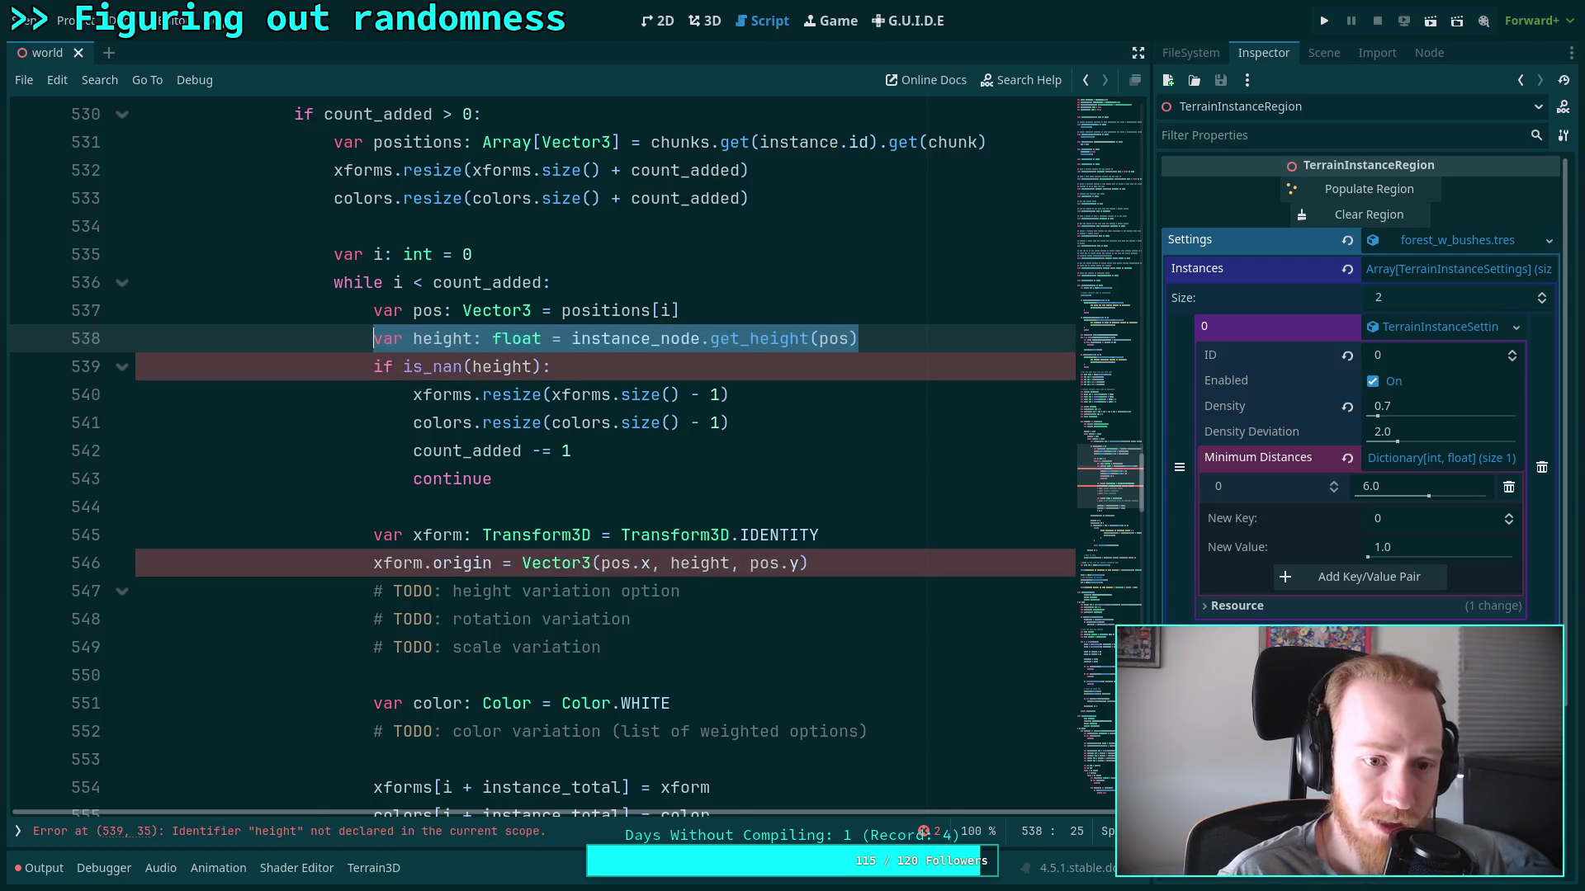
left_click(373, 340)
scroll(669, 427, "down", 9)
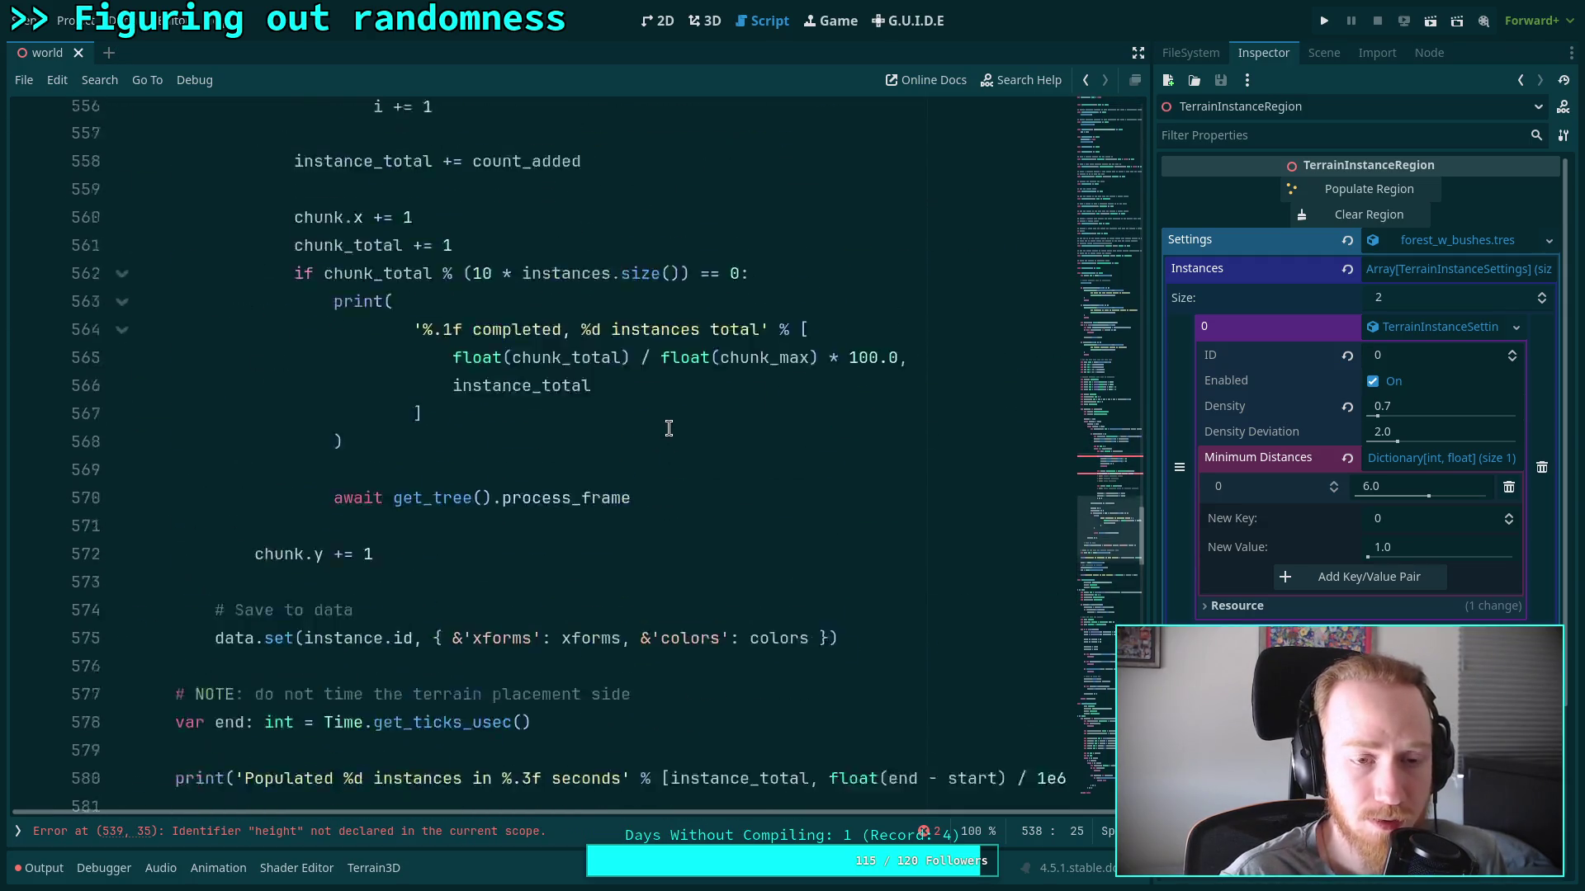
scroll(669, 428, "up", 9)
key("ctrl+z")
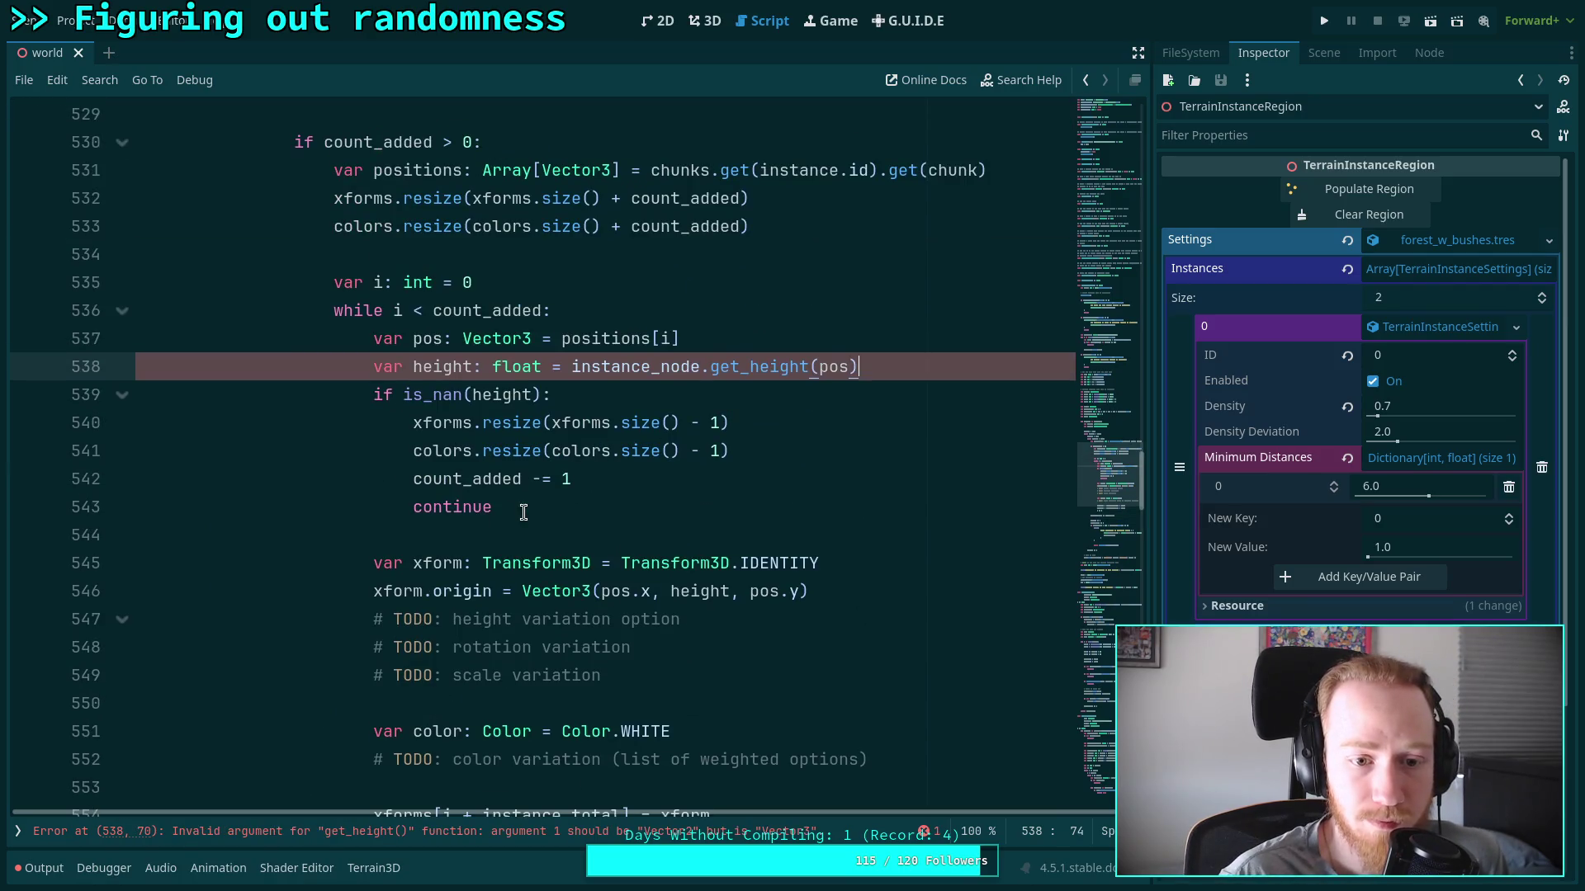
left_click(523, 513)
left_click_drag(577, 395, 373, 367)
key("ctrl+c")
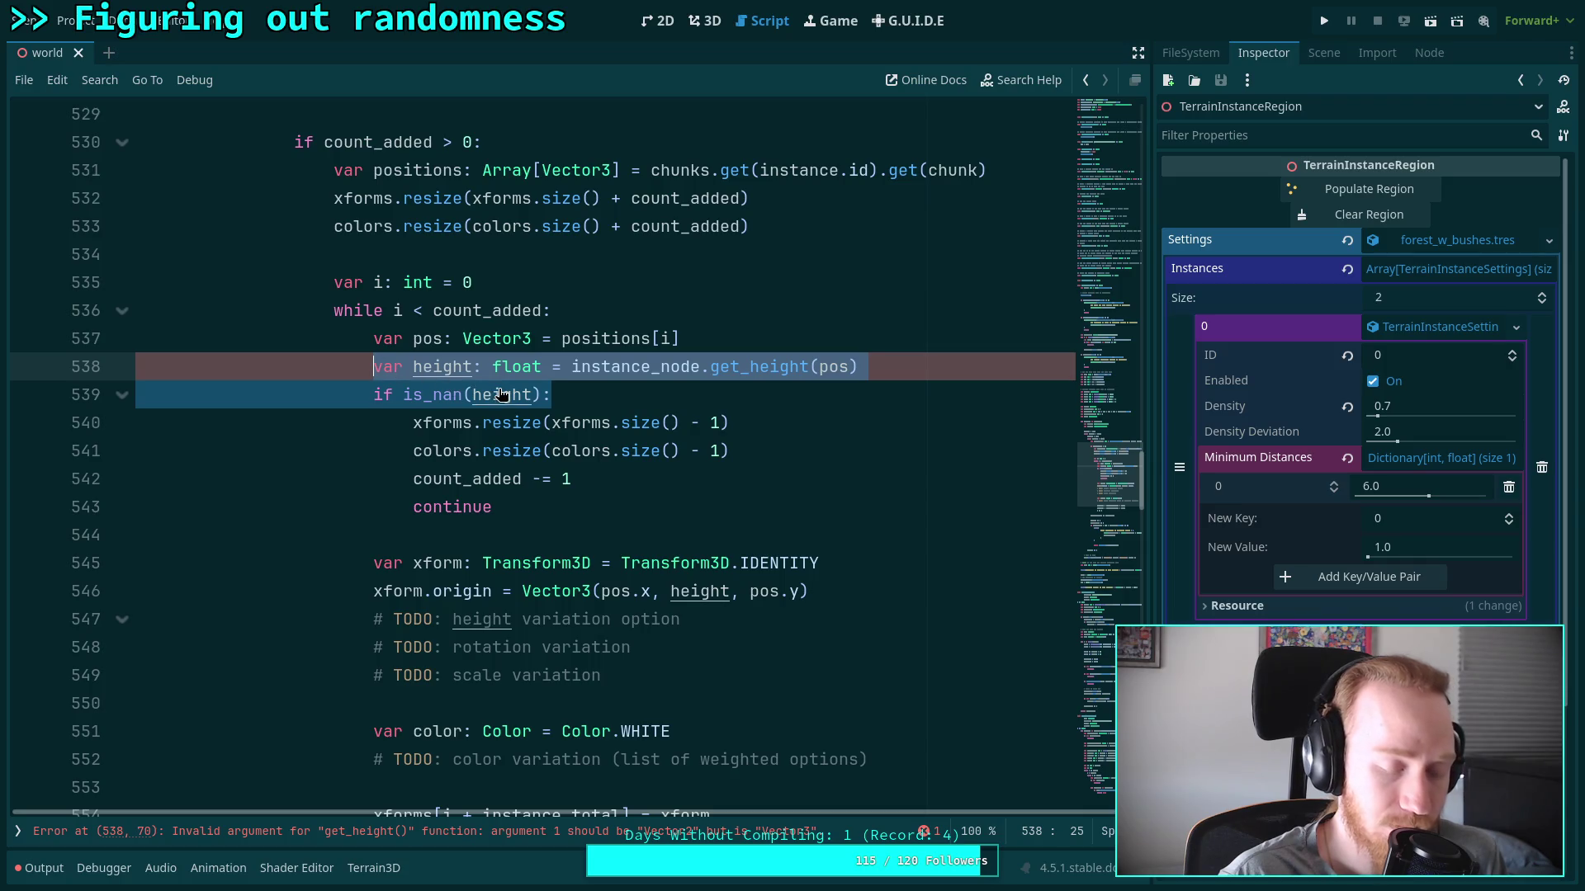
key("BackSpace")
scroll(628, 450, "down", 1)
scroll(629, 450, "down", 19)
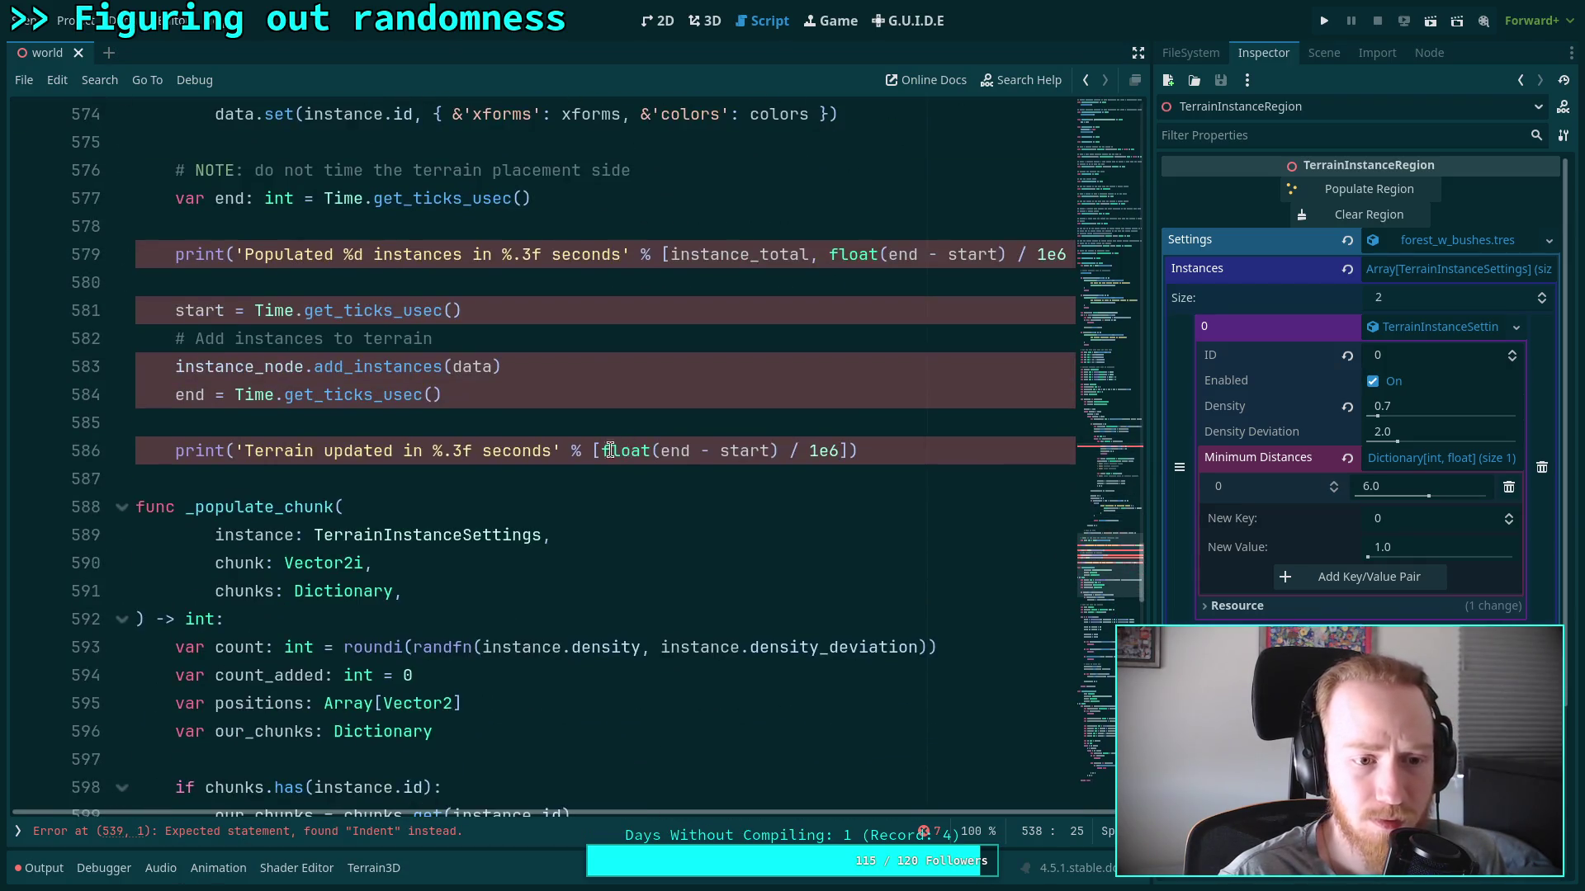
scroll(414, 424, "down", 8)
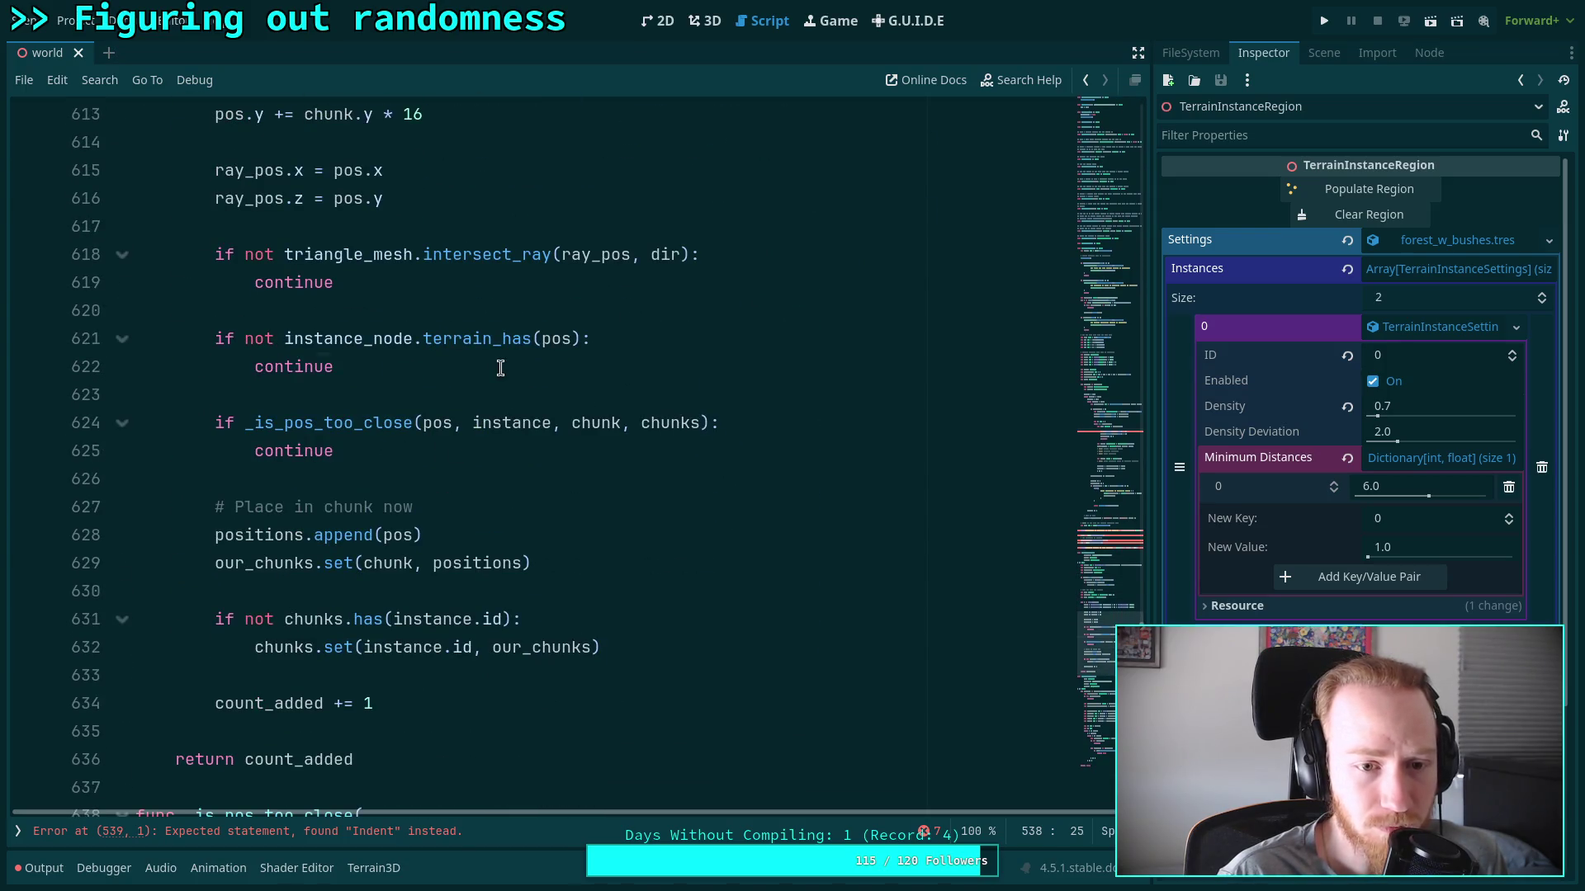
Paste the height lookup and is_nan check after the terrain_has continue, aligning their indentation
left_click(500, 368)
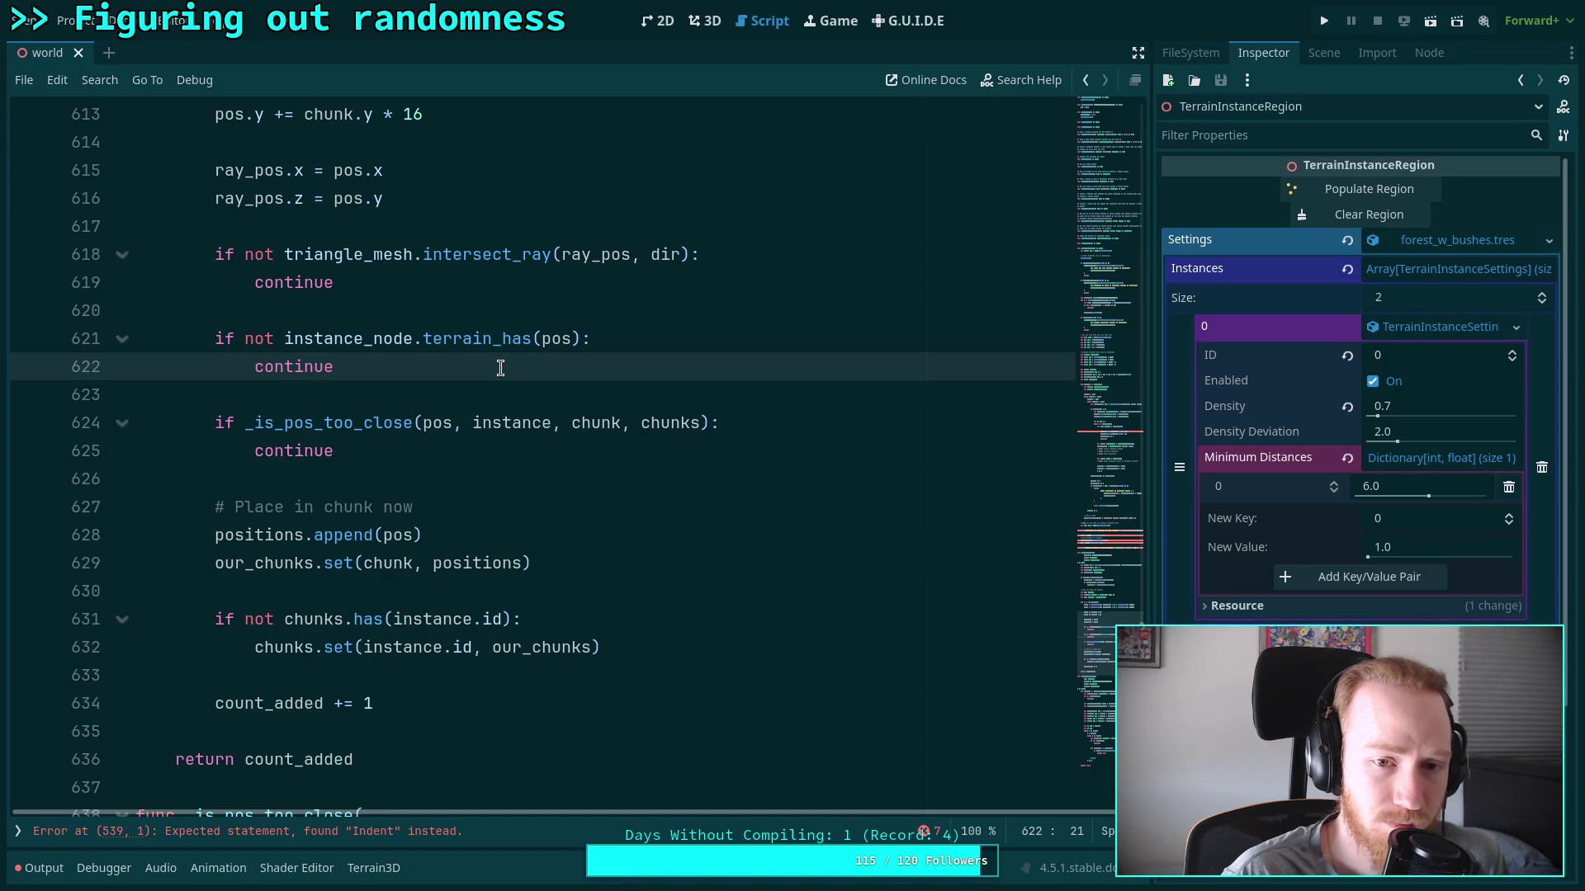
key("Return")
key("Return")
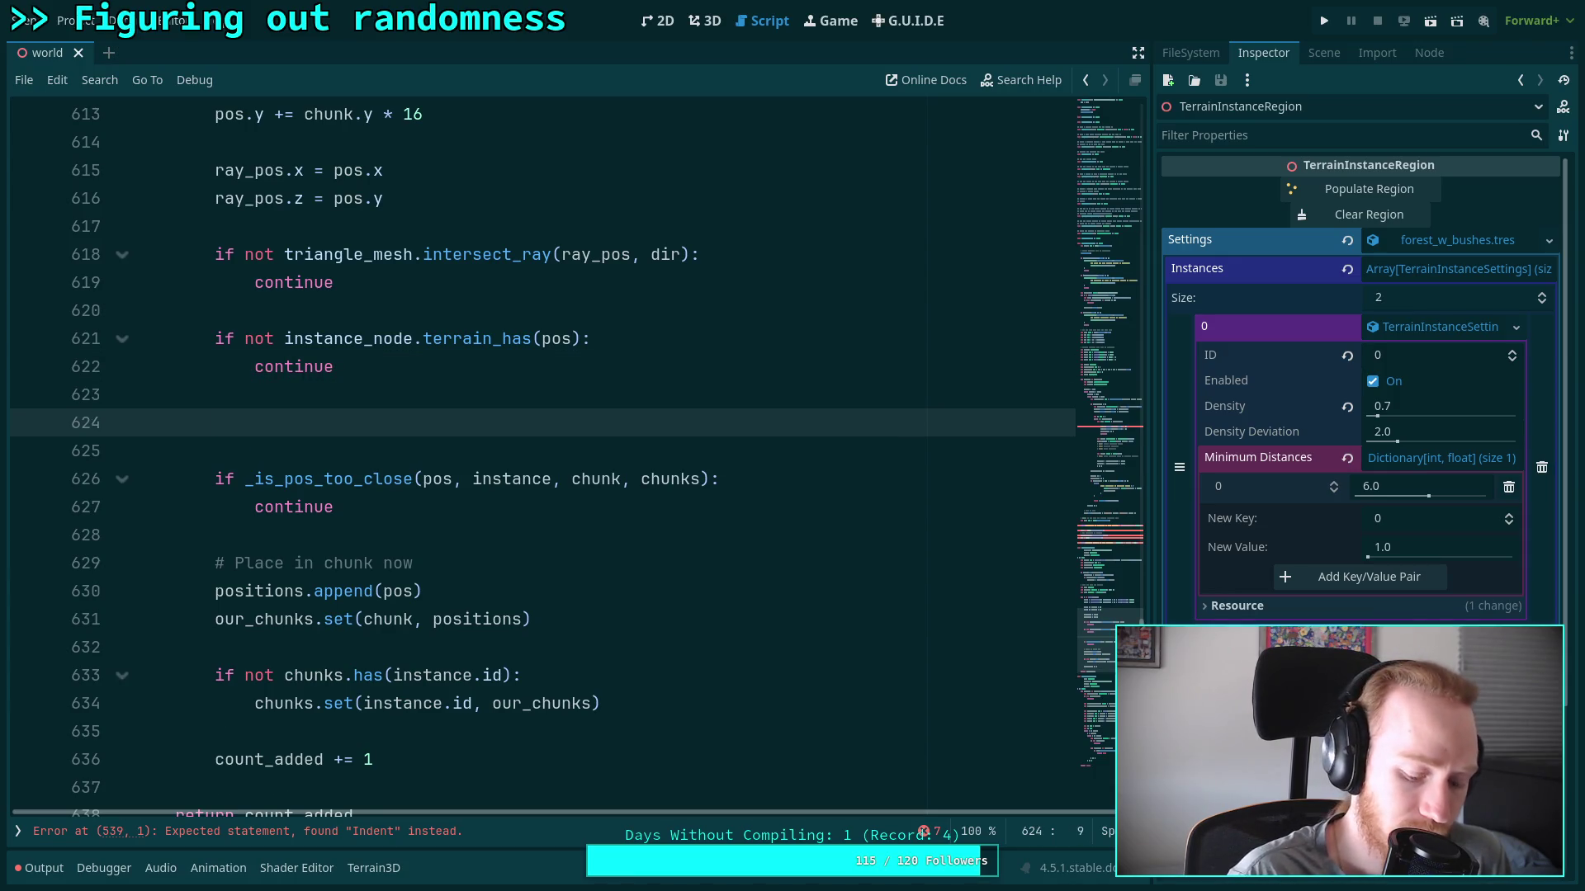
key("ctrl+v")
key("shift+Tab")
key("shift+Tab")
key("shift+Tab")
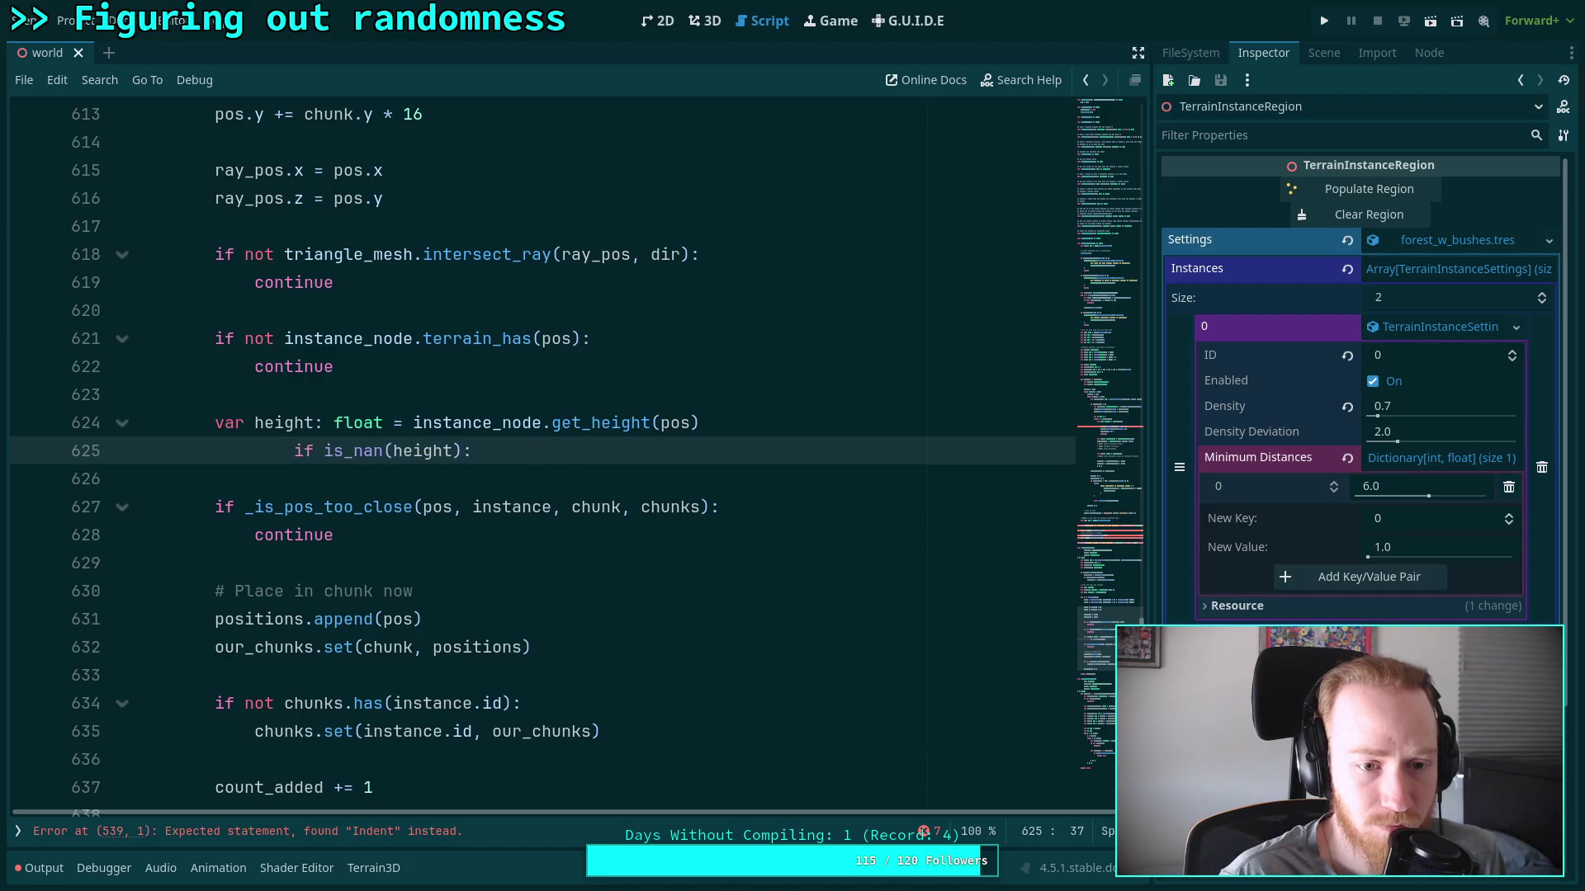
key("BackSpace")
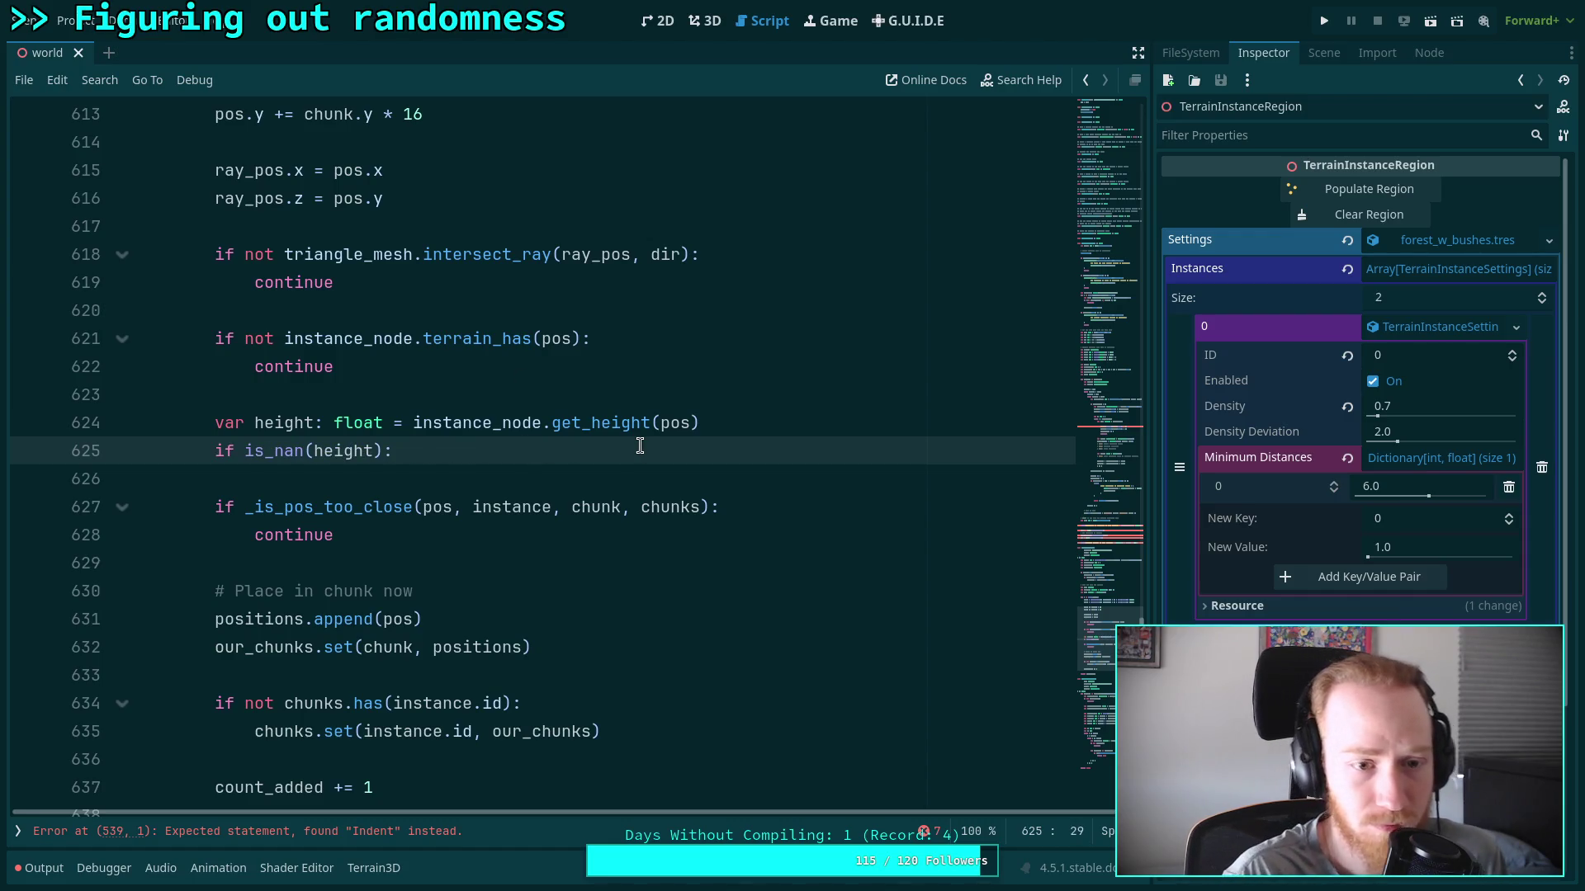
Check the line 621 context menu without changes, then show the script list and method outline
left_click(457, 339)
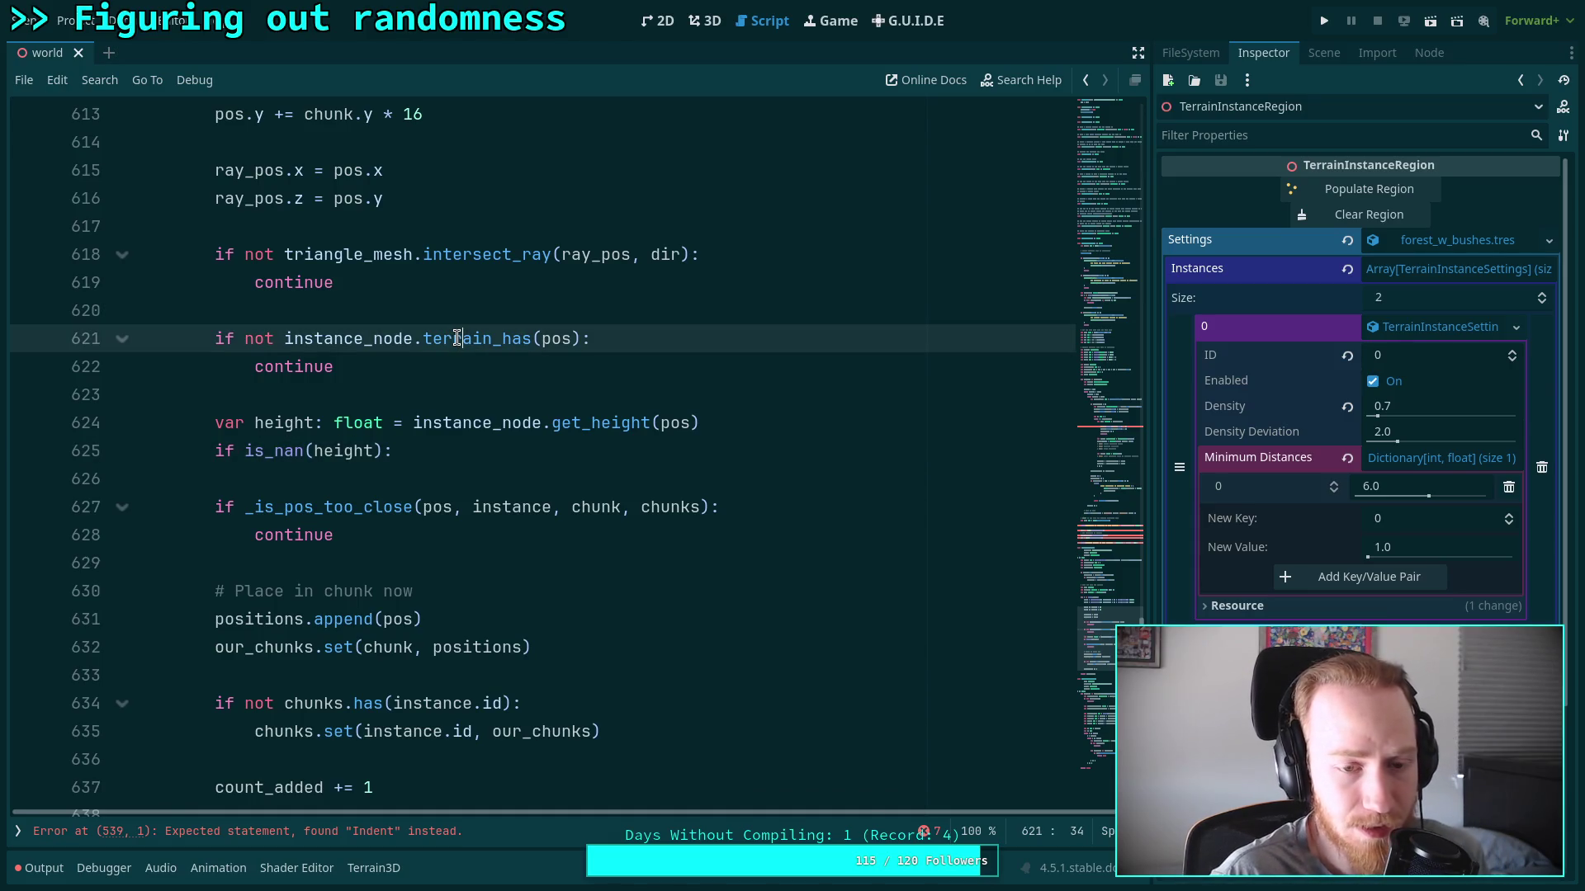
right_click(457, 338)
left_click(532, 403)
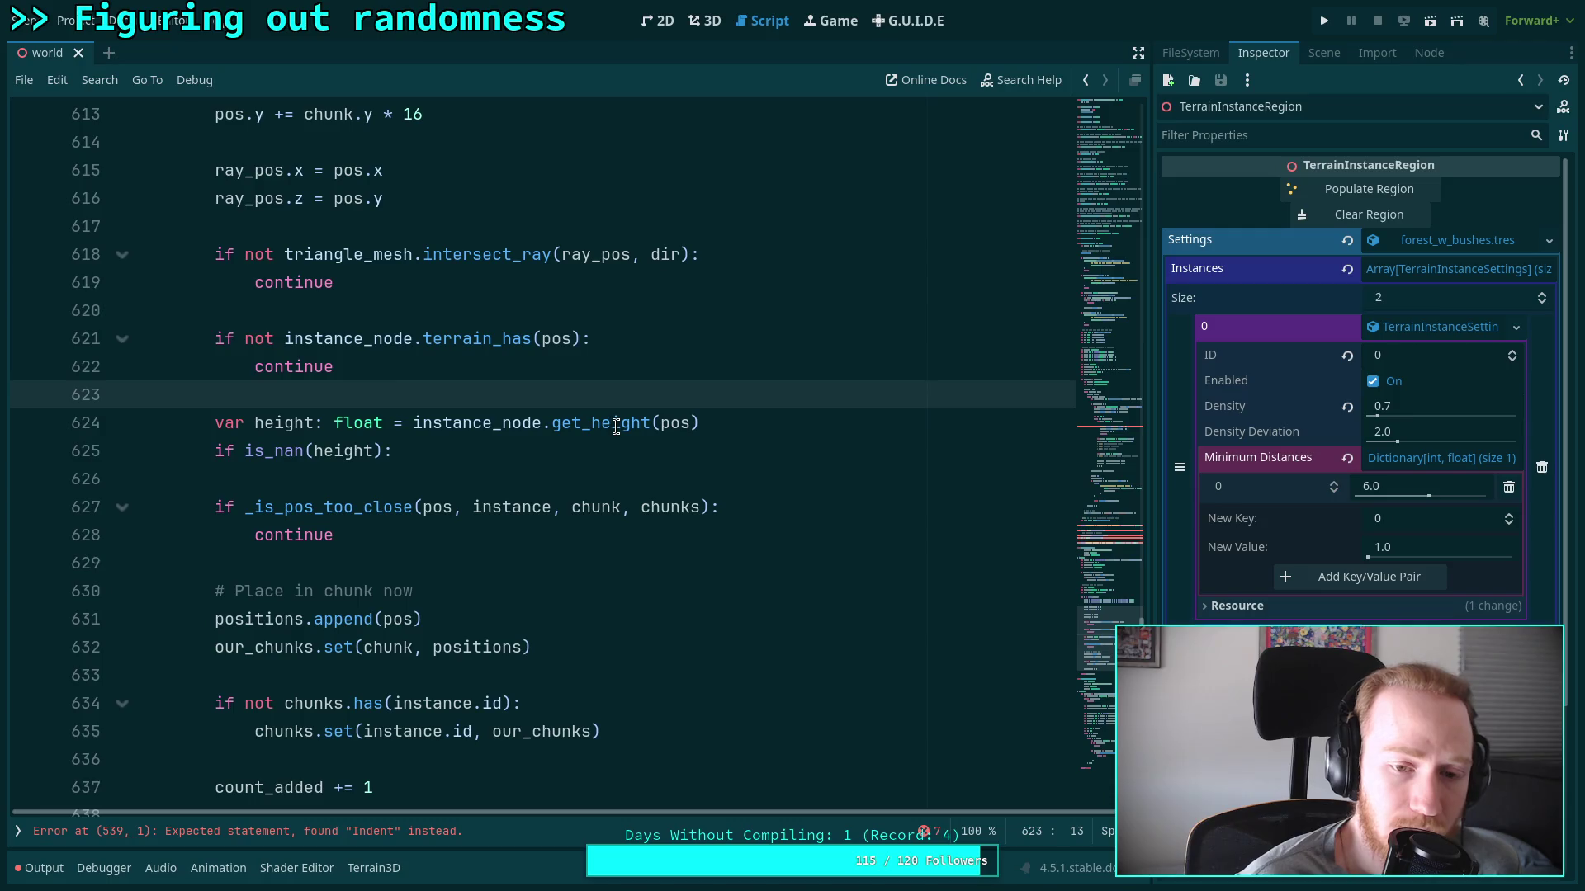
left_click(17, 831)
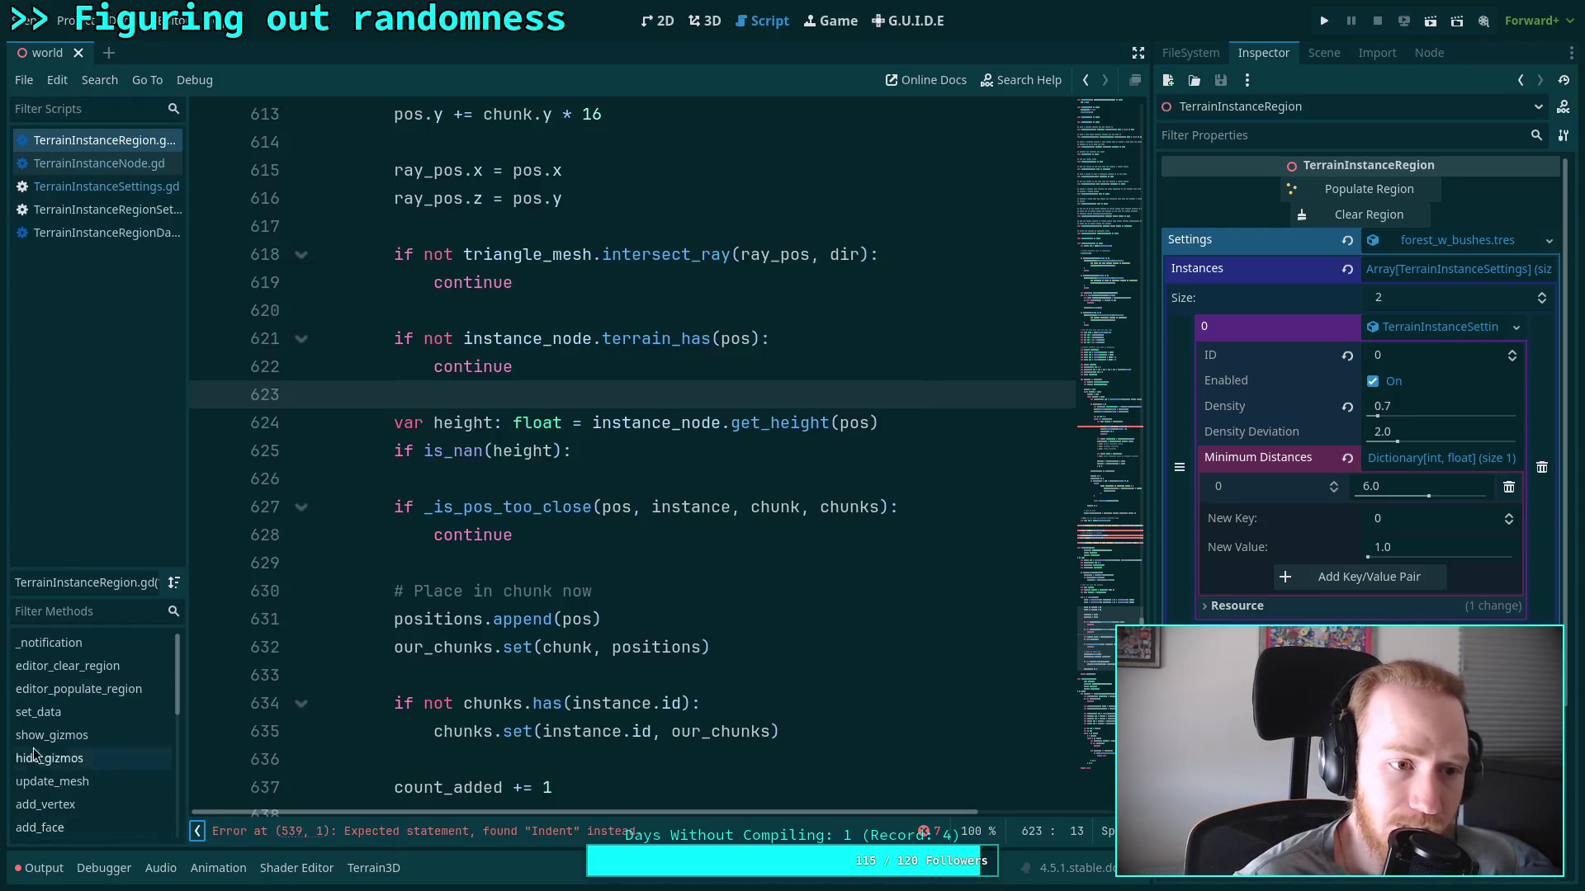
Read the get_height description in the Terrain3DData docs, reached from the Terrain3D node
left_click(99, 164)
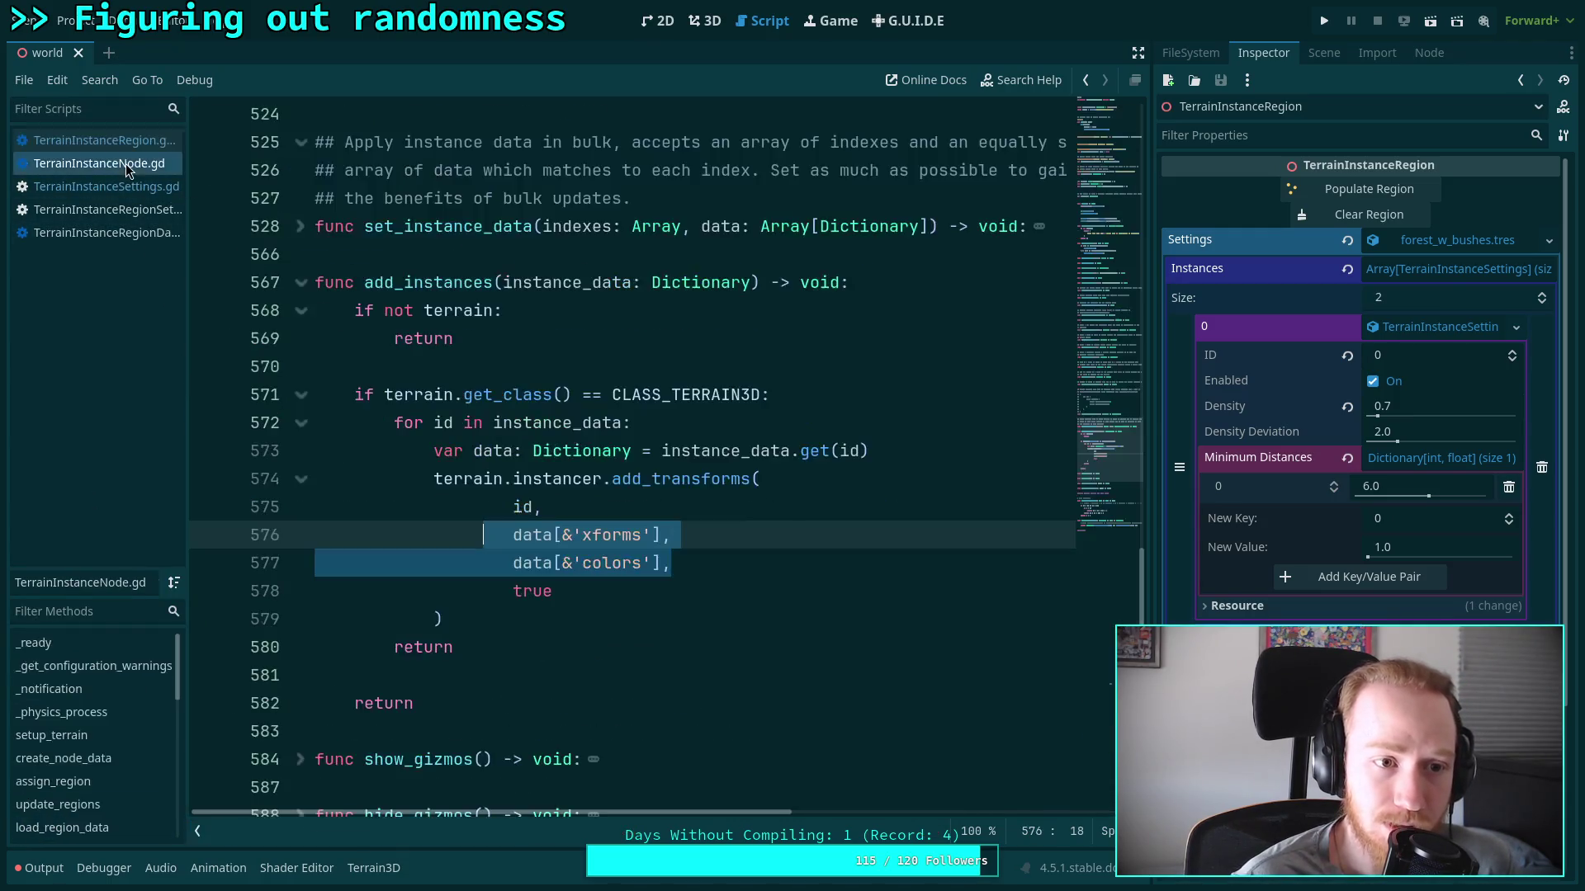
left_click(592, 451)
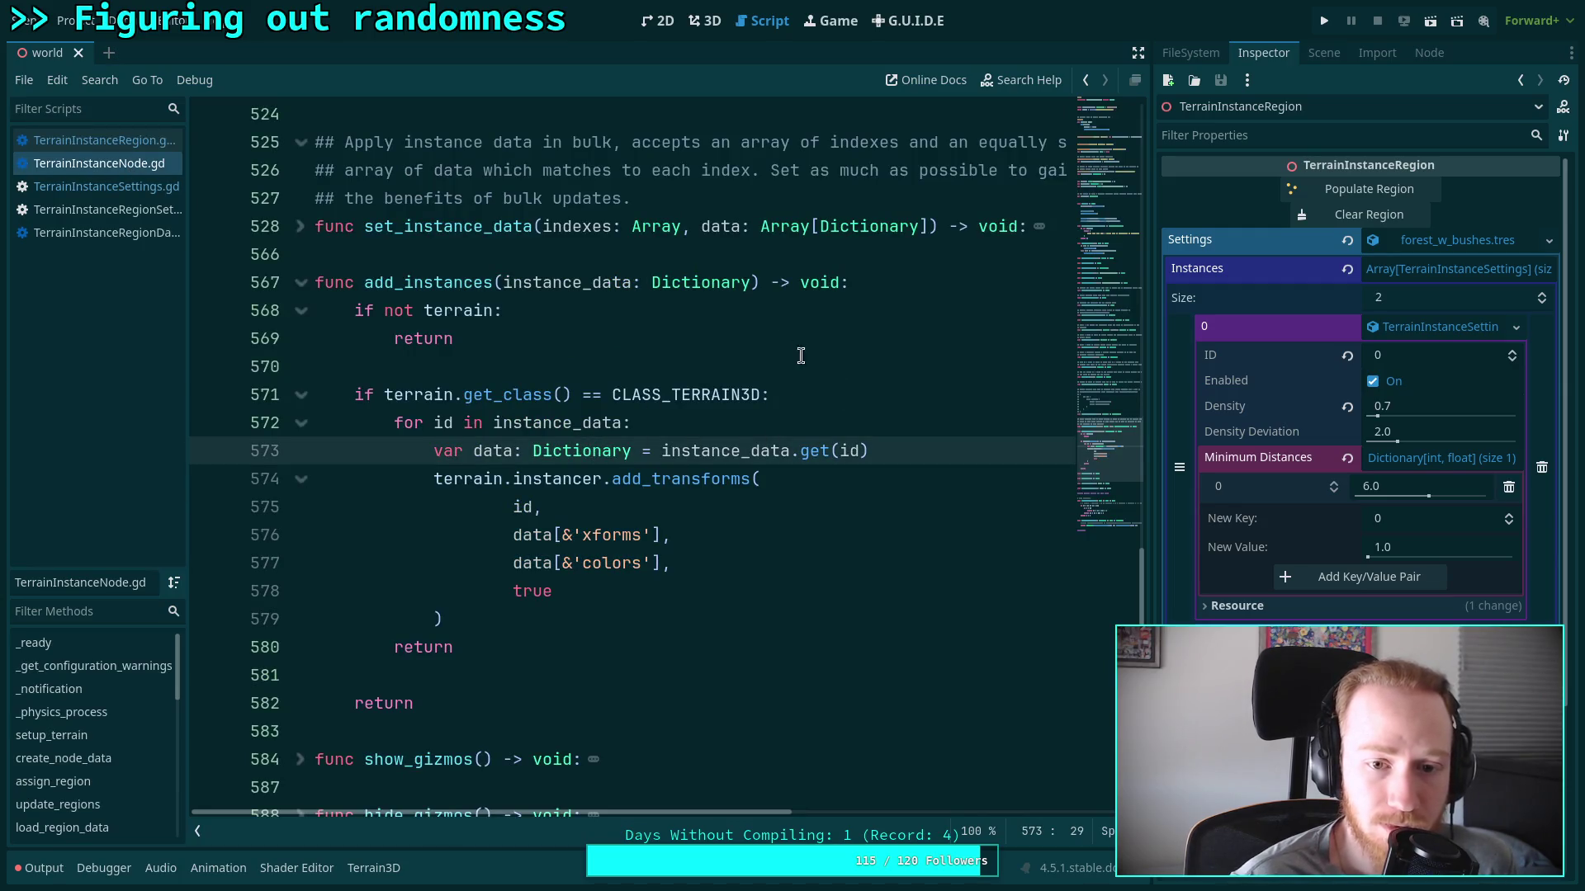
left_click(1324, 52)
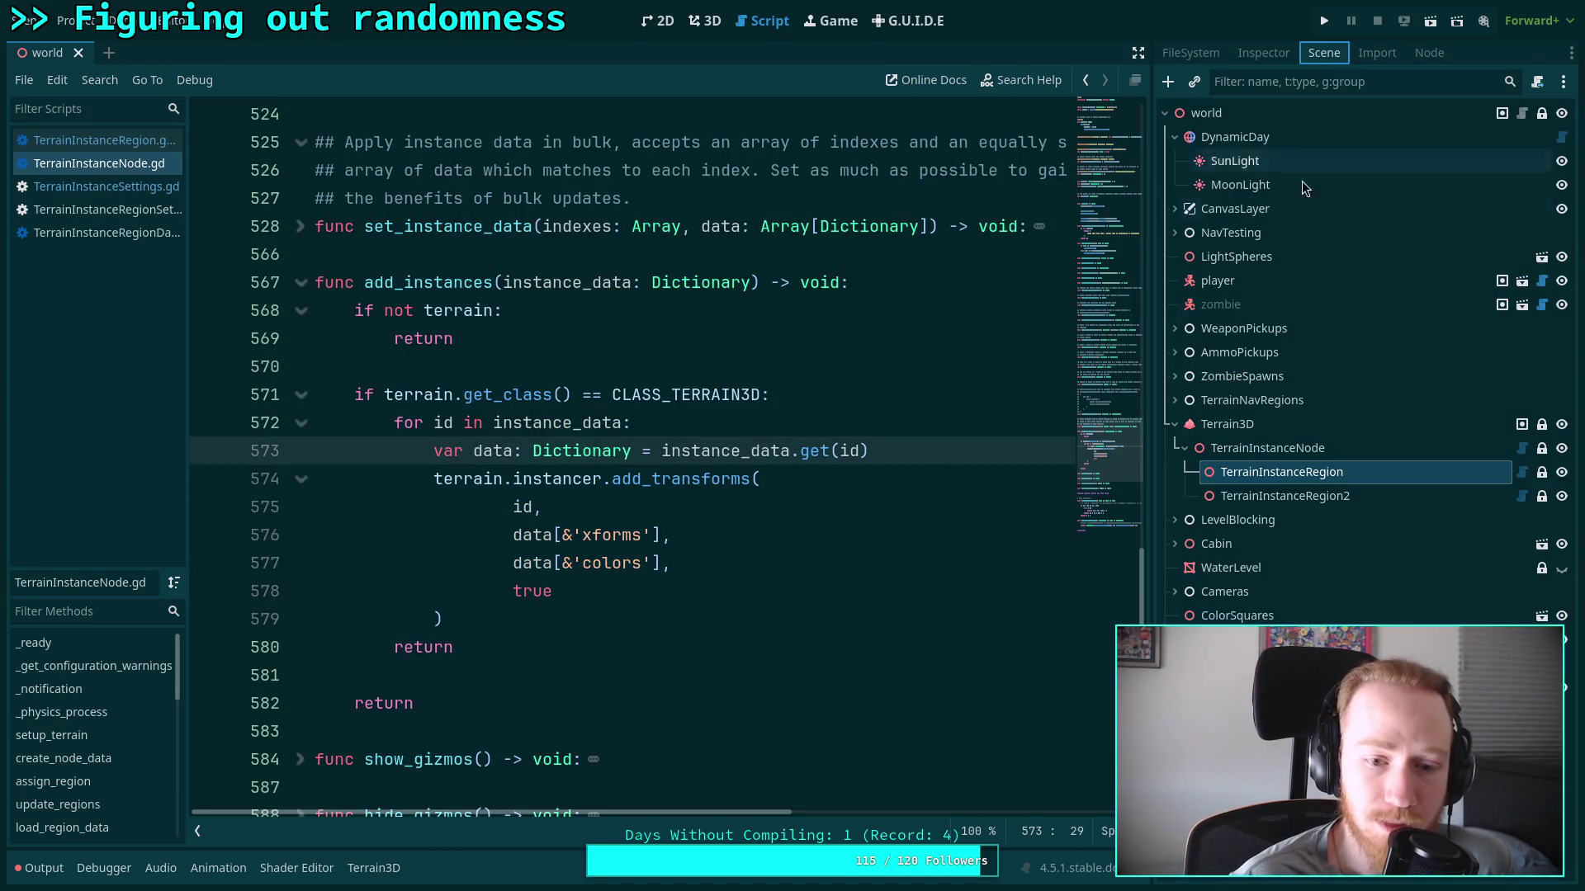
right_click(1456, 423)
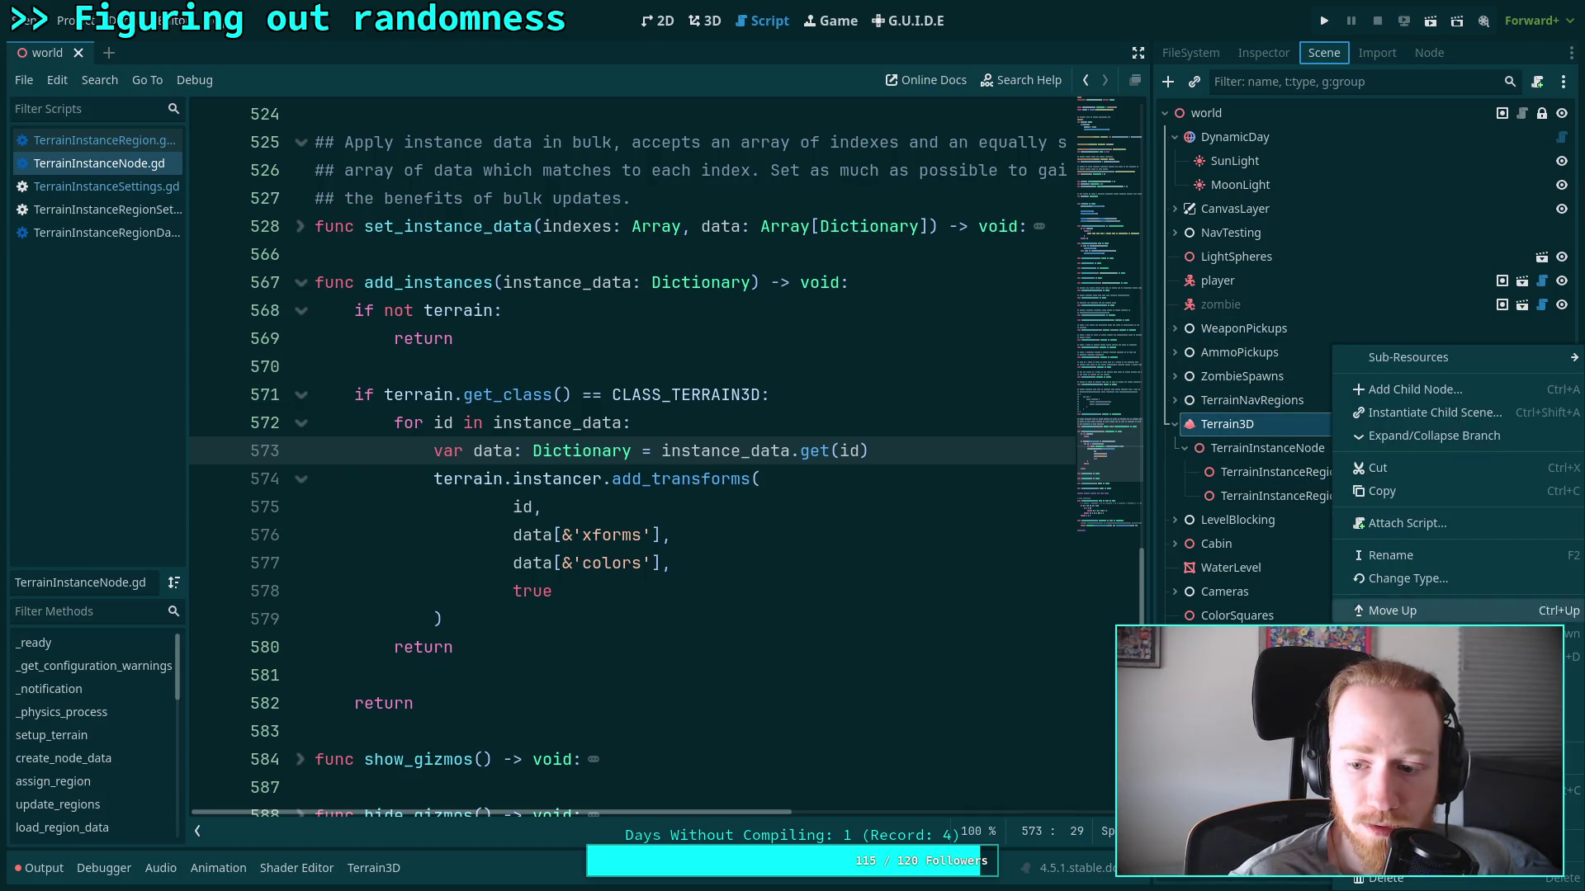
left_click(1486, 846)
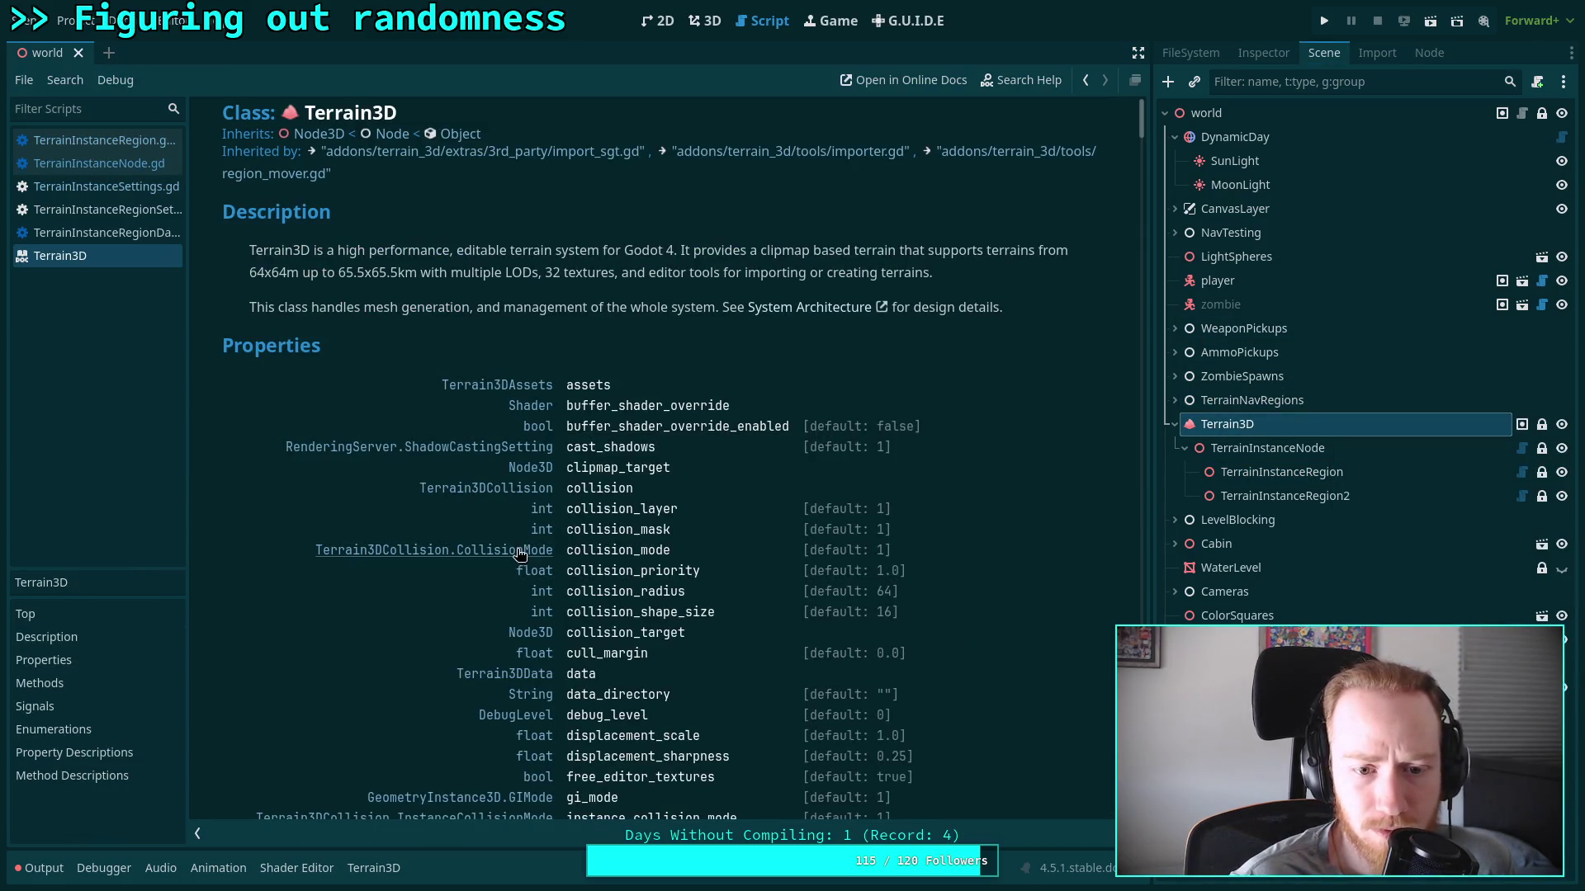
scroll(507, 583, "down", 3)
left_click(510, 496)
scroll(487, 462, "down", 7)
scroll(463, 431, "down", 2)
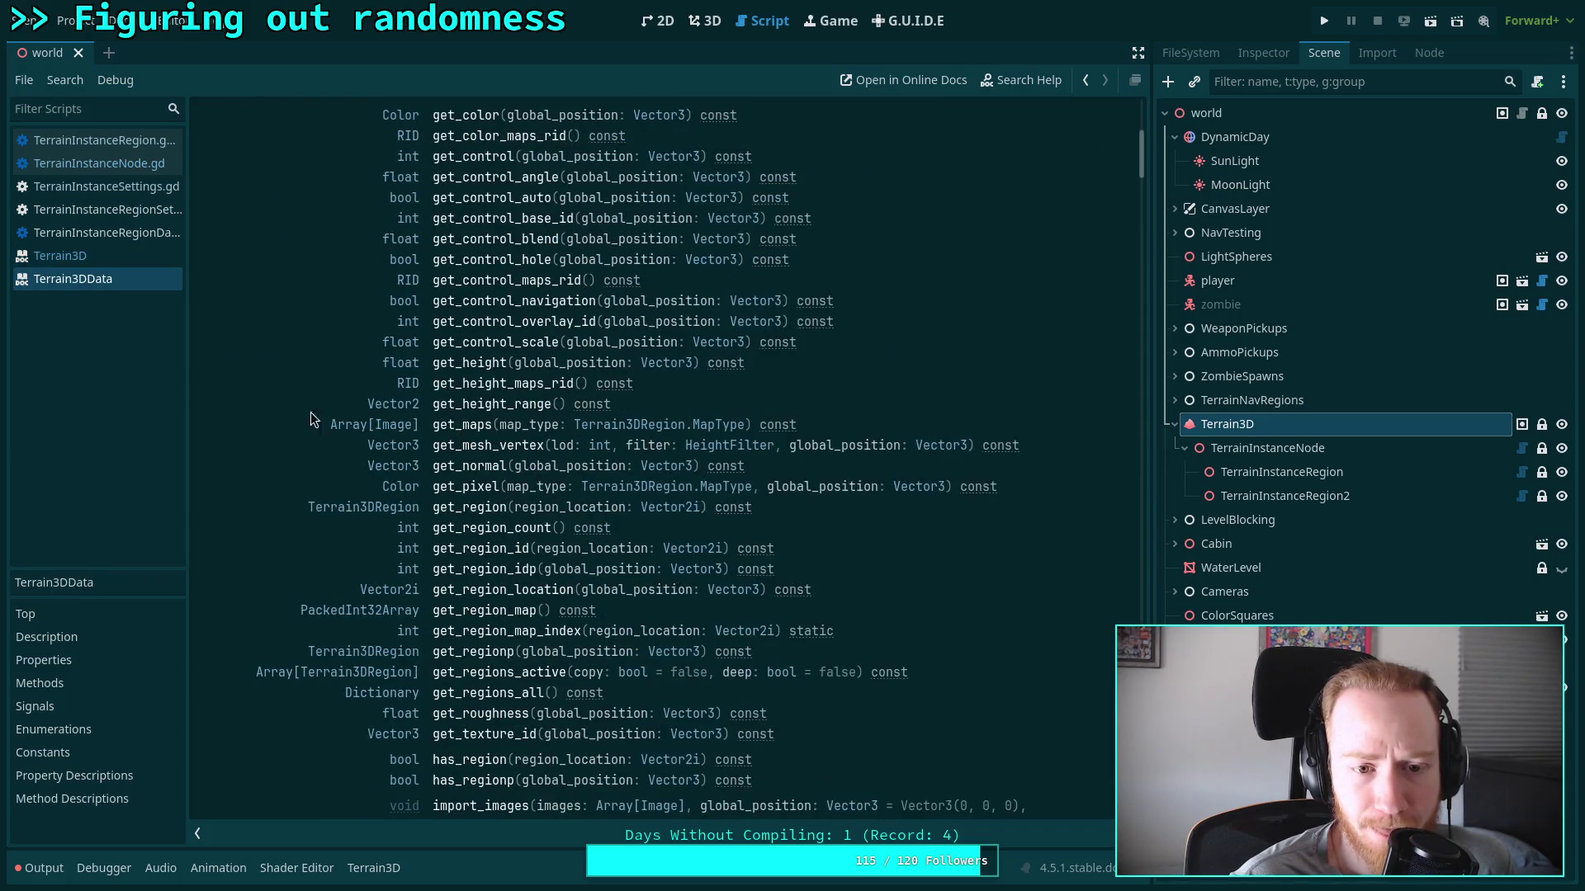
left_click(471, 364)
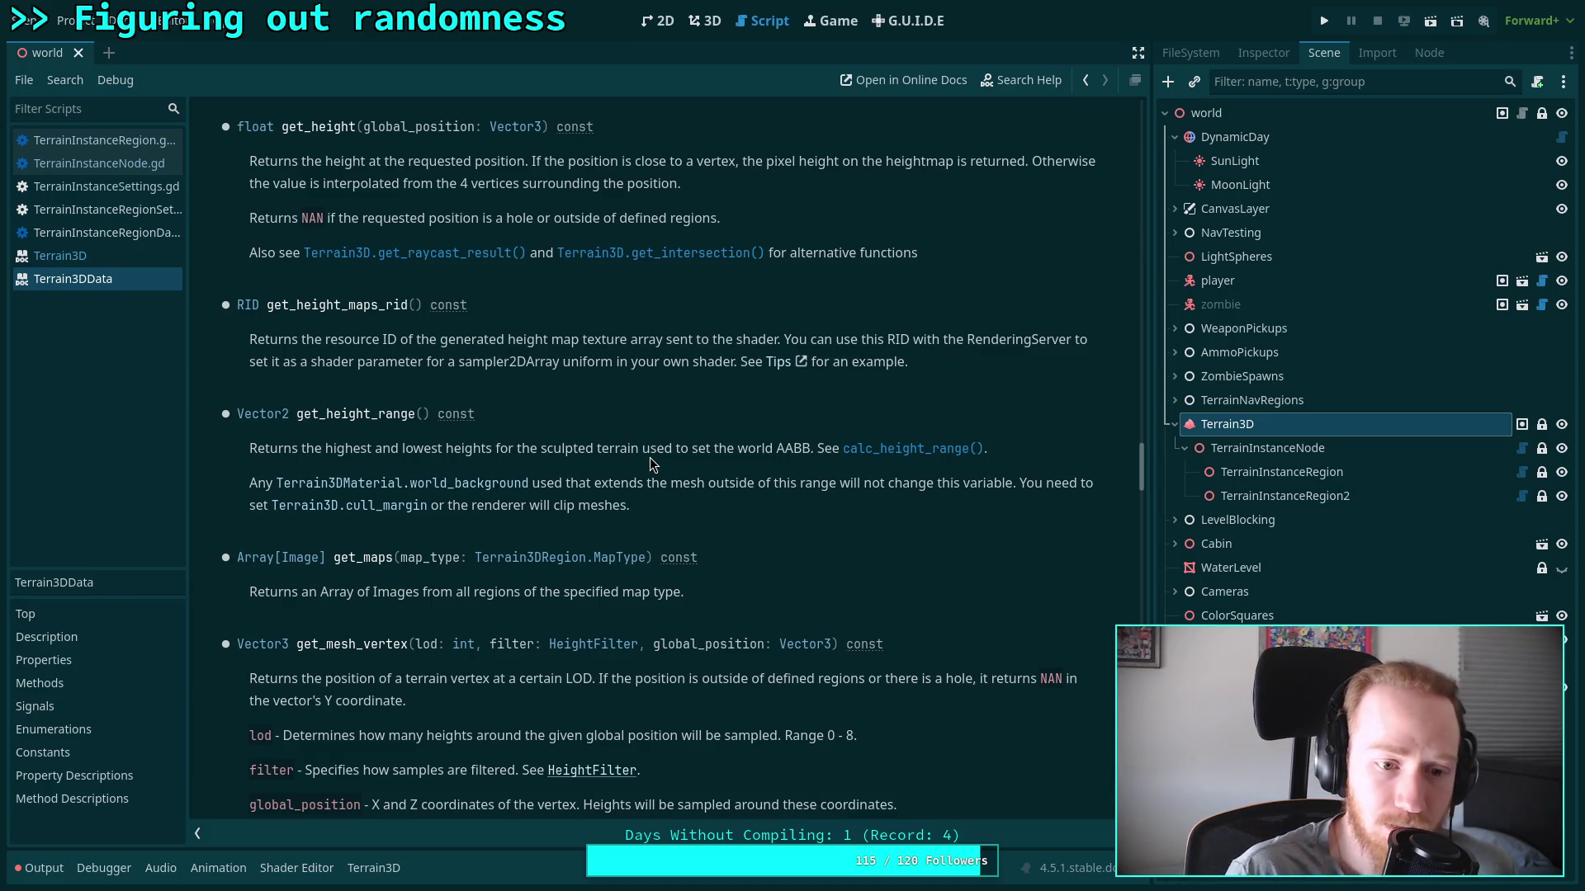
Return to TerrainInstanceNode.gd and unfold the terrain_has function body
scroll(651, 457, "up", 3)
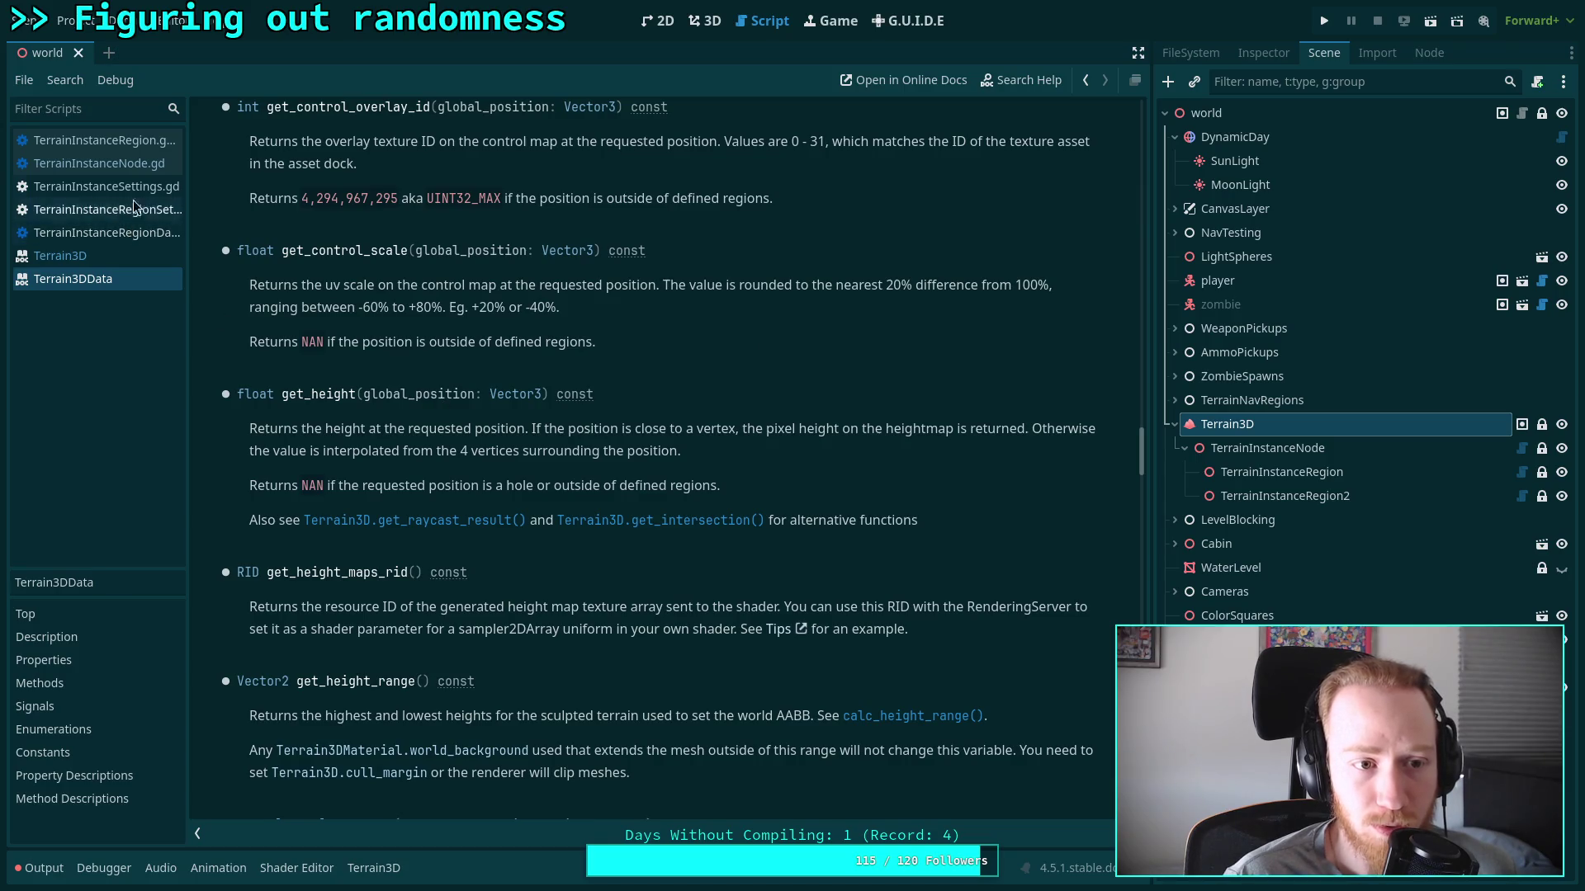
left_click(91, 163)
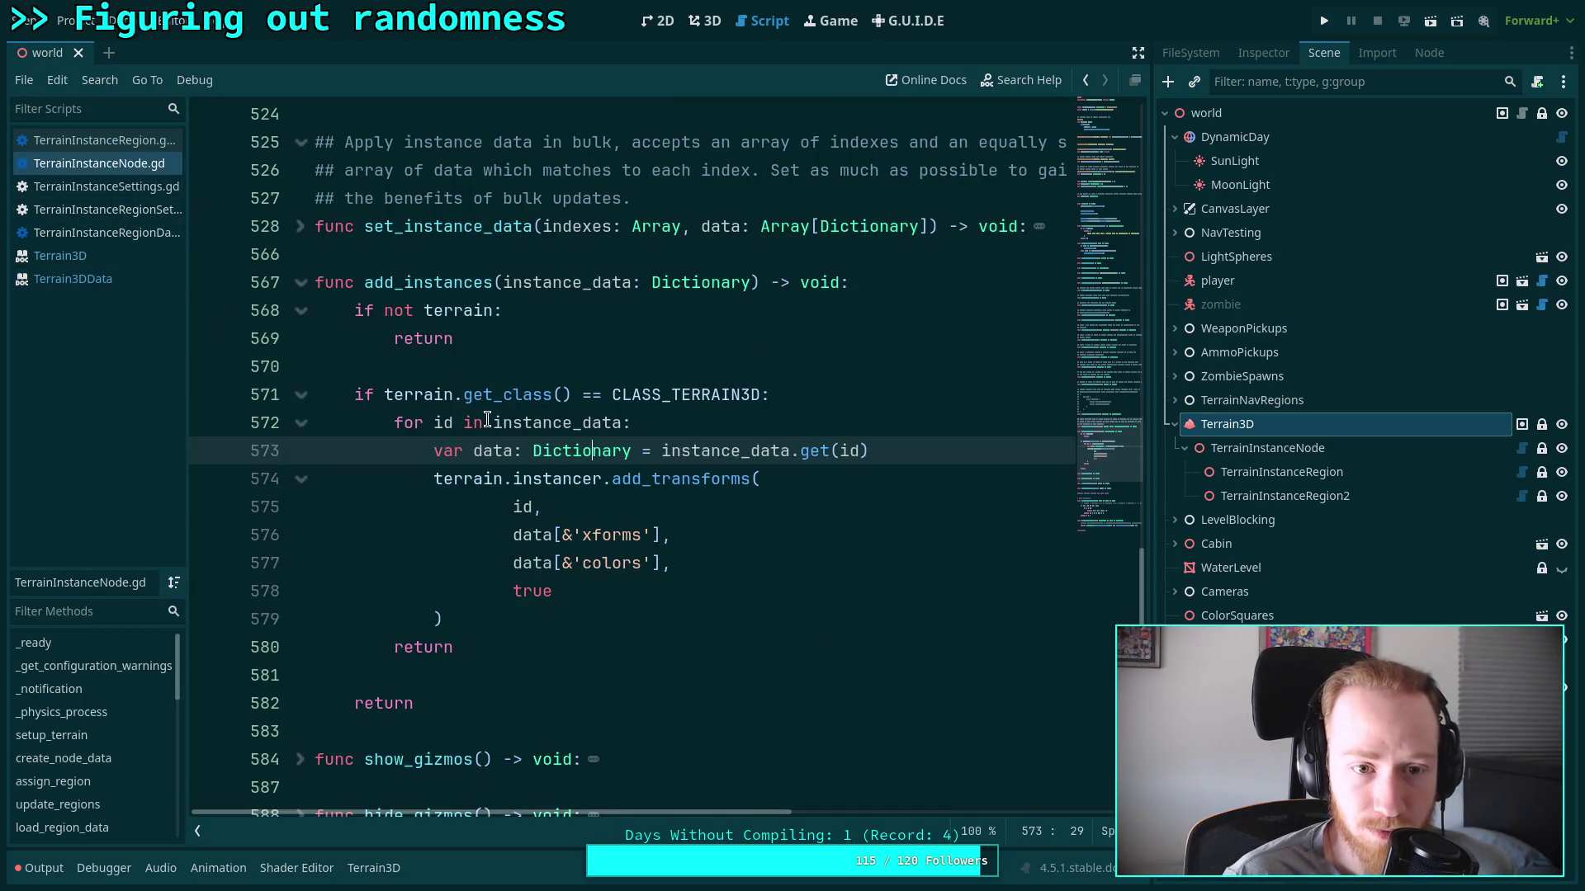
scroll(487, 420, "up", 10)
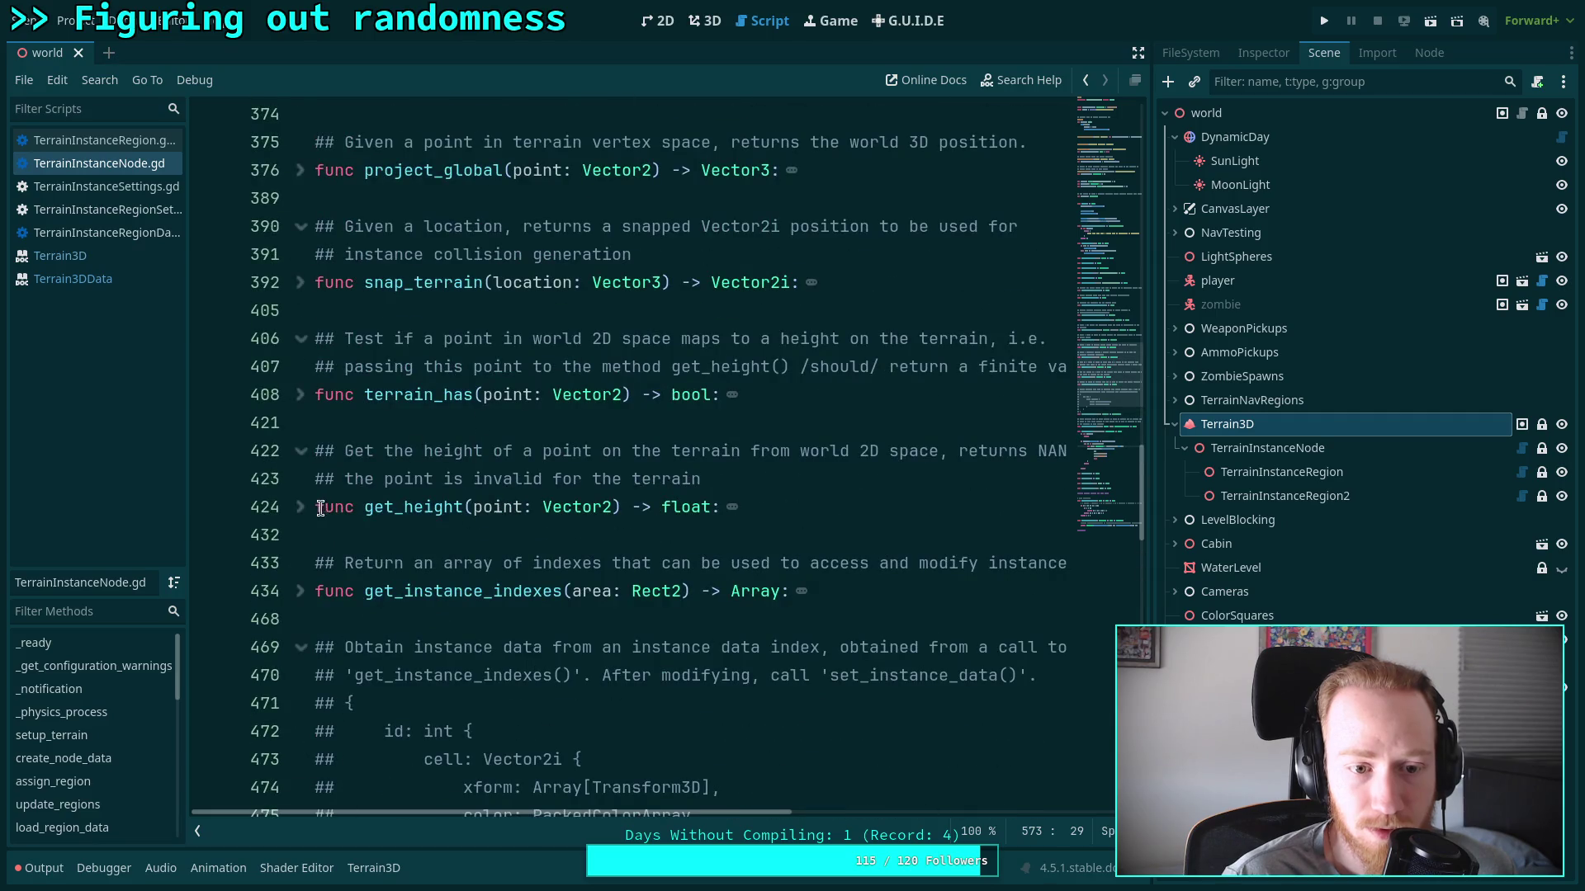
left_click(301, 395)
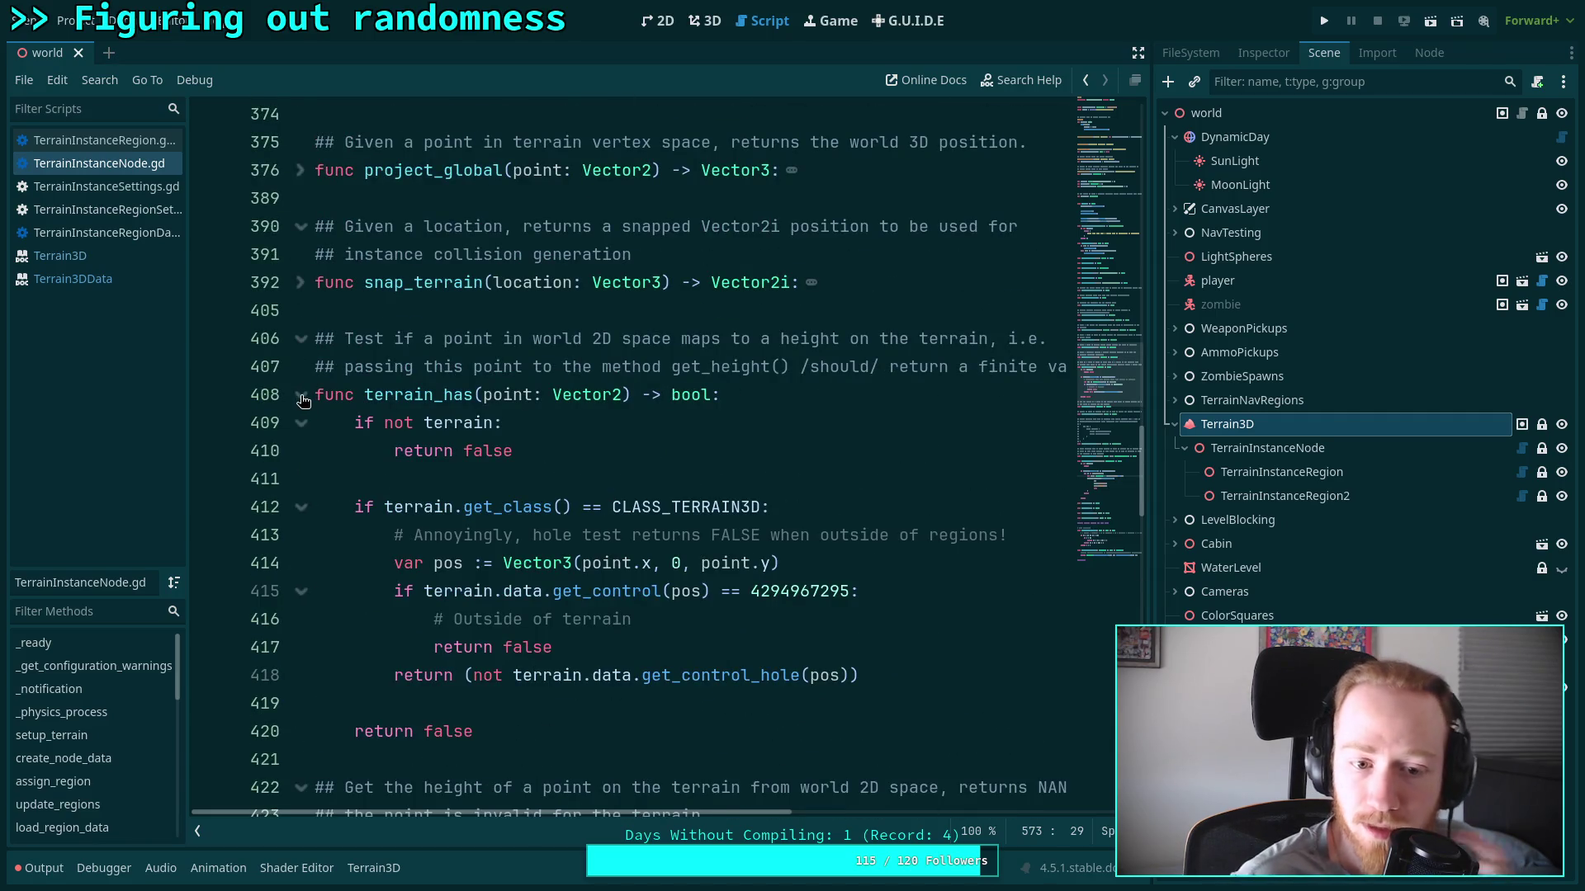
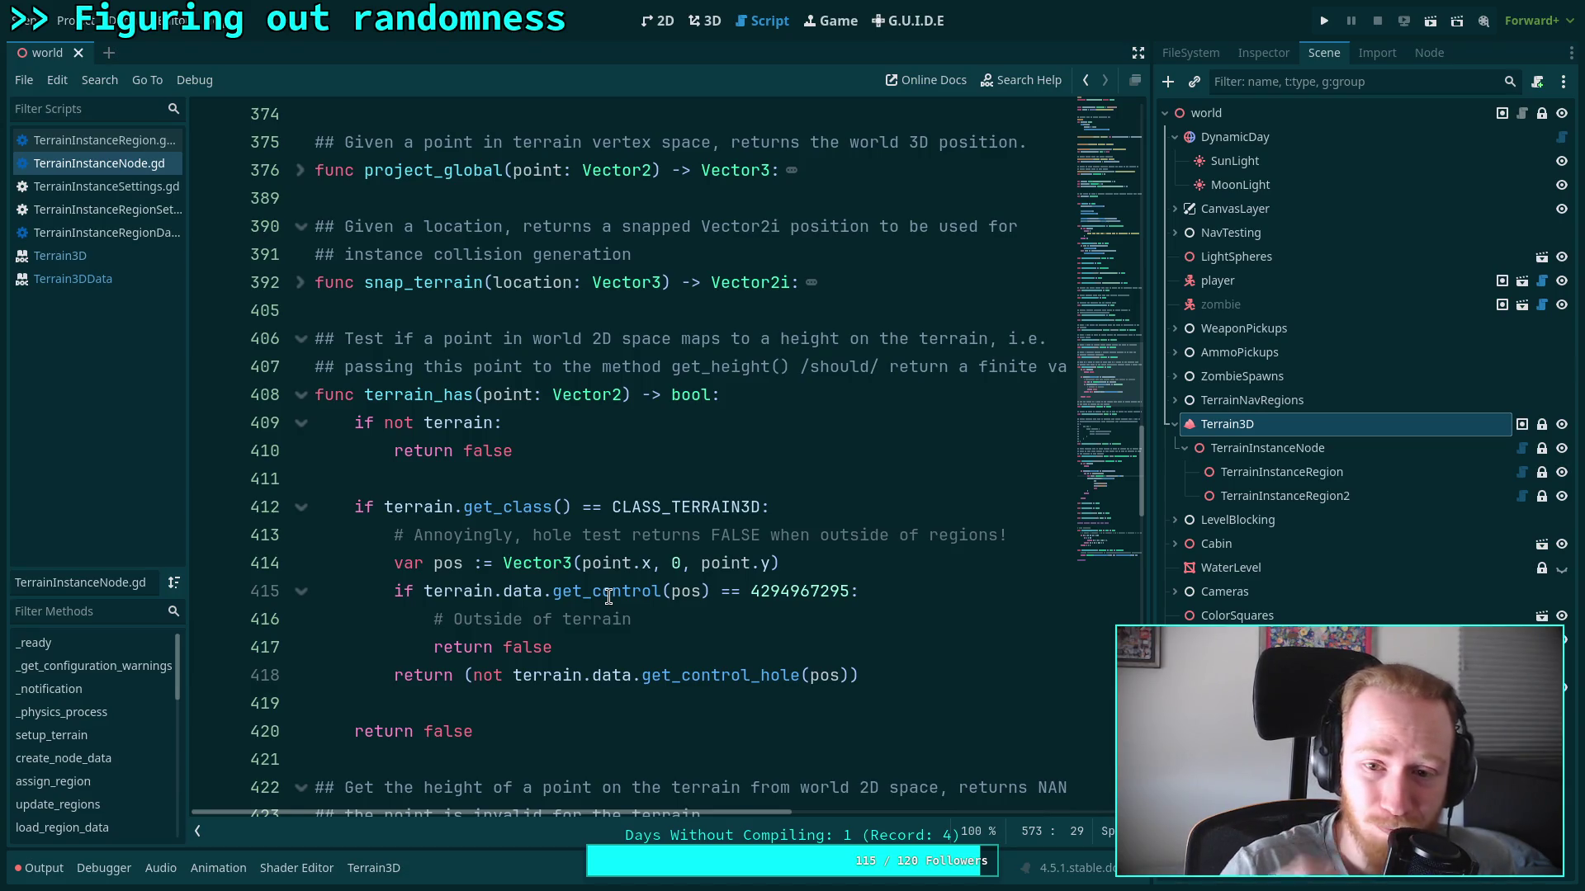
Switch to the TerrainInstanceRegion.gd script and find the NaN height check
mouse_move(687, 813)
left_mouse_down()
mouse_move(834, 810)
mouse_move(459, 780)
left_mouse_up()
right_click(106, 167)
left_click(76, 225)
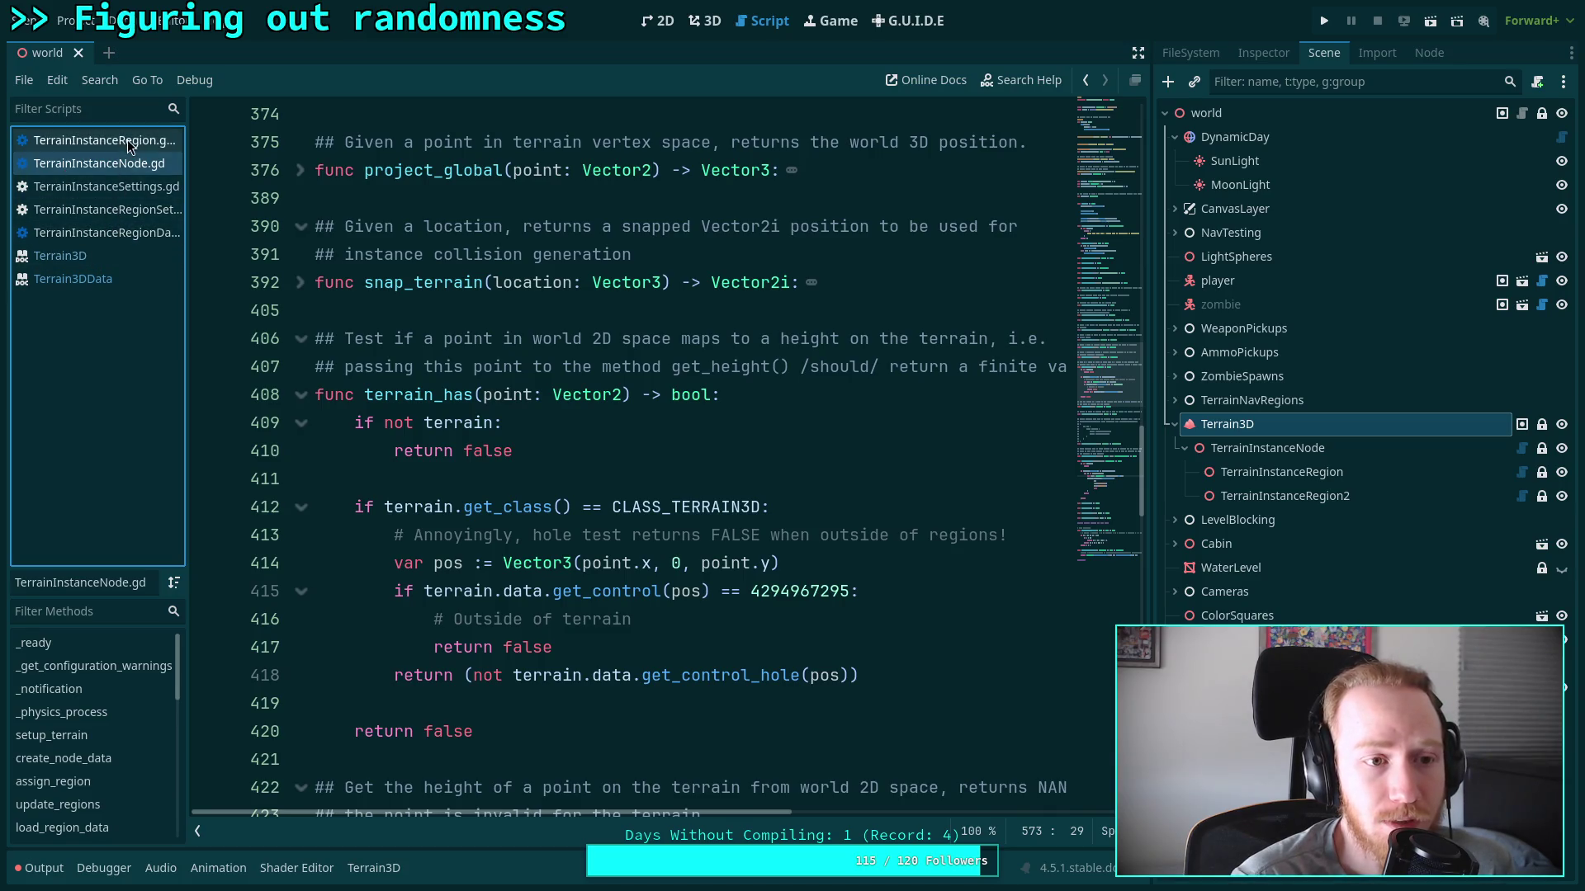
left_click(126, 140)
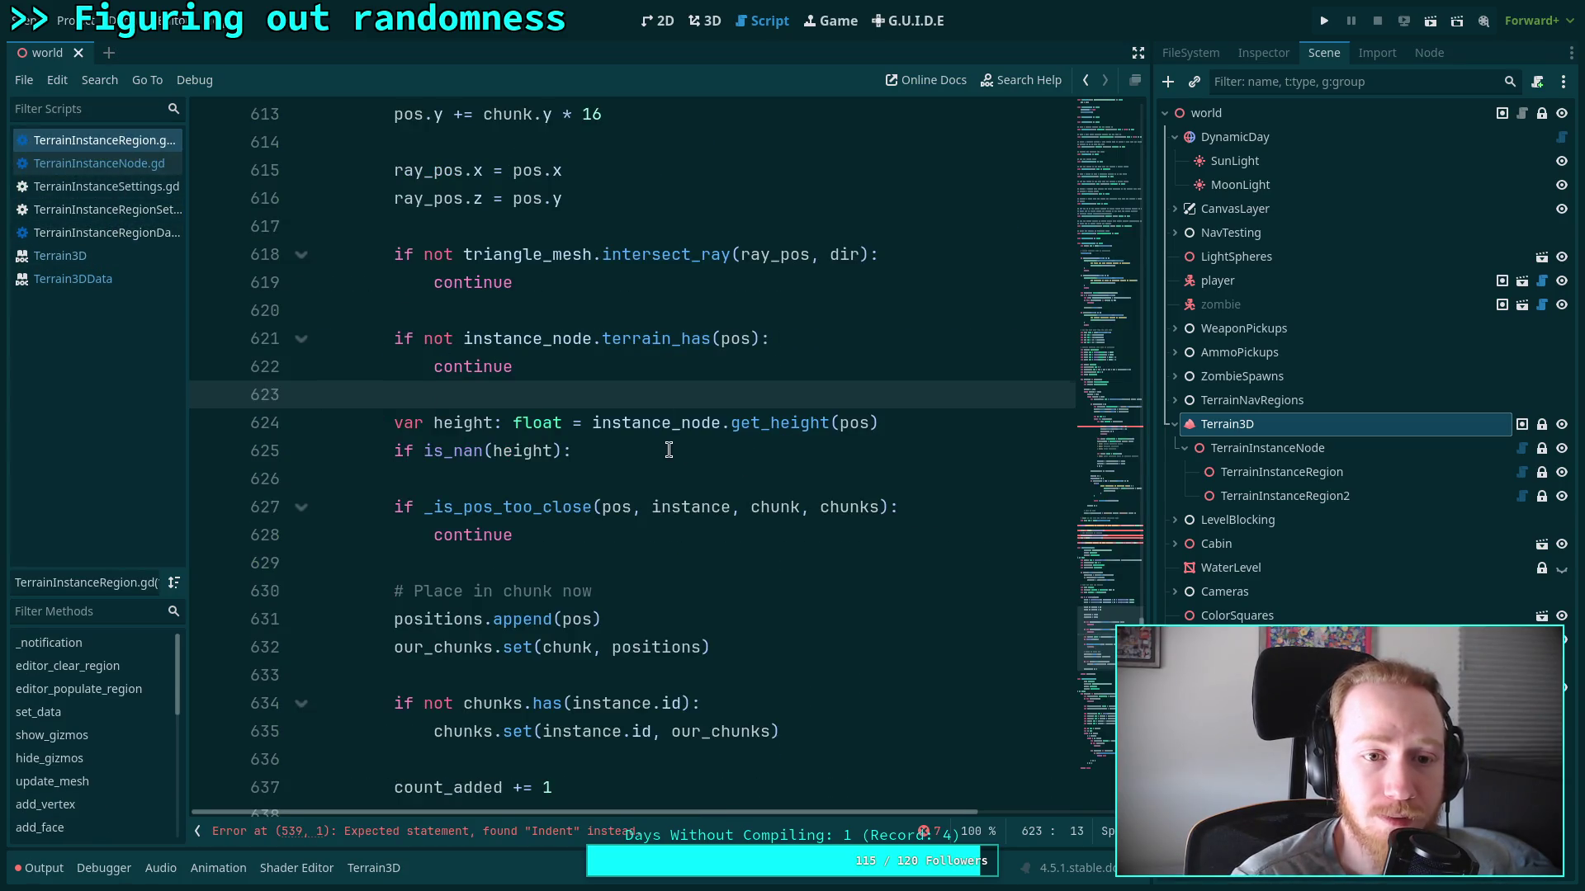
scroll(669, 450, "up", 6)
scroll(668, 450, "down", 6)
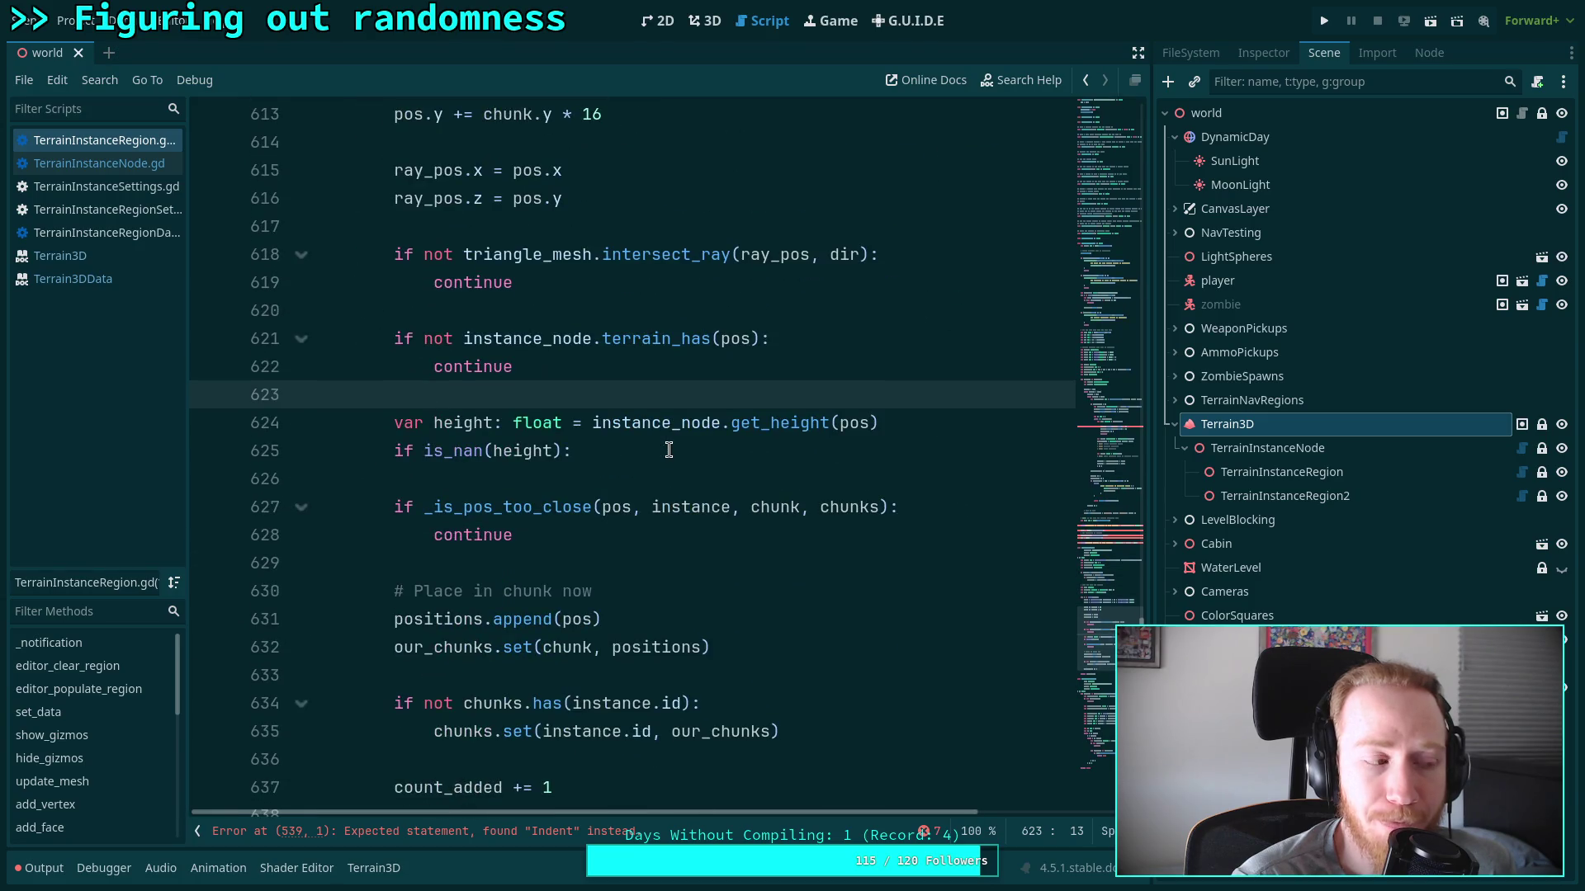
scroll(669, 450, "up", 2)
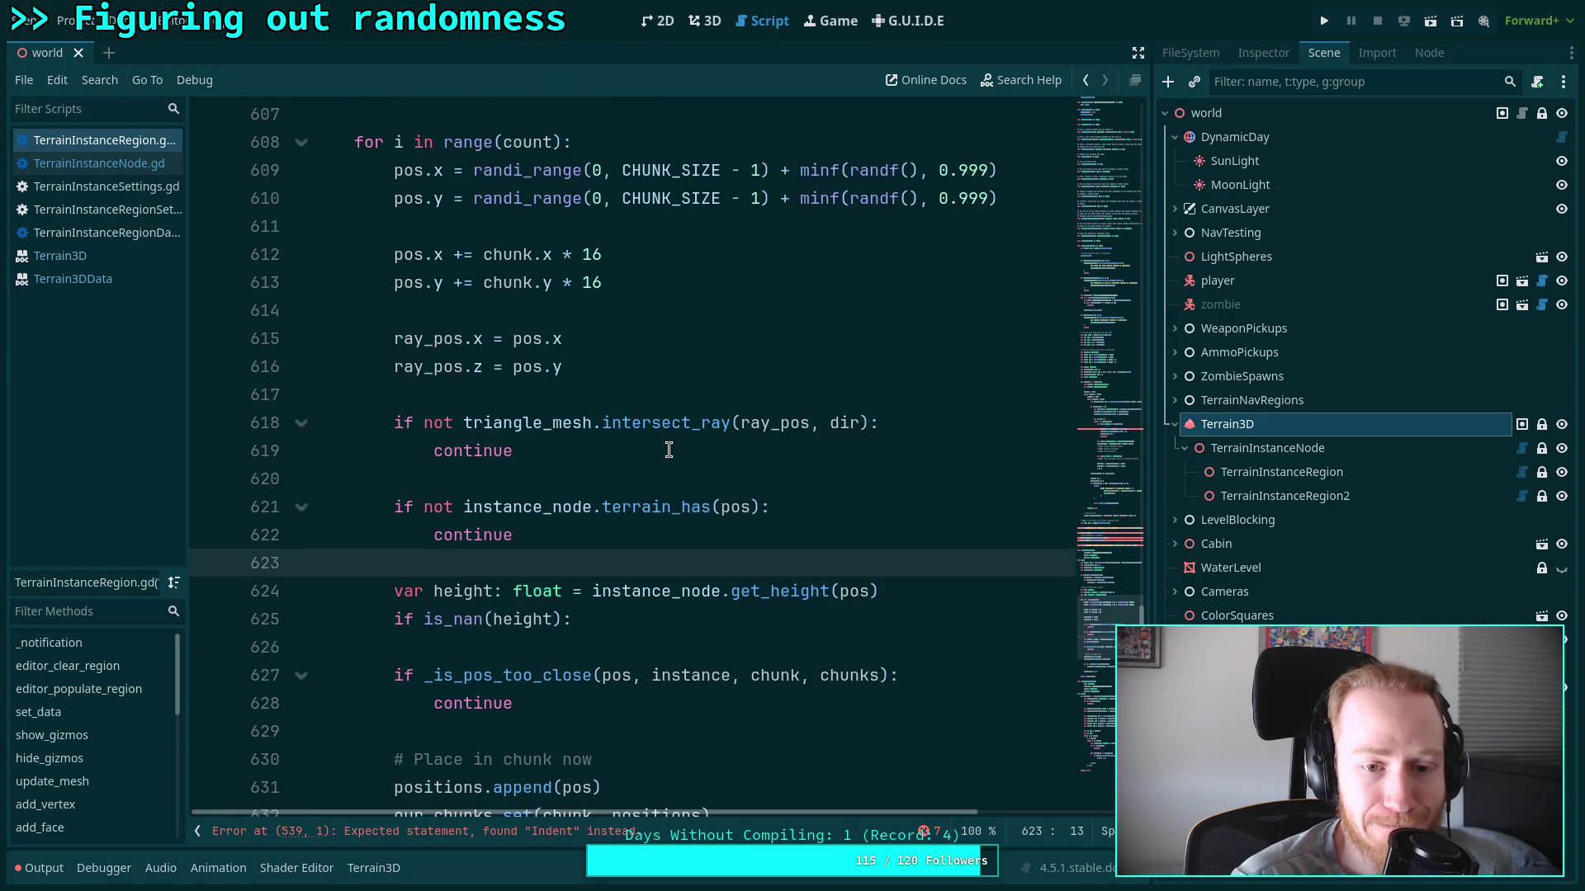
scroll(669, 449, "down", 3)
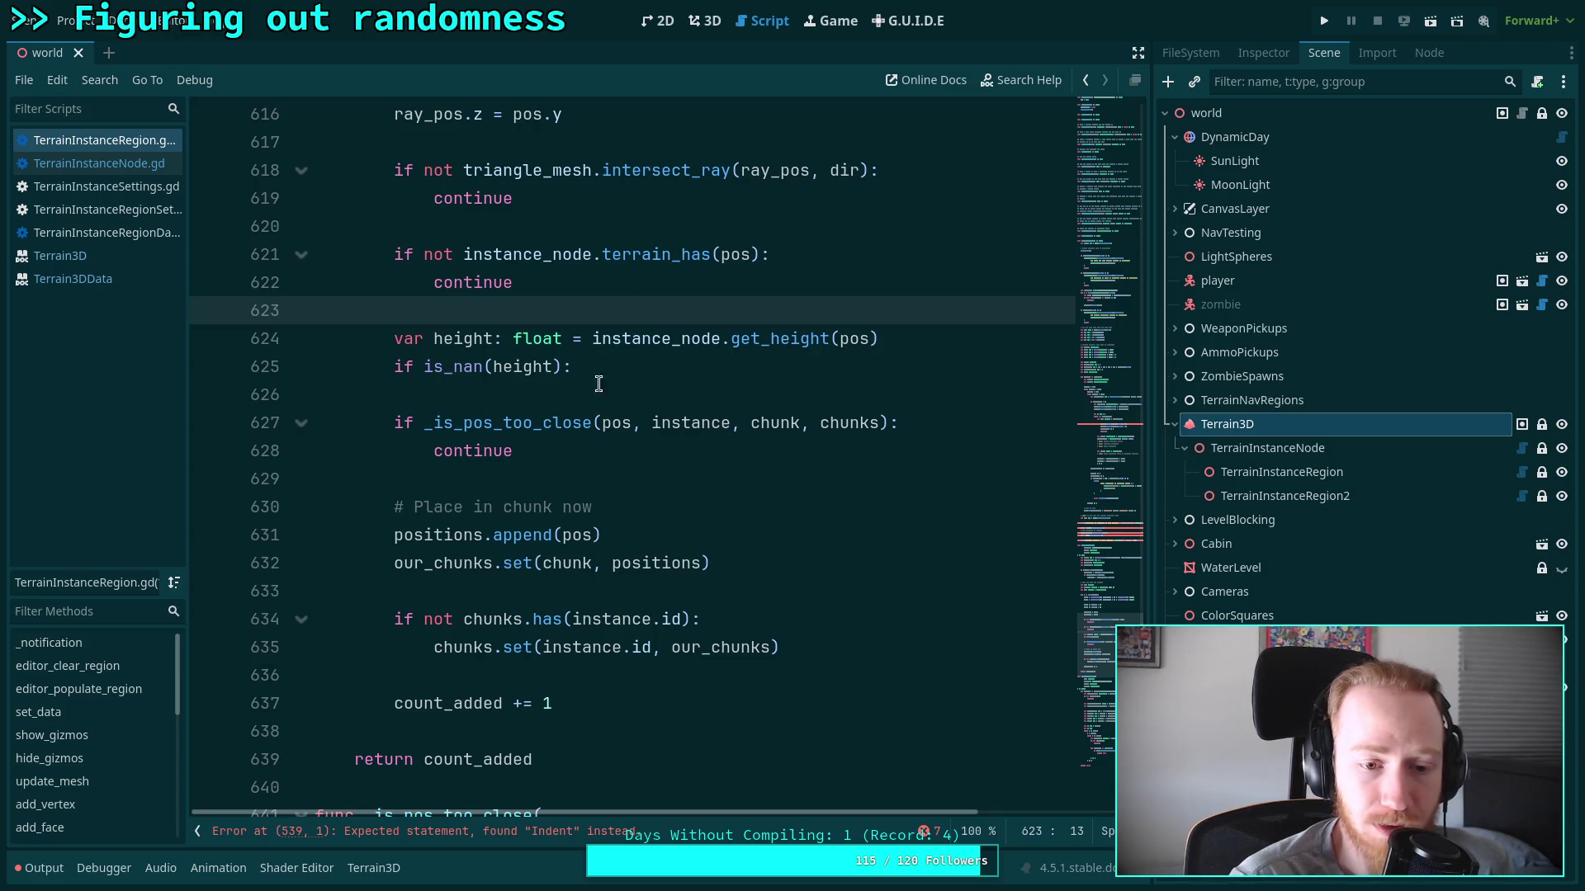
Add 'continue' under 'if is_nan(height):' to skip NaN heights
left_click(693, 377)
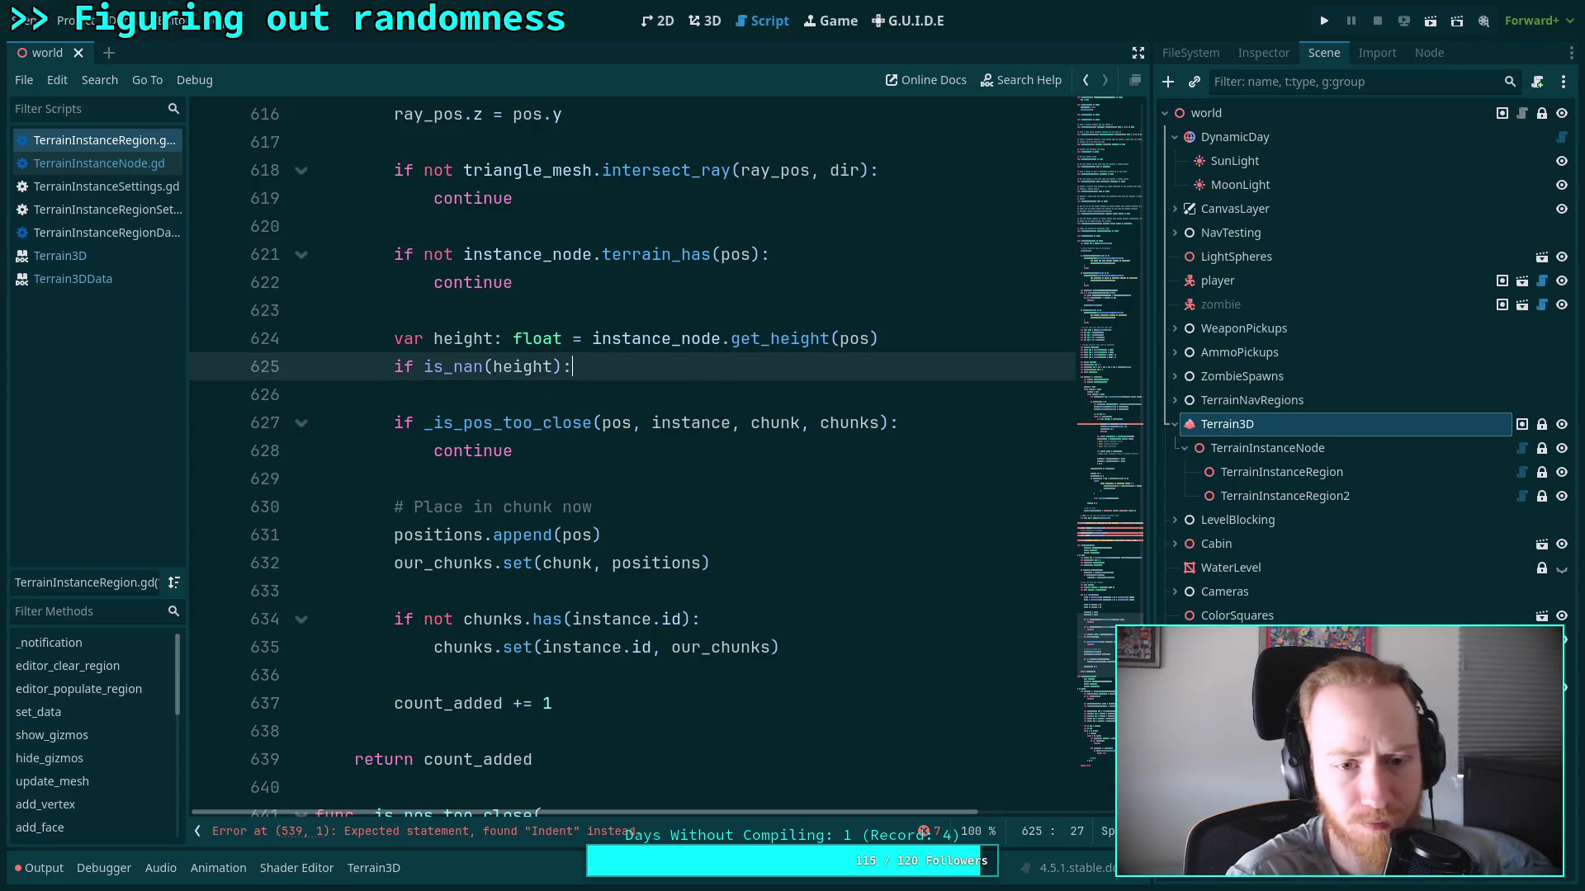
key("Return")
type("continu")
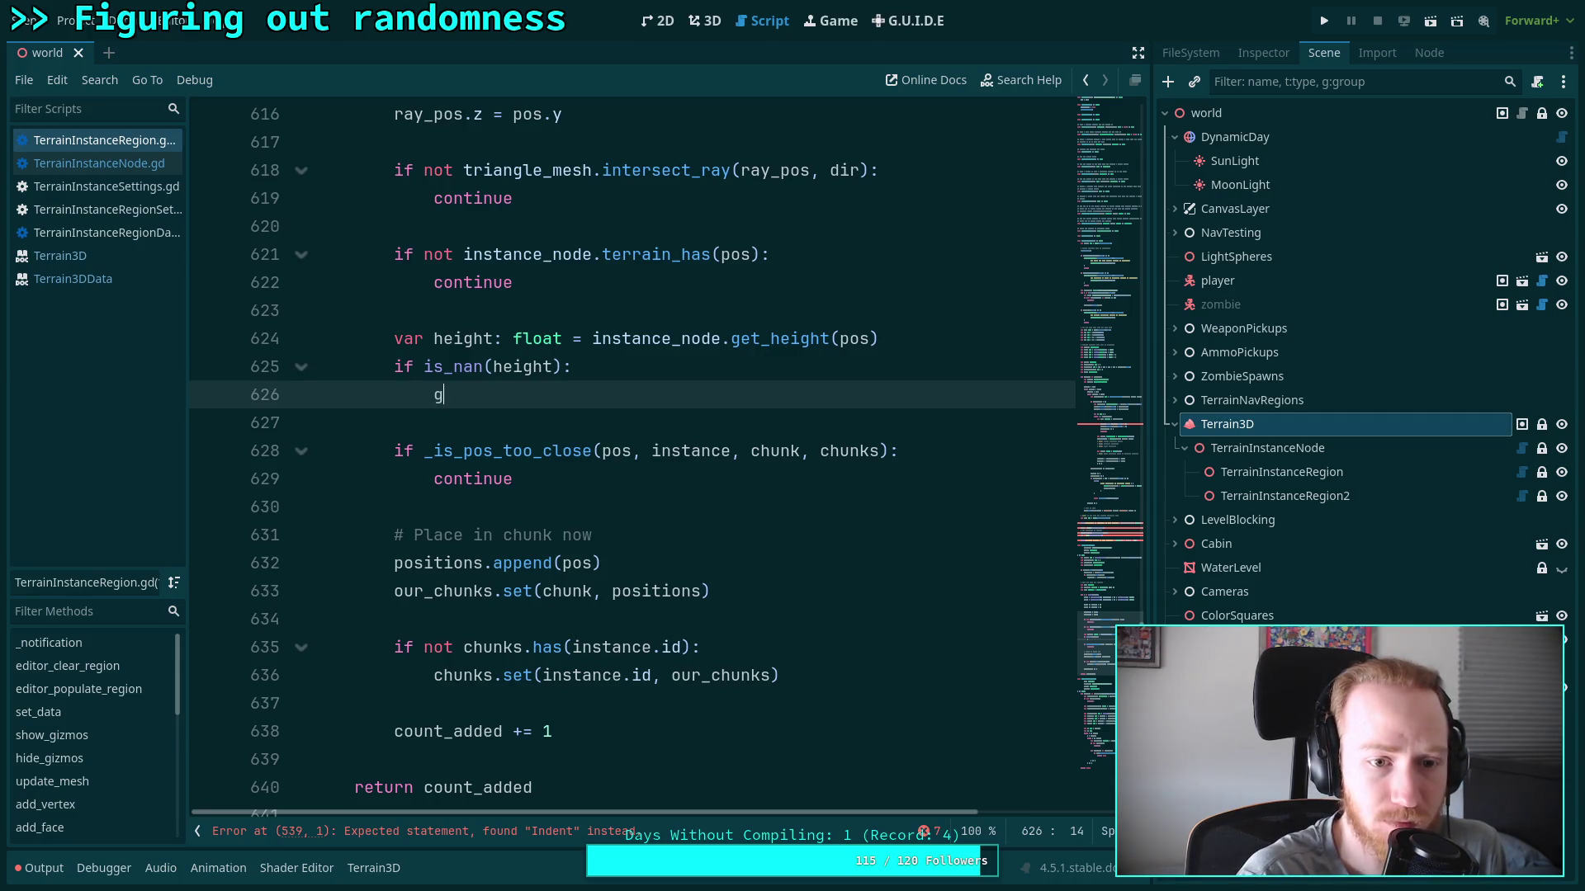
type("e")
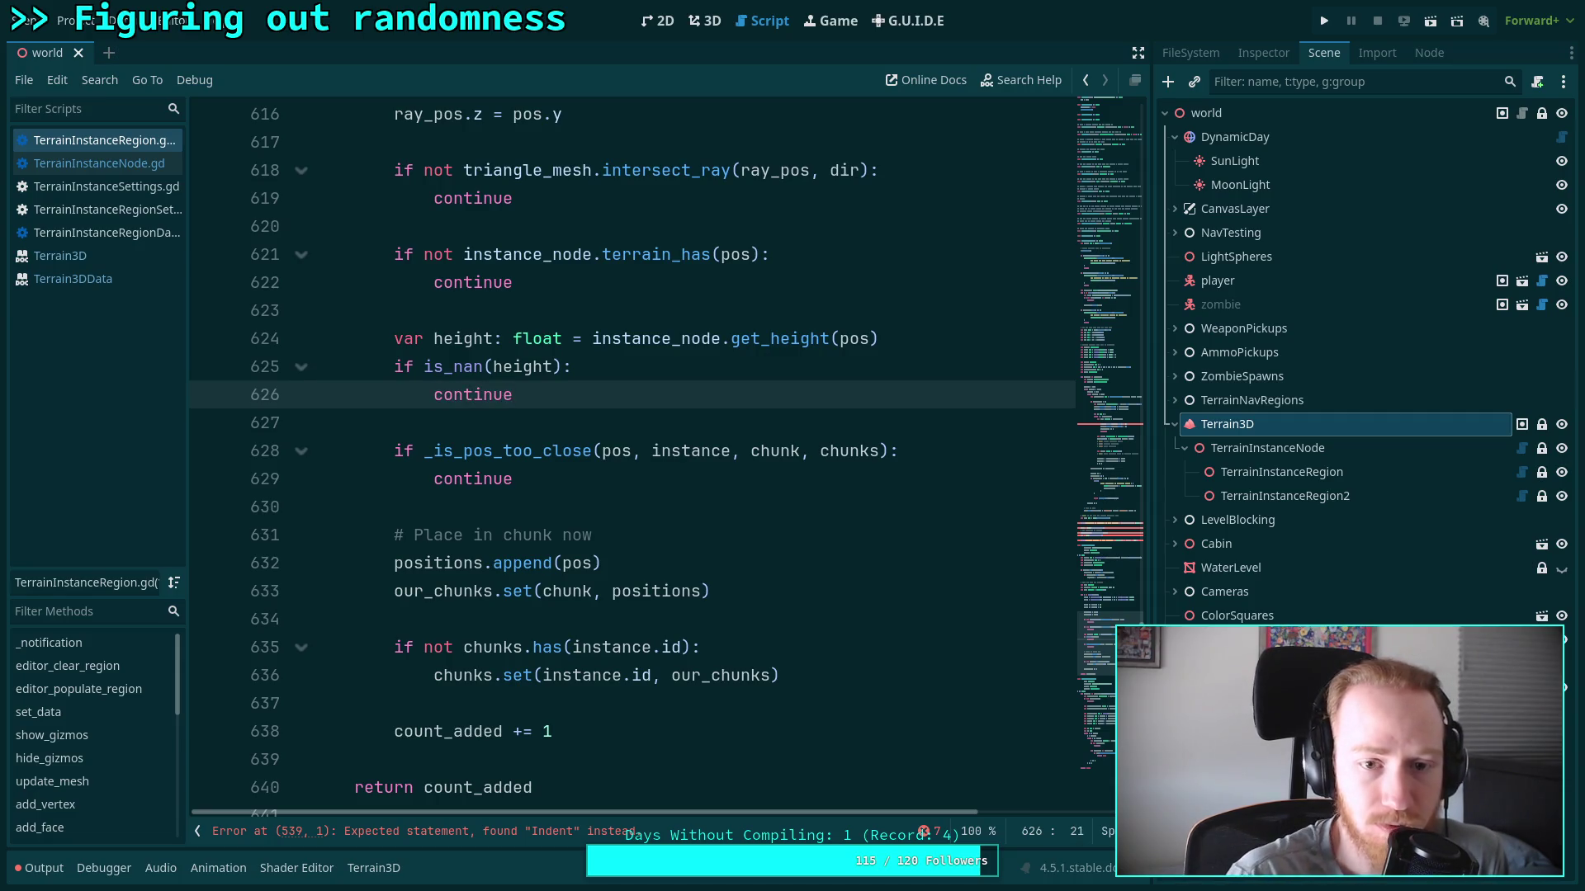
left_click(698, 416)
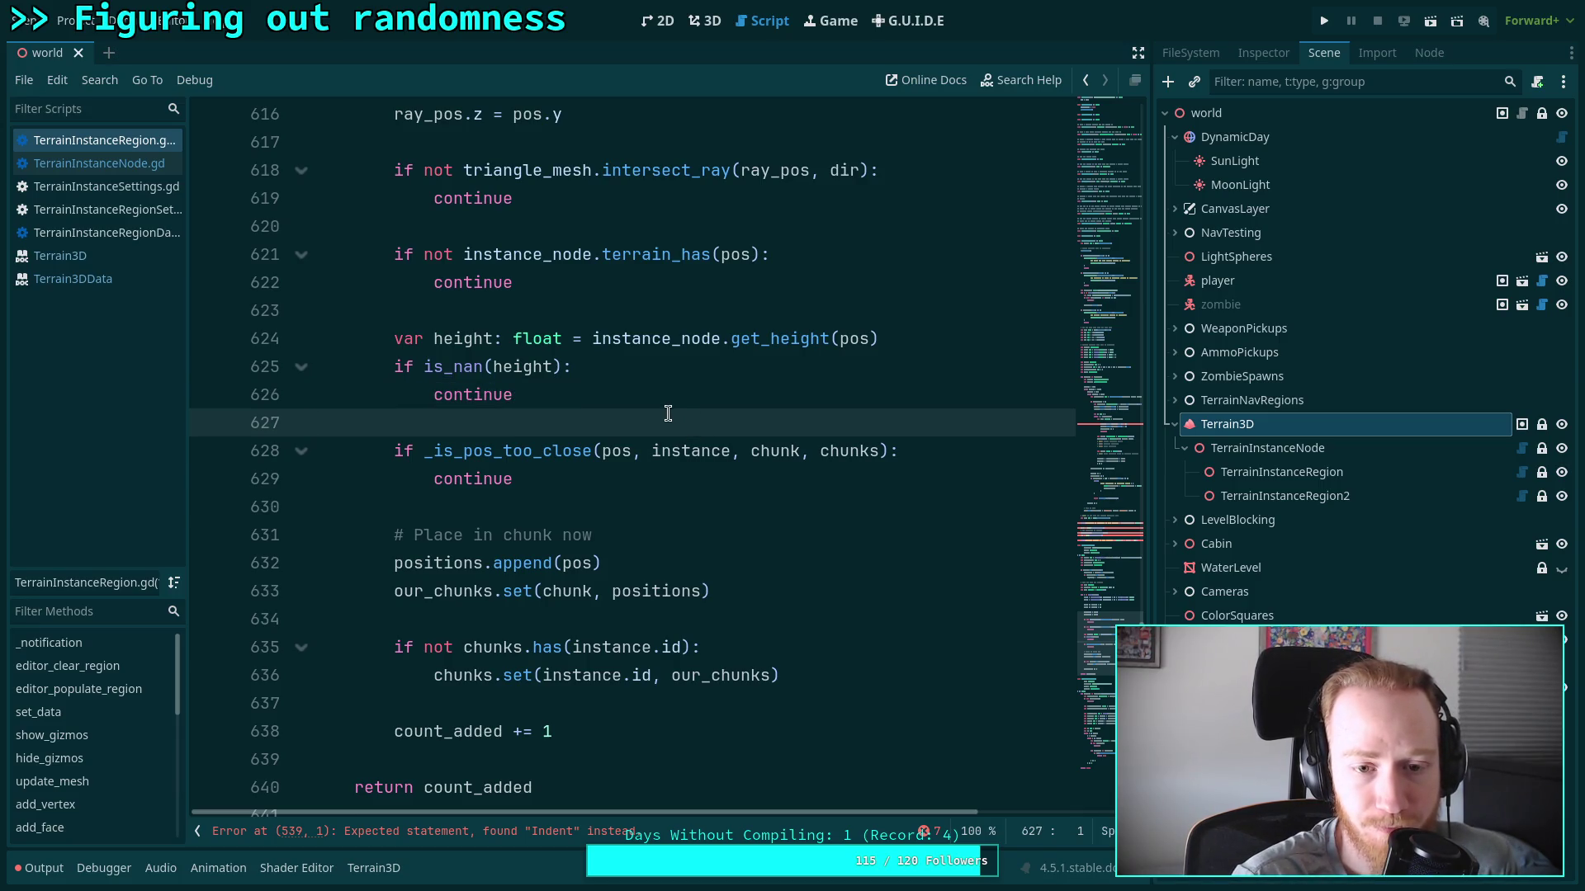
Move the height lookup and NaN check below the _is_pos_too_close check, tidying blank lines
scroll(668, 412, "up", 2)
mouse_move(560, 566)
left_mouse_down()
mouse_move(446, 534)
mouse_move(397, 473)
mouse_move(314, 487)
left_mouse_up()
key("ctrl+c")
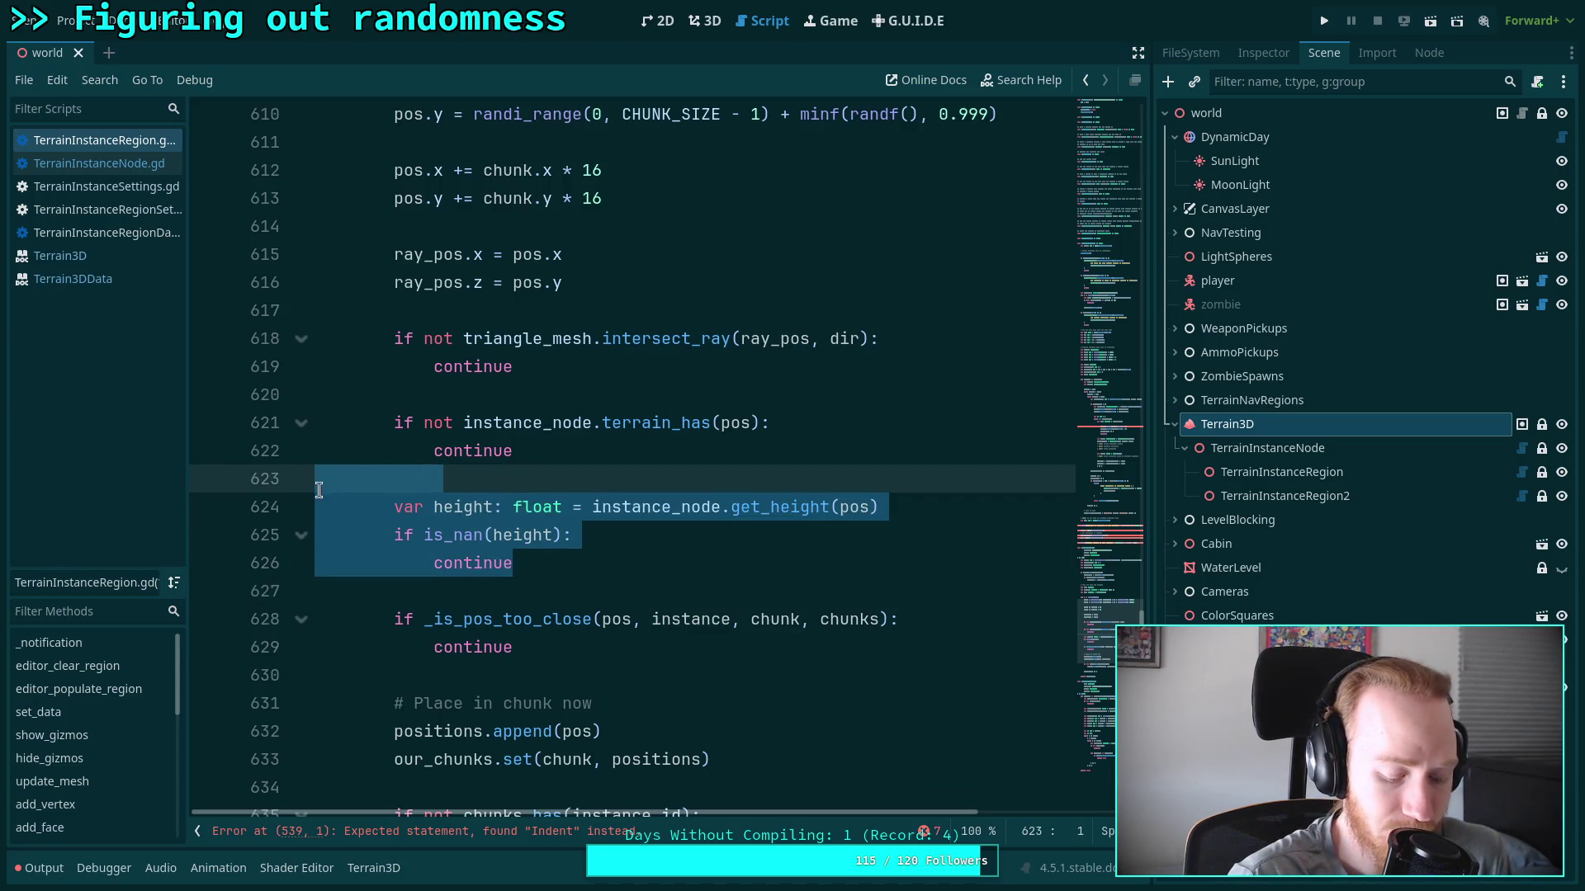
key("BackSpace")
key("BackSpace")
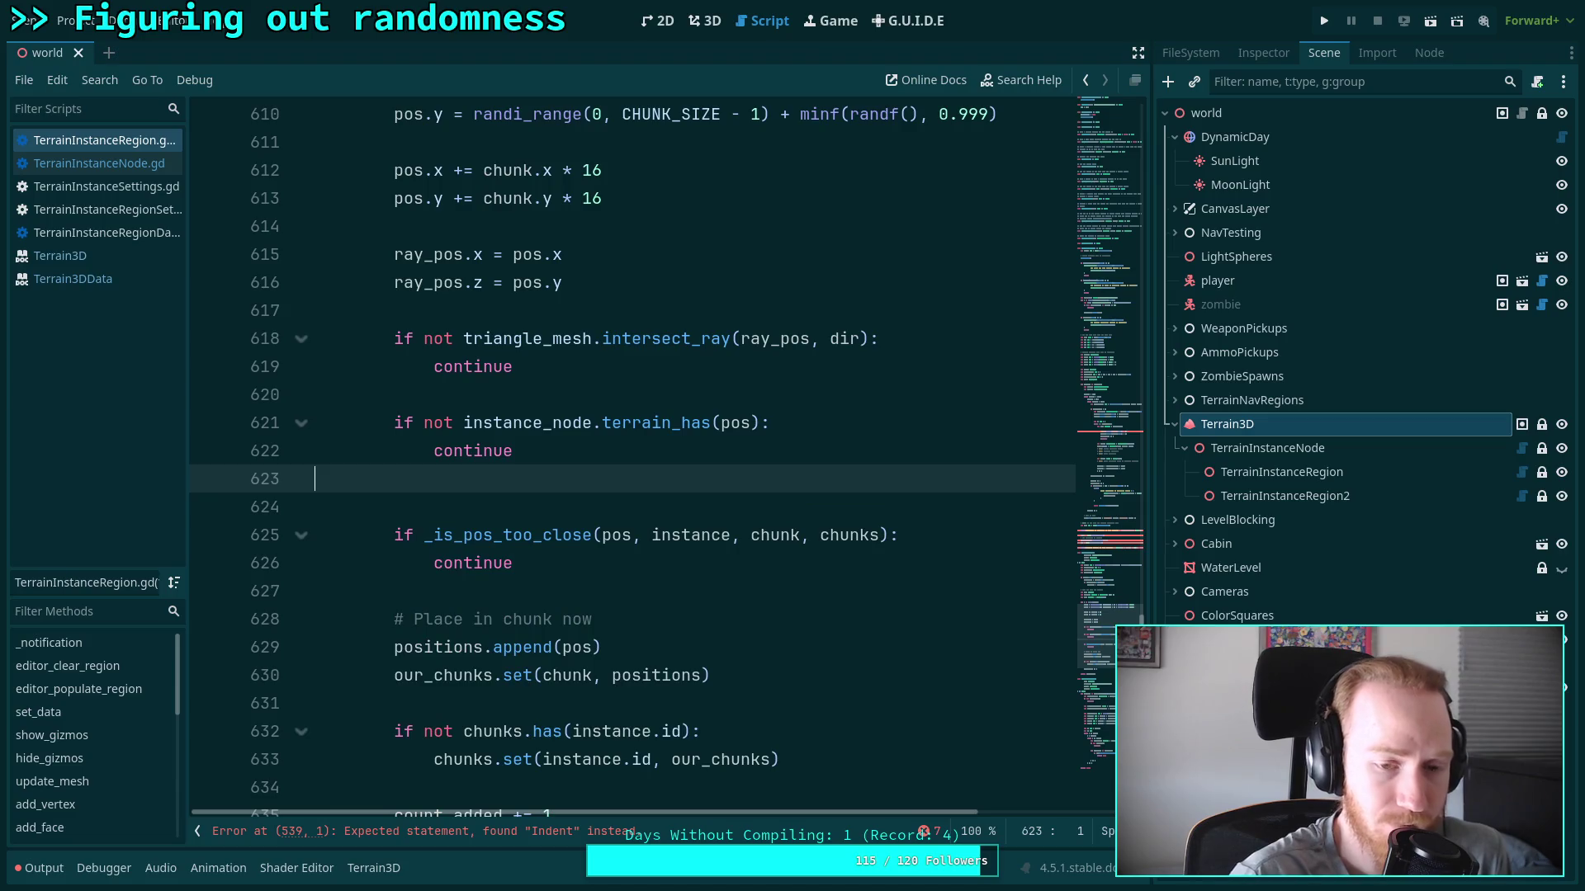
left_click(527, 536)
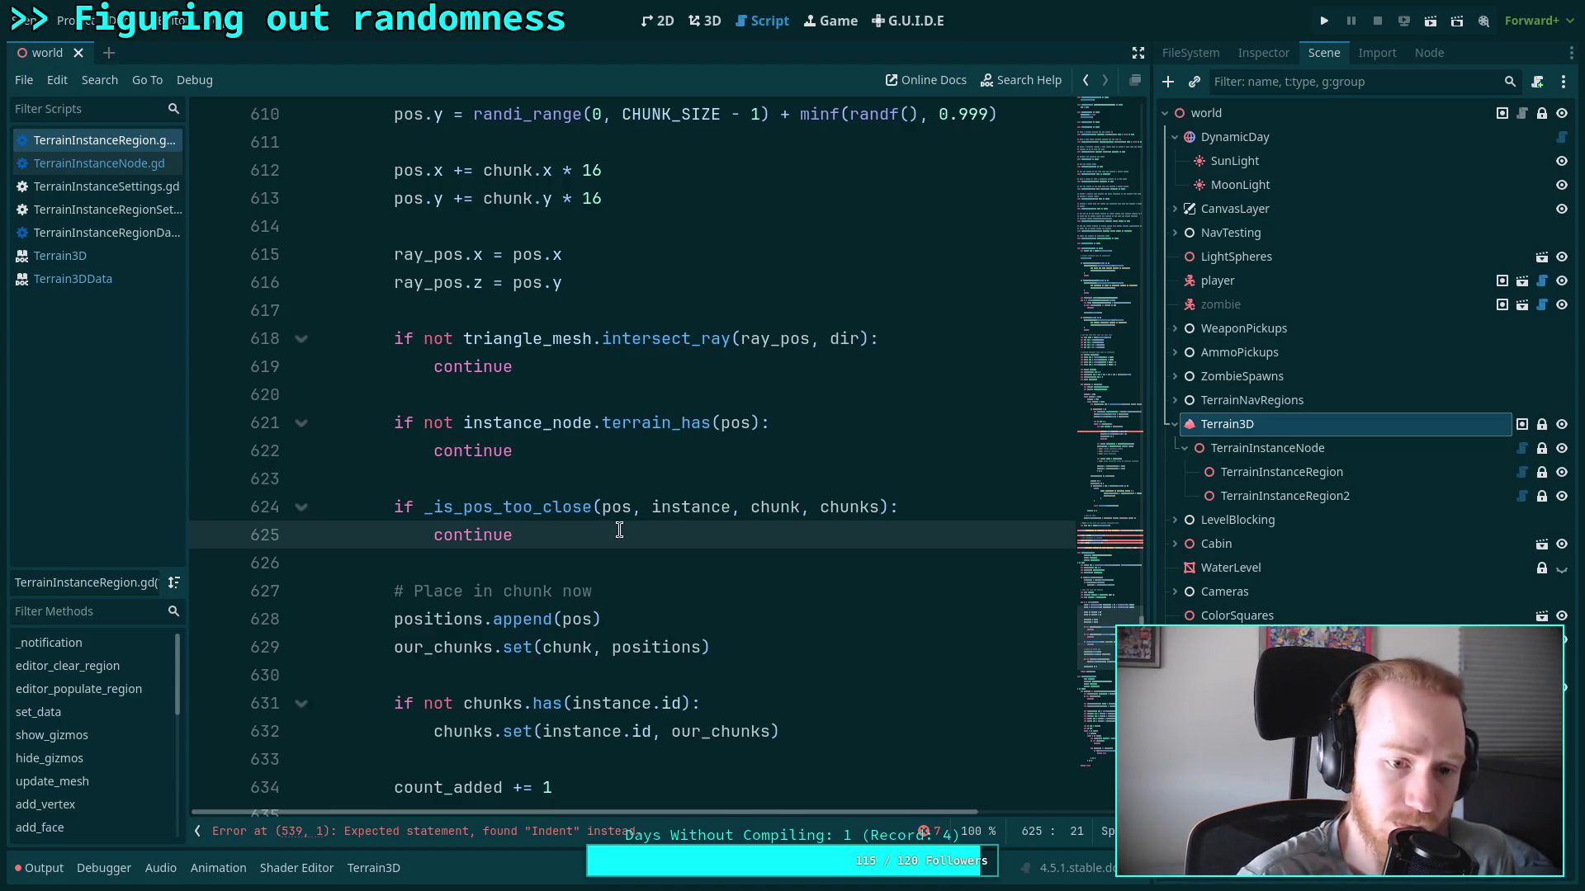
key("Return")
key("Return")
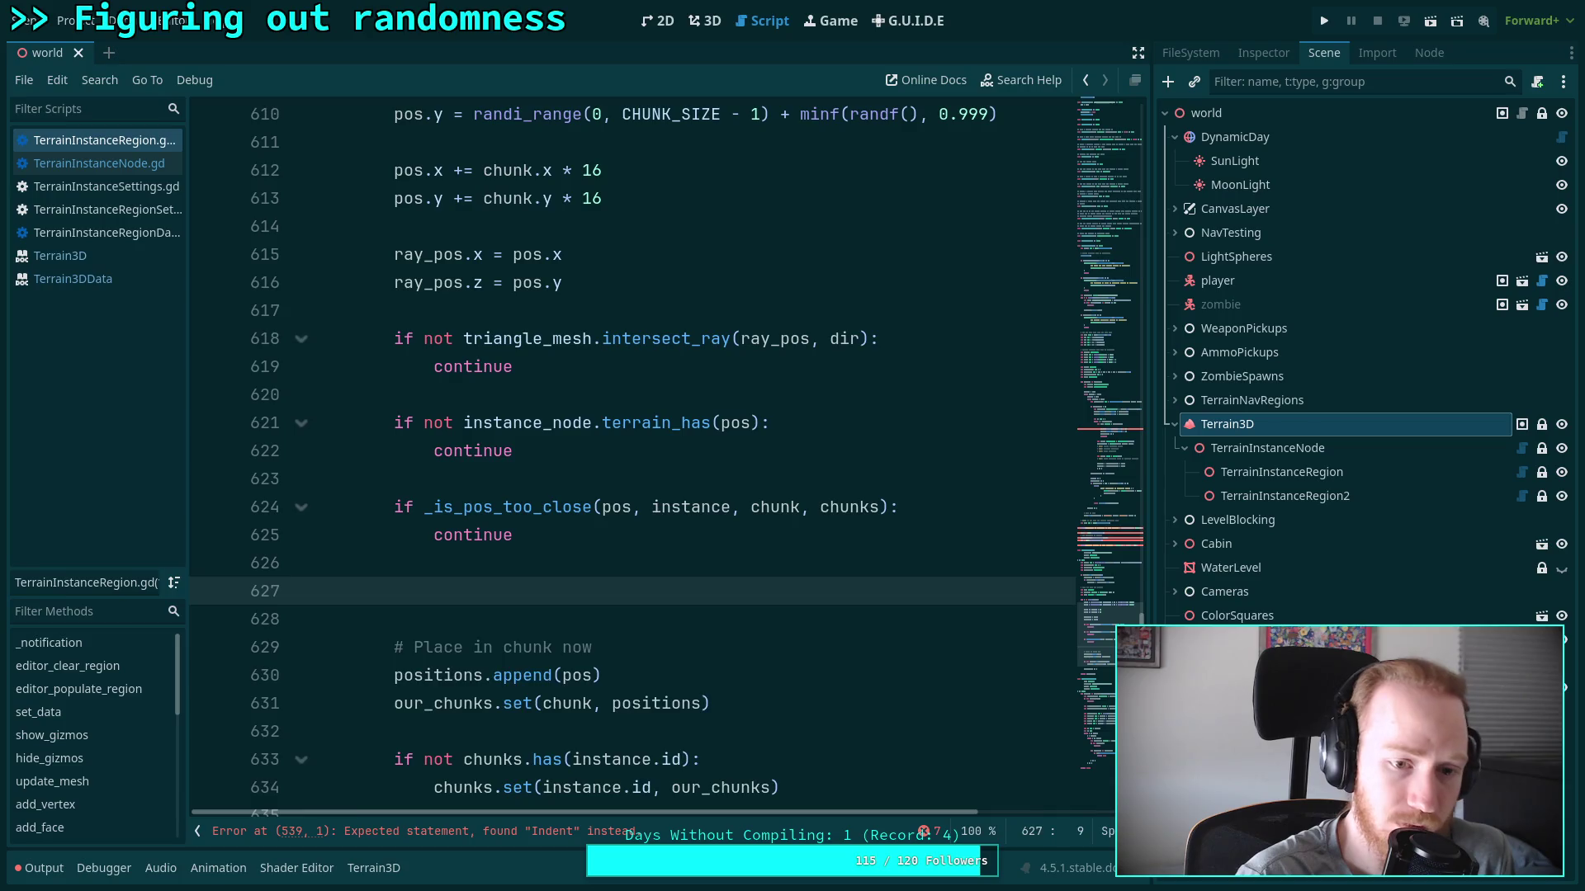
key("ctrl+v")
key("Up")
key("Up")
key("Up")
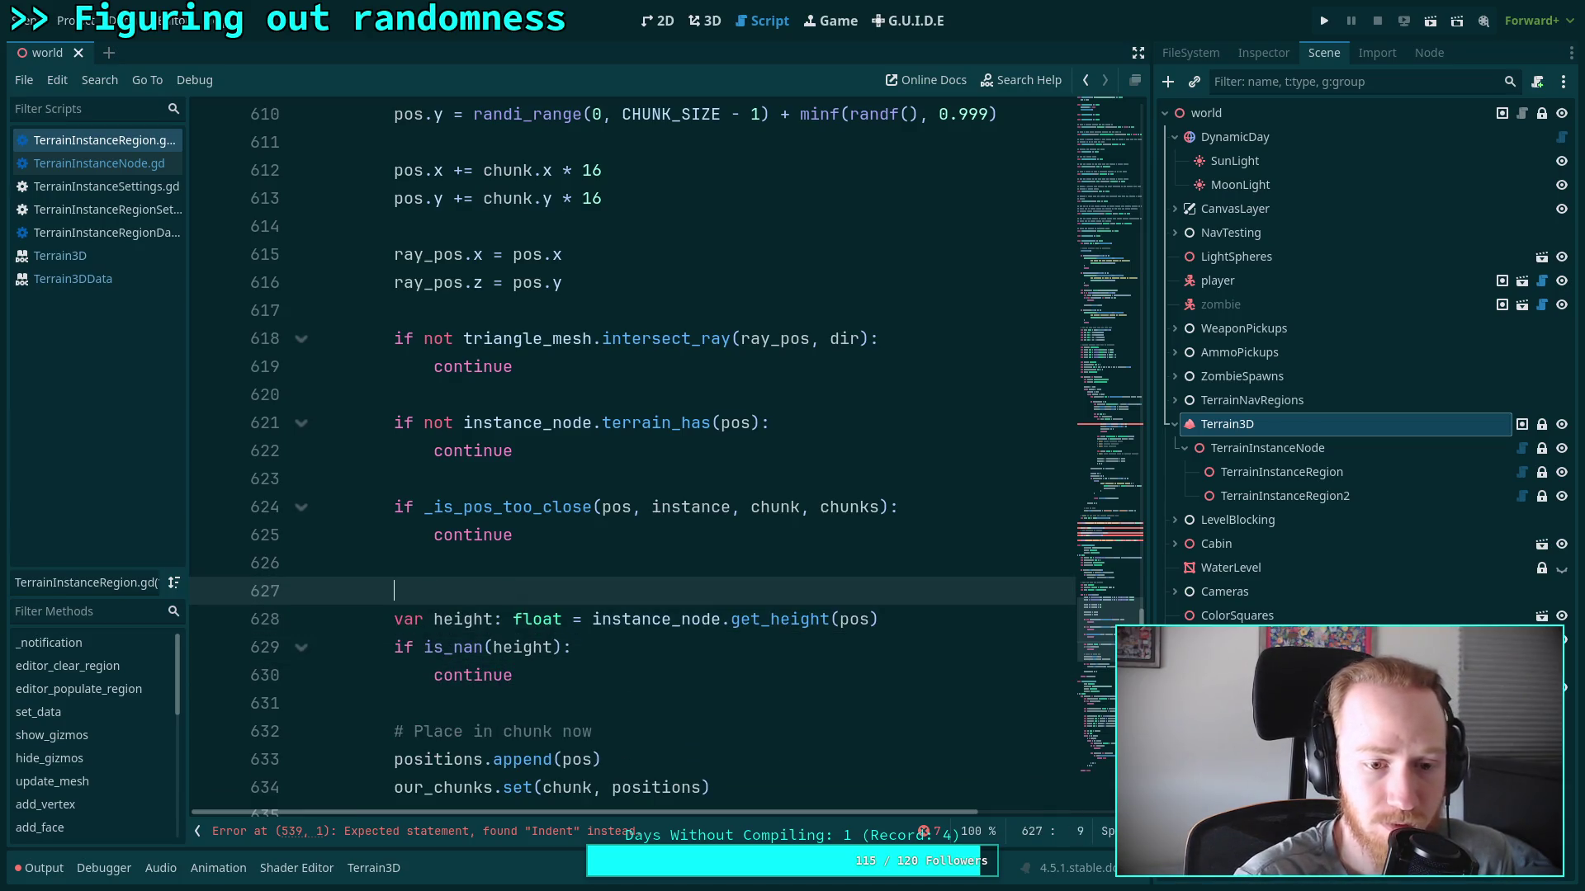
key("BackSpace")
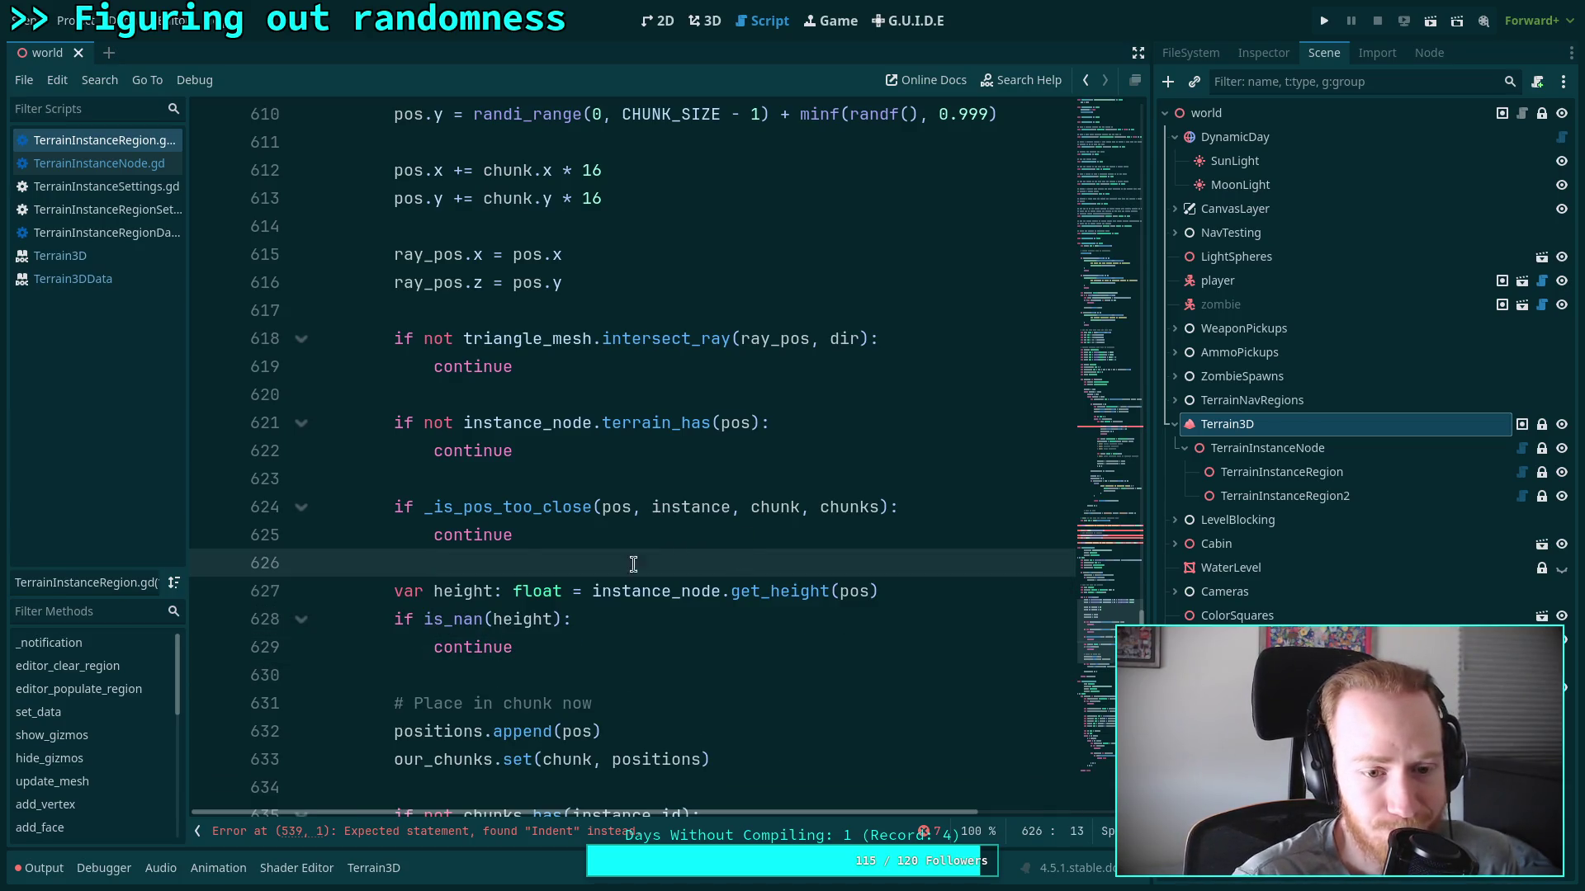
left_click_drag(518, 555, 245, 553)
key("BackSpace")
Highlight uses of positions and our_chunks, then go to the pos variable declaration
scroll(590, 511, "down", 2)
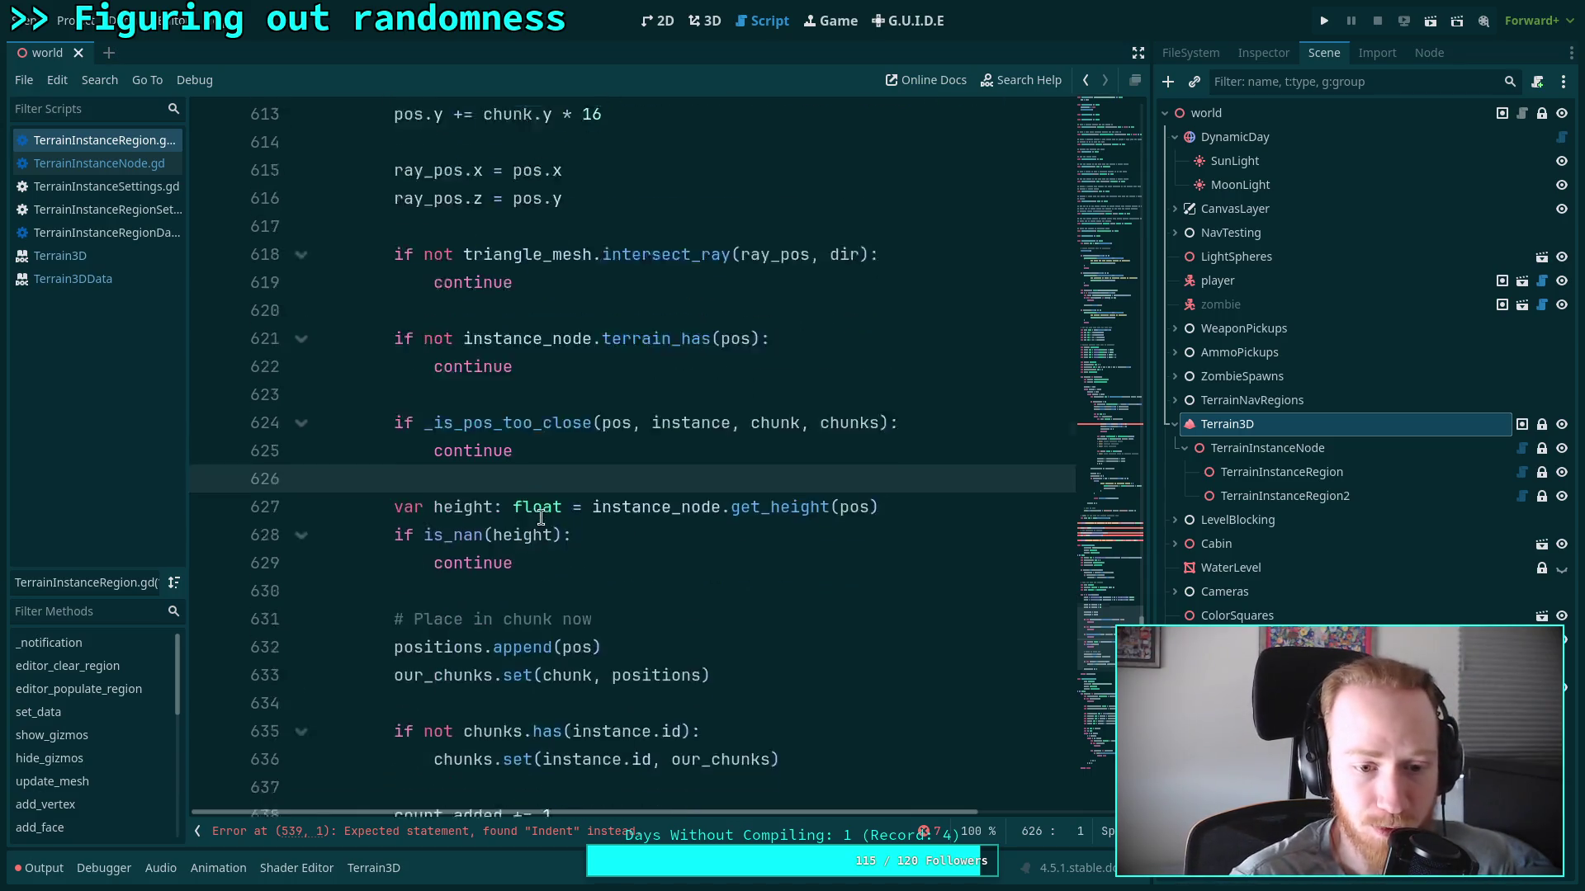
scroll(587, 486, "down", 1)
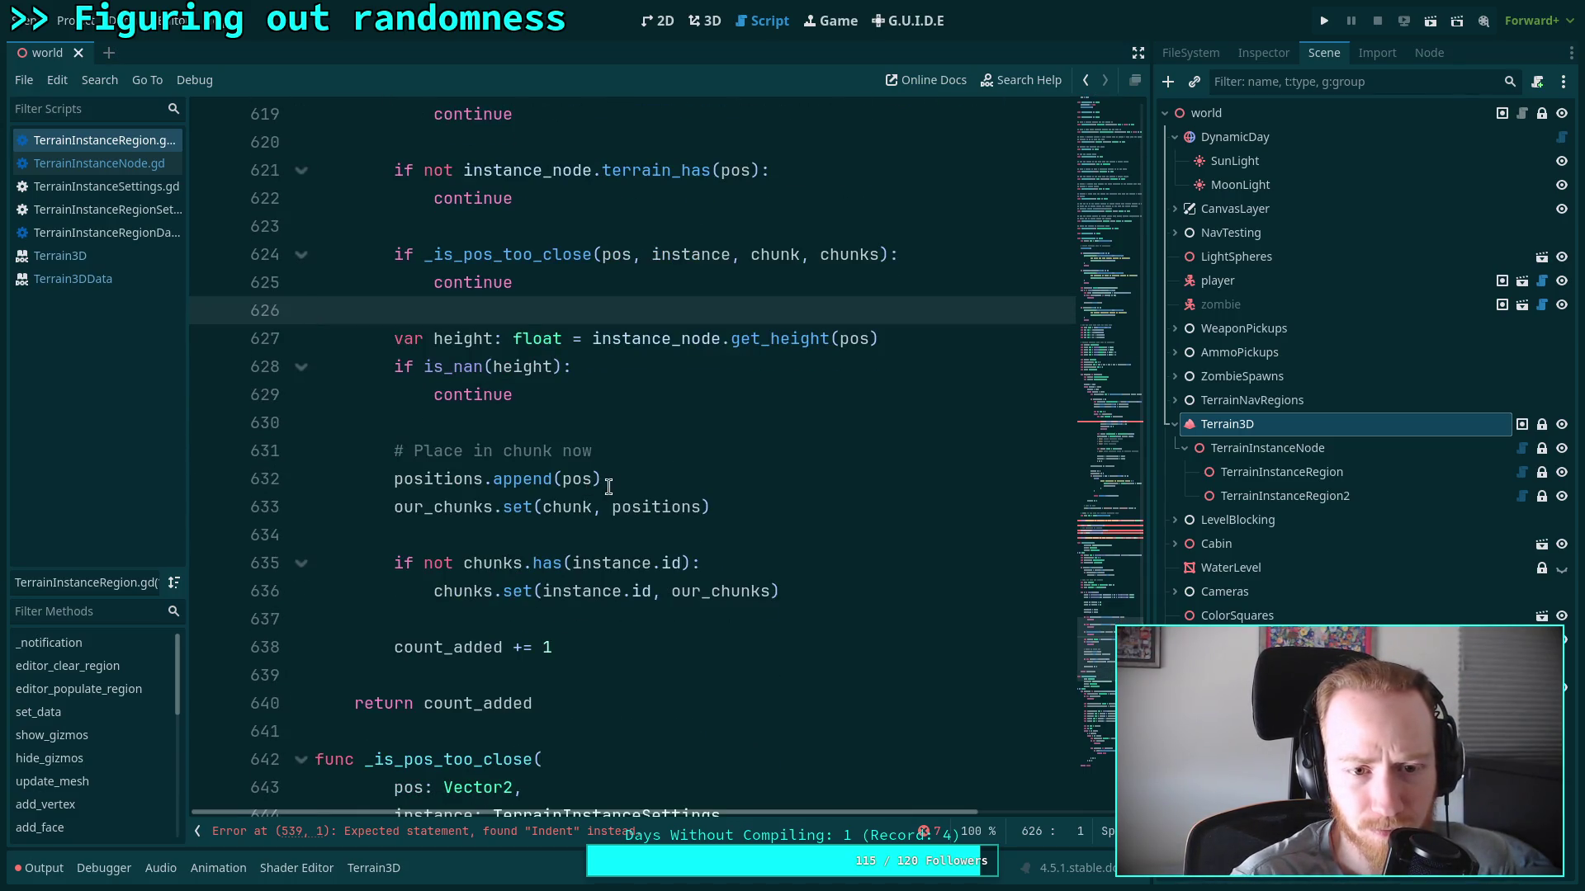
double_click(464, 478)
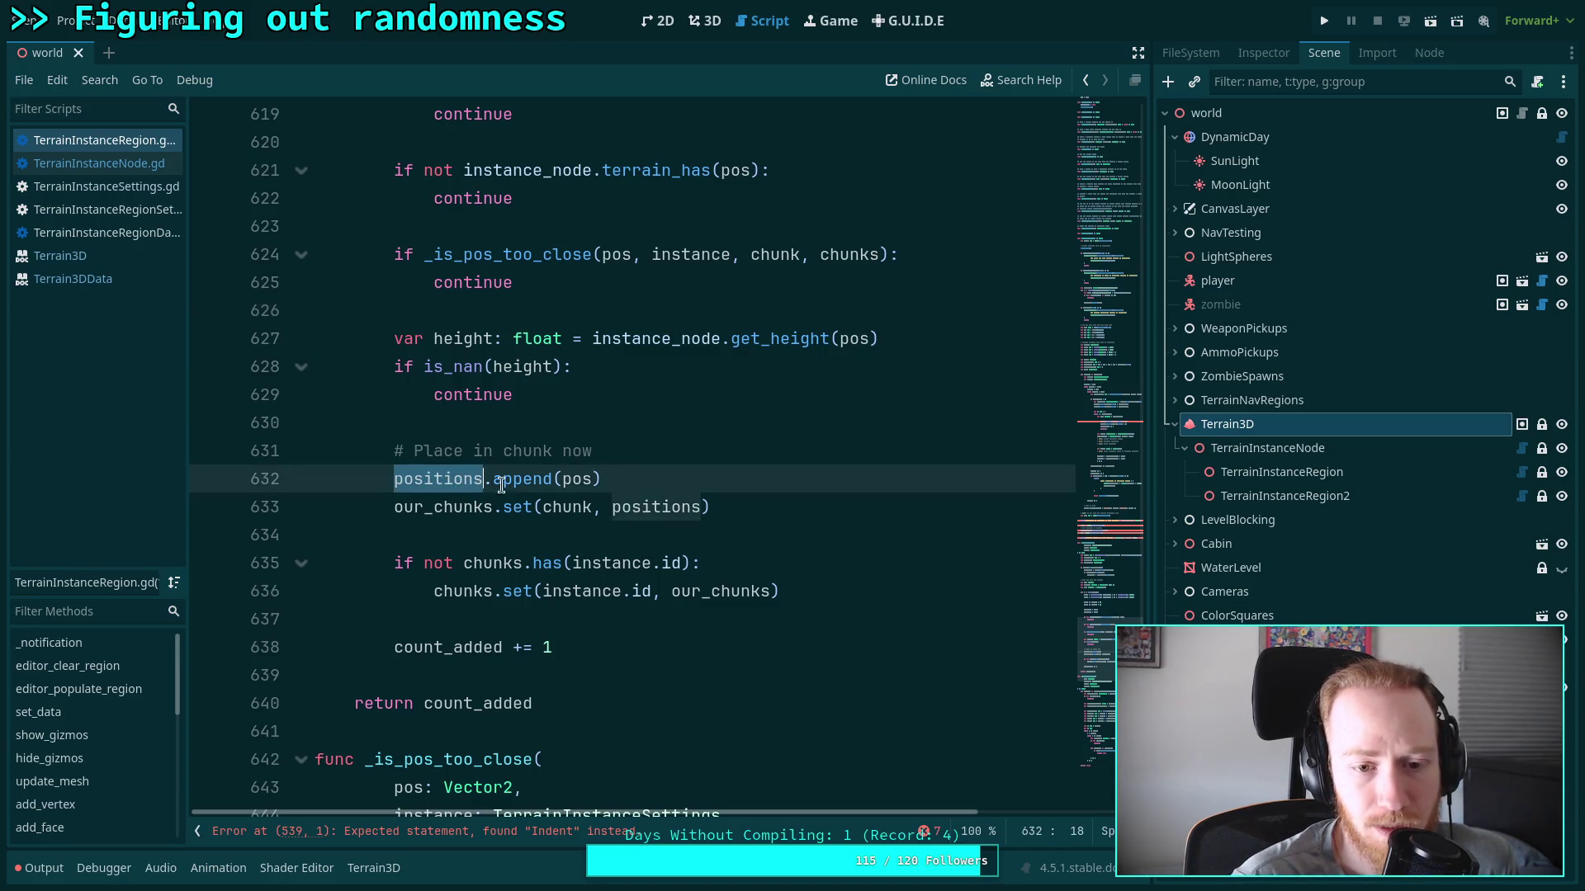
double_click(449, 507)
left_click(493, 593)
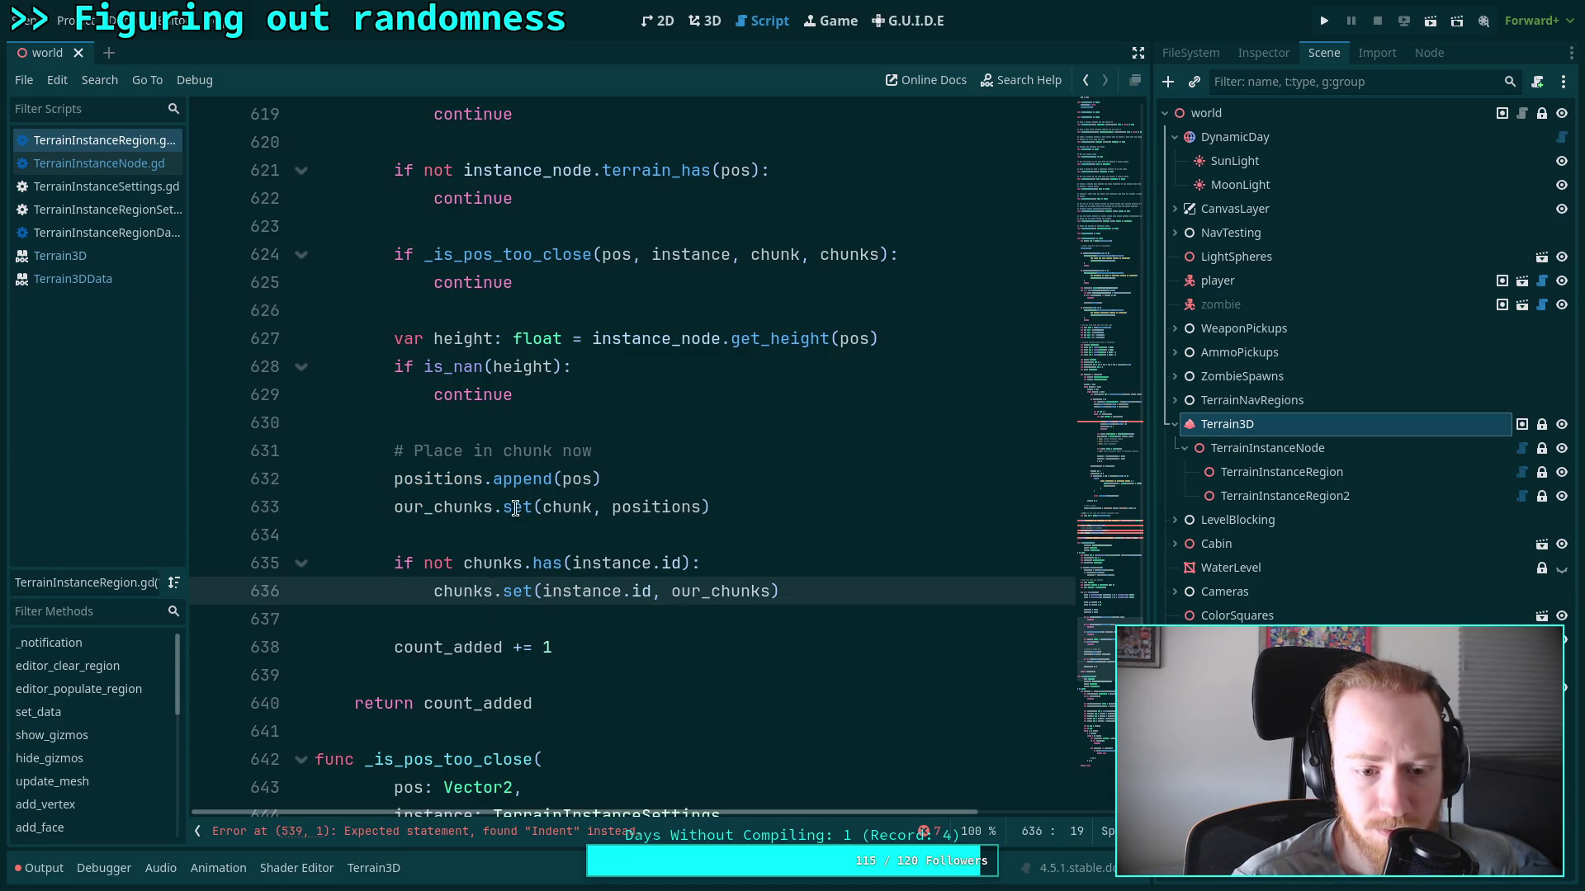
scroll(512, 509, "up", 10)
left_click(517, 537)
Declare pos as Vector3 and change pos.y to pos.z on lines 610 and 613
key("BackSpace")
type("3")
scroll(631, 525, "down", 3)
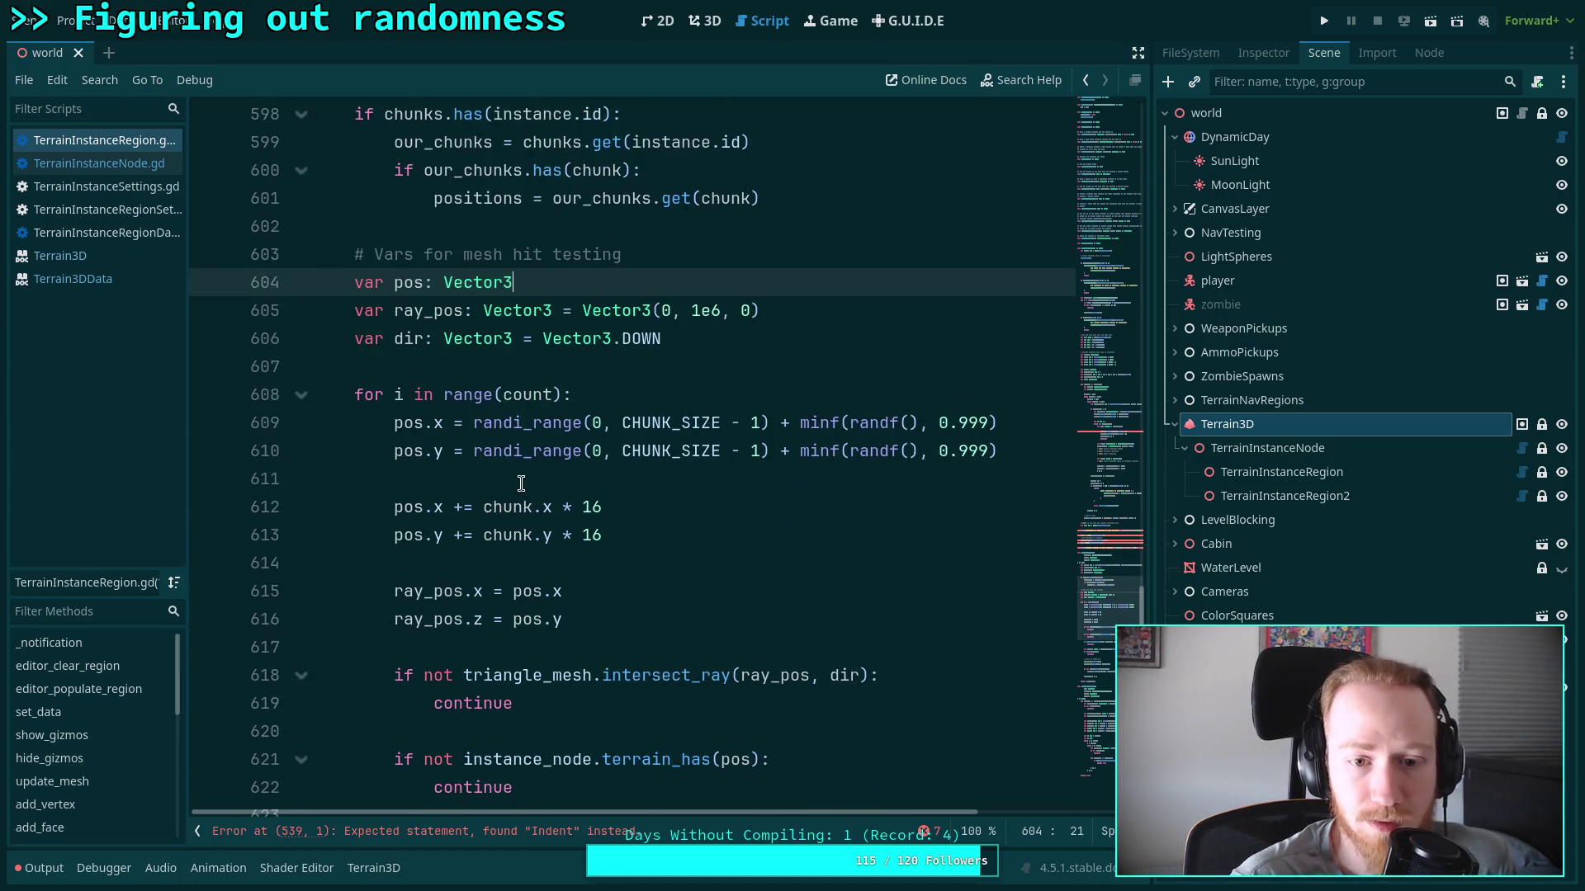
double_click(439, 451)
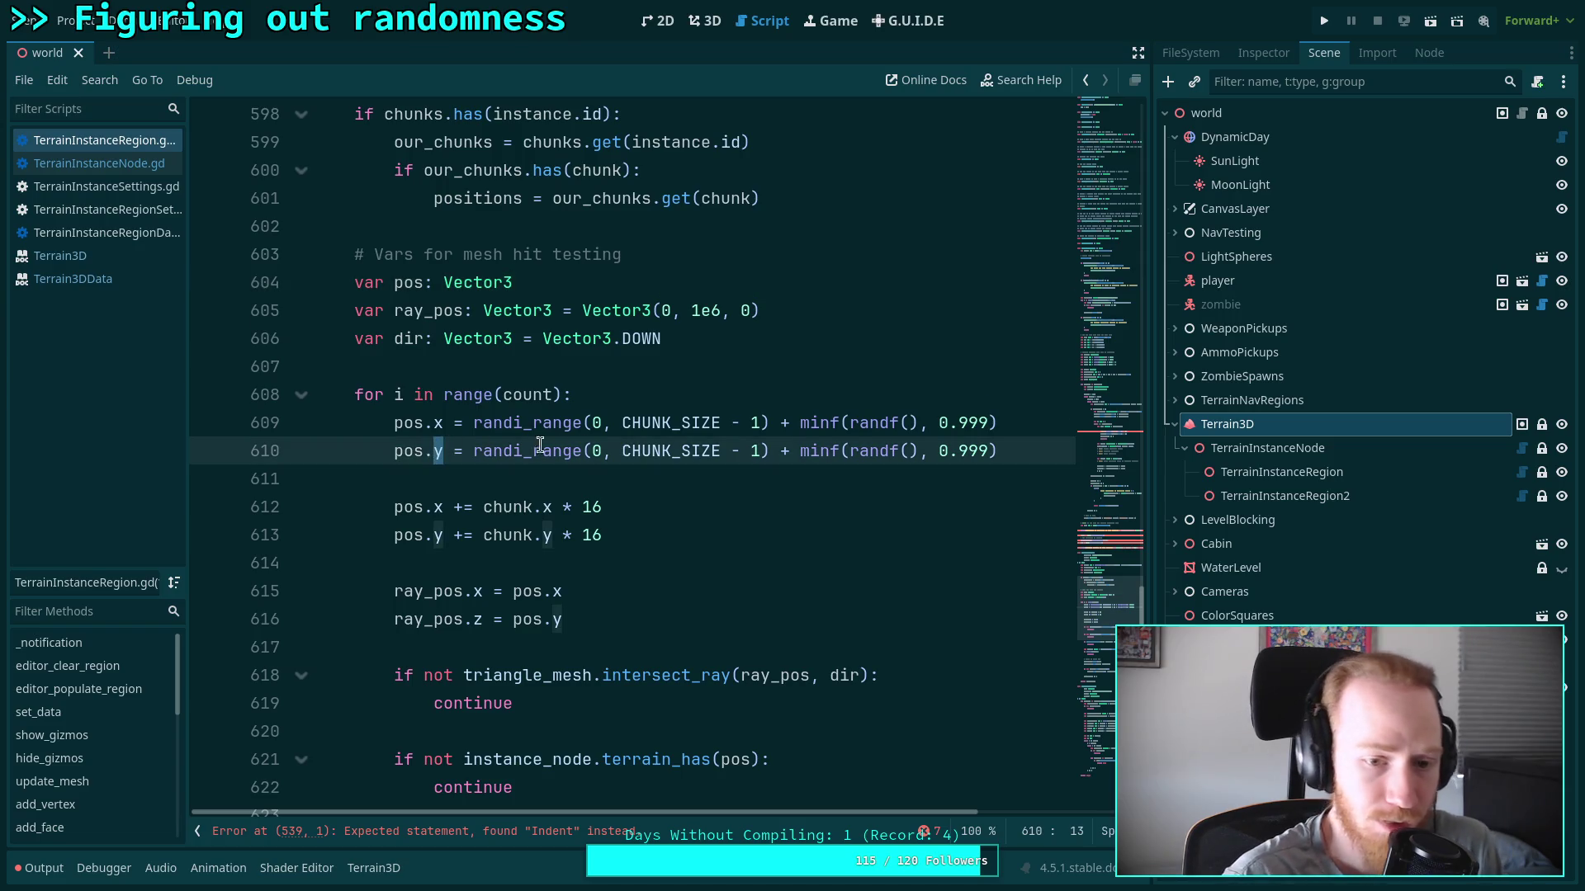
type("z")
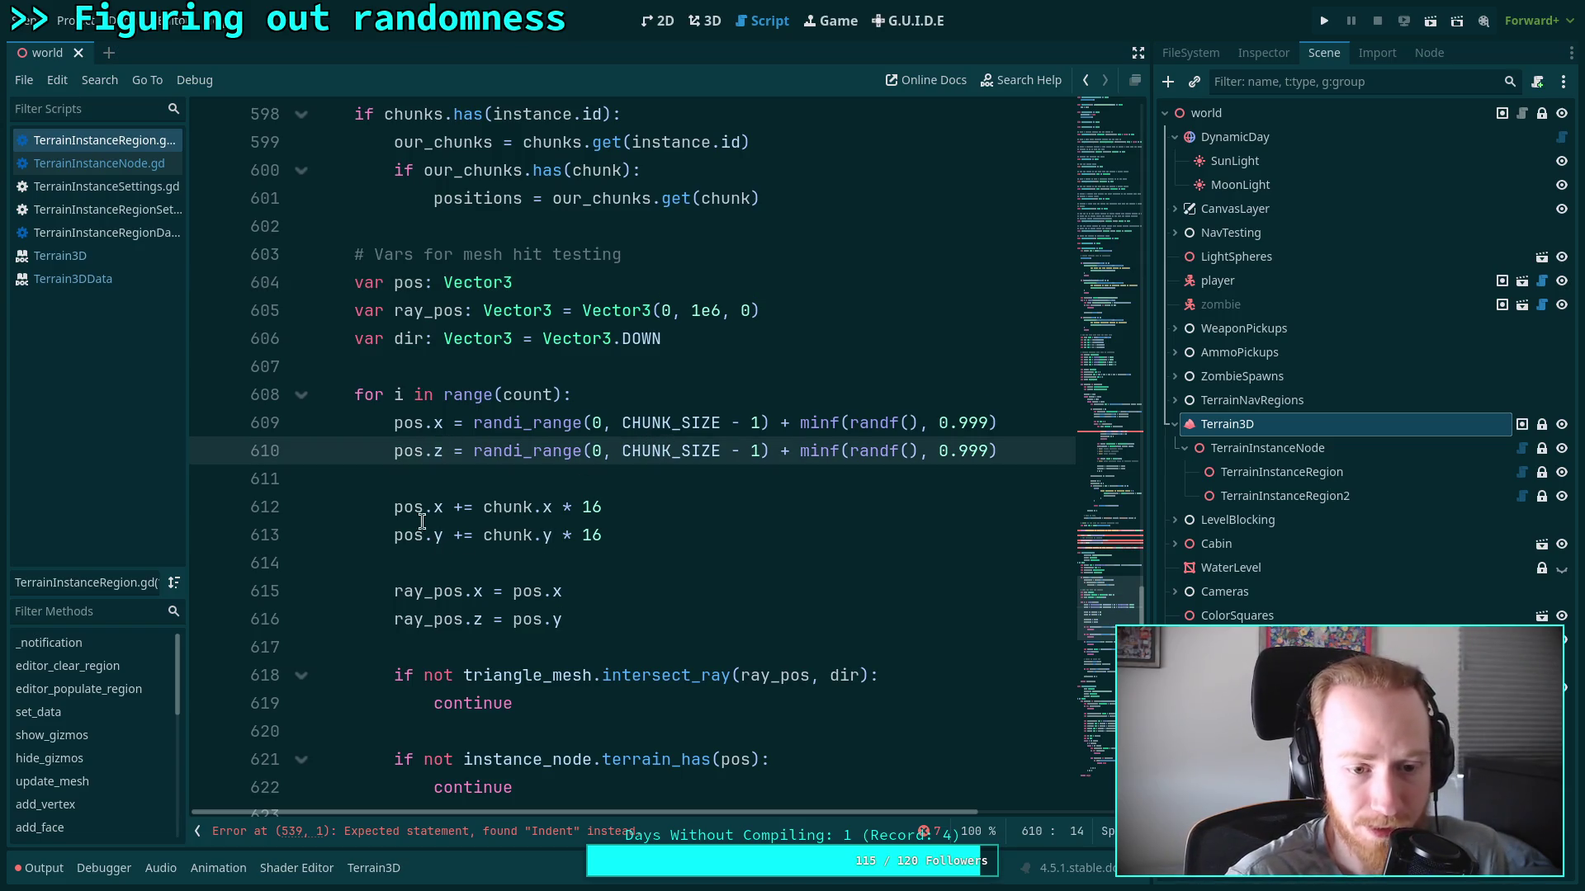
double_click(439, 535)
type("z")
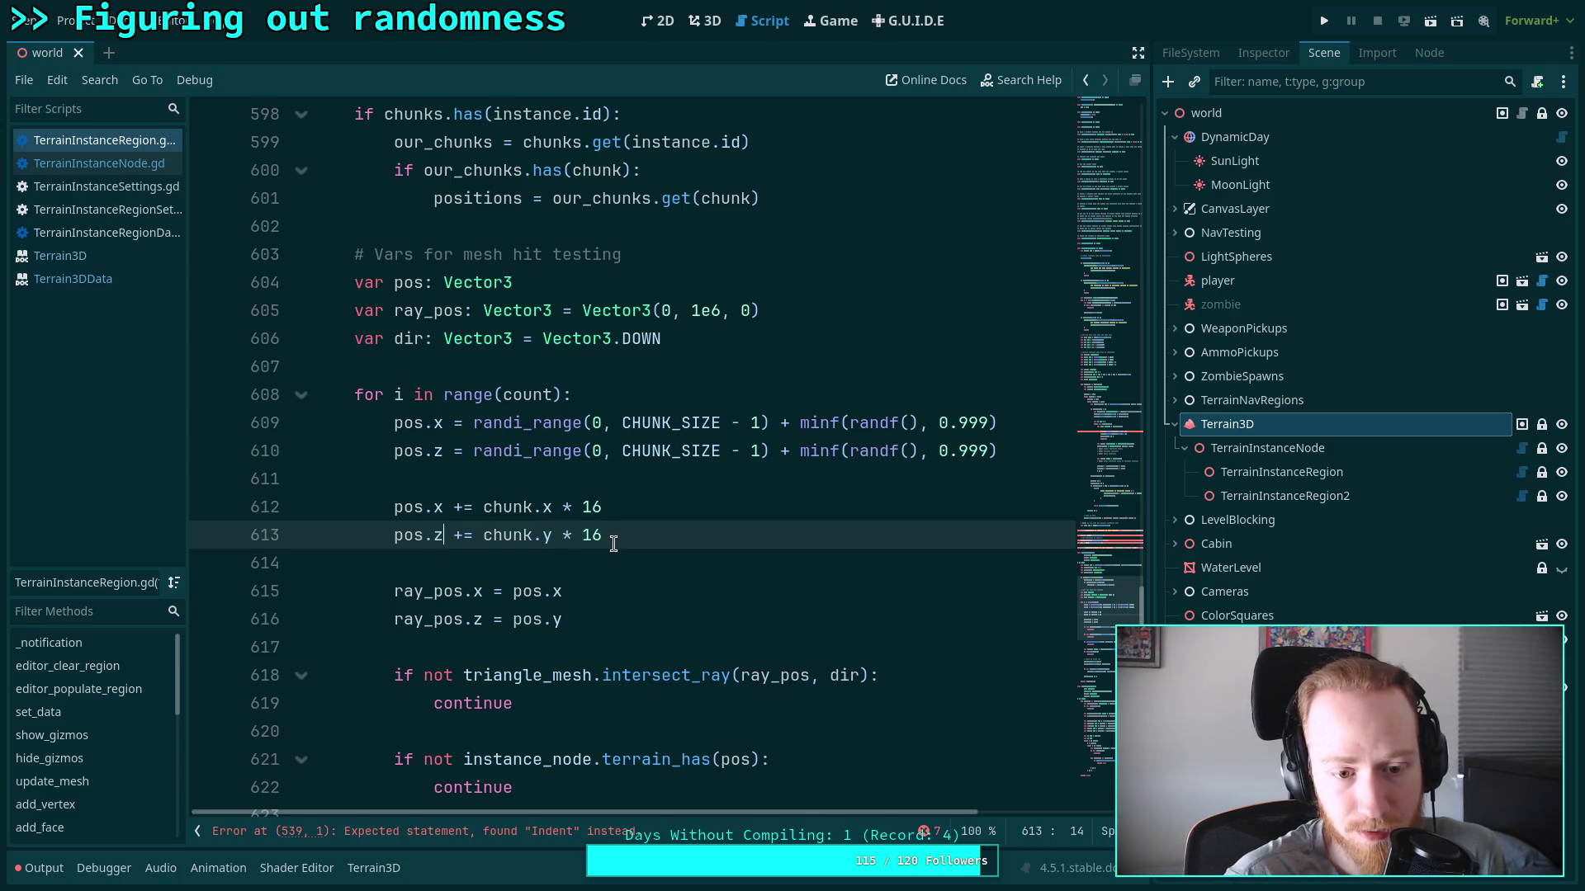
Start assigning the height to pos on new lines after the NaN check
scroll(606, 541, "down", 1)
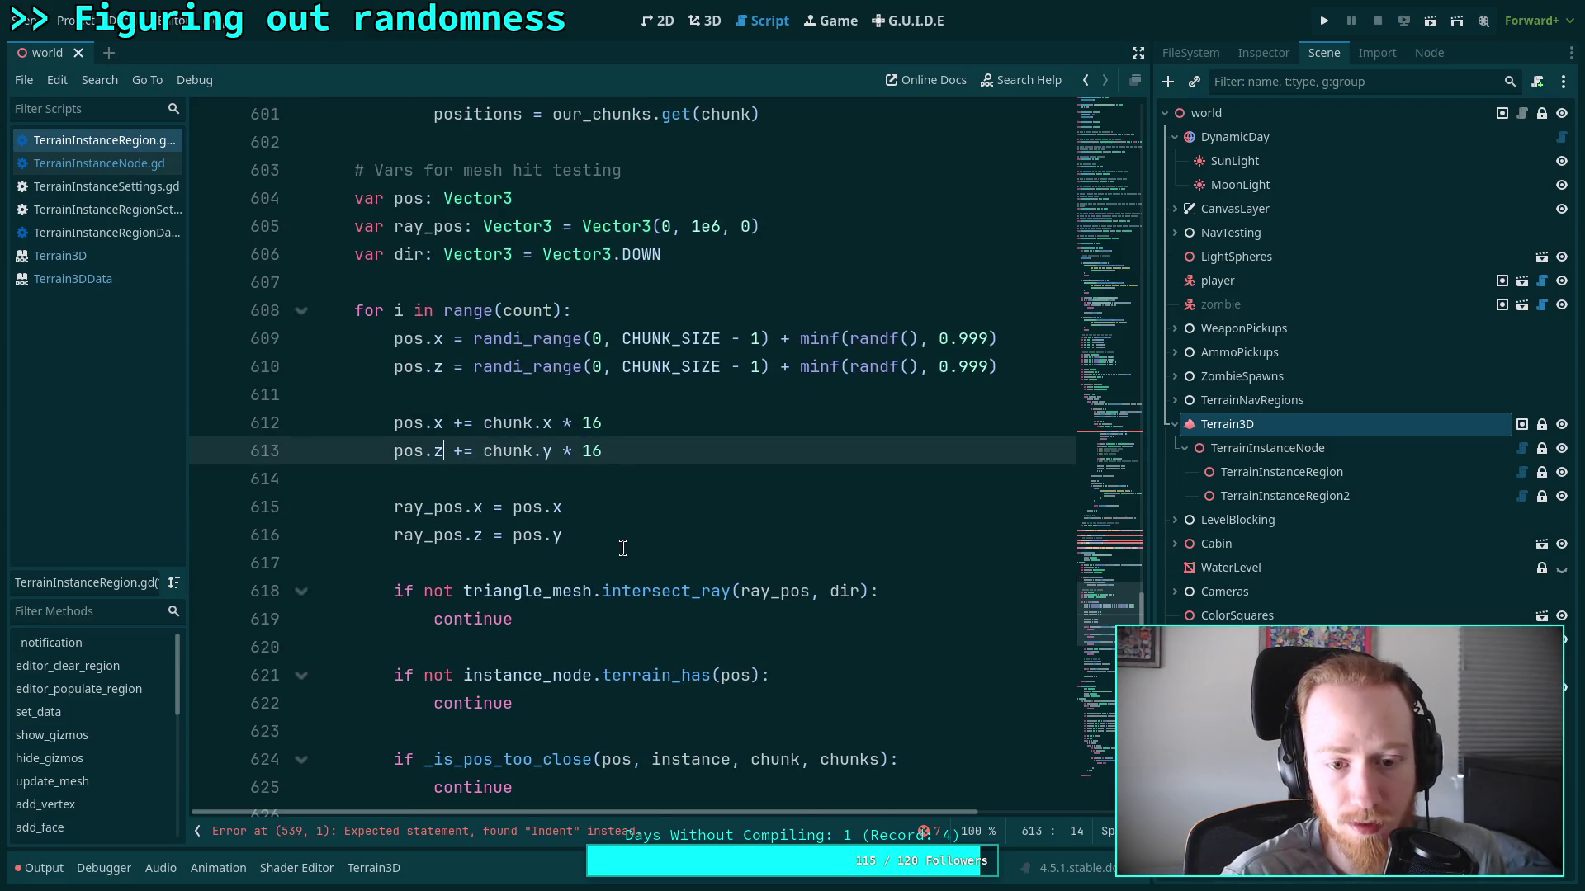
scroll(620, 540, "up", 1)
scroll(619, 541, "down", 1)
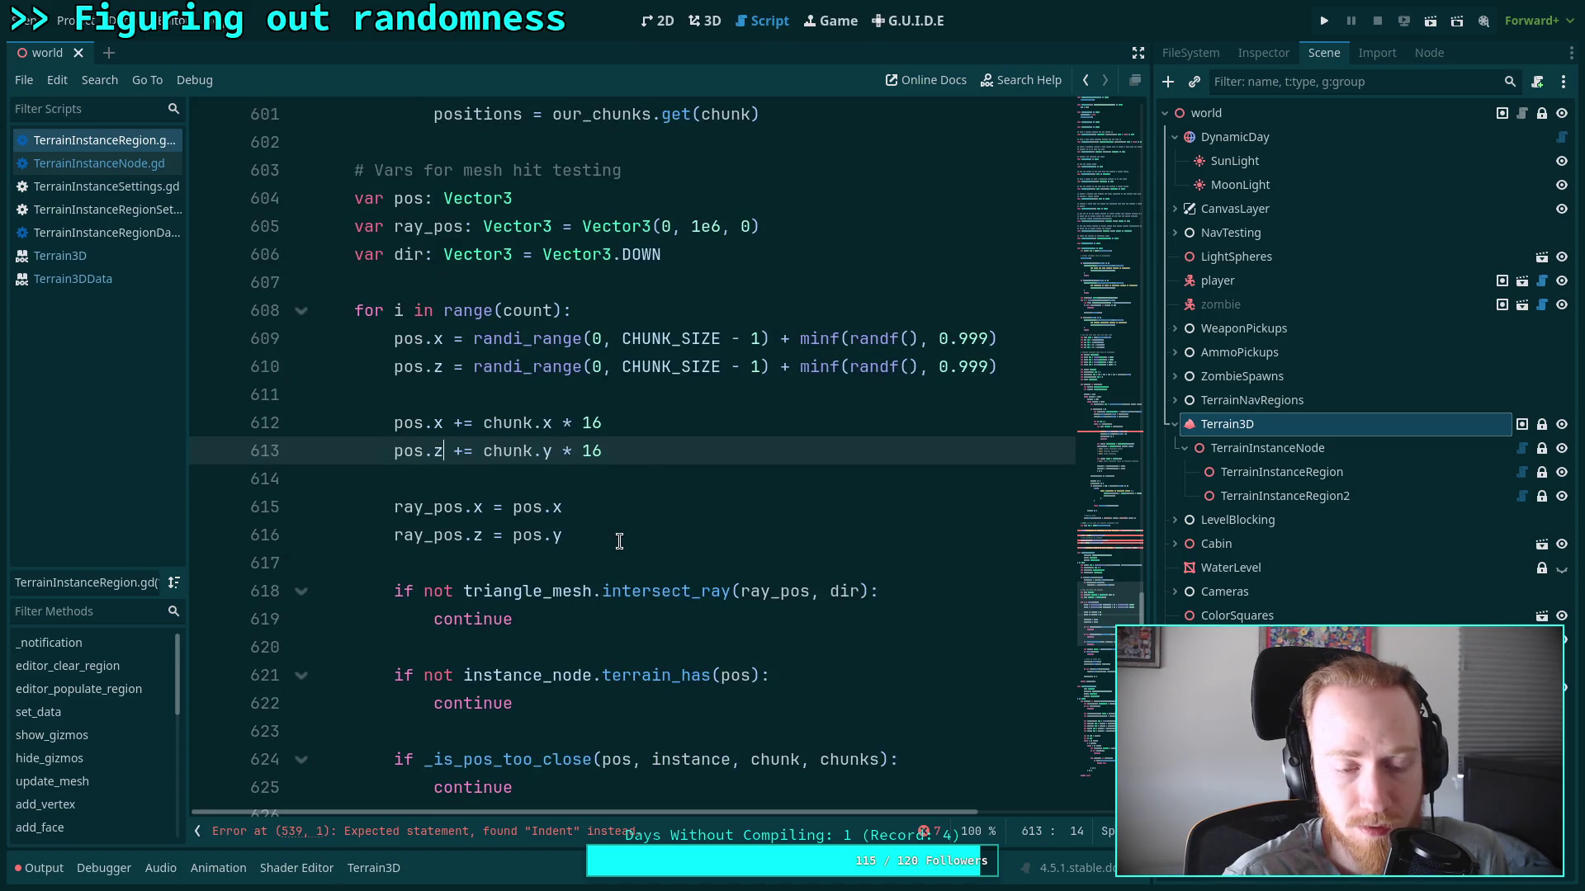
scroll(665, 458, "down", 3)
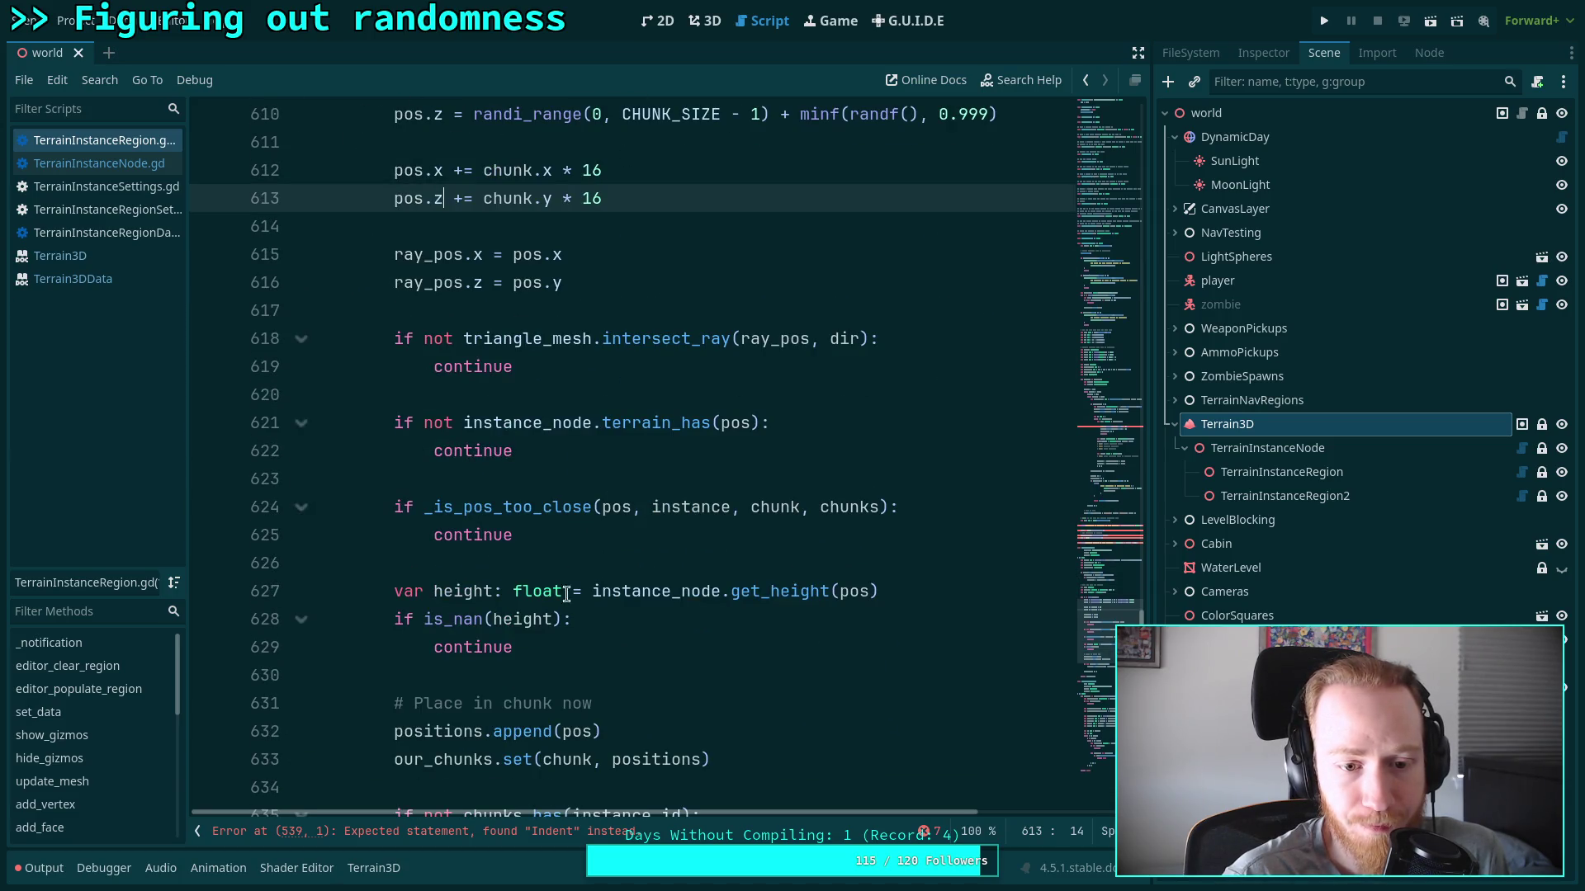
left_click(657, 657)
key("Return")
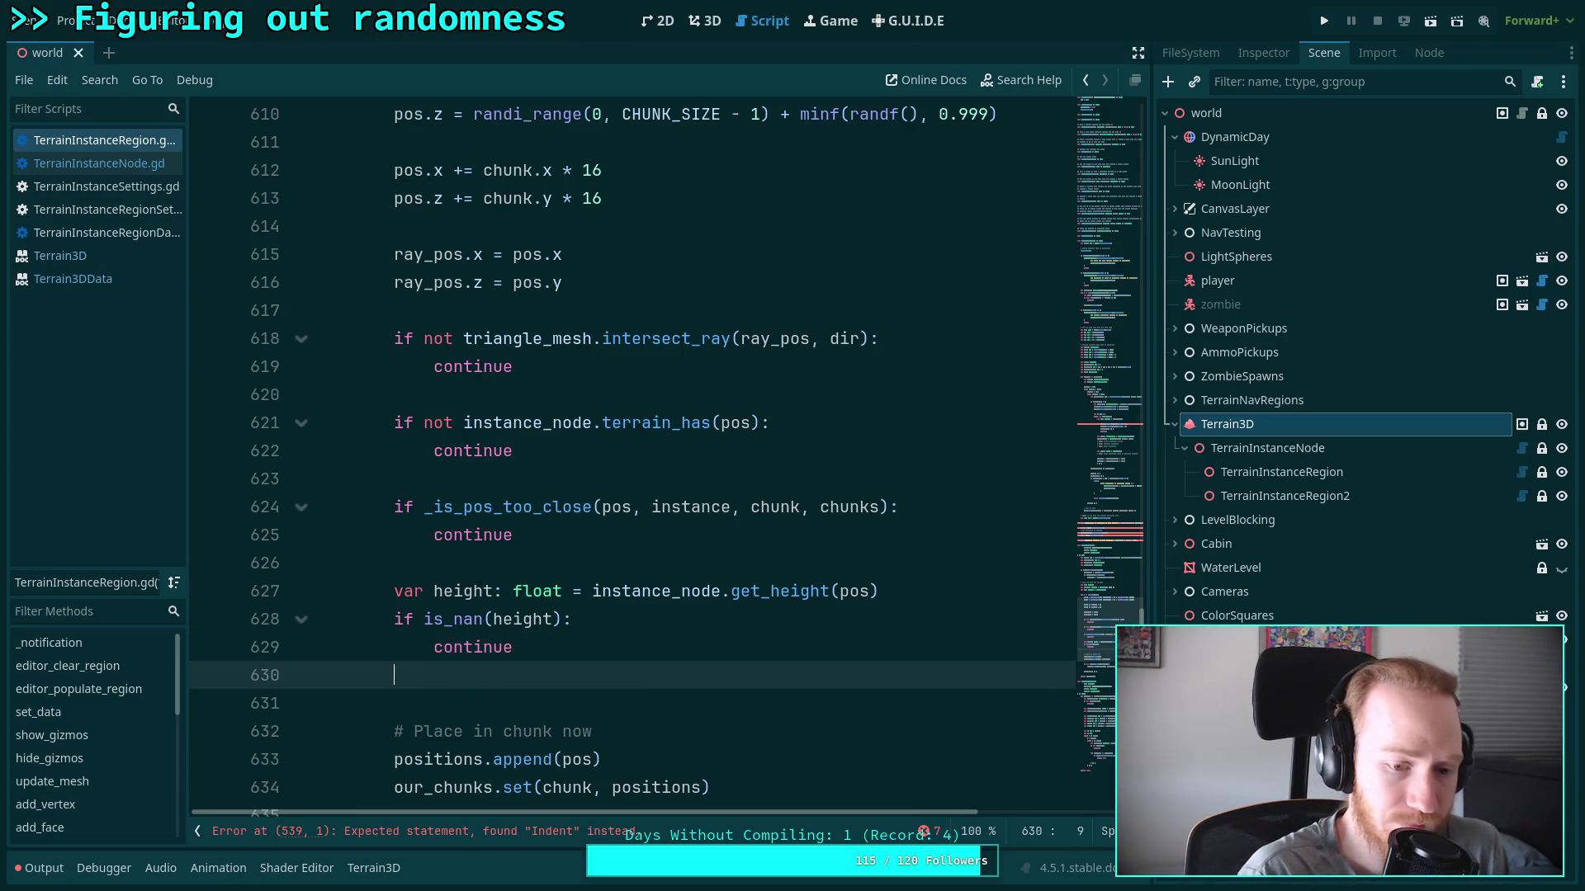
key("Return")
type("pos.f")
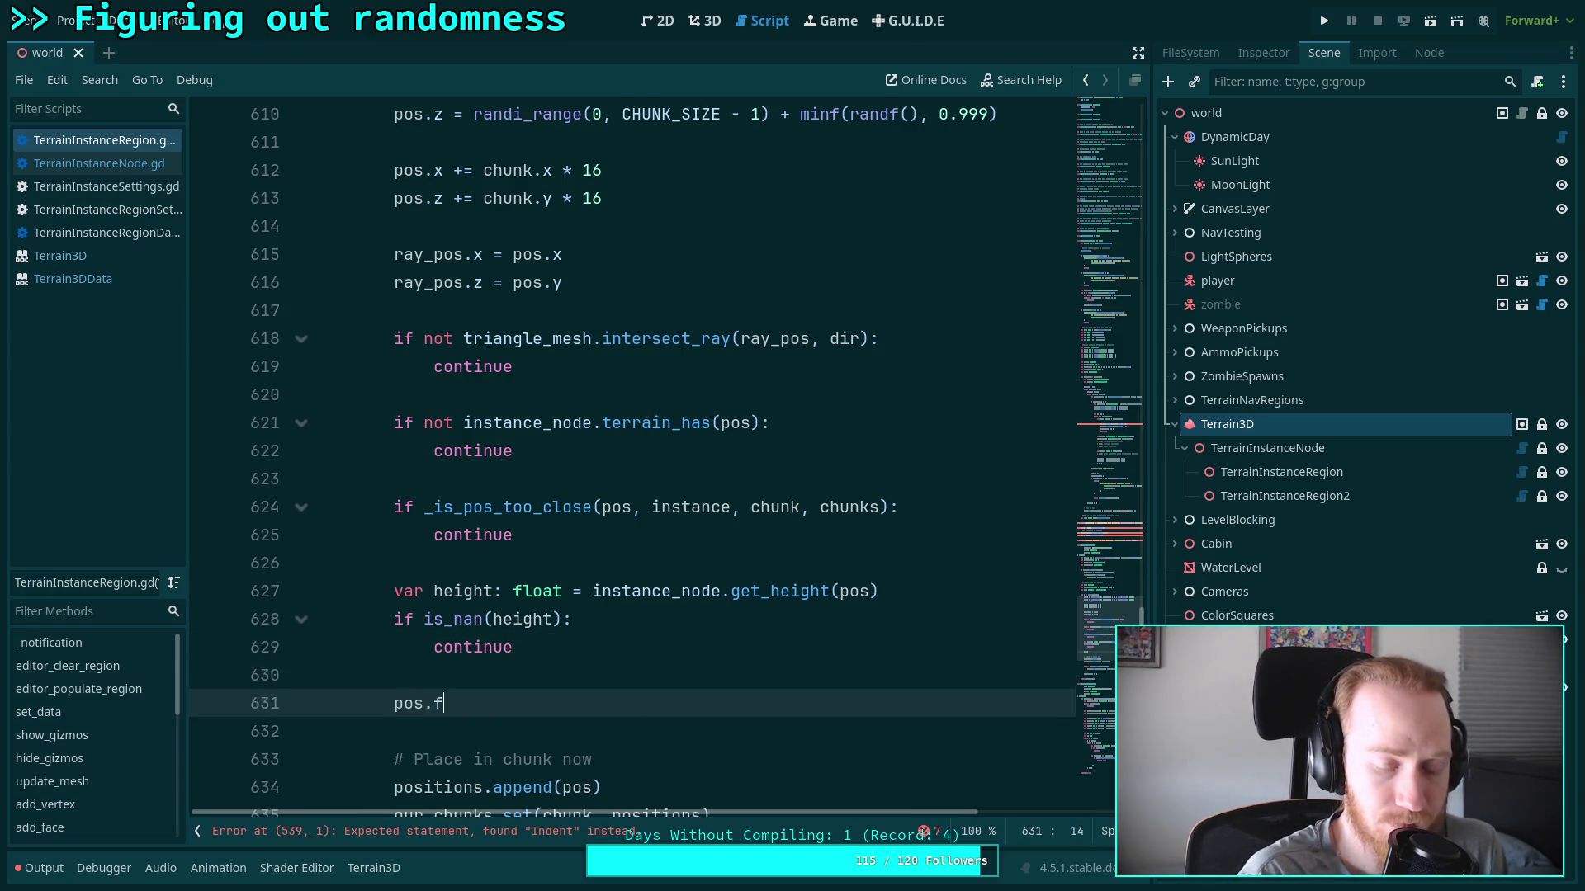
key("BackSpace")
type("y = hud")
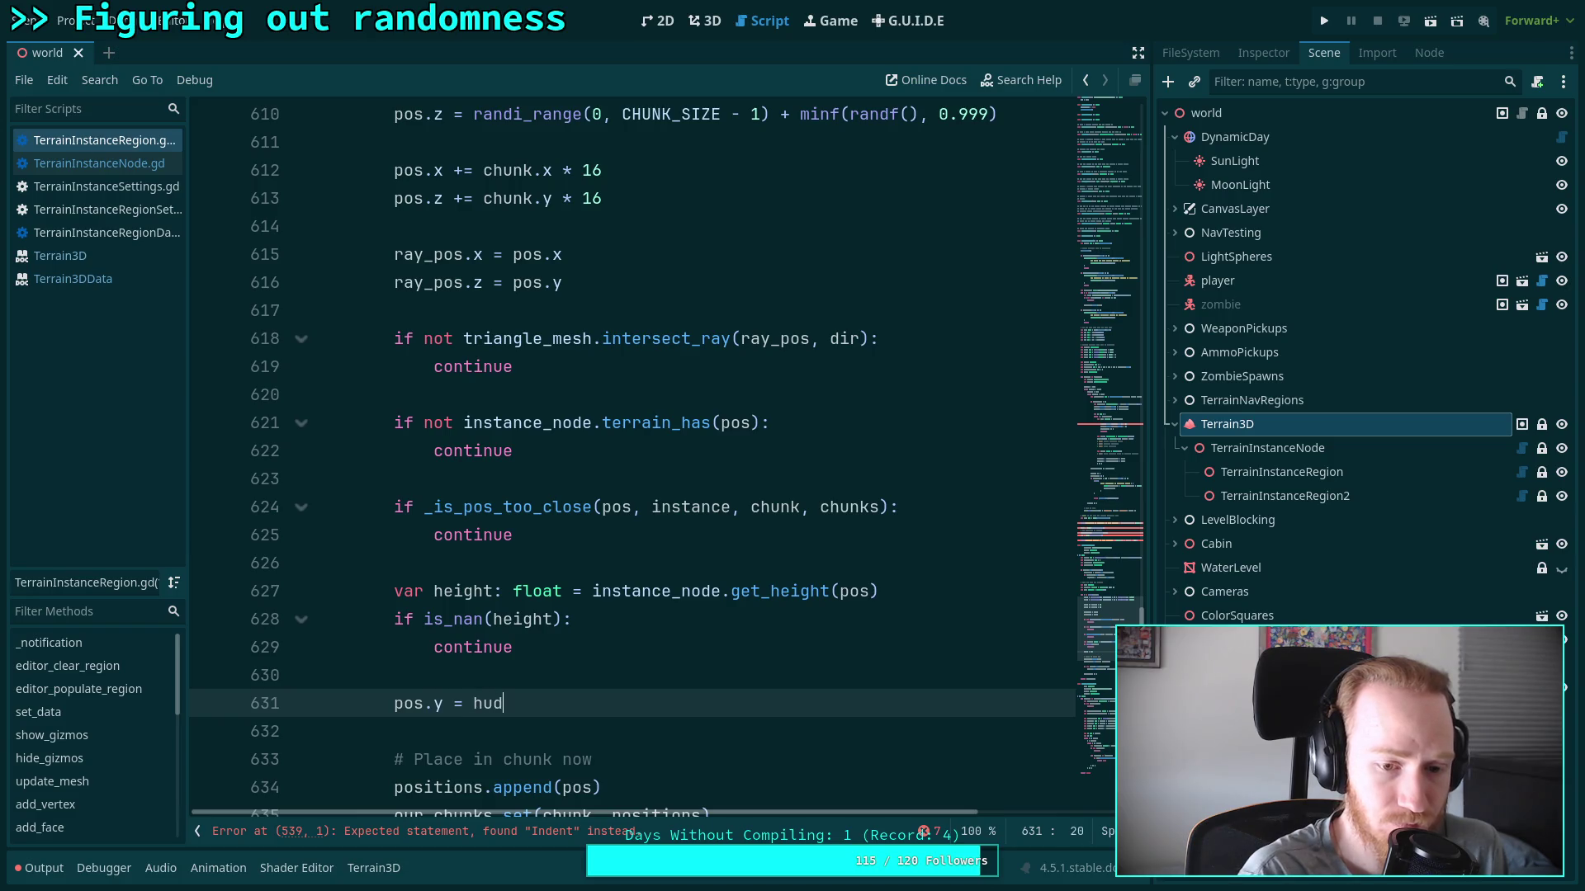
key("BackSpace")
key("BackSpace")
type("eight")
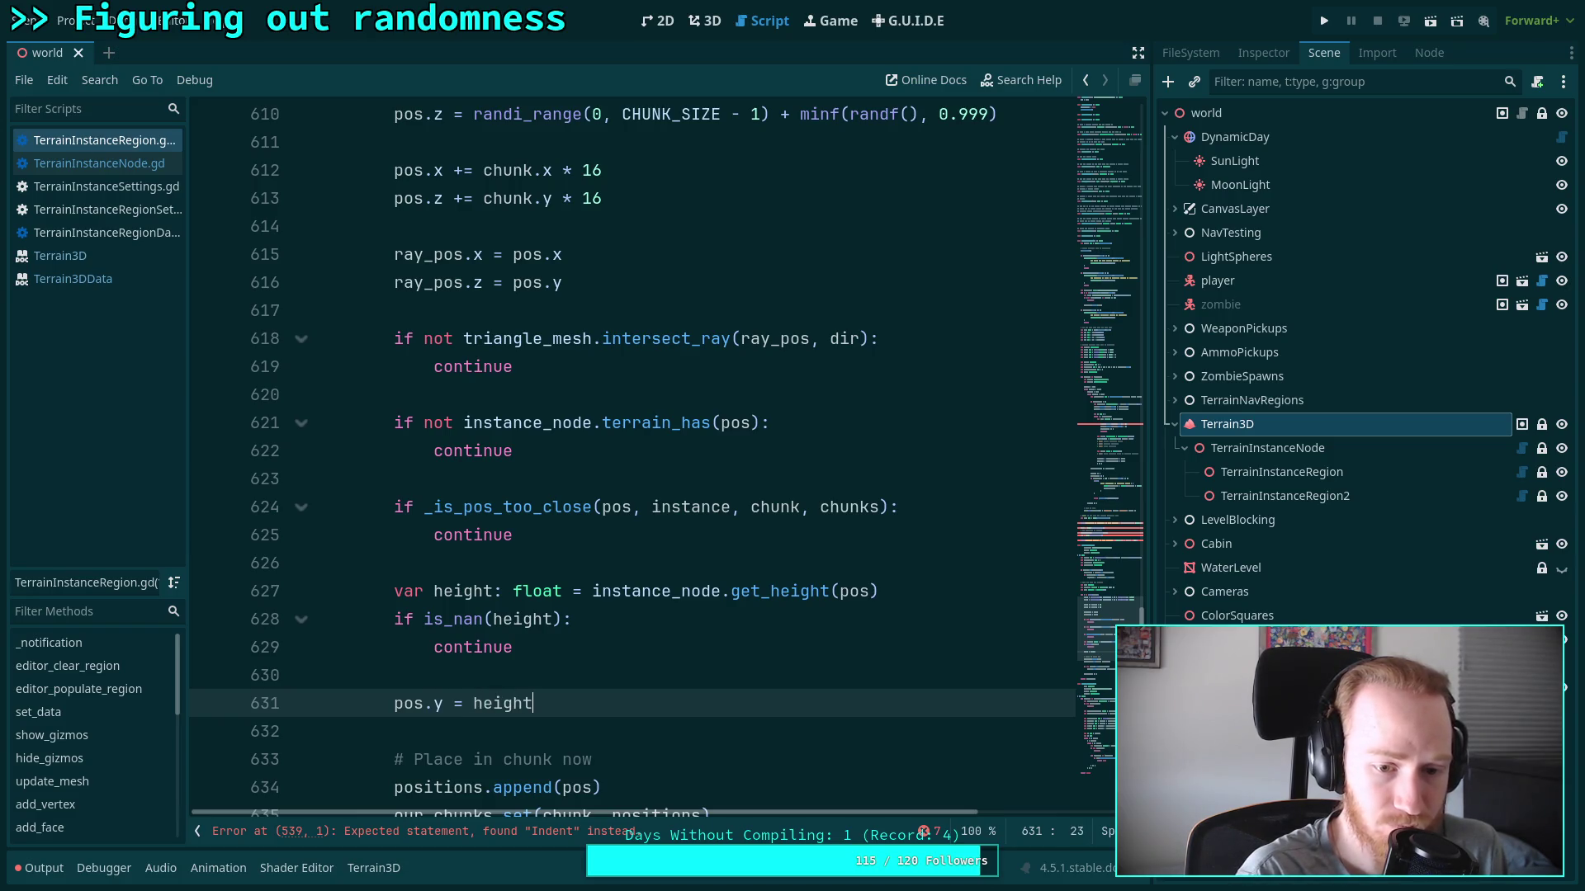
left_click(577, 680)
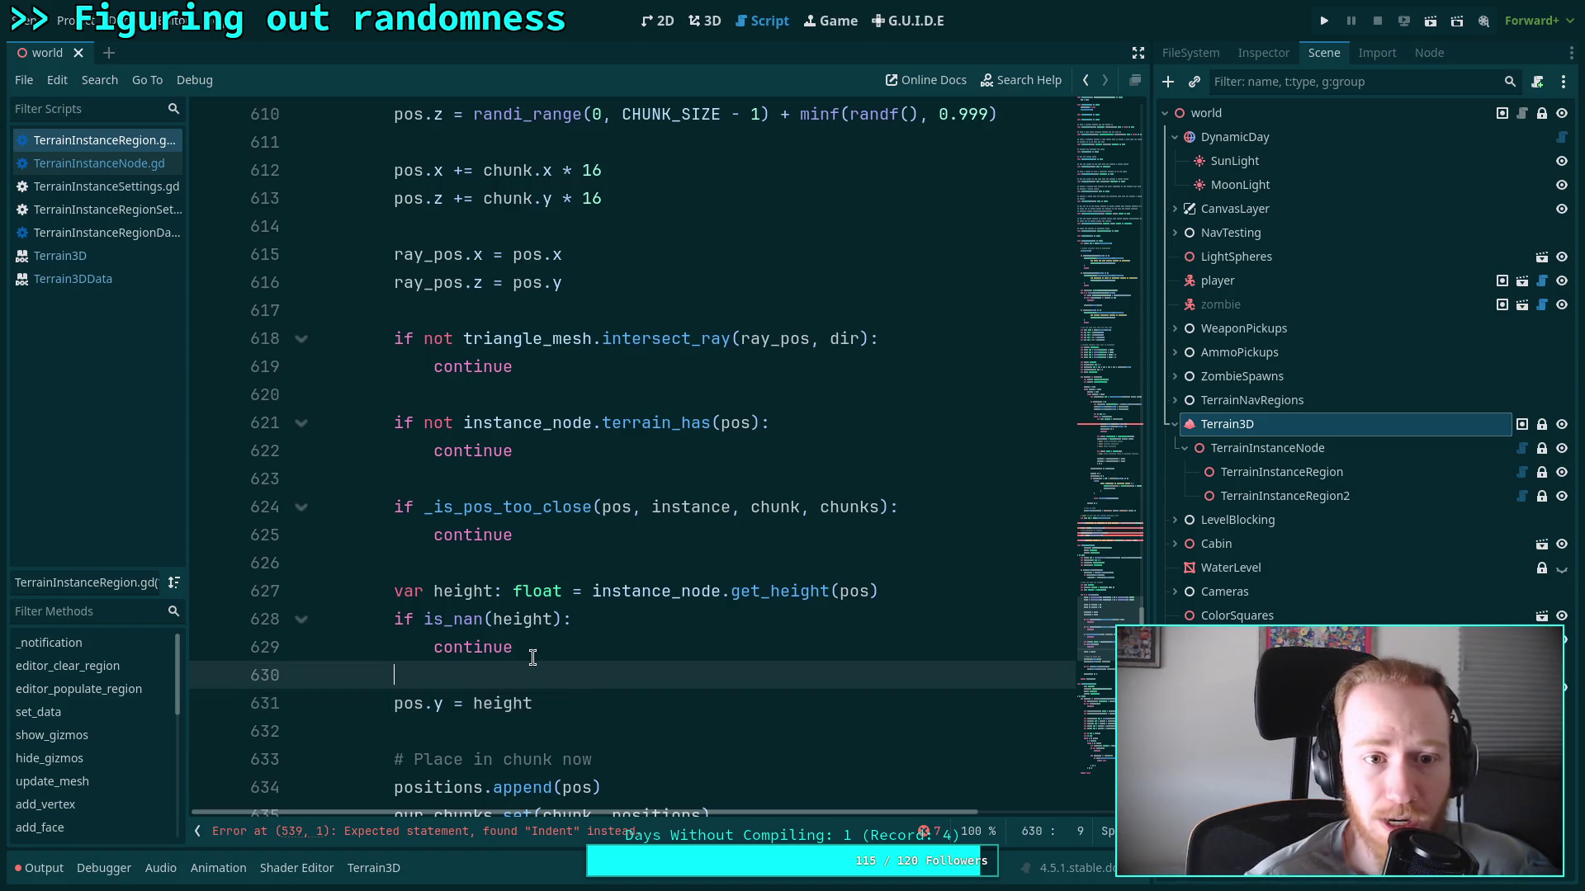
scroll(567, 647, "down", 2)
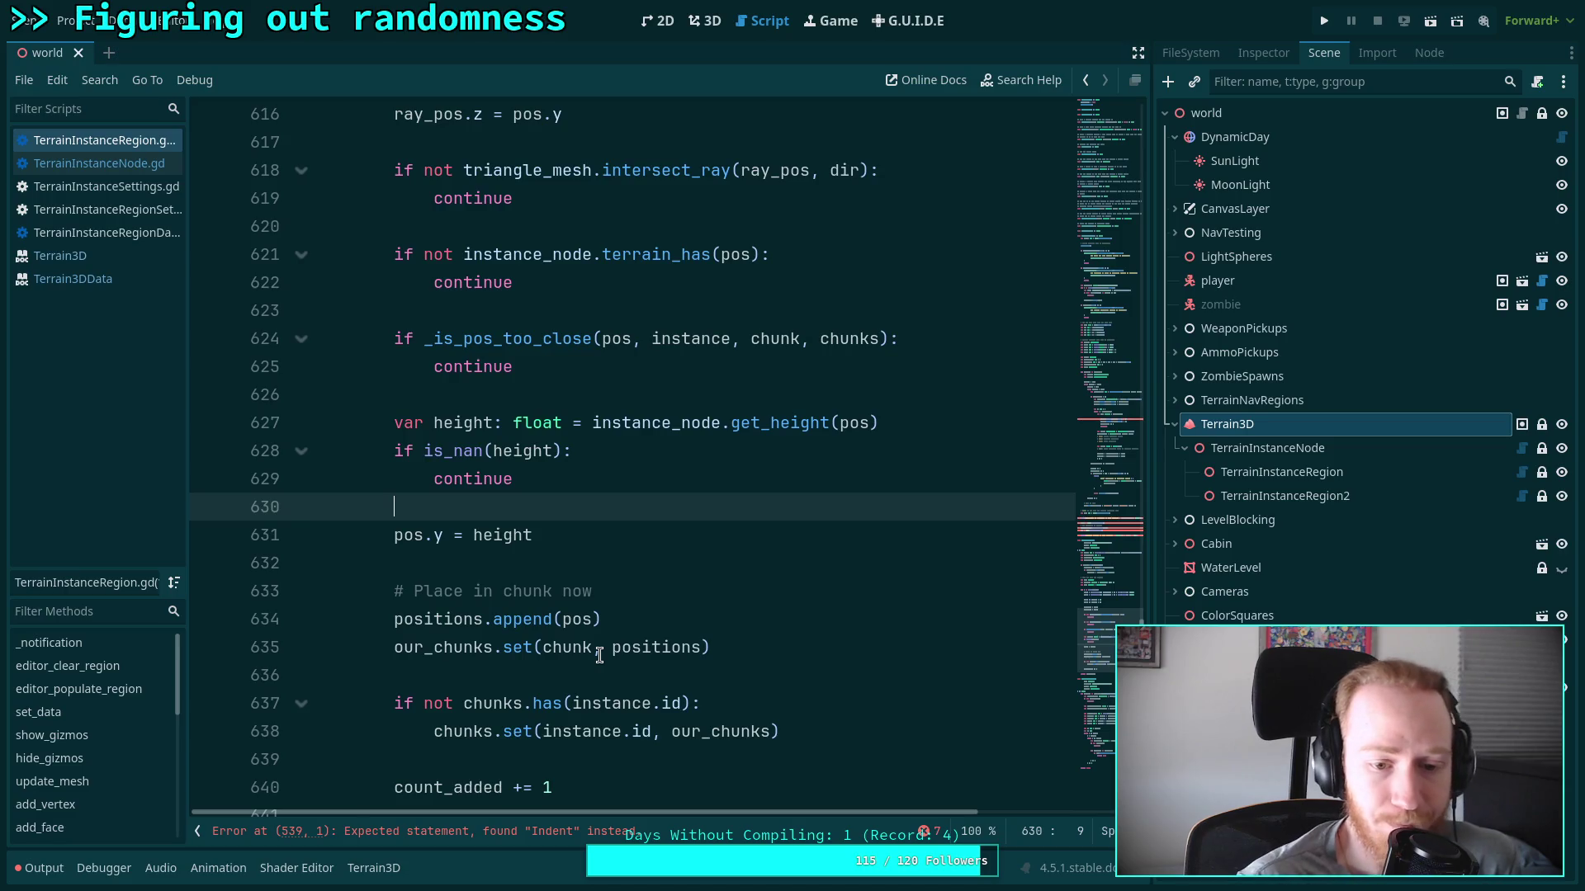
scroll(600, 655, "down", 9)
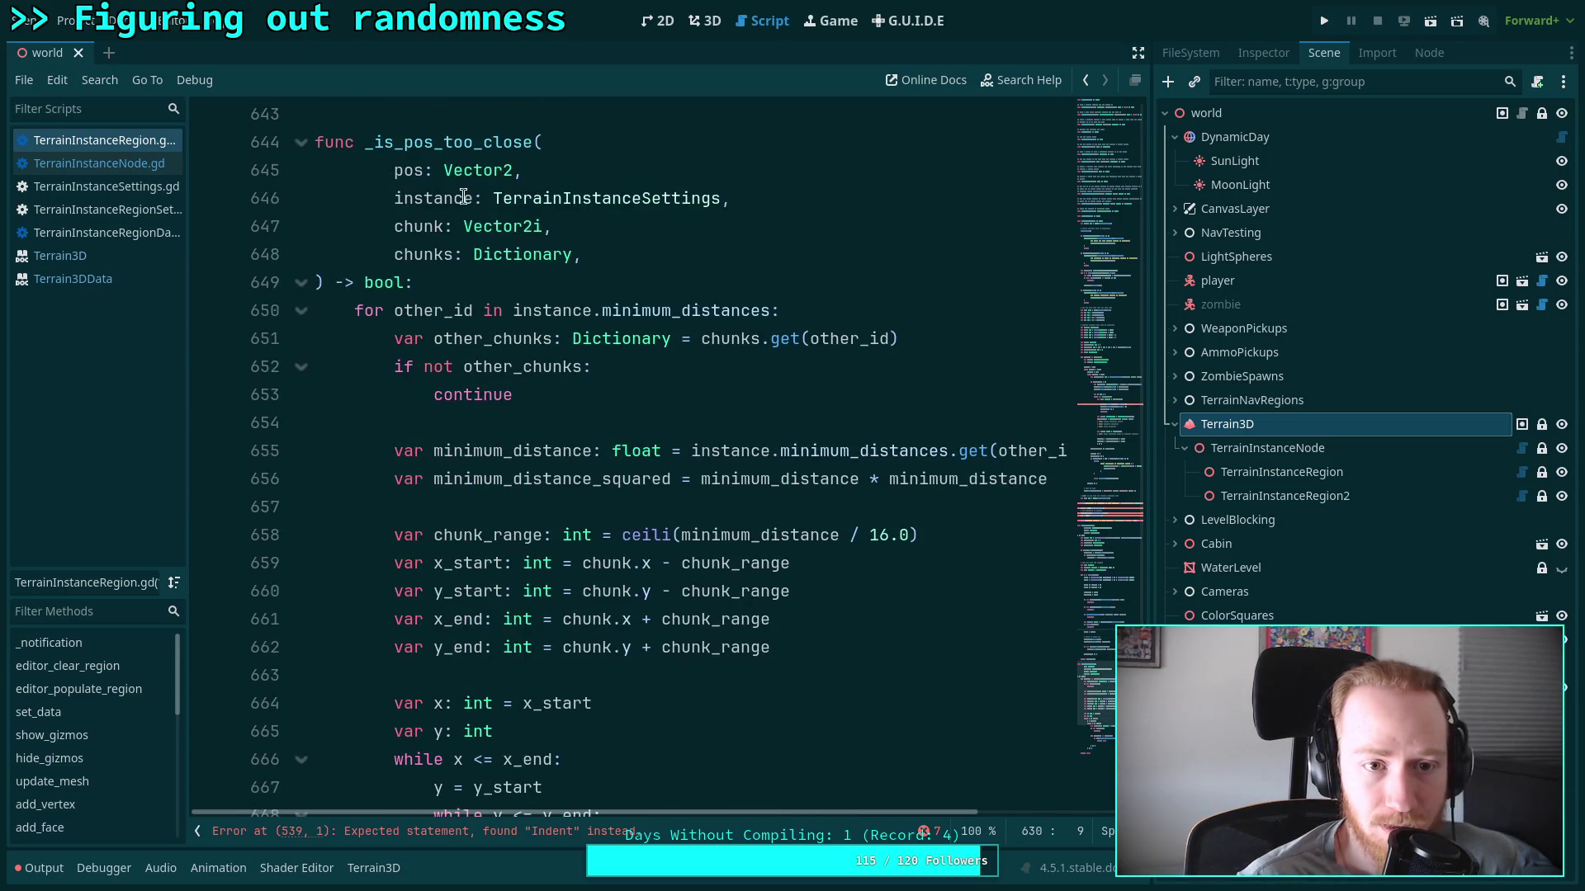
Change the _is_pos_too_close pos parameter to Vector3 and check where positions is used
left_click(517, 170)
key("BackSpace")
type("3")
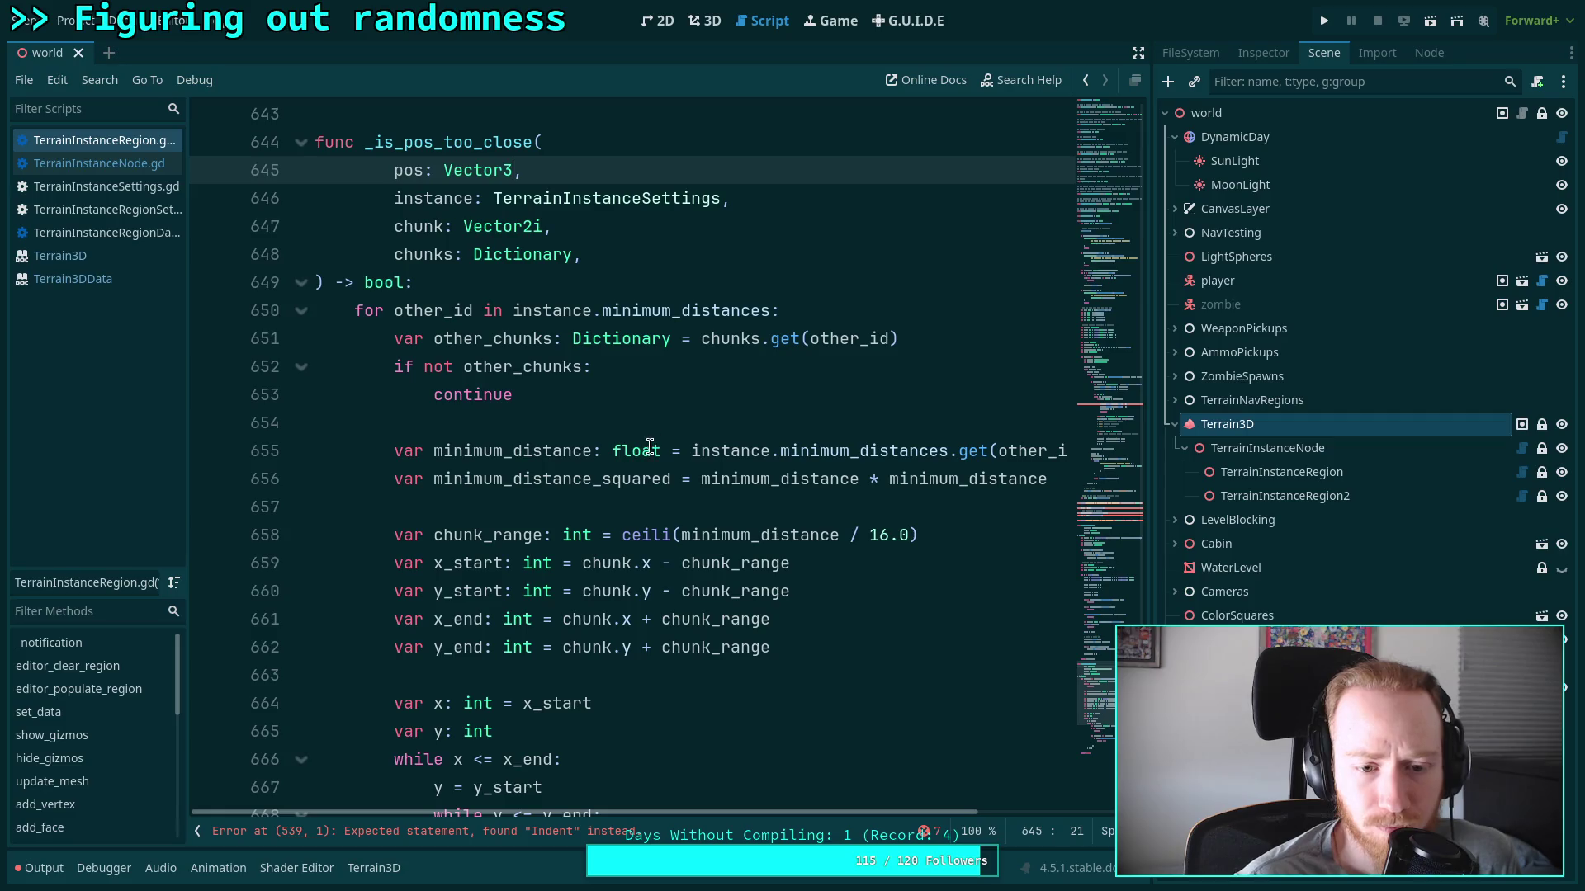
scroll(648, 445, "up", 8)
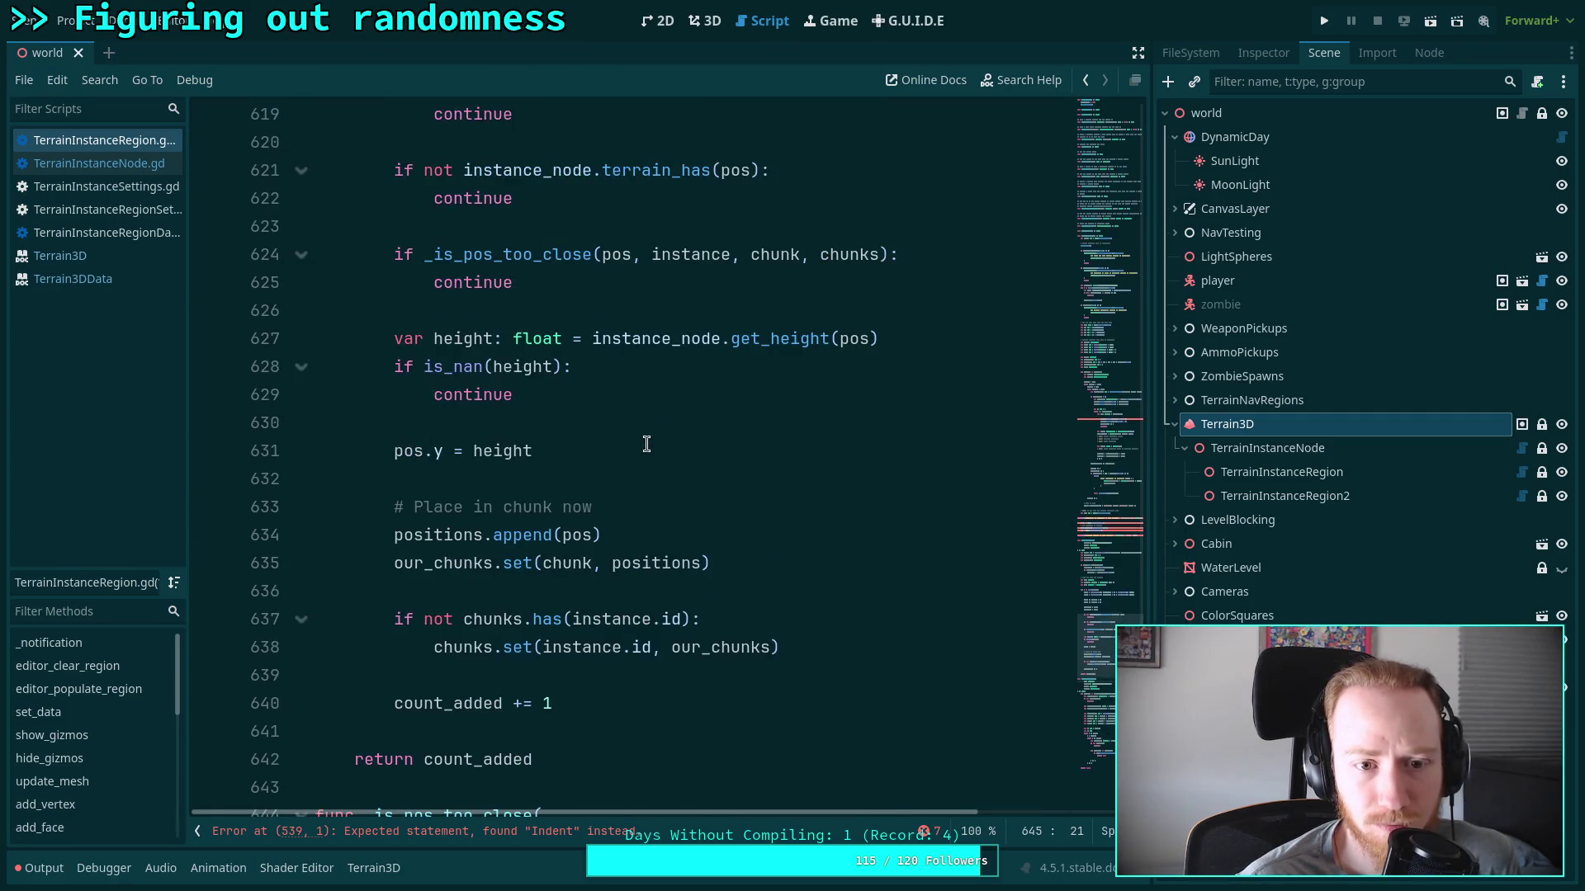
scroll(646, 444, "up", 2)
scroll(646, 444, "down", 10)
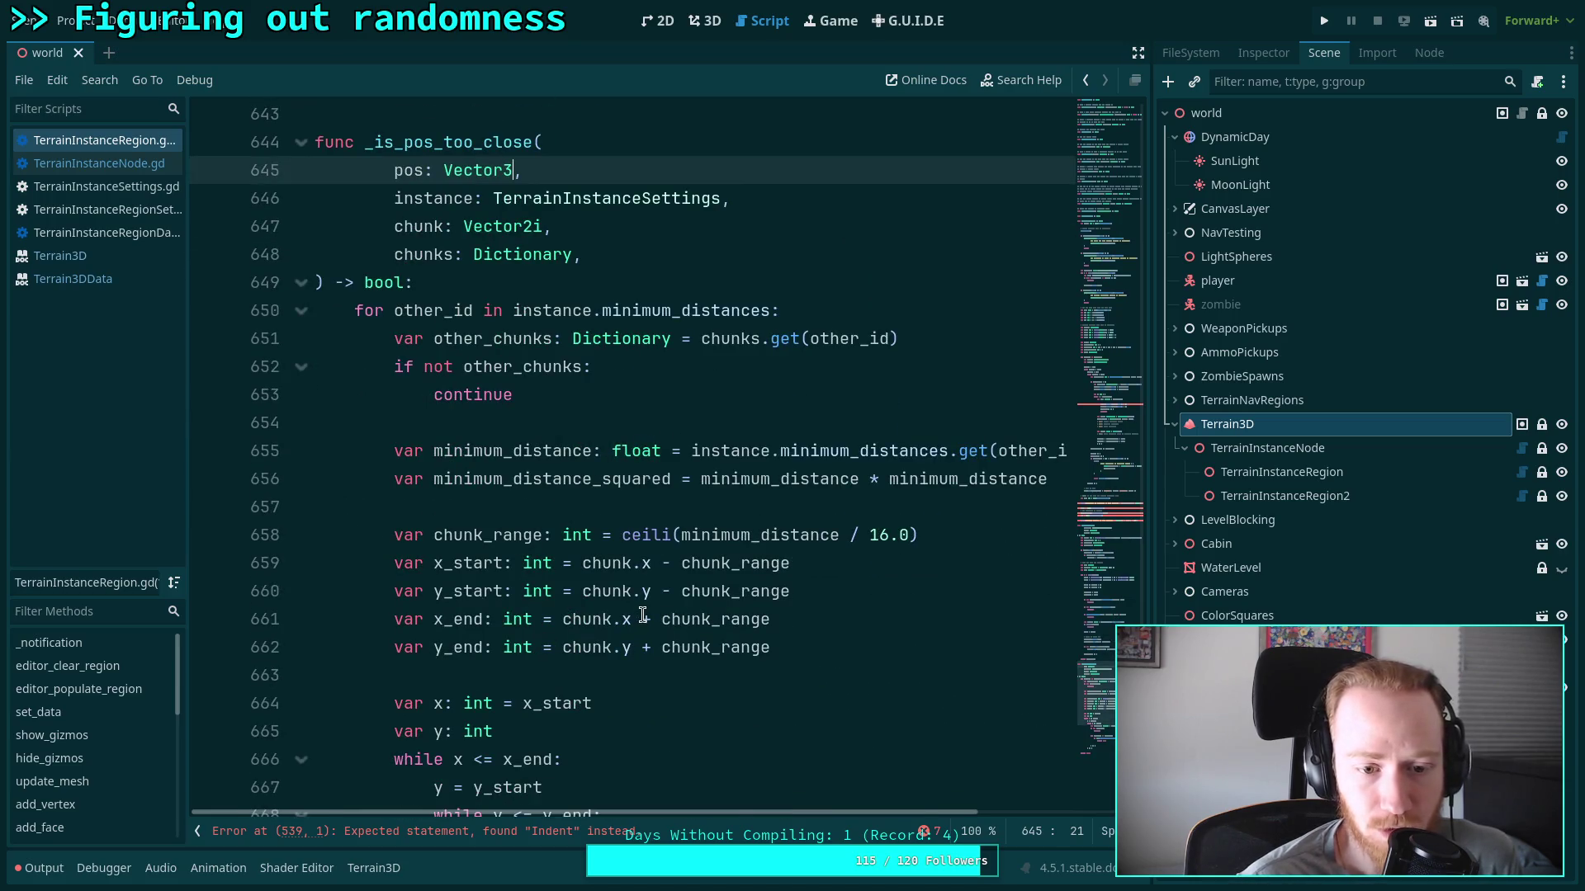
scroll(641, 617, "down", 3)
scroll(645, 568, "down", 2)
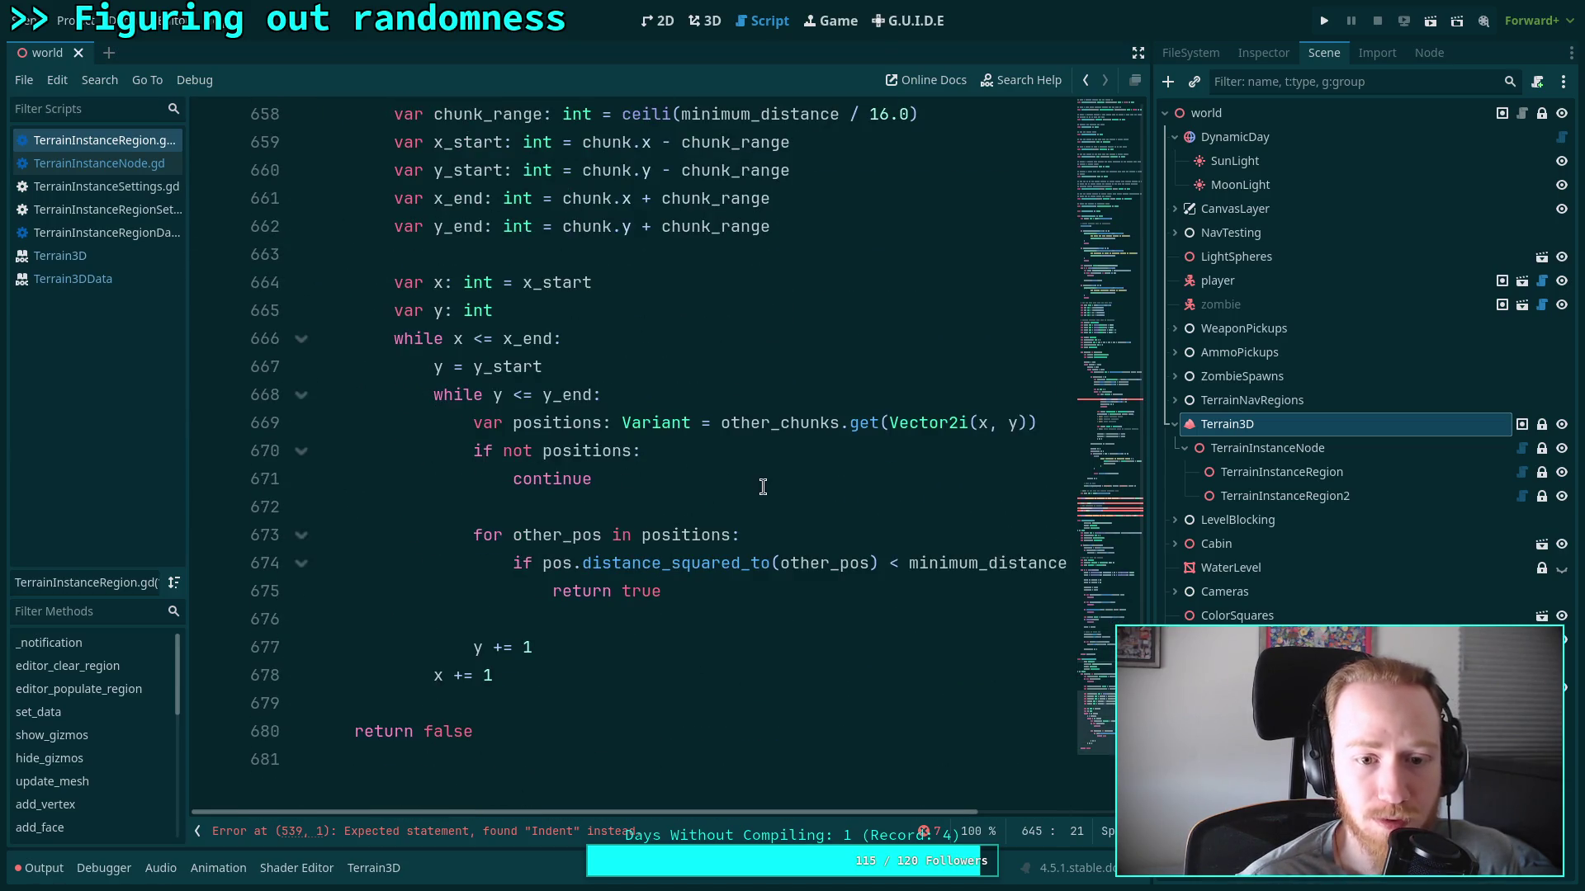
double_click(550, 422)
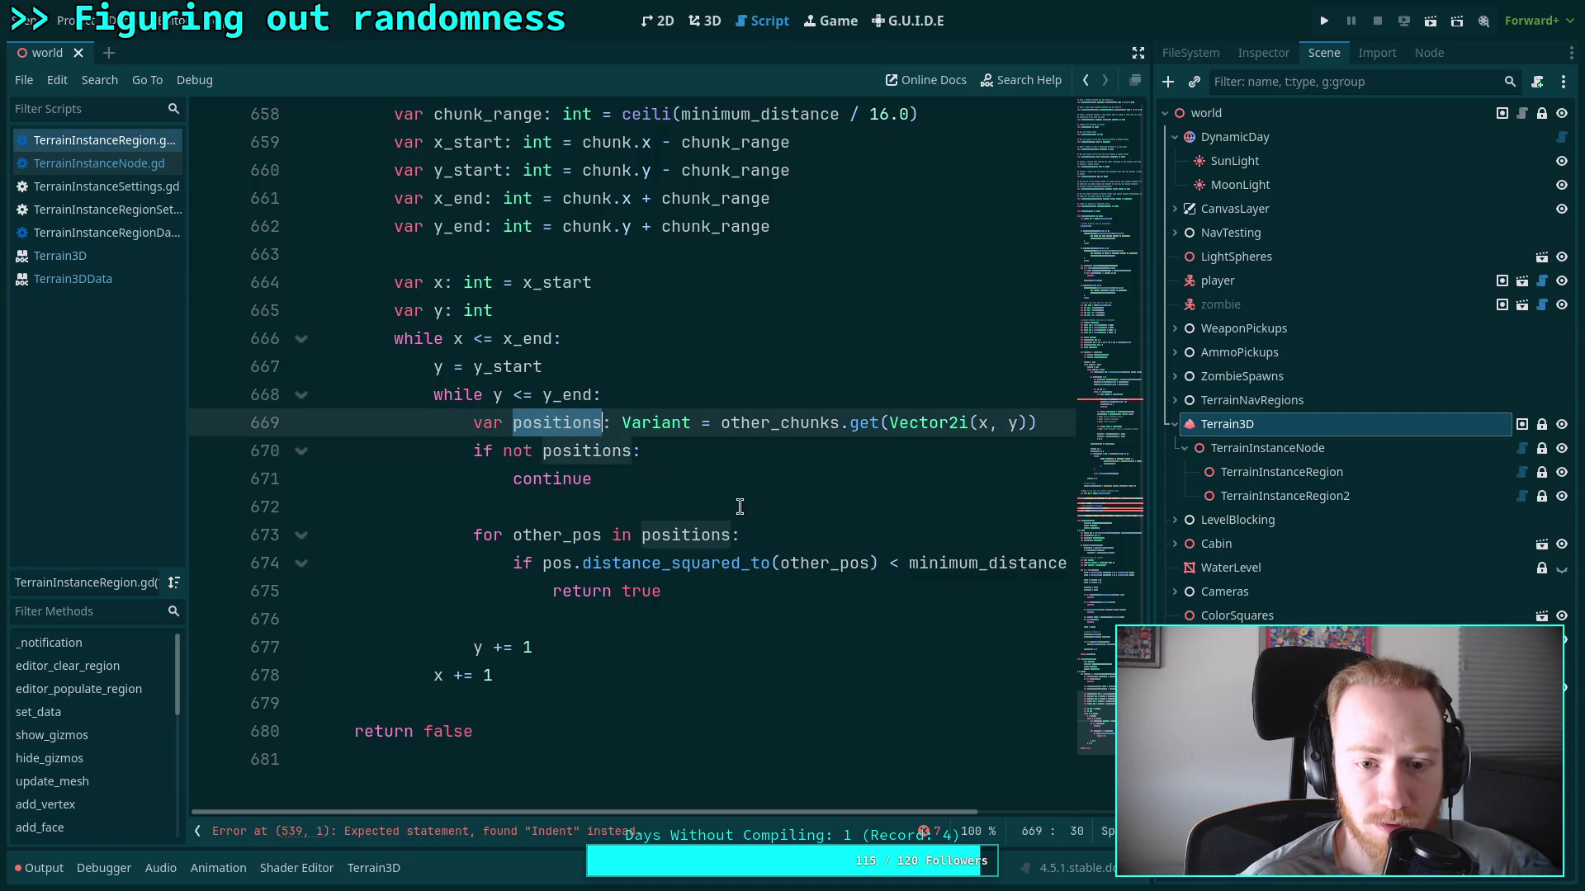
mouse_move(836, 811)
left_mouse_down()
mouse_move(998, 817)
mouse_move(943, 820)
left_mouse_up()
Add a '# Flatten height' comment at the top of the positions loop
left_click(694, 535)
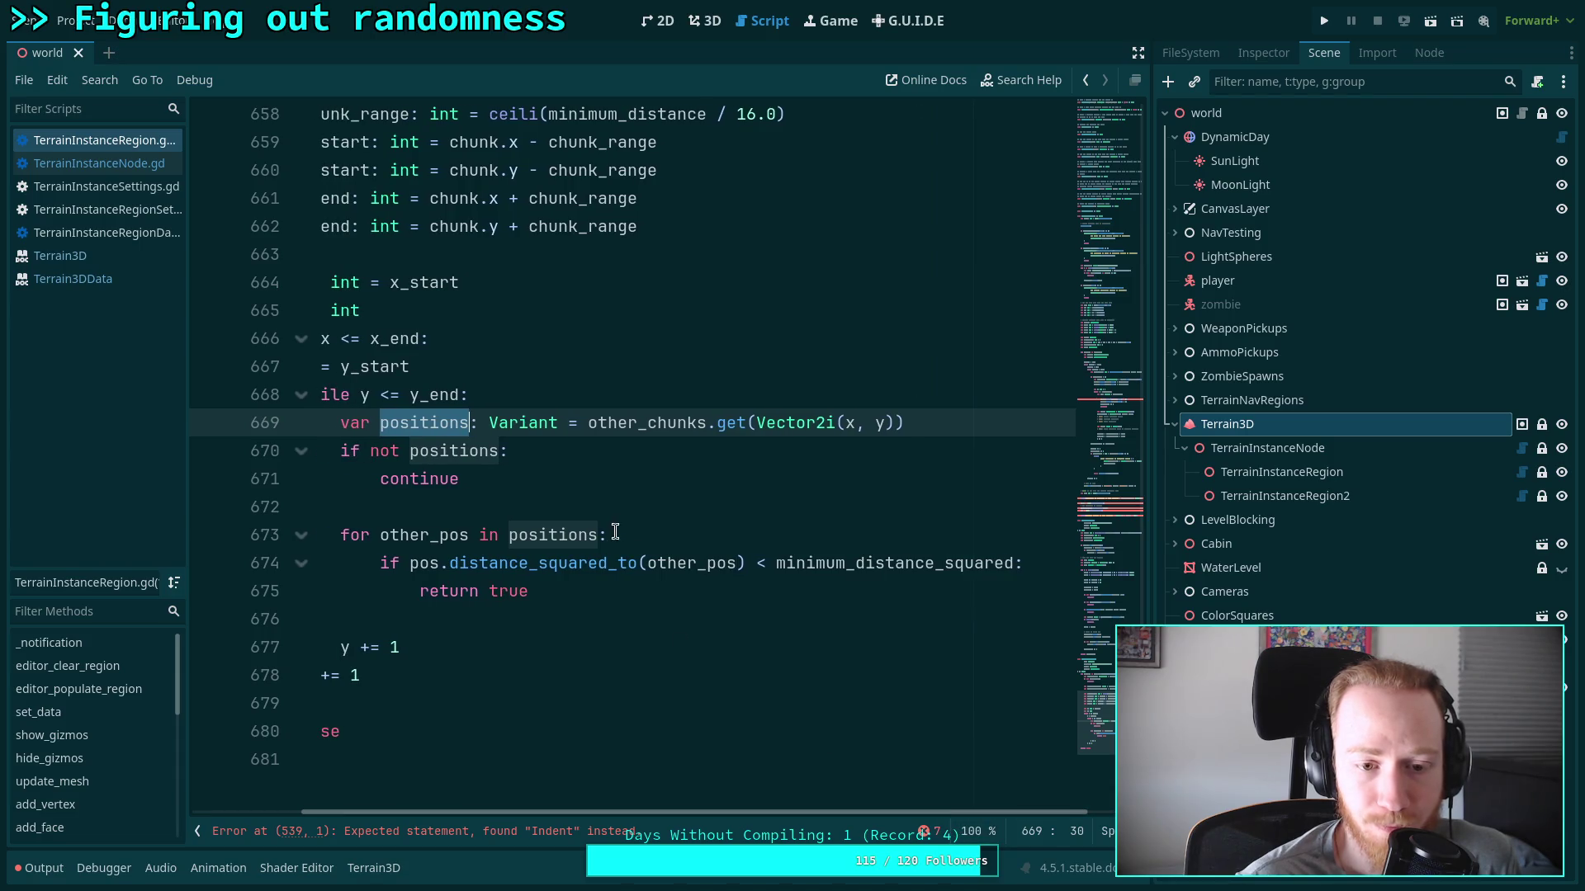
key("Return")
type("# Flatten ")
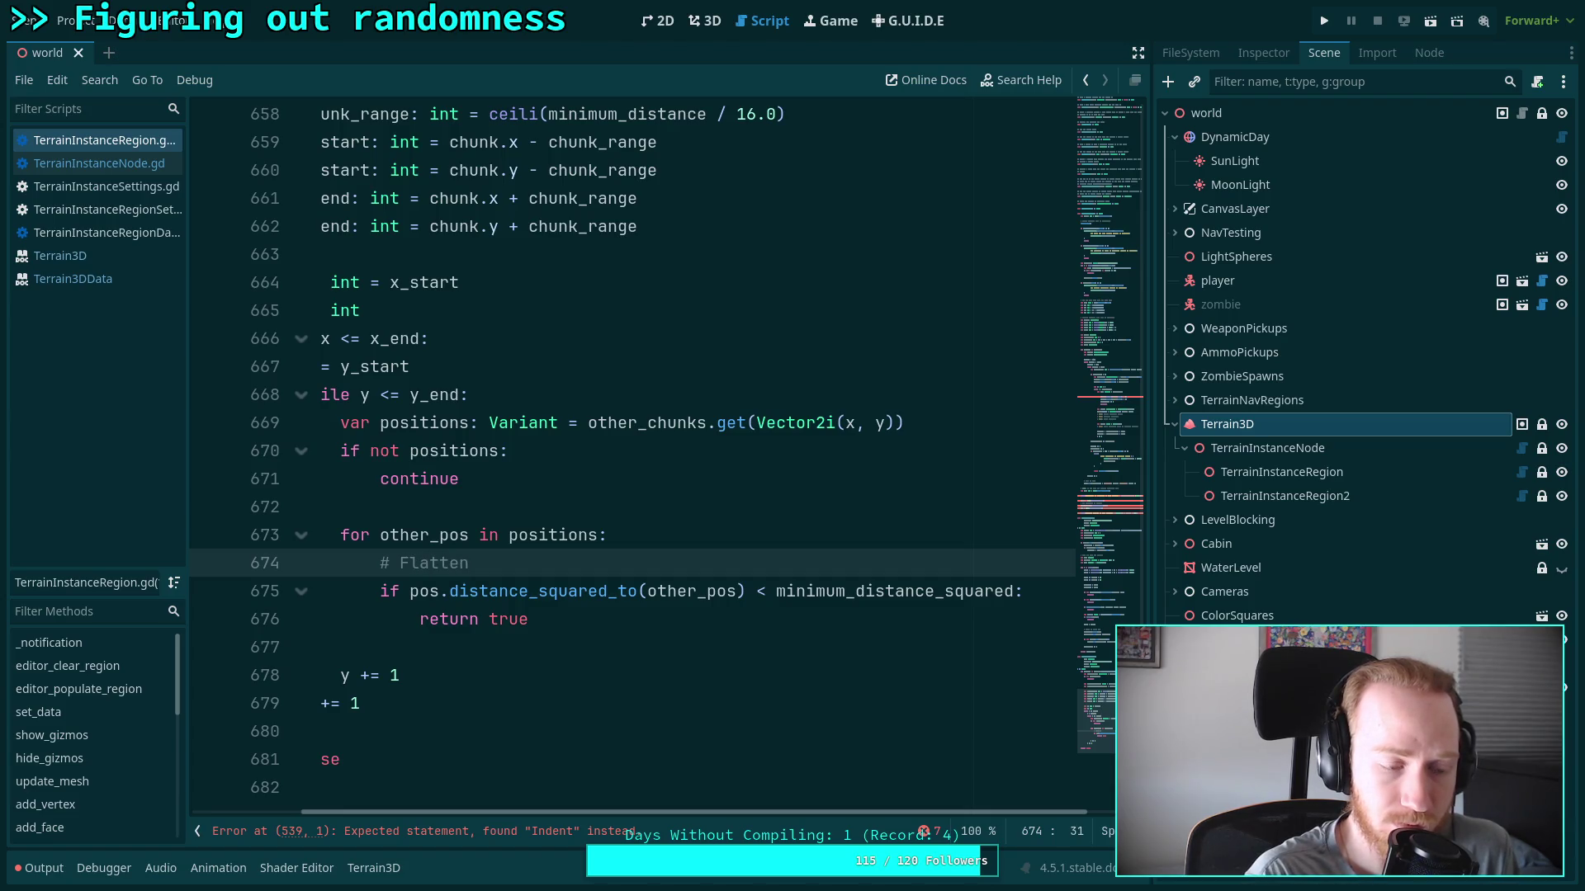
type("y")
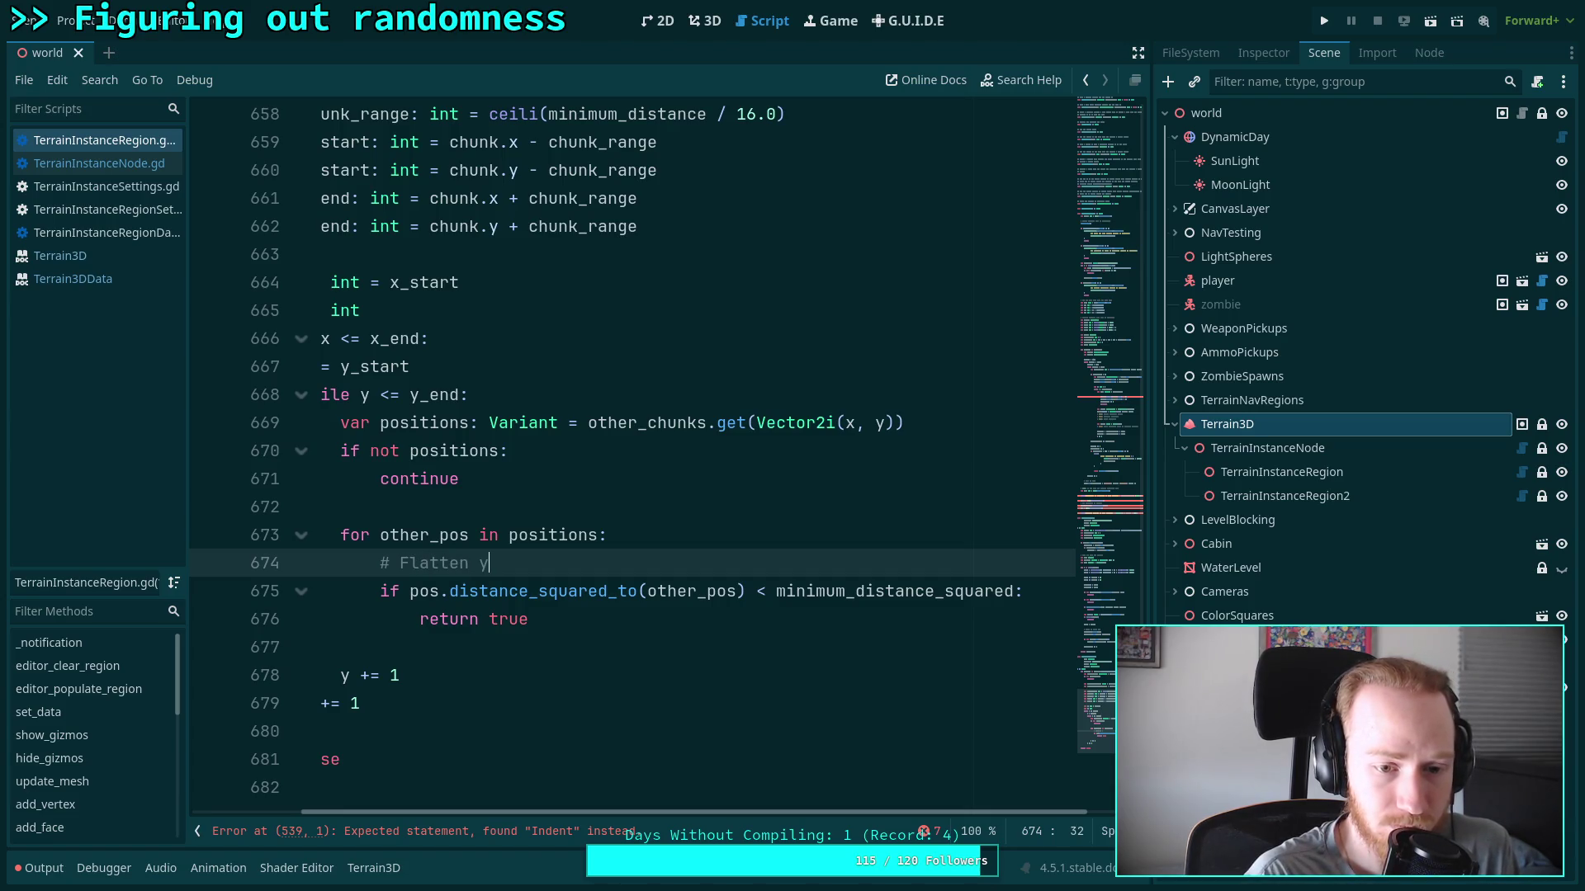
key("BackSpace")
type("height")
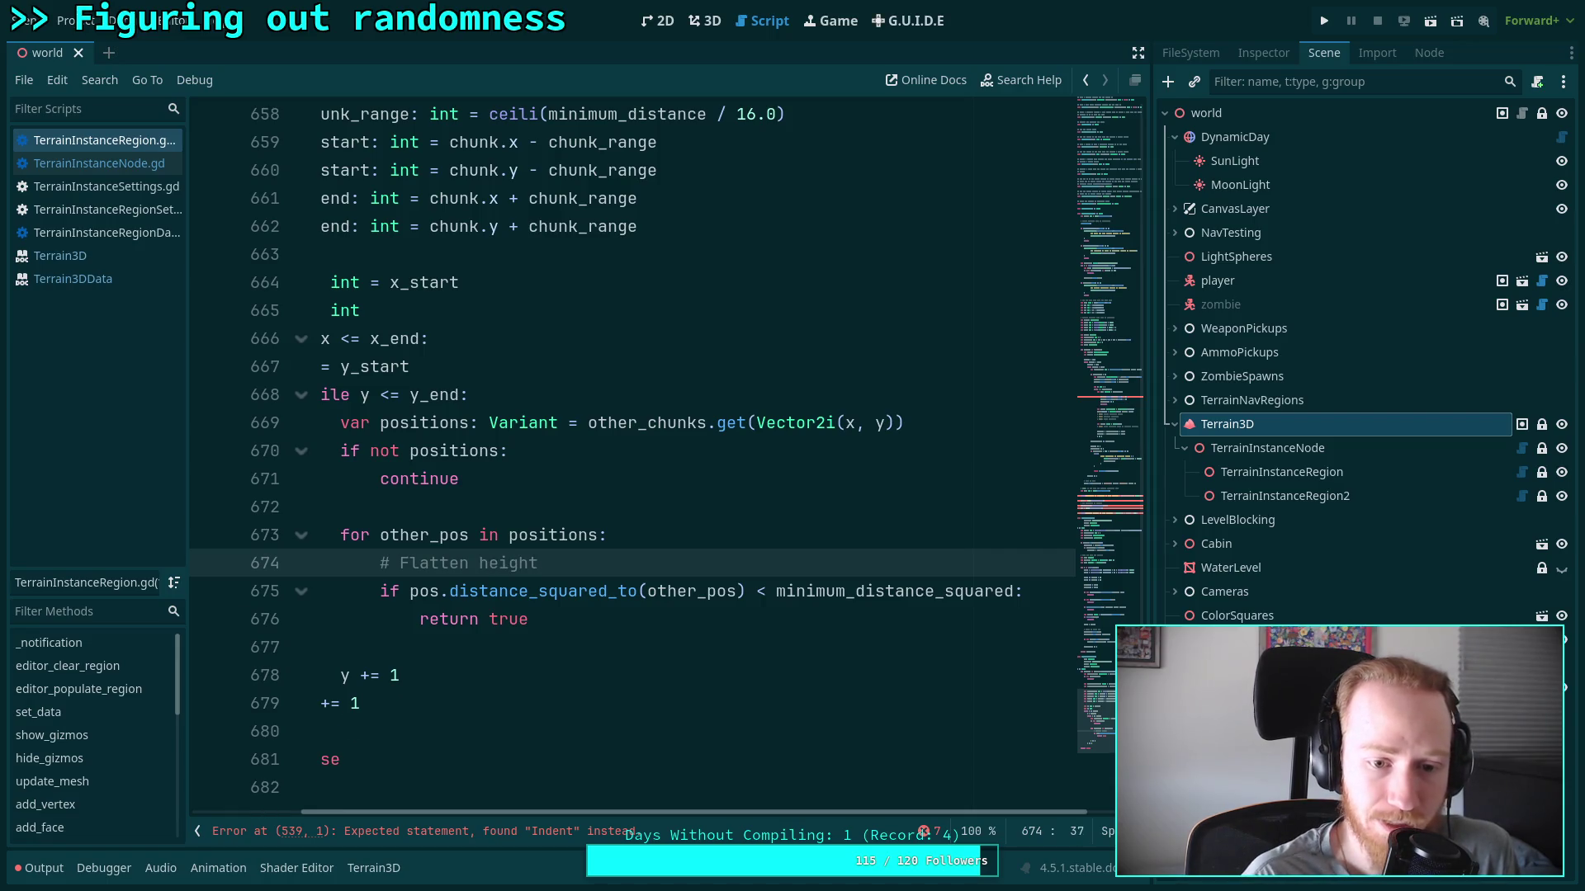
key("Return")
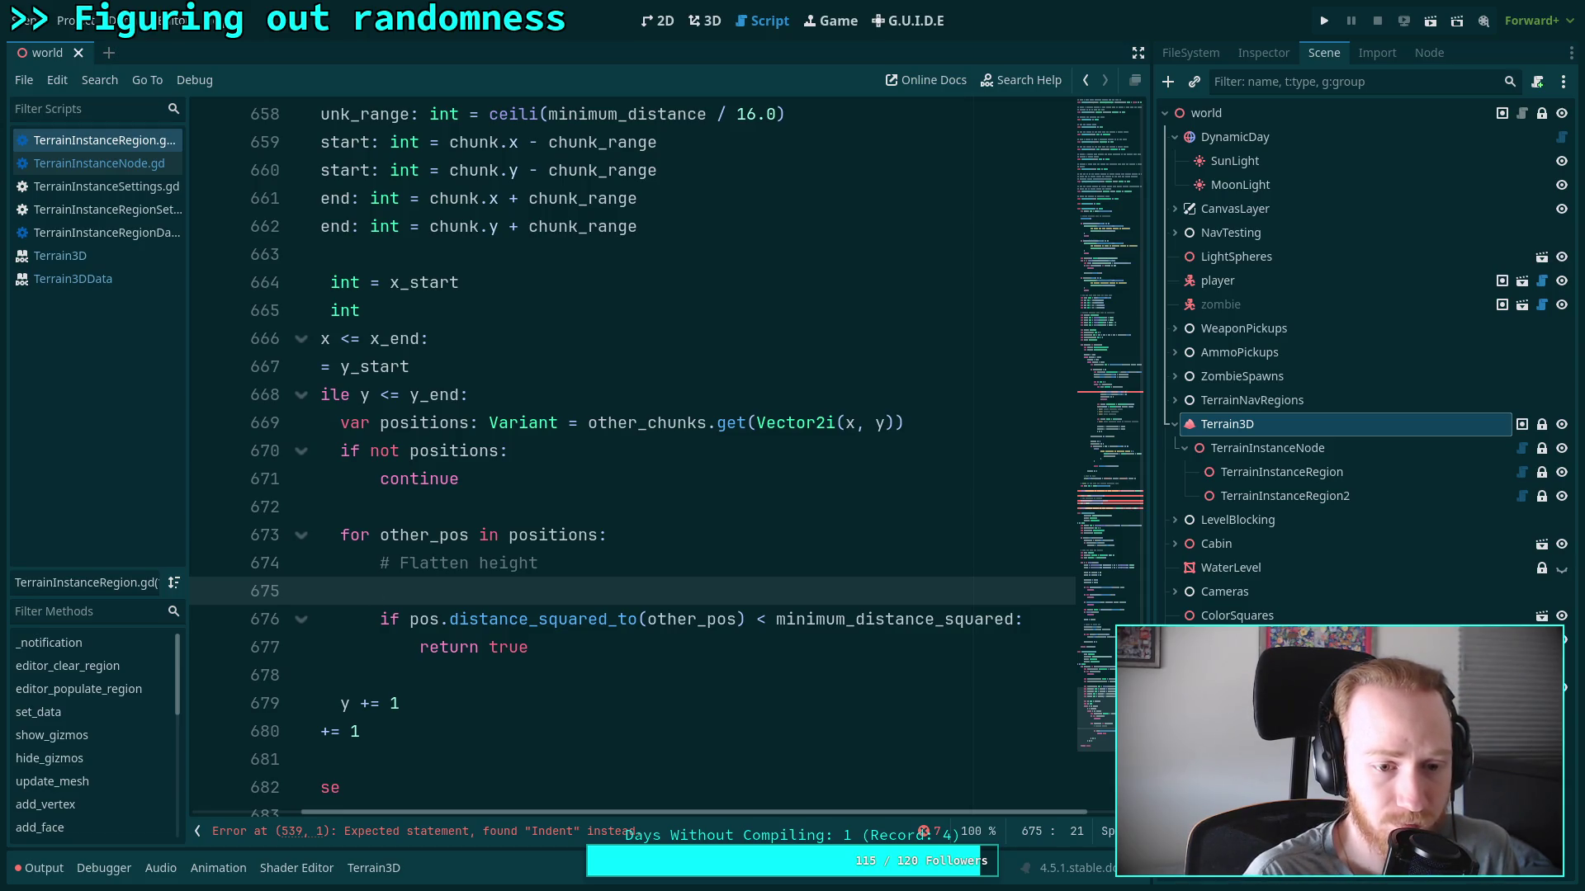
type("if")
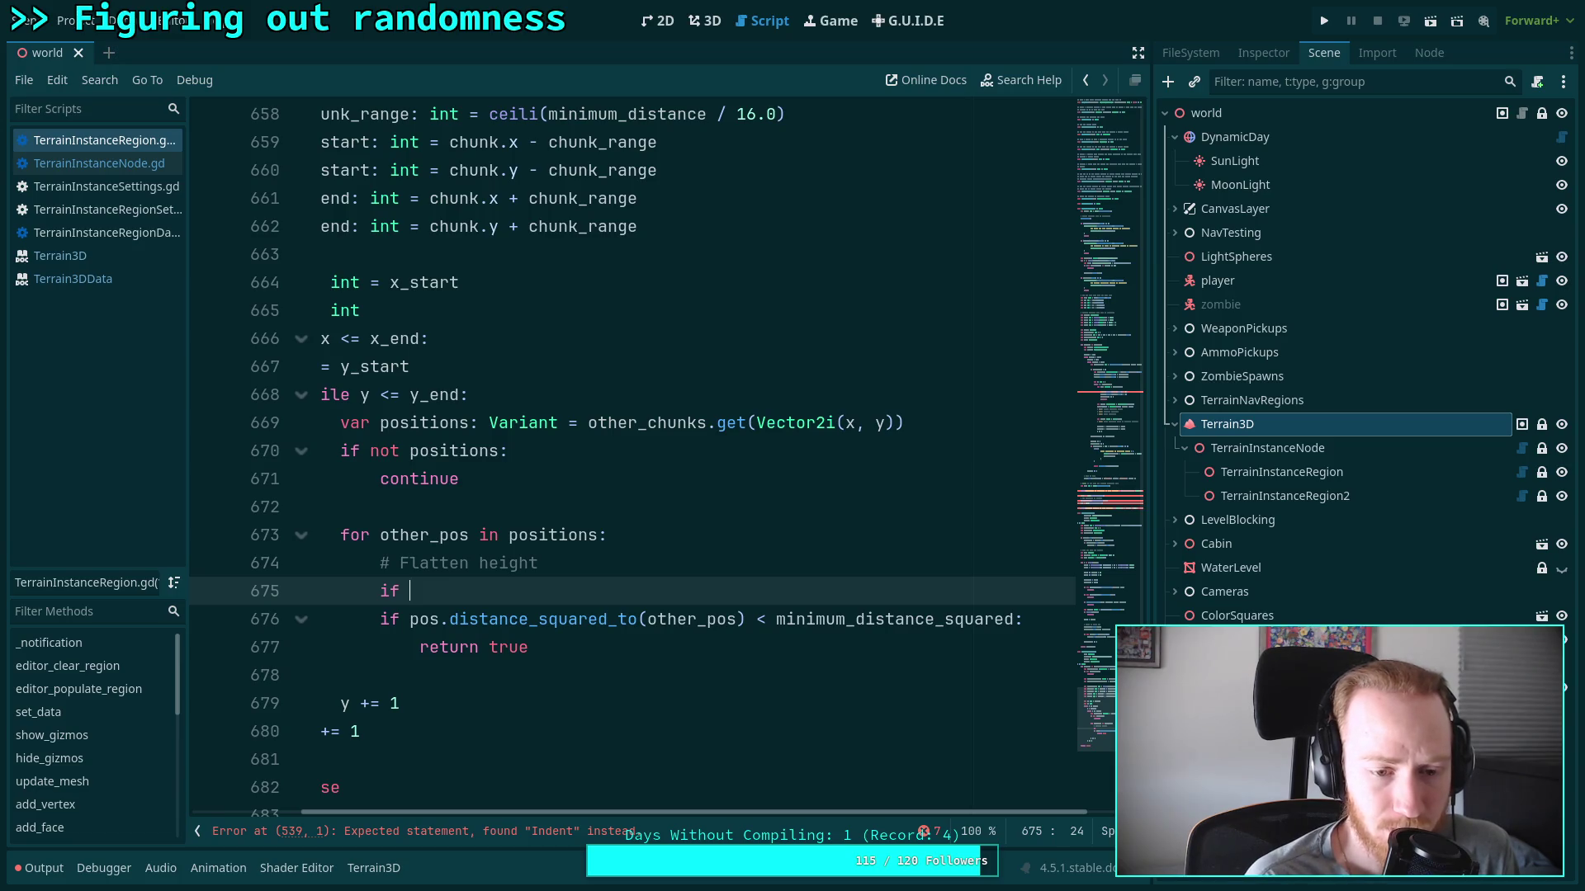
key("BackSpace")
key("BackSpace")
key("BackSpace")
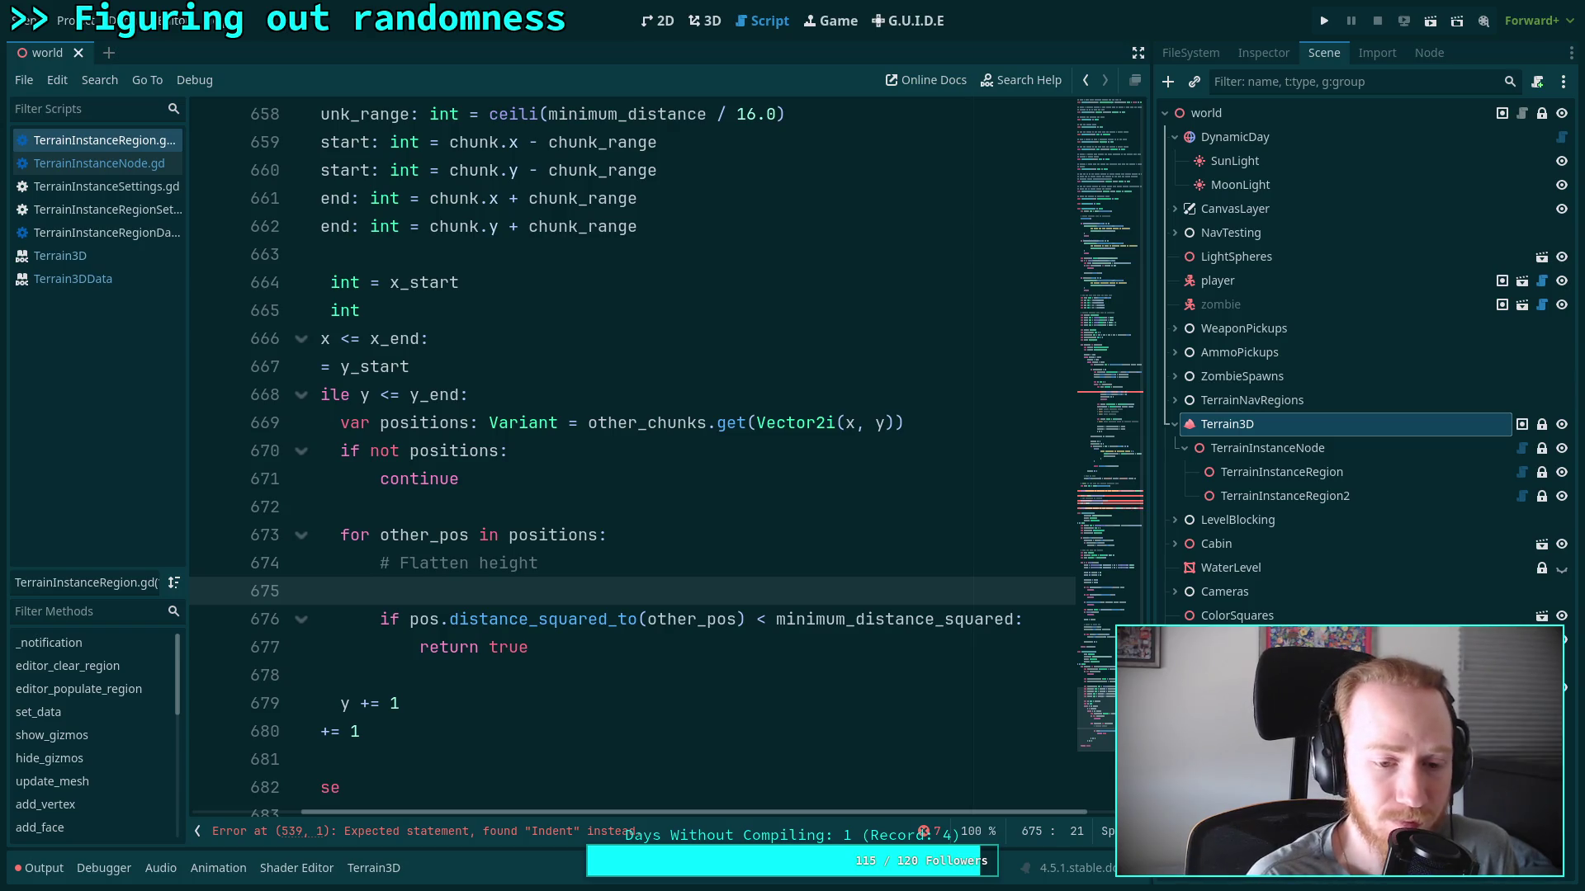
Comment out the distance_squared_to check and its return true, then begin an 'if (position' line
left_click(380, 619)
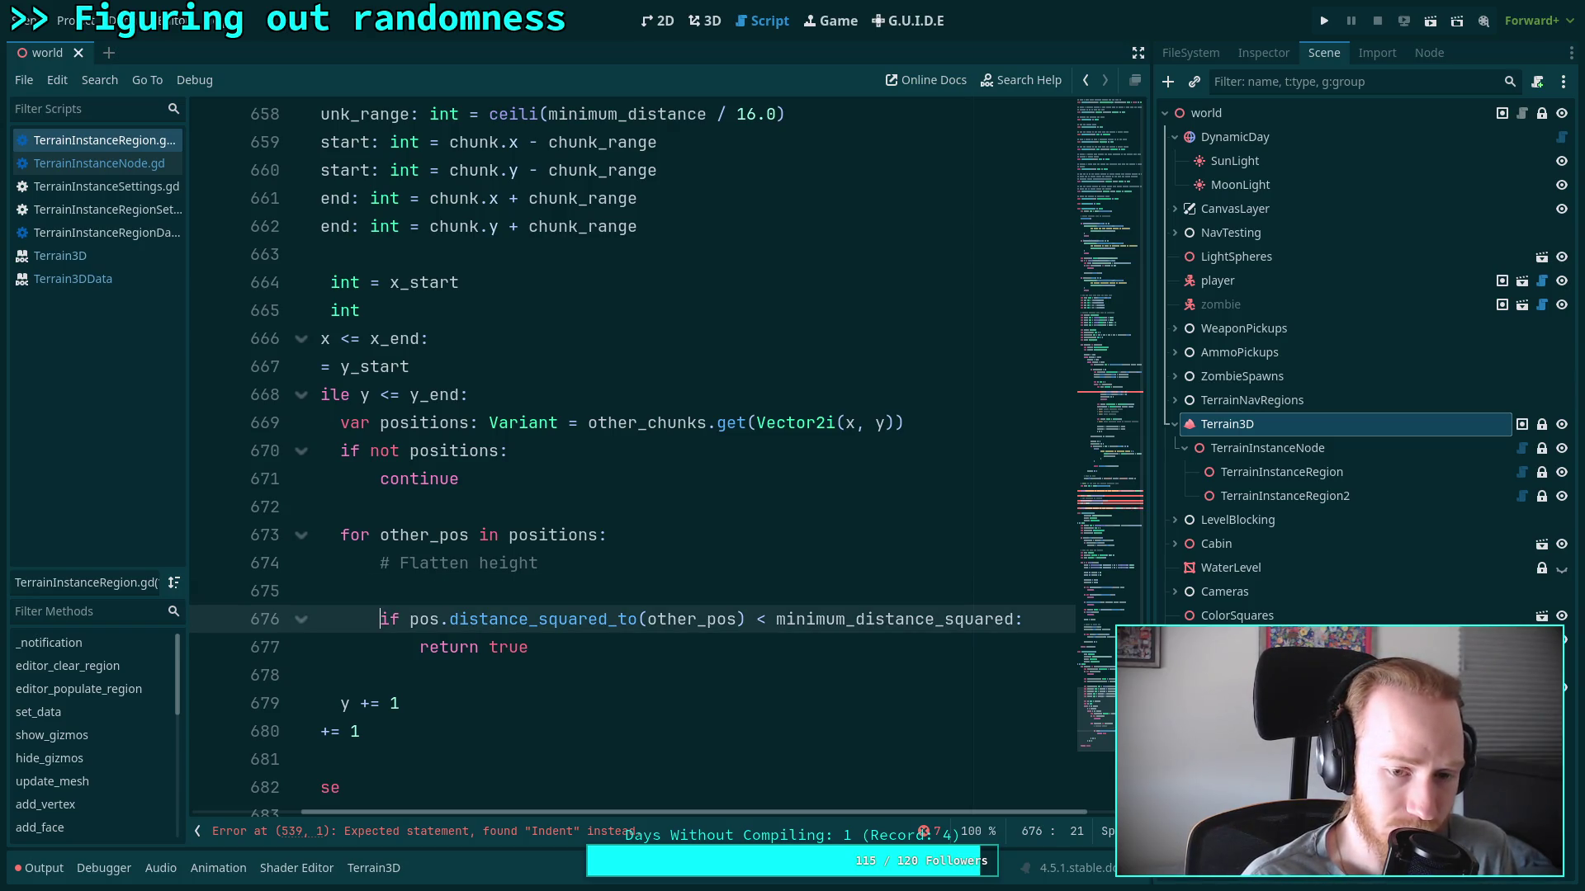
type("#")
key("Down")
type("#")
key("Up")
key("Up")
key("Return")
key("Up")
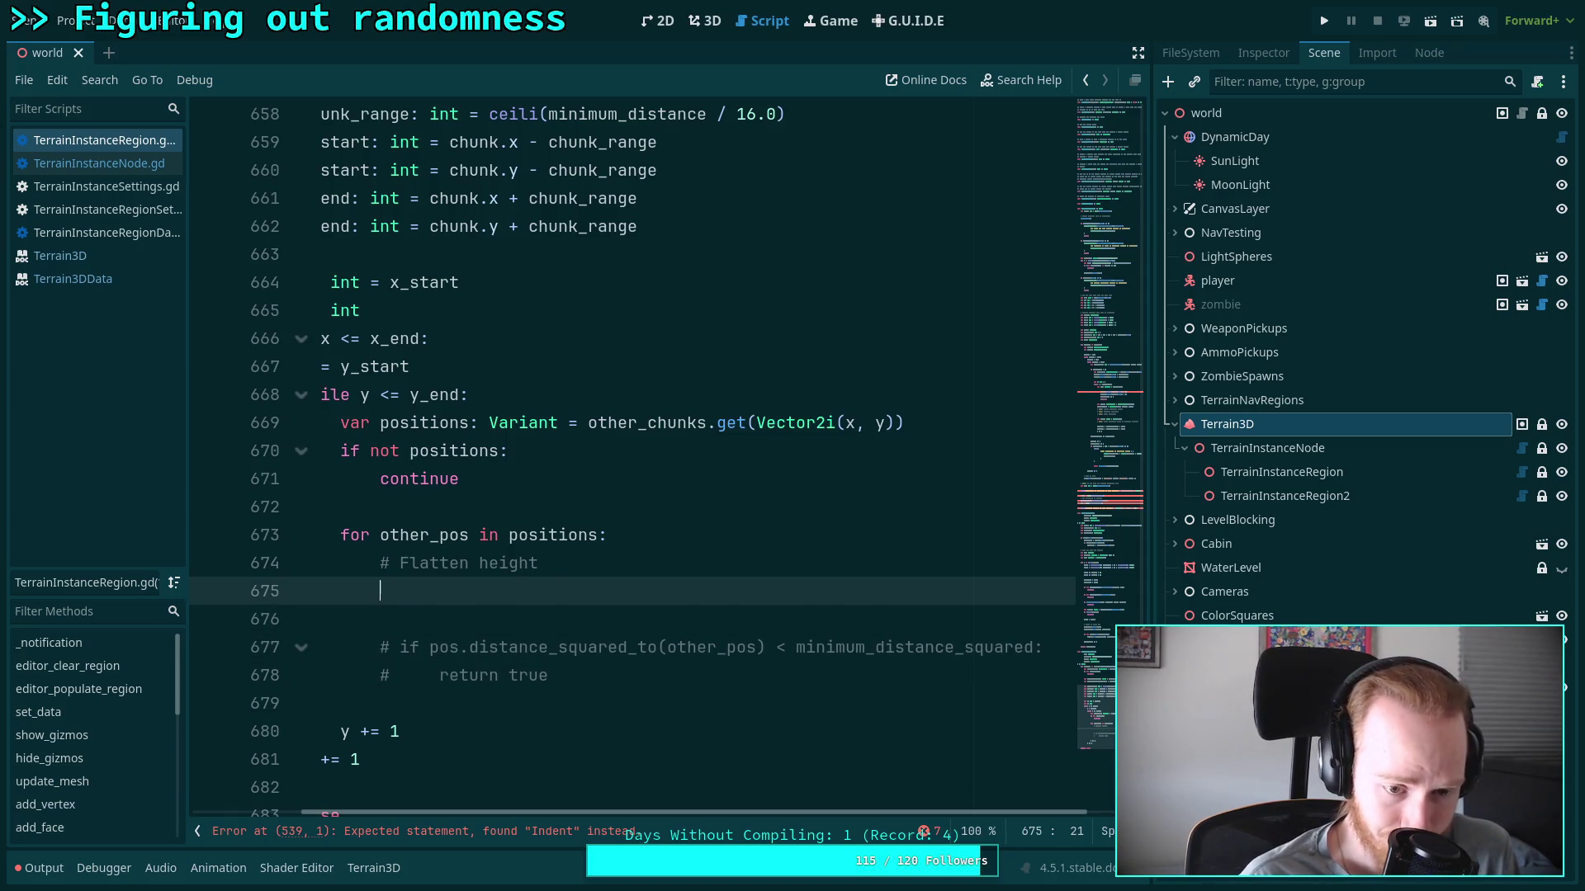
type("if ")
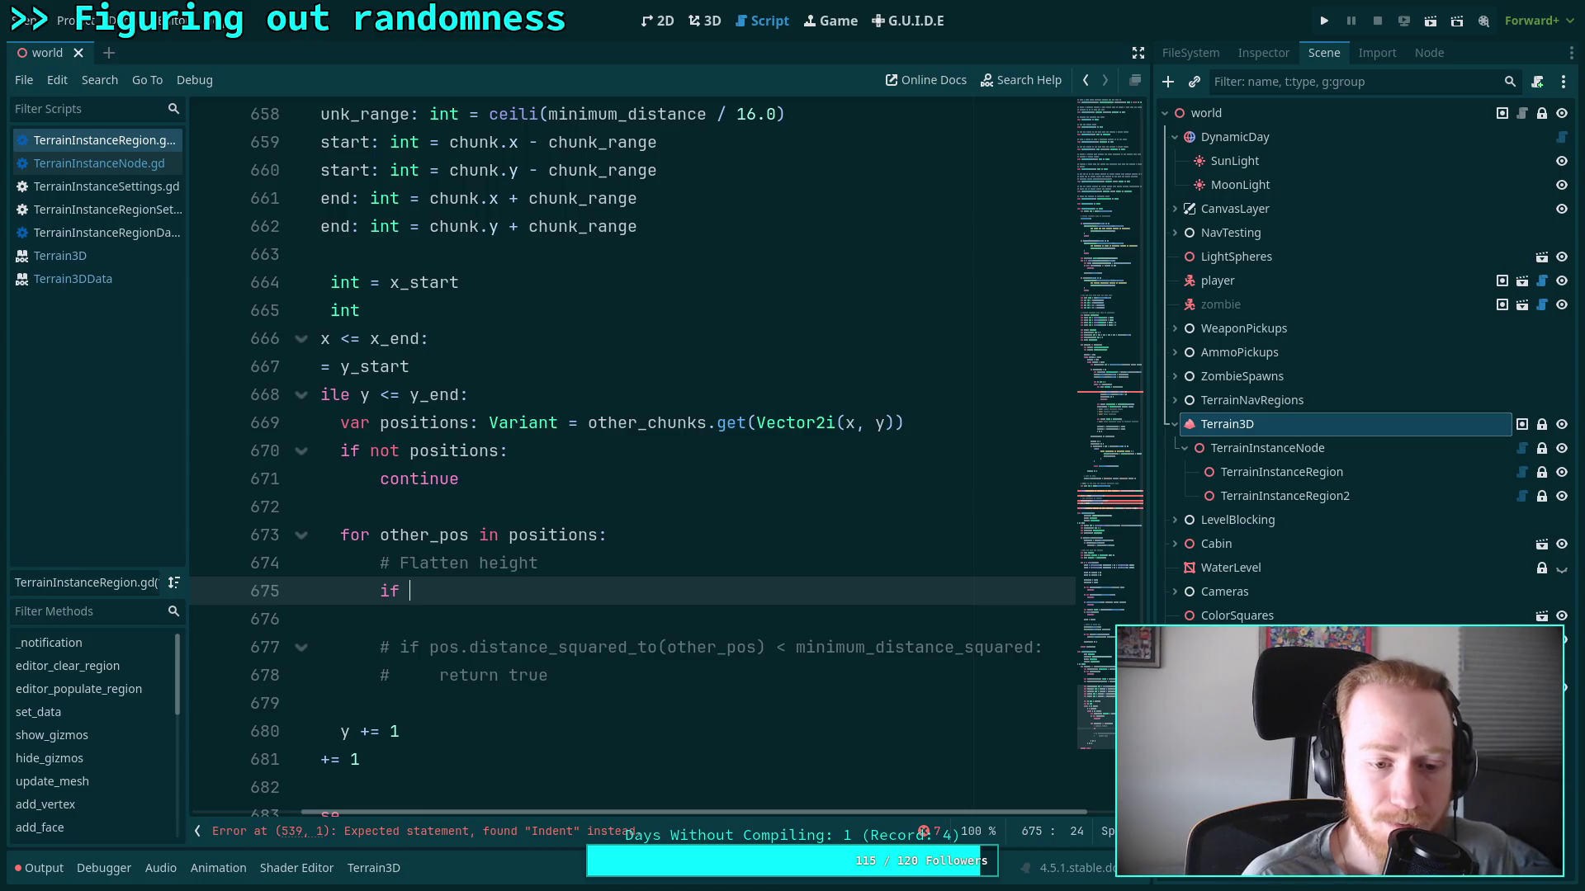
type("(")
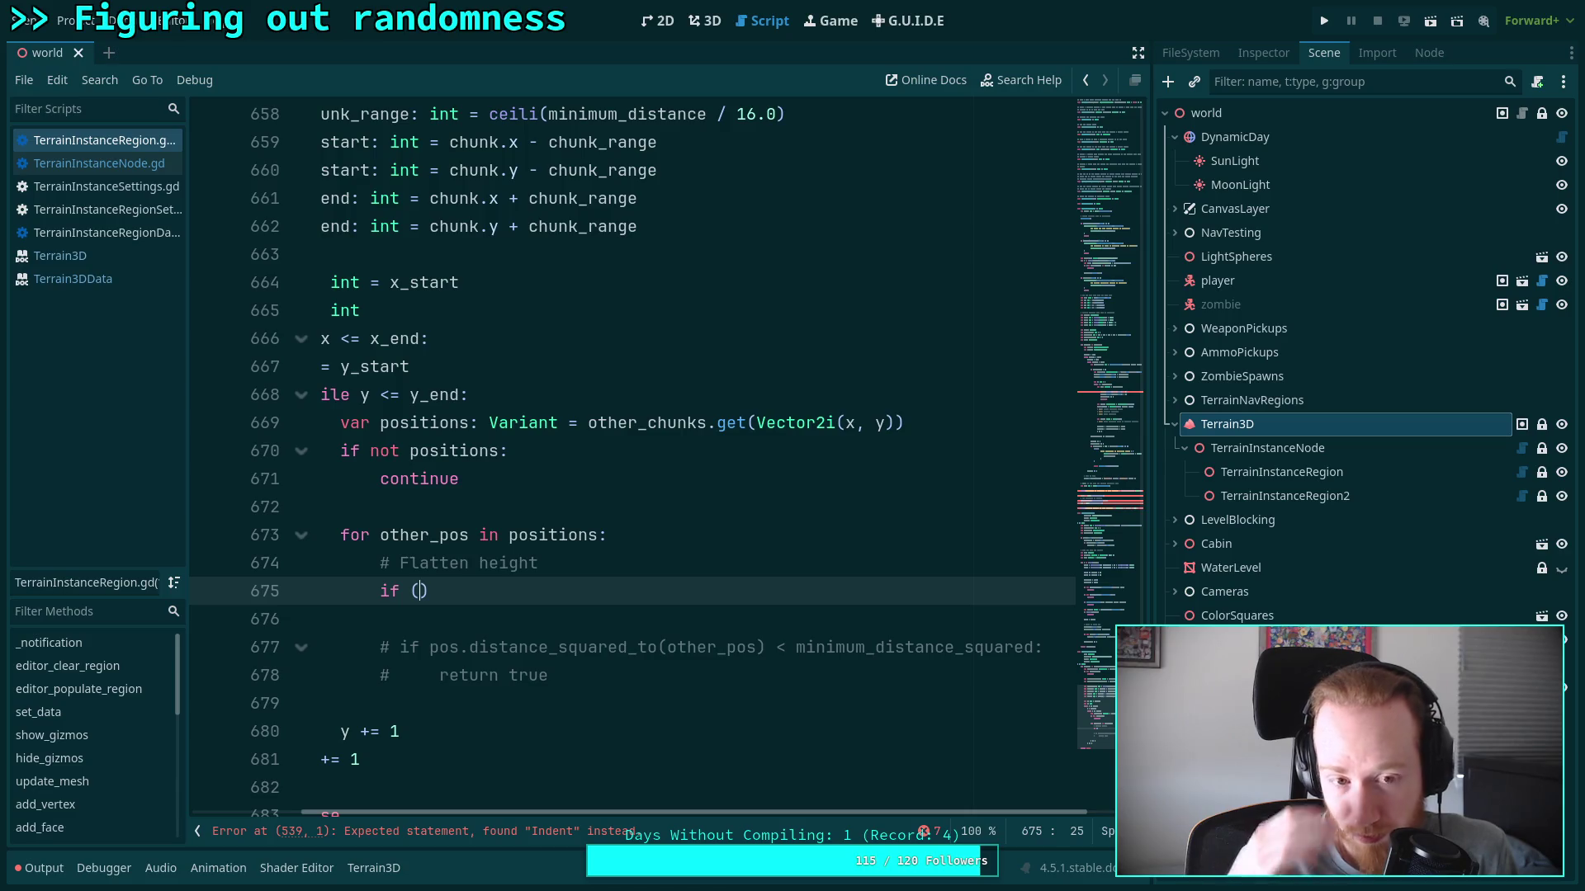
type("position")
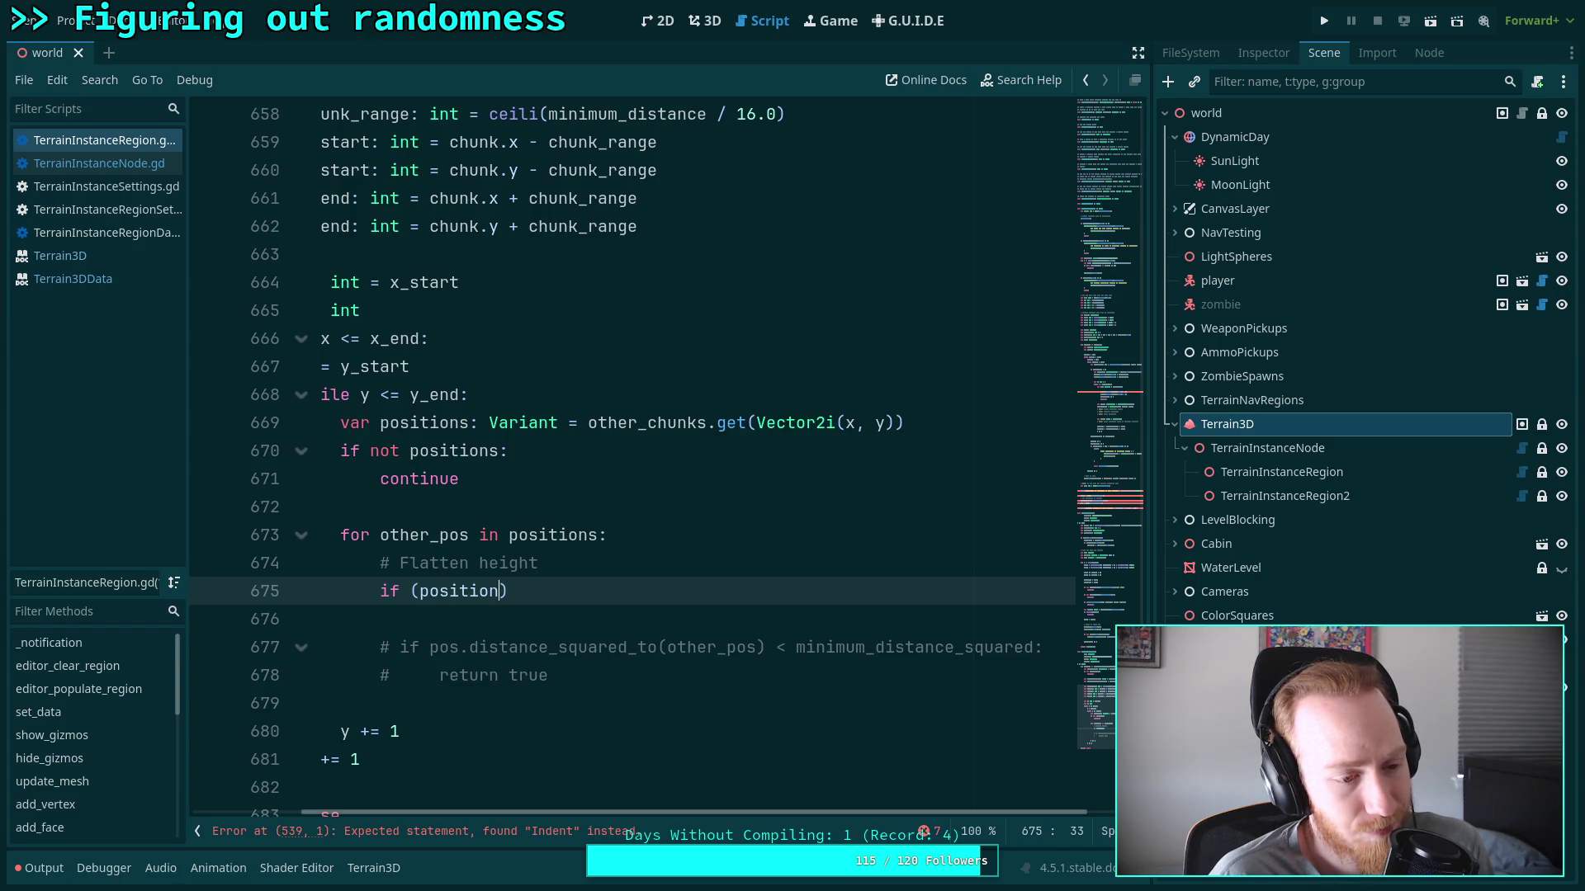
key("alt+Tab")
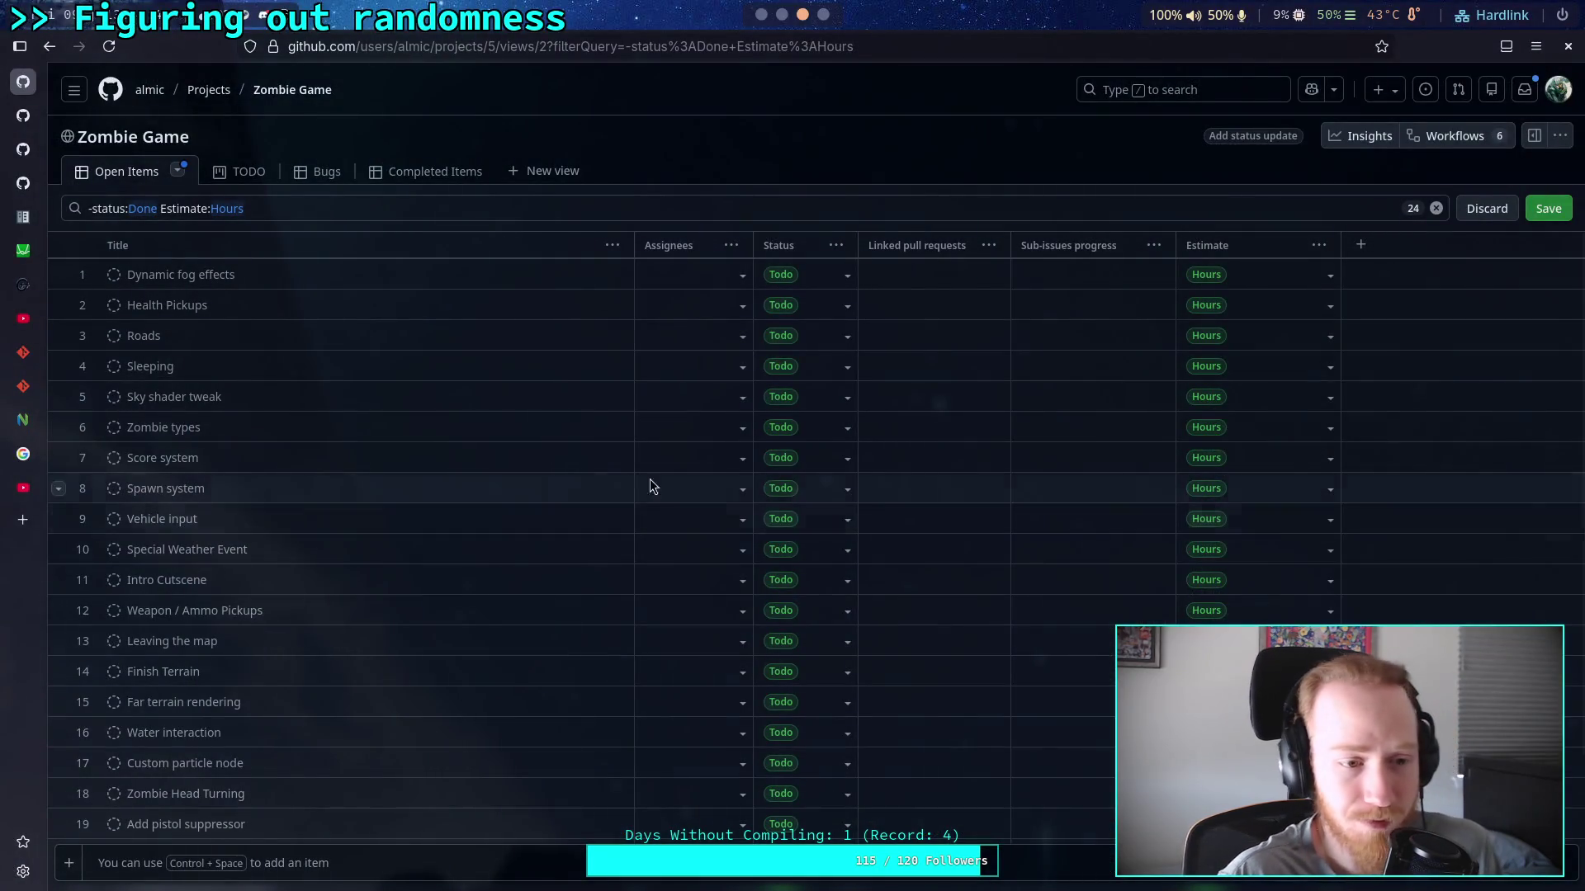
Search Google for 'distance formula' in a new tab, read the formula, and go back to Godot
key("ctrl+t")
type("distance formula")
key("Return")
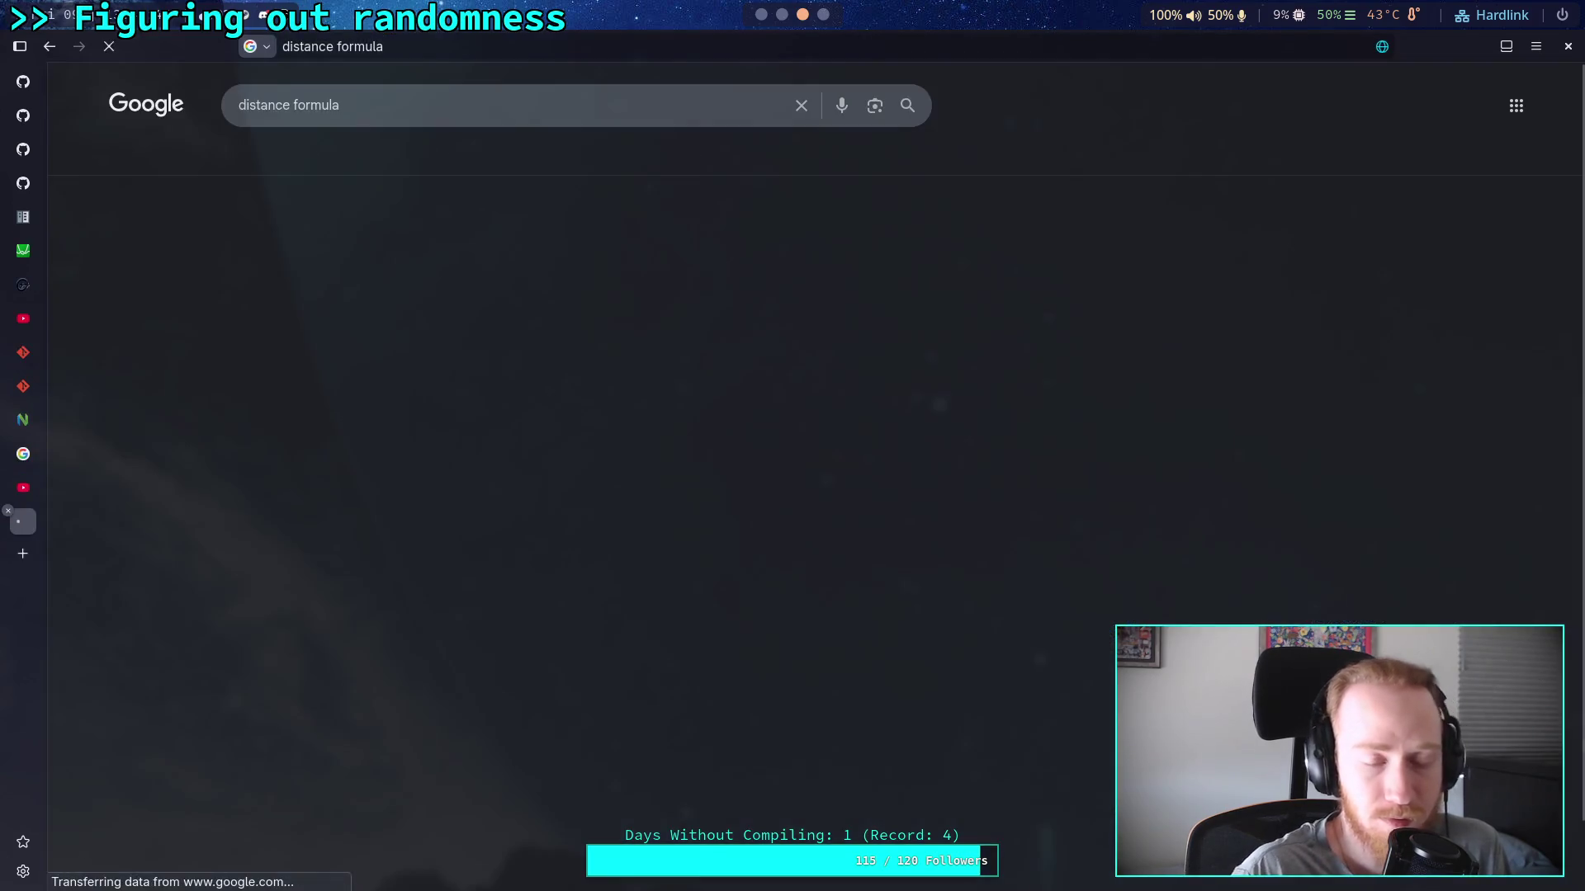
scroll(188, 596, "down", 4)
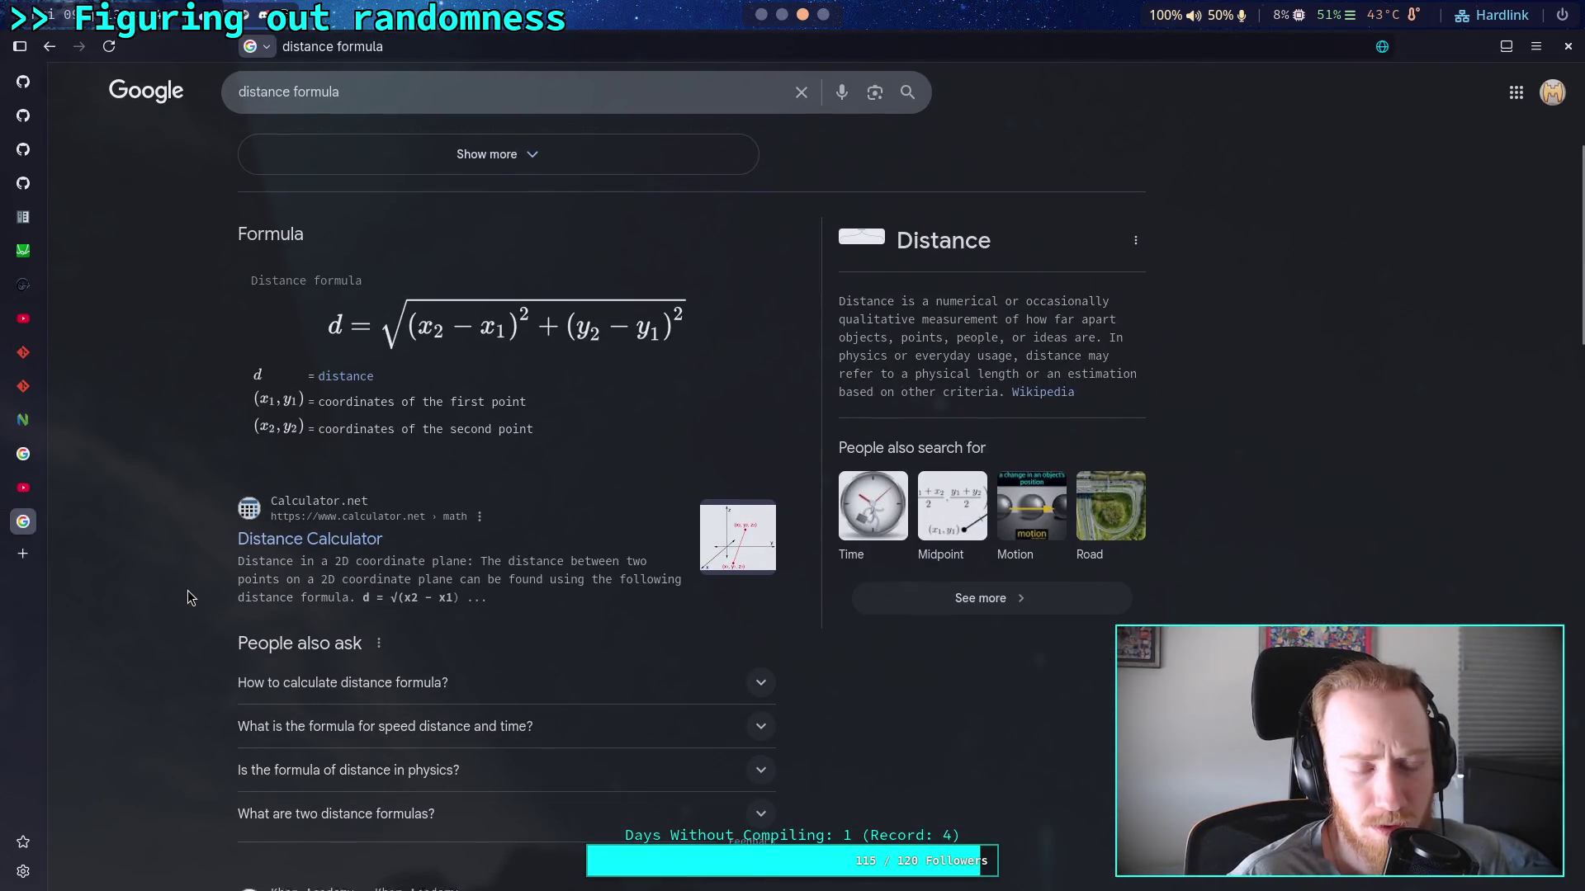
scroll(188, 595, "down", 1)
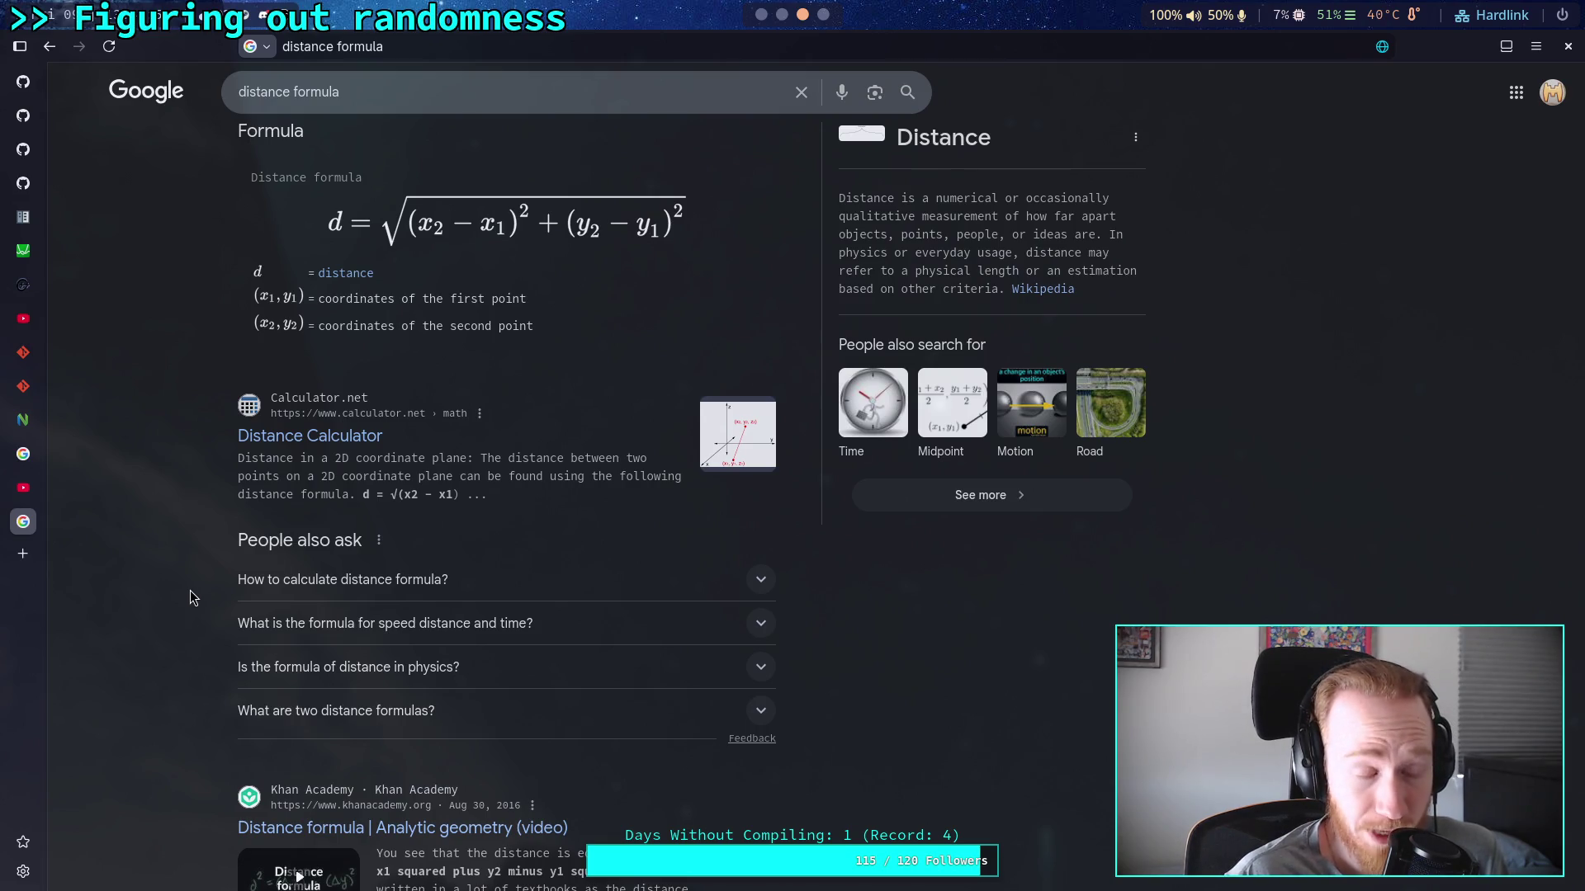
key("alt+Tab")
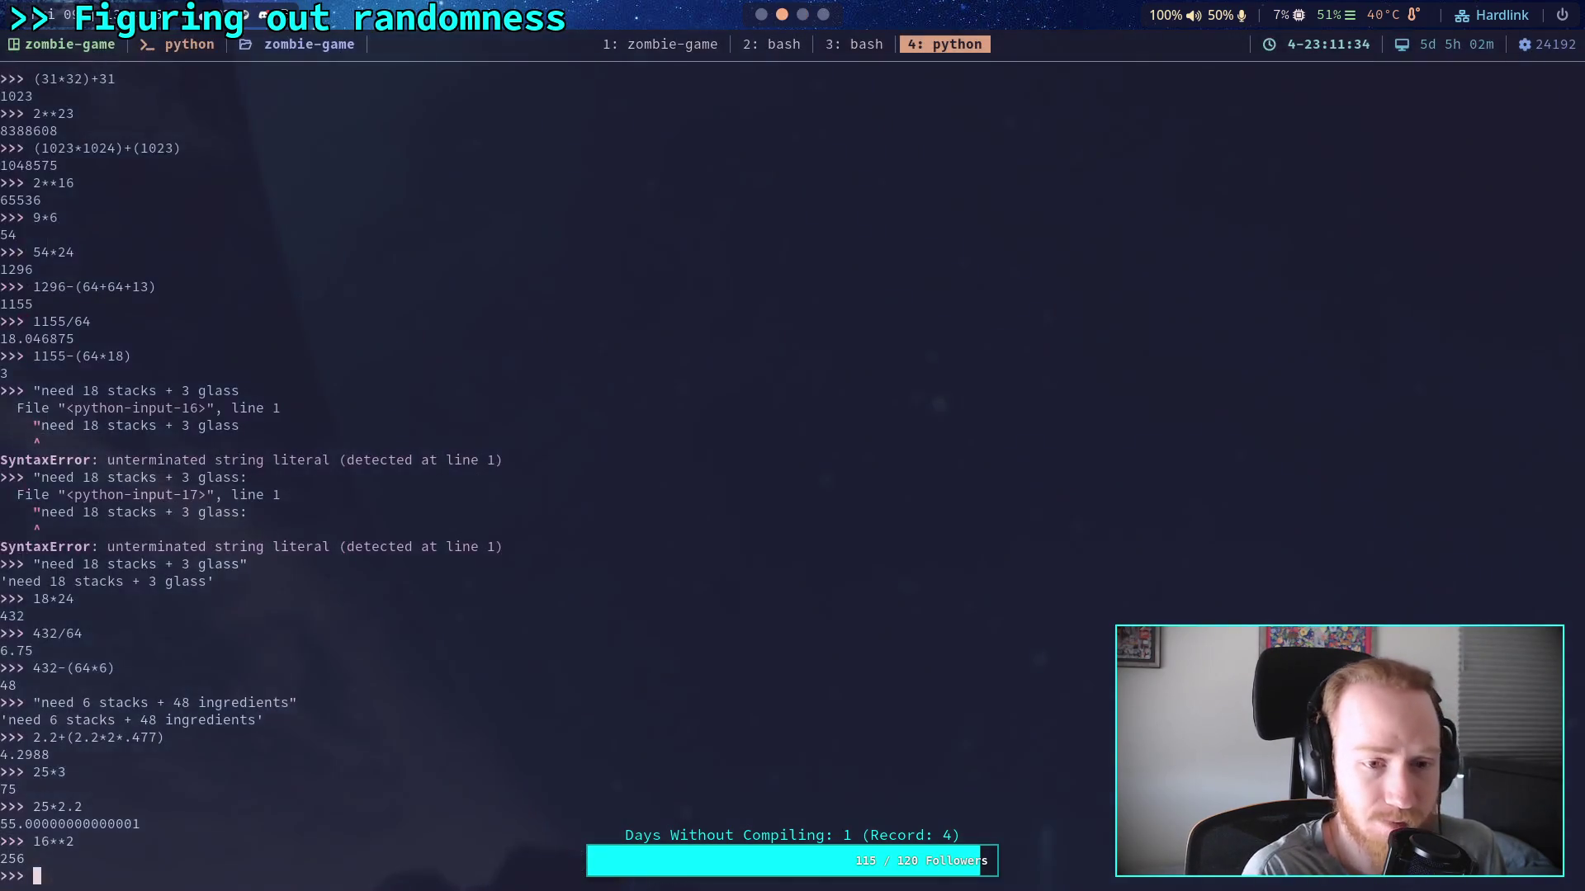
key("alt+Tab")
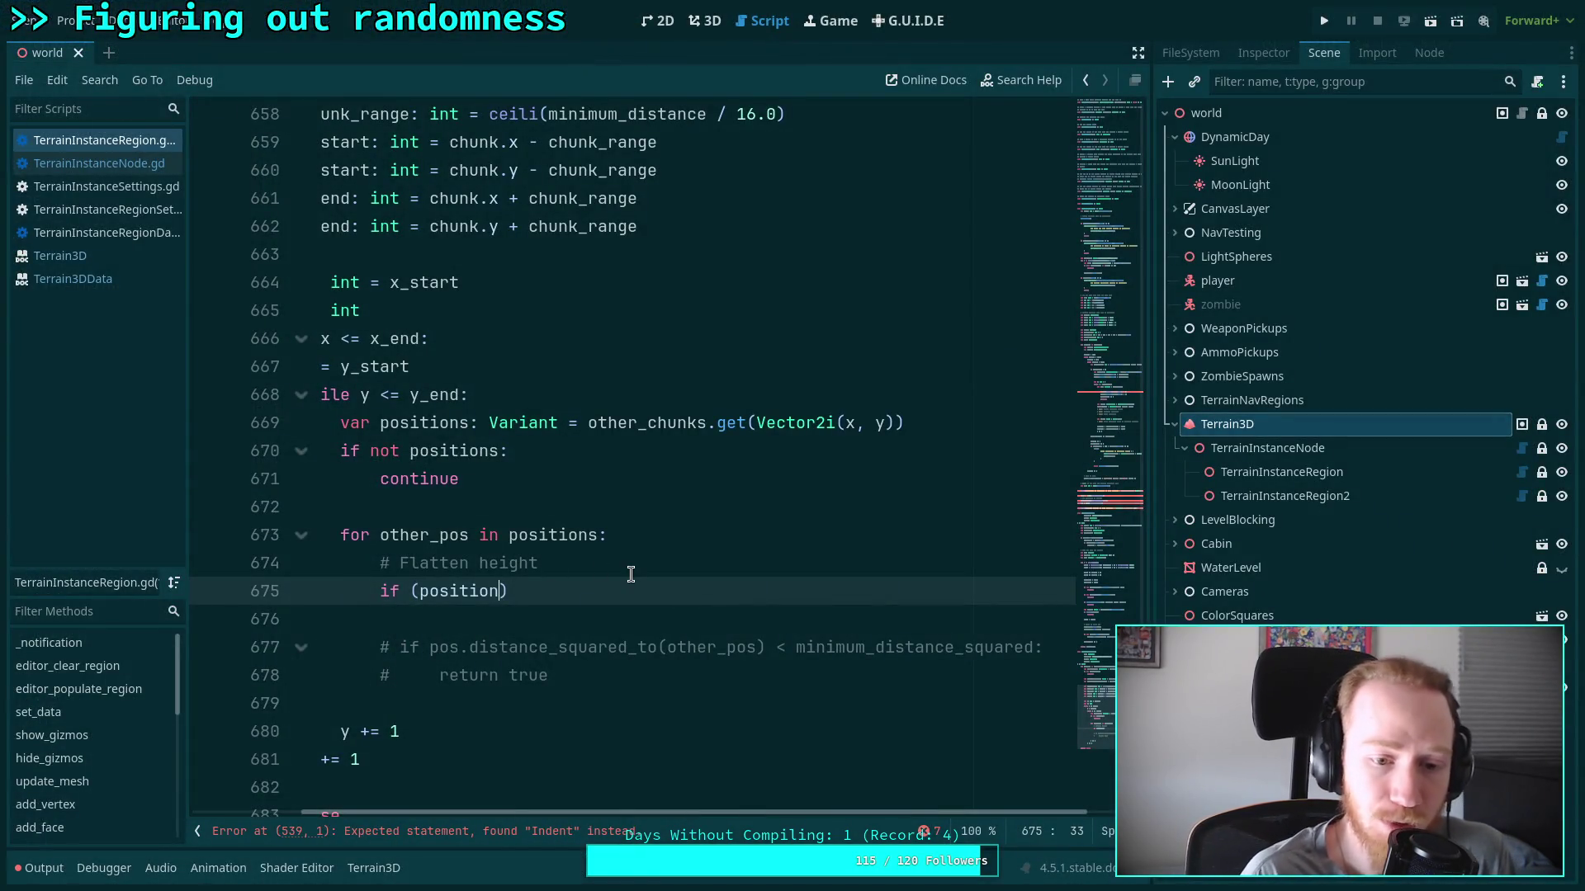
Rewrite the new if comparison to use other_pos.x - pos.x
key("BackSpace")
key("BackSpace")
key("BackSpace")
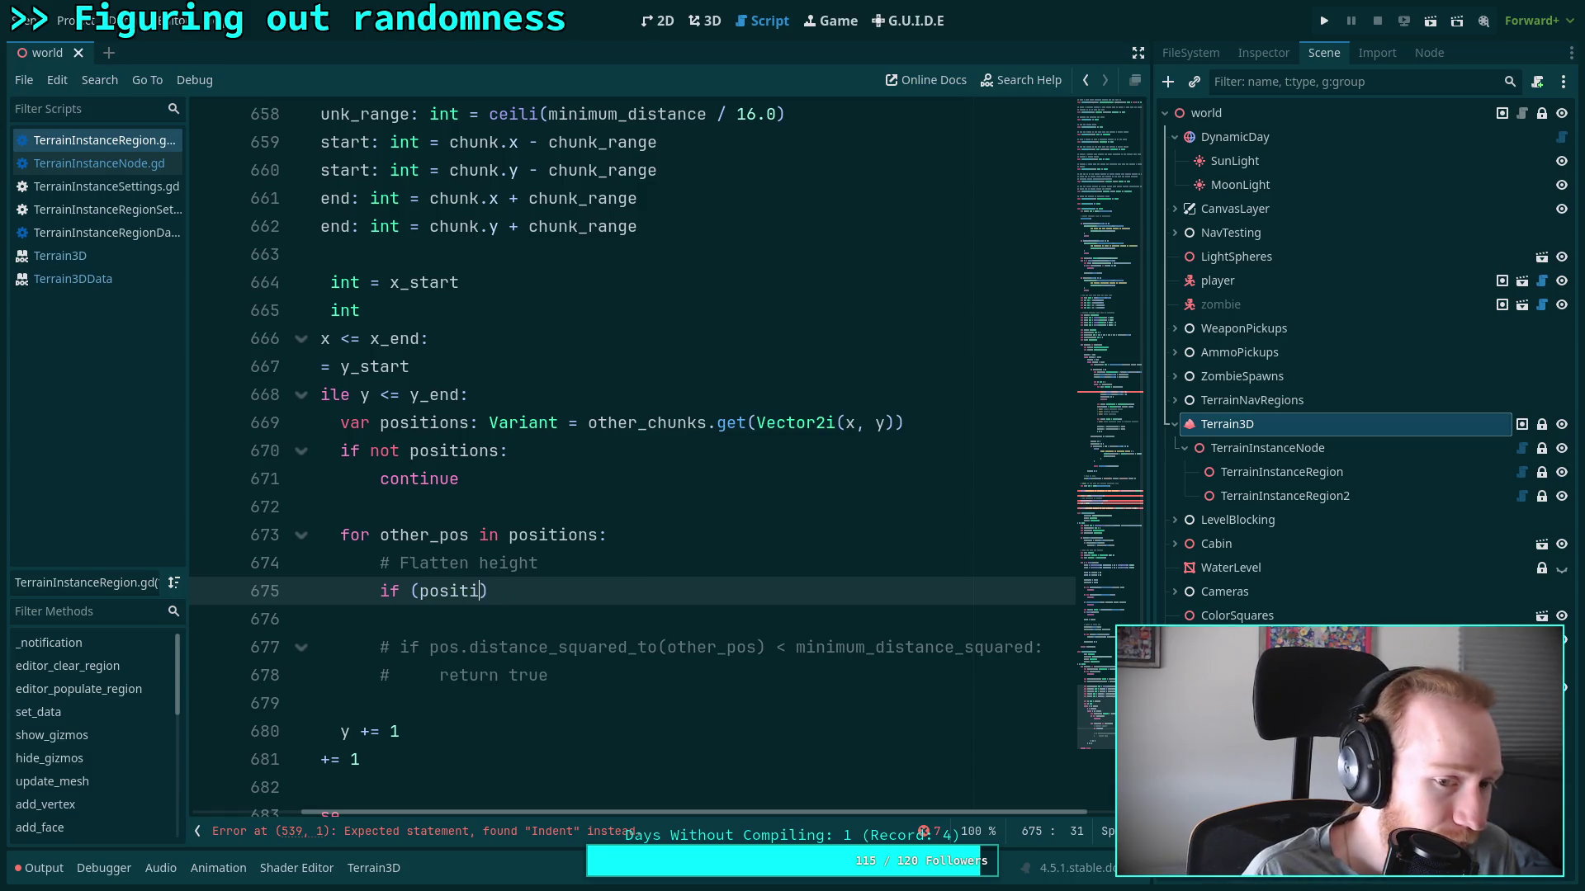
type(".")
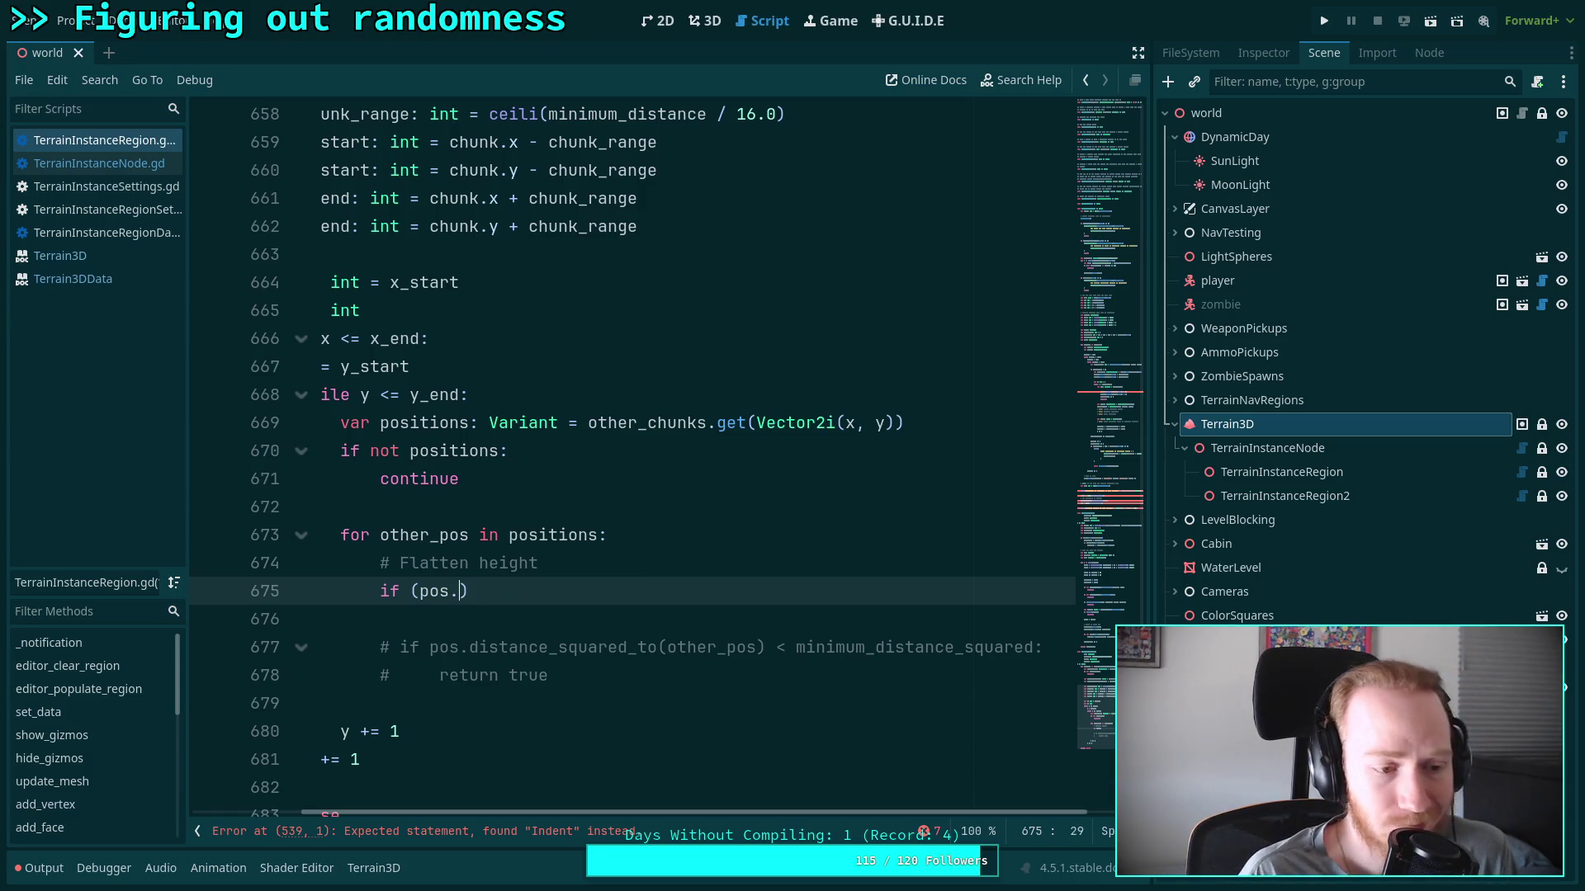
key("BackSpace")
key("BackSpace")
key("BackSpace")
type("other.")
key("BackSpace")
type("_os")
key("BackSpace")
key("BackSpace")
type("pos.x - pos.x")
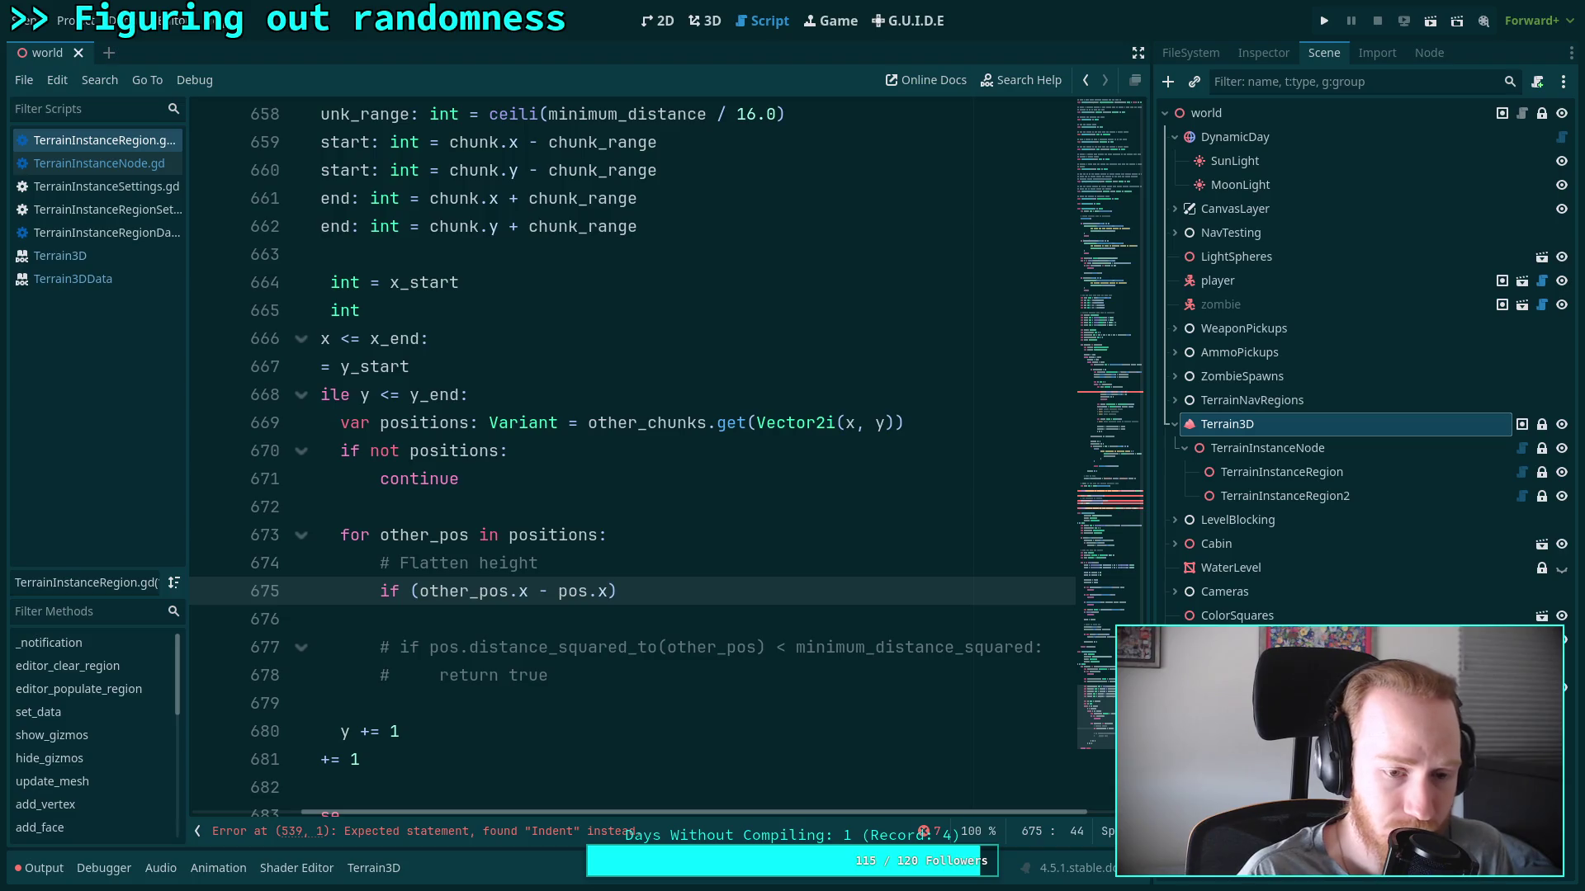
Add a blank line below the Flatten height comment
left_click(418, 591)
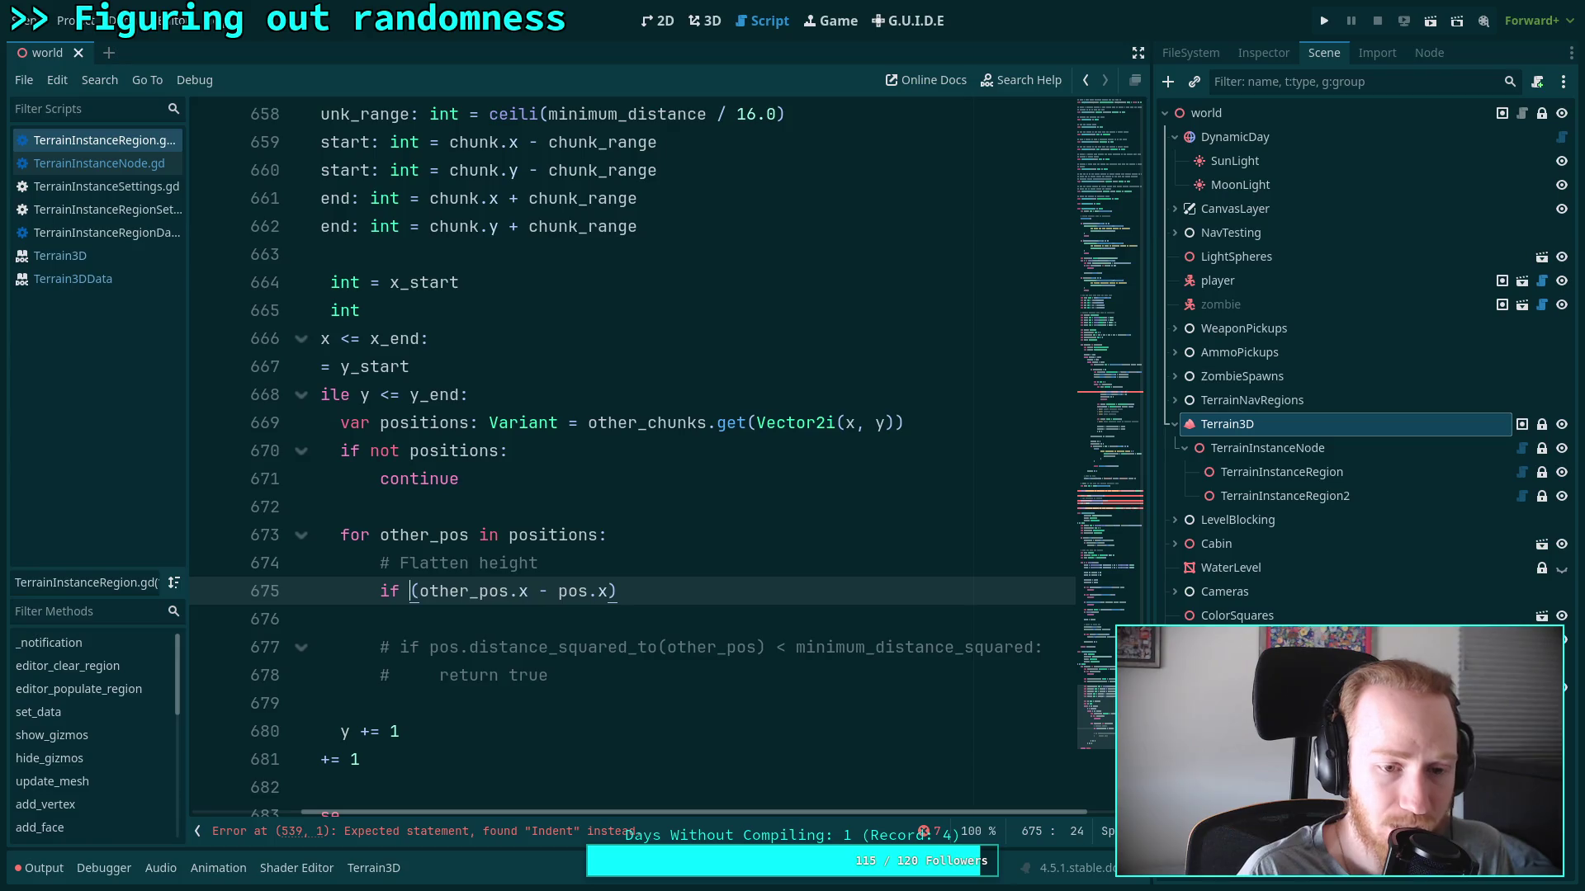
left_click(726, 568)
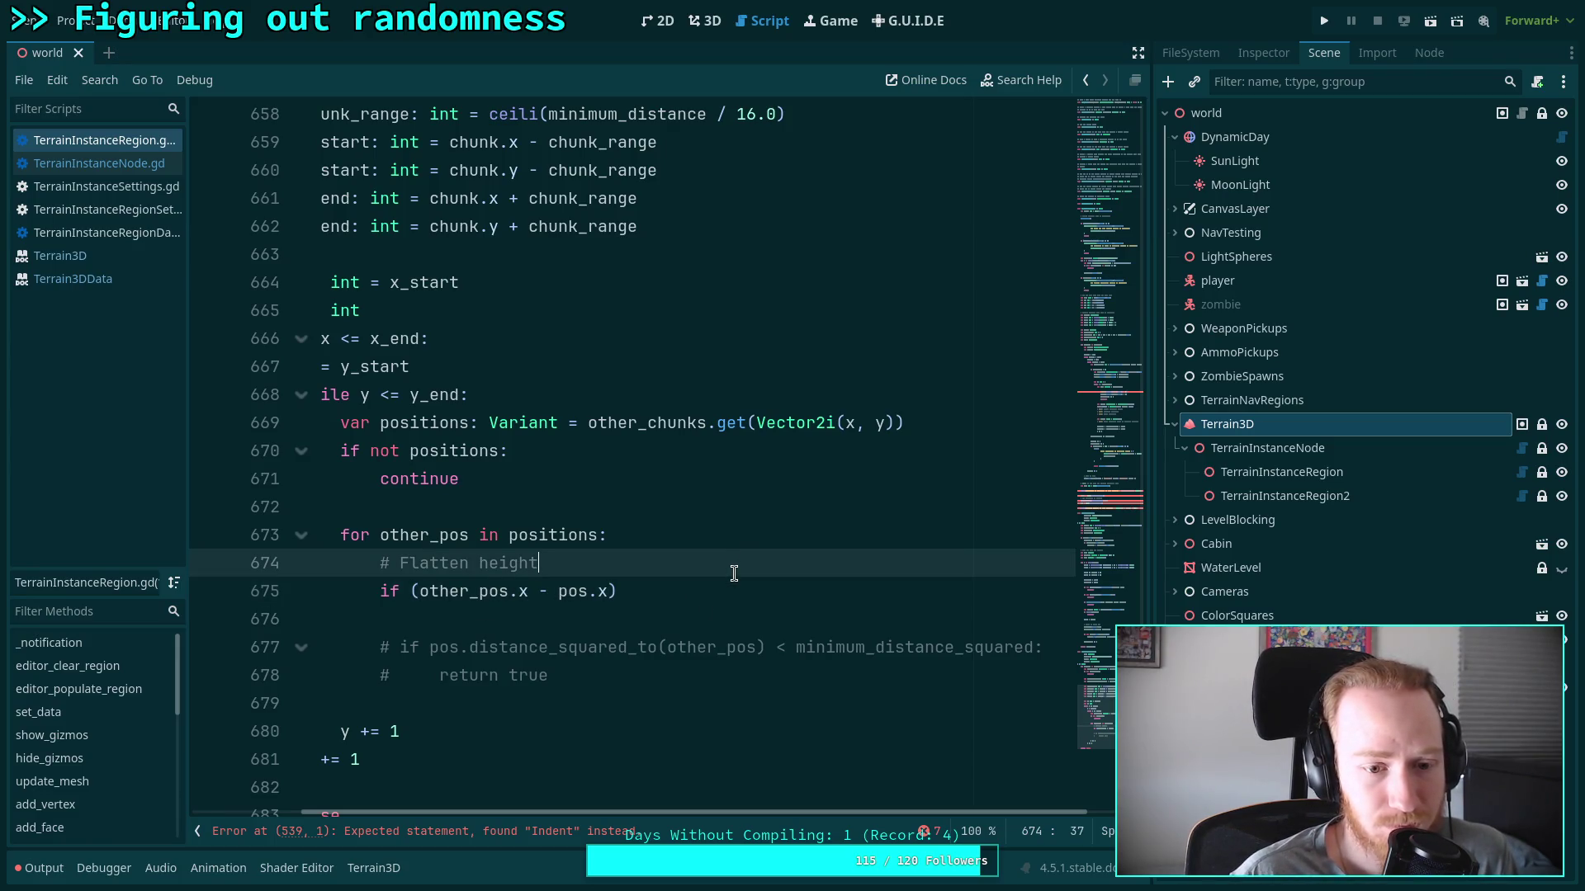
left_click(736, 589)
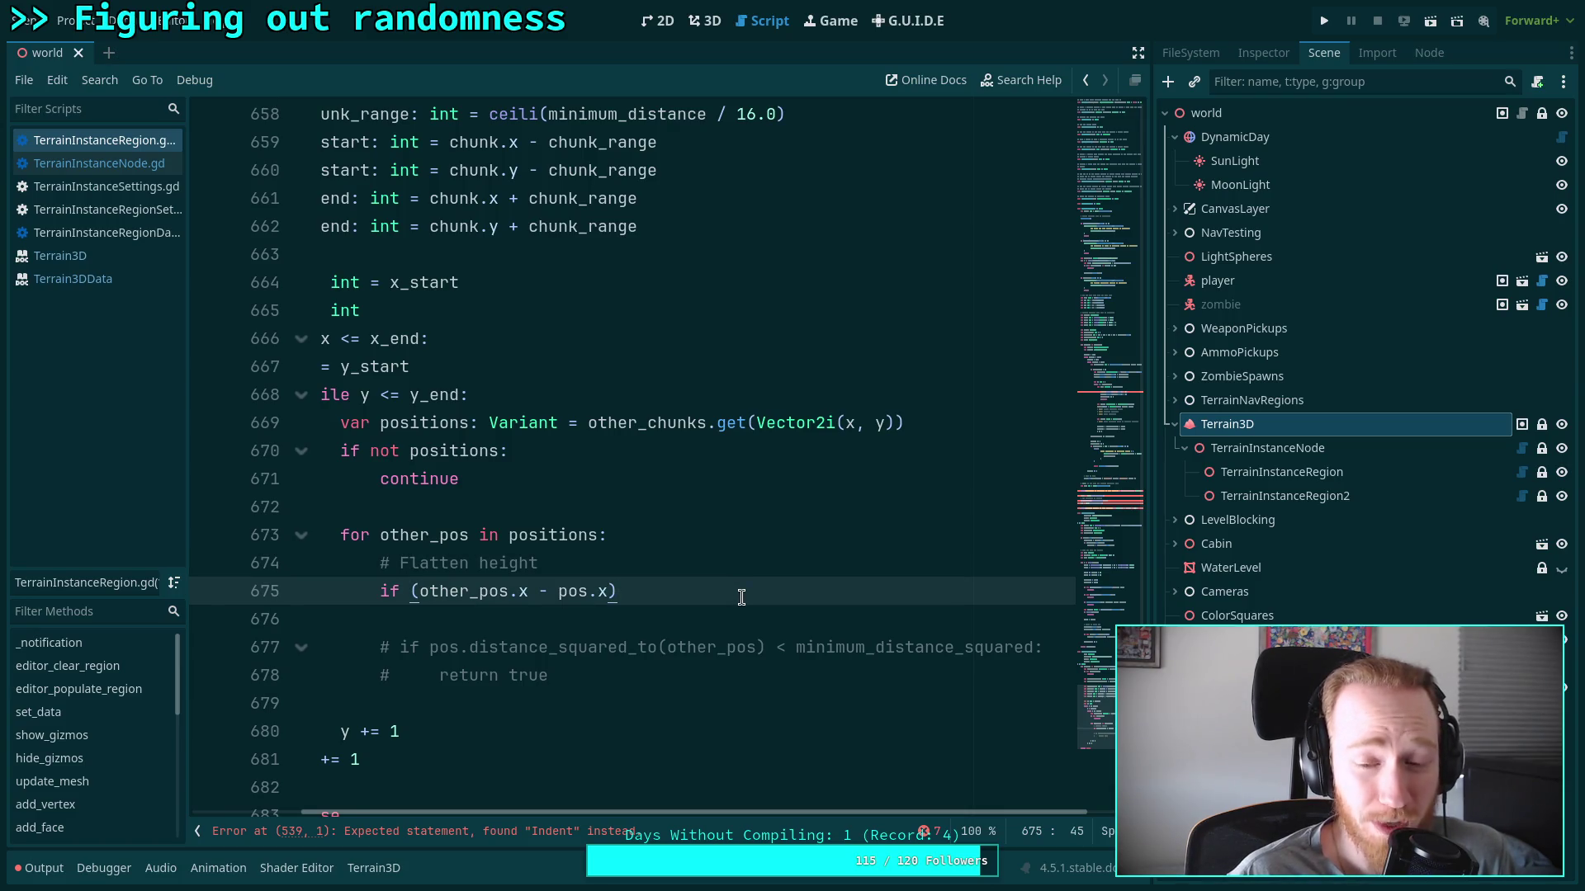
left_click(658, 565)
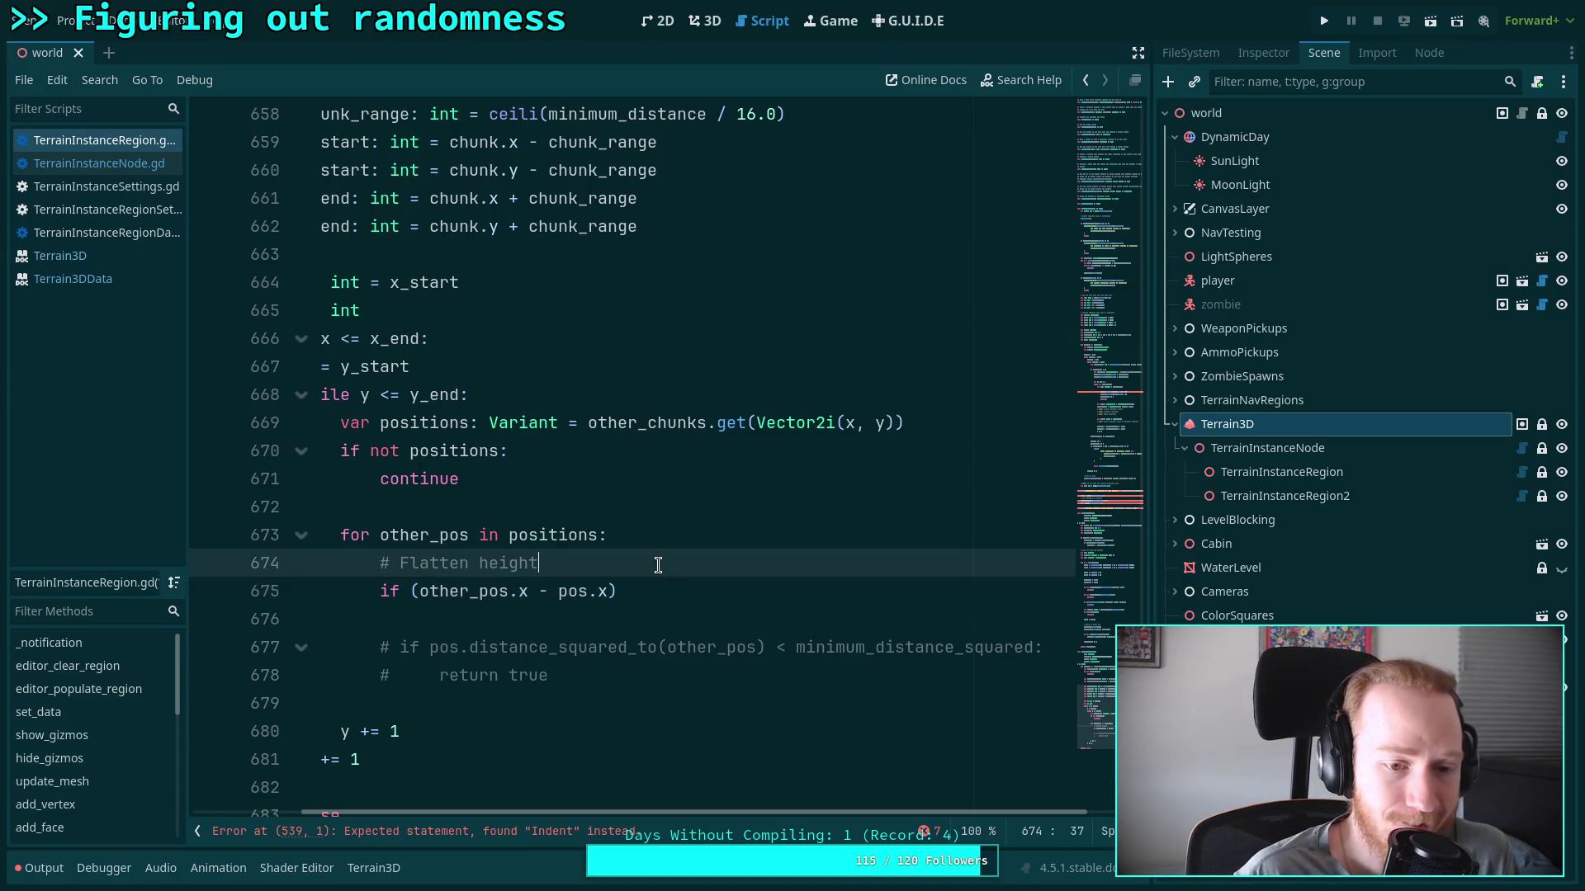
key("Return")
Scroll back up to the _is_pos_too_close function header
scroll(716, 811, "left", 3)
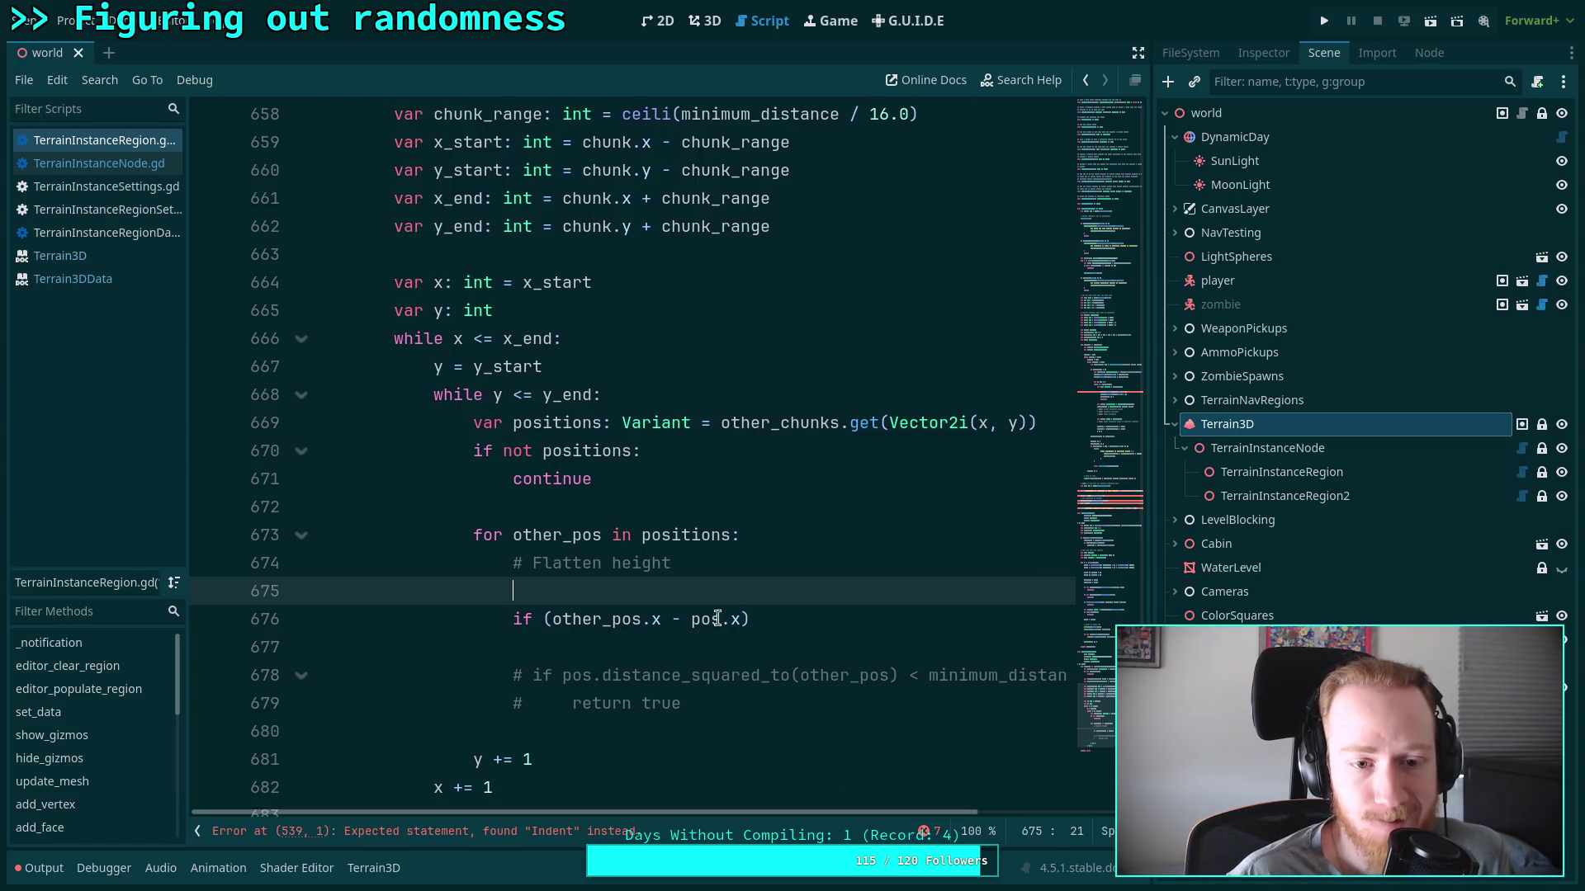
left_click_drag(729, 811, 791, 810)
scroll(764, 752, "up", 3)
scroll(764, 752, "up", 2)
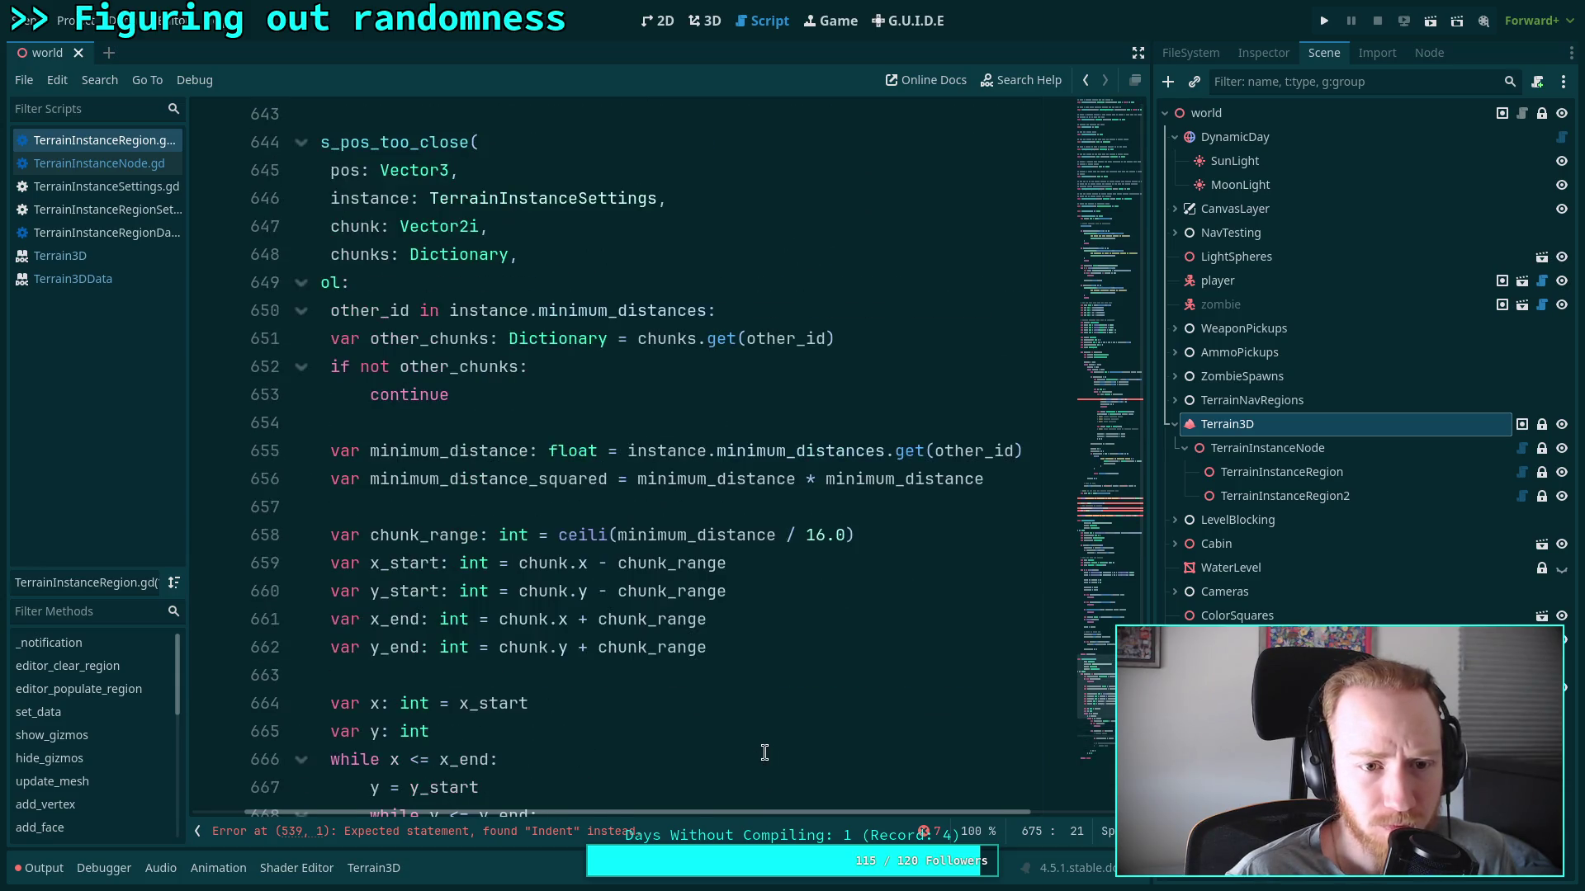
scroll(764, 752, "down", 6)
scroll(756, 725, "up", 3)
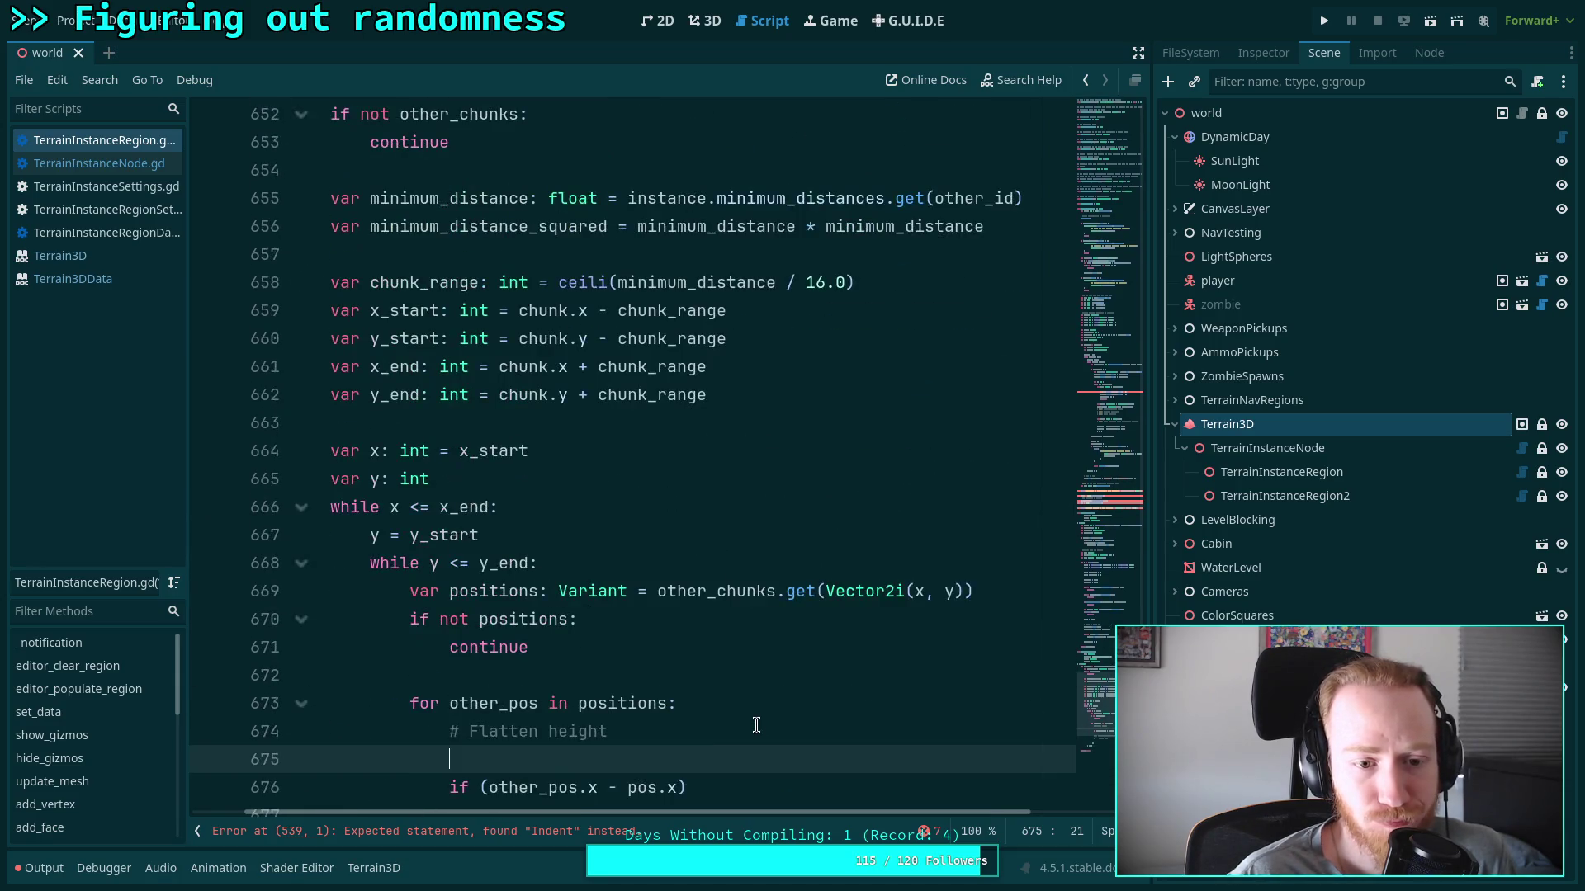
left_click_drag(710, 814, 645, 814)
scroll(594, 743, "up", 4)
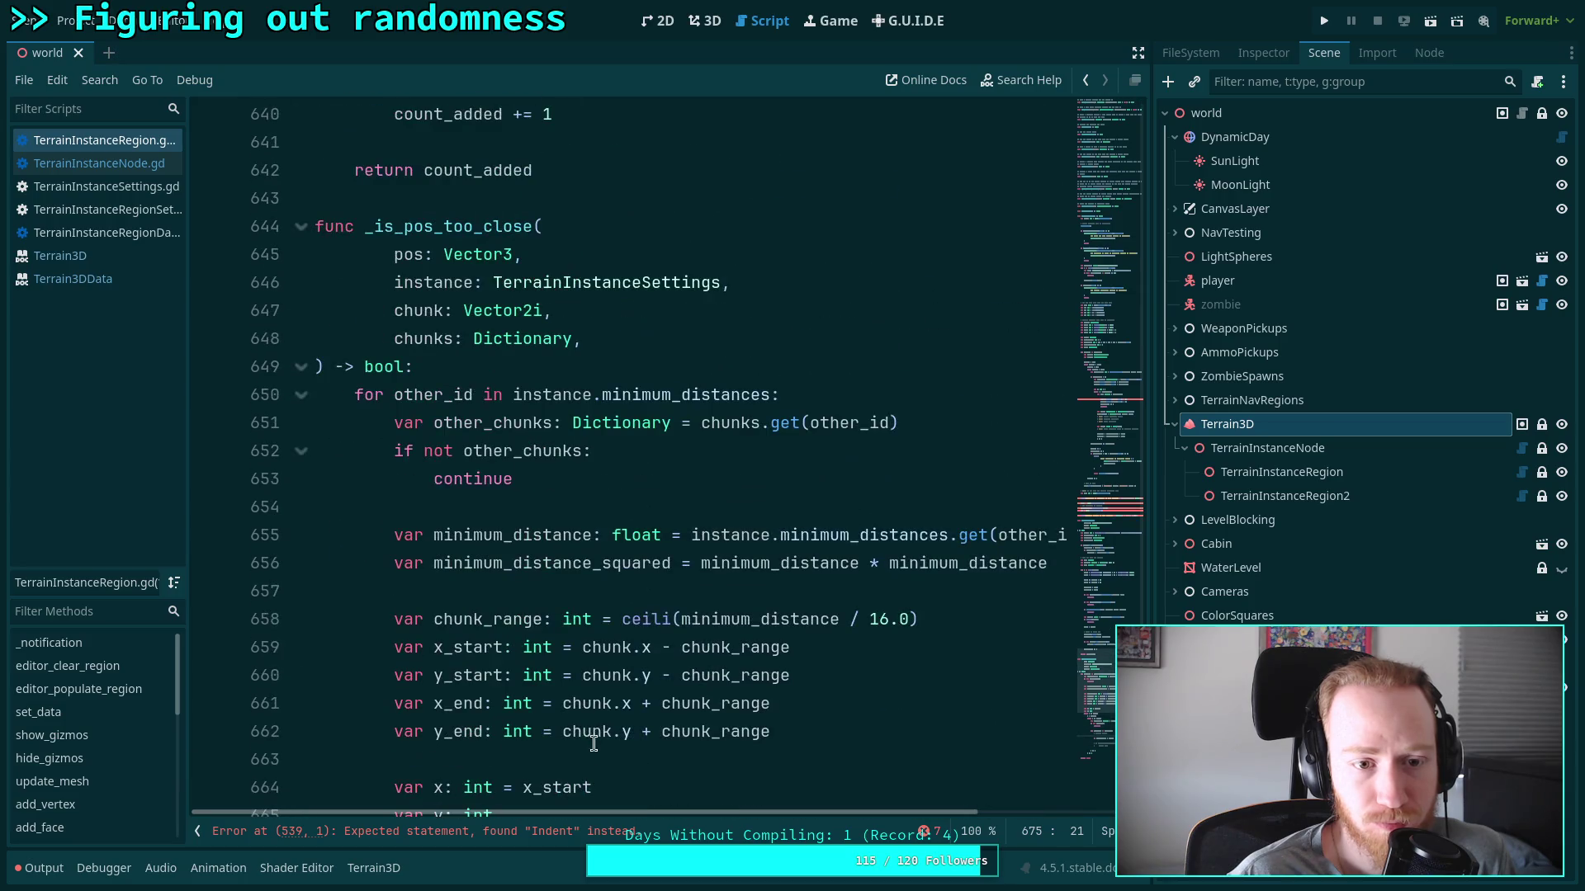
left_click(550, 368)
Declare var pos2: Vector2 = Vector2(pos.x, pos.z) at the top of the function
mouse_move(649, 436)
key("Return")
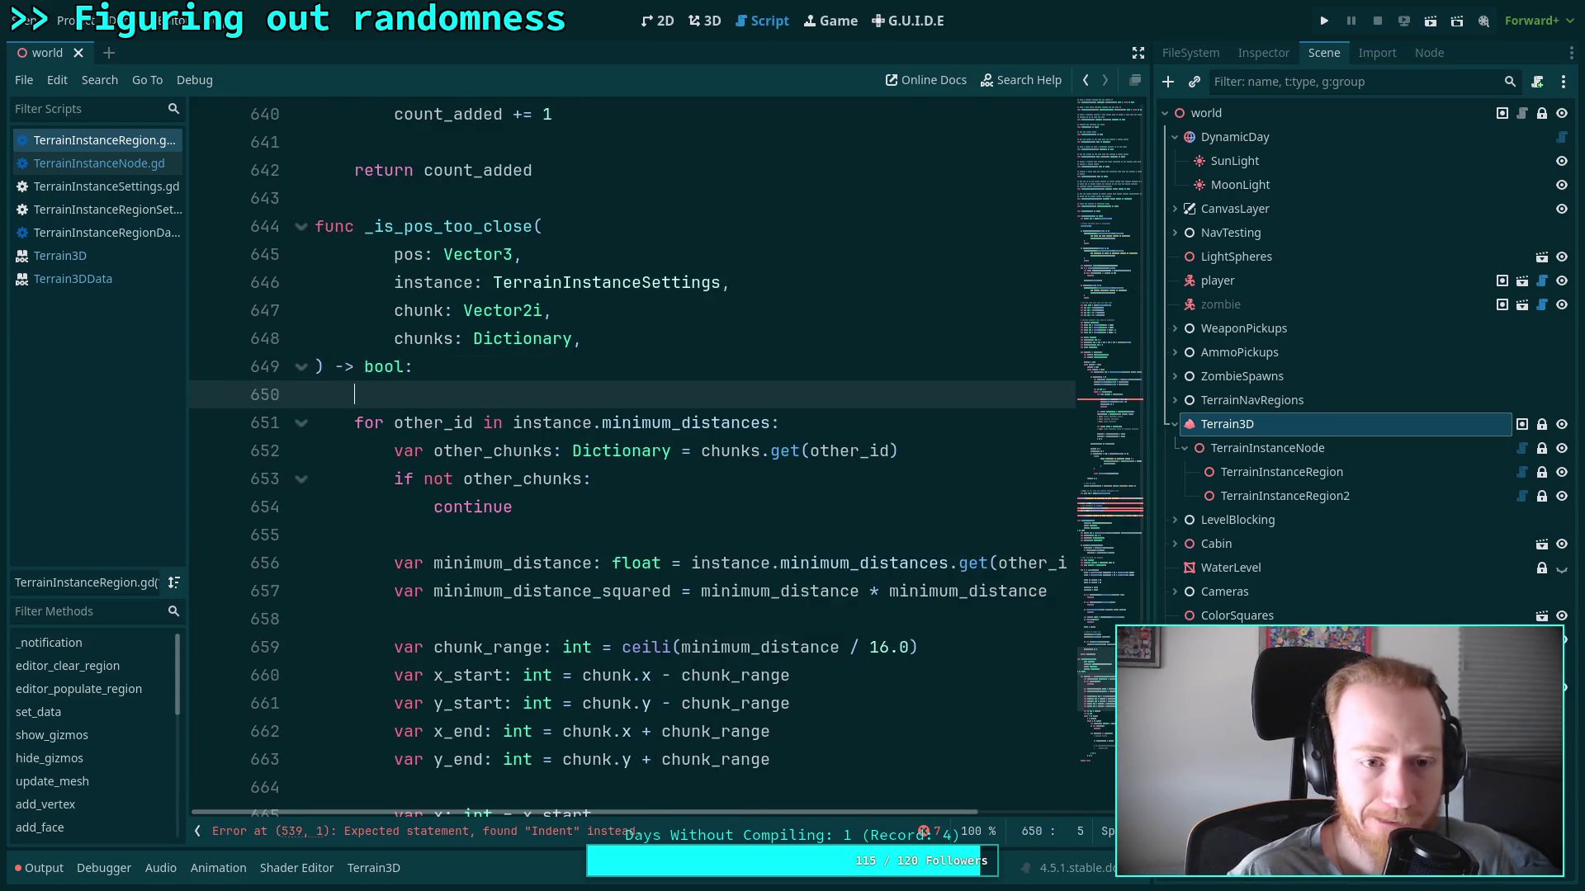
type("var pos2:")
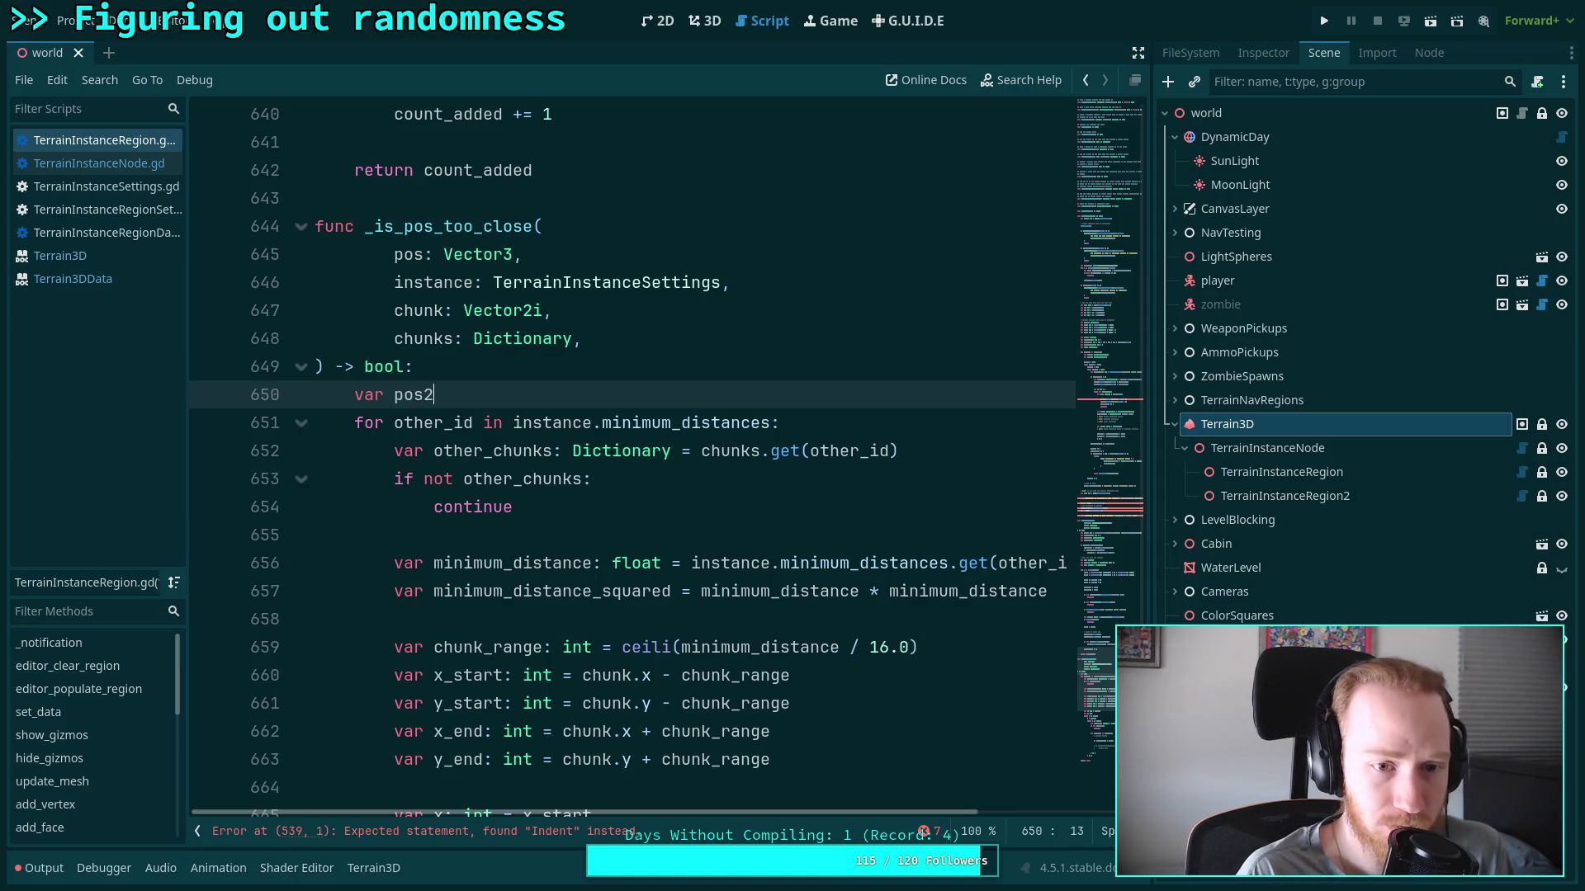
type(" Vector2 = v")
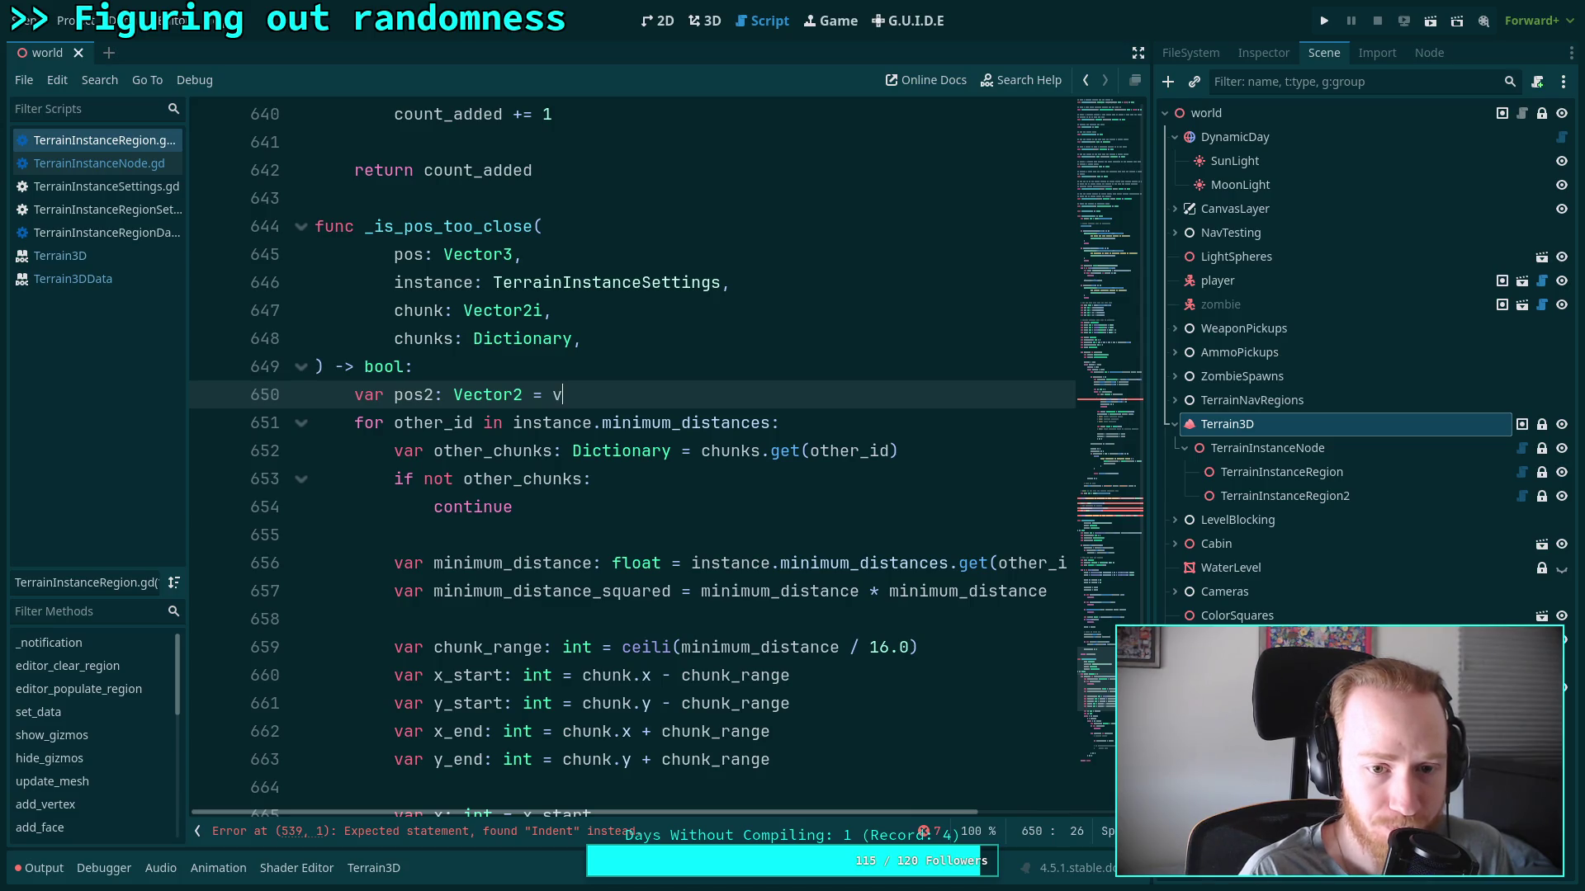
key("BackSpace")
type("Vector2(pos.x, pos.z)")
scroll(681, 809, "down", 7)
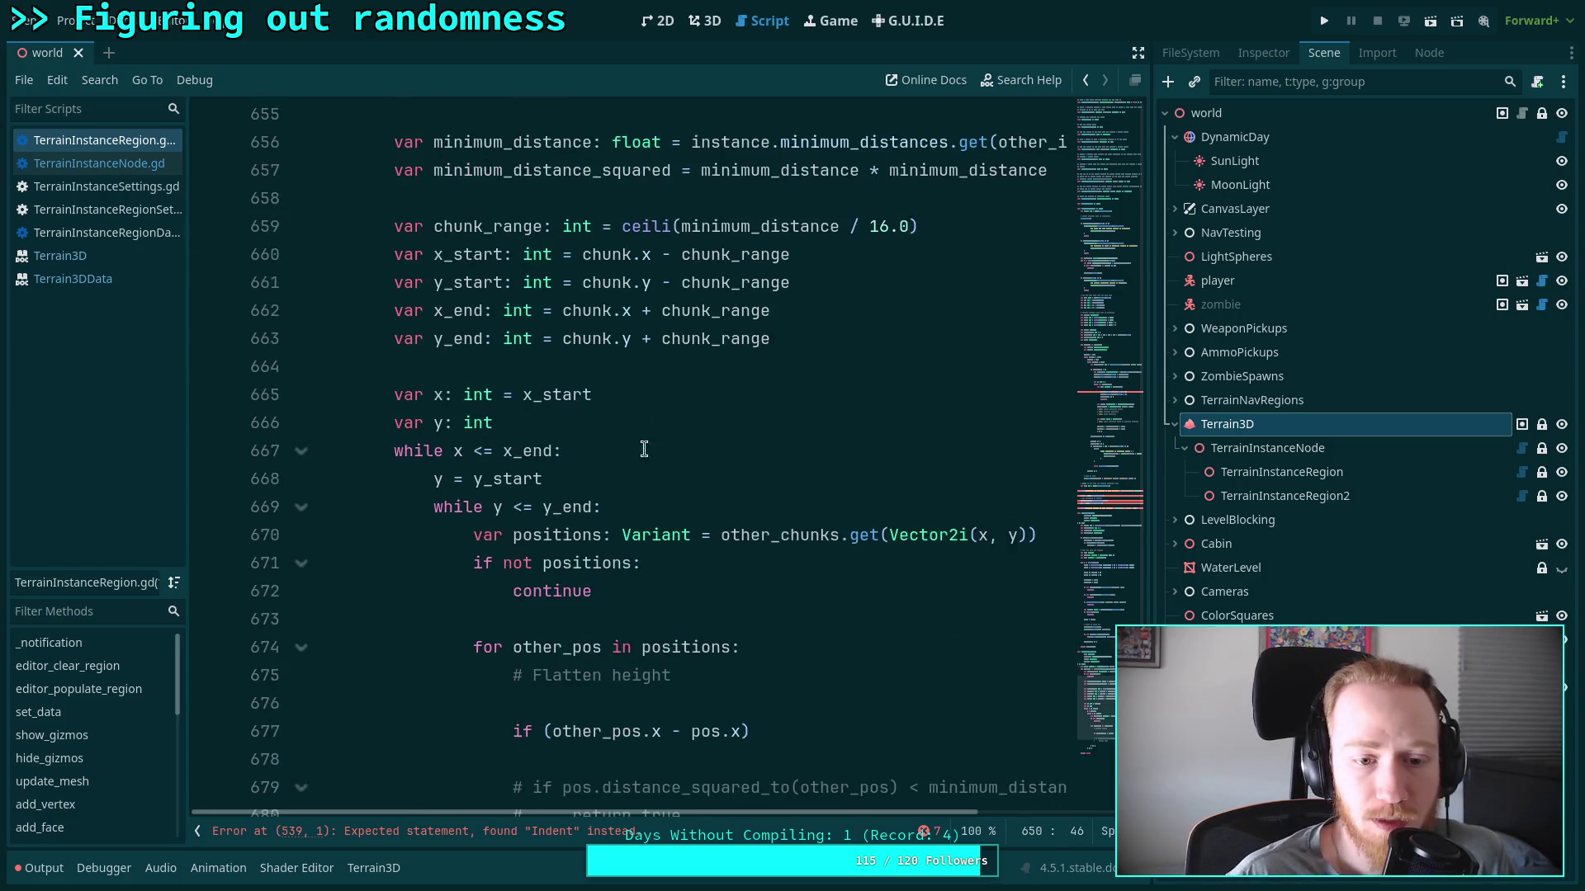
left_click_drag(681, 809, 700, 807)
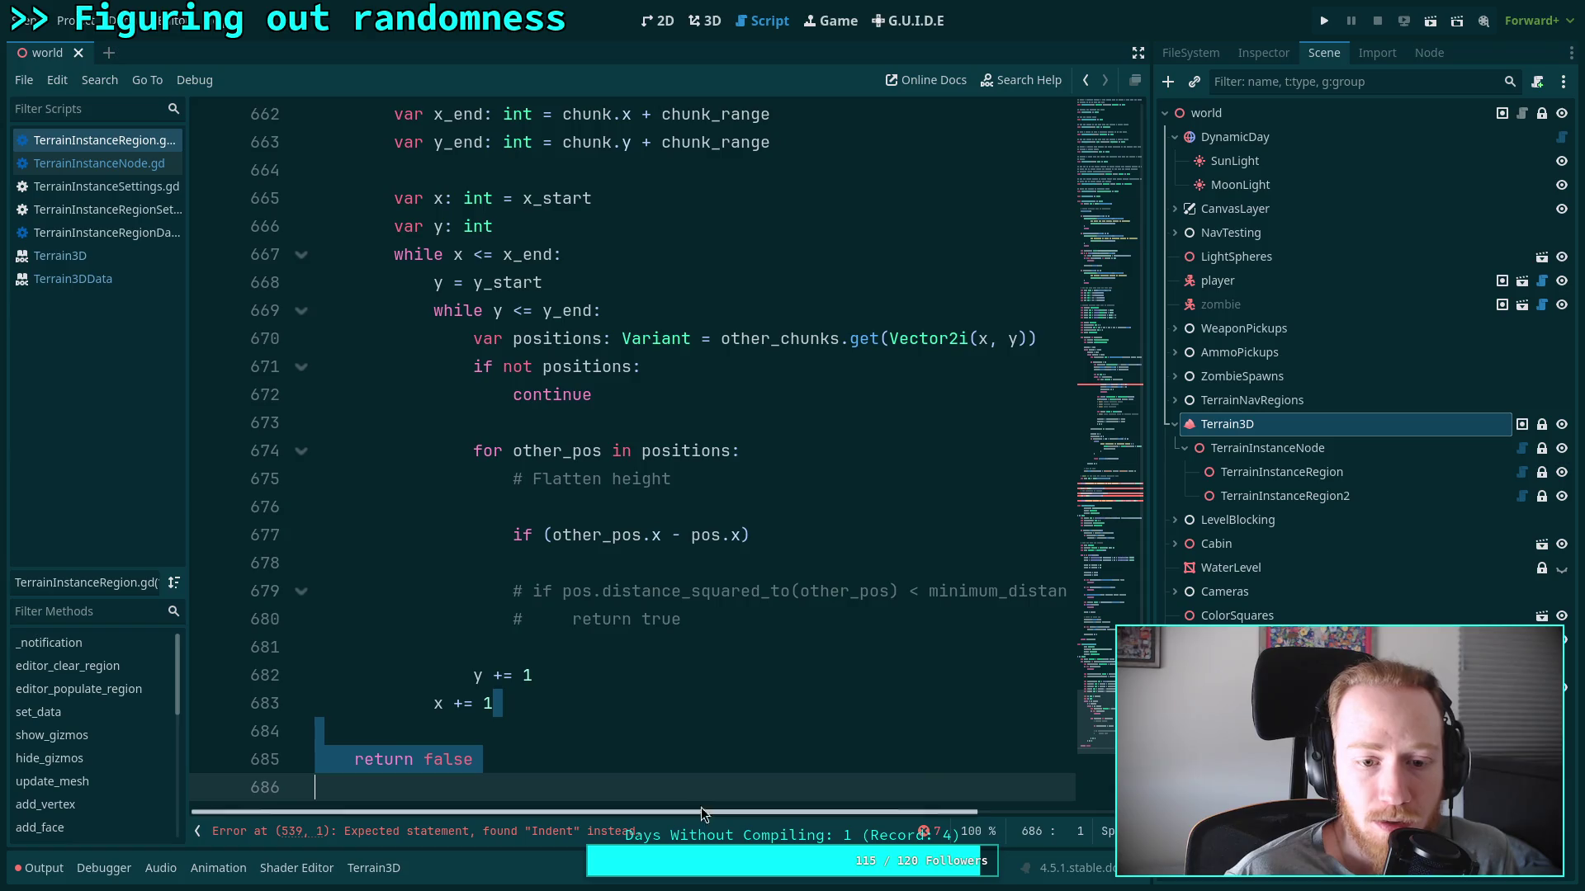
Add an other2: Vector2 variable under the Flatten height comment
left_click(763, 518)
type("var othp")
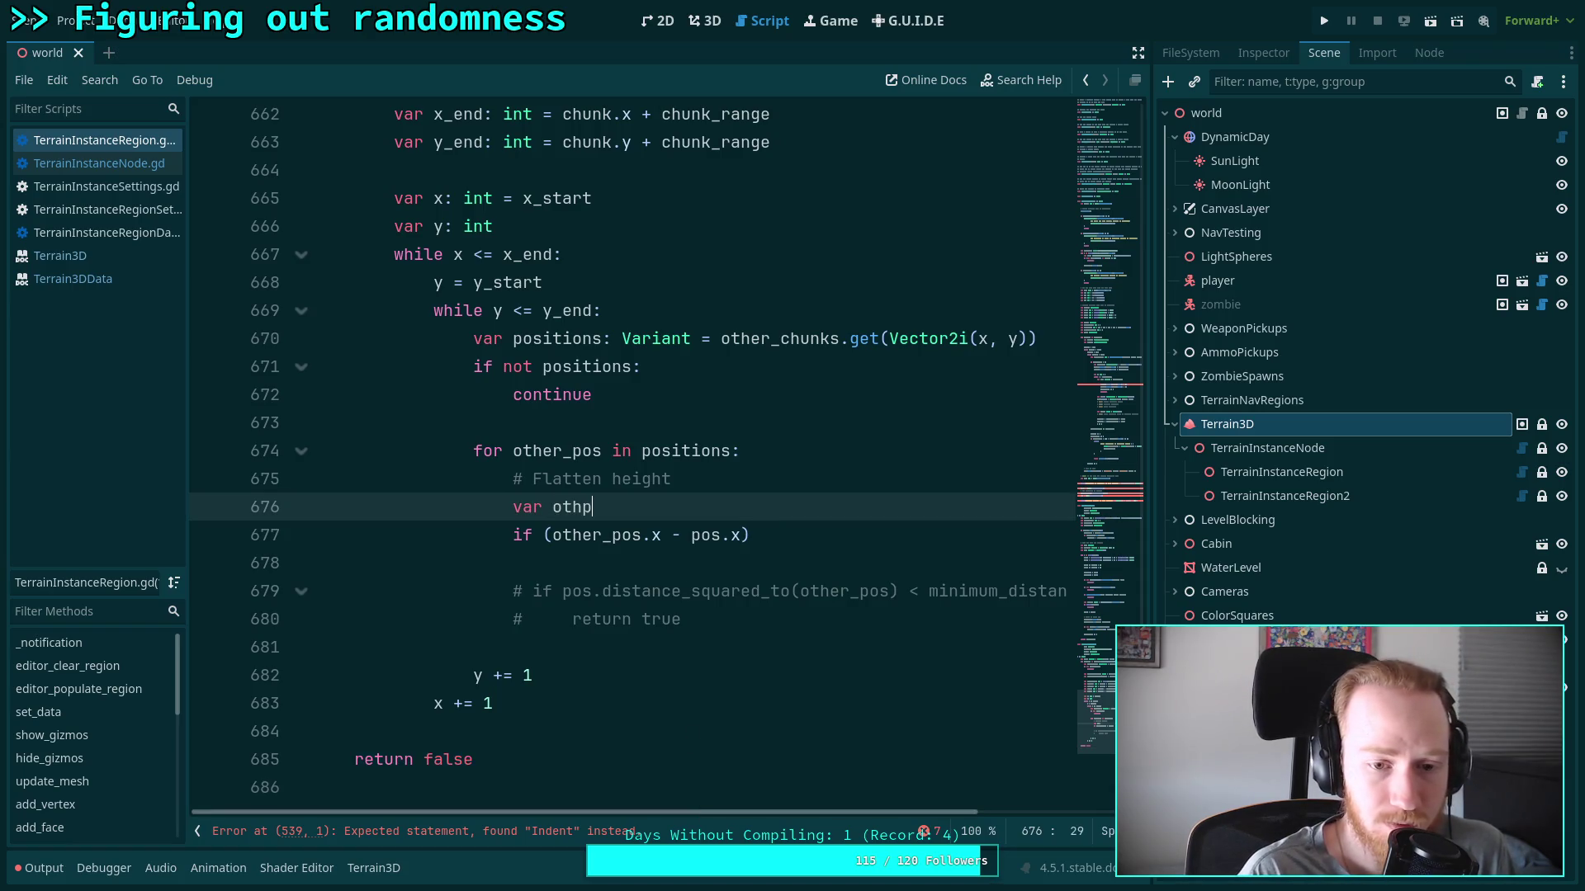
key("BackSpace")
type("er_pos2")
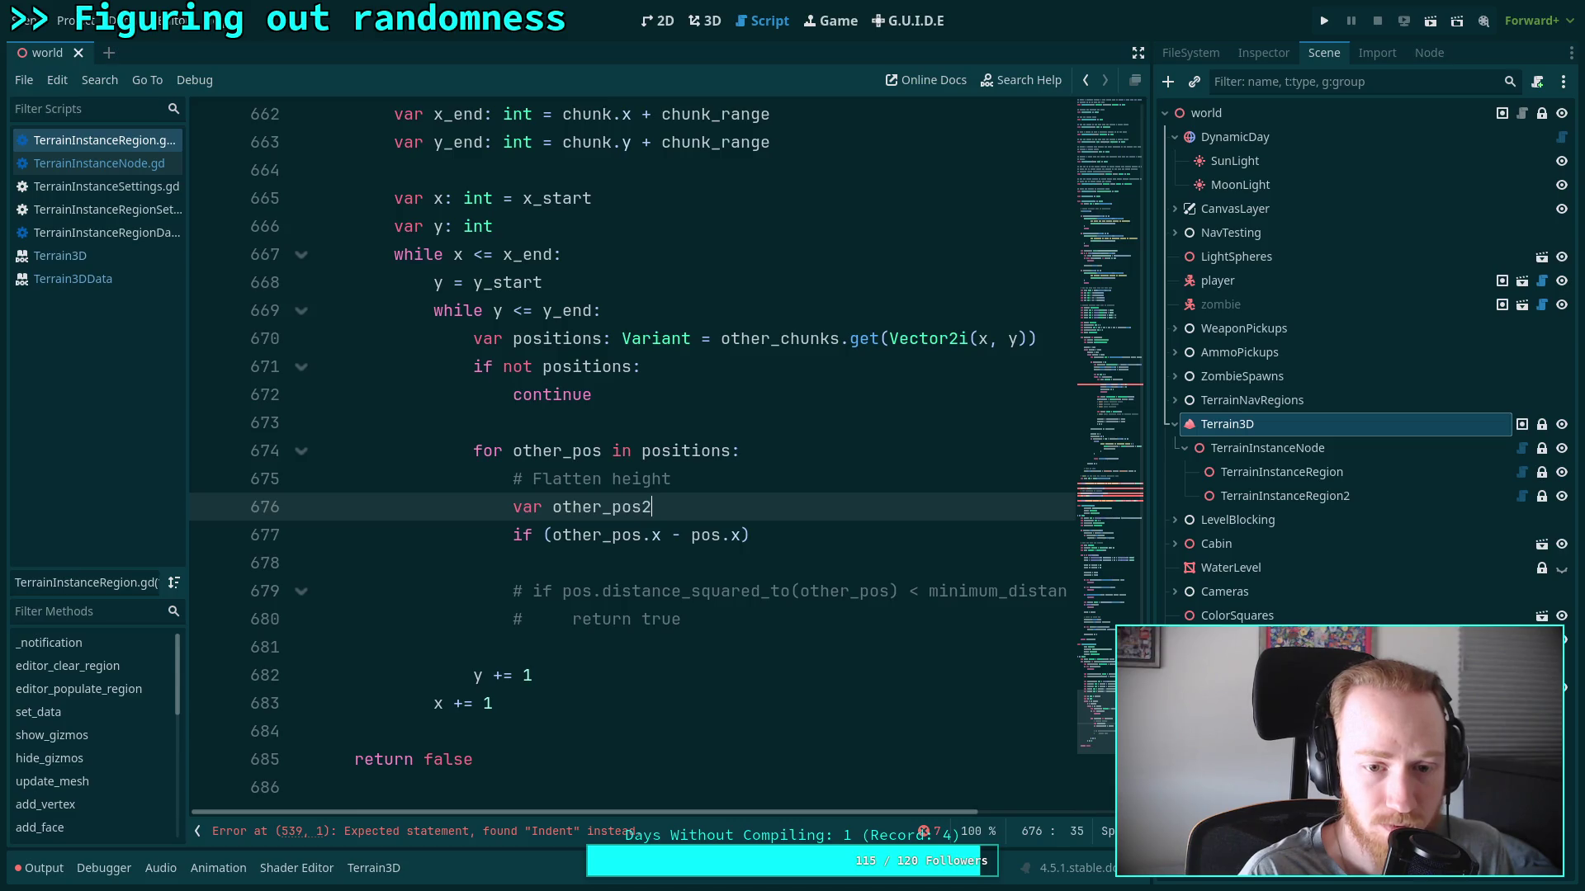
type(": Vector2 =")
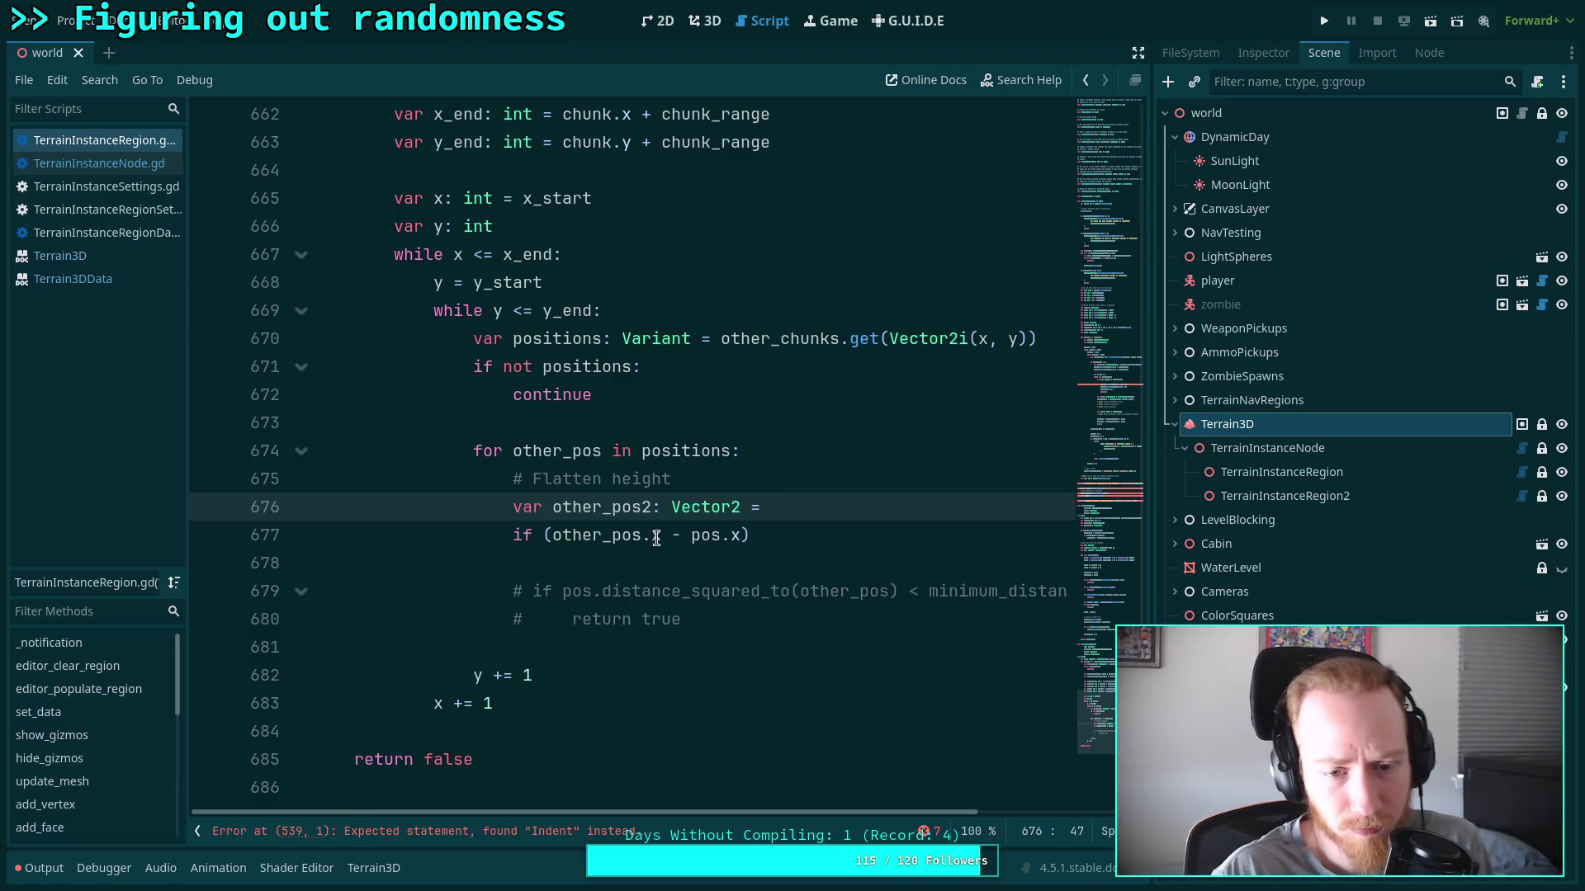
left_click(601, 508)
left_click_drag(601, 508, 642, 509)
key("BackSpace")
Assign other2 the value Vector2(other_pos.x, other_pos.z)
left_click(811, 507)
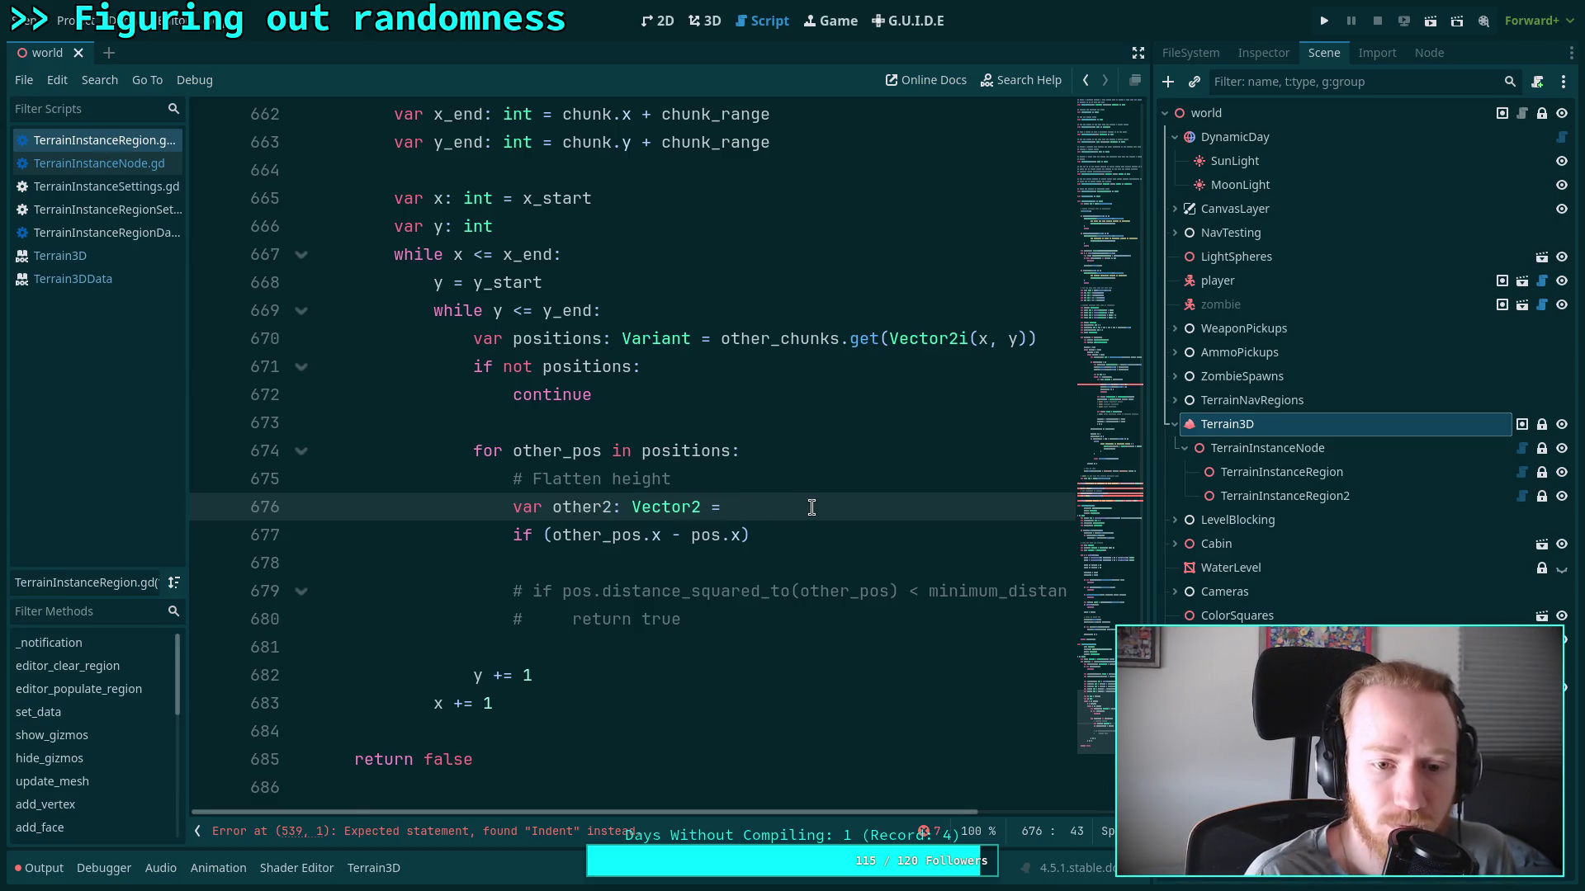
type("v")
key("BackSpace")
type("Vect")
key("BackSpace")
key("BackSpace")
key("BackSpace")
type("ec")
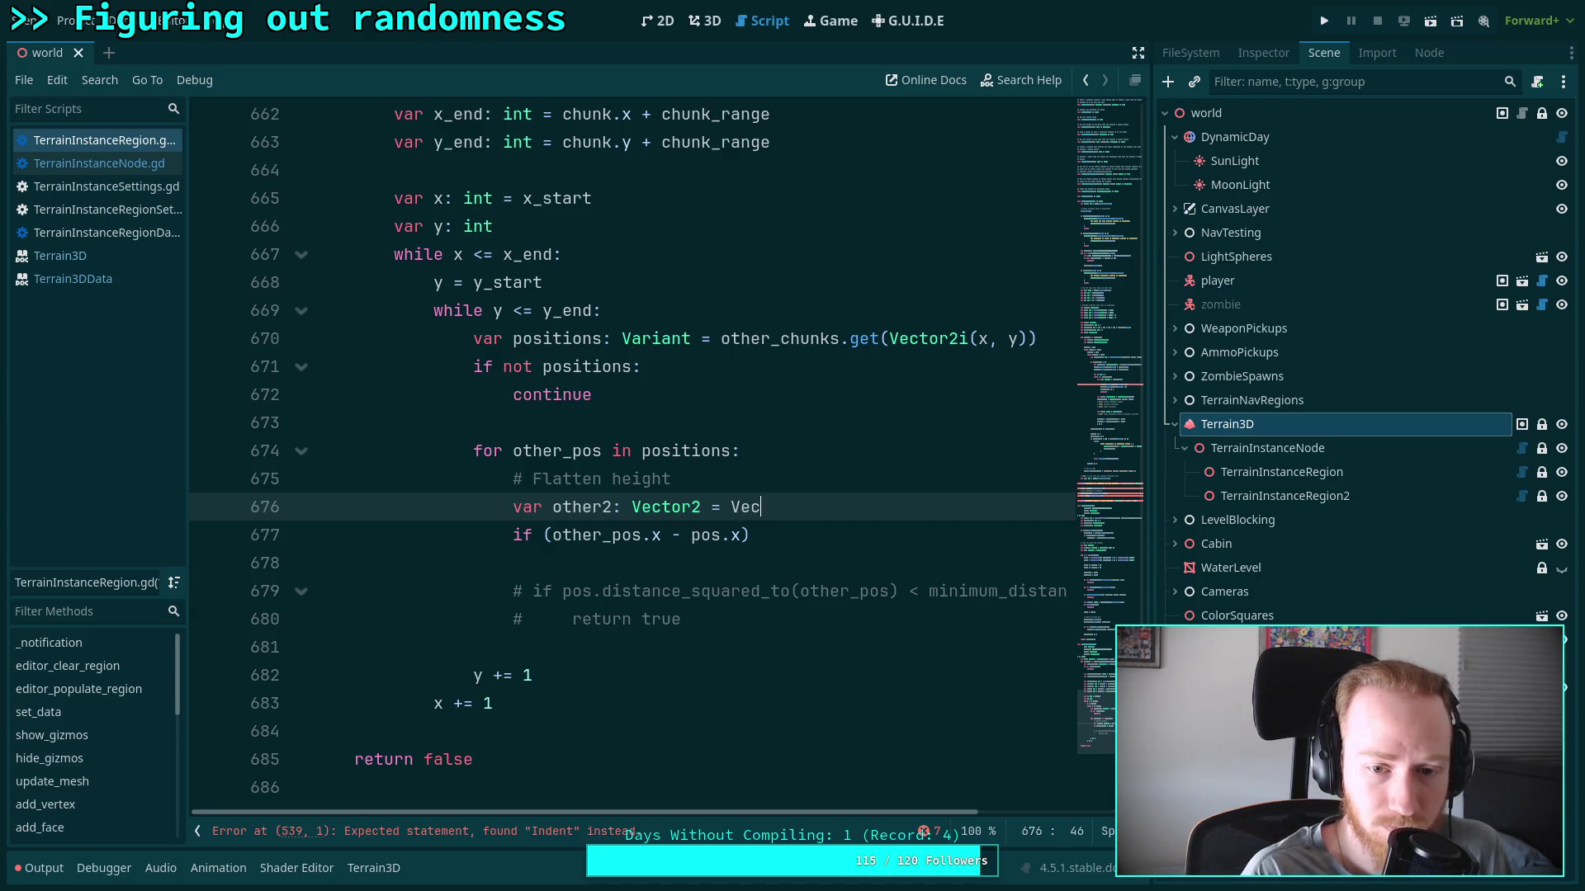
type("tor2(")
type("other")
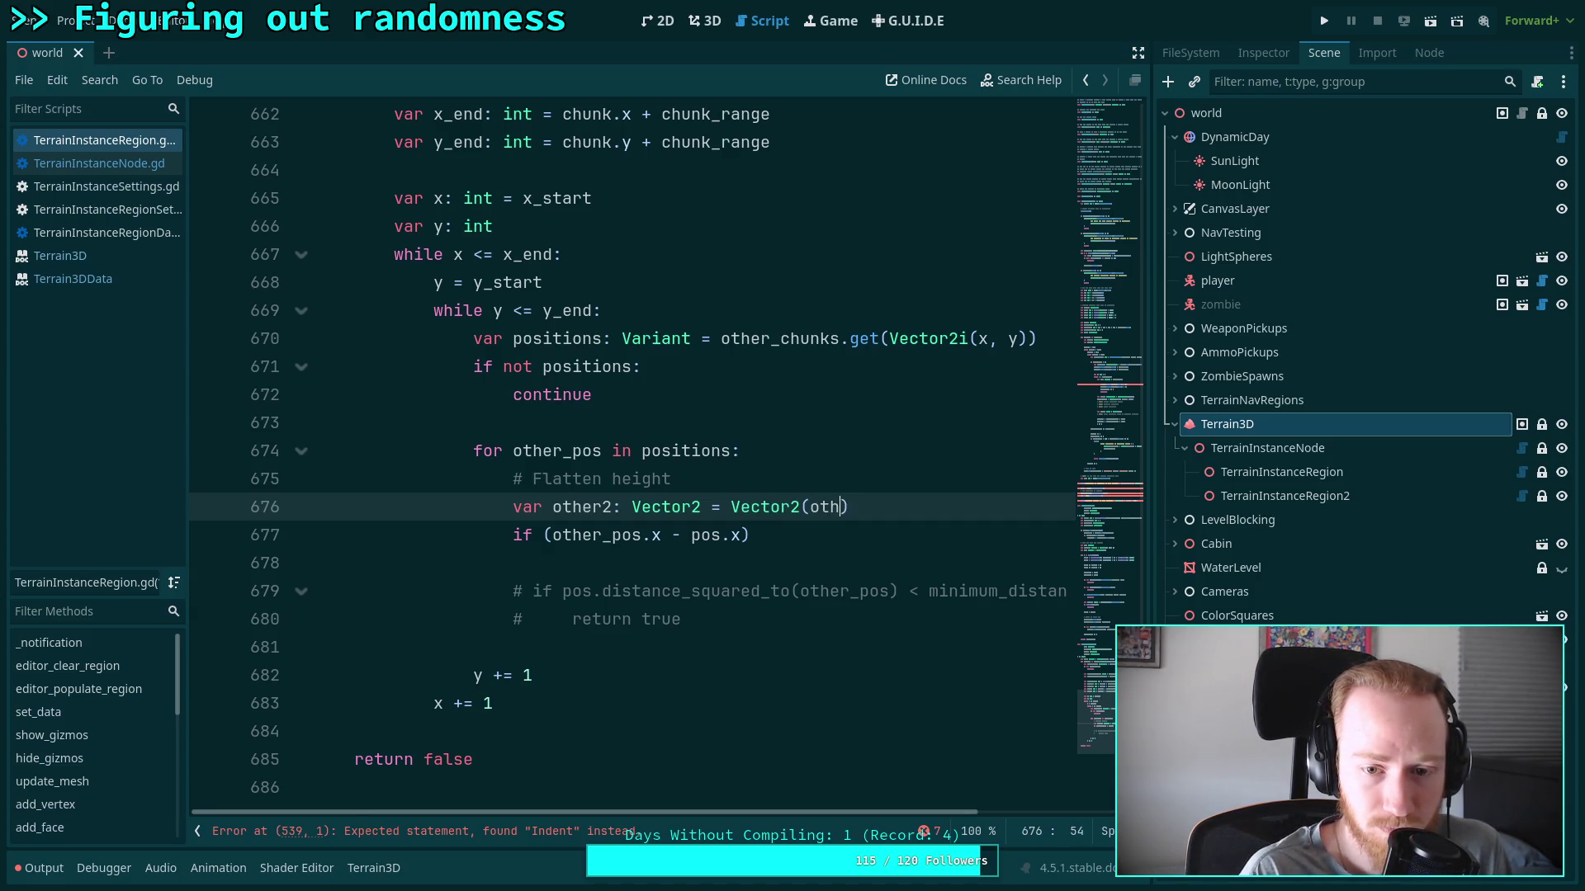
type("_")
key("BackSpace")
type("_pos.x, ")
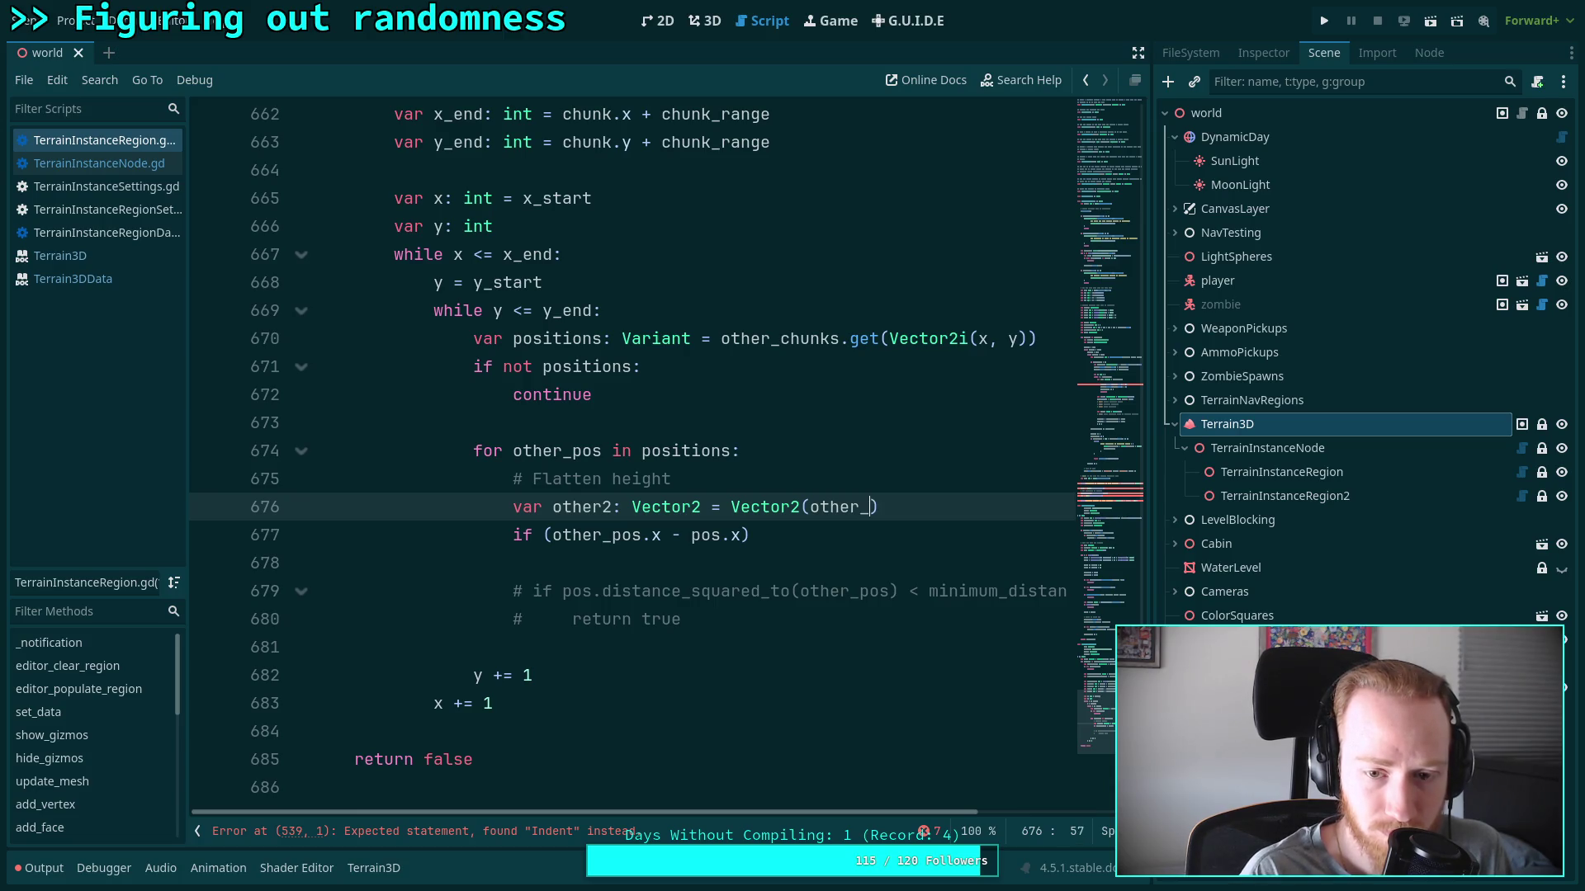
type("other_pos.x, other_")
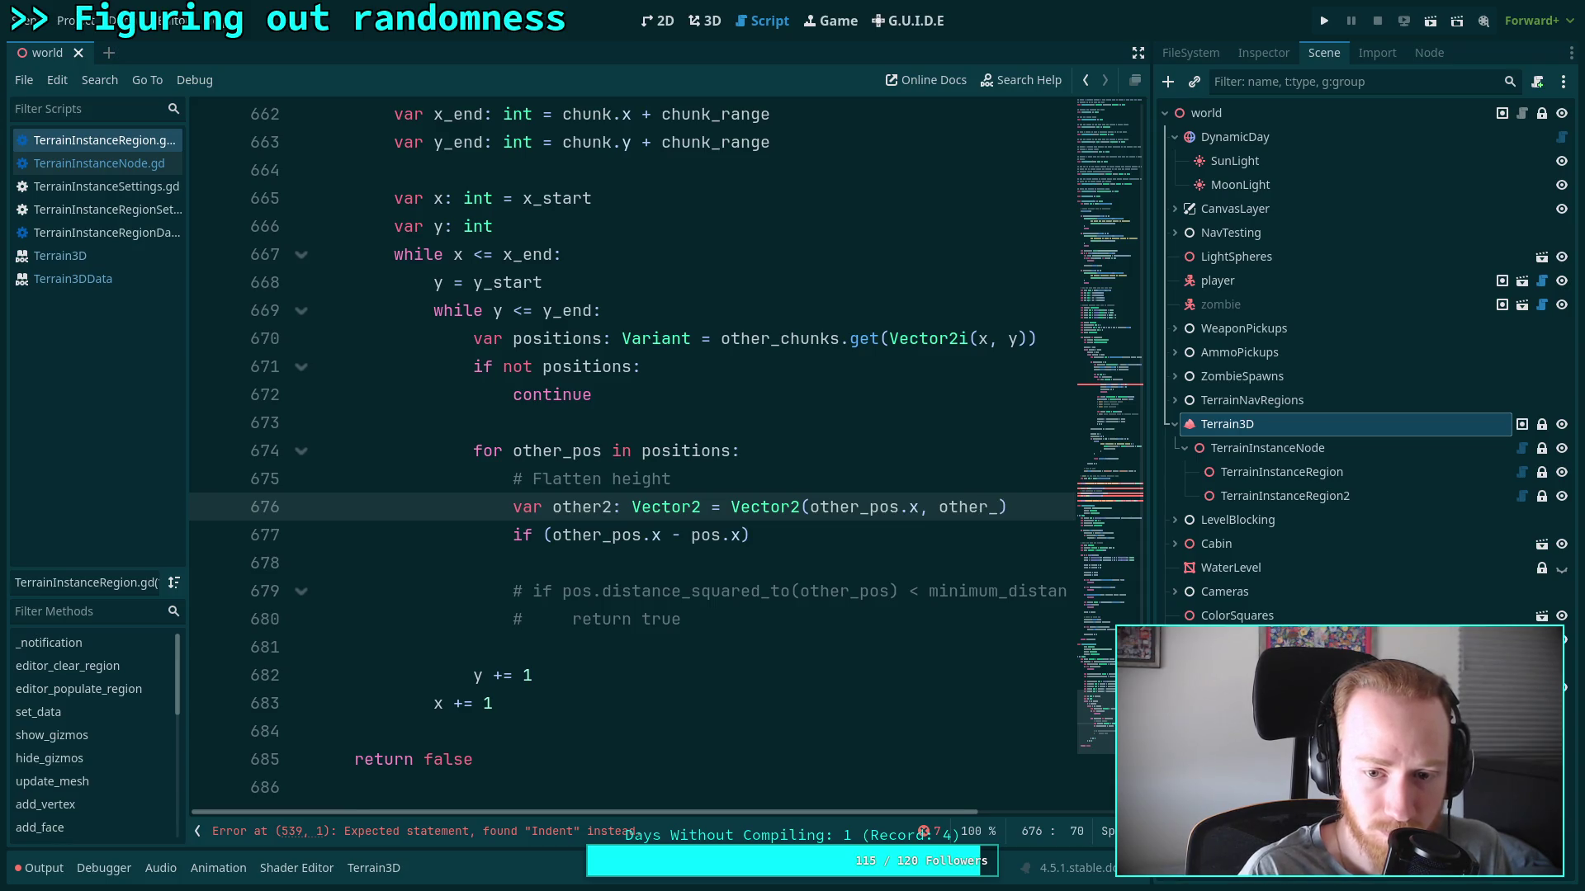
type("os.z")
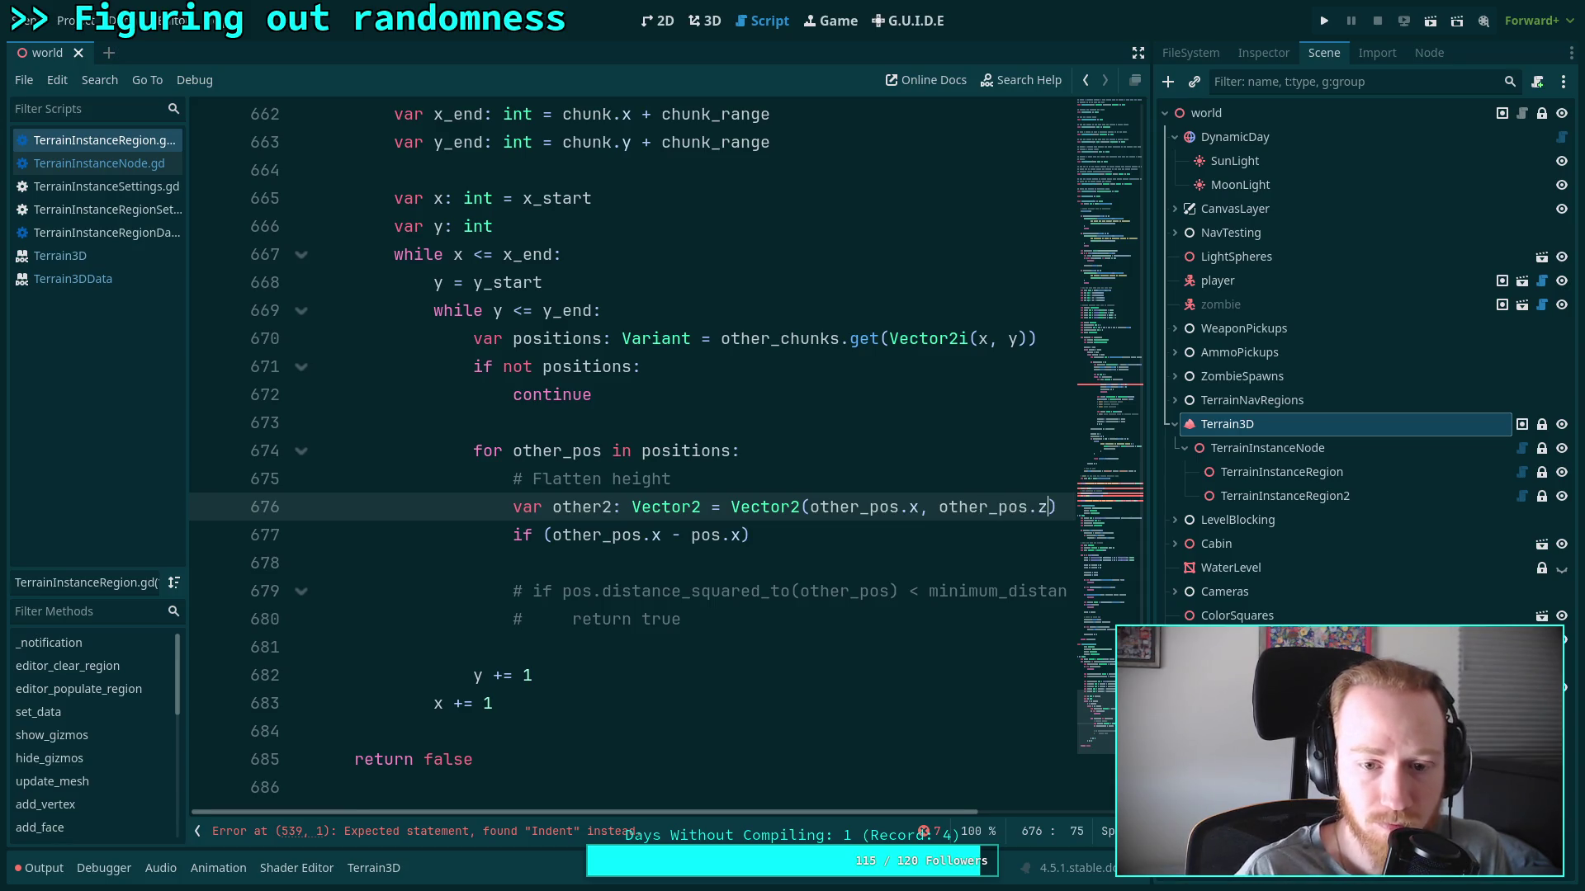
Delete the unfinished if comparison line and the leftover blank line
left_click(619, 563)
key("shift+Up")
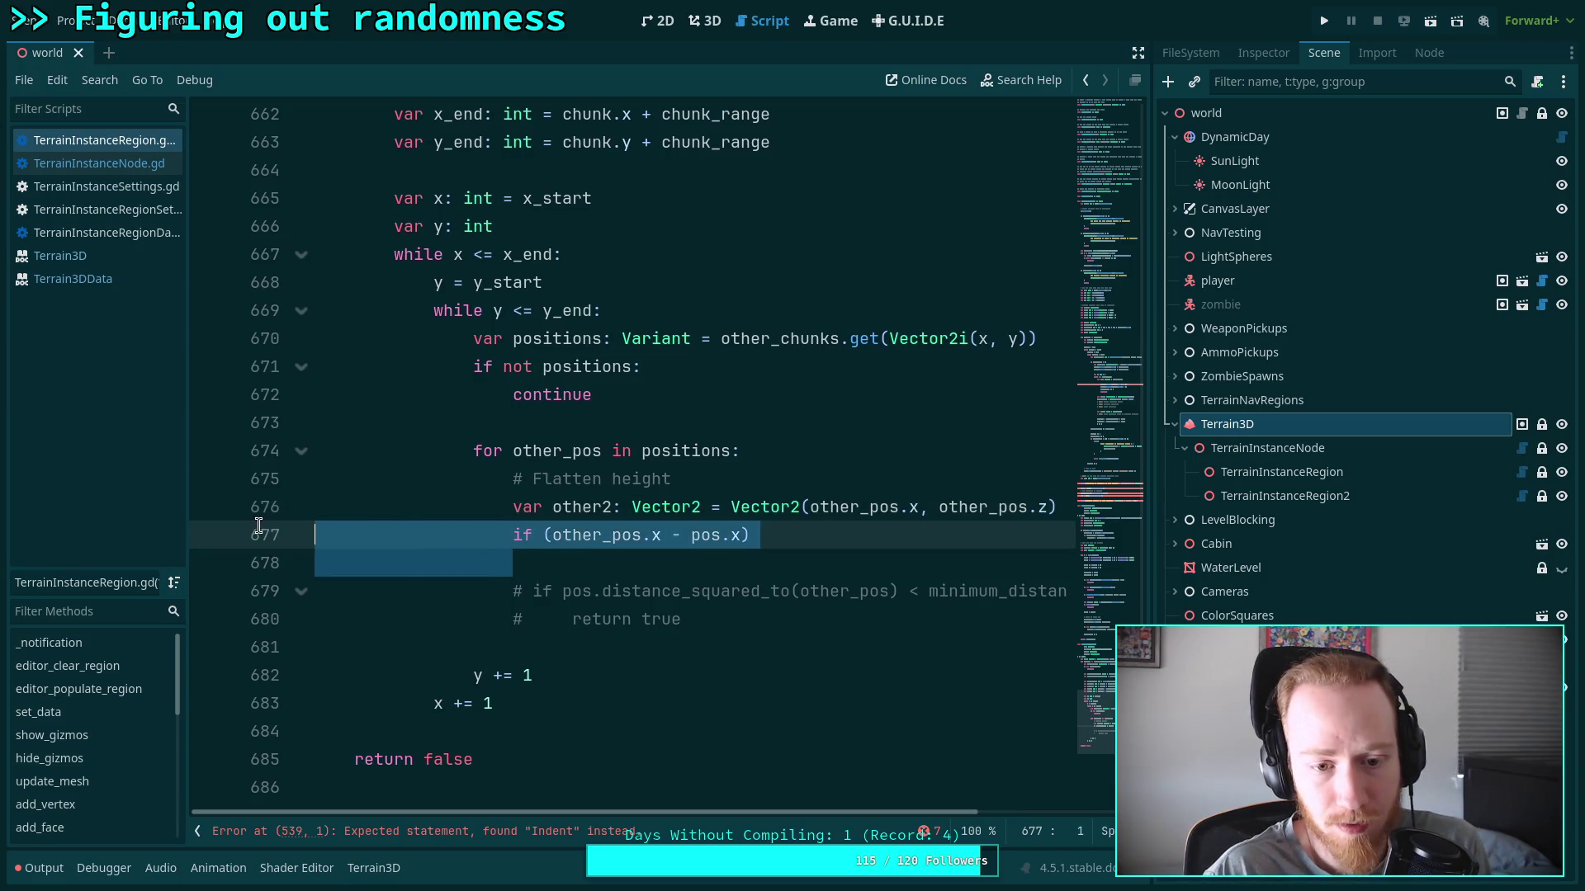
key("BackSpace")
left_click_drag(525, 535, 534, 562)
scroll(578, 570, "up", 15)
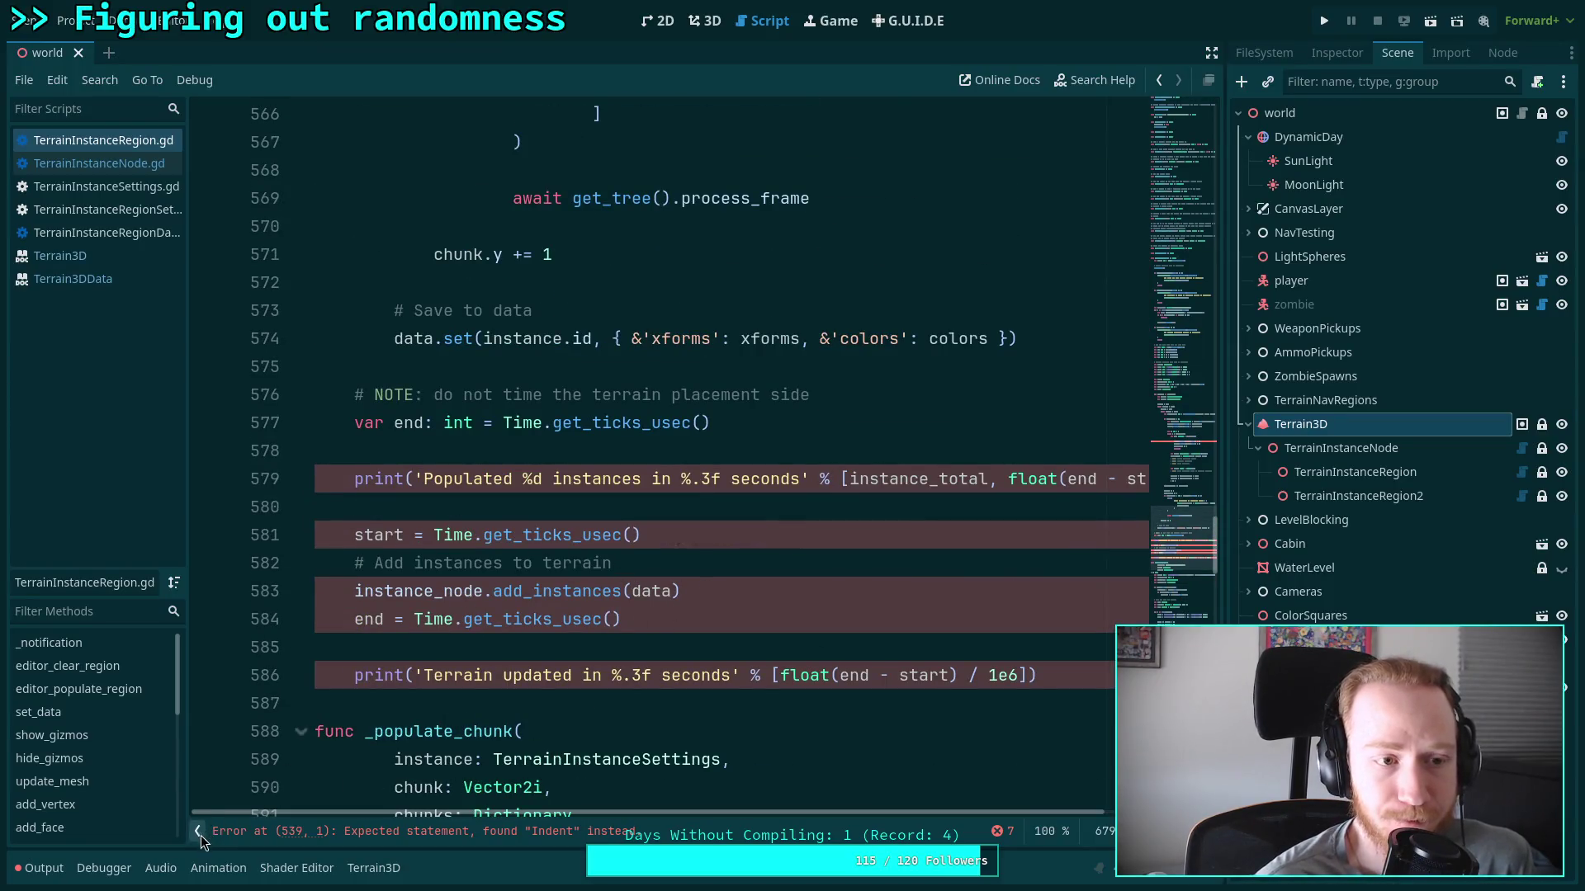
Collapse the scripts side panel and delete the shrink-and-continue block on lines 538–542
left_click(199, 832)
scroll(484, 593, "up", 12)
scroll(484, 592, "up", 2)
left_click(706, 588)
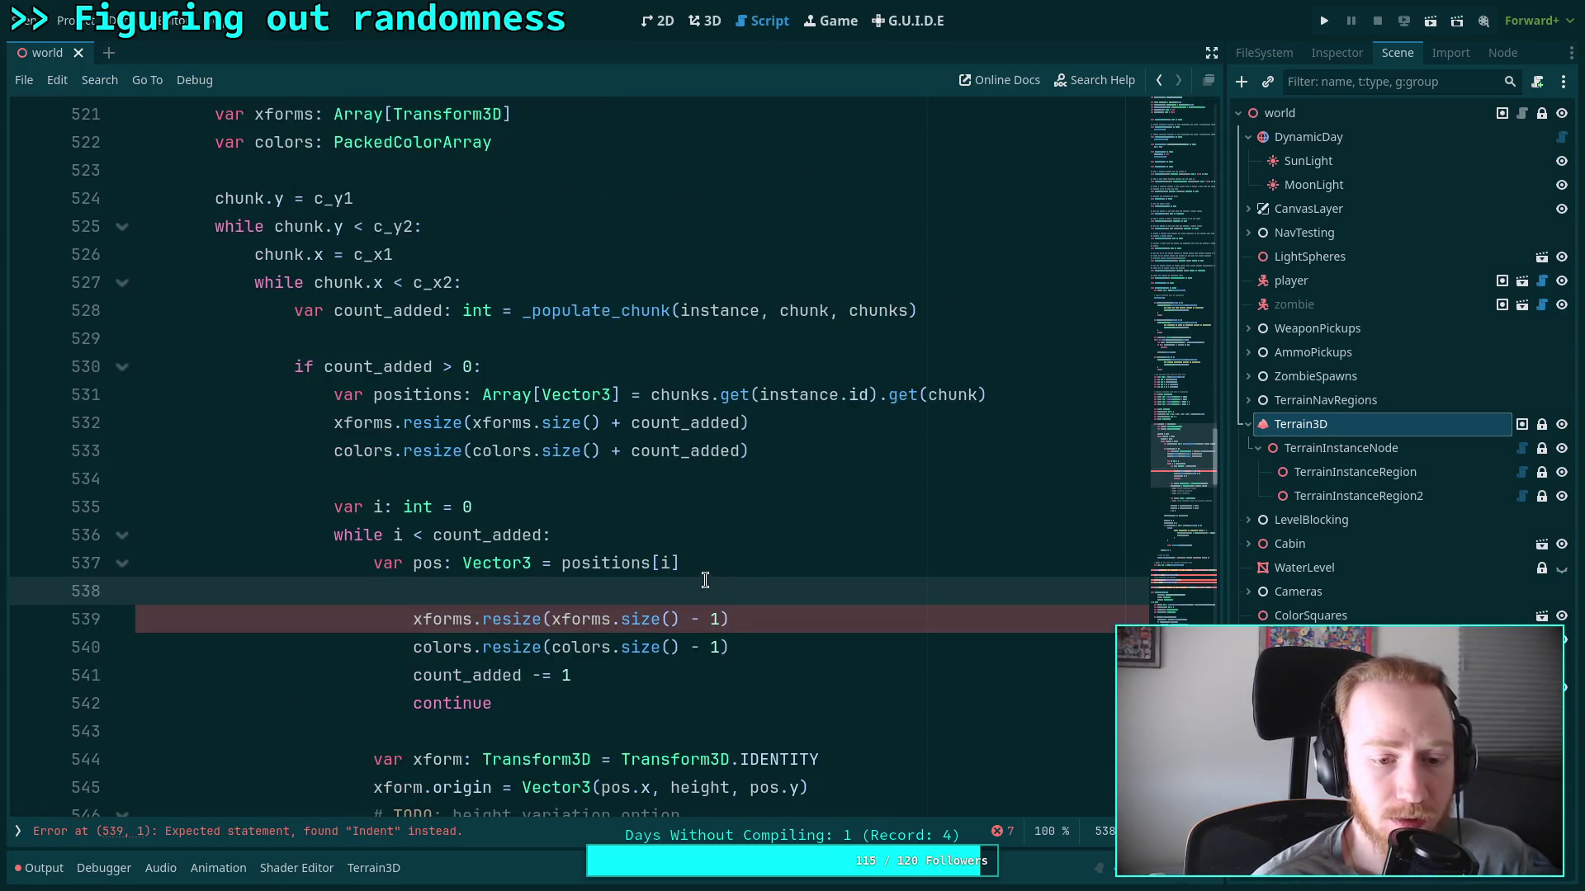
scroll(619, 588, "down", 1)
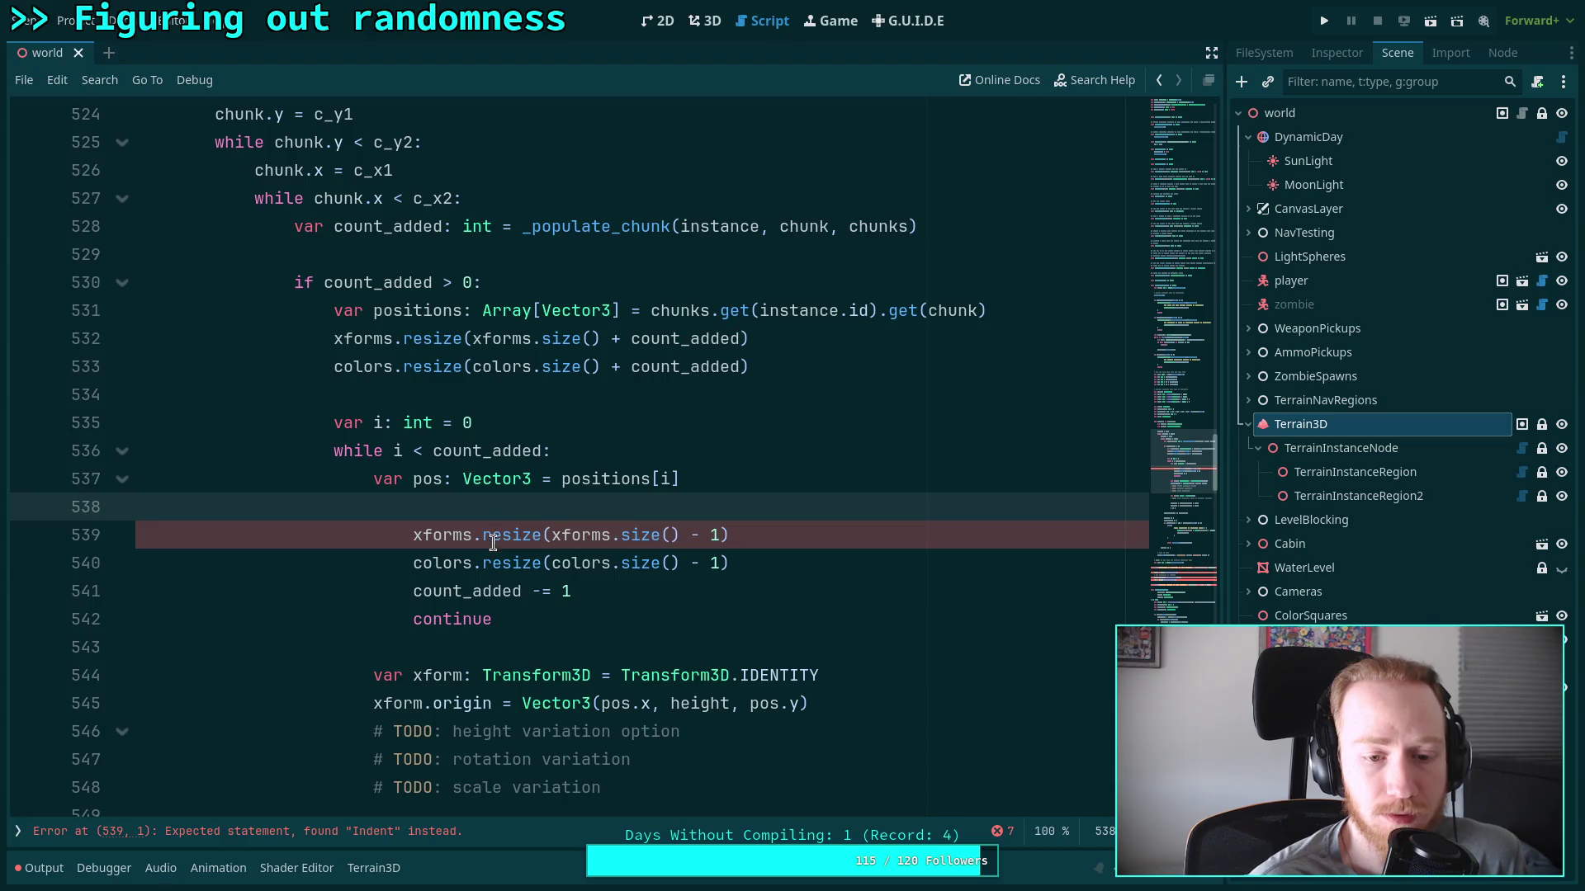
left_click_drag(562, 615, 836, 507)
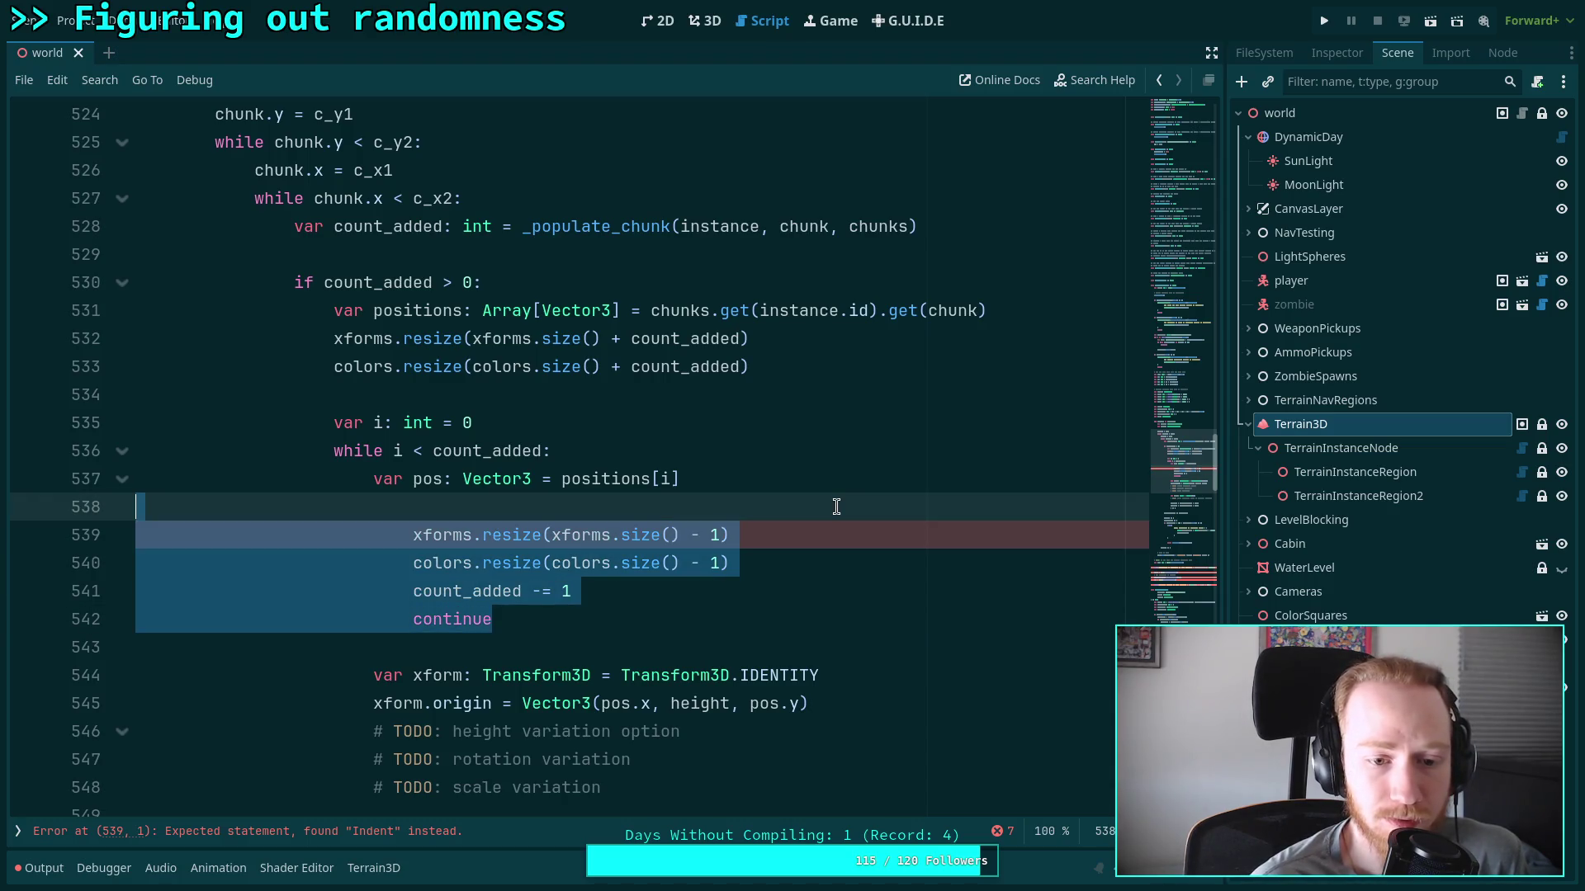
key("BackSpace")
key("BackSpace")
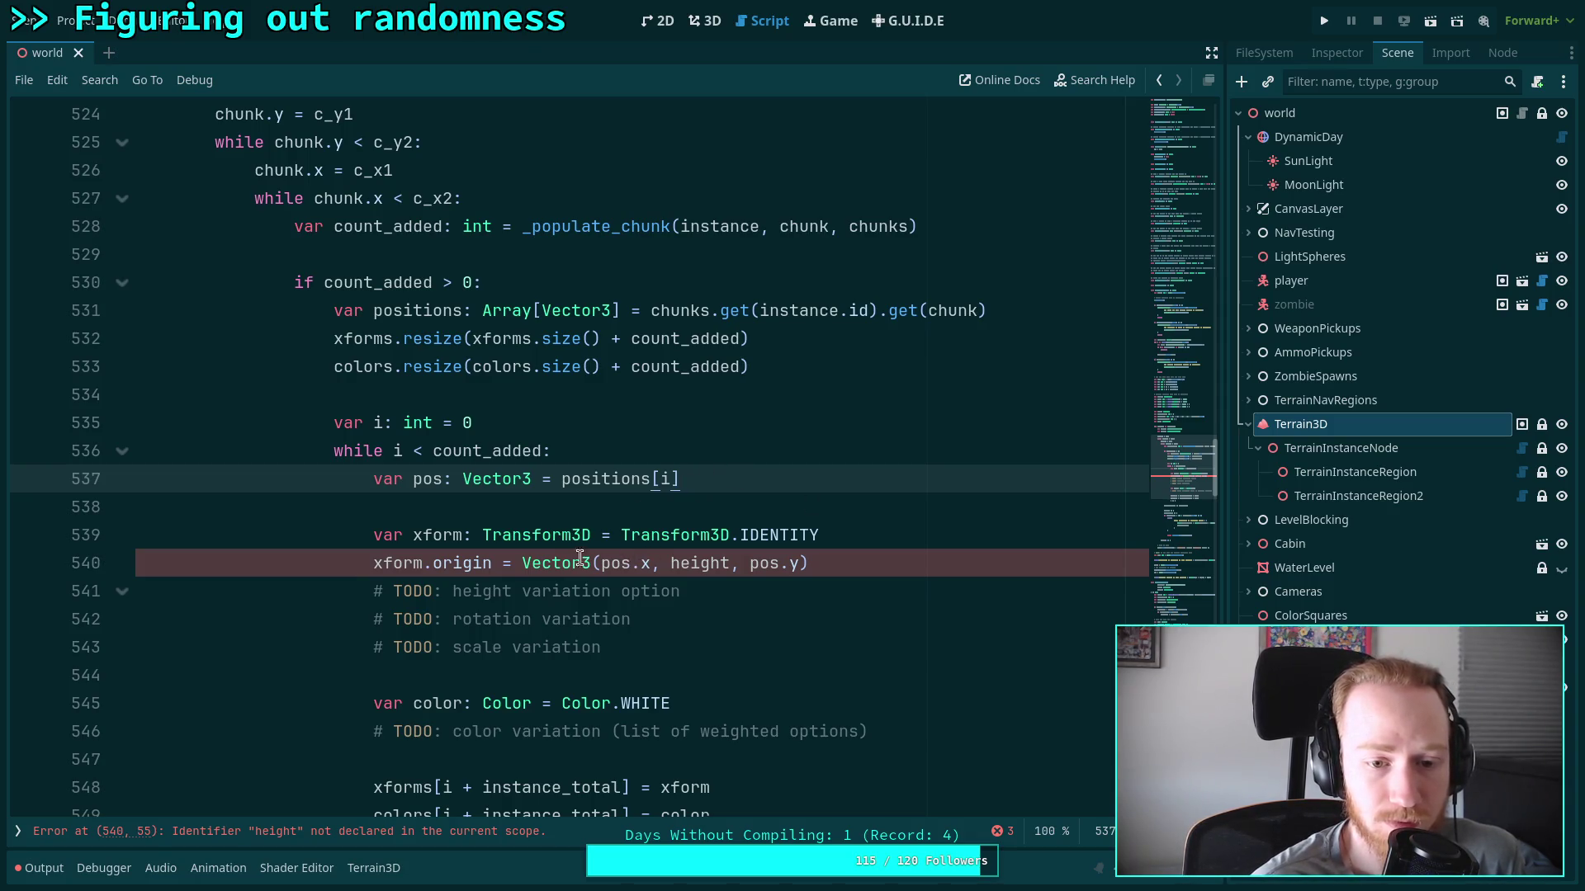
Set the transform origin to positions[i] instead of Vector3(pos.x, height, pos.y) and delete the unused pos line
scroll(558, 552, "down", 1)
left_click_drag(734, 486, 905, 479)
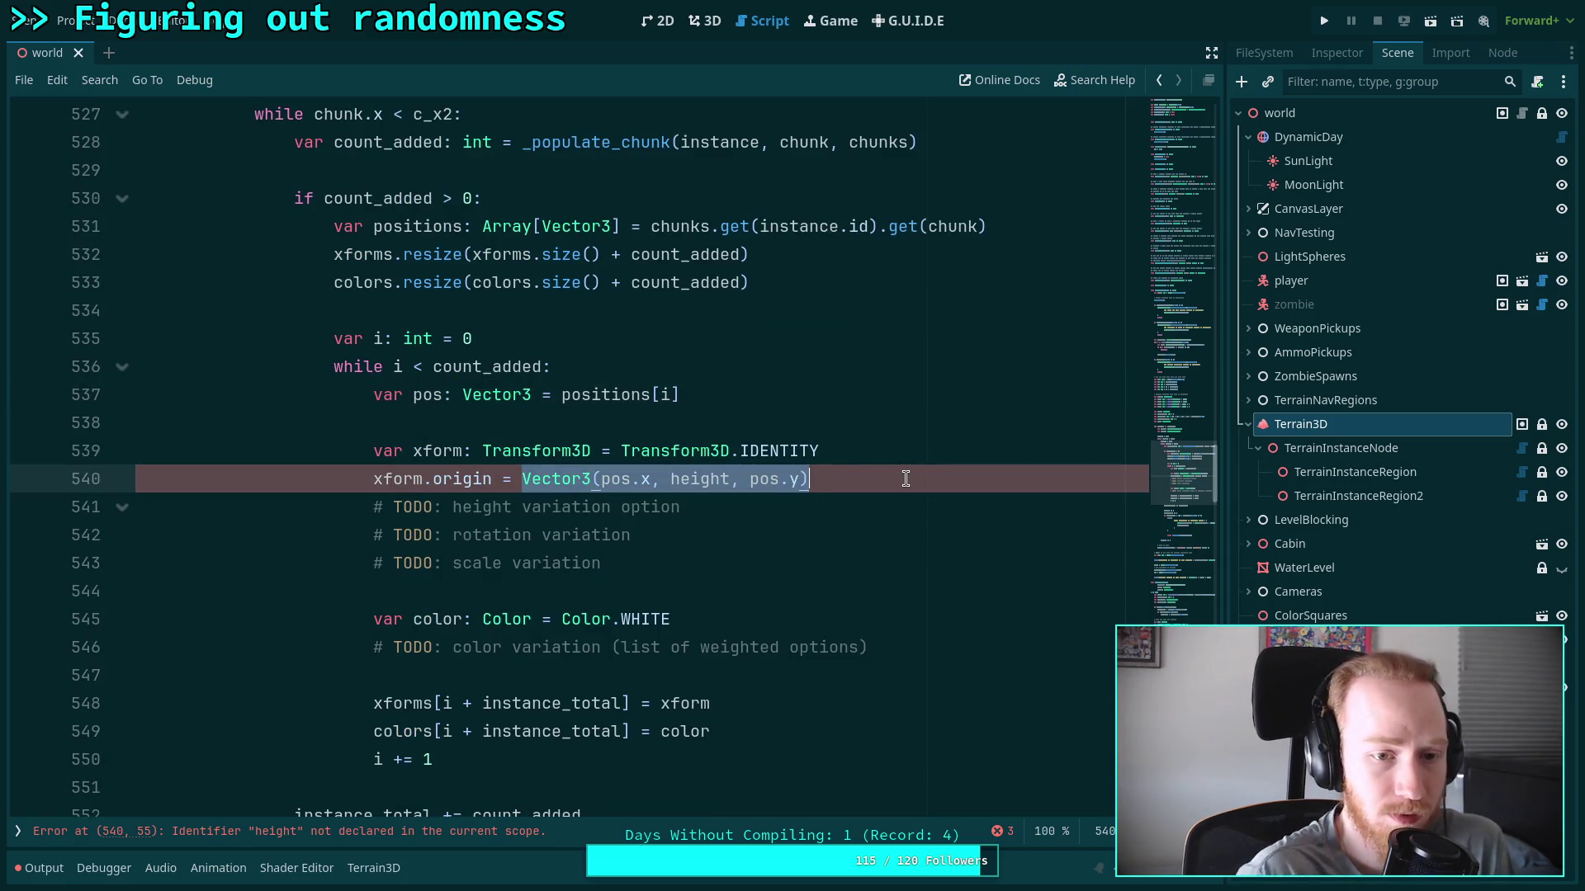
type("position")
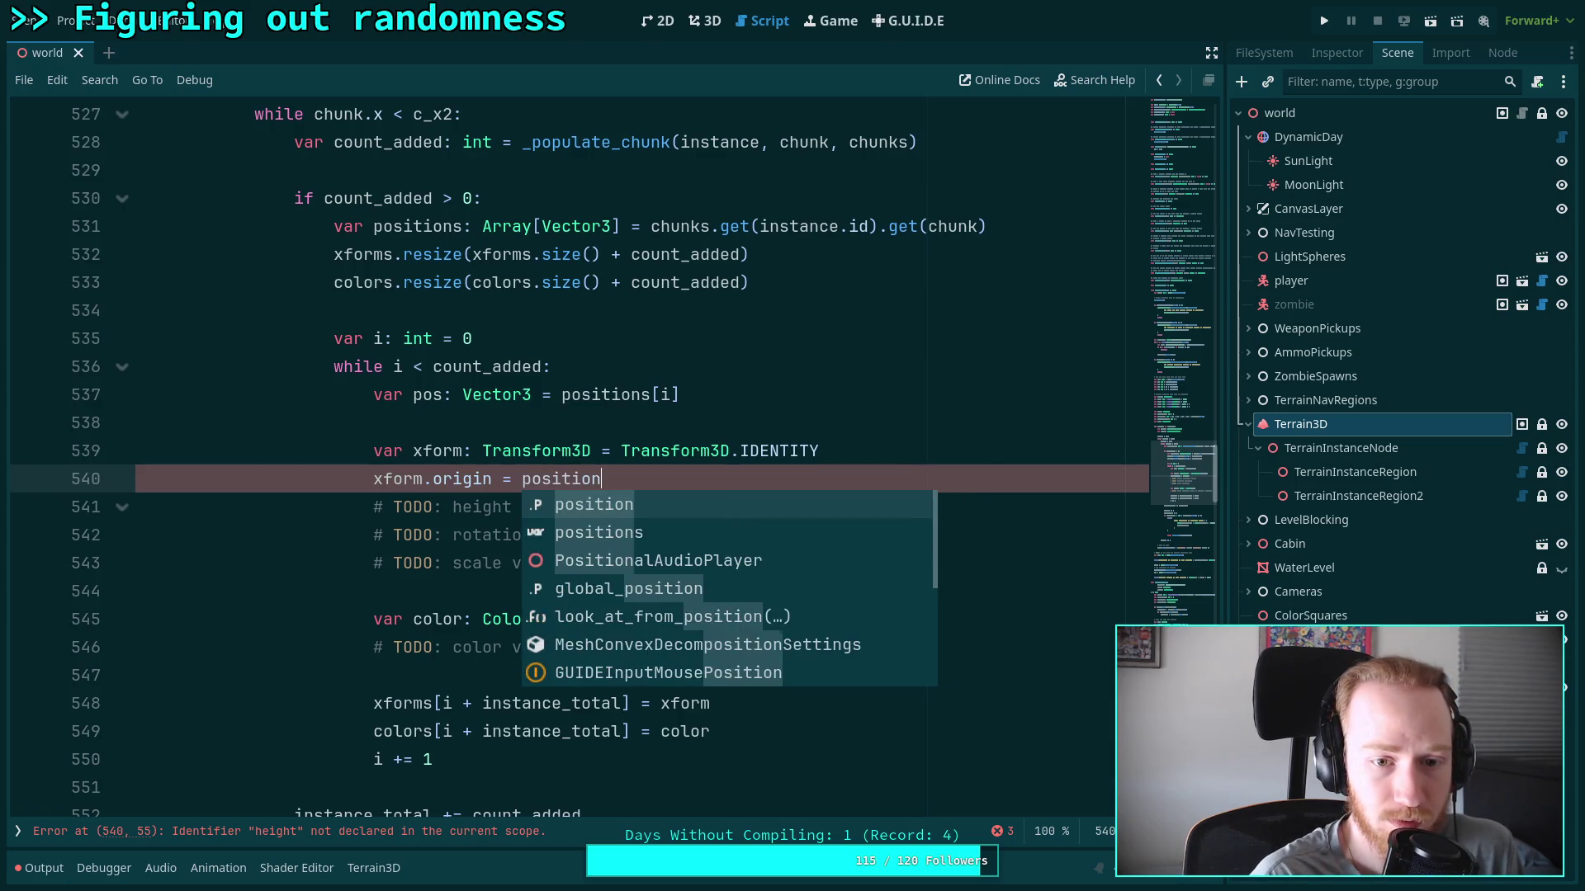
type("s[i")
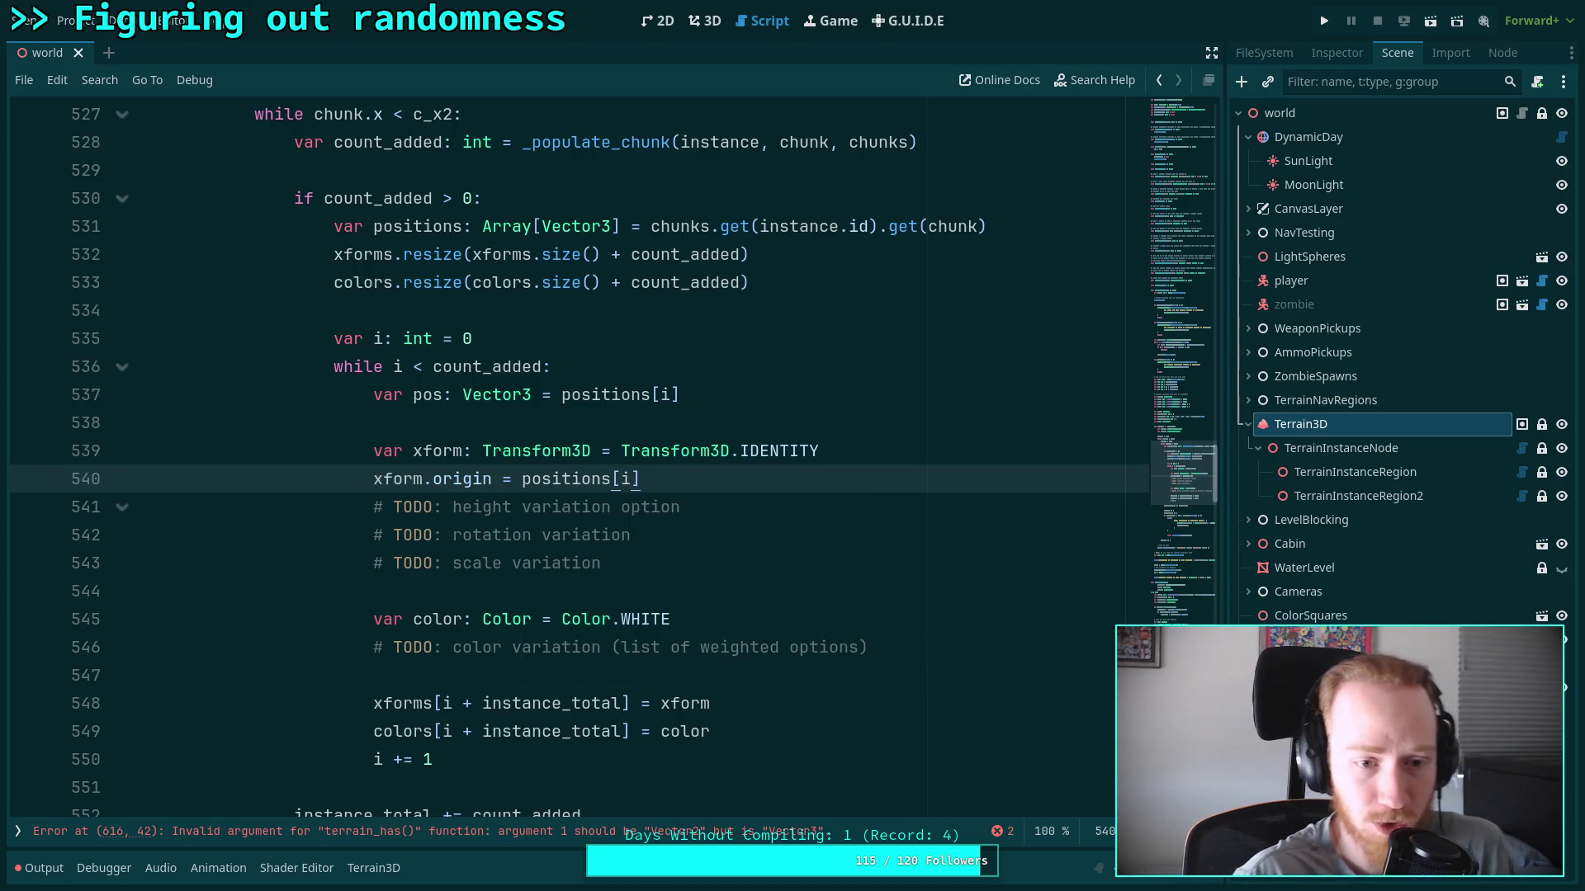
left_click_drag(813, 423, 788, 366)
key("BackSpace")
left_click(882, 423)
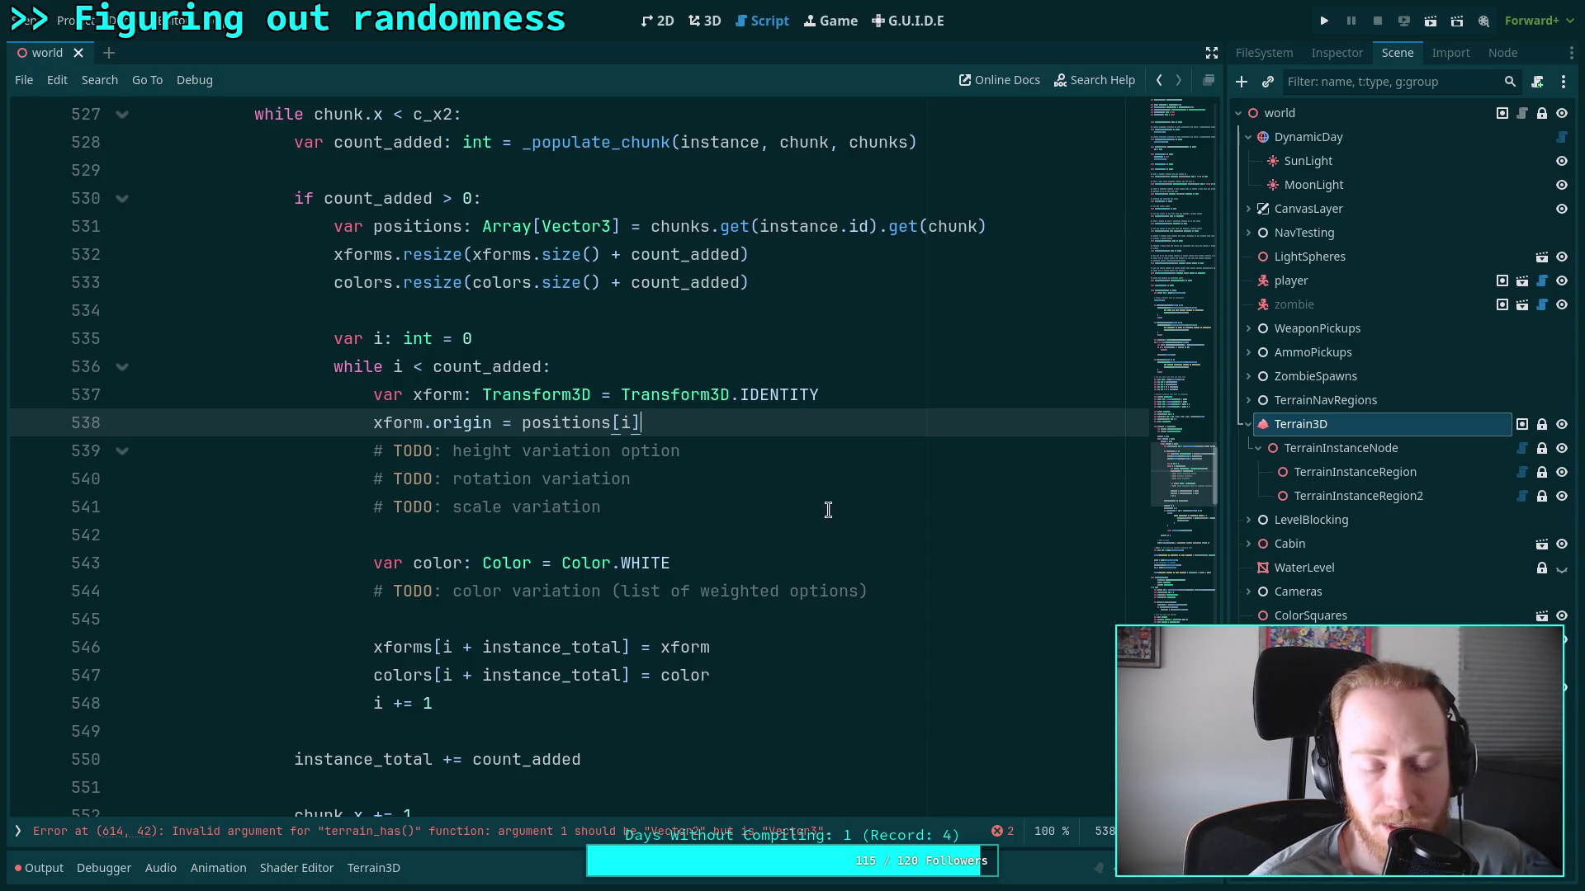
scroll(713, 507, "up", 2)
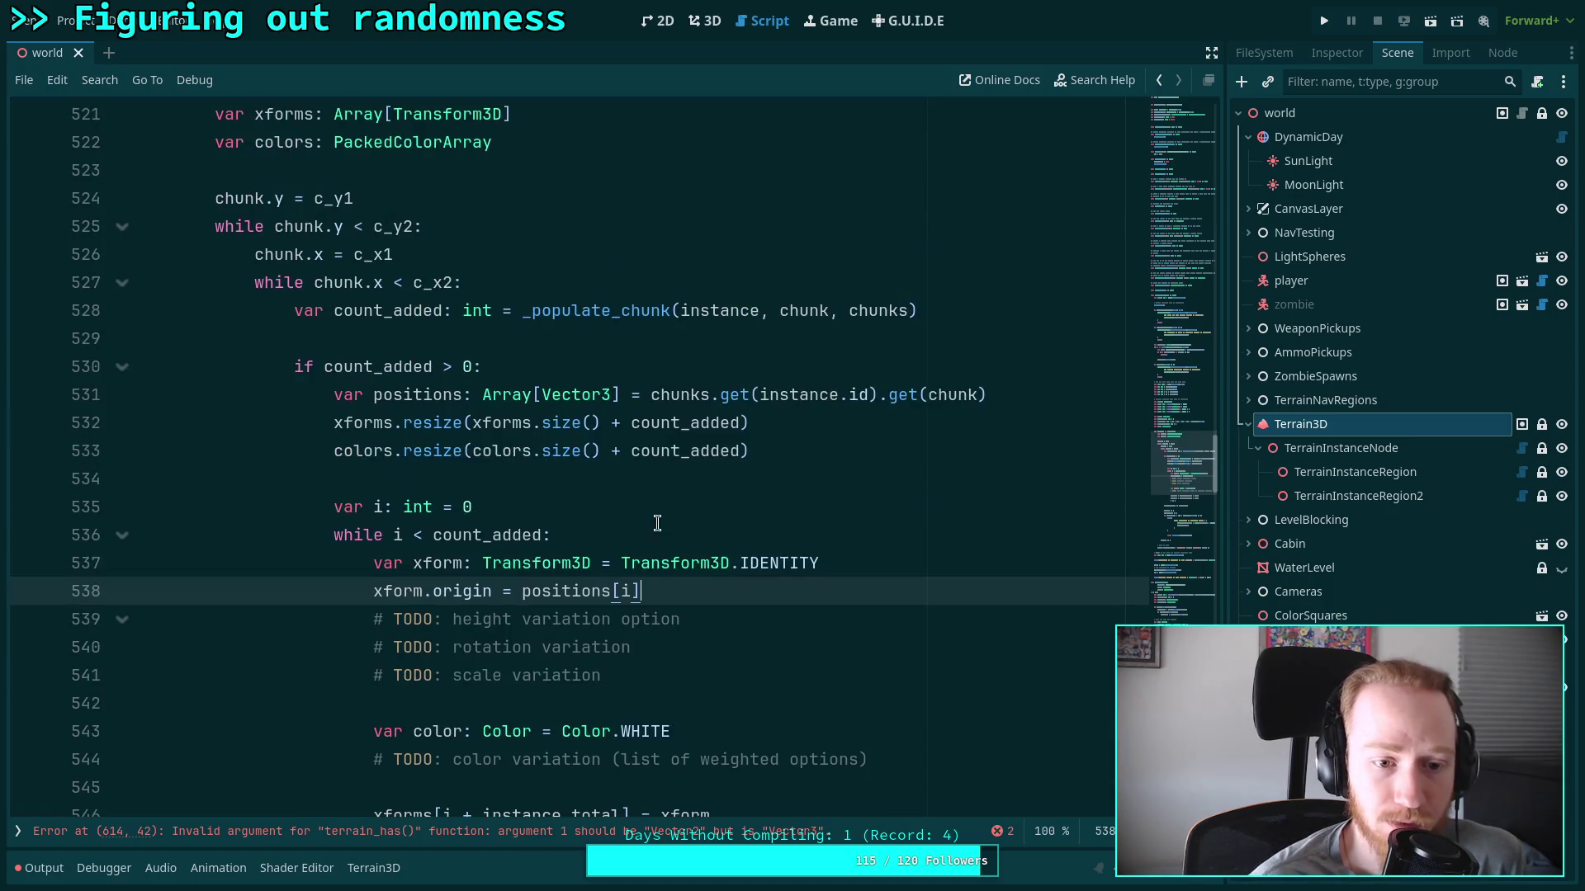
double_click(454, 395)
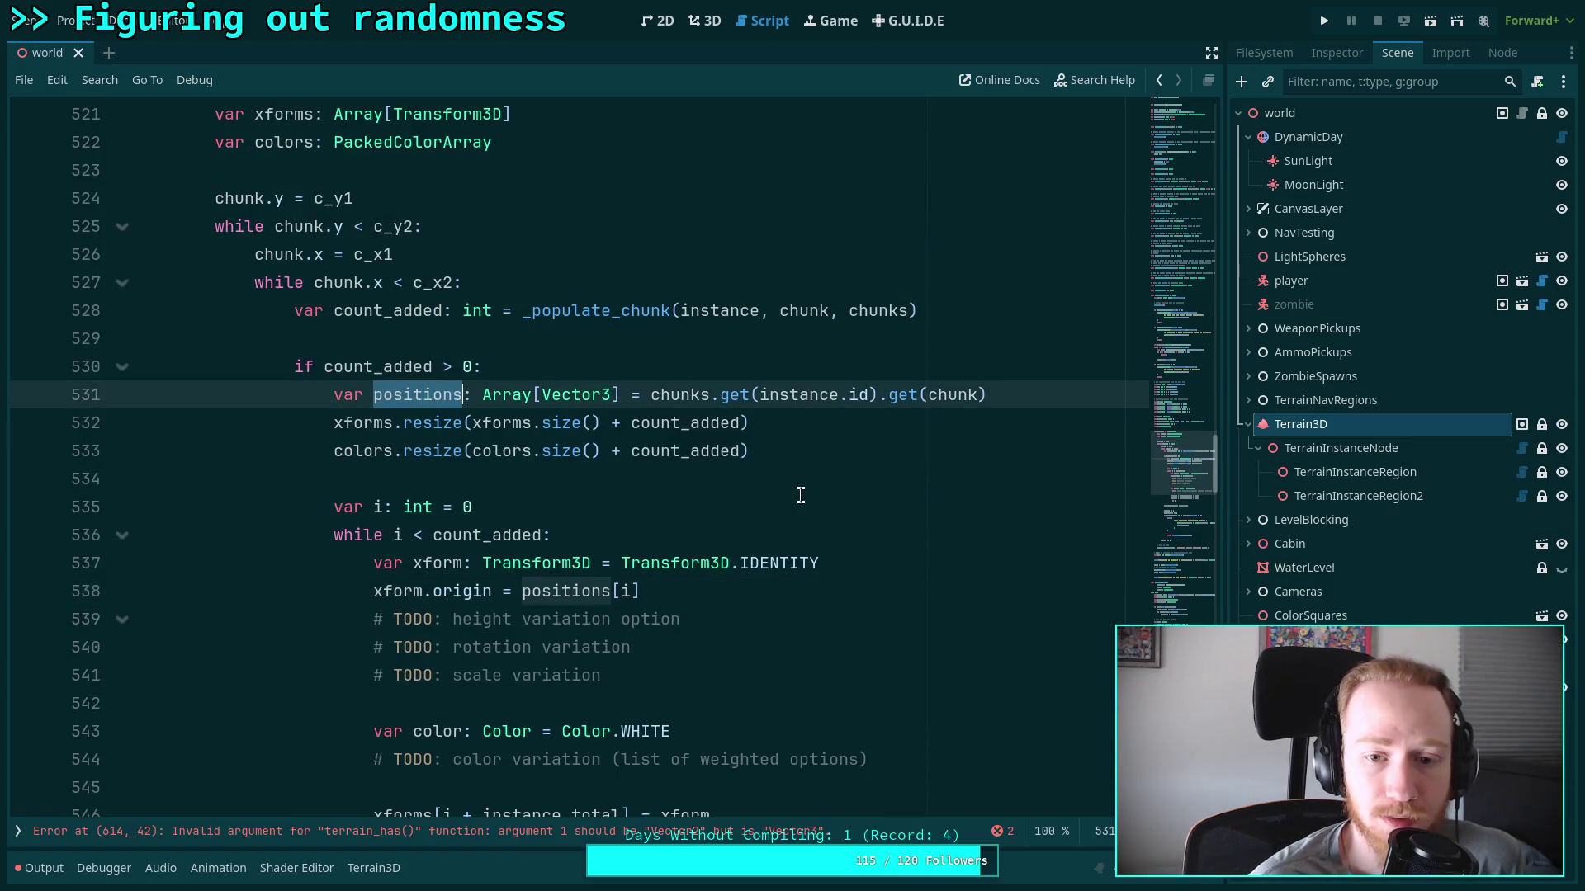
scroll(812, 501, "up", 4)
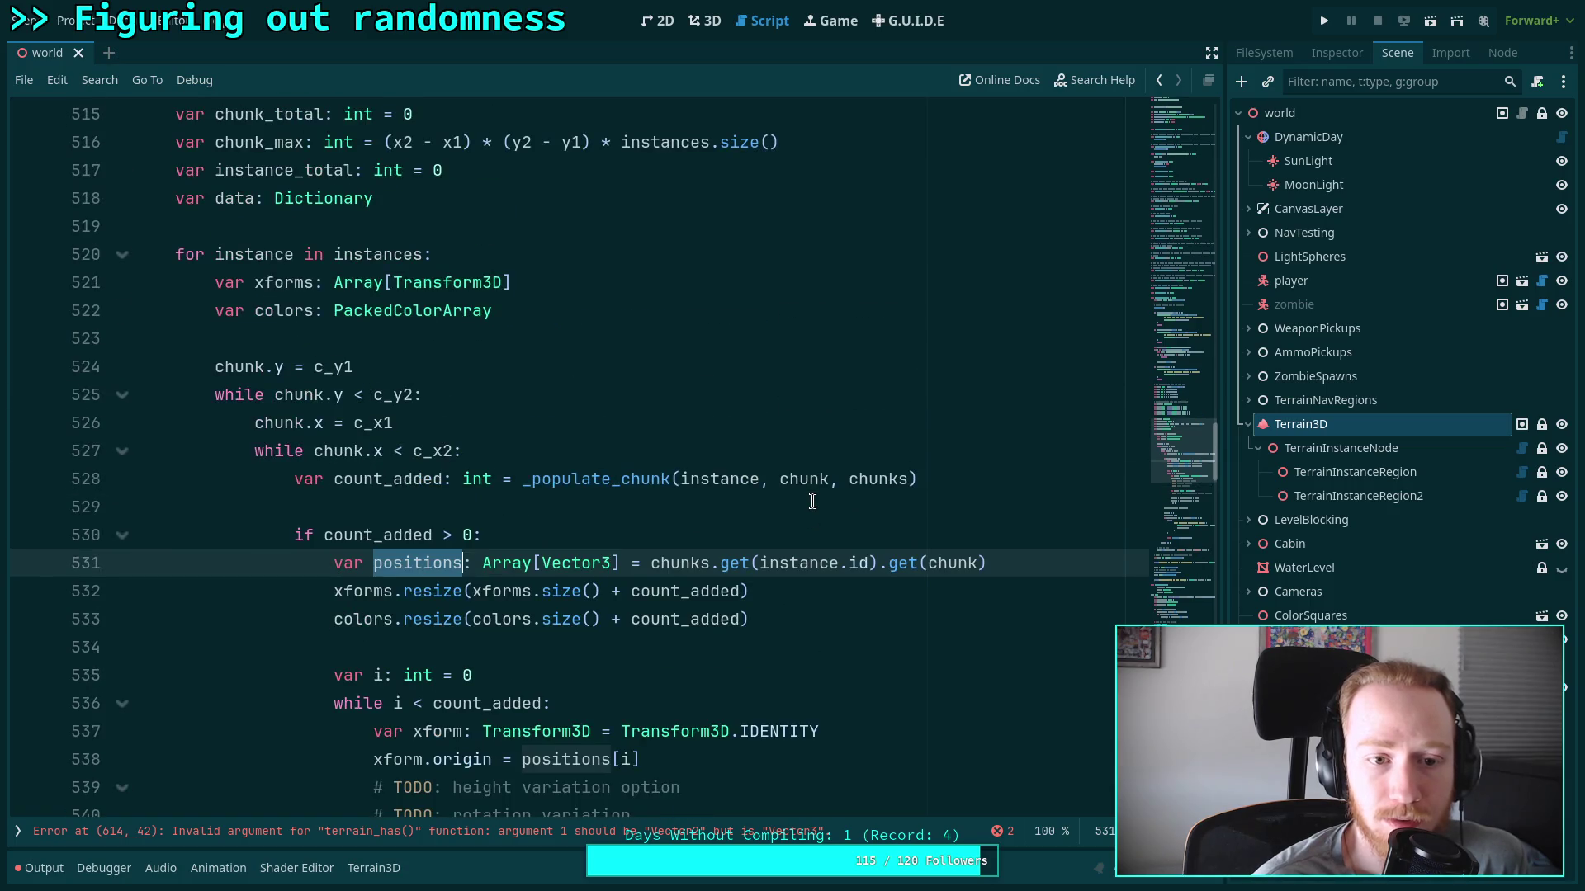
scroll(812, 501, "up", 2)
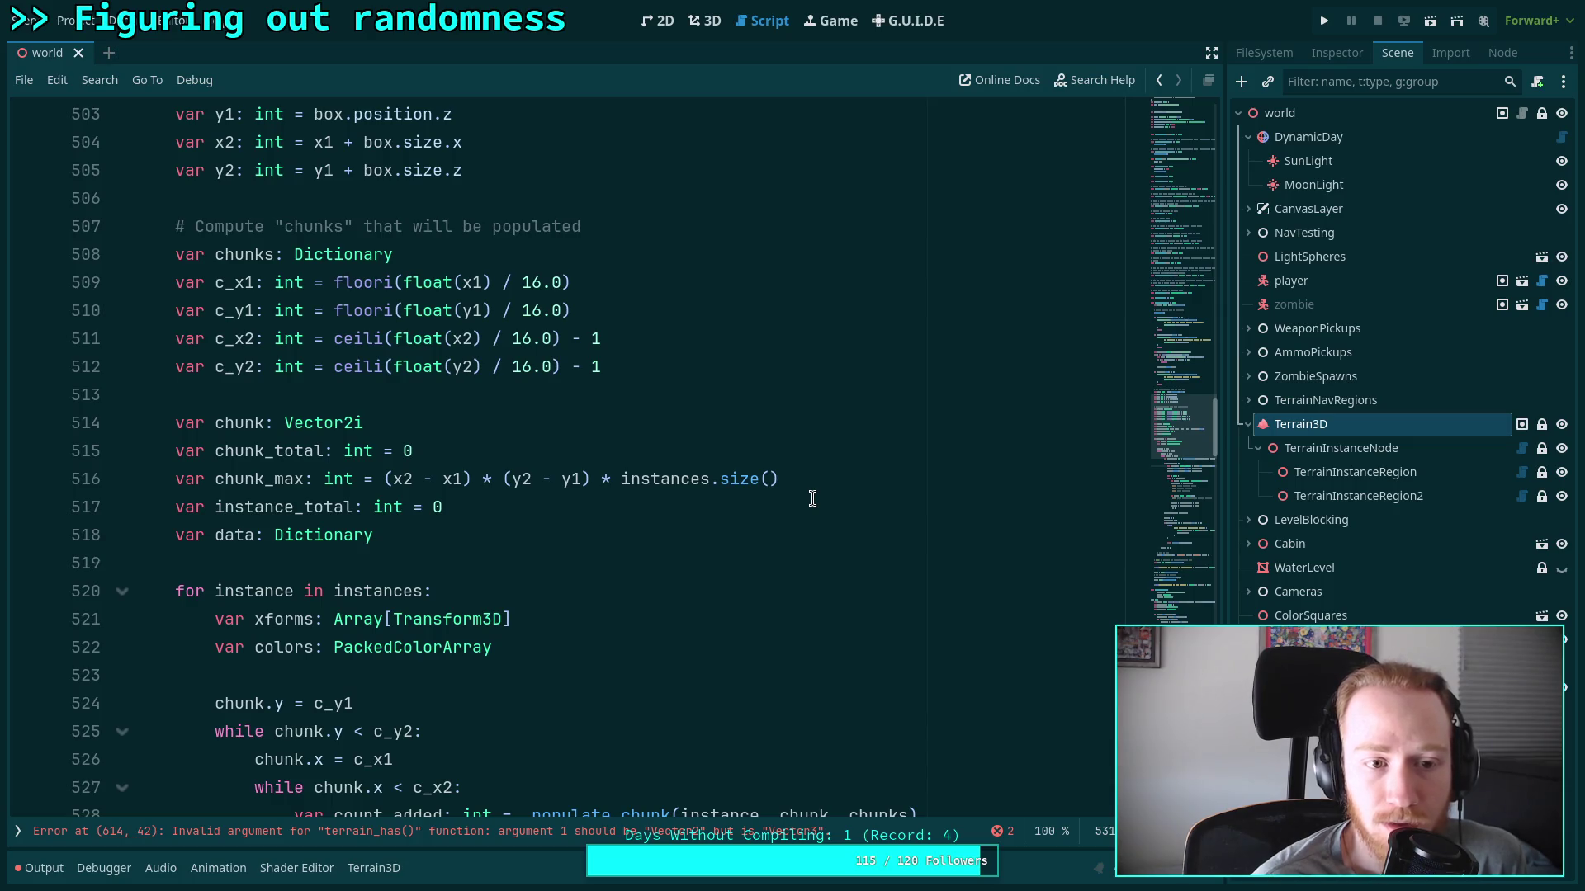
scroll(812, 499, "down", 6)
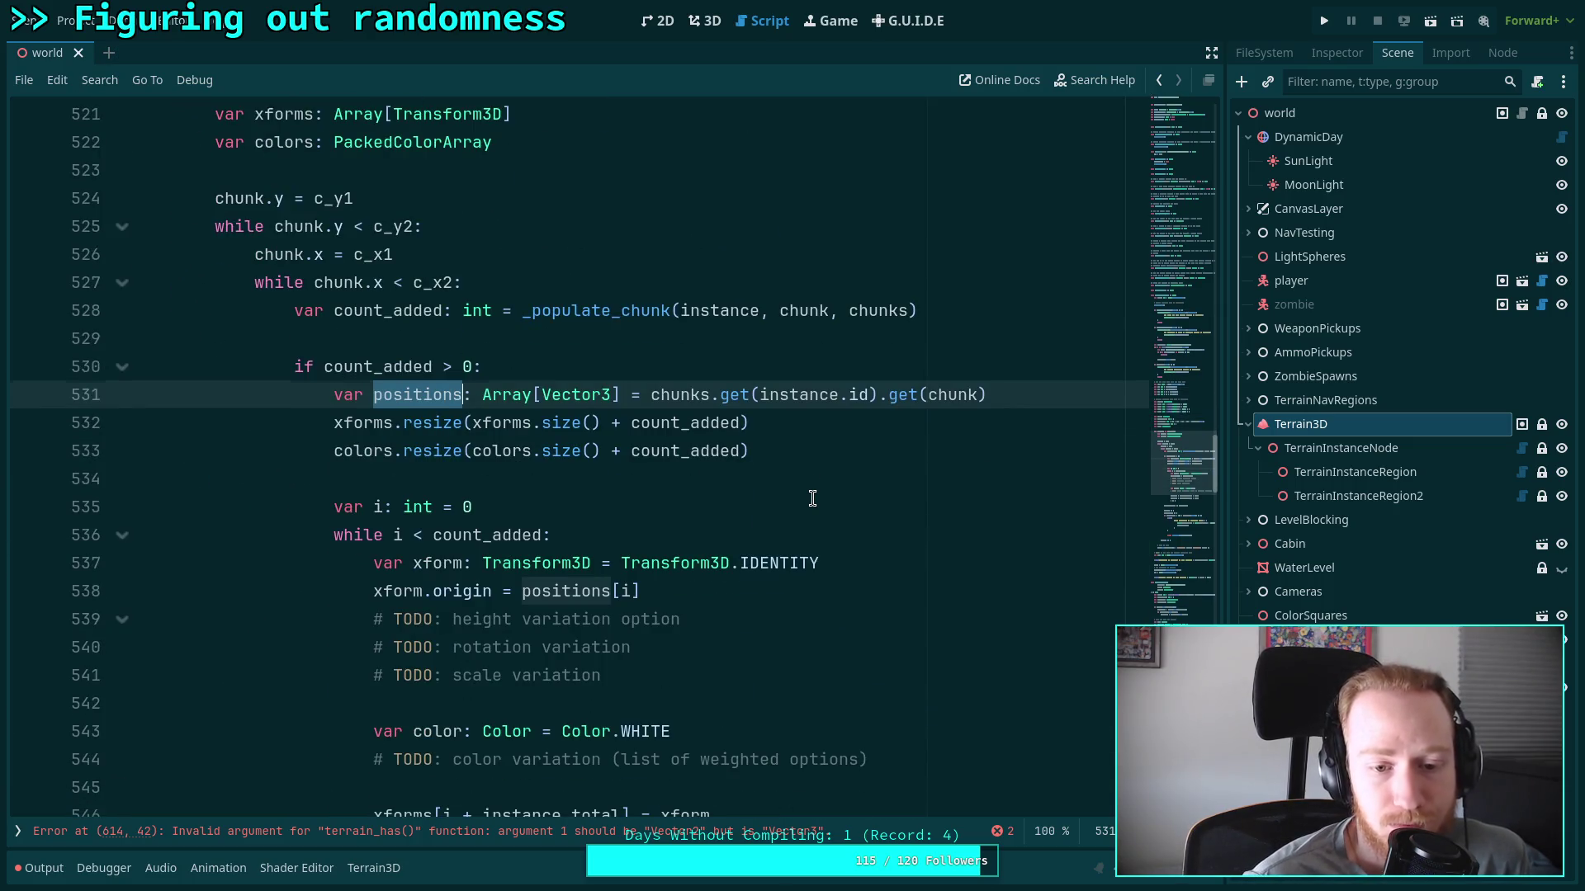
scroll(813, 498, "down", 8)
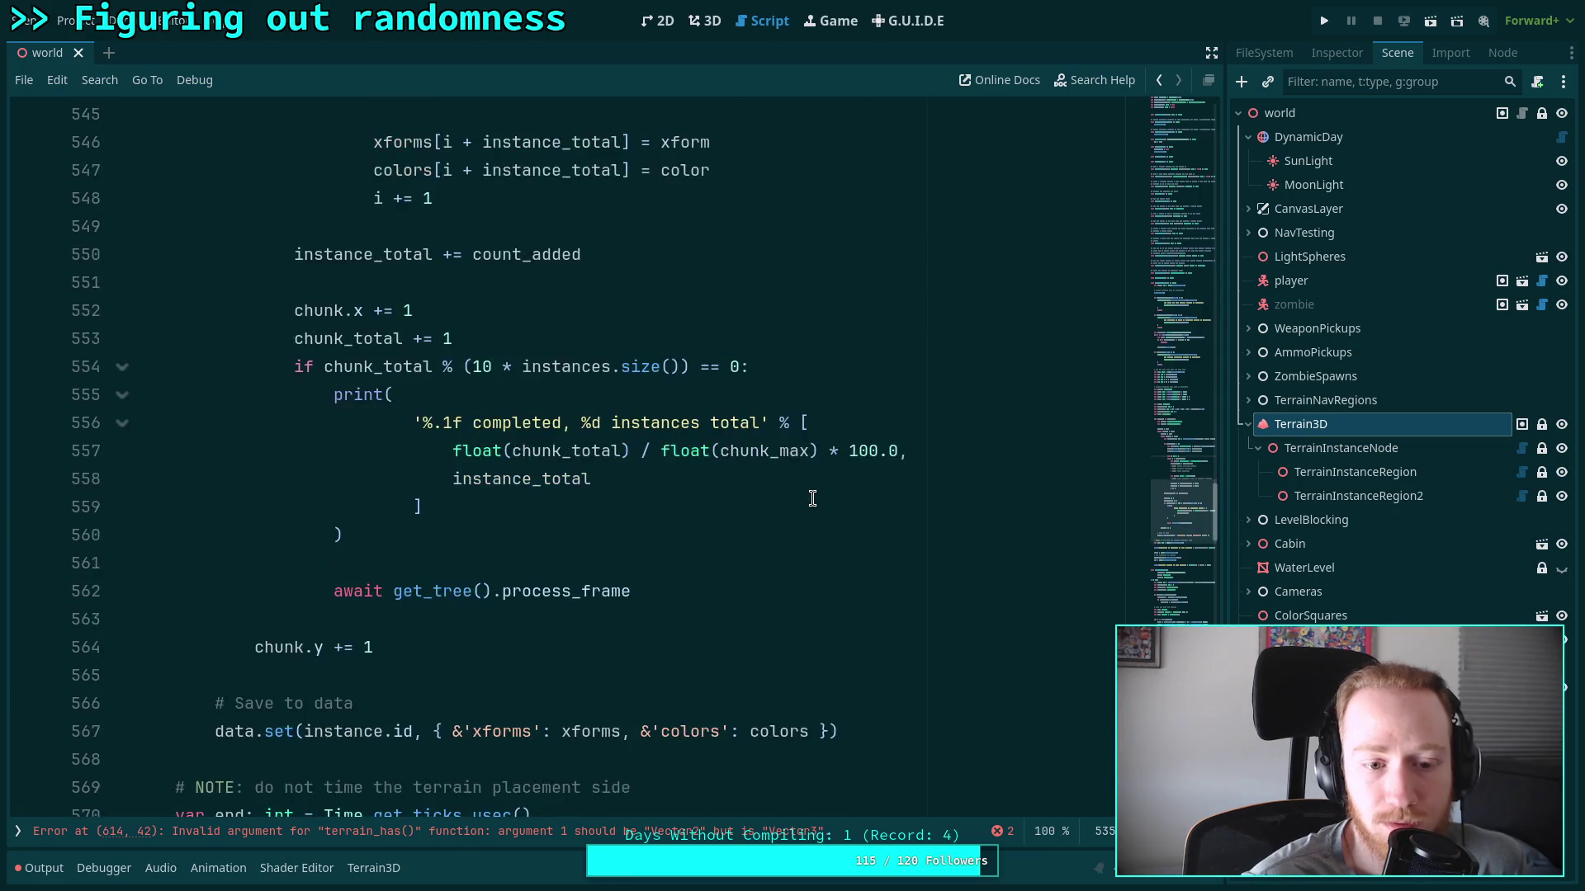
scroll(813, 498, "down", 8)
left_click(655, 435)
scroll(655, 435, "down", 11)
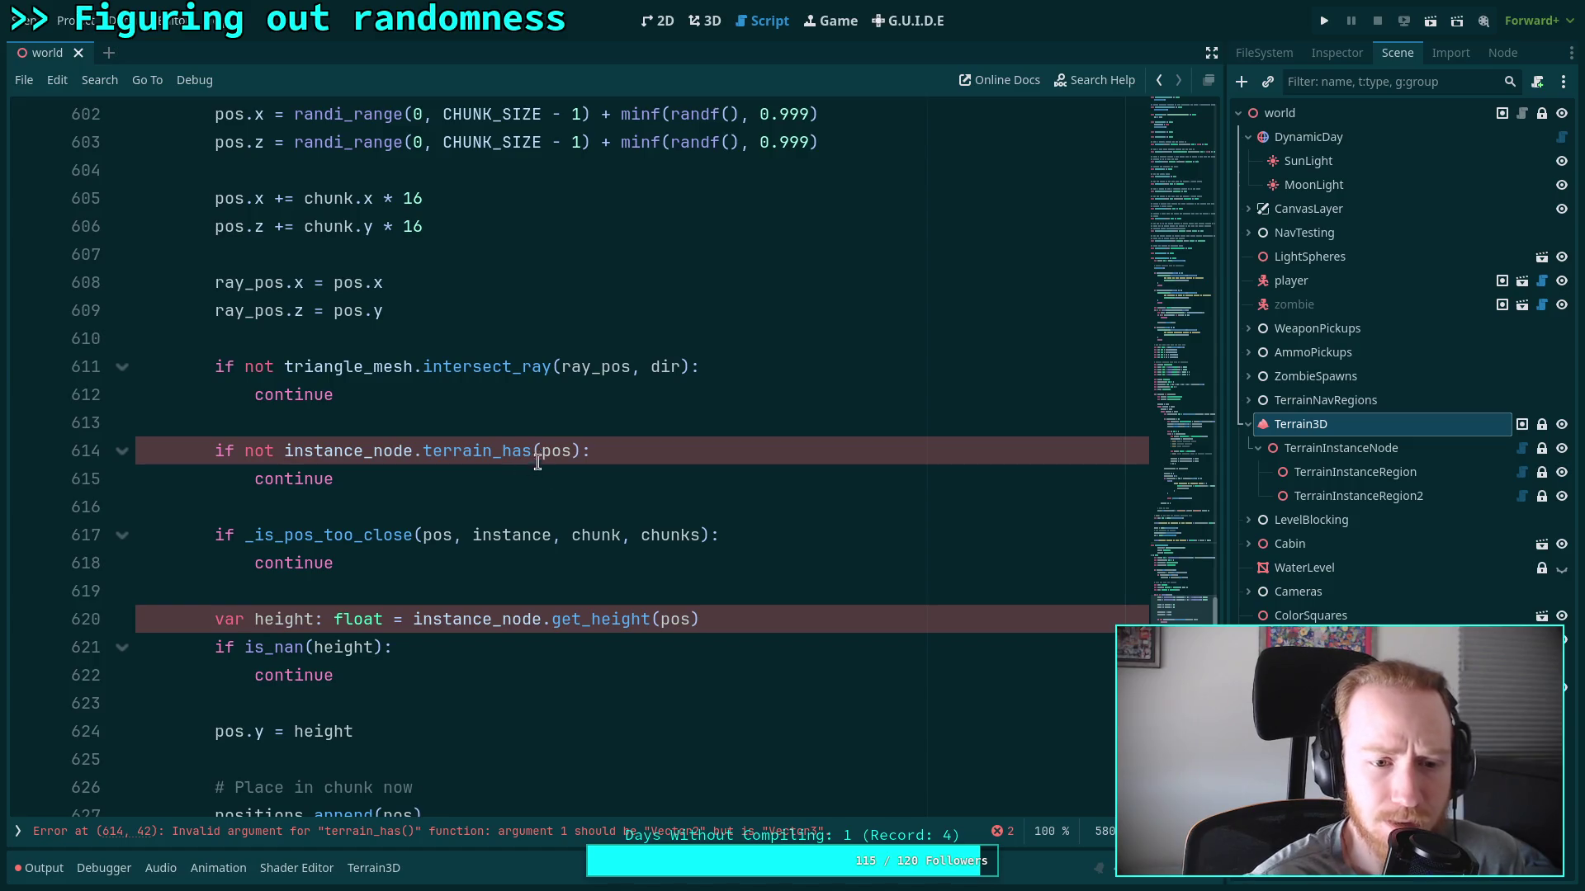
left_click(608, 440)
scroll(667, 442, "up", 3)
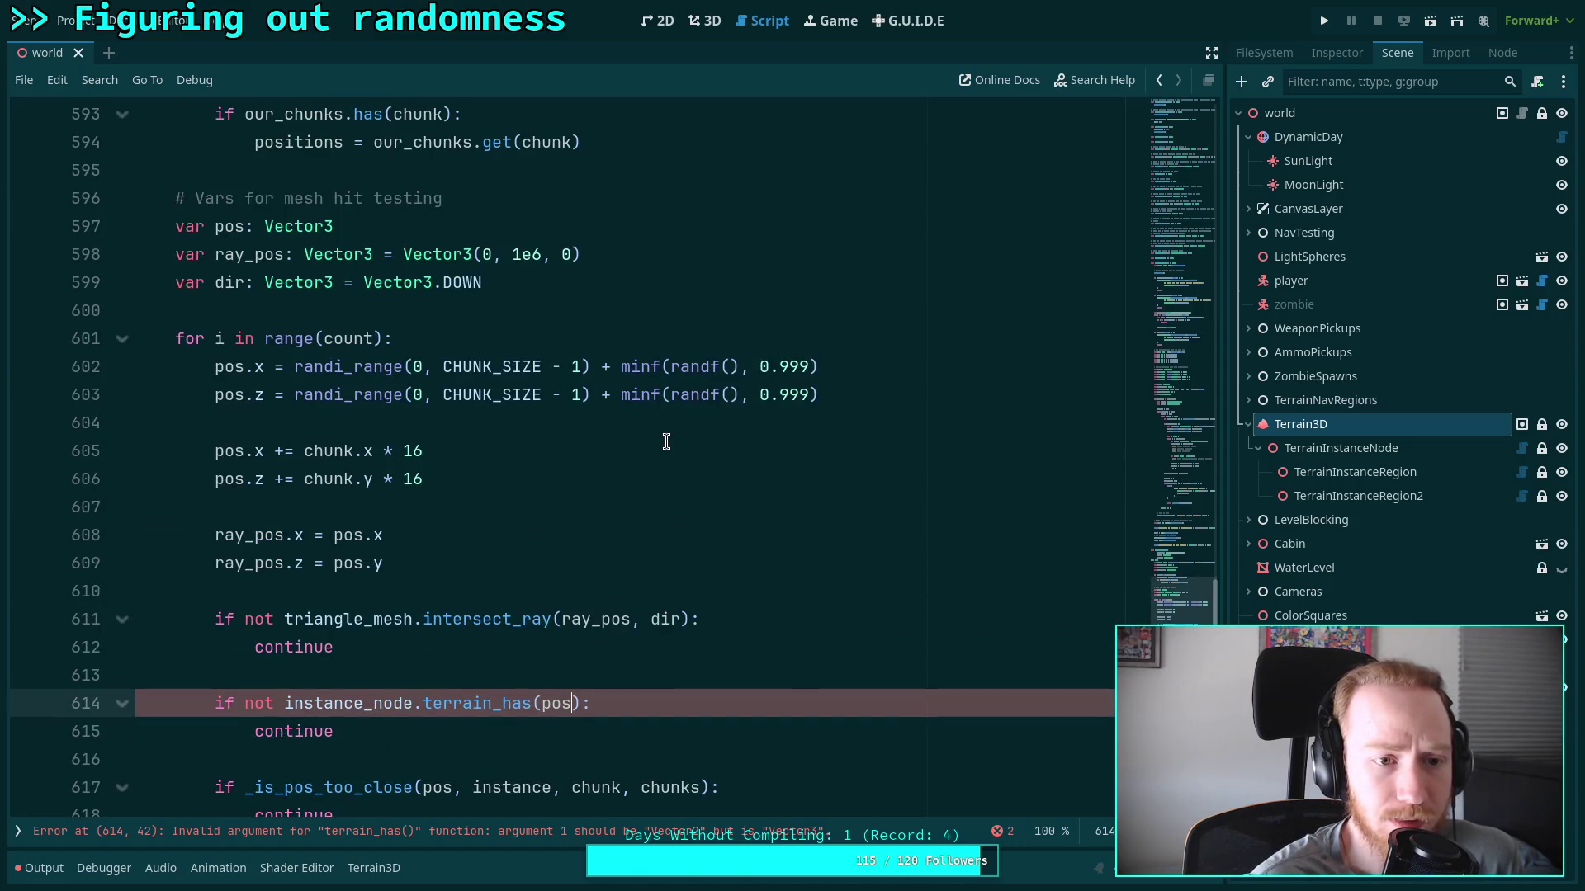
scroll(665, 449, "down", 3)
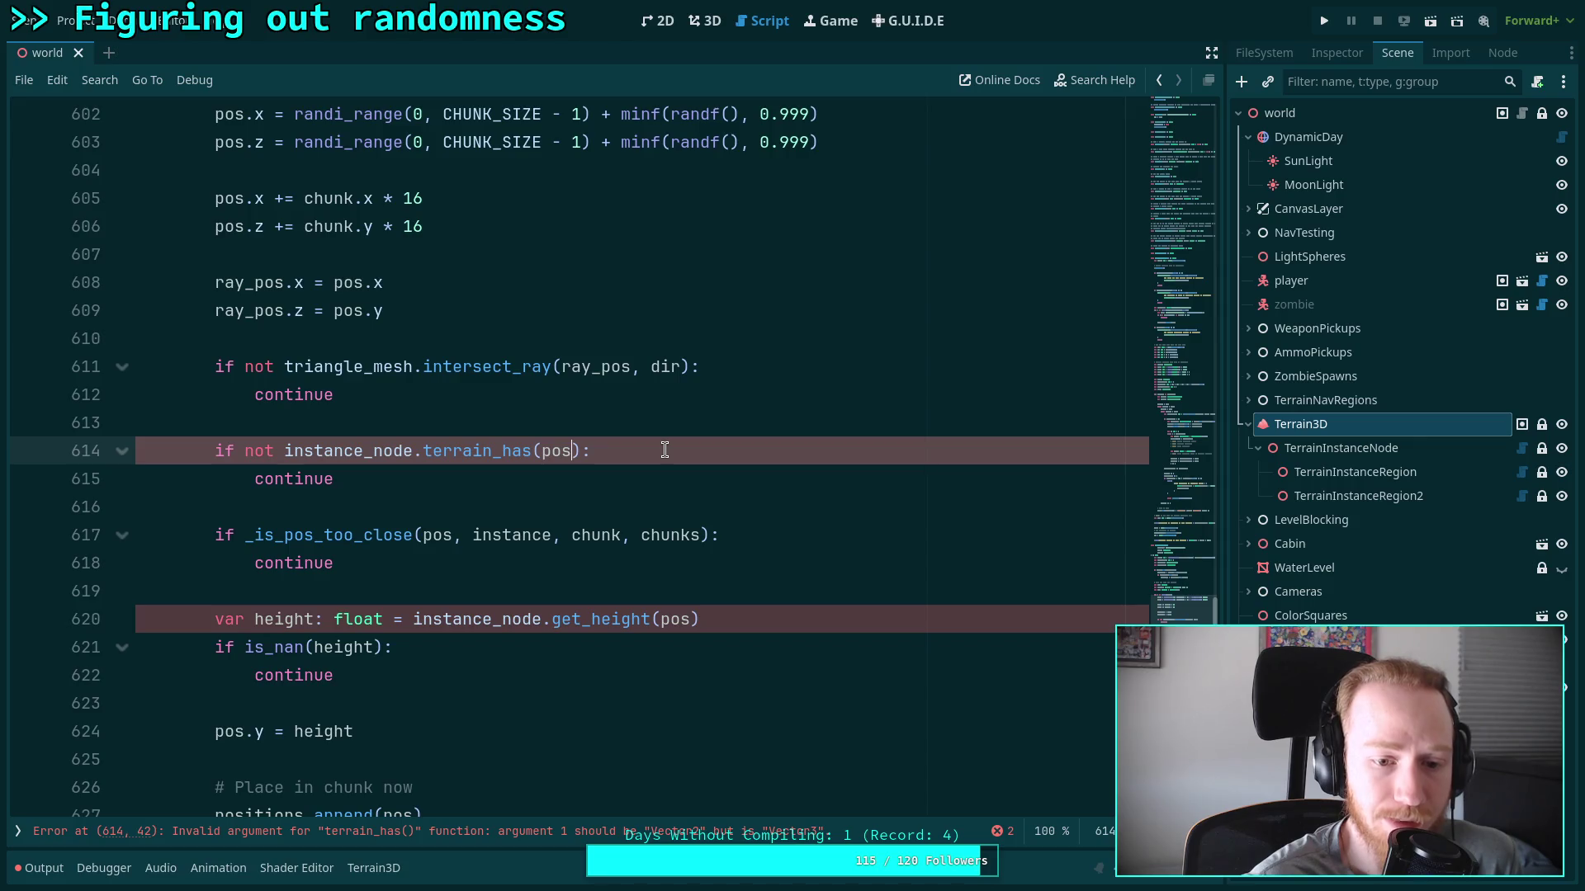
scroll(664, 450, "up", 5)
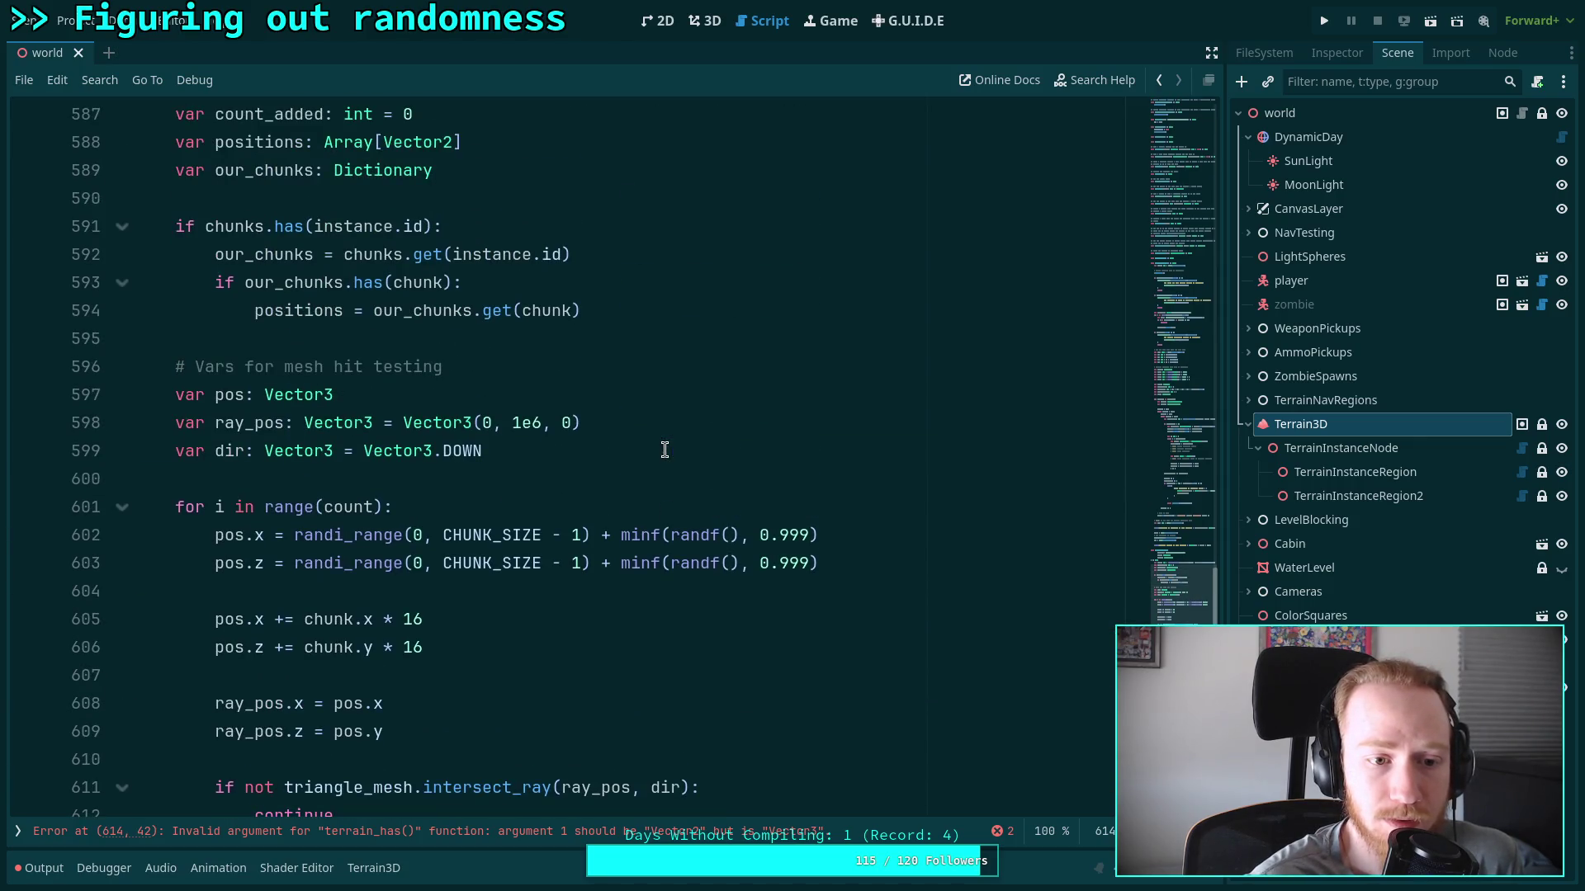
scroll(538, 410, "down", 3)
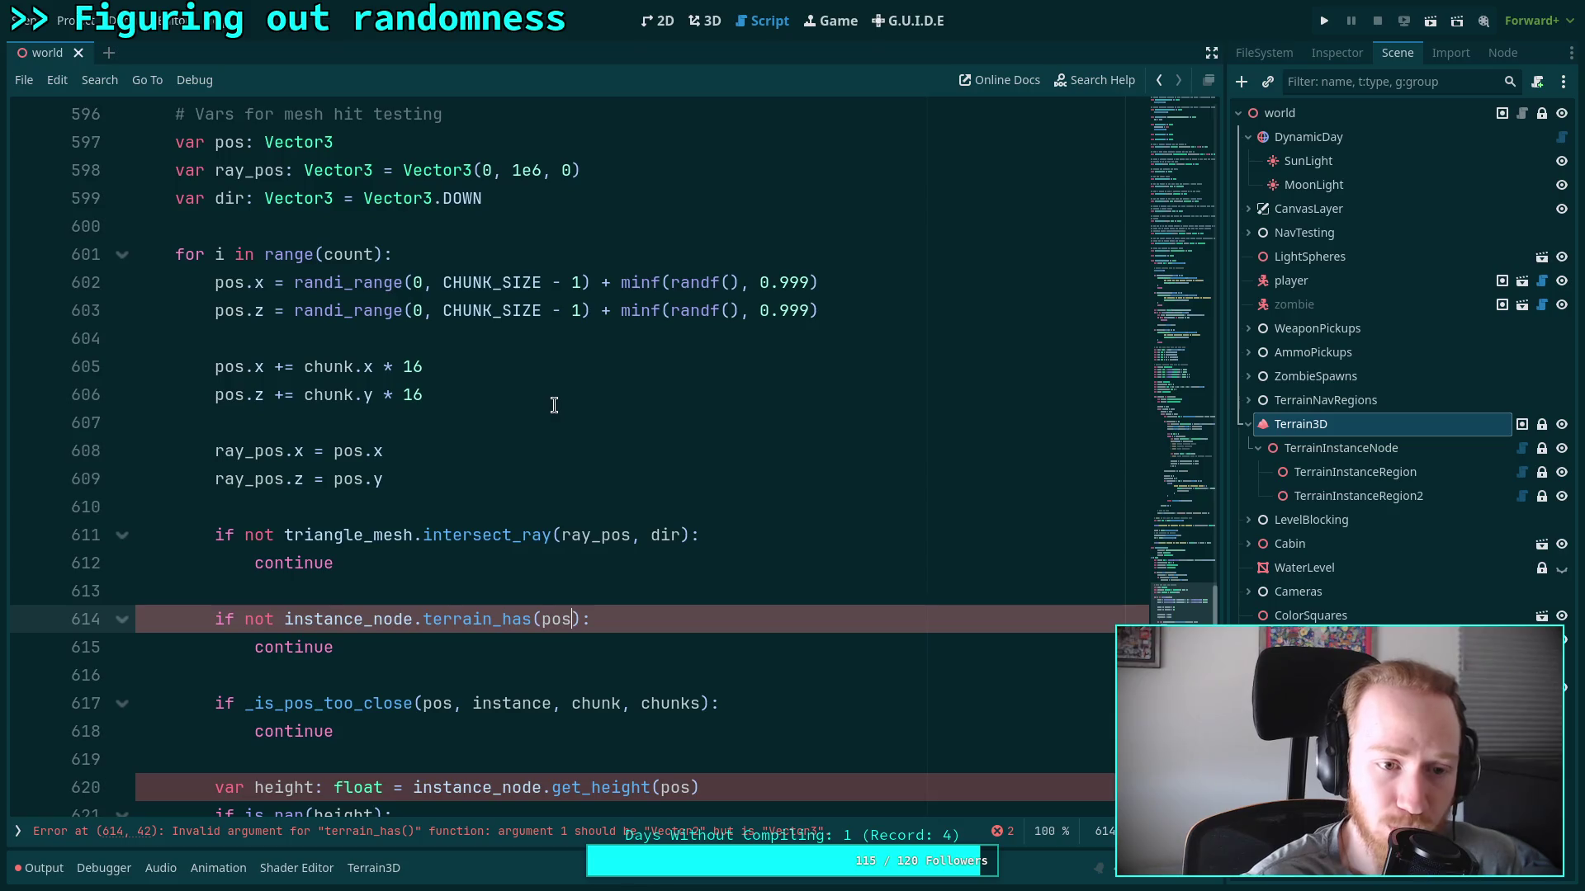
scroll(511, 412, "down", 2)
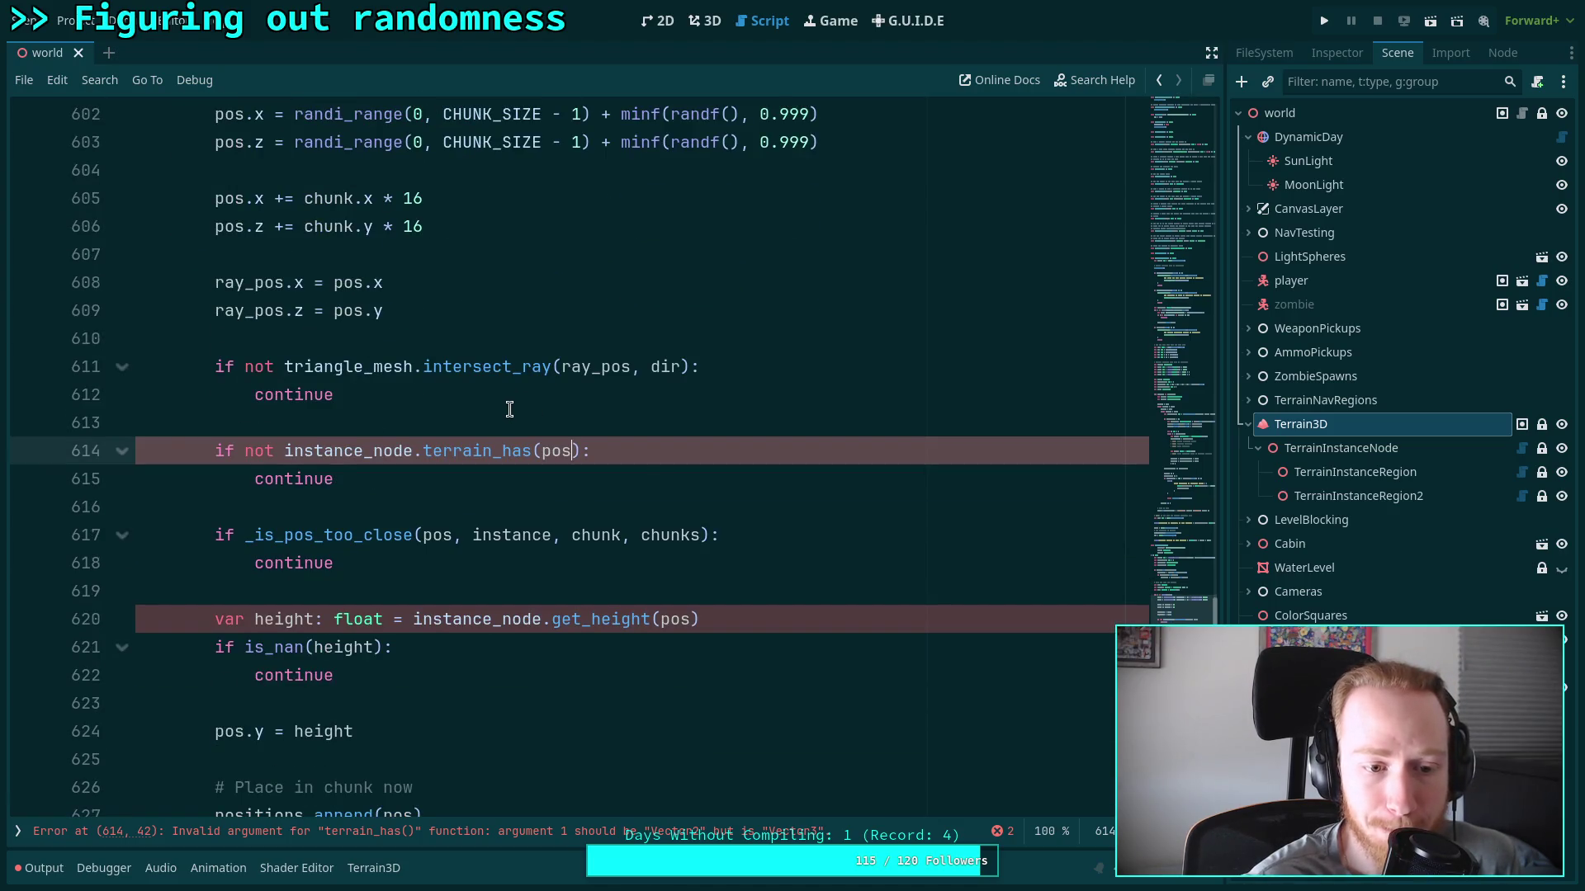
scroll(510, 410, "down", 5)
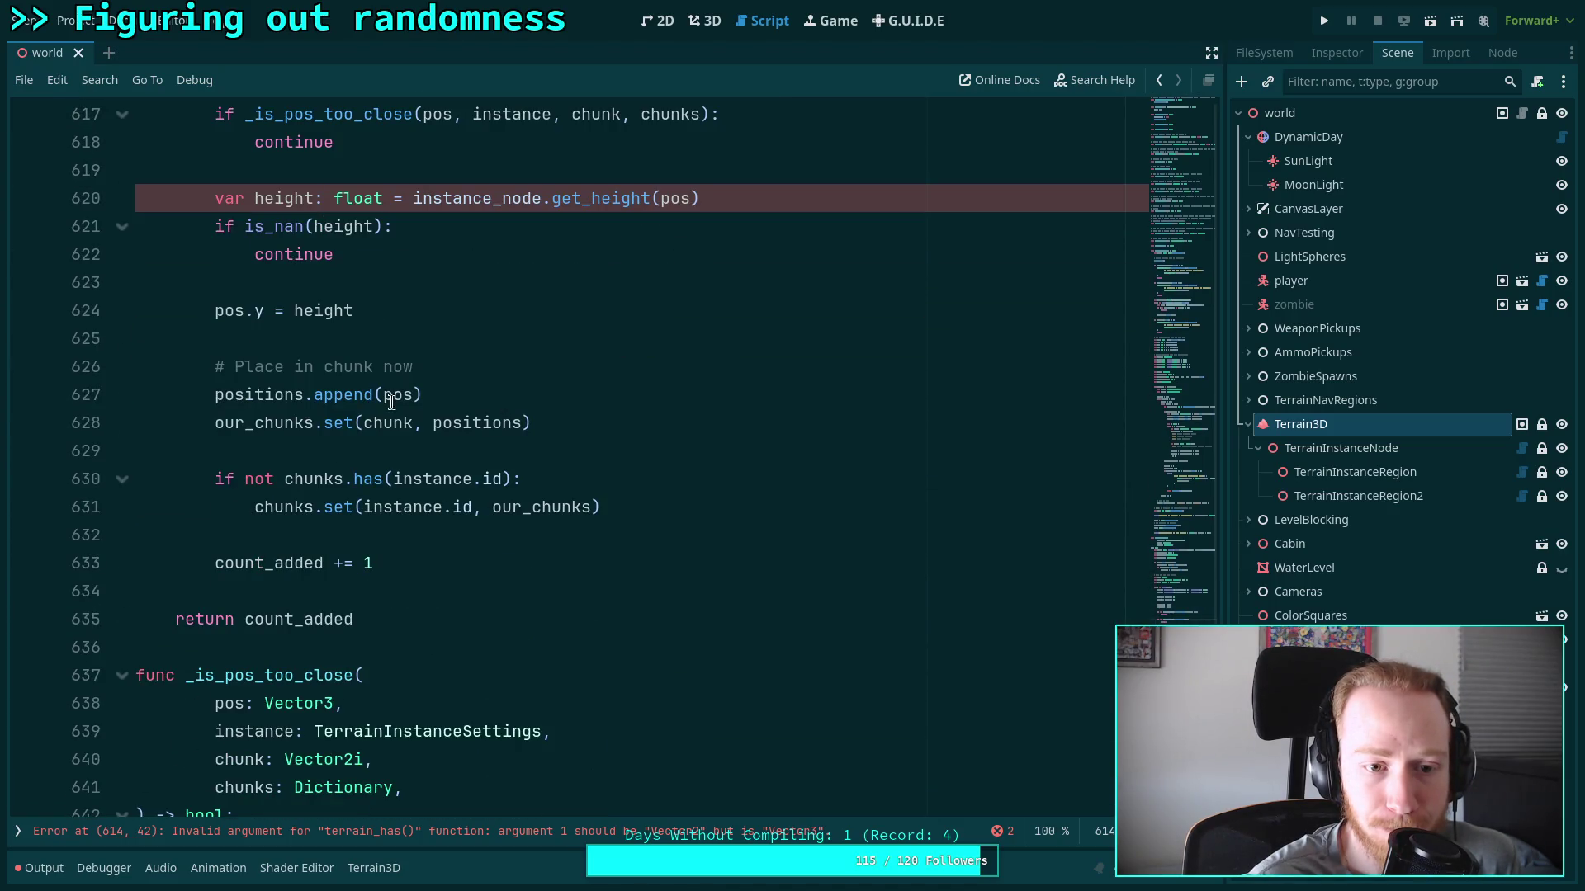
left_click(391, 402)
scroll(499, 402, "up", 3)
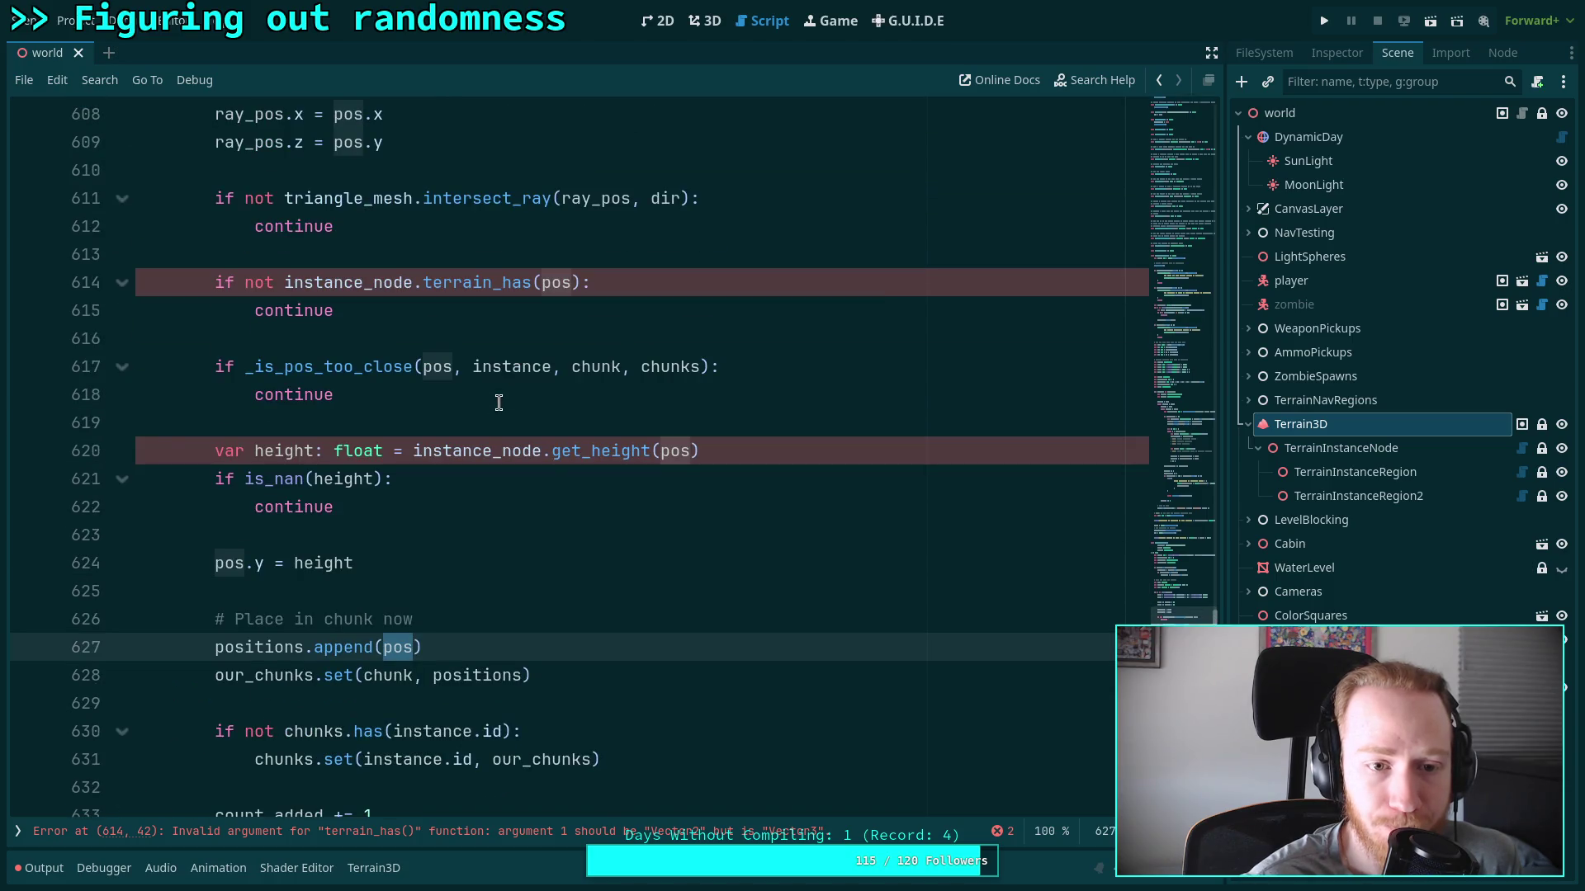
scroll(499, 402, "up", 2)
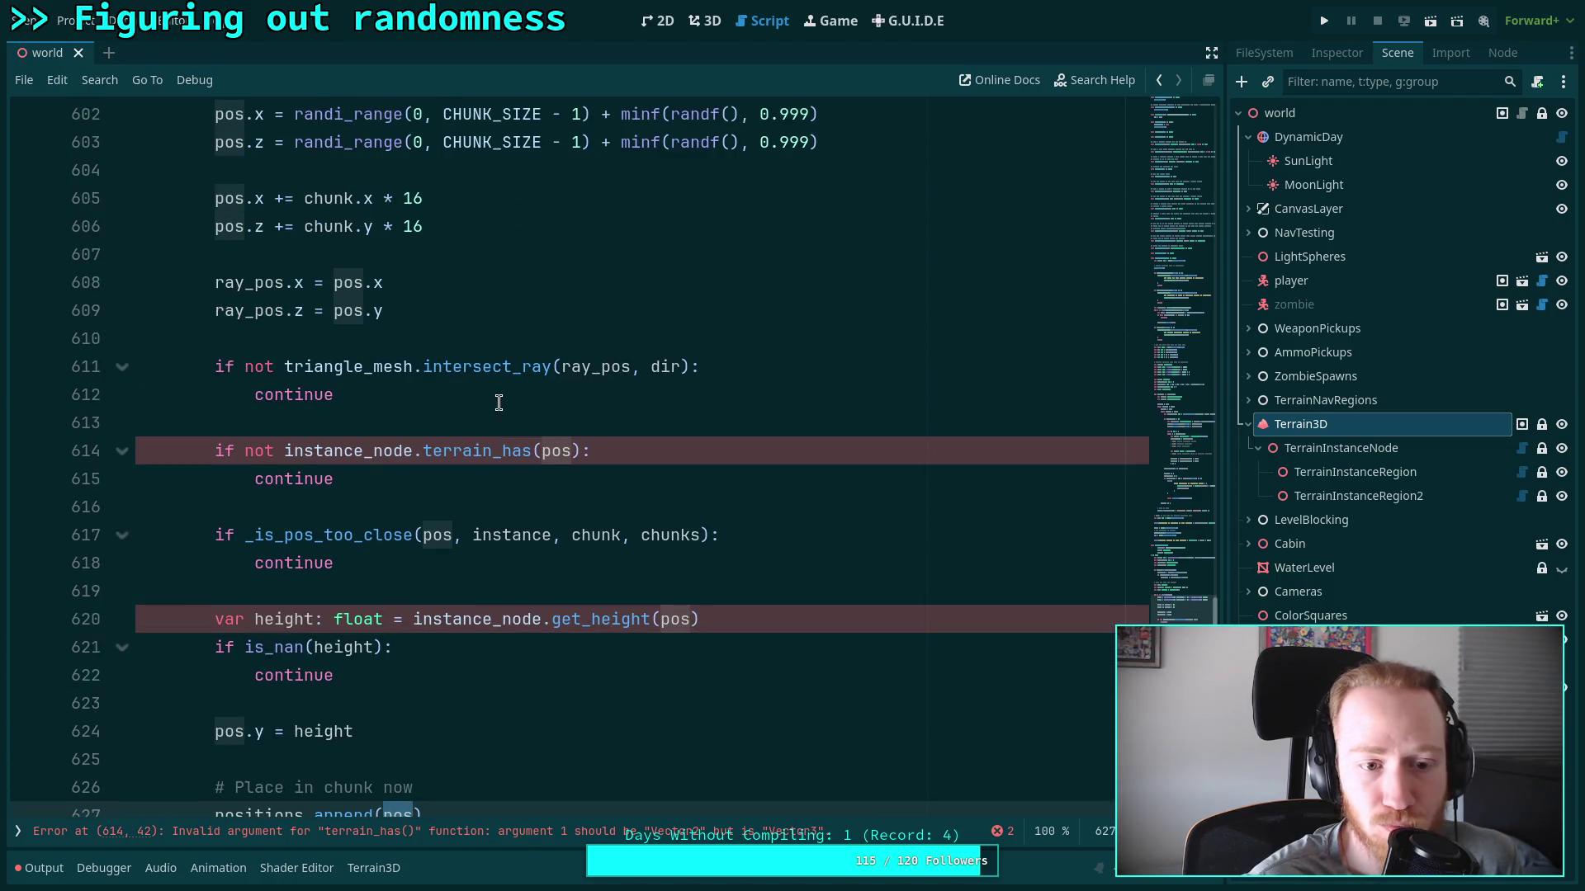
left_click_drag(254, 534, 254, 563)
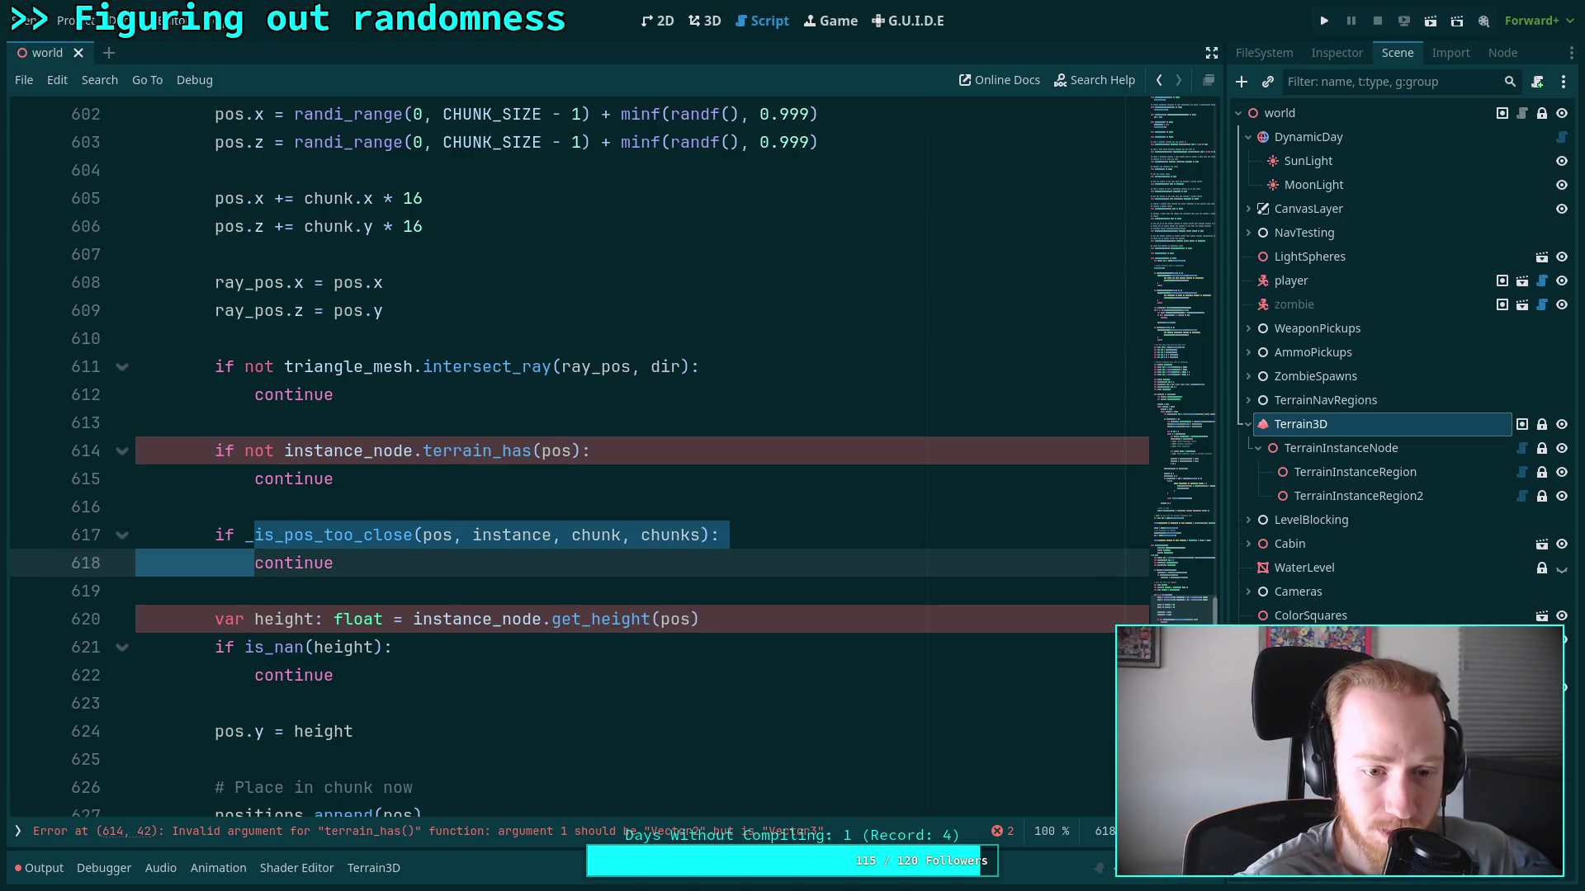
Move the _is_pos_too_close check below the pos.y = height assignment, followed by a blank line
key("alt+Down")
key("alt+Down")
key("alt+Down")
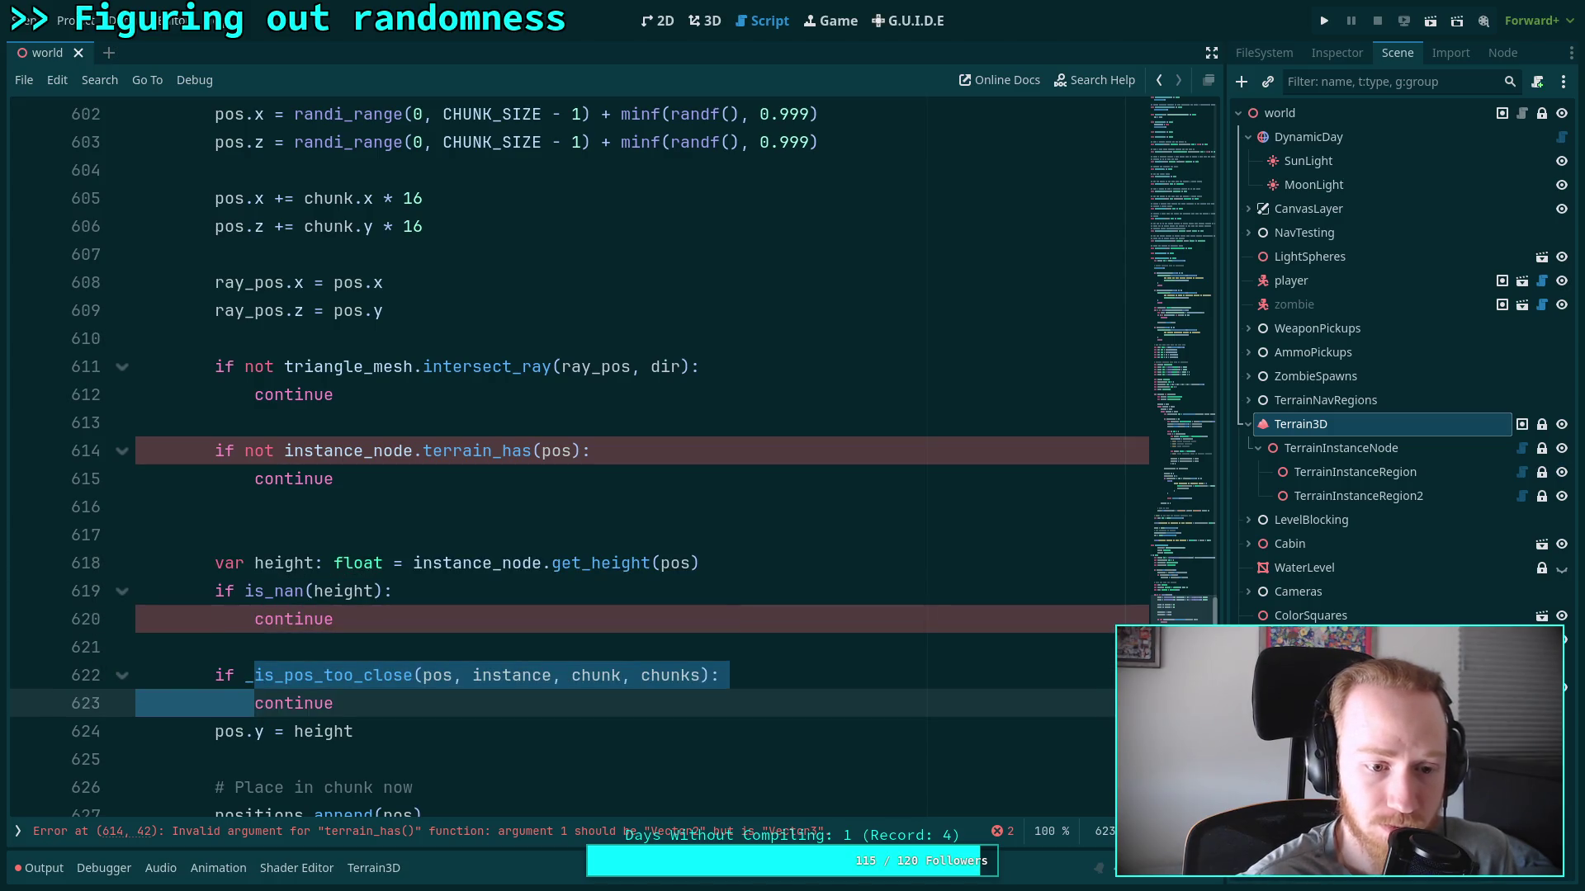
key("alt+Down")
key("alt+Down")
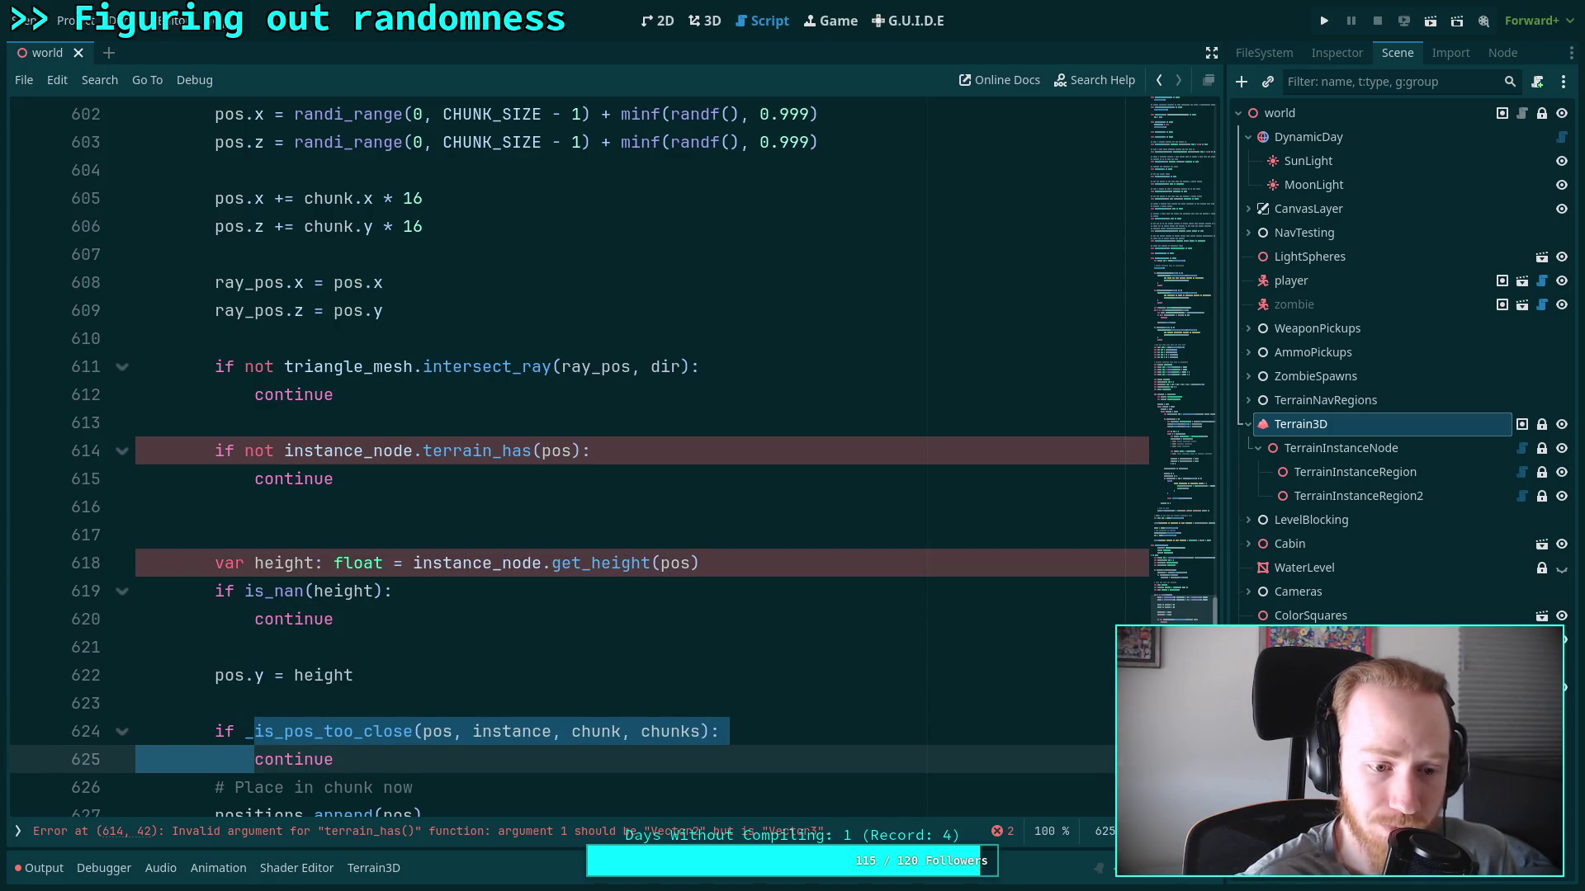
left_click(409, 760)
key("Return")
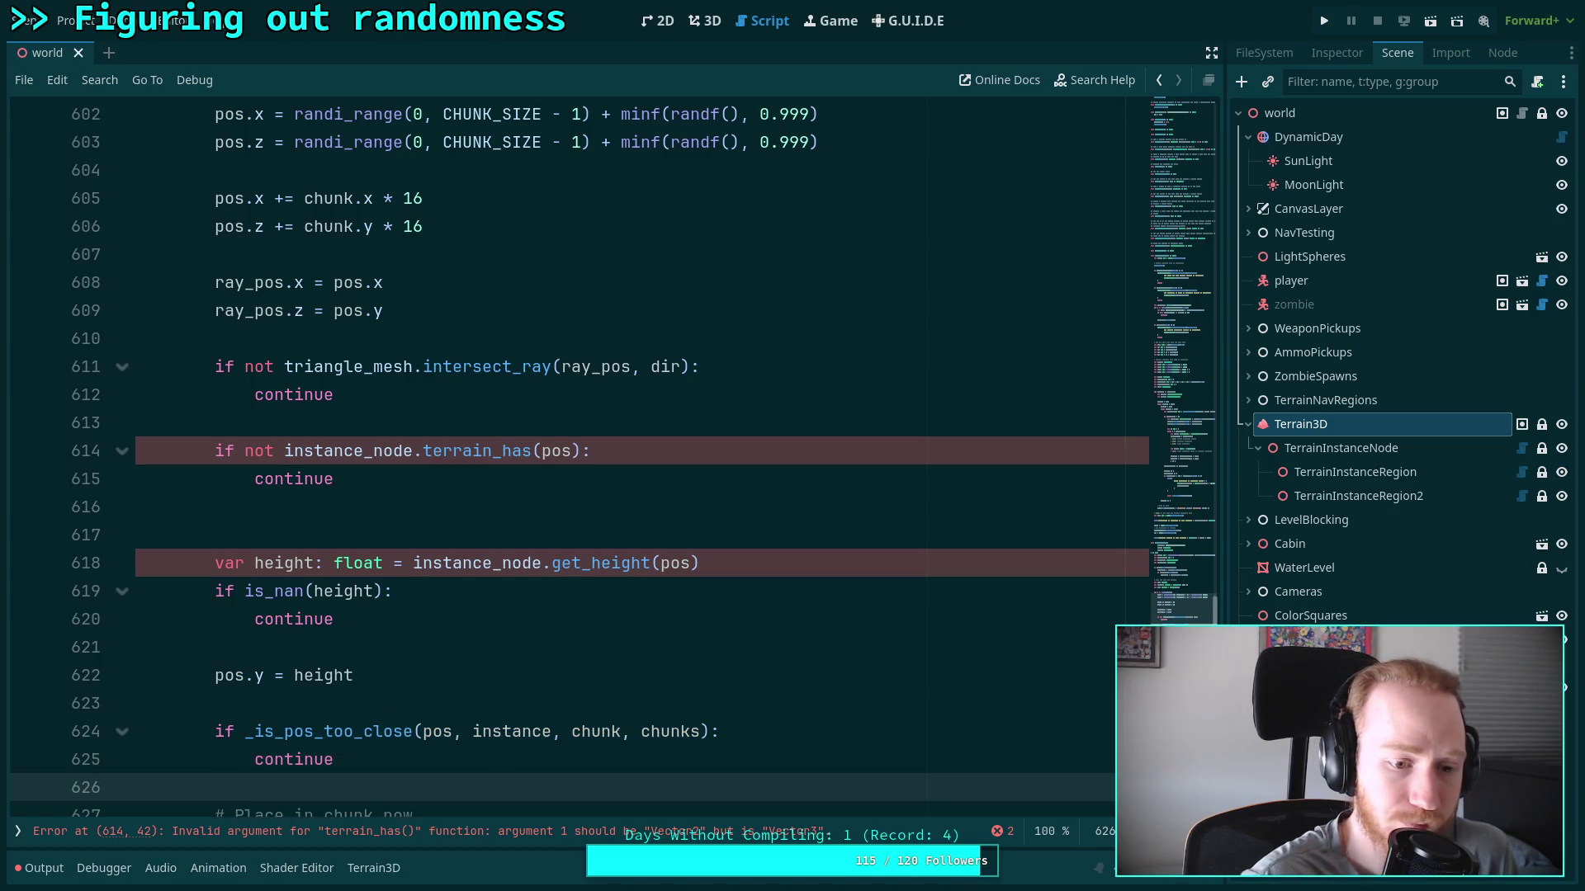
Tidy the loop by retyping 'continue' on line 615 and removing the extra blank line before get_height
left_click(407, 528)
left_click(416, 485)
key("BackSpace")
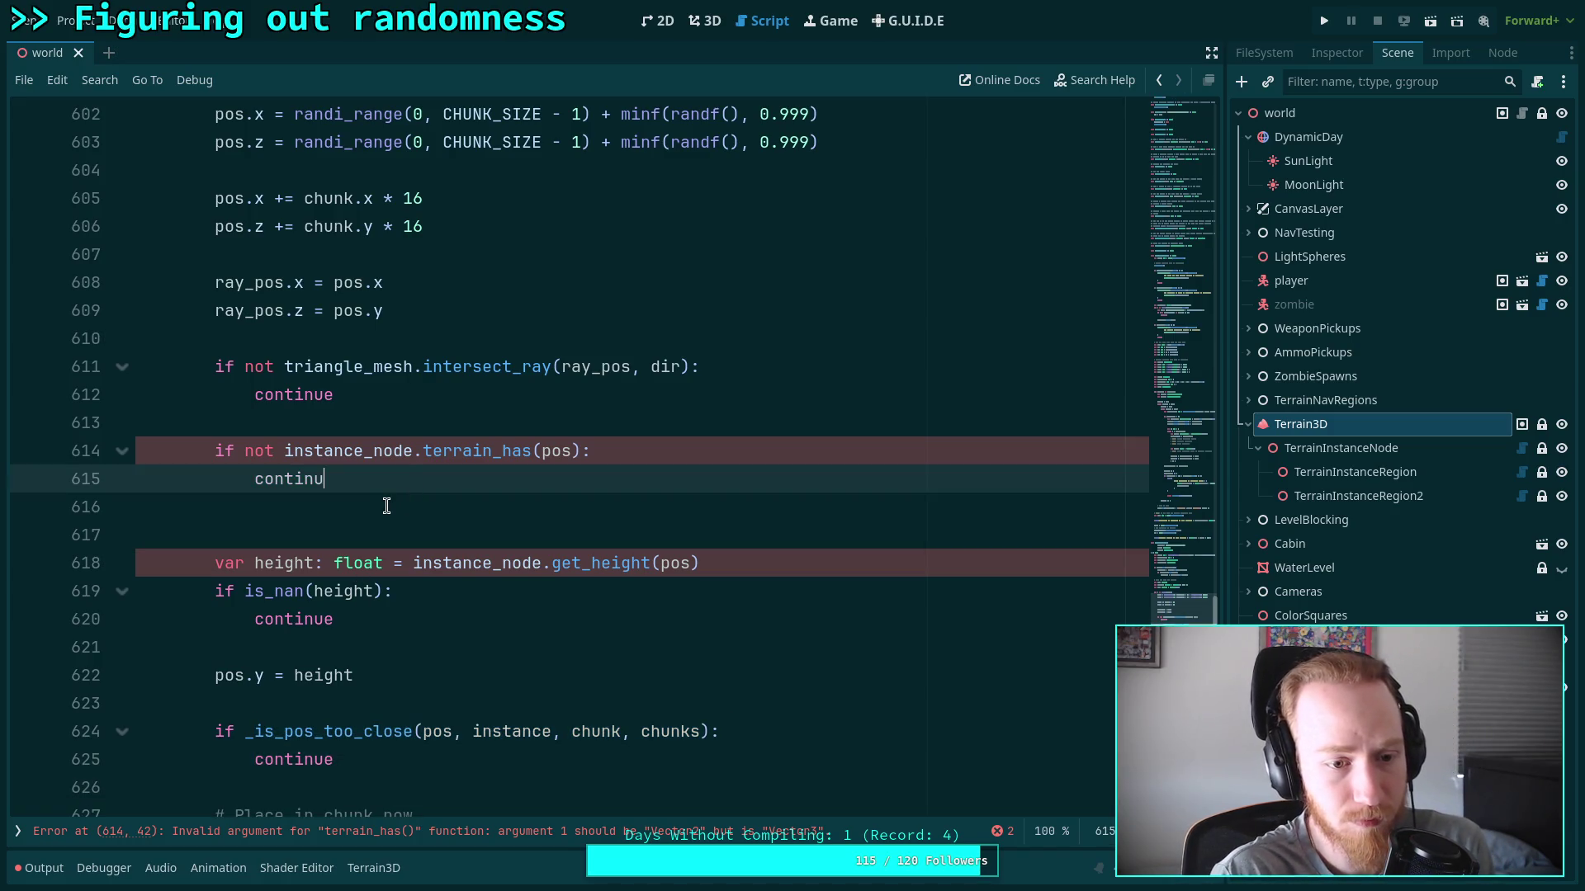
type("e")
key("Down")
key("Delete")
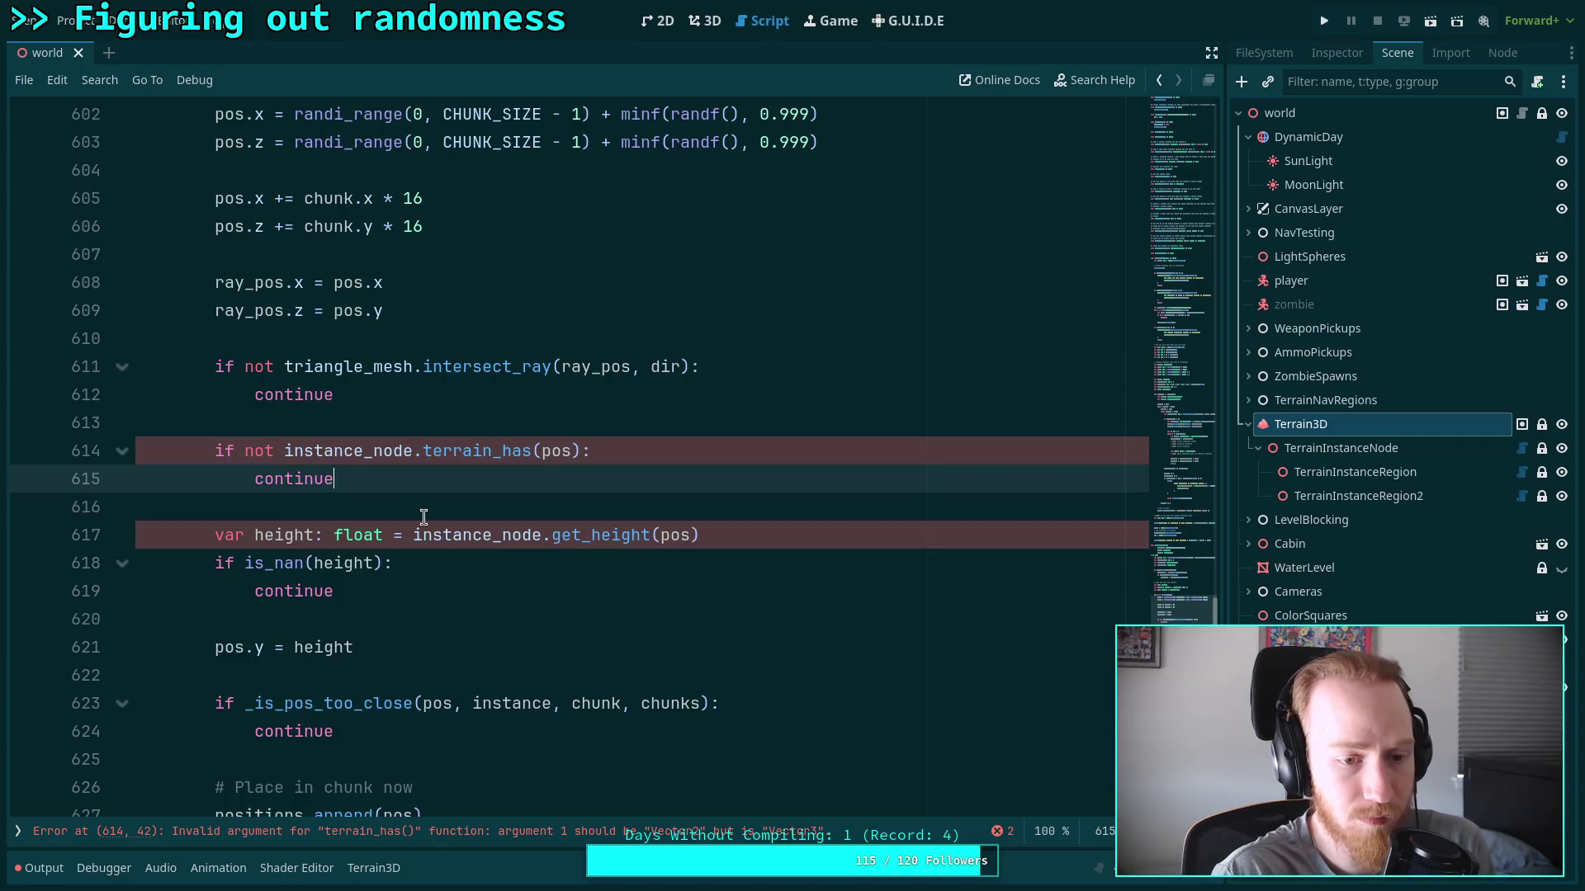
mouse_move(275, 451)
left_mouse_down()
mouse_move(549, 452)
mouse_move(607, 480)
left_mouse_up()
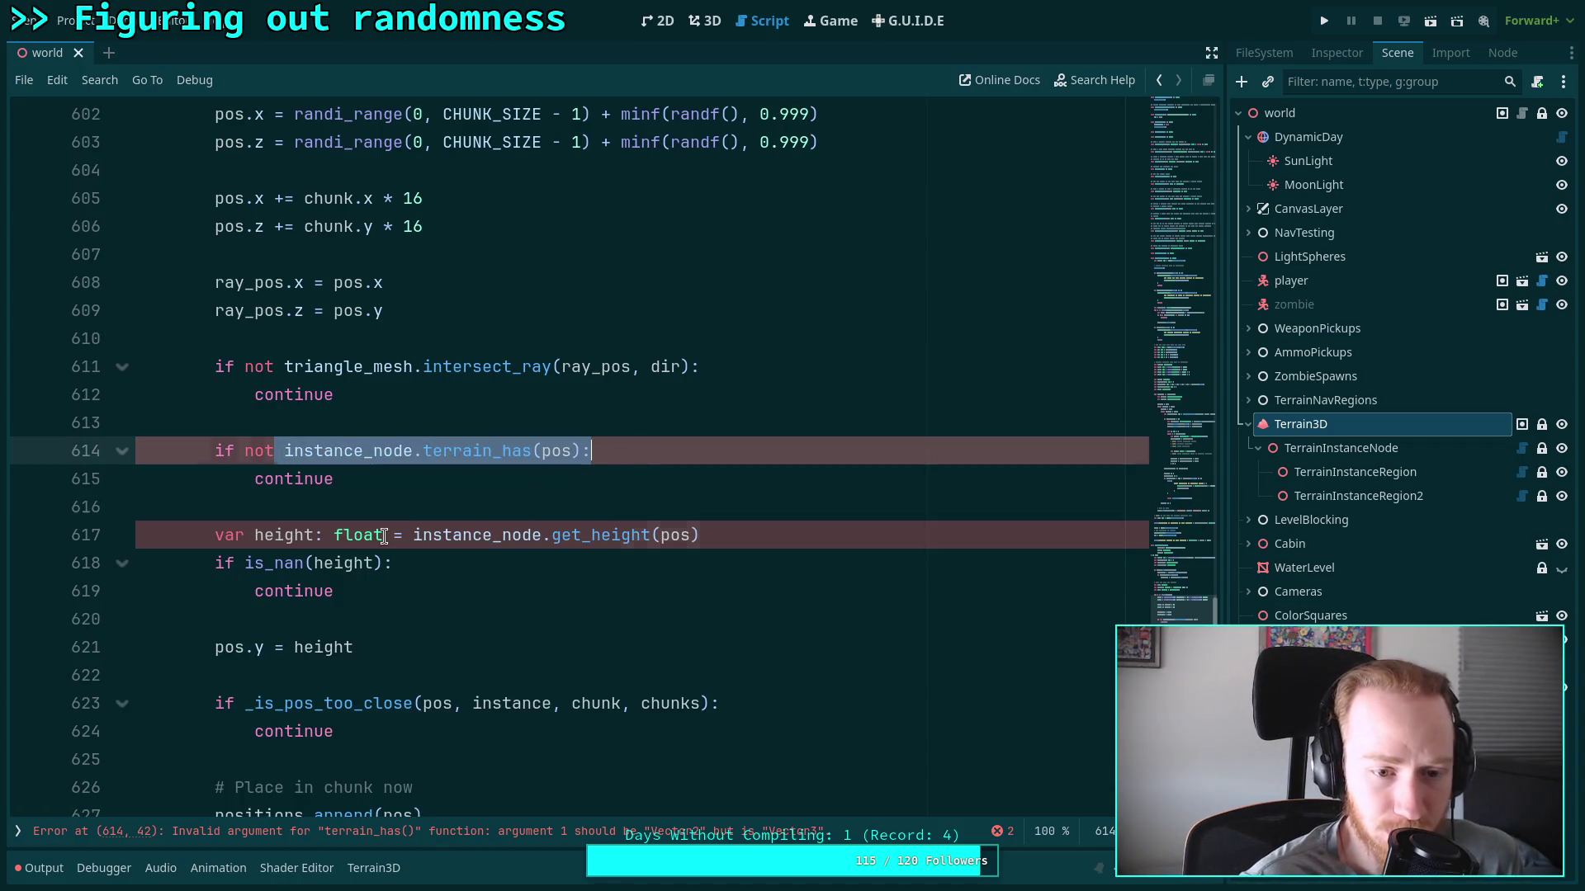
left_click_drag(383, 535, 764, 529)
left_click(451, 615)
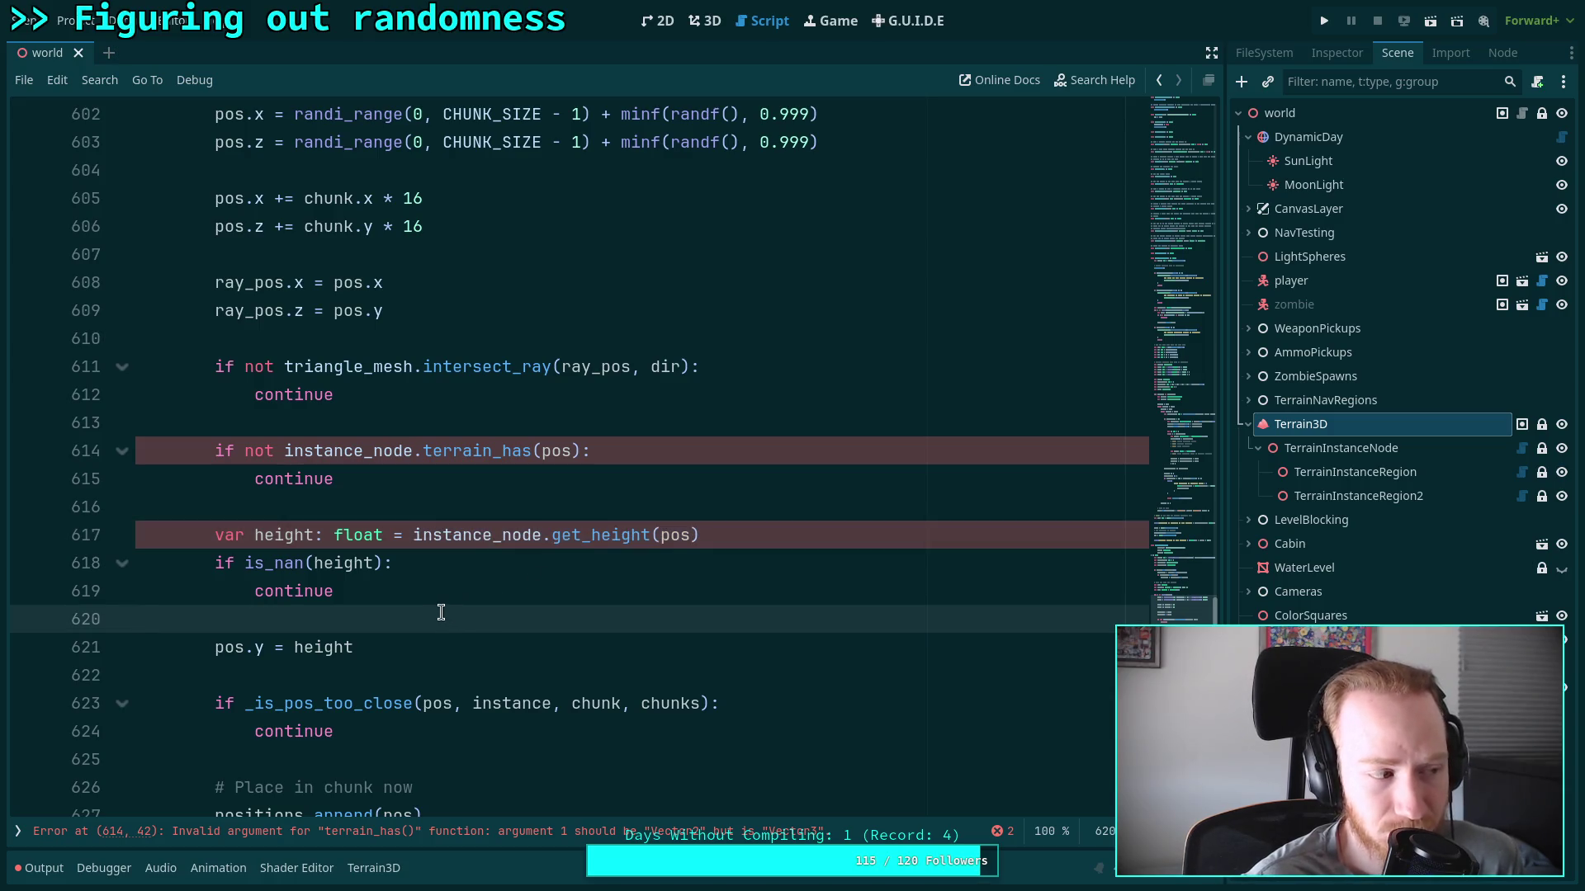
Review the reordered loop and return to the pos declaration on line 597
scroll(391, 591, "up", 7)
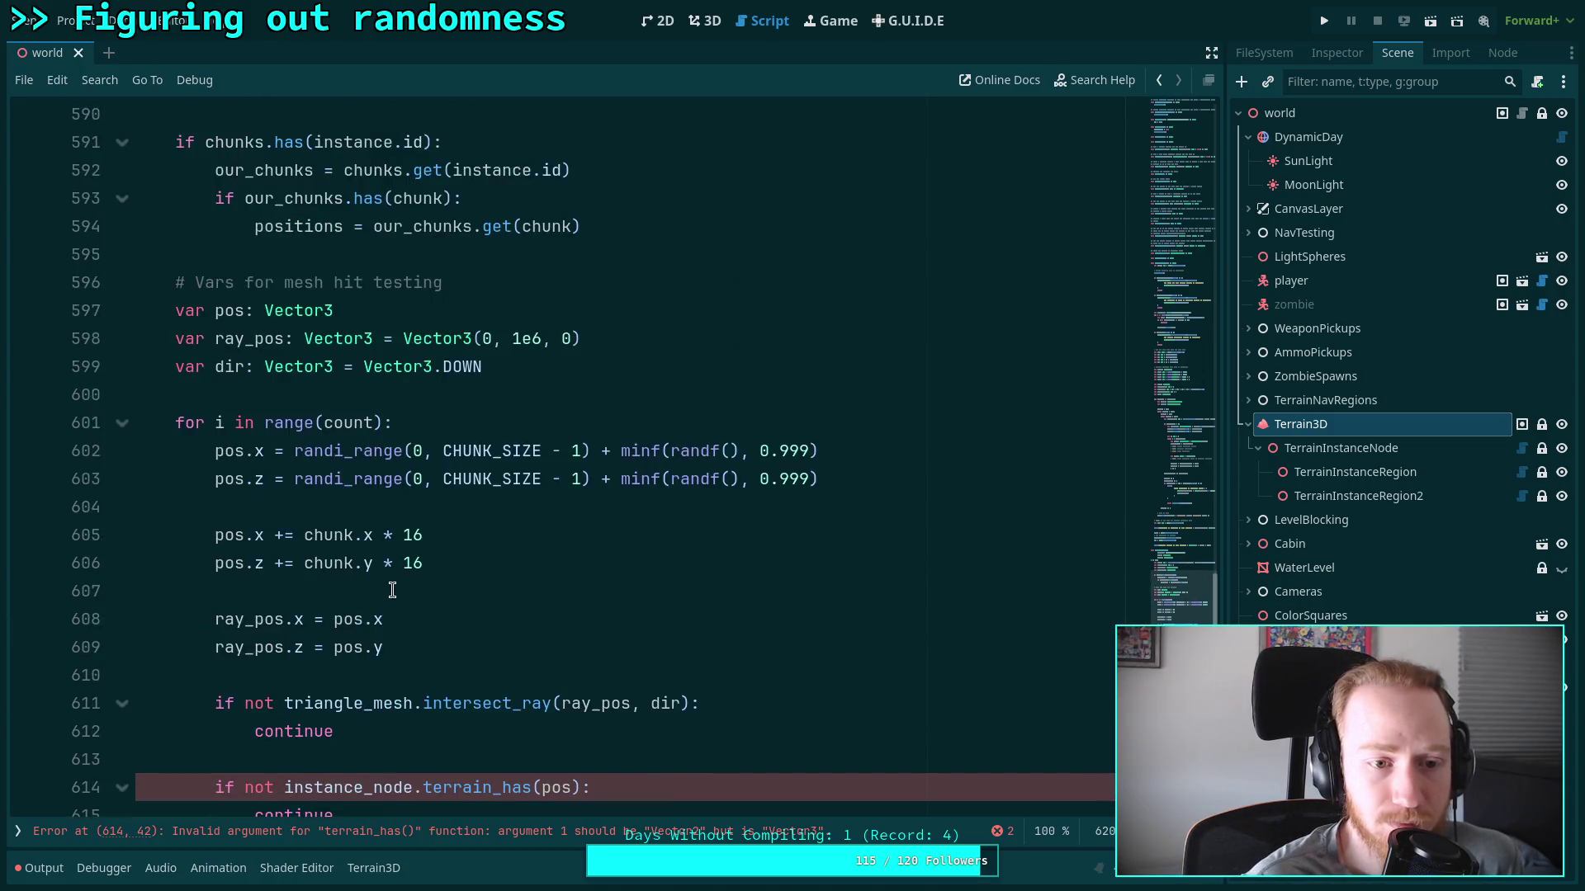
scroll(391, 591, "down", 8)
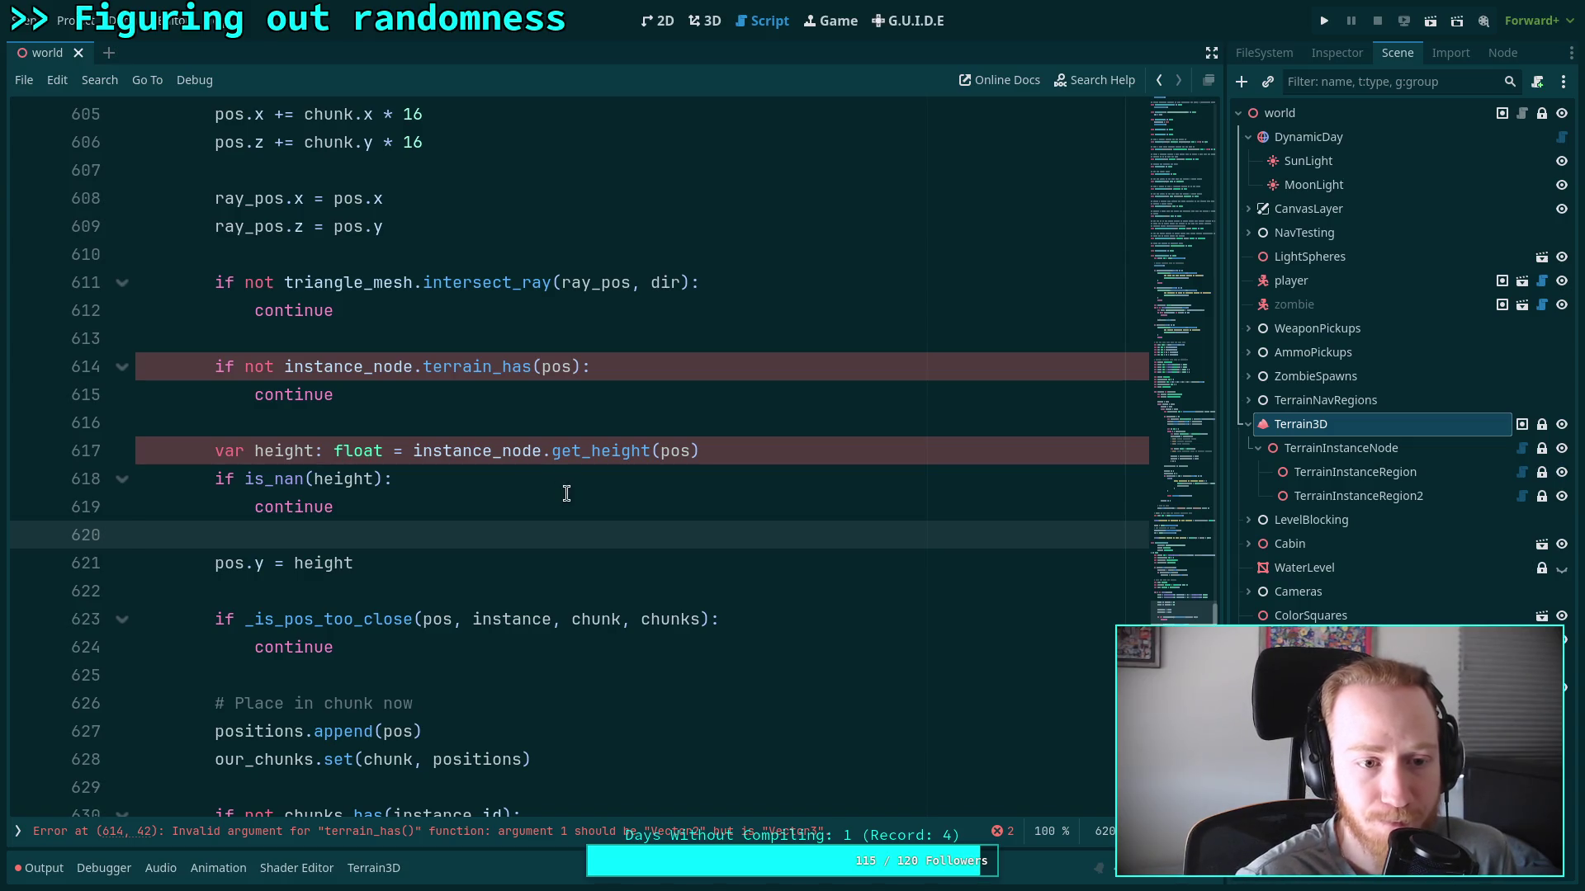
scroll(568, 486, "up", 2)
scroll(570, 538, "up", 2)
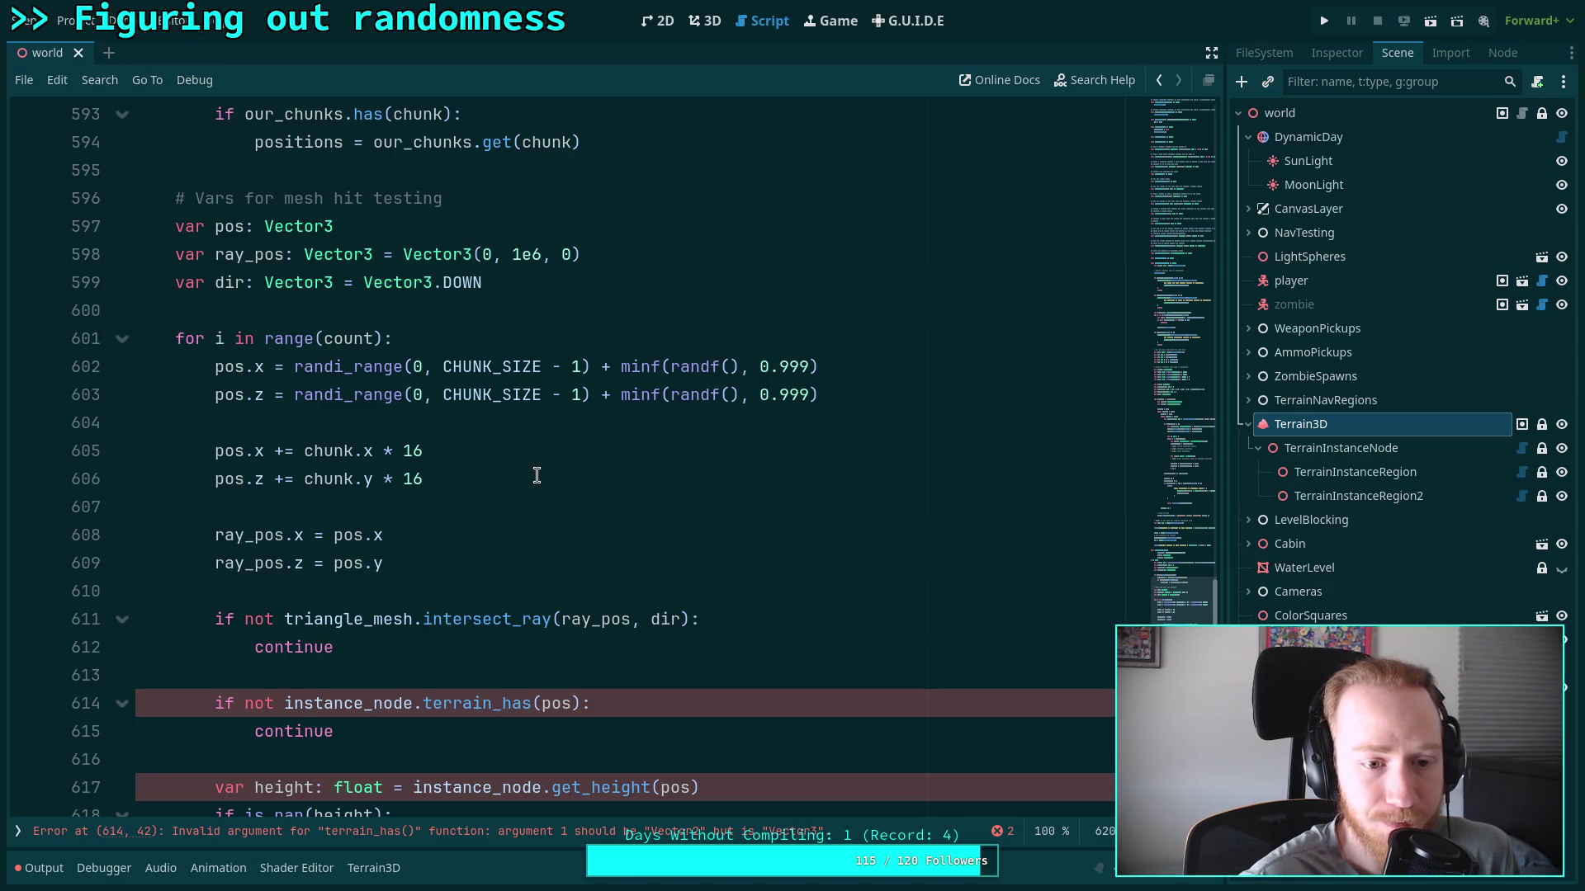
scroll(518, 475, "down", 4)
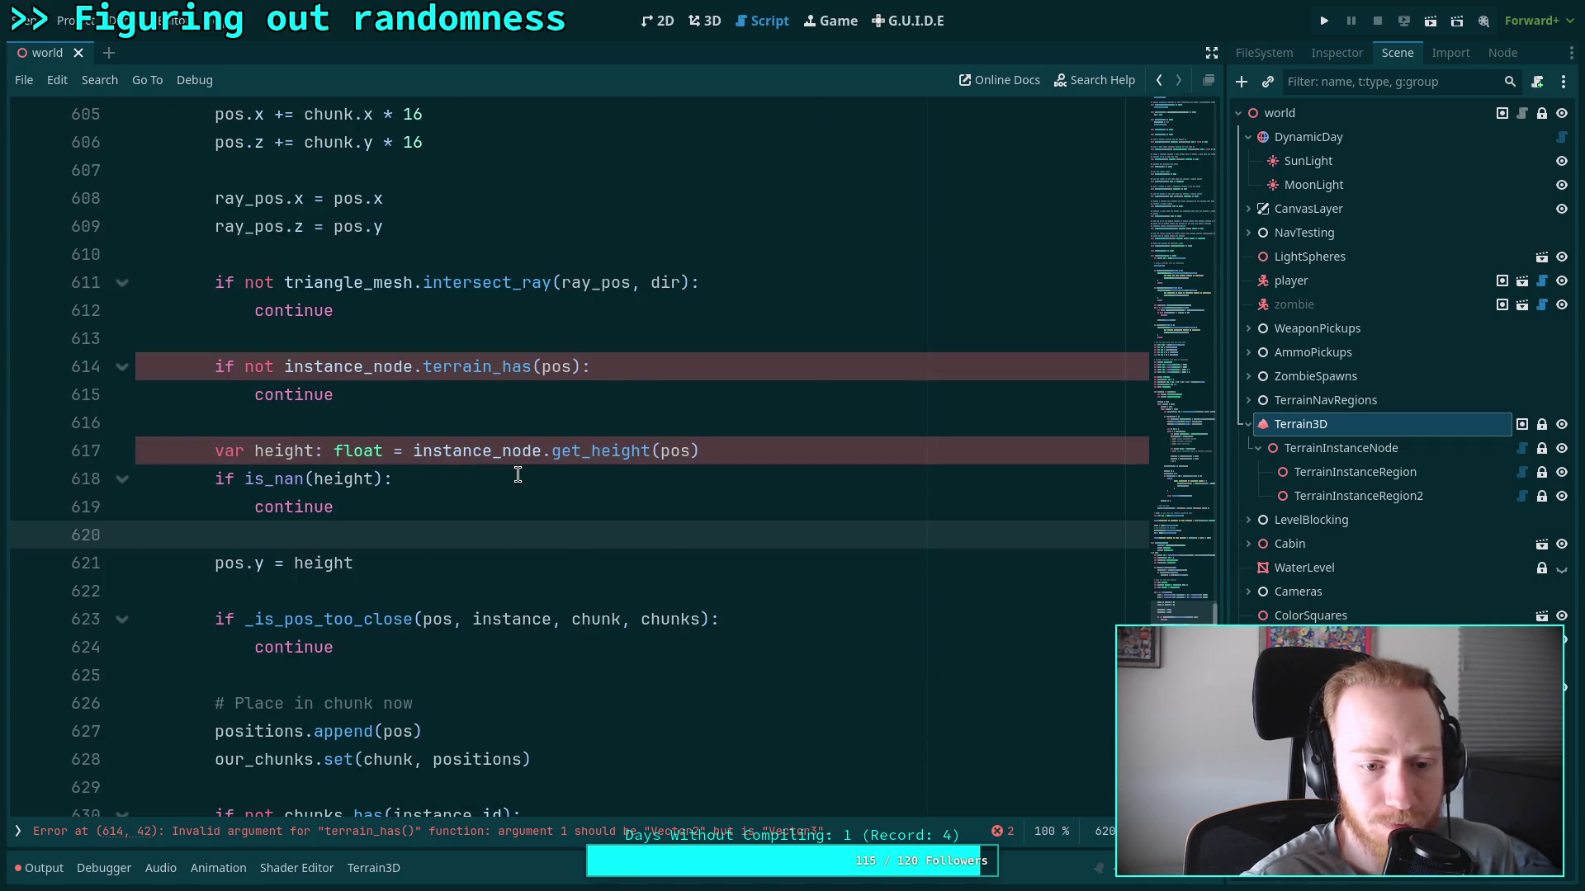
scroll(518, 476, "down", 1)
scroll(517, 475, "up", 6)
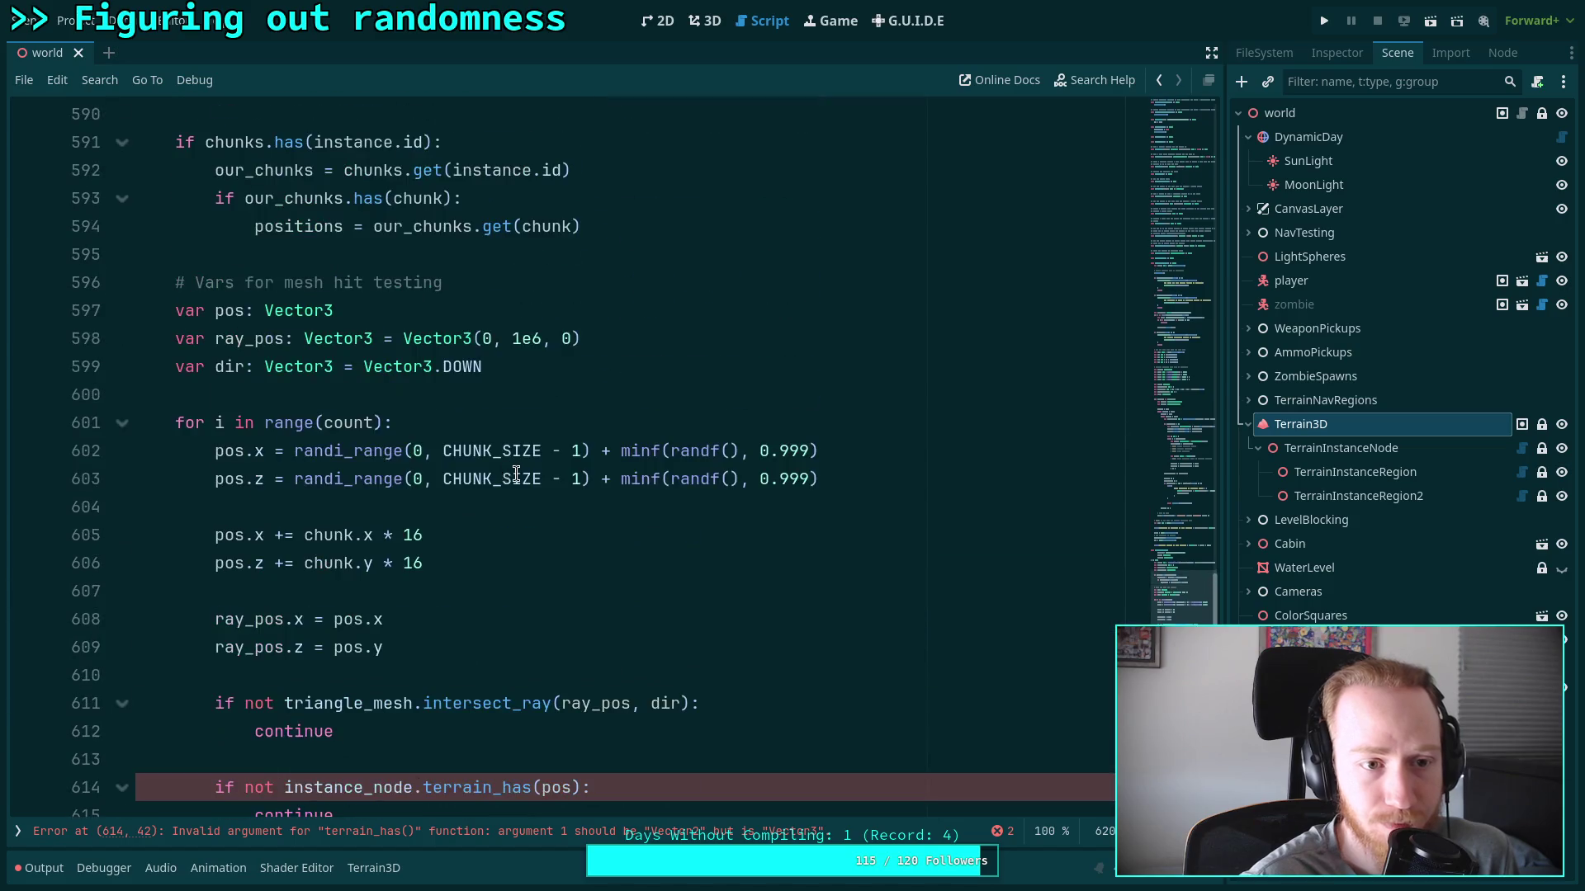
left_click(432, 311)
Change the pos declaration on line 597 from Vector3 to Vector2
left_click(246, 311)
type("2")
type("3")
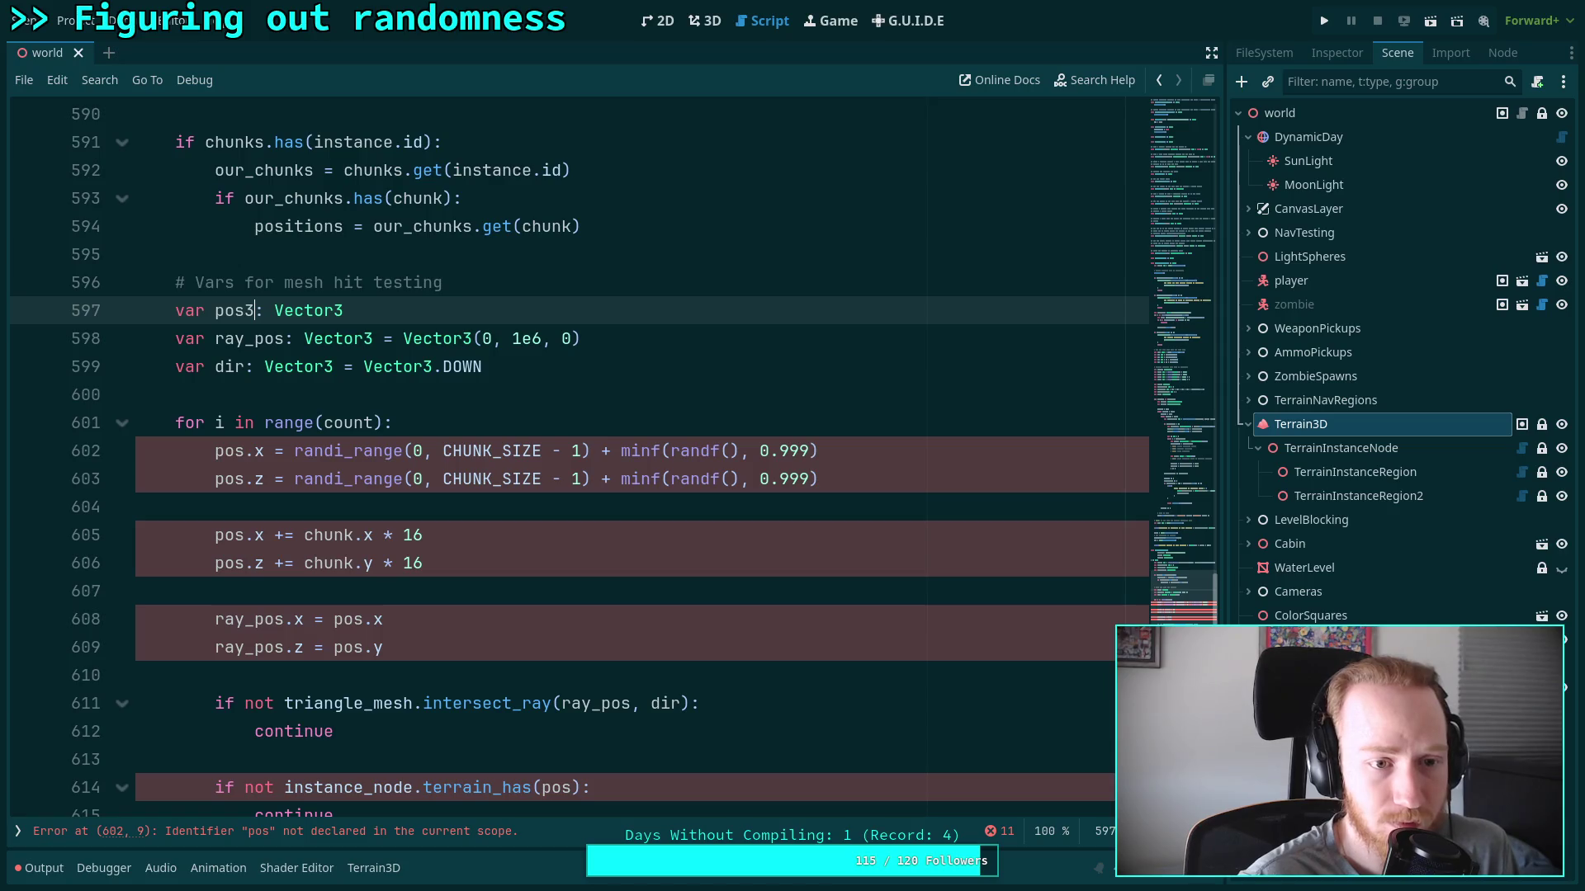
key("BackSpace")
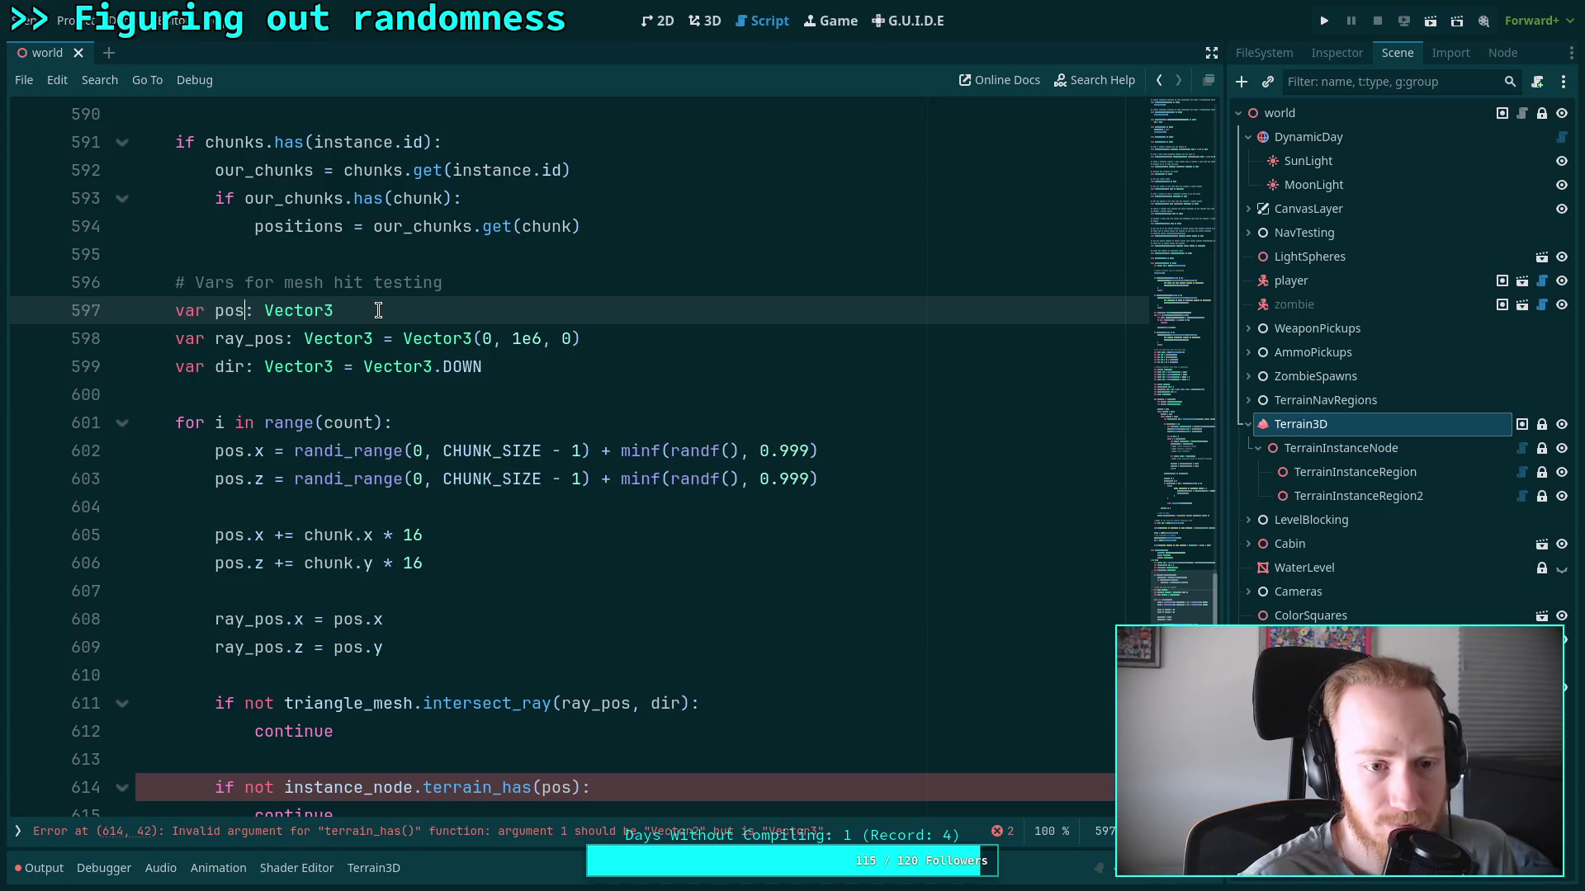
left_click(370, 311)
key("BackSpace")
type("2")
scroll(410, 423, "down", 2)
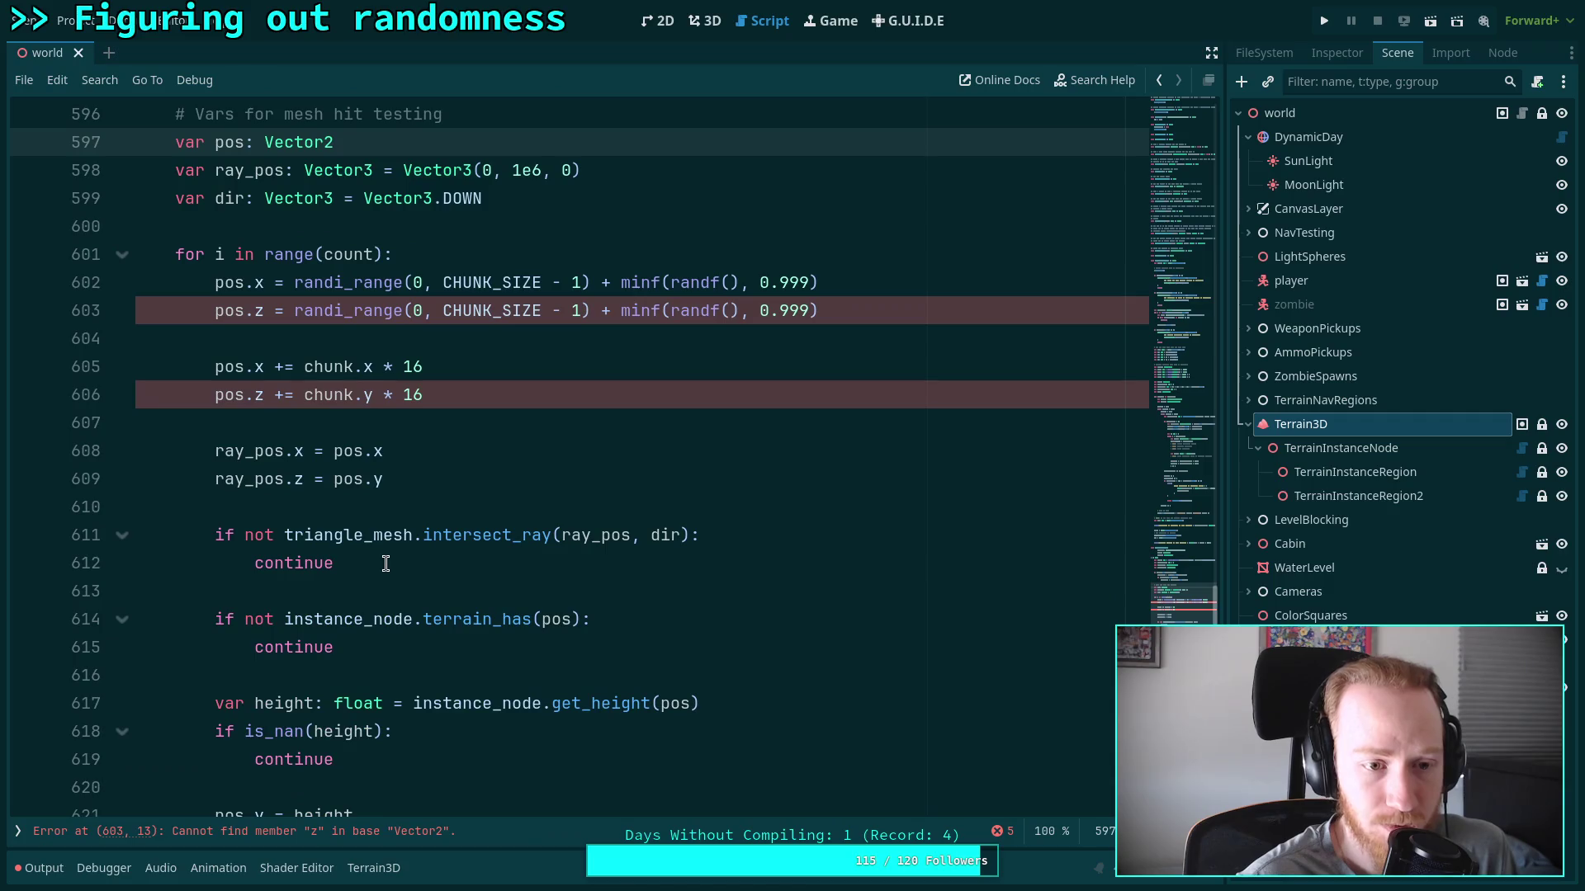
left_click(294, 411)
Replace pos.z with pos.y on lines 603 and 606
double_click(258, 311)
type("y")
double_click(258, 395)
type("y")
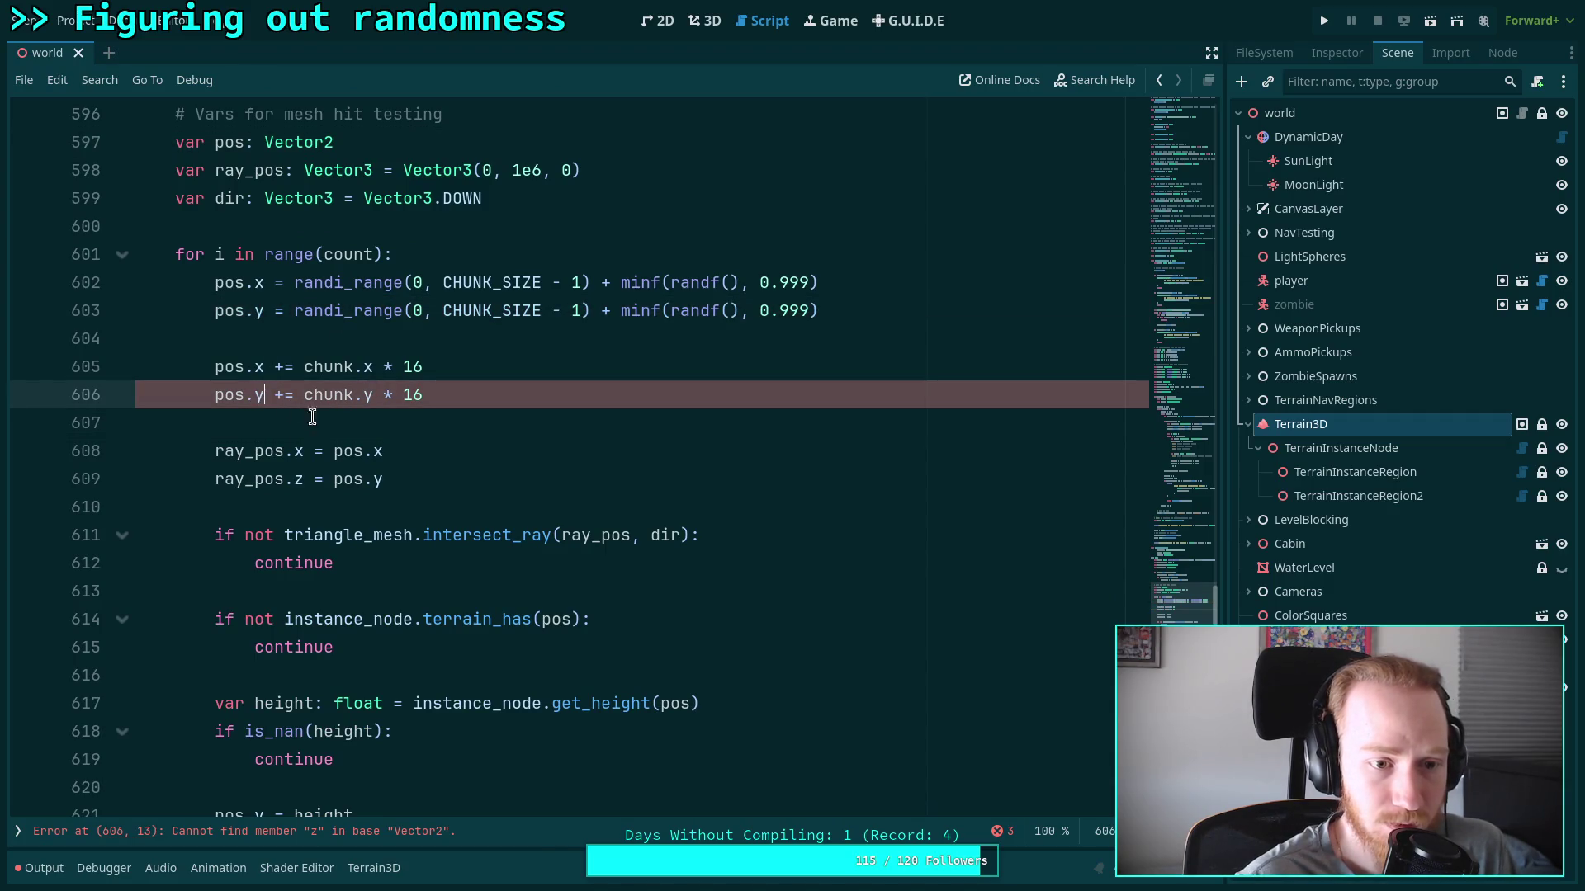
scroll(293, 537, "down", 1)
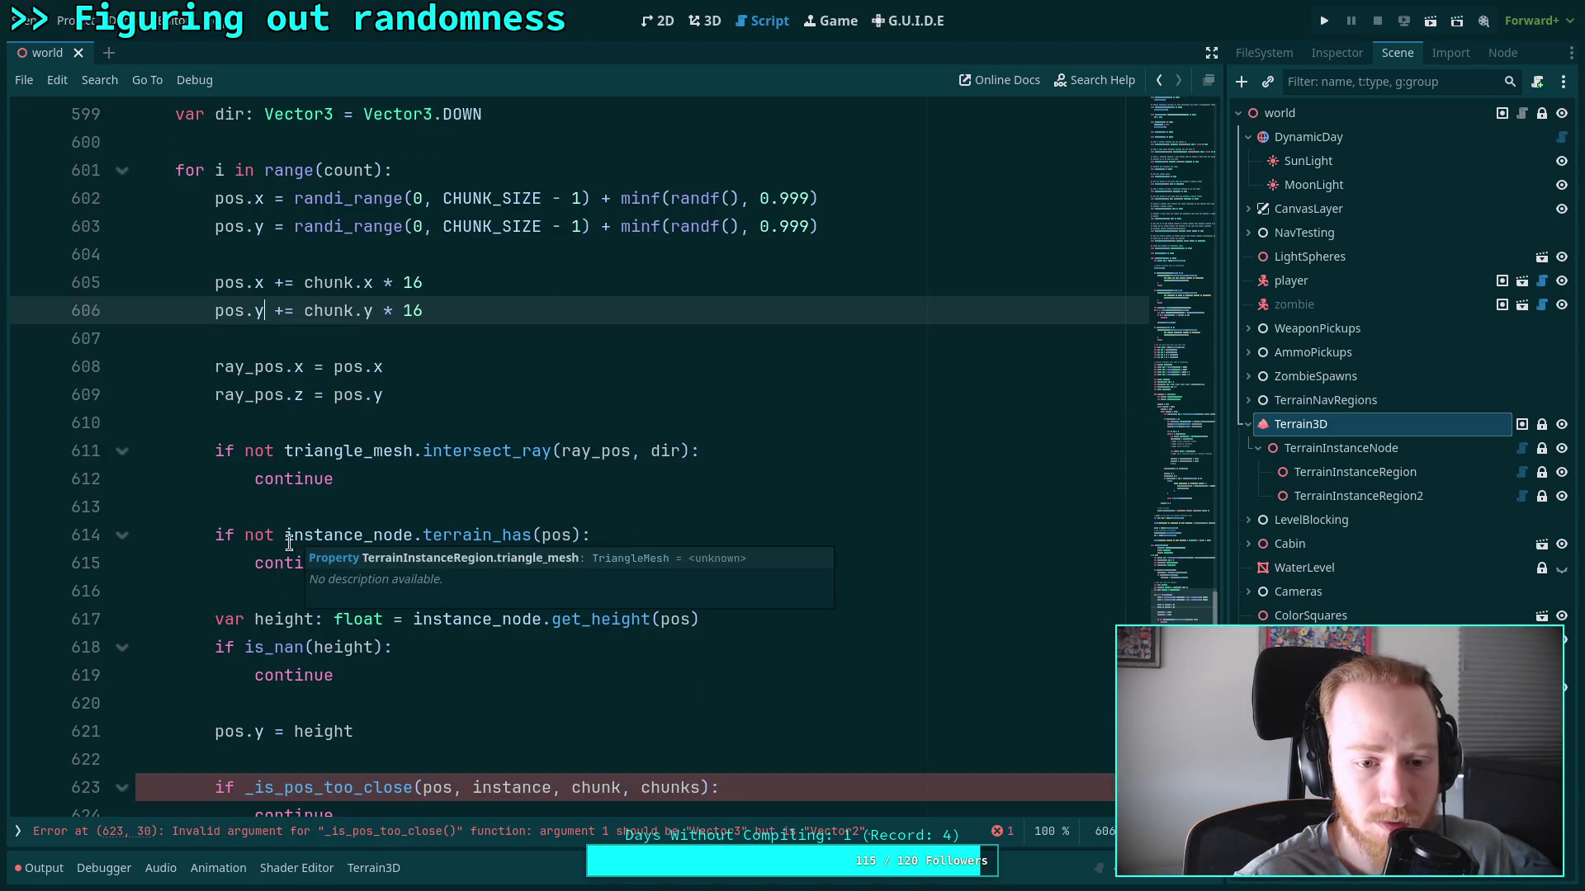
left_click(258, 619)
scroll(343, 609, "down", 2)
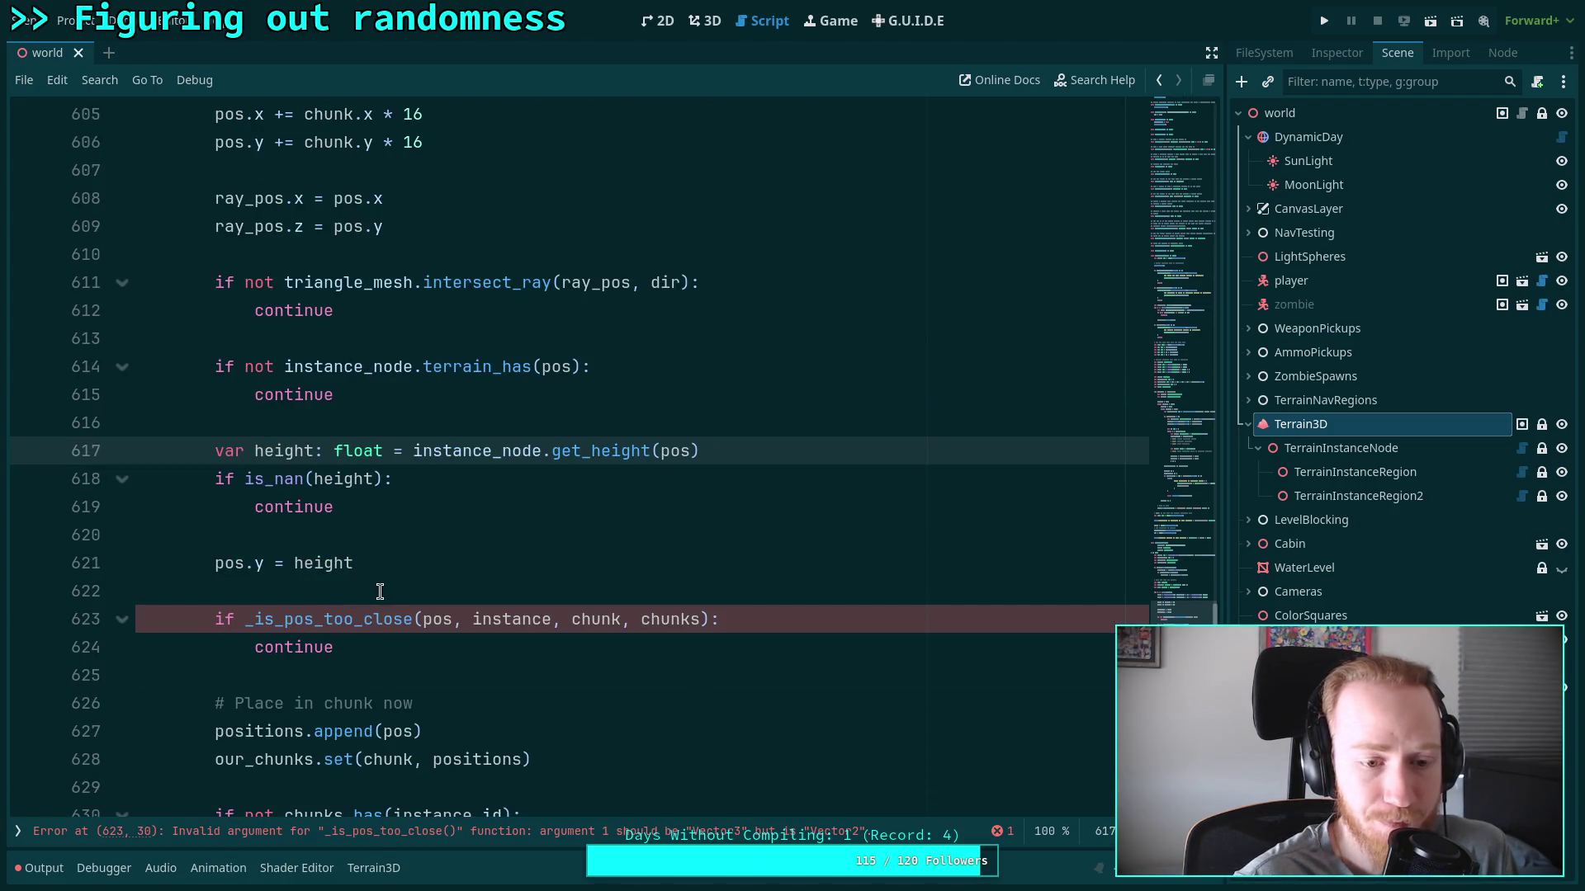
scroll(386, 566, "up", 3)
scroll(386, 566, "down", 2)
left_click(385, 627)
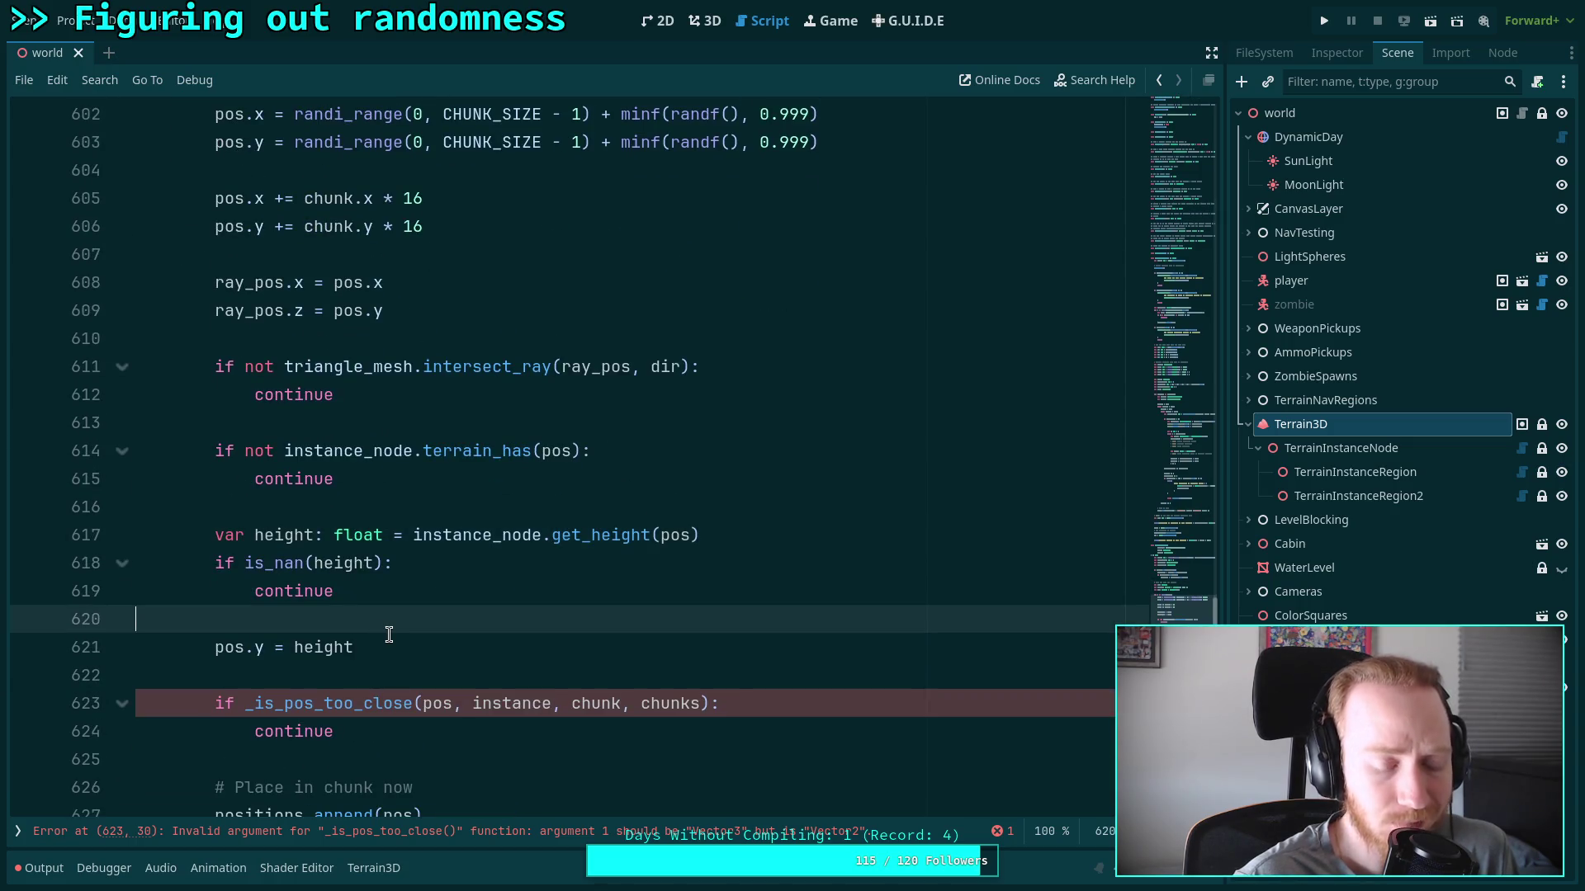
Add line 621 declaring var pos3d: Vector3 = Vector3(pos.x, height, pos.y)
key("Return")
type("var pos3d: V")
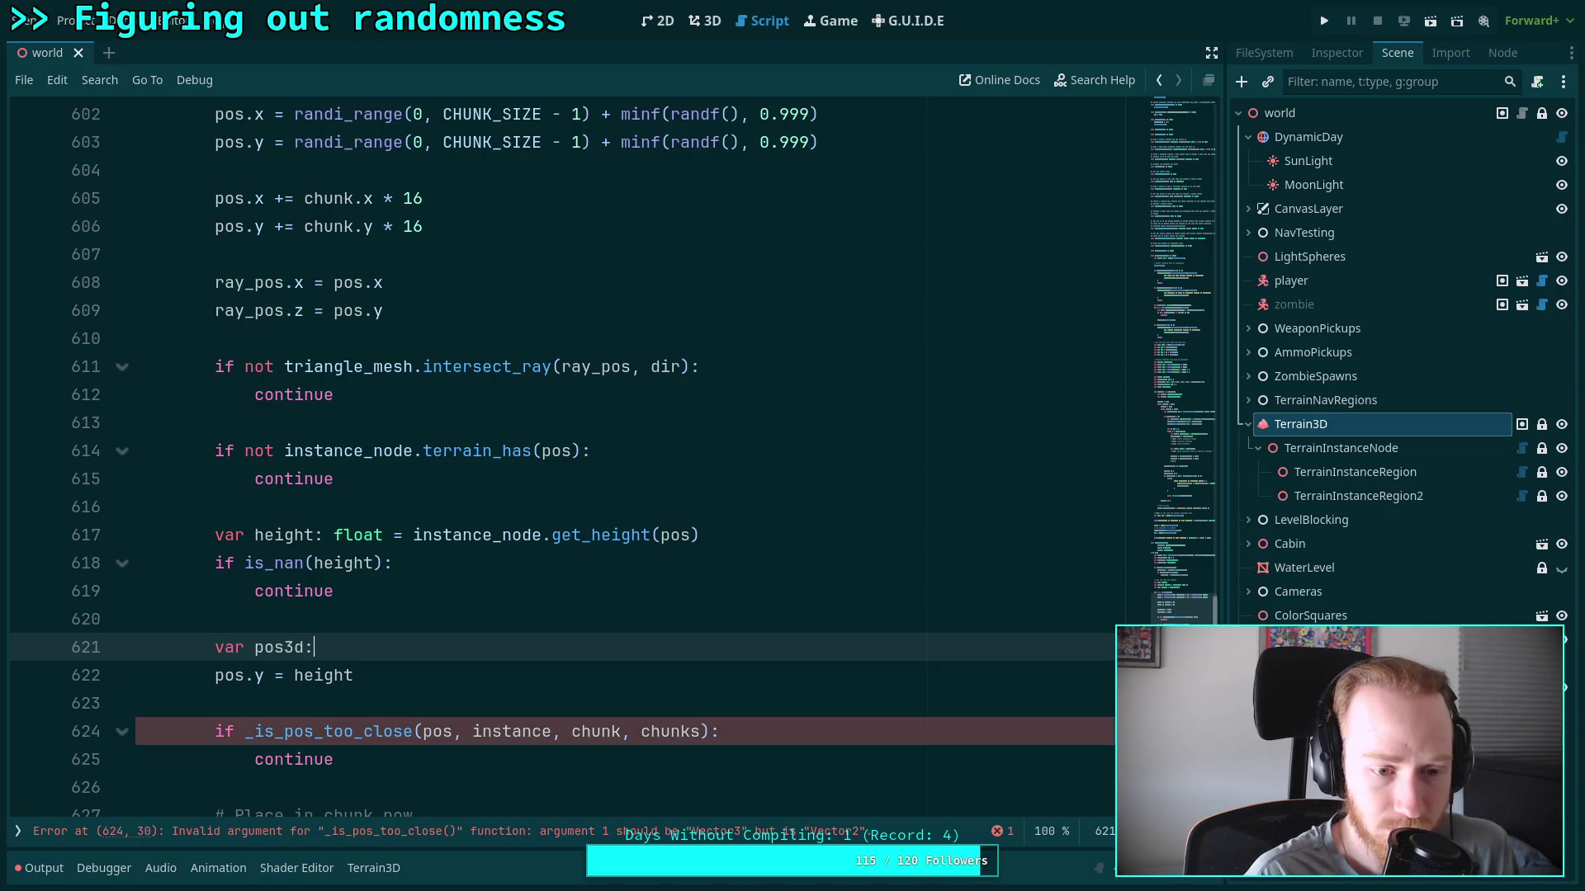
type("ector")
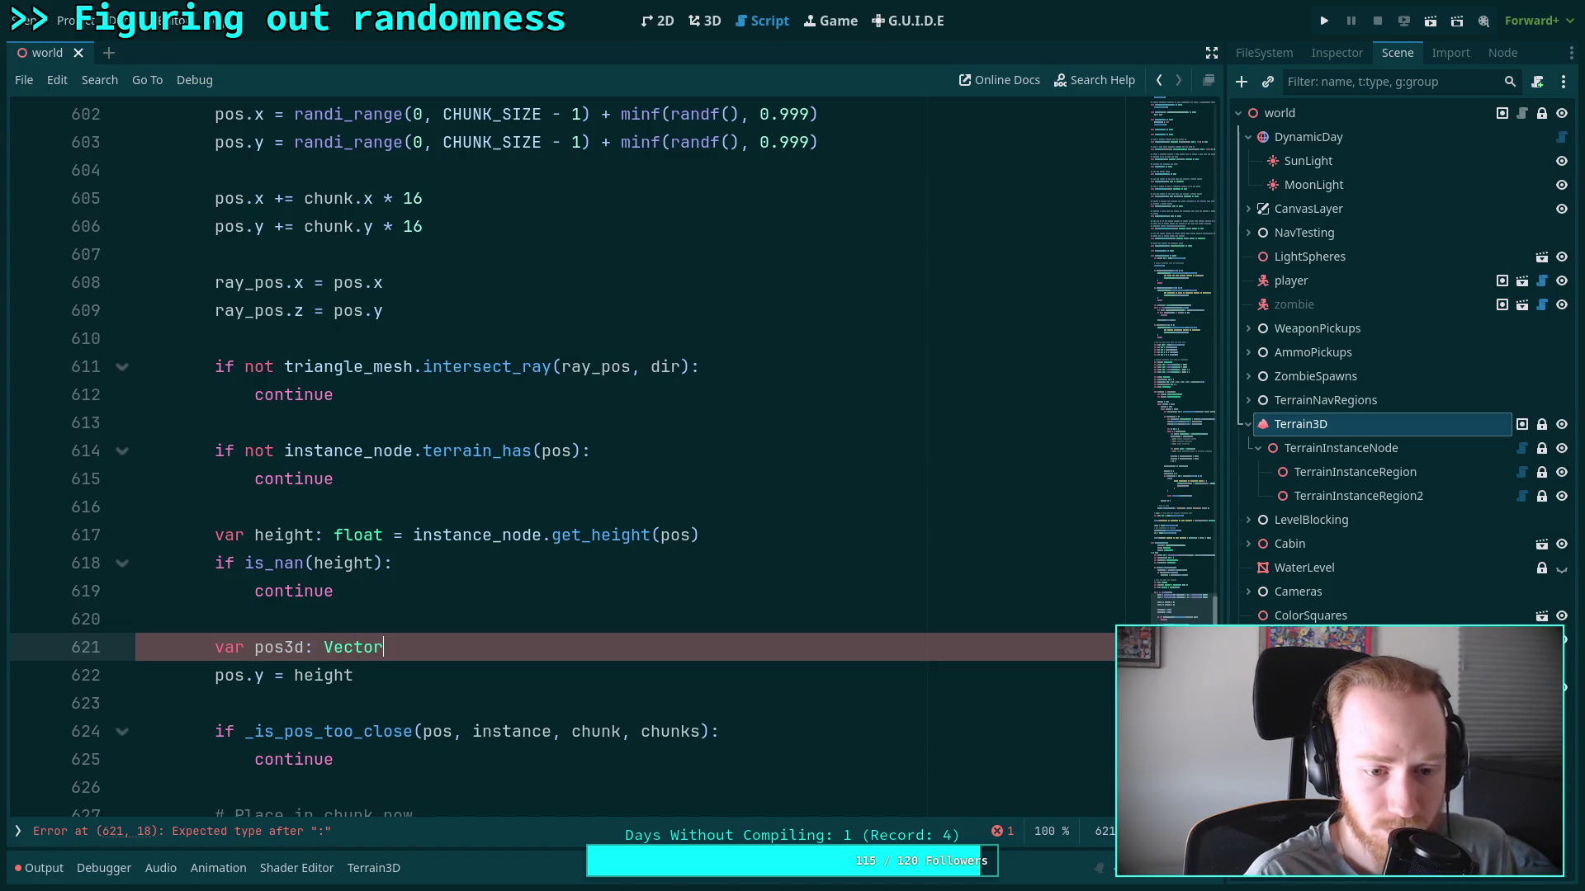
type("3 = Vector2")
key("BackSpace")
type("3")
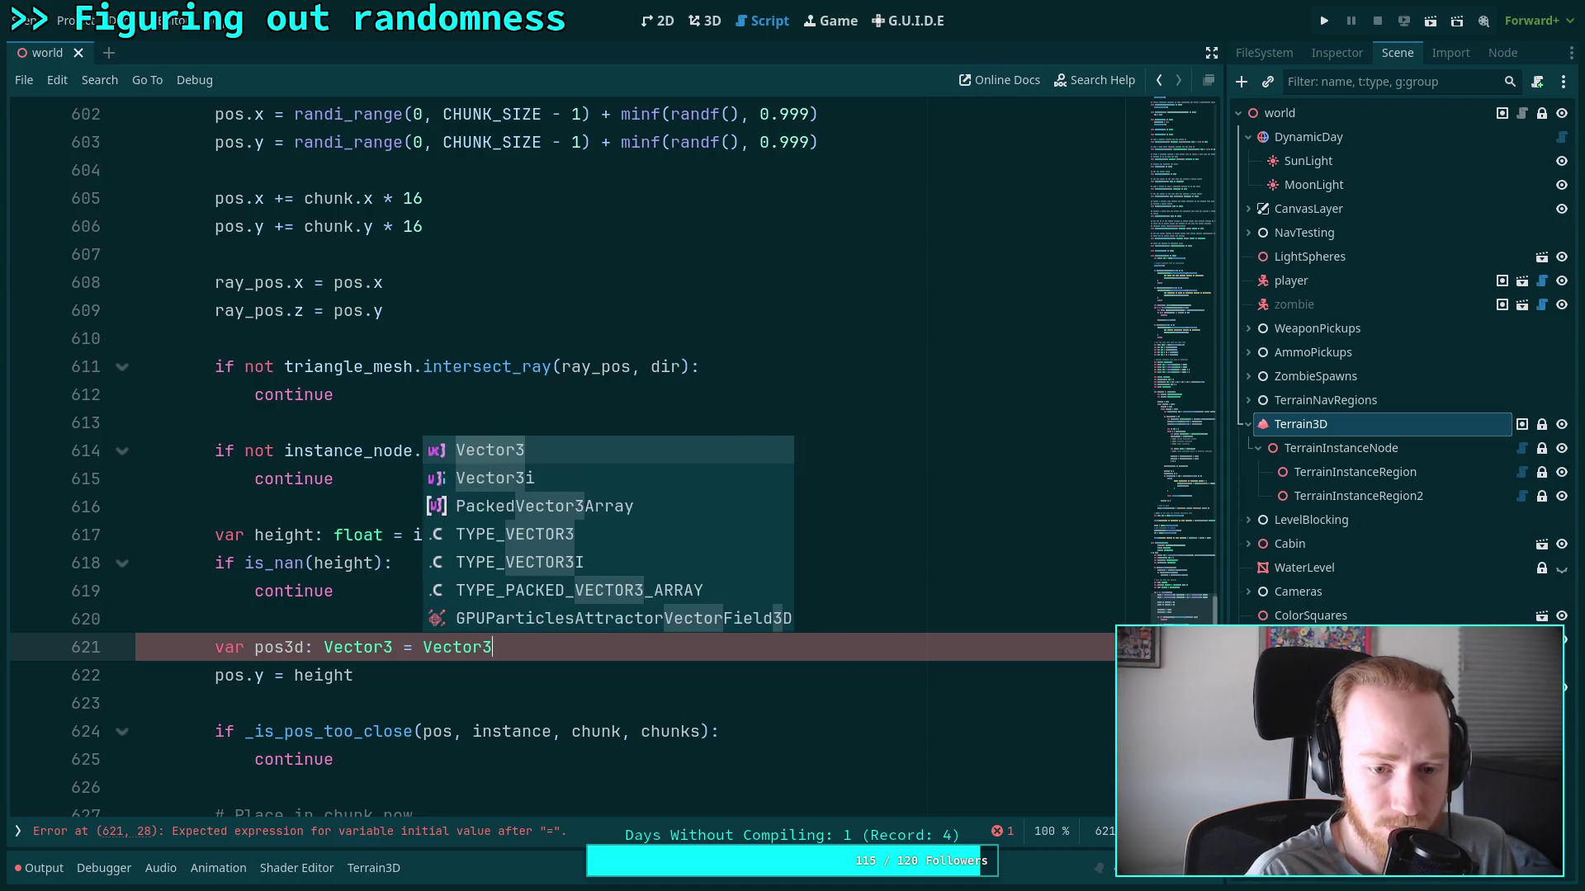
type("(pos.x, height")
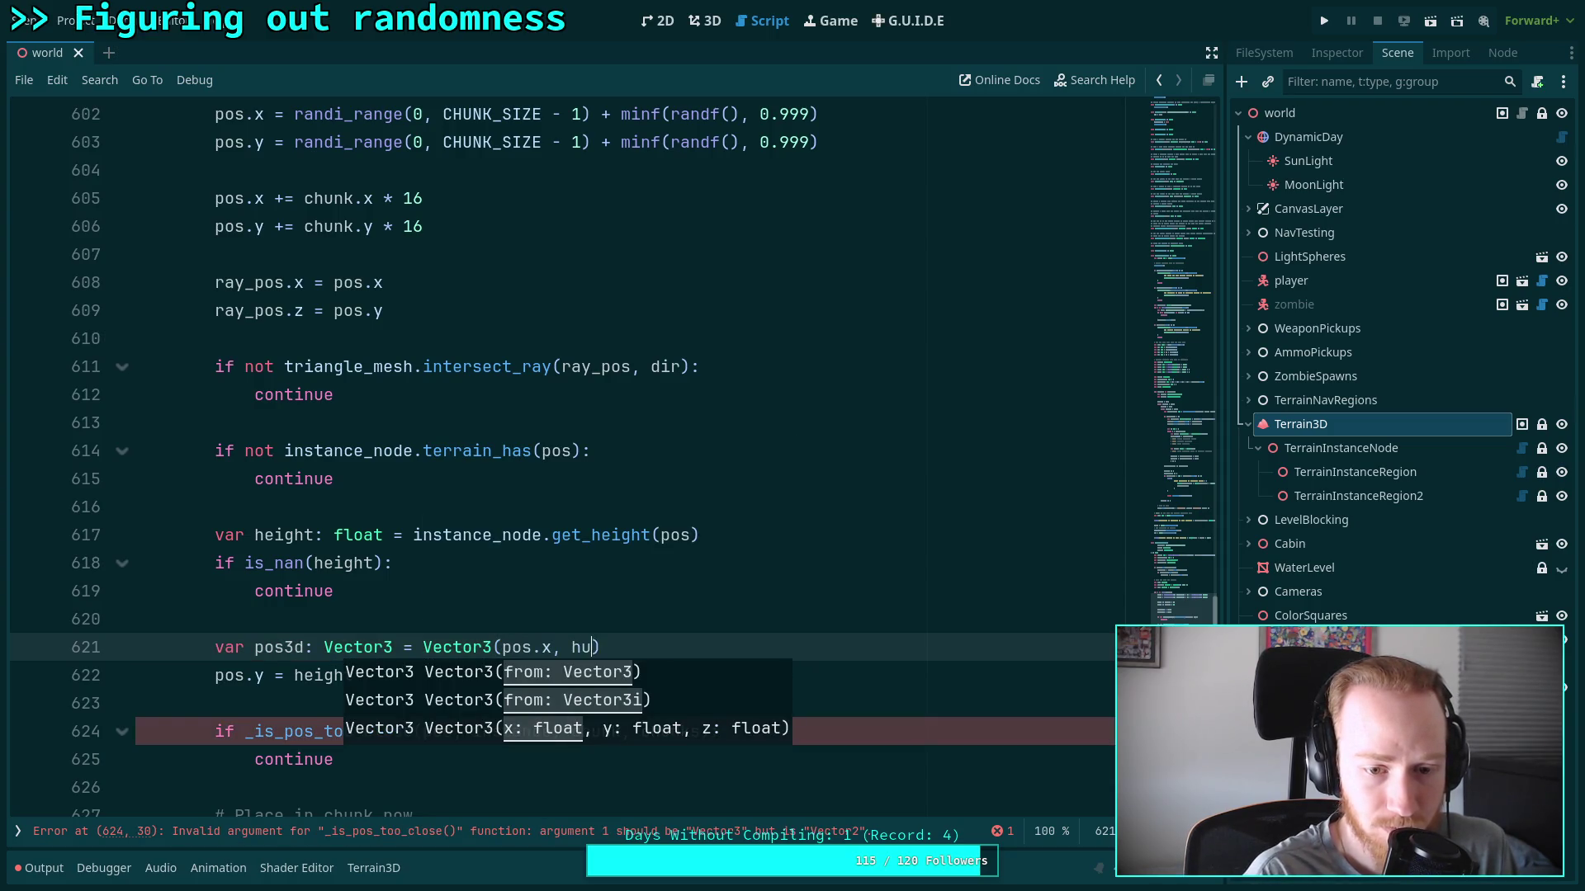
type(", pos.z)")
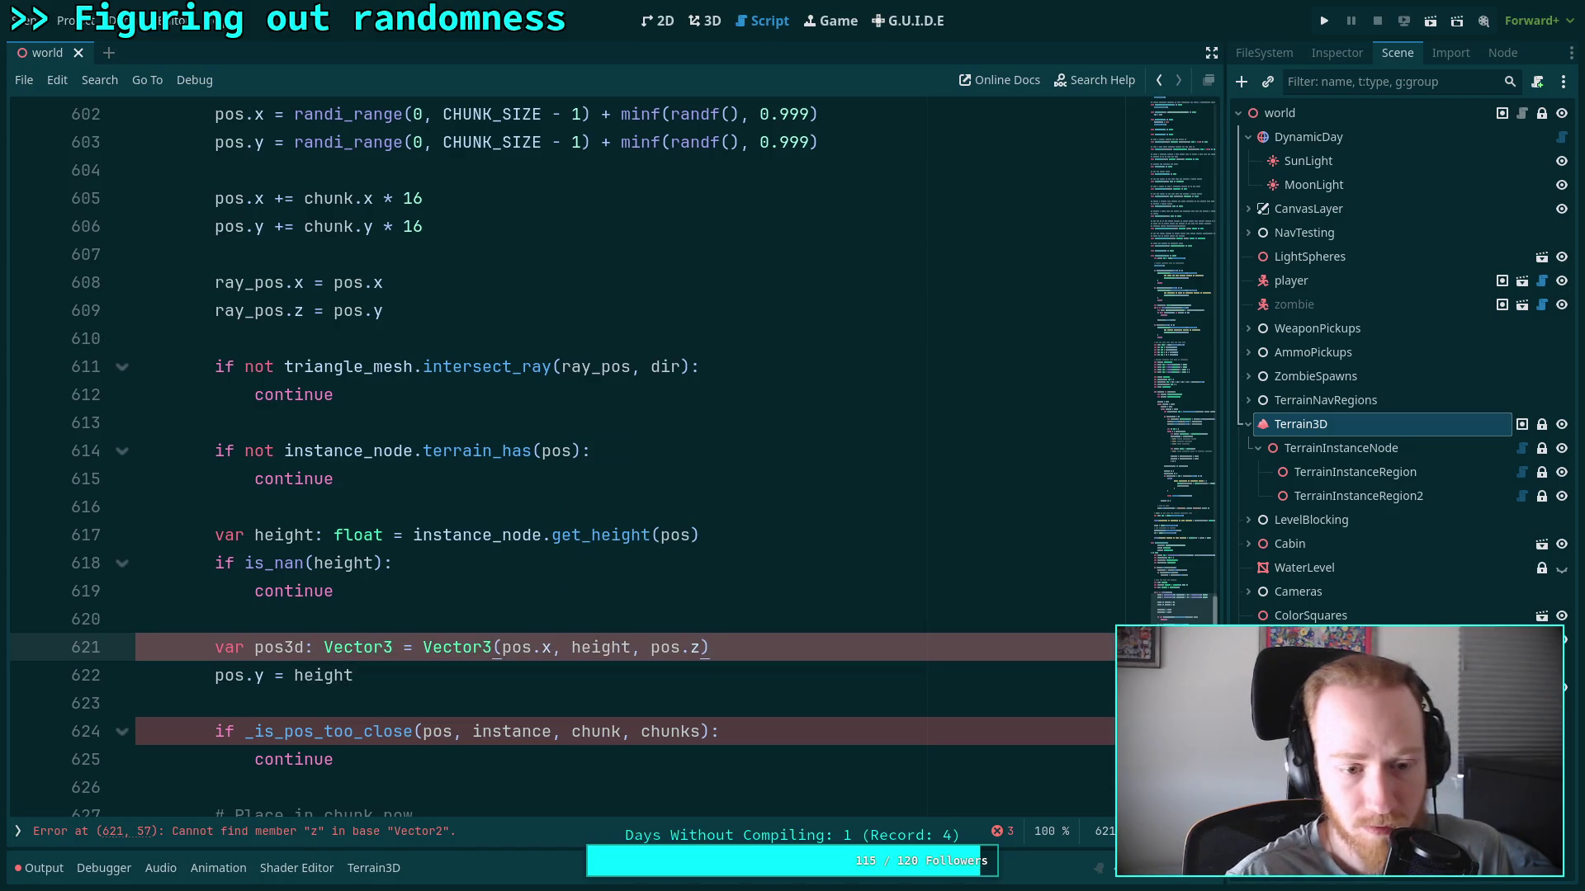
double_click(691, 648)
type("y")
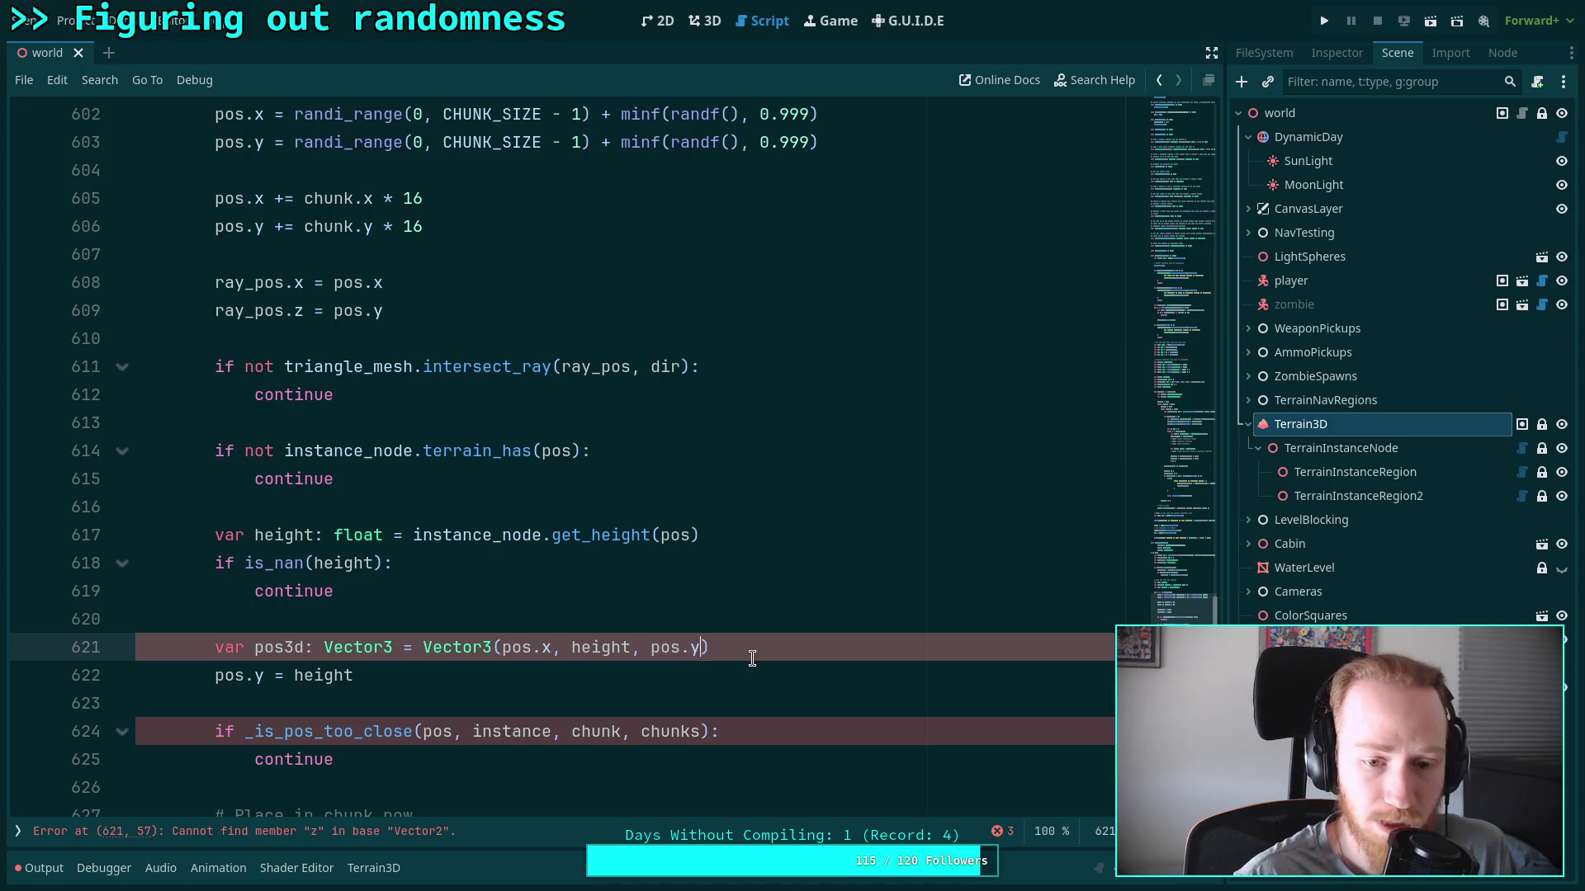
Delete the redundant pos.y = height line and pass pos3d to the _is_pos_too_close check
left_click(709, 678)
left_click_drag(709, 679, 807, 648)
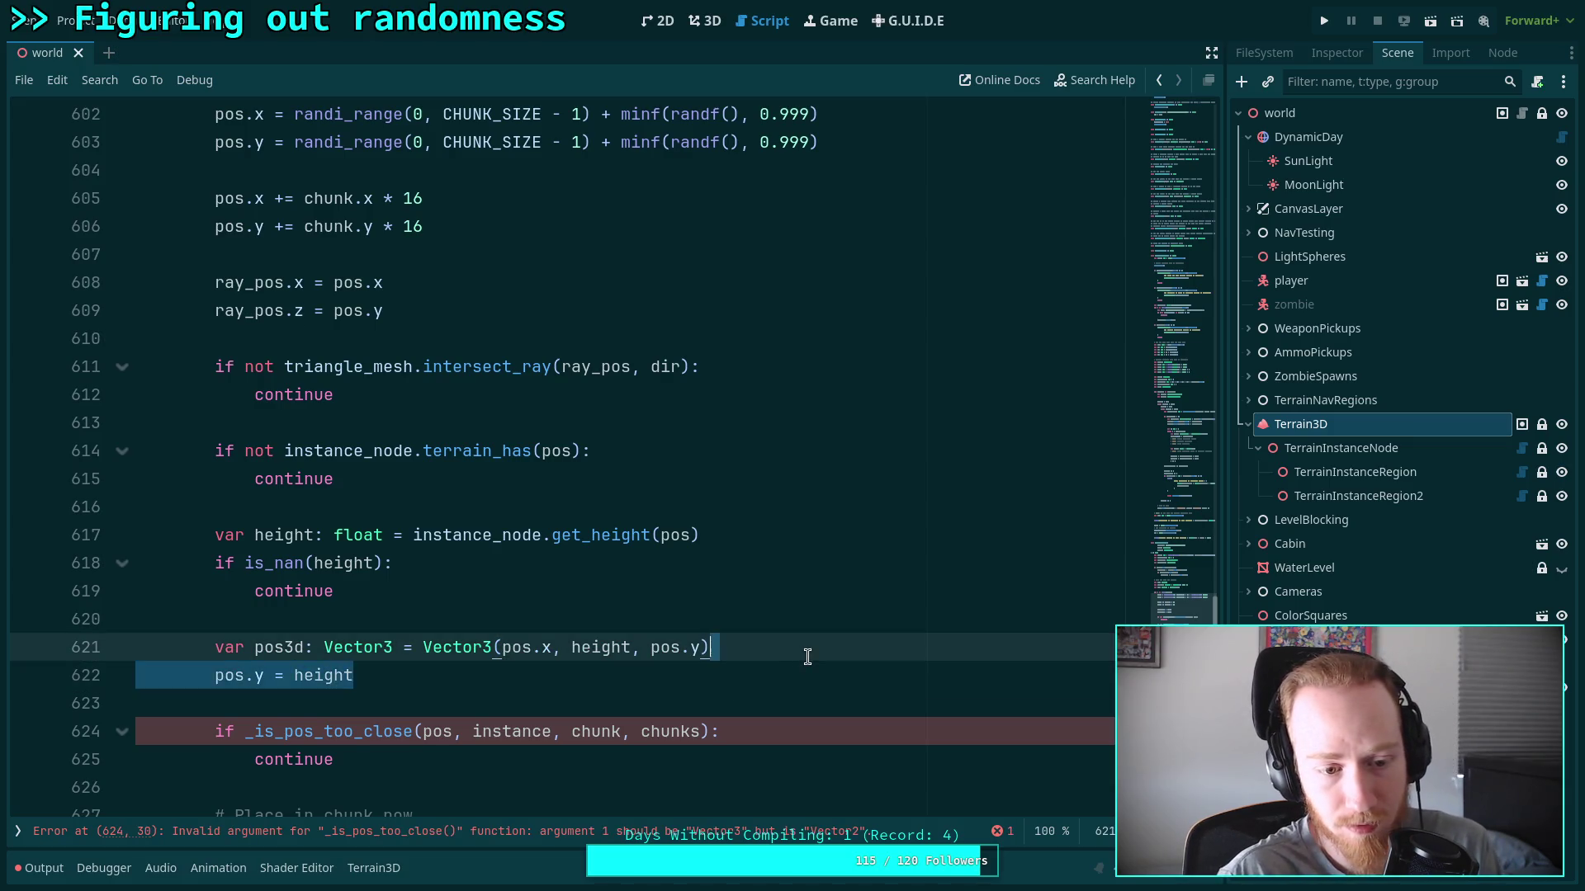
key("BackSpace")
left_click(454, 703)
type("3i")
key("Escape")
key("BackSpace")
type("d")
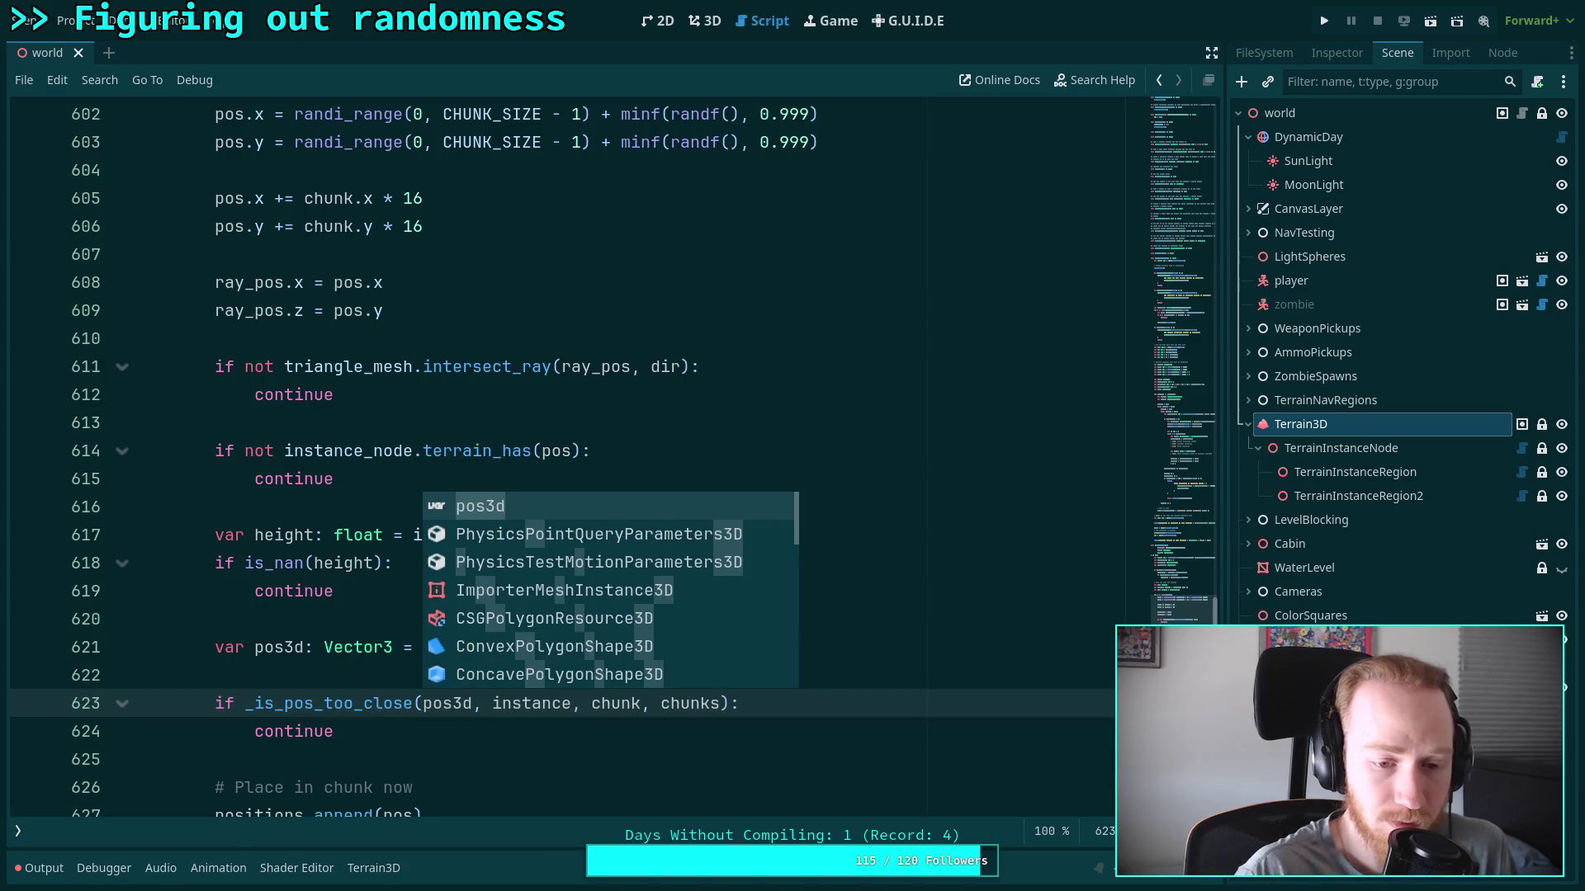
left_click(536, 759)
Append pos_3d to positions and rename pos3d to pos_3d in the declaration and check
scroll(536, 689, "down", 2)
scroll(476, 547, "down", 1)
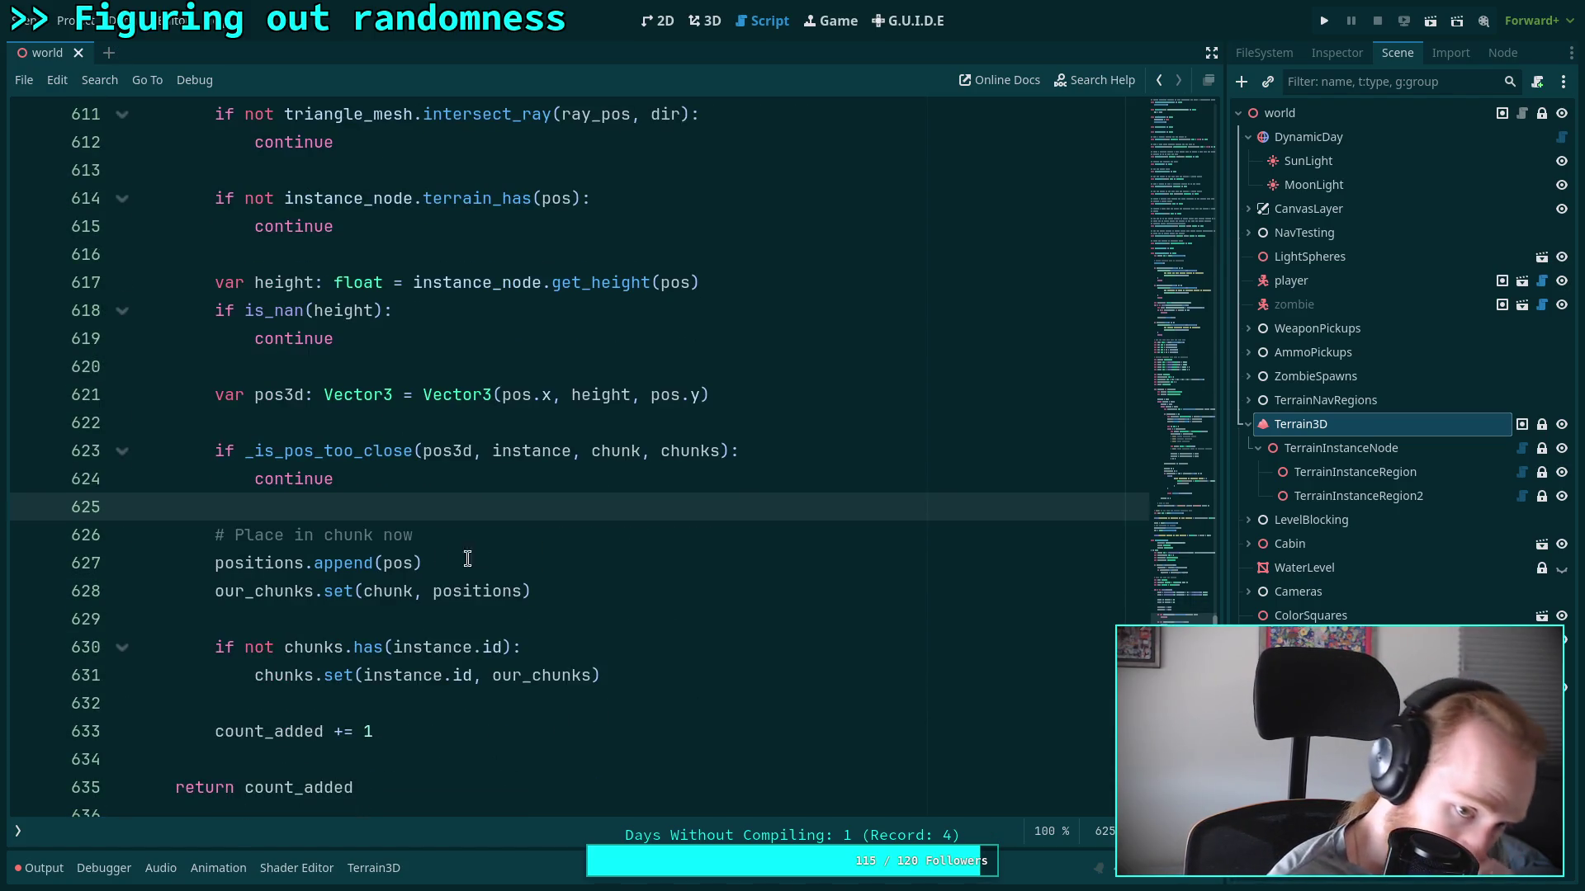
left_click(411, 565)
type("_3d")
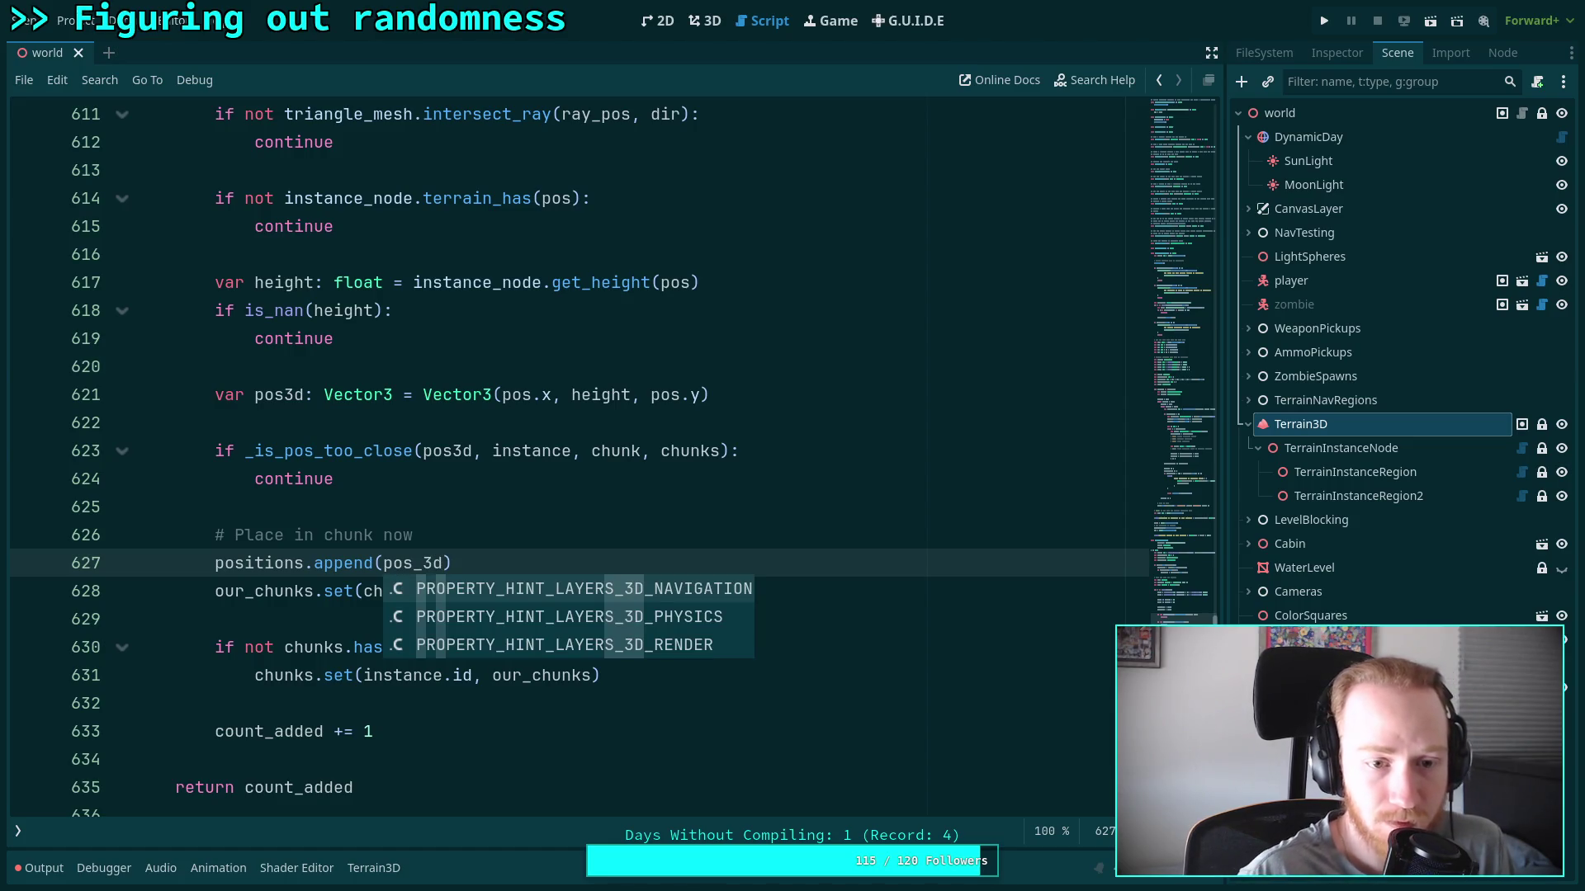
left_click(453, 442)
type("_")
scroll(419, 435, "up", 1)
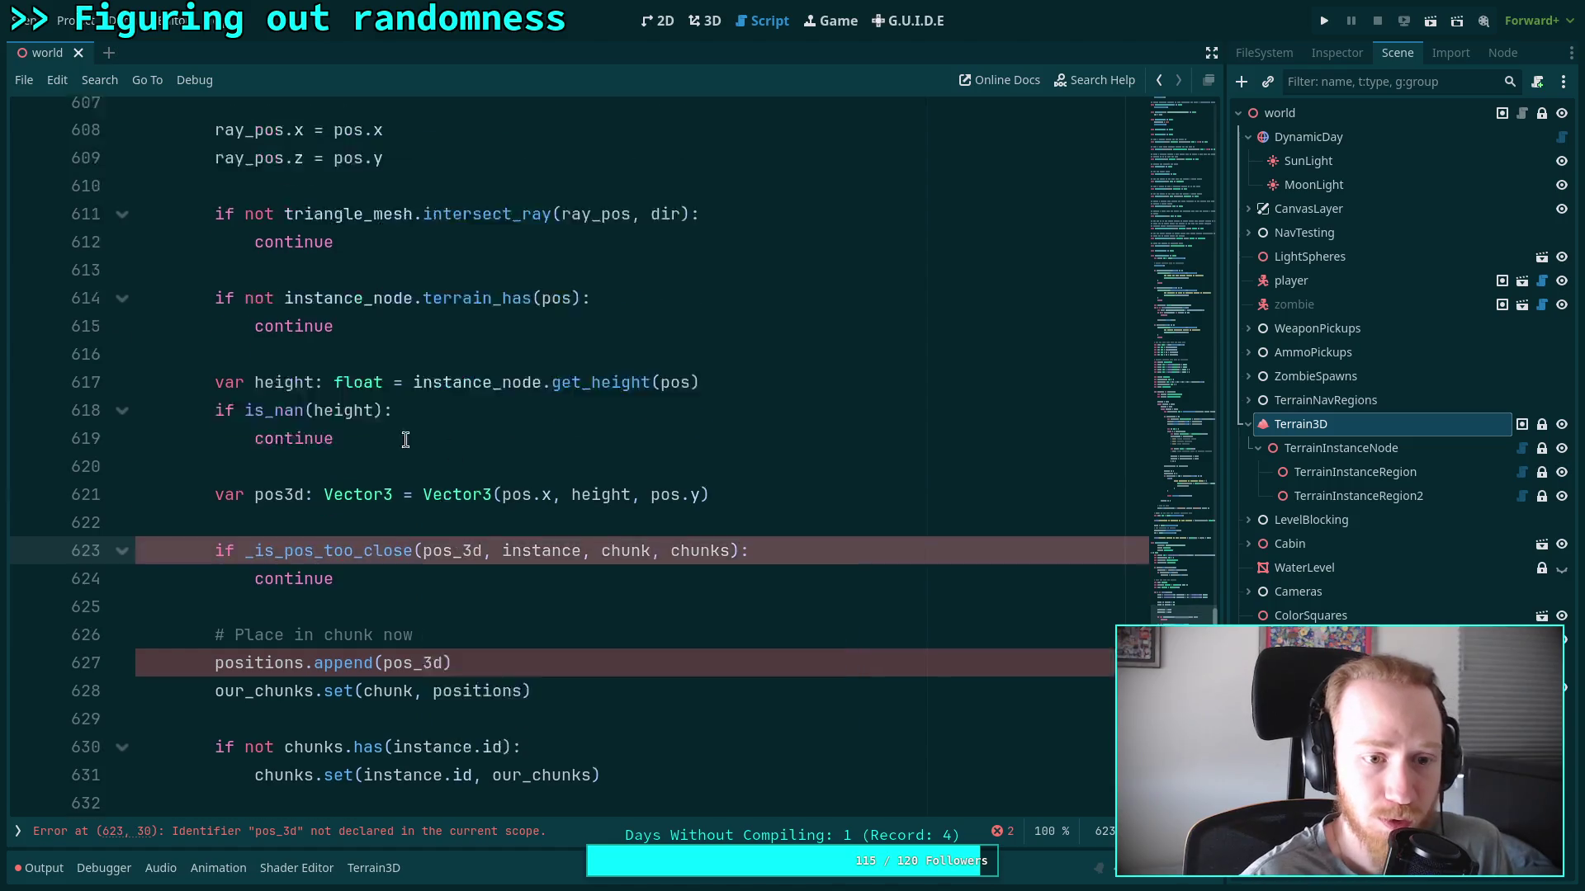
scroll(419, 435, "up", 1)
left_click(288, 555)
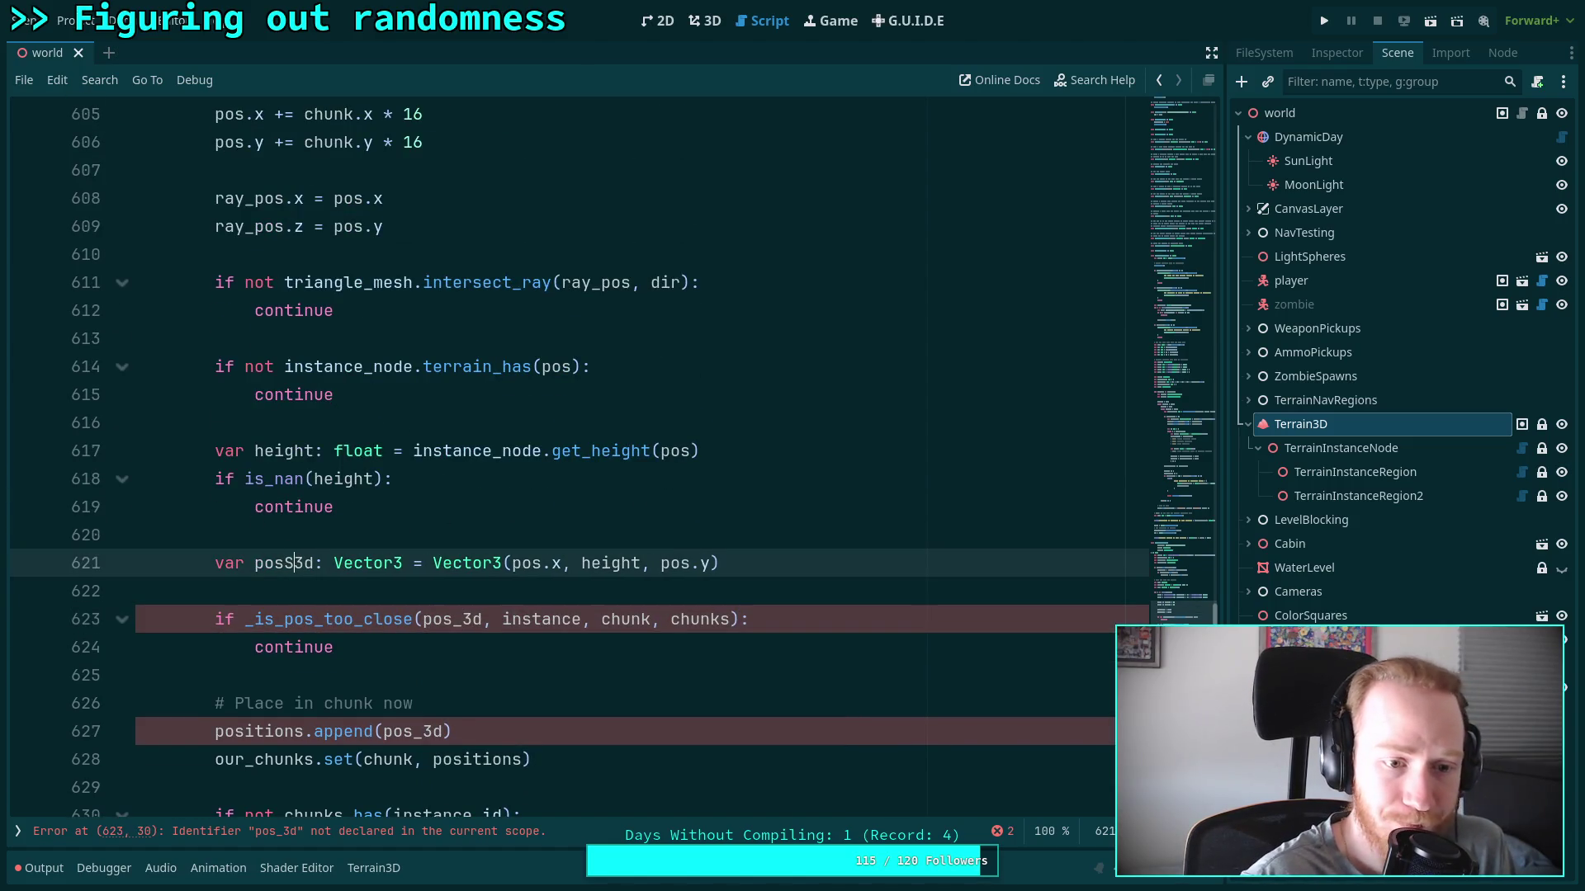
type("_")
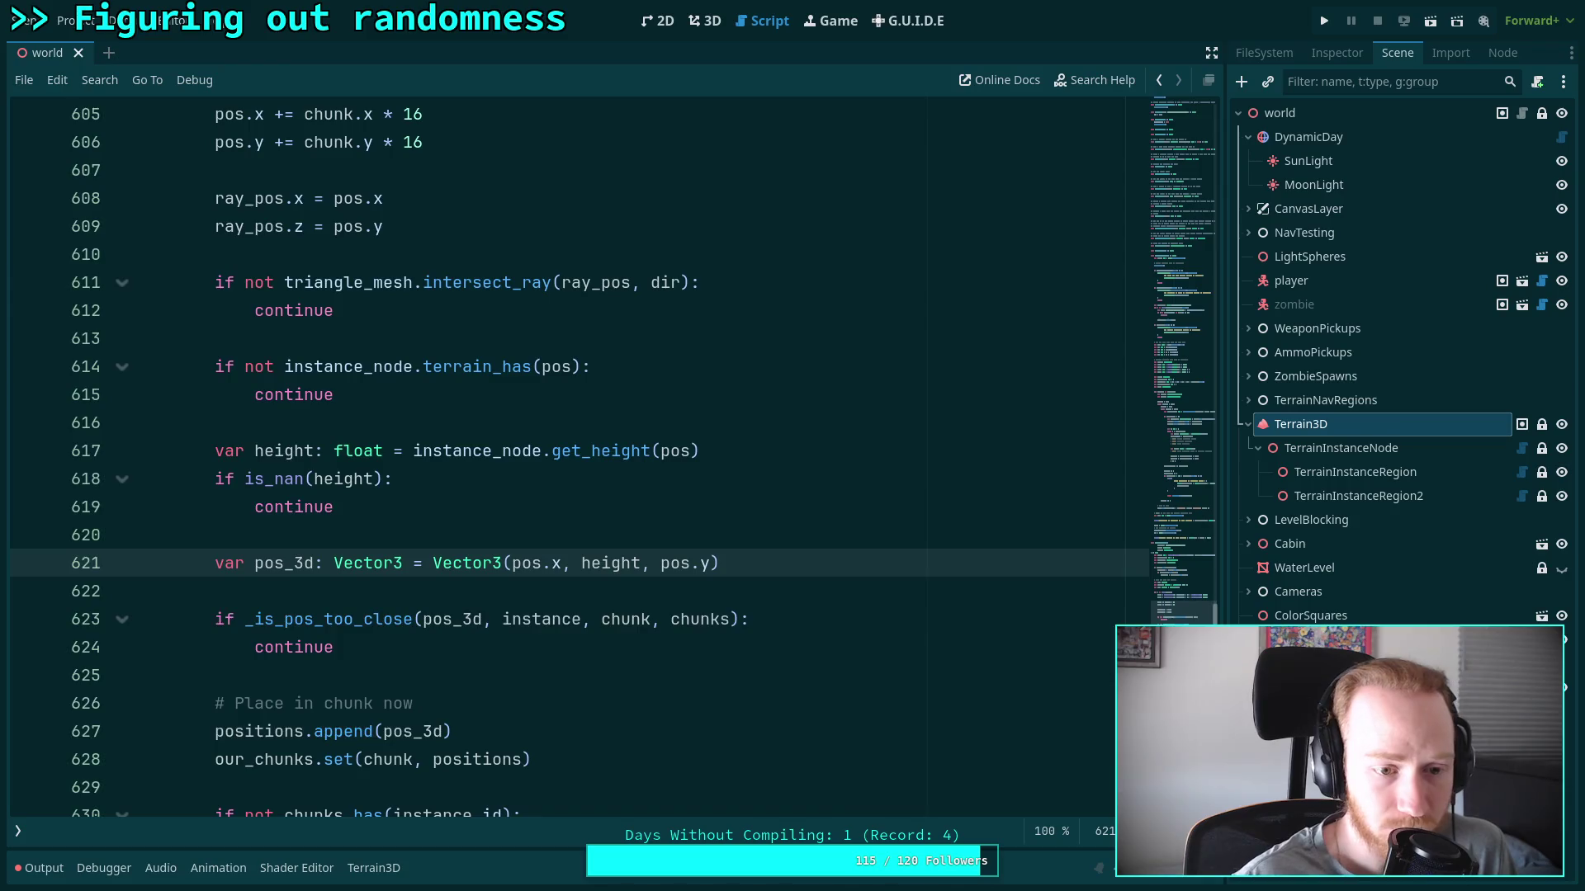
Review the positions and our_chunks usages and line 631, then save with Ctrl+S
scroll(512, 582, "down", 3)
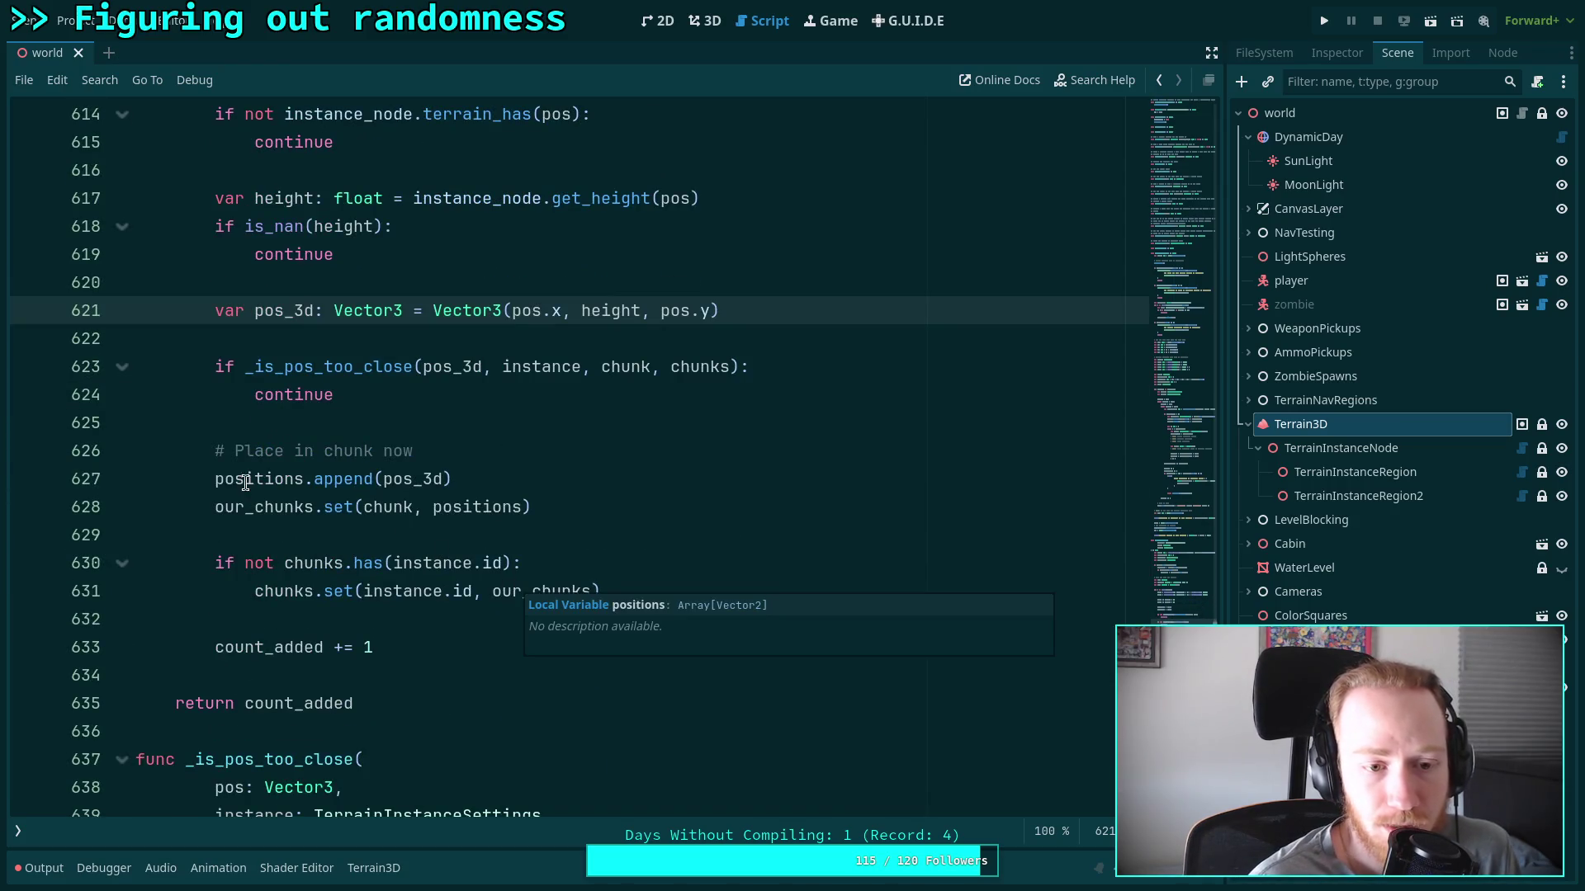
double_click(244, 481)
double_click(271, 508)
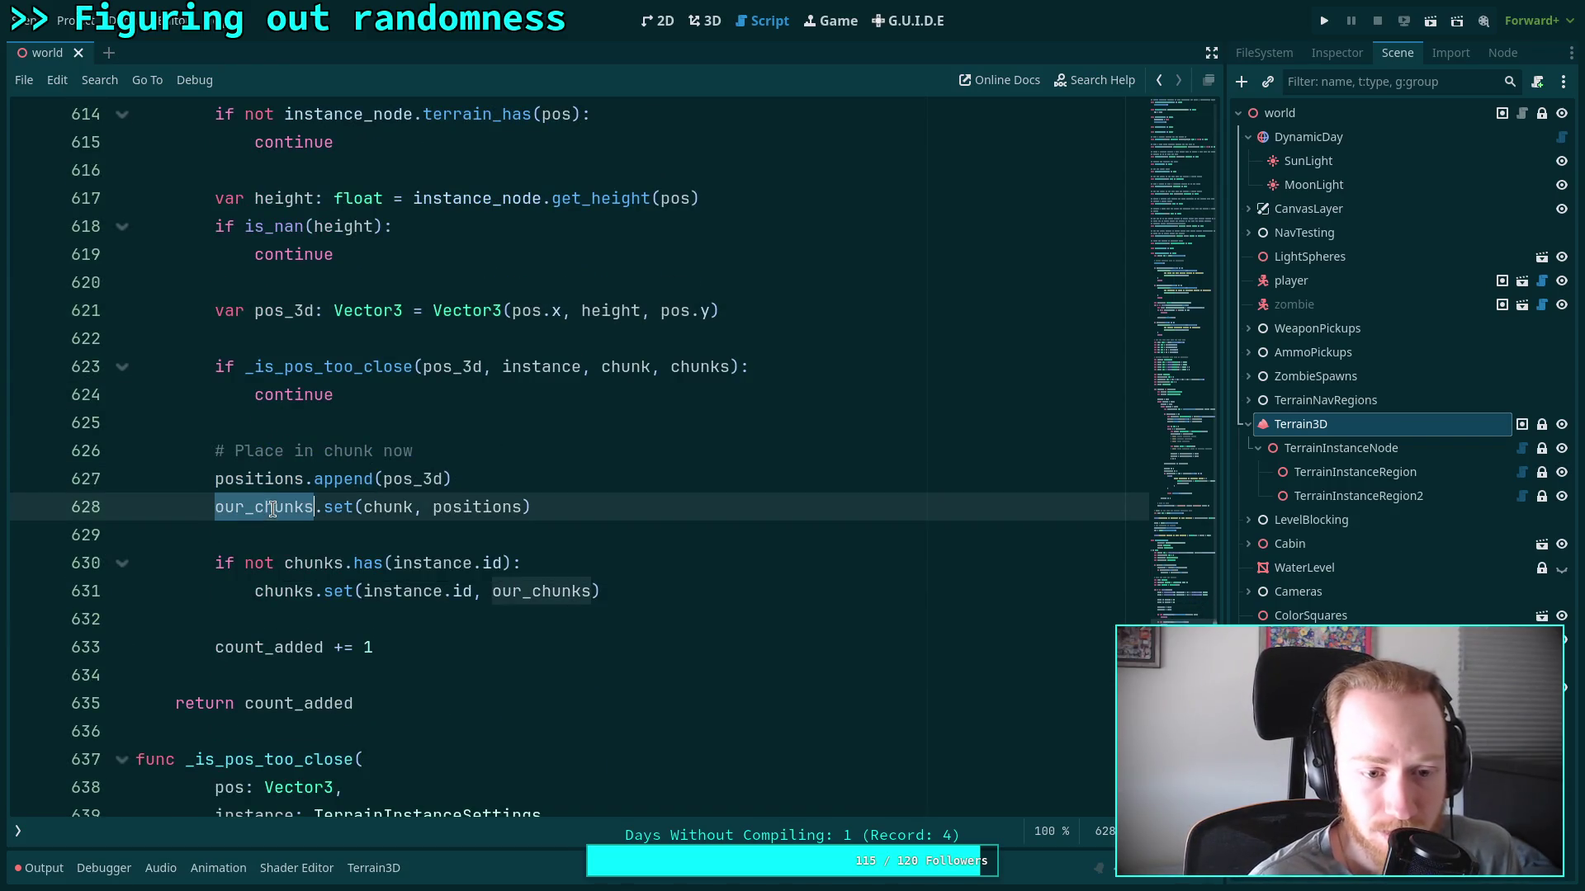
left_click(242, 568)
left_click_drag(253, 591, 654, 591)
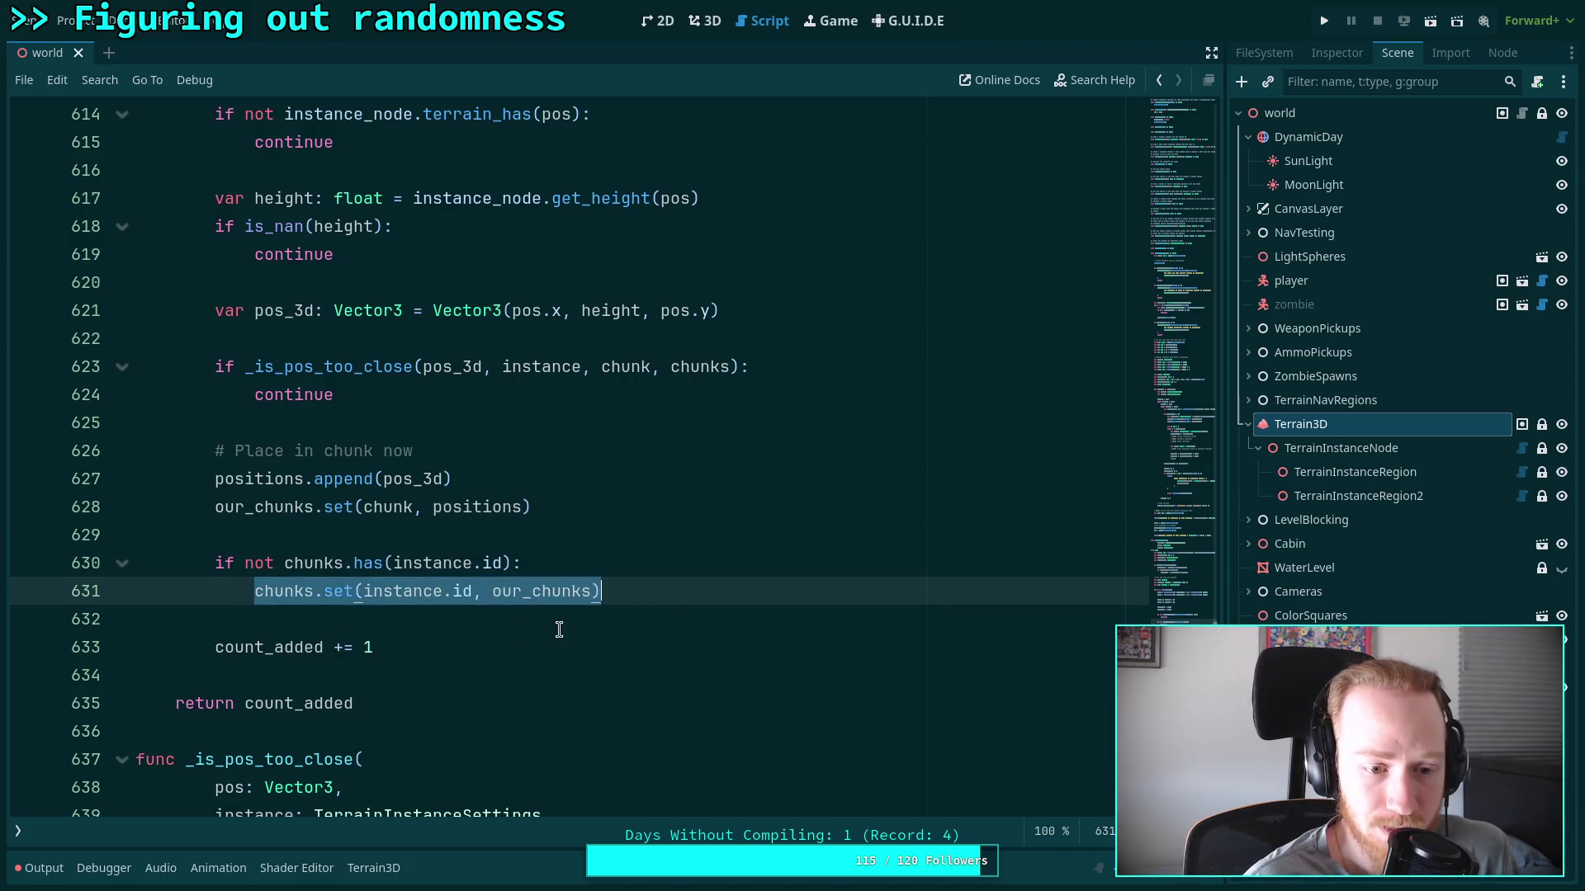
left_click(519, 632)
key("ctrl+s")
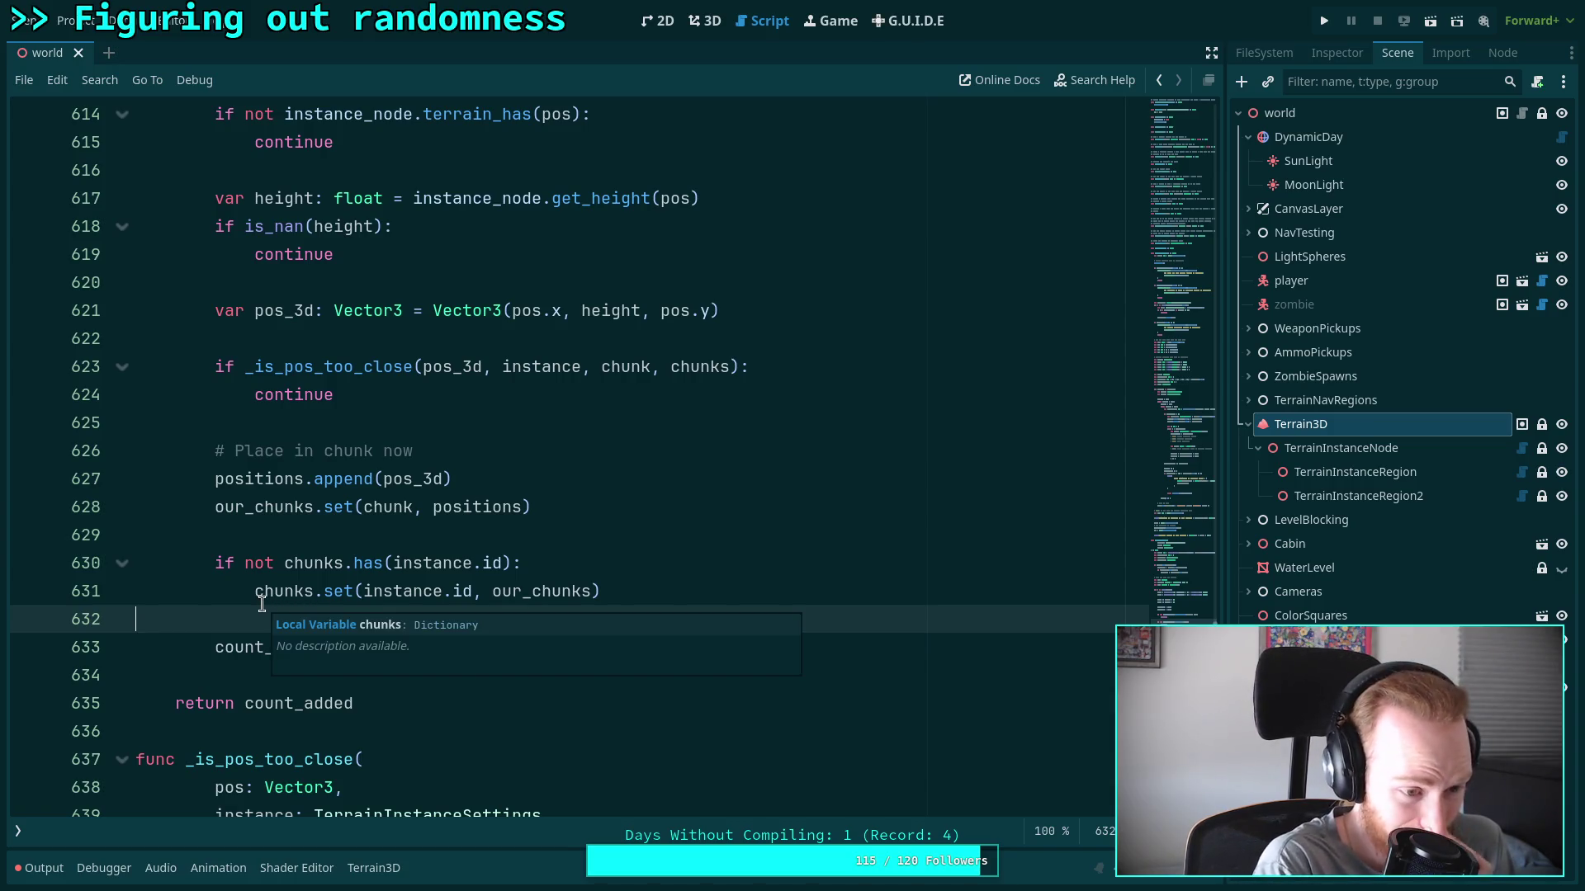
Close the chunks variable popup, look over the chunk-storing block, and save the scene again
left_click(225, 596)
left_click(216, 617)
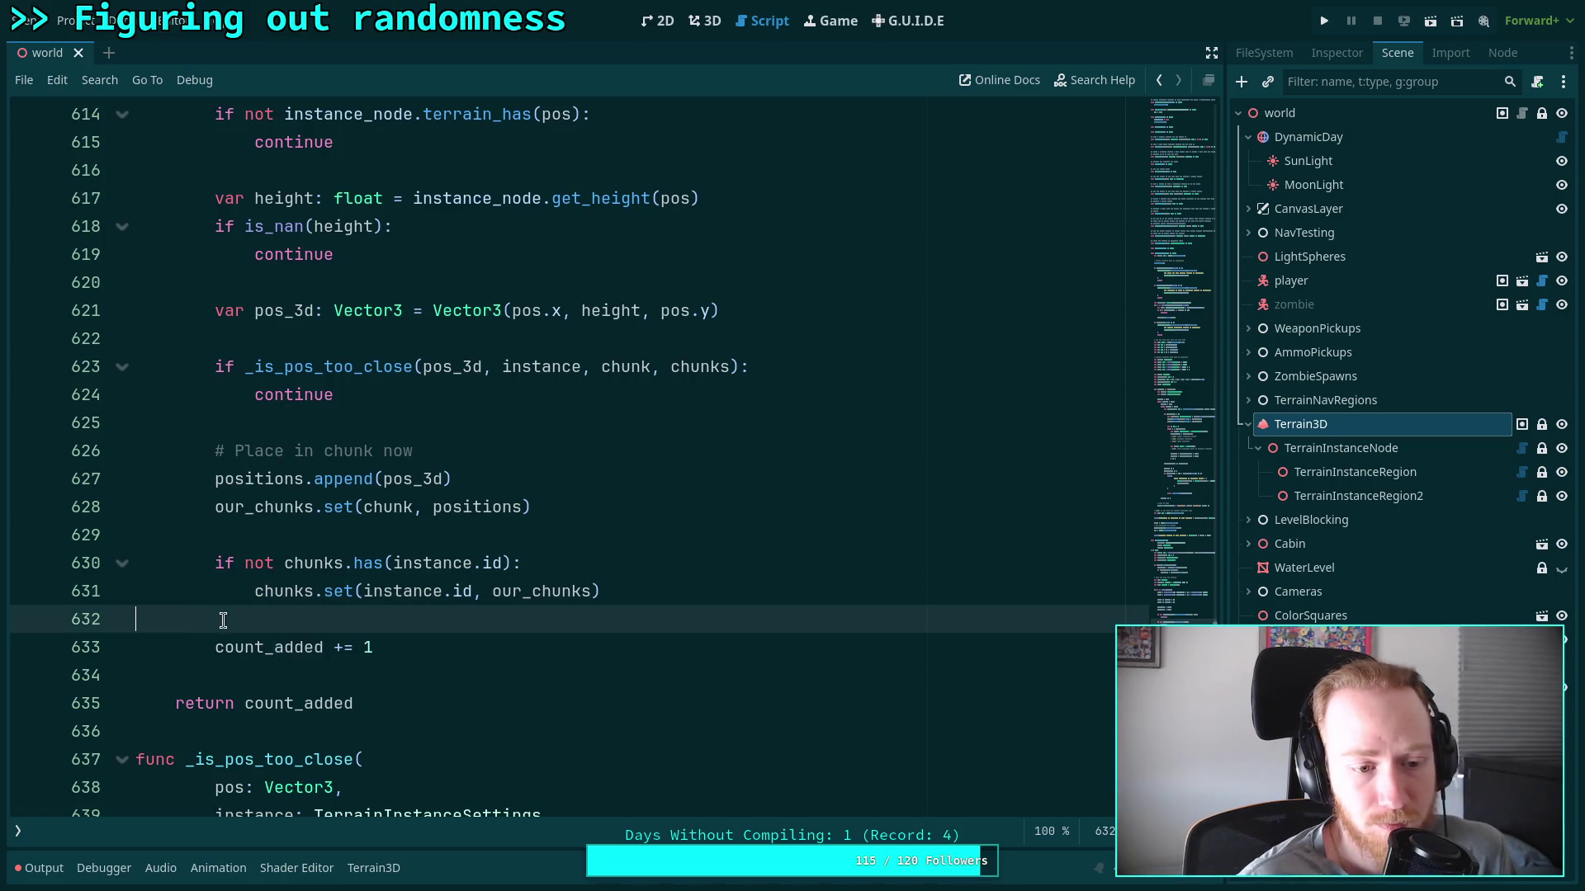
scroll(388, 644, "down", 2)
scroll(403, 645, "down", 10)
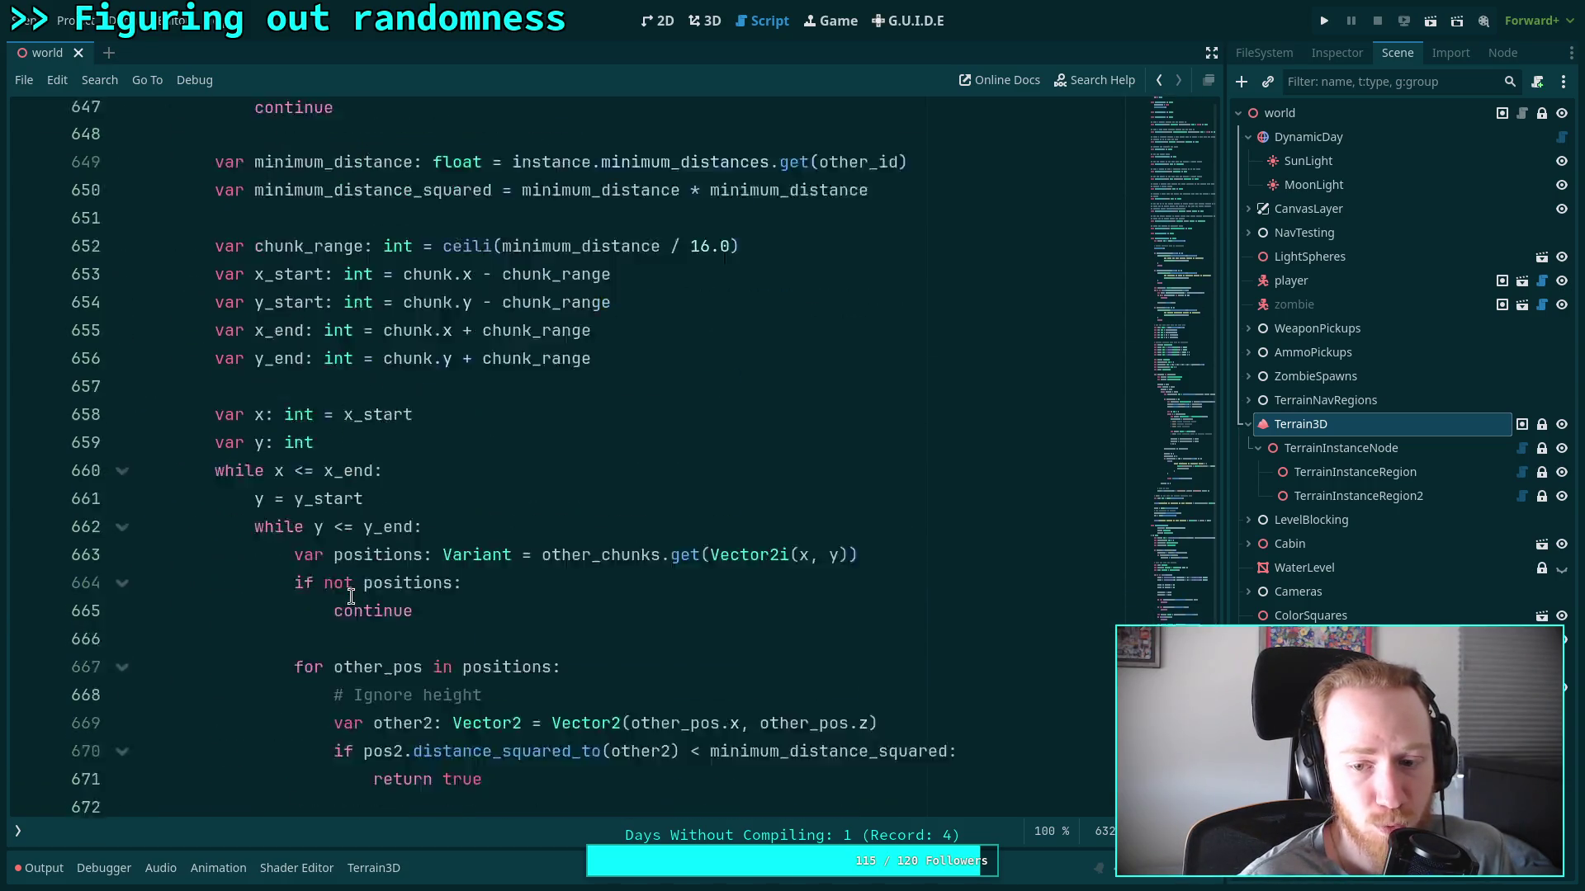
scroll(351, 596, "up", 11)
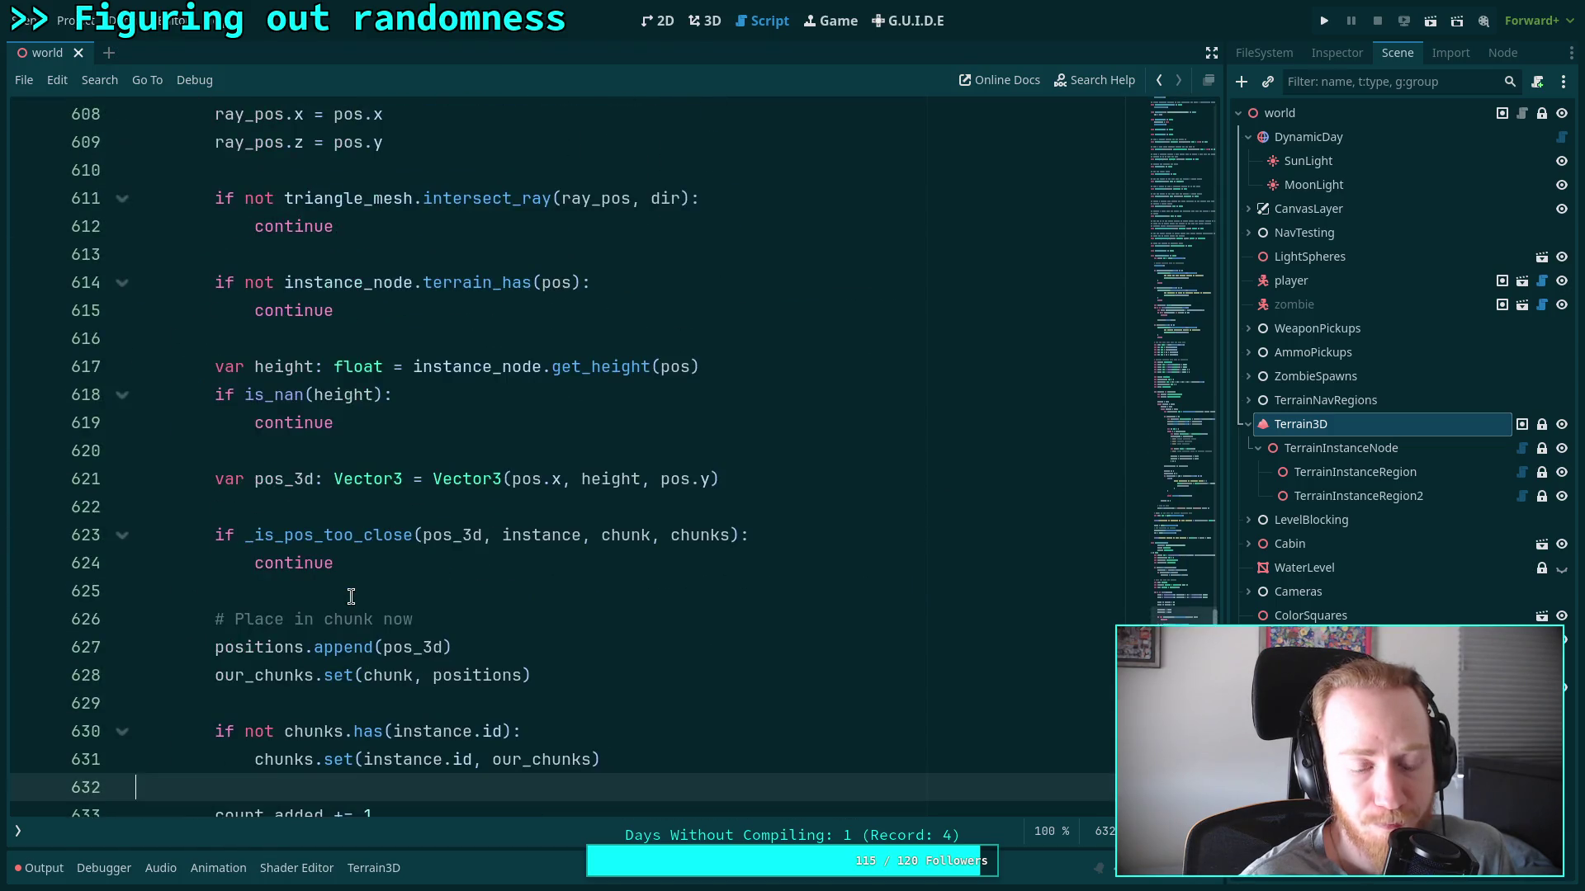
scroll(351, 596, "down", 1)
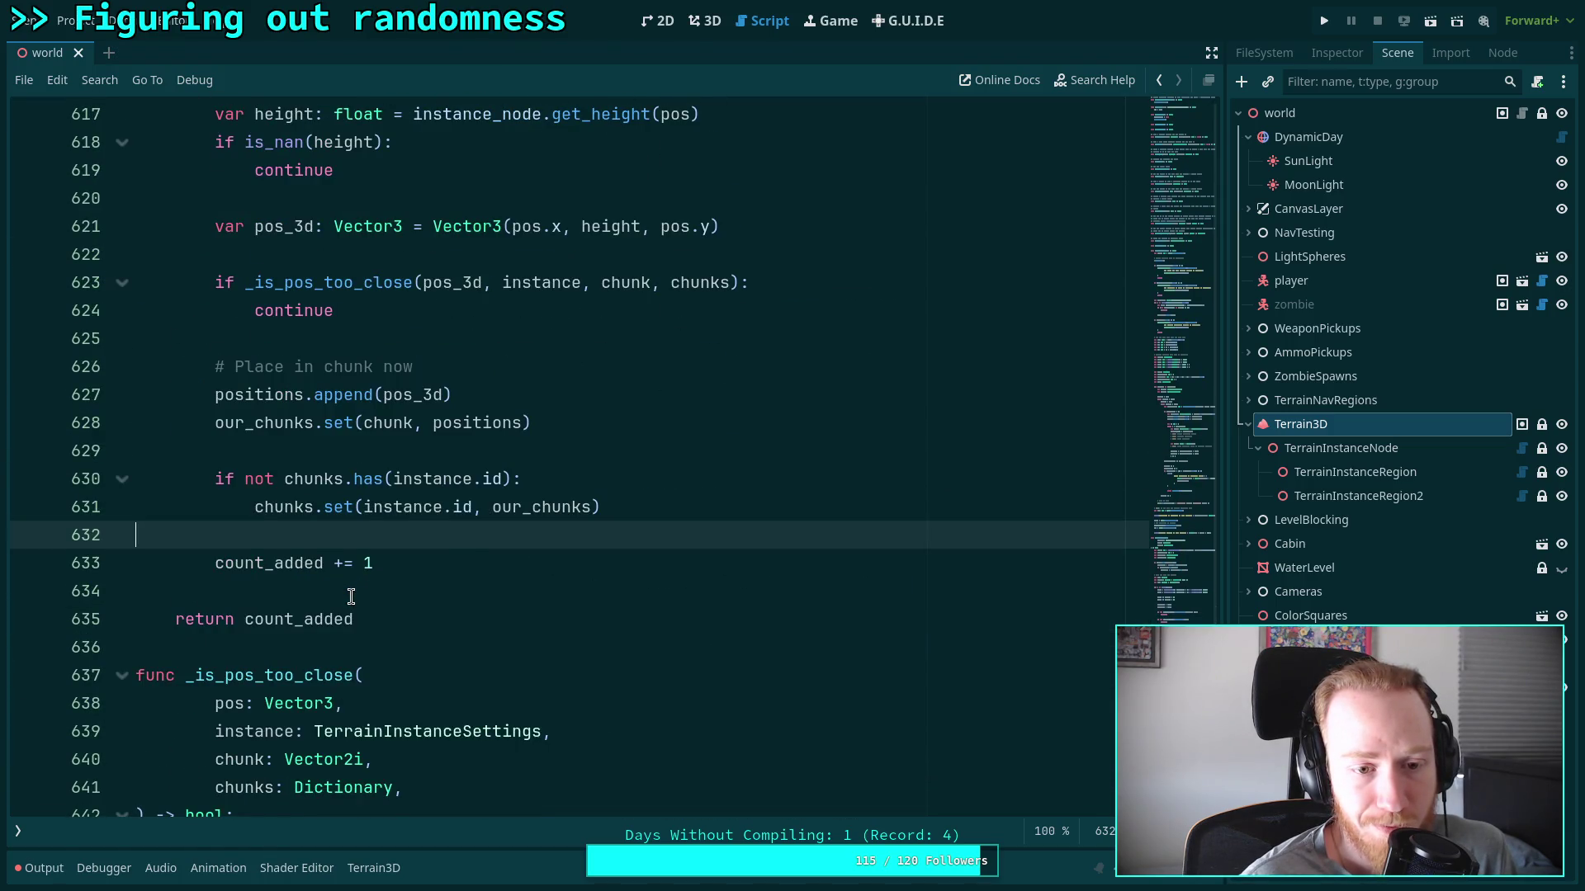
scroll(351, 596, "up", 1)
left_click_drag(216, 507, 695, 588)
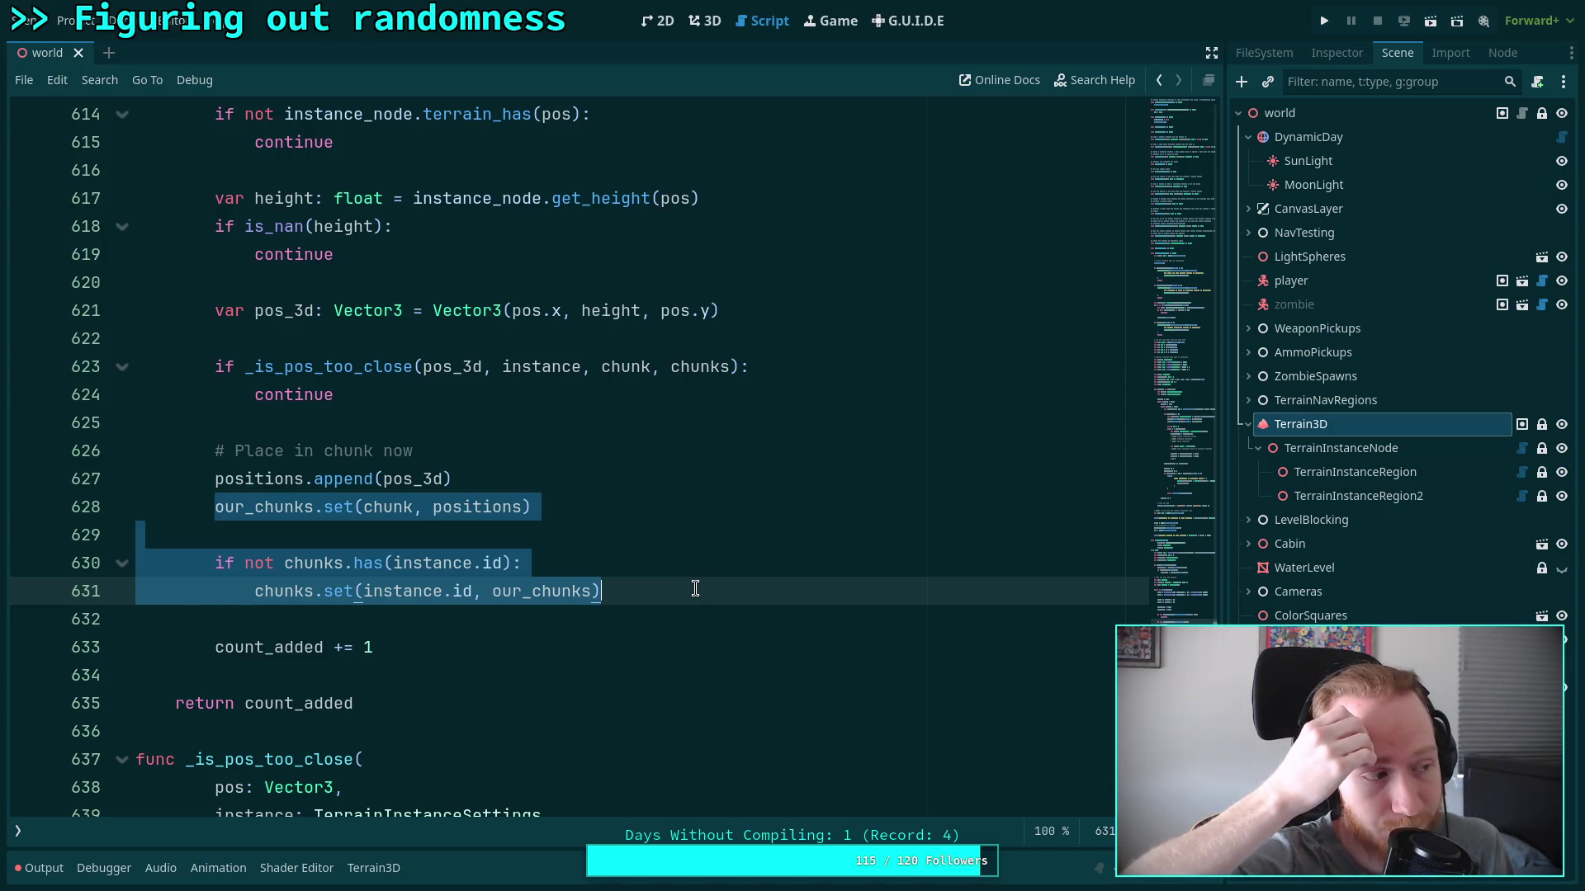
key("ctrl+s")
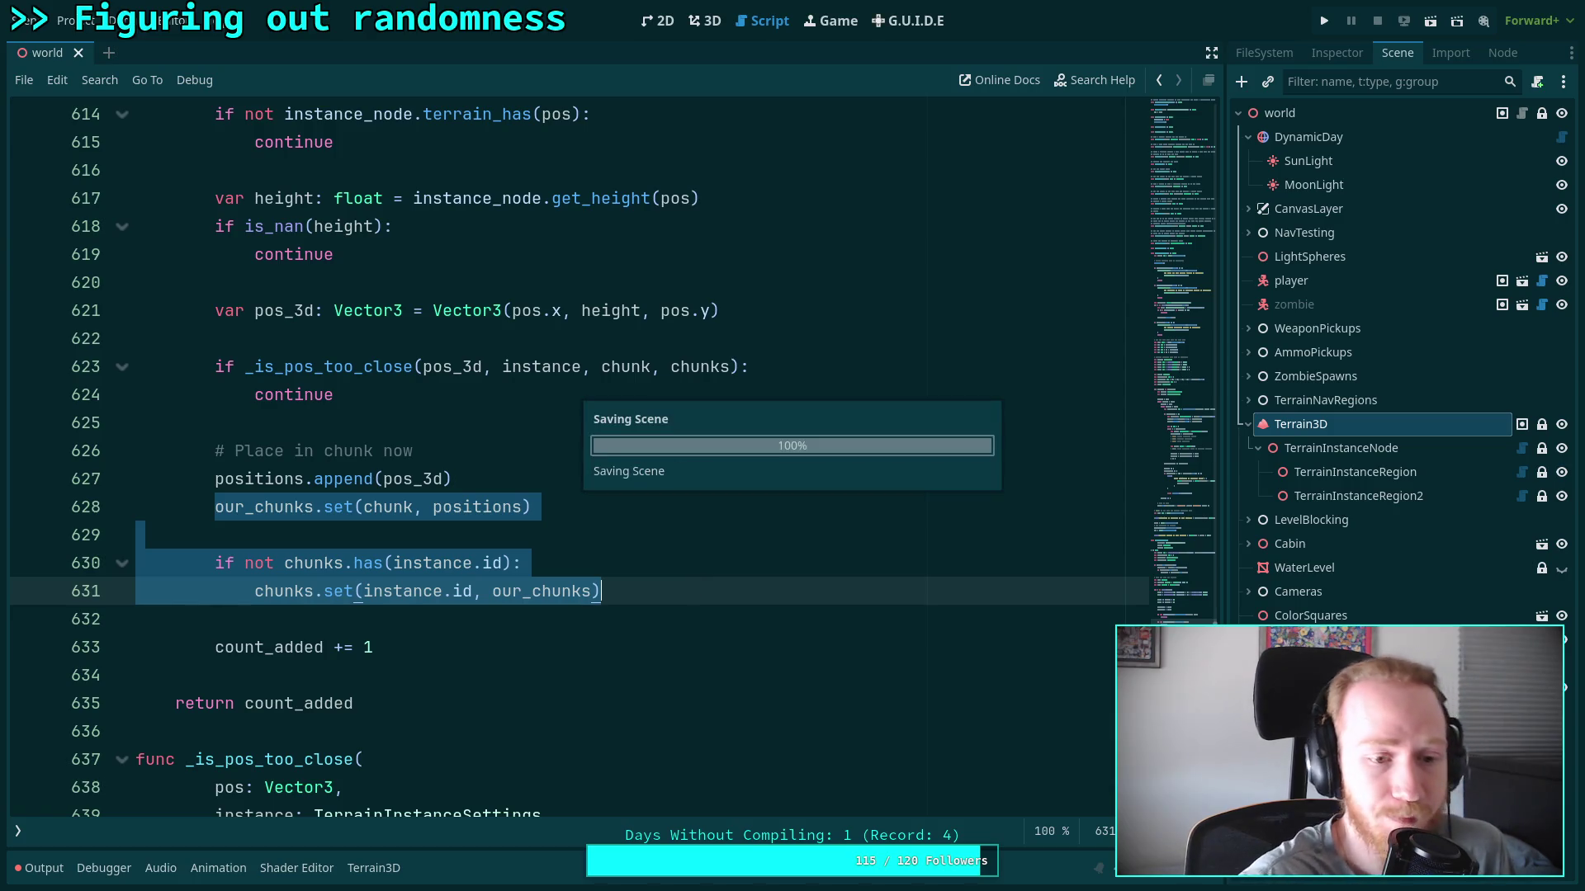
left_click(467, 536)
scroll(470, 541, "down", 3)
left_click(334, 477)
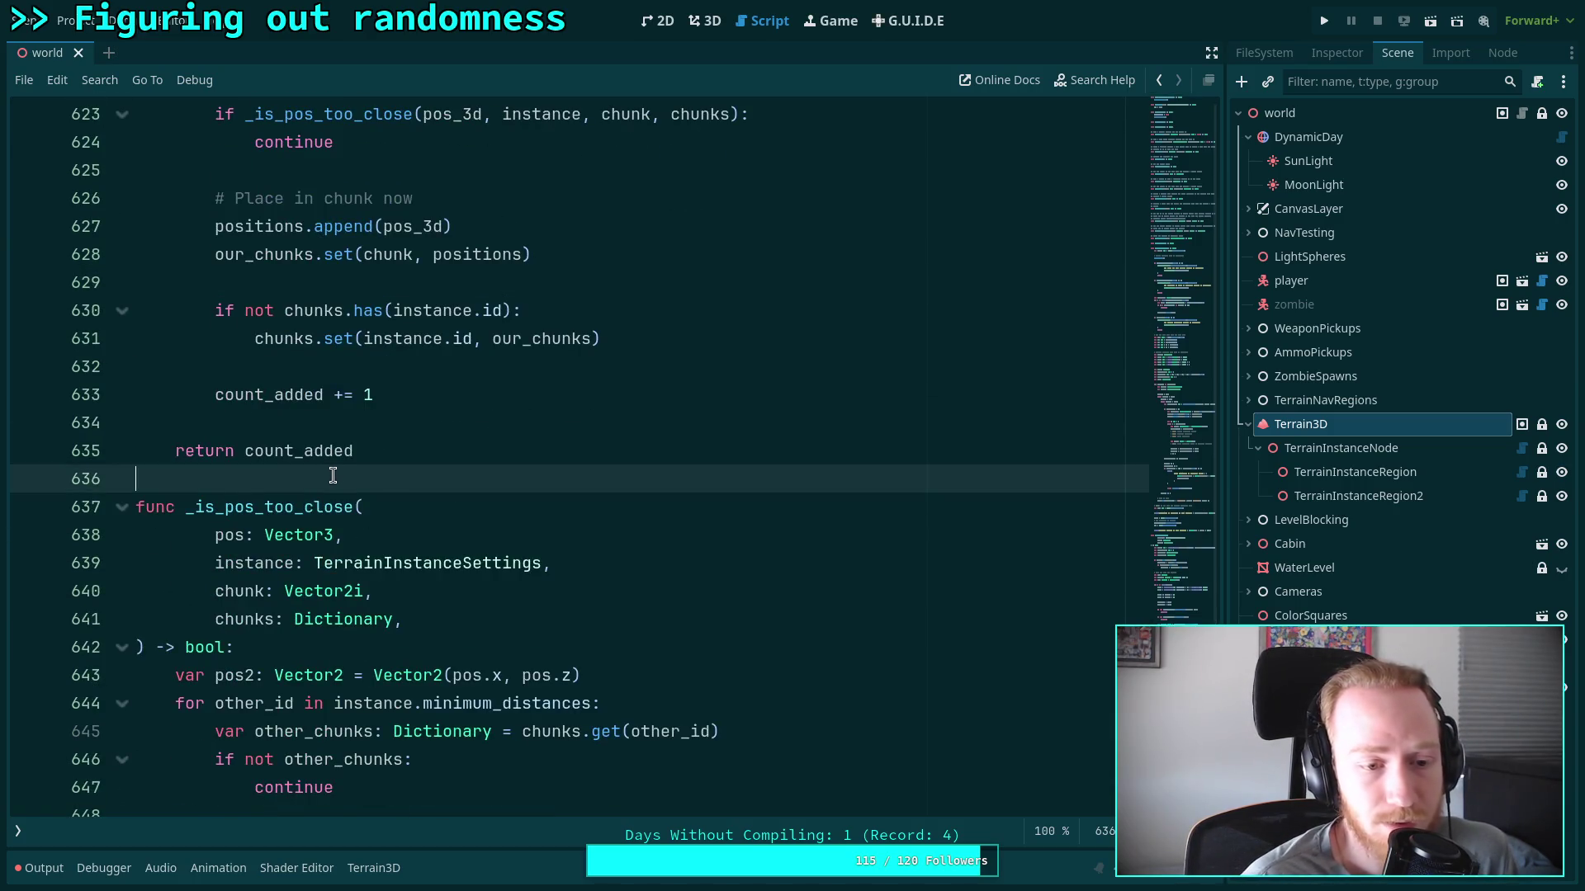
scroll(333, 475, "down", 3)
scroll(333, 475, "down", 4)
left_click(304, 479)
scroll(304, 480, "up", 9)
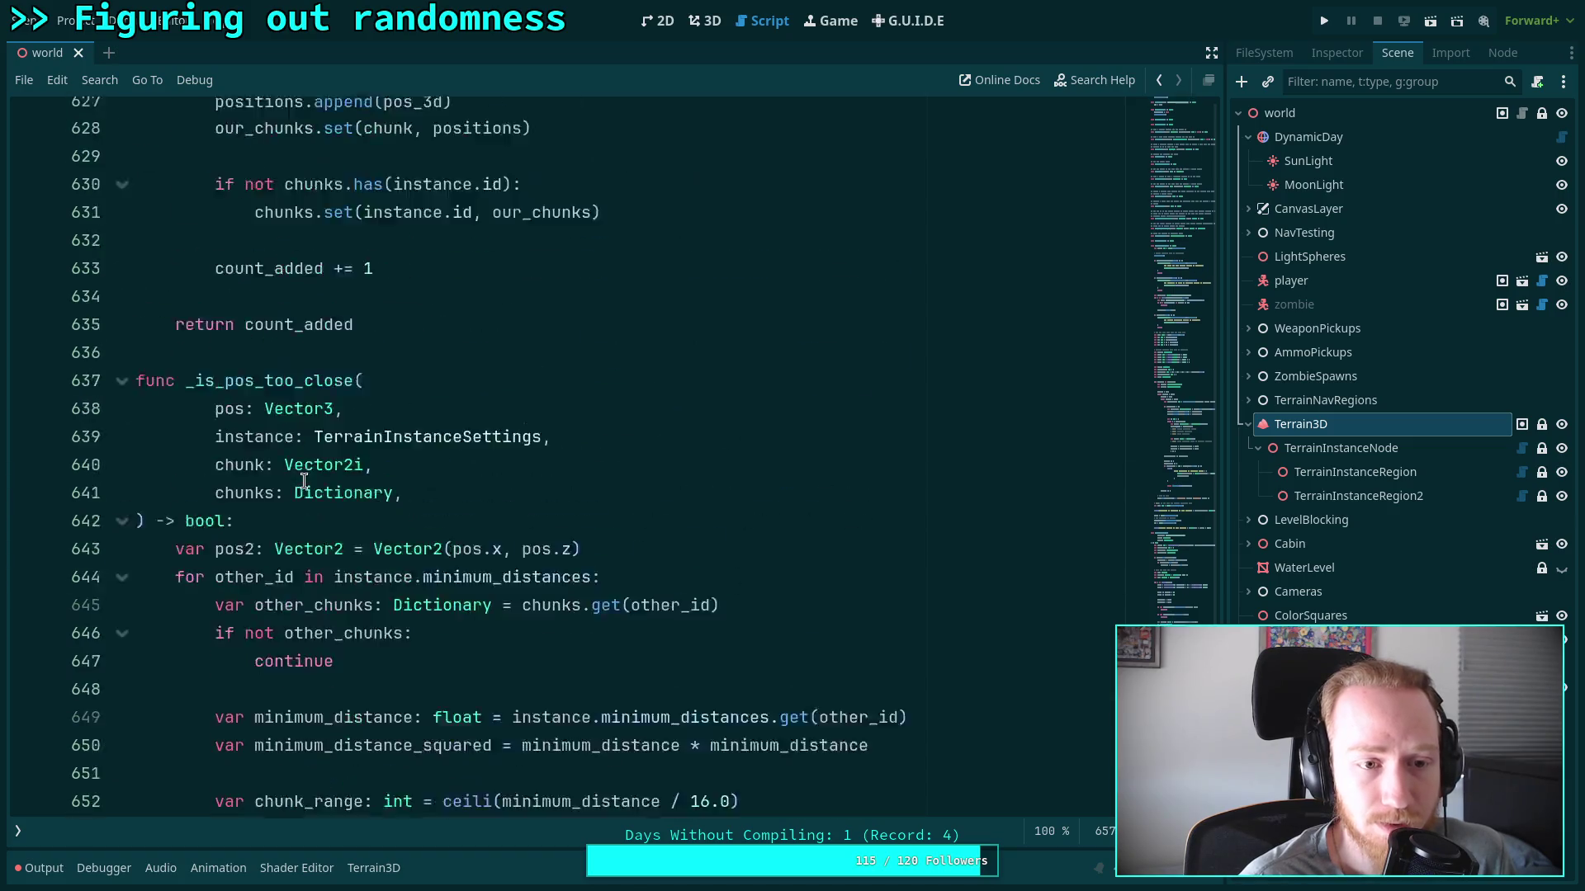
scroll(304, 481, "up", 2)
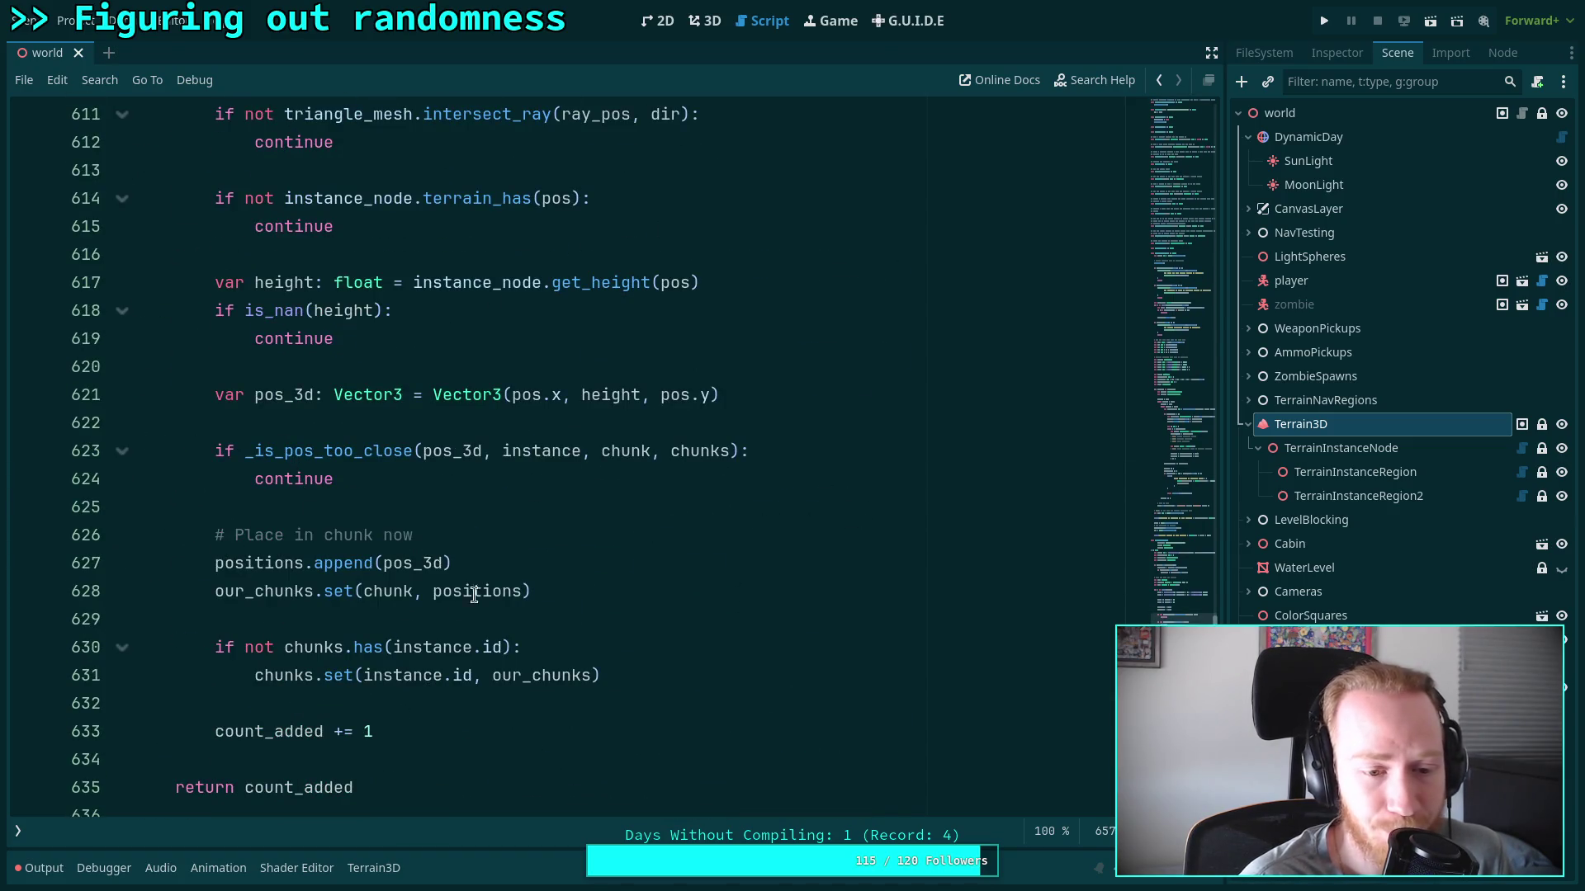
double_click(366, 647)
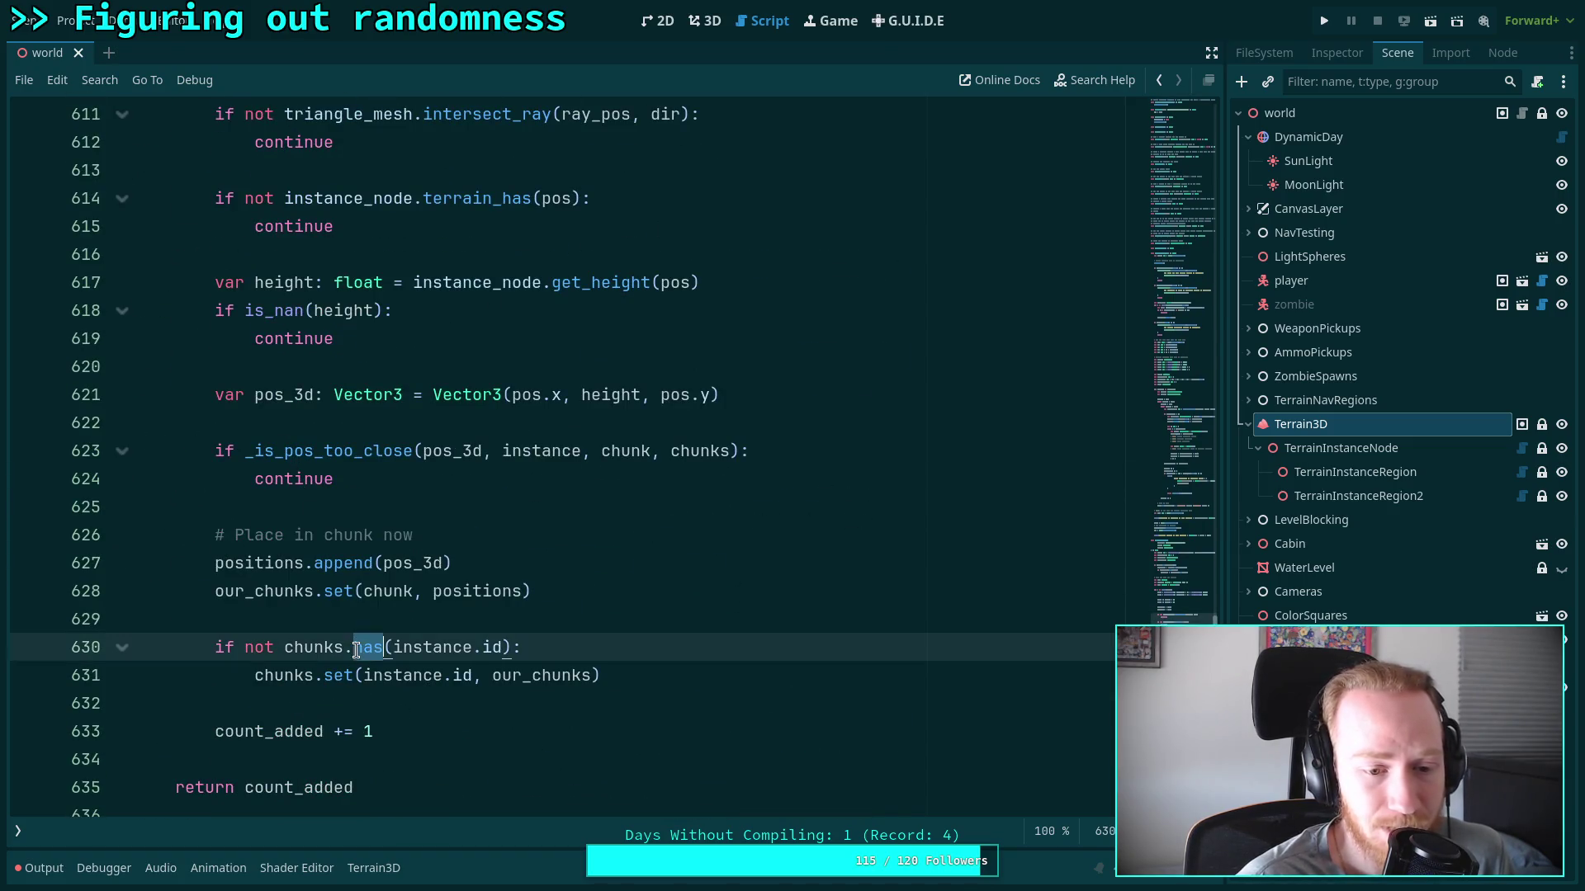
left_click(453, 618)
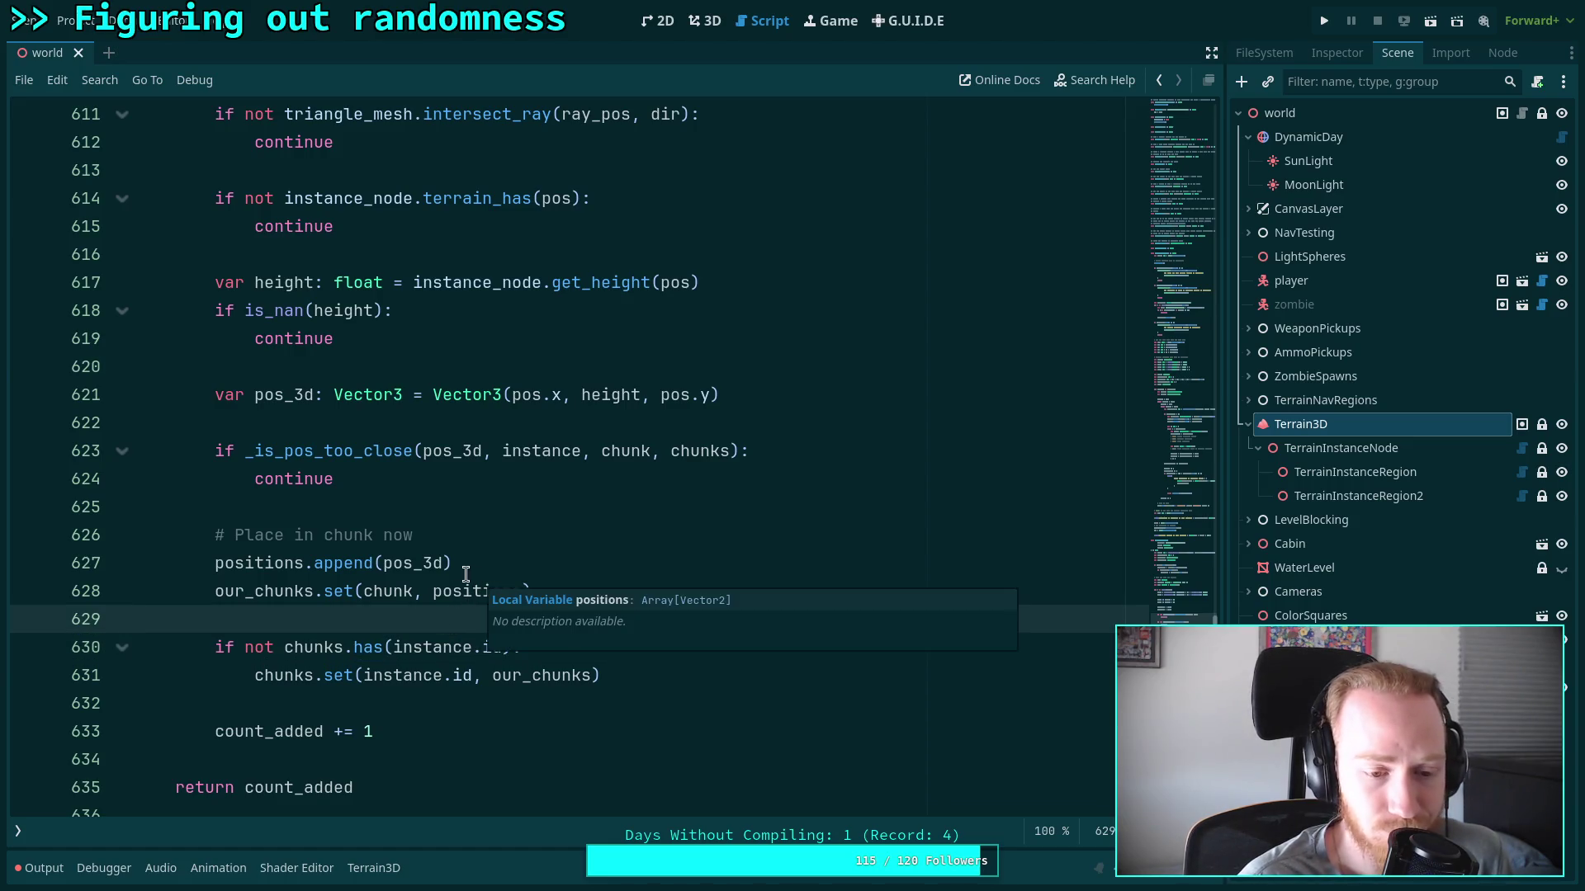
scroll(379, 552, "up", 2)
scroll(379, 551, "down", 5)
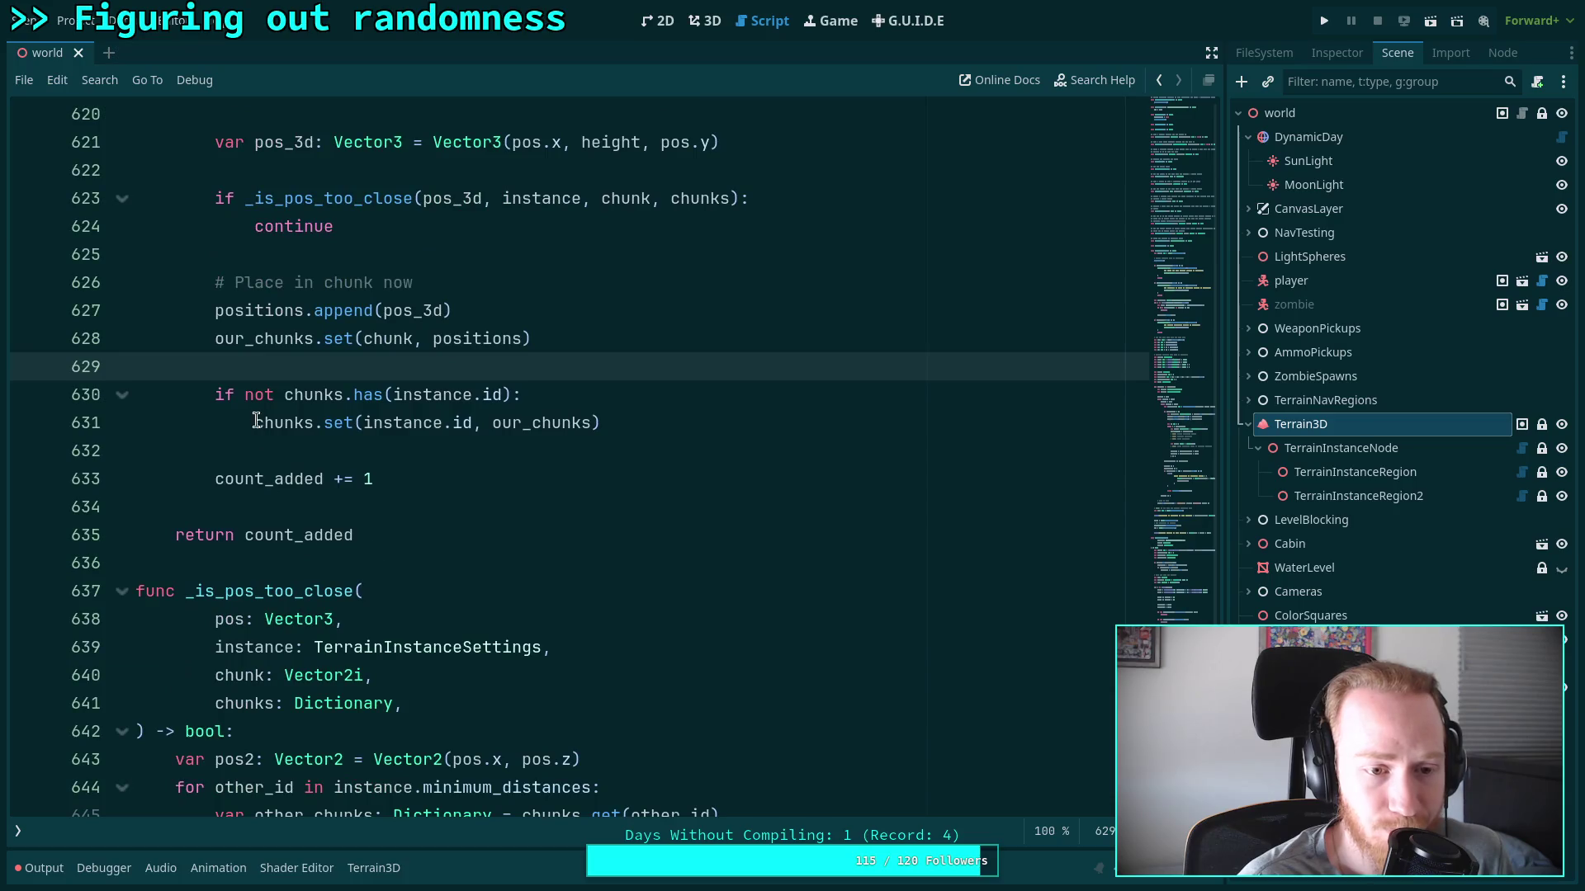
left_click_drag(258, 423, 472, 422)
left_click(584, 451)
left_click(323, 394)
left_click_drag(322, 395, 443, 422)
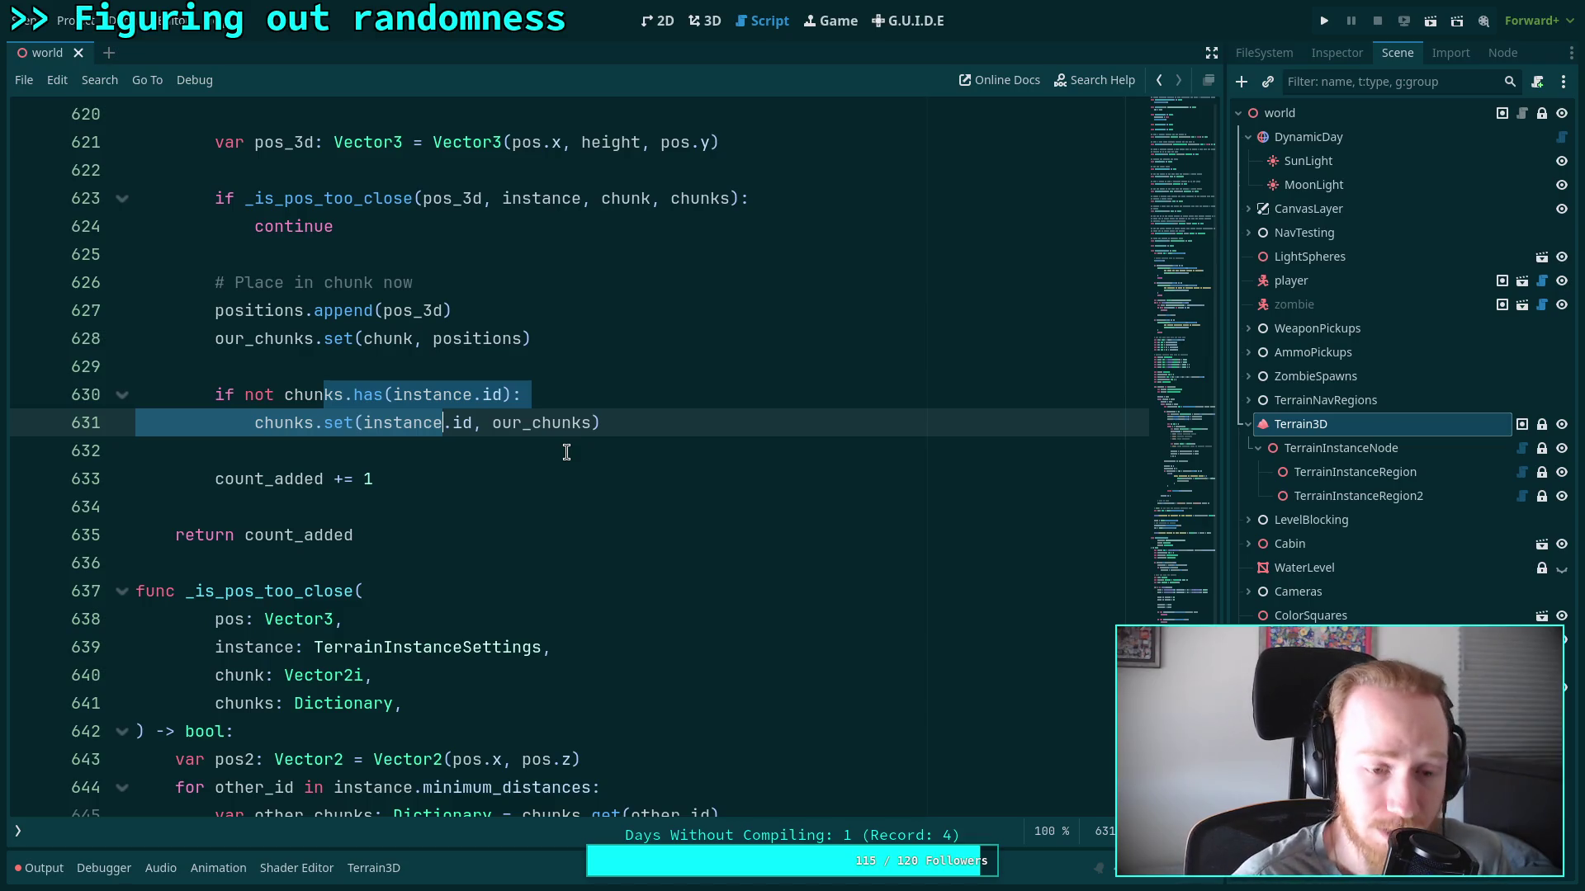
left_click(418, 506)
type("s")
key("BackSpace")
key("ctrl+s")
left_click(293, 551)
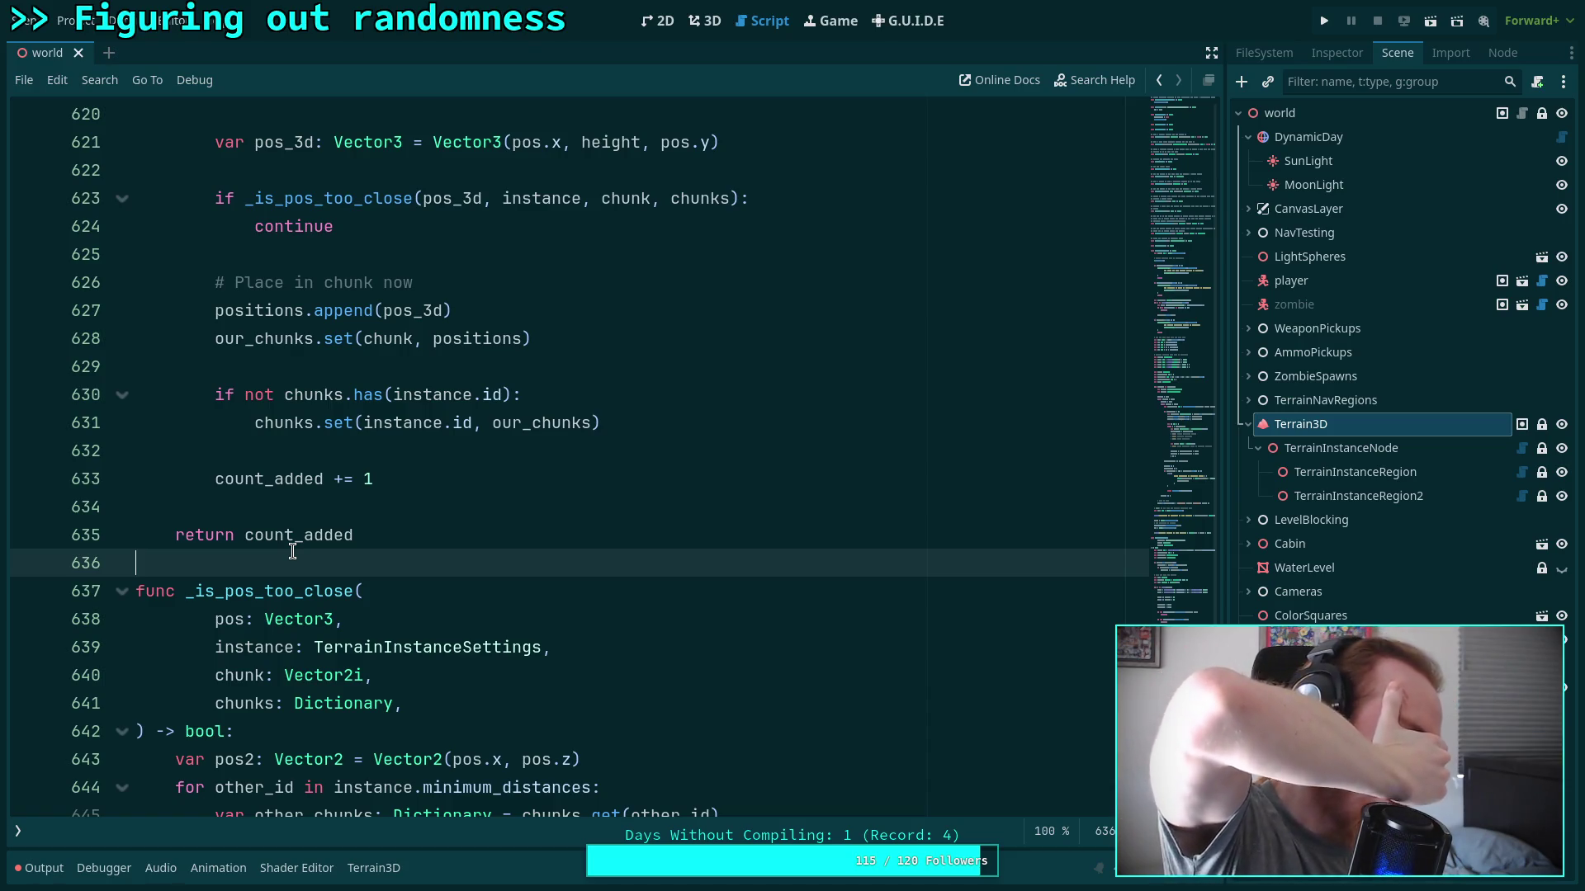
scroll(442, 460, "down", 3)
left_click(314, 464)
scroll(322, 479, "down", 5)
scroll(328, 476, "up", 10)
scroll(329, 476, "up", 10)
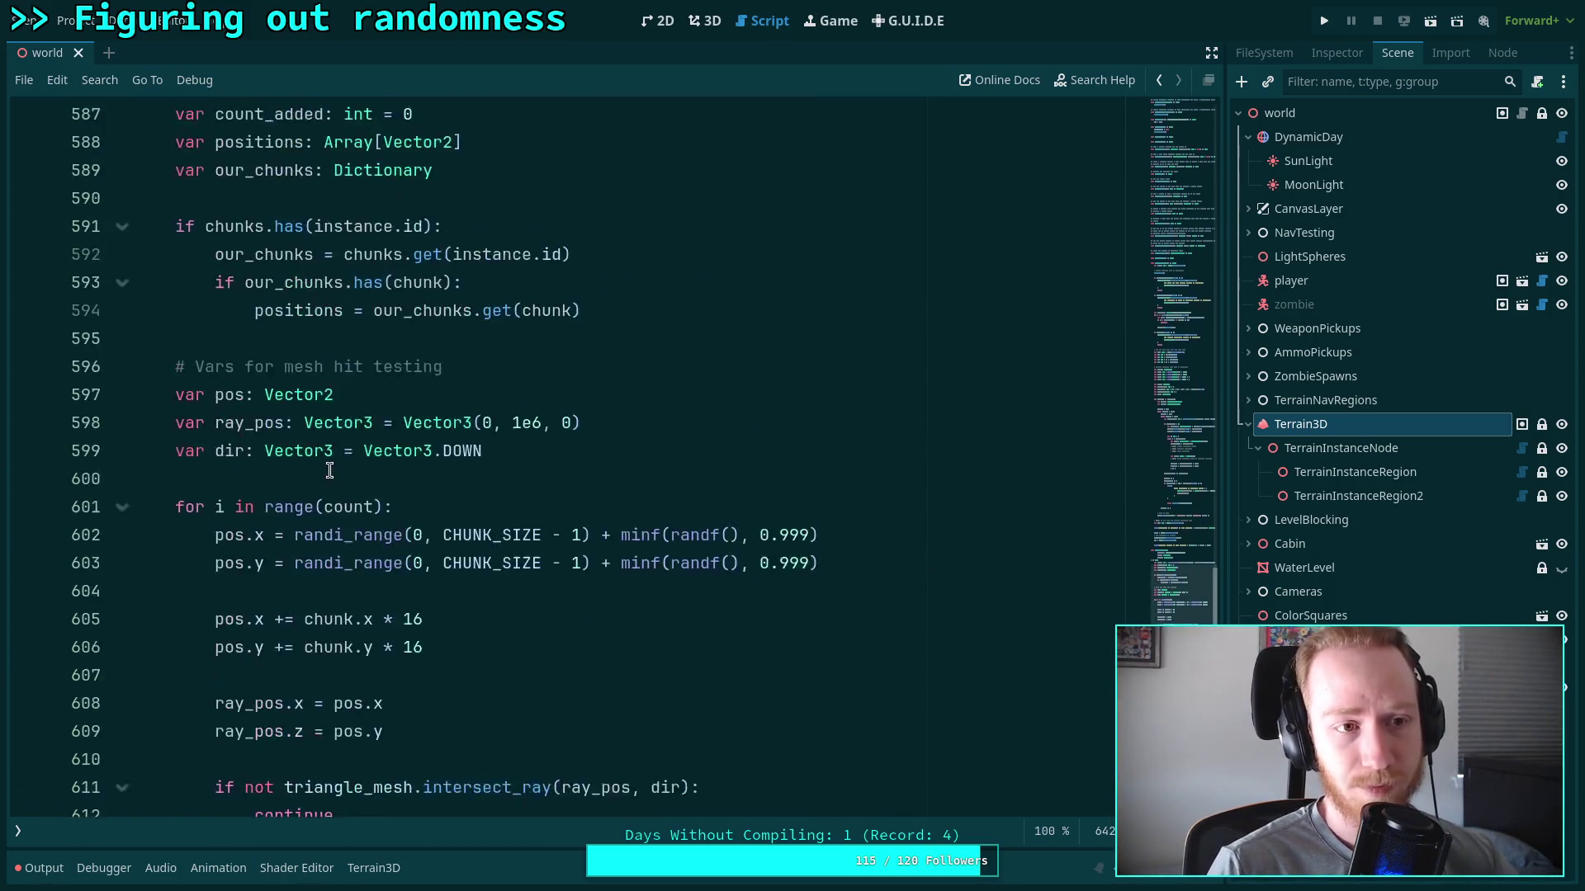
left_click(704, 21)
Clear the Output log and run Populate Region on TerrainInstanceRegion, getting 0 instances and type errors
left_click(54, 864)
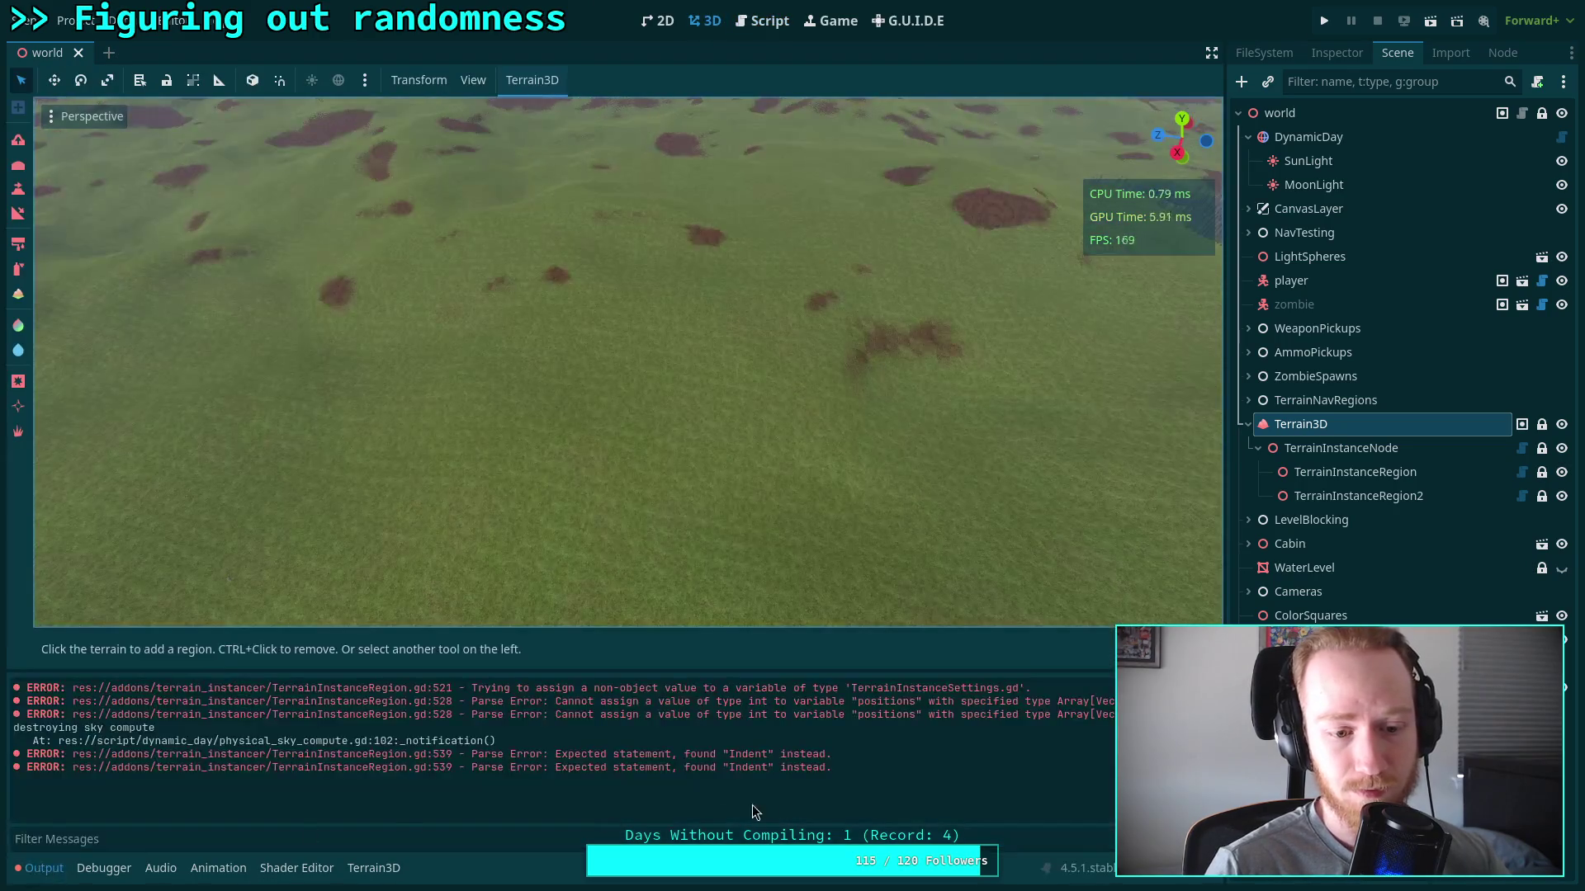
left_click(1103, 756)
left_click(1402, 475)
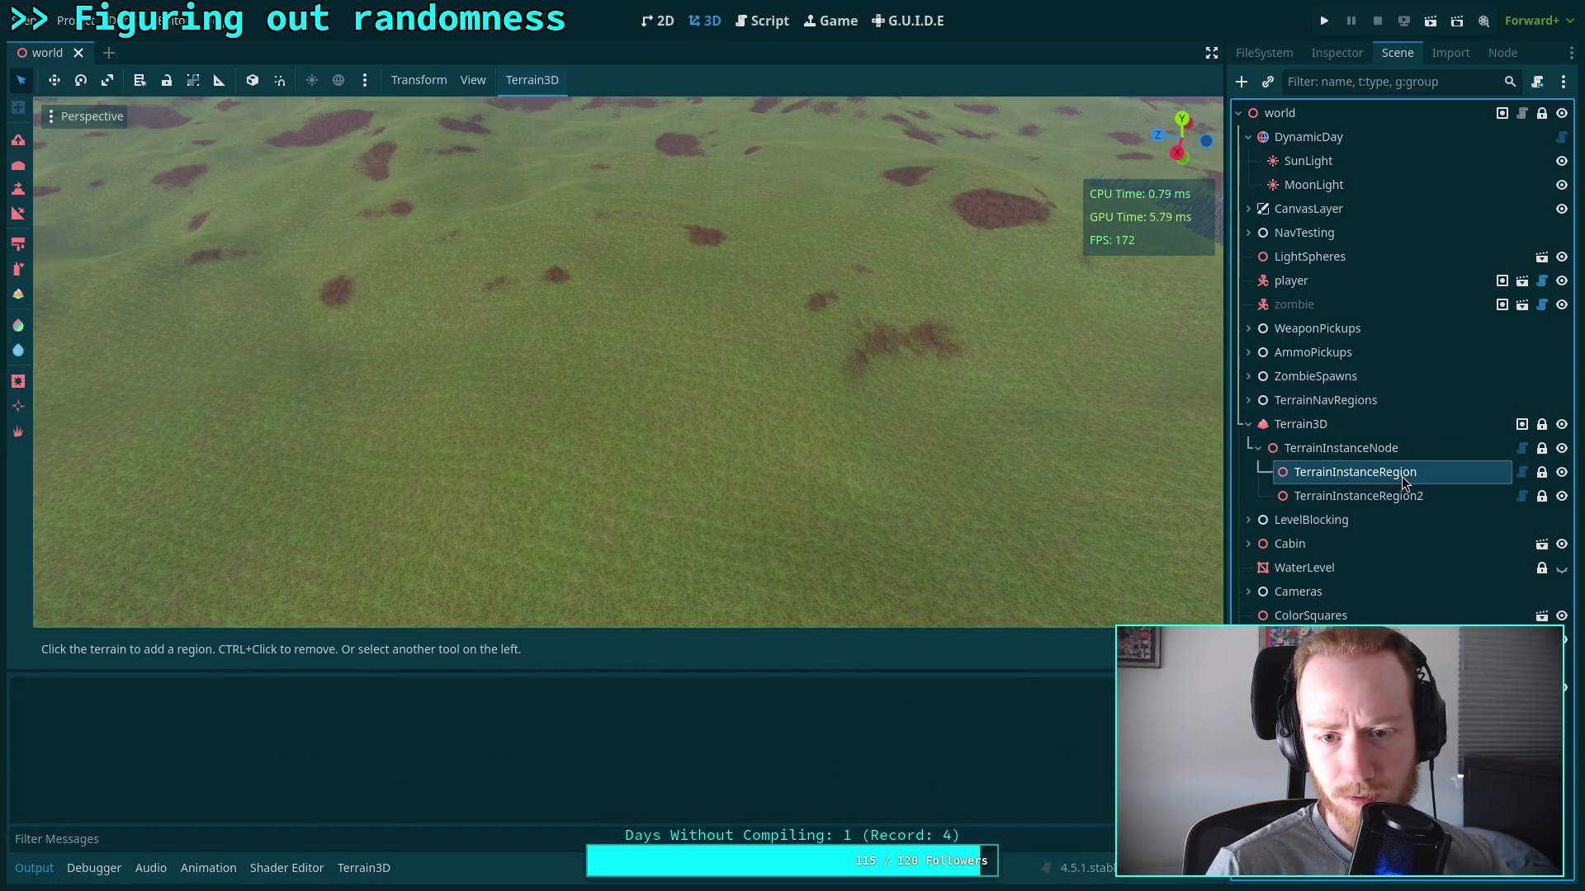
left_click(1337, 54)
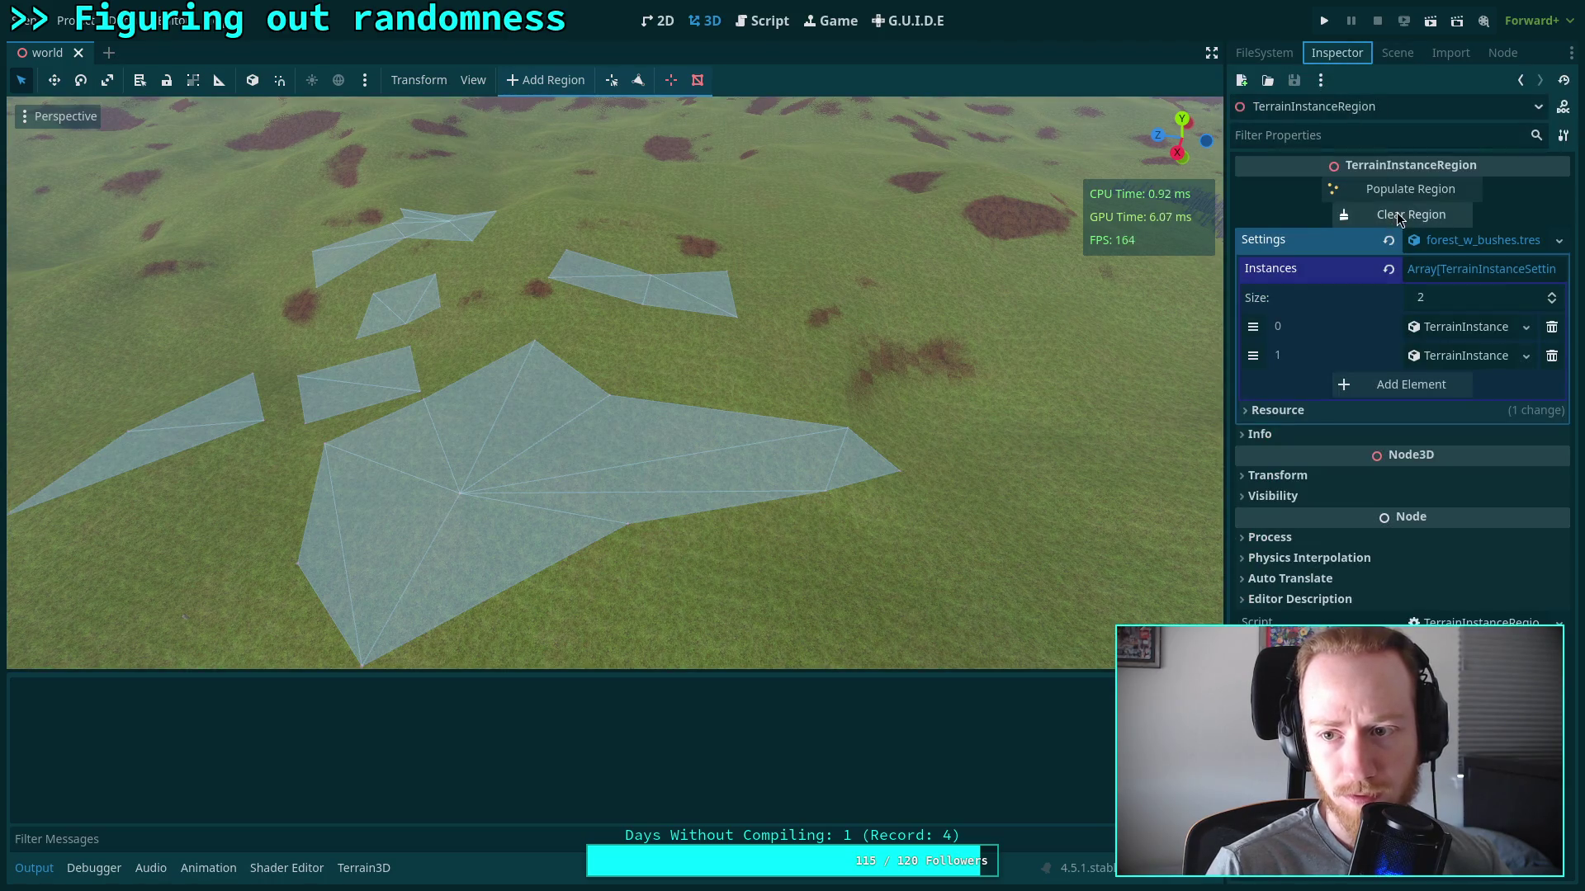
left_click(1395, 188)
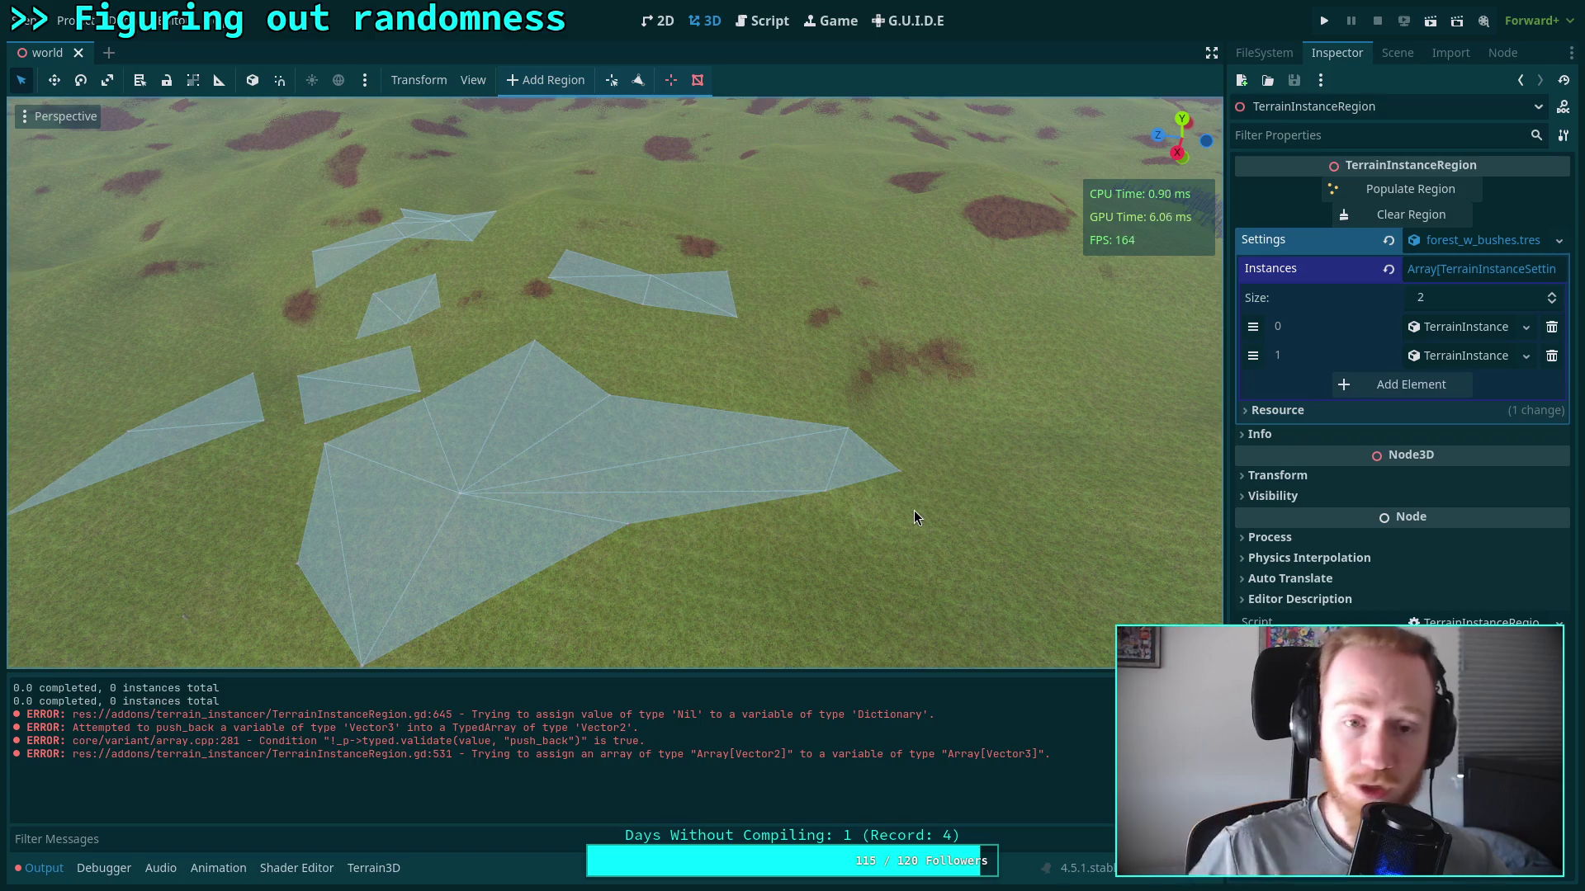
left_click(763, 20)
Change the positions declaration on line 588 from Array[Vector2] to Array[Vector3]
scroll(704, 400, "up", 2)
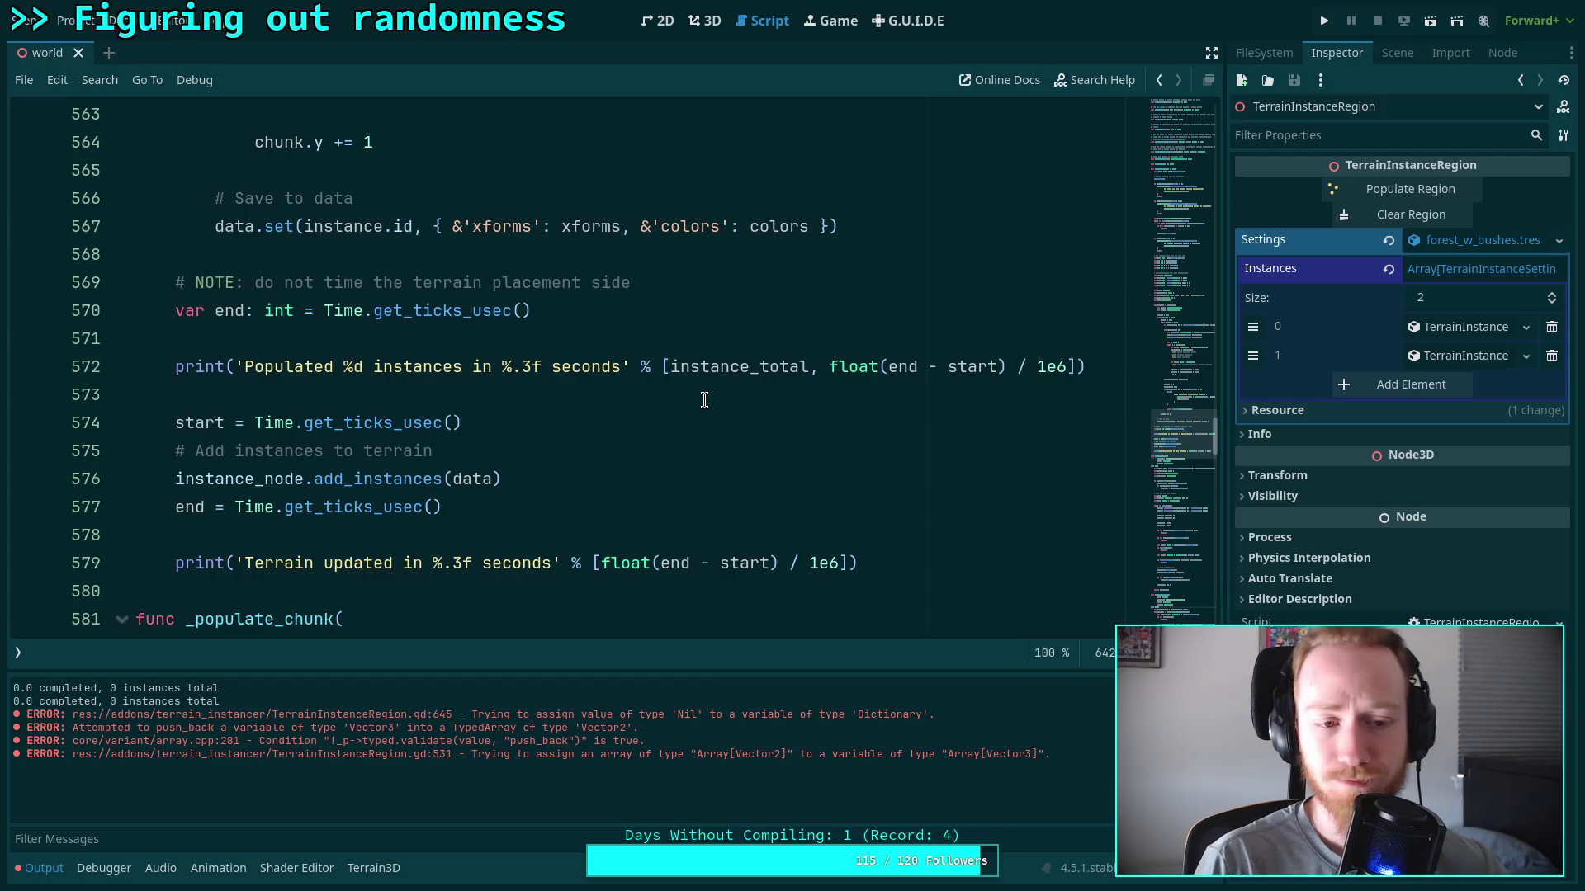
scroll(704, 401, "down", 6)
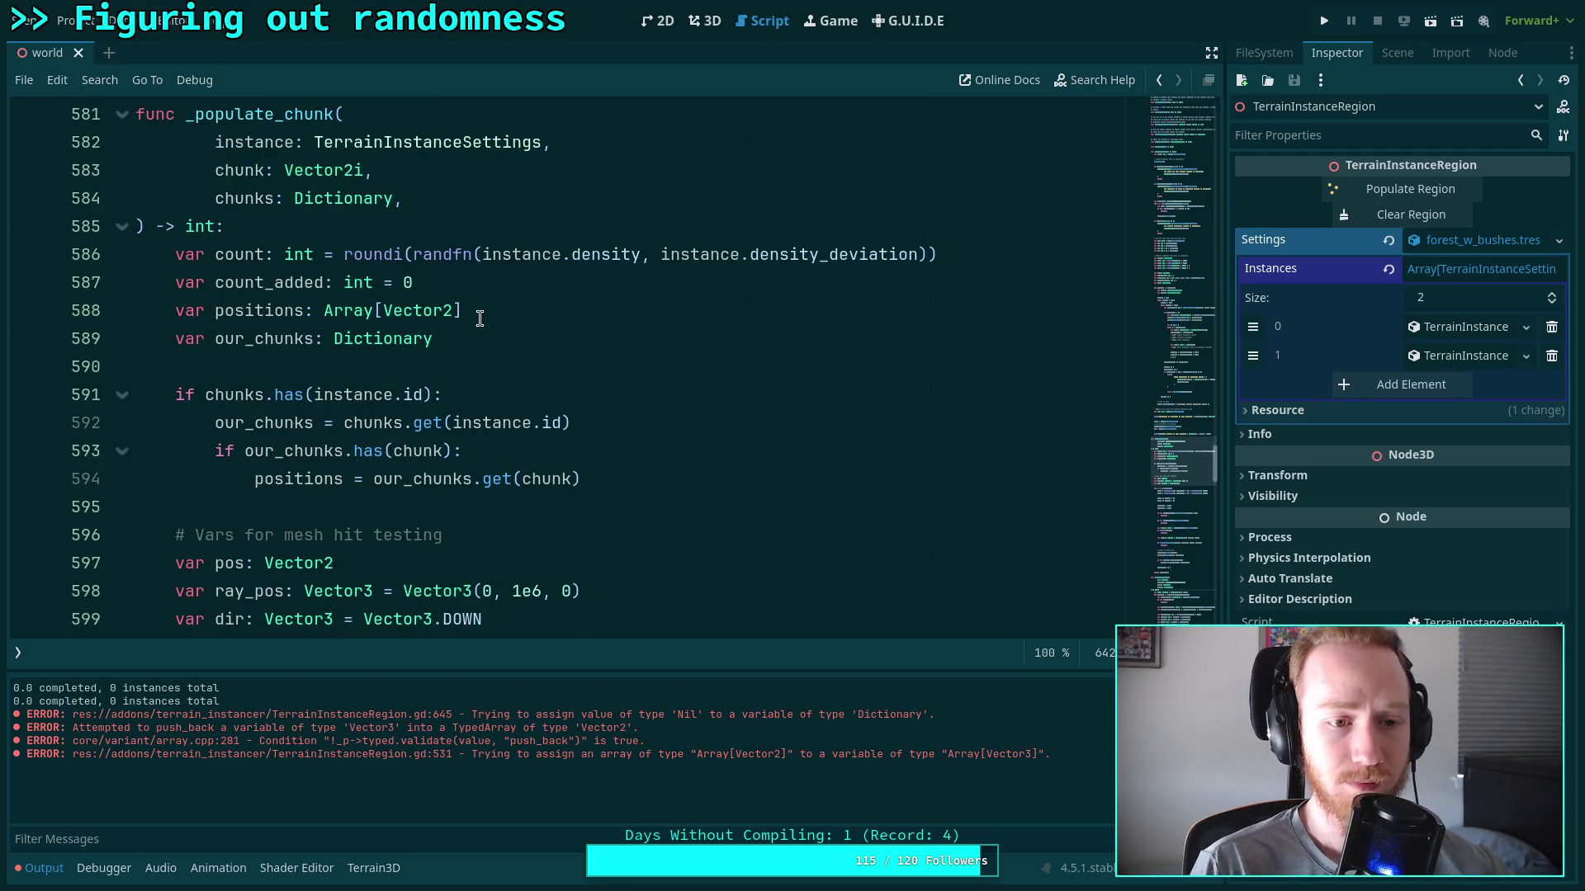
left_click(454, 310)
key("shift+Left")
type("3")
left_click(248, 372)
double_click(259, 310)
Check where positions is used in _populate_chunk and save the script
scroll(231, 345, "down", 2)
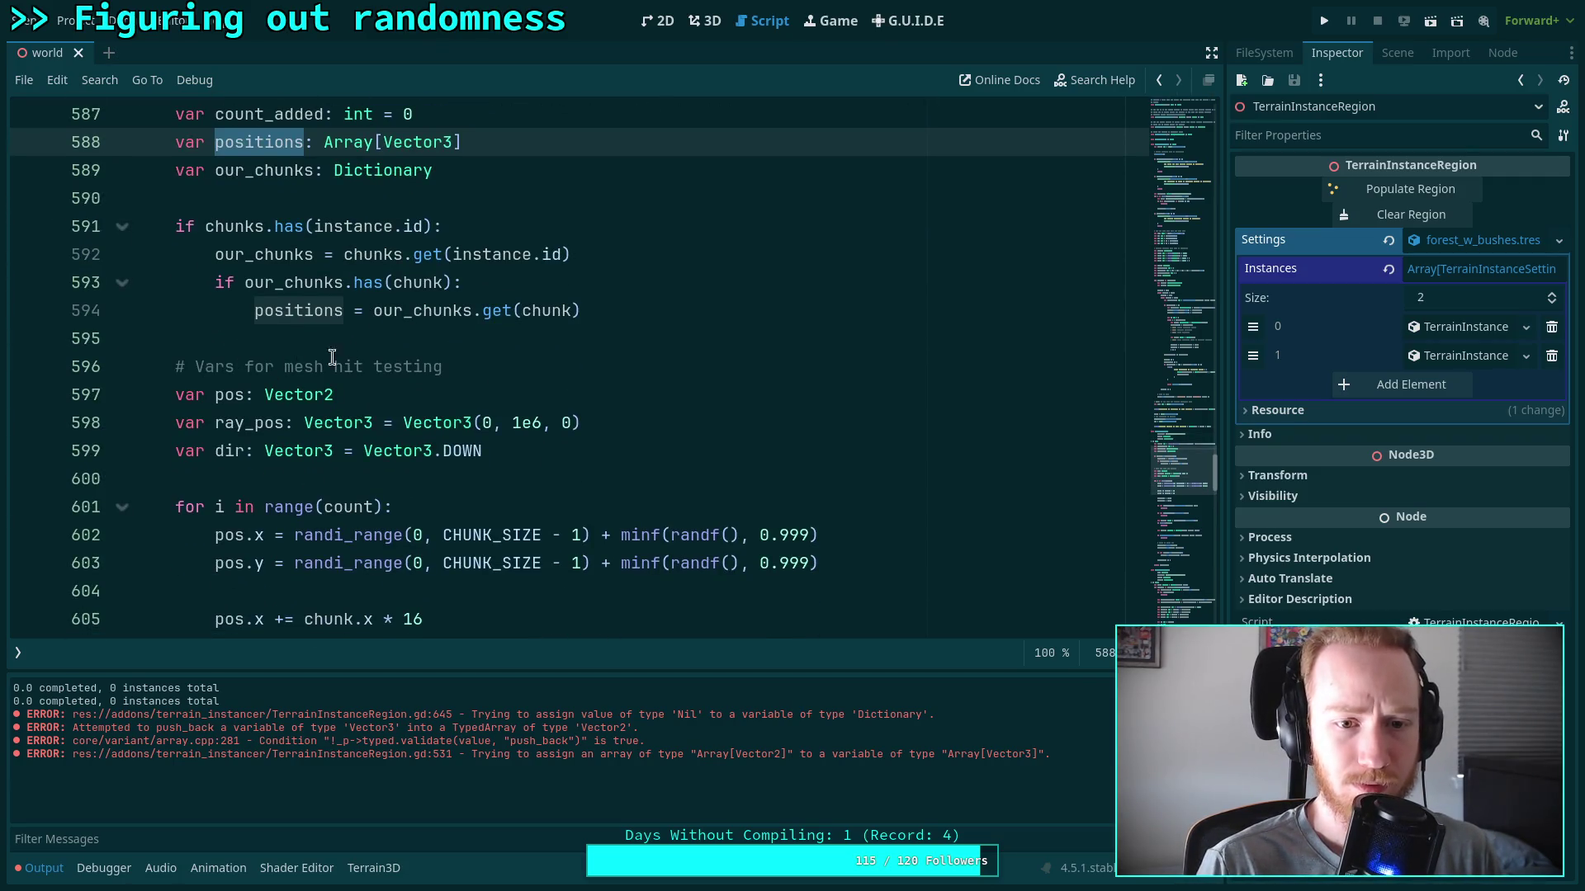
scroll(421, 347, "down", 9)
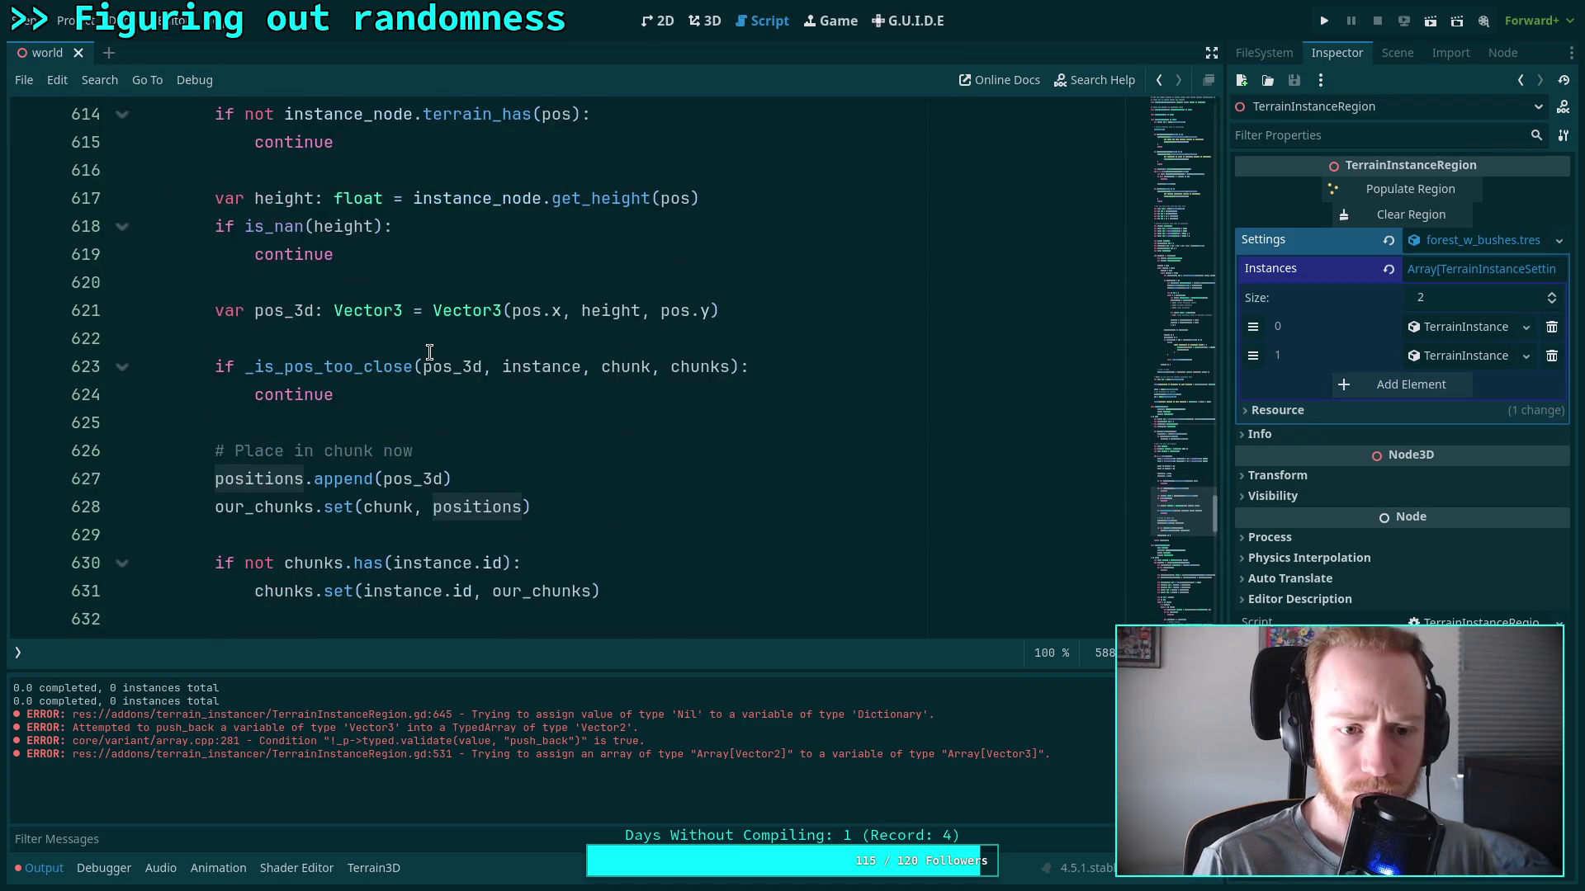
scroll(429, 352, "down", 2)
scroll(437, 363, "up", 3)
scroll(443, 363, "down", 7)
scroll(398, 367, "down", 3)
scroll(399, 366, "up", 3)
scroll(398, 366, "down", 4)
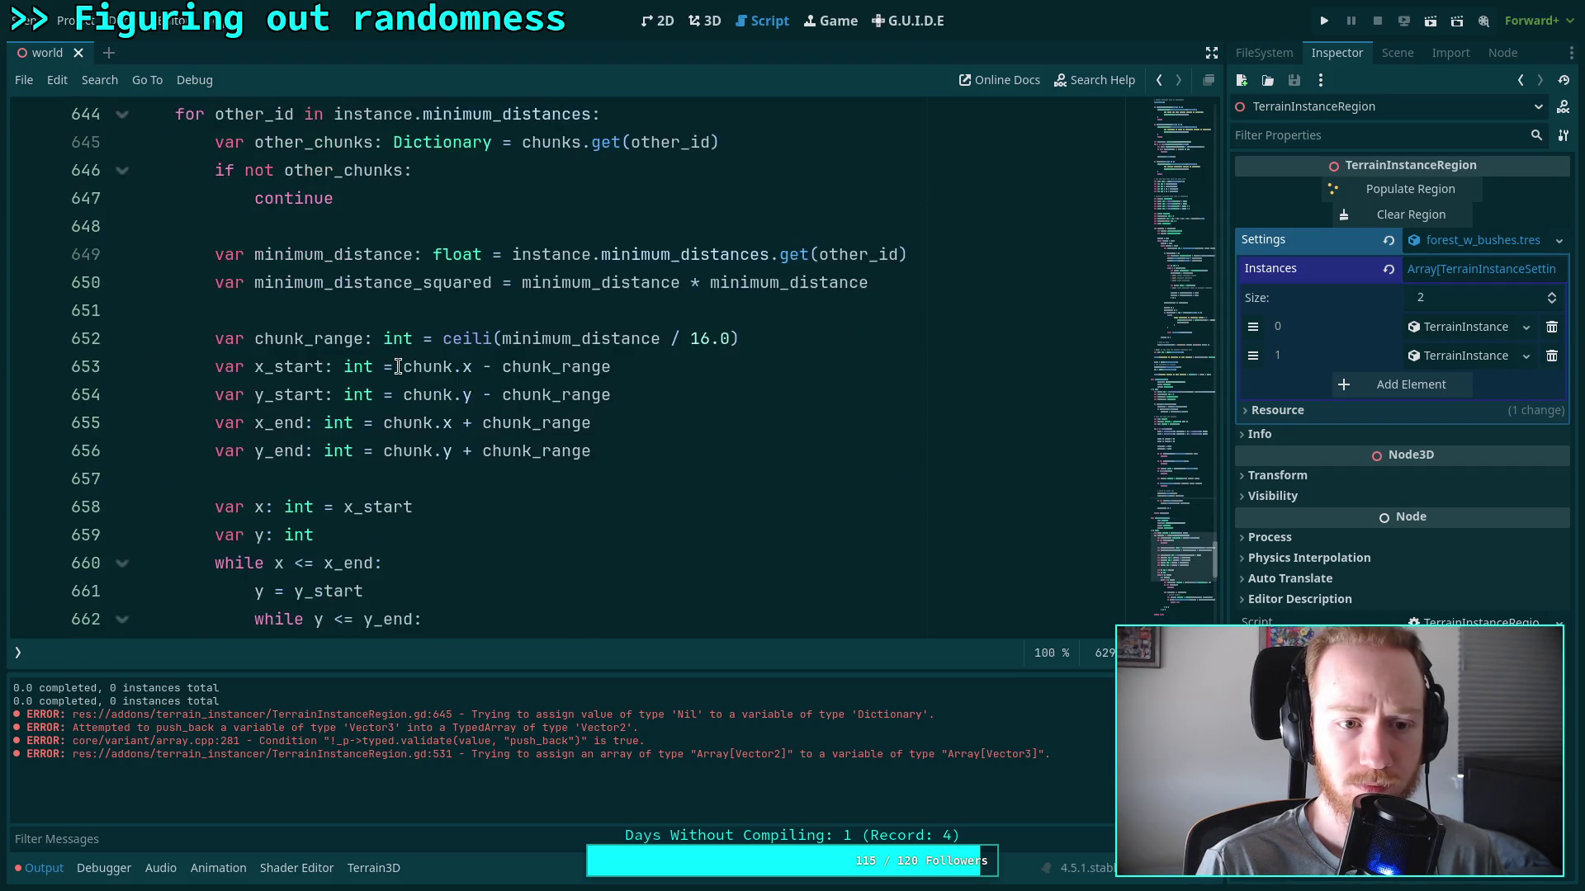
scroll(399, 366, "down", 6)
key("ctrl+s")
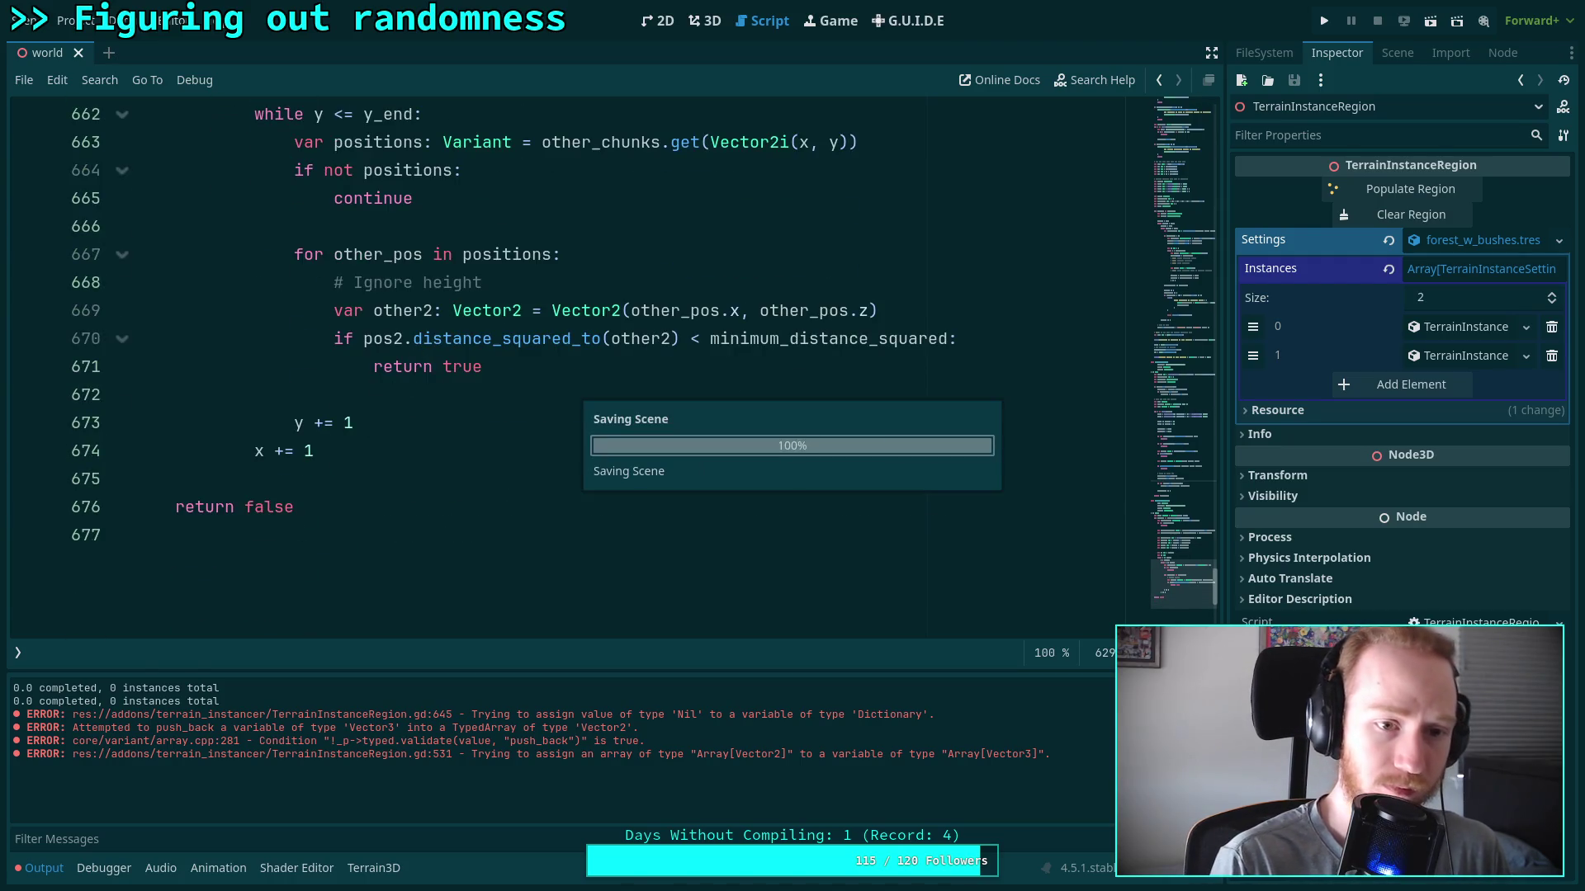
Read through _is_pos_too_close to the chunks.get(other_id) call on lines 644–645
scroll(445, 368, "up", 20)
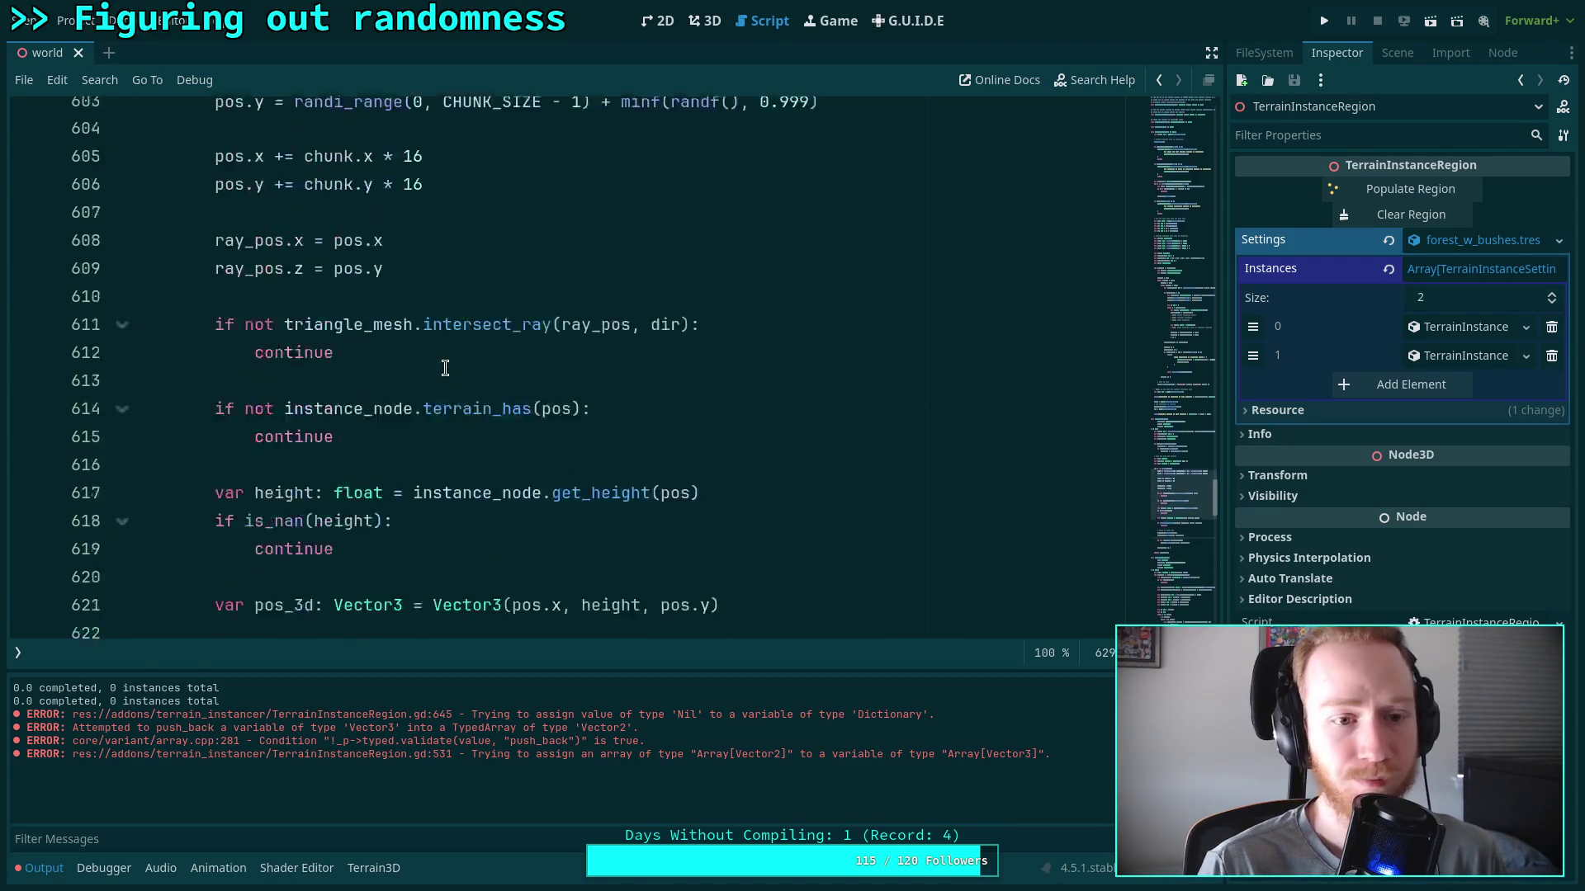
scroll(445, 367, "up", 10)
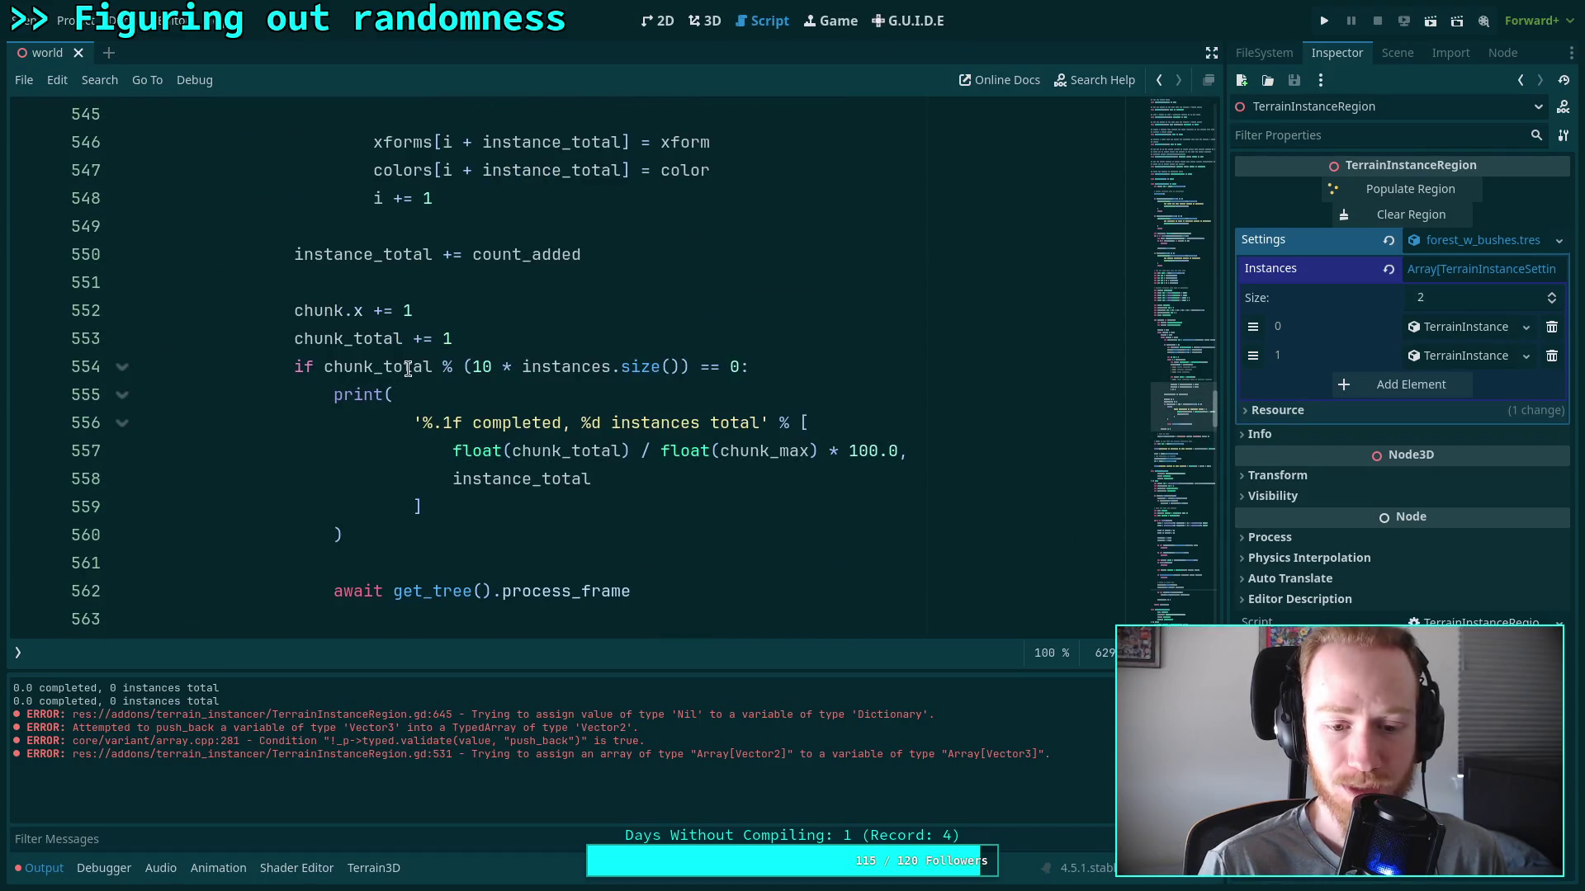
scroll(323, 357, "down", 5)
scroll(322, 357, "down", 10)
scroll(322, 356, "down", 2)
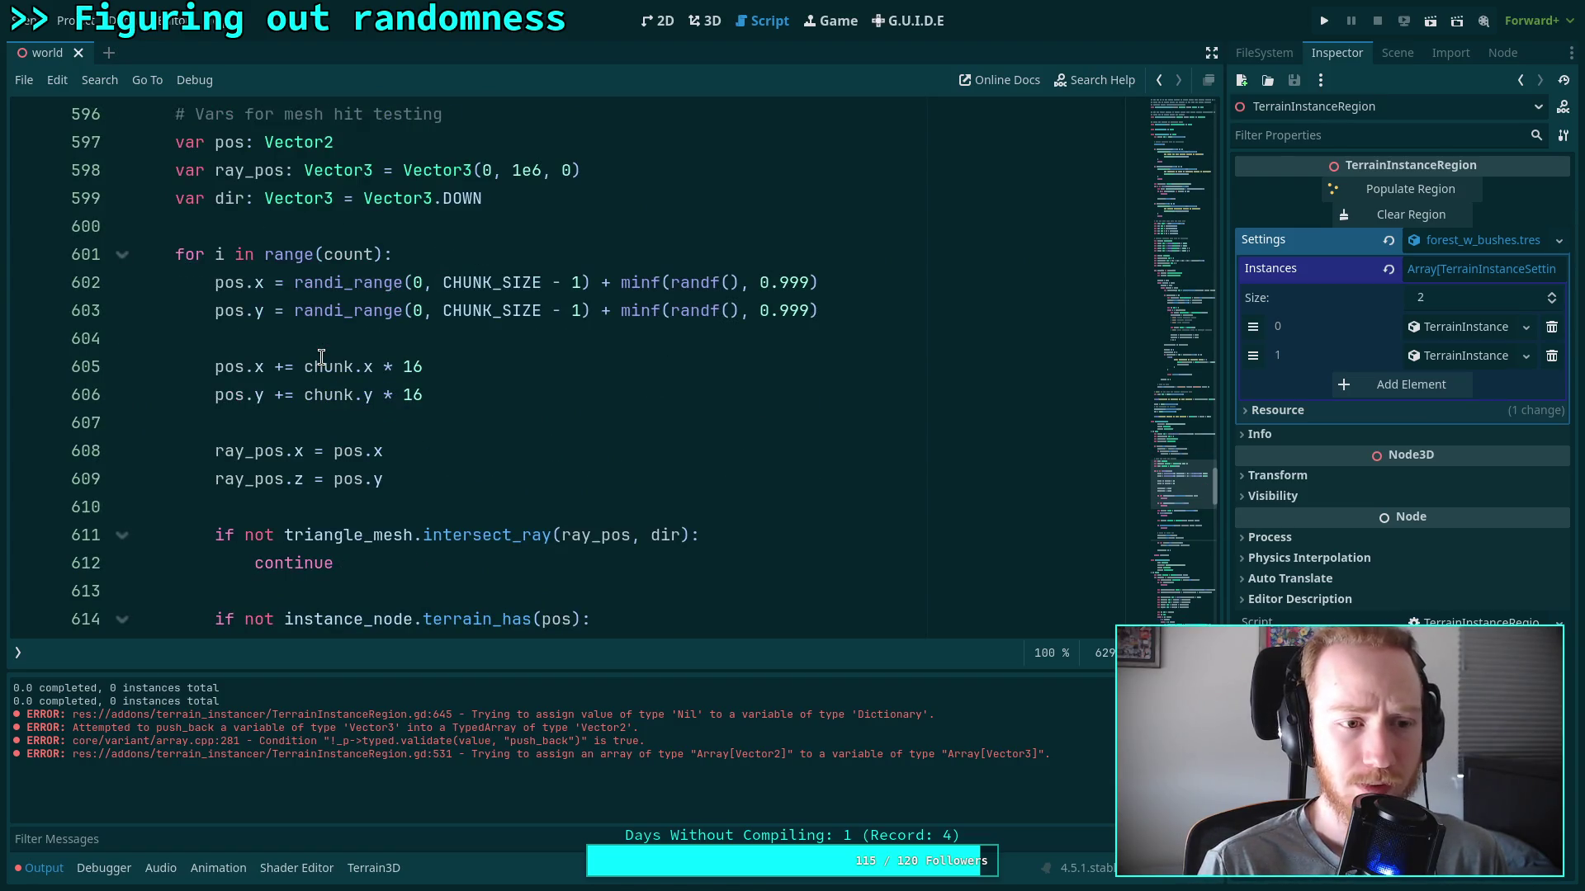
scroll(322, 356, "down", 9)
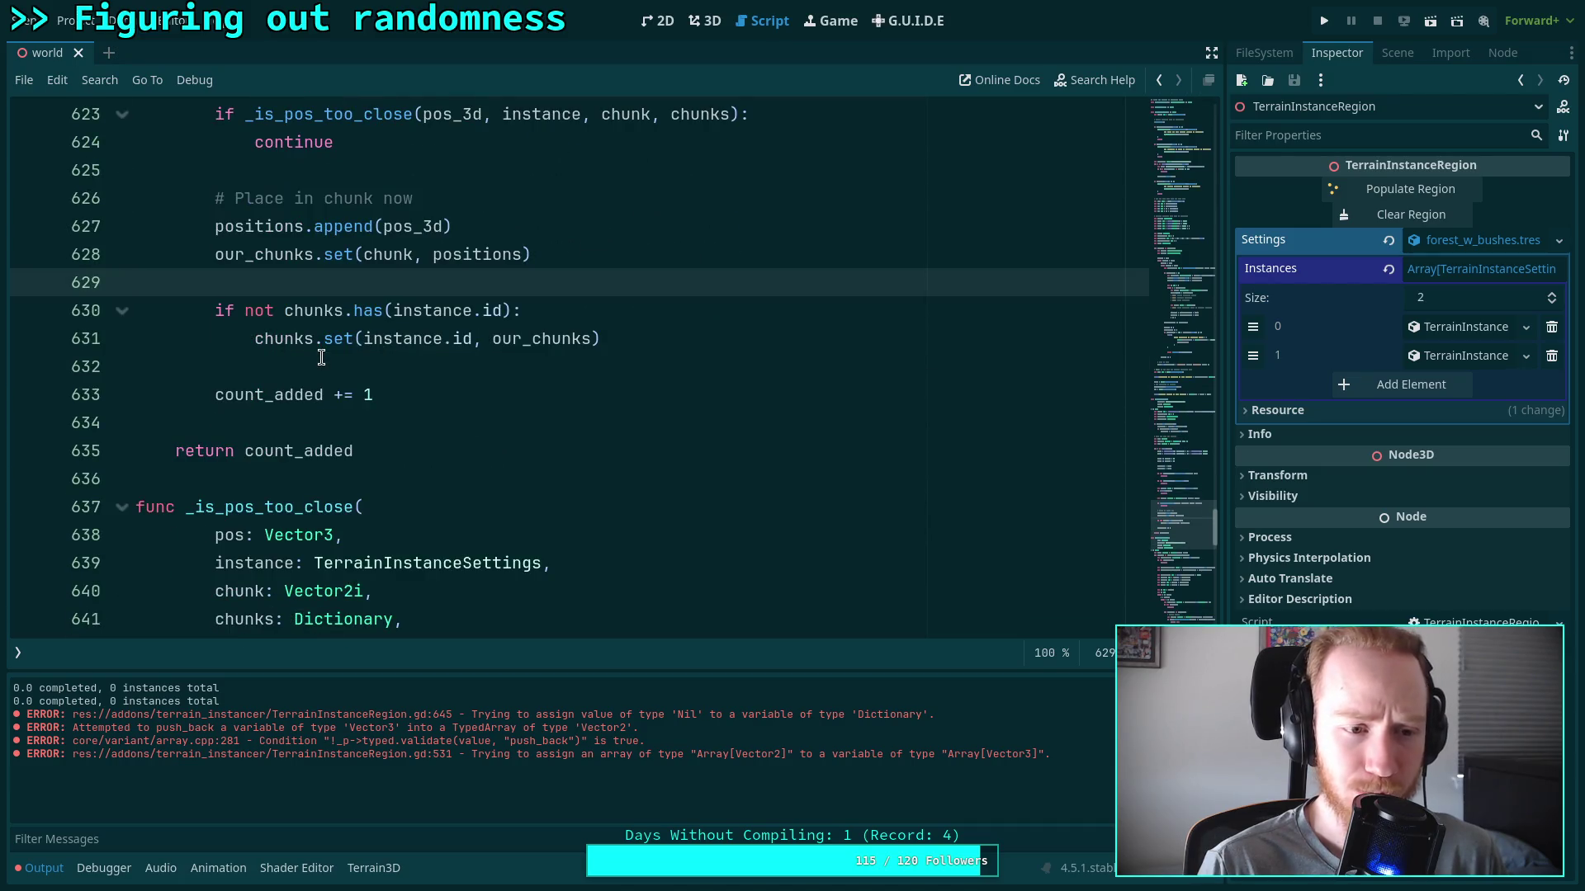
scroll(322, 357, "down", 6)
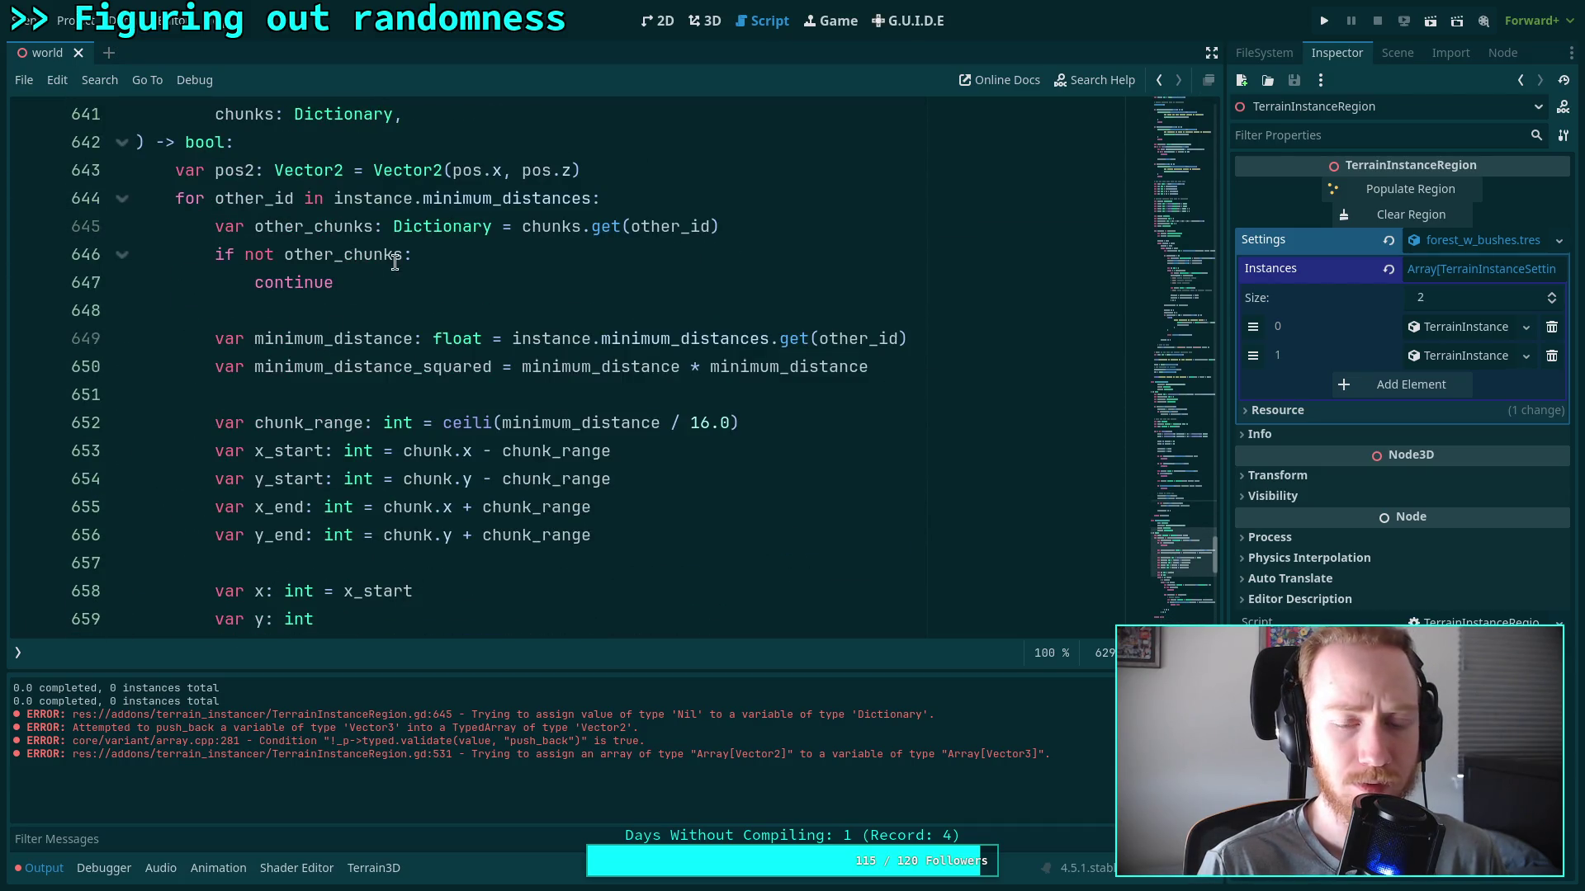
scroll(396, 264, "up", 2)
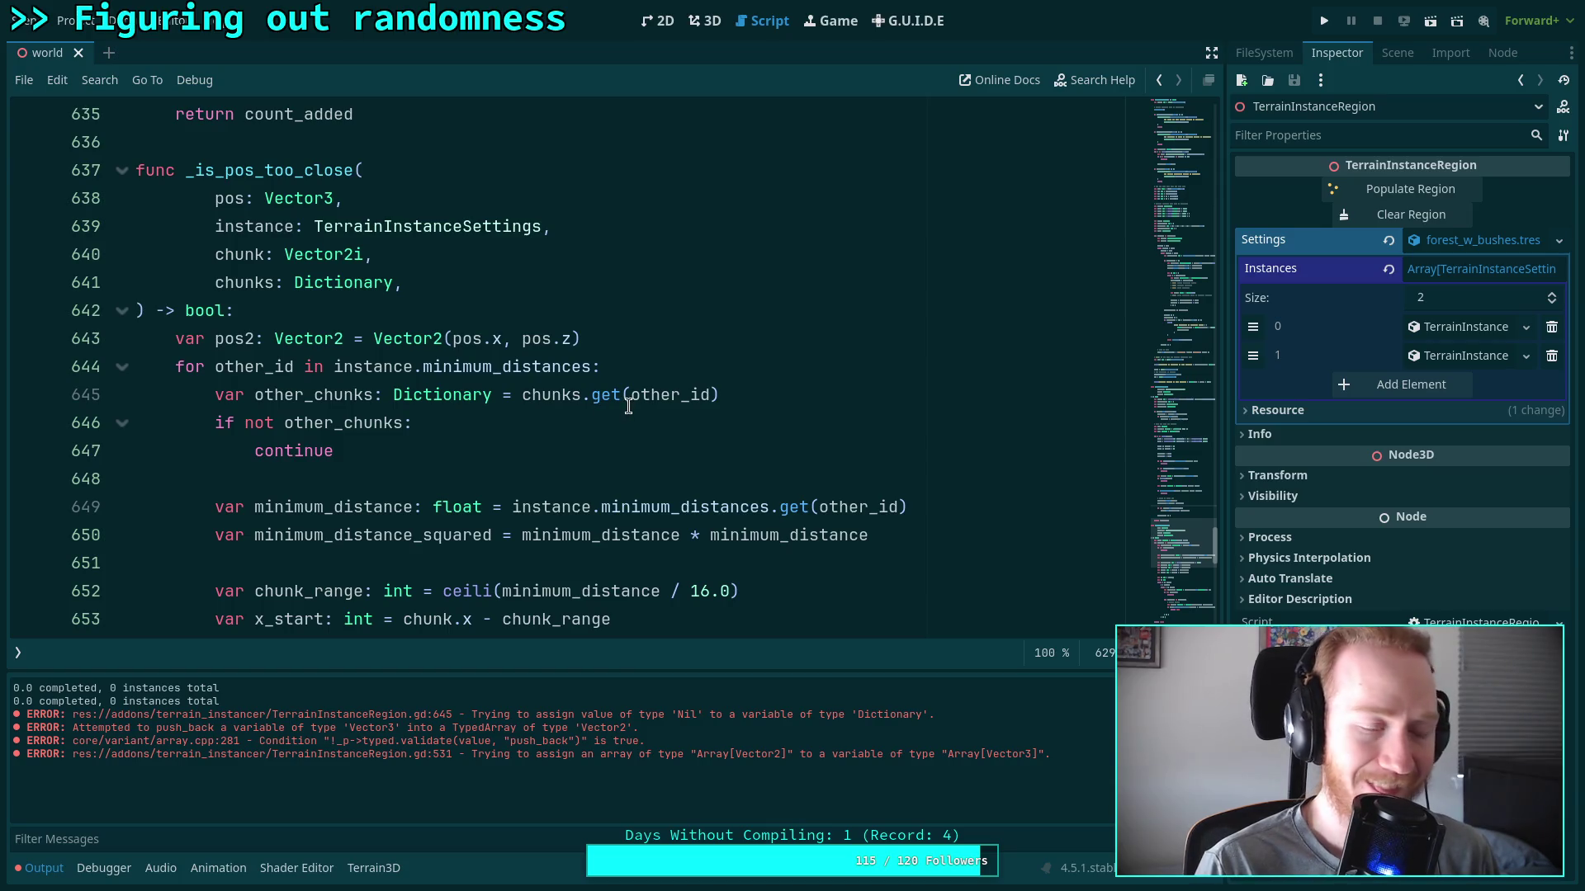
left_click(712, 396)
scroll(739, 388, "down", 1)
scroll(740, 388, "down", 1)
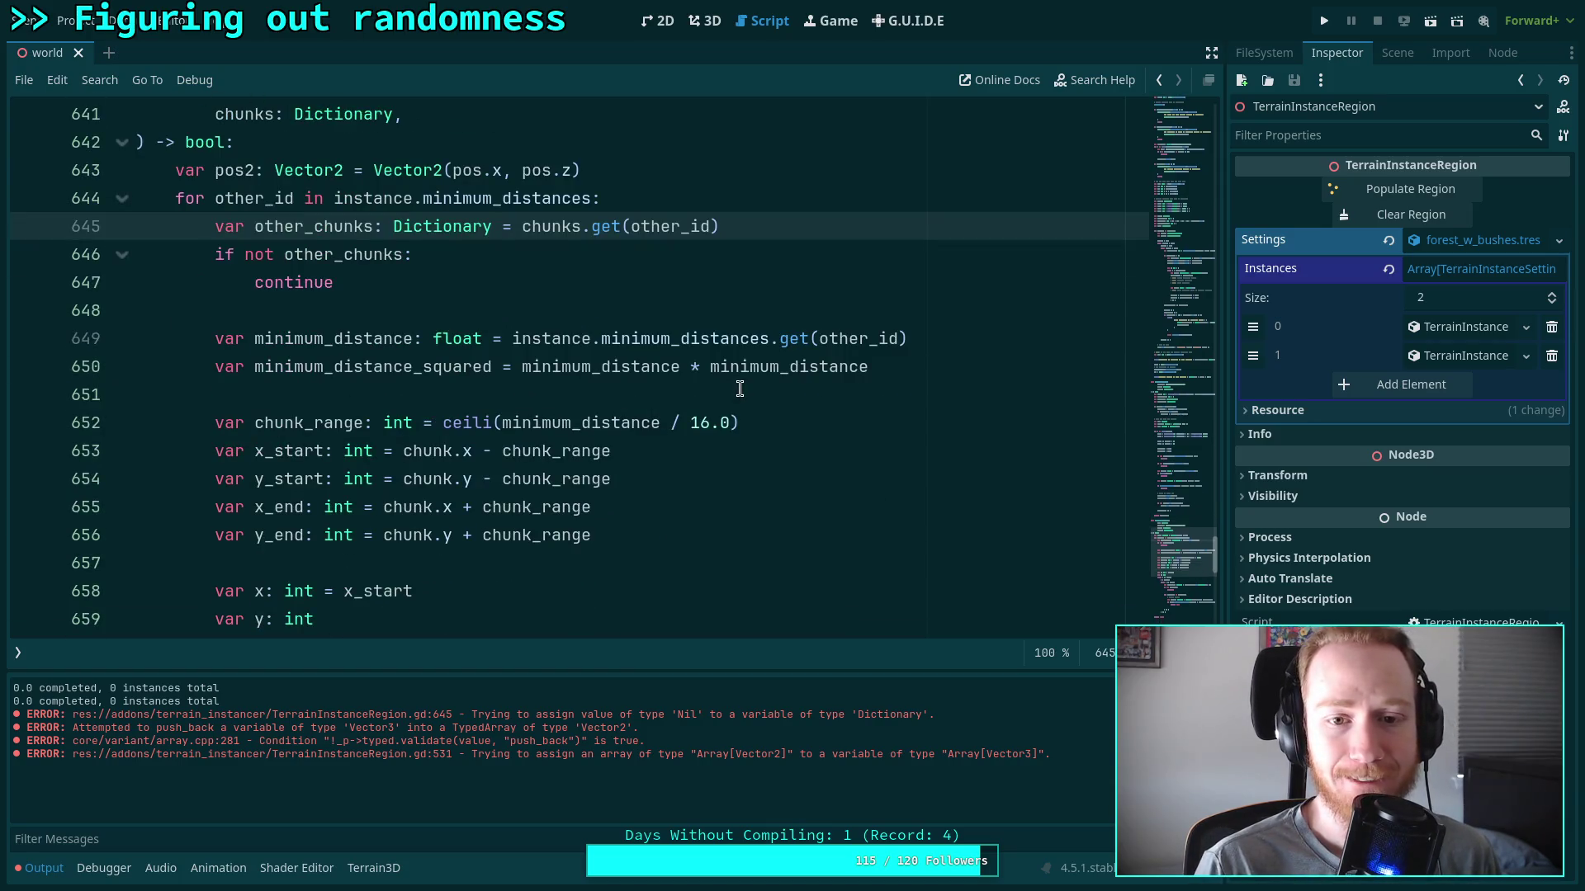
scroll(739, 388, "up", 3)
scroll(739, 388, "down", 2)
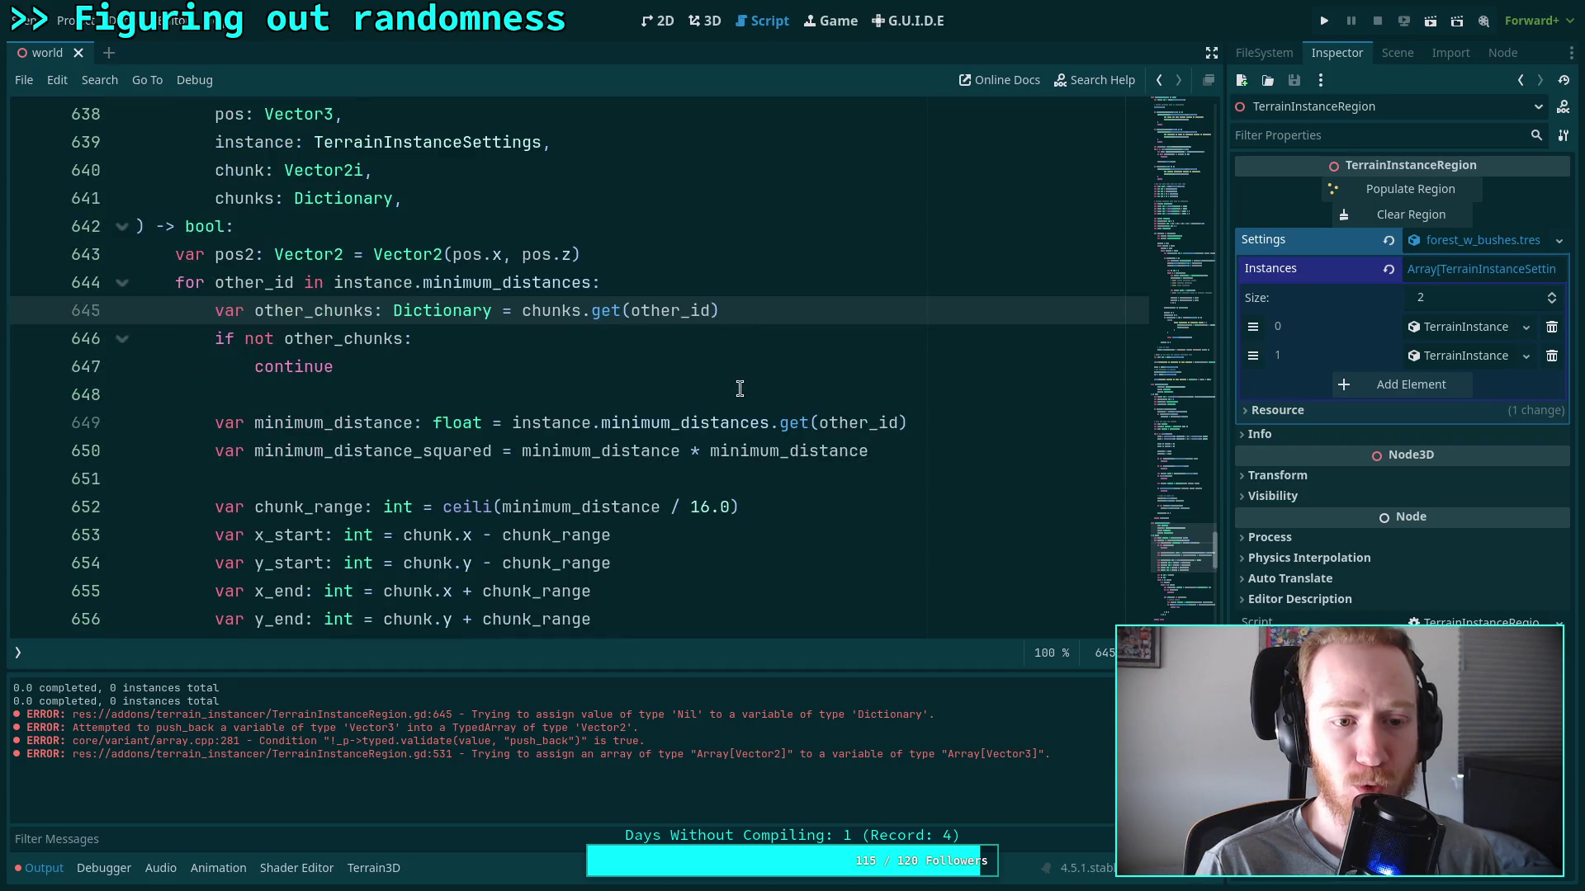
left_click(703, 279)
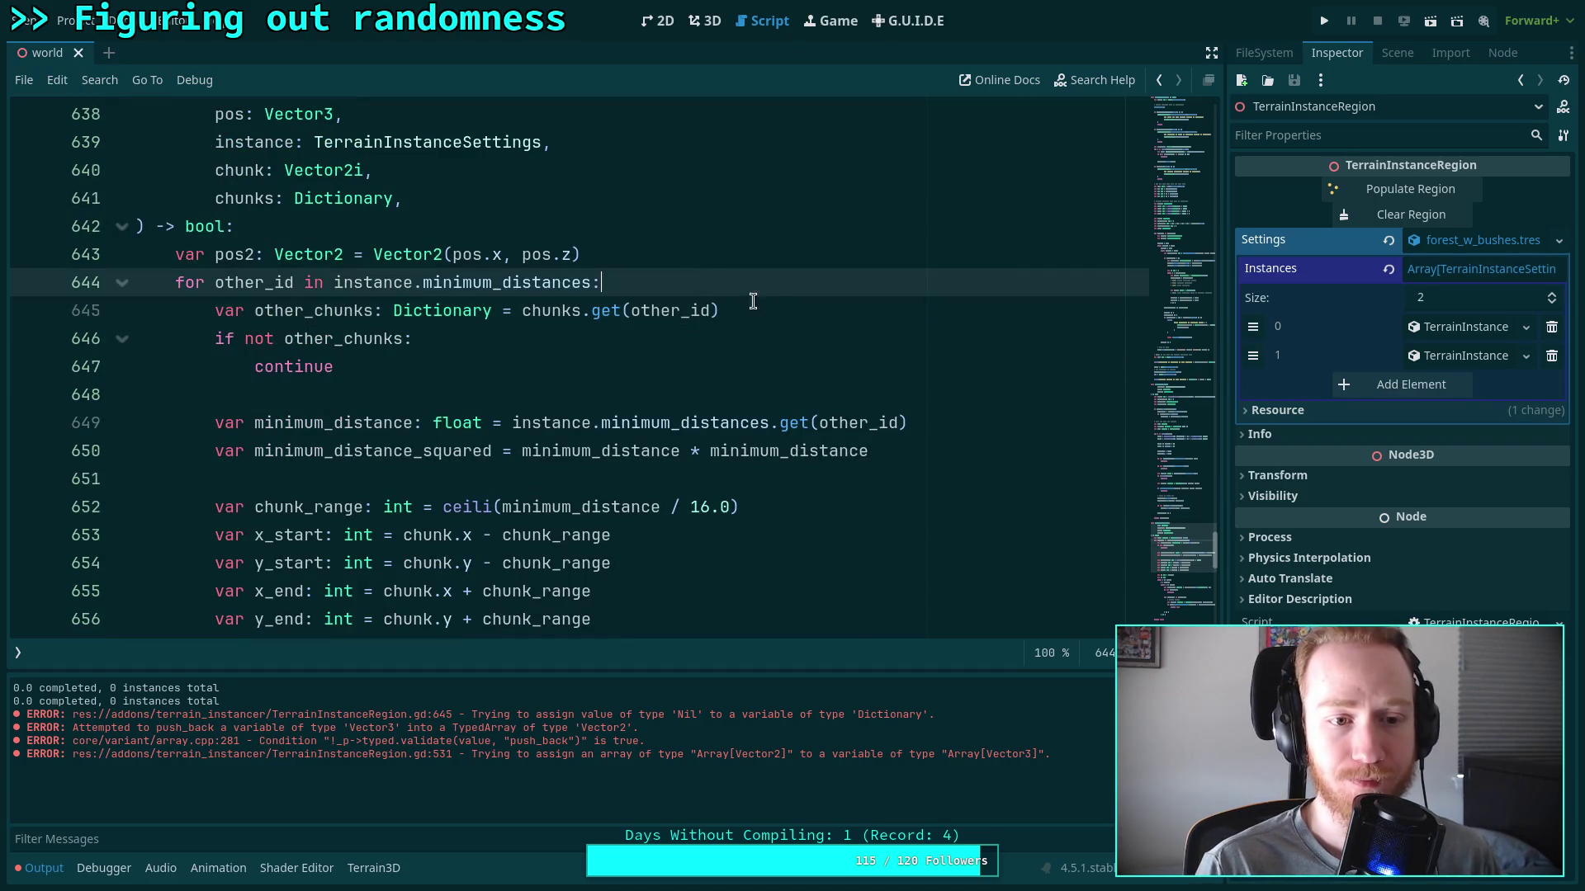
Give the chunks lookup on line 645 an empty-dictionary default: chunks.get(other_id, {})
key("Return")
type("if not")
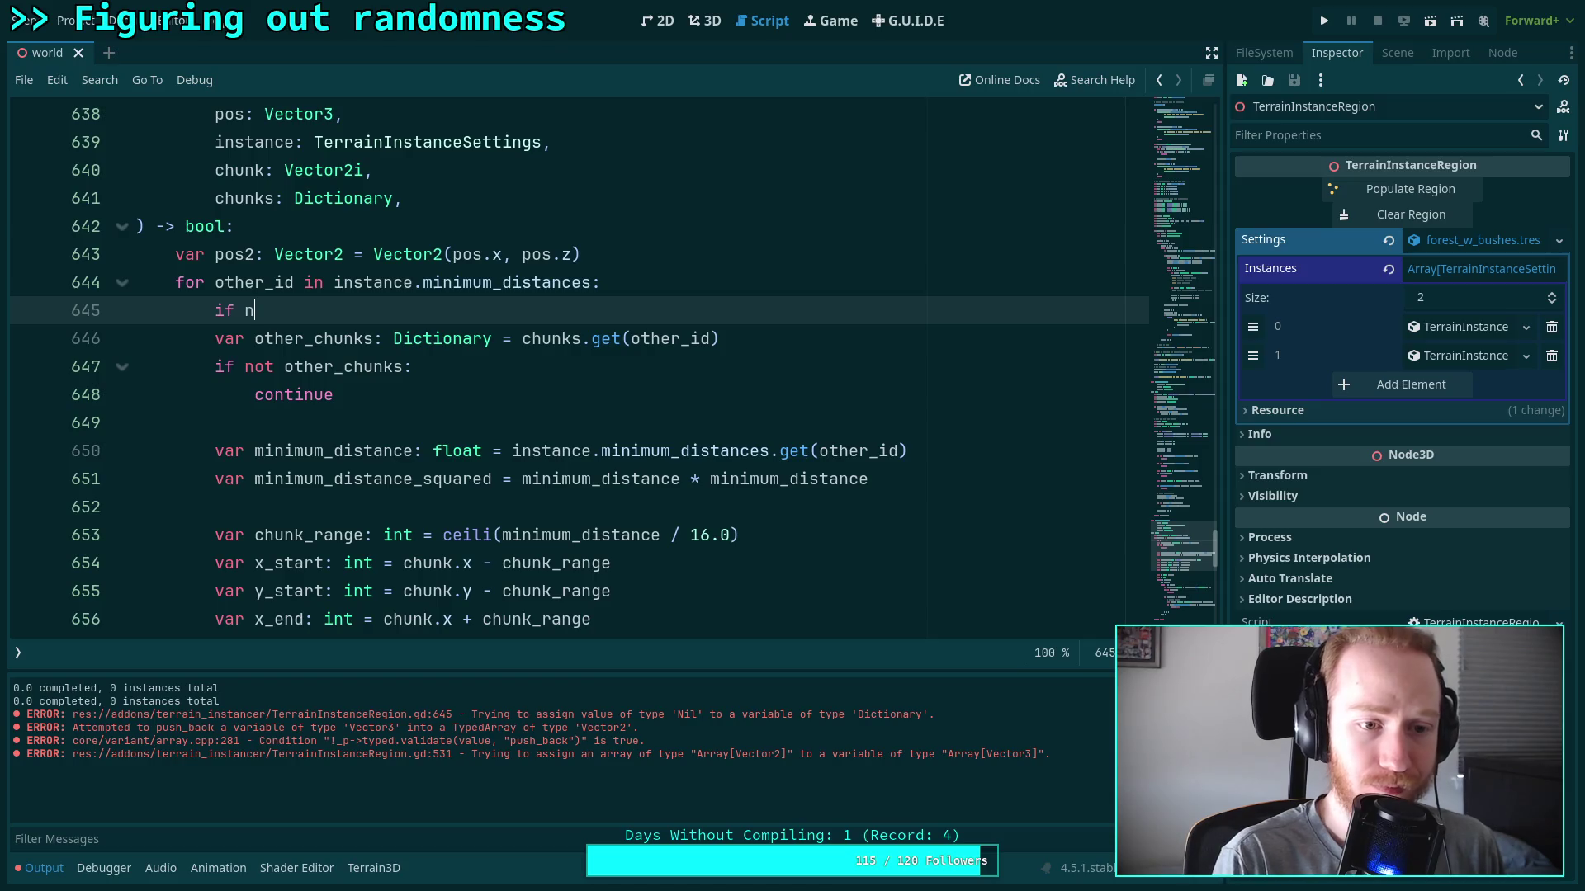
key("ctrl+z")
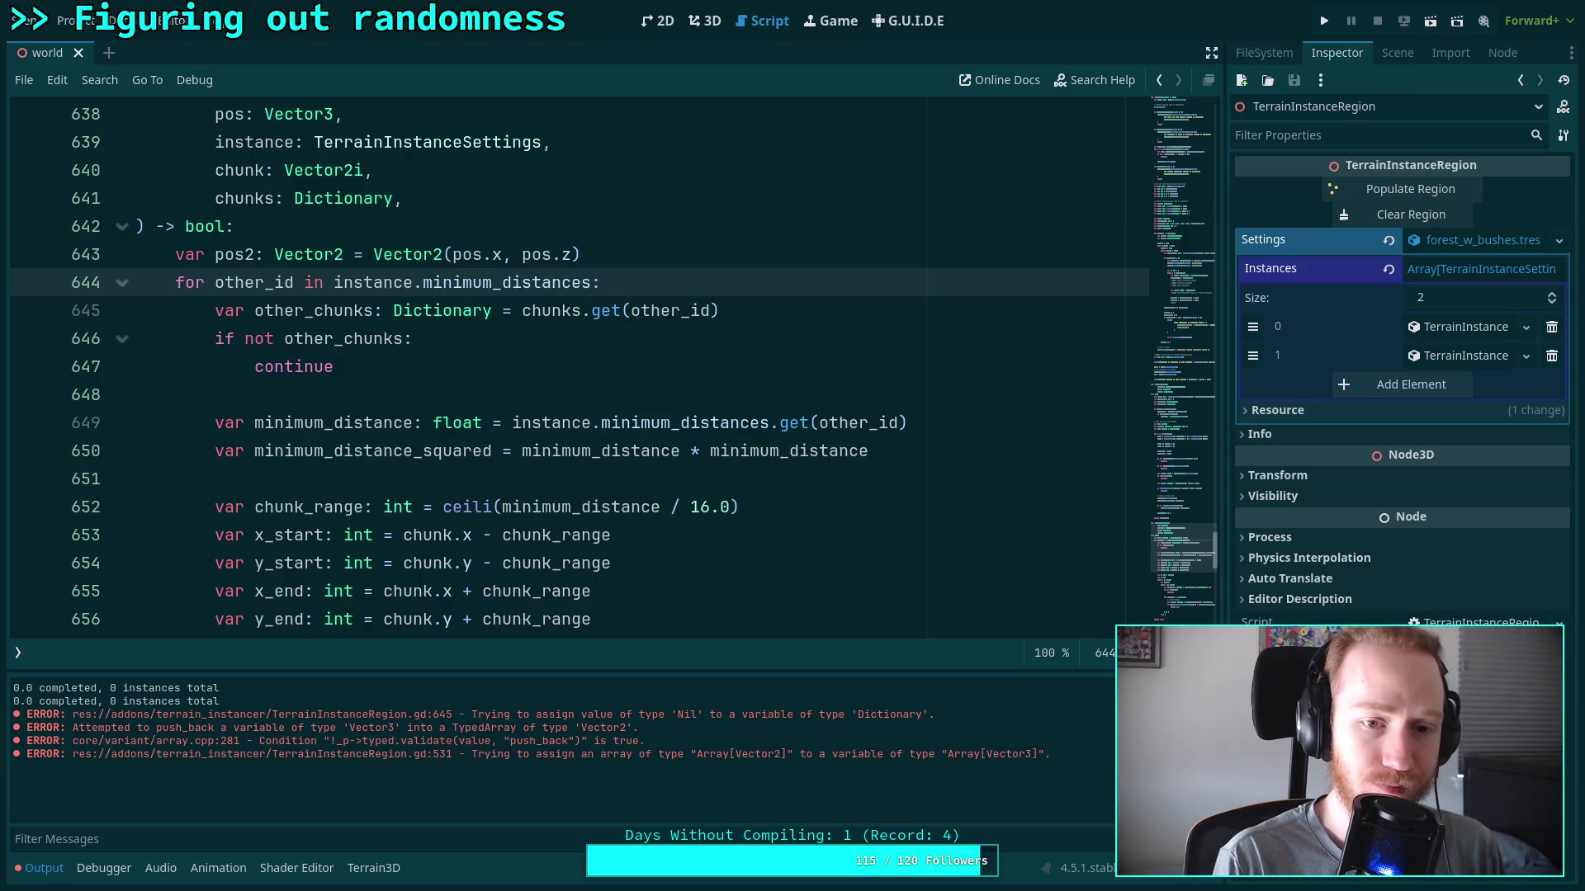
left_click(711, 311)
type(", {}")
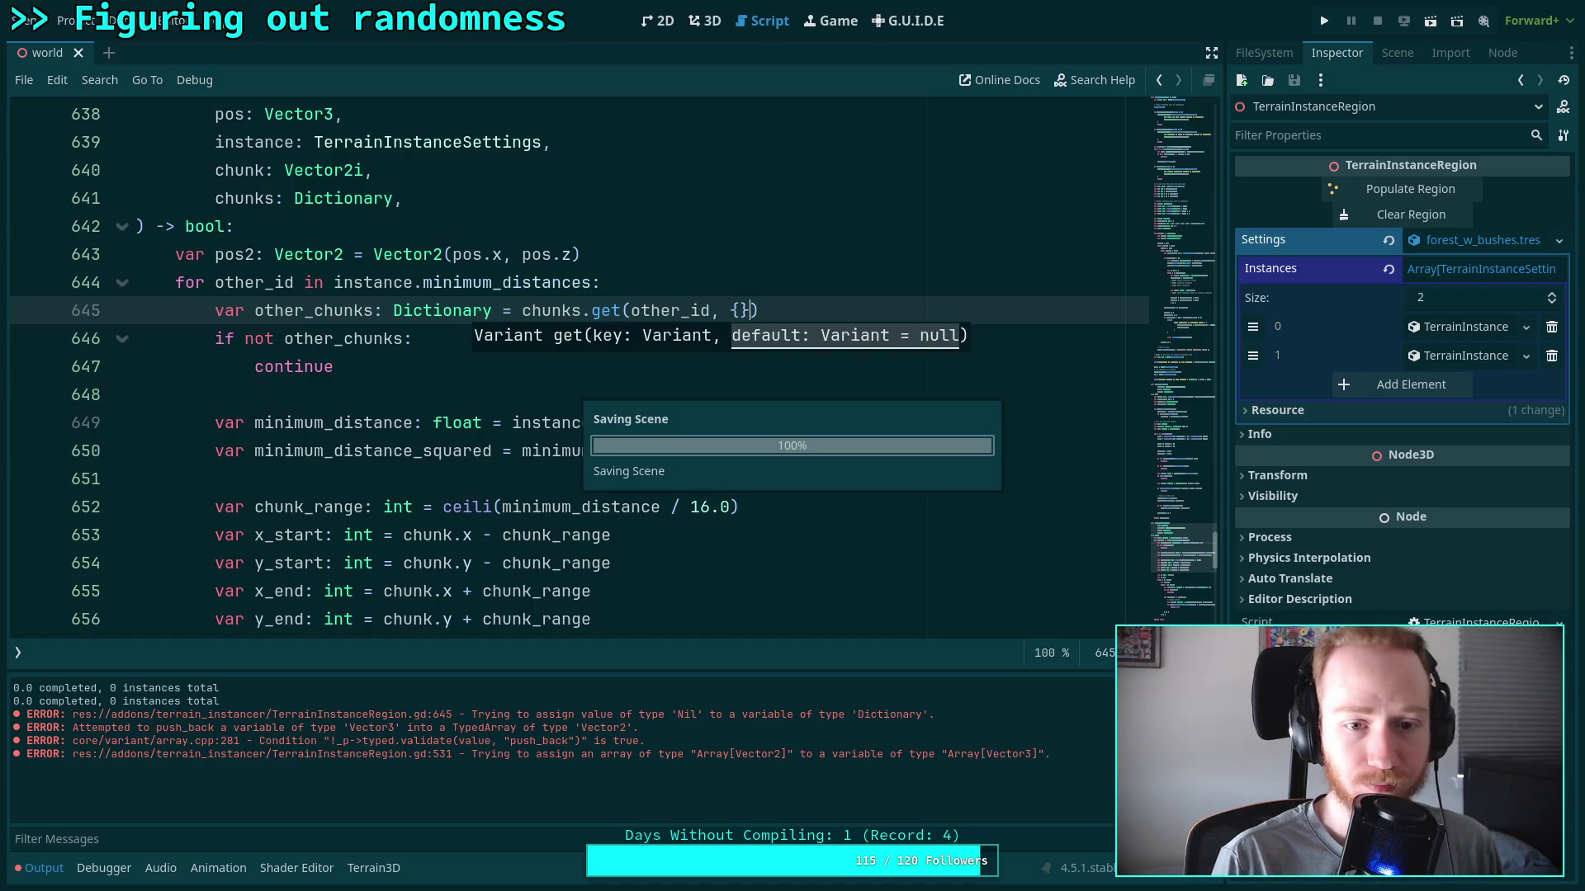
Look over the edited script, then return to the 3D view and clear the Output log
left_click(487, 395)
scroll(516, 397, "down", 8)
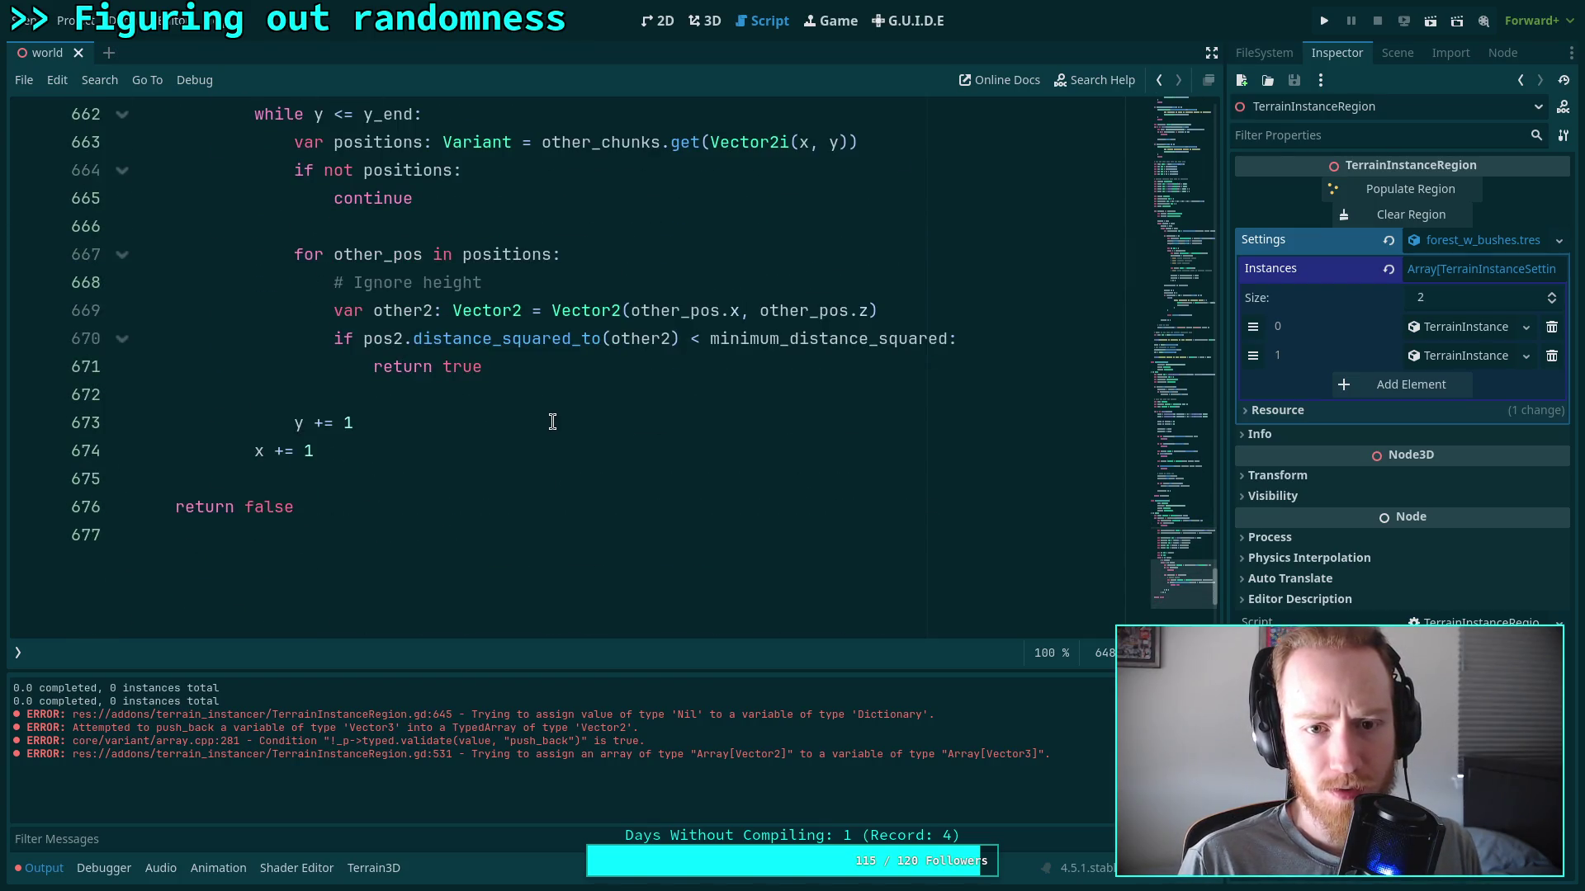
scroll(552, 422, "up", 2)
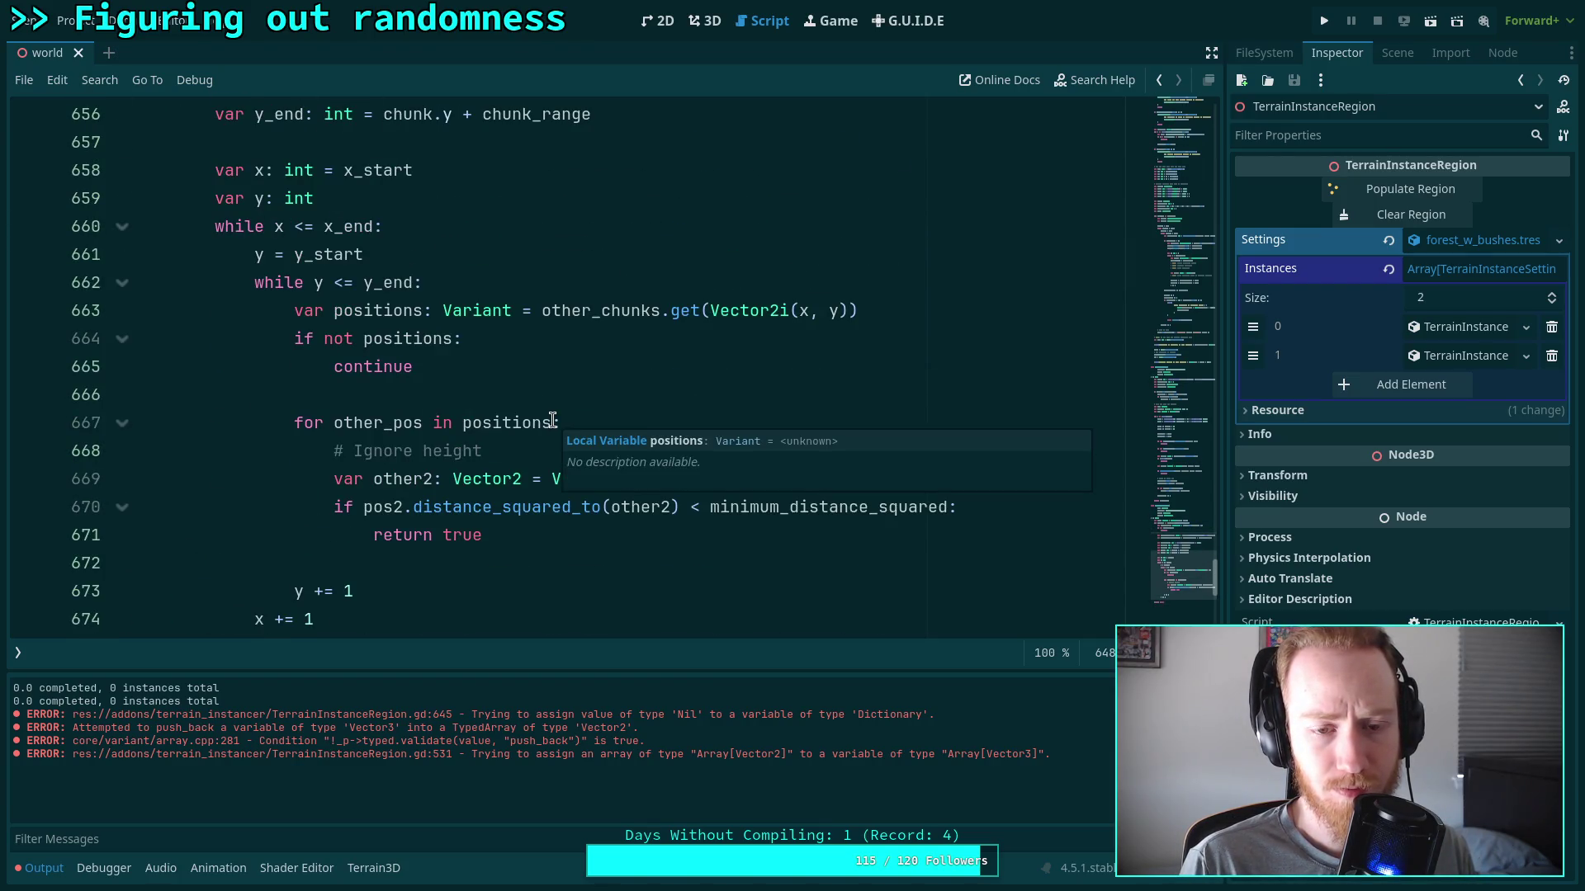
scroll(468, 361, "up", 3)
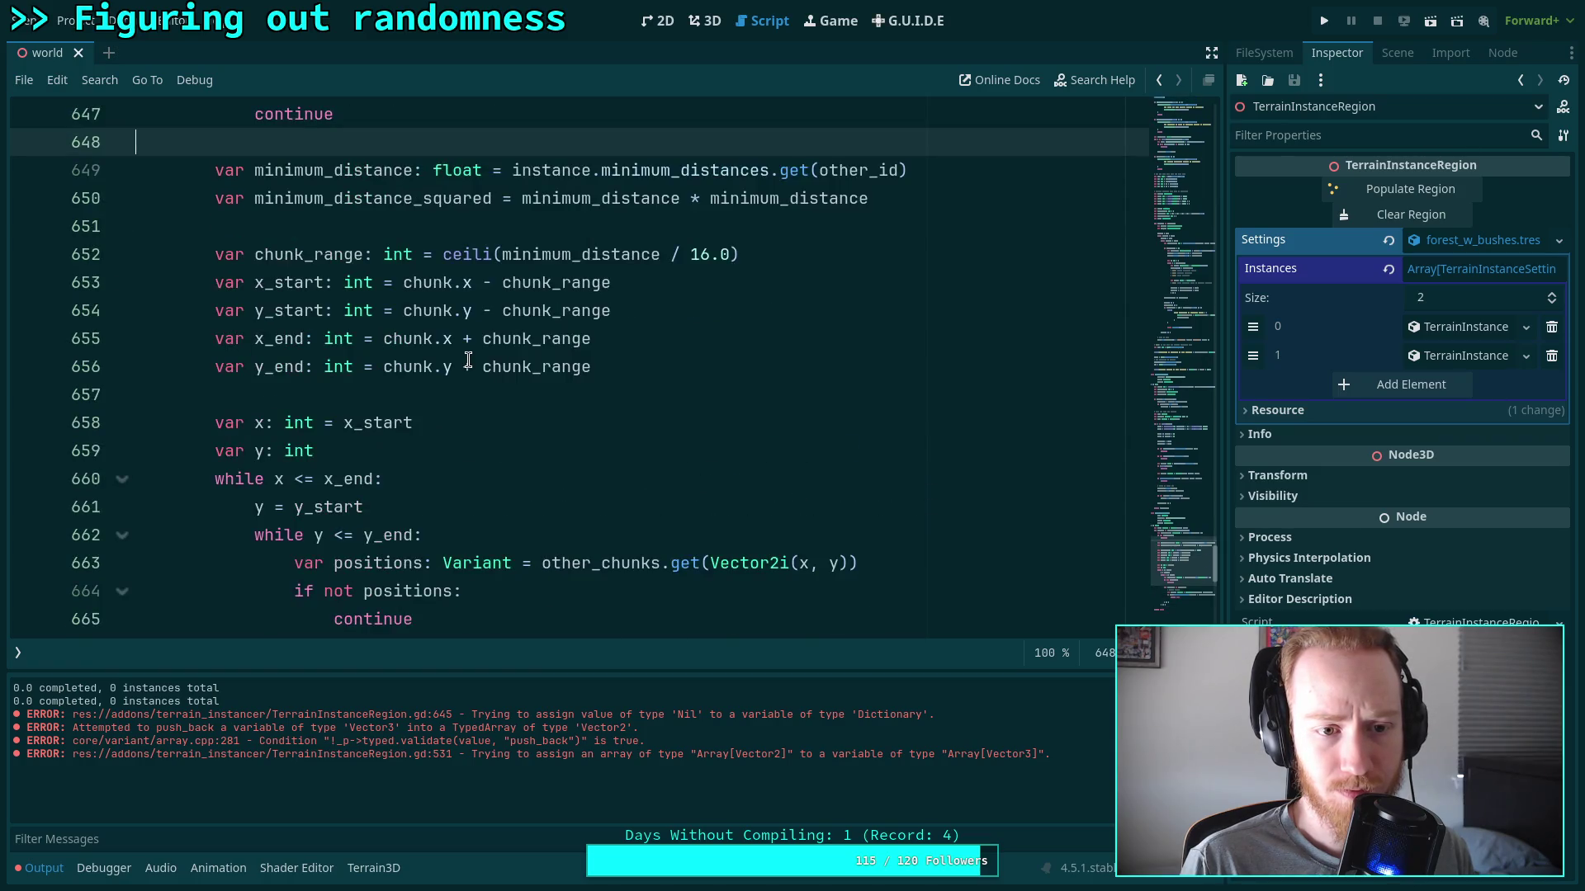
scroll(468, 361, "up", 2)
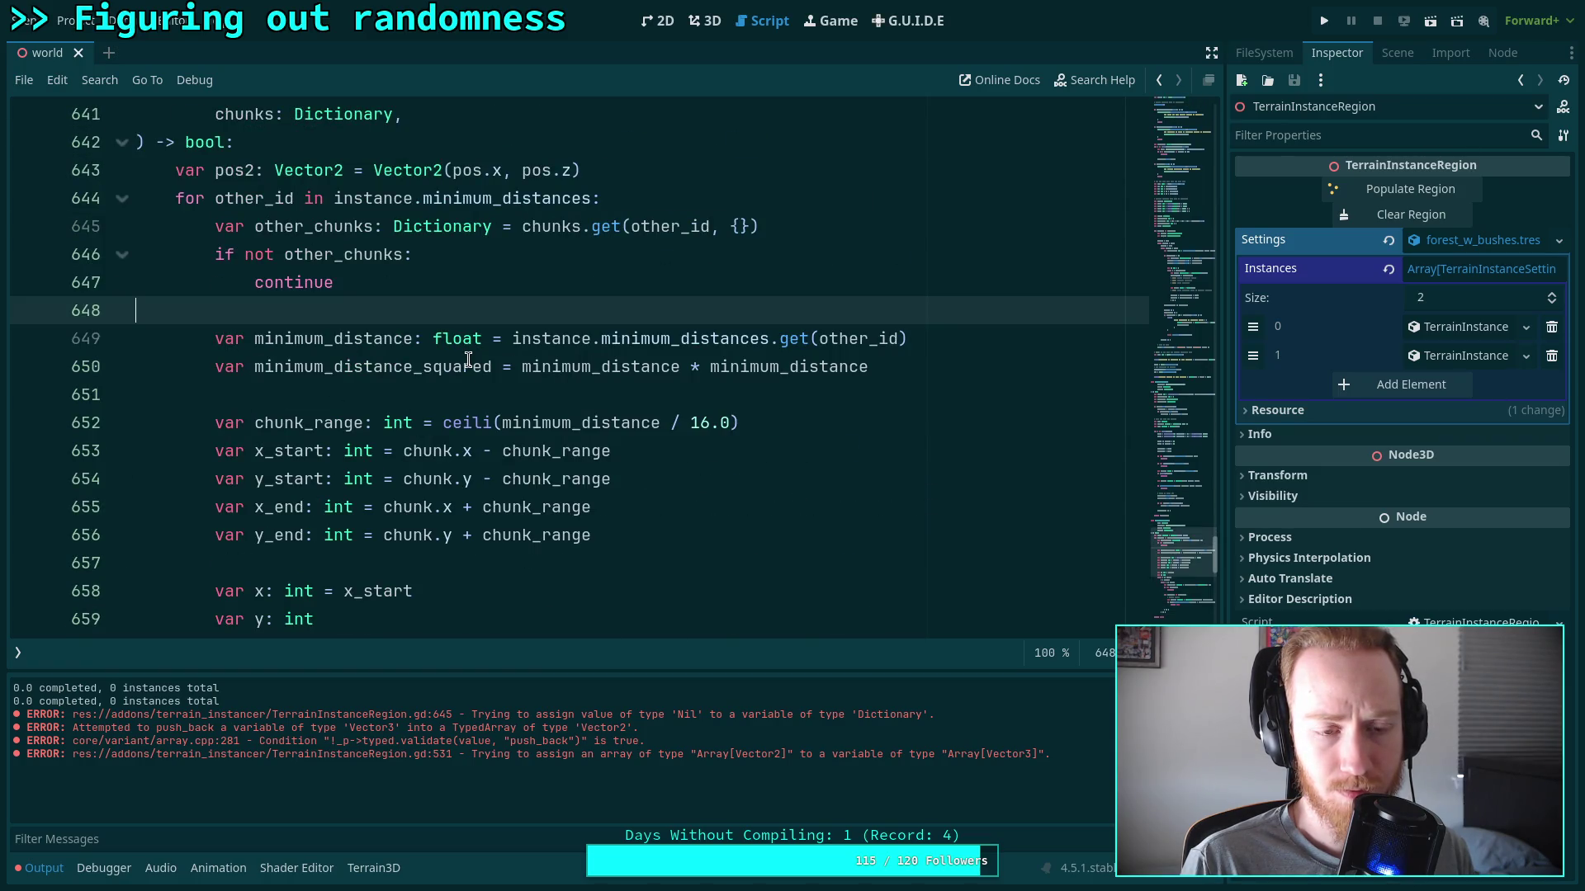
left_click(704, 21)
left_click(1352, 192)
Populate the TerrainInstanceRegion again, which now reports 1 instance total
left_click(1360, 187)
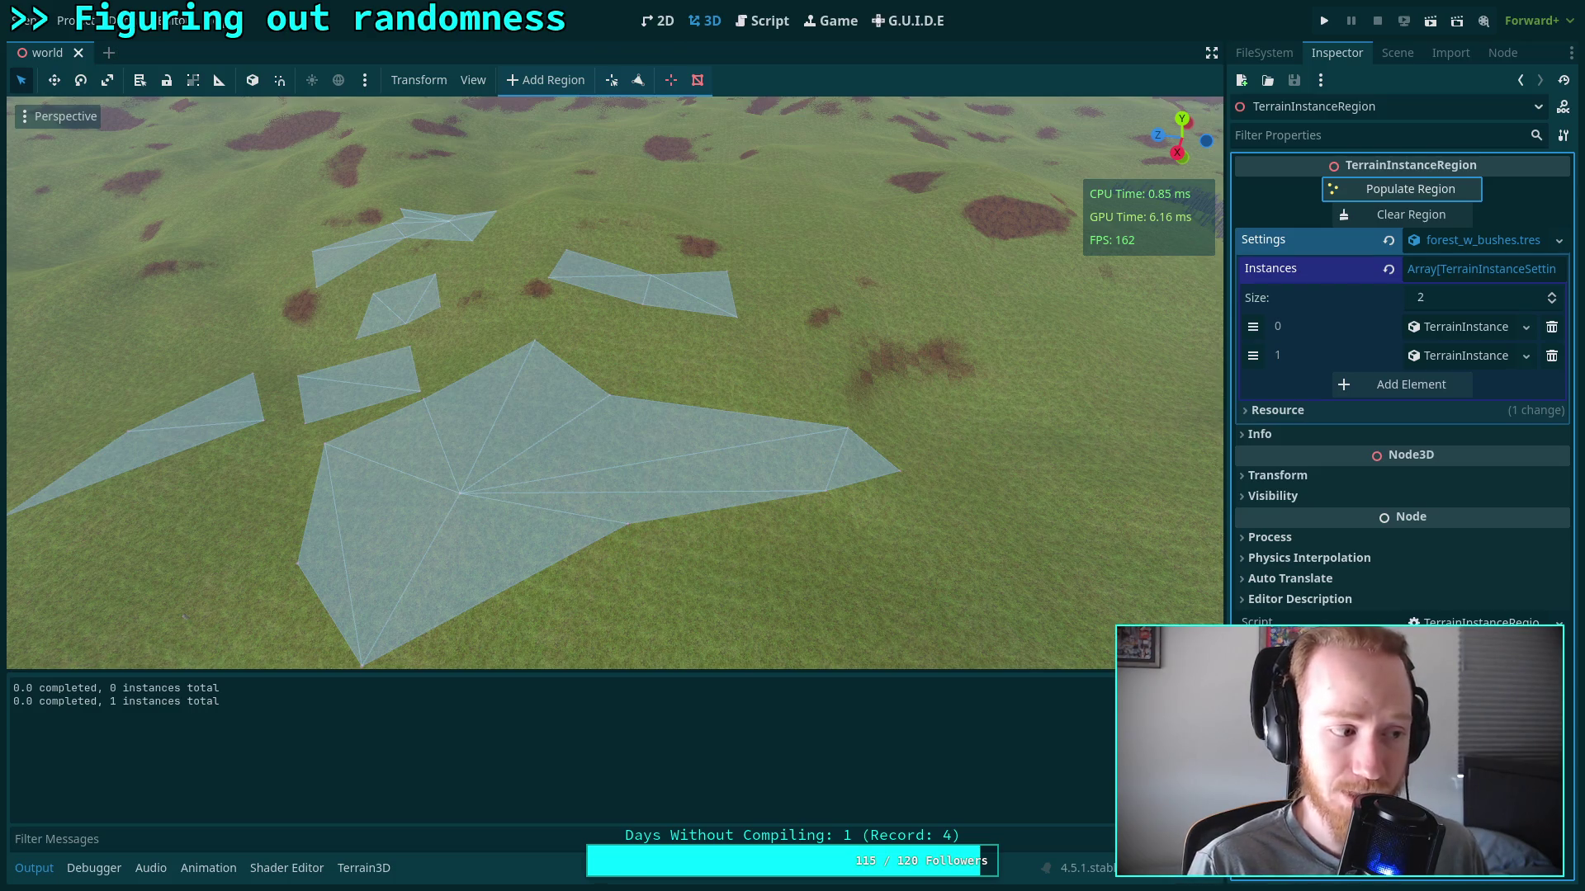
Quit the editor back to the Project Manager
key("super+2")
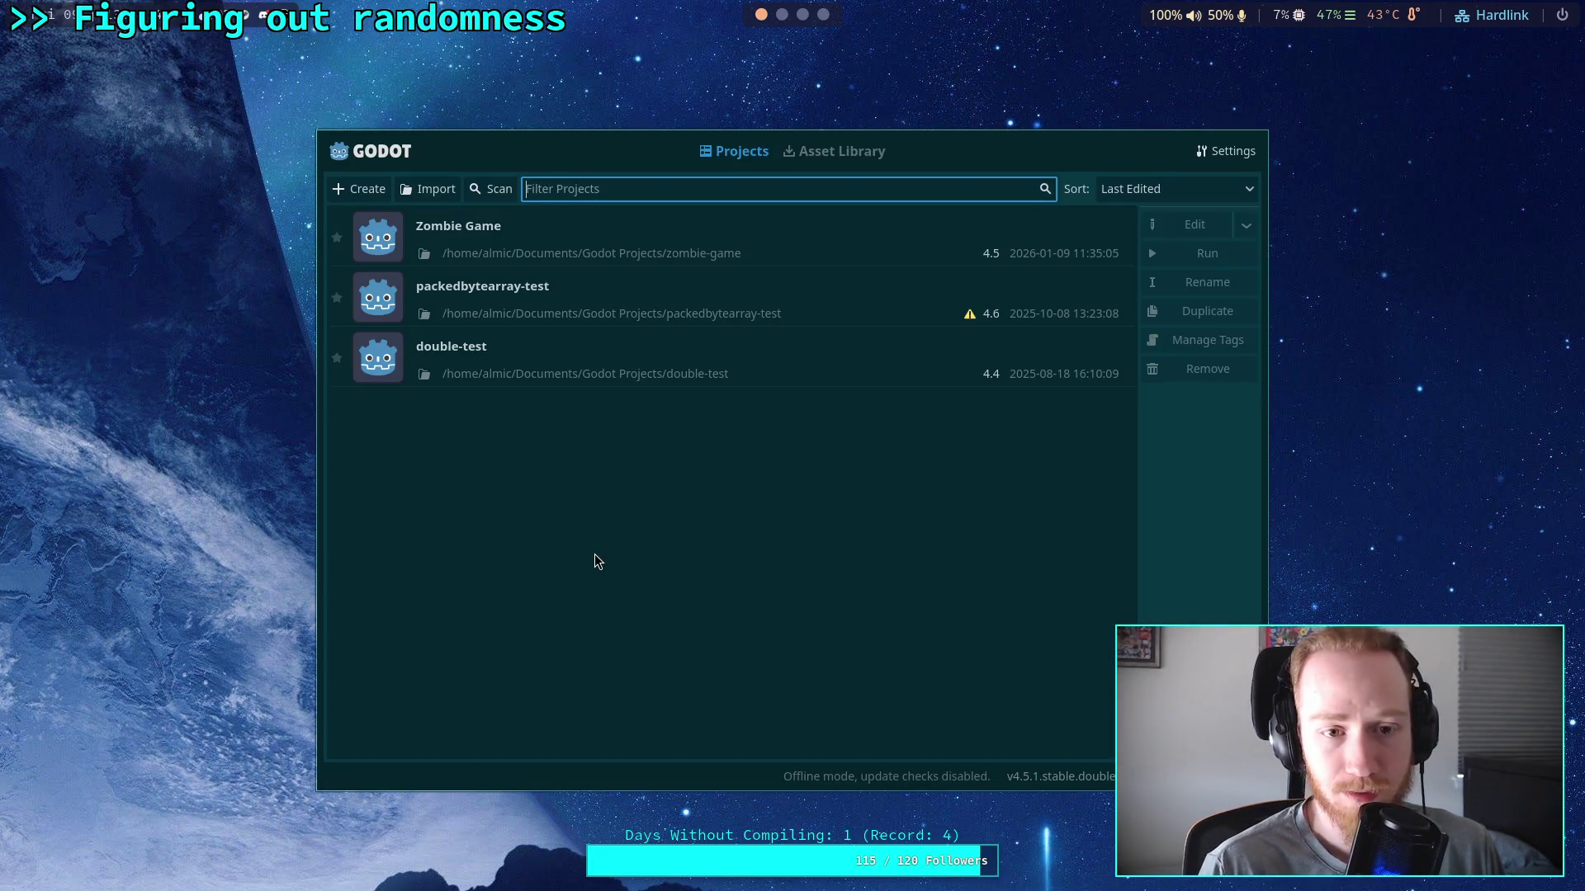
Open the Zombie Game project for editing and collapse the Output panel in the script editor
left_click(1040, 256)
left_click(1169, 224)
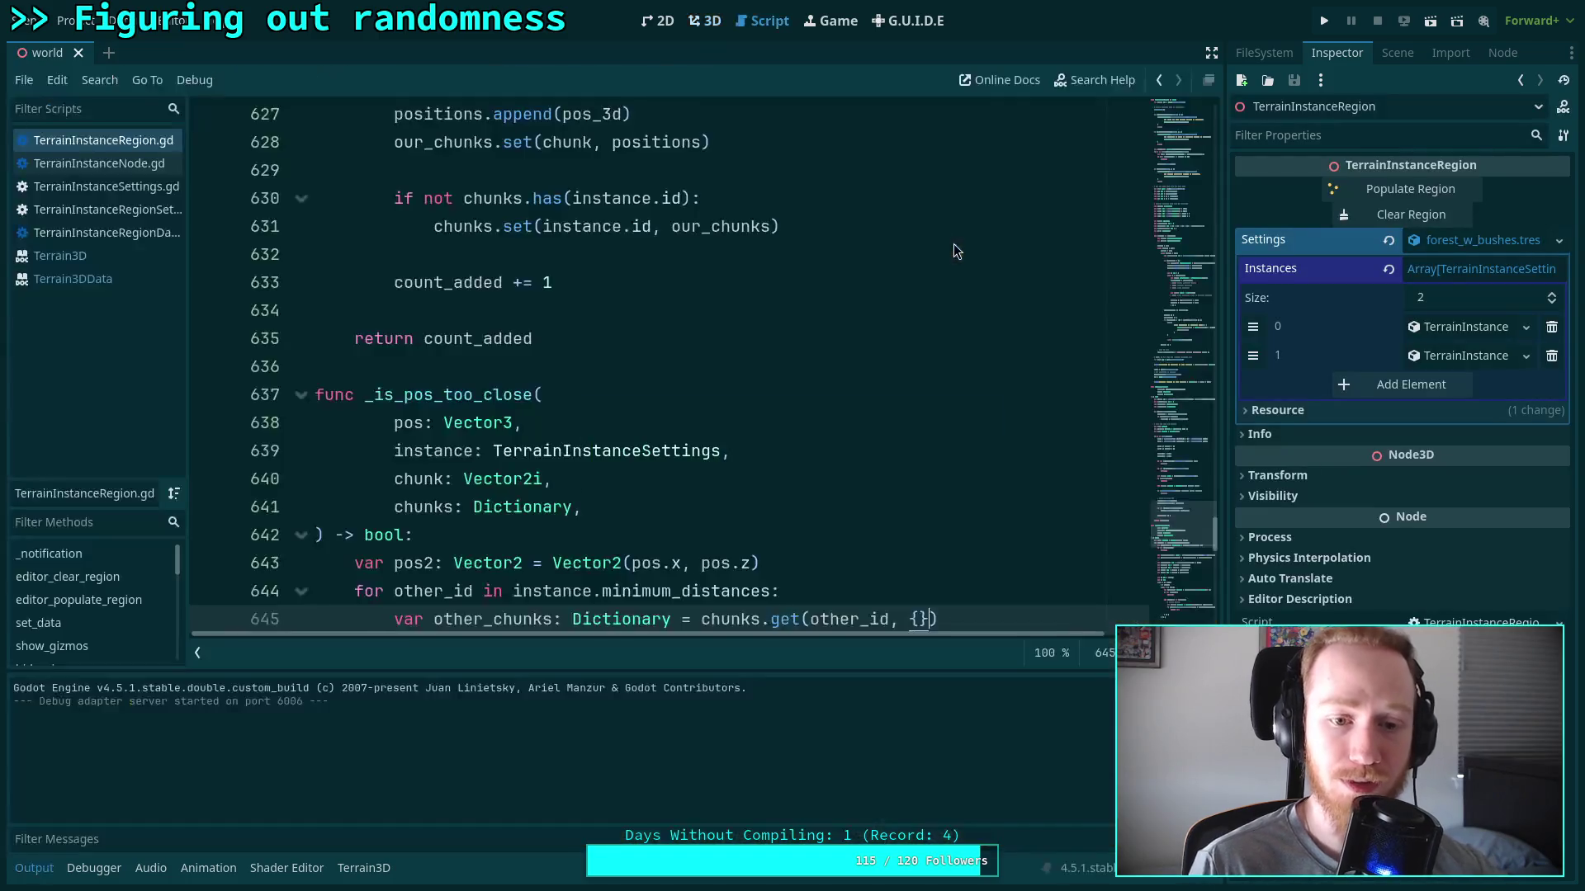
left_click(23, 869)
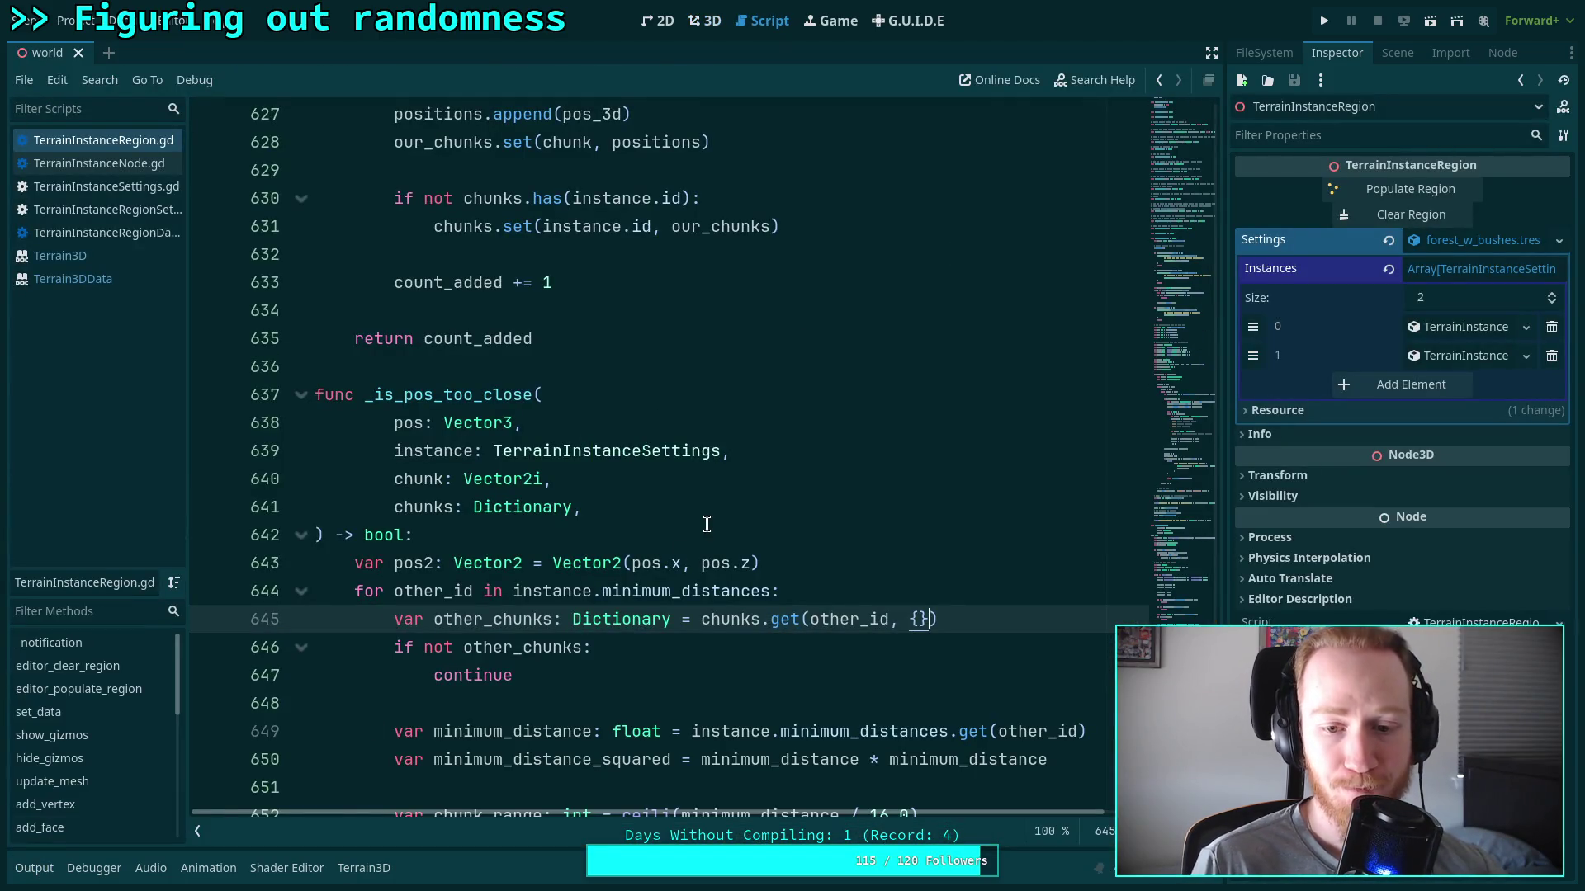
Insert 'y += 1' before 'continue' under 'if not positions:' in _is_pos_too_close and save
scroll(709, 498, "down", 4)
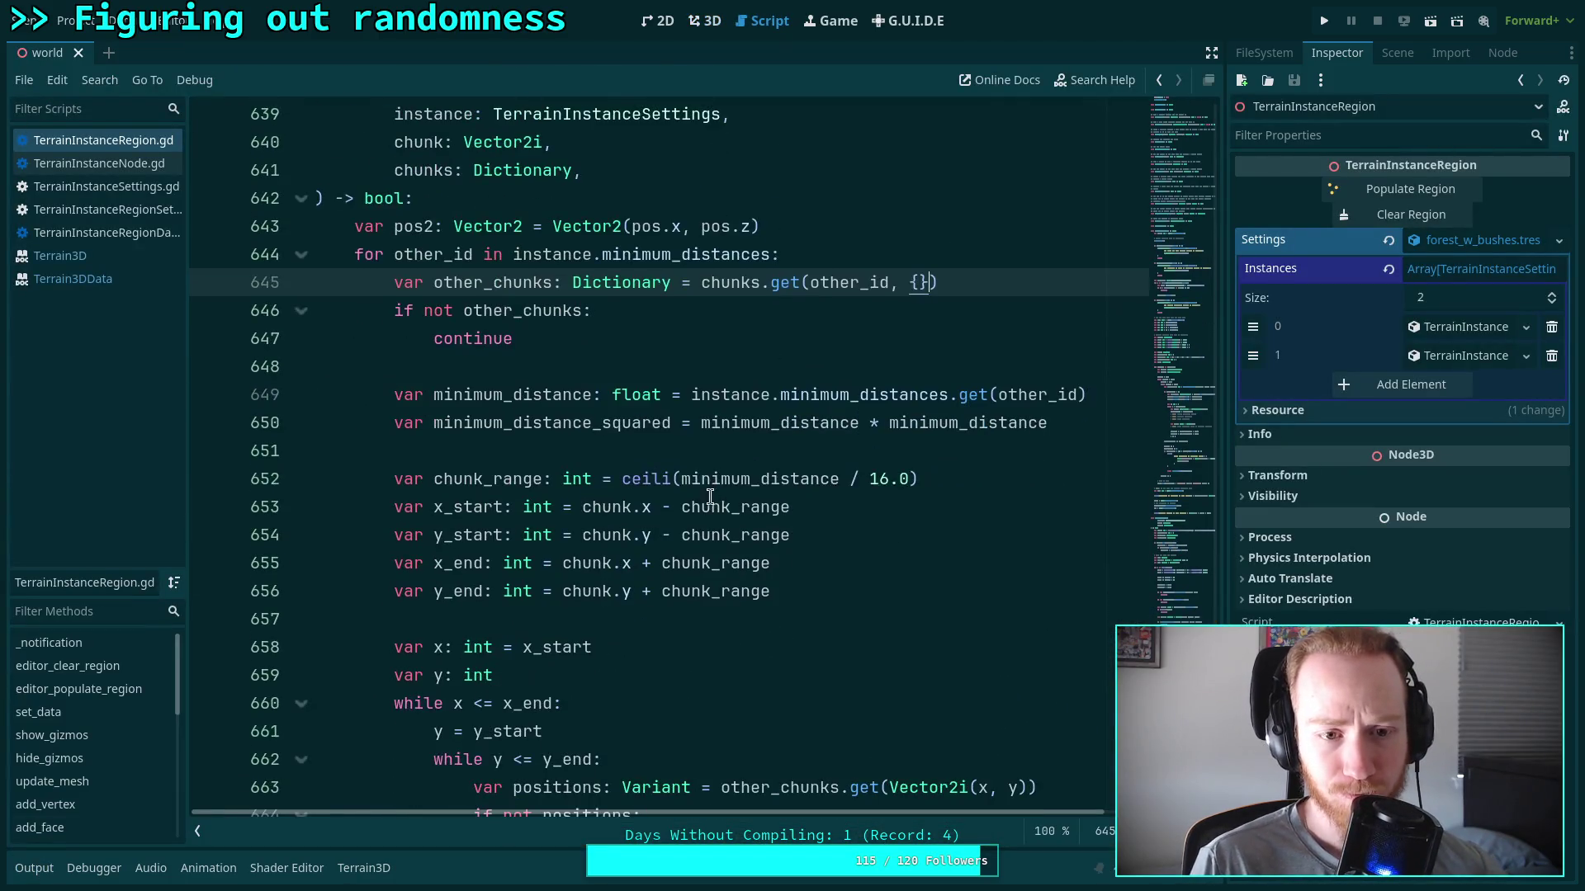
double_click(428, 255)
scroll(739, 391, "down", 6)
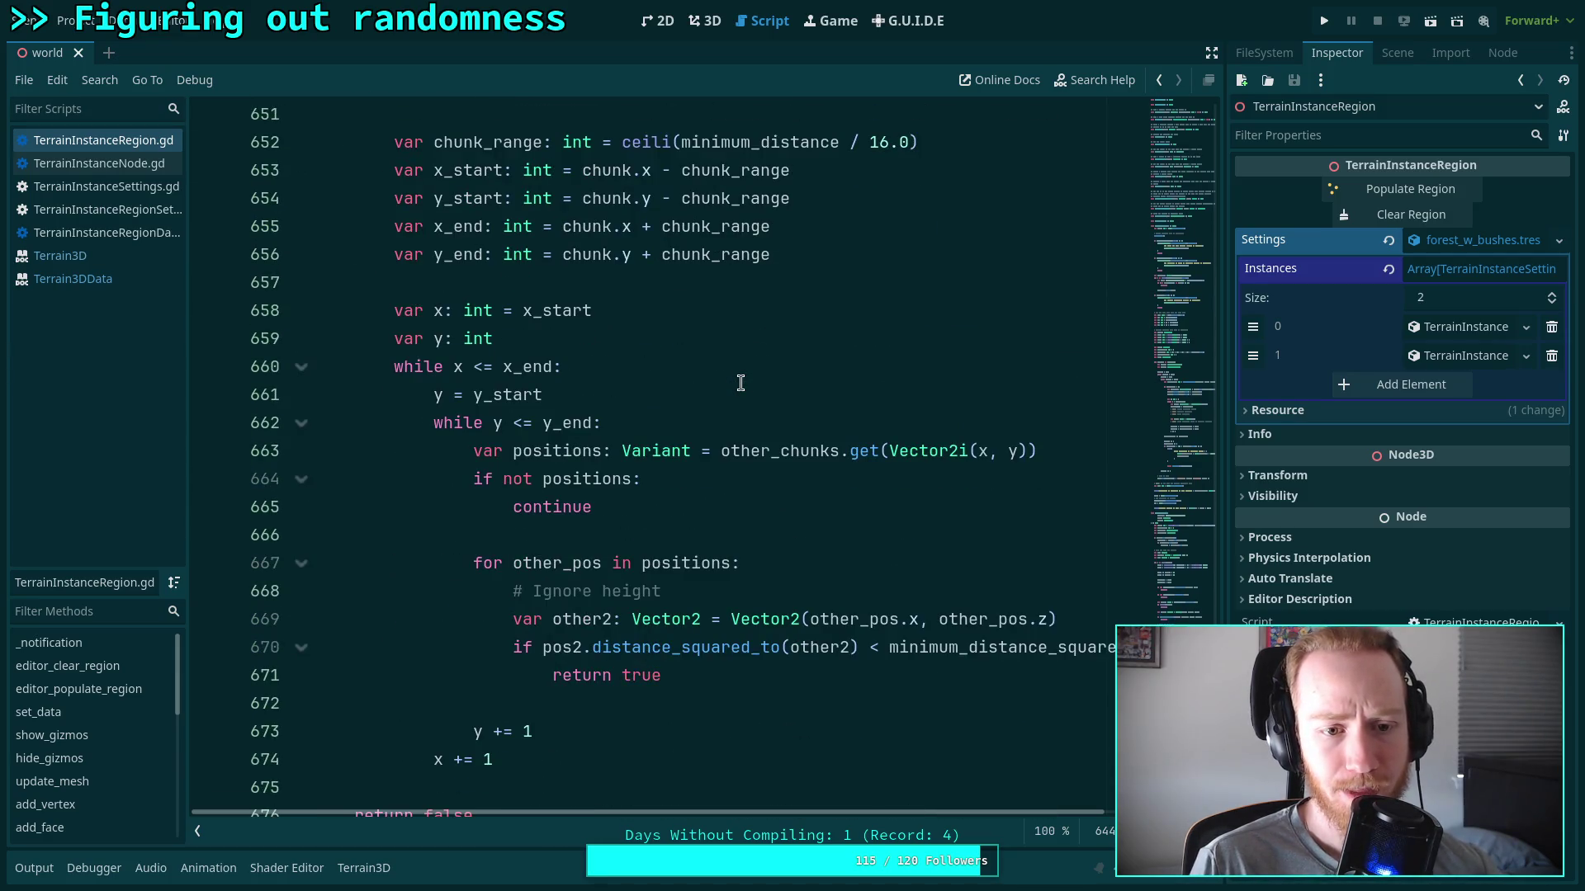
left_click(438, 229)
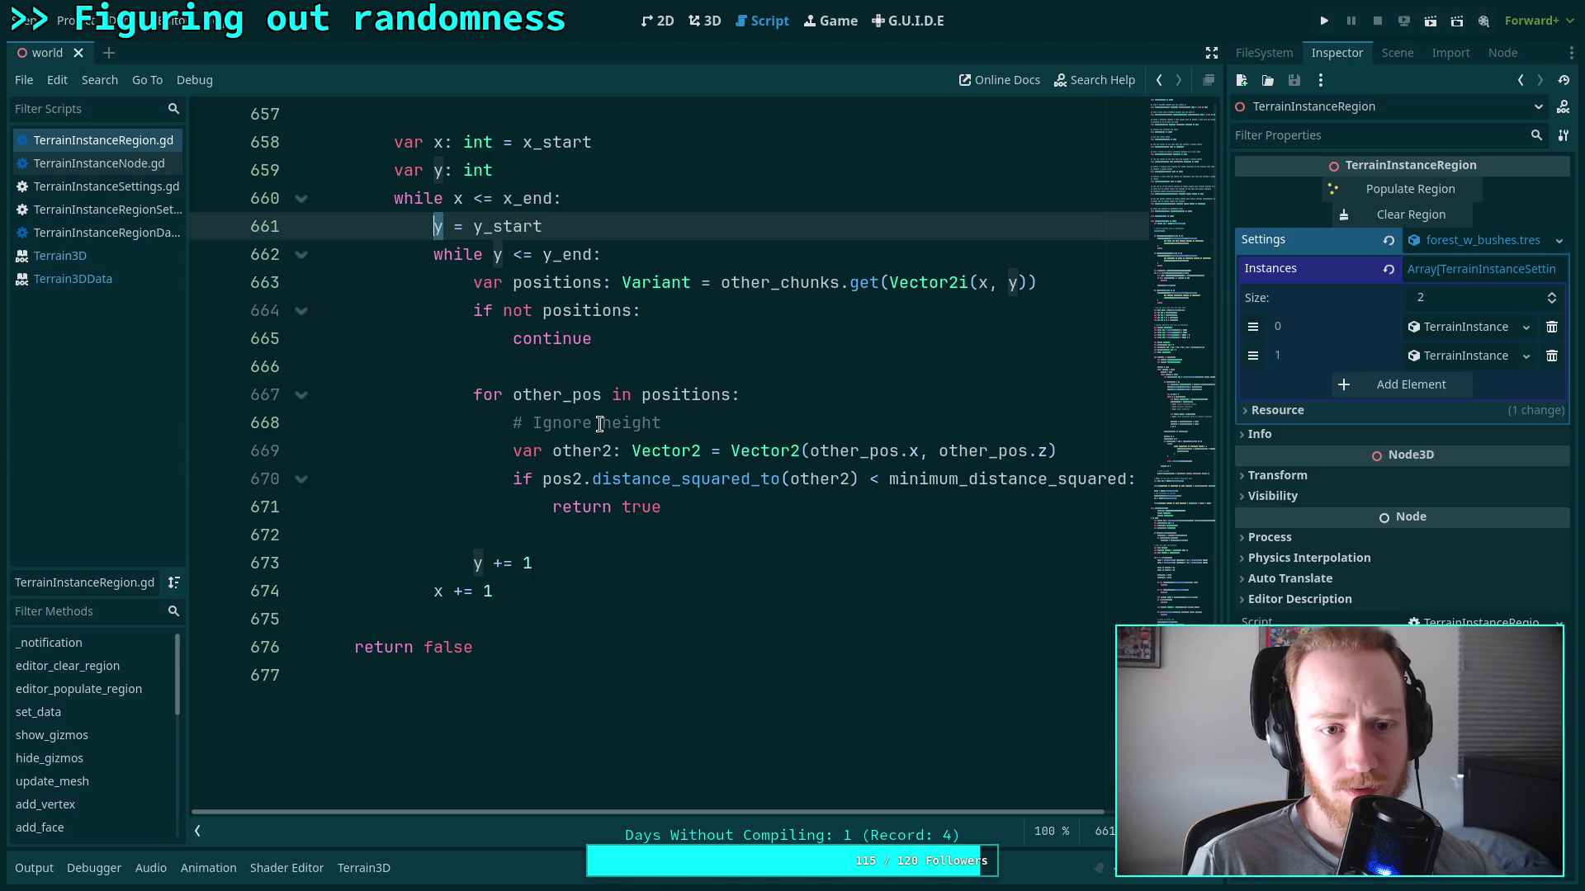
scroll(569, 477, "up", 1)
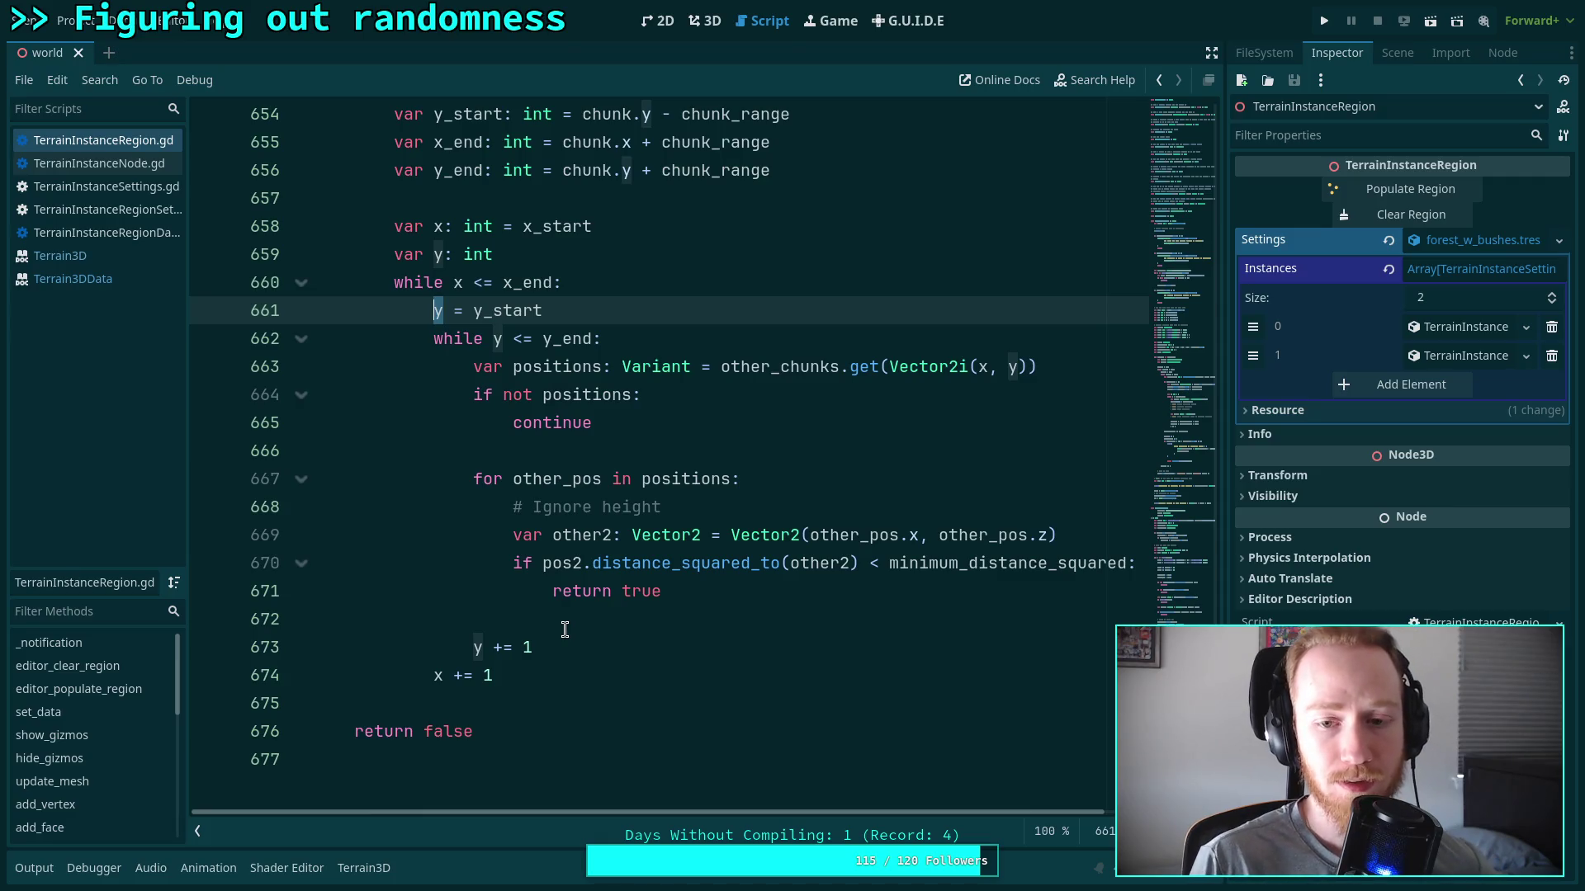
left_click(737, 396)
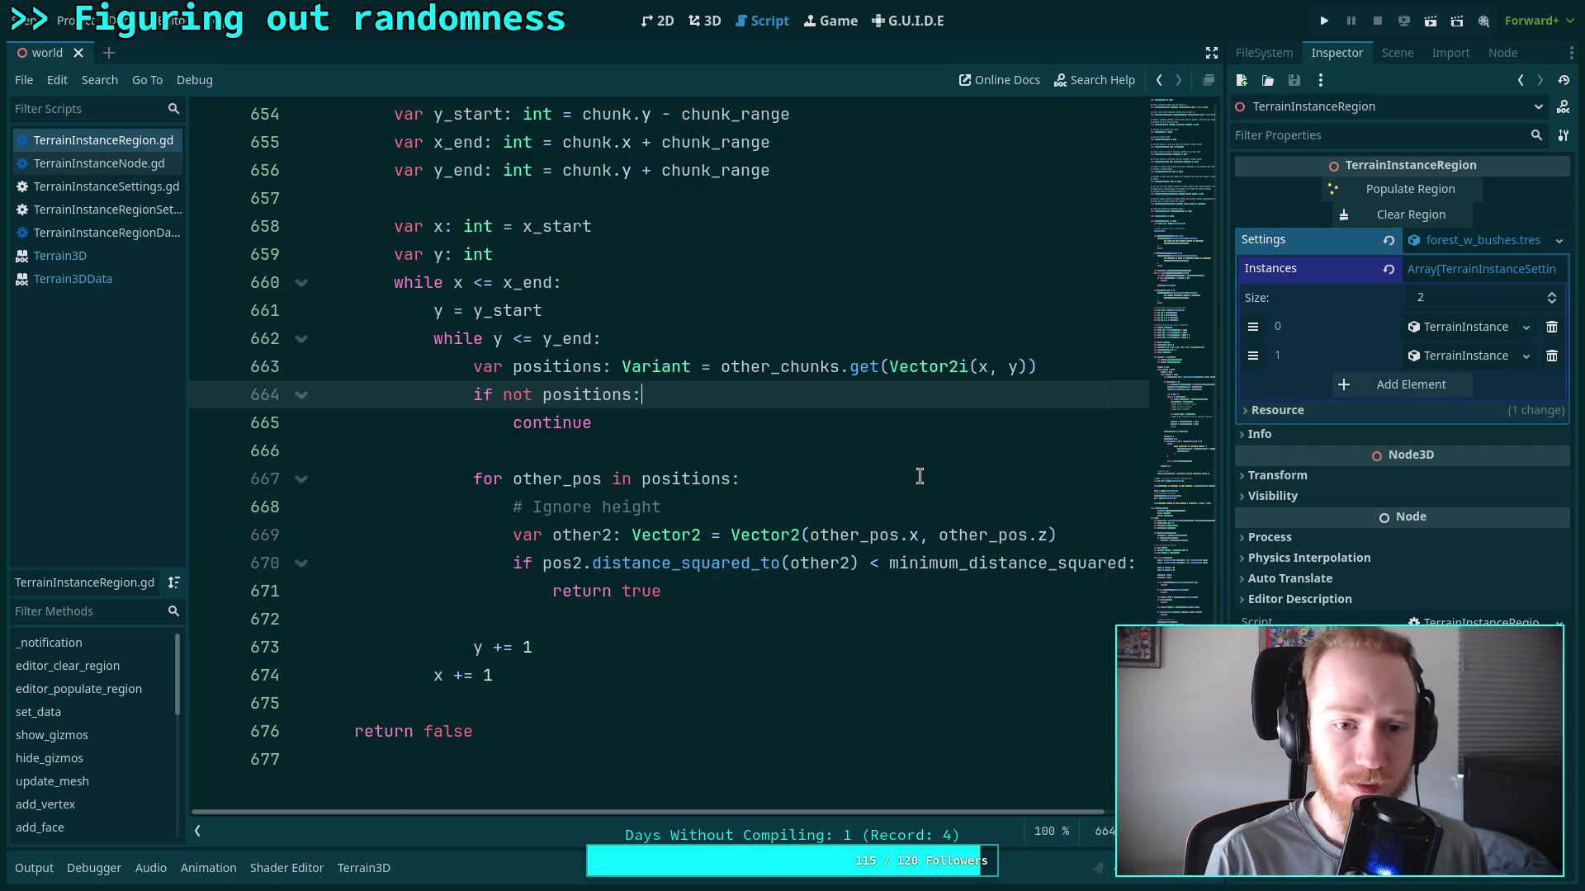
key("Return")
type("f ")
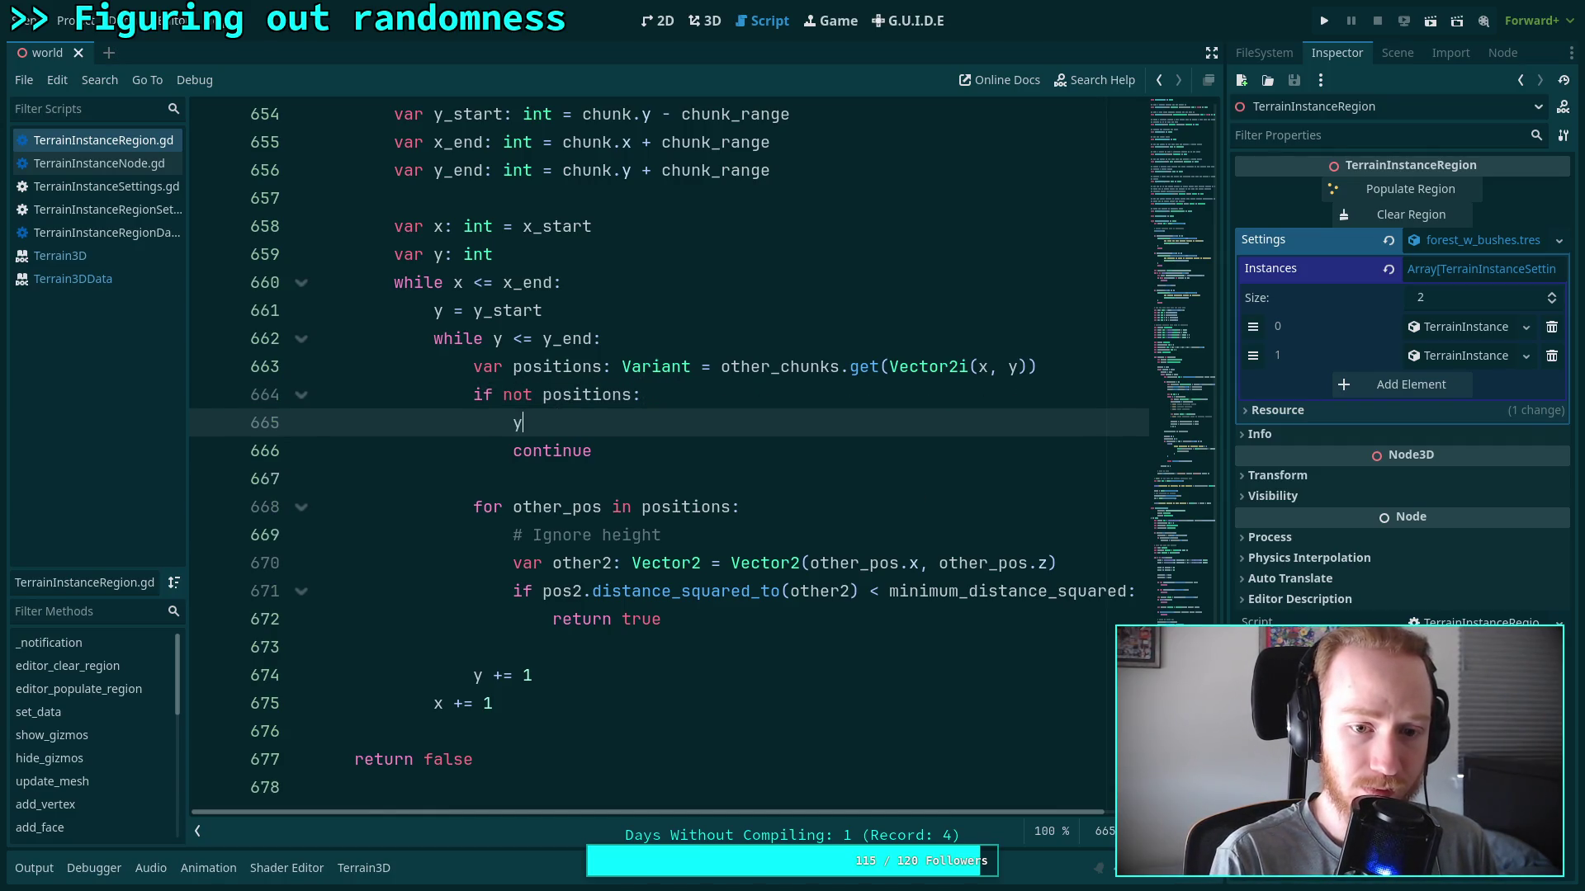
type(" += 1")
key("ctrl+s")
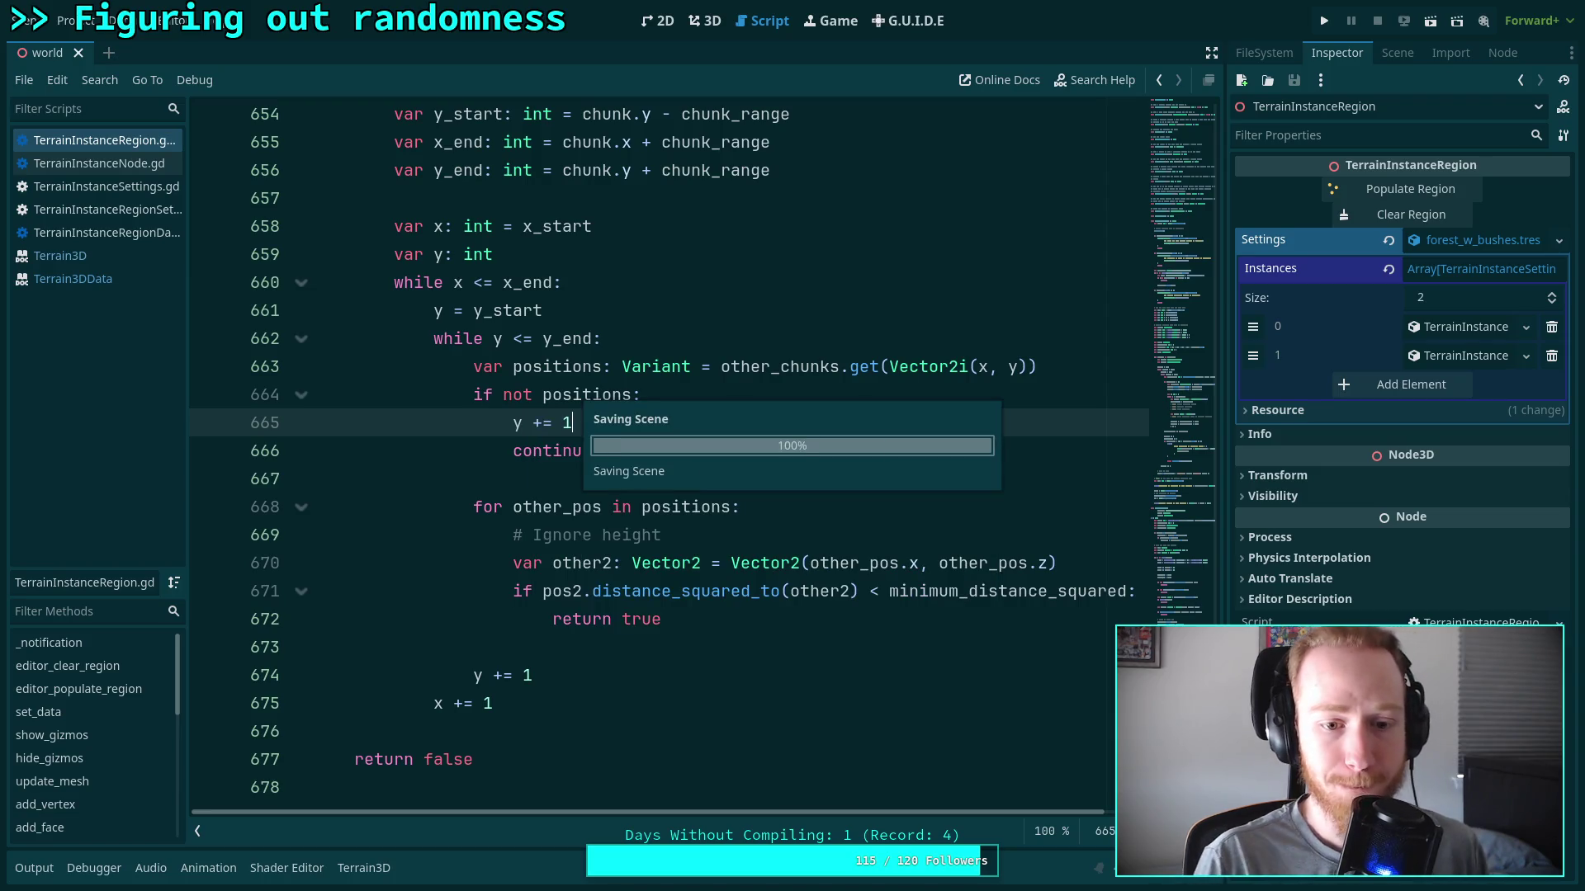
left_click(726, 632)
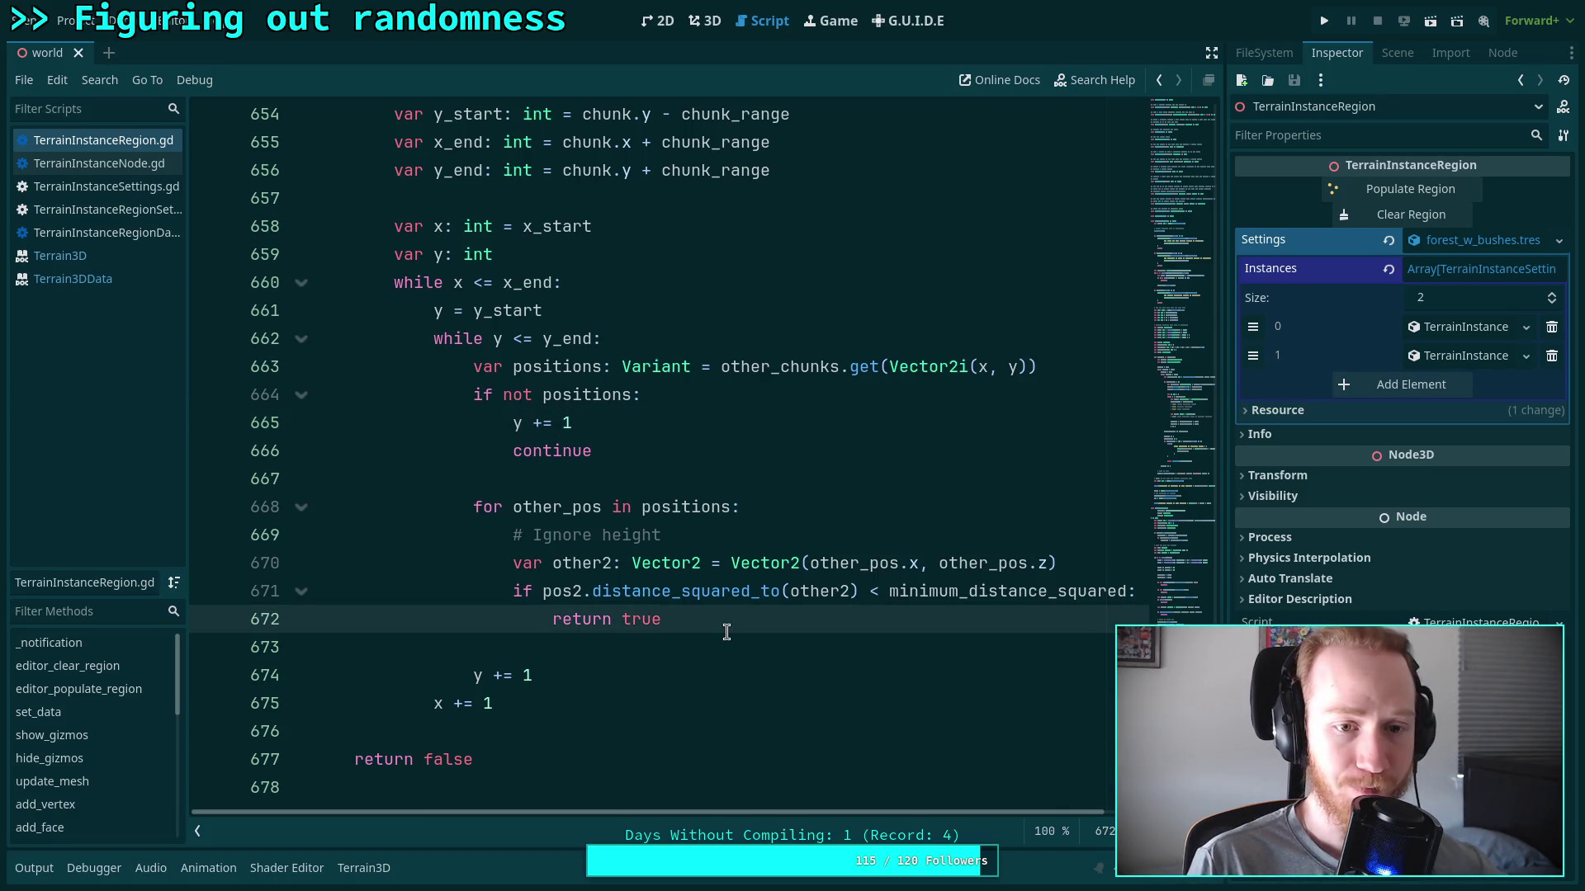
scroll(726, 632, "down", 2)
scroll(727, 632, "up", 14)
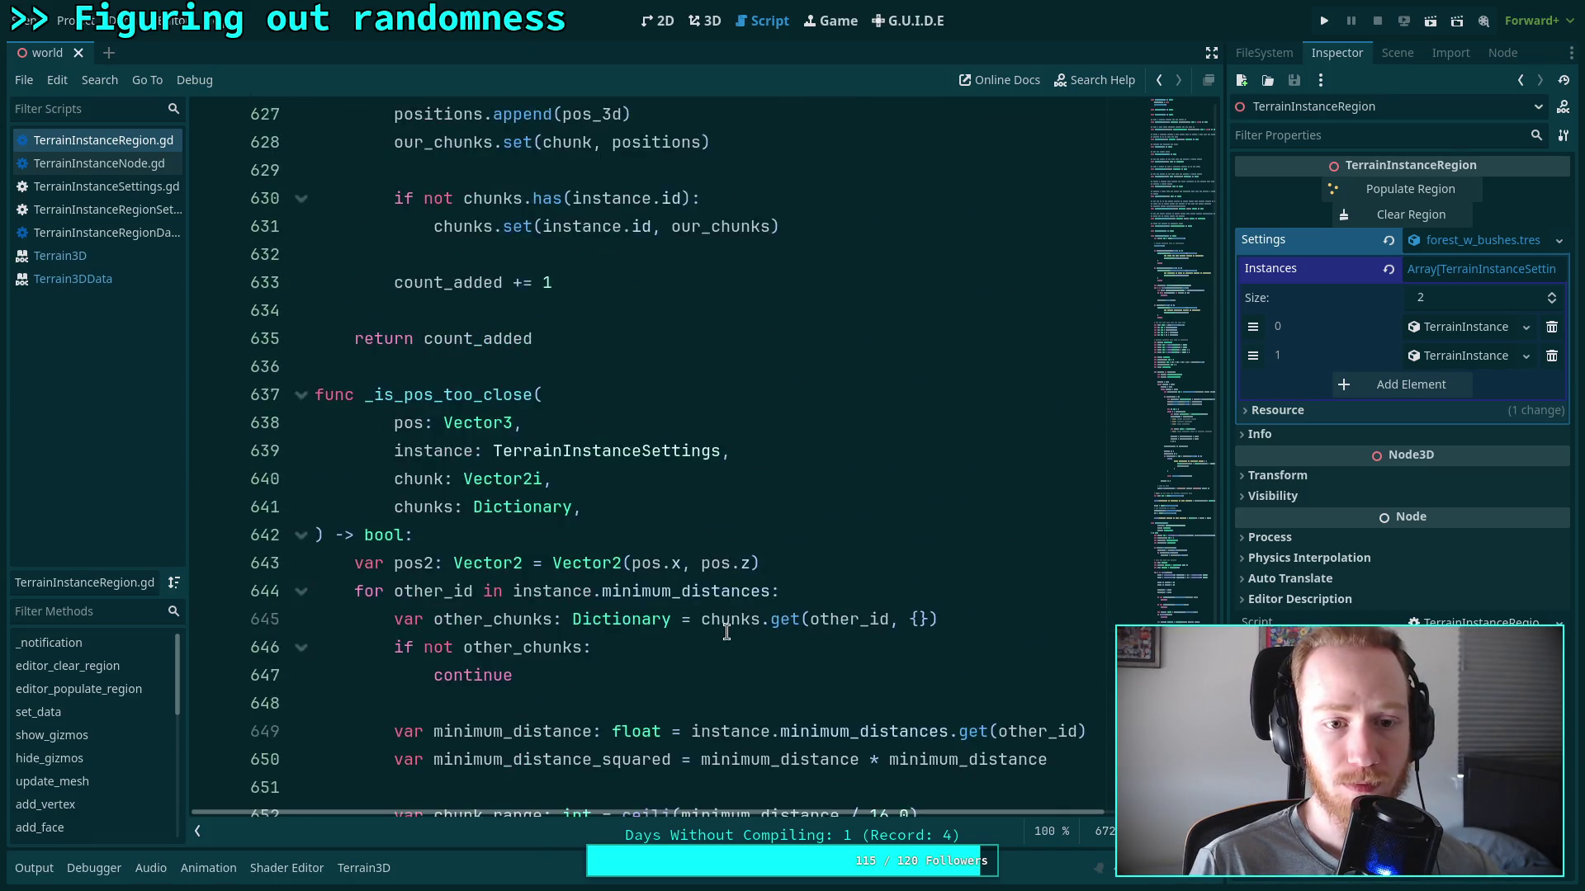
scroll(726, 632, "up", 3)
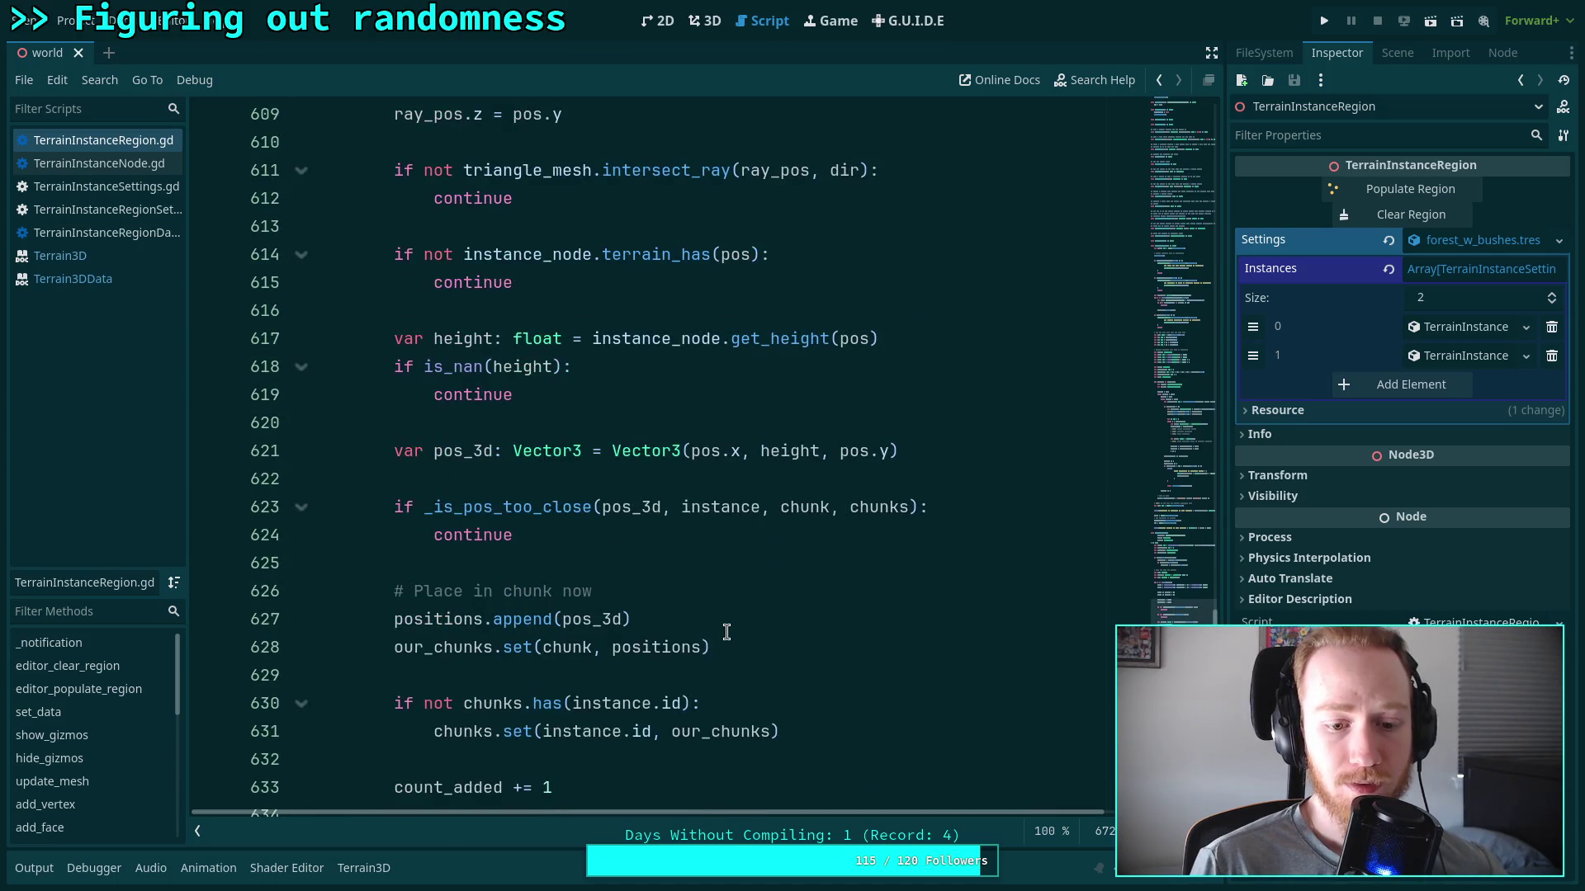
scroll(727, 632, "down", 1)
left_click(456, 707)
scroll(530, 633, "up", 7)
scroll(530, 634, "up", 16)
scroll(567, 611, "up", 7)
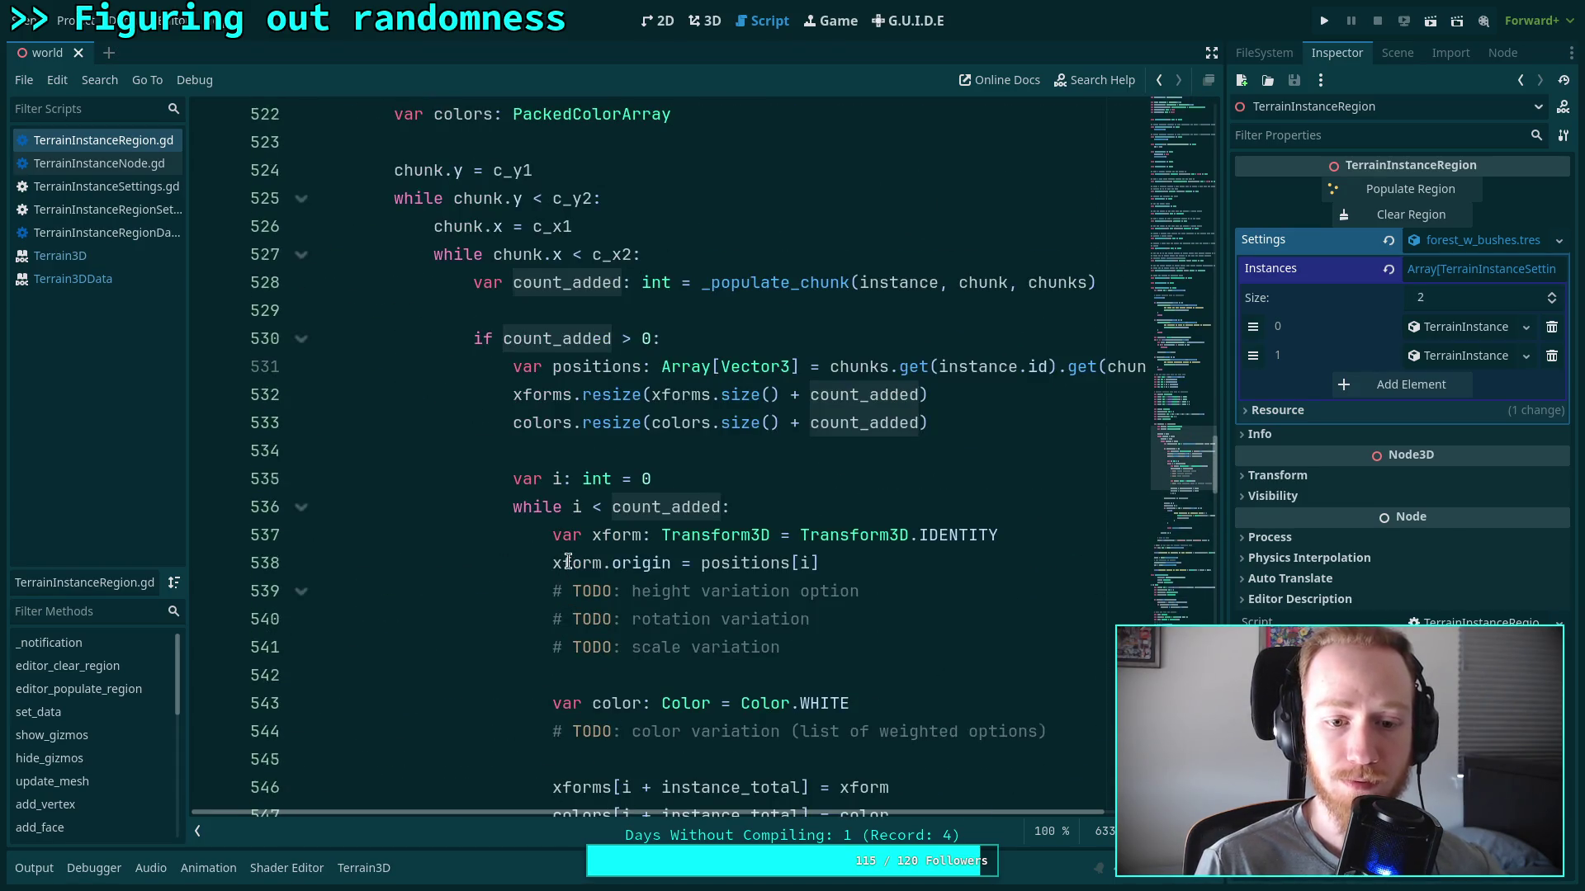
scroll(566, 570, "down", 2)
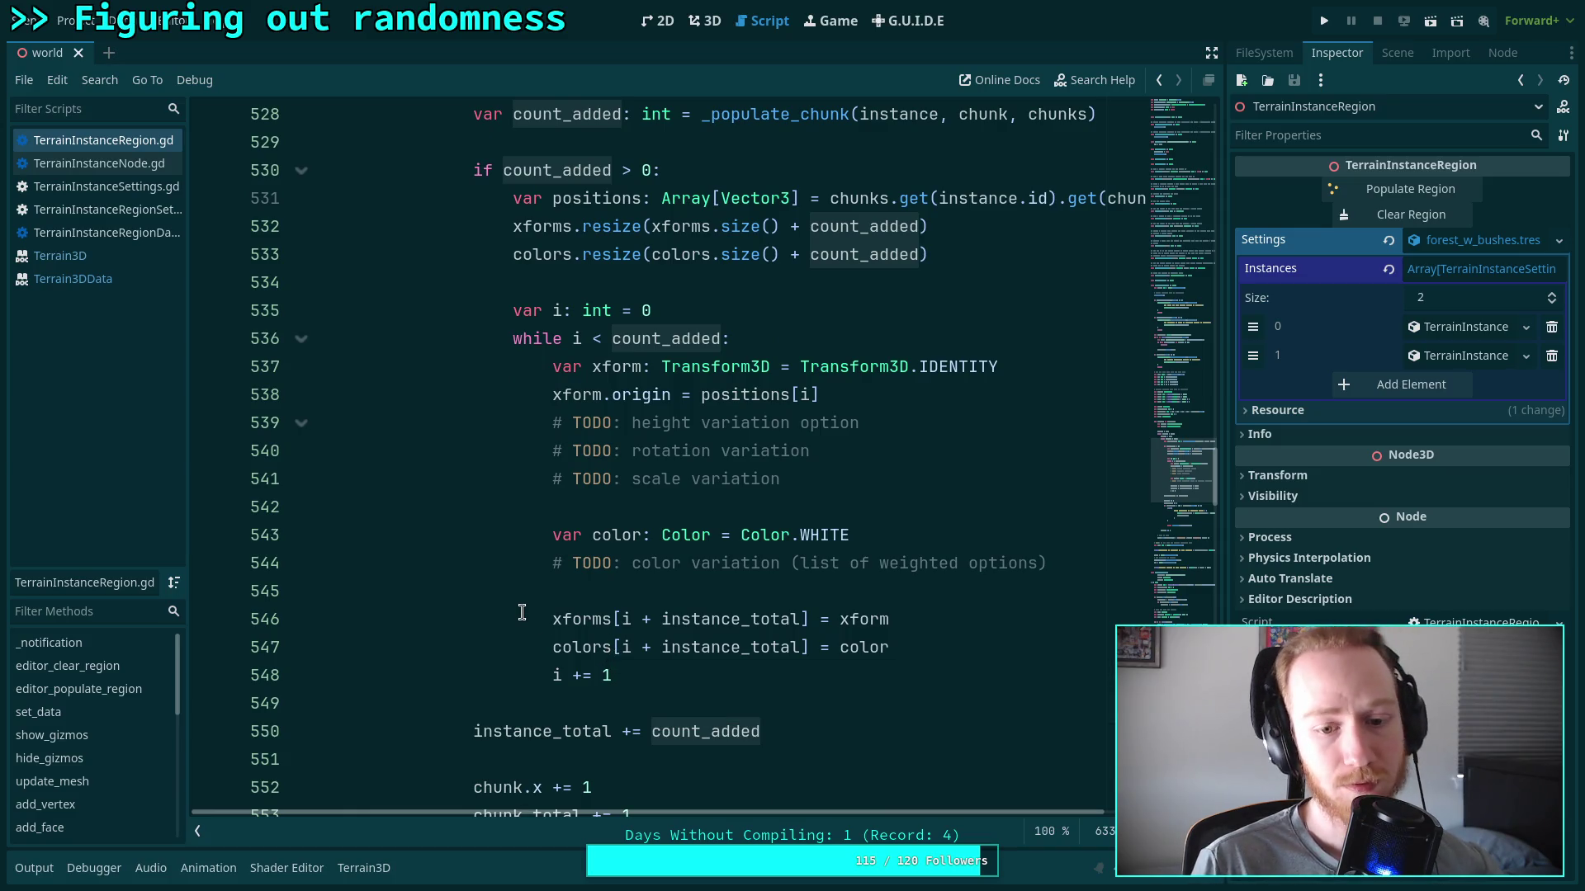
scroll(560, 658, "up", 3)
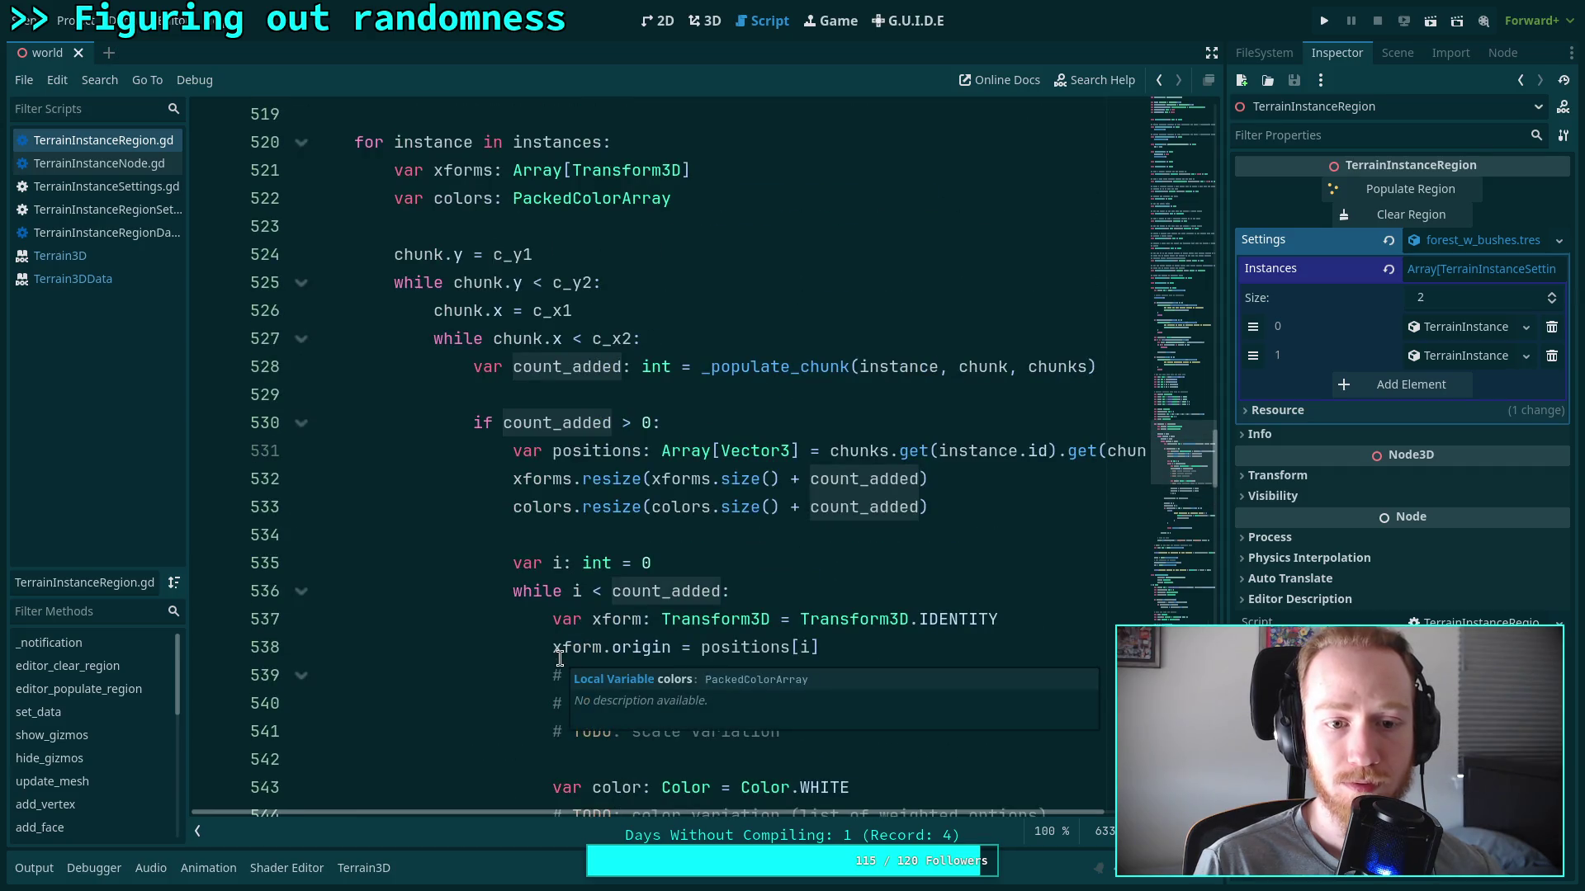
scroll(559, 658, "down", 10)
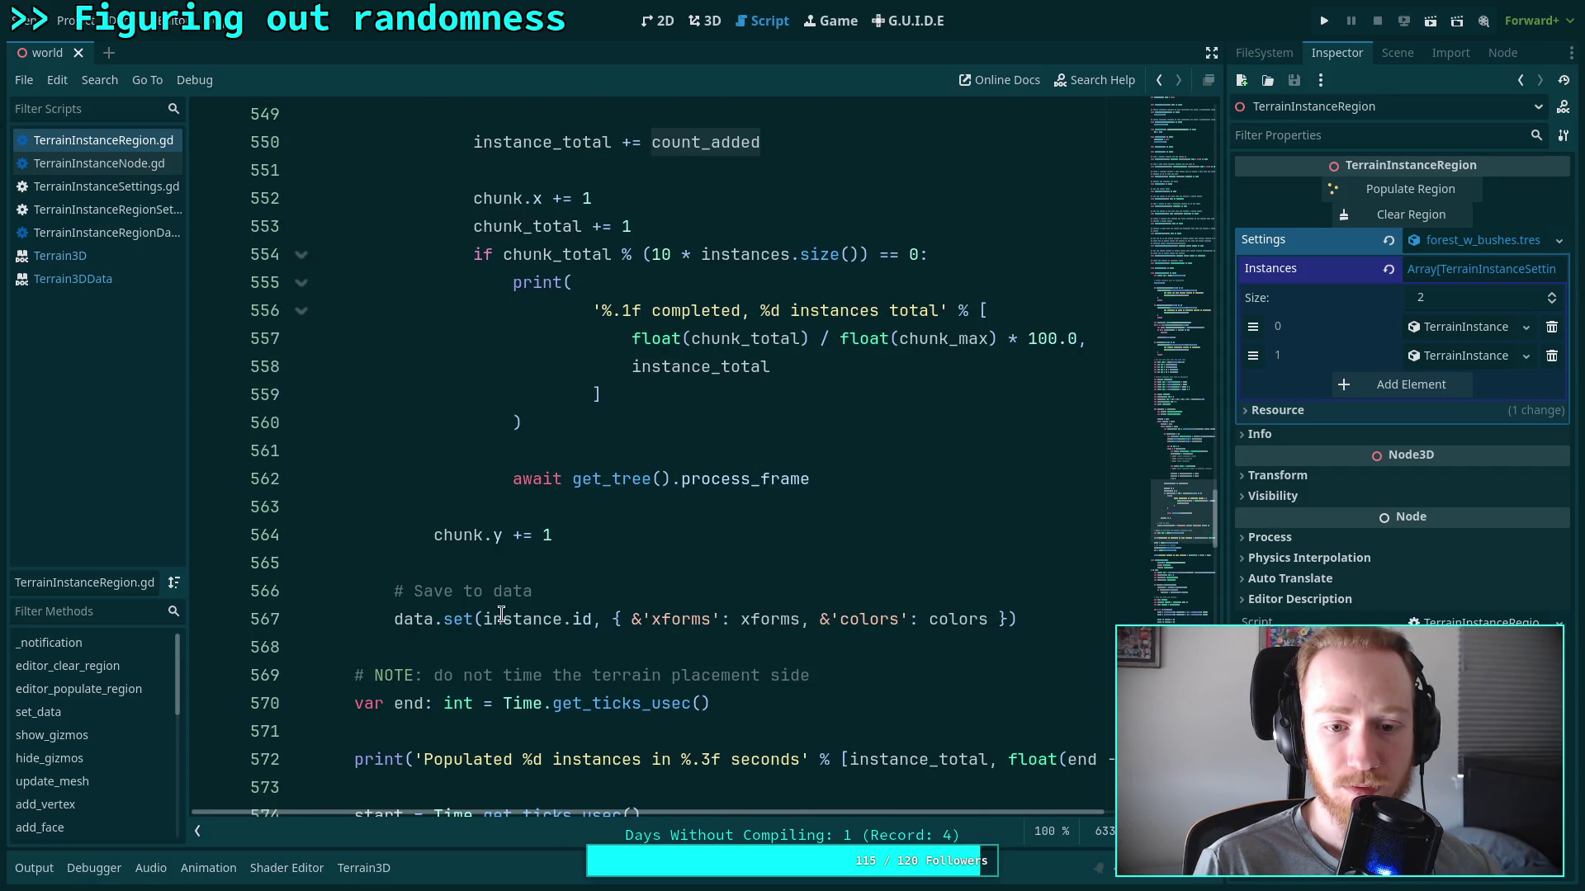
scroll(501, 615, "down", 4)
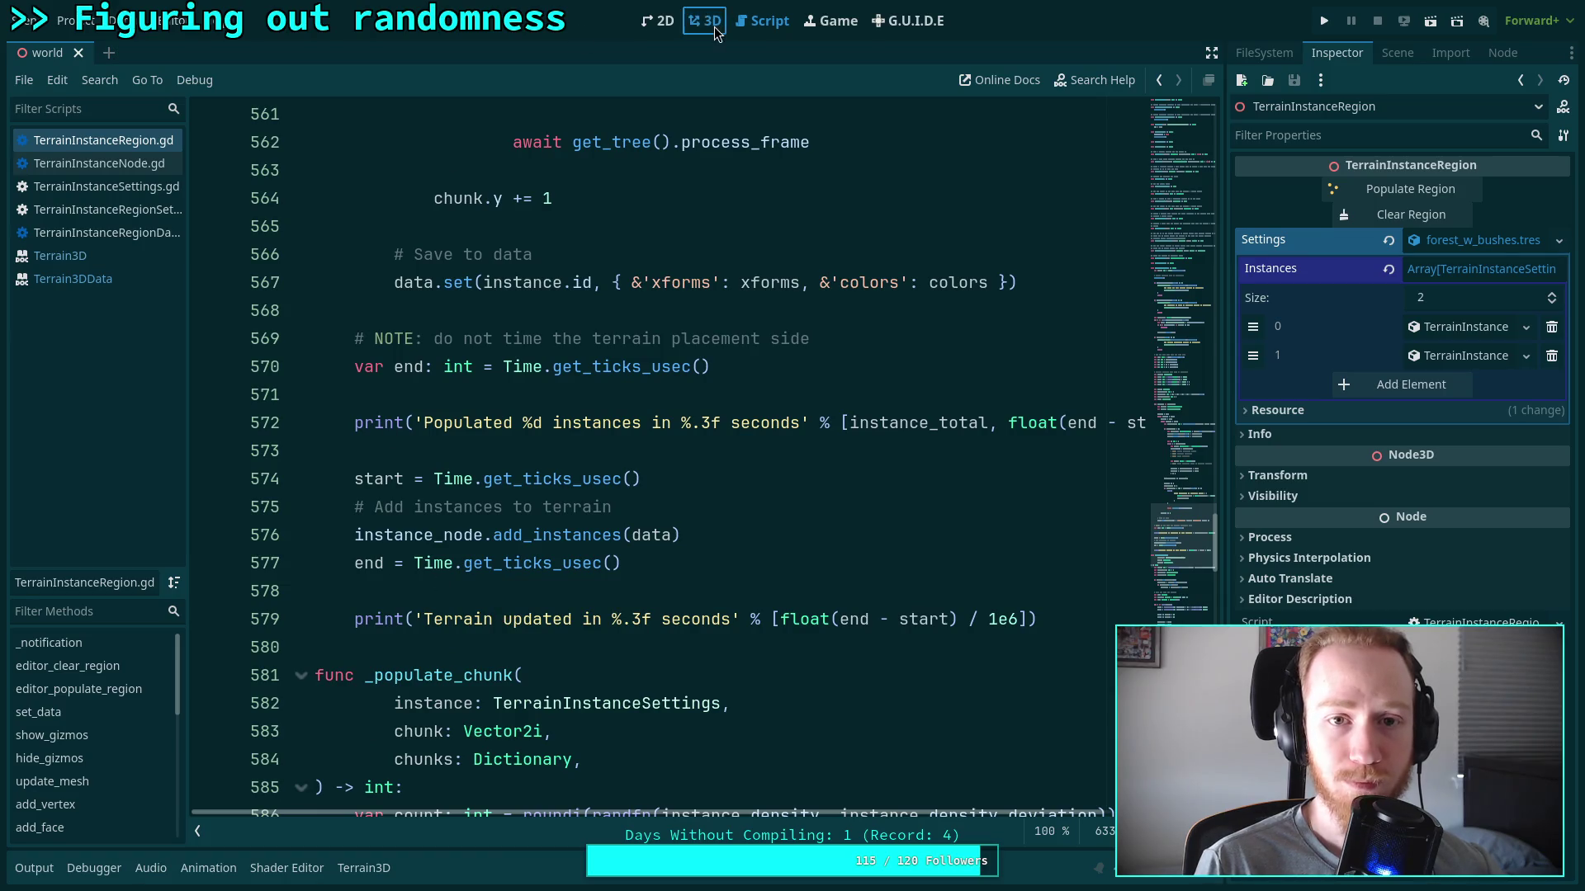
Repopulate the region from the 3D view; the log reports 65 instances in 0.154 seconds
left_click(715, 27)
left_click(1395, 189)
left_click(34, 868)
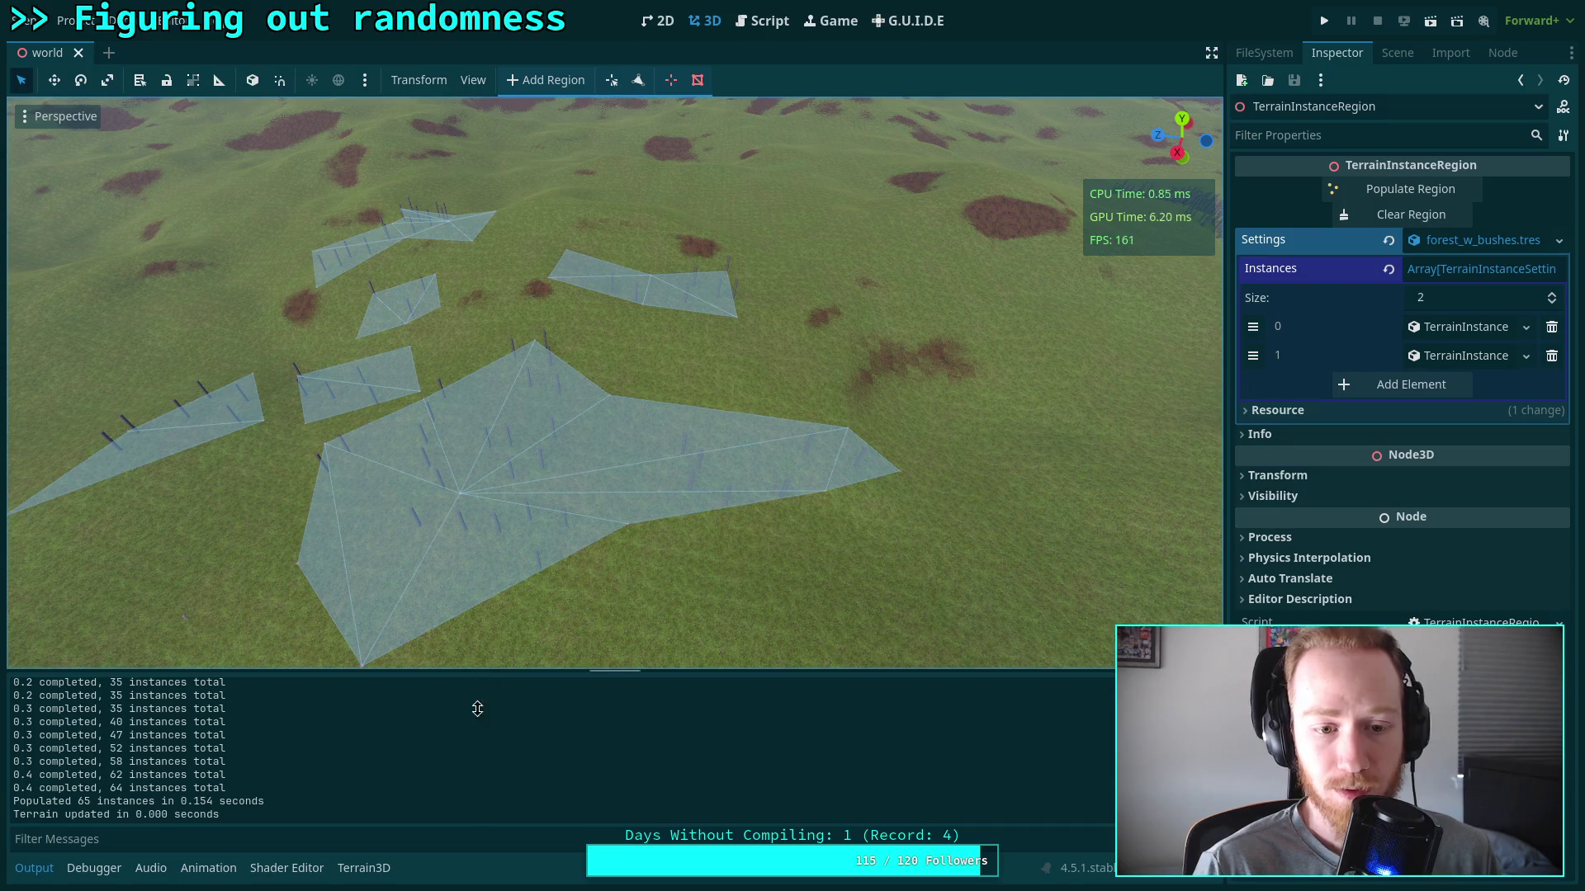
left_click(33, 869)
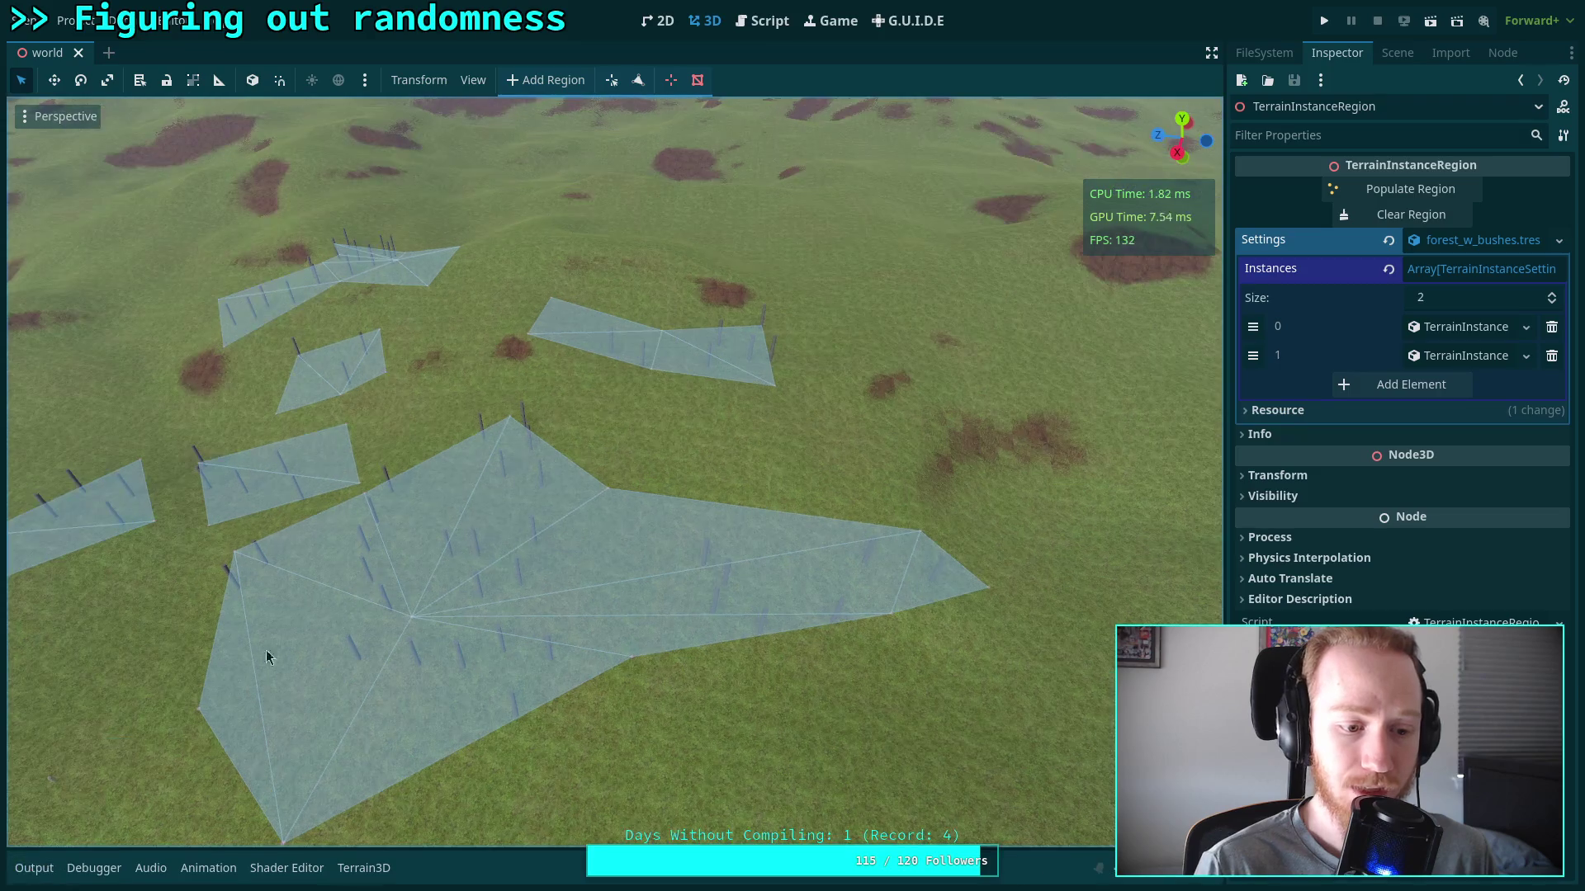
Fly the camera over the terrain with WASD to inspect the scattered post instances
key("w")
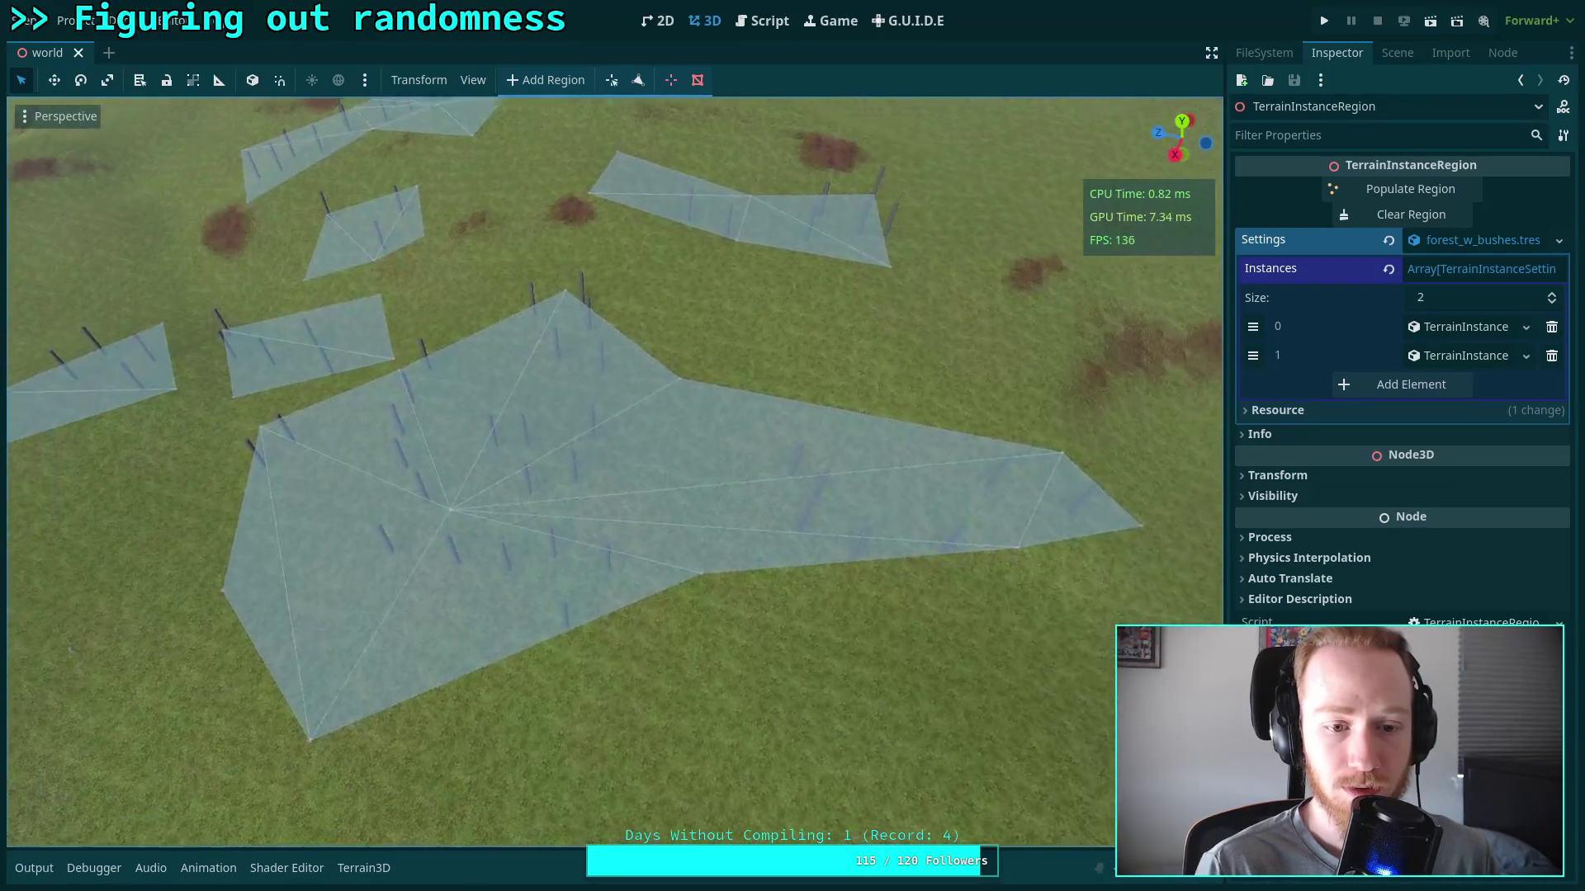
key("w")
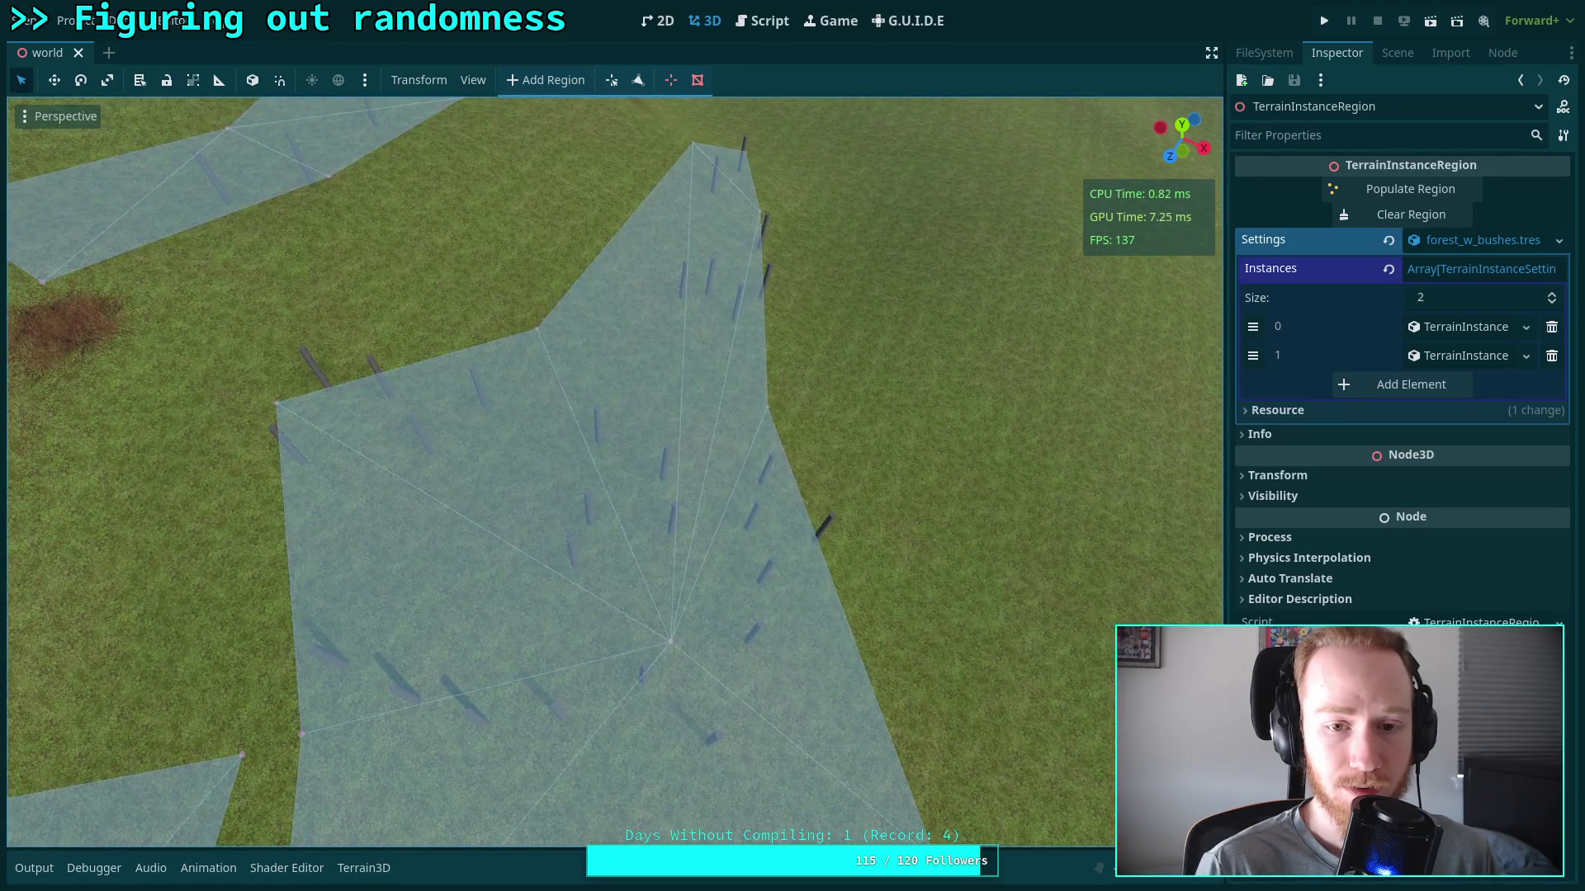
key("w")
key("s")
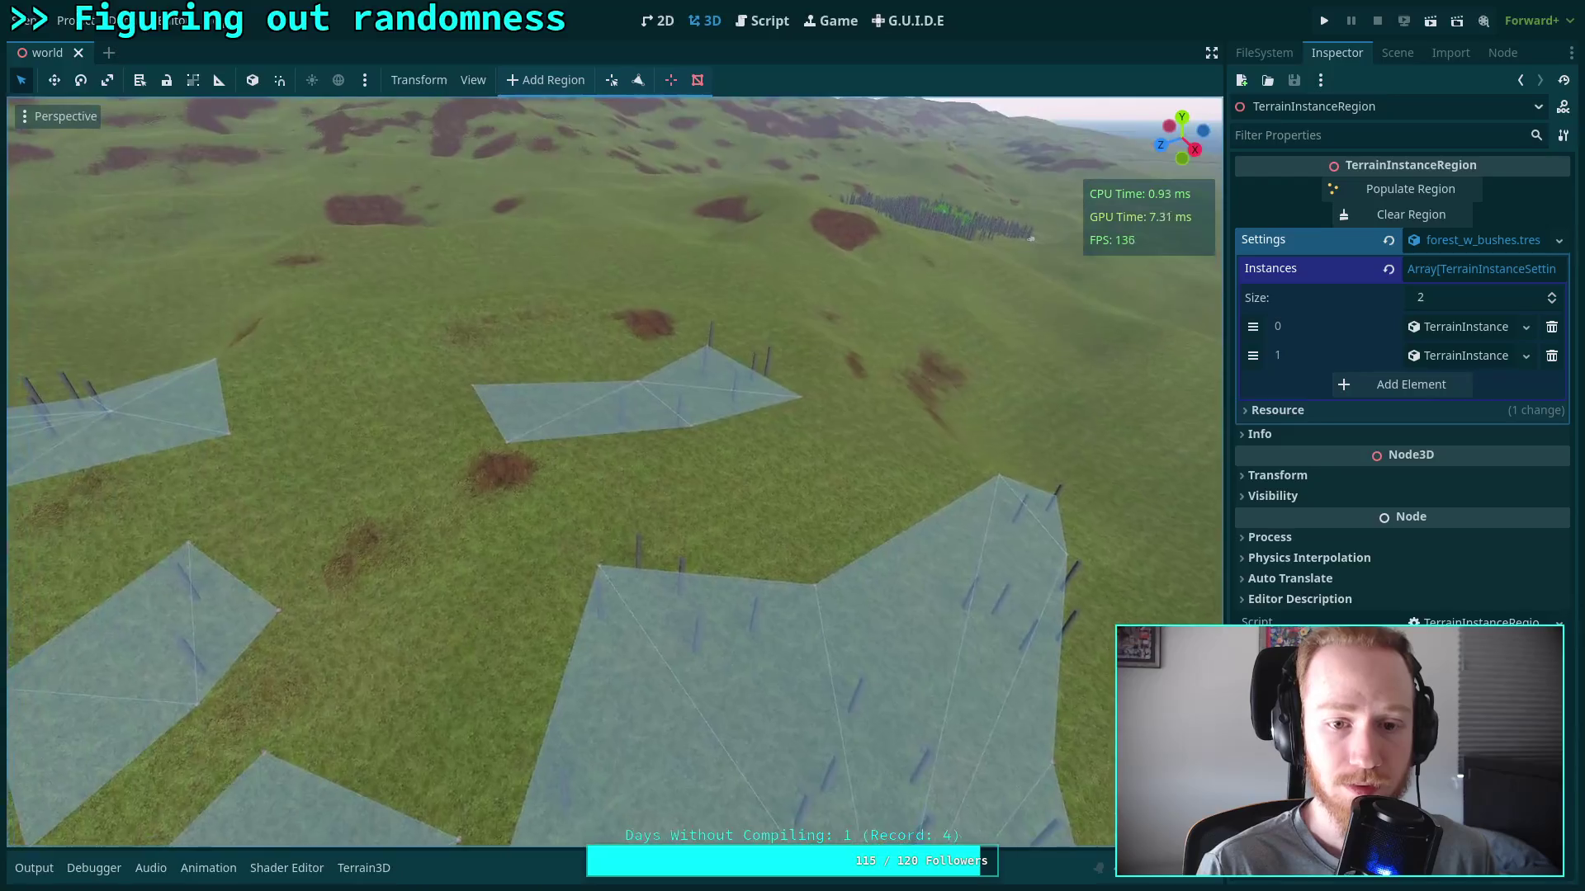
key("w")
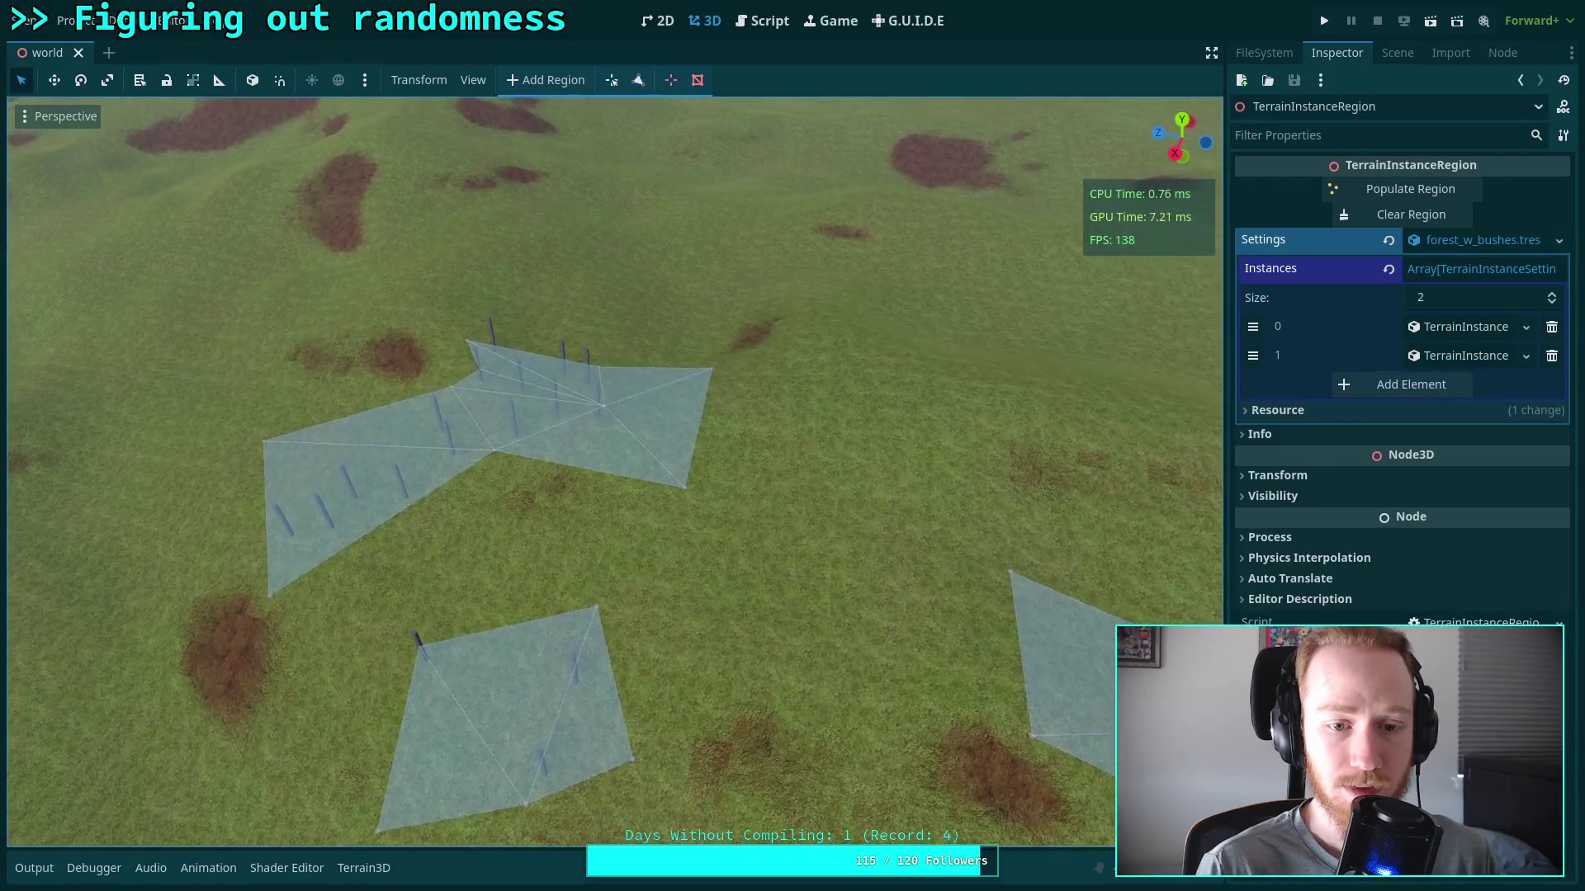
key("w")
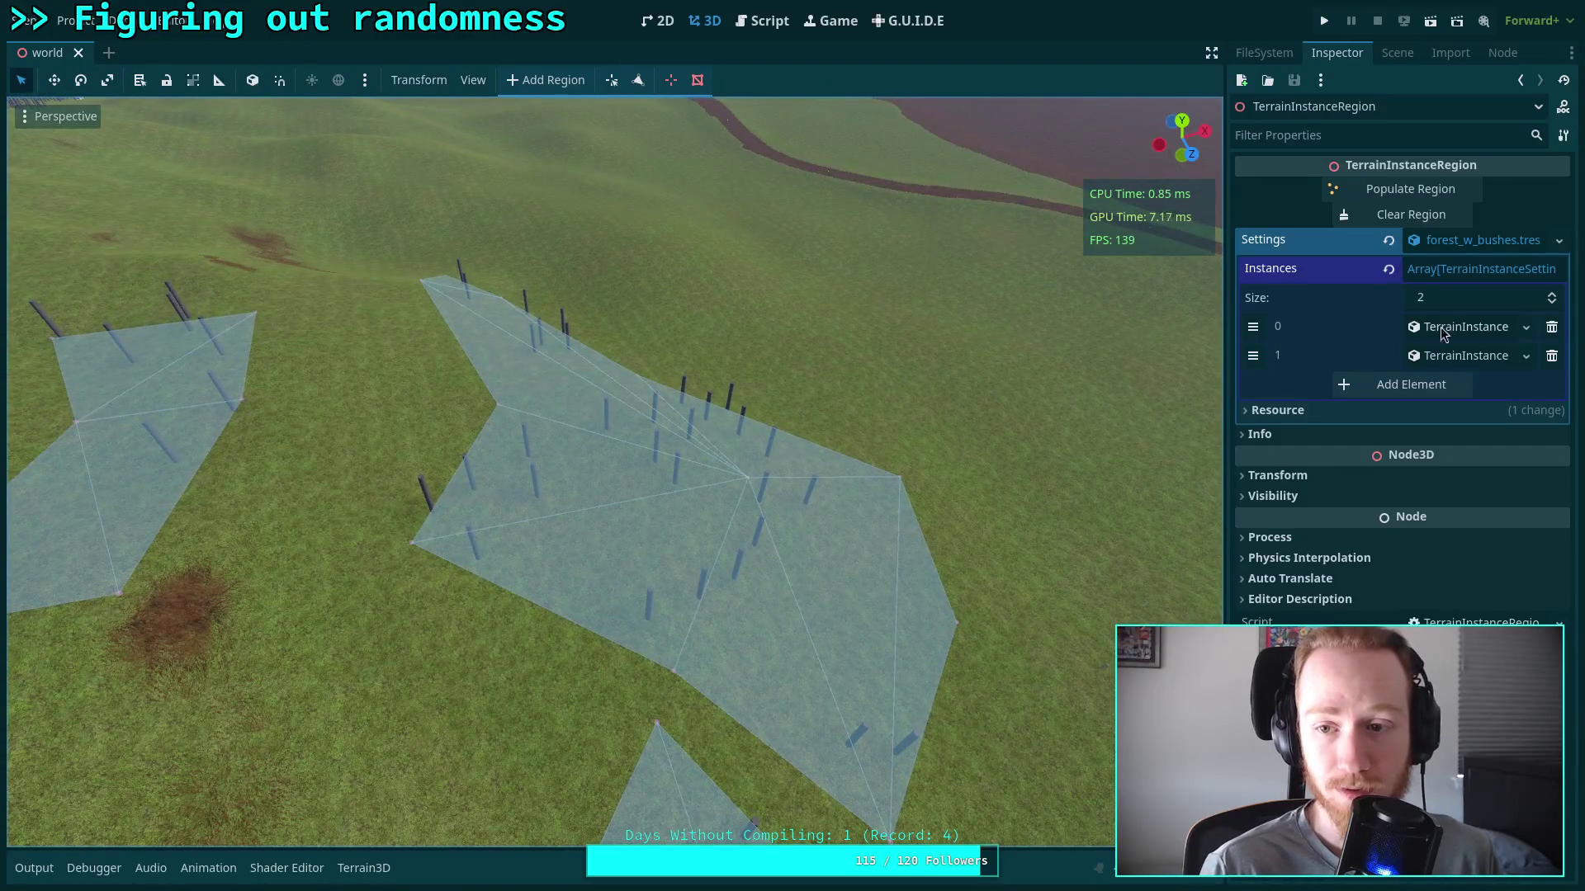
Expand Instances 0 and 1 and instance 0's Minimum Distances to confirm density 0.7 and distance 6.0
left_click(1443, 330)
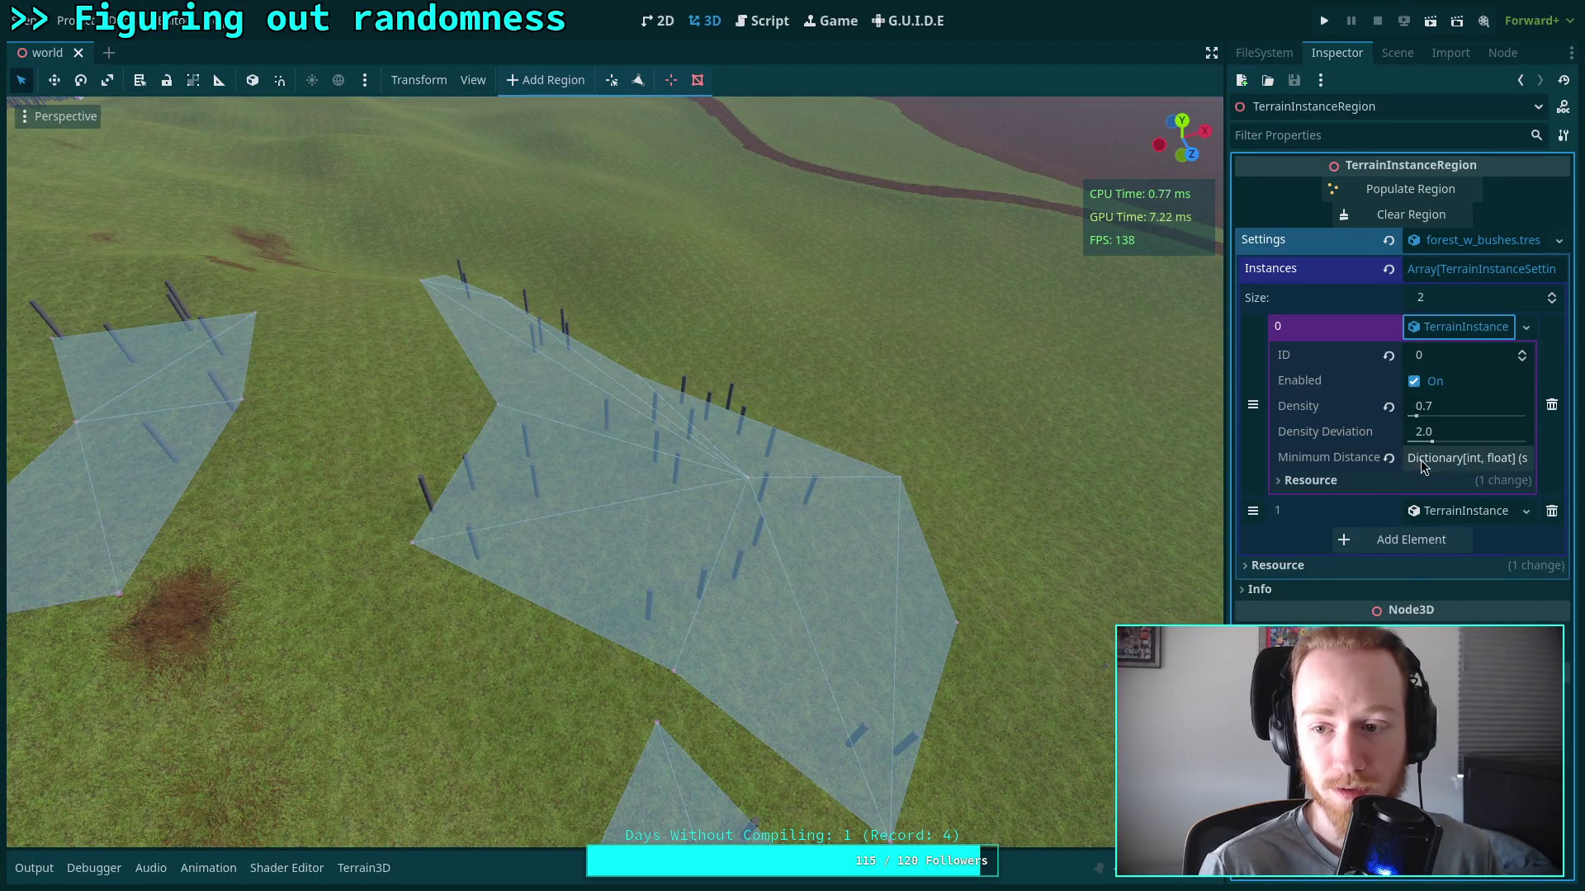
left_click_drag(1228, 443, 1154, 444)
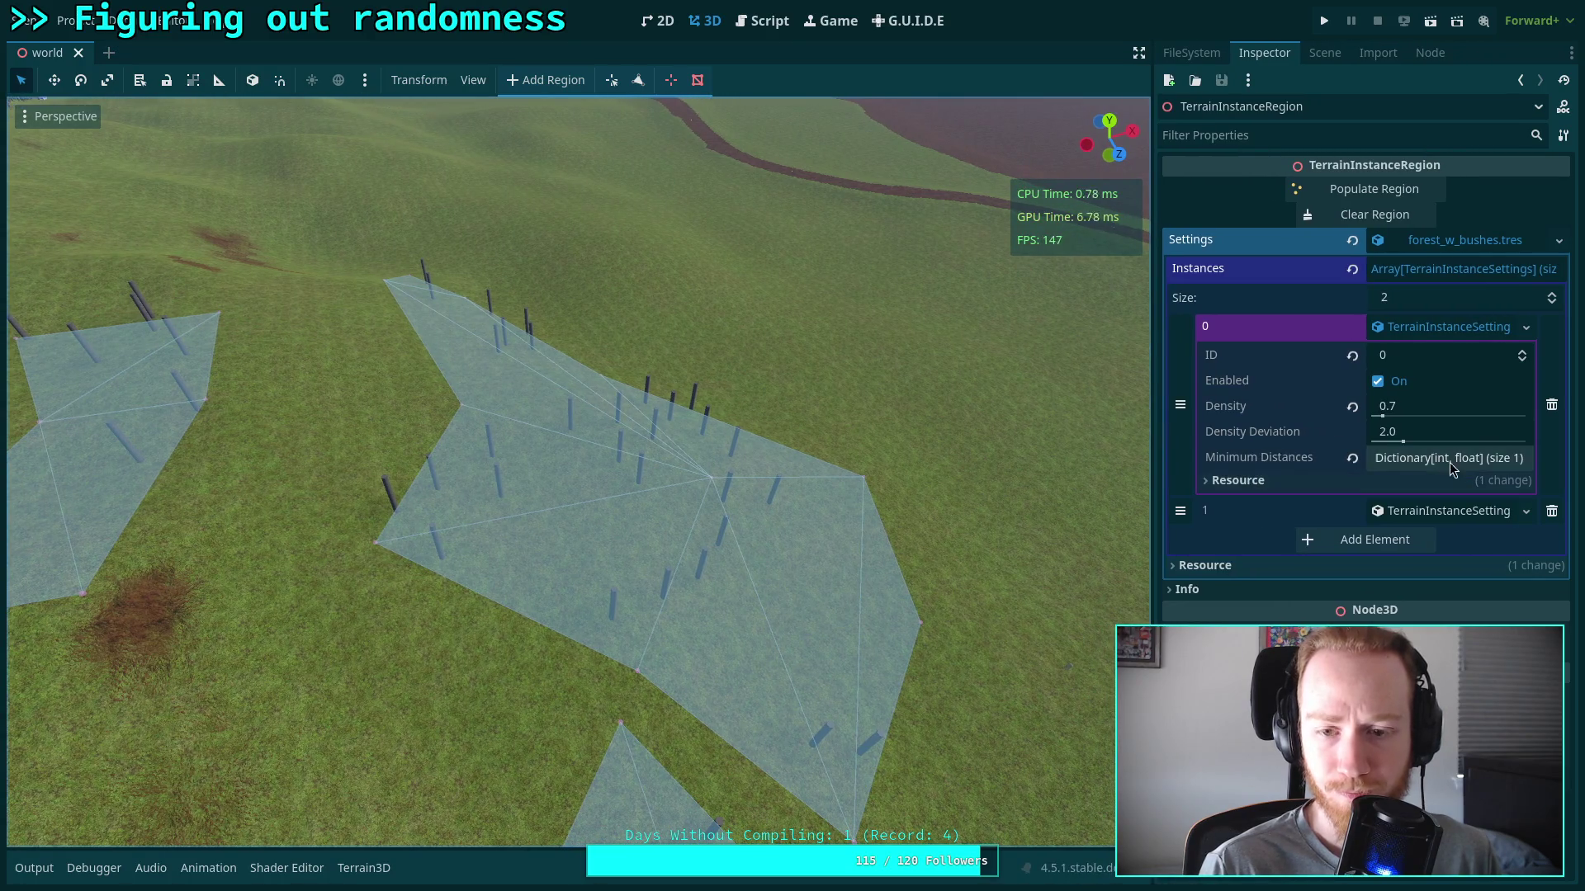
left_click(1462, 516)
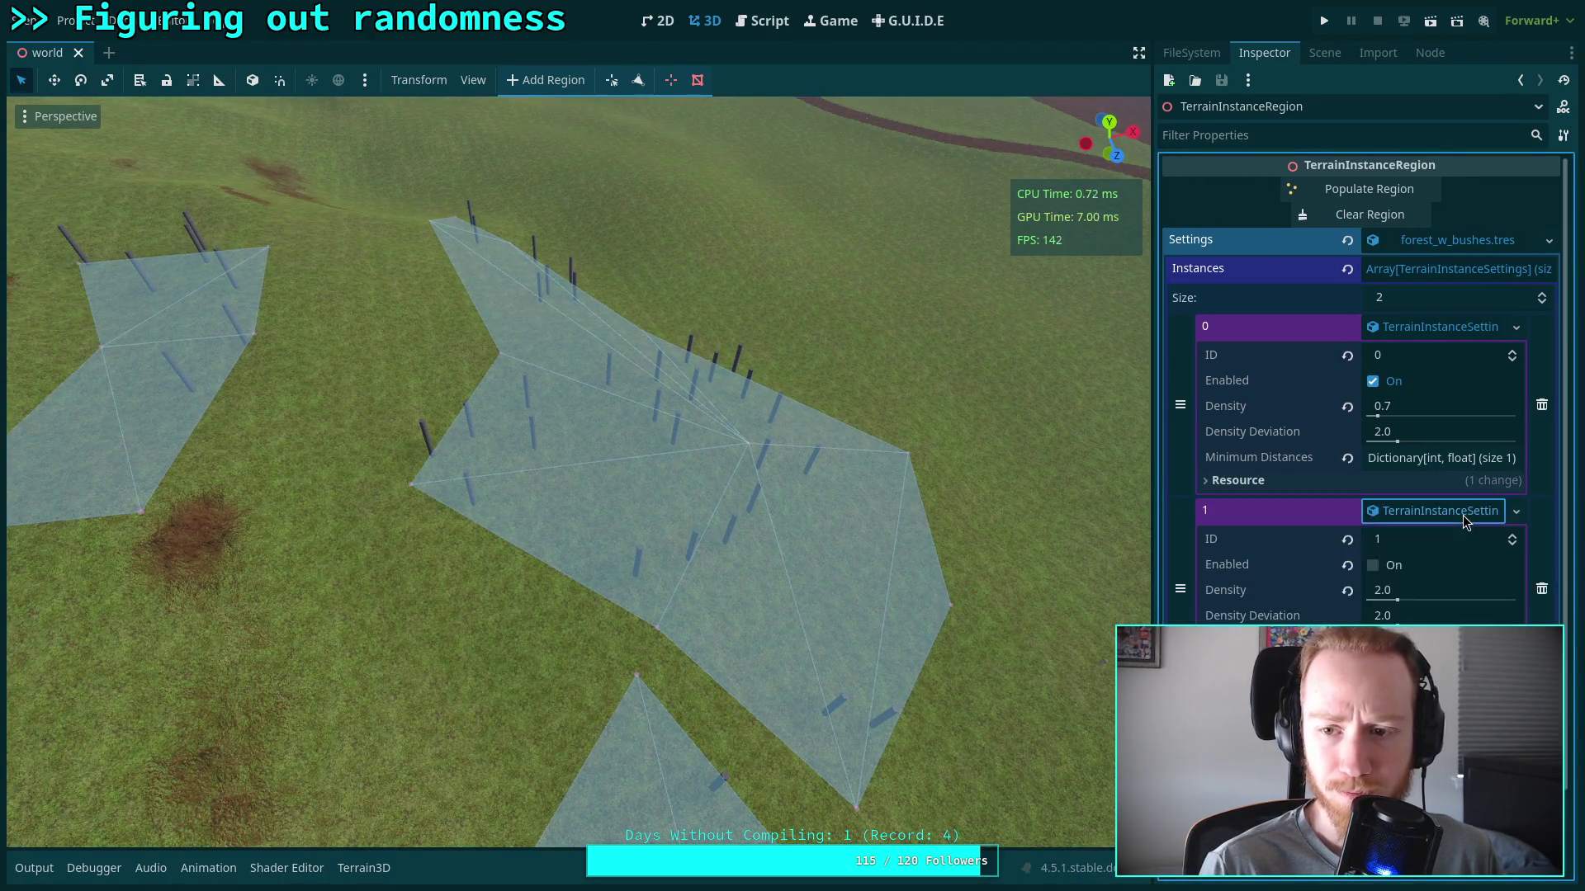
scroll(578, 470, "up", 5)
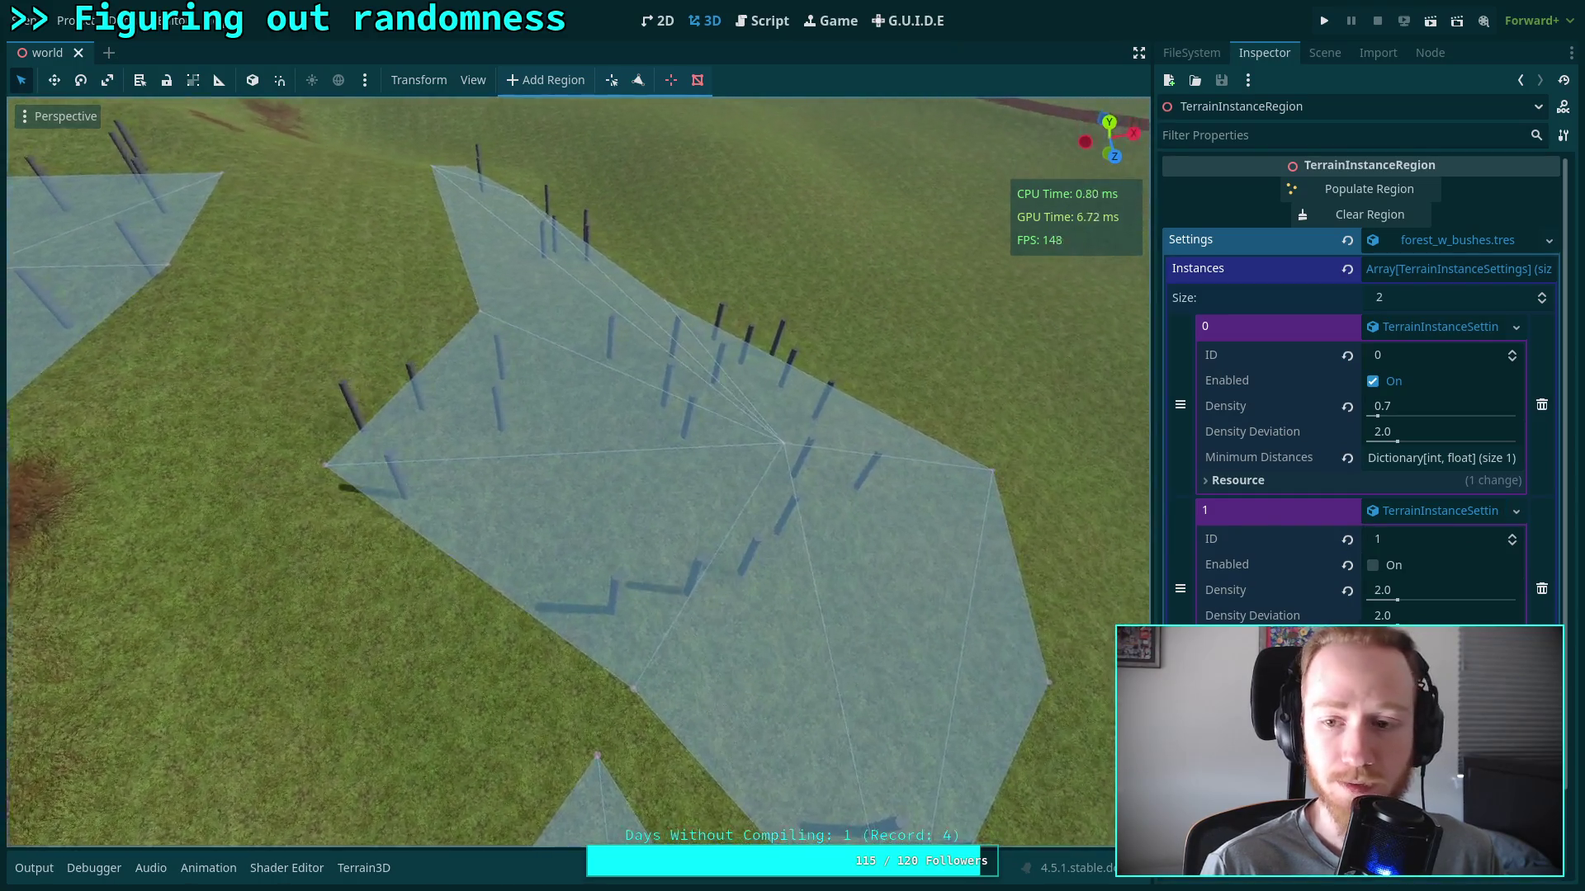
left_click(1441, 458)
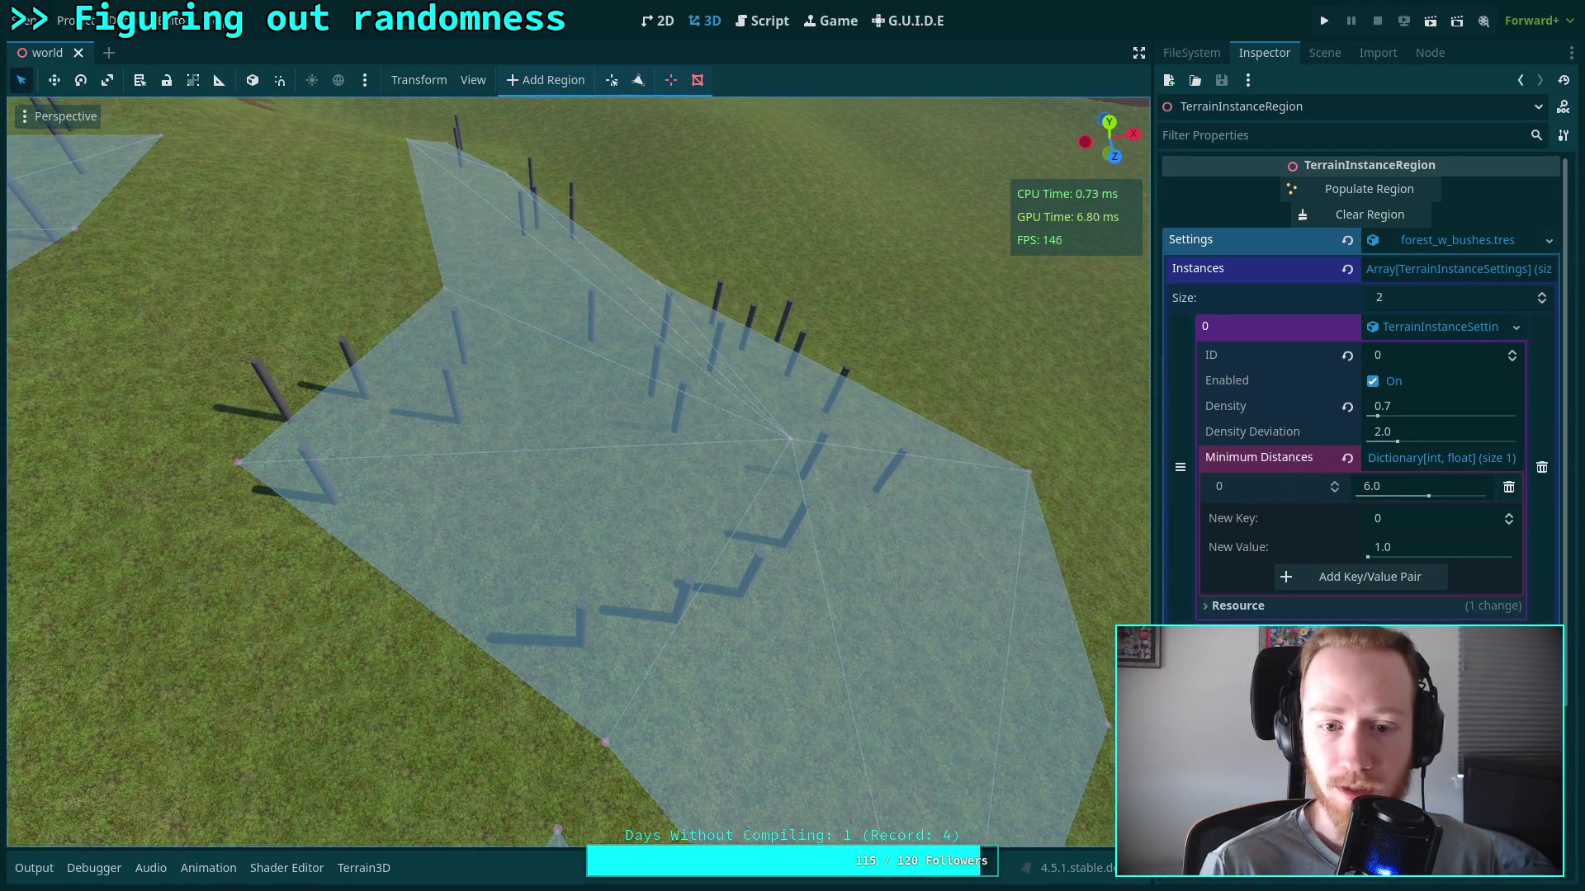
scroll(578, 471, "up", 5)
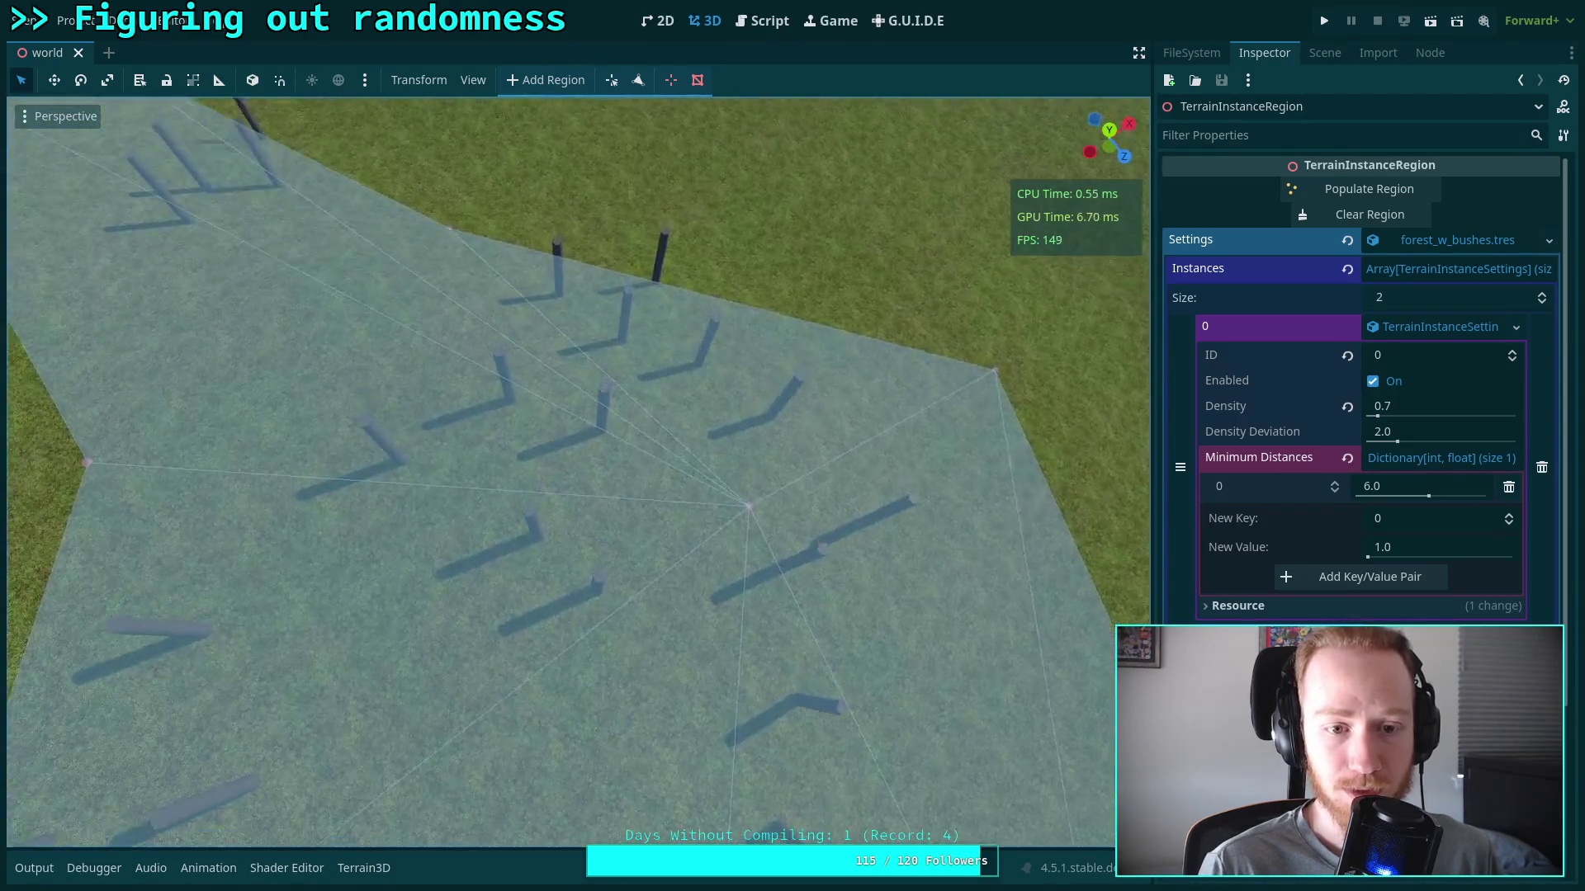
scroll(578, 470, "down", 5)
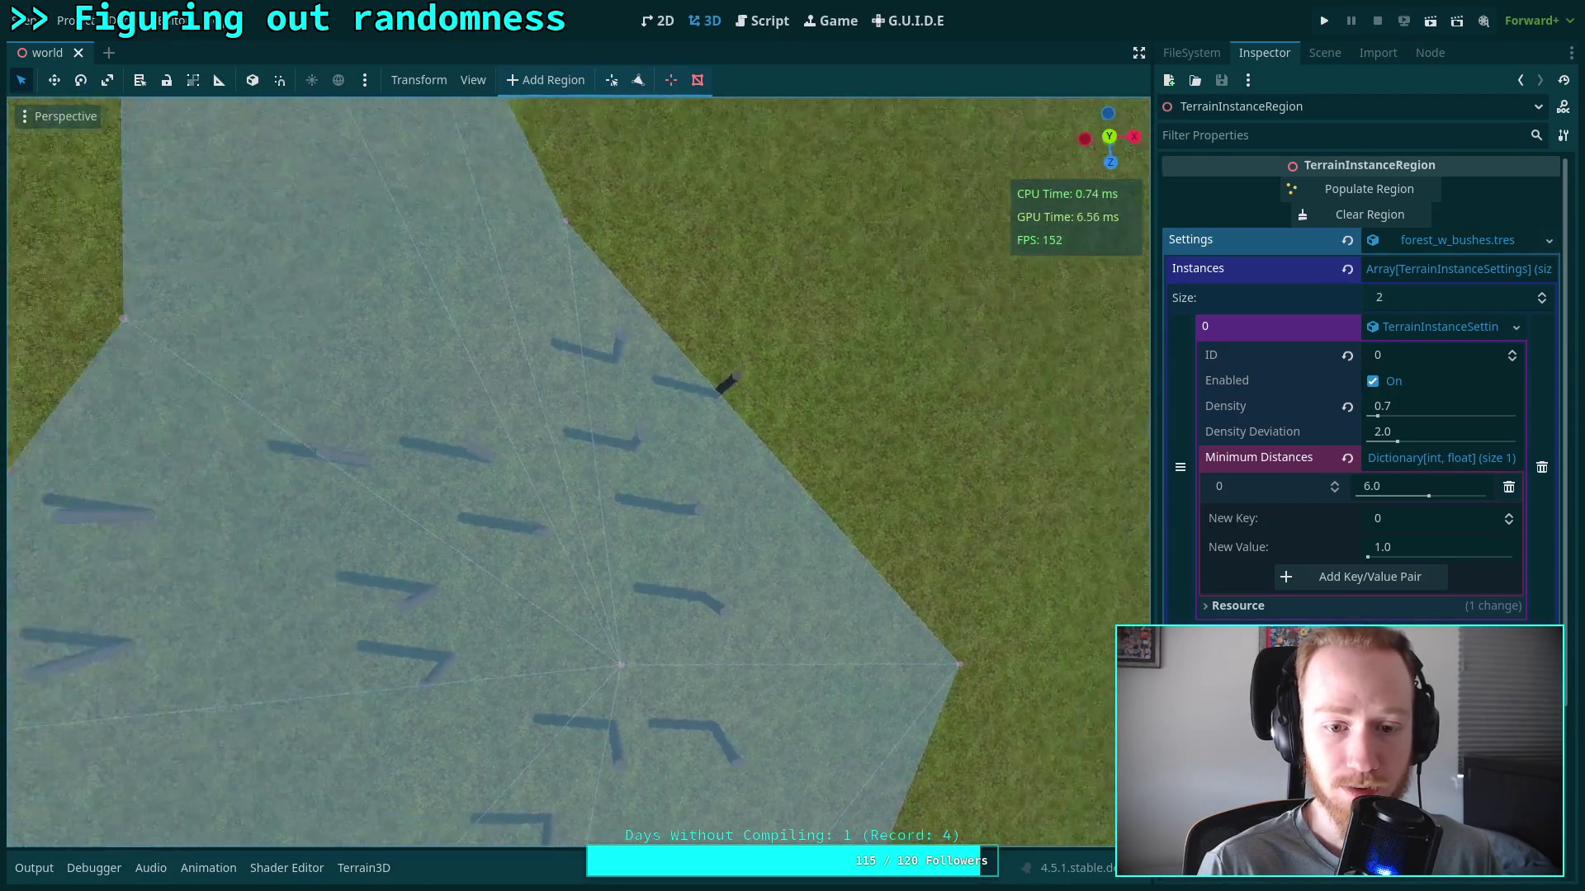
scroll(916, 354, "down", 3)
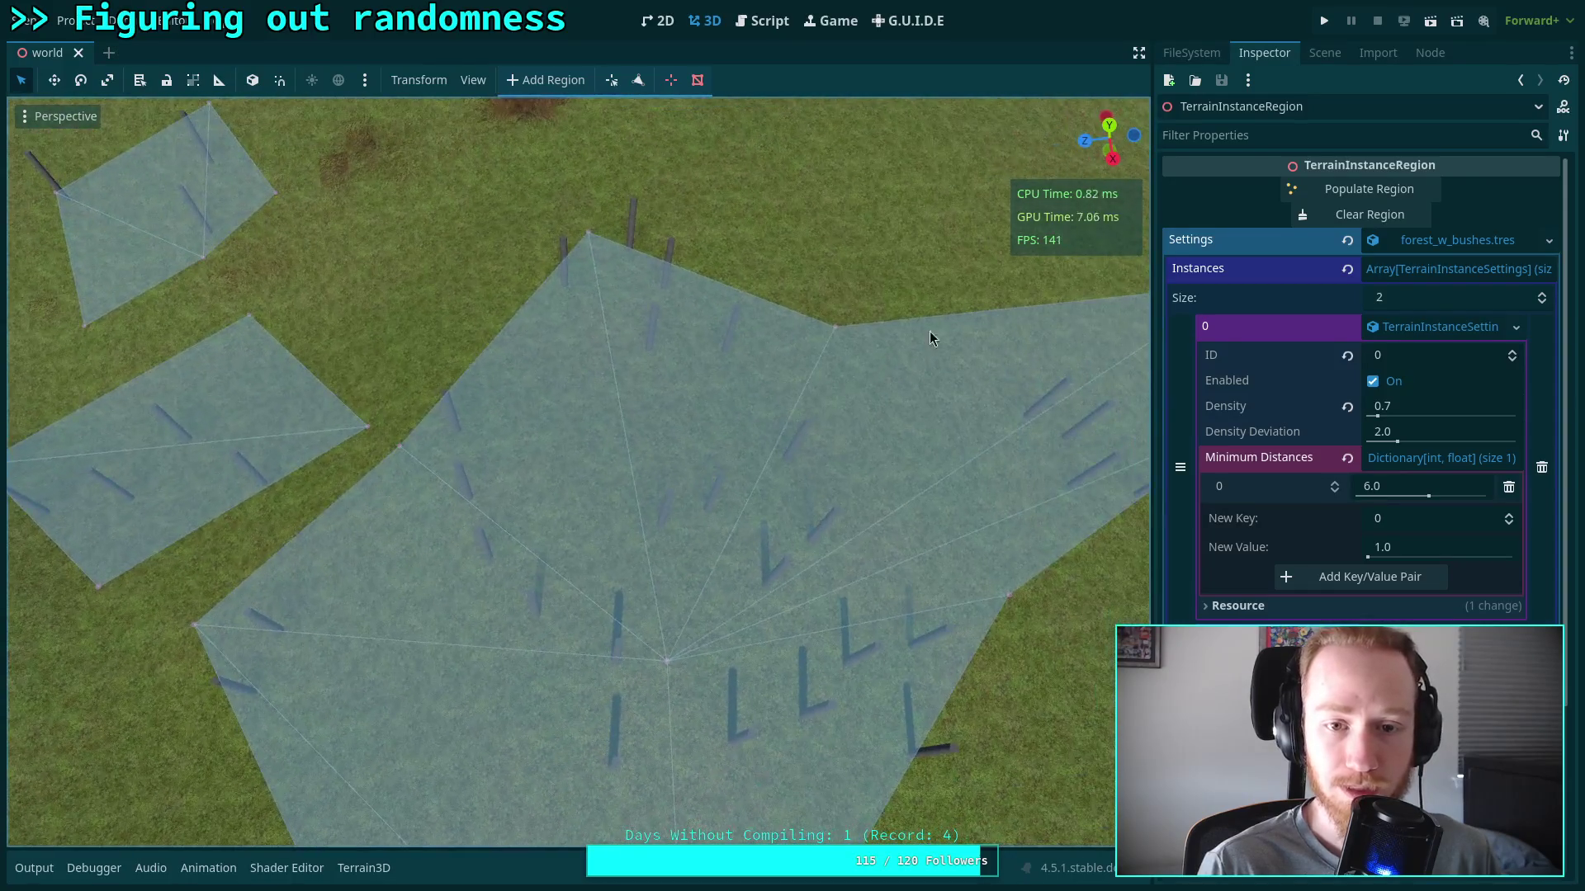
left_click(1324, 52)
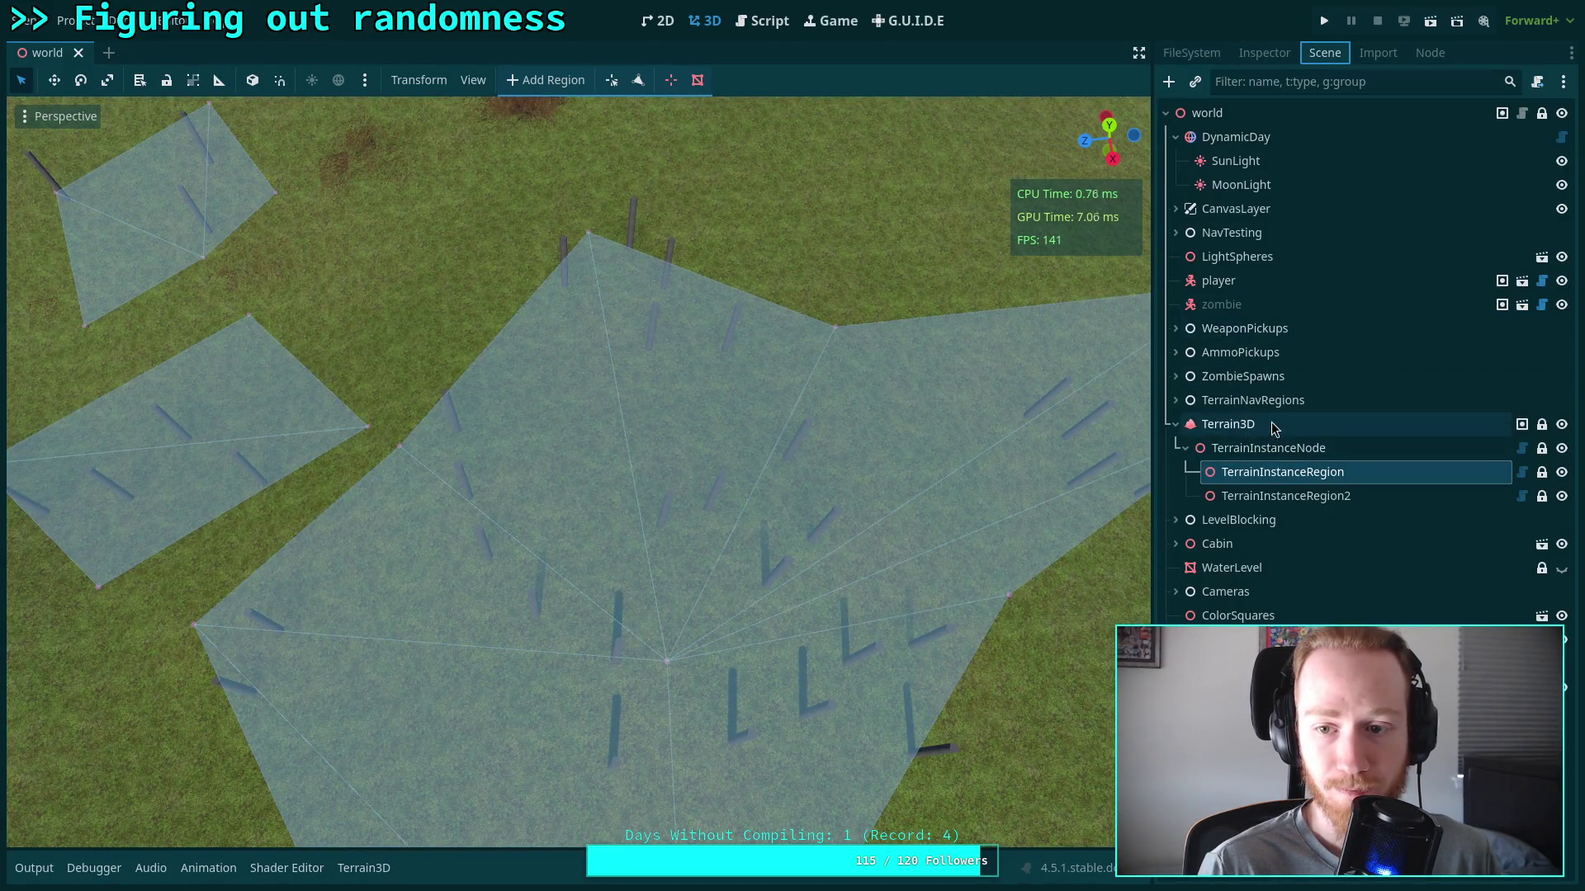
Select TerrainInstanceRegion and switch to Top Orthogonal view to see the posts from above
left_click(1252, 400)
mouse_move(924, 375)
left_mouse_down()
mouse_move(859, 487)
mouse_move(759, 545)
left_mouse_up()
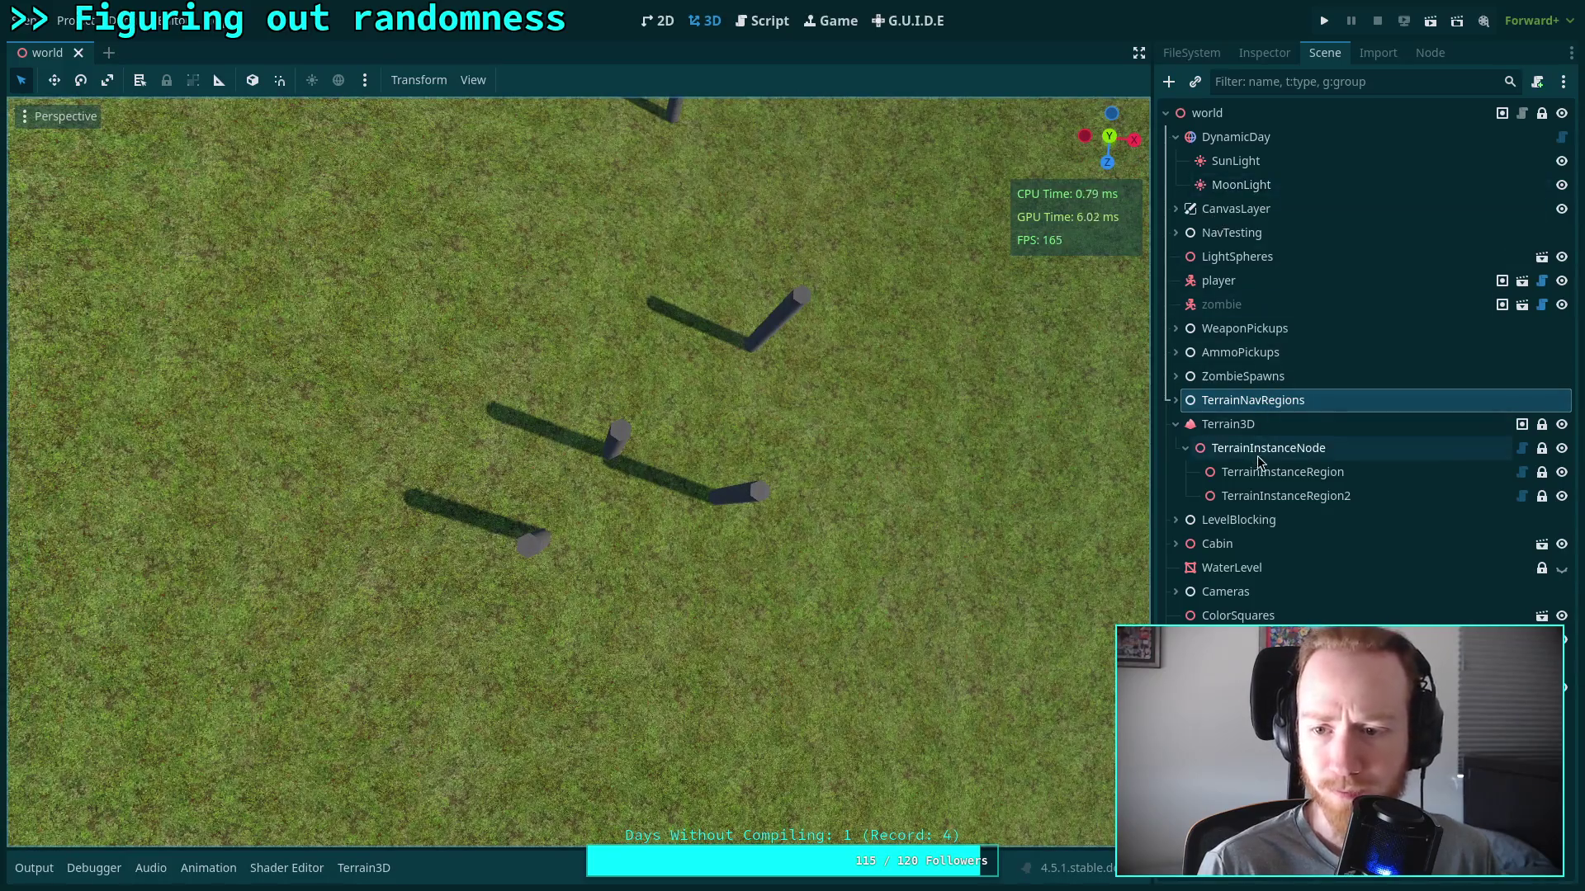
left_click(1261, 472)
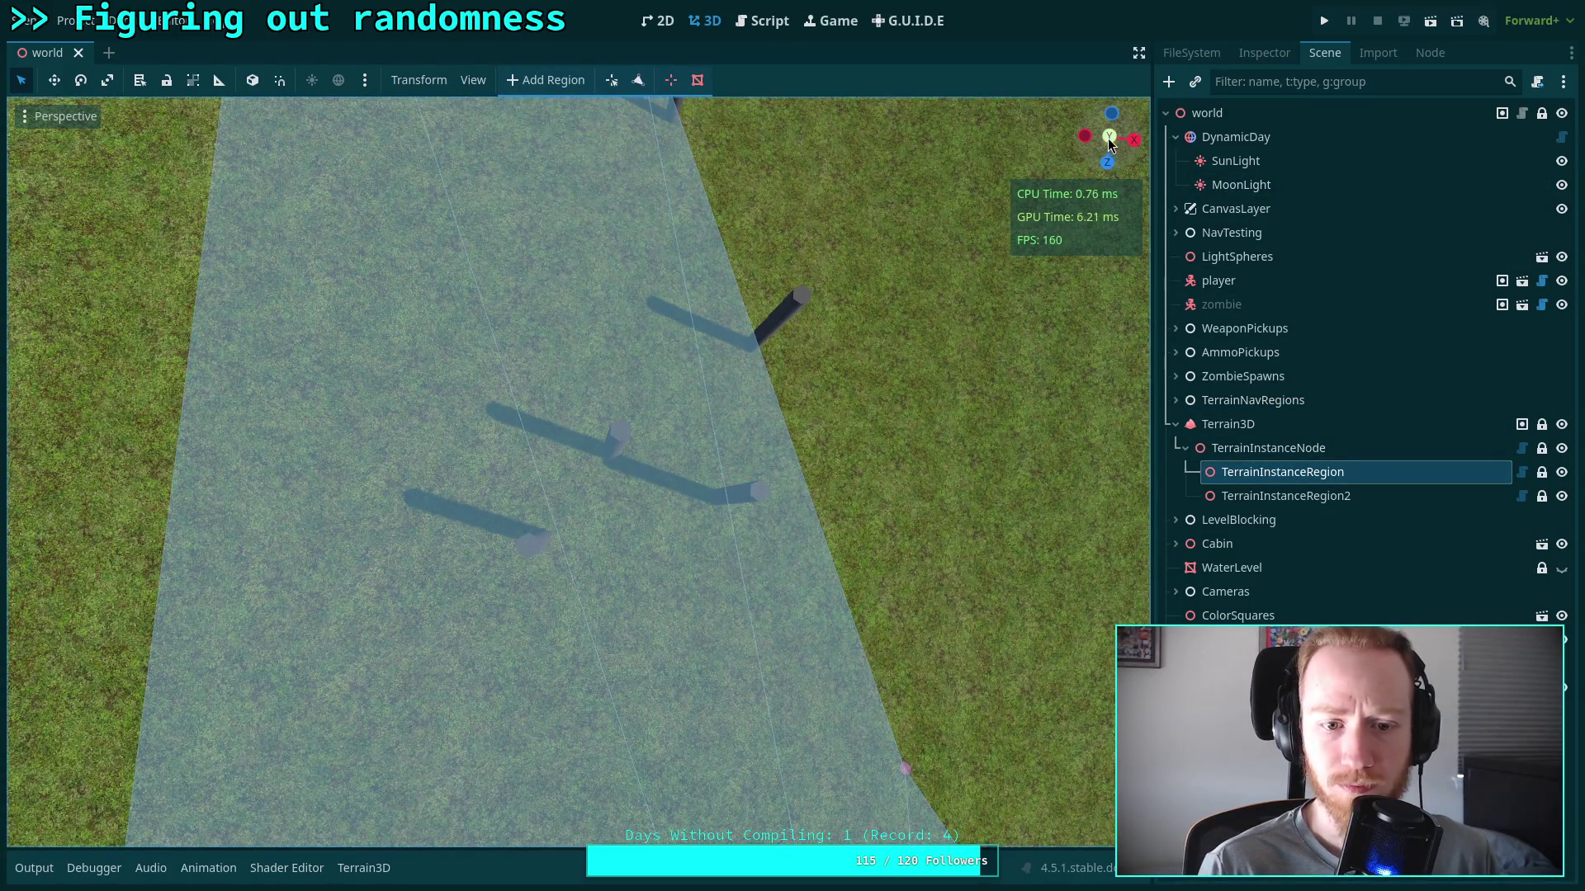
left_click(1108, 142)
scroll(553, 380, "down", 5)
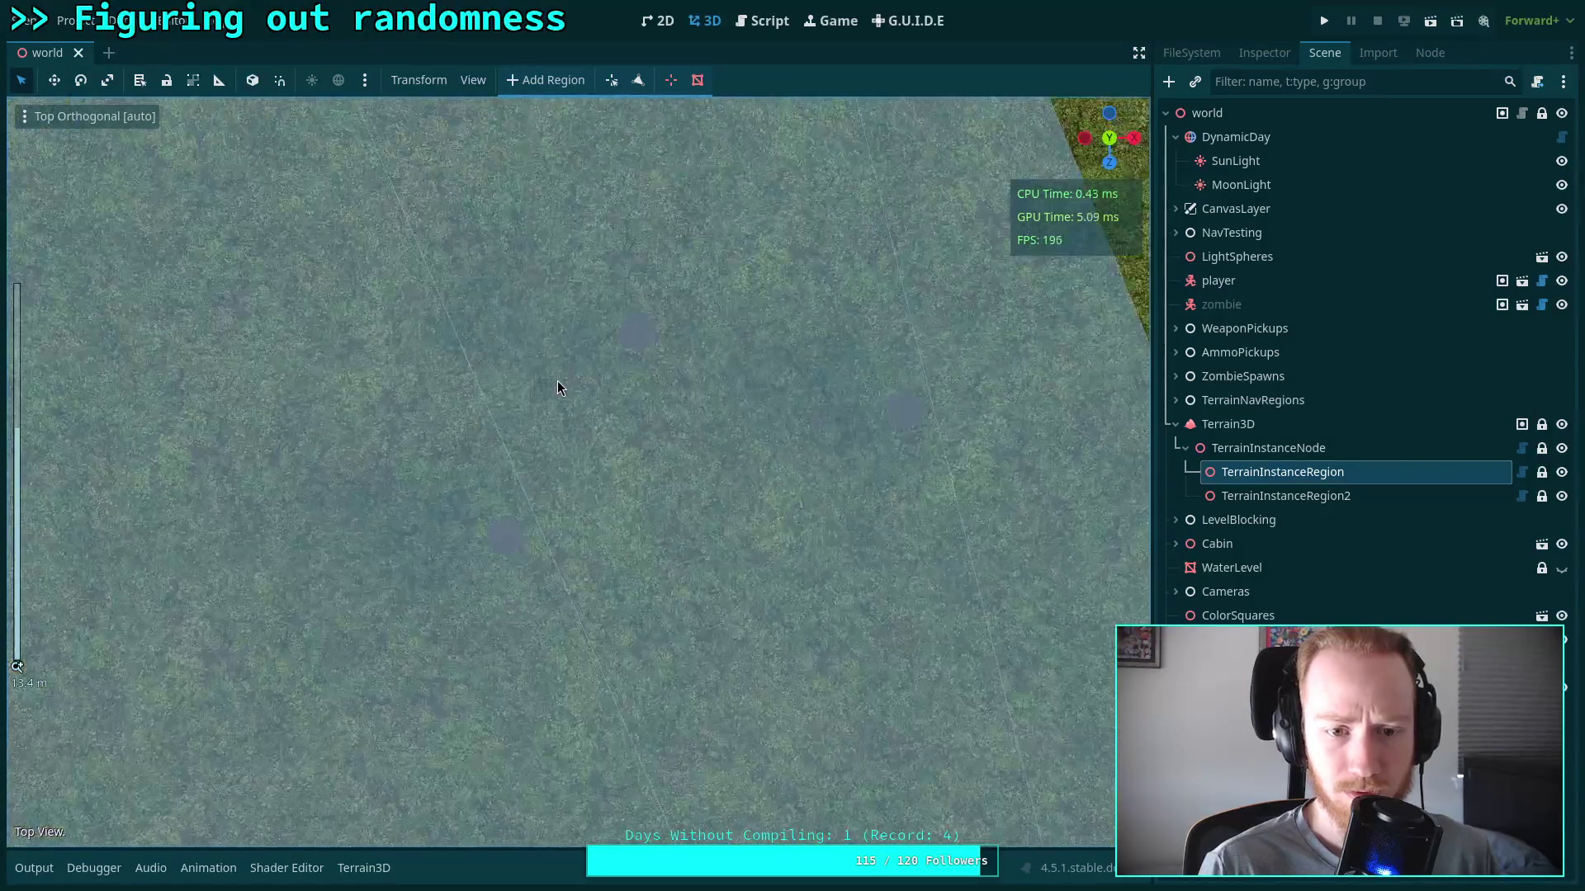
scroll(557, 388, "up", 2)
left_click(47, 120)
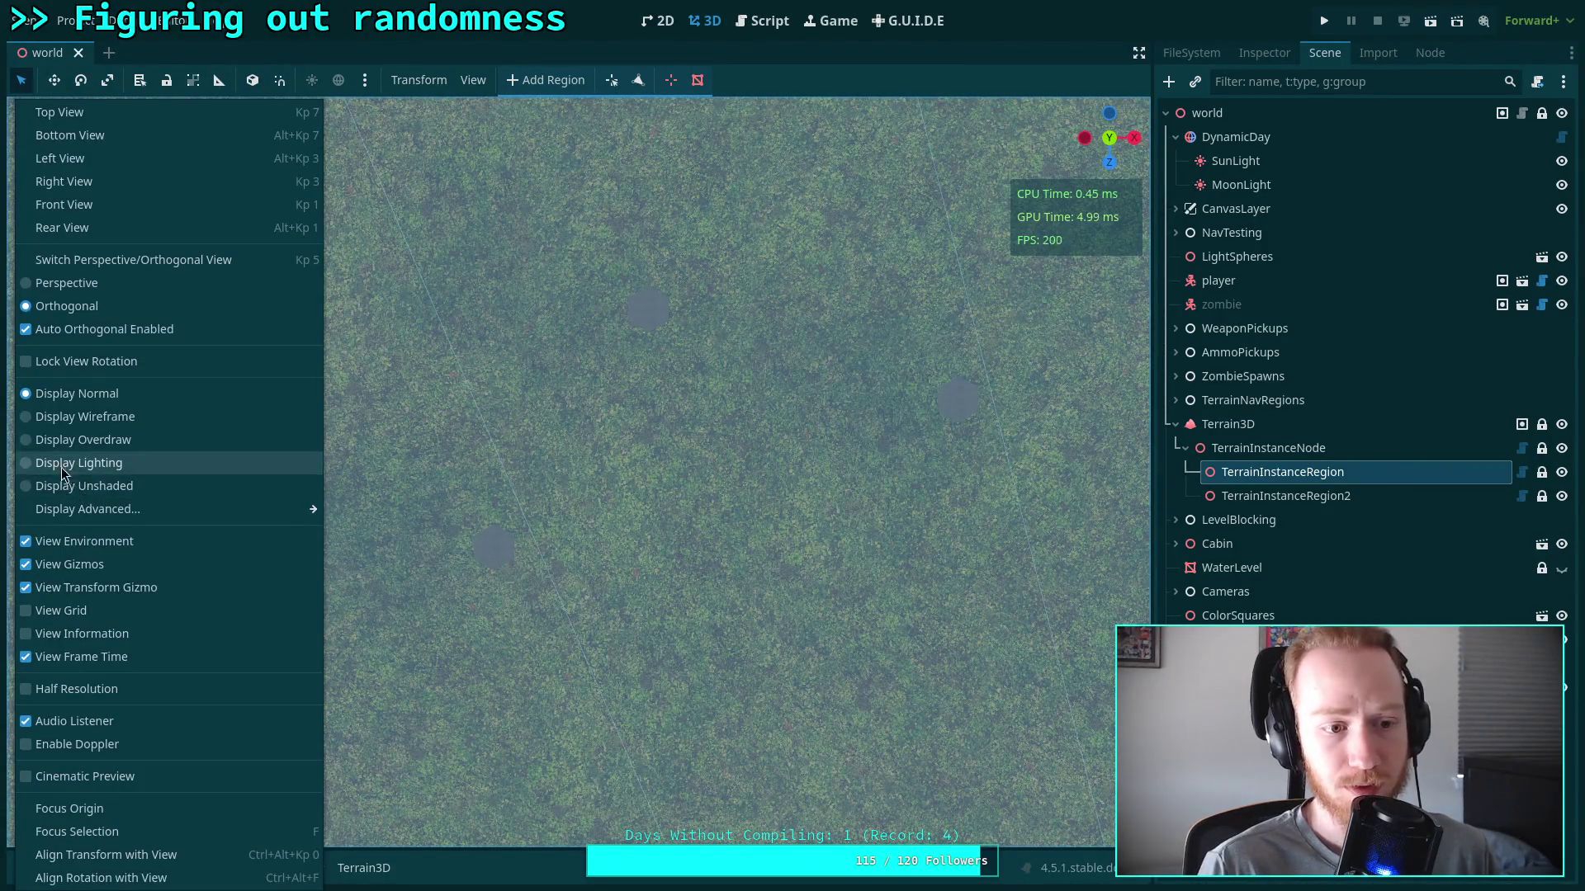
left_click(33, 425)
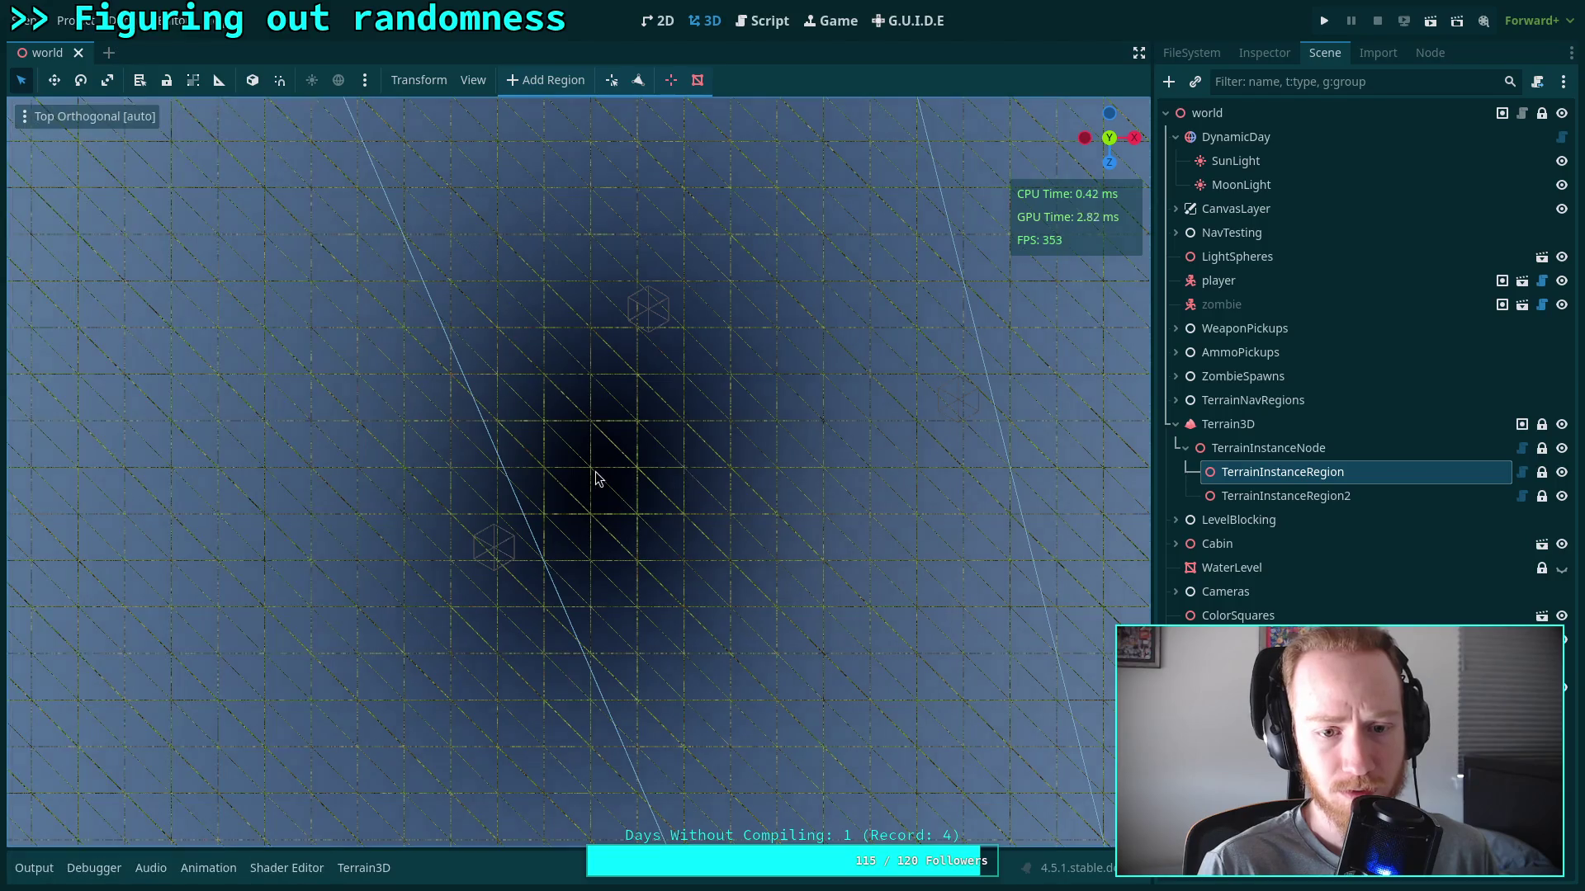
scroll(598, 471, "up", 2)
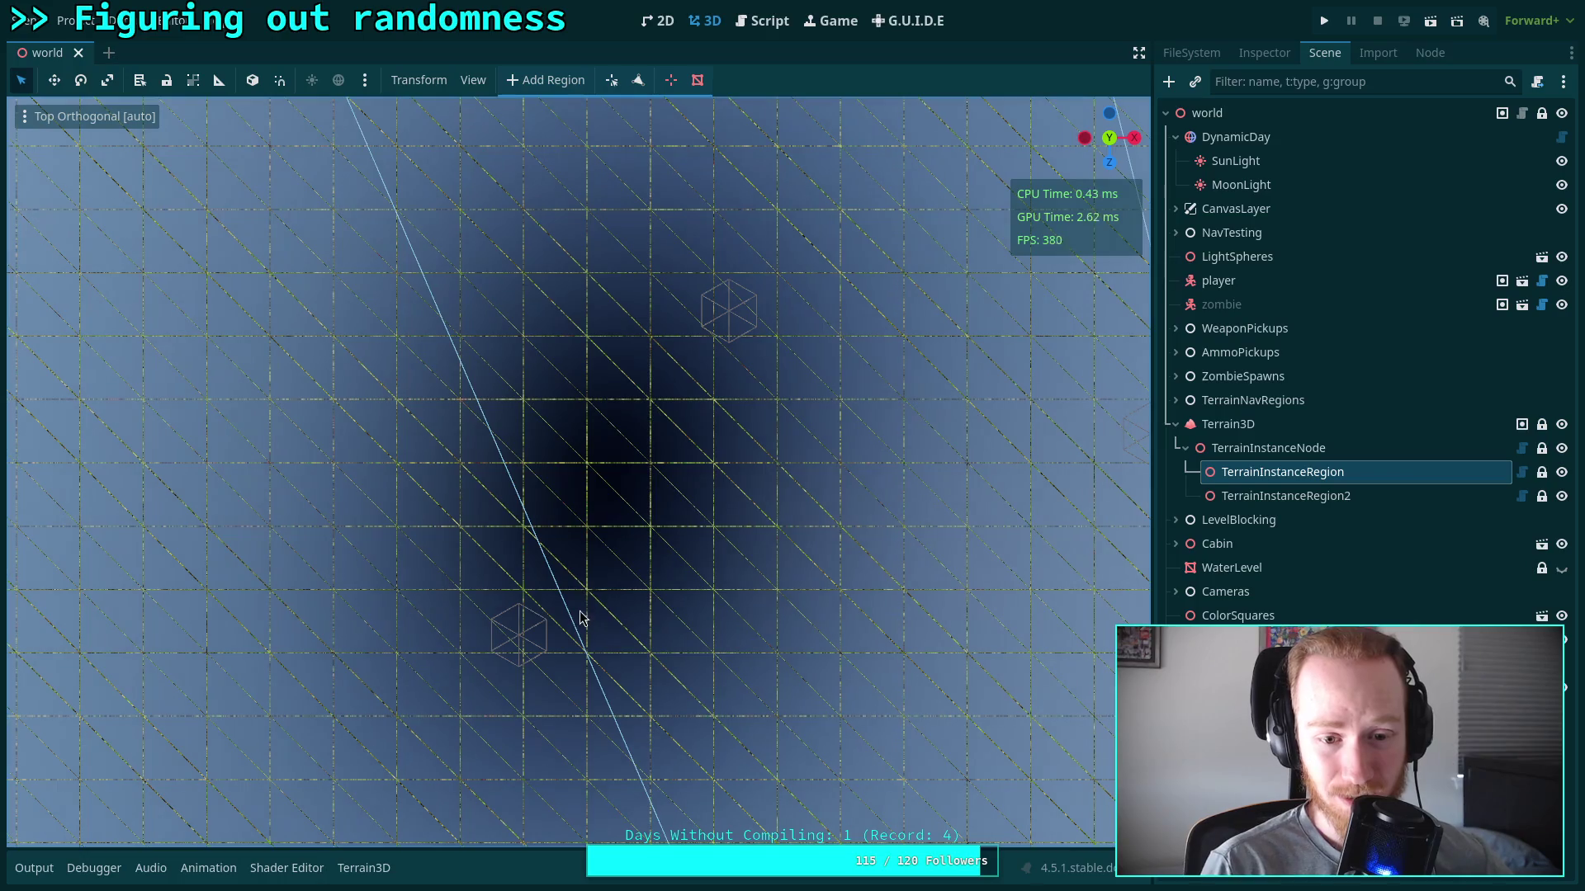
left_click(23, 118)
left_click(58, 393)
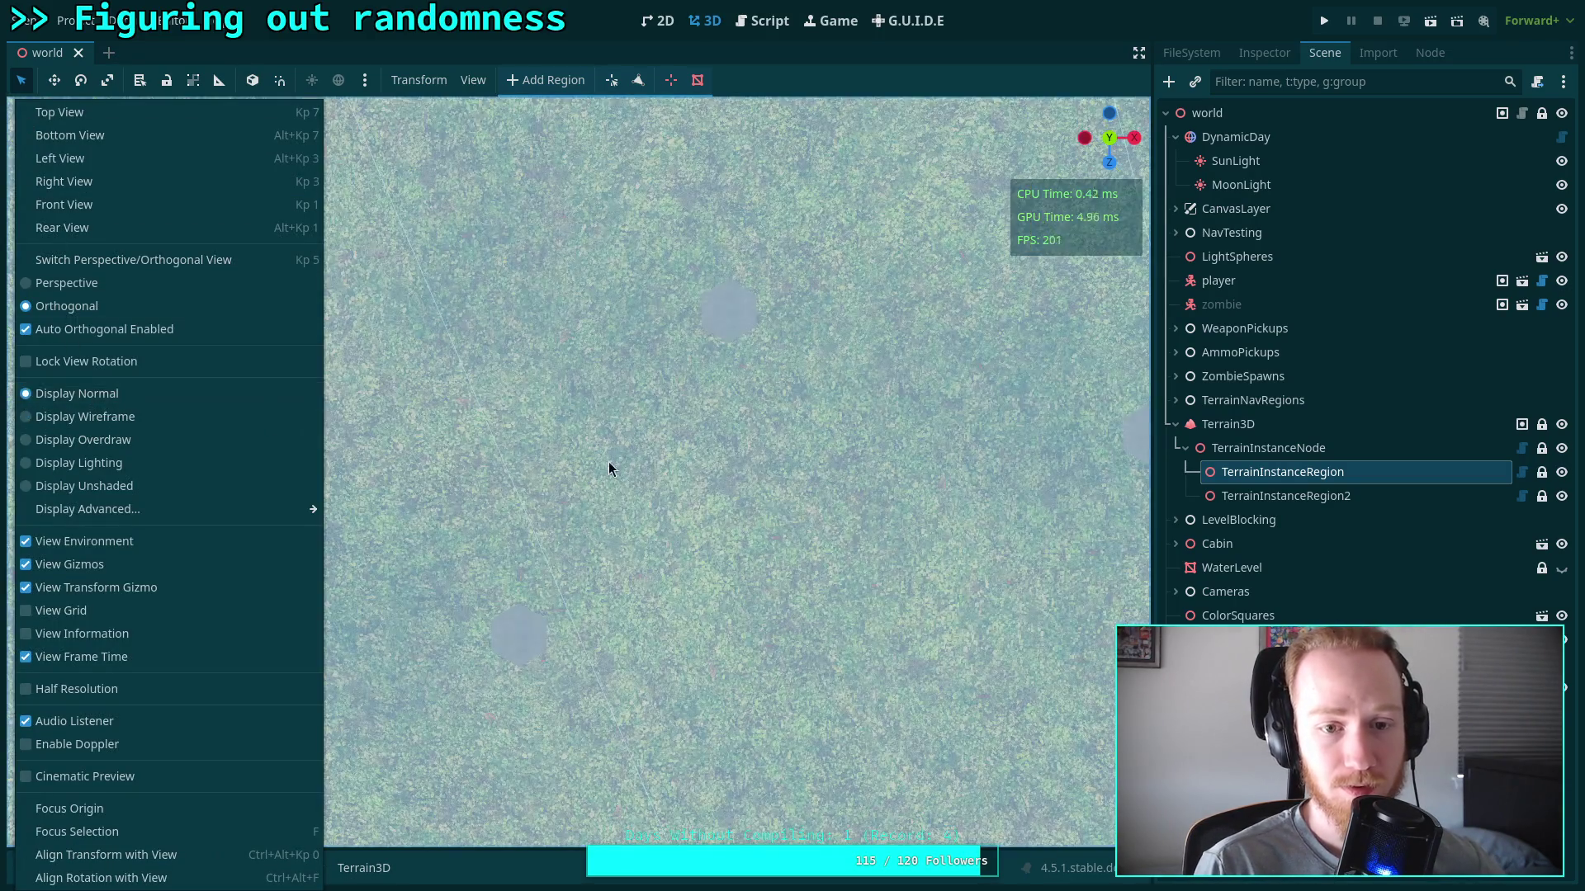
left_click(608, 463)
mouse_move(607, 462)
left_mouse_down()
mouse_move(640, 521)
mouse_move(623, 495)
mouse_move(627, 438)
mouse_move(639, 483)
left_mouse_up()
scroll(622, 552, "up", 3)
scroll(622, 551, "down", 5)
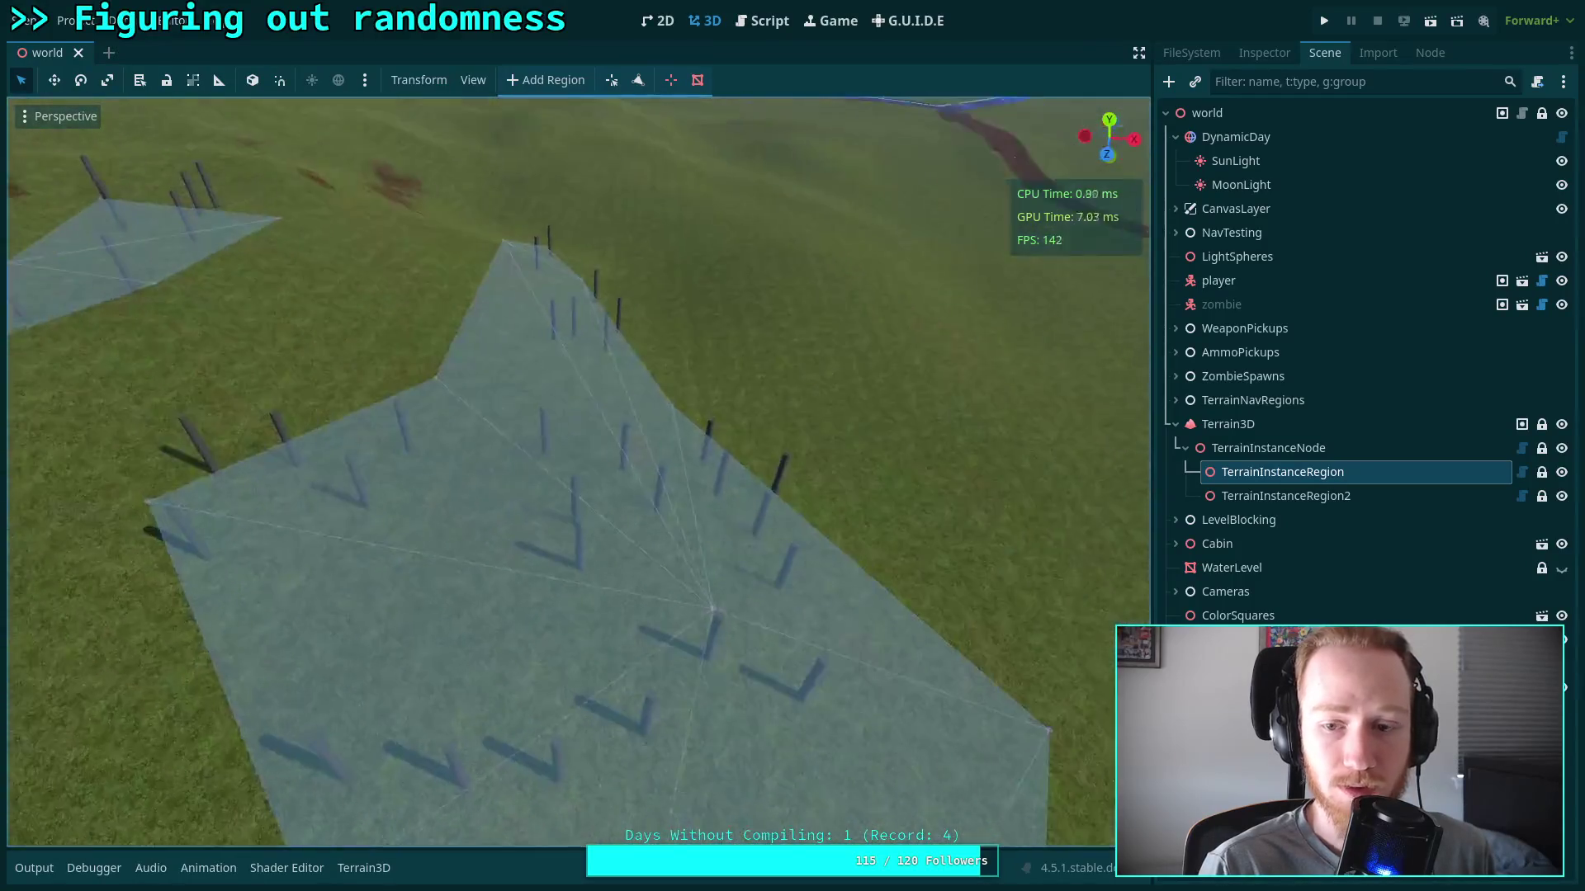
Hide the Terrain Instance Region outlines by unticking its gizmo under View > Gizmos
scroll(577, 470, "down", 5)
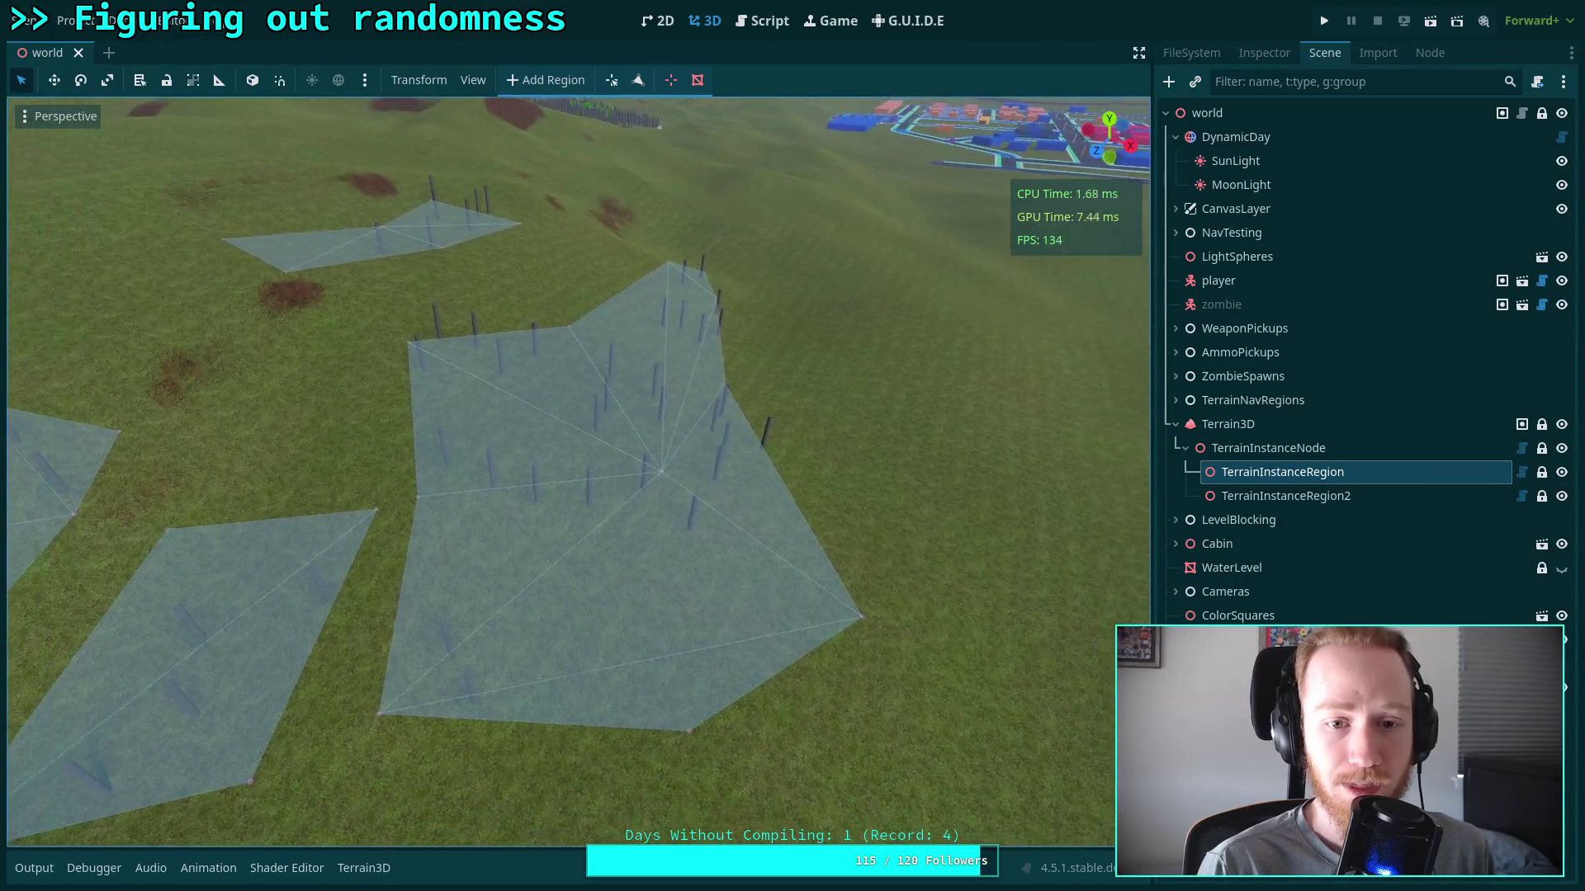
left_click_drag(759, 527, 760, 527)
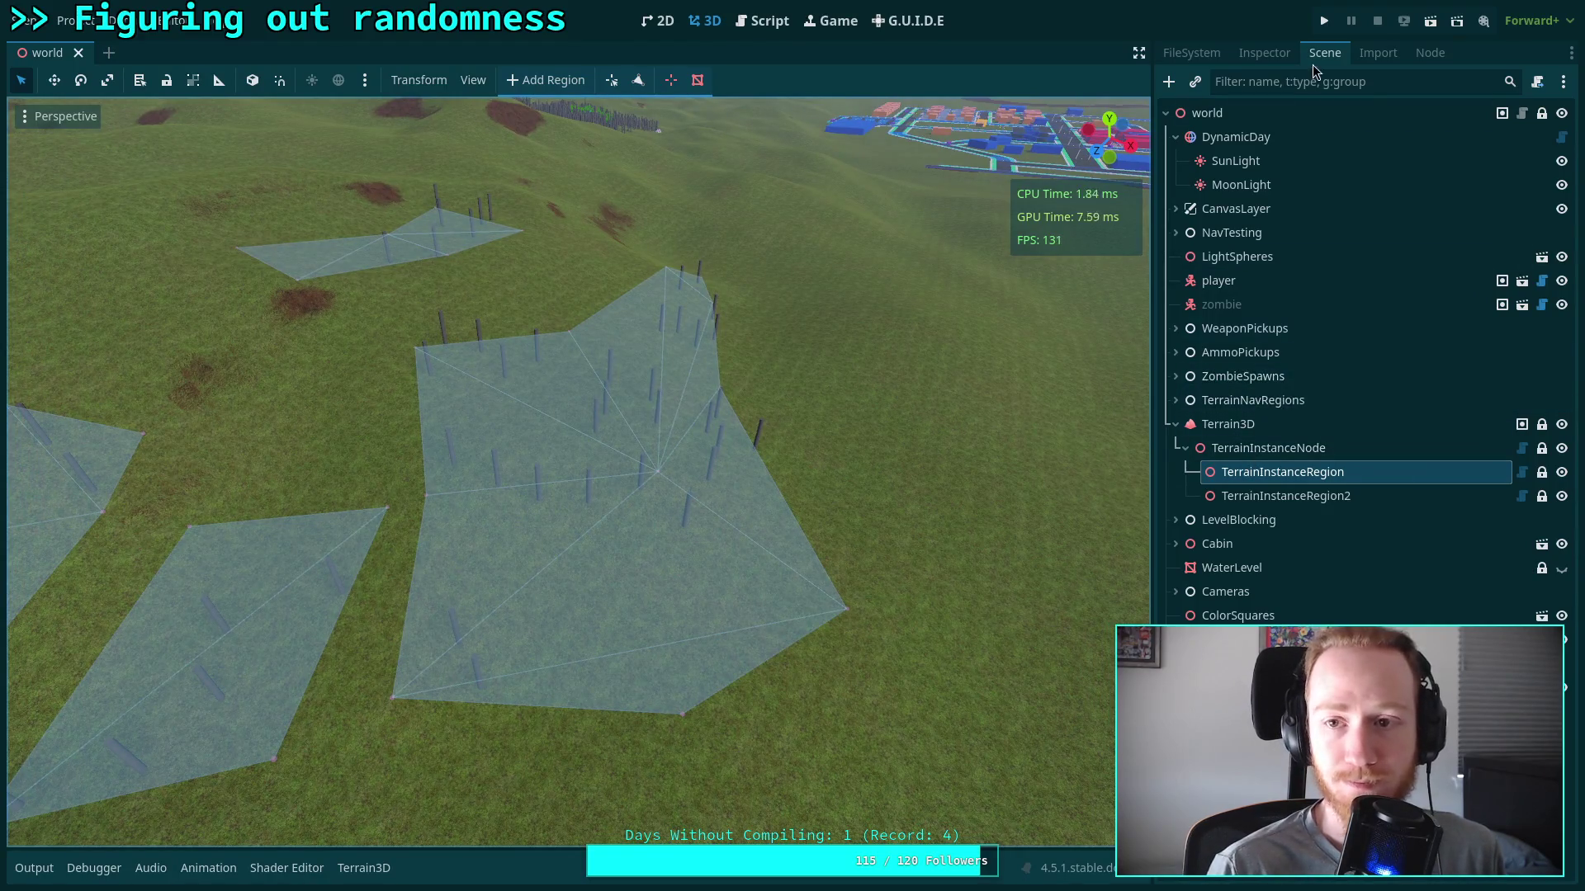
left_click(1274, 58)
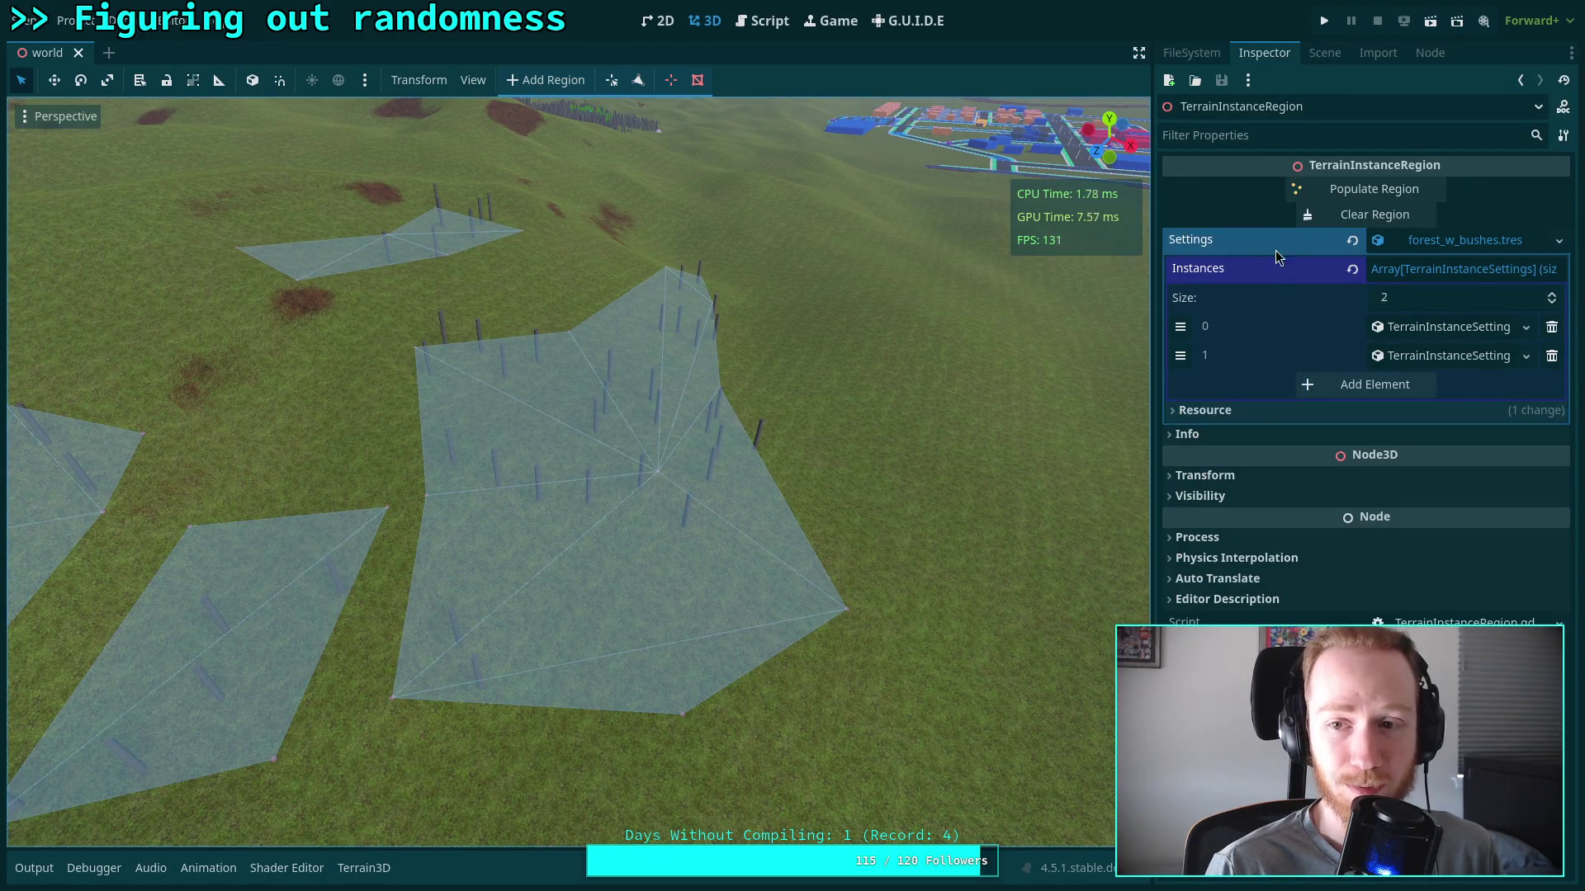
left_click(472, 80)
mouse_move(654, 256)
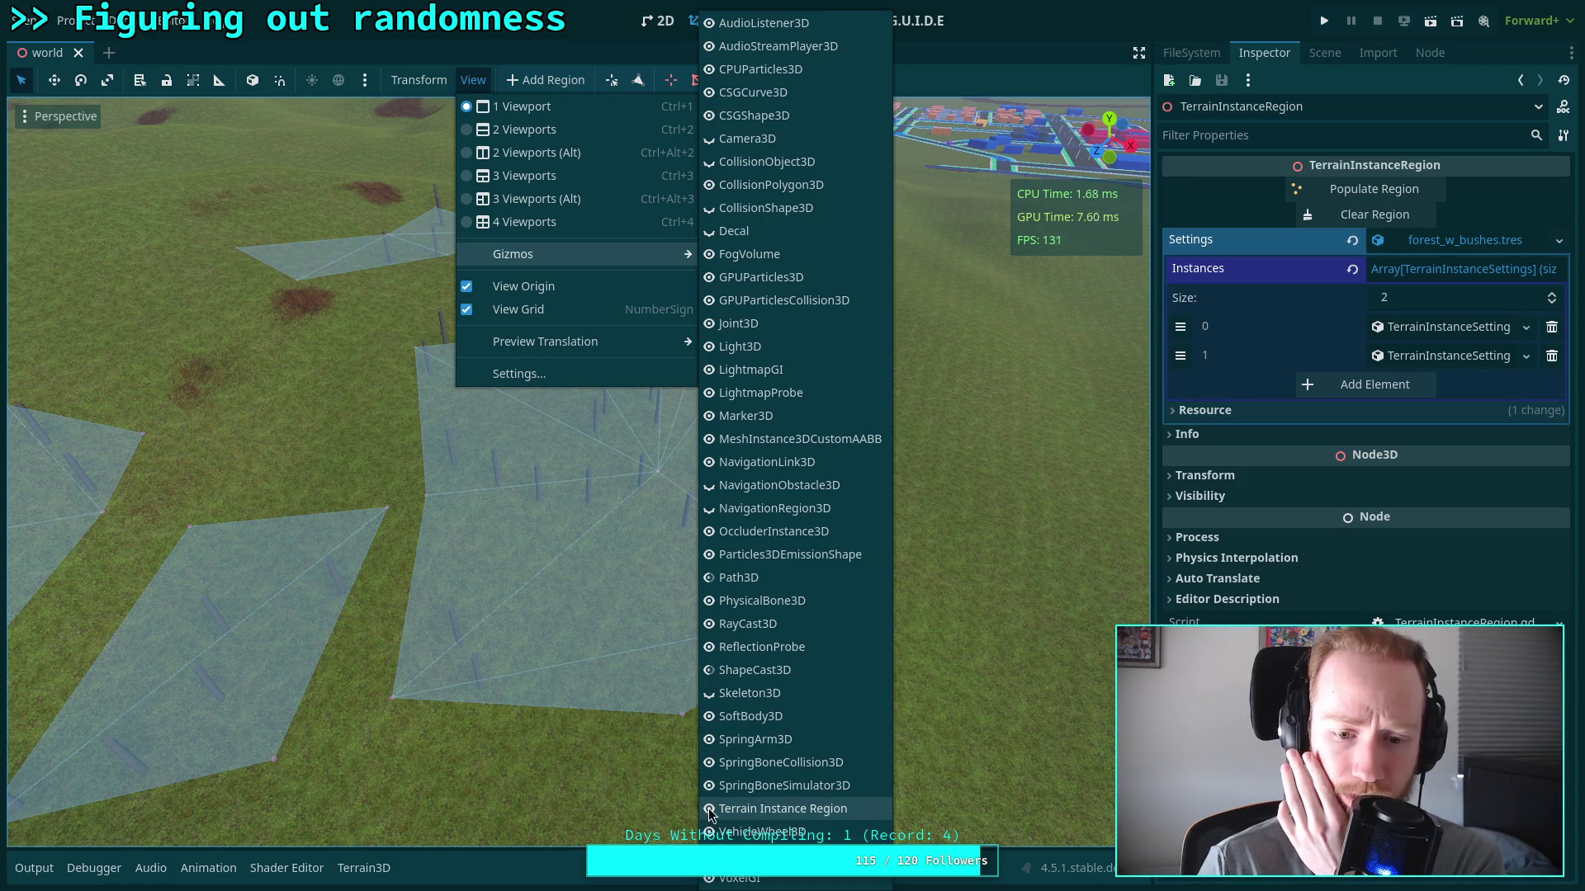
left_click(743, 809)
left_click(1079, 385)
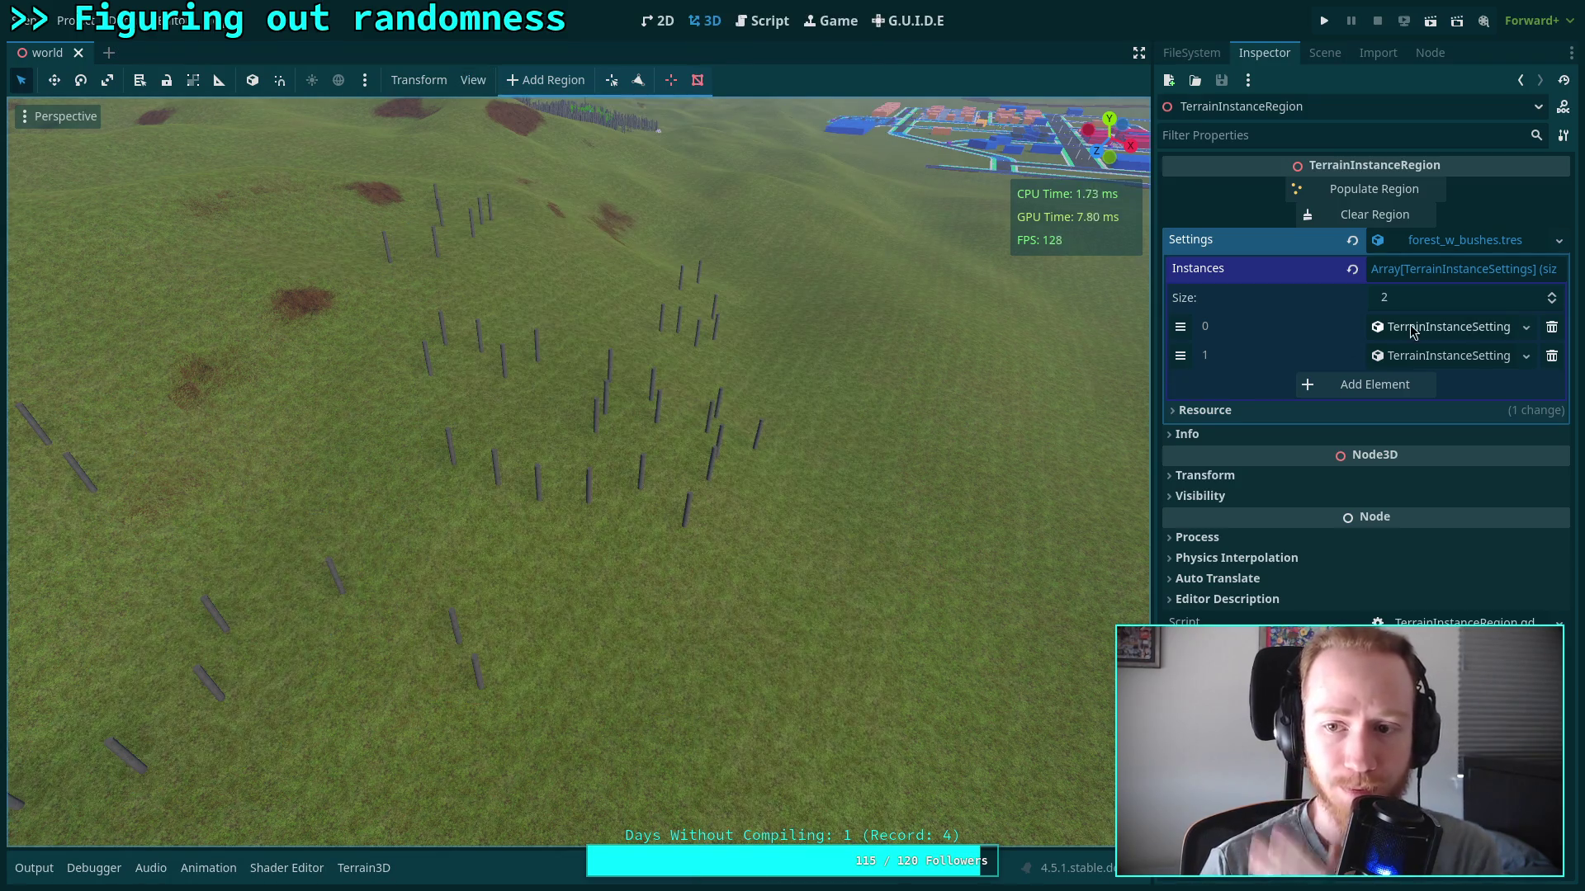
Clear and repopulate the region three times to get a new random layout of posts
left_click(1393, 216)
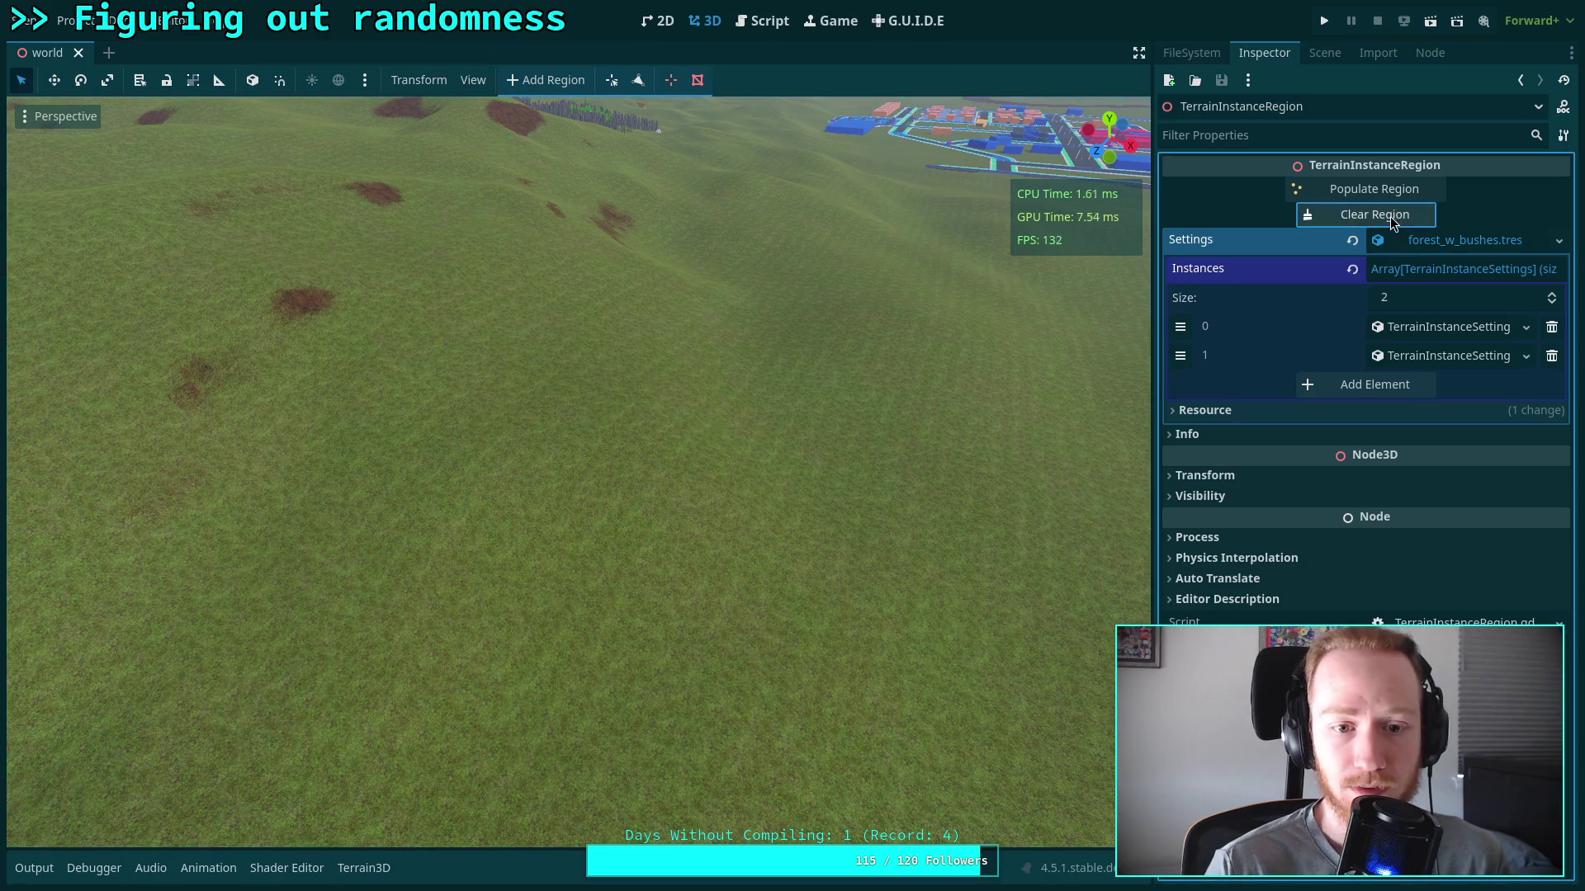
left_click(1354, 189)
key("s")
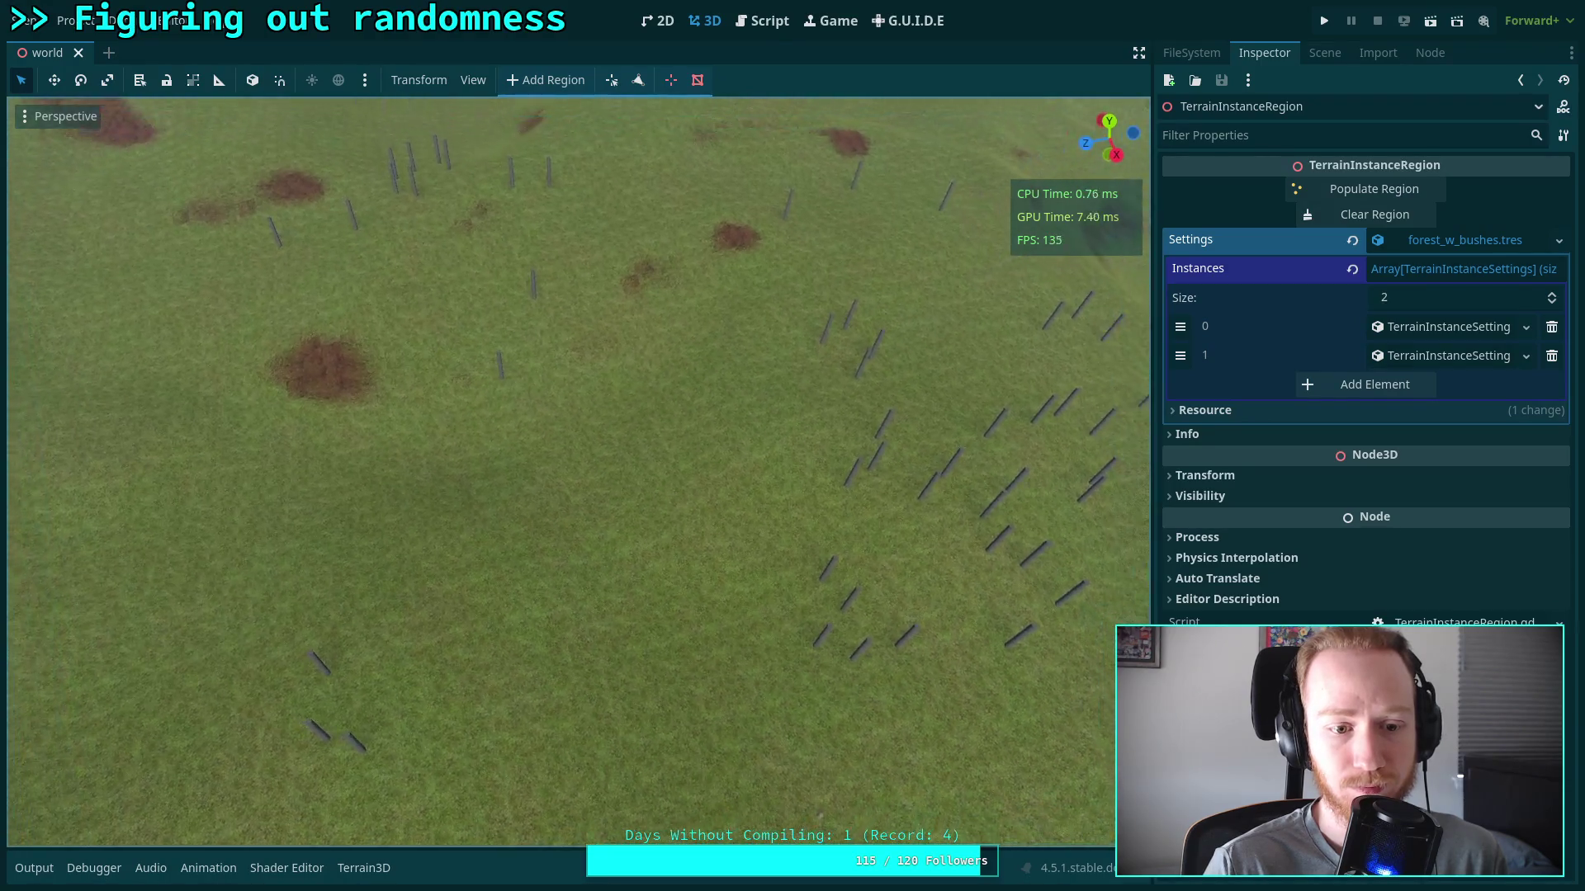
left_click(1352, 216)
left_click(1352, 191)
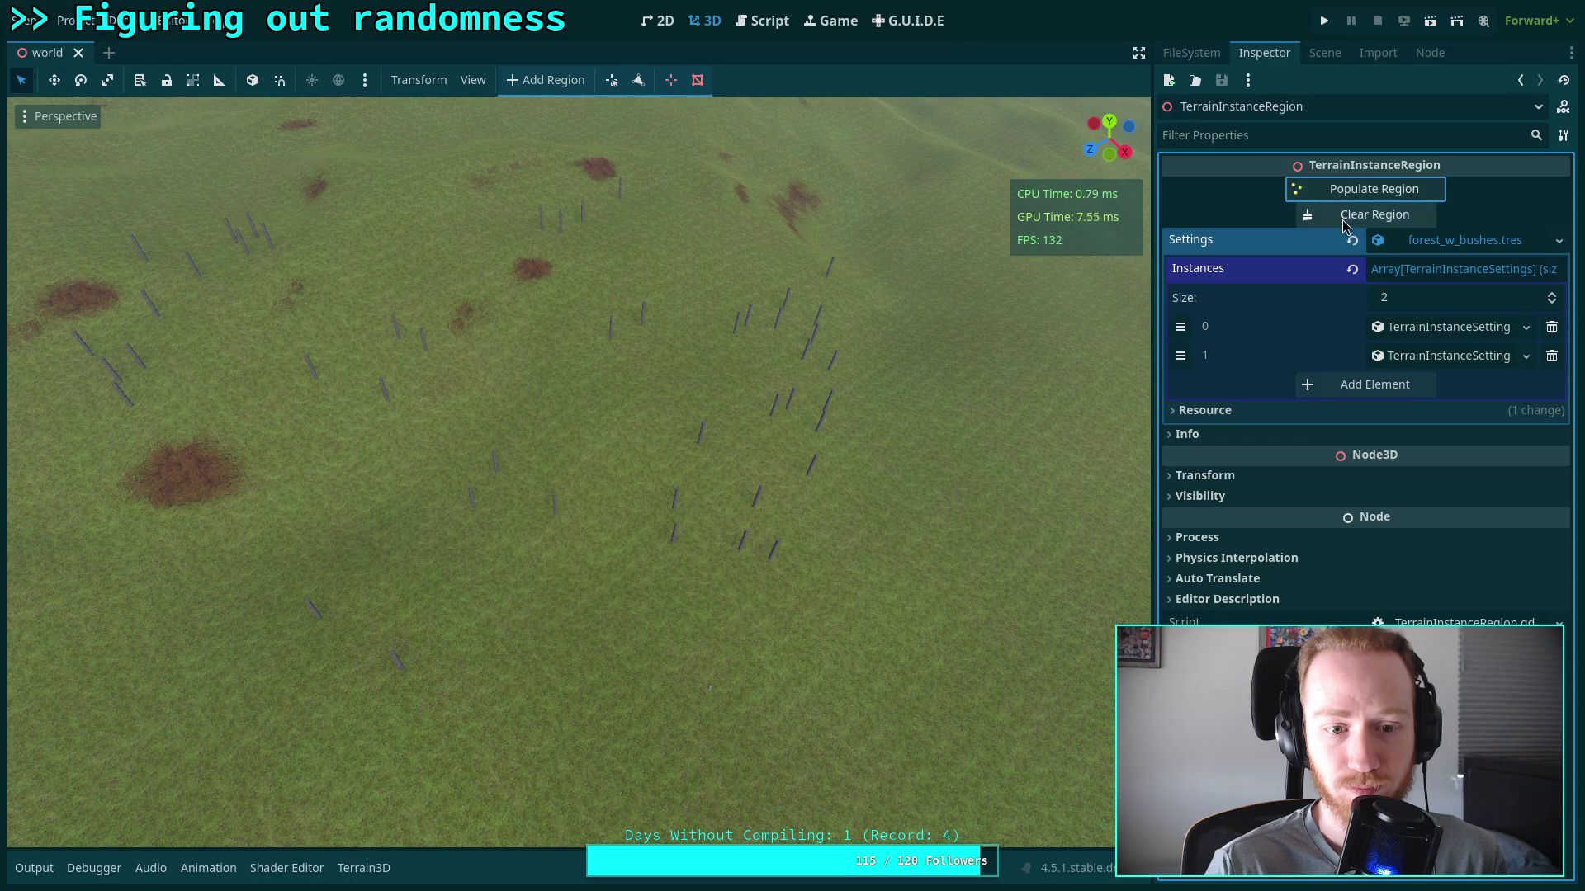
left_click(1345, 218)
left_click(1355, 194)
left_click_drag(1073, 248, 890, 266)
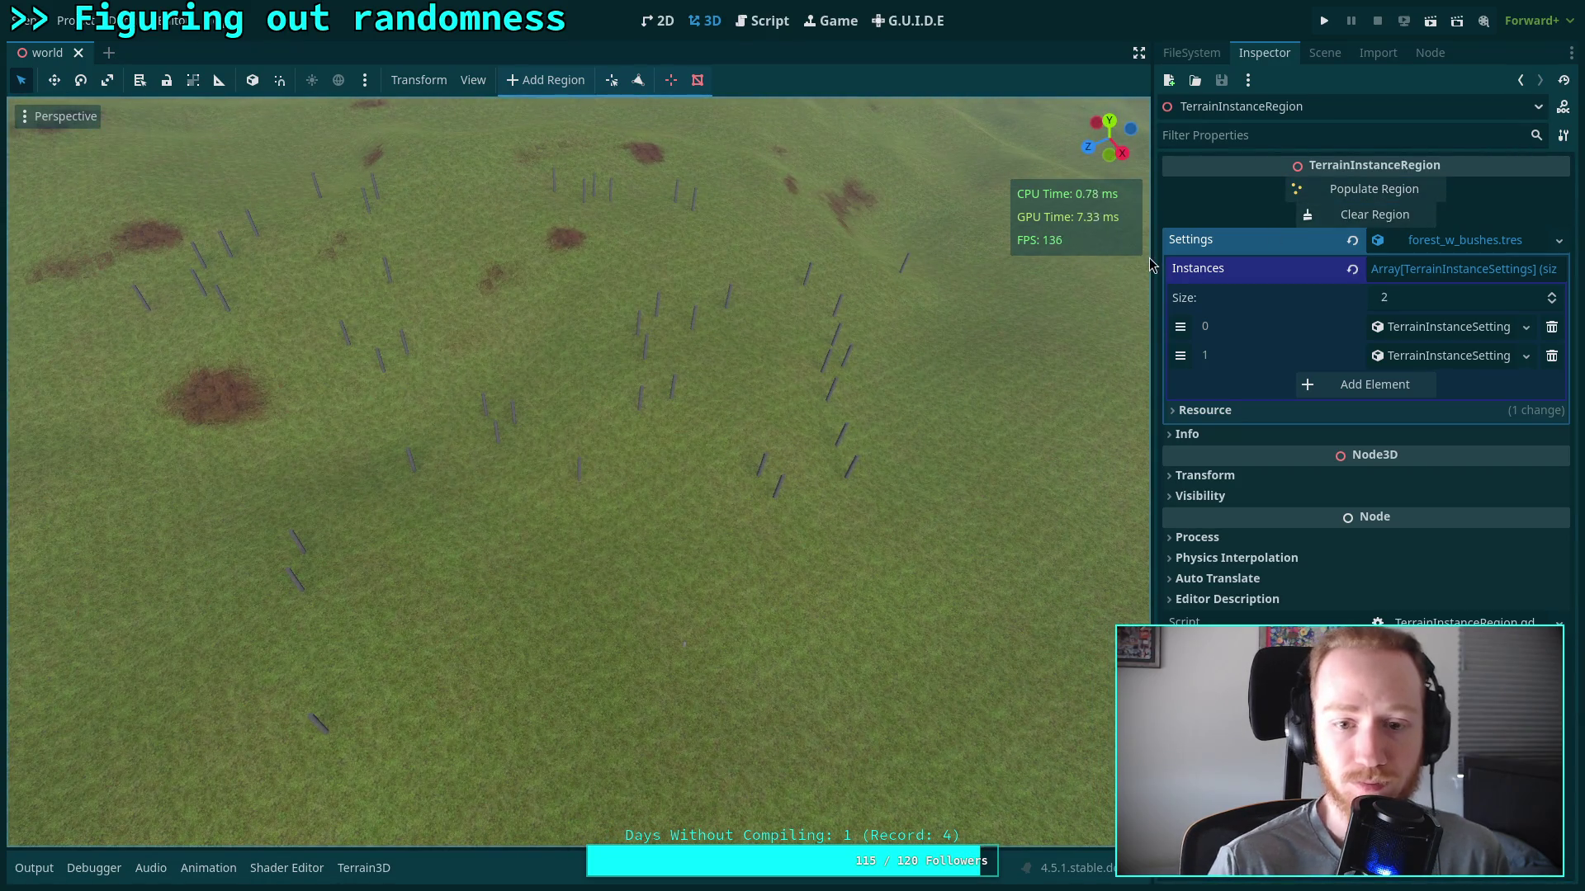
left_click(1191, 52)
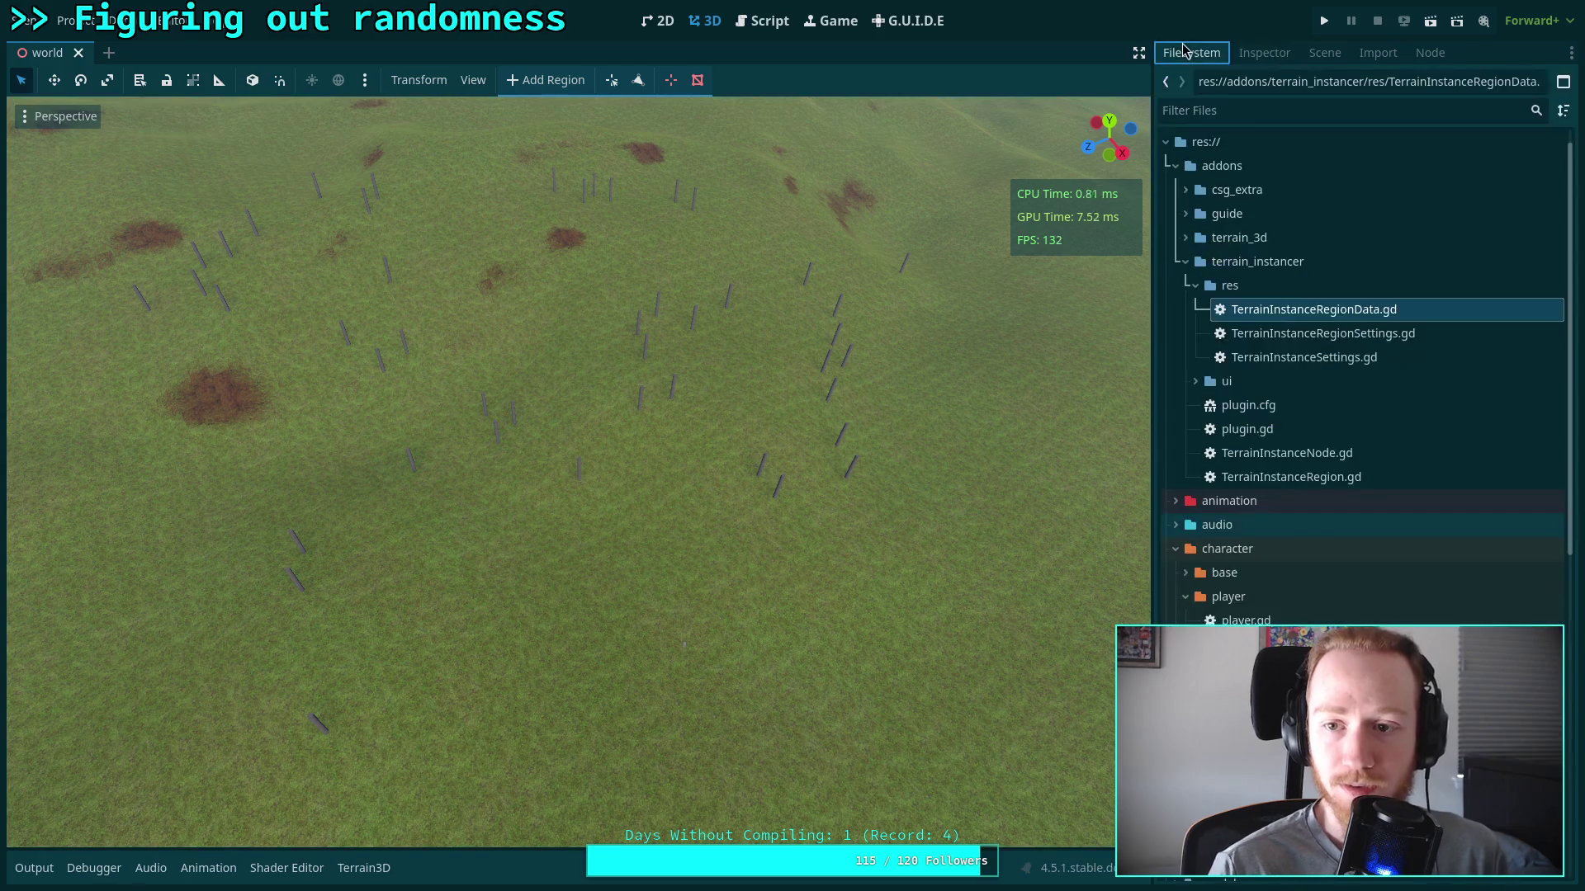
Re-enable the Terrain Instance Region gizmo outlines and show TerrainInstanceRegion's properties in the Inspector
left_click(473, 81)
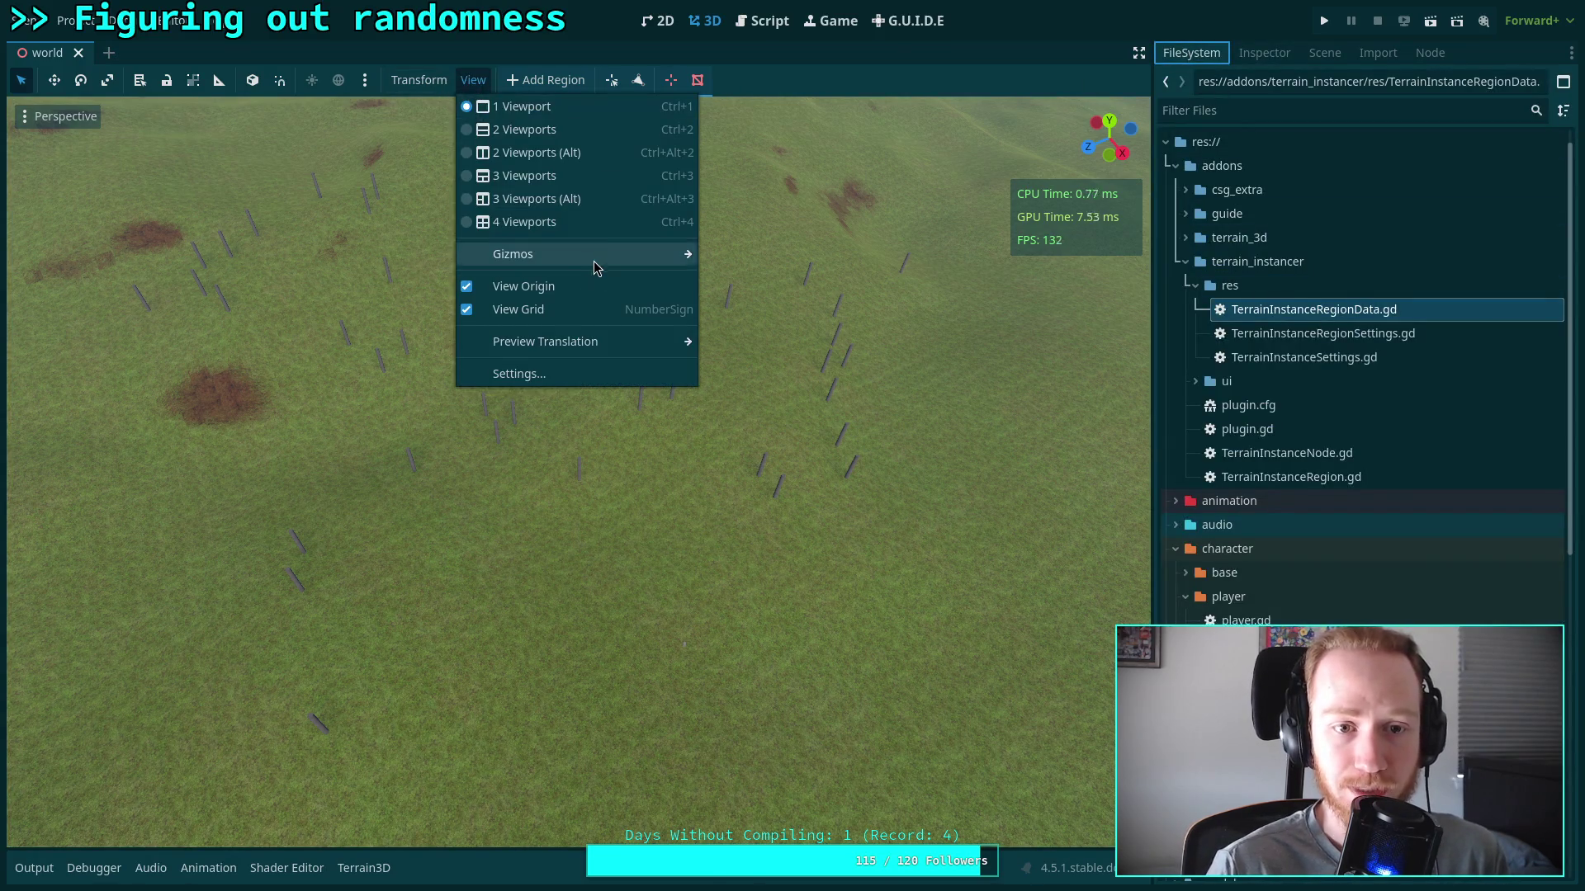
mouse_move(593, 257)
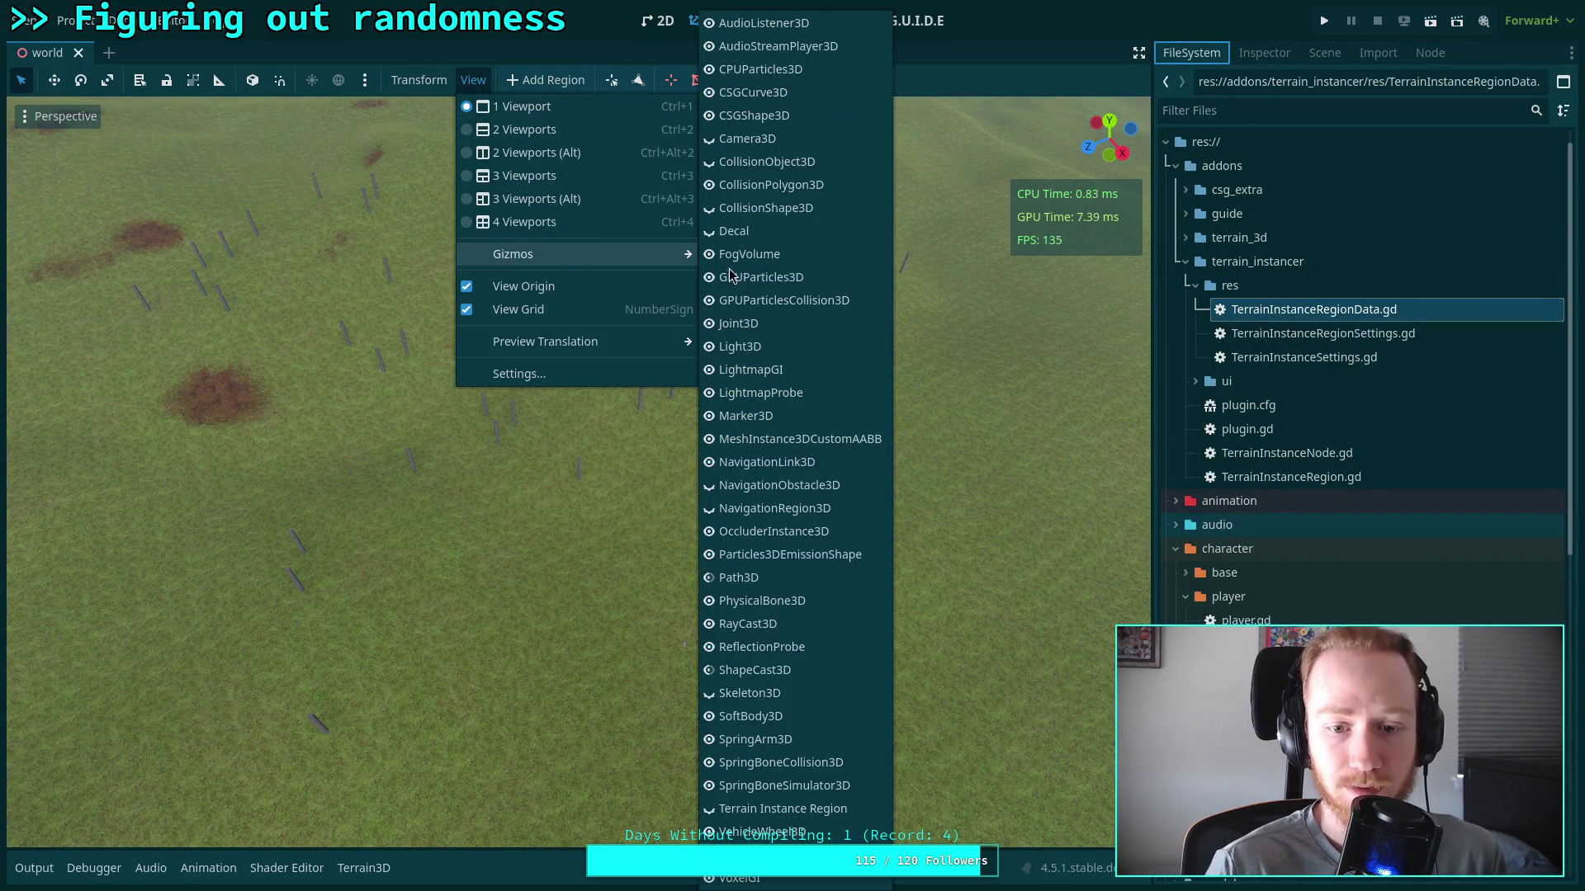
left_click(710, 812)
left_click(556, 751)
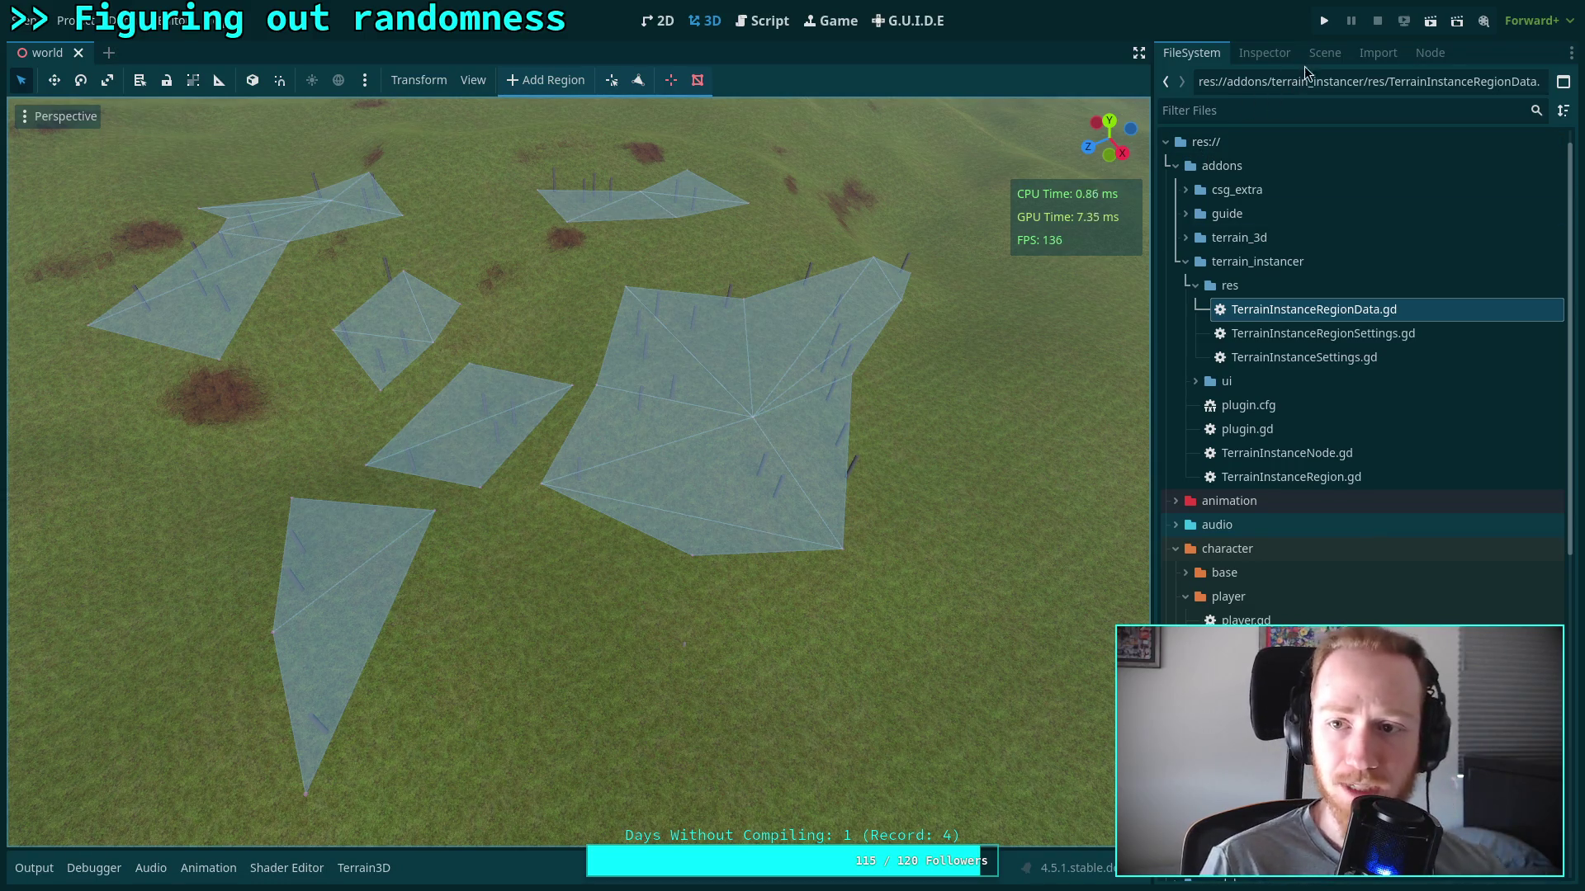
left_click(1321, 53)
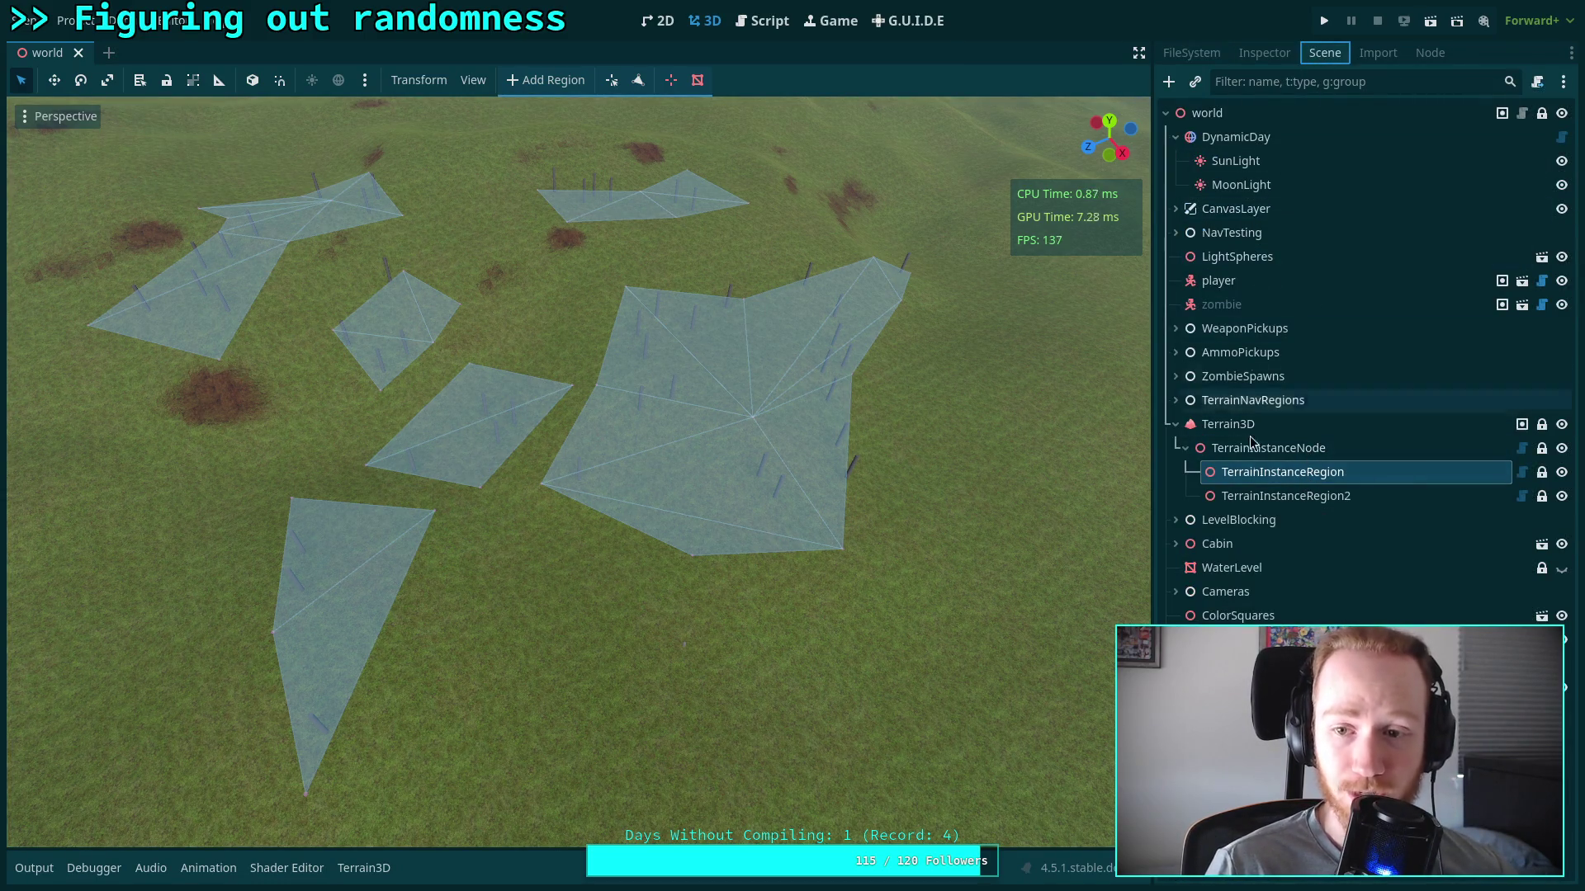
left_click(1266, 477)
left_click(1263, 53)
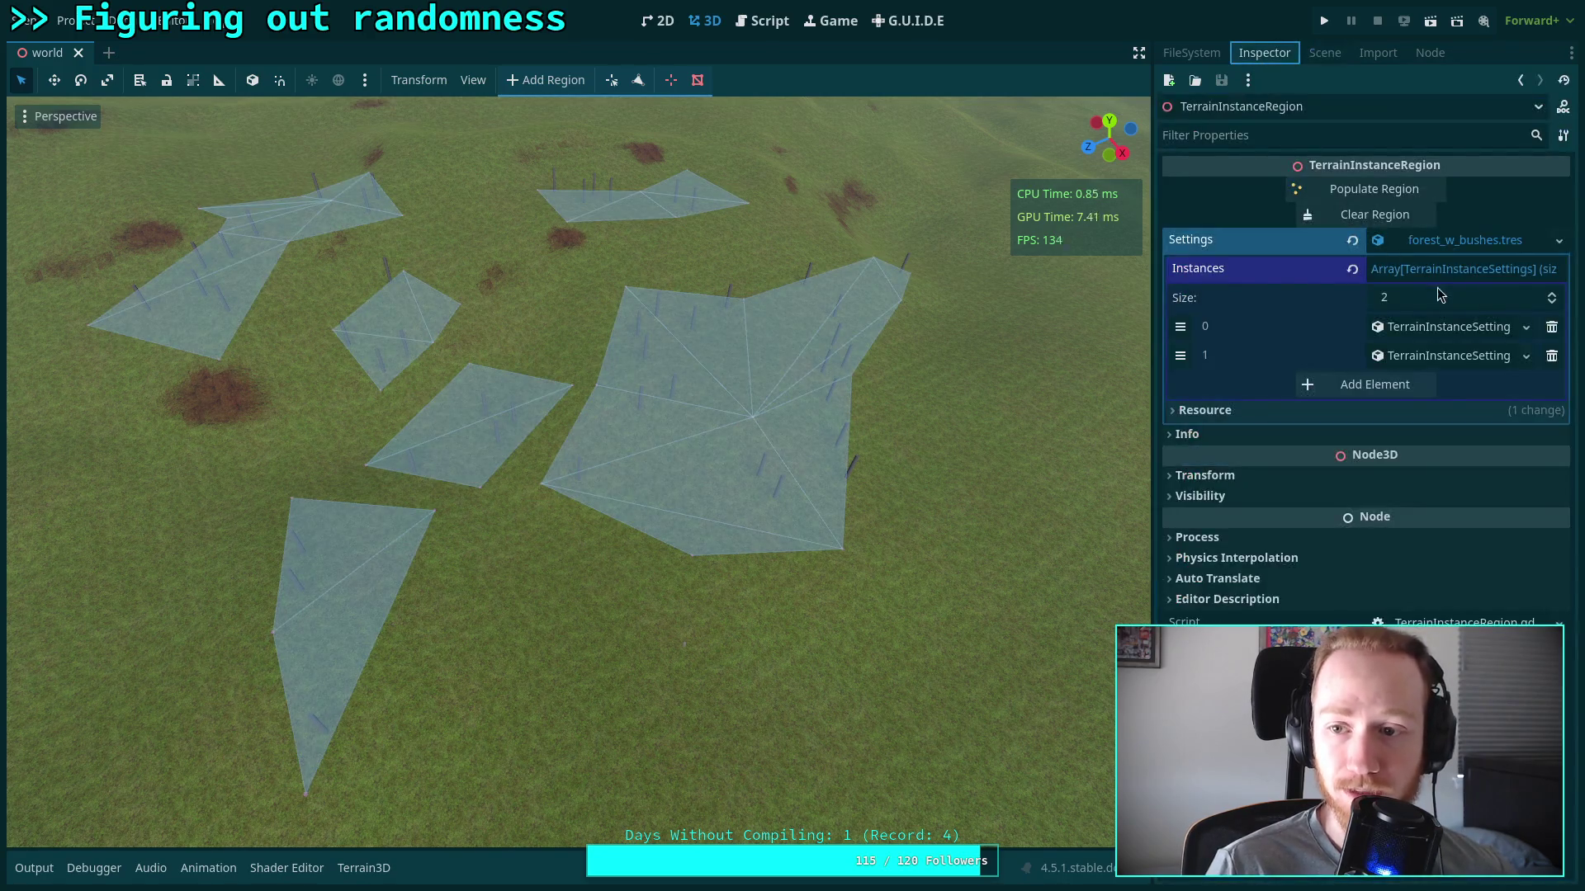
Expand instance 0, reset its Density to 1.0, edit Density and Density Deviation, and repopulate to test
left_click(1434, 328)
left_click(1348, 409)
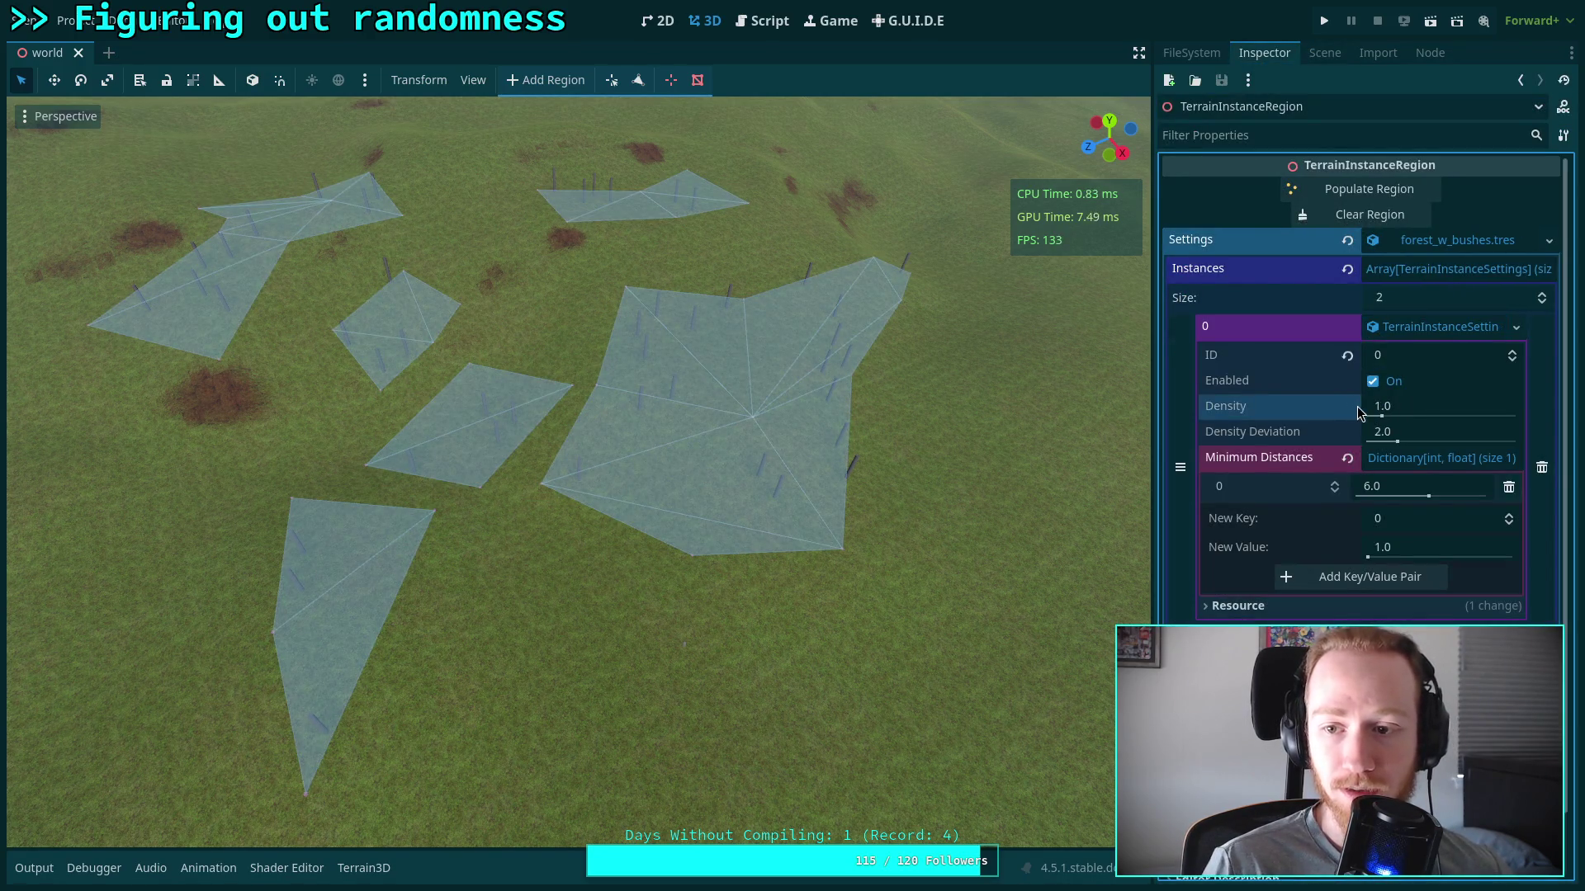
left_click(1402, 440)
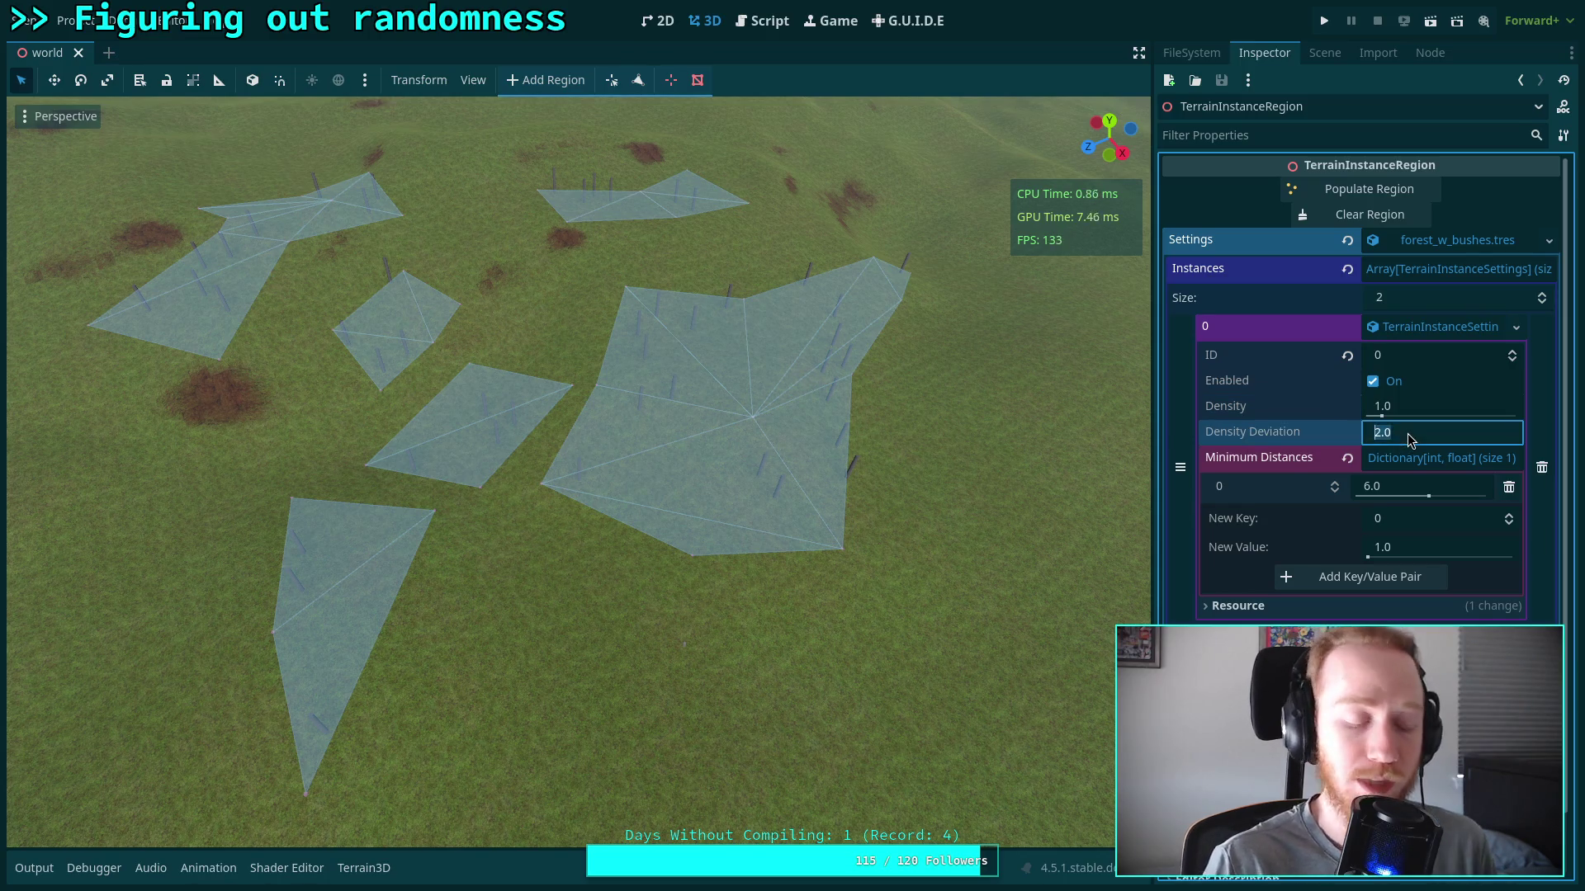
type("1")
left_click(1412, 415)
type("2")
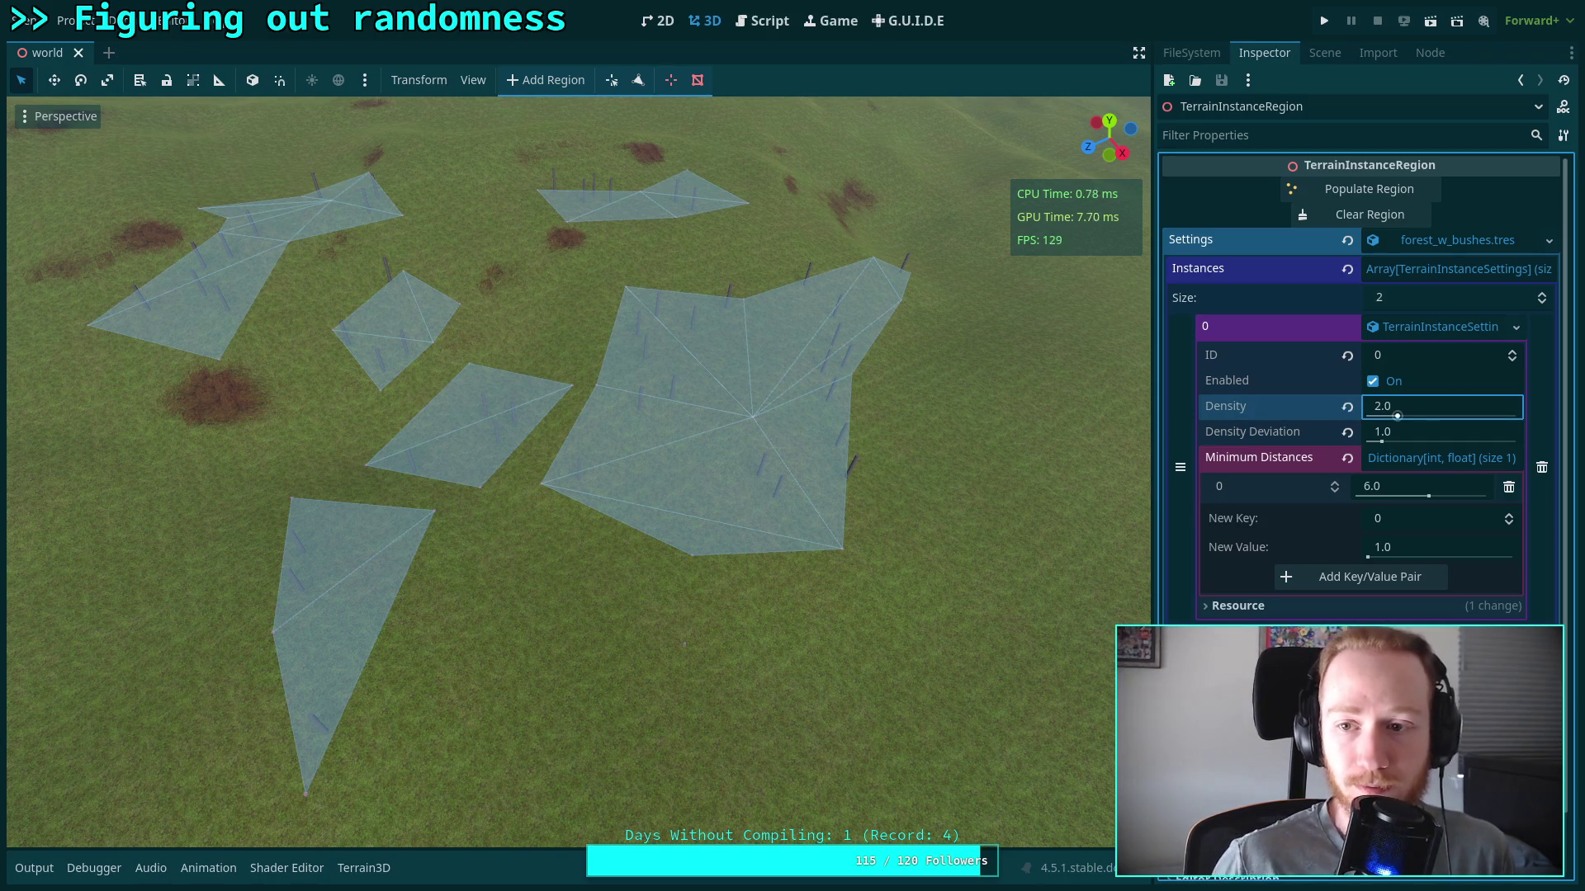
left_click(1369, 189)
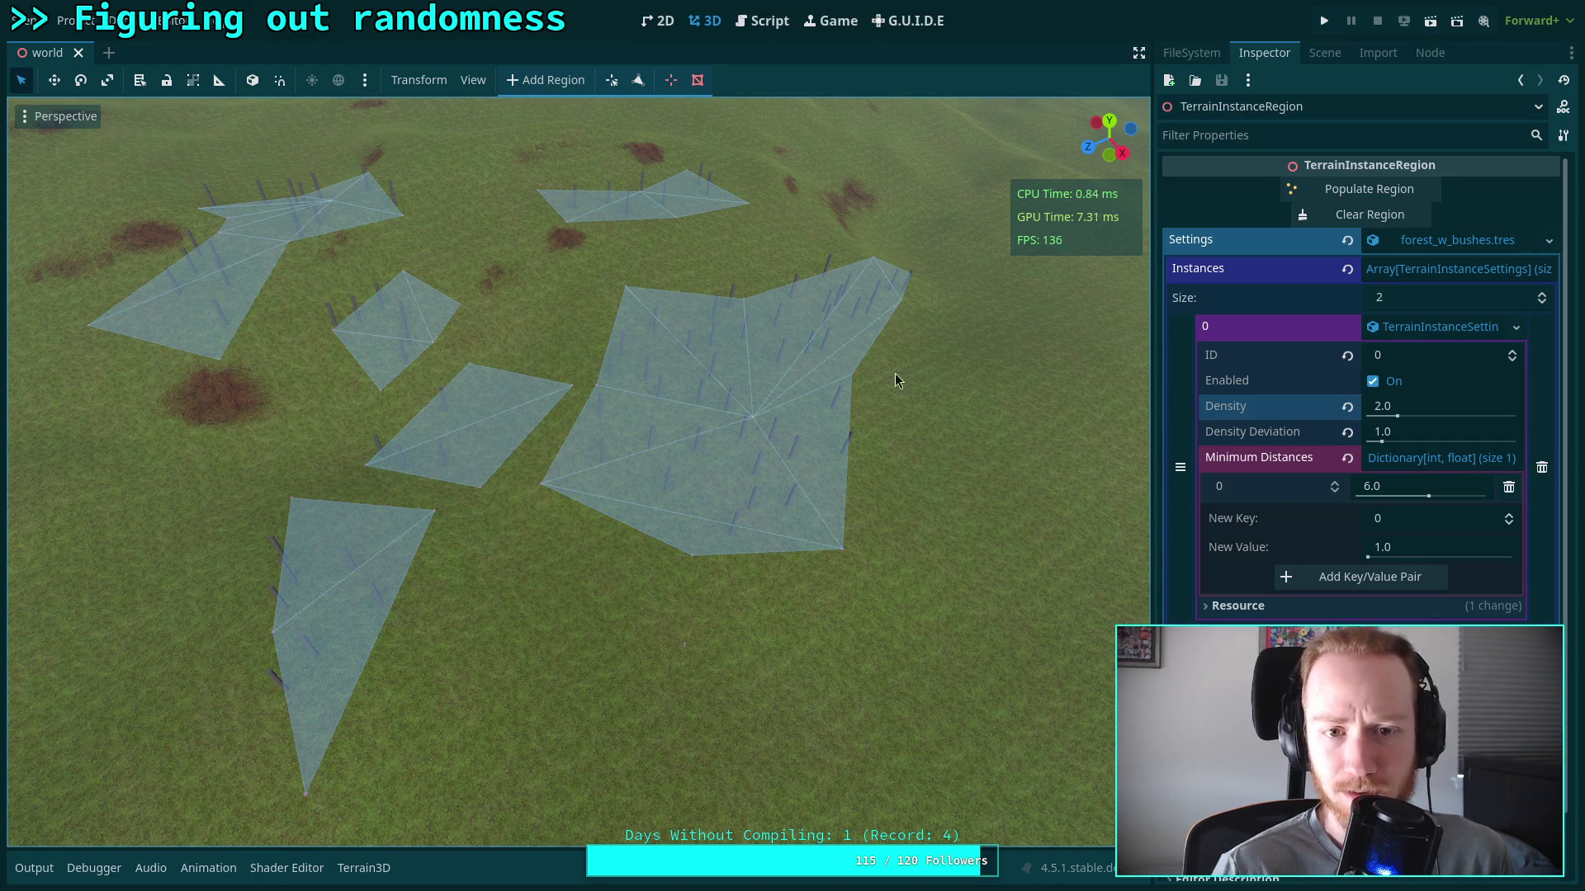
left_click(1362, 191)
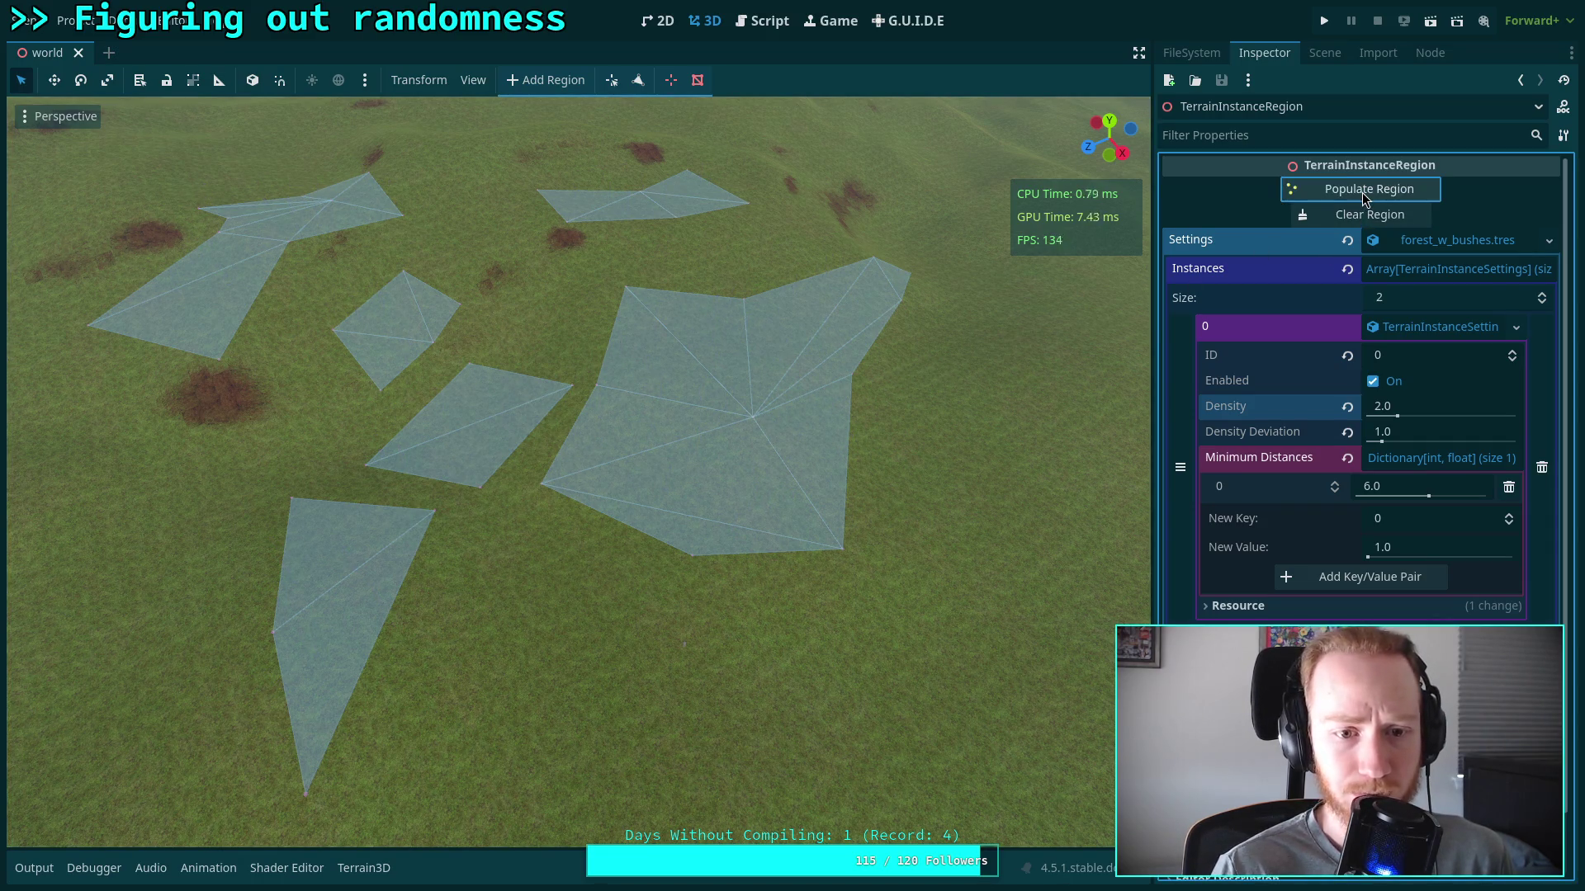
Clear the regions and set instance 0's Density to 100.0 and Density Deviation to 1.0
left_click(1348, 222)
left_click(1352, 193)
left_click(1365, 218)
left_click(1442, 411)
type("100")
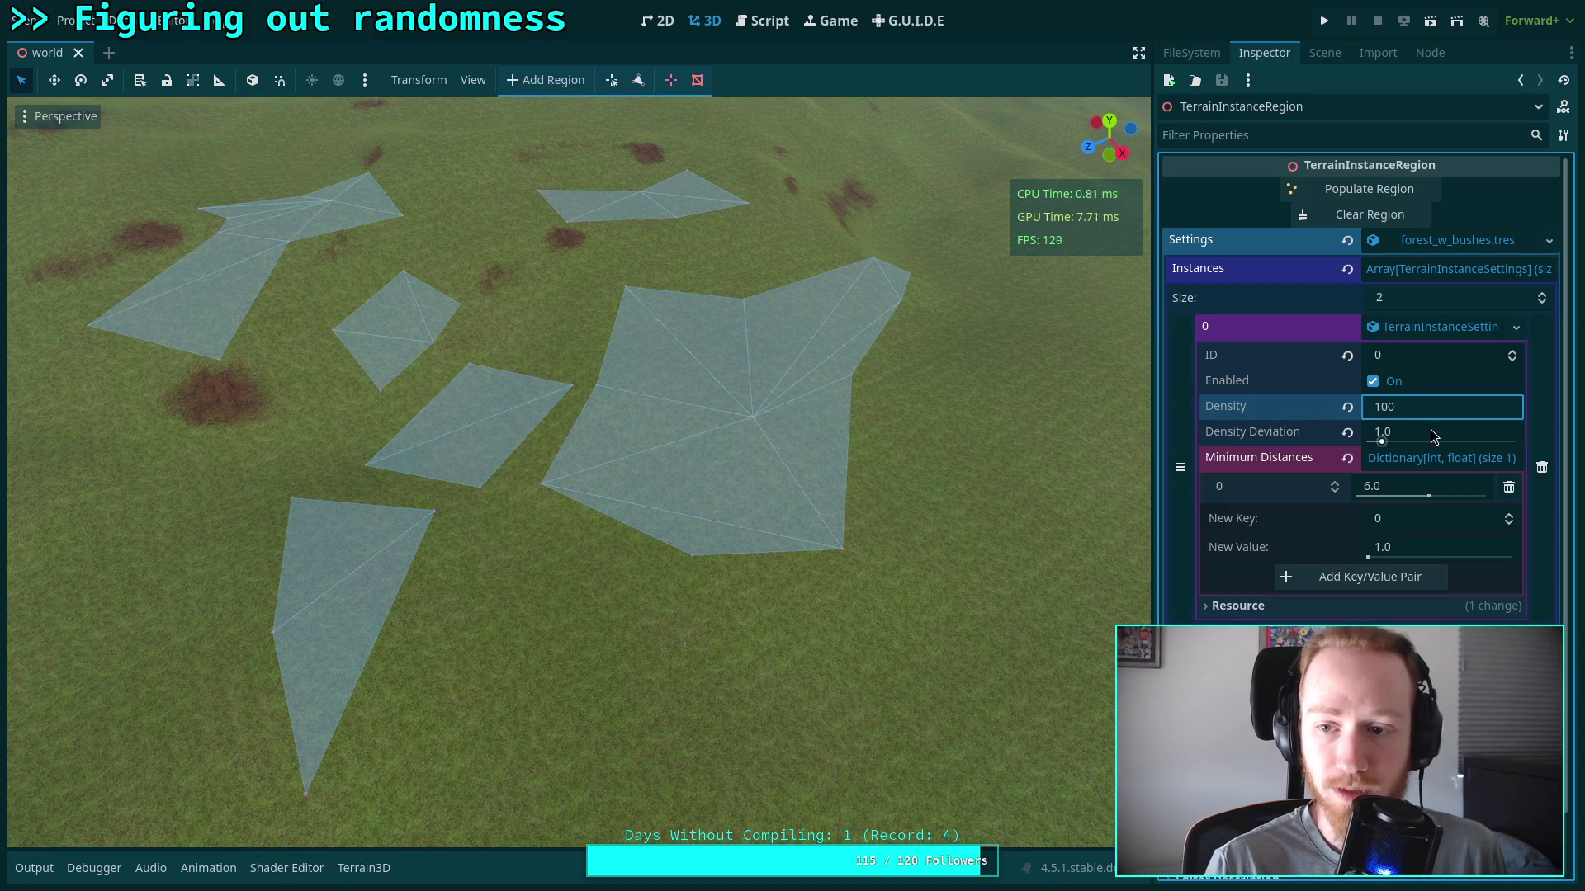
left_click(1432, 438)
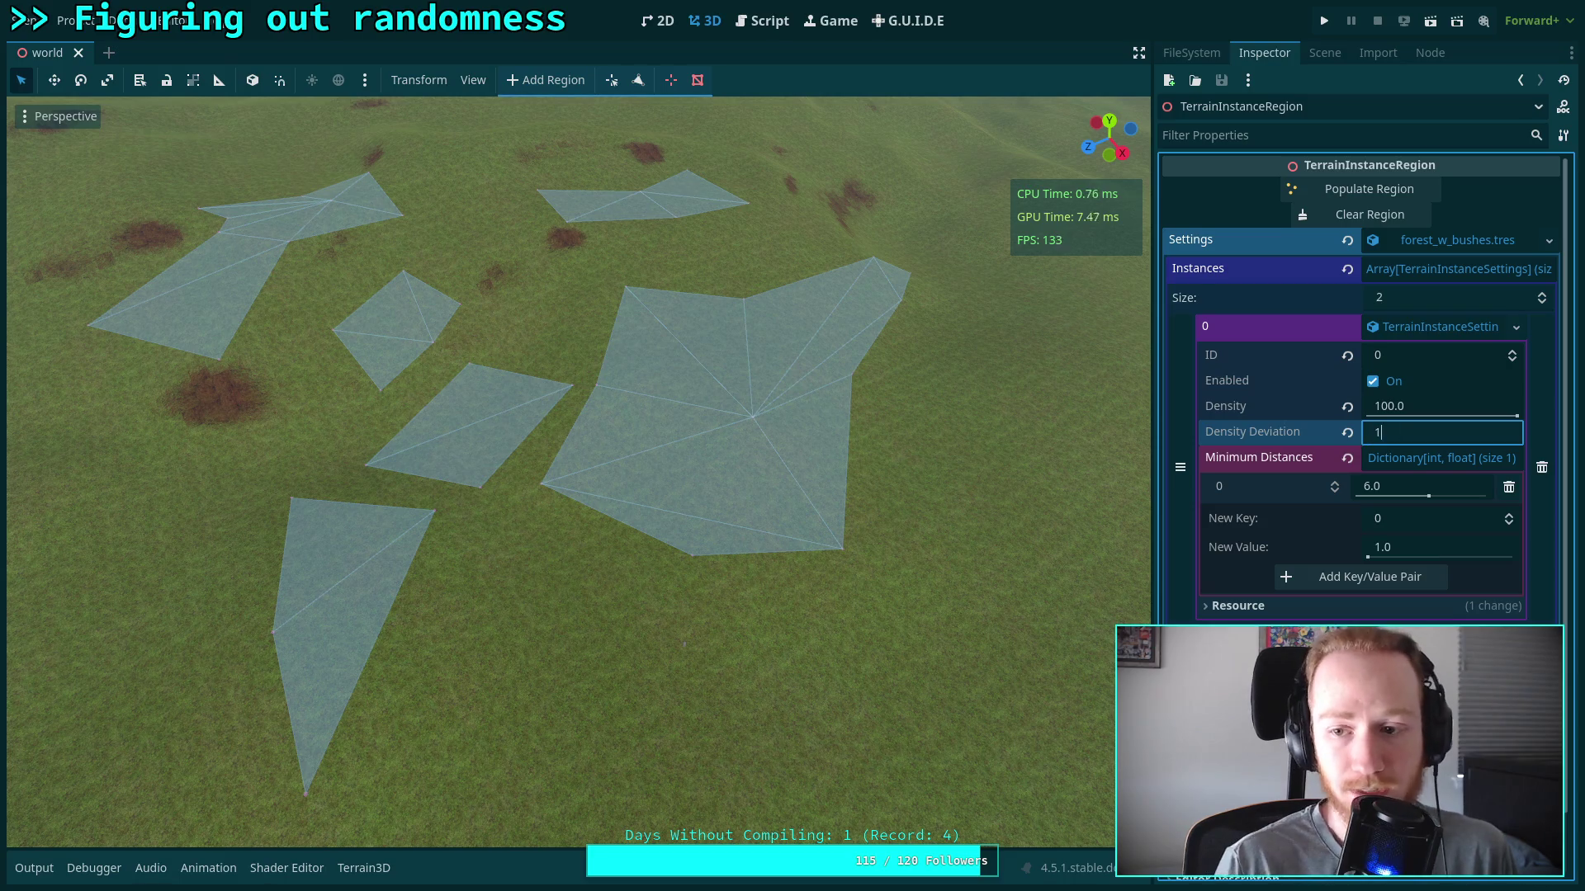
left_click(1341, 215)
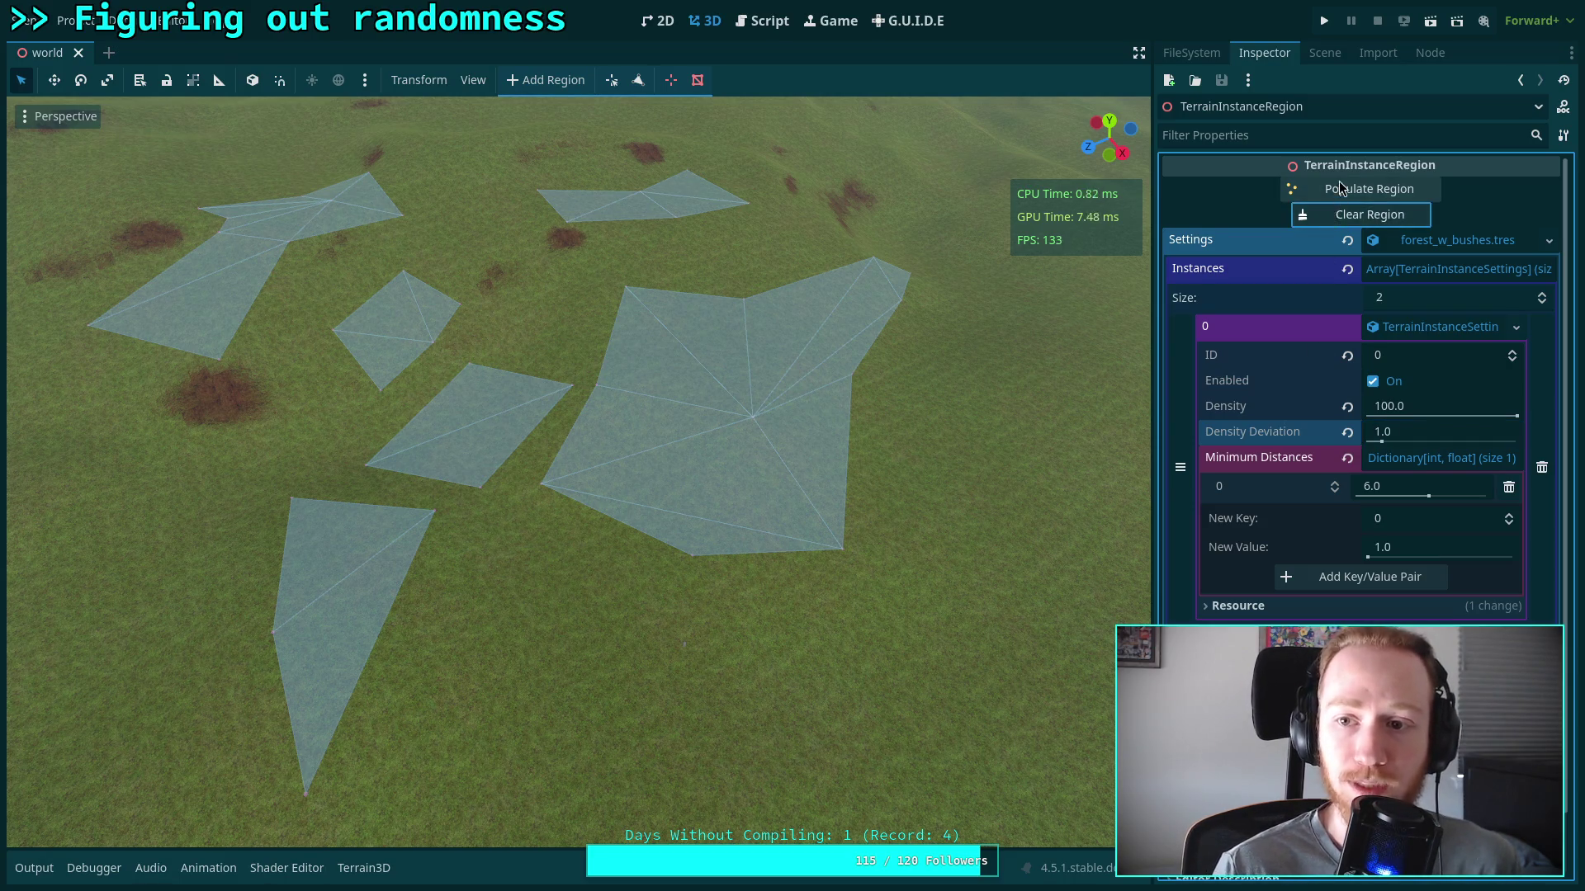
Populate the region at the higher density, then clear and regenerate it while moving the camera in and out
left_click(1335, 191)
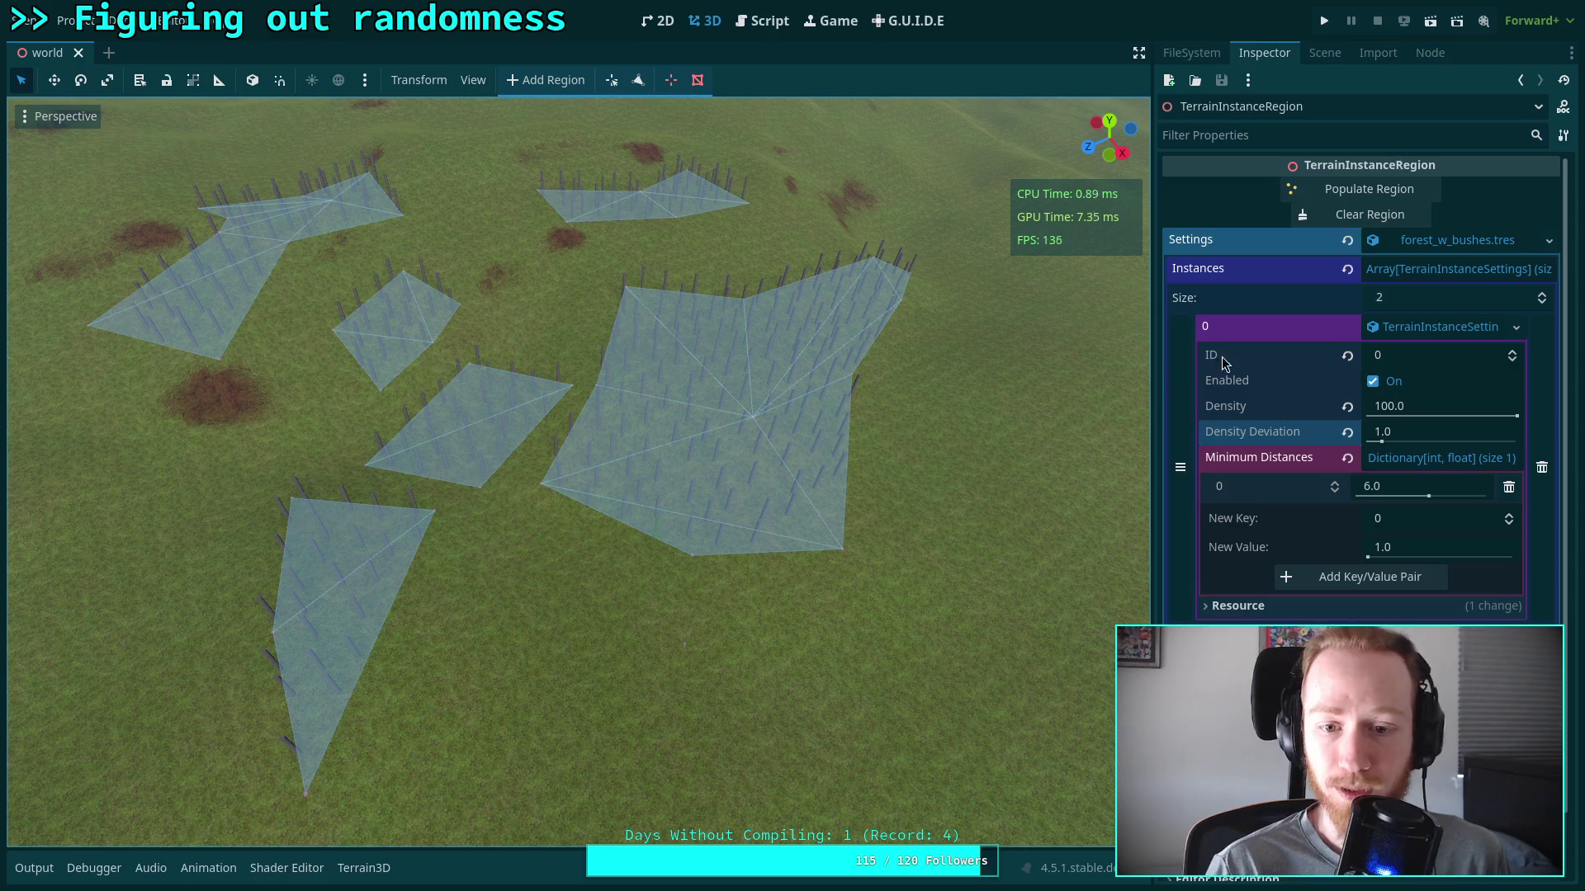
left_click(1366, 216)
left_click(1370, 191)
mouse_move(578, 412)
left_mouse_down()
mouse_move(767, 450)
mouse_move(747, 496)
left_mouse_up()
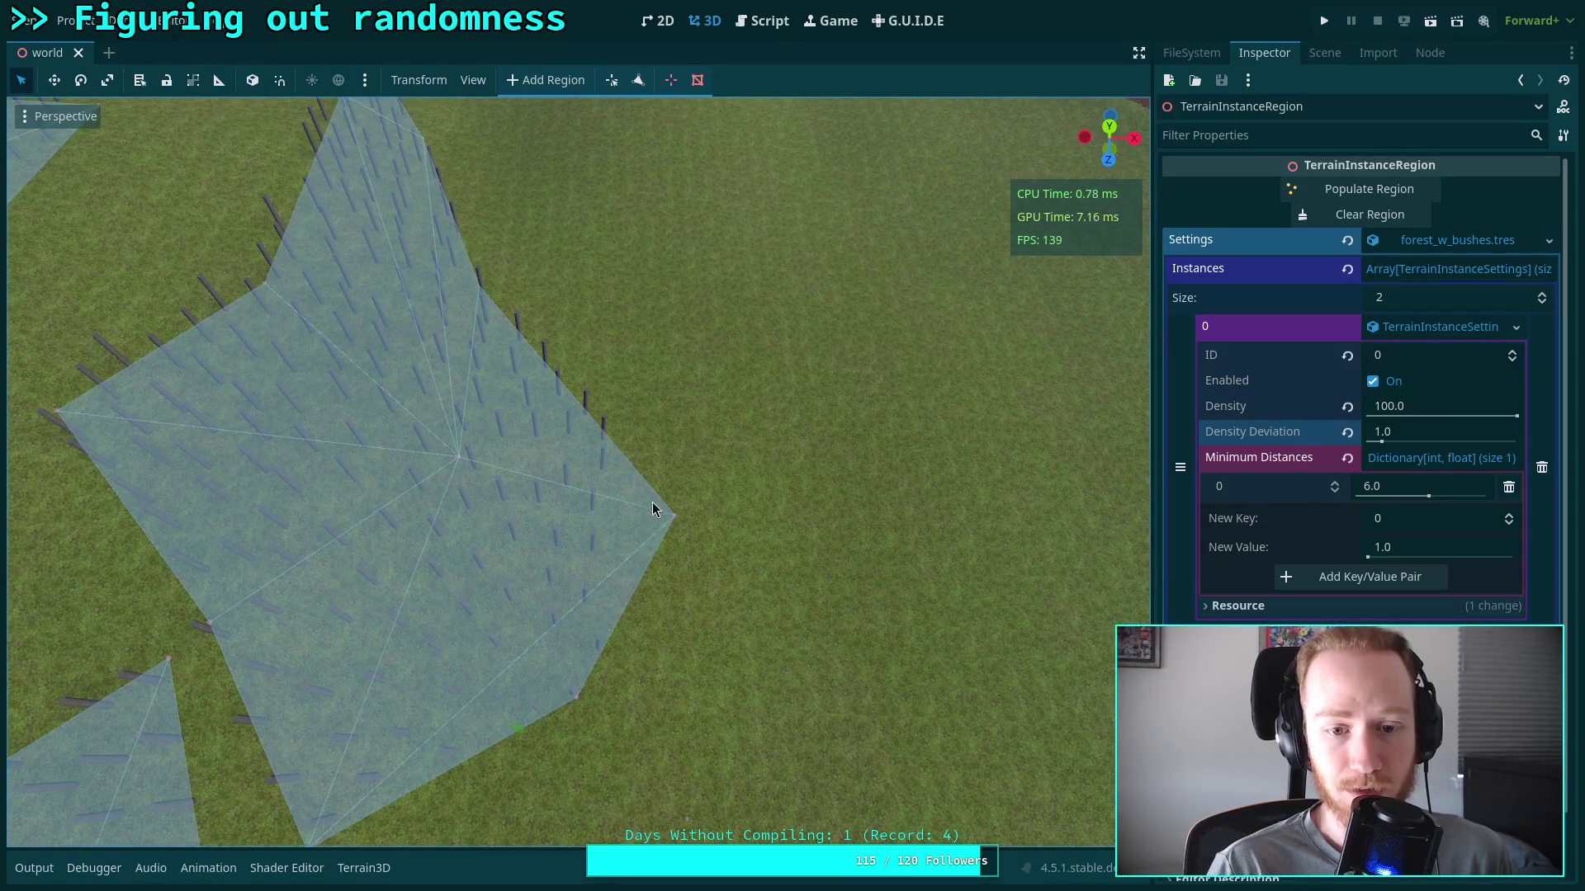
mouse_move(654, 525)
left_mouse_down()
mouse_move(669, 470)
mouse_move(747, 442)
left_mouse_up()
Clear and repopulate the stakes twice, orbiting and zooming toward the central region
left_click(1322, 216)
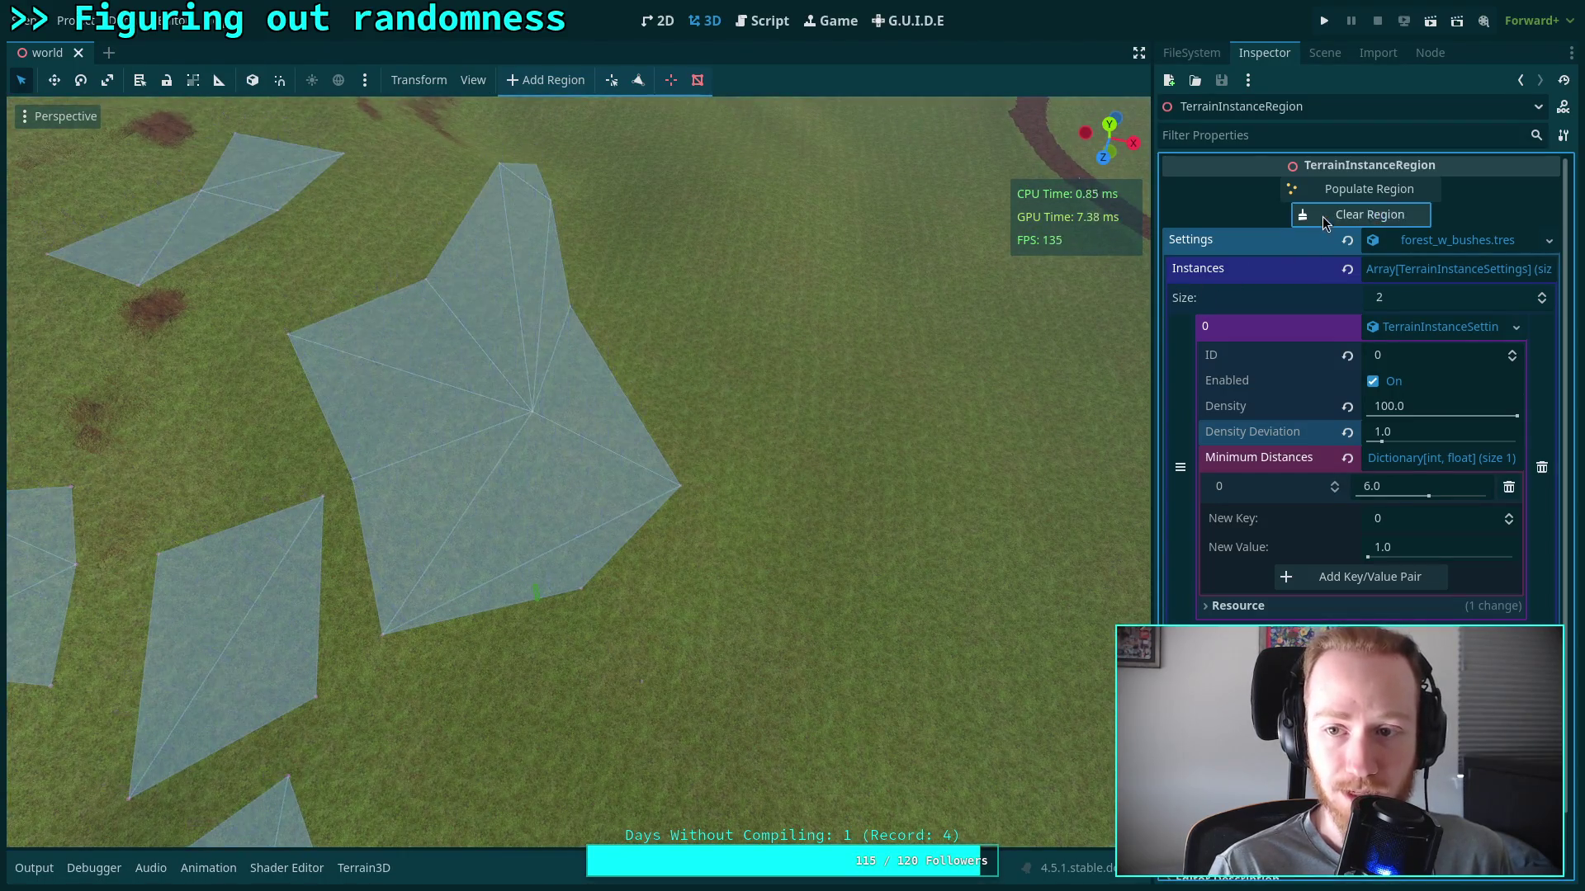
left_click(1330, 190)
left_click(1322, 218)
left_click(1337, 192)
left_click_drag(1043, 304, 1015, 310)
scroll(615, 415, "up", 8)
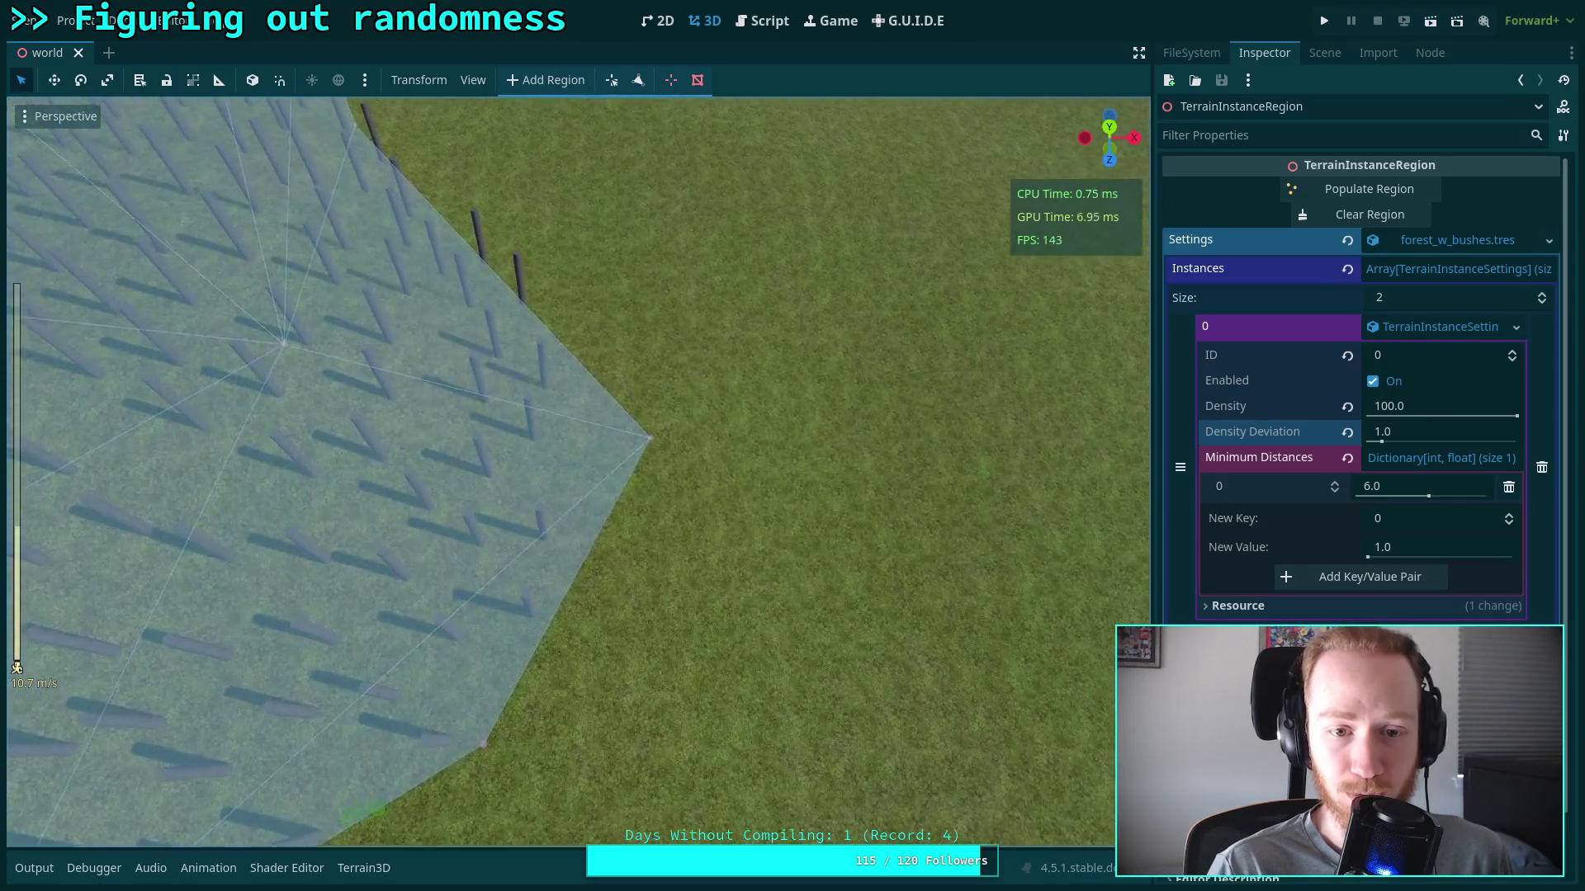
Repeatedly clear and repopulate the region until it is packed with rows of stakes
left_click(1354, 215)
left_click(1349, 187)
left_click(1354, 213)
left_click(1354, 190)
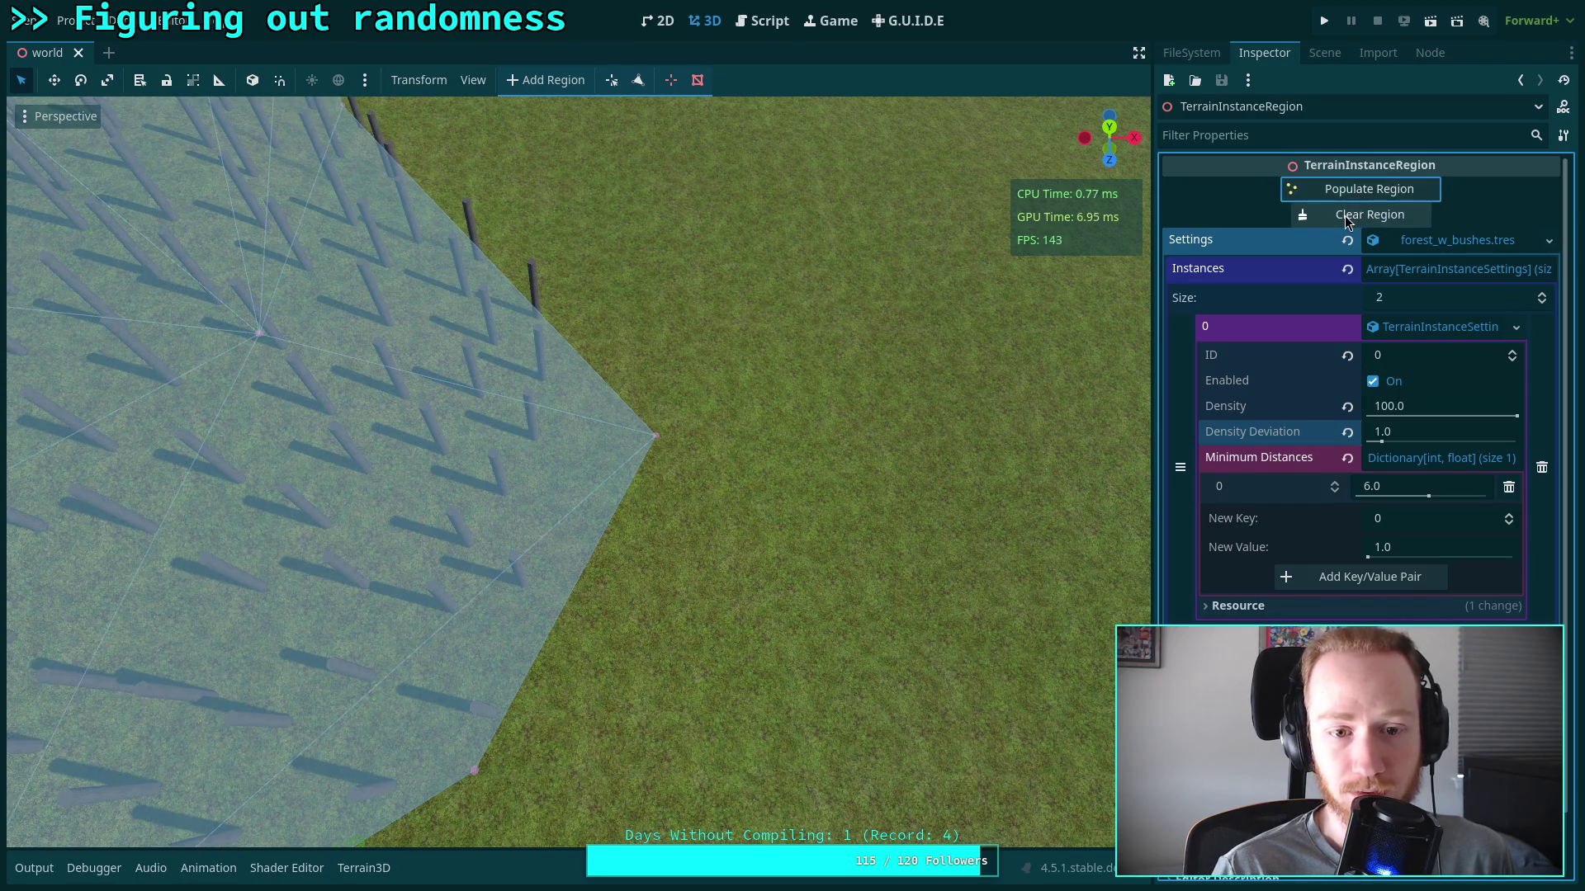
left_click(1357, 191)
left_click(1357, 193)
left_click(1344, 213)
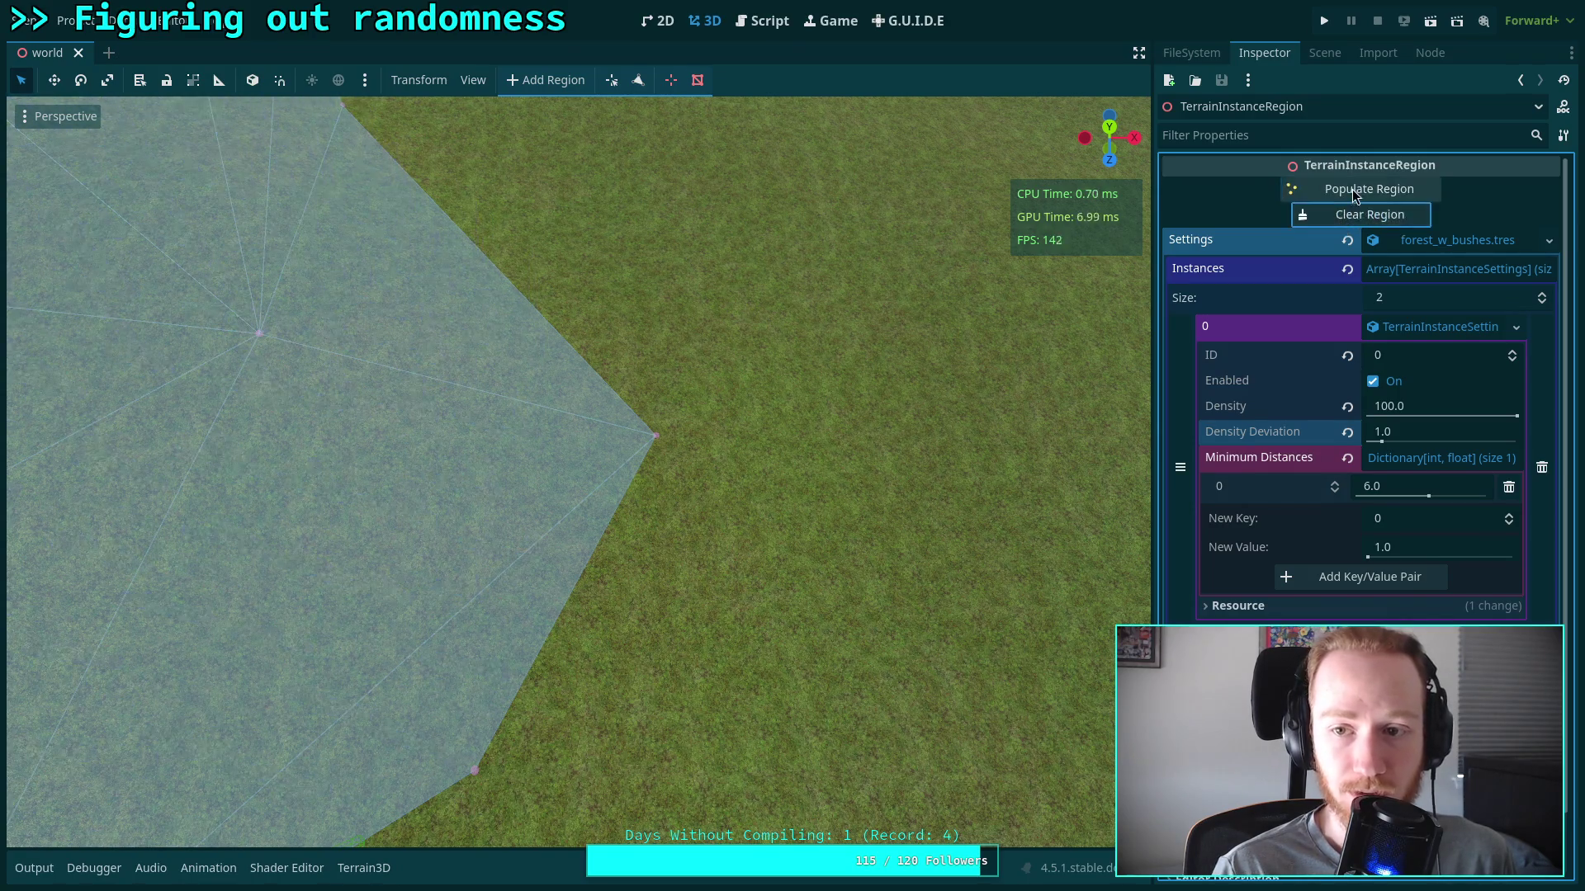
left_click(1352, 190)
left_click(1341, 217)
left_click(1356, 190)
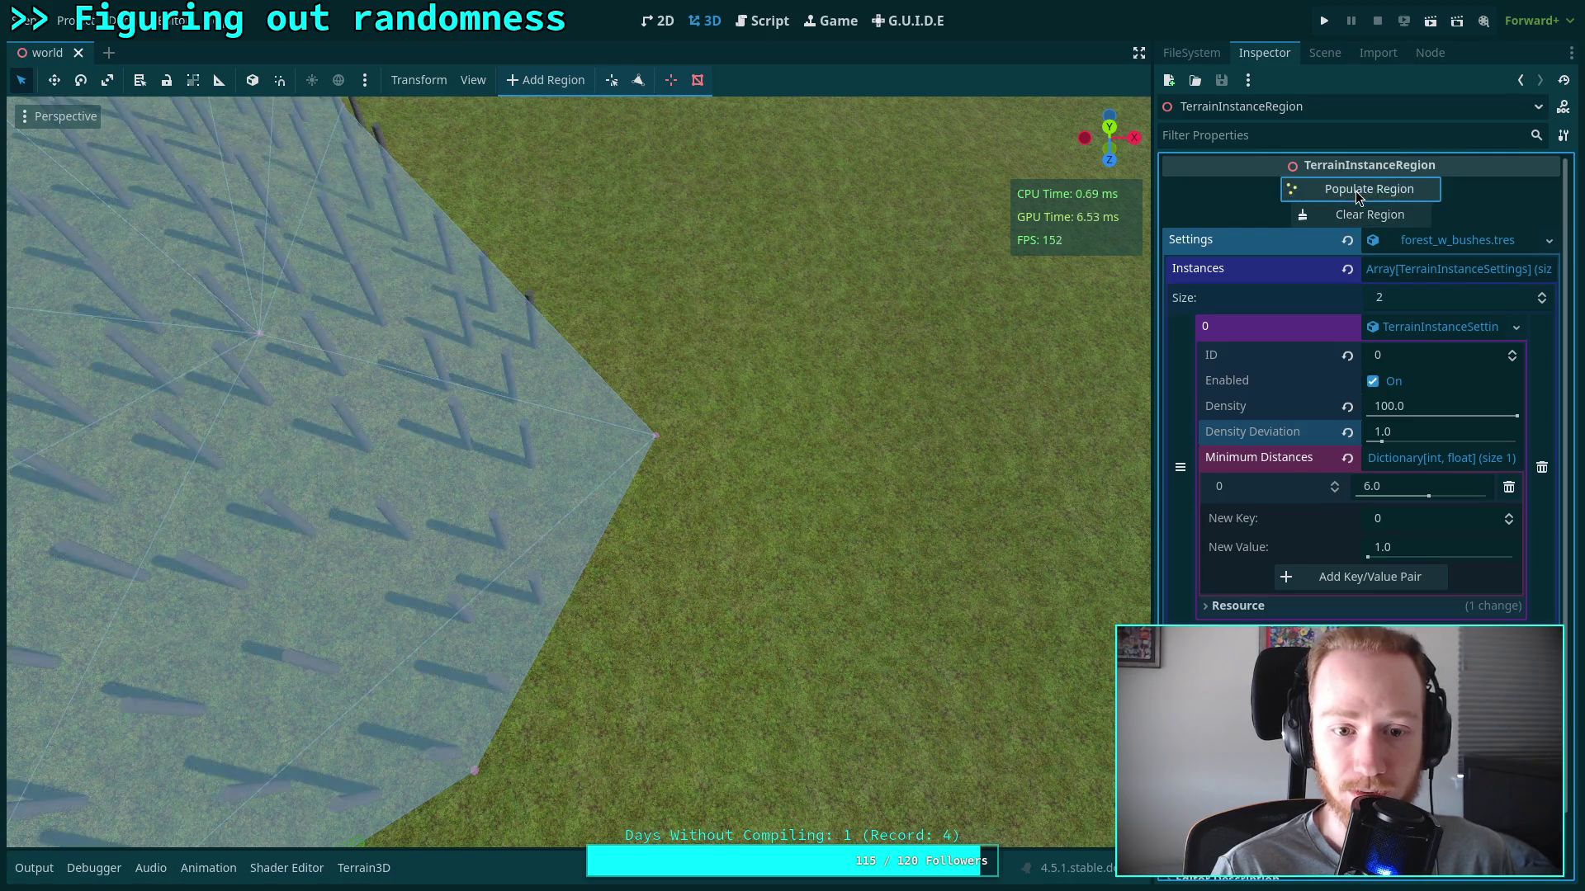
left_click(1337, 216)
left_click(1357, 192)
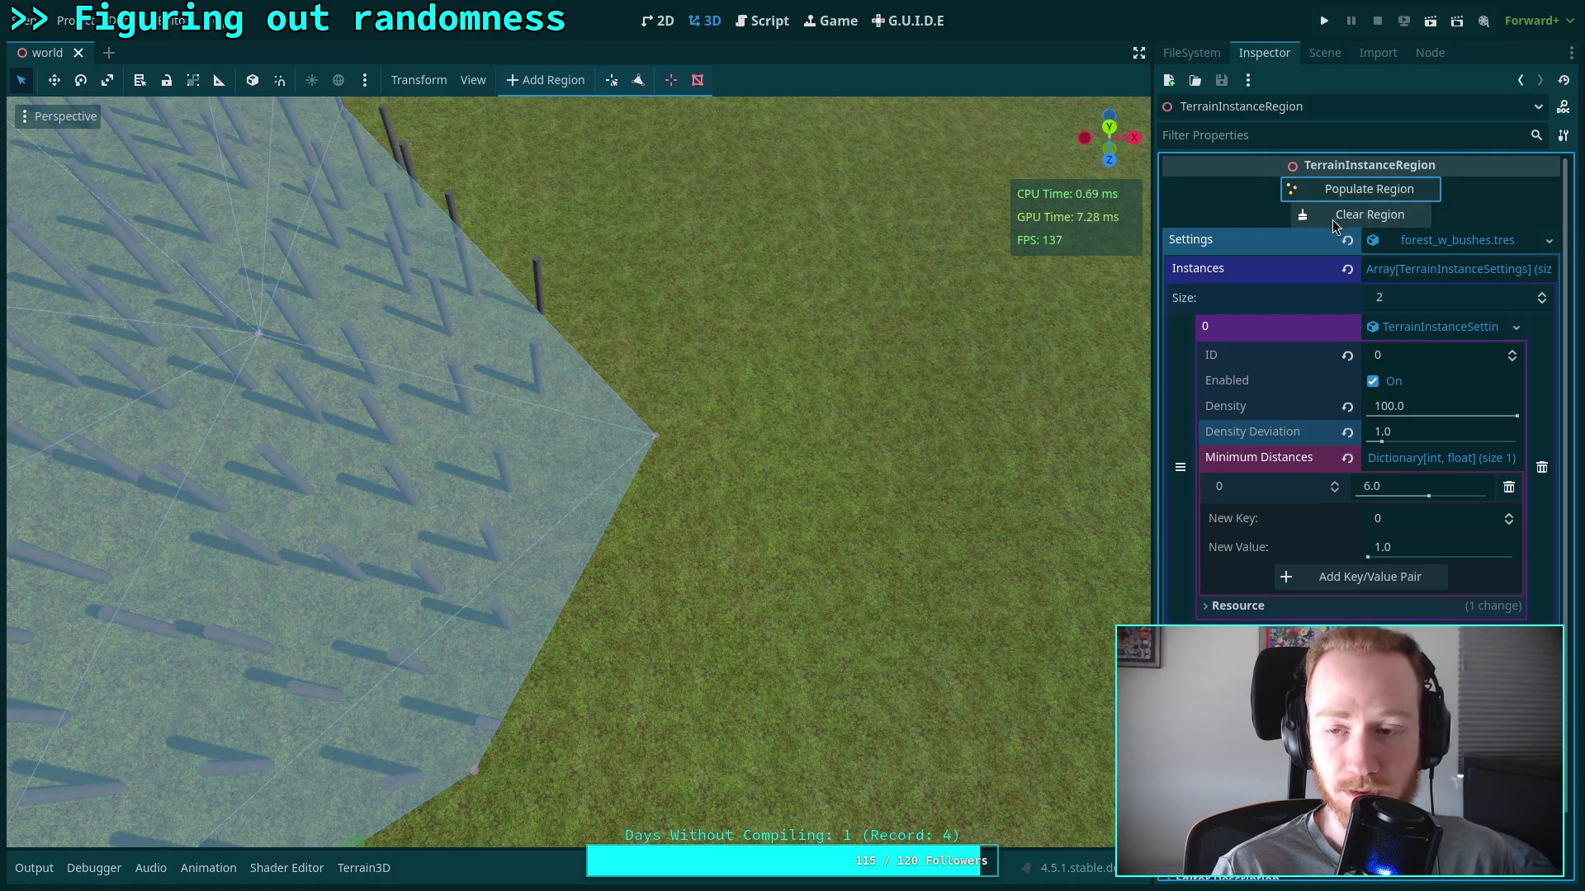
left_click(1423, 407)
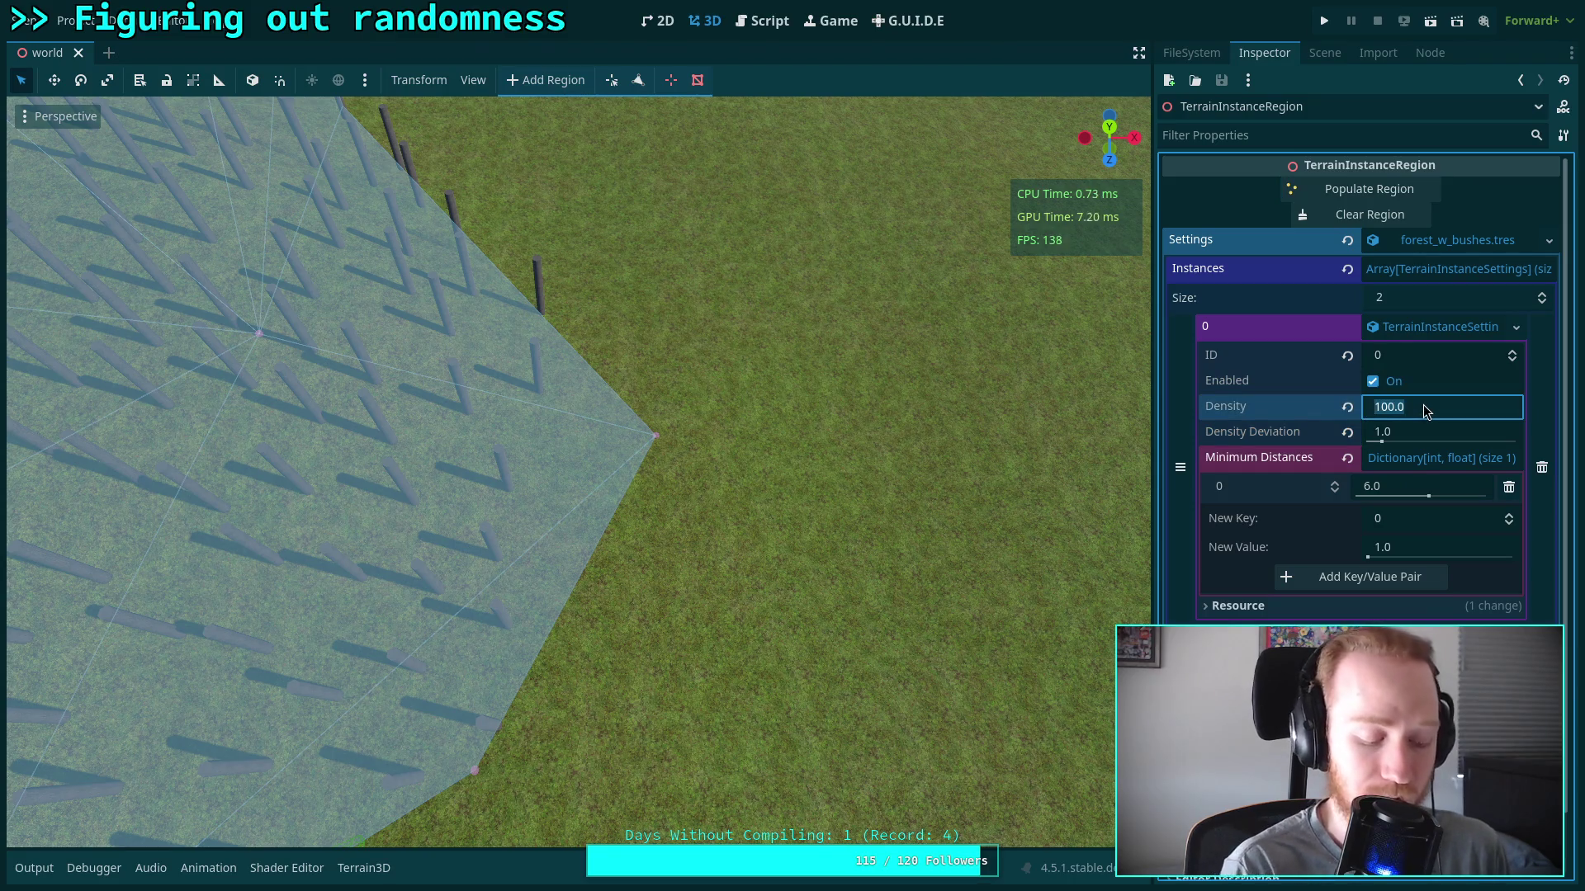
Lower Minimum Distance from 6.0 to 1.0, then clear and repopulate the region
left_click(1387, 487)
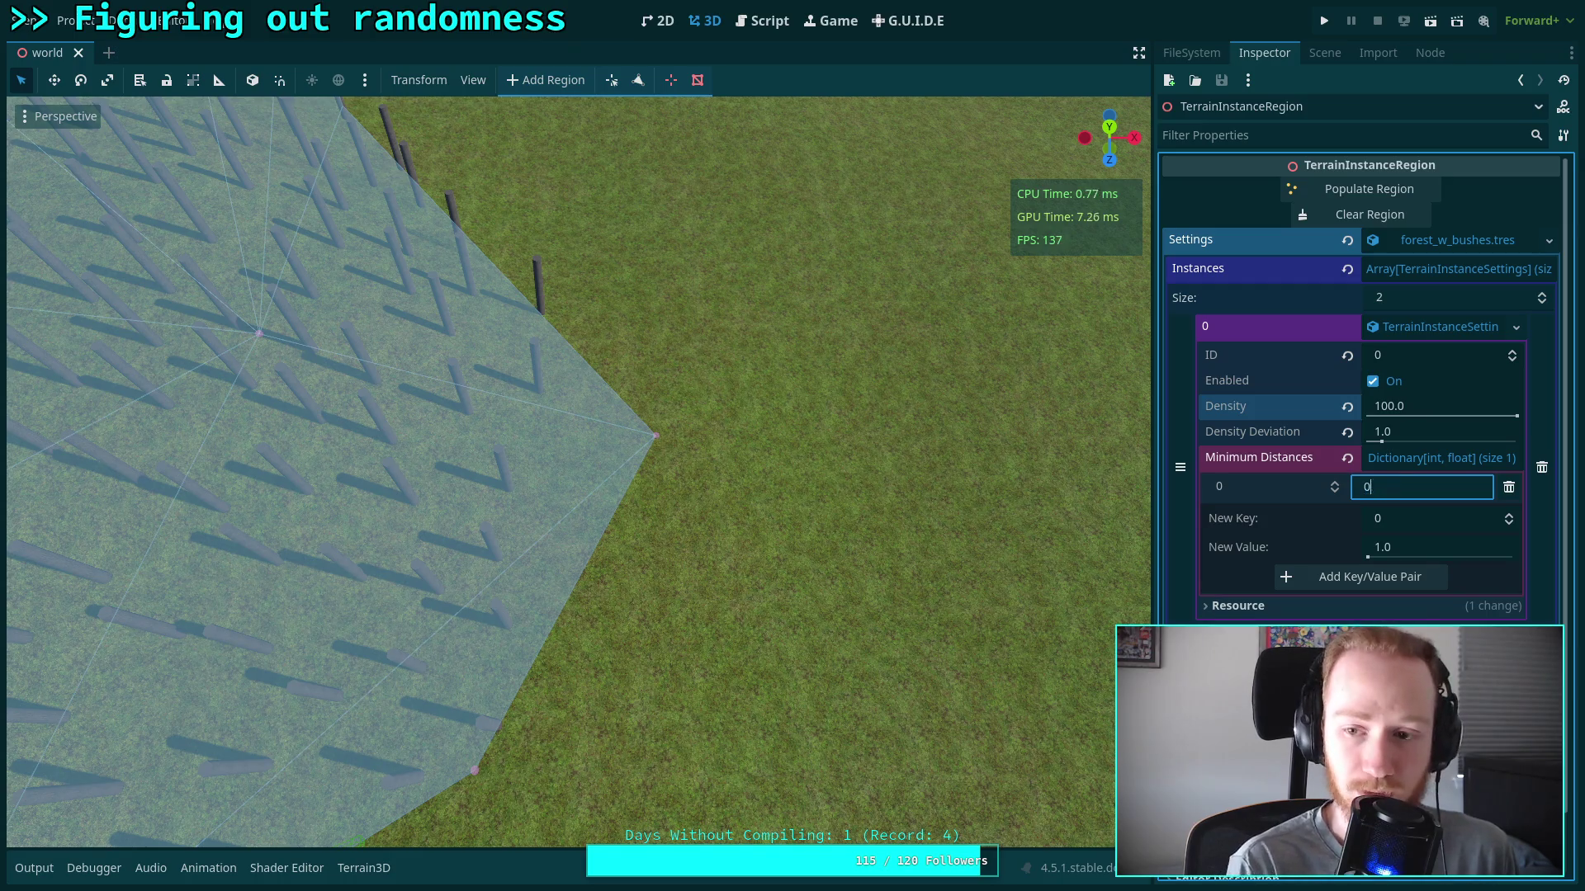
type("1")
left_click(1376, 216)
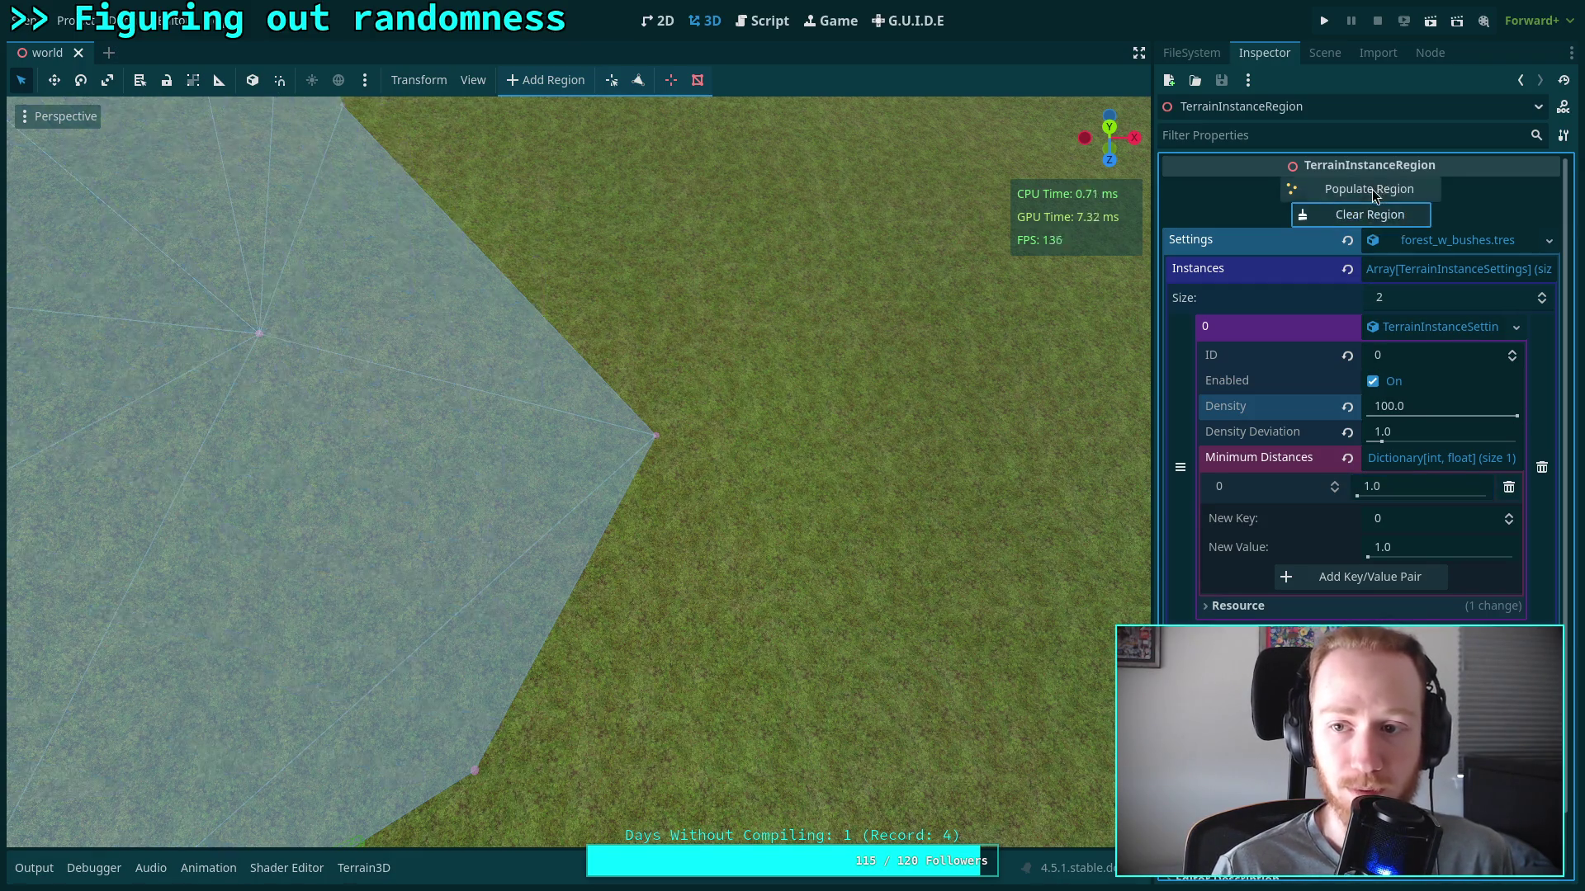
left_click(1372, 189)
Survey the densely filled regions, then view and pan them from straight above via the gizmo's Y axis
left_click_drag(888, 432, 908, 463)
scroll(577, 470, "down", 5)
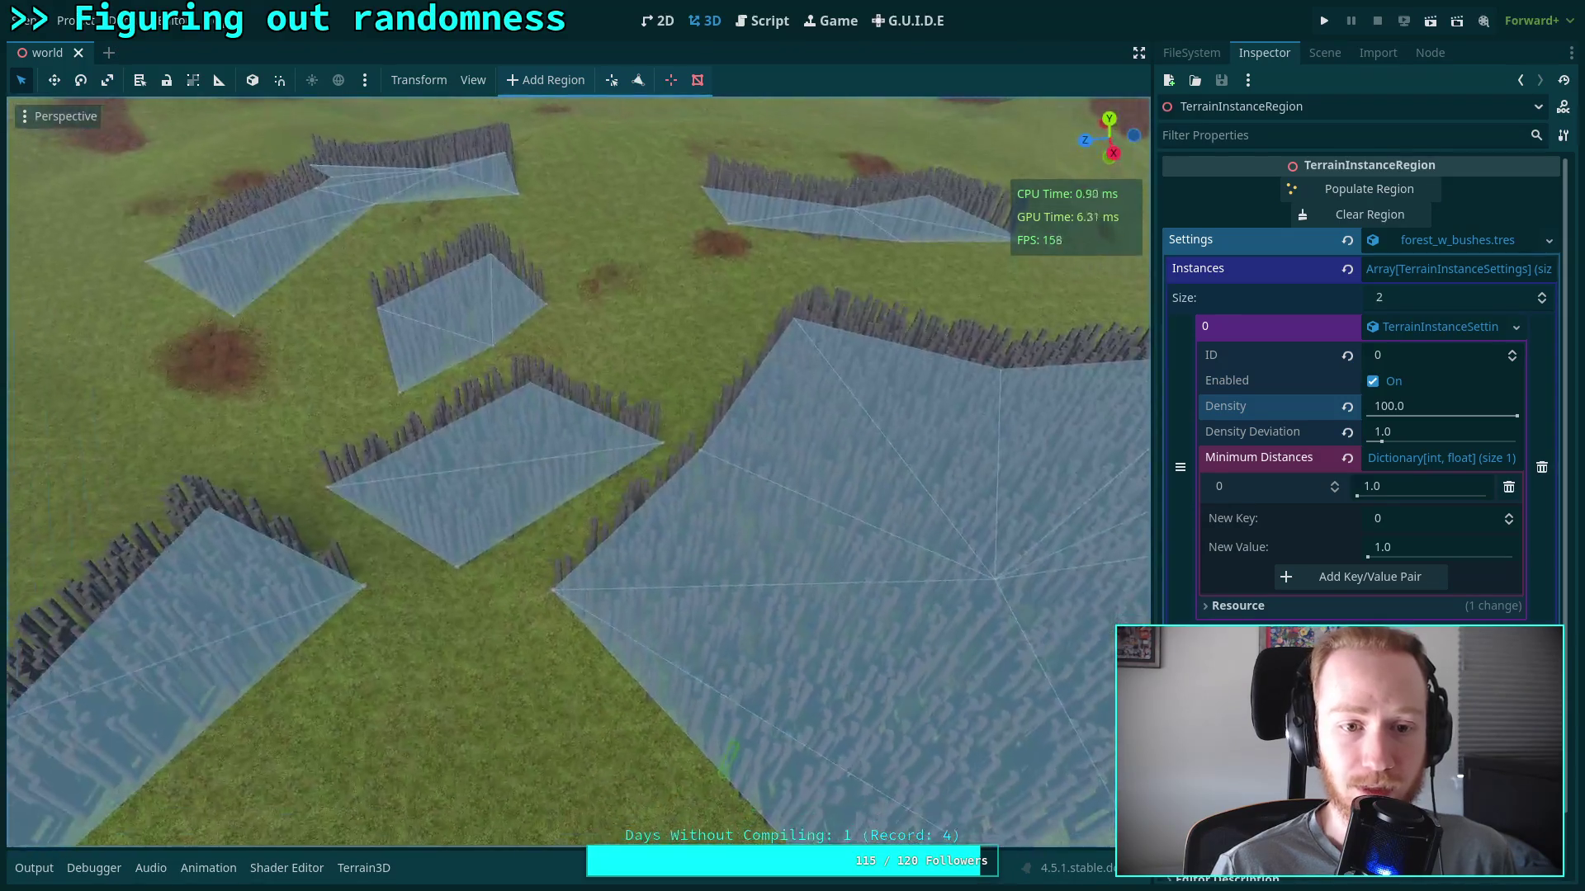
scroll(706, 479, "up", 3)
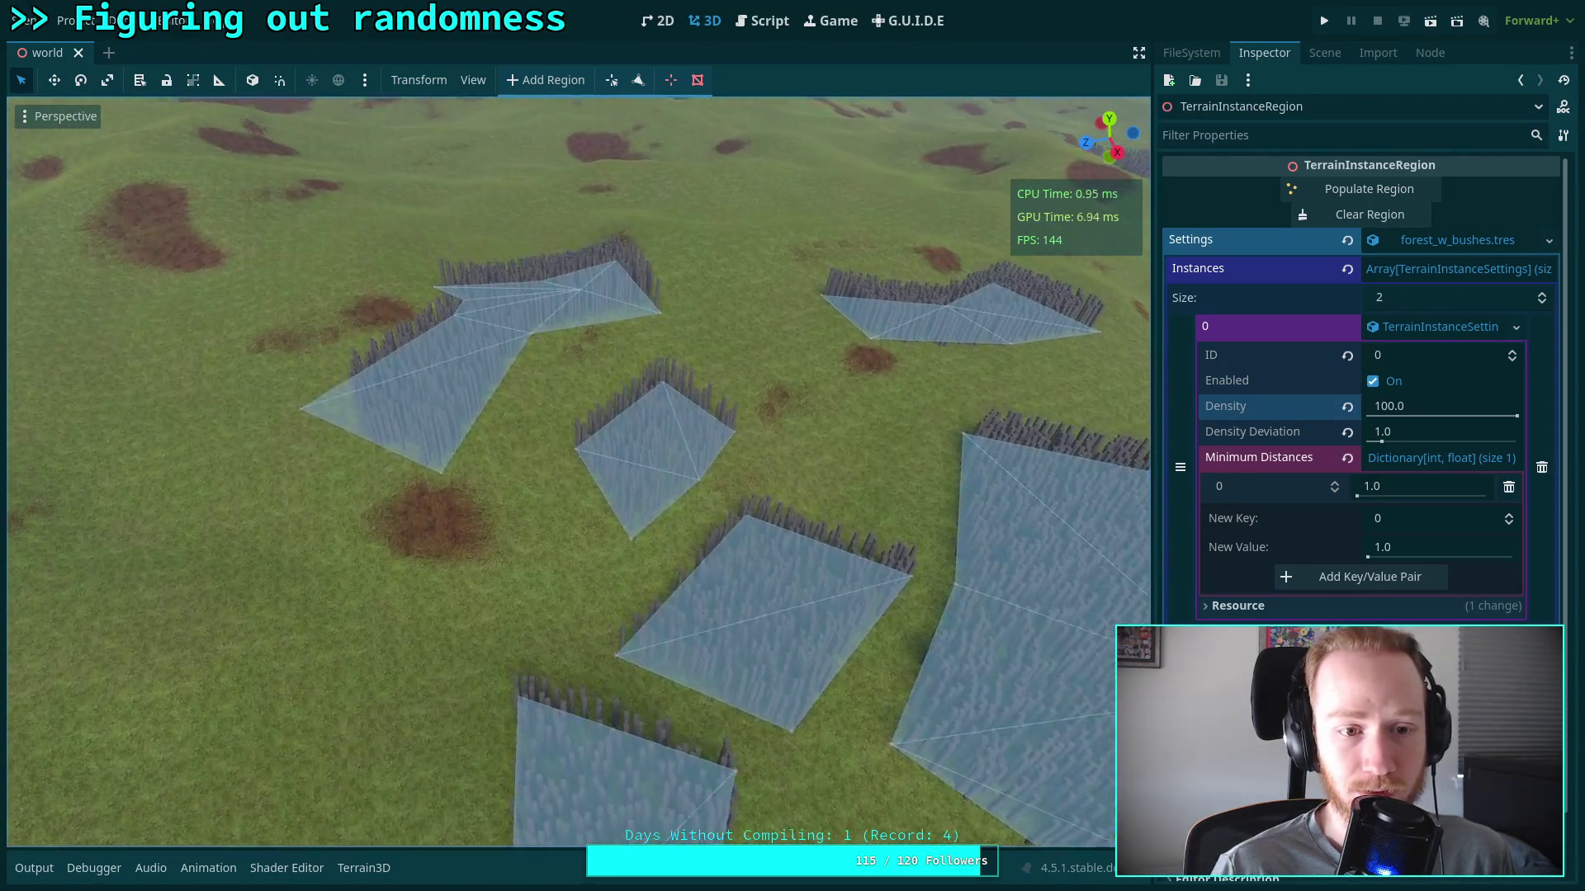
scroll(460, 448, "up", 5)
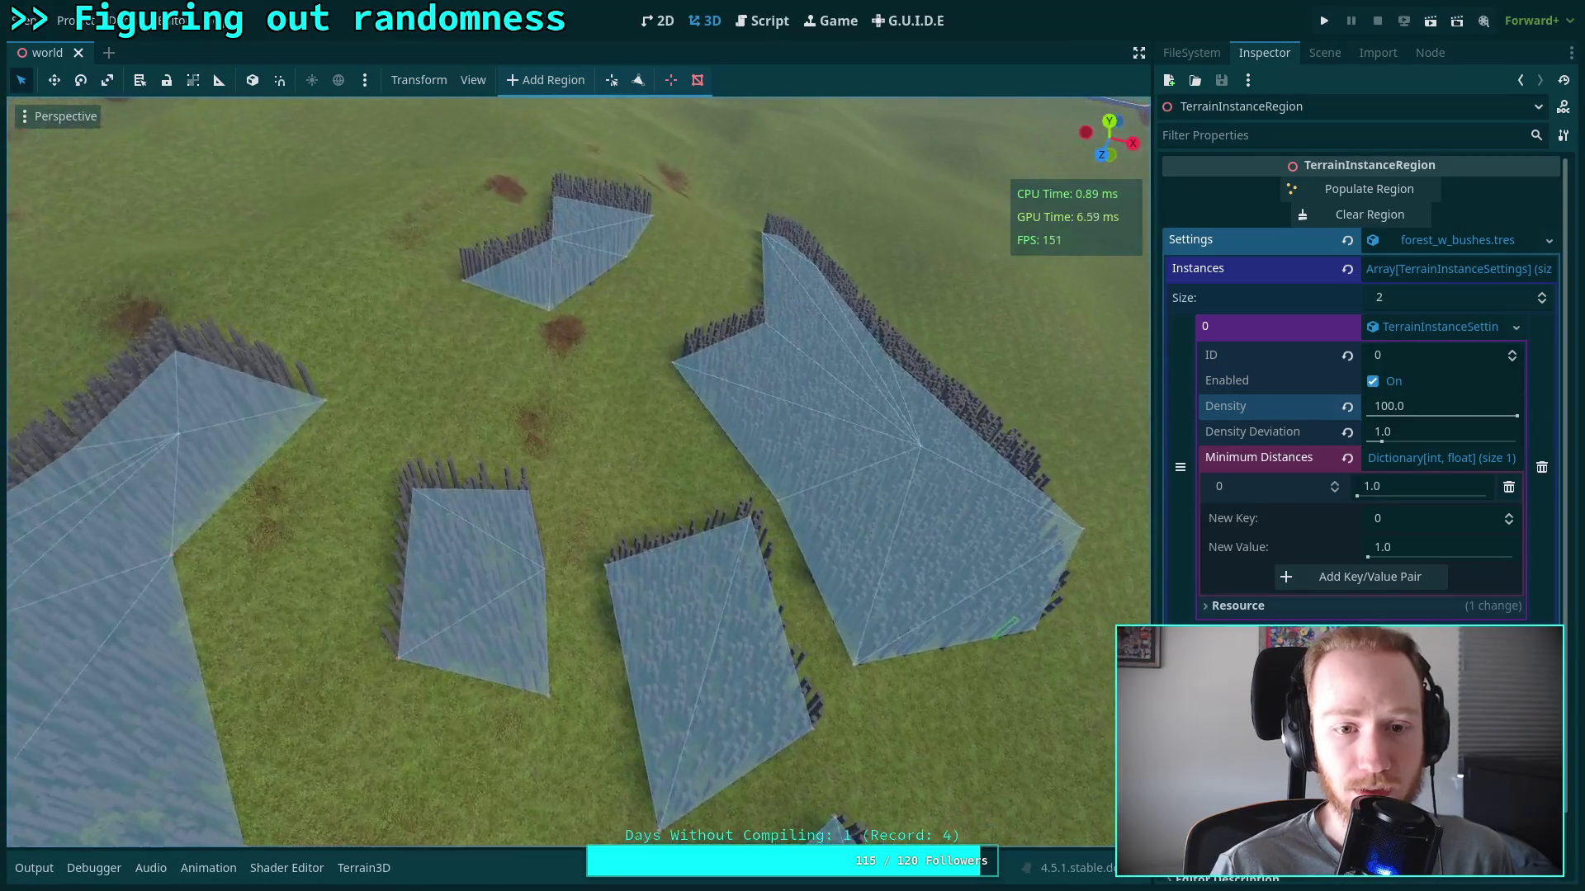
scroll(578, 470, "down", 4)
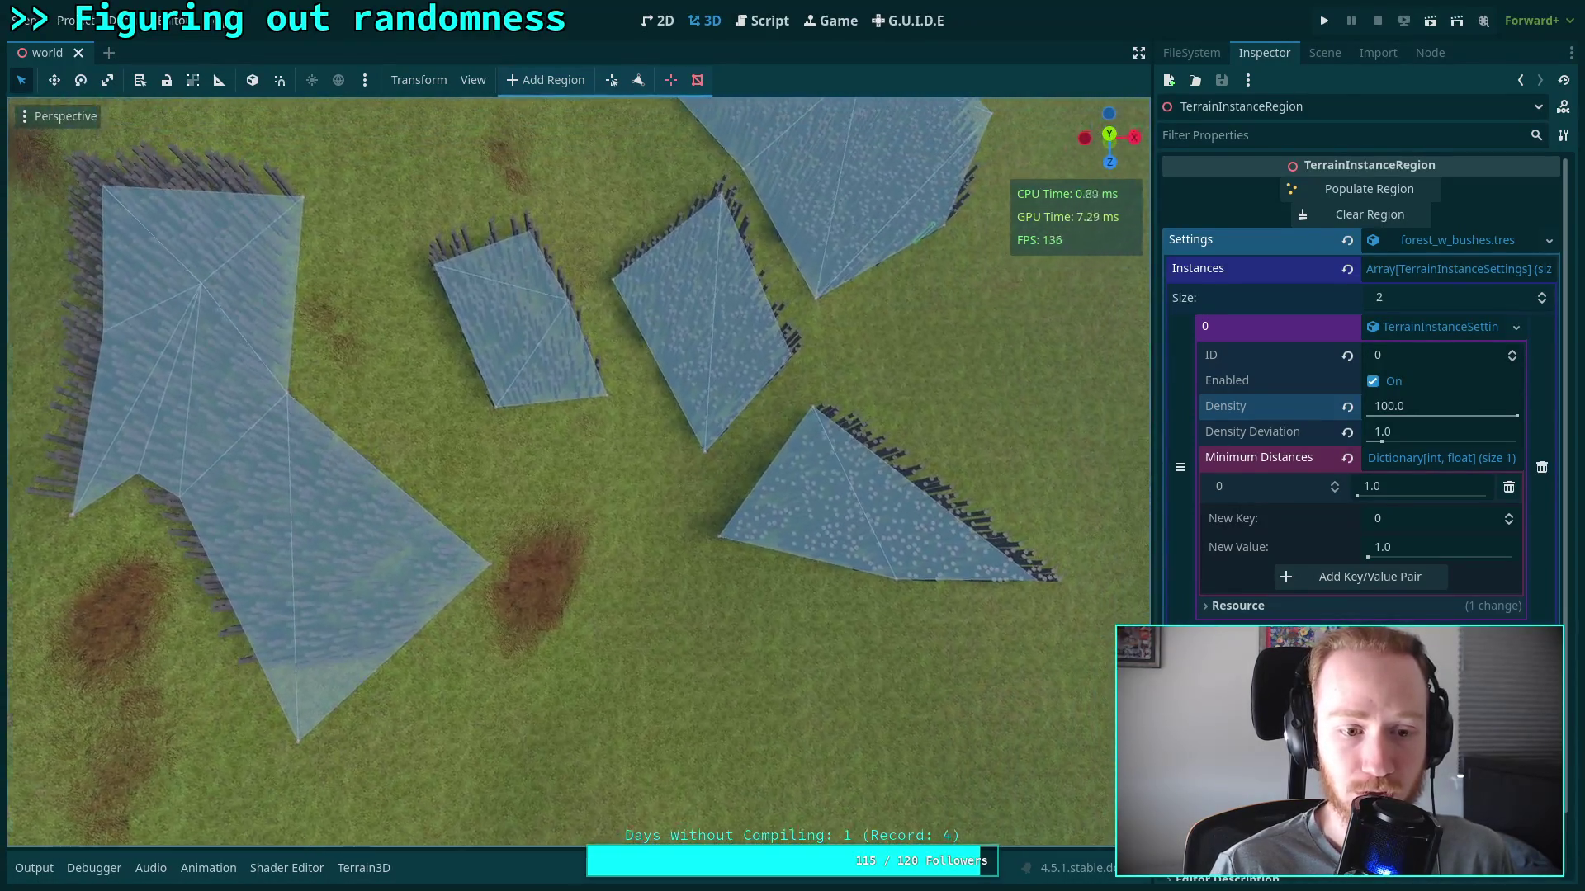
scroll(578, 471, "down", 3)
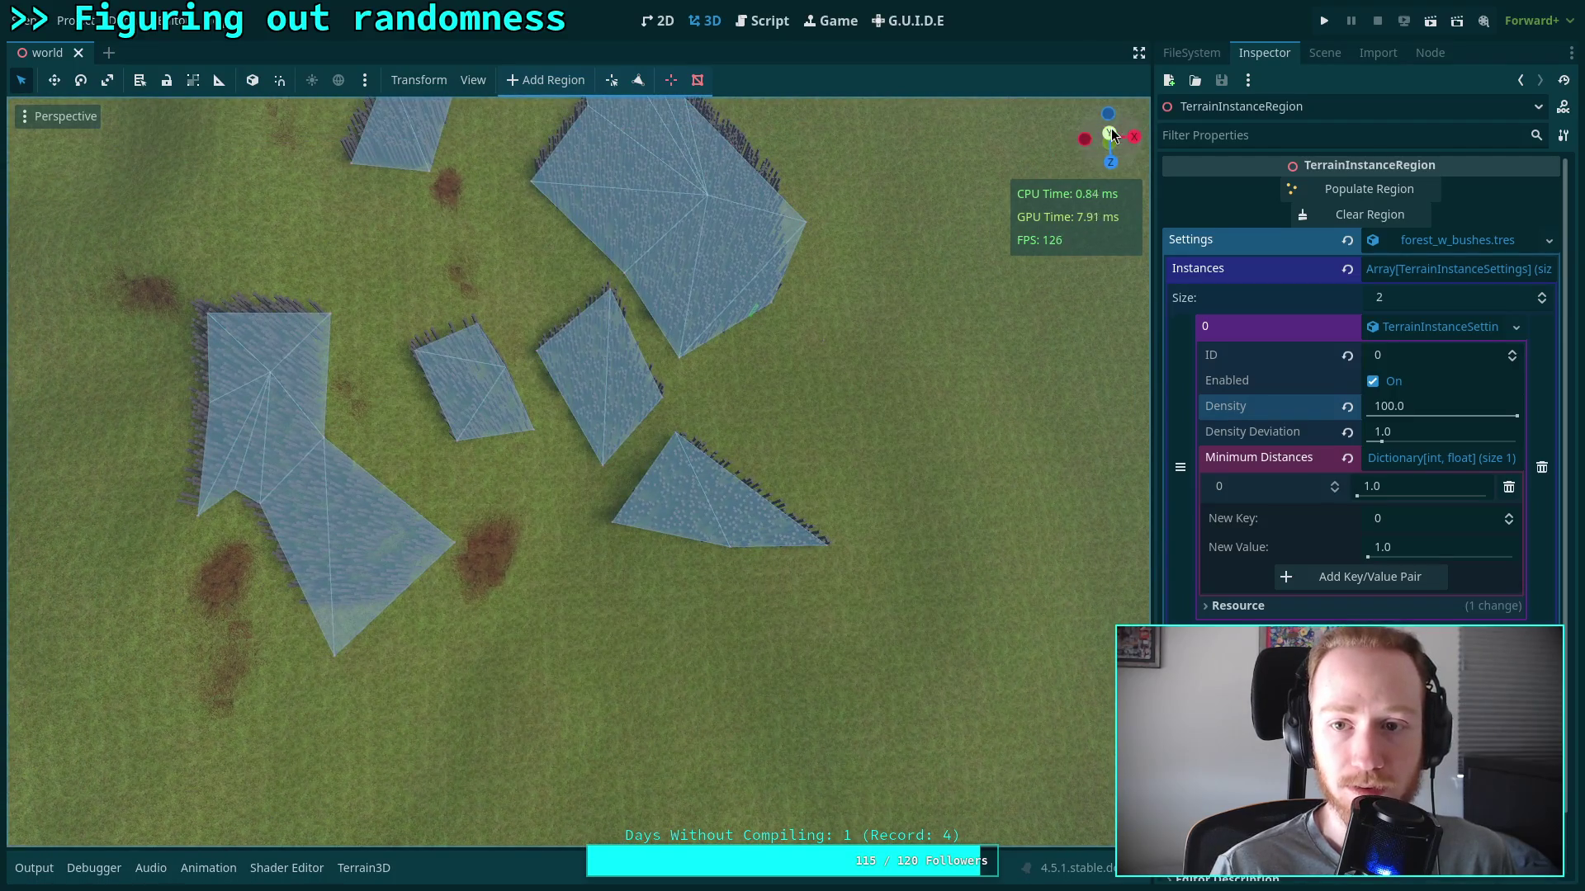
left_click(1110, 136)
scroll(835, 442, "down", 6)
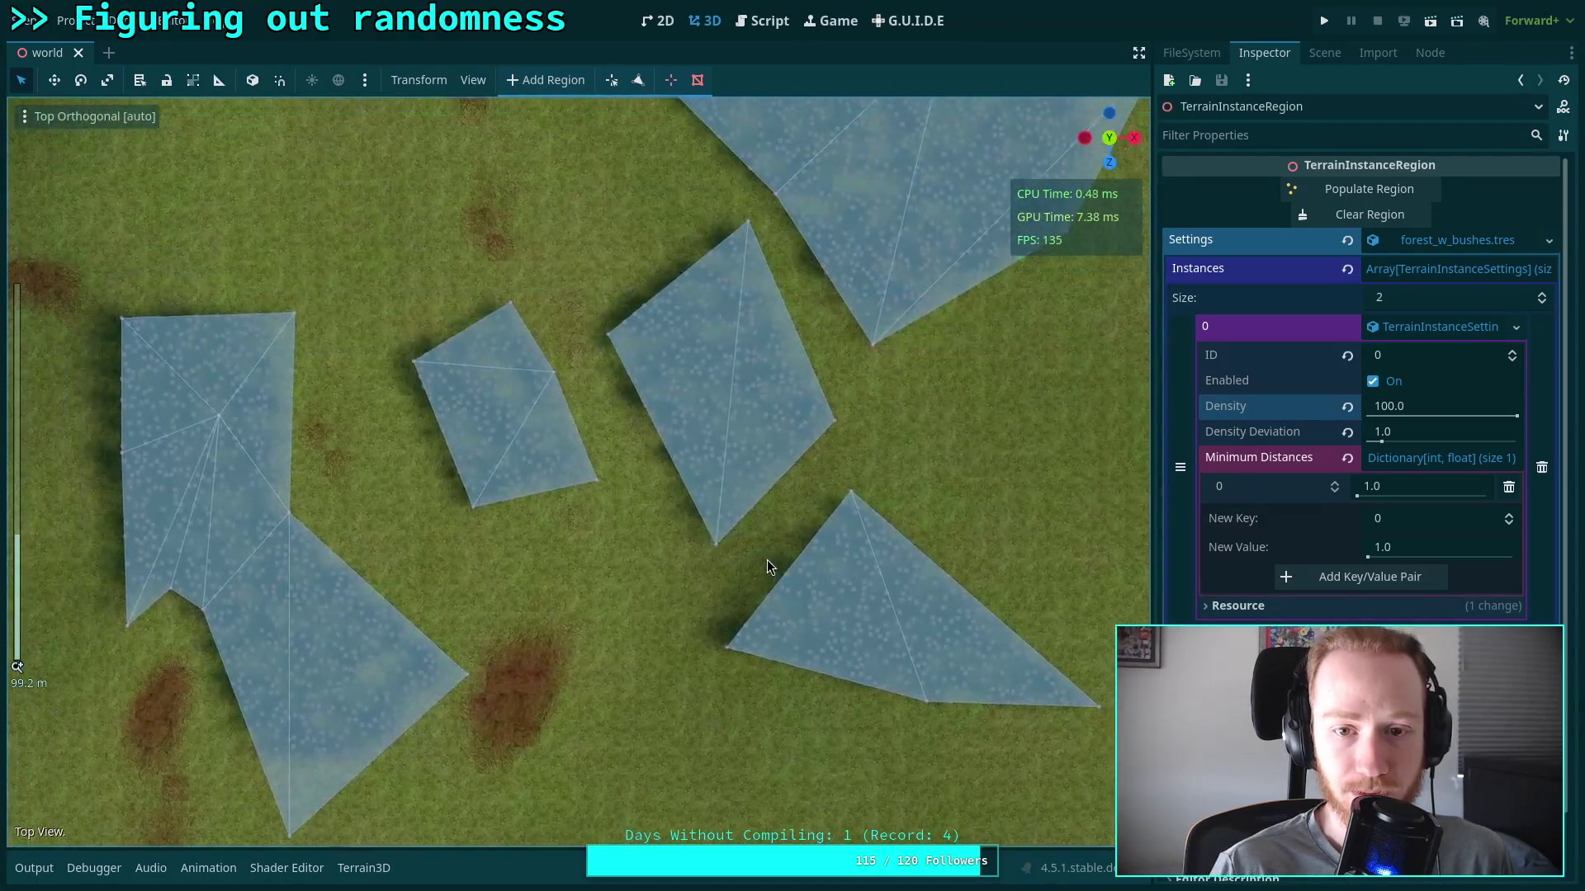
scroll(847, 397, "down", 4)
left_click_drag(716, 503, 835, 474)
left_click(756, 23)
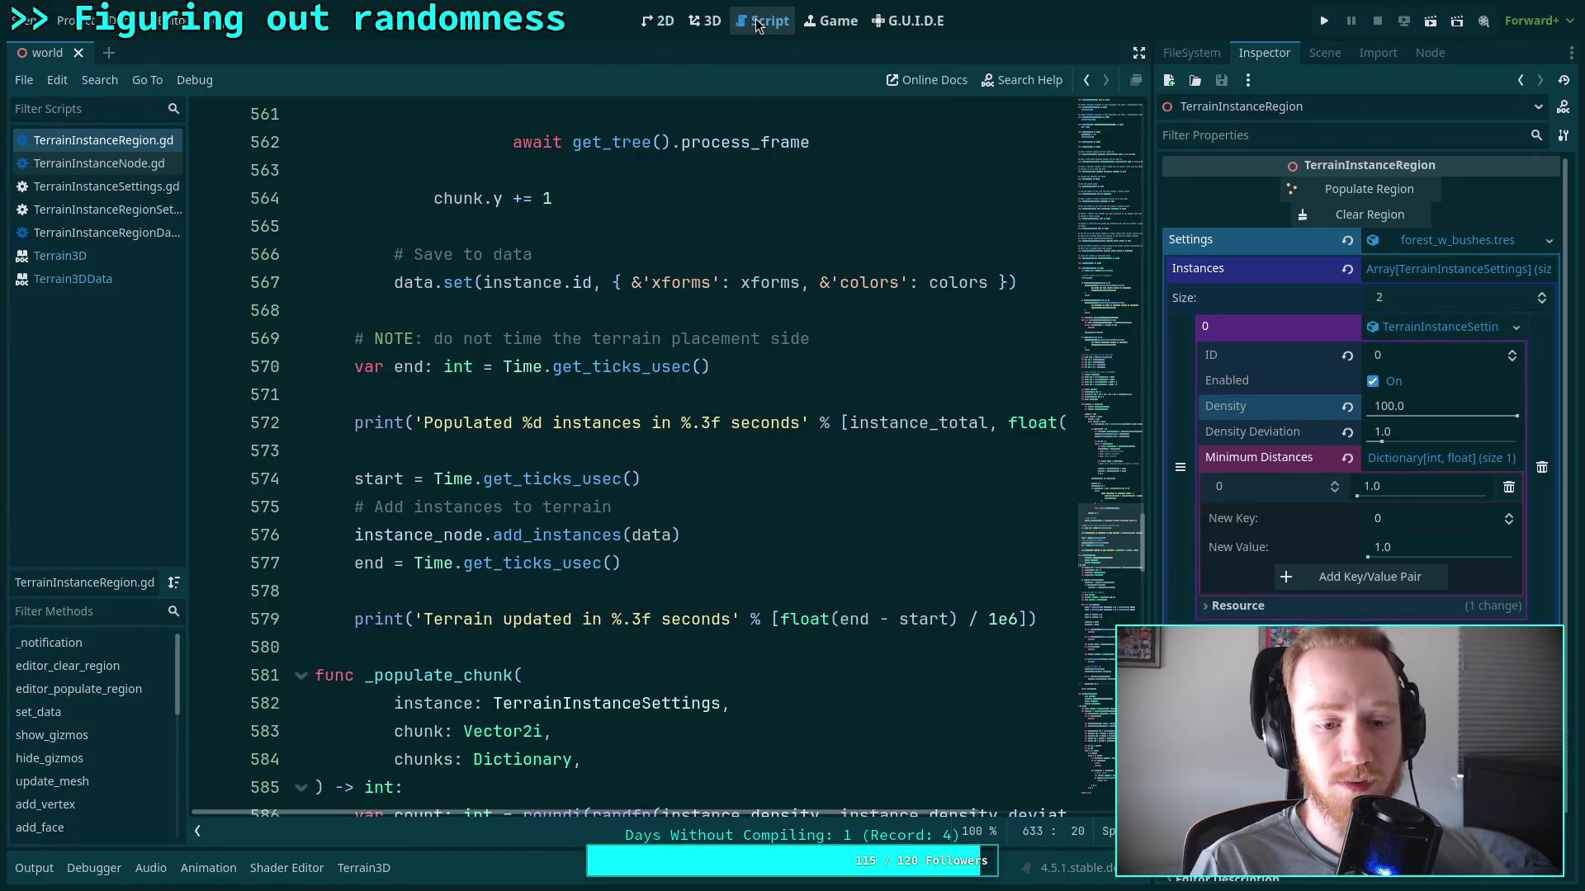
Scroll through TerrainInstanceRegion.gd's _populate_chunk and select c_x2 on line 511 to study chunk bounds
scroll(621, 351, "down", 6)
left_click(692, 401)
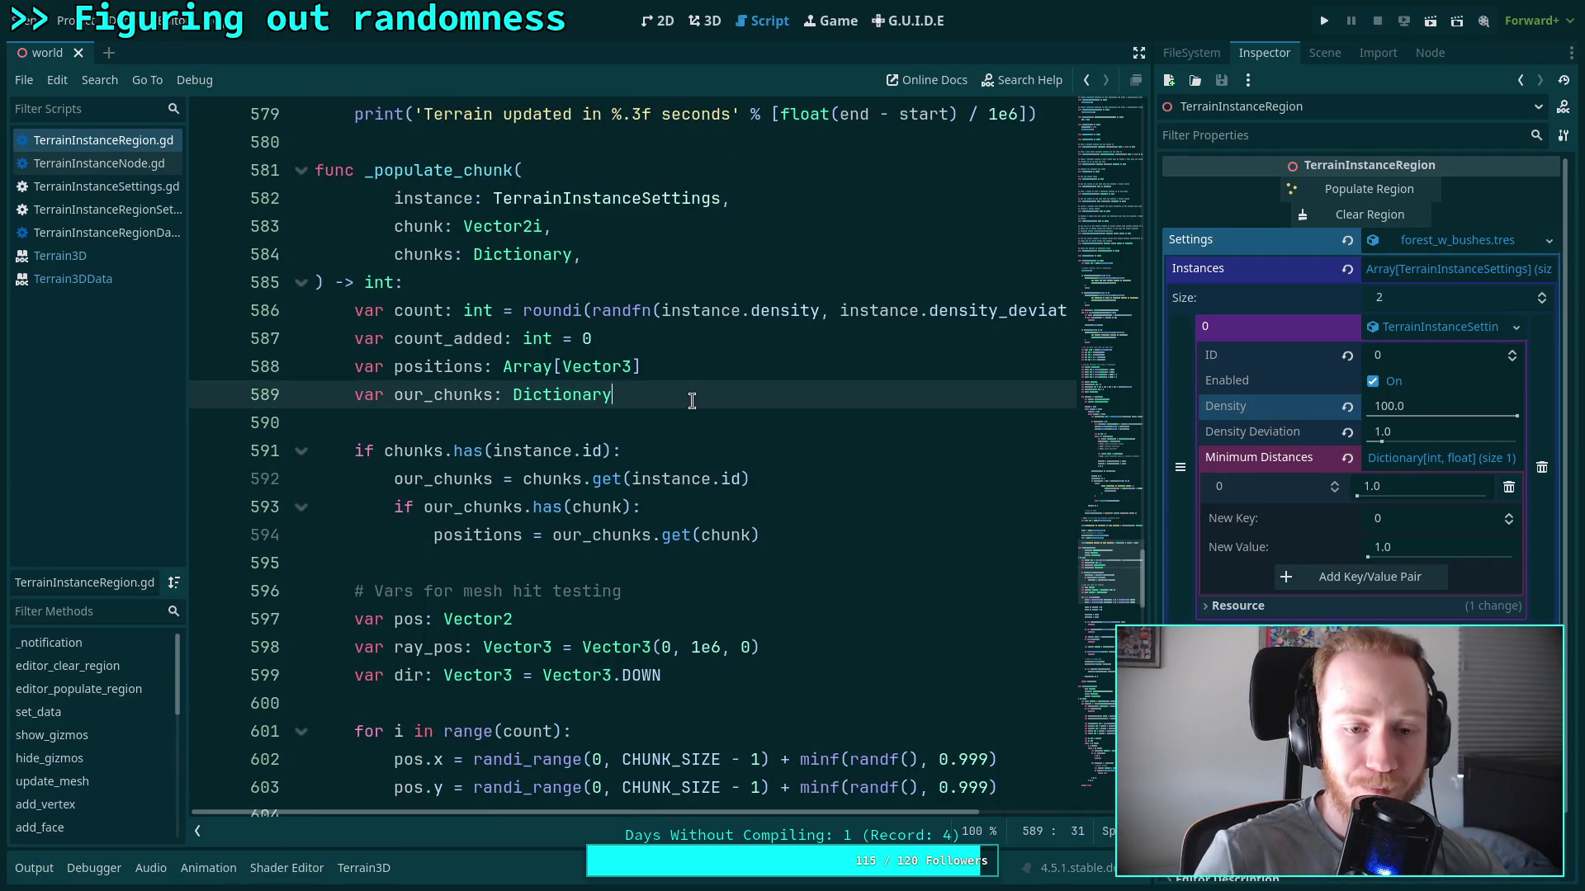
scroll(710, 472, "up", 18)
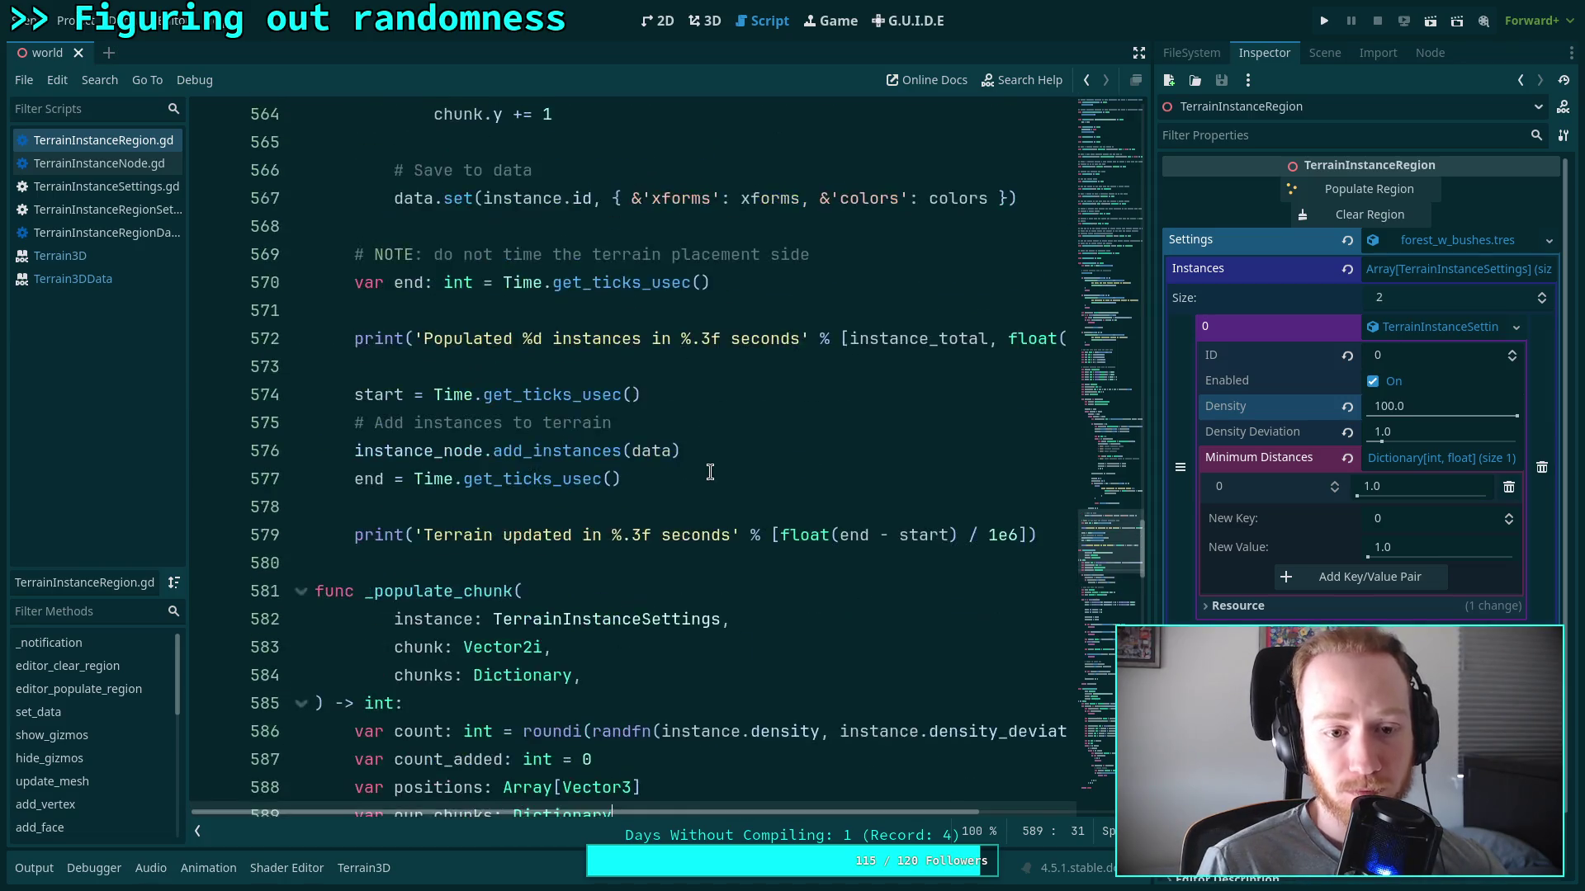
scroll(710, 472, "up", 8)
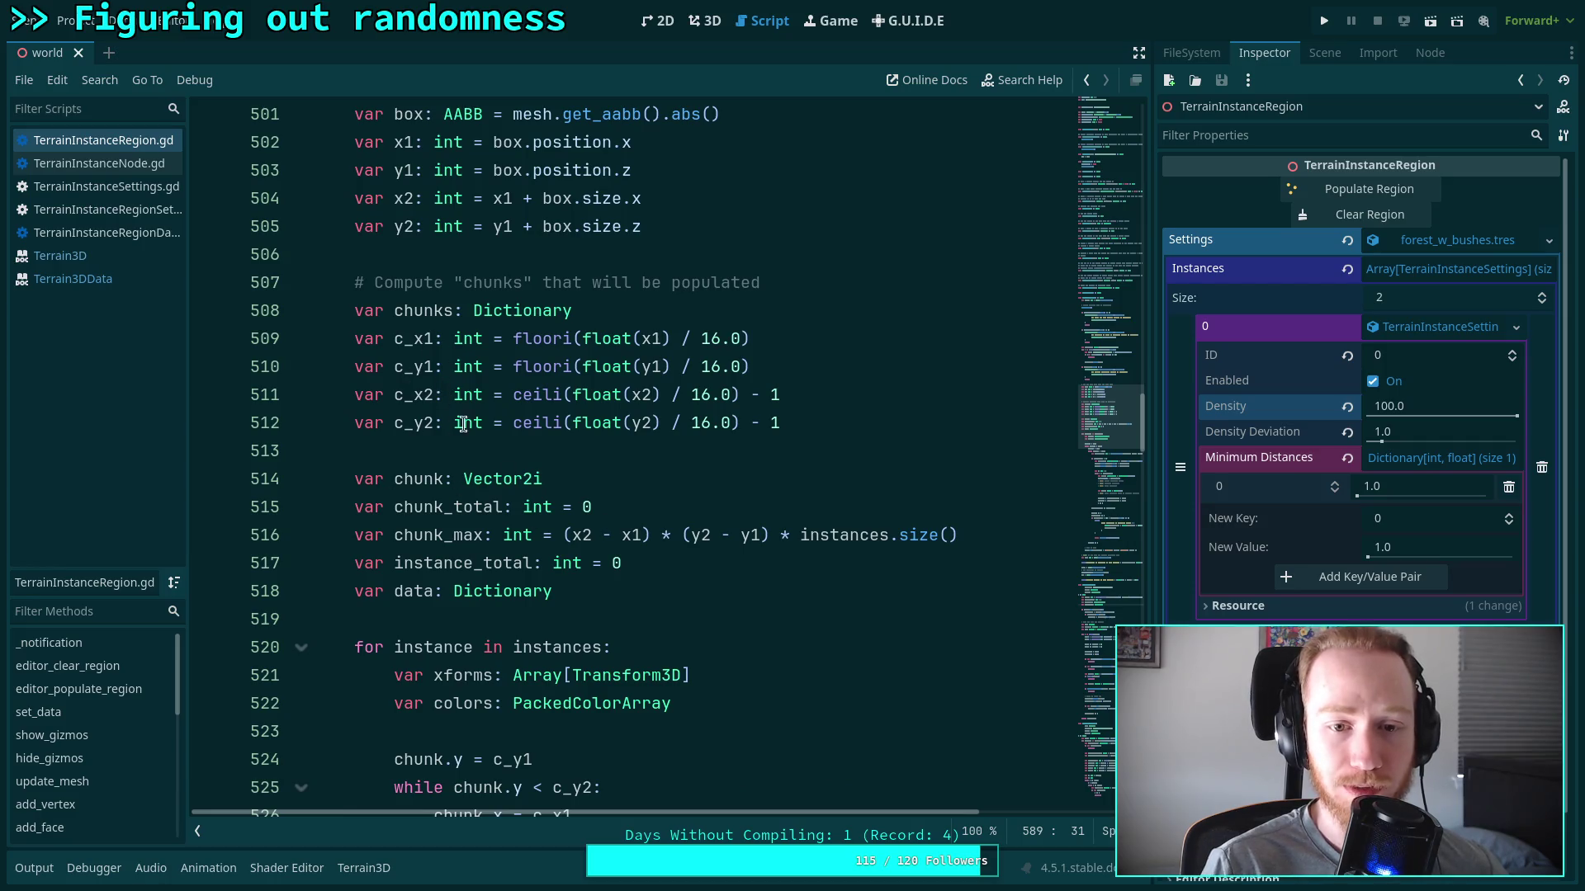
double_click(422, 395)
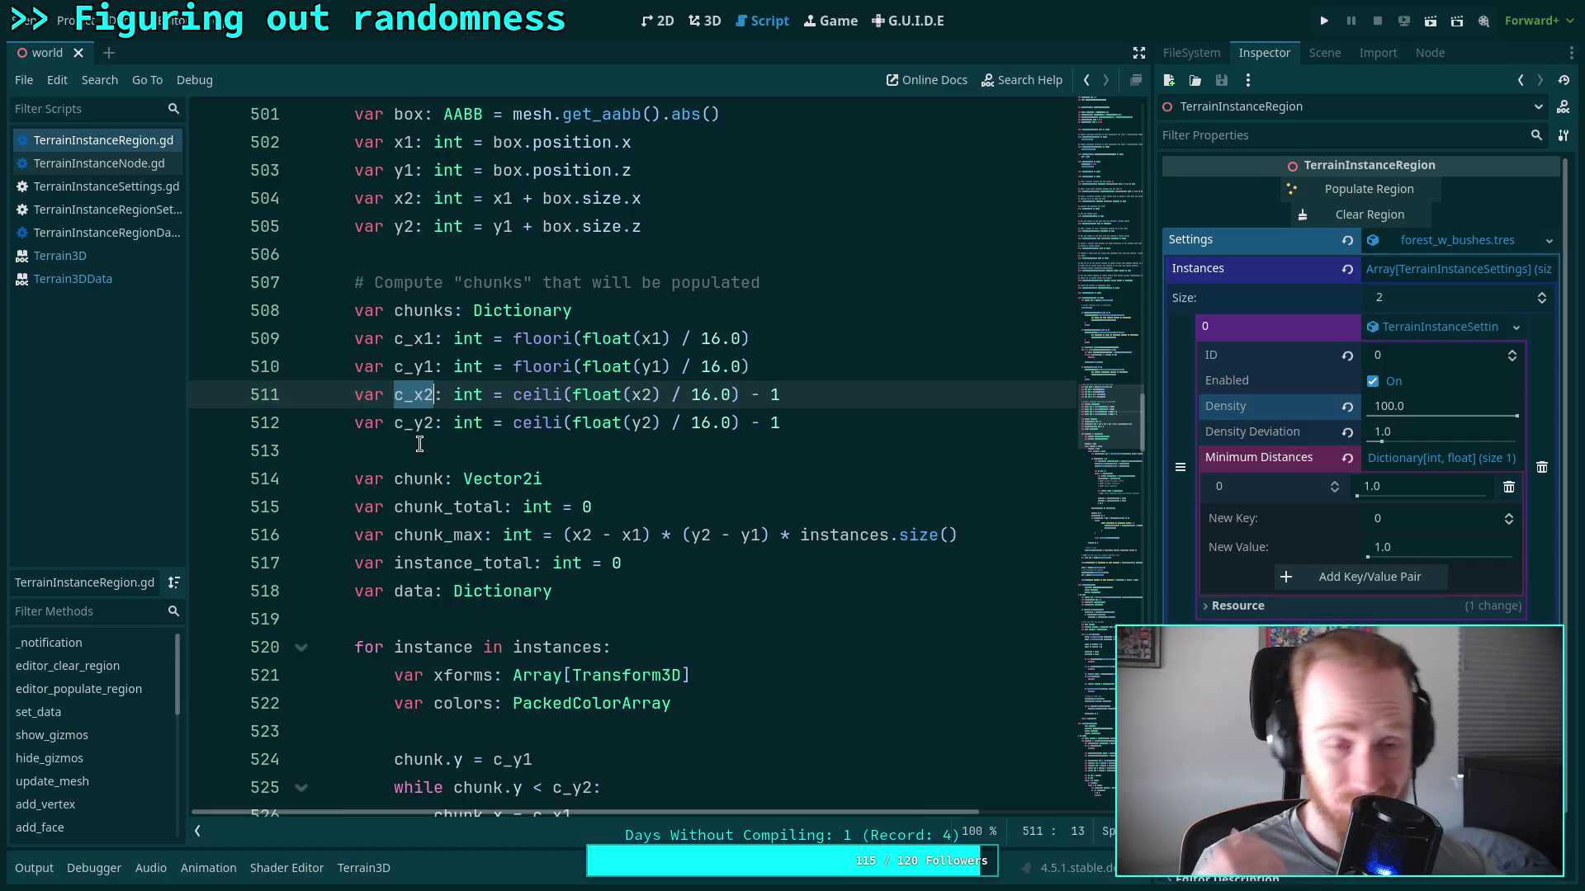
scroll(803, 694, "up", 3)
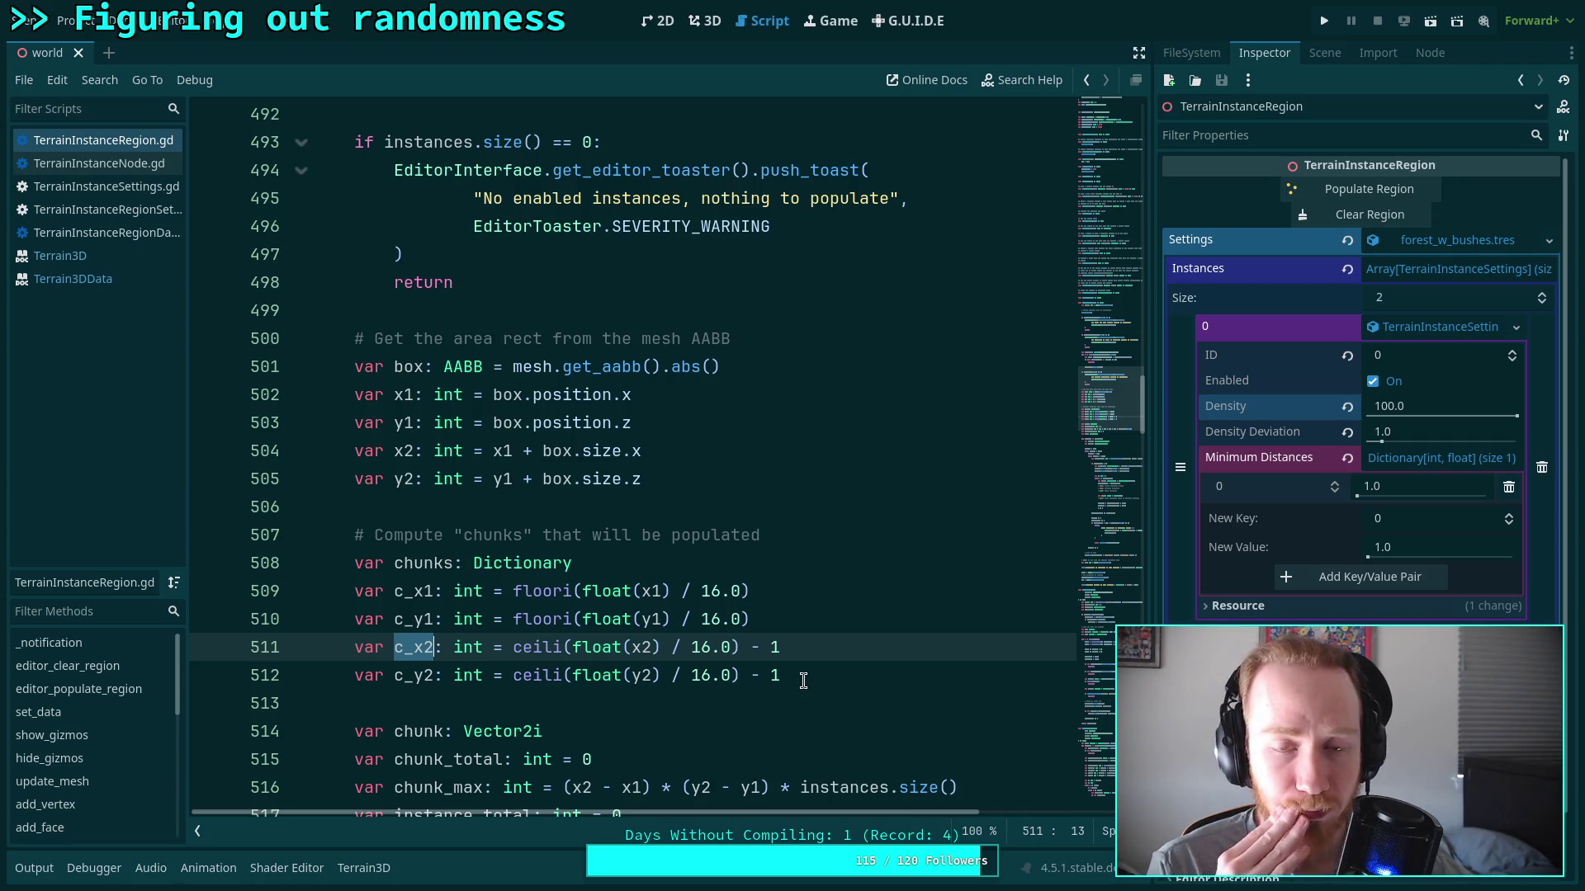
left_click(705, 20)
scroll(724, 398, "down", 5)
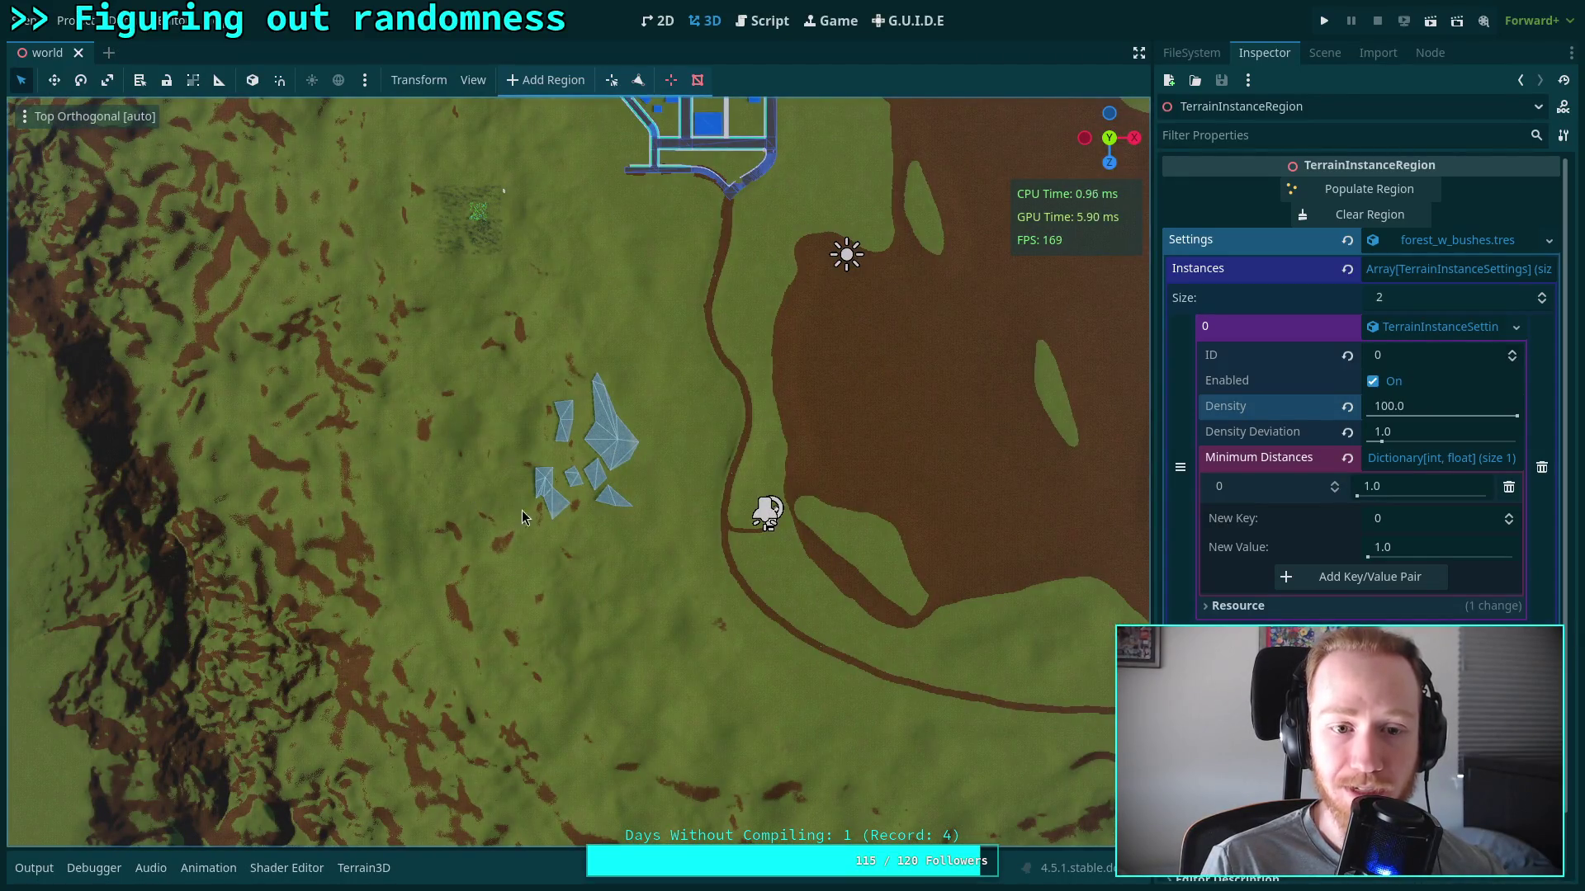
scroll(584, 502, "up", 5)
scroll(584, 503, "up", 5)
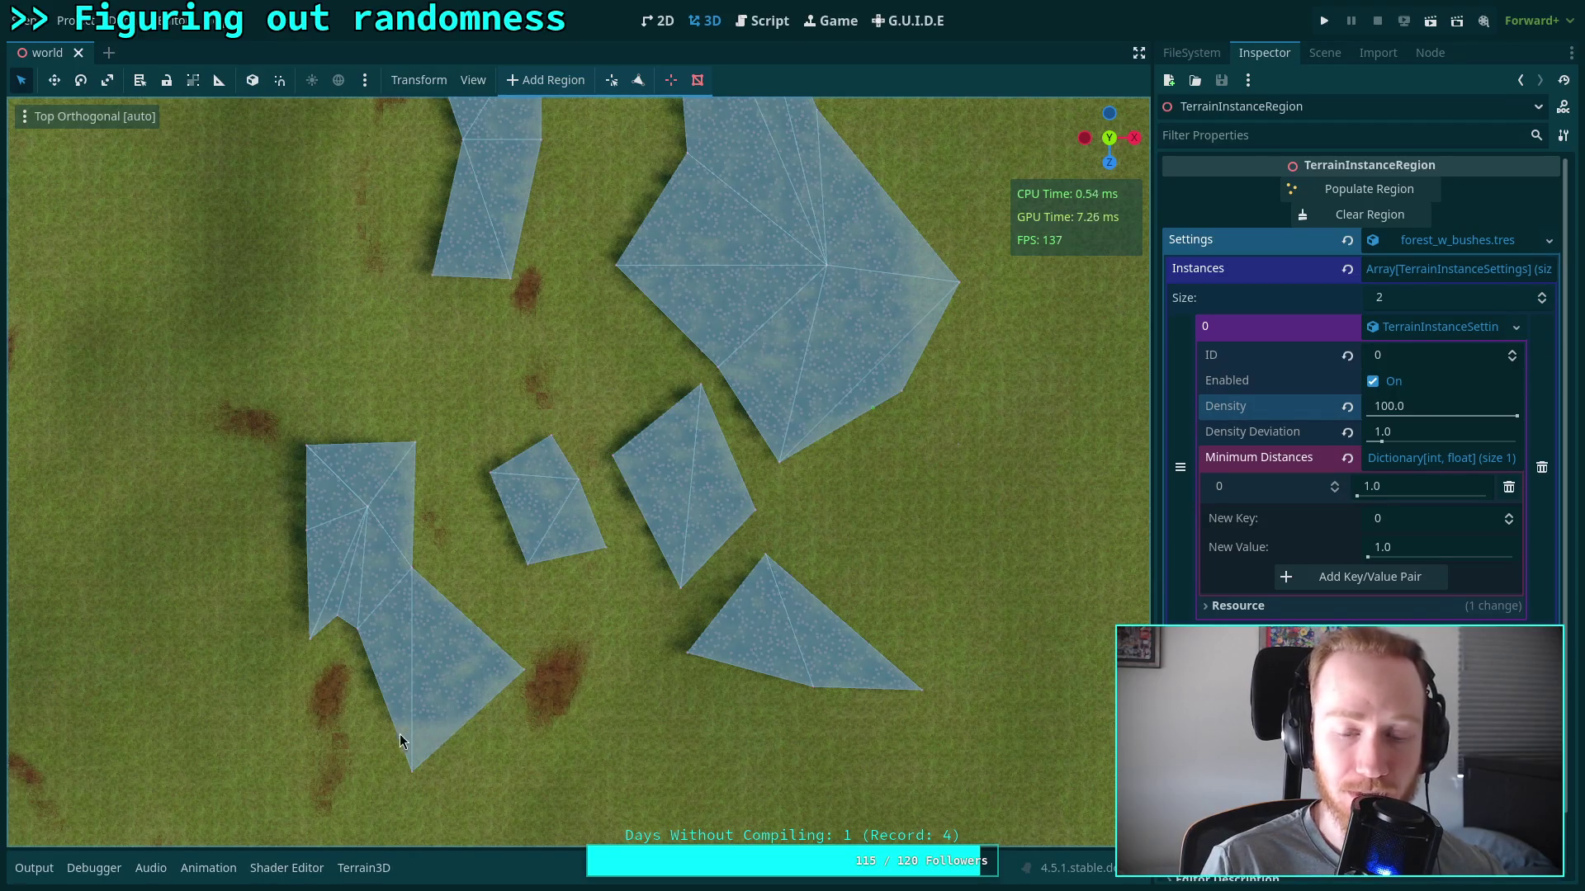
scroll(589, 431, "down", 3)
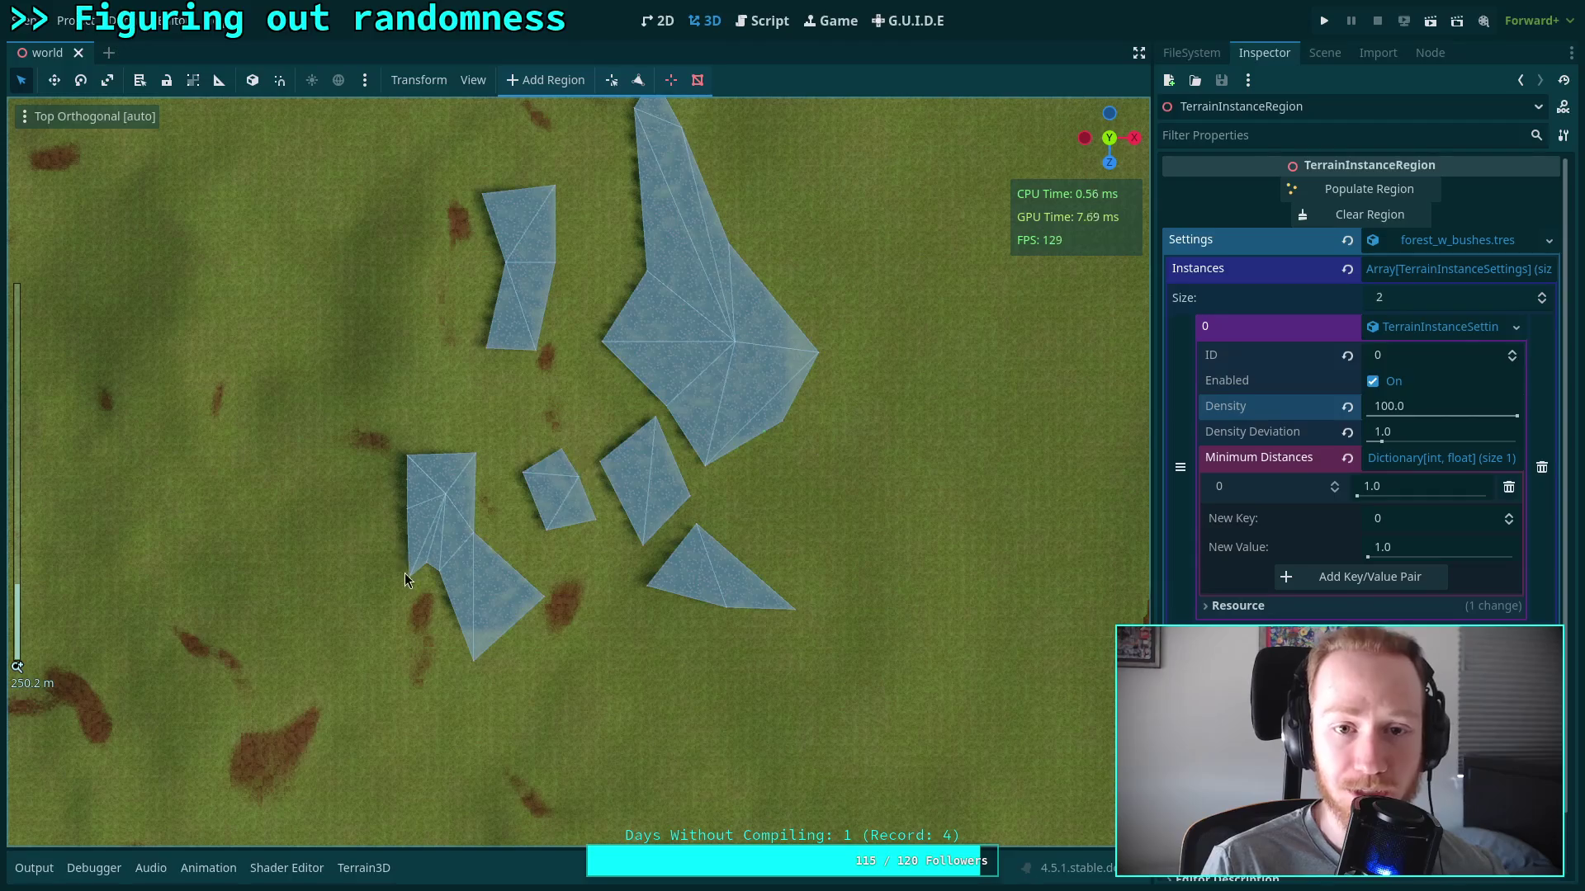
scroll(495, 369, "up", 4)
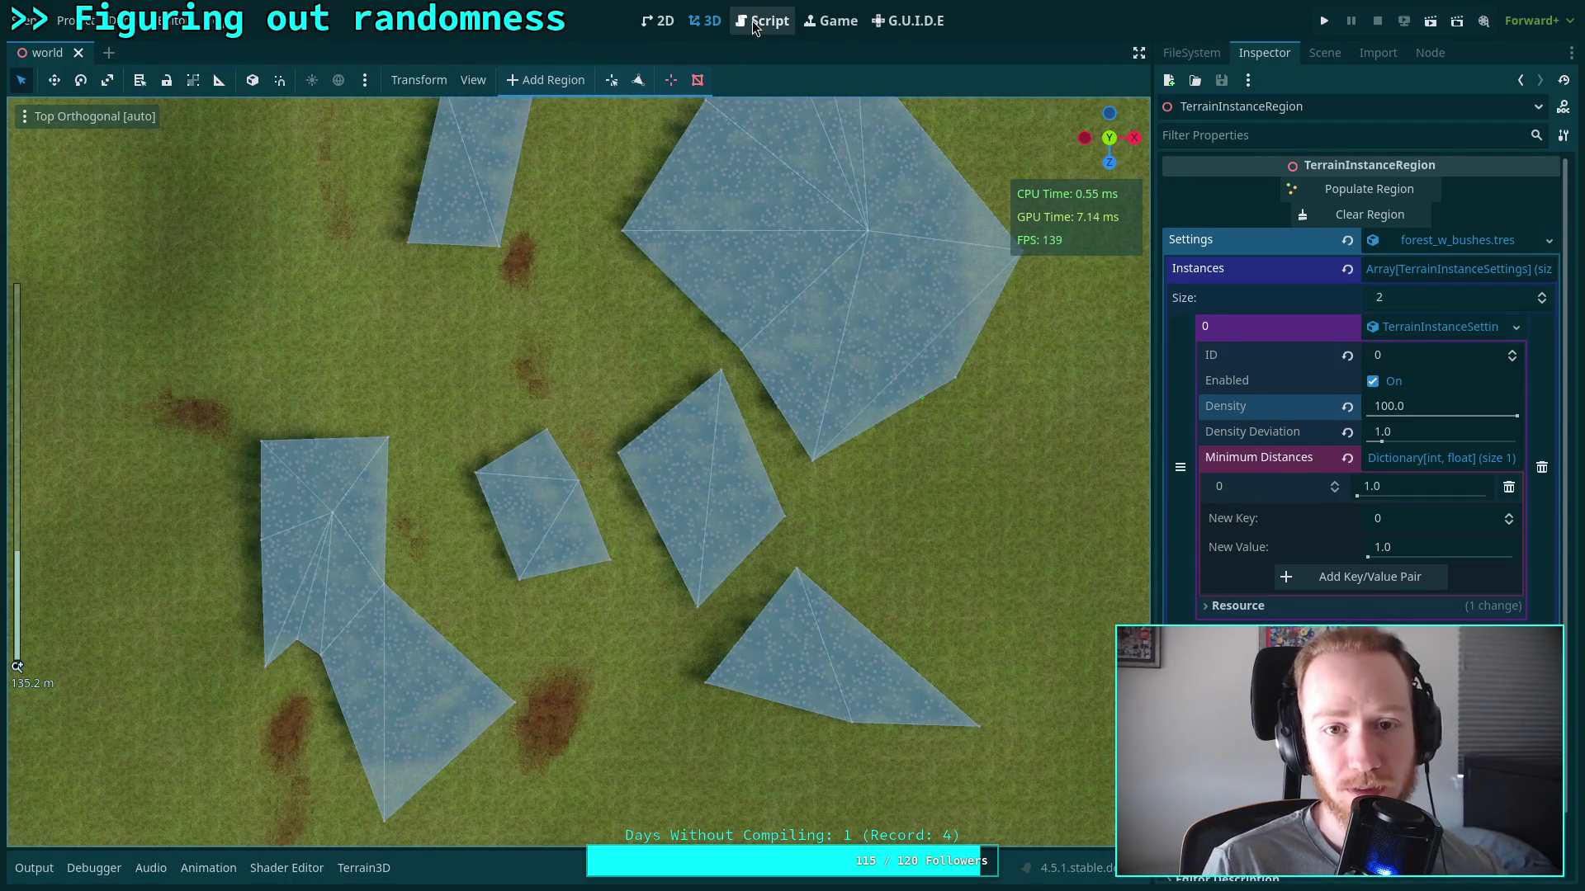
scroll(557, 520, "up", 6)
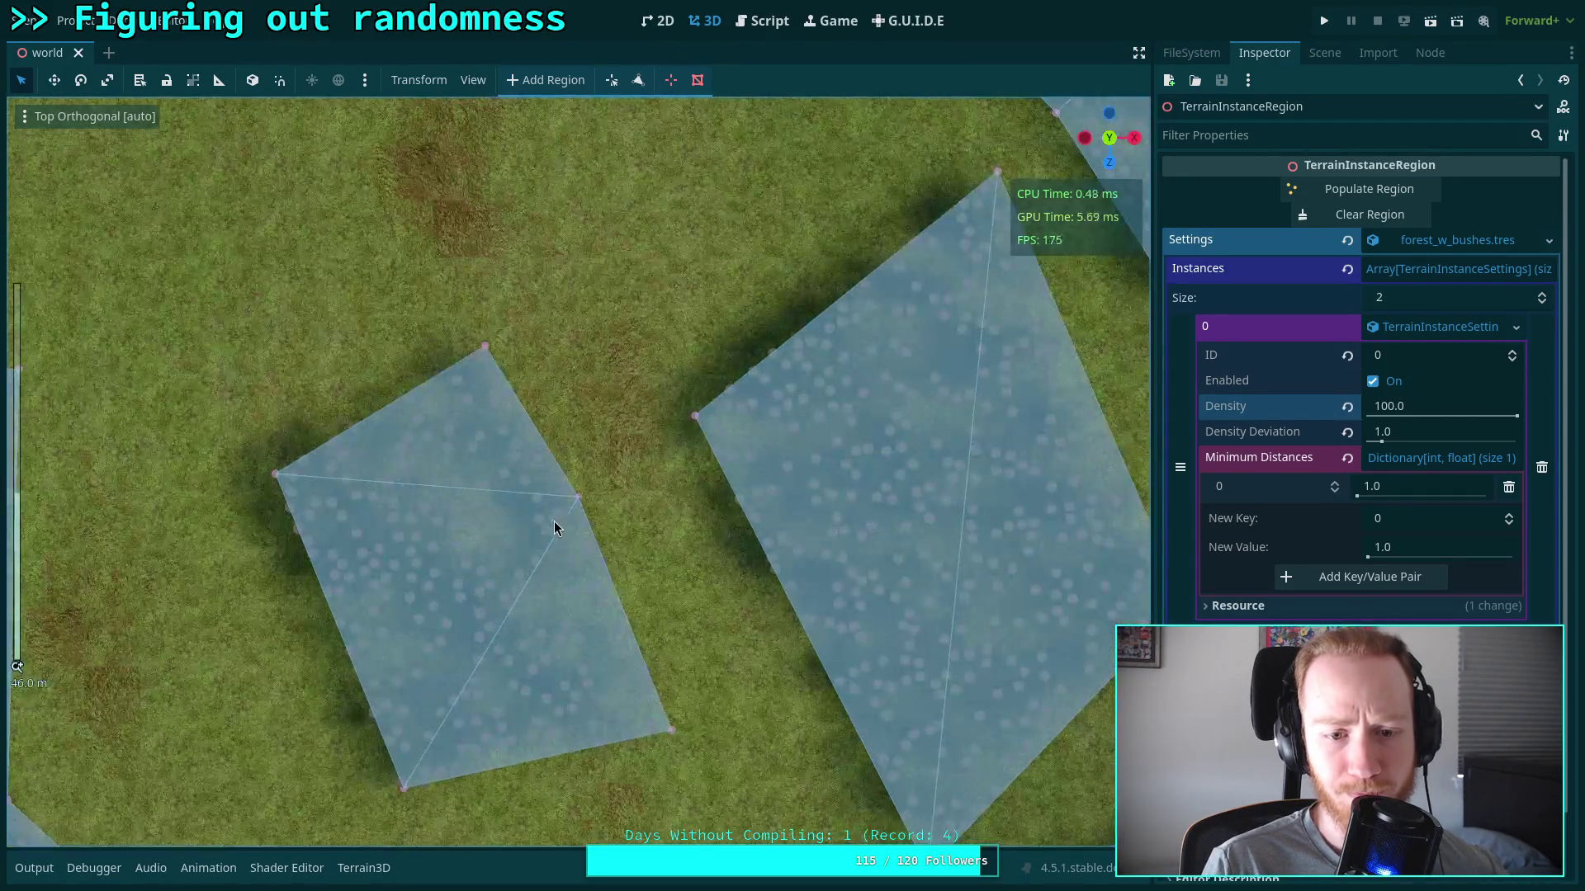
scroll(429, 592, "down", 5)
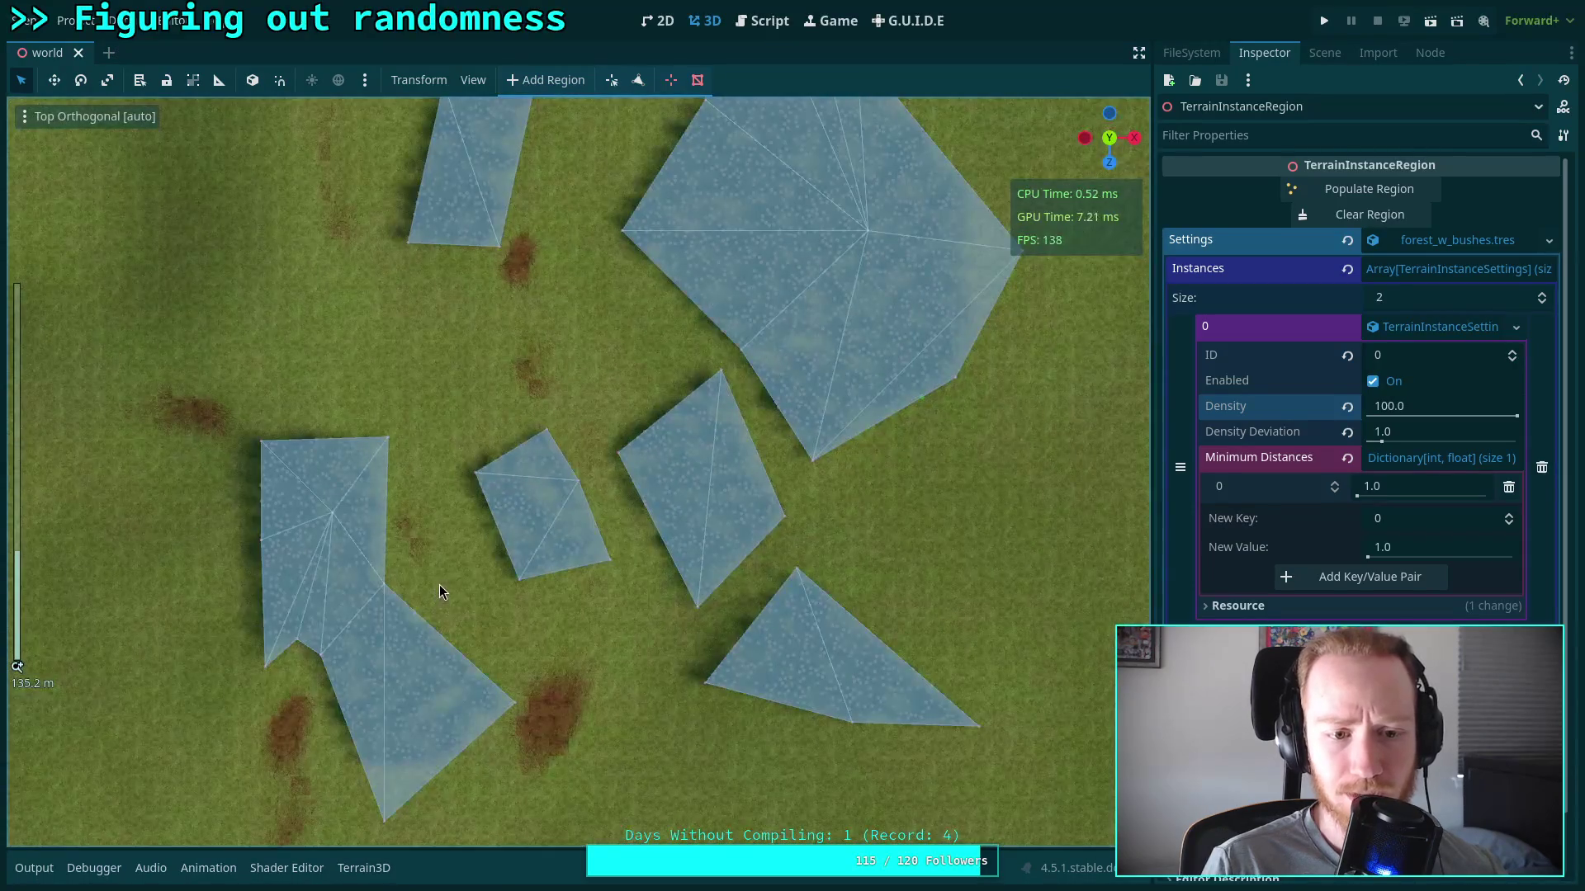
left_click(761, 21)
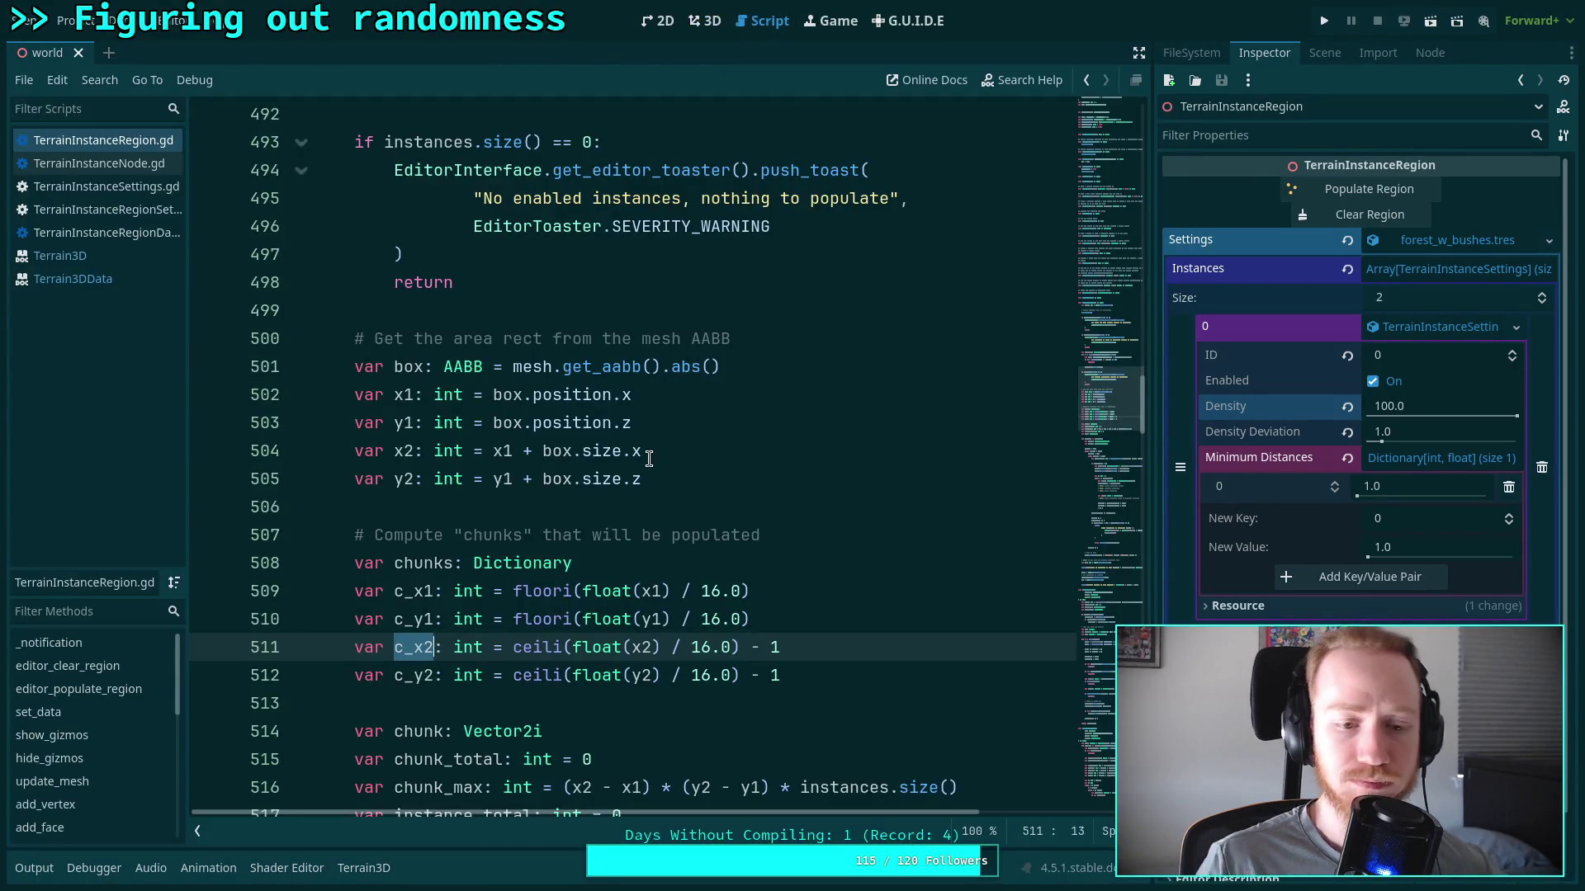
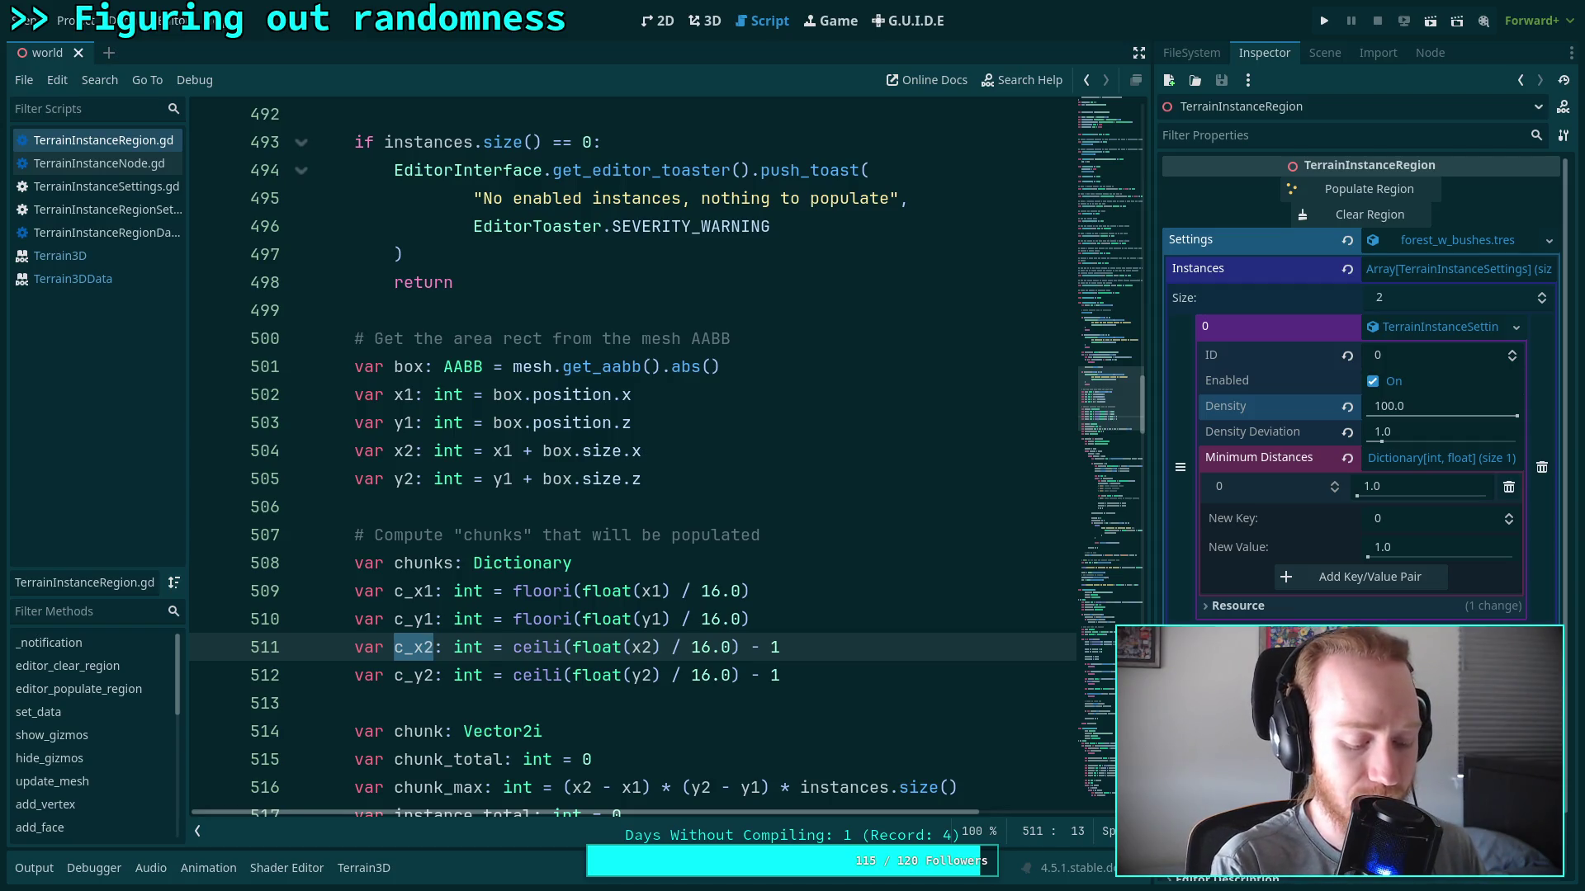
In Krita, paint over the old coloured pixels in black
key("alt+Tab")
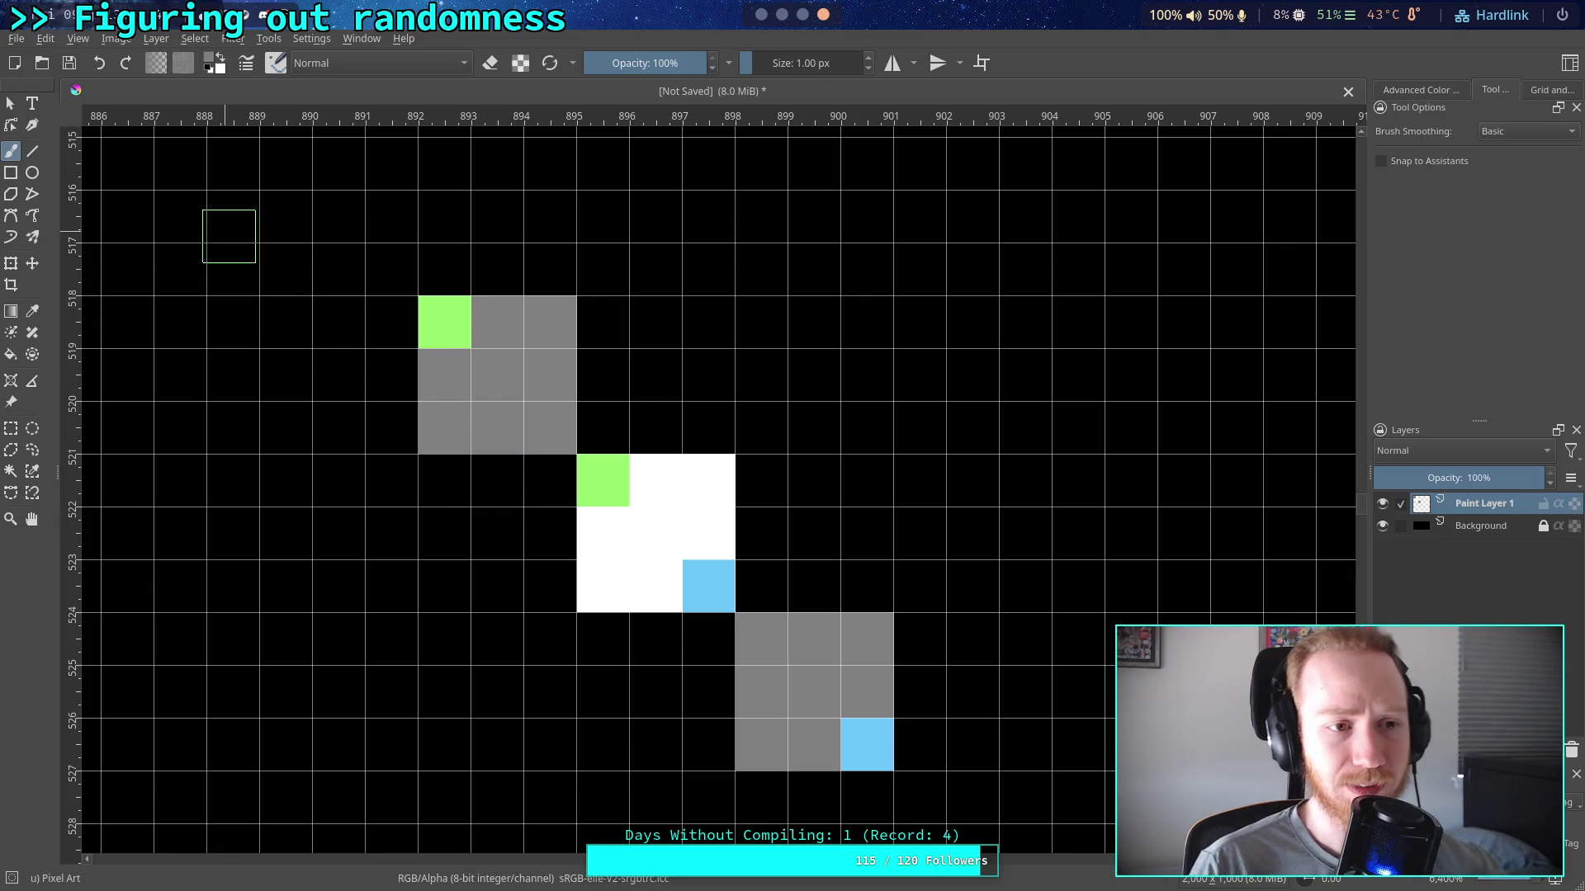
left_click(221, 65)
mouse_move(446, 347)
left_mouse_down()
mouse_move(497, 330)
mouse_move(606, 611)
mouse_move(708, 611)
mouse_move(842, 697)
mouse_move(760, 640)
left_mouse_up()
Choose grey #808080 and paint a roughly 4×4 grey pixel block
left_click(212, 67)
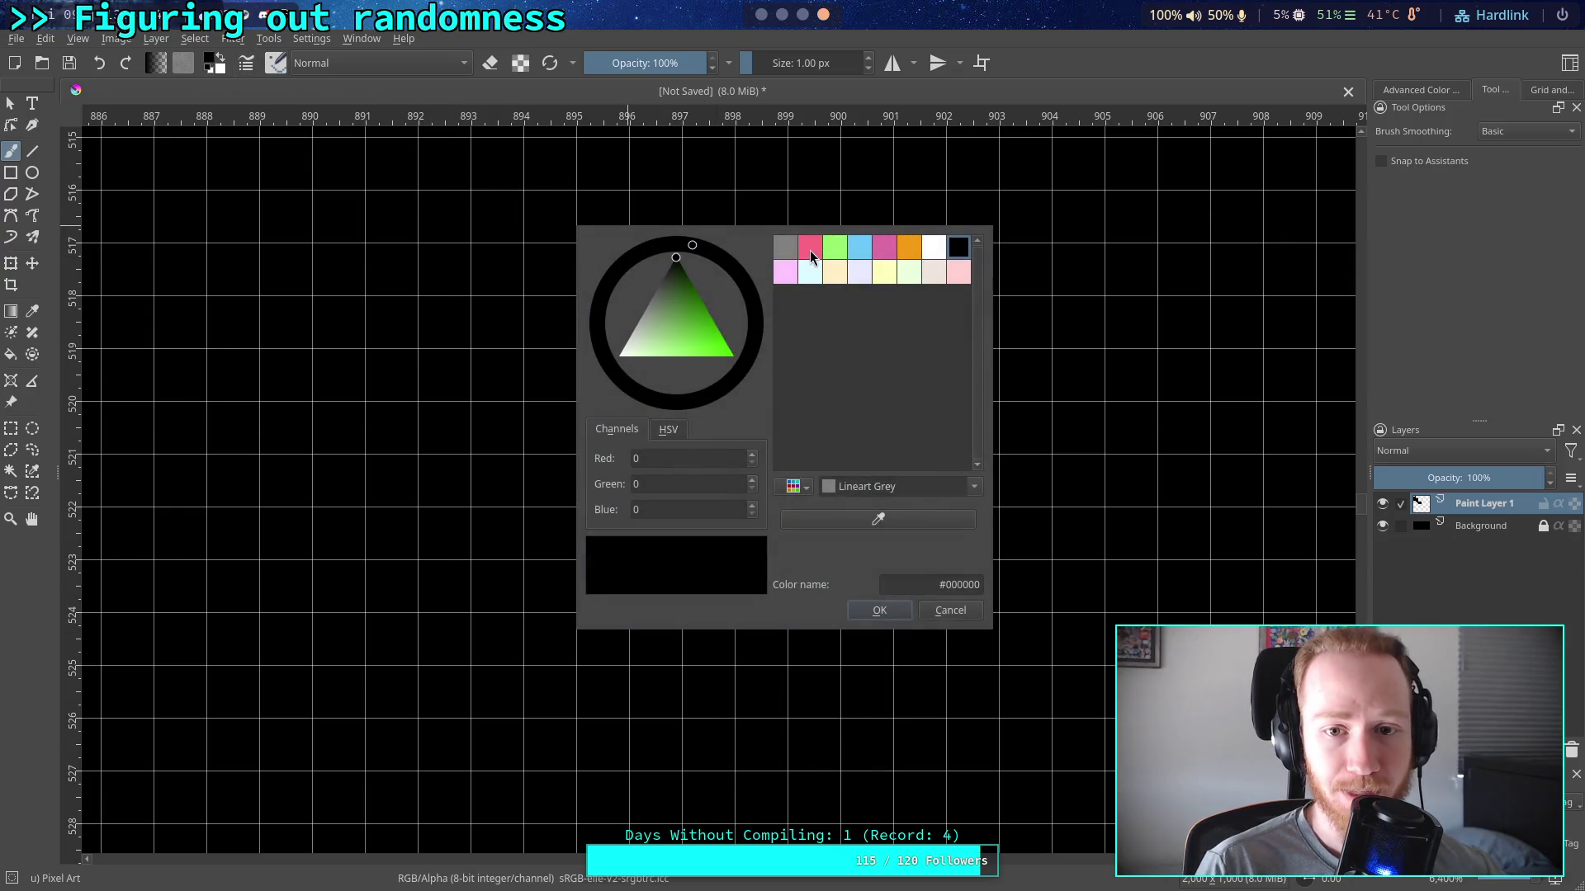
left_click(785, 247)
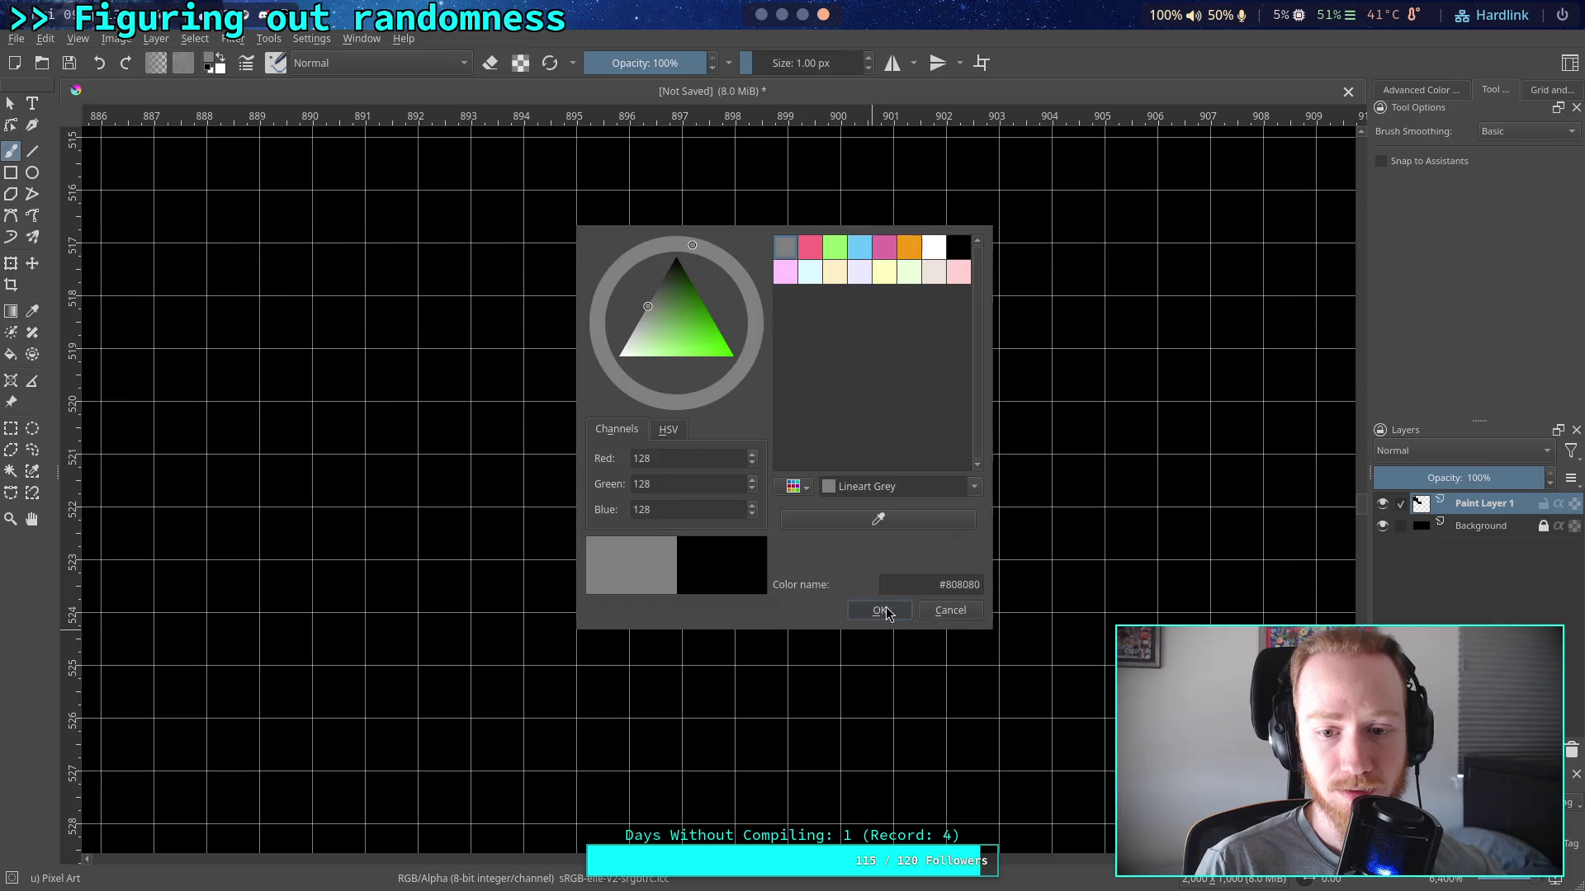
left_click(879, 610)
left_click(551, 343)
mouse_move(553, 348)
left_mouse_down()
mouse_move(548, 492)
mouse_move(724, 477)
mouse_move(708, 367)
mouse_move(635, 413)
mouse_move(656, 363)
left_mouse_up()
left_click(221, 66)
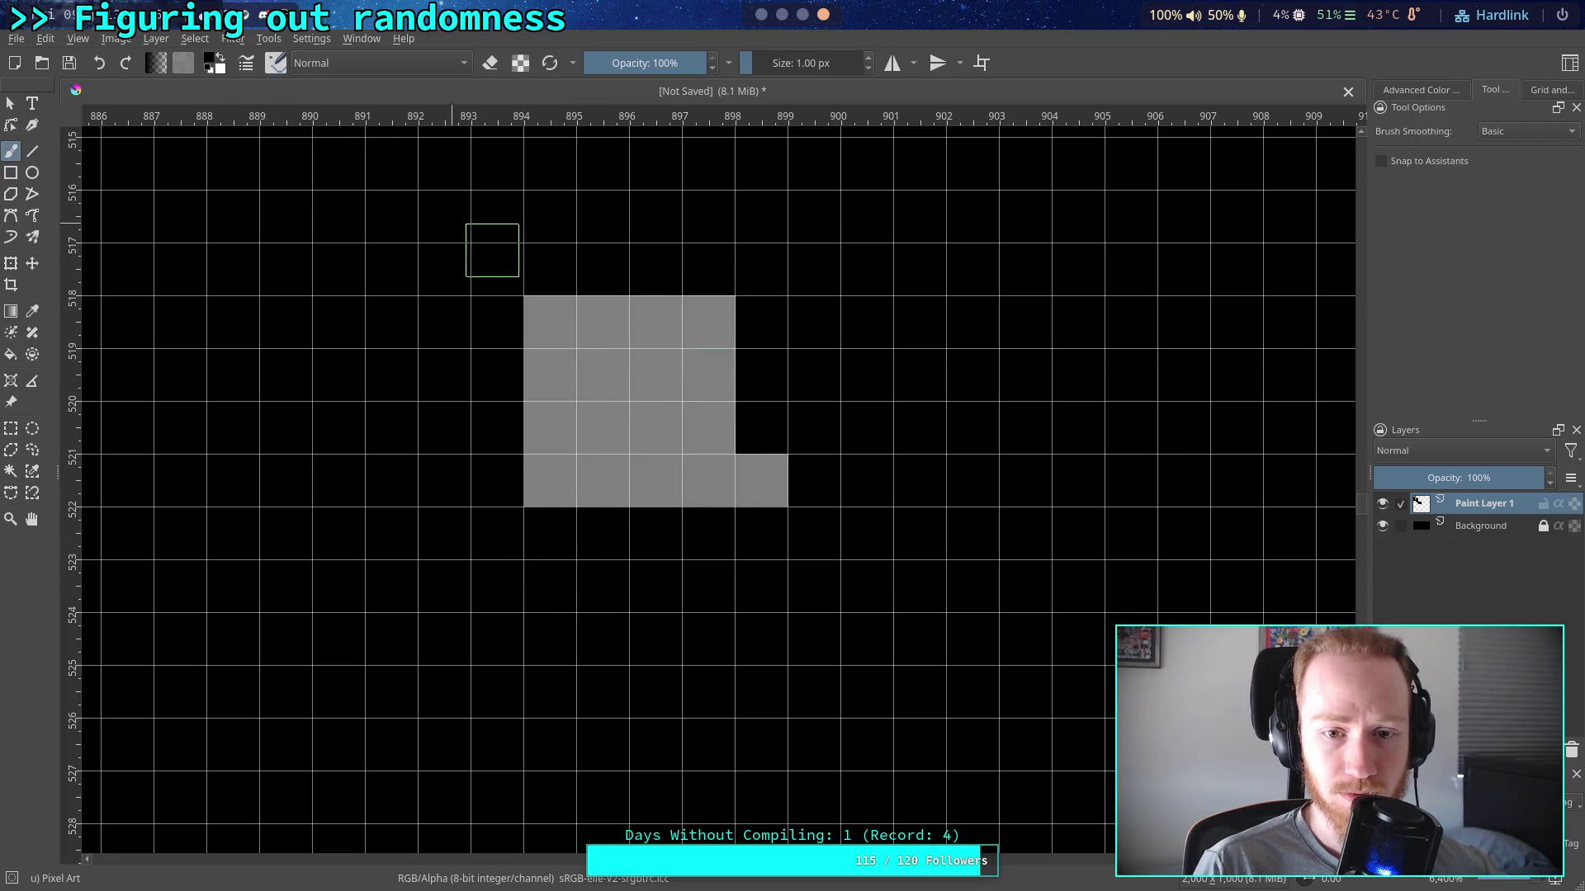
Erase the stray corner pixel in black, then paint white pixels over the grey block
left_click(761, 480)
scroll(596, 359, "up", 1)
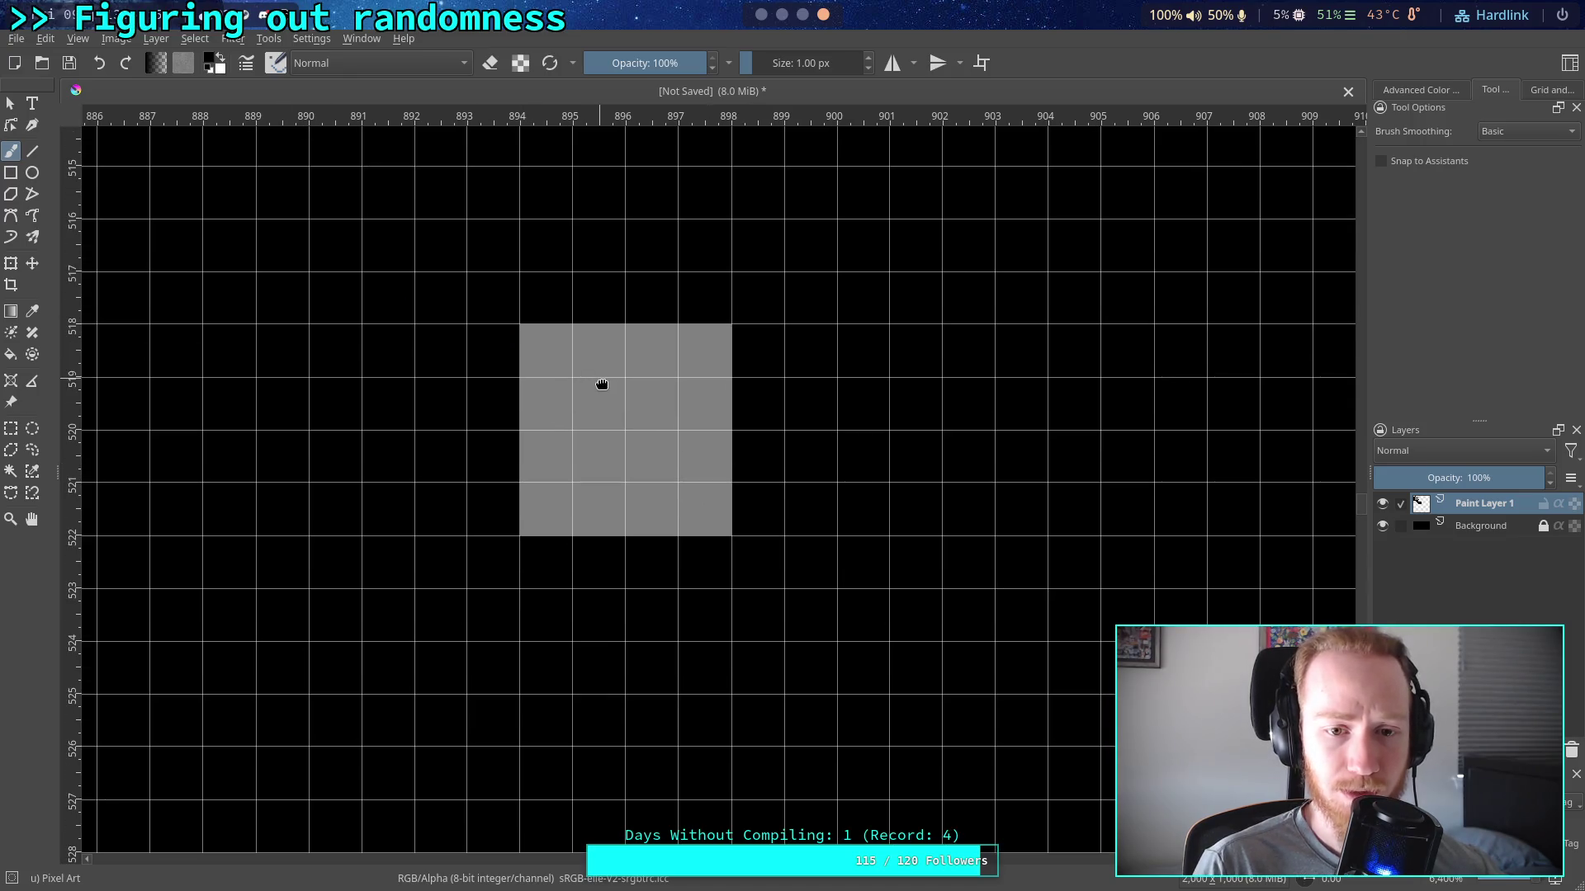
left_click(220, 60)
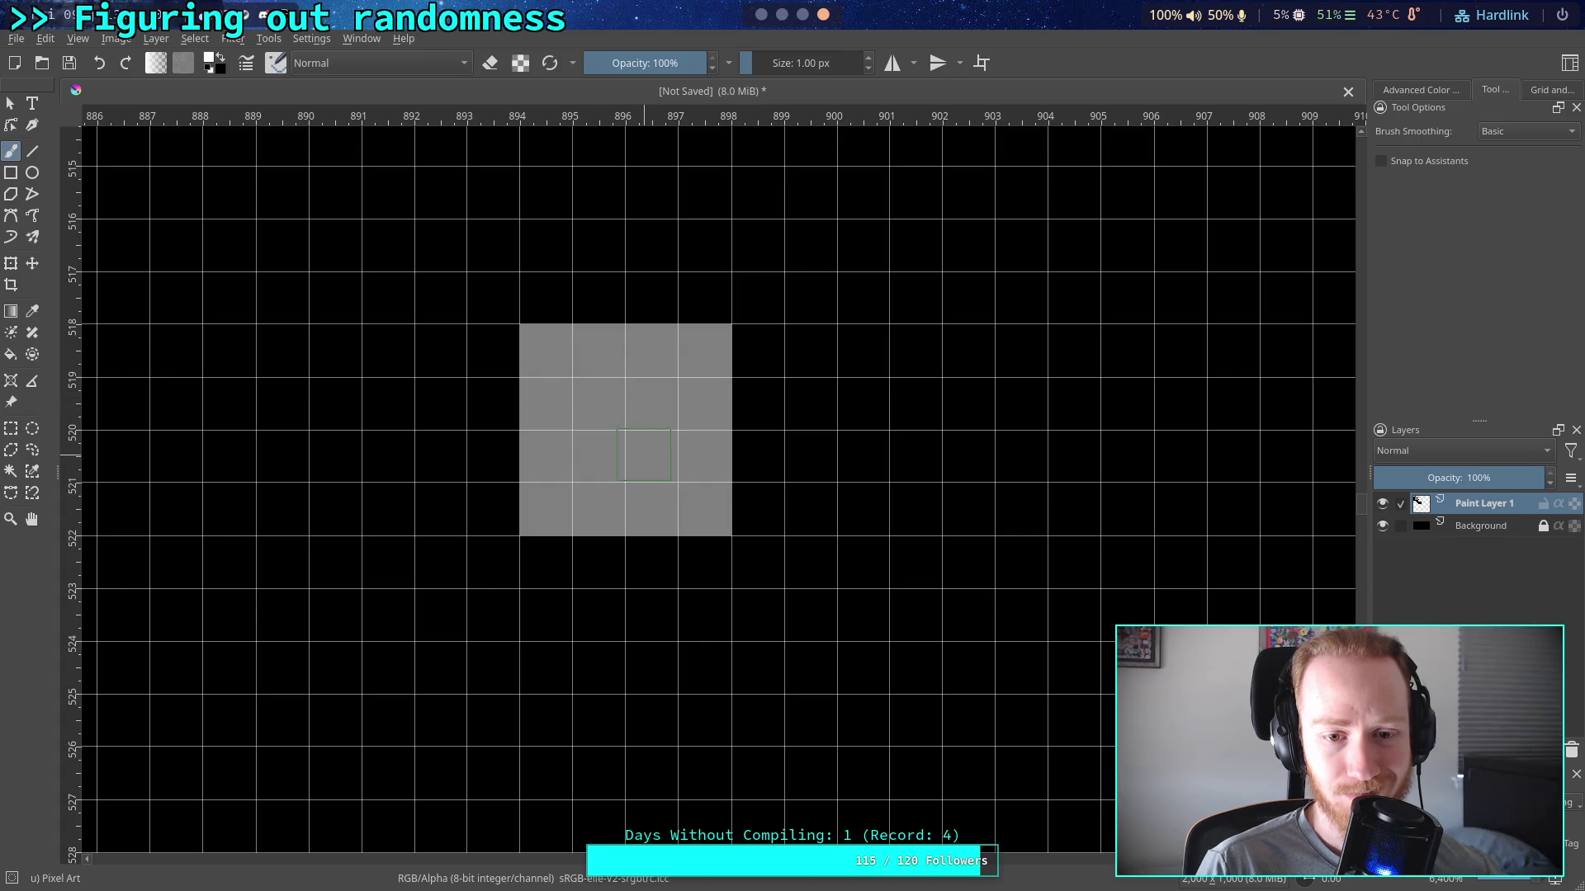
left_click(644, 455)
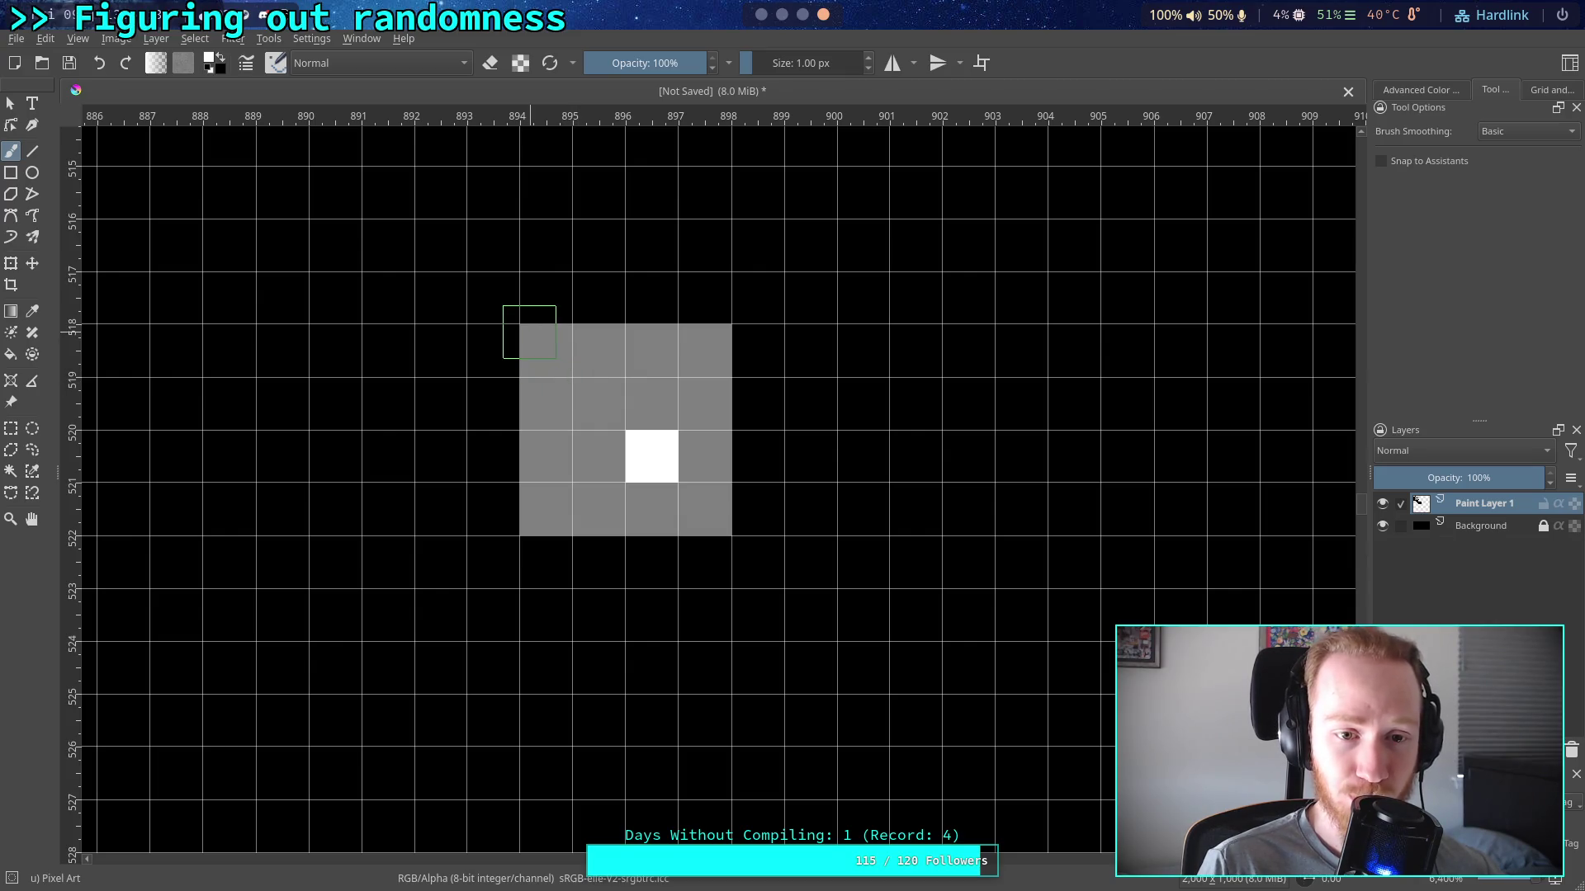
mouse_move(542, 339)
left_mouse_down()
mouse_move(596, 506)
mouse_move(598, 351)
mouse_move(692, 370)
mouse_move(596, 468)
left_mouse_up()
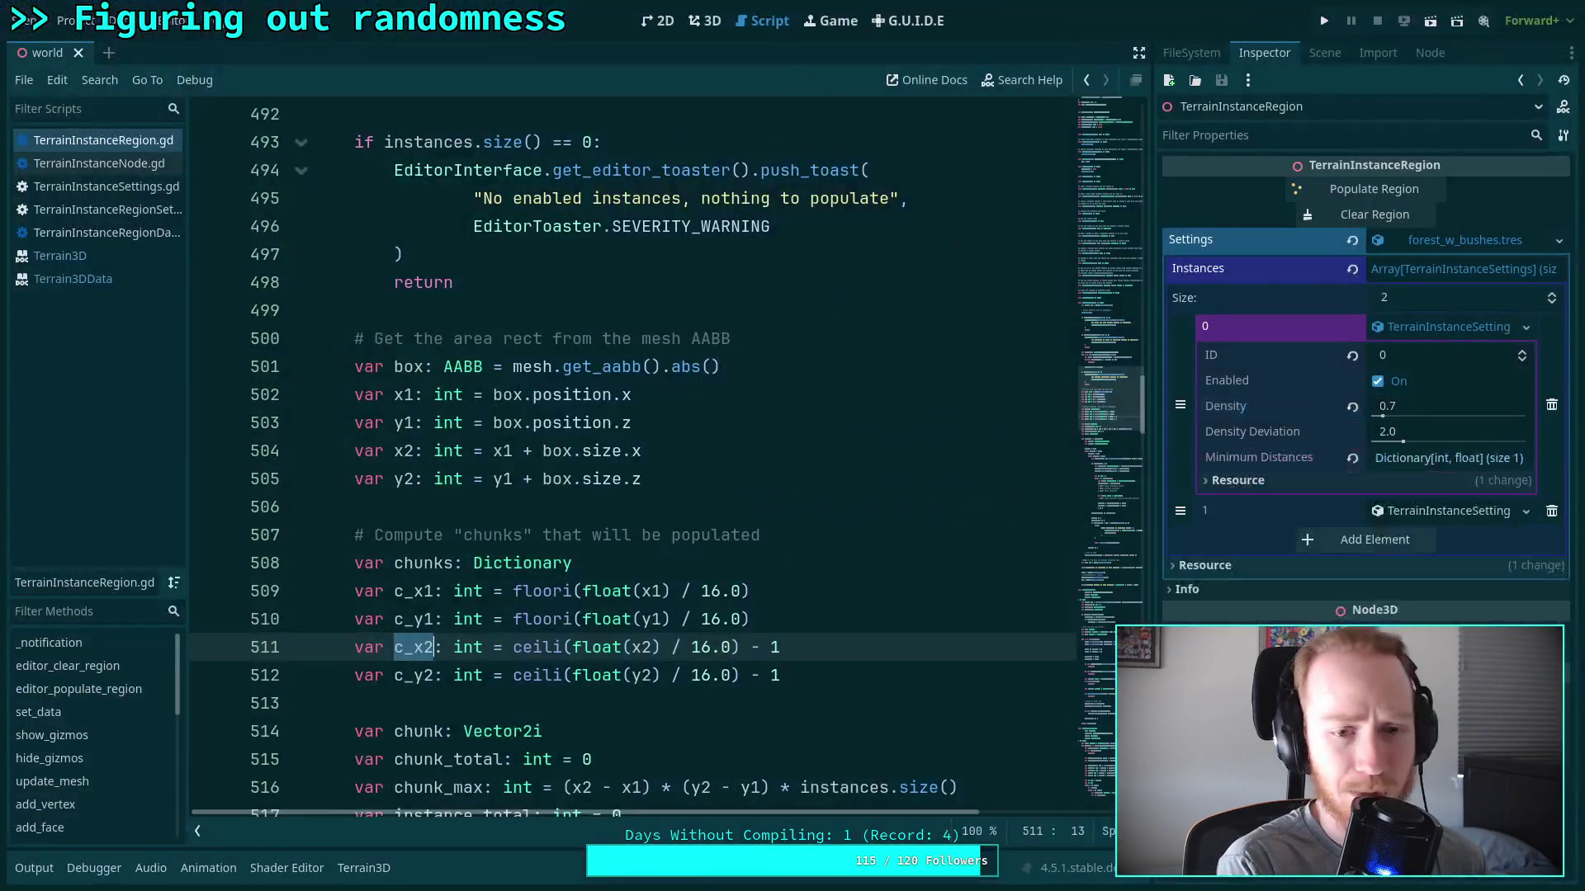
Change '<' to '<=' in both chunk while-loops on lines 525 and 527
scroll(563, 505, "down", 7)
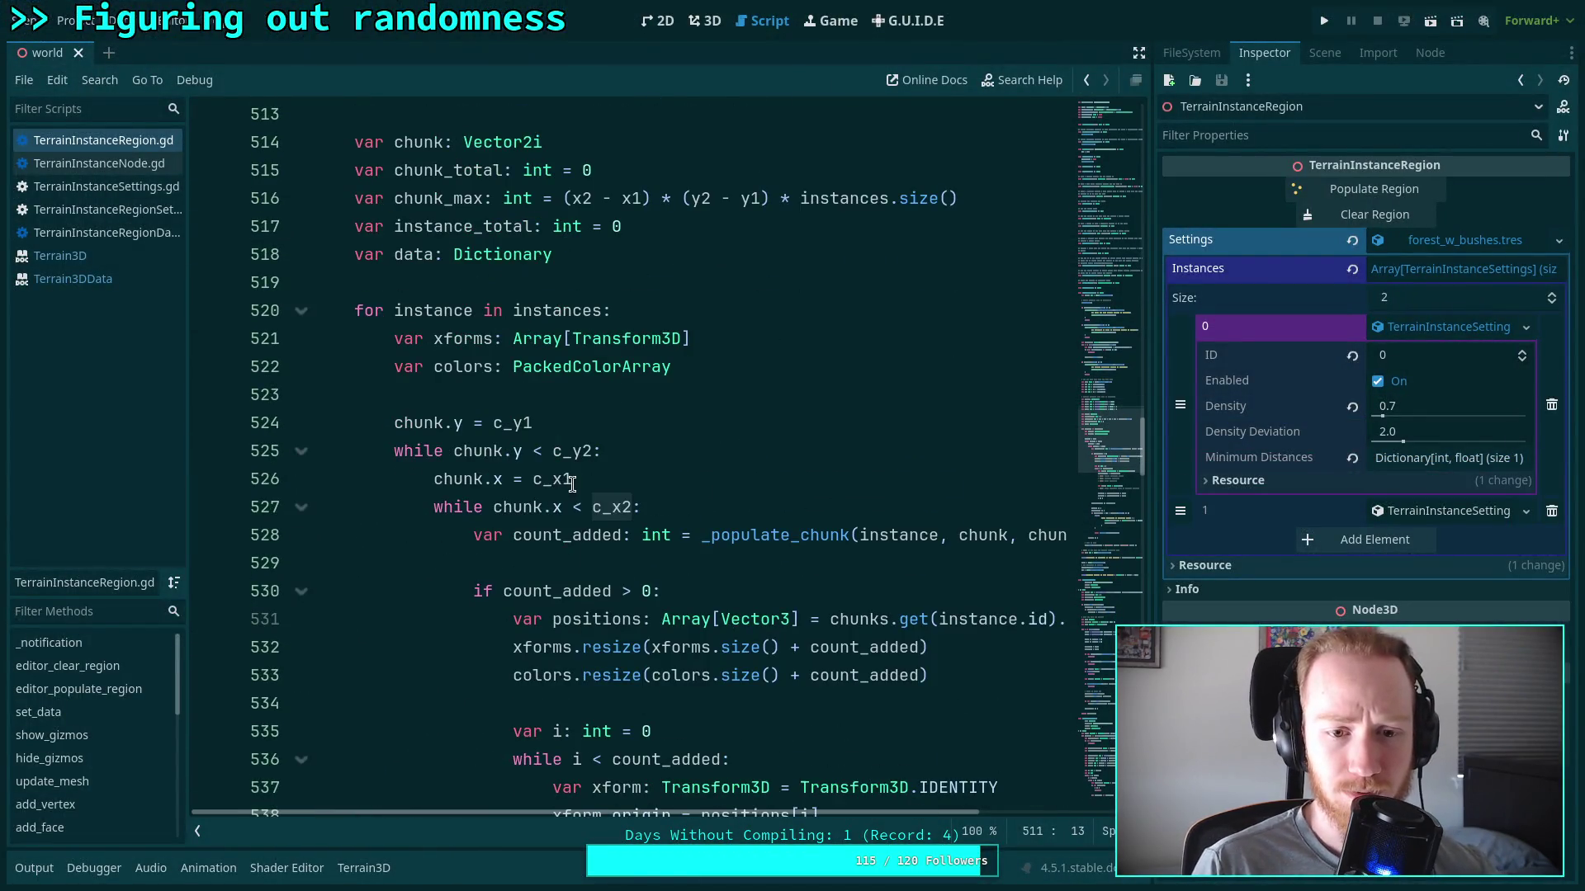
left_click(578, 507)
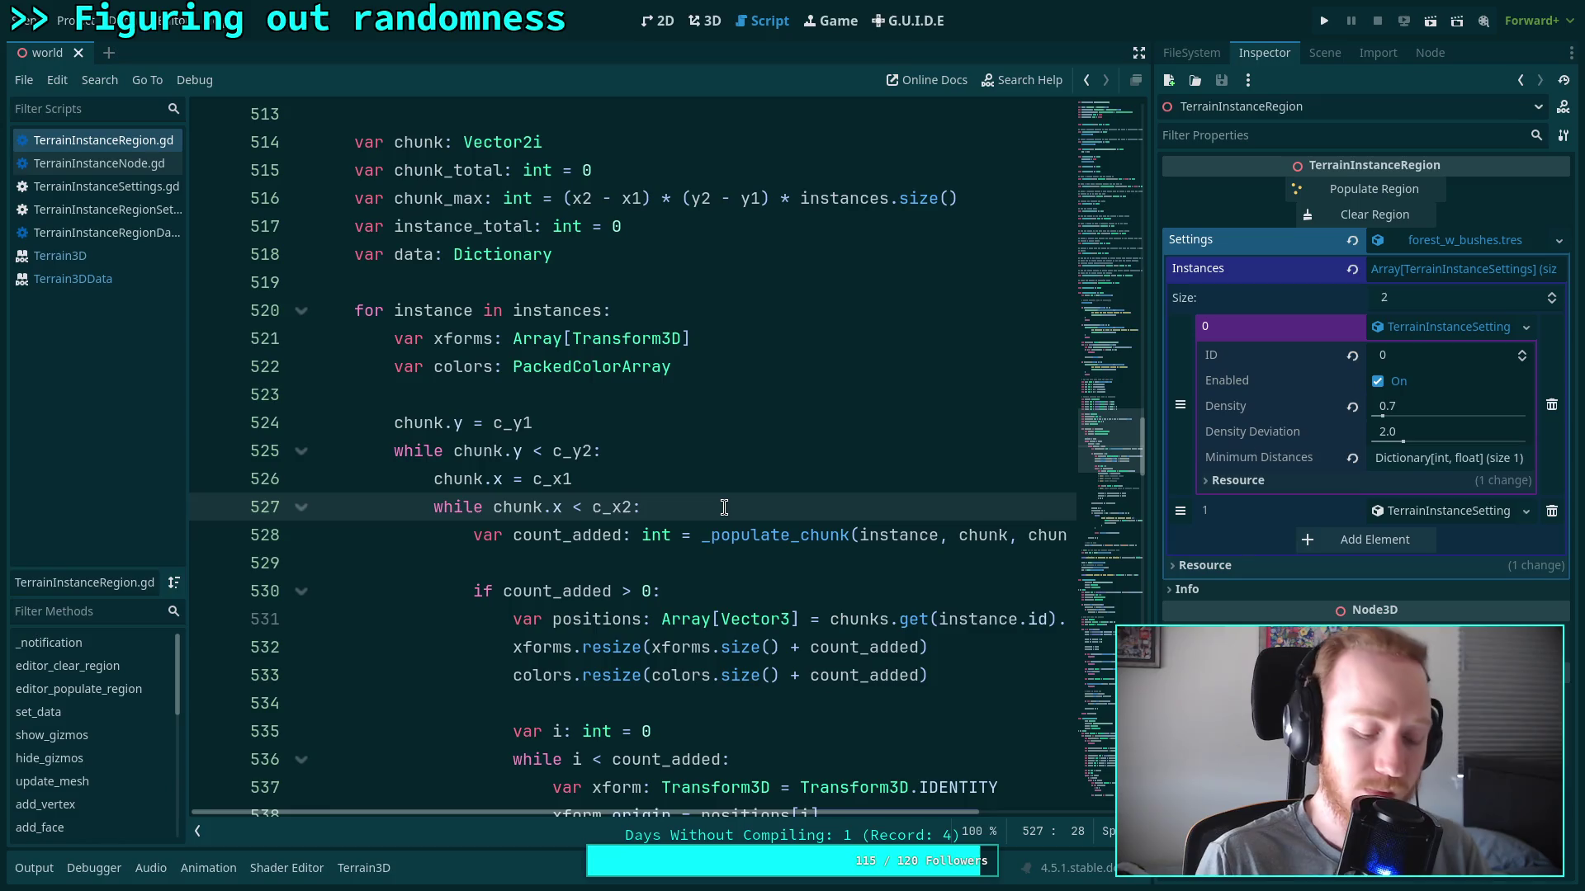
type("=")
left_click(553, 452)
type("=")
left_click(611, 396)
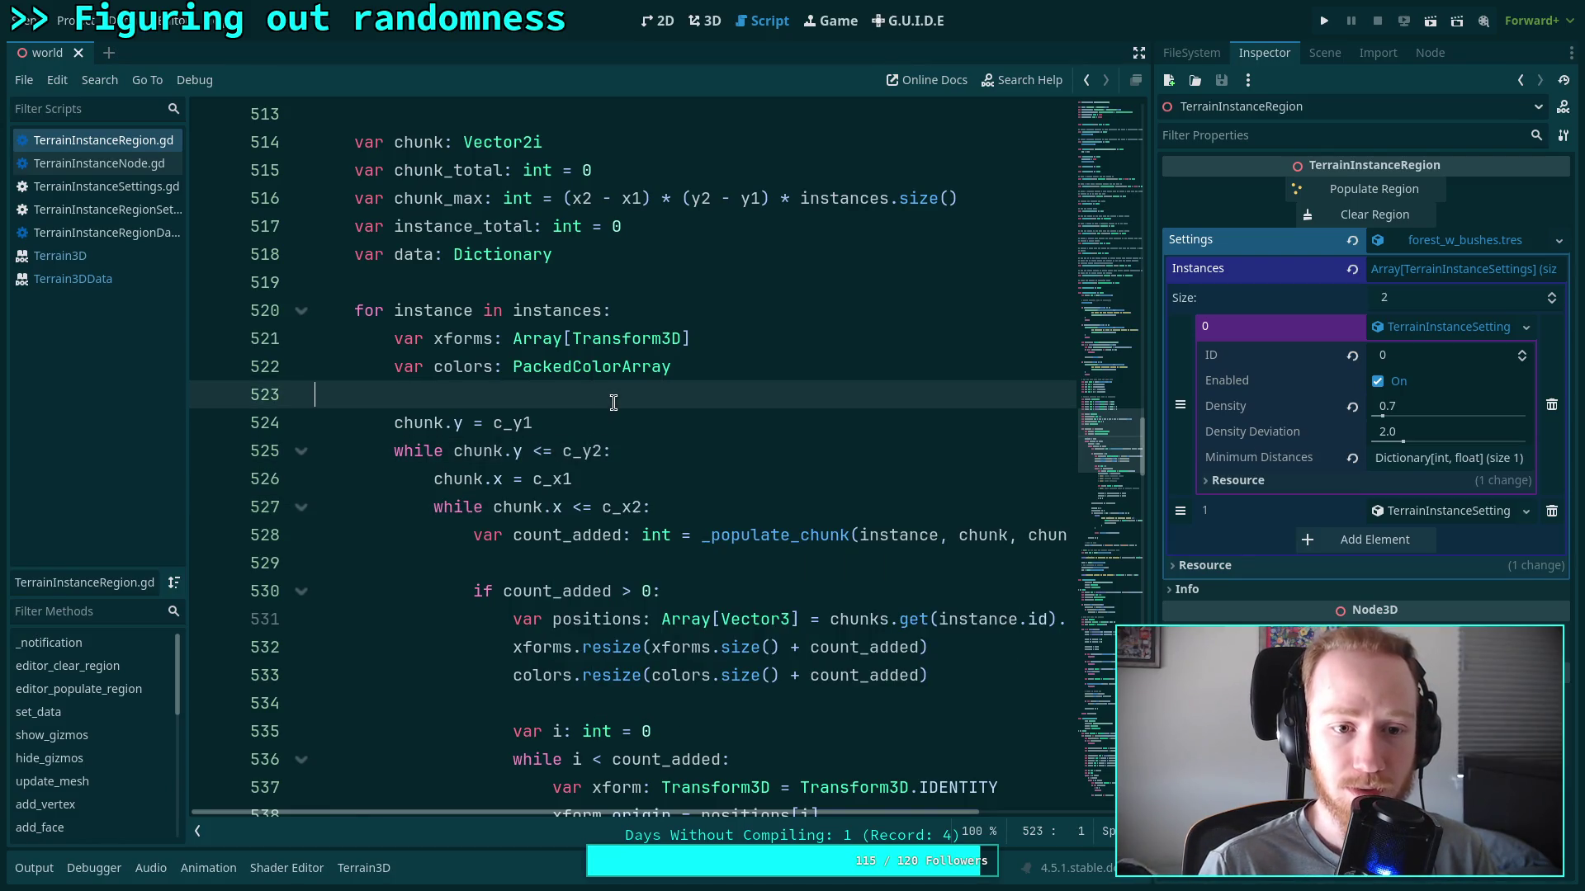
Look over the populate code and save the script with Ctrl+S
scroll(606, 402, "up", 3)
scroll(754, 460, "up", 1)
scroll(753, 466, "down", 10)
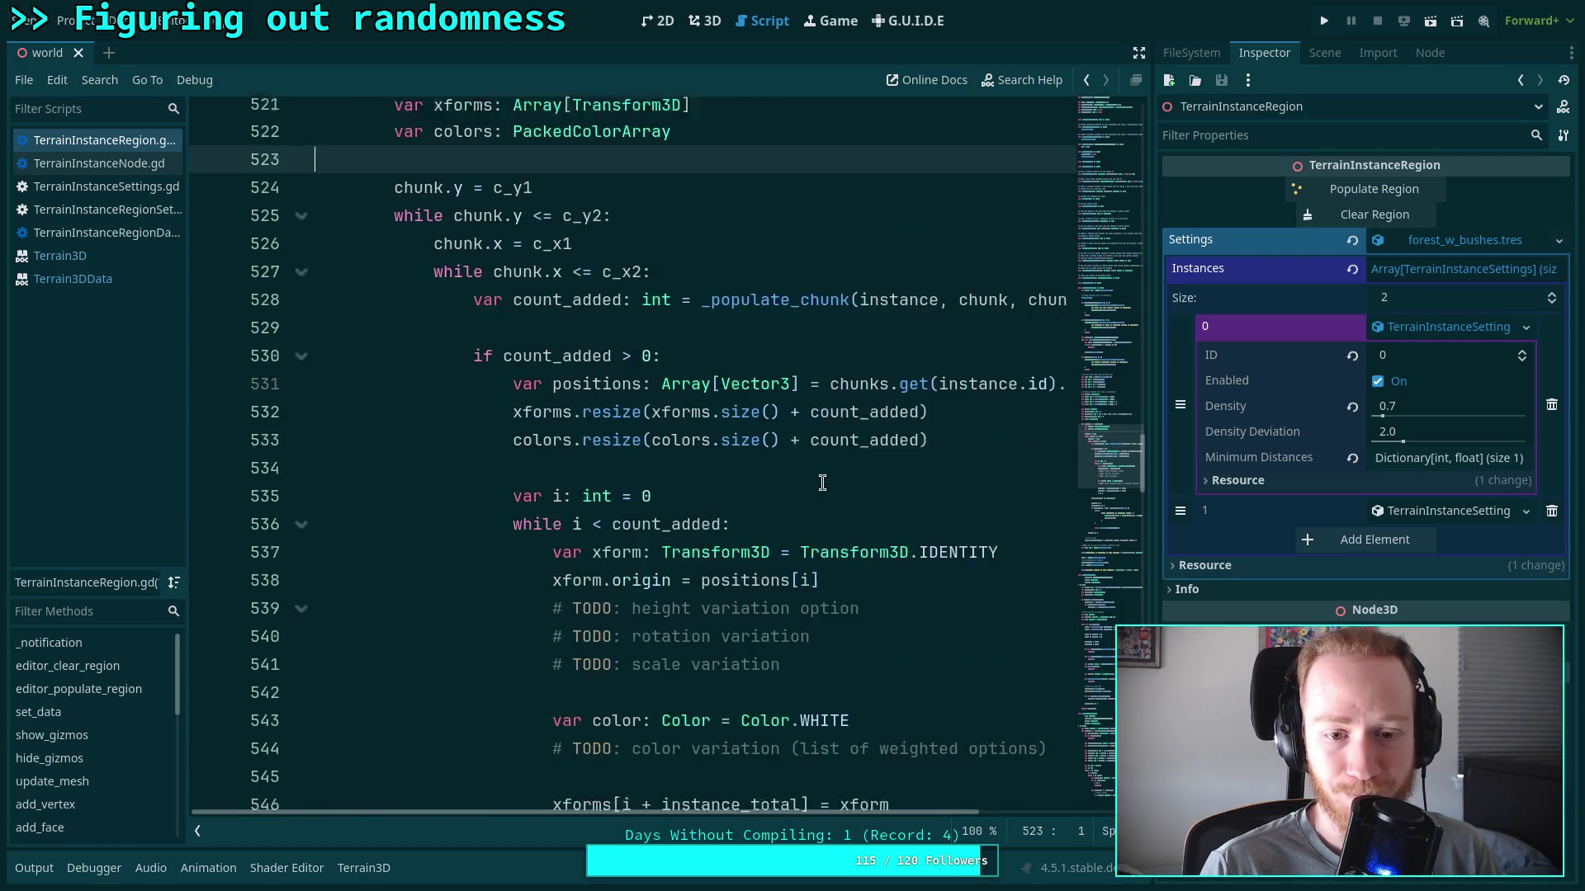
scroll(753, 471, "down", 13)
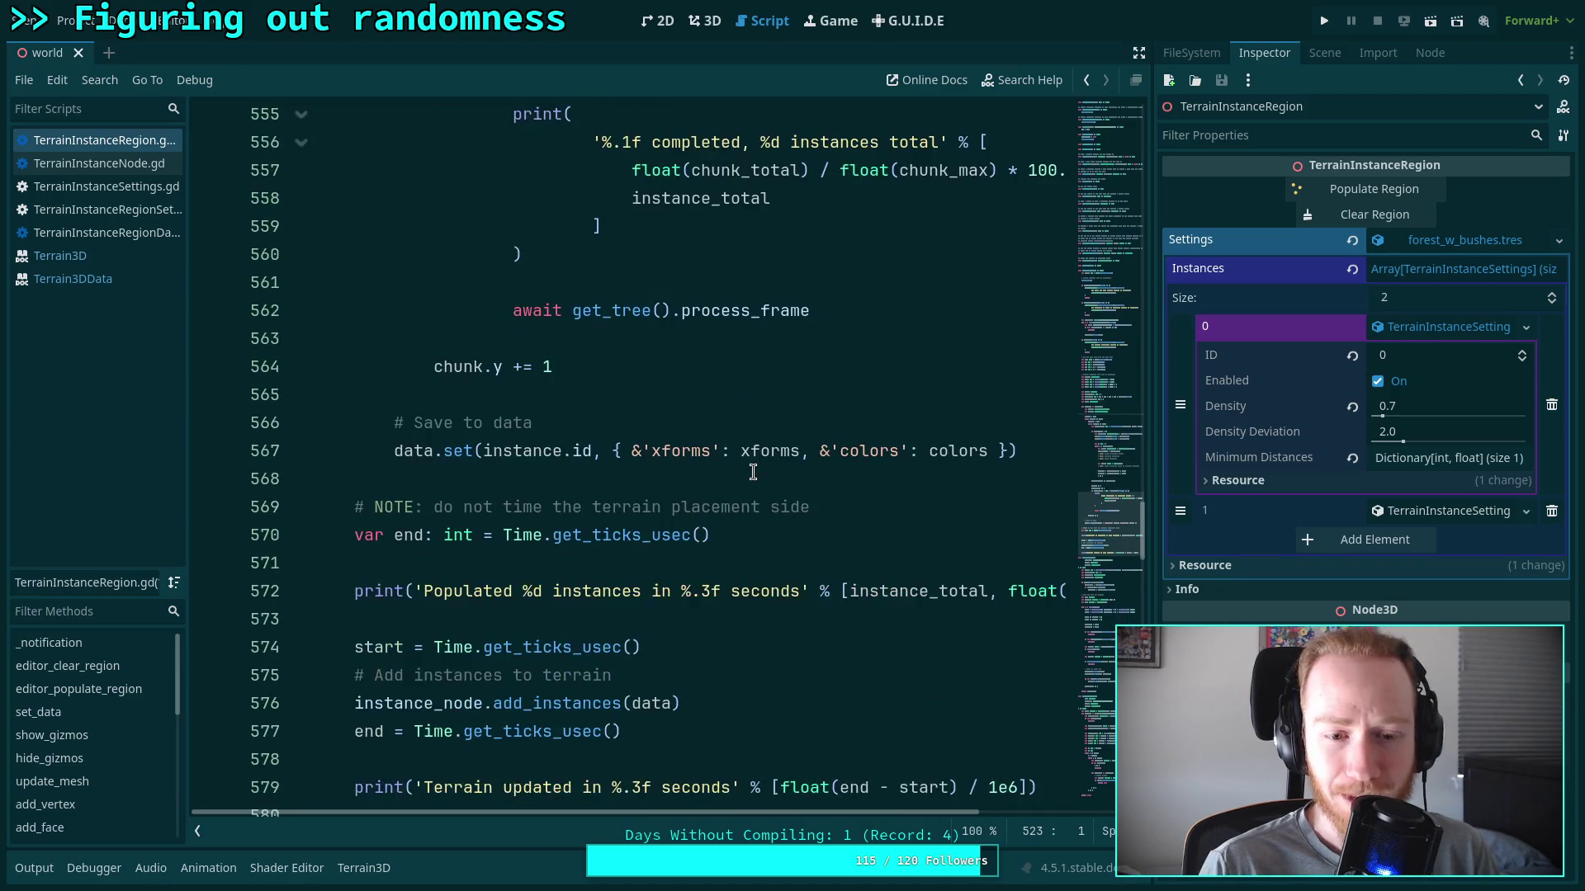
scroll(753, 472, "down", 10)
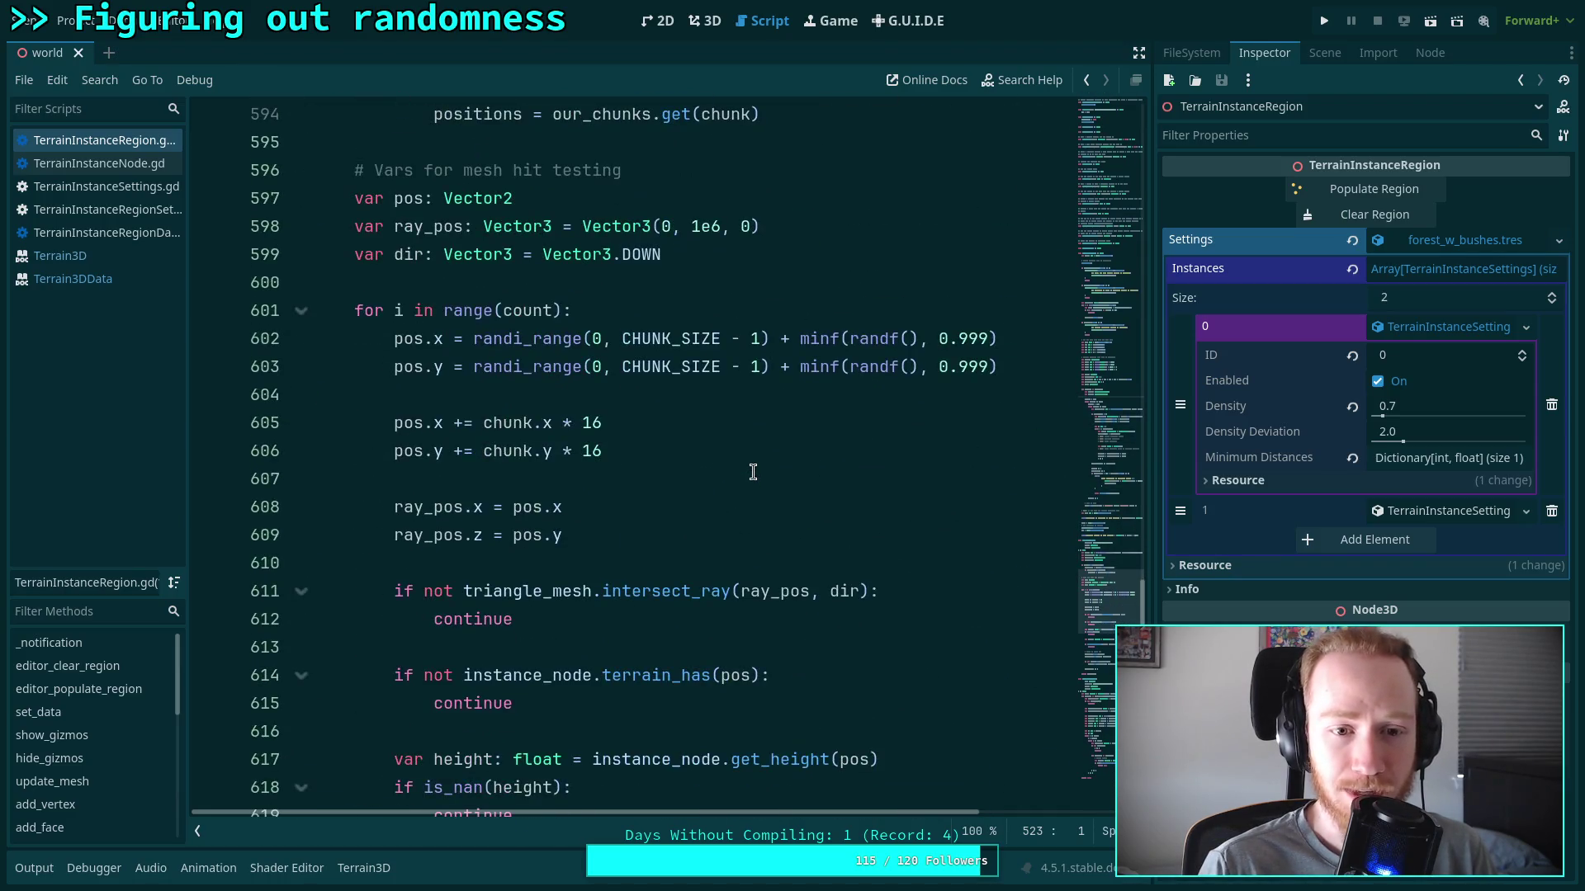
scroll(754, 471, "down", 15)
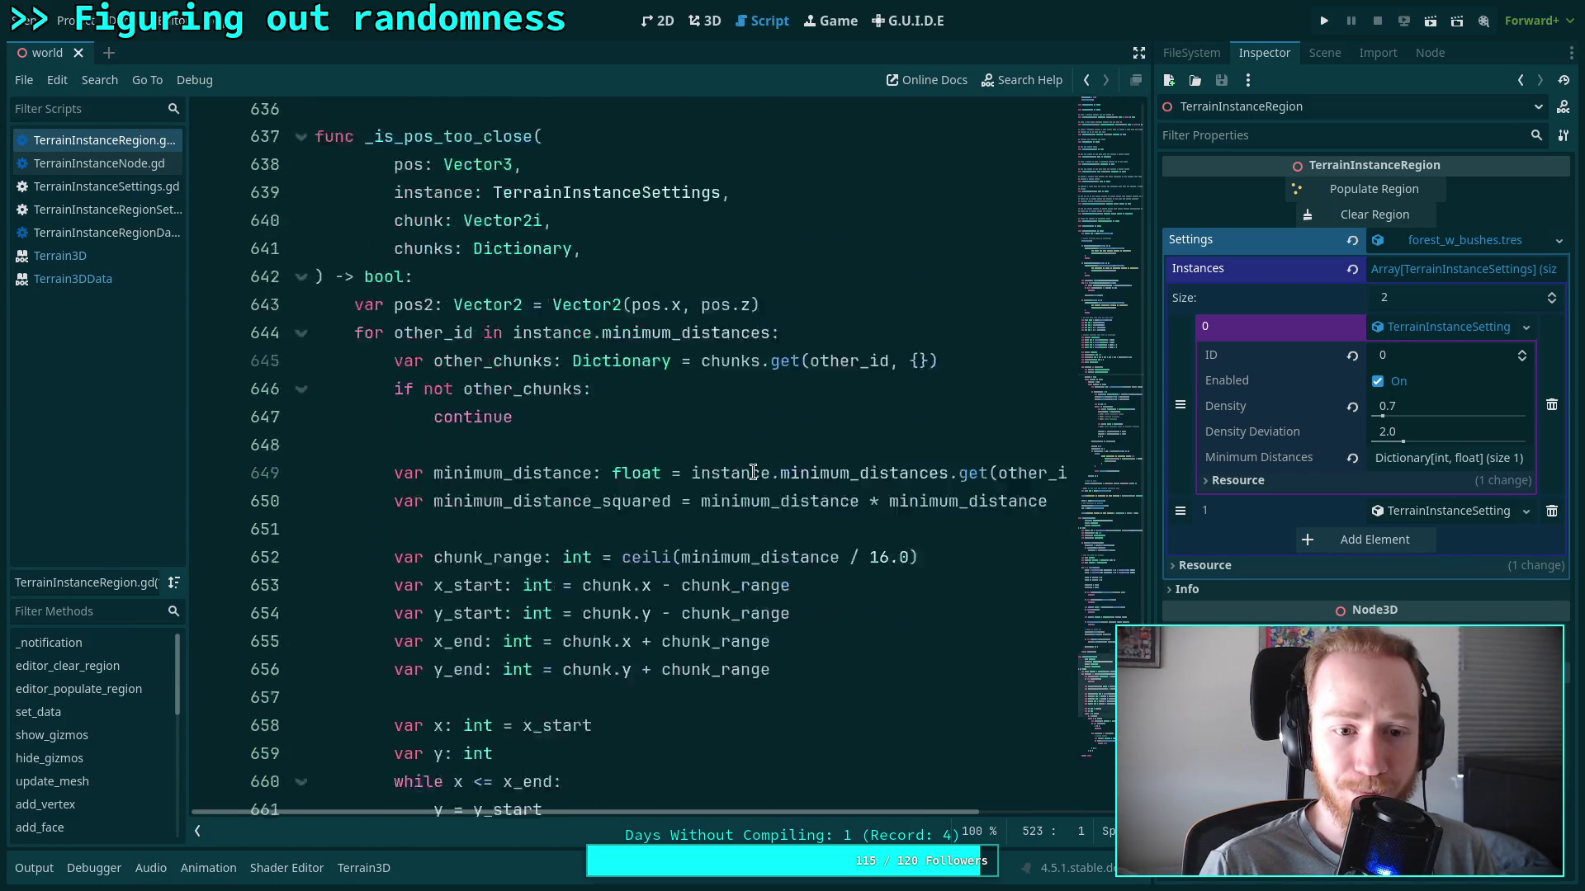
scroll(706, 479, "down", 2)
left_click(522, 425)
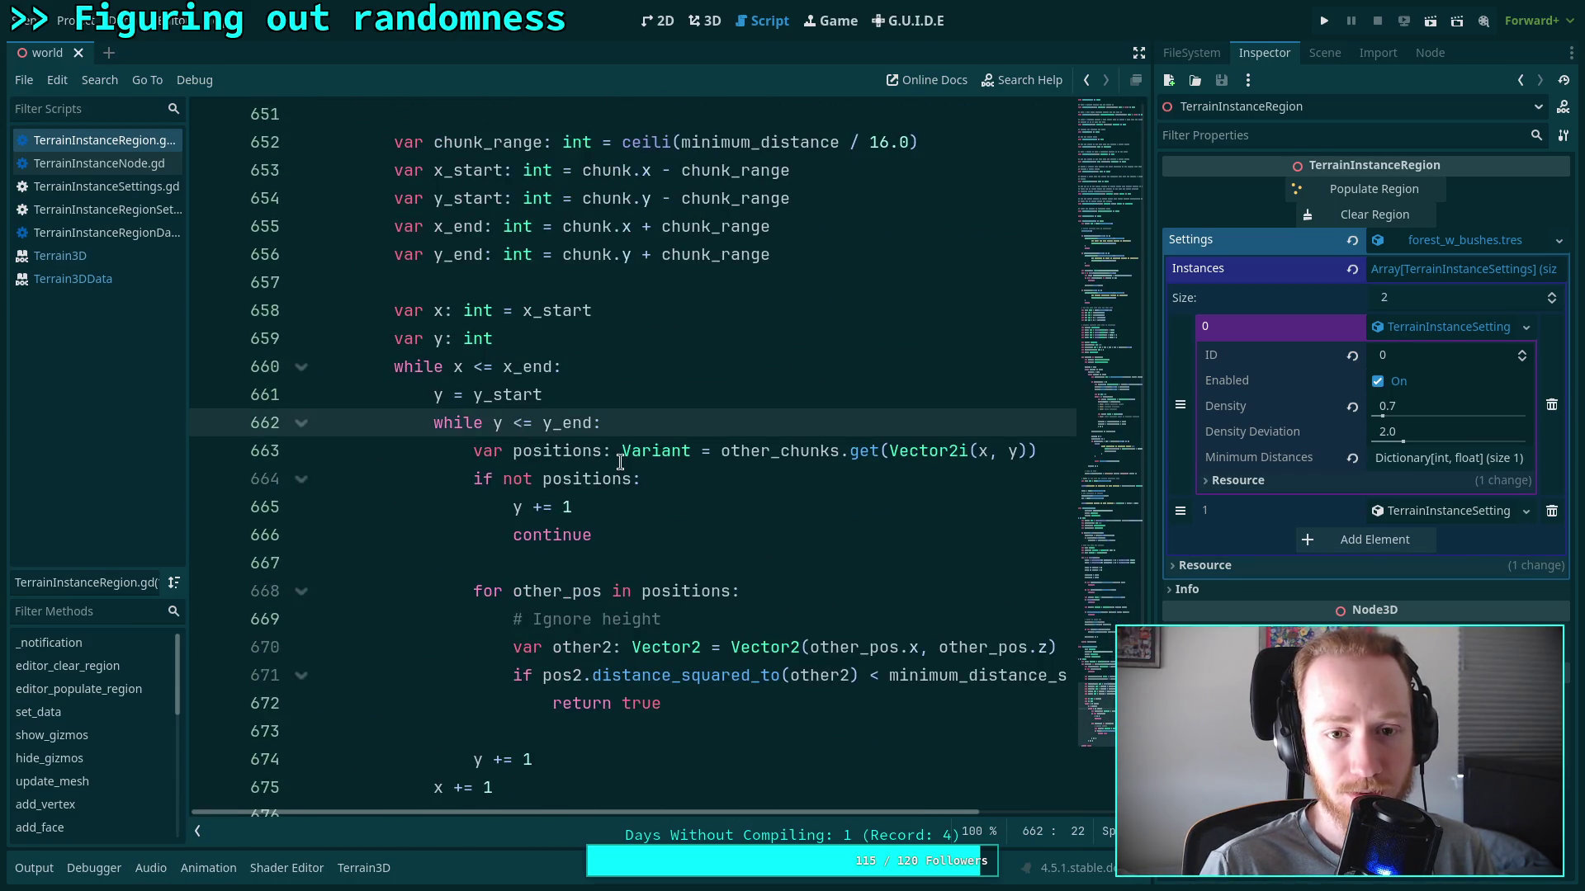
mouse_move(623, 459)
scroll(623, 459, "up", 6)
scroll(698, 468, "up", 6)
key("ctrl+s")
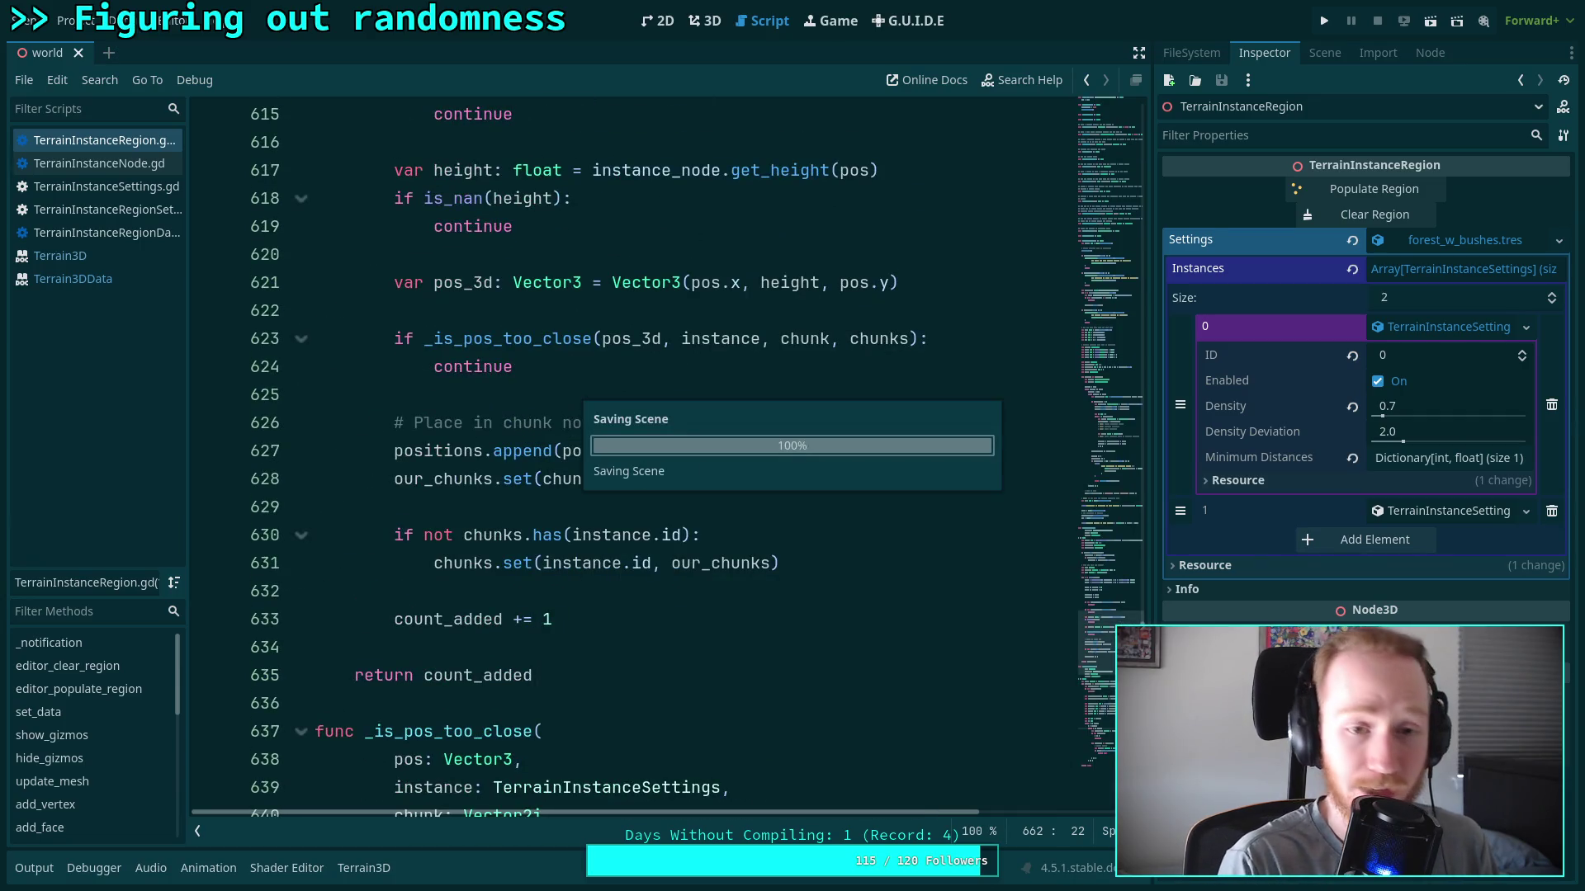
In the 3D view, clear the region's instances and set Density to 200
left_click(704, 20)
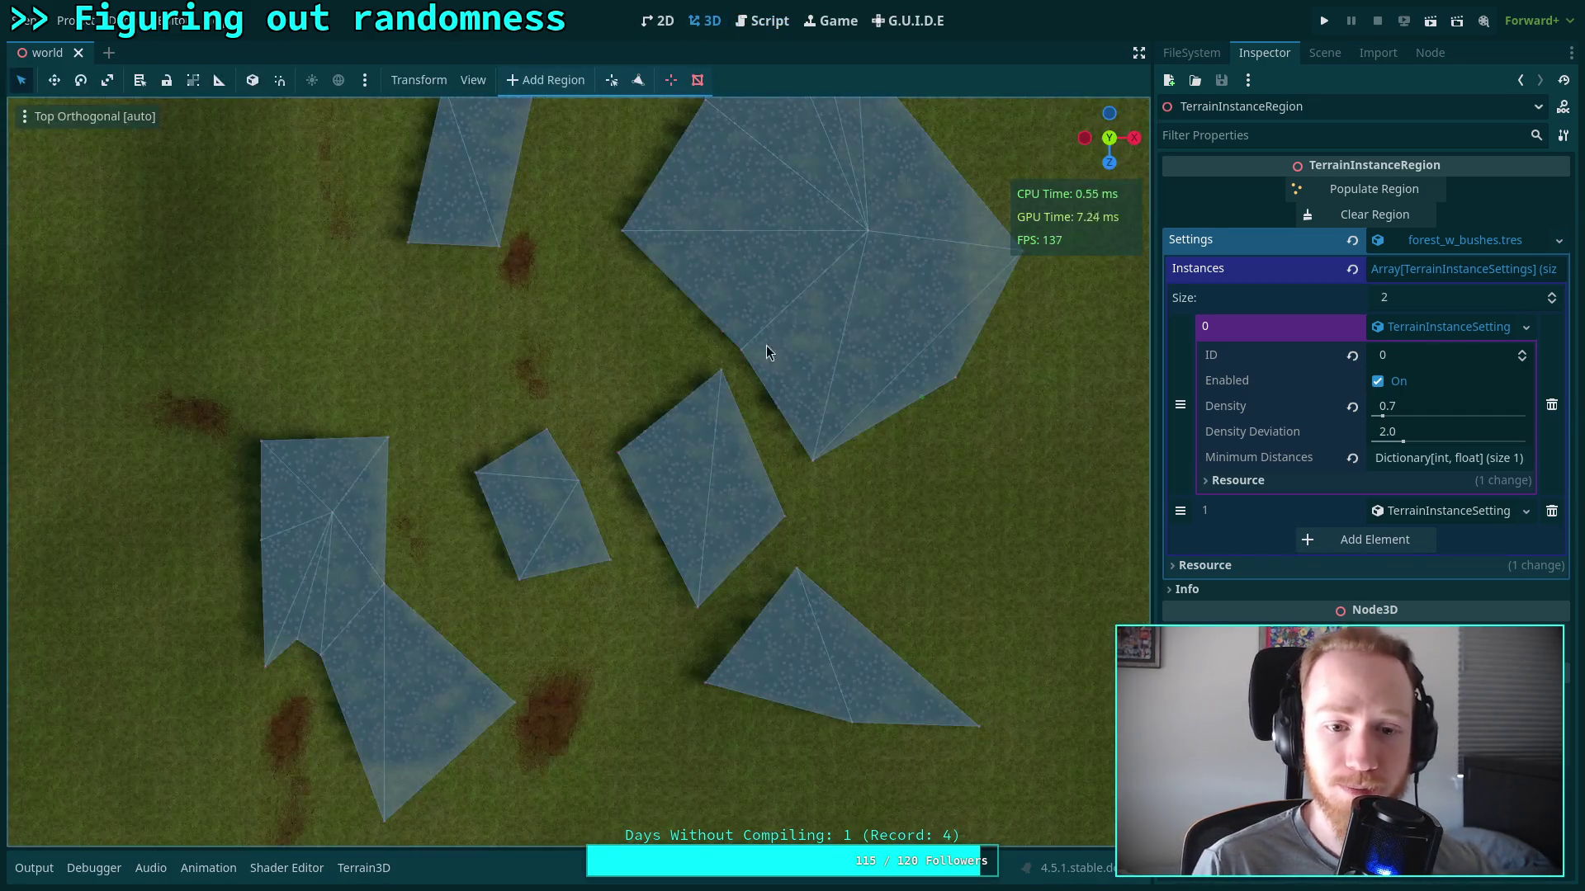
left_click(1346, 213)
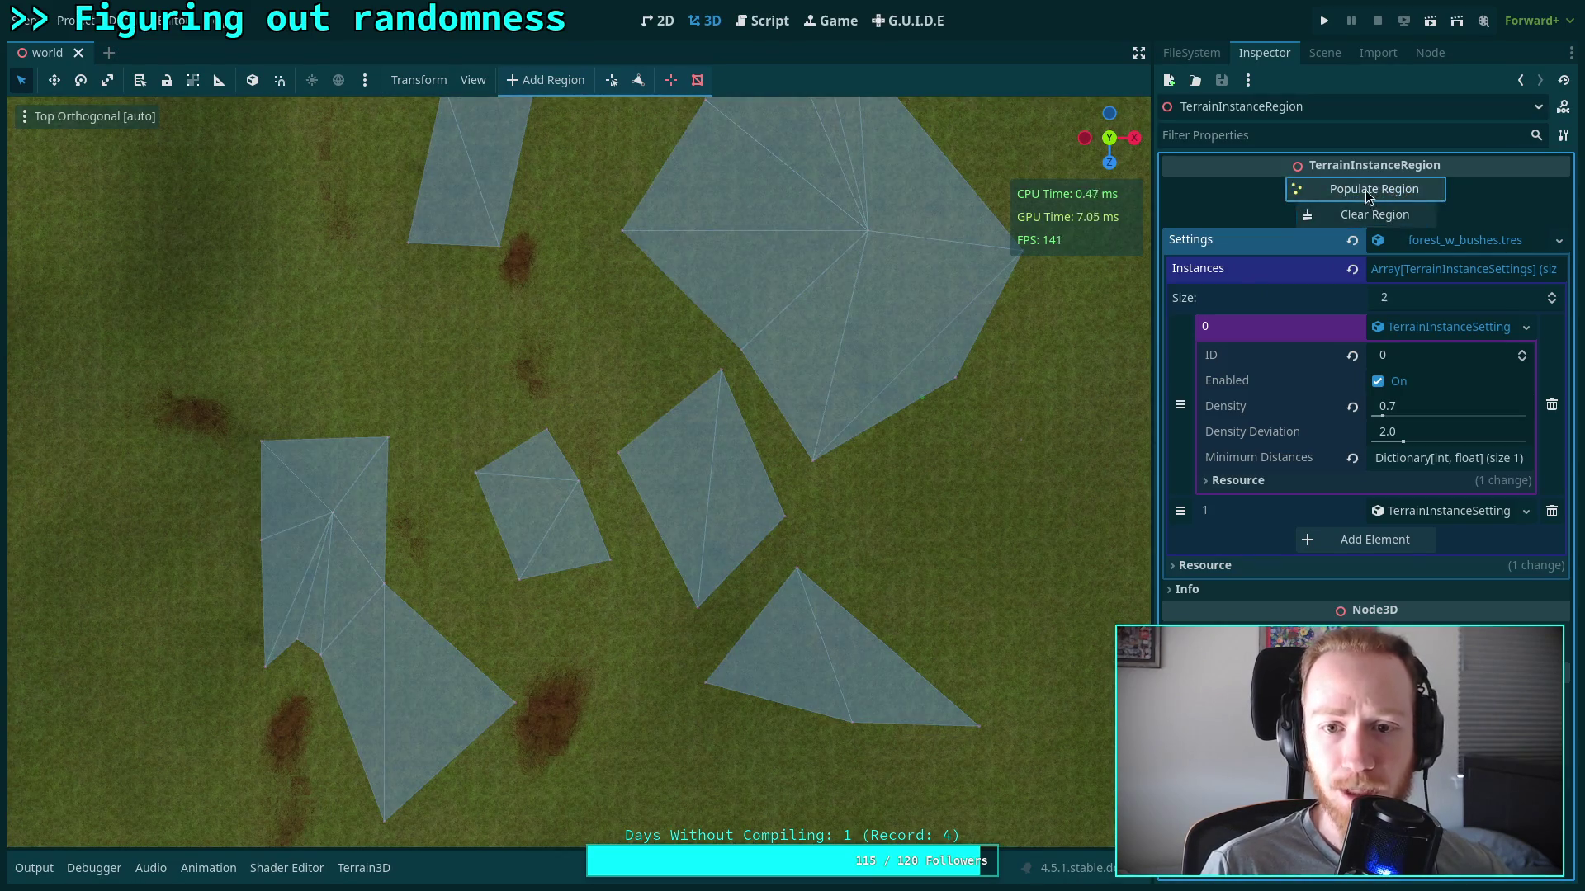
scroll(949, 421, "down", 3)
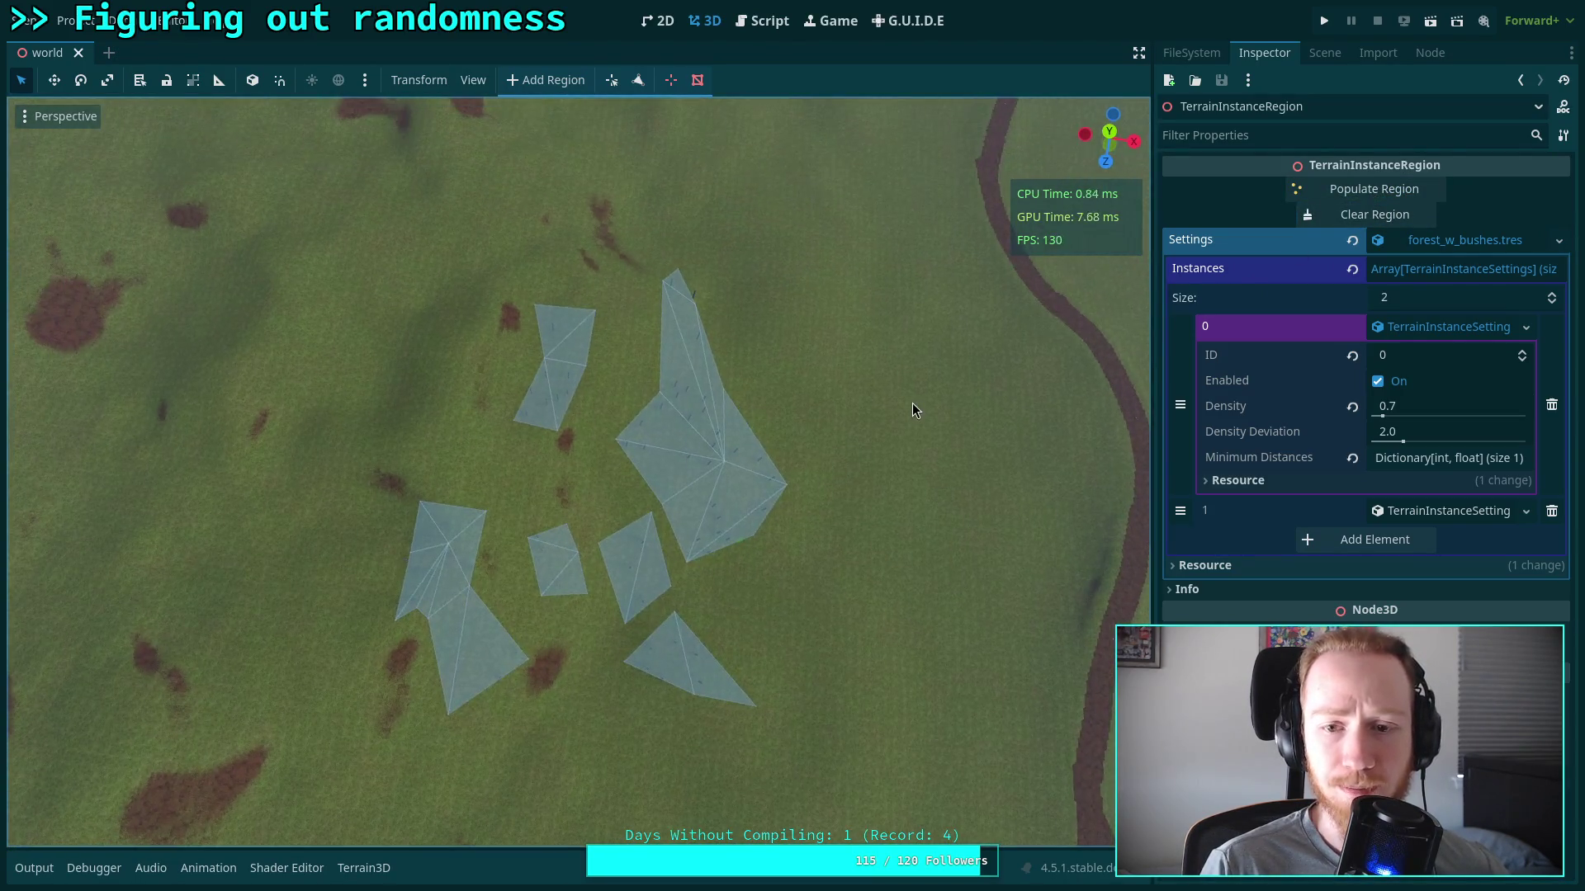
left_click(1380, 213)
left_click(1352, 406)
left_click(1413, 407)
type("200")
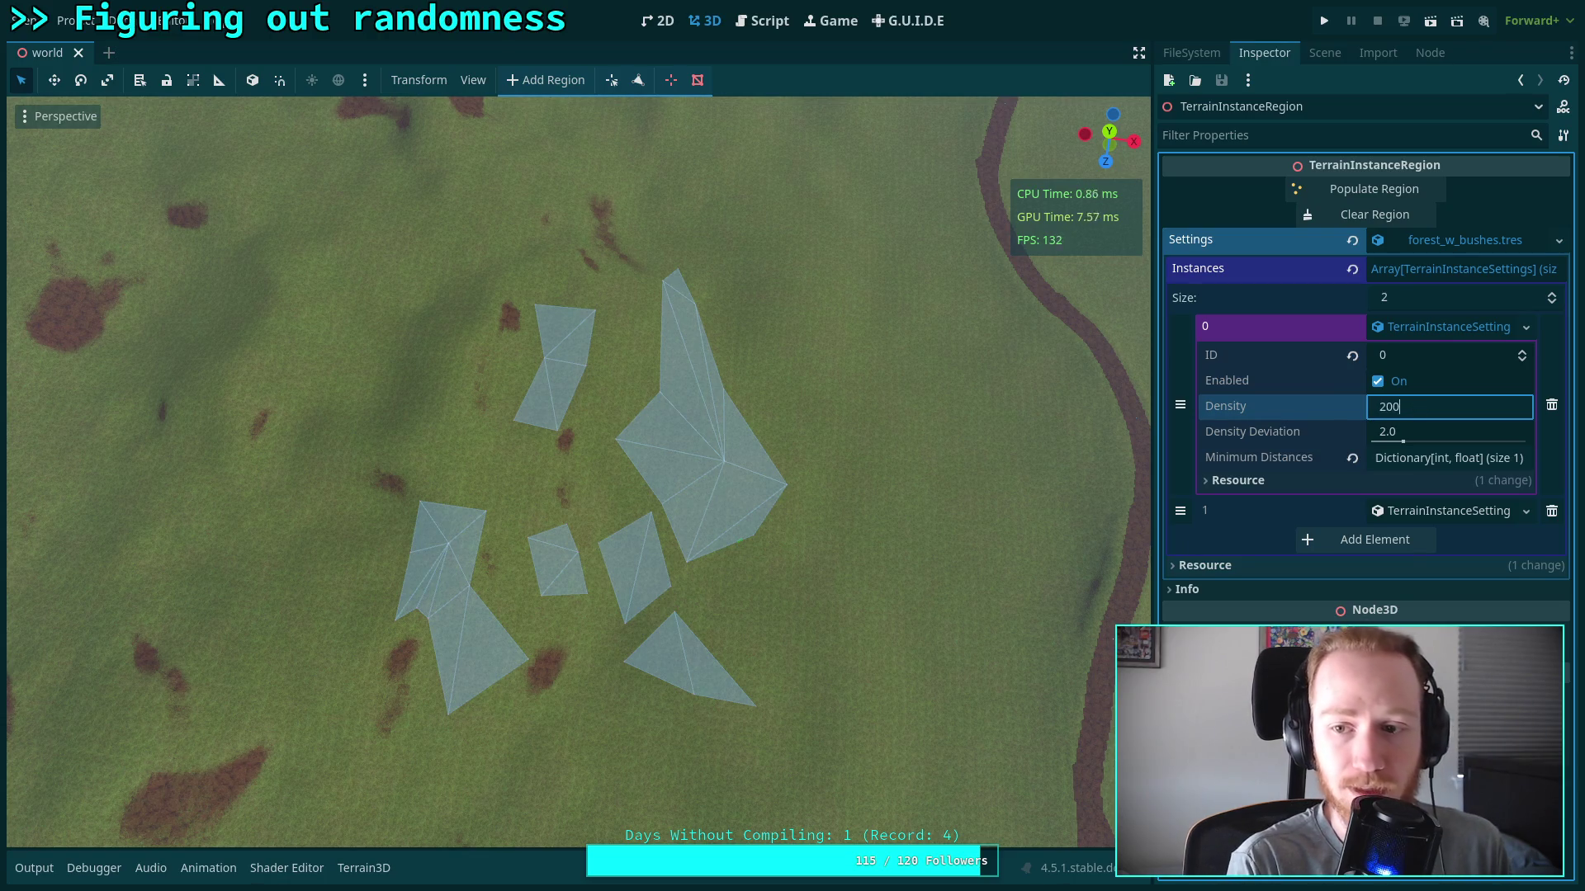
key("Return")
Populate the regions using Density 200
left_click(1453, 408)
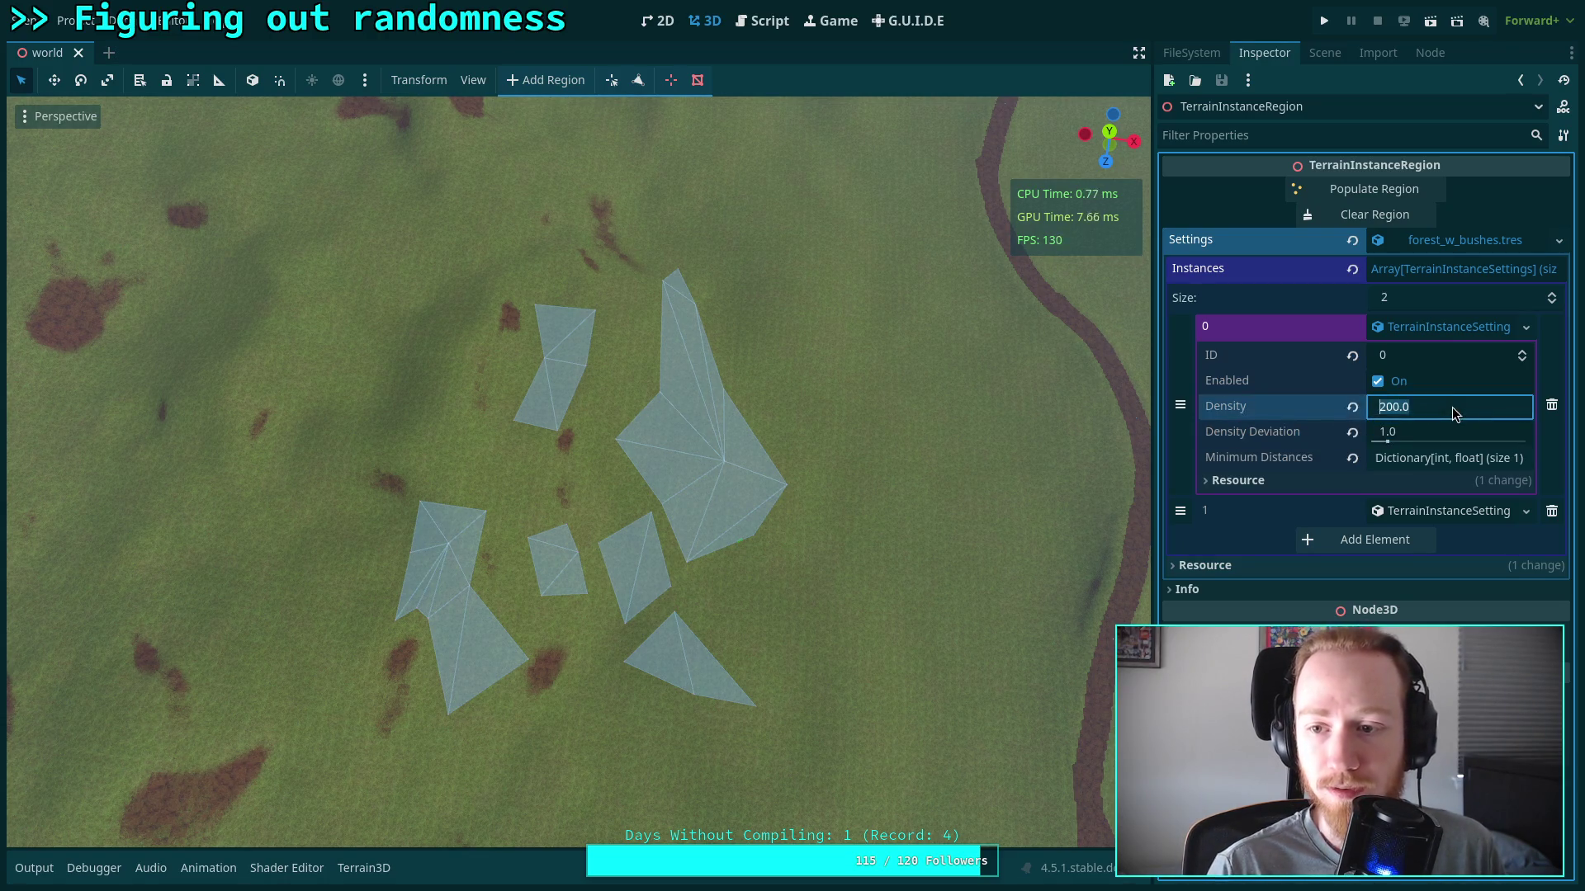
left_click(1558, 240)
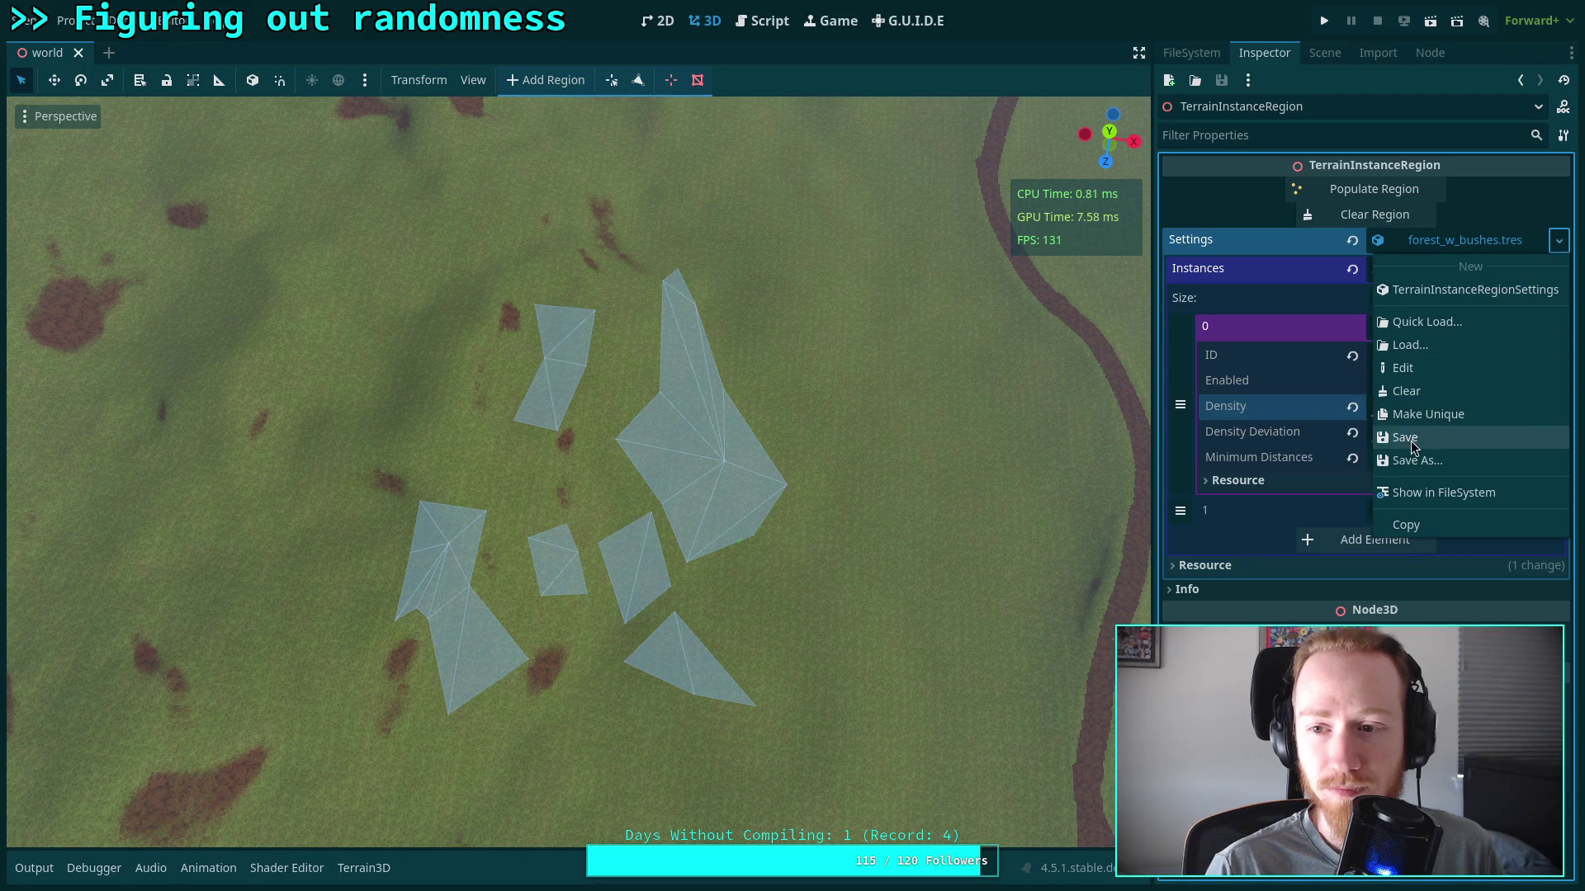
key("Escape")
left_click(1362, 189)
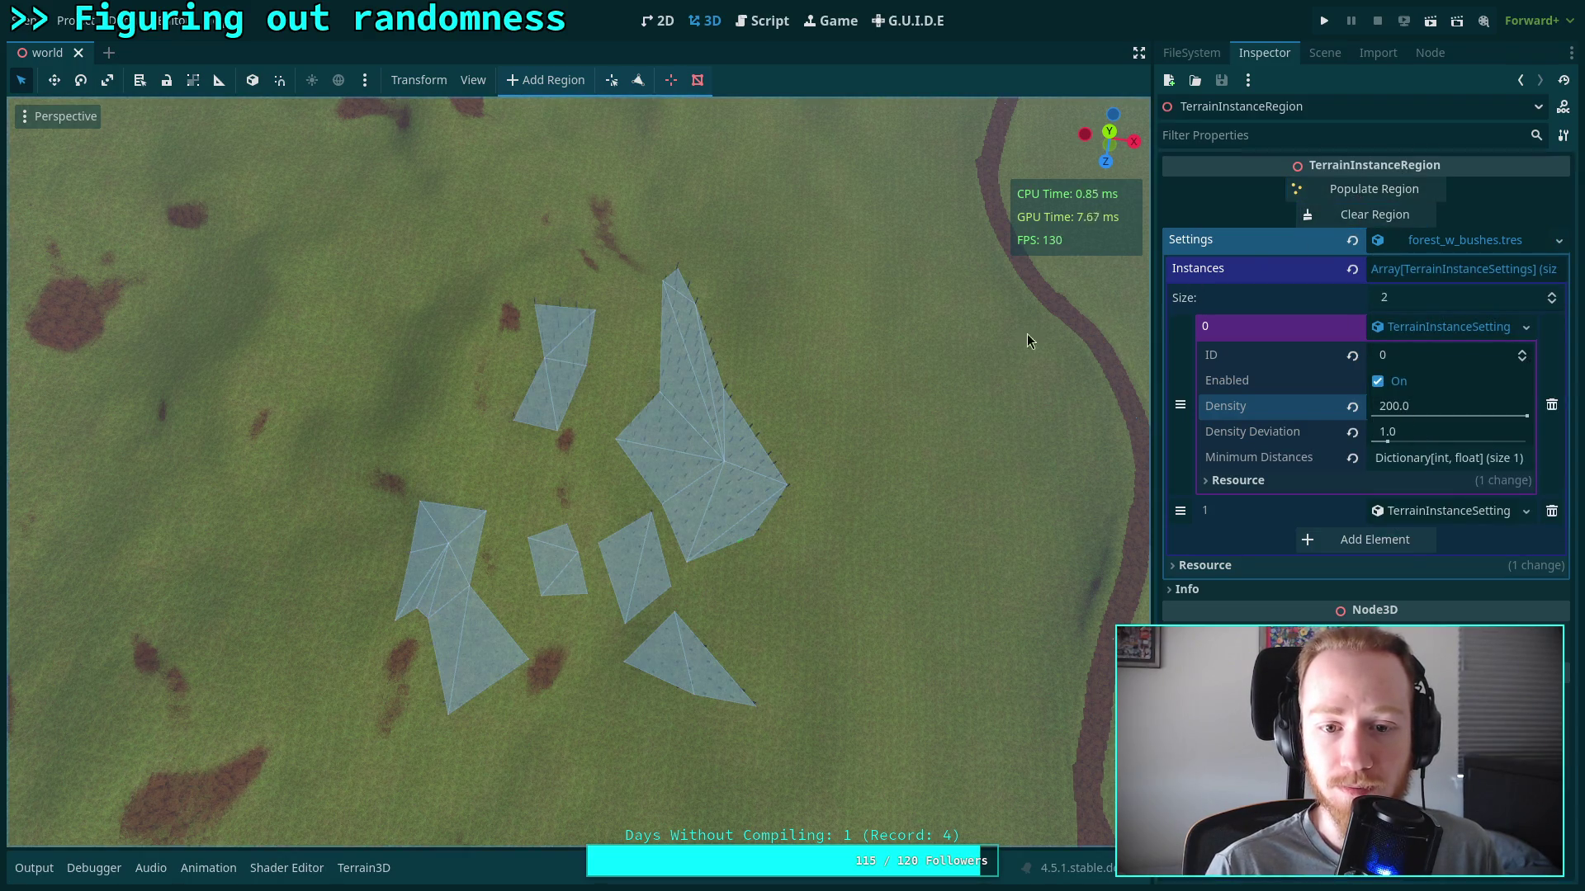
Set ID 0's minimum distance to 1.0, save forest_w_bushes settings, and repopulate the regions
left_click(1457, 458)
left_click_drag(1415, 492, 1358, 492)
left_click(1369, 215)
left_click(1548, 241)
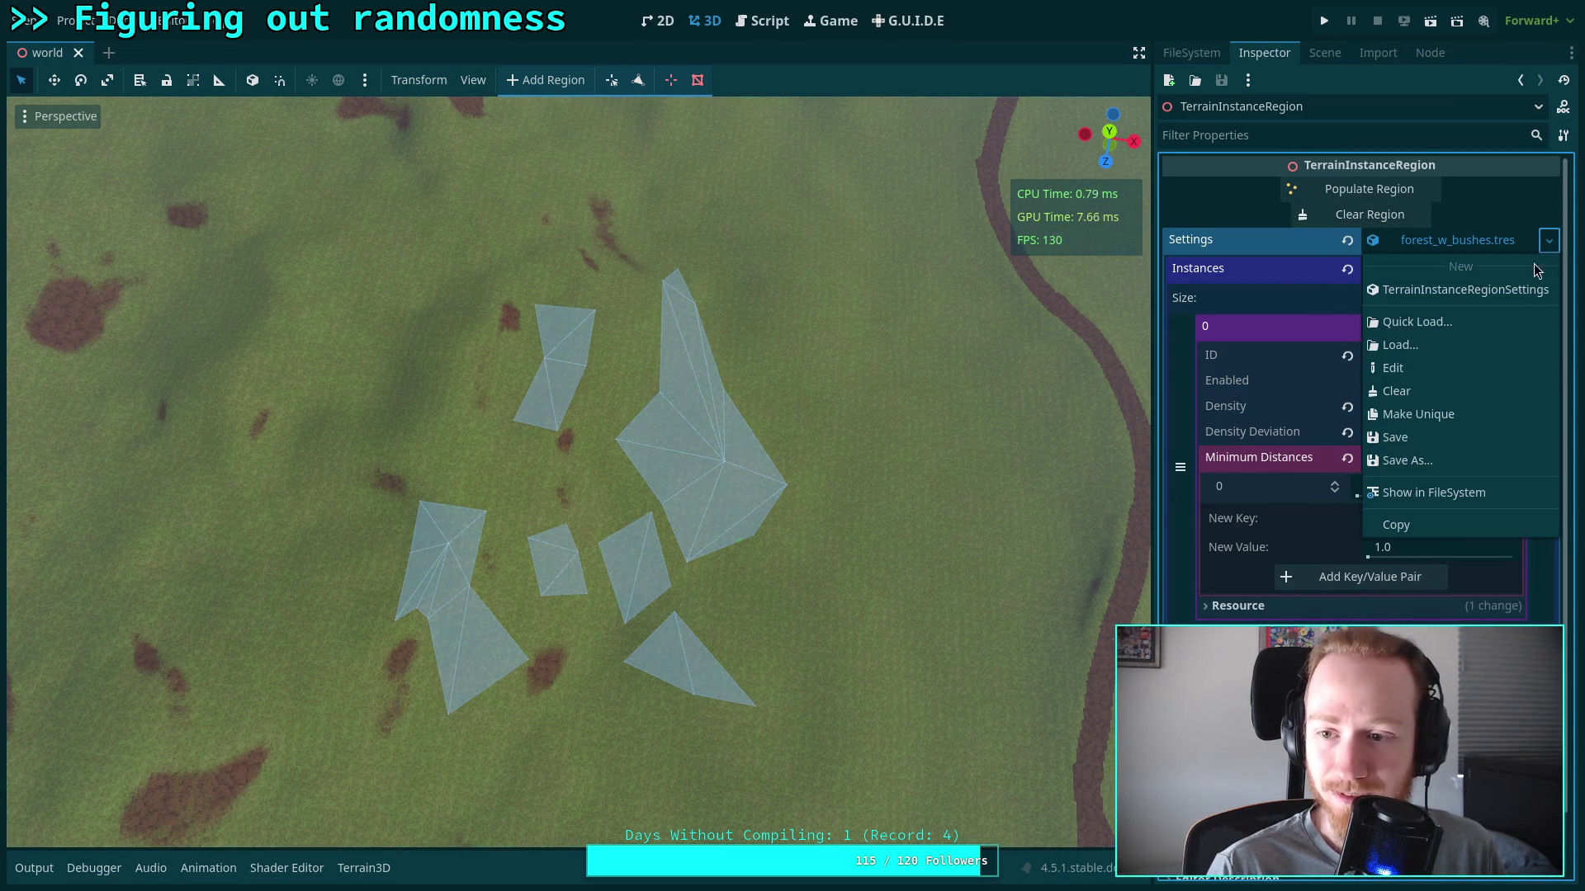
left_click(1412, 438)
left_click(1364, 193)
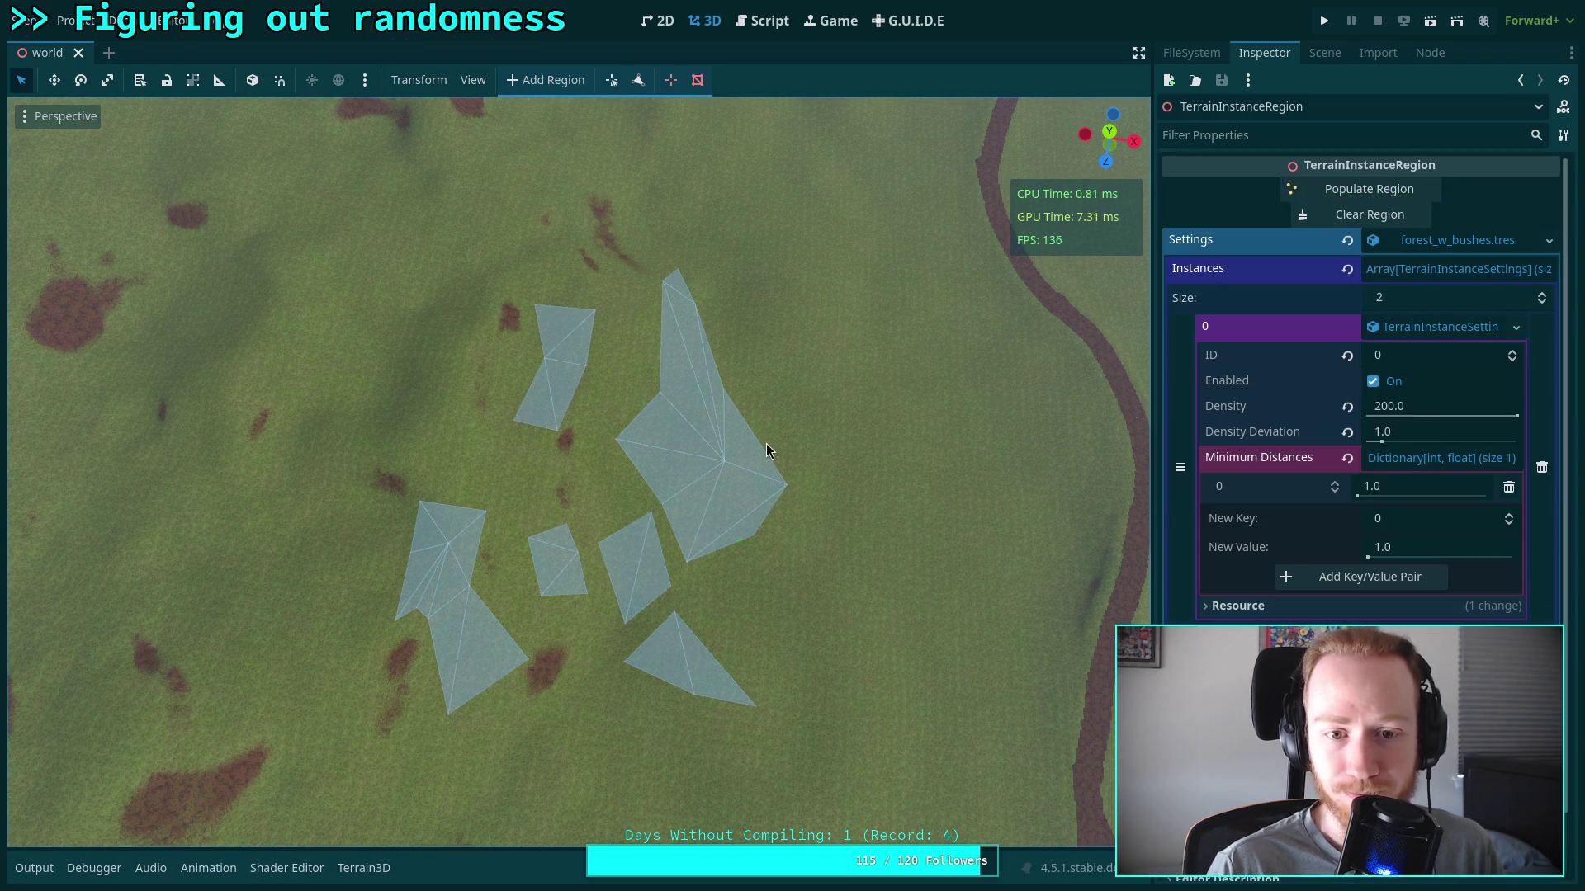
left_click_drag(706, 462, 1139, 347)
key("w")
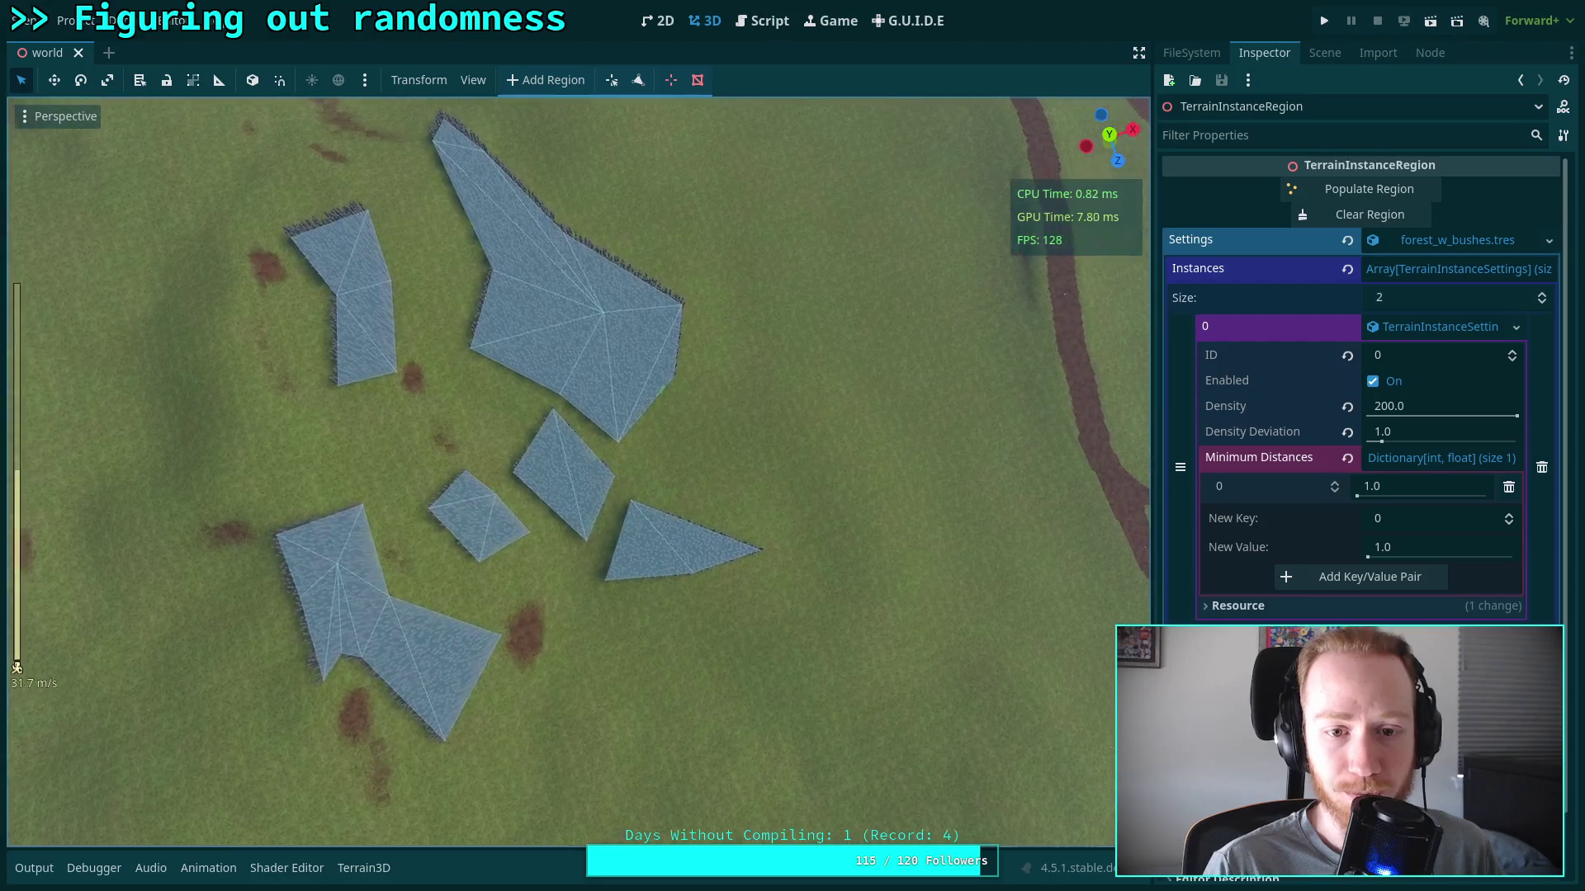
scroll(578, 471, "up", 2)
key("s")
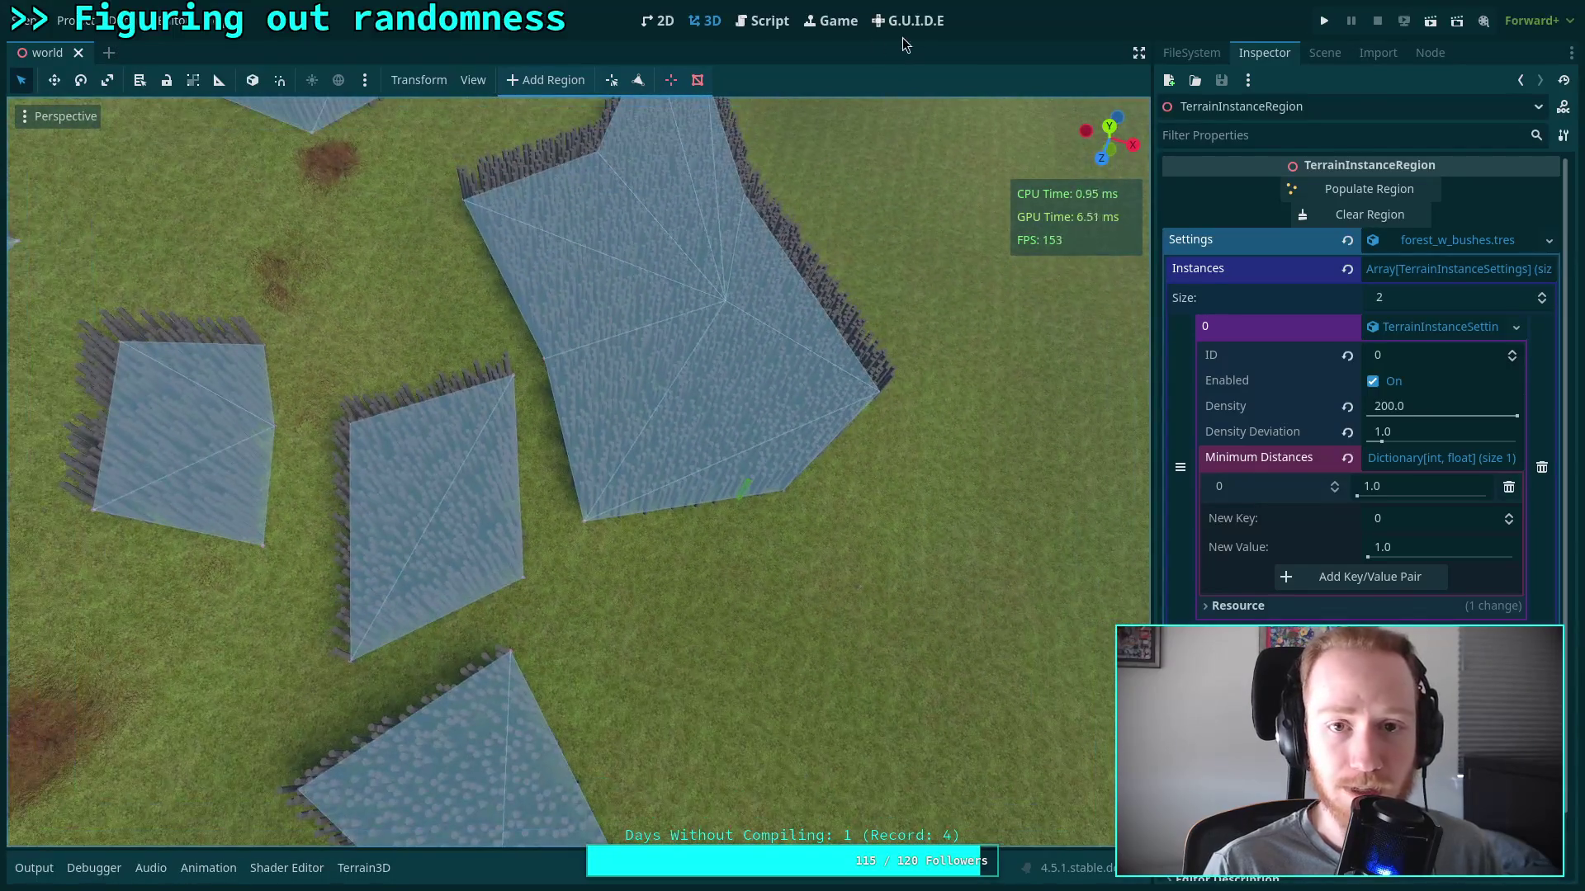
Show the Output log, then clear and repopulate the regions with tree and bush instances
left_click(33, 868)
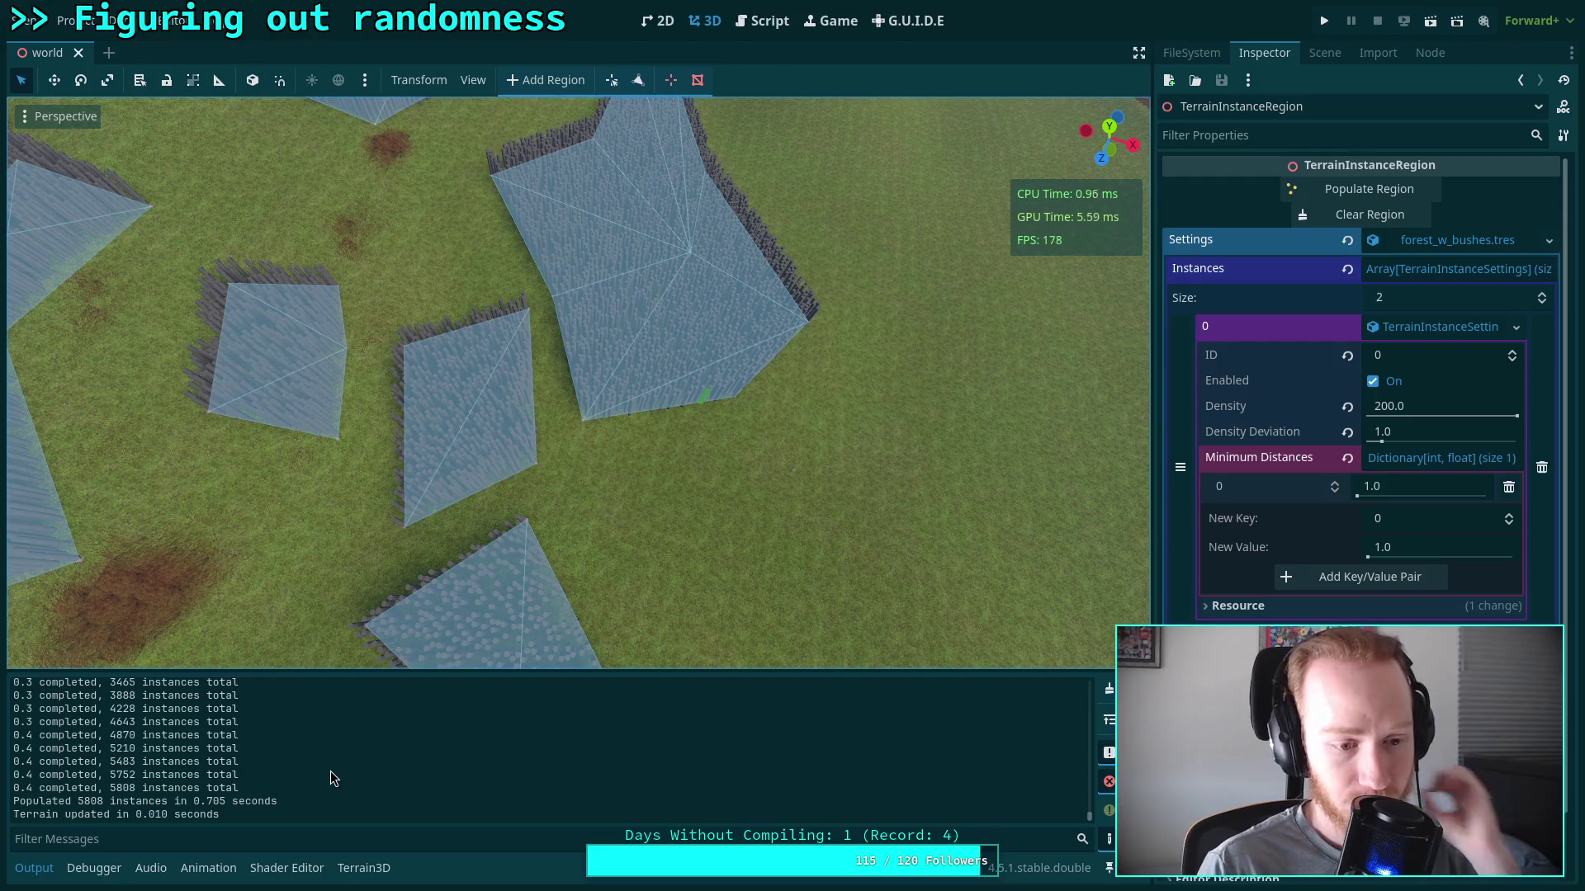
left_click(1294, 195)
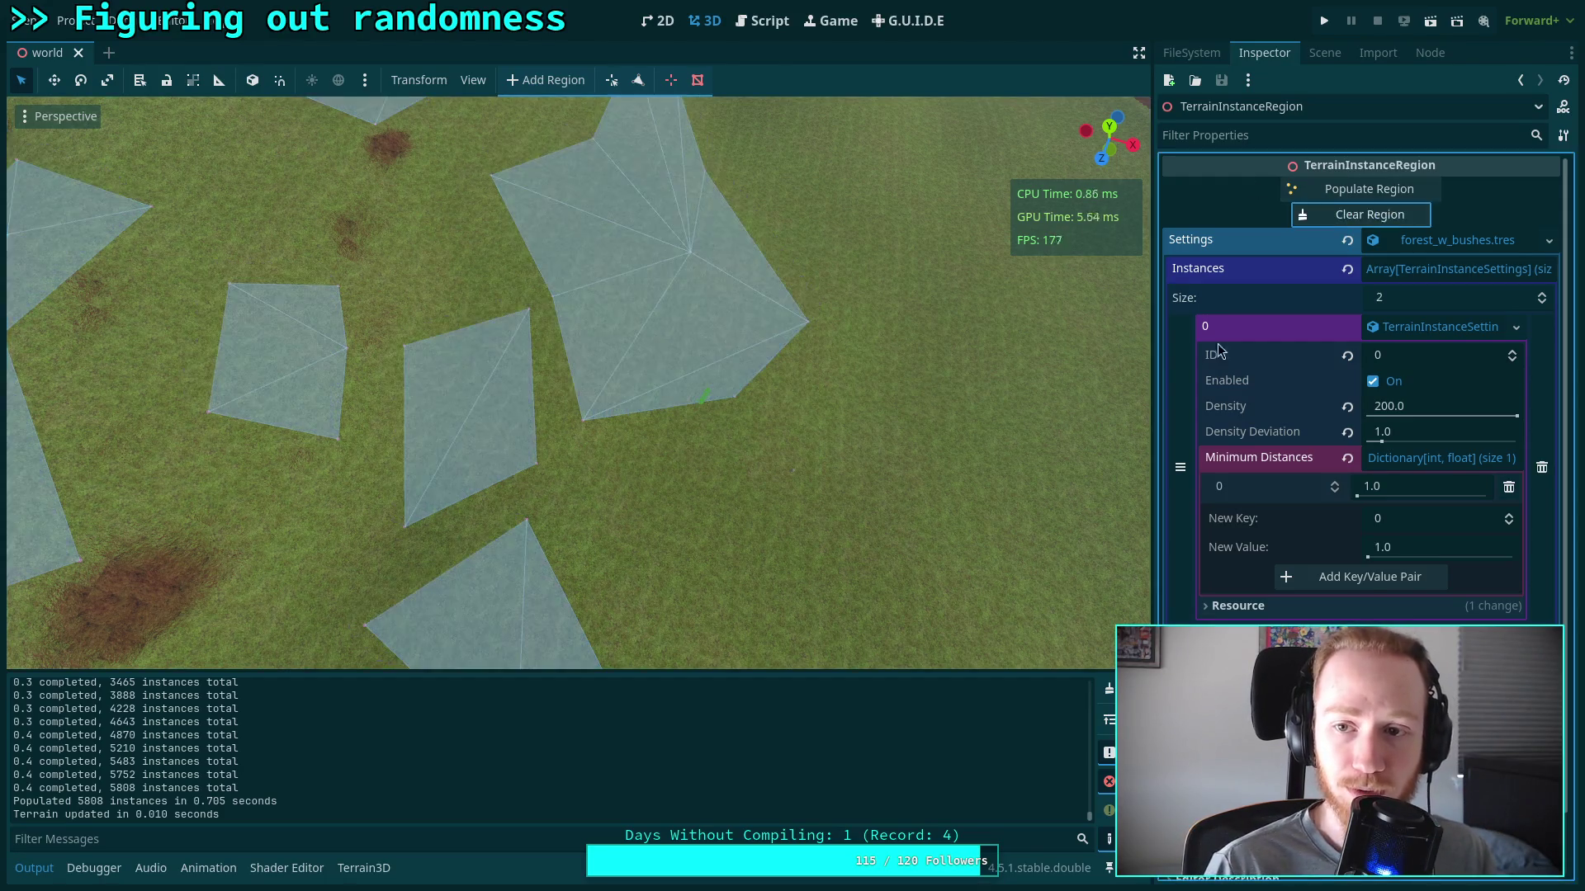
left_click(1341, 194)
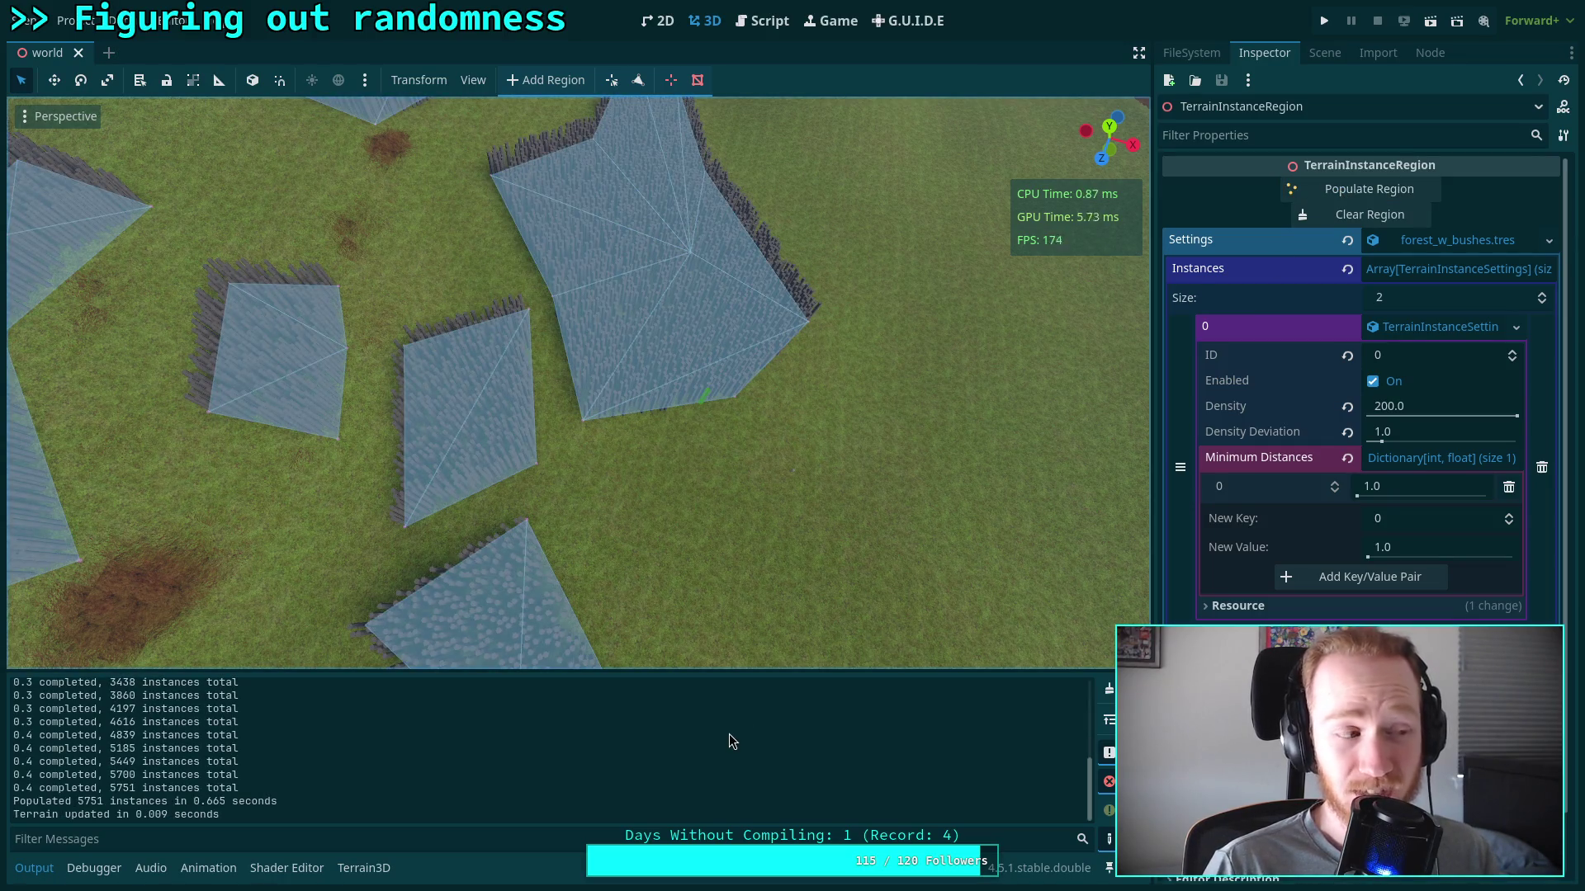
left_click_drag(635, 441, 274, 737)
scroll(275, 738, "up", 3)
scroll(271, 741, "up", 3)
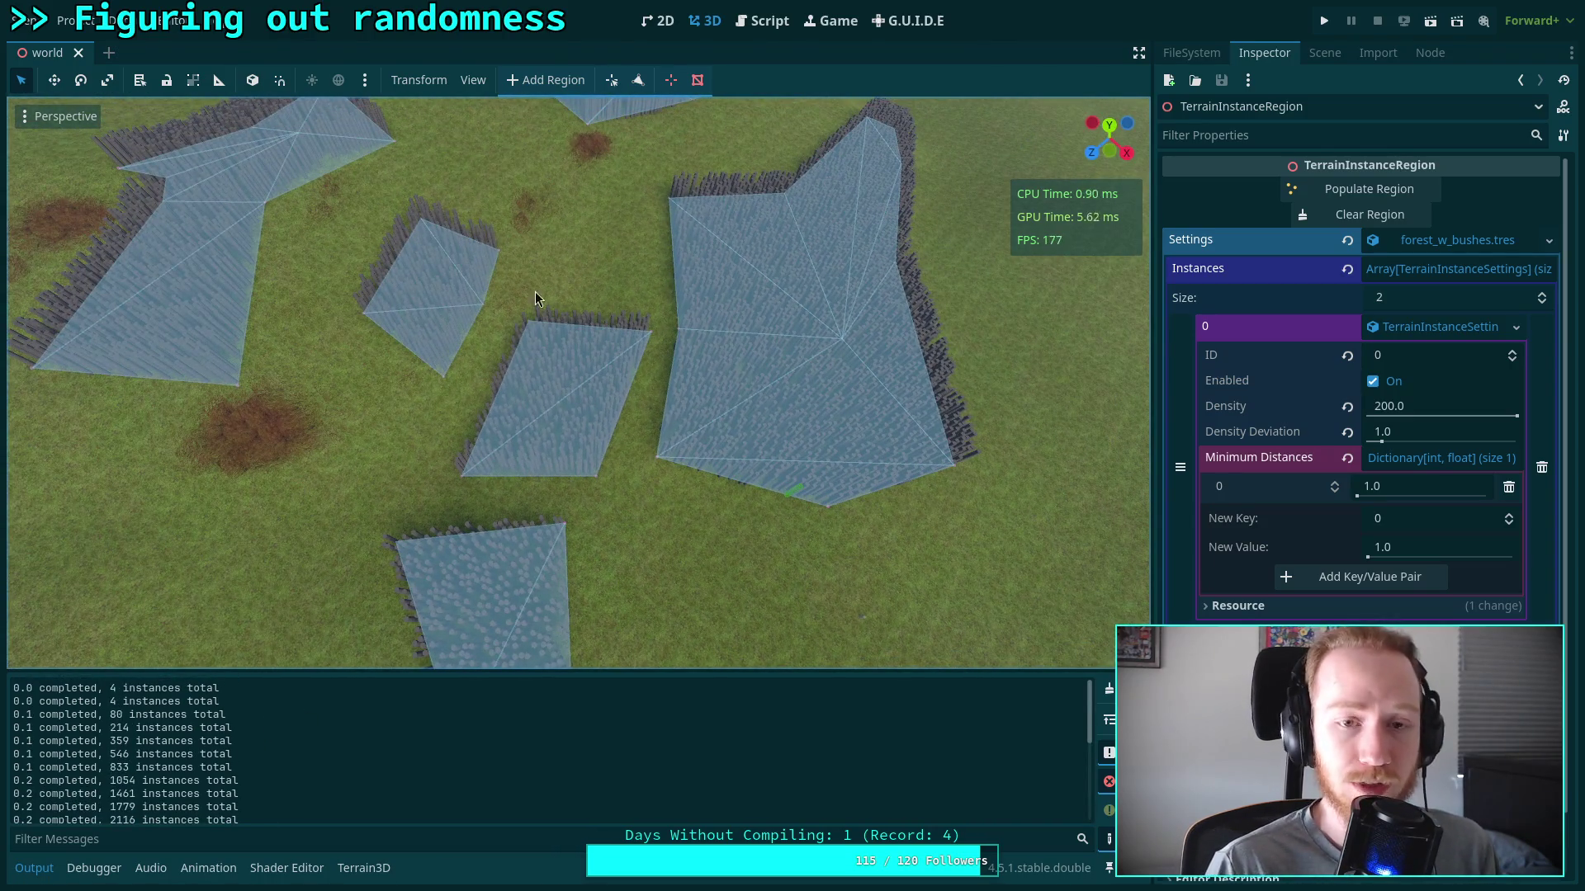
left_click(761, 20)
Collapse the output log and find the chunk_max line 516 in TerrainInstanceRegion.gd
scroll(585, 541, "down", 13)
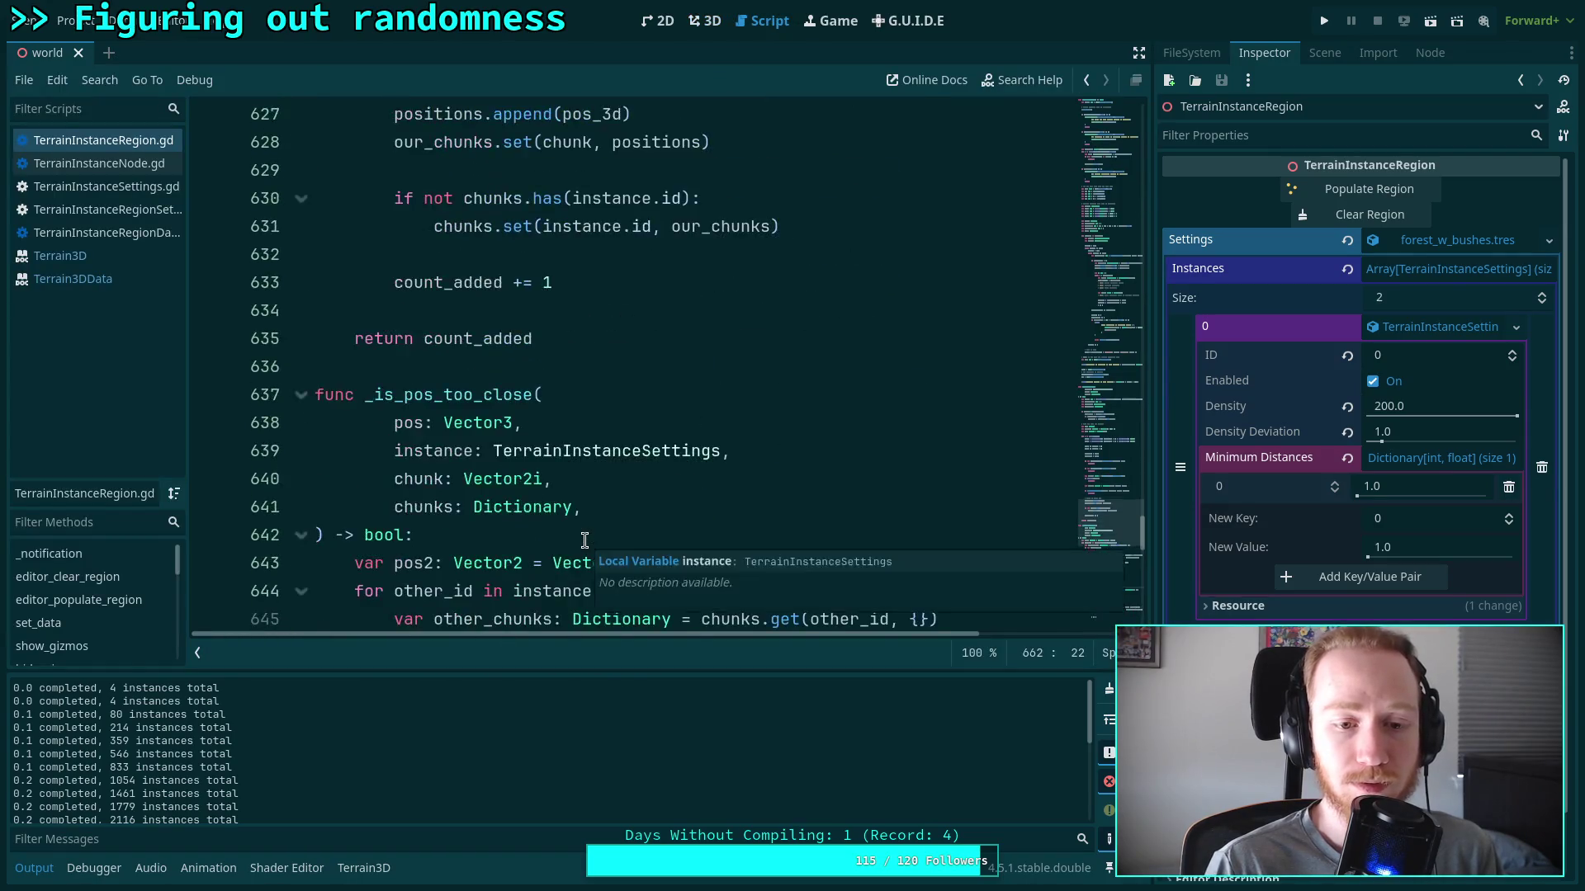
scroll(544, 512, "up", 3)
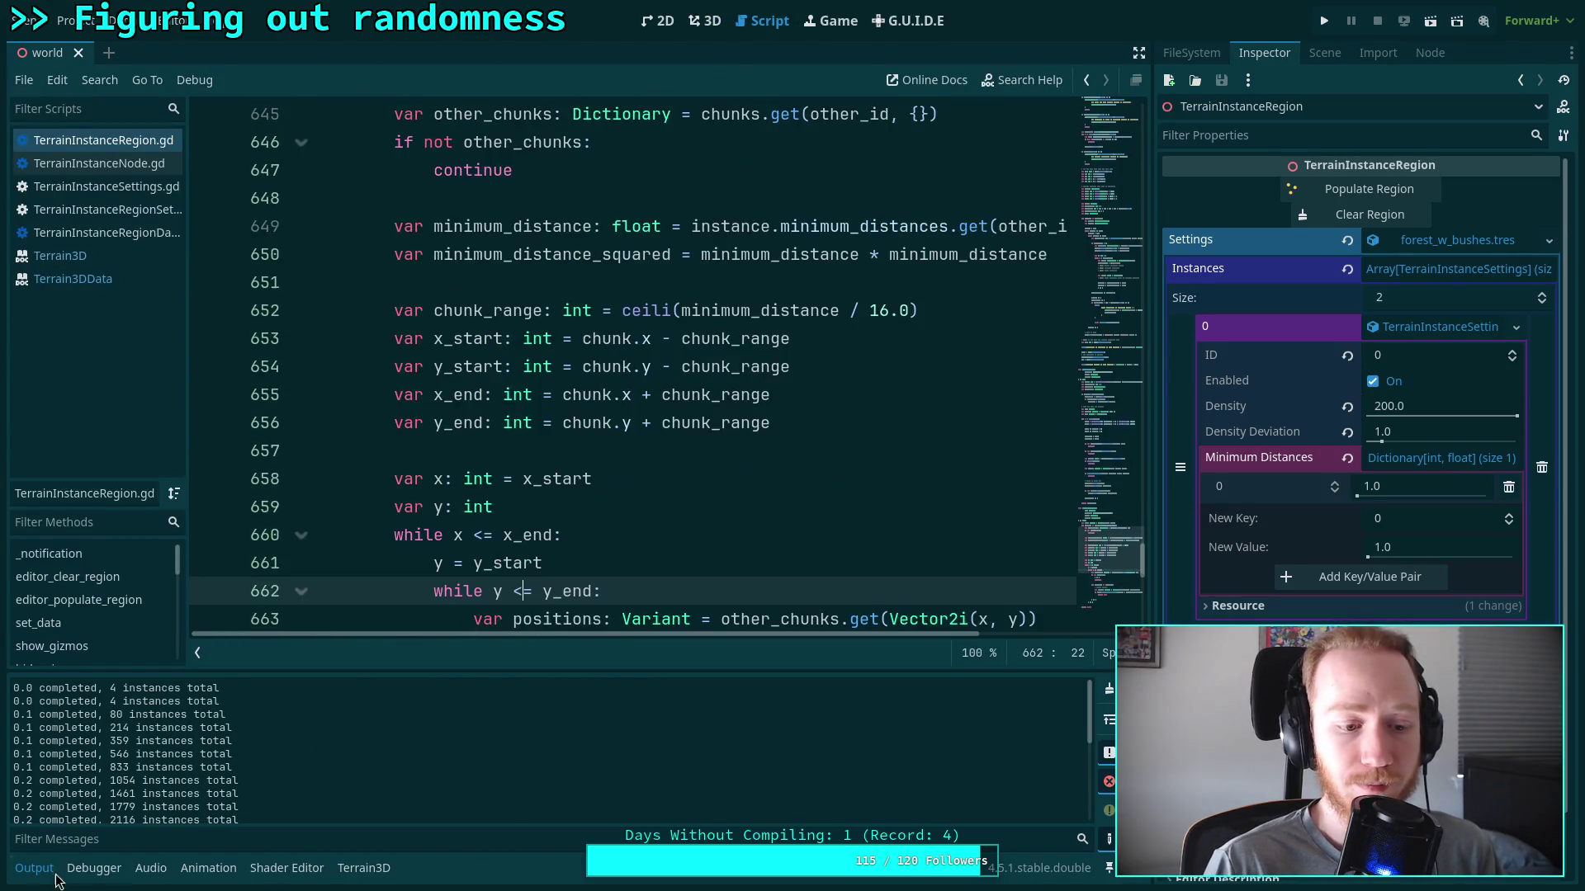
left_click(34, 868)
scroll(556, 535, "up", 17)
scroll(556, 535, "up", 20)
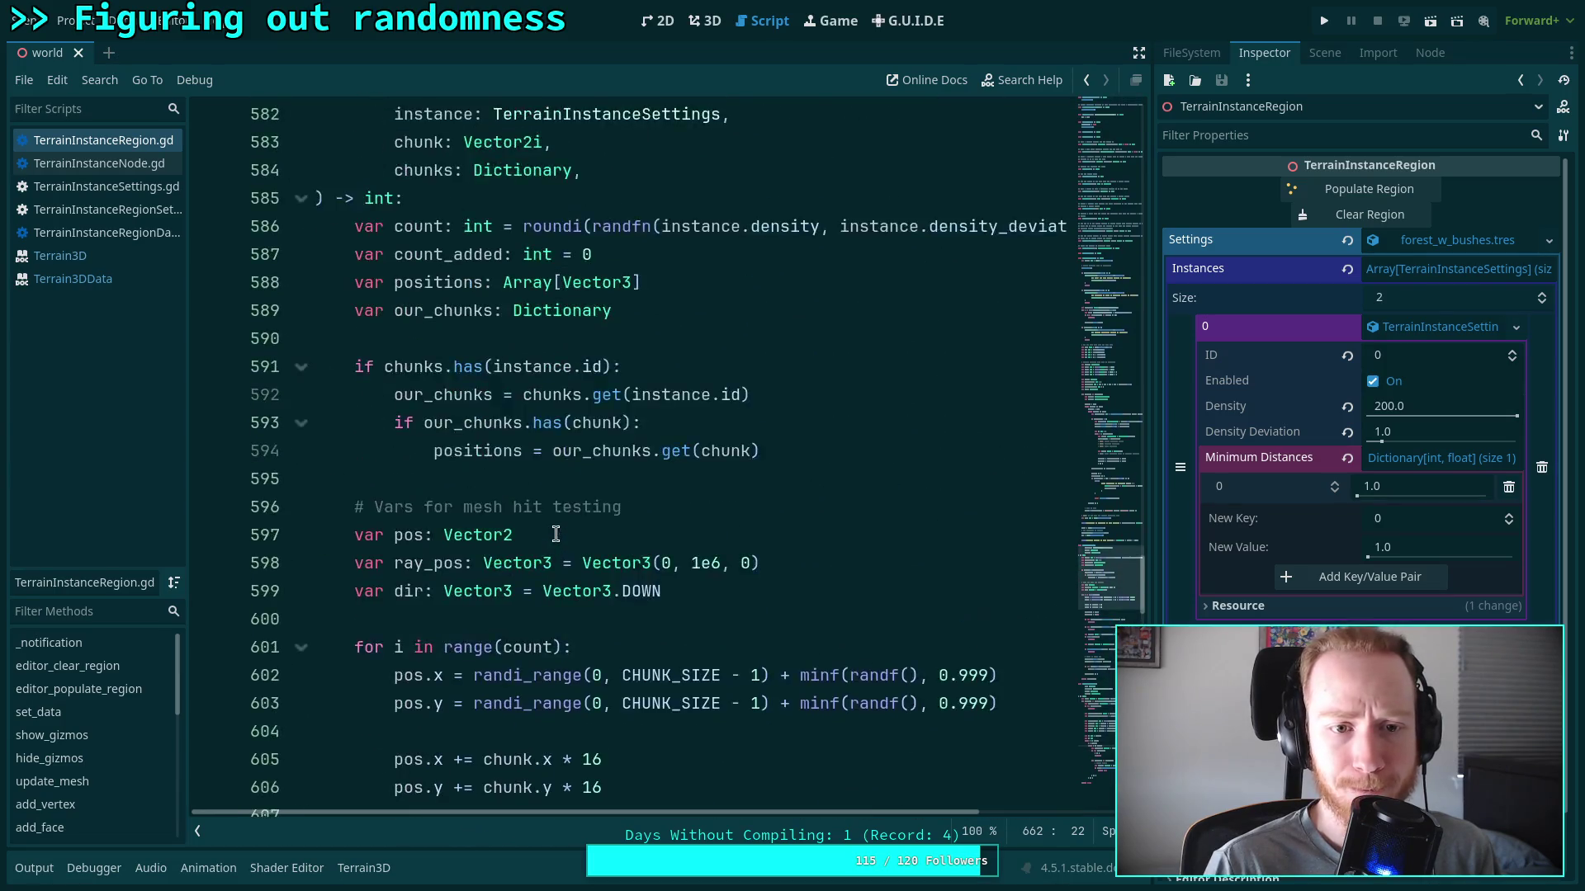
scroll(557, 535, "up", 11)
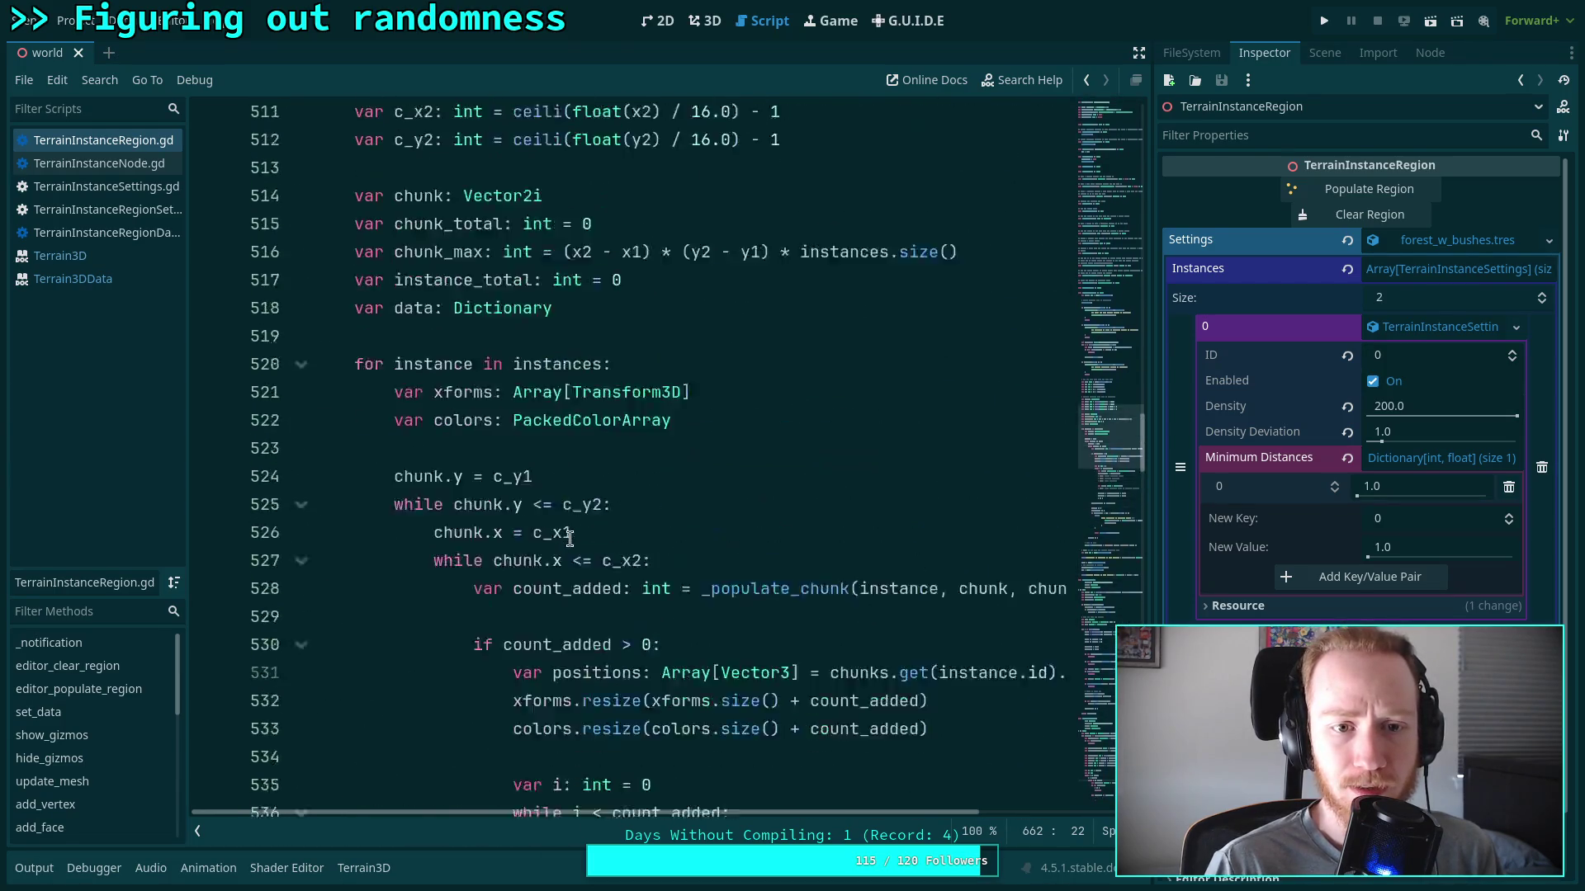
double_click(834, 619)
scroll(578, 578, "up", 4)
scroll(545, 564, "down", 5)
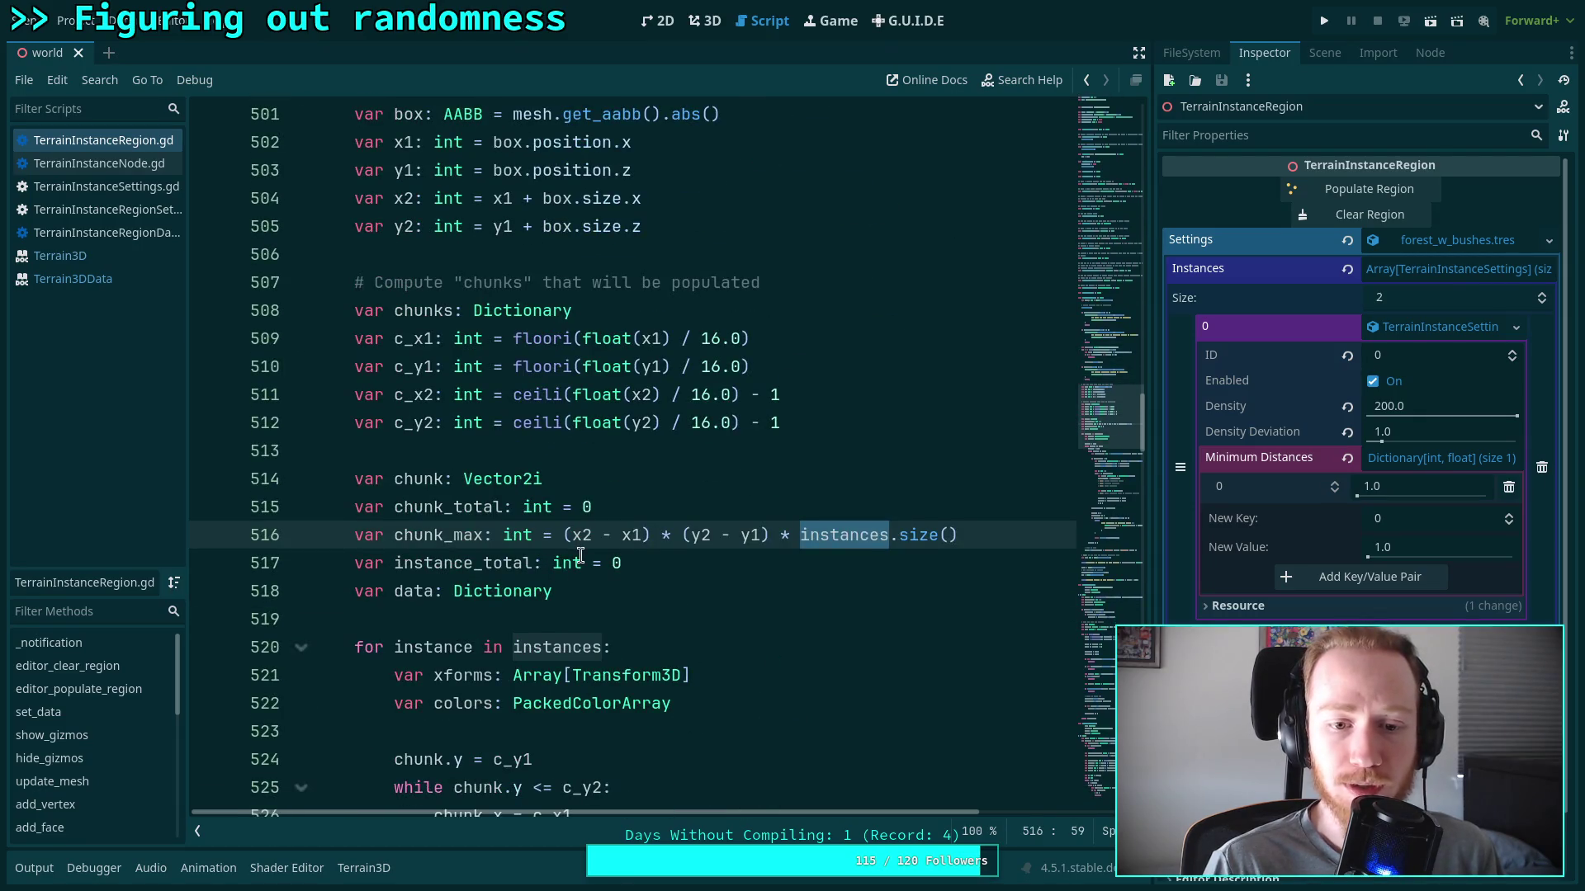
mouse_move(580, 556)
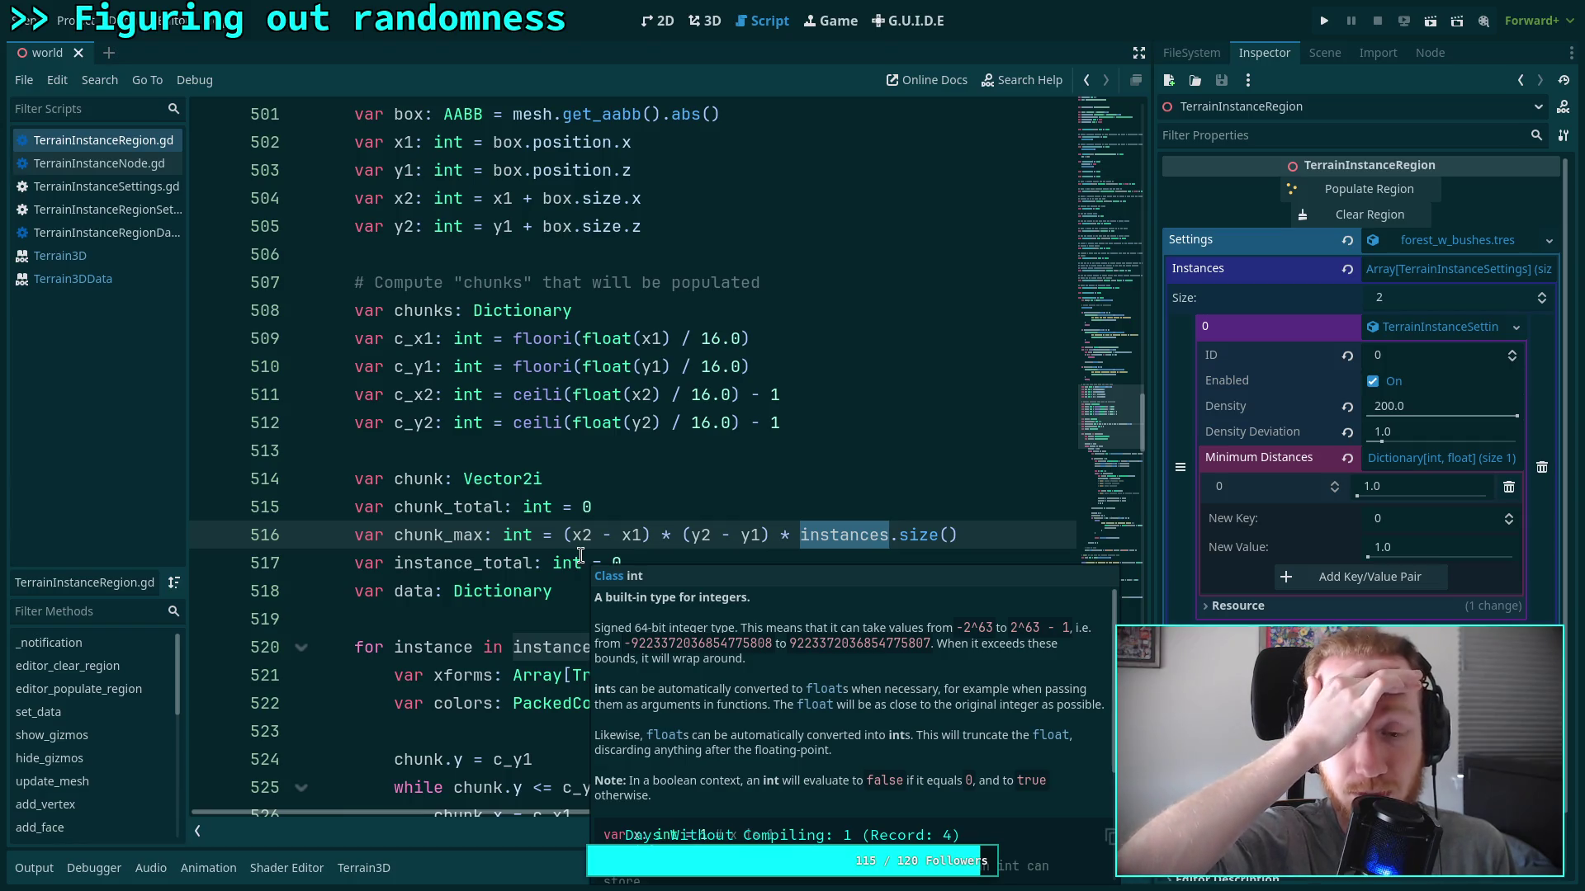
left_click(585, 460)
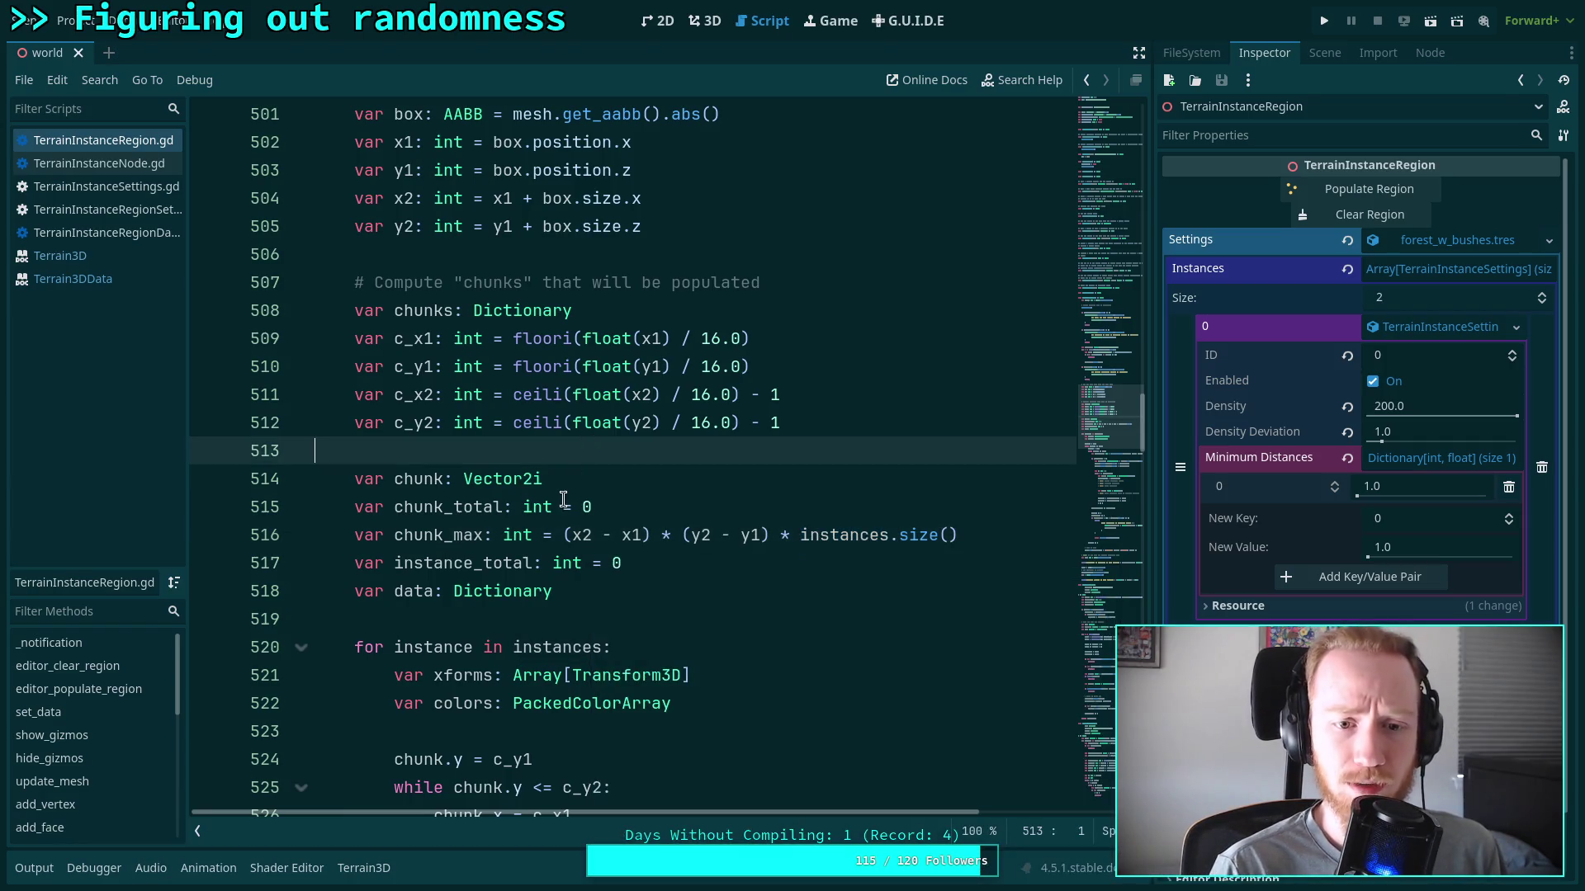
Rewrite chunk_max as (c_x2 - c_x1) * (c_y2 - c_y1) and save the script
left_click(573, 535)
type("c_")
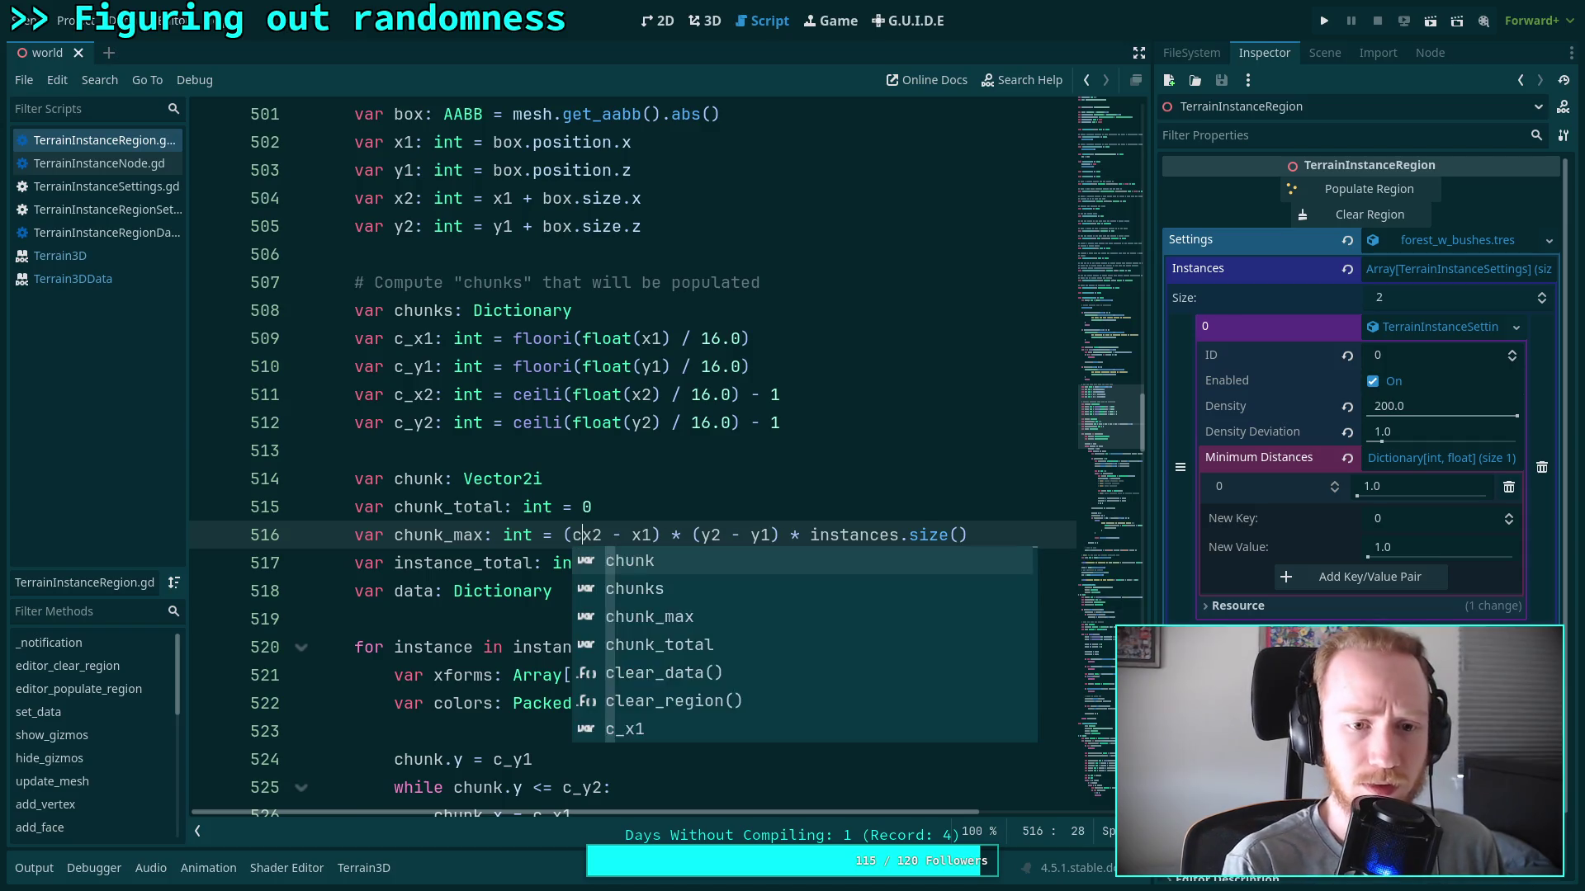
left_click(641, 535)
type("c_")
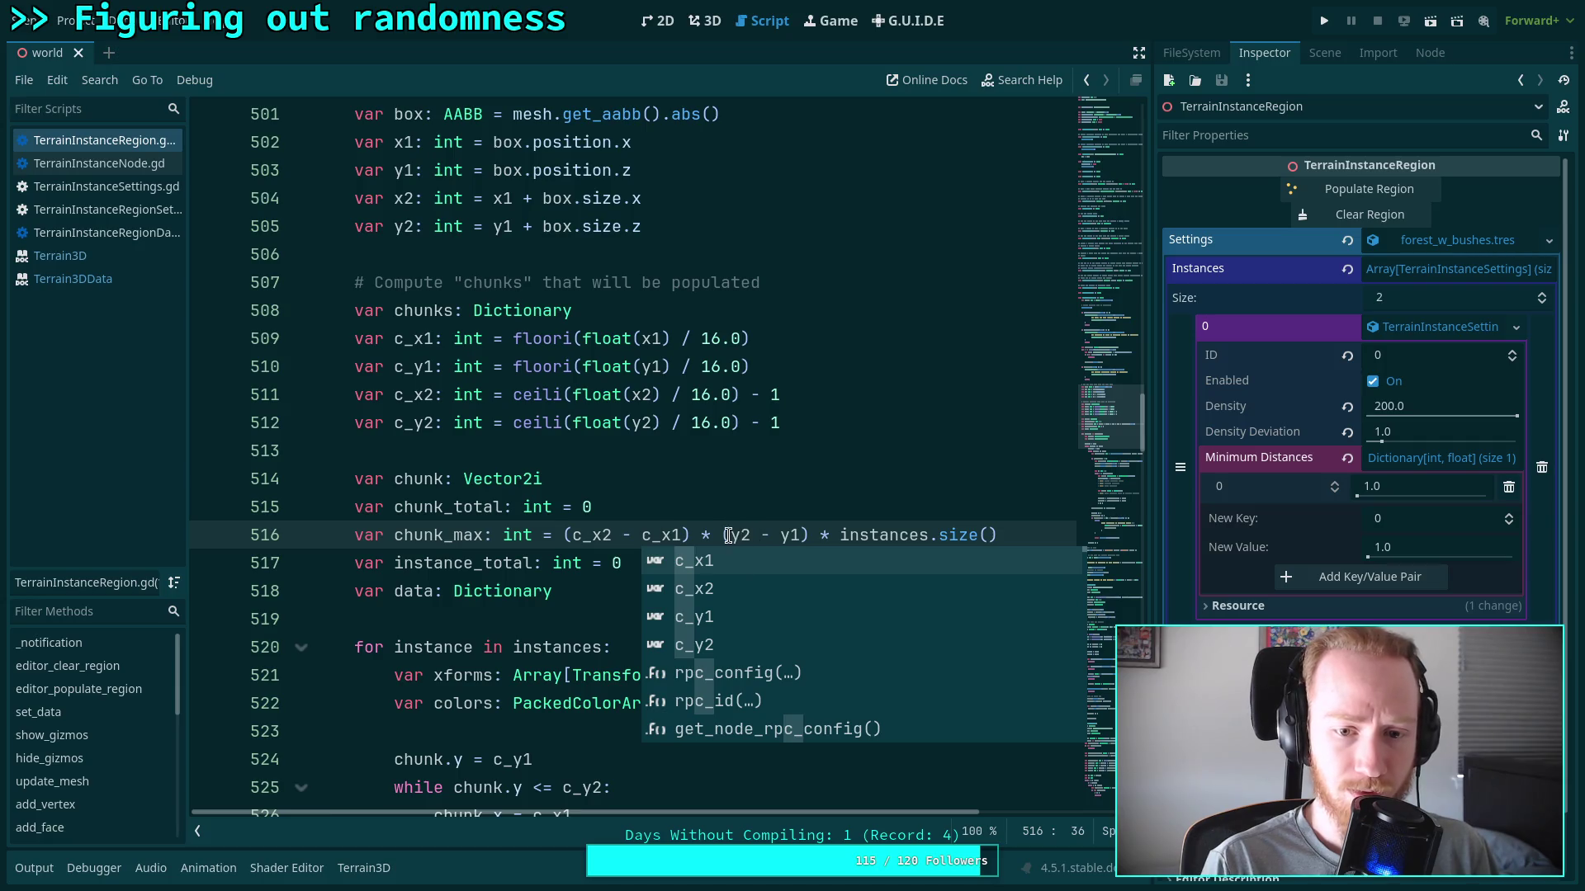
left_click(740, 534)
type("c_")
left_click(797, 535)
type("c_")
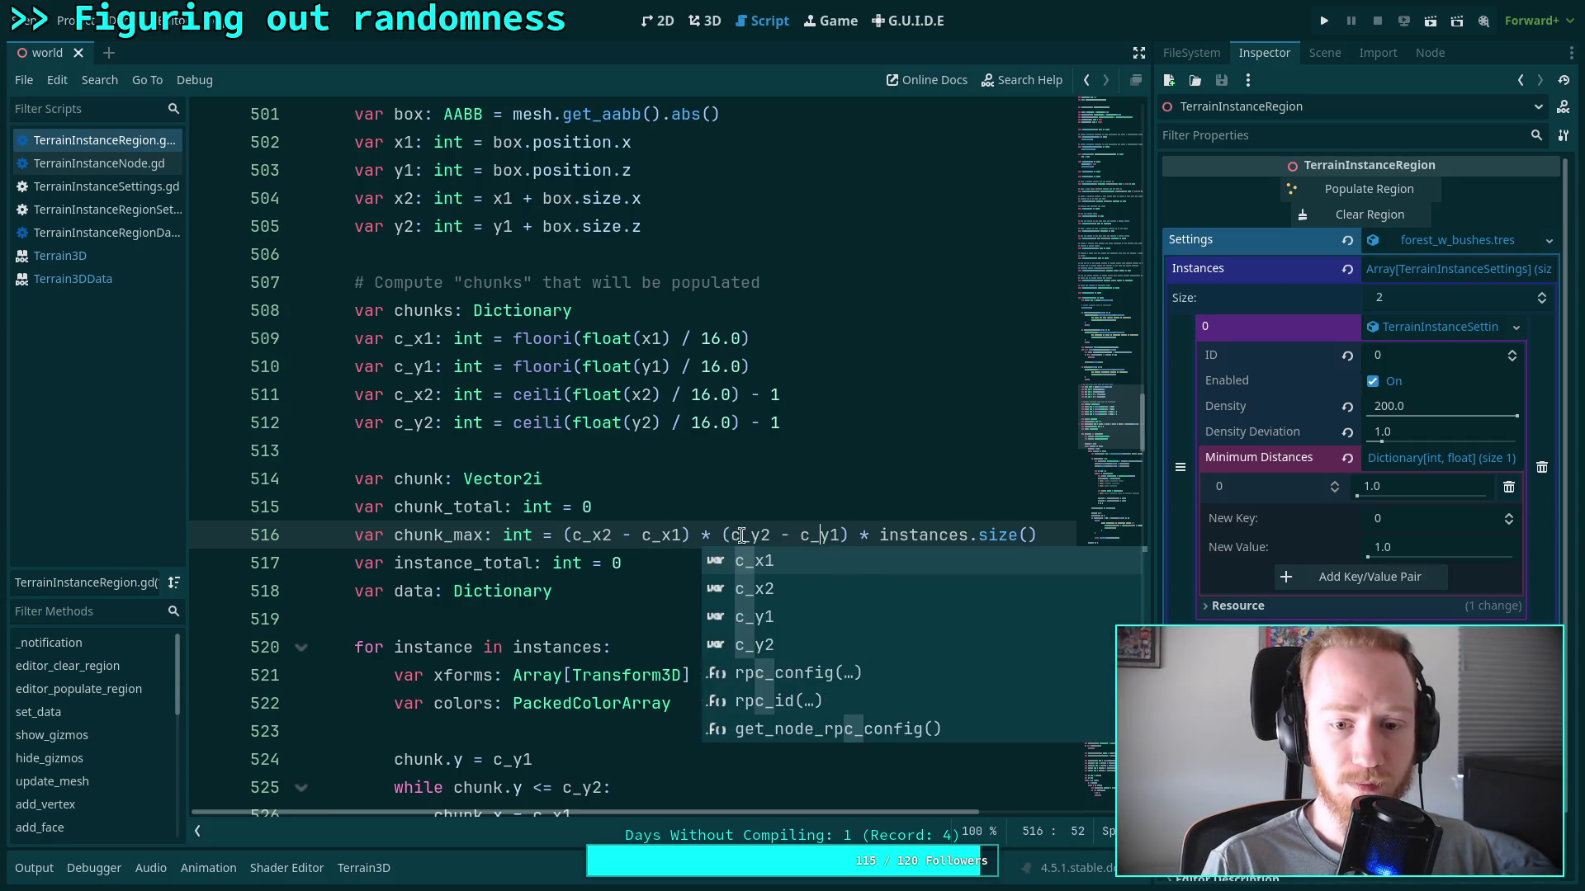
left_click(688, 570)
scroll(747, 561, "down", 5)
key("ctrl+s")
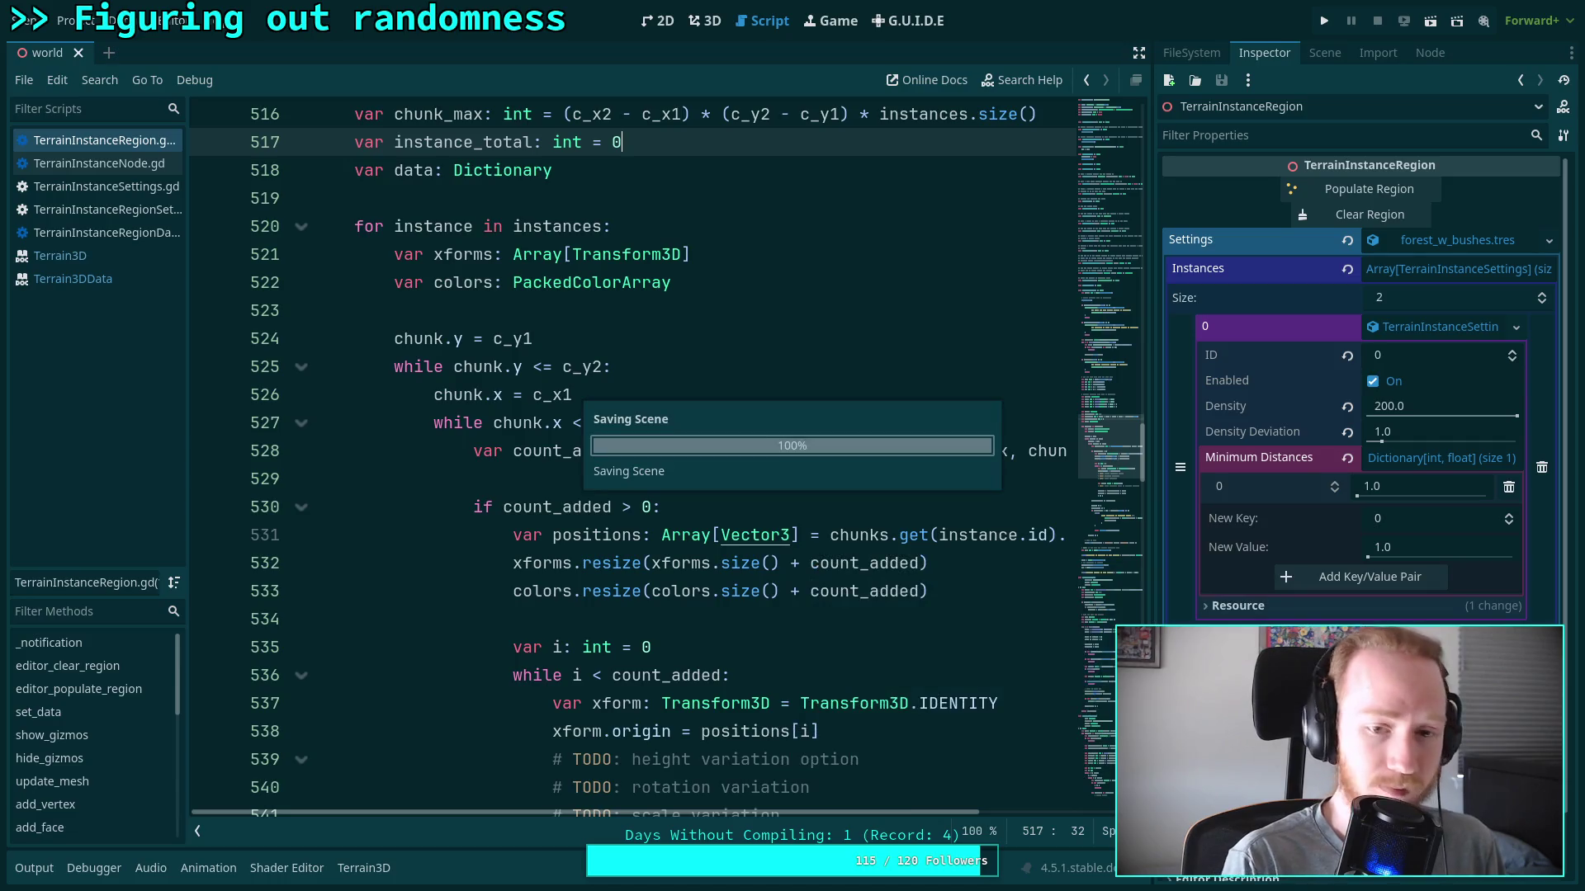
left_click(704, 21)
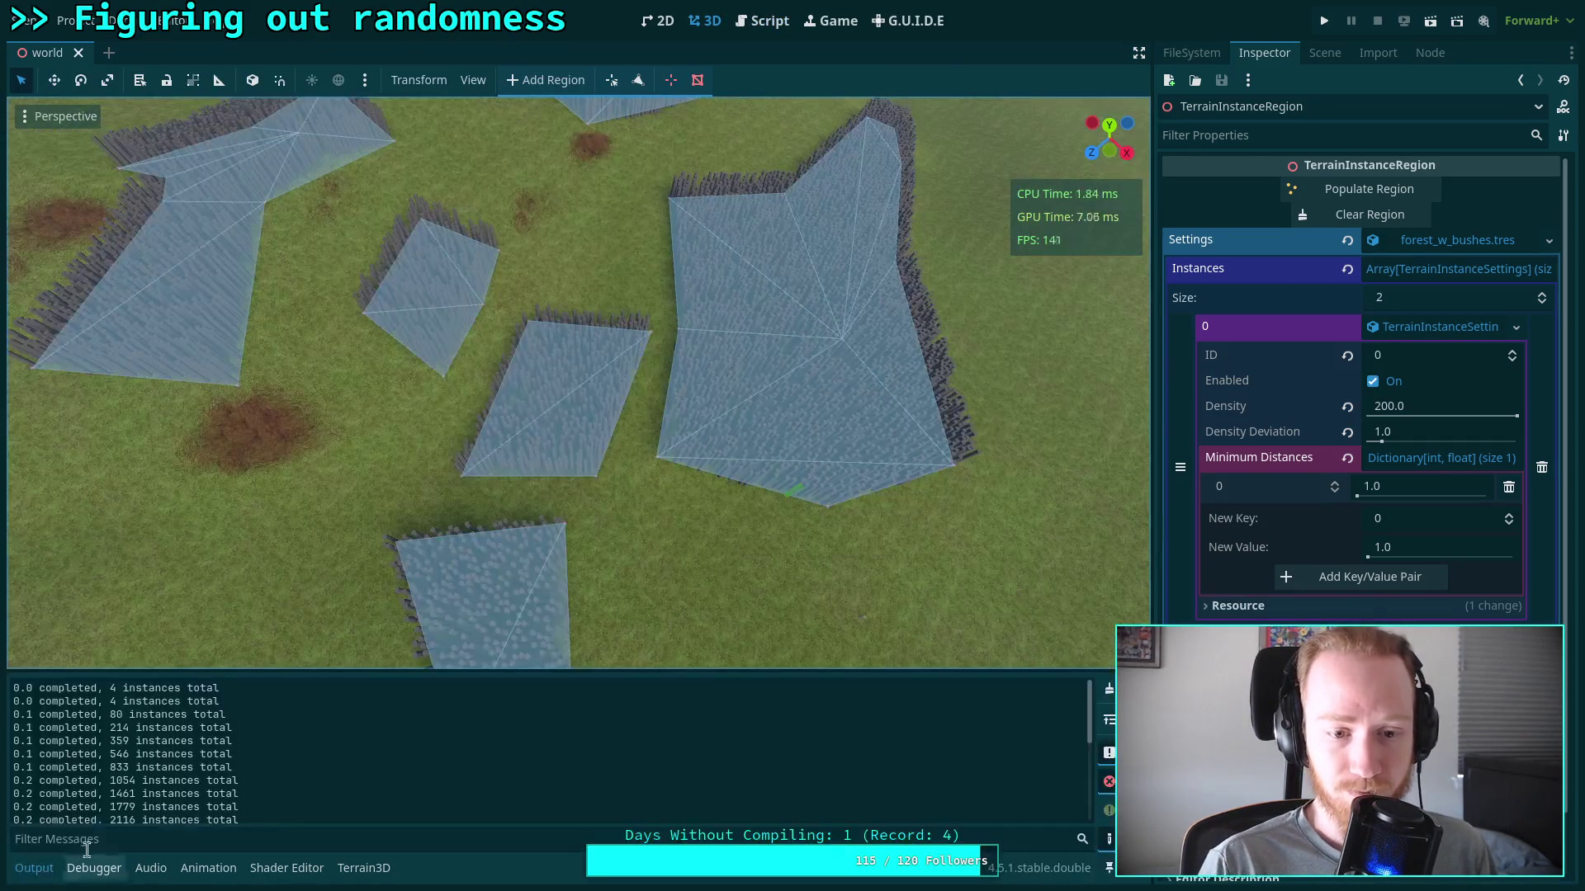
Clear the regions and repopulate them with the updated script
left_click(1370, 214)
left_click(1363, 191)
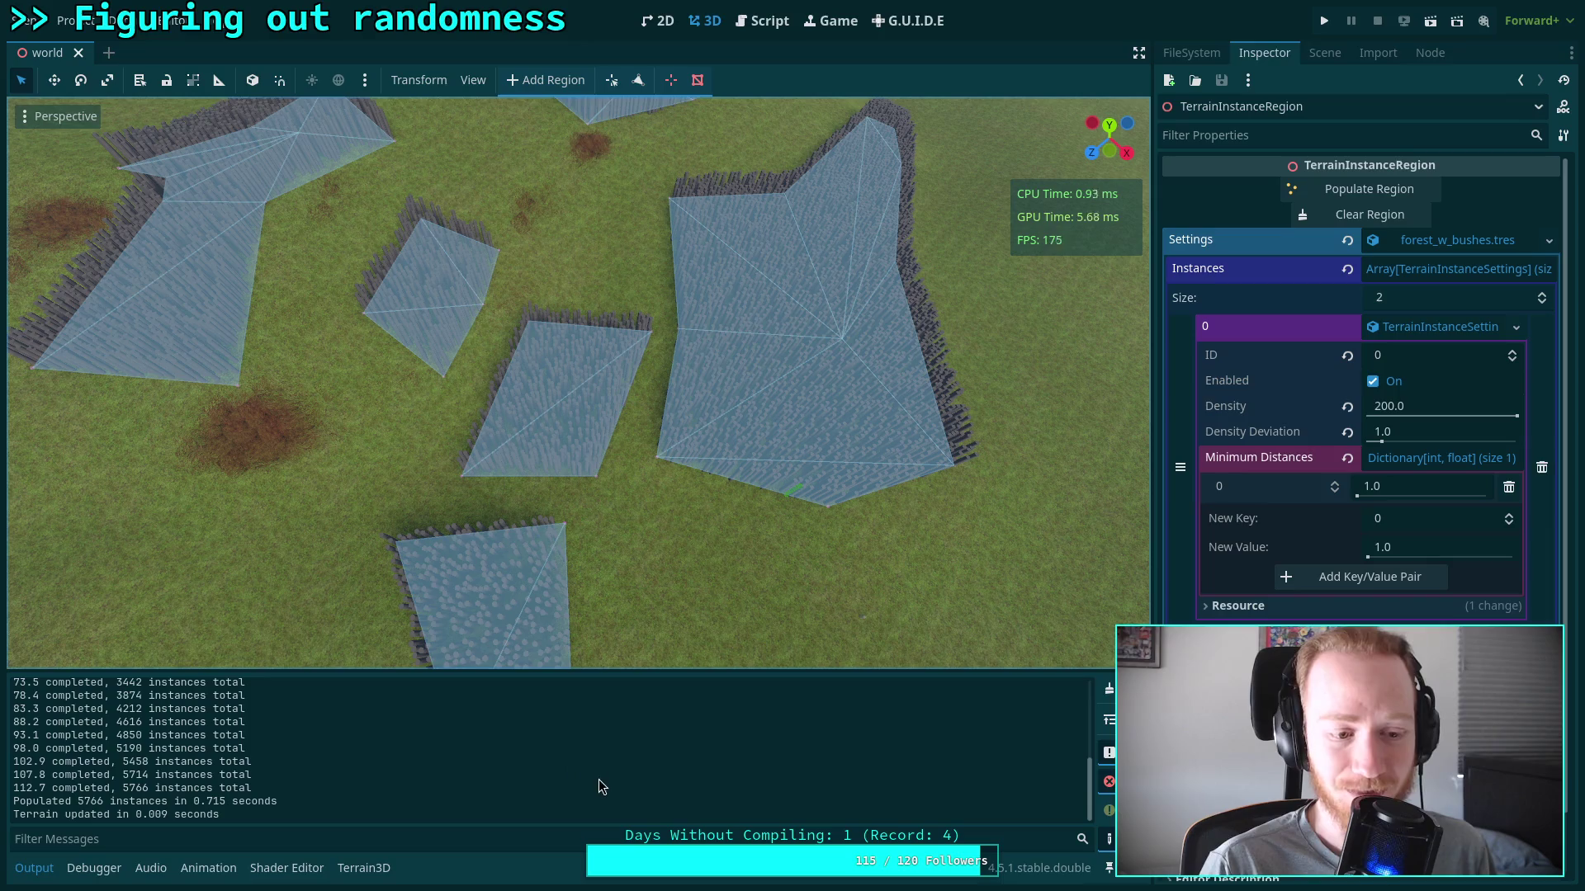
left_click(767, 25)
scroll(762, 453, "up", 2)
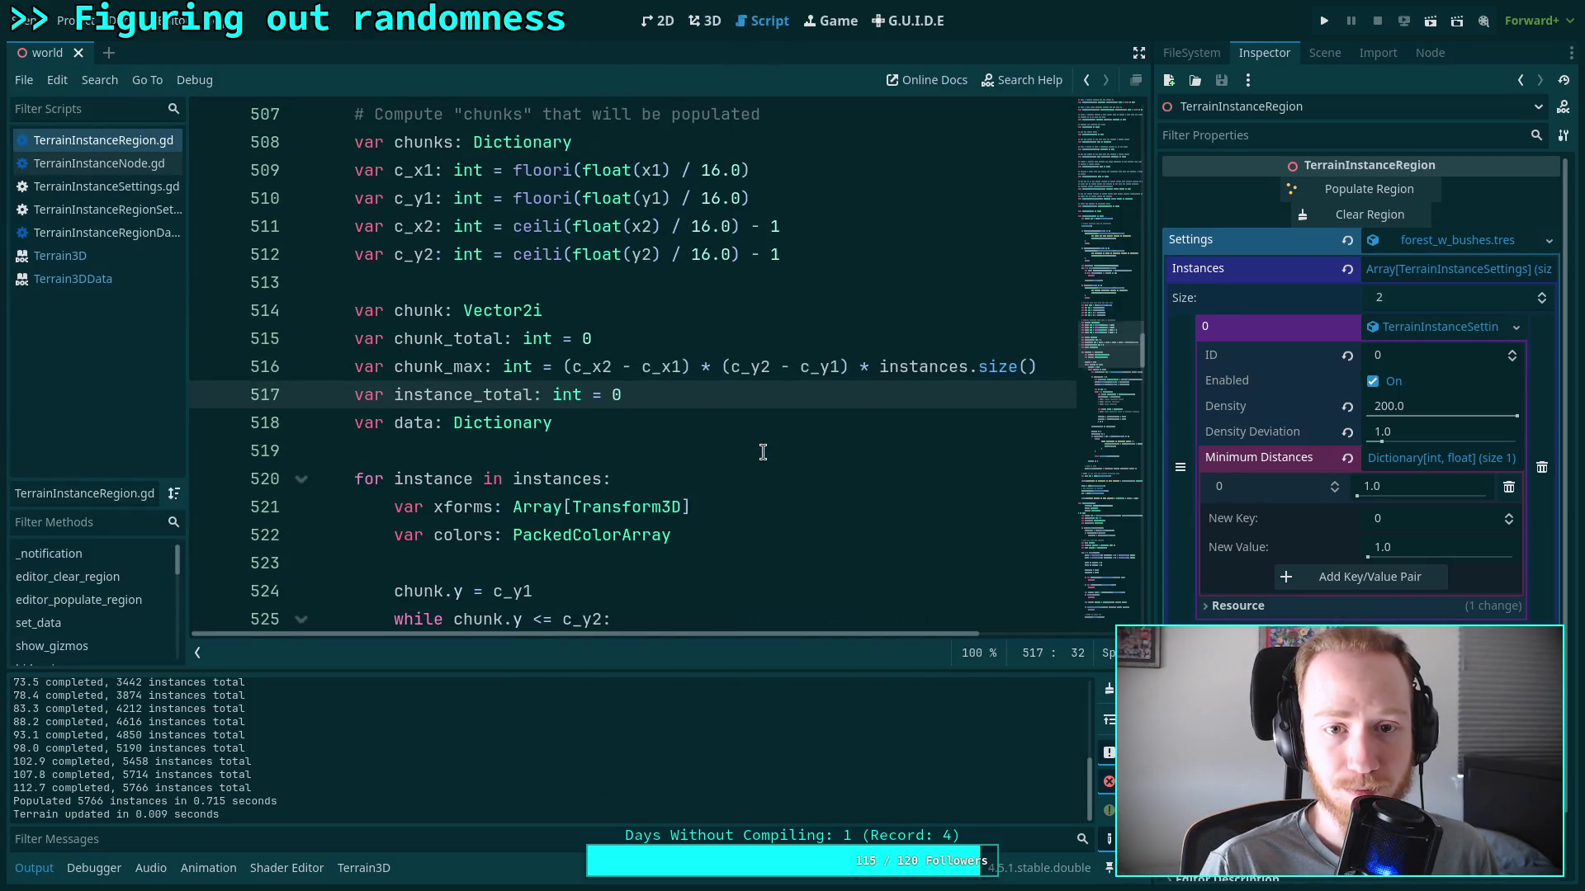
Make chunk_max read (c_x2 - c_x1 + 1) * (c_y2 - c_y1 + 1) and save
left_click(692, 371)
type("+ 1")
left_click(878, 368)
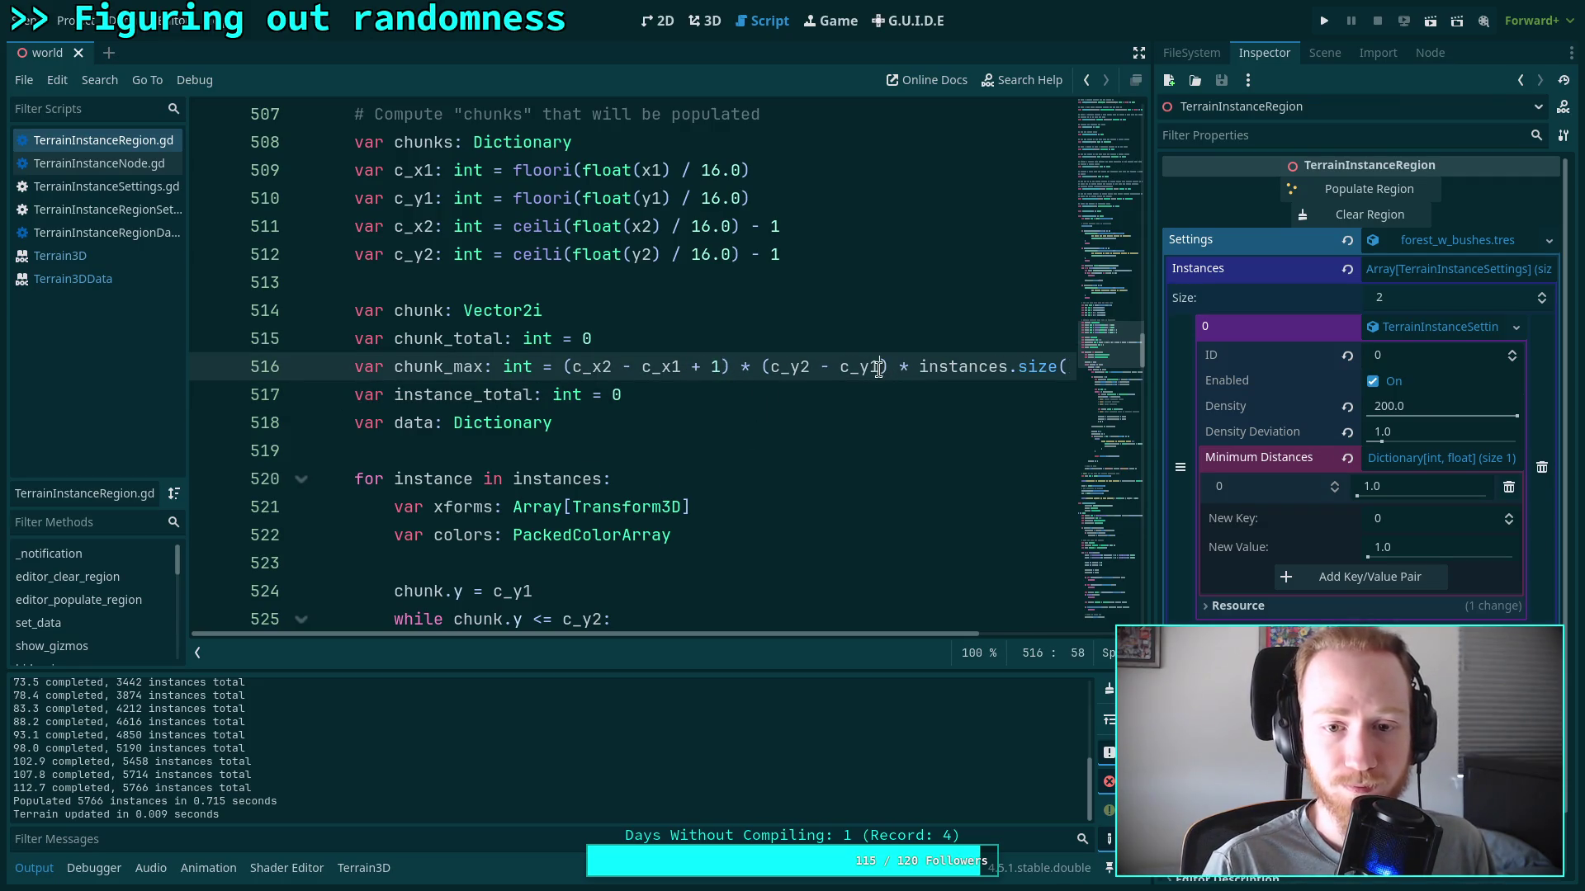
type("+ 1")
key("ctrl+minus")
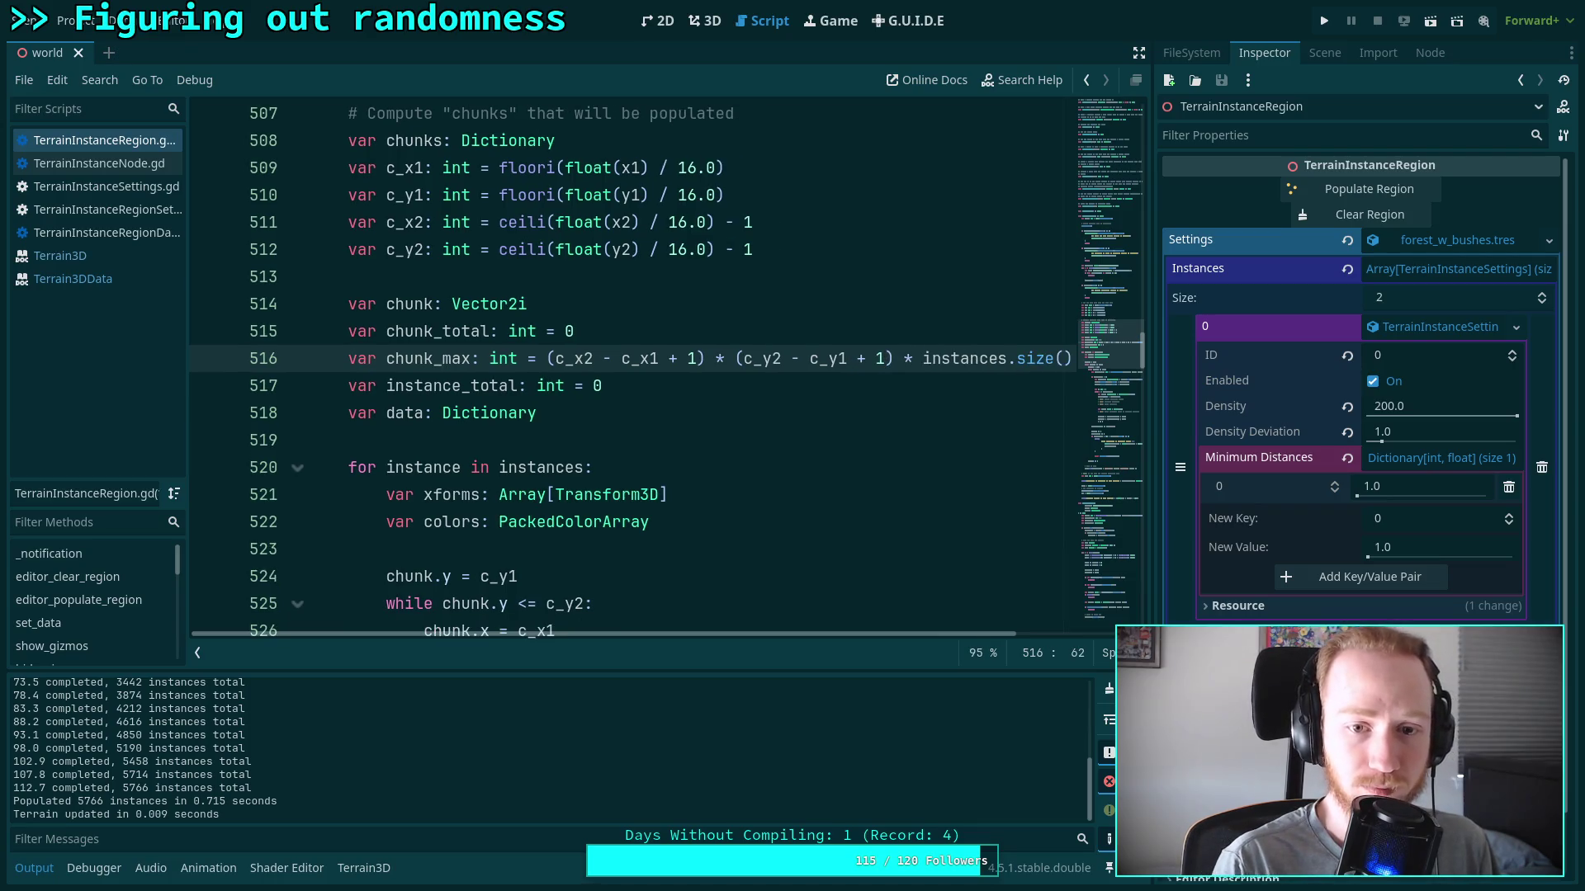
key("ctrl+equal")
key("ctrl+s")
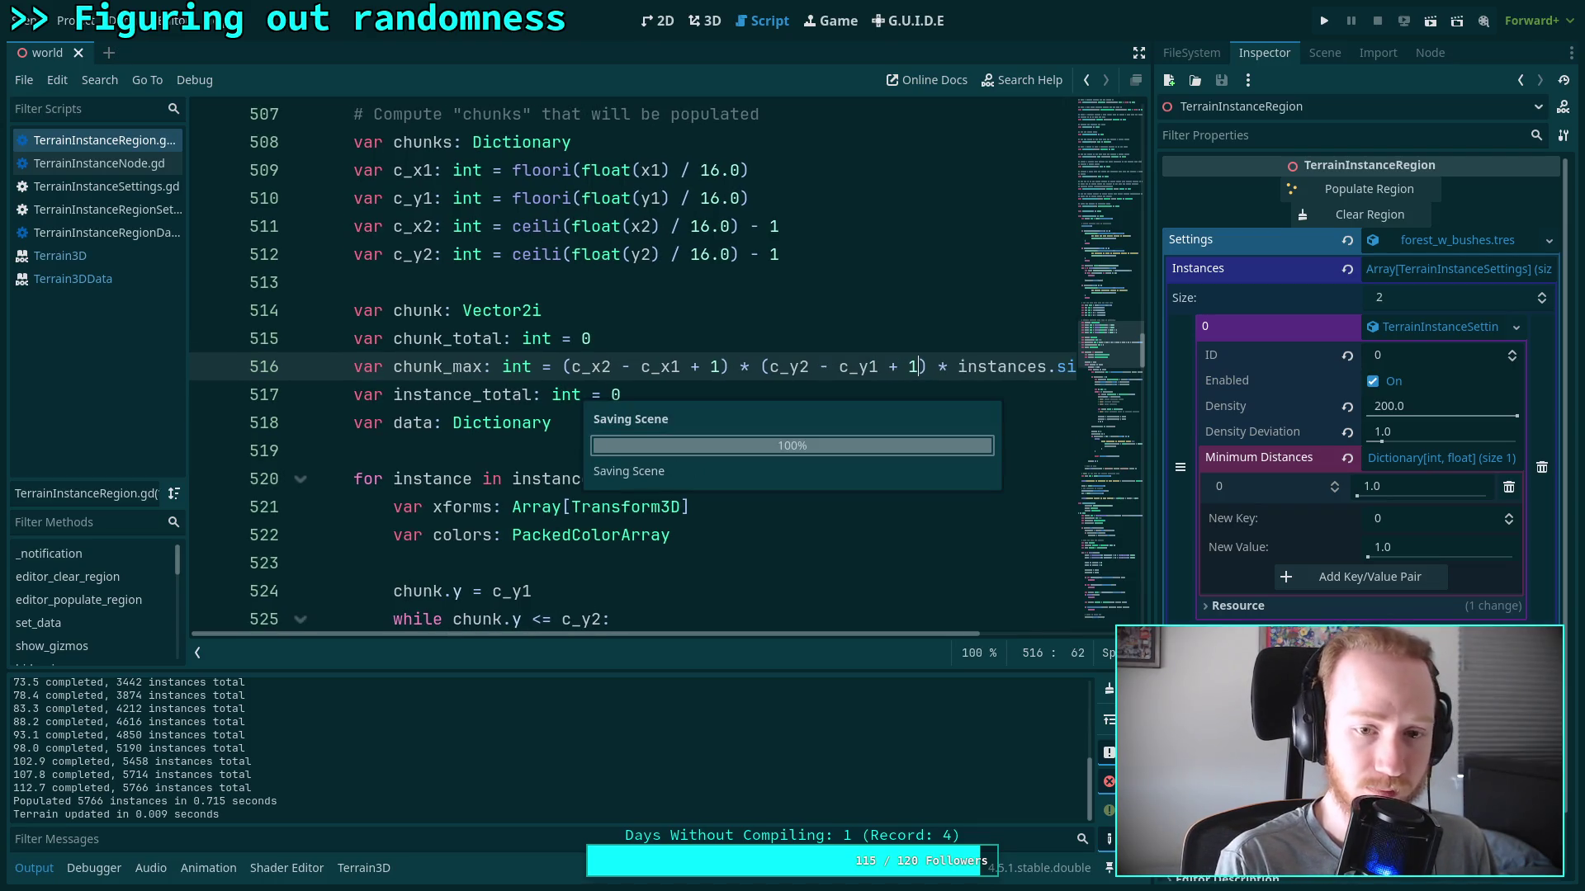
Repopulate the regions with the corrected chunk count, placing 5706 instances
left_click(704, 21)
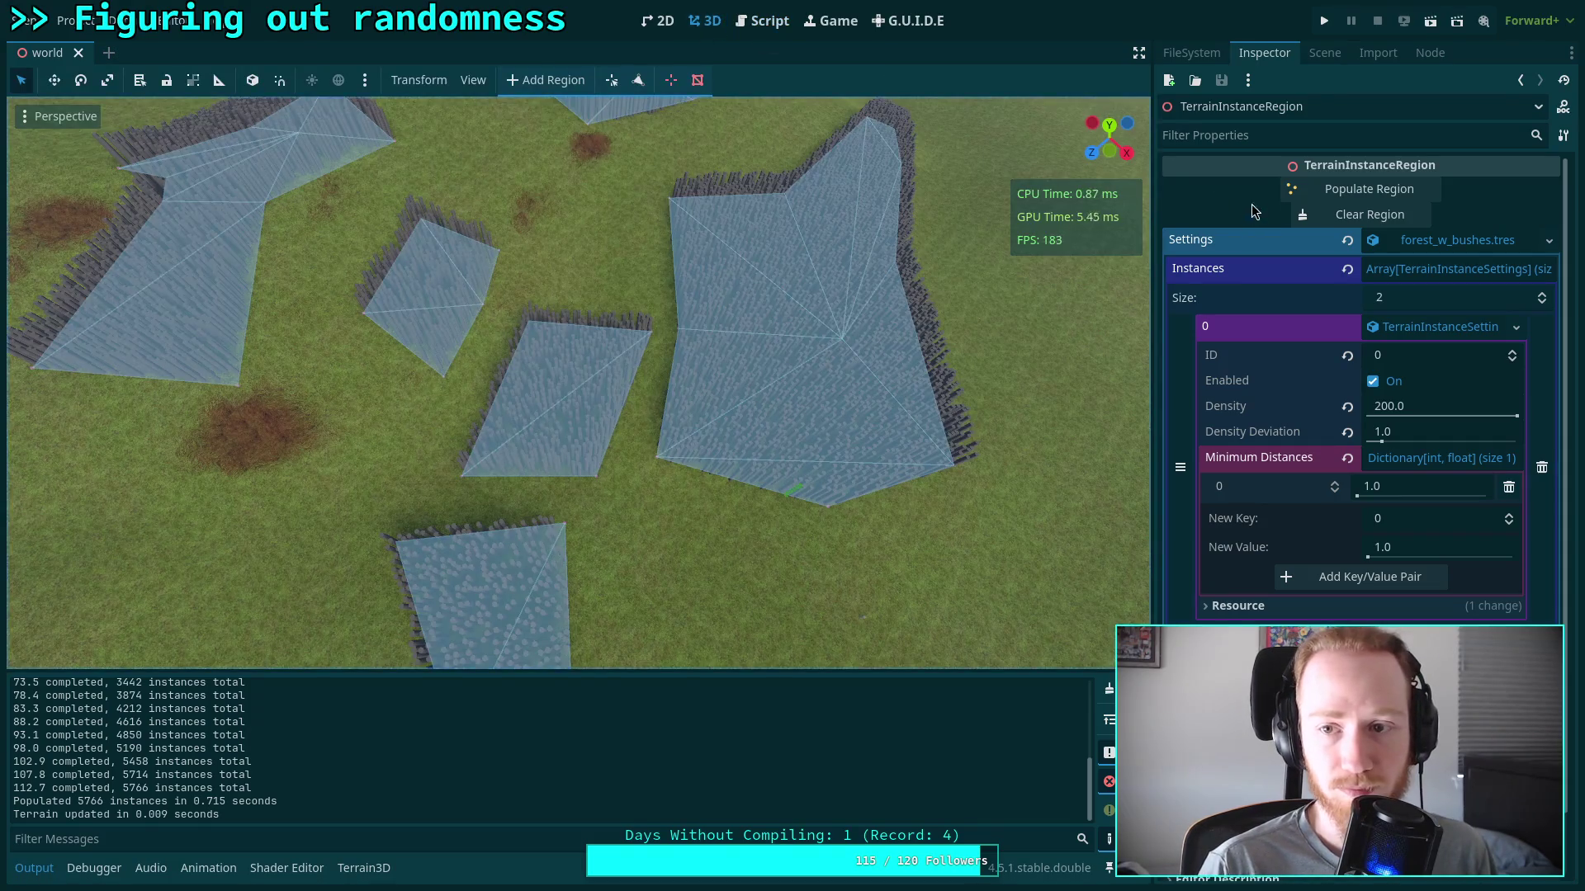
left_click(1320, 193)
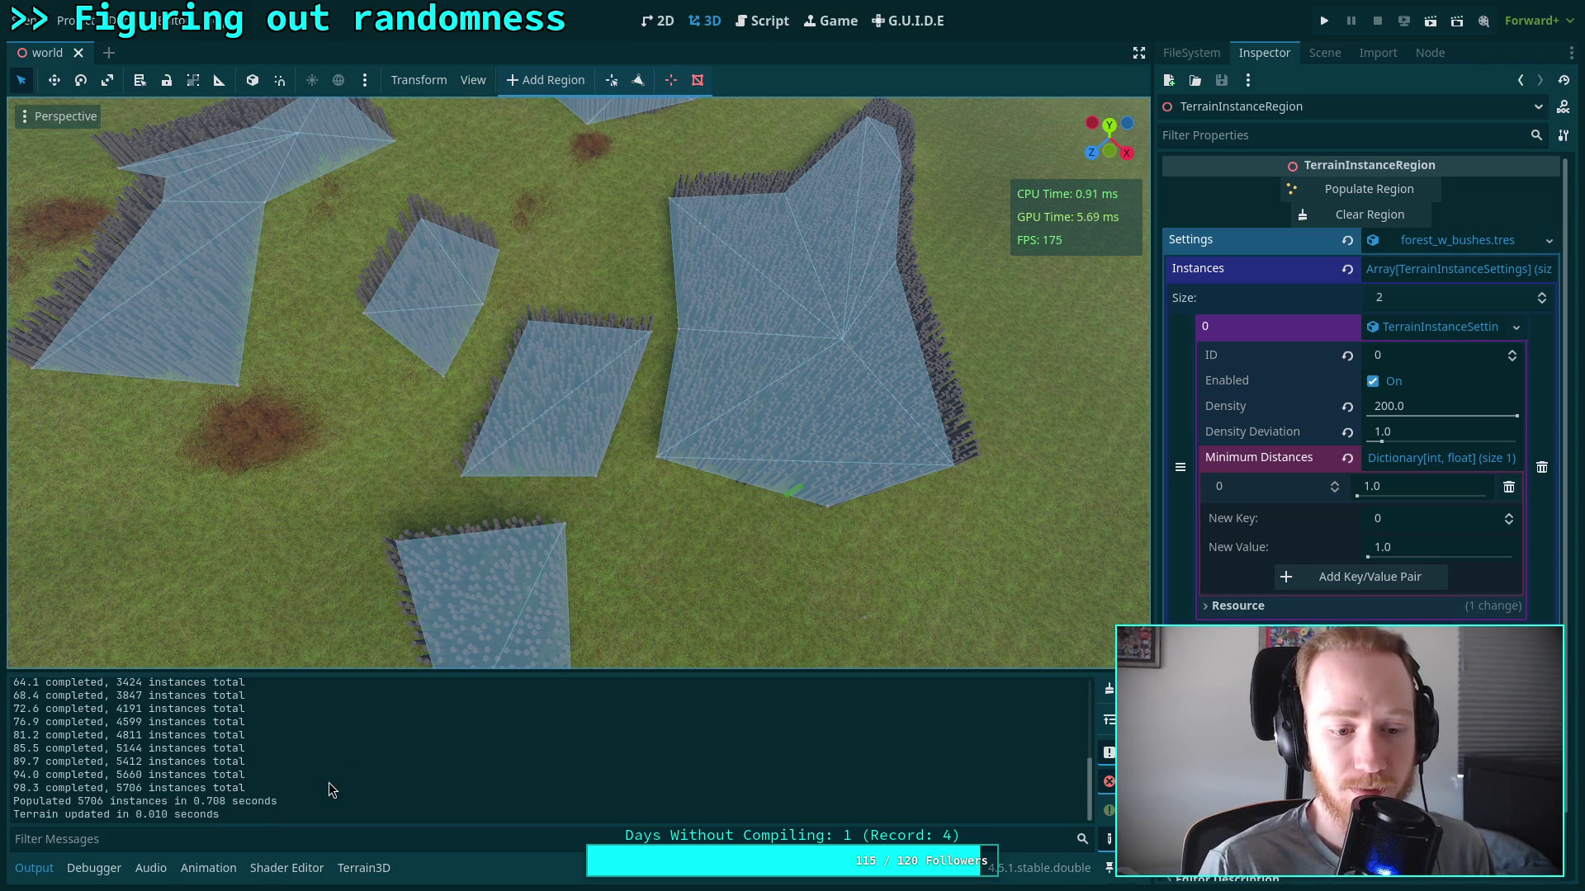
left_click(763, 20)
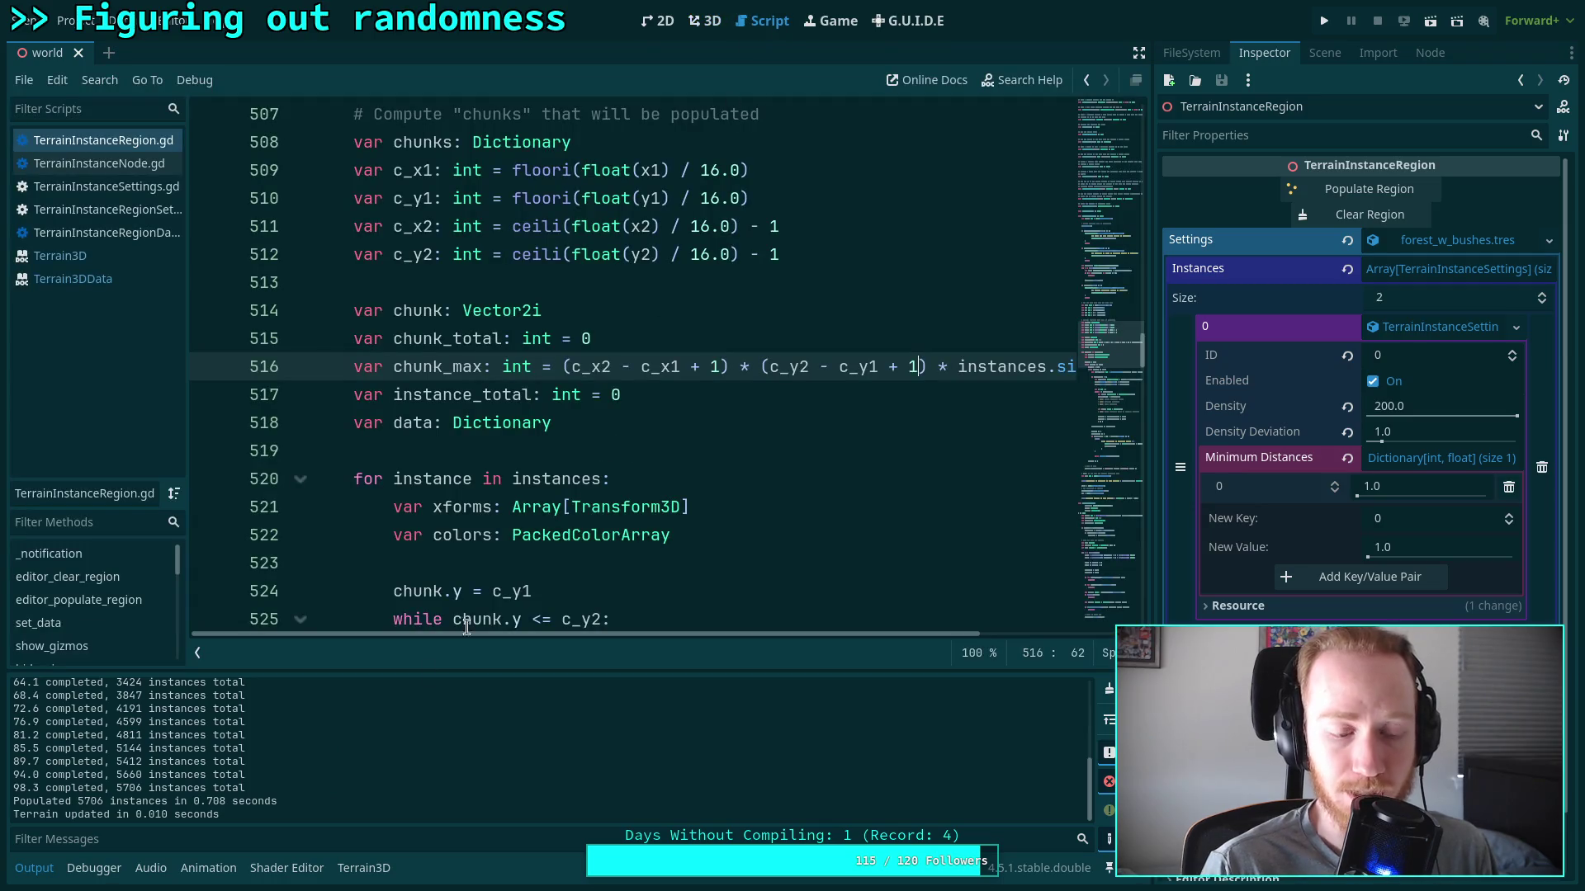
Review the progress print statement and its modulo condition in TerrainInstanceRegion.gd
scroll(438, 554, "down", 3)
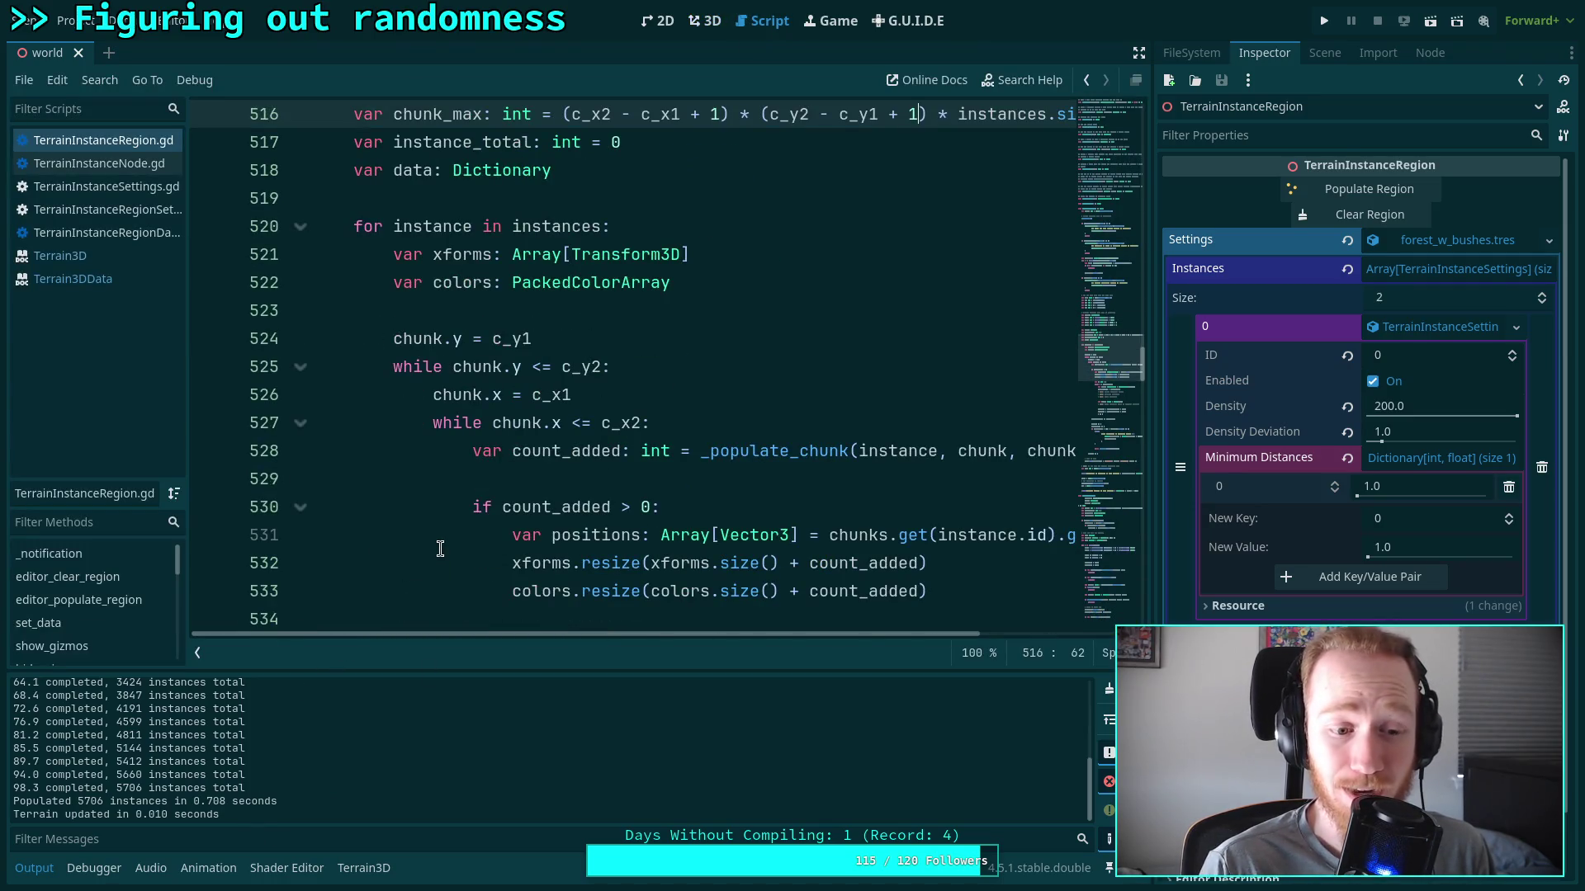
scroll(440, 549, "down", 2)
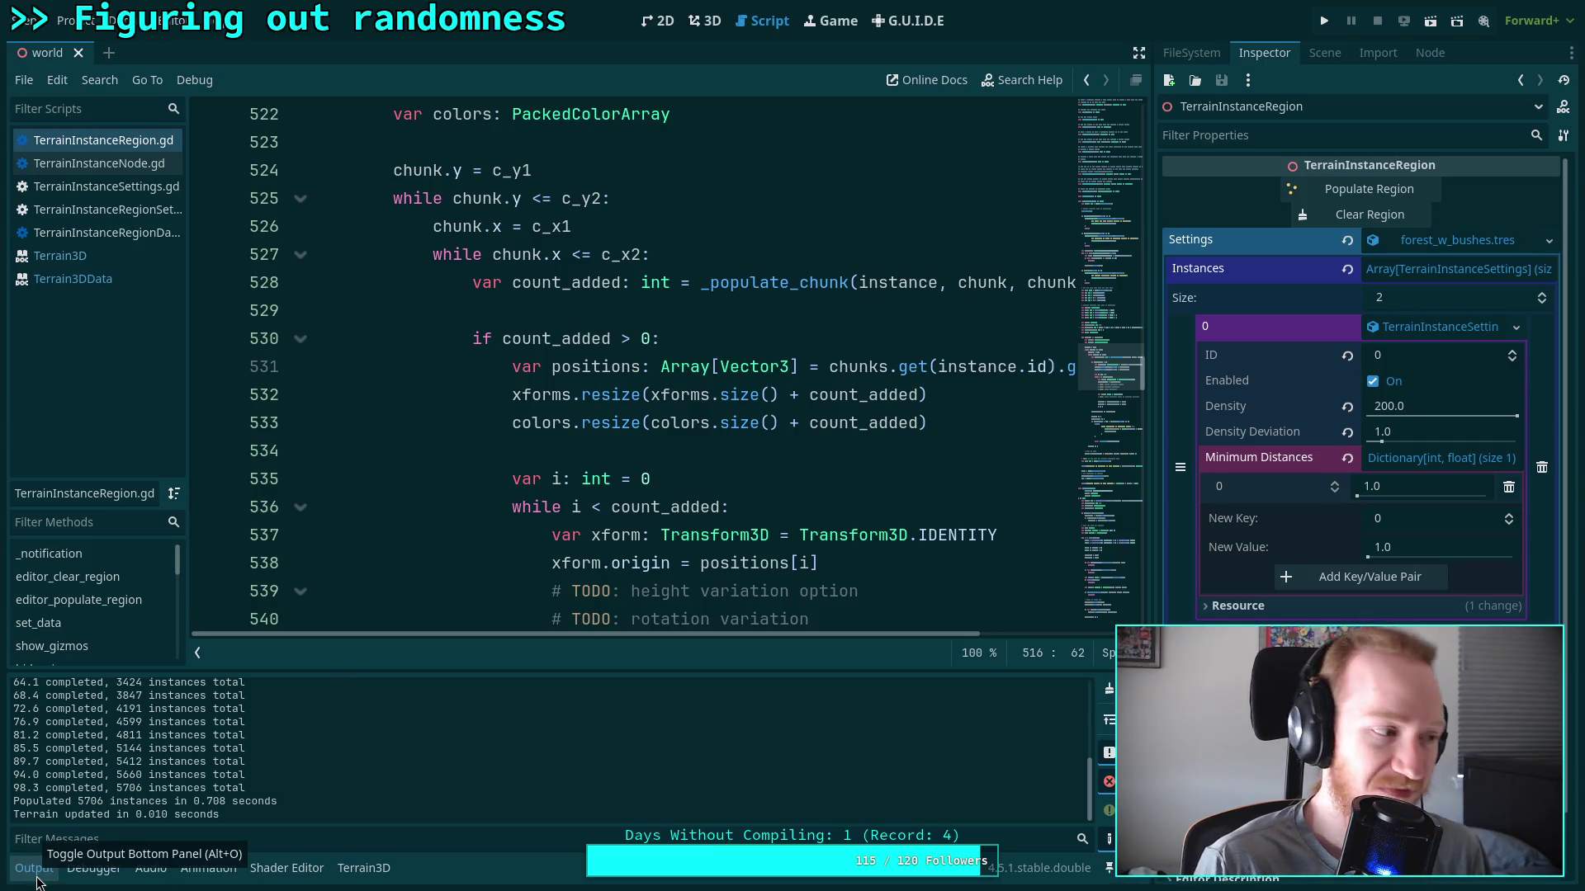
scroll(470, 536, "down", 7)
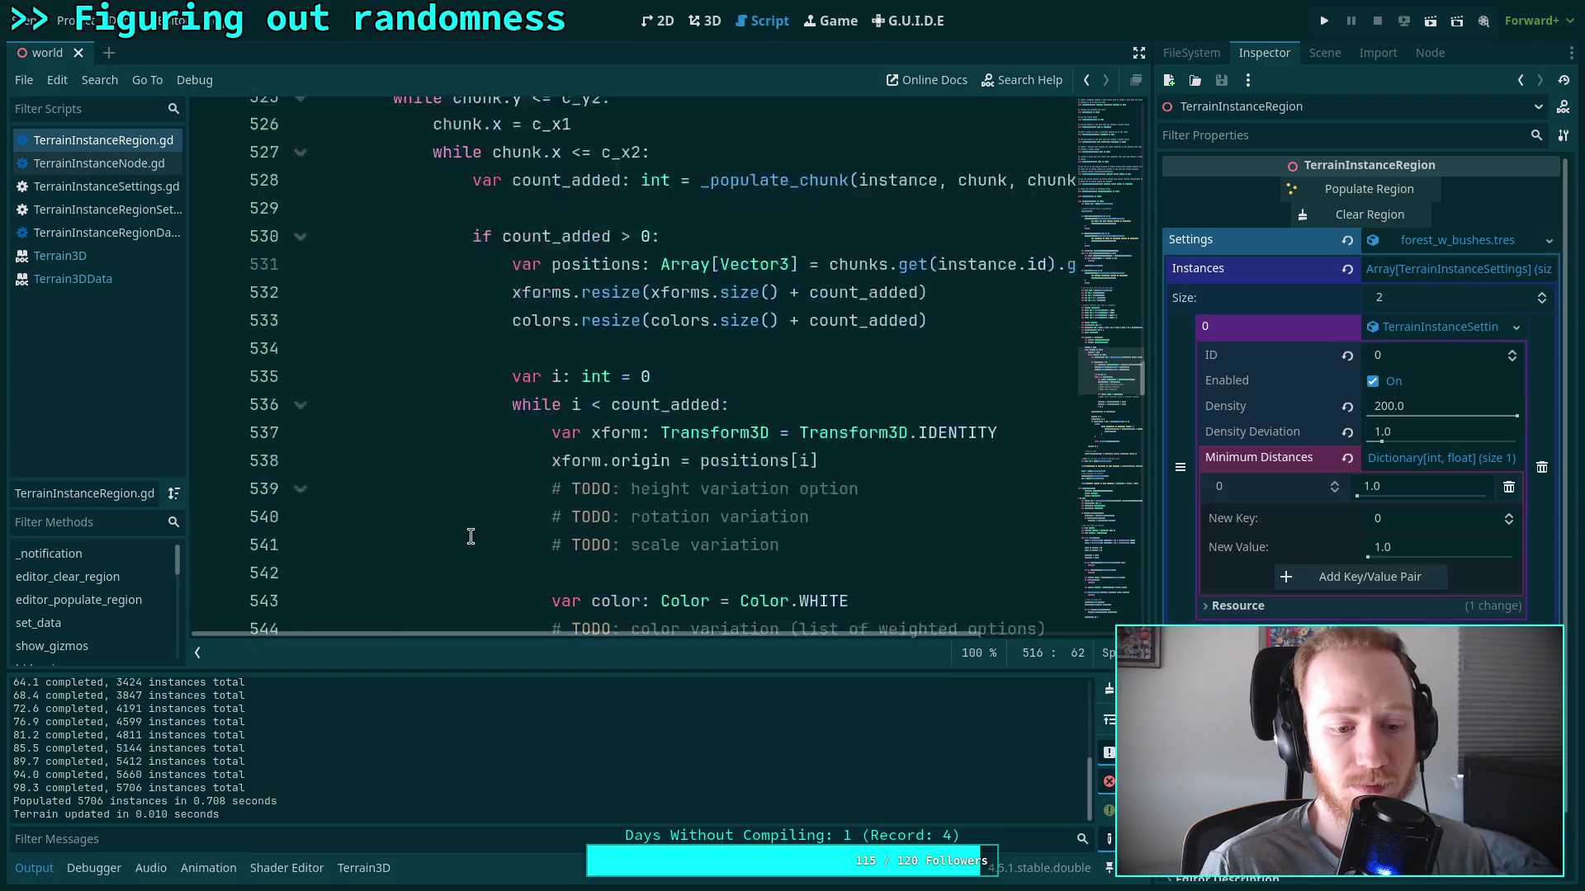
scroll(471, 536, "down", 3)
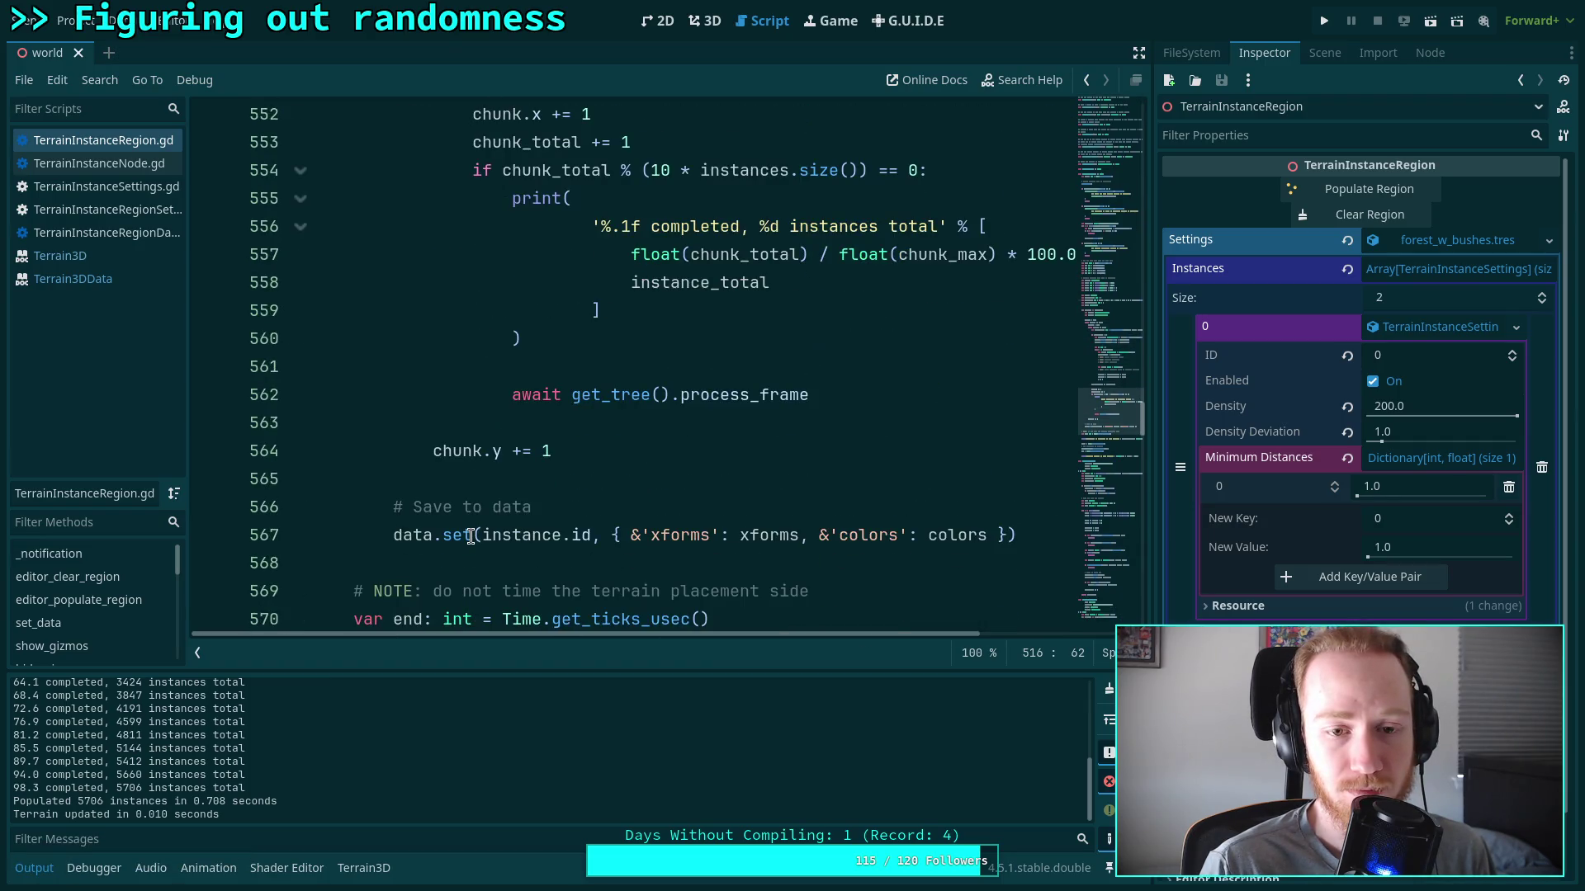
scroll(471, 536, "up", 8)
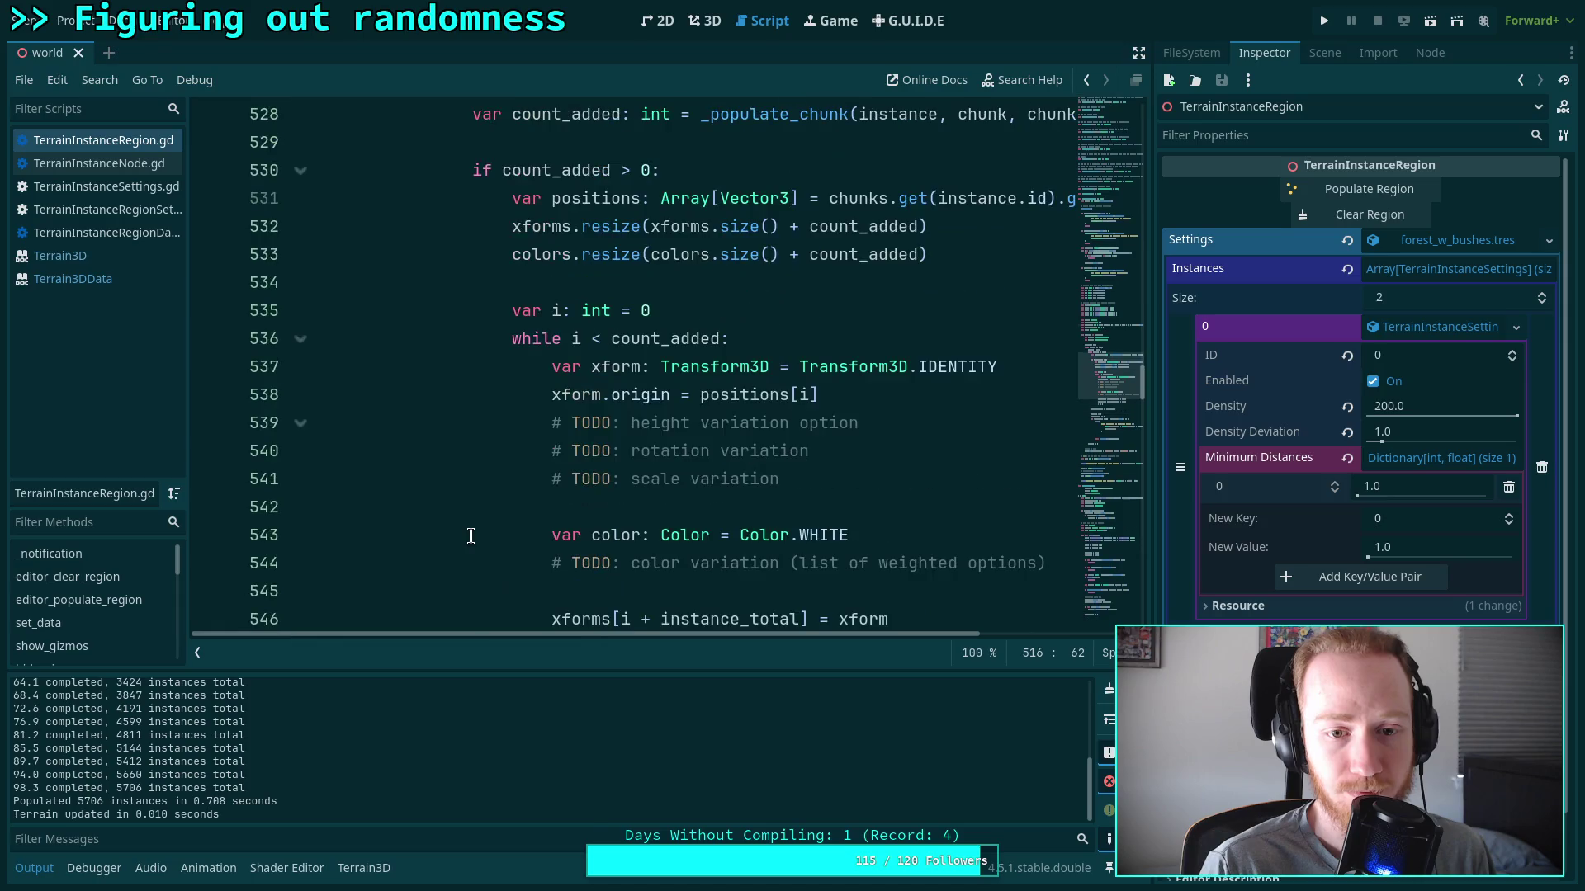
scroll(470, 536, "up", 4)
scroll(186, 796, "up", 10)
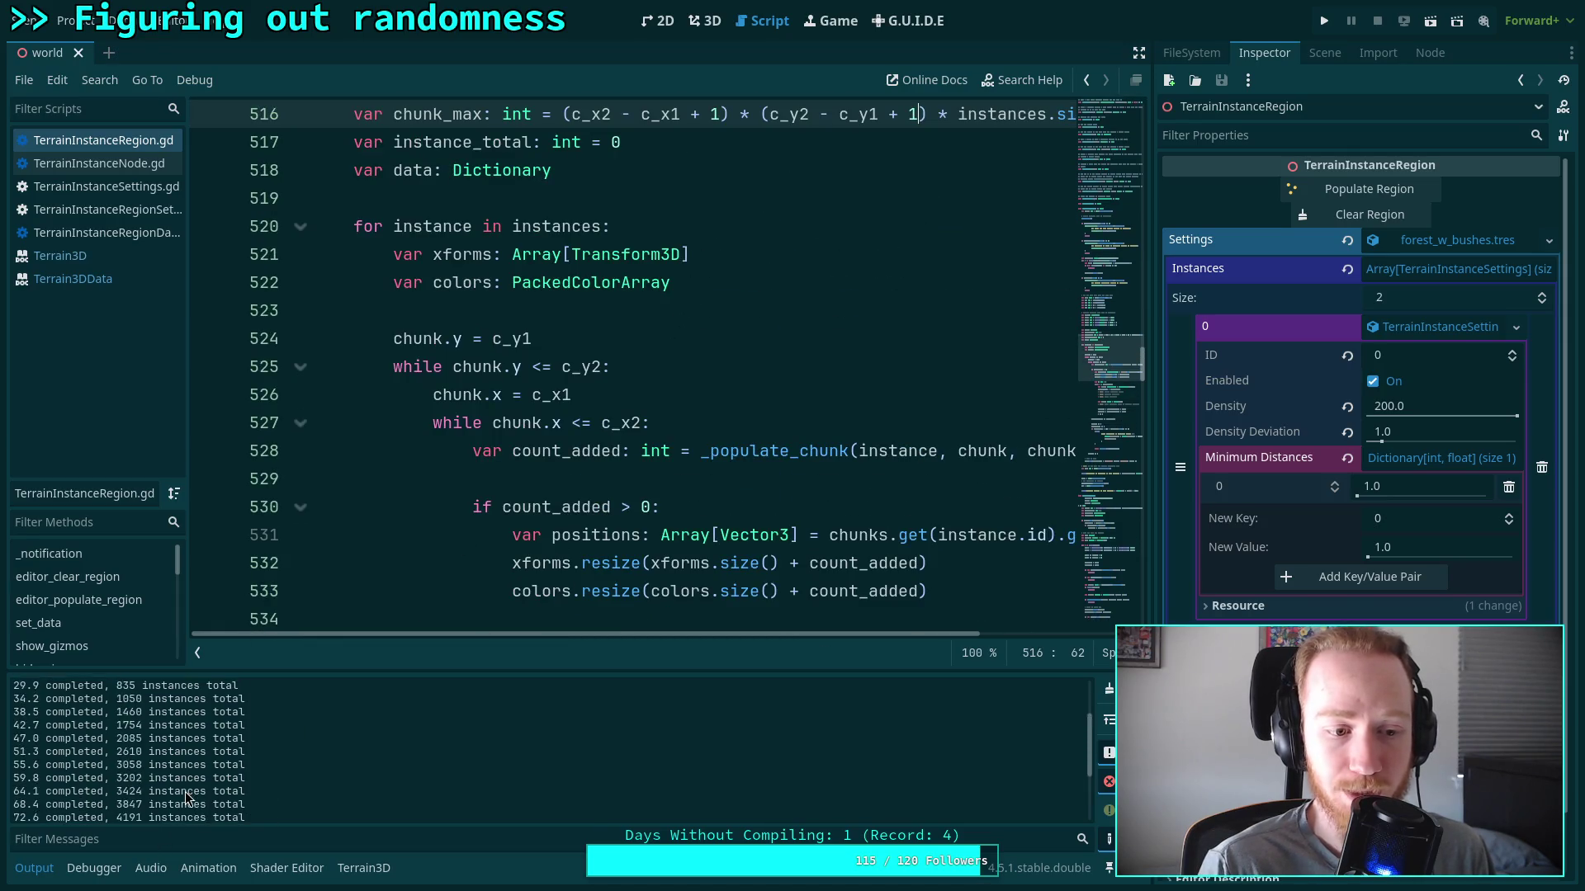
scroll(485, 506, "down", 10)
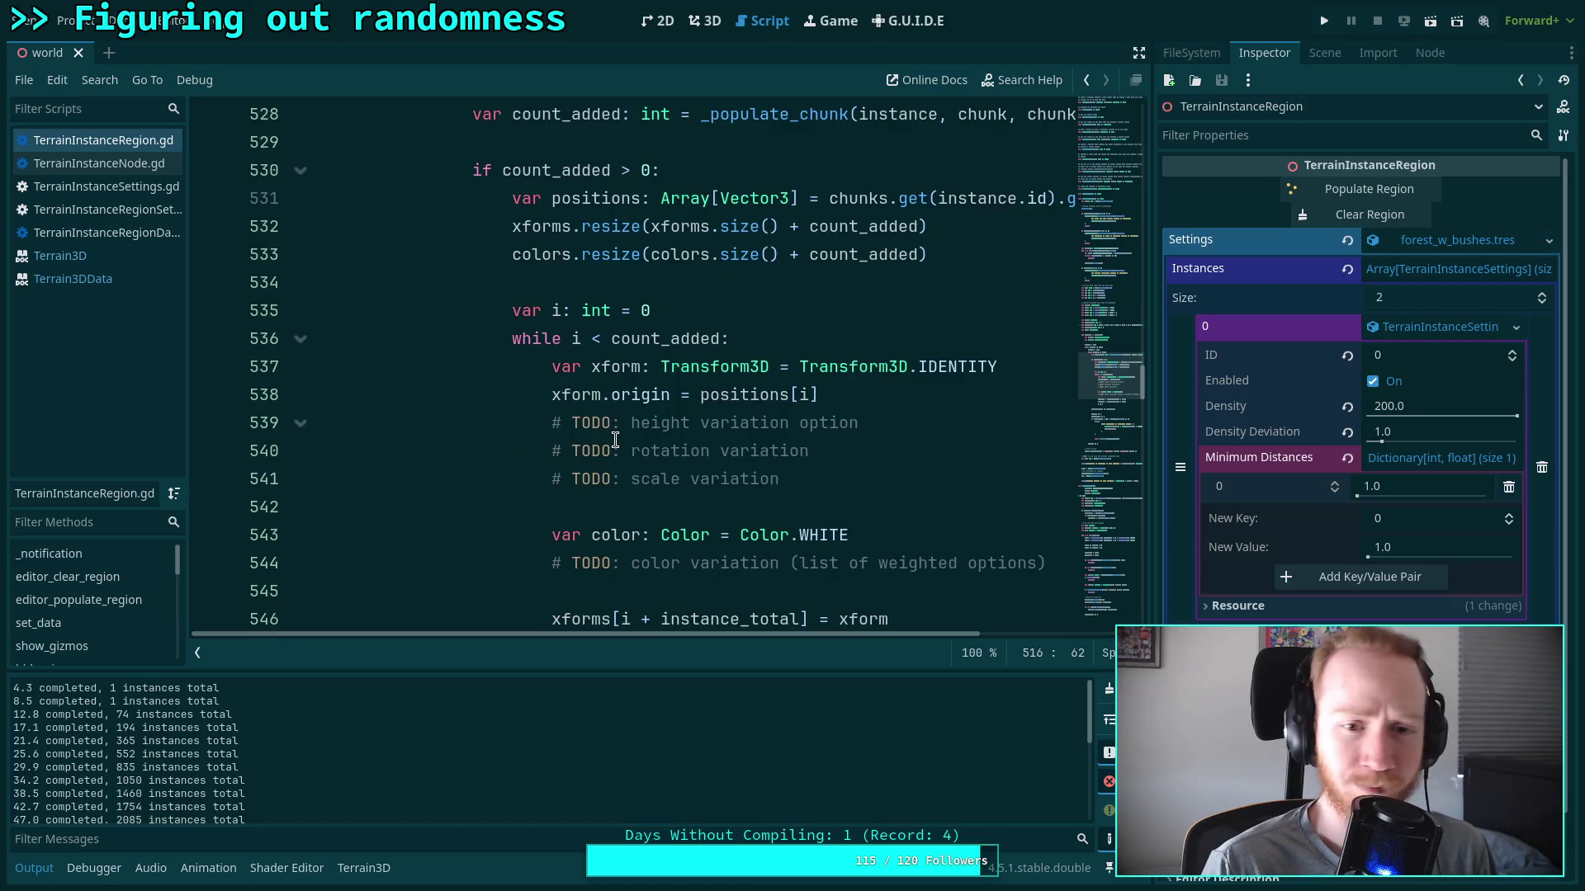
scroll(625, 374, "down", 4)
scroll(634, 375, "up", 5)
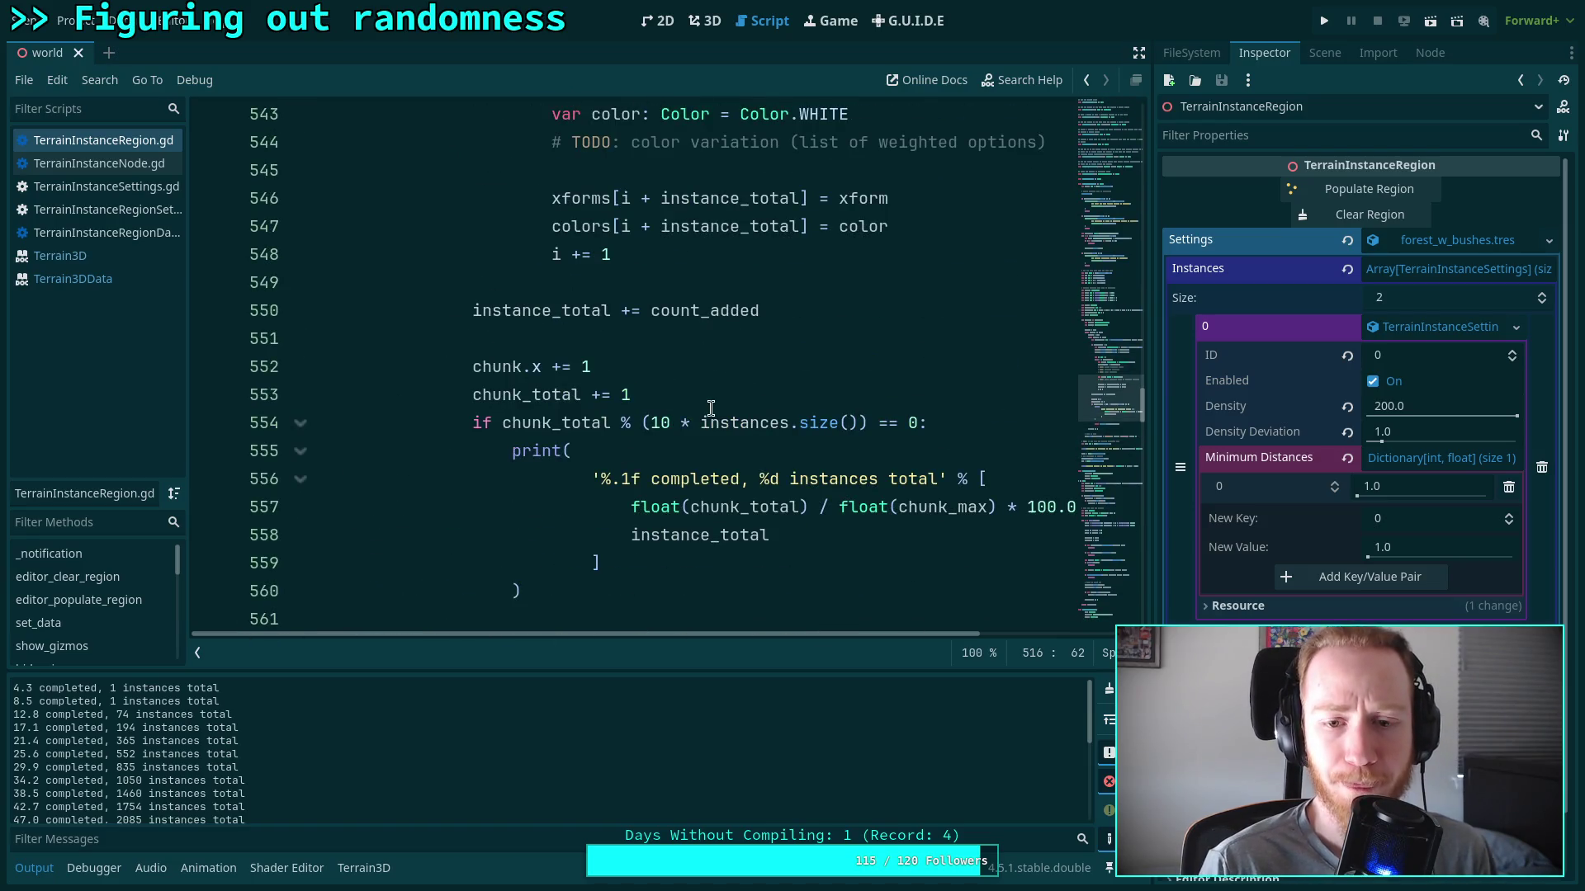
left_click(643, 457)
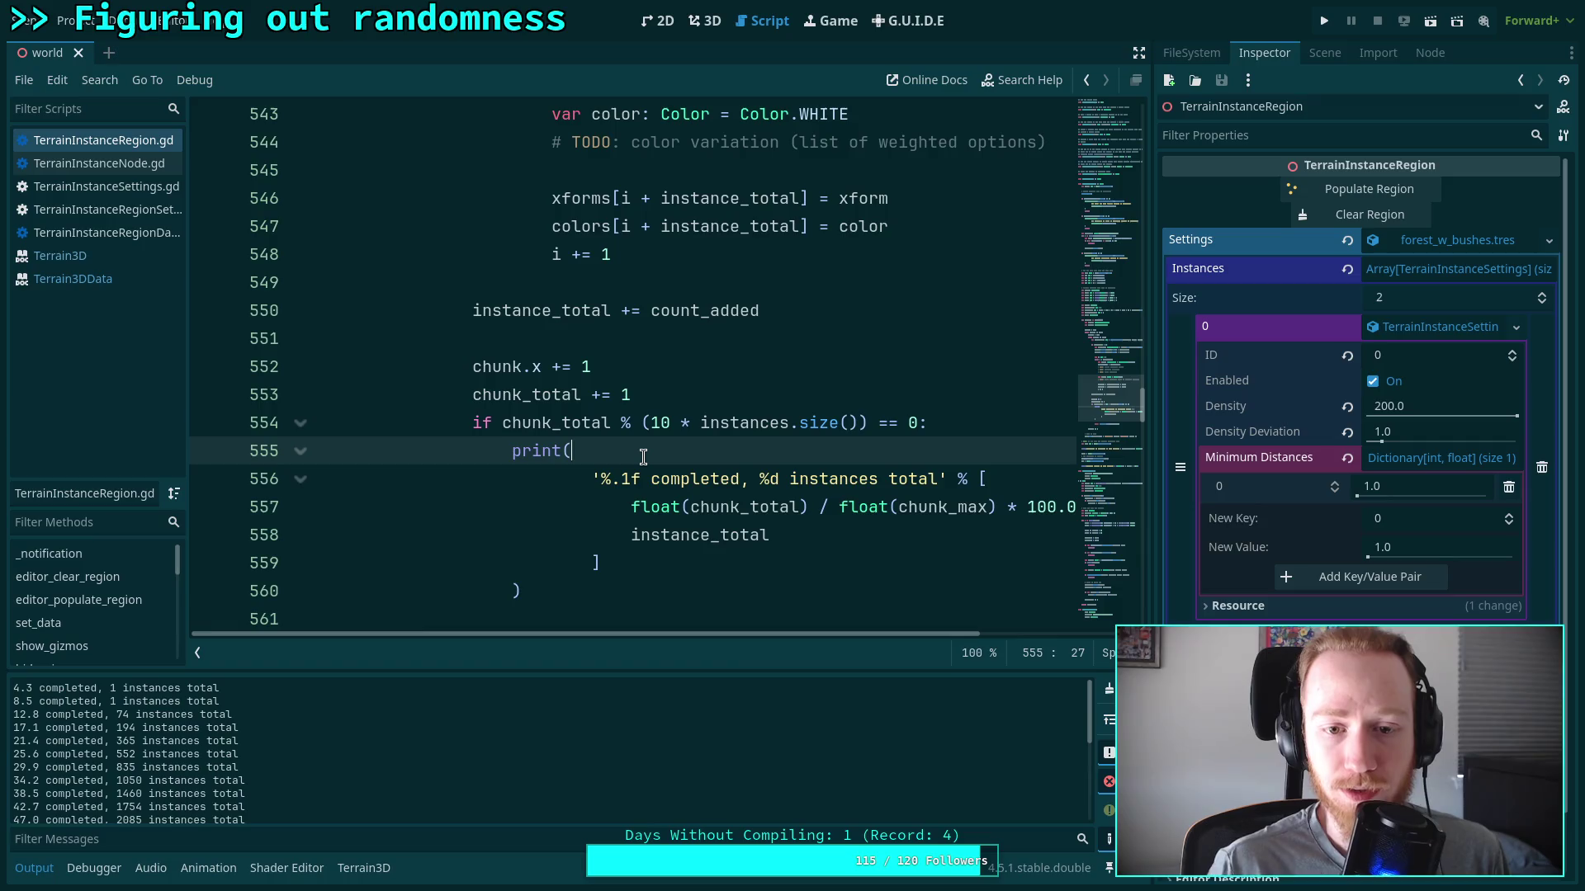
scroll(643, 457, "down", 1)
mouse_move(728, 634)
left_mouse_down()
mouse_move(761, 634)
mouse_move(727, 627)
left_mouse_up()
mouse_move(679, 563)
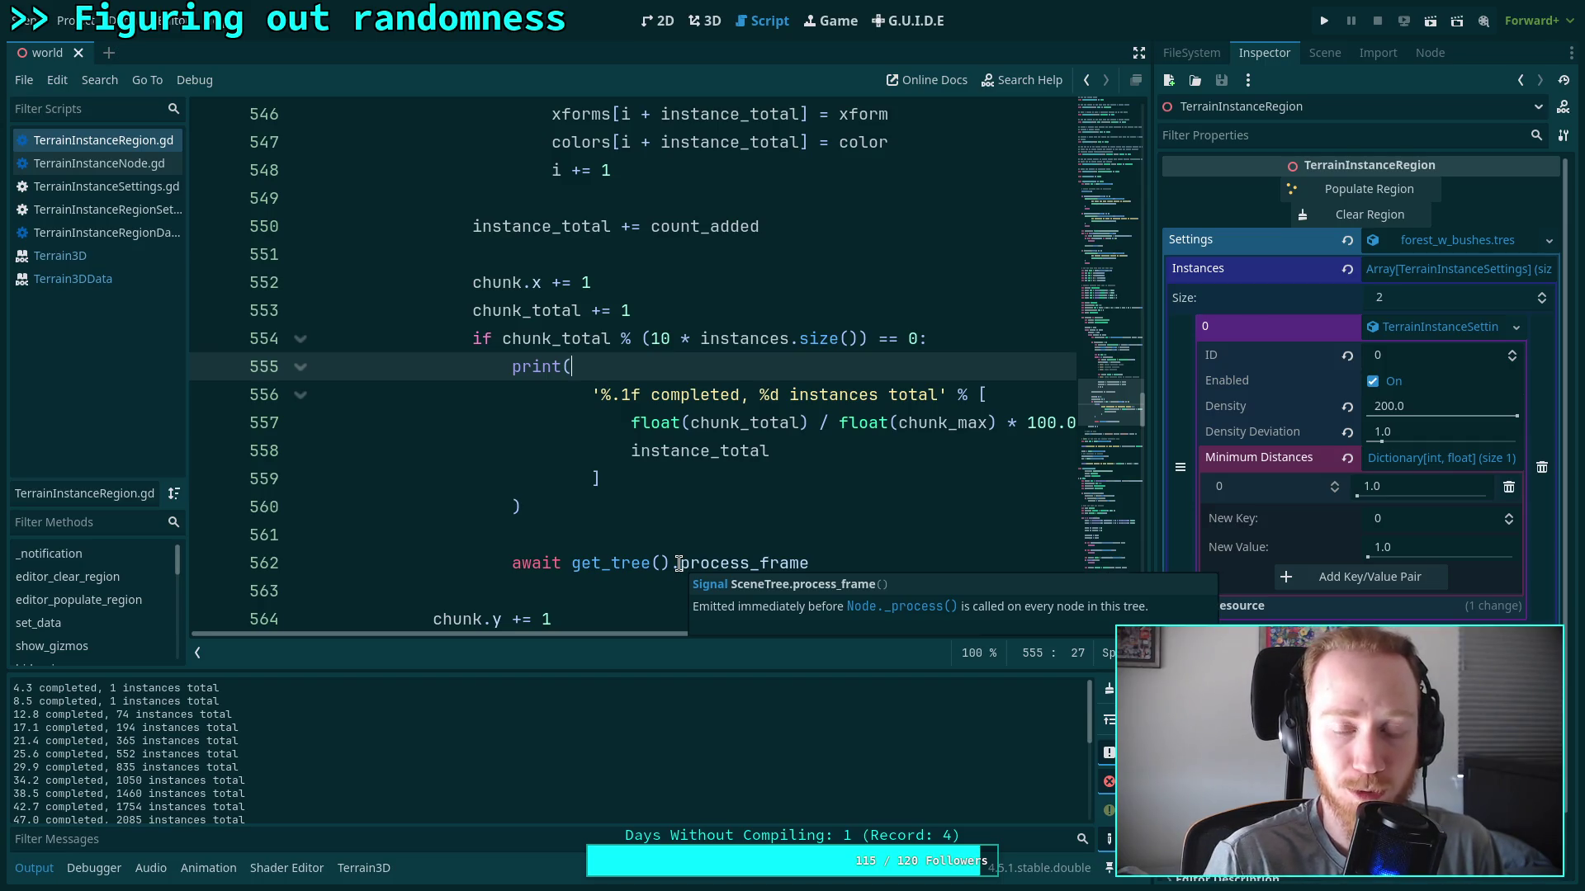
left_click_drag(621, 339, 770, 340)
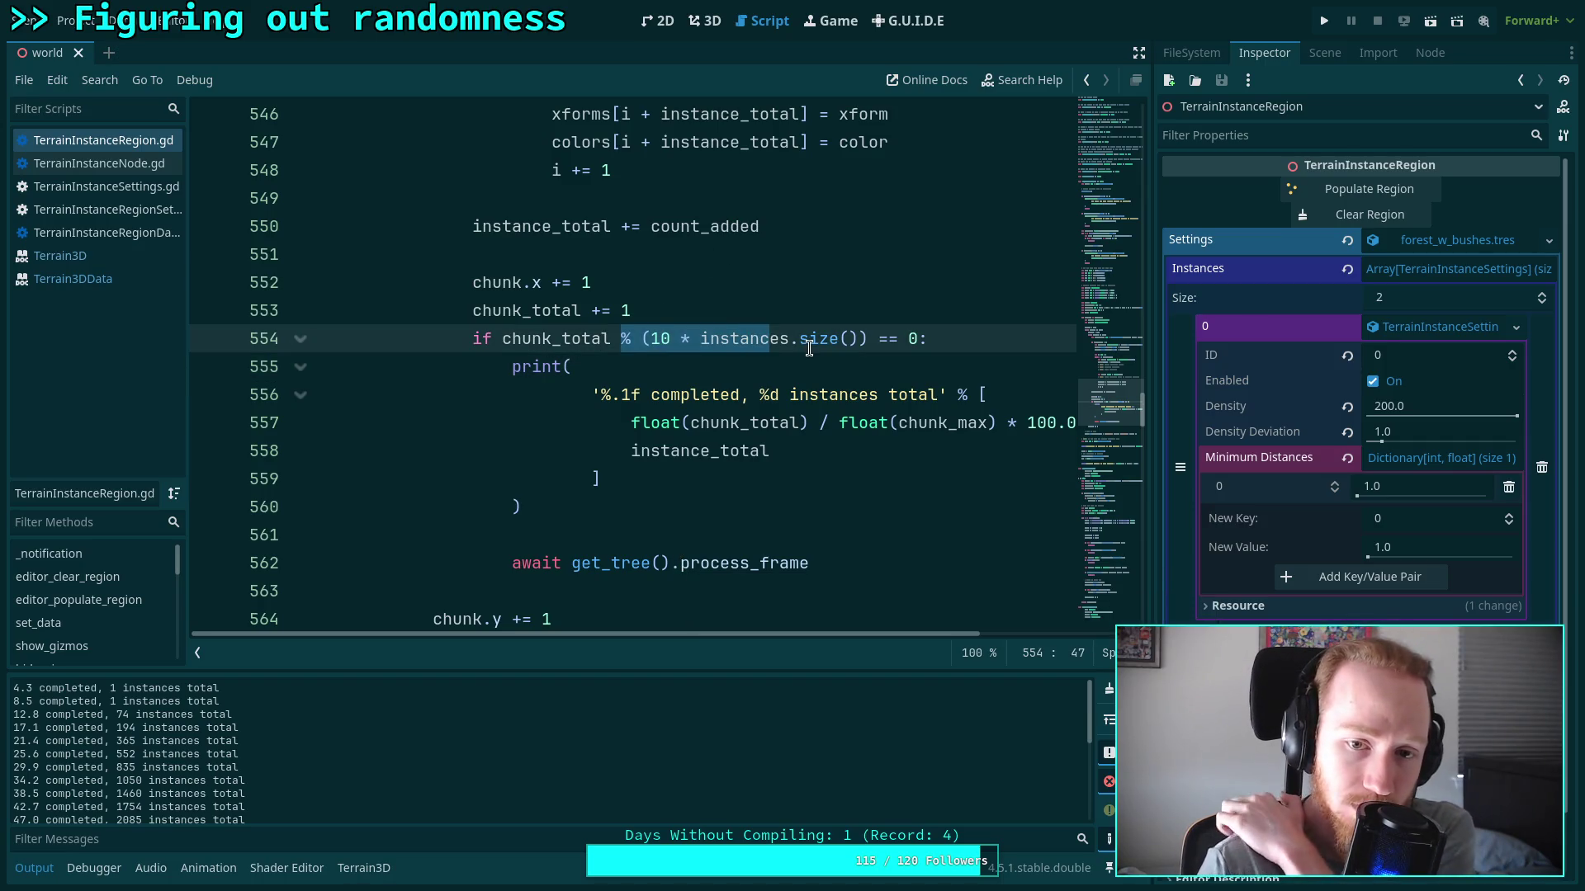
left_click(806, 347)
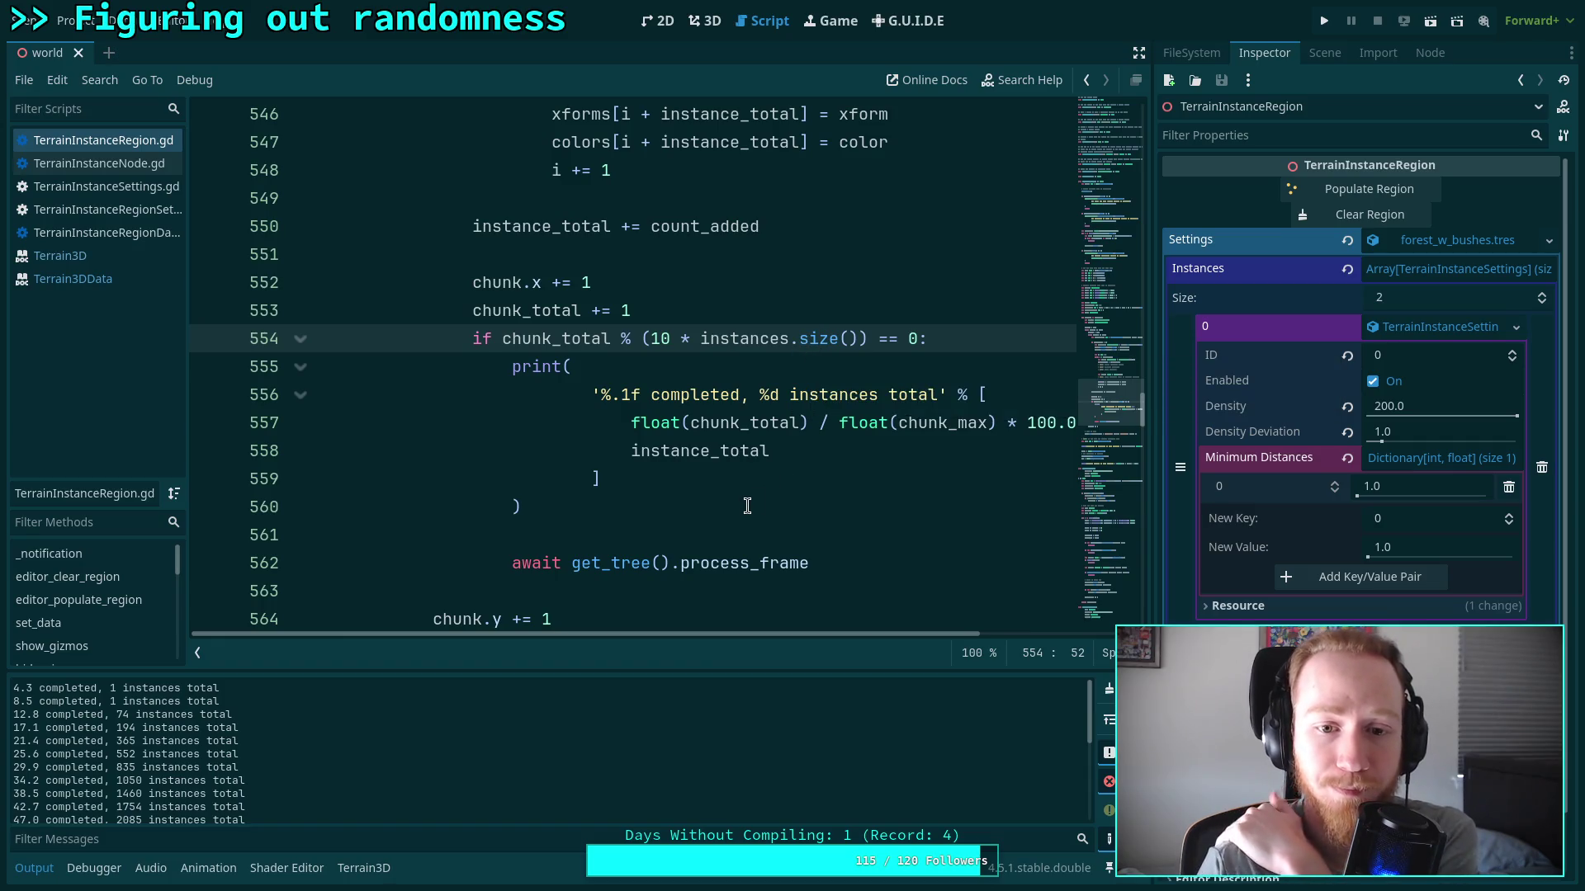
Review the end-time recording code, then re-run Populate Region in the 3D view
scroll(747, 505, "down", 1)
scroll(747, 505, "down", 2)
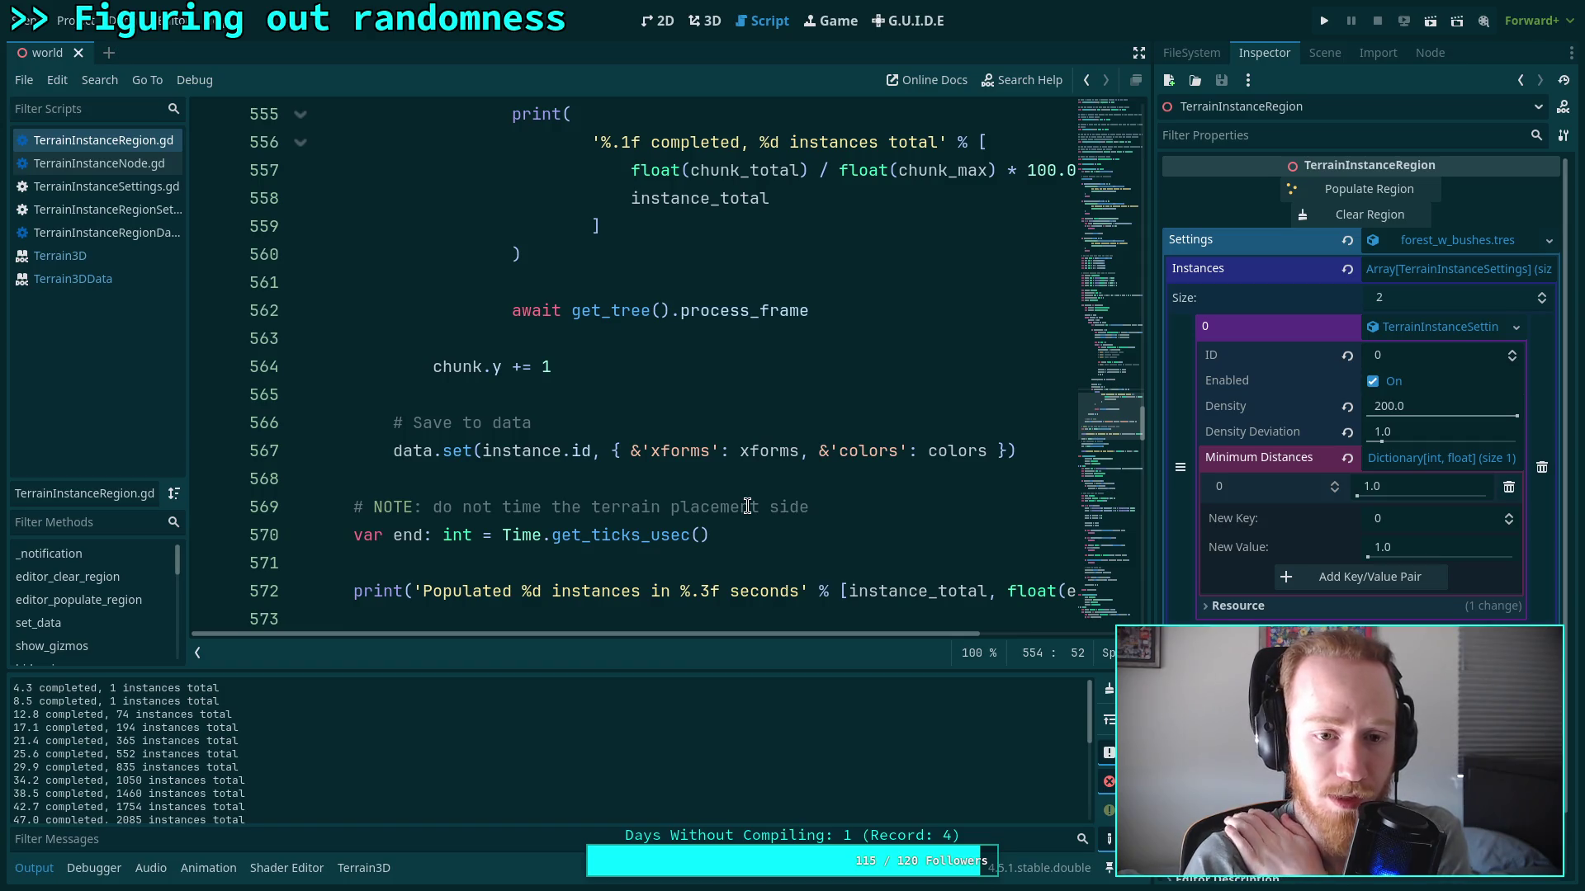
scroll(747, 505, "down", 2)
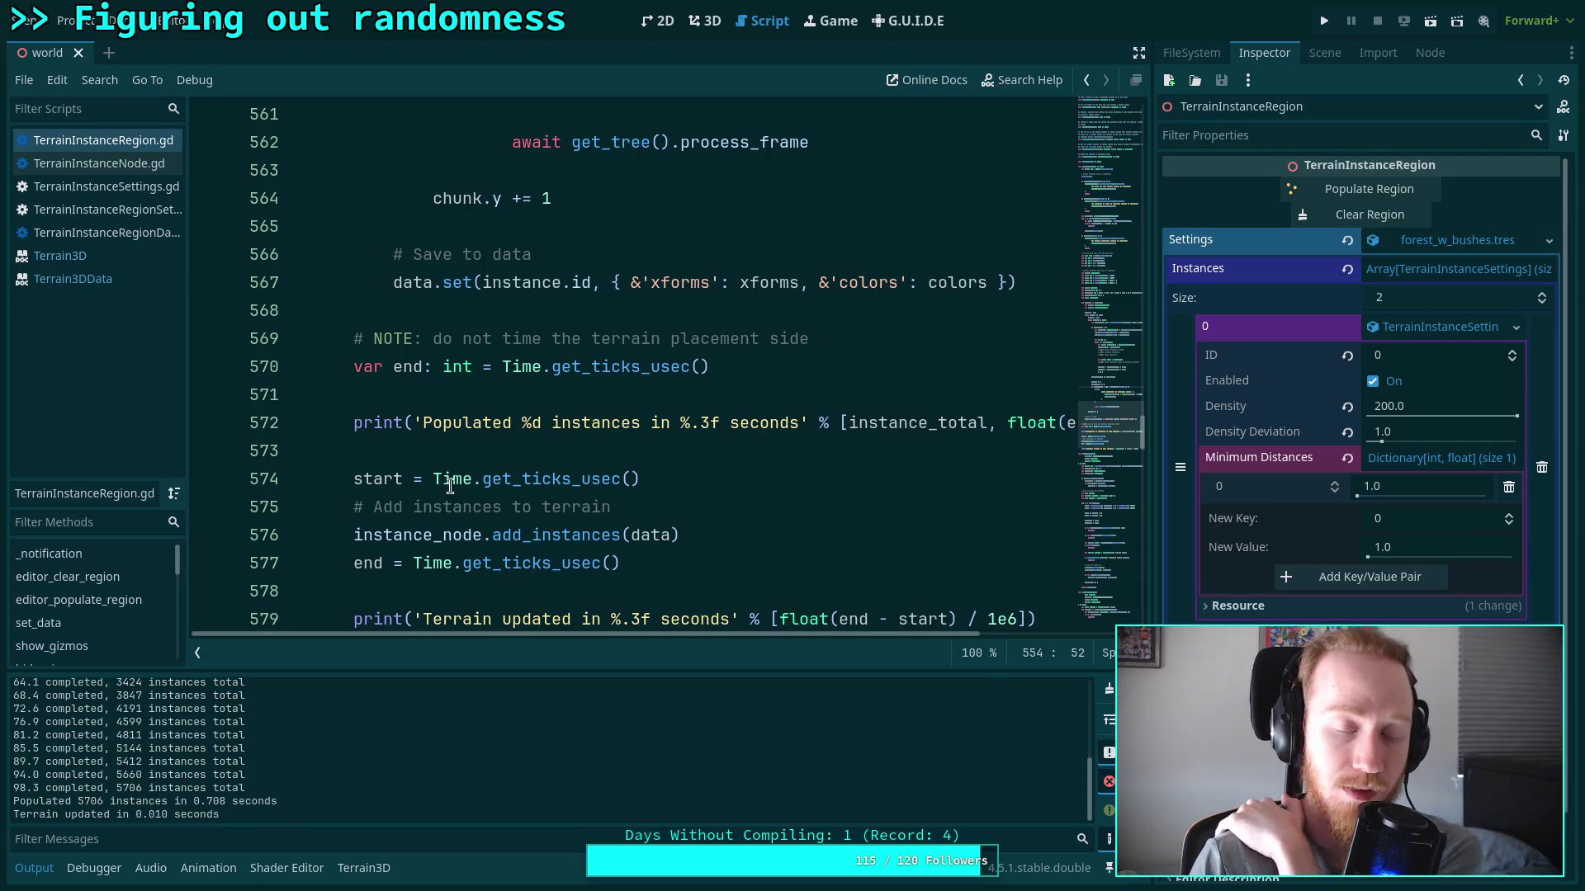
left_click(584, 364)
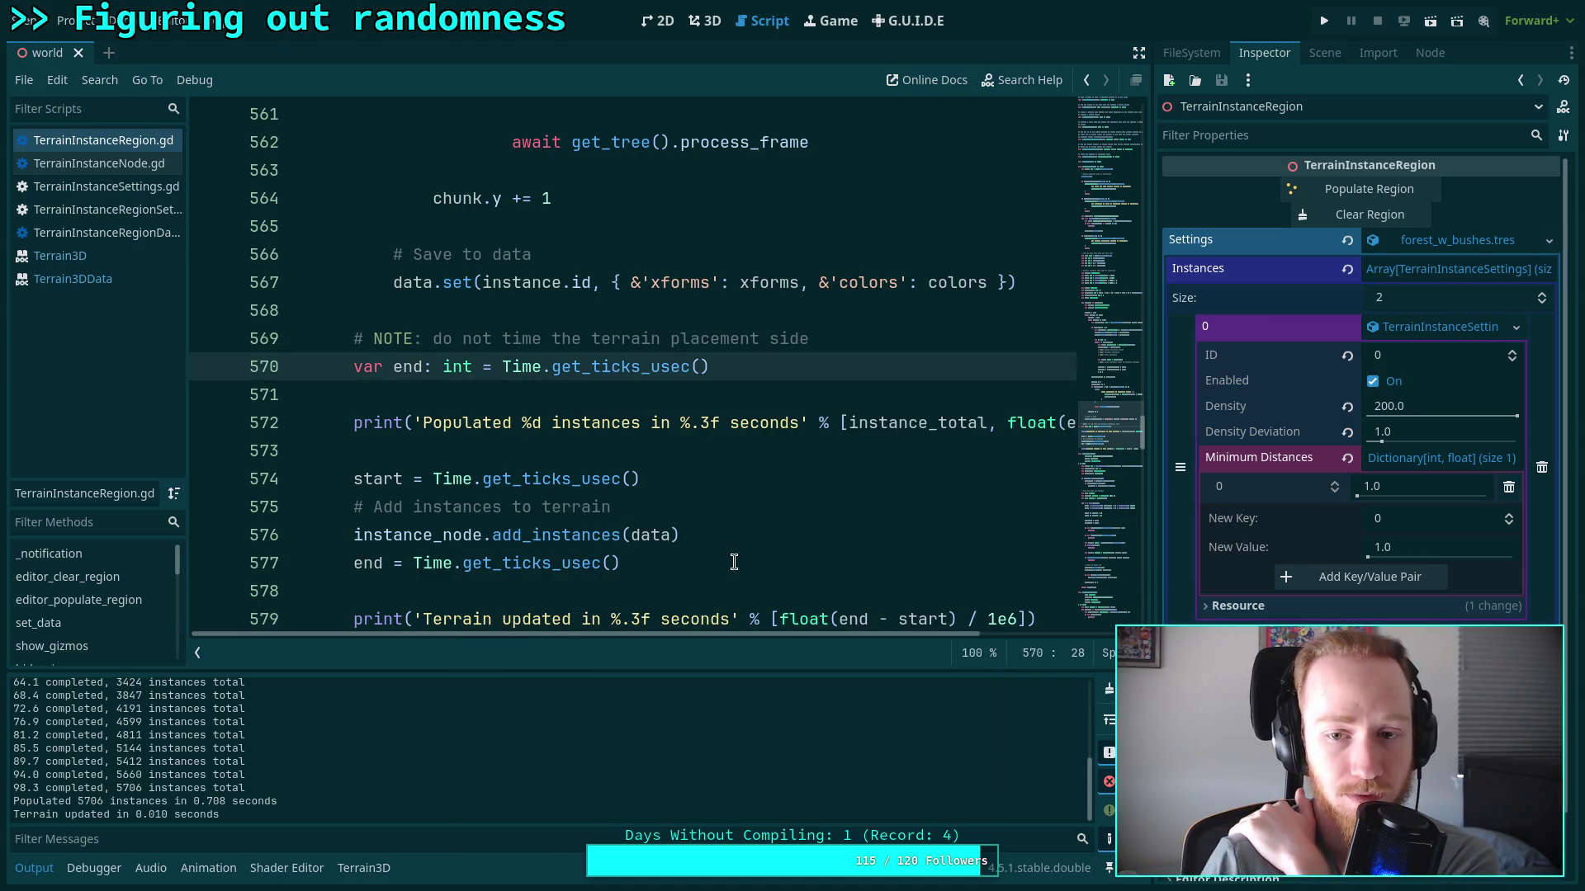
left_click_drag(755, 632, 948, 627)
scroll(947, 627, "down", 1)
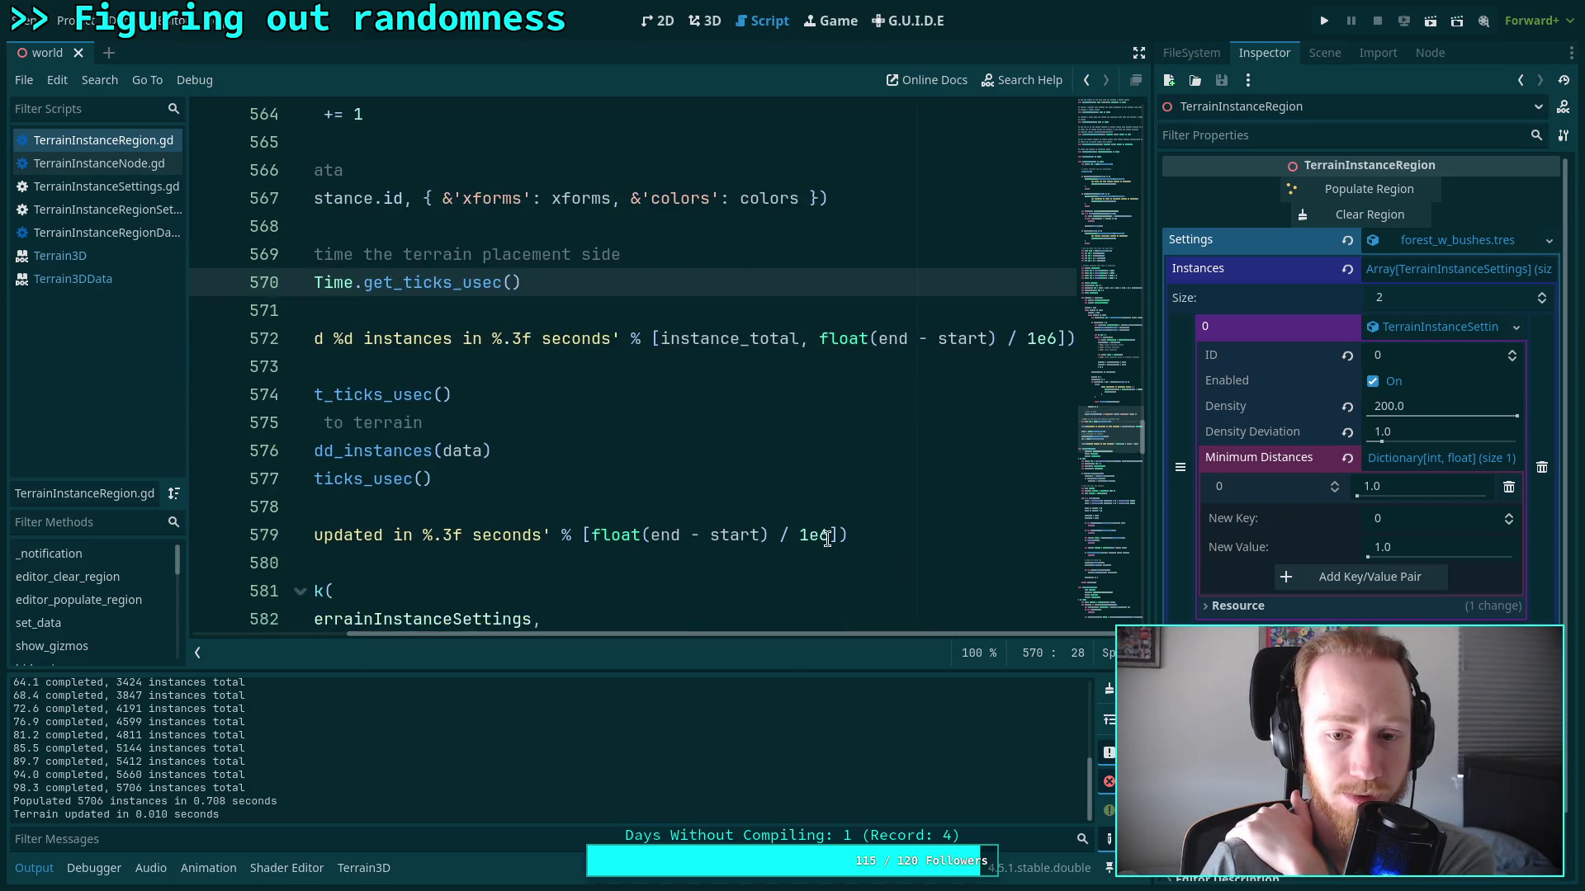
mouse_move(794, 631)
left_mouse_down()
mouse_move(649, 640)
mouse_move(637, 671)
mouse_move(731, 638)
mouse_move(685, 637)
left_mouse_up()
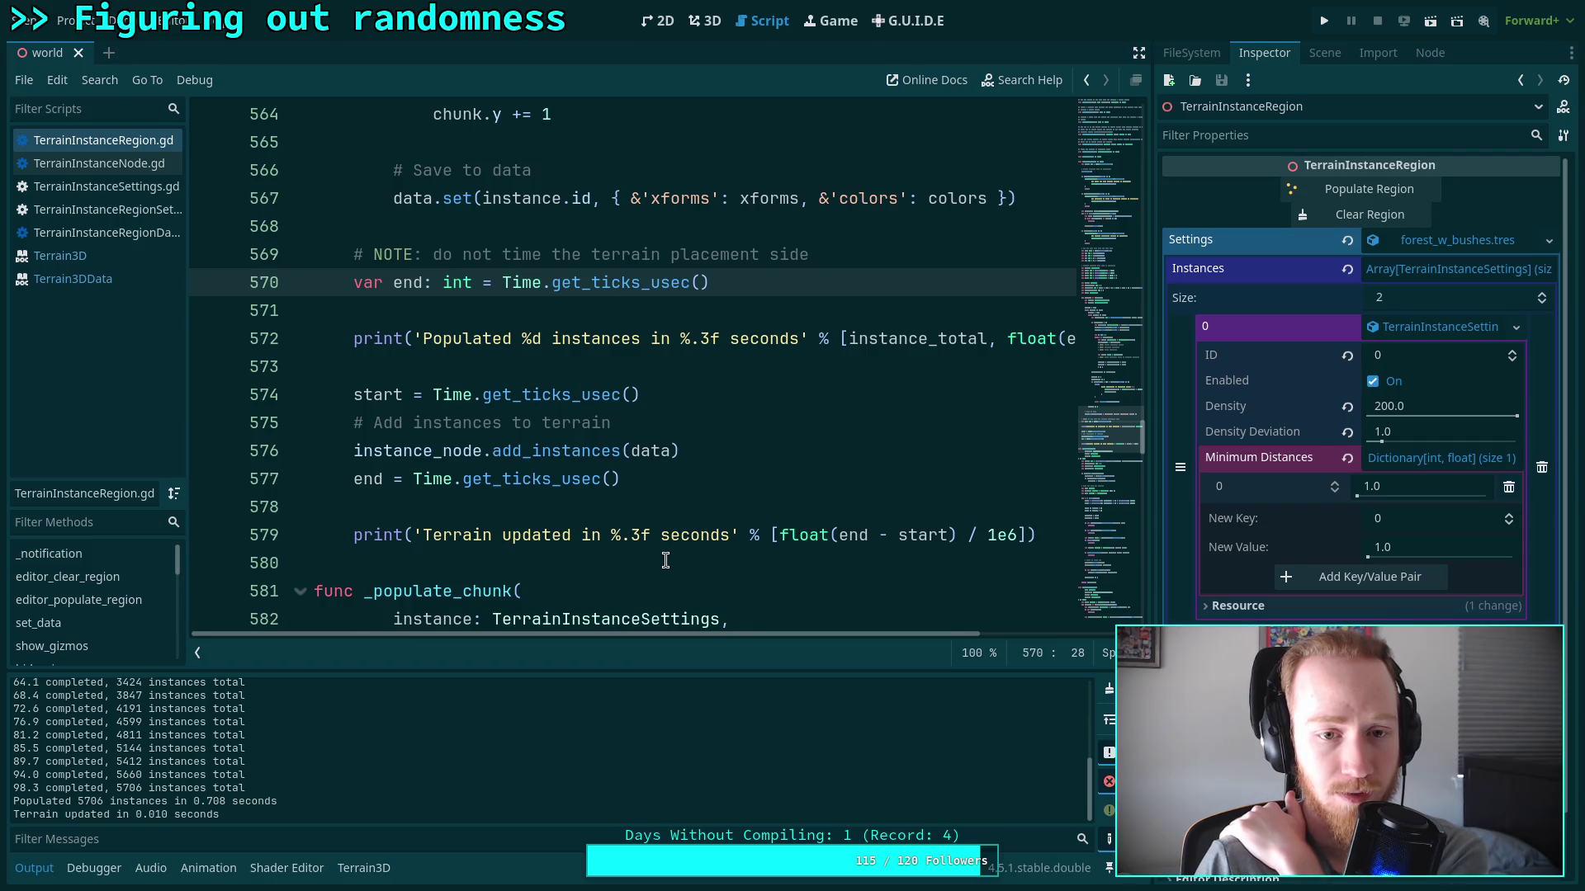
scroll(666, 561, "up", 4)
scroll(665, 560, "down", 3)
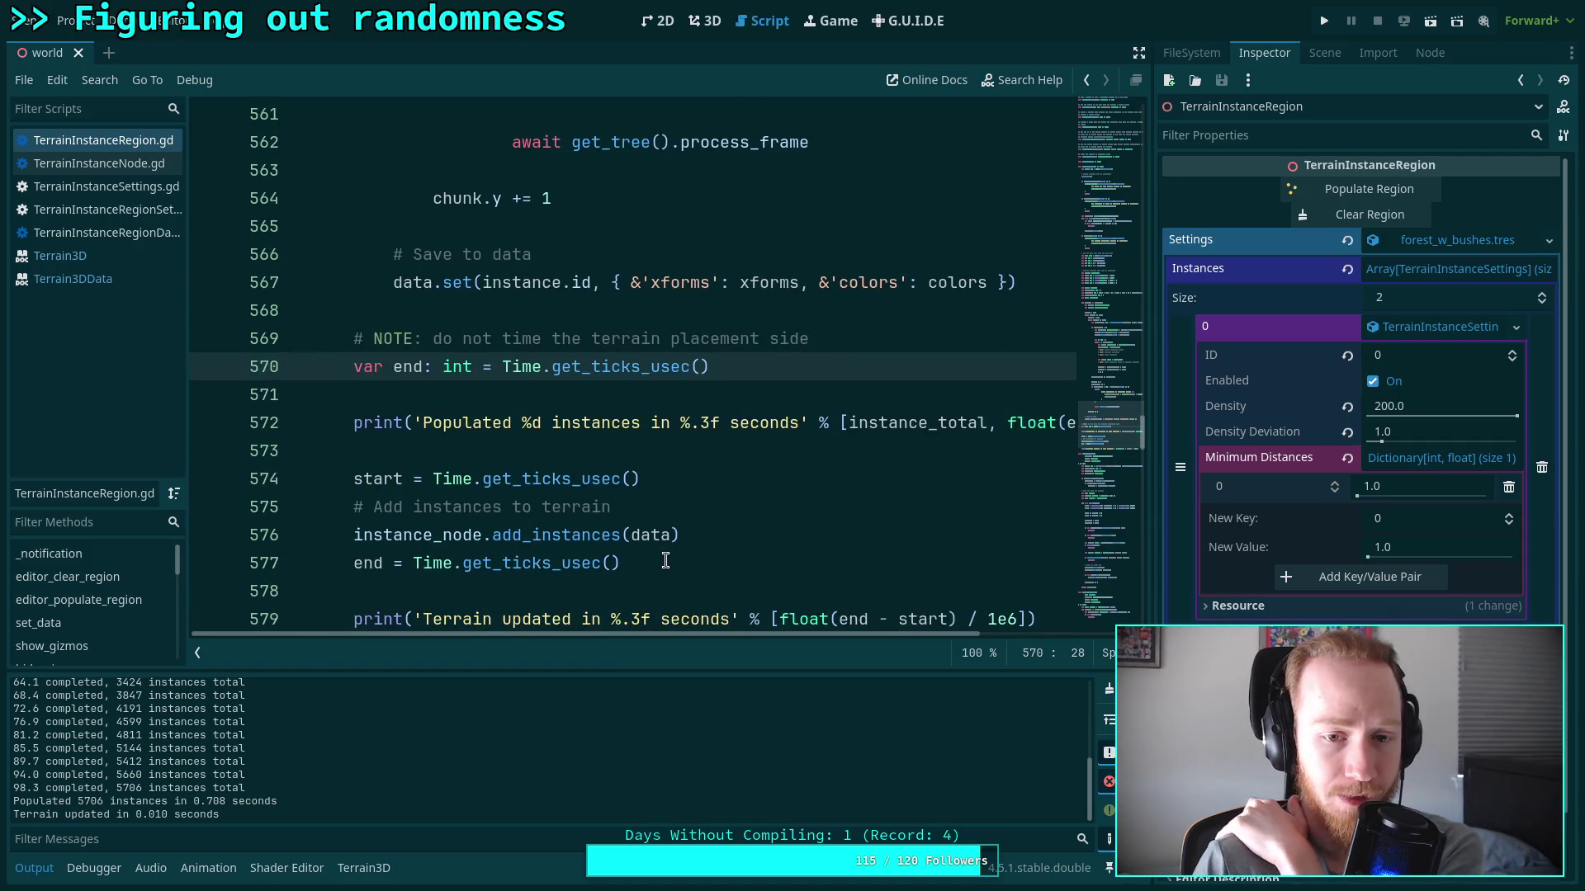
scroll(665, 561, "up", 4)
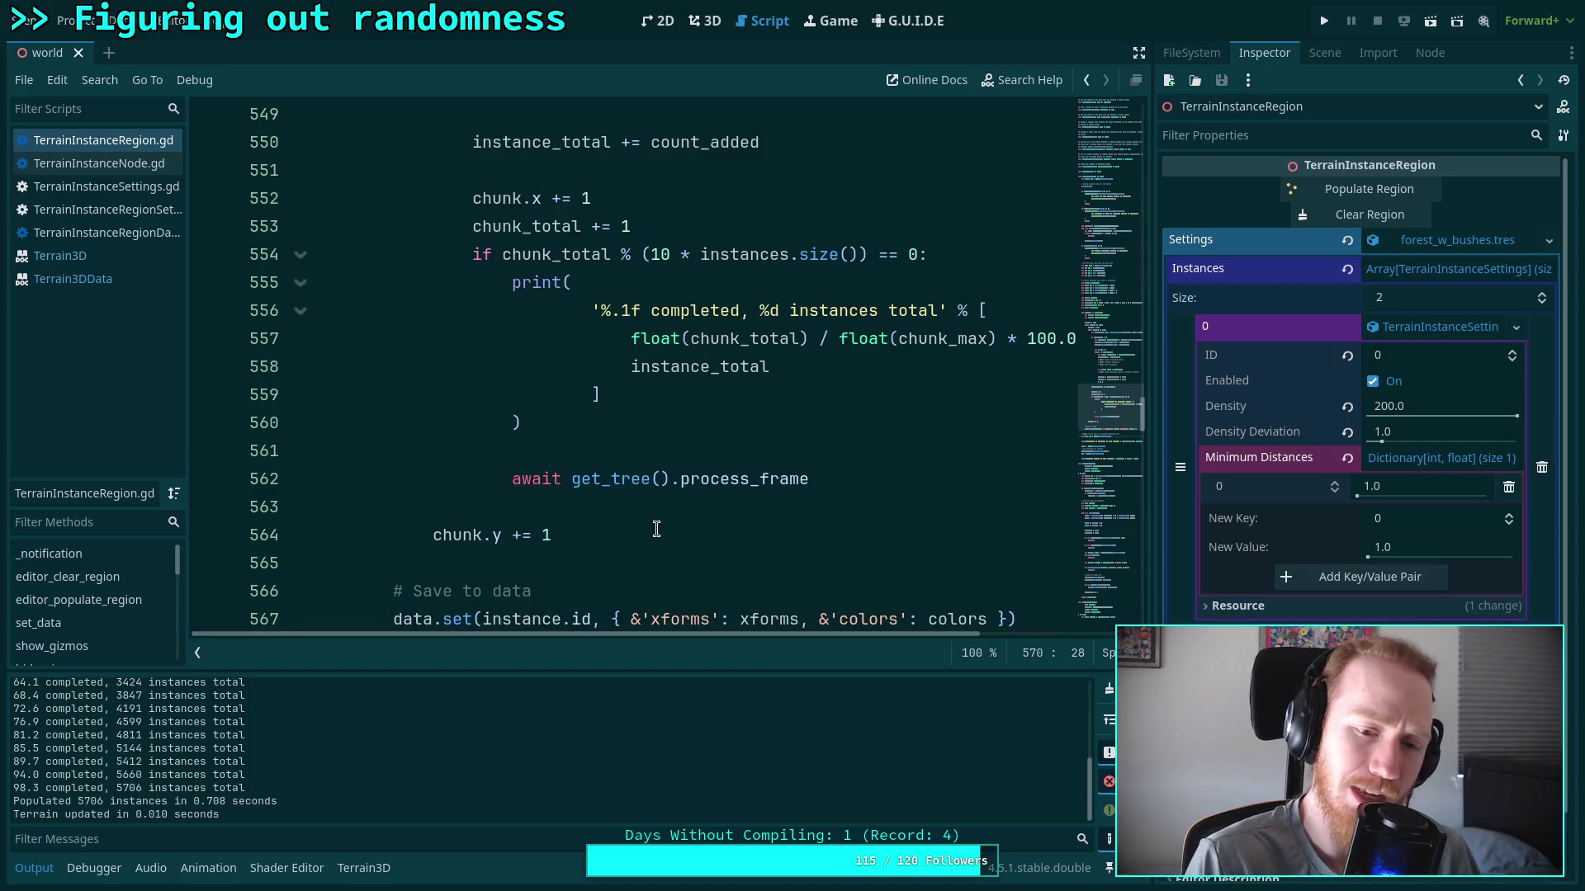
scroll(656, 529, "down", 2)
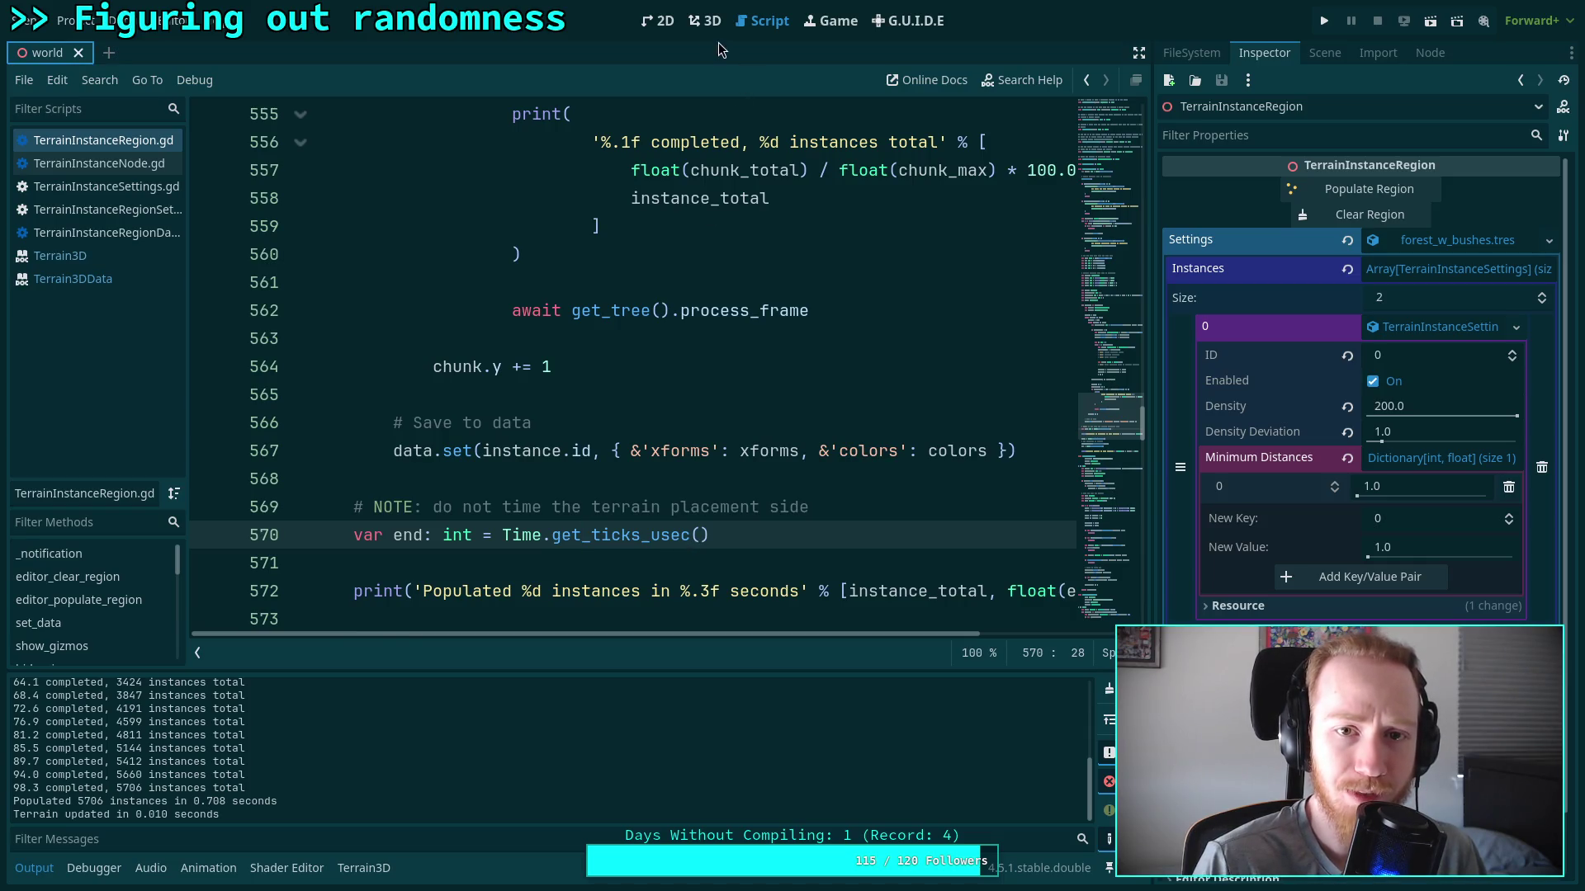
left_click(705, 23)
left_click(1378, 195)
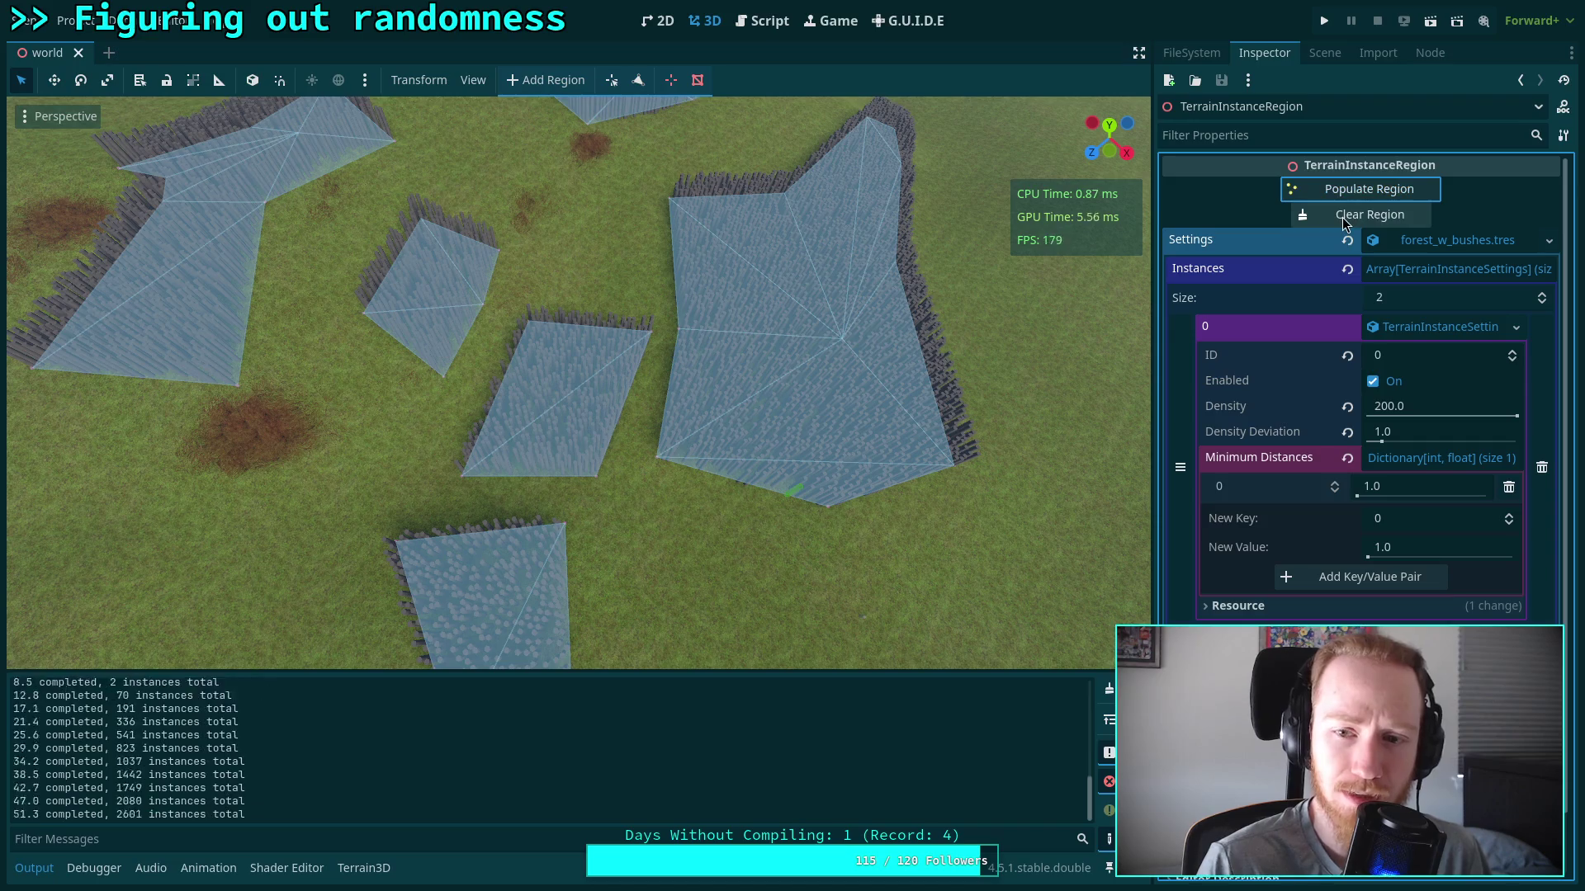
Repopulate the regions sparsely with Density reset to 1.0 and Density Deviation to 2.0
left_click(1370, 214)
left_click(1372, 191)
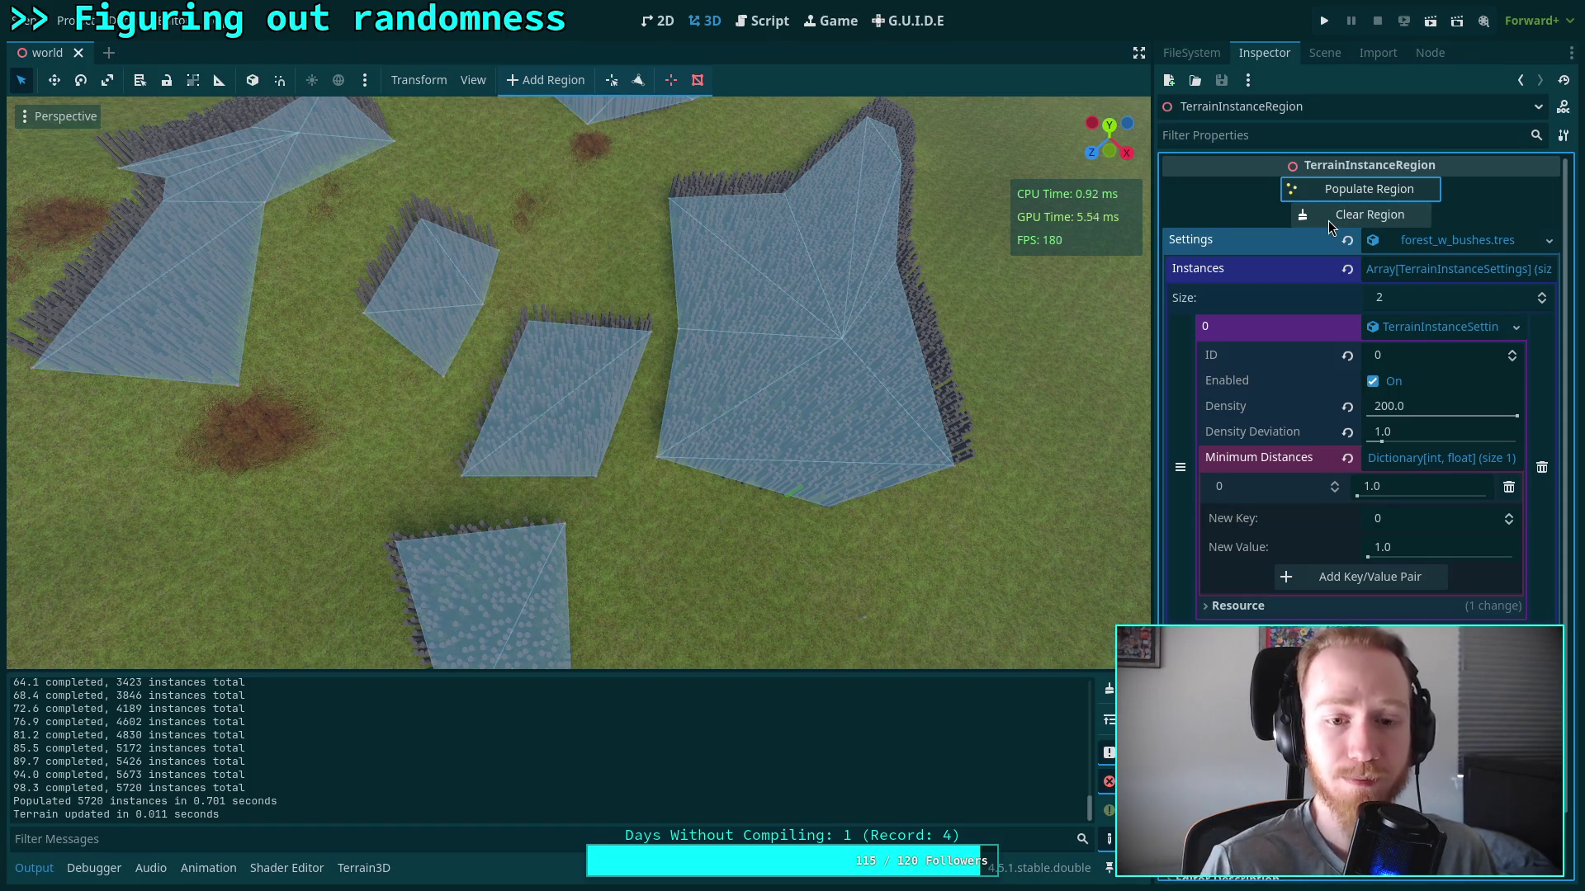
left_click(1329, 221)
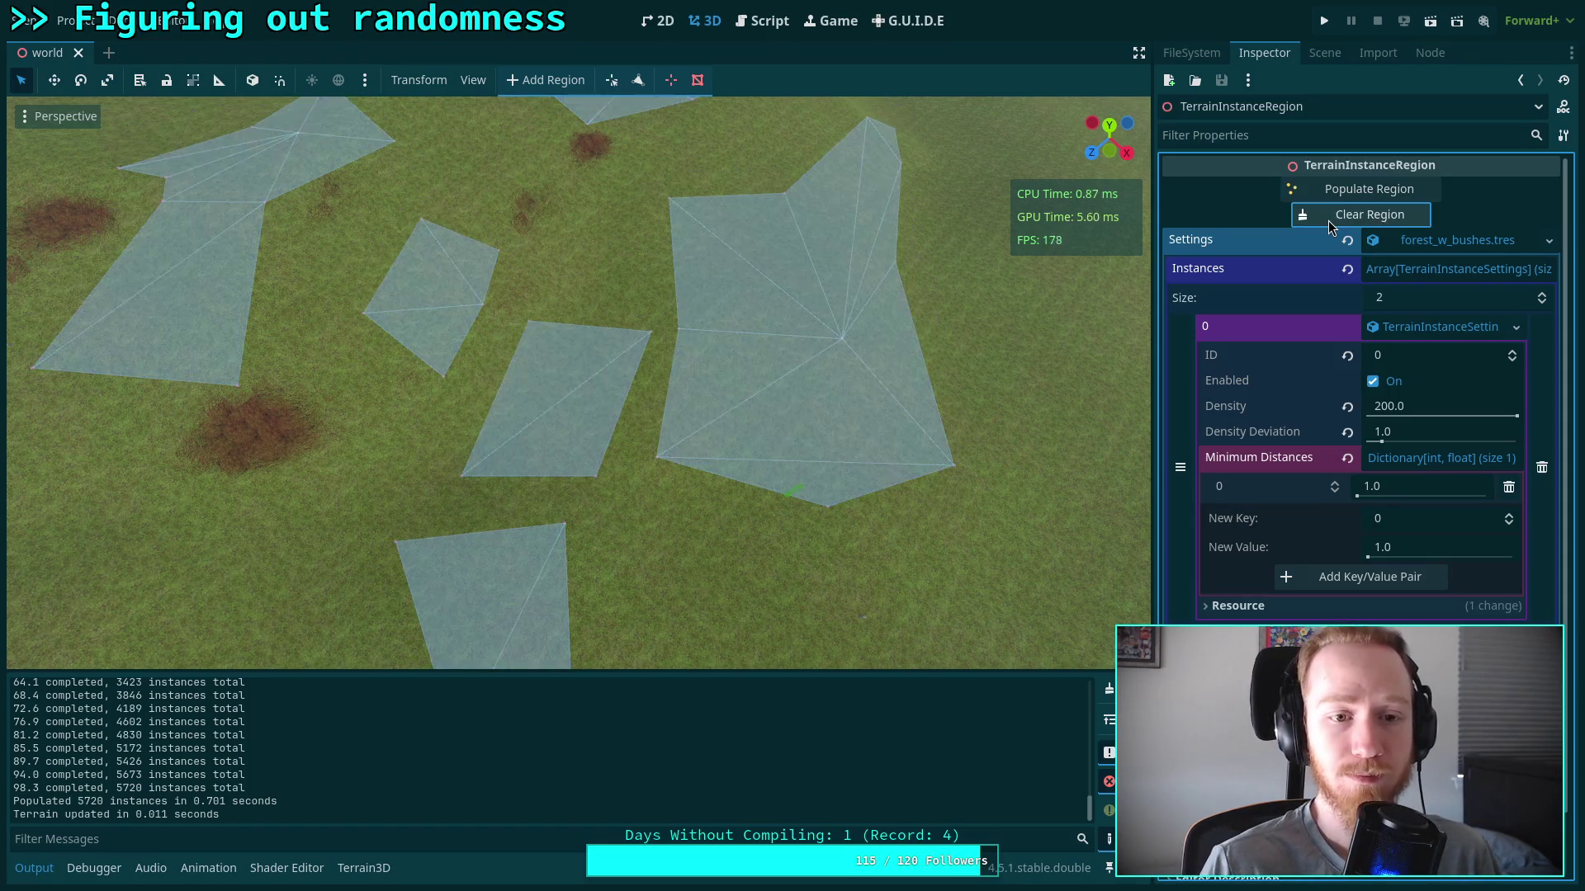
left_click(1348, 407)
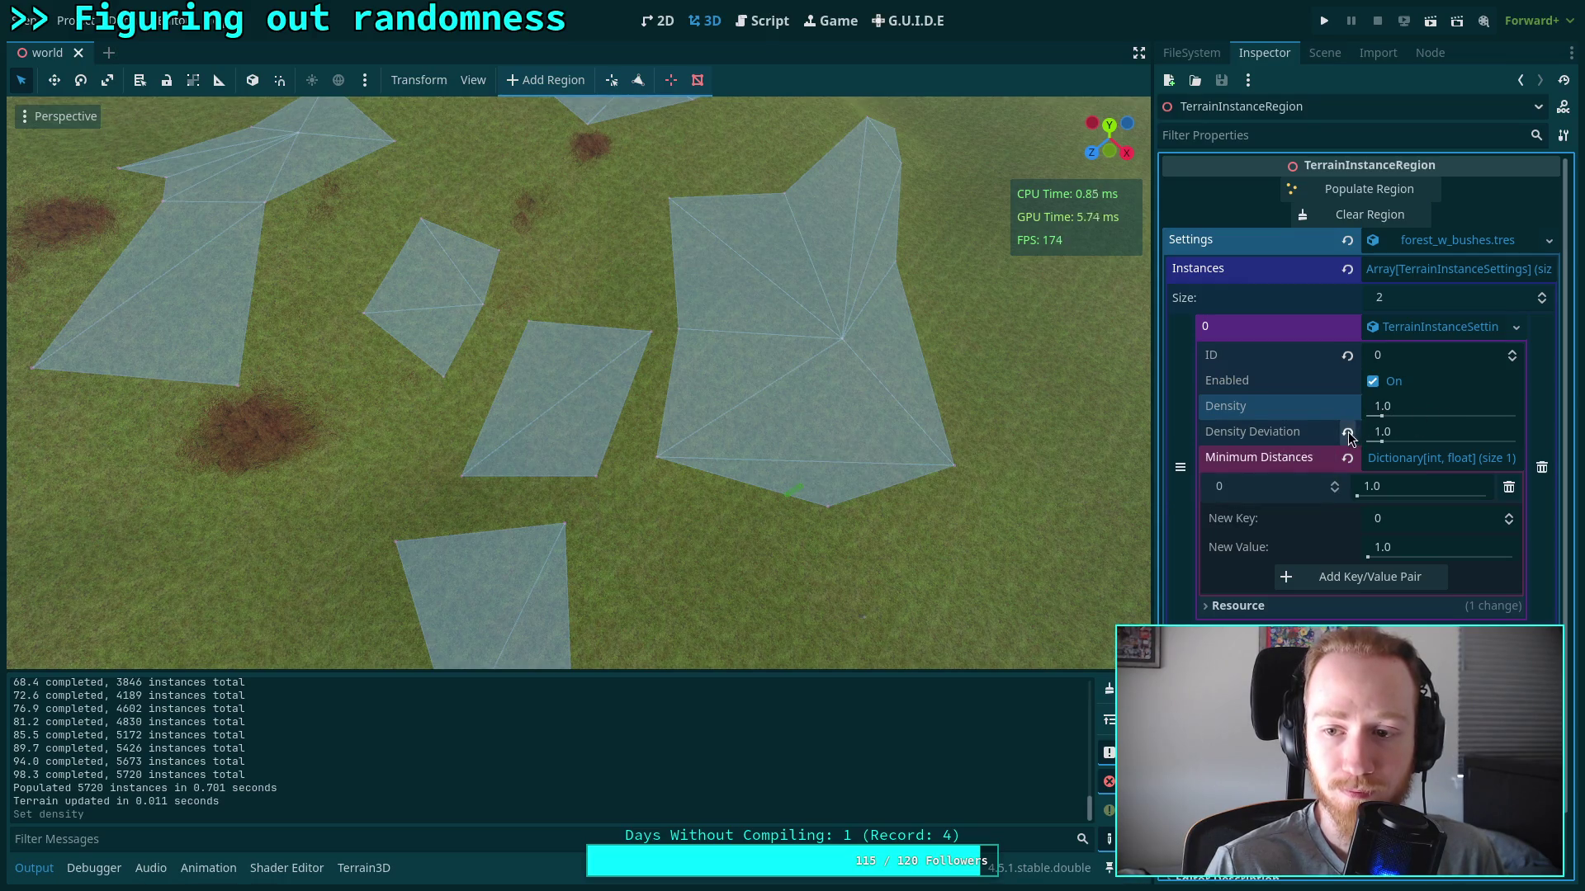
left_click(1348, 433)
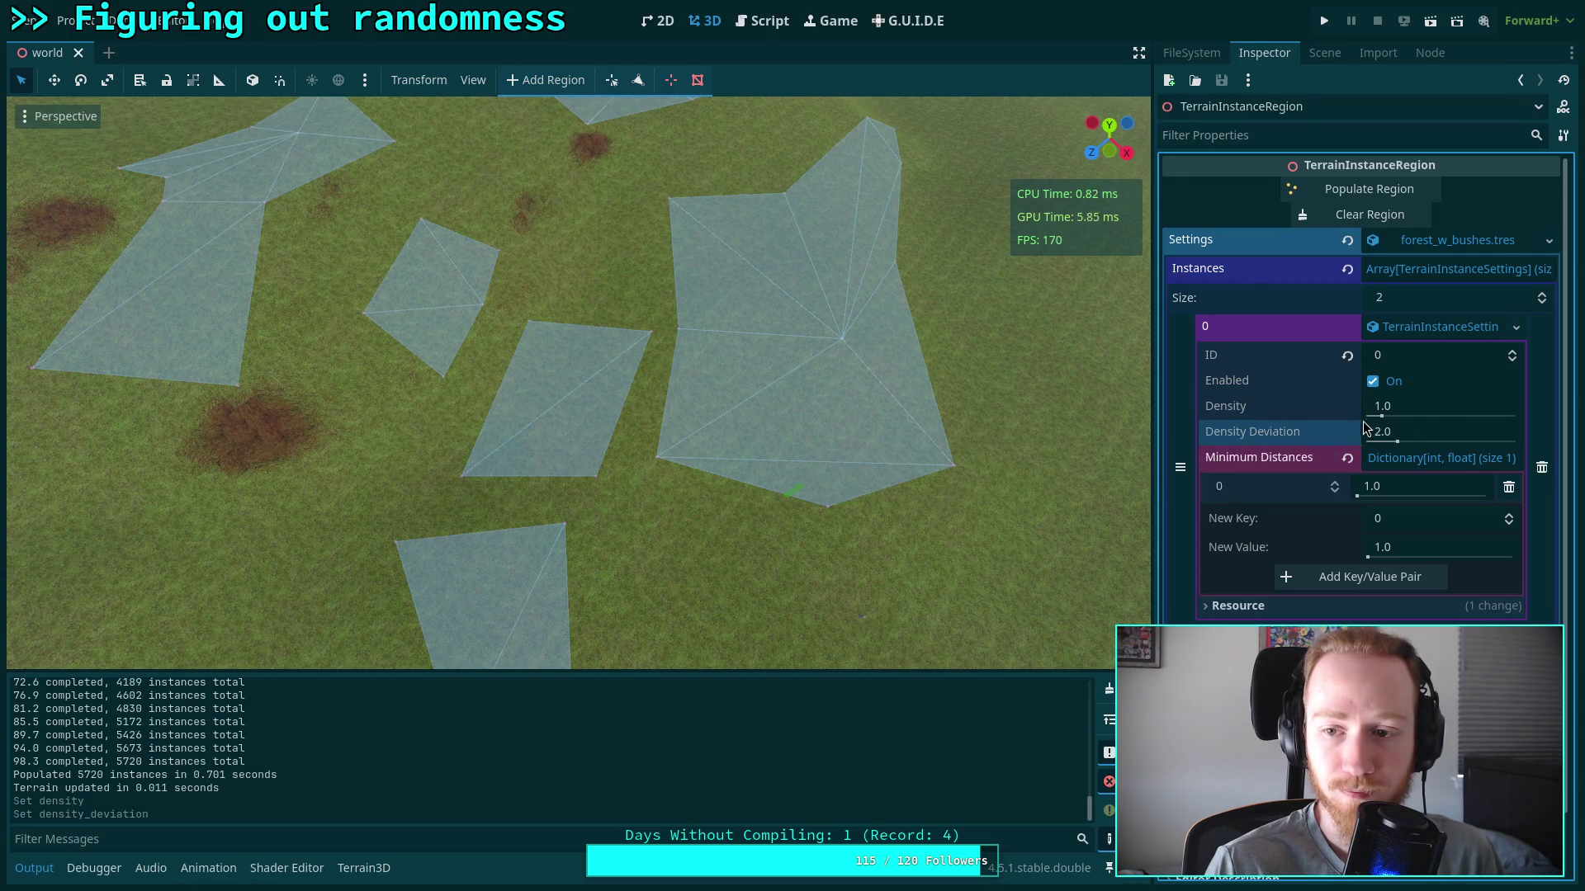
left_click(1387, 191)
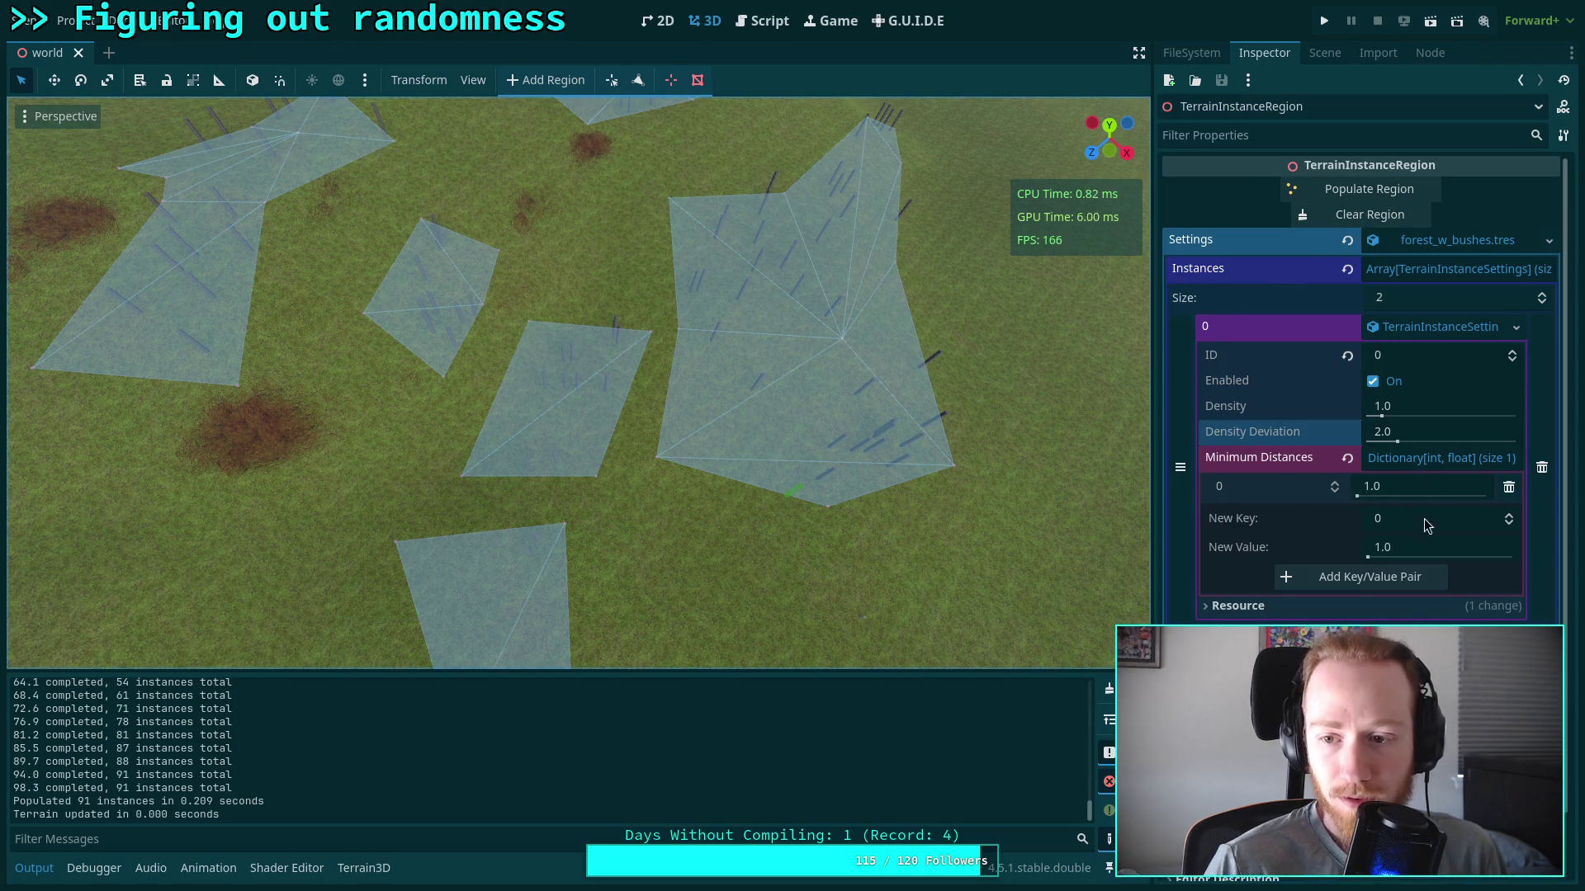
Enter 5.0 as the new minimum distance value, retype it as 7, then edit Density
left_click(1423, 549)
type("5")
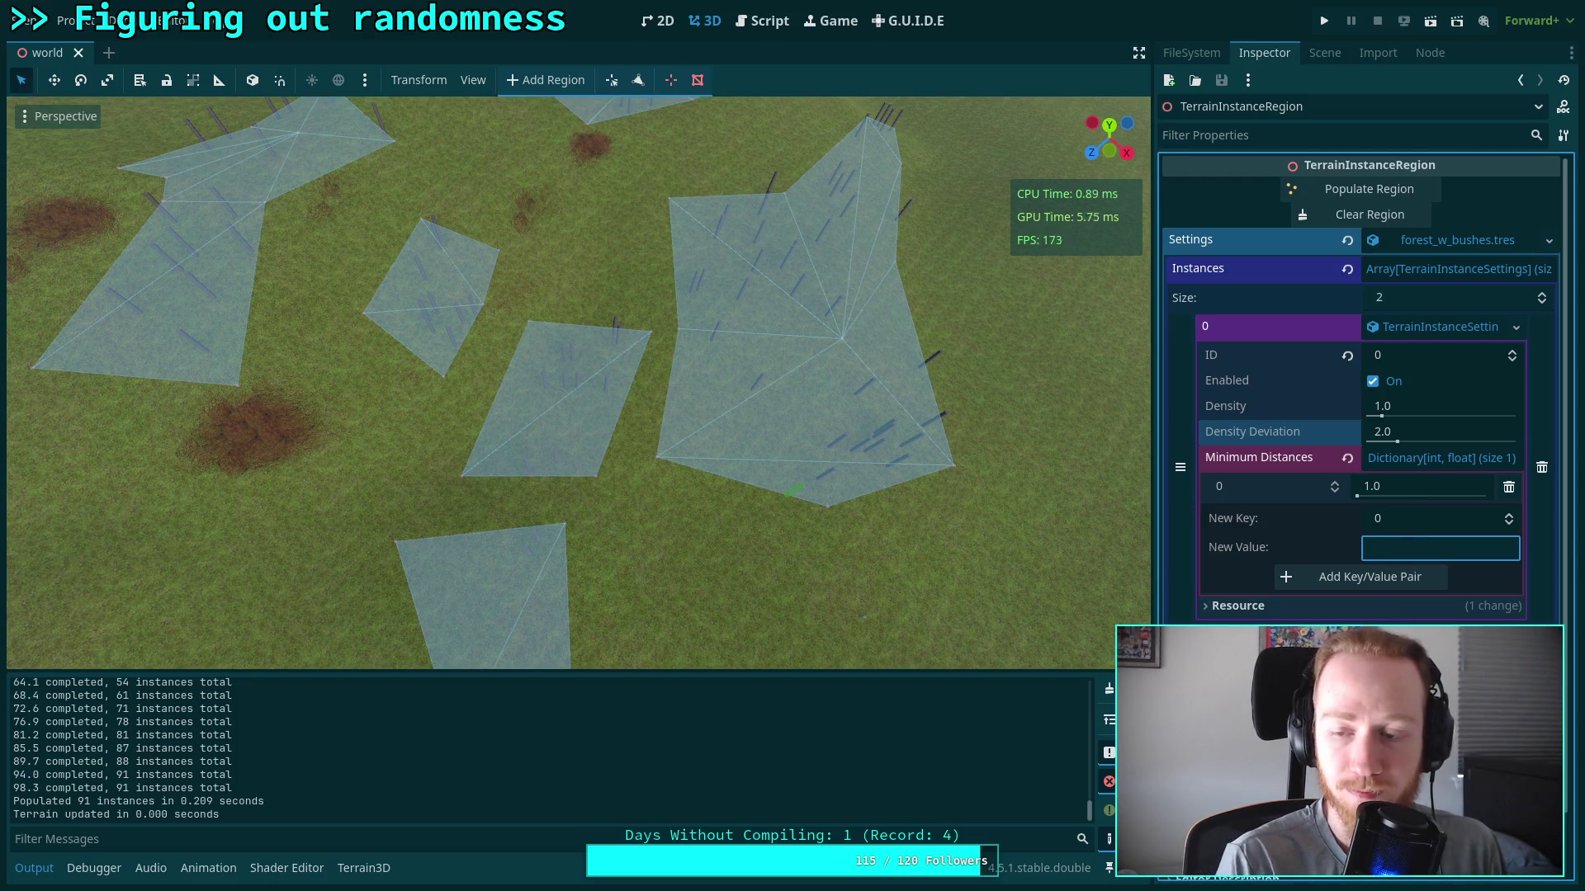
key("Return")
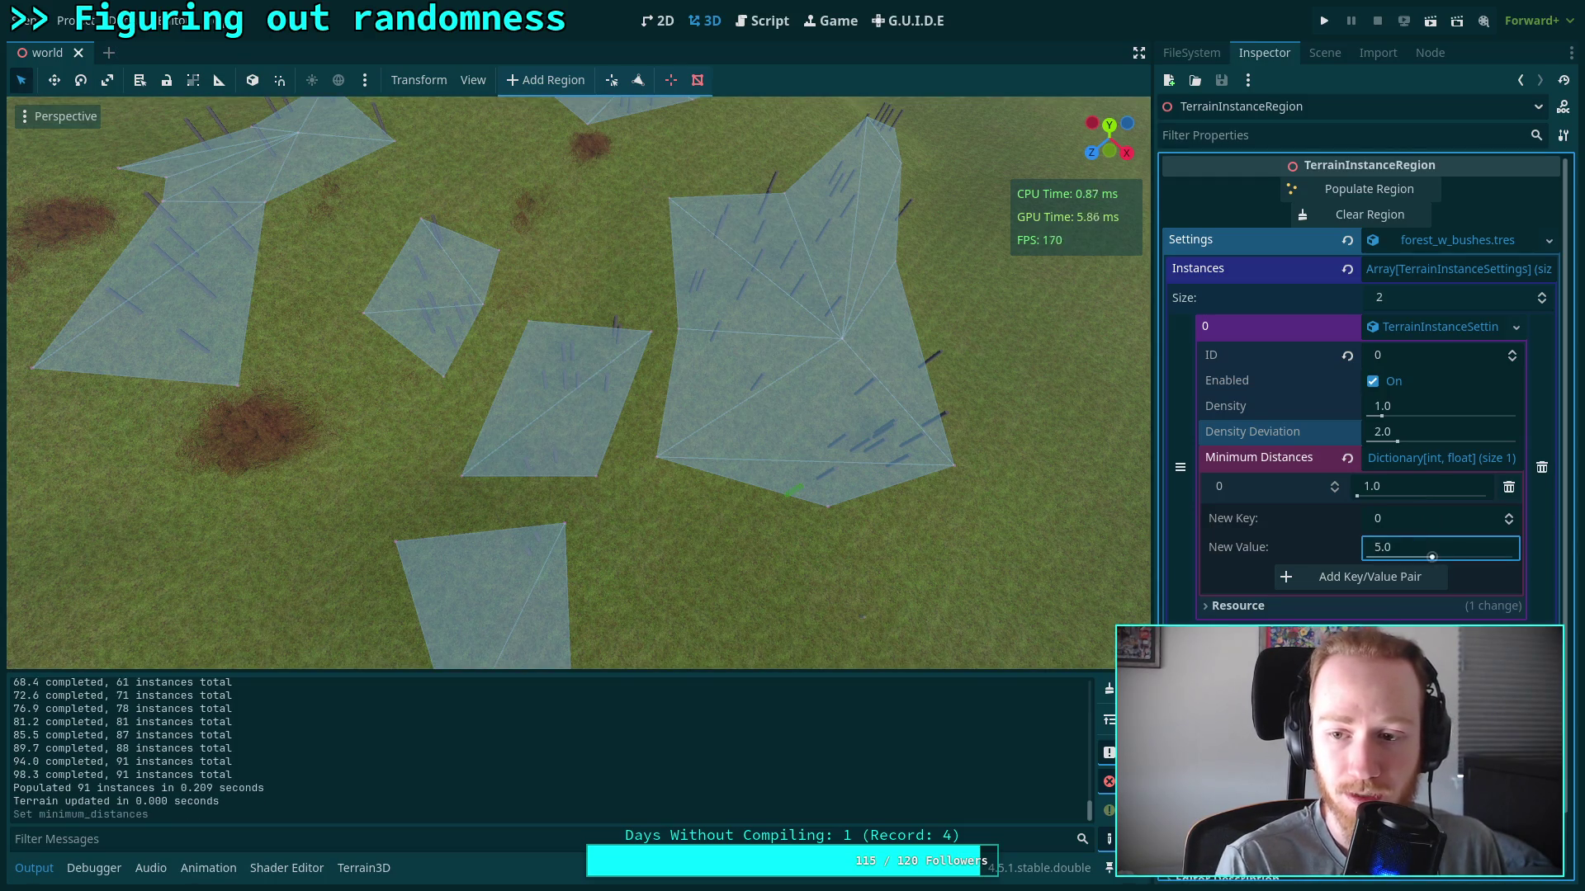
left_click(1421, 550)
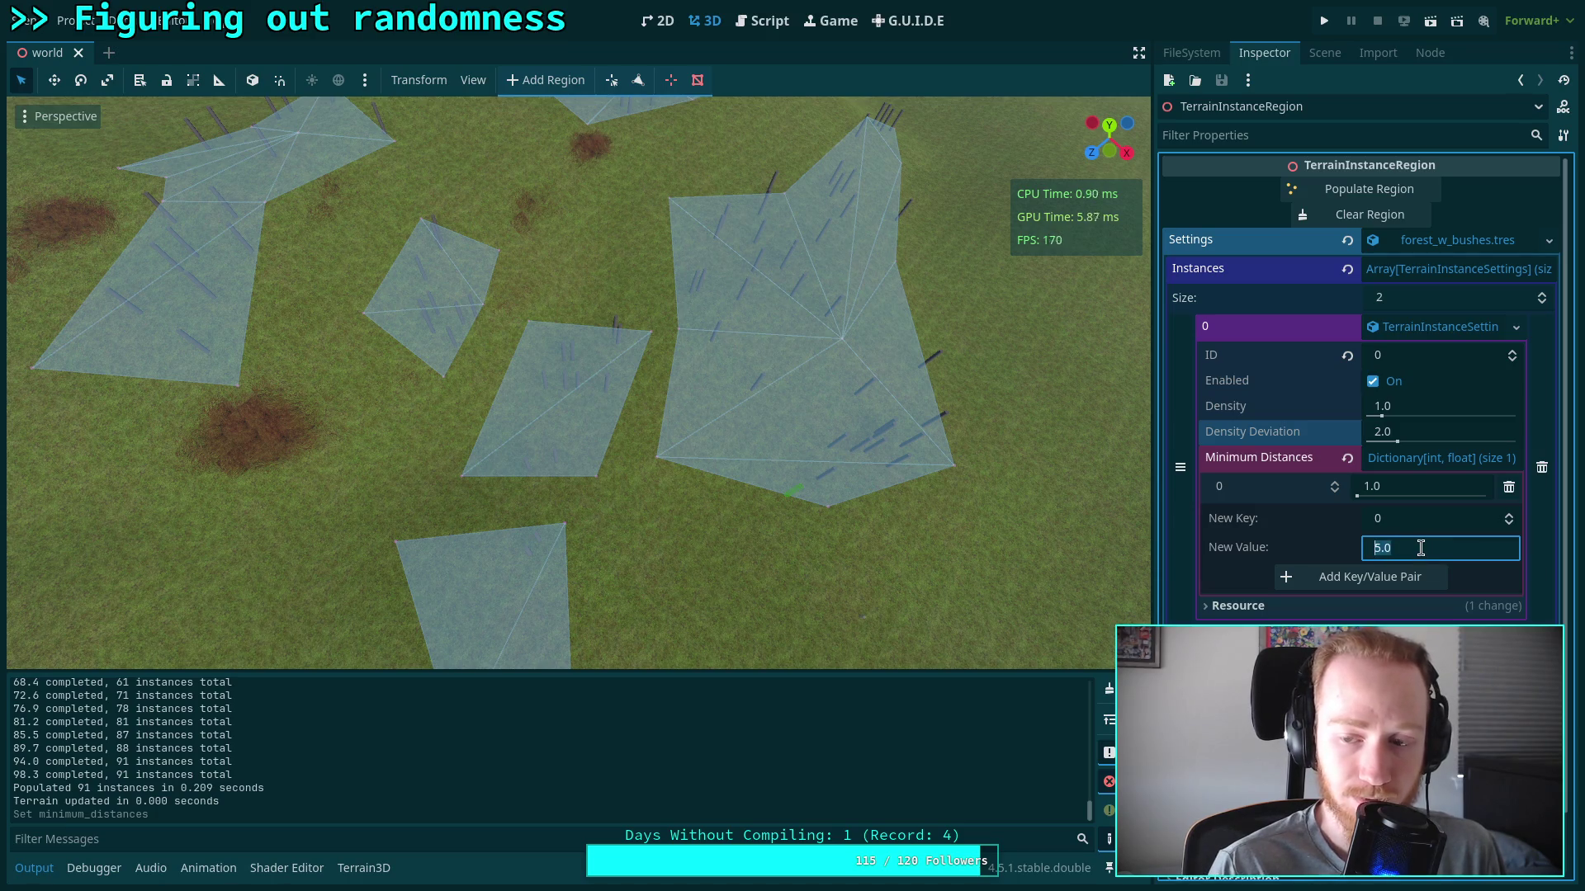
type("7")
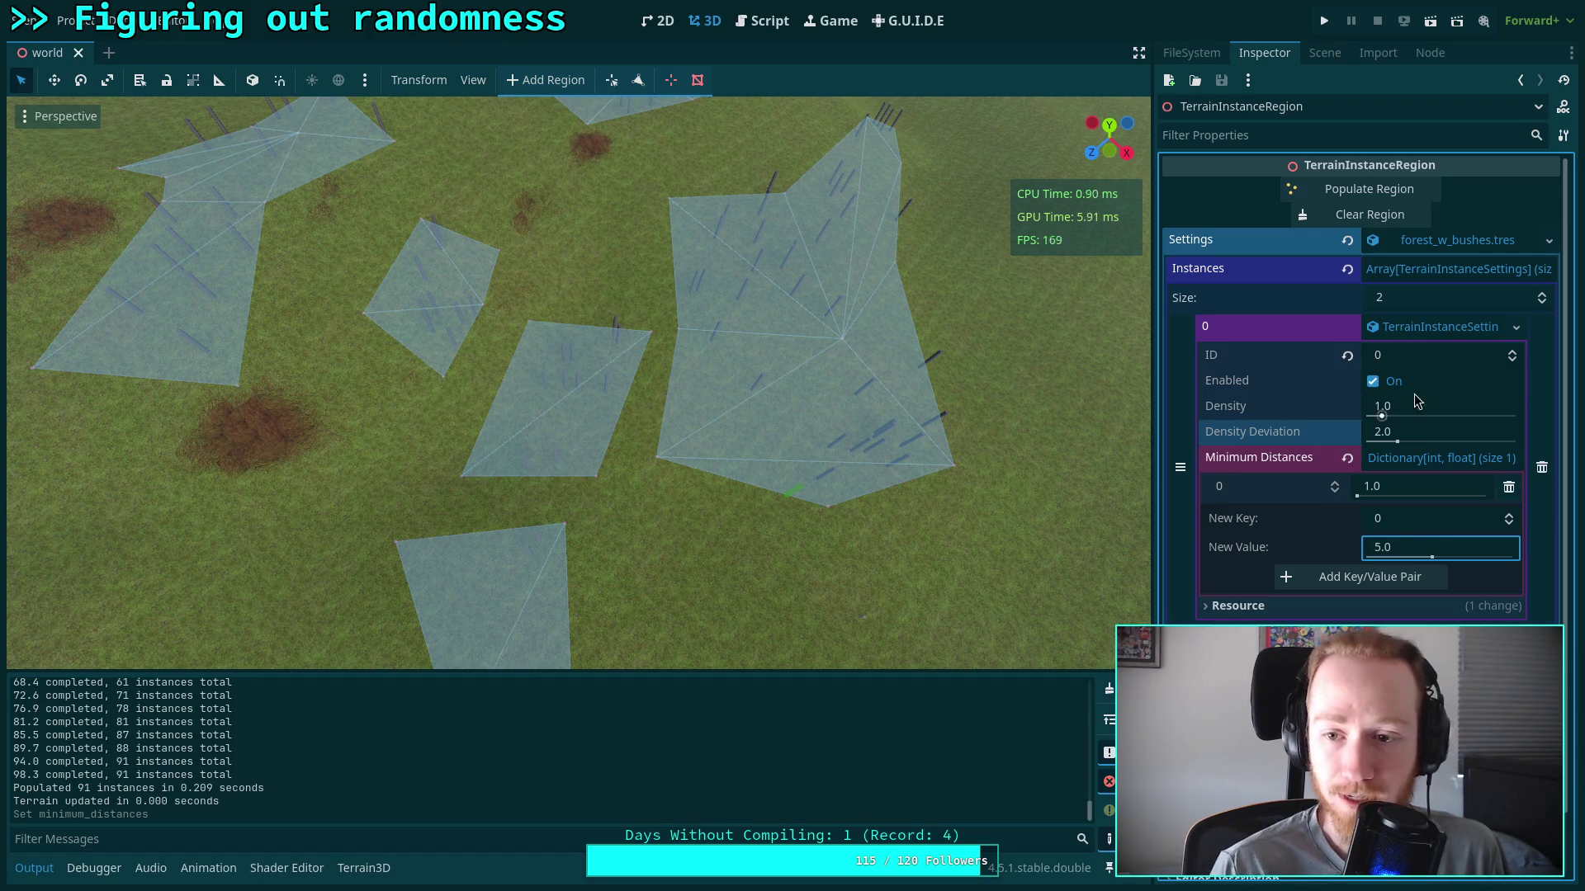
left_click(1456, 415)
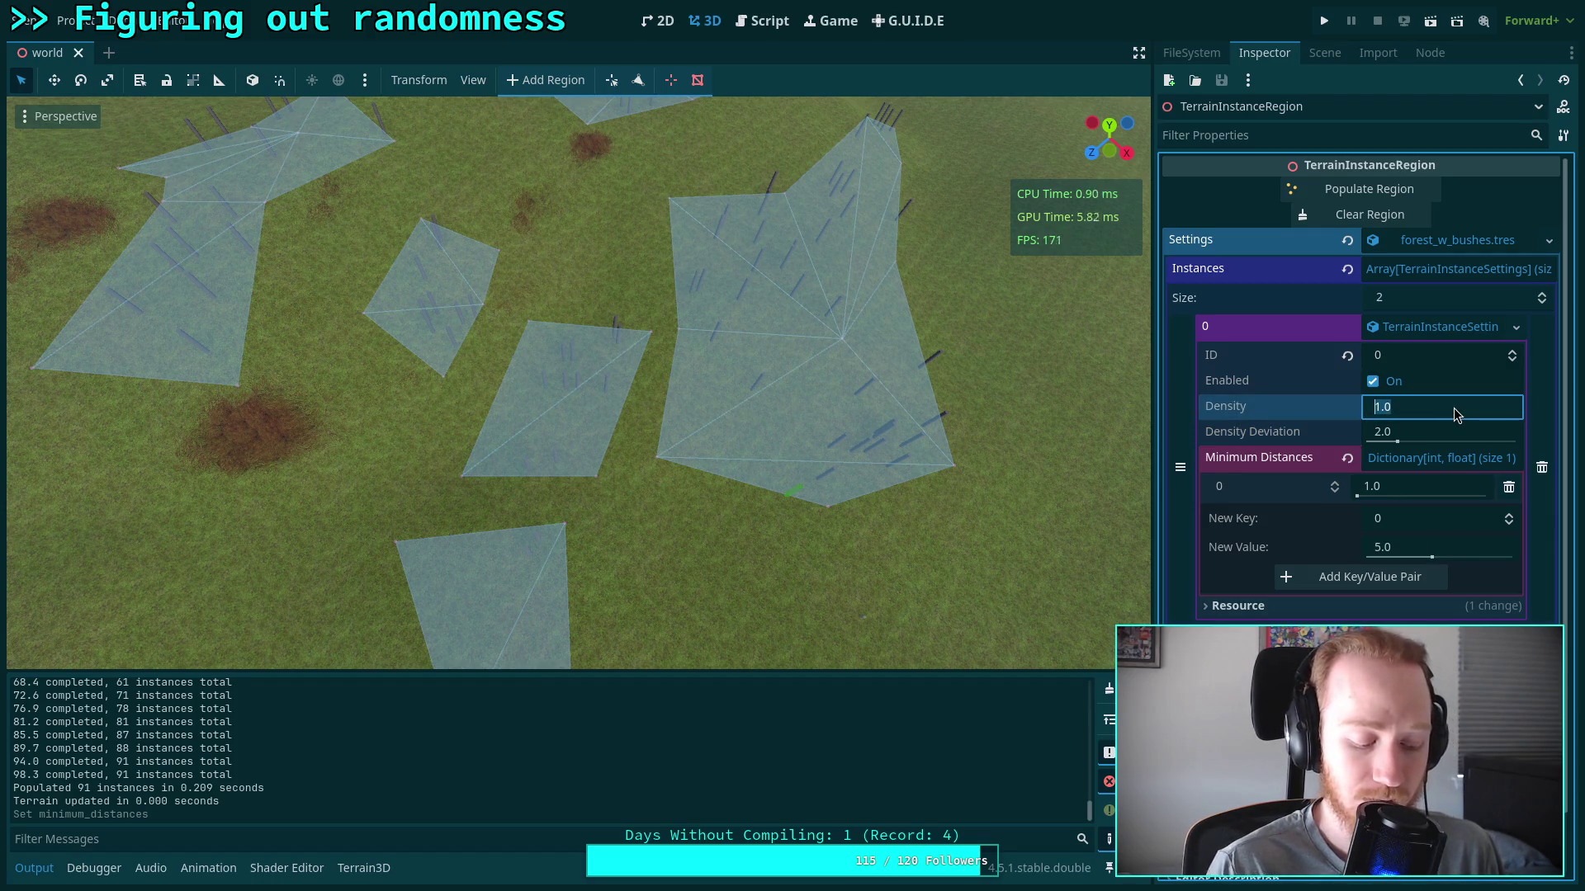
Set the forest Density to 16.0 and the Density Deviation to 4.0
type("15")
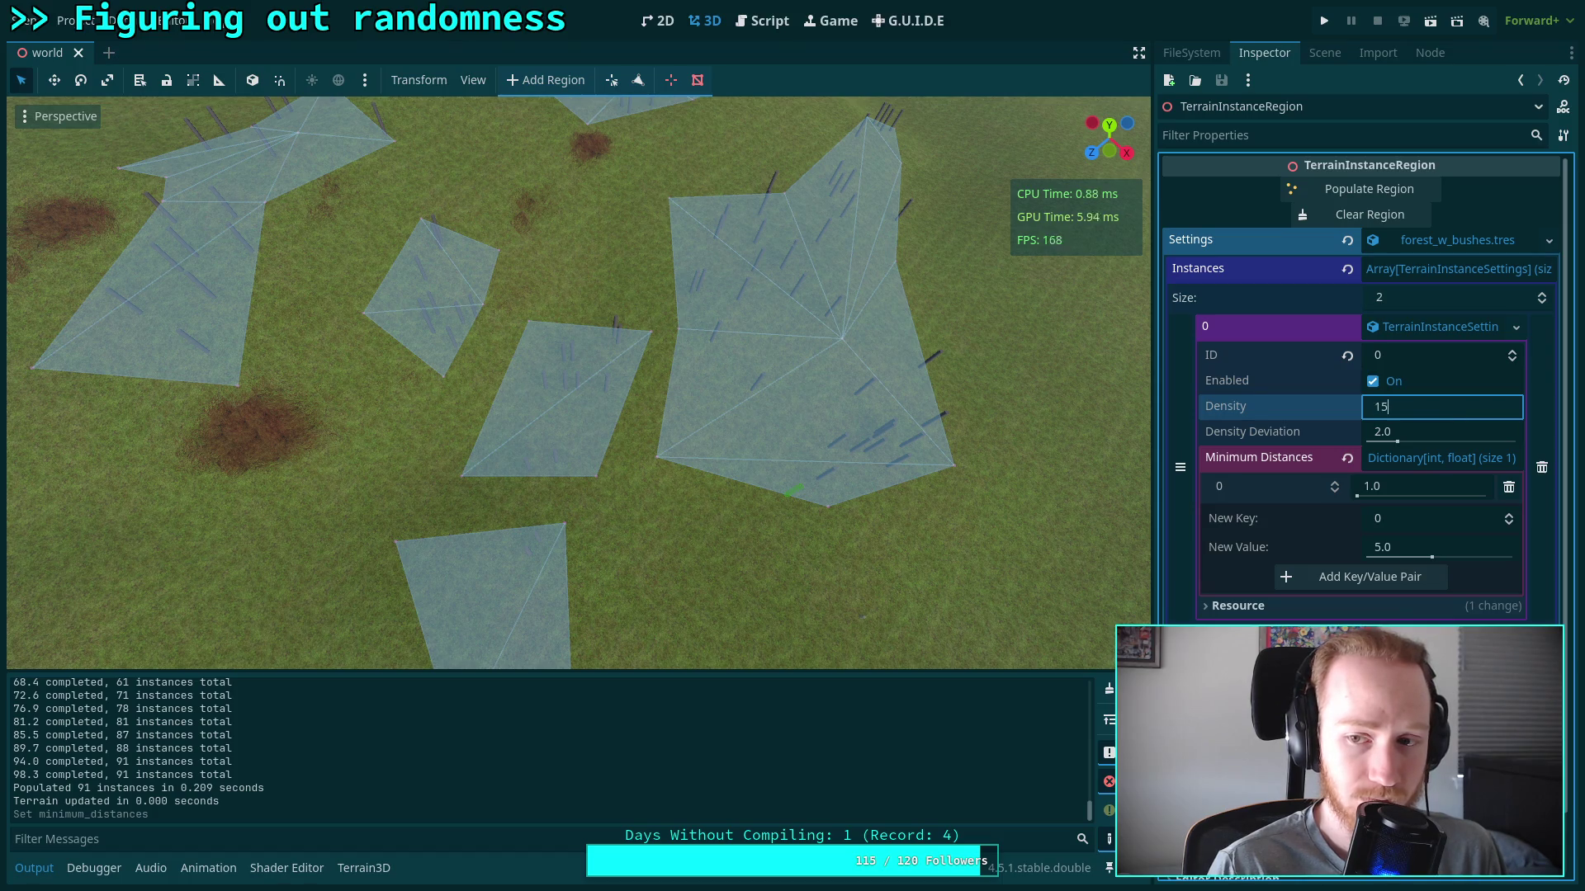
key("Return")
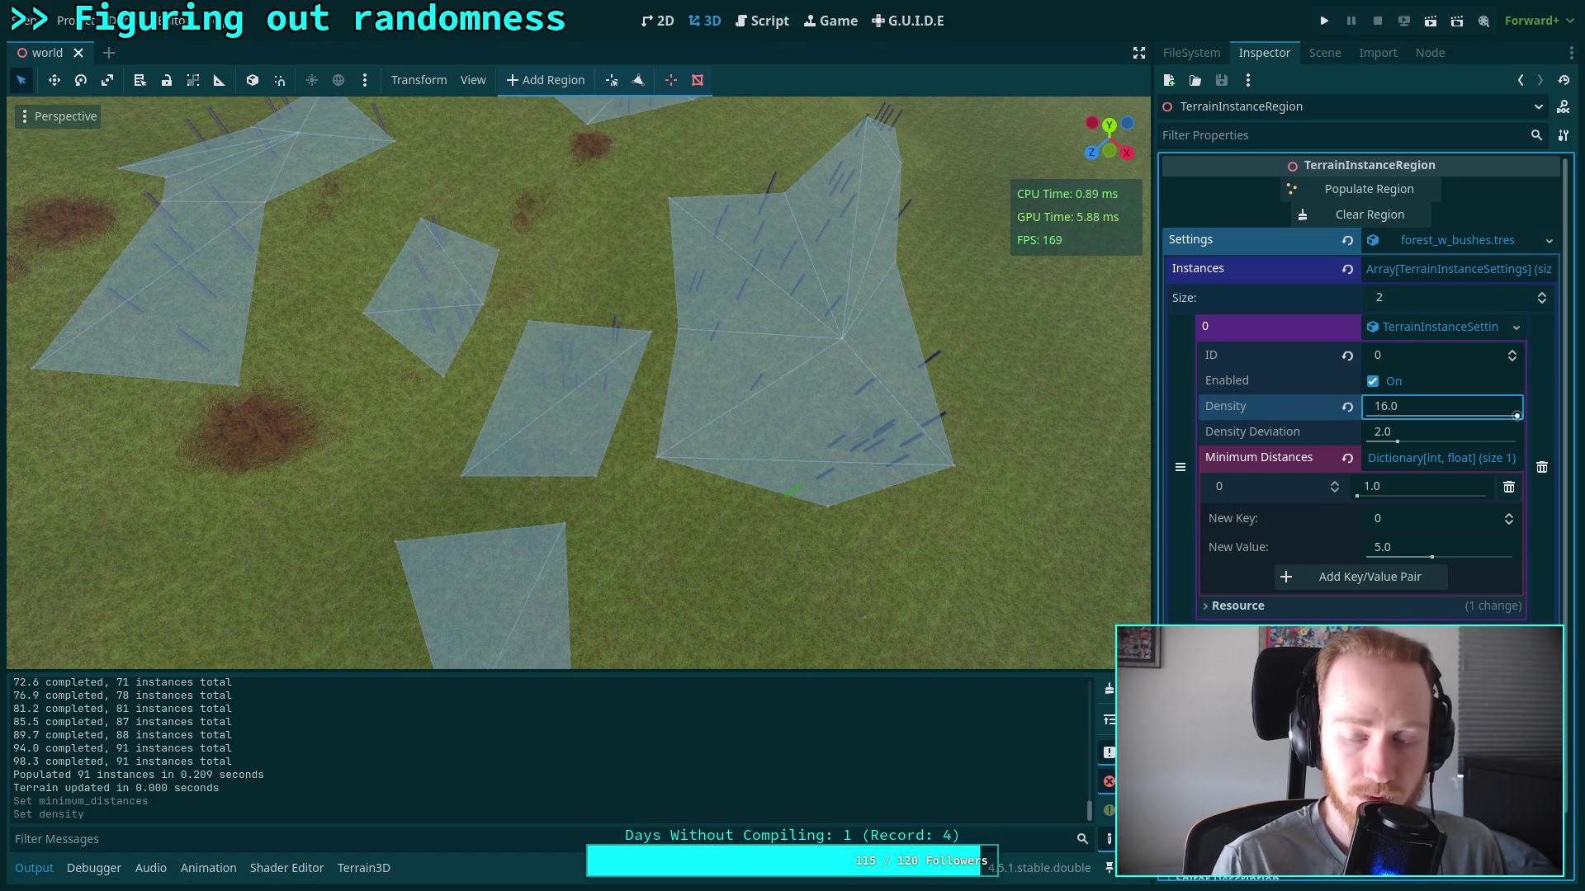
left_click(1449, 432)
type("4")
key("Return")
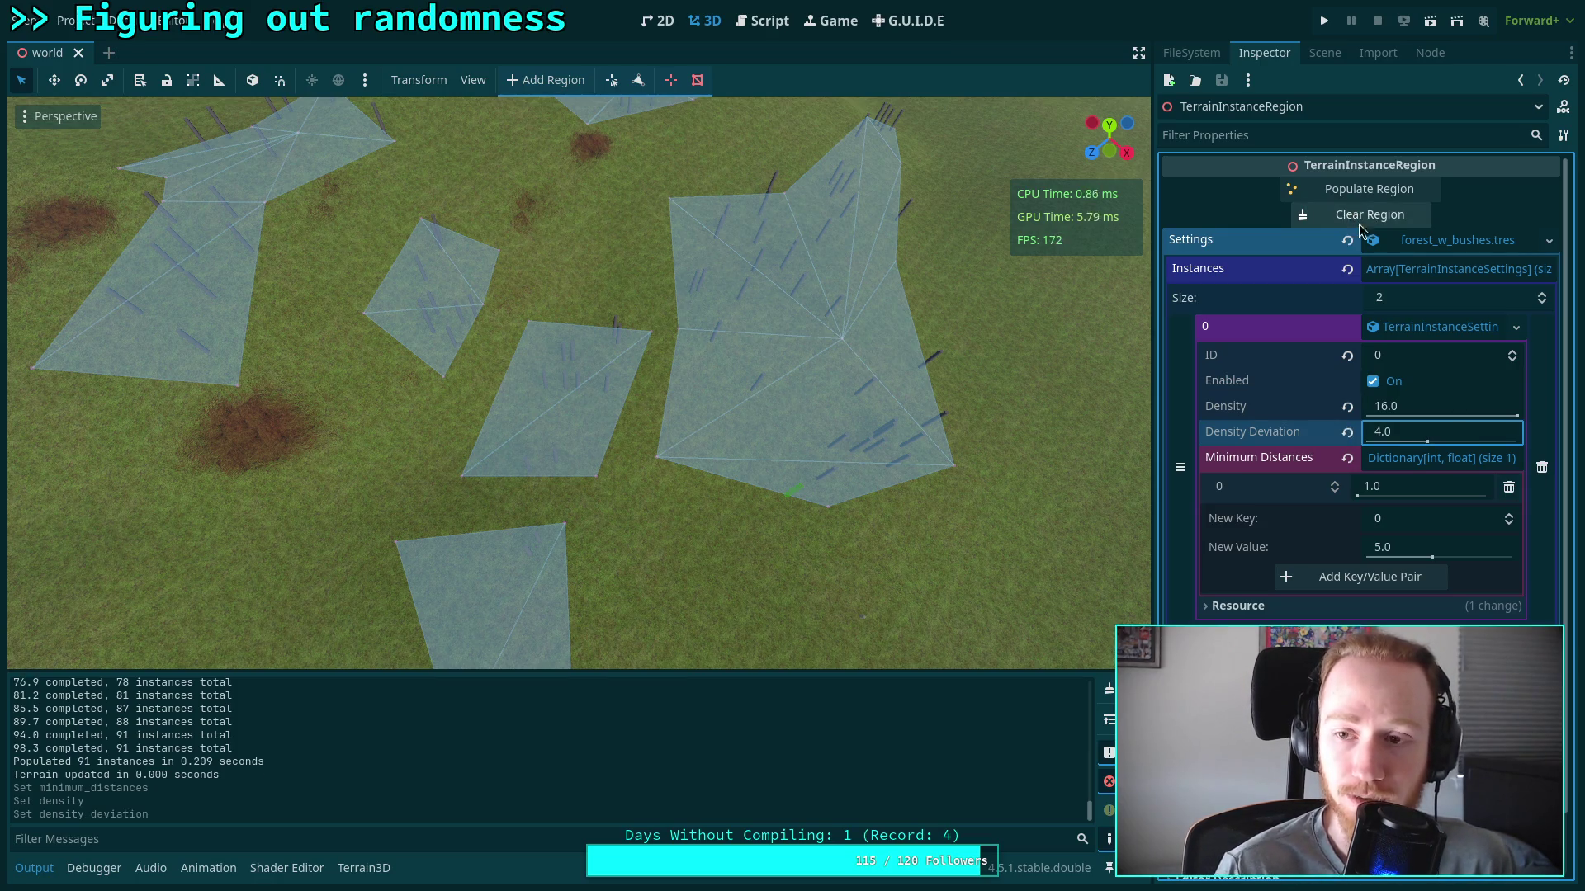
Save the forest settings resource and repopulate the regions with the denser trees (970 instances)
left_click(1554, 242)
left_click(1410, 443)
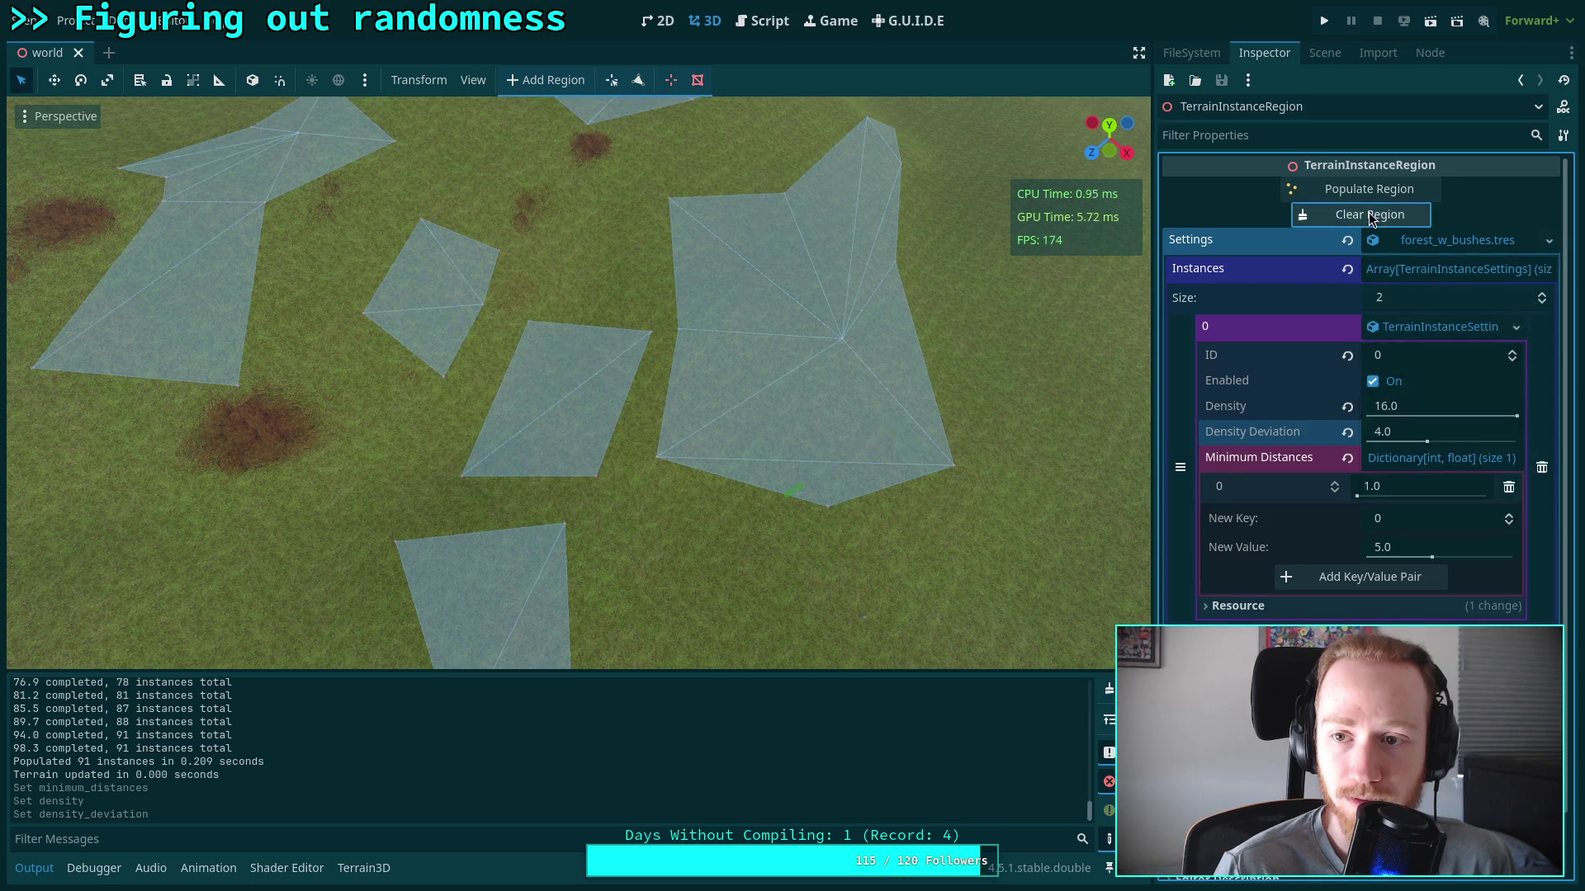
left_click(1373, 191)
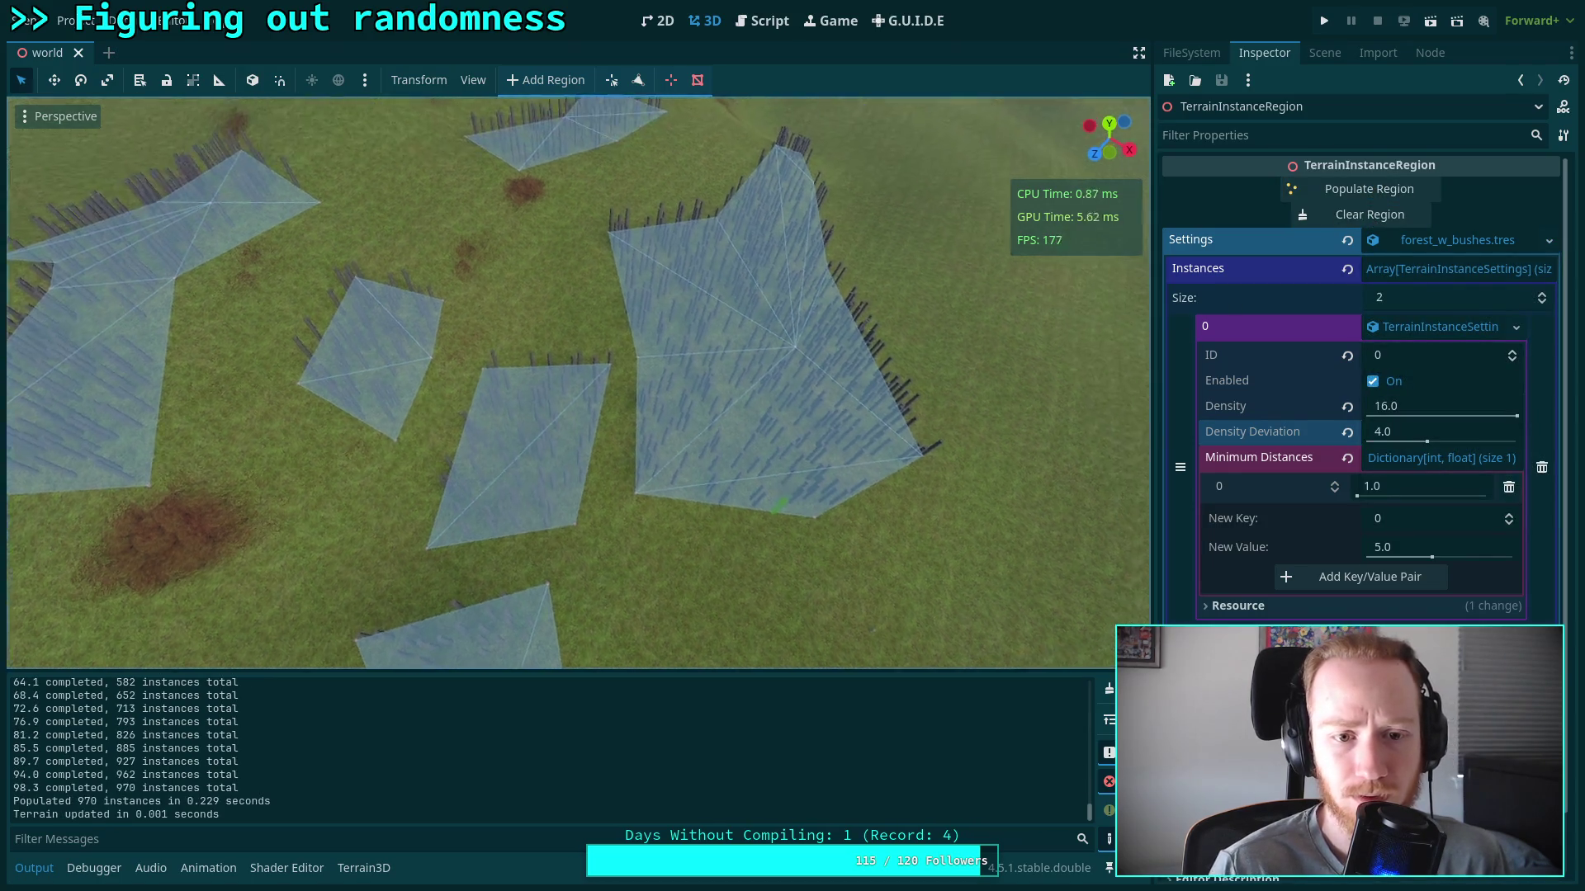
Zoom out and orbit the camera over the tree-region polygons
scroll(928, 292, "up", 5)
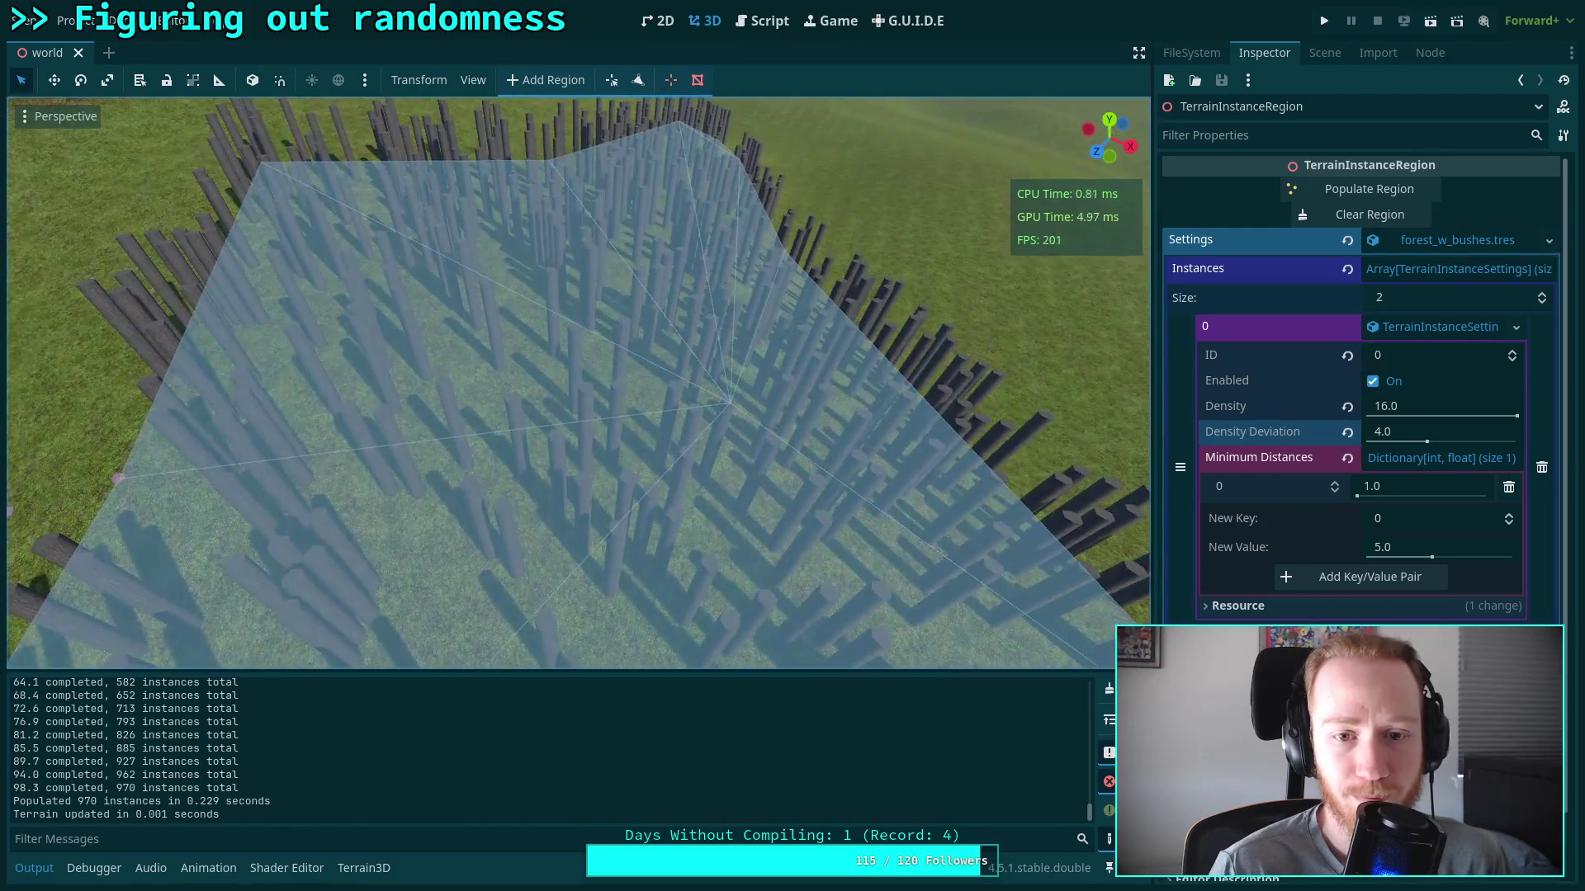
left_click(928, 292)
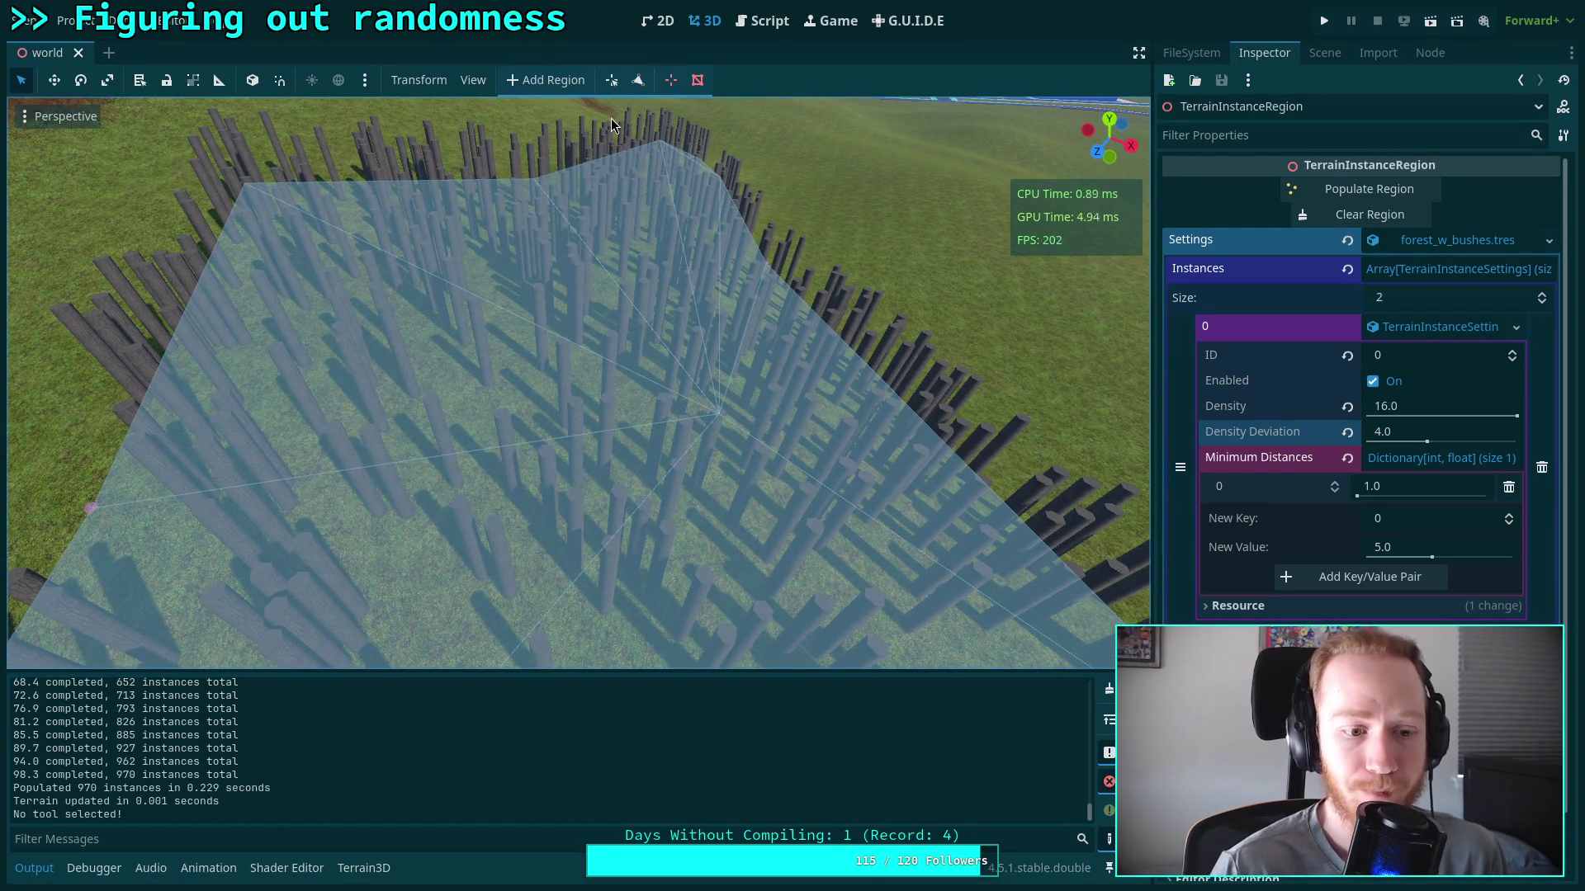
scroll(612, 125, "down", 10)
left_click_drag(578, 379, 529, 314)
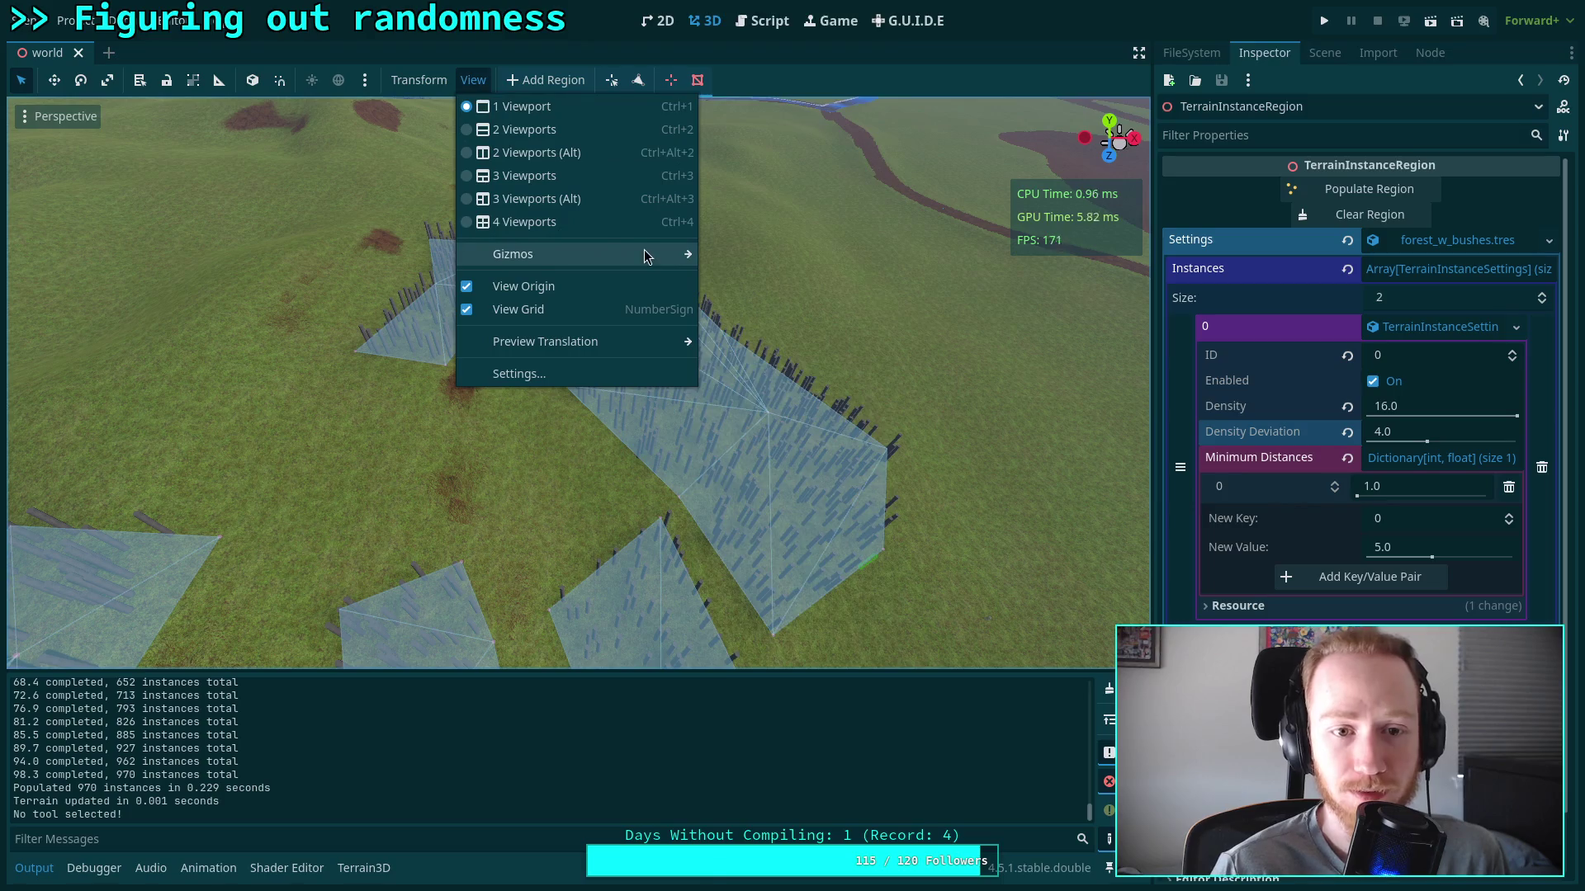
Hide the Terrain Instance Region overlay via View > Gizmos
mouse_move(647, 250)
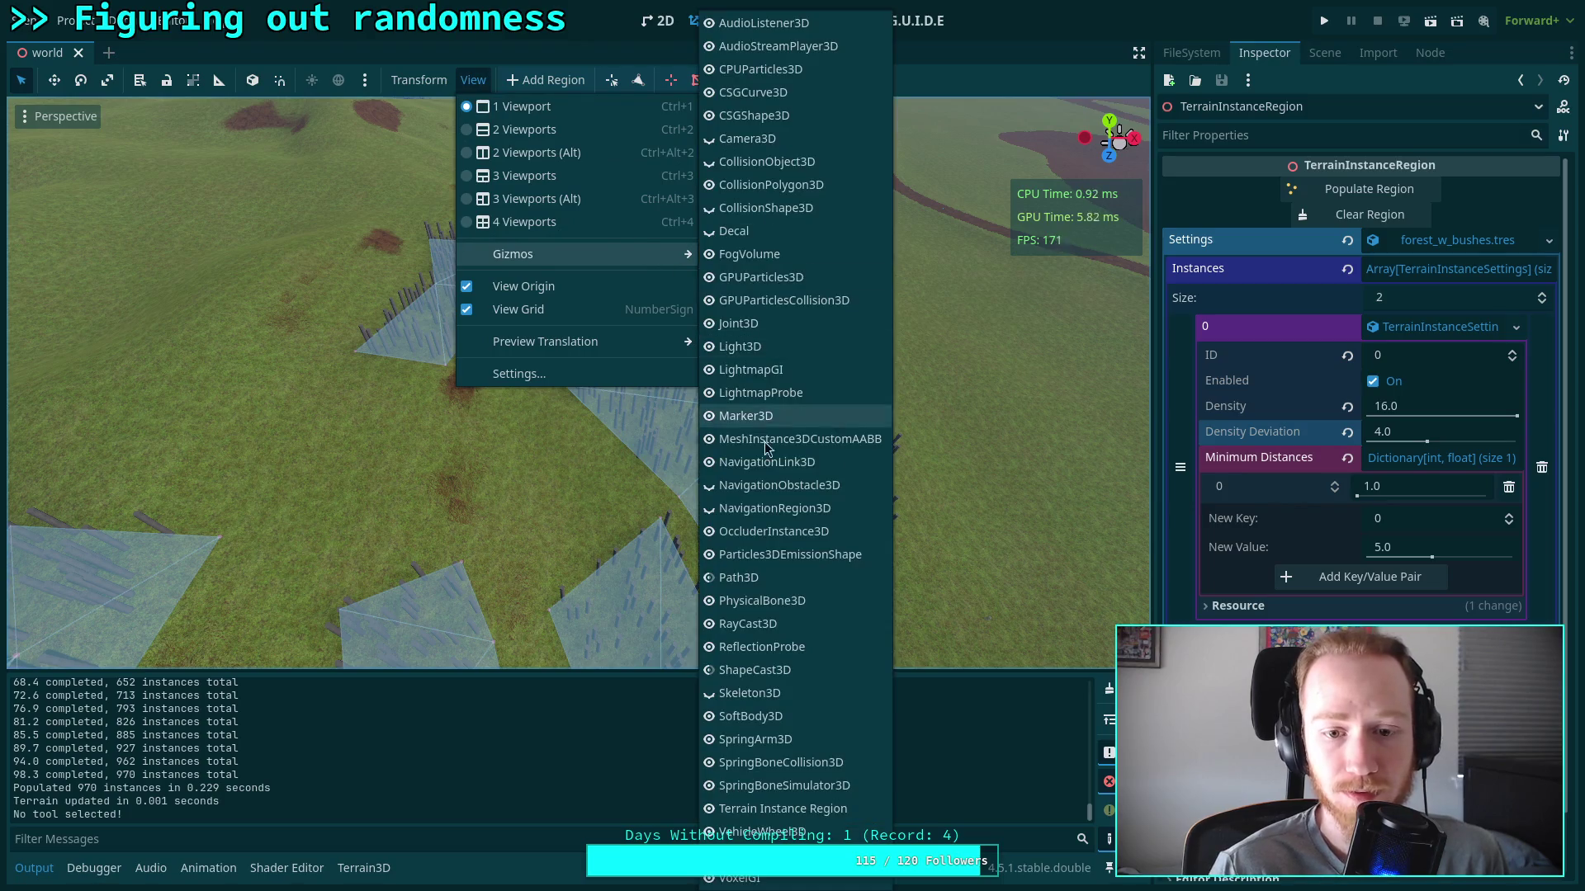
left_click(710, 809)
scroll(580, 509, "up", 5)
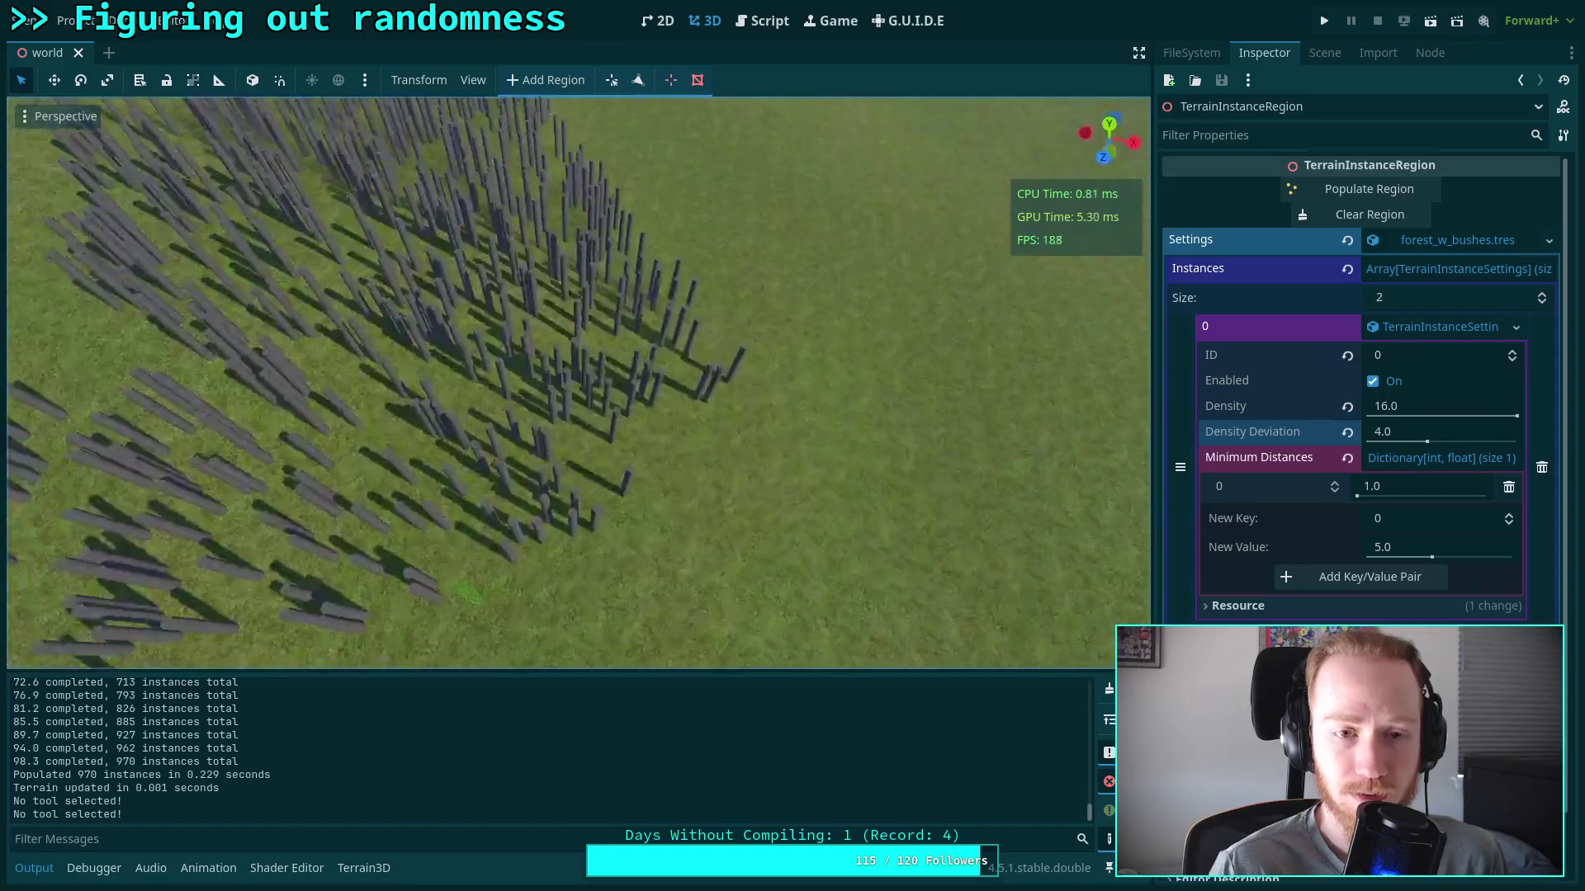
scroll(578, 384, "up", 5)
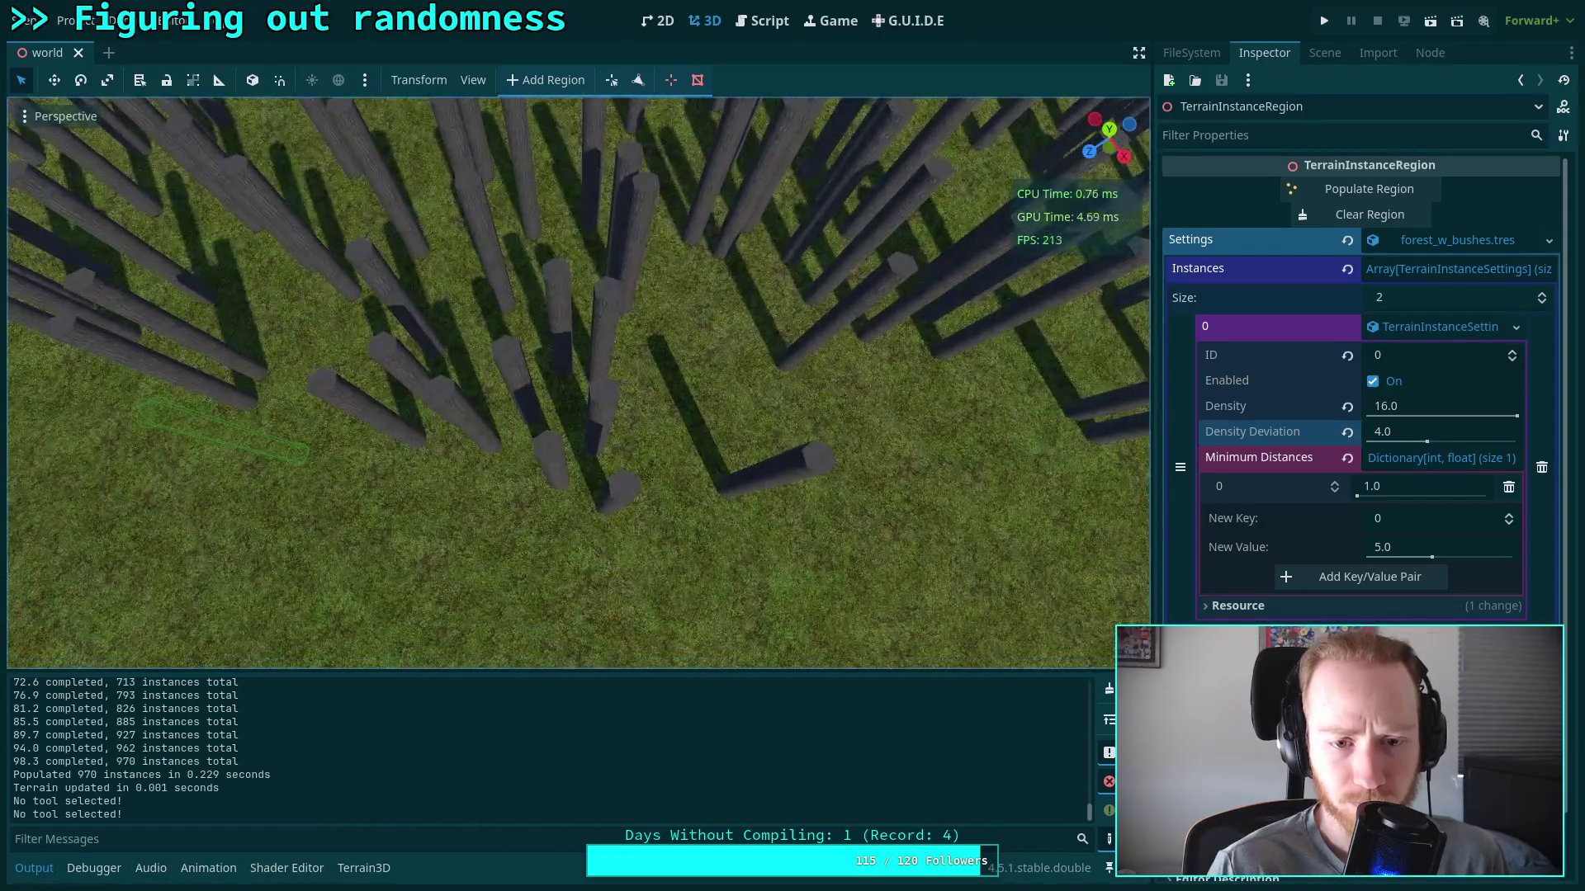
scroll(578, 384, "down", 5)
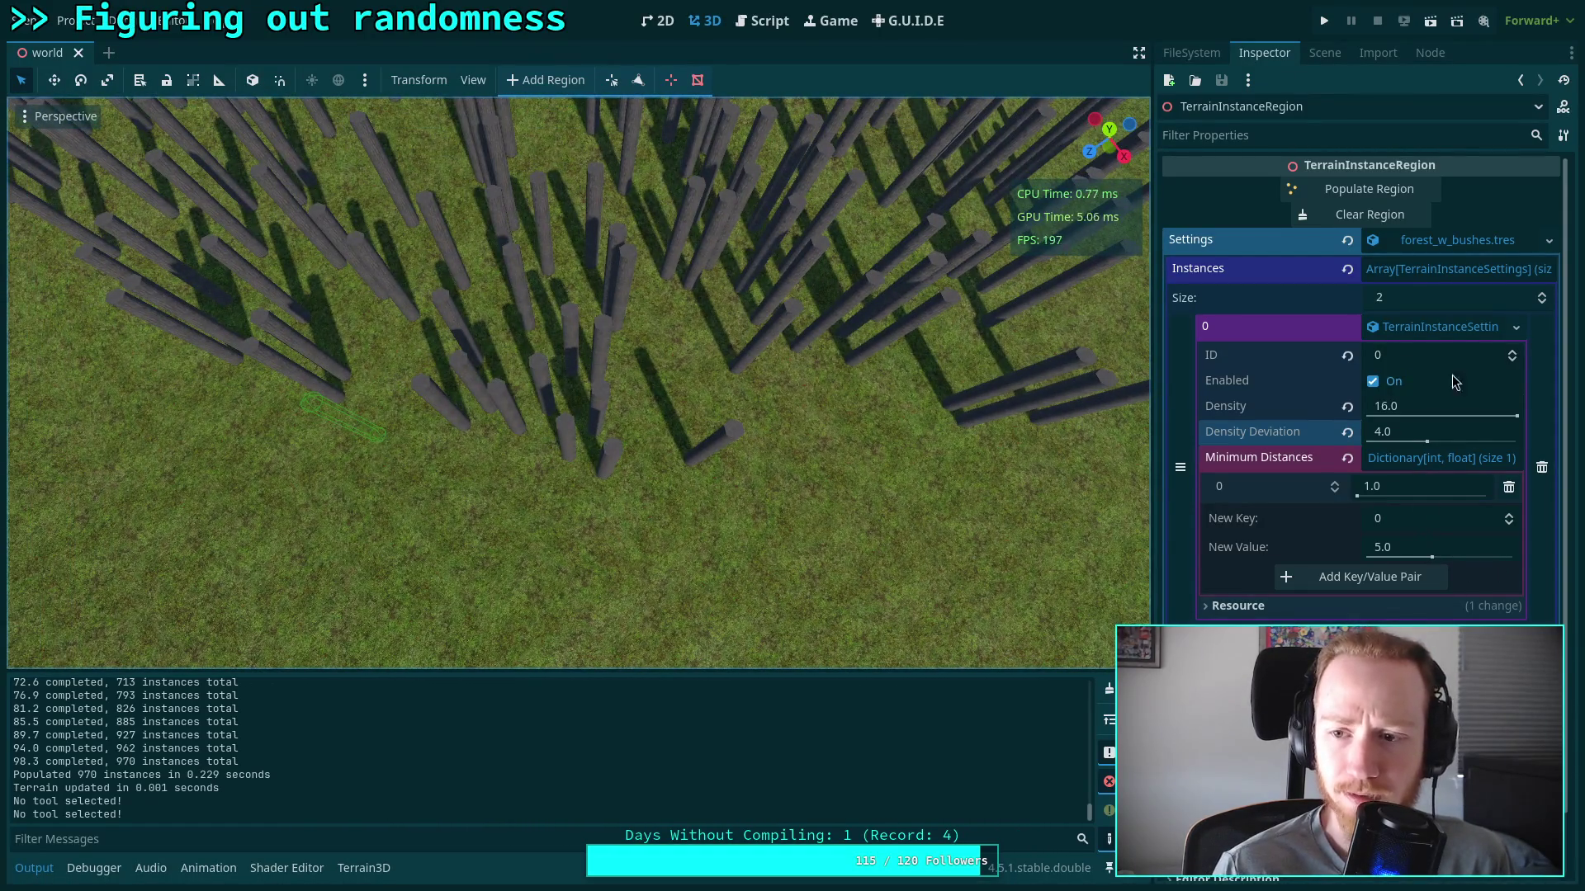
Repopulate the tree region with a fresh layout of 918 instances, then select the minimum distance field
left_click(1549, 240)
left_click(1418, 444)
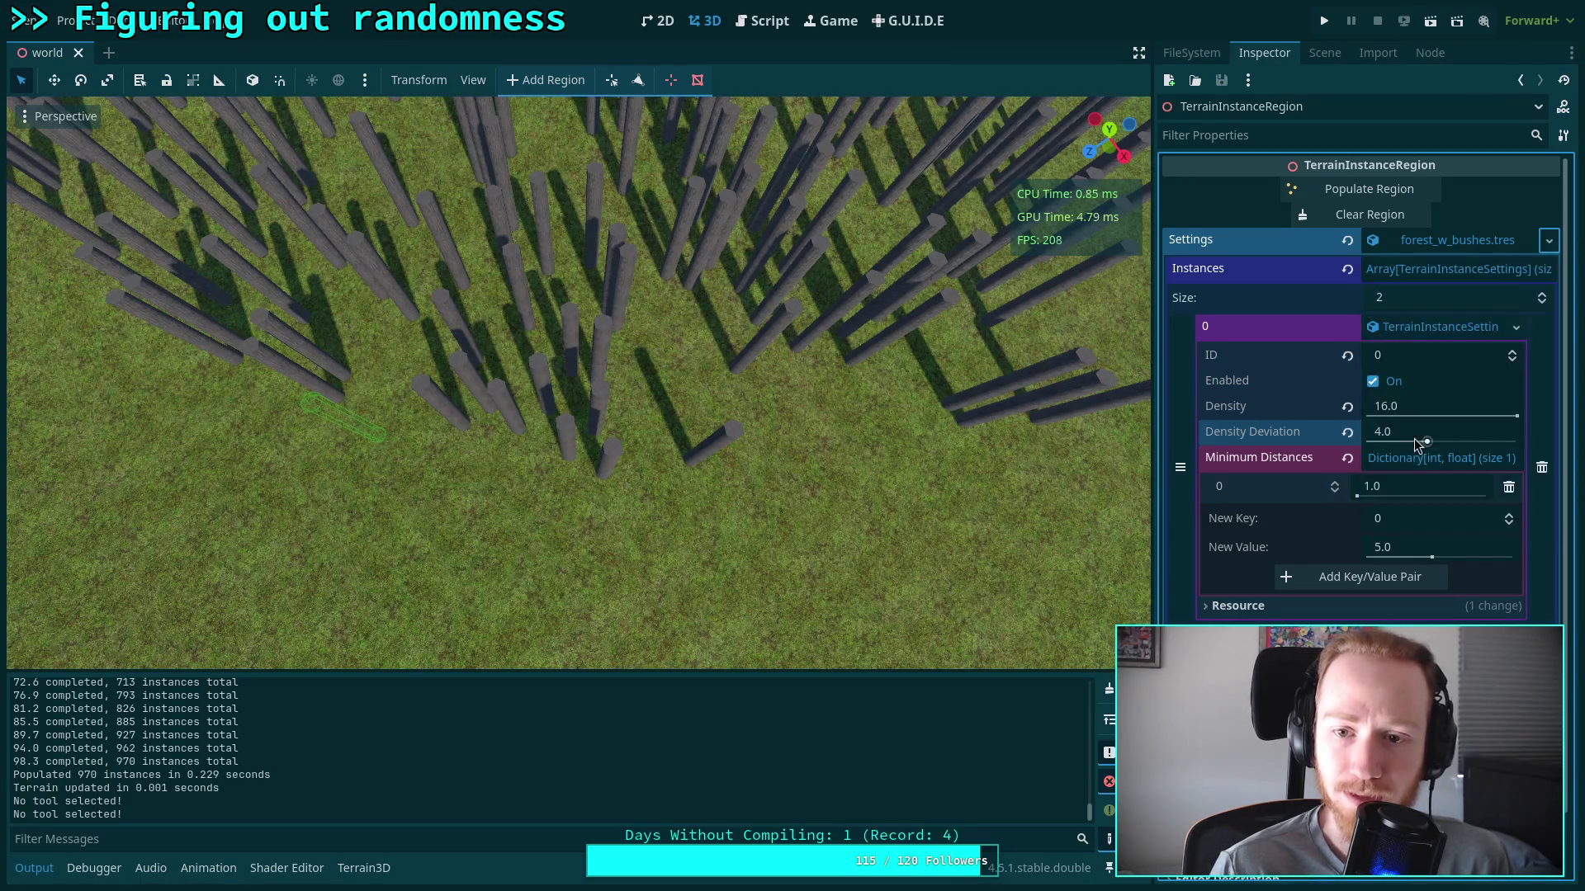
left_click(1370, 215)
left_click(1369, 189)
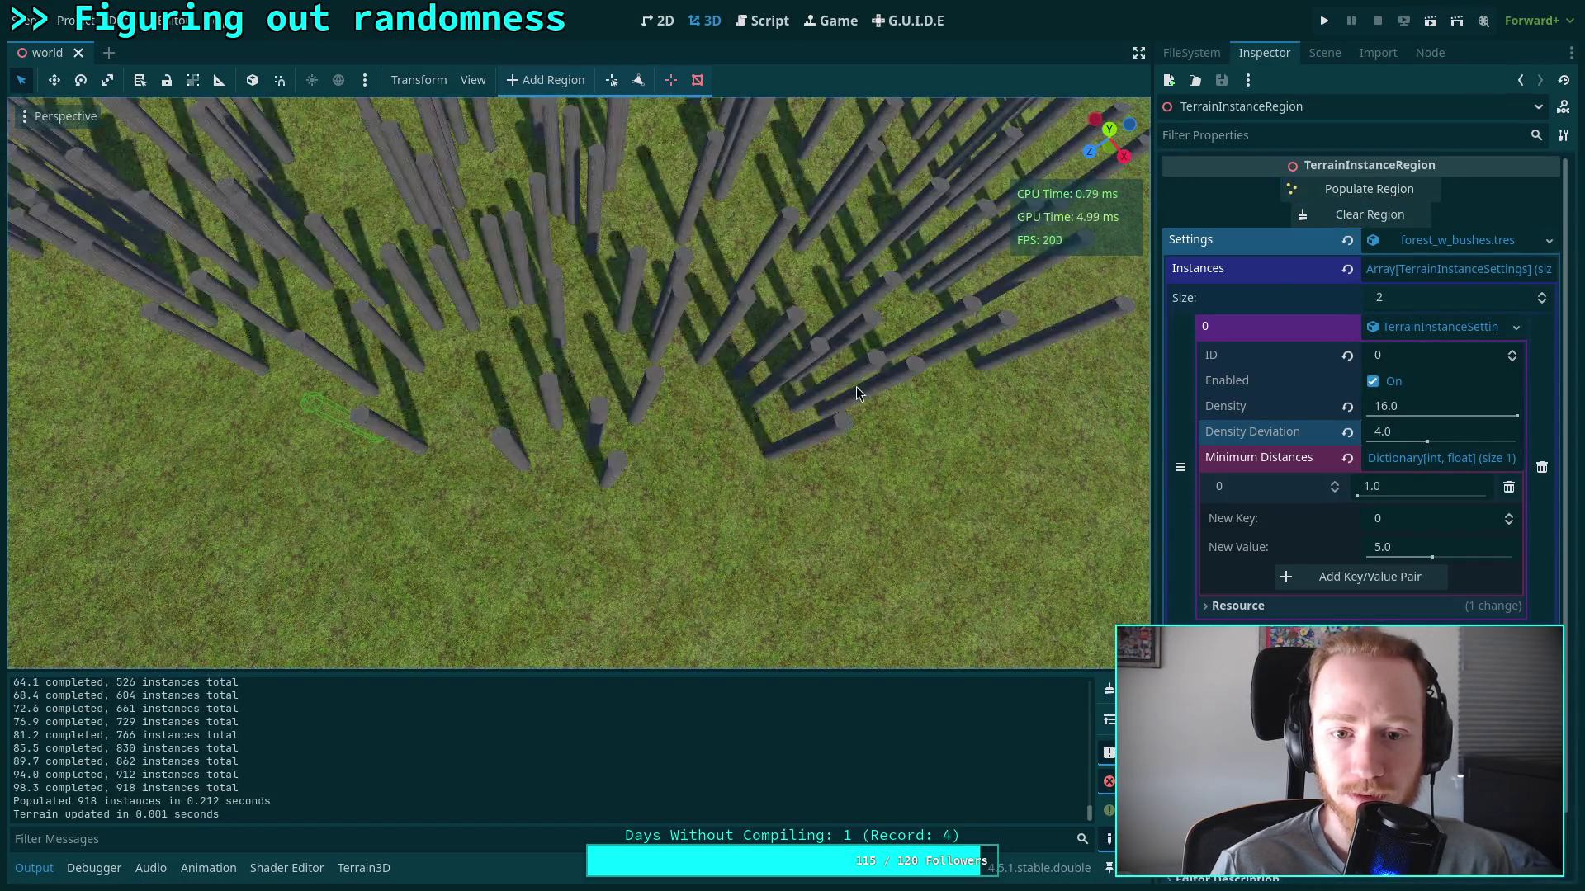
scroll(578, 384, "down", 5)
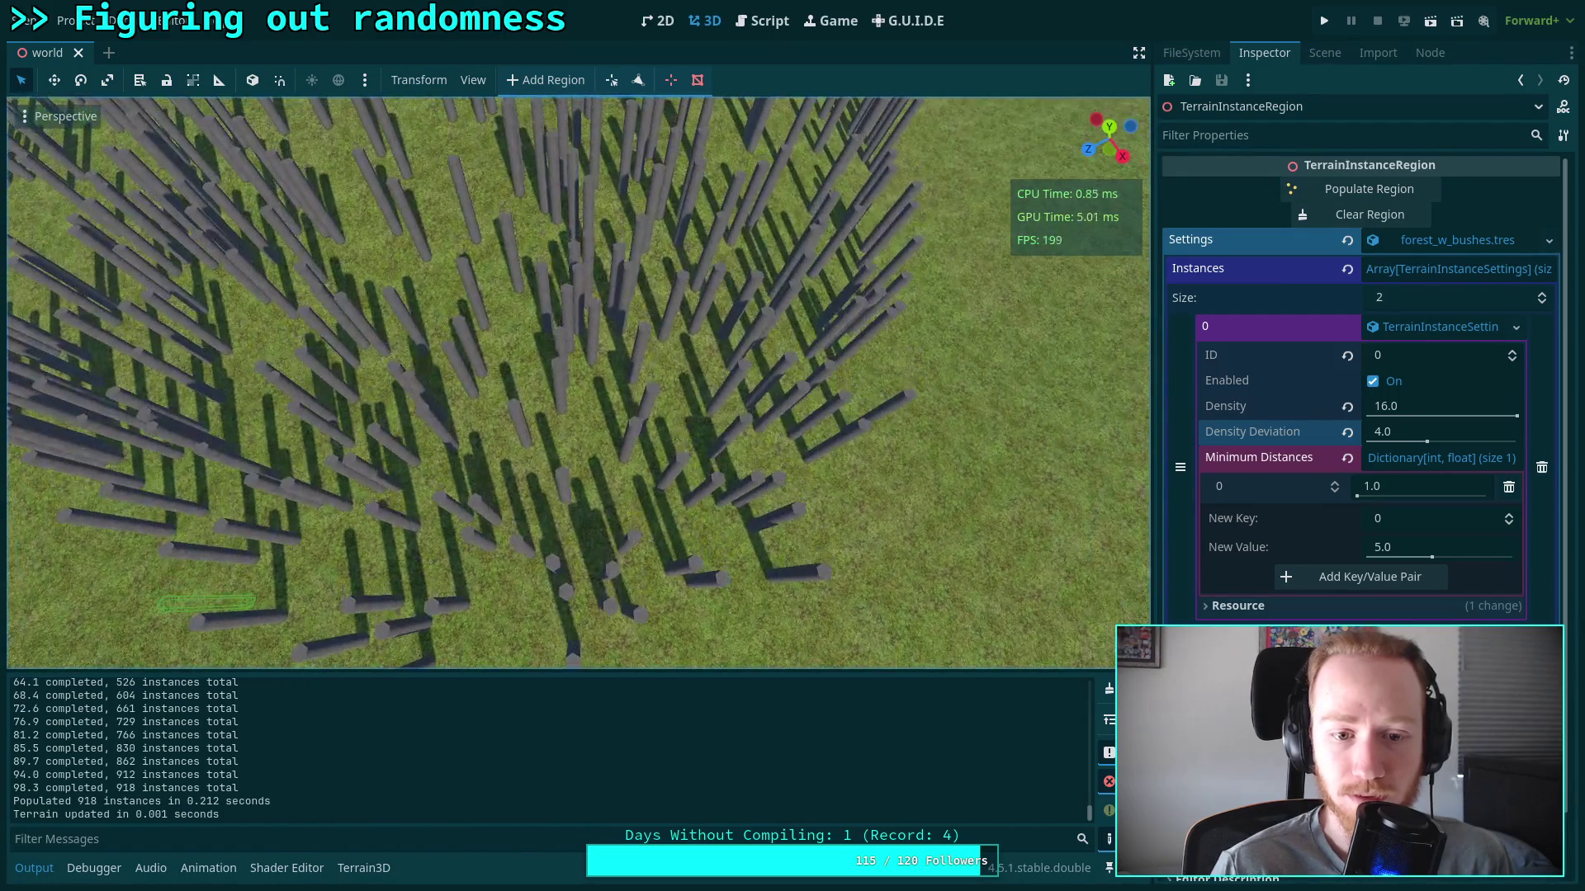
scroll(578, 384, "down", 3)
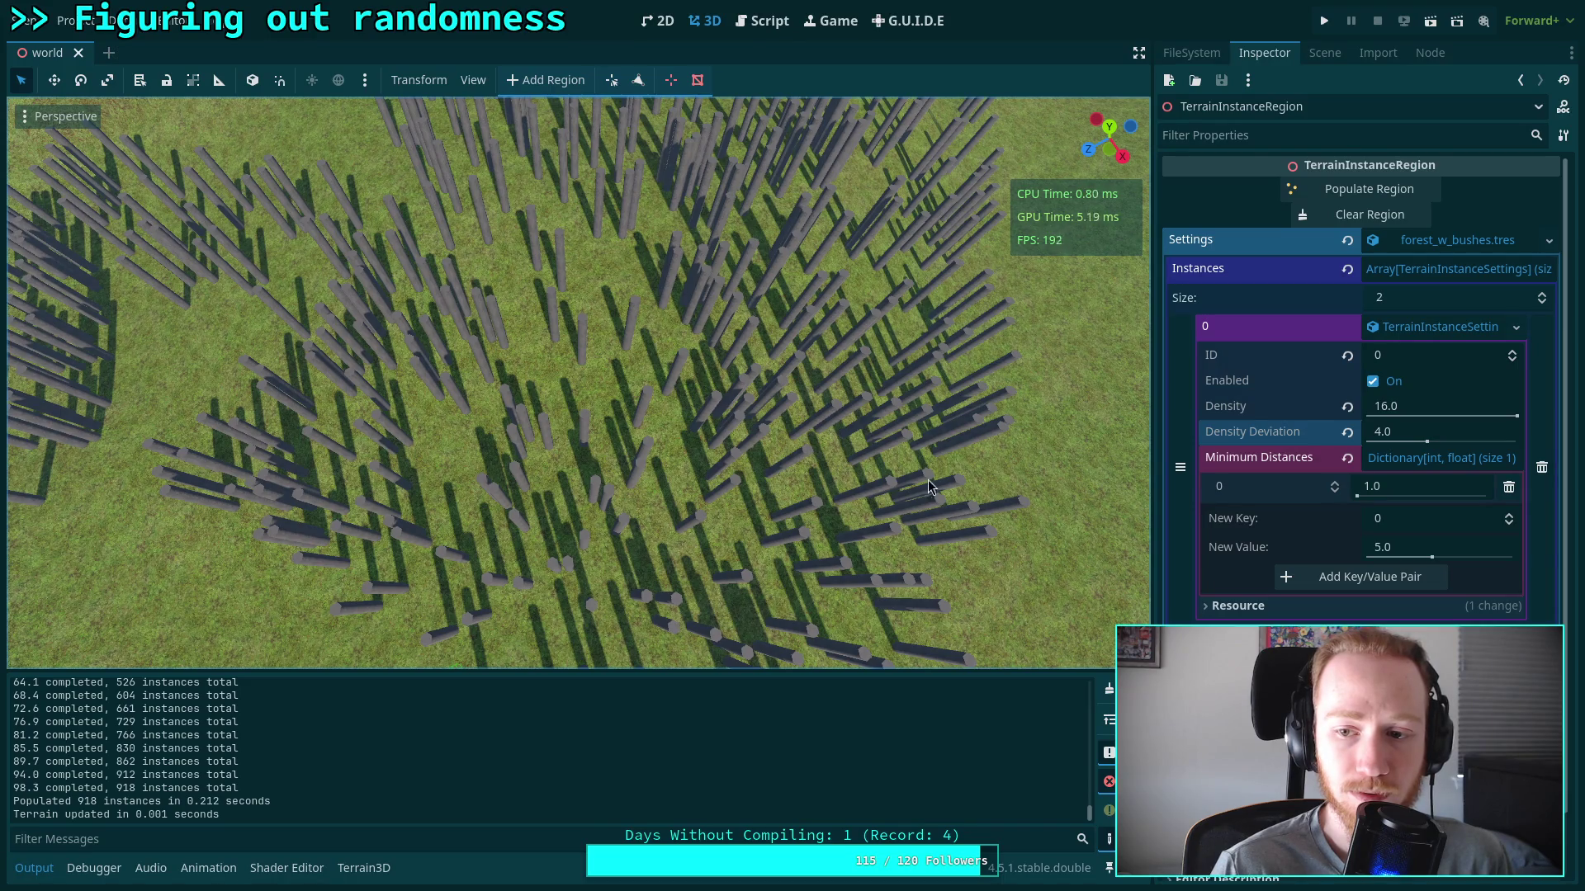
left_click(1422, 495)
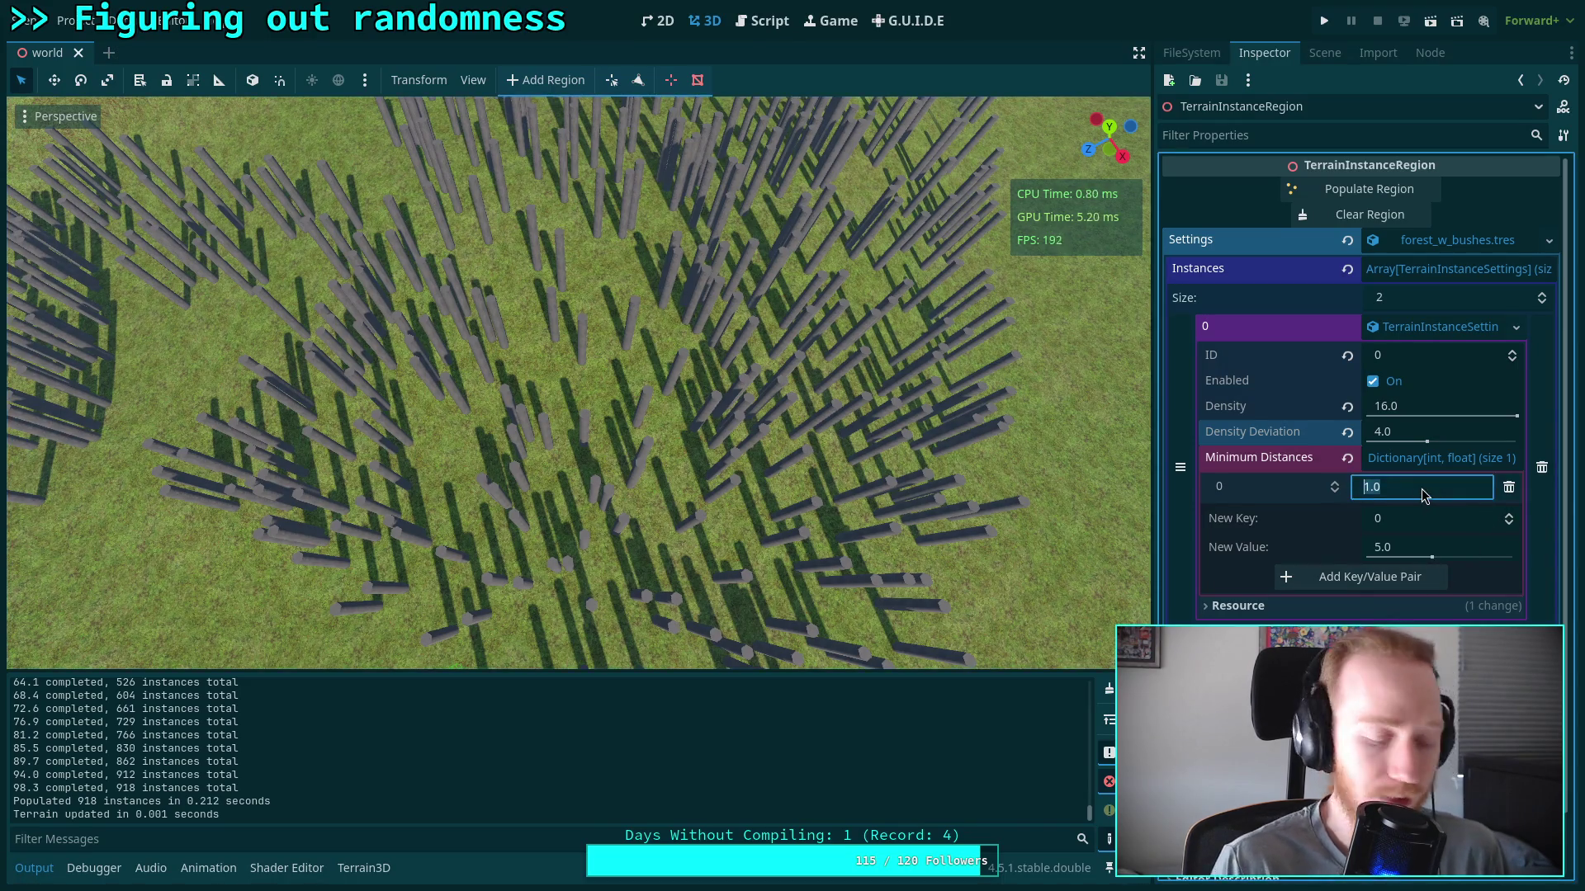
type("5")
Set the minimum distance to 5.0, save the scene, and clear and repopulate the region
key("Return")
key("ctrl+s")
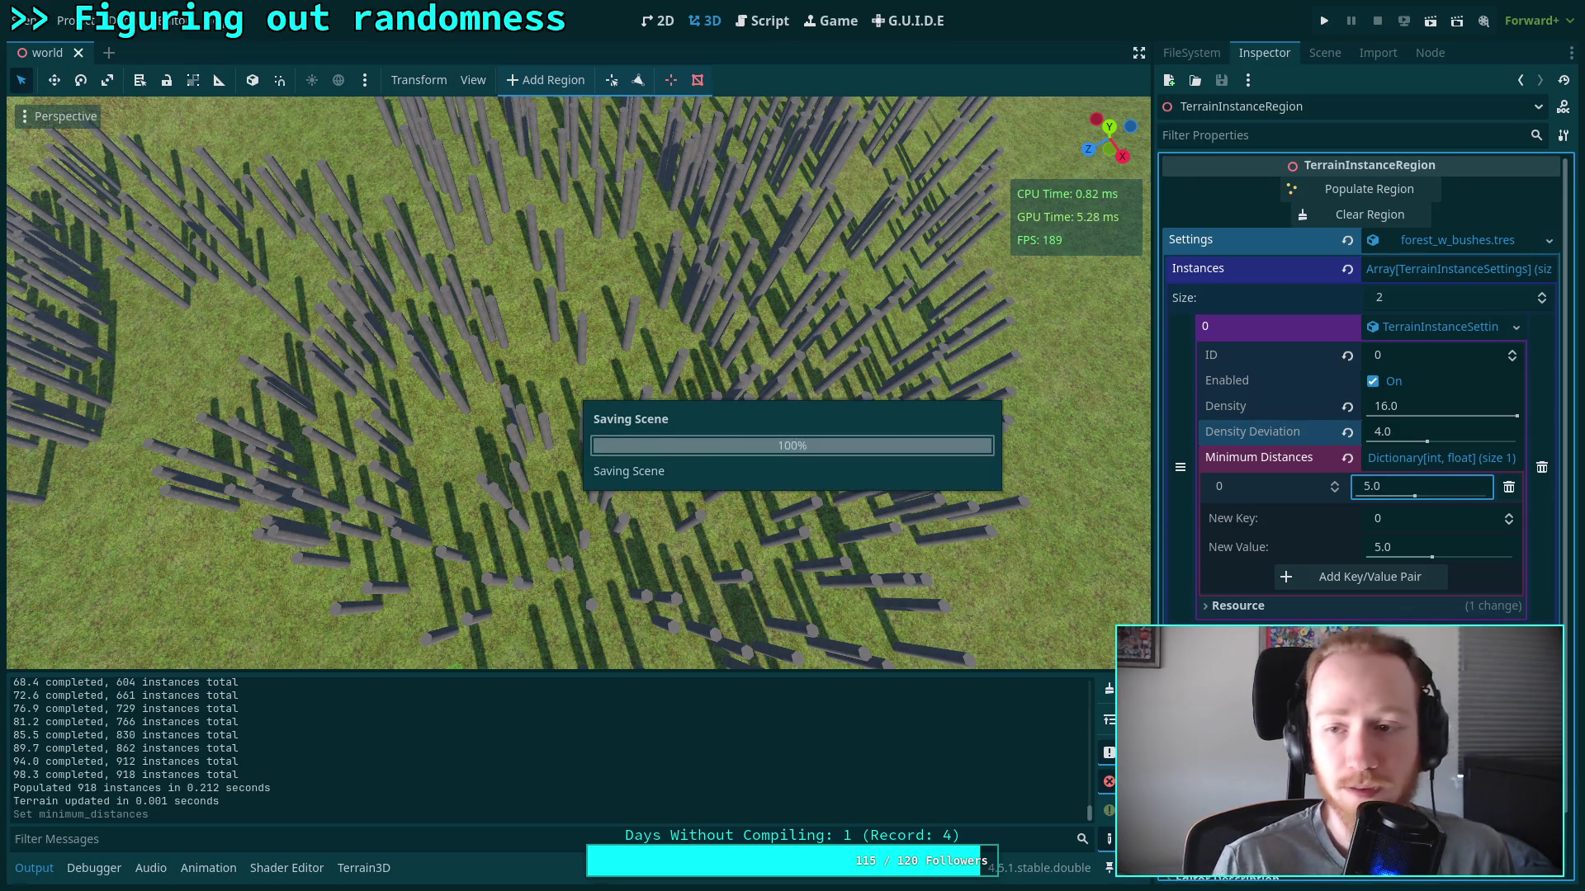
left_click(1548, 240)
left_click(1419, 437)
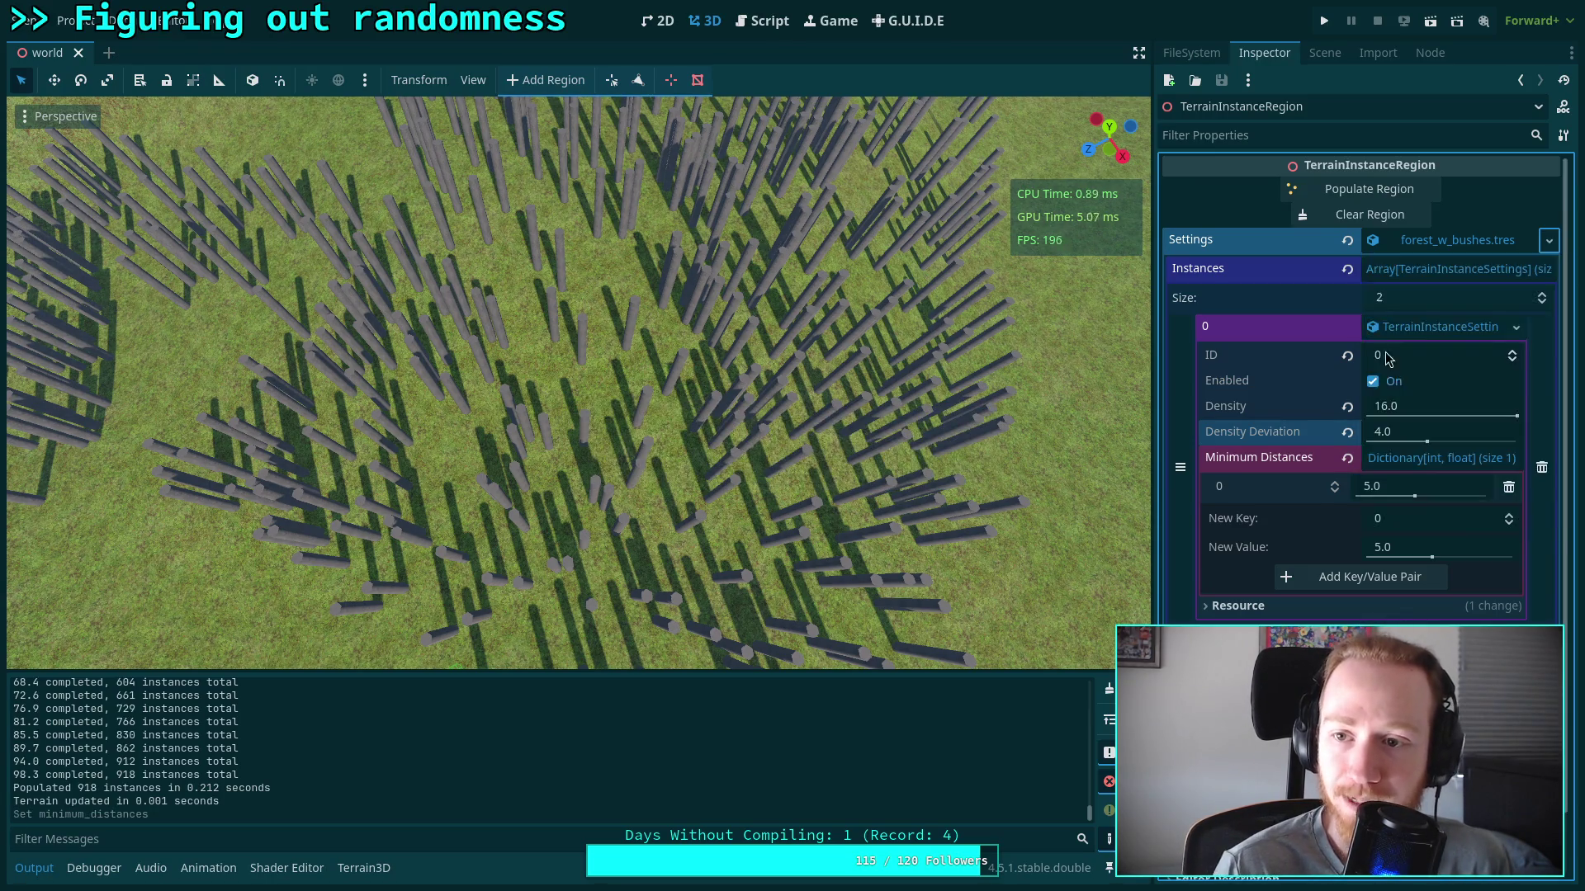
left_click(1369, 215)
left_click(1369, 189)
Raise the new value to 6.0 and set the Density to 20.0
mouse_move(774, 483)
left_mouse_down()
mouse_move(788, 363)
mouse_move(797, 413)
mouse_move(1069, 646)
left_mouse_up()
left_click_drag(1426, 551, 1446, 551)
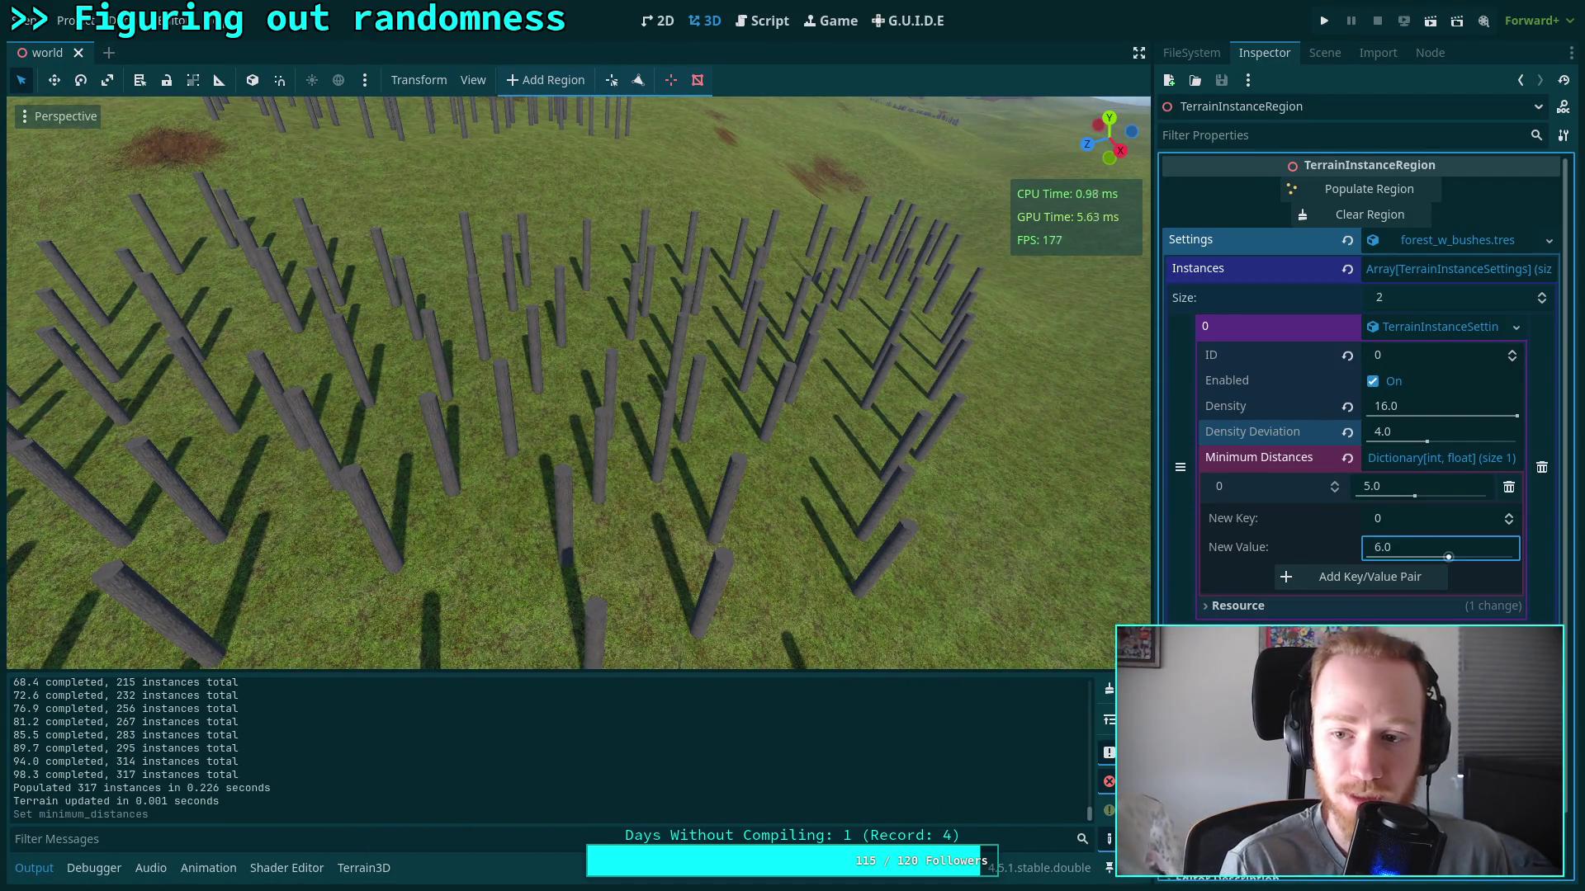
left_click(1433, 413)
type("20")
key("Return")
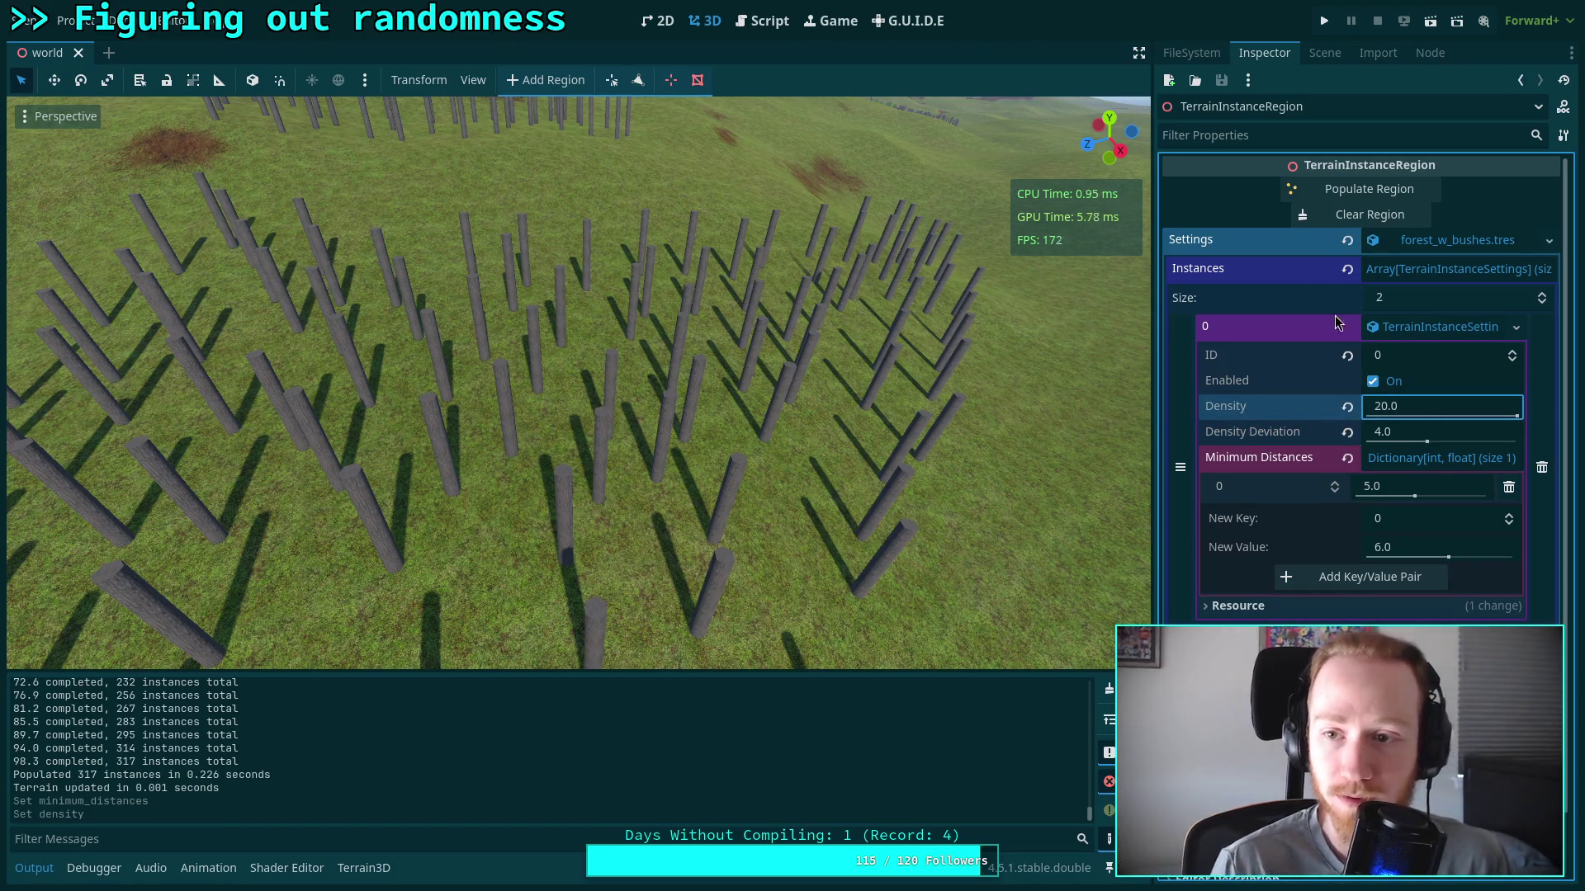
Repopulate the region at density 20.0 (333 instances) and move the view over the tree grid
left_click(1548, 240)
key("Escape")
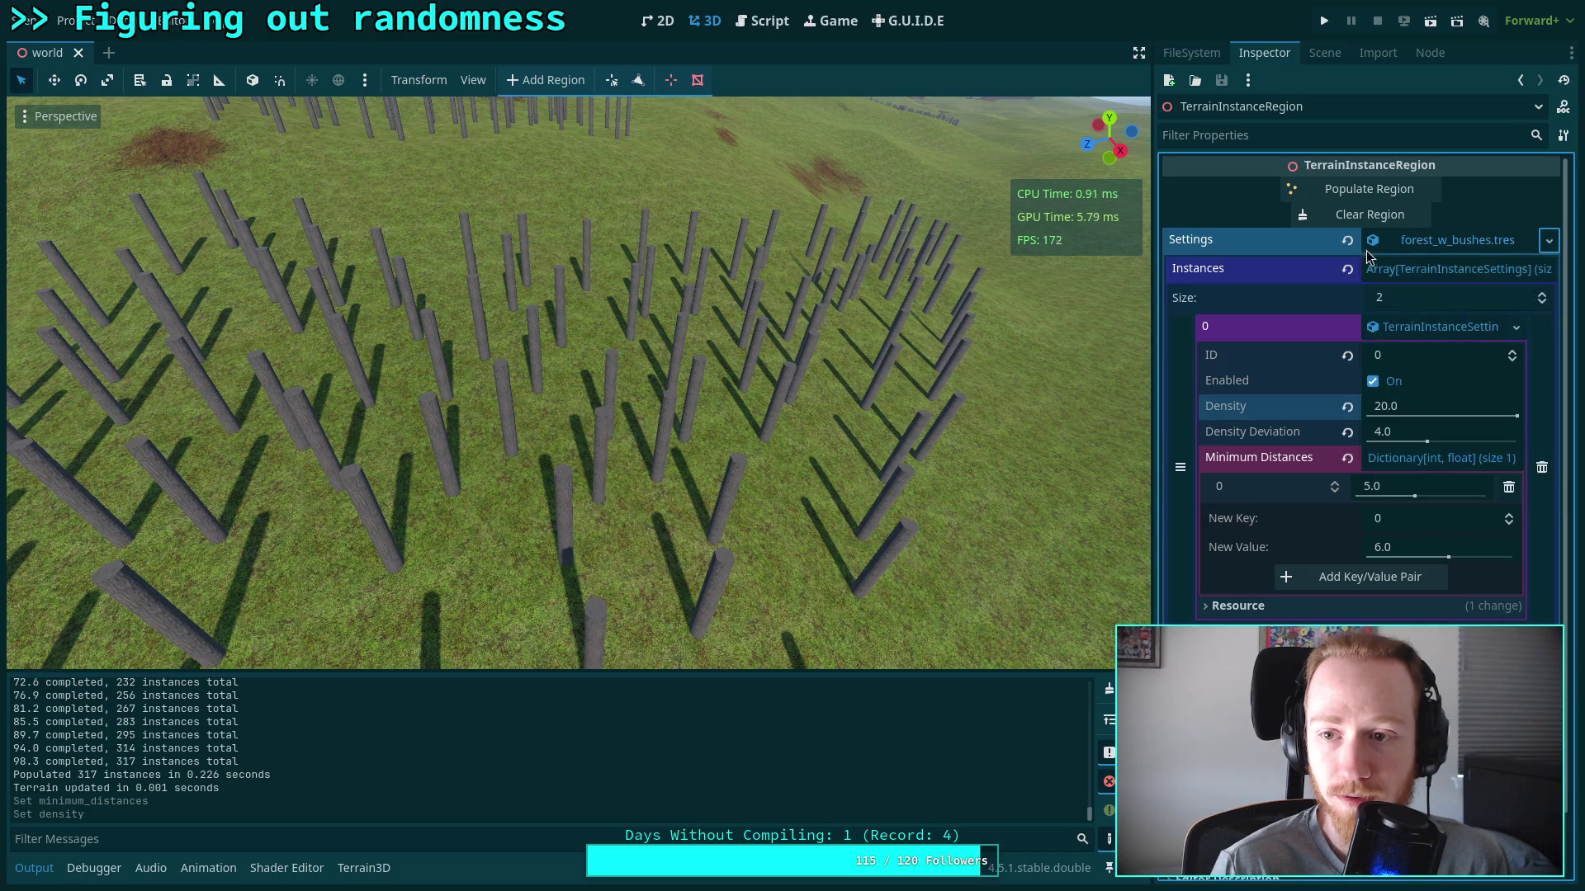
left_click(1369, 189)
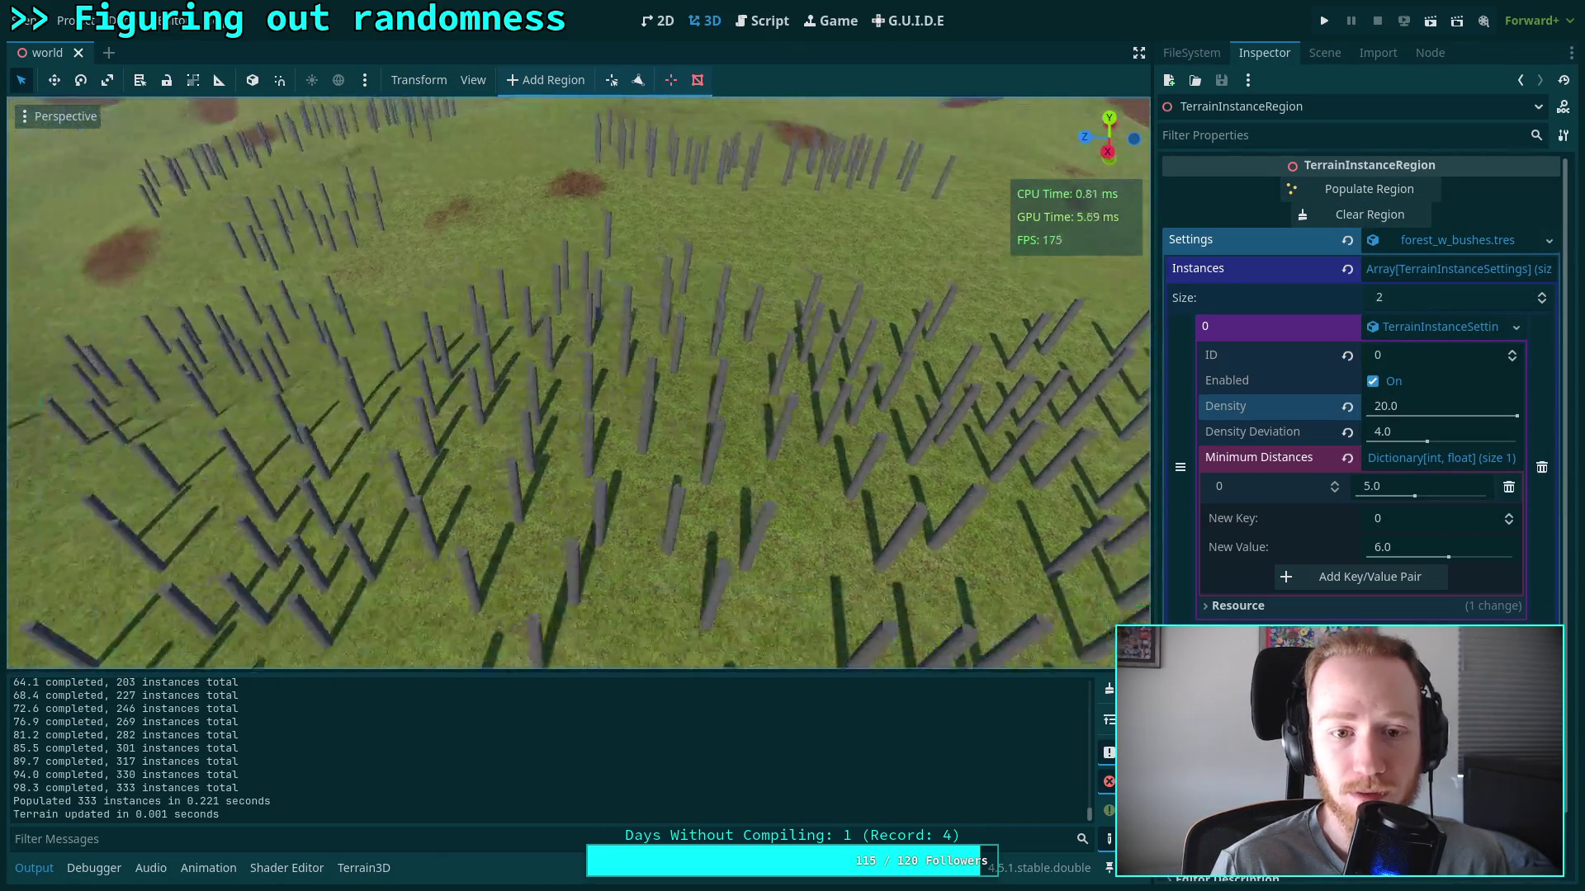
key("s")
key("w")
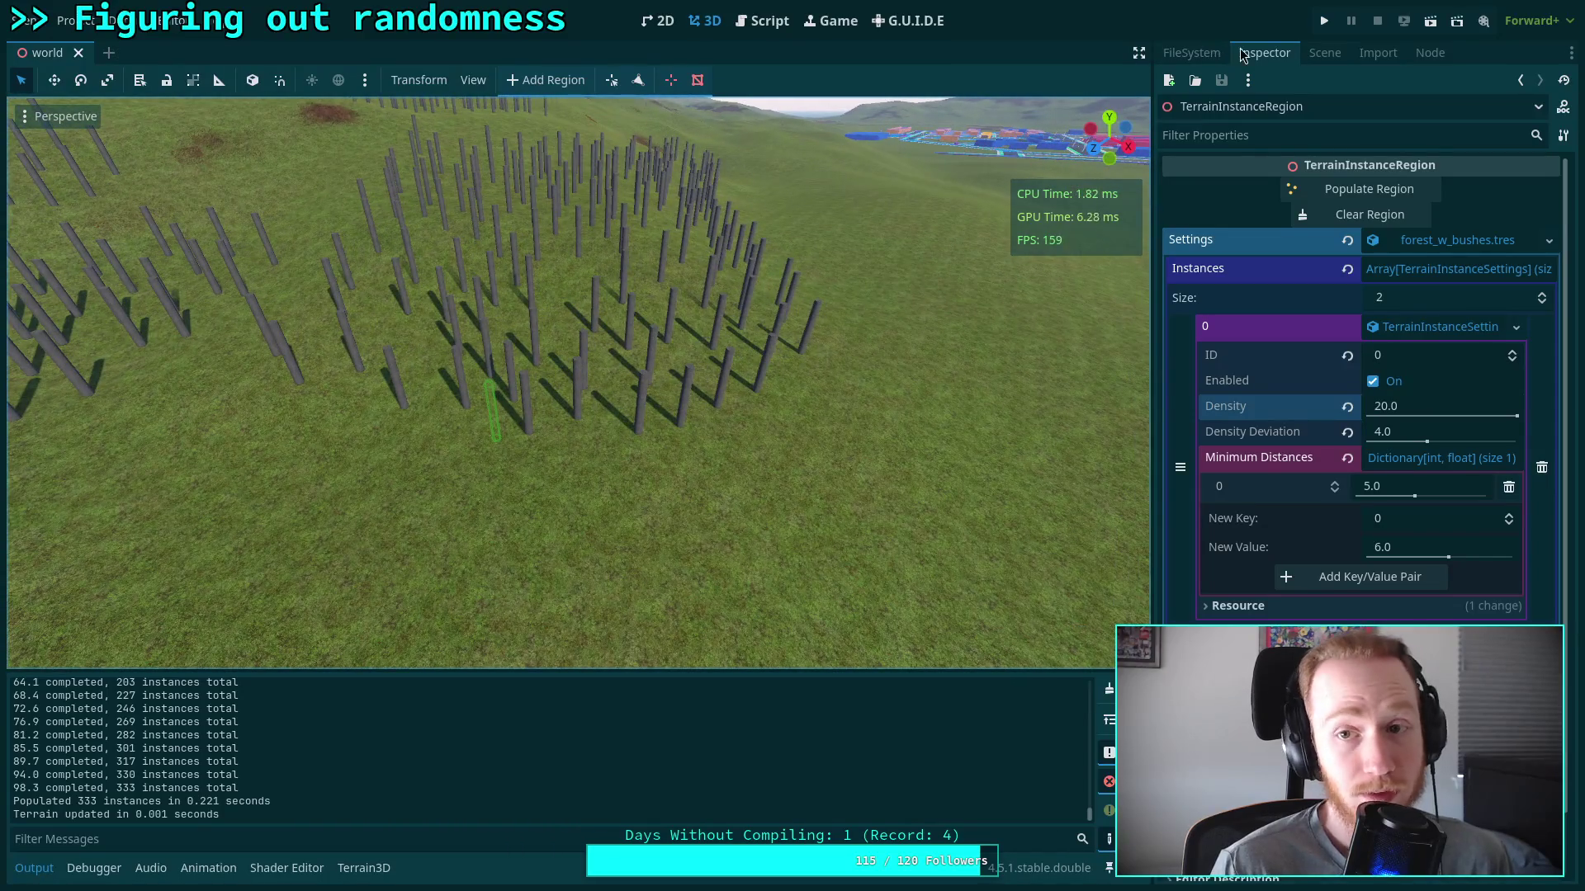
Run the game and walk among the tree trunks to check their spacing
left_click(1323, 21)
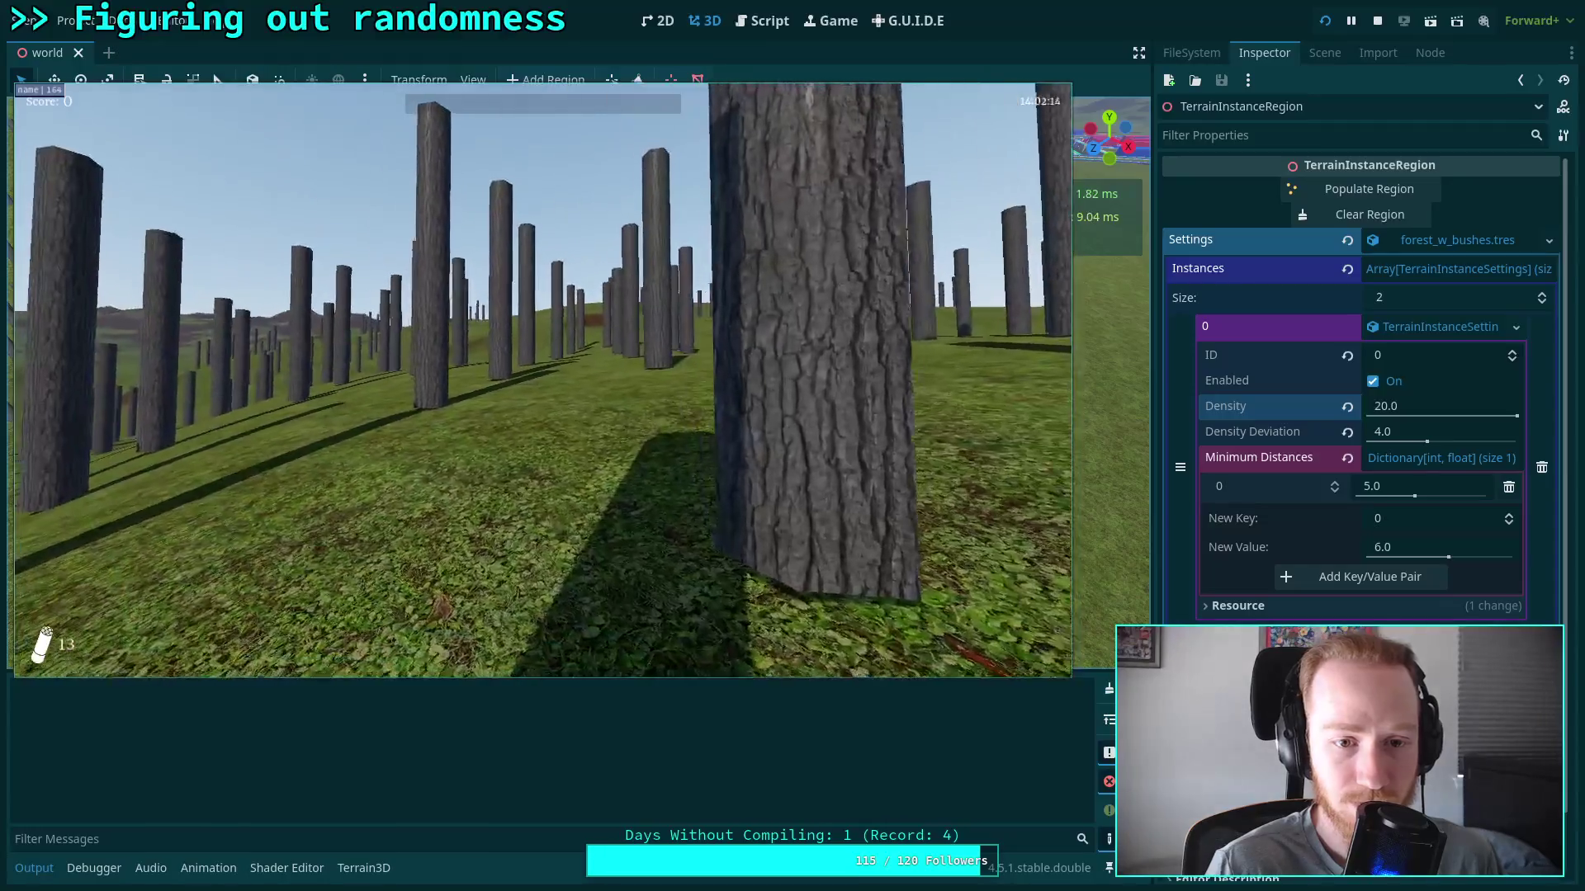
key("w")
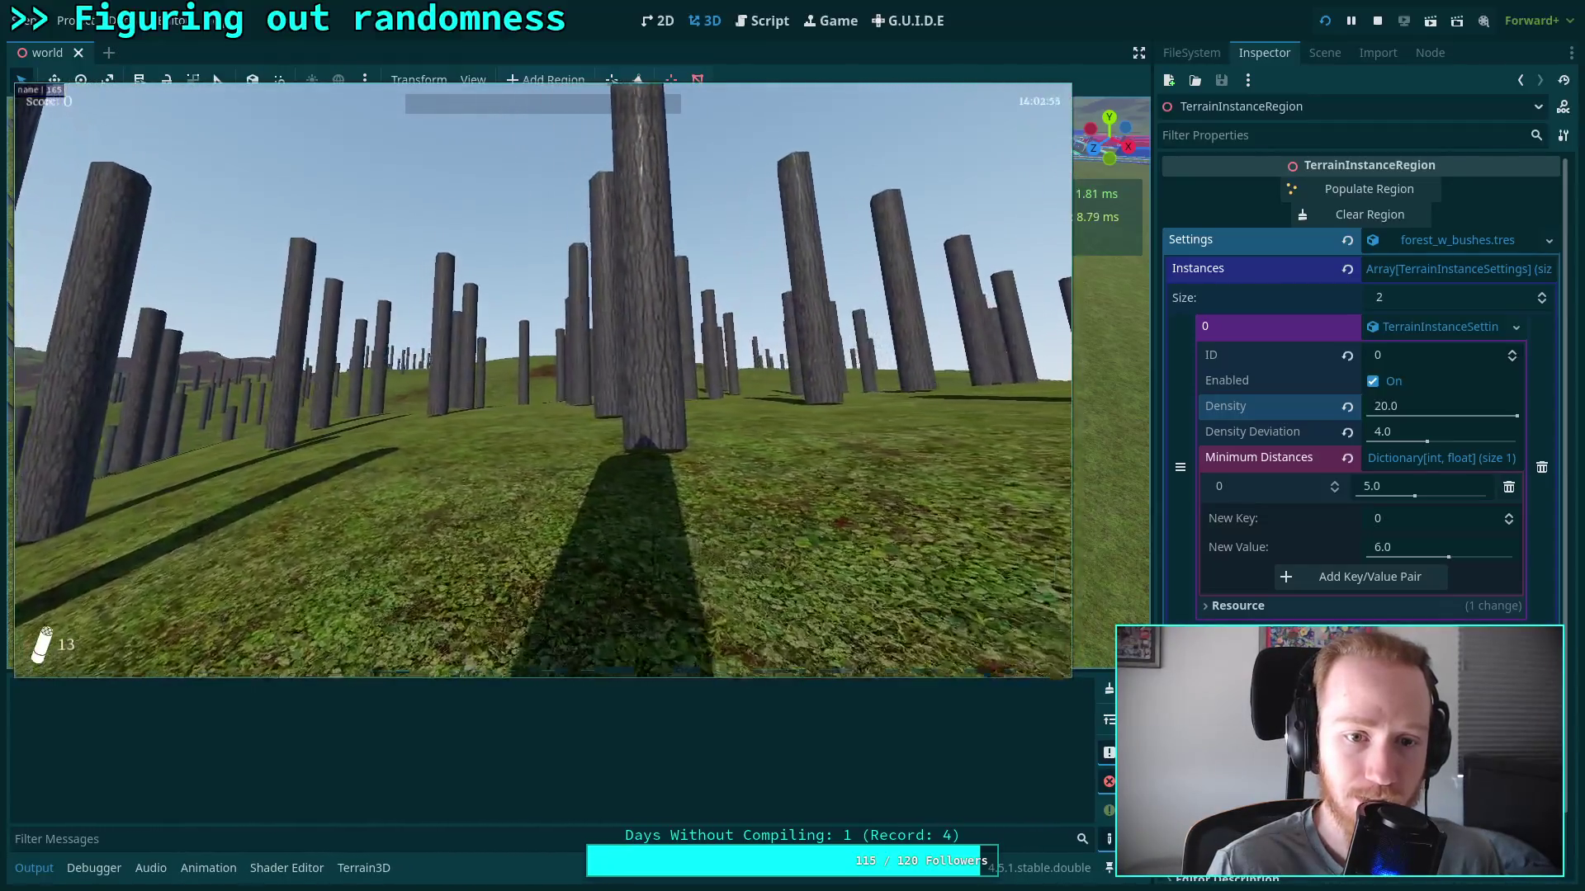
key("w")
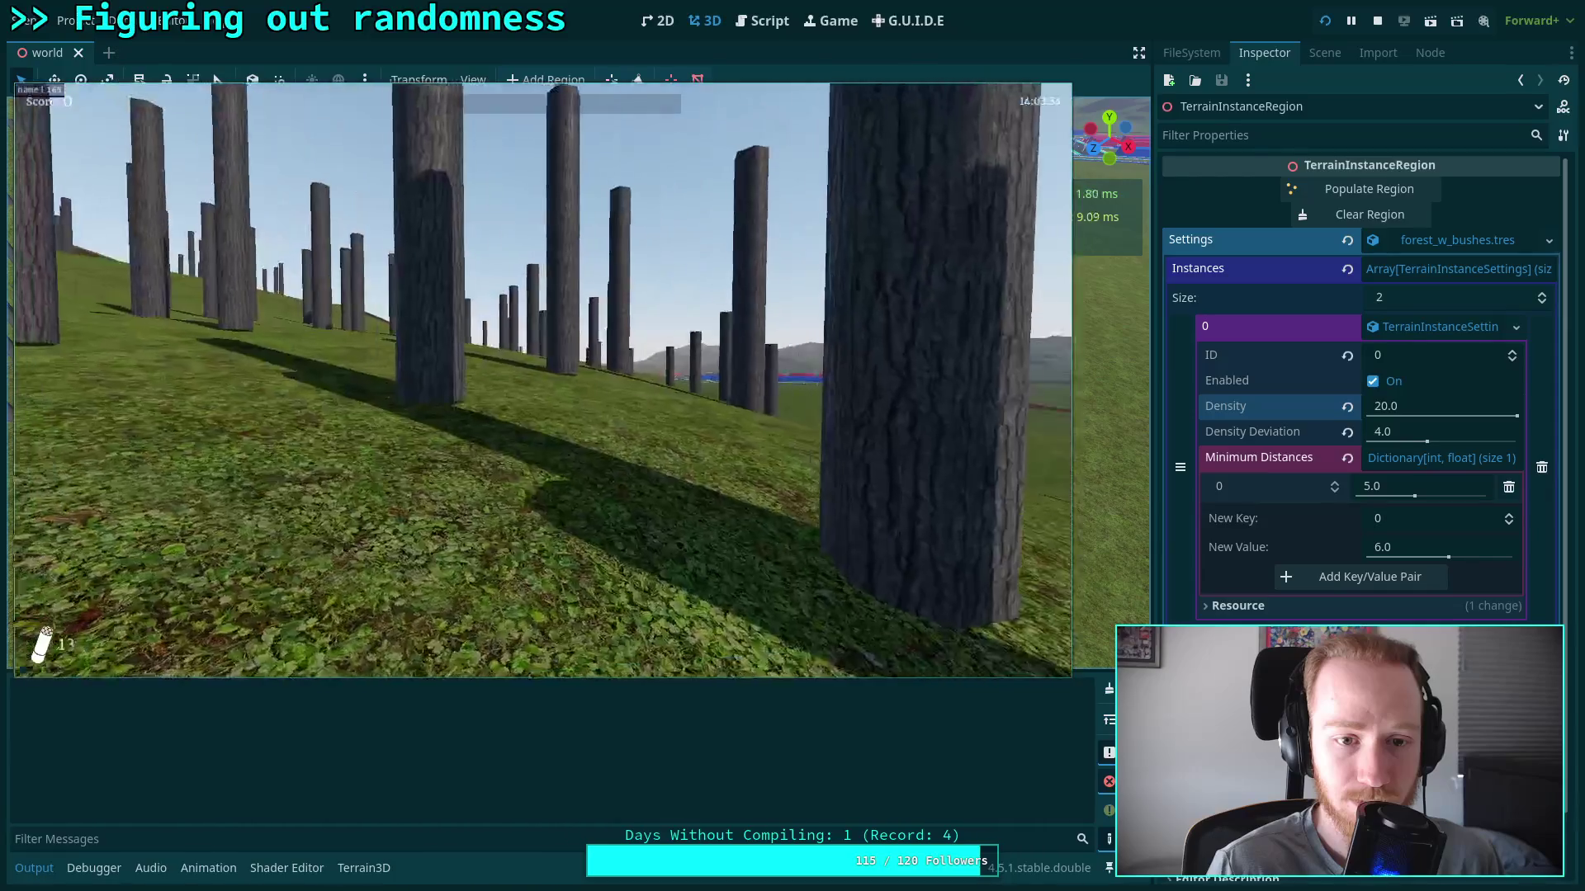
key("w")
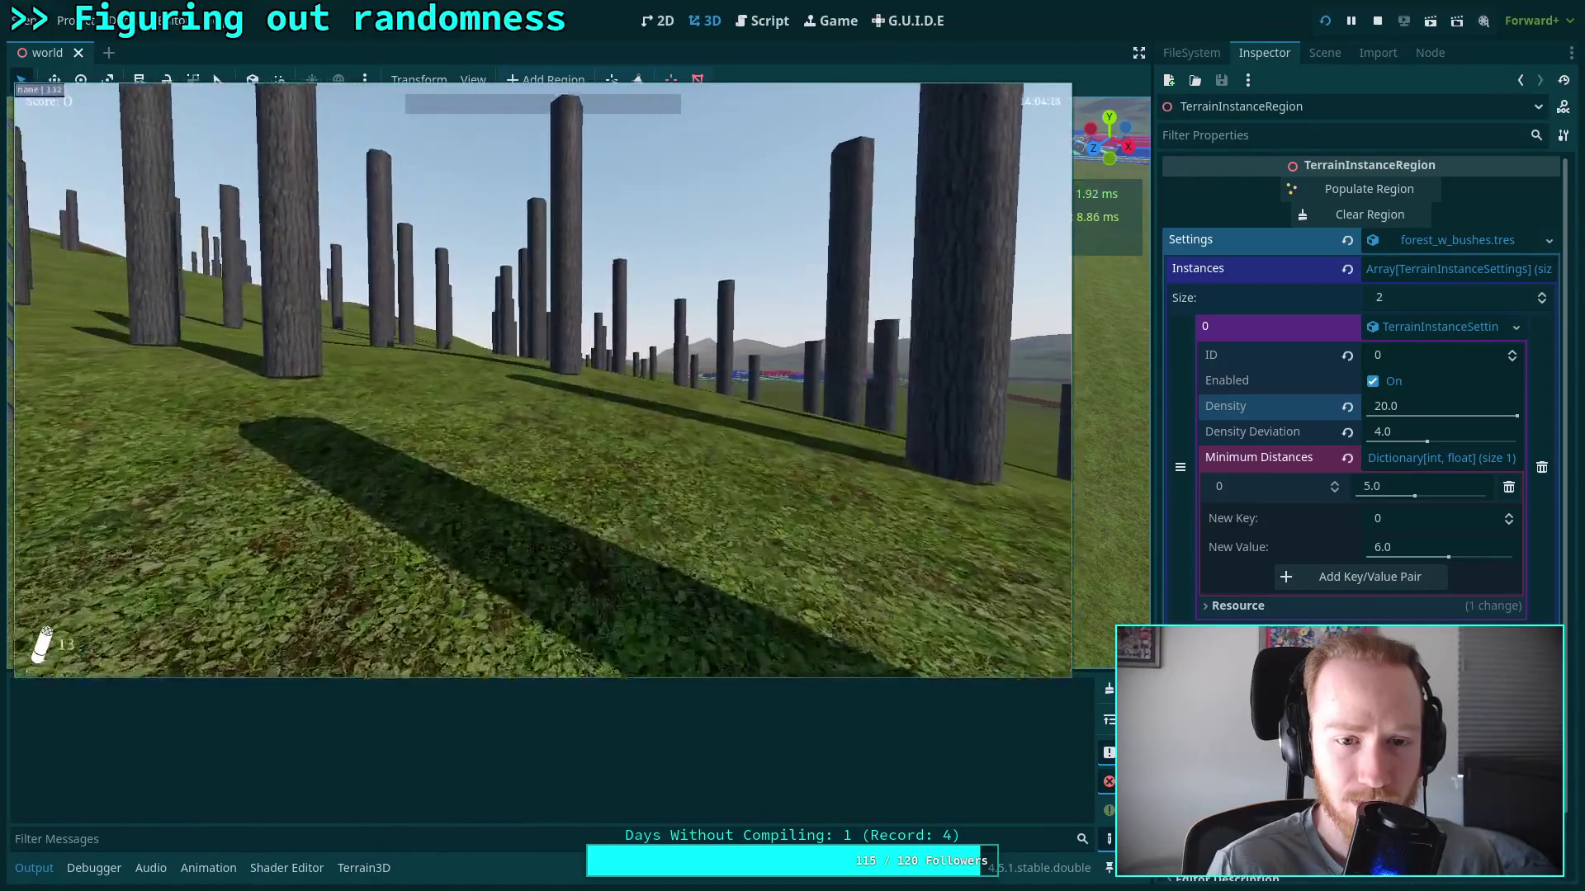
key("w")
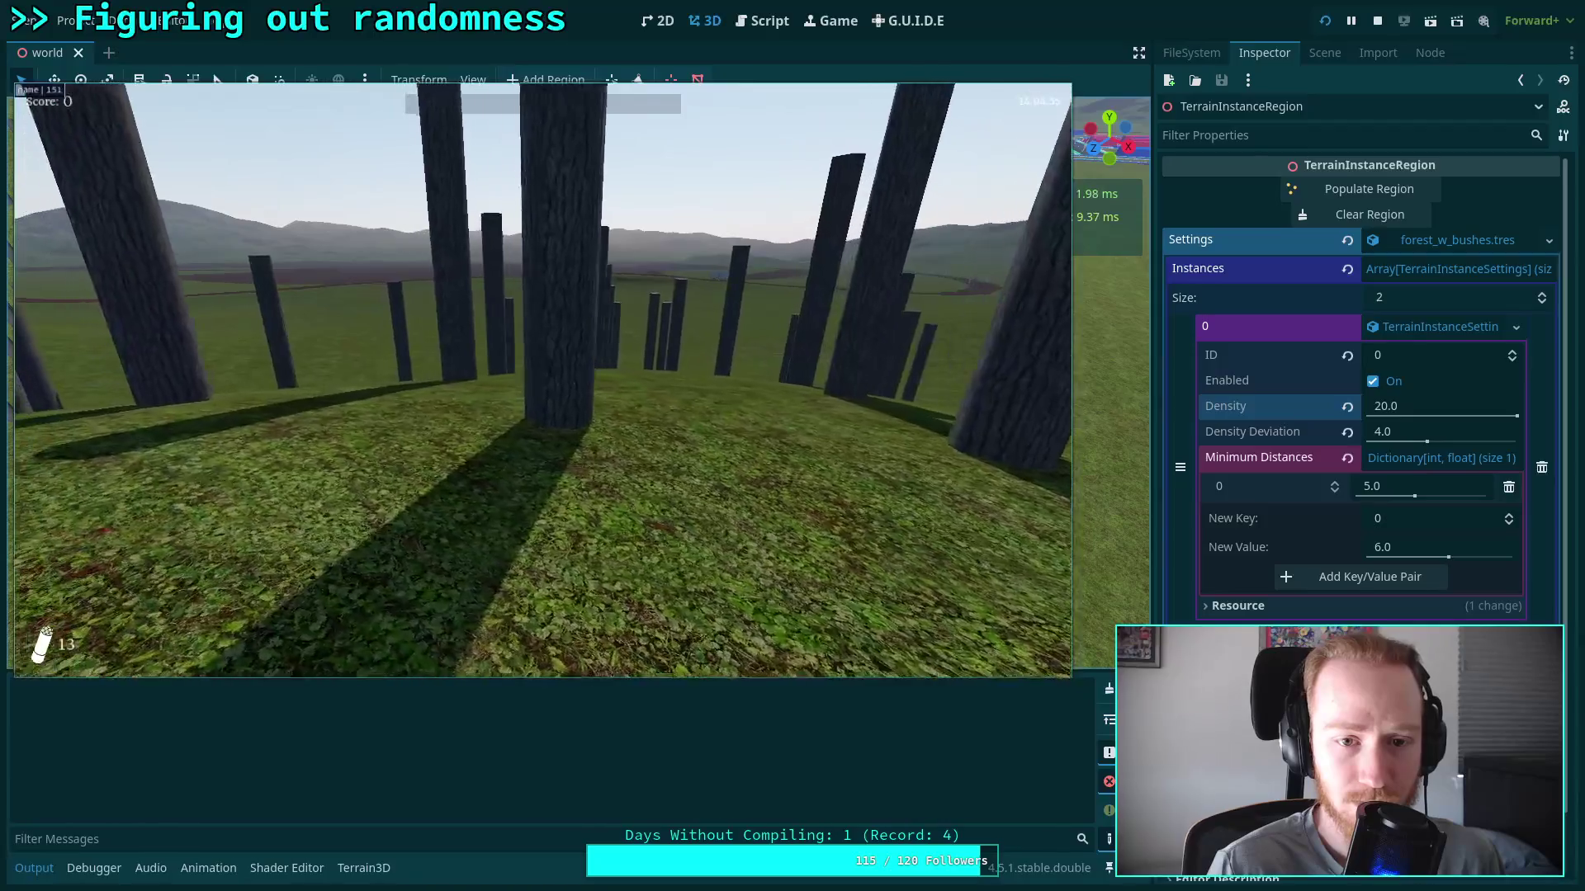
key("w")
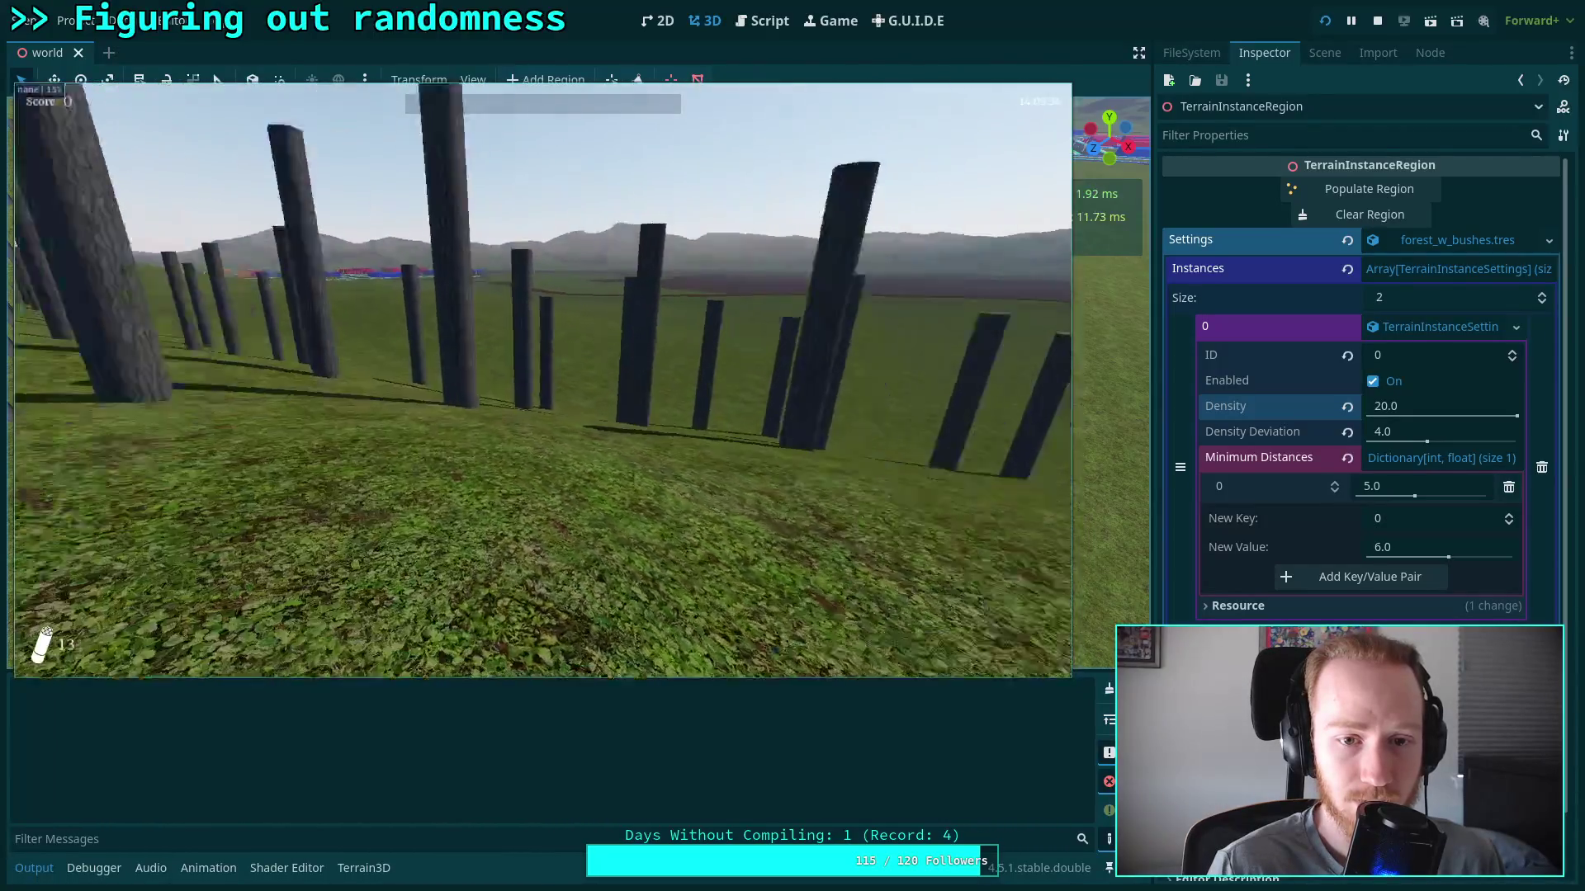
key("w")
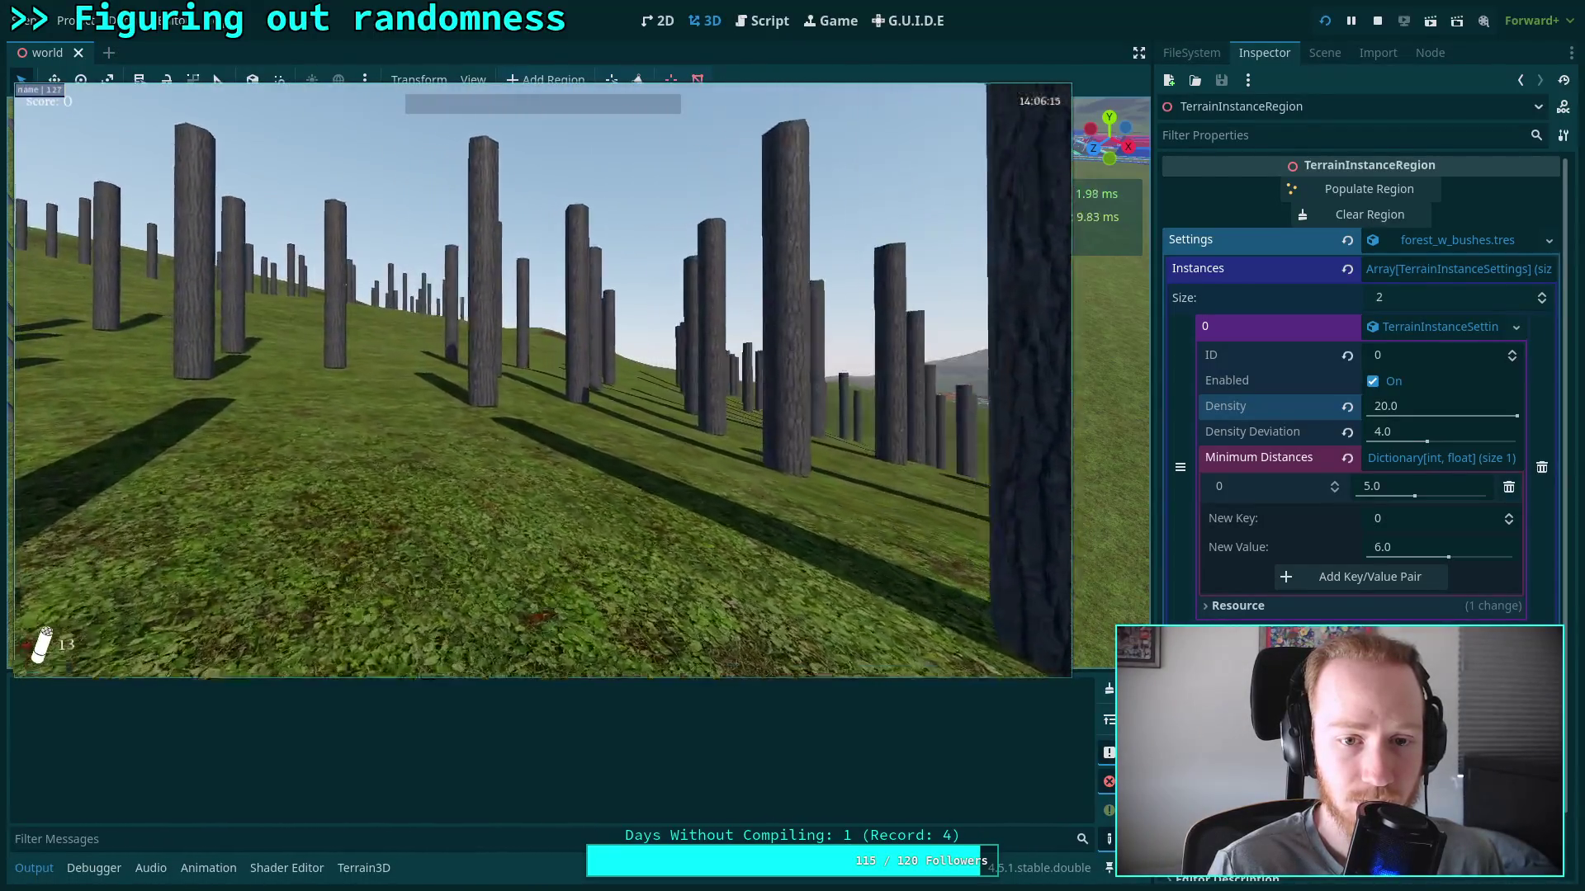
key("w")
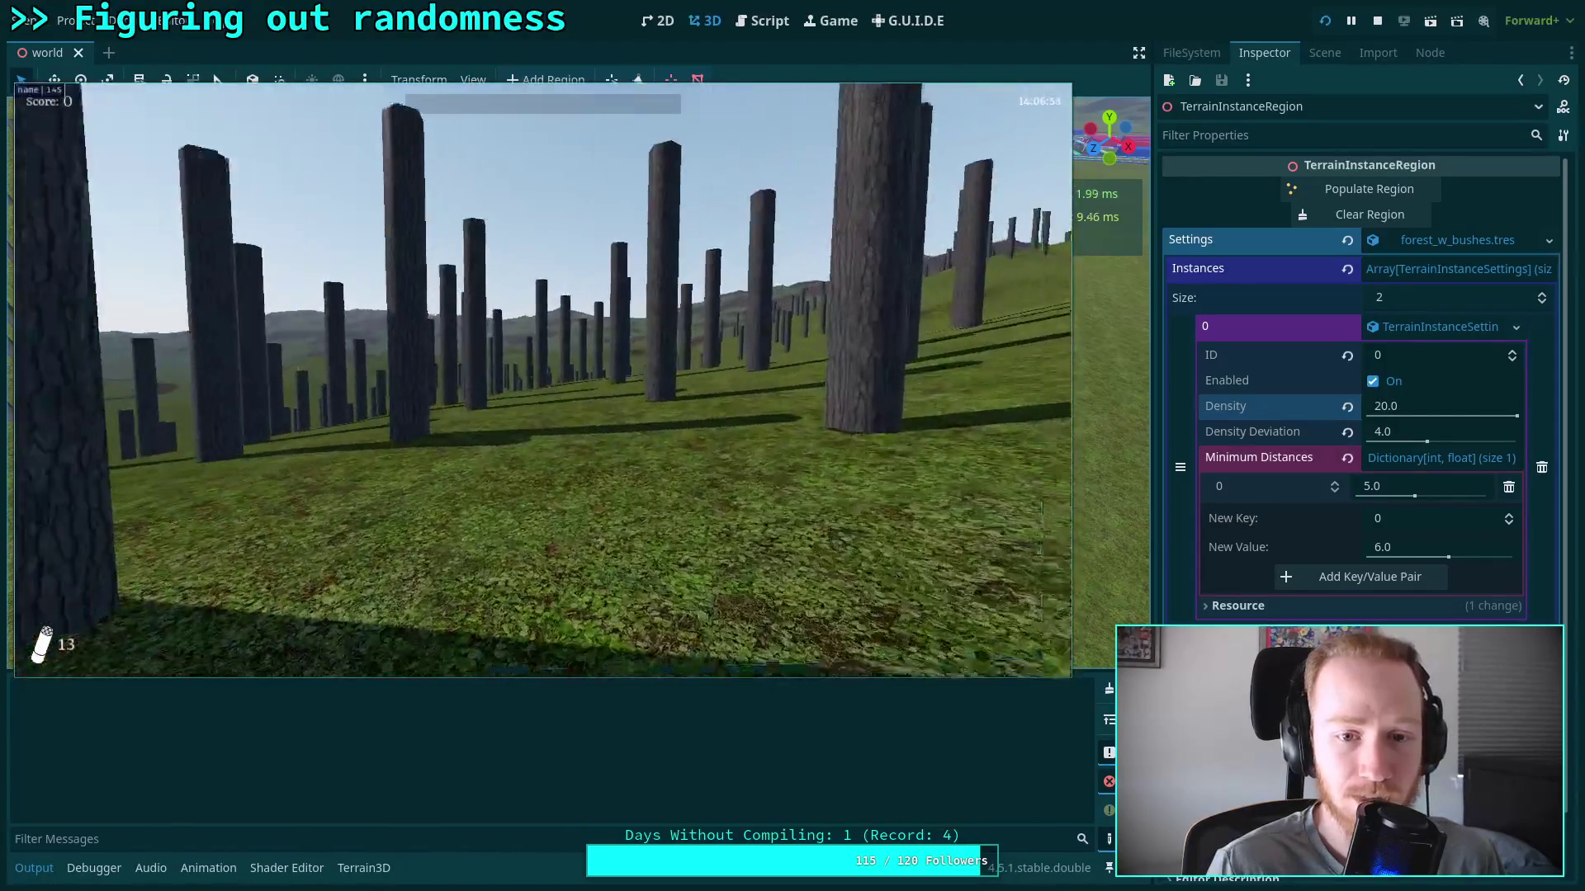
key("w")
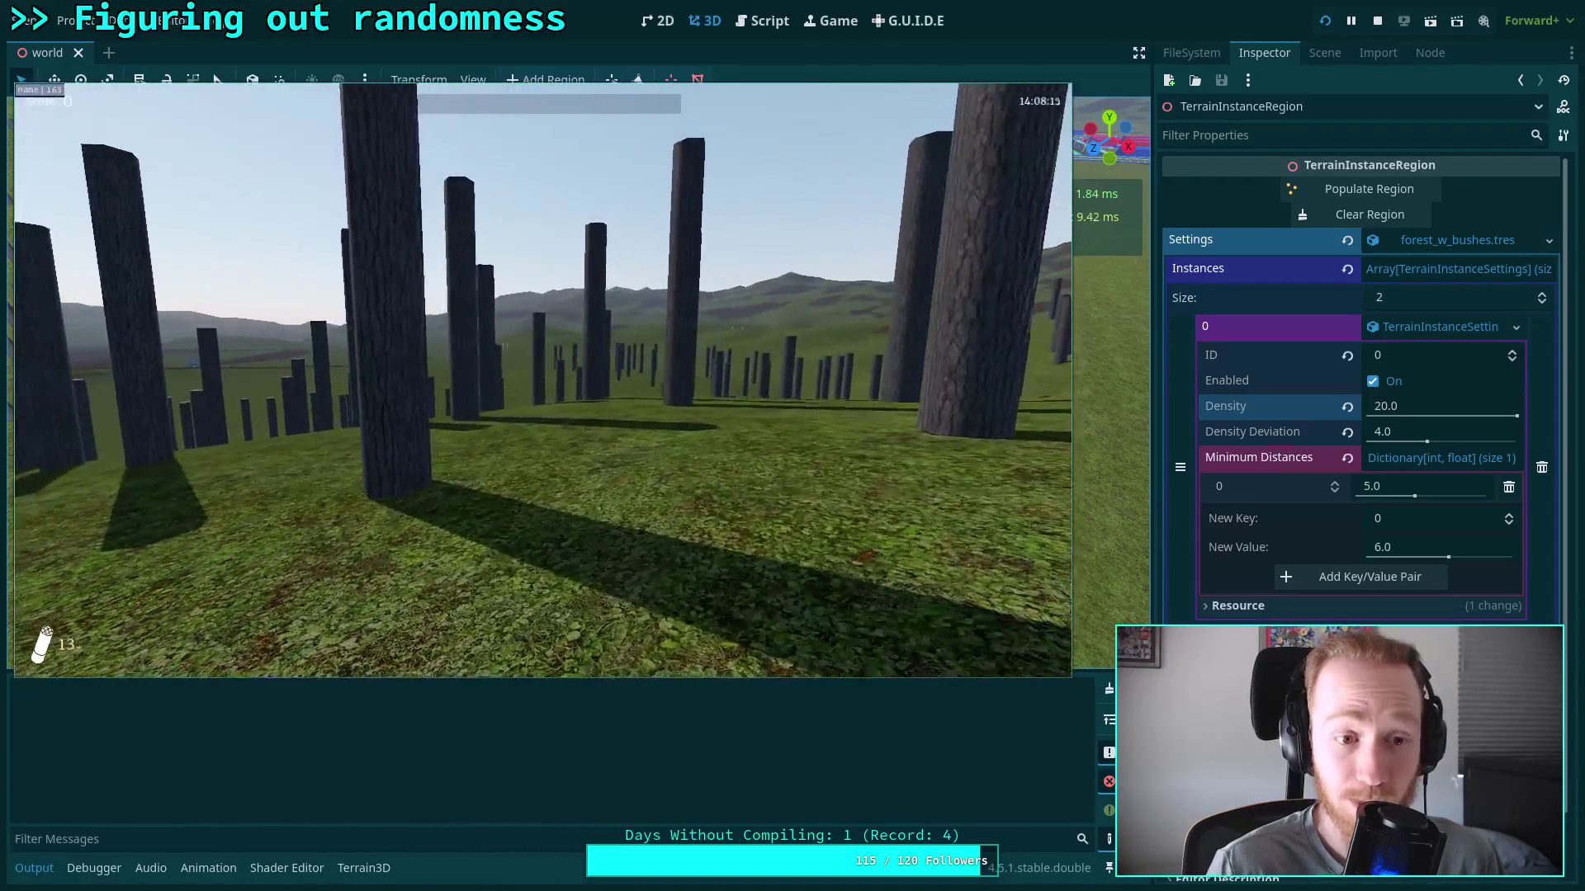
key("w")
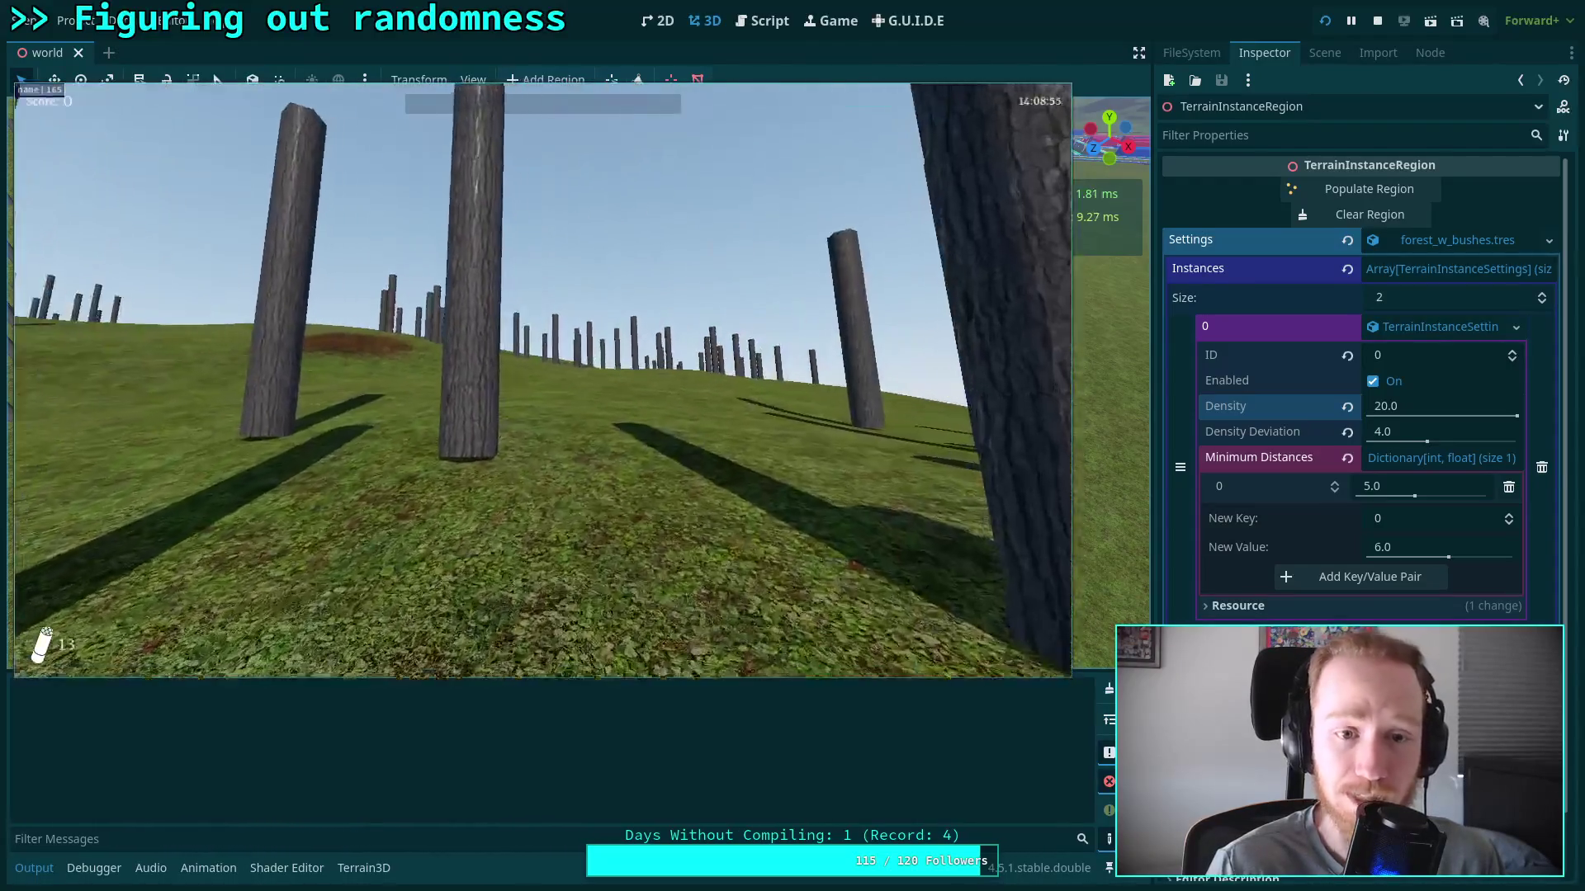
key("w")
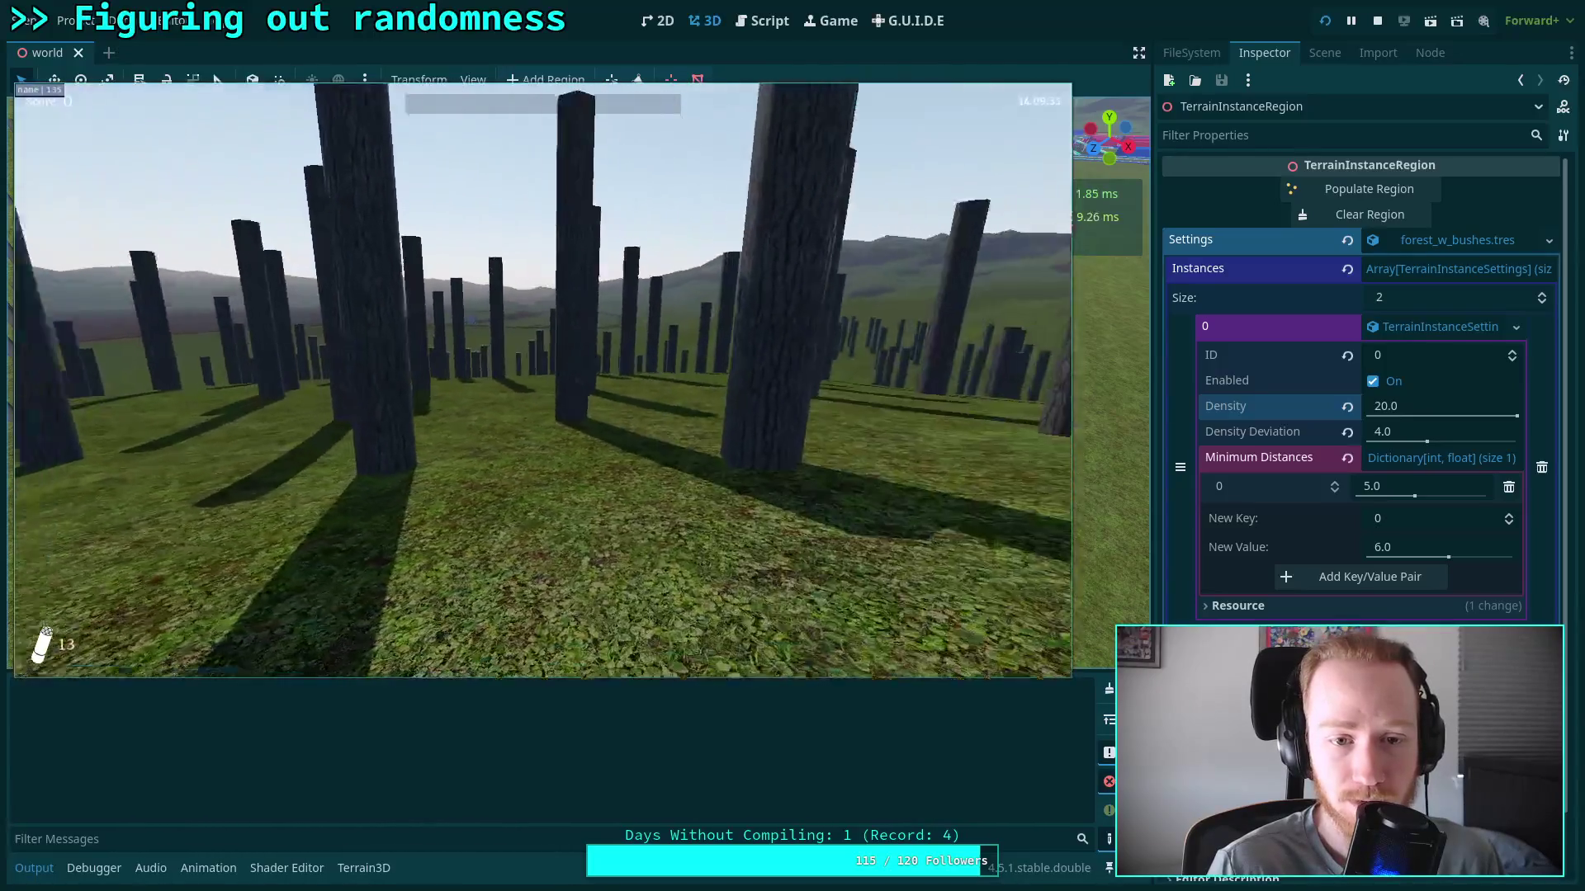
key("w")
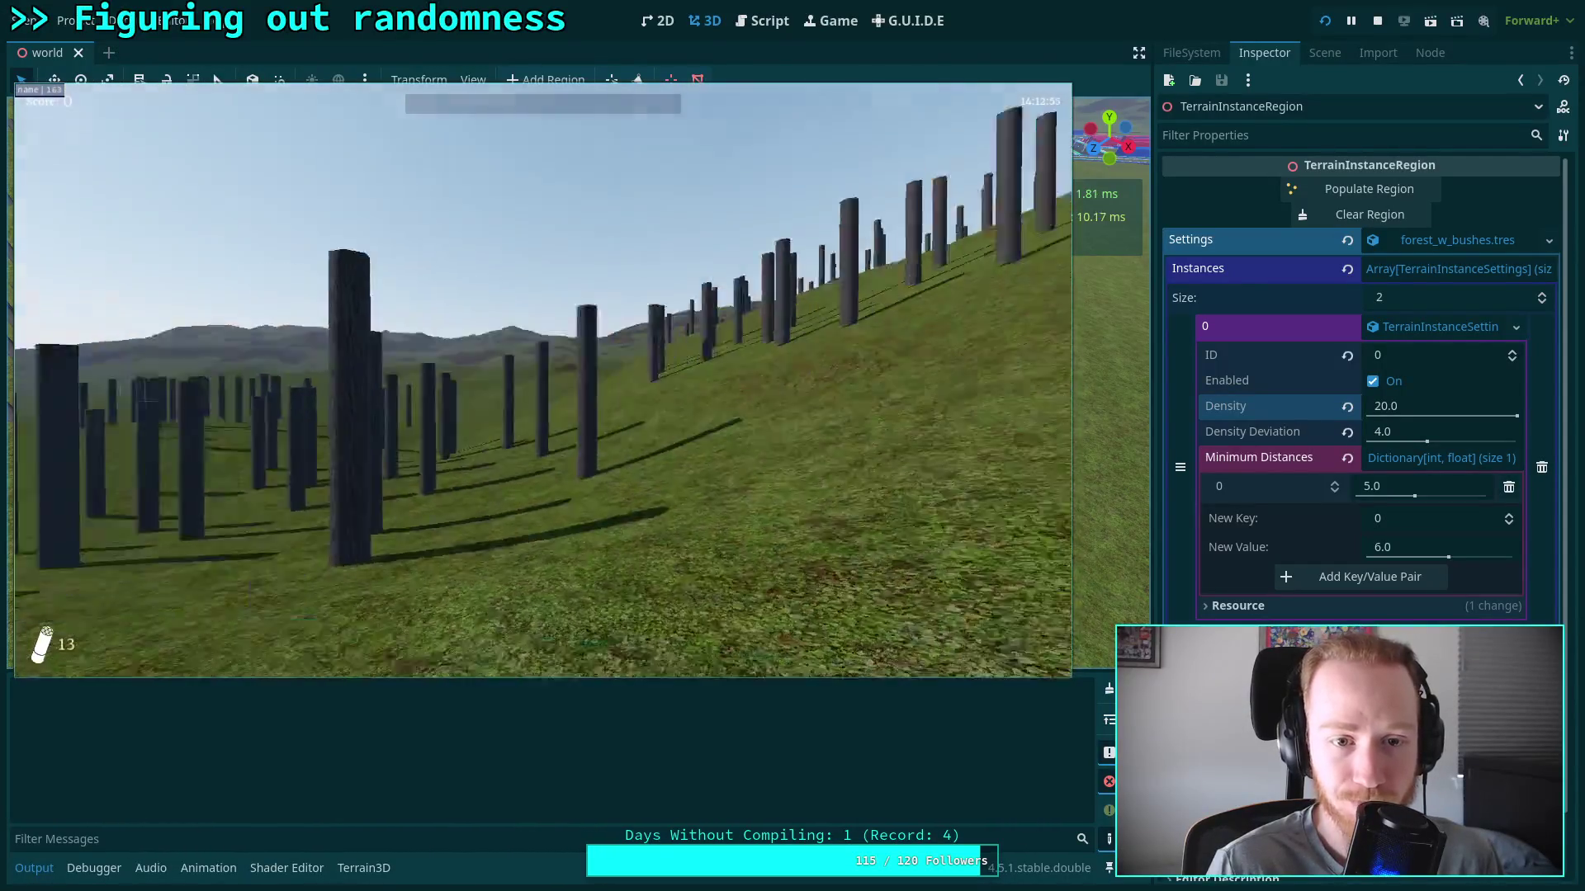
Walk deeper through the pillar forest, then stop the game with F8
key("w")
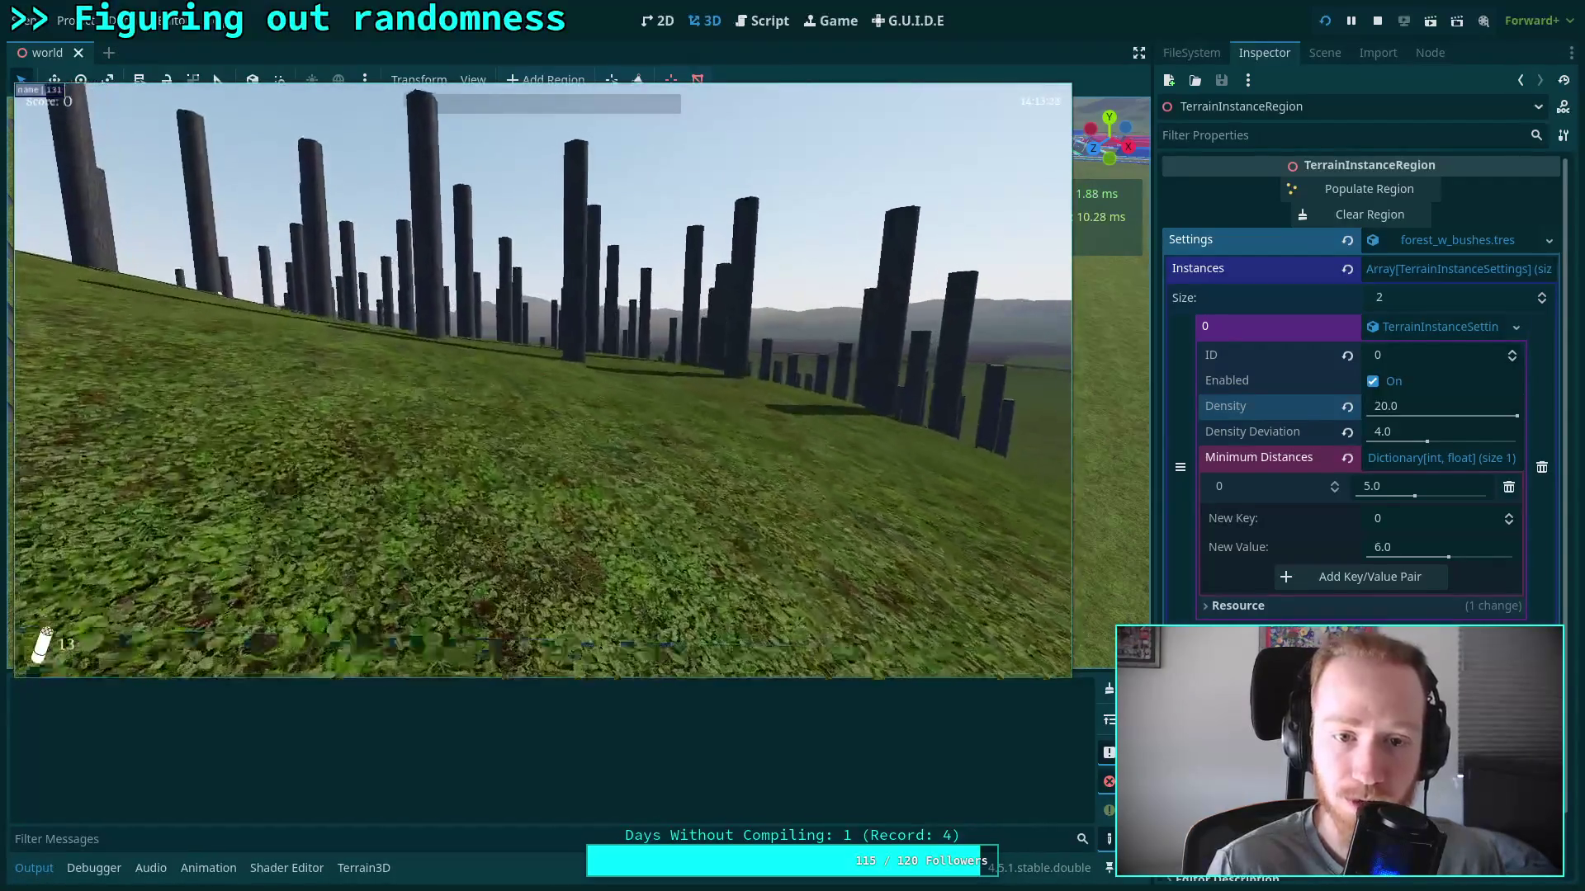
key("w")
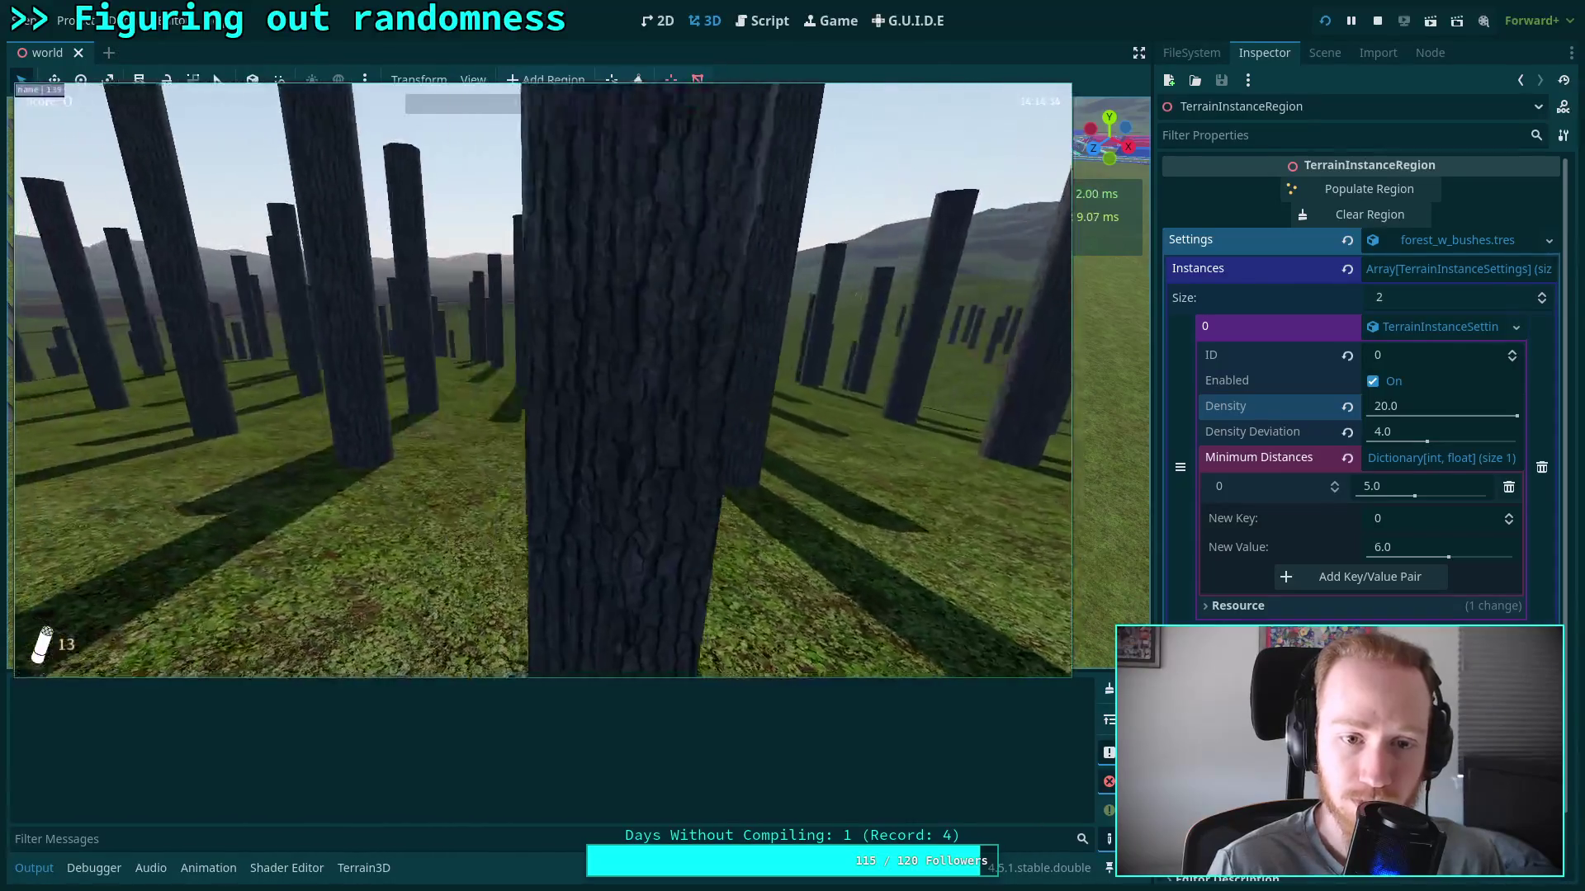
key("w")
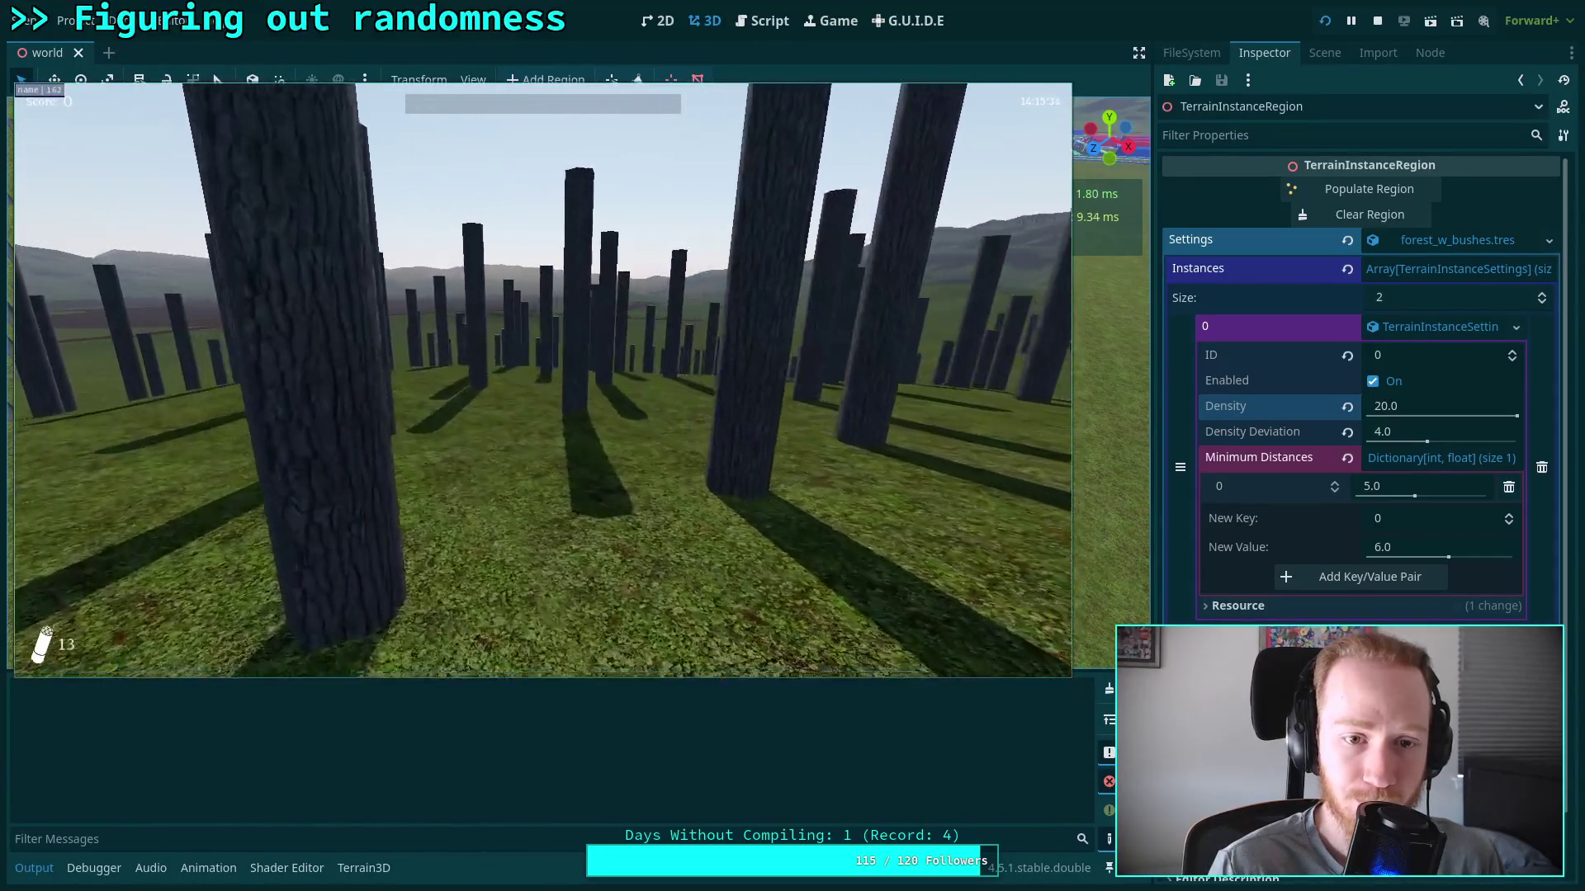
key("w")
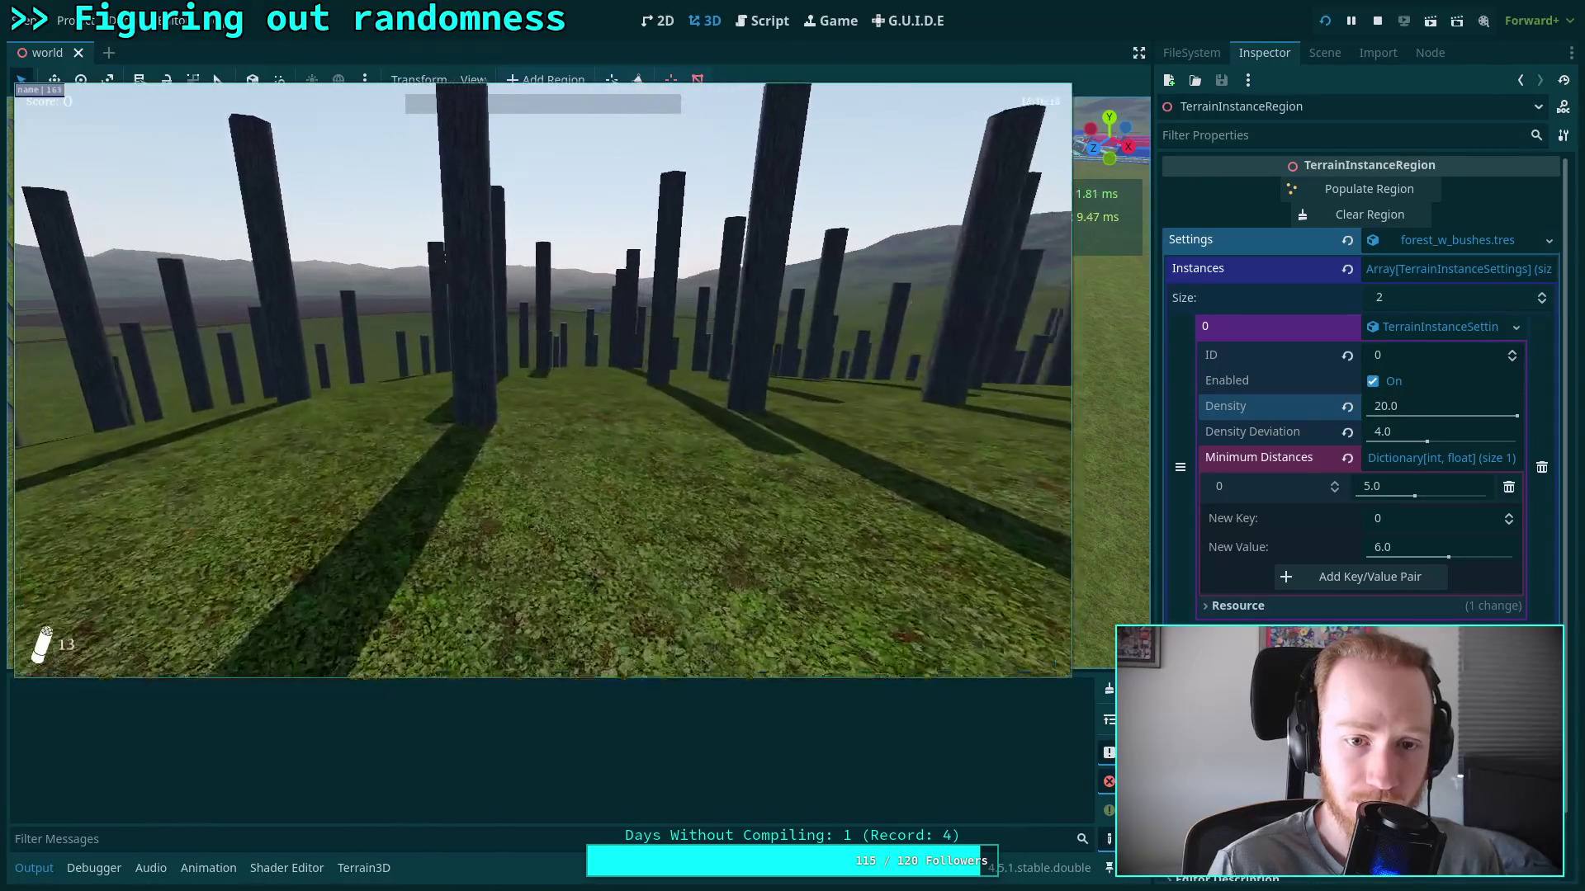
key("w")
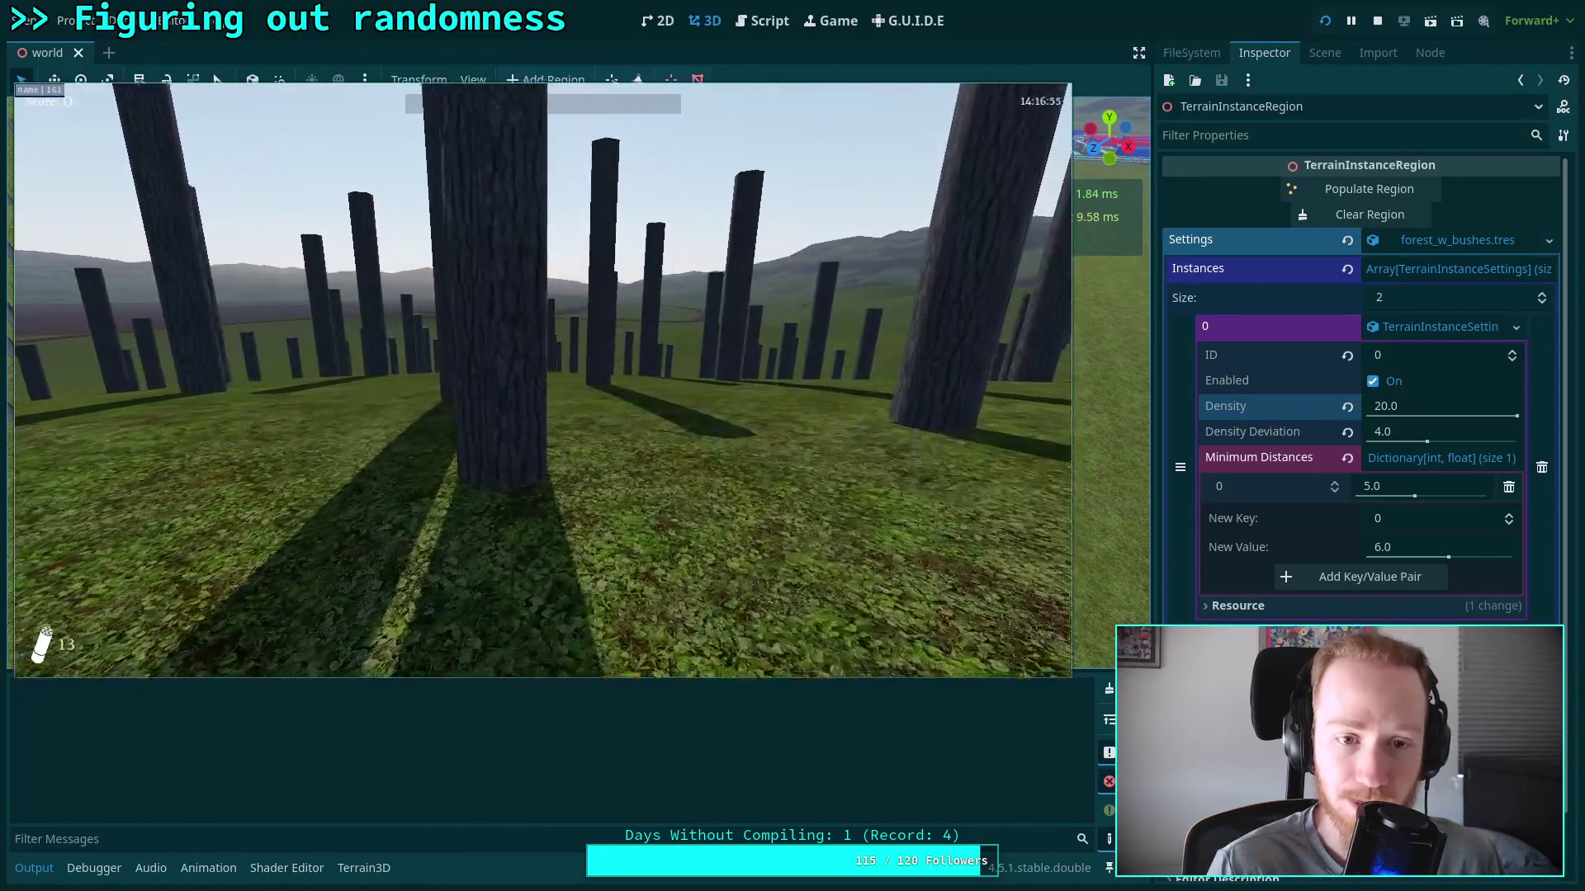
key("w")
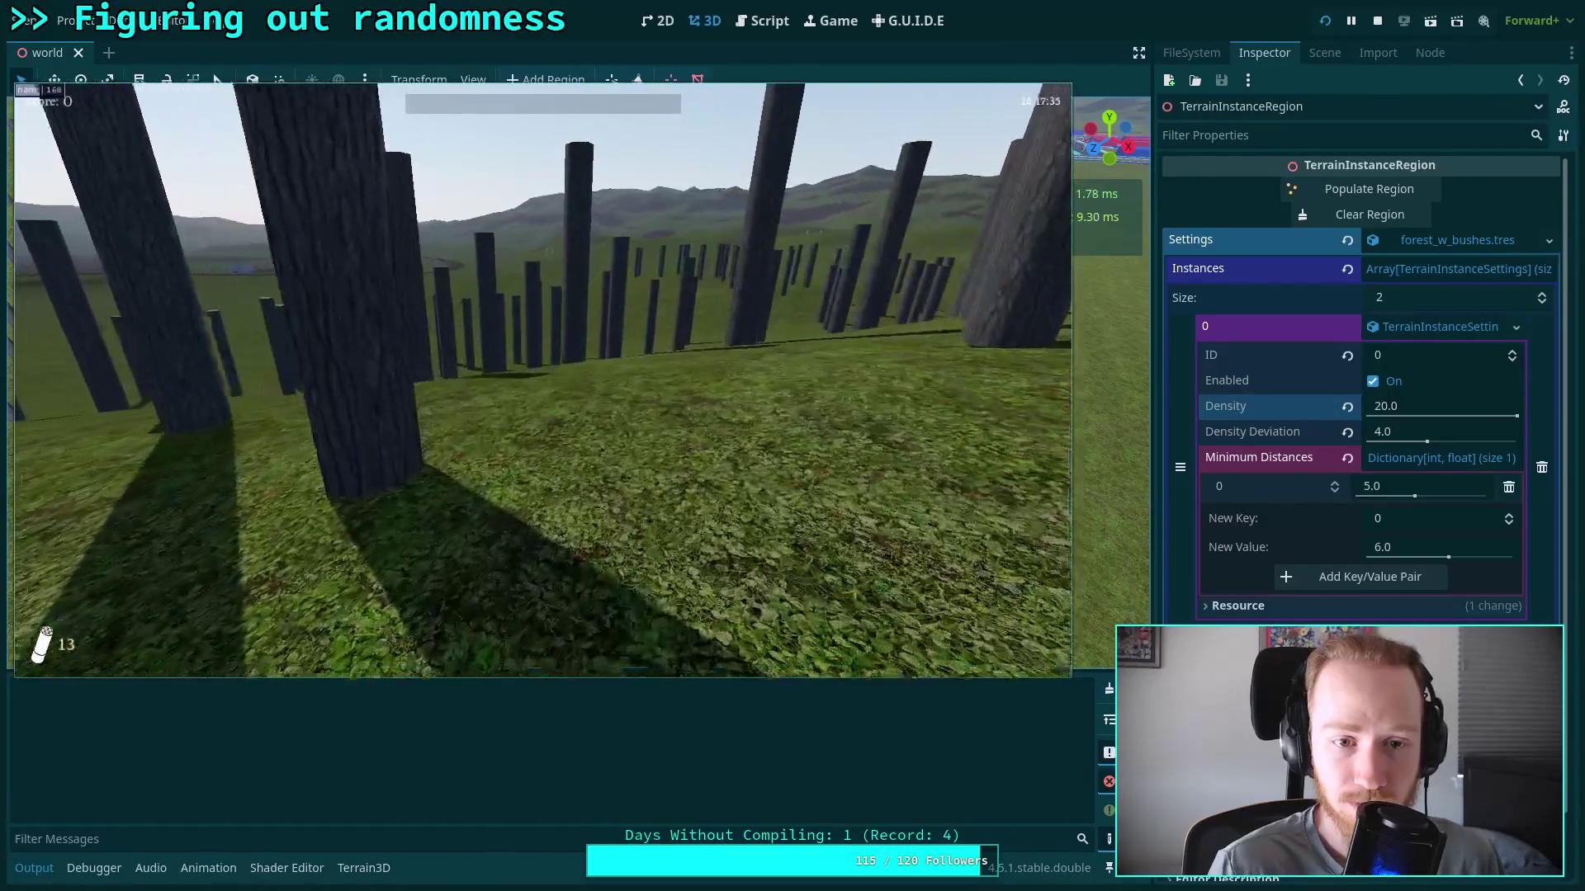
key("w")
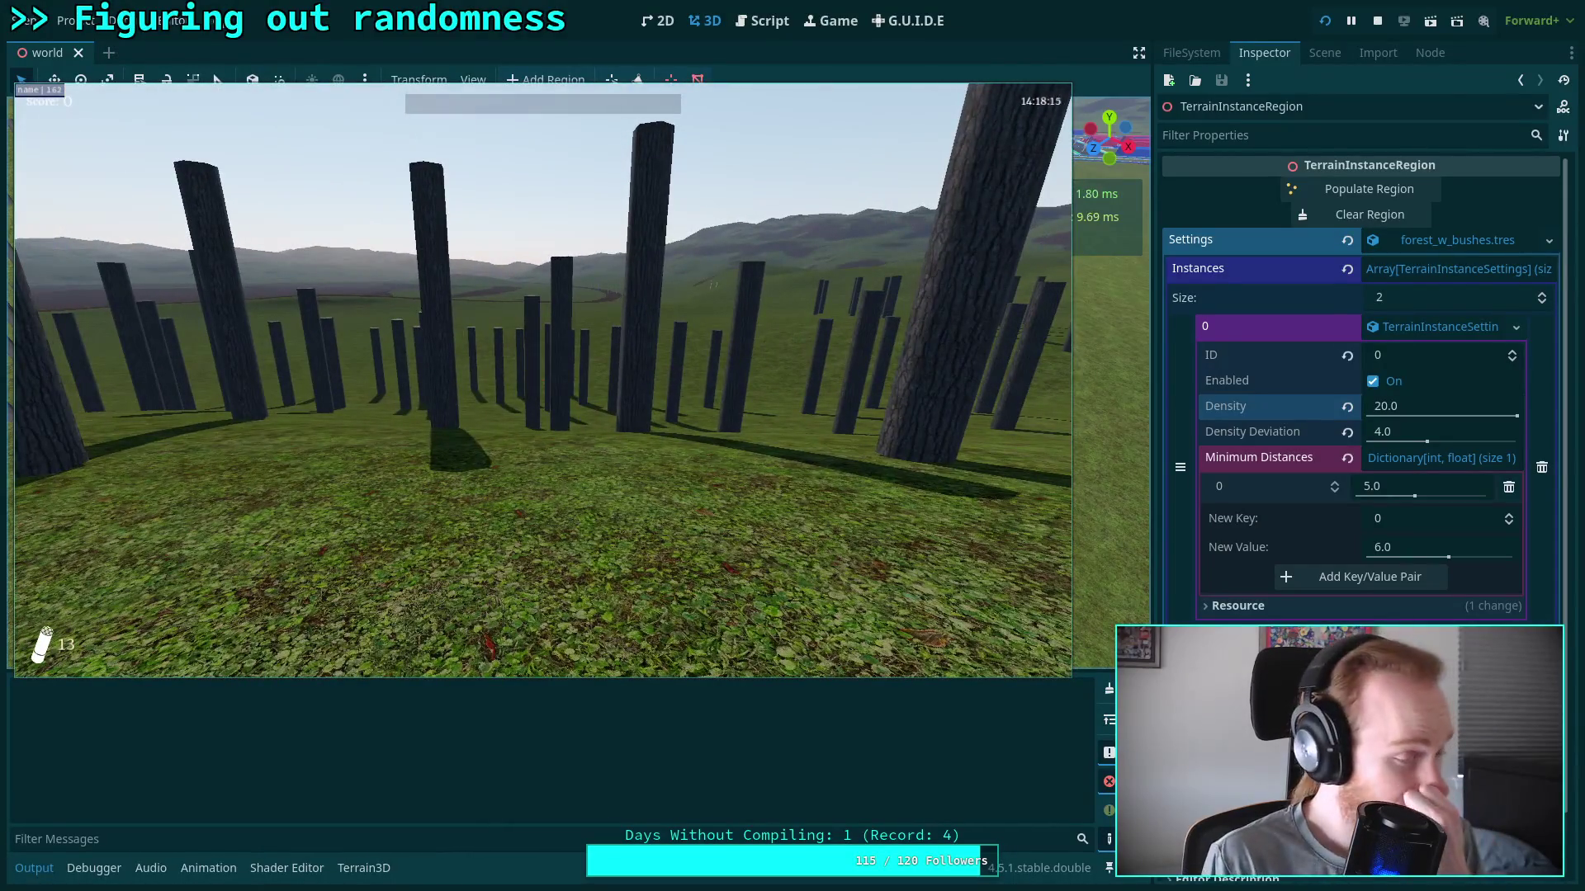
key("w")
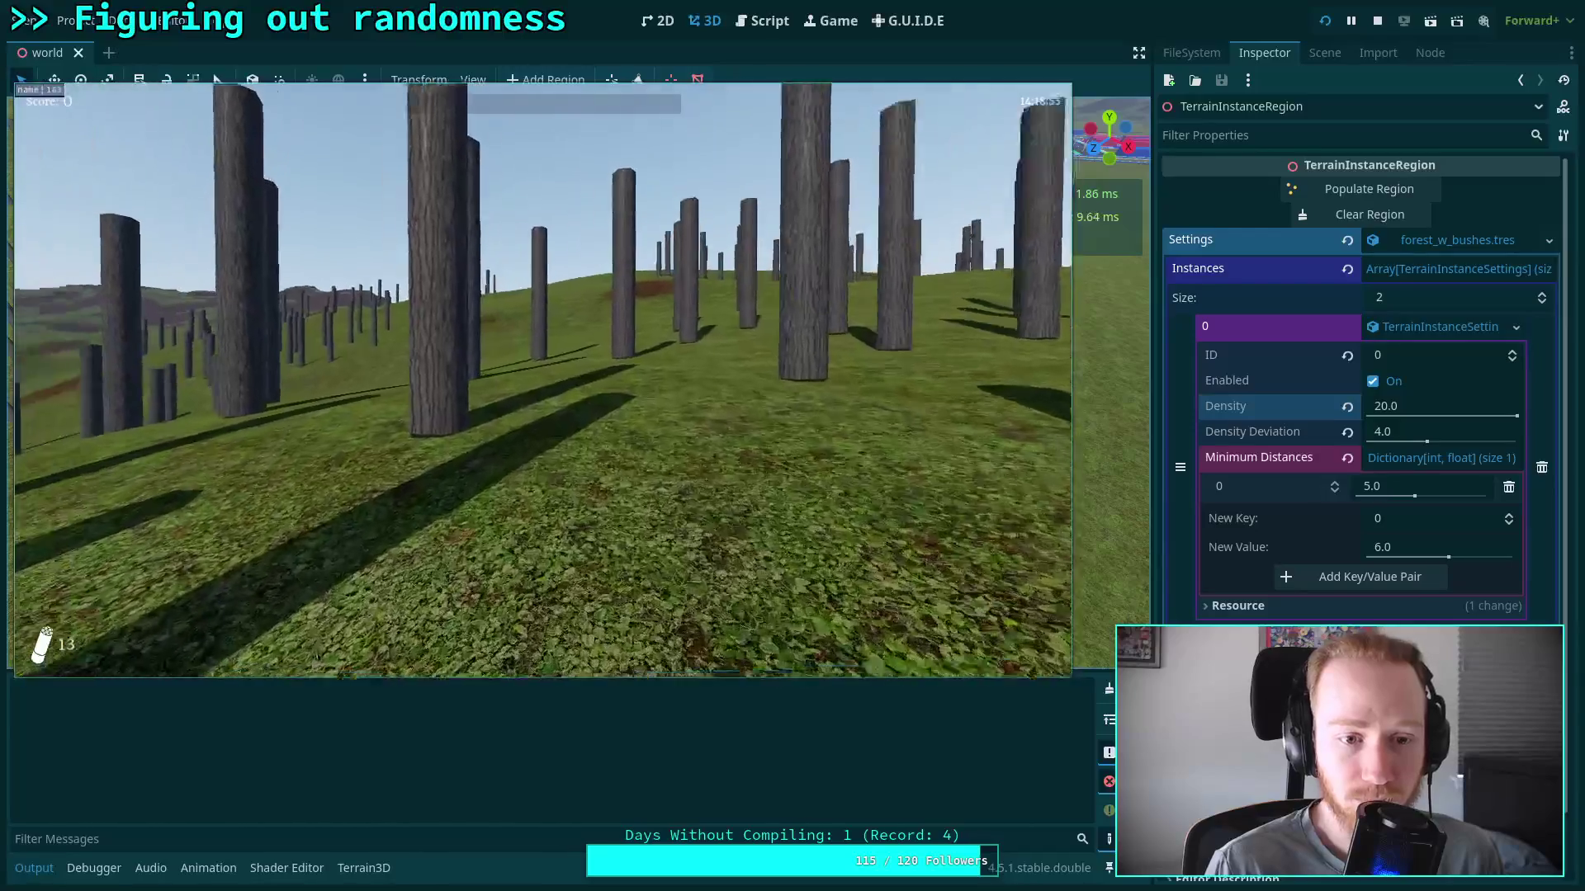
key("w")
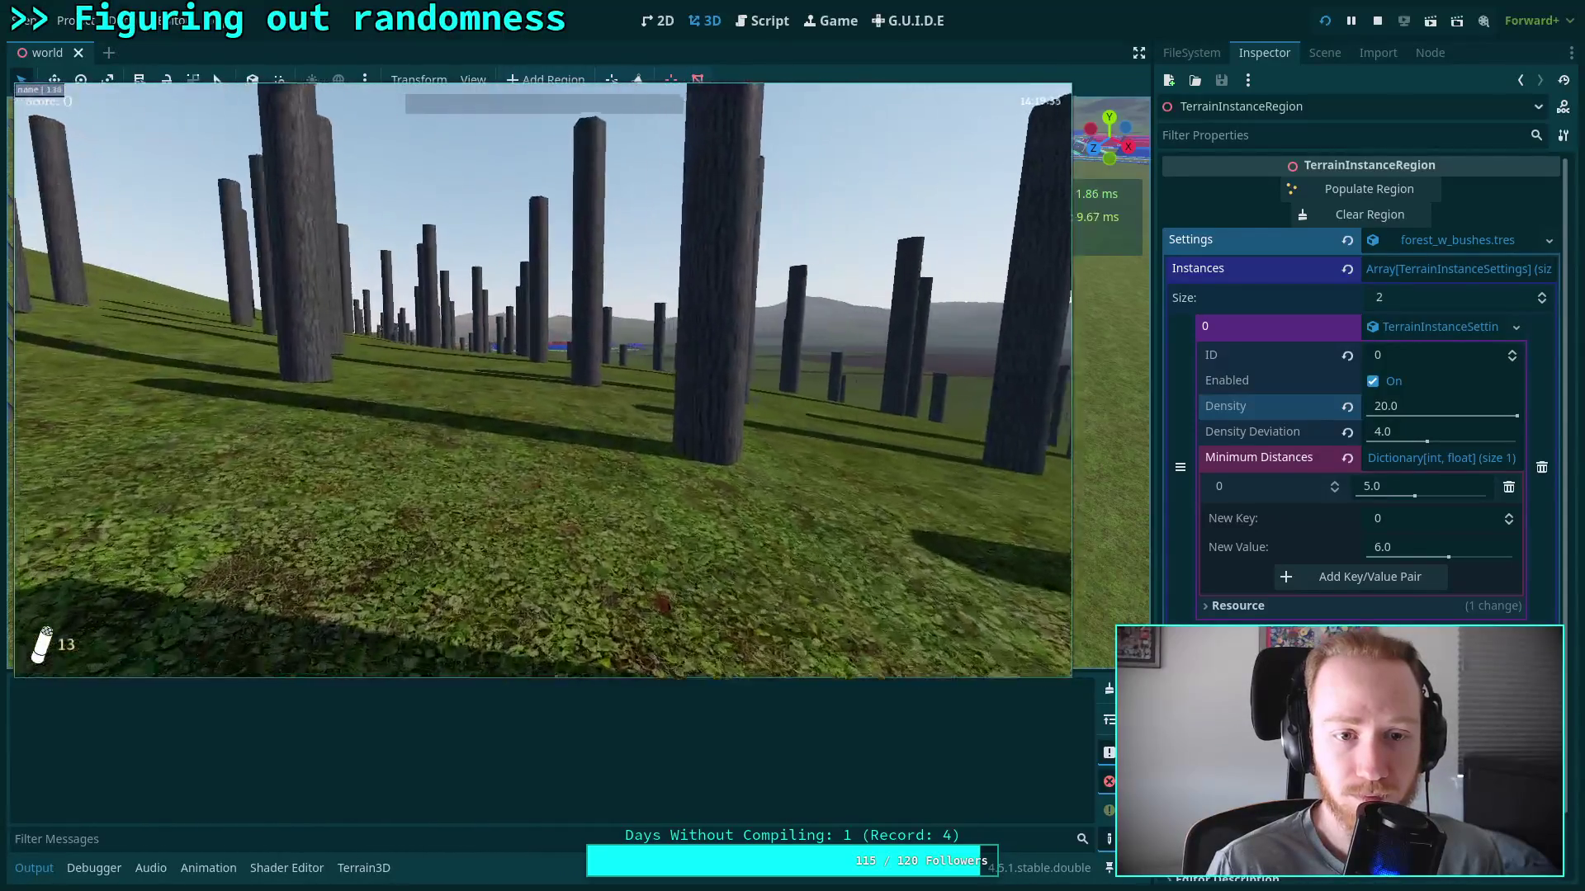
key("F8")
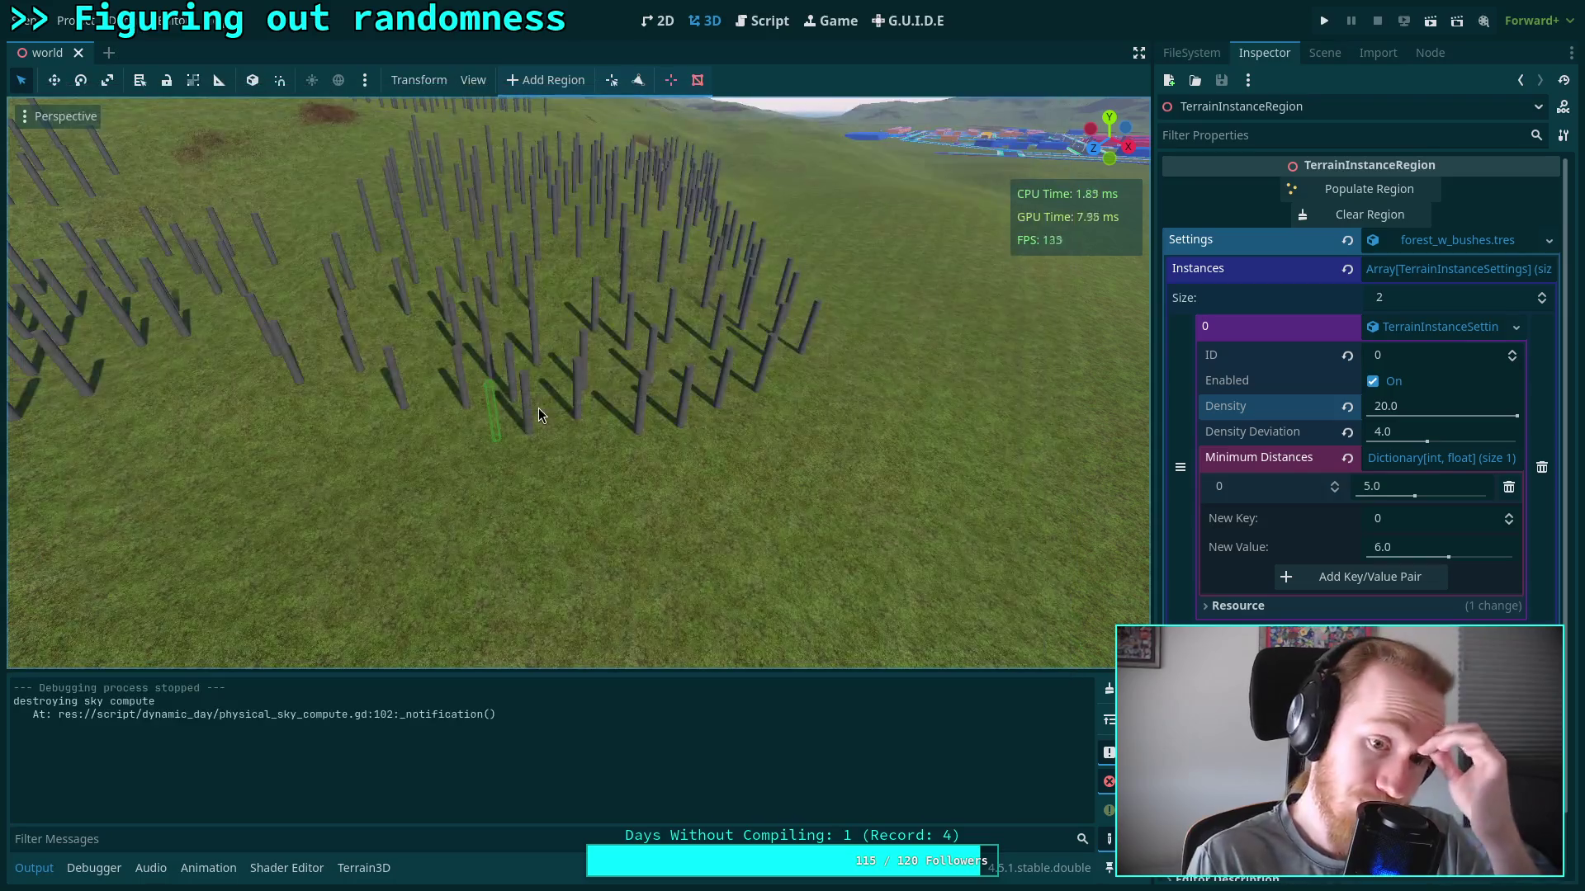
Switch to Top Orthogonal view with Display Overdraw so each tree shows as a dot
scroll(578, 380, "down", 5)
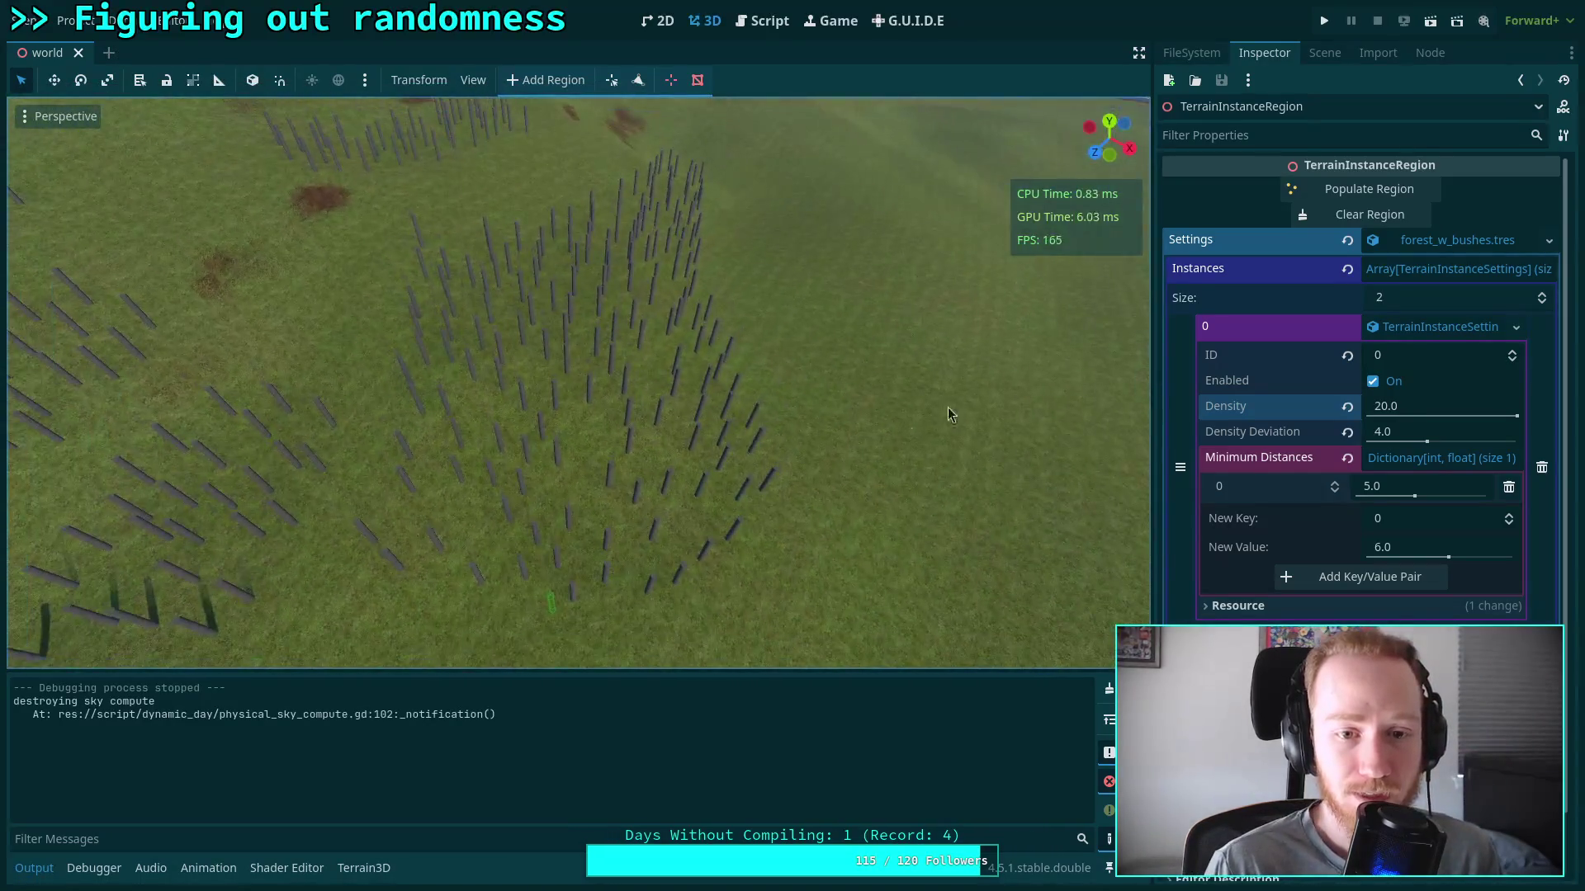
left_click_drag(577, 380, 578, 454)
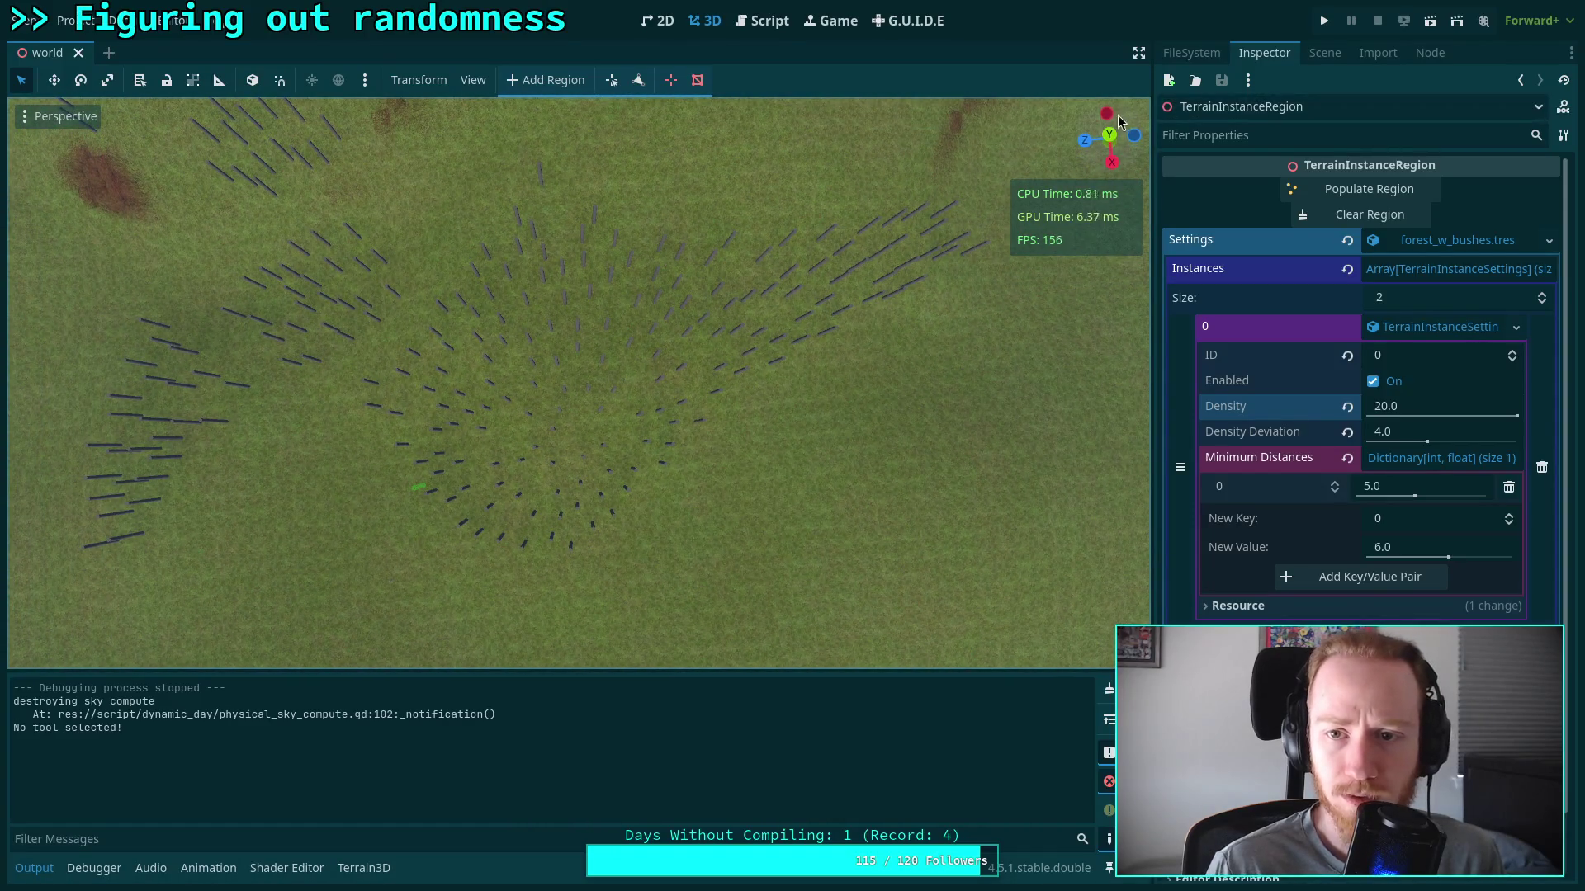
left_click(1117, 116)
left_click(33, 116)
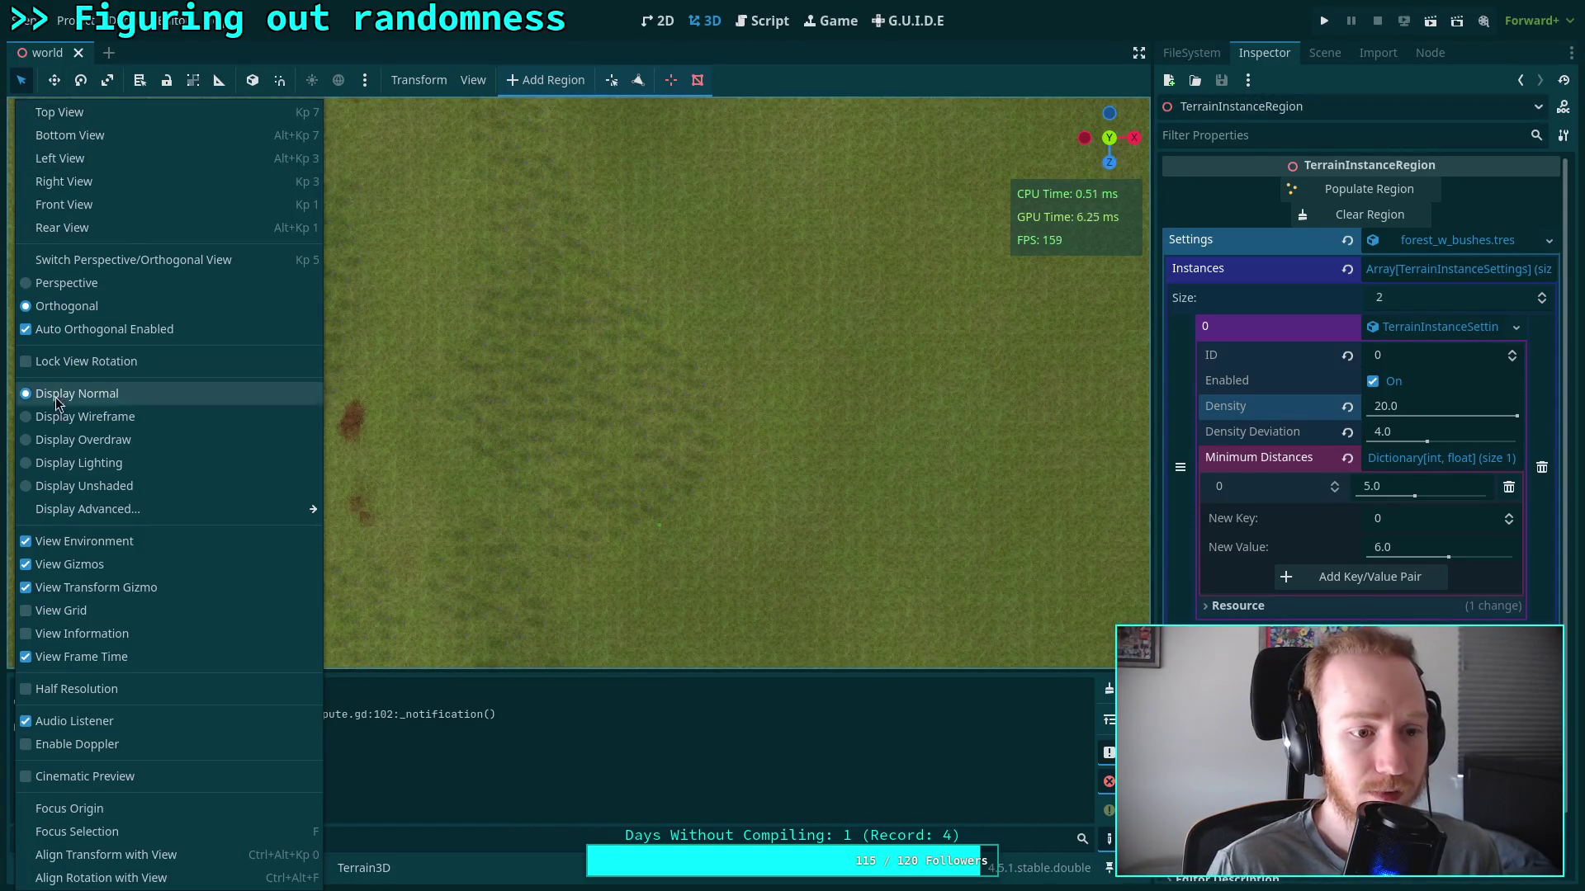
left_click(52, 418)
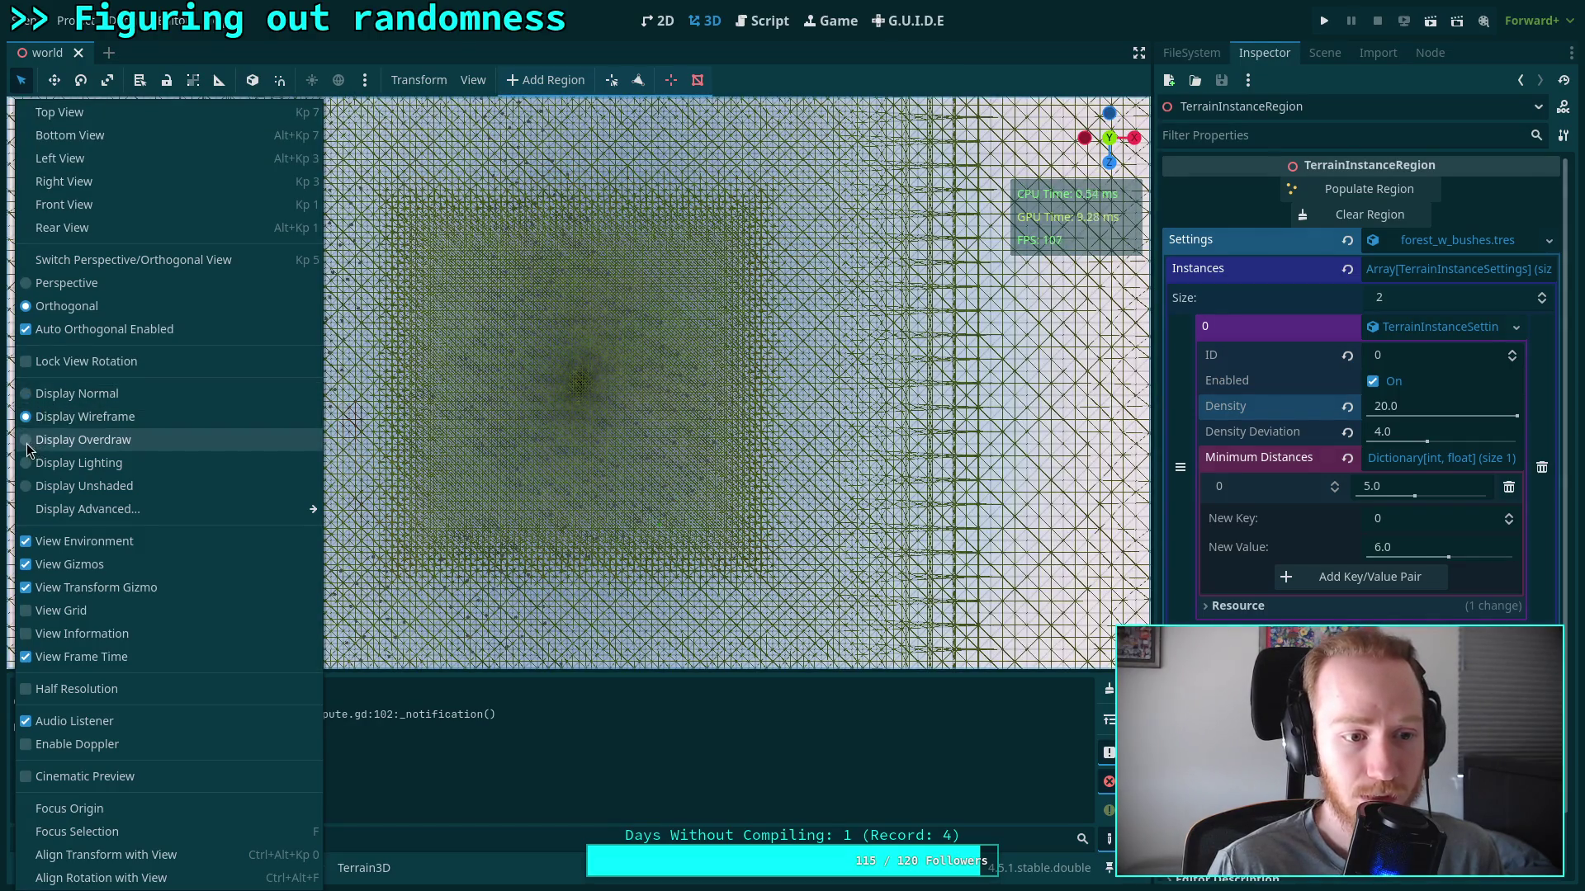
left_click(52, 440)
left_click(488, 420)
left_click_drag(546, 329, 641, 145)
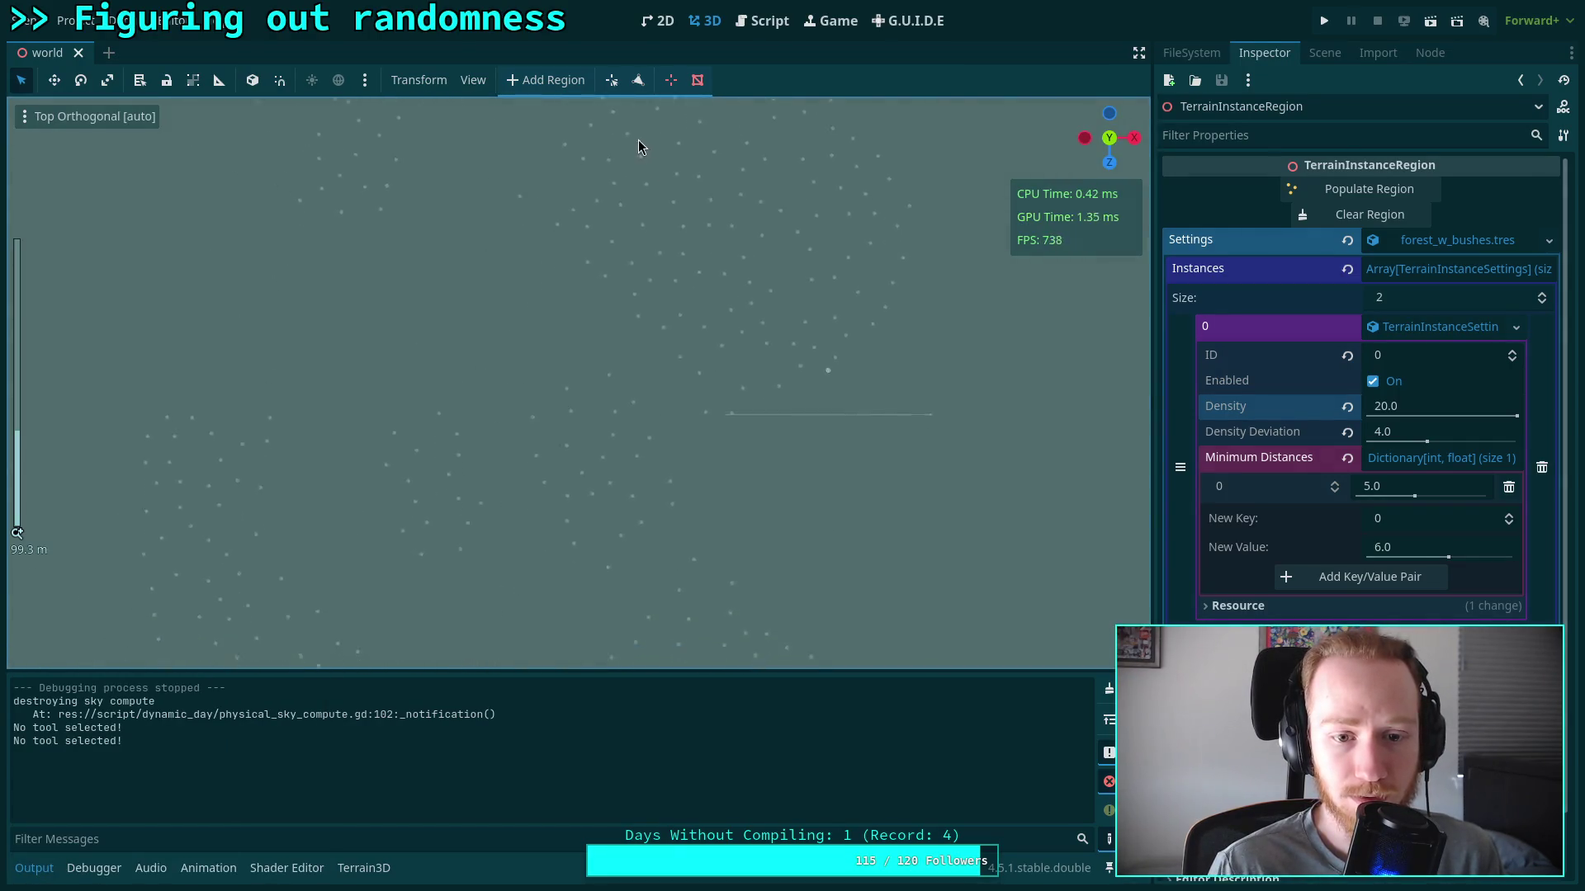
Collapse the Output panel to enlarge the top-down tree-point view, then save the scene
mouse_move(624, 334)
left_mouse_down()
mouse_move(606, 220)
mouse_move(613, 252)
left_mouse_up()
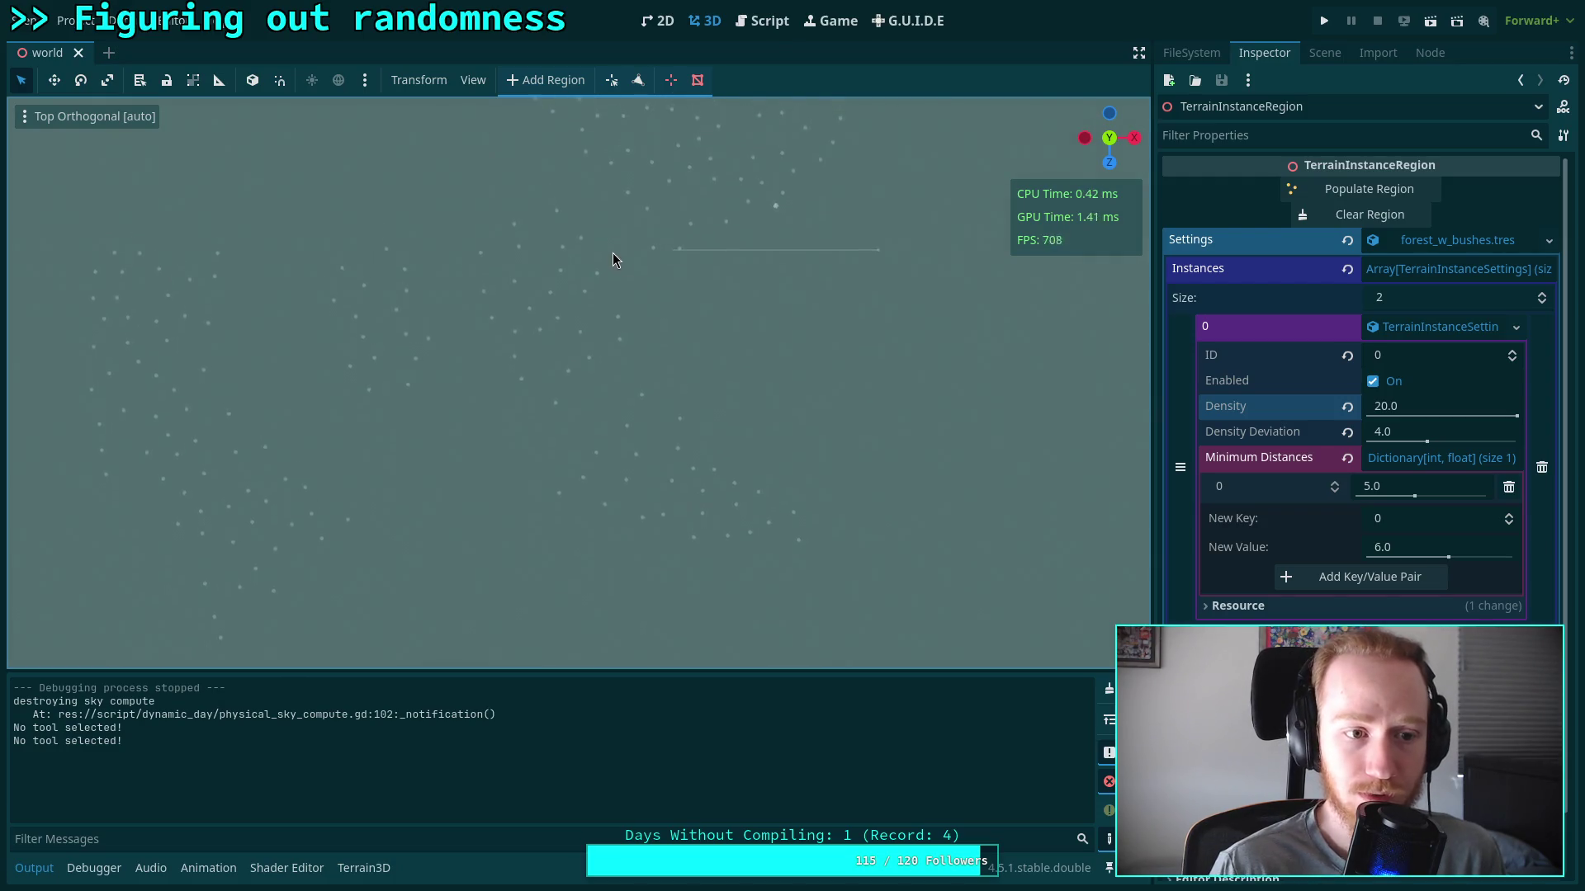
left_click_drag(497, 347, 477, 445)
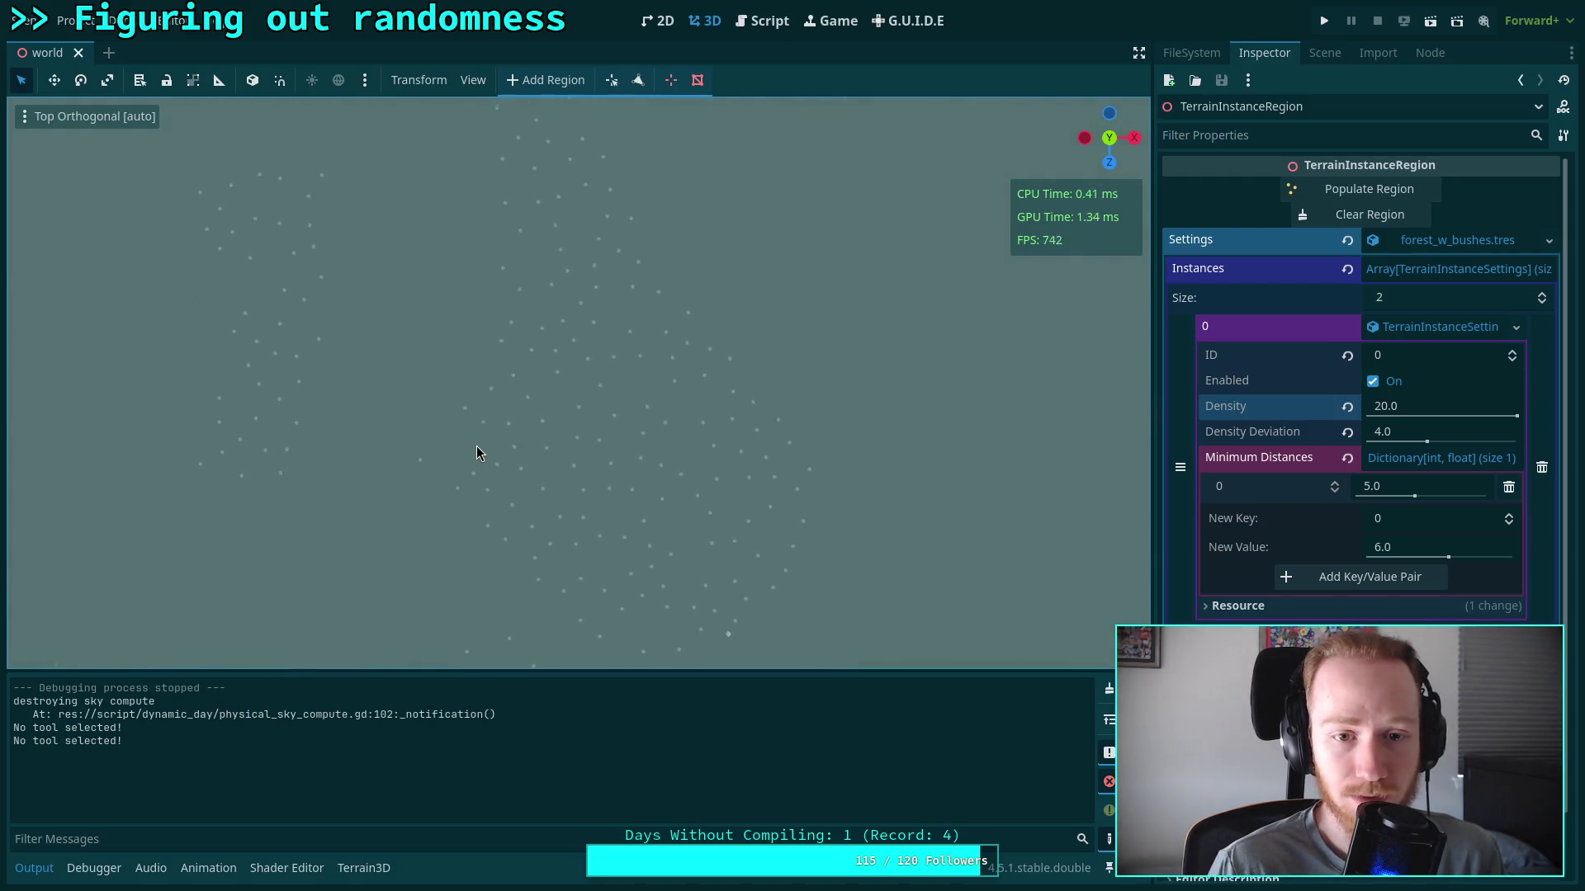
left_click(56, 861)
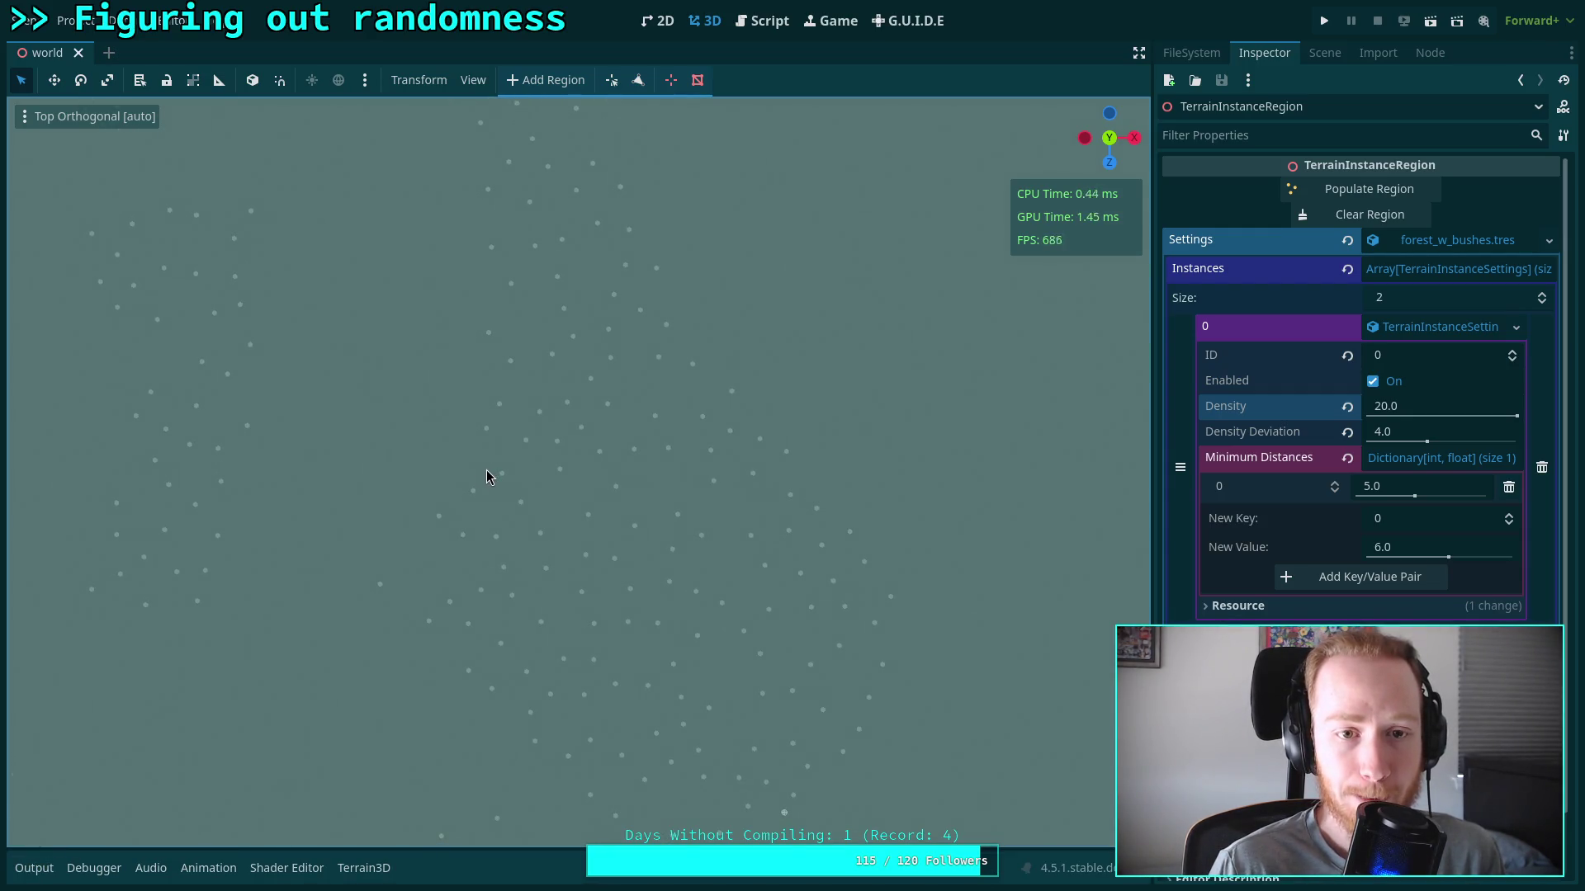
mouse_move(556, 655)
left_mouse_down()
mouse_move(507, 528)
mouse_move(534, 557)
left_mouse_up()
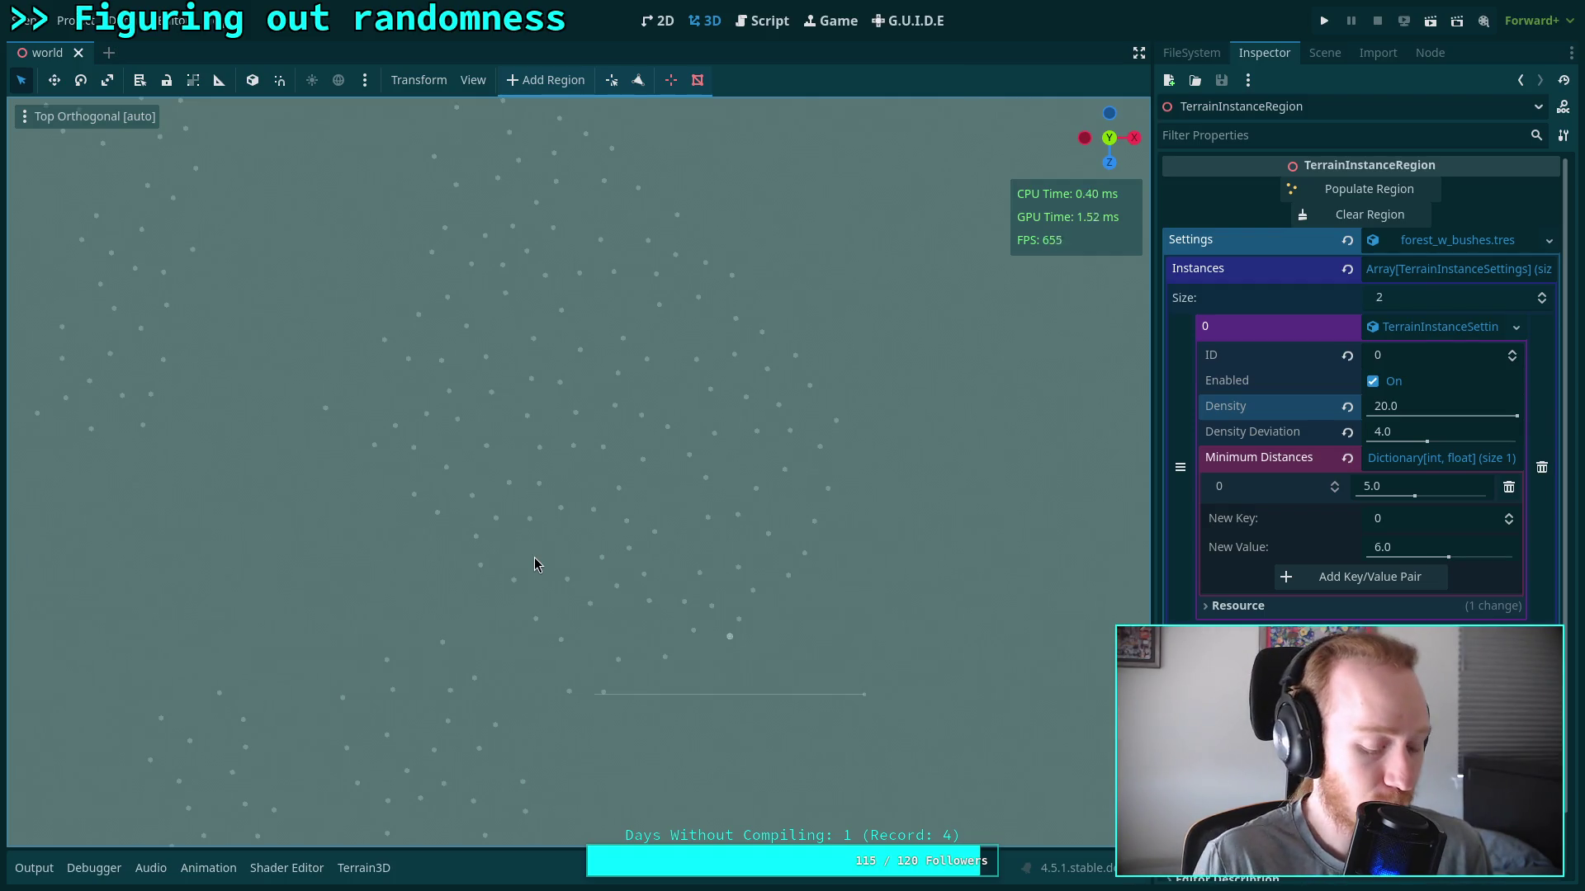
key("ctrl+s")
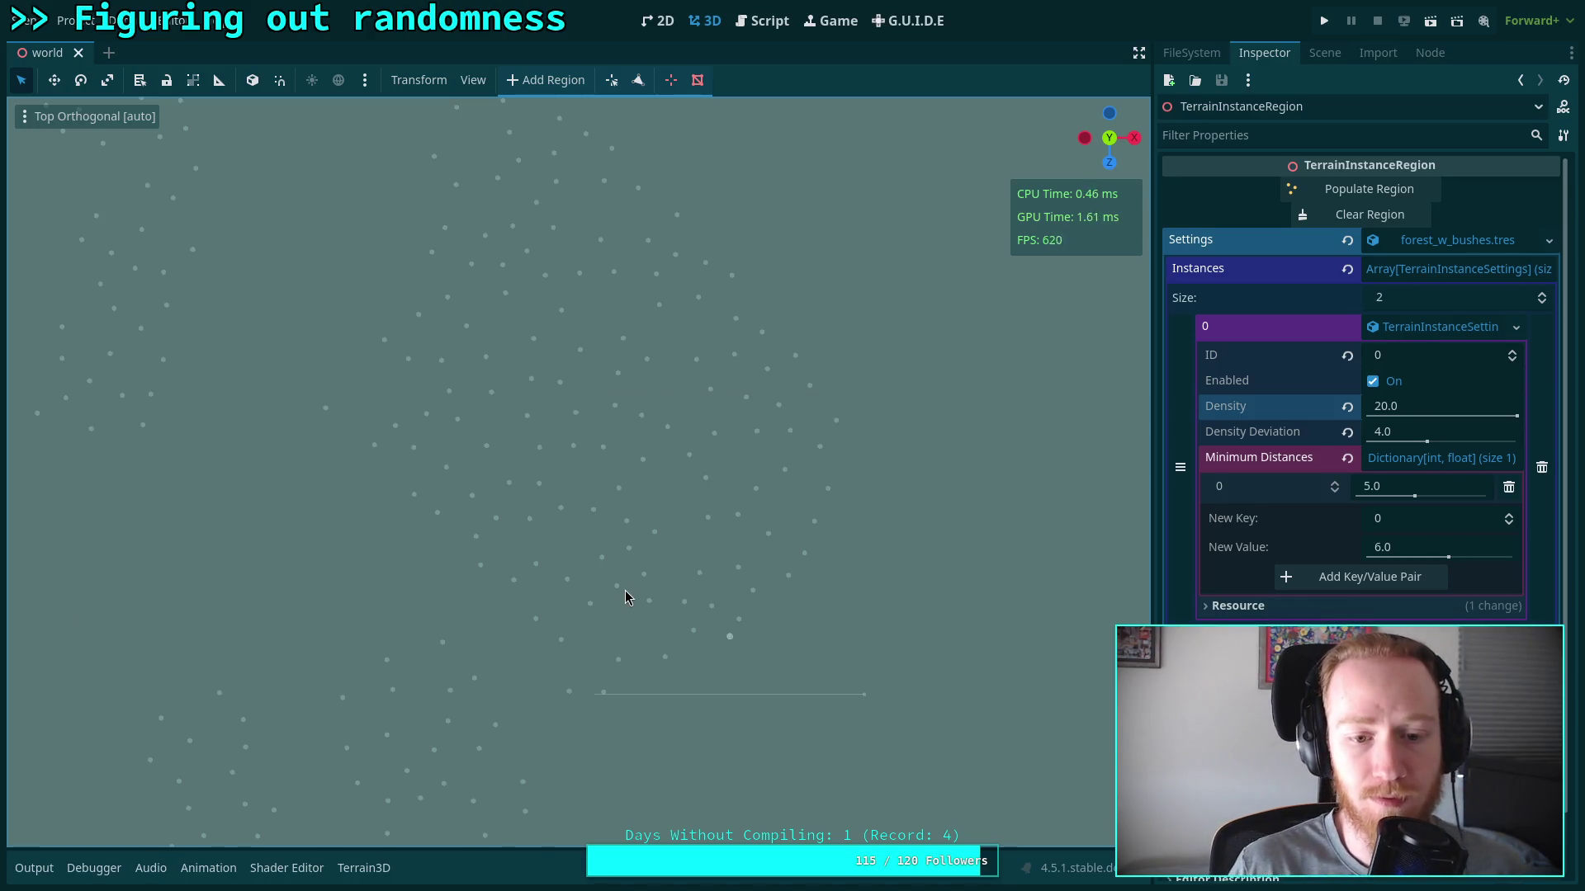
Pan the top-down view and turn the Terrain Instance Region gizmo back on in View > Gizmos
left_click_drag(475, 334, 708, 481)
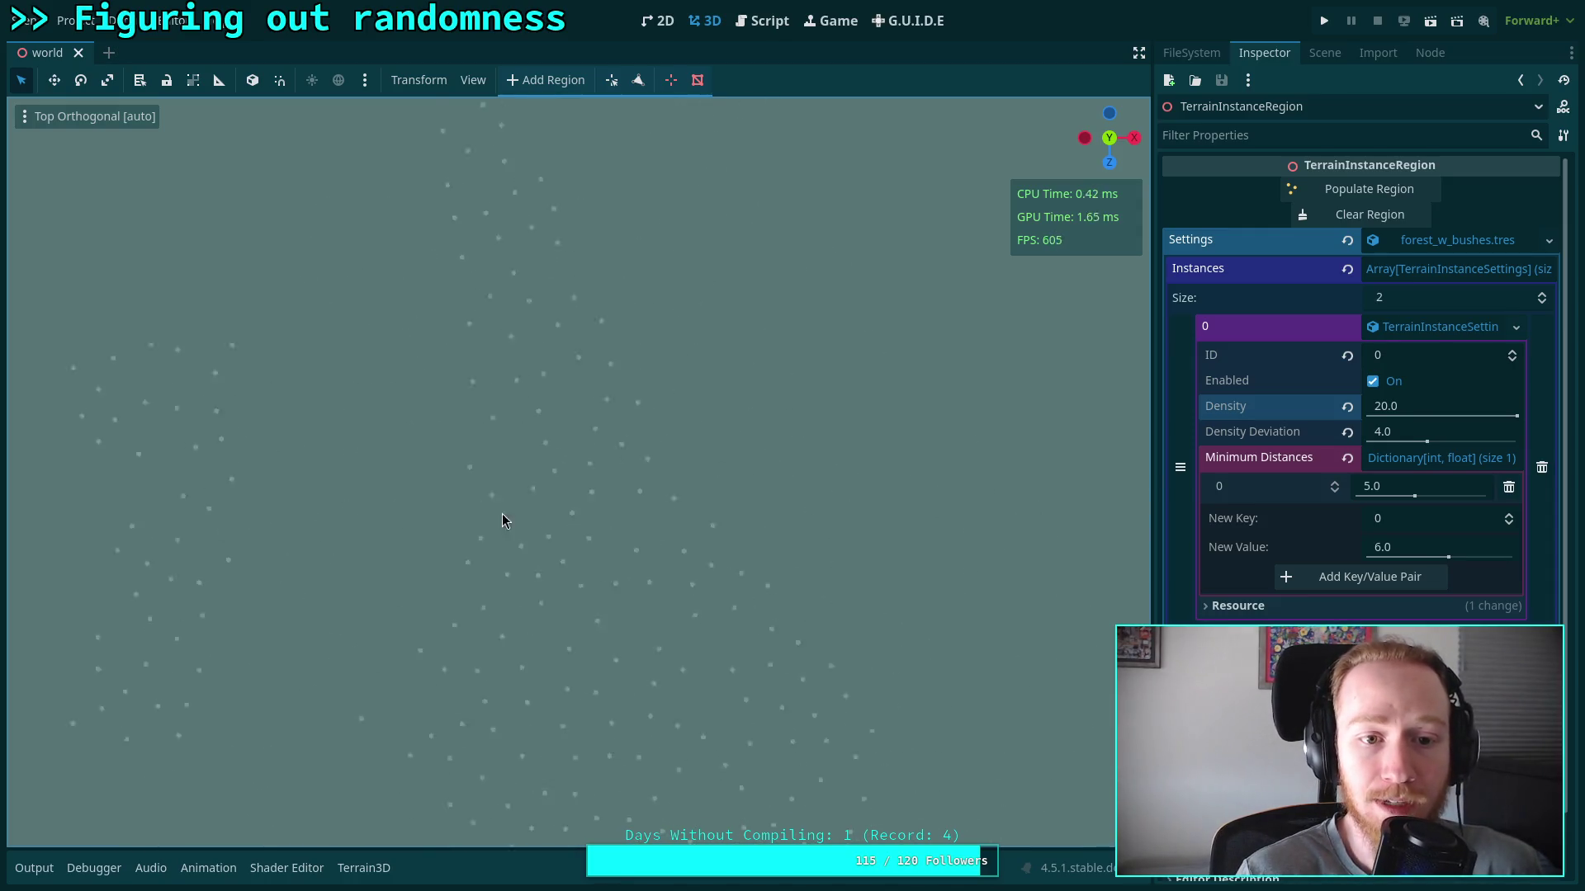
left_click_drag(518, 576, 510, 463)
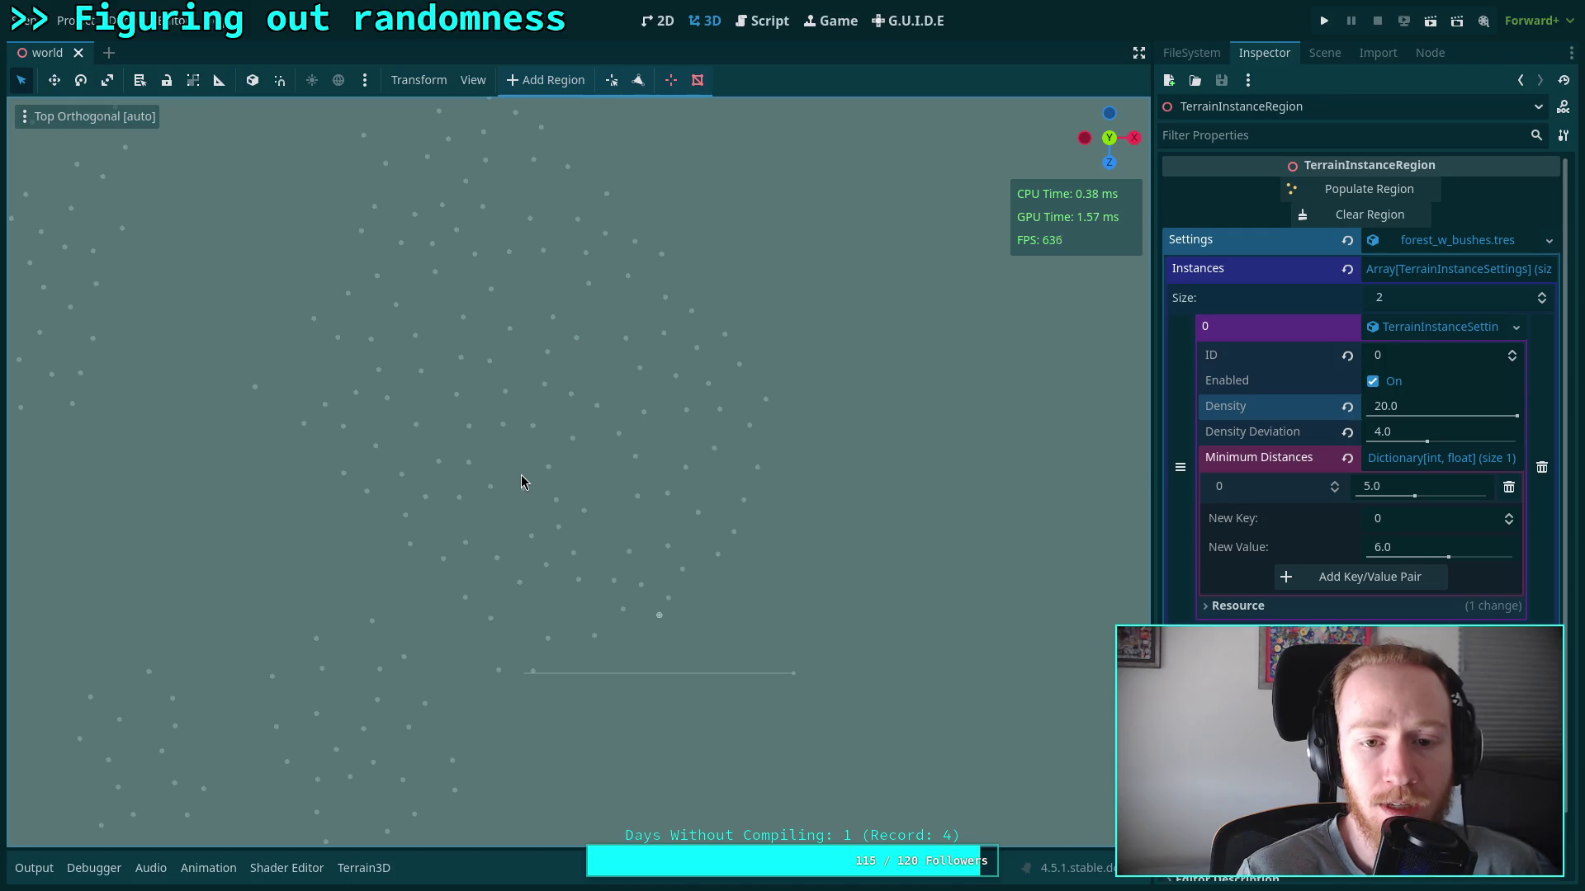
left_click(473, 80)
mouse_move(577, 254)
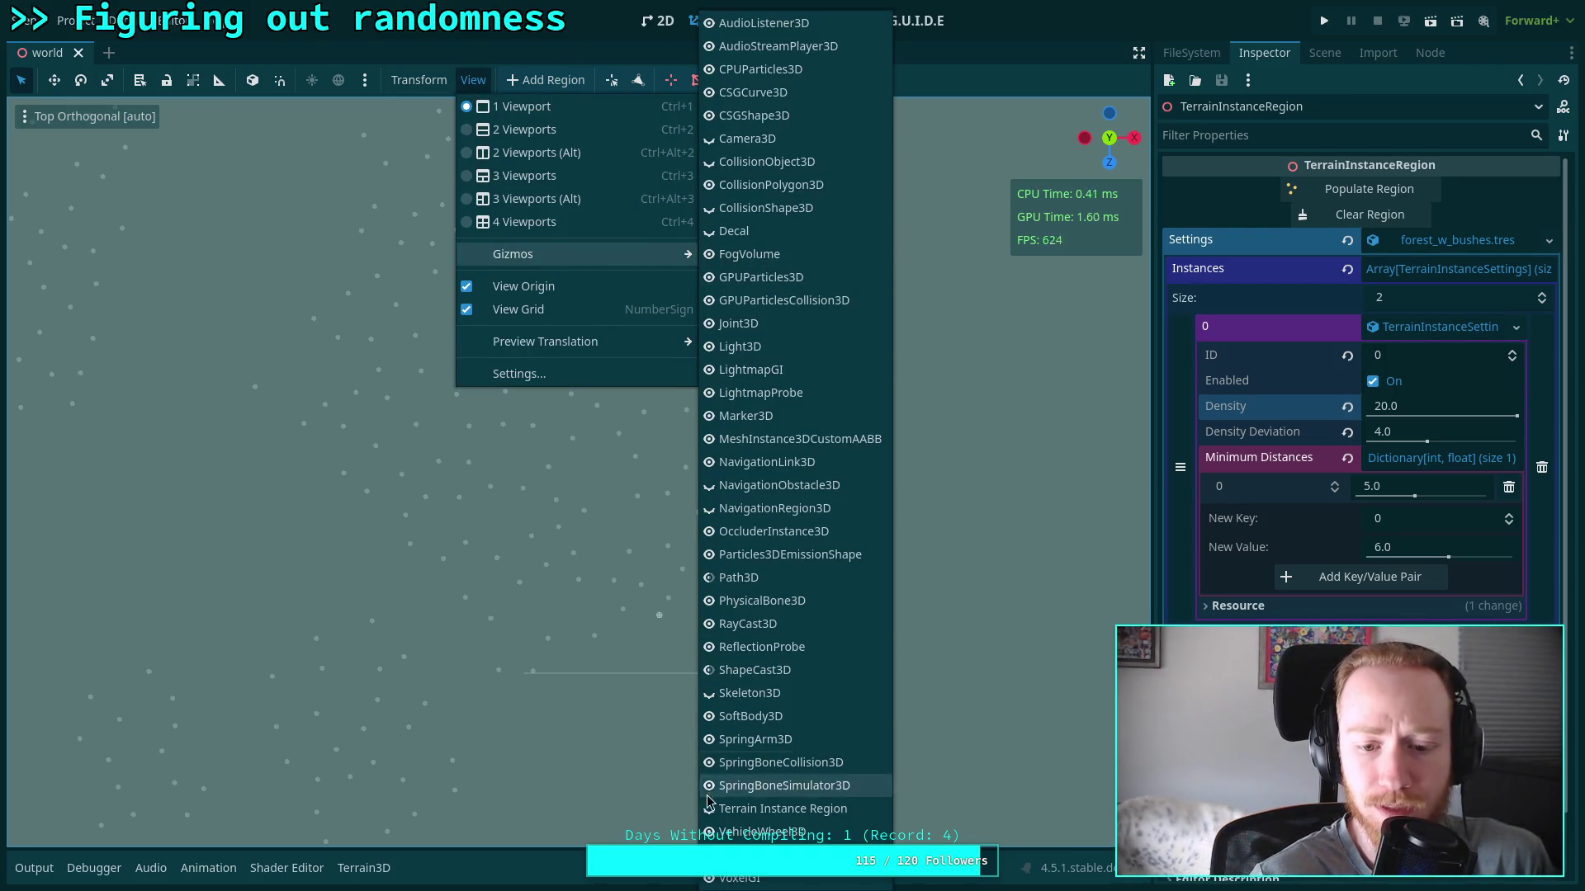
left_click(768, 809)
Zoom around the top-down view to inspect the region triangles and the tree dots inside them
scroll(389, 379, "up", 5)
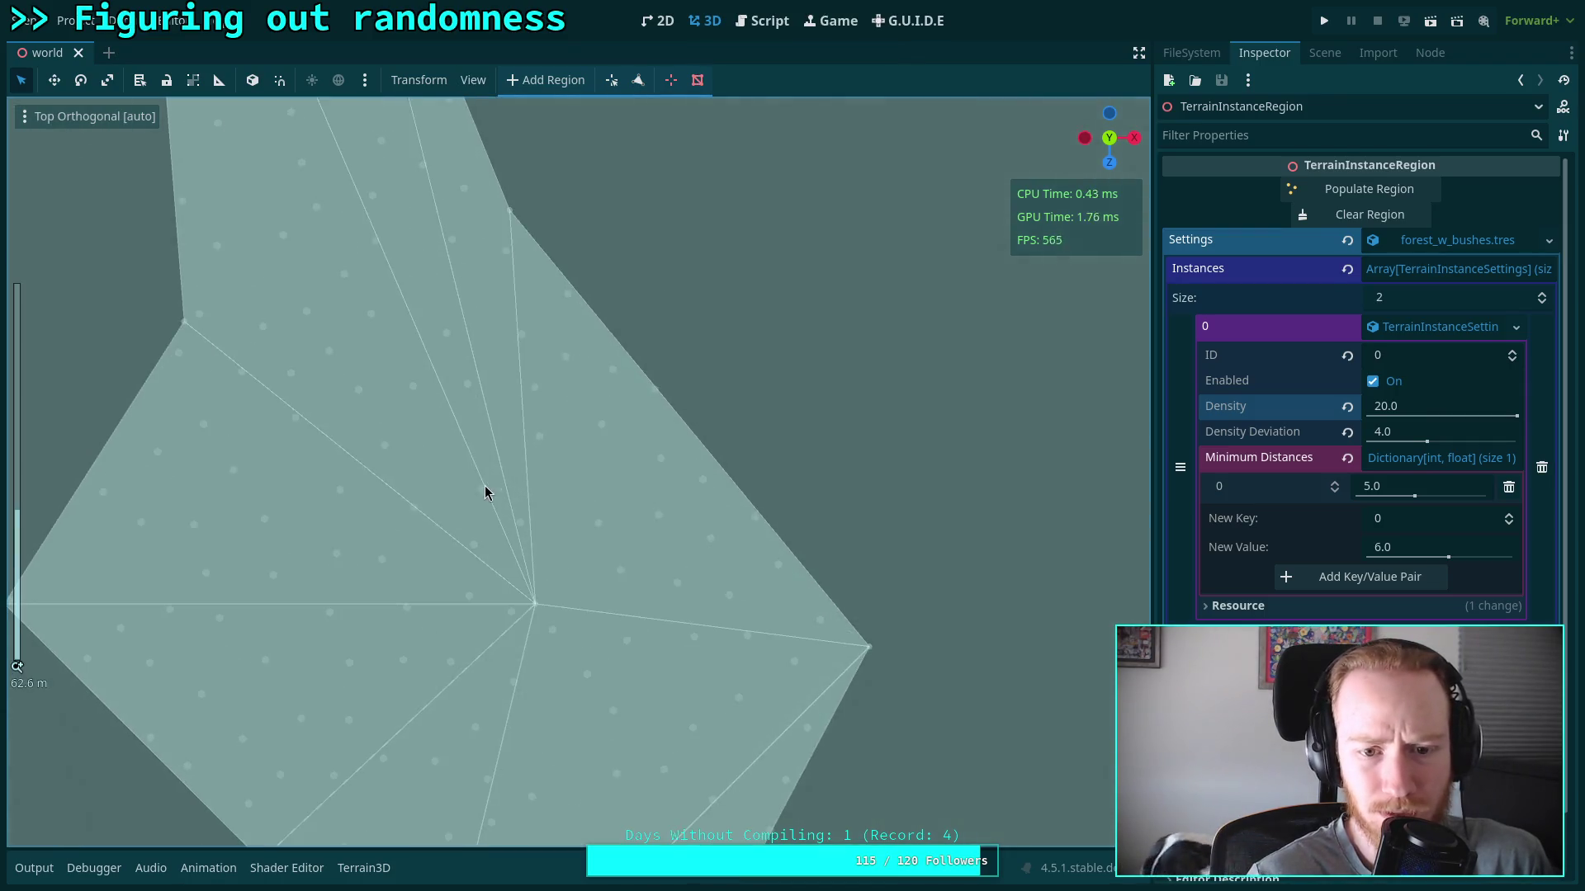
scroll(523, 429, "down", 1)
scroll(826, 533, "up", 1)
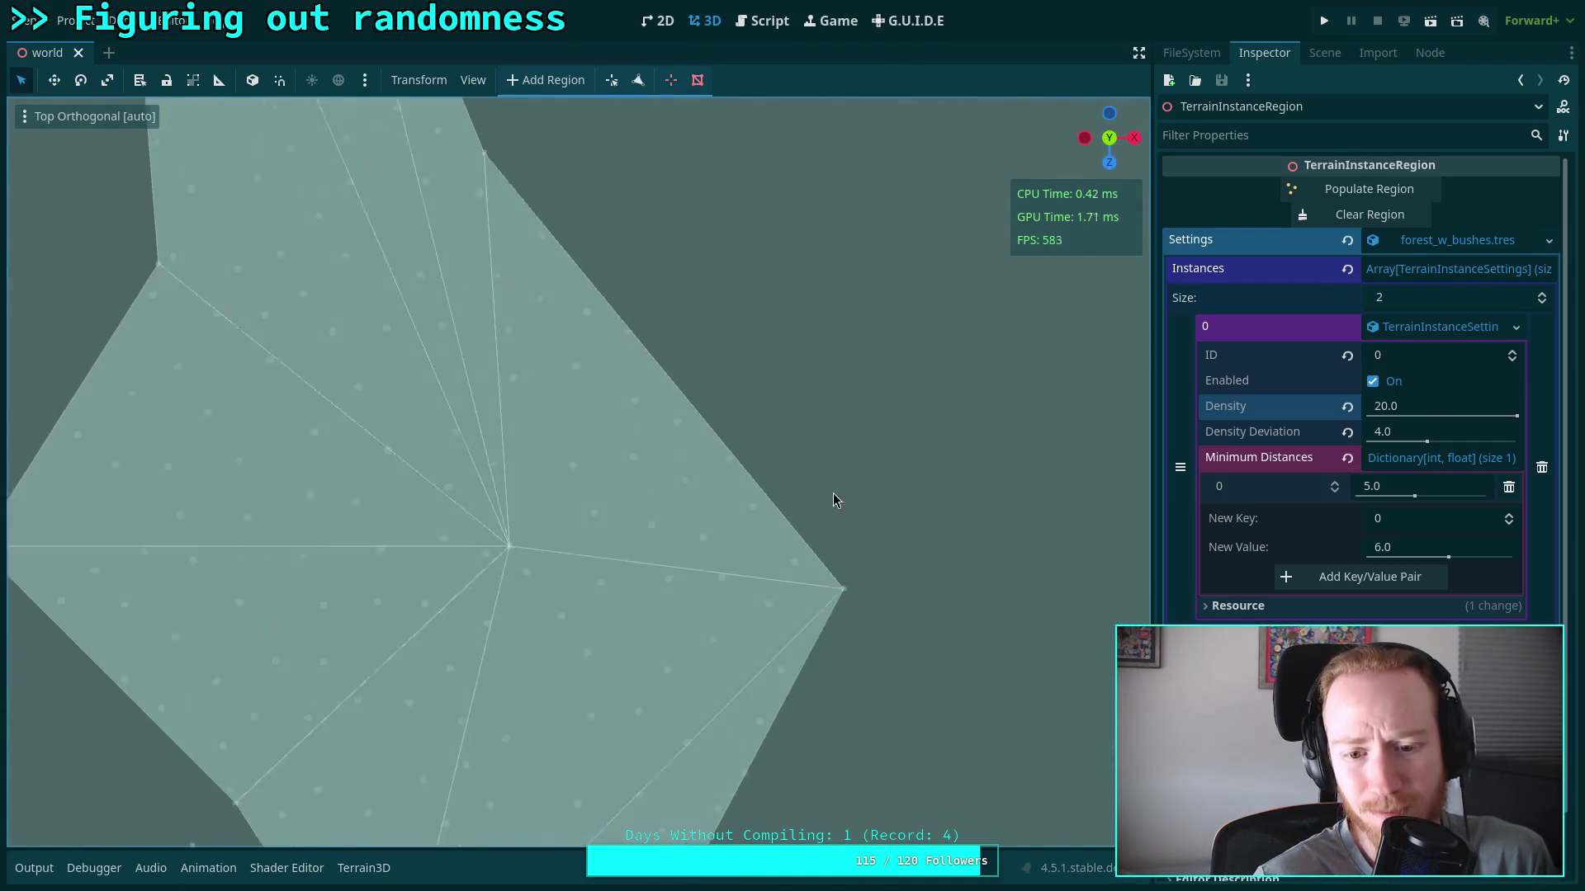
scroll(828, 538, "down", 5)
scroll(737, 620, "down", 3)
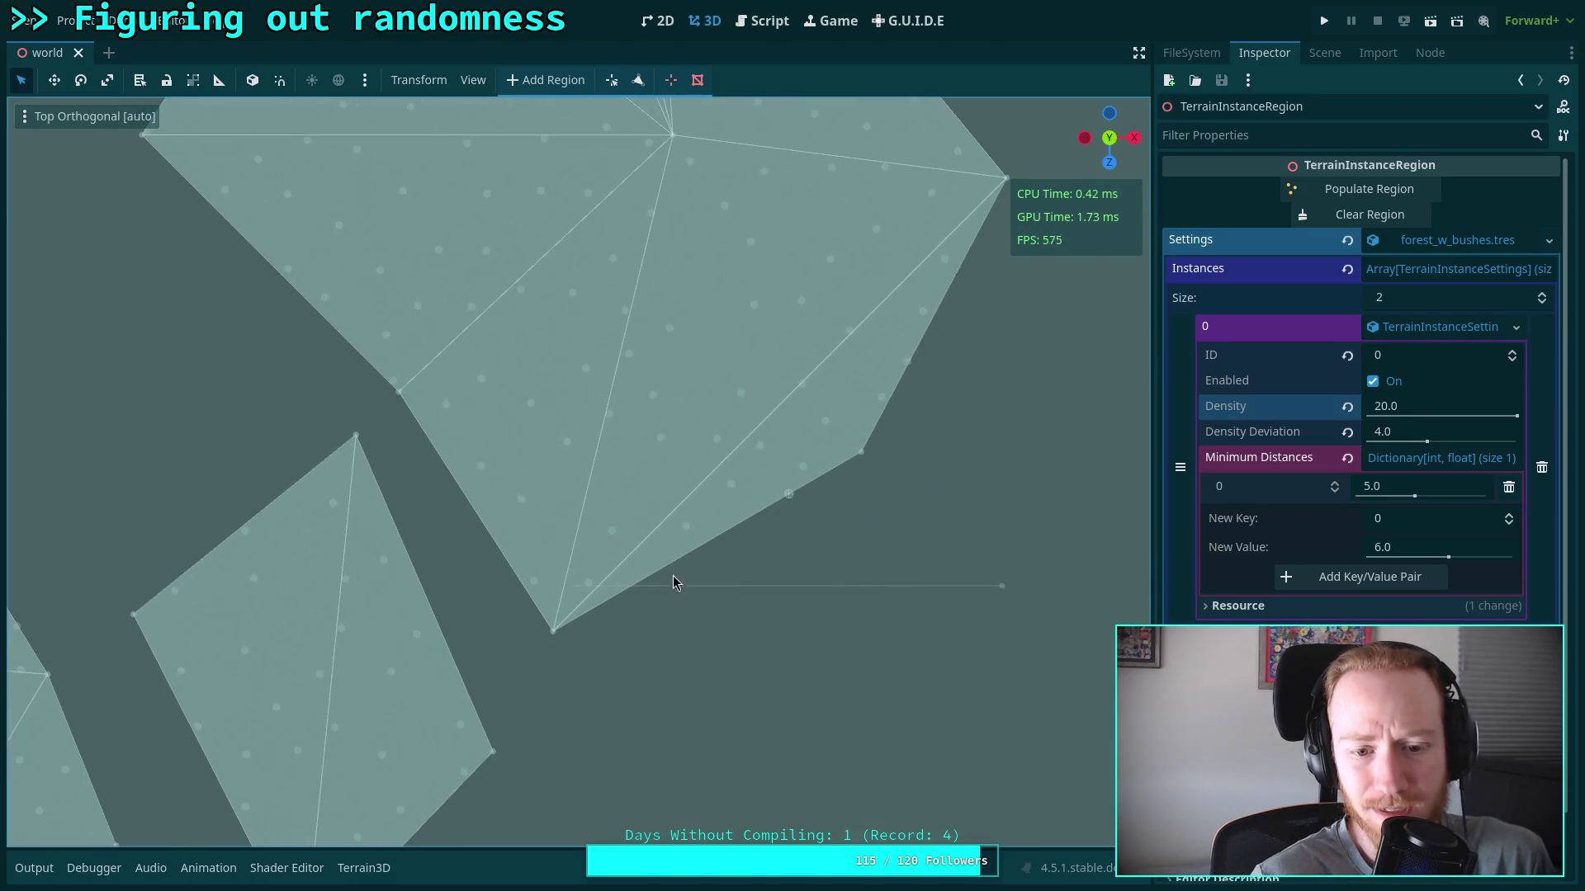
scroll(671, 530, "up", 2)
scroll(578, 548, "up", 3)
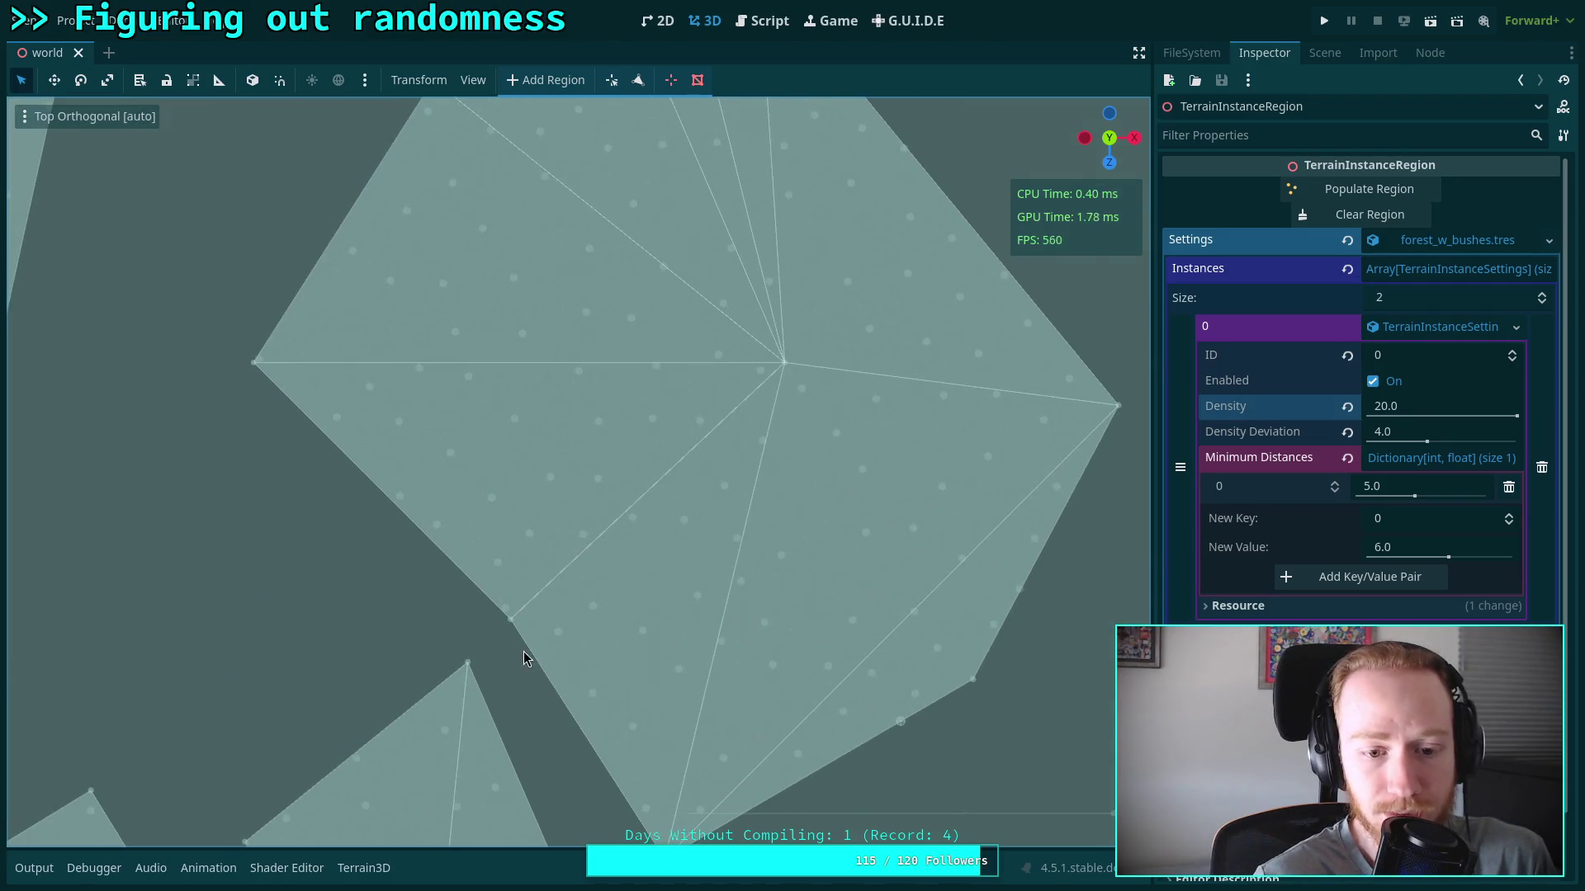
scroll(524, 653, "up", 2)
scroll(354, 412, "up", 1)
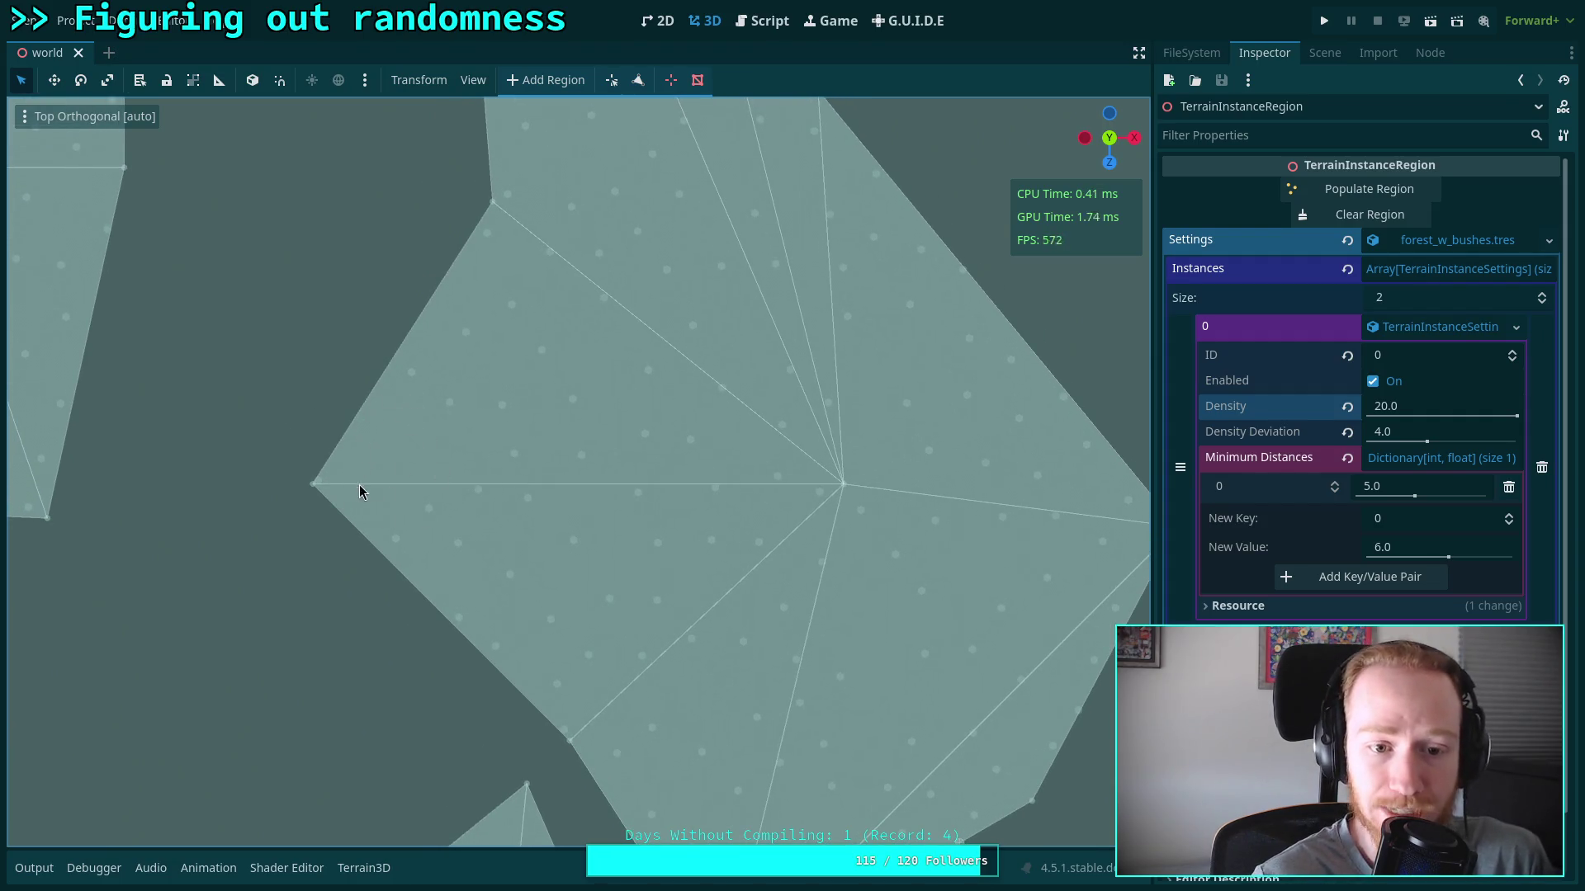
scroll(379, 435, "up", 8)
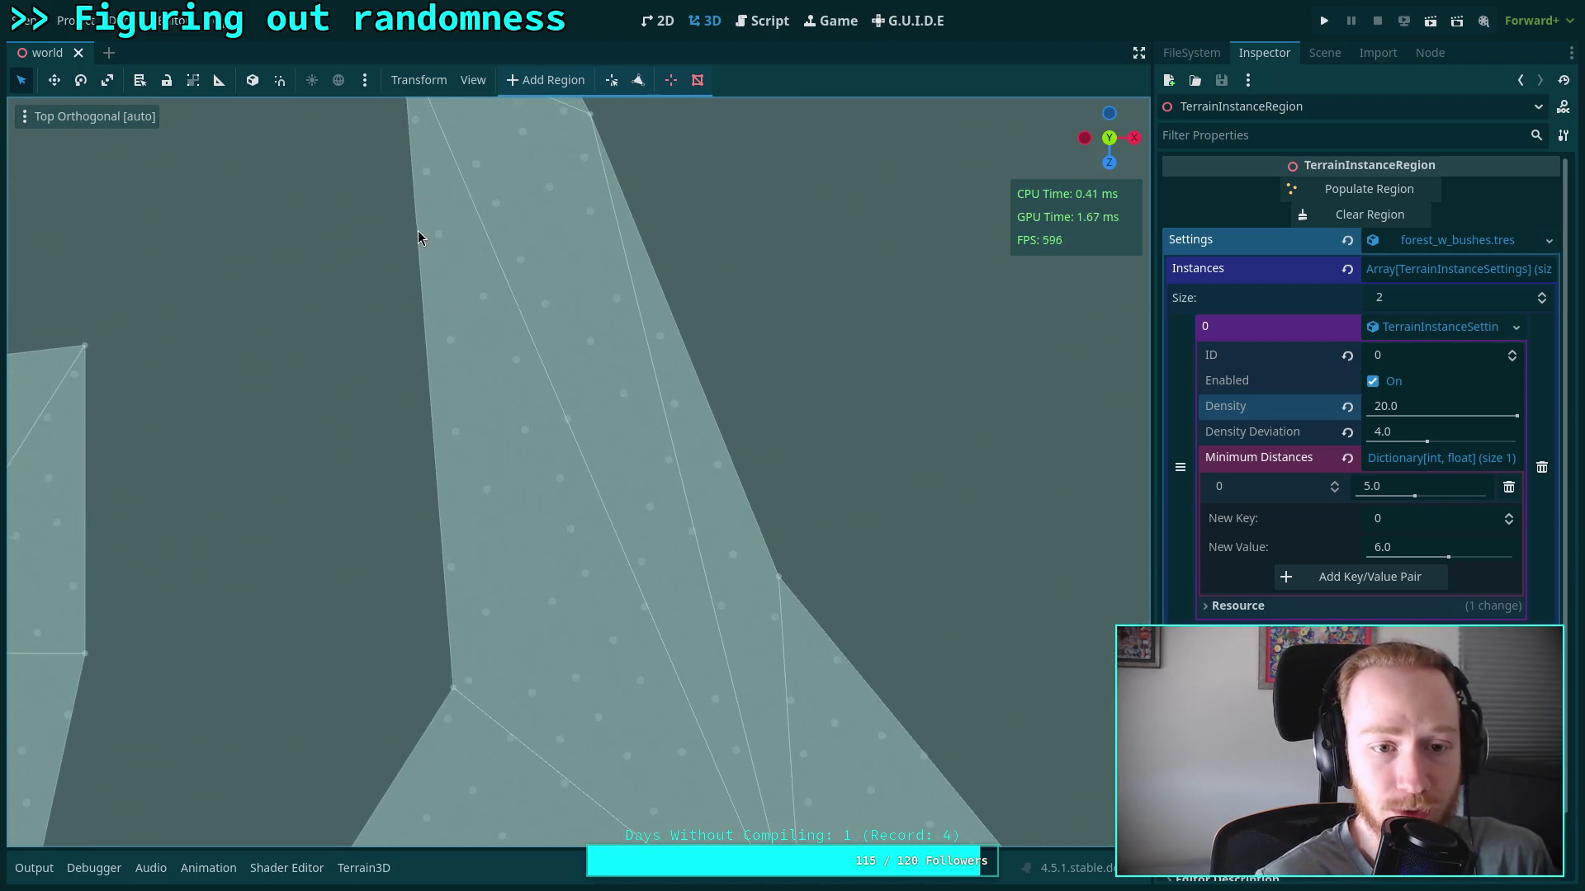
scroll(422, 445, "up", 5)
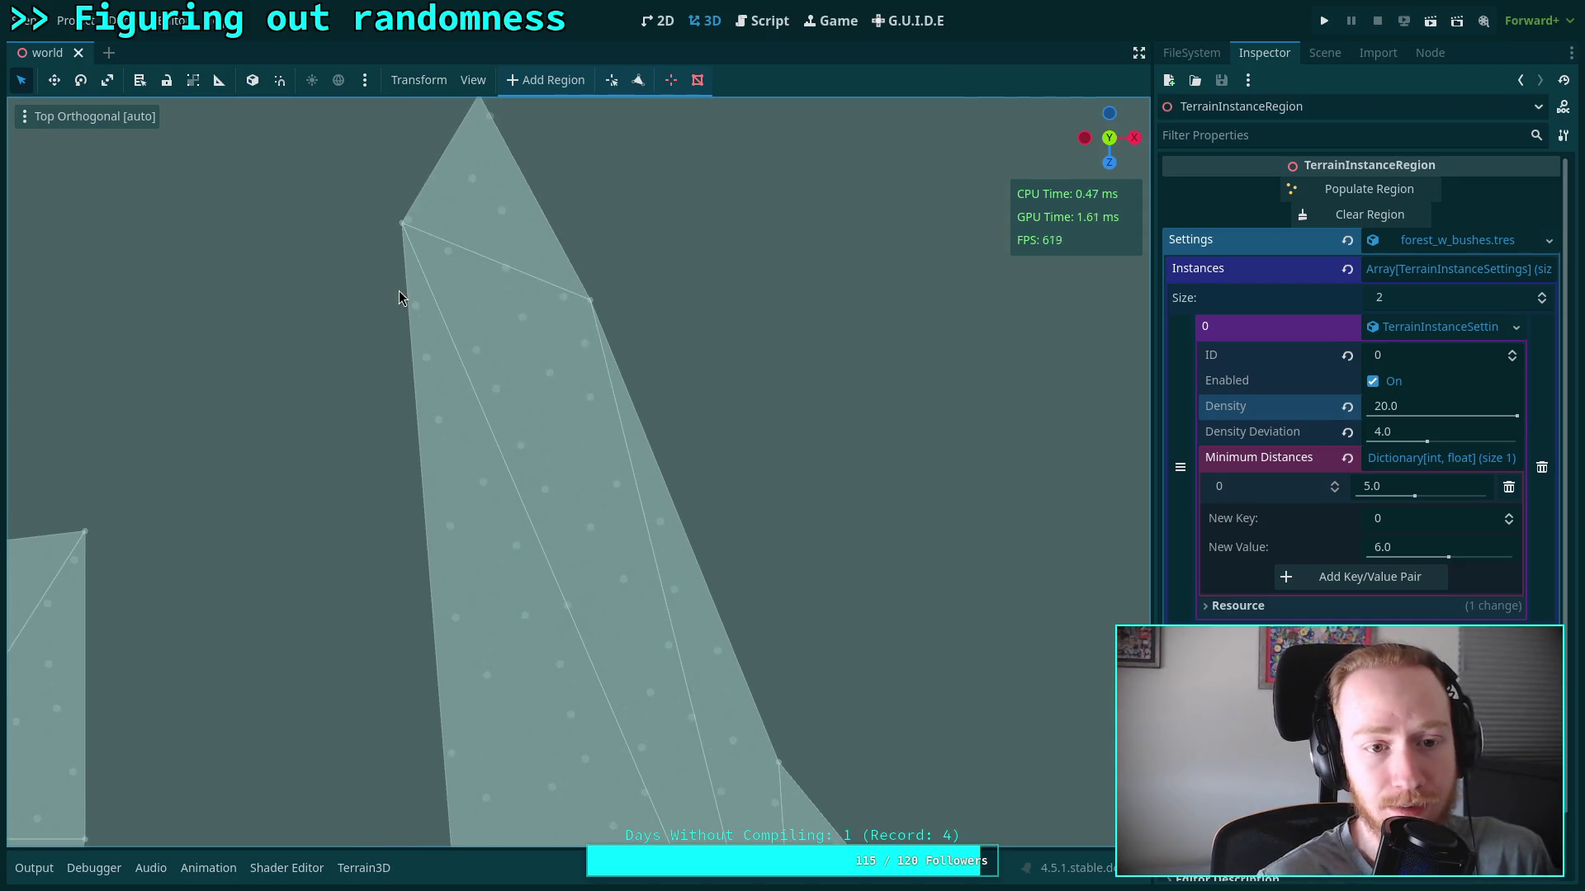
scroll(408, 233, "up", 2)
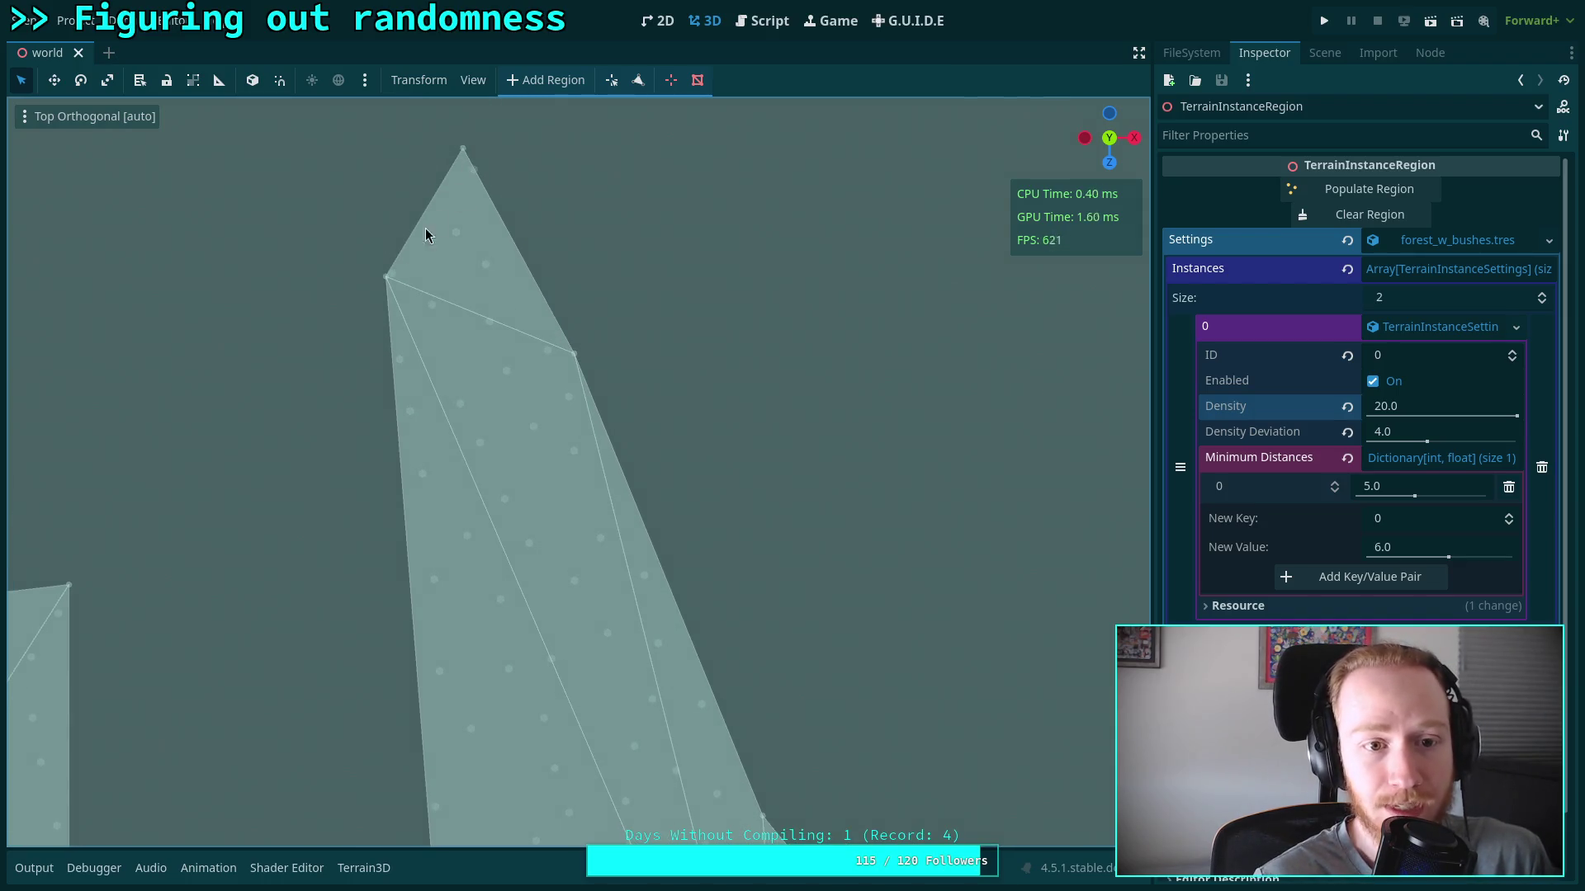
scroll(512, 273, "down", 5)
scroll(524, 482, "down", 8)
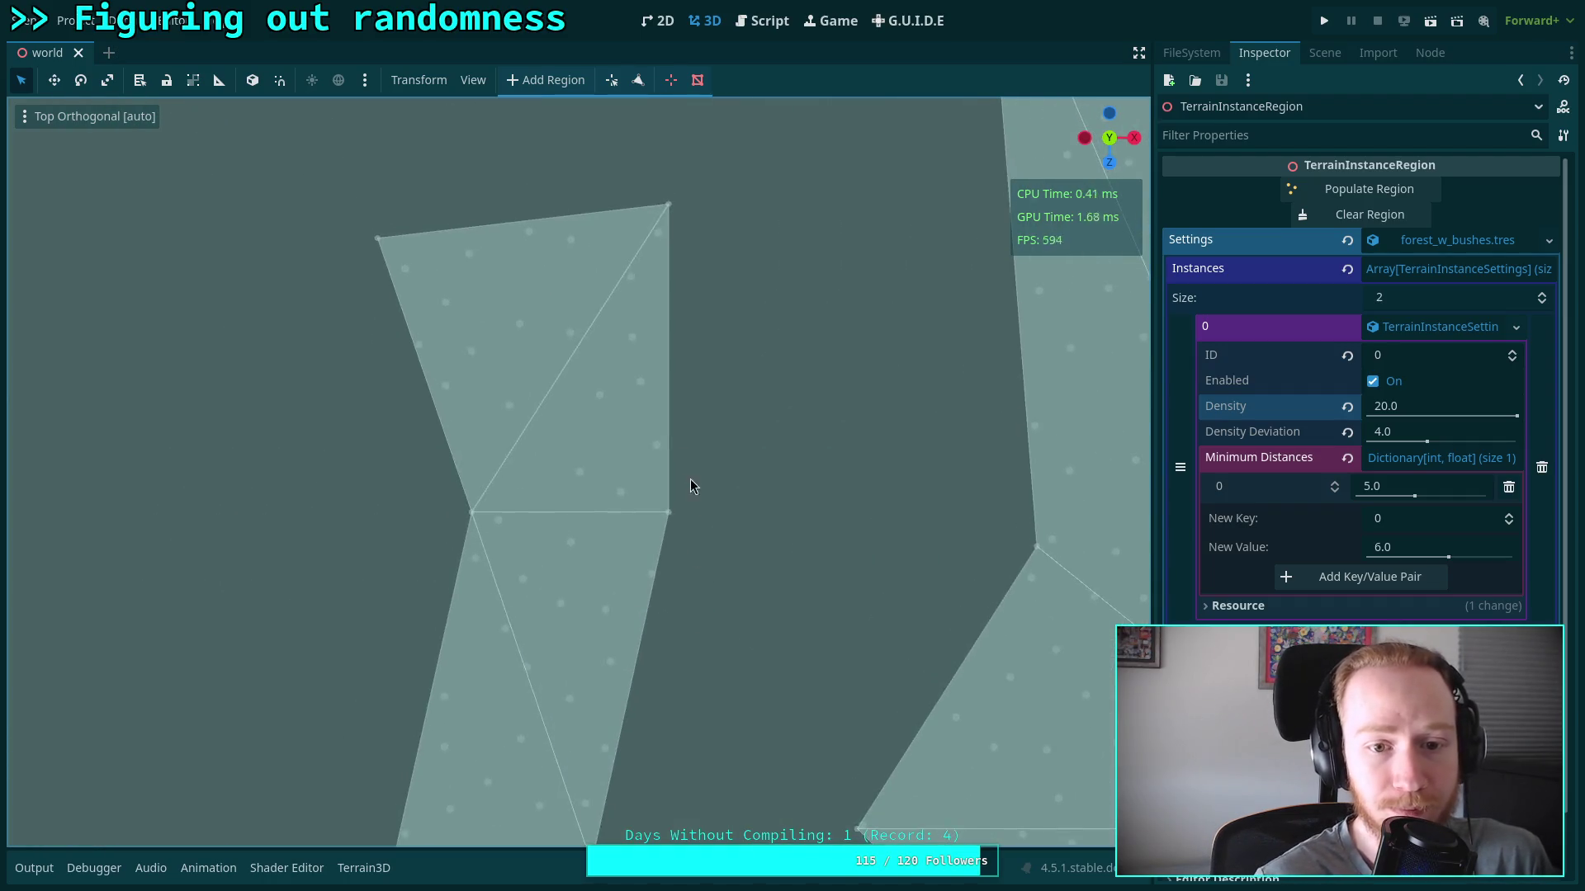
scroll(692, 505, "down", 3)
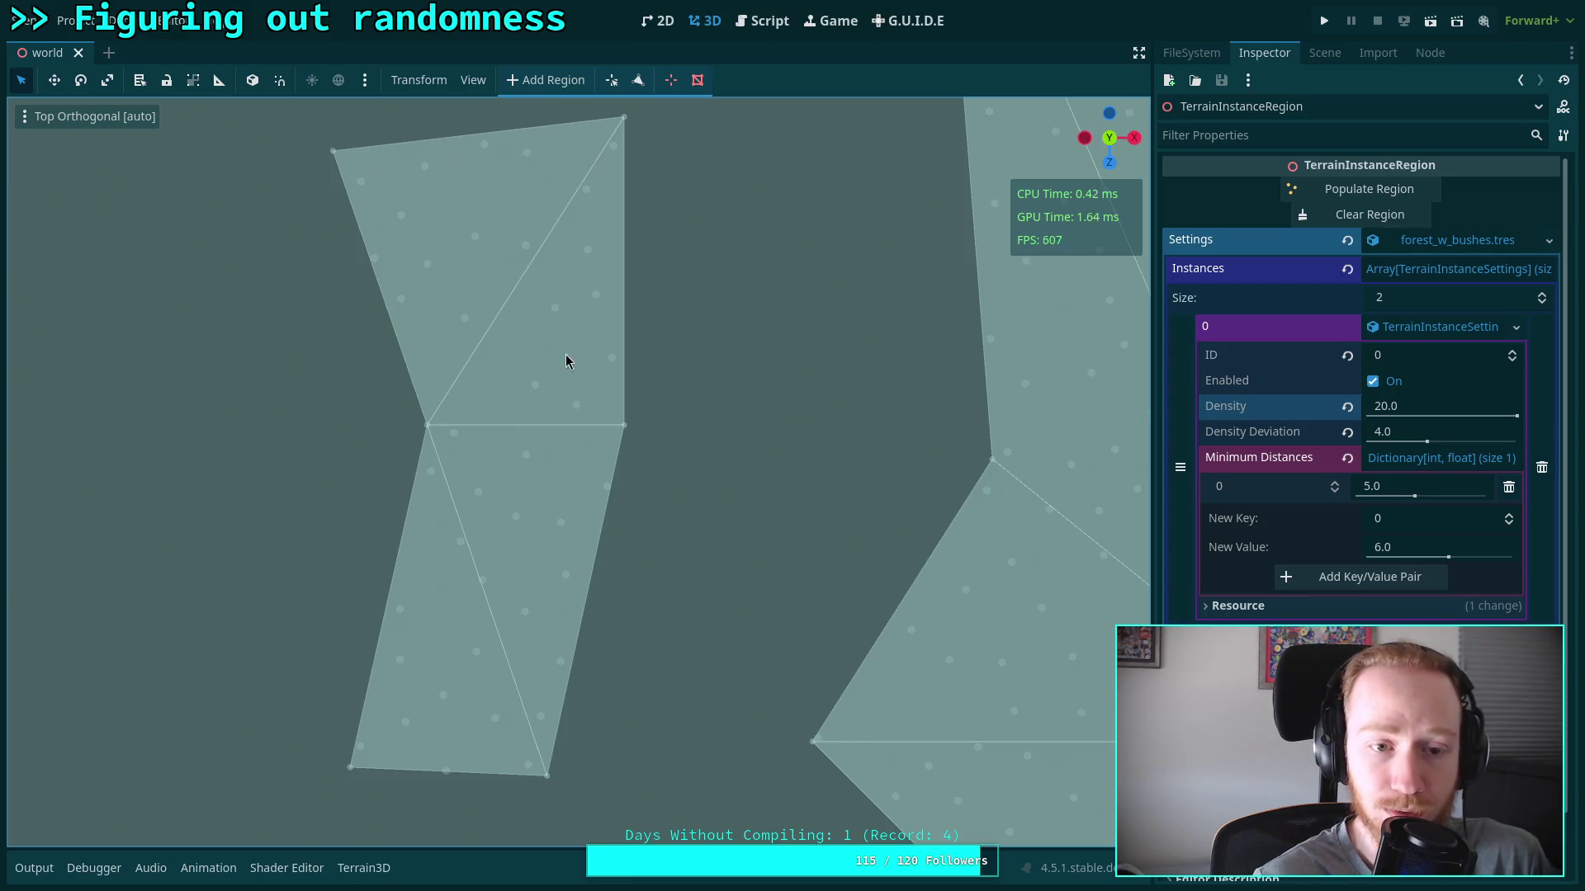
scroll(567, 310, "down", 10)
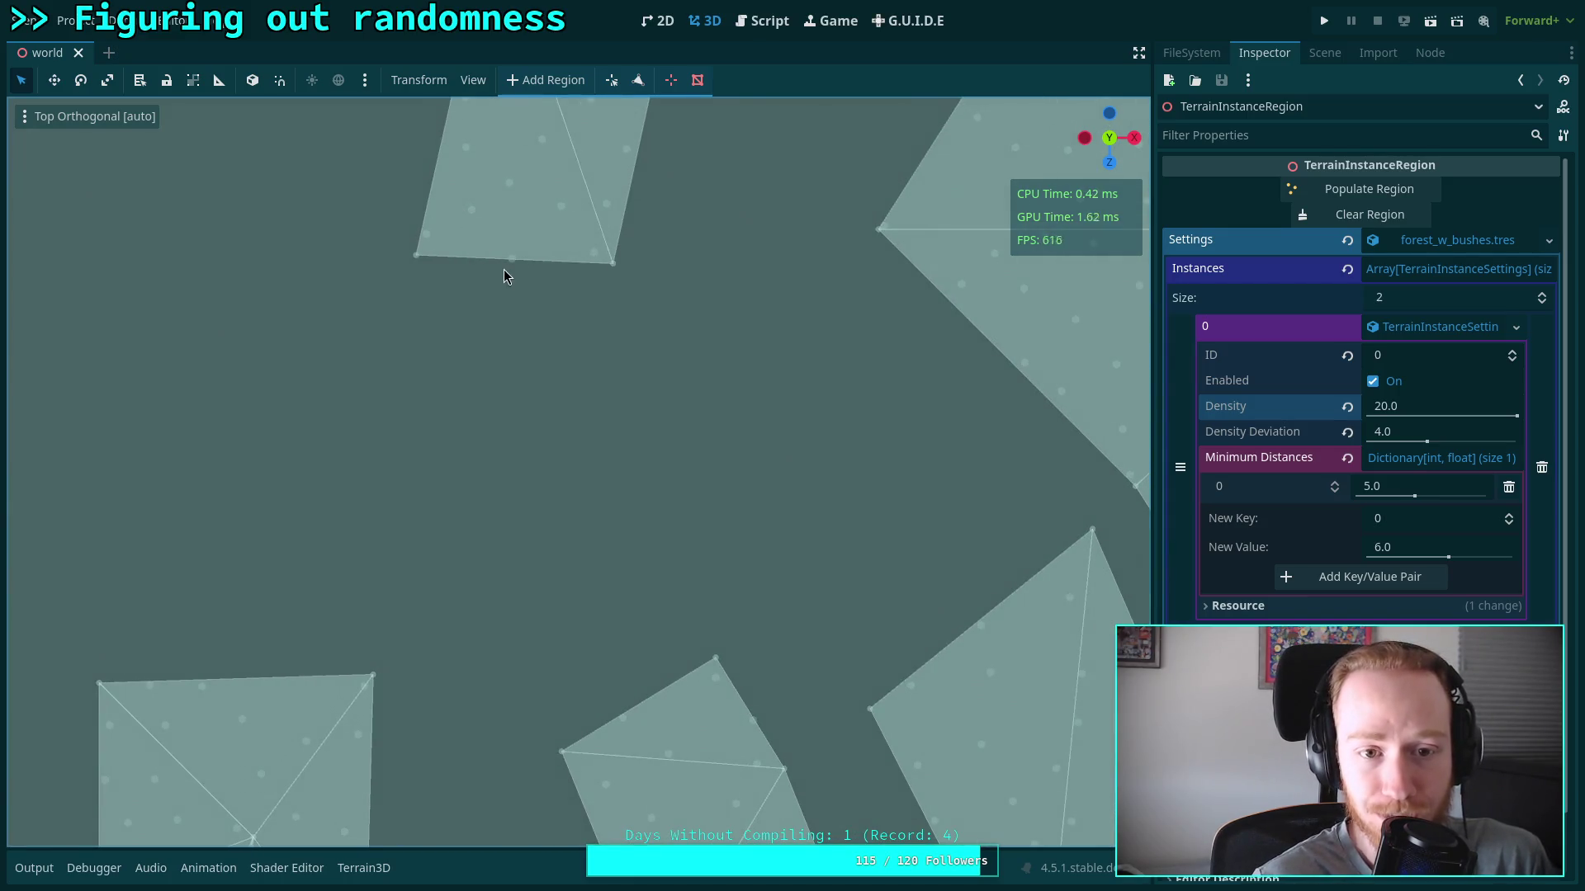
scroll(517, 512, "up", 10)
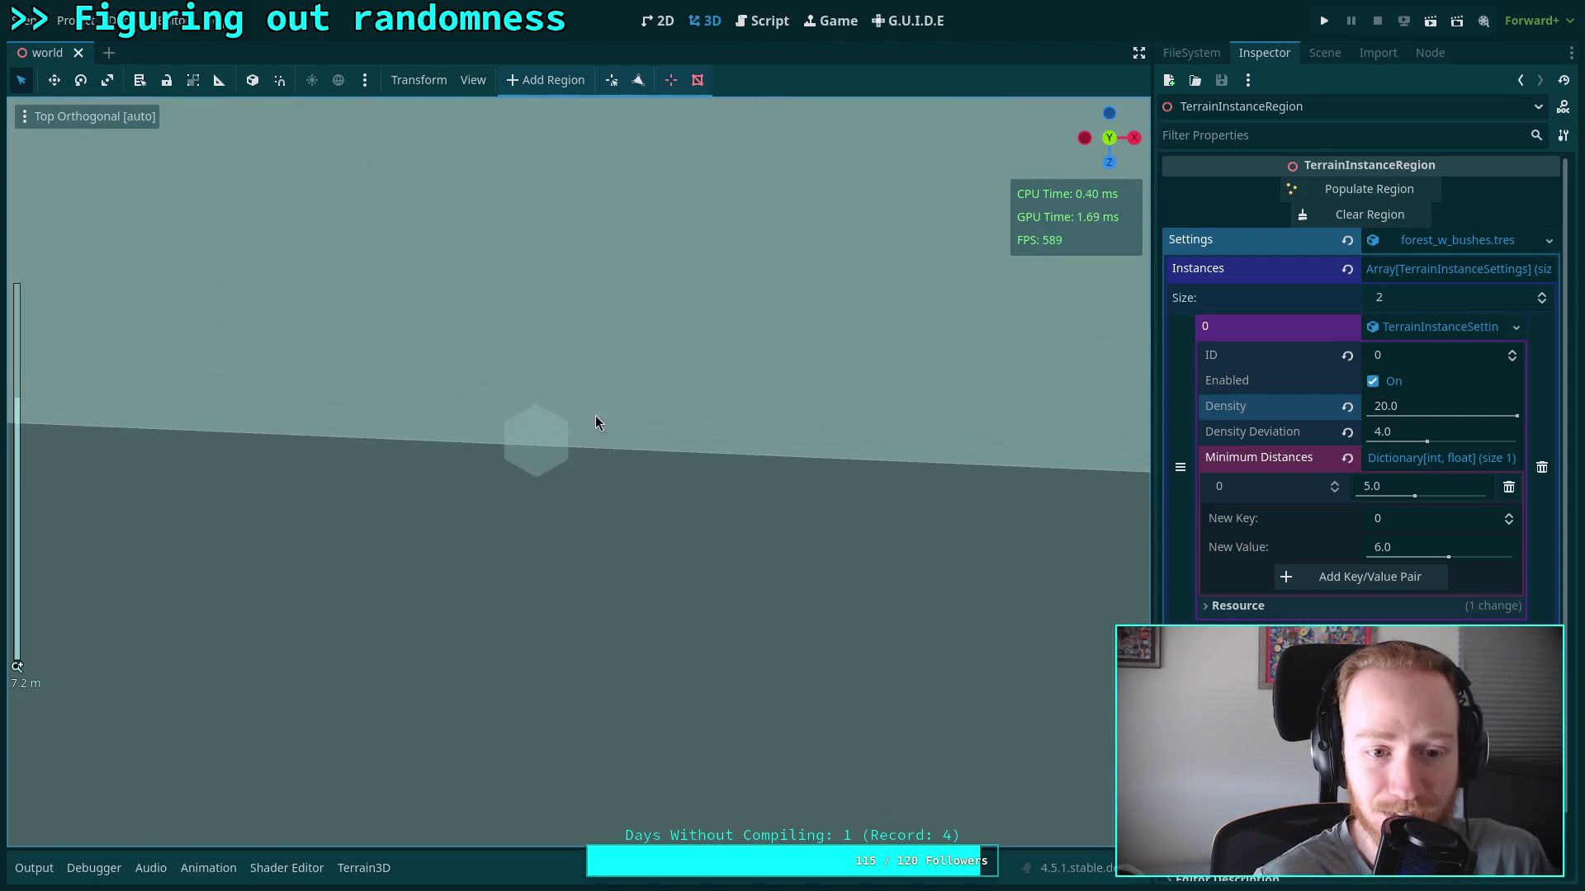
scroll(494, 399, "up", 6)
scroll(495, 424, "down", 20)
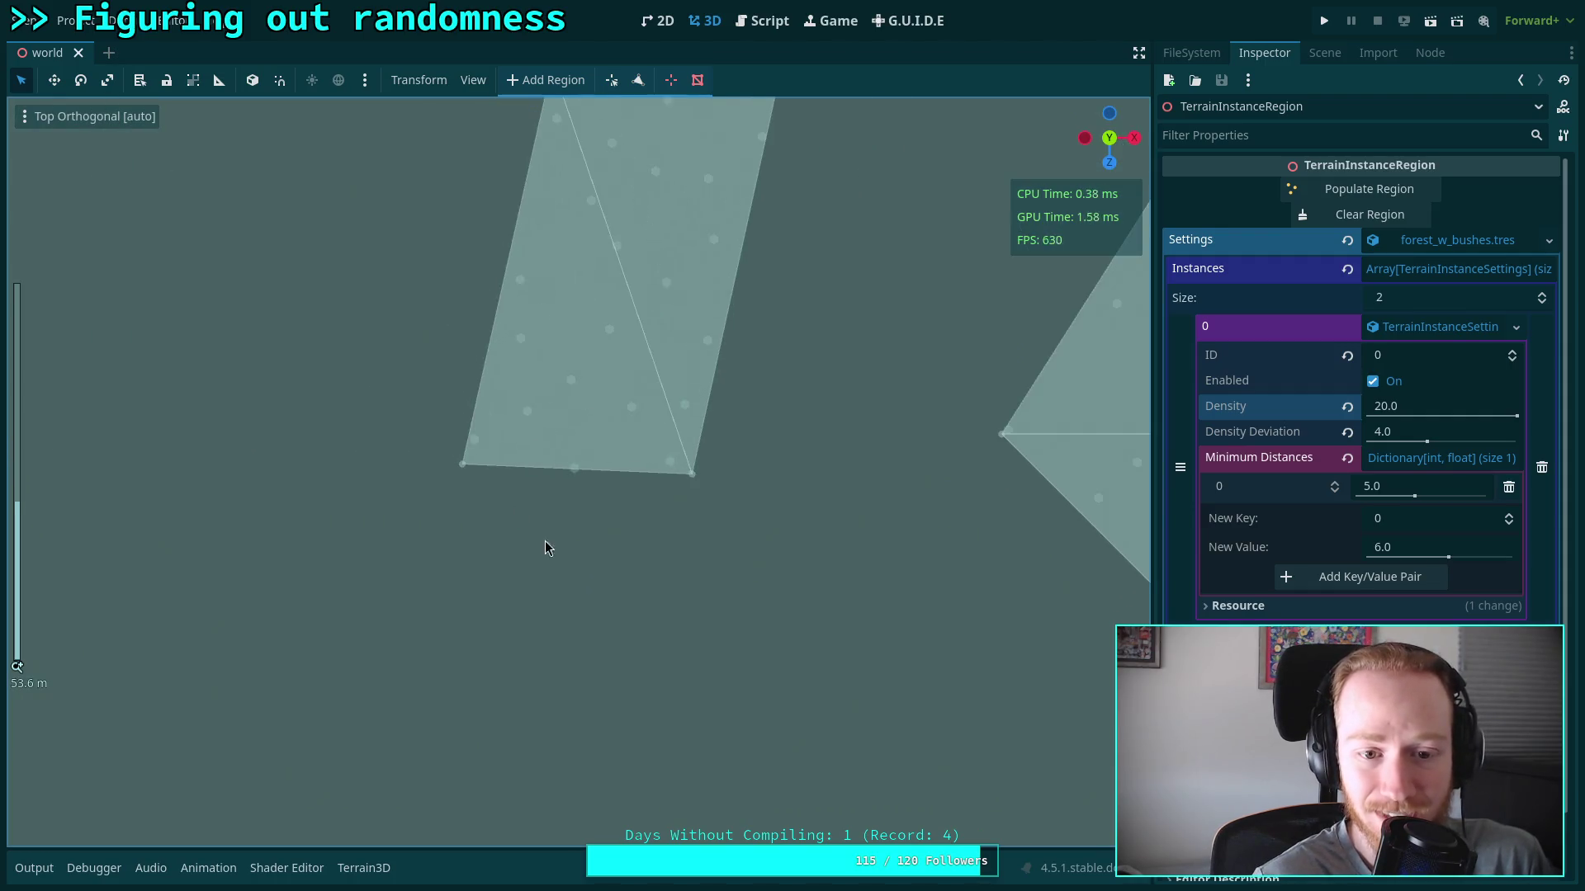
scroll(588, 457, "up", 5)
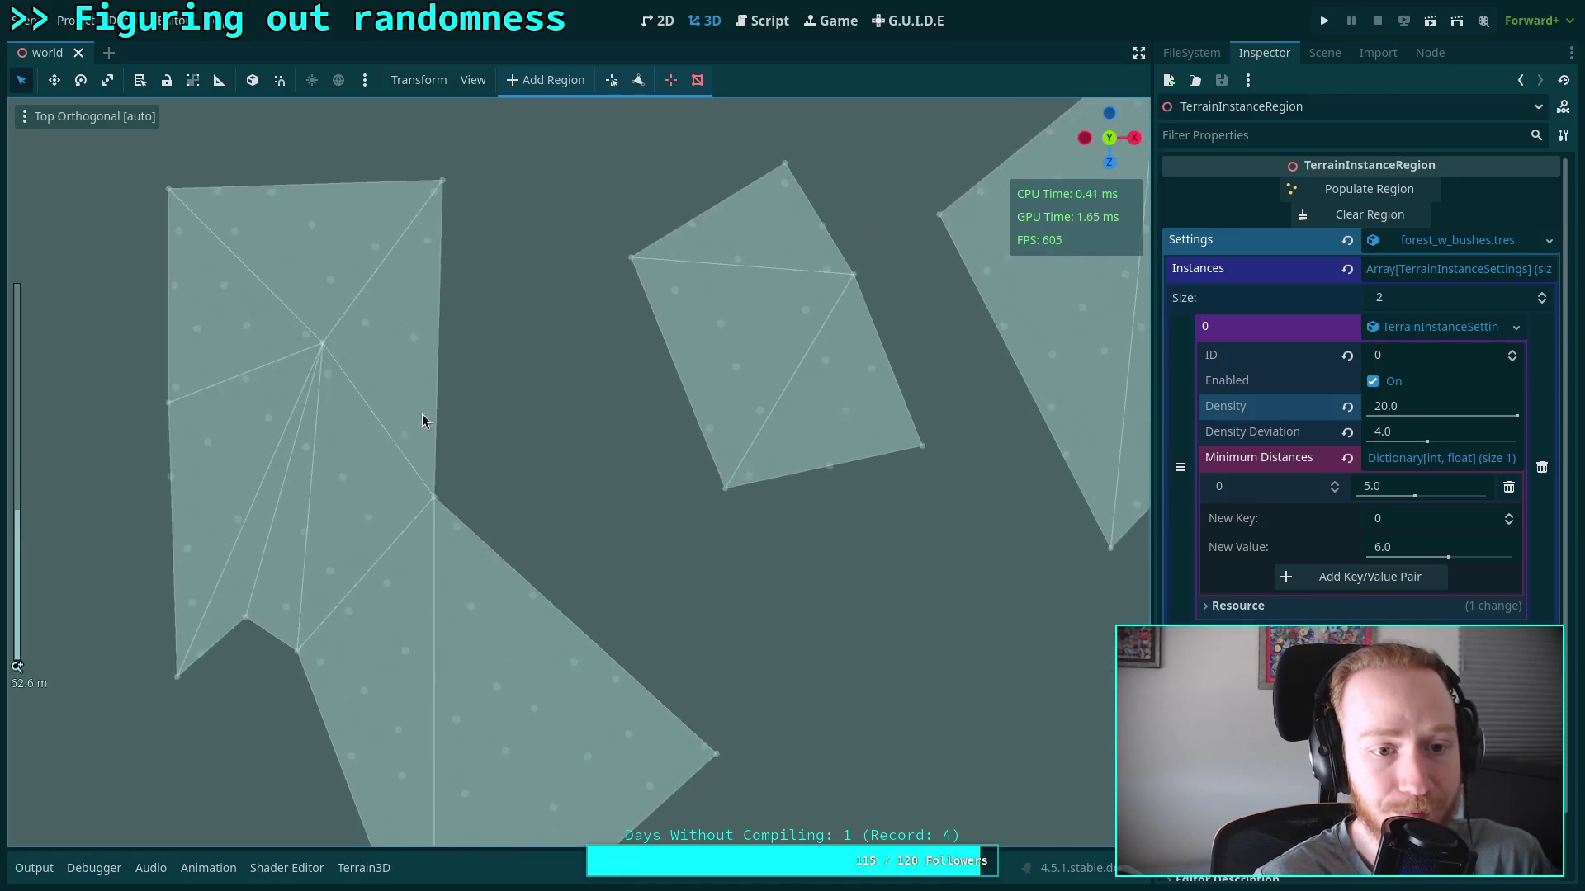
scroll(540, 351, "up", 1)
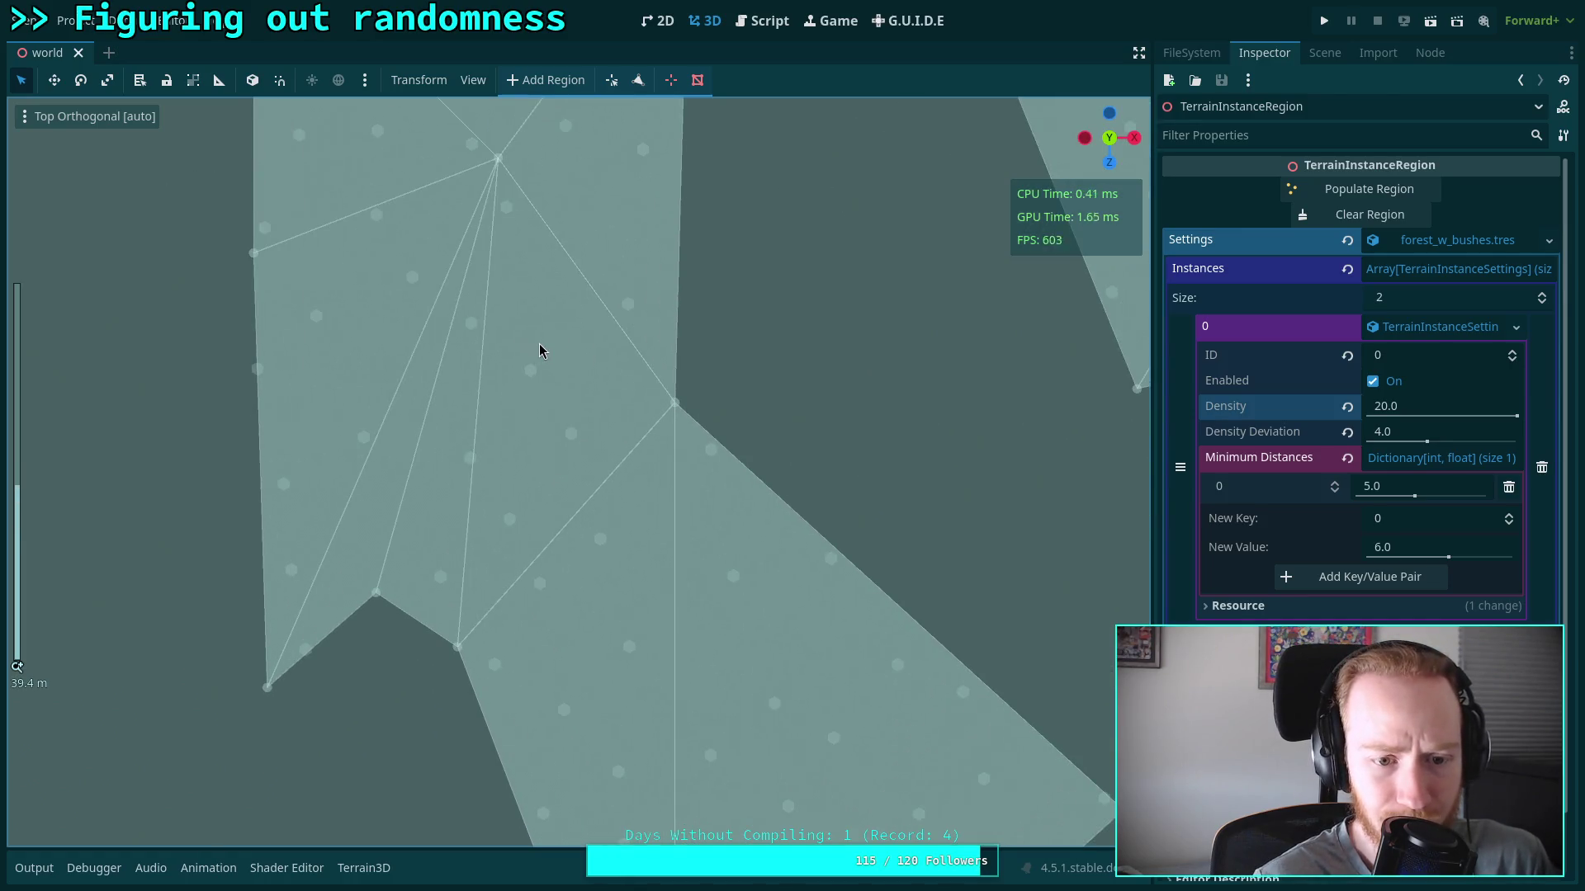
scroll(545, 363, "down", 2)
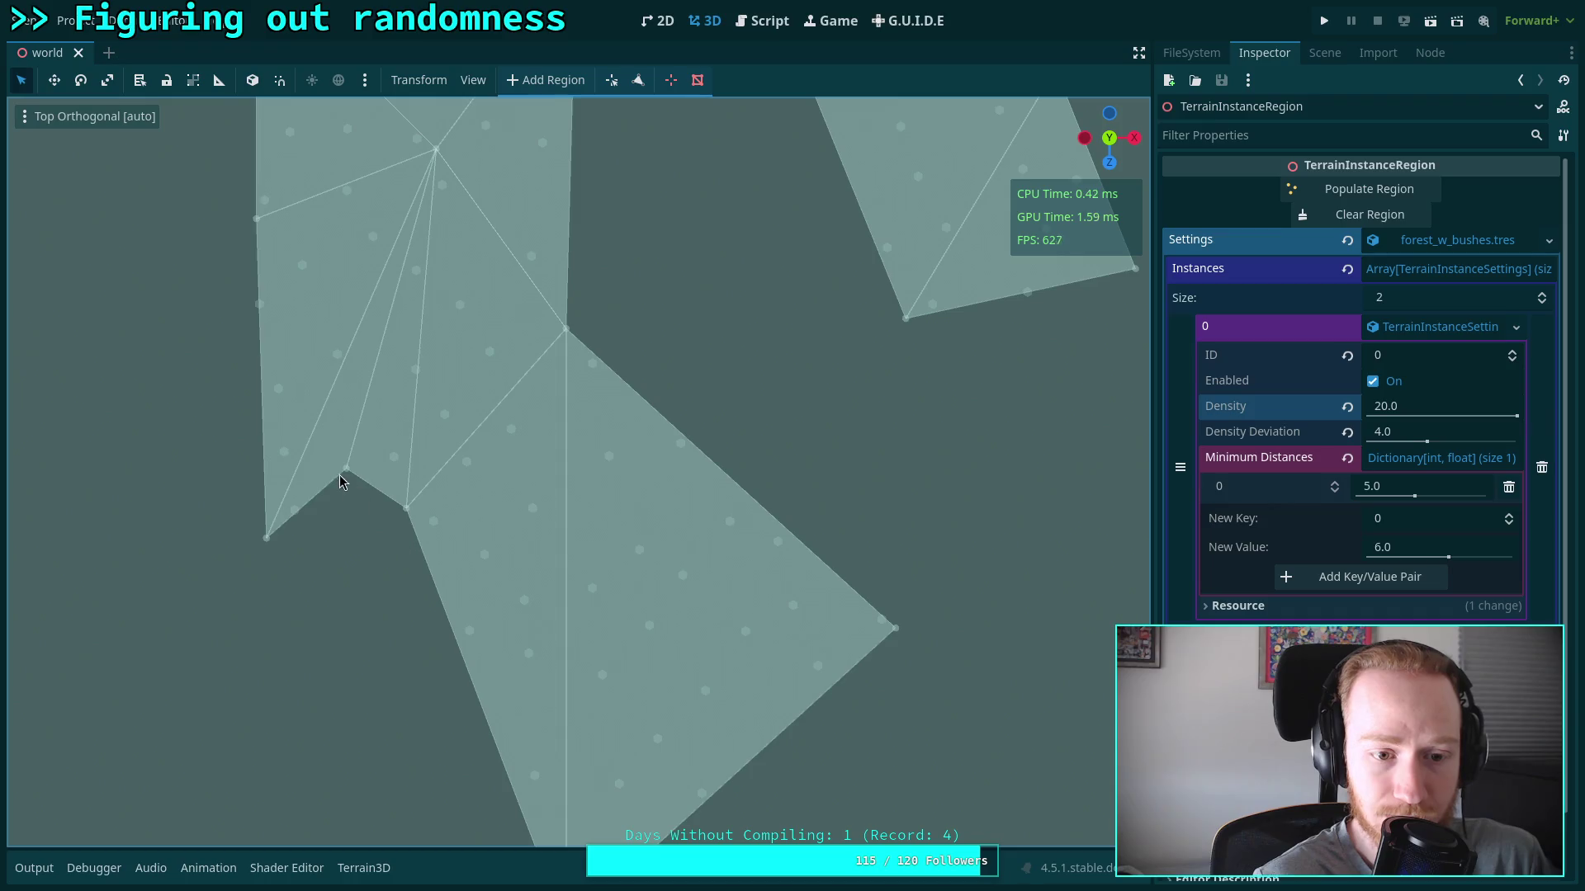
left_click(472, 80)
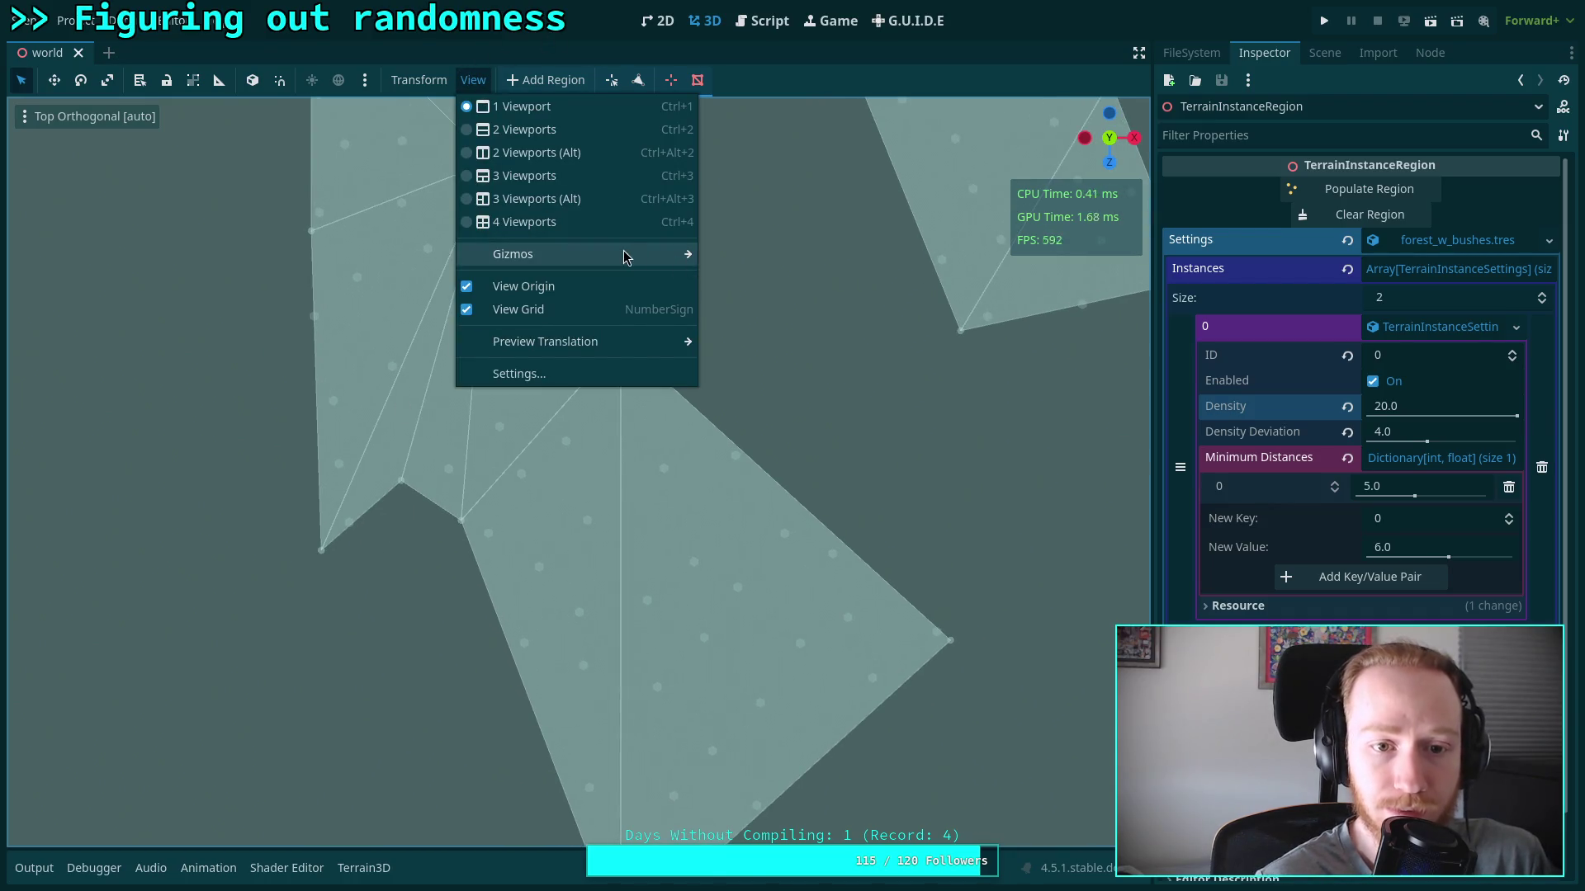
Turn off the Terrain Instance Region gizmo in View > Gizmos
mouse_move(624, 254)
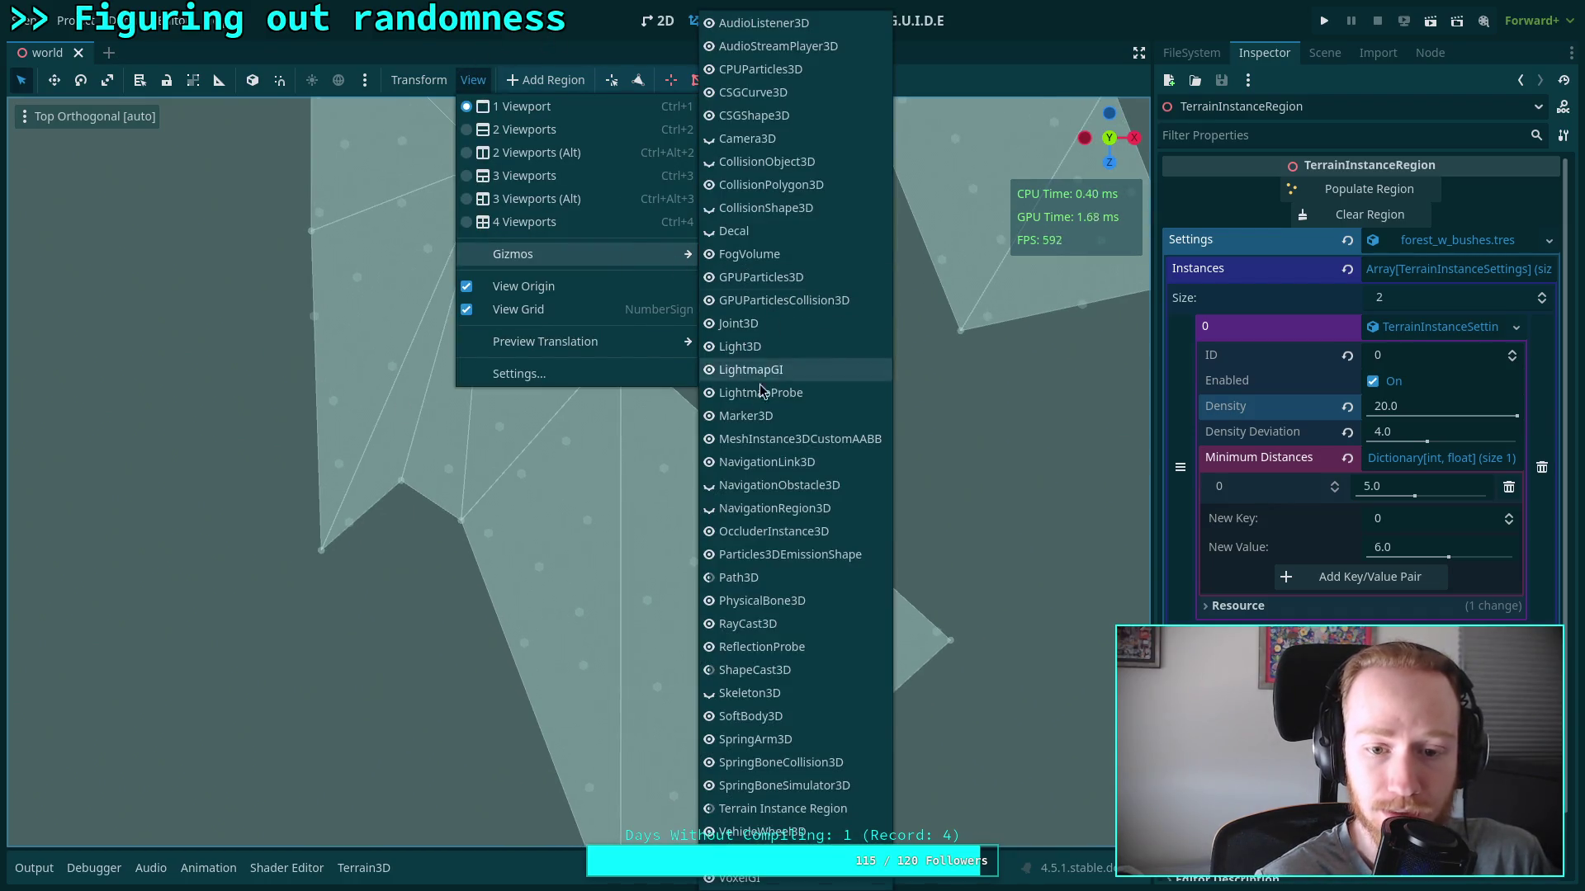
left_click(712, 815)
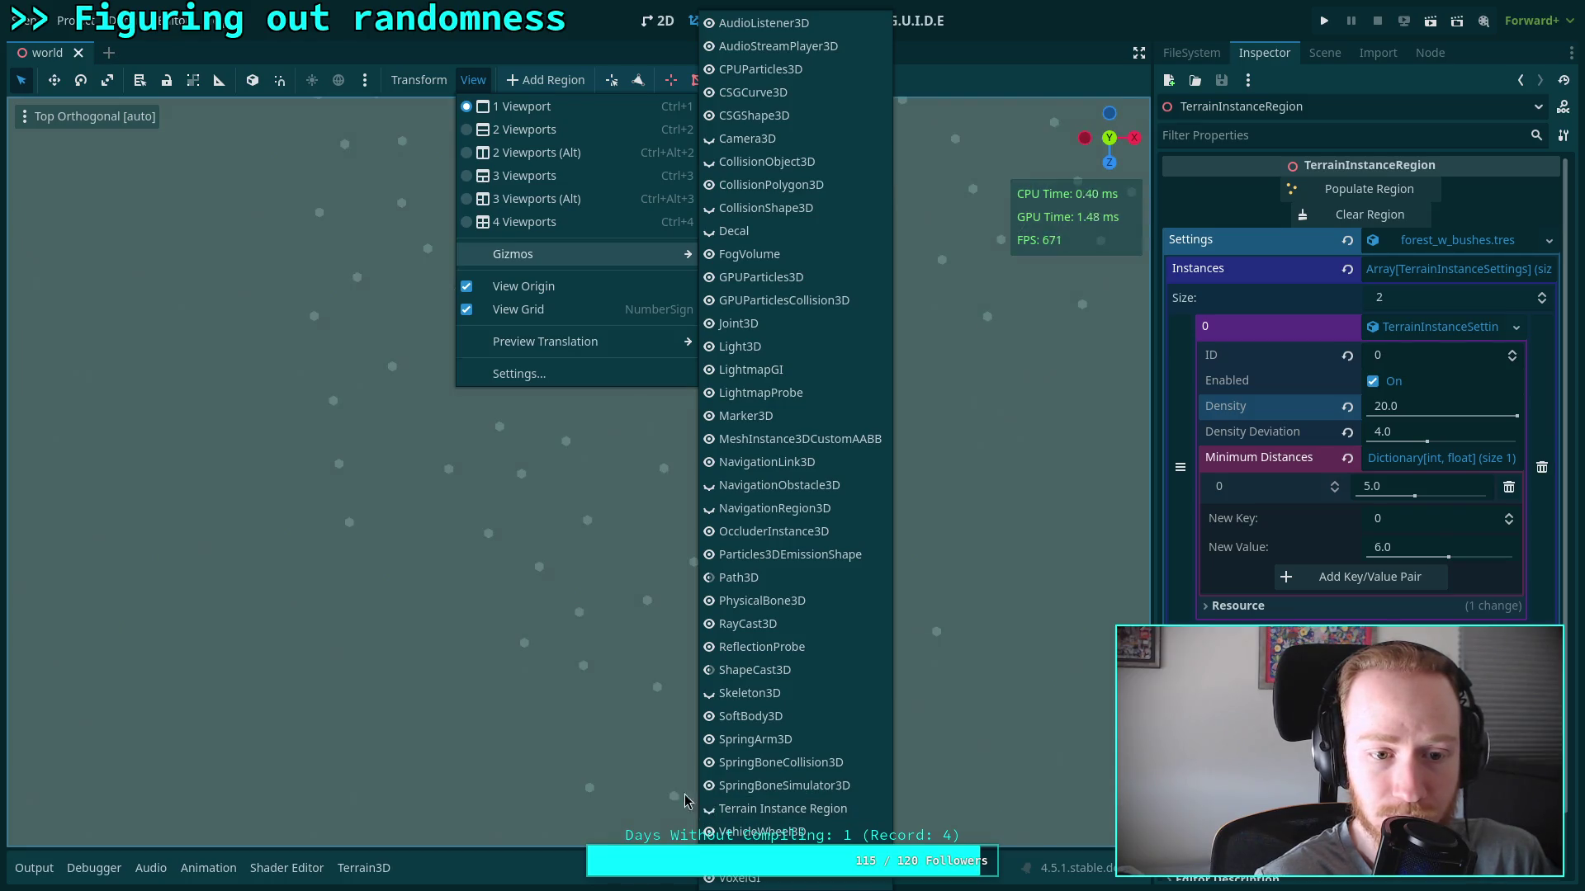
left_click(422, 517)
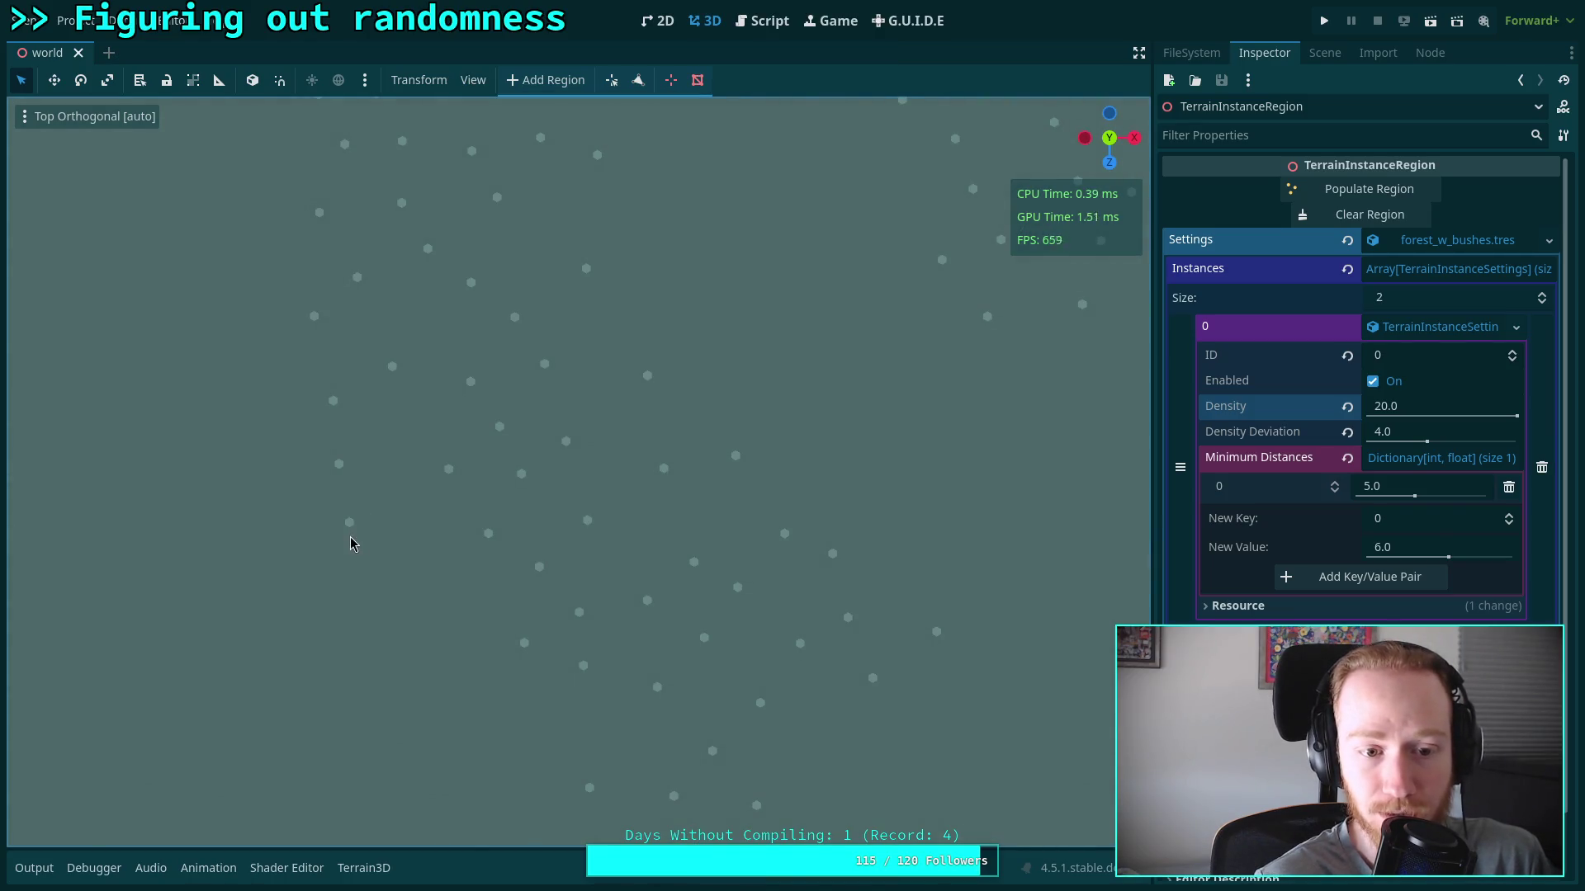
Zoom out, centre the scattered points, and switch to an oblique perspective view
scroll(342, 583, "down", 5)
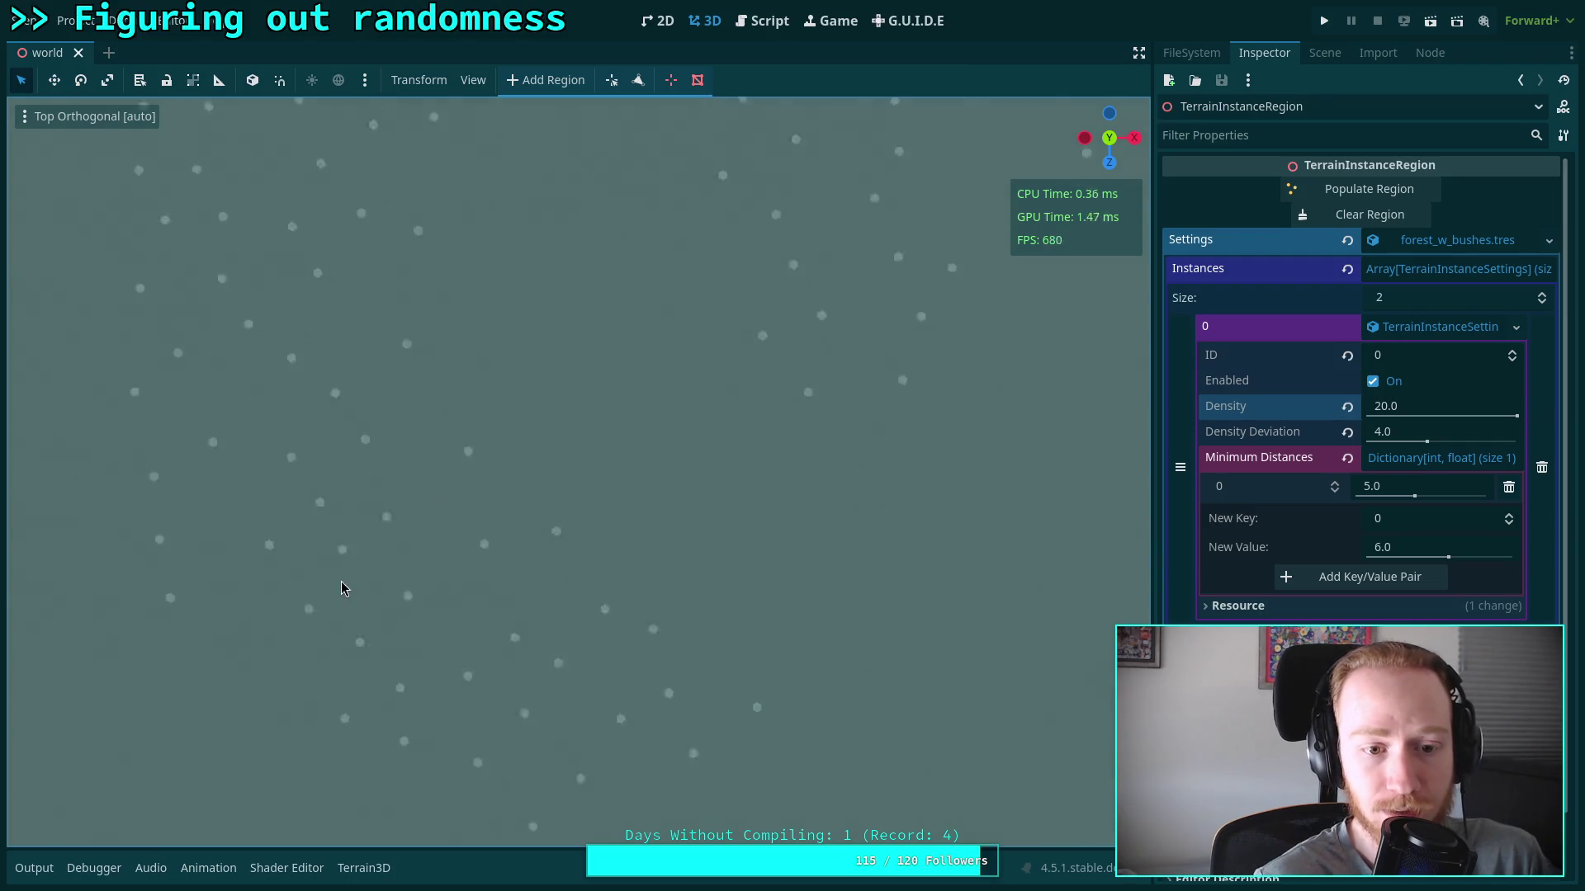
left_click_drag(747, 401, 559, 533)
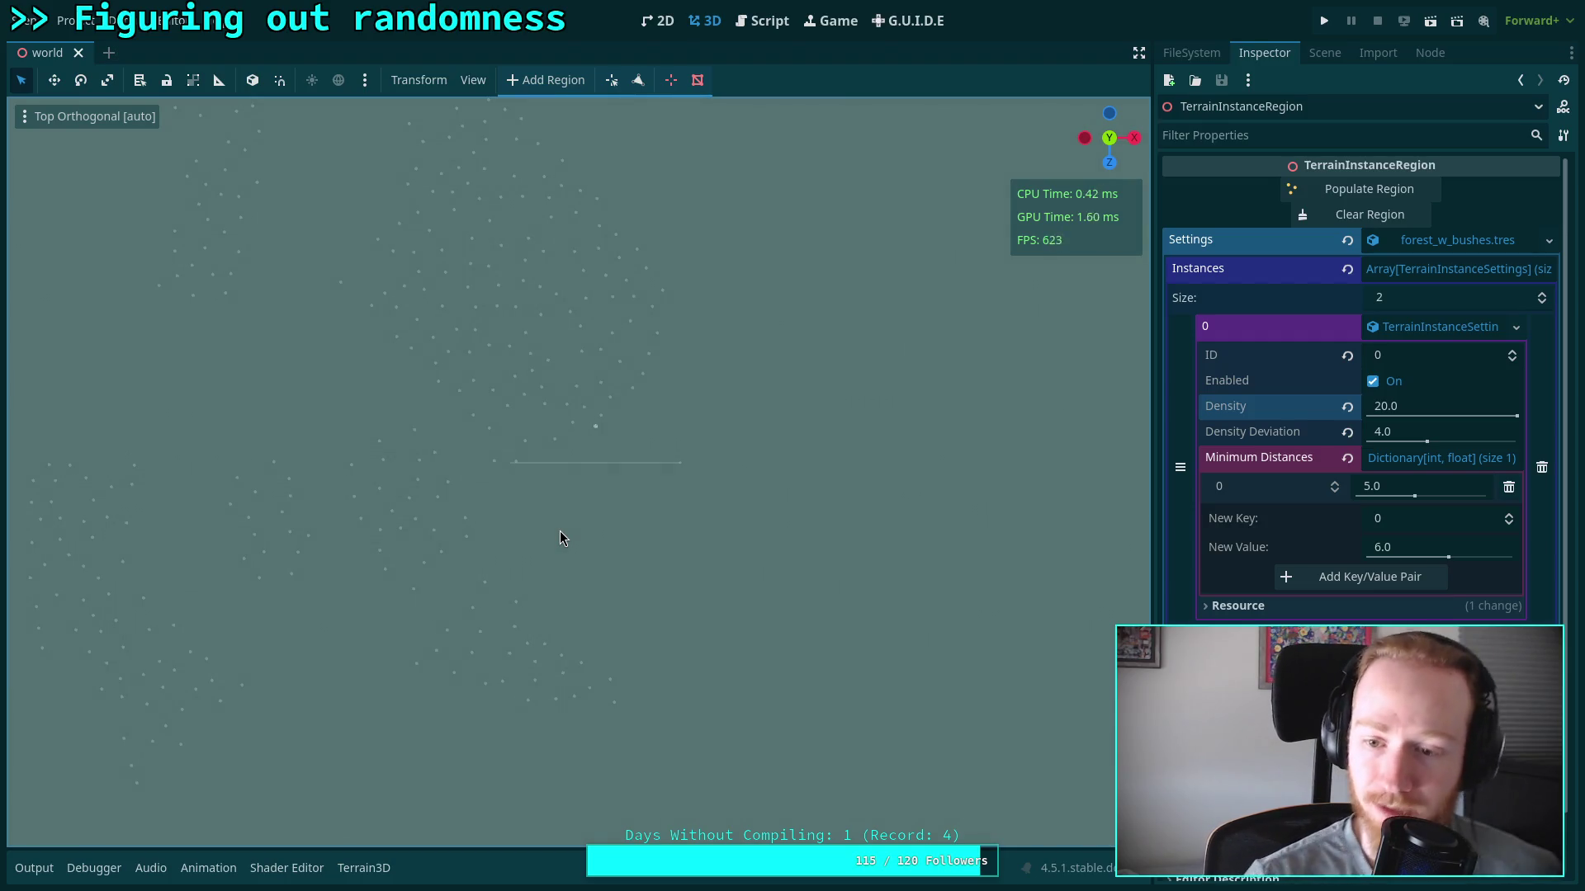
key("KP_5")
mouse_move(617, 438)
left_mouse_down()
mouse_move(459, 187)
mouse_move(554, 517)
mouse_move(507, 510)
mouse_move(522, 517)
mouse_move(537, 492)
mouse_move(611, 454)
left_mouse_up()
Restore Display Normal shading, fly near the posts, and clear all instances from the region
left_click(59, 119)
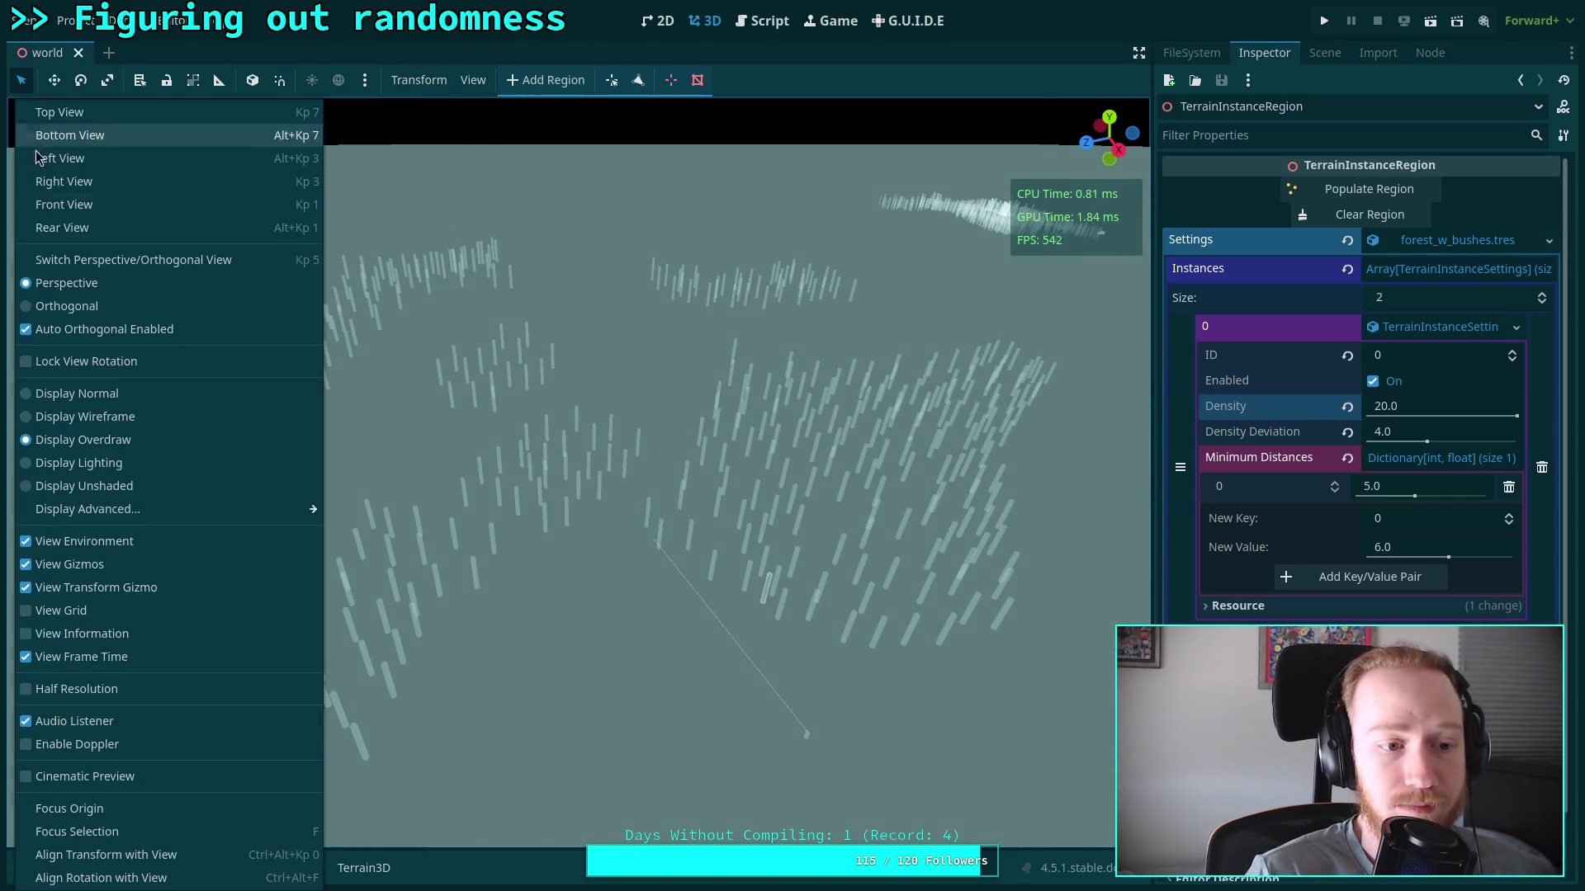
left_click(56, 393)
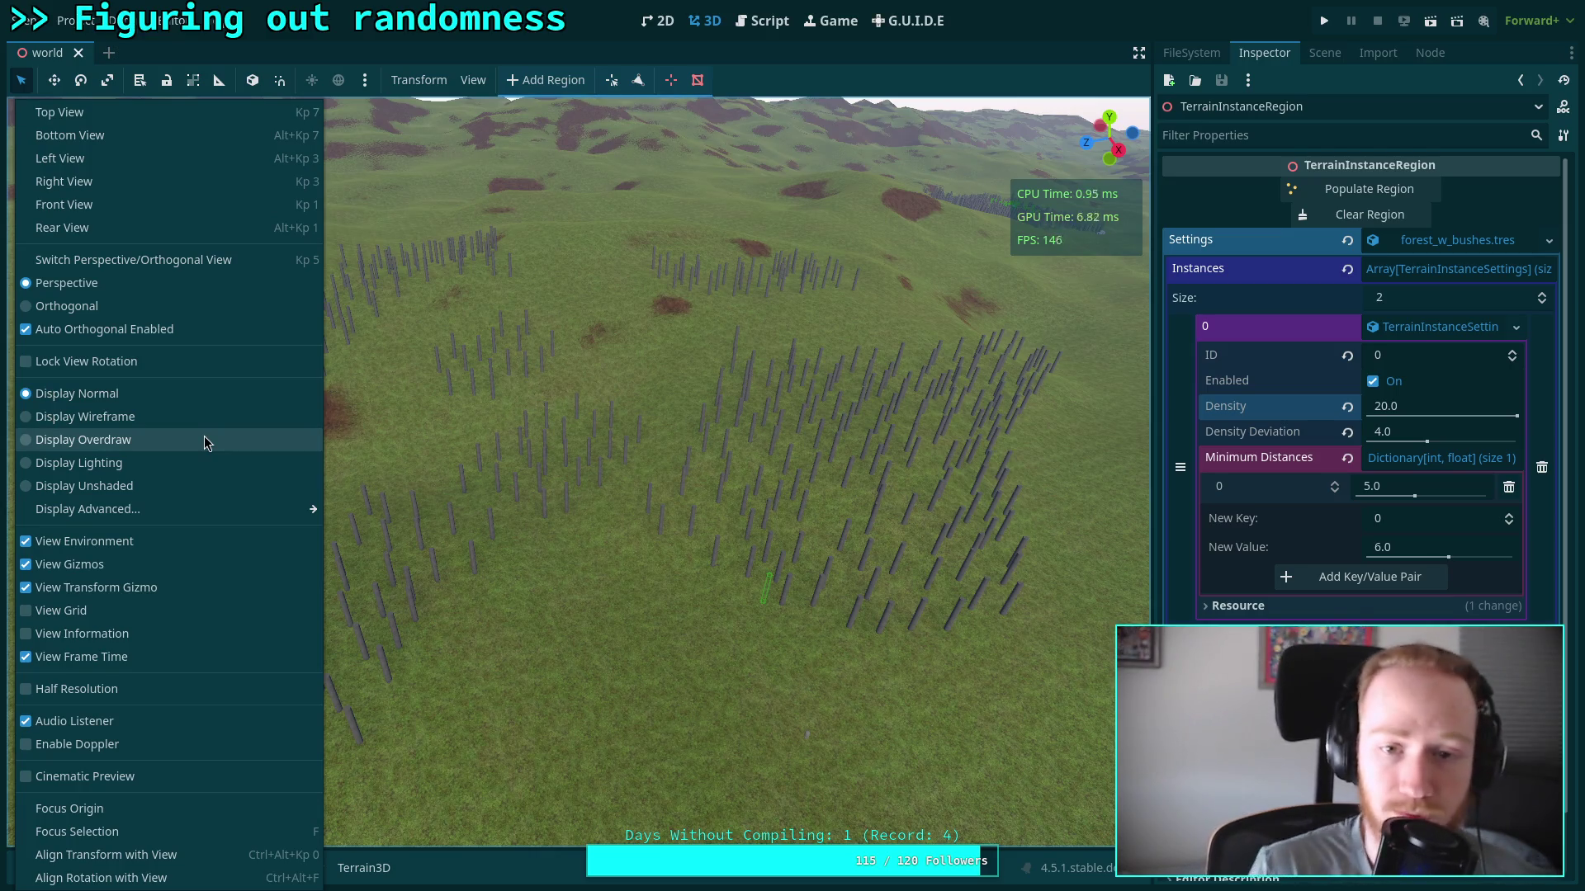
left_click(672, 272)
left_click_drag(579, 386, 579, 386)
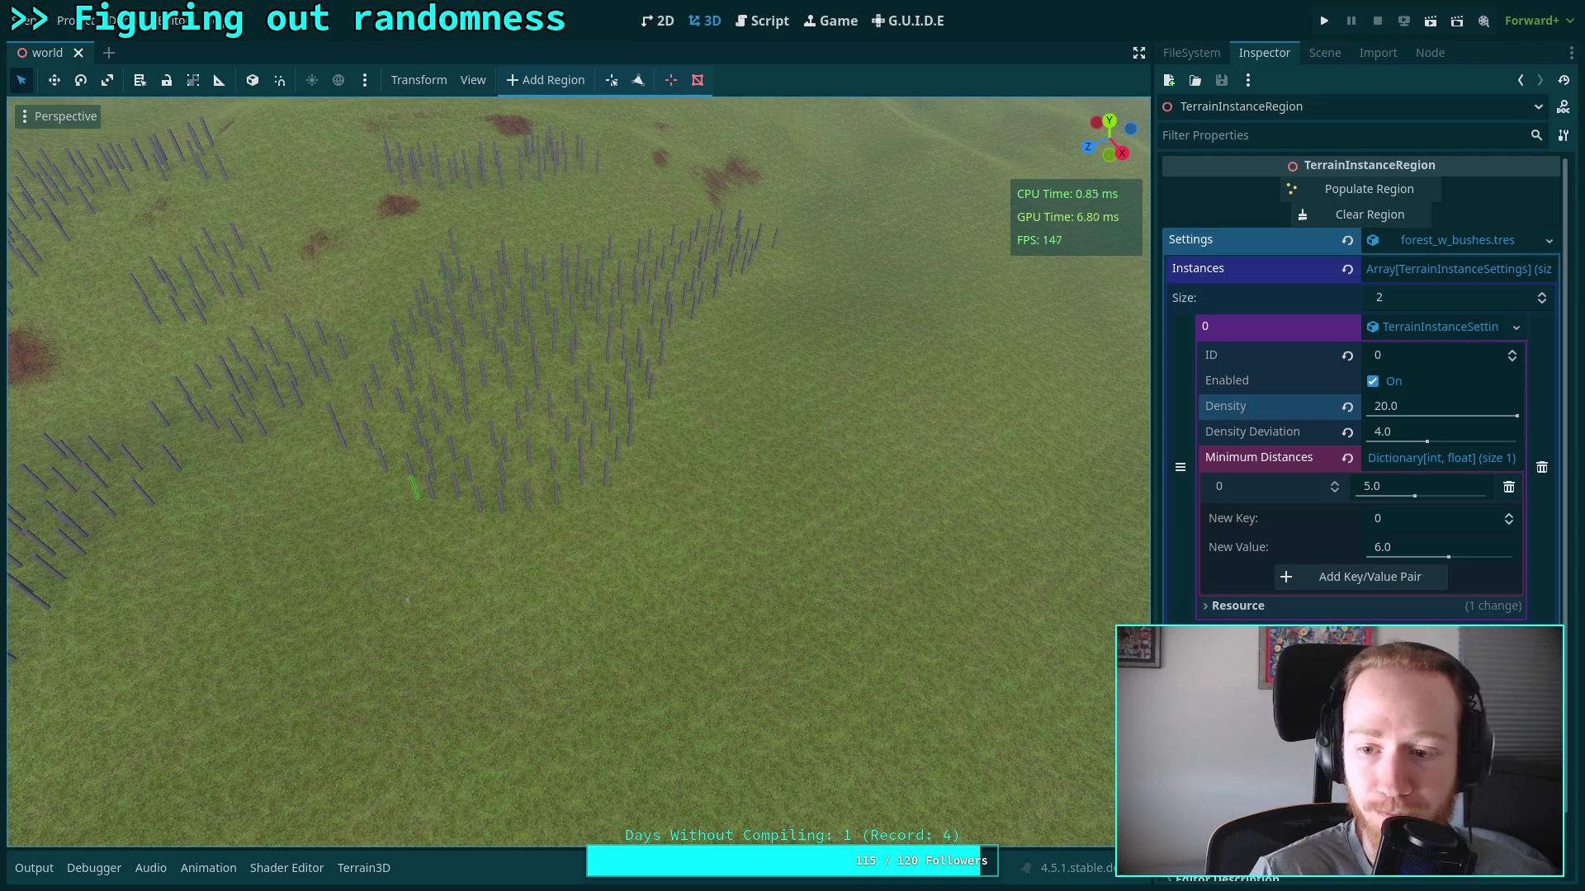
left_click(1346, 218)
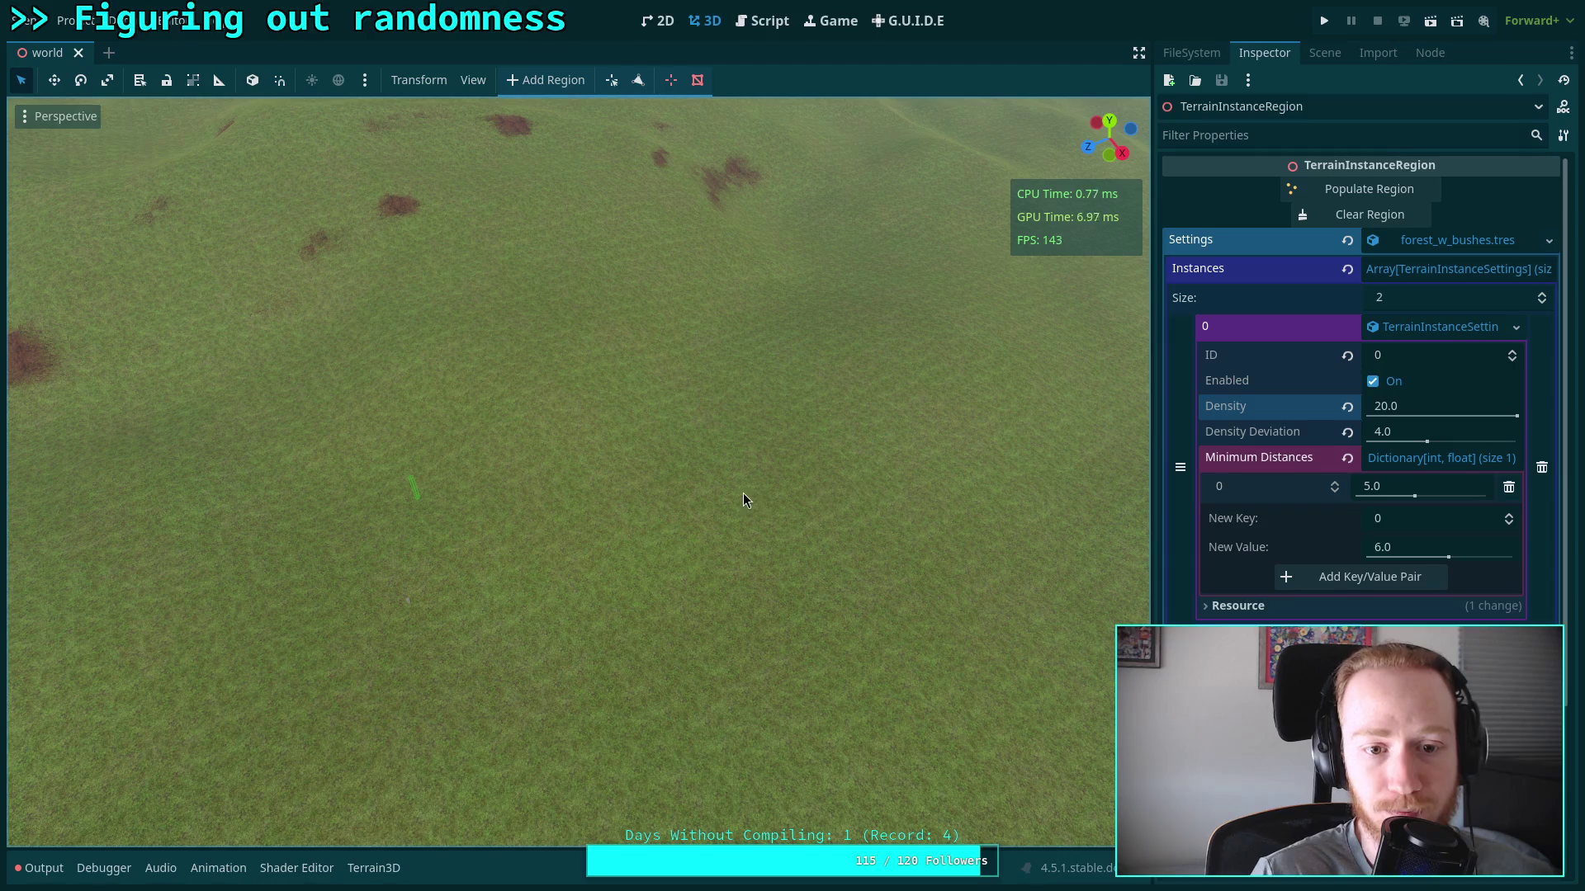
Show the Output log with the populate progress lines and the invalid index assignment error at line 546
left_click(41, 867)
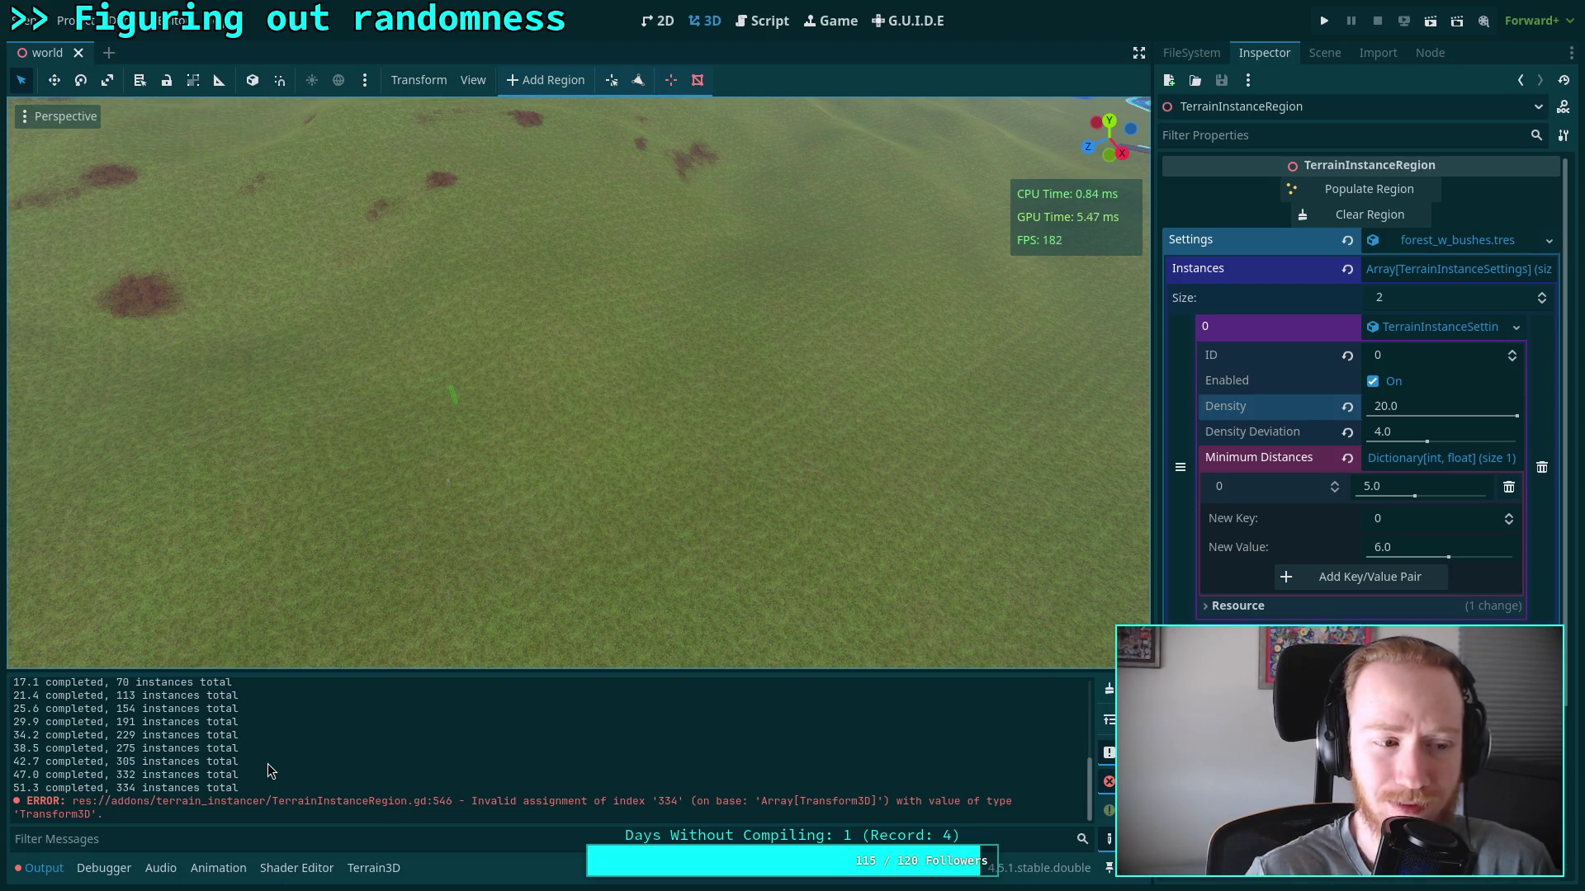
left_click(762, 21)
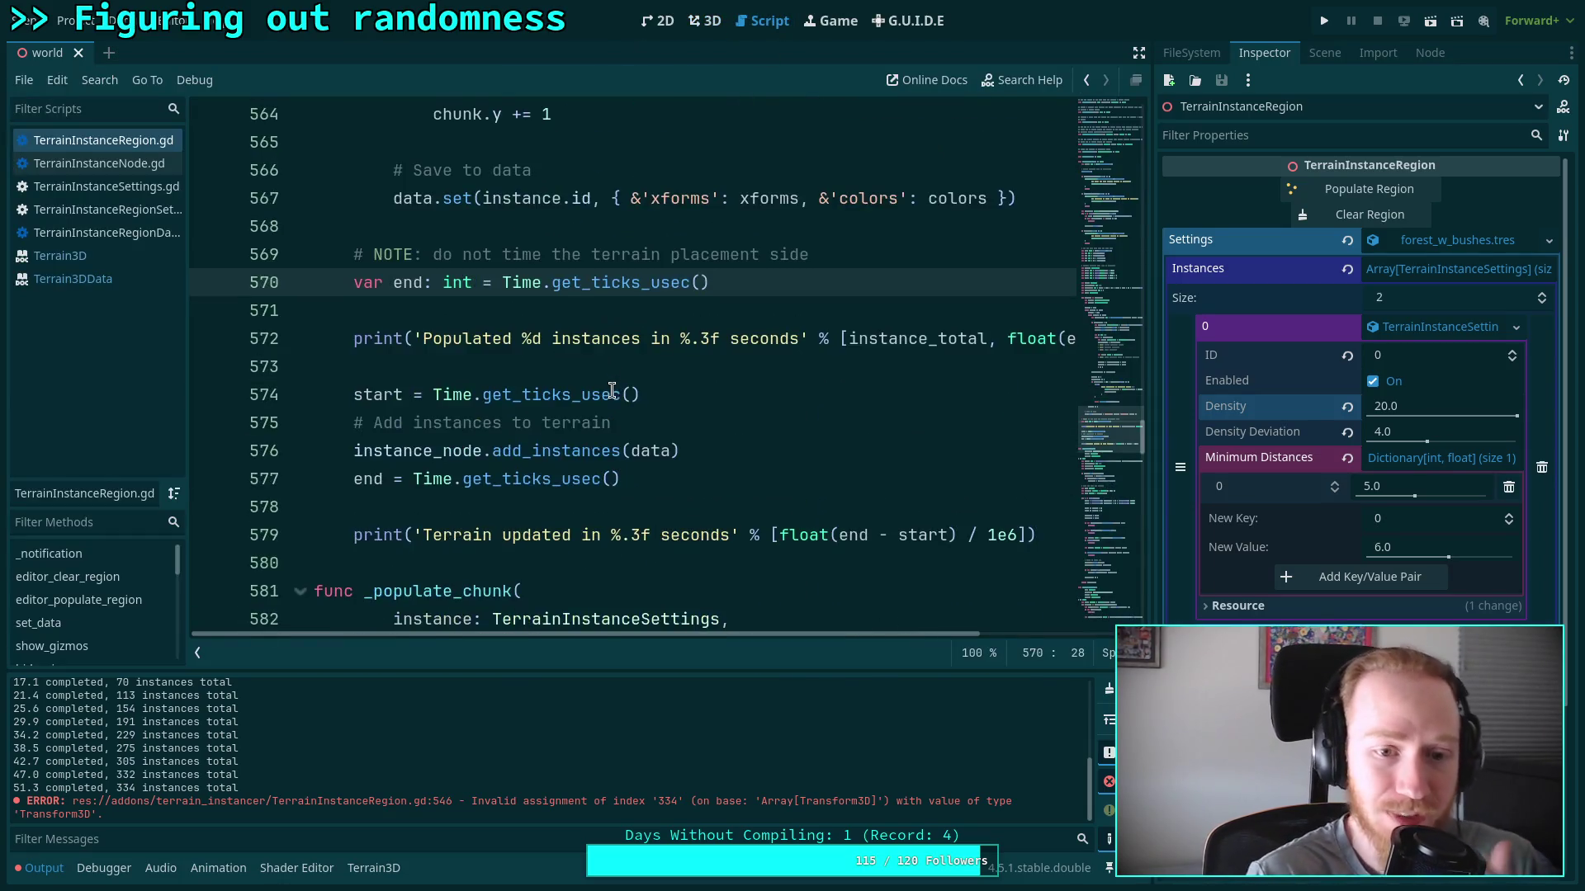
scroll(611, 389, "down", 2)
scroll(590, 402, "down", 6)
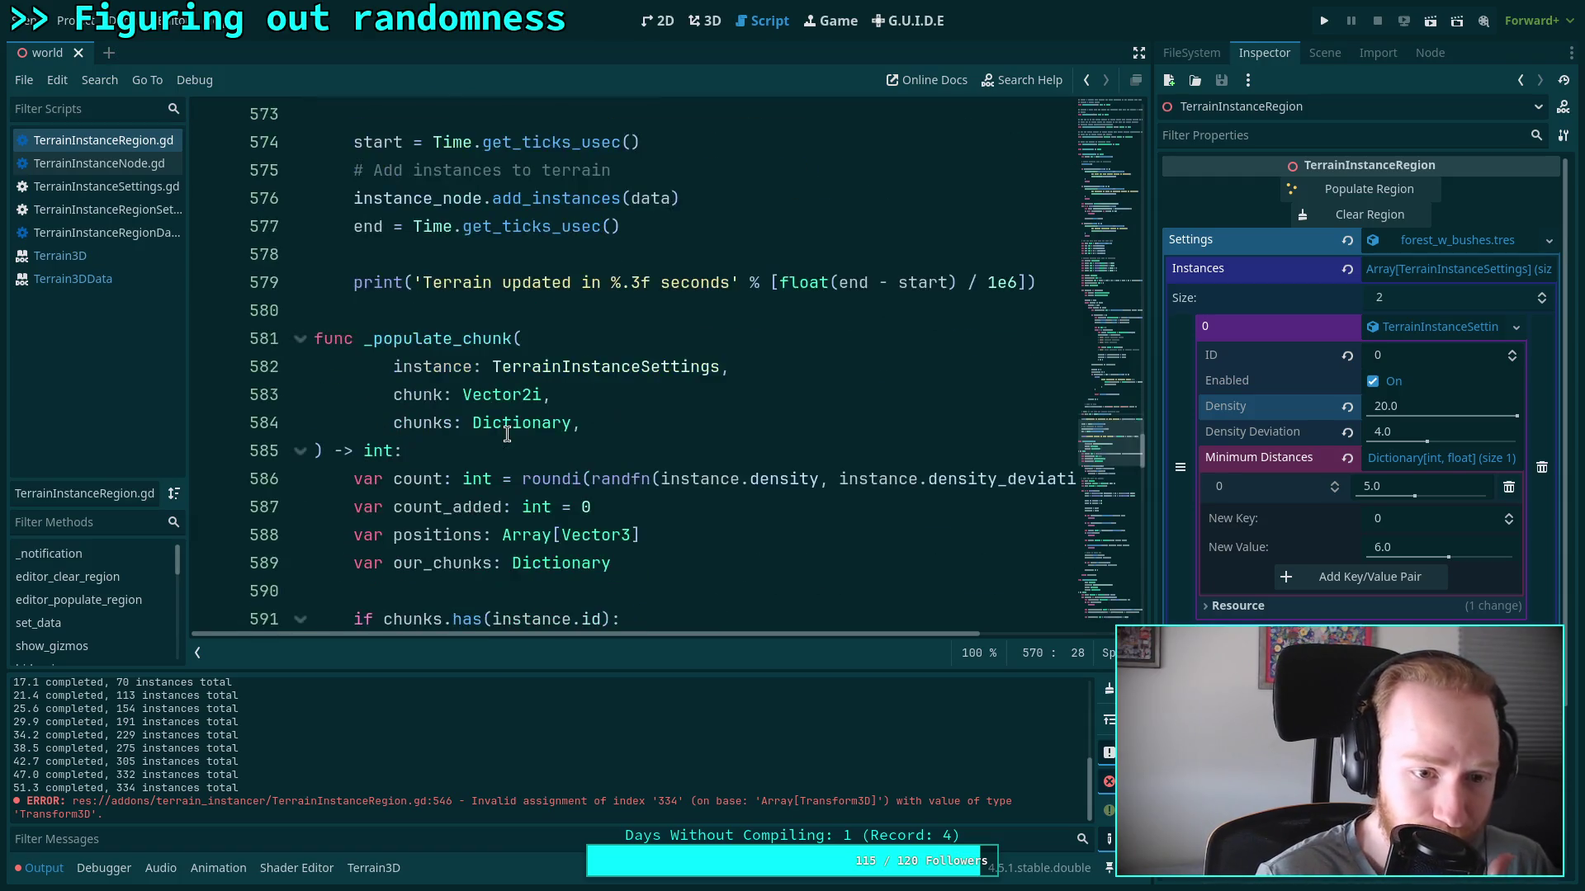
scroll(412, 406, "up", 7)
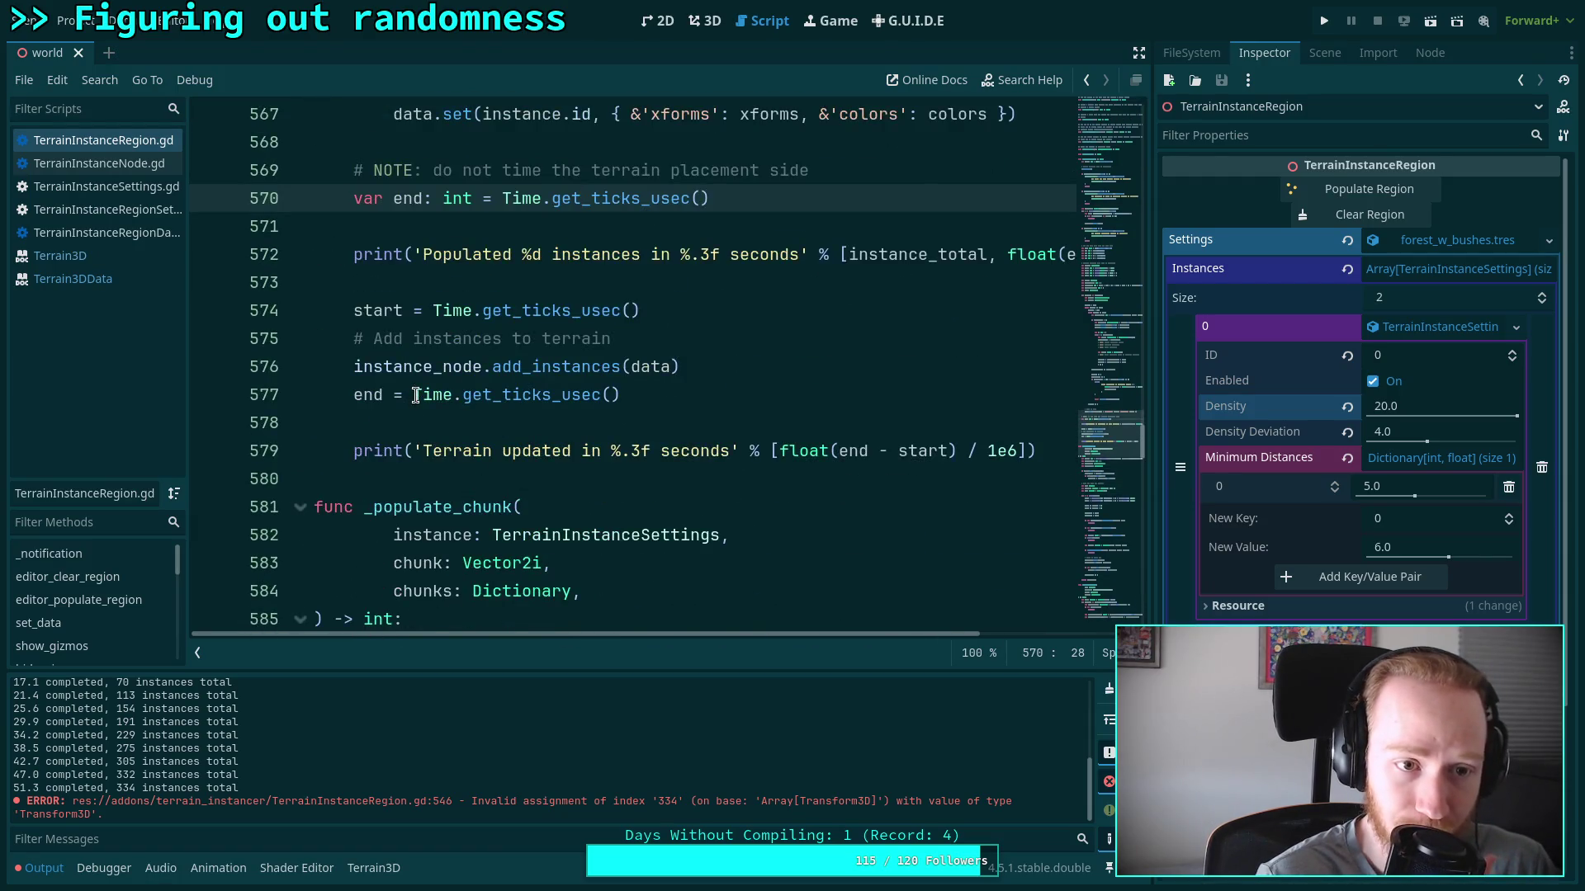
scroll(415, 395, "up", 2)
scroll(415, 395, "up", 1)
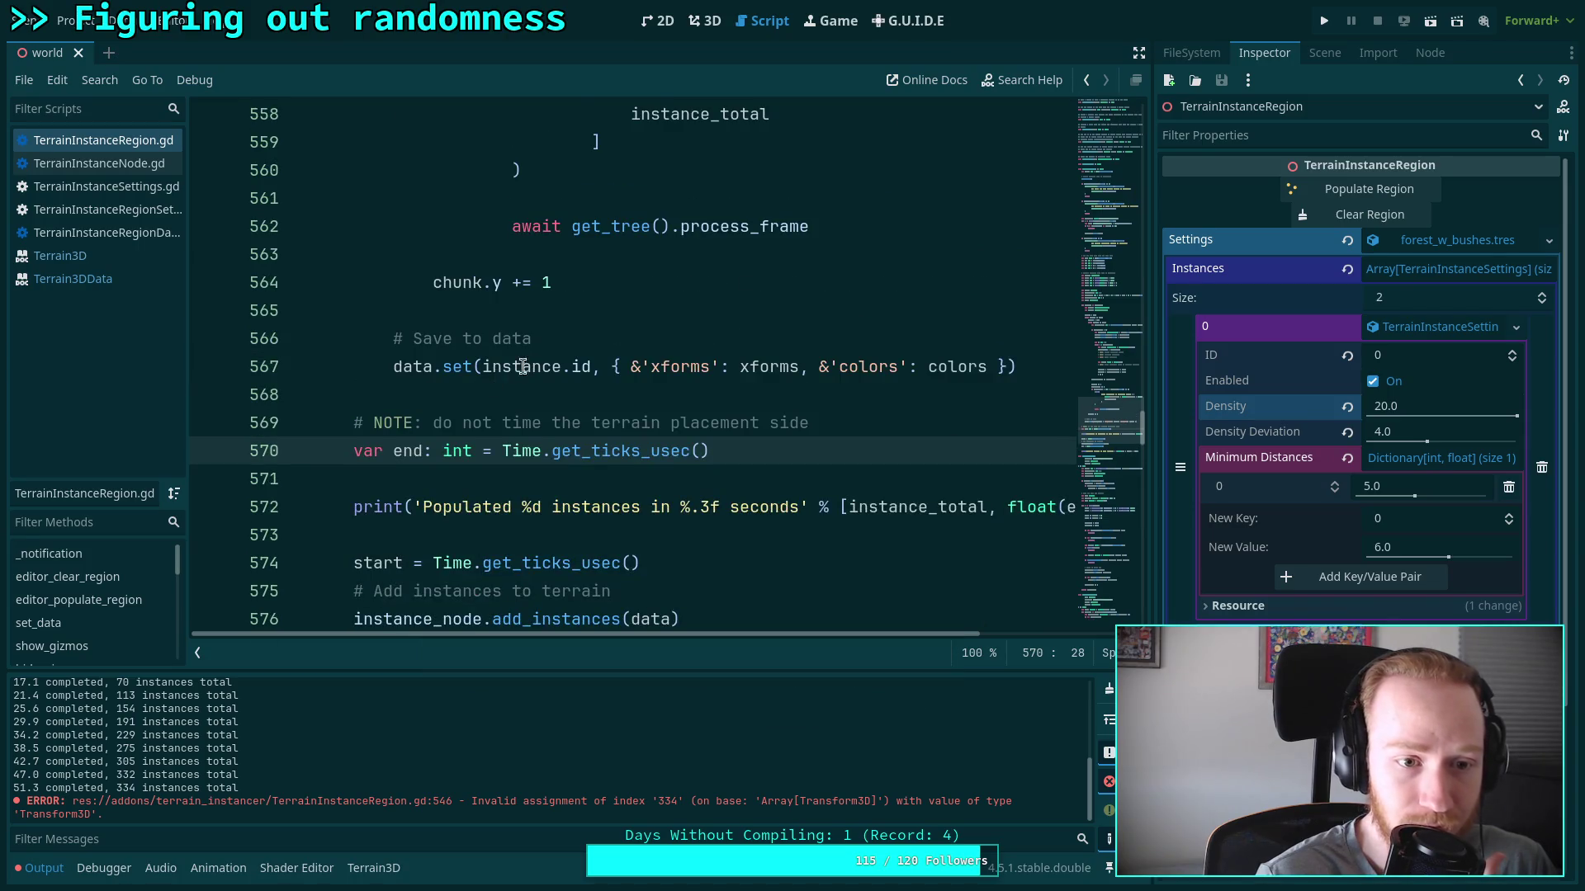
mouse_move(515, 367)
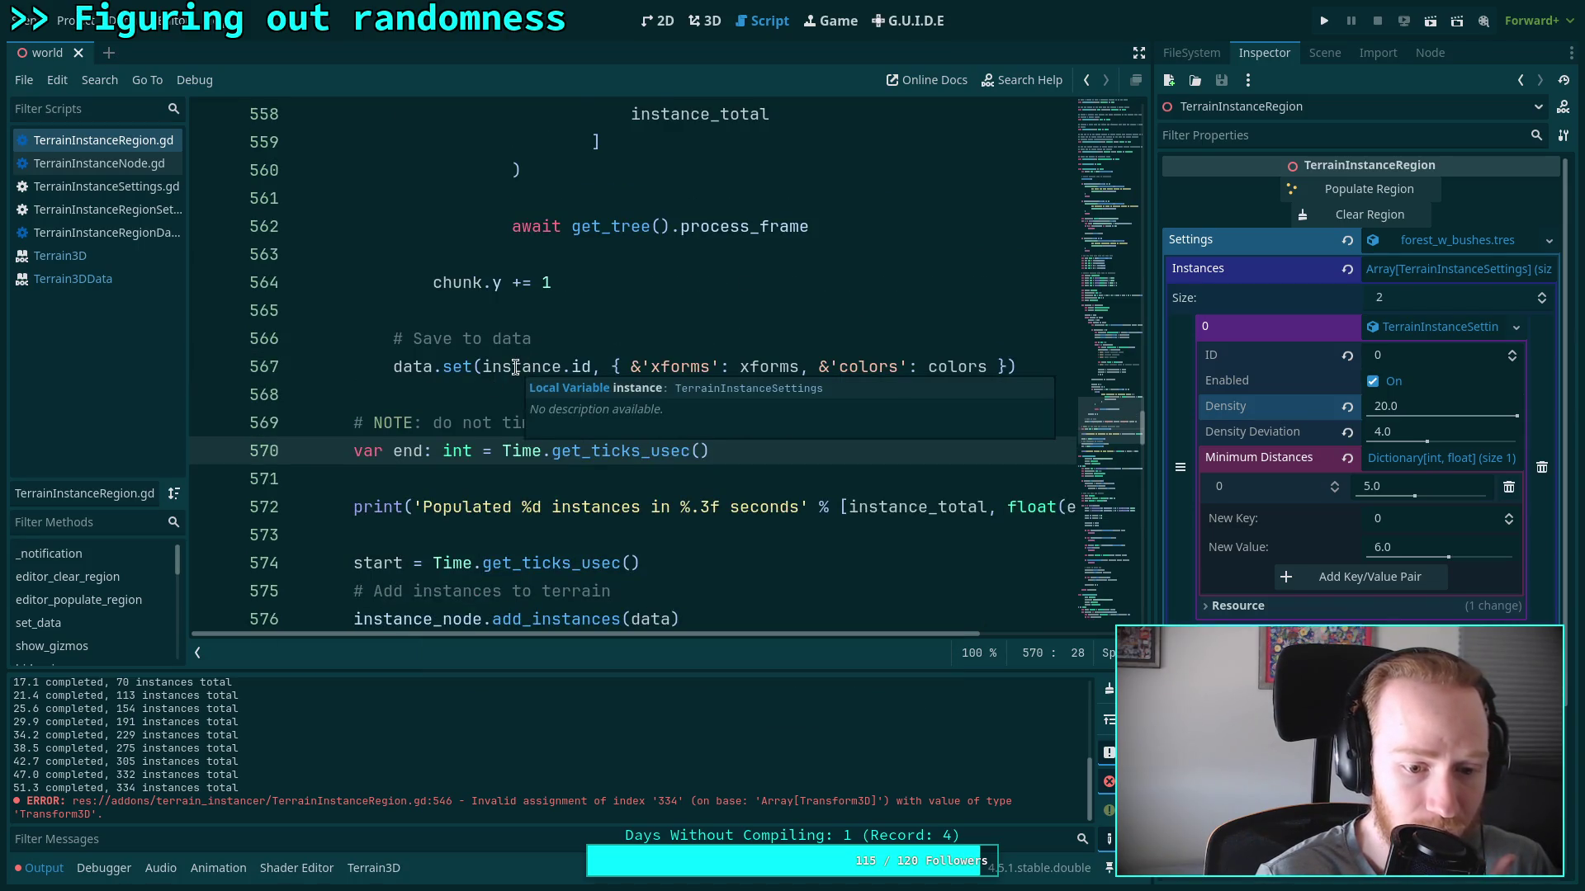
scroll(461, 373, "up", 4)
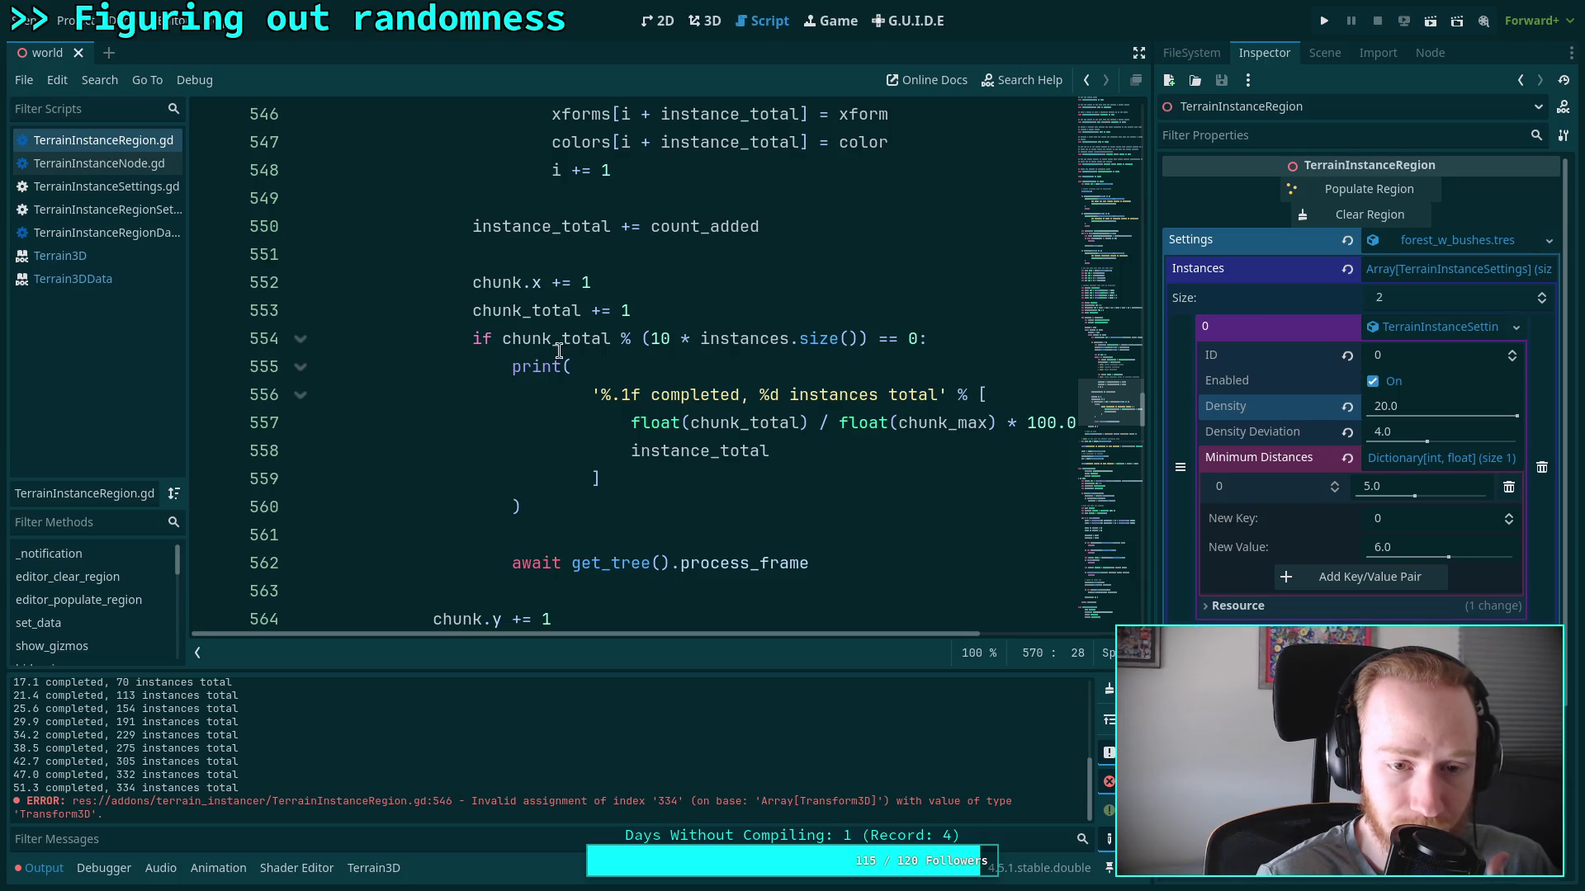
scroll(550, 347, "up", 2)
double_click(708, 283)
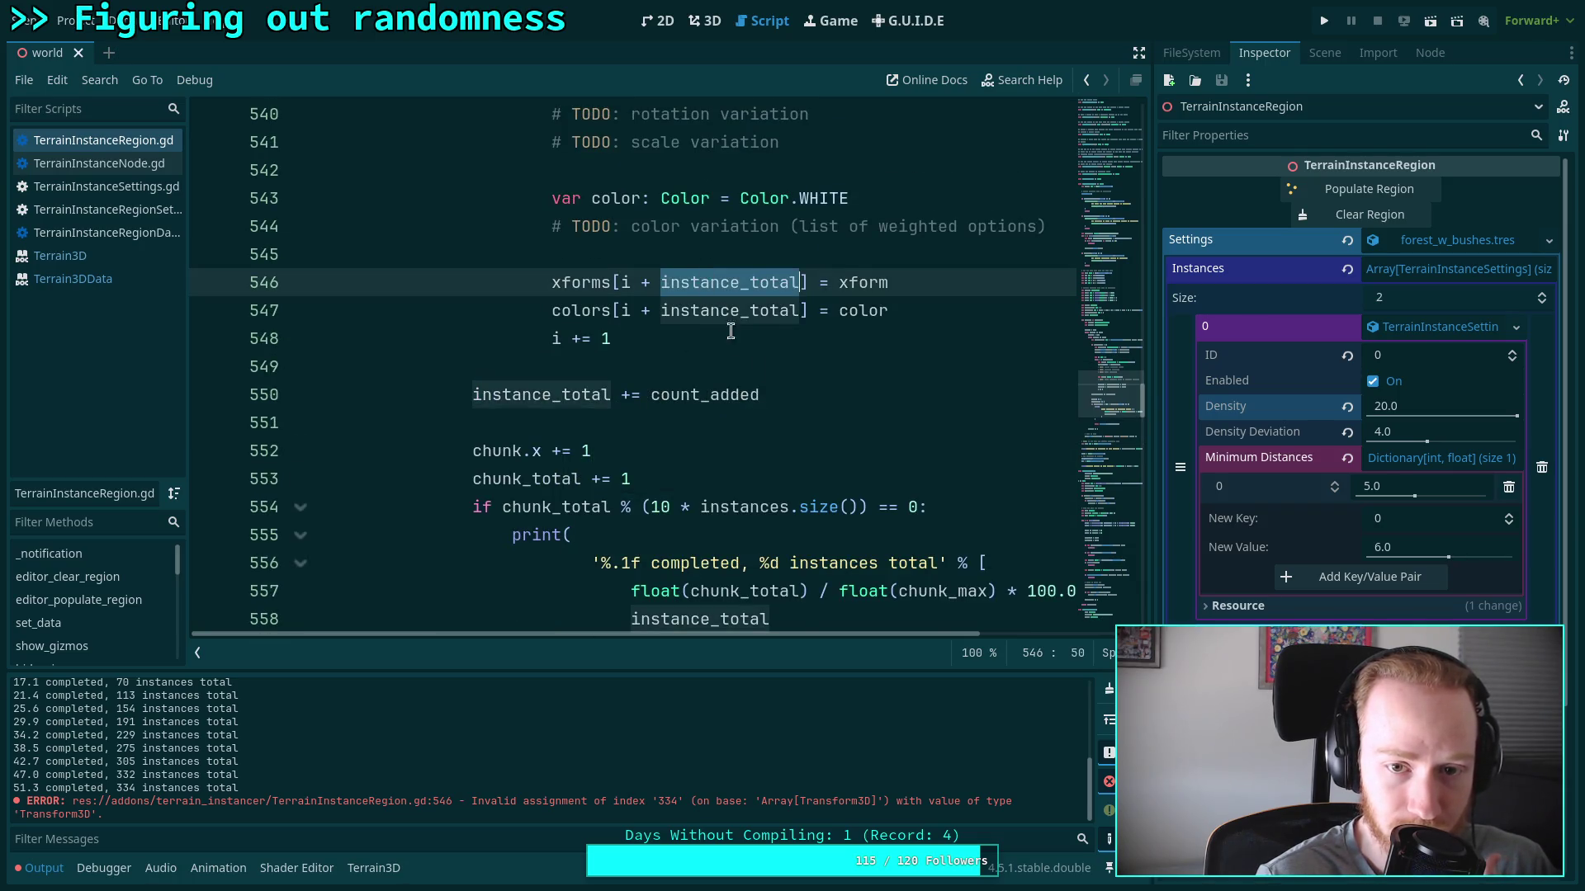
scroll(720, 314, "up", 3)
scroll(705, 536, "down", 1)
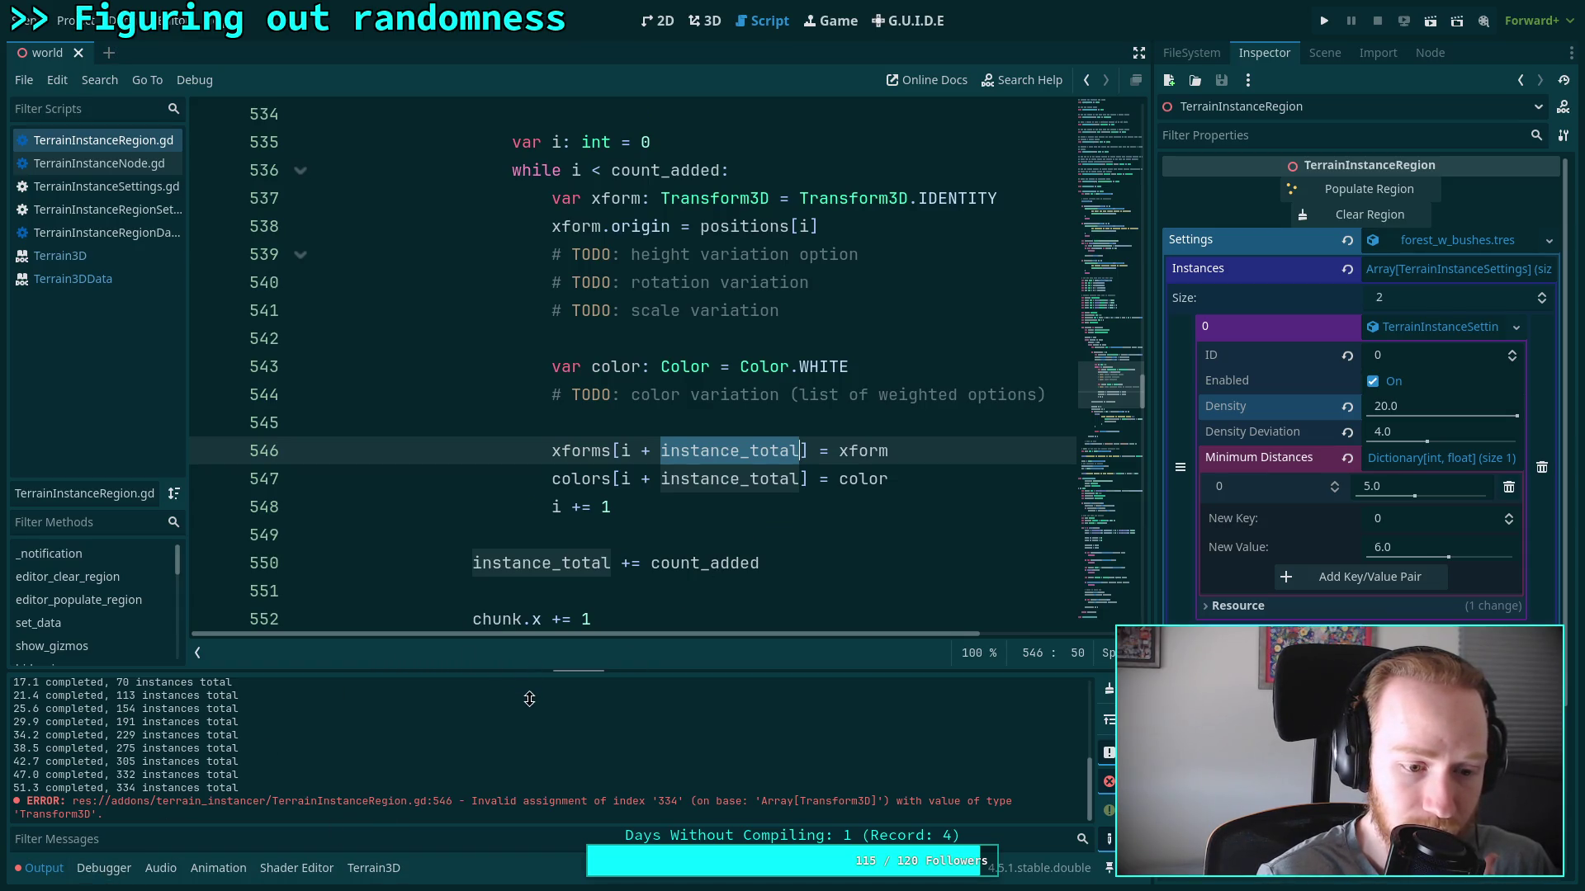
left_click_drag(602, 633, 638, 633)
scroll(645, 569, "up", 4)
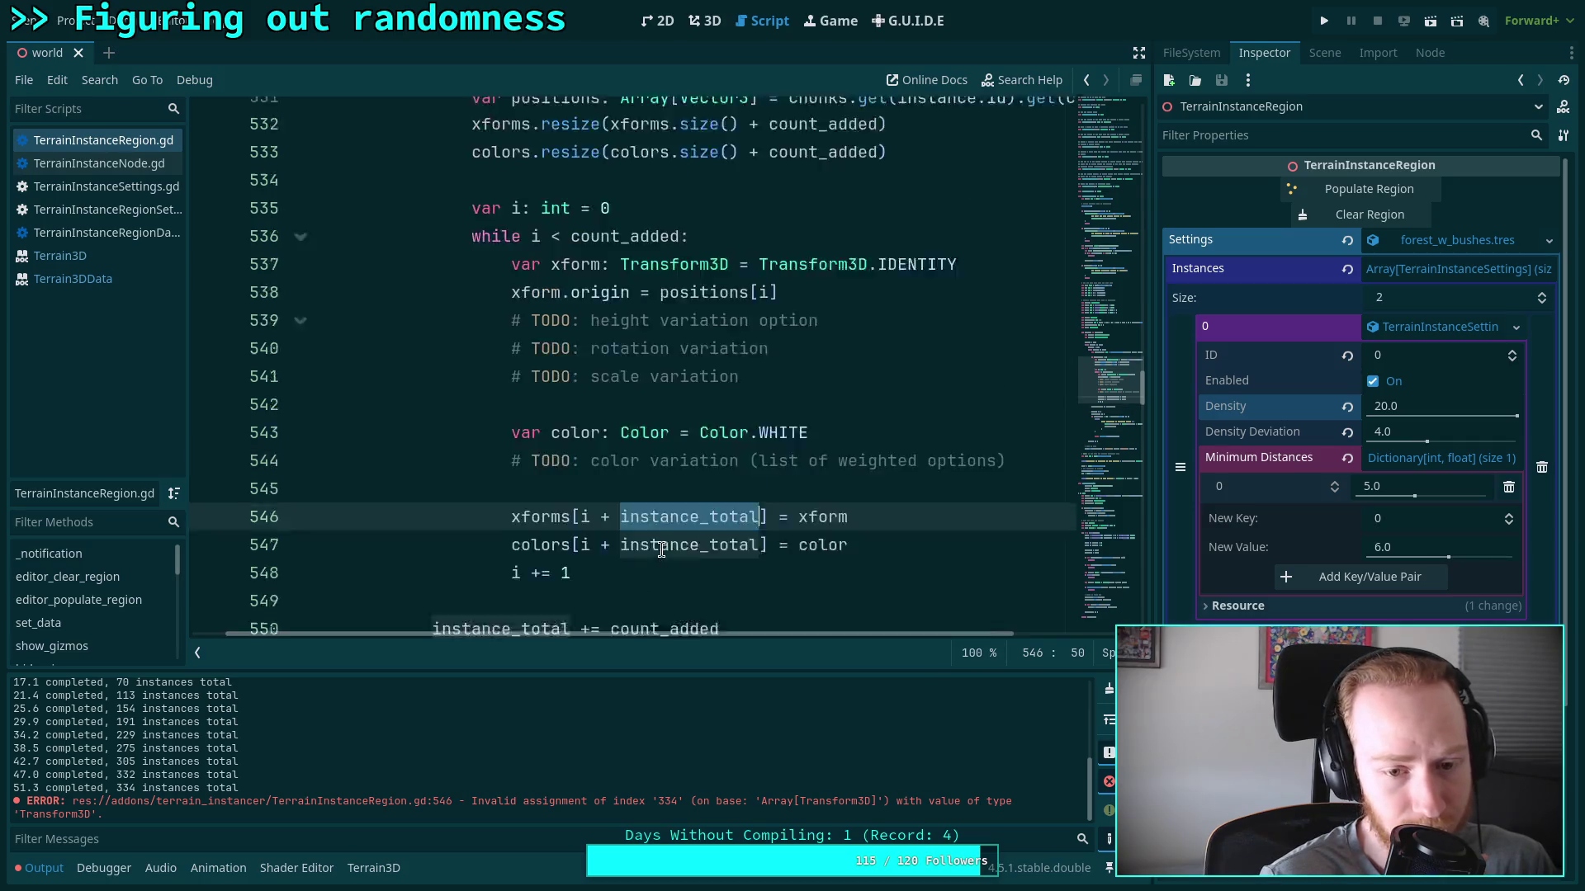
scroll(645, 558, "up", 3)
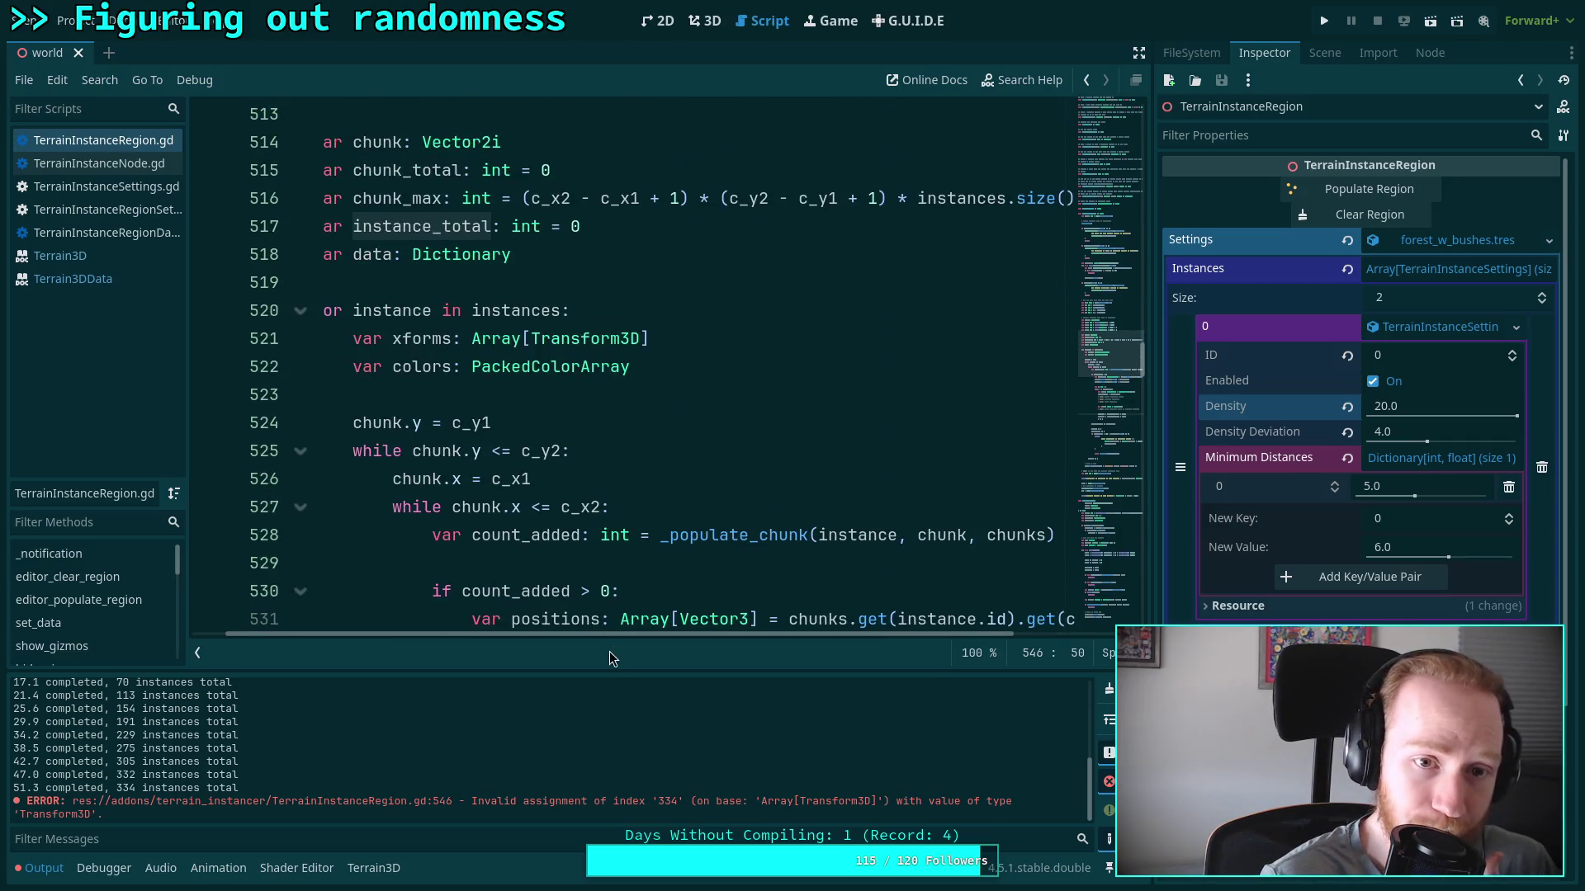
scroll(619, 639, "left", 1)
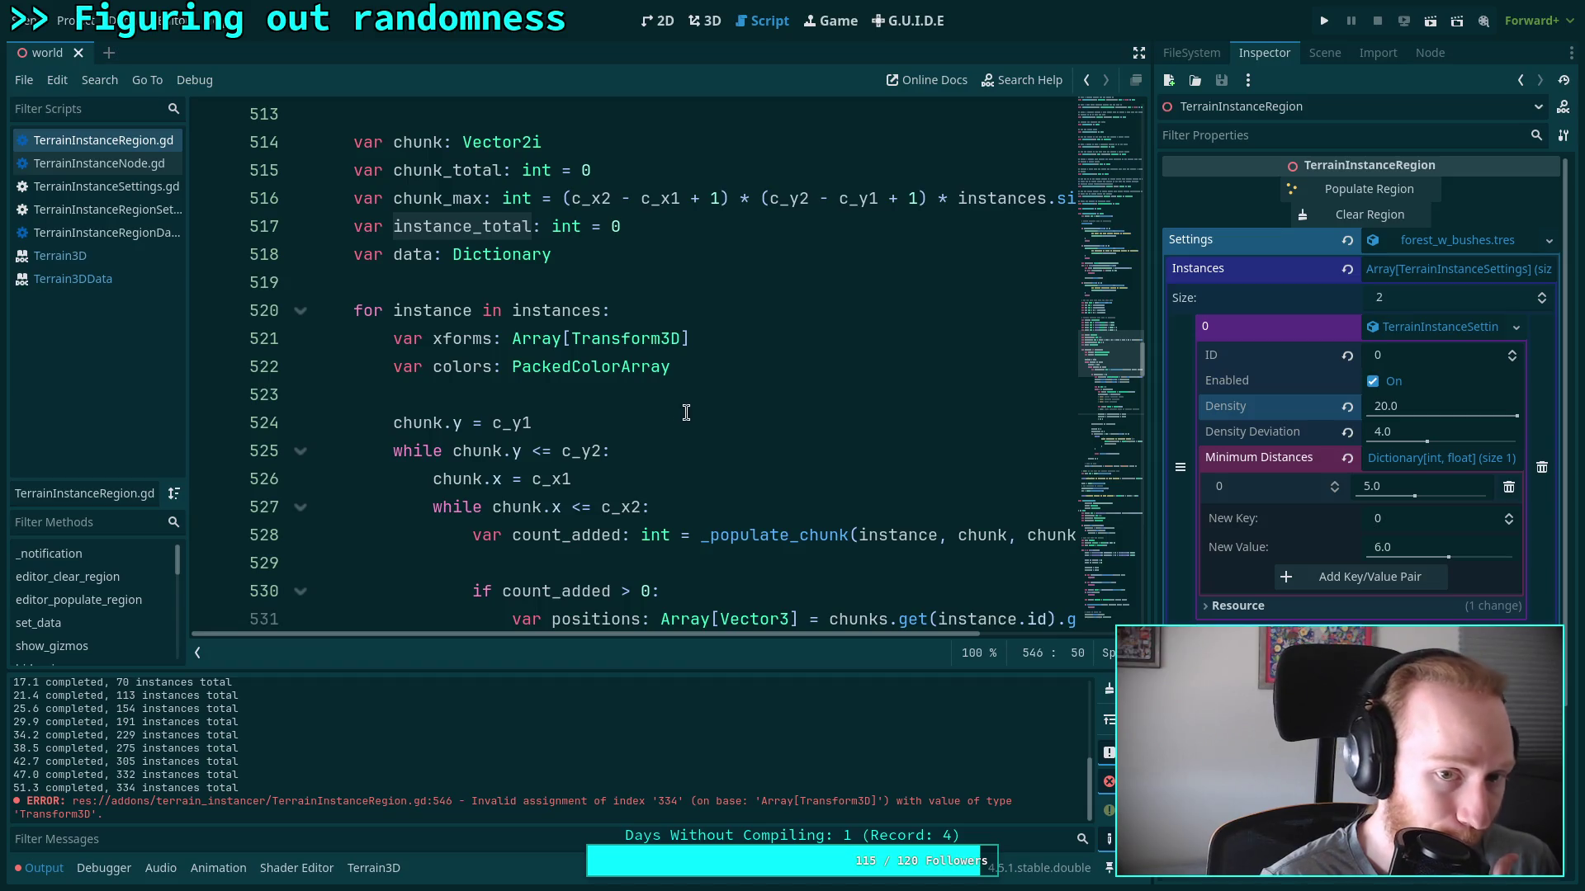
left_click(475, 227)
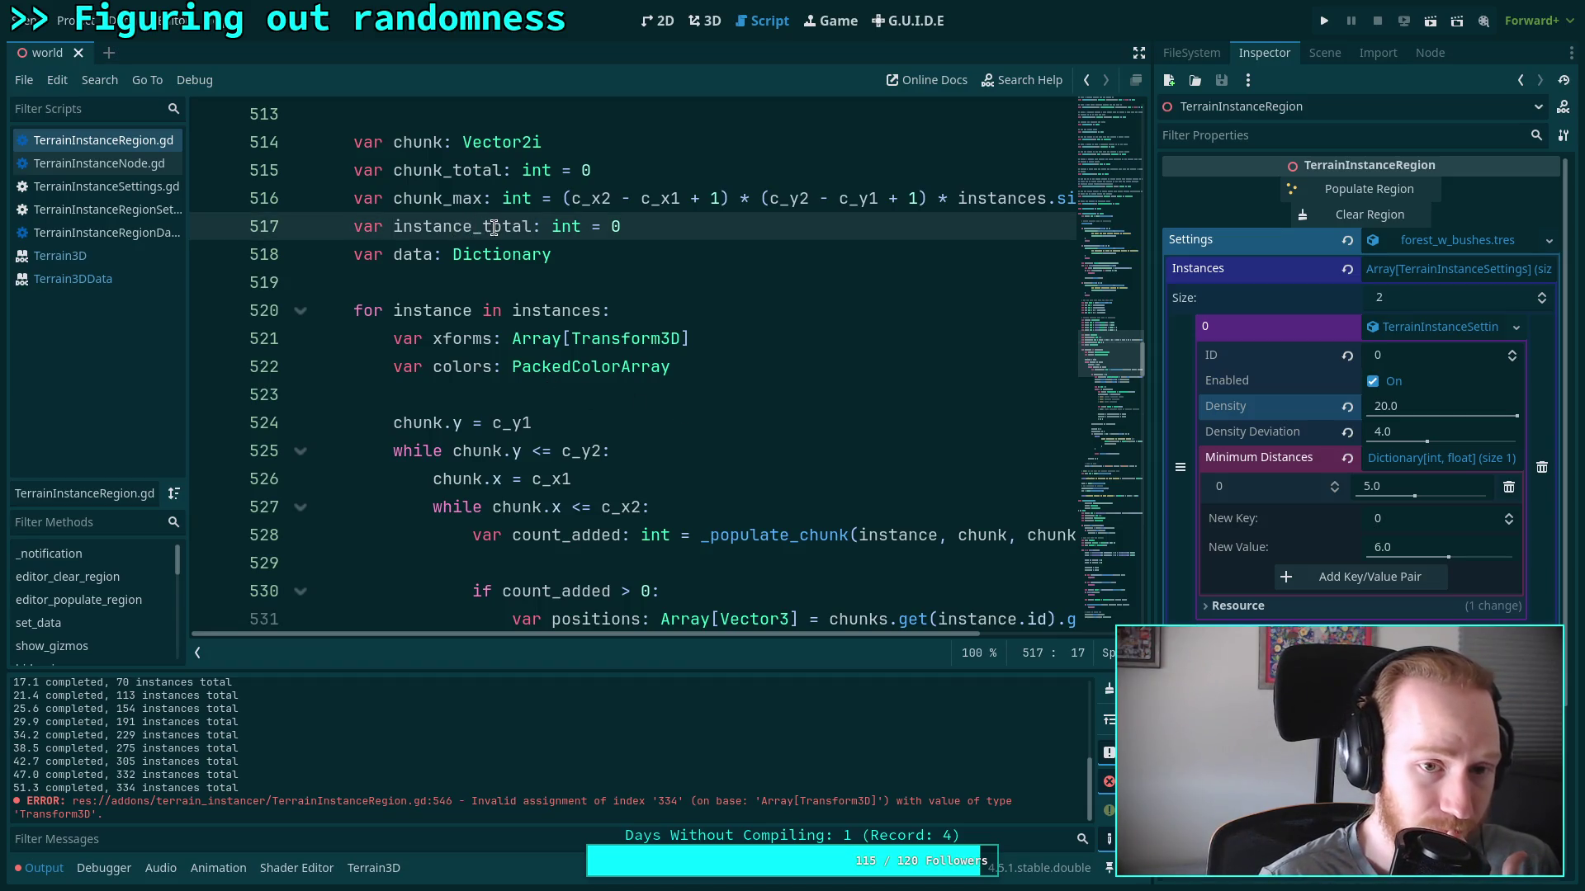
left_click_drag(394, 226, 469, 216)
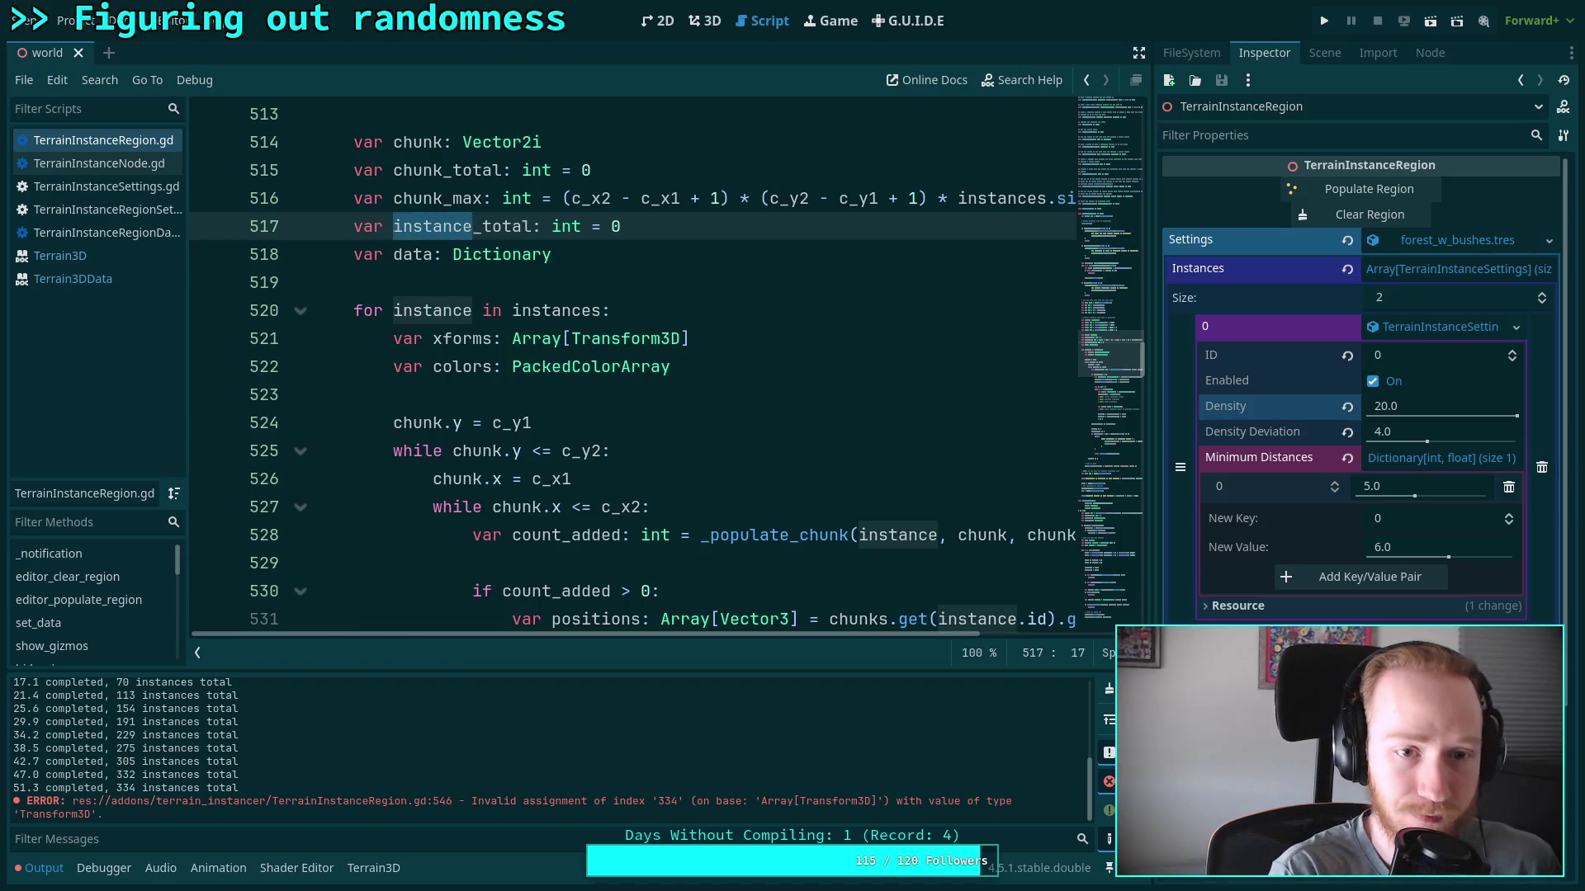
Rename instance_total to full_total on line 517 and declare 'var instance_total: int = 0' inside the loop
type("full")
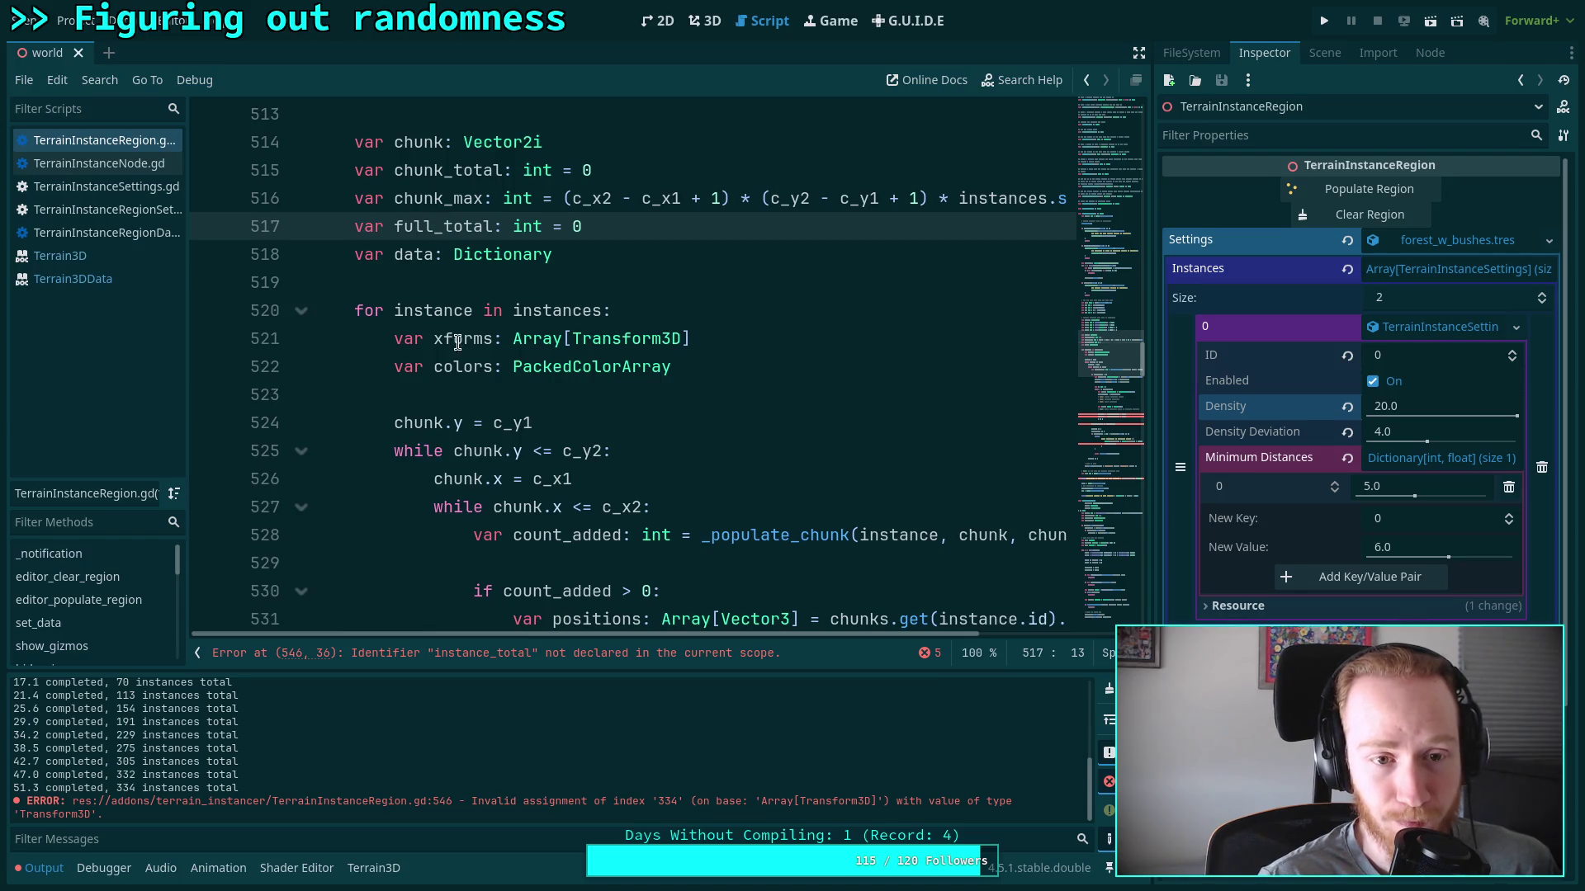
left_click(771, 363)
key("Return")
type("var in")
type("stance-")
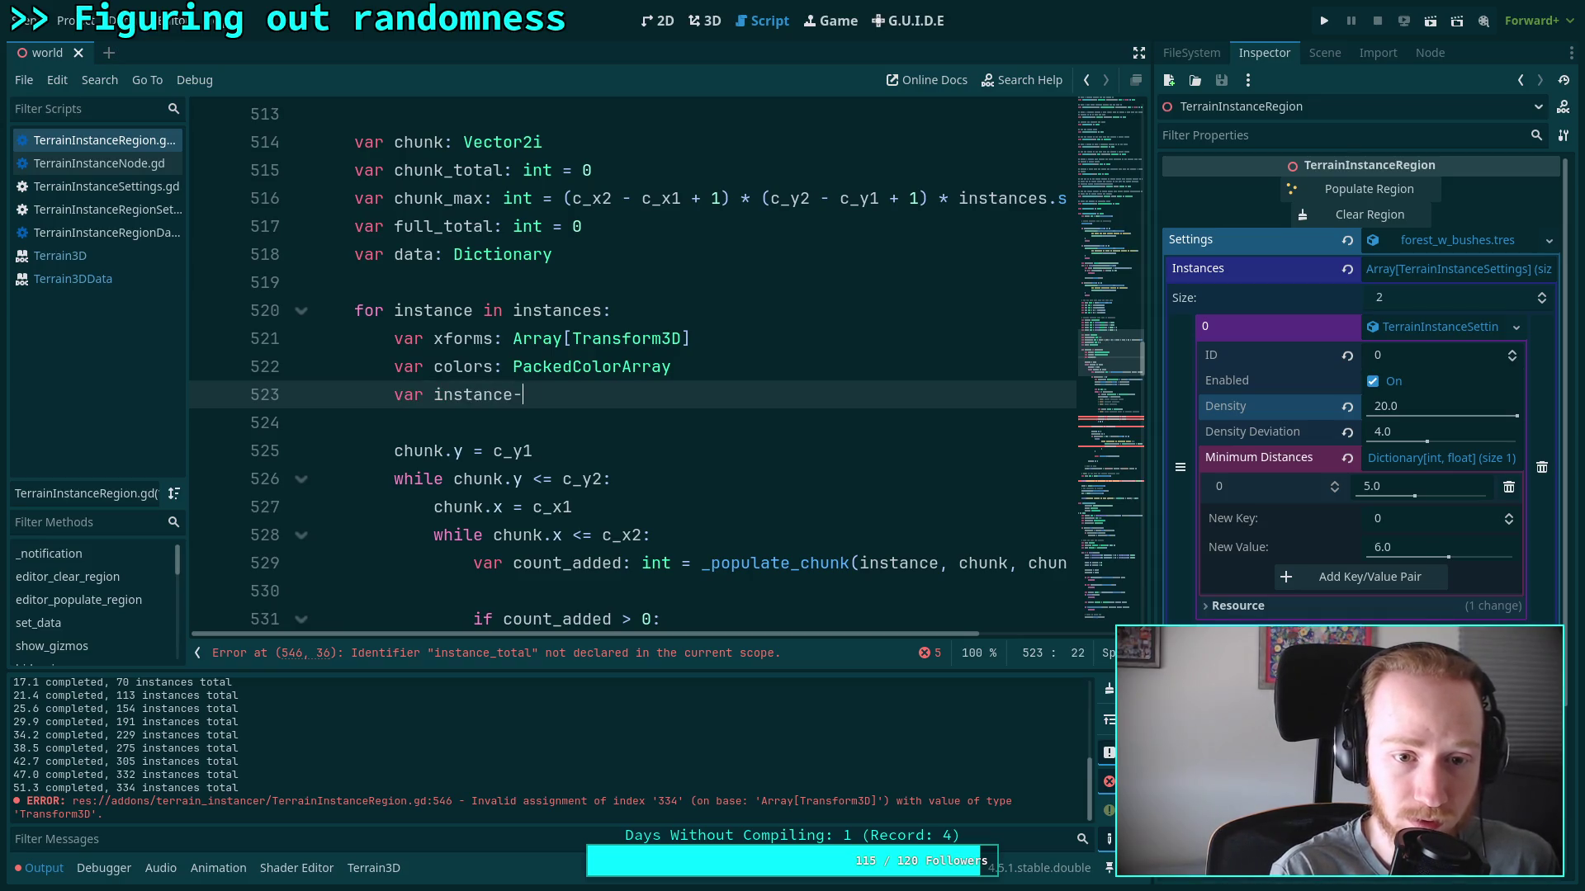
key("BackSpace")
type("_total +")
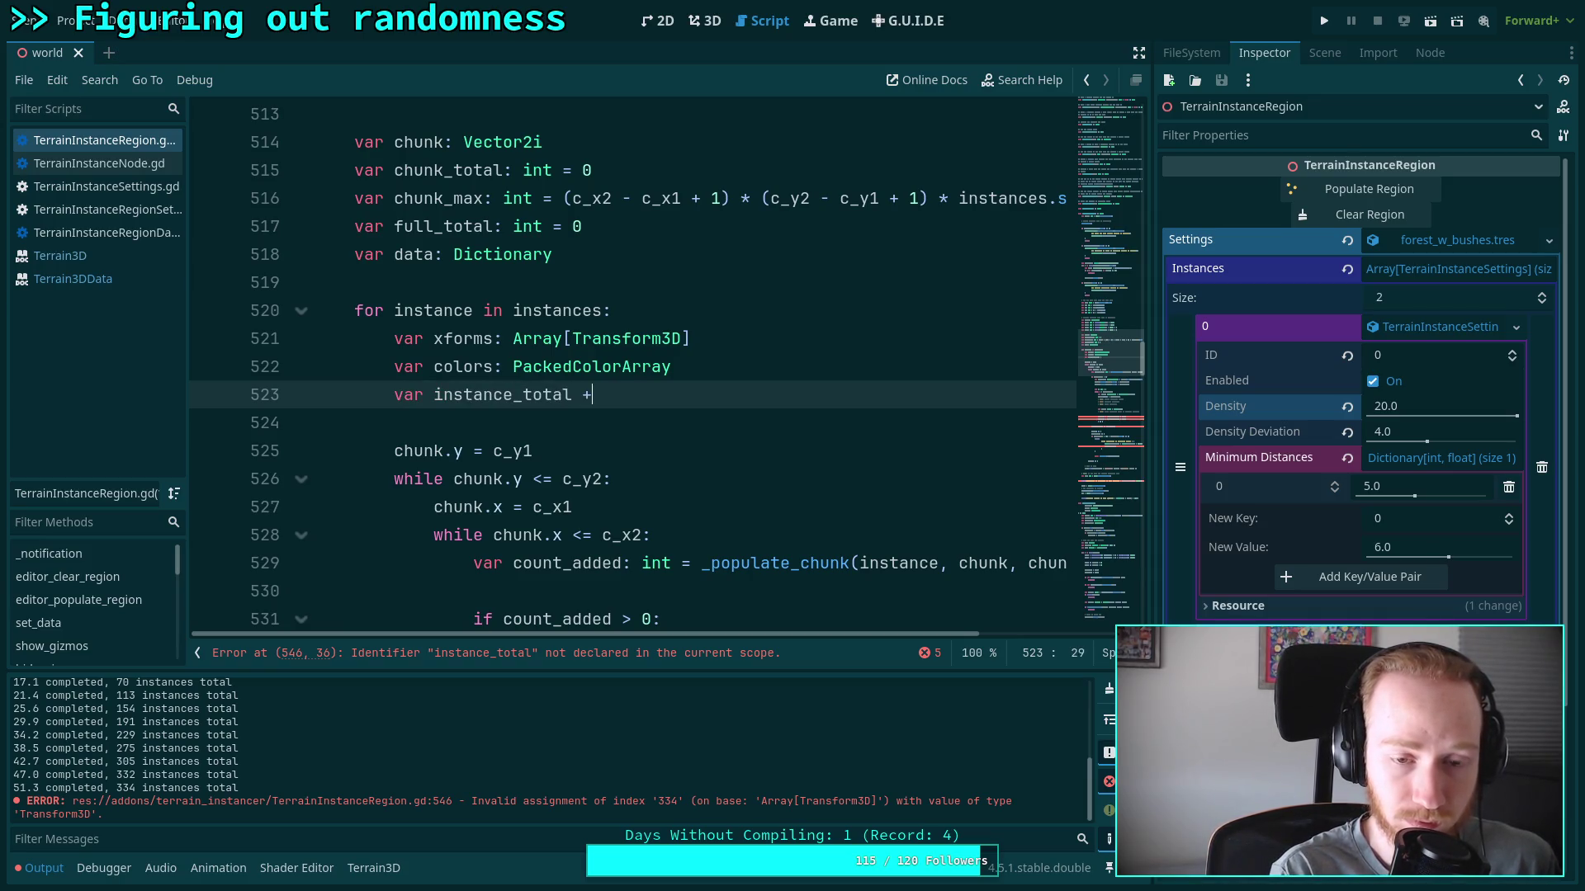
key("BackSpace")
key("BackSpace")
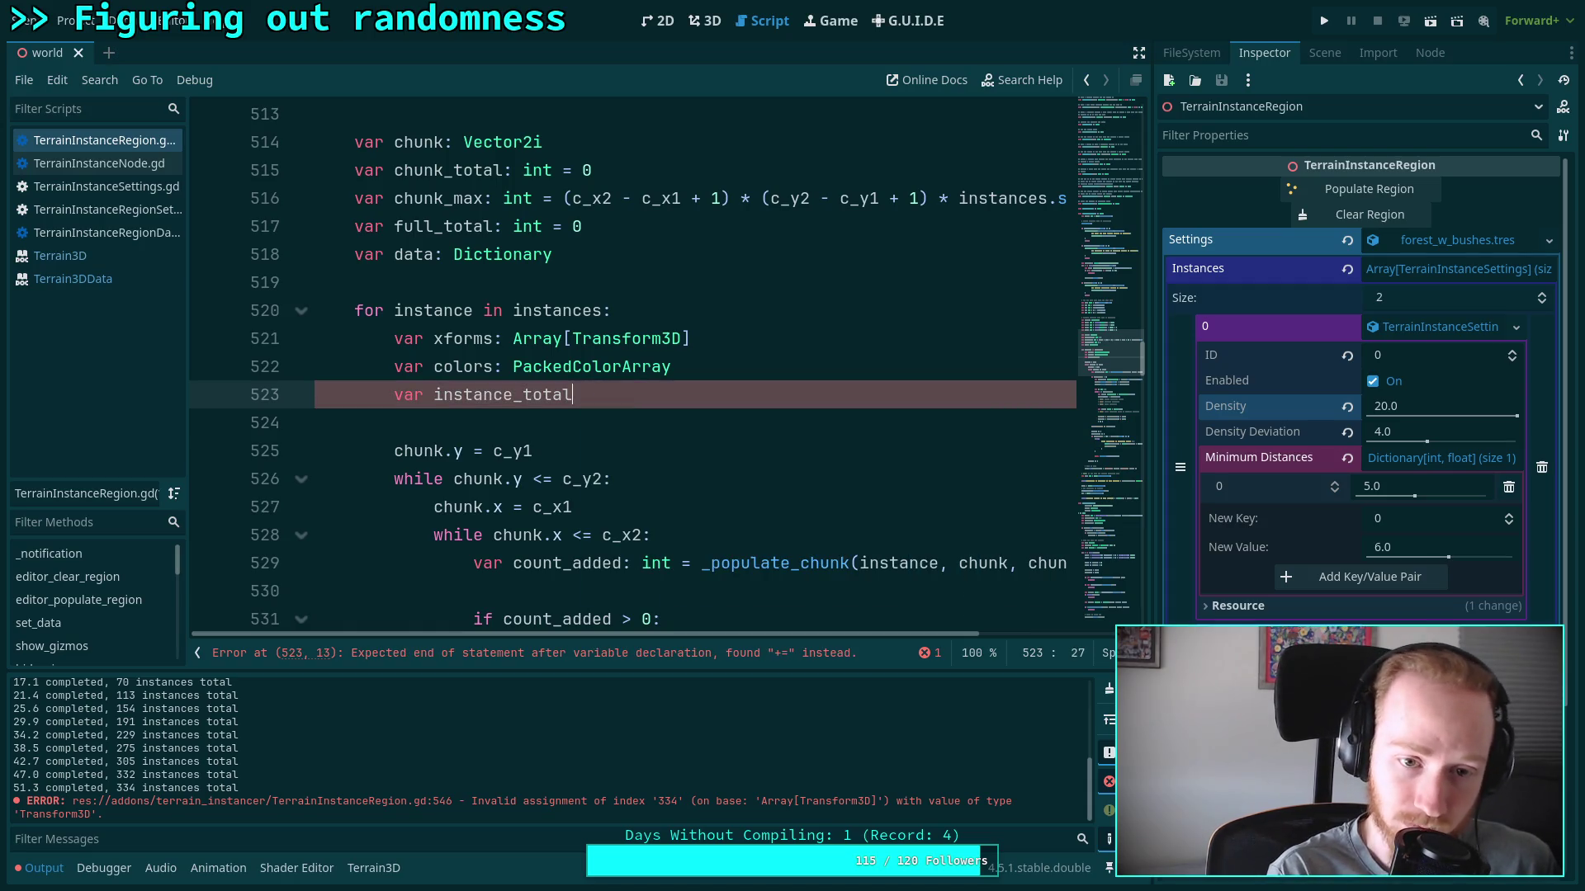
type(":int = 0")
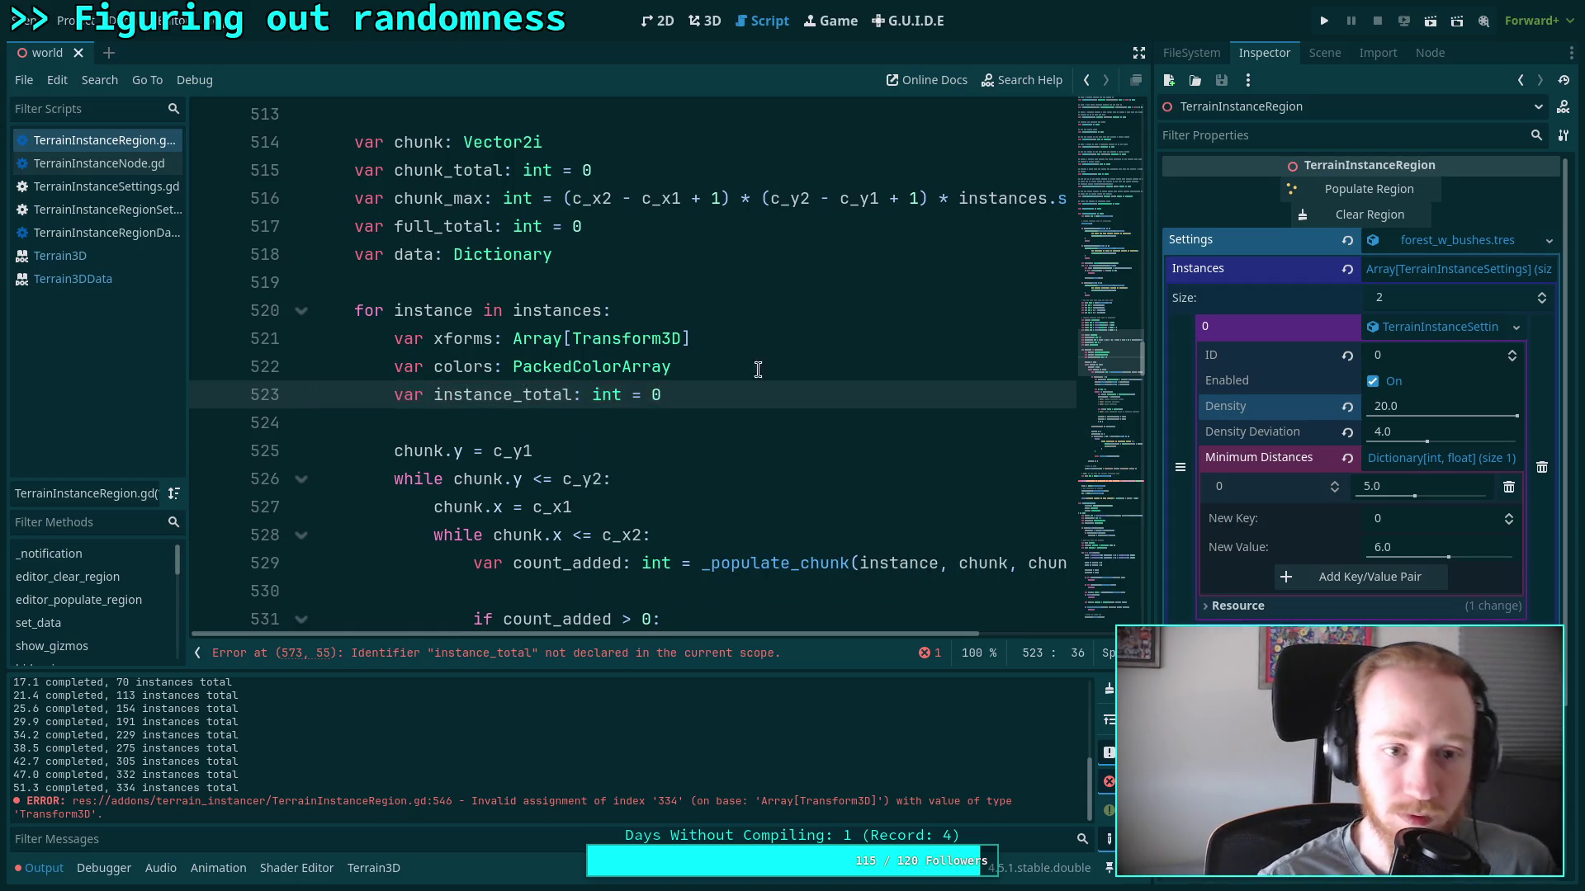
Use full_total in the progress print and add 'full_total += count_added' below line 551
scroll(598, 322, "down", 2)
scroll(598, 322, "down", 9)
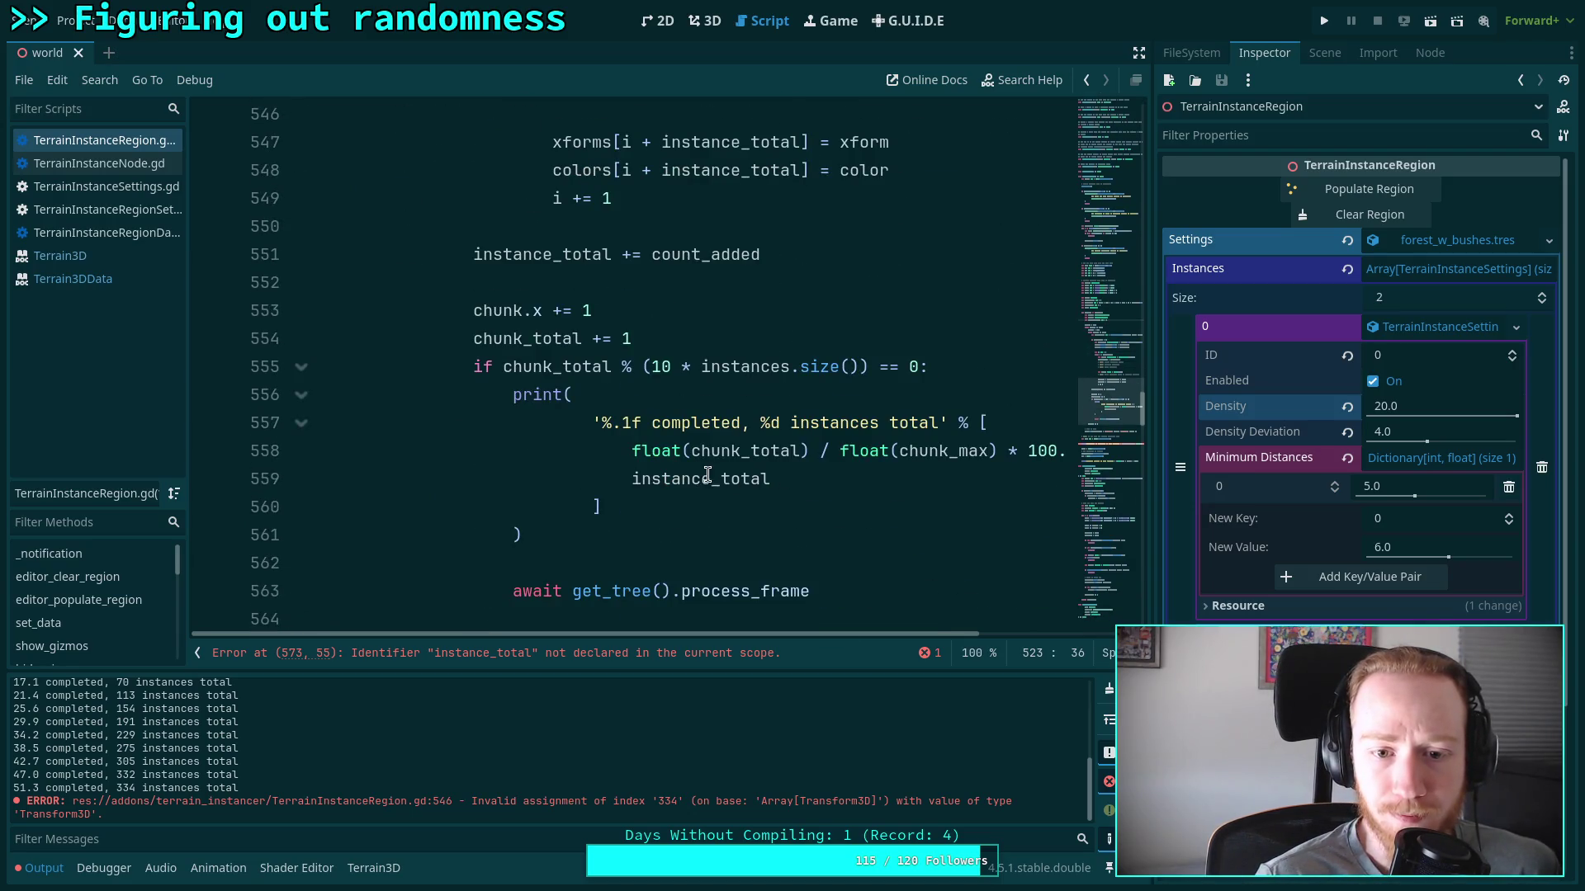
left_click_drag(708, 479, 631, 478)
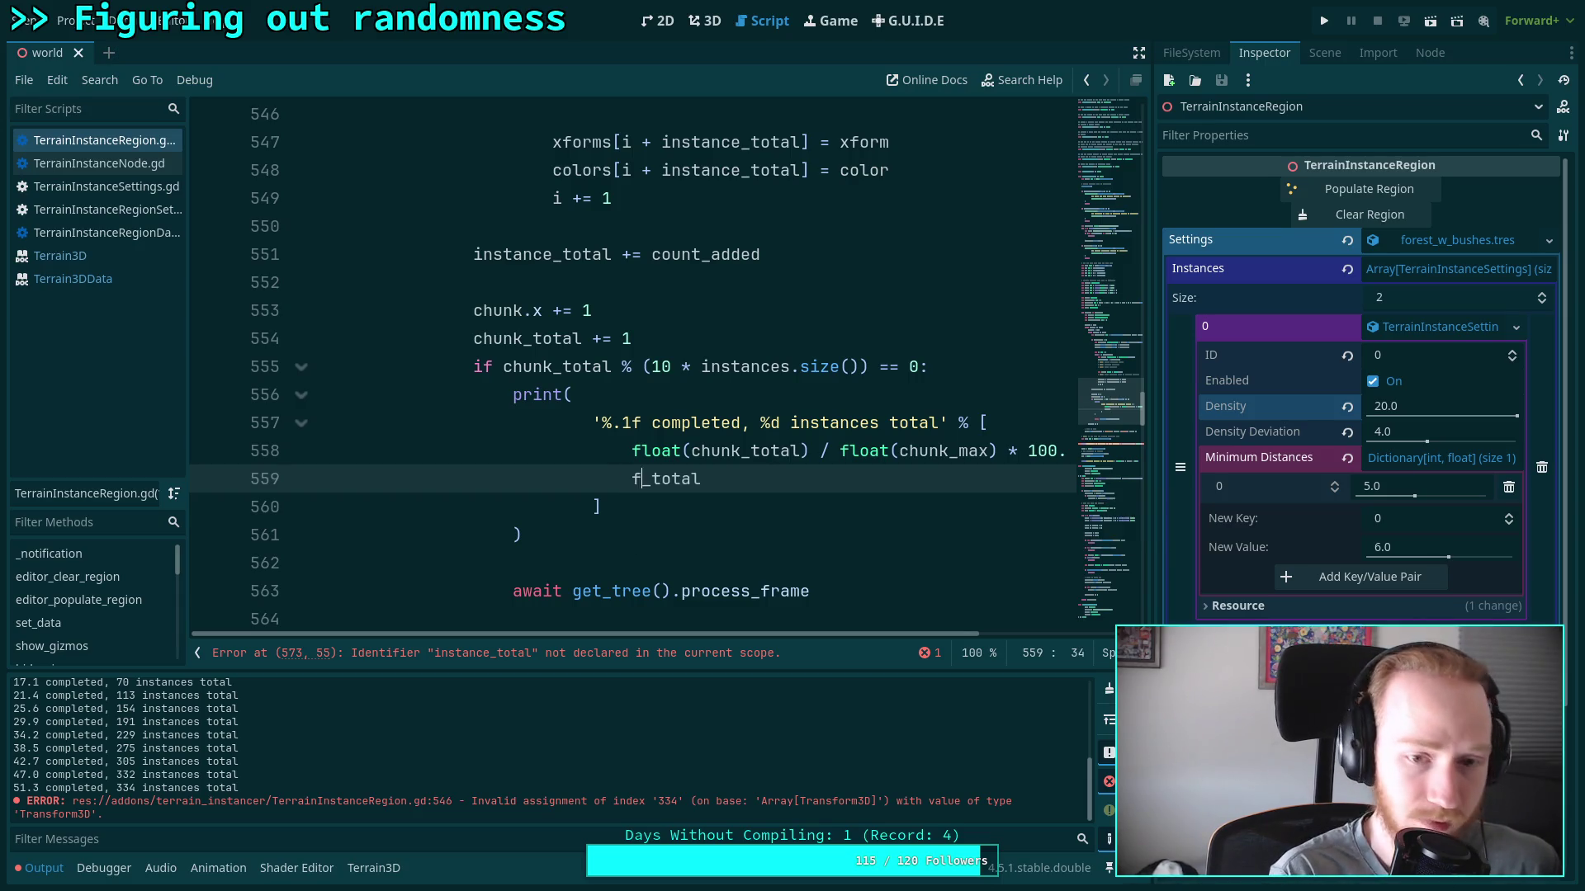
type("full")
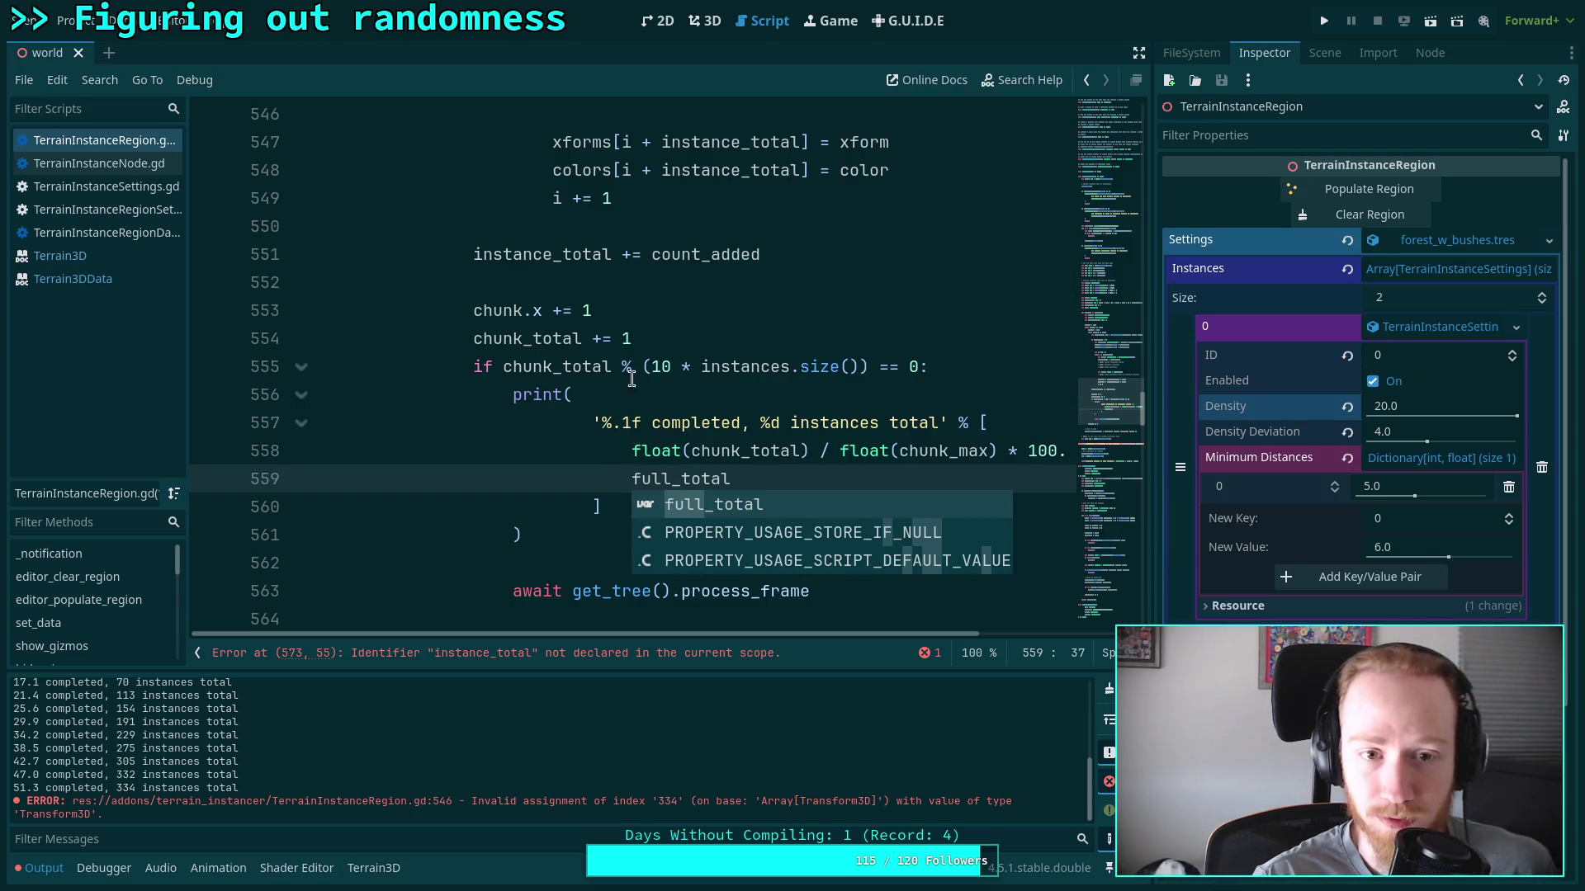
scroll(628, 398, "up", 3)
left_click(801, 506)
key("Return")
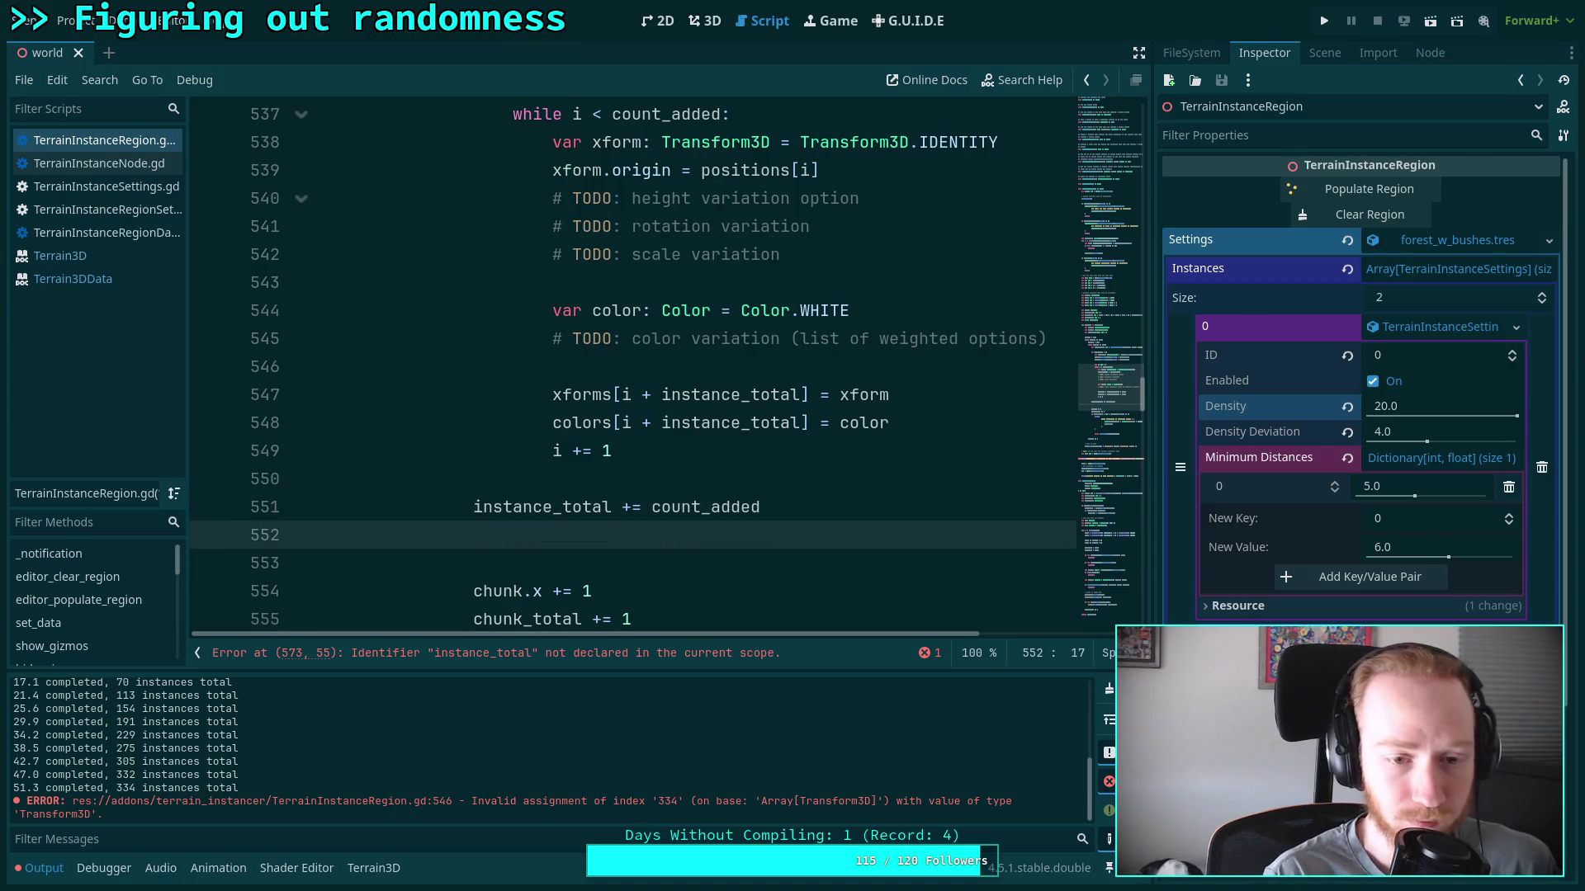
type("full_total += ")
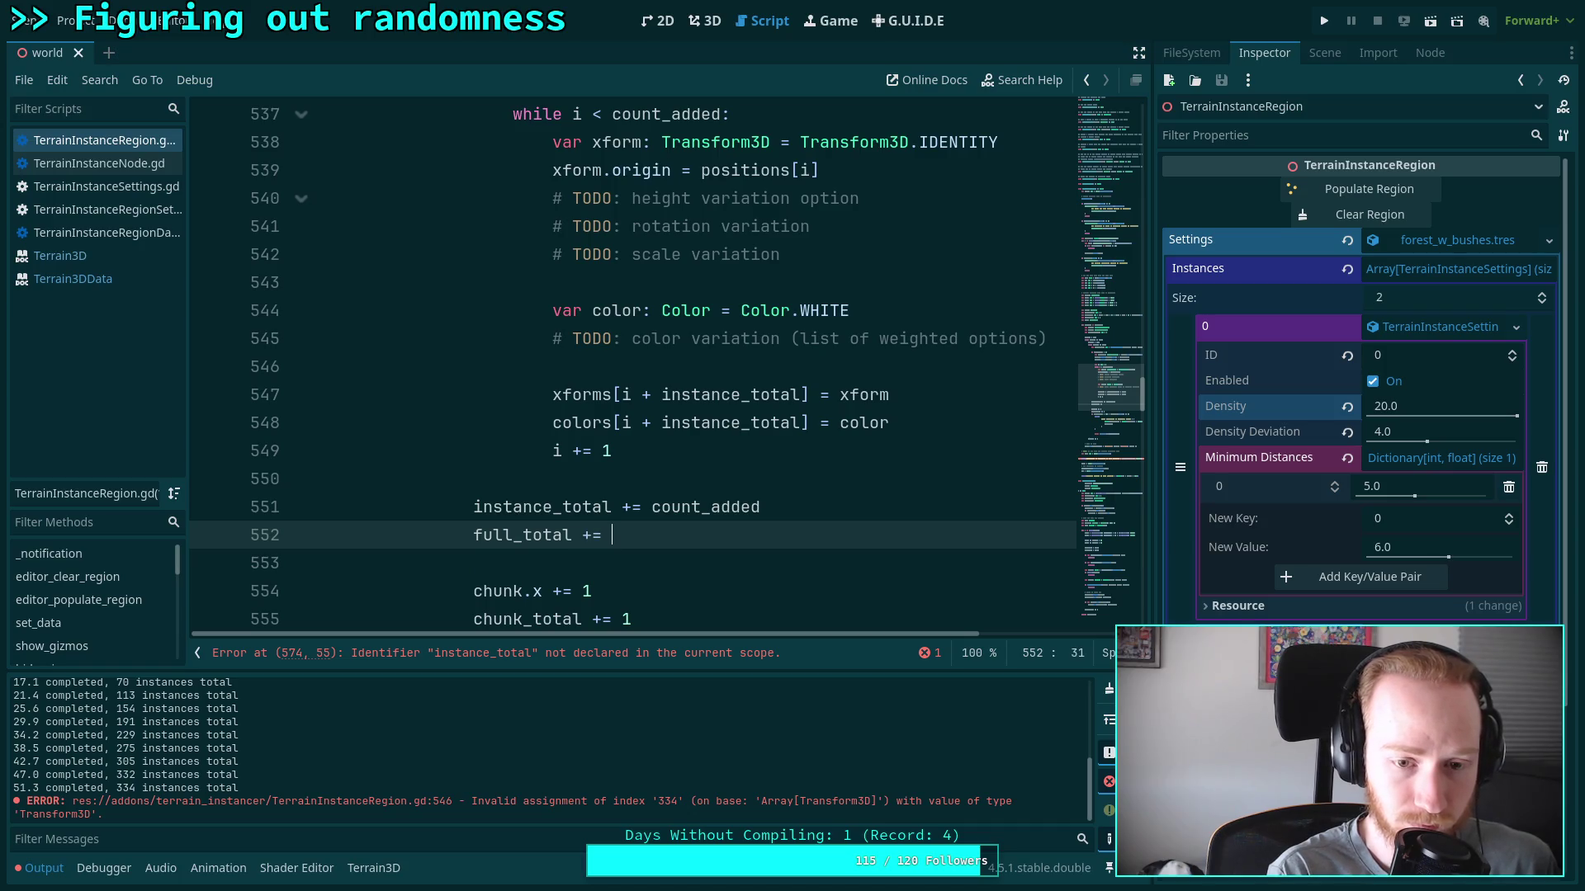
type("coun")
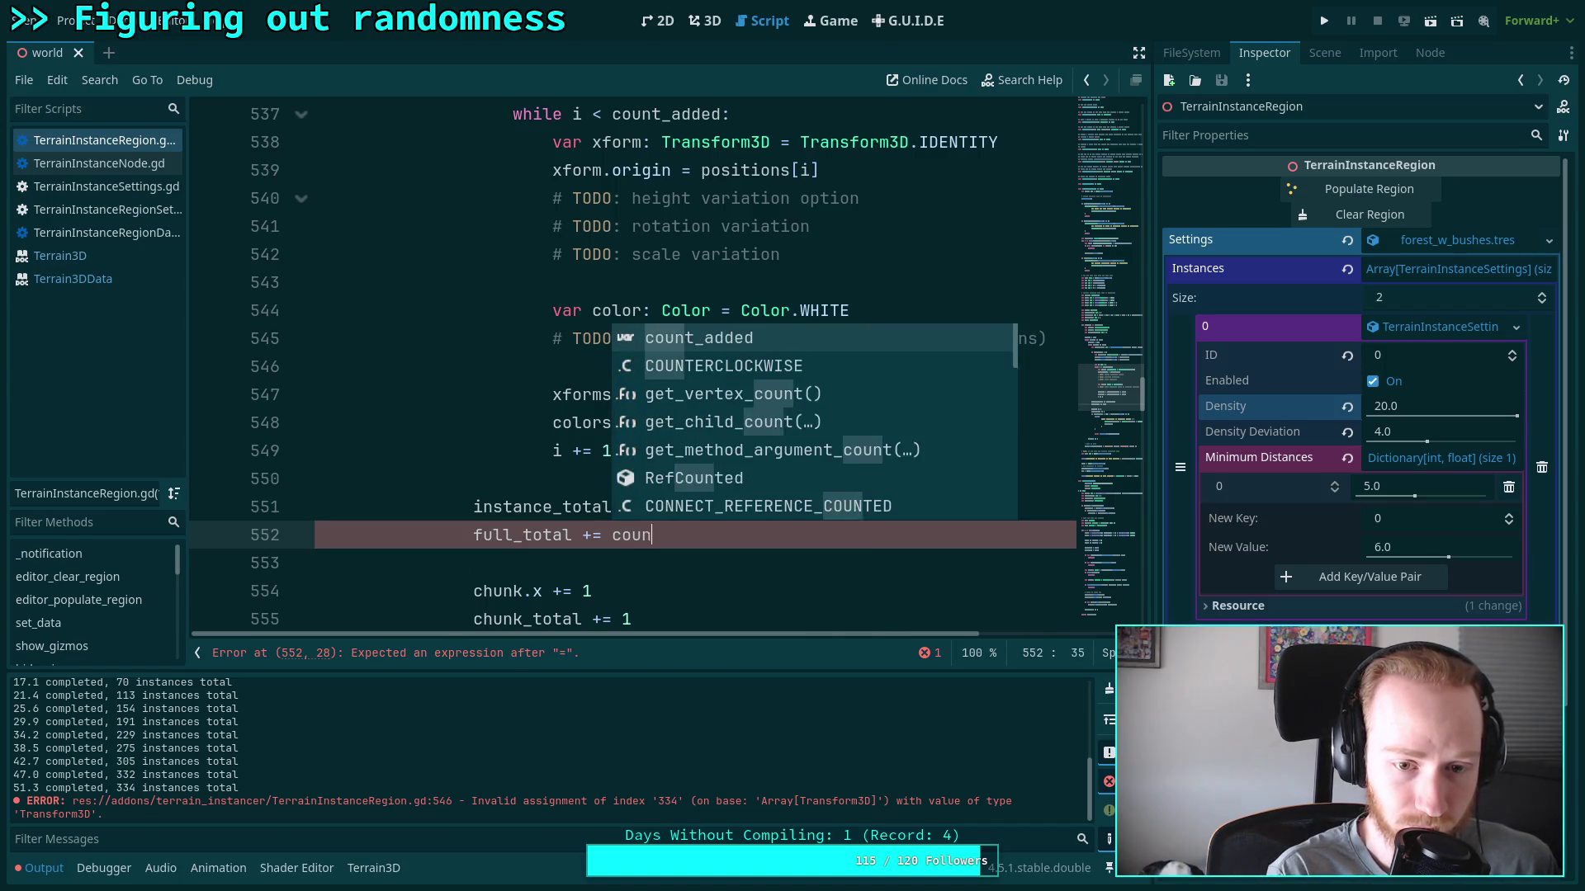
type("t_added")
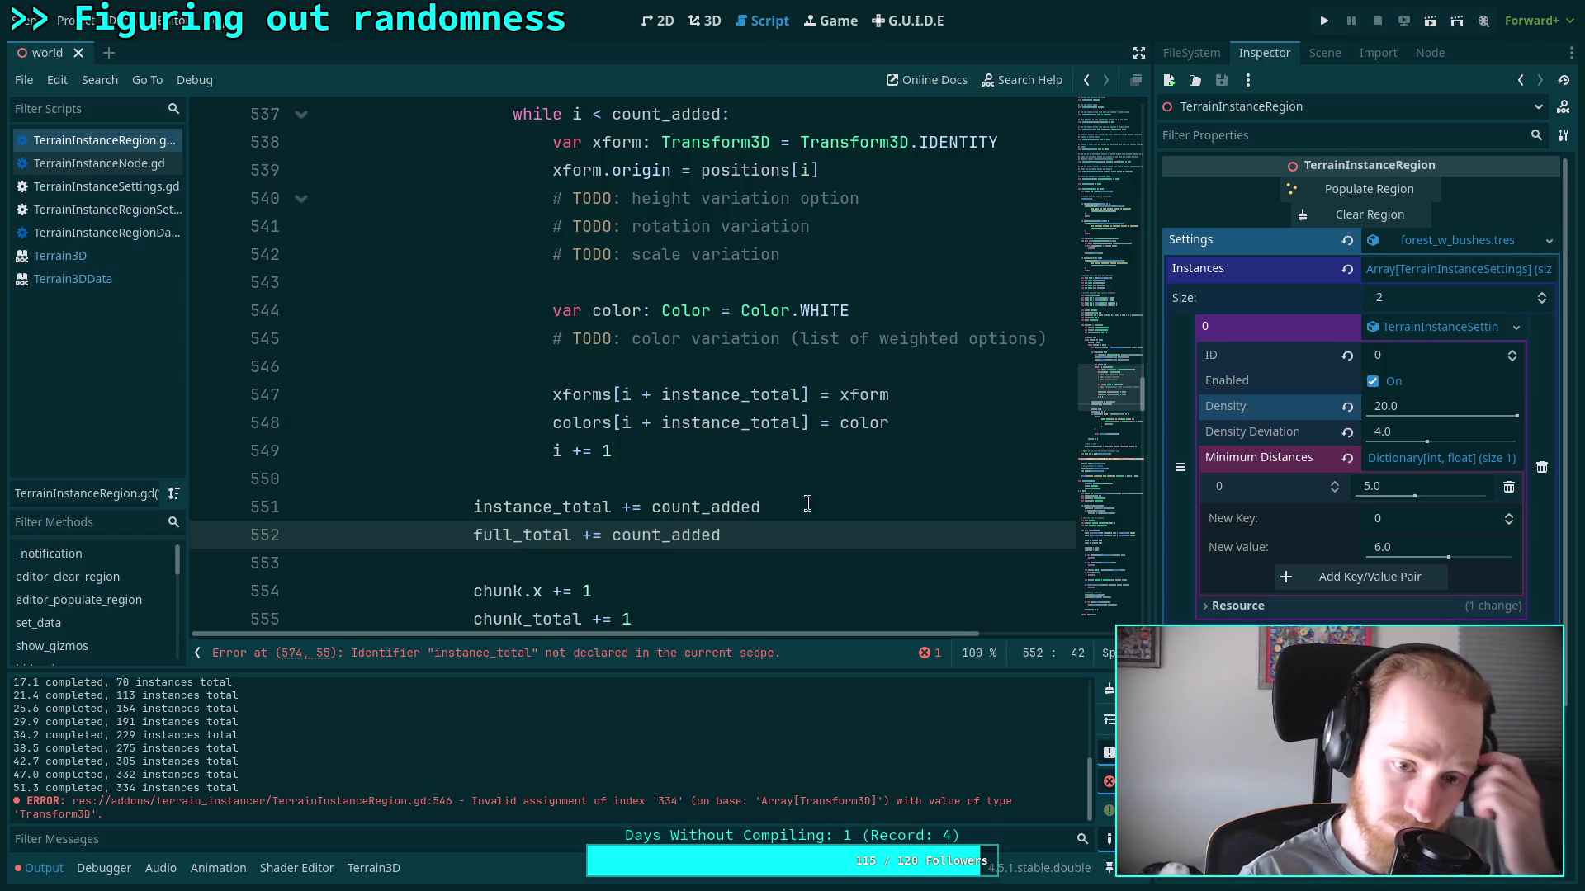
Switch the final print's variable to full_total and save the script
double_click(566, 506)
scroll(536, 384, "up", 6)
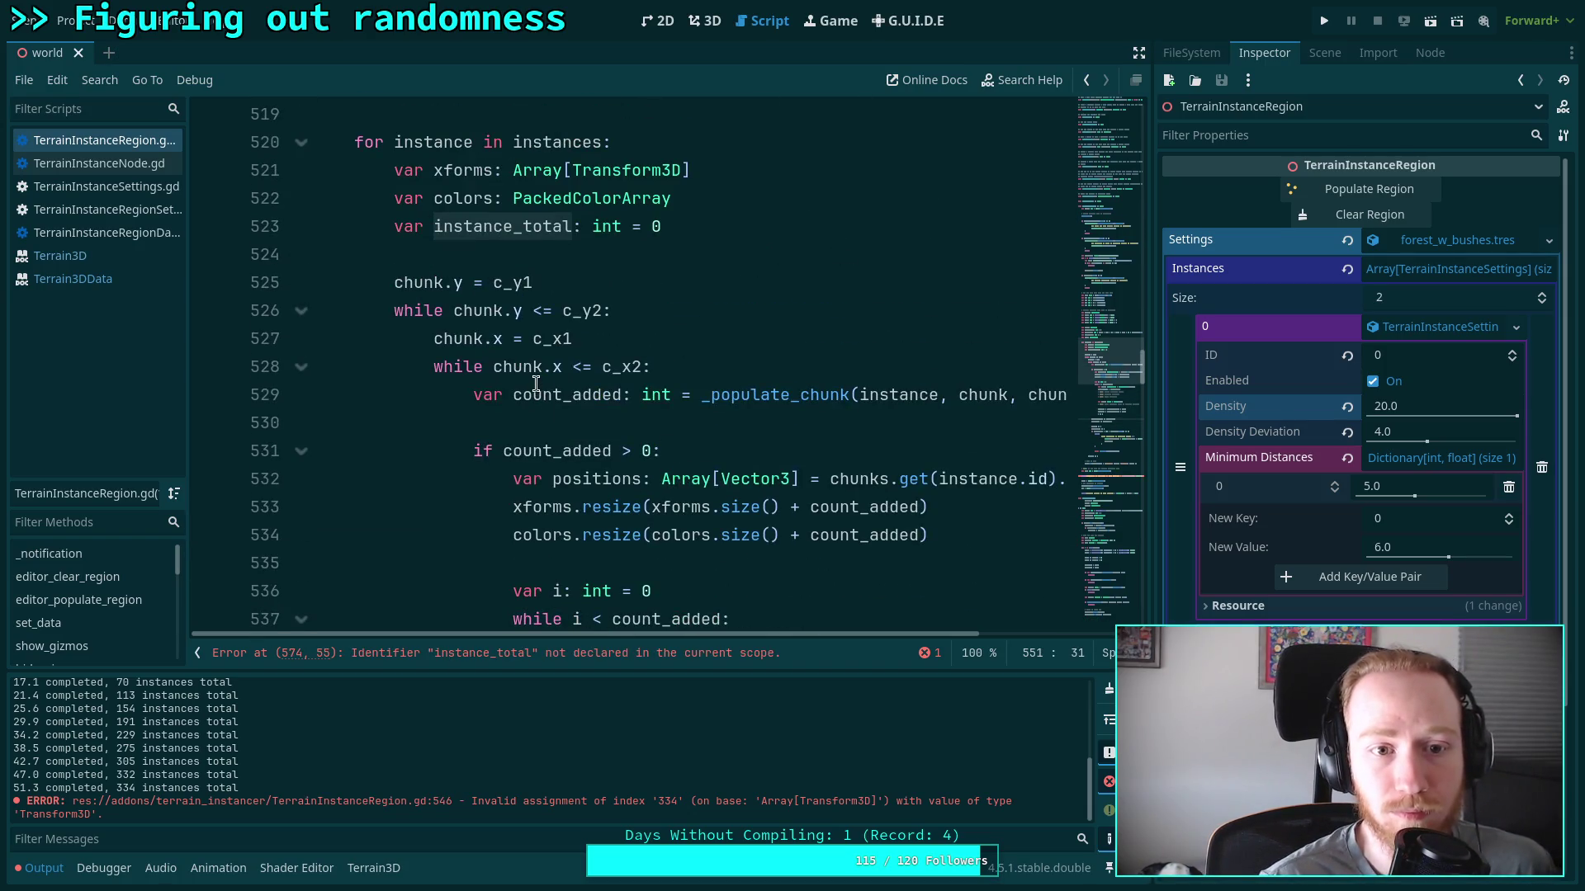
scroll(748, 430, "up", 2)
scroll(767, 431, "down", 15)
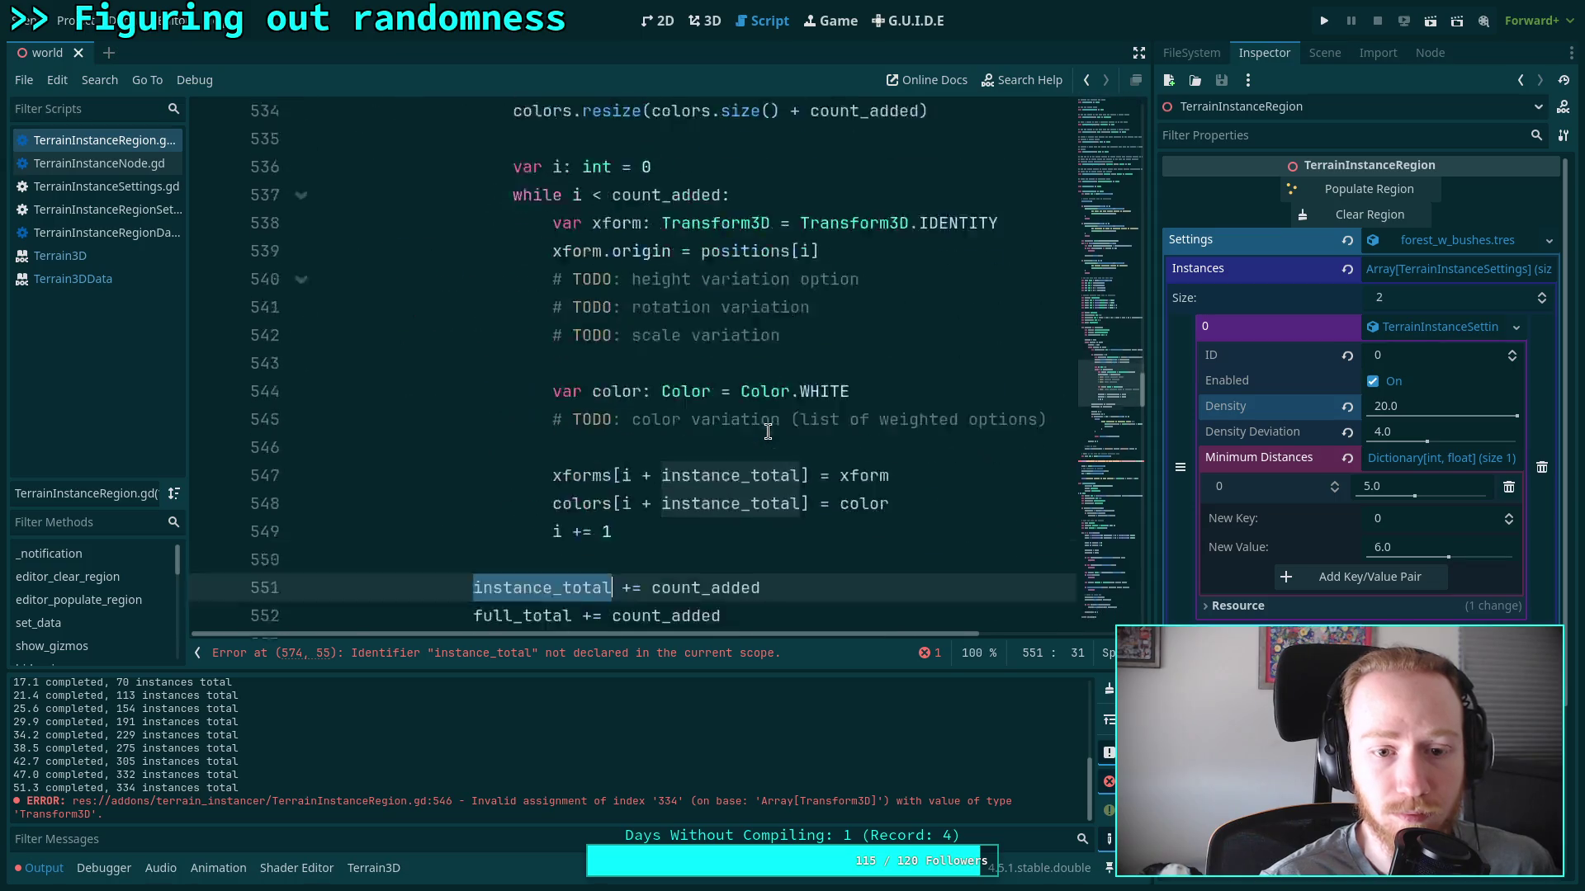
left_click(928, 483)
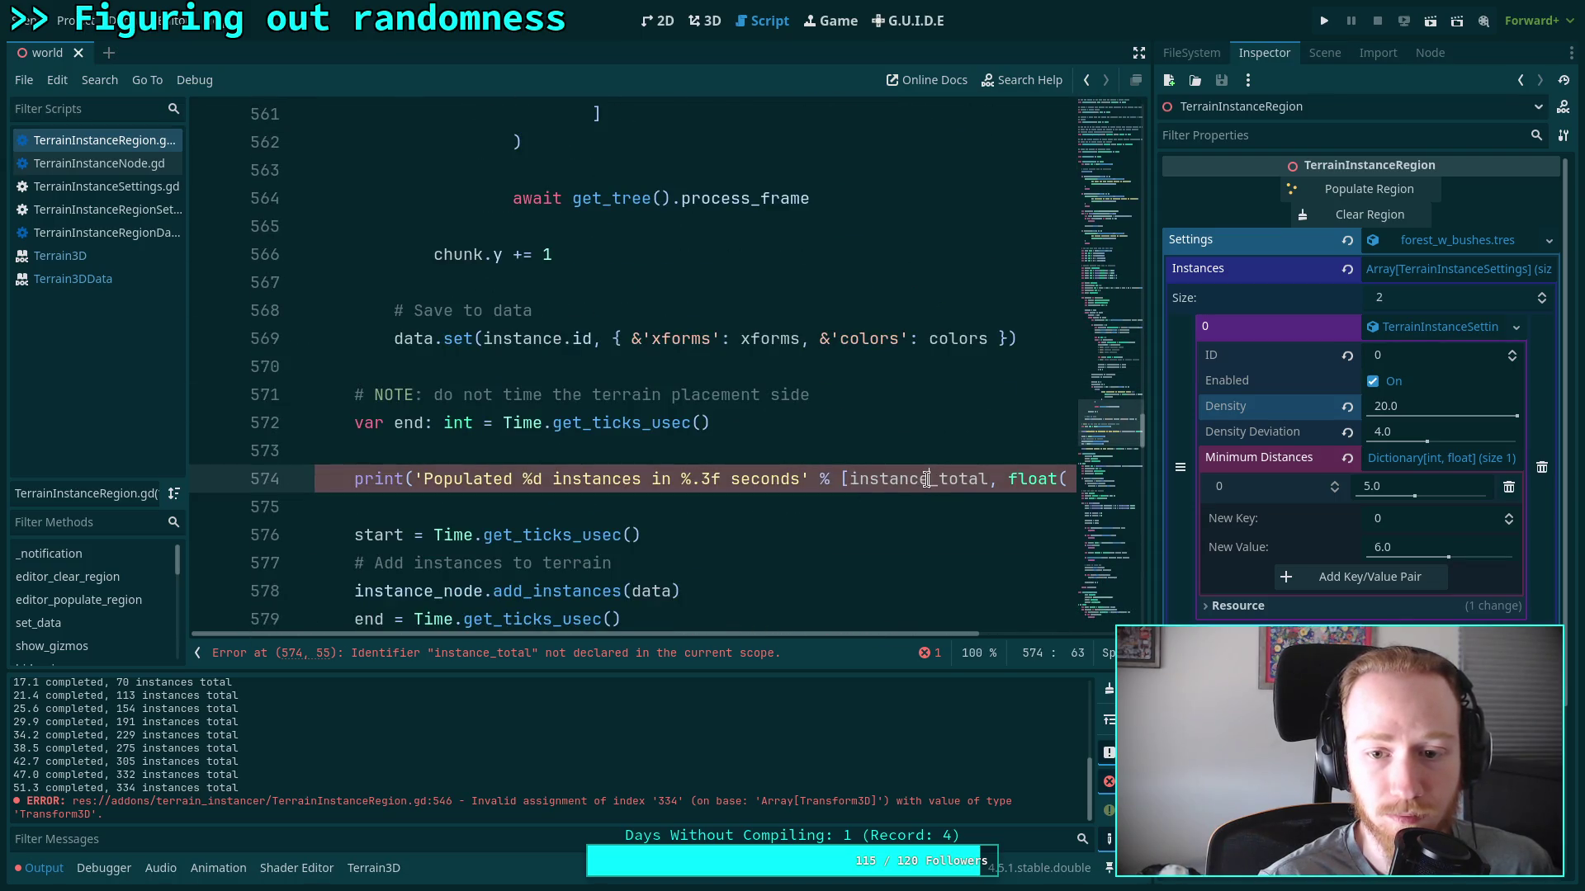
key("ctrl+shift+Left")
type("fi")
key("BackSpace")
type("ull")
key("ctrl+s")
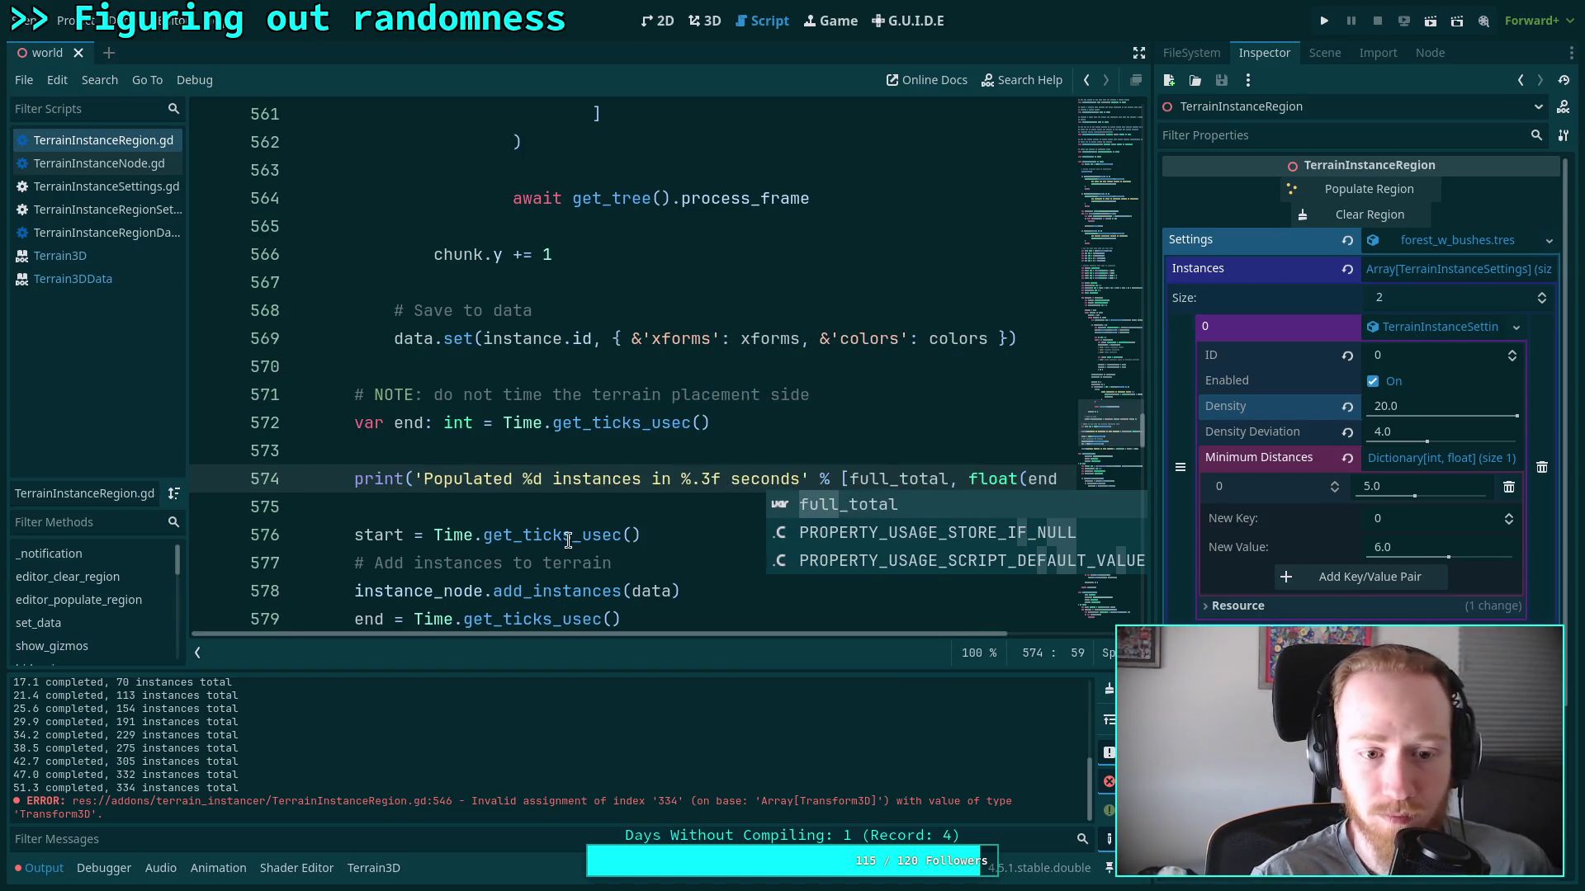
Clear the Output log and return to the 3D world view
left_click(566, 535)
scroll(565, 535, "down", 4)
scroll(565, 535, "up", 2)
left_click(1109, 689)
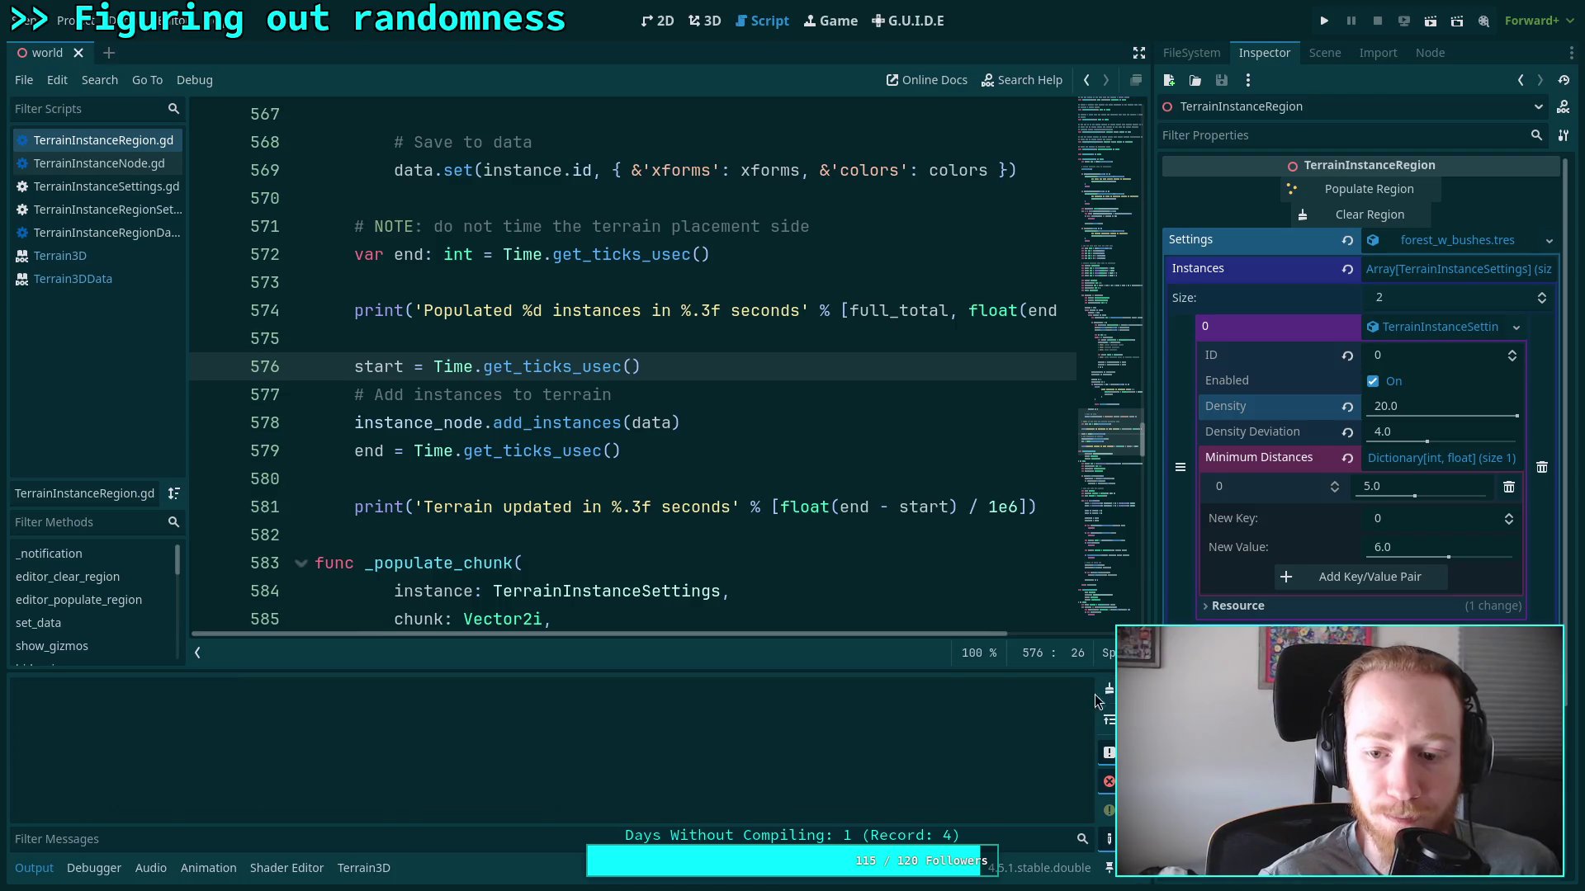
left_click(704, 20)
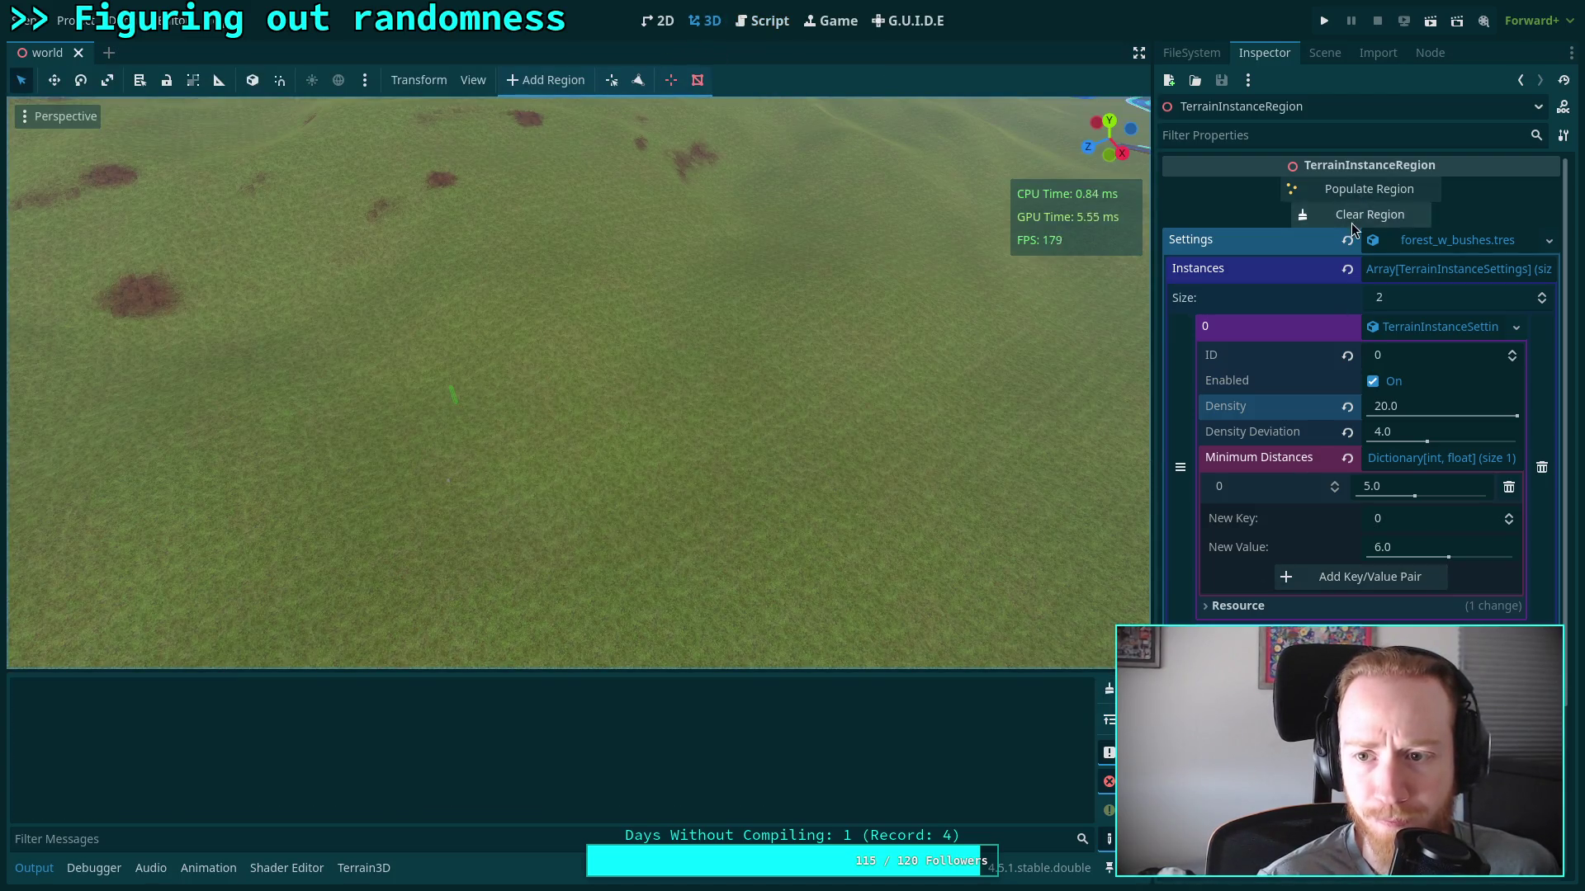
Repopulate the region with 460 pillar instances and fly over the field to inspect them
left_click(1368, 189)
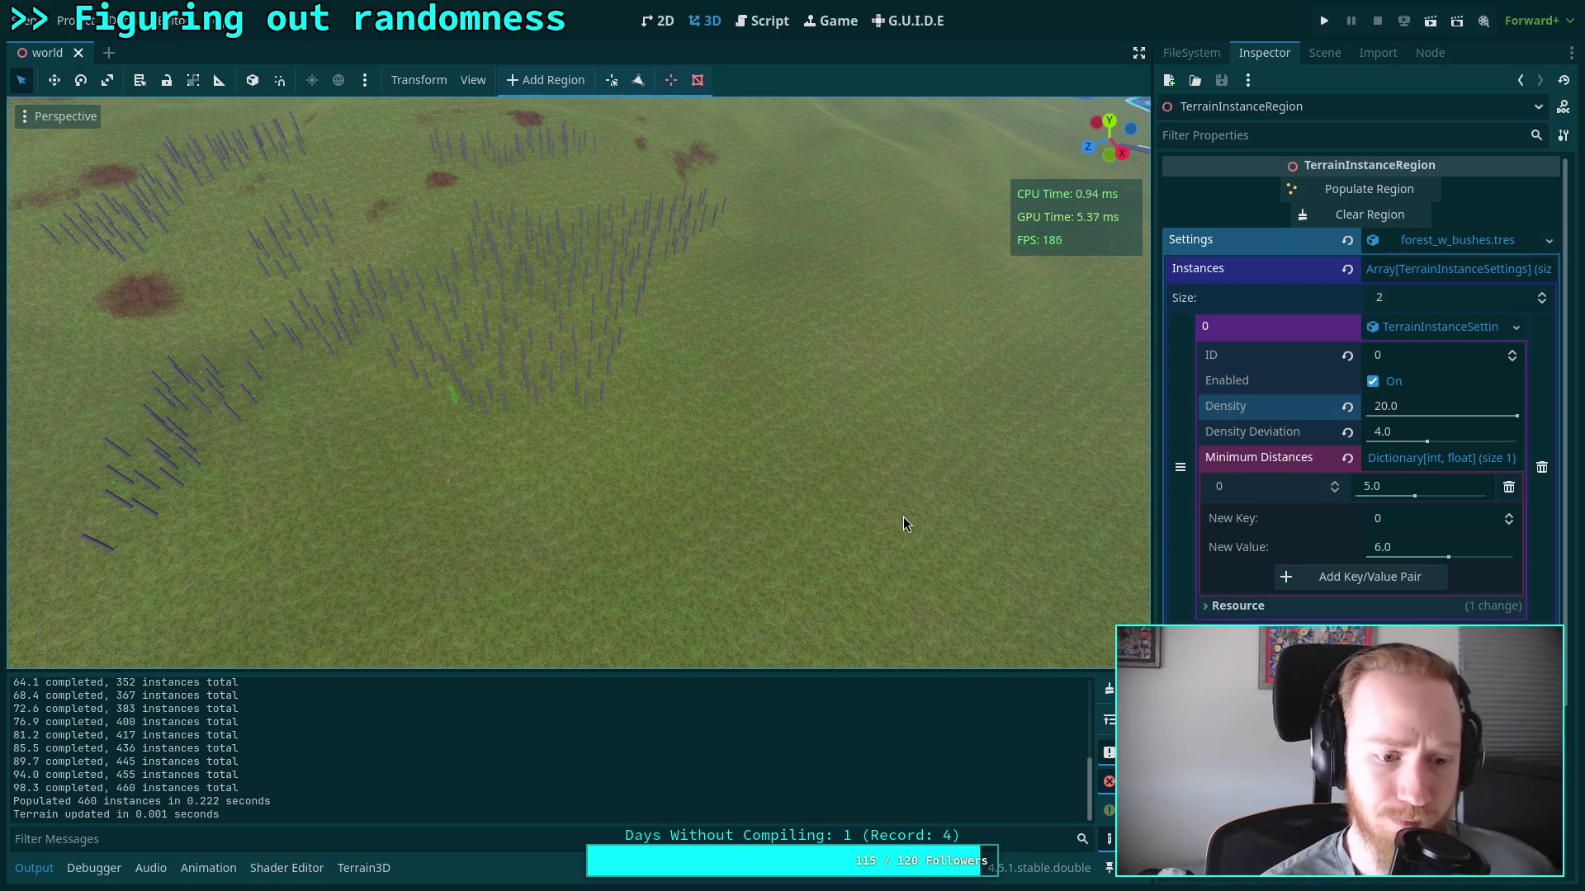
key("w")
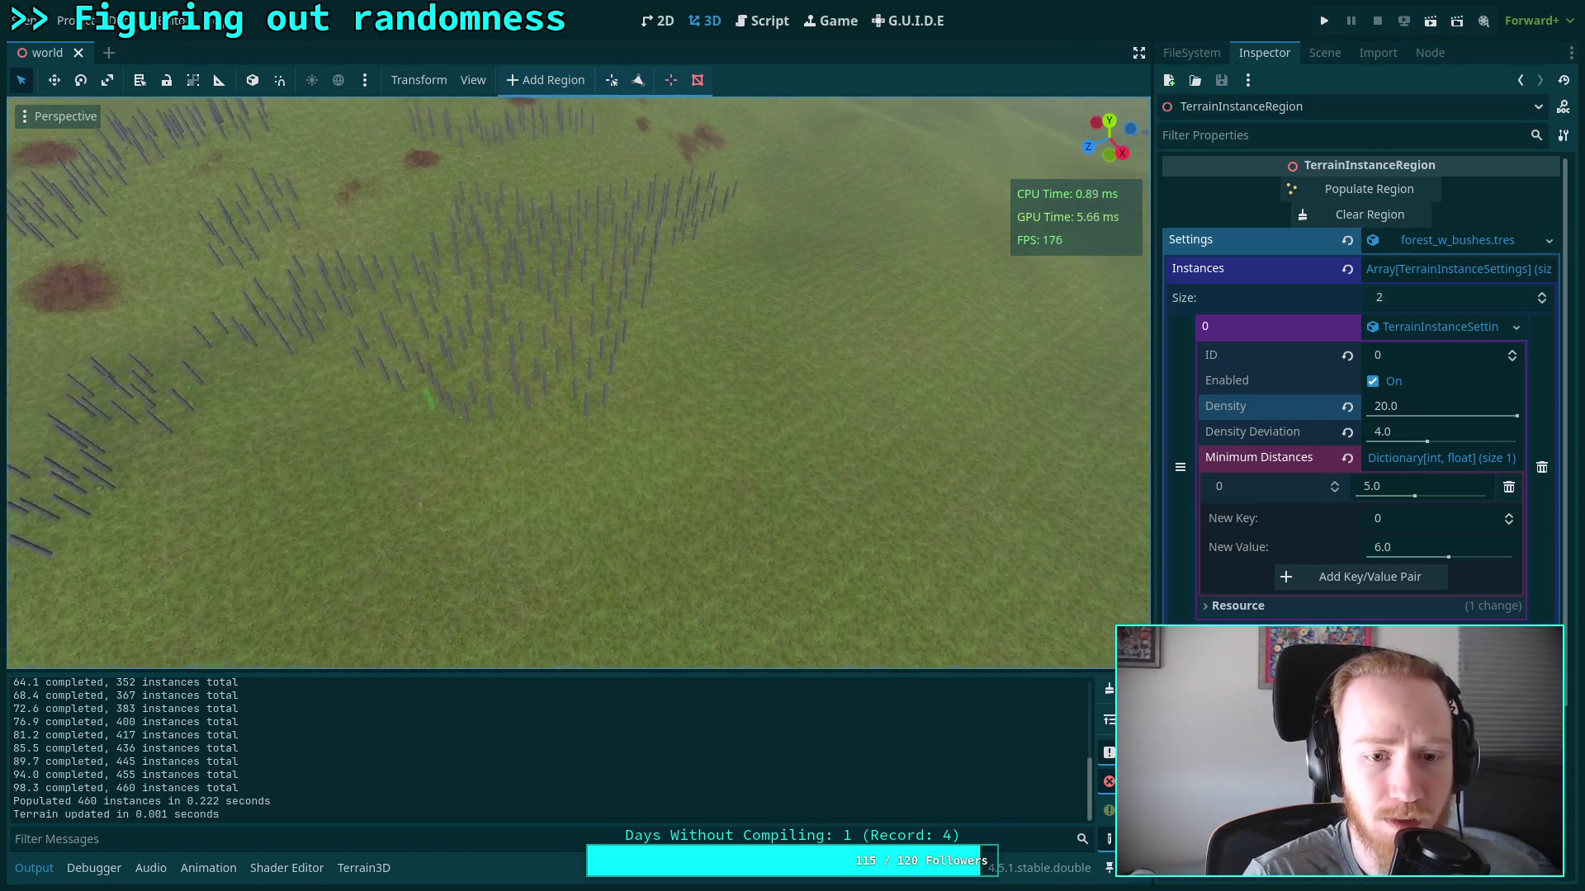
key("w")
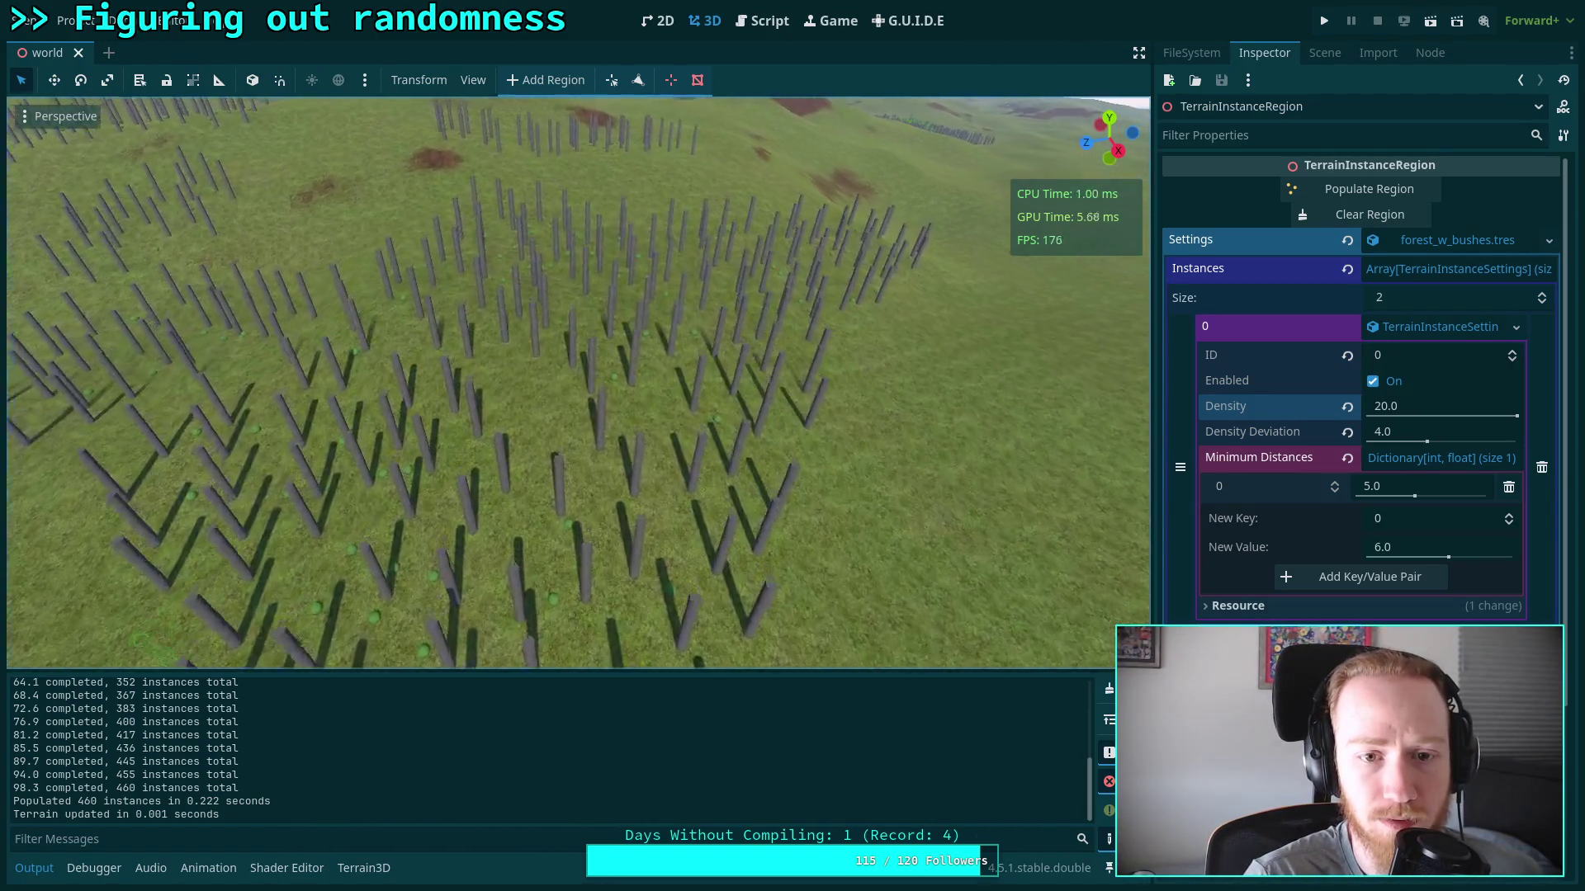
key("w")
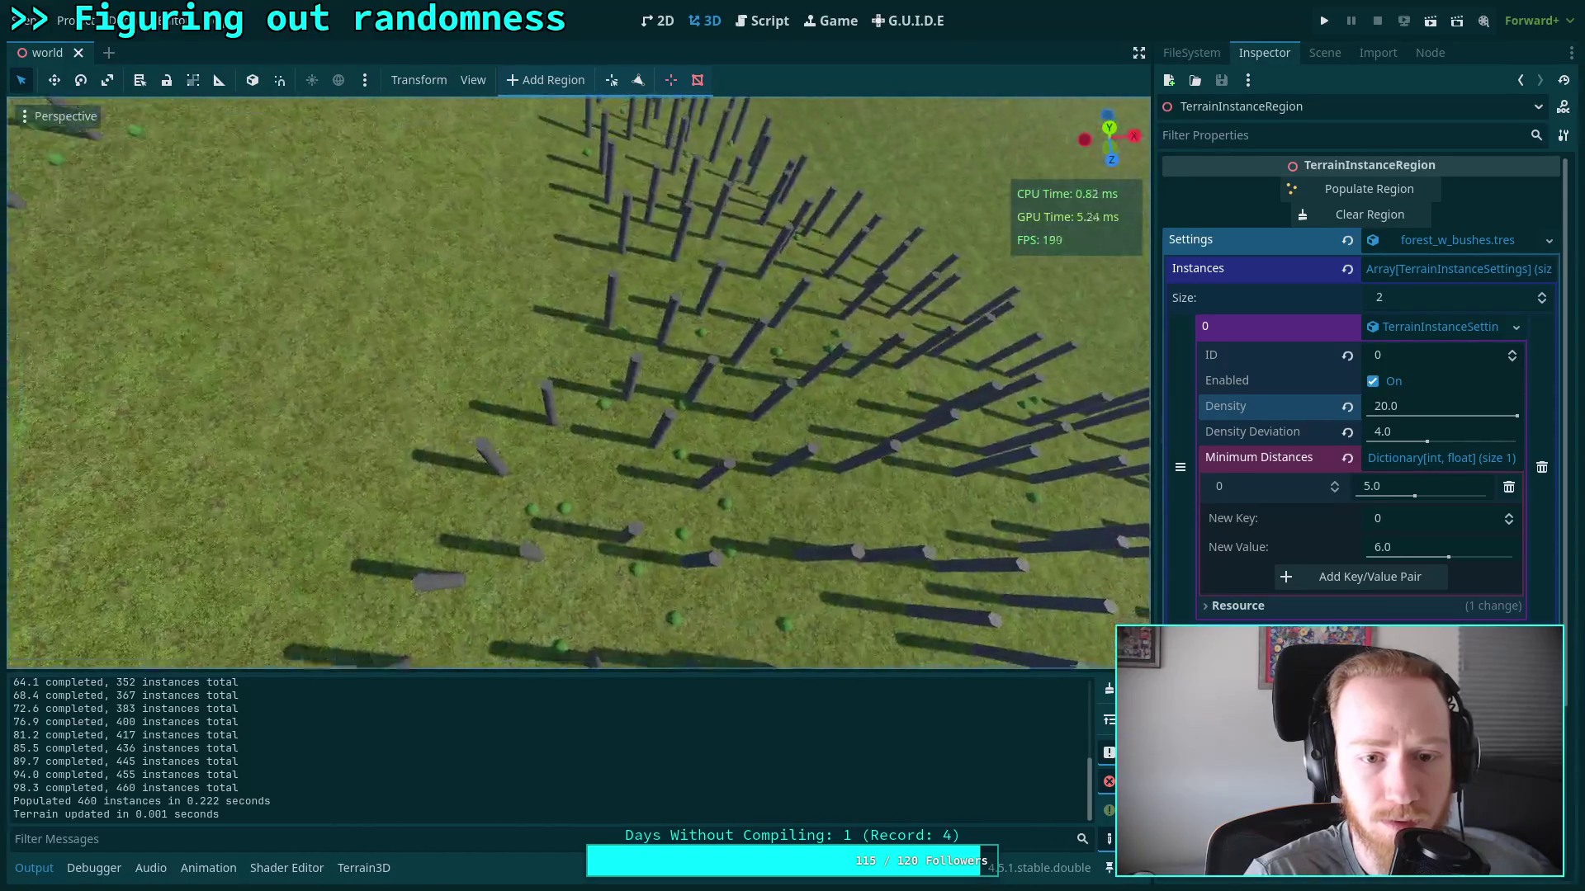
key("s")
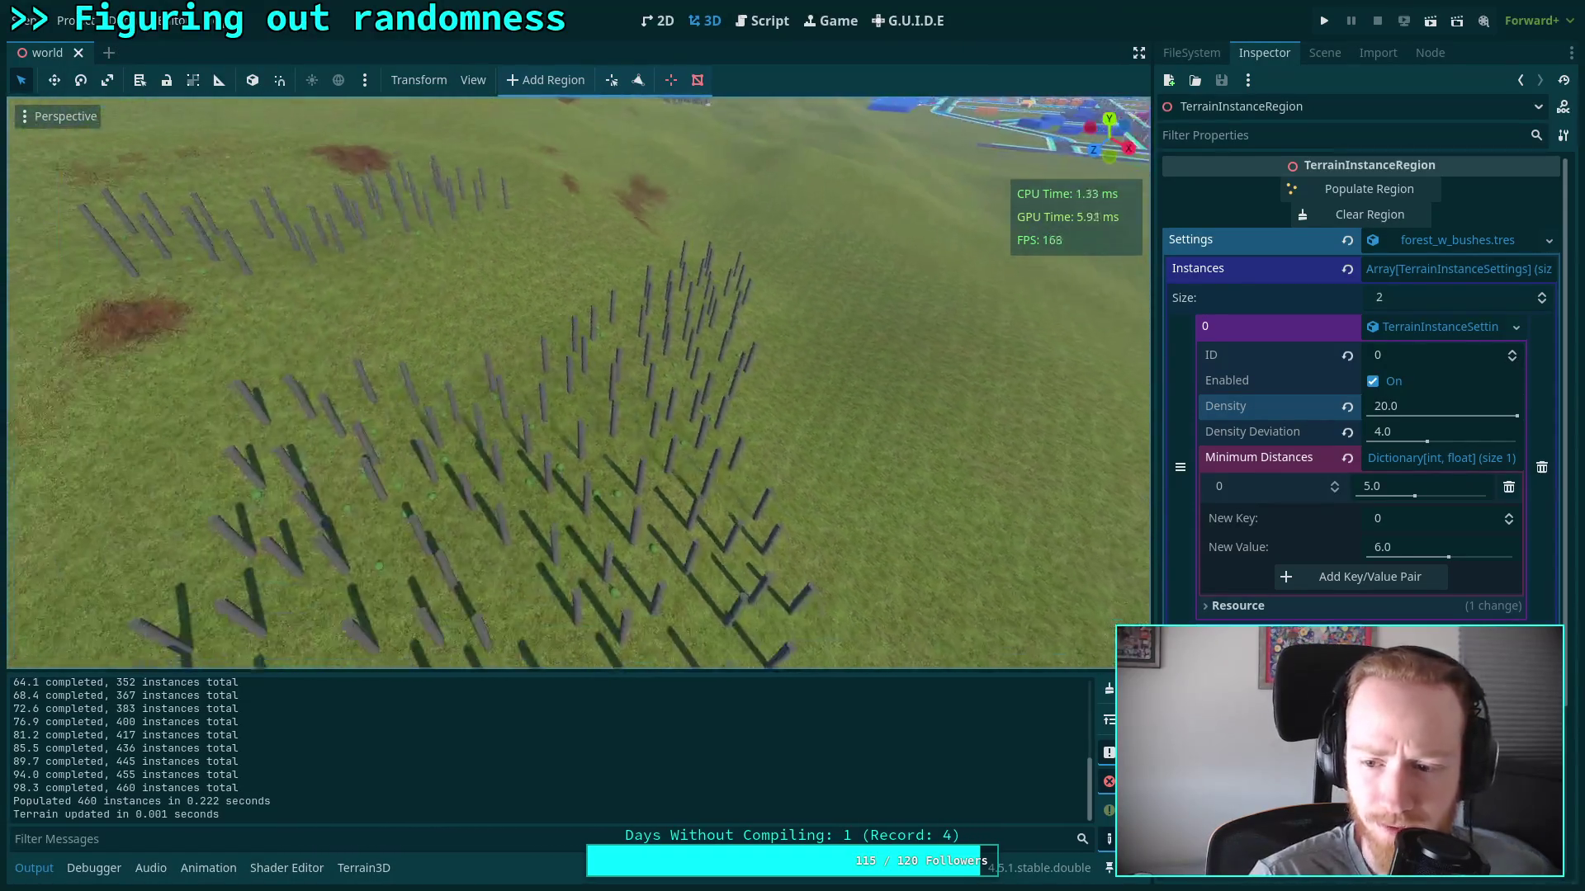
key("s")
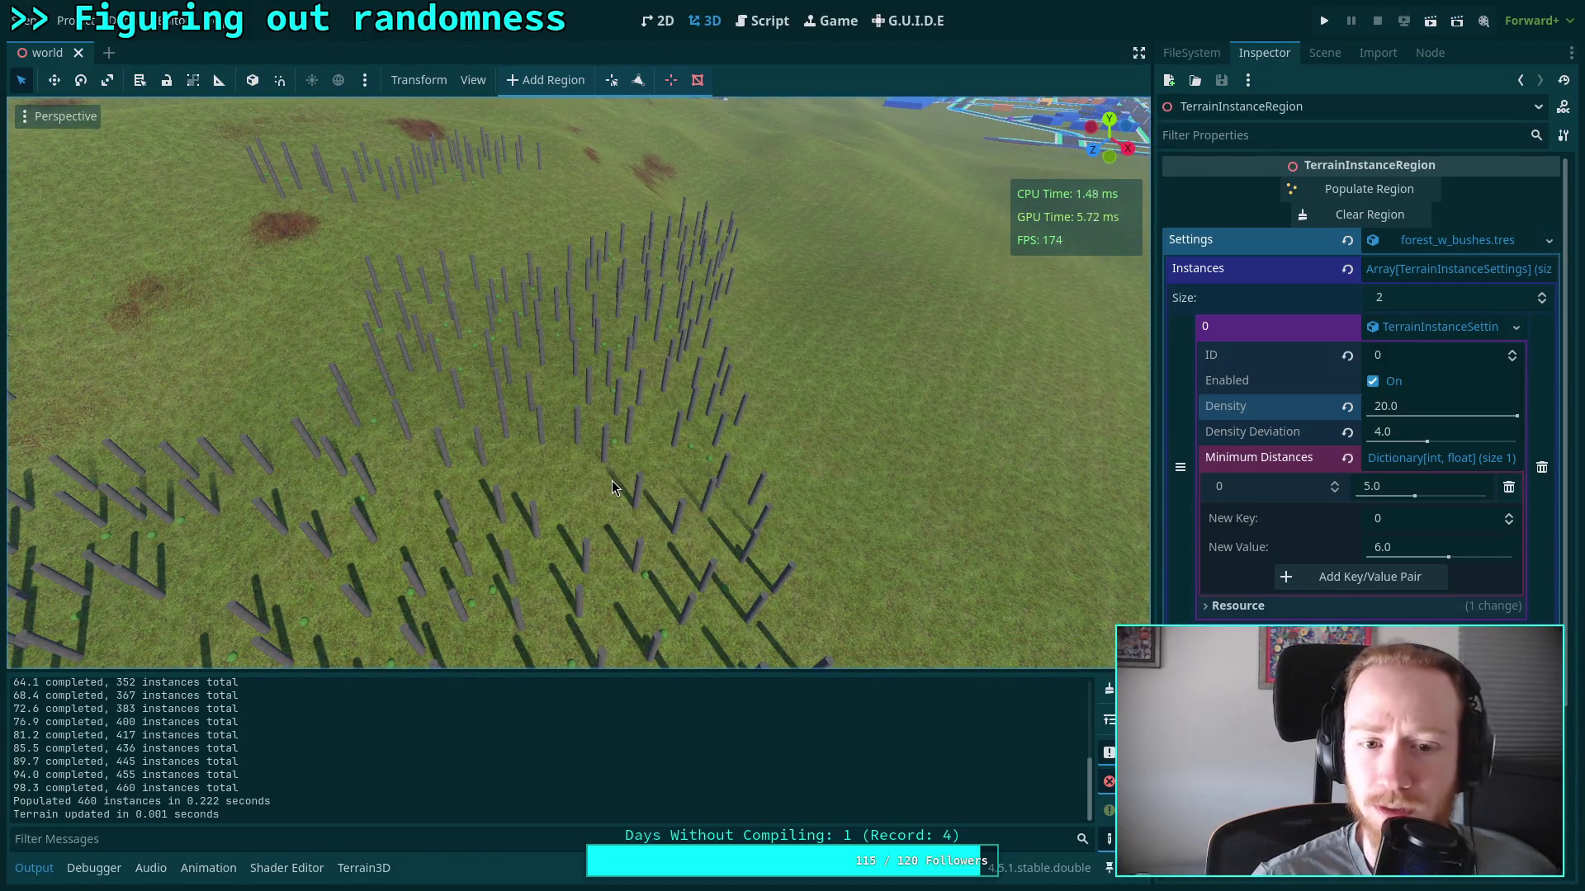
key("s")
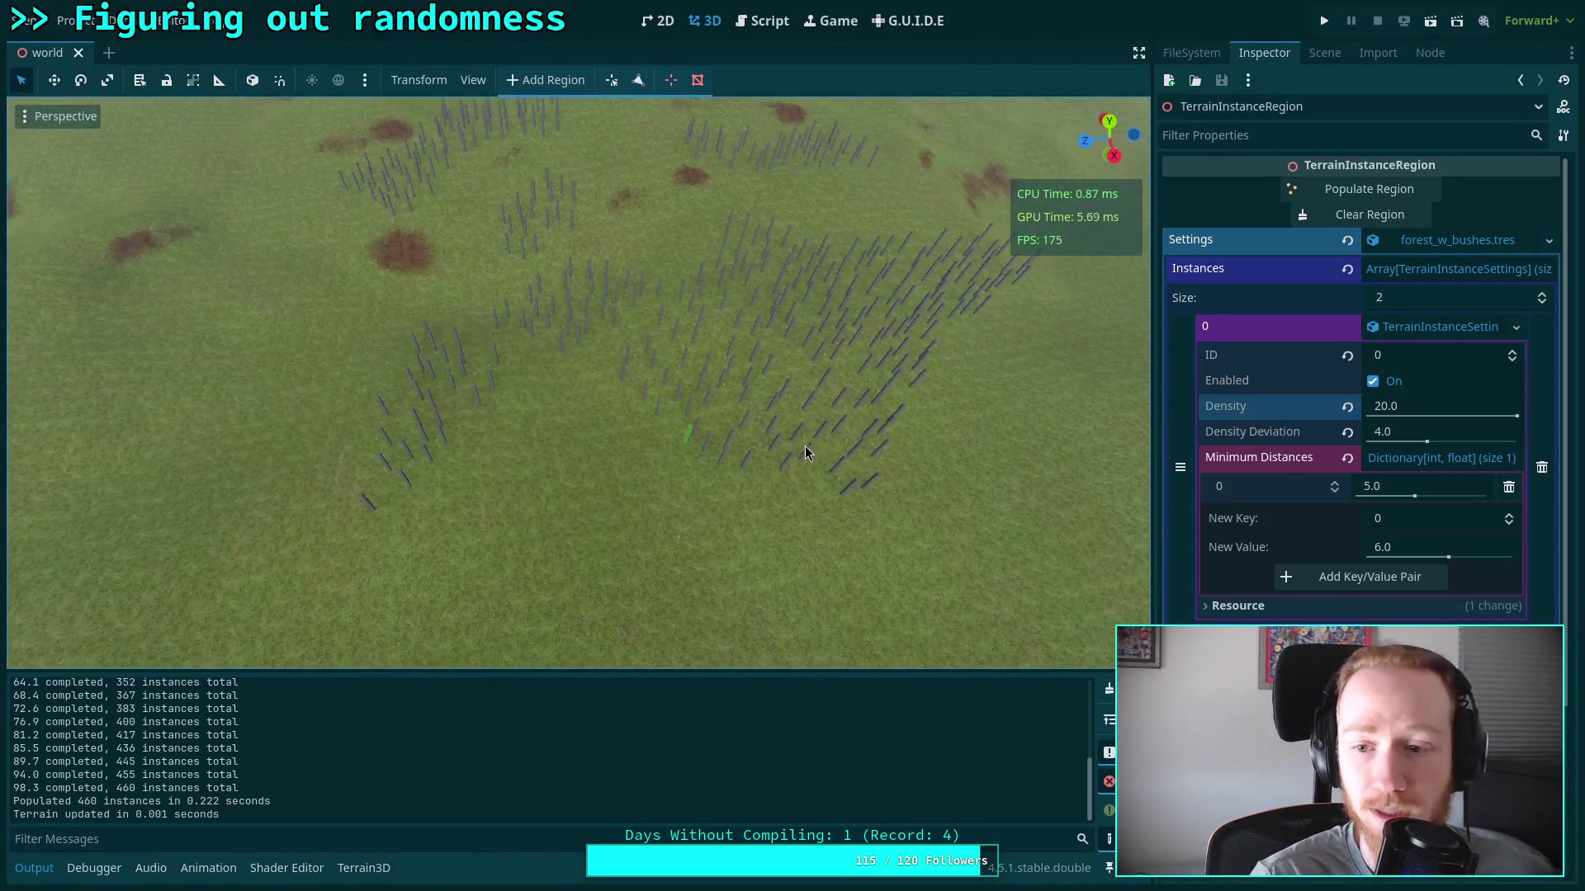
Review instance 1's settings in the Inspector, then return to the TerrainInstanceRegion.gd script
scroll(1362, 371, "down", 4)
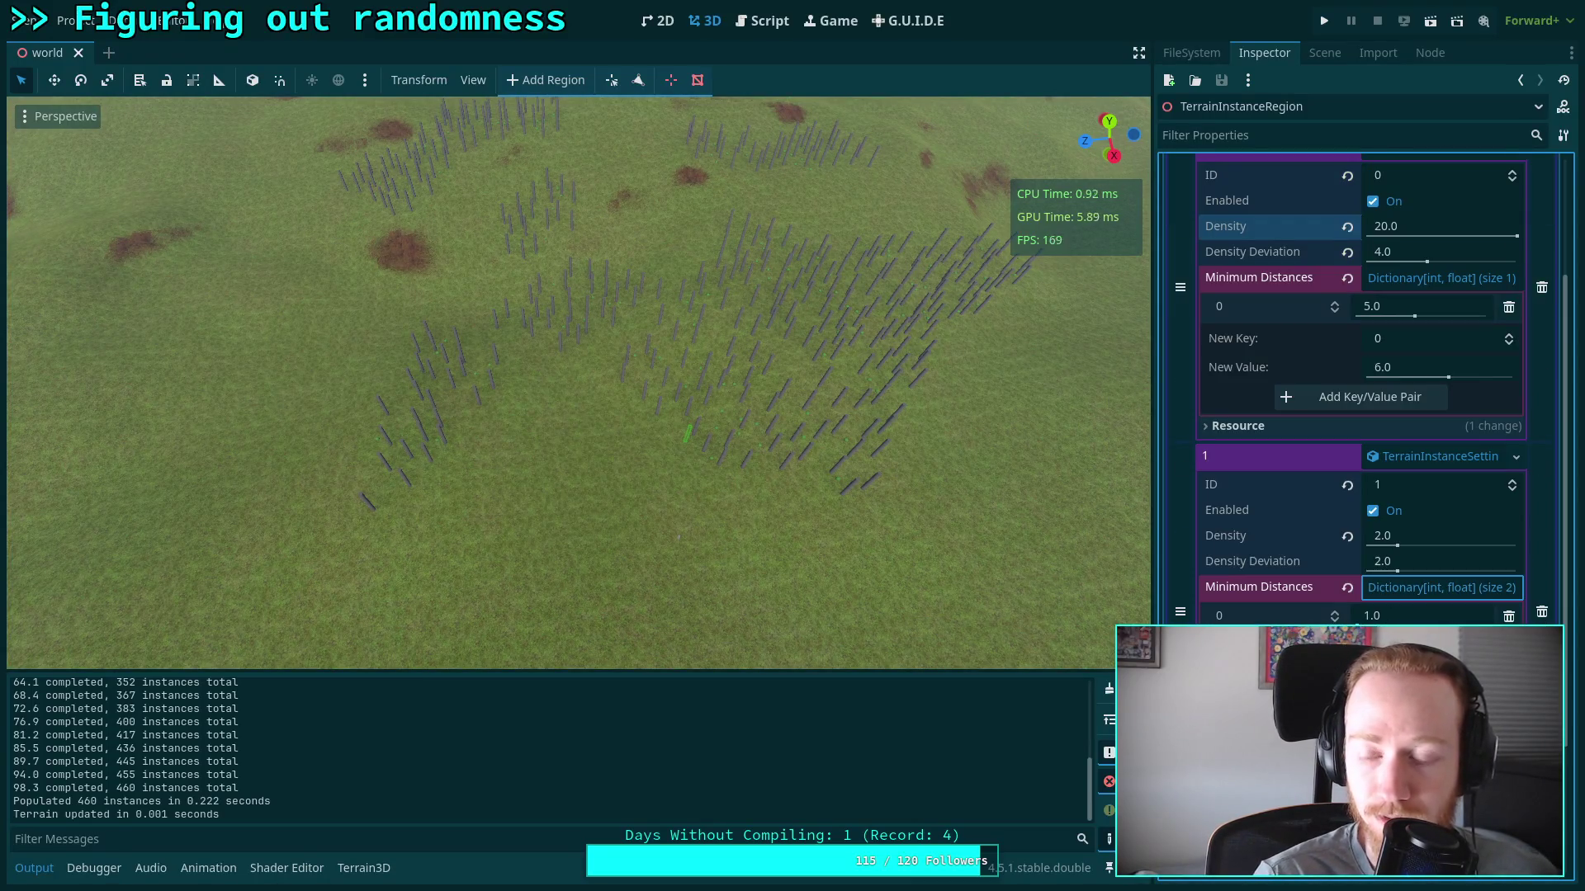
scroll(1362, 371, "up", 2)
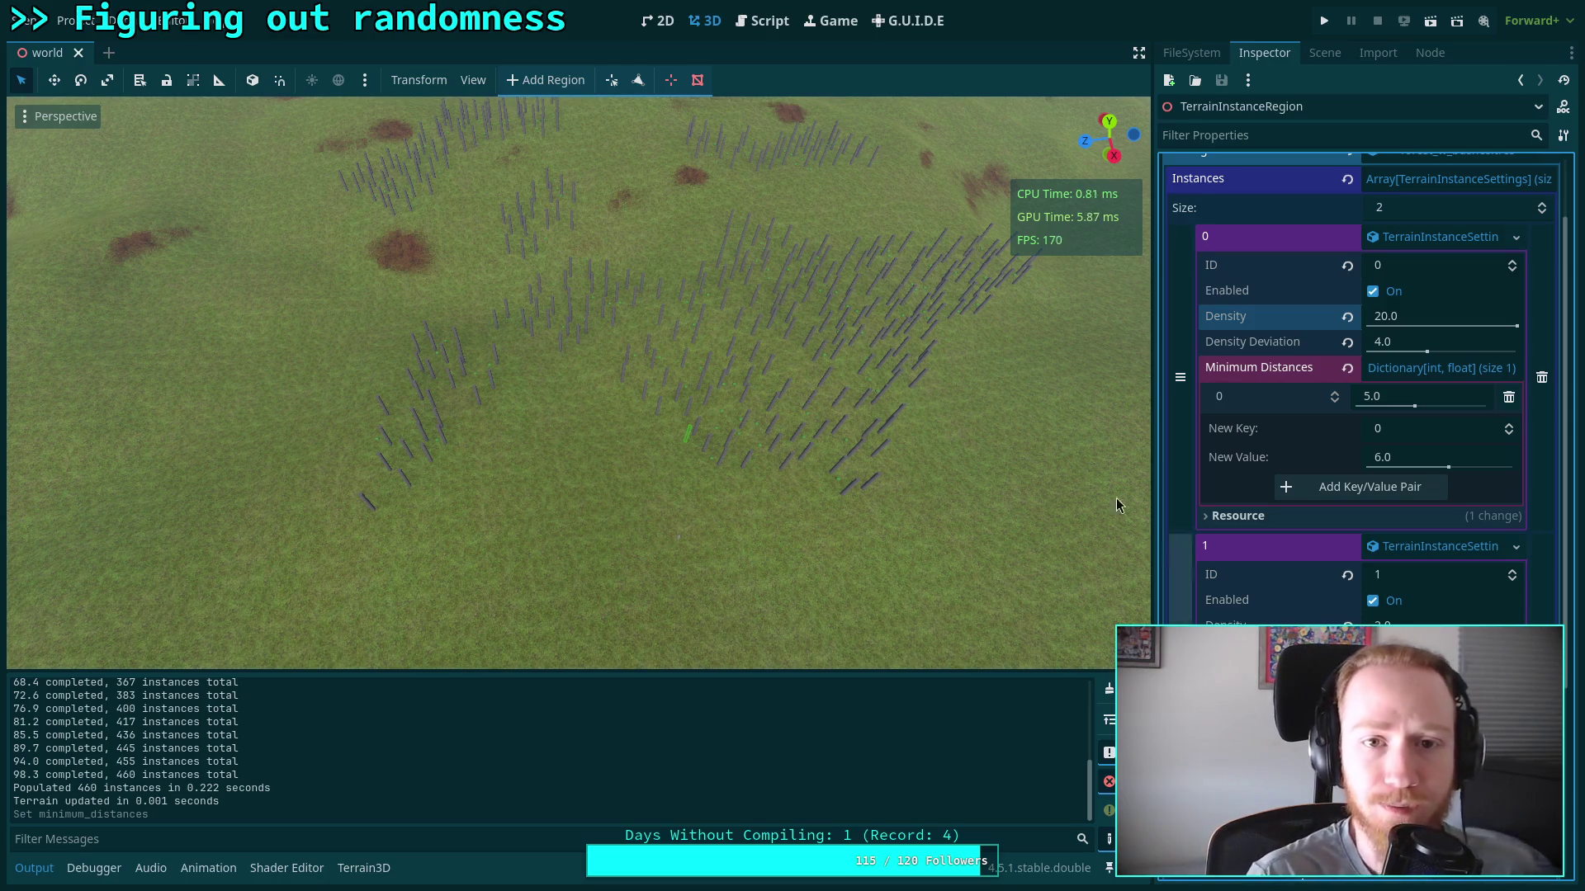
left_click(761, 20)
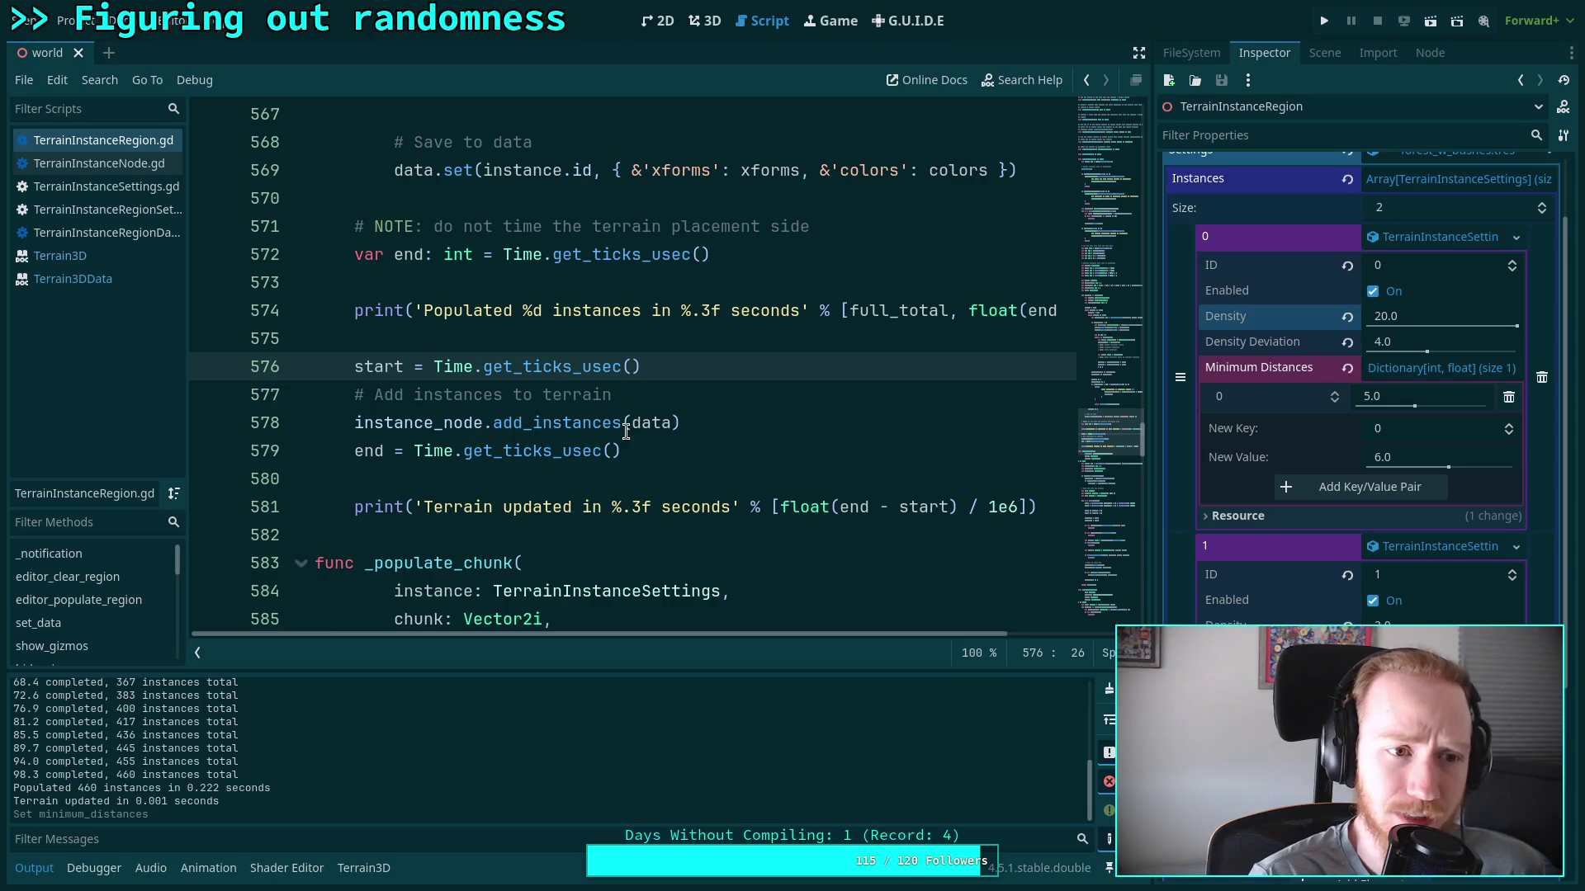
In TerrainInstanceSettings.gd, change the minimum_distances hint's lower bound from 1.0 to 0.1 on line 19
left_click(106, 187)
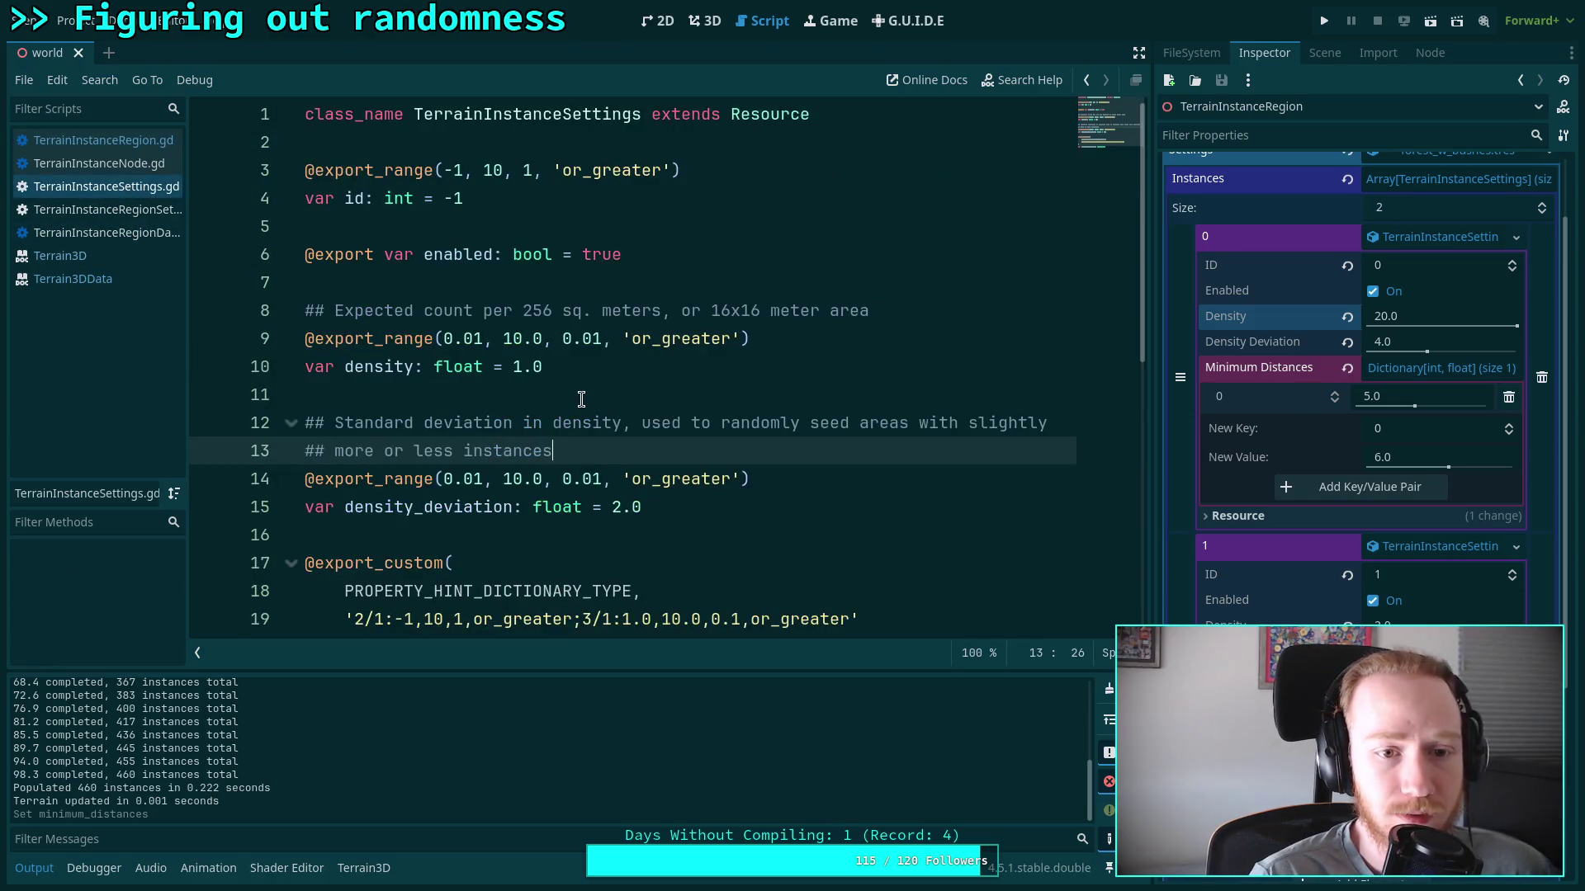
scroll(499, 371, "down", 4)
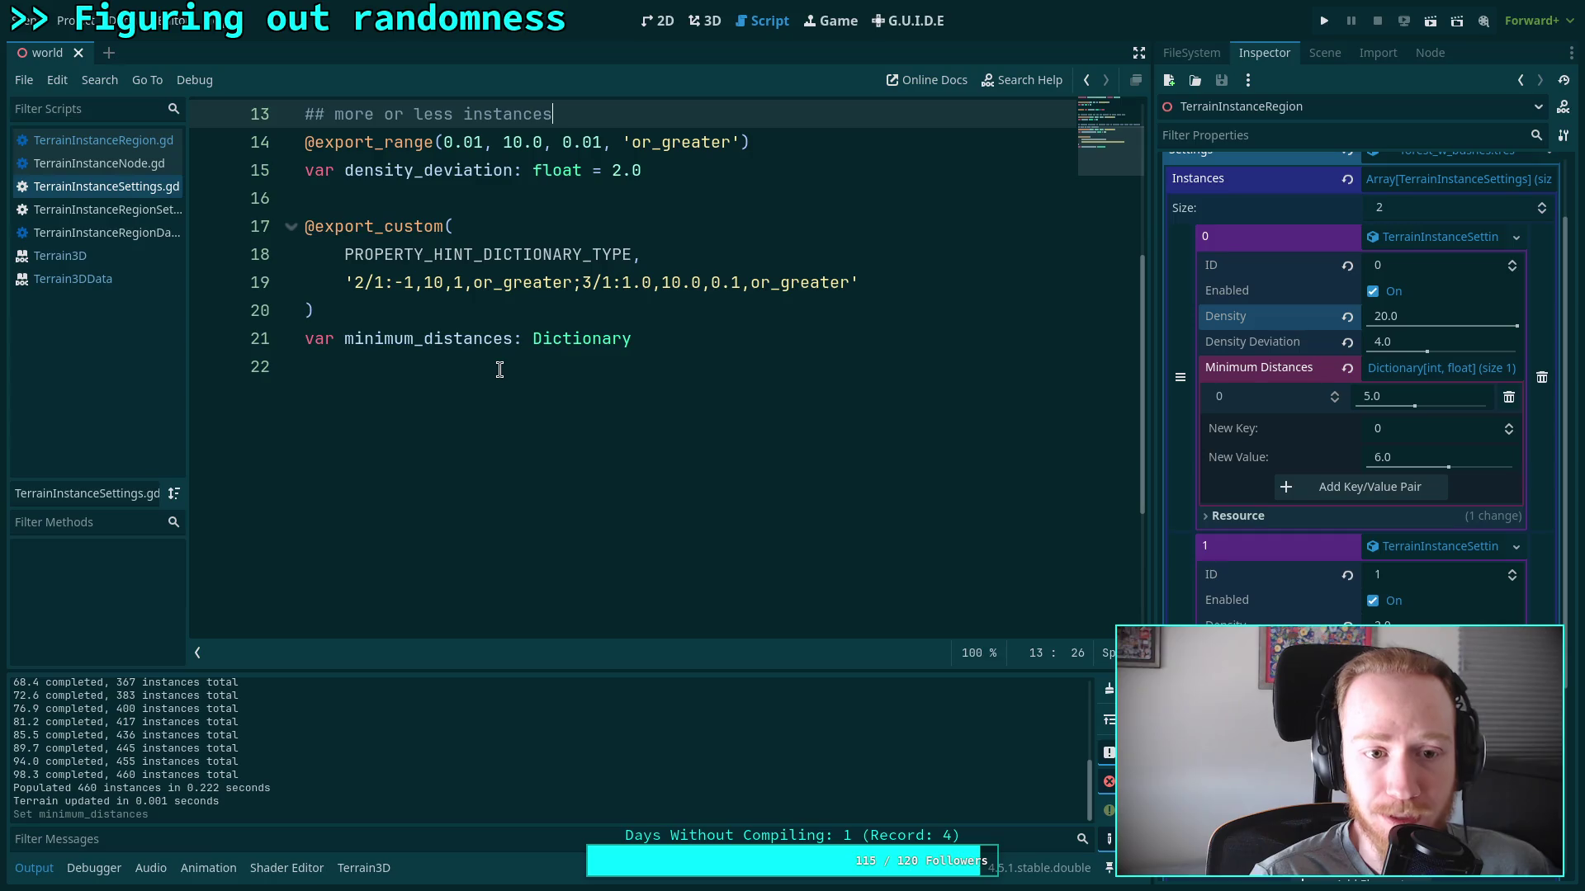
scroll(499, 369, "up", 2)
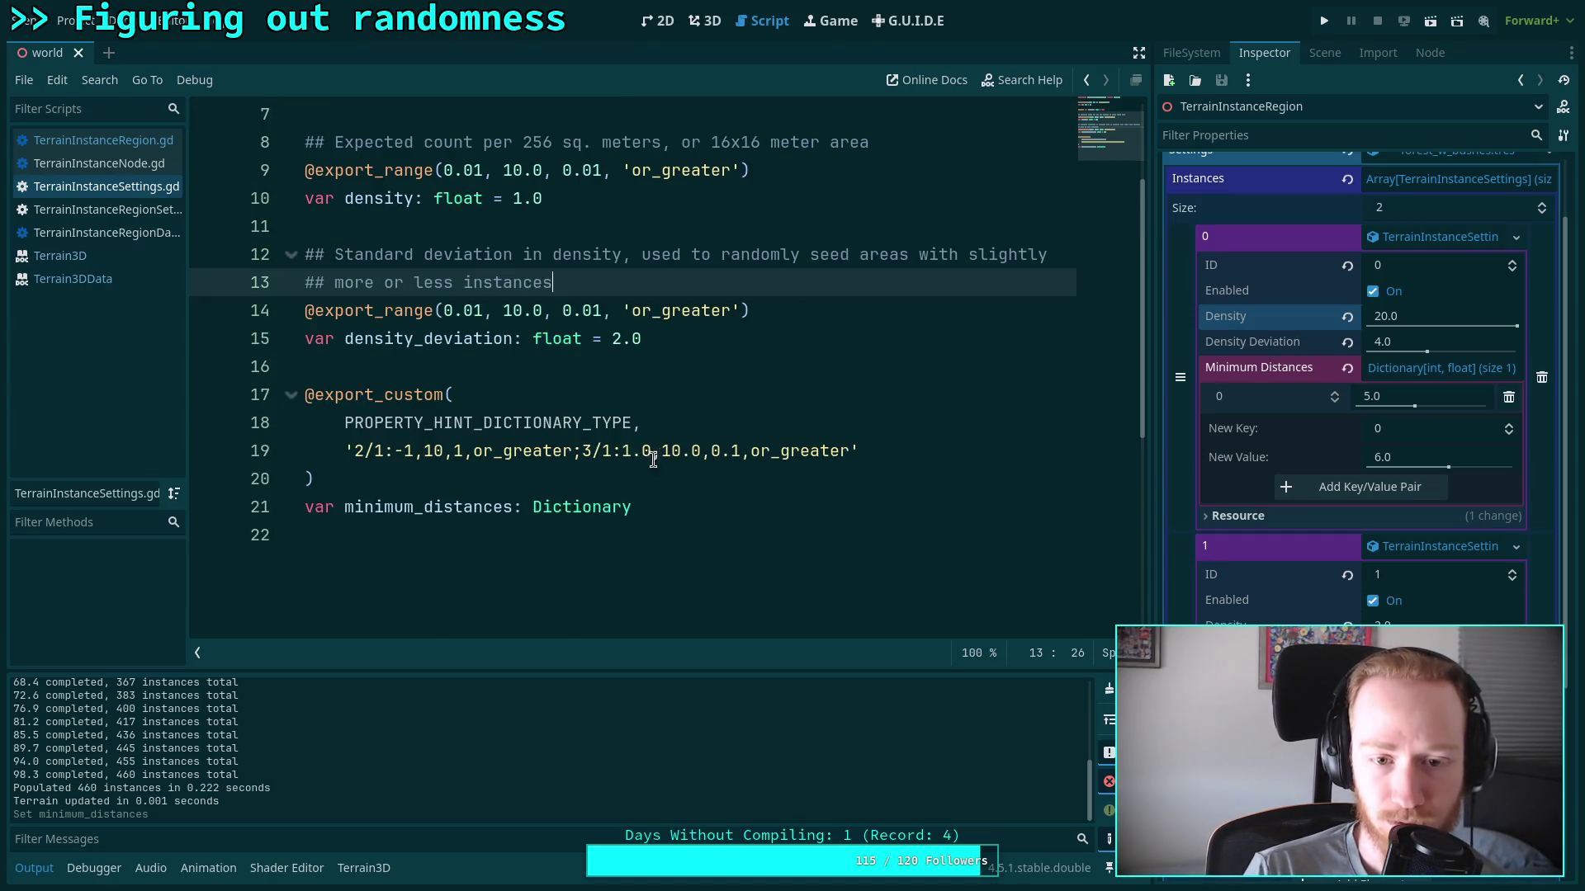
left_click(628, 451)
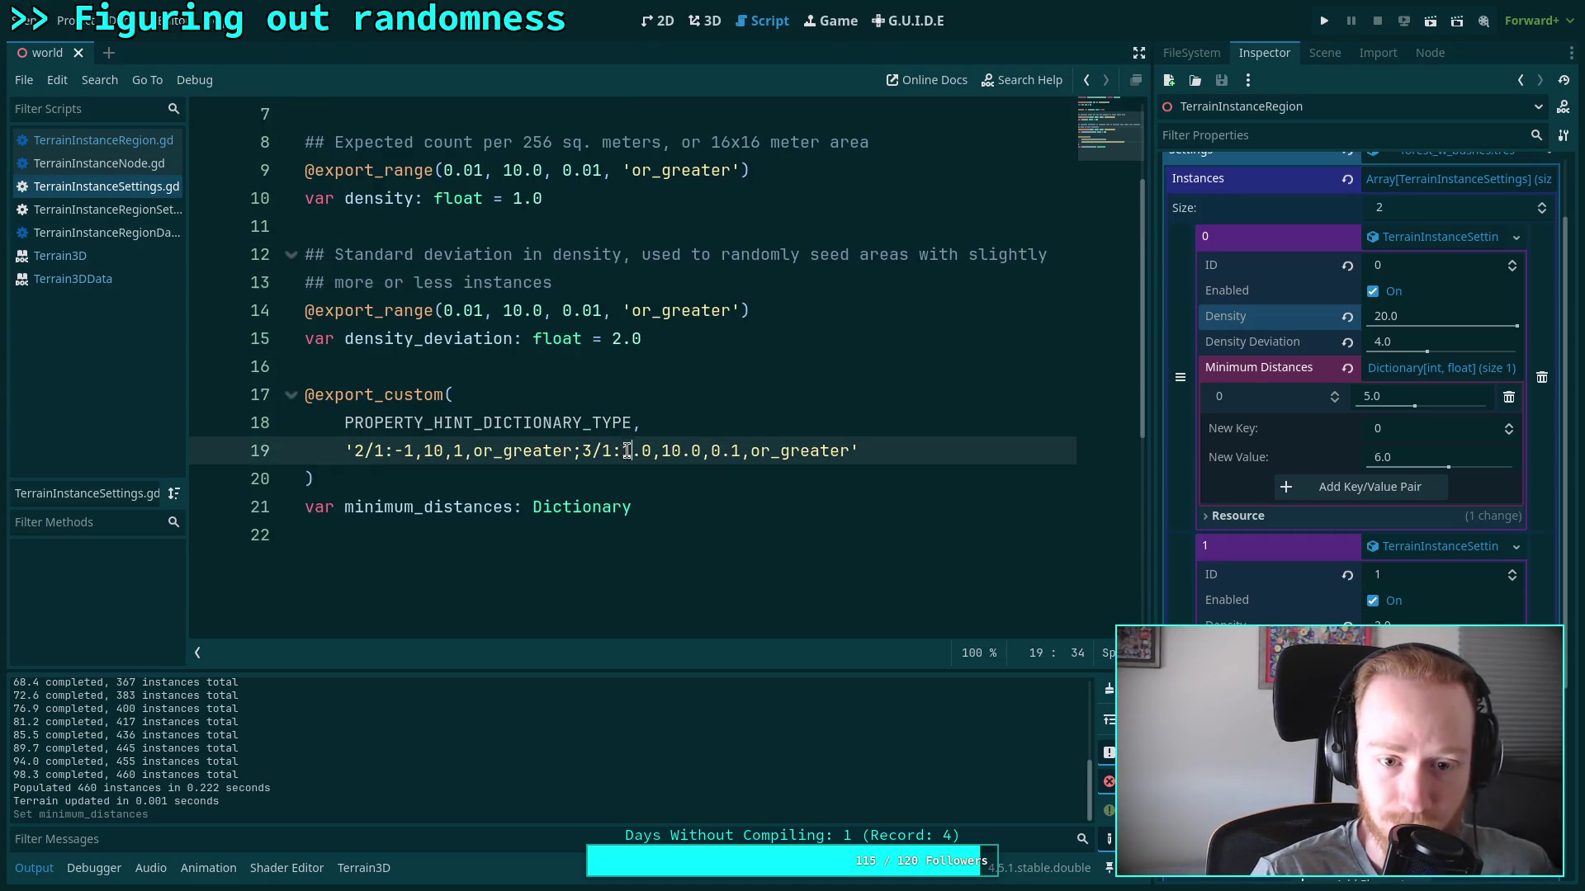
double_click(629, 450)
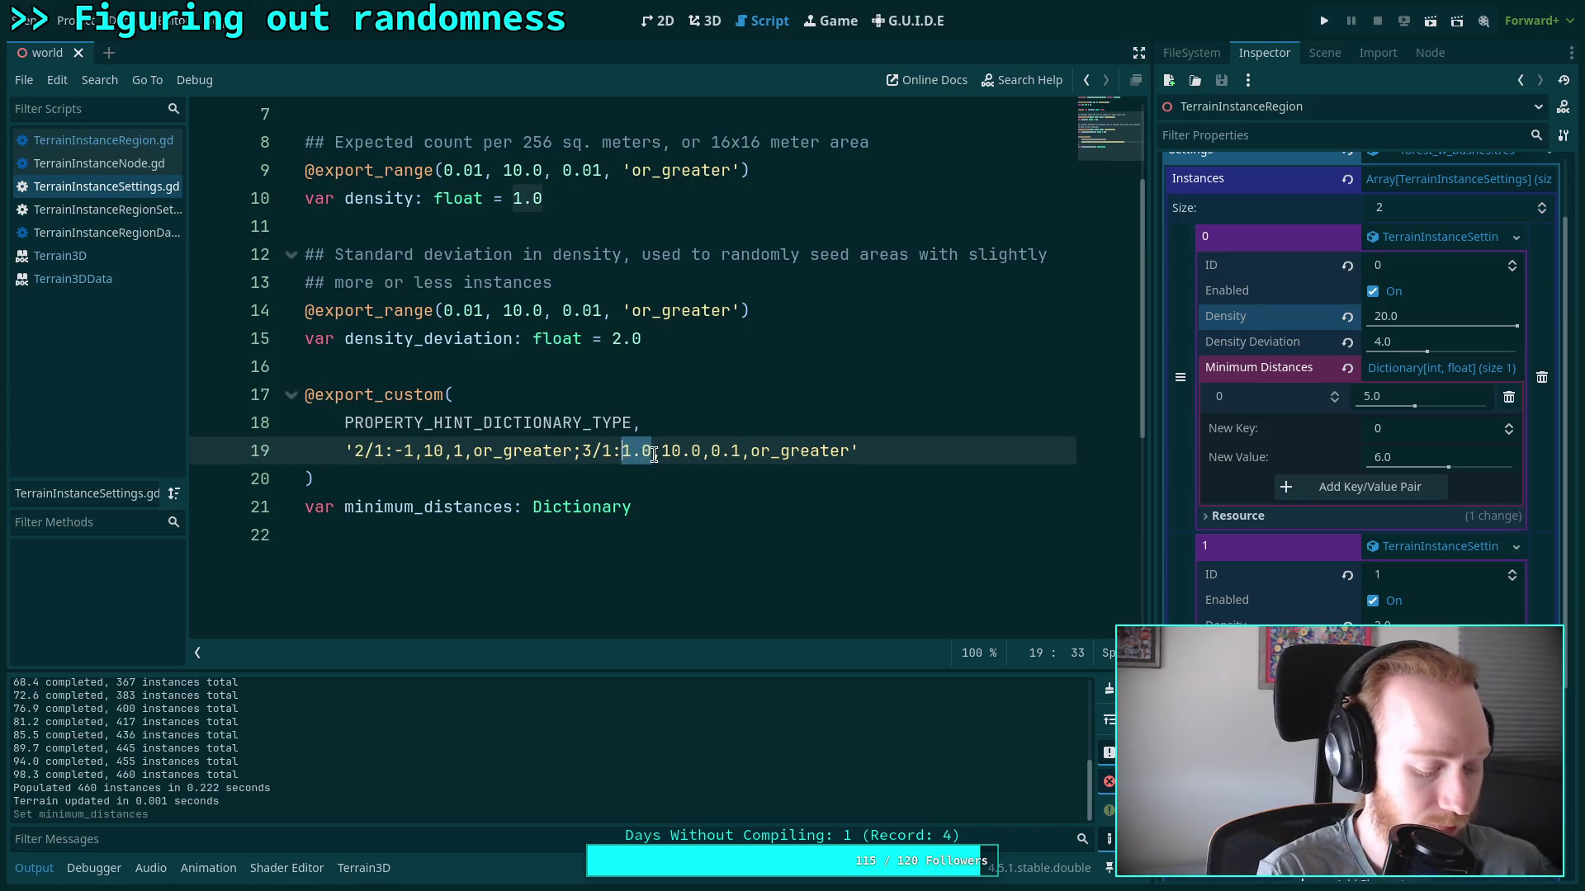
type("0.1")
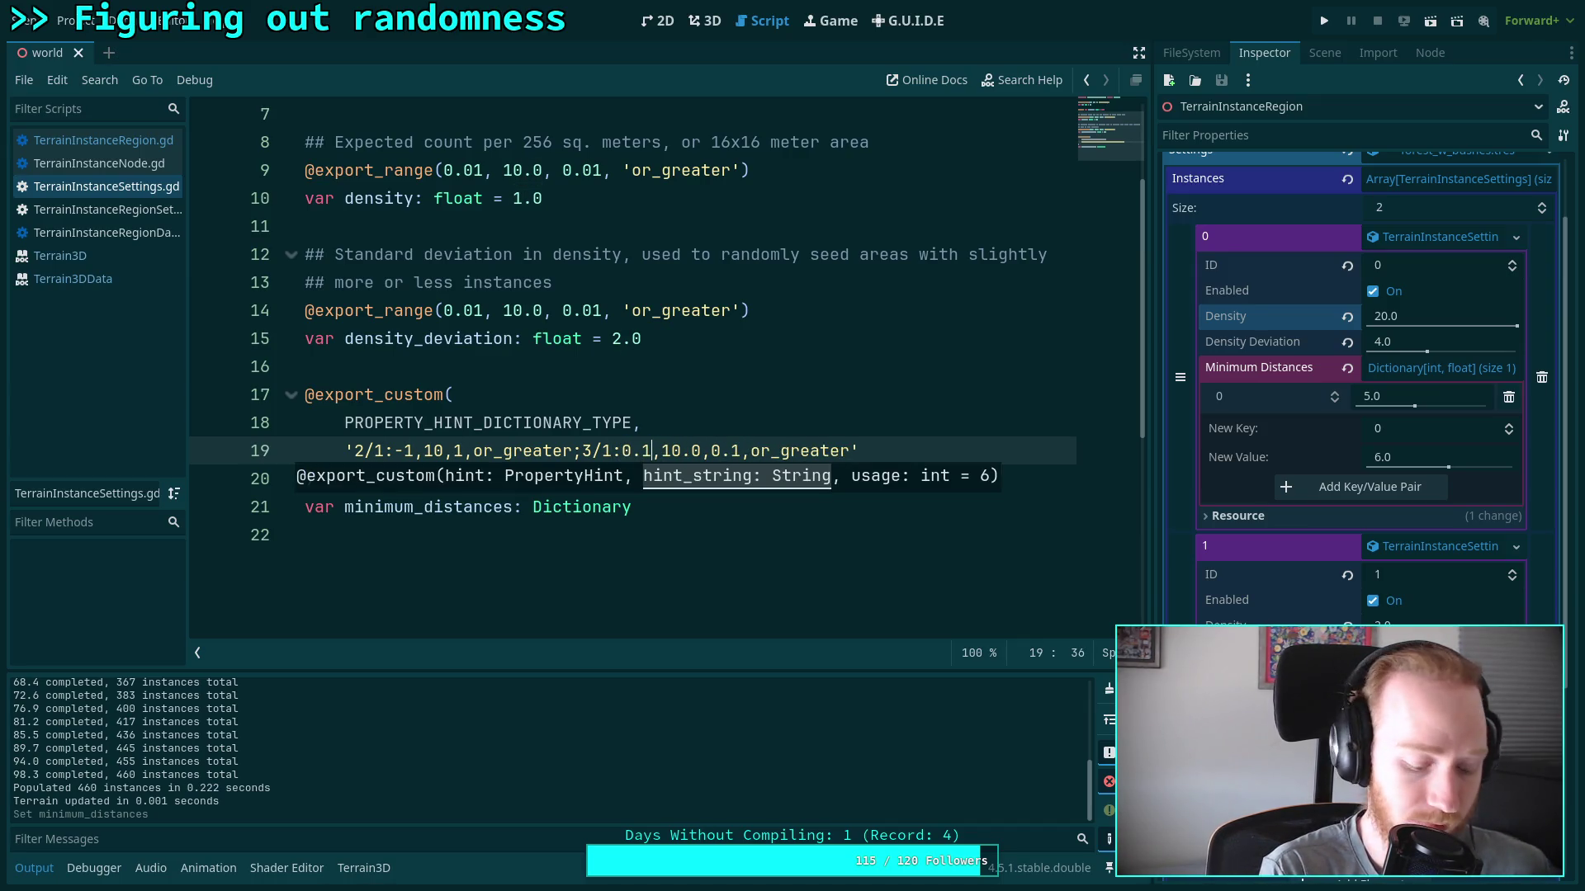
left_click(444, 338)
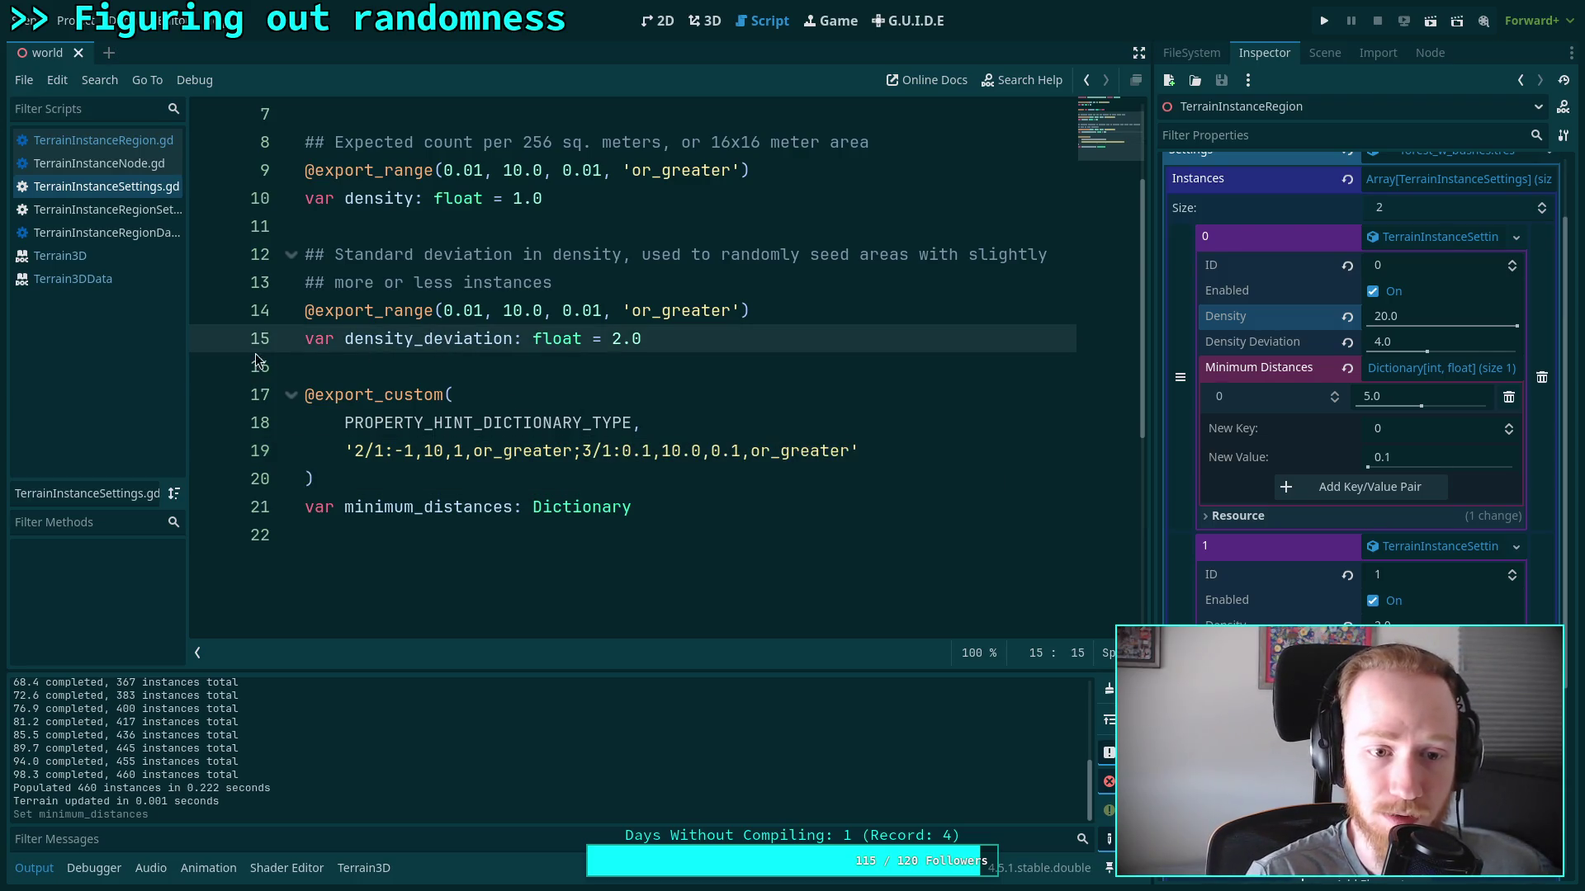
left_click(704, 21)
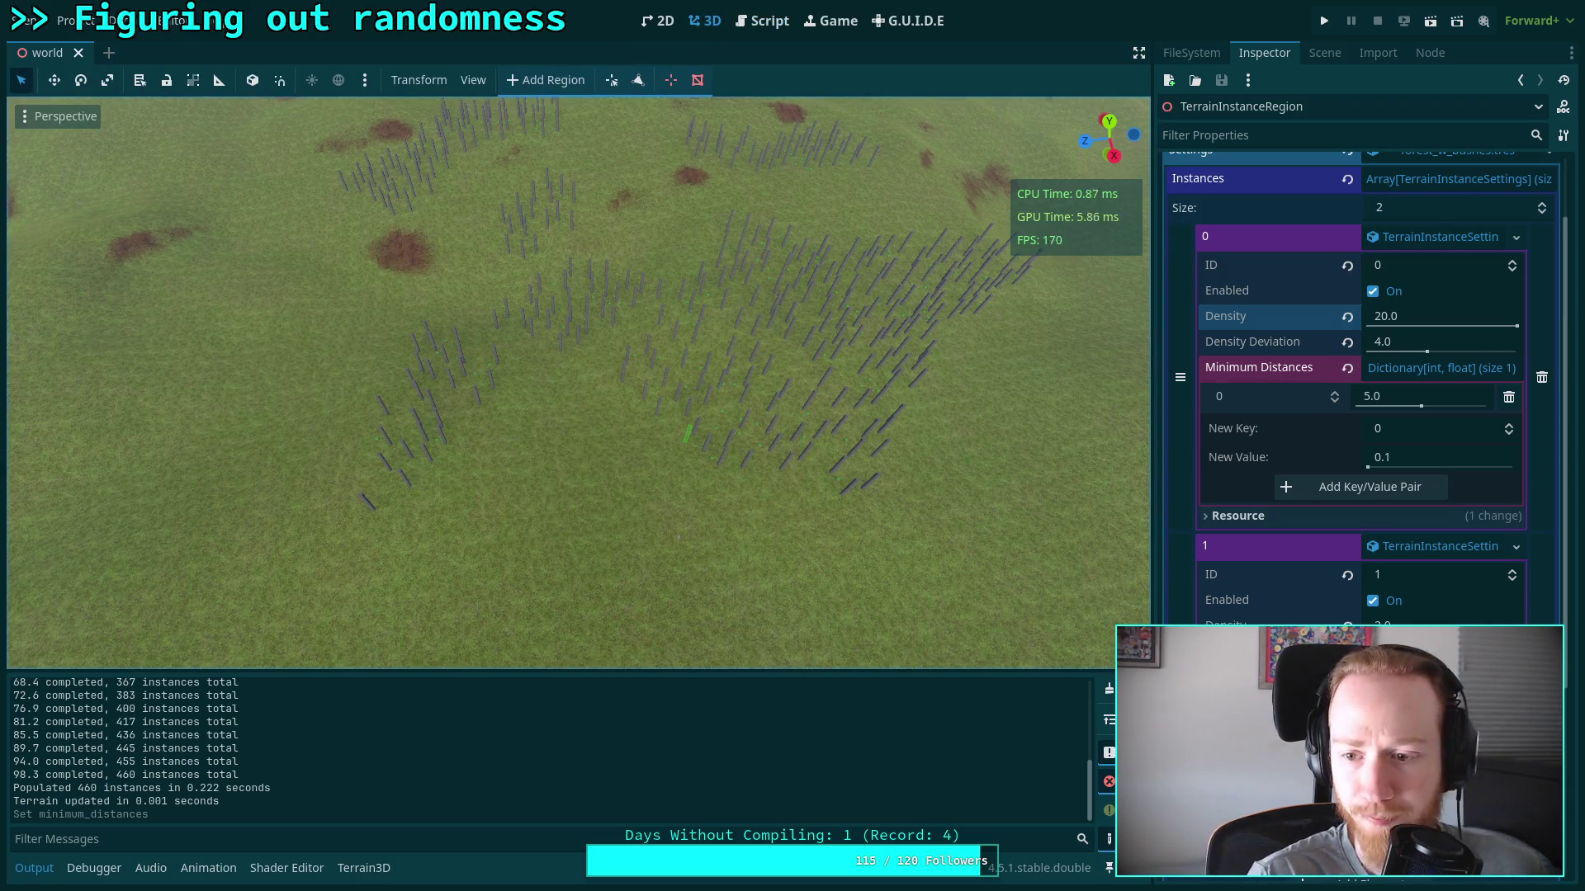
Set instance type 1's minimum distance from ID 0 to 0.9
left_click(1325, 52)
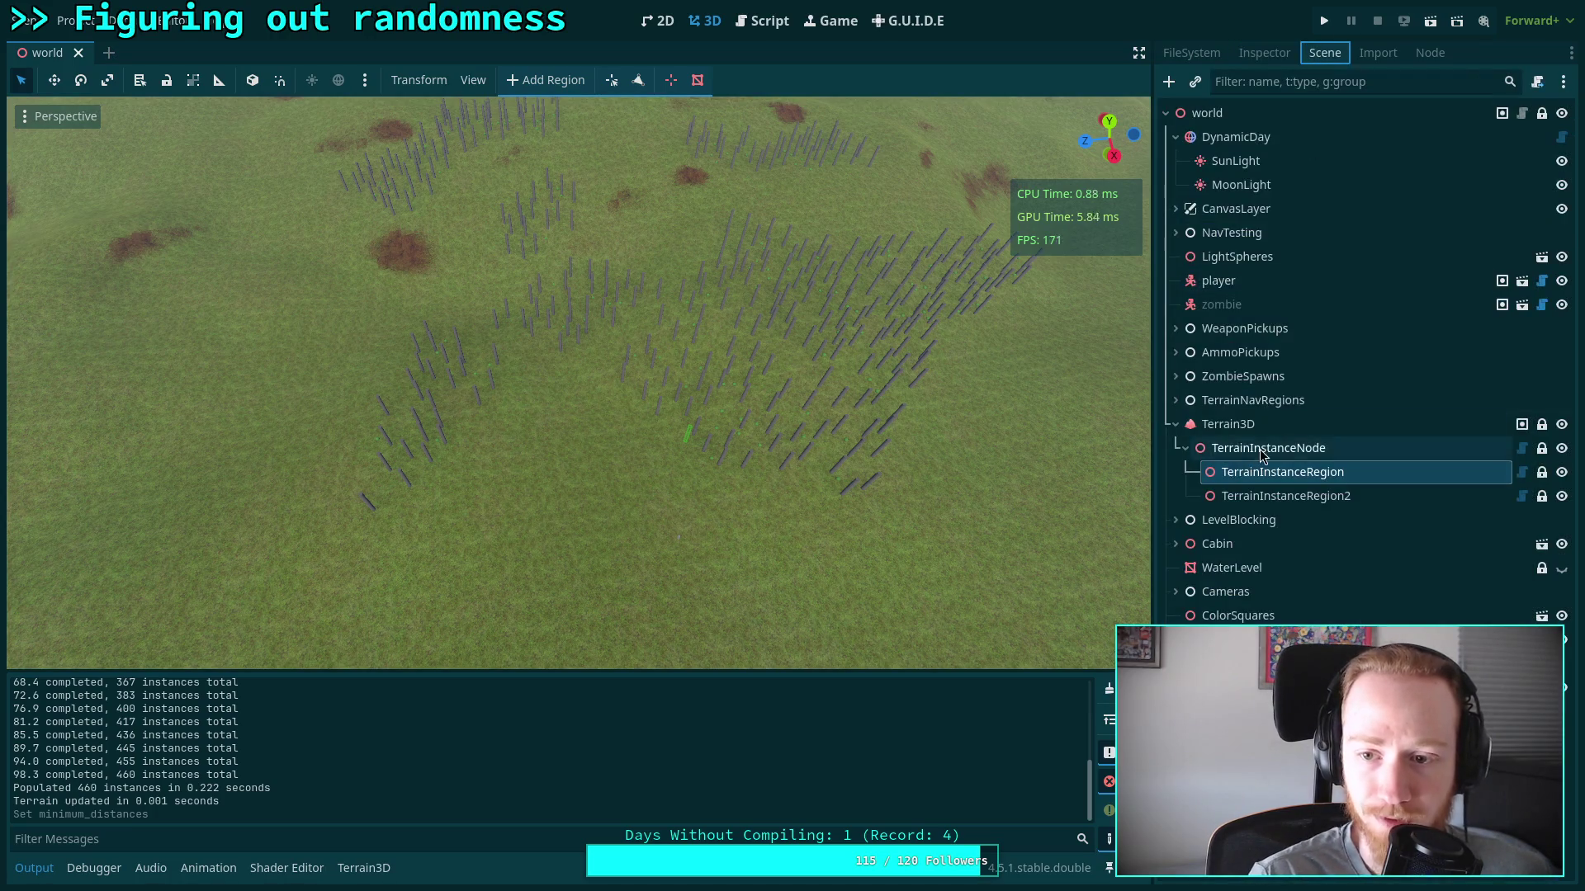
left_click(1263, 52)
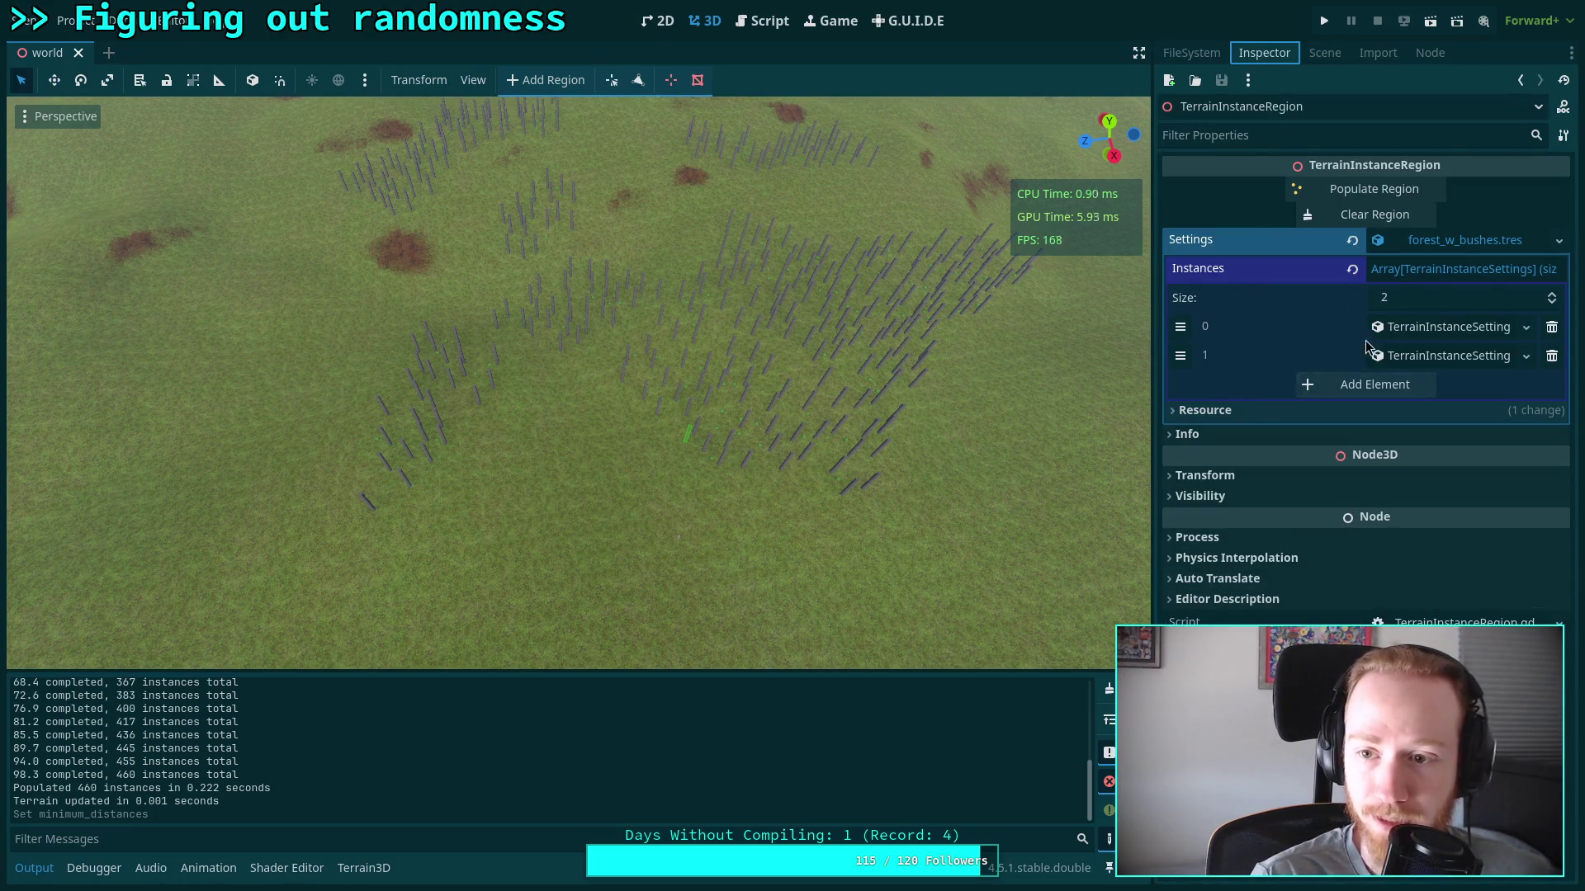
left_click(1436, 355)
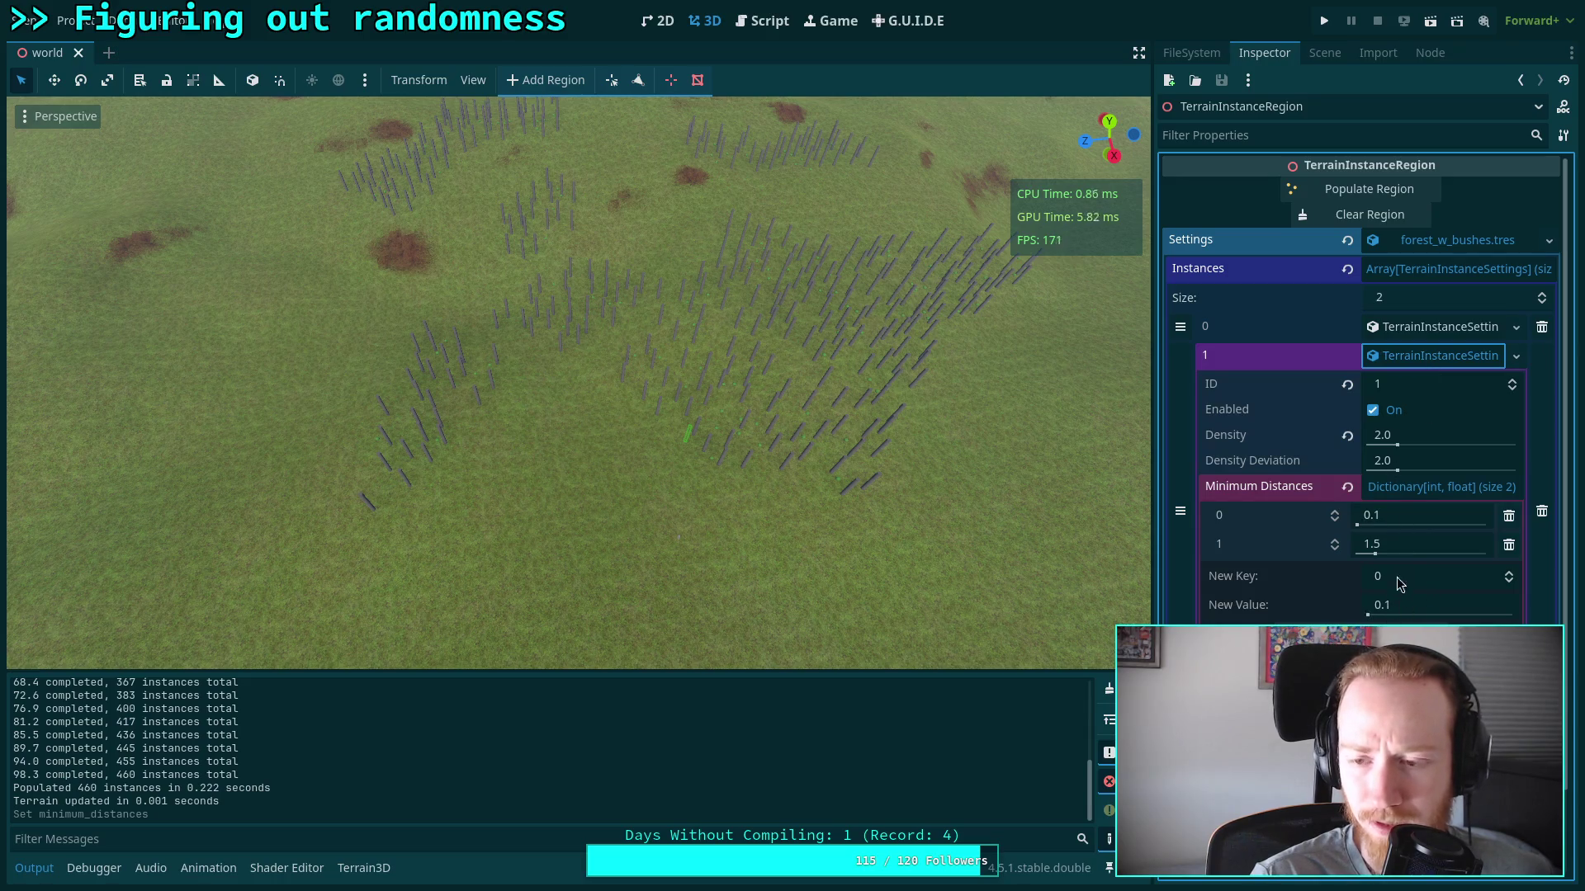
left_click(1410, 518)
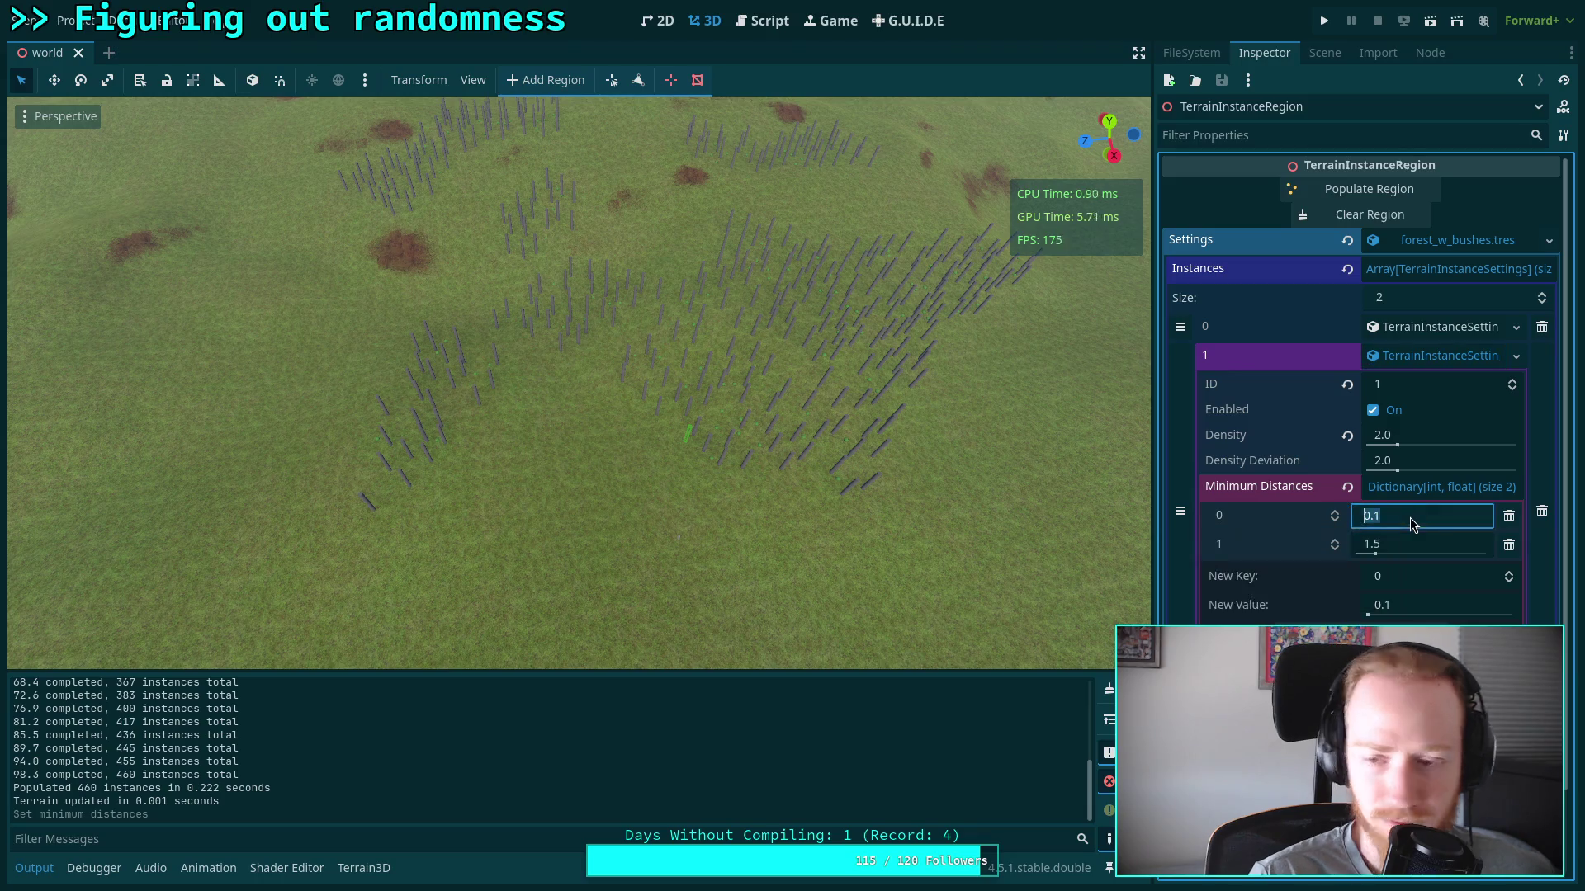
type(".9")
key("Return")
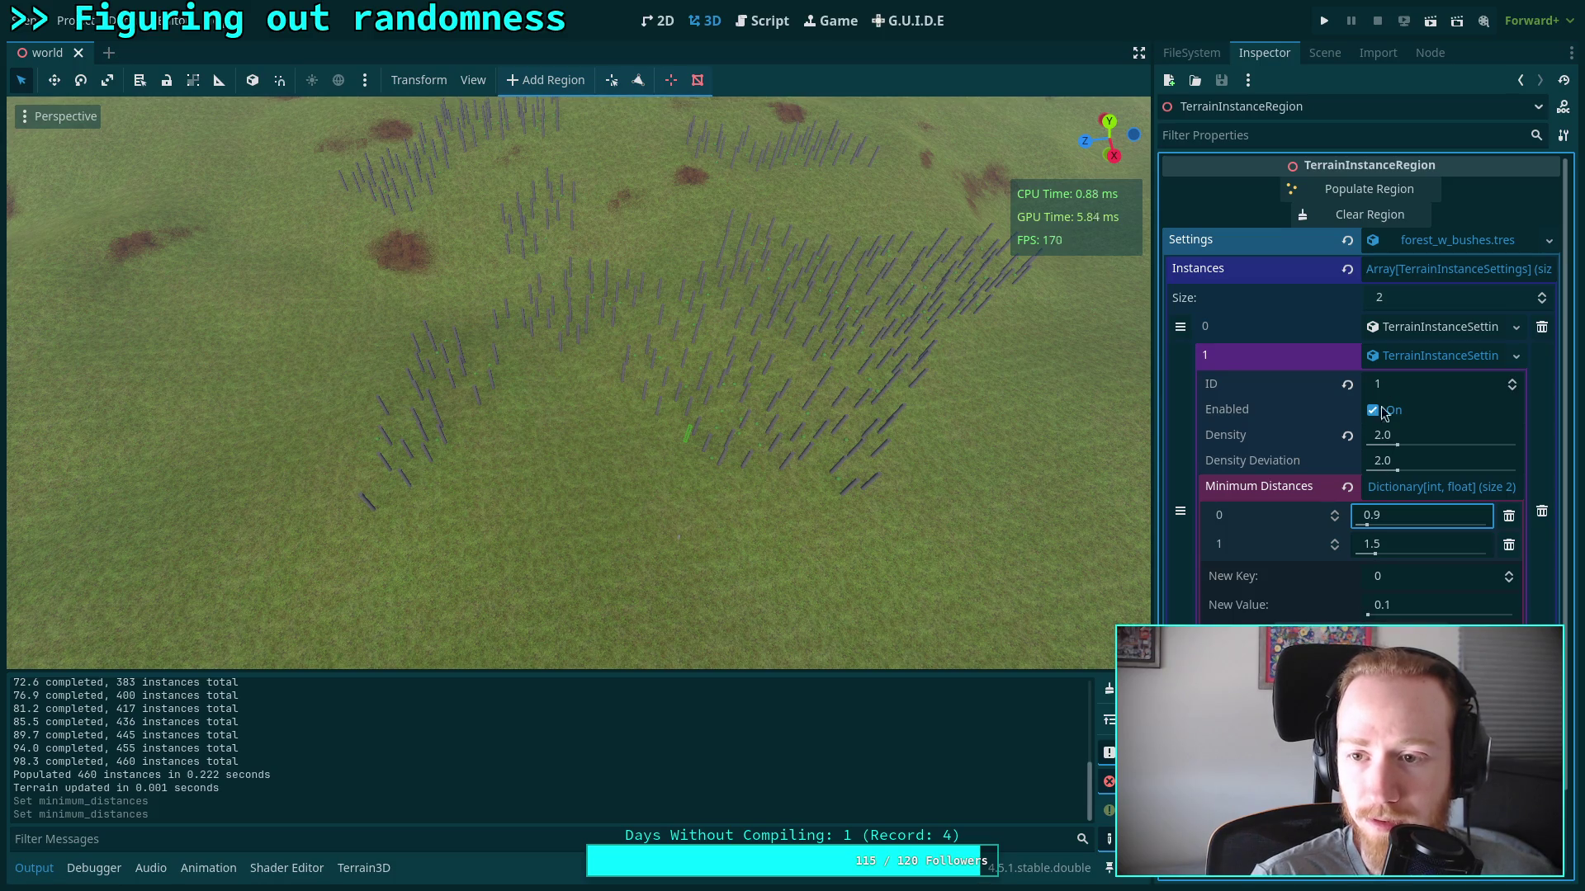
Set instance type 1's density to 50, save the scene, and clear the Output log
right_click(1468, 243)
left_click(1440, 435)
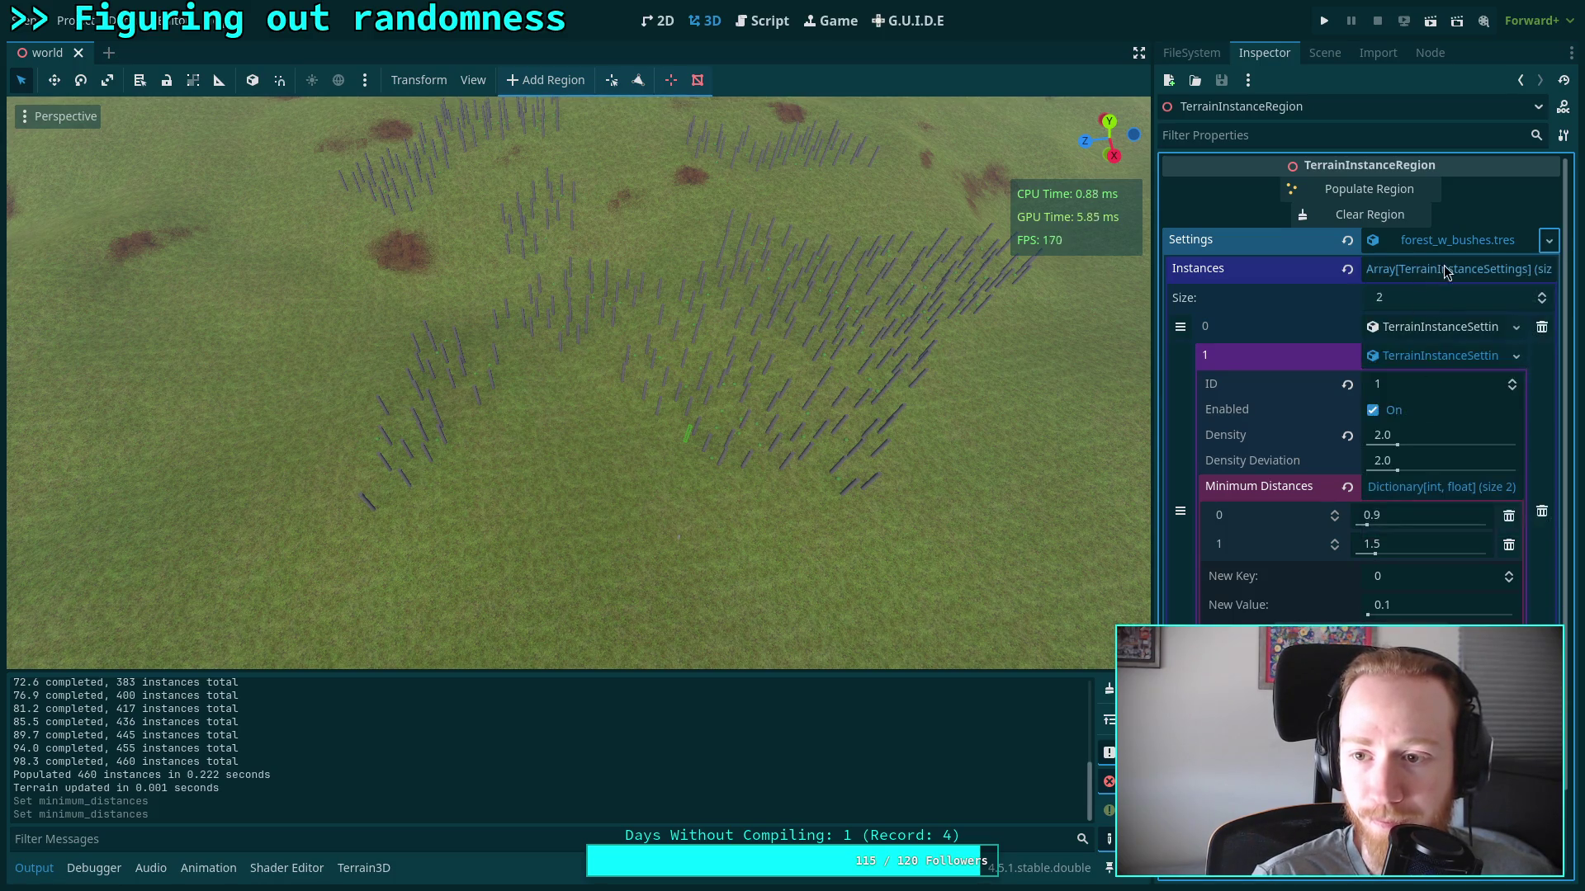
left_click(1418, 328)
scroll(1404, 333, "down", 3)
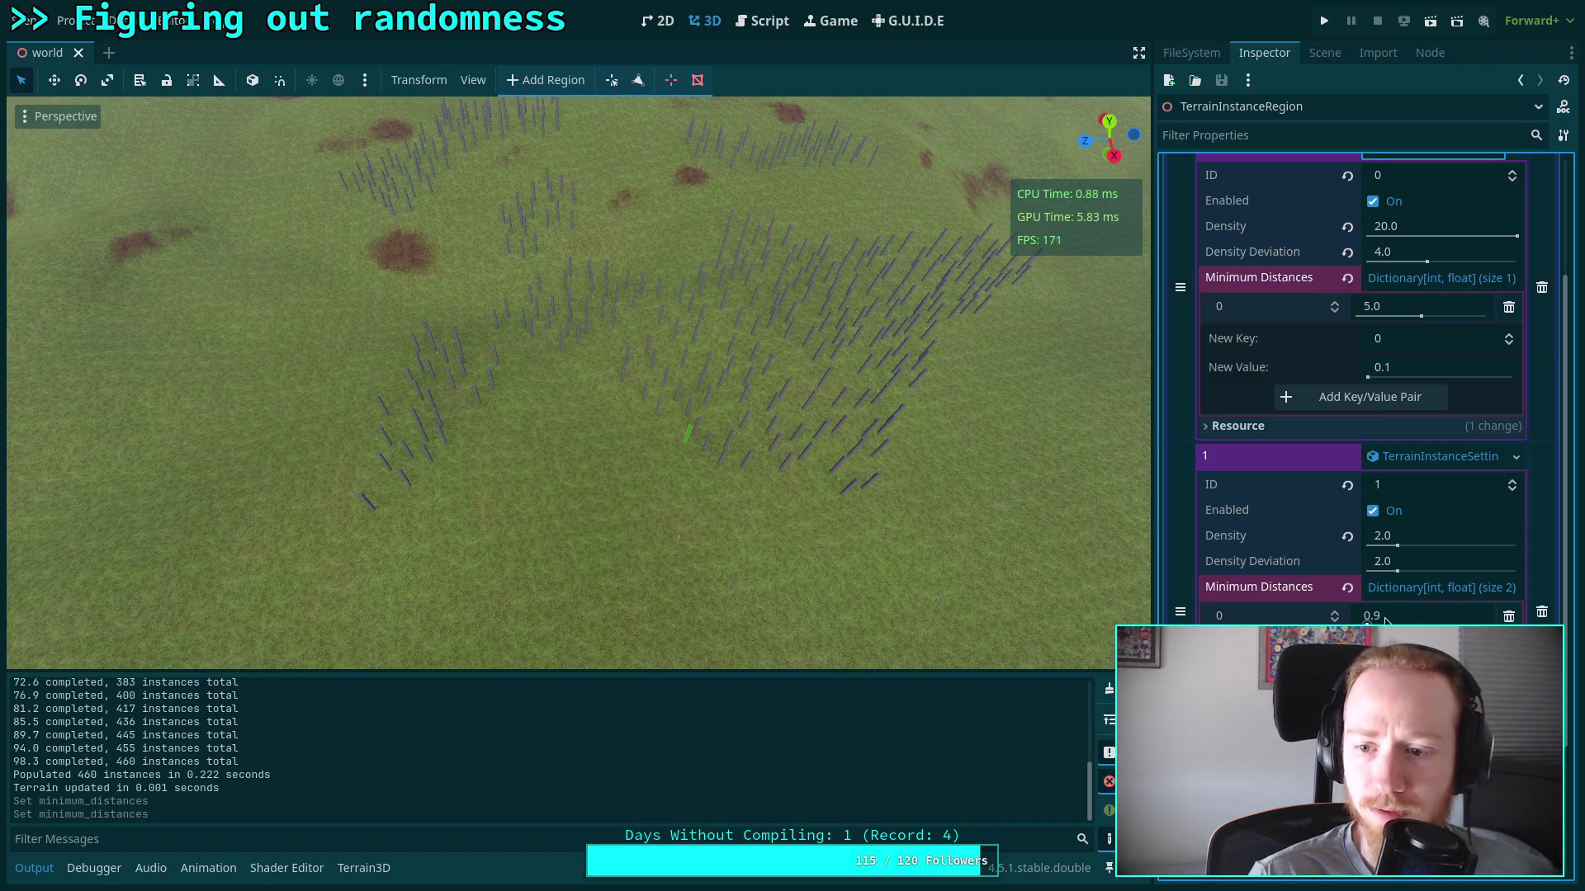
left_click(1450, 540)
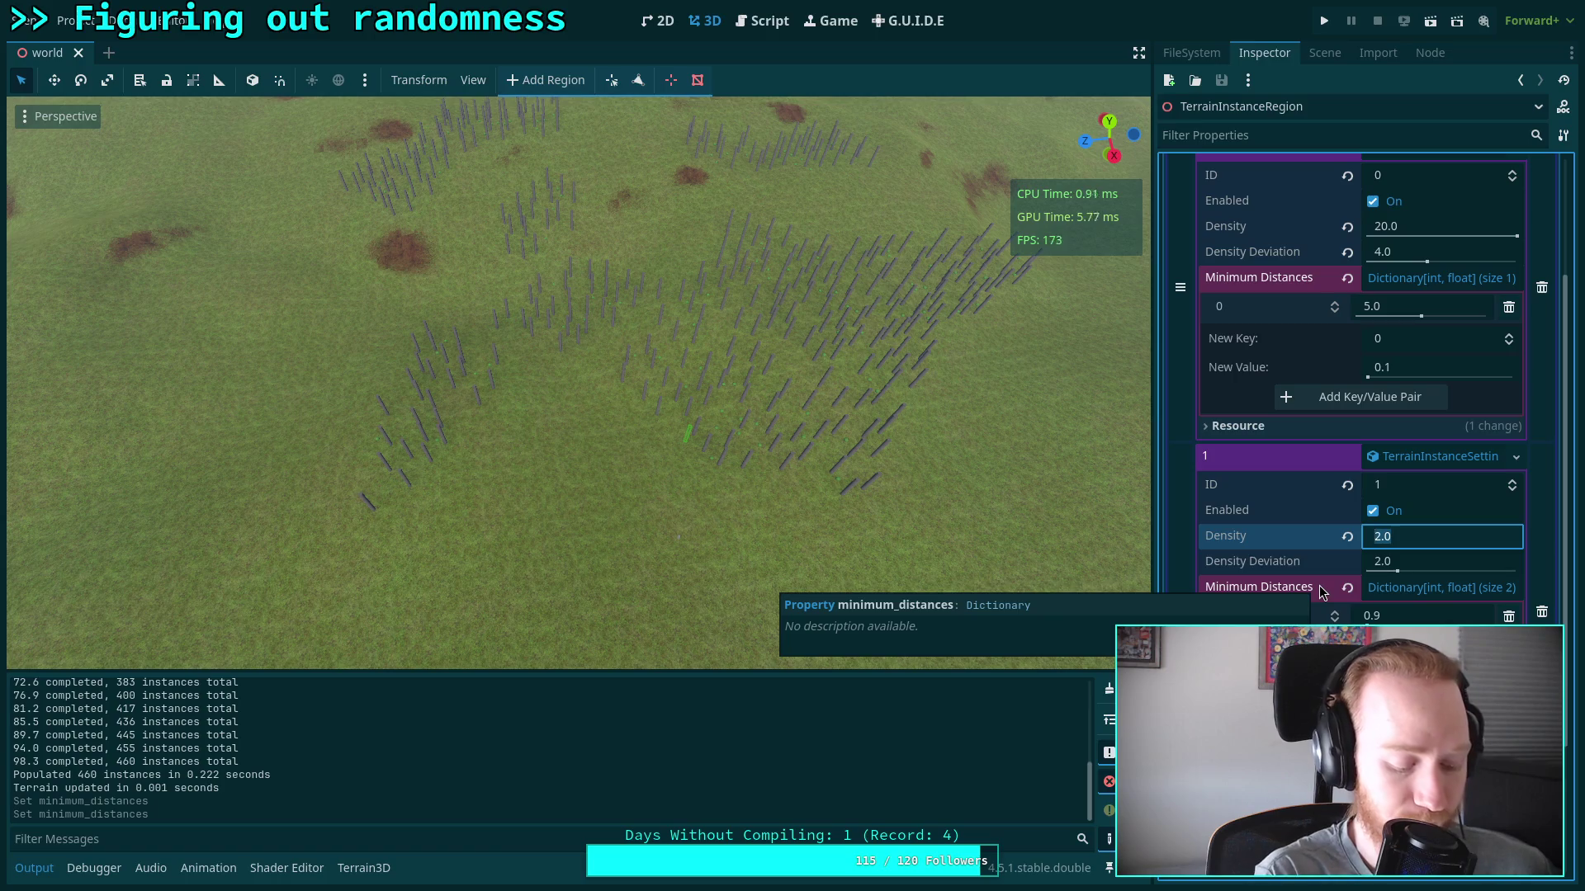
type("100")
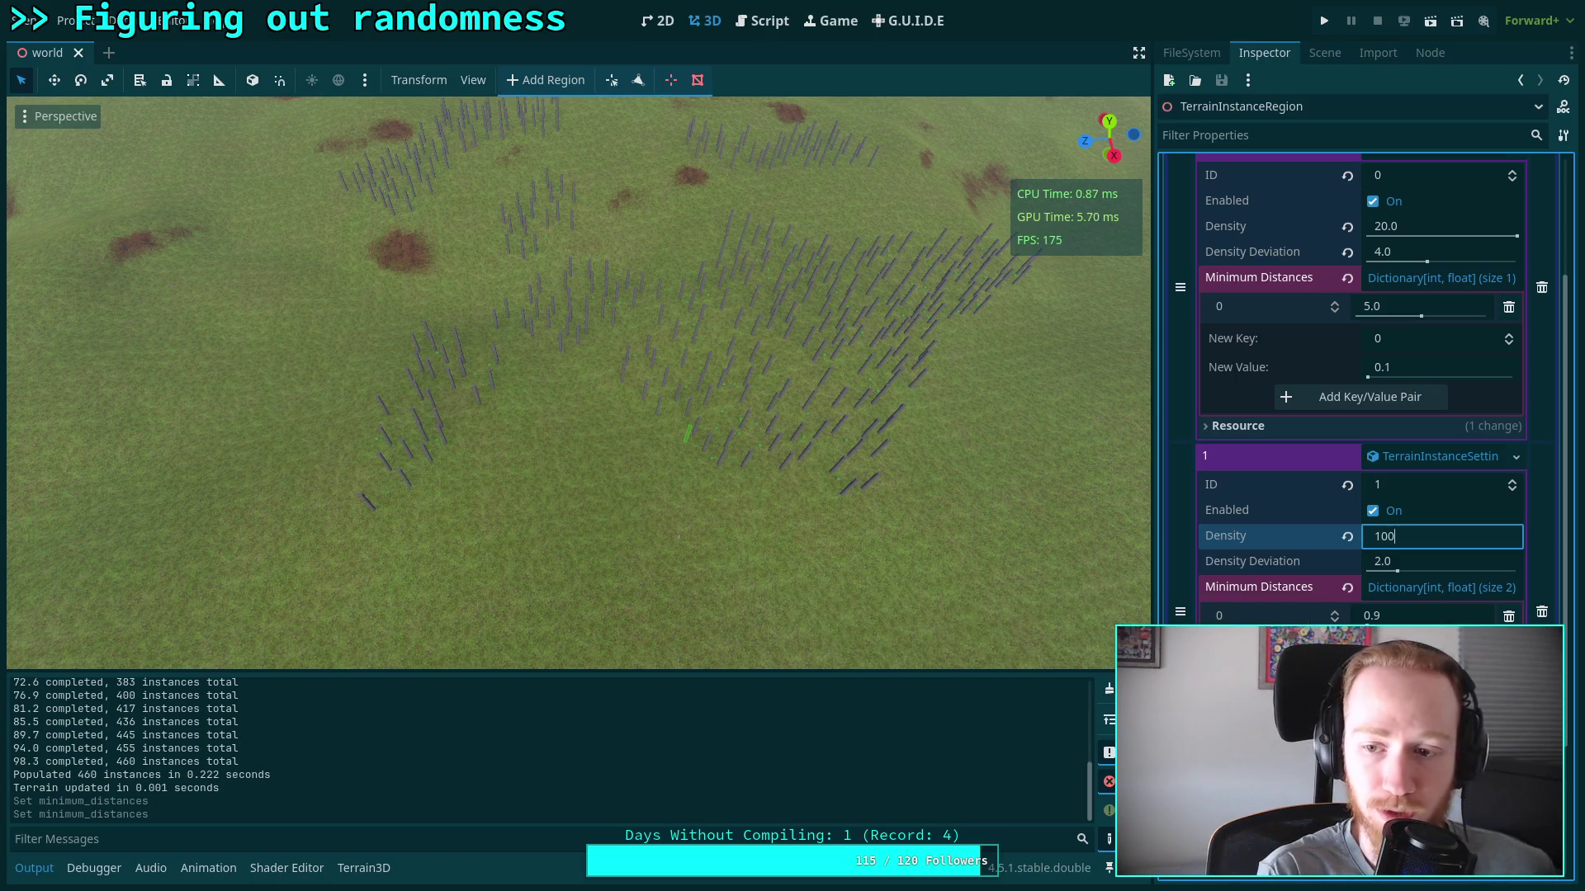
key("Return")
left_click(1428, 537)
type("5")
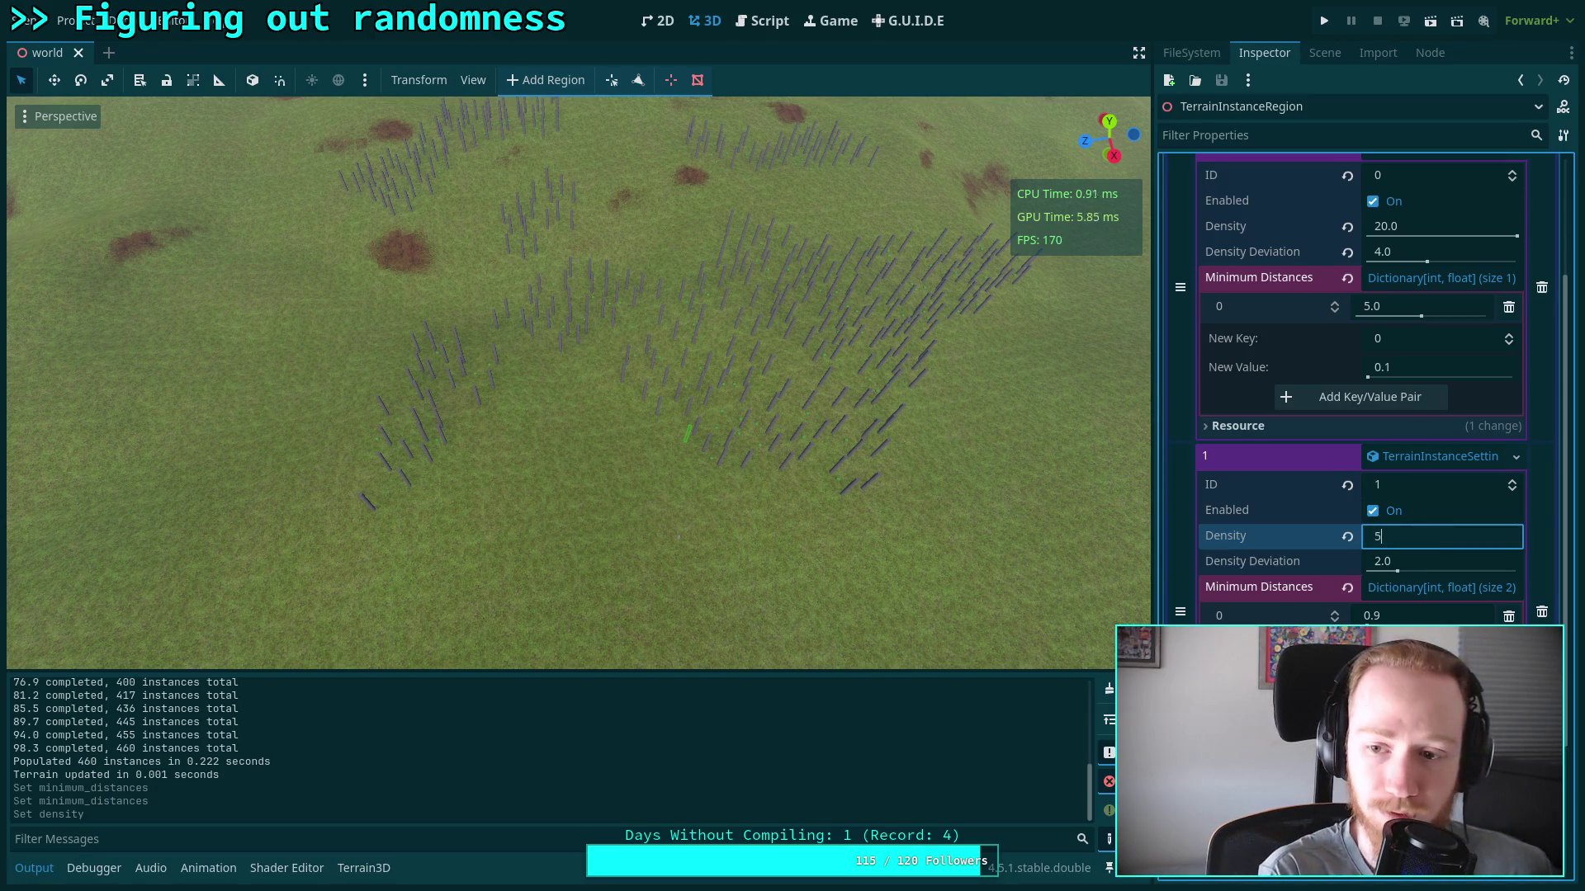
key("Return")
key("ctrl+s")
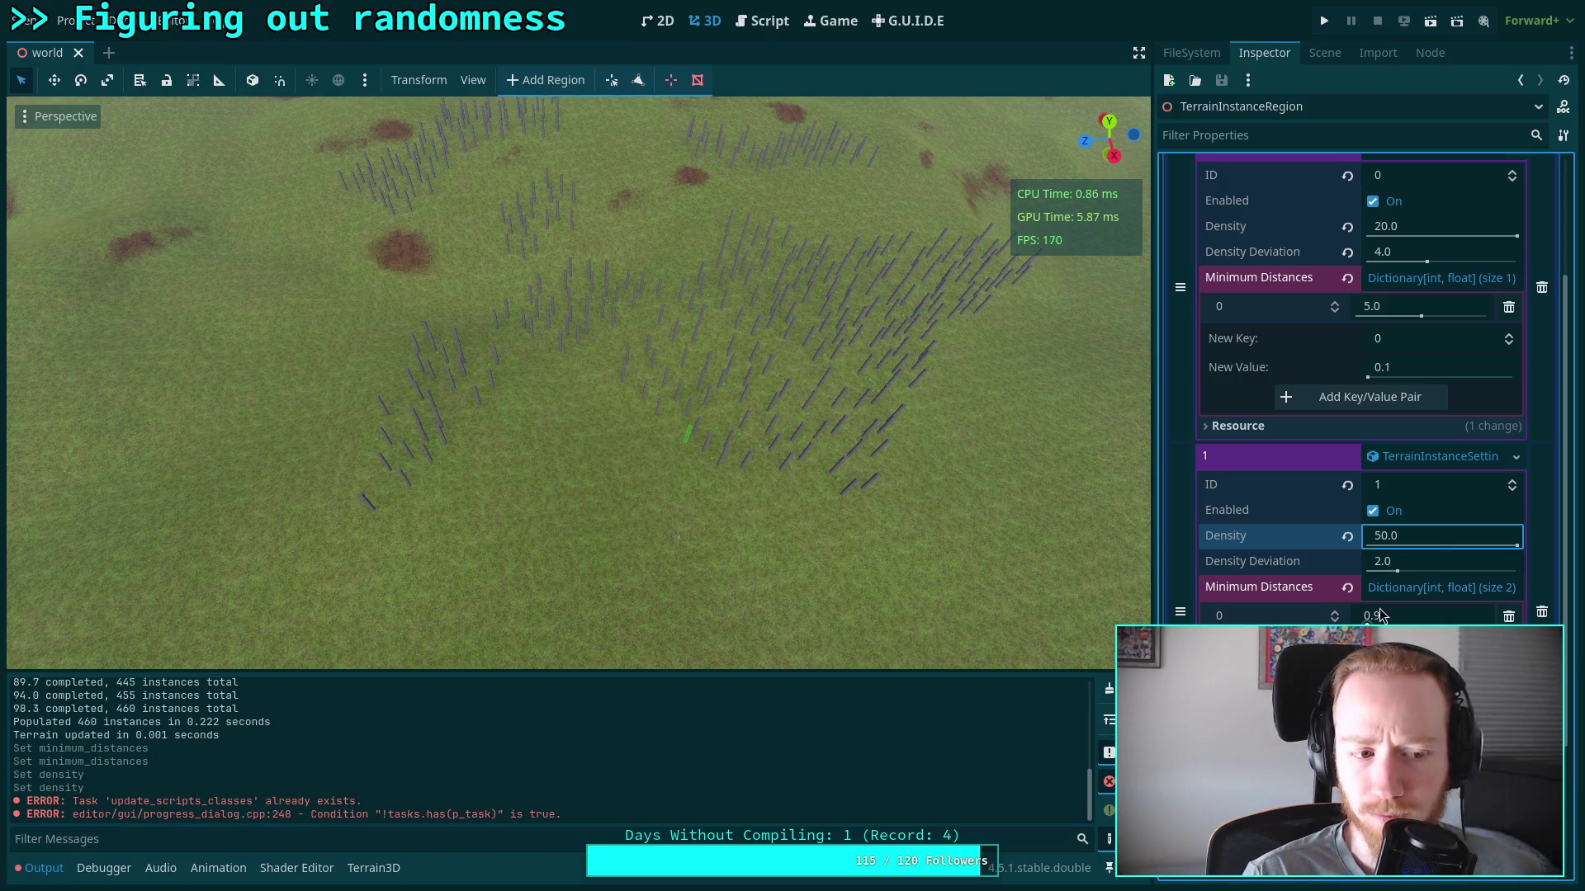
left_click(1108, 689)
scroll(1379, 288, "up", 3)
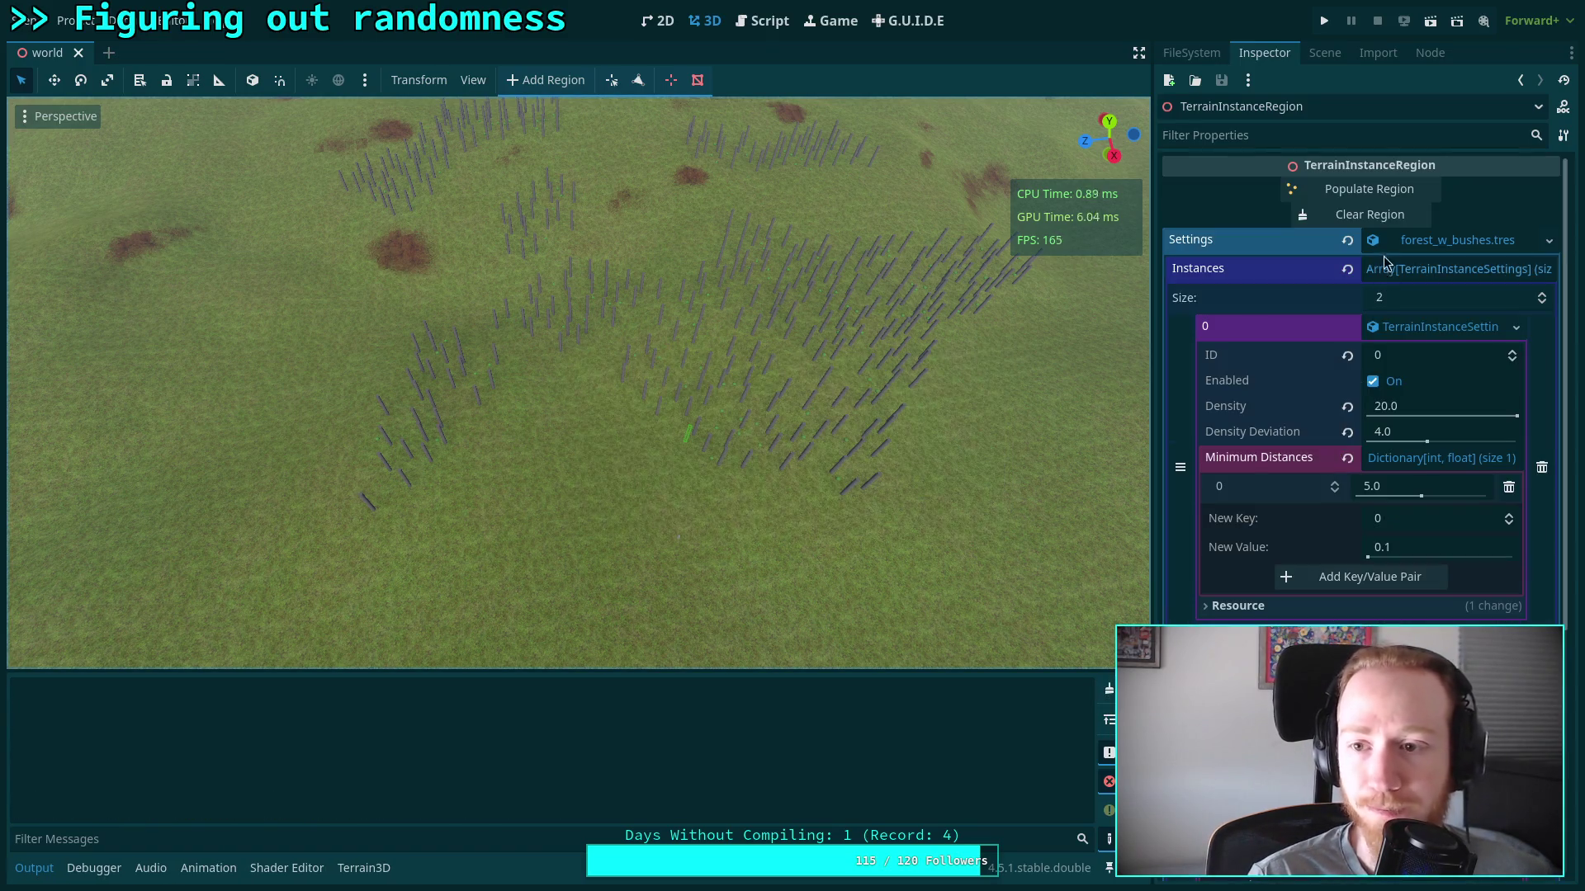
Clear the region's instances and repopulate it with trees and bushes
left_click(1370, 215)
left_click(1377, 196)
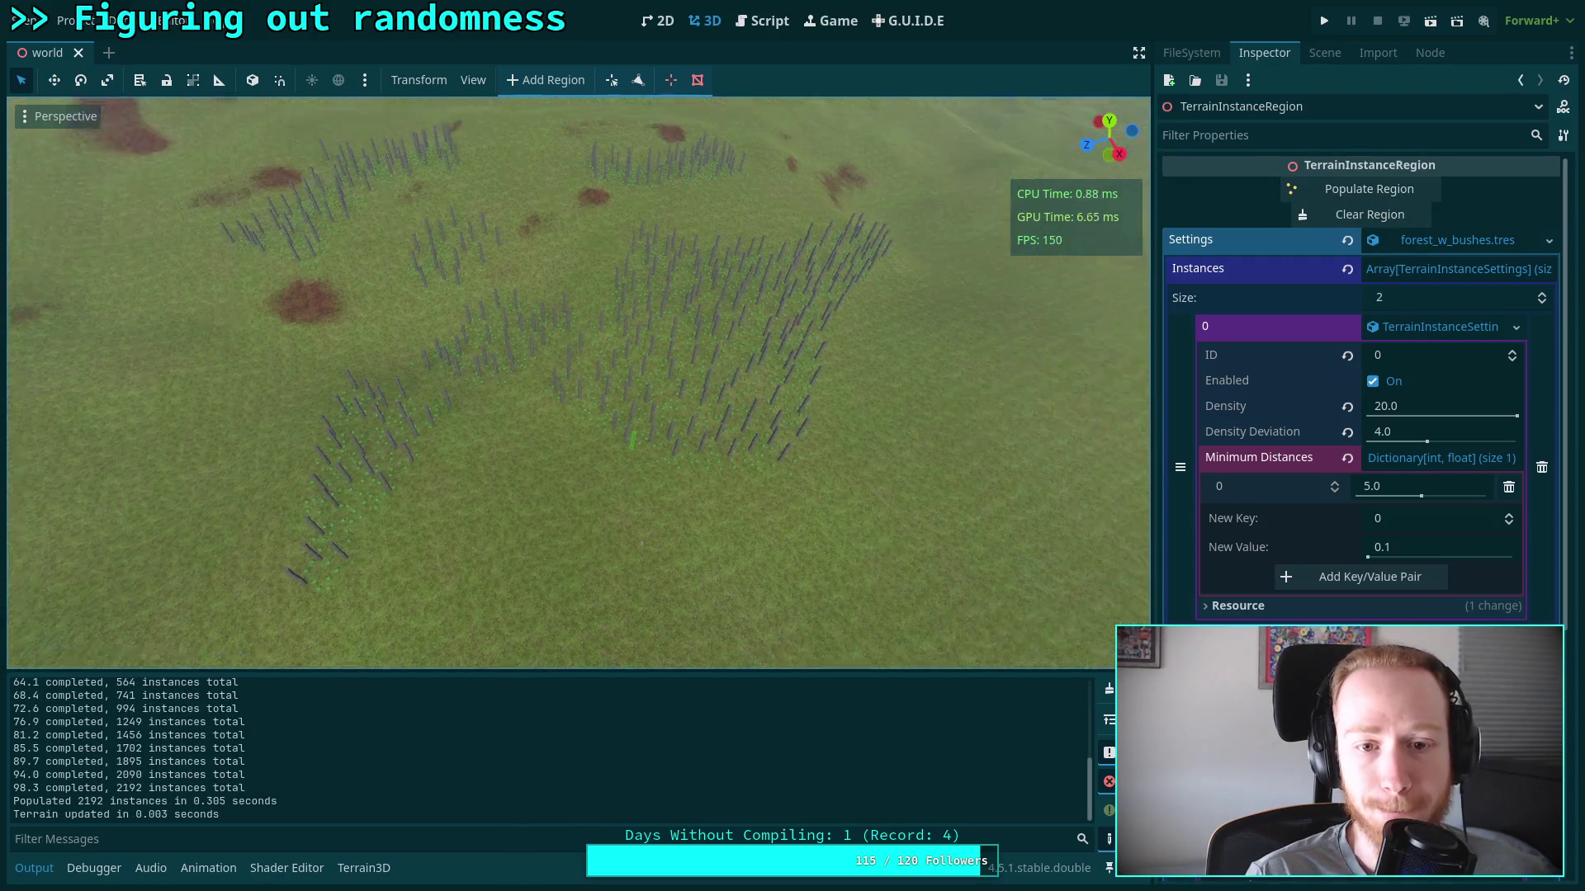
scroll(578, 379, "up", 5)
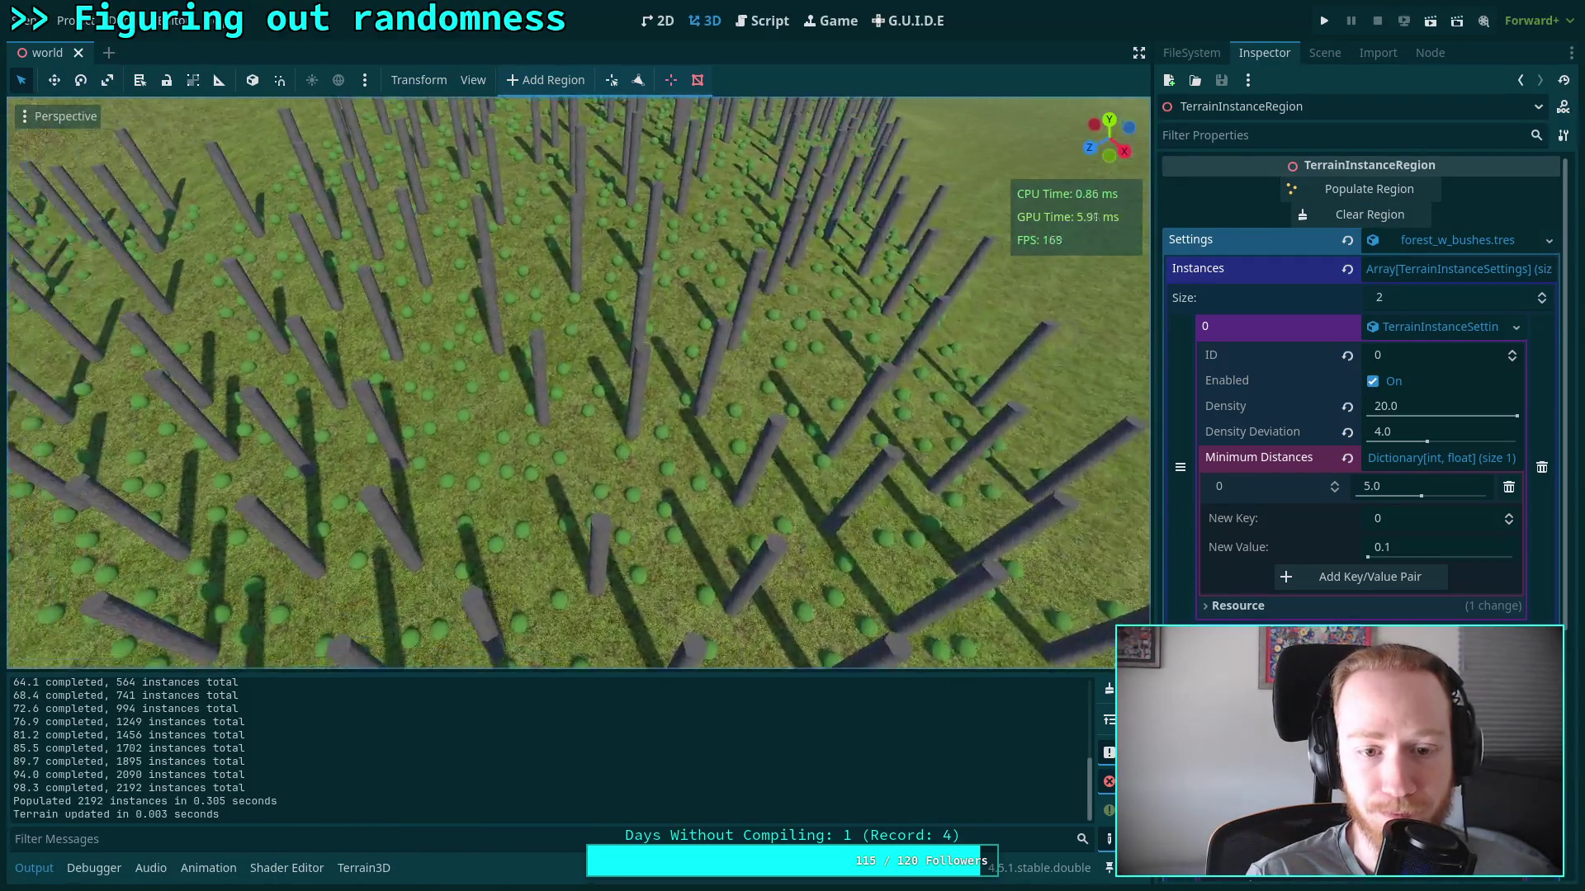
scroll(578, 380, "up", 5)
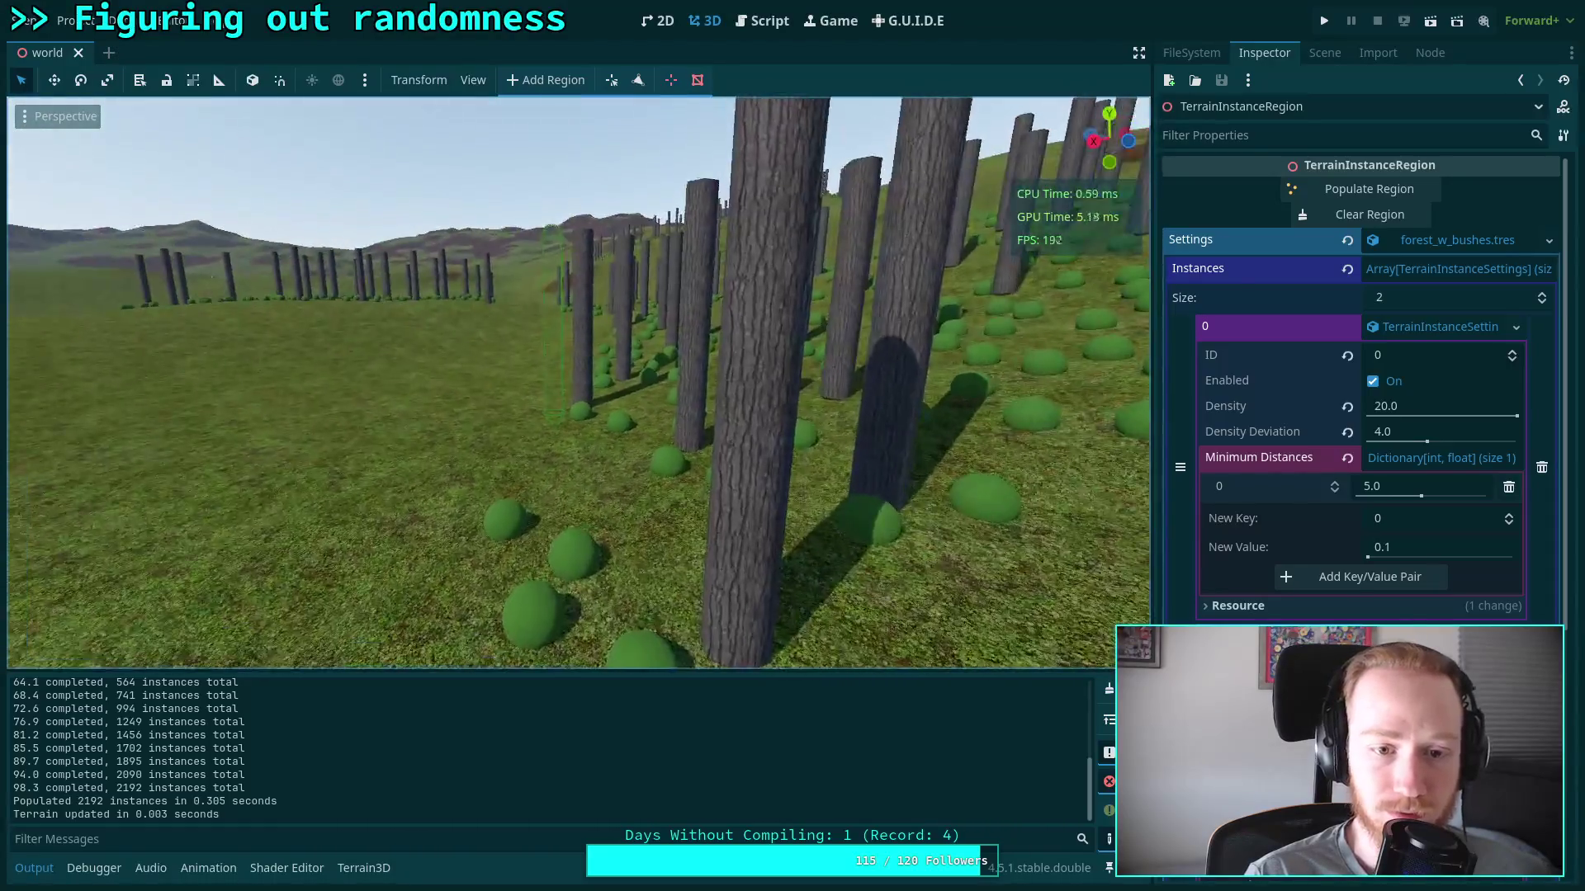
scroll(578, 380, "up", 8)
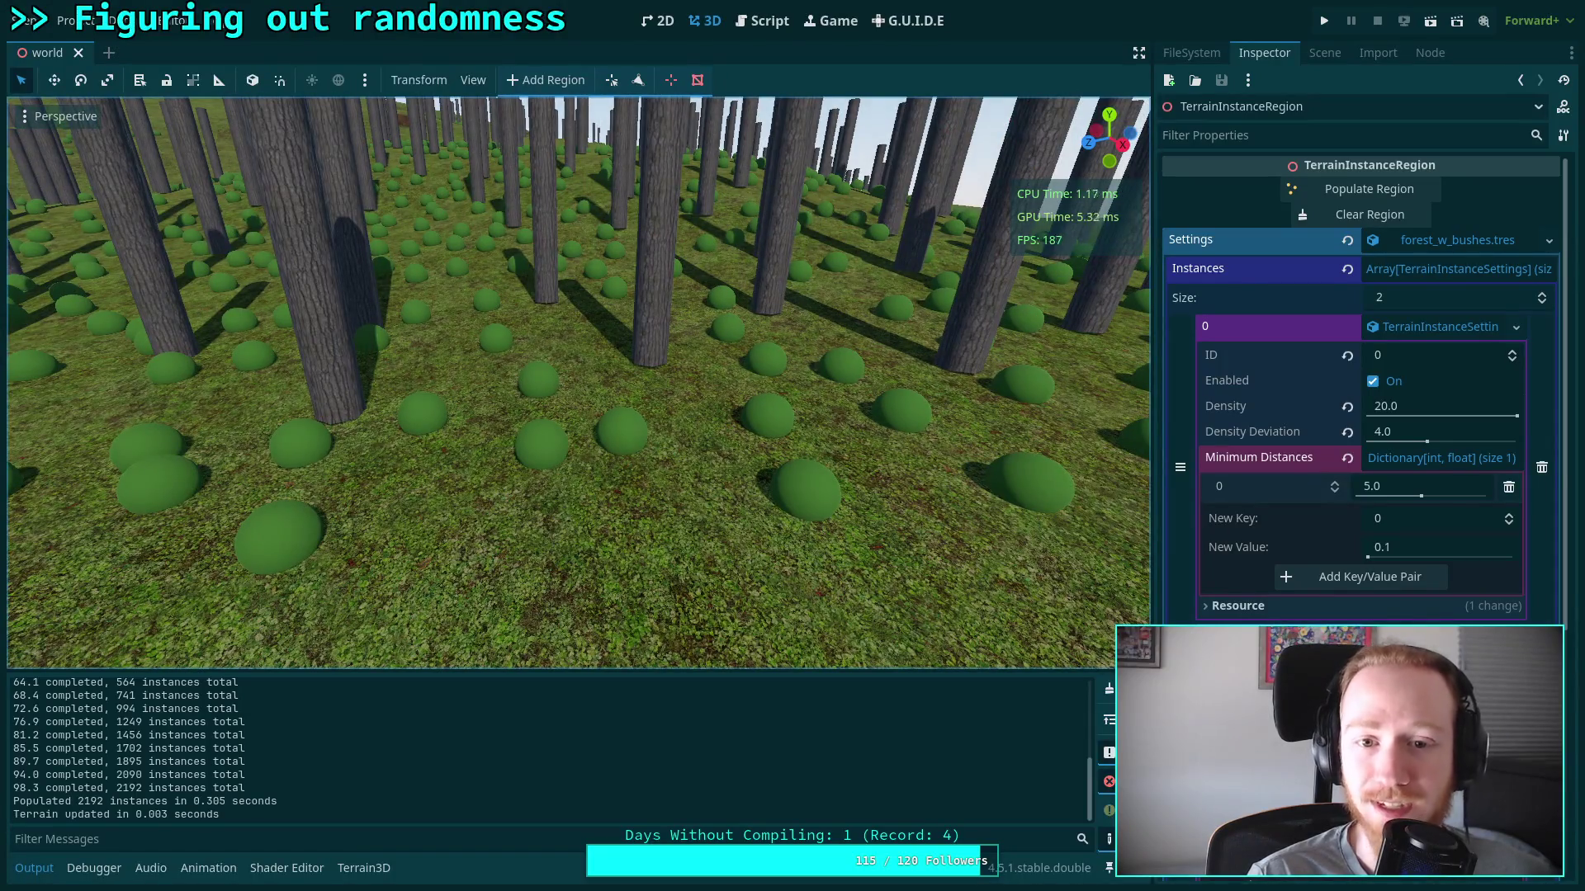
scroll(578, 380, "down", 5)
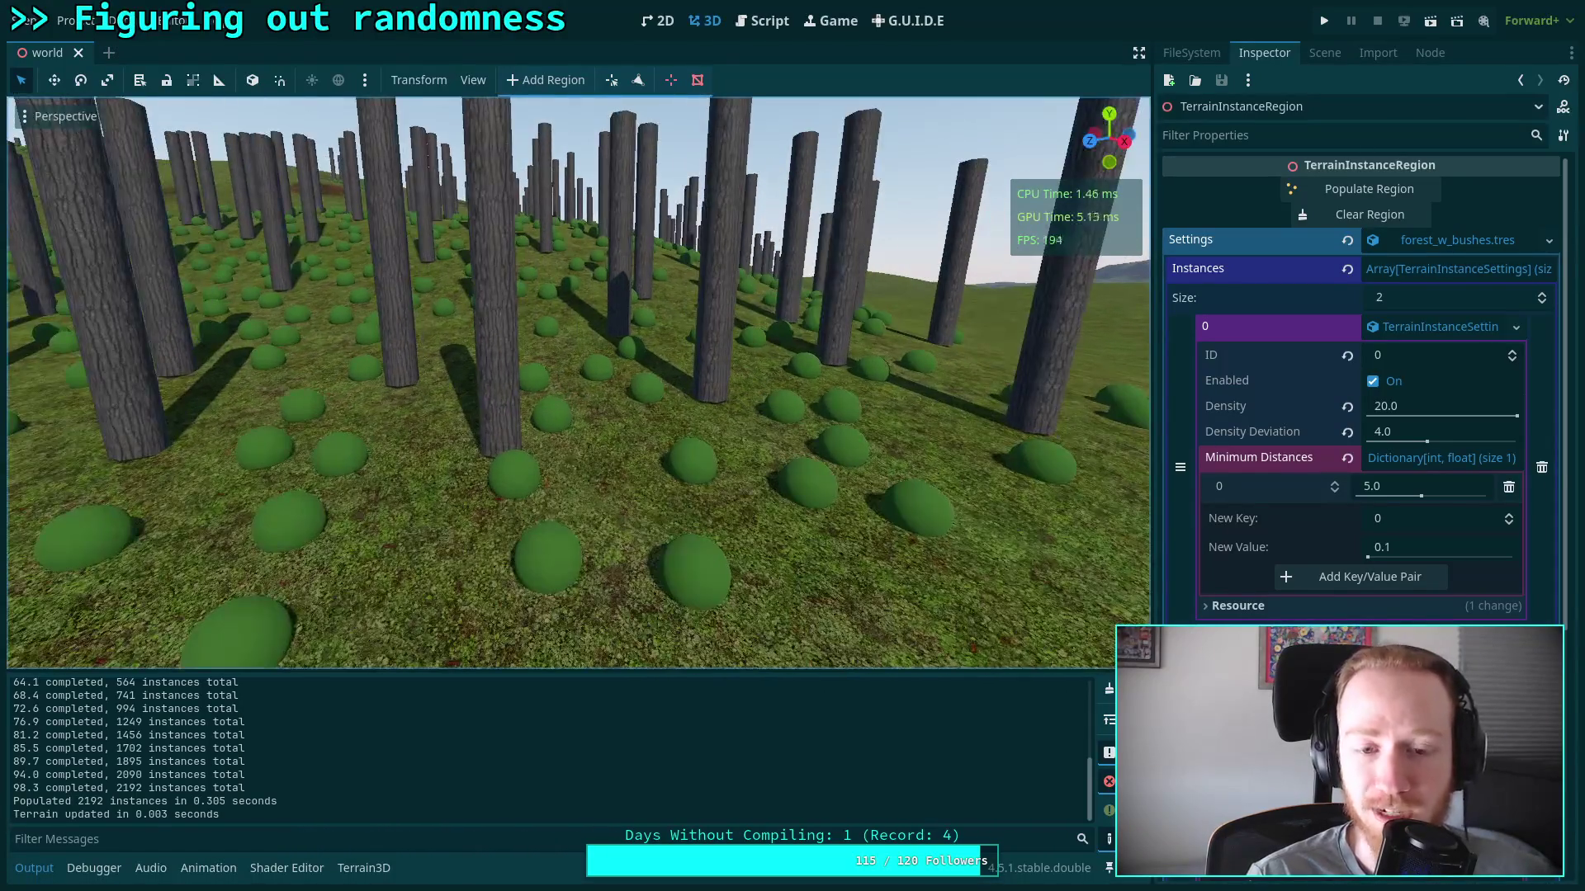
scroll(577, 380, "up", 6)
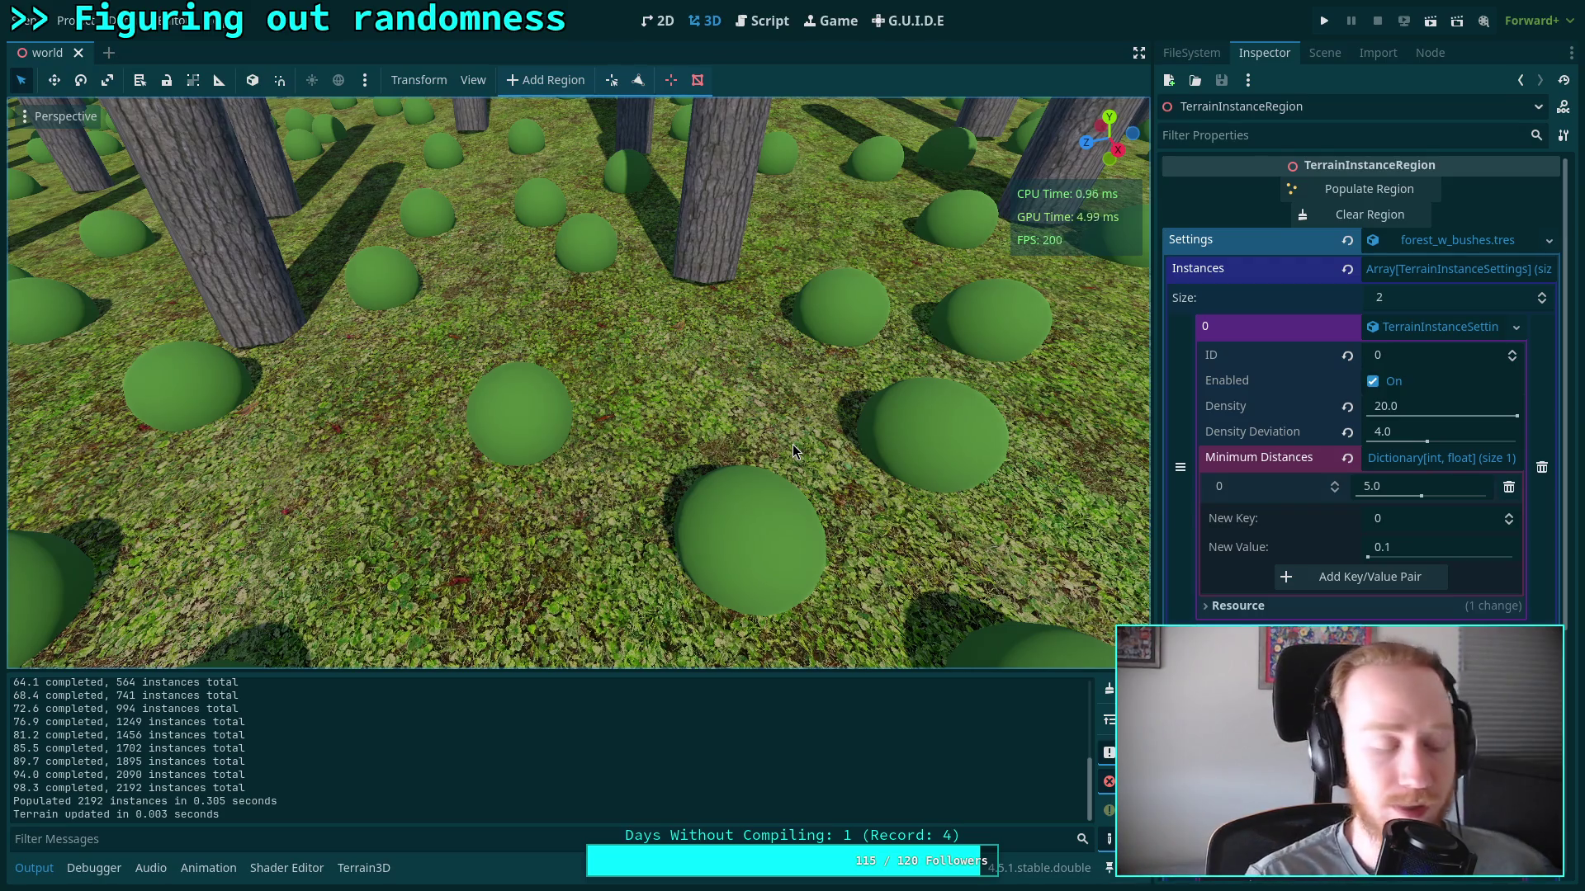
Fly through the forest in freelook to inspect trees and bushes, then save the world scene
right_click(791, 365)
key("w")
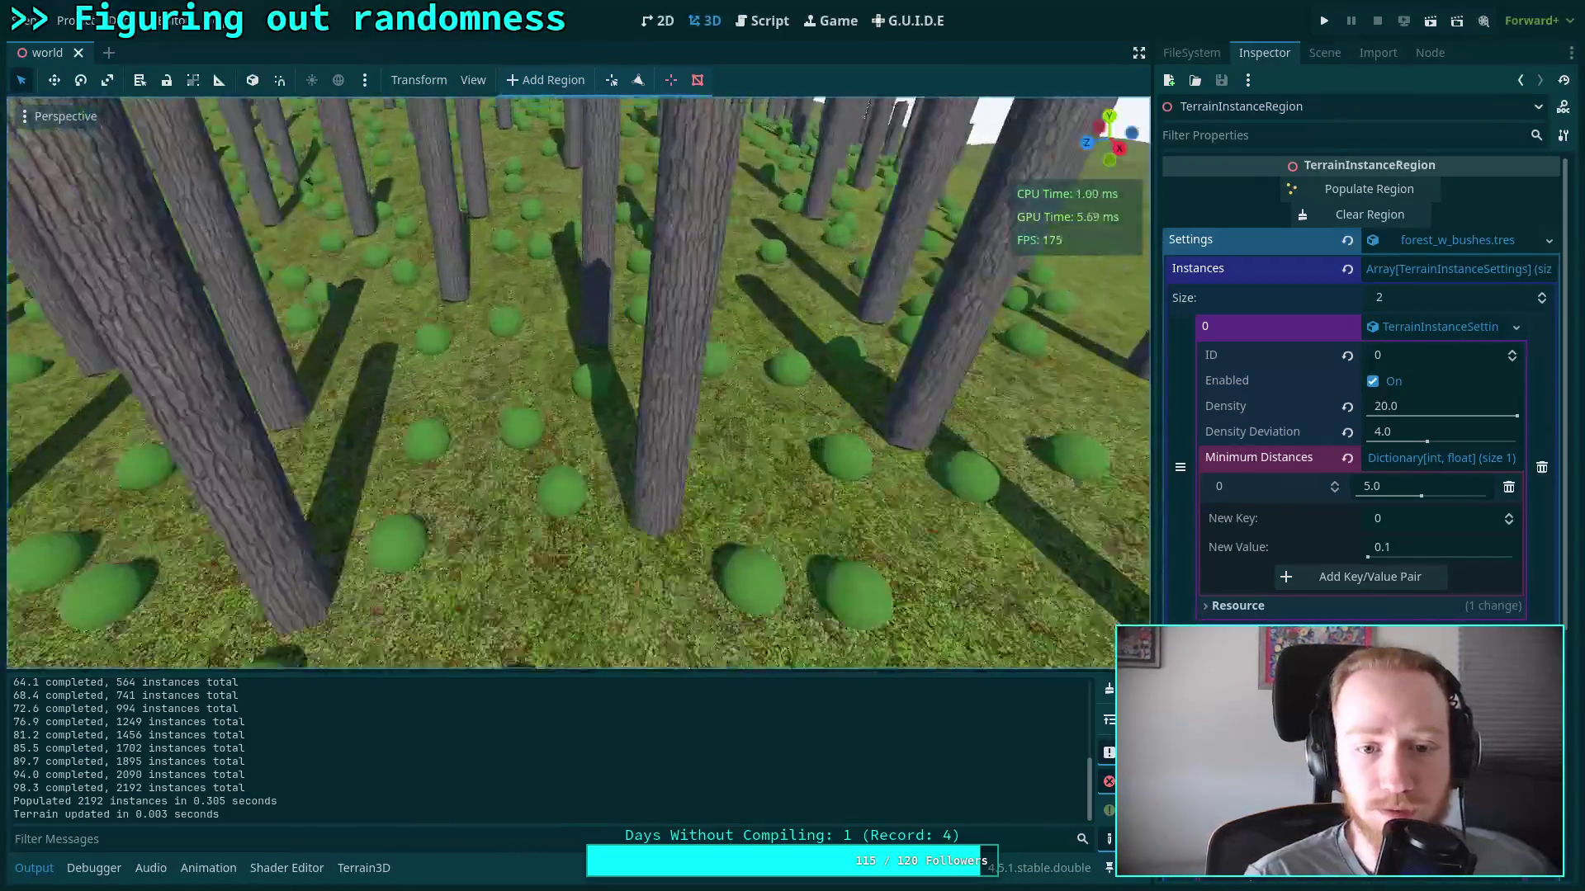
key("s")
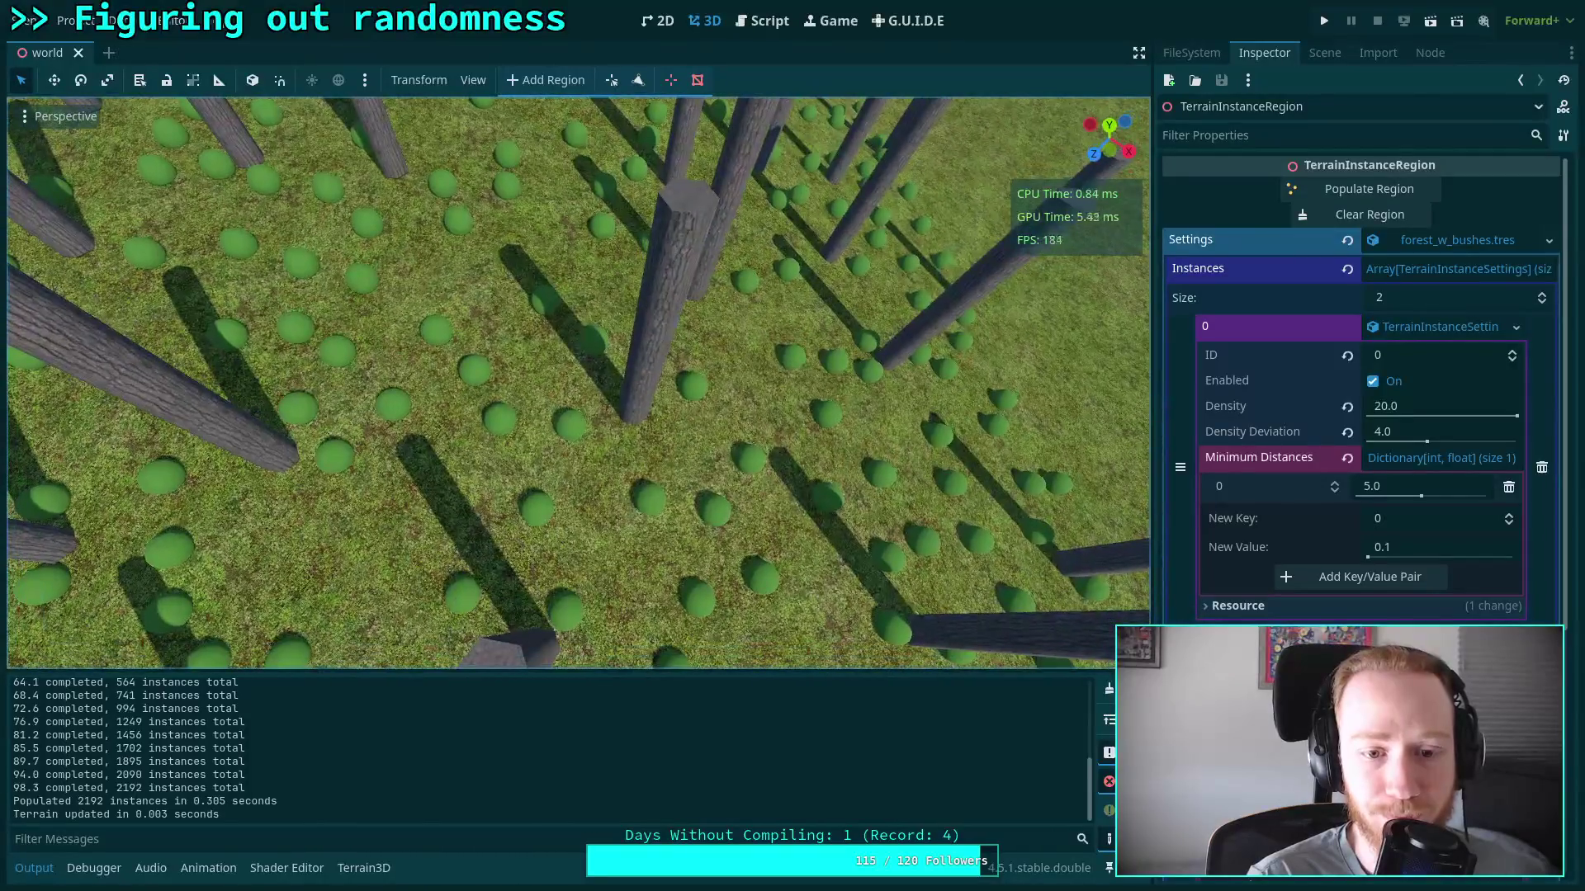
key("w")
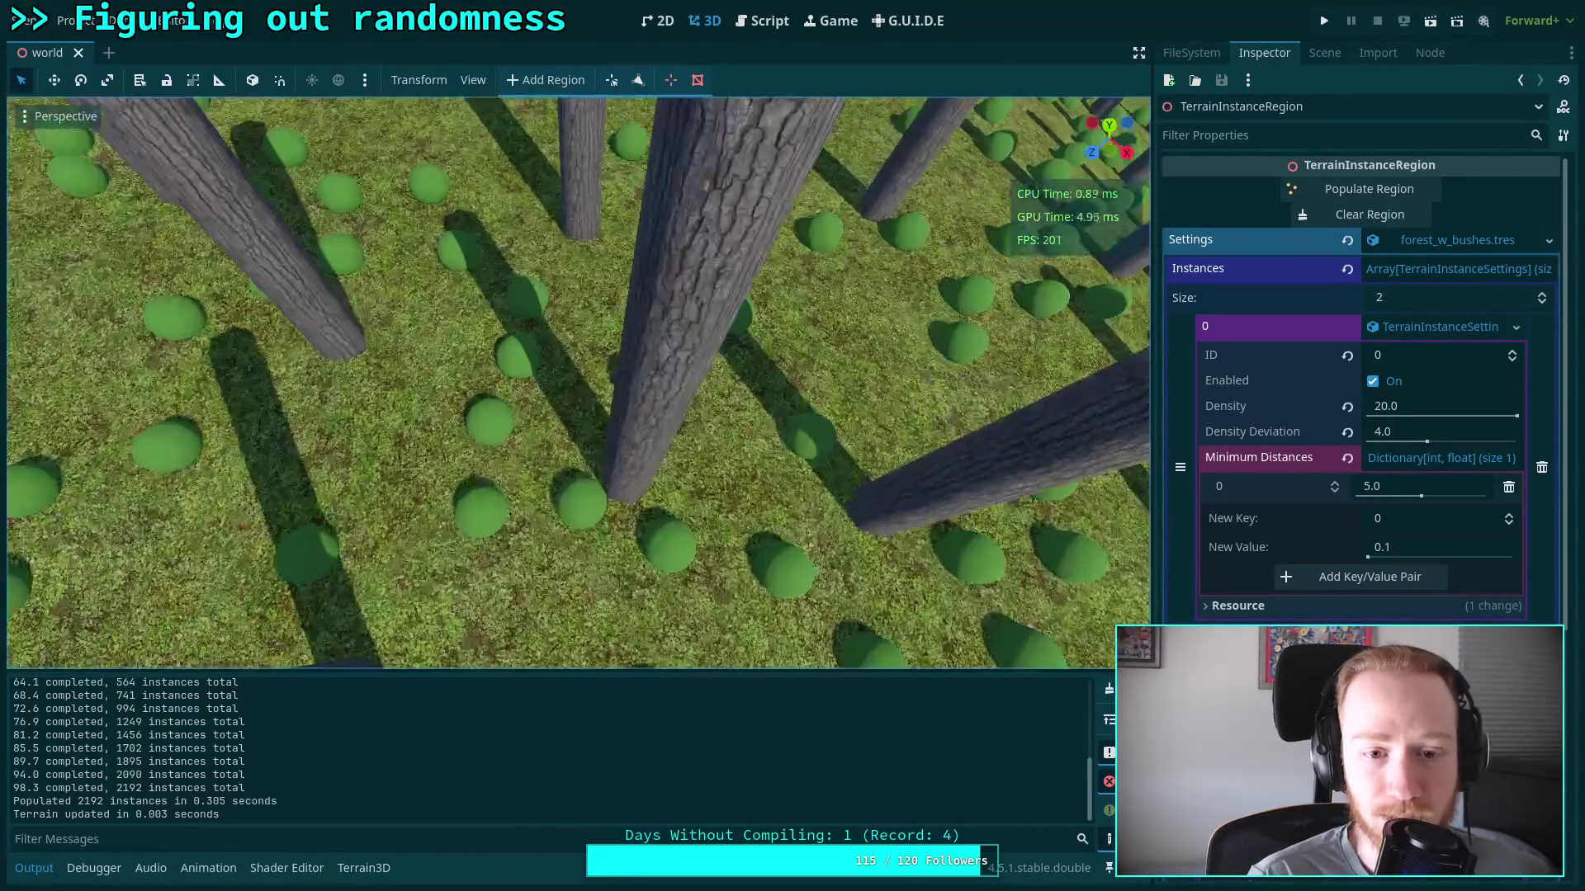
key("s")
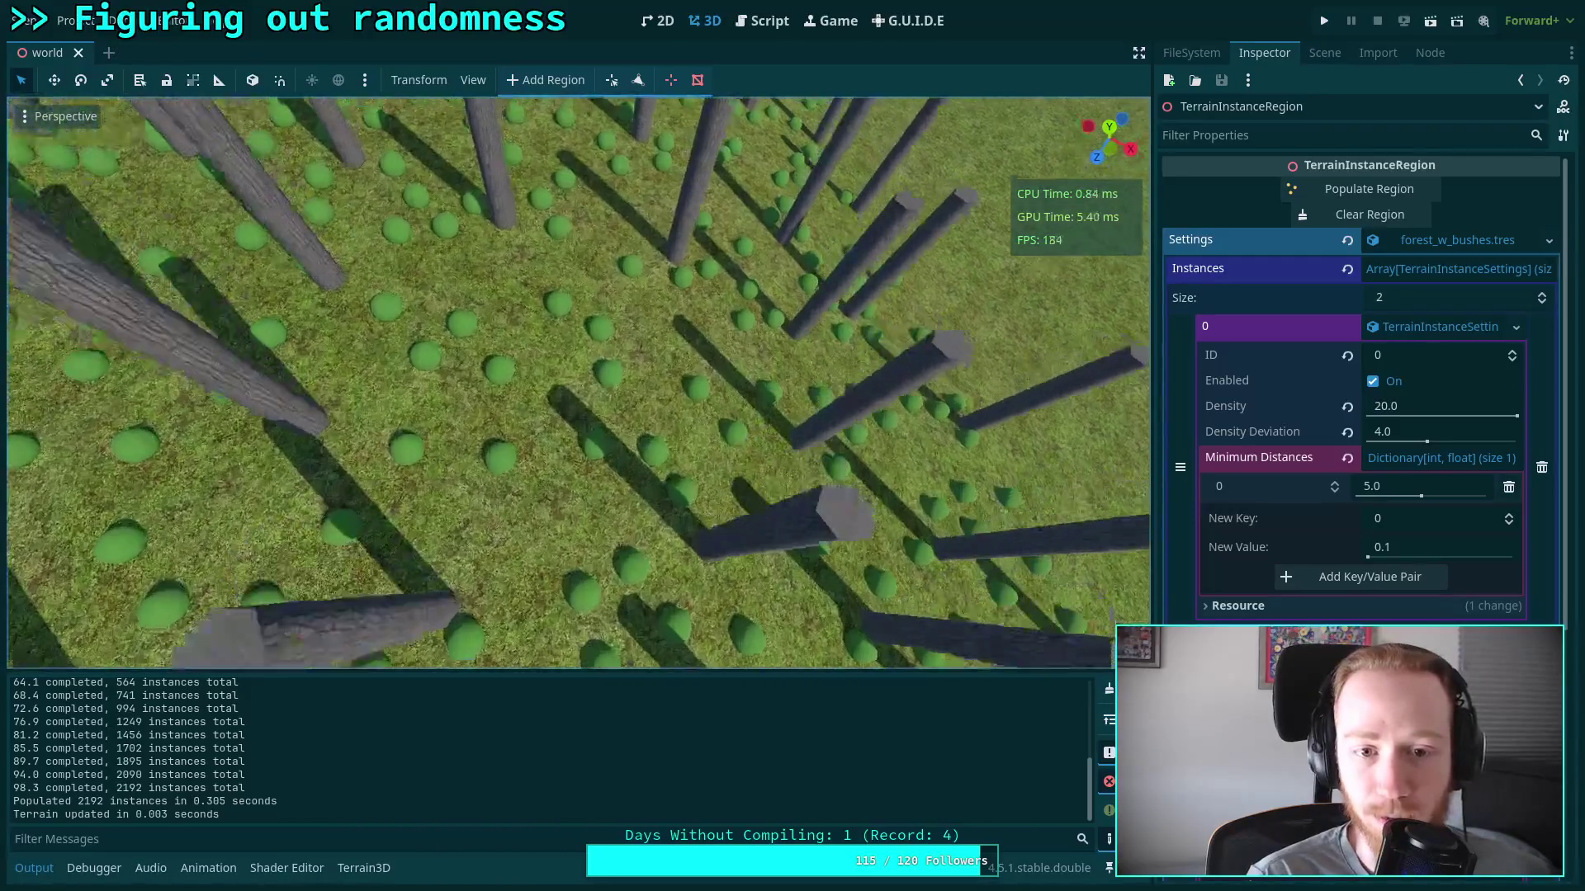
key("s")
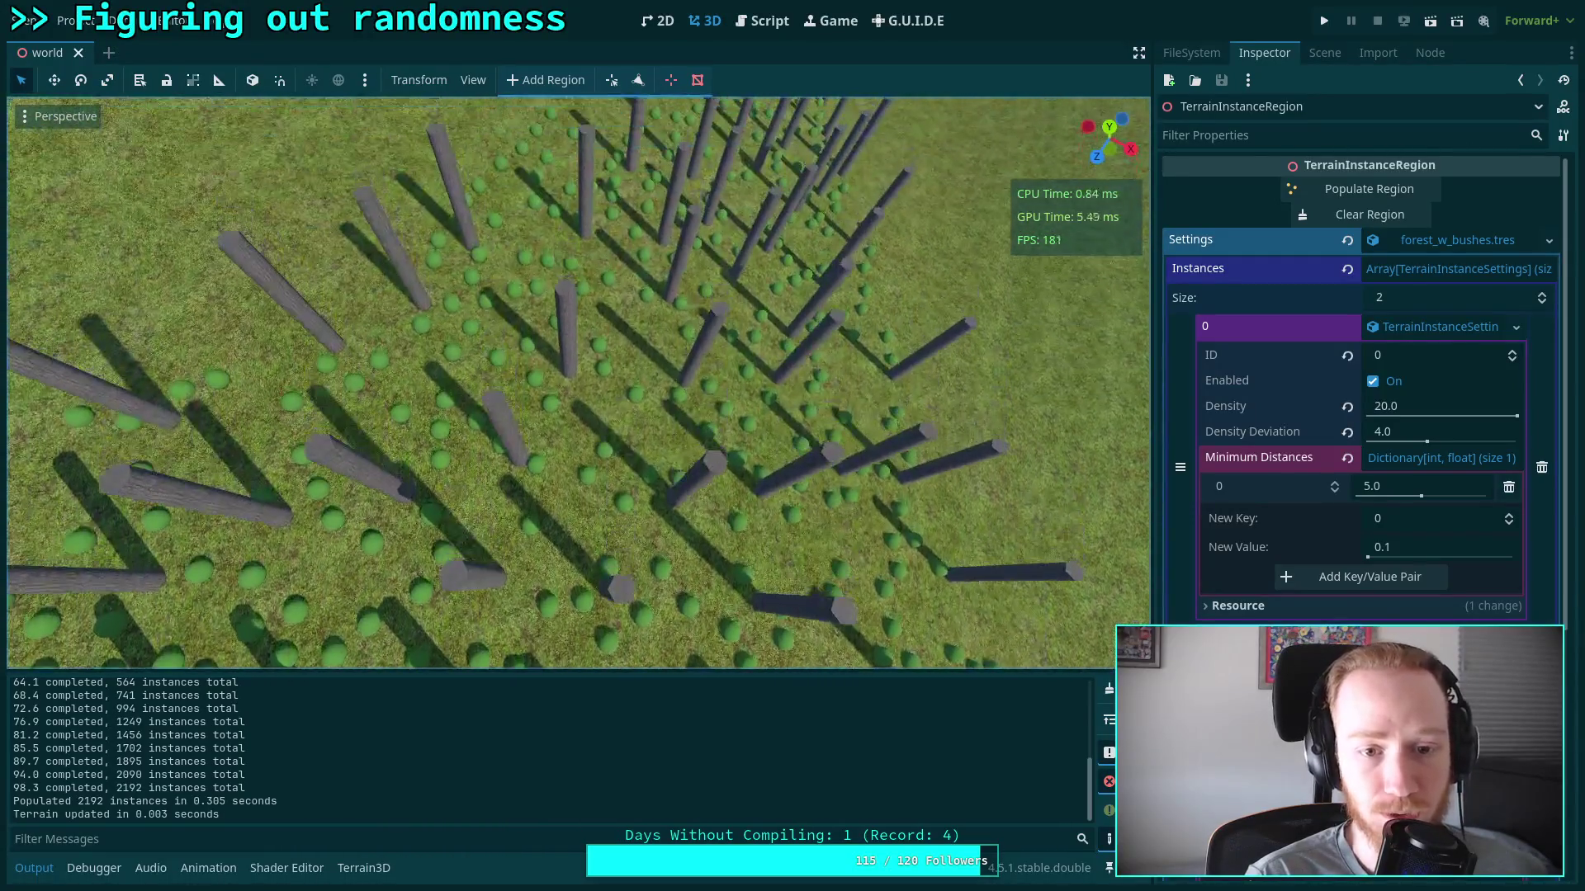
key("w")
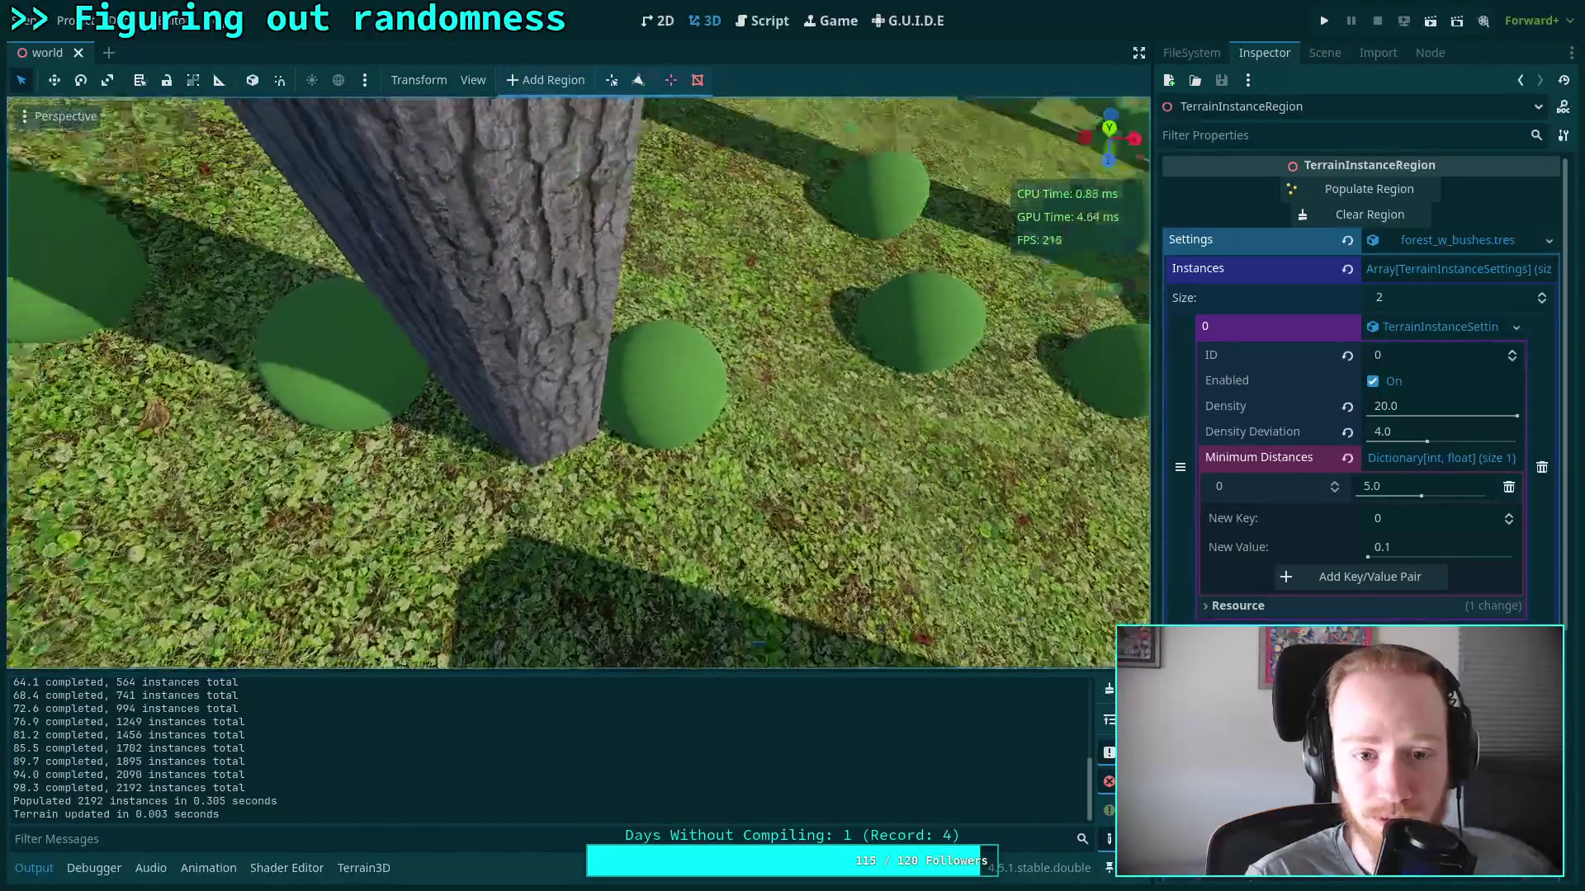
key("d")
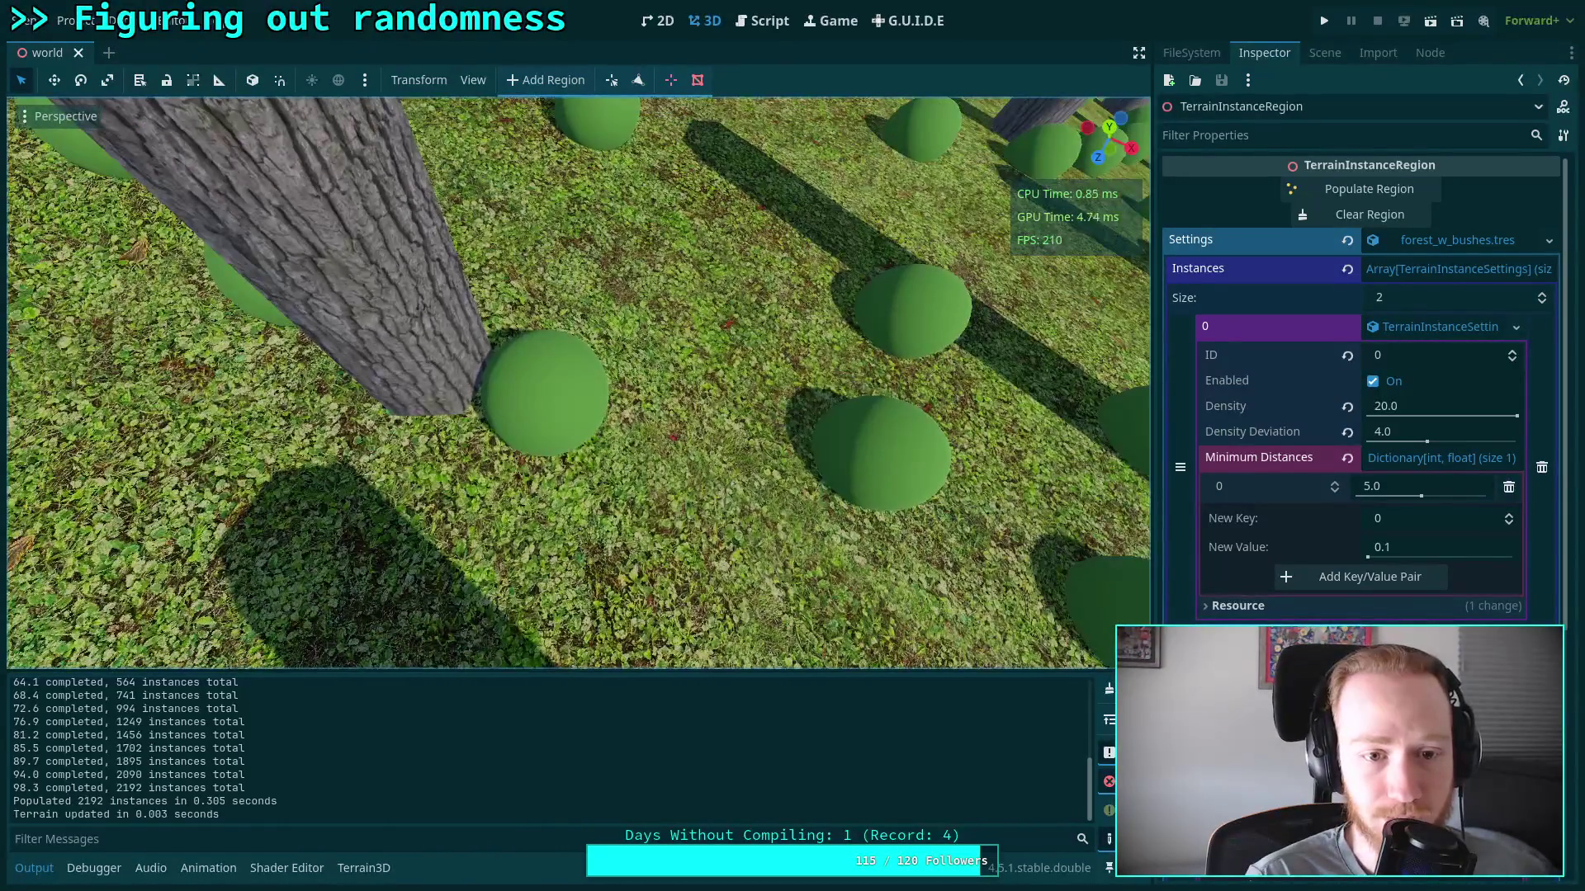
key("s")
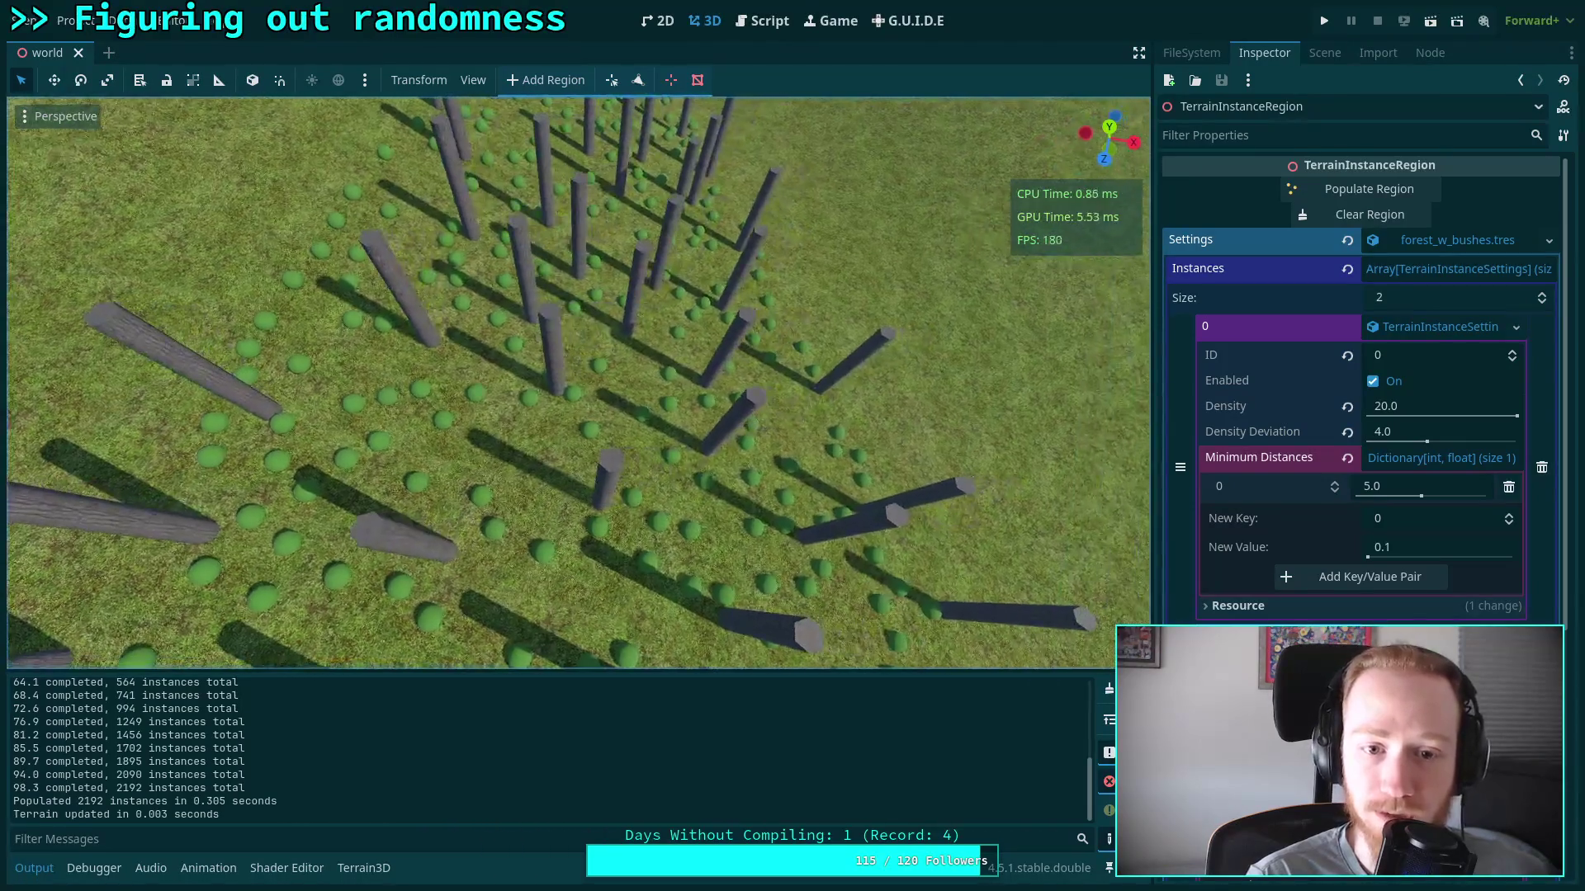
key("w")
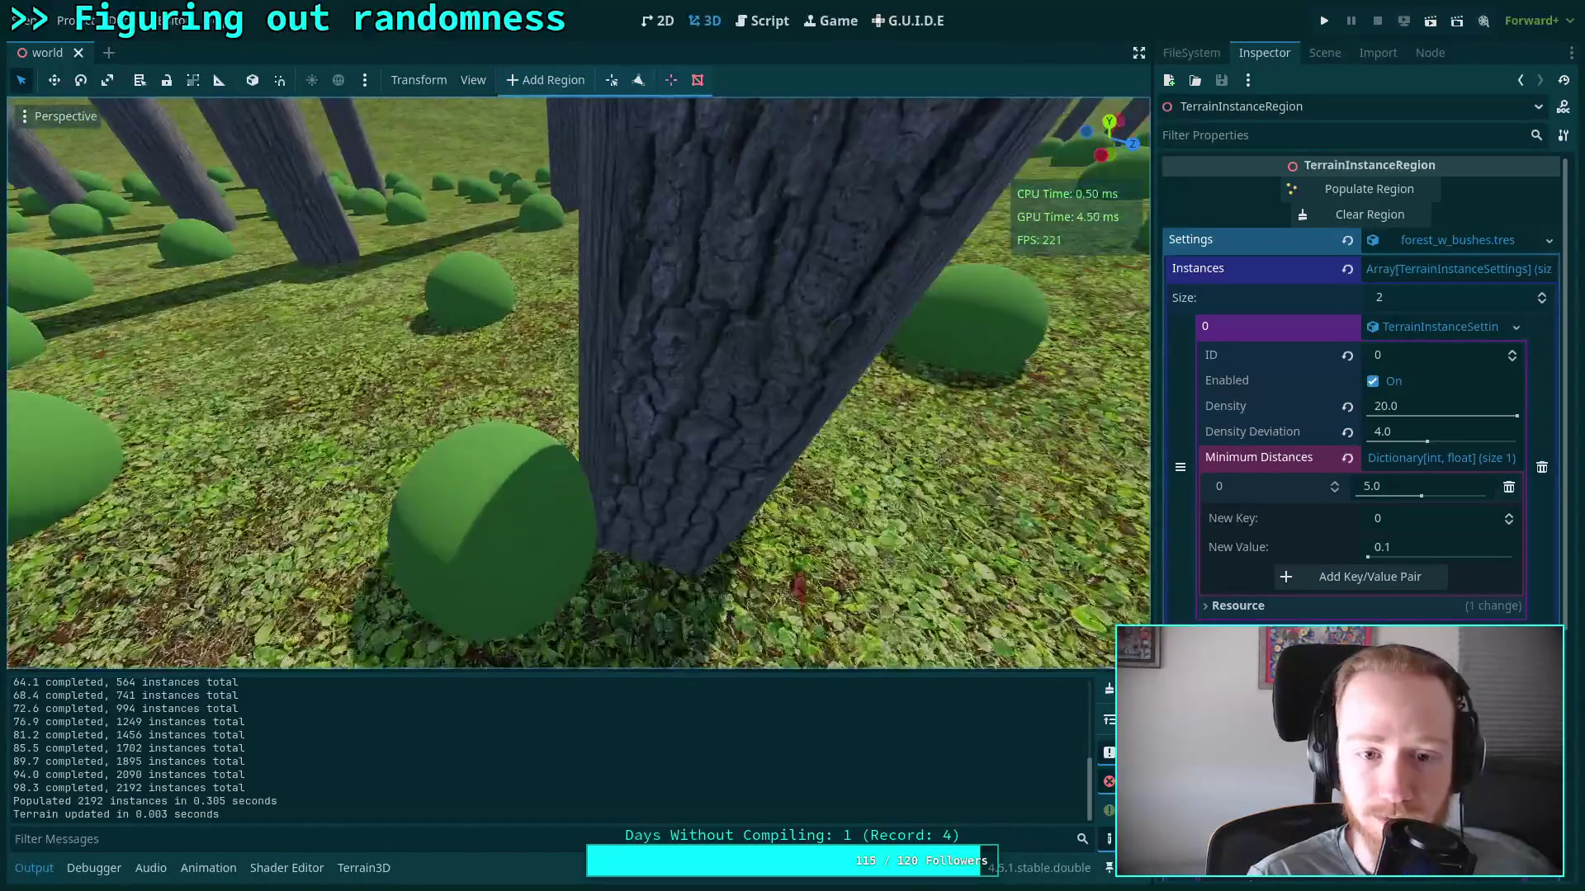
key("s")
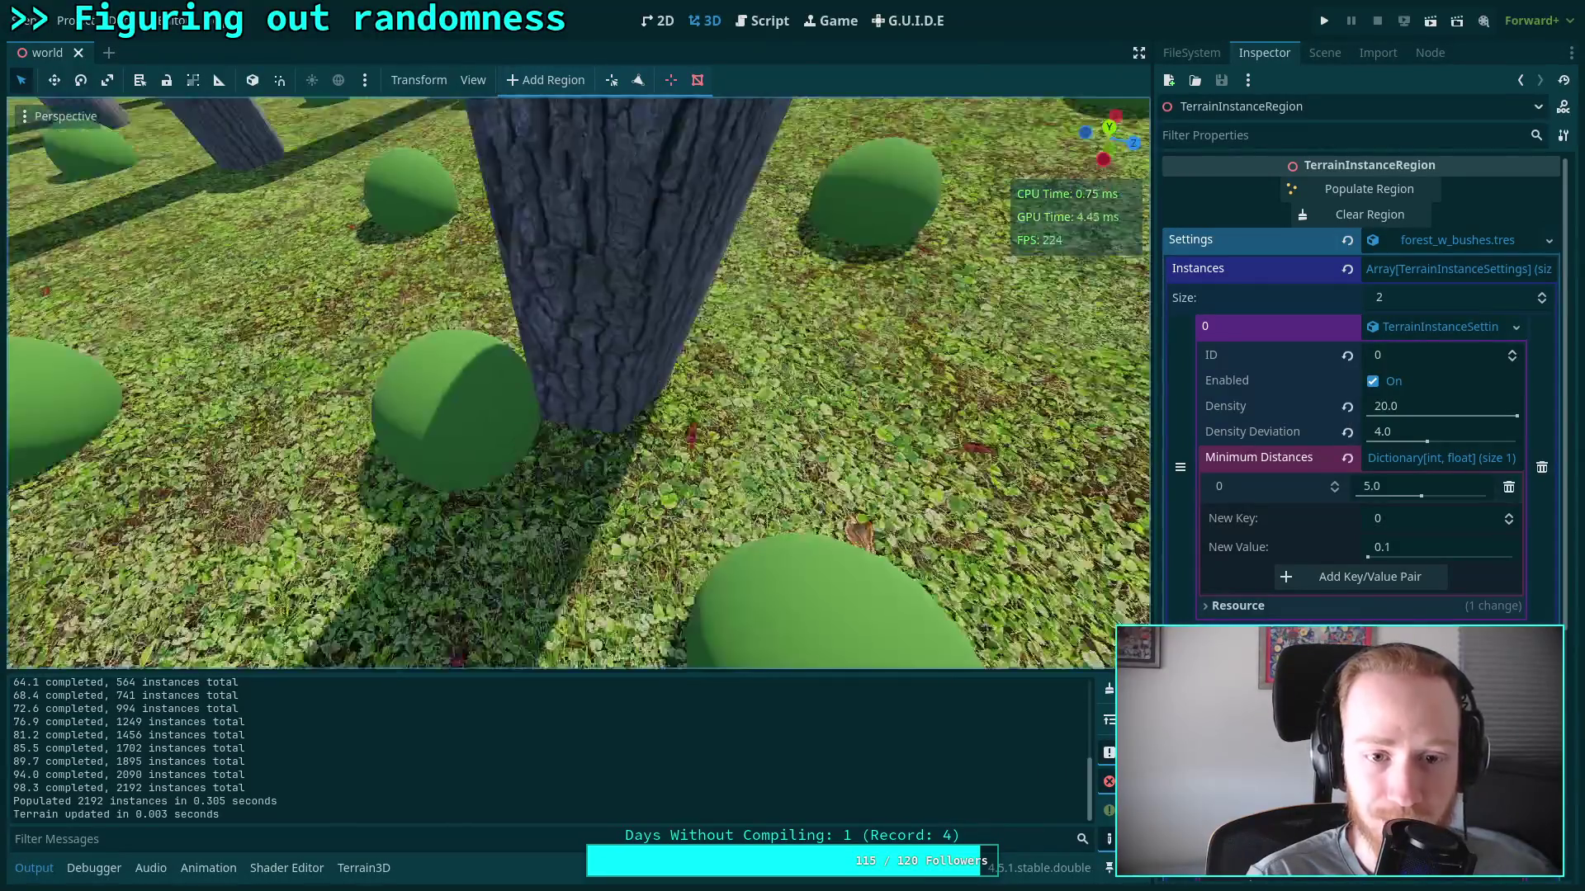
key("s")
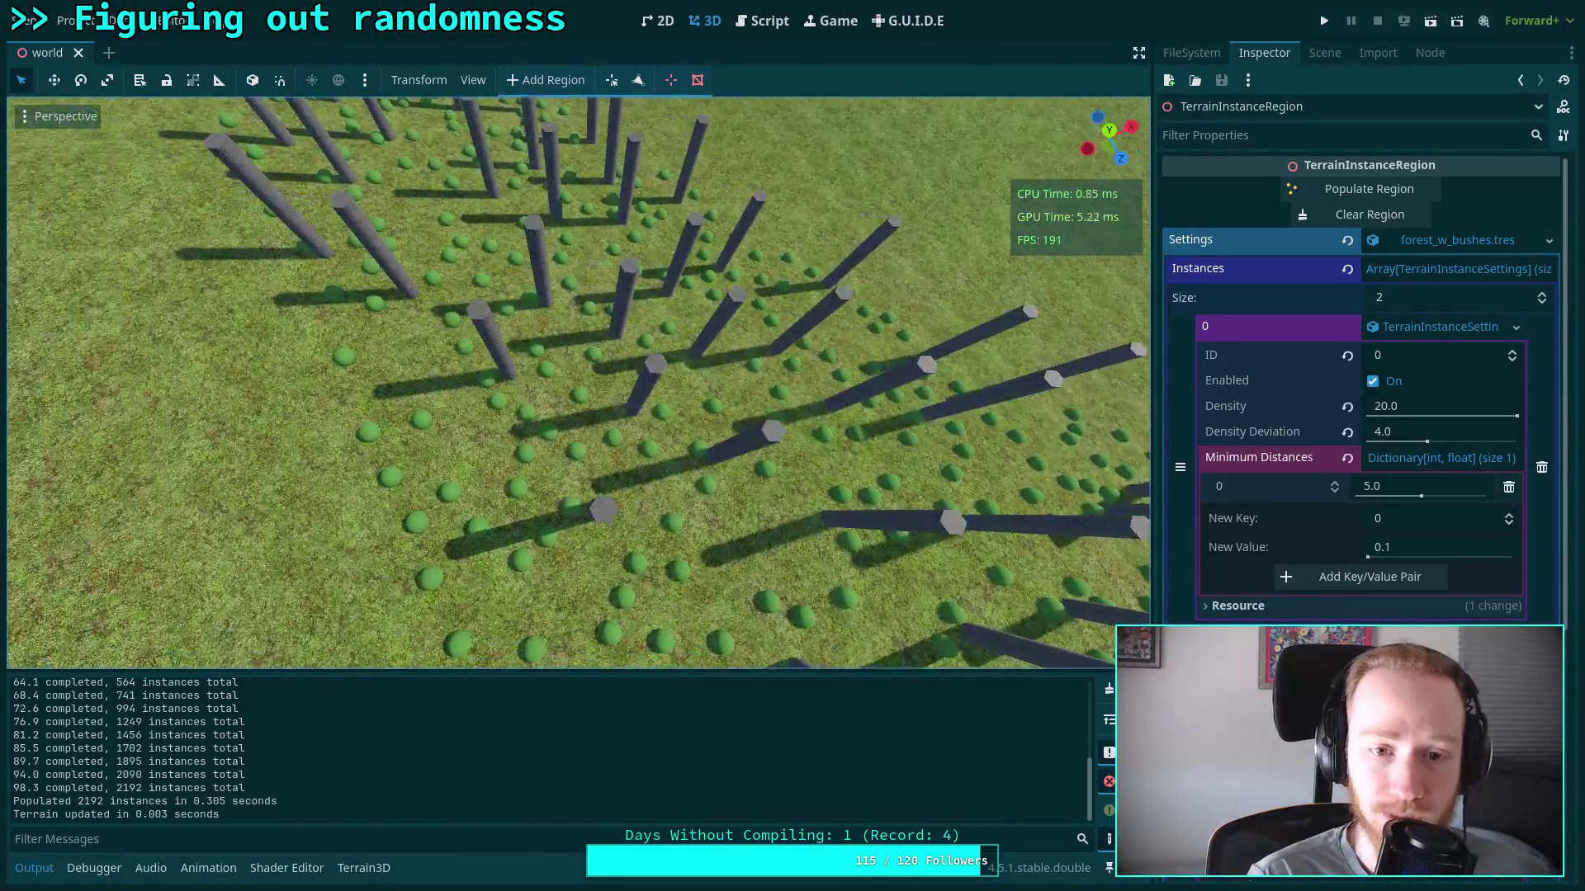
key("w")
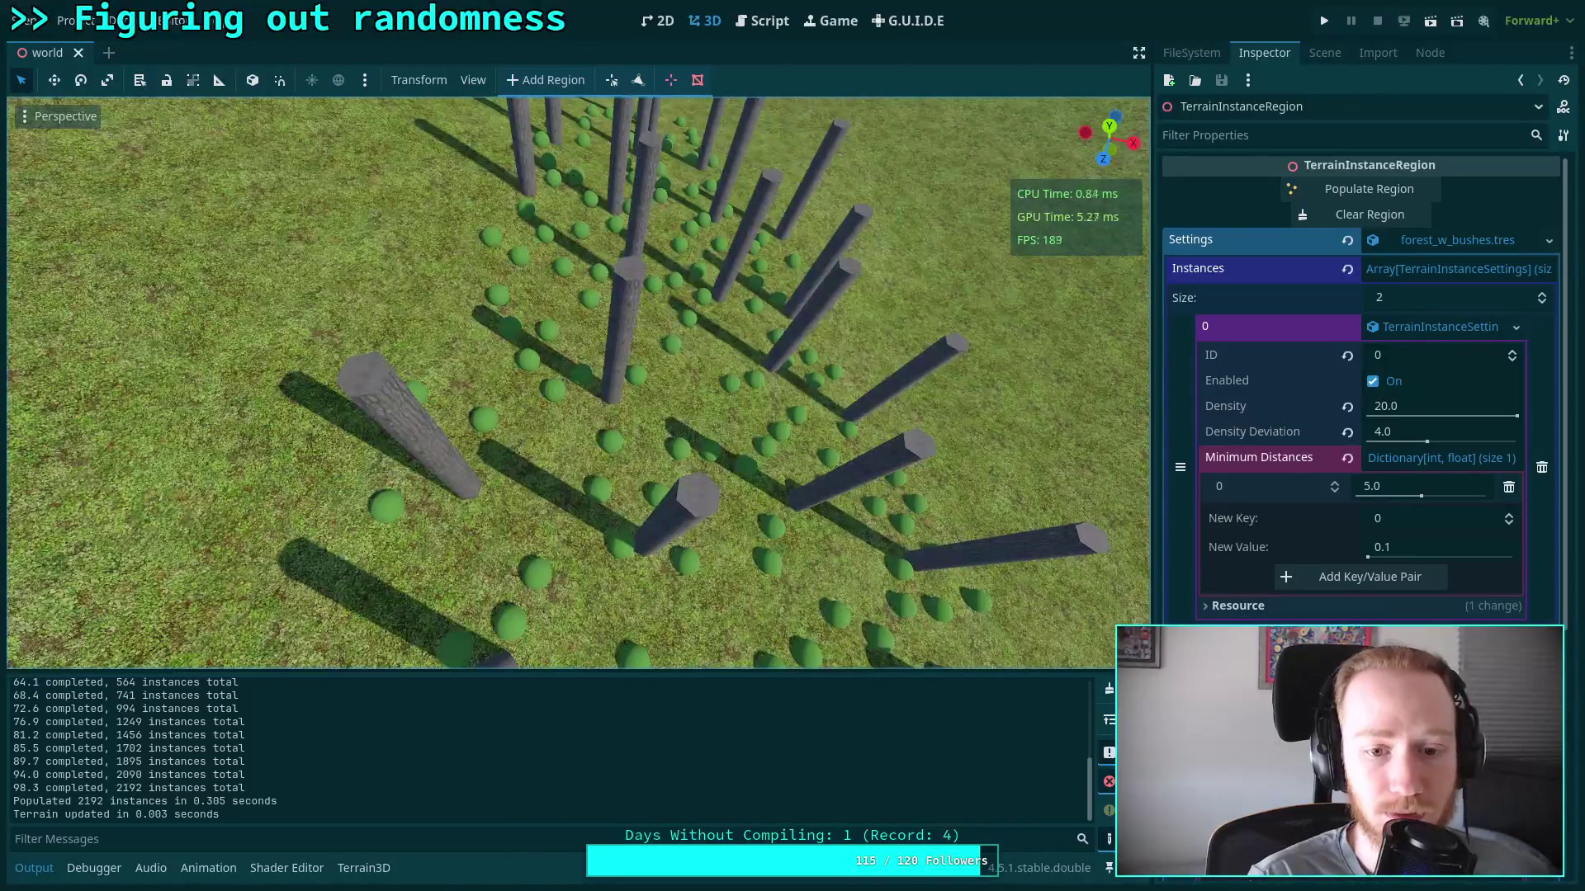
key("w")
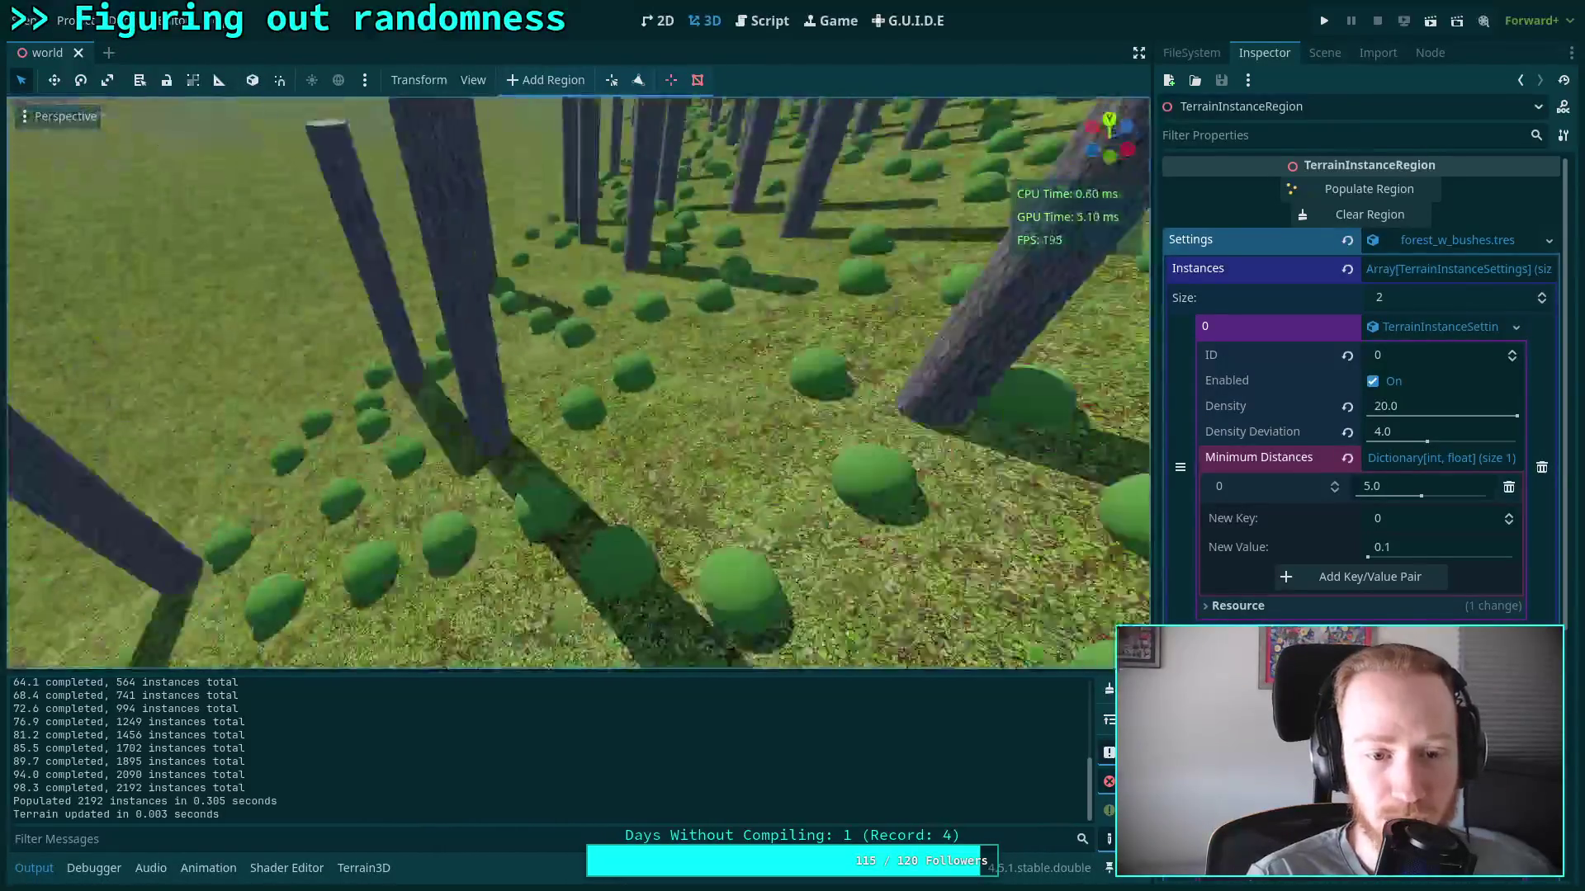
key("w")
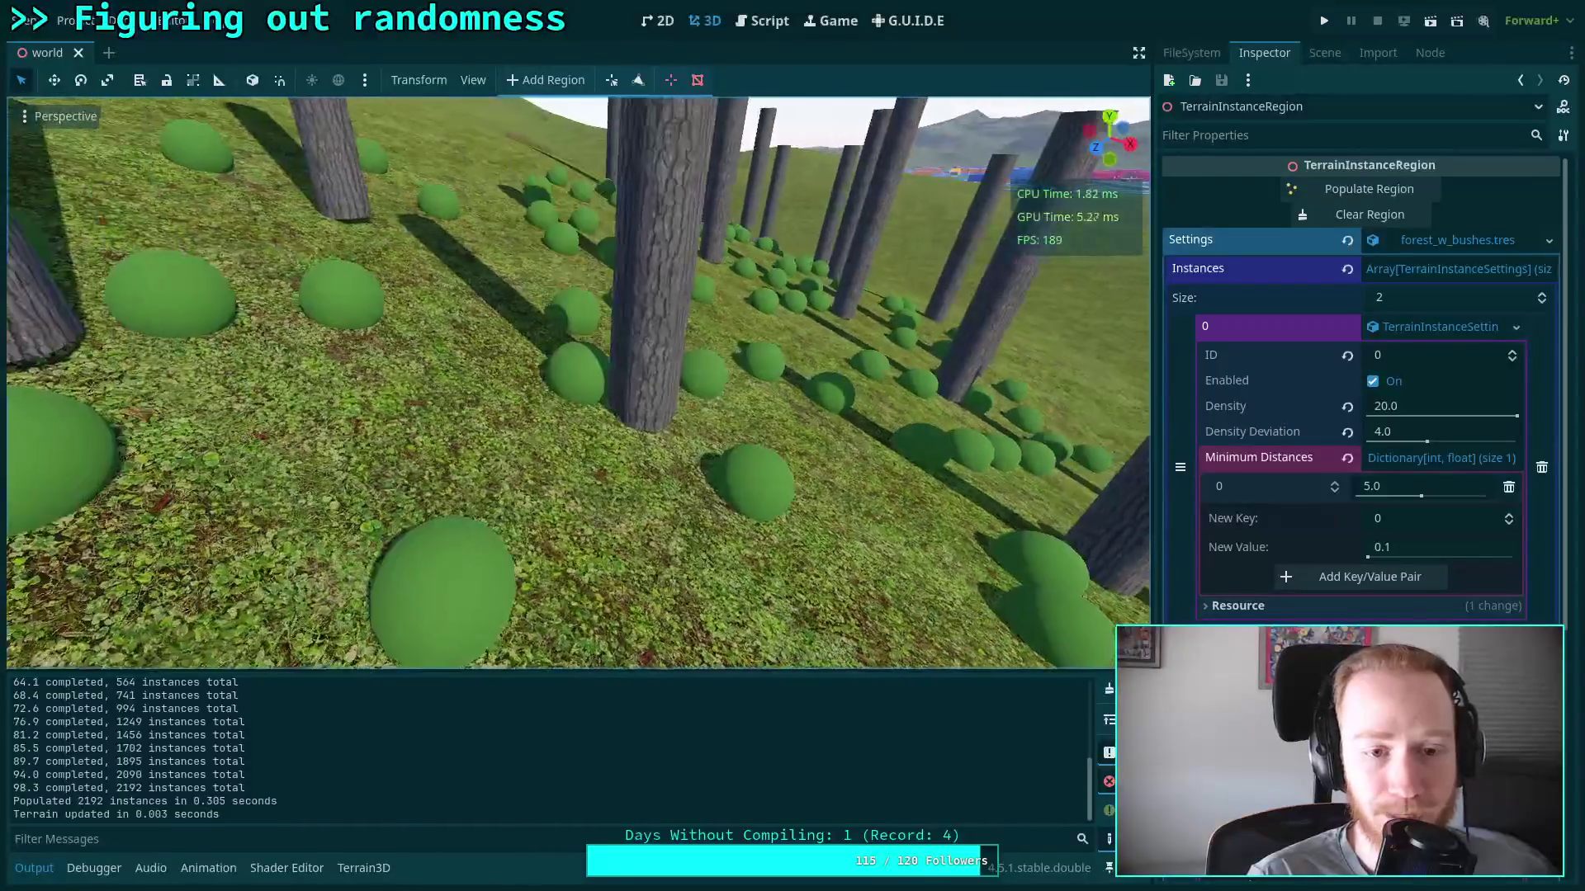
key("w")
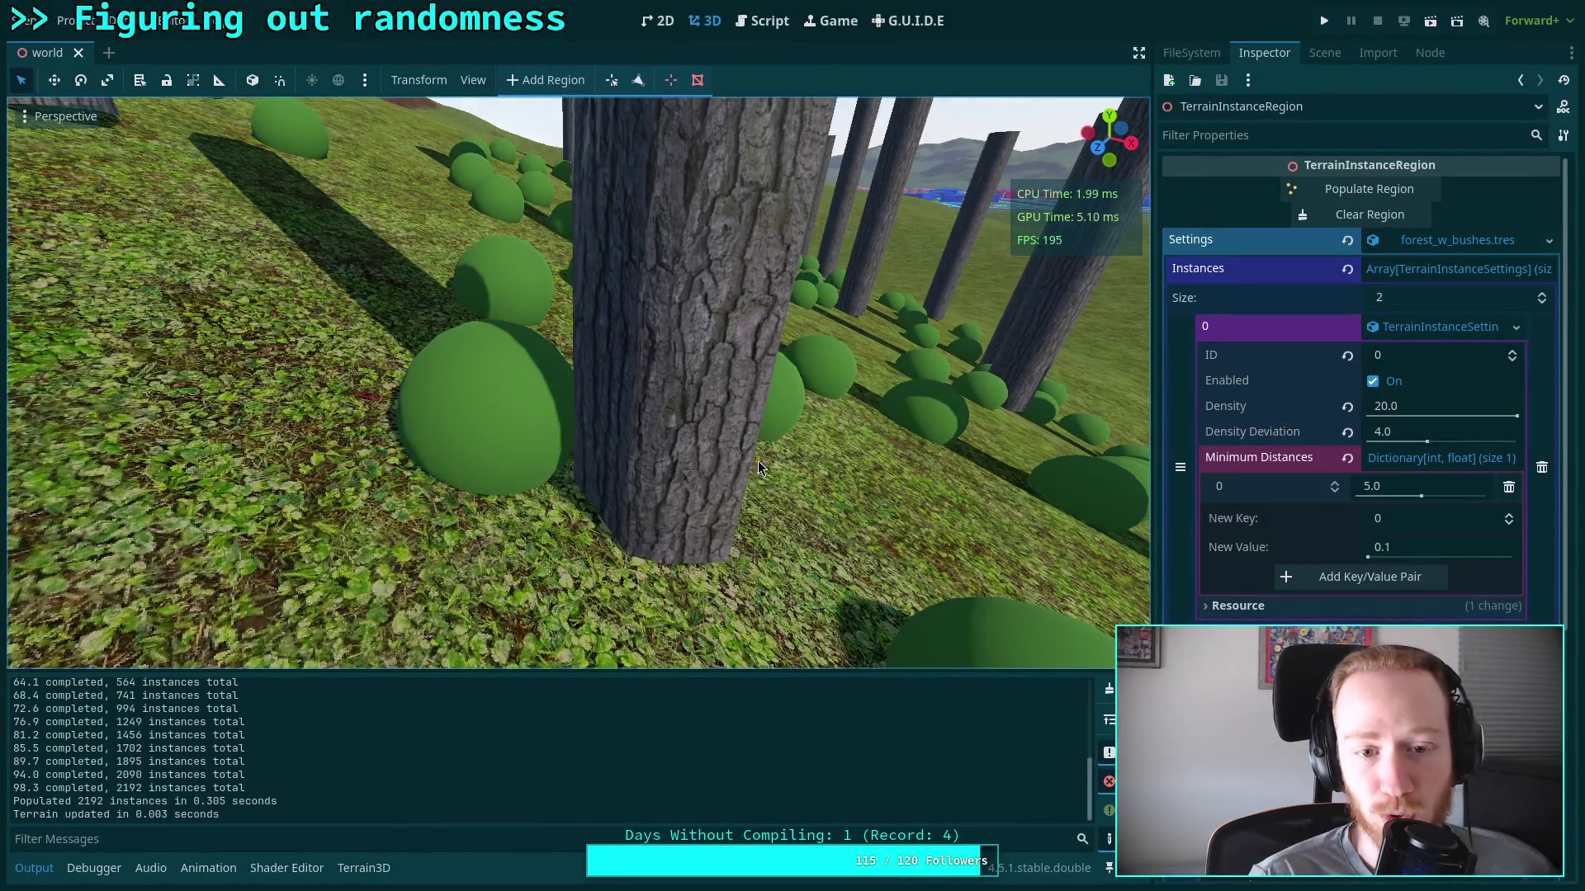
key("s")
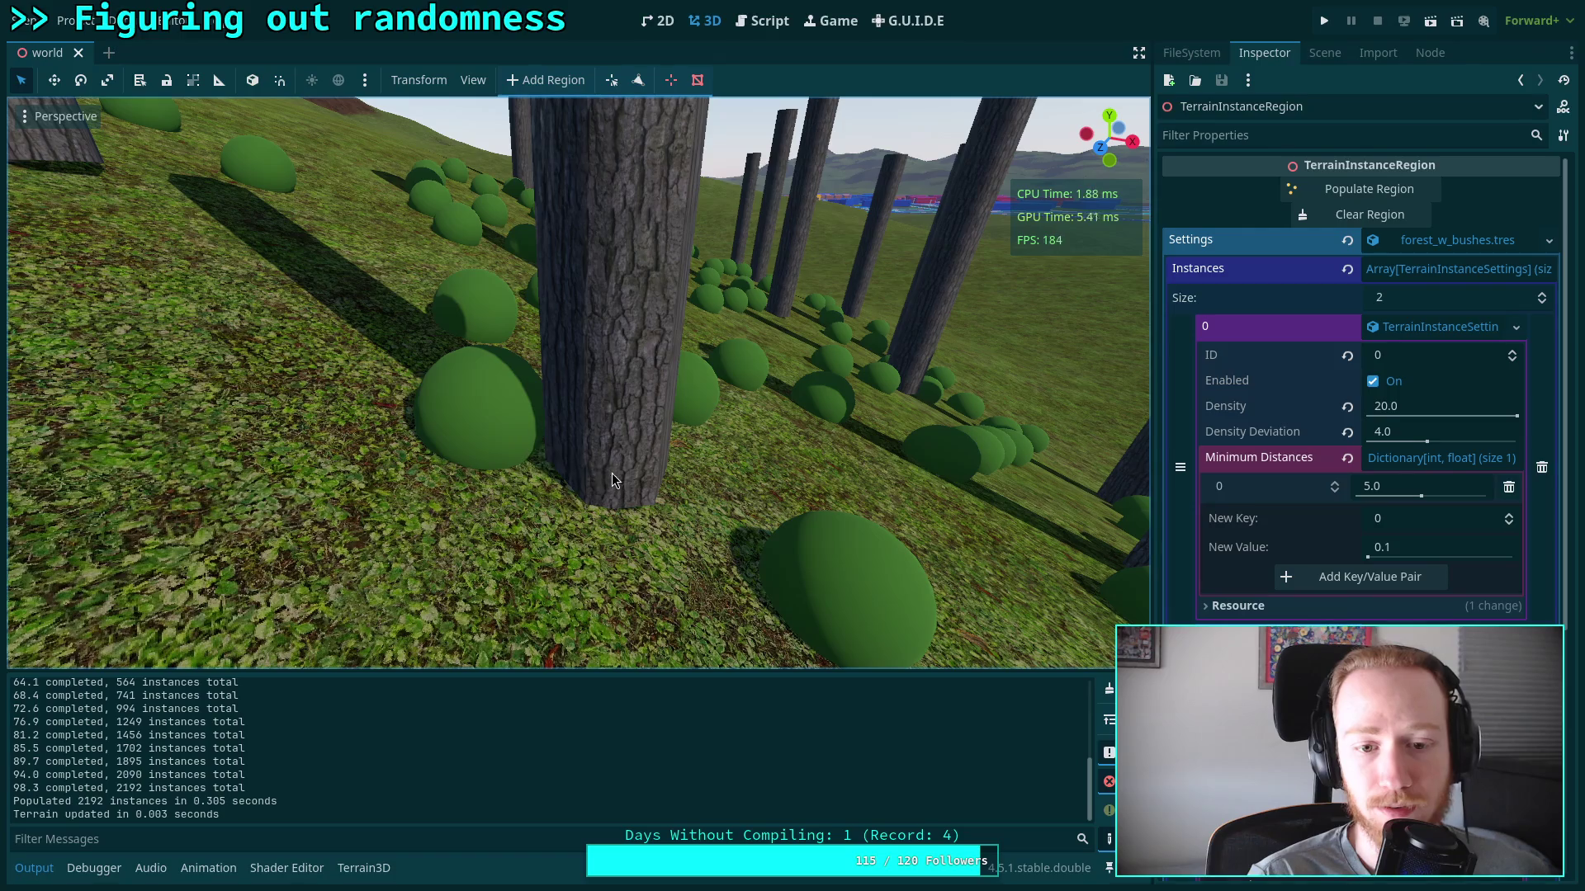
key("s")
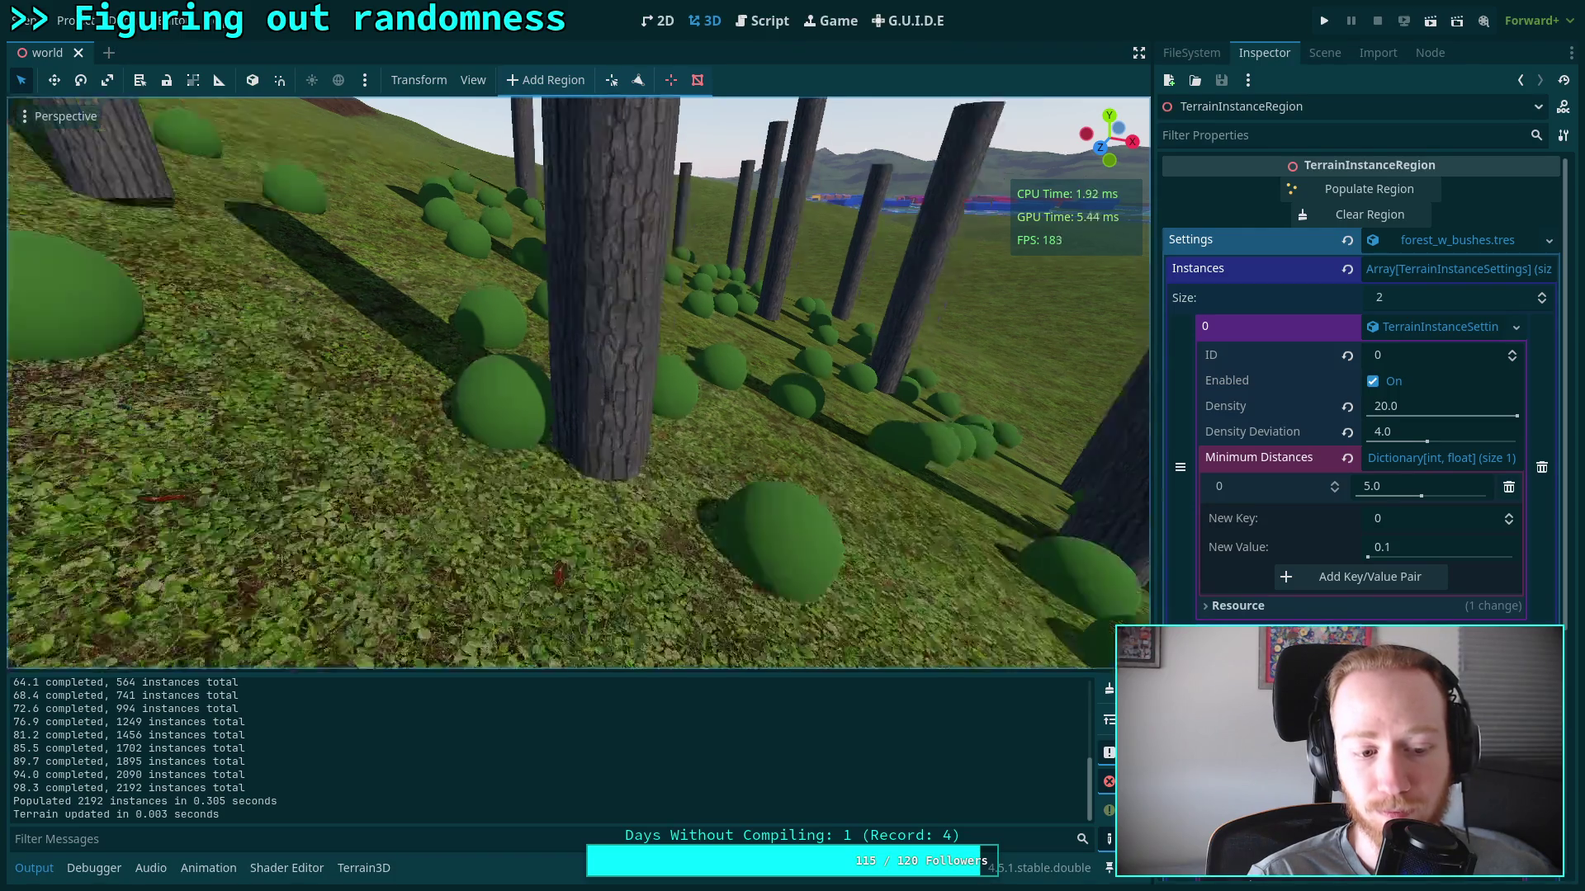
key("w")
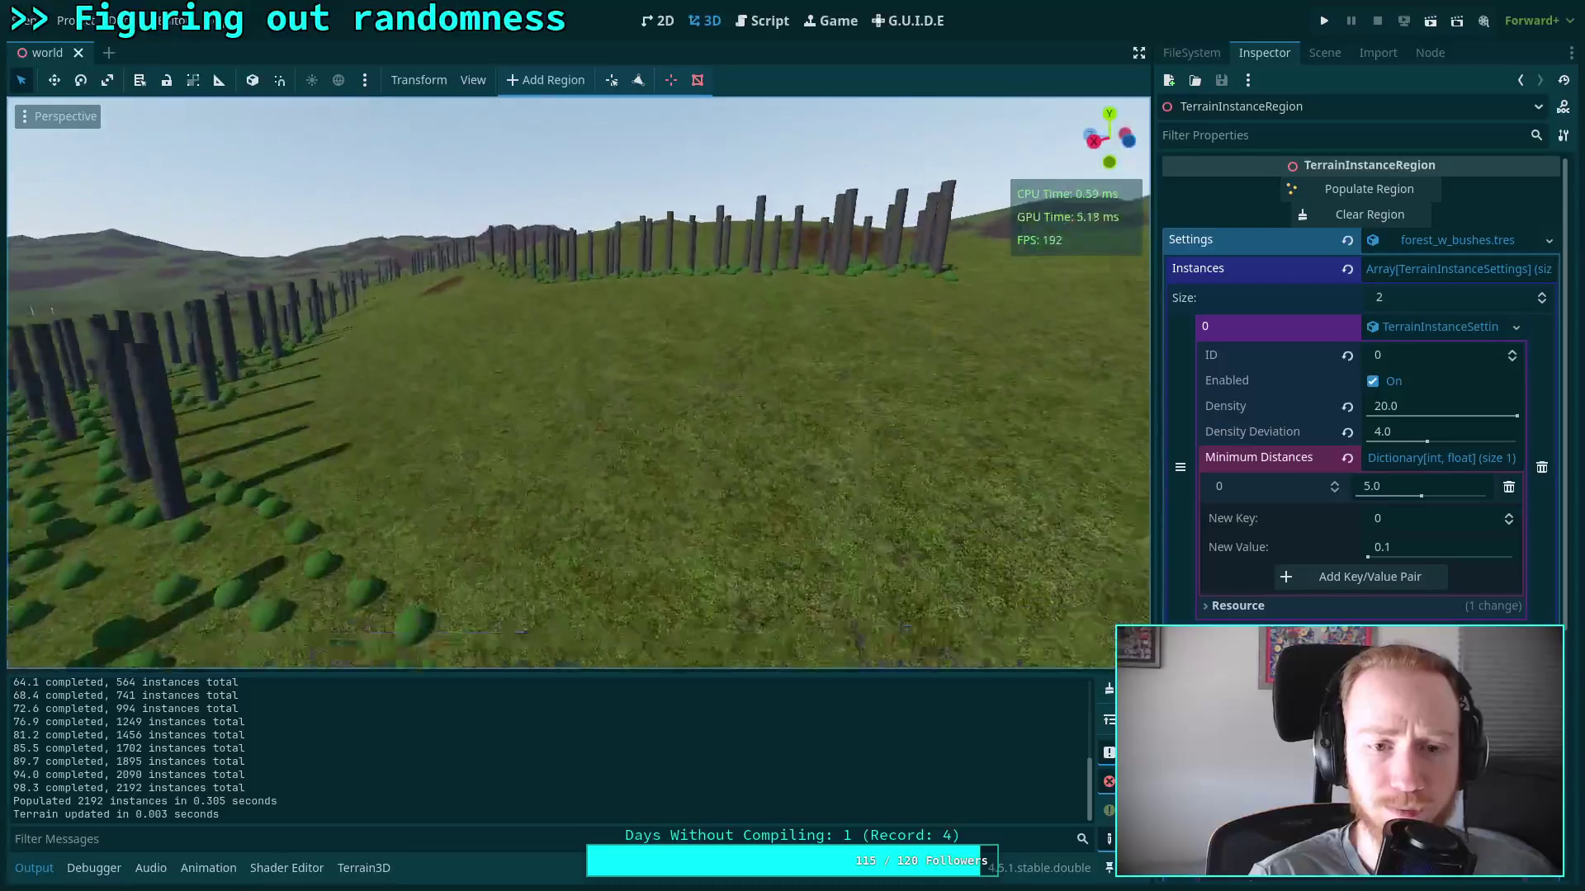
key("w")
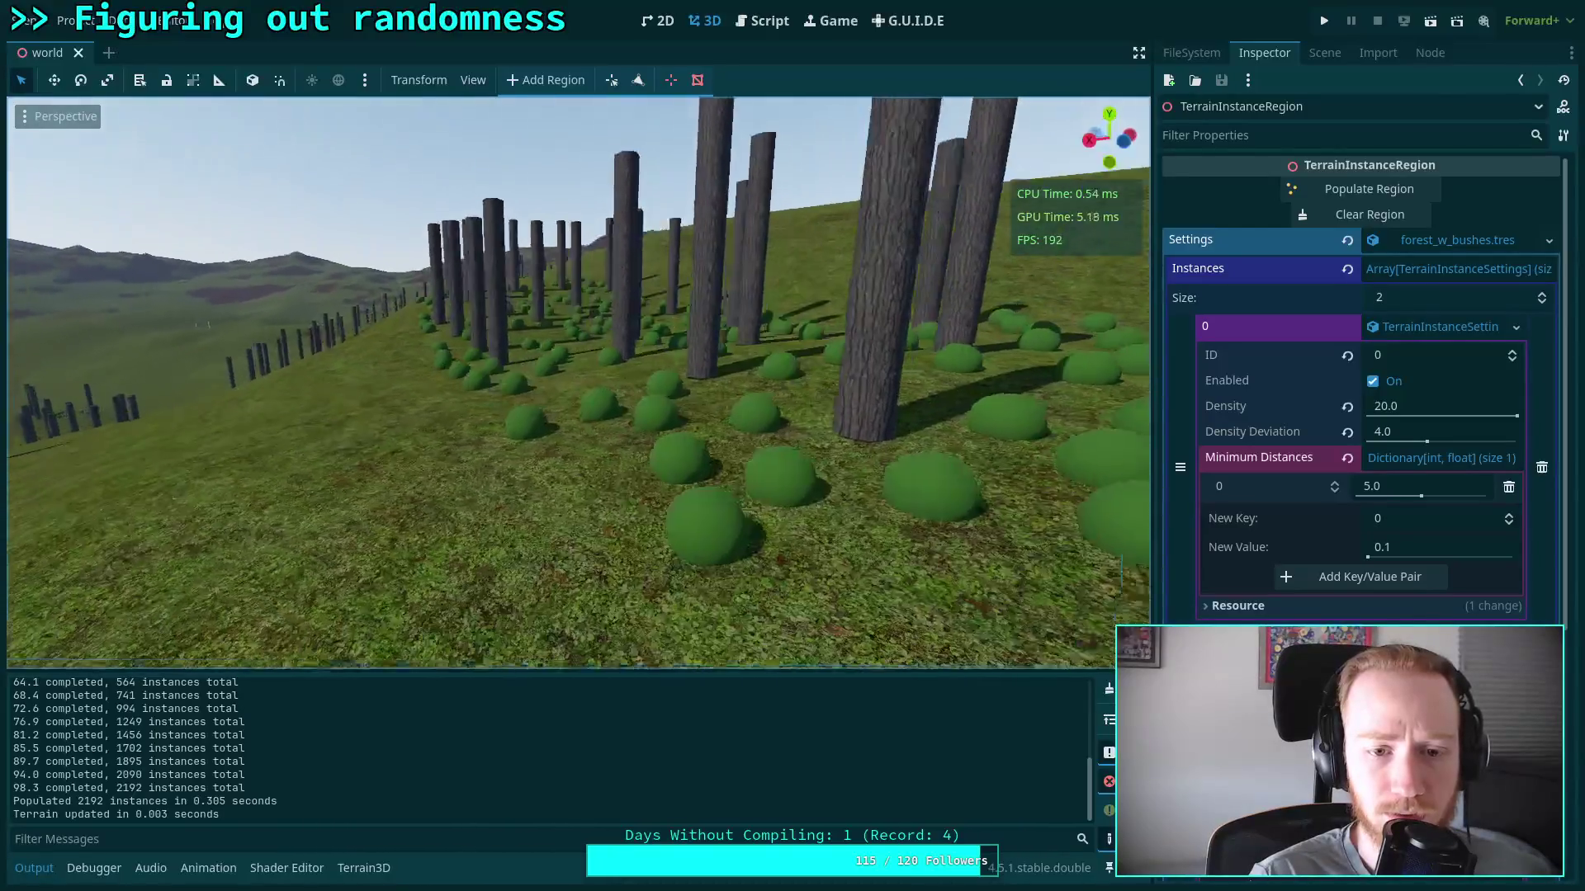
key("w")
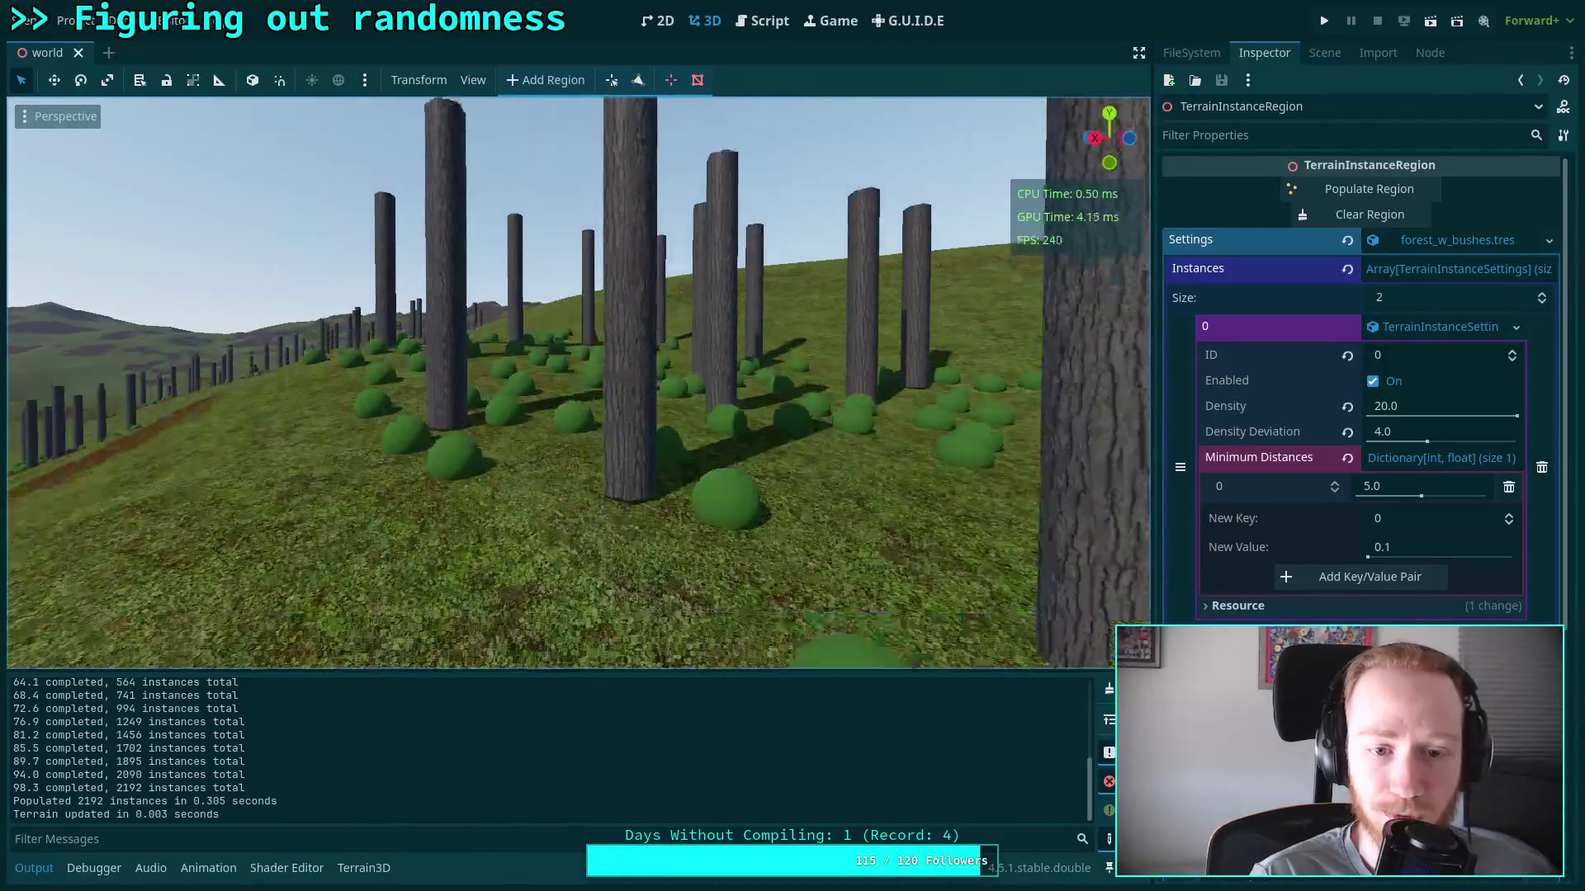
key("w")
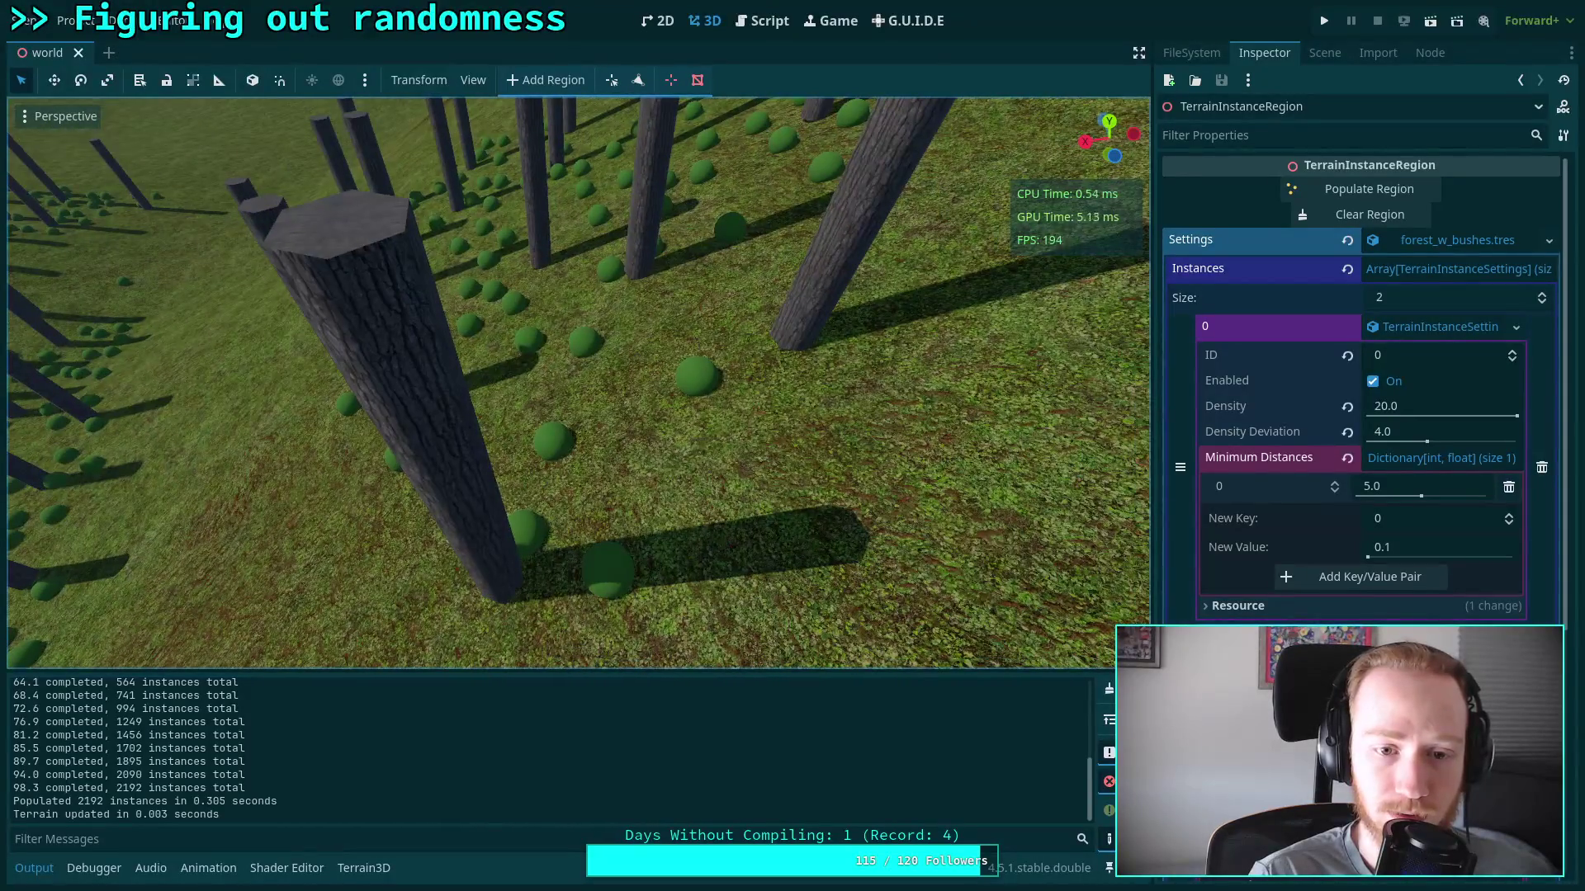
key("s")
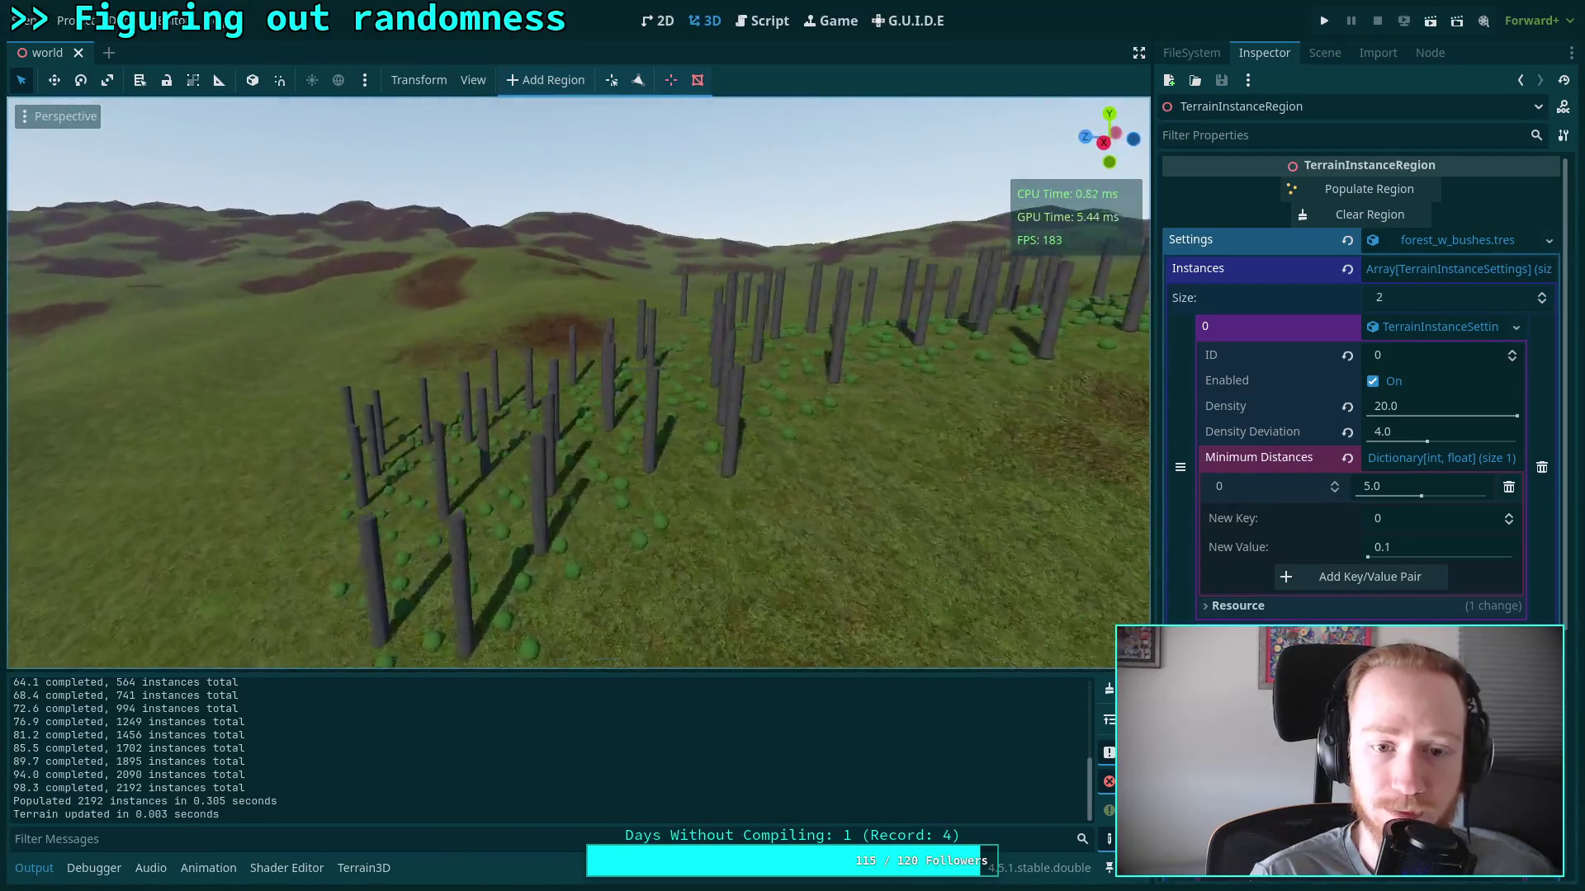
key("w")
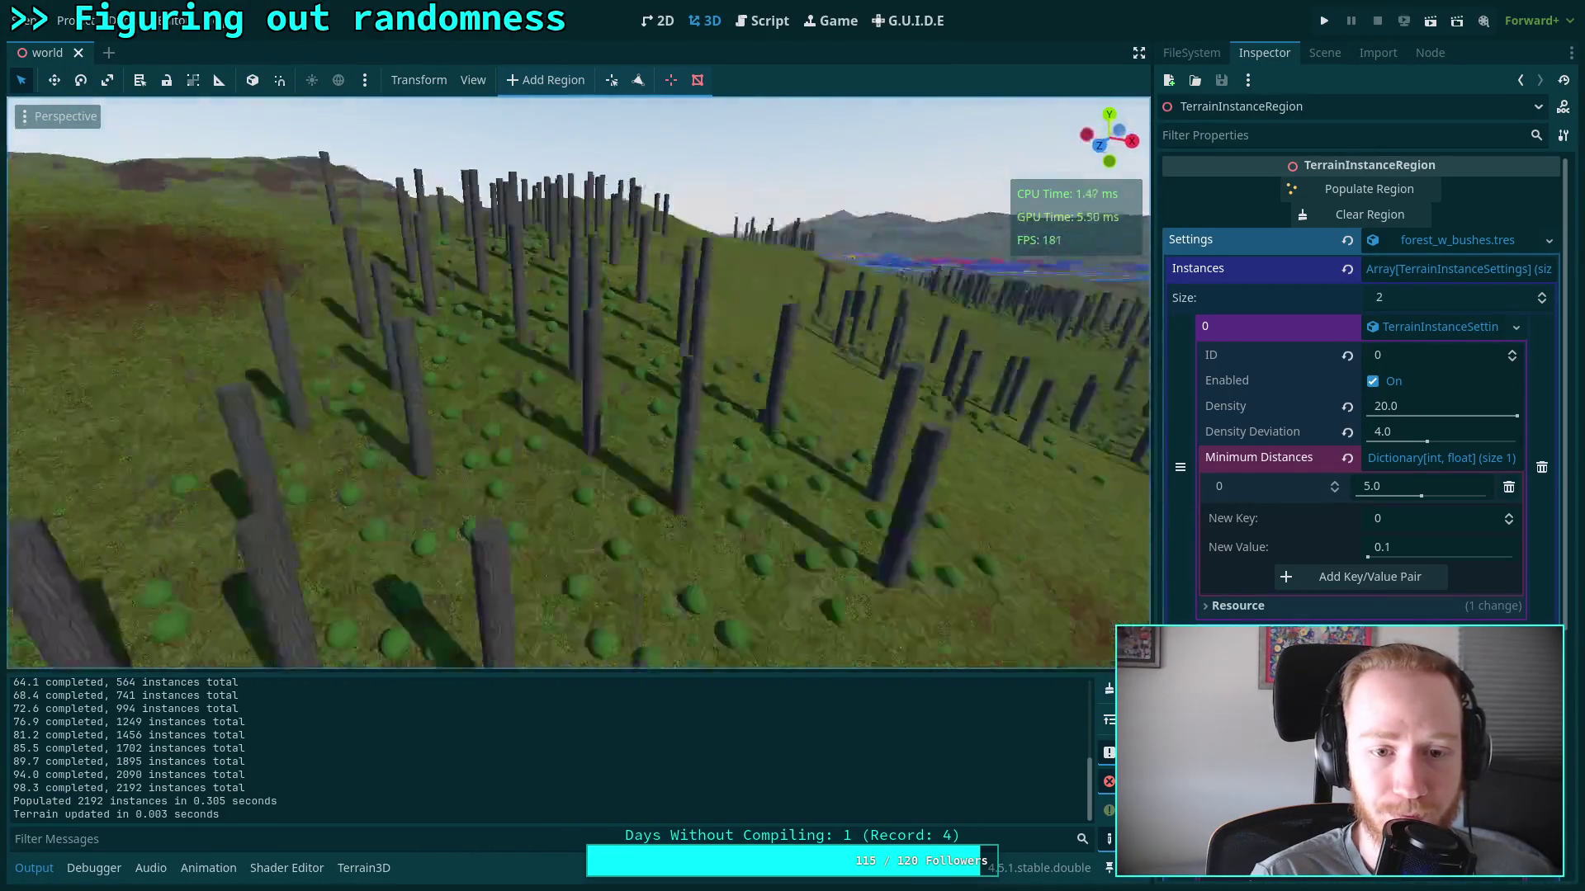
key("s")
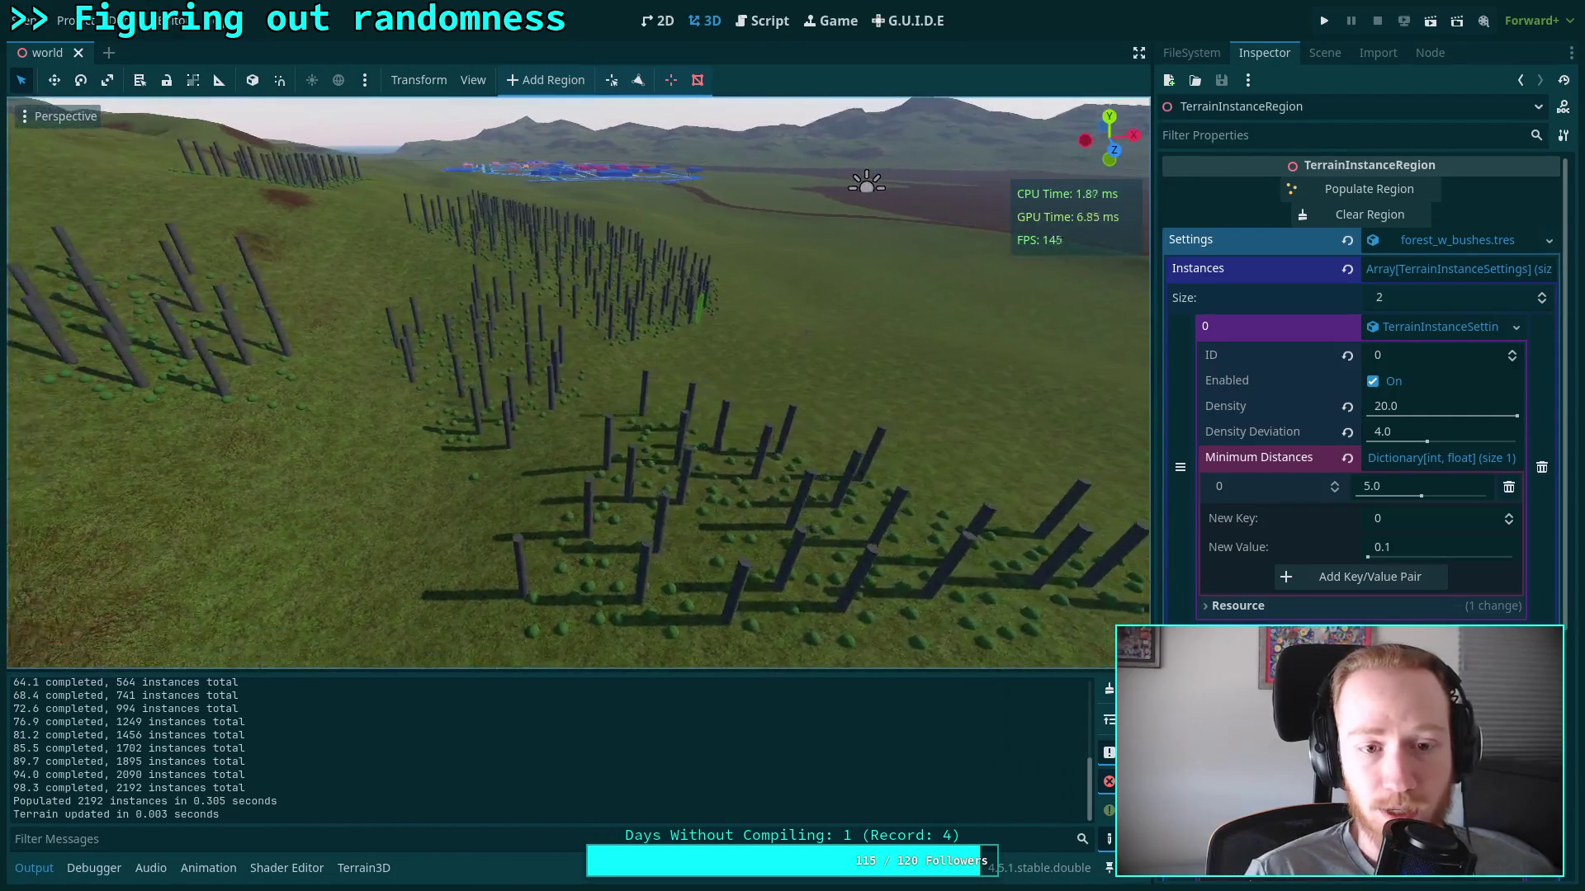
key("d")
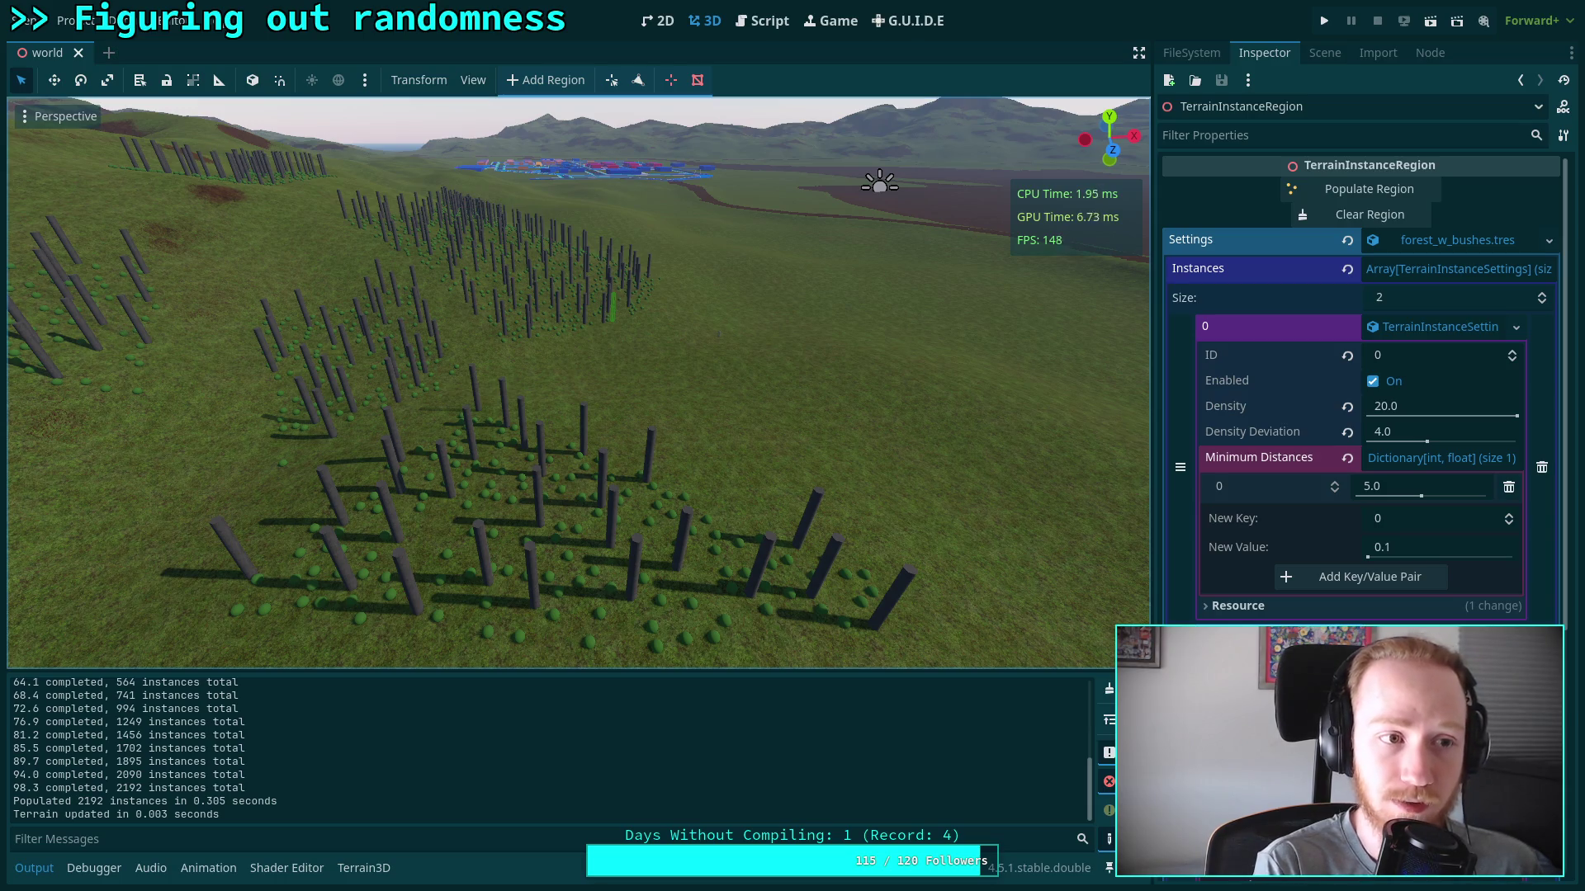
key("ctrl+s")
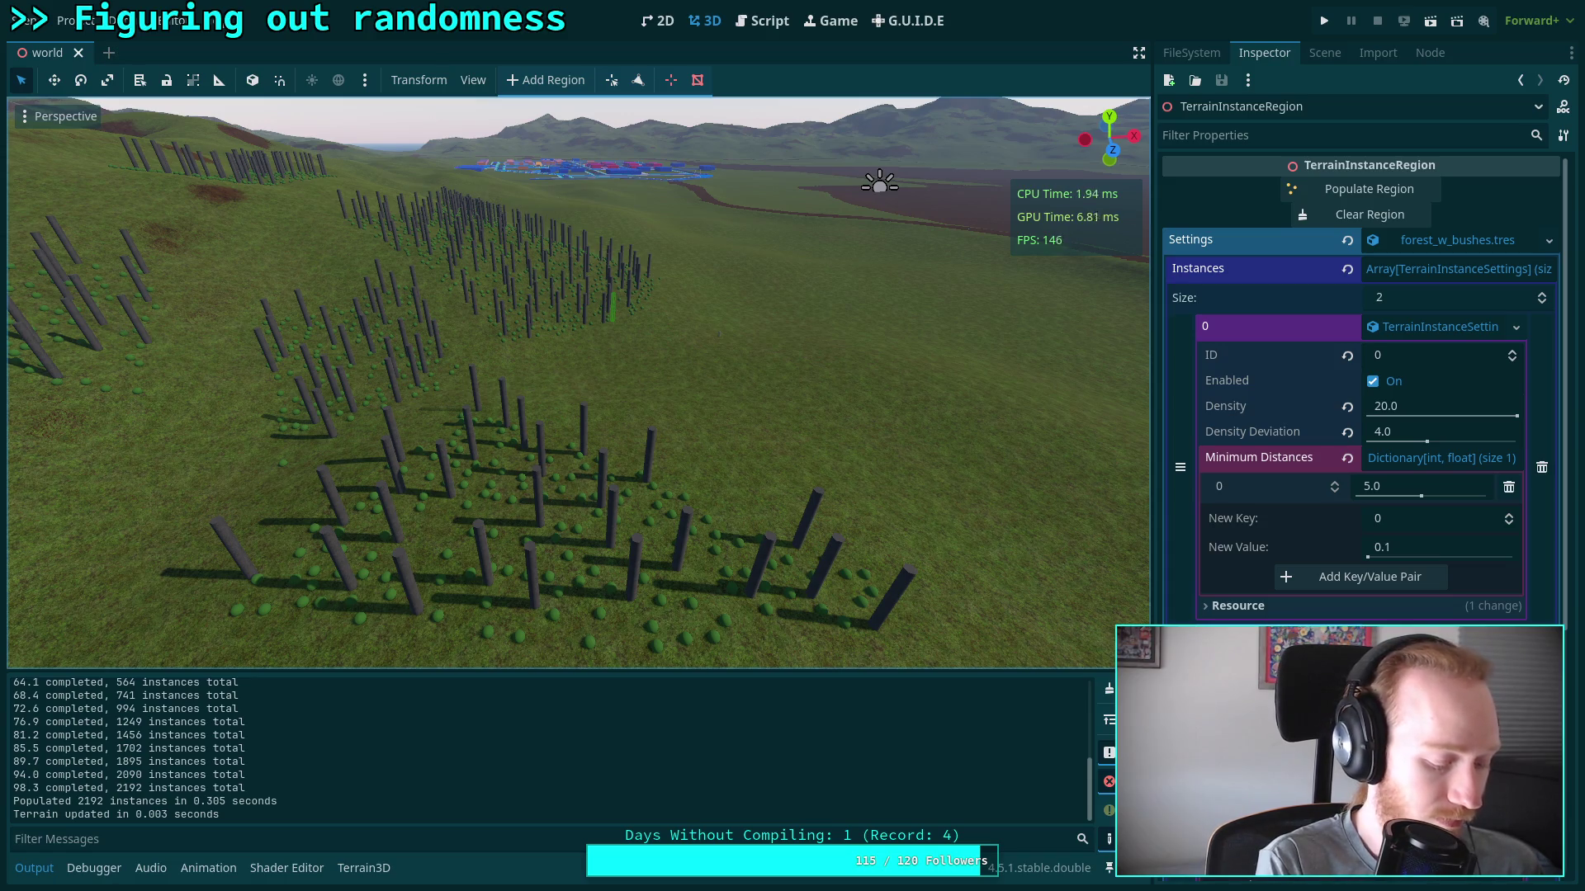
key("super+4")
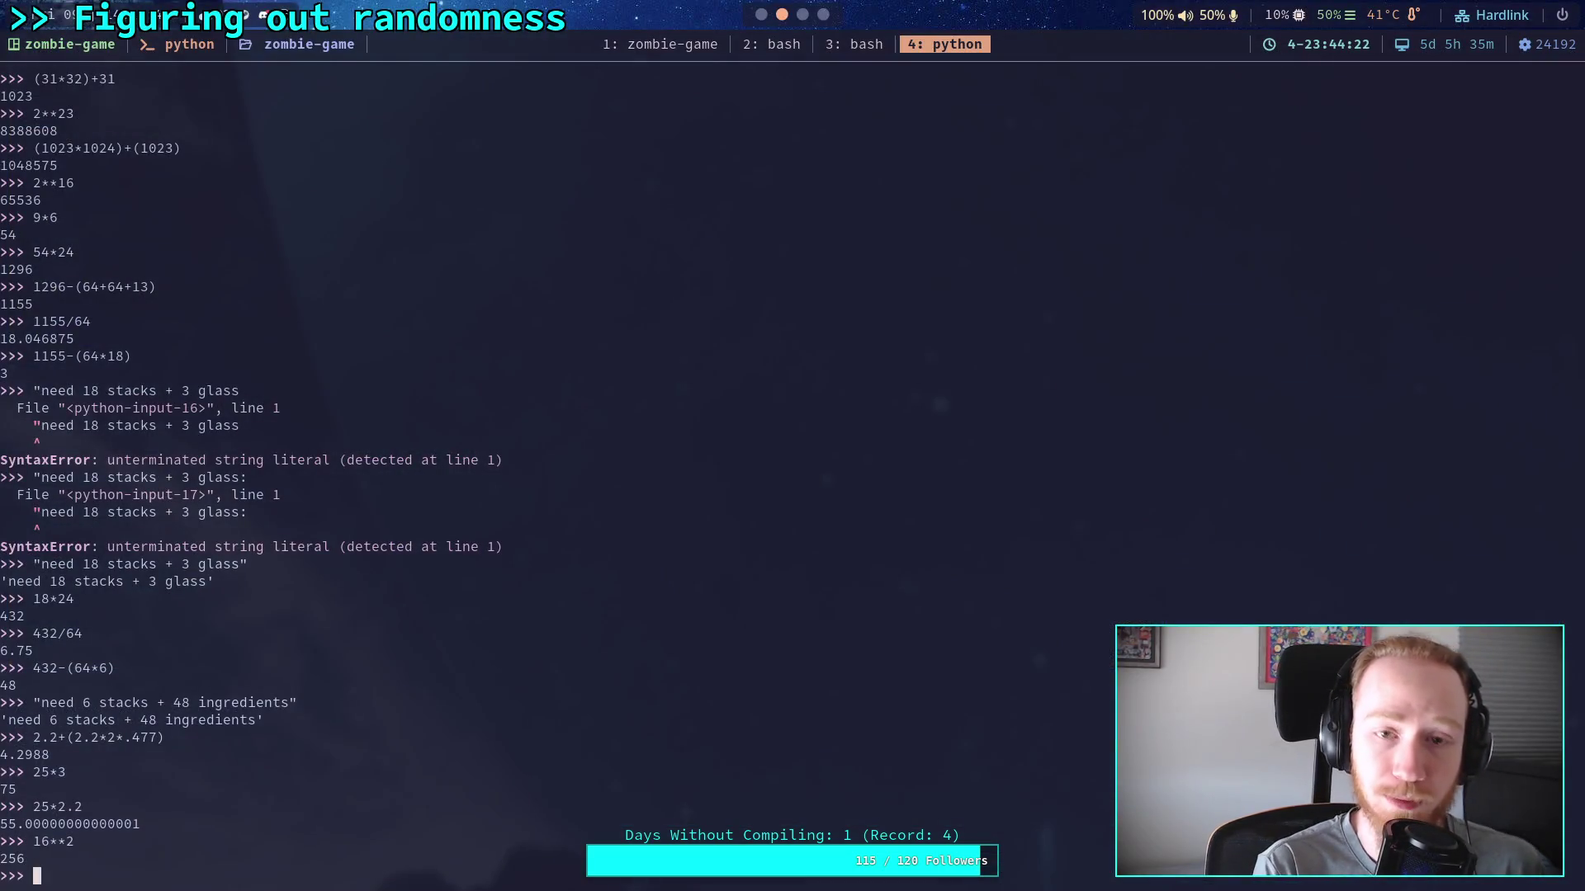
In the zombie-game git terminal, page through the uncommitted diff of the chunk-based populate rewrite
left_click(639, 48)
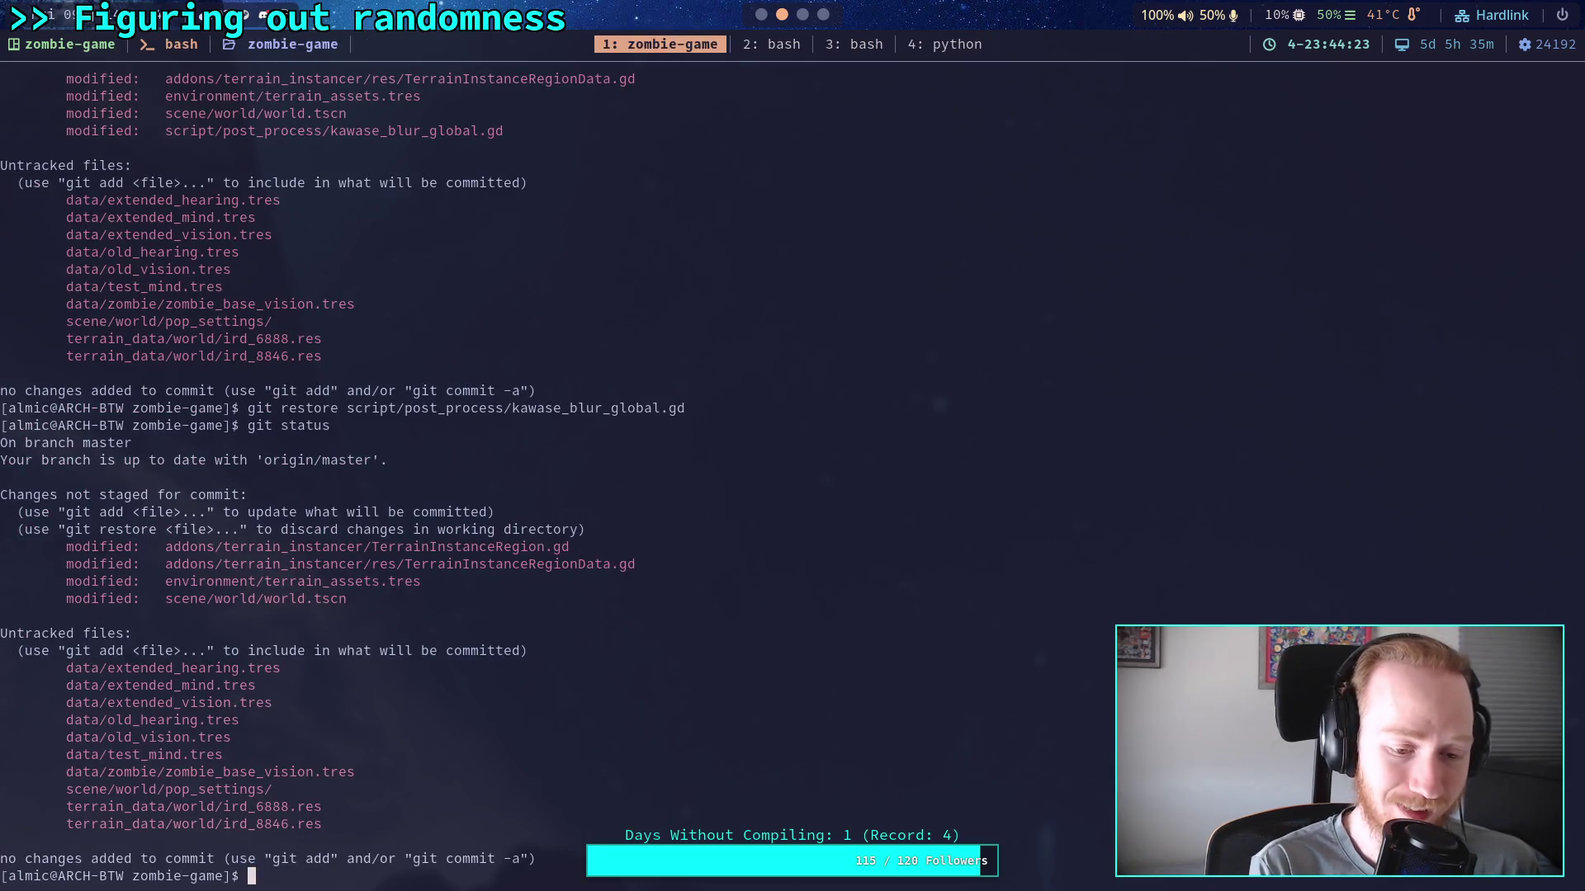
type("git status")
key("Return")
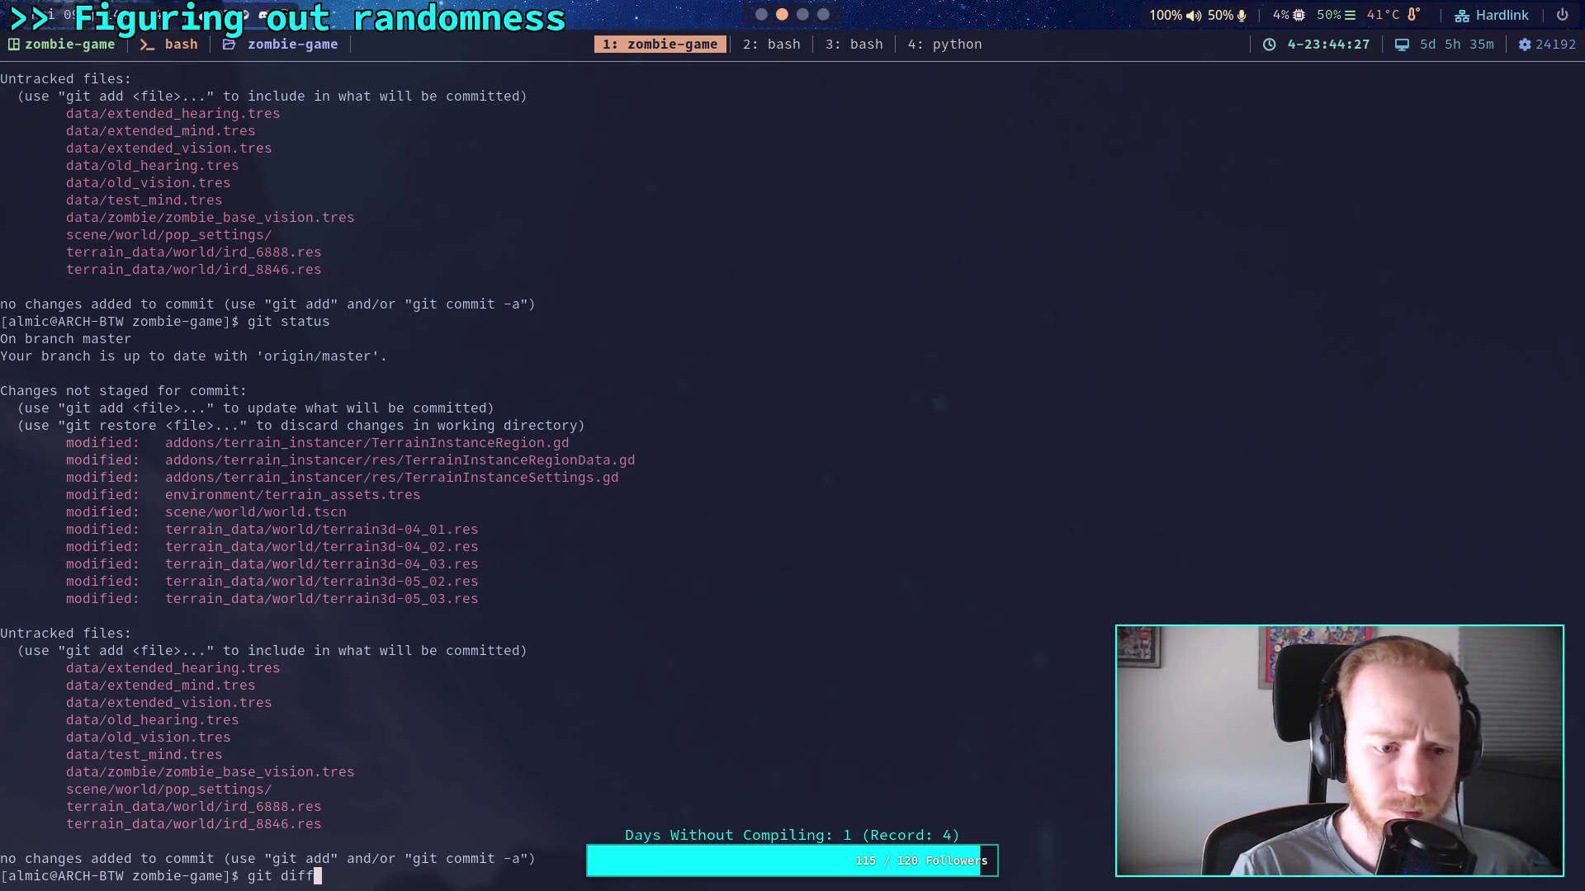
key("Return")
key("j")
key("j")
key("j")
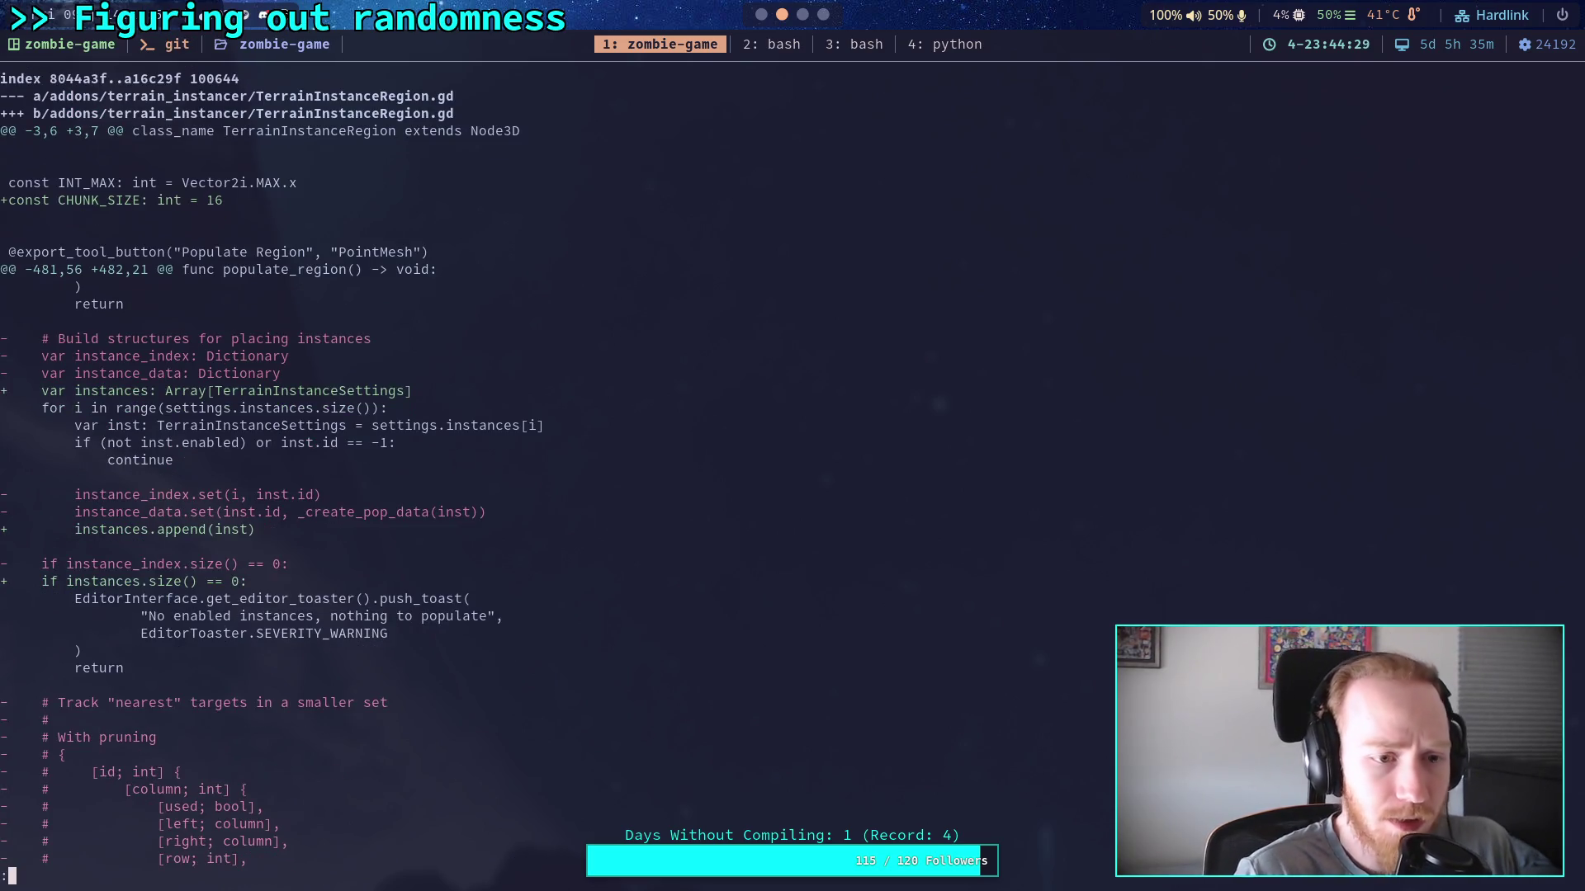
key("j")
key("j")
key("j")
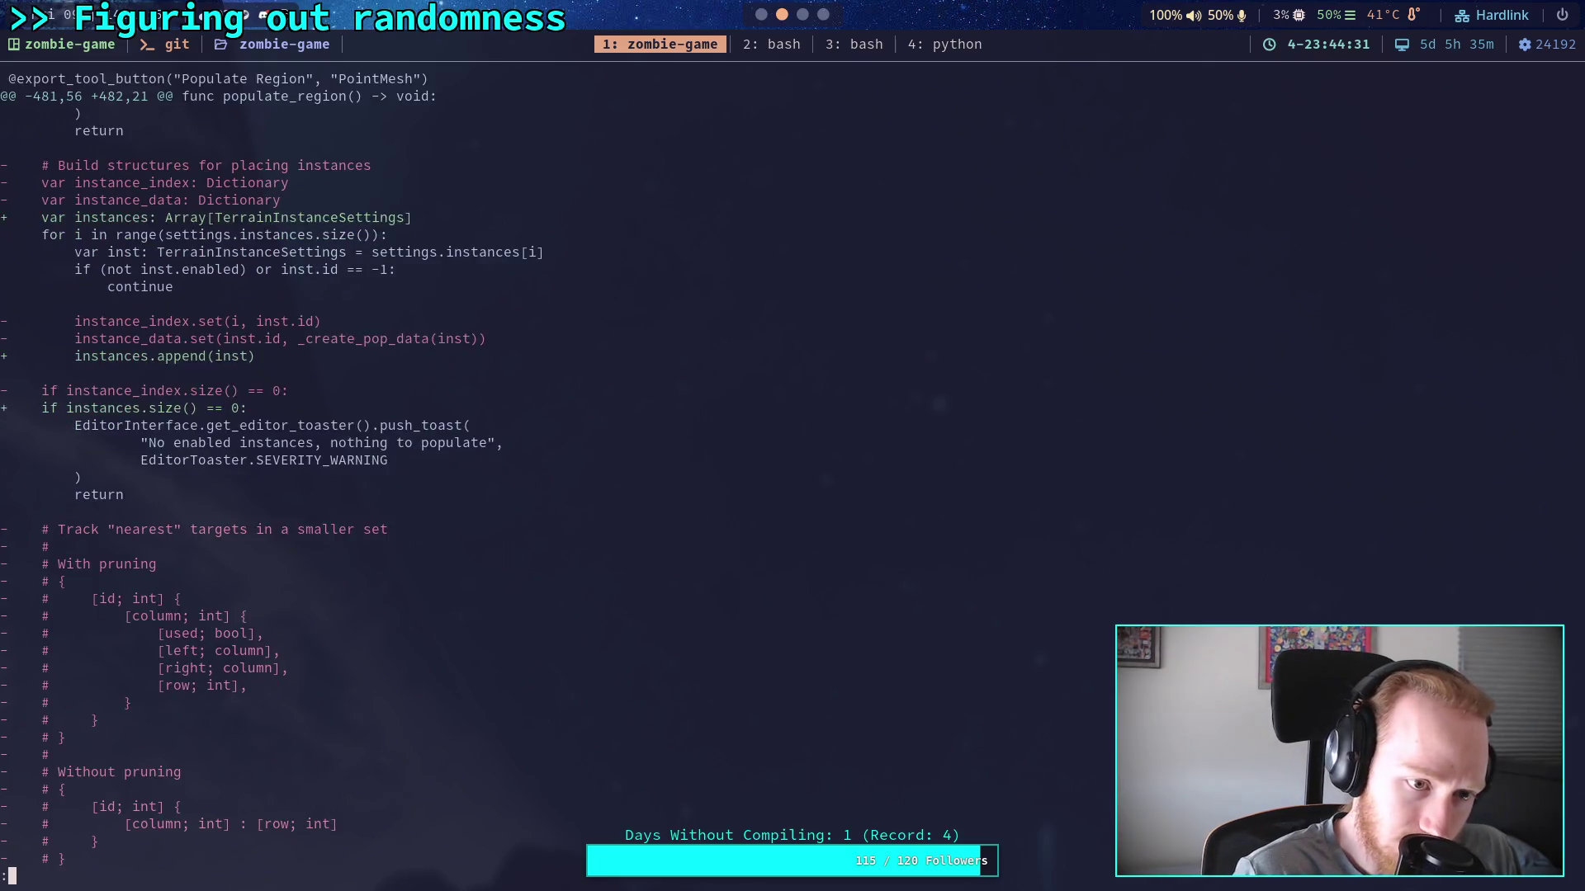
key("j")
key("j")
key("j")
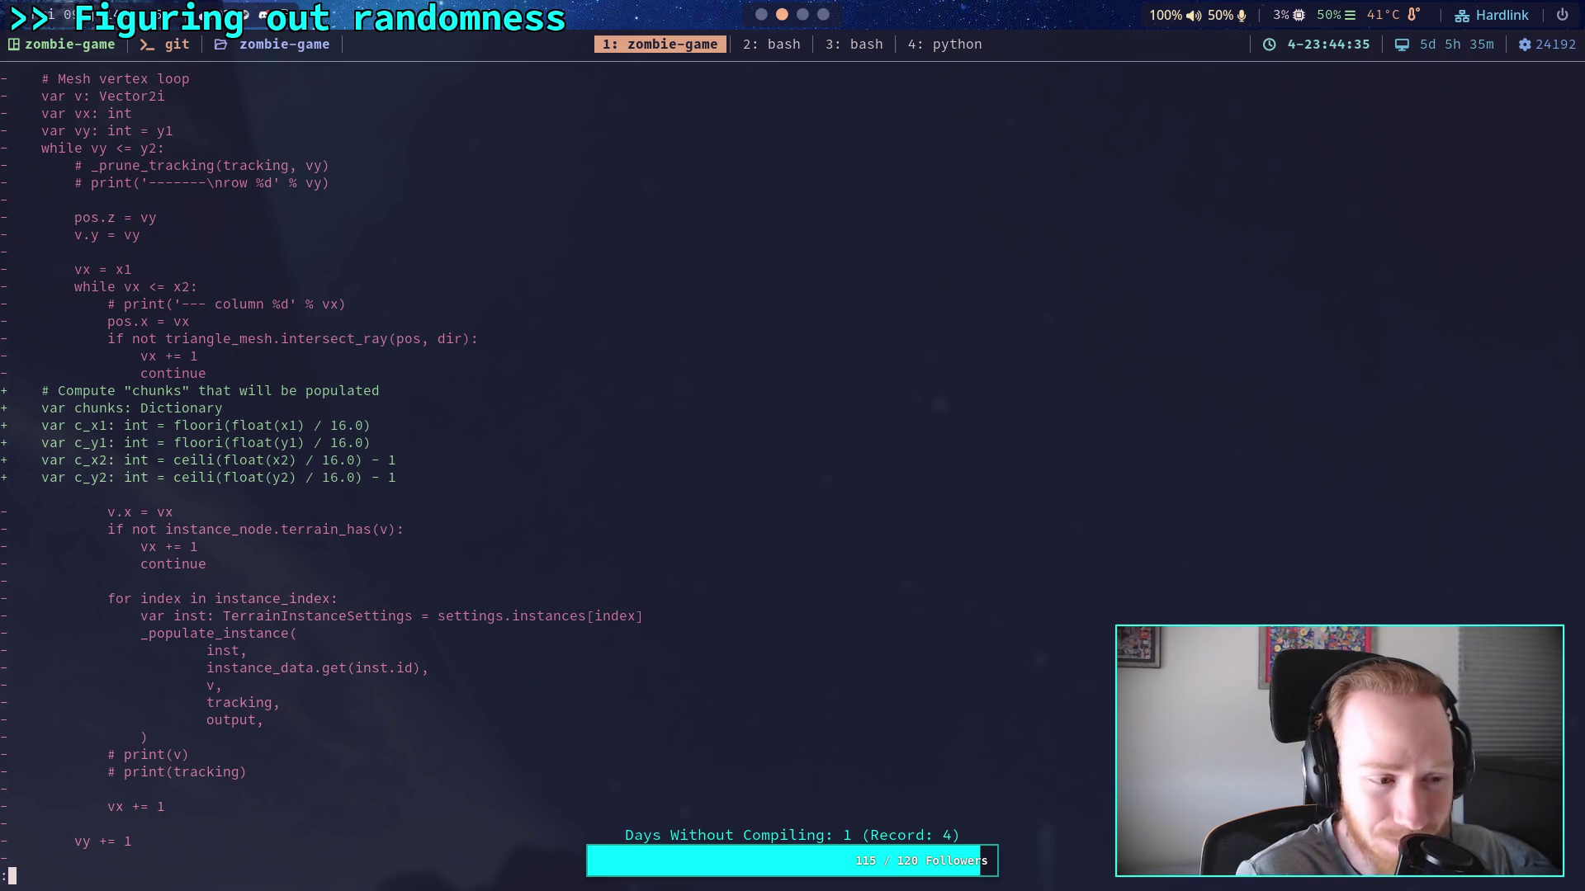
key("j")
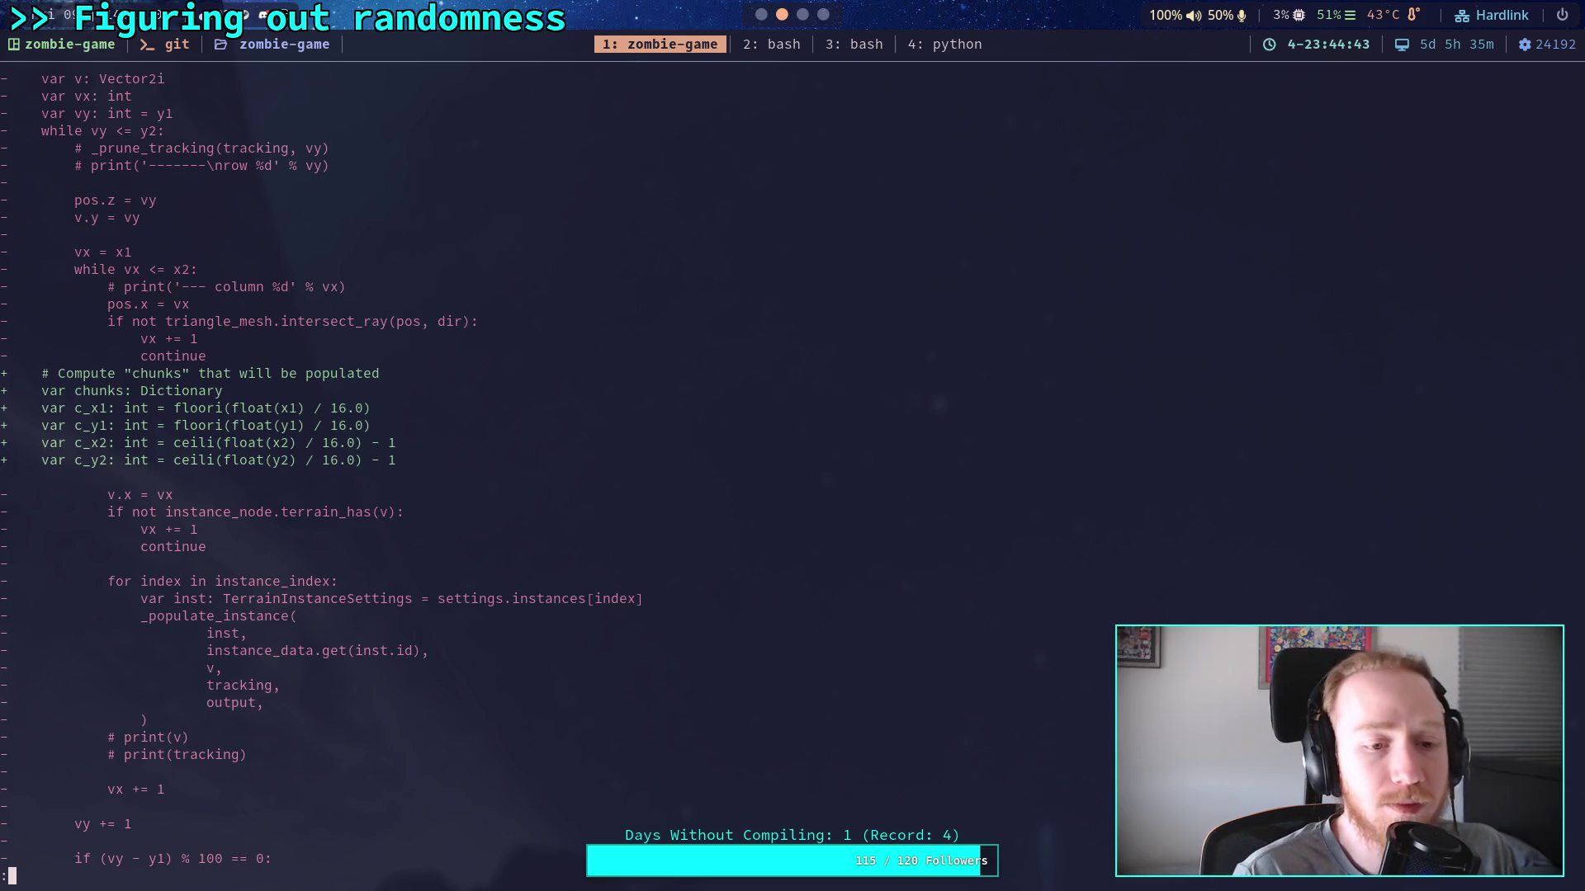
key("j")
key("j")
key("j")
key("j")
key("j")
key("j")
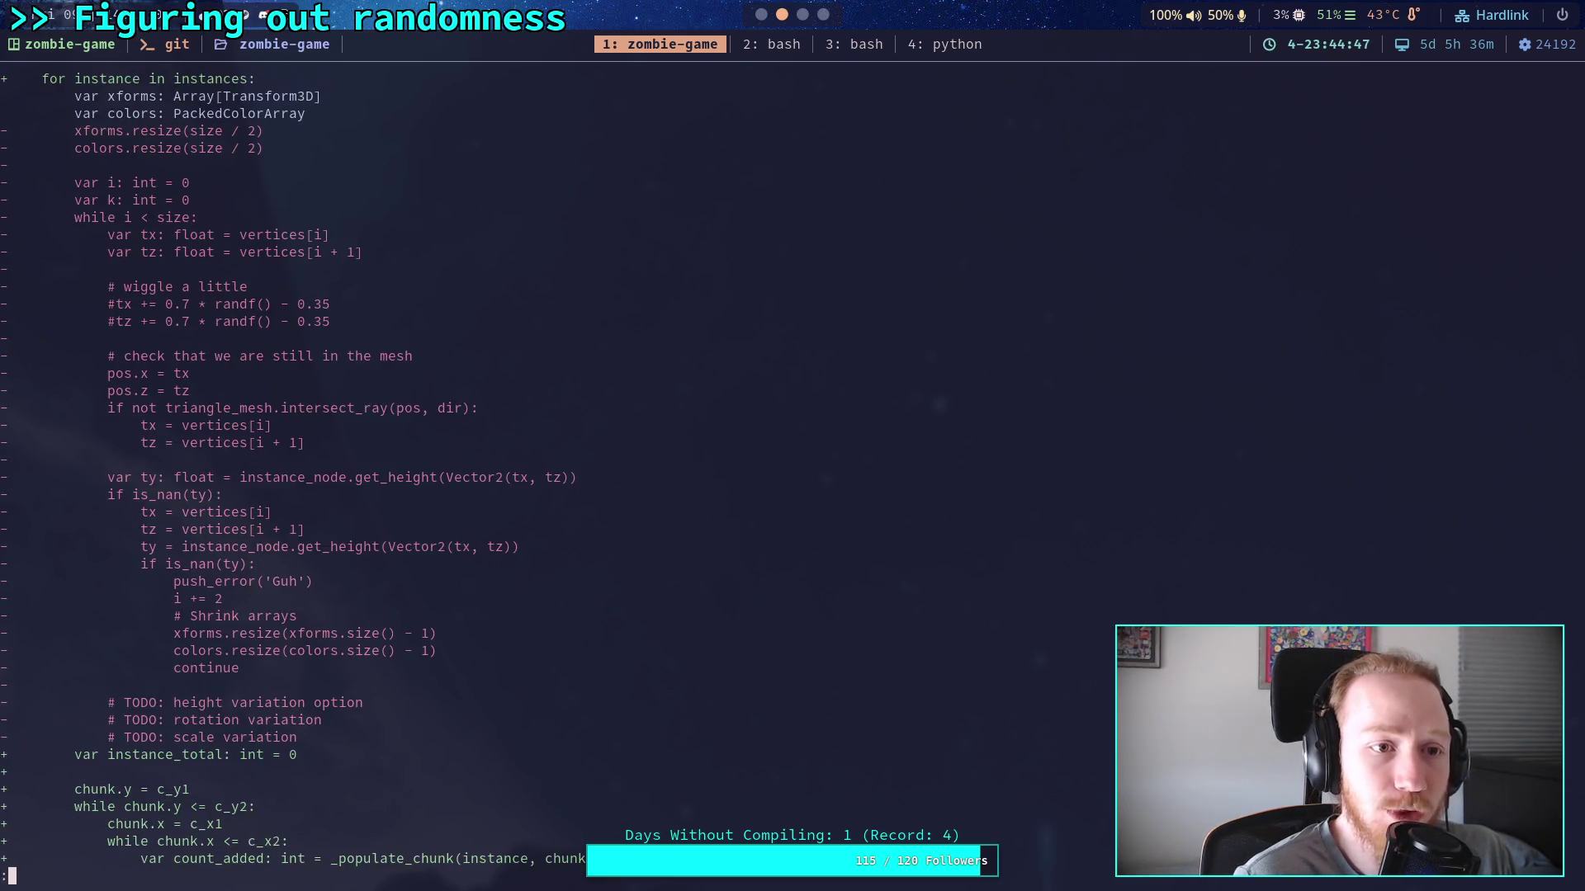
key("j")
key("j")
key("j")
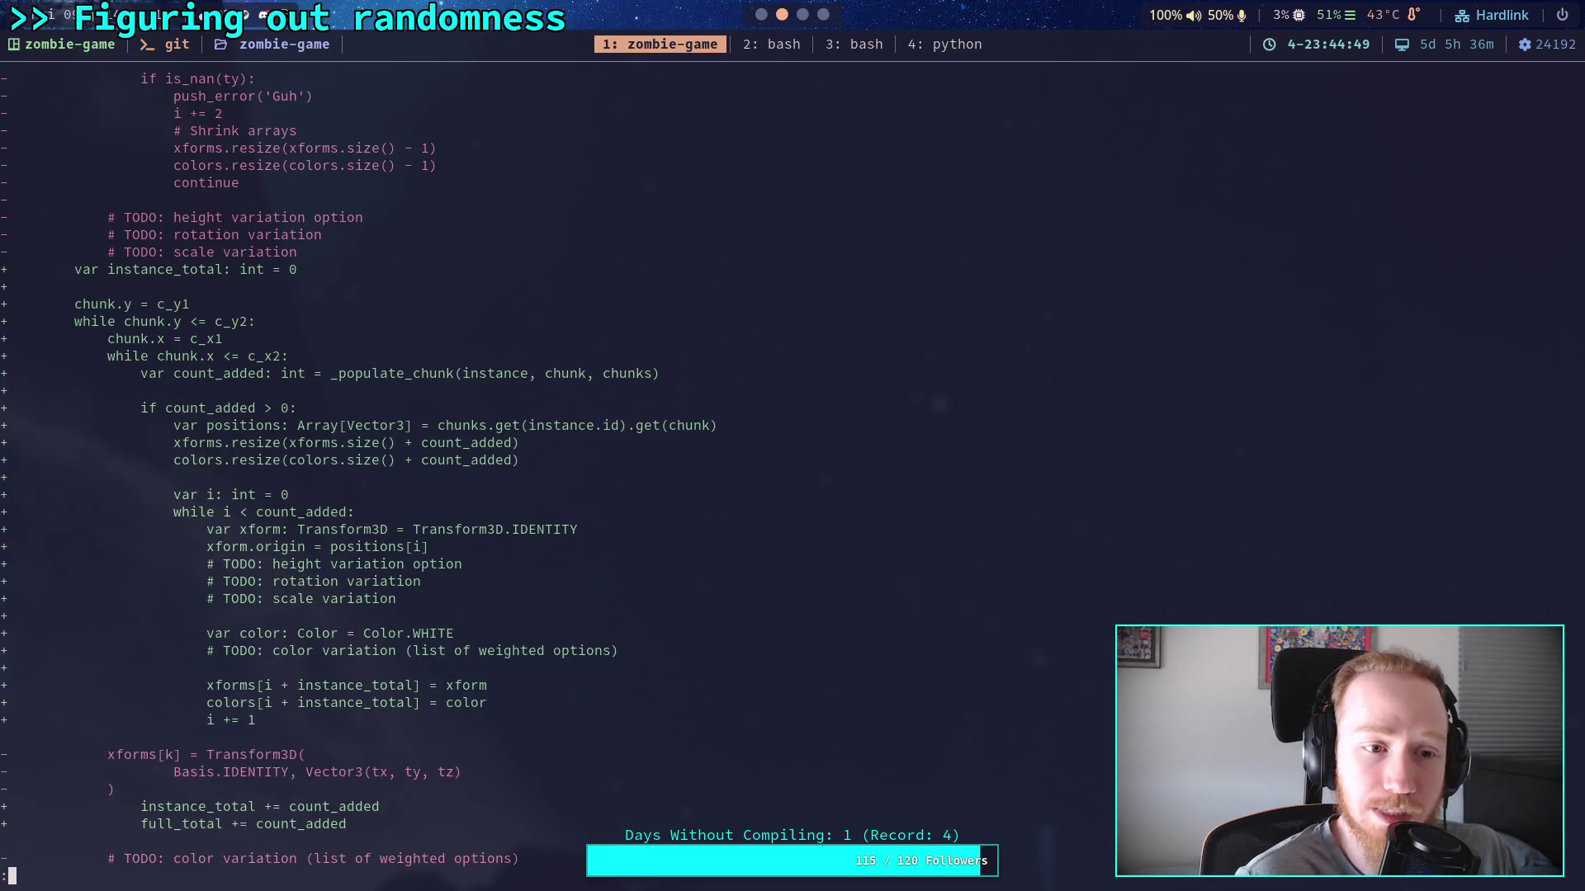
key("j")
key("j")
key("j")
key("j")
key("j")
key("j")
key("j")
key("j")
key("j")
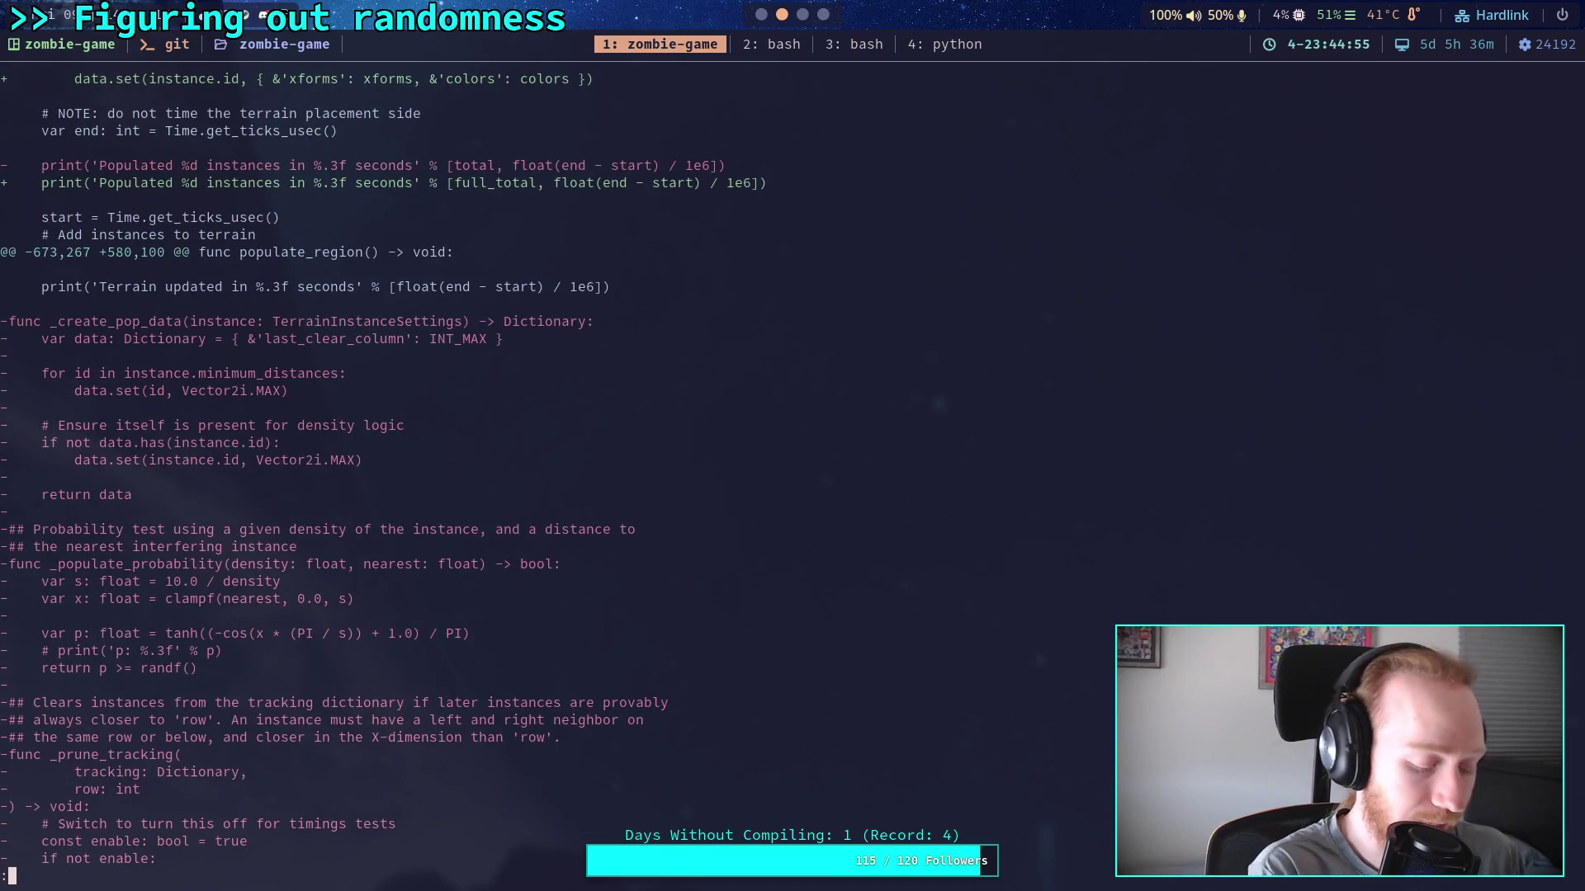
key("alt+Tab")
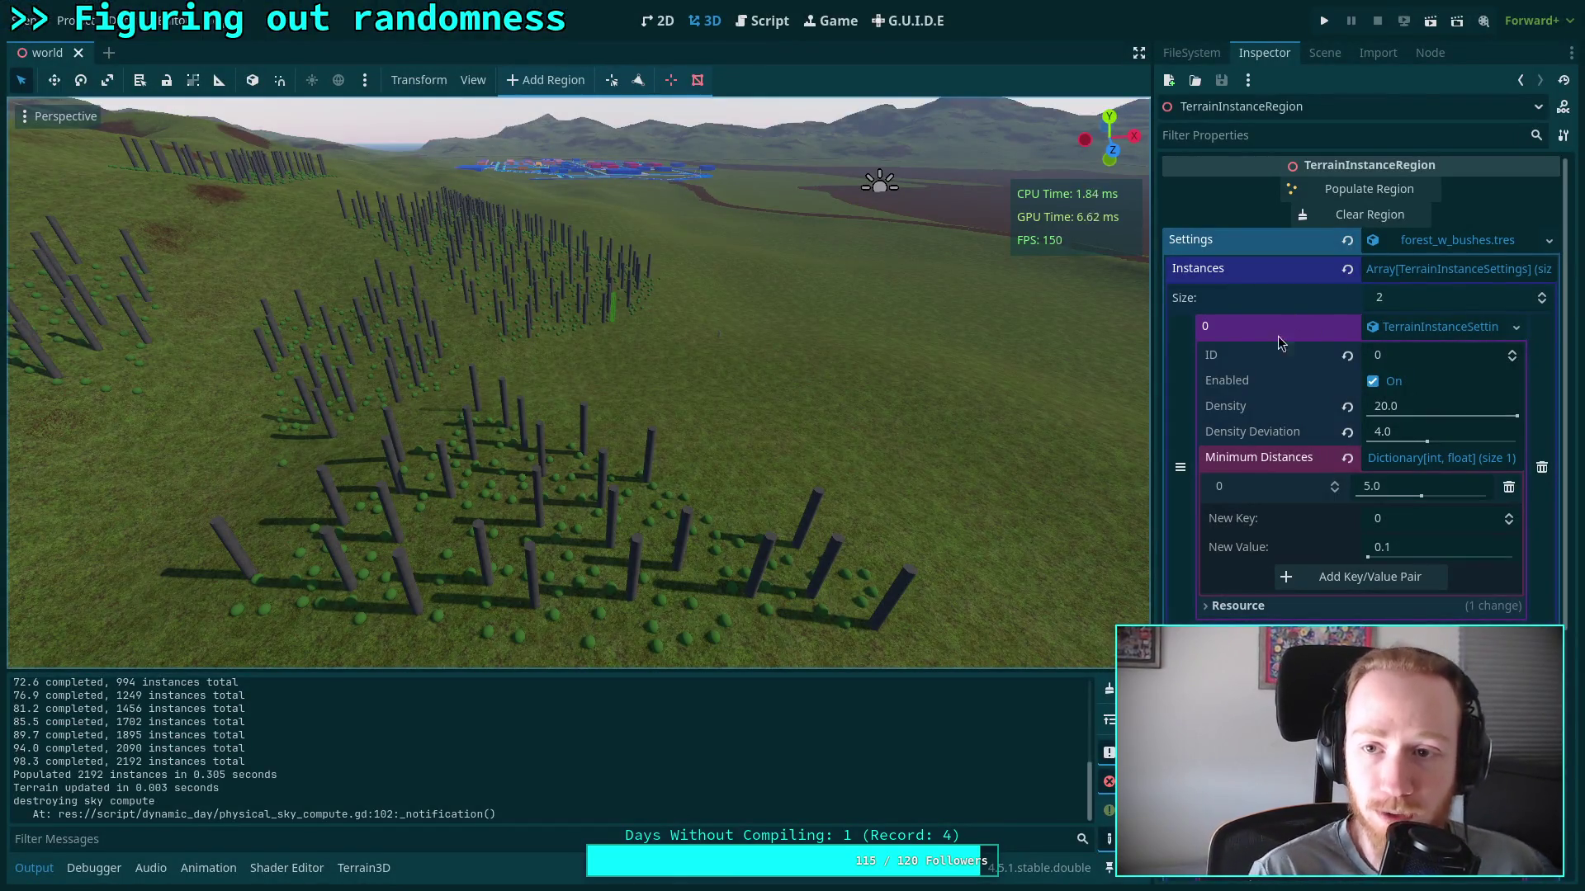
Show the scene tree, check the viewport display and gizmo menus, and select TerrainInstanceNode
left_click(1323, 52)
left_click_drag(807, 430, 558, 112)
left_click(35, 117)
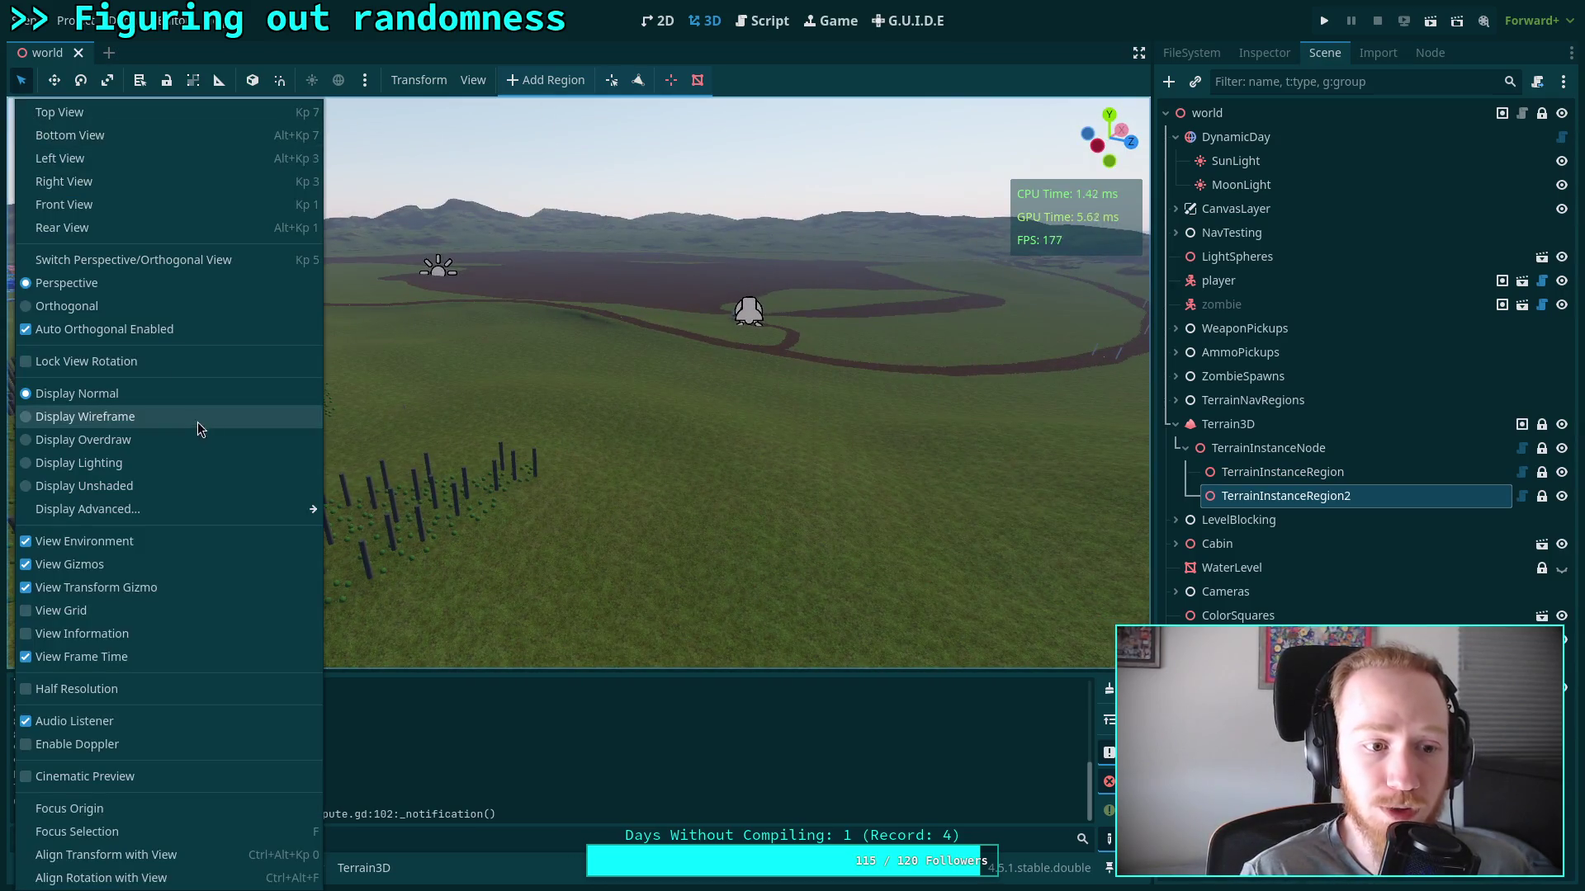
left_click(462, 87)
mouse_move(636, 255)
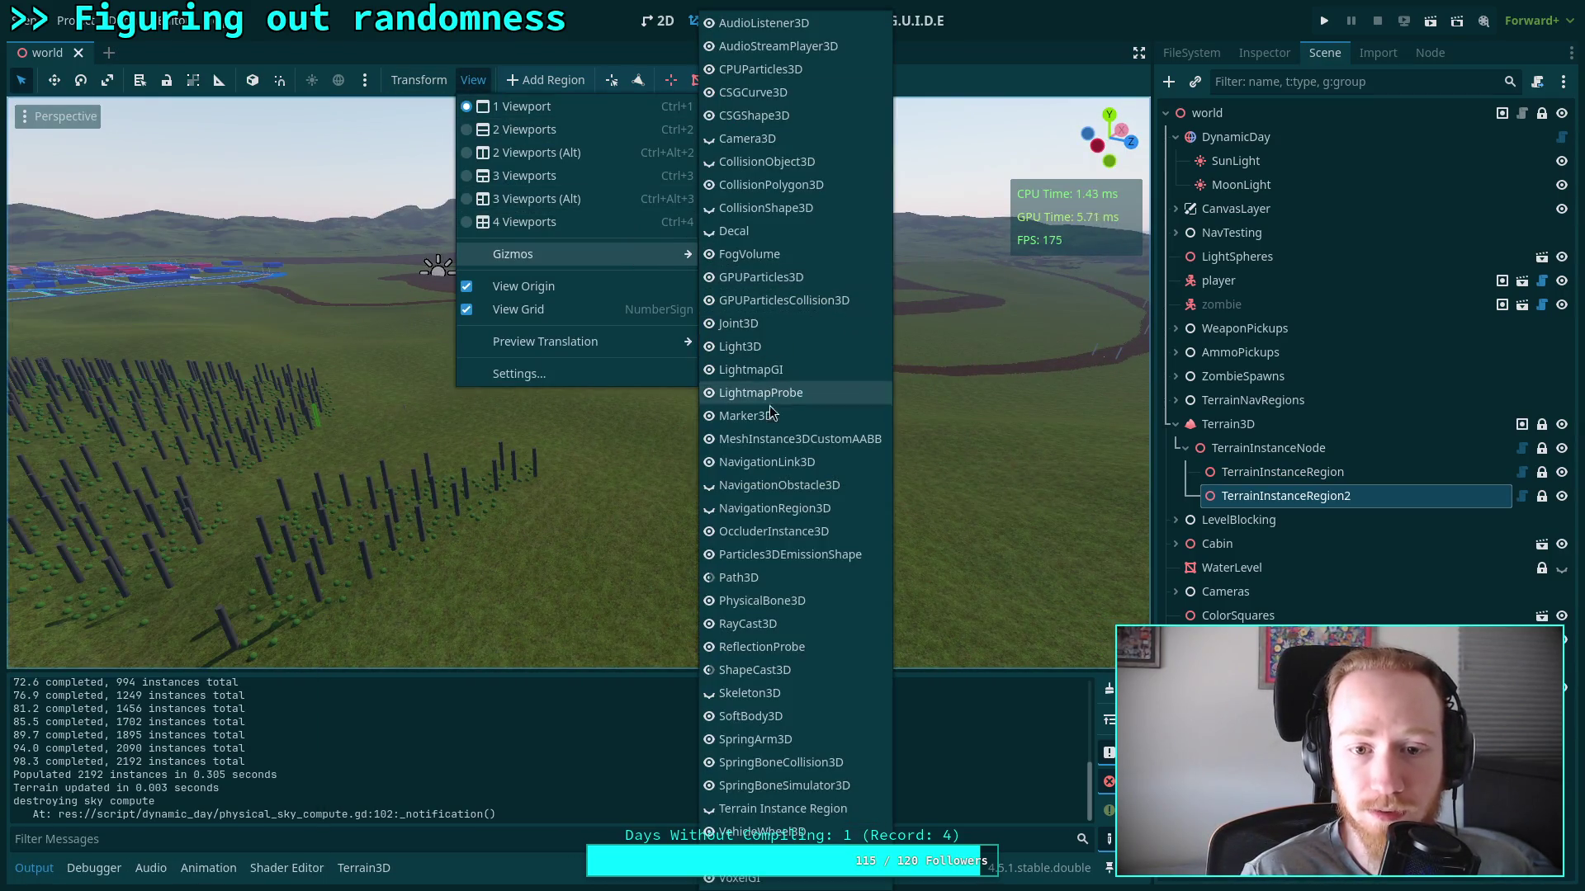
left_click(413, 532)
mouse_move(581, 512)
left_mouse_down()
mouse_move(1053, 446)
mouse_move(908, 396)
mouse_move(743, 371)
mouse_move(702, 380)
mouse_move(702, 405)
left_mouse_up()
scroll(578, 380, "up", 3)
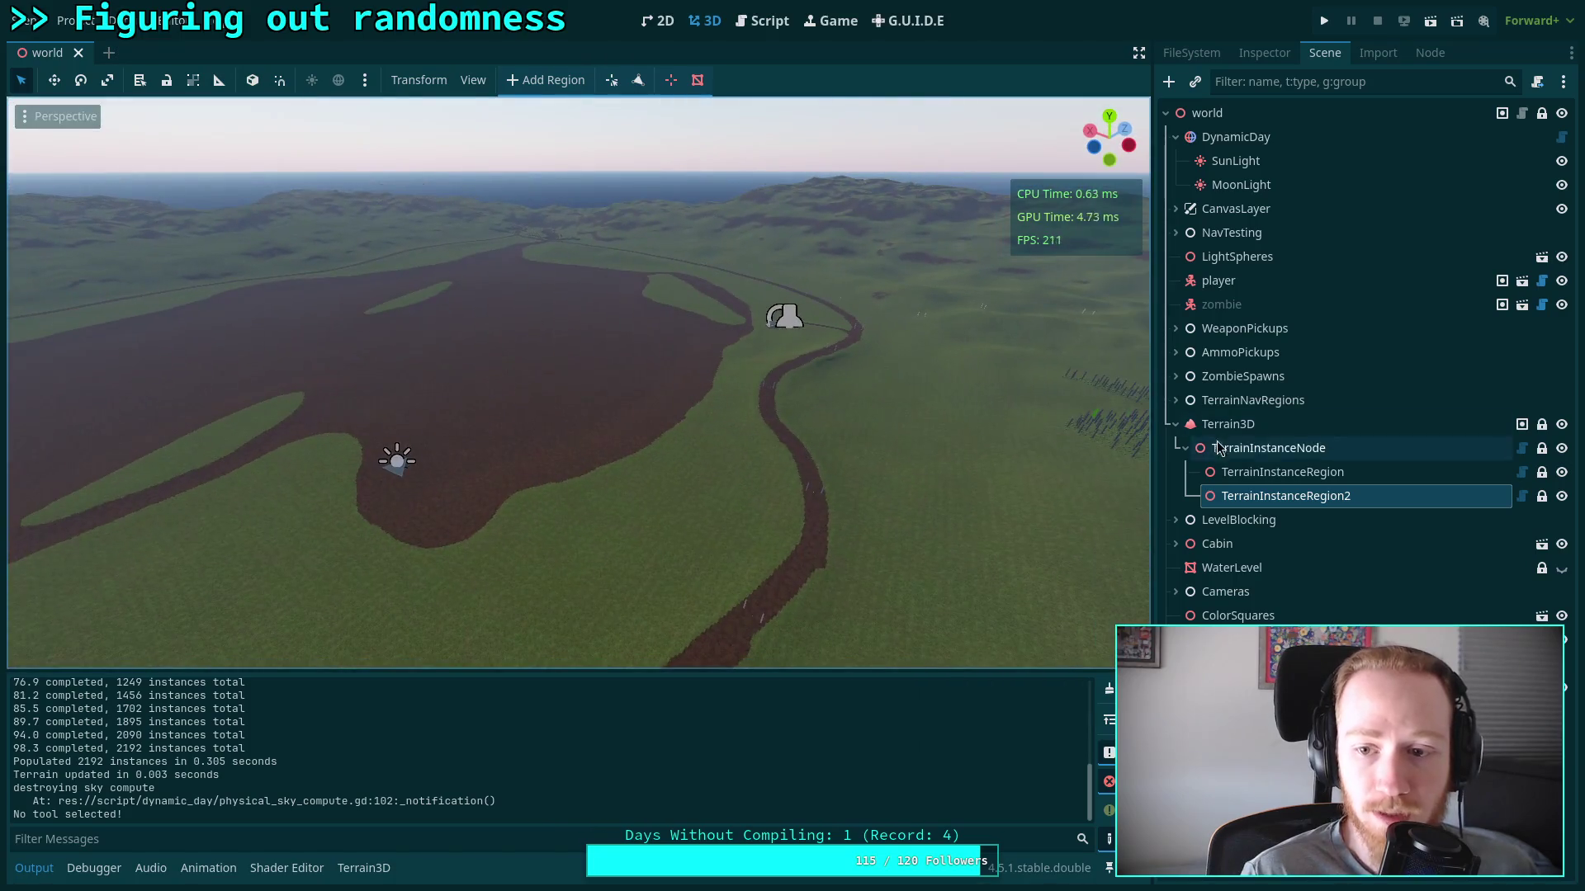
left_click(1228, 425)
right_click(1265, 453)
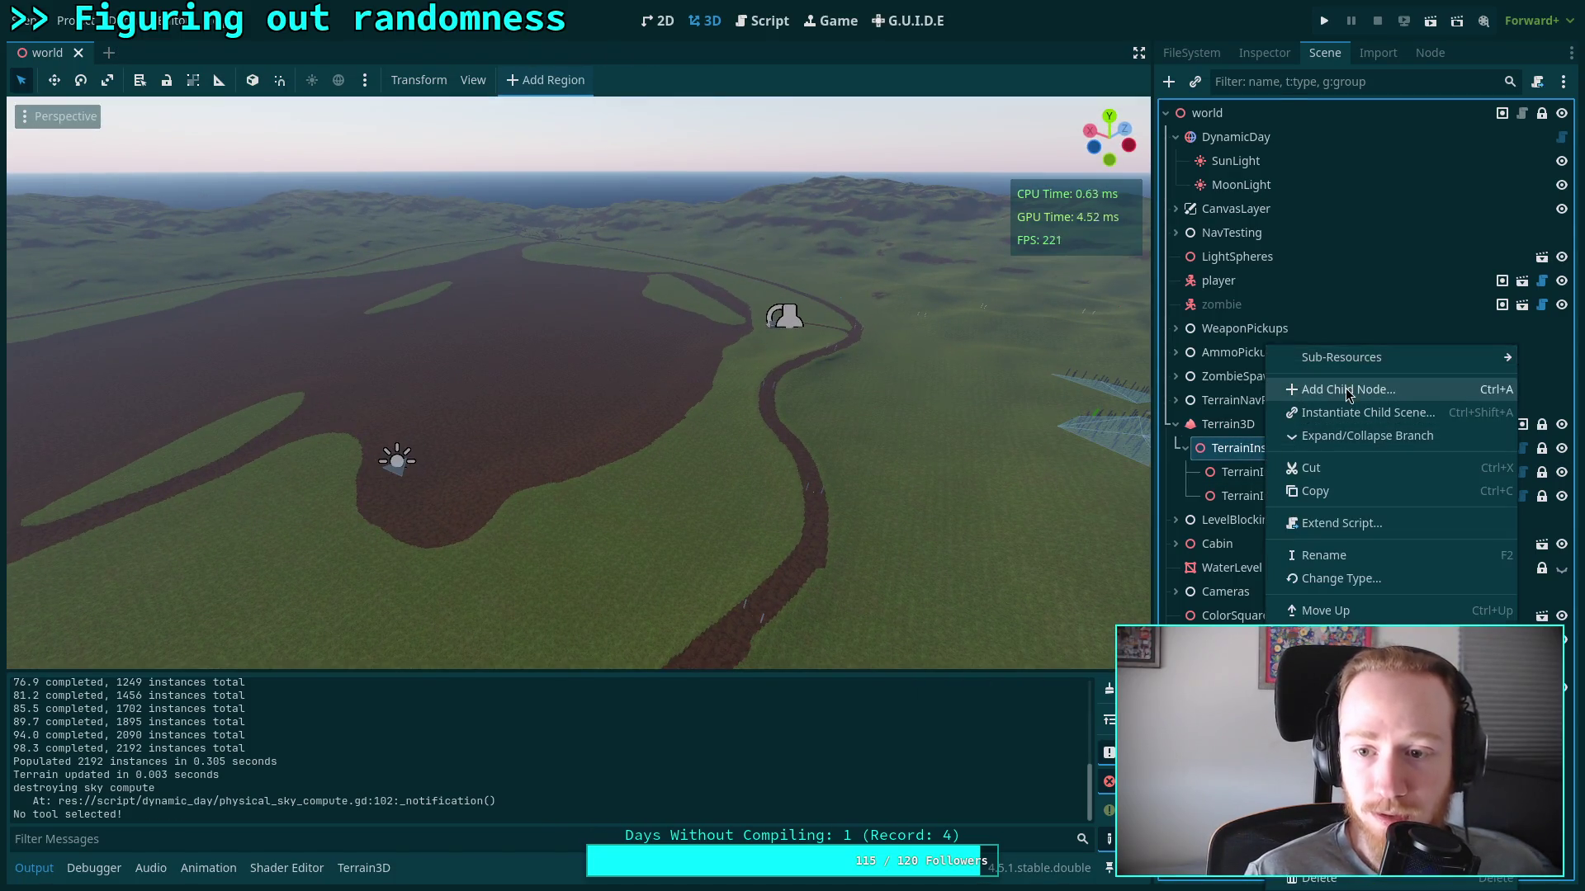
Add TerrainInstanceRegion3 under TerrainInstanceNode, compare it with the other regions, and select it
left_click(1348, 391)
left_click(624, 771)
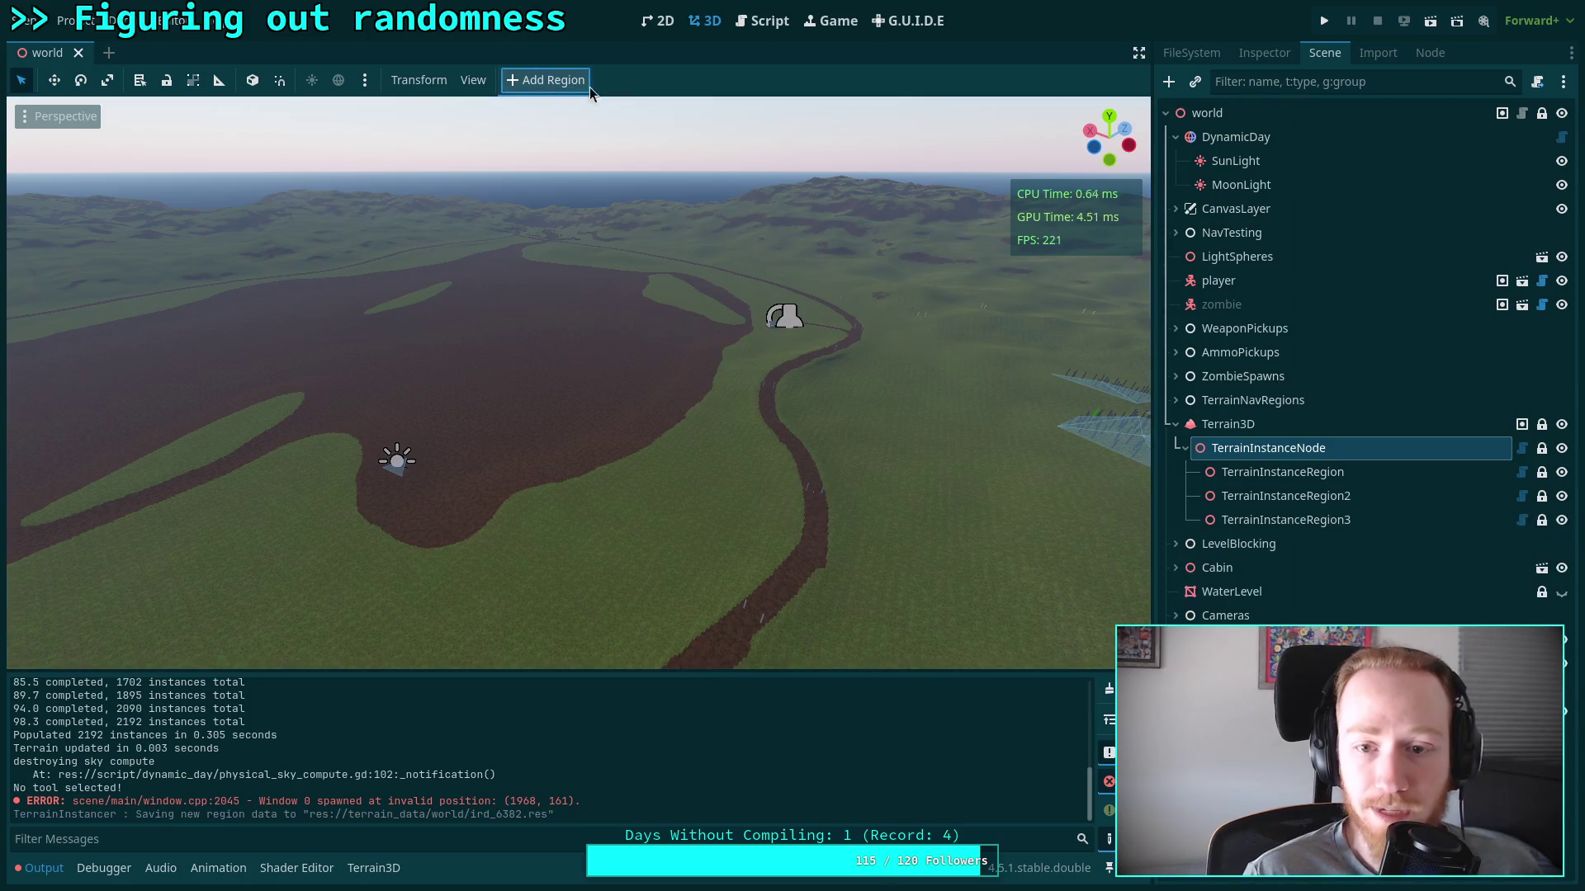
left_click(1304, 520)
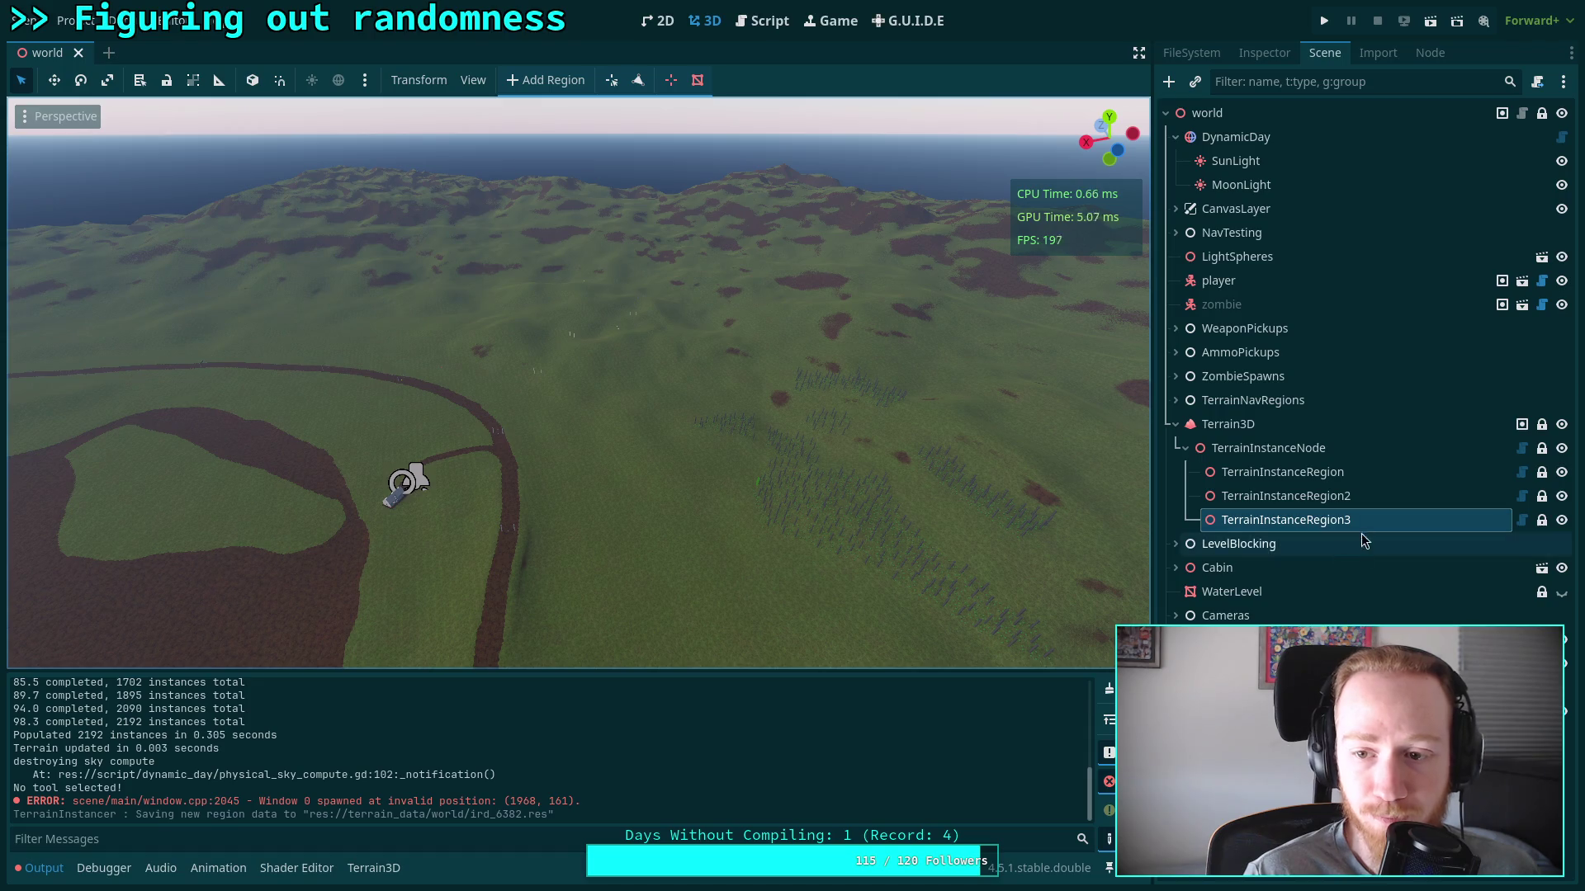
left_click(1329, 472)
left_click(1352, 498)
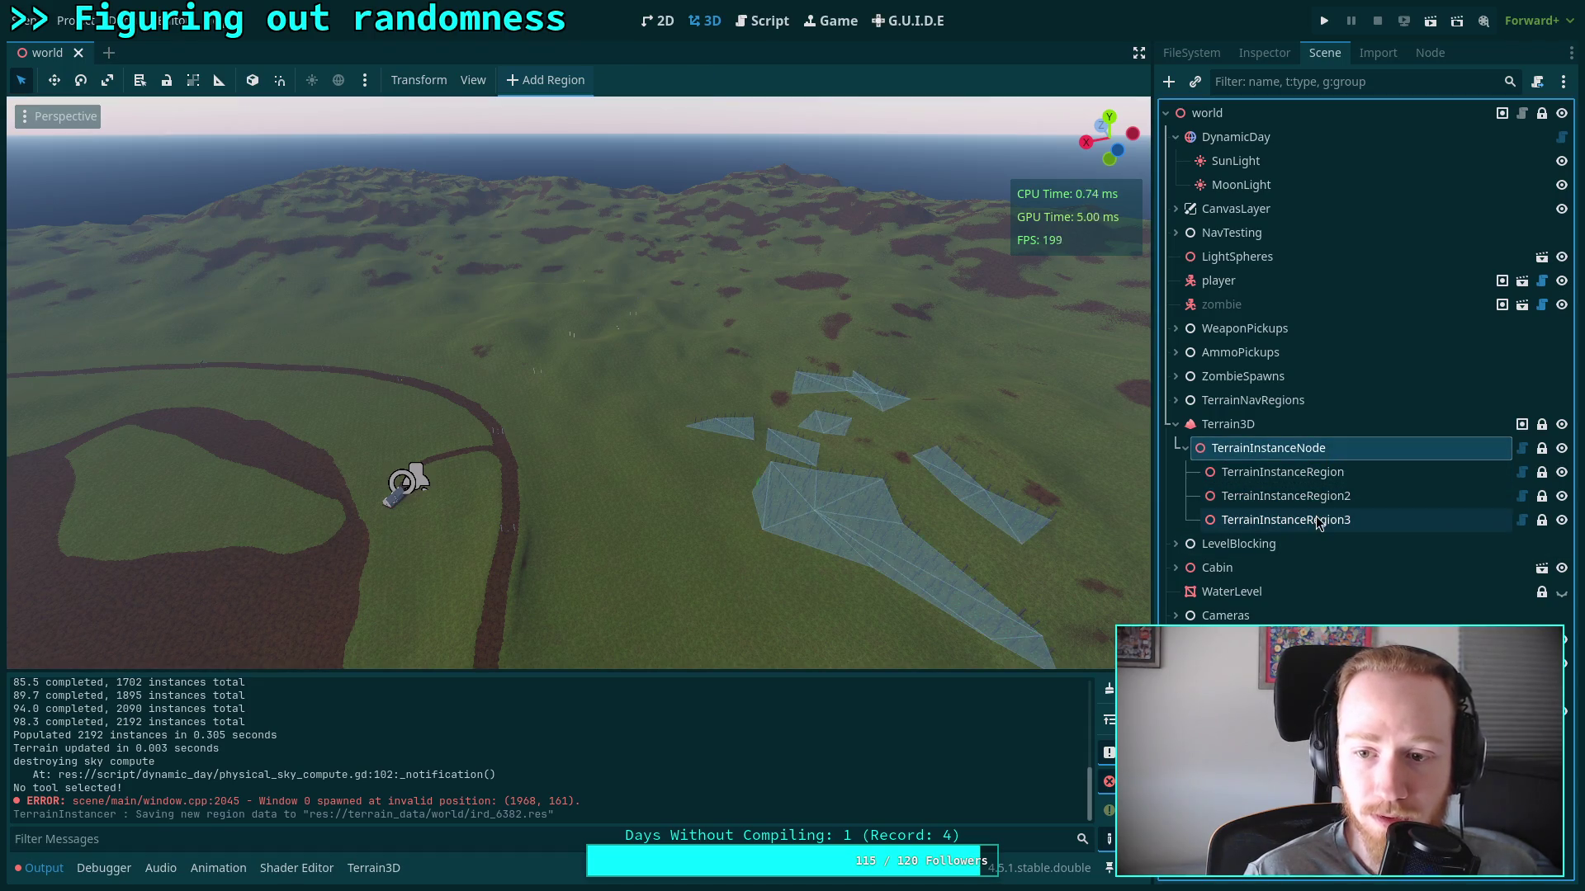
left_click(1318, 521)
left_click(1291, 448)
left_click(1290, 522)
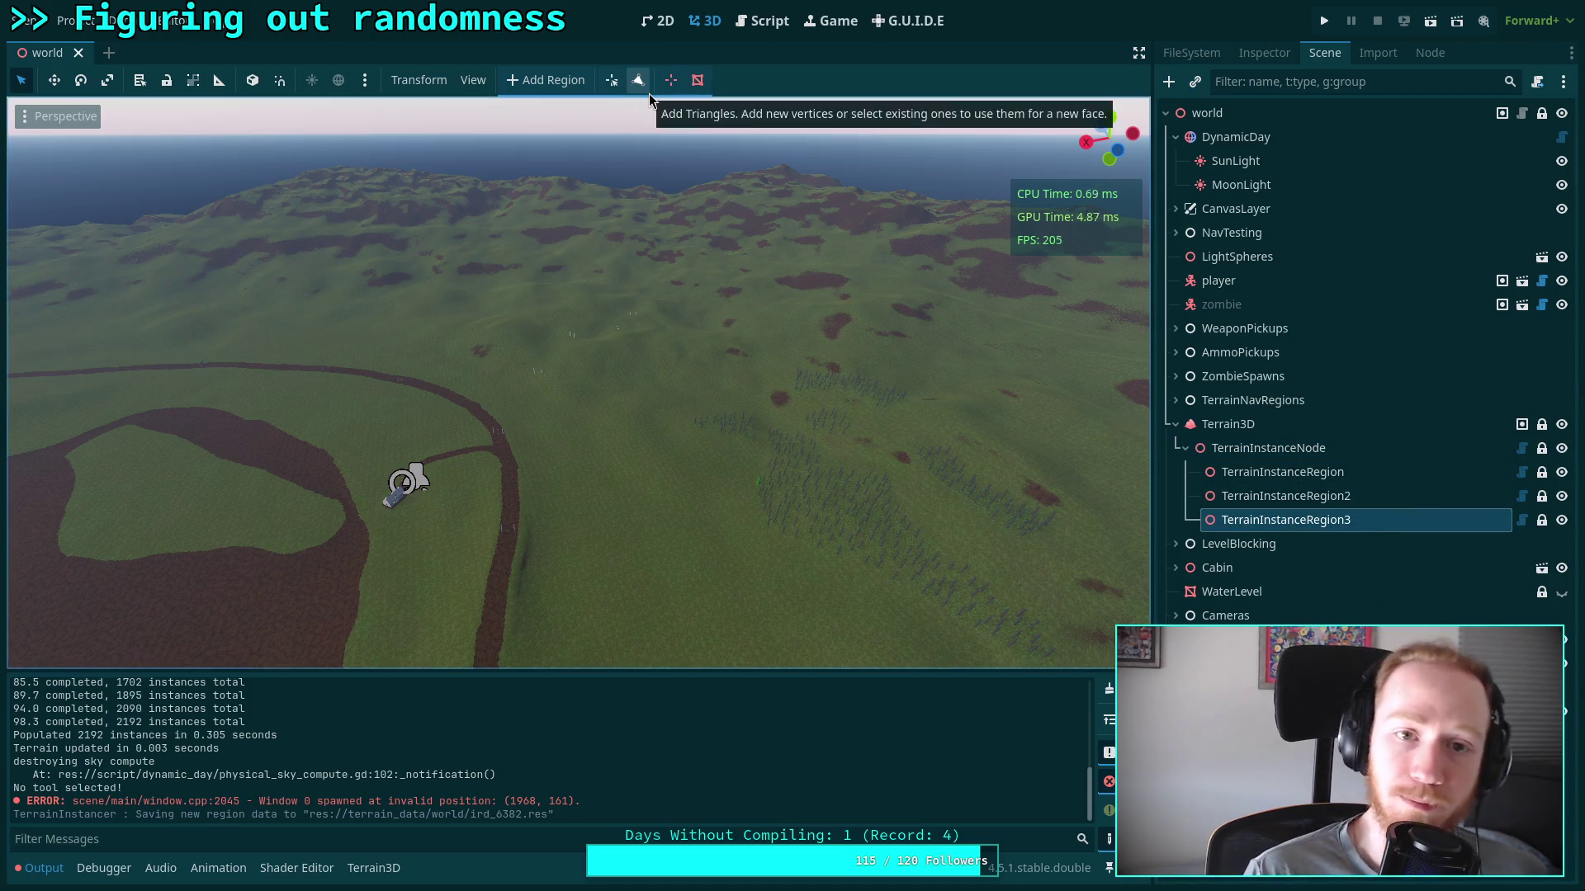
Fly down over the terrain and drag TerrainInstanceRegion3's second vertex into place
mouse_move(668, 325)
left_mouse_down()
mouse_move(668, 429)
mouse_move(553, 266)
left_mouse_up()
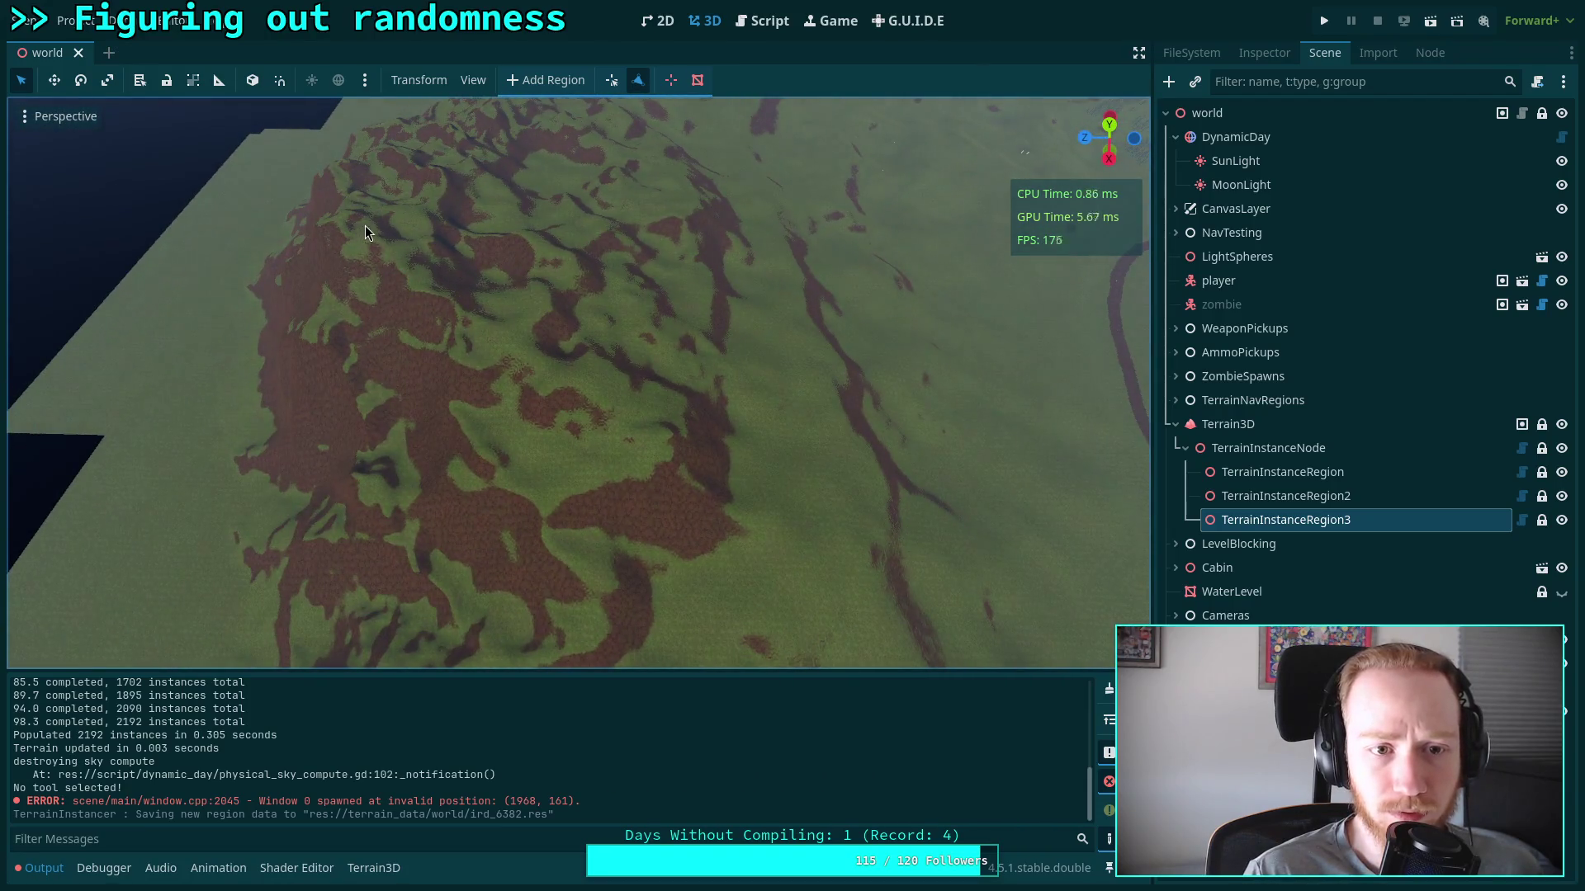
left_click_drag(533, 393, 844, 453)
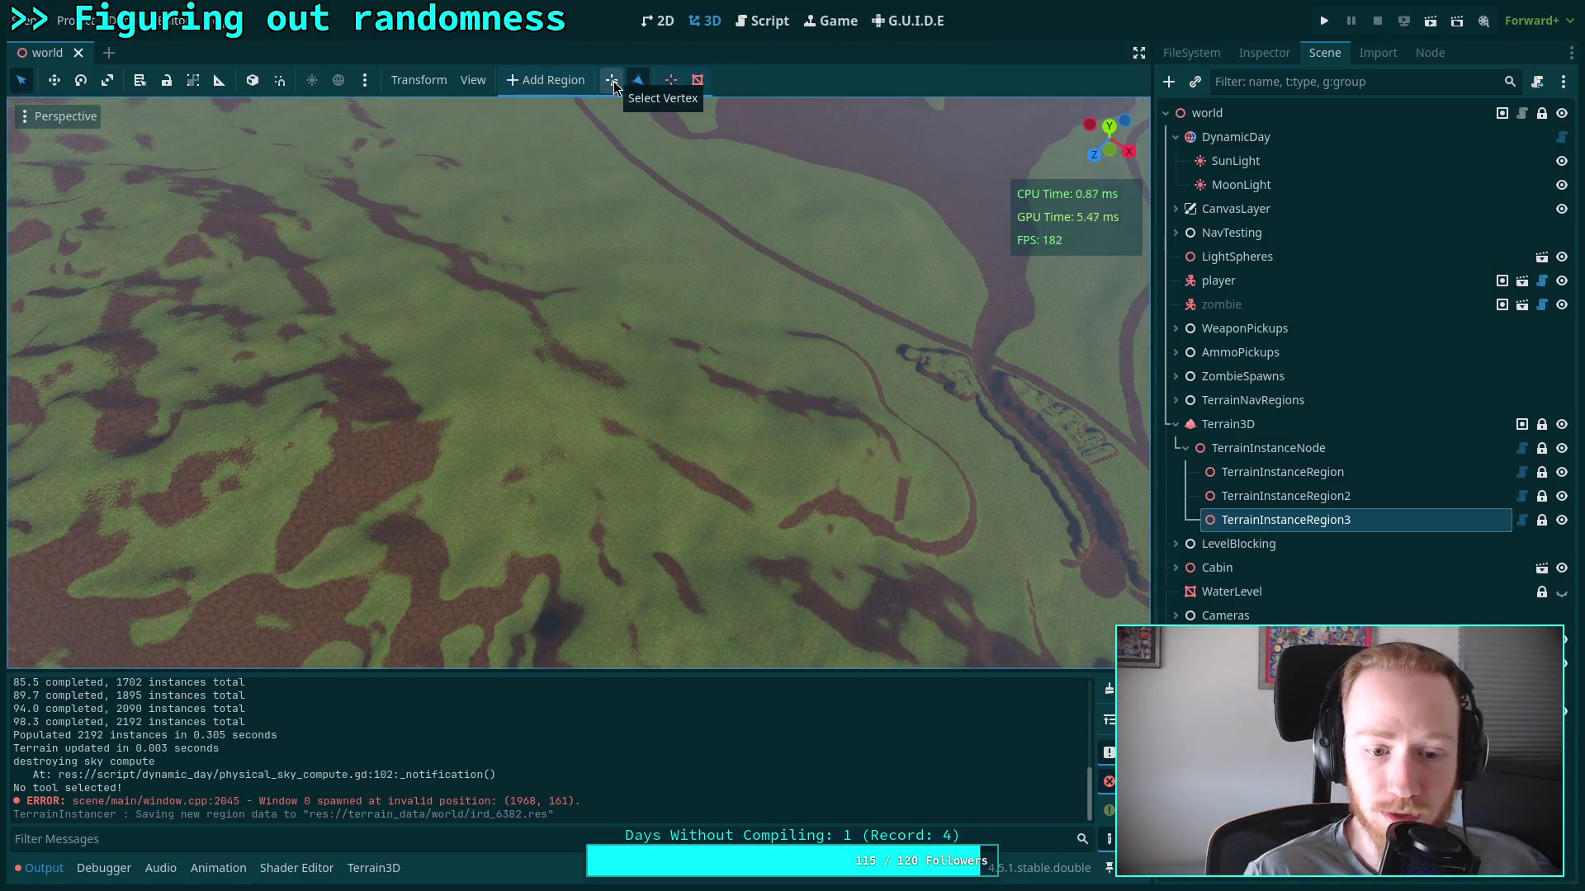
left_click_drag(820, 431, 794, 446)
mouse_move(710, 340)
left_mouse_down()
mouse_move(693, 122)
mouse_move(673, 190)
mouse_move(690, 212)
mouse_move(700, 353)
left_mouse_up()
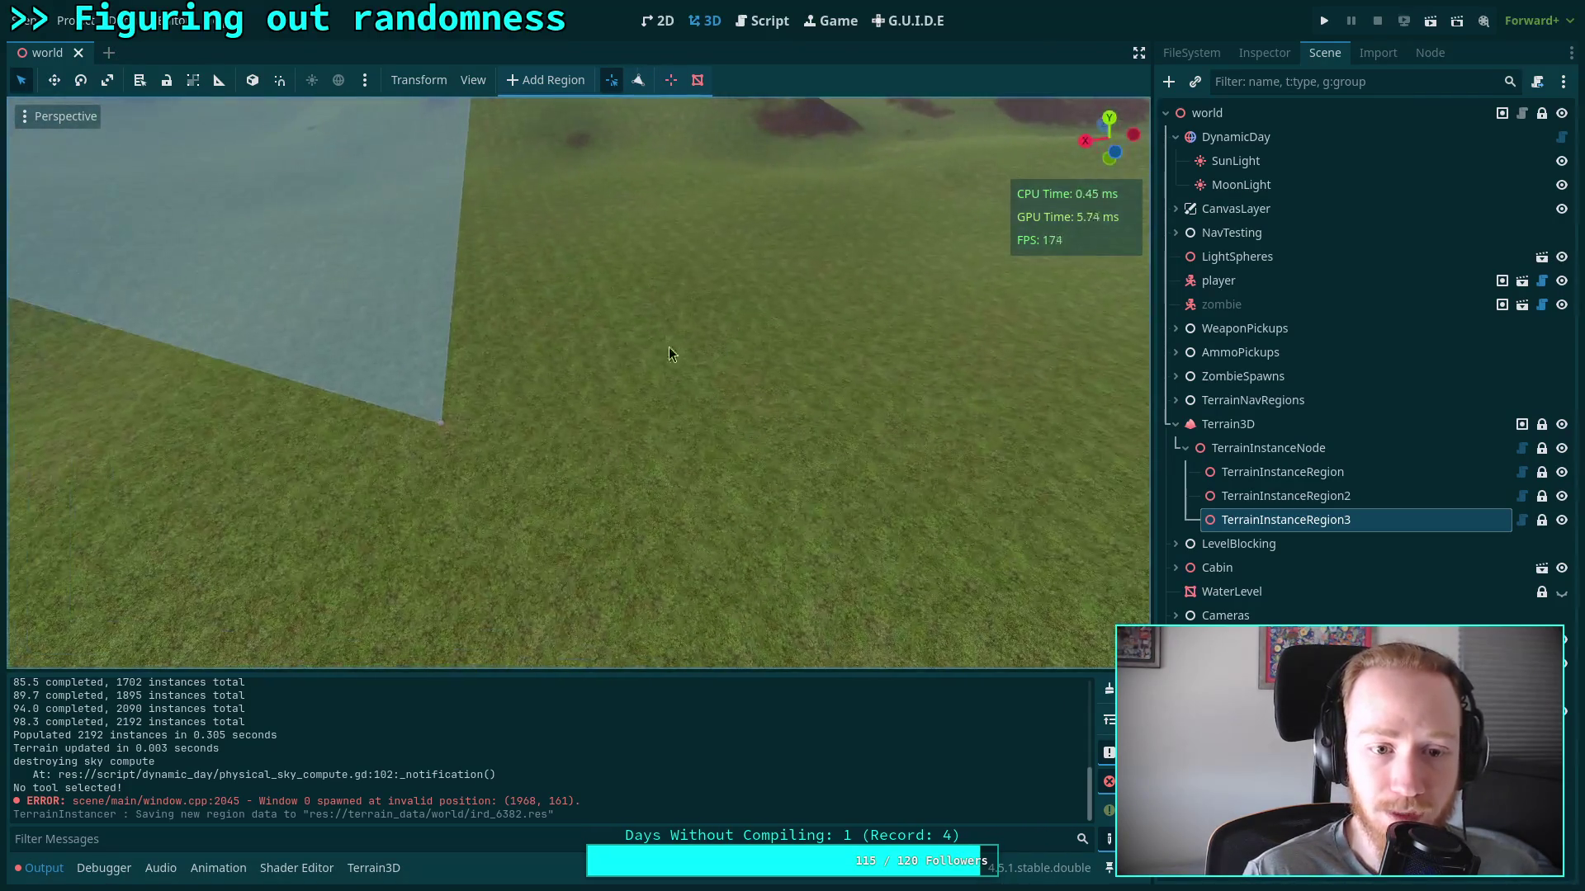
left_click_drag(442, 424, 561, 195)
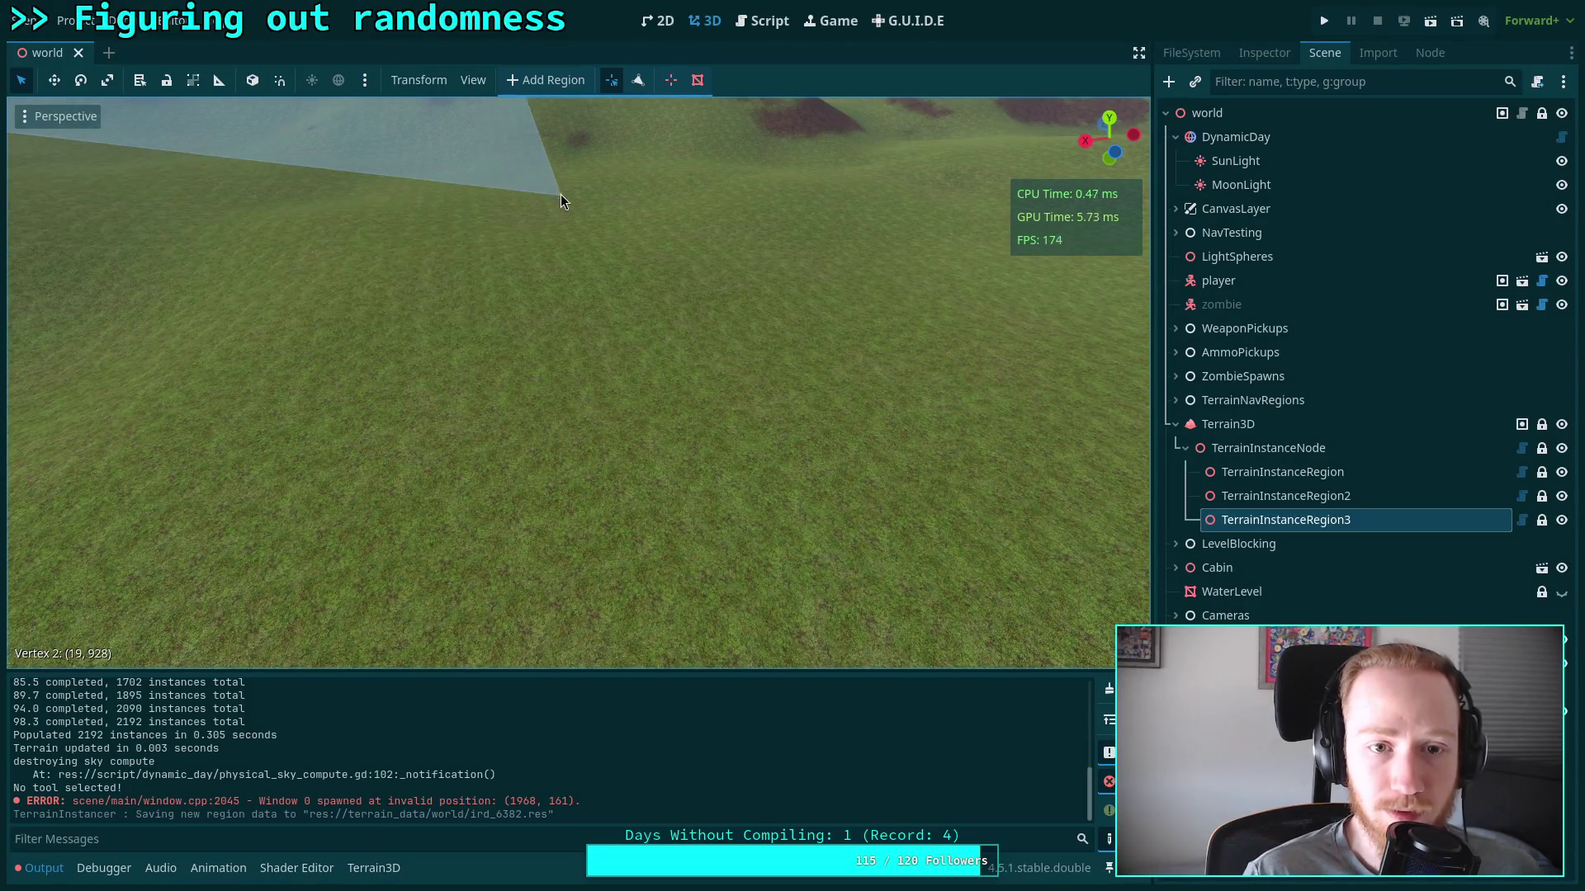
left_click_drag(534, 607, 487, 603)
mouse_move(577, 482)
left_mouse_down()
mouse_move(430, 494)
mouse_move(317, 477)
left_mouse_up()
Reposition another triangle vertex on the terrain and survey the resulting translucent polygon
left_click_drag(725, 340, 724, 340)
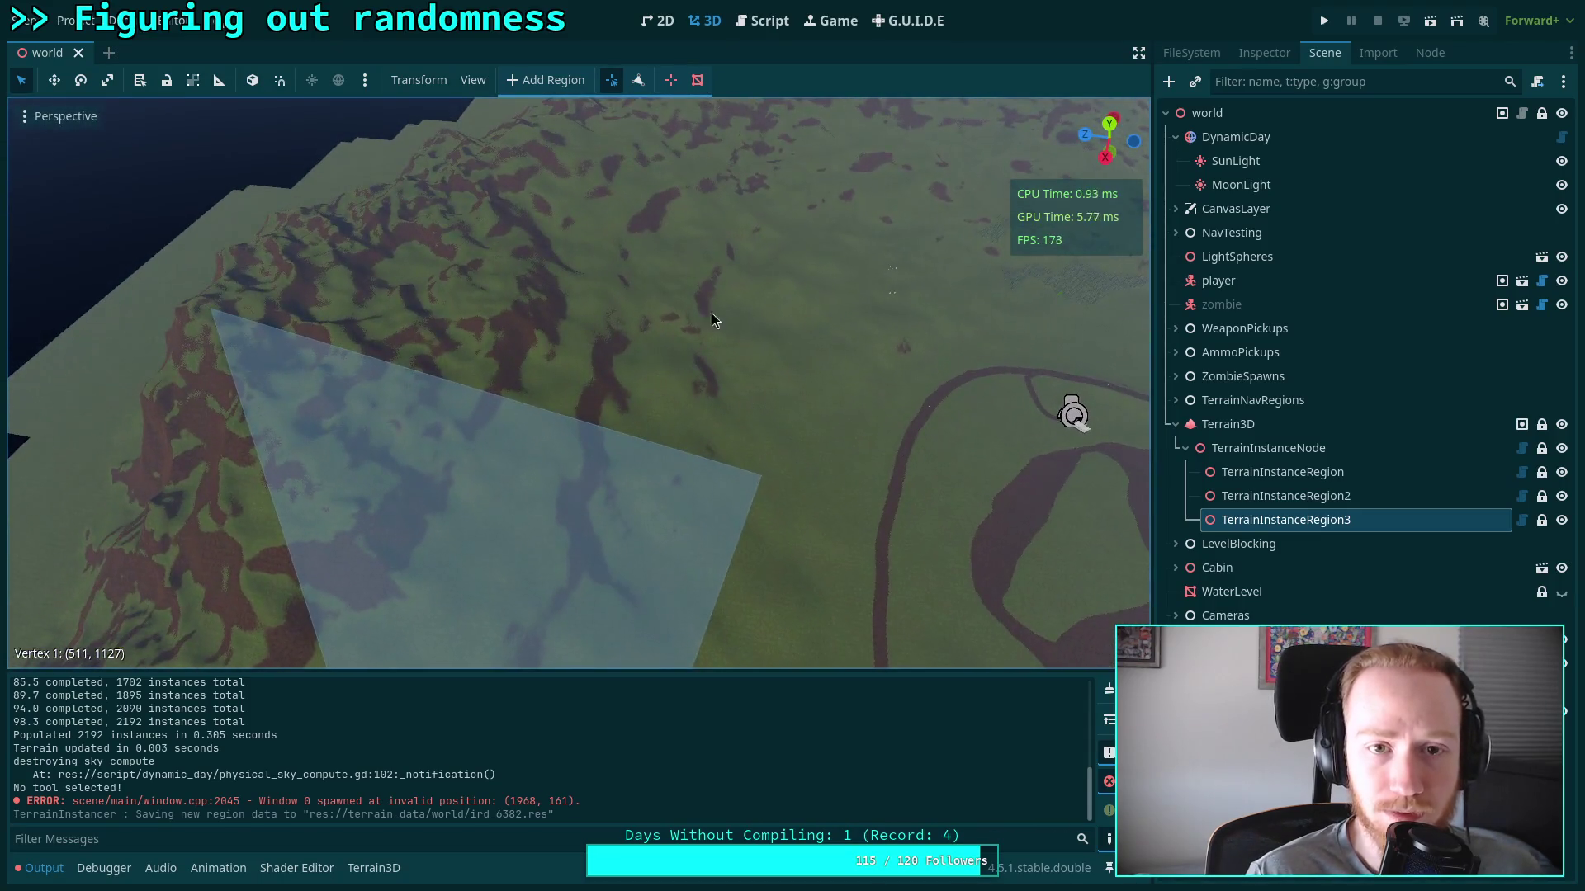
left_click_drag(628, 99, 628, 99)
left_click_drag(645, 450, 656, 444)
left_click_drag(488, 452, 566, 472)
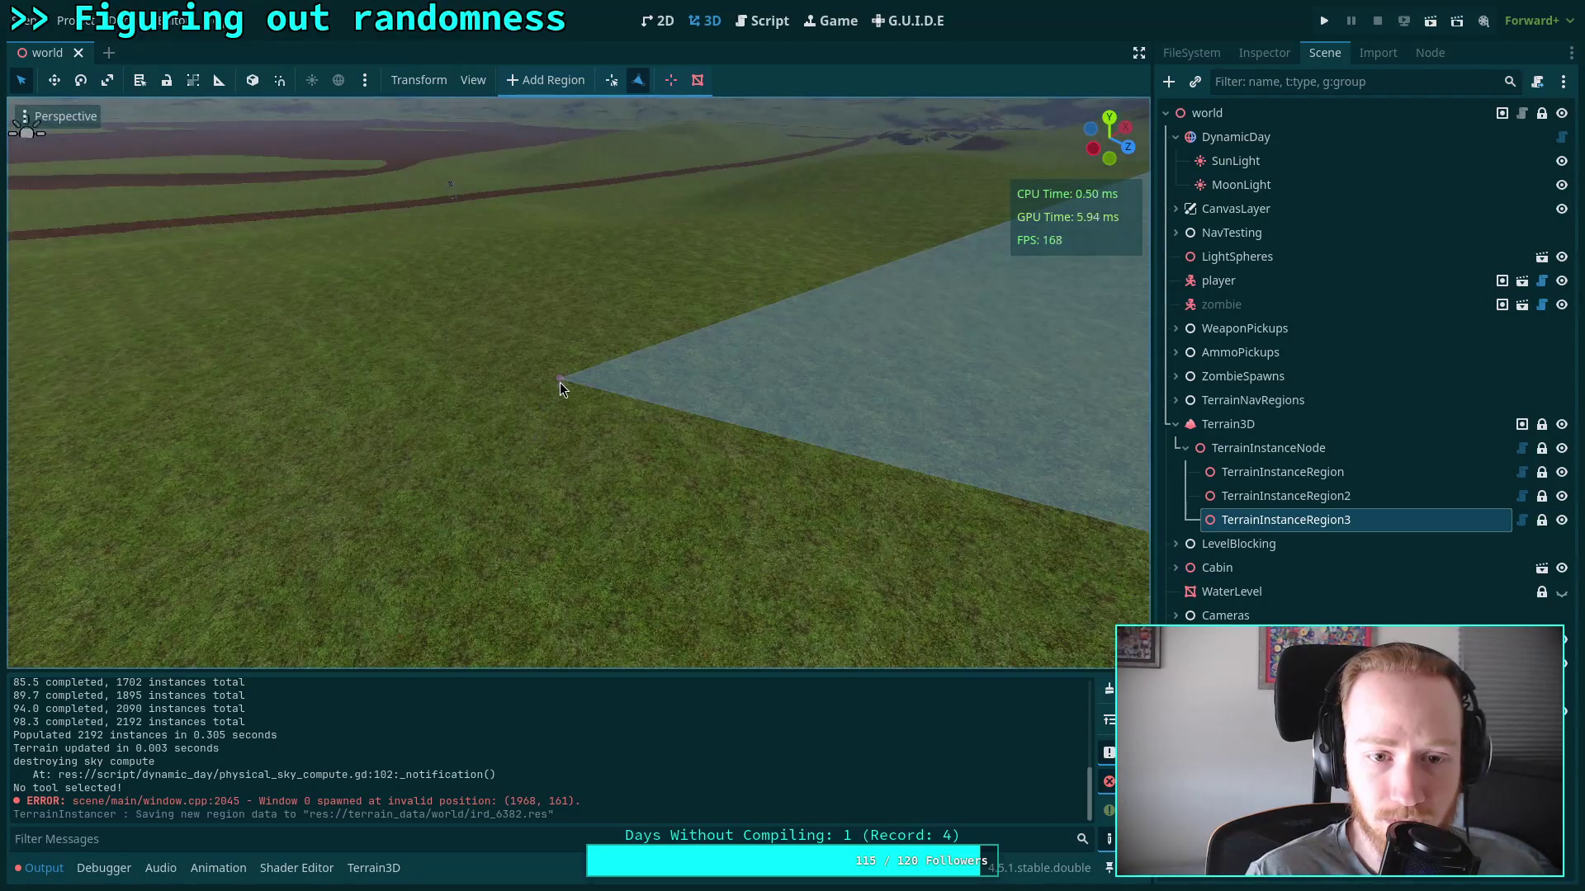
left_click_drag(560, 379, 576, 396)
left_click_drag(586, 494, 586, 494)
mouse_move(578, 429)
left_mouse_down()
mouse_move(573, 414)
mouse_move(609, 422)
mouse_move(546, 652)
mouse_move(532, 647)
left_mouse_up()
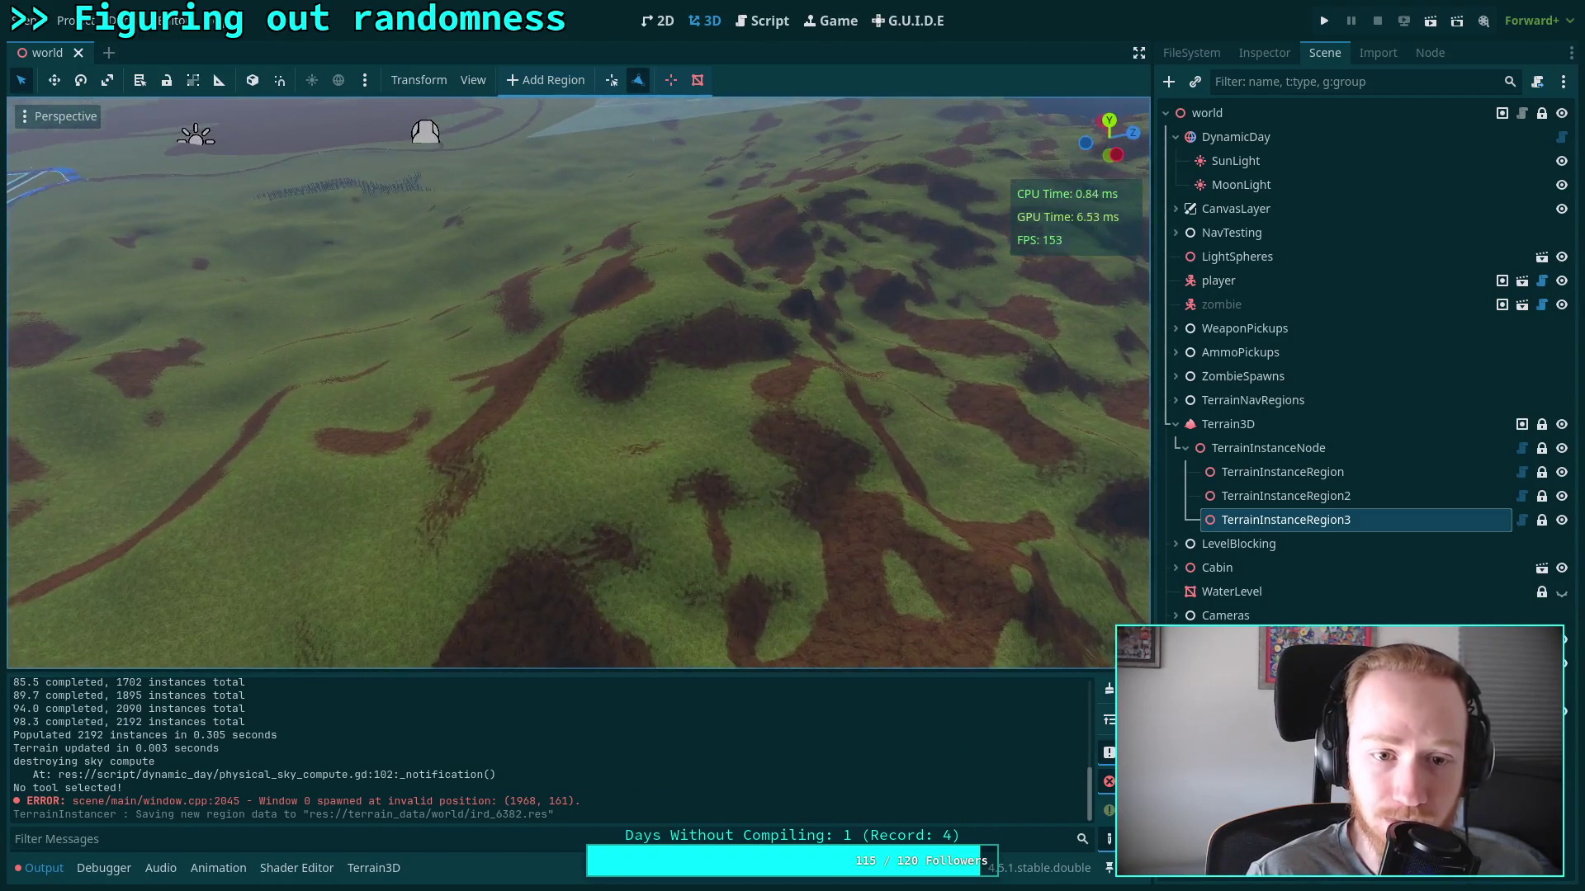
Approach the hillside and add a new vertex extending TerrainInstanceRegion3's triangle mesh
left_click_drag(696, 460, 696, 461)
left_click_drag(525, 477, 525, 477)
mouse_move(623, 558)
left_mouse_down()
mouse_move(347, 537)
mouse_move(1089, 548)
mouse_move(1107, 664)
mouse_move(955, 654)
left_mouse_up()
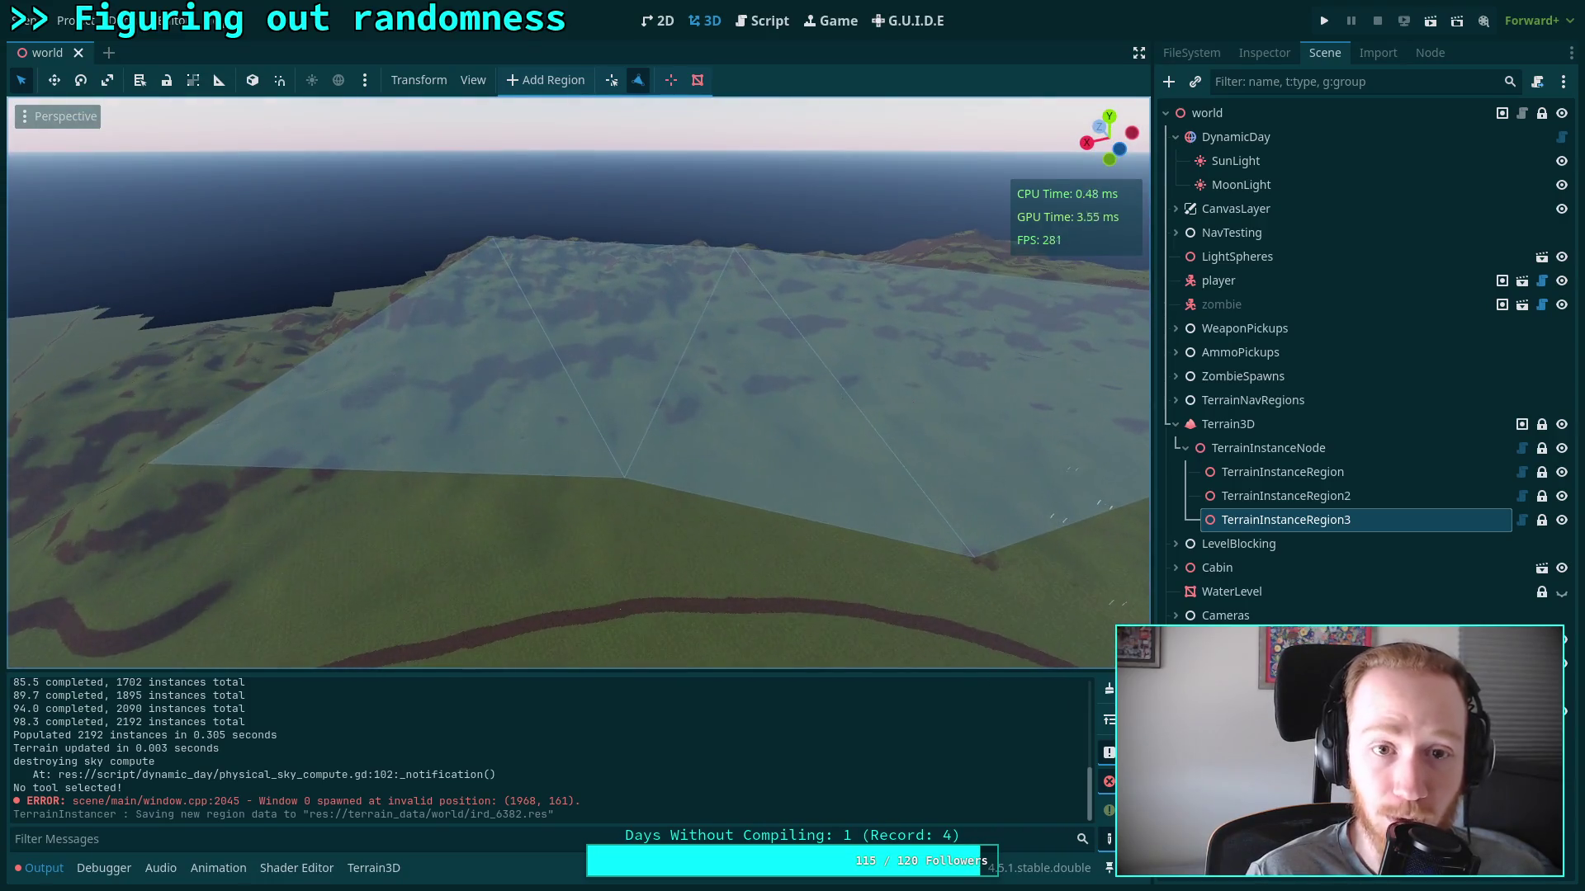
mouse_move(617, 489)
left_mouse_down()
mouse_move(469, 493)
mouse_move(820, 170)
left_mouse_up()
left_click_drag(462, 588, 462, 587)
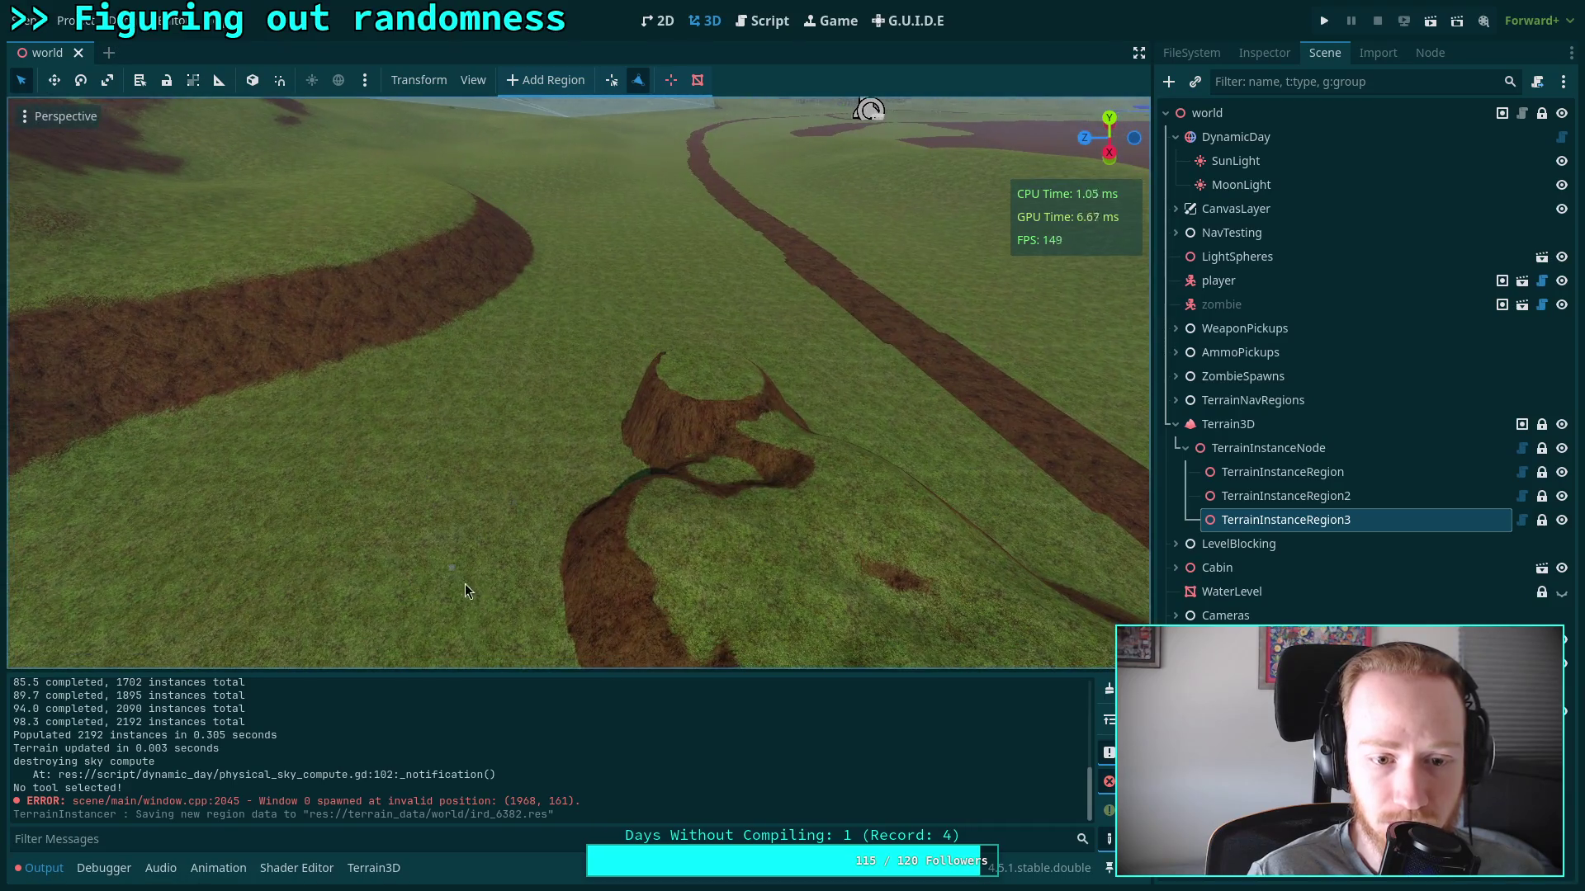
left_click_drag(532, 625, 513, 584)
left_click(518, 527)
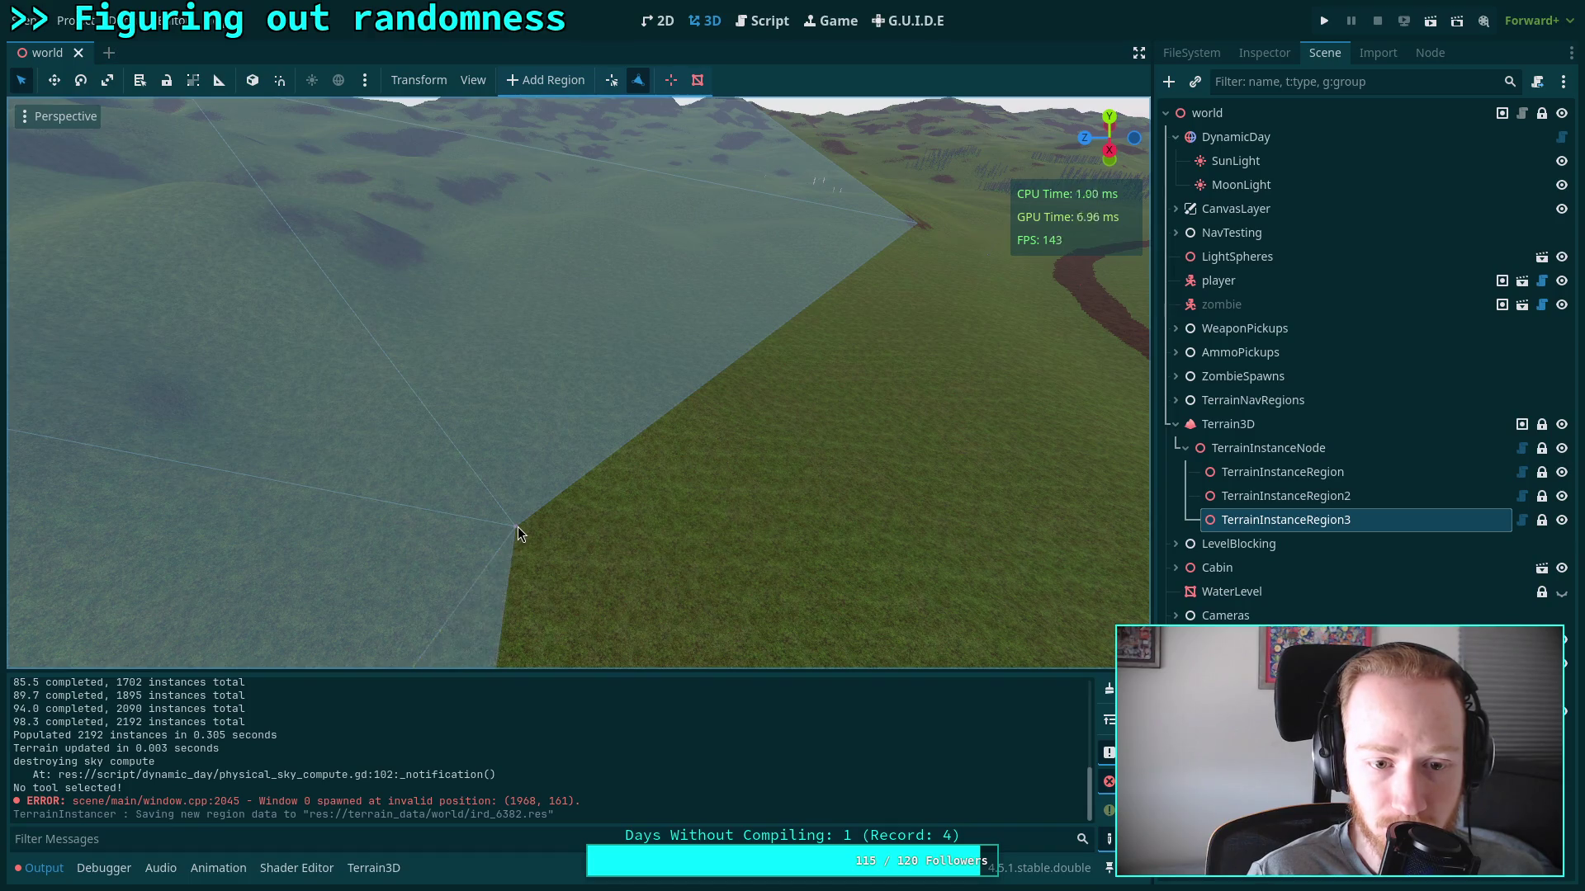
left_click_drag(517, 527, 518, 527)
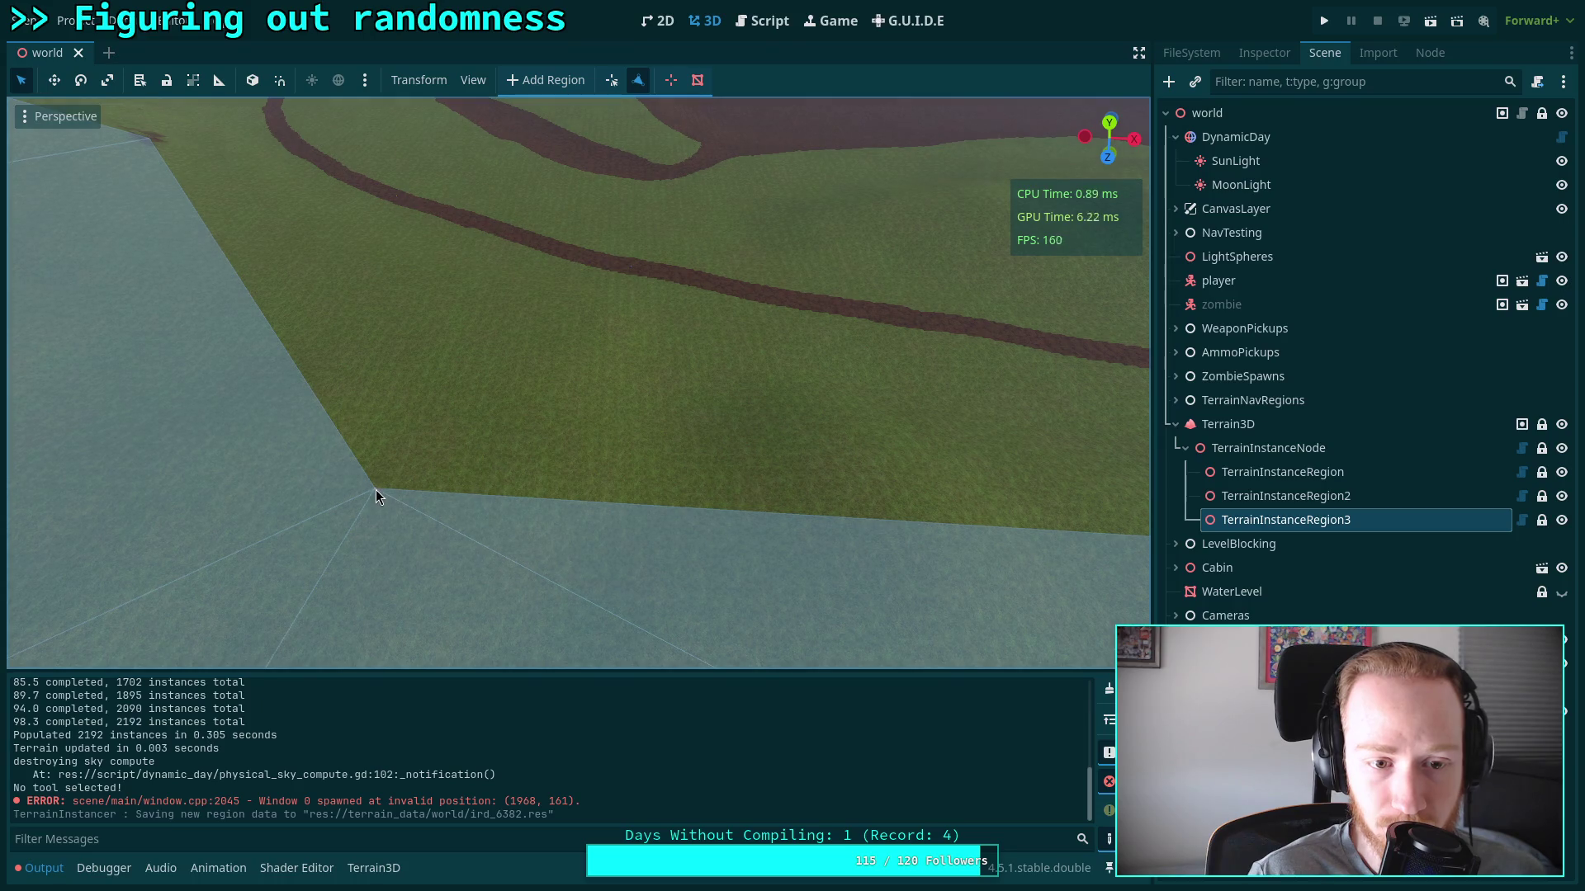